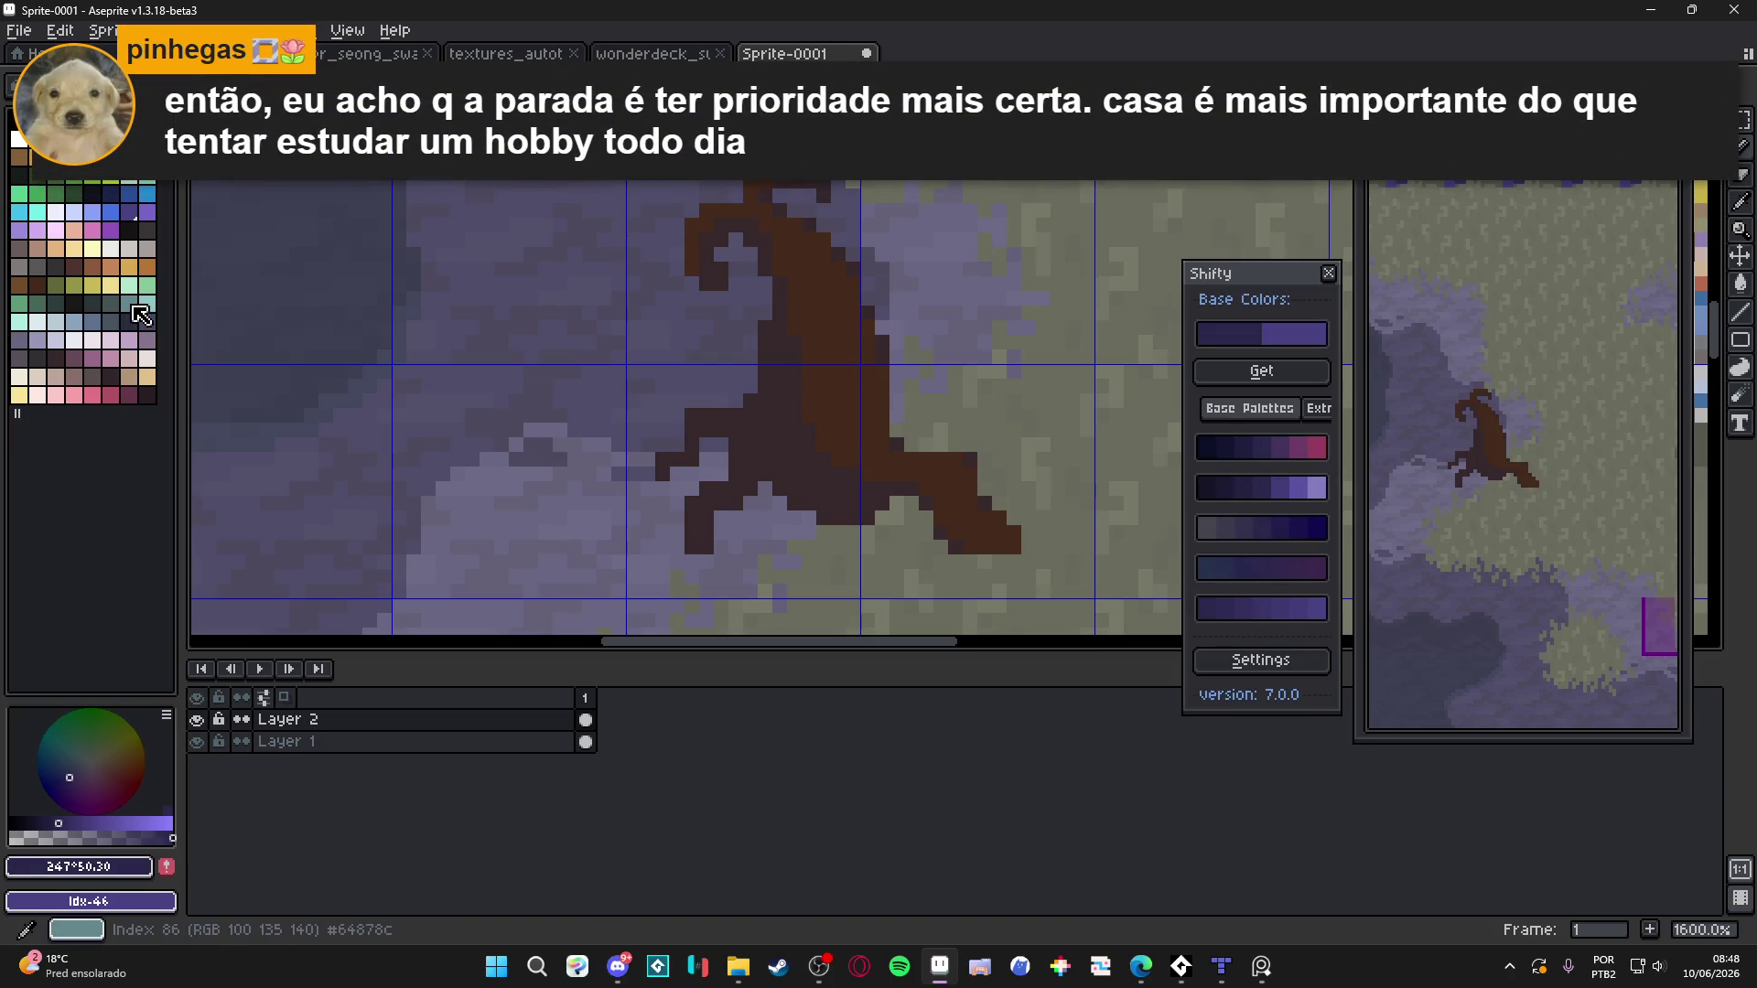
Pick a purple from the palette and fine-tune its brightness on the colour wheel
{"action": "left_click", "coordinate": [111, 230]}
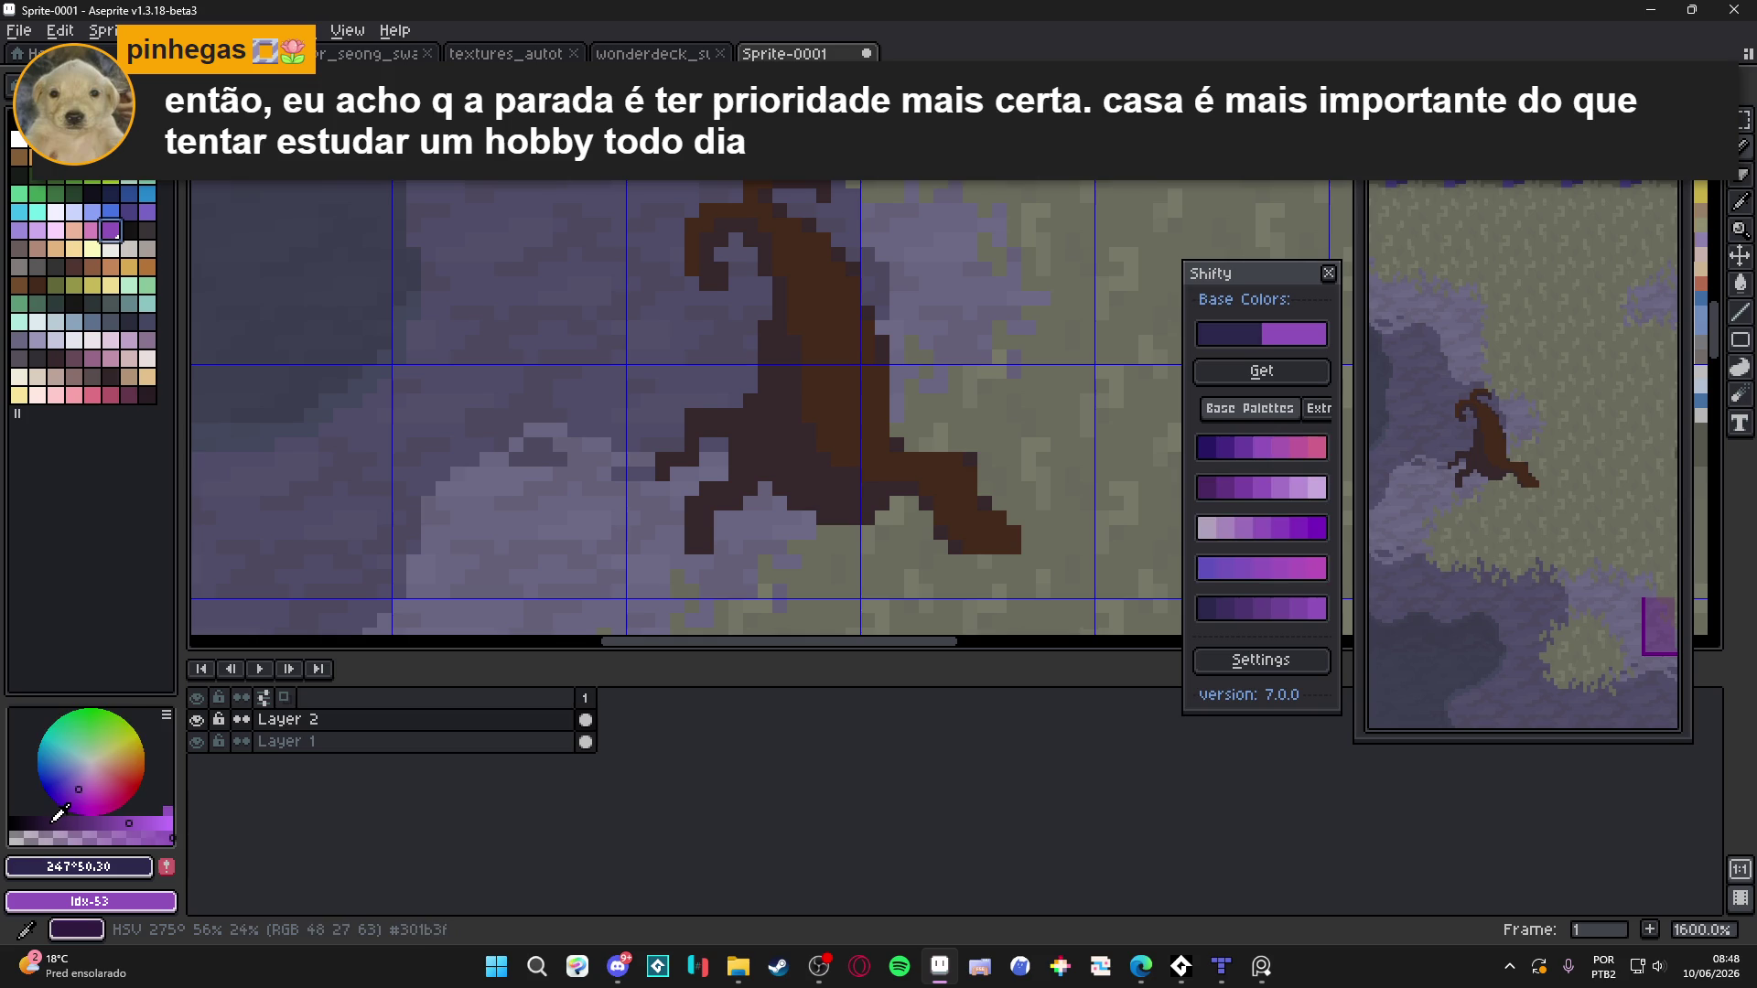
{"action": "left_click", "coordinate": [51, 819]}
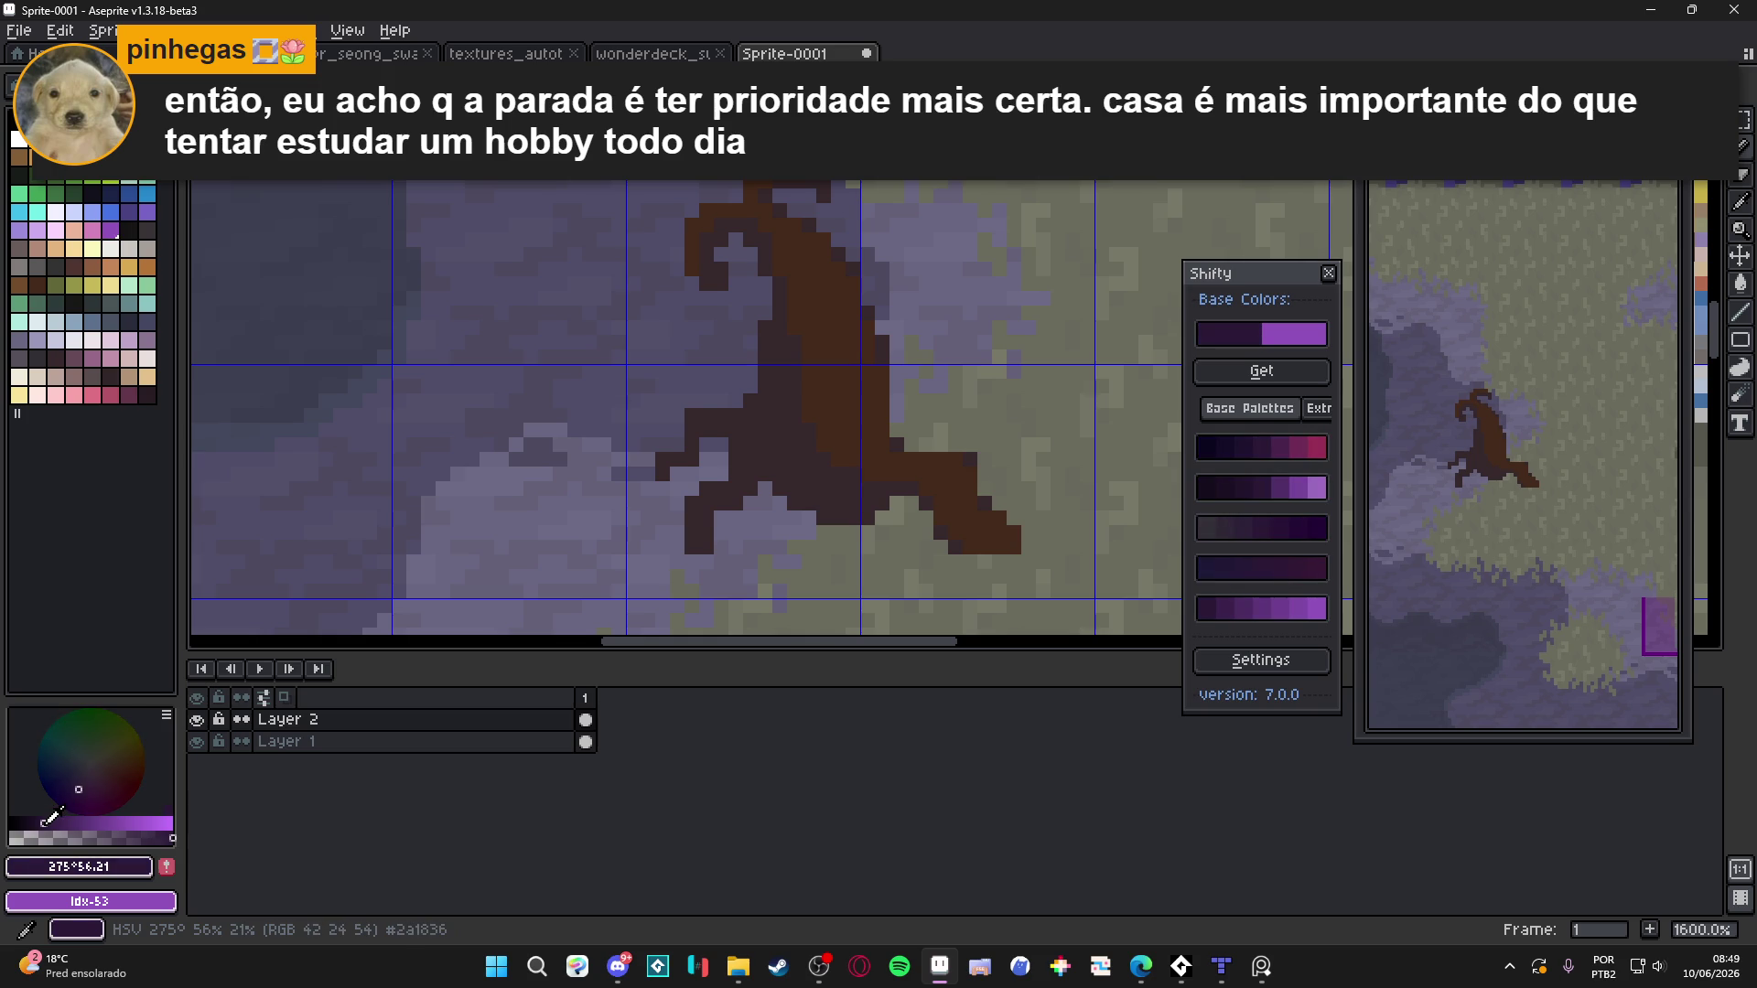
{"action": "left_click", "coordinate": [53, 816]}
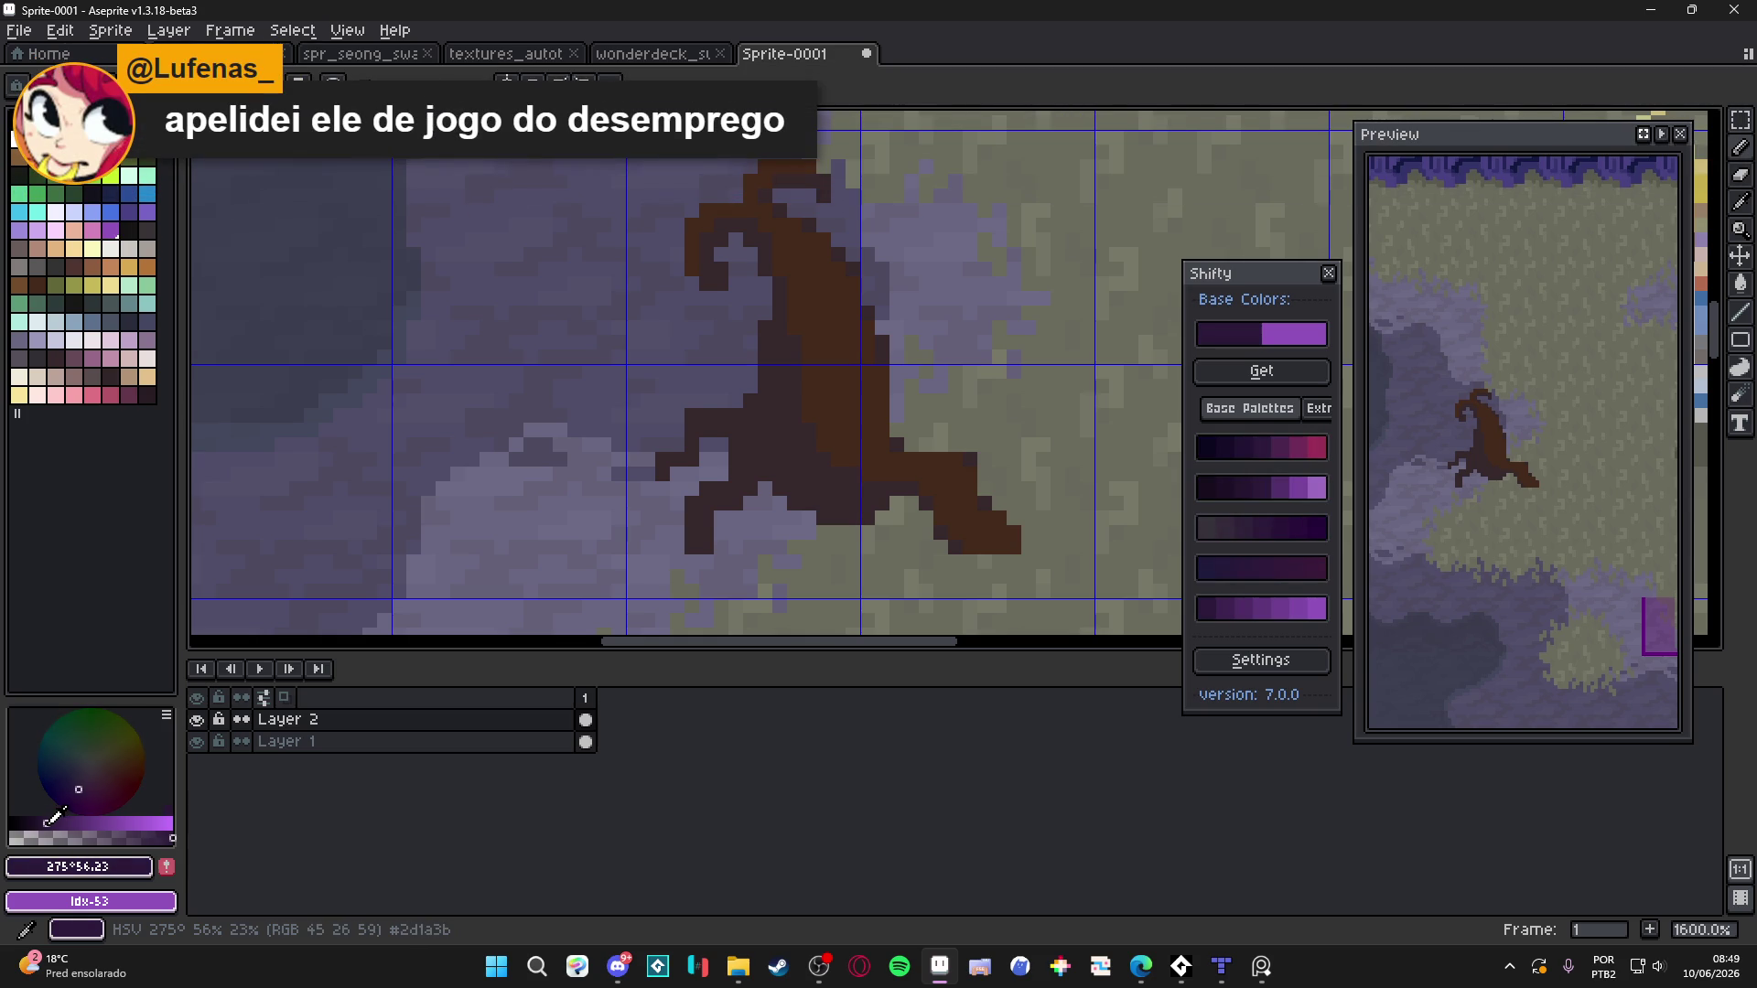
{"action": "left_click_drag", "start_coordinate": [52, 821], "coordinate": [70, 818]}
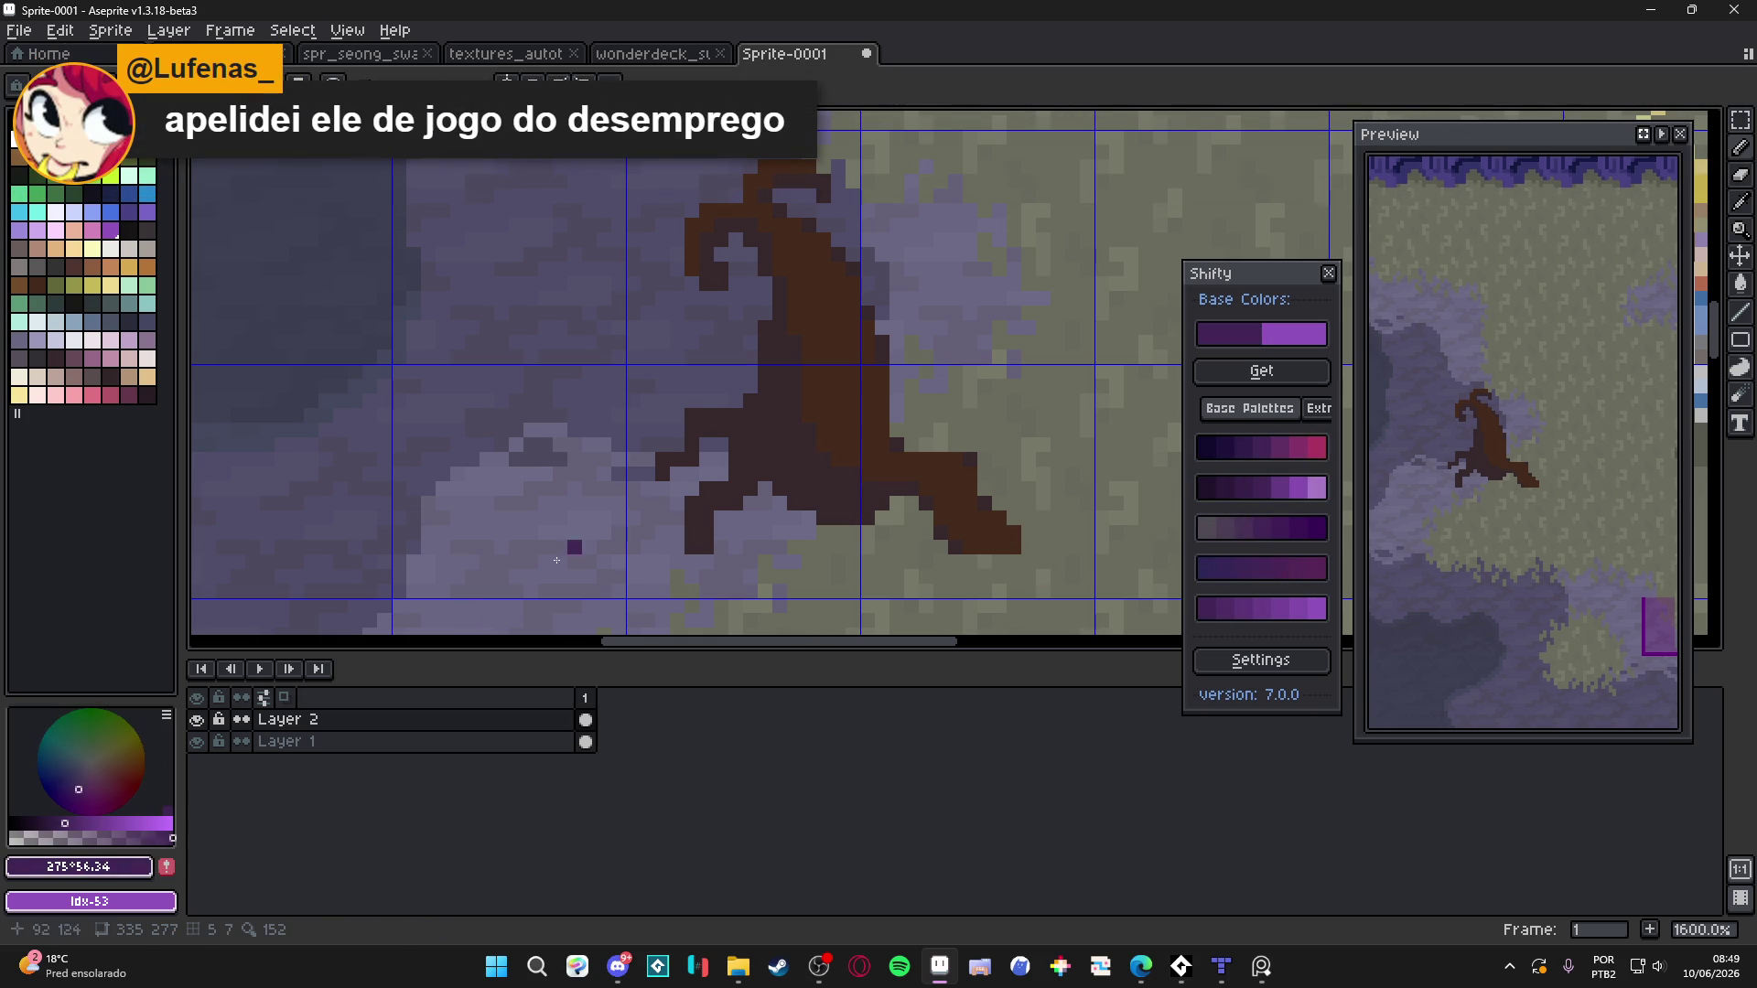
{"action": "left_click_drag", "start_coordinate": [66, 819], "coordinate": [52, 823]}
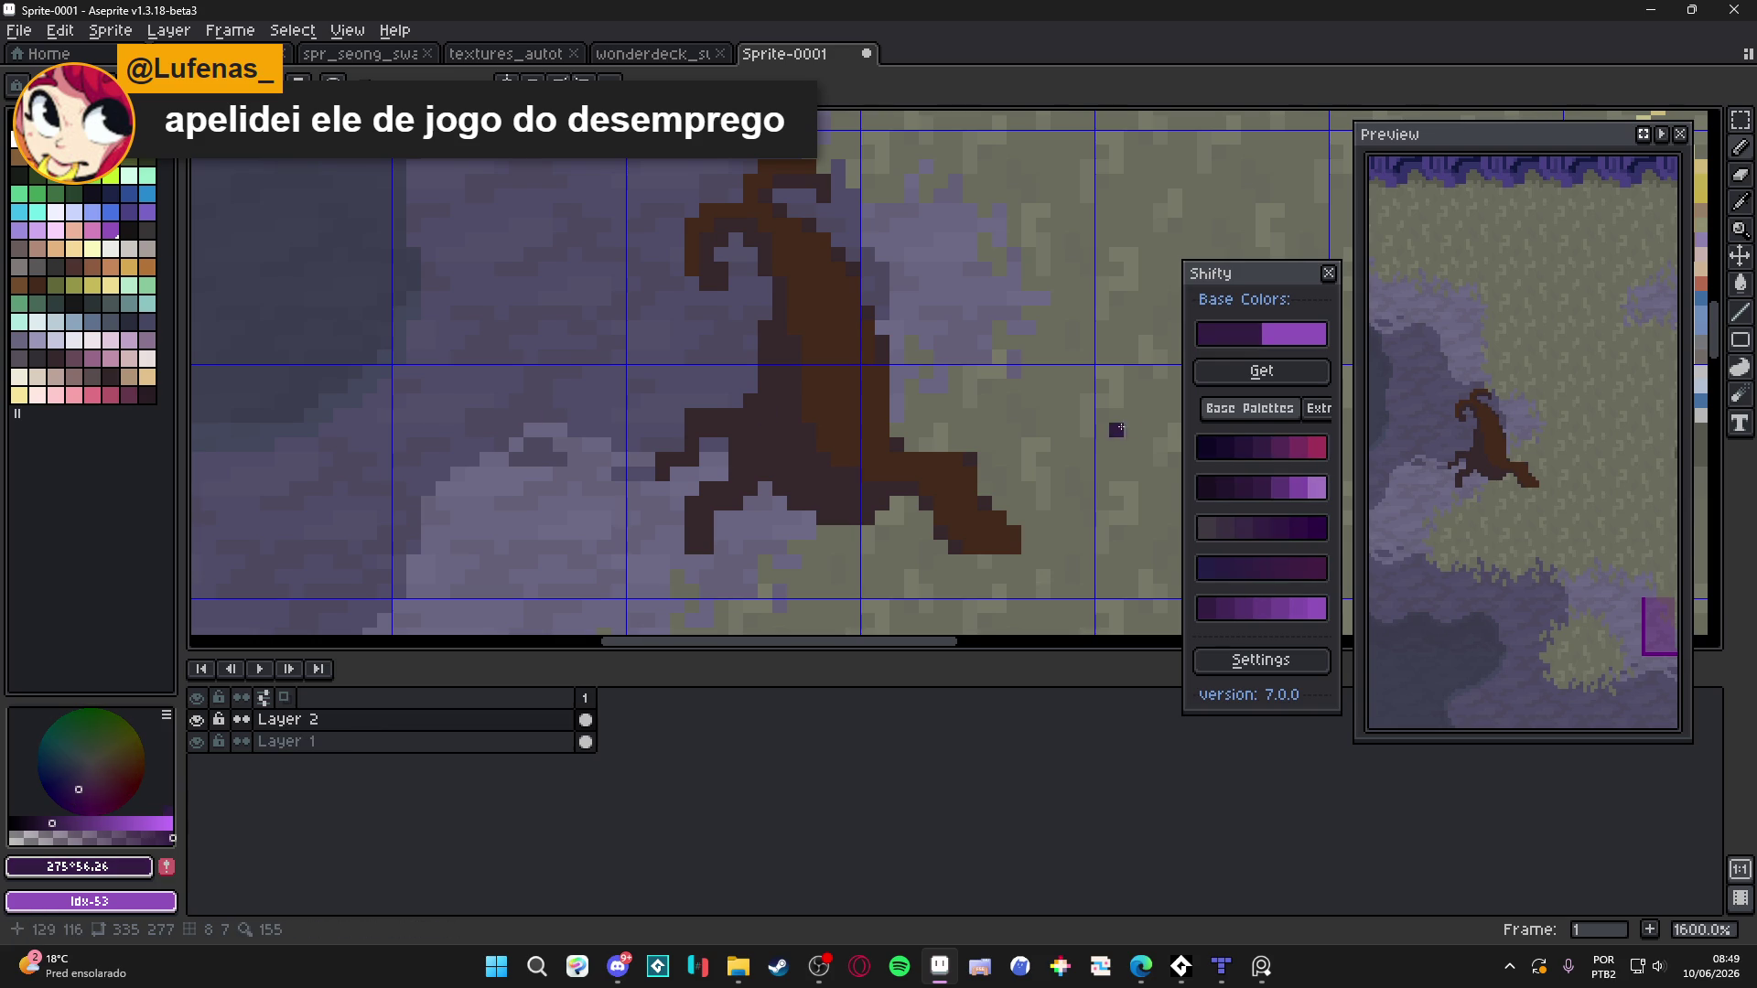
Sample the stump's brown and its darker shade from the canvas, then try a dark crimson
{"action": "key", "text": "alt"}
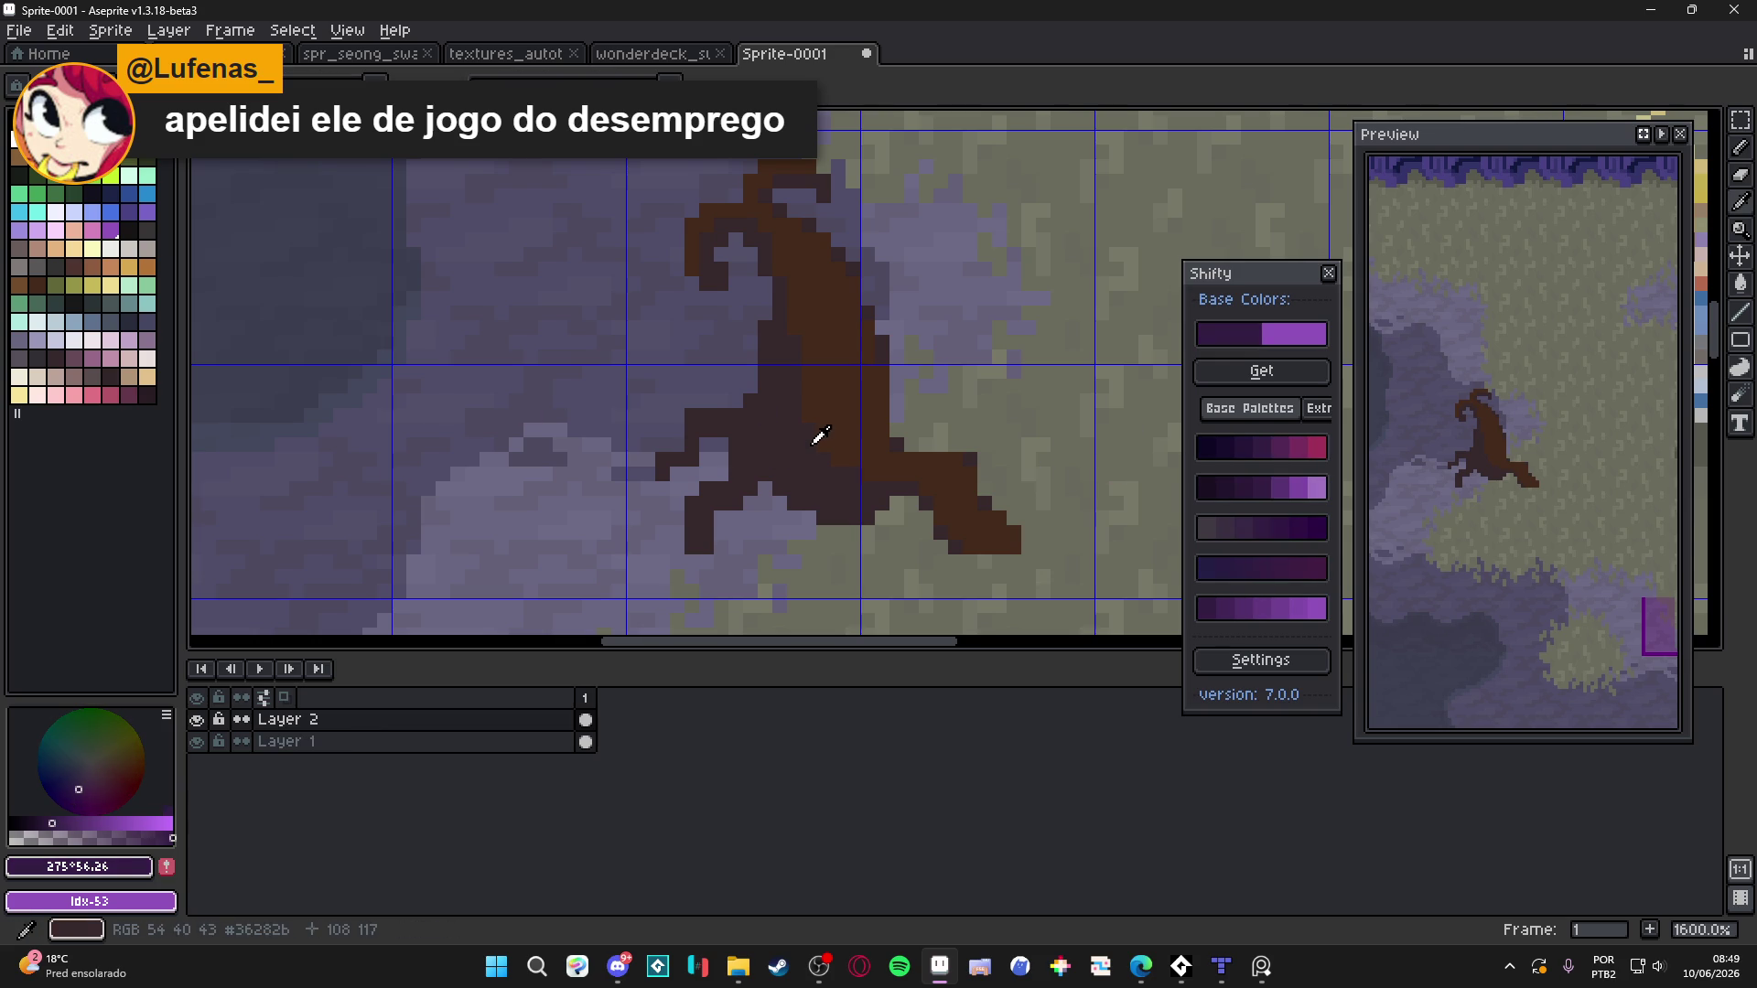
{"action": "left_click", "coordinate": [812, 441], "text": "alt"}
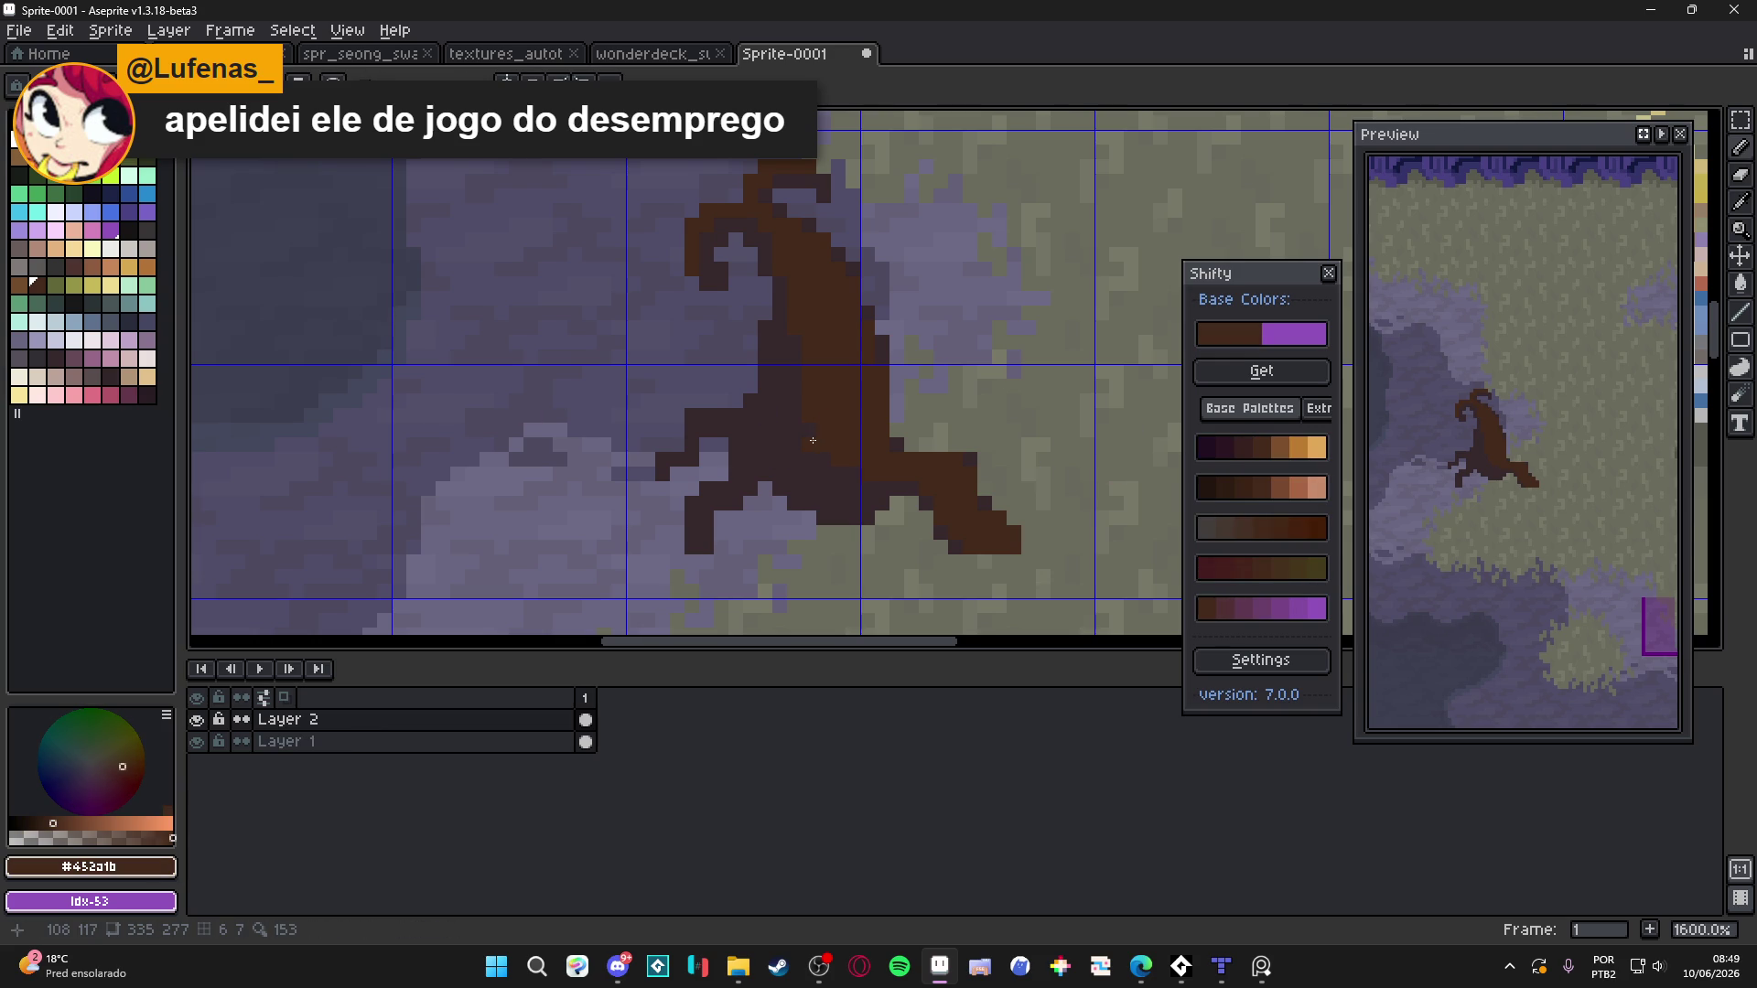
{"action": "left_click", "coordinate": [804, 434], "text": "alt"}
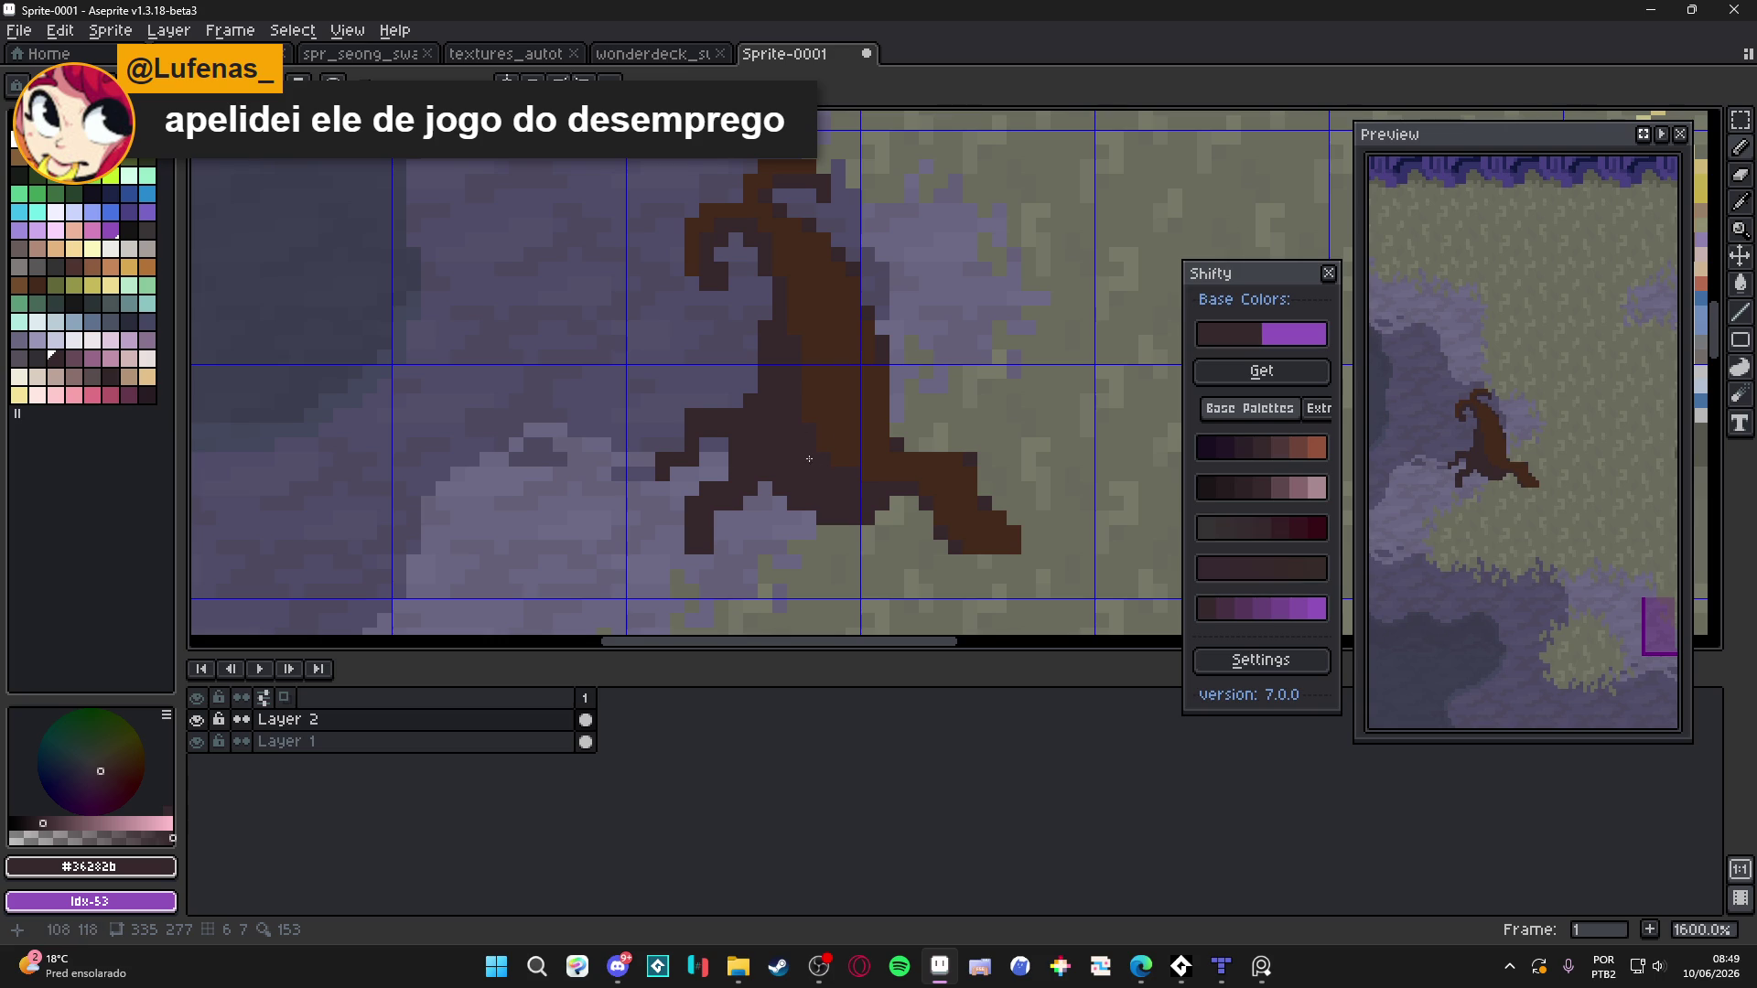
{"action": "left_click", "coordinate": [1318, 531]}
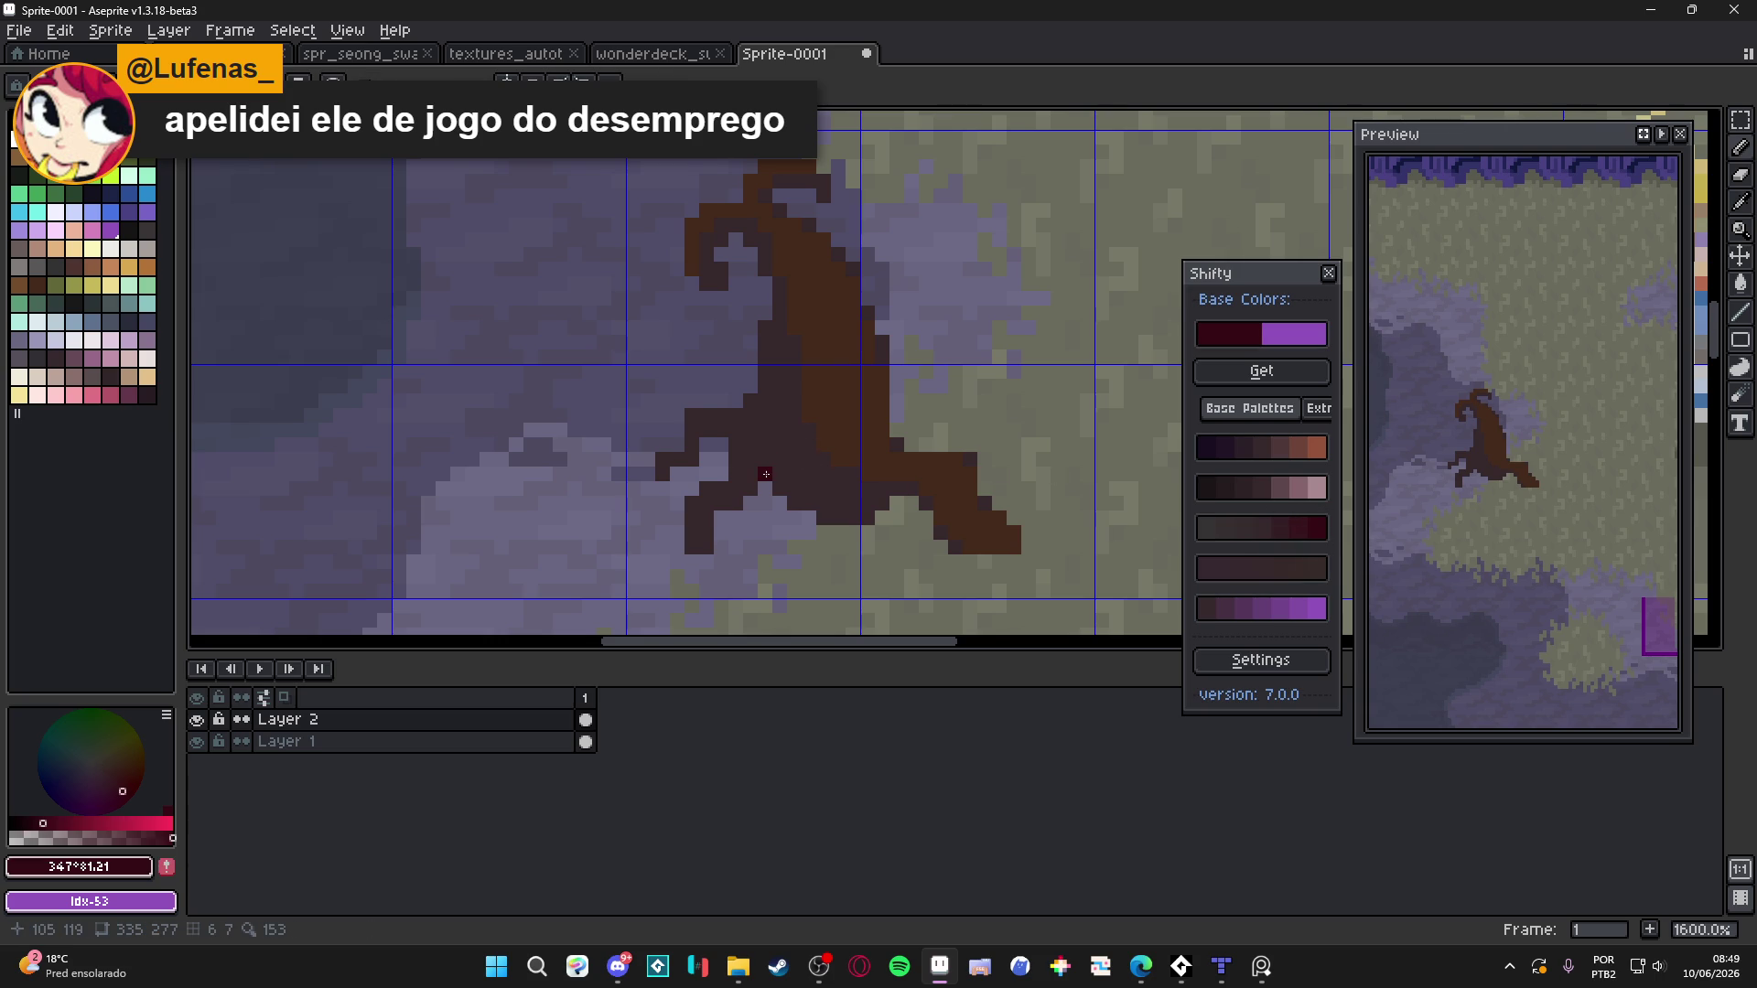
{"action": "scroll", "coordinate": [765, 471], "scroll_direction": "down", "scroll_amount": 4}
{"action": "scroll", "coordinate": [606, 400], "scroll_direction": "up", "scroll_amount": 3}
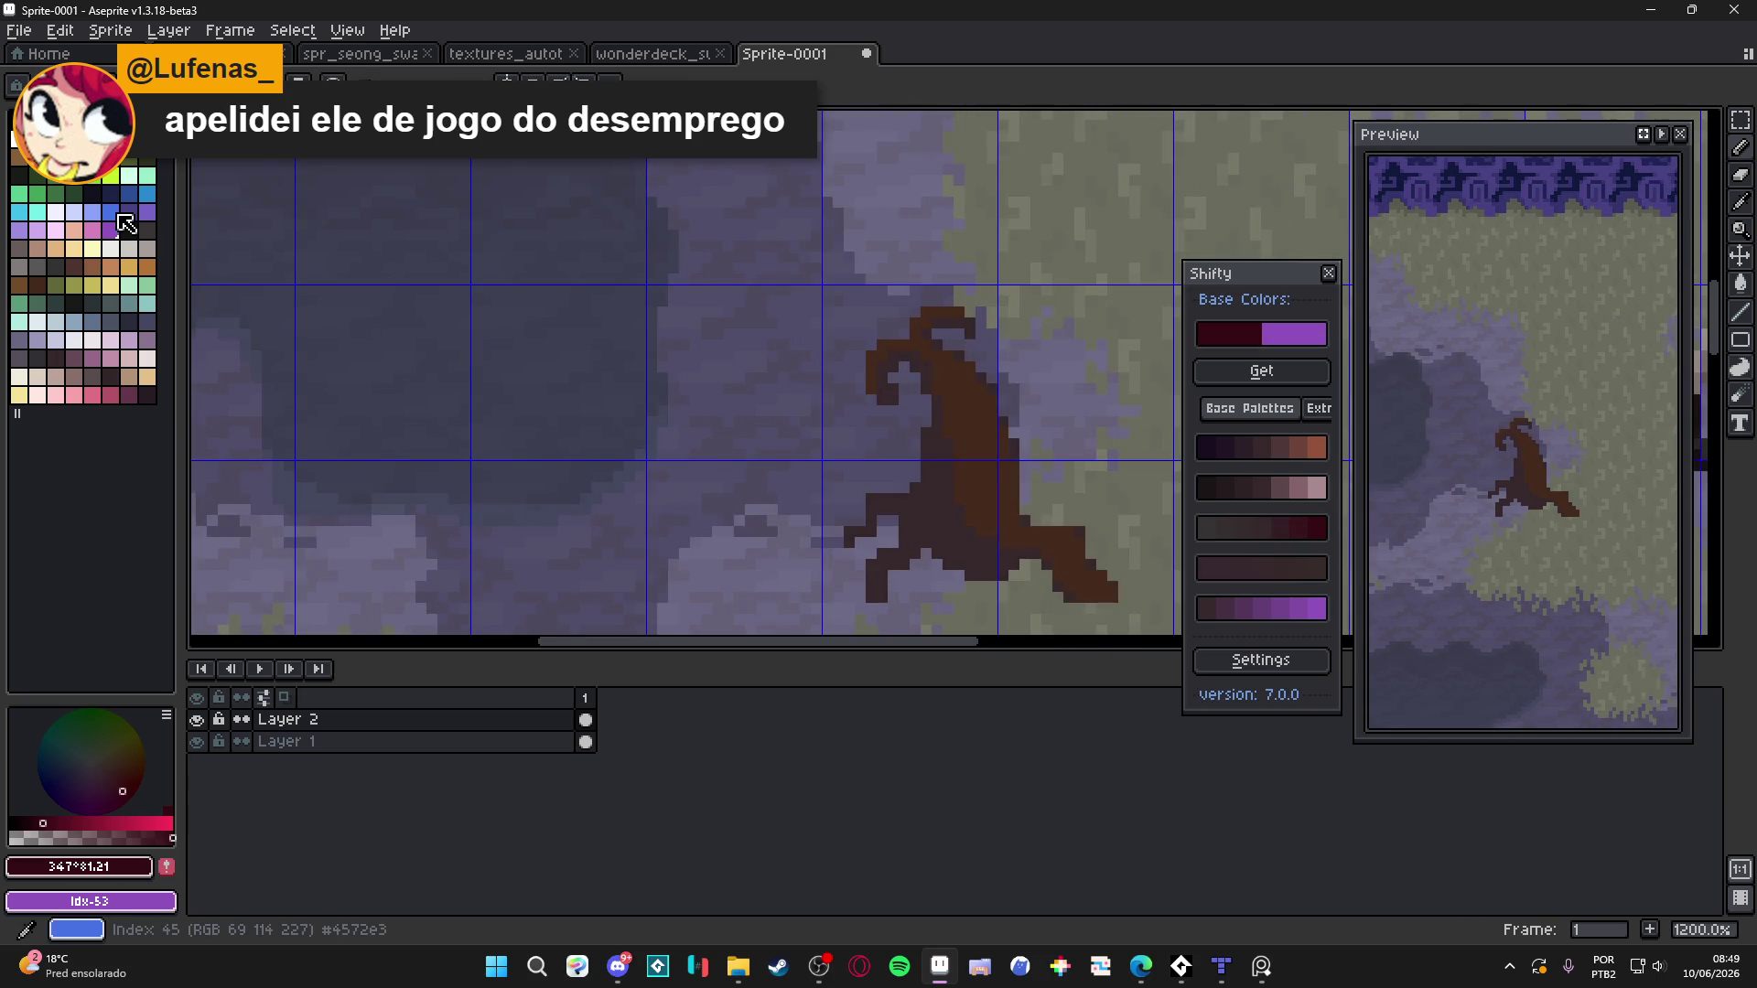
Try dark magenta and crimson, shift the hue to purple, then return to a lighter stump brown
{"action": "left_click", "coordinate": [111, 801]}
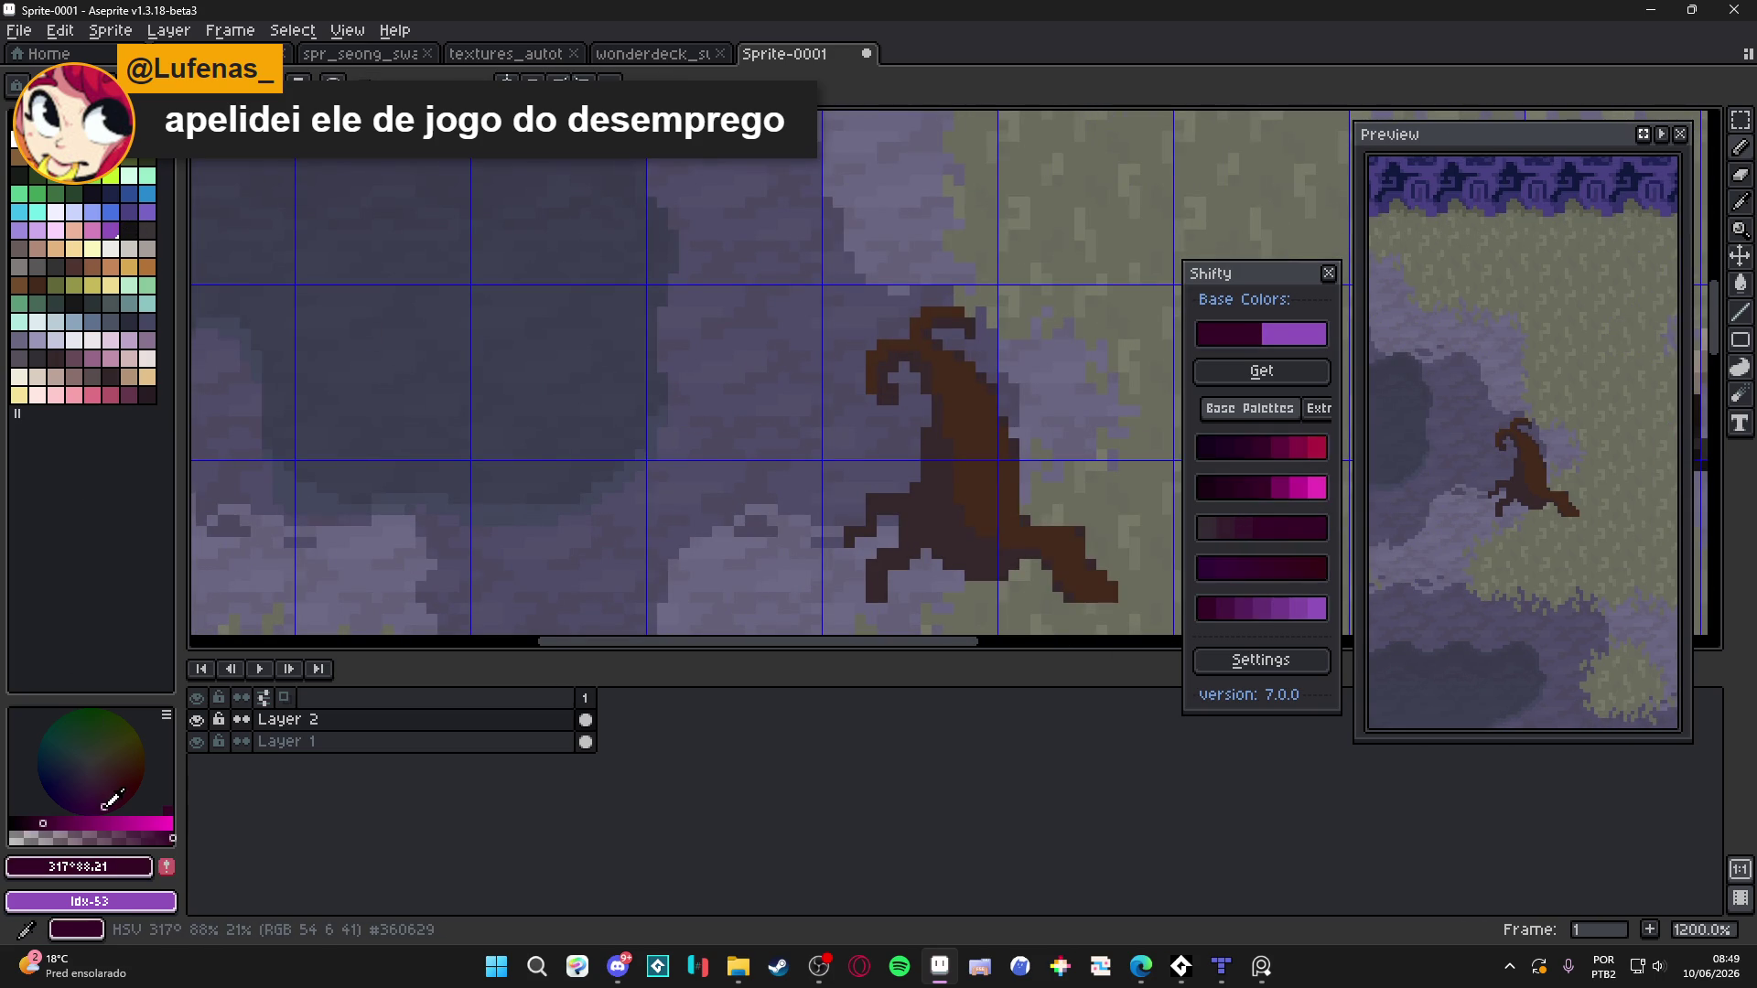
{"action": "left_click", "coordinate": [130, 798]}
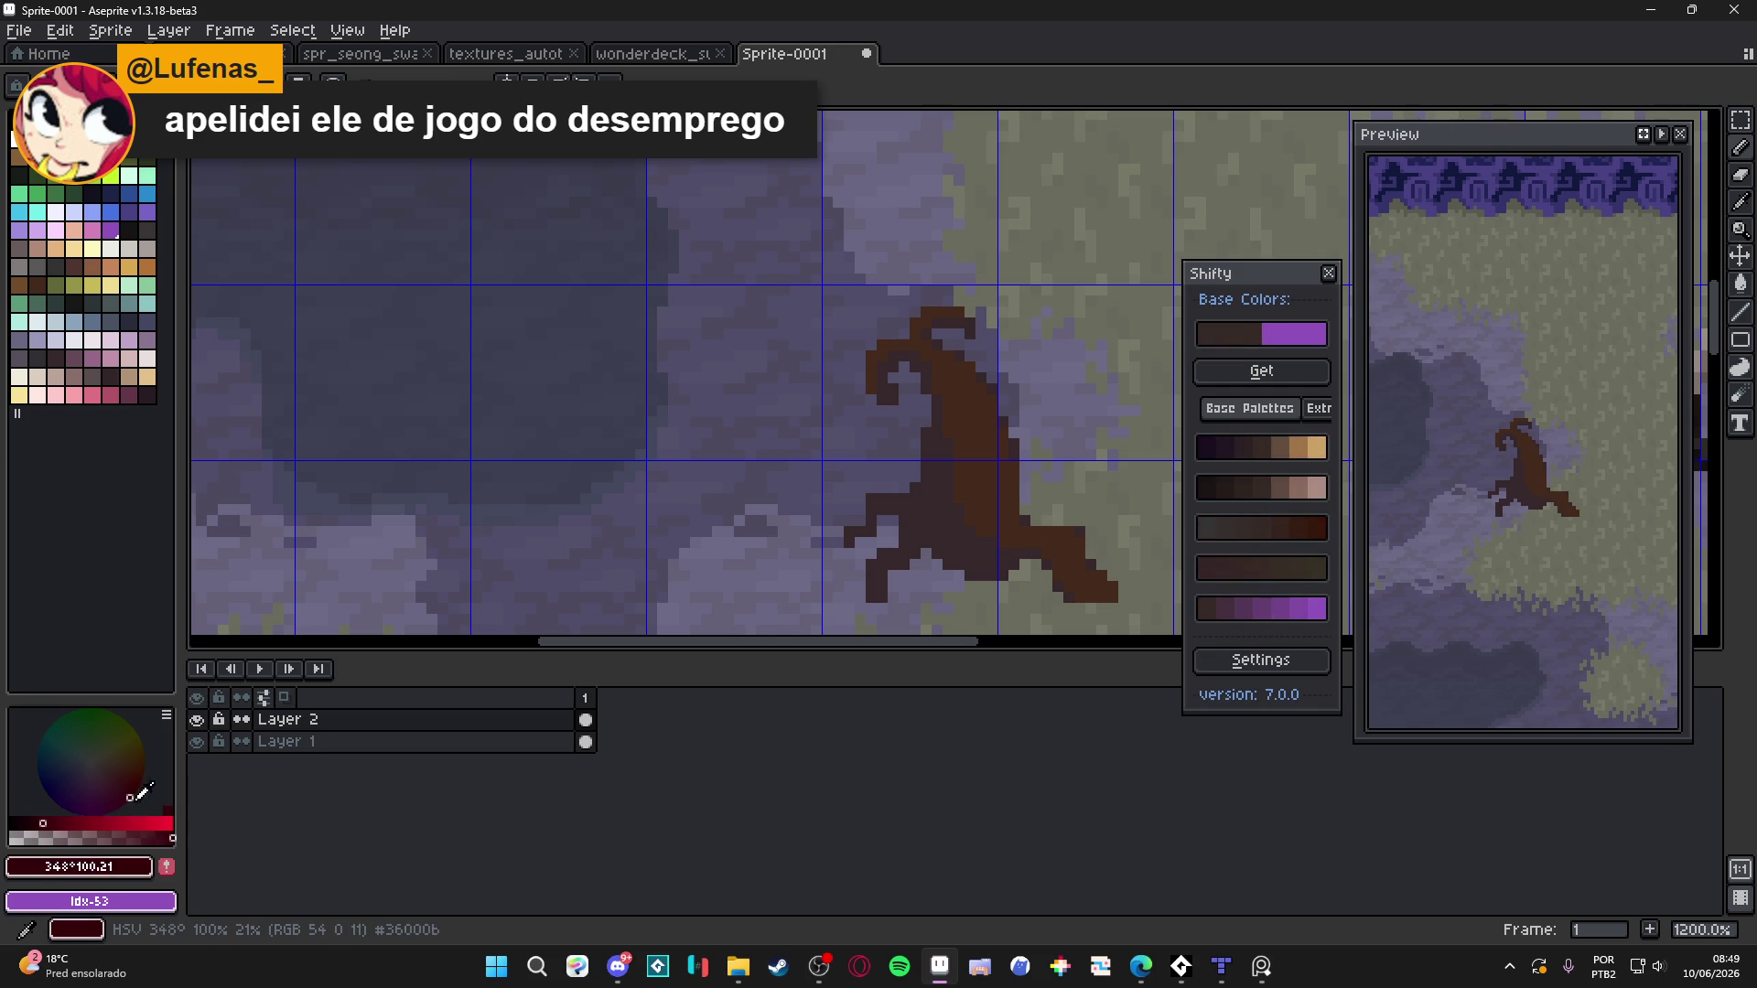
{"action": "left_click_drag", "start_coordinate": [111, 821], "coordinate": [77, 793]}
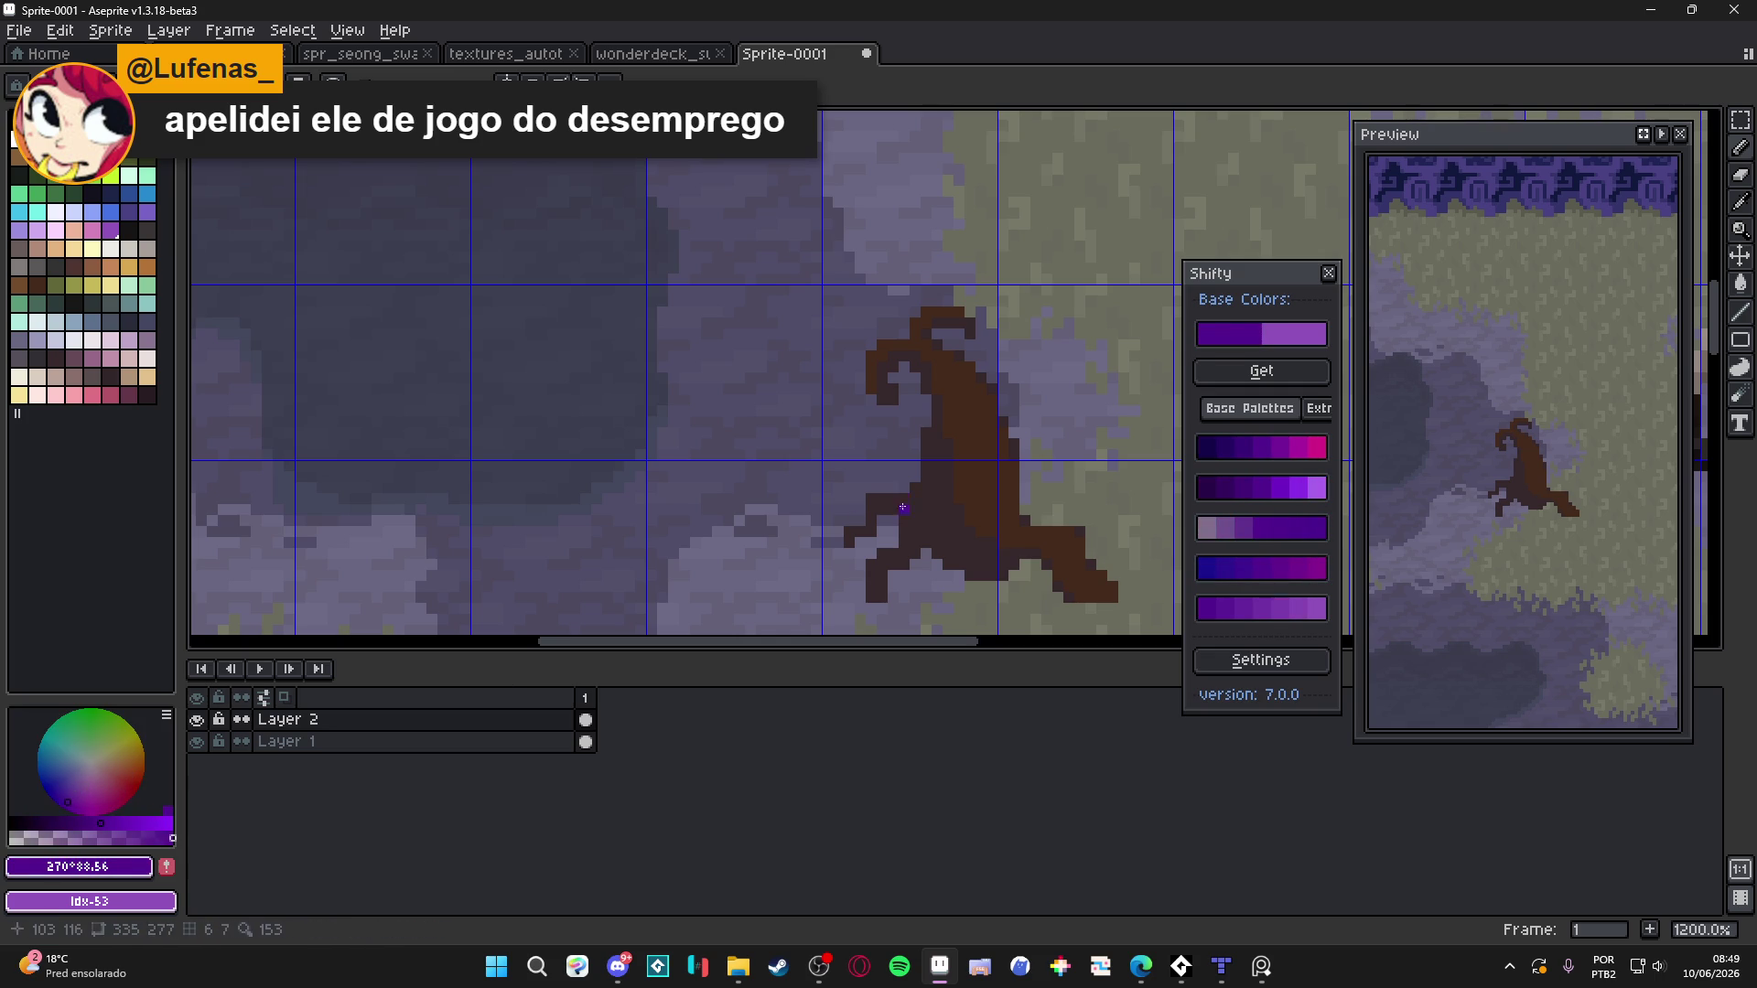
{"action": "left_click", "coordinate": [977, 485], "text": "alt"}
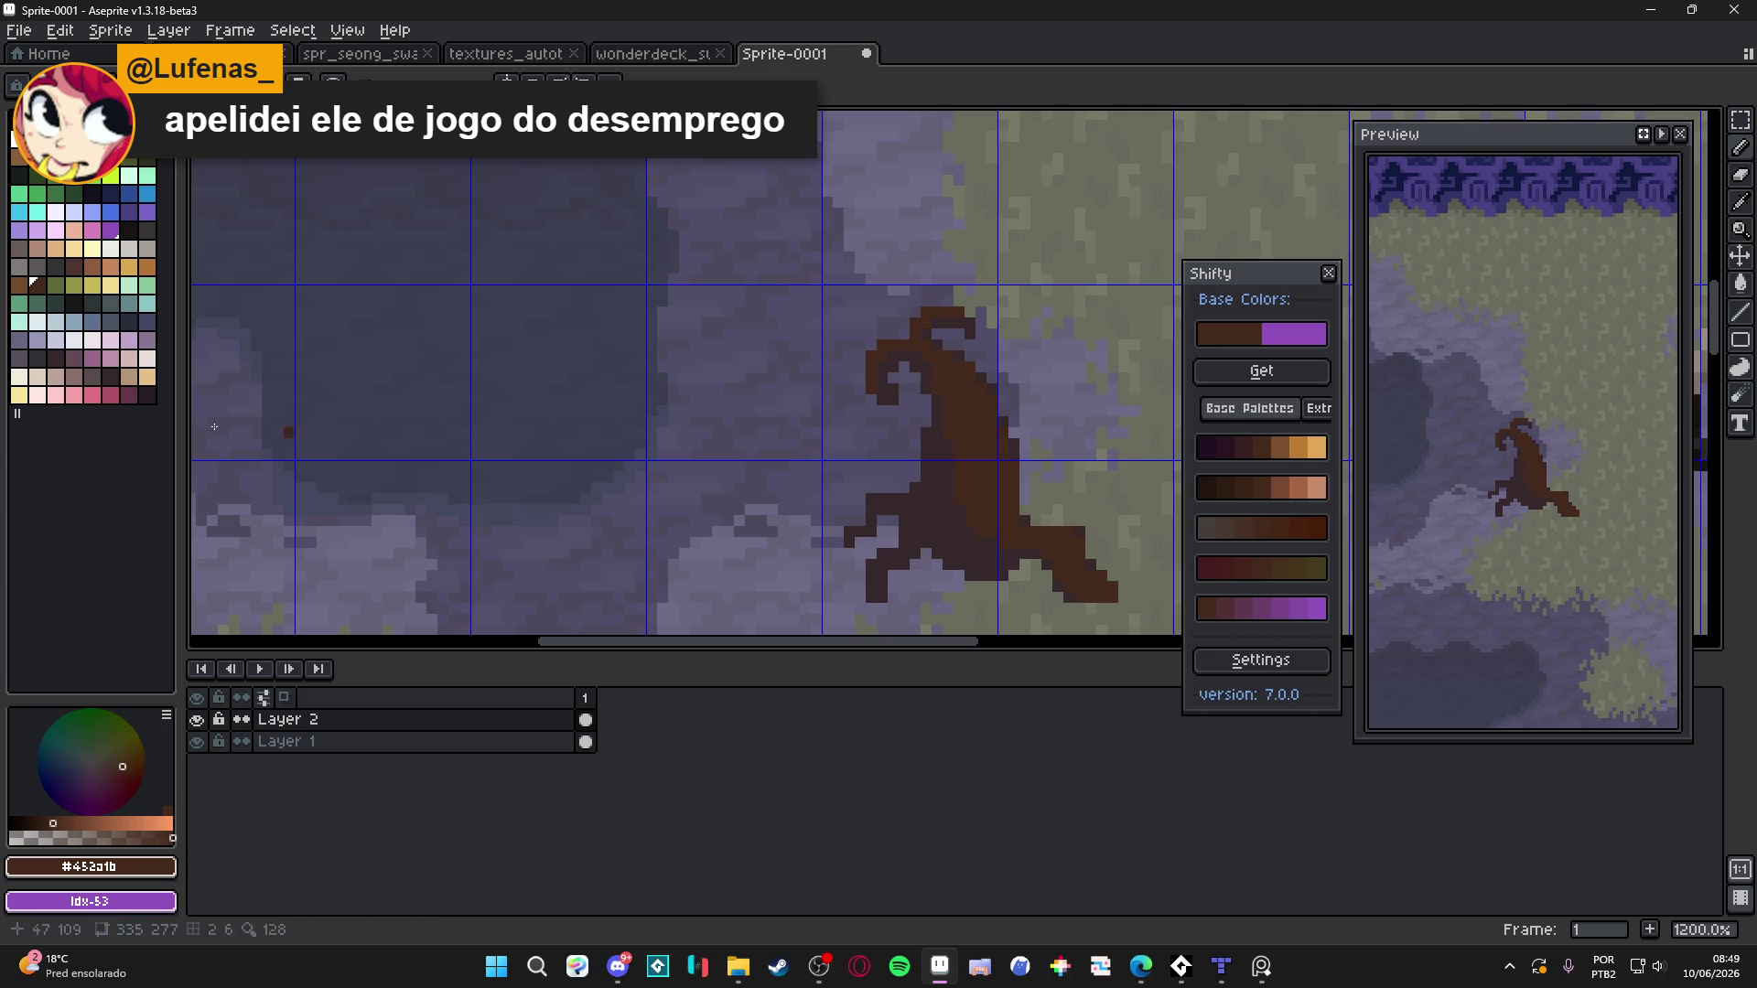
{"action": "left_click", "coordinate": [87, 817]}
Set the secondary colour to bright purple and the drawing colour to deep purple #530488
{"action": "right_click", "coordinate": [82, 802]}
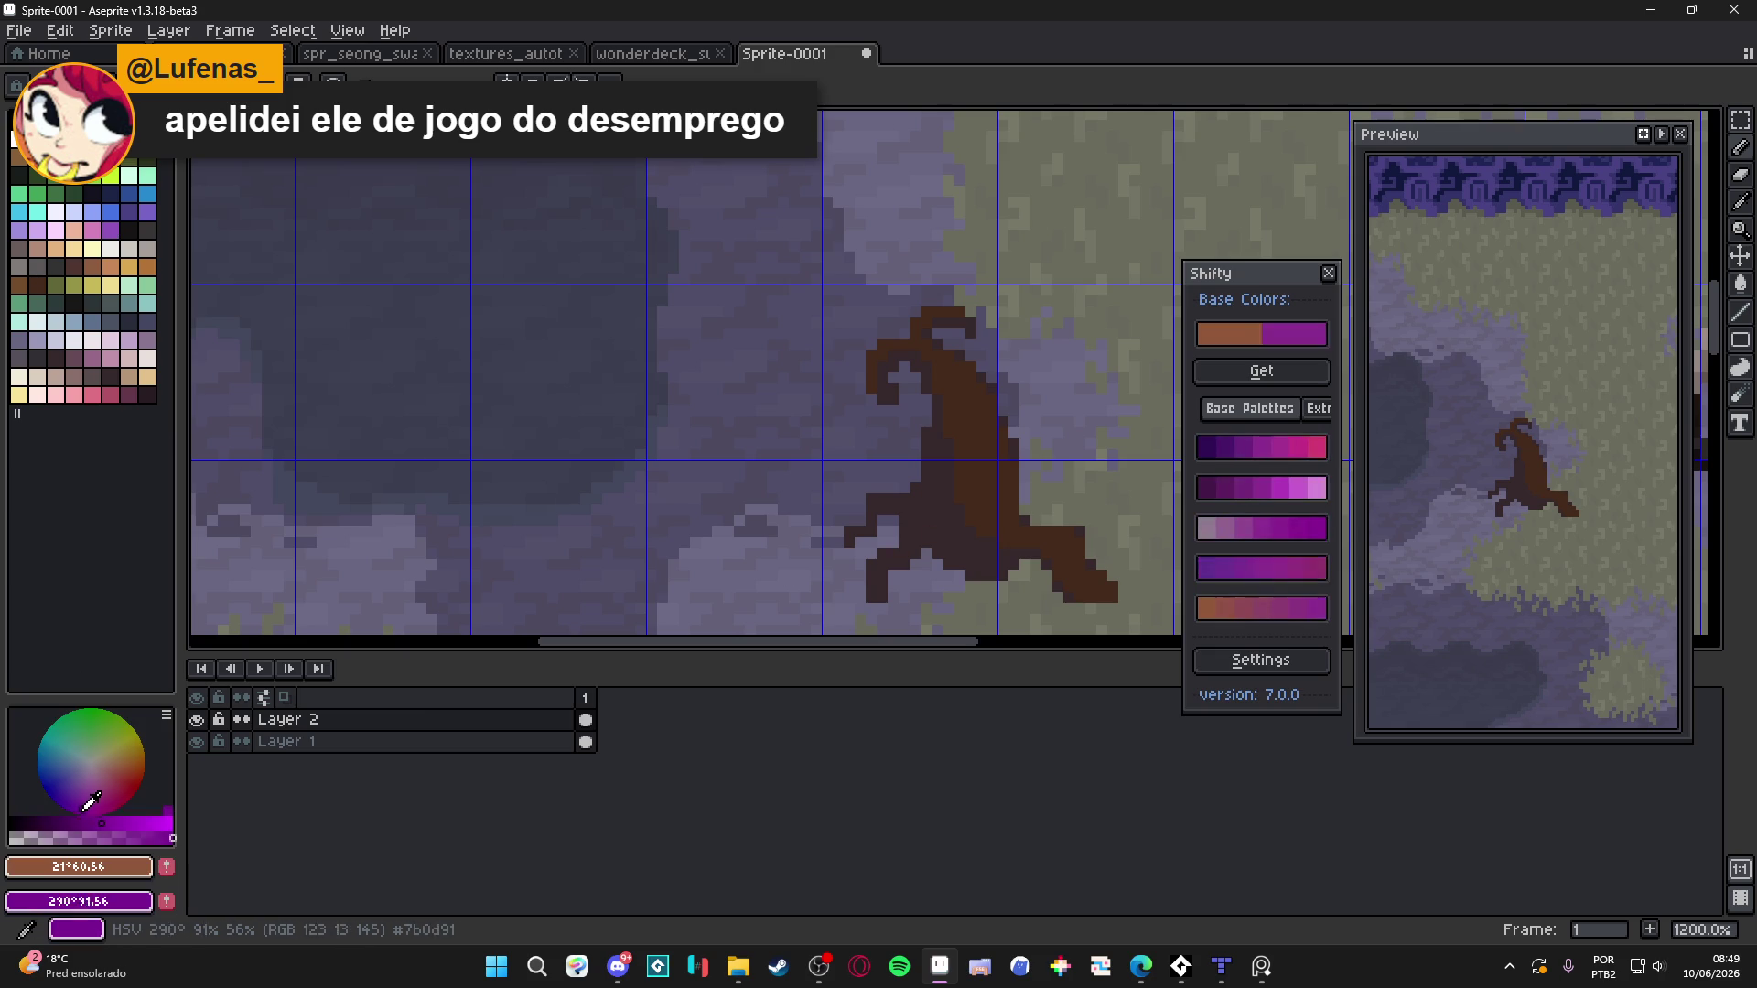
{"action": "left_click_drag", "start_coordinate": [82, 818], "coordinate": [61, 822]}
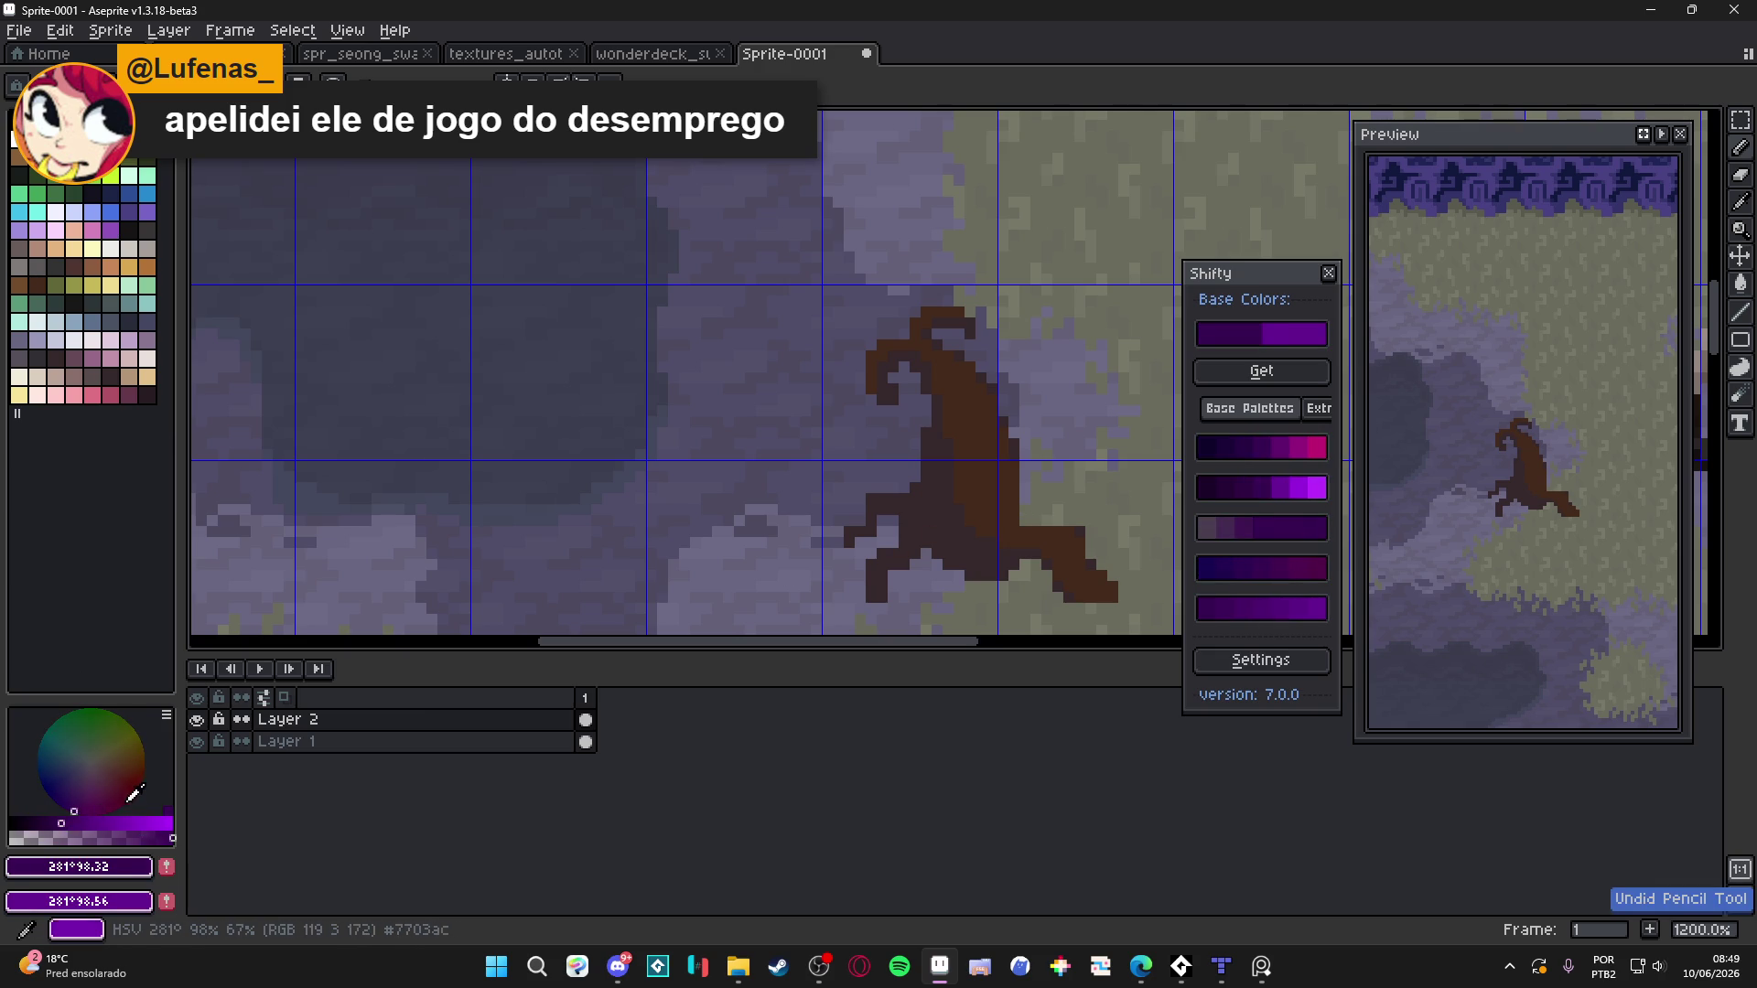
{"action": "right_click", "coordinate": [72, 813]}
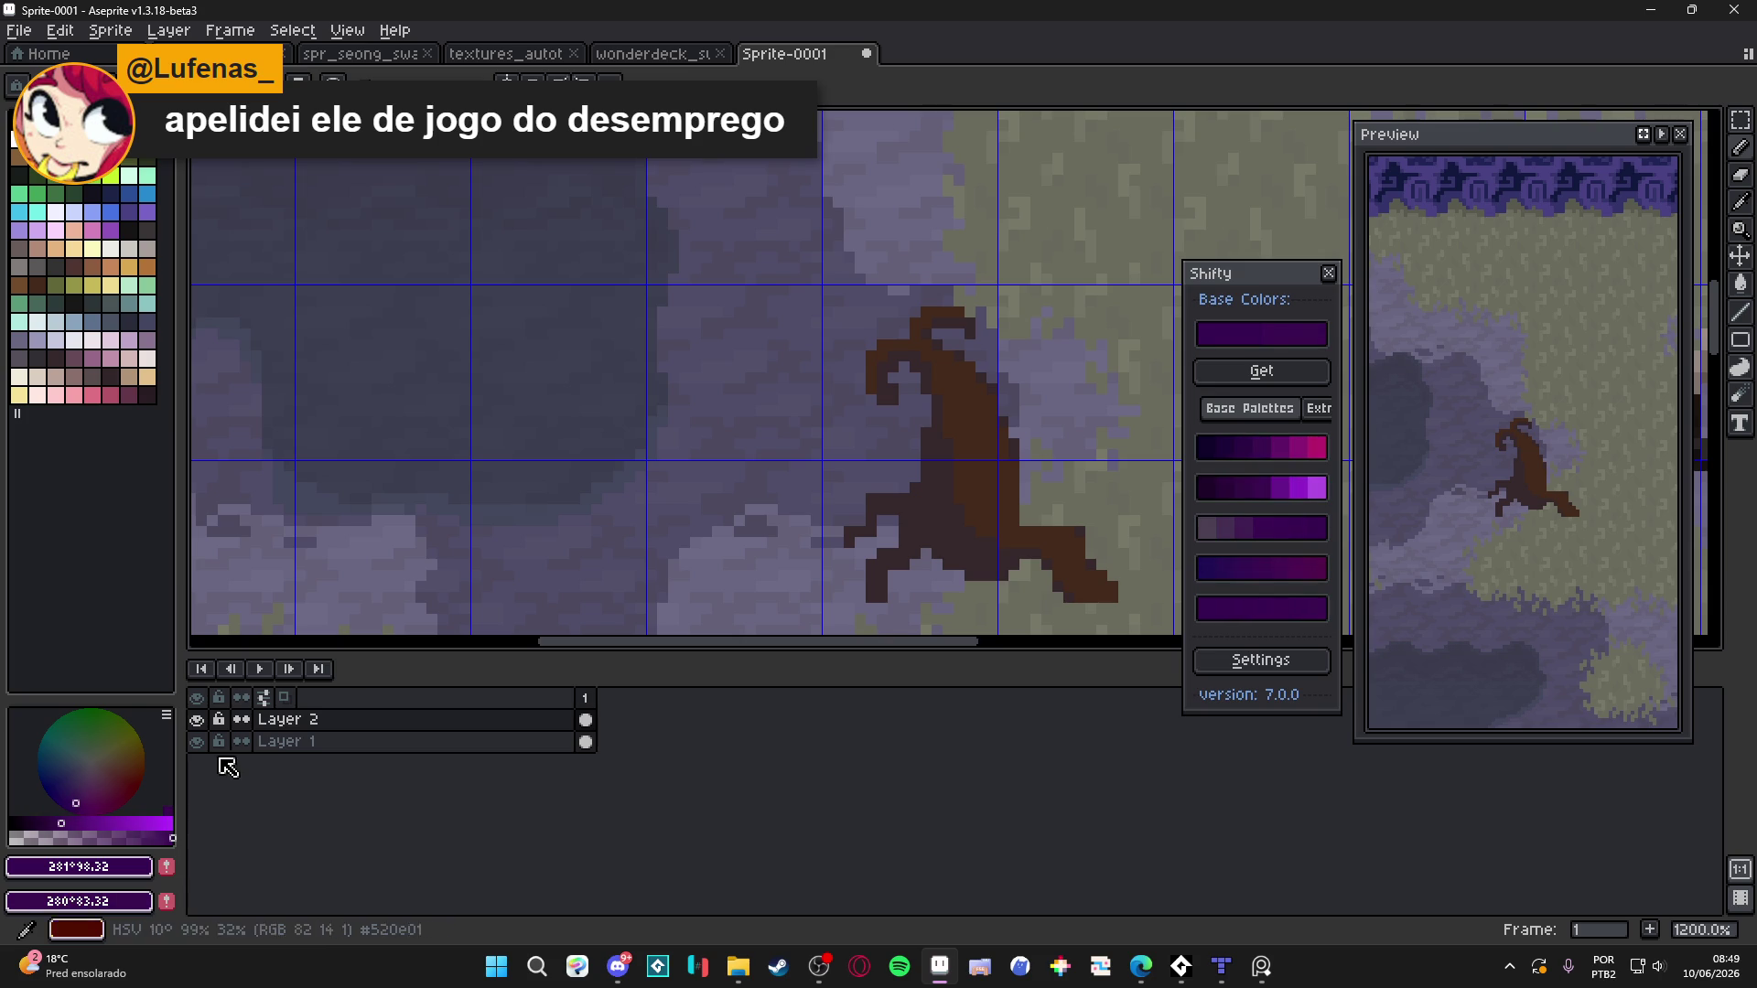
{"action": "left_click", "coordinate": [966, 493], "text": "alt"}
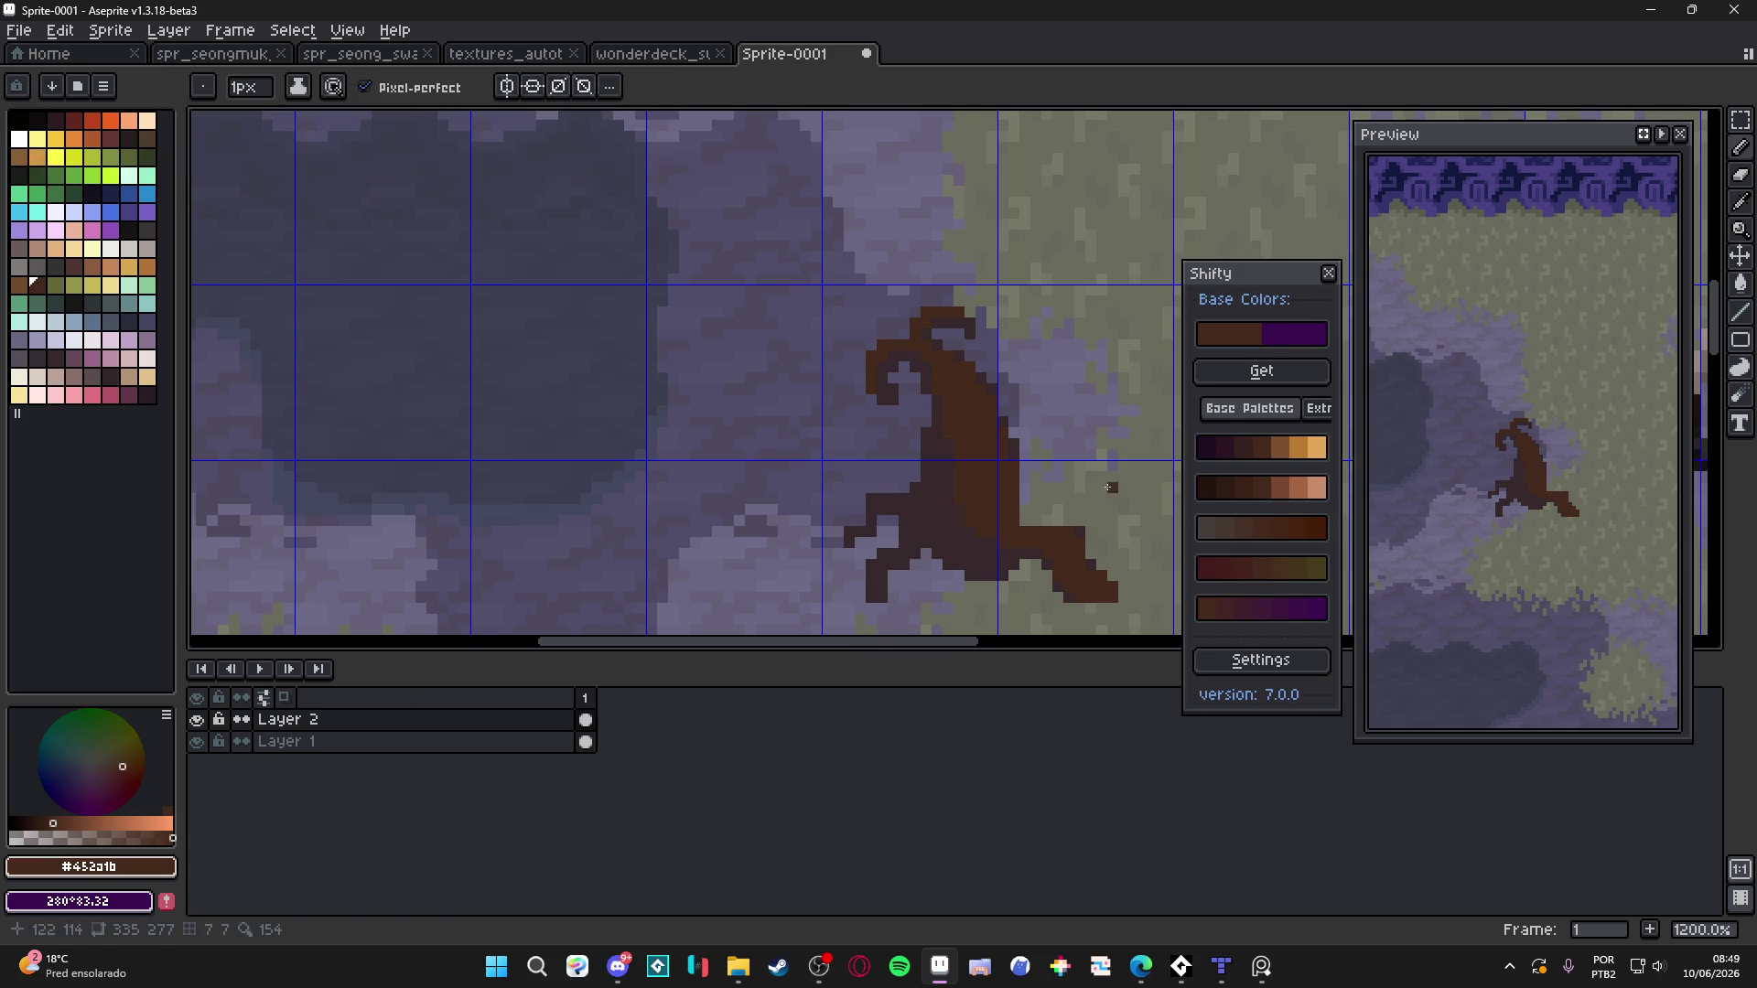
{"action": "left_click", "coordinate": [101, 771]}
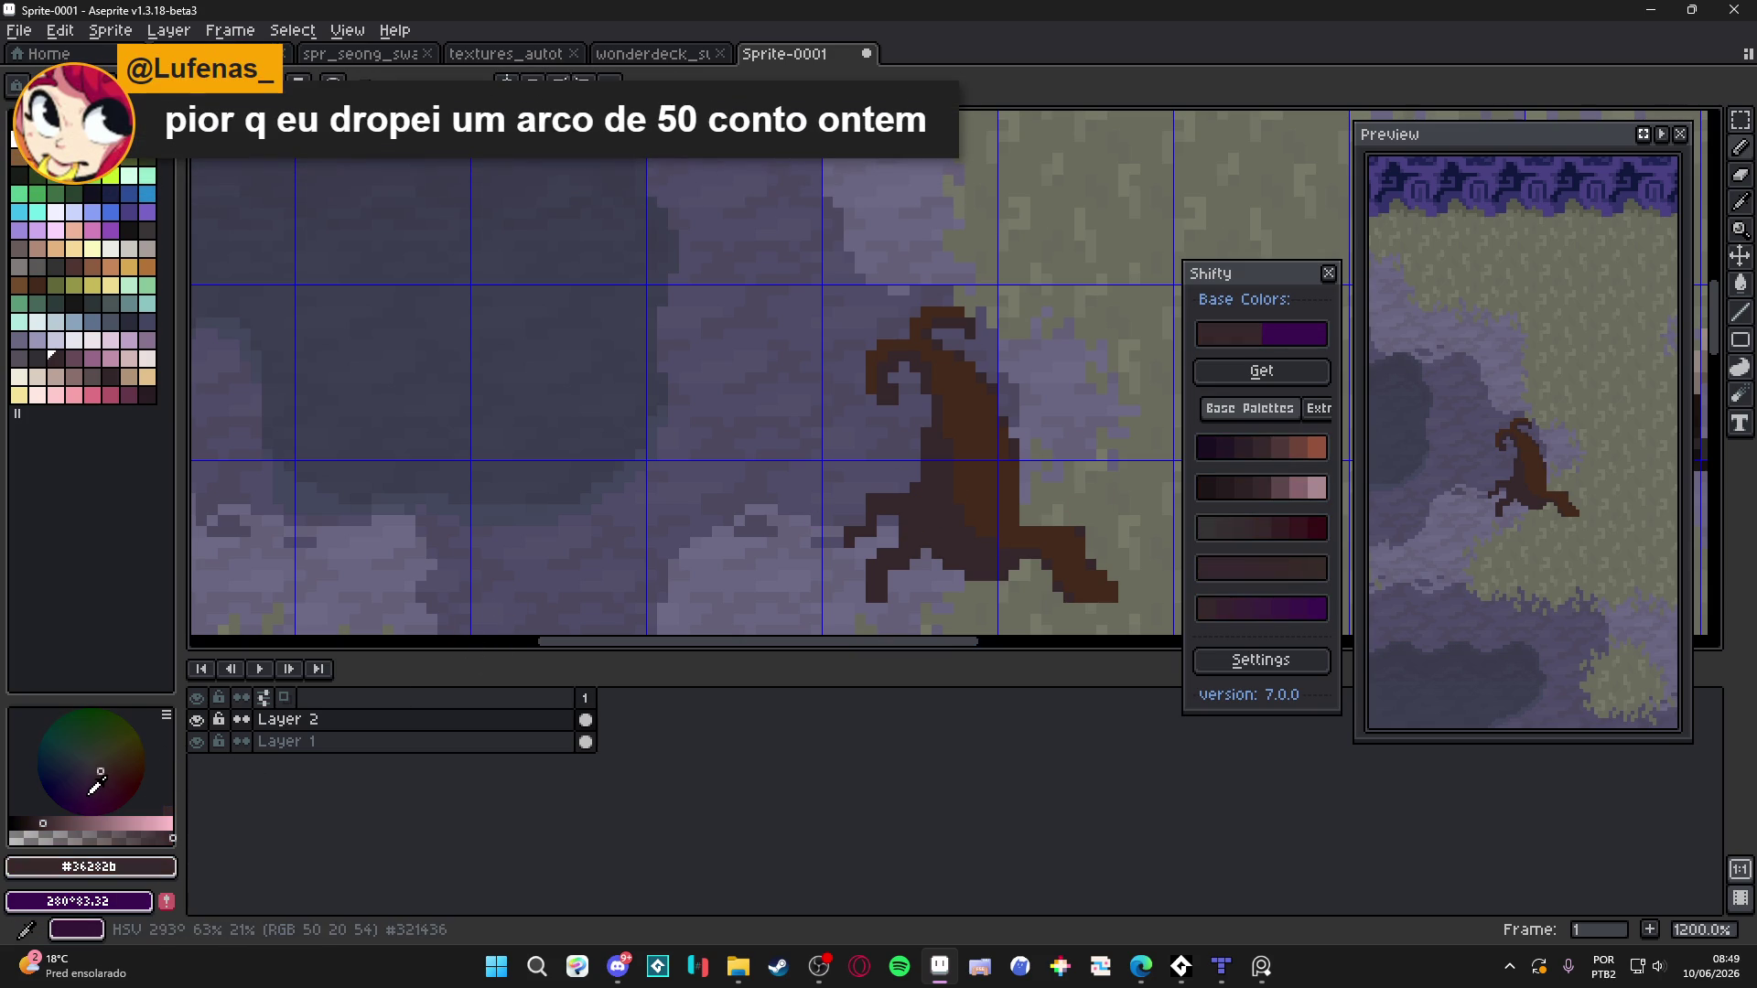
{"action": "left_click", "coordinate": [95, 824]}
{"action": "left_click", "coordinate": [79, 801]}
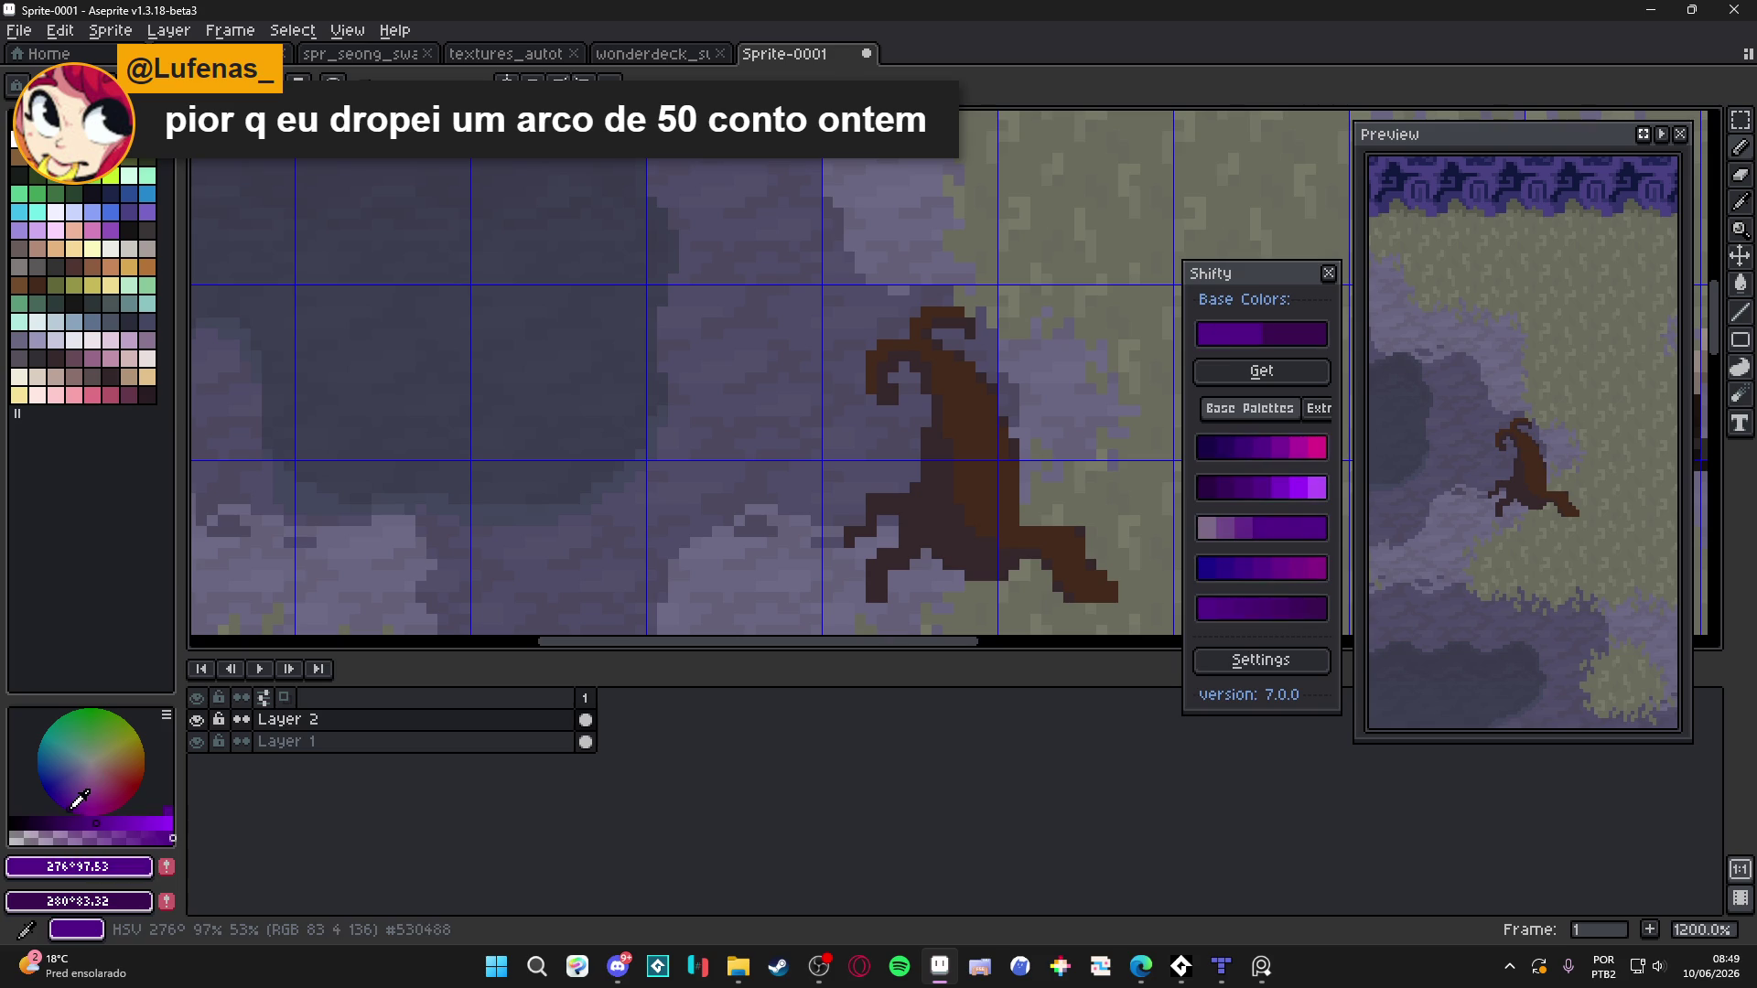
{"action": "scroll", "coordinate": [934, 540], "scroll_direction": "up", "scroll_amount": 3}
Lower the drawing colour's opacity
{"action": "left_click", "coordinate": [53, 835]}
{"action": "left_click_drag", "start_coordinate": [53, 835], "coordinate": [36, 838]}
{"action": "scroll", "coordinate": [988, 455], "scroll_direction": "up", "scroll_amount": 3}
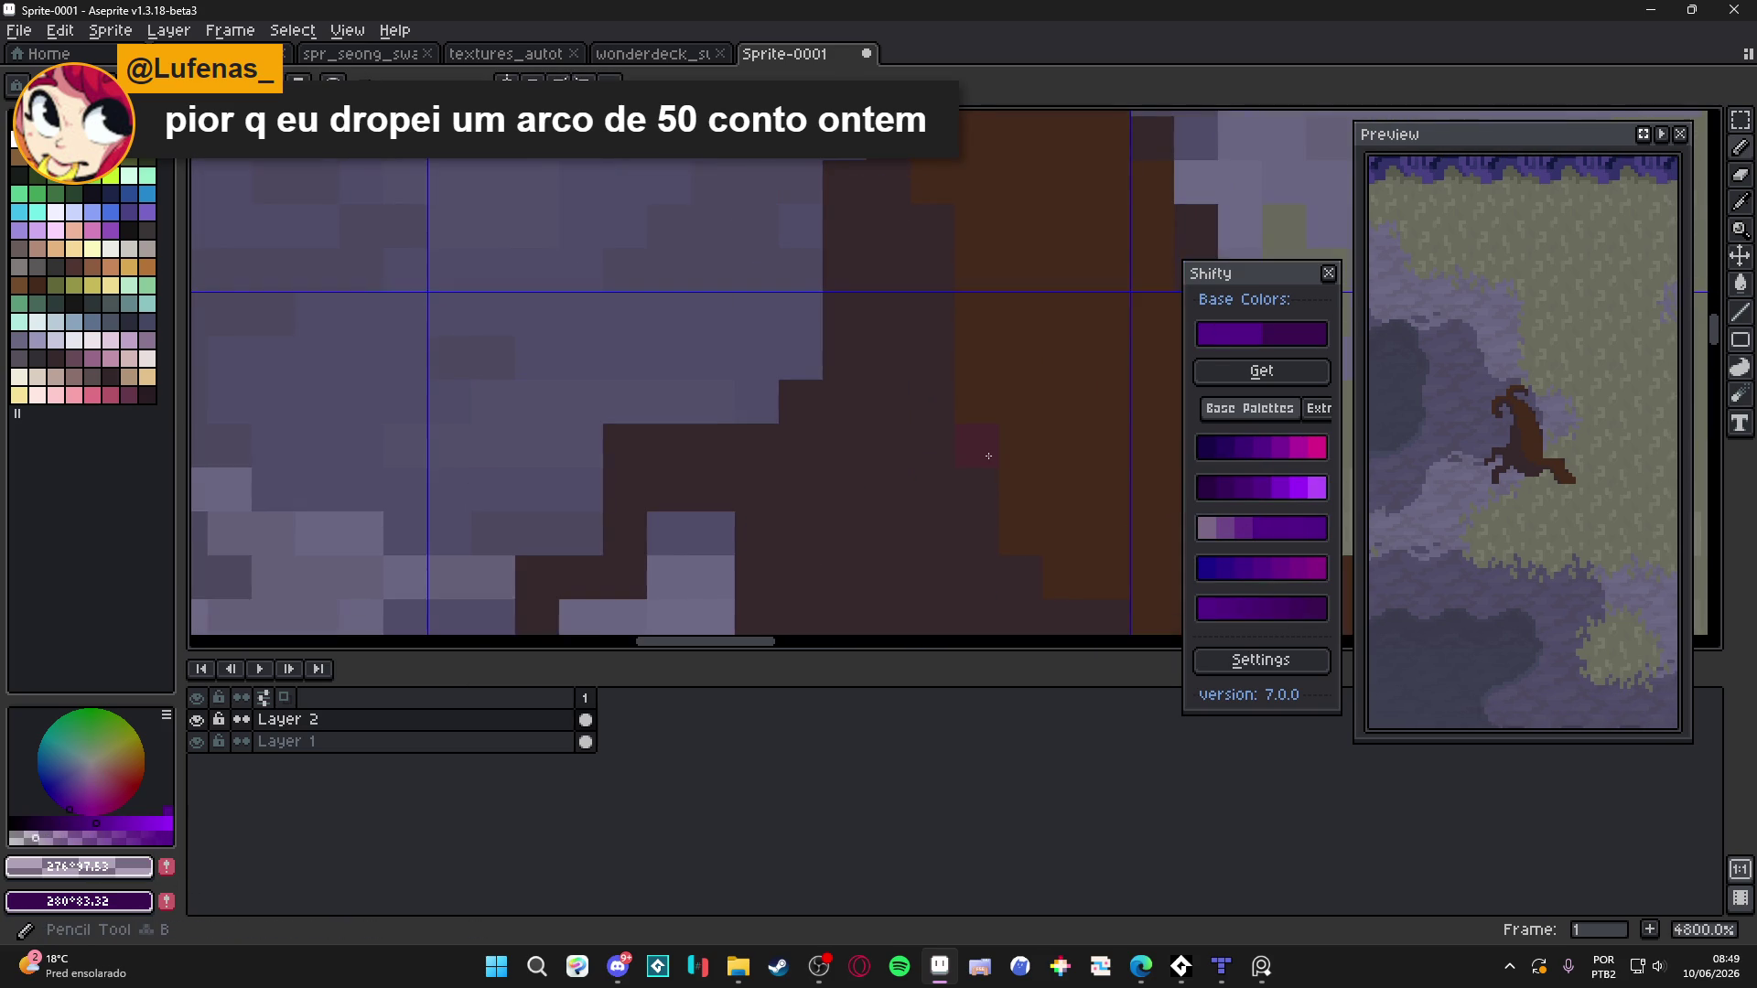
{"action": "scroll", "coordinate": [988, 455], "scroll_direction": "down", "scroll_amount": 5}
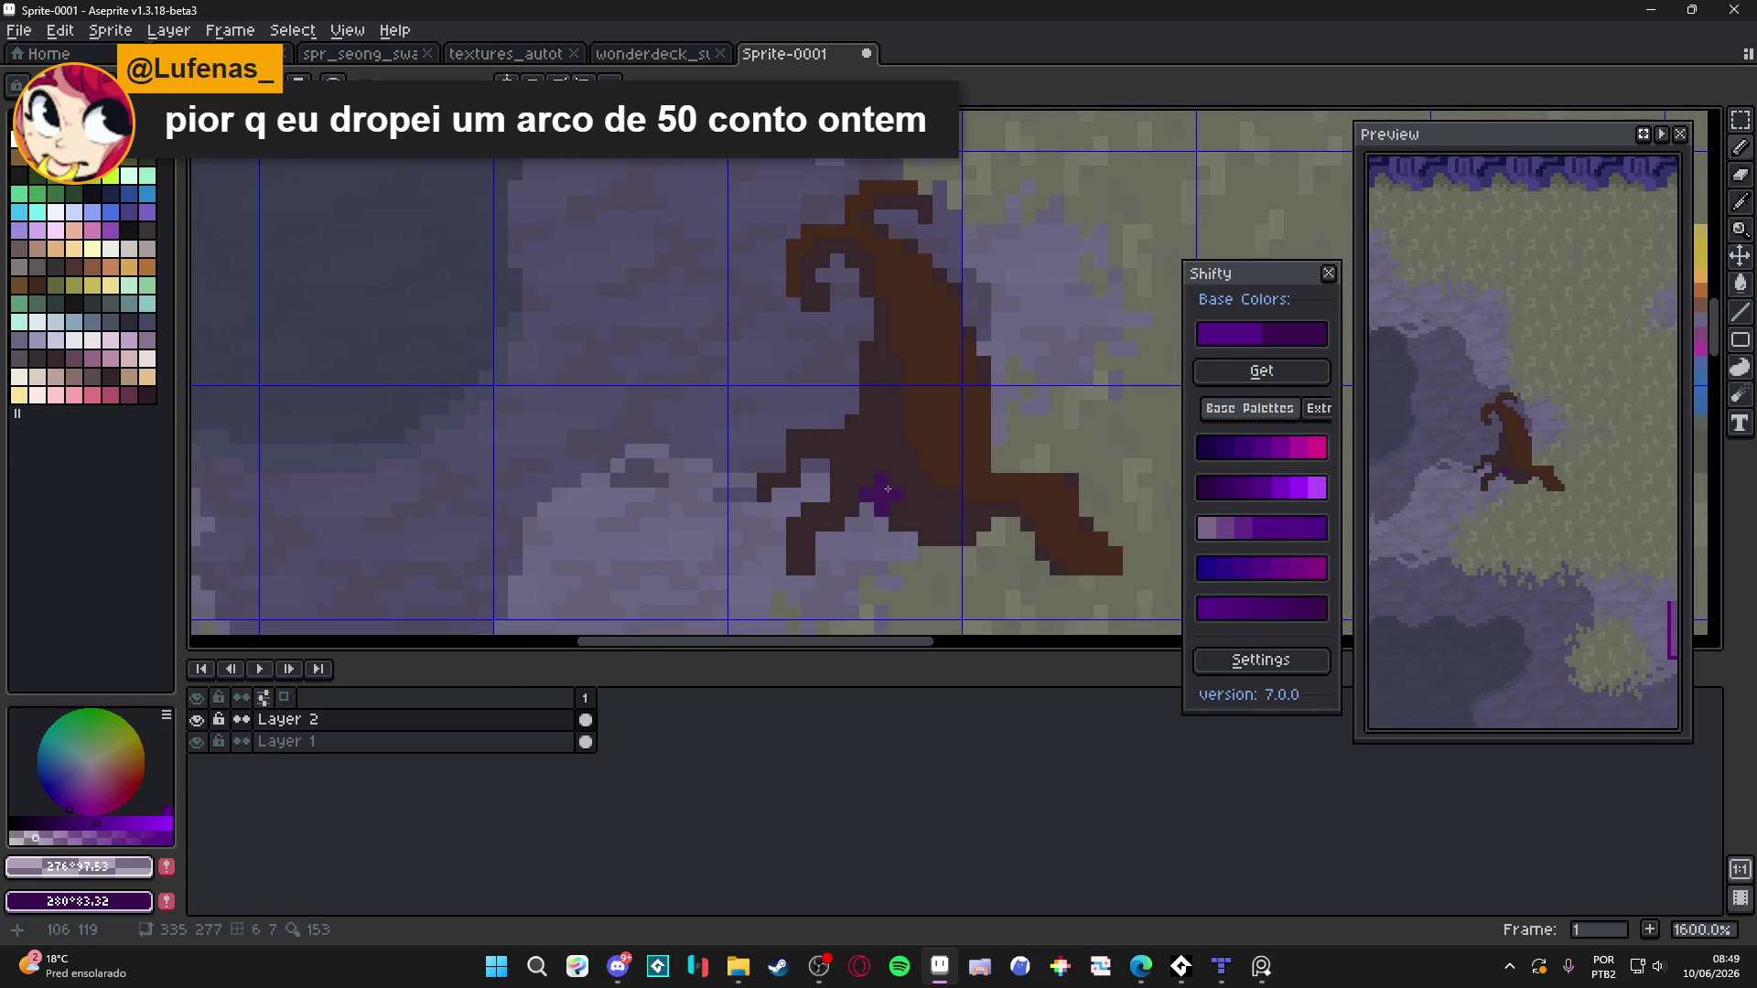
Paint very dark purple pixels on the stump's base
{"action": "left_click", "coordinate": [888, 489], "text": "alt"}
{"action": "left_click", "coordinate": [833, 494], "text": "alt"}
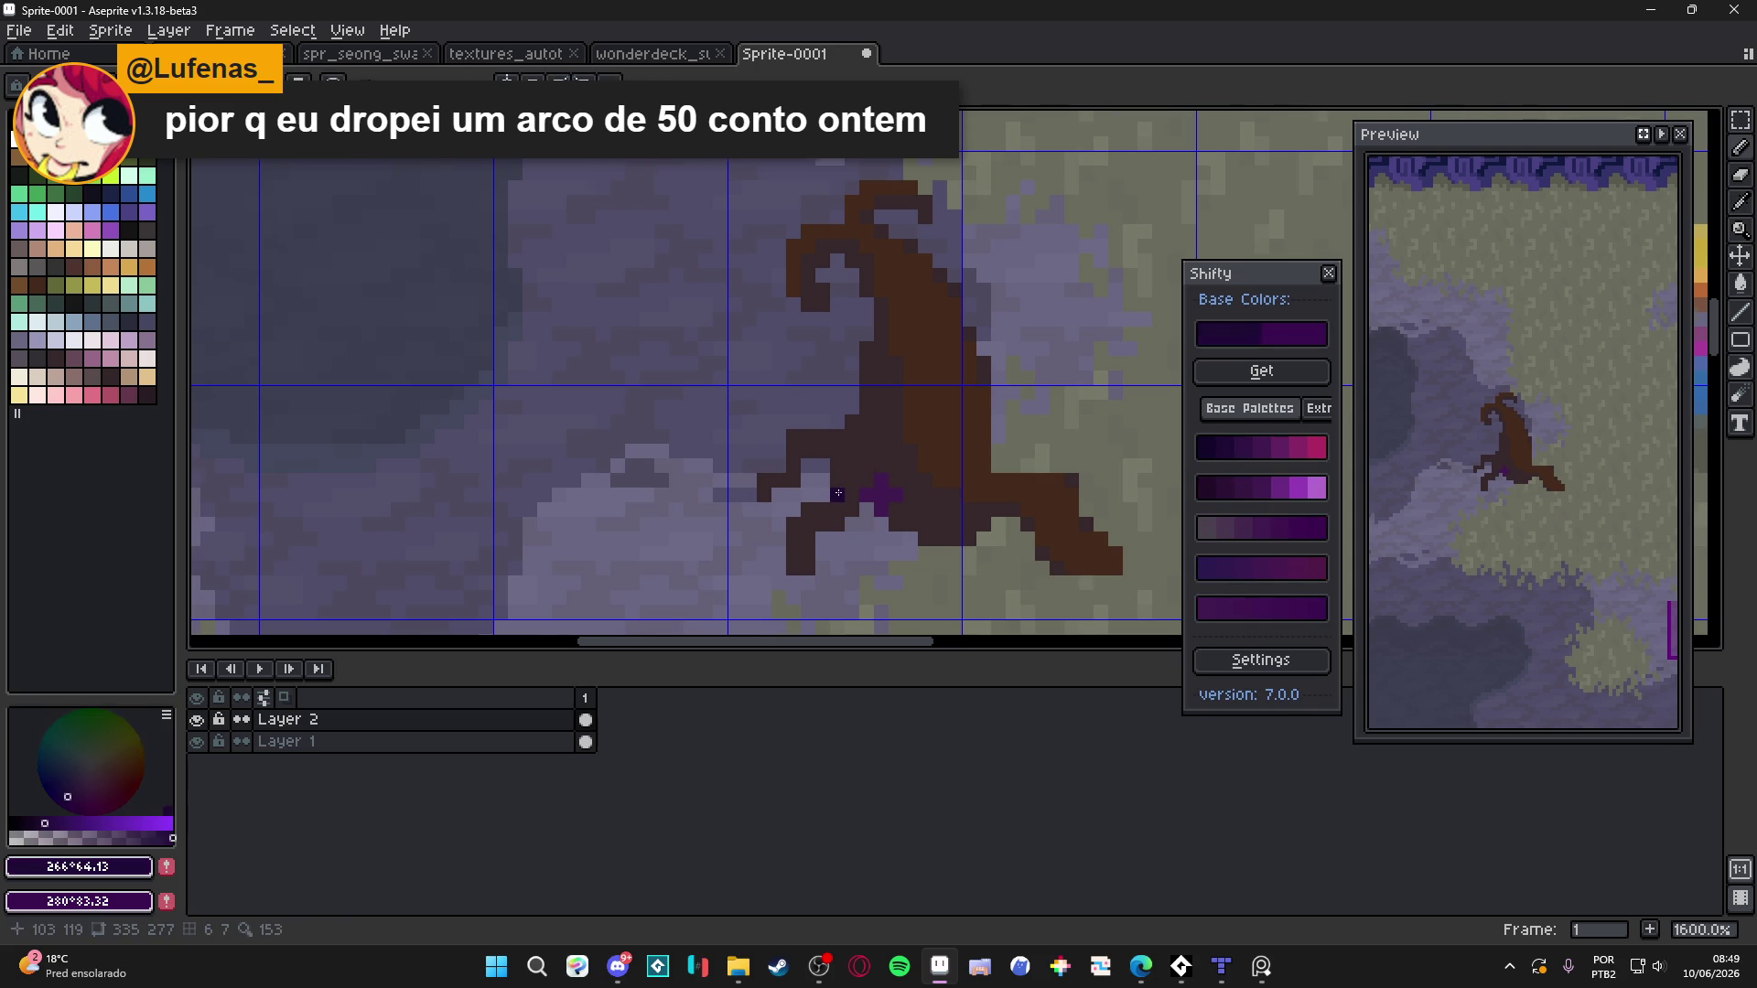
{"action": "scroll", "coordinate": [833, 493], "scroll_direction": "up", "scroll_amount": 2}
{"action": "mouse_move", "coordinate": [918, 495]}
{"action": "left_mouse_down"}
{"action": "mouse_move", "coordinate": [887, 469]}
{"action": "mouse_move", "coordinate": [940, 540]}
{"action": "left_mouse_up"}
{"action": "scroll", "coordinate": [929, 518], "scroll_direction": "down", "scroll_amount": 1}
{"action": "scroll", "coordinate": [940, 540], "scroll_direction": "down", "scroll_amount": 4}
{"action": "scroll", "coordinate": [898, 556], "scroll_direction": "up", "scroll_amount": 2}
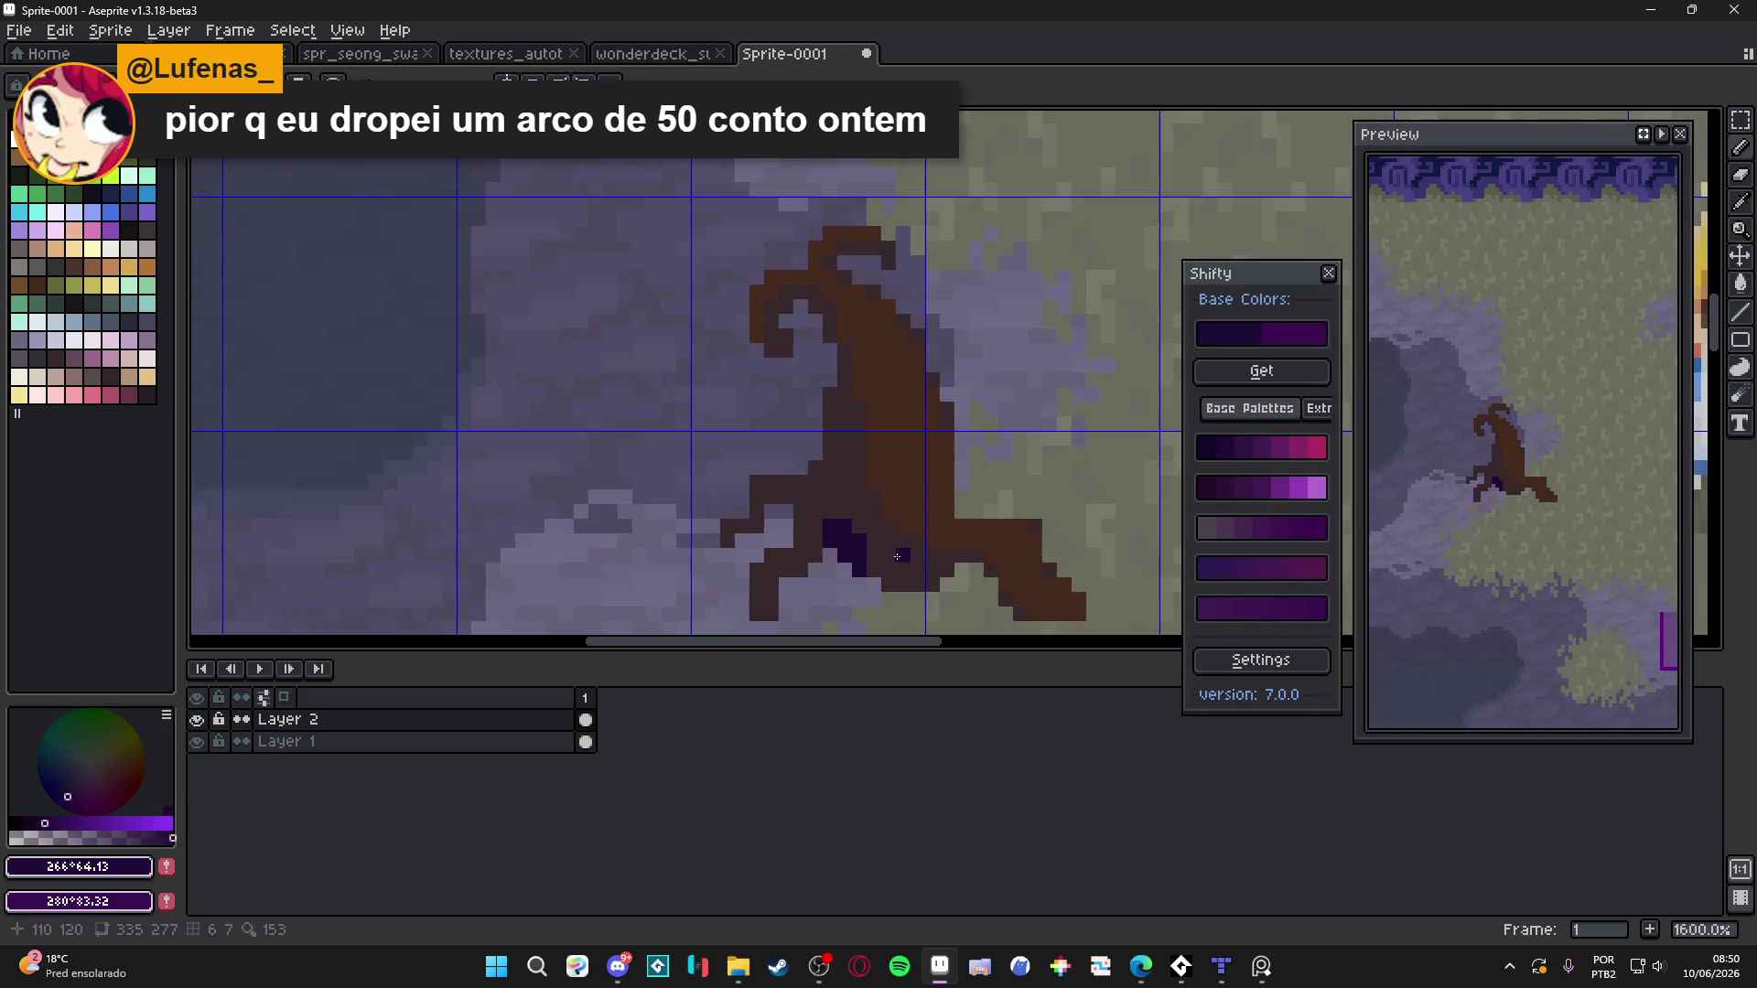
Repaint the stump's leg and nearby pixels in a lighter generated purple
{"action": "left_click", "coordinate": [1250, 448]}
{"action": "left_click", "coordinate": [1236, 447]}
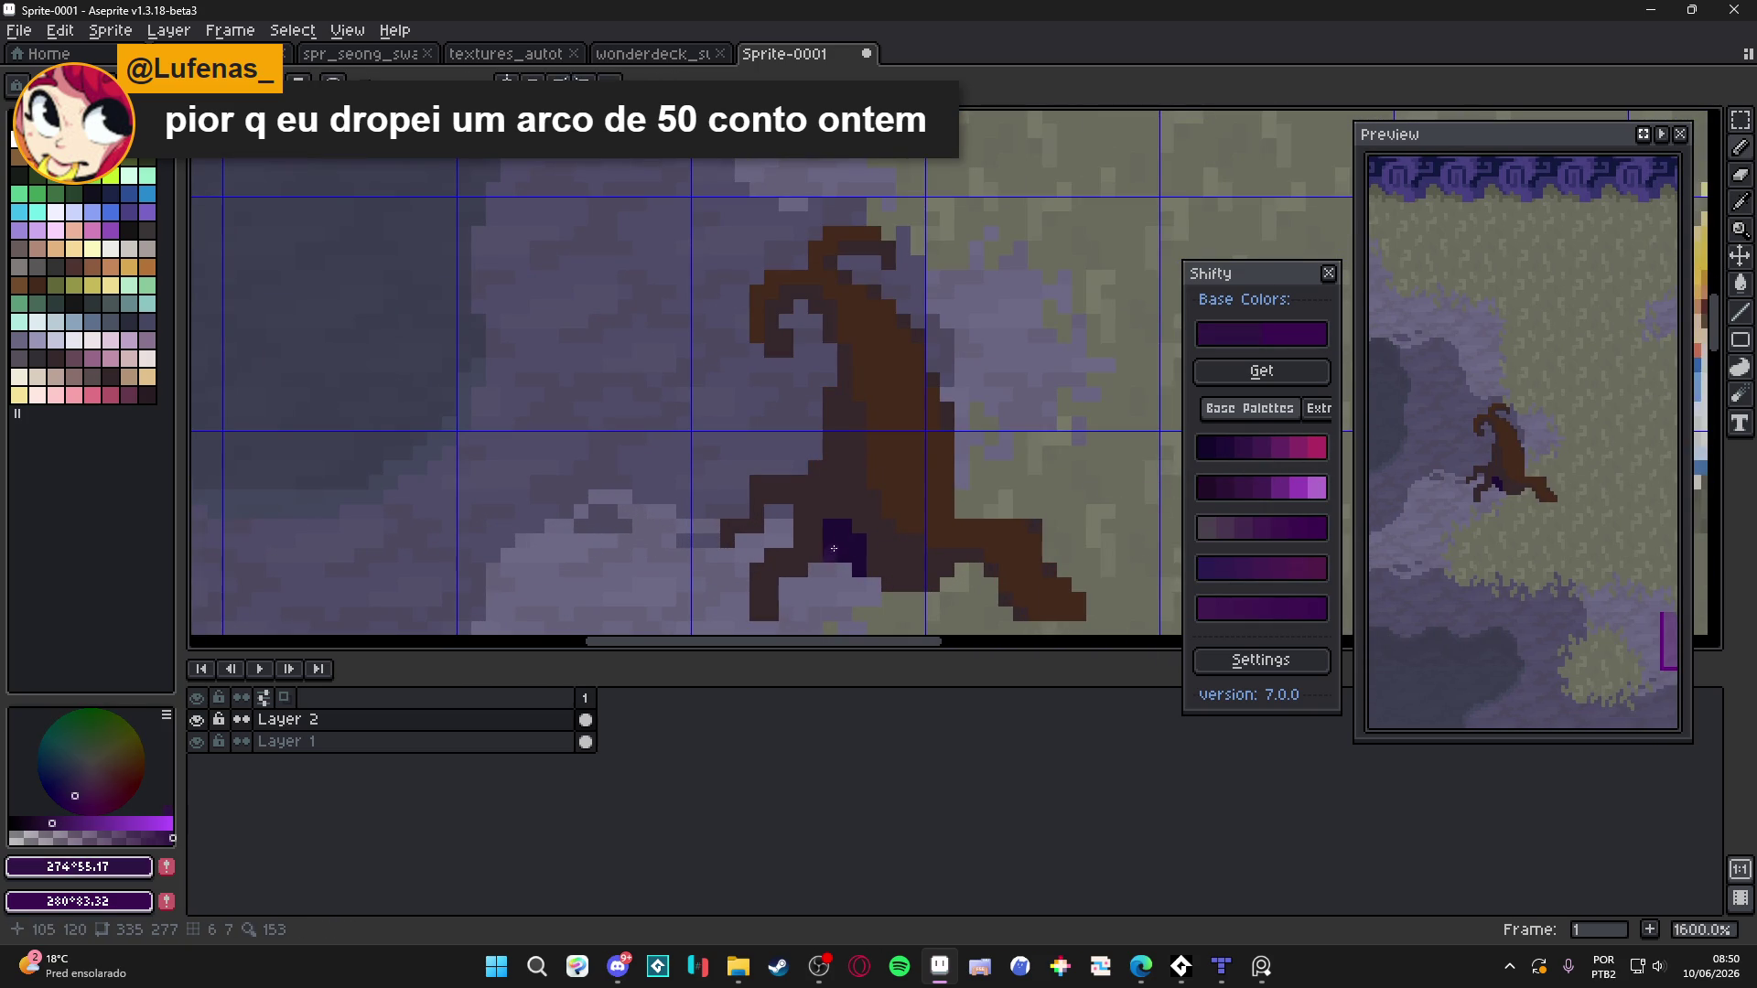
{"action": "mouse_move", "coordinate": [839, 541]}
{"action": "left_mouse_down"}
{"action": "mouse_move", "coordinate": [850, 552]}
{"action": "mouse_move", "coordinate": [824, 469]}
{"action": "left_mouse_up"}
{"action": "left_click", "coordinate": [816, 478]}
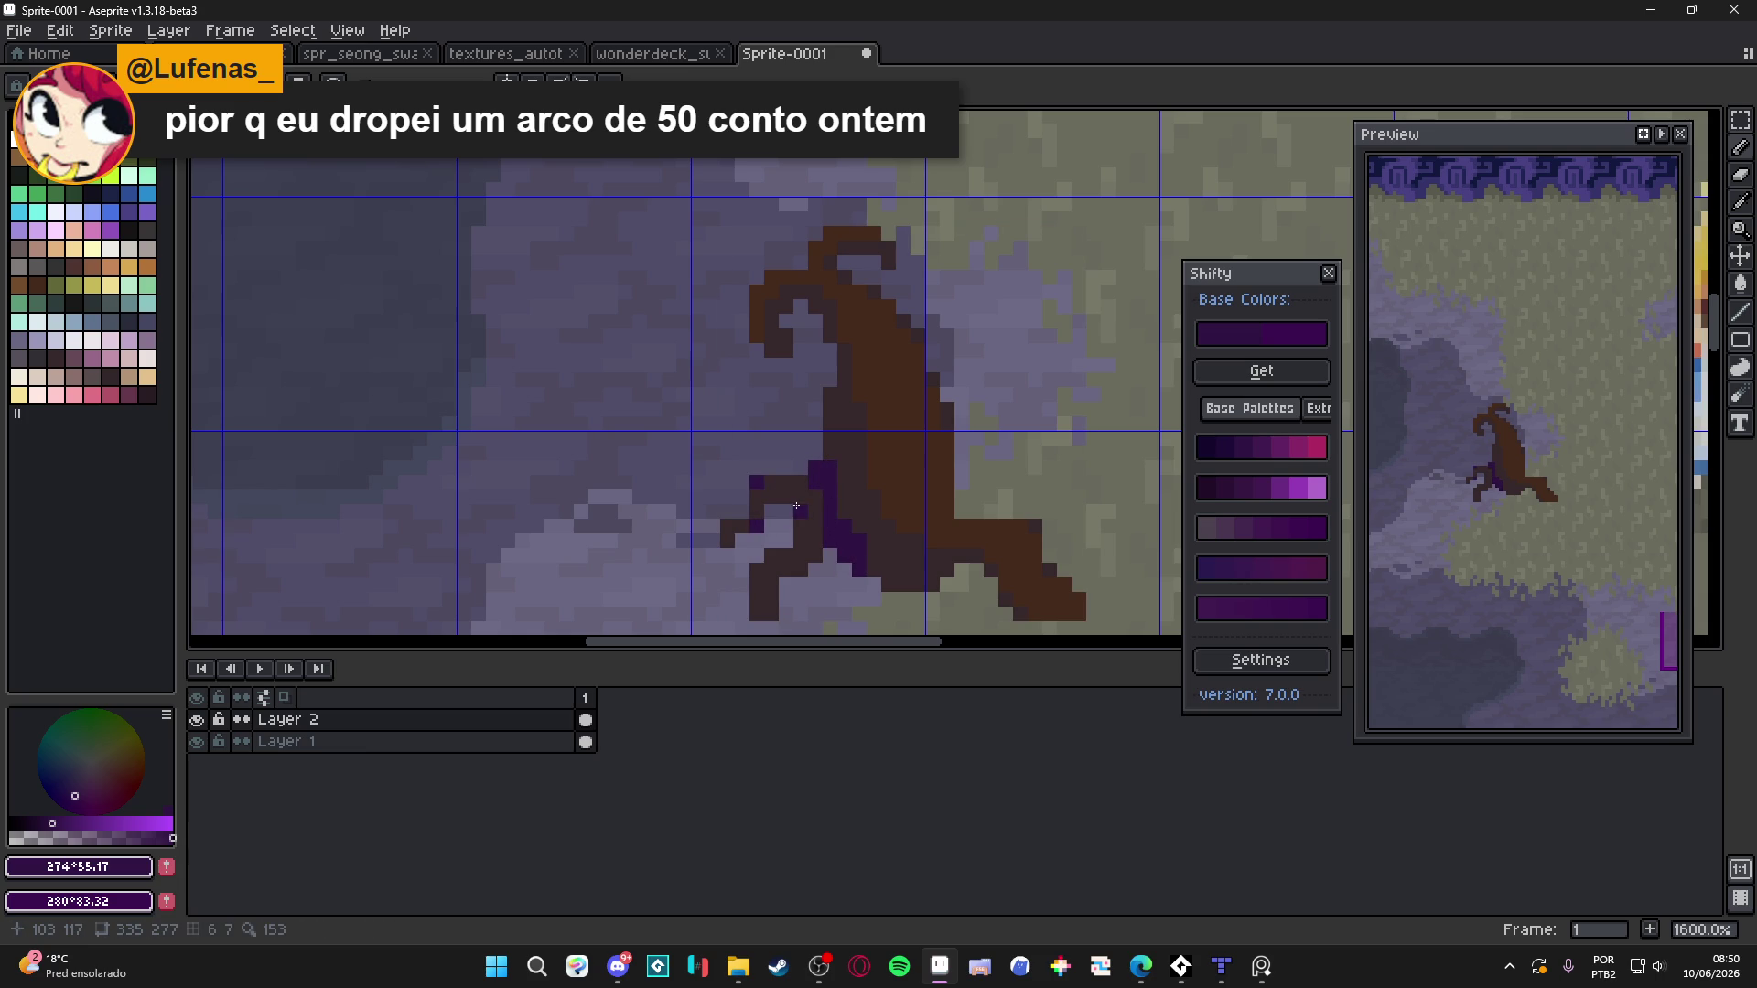
{"action": "left_click", "coordinate": [802, 555]}
{"action": "left_click", "coordinate": [770, 590]}
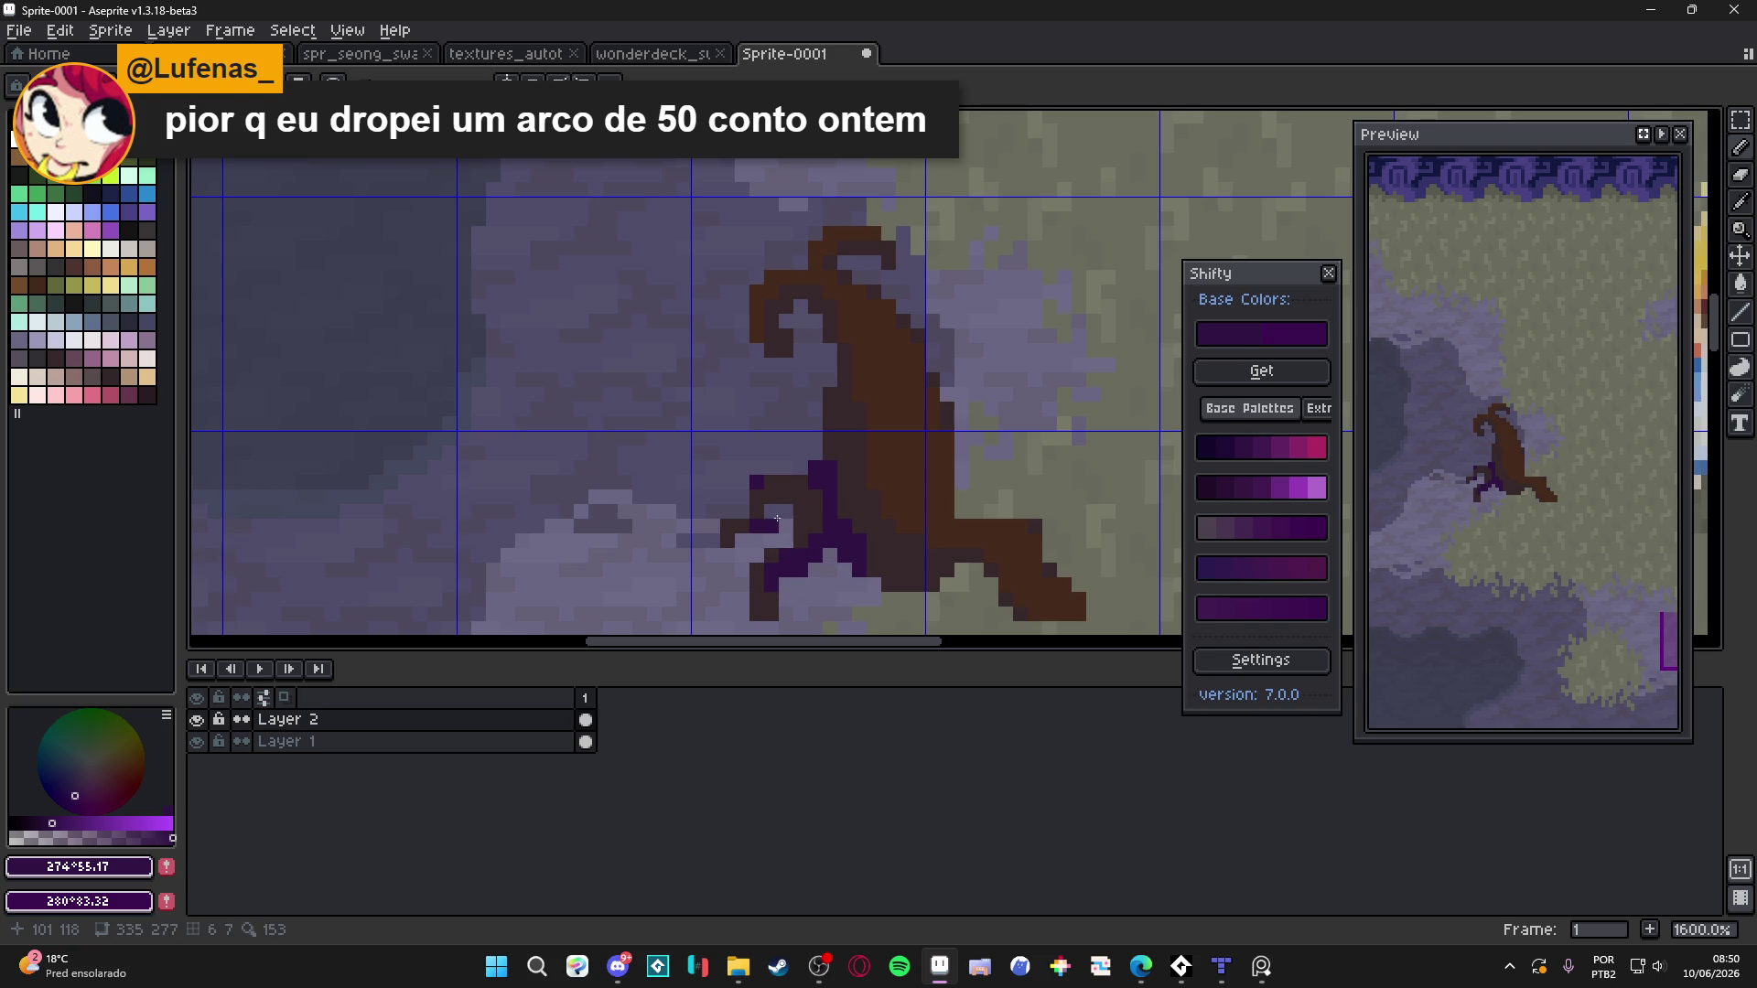
Add dark purple pixels beside and to the left of the leg
{"action": "left_click", "coordinate": [777, 498]}
{"action": "scroll", "coordinate": [875, 560], "scroll_direction": "up", "scroll_amount": 2}
{"action": "left_click", "coordinate": [725, 511]}
{"action": "left_click", "coordinate": [725, 533]}
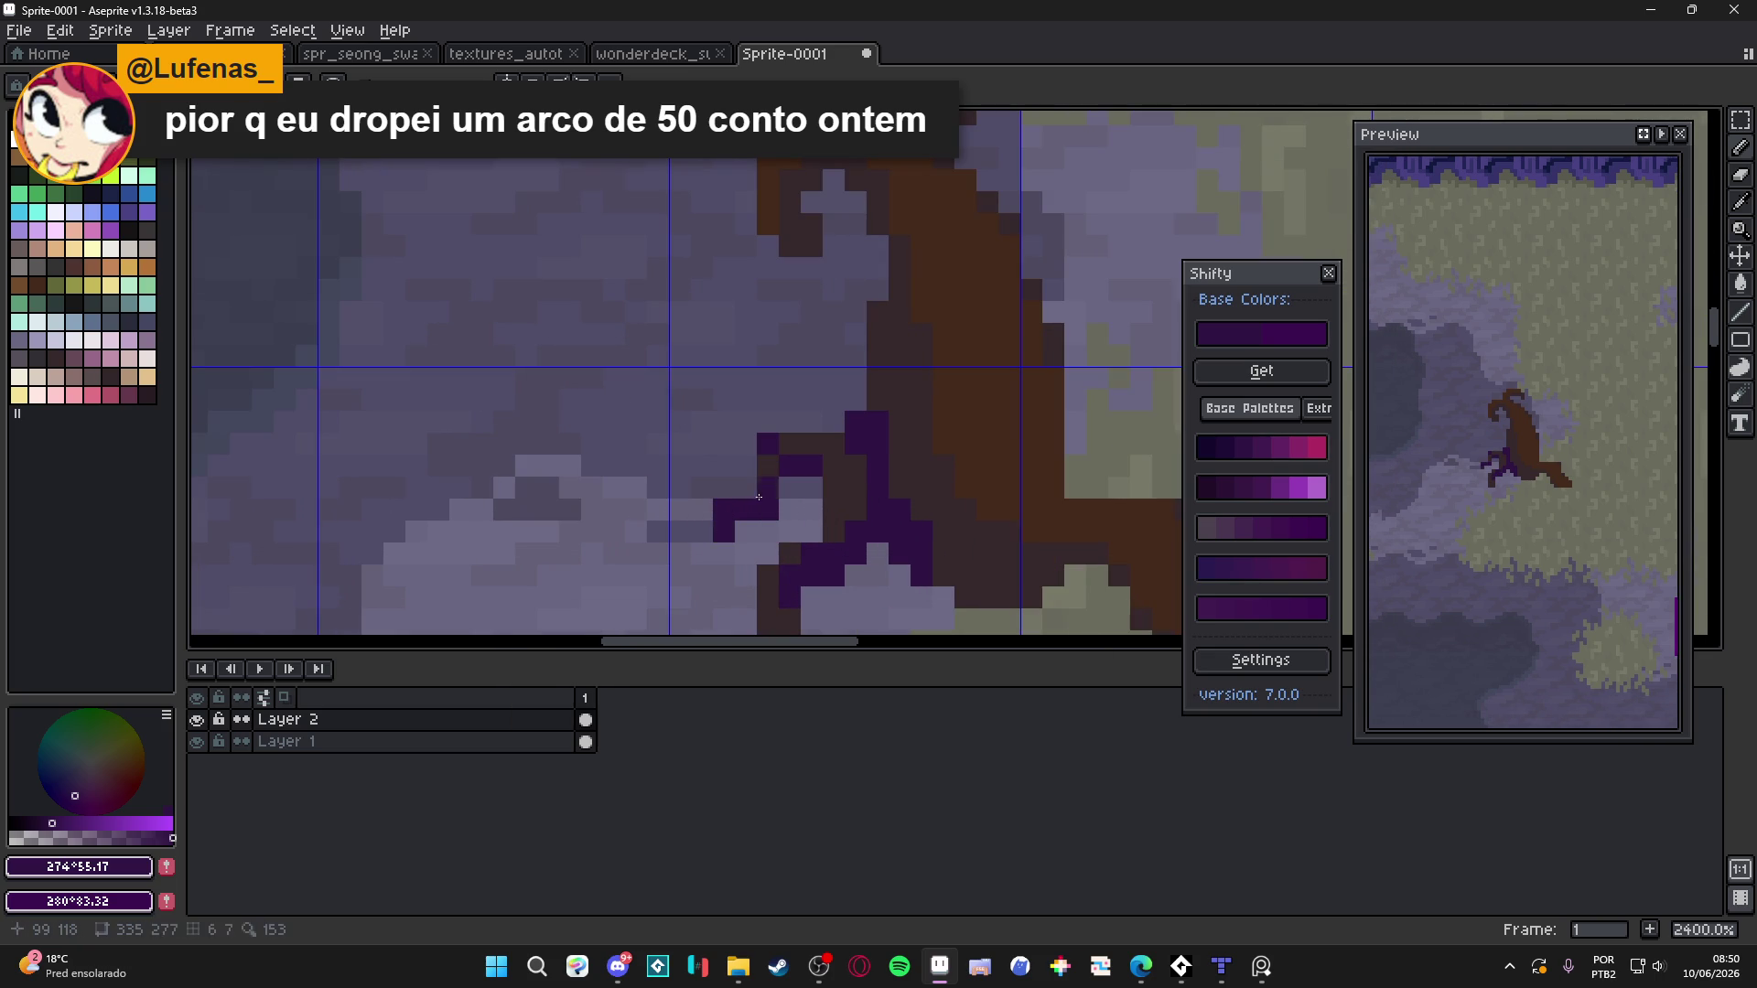
{"action": "scroll", "coordinate": [851, 501], "scroll_direction": "down", "scroll_amount": 6}
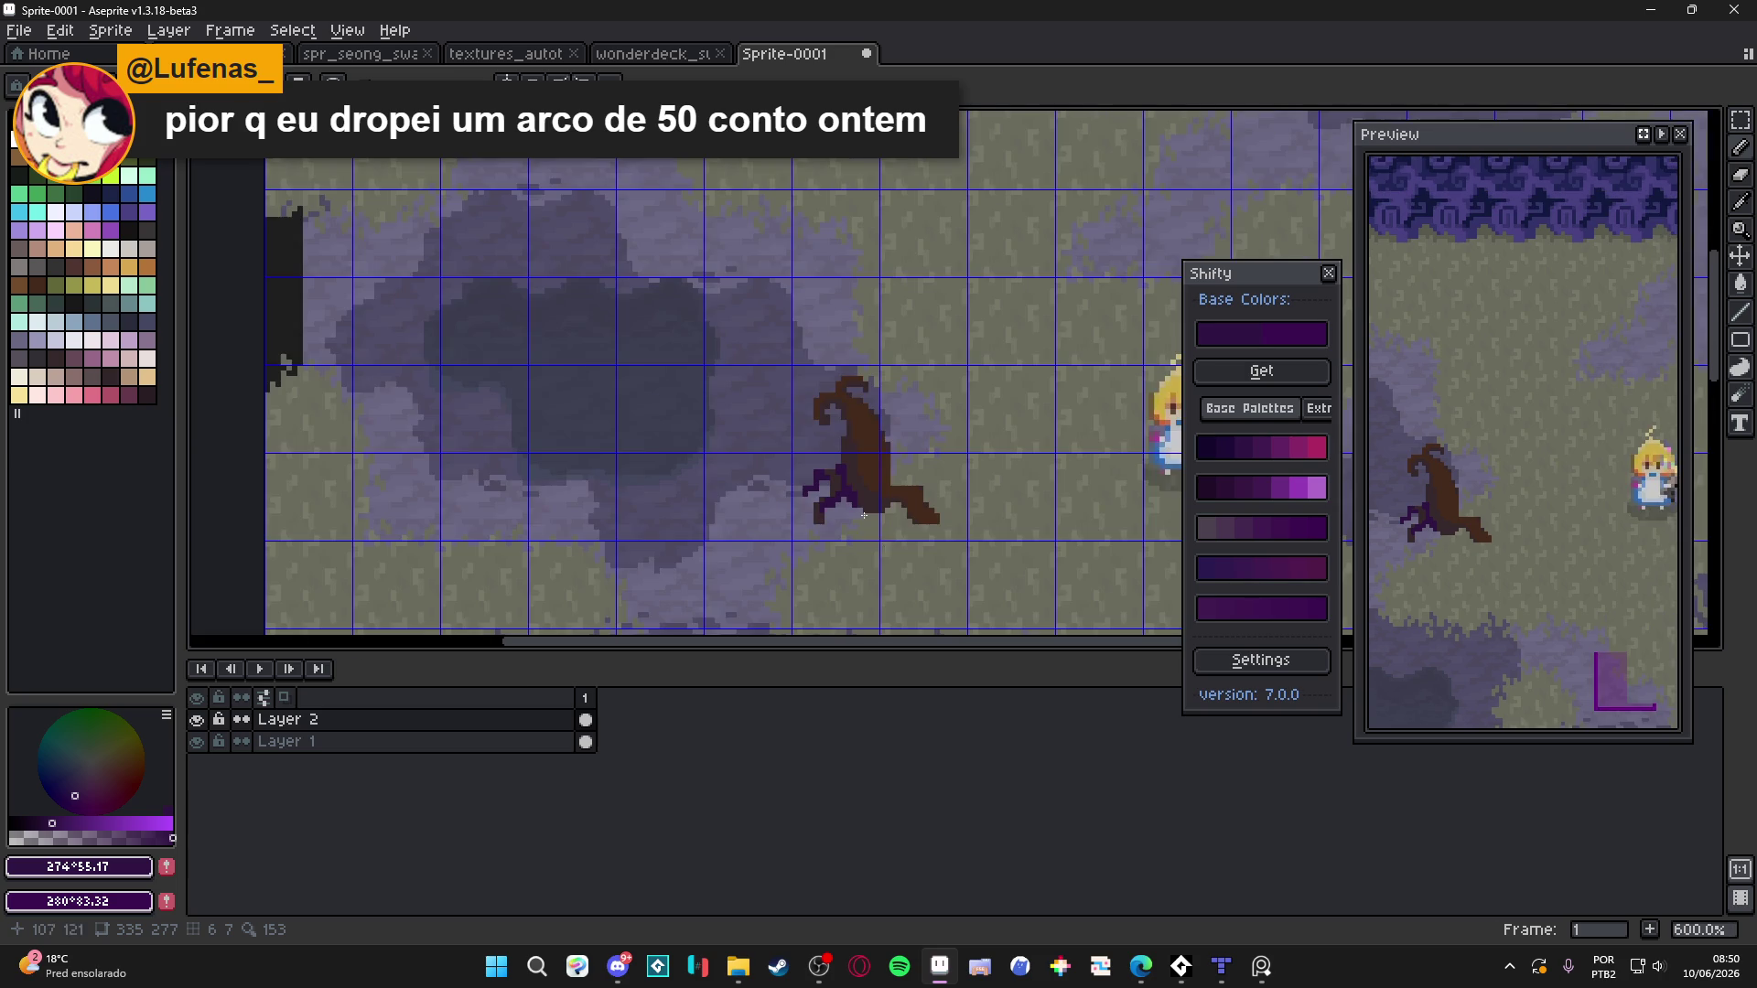
{"action": "scroll", "coordinate": [873, 522], "scroll_direction": "right", "scroll_amount": 1}
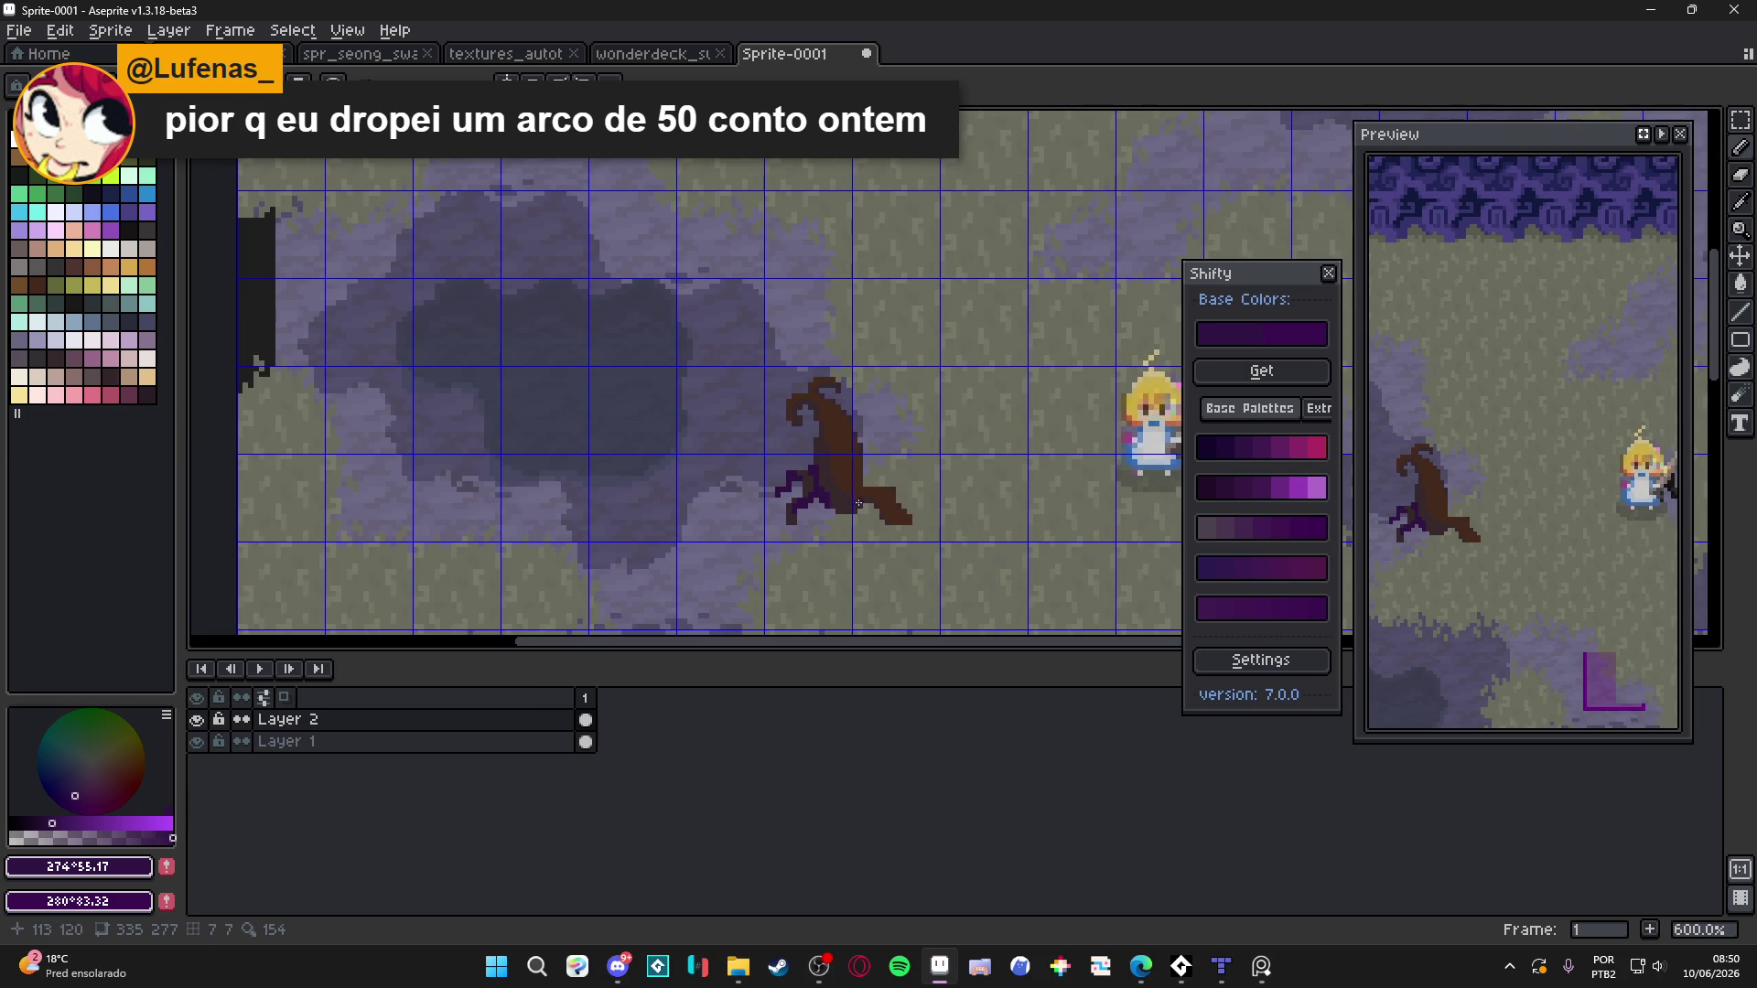
{"action": "scroll", "coordinate": [860, 501], "scroll_direction": "up", "scroll_amount": 4}
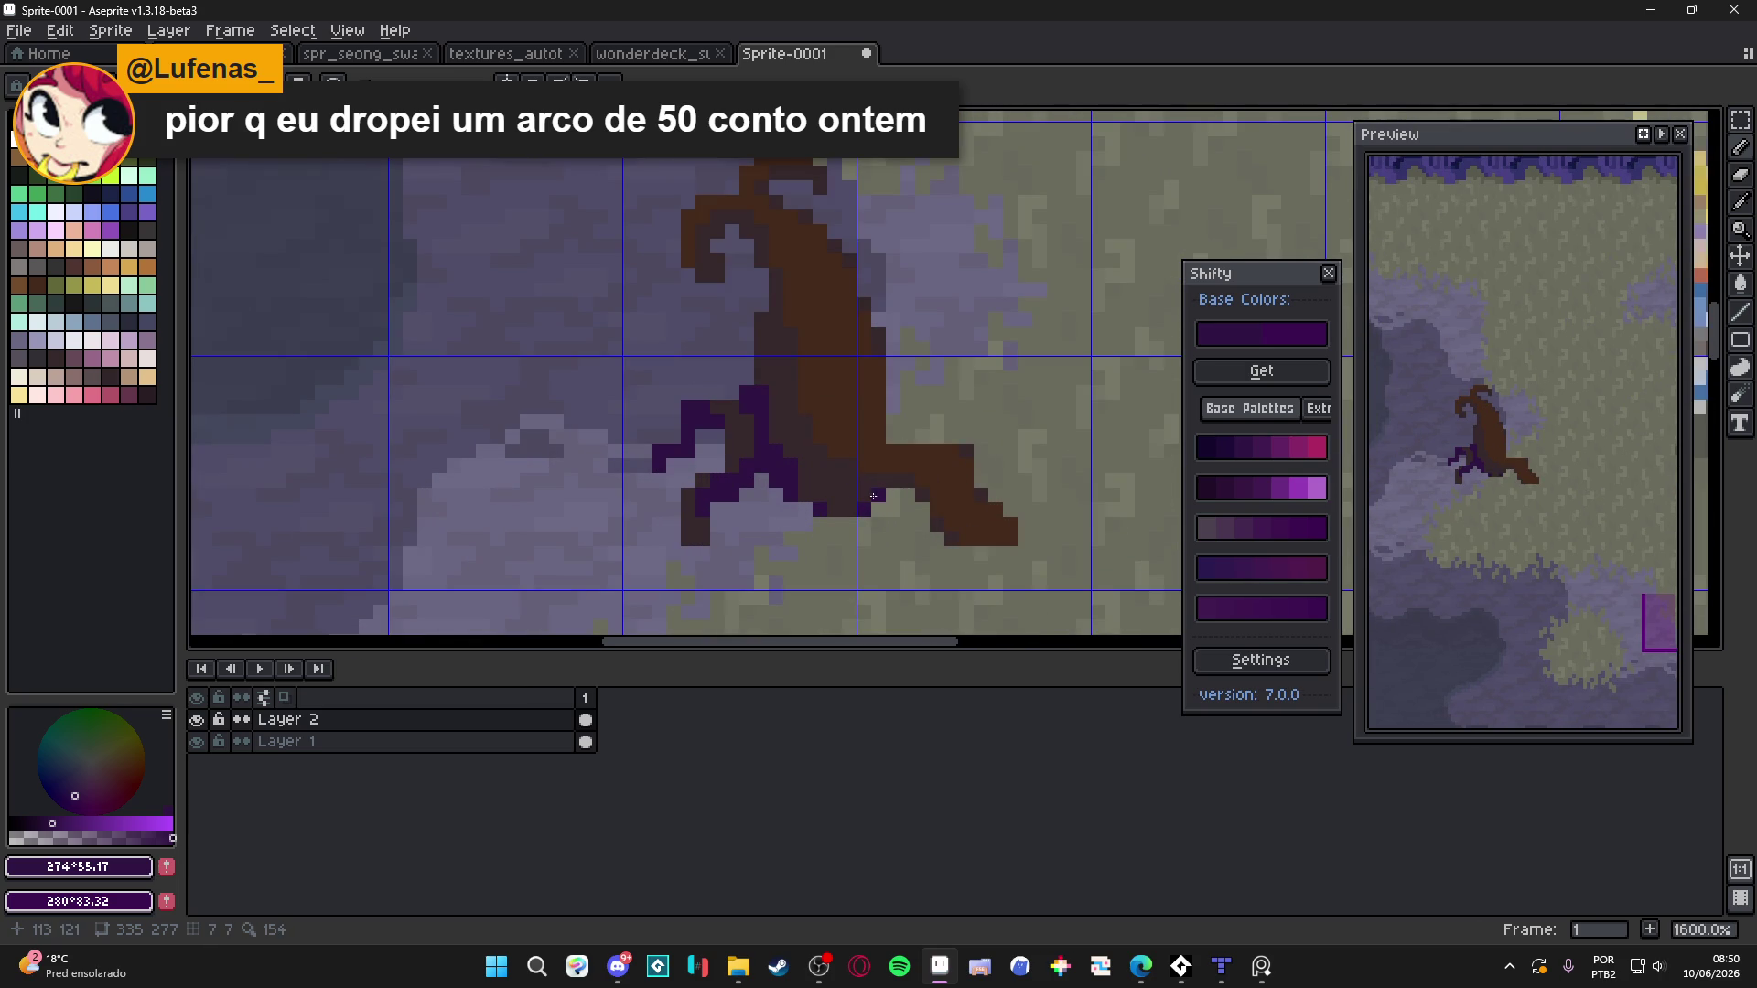
{"action": "scroll", "coordinate": [793, 337], "scroll_direction": "down", "scroll_amount": 3}
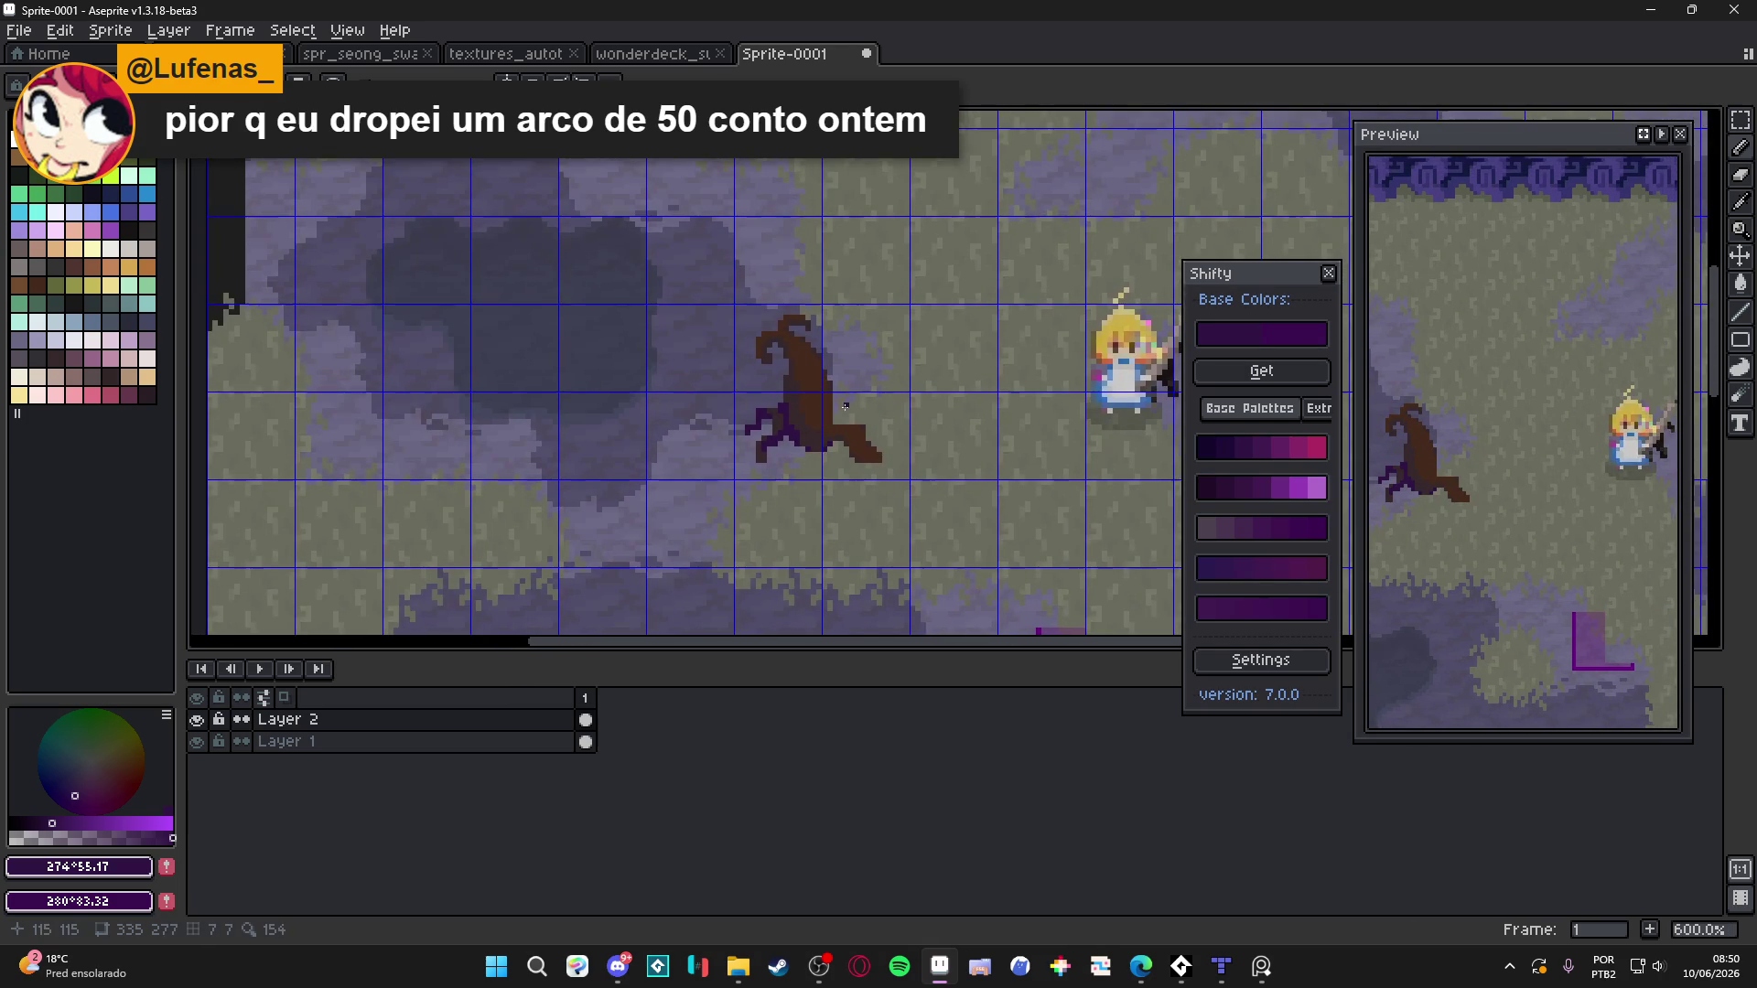
{"action": "scroll", "coordinate": [858, 412], "scroll_direction": "up", "scroll_amount": 4}
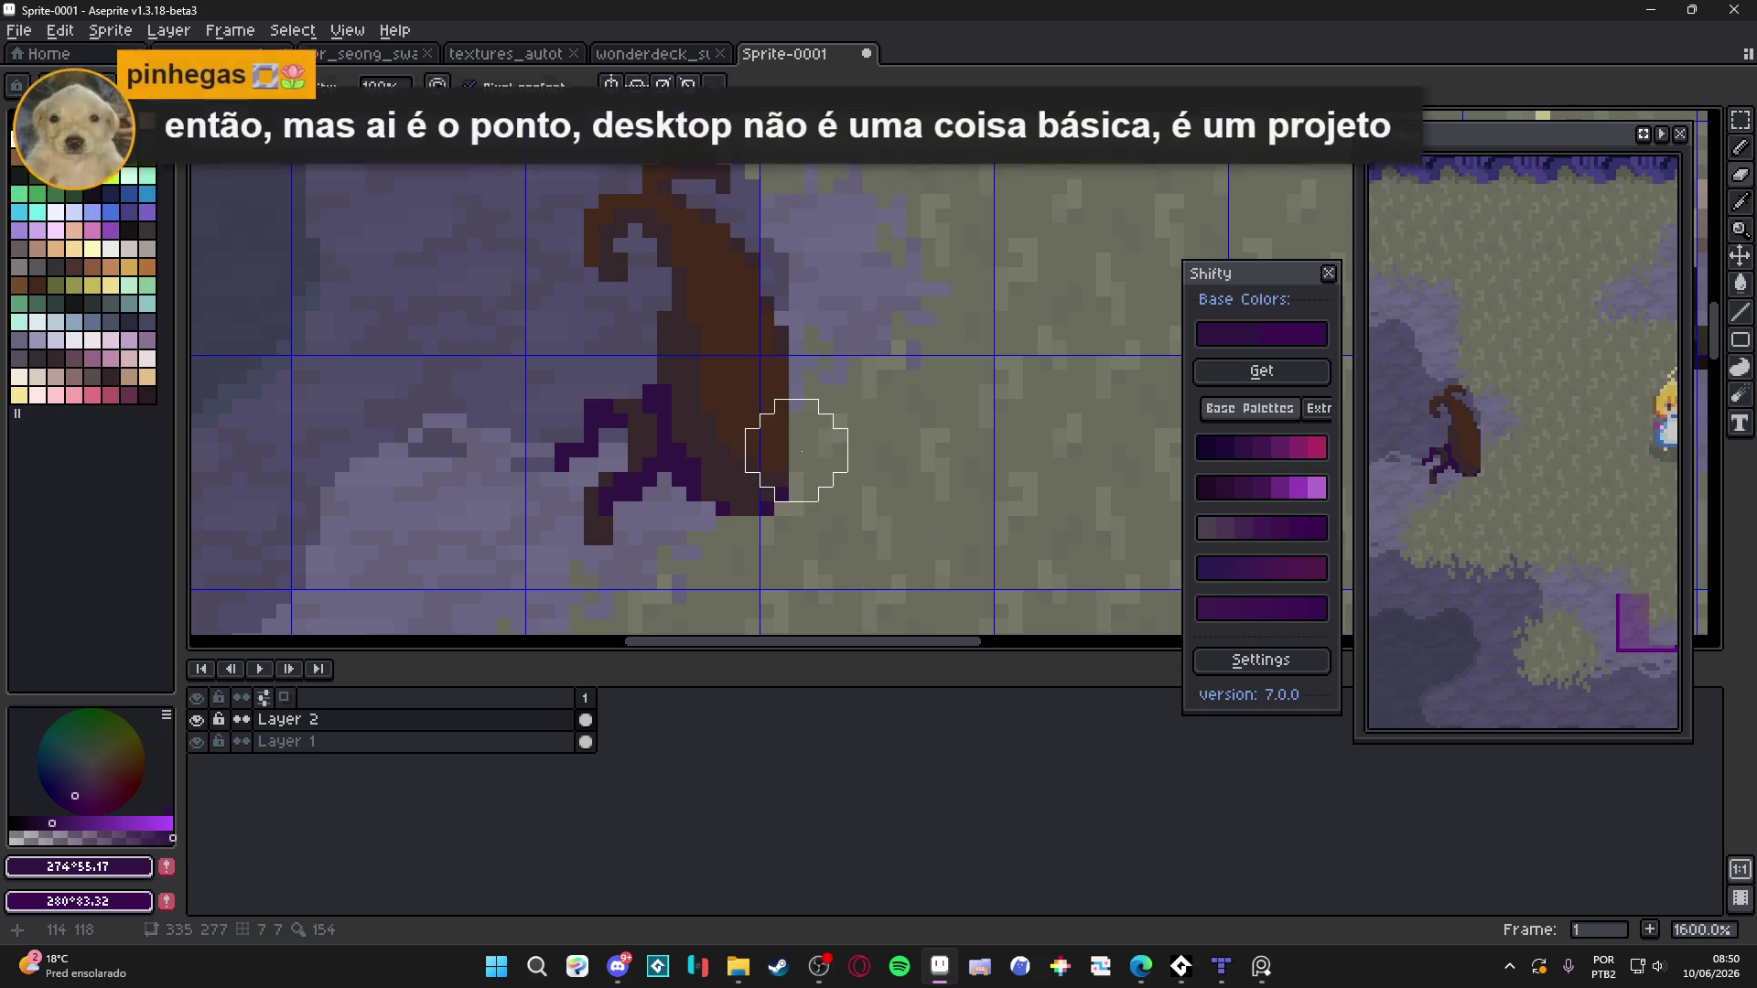
Paint a dark purple stroke down the stump's leg and along the root
{"action": "left_click_drag", "start_coordinate": [724, 387], "coordinate": [723, 431]}
{"action": "left_click", "coordinate": [736, 451], "text": "shift"}
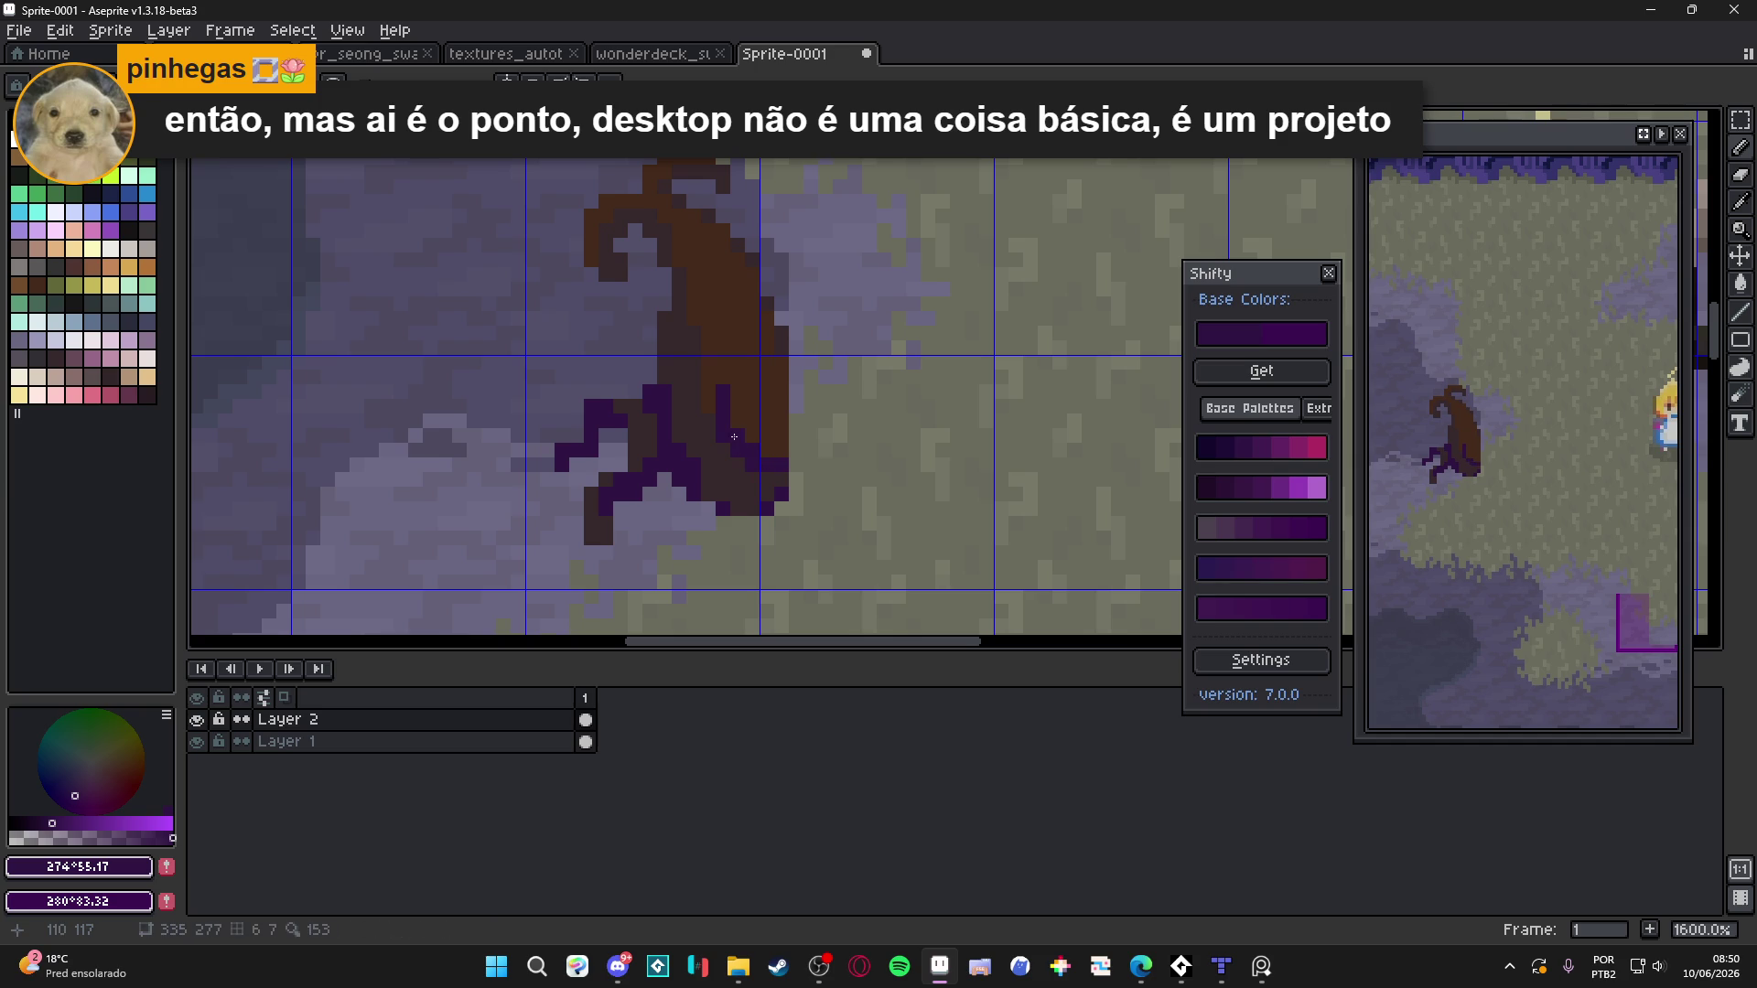
{"action": "left_click", "coordinate": [800, 463]}
{"action": "left_click", "coordinate": [808, 515], "text": "shift"}
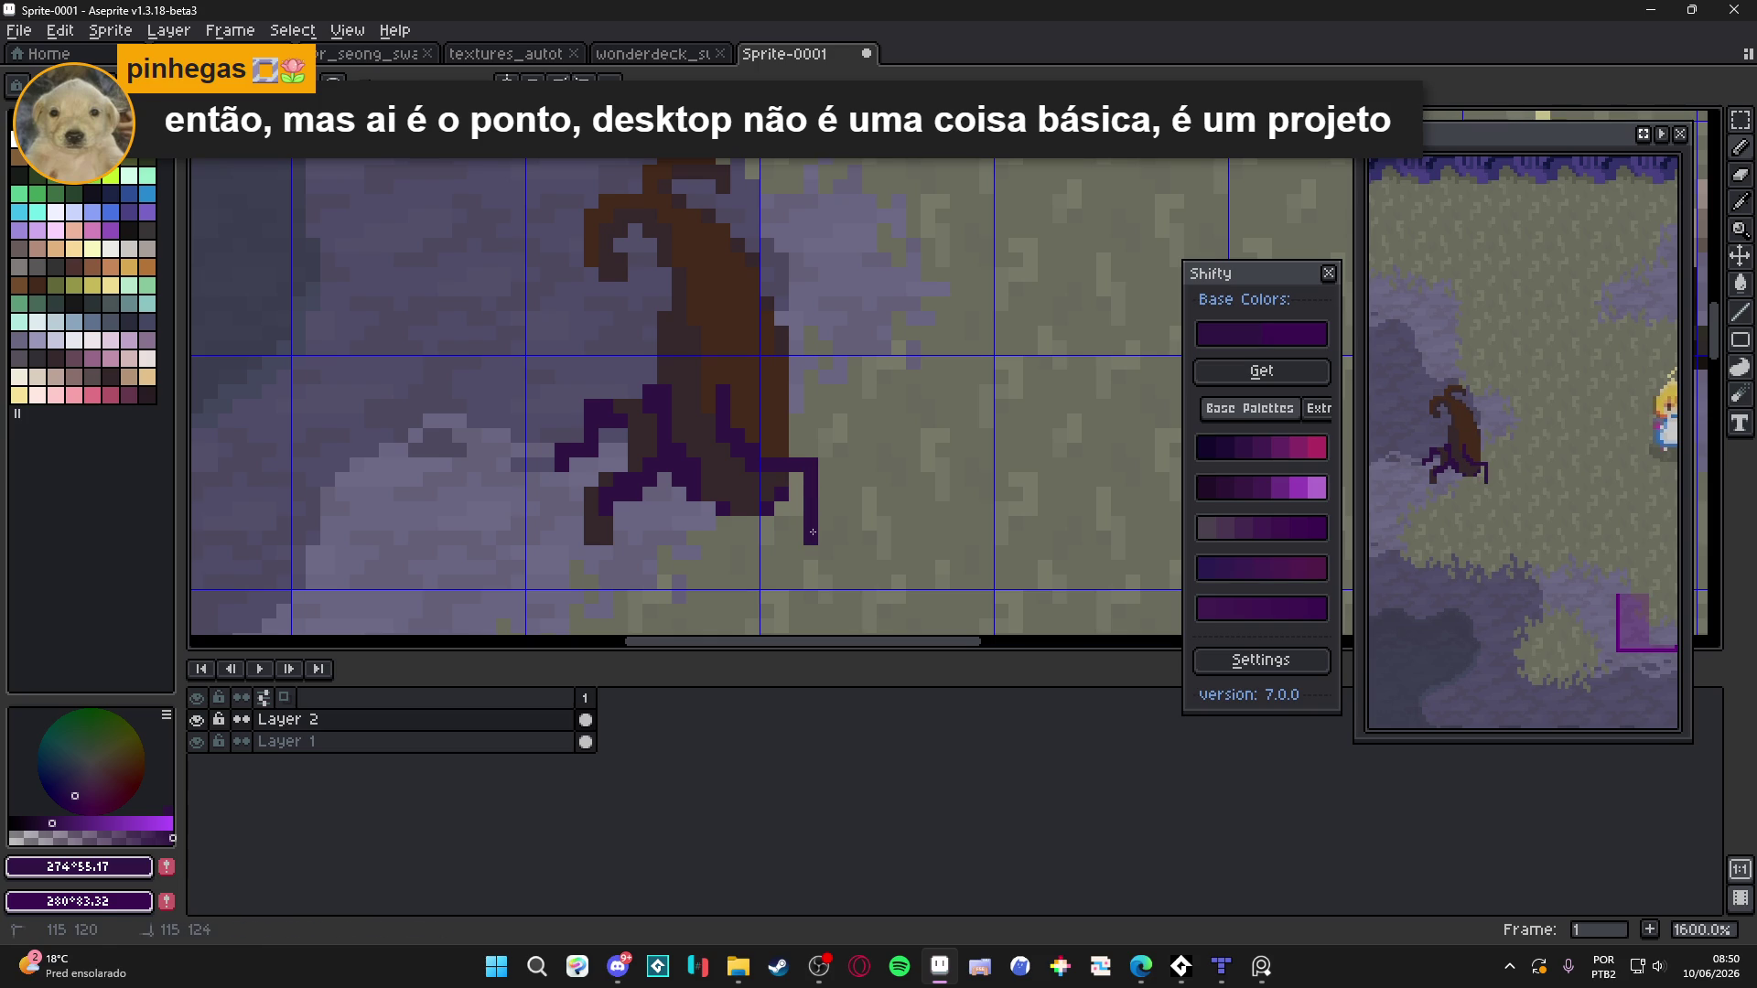
Lengthen the leg downward with #36282b and extend its outline with #301444
{"action": "left_click", "coordinate": [797, 493], "text": "alt"}
{"action": "left_click", "coordinate": [797, 493]}
{"action": "key", "text": "ctrl+z"}
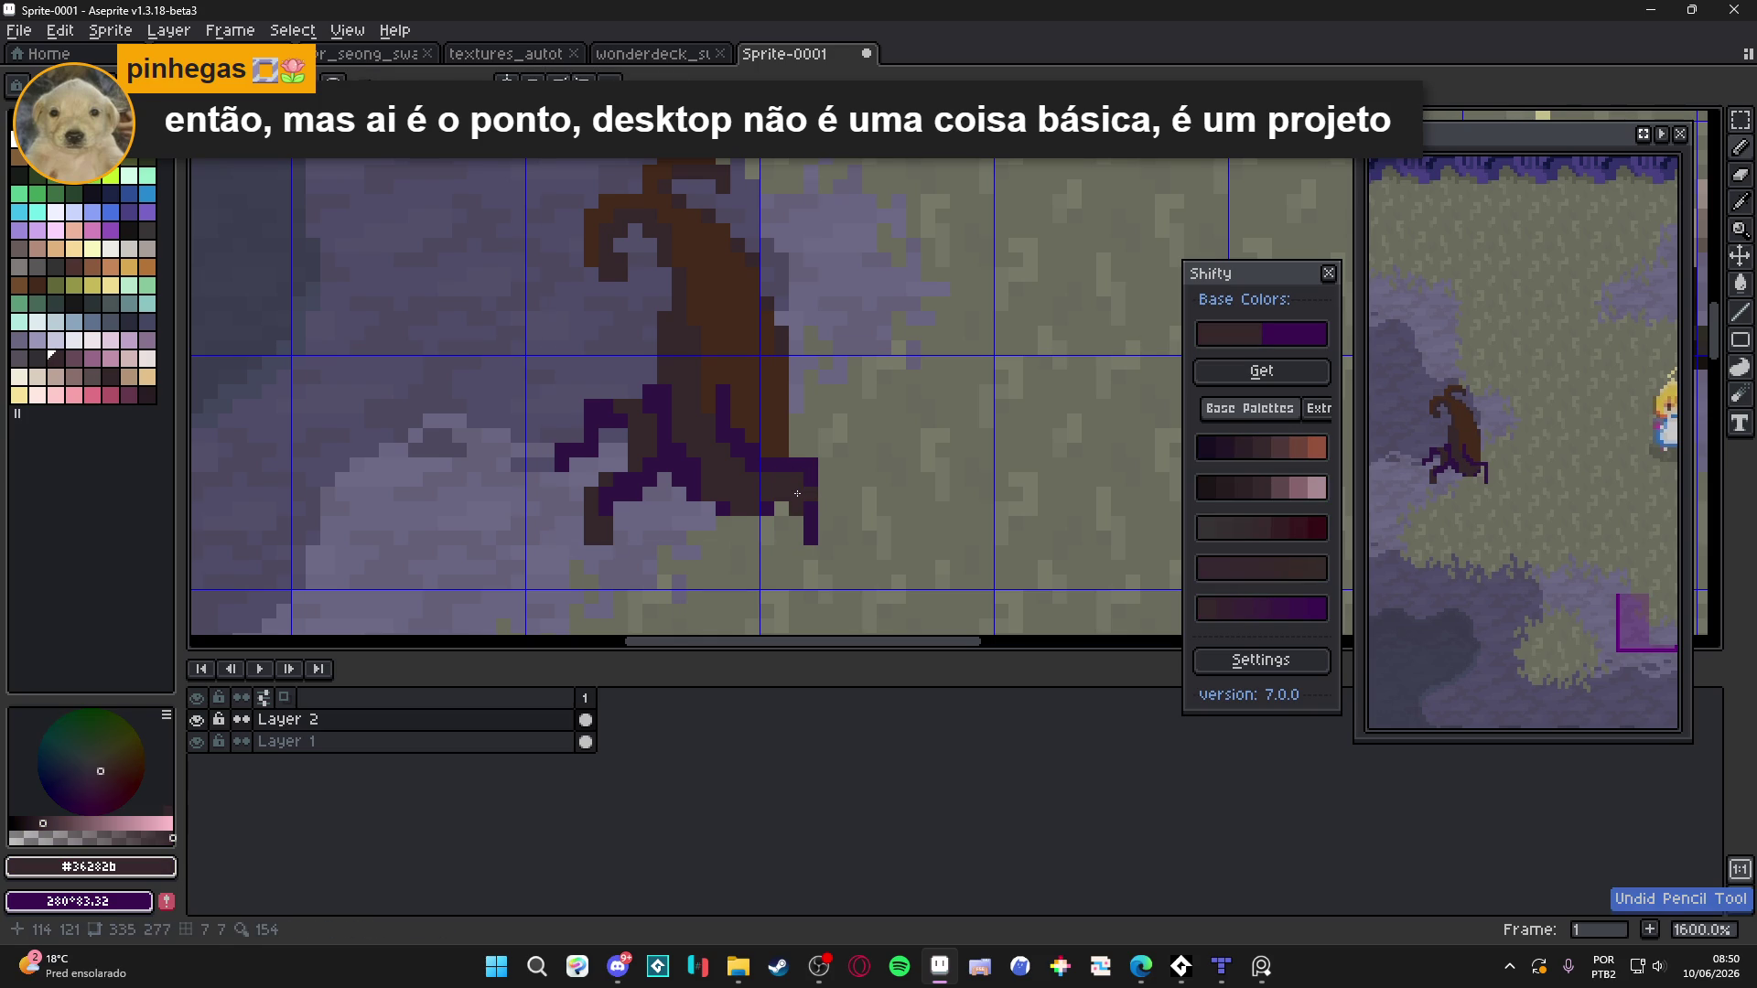
{"action": "left_click_drag", "start_coordinate": [788, 508], "coordinate": [789, 542]}
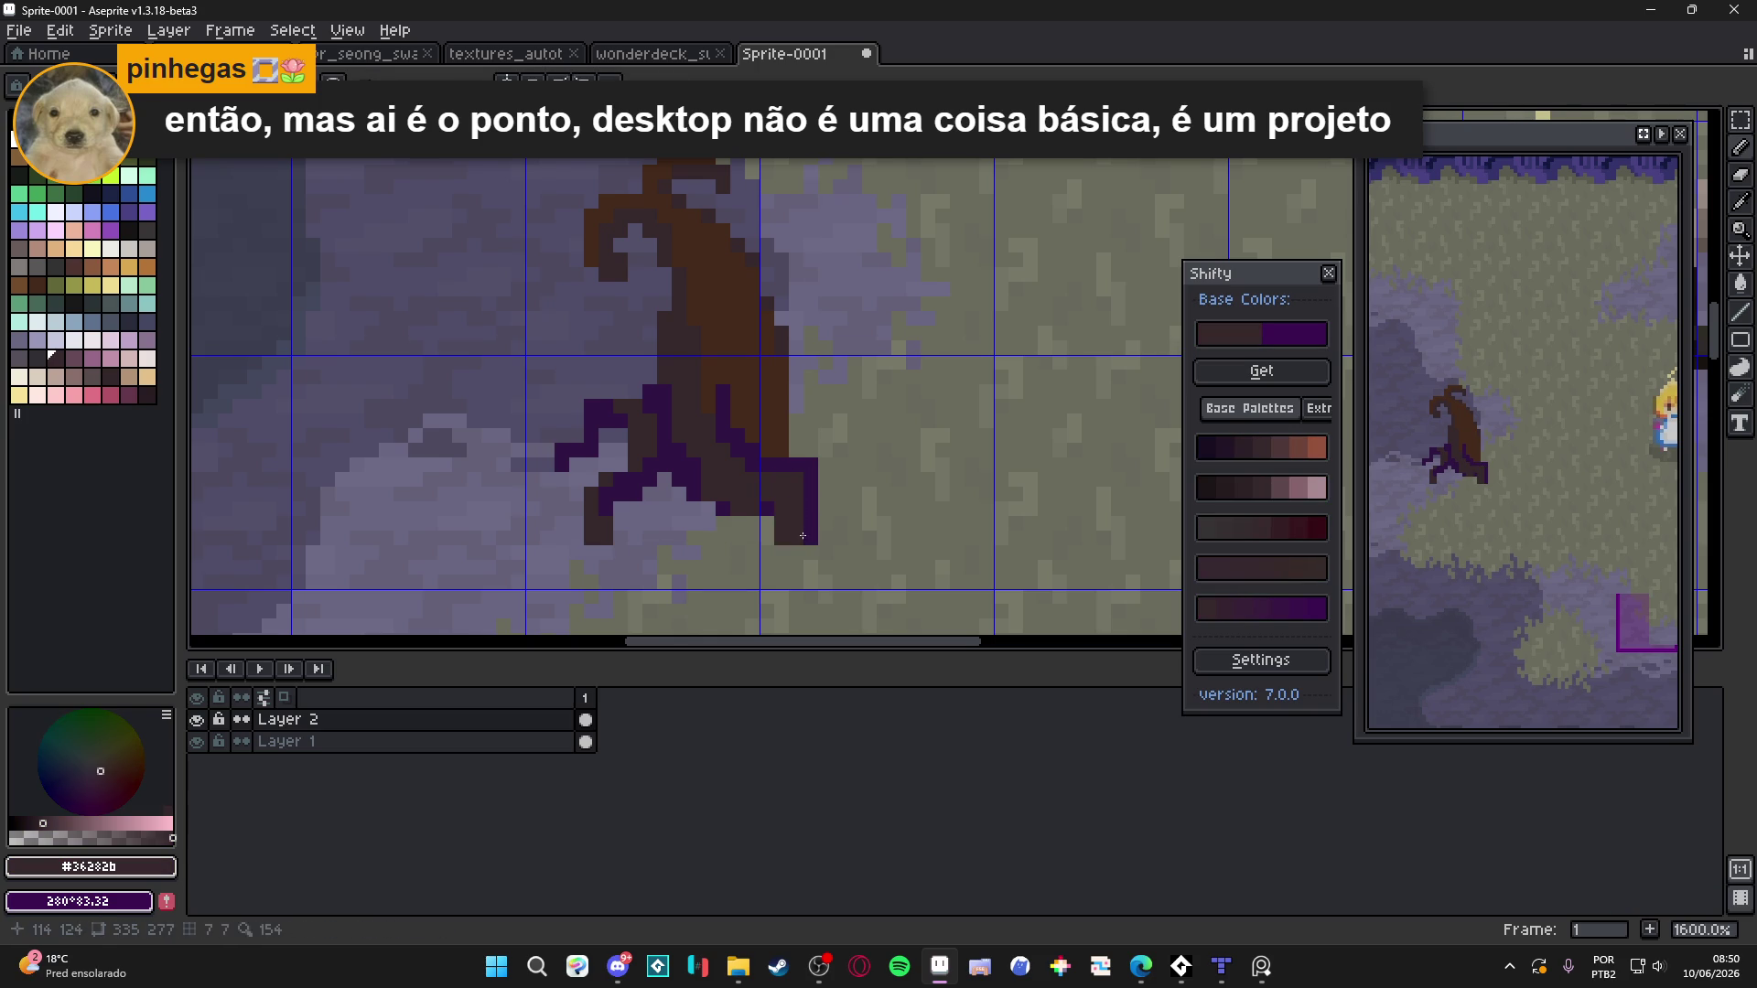
{"action": "left_click", "coordinate": [711, 501], "text": "alt"}
{"action": "mouse_move", "coordinate": [729, 501]}
{"action": "left_mouse_down"}
{"action": "mouse_move", "coordinate": [782, 509]}
{"action": "mouse_move", "coordinate": [778, 531]}
{"action": "left_mouse_up"}
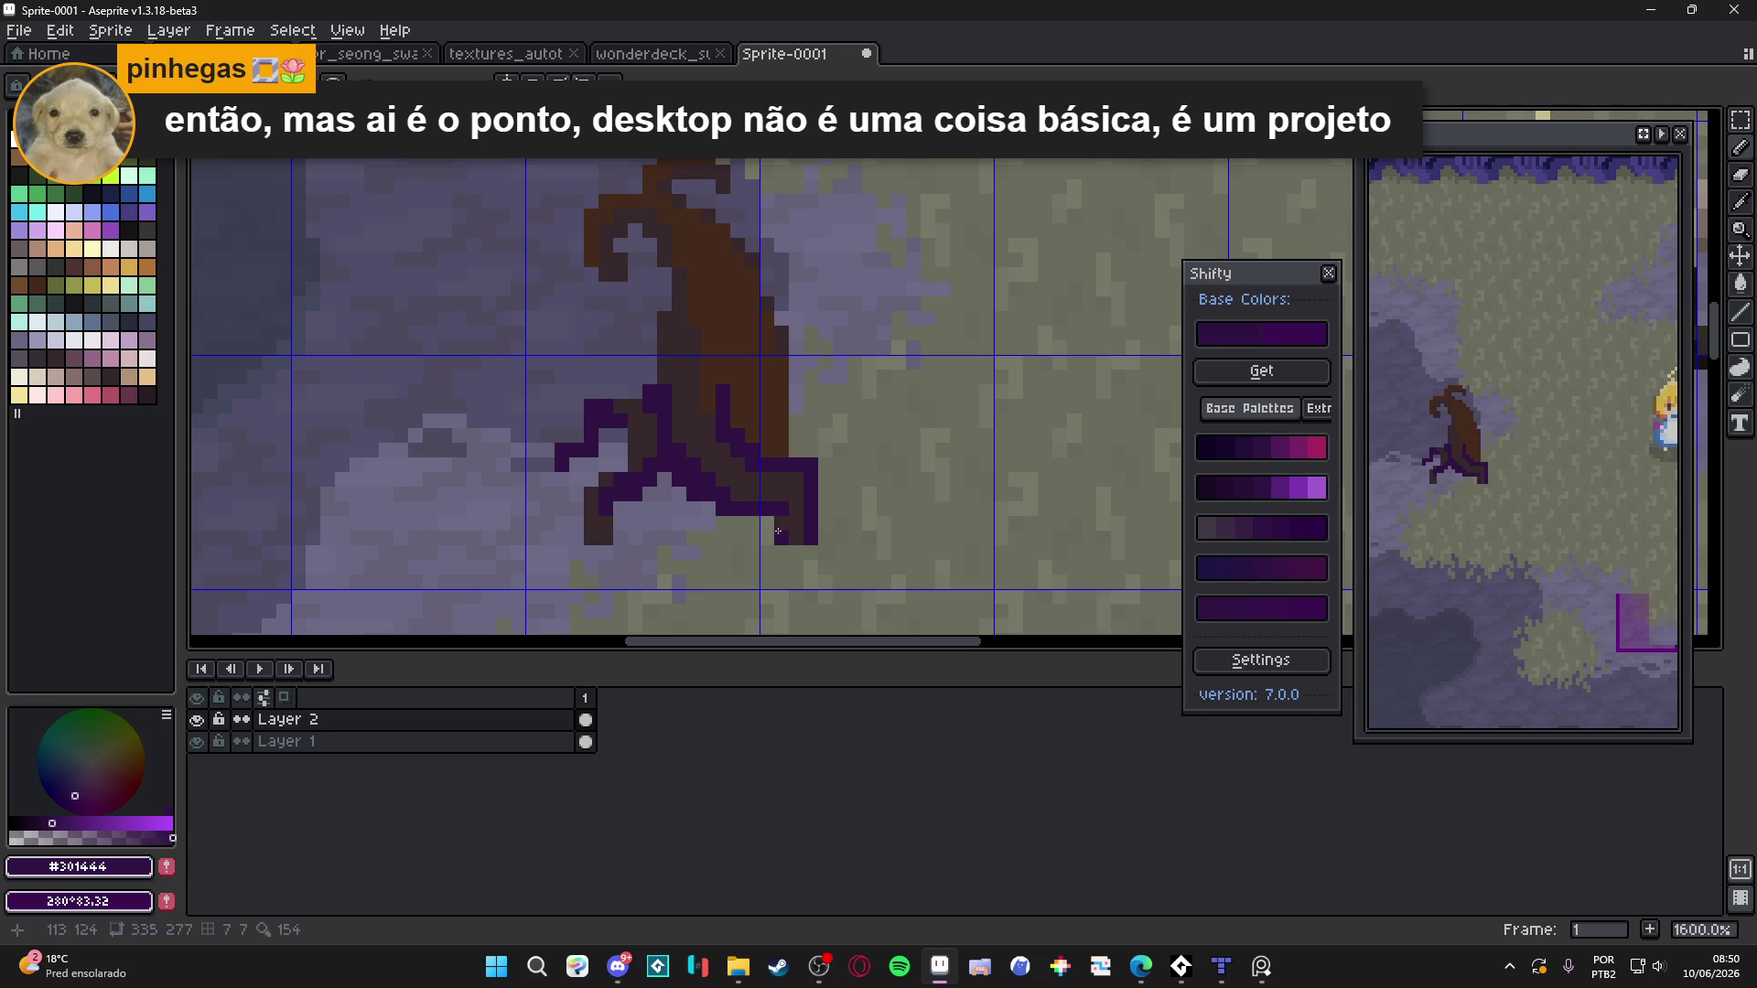
{"action": "key", "text": "e"}
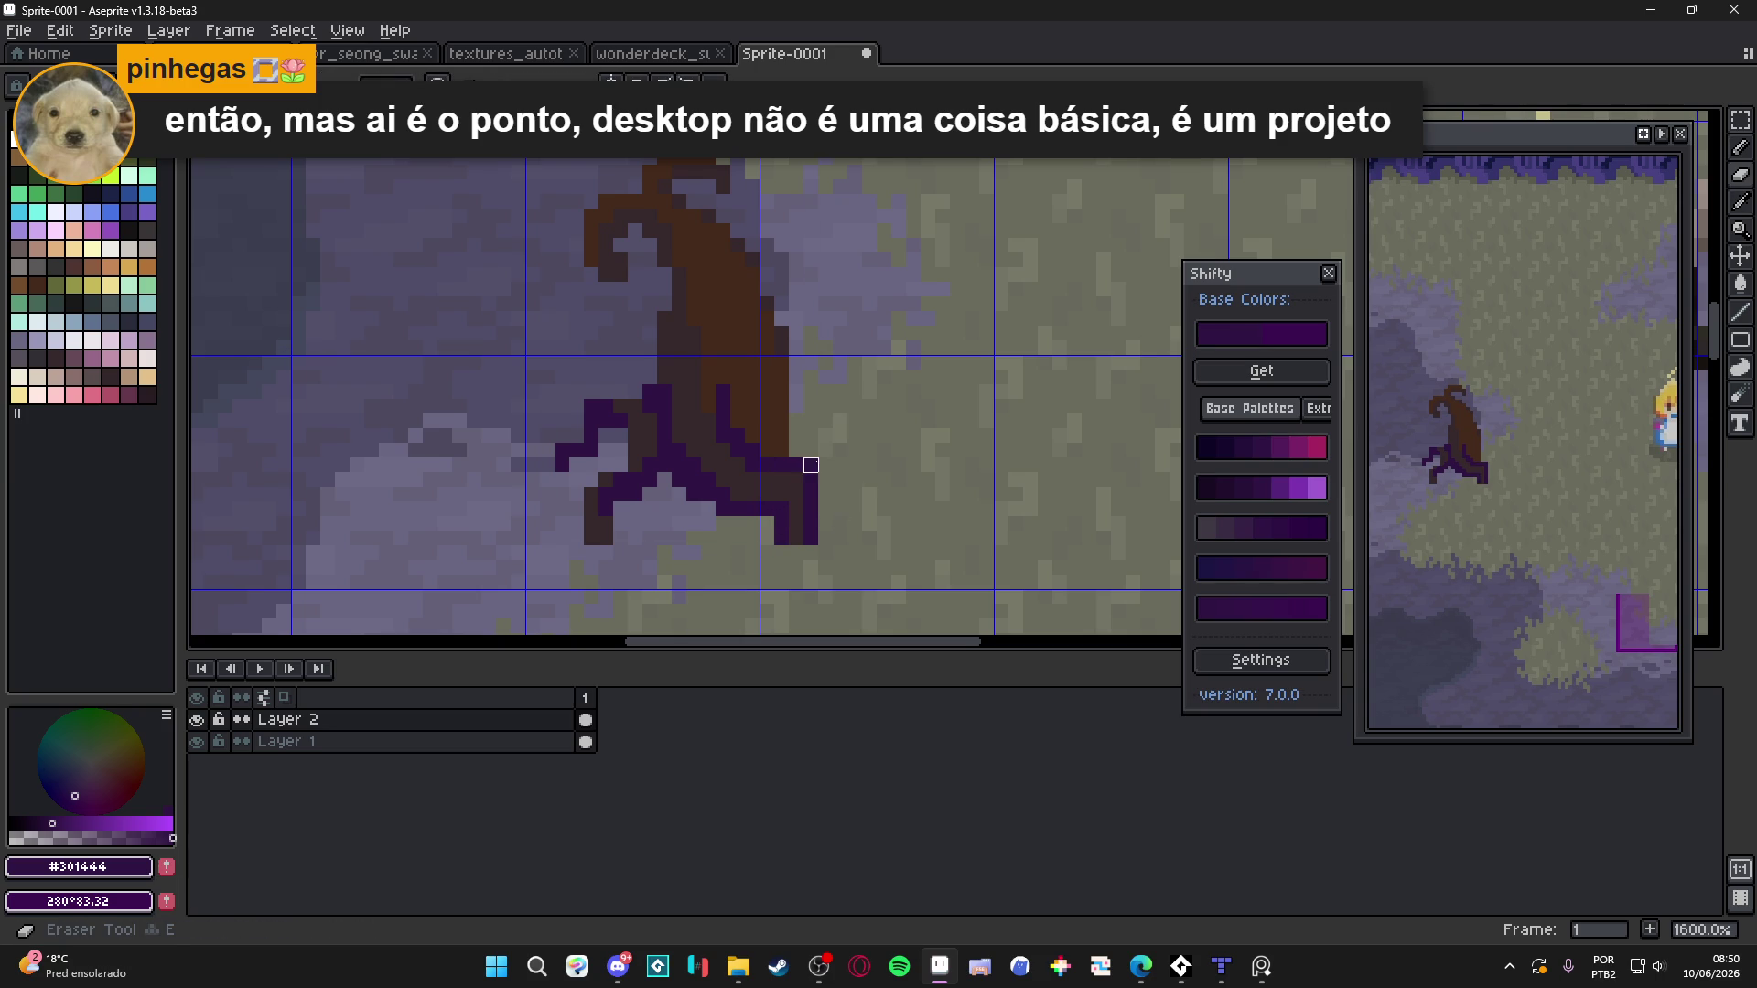
{"action": "key", "text": "b"}
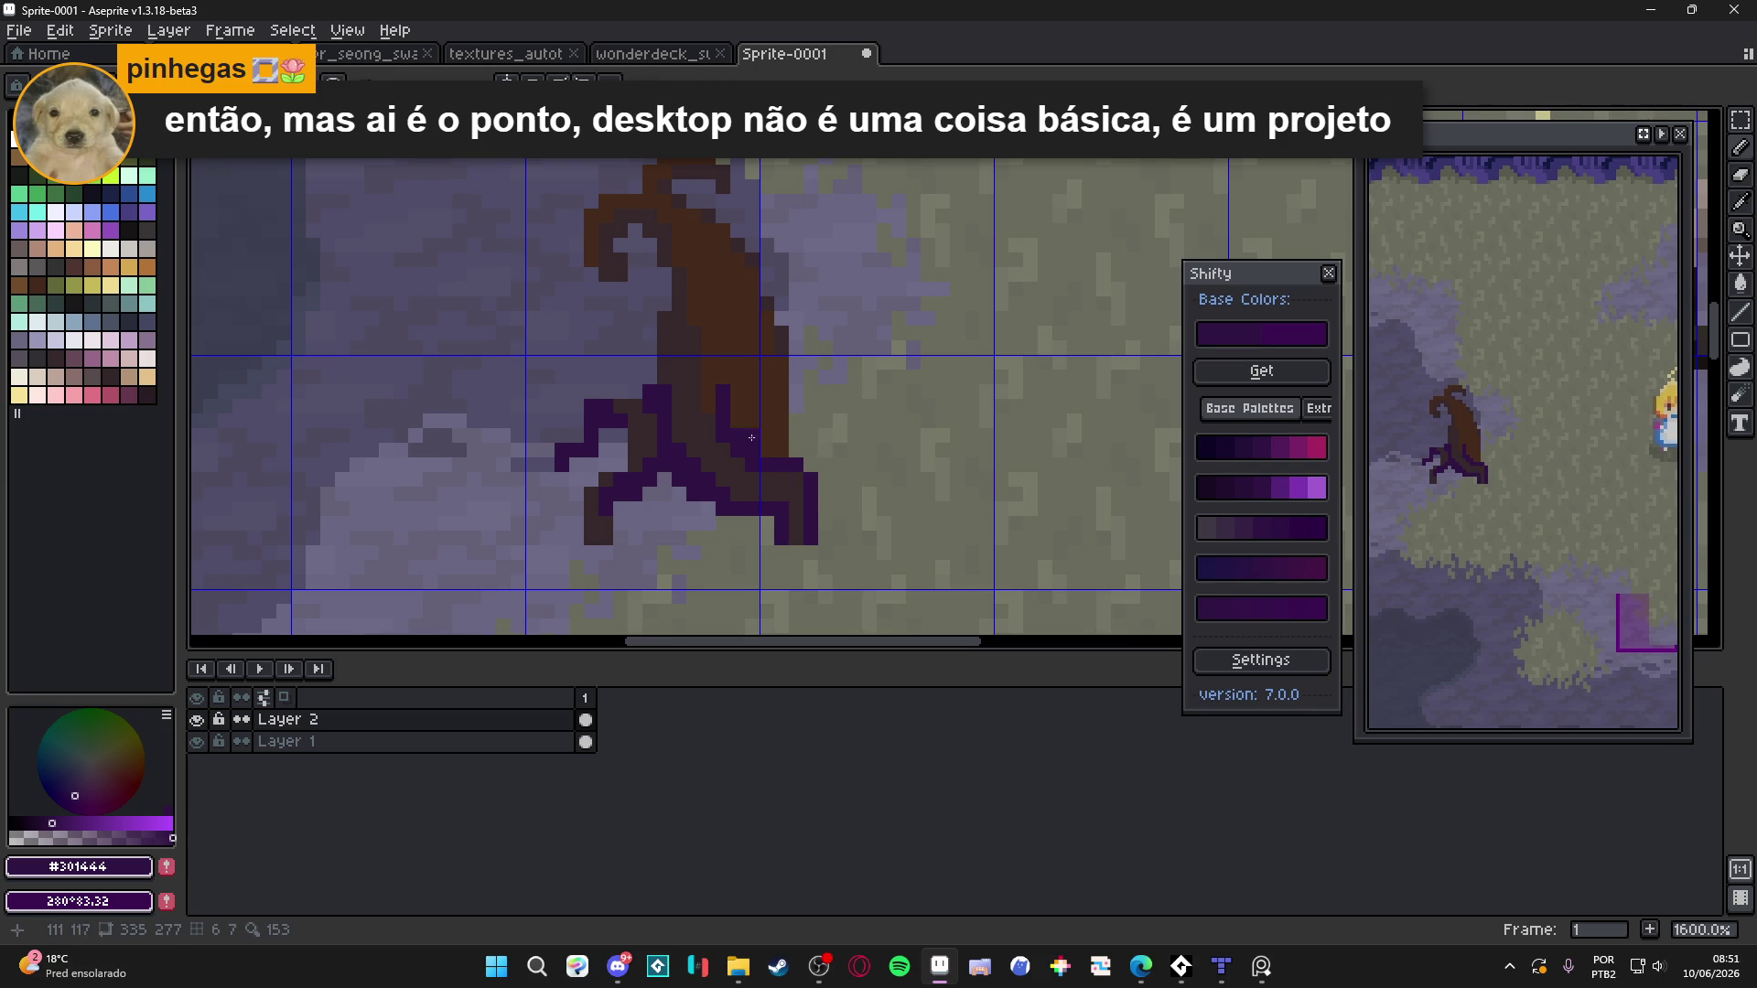
Paint purple up the trunk's left edge
{"action": "scroll", "coordinate": [761, 511], "scroll_direction": "up", "scroll_amount": 1}
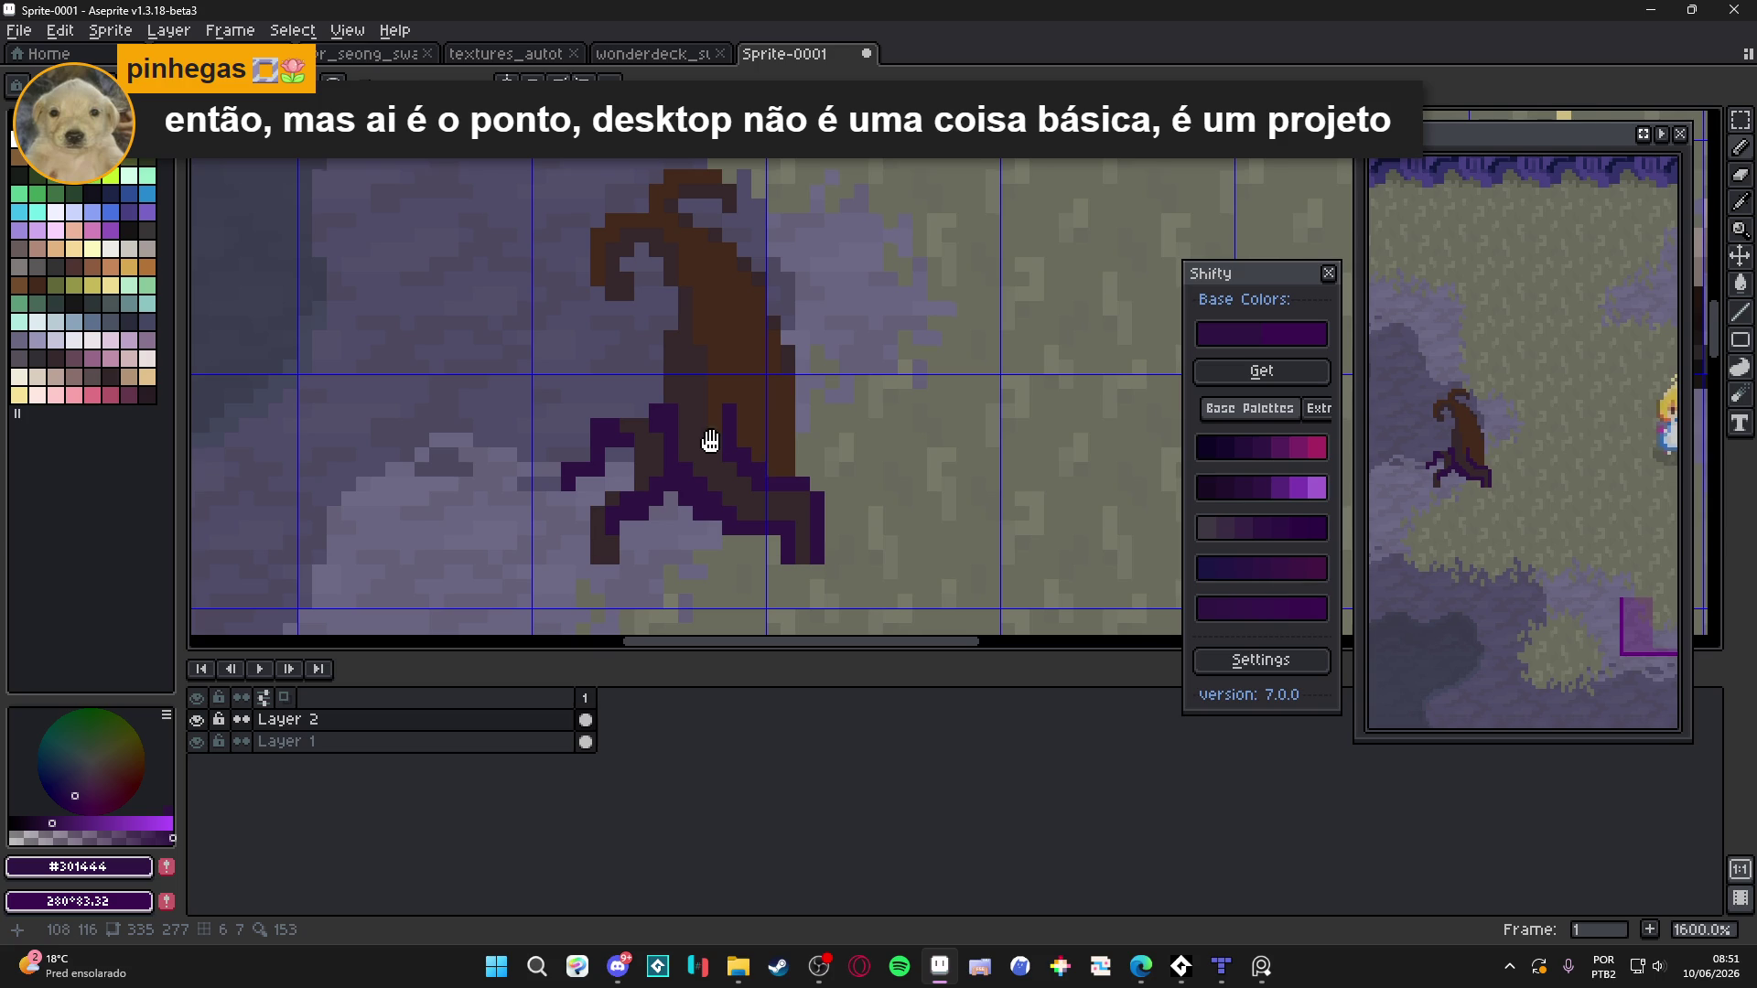
{"action": "scroll", "coordinate": [711, 440], "scroll_direction": "up", "scroll_amount": 1}
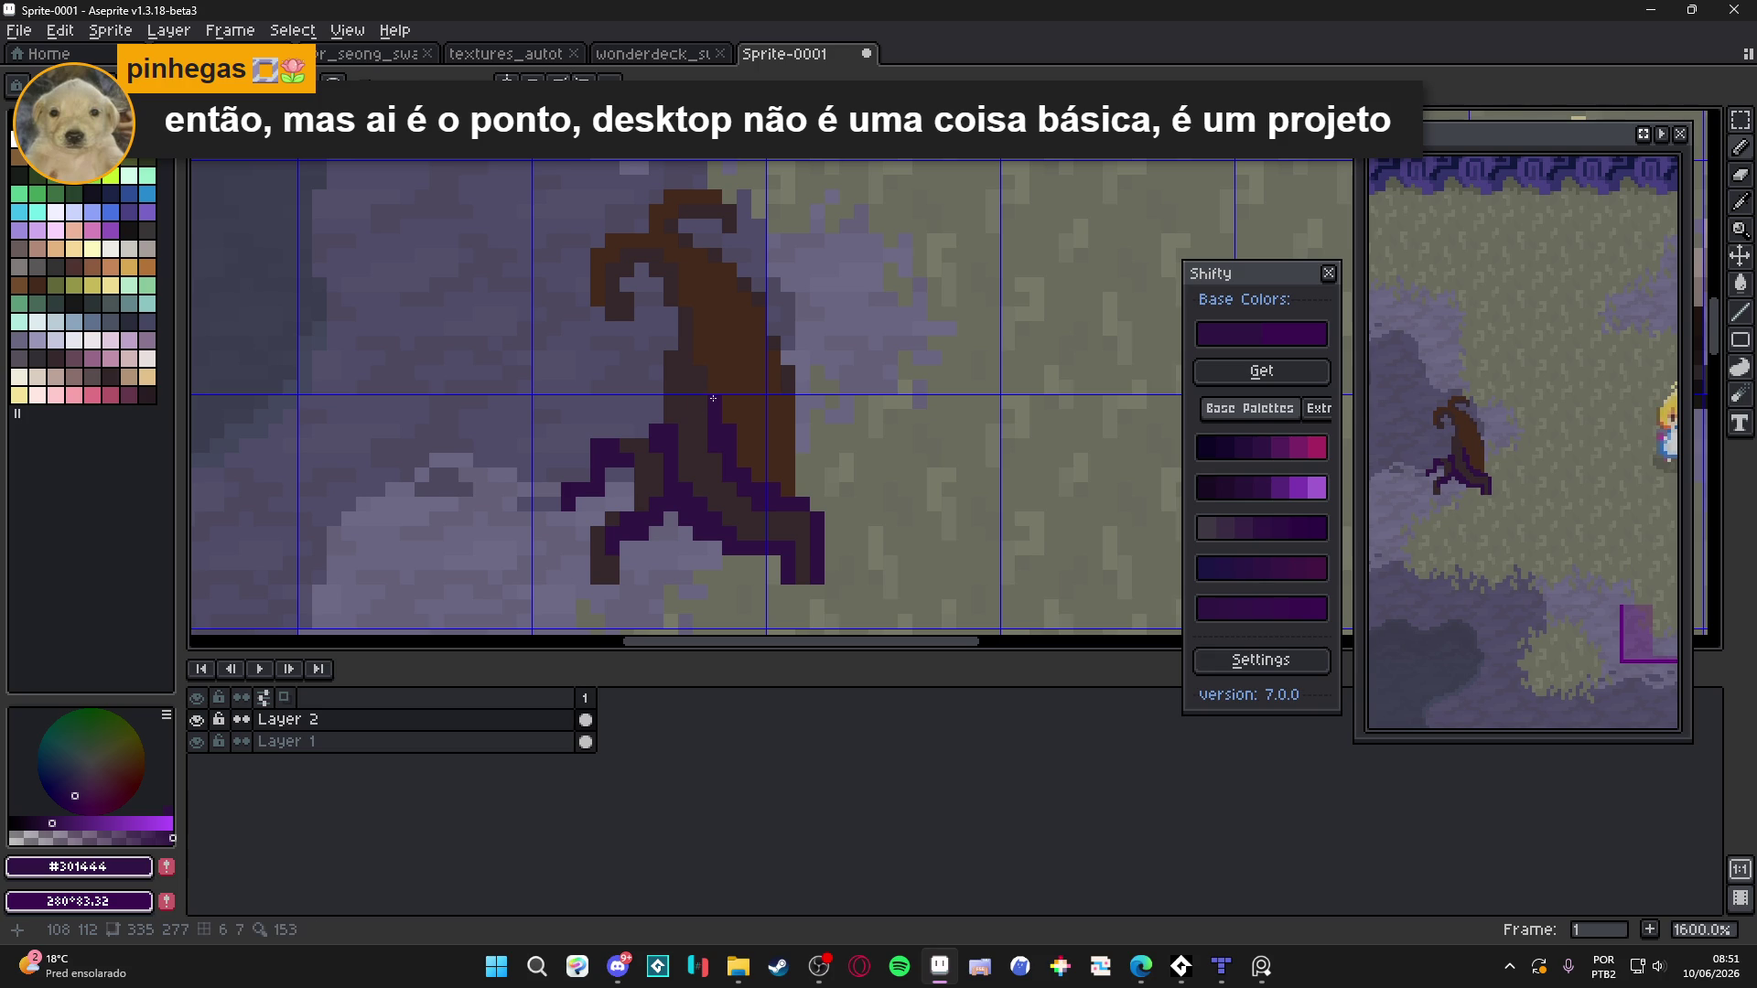
{"action": "scroll", "coordinate": [692, 427], "scroll_direction": "up", "scroll_amount": 5}
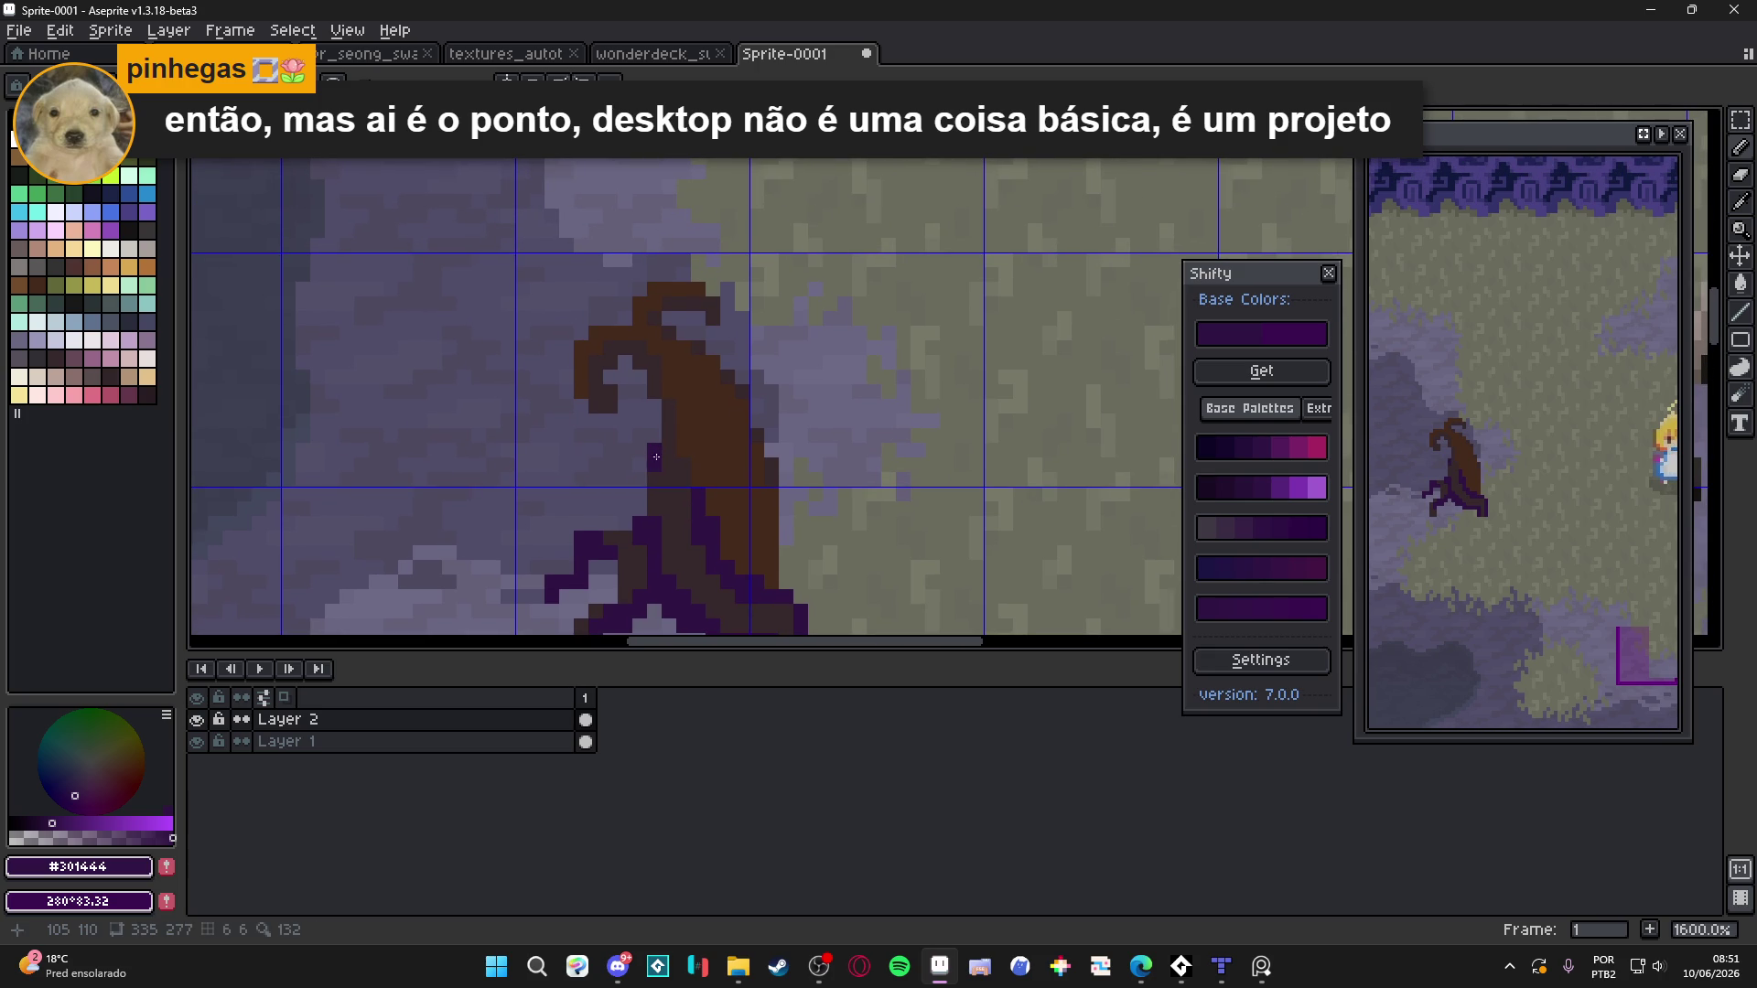
{"action": "left_click_drag", "start_coordinate": [669, 433], "coordinate": [662, 385]}
{"action": "scroll", "coordinate": [663, 385], "scroll_direction": "down", "scroll_amount": 3}
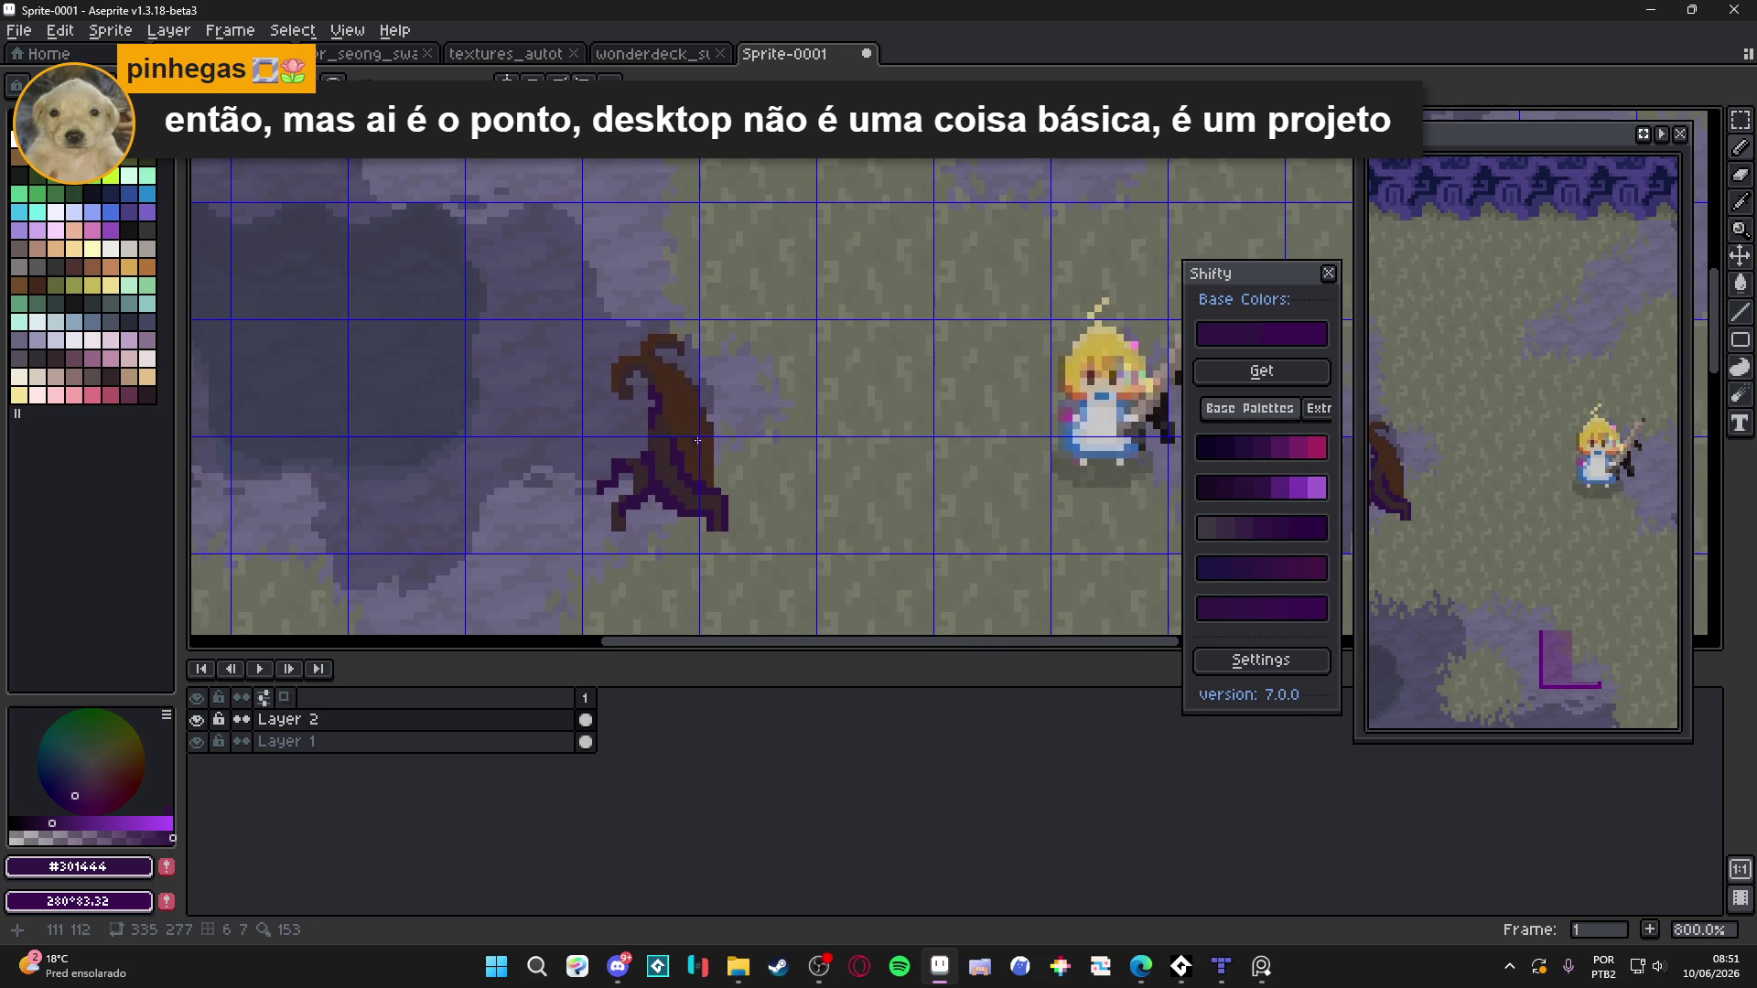
{"action": "scroll", "coordinate": [731, 445], "scroll_direction": "up", "scroll_amount": 3}
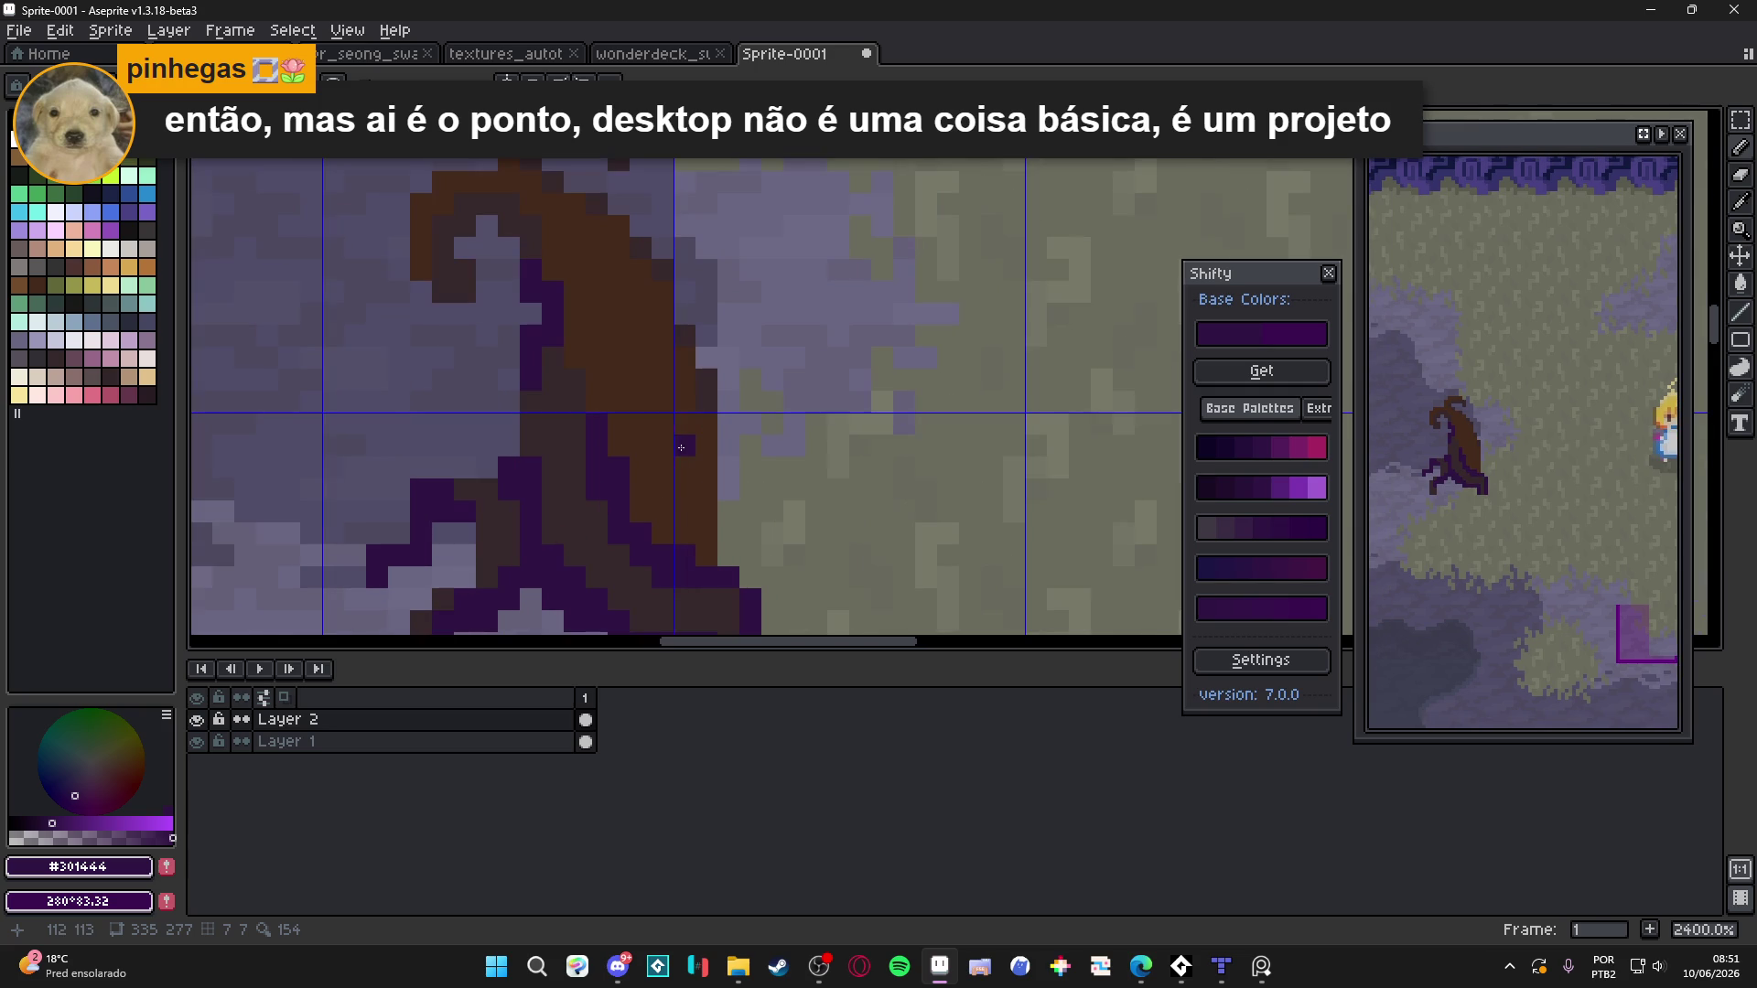
{"action": "mouse_move", "coordinate": [683, 468]}
{"action": "left_mouse_down"}
{"action": "mouse_move", "coordinate": [705, 489]}
{"action": "mouse_move", "coordinate": [720, 432]}
{"action": "mouse_move", "coordinate": [748, 499]}
{"action": "left_mouse_up"}
Add purple pixels along the trunk's right edge and a dark #36282b pixel on the trunk
{"action": "scroll", "coordinate": [753, 496], "scroll_direction": "down", "scroll_amount": 1}
{"action": "scroll", "coordinate": [753, 496], "scroll_direction": "up", "scroll_amount": 2}
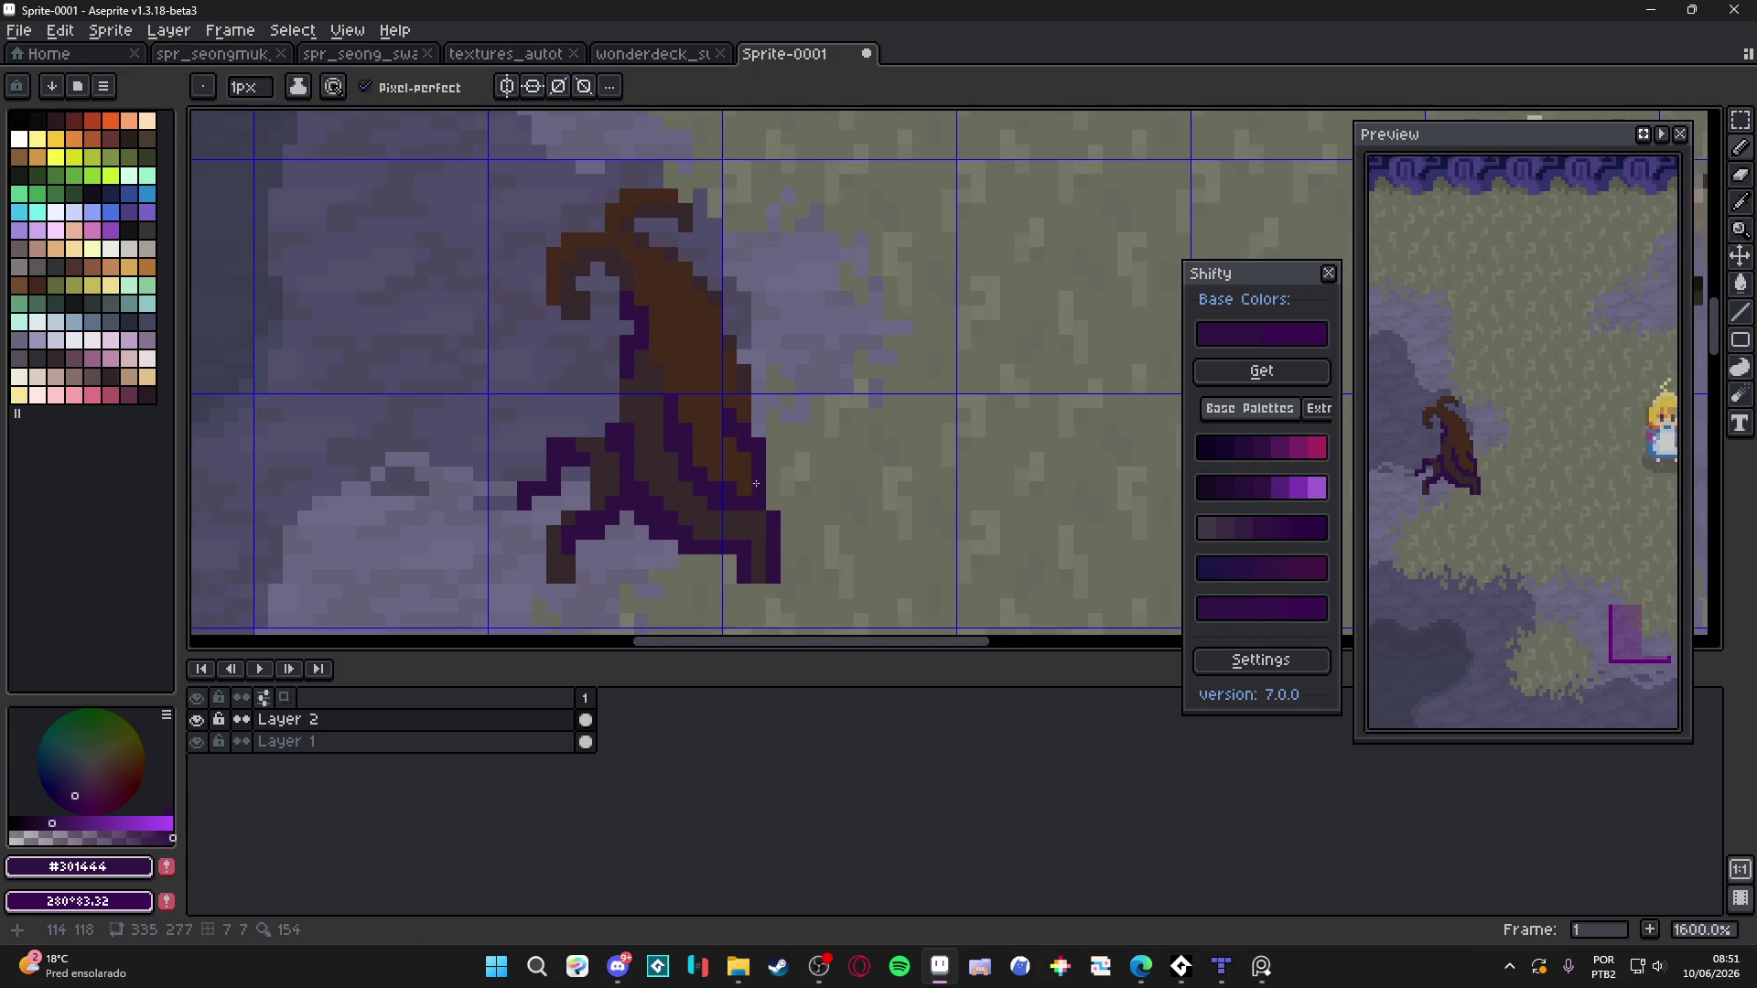
{"action": "left_click", "coordinate": [781, 511]}
{"action": "left_click", "coordinate": [781, 491]}
{"action": "scroll", "coordinate": [753, 492], "scroll_direction": "down", "scroll_amount": 1}
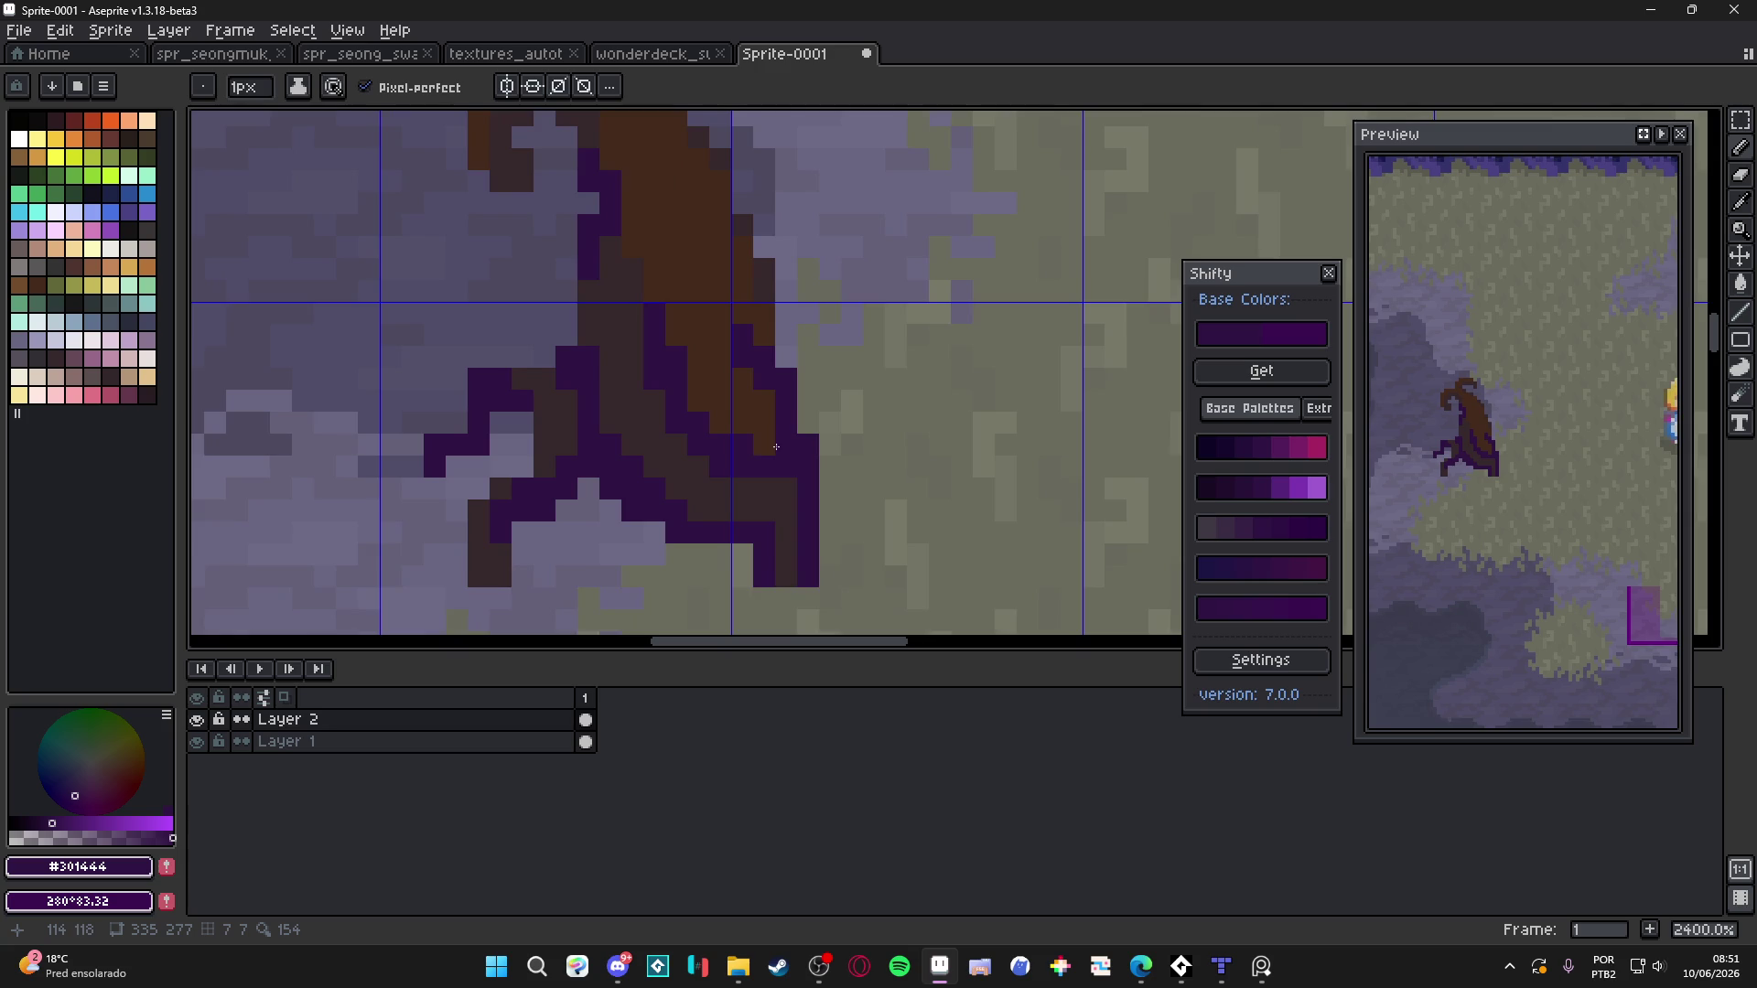
{"action": "scroll", "coordinate": [757, 475], "scroll_direction": "up", "scroll_amount": 1}
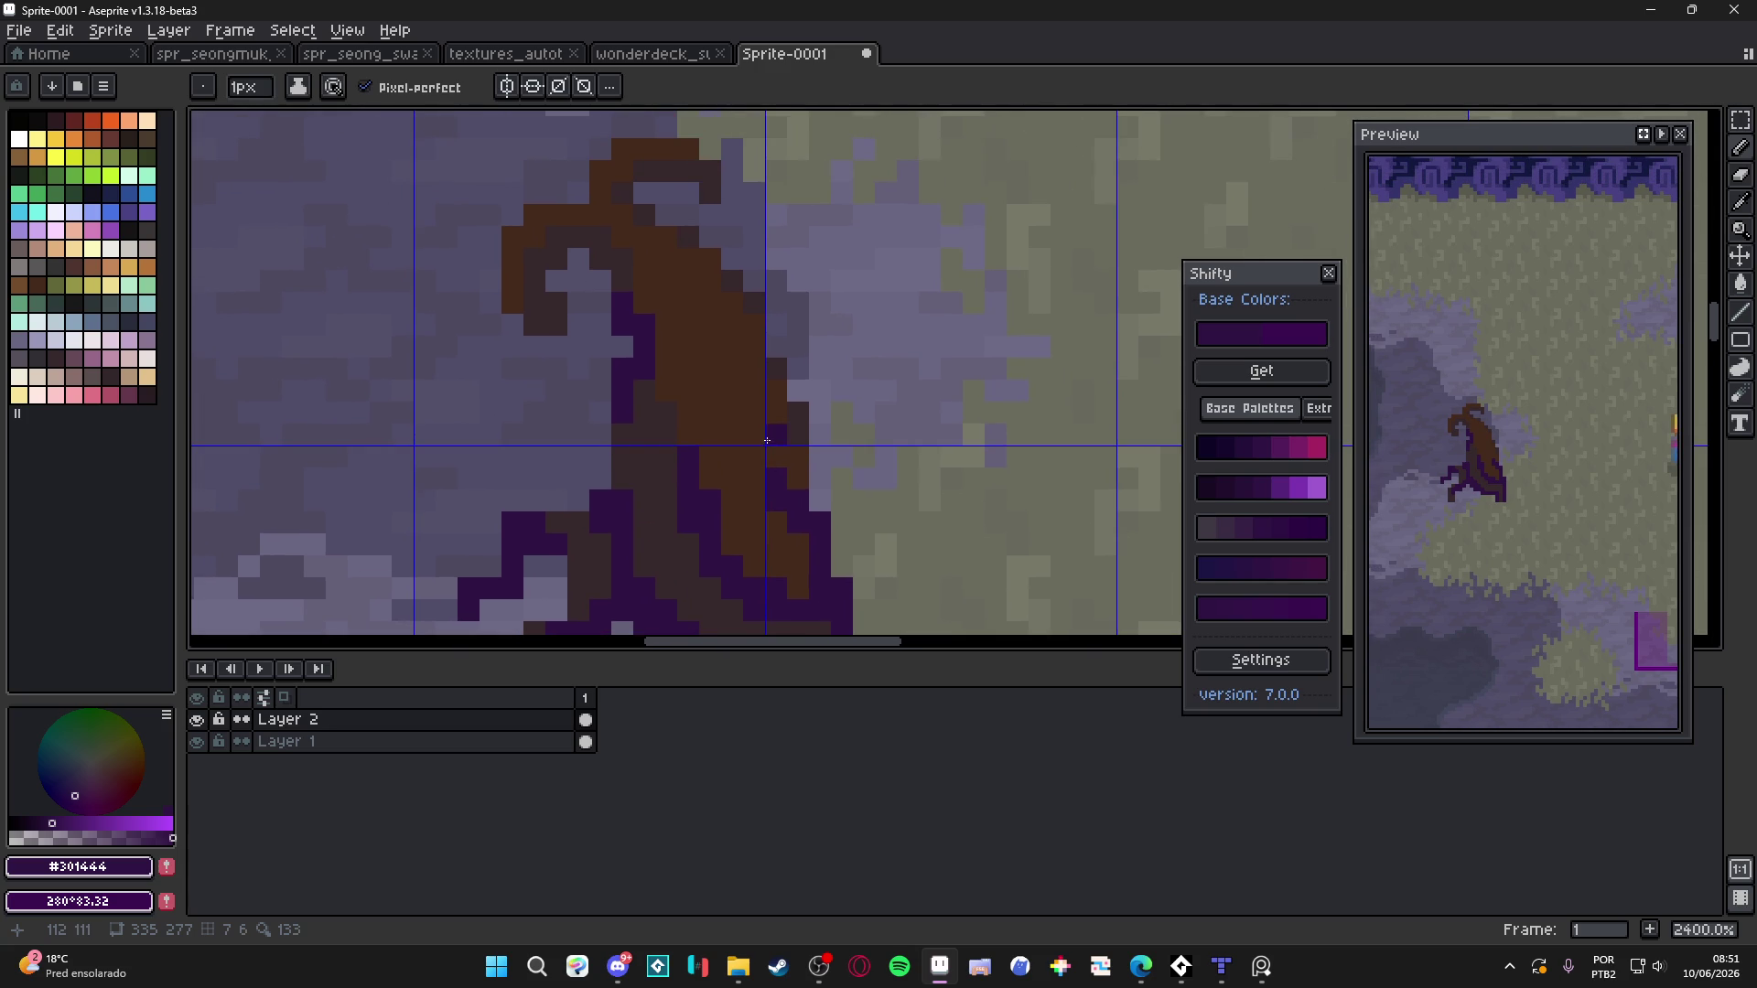
{"action": "scroll", "coordinate": [768, 444], "scroll_direction": "up", "scroll_amount": 1}
{"action": "left_click", "coordinate": [667, 373]}
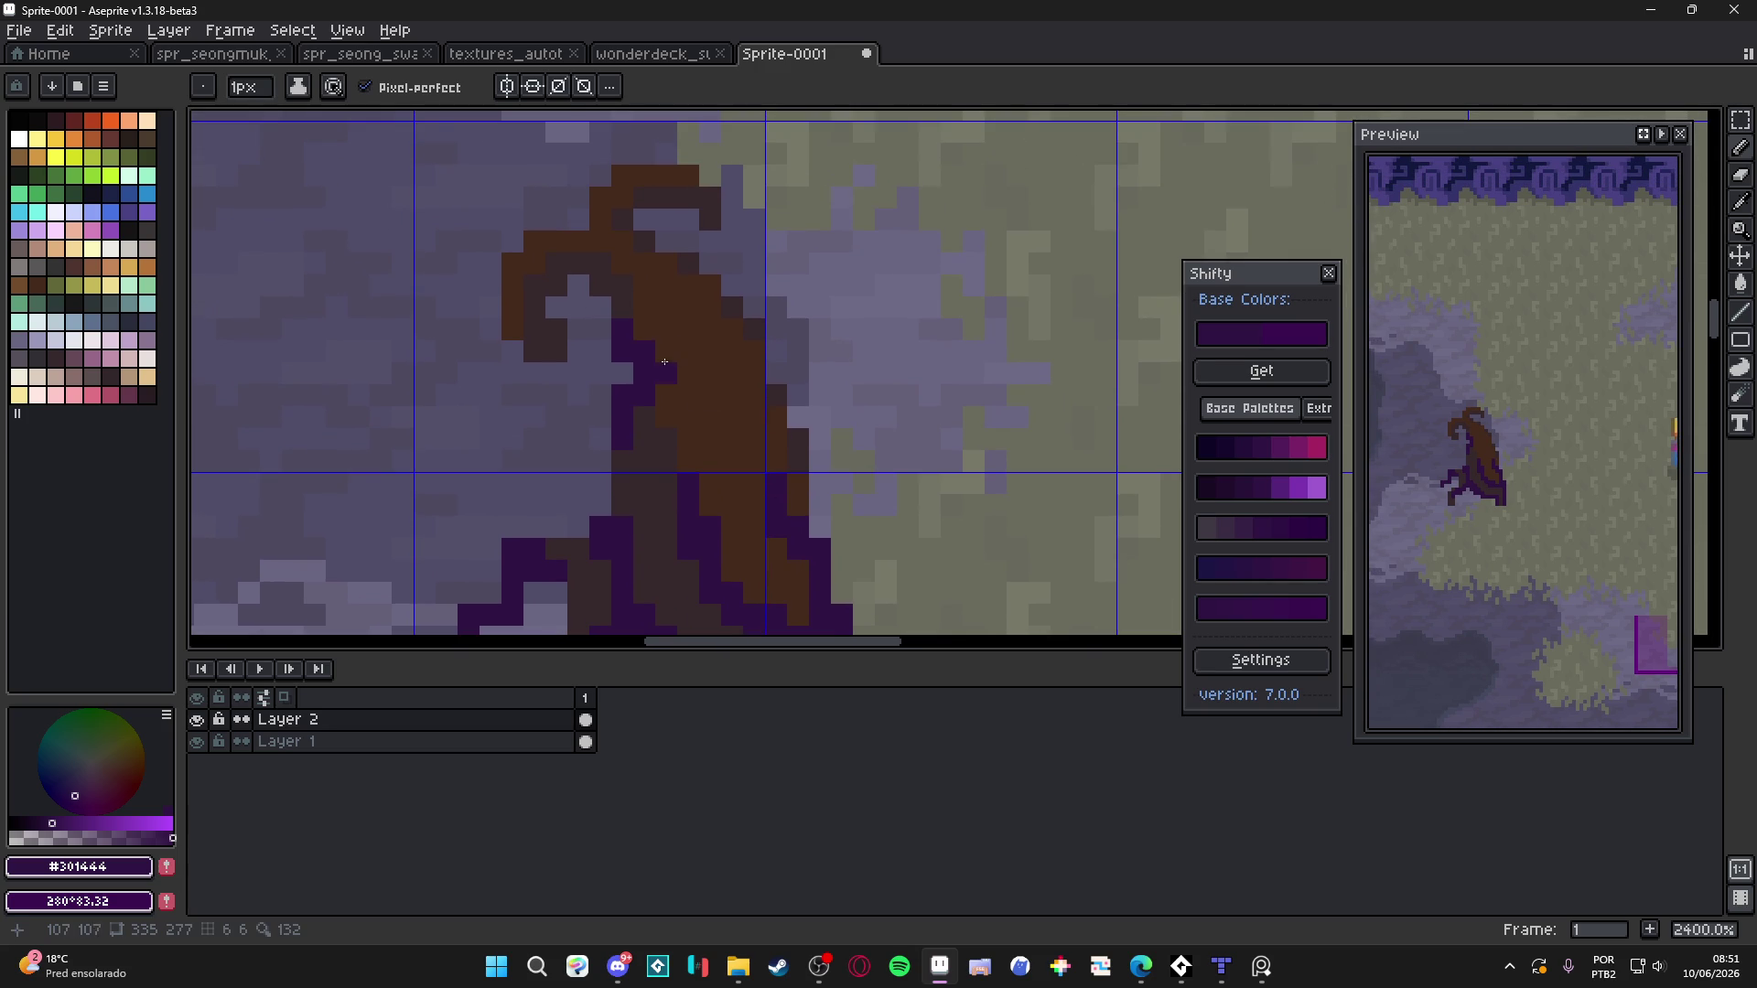
{"action": "scroll", "coordinate": [646, 341], "scroll_direction": "down", "scroll_amount": 2}
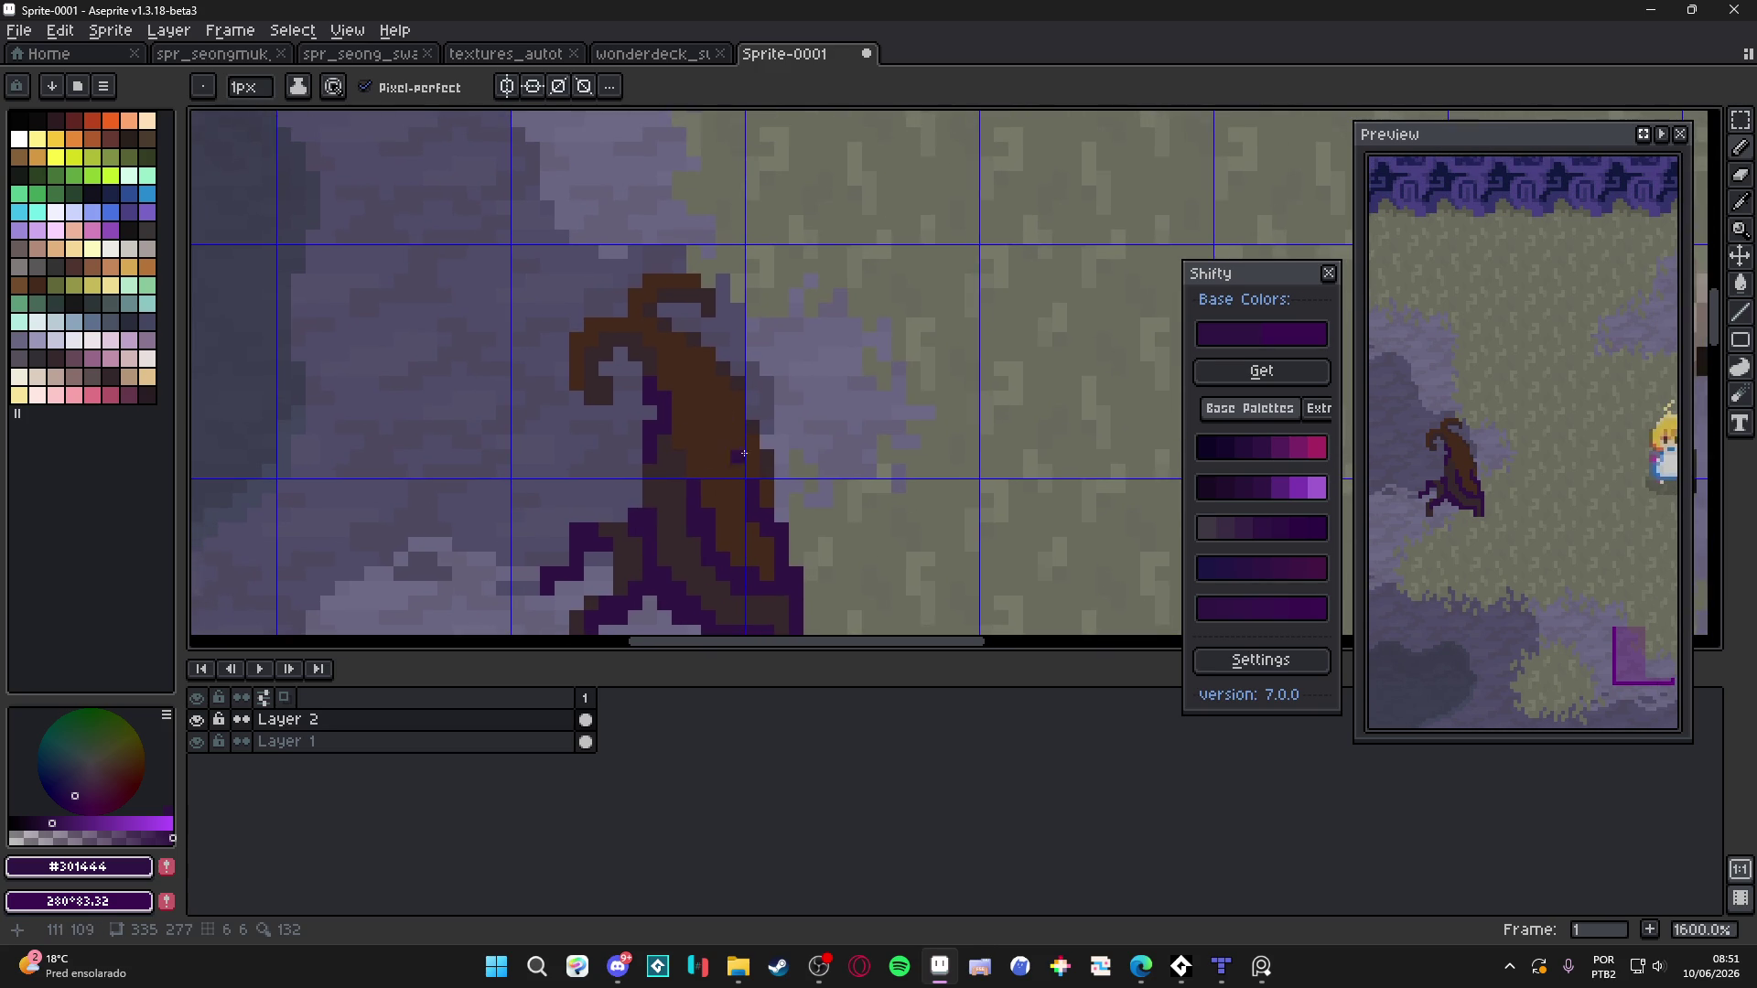
{"action": "left_click", "coordinate": [680, 398], "text": "alt"}
{"action": "left_click", "coordinate": [706, 582], "text": "alt"}
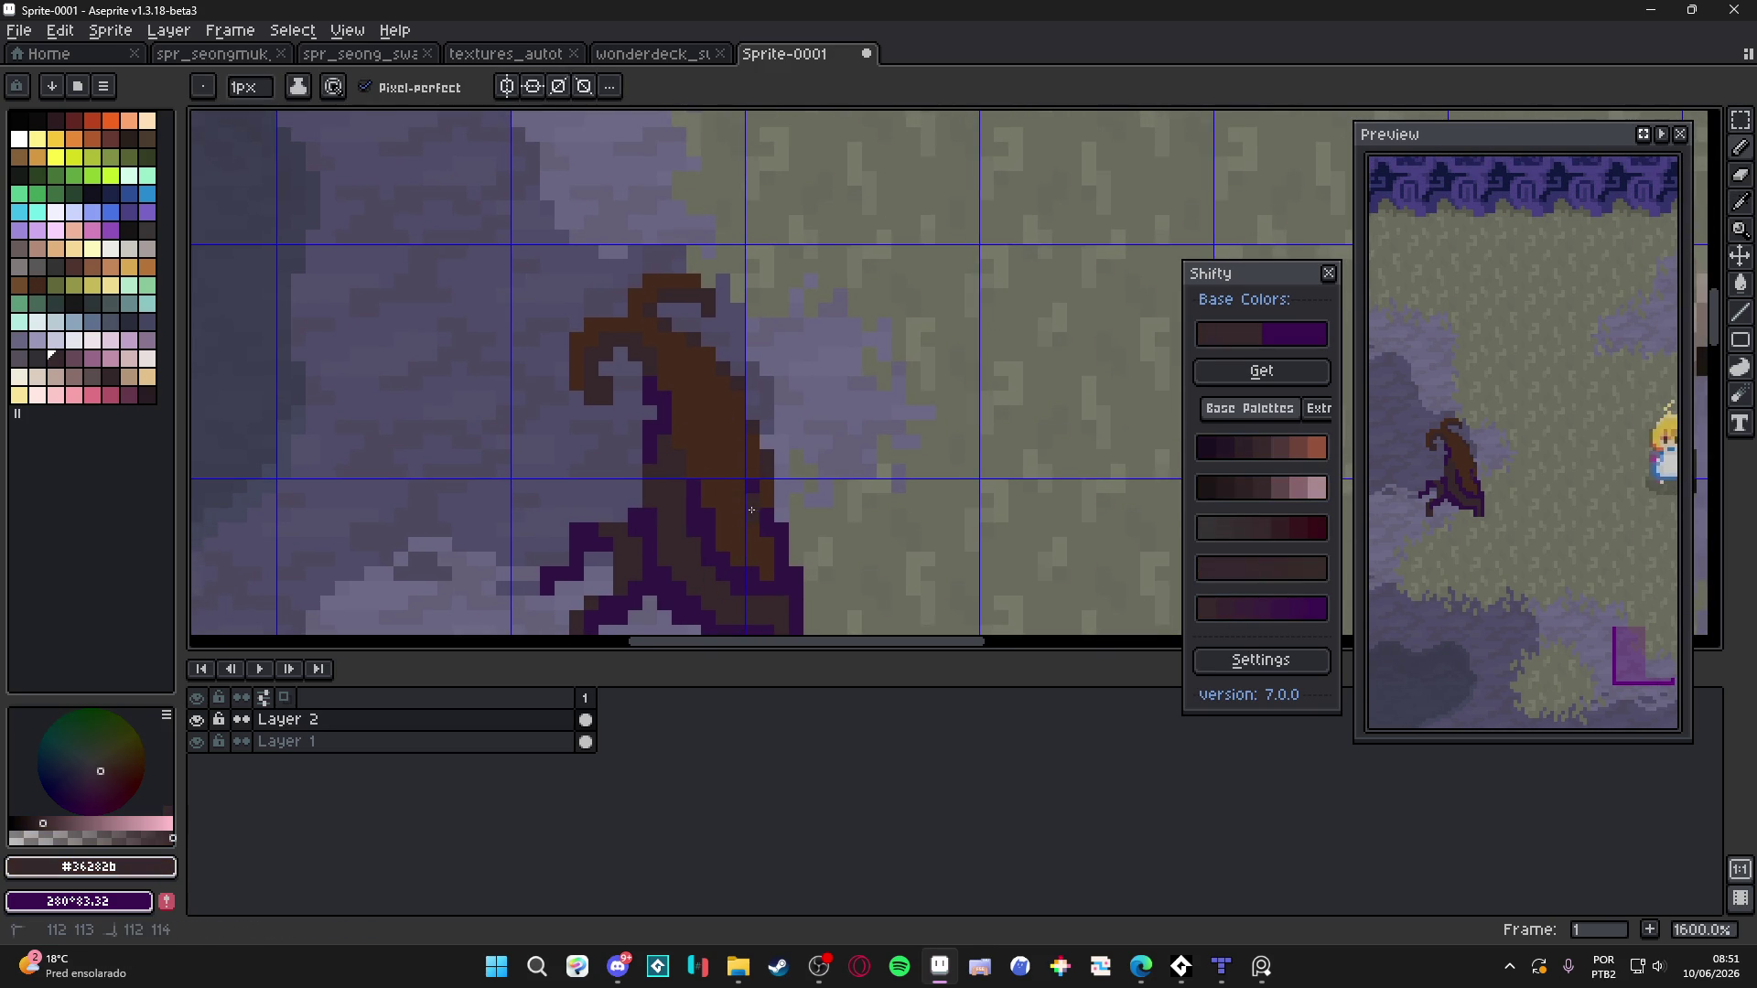
{"action": "left_click", "coordinate": [781, 549]}
Hide the grid overlay and recentre the view on the stump
{"action": "scroll", "coordinate": [740, 500], "scroll_direction": "up", "scroll_amount": 2}
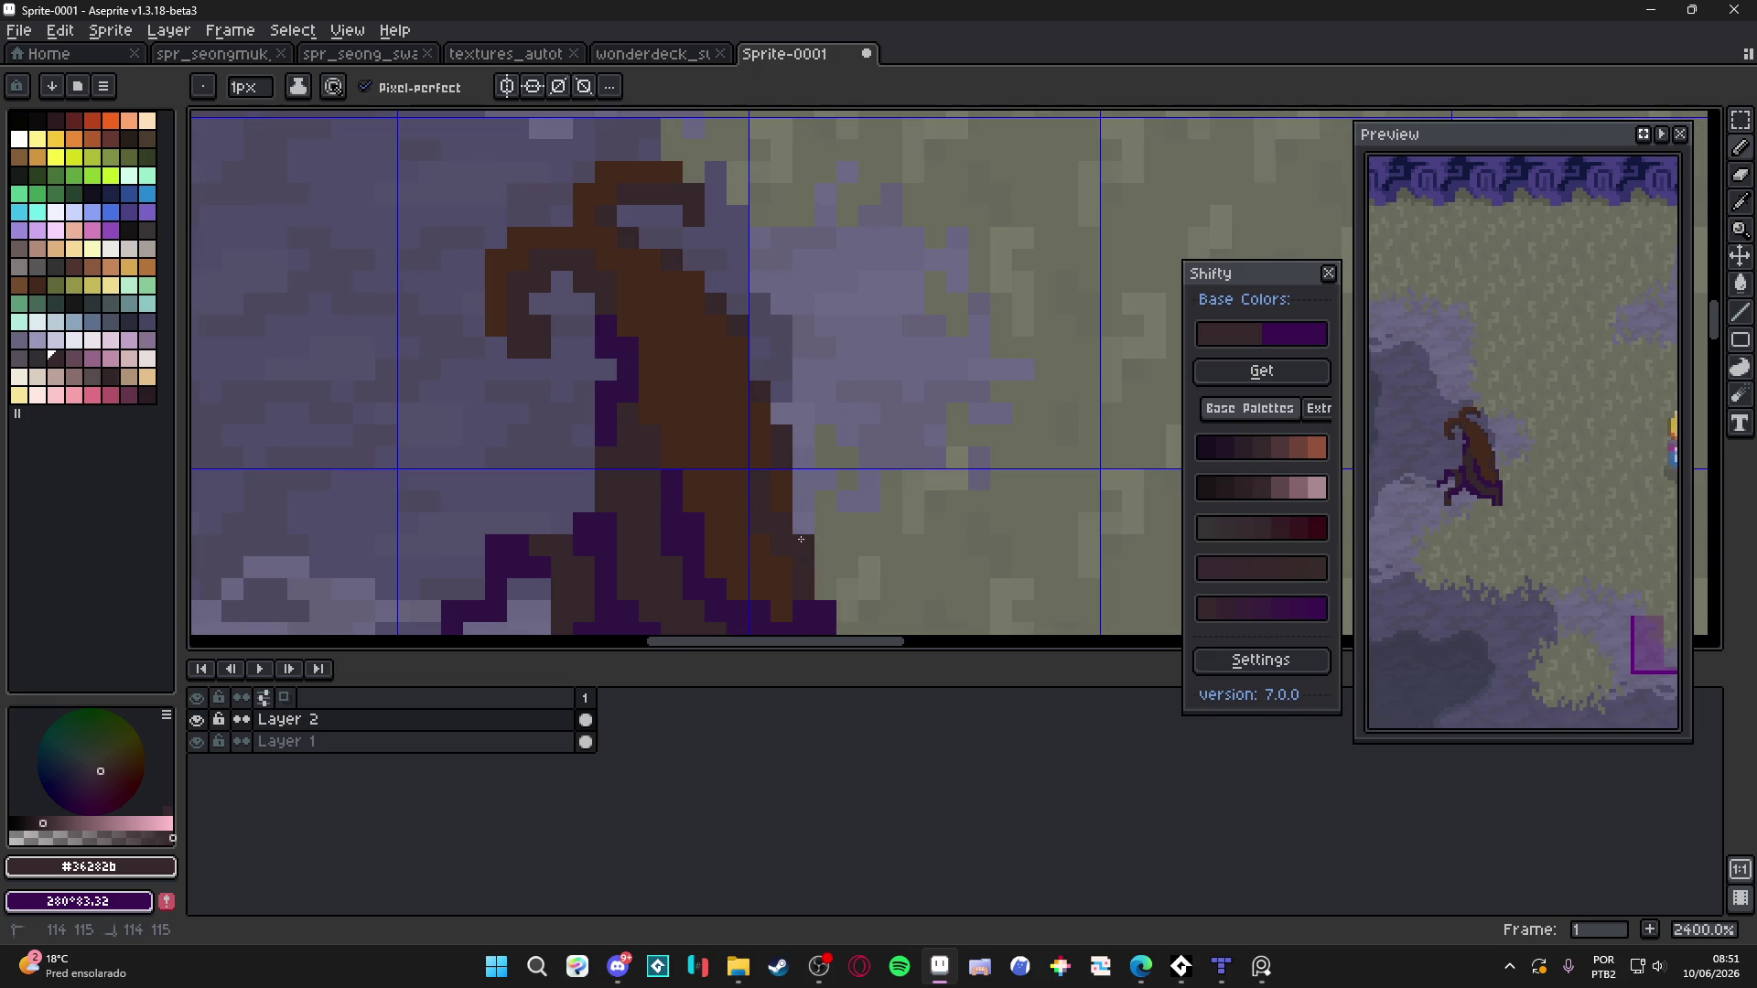
{"action": "left_click_drag", "start_coordinate": [769, 475], "coordinate": [798, 450]}
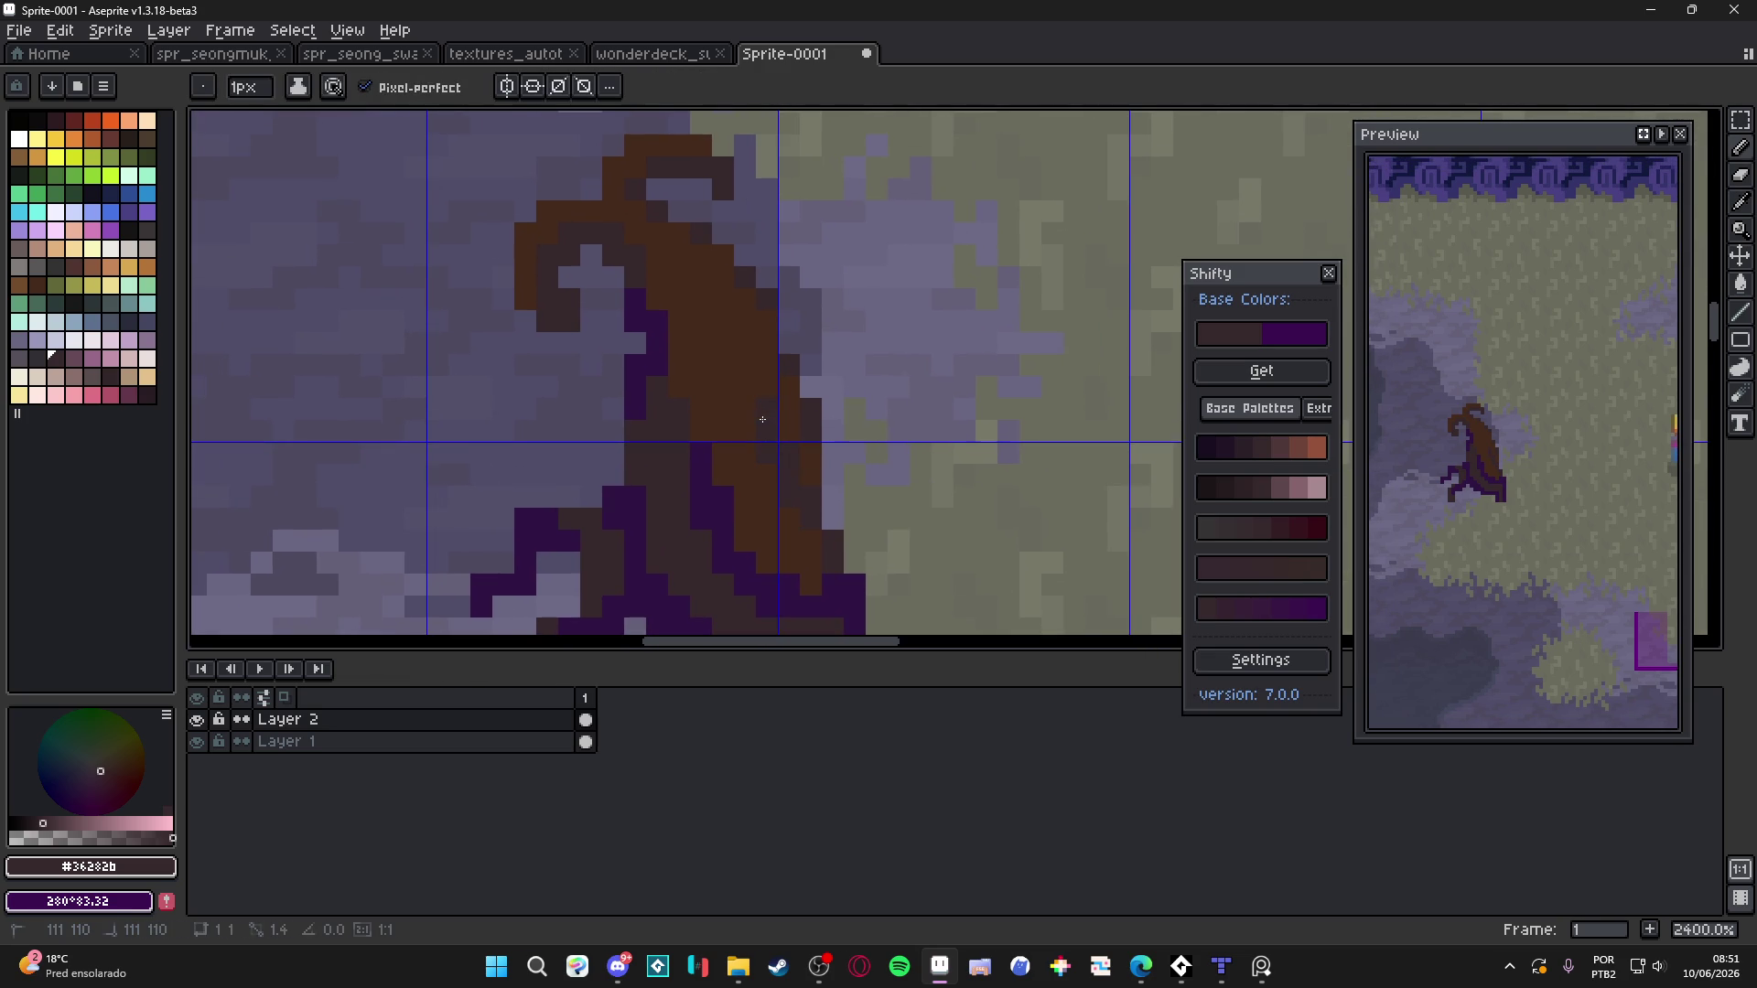
{"action": "scroll", "coordinate": [775, 483], "scroll_direction": "up", "scroll_amount": 2}
{"action": "scroll", "coordinate": [740, 423], "scroll_direction": "down", "scroll_amount": 1}
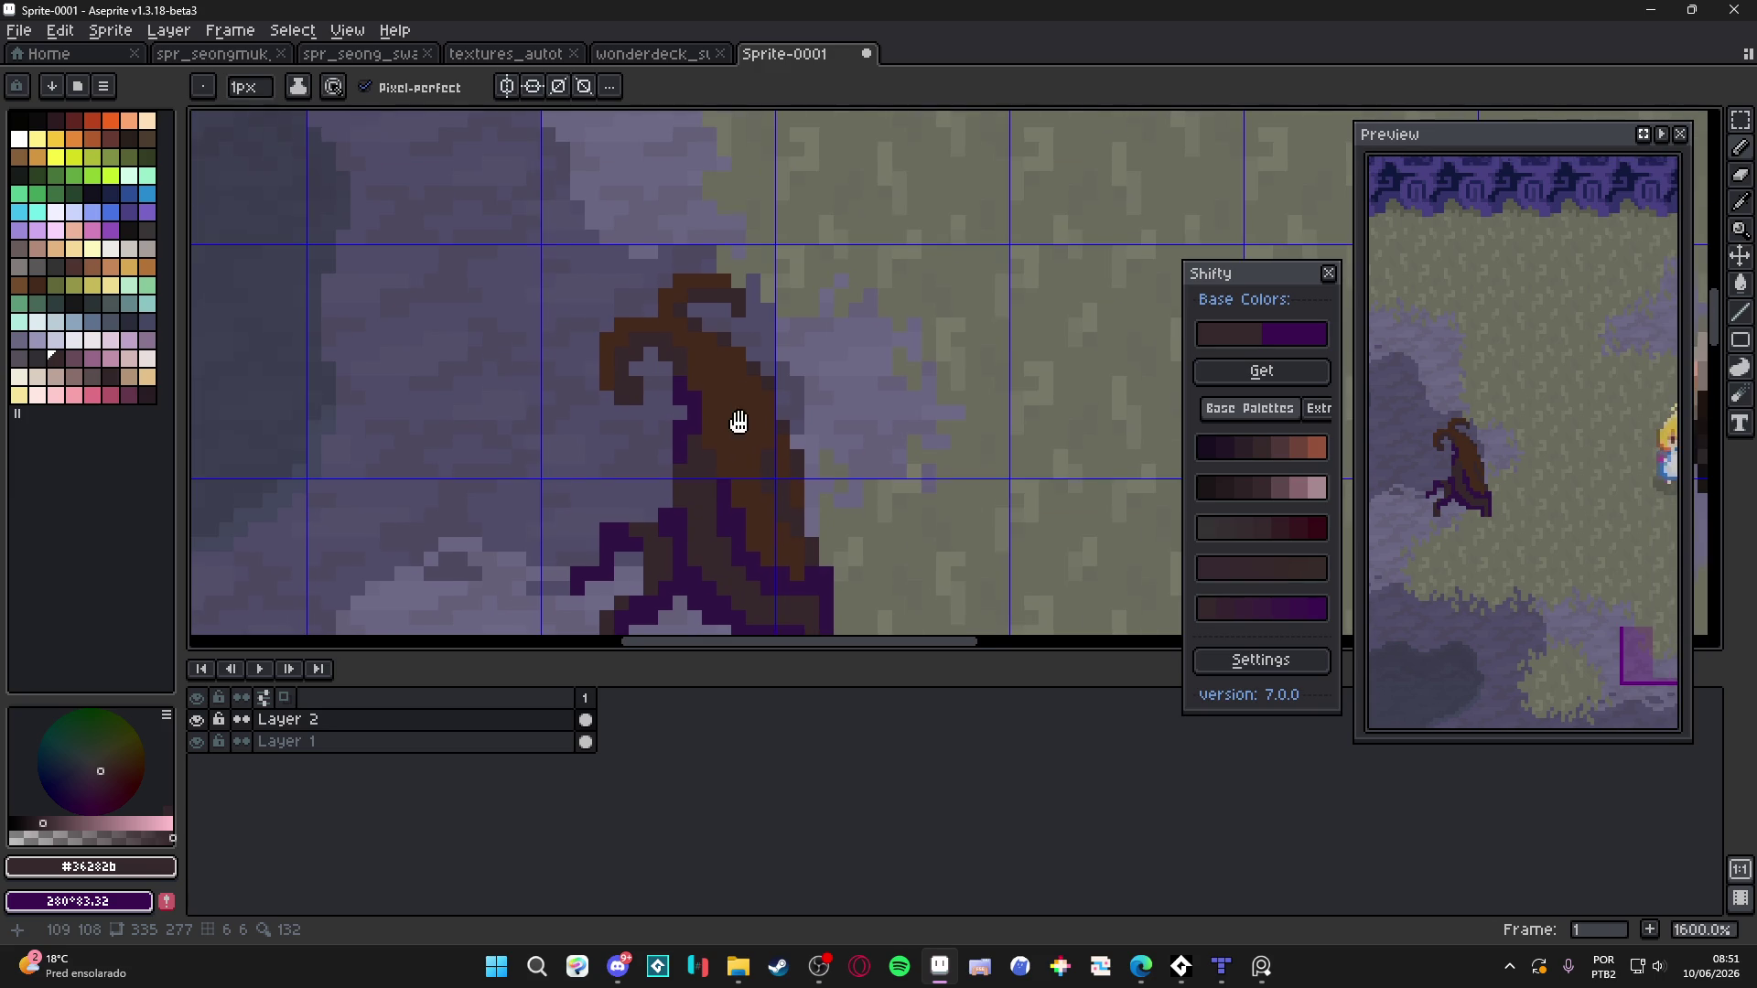
{"action": "scroll", "coordinate": [739, 423], "scroll_direction": "up", "scroll_amount": 1}
{"action": "key", "text": "ctrl+'"}
{"action": "scroll", "coordinate": [734, 420], "scroll_direction": "down", "scroll_amount": 1}
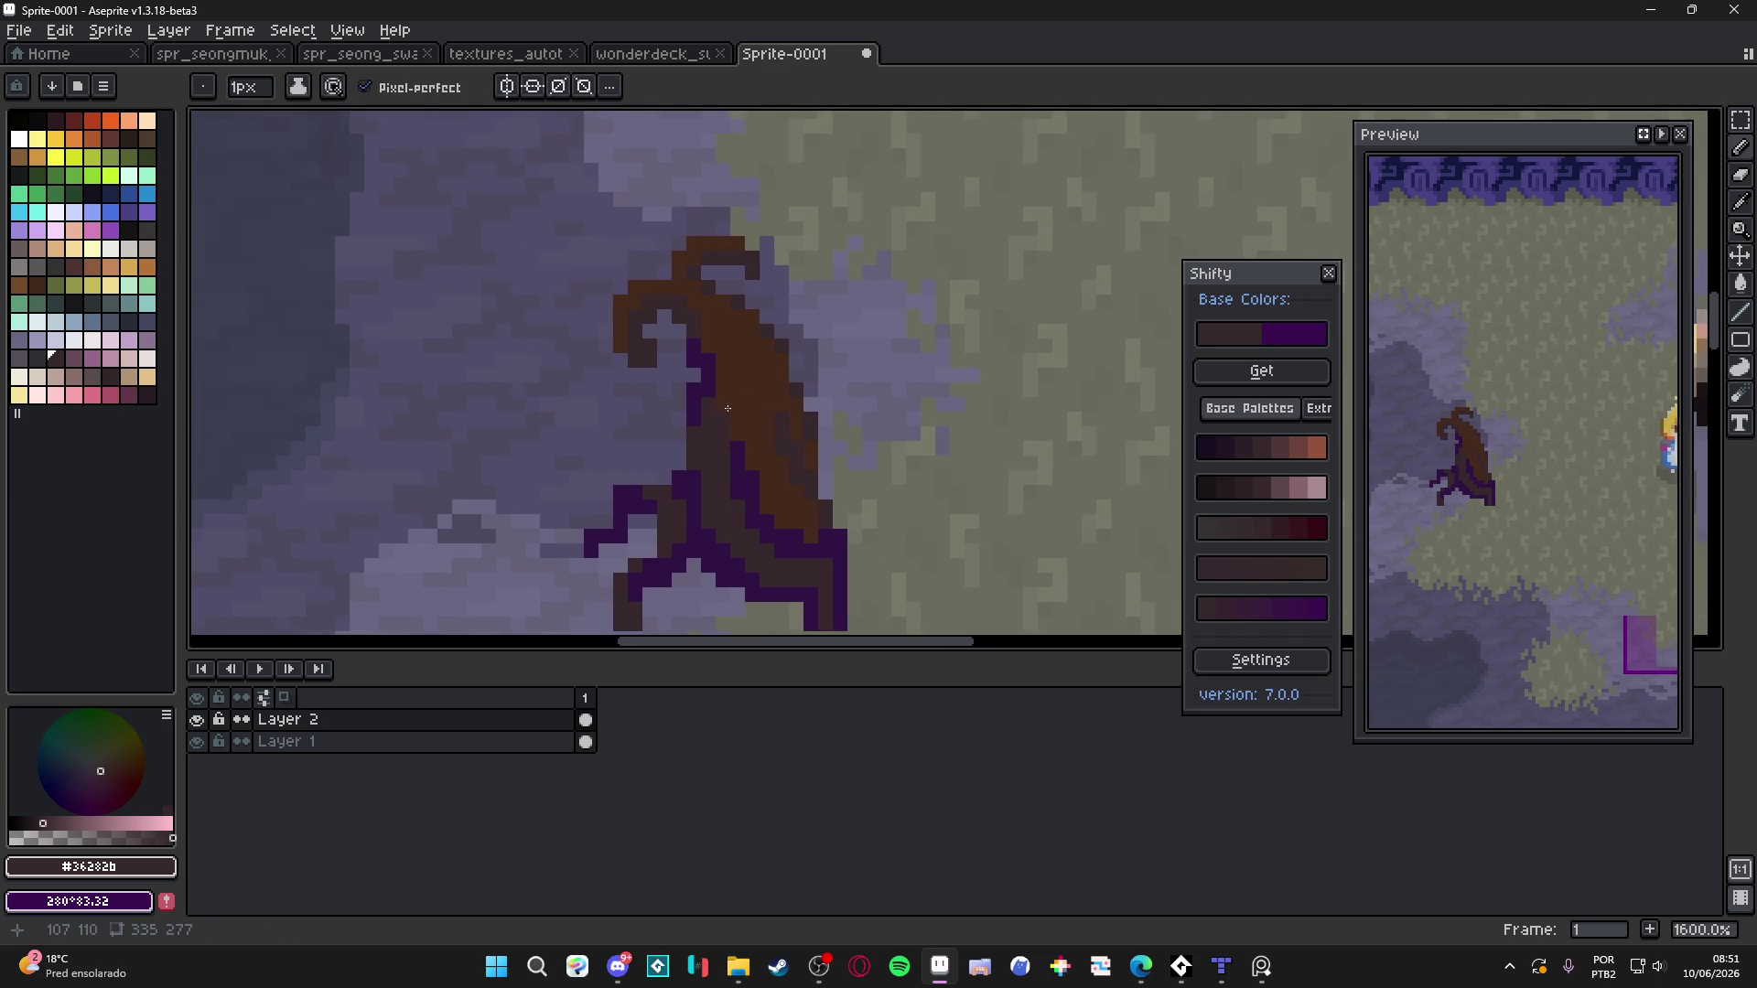
{"action": "left_click_drag", "start_coordinate": [718, 337], "coordinate": [714, 374]}
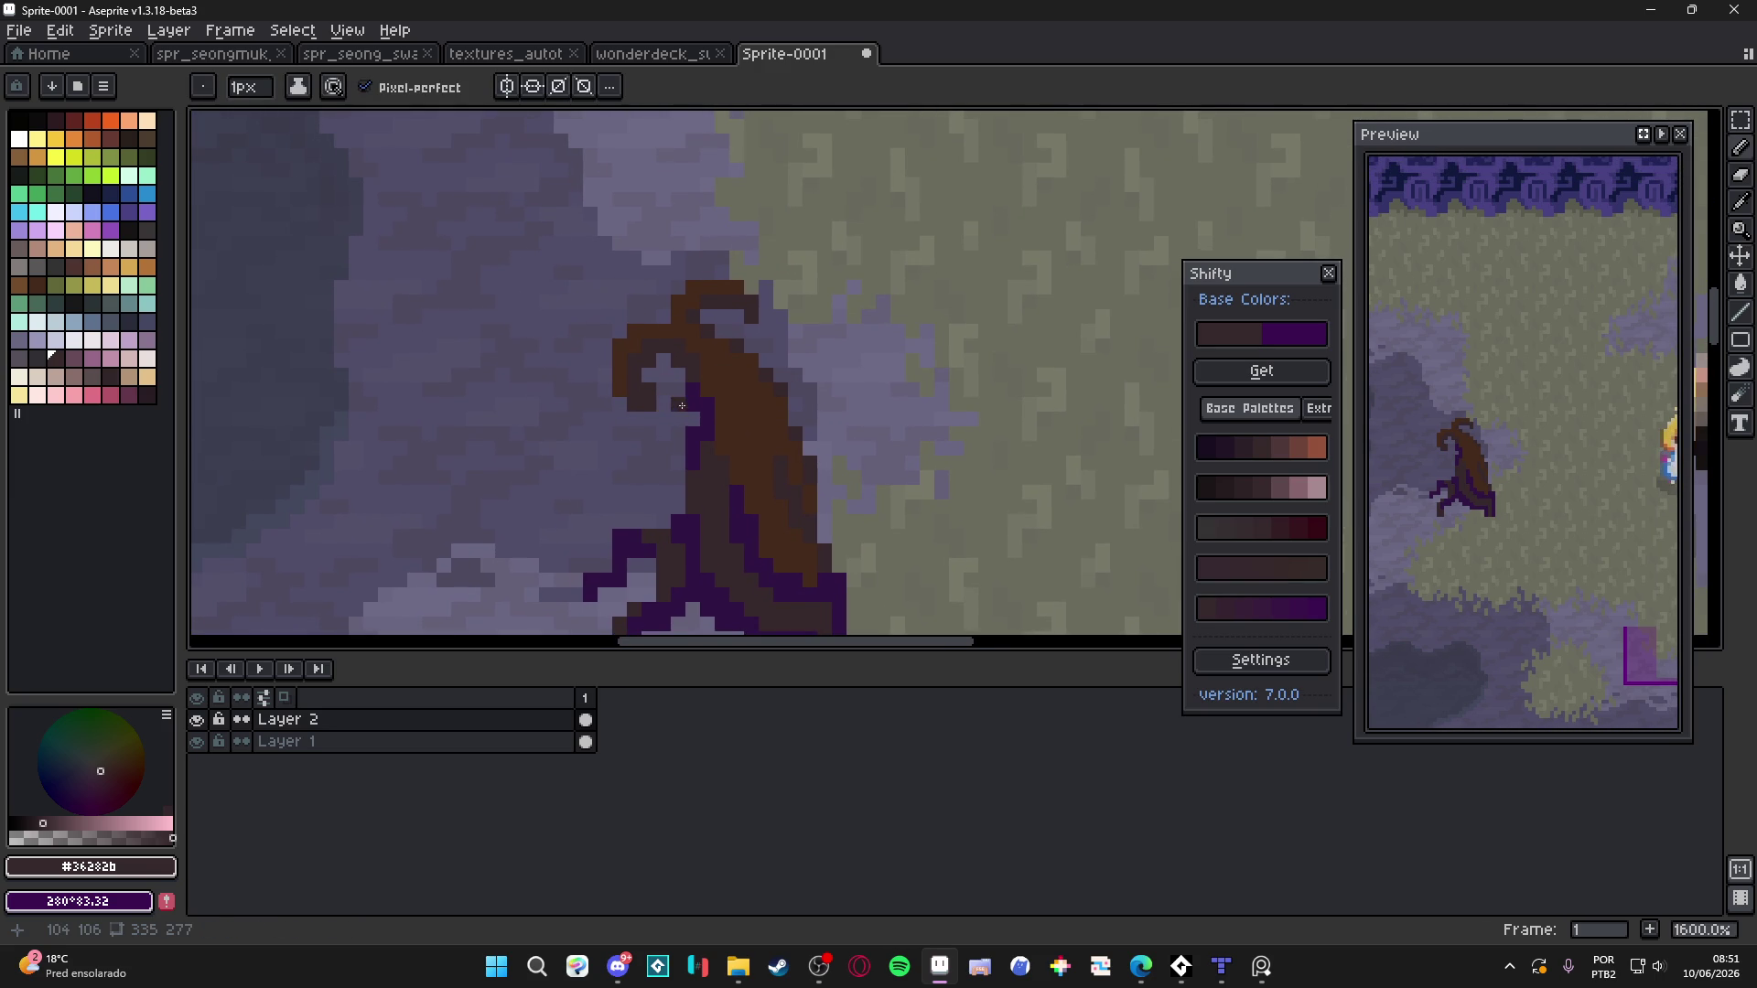
{"action": "mouse_move", "coordinate": [744, 384]}
{"action": "left_mouse_down"}
{"action": "mouse_move", "coordinate": [765, 314]}
{"action": "mouse_move", "coordinate": [757, 399]}
{"action": "left_mouse_up"}
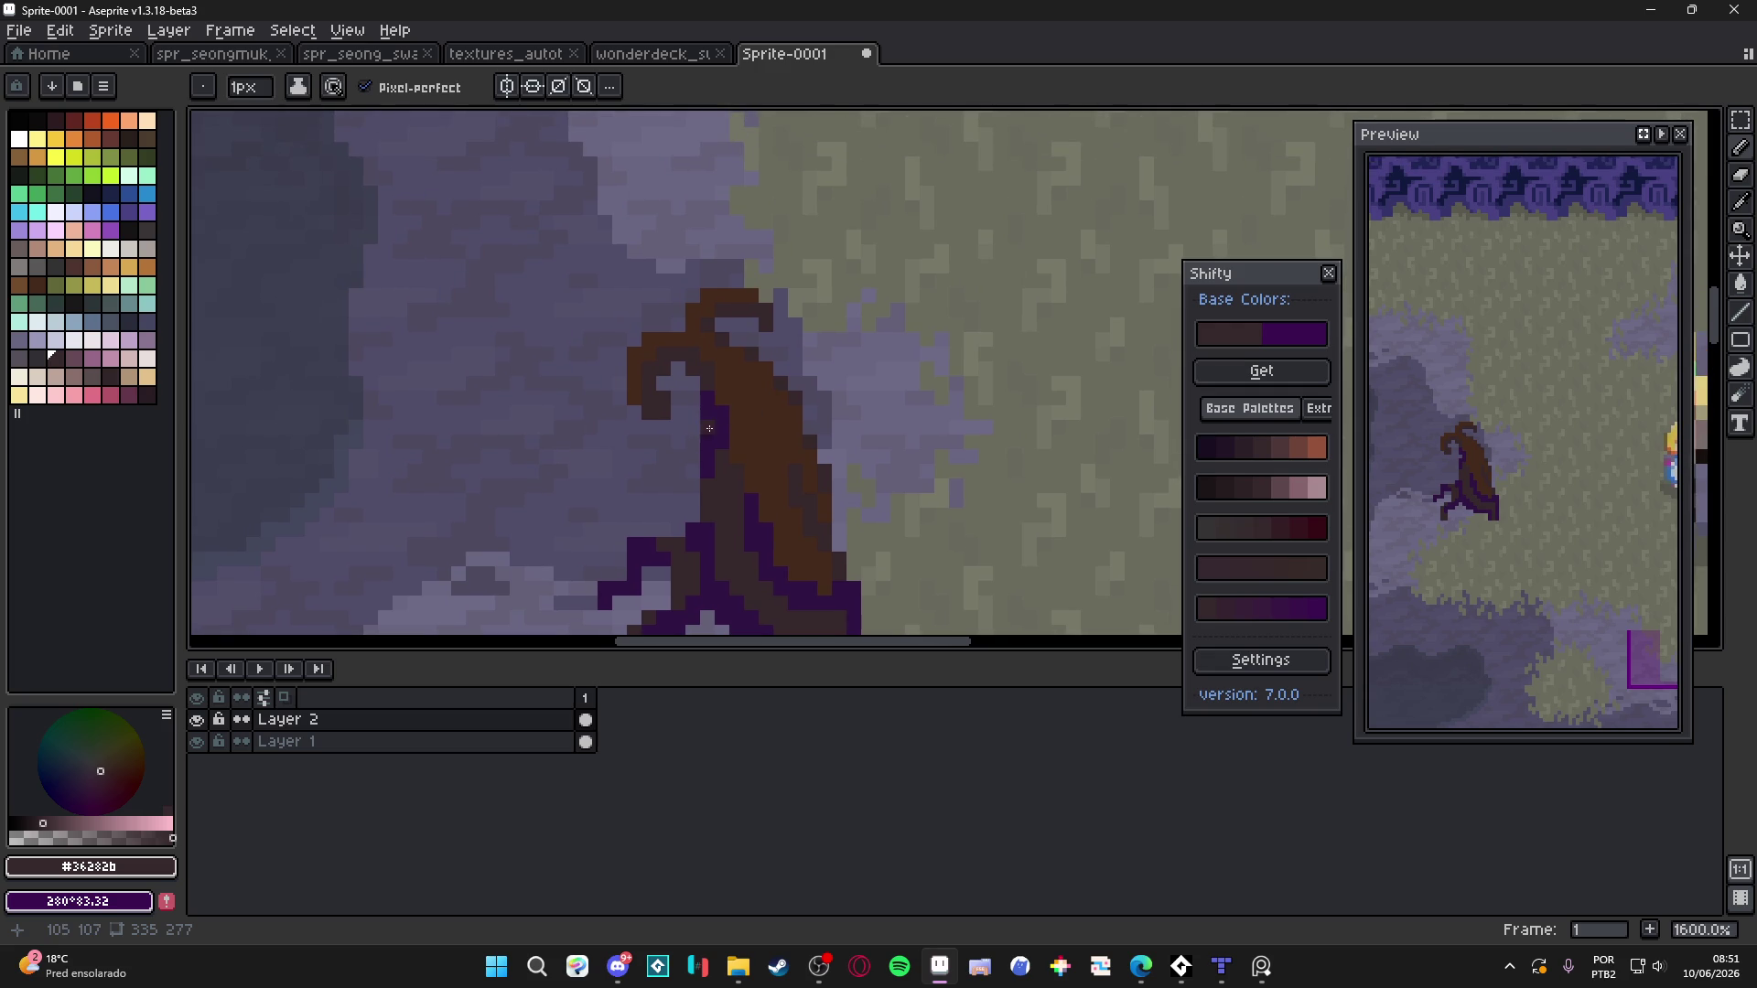
Erase the stump's curled top and redraw a brown #452a1b curl arching right
{"action": "key", "text": "e"}
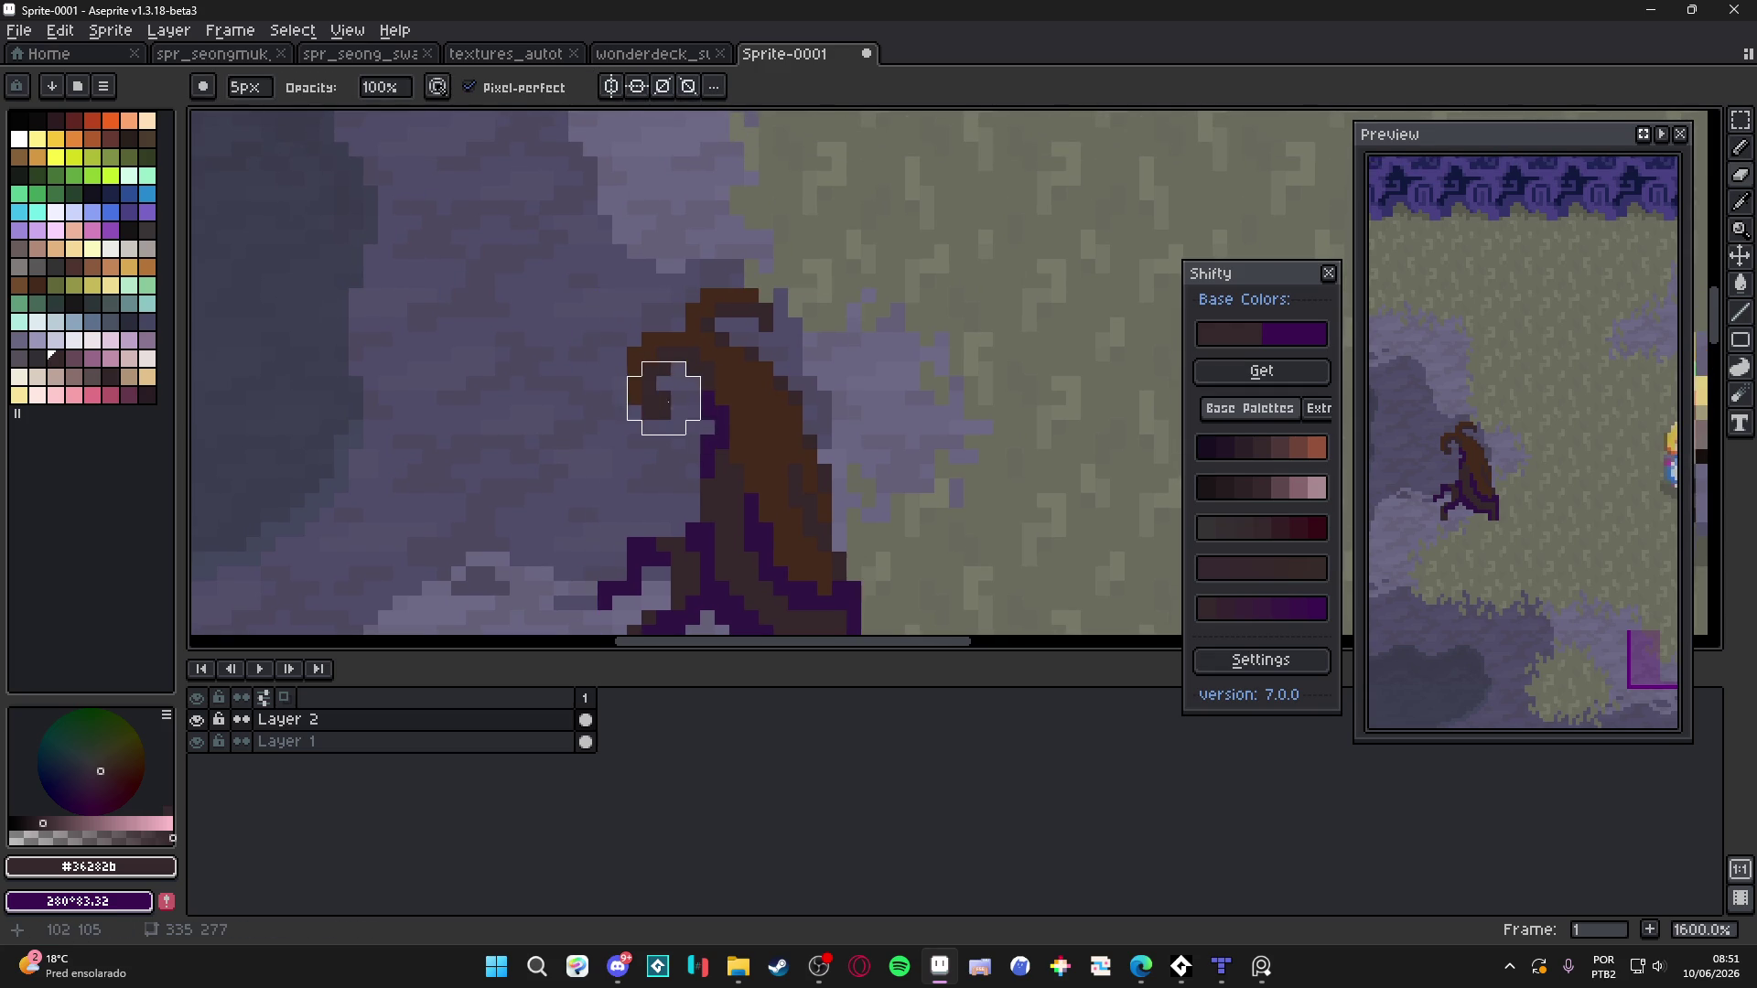
{"action": "mouse_move", "coordinate": [651, 362]}
{"action": "left_mouse_down"}
{"action": "mouse_move", "coordinate": [796, 275]}
{"action": "mouse_move", "coordinate": [812, 333]}
{"action": "mouse_move", "coordinate": [694, 362]}
{"action": "mouse_move", "coordinate": [733, 321]}
{"action": "mouse_move", "coordinate": [824, 337]}
{"action": "left_mouse_up"}
{"action": "key", "text": "b"}
{"action": "left_click", "coordinate": [753, 410], "text": "alt"}
{"action": "key", "text": "v"}
{"action": "key", "text": "b"}
{"action": "left_click_drag", "start_coordinate": [821, 438], "coordinate": [802, 302]}
{"action": "mouse_move", "coordinate": [823, 215]}
{"action": "left_mouse_down"}
{"action": "mouse_move", "coordinate": [919, 224]}
{"action": "mouse_move", "coordinate": [974, 293]}
{"action": "mouse_move", "coordinate": [966, 346]}
{"action": "mouse_move", "coordinate": [886, 398]}
{"action": "mouse_move", "coordinate": [877, 328]}
{"action": "mouse_move", "coordinate": [903, 321]}
{"action": "left_mouse_up"}
Undo a stray brown block and draw a dark #36282b outline up from the stump's top
{"action": "scroll", "coordinate": [898, 313], "scroll_direction": "up", "scroll_amount": 5}
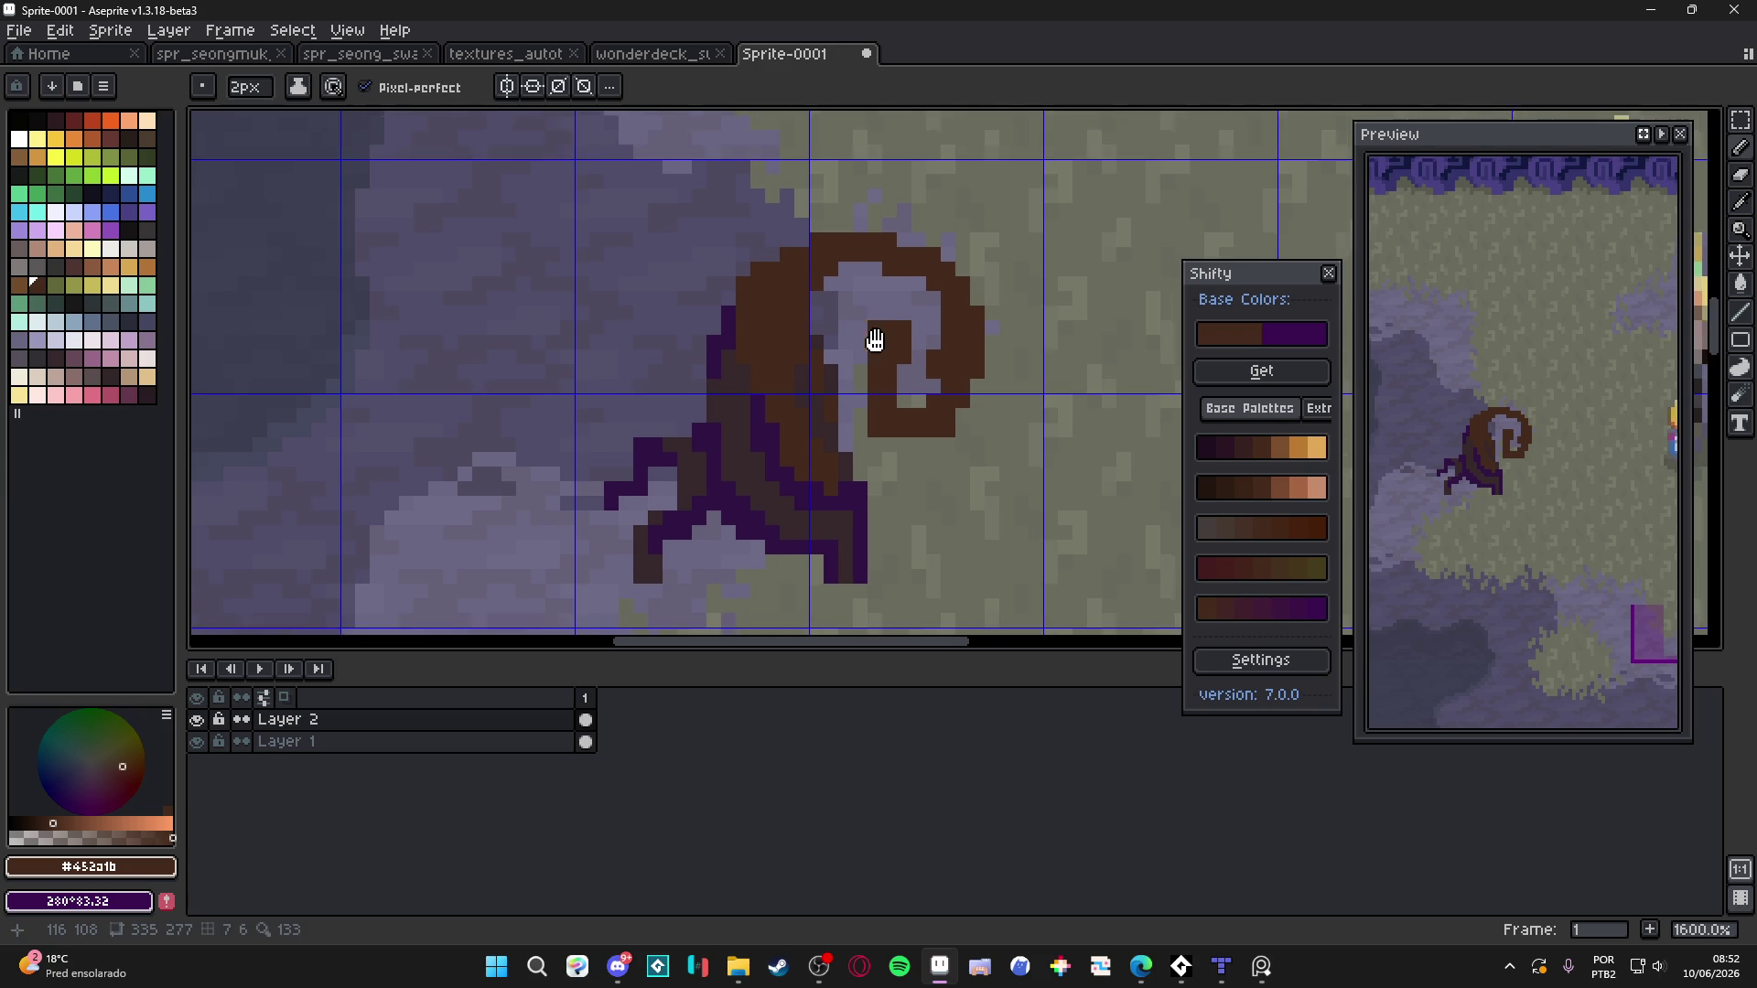
{"action": "scroll", "coordinate": [744, 321], "scroll_direction": "left", "scroll_amount": 2}
{"action": "left_click", "coordinate": [763, 388]}
{"action": "key", "text": "ctrl+z"}
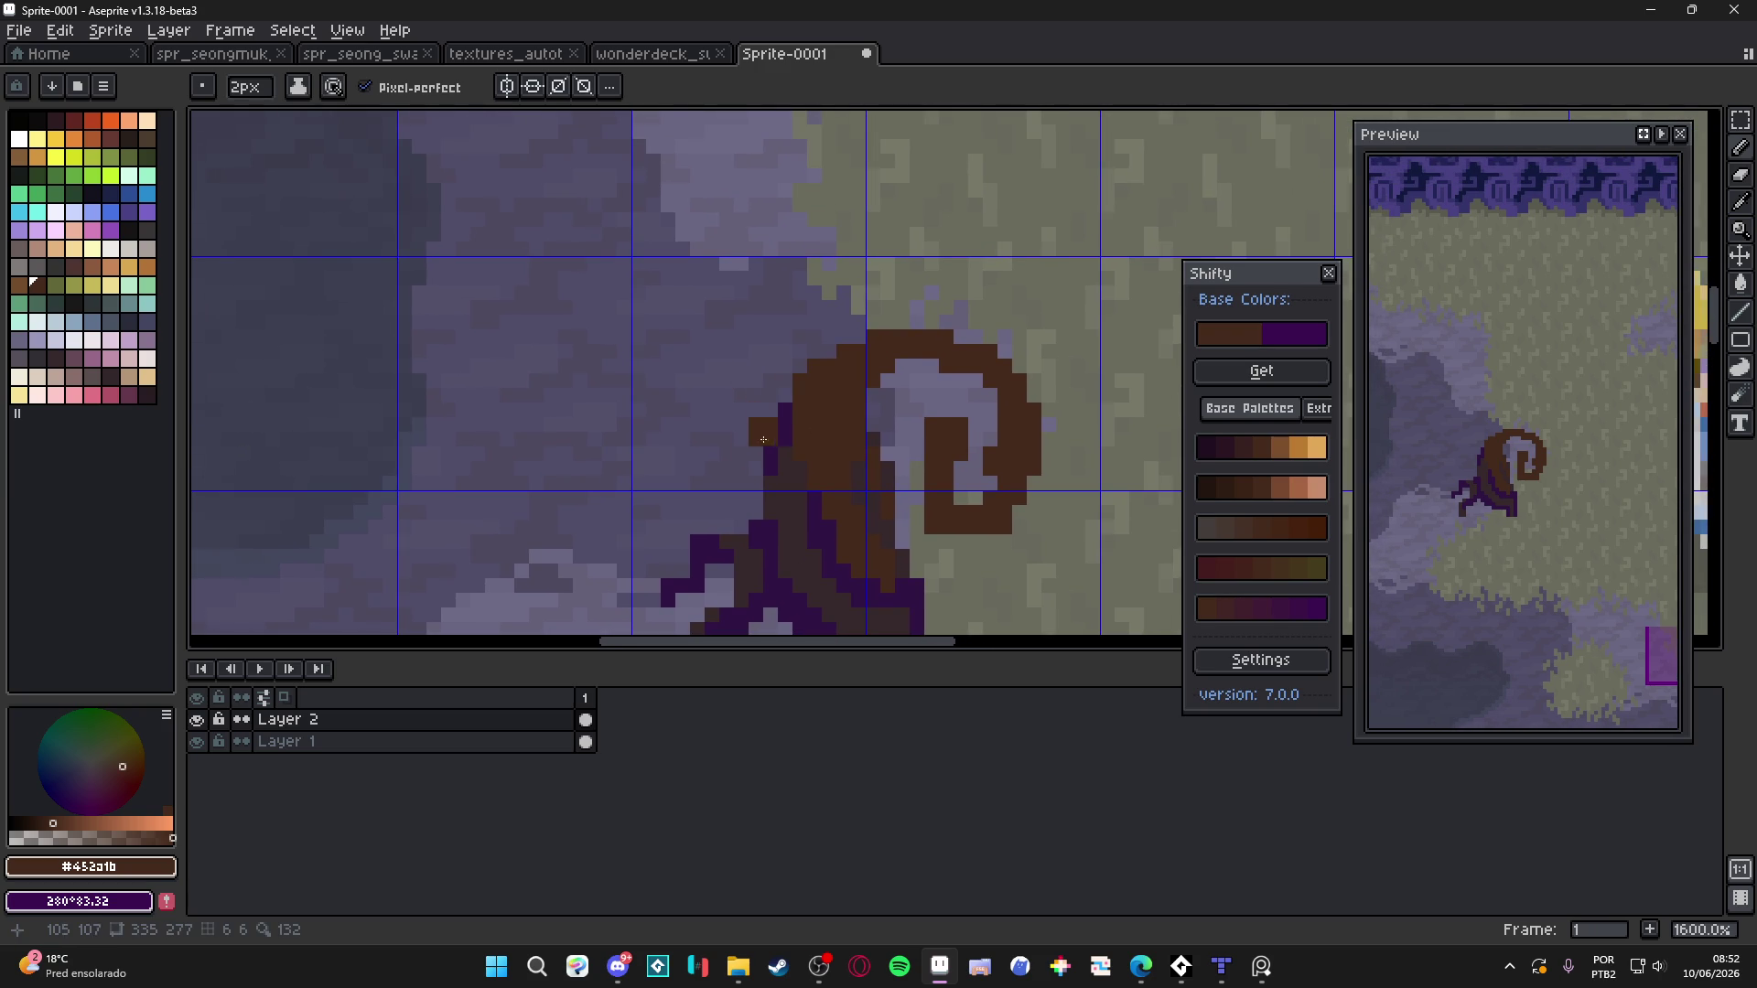
{"action": "left_click", "coordinate": [778, 430], "text": "alt"}
{"action": "mouse_move", "coordinate": [778, 388]}
{"action": "left_mouse_down"}
{"action": "mouse_move", "coordinate": [820, 301]}
{"action": "mouse_move", "coordinate": [854, 301]}
{"action": "left_mouse_up"}
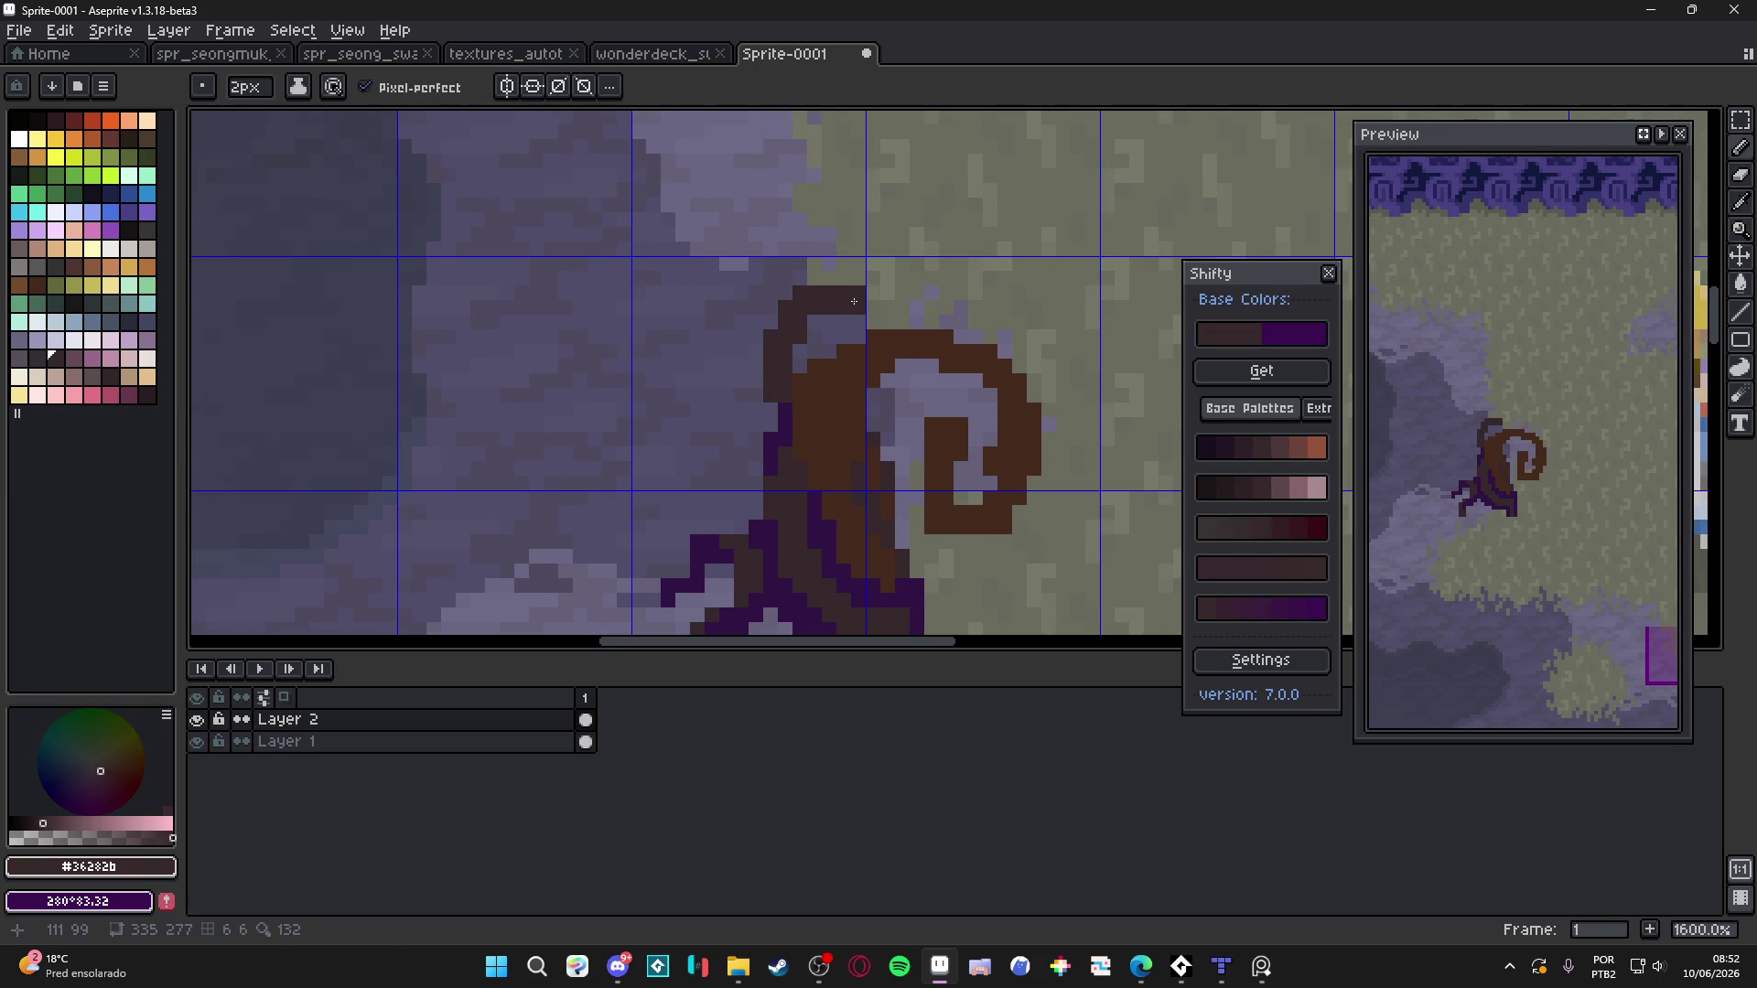
{"action": "key", "text": "ctrl"}
{"action": "left_click", "coordinate": [772, 426], "text": "alt"}
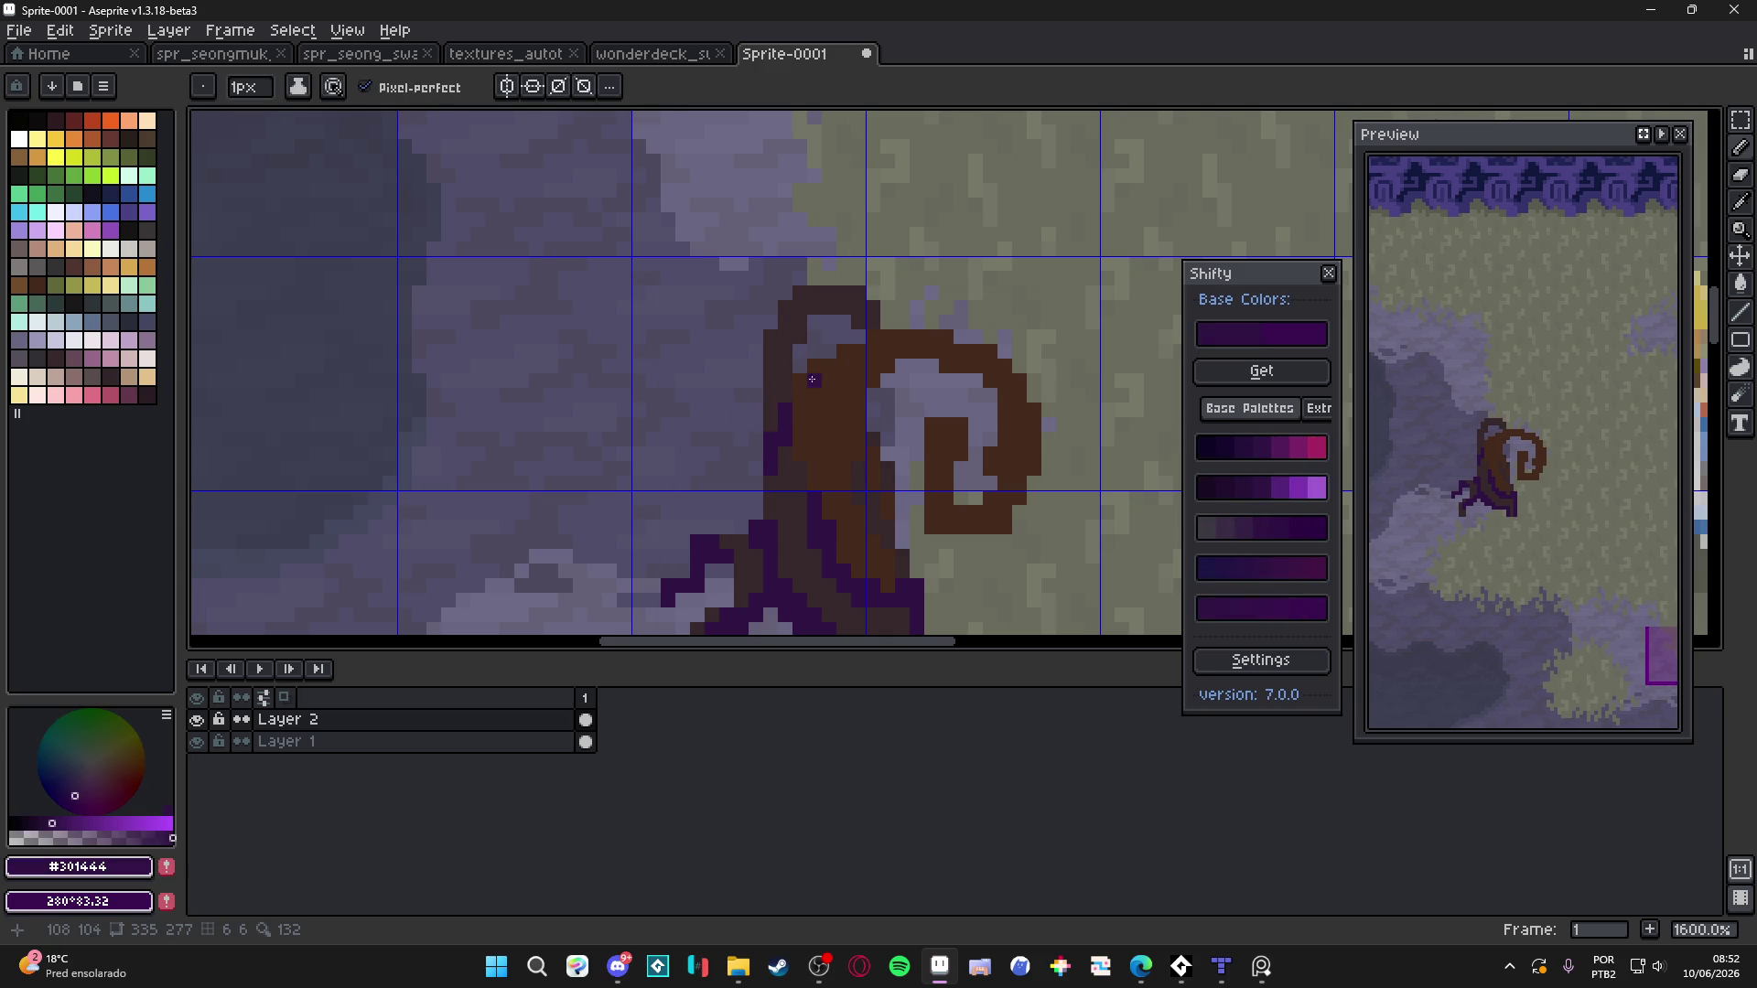
{"action": "left_click", "coordinate": [792, 346], "text": "alt"}
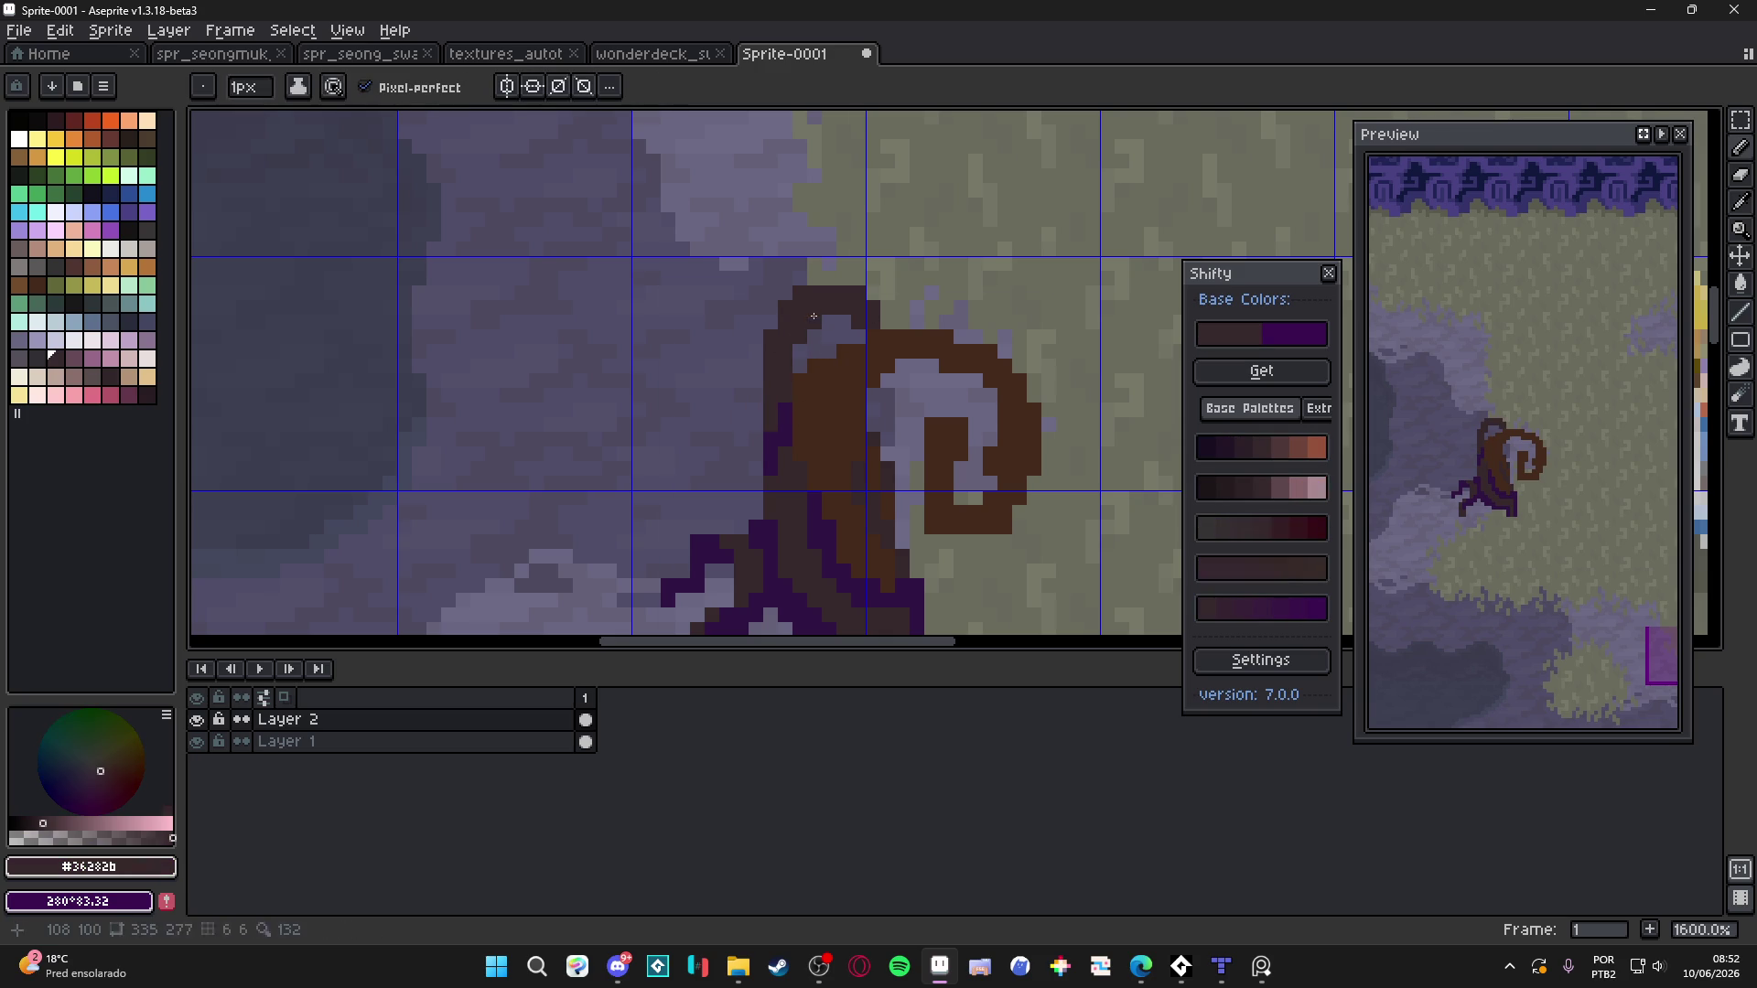
{"action": "scroll", "coordinate": [816, 525], "scroll_direction": "down", "scroll_amount": 4}
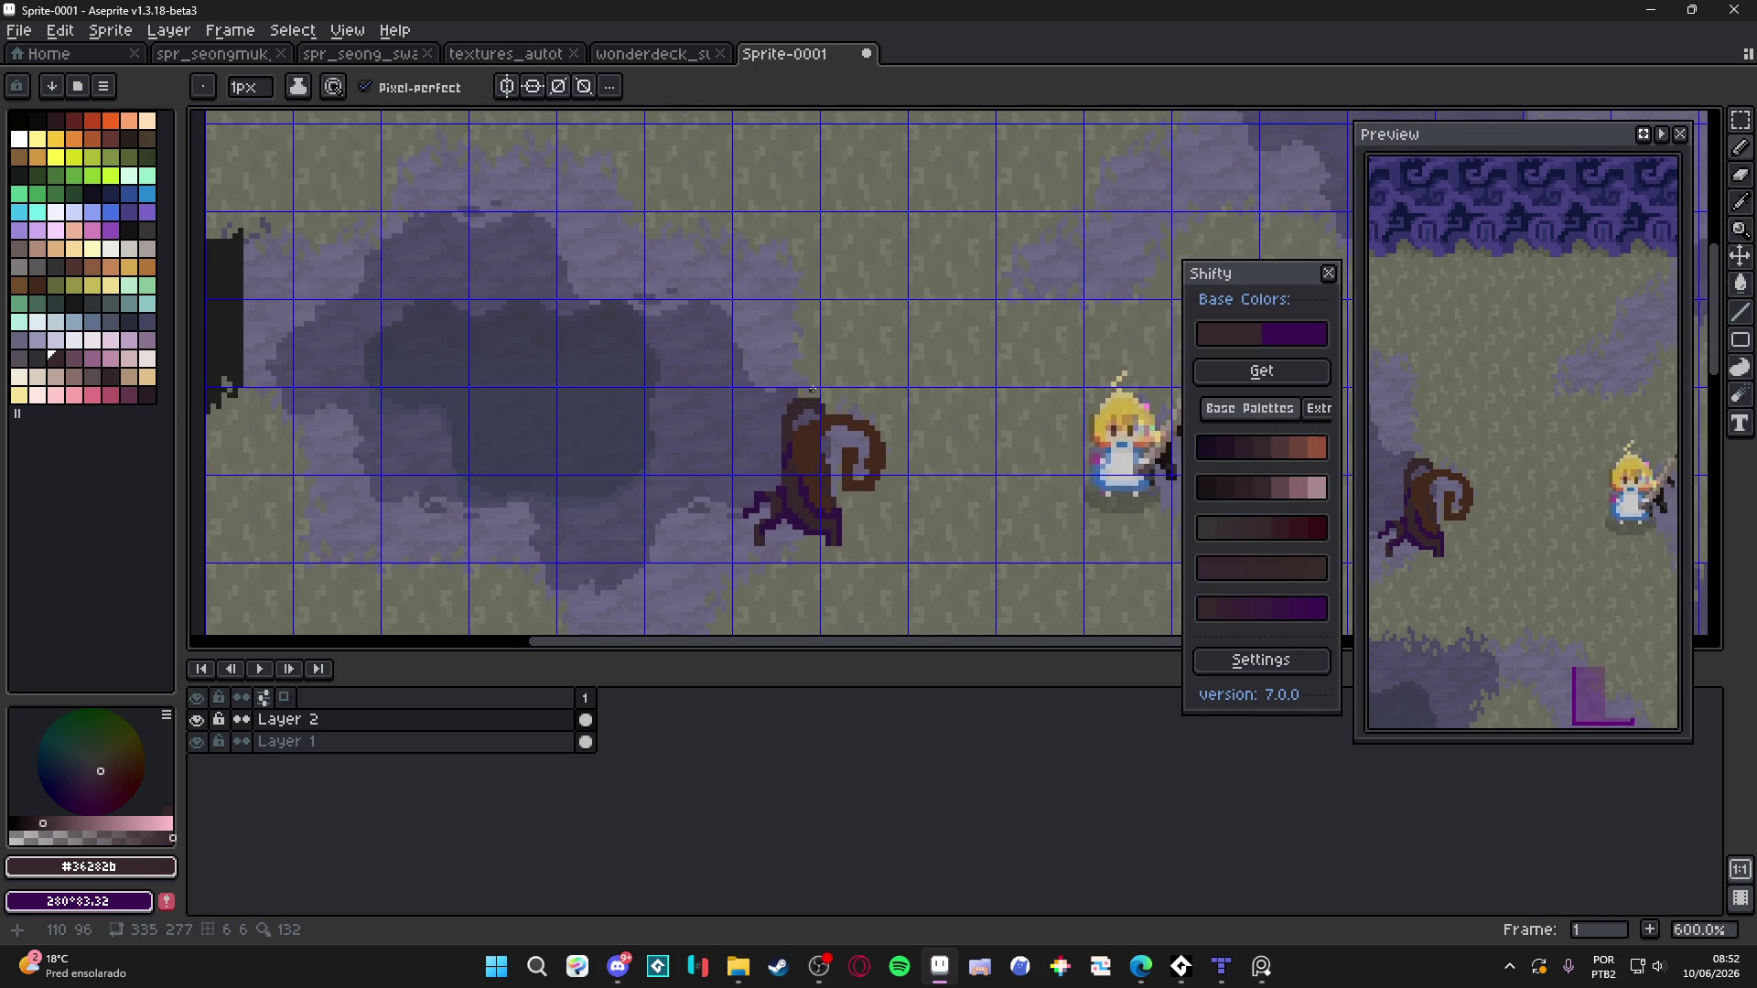
Pick the brown trunk colour and erase part of the spiral's inner curl
{"action": "scroll", "coordinate": [873, 453], "scroll_direction": "up", "scroll_amount": 3}
{"action": "left_click", "coordinate": [863, 490], "text": "alt"}
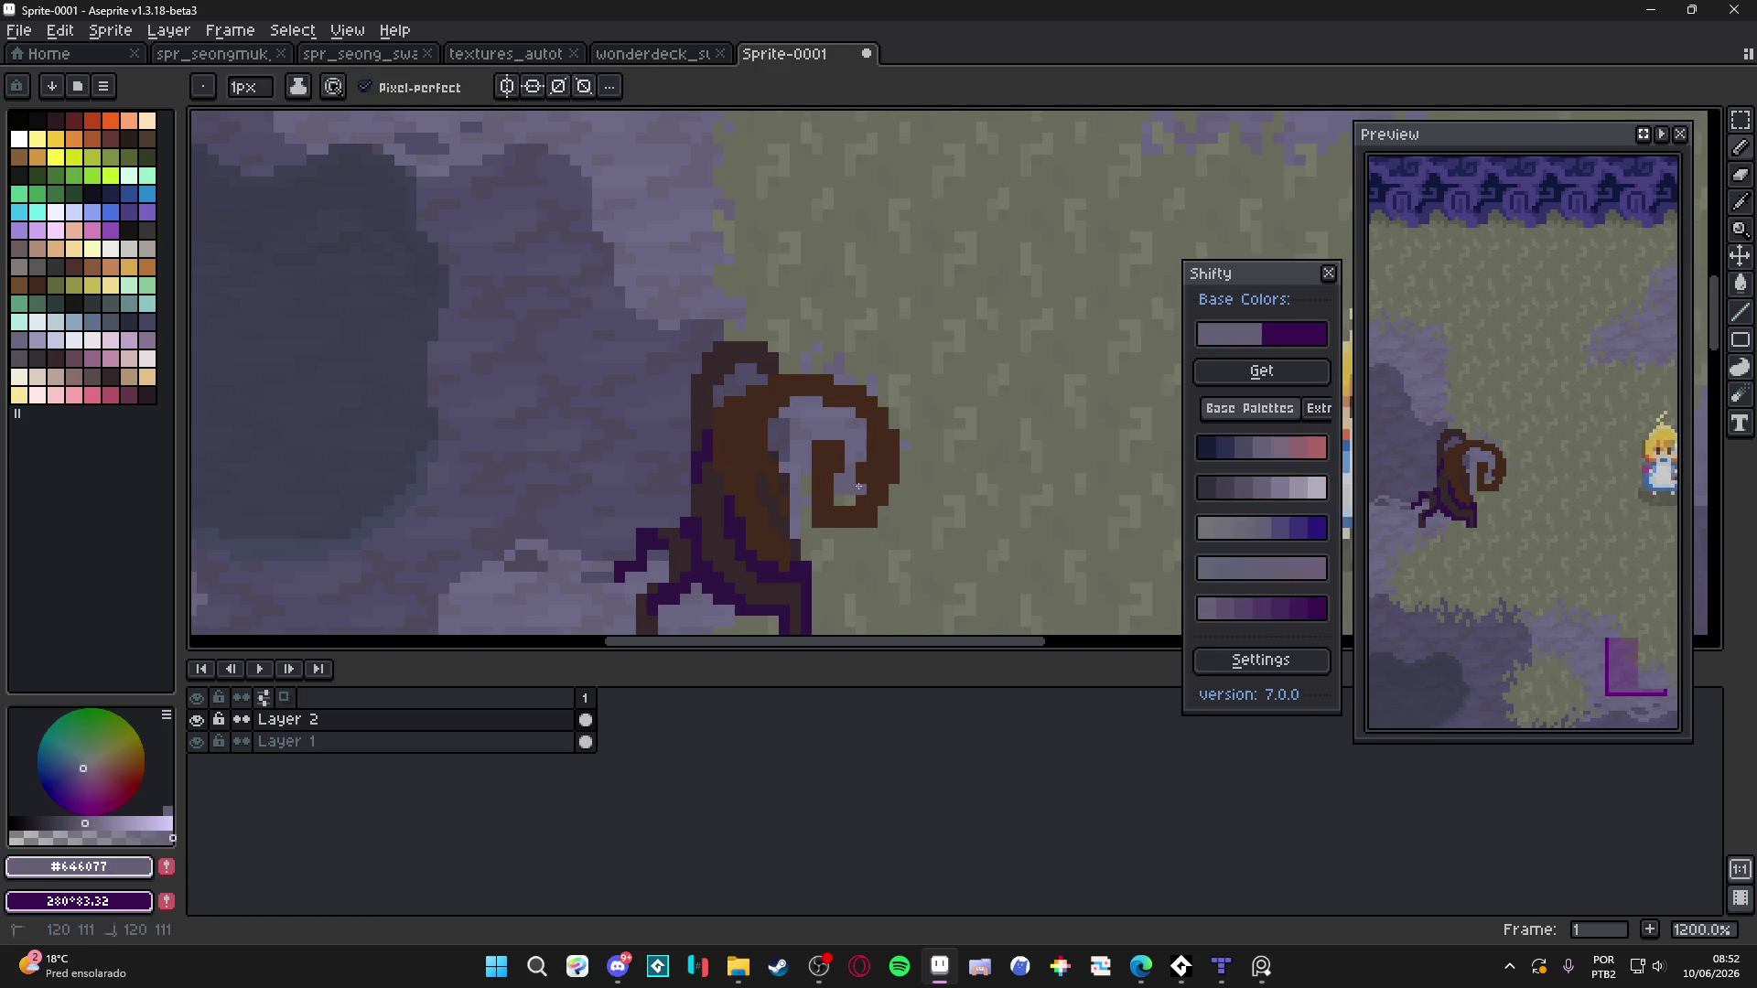
{"action": "left_click", "coordinate": [895, 500], "text": "alt"}
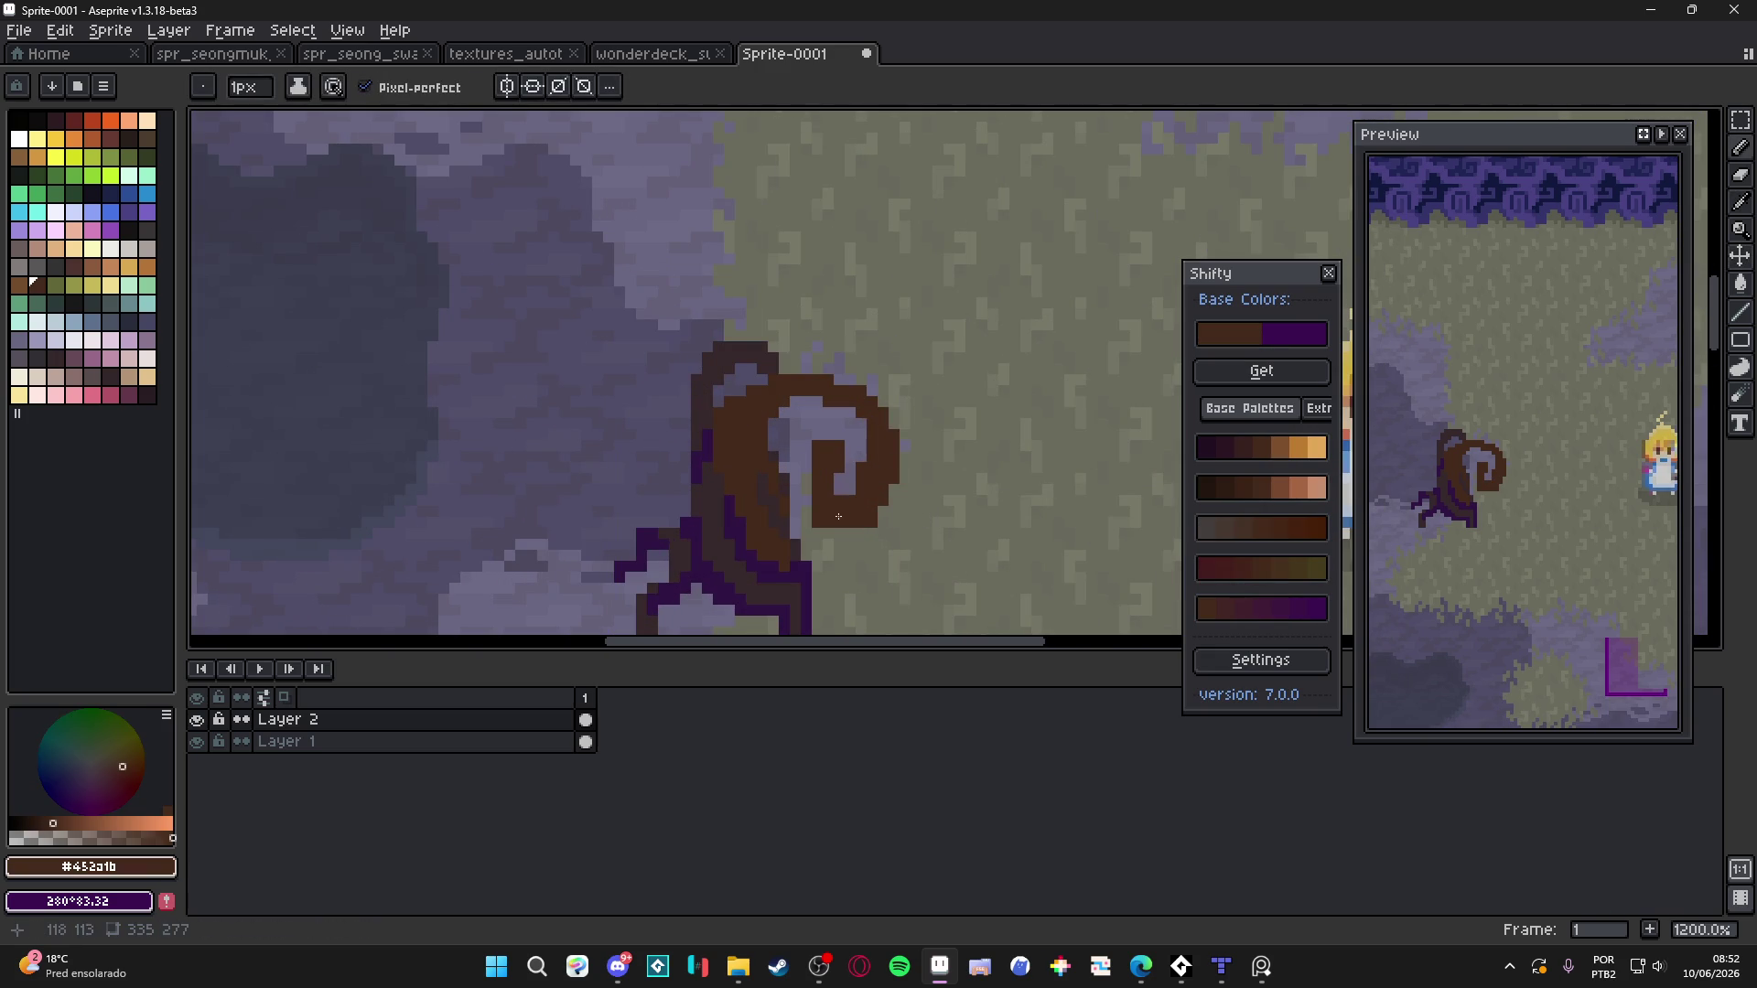
{"action": "key", "text": "e"}
{"action": "left_click_drag", "start_coordinate": [828, 521], "coordinate": [828, 435]}
{"action": "key", "text": "b"}
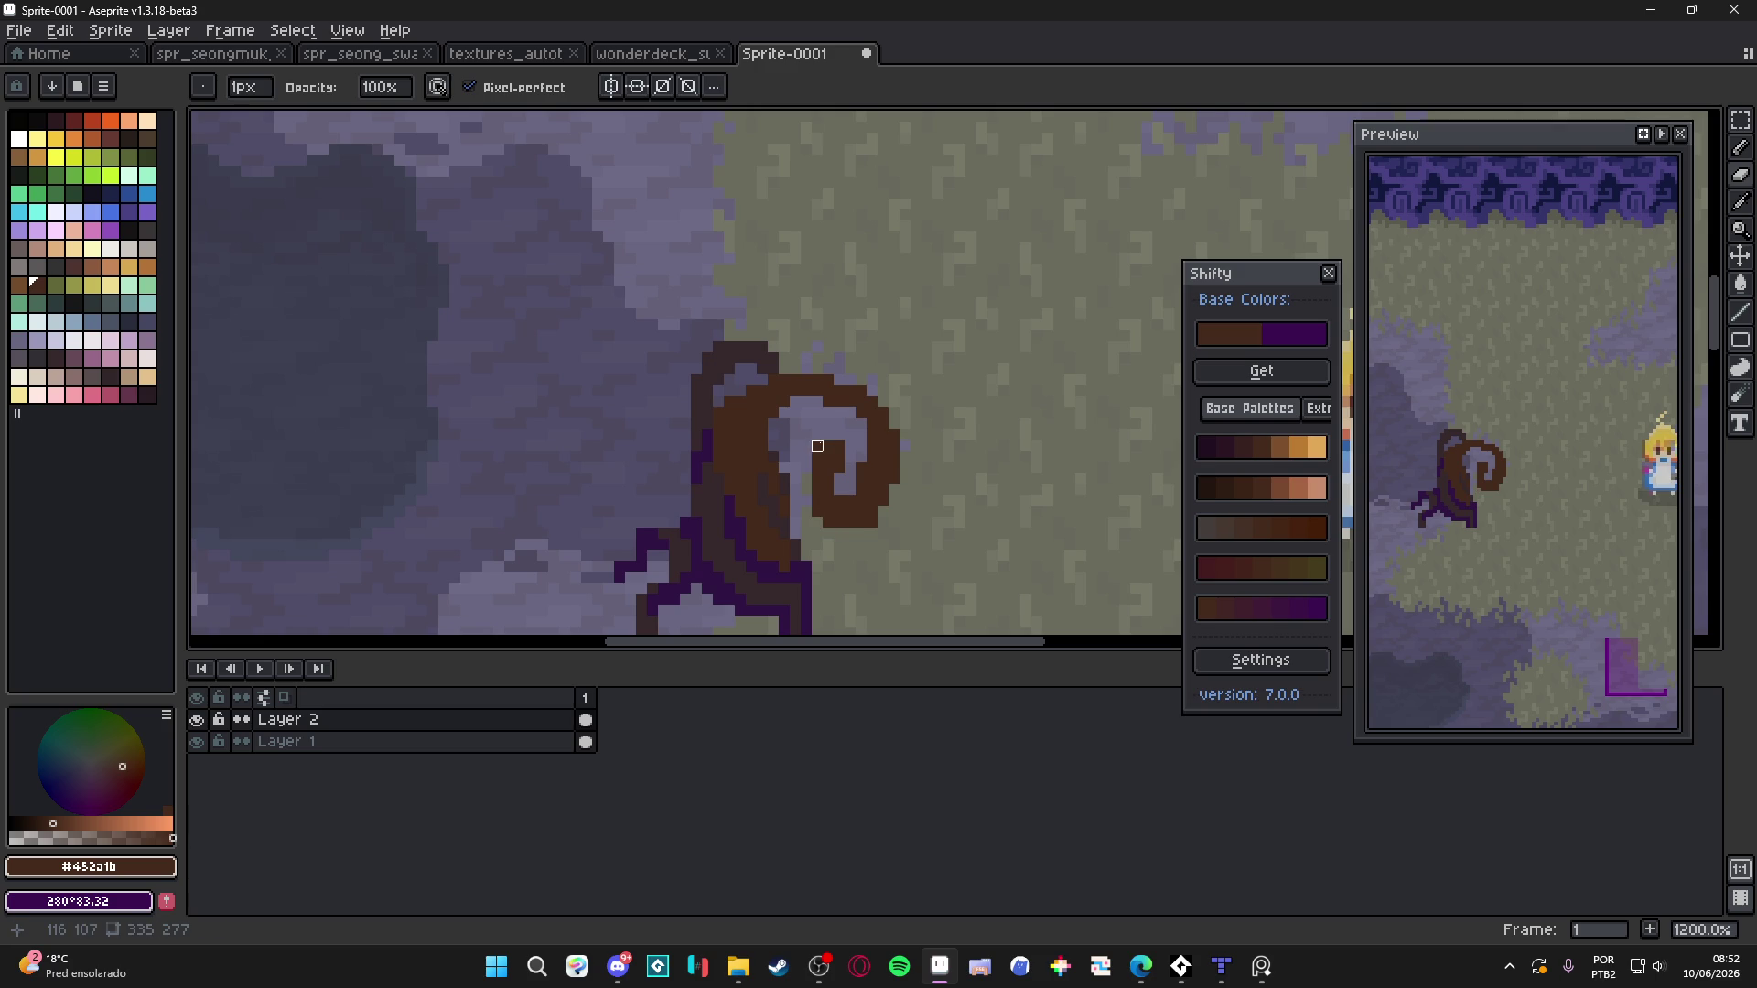
Fill the light gap inside the curl with brown and nudge it down one pixel
{"action": "key", "text": "m"}
{"action": "left_click_drag", "start_coordinate": [807, 437], "coordinate": [849, 488]}
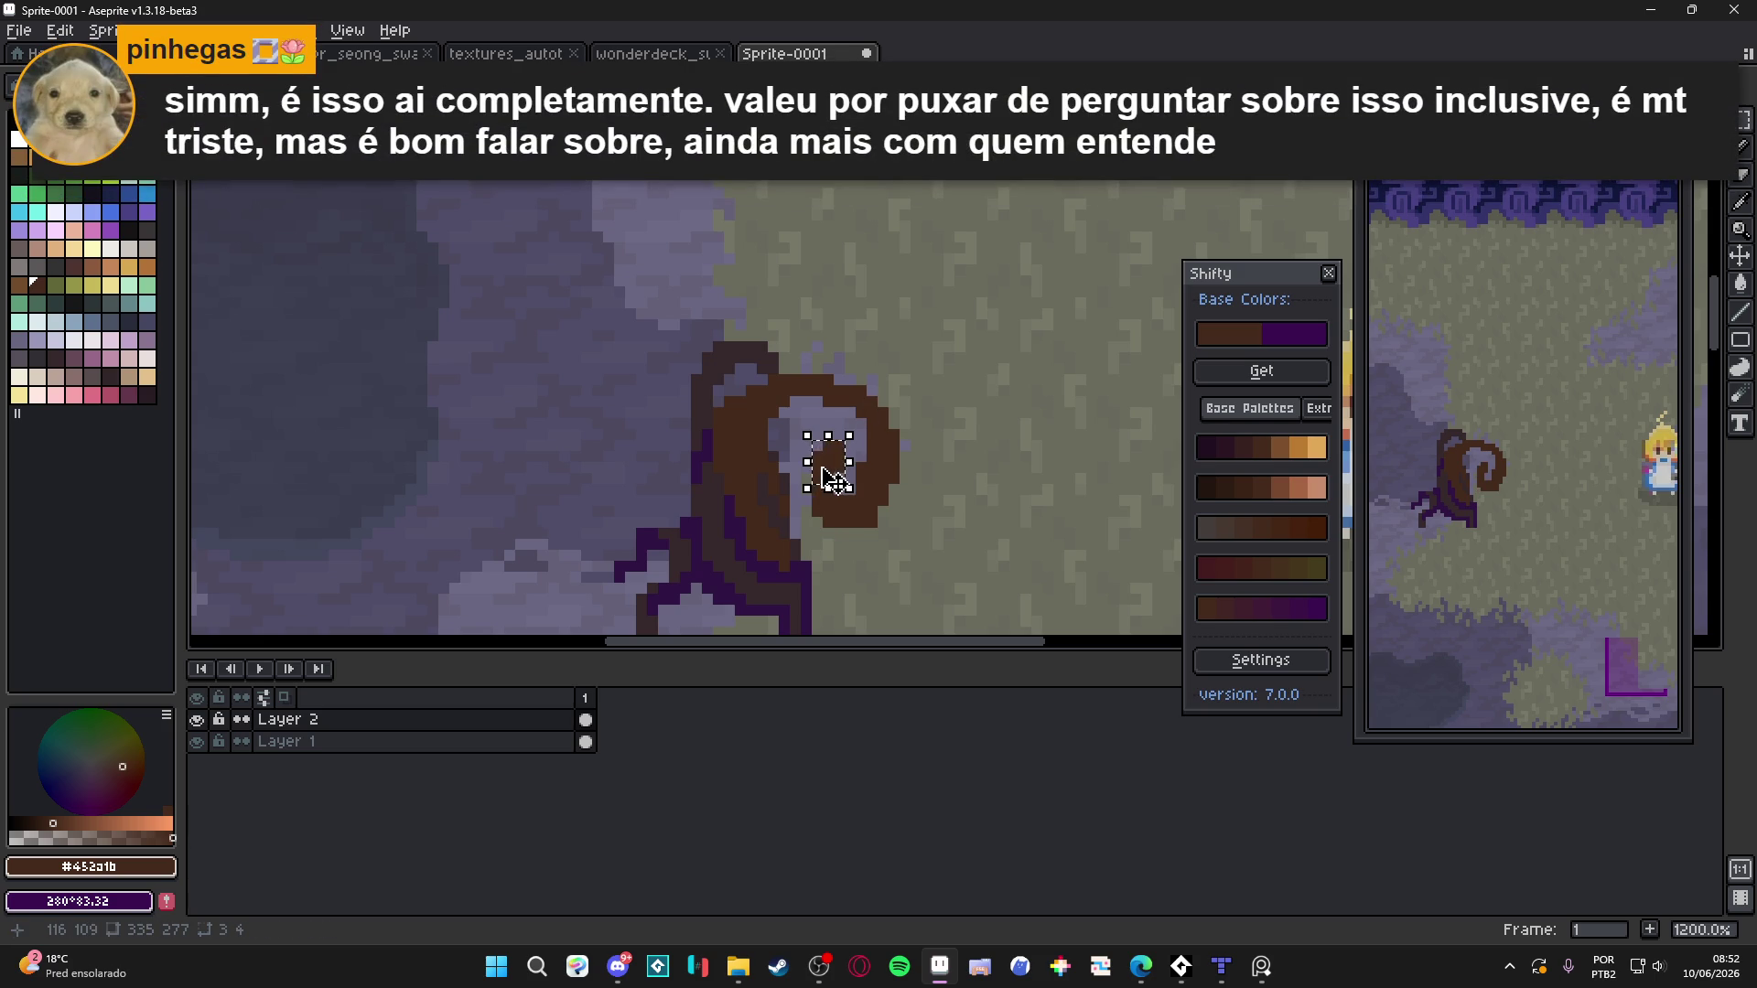
{"action": "key", "text": "Delete"}
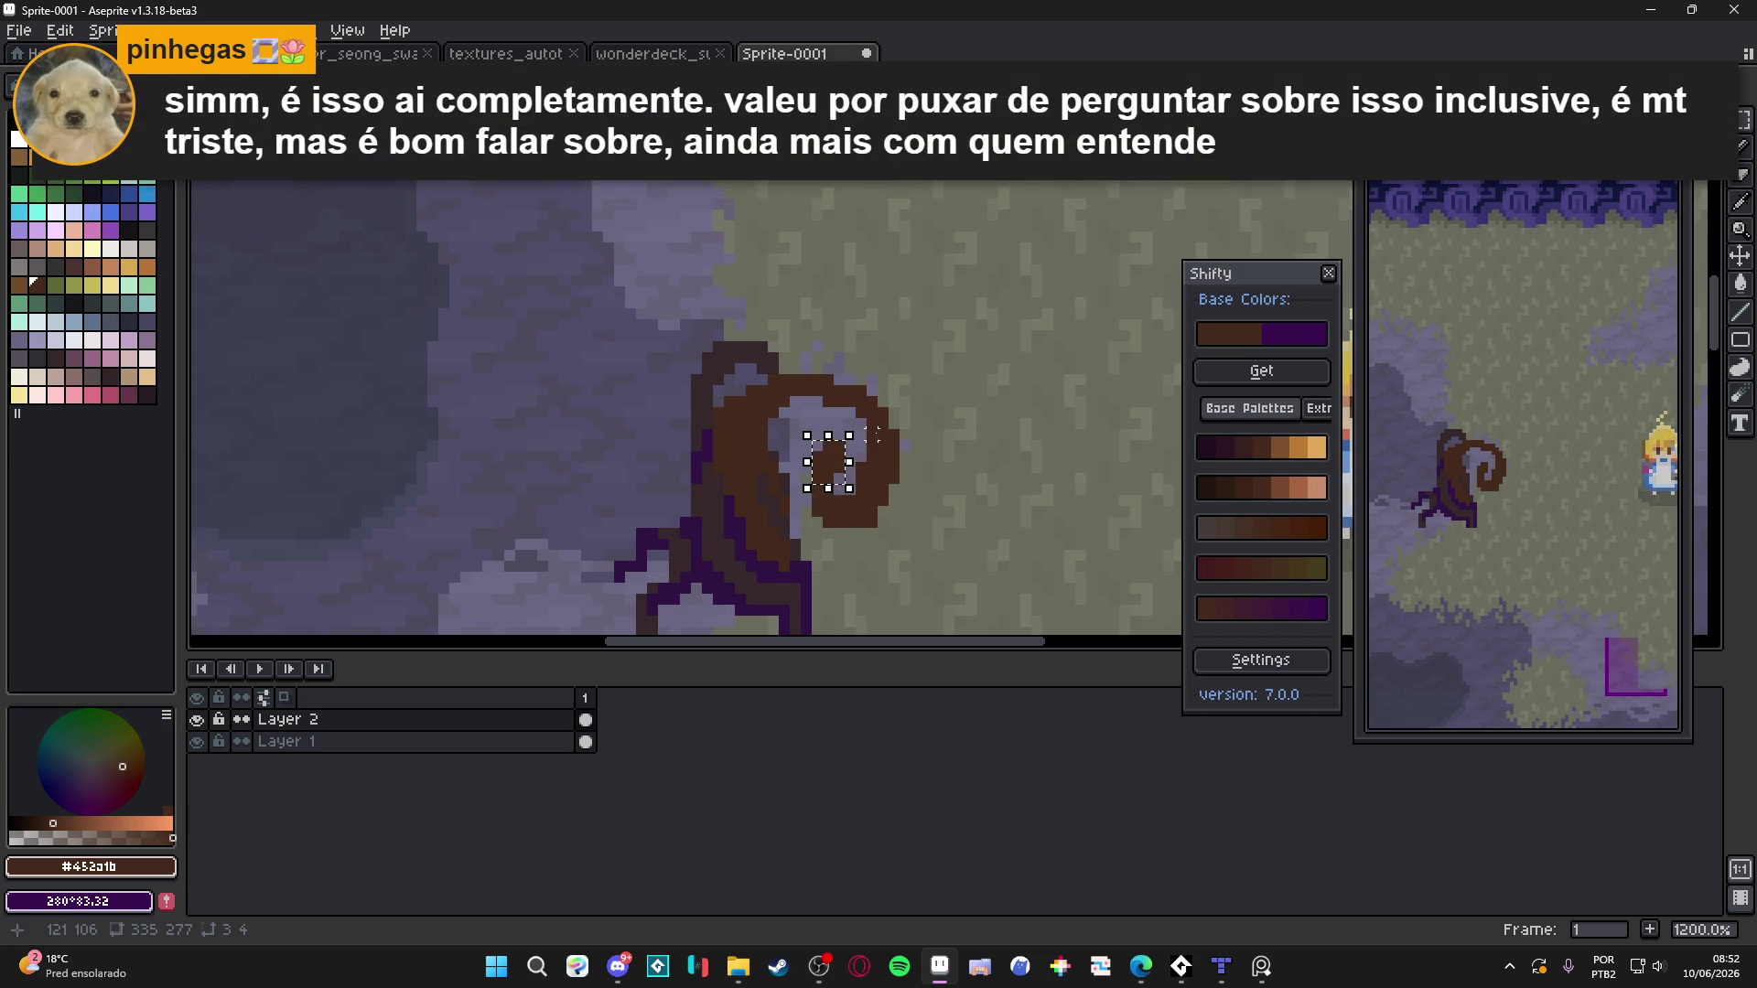
{"action": "scroll", "coordinate": [874, 435], "scroll_direction": "up", "scroll_amount": 3}
{"action": "left_click_drag", "start_coordinate": [808, 508], "coordinate": [810, 526]}
{"action": "key", "text": "Return"}
{"action": "key", "text": "b"}
Touch up the inner curl with brown pixels
{"action": "left_click_drag", "start_coordinate": [797, 353], "coordinate": [828, 396]}
{"action": "scroll", "coordinate": [827, 396], "scroll_direction": "down", "scroll_amount": 5}
{"action": "scroll", "coordinate": [856, 441], "scroll_direction": "up", "scroll_amount": 5}
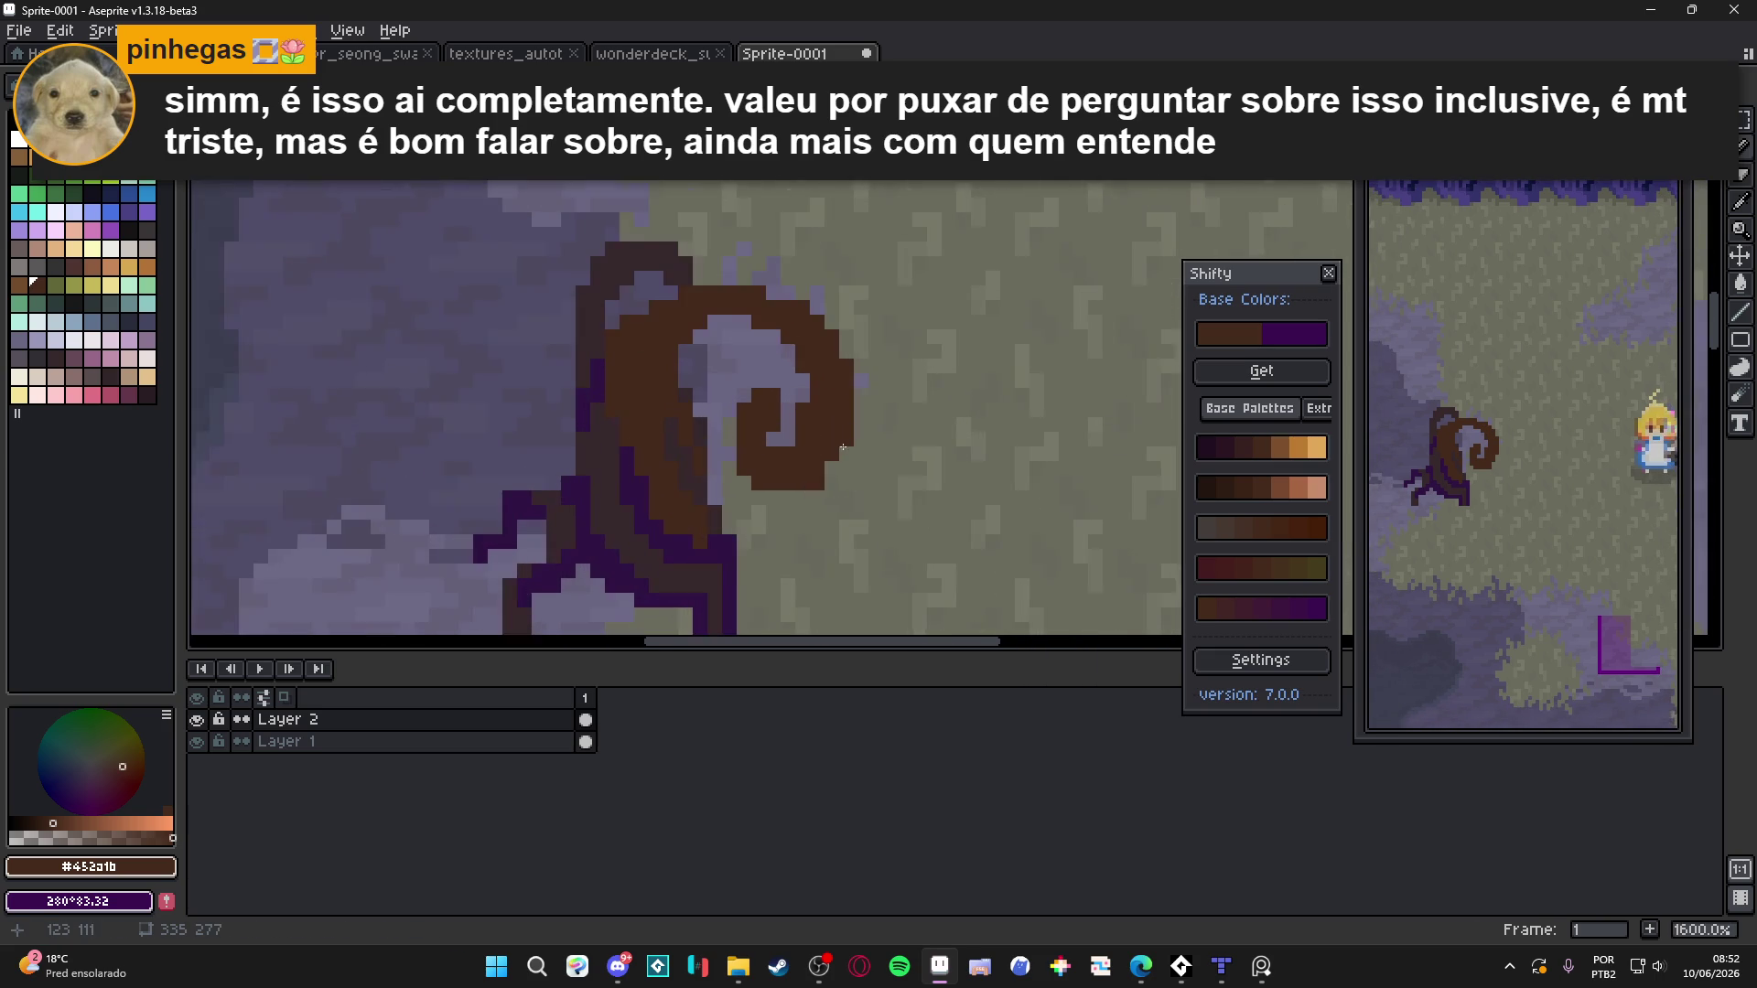
{"action": "left_click_drag", "start_coordinate": [843, 476], "coordinate": [695, 472]}
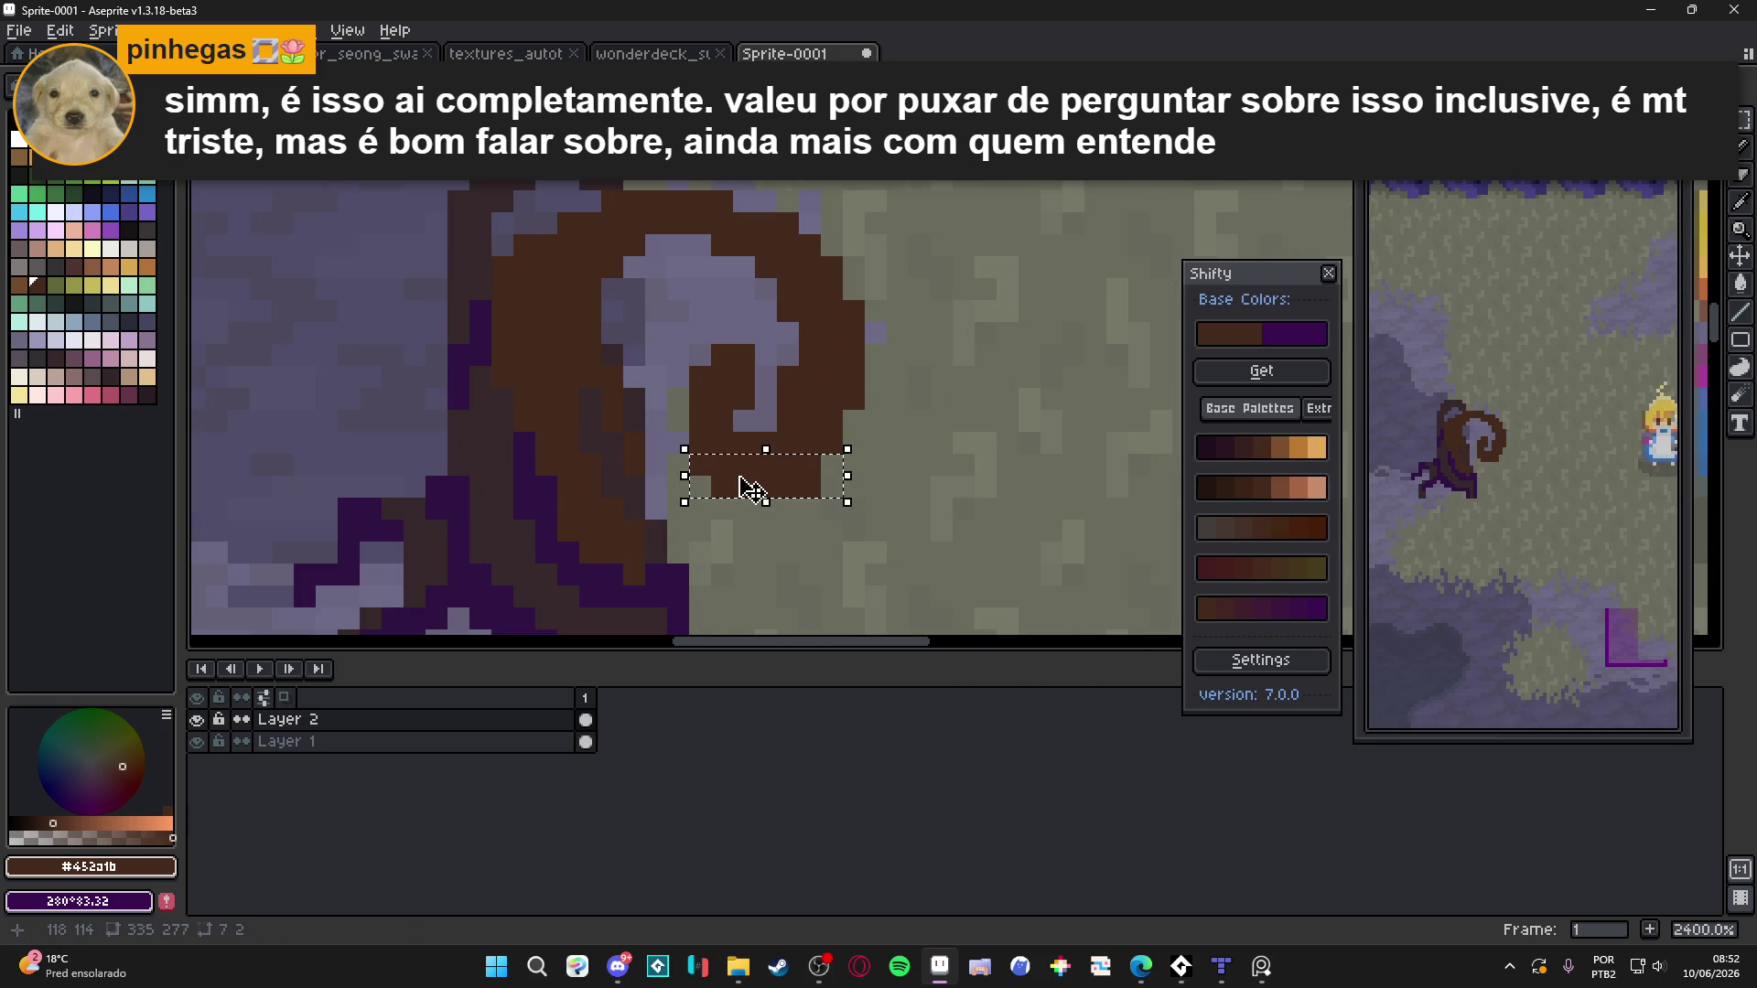
{"action": "key", "text": "ctrl+d"}
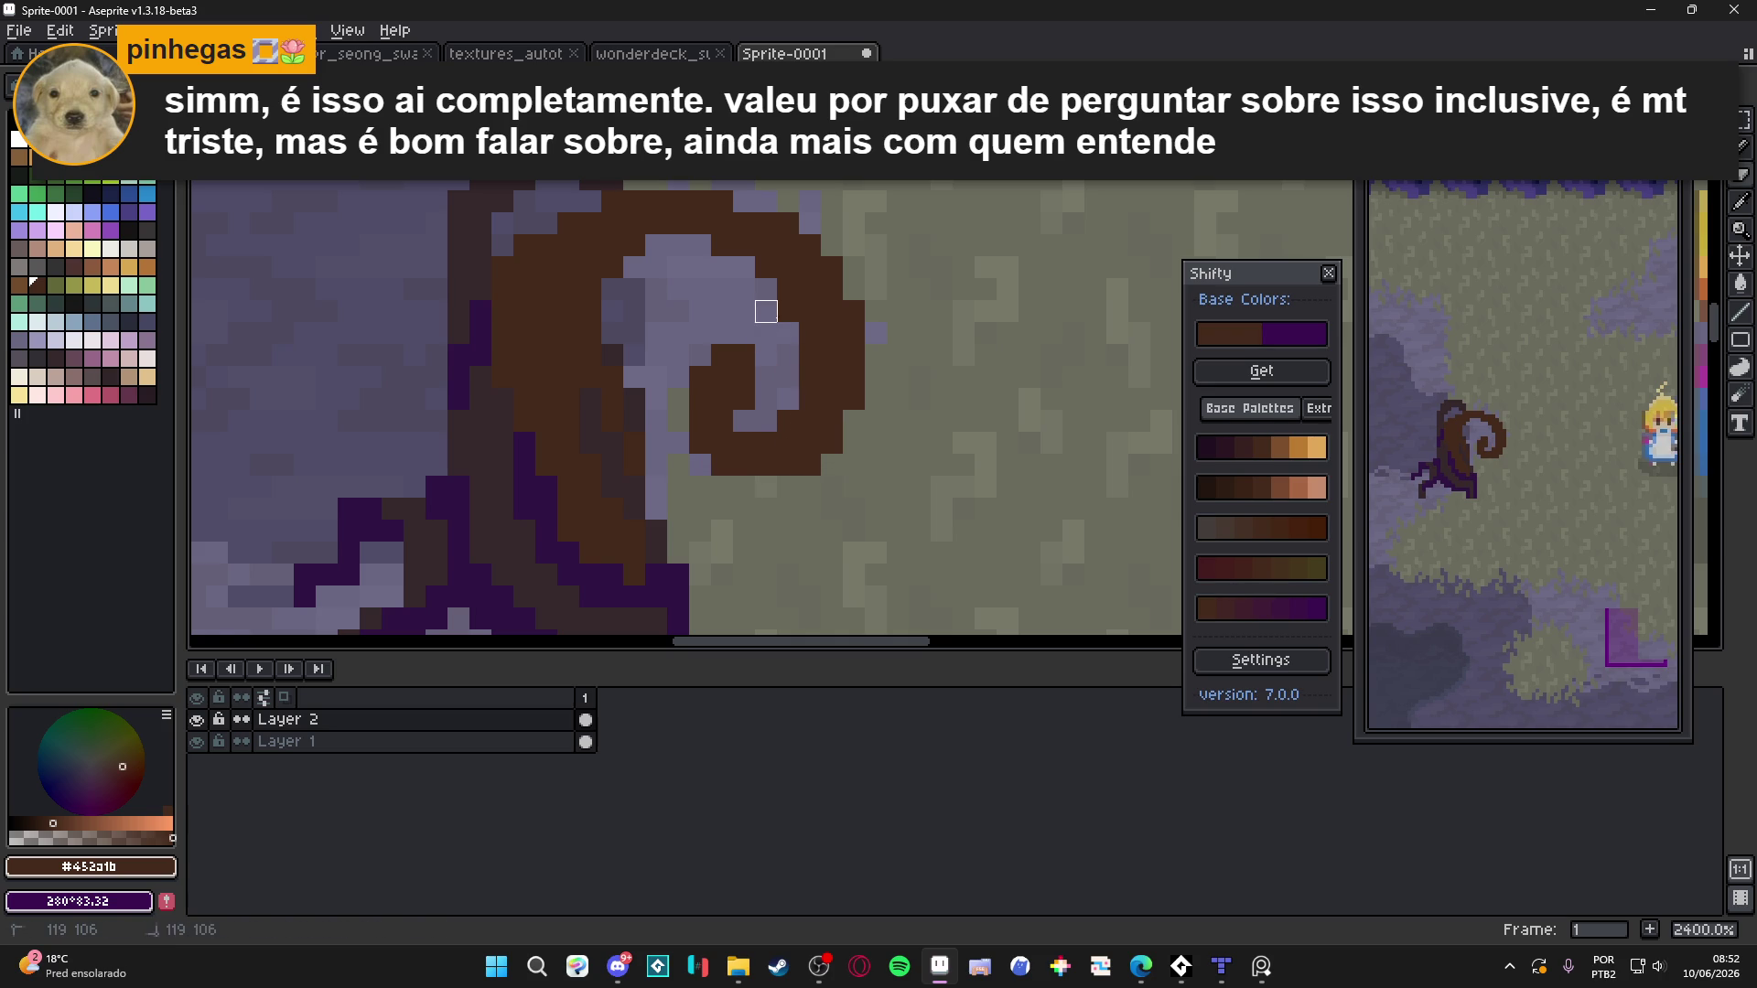
{"action": "scroll", "coordinate": [773, 307], "scroll_direction": "down", "scroll_amount": 5}
{"action": "scroll", "coordinate": [791, 400], "scroll_direction": "up", "scroll_amount": 3}
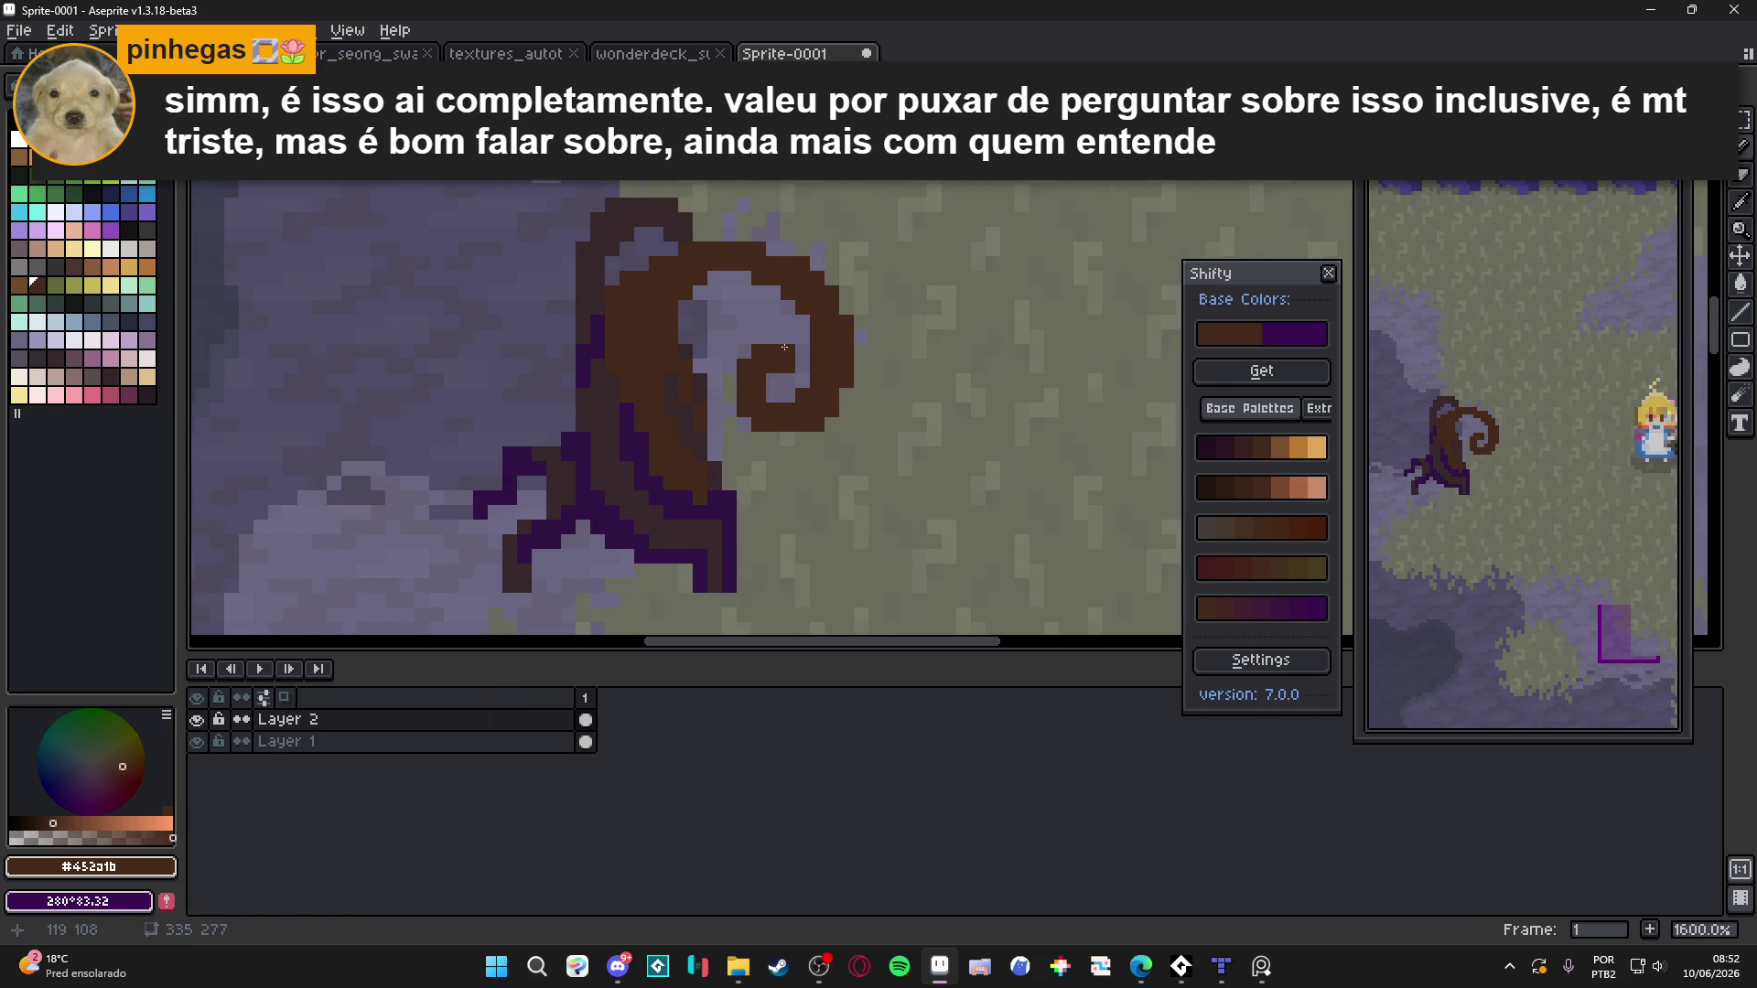
{"action": "scroll", "coordinate": [745, 311], "scroll_direction": "left", "scroll_amount": 1}
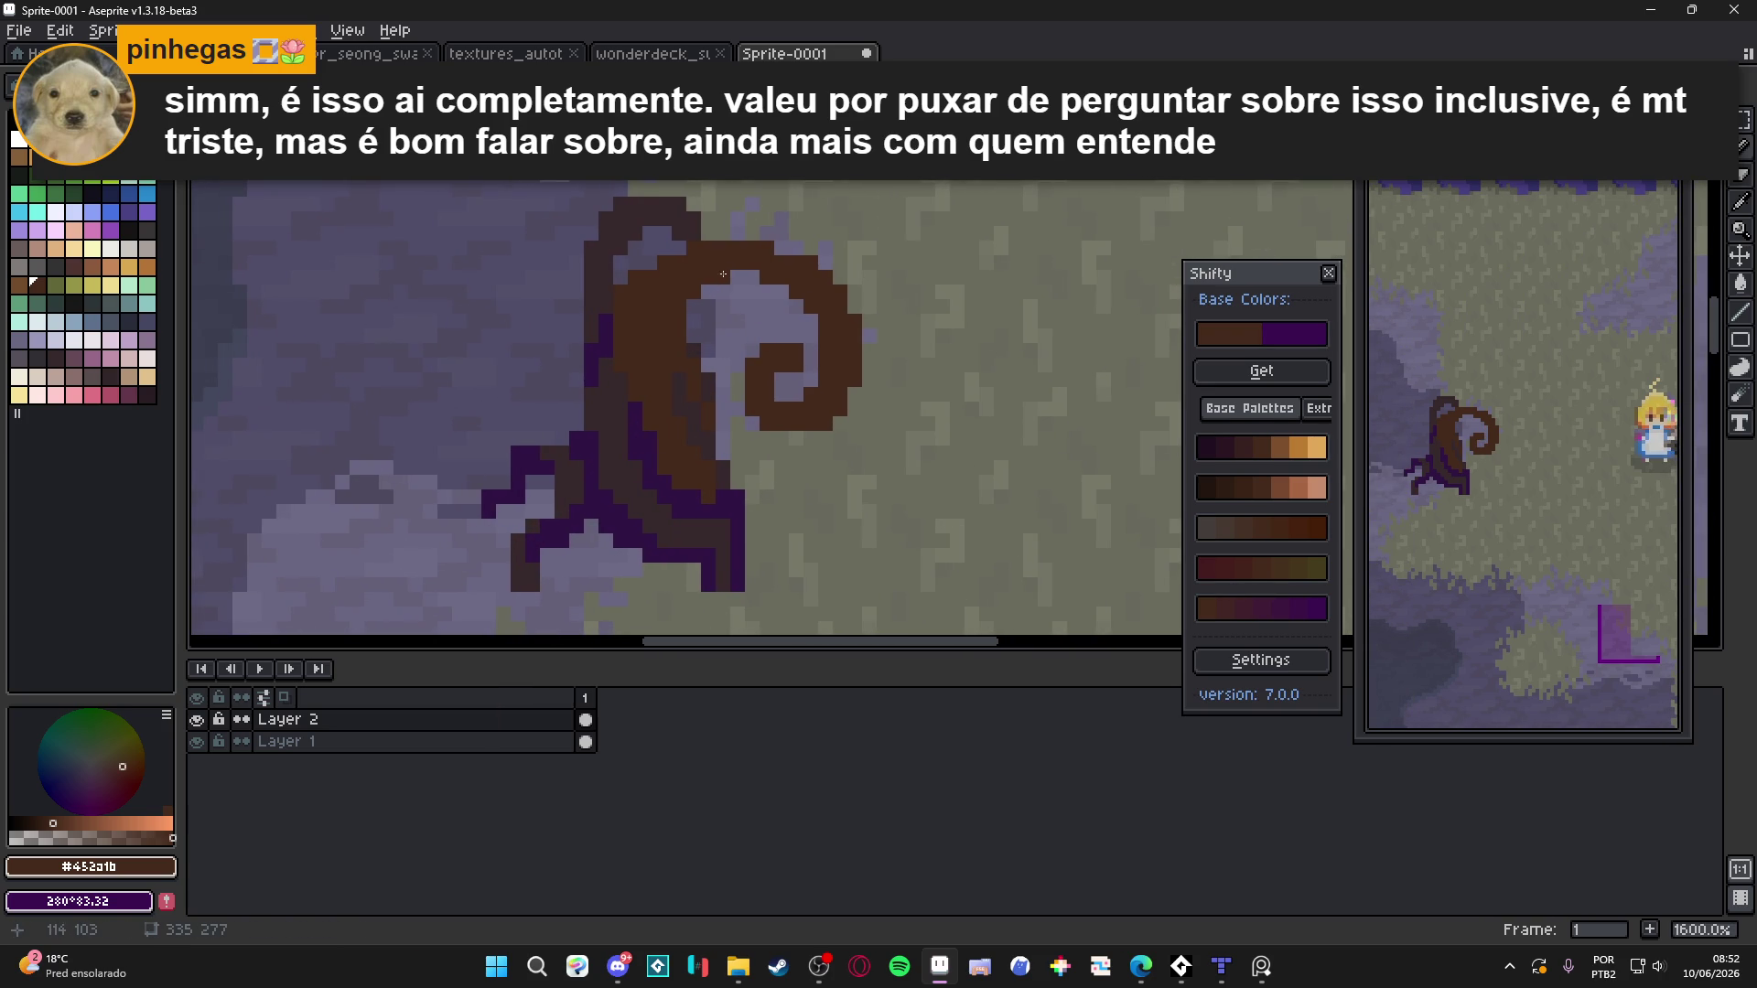
Shade the stump's face and top edge with dark brown #36282b pixels
{"action": "left_click", "coordinate": [693, 223], "text": "alt"}
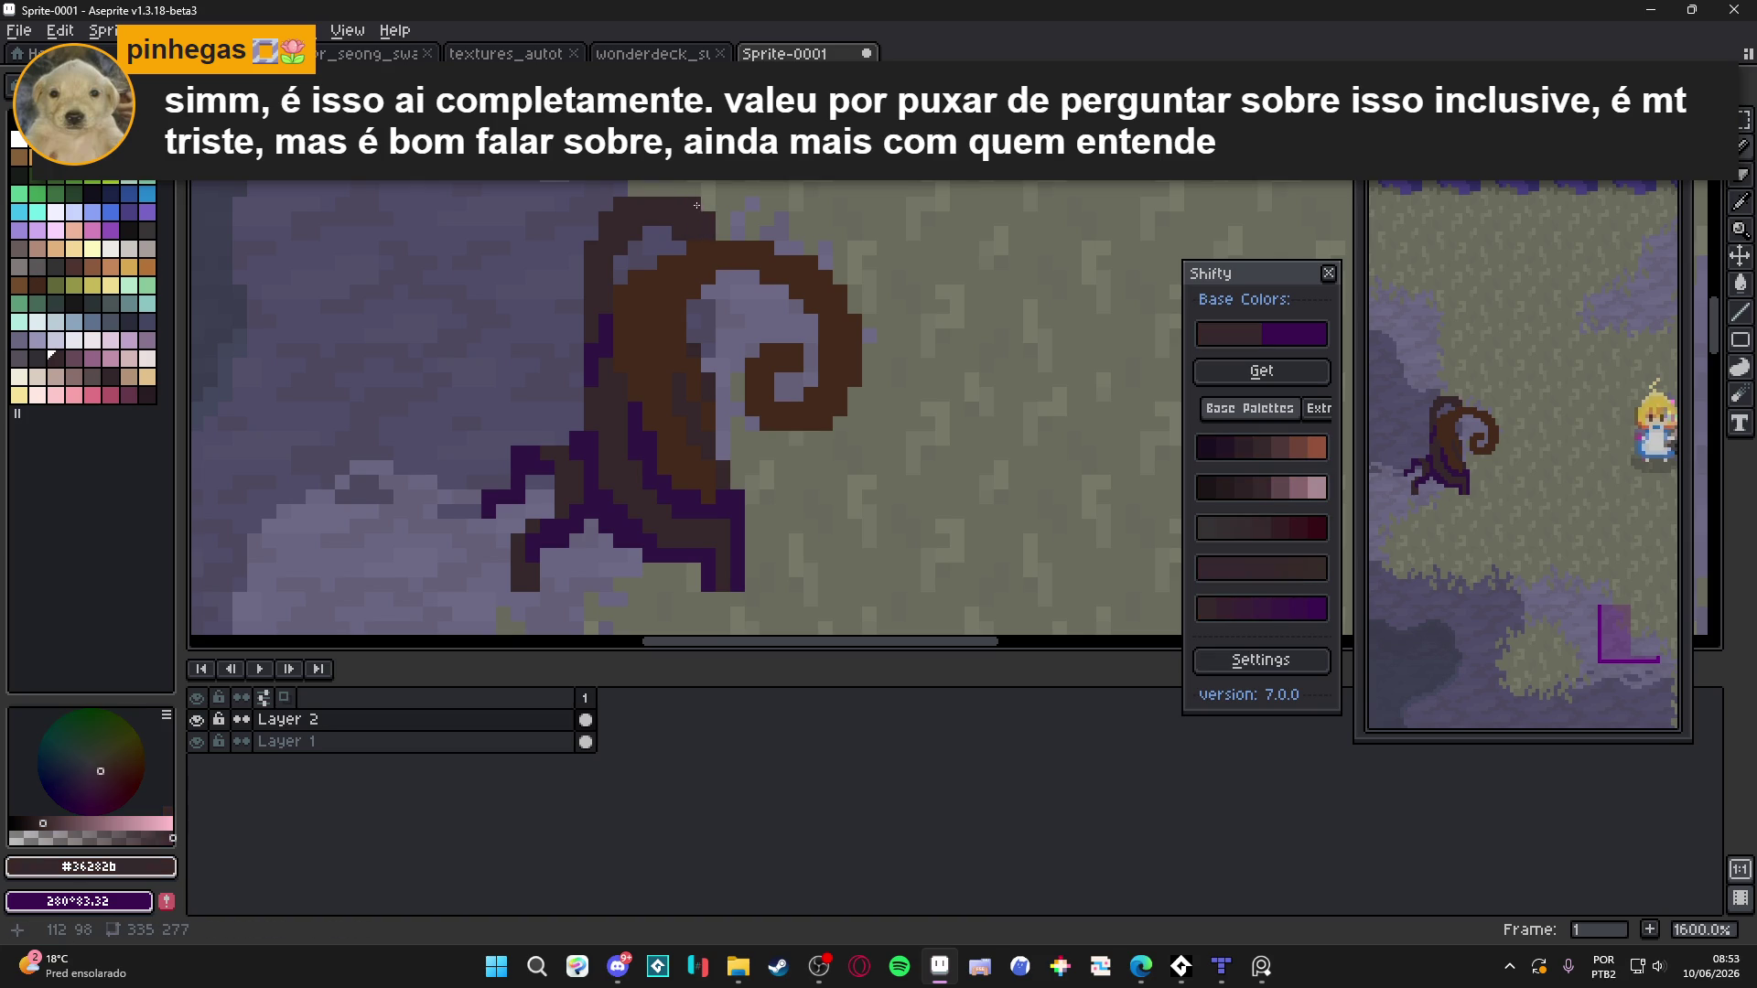
{"action": "mouse_move", "coordinate": [722, 280]}
{"action": "left_mouse_down"}
{"action": "mouse_move", "coordinate": [708, 311]}
{"action": "mouse_move", "coordinate": [726, 325]}
{"action": "mouse_move", "coordinate": [738, 286]}
{"action": "mouse_move", "coordinate": [740, 321]}
{"action": "left_mouse_up"}
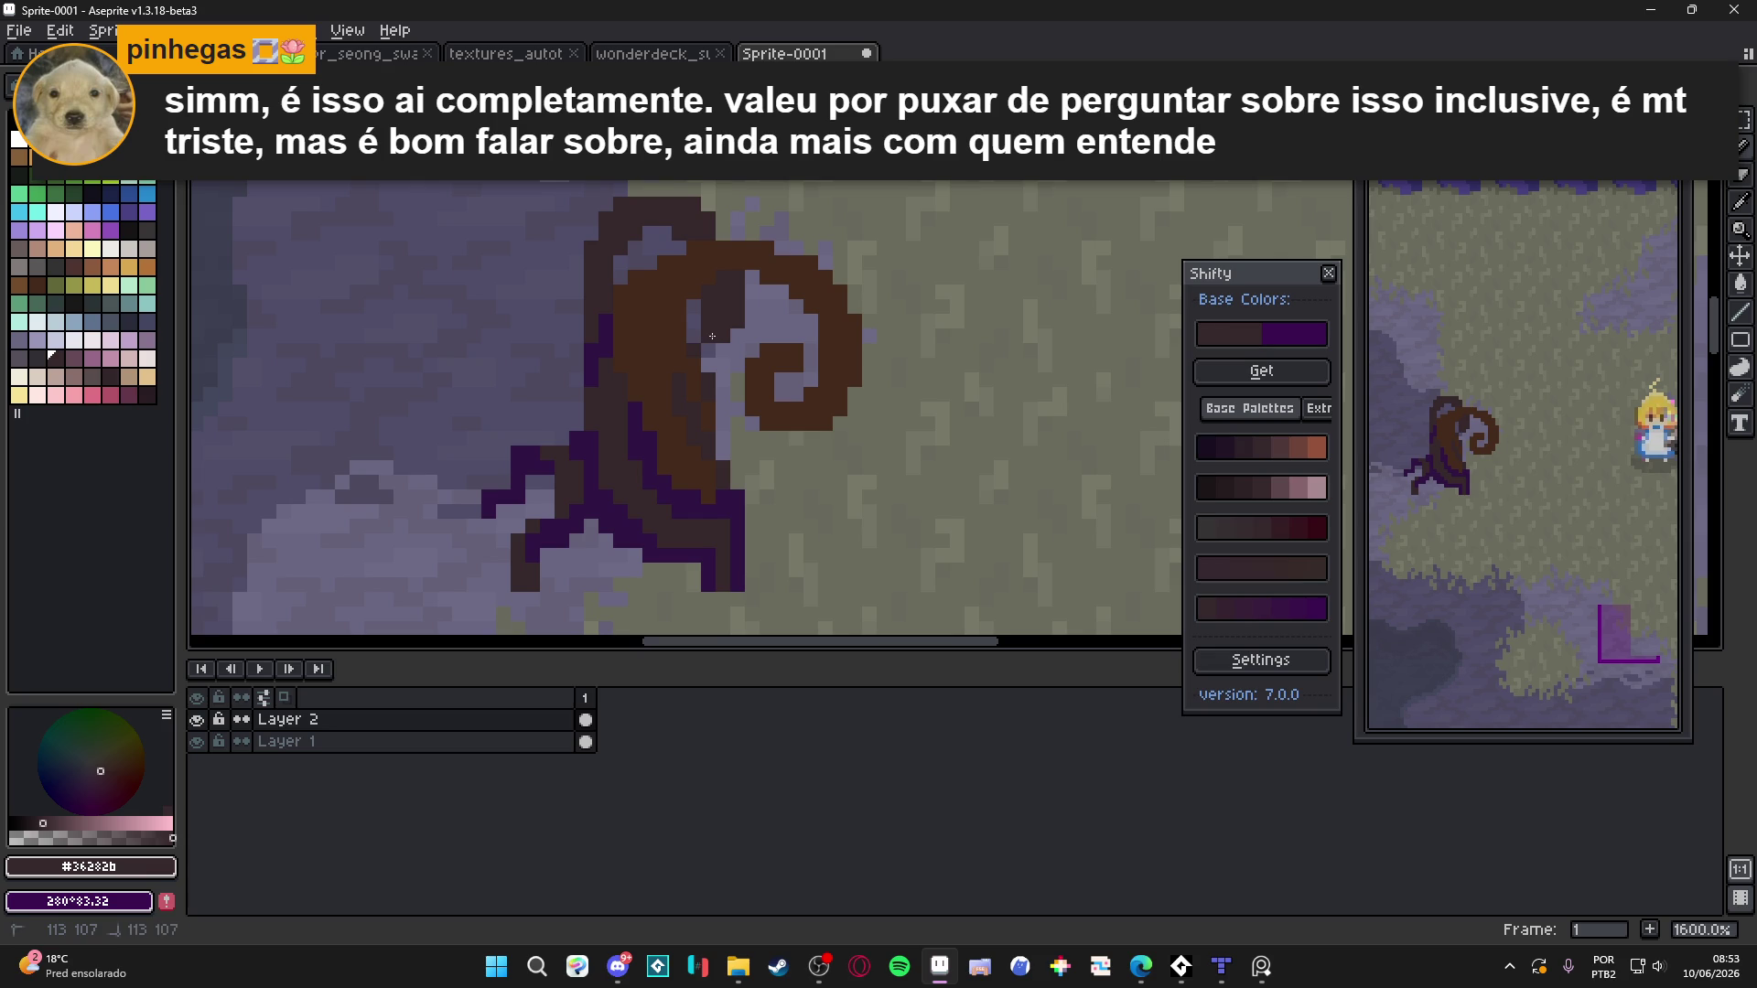
{"action": "key", "text": "b"}
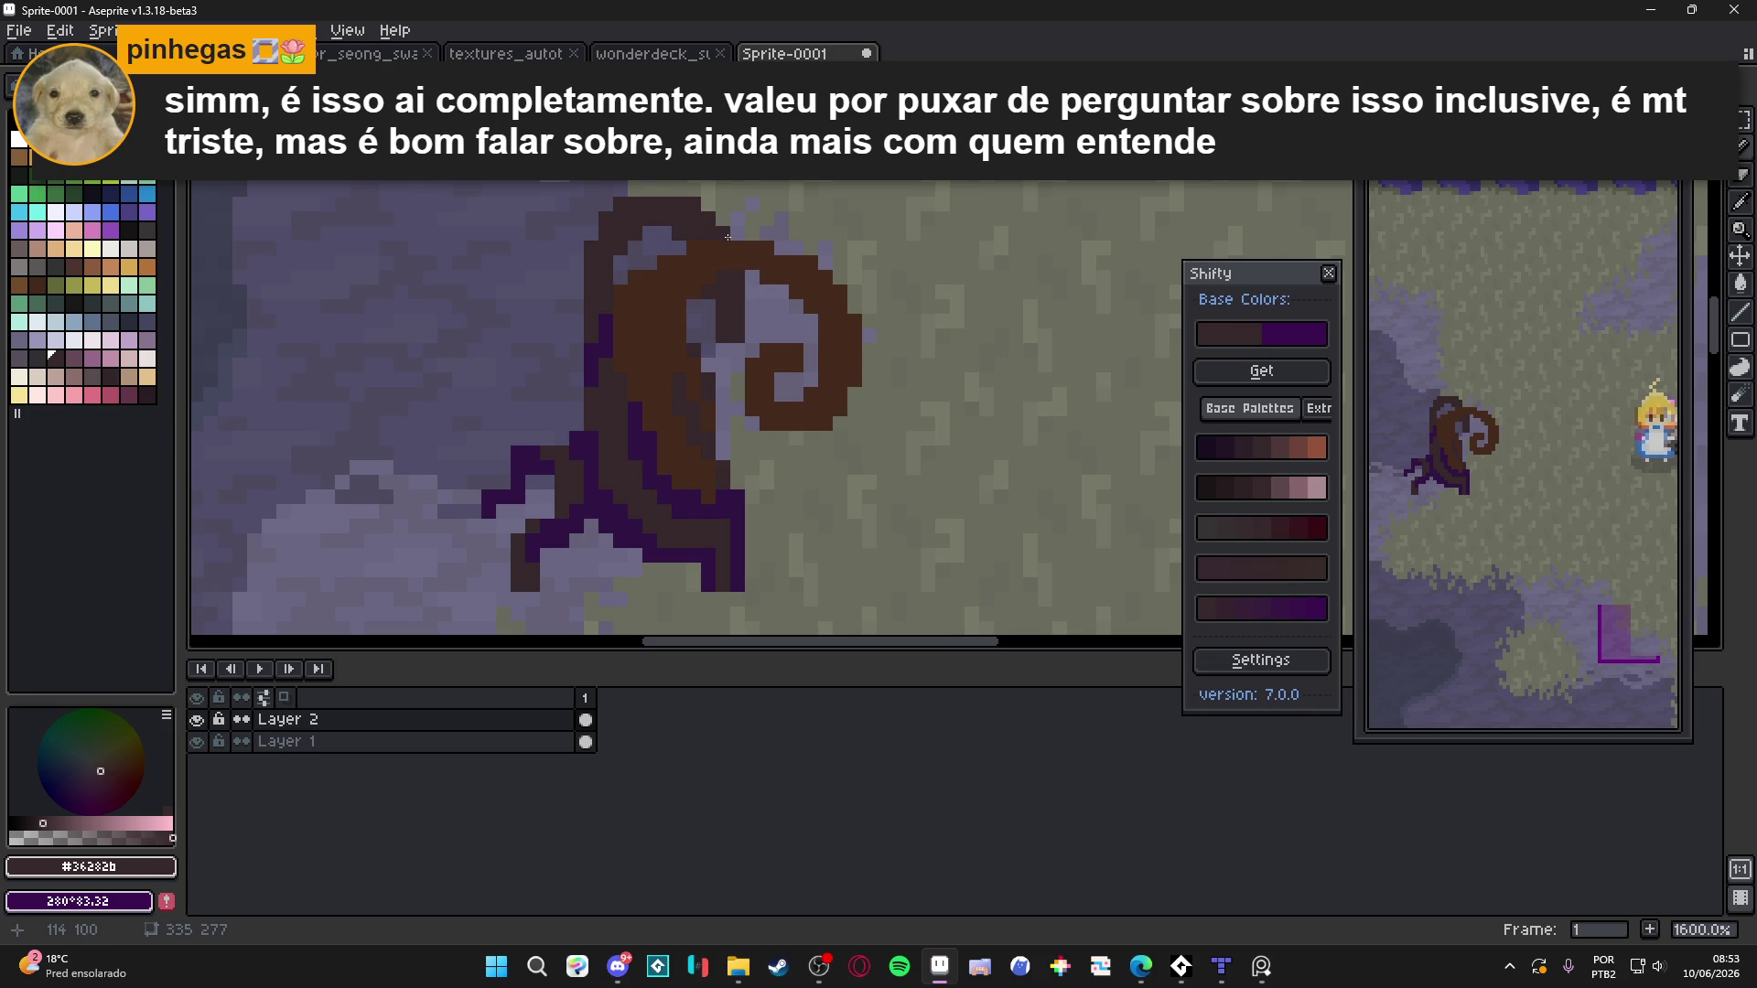
{"action": "left_click_drag", "start_coordinate": [707, 212], "coordinate": [650, 189]}
{"action": "left_click", "coordinate": [657, 249]}
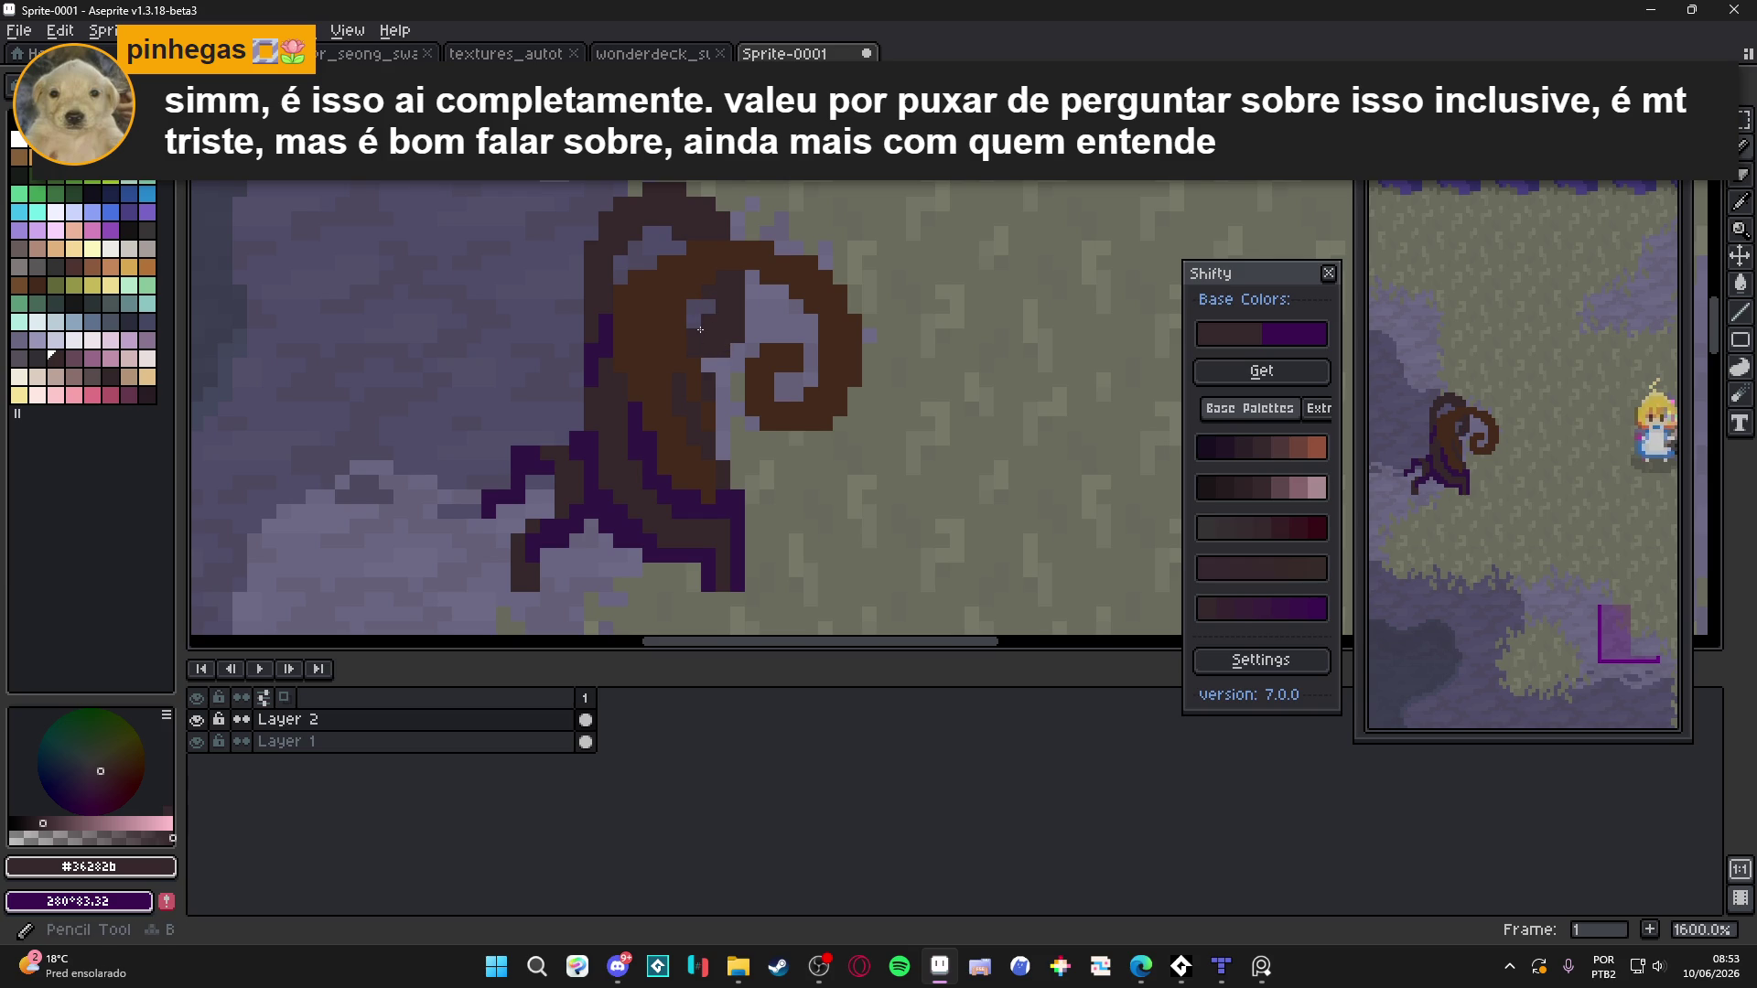
Paint a dark purple #301444 streak down inside the spiral, then shrink the brush to 1px
{"action": "scroll", "coordinate": [748, 377], "scroll_direction": "down", "scroll_amount": 3}
{"action": "scroll", "coordinate": [749, 377], "scroll_direction": "up", "scroll_amount": 3}
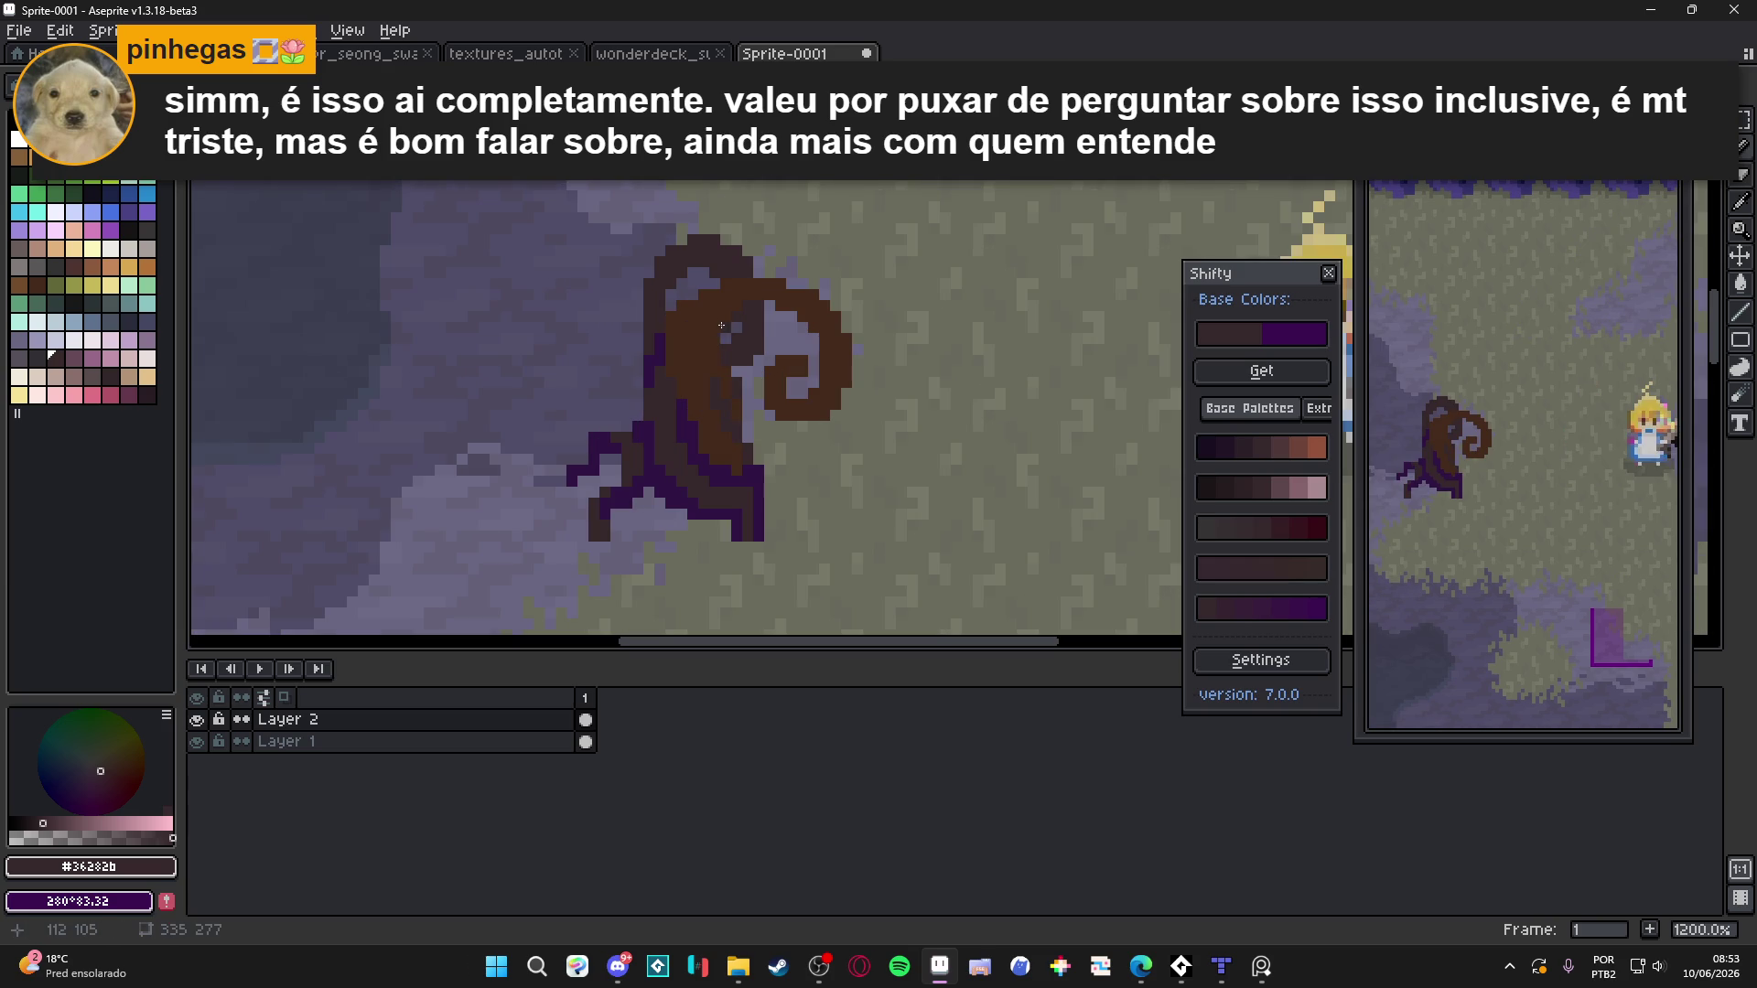
{"action": "left_click", "coordinate": [720, 333], "text": "alt"}
{"action": "scroll", "coordinate": [723, 324], "scroll_direction": "down", "scroll_amount": 3}
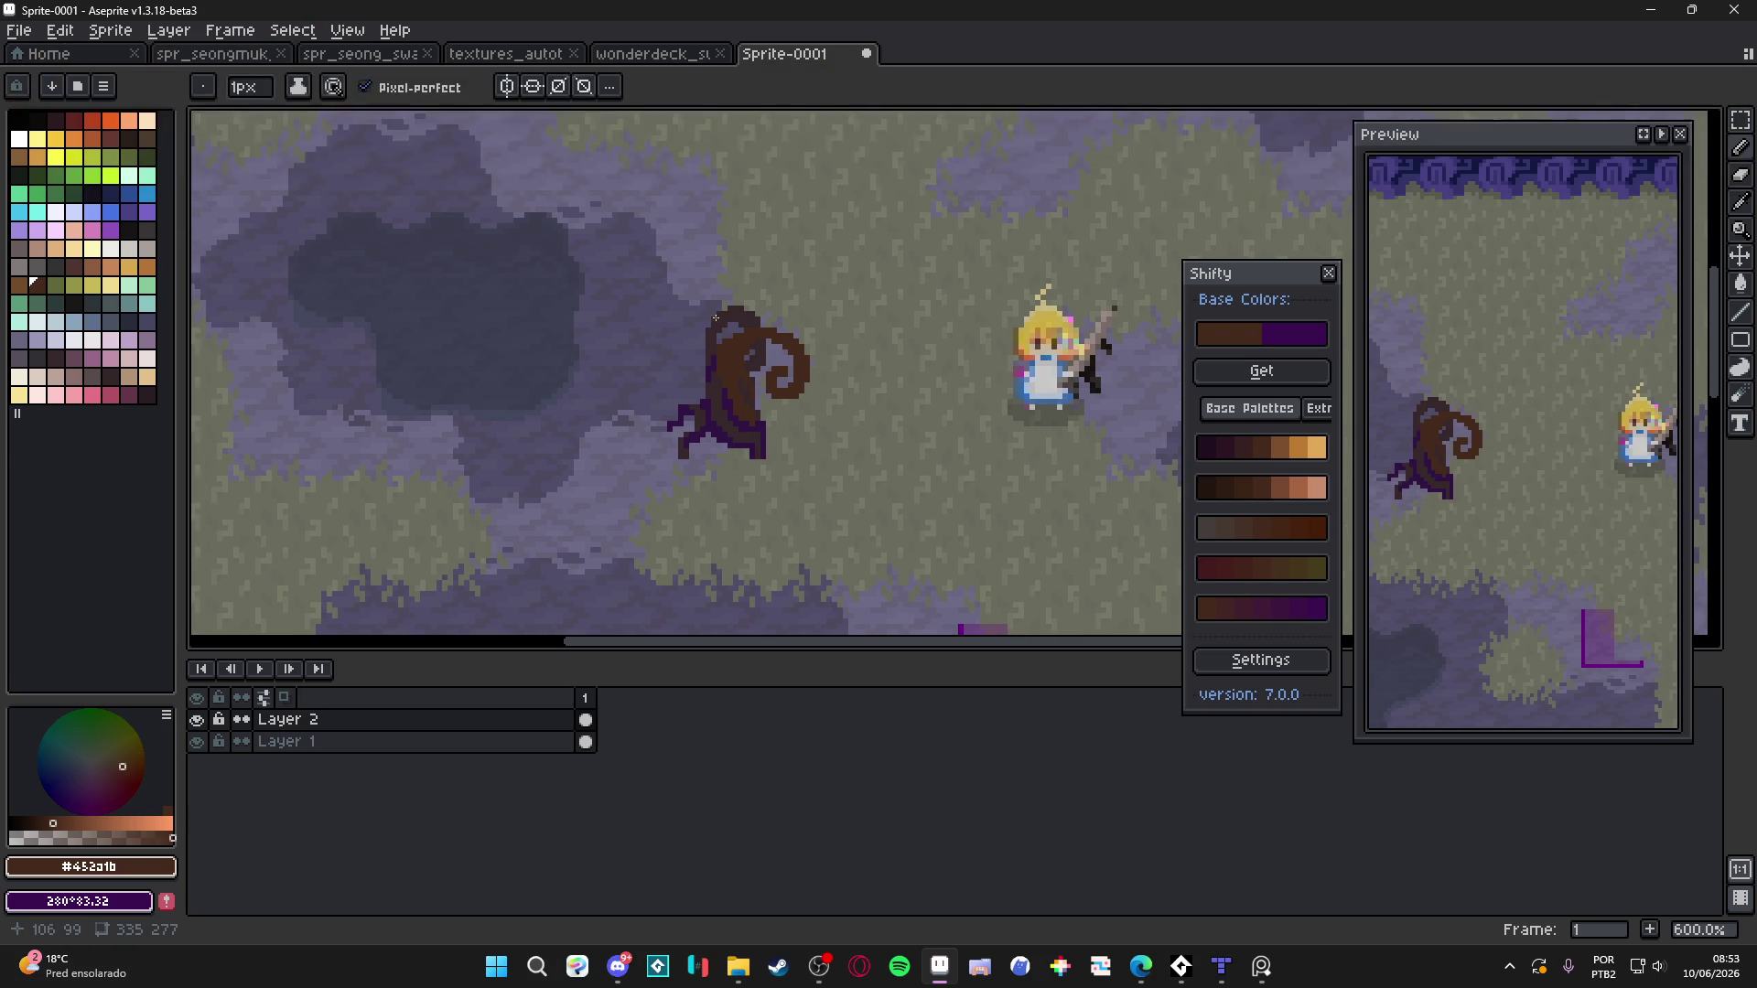
{"action": "scroll", "coordinate": [702, 343], "scroll_direction": "up", "scroll_amount": 3}
{"action": "scroll", "coordinate": [767, 343], "scroll_direction": "up", "scroll_amount": 1}
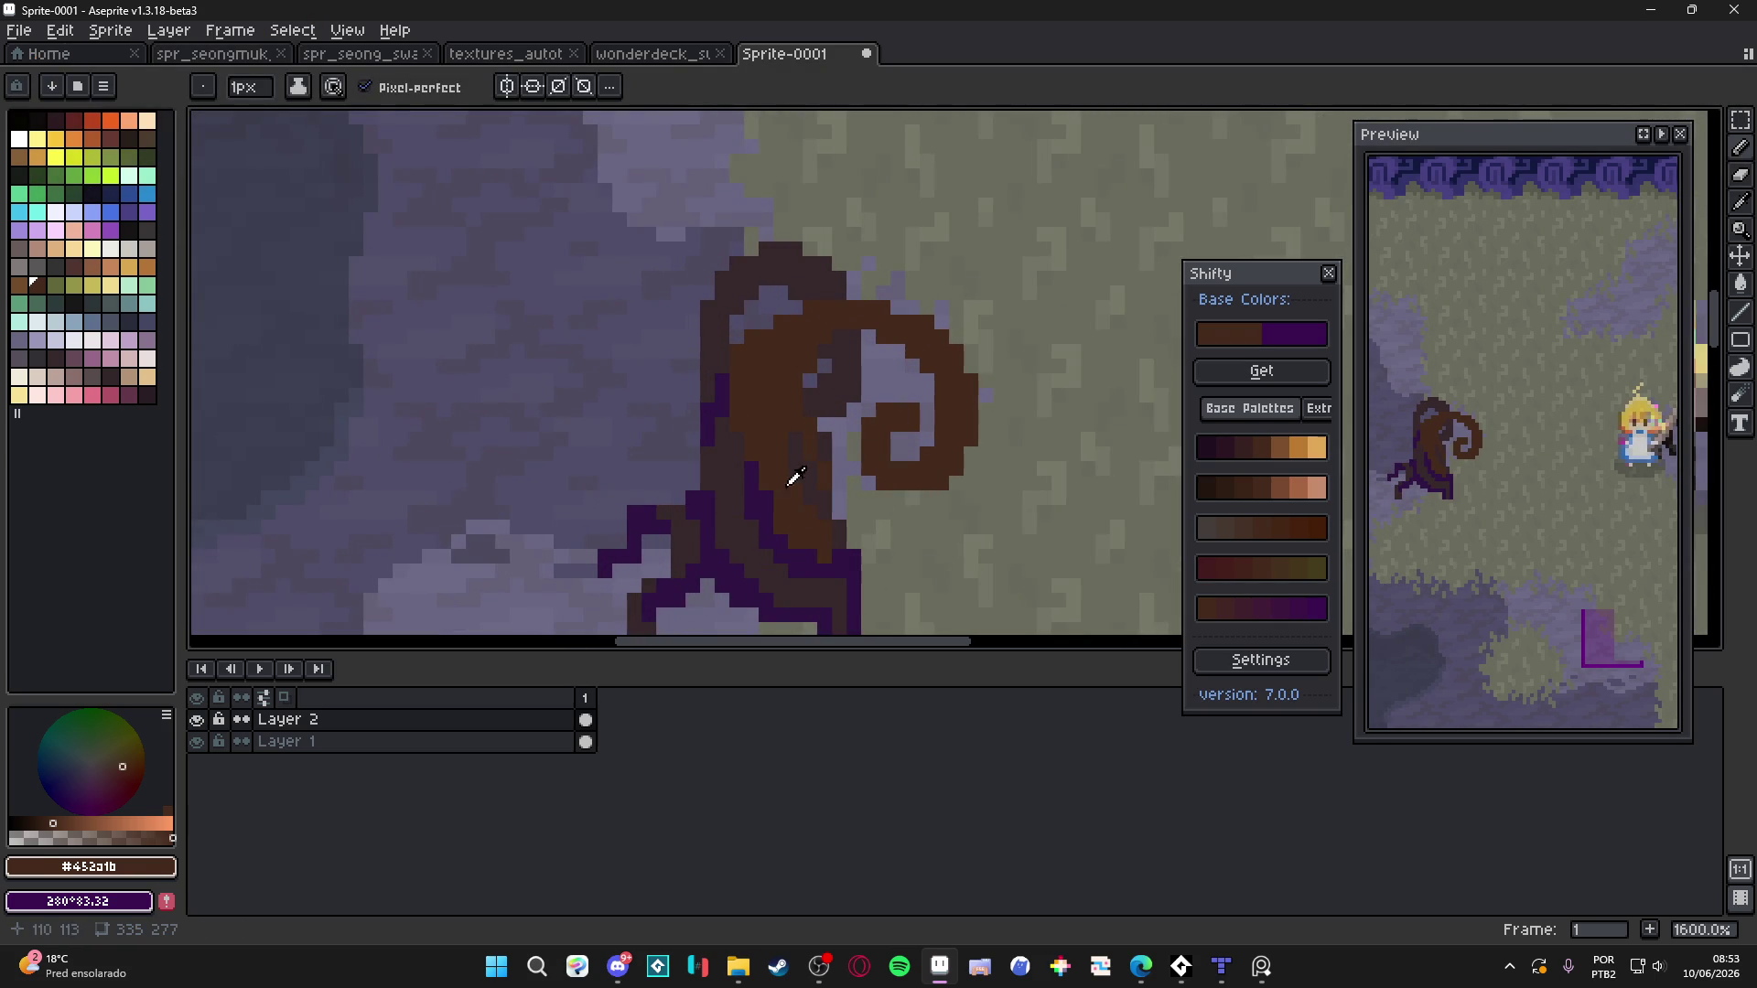
{"action": "left_click", "coordinate": [852, 350], "text": "alt"}
{"action": "left_click_drag", "start_coordinate": [853, 351], "coordinate": [824, 411]}
{"action": "key", "text": "minus"}
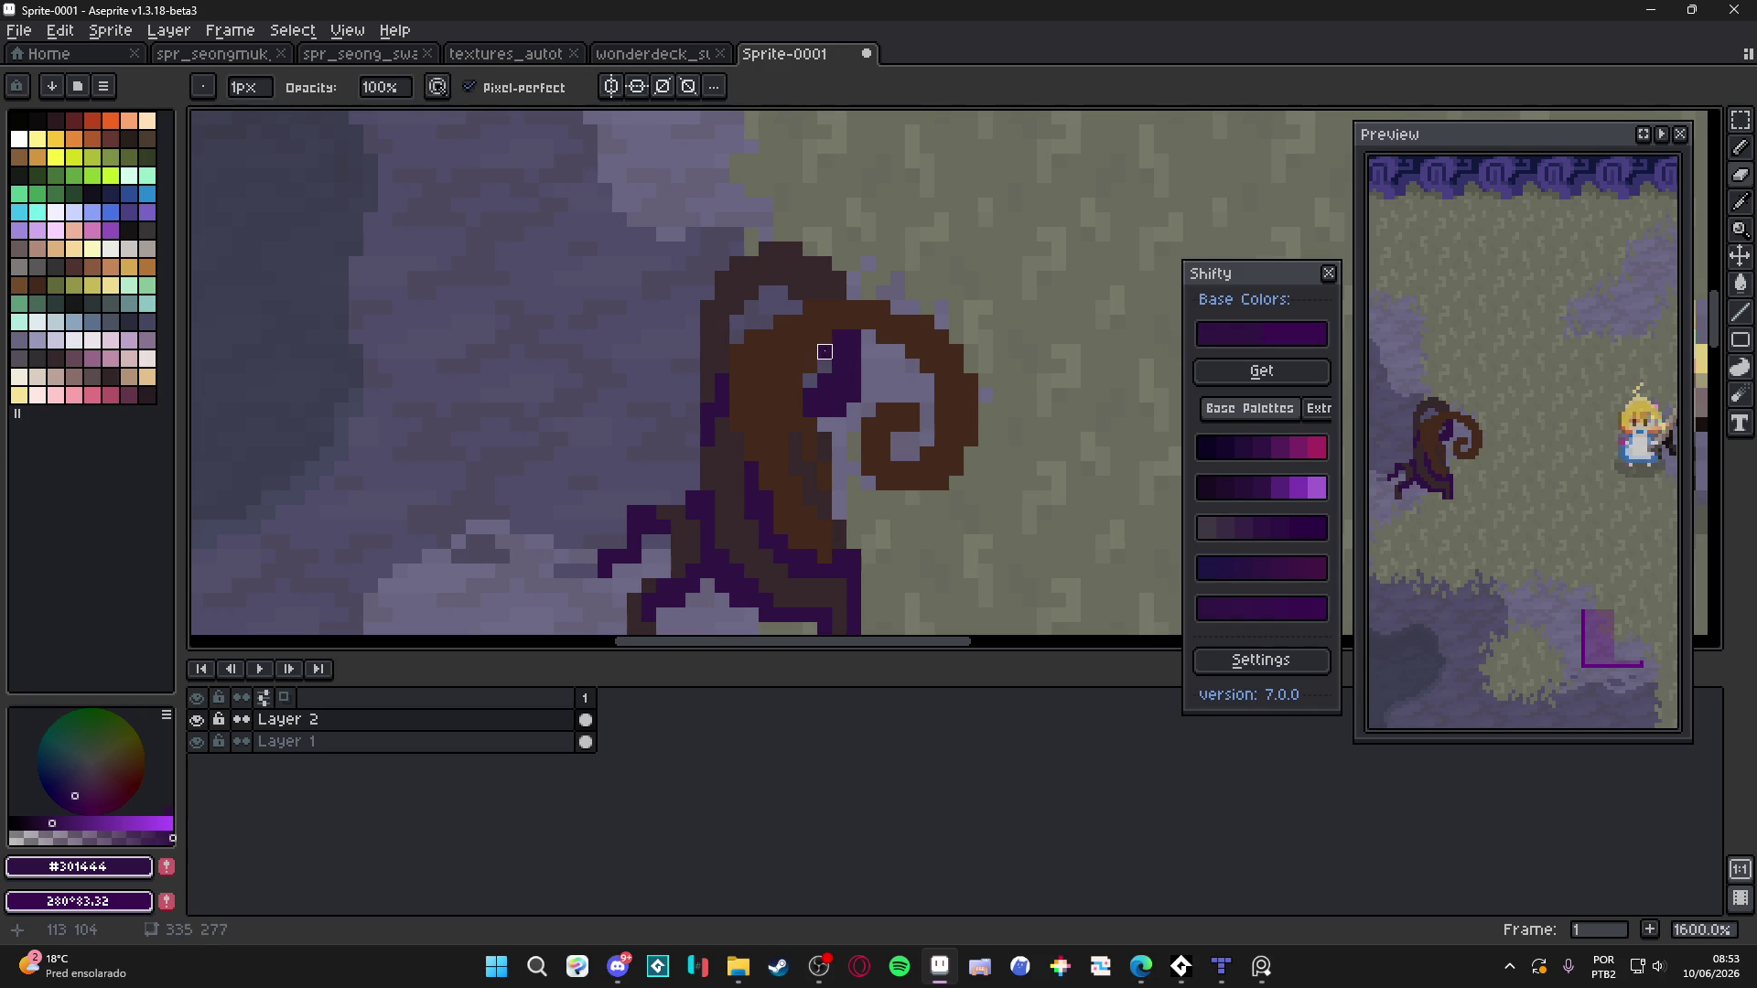
Draw a thin purple line along the swirl's top and a short vertical purple line on the stump
{"action": "mouse_move", "coordinate": [805, 291]}
{"action": "left_mouse_down"}
{"action": "mouse_move", "coordinate": [773, 277]}
{"action": "mouse_move", "coordinate": [737, 307]}
{"action": "left_mouse_up"}
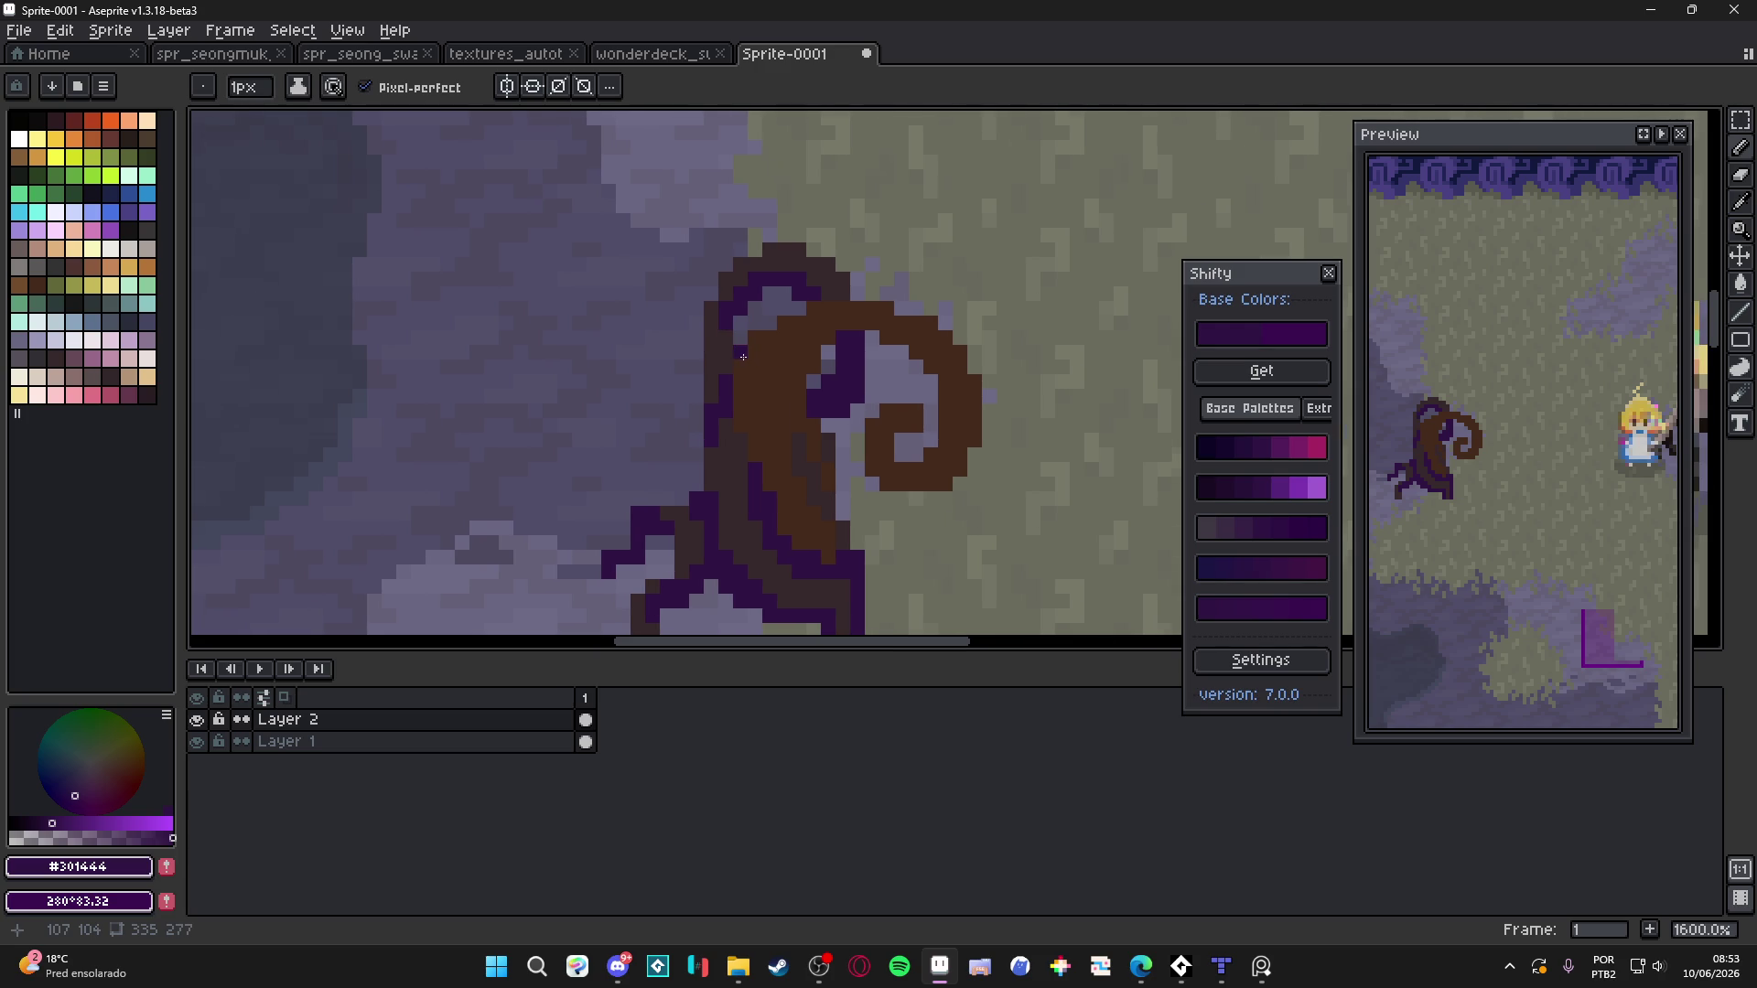
{"action": "scroll", "coordinate": [743, 357], "scroll_direction": "down", "scroll_amount": 3}
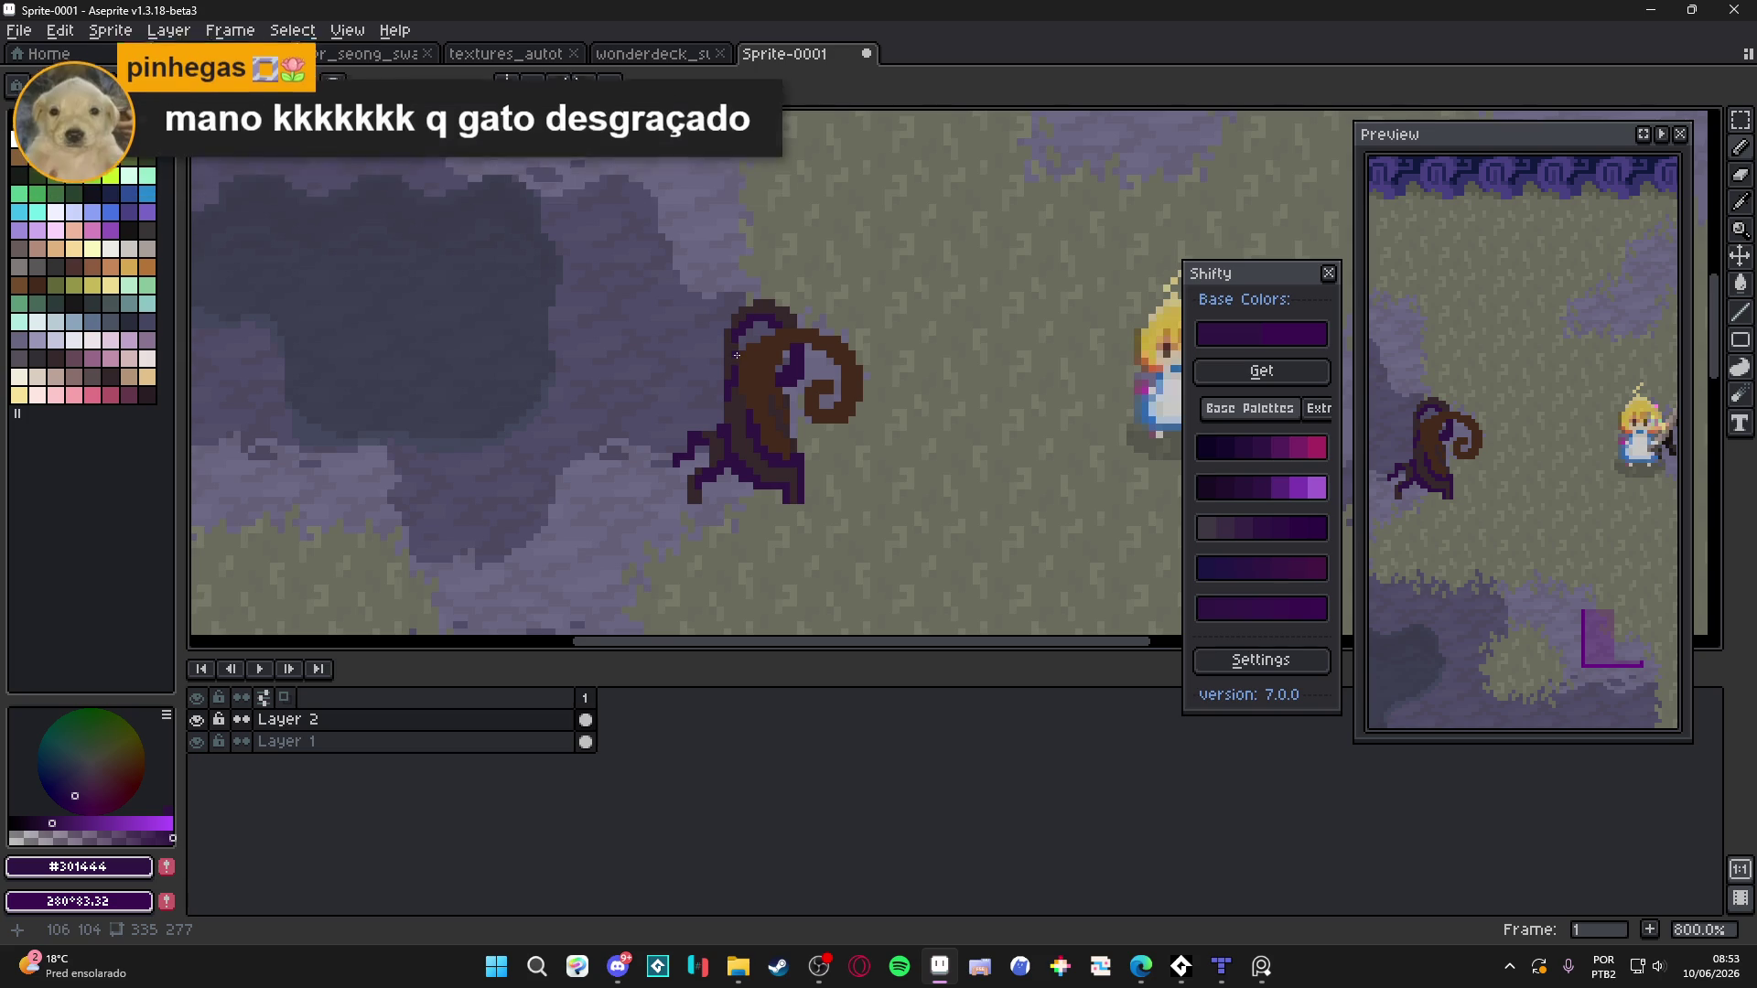
{"action": "scroll", "coordinate": [737, 354], "scroll_direction": "up", "scroll_amount": 3}
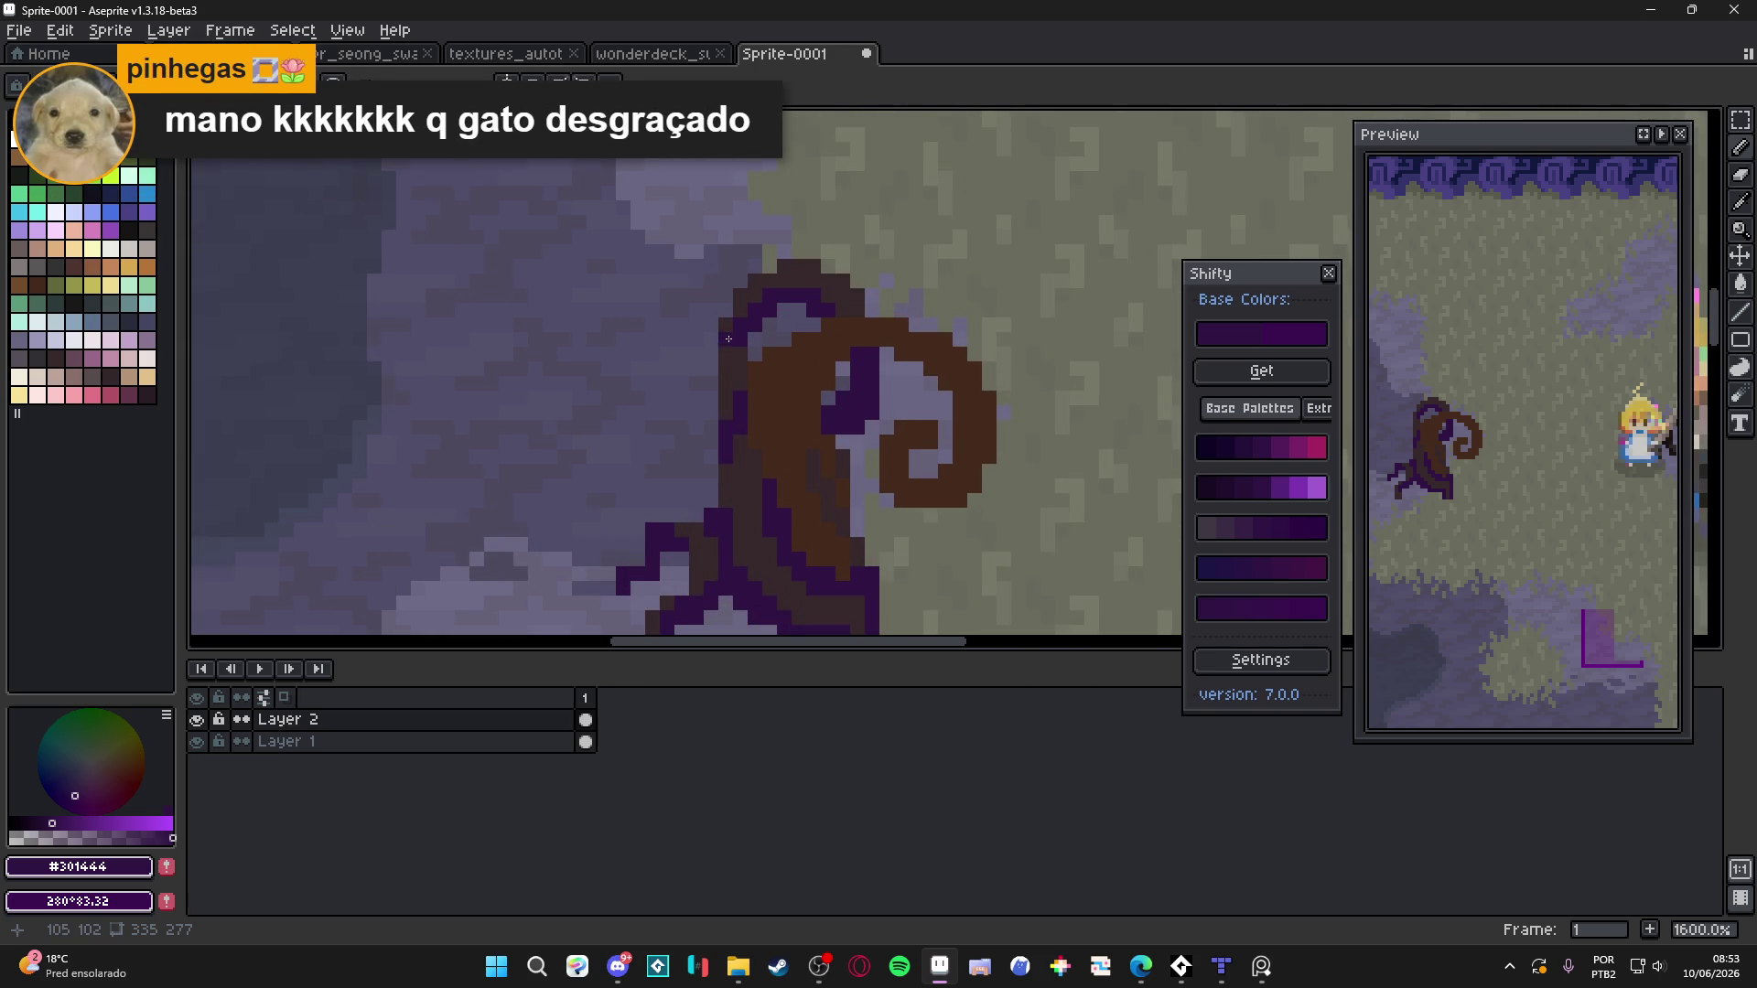
{"action": "key", "text": "b"}
{"action": "key", "text": "e"}
{"action": "scroll", "coordinate": [754, 382], "scroll_direction": "down", "scroll_amount": 2}
{"action": "key", "text": "b"}
{"action": "scroll", "coordinate": [799, 388], "scroll_direction": "up", "scroll_amount": 2}
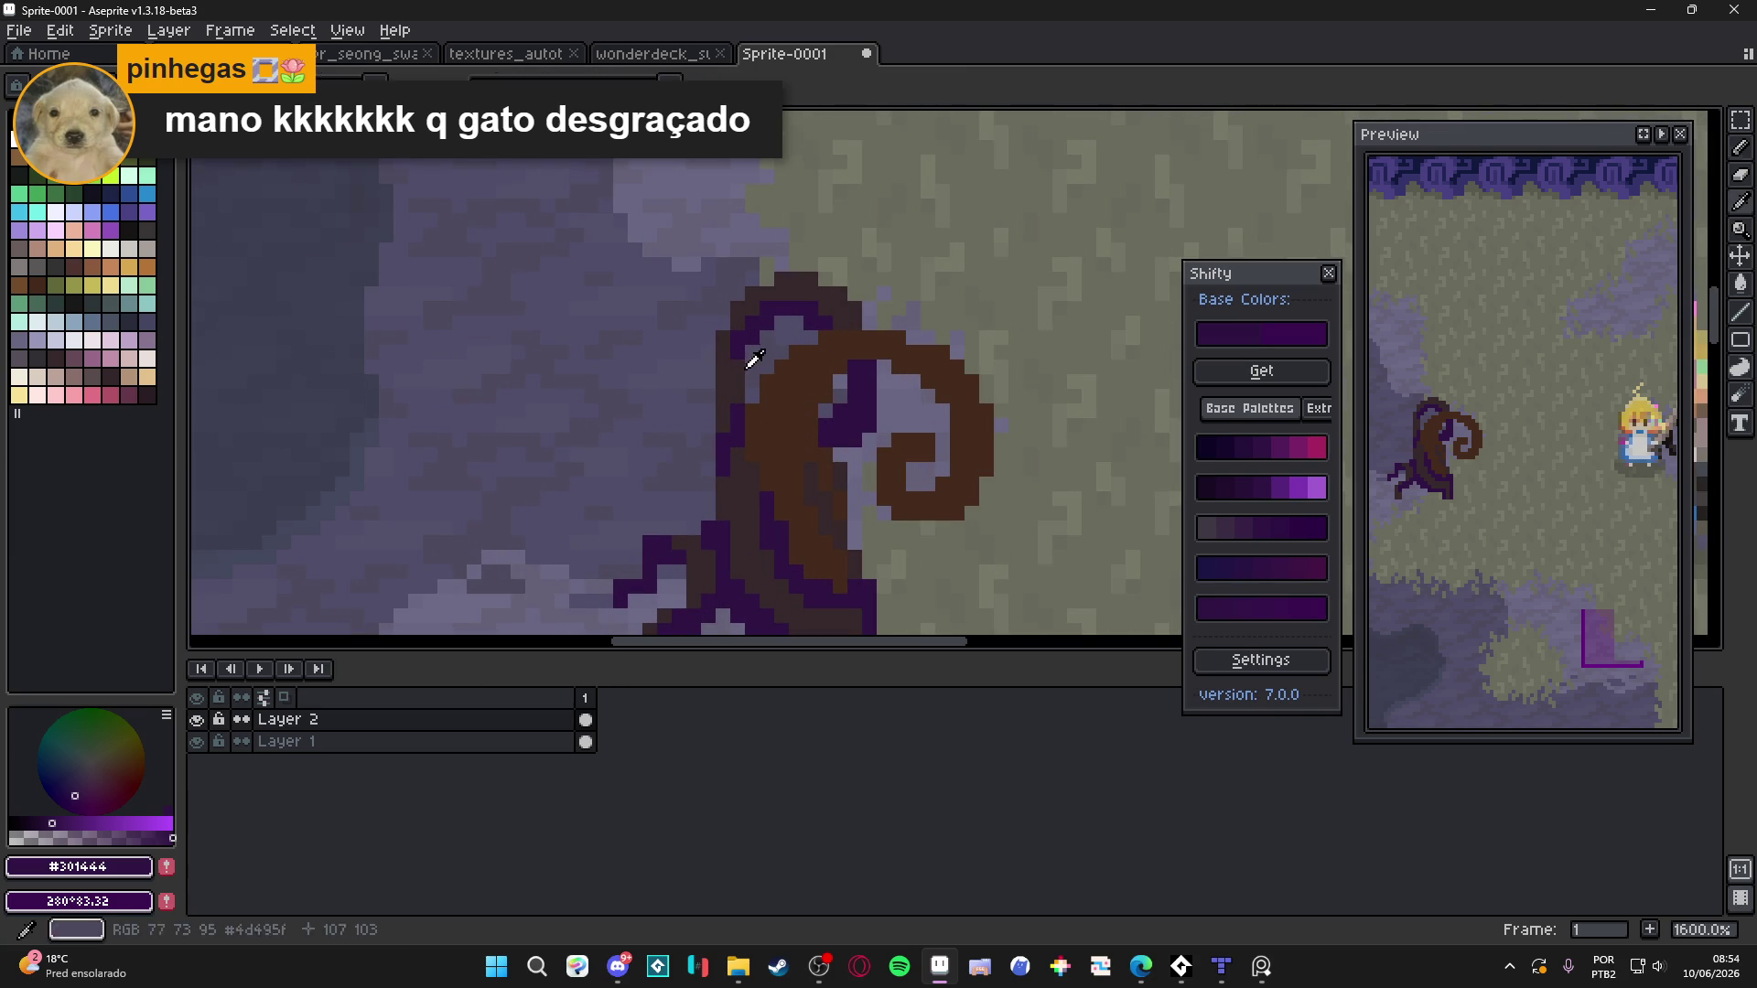
{"action": "left_click", "coordinate": [752, 339]}
{"action": "left_click", "coordinate": [754, 387], "text": "shift"}
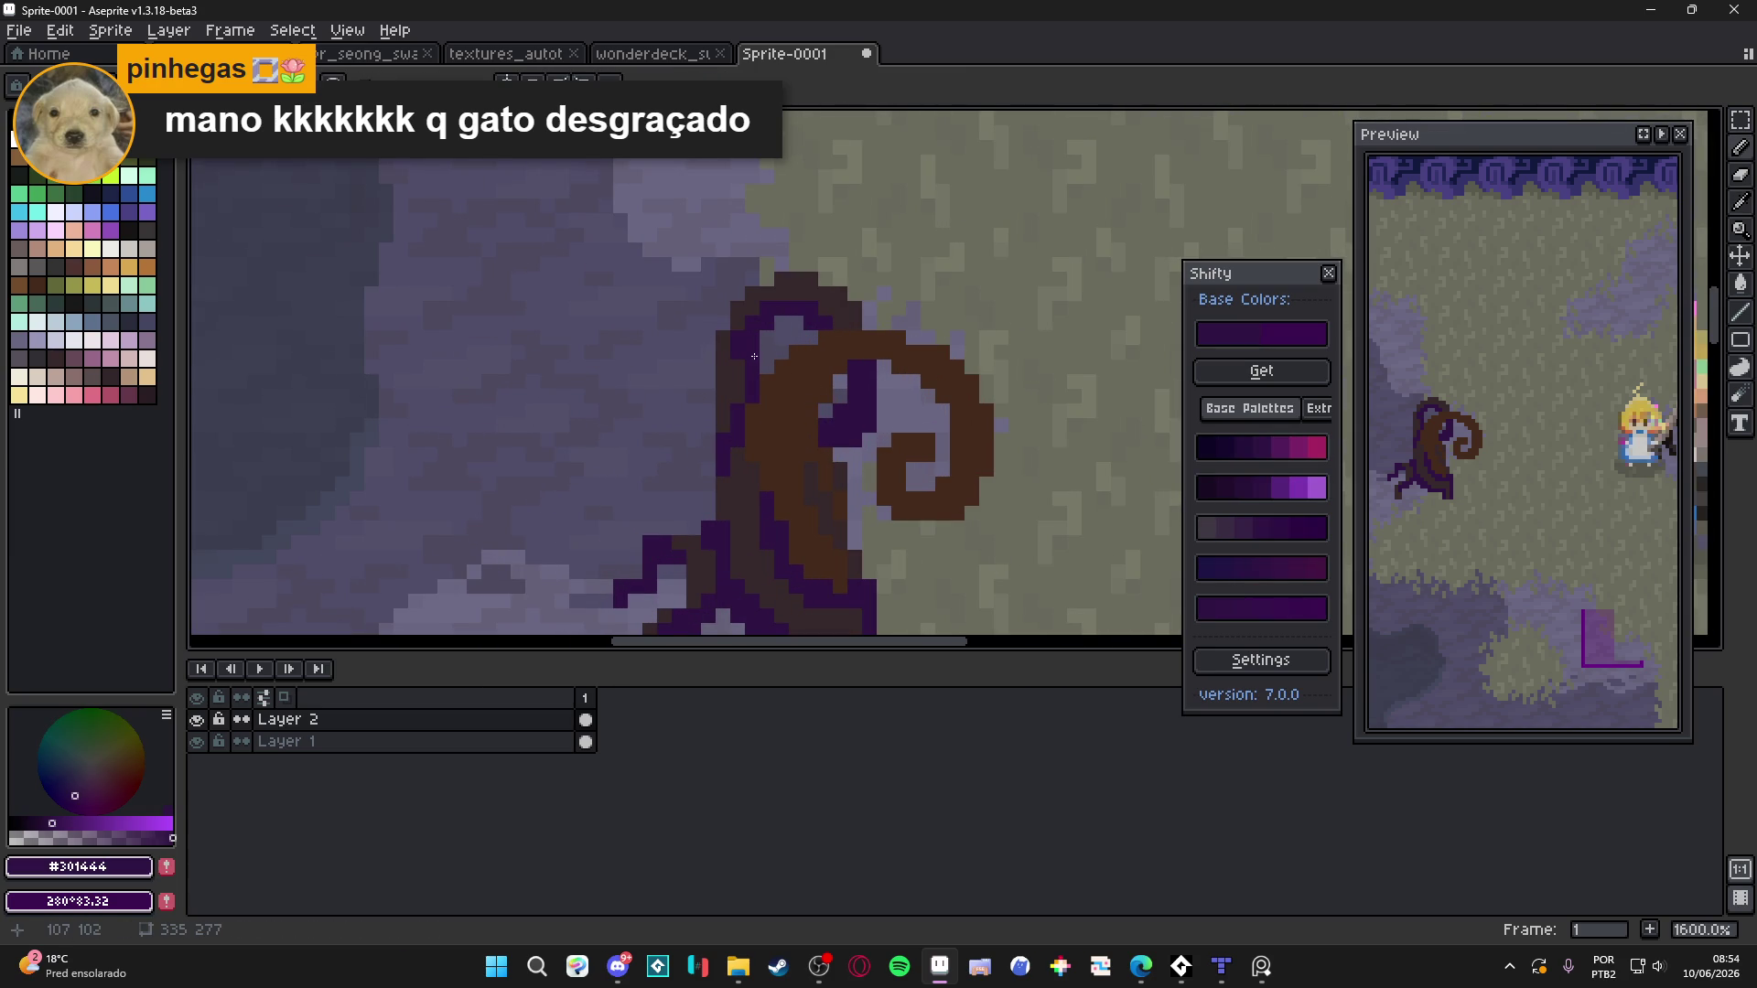
Thicken the brown band inside the stump's curl with the trunk brown
{"action": "scroll", "coordinate": [763, 338], "scroll_direction": "down", "scroll_amount": 3}
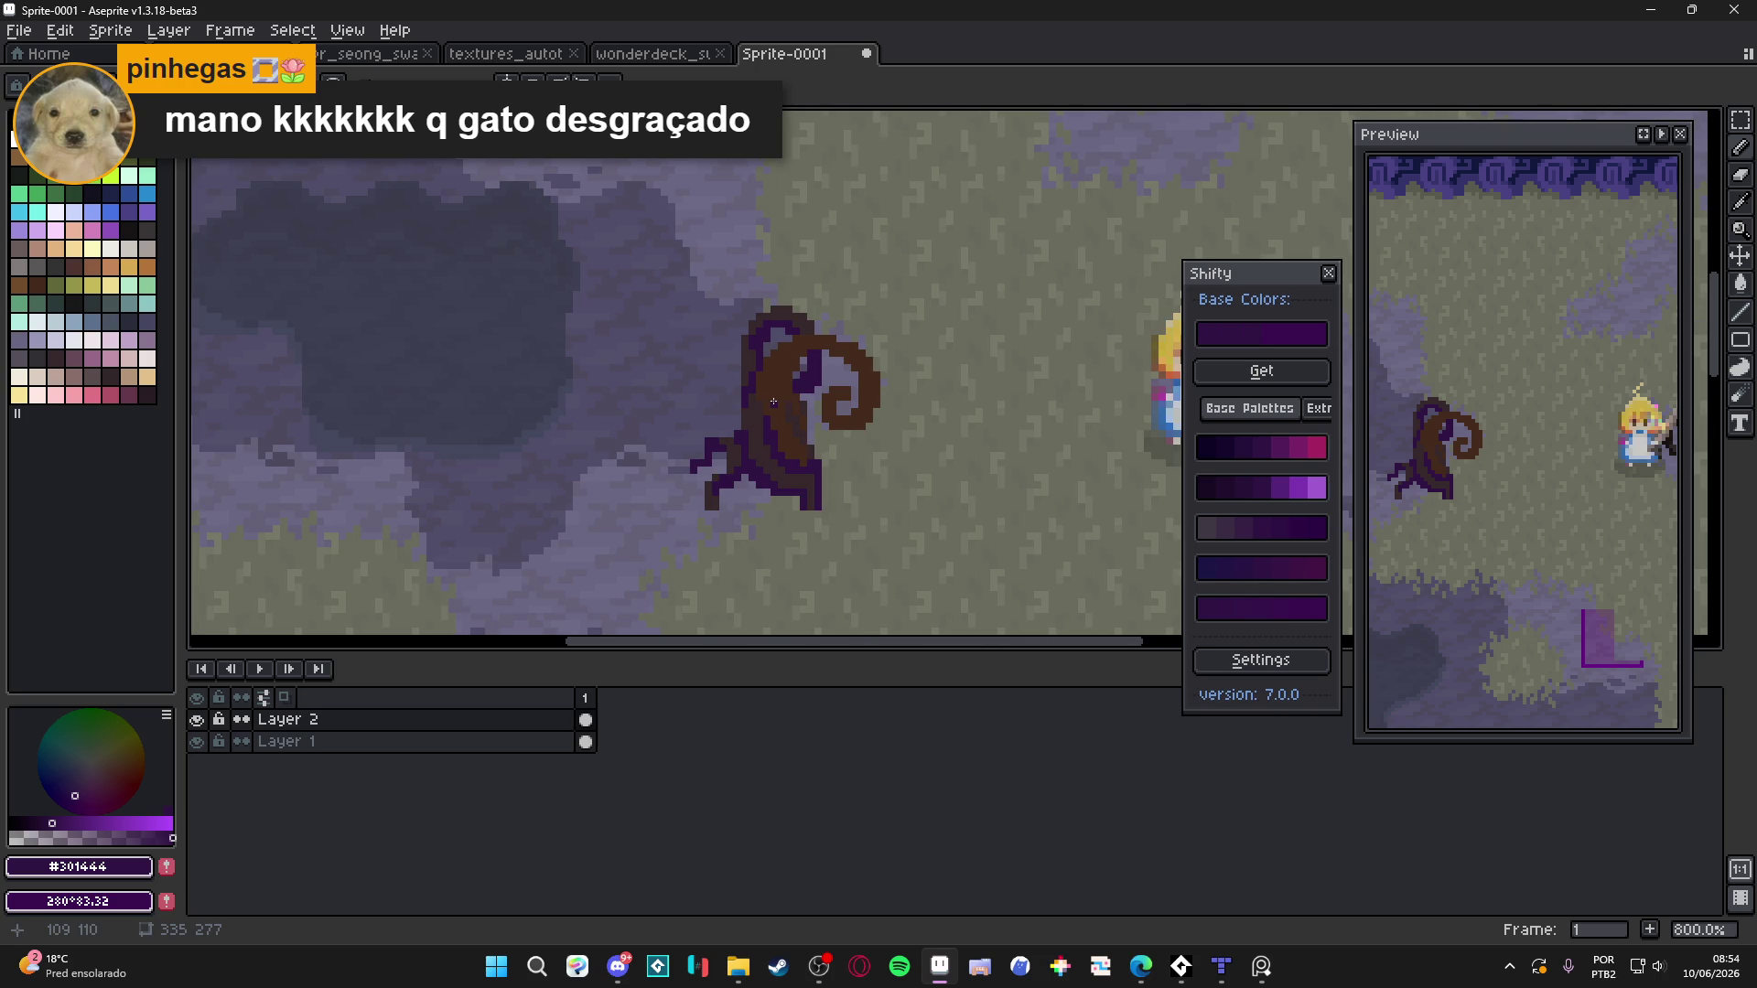
{"action": "left_click_drag", "start_coordinate": [773, 409], "coordinate": [773, 425]}
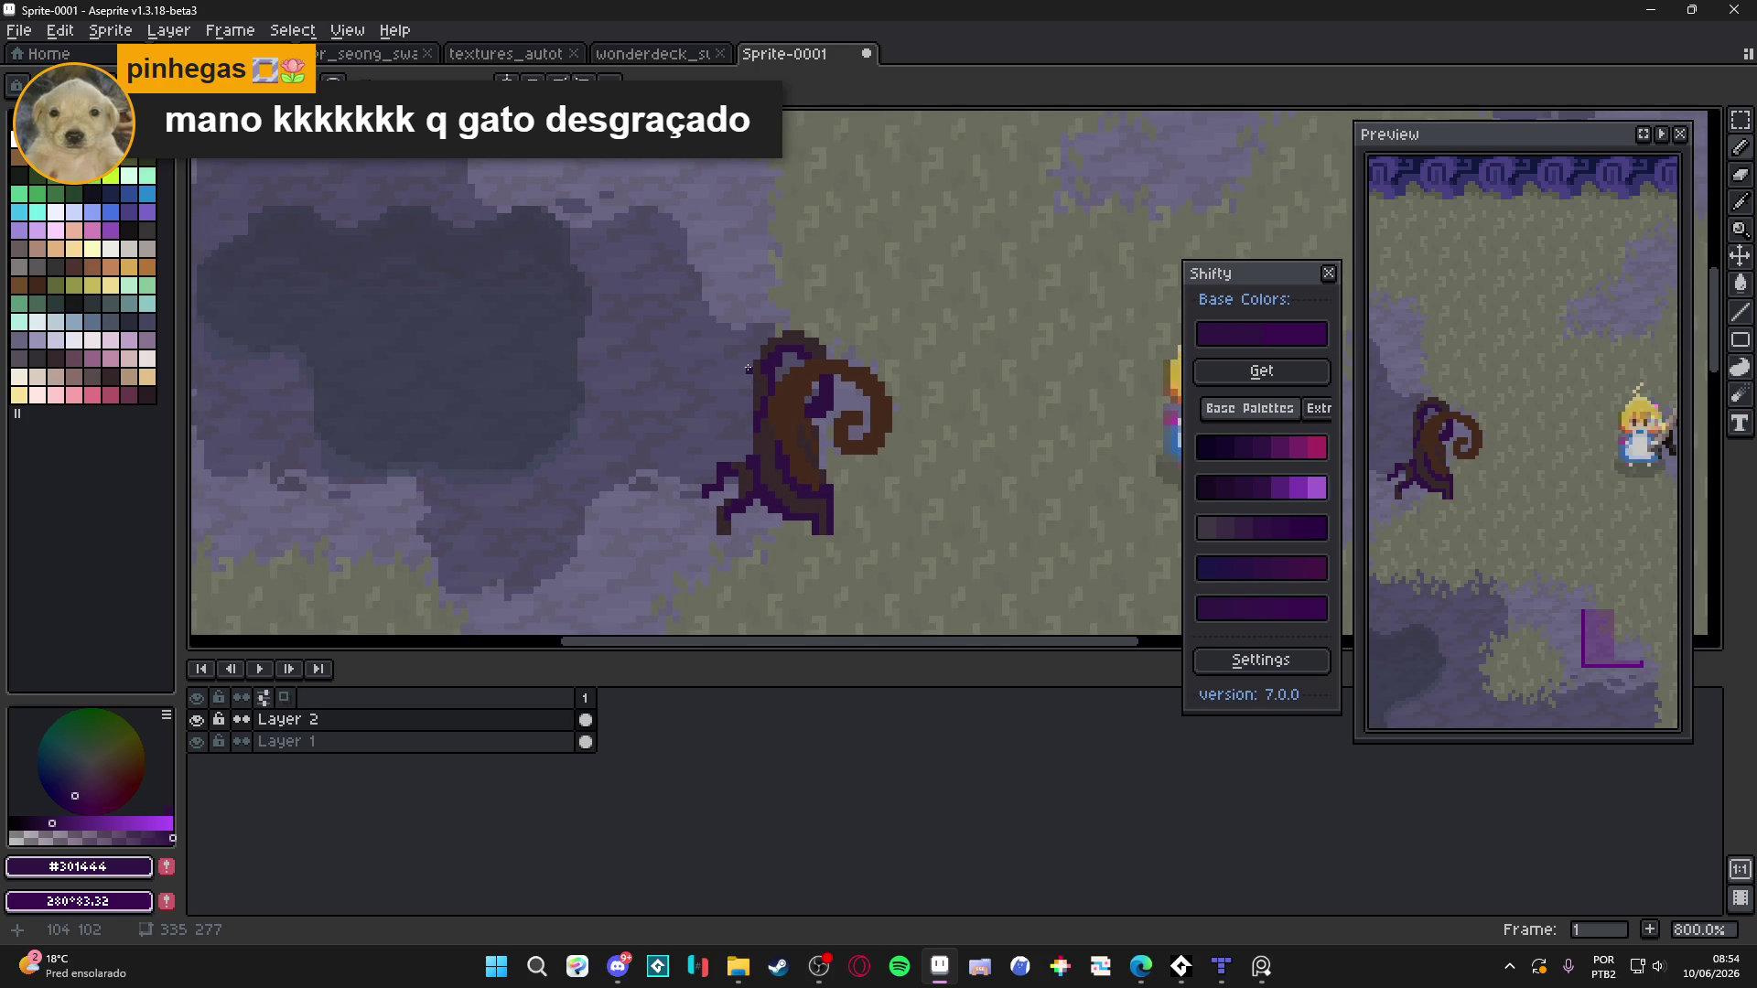
{"action": "scroll", "coordinate": [748, 368], "scroll_direction": "up", "scroll_amount": 1}
{"action": "left_click", "coordinate": [760, 371], "text": "alt"}
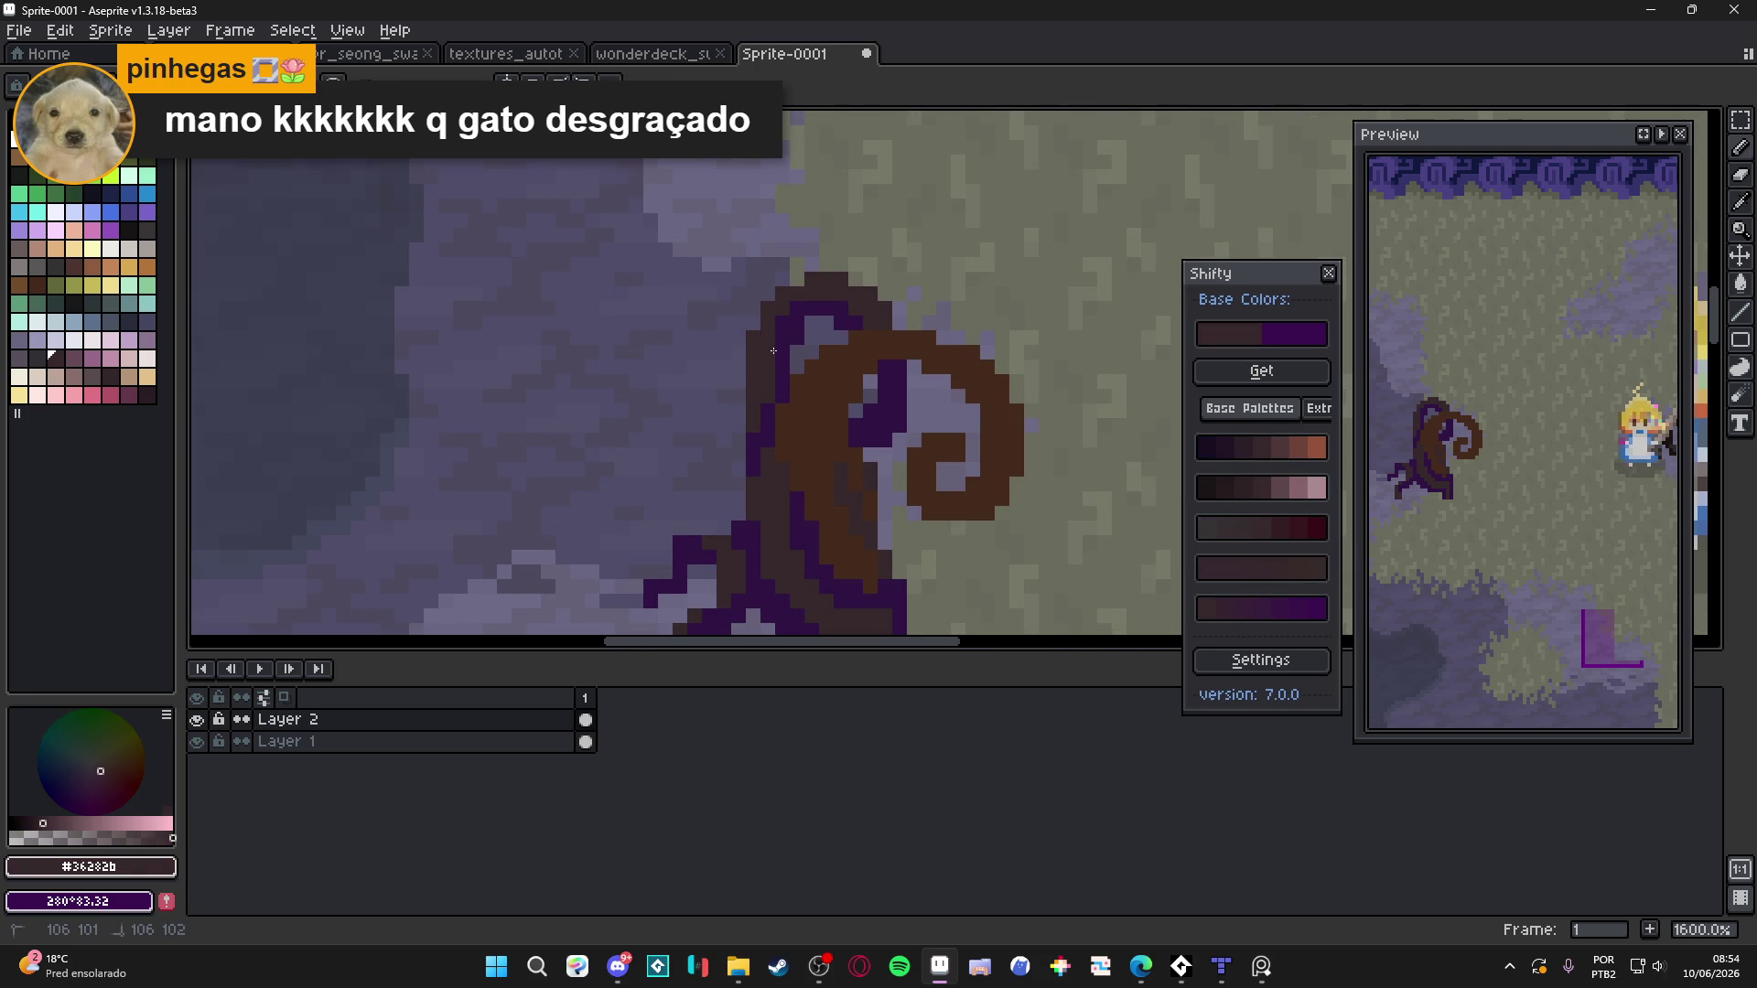
{"action": "left_click", "coordinate": [781, 388], "text": "alt"}
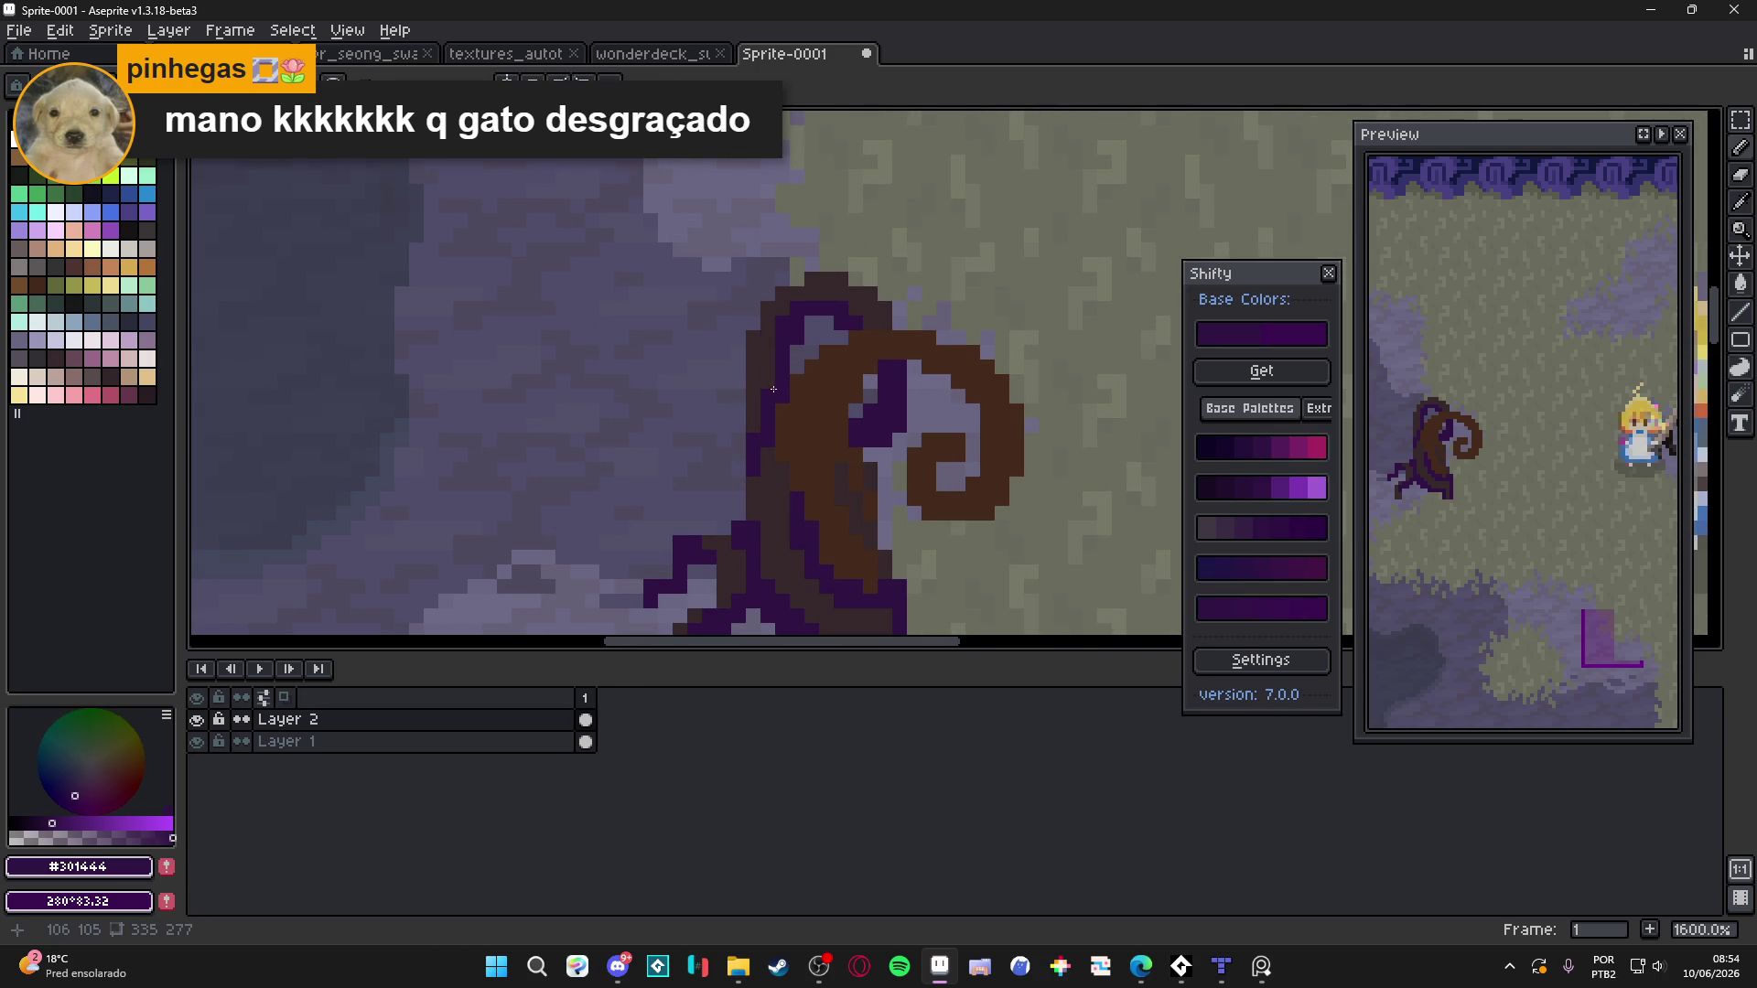
{"action": "scroll", "coordinate": [773, 389], "scroll_direction": "down", "scroll_amount": 1}
{"action": "scroll", "coordinate": [787, 370], "scroll_direction": "up", "scroll_amount": 1}
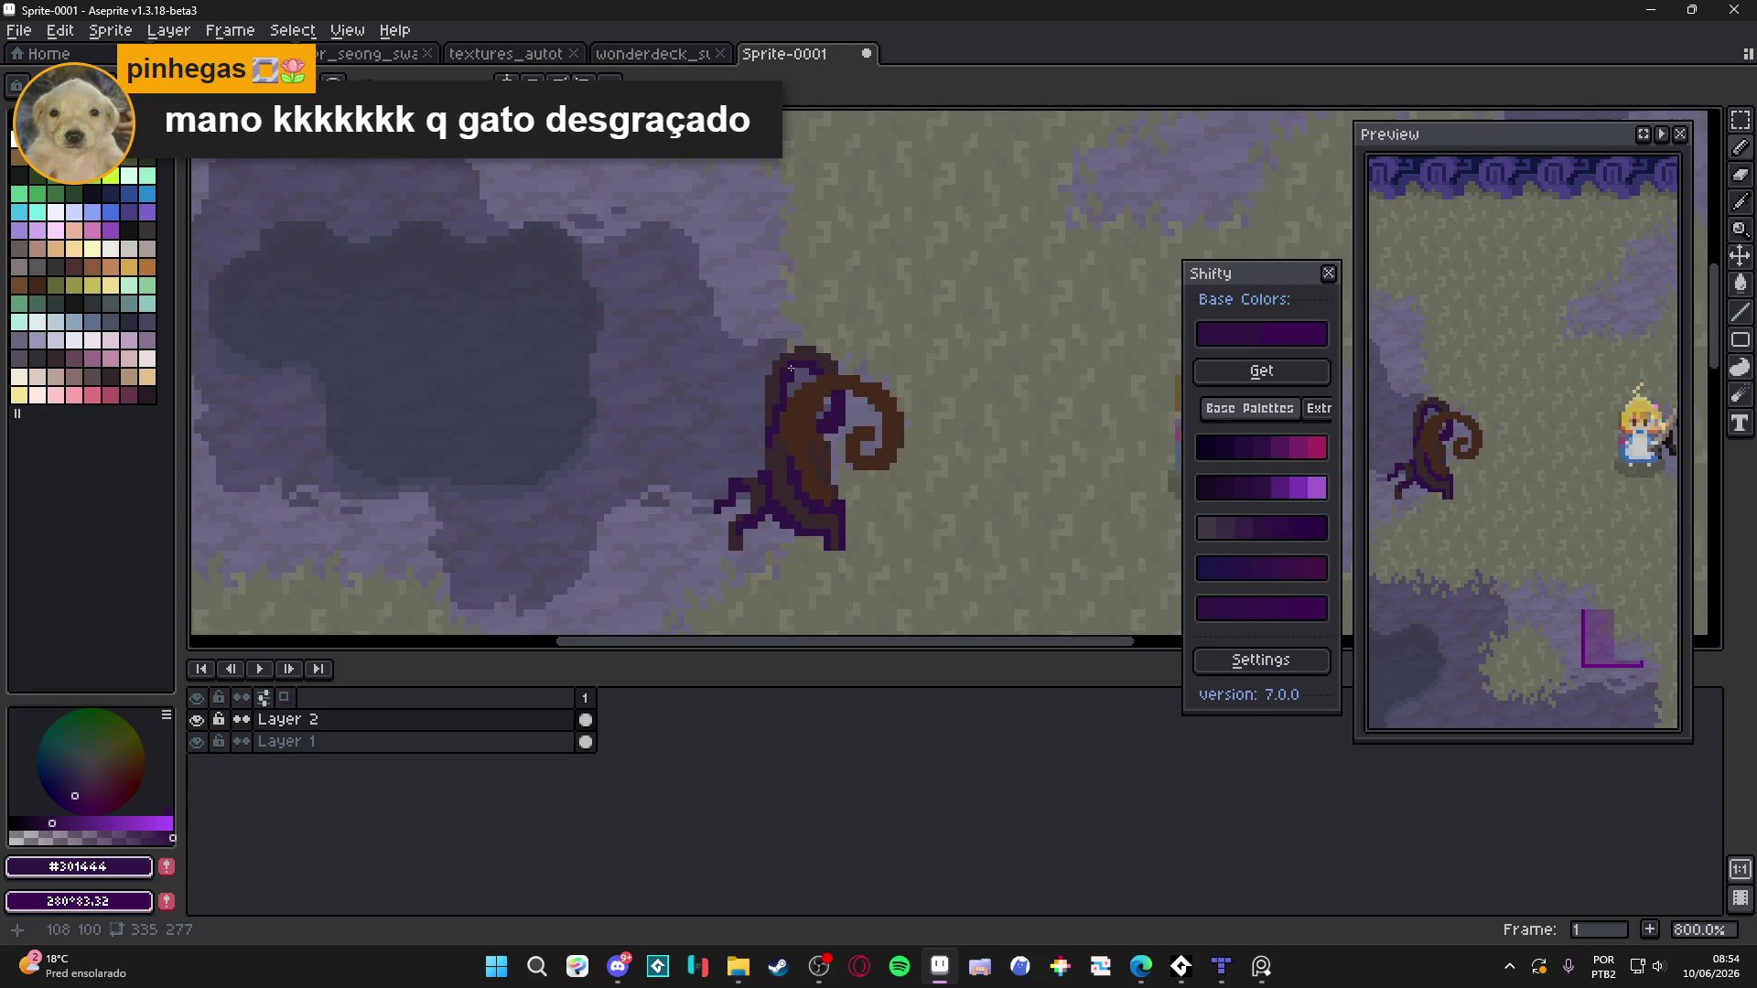
{"action": "scroll", "coordinate": [819, 417], "scroll_direction": "up", "scroll_amount": 1}
{"action": "left_click", "coordinate": [807, 417], "text": "alt"}
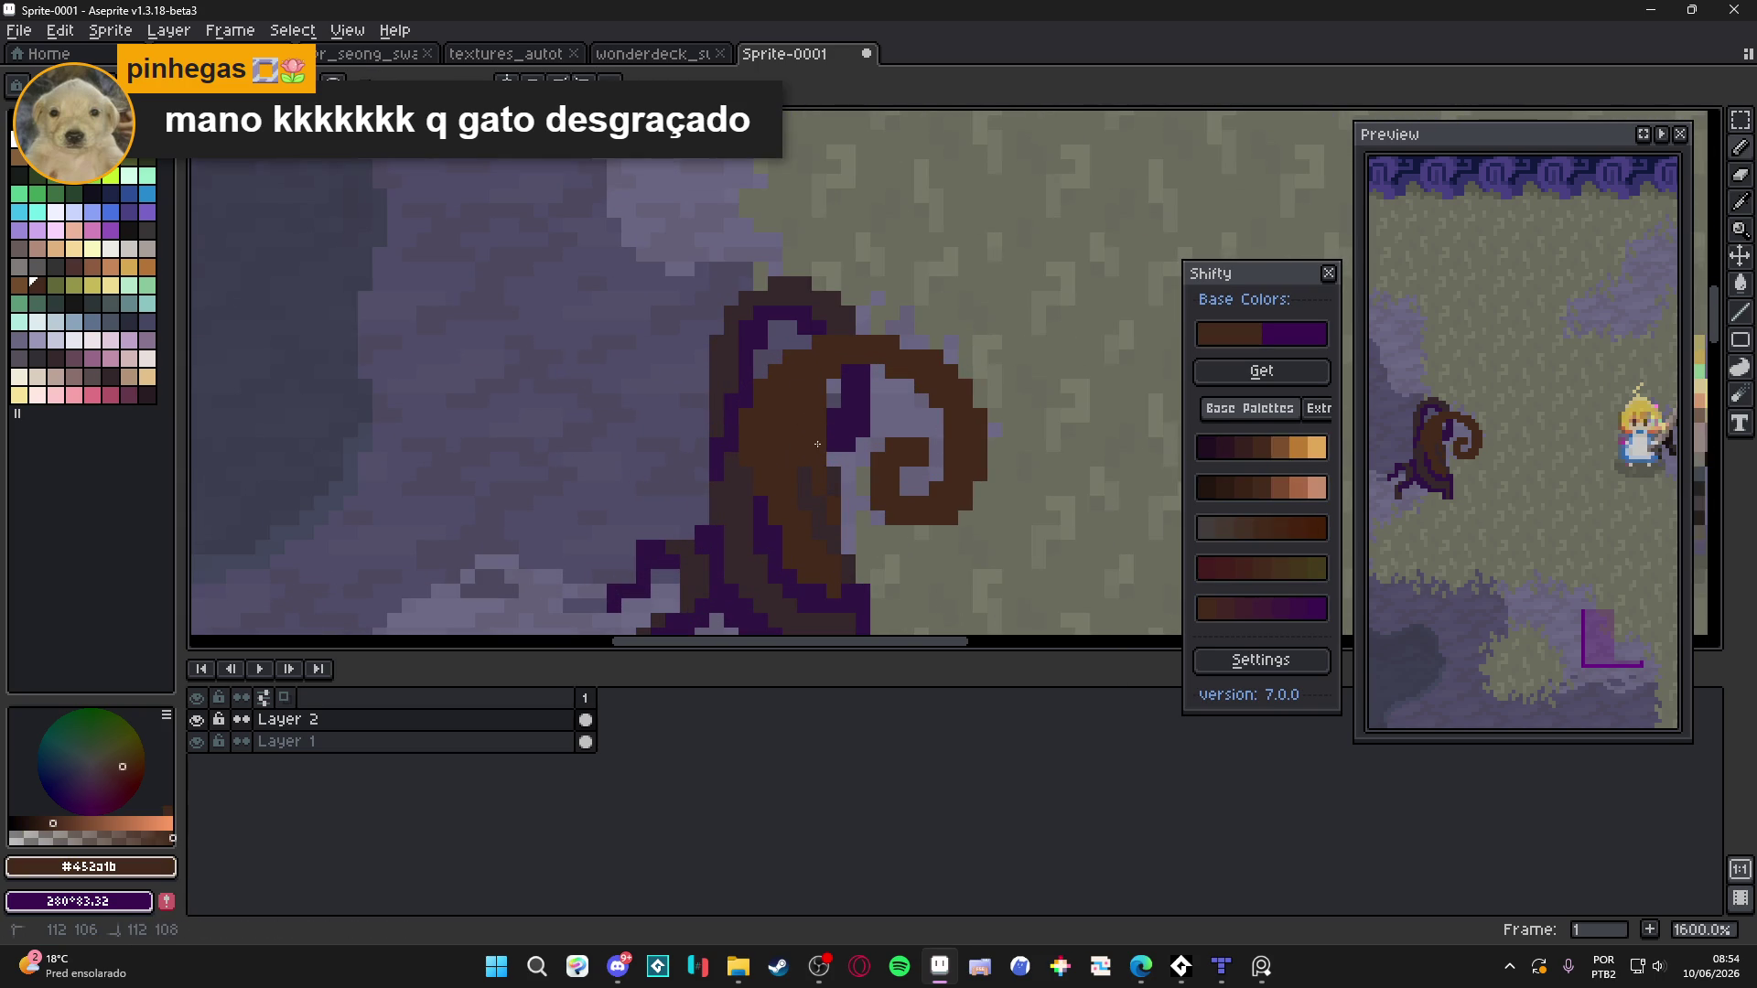
{"action": "left_click_drag", "start_coordinate": [837, 373], "coordinate": [912, 388]}
Add purple pixels along the trunk's left edge and a brown column beside them
{"action": "scroll", "coordinate": [913, 388], "scroll_direction": "down", "scroll_amount": 3}
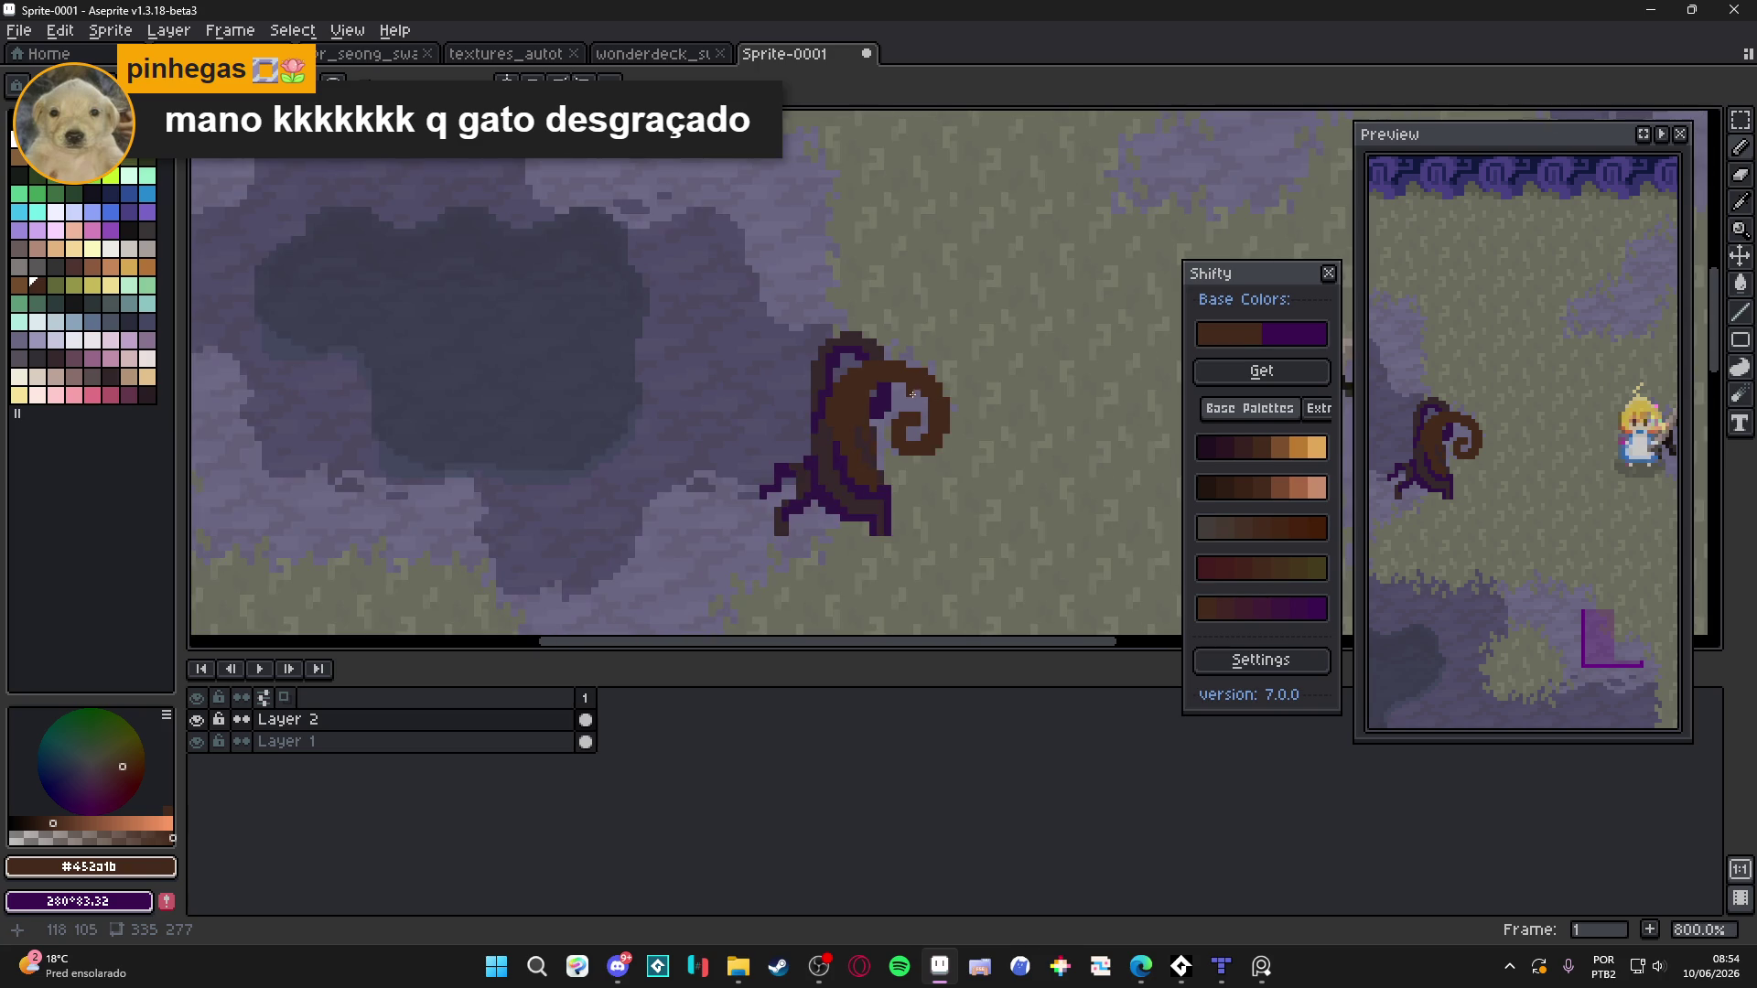
{"action": "scroll", "coordinate": [788, 434], "scroll_direction": "up", "scroll_amount": 3}
{"action": "left_click", "coordinate": [788, 435], "text": "alt"}
{"action": "mouse_move", "coordinate": [776, 389]}
{"action": "left_mouse_down"}
{"action": "mouse_move", "coordinate": [778, 425]}
{"action": "mouse_move", "coordinate": [780, 344]}
{"action": "left_mouse_up"}
{"action": "scroll", "coordinate": [805, 366], "scroll_direction": "down", "scroll_amount": 2}
{"action": "scroll", "coordinate": [810, 368], "scroll_direction": "up", "scroll_amount": 1}
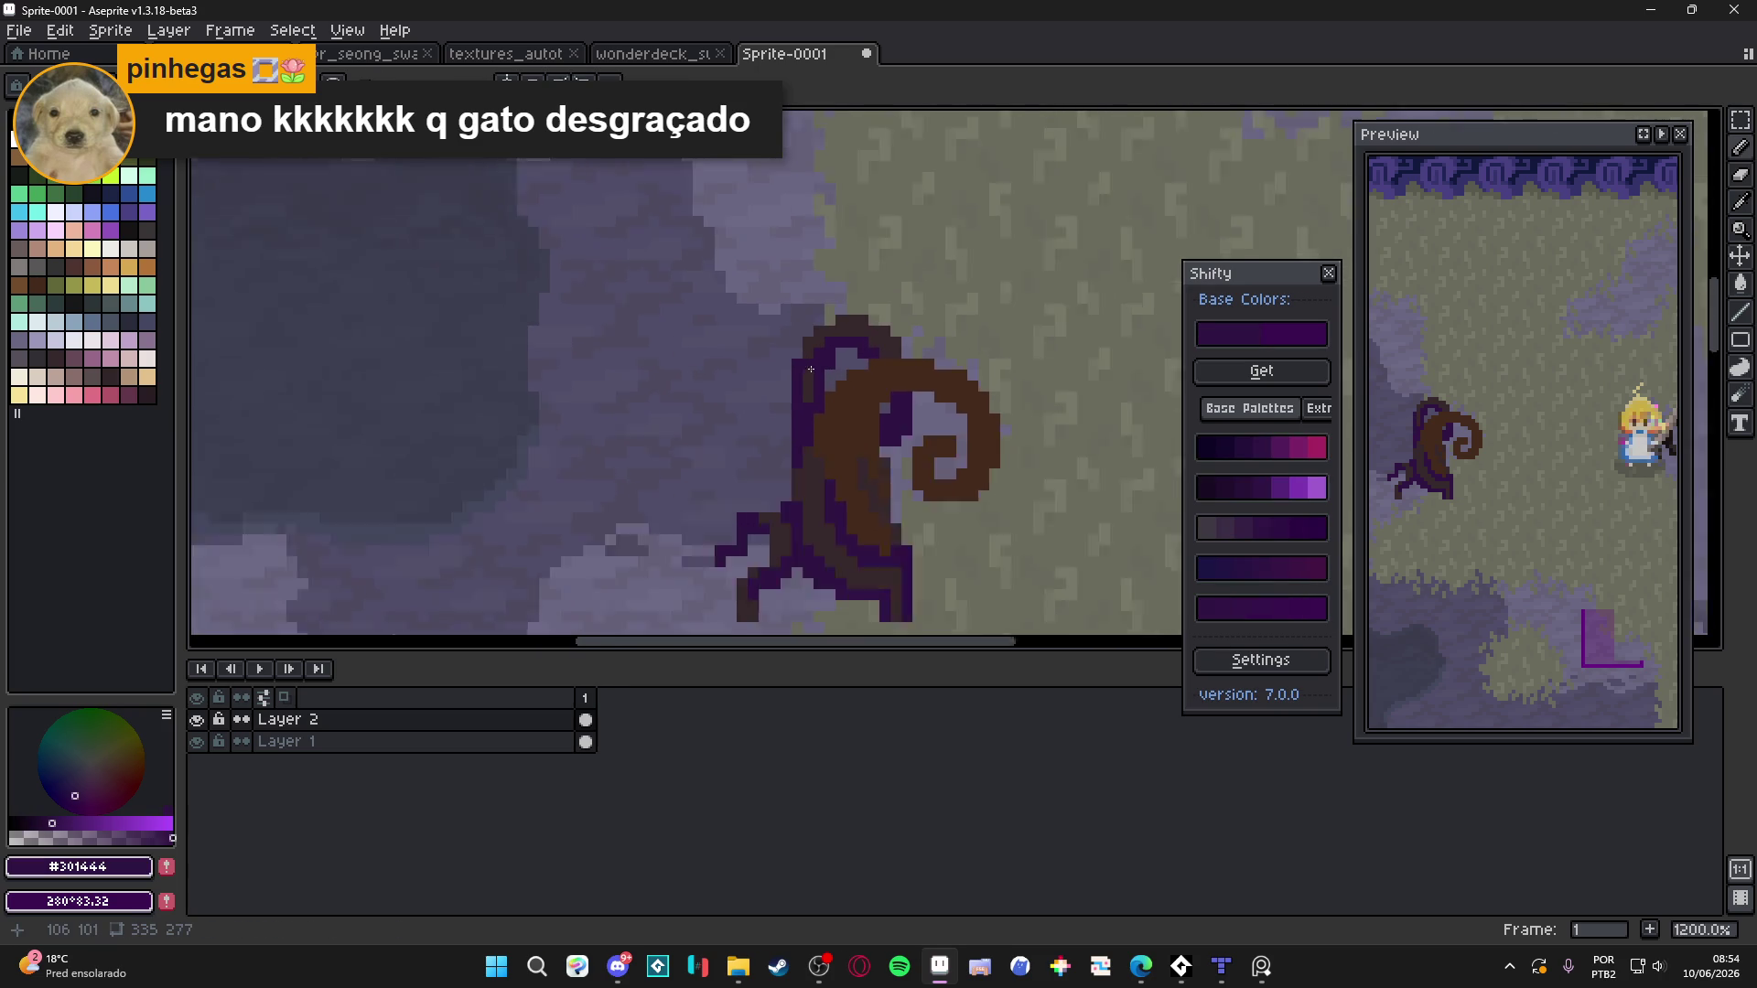
{"action": "scroll", "coordinate": [810, 367], "scroll_direction": "down", "scroll_amount": 2}
{"action": "scroll", "coordinate": [812, 481], "scroll_direction": "up", "scroll_amount": 1}
{"action": "left_click", "coordinate": [812, 482], "text": "alt"}
{"action": "scroll", "coordinate": [812, 481], "scroll_direction": "up", "scroll_amount": 3}
{"action": "left_click_drag", "start_coordinate": [812, 481], "coordinate": [829, 531]}
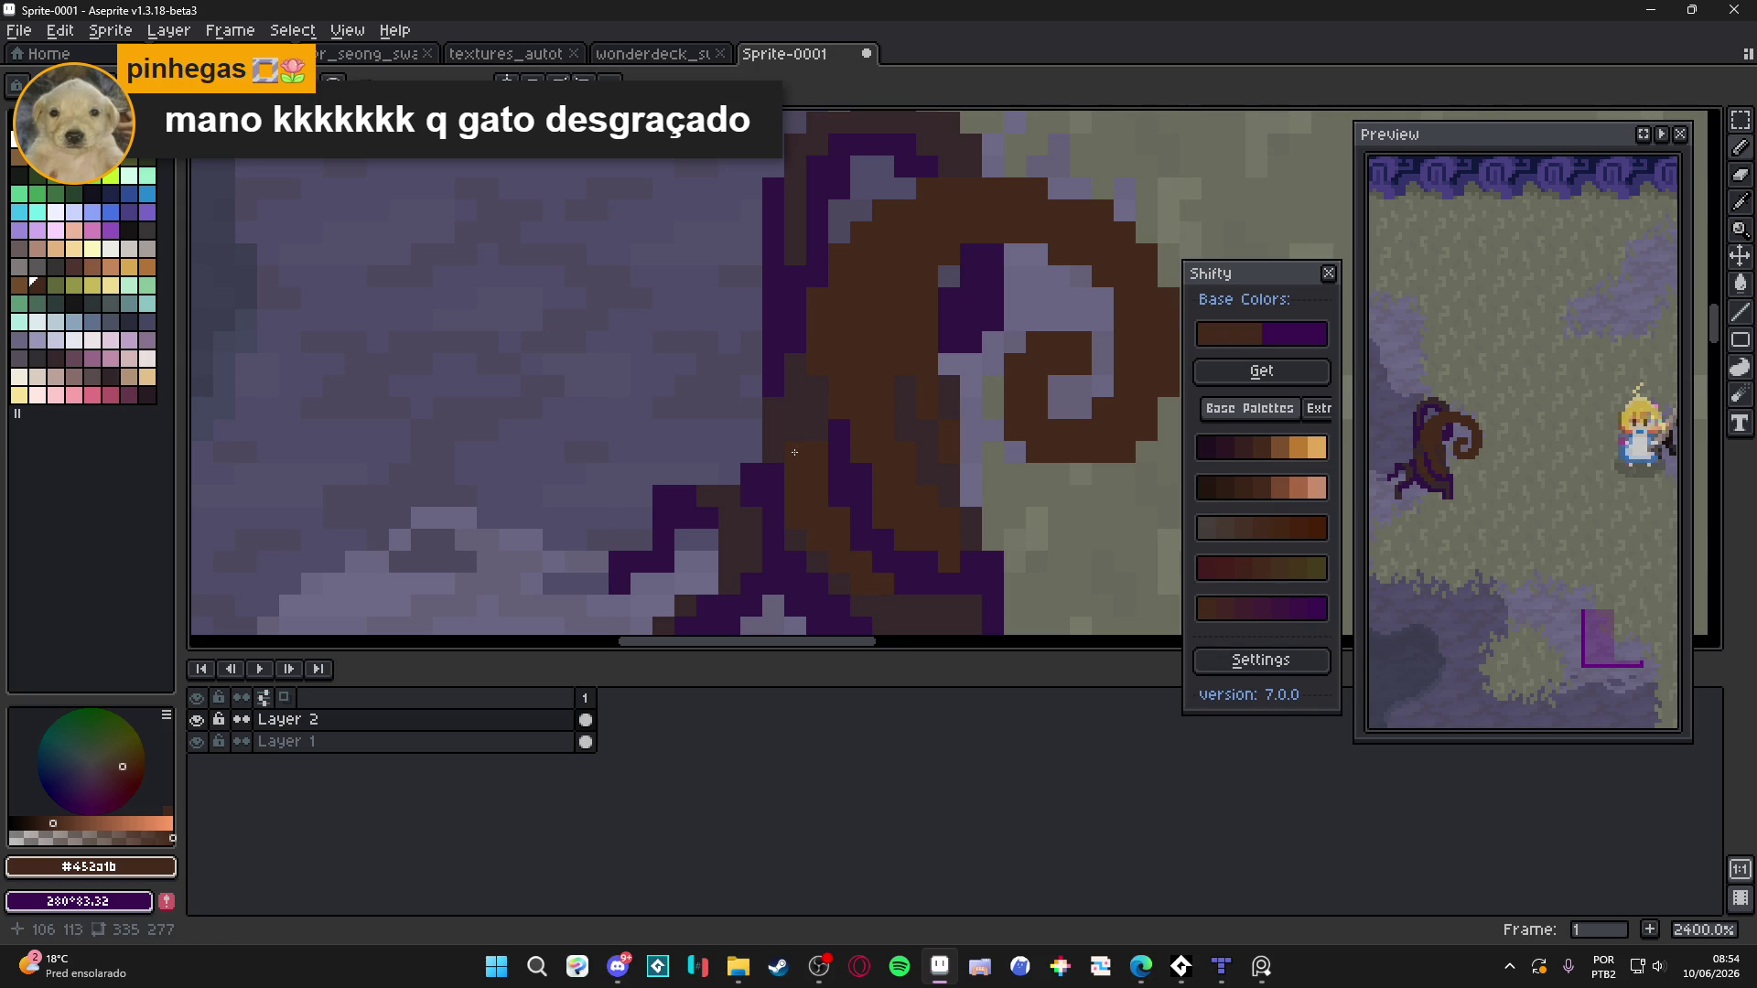
Briefly show the tile grid to check the stump, then hide it and zoom out
{"action": "scroll", "coordinate": [795, 430], "scroll_direction": "down", "scroll_amount": 6}
{"action": "scroll", "coordinate": [865, 351], "scroll_direction": "up", "scroll_amount": 4}
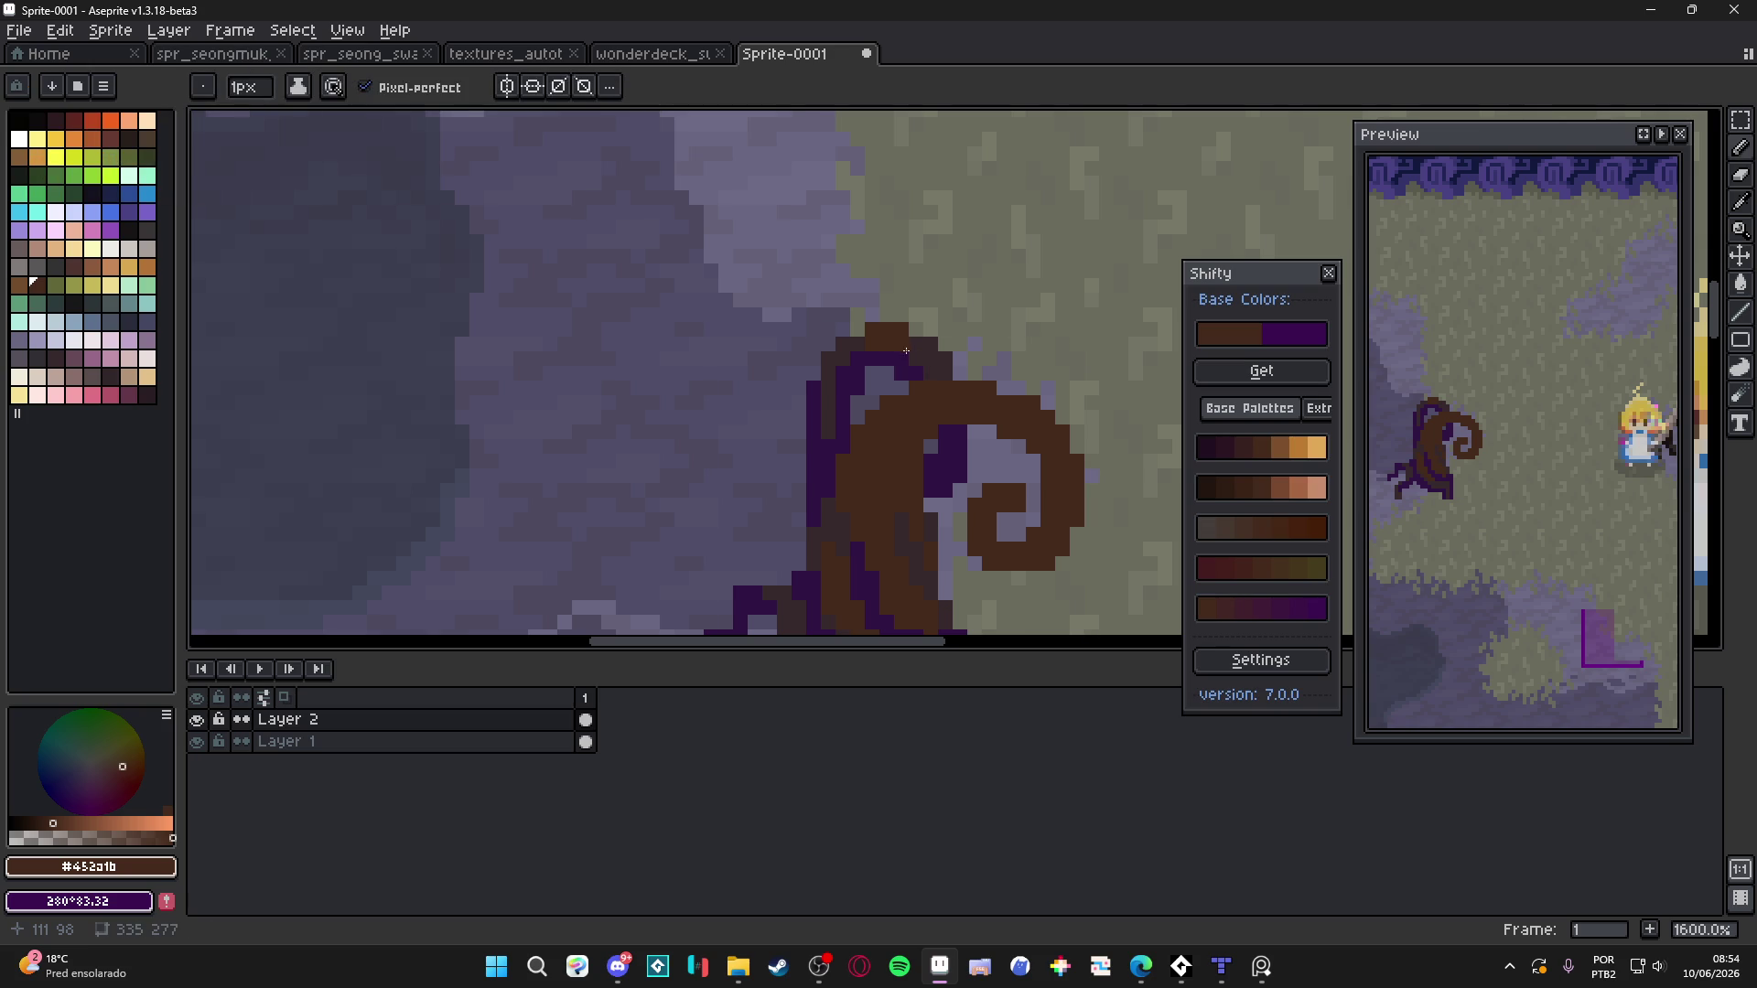
{"action": "scroll", "coordinate": [912, 351], "scroll_direction": "down", "scroll_amount": 3}
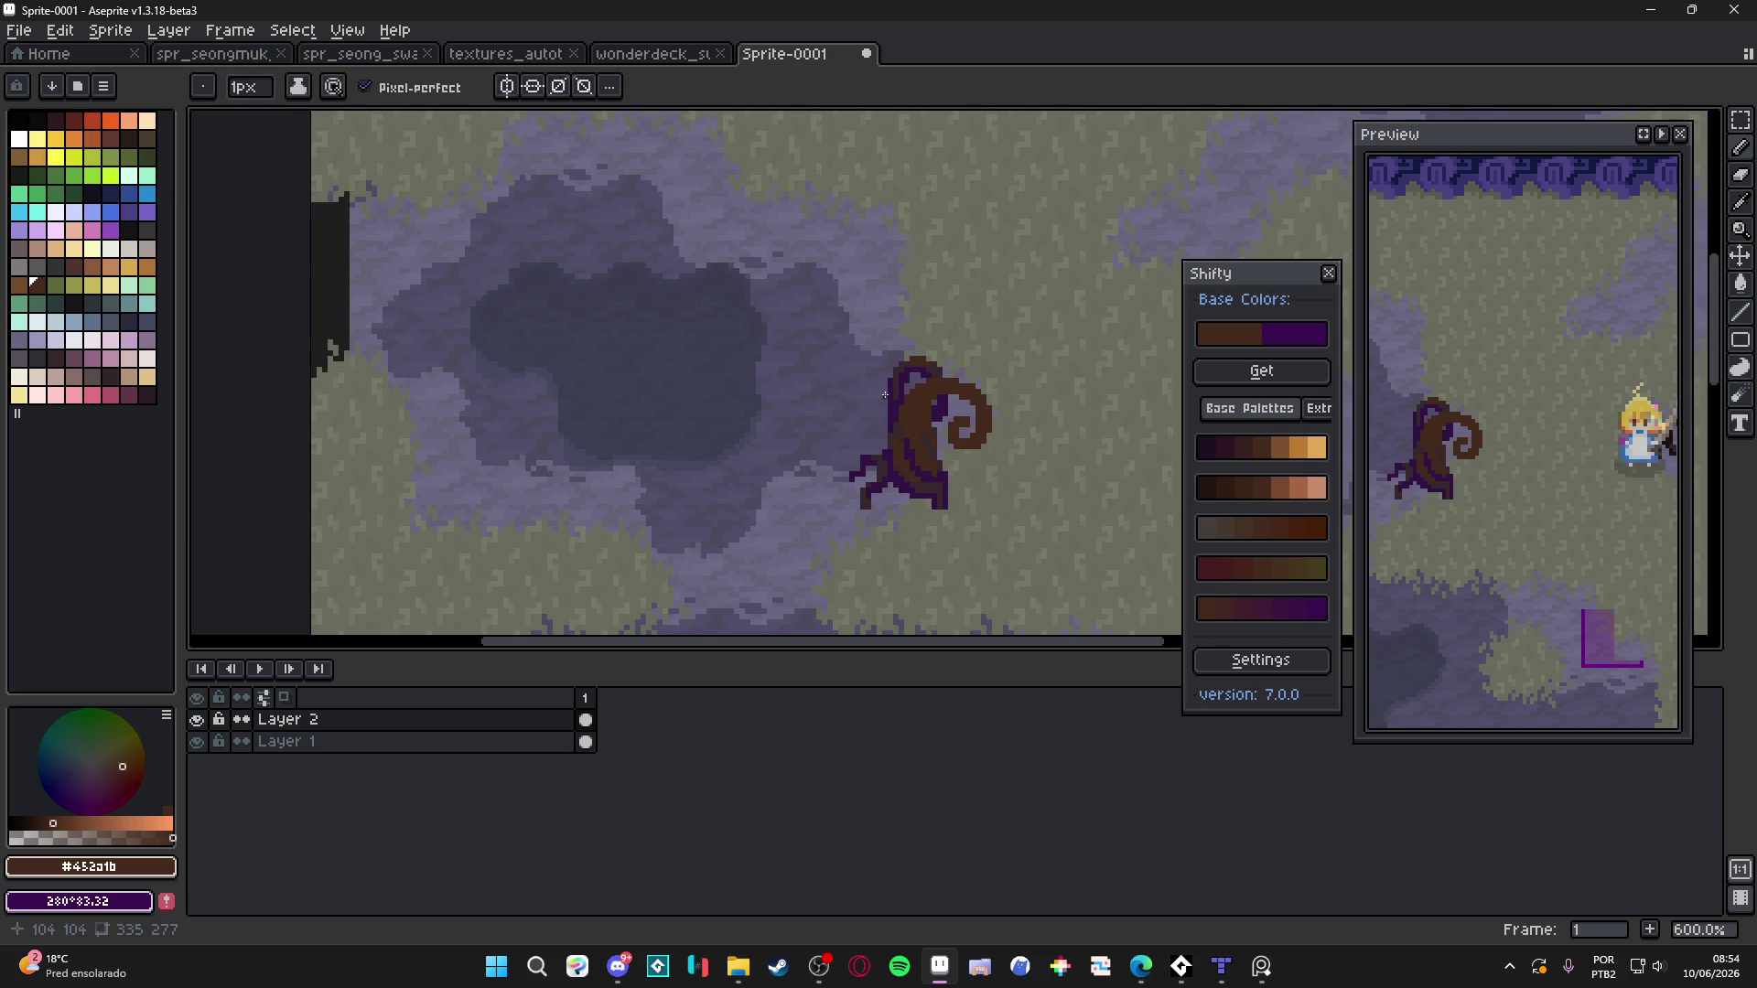
{"action": "key", "text": "ctrl+apostrophe"}
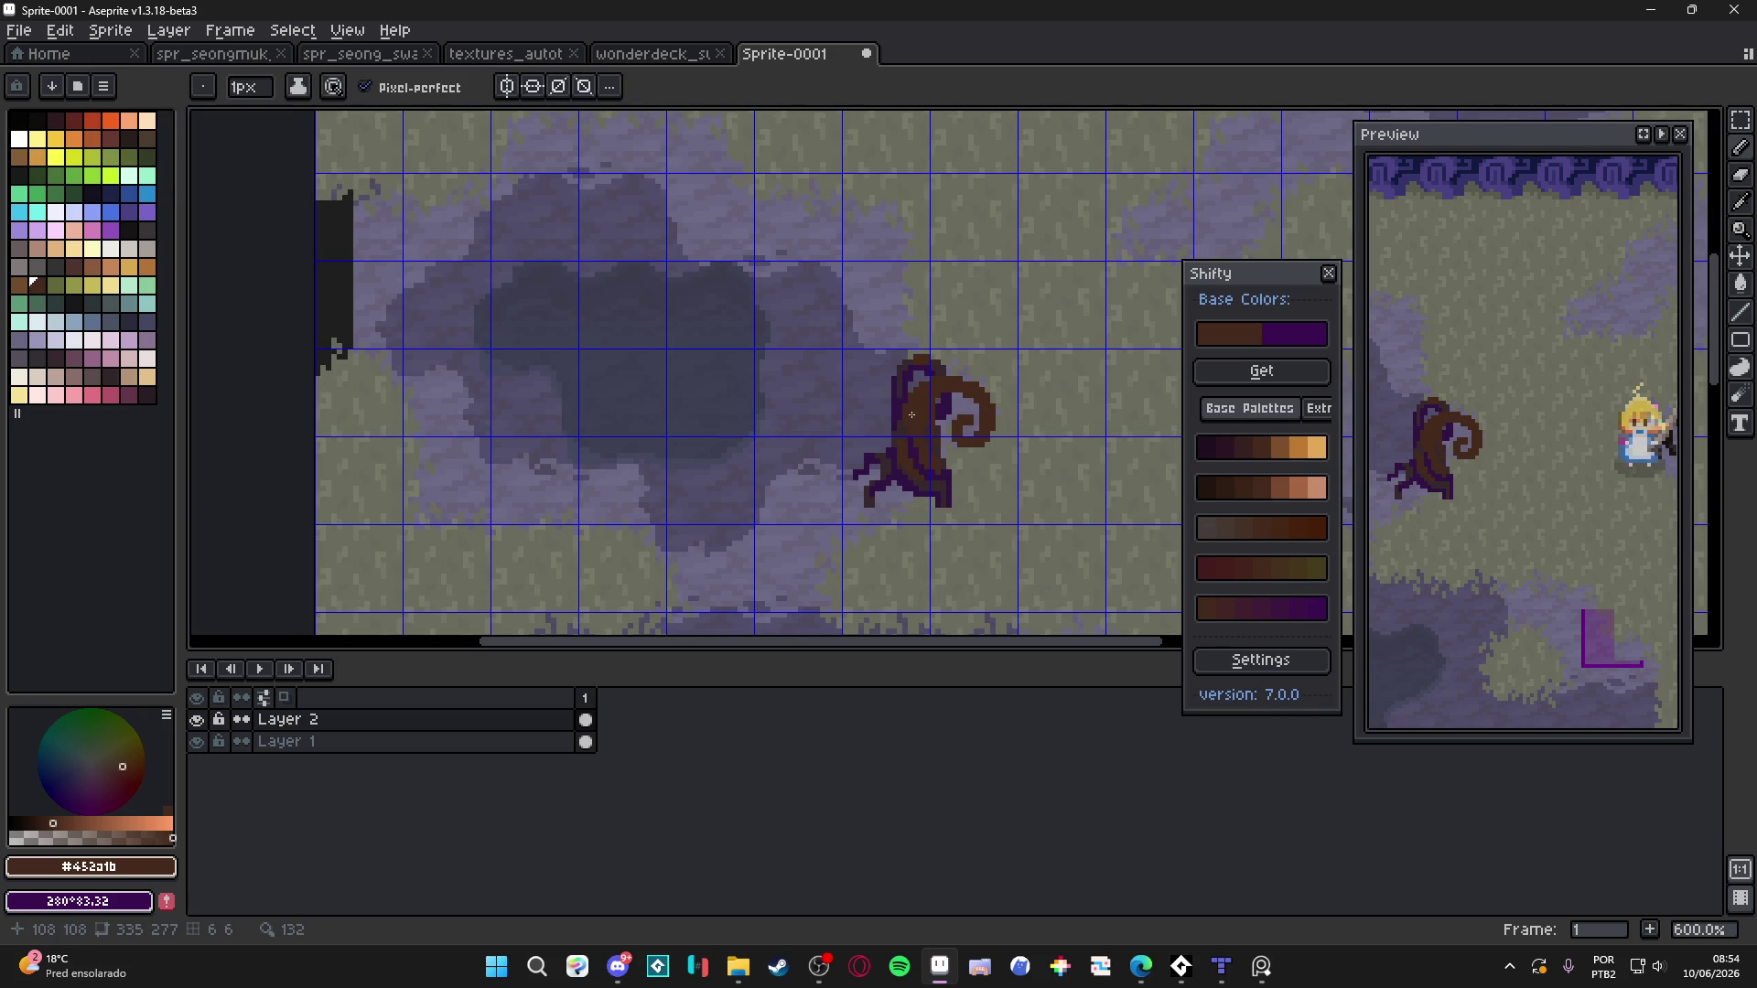
{"action": "scroll", "coordinate": [911, 414], "scroll_direction": "up", "scroll_amount": 4}
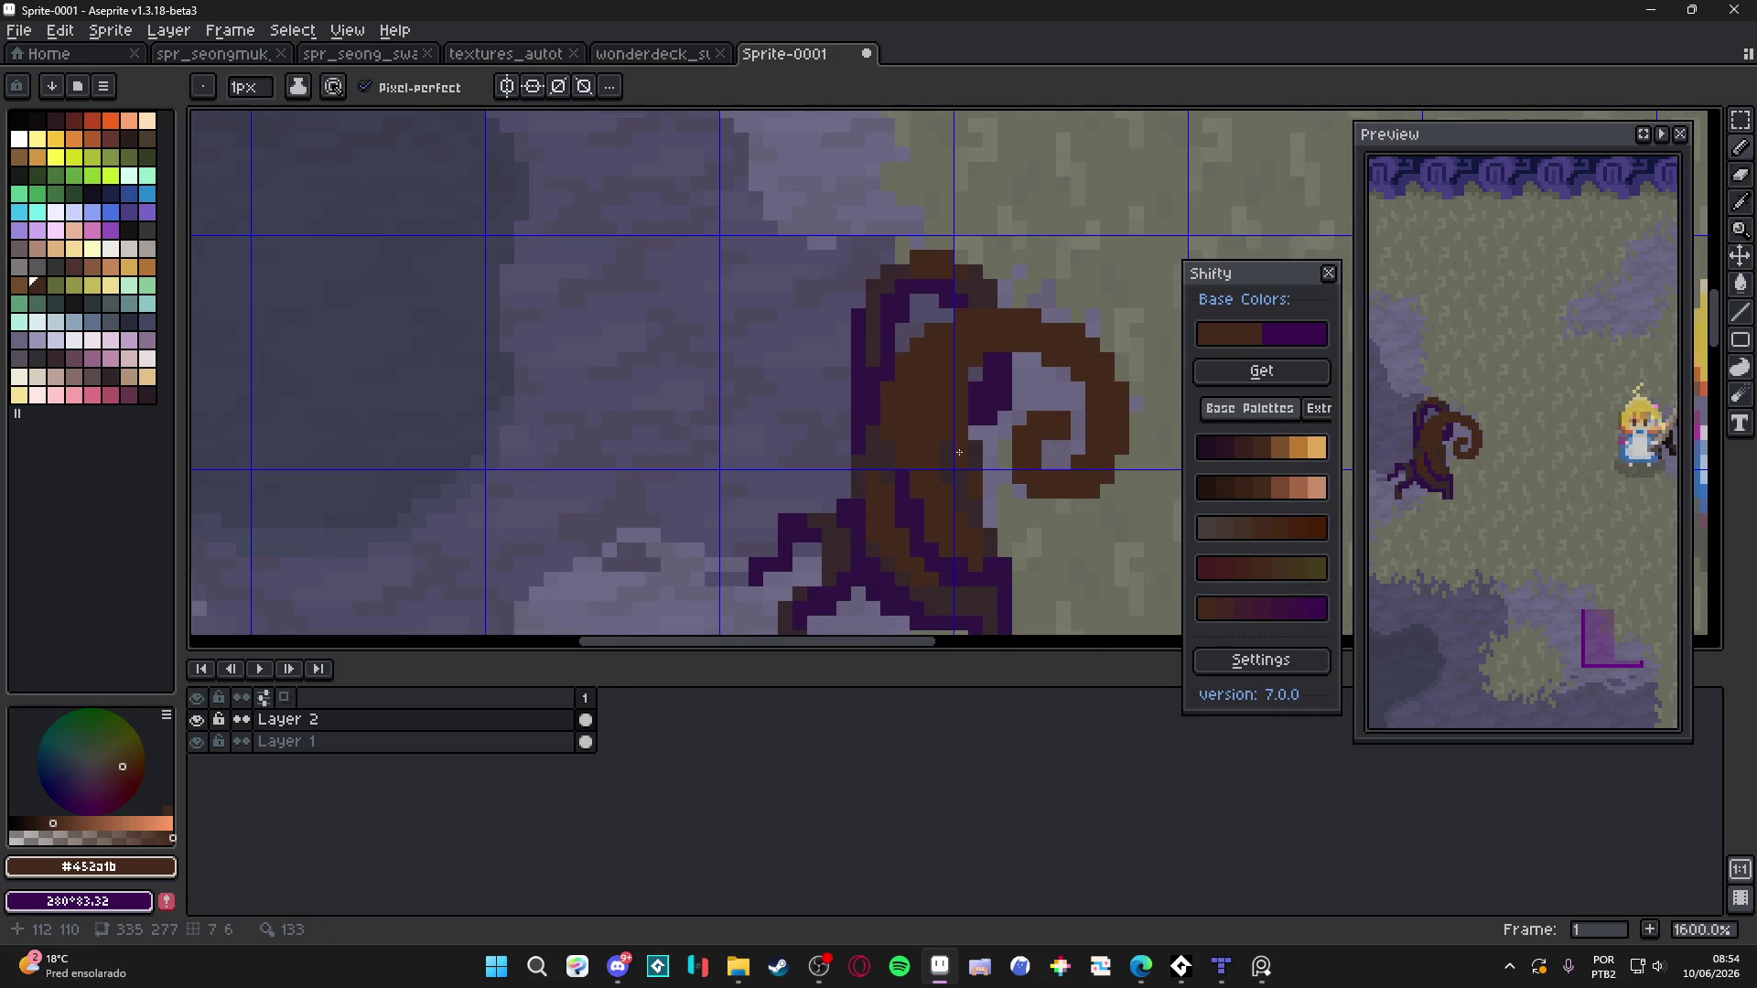
{"action": "scroll", "coordinate": [950, 451], "scroll_direction": "down", "scroll_amount": 3}
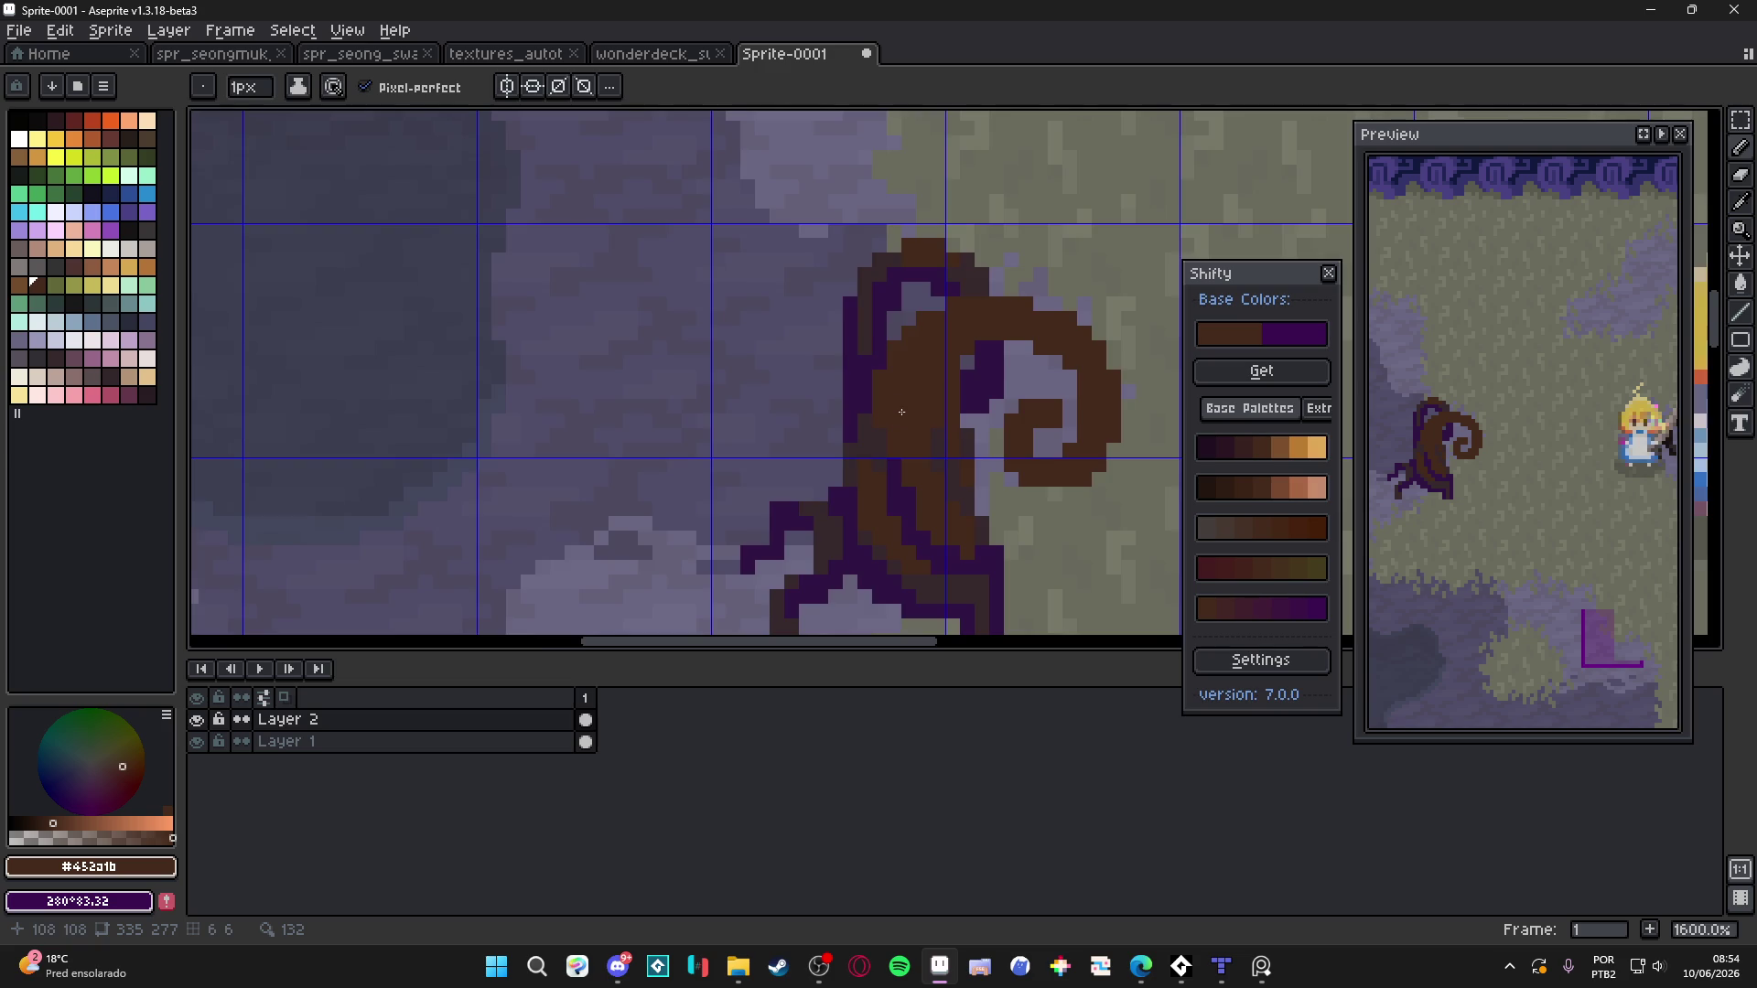
{"action": "key", "text": "ctrl+apostrophe"}
{"action": "scroll", "coordinate": [963, 476], "scroll_direction": "down", "scroll_amount": 1}
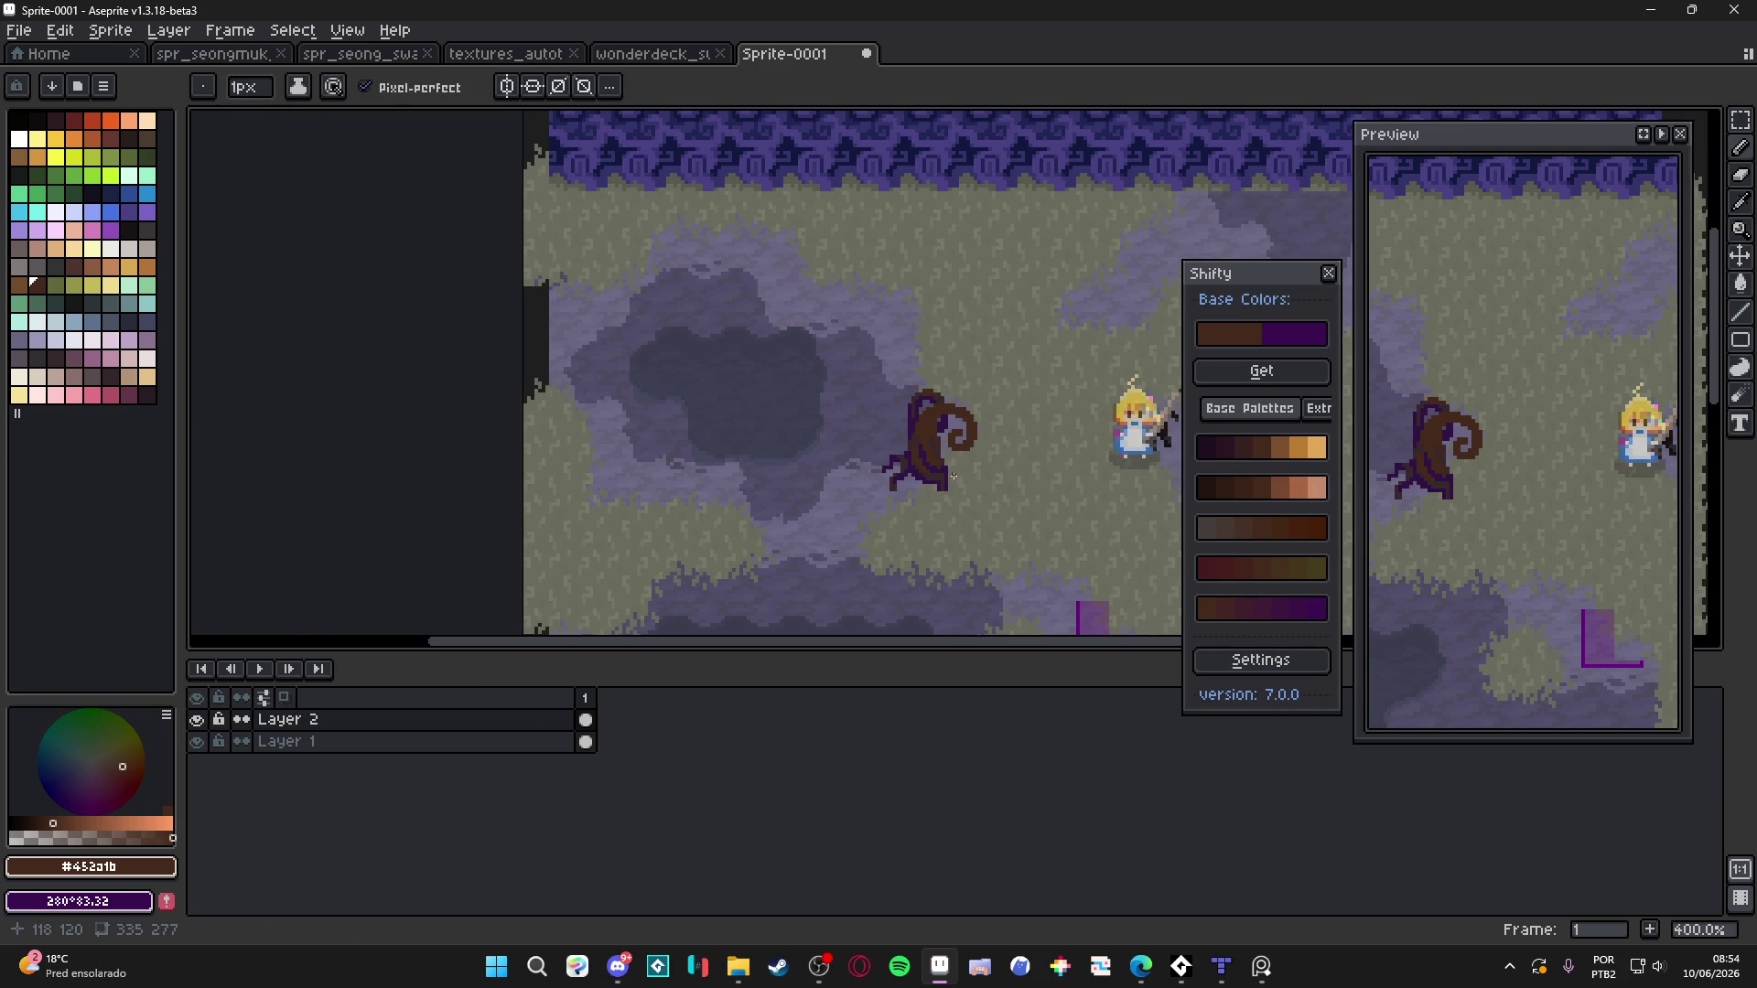
{"action": "scroll", "coordinate": [966, 484], "scroll_direction": "right", "scroll_amount": 2}
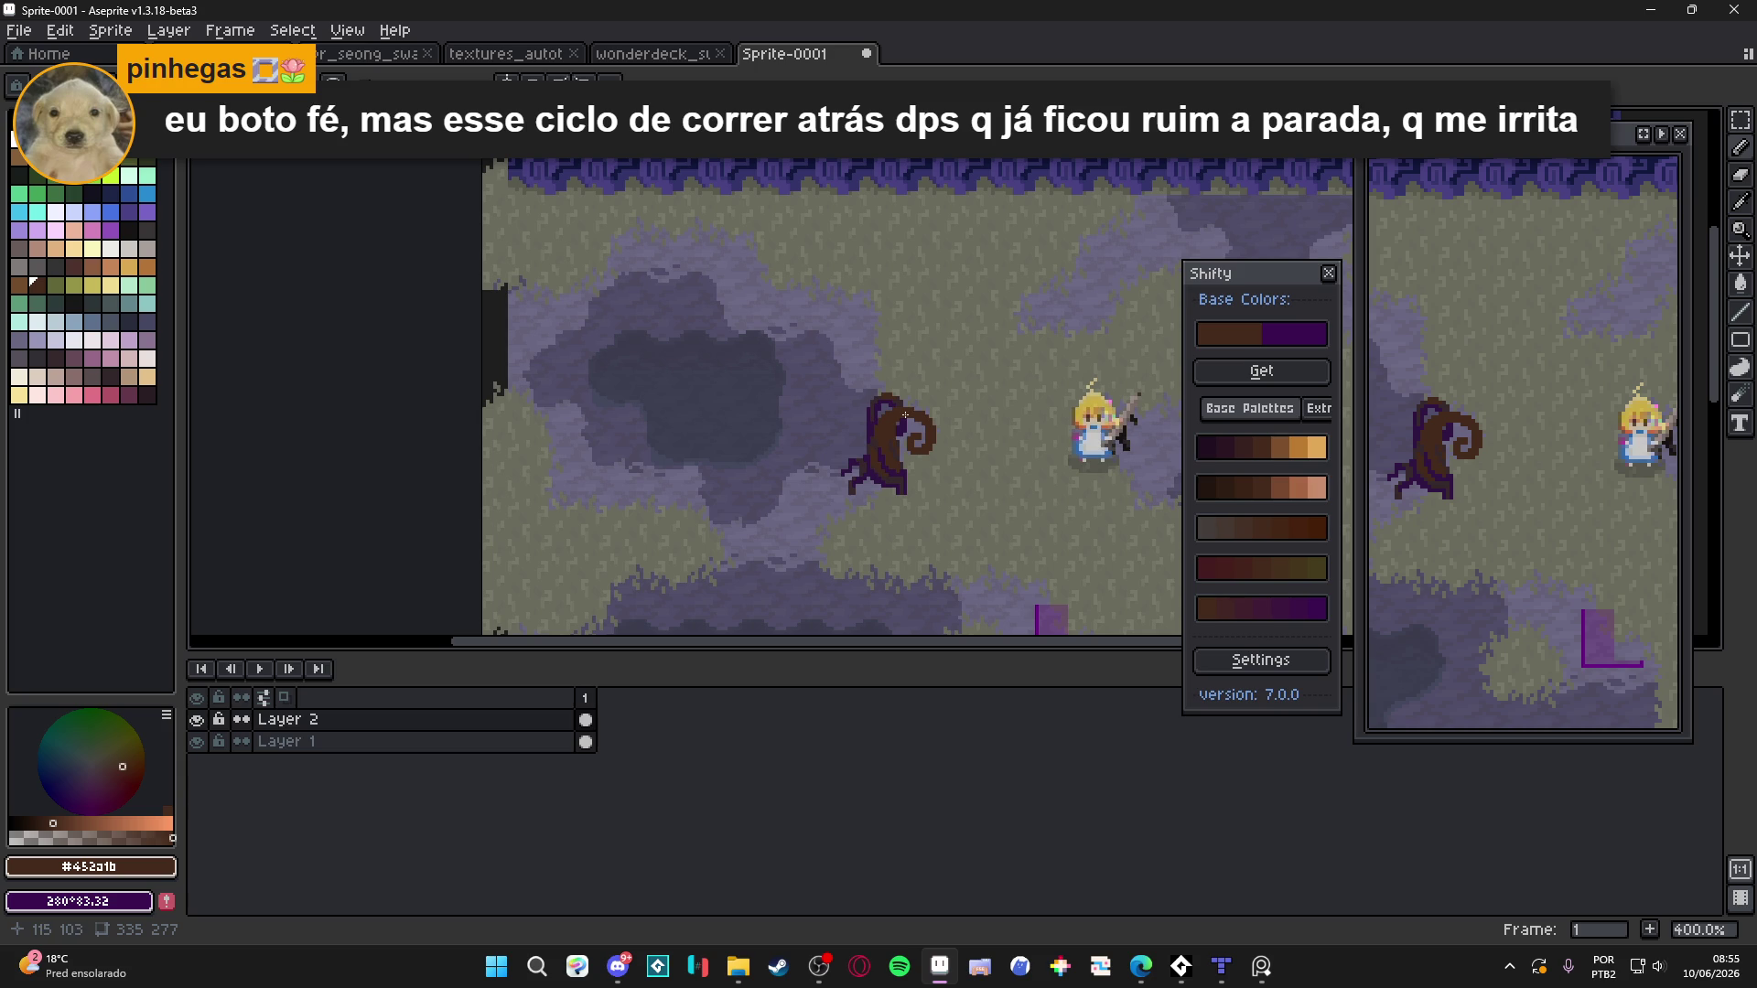
{"action": "scroll", "coordinate": [905, 414], "scroll_direction": "up", "scroll_amount": 8}
{"action": "left_click", "coordinate": [814, 452], "text": "alt"}
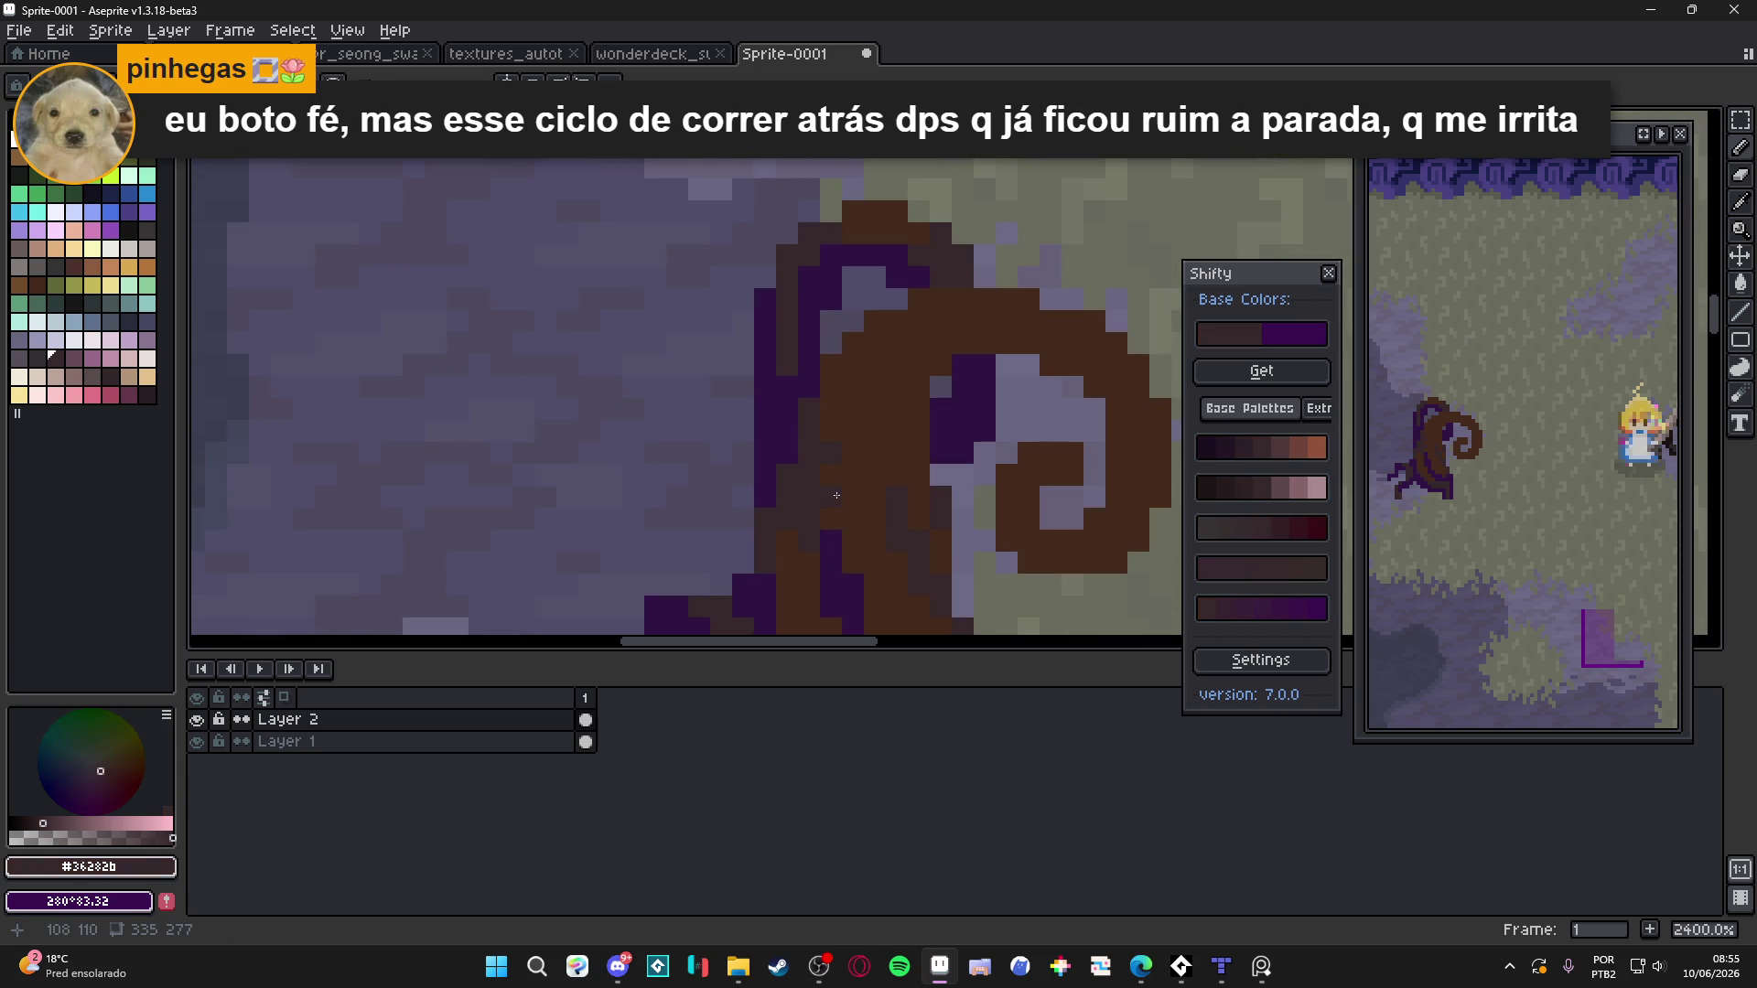
{"action": "scroll", "coordinate": [836, 495], "scroll_direction": "down", "scroll_amount": 6}
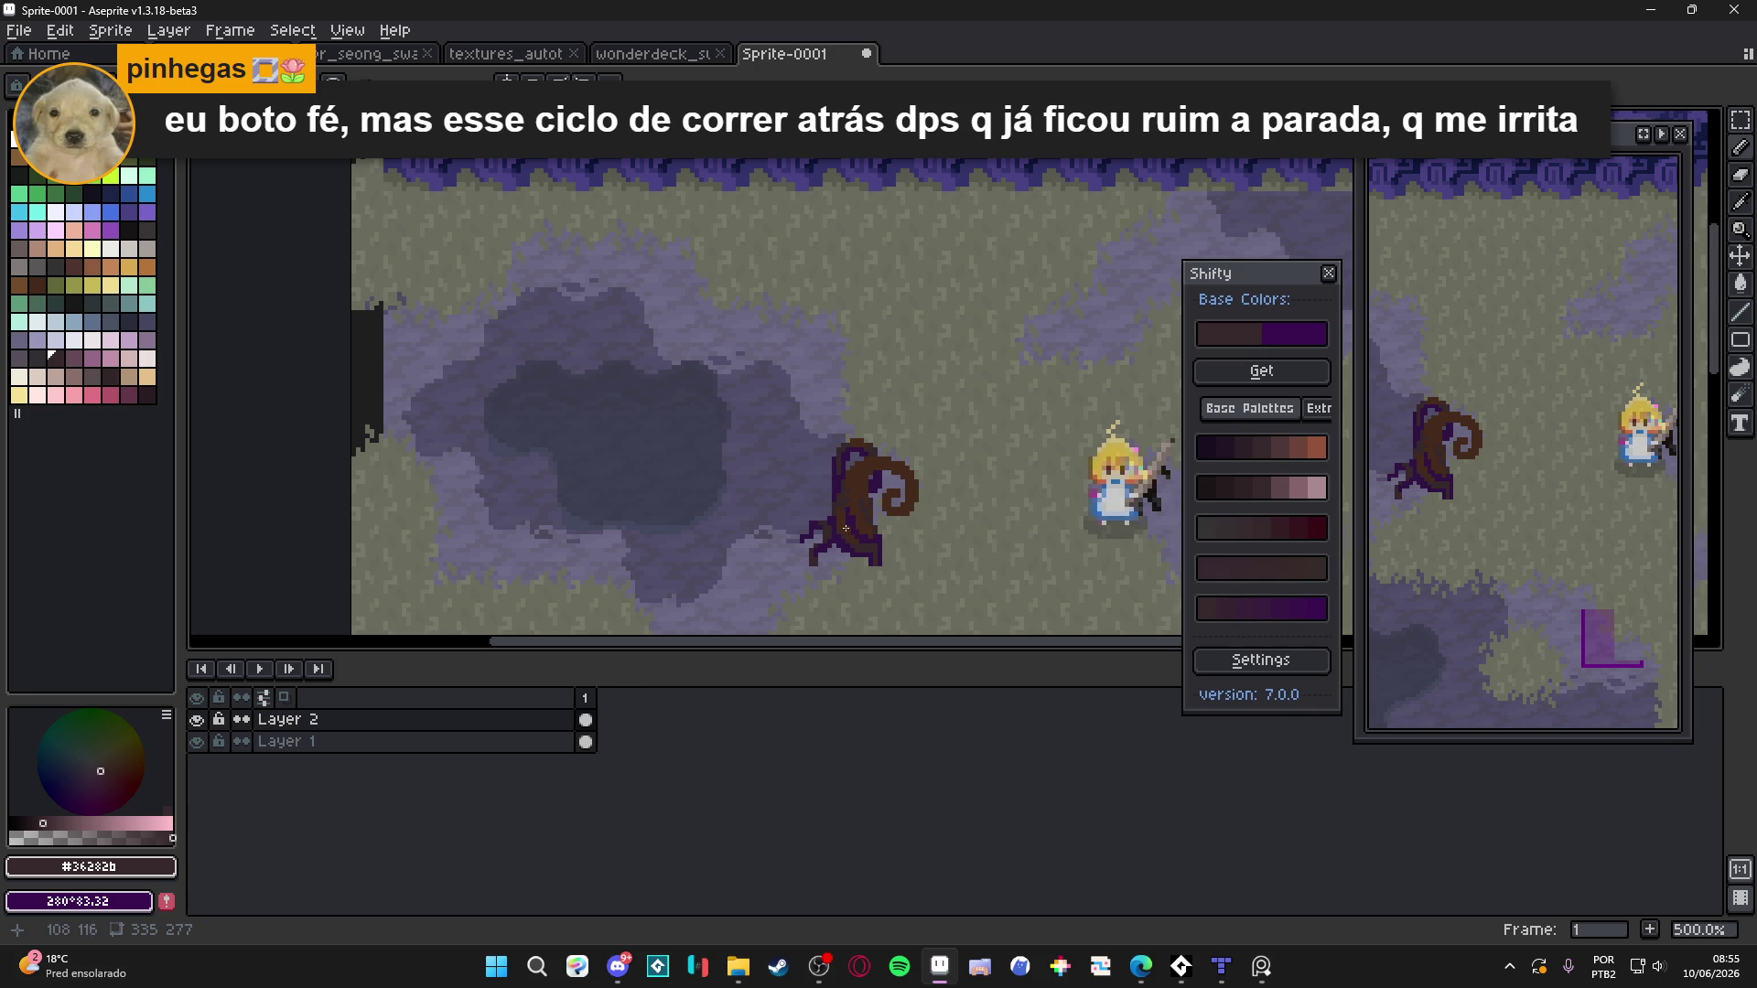
{"action": "scroll", "coordinate": [847, 524], "scroll_direction": "up", "scroll_amount": 5}
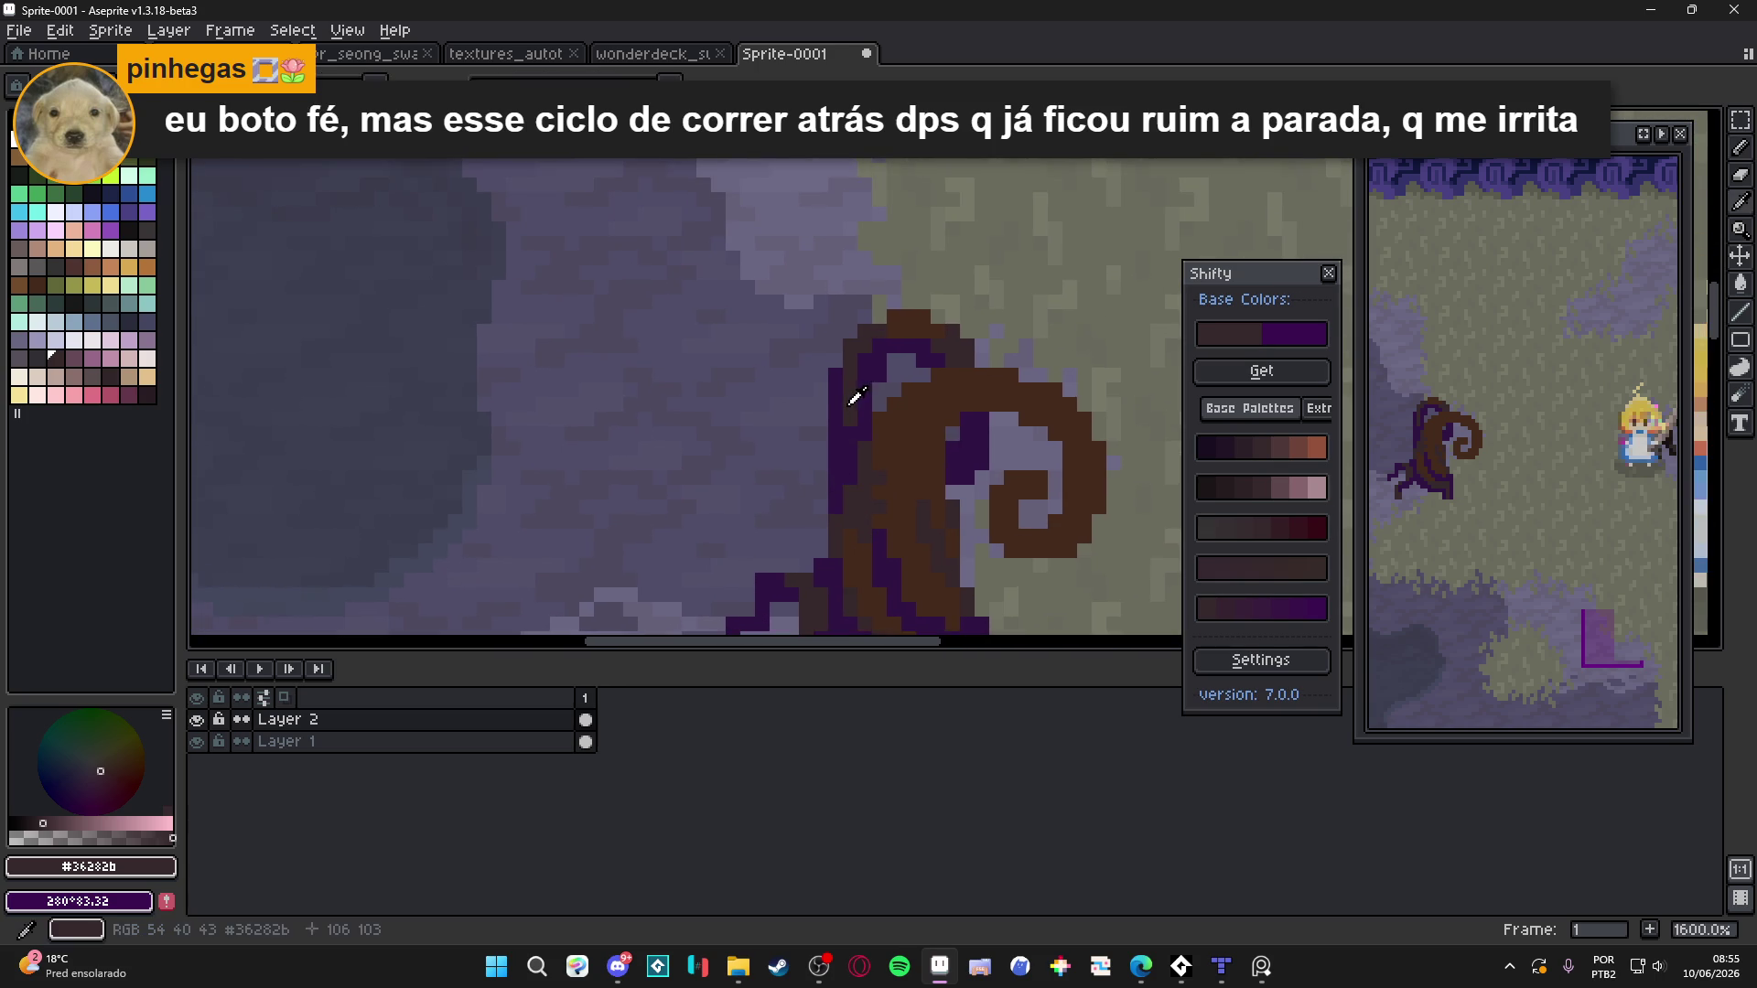
{"action": "scroll", "coordinate": [864, 439], "scroll_direction": "down", "scroll_amount": 4}
{"action": "left_click", "coordinate": [806, 463]}
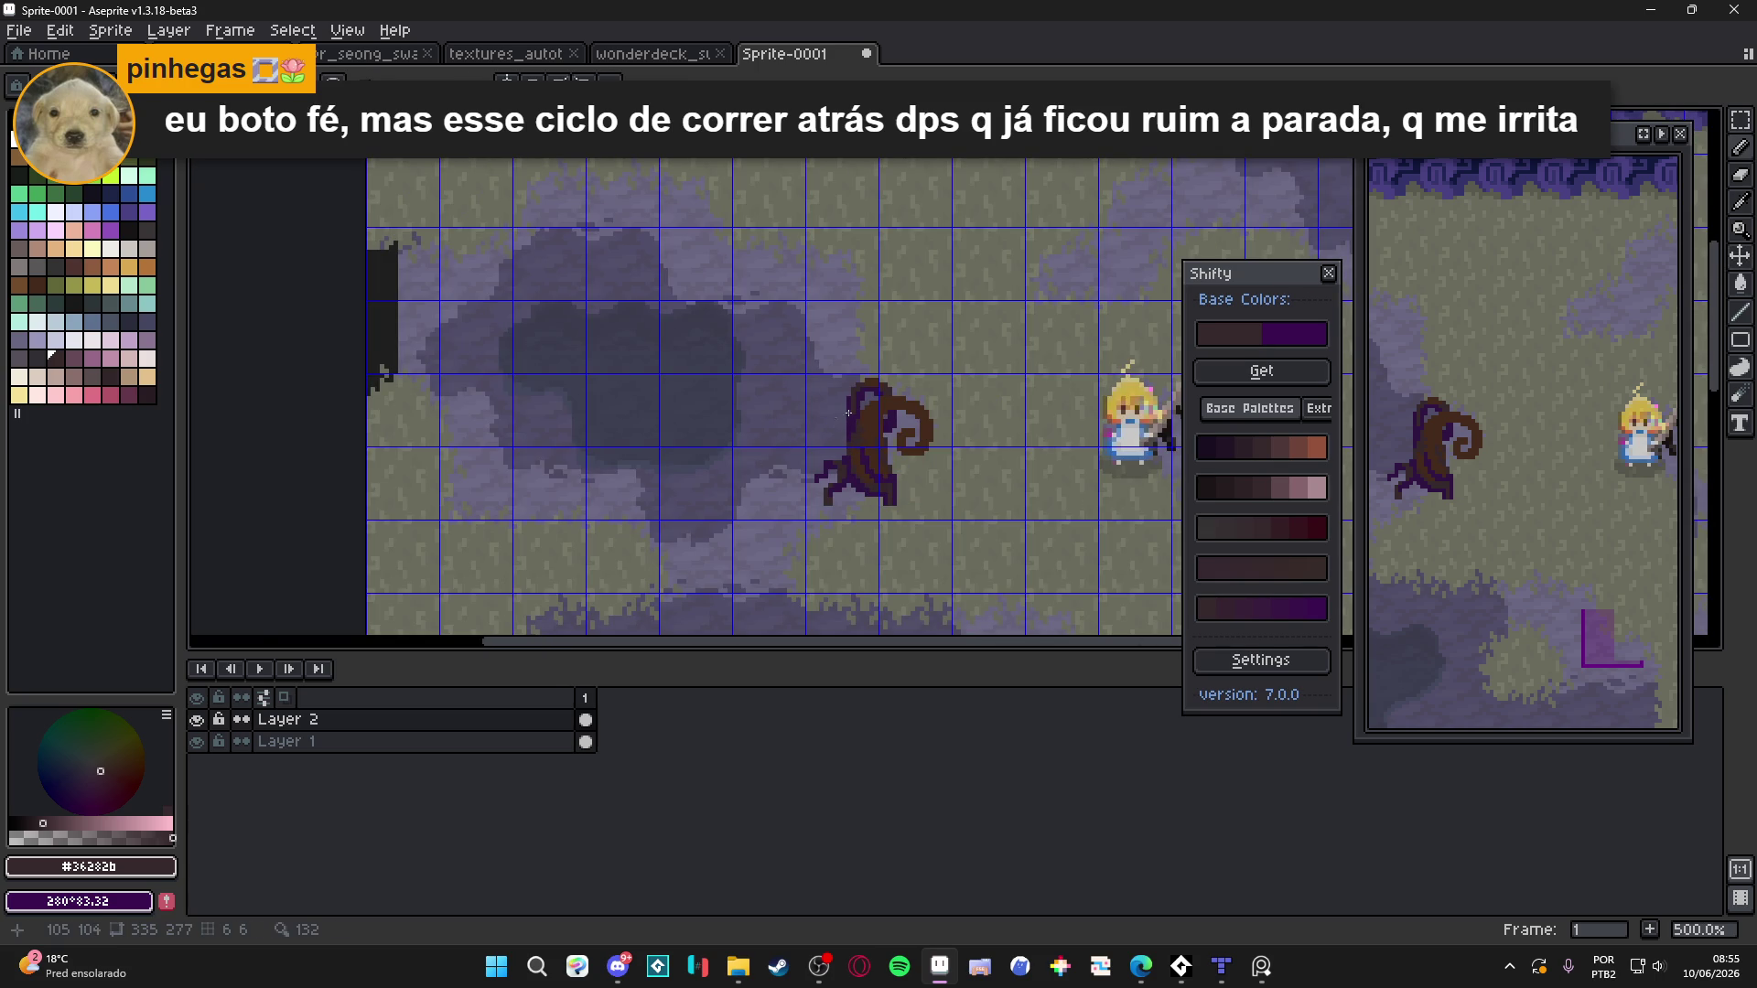
{"action": "scroll", "coordinate": [845, 413], "scroll_direction": "up", "scroll_amount": 5}
{"action": "left_click_drag", "start_coordinate": [911, 407], "coordinate": [975, 394]}
{"action": "left_click", "coordinate": [989, 403]}
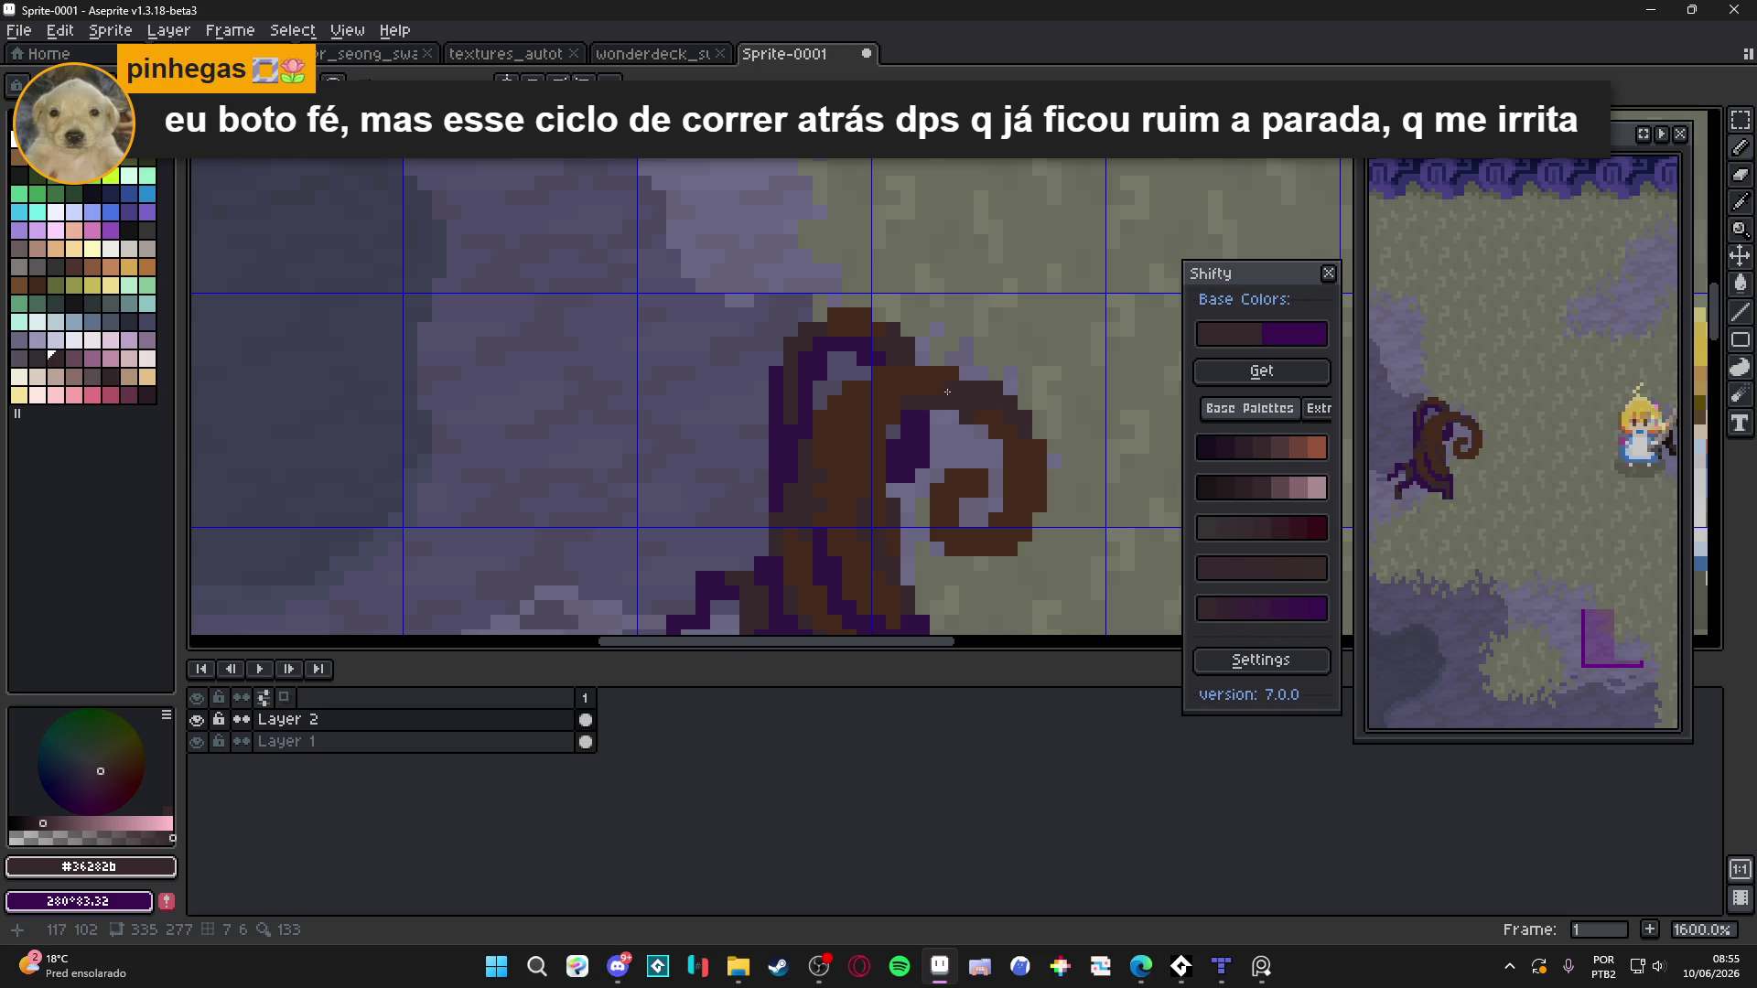
{"action": "scroll", "coordinate": [895, 414], "scroll_direction": "down", "scroll_amount": 2}
{"action": "scroll", "coordinate": [925, 494], "scroll_direction": "up", "scroll_amount": 4}
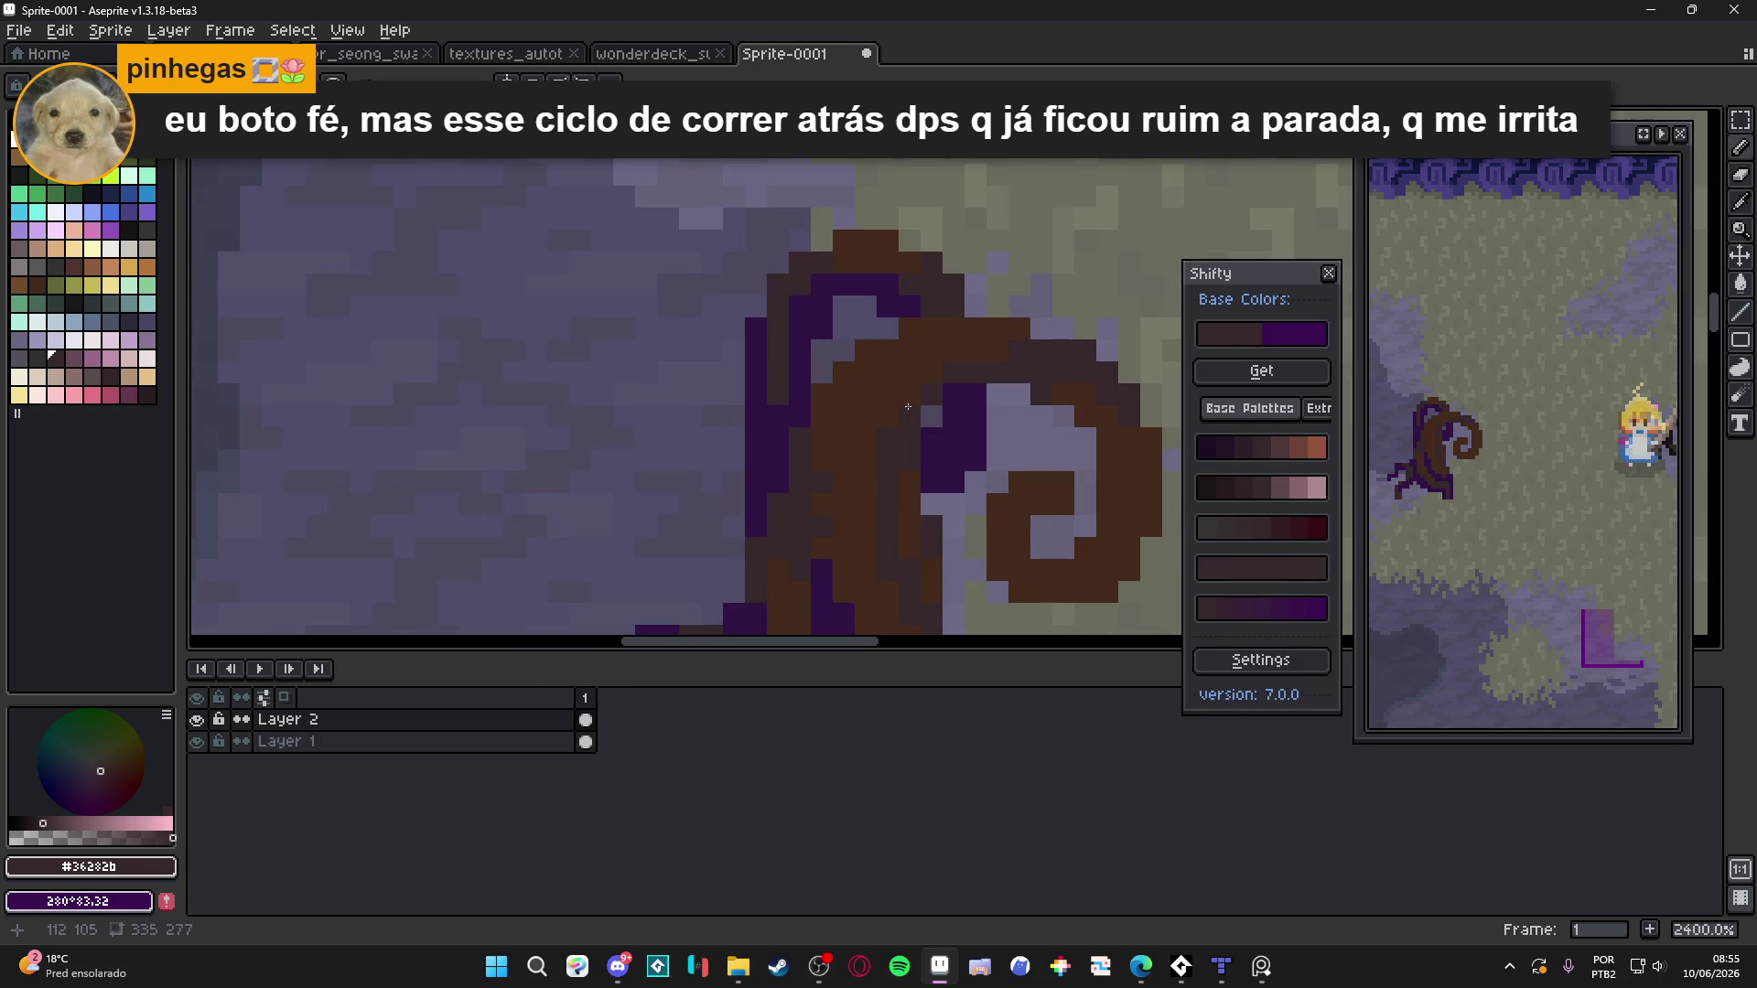
{"action": "scroll", "coordinate": [891, 418], "scroll_direction": "down", "scroll_amount": 6}
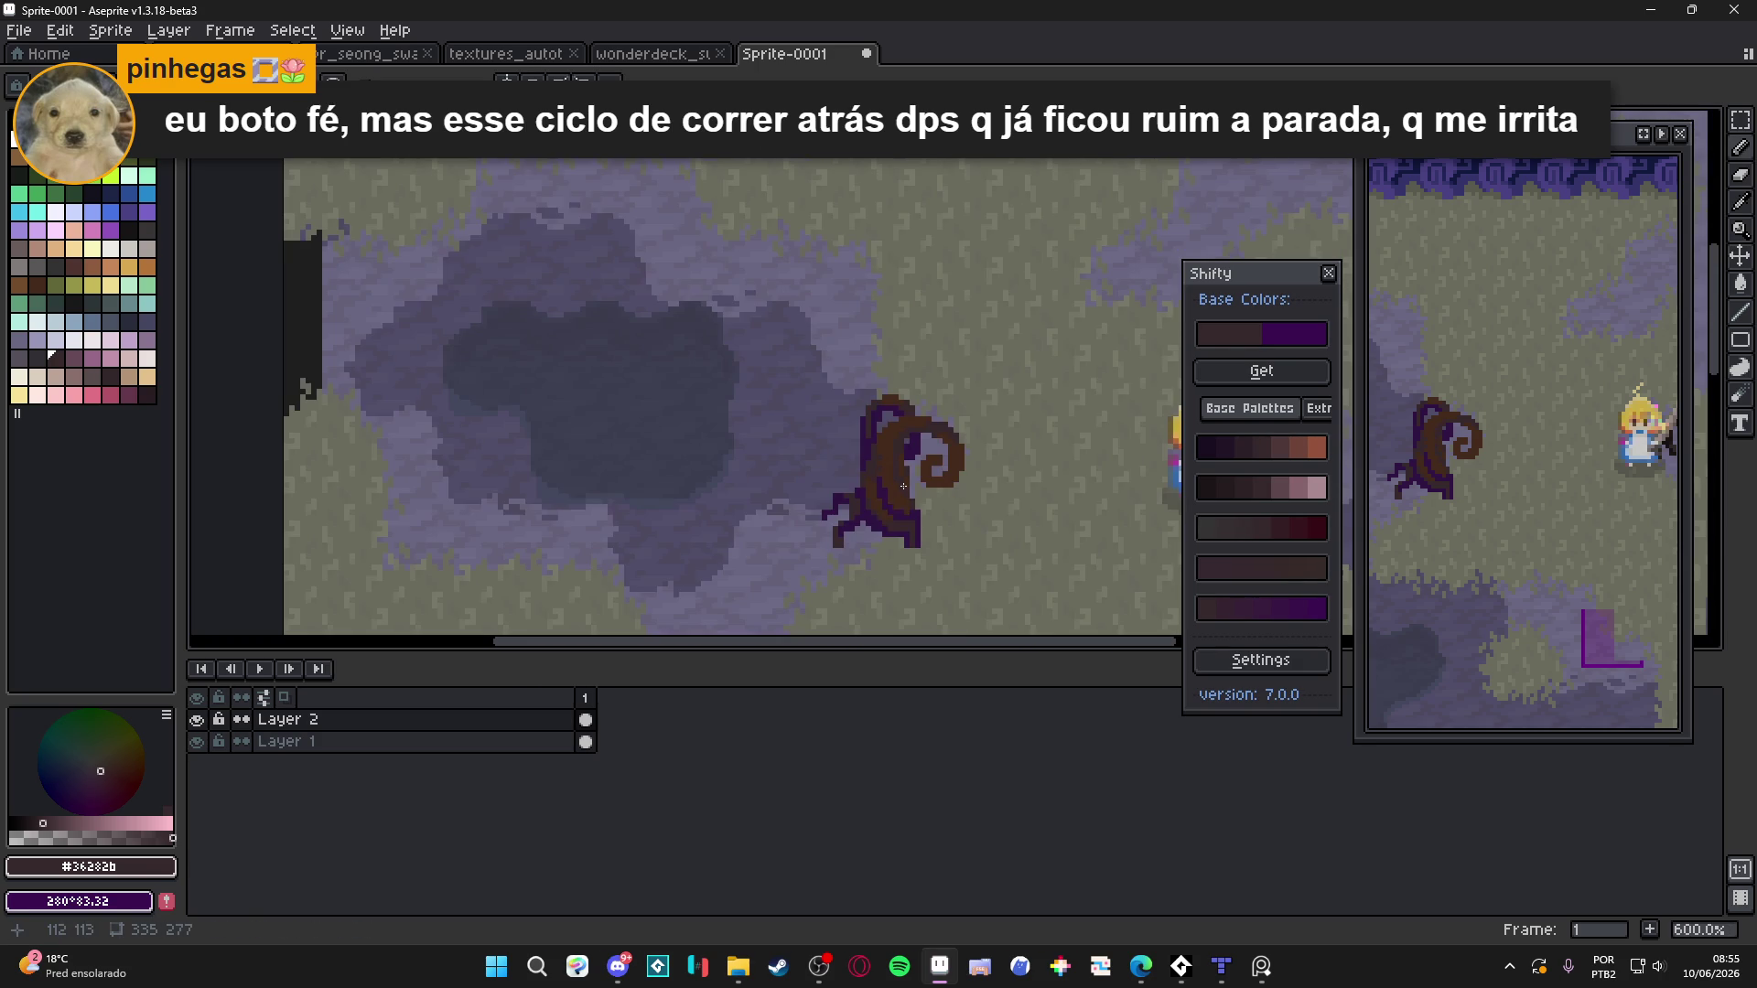
{"action": "scroll", "coordinate": [915, 479], "scroll_direction": "up", "scroll_amount": 1}
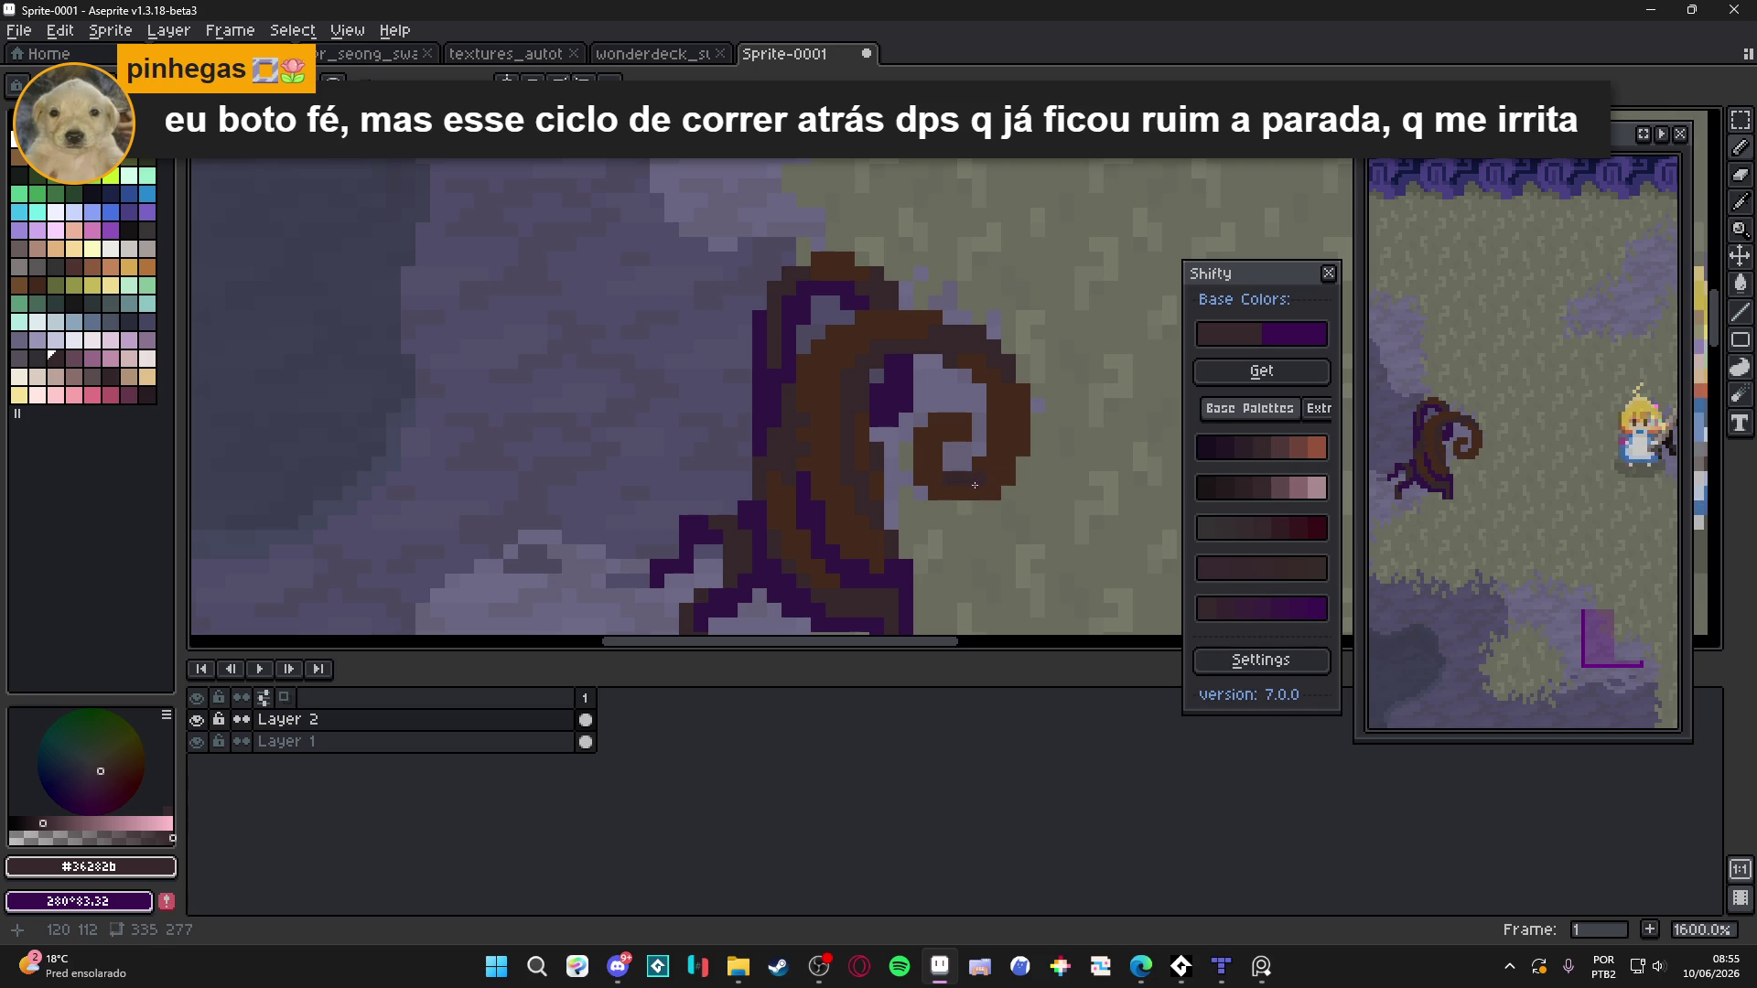
{"action": "key", "text": "ctrl+z"}
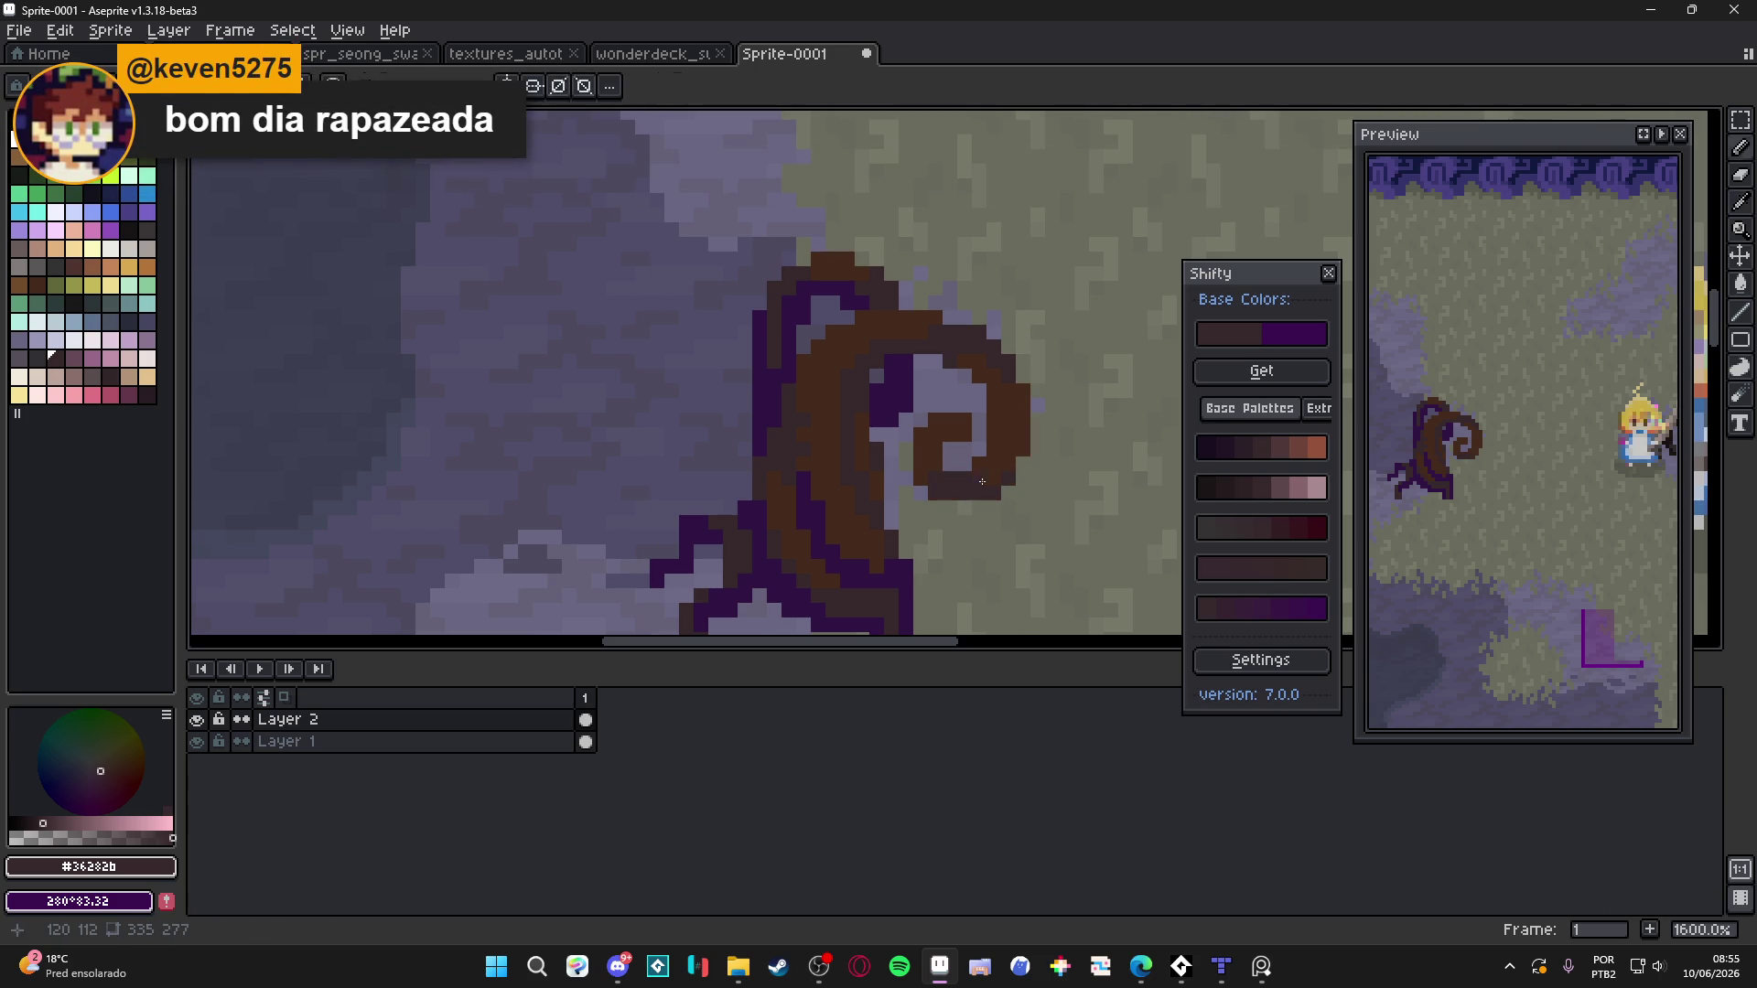
{"action": "left_click", "coordinate": [939, 491], "text": "alt"}
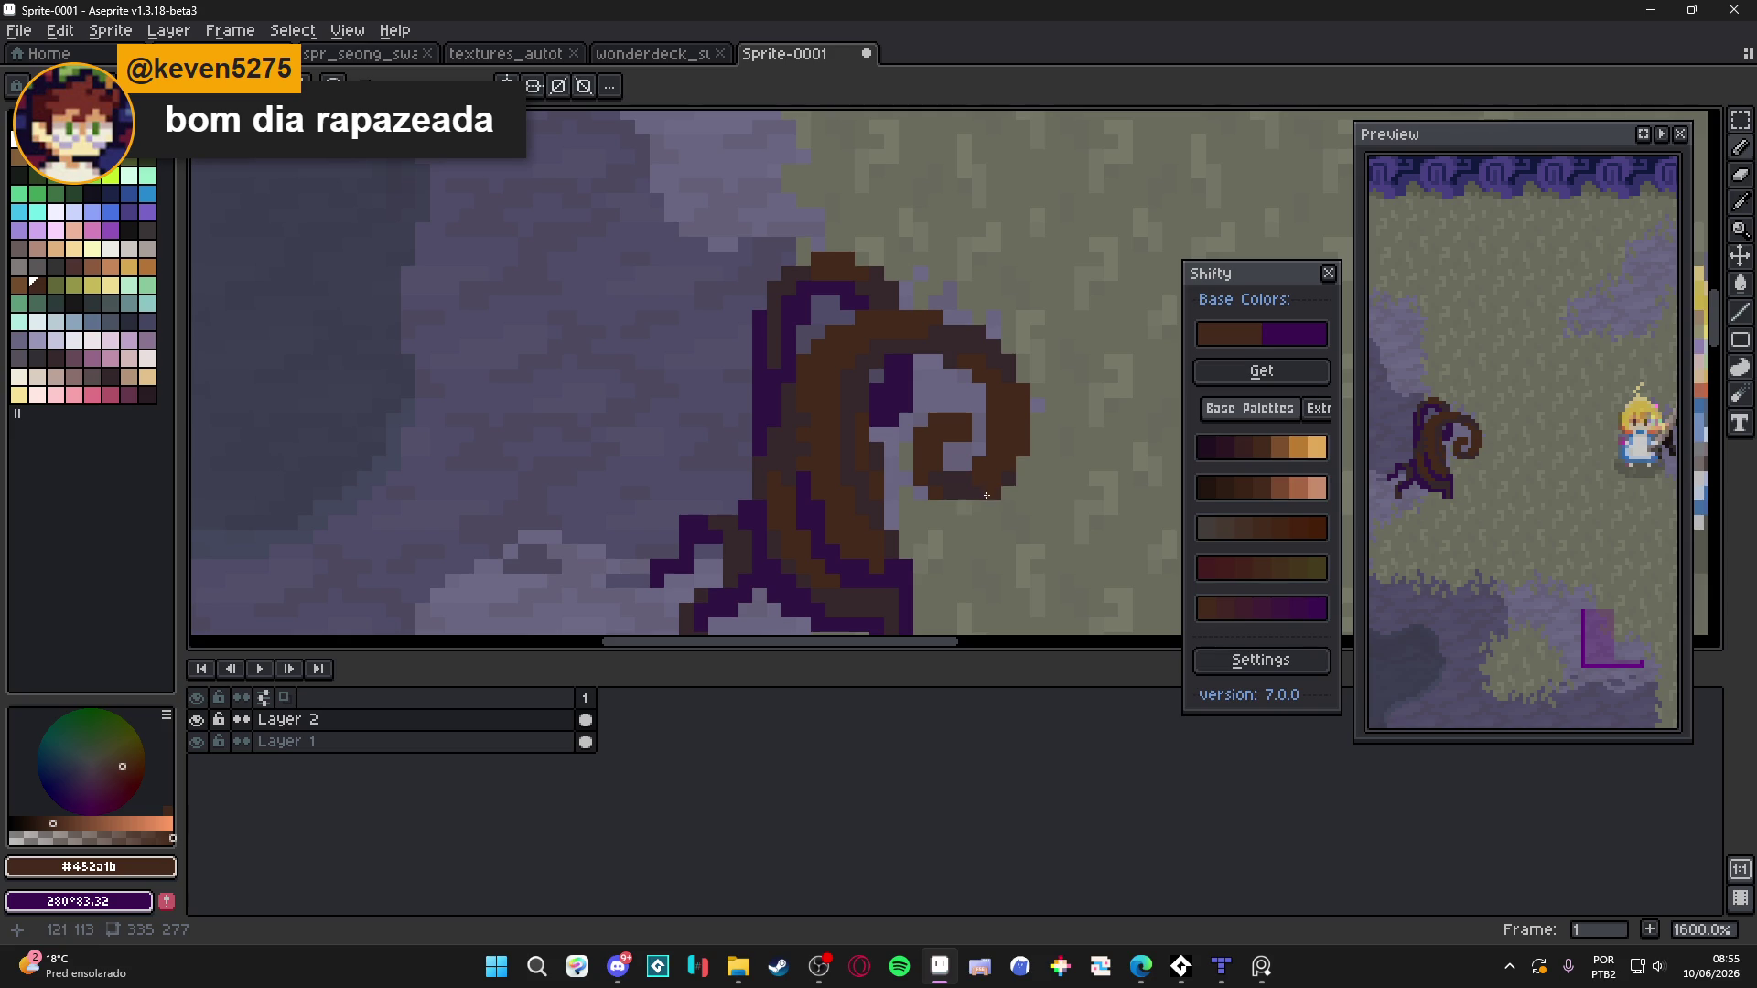
{"action": "left_click", "coordinate": [952, 489], "text": "alt"}
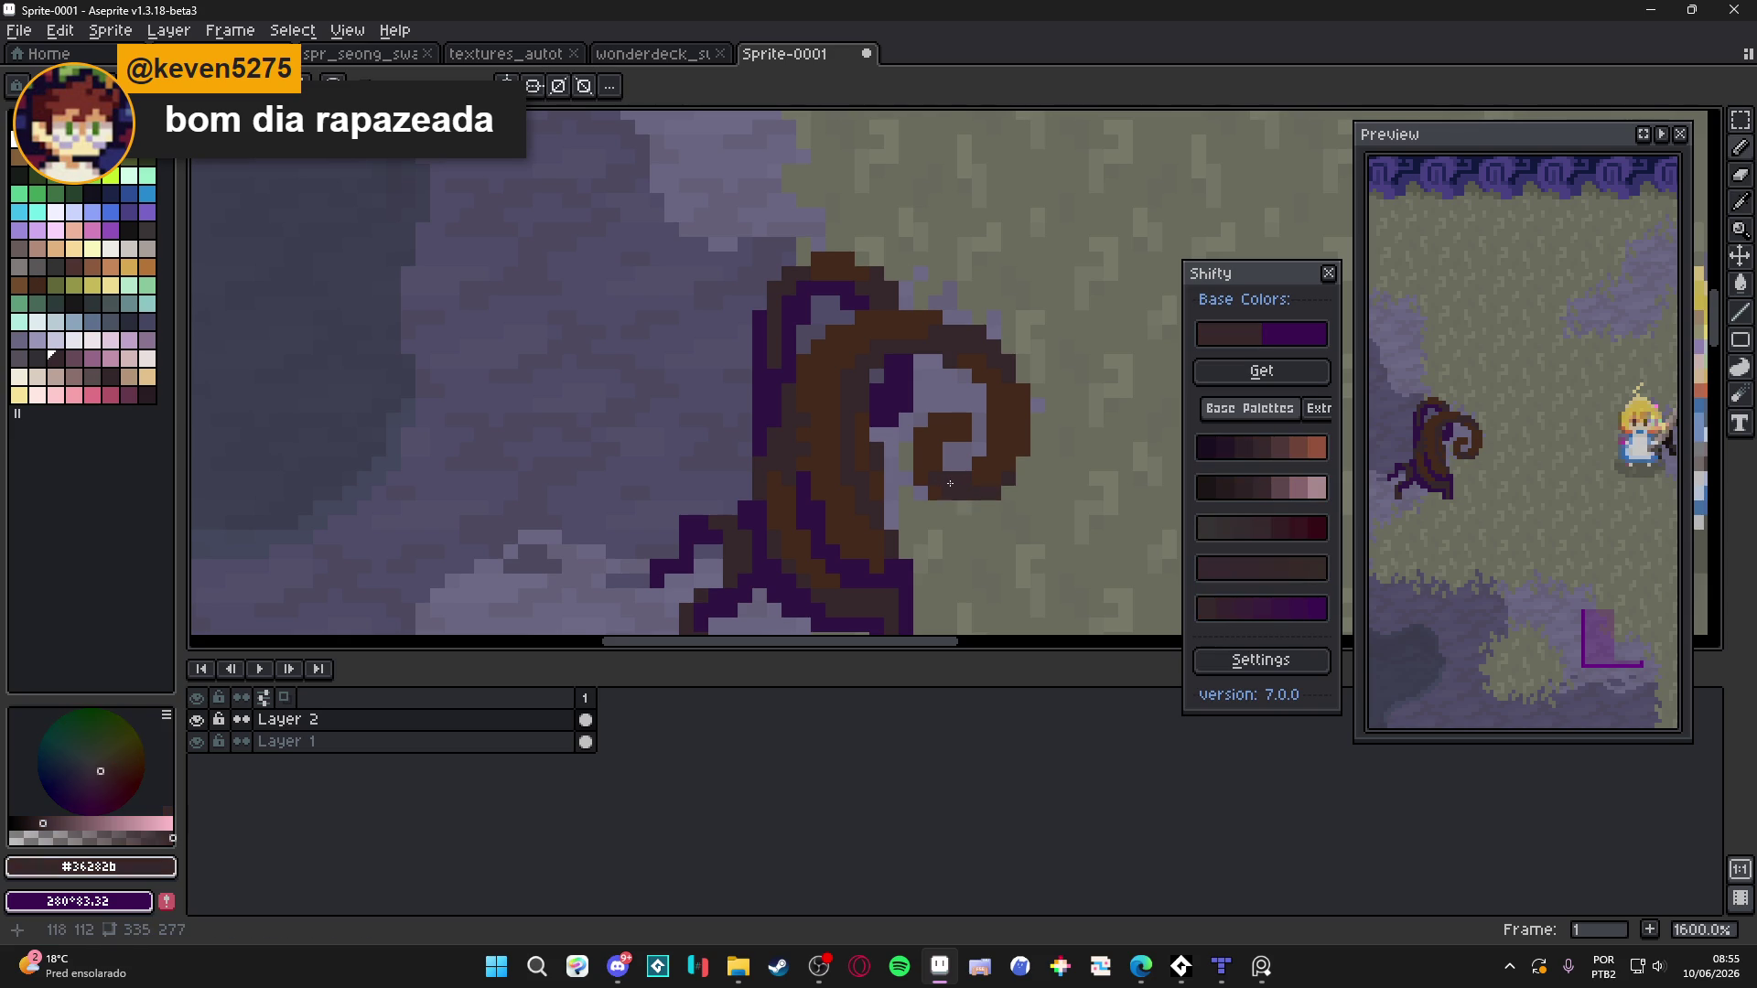
{"action": "scroll", "coordinate": [870, 467], "scroll_direction": "down", "scroll_amount": 5}
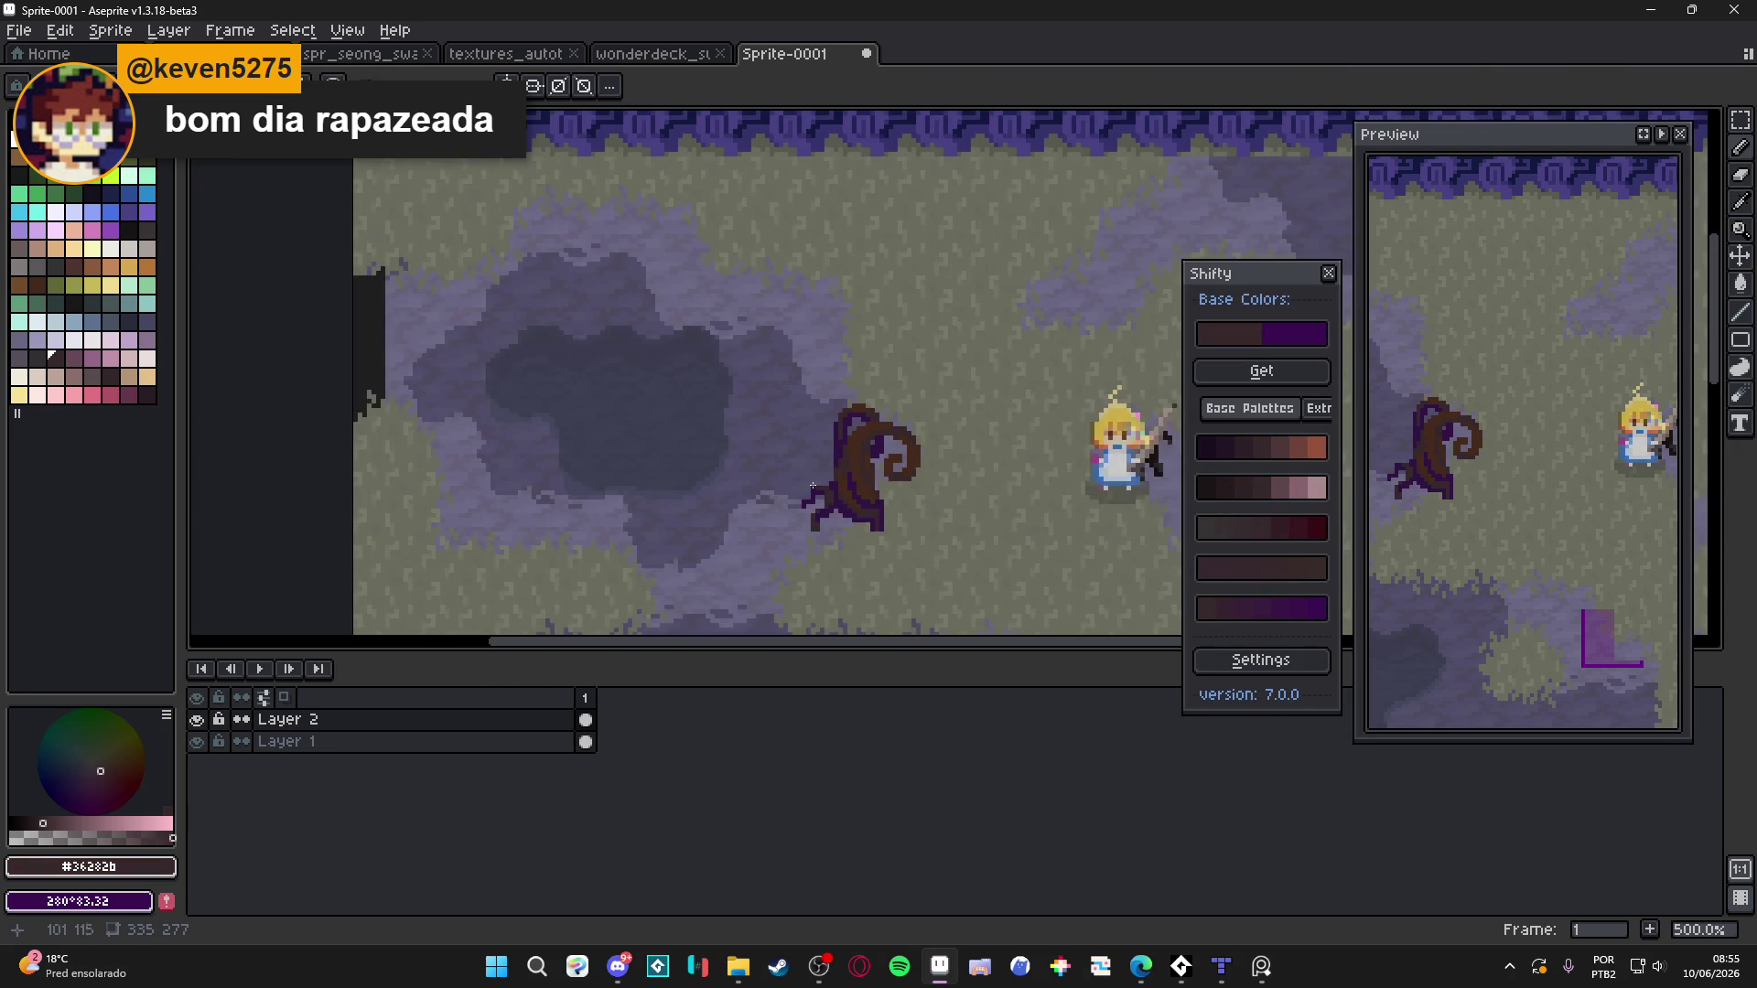
{"action": "scroll", "coordinate": [818, 432], "scroll_direction": "up", "scroll_amount": 2}
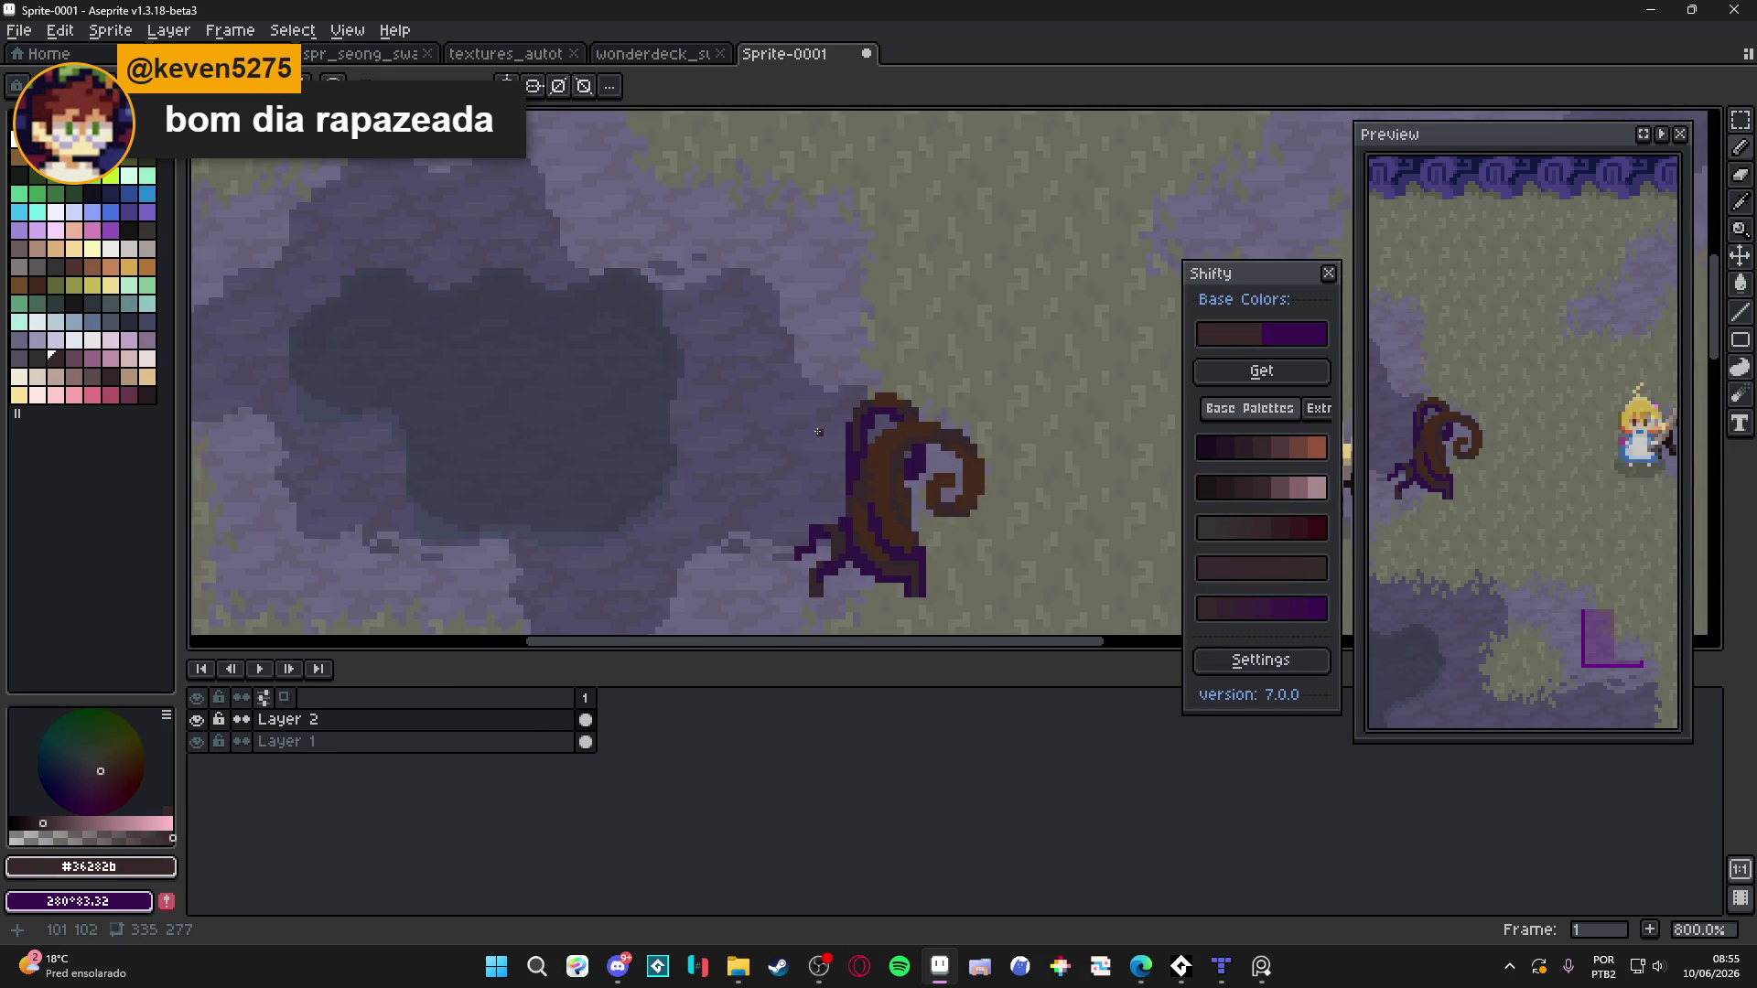
{"action": "scroll", "coordinate": [818, 432], "scroll_direction": "down", "scroll_amount": 2}
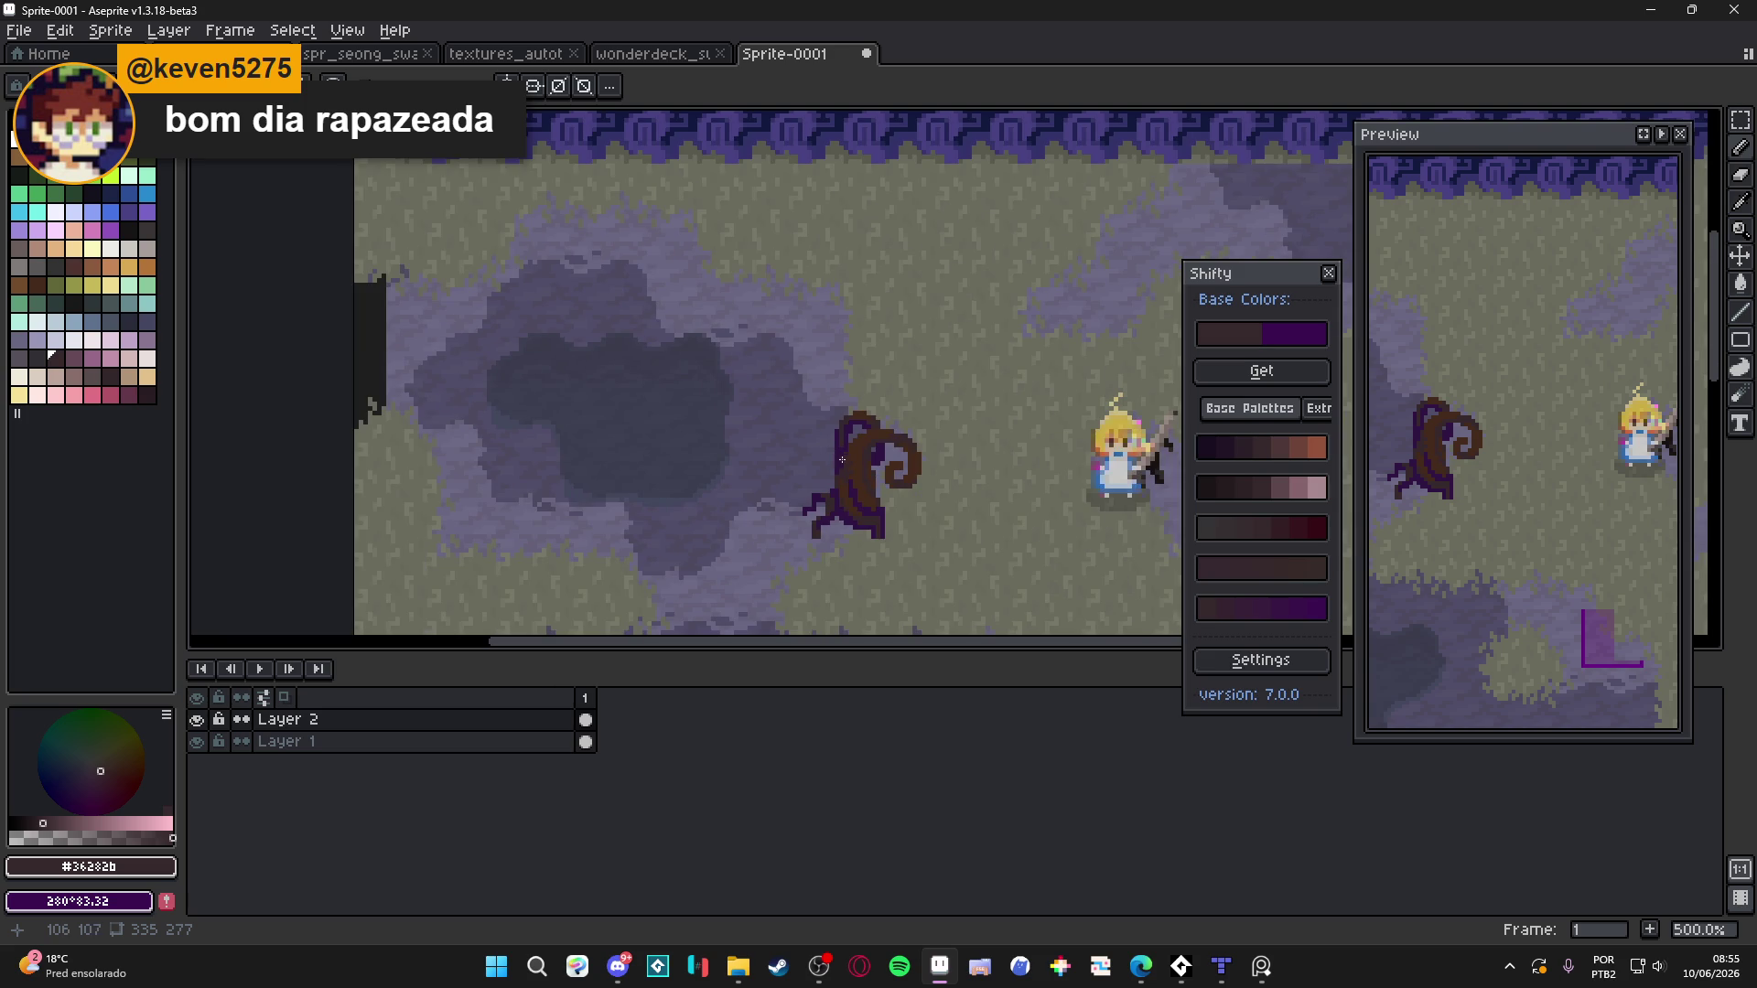
{"action": "scroll", "coordinate": [832, 459], "scroll_direction": "down", "scroll_amount": 1}
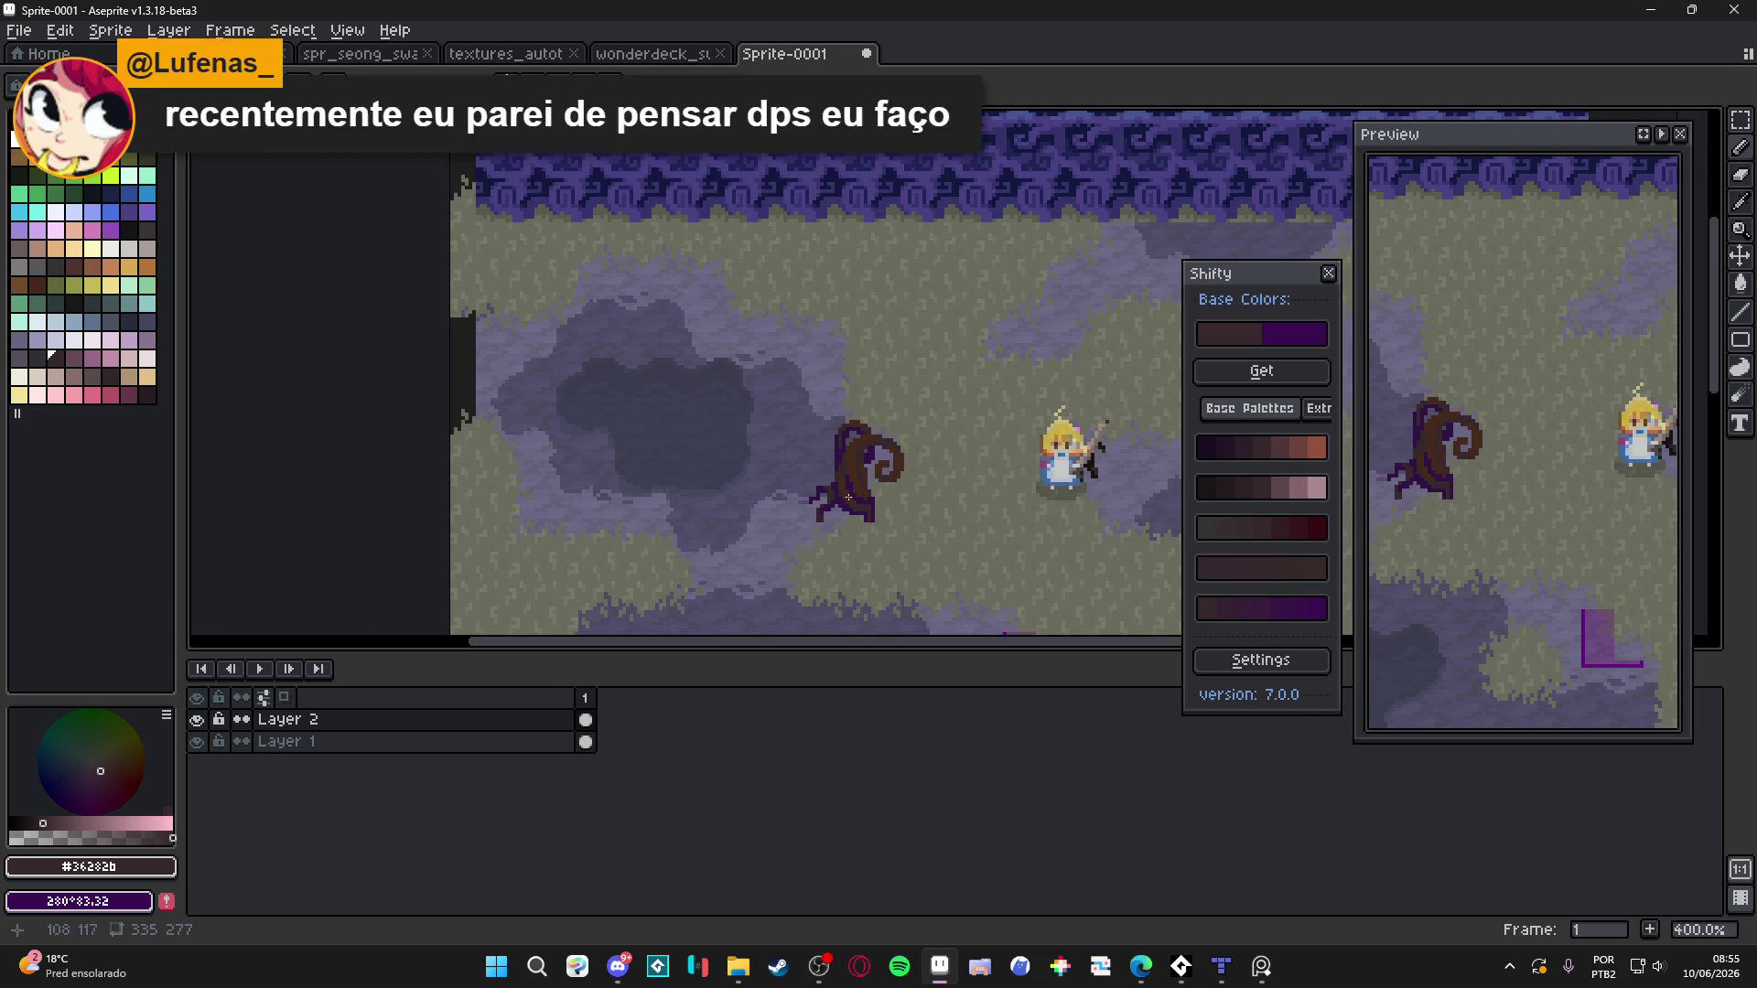
{"action": "scroll", "coordinate": [863, 497], "scroll_direction": "up", "scroll_amount": 3}
{"action": "scroll", "coordinate": [881, 504], "scroll_direction": "up", "scroll_amount": 3}
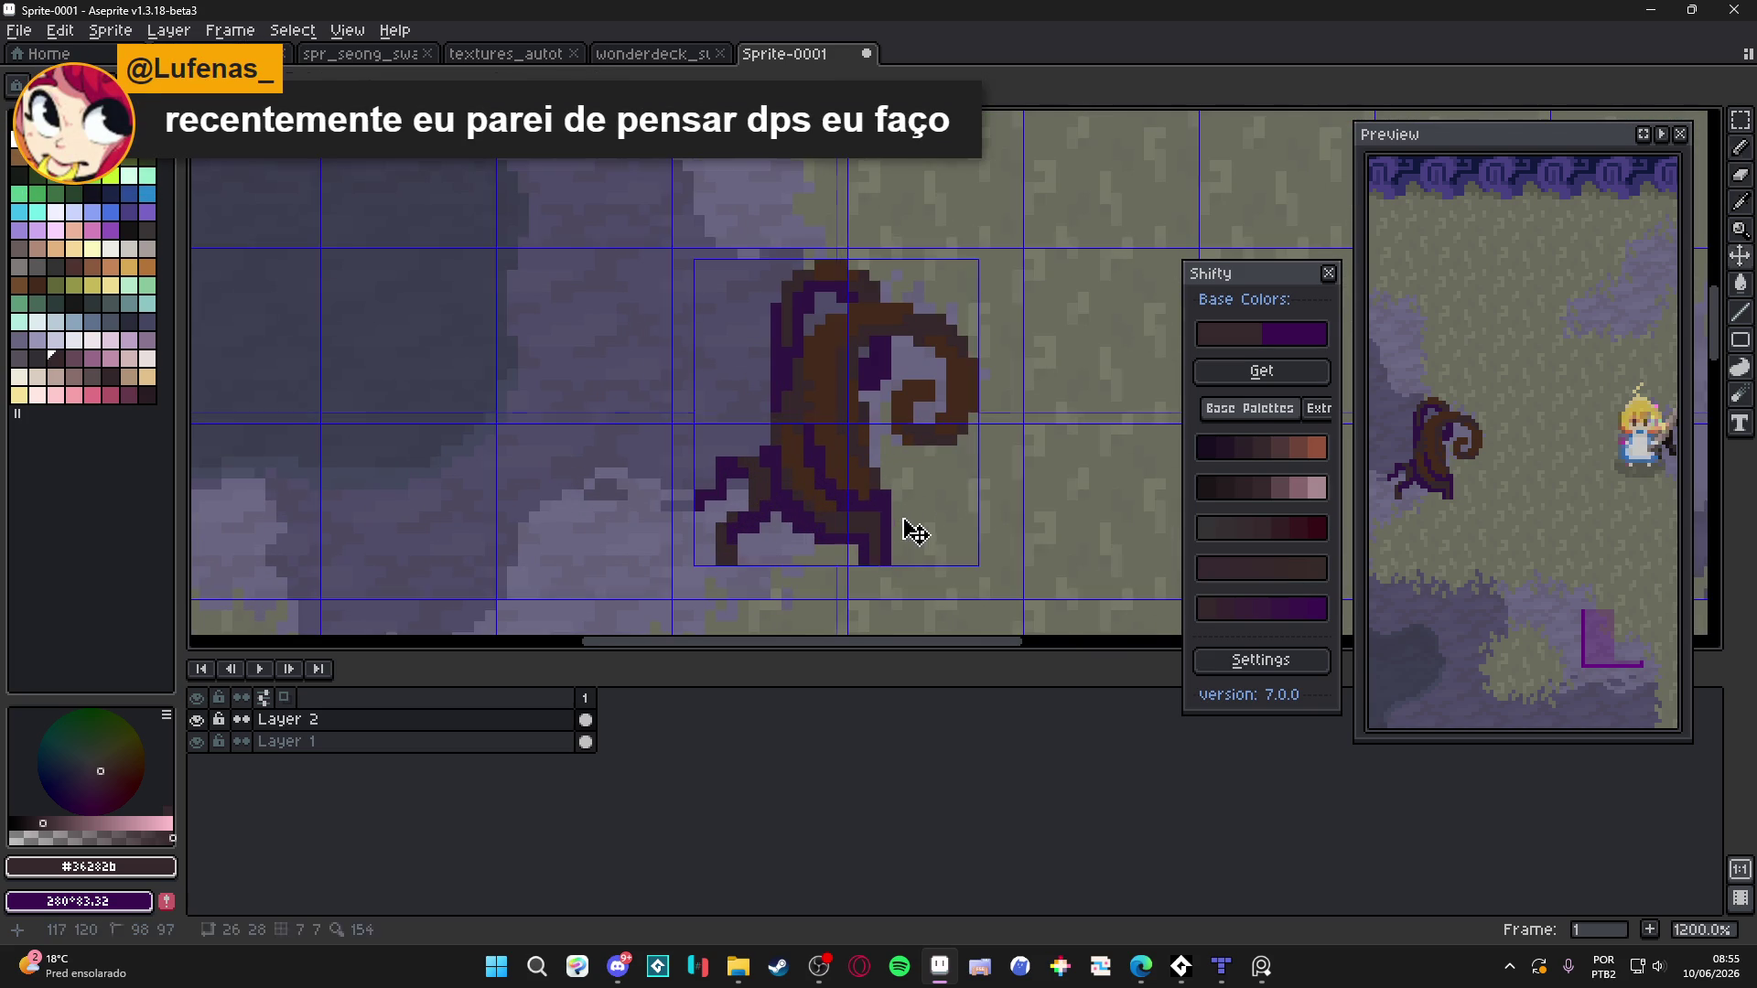
Extend the lower-right root down and to the right in purple #301444
{"action": "left_click", "coordinate": [878, 488], "text": "alt"}
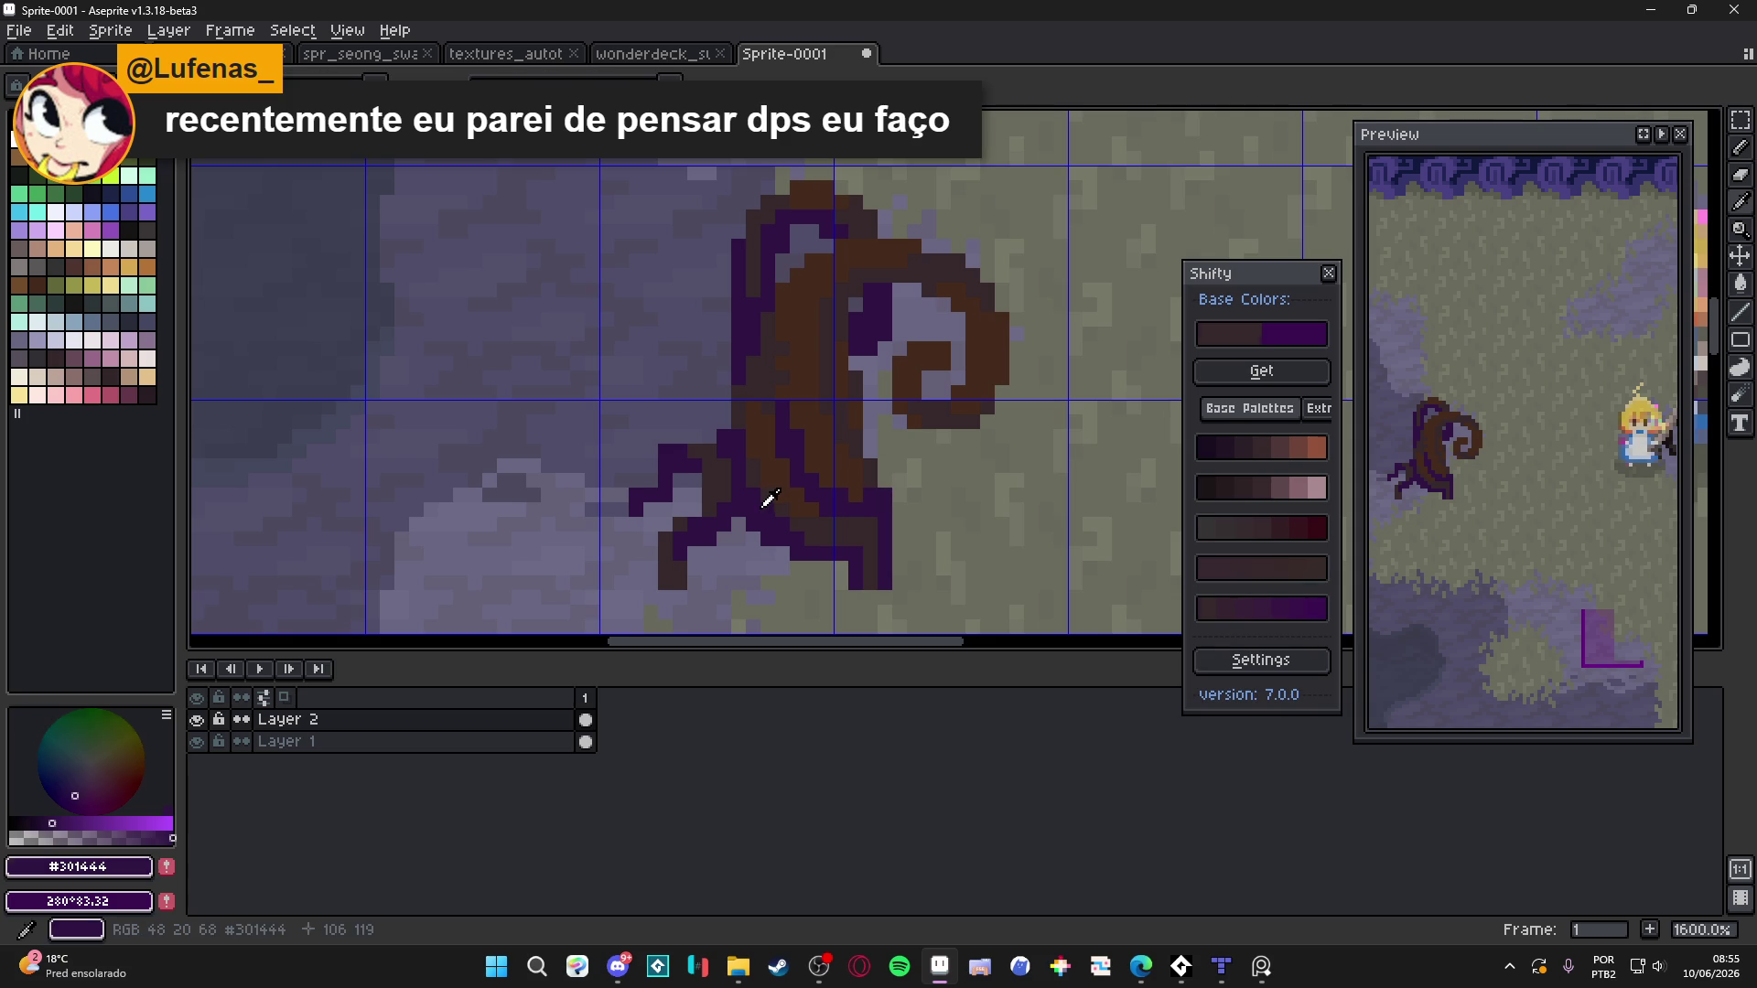
{"action": "left_click_drag", "start_coordinate": [892, 481], "coordinate": [916, 471]}
{"action": "left_click", "coordinate": [924, 471]}
{"action": "left_click", "coordinate": [936, 489]}
{"action": "left_click", "coordinate": [941, 505]}
{"action": "left_click", "coordinate": [941, 520]}
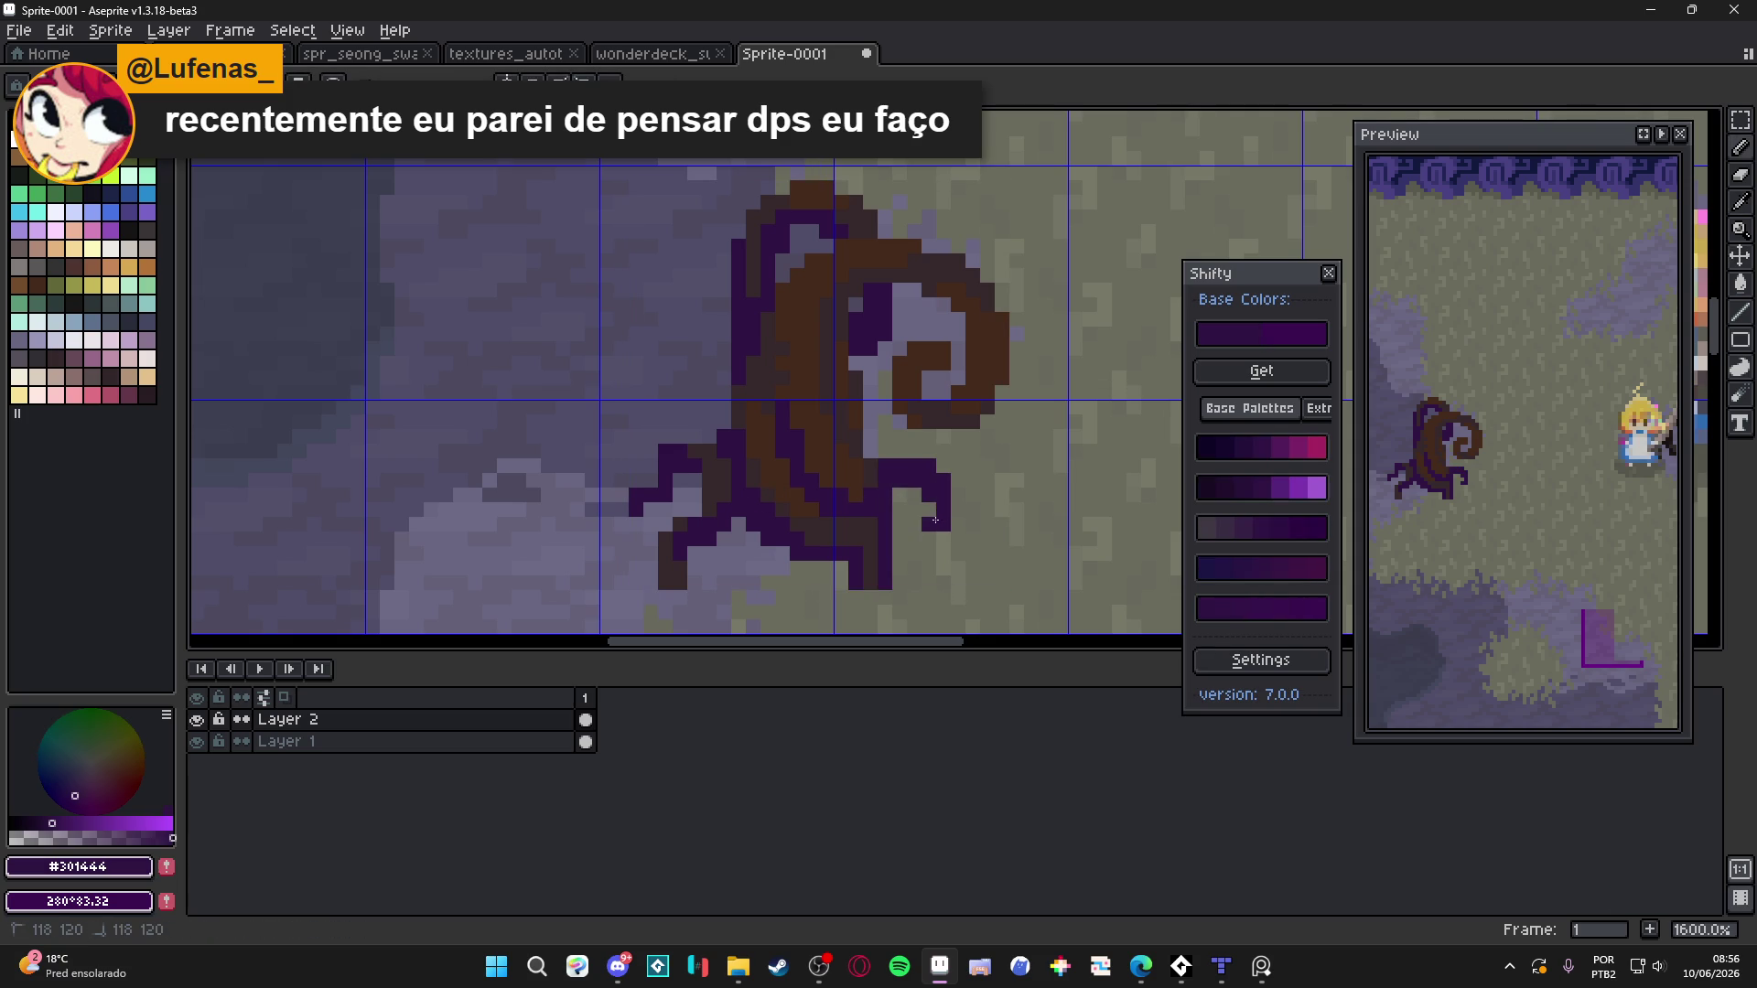
{"action": "left_click", "coordinate": [958, 519]}
{"action": "left_click", "coordinate": [971, 510]}
{"action": "left_click", "coordinate": [970, 525]}
{"action": "left_click_drag", "start_coordinate": [969, 534], "coordinate": [955, 539]}
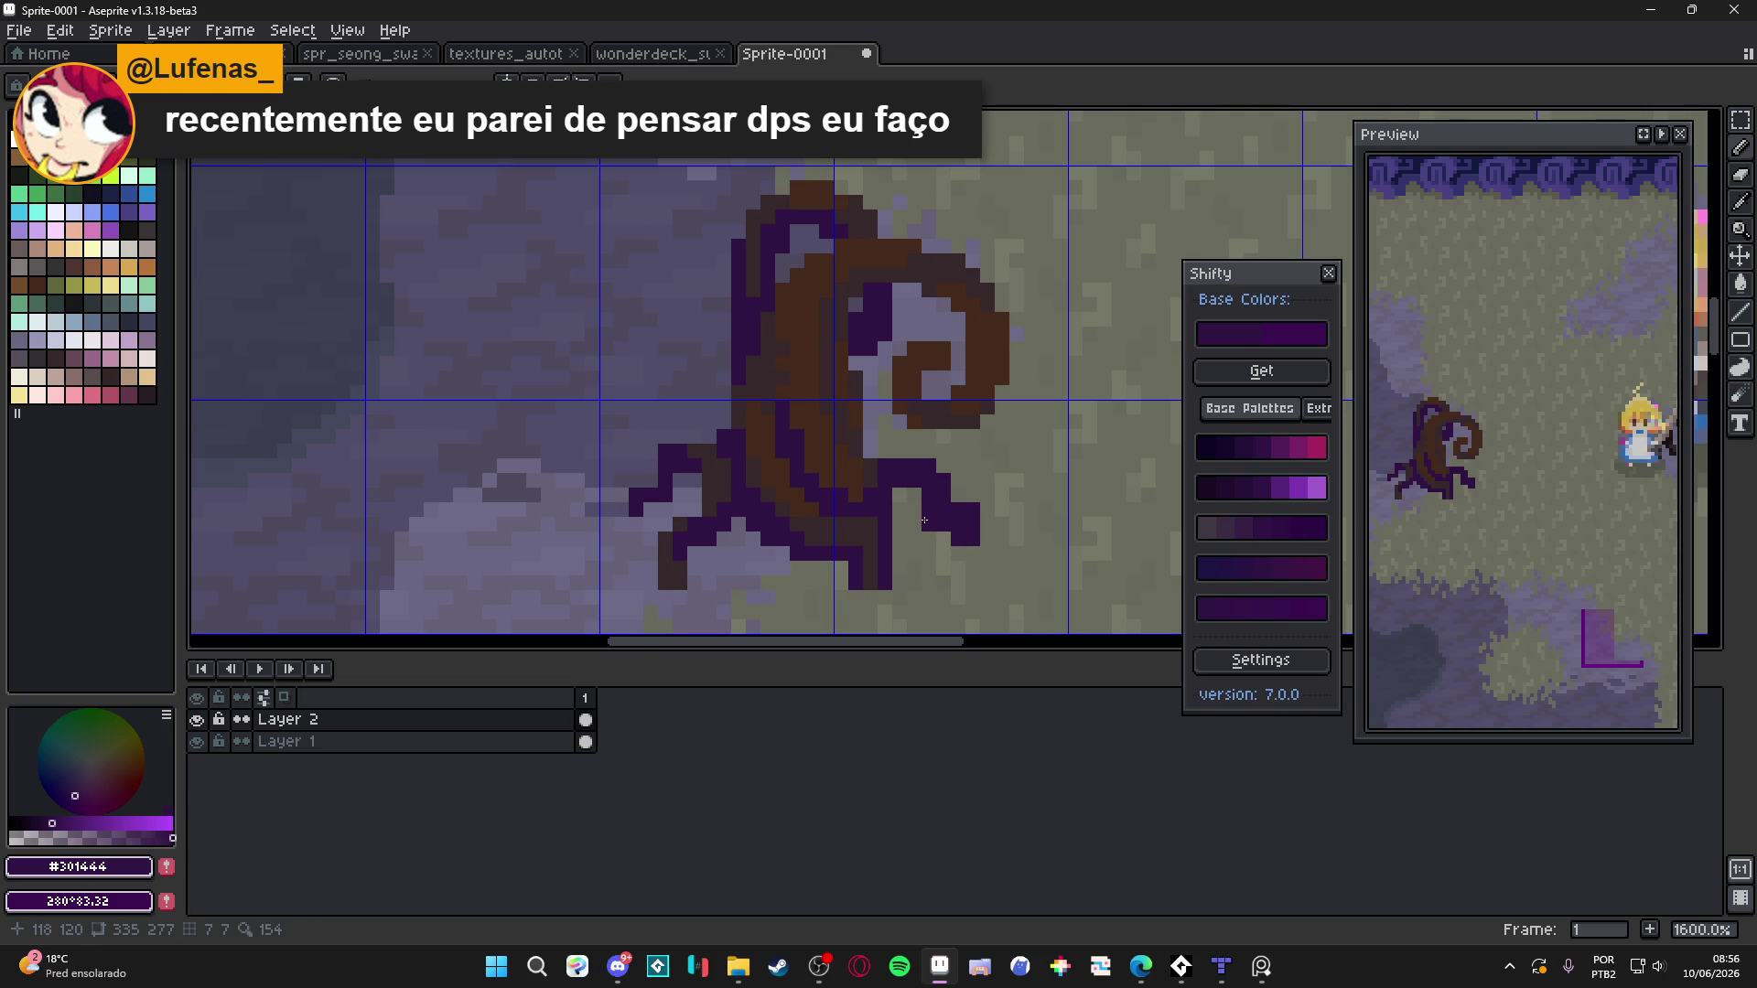
Repaint a few of the root's purple pixels dark brown #36282b and zoom out
{"action": "scroll", "coordinate": [865, 468], "scroll_direction": "up", "scroll_amount": 2}
{"action": "left_click", "coordinate": [966, 489], "text": "alt"}
{"action": "left_click_drag", "start_coordinate": [966, 489], "coordinate": [983, 505]}
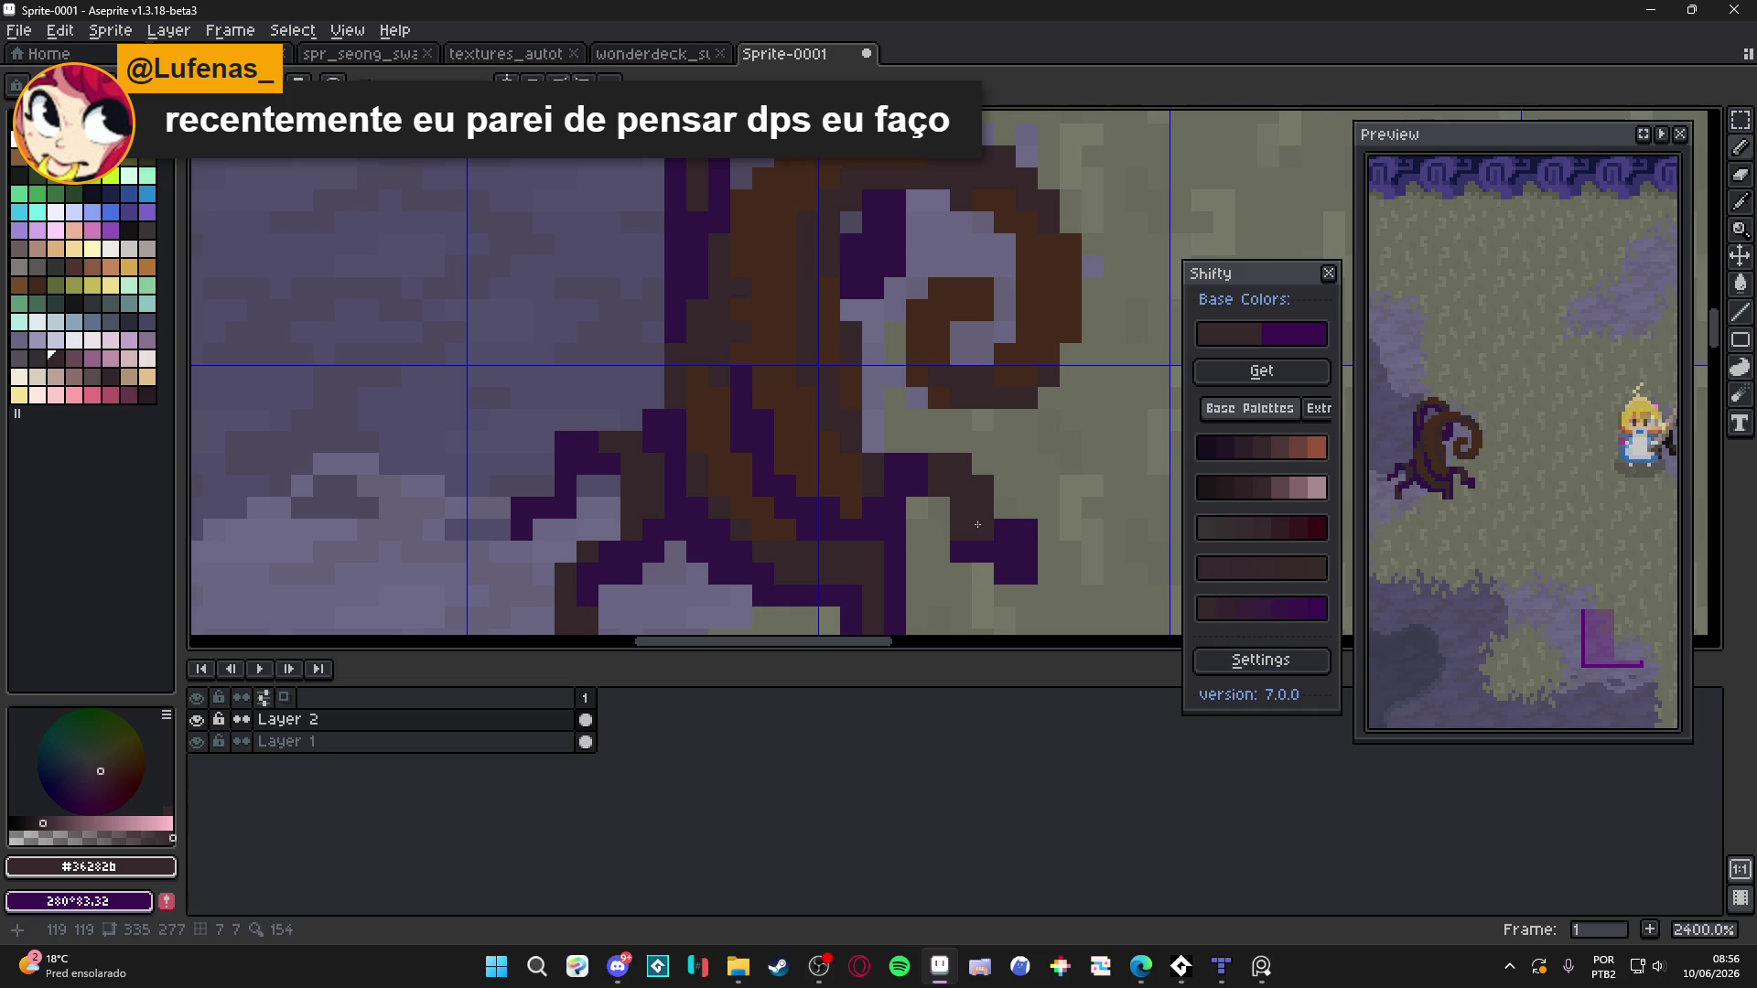
{"action": "scroll", "coordinate": [830, 515], "scroll_direction": "down", "scroll_amount": 4}
{"action": "scroll", "coordinate": [830, 515], "scroll_direction": "down", "scroll_amount": 2}
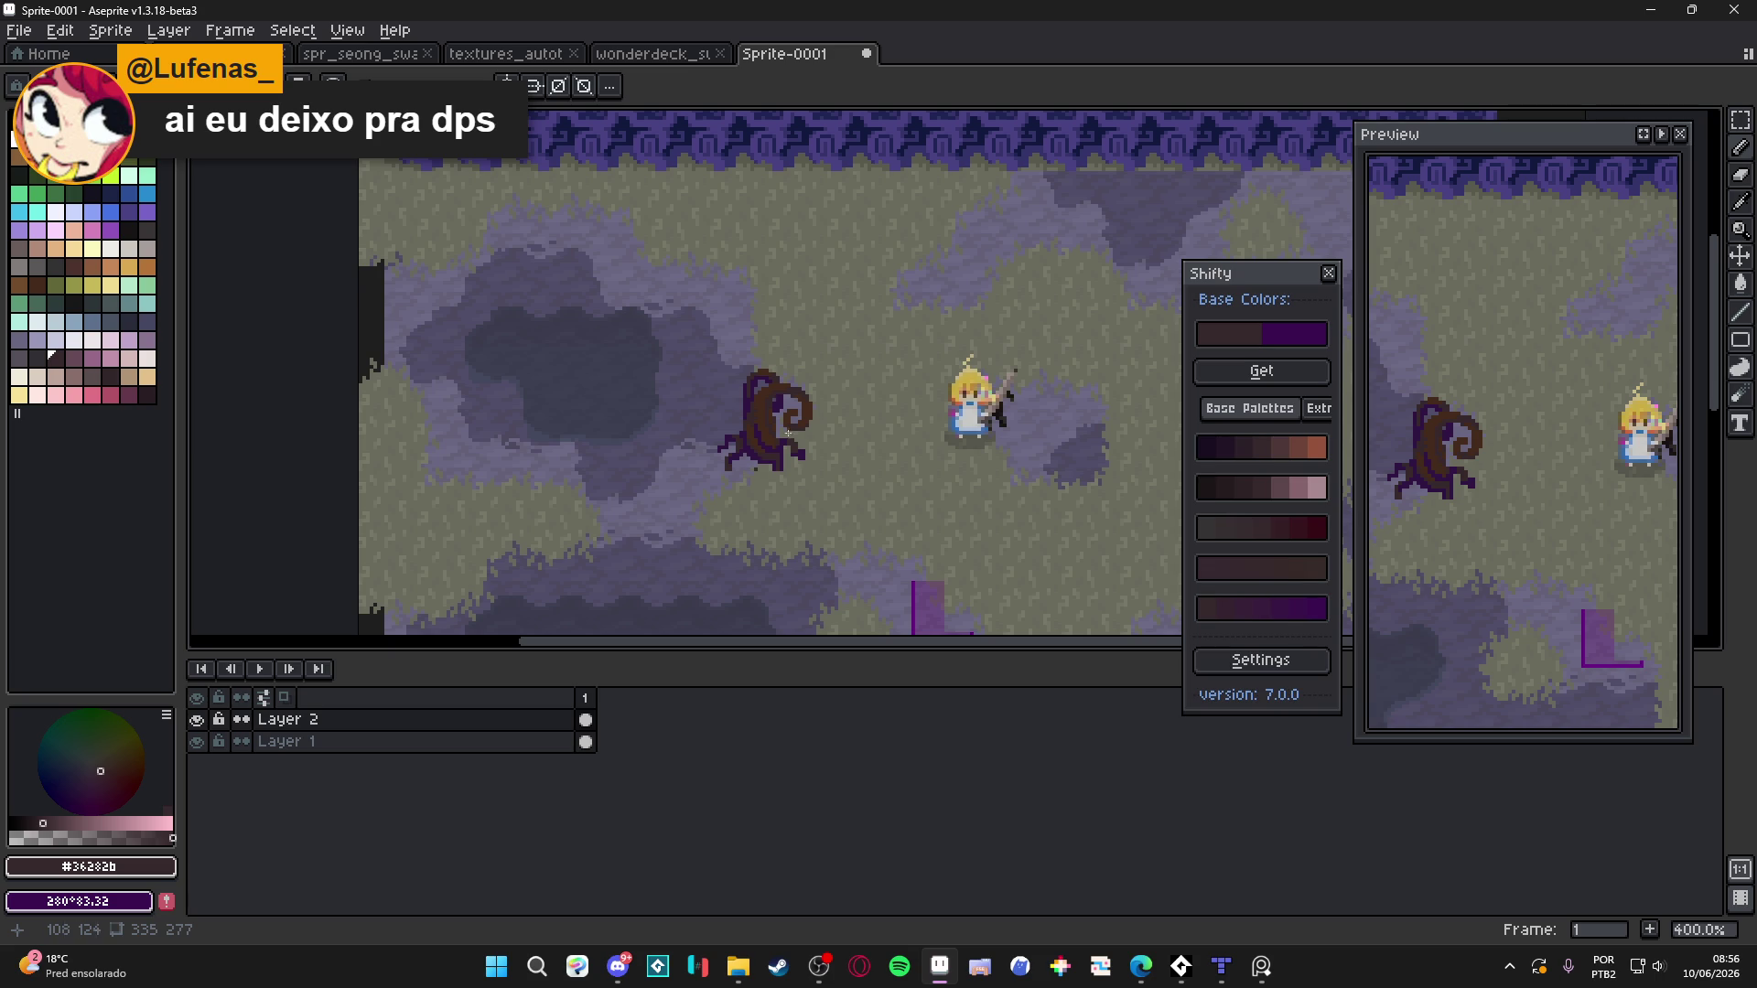
Draw a purple #301444 branch reaching left from the trunk with a downward-curling tip
{"action": "scroll", "coordinate": [786, 448], "scroll_direction": "up", "scroll_amount": 5}
{"action": "key", "text": "alt"}
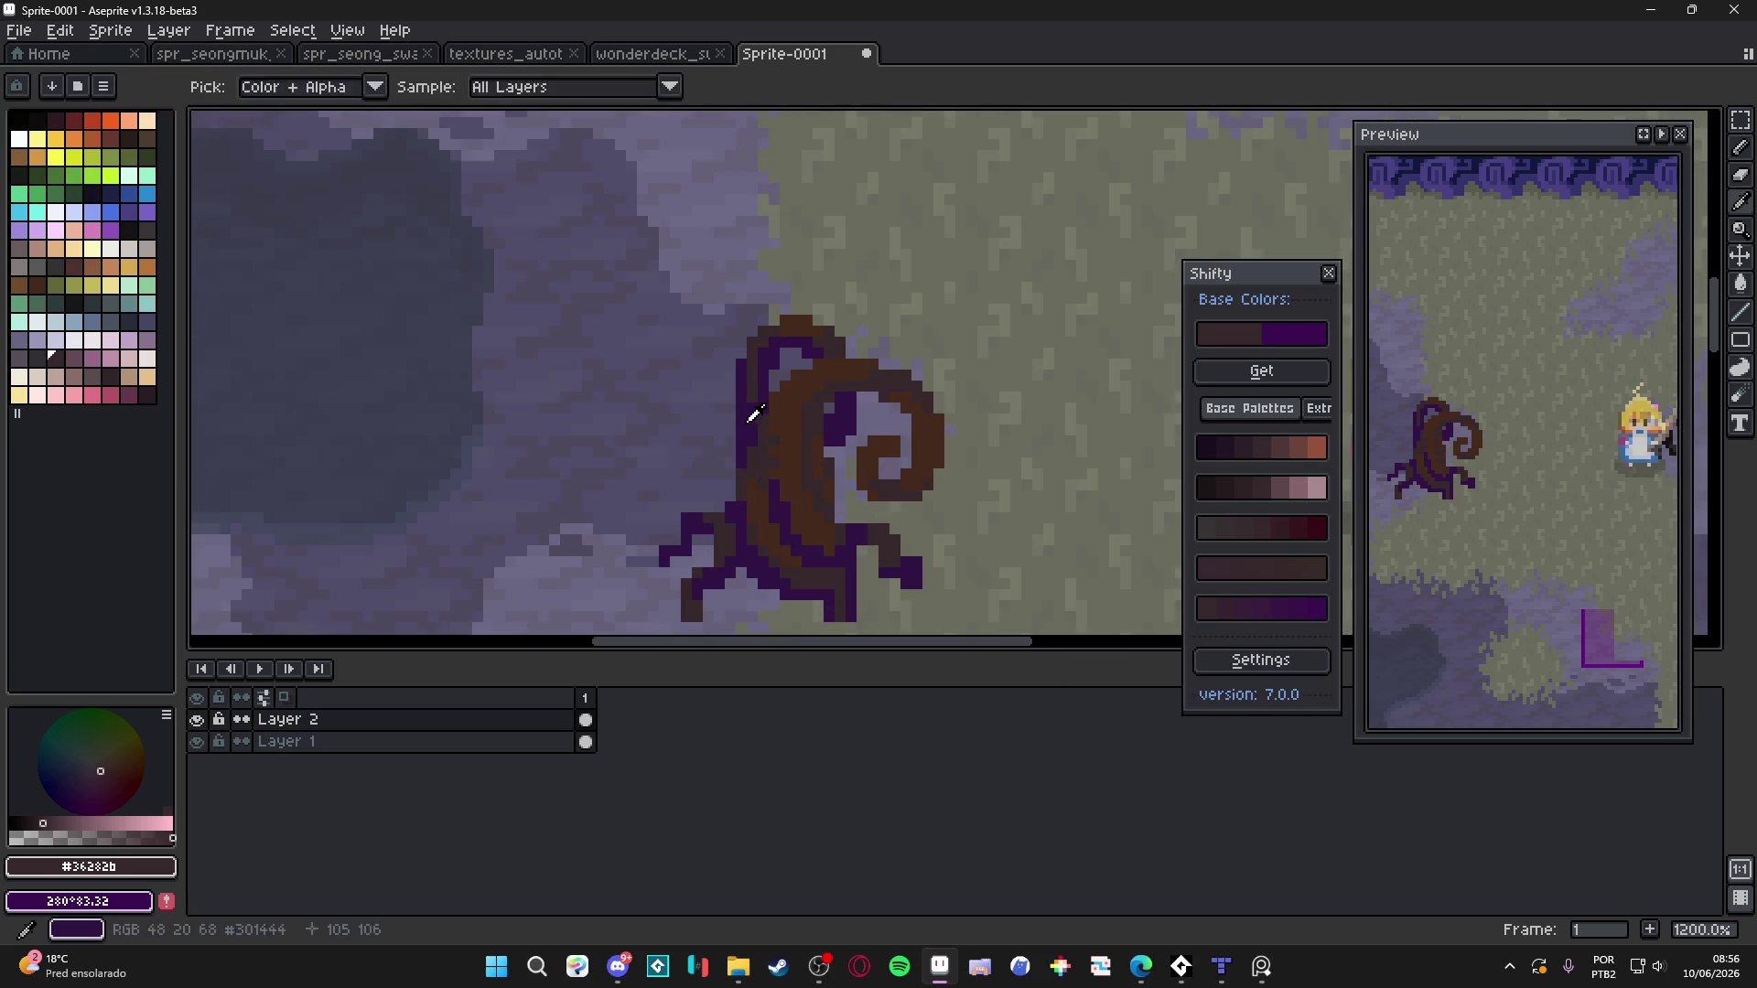
{"action": "left_click", "coordinate": [754, 416], "text": "alt"}
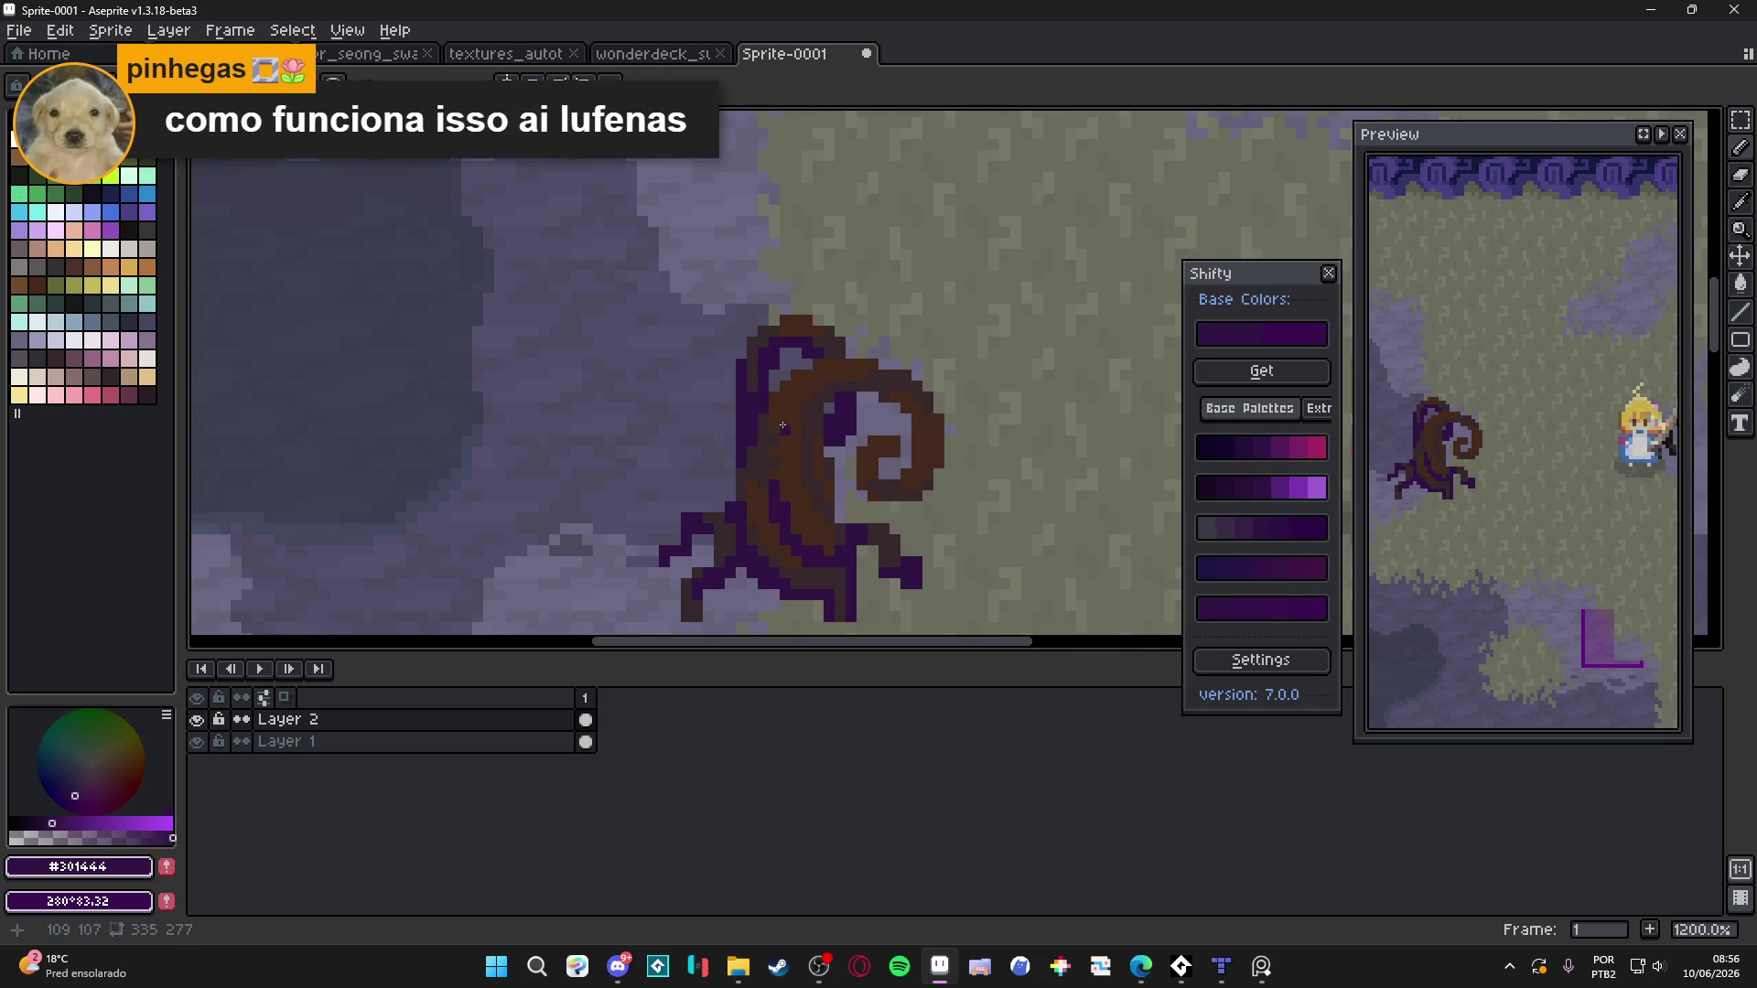
{"action": "left_click", "coordinate": [782, 423], "text": "alt"}
{"action": "left_click", "coordinate": [781, 380], "text": "alt"}
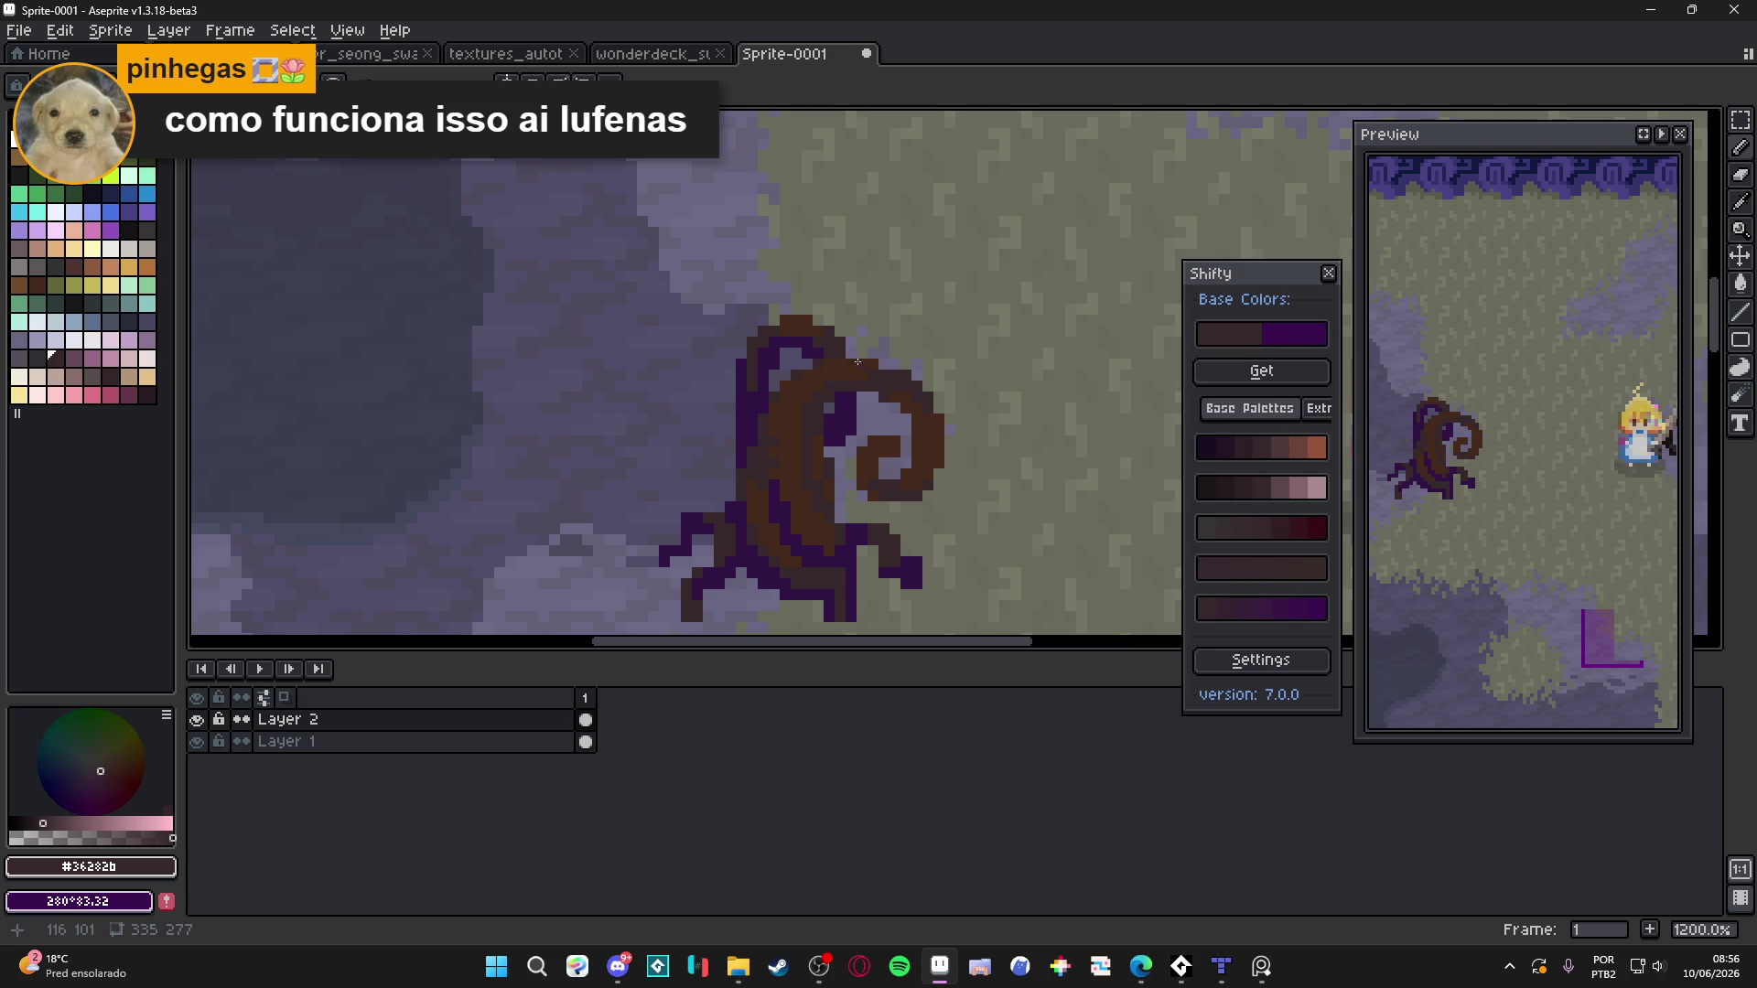
{"action": "scroll", "coordinate": [861, 364], "scroll_direction": "down", "scroll_amount": 3}
{"action": "scroll", "coordinate": [824, 384], "scroll_direction": "up", "scroll_amount": 3}
{"action": "left_click", "coordinate": [826, 377], "text": "alt"}
{"action": "key", "text": "ctrl"}
{"action": "left_click_drag", "start_coordinate": [795, 393], "coordinate": [751, 377]}
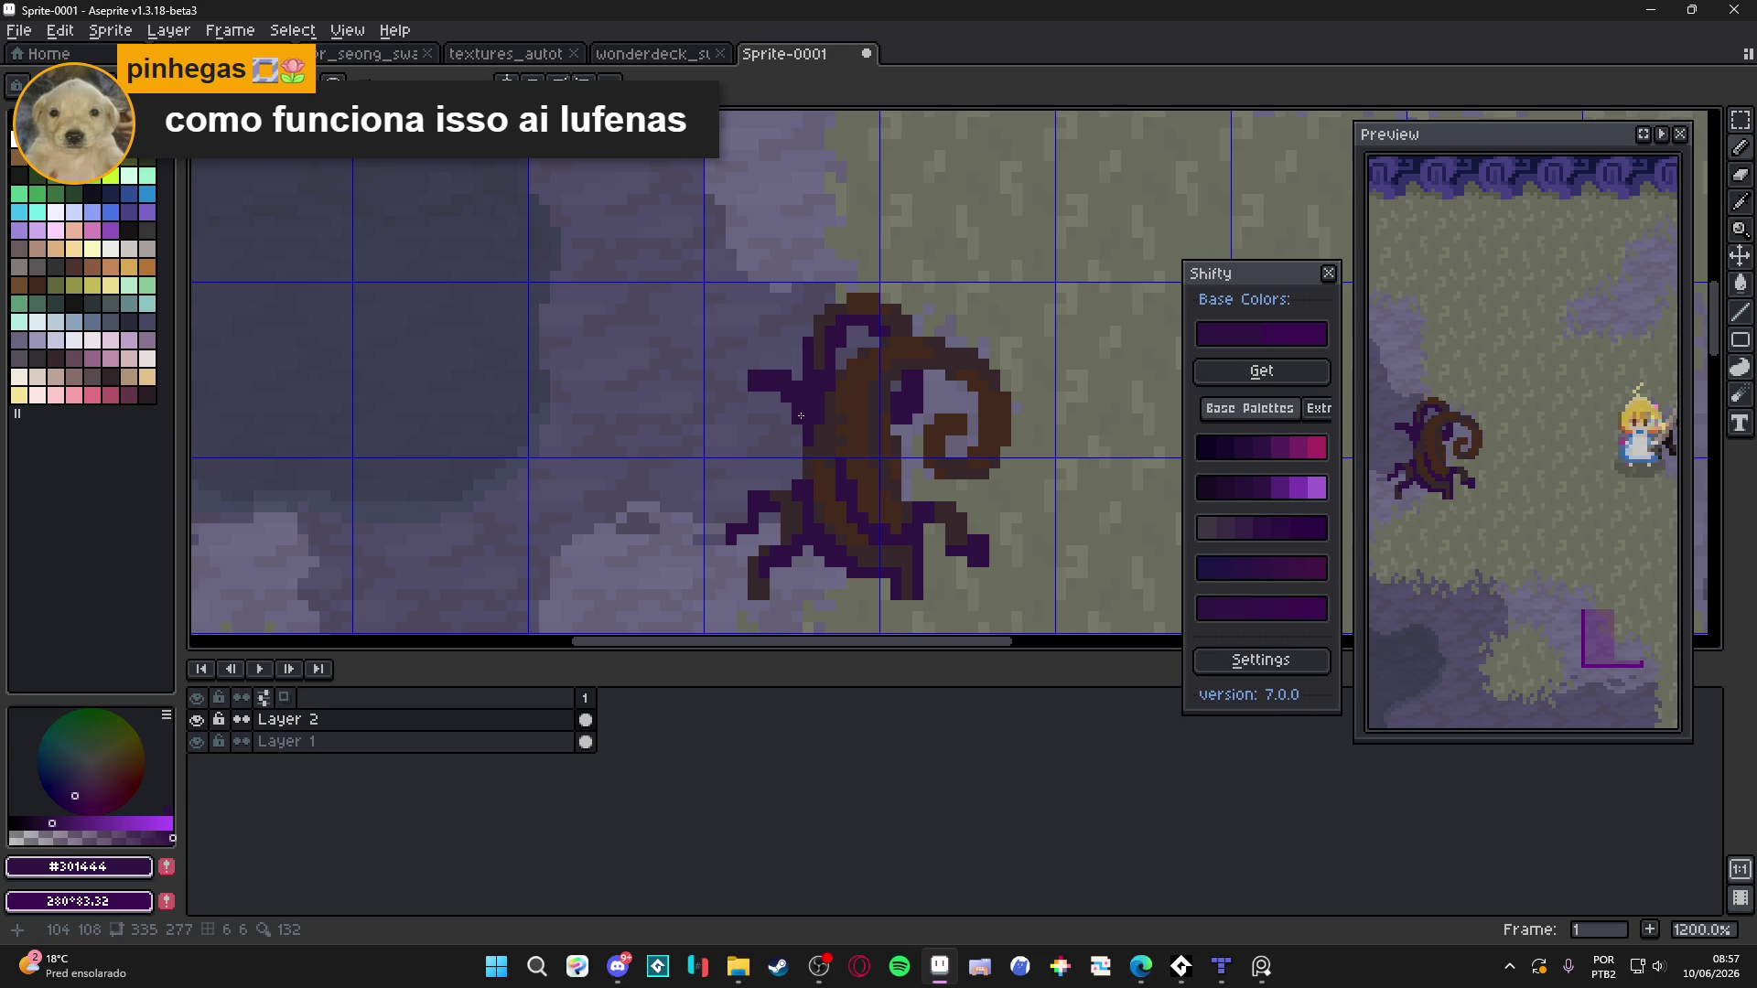
{"action": "left_click", "coordinate": [749, 404]}
{"action": "left_click", "coordinate": [766, 418]}
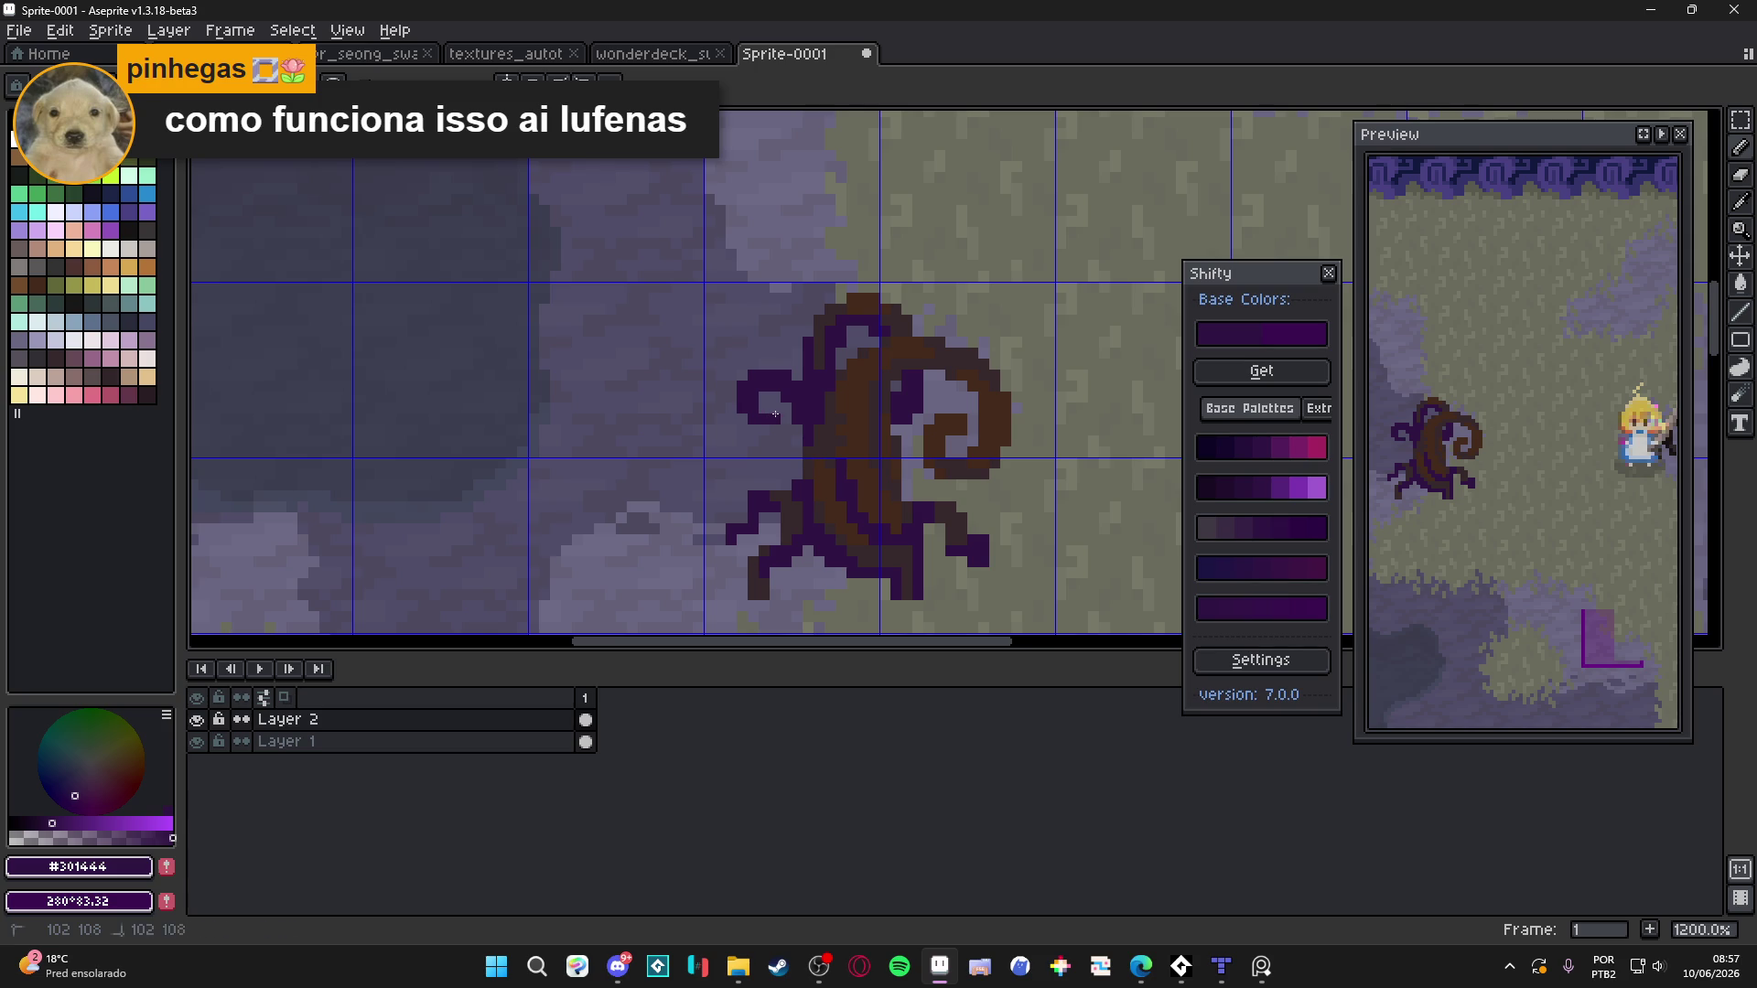
Hide the tile grid and zoom out to view more of the scene
{"action": "scroll", "coordinate": [775, 409], "scroll_direction": "down", "scroll_amount": 5}
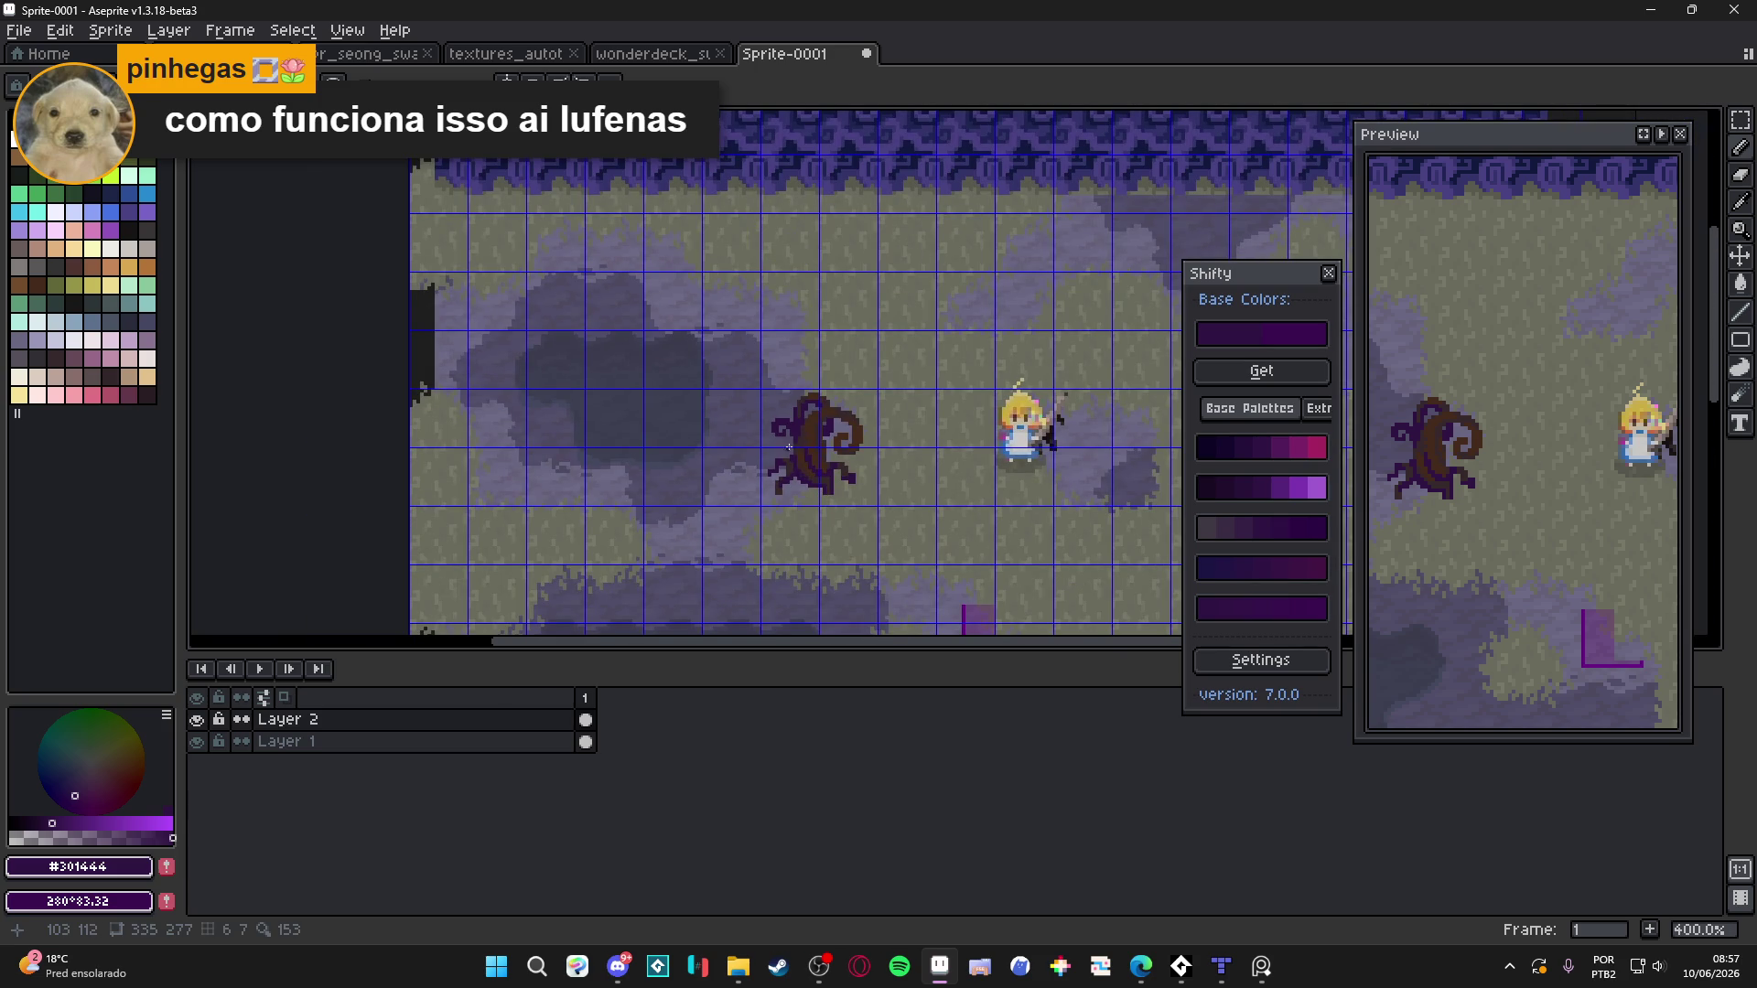
{"action": "scroll", "coordinate": [799, 450], "scroll_direction": "up", "scroll_amount": 1}
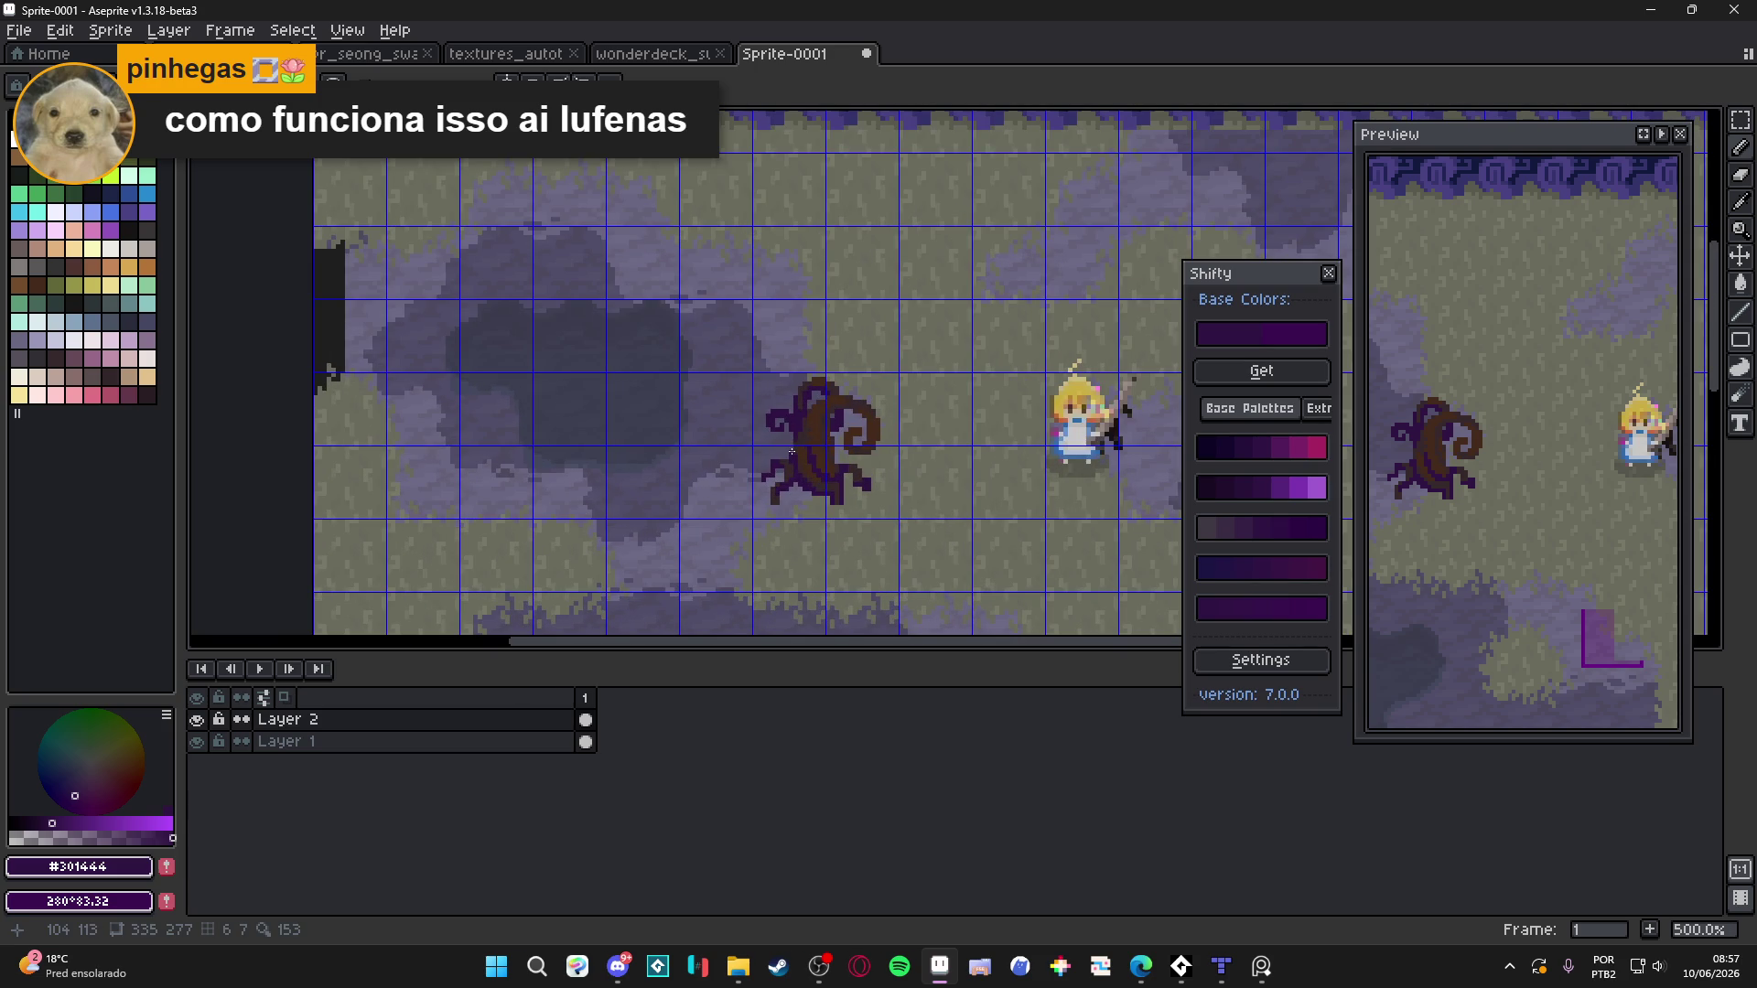
{"action": "scroll", "coordinate": [793, 452], "scroll_direction": "down", "scroll_amount": 1}
{"action": "scroll", "coordinate": [803, 455], "scroll_direction": "down", "scroll_amount": 1}
{"action": "scroll", "coordinate": [810, 457], "scroll_direction": "up", "scroll_amount": 1}
{"action": "key", "text": "ctrl+apostrophe"}
{"action": "left_click_drag", "start_coordinate": [880, 520], "coordinate": [876, 483]}
{"action": "scroll", "coordinate": [878, 485], "scroll_direction": "down", "scroll_amount": 1}
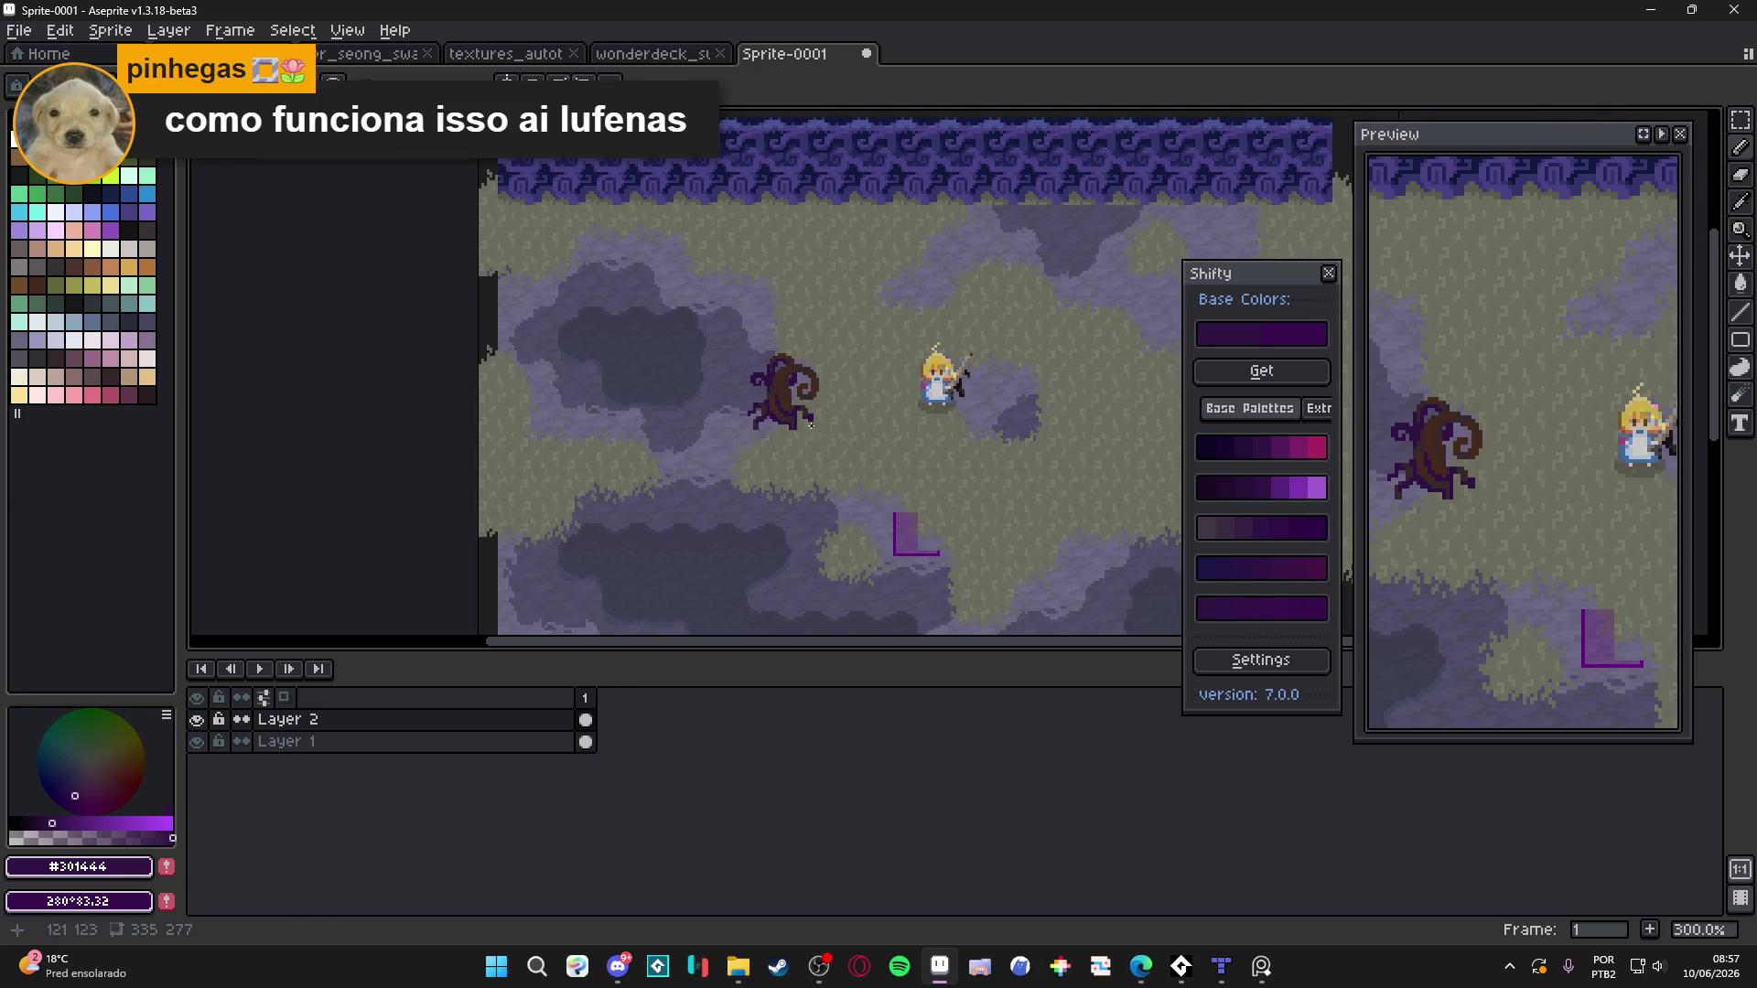
Toggle the tree layer off and on to compare, then undo the last pencil stroke
{"action": "scroll", "coordinate": [812, 427], "scroll_direction": "up", "scroll_amount": 3}
{"action": "scroll", "coordinate": [801, 421], "scroll_direction": "up", "scroll_amount": 2}
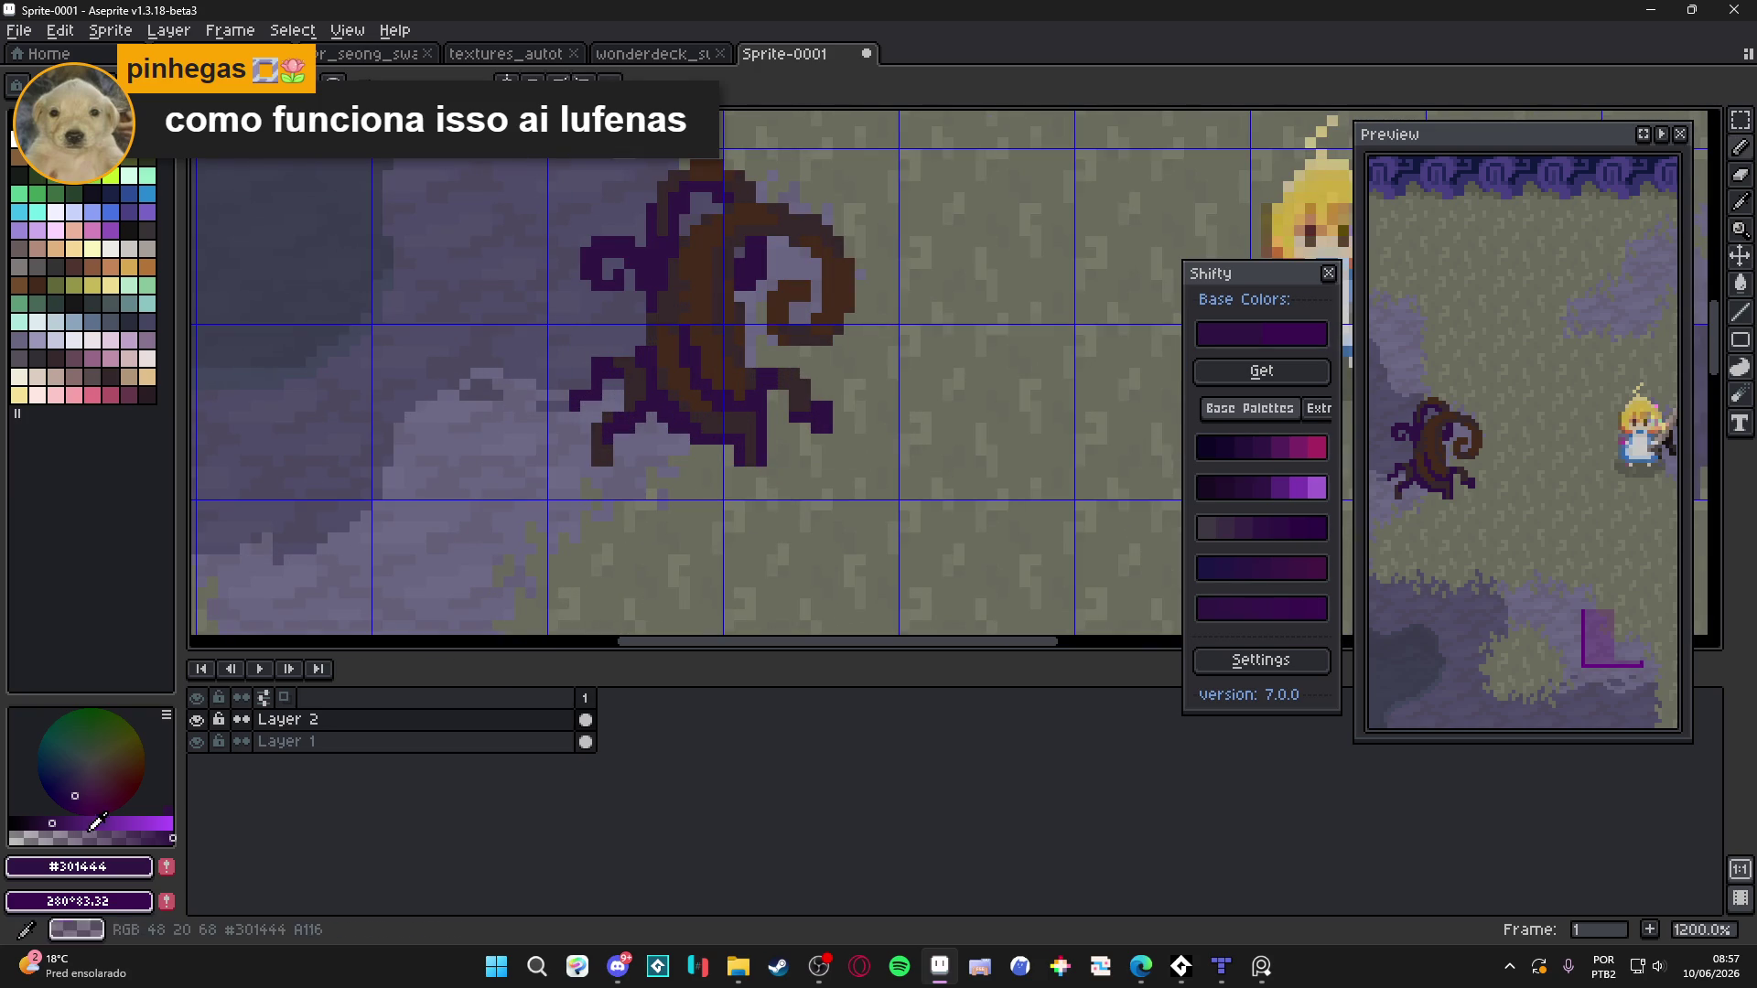
{"action": "left_click", "coordinate": [197, 719]}
{"action": "left_click", "coordinate": [196, 719]}
{"action": "scroll", "coordinate": [593, 464], "scroll_direction": "down", "scroll_amount": 2}
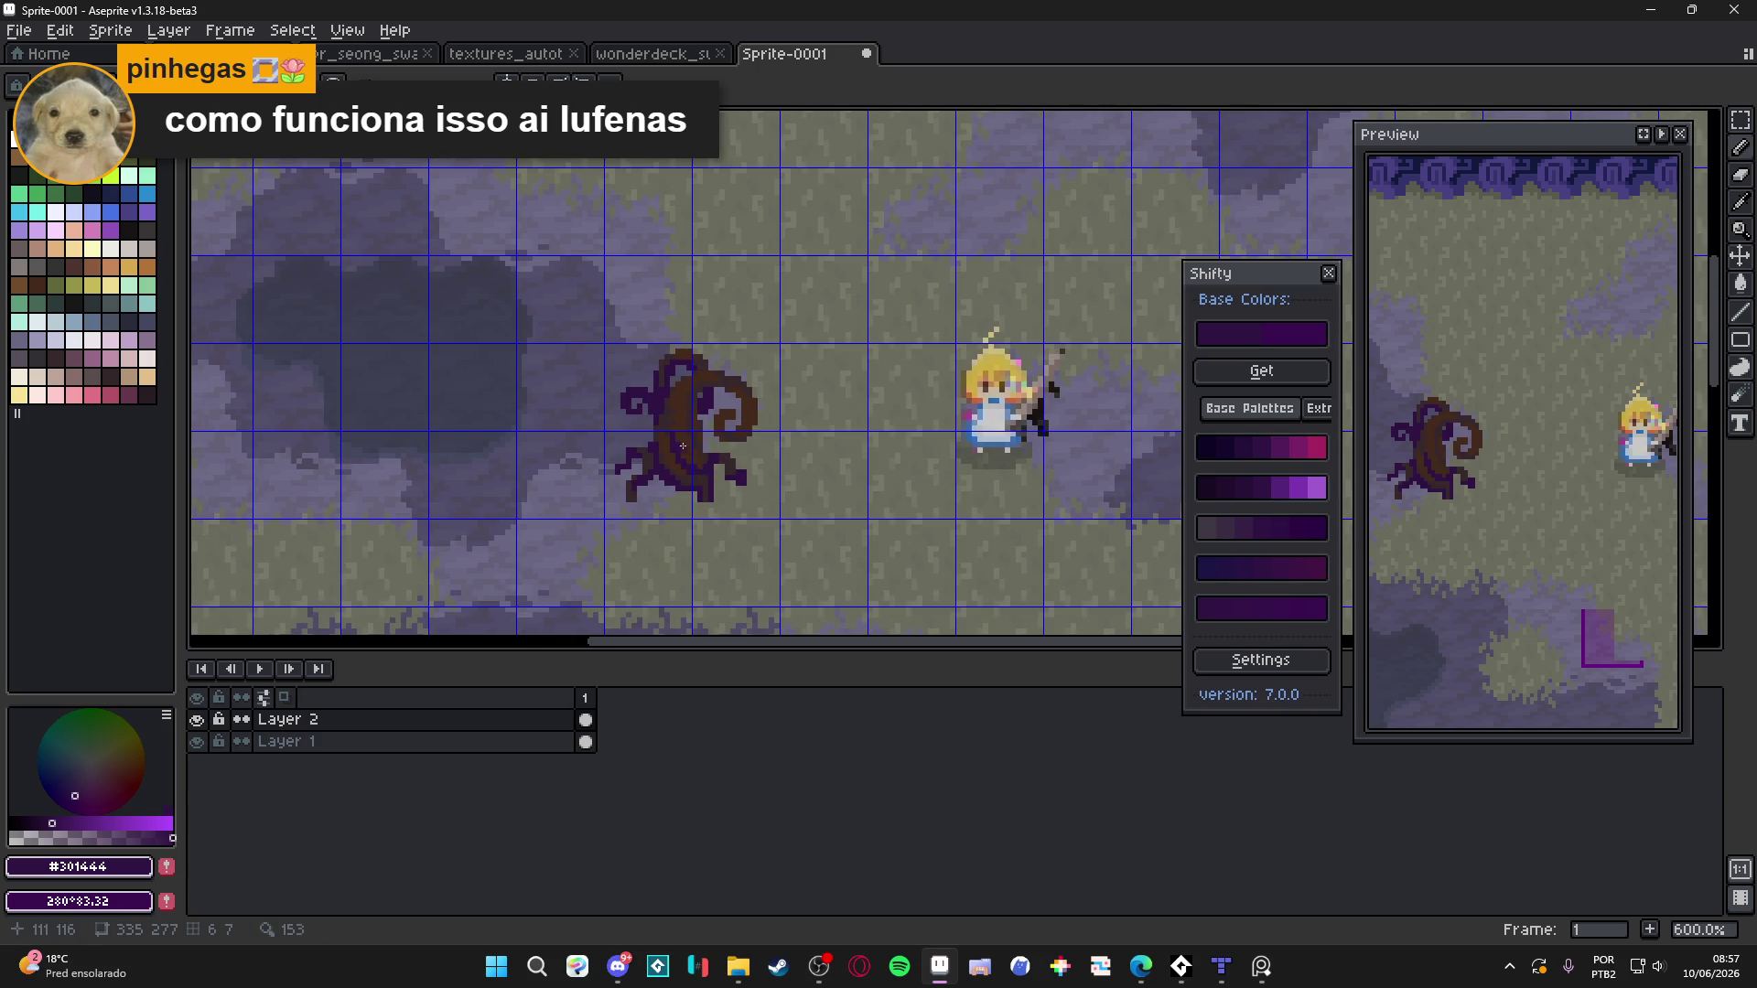
{"action": "scroll", "coordinate": [650, 394], "scroll_direction": "up", "scroll_amount": 6}
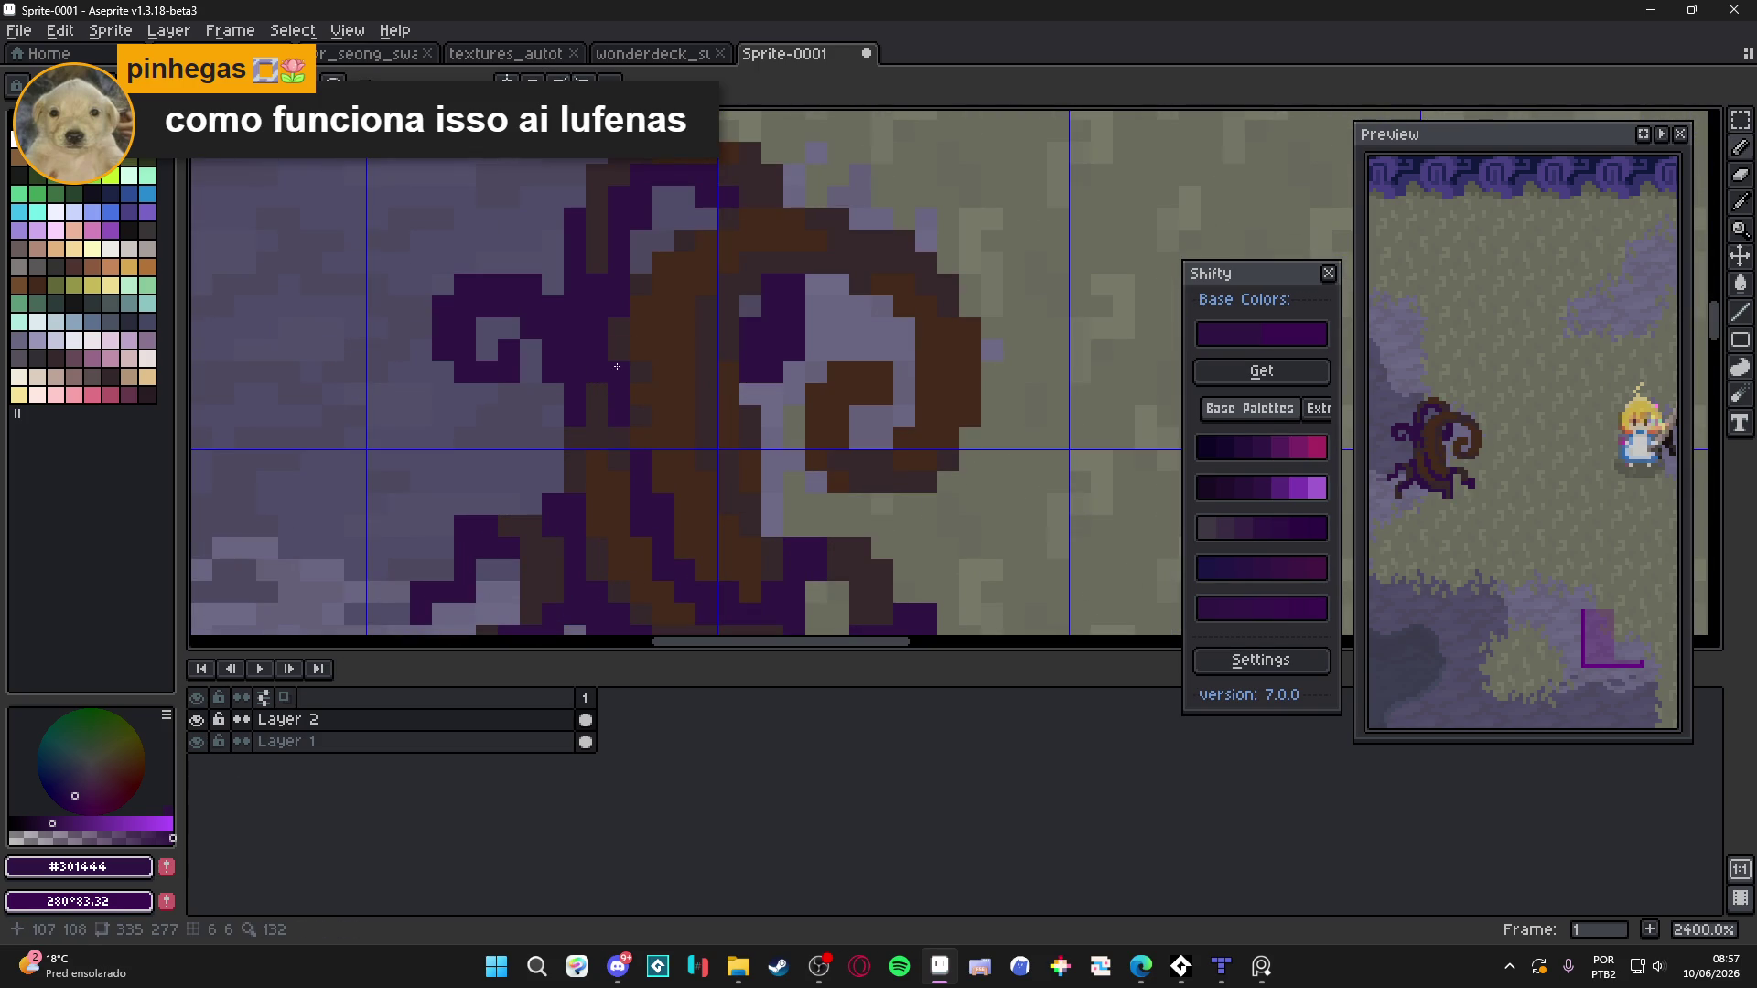
{"action": "key", "text": "ctrl+z"}
Undo a stray purple block near the spiral and keep the brush at 1px
{"action": "scroll", "coordinate": [660, 461], "scroll_direction": "down", "scroll_amount": 3}
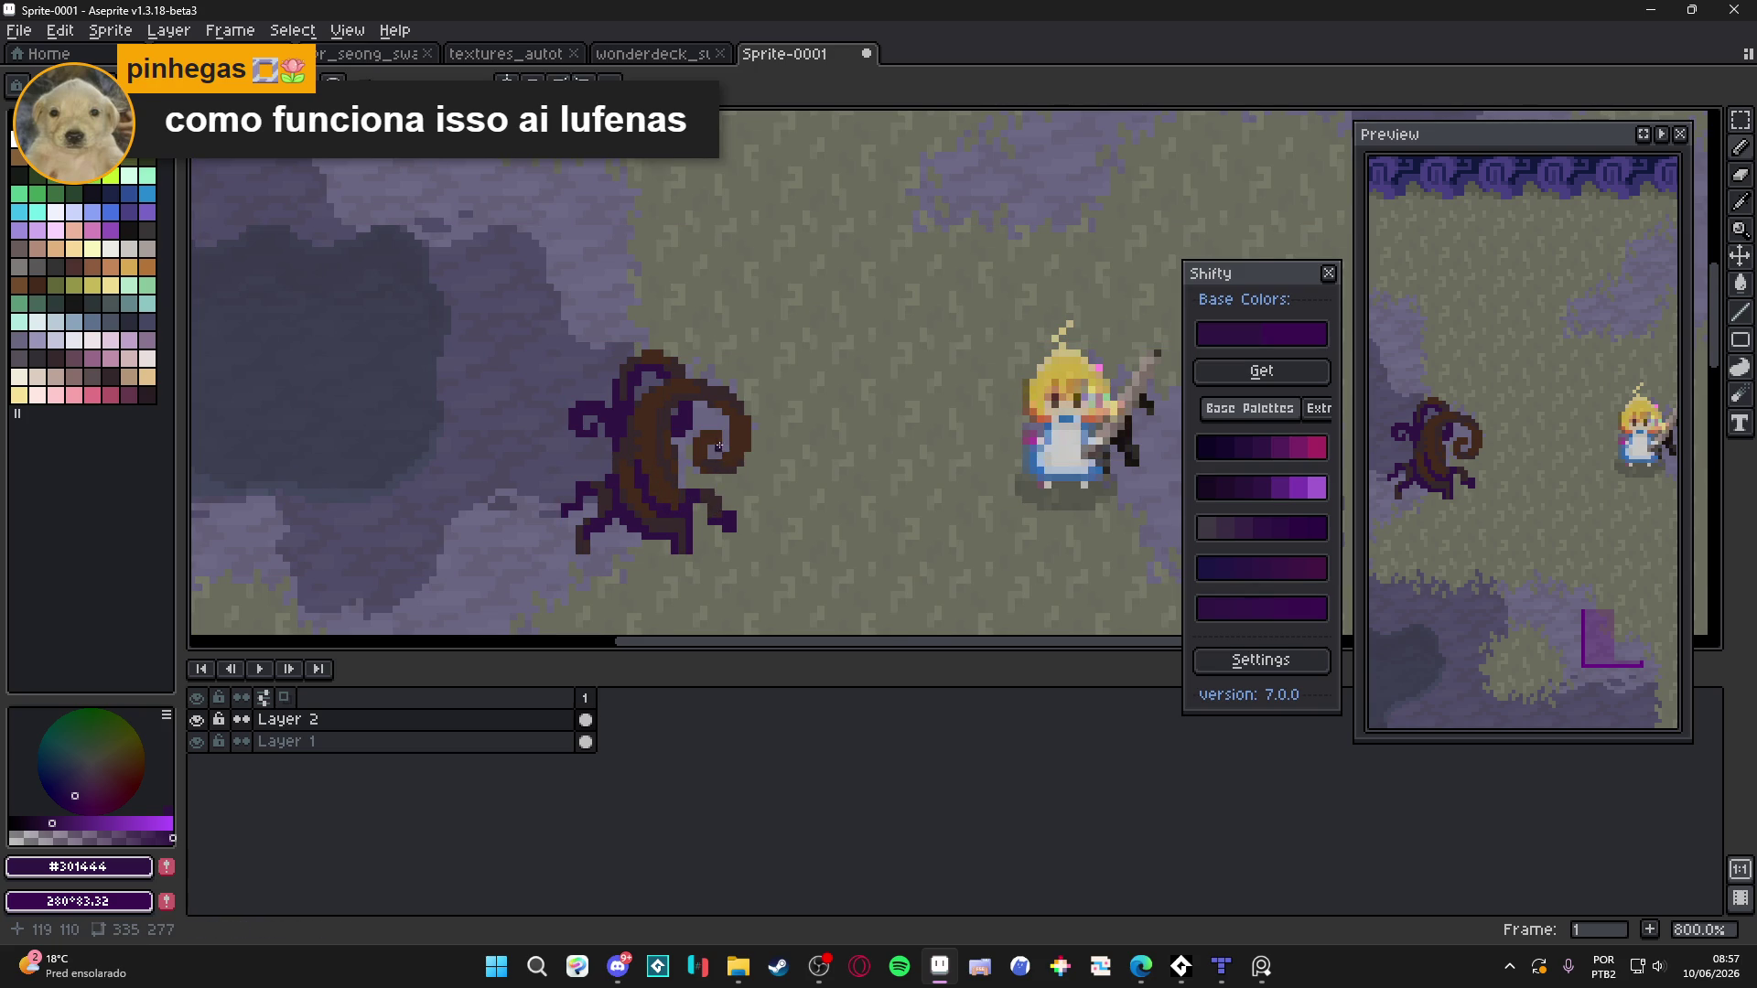
{"action": "scroll", "coordinate": [719, 448], "scroll_direction": "up", "scroll_amount": 2}
{"action": "scroll", "coordinate": [716, 441], "scroll_direction": "down", "scroll_amount": 1}
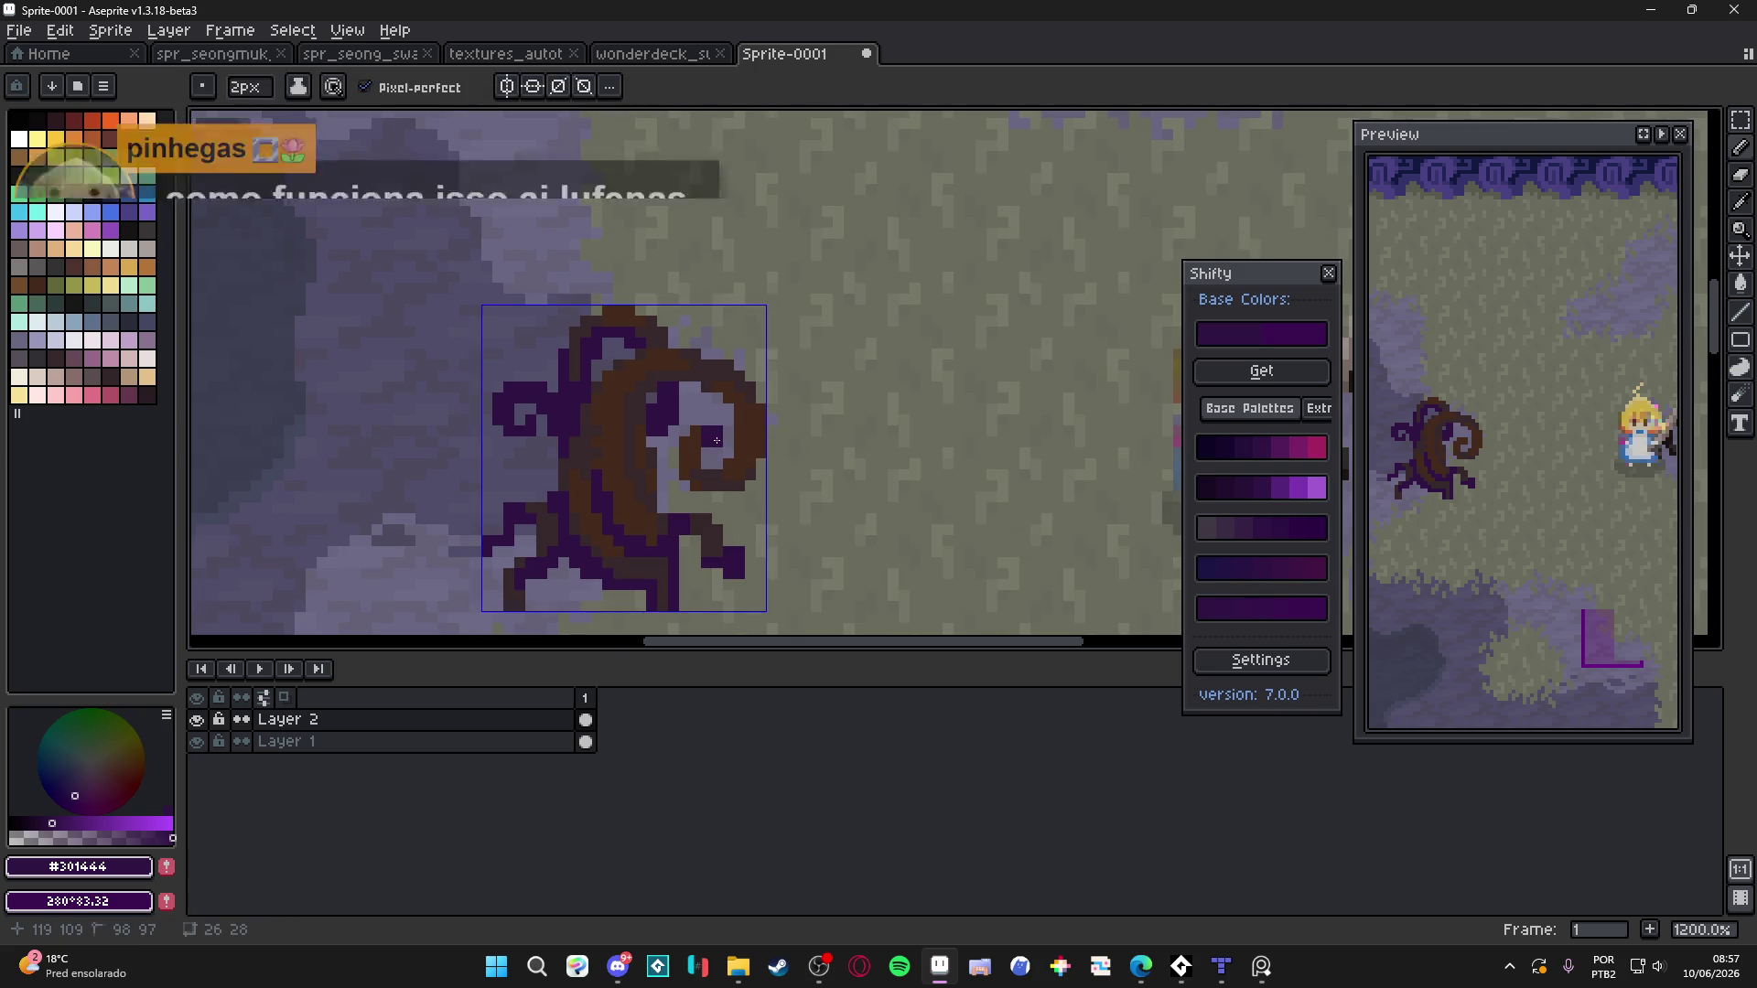
{"action": "left_click", "coordinate": [701, 436]}
{"action": "left_click", "coordinate": [692, 492]}
{"action": "key", "text": "ctrl+z"}
{"action": "left_click", "coordinate": [698, 458], "text": "alt"}
{"action": "key", "text": "minus"}
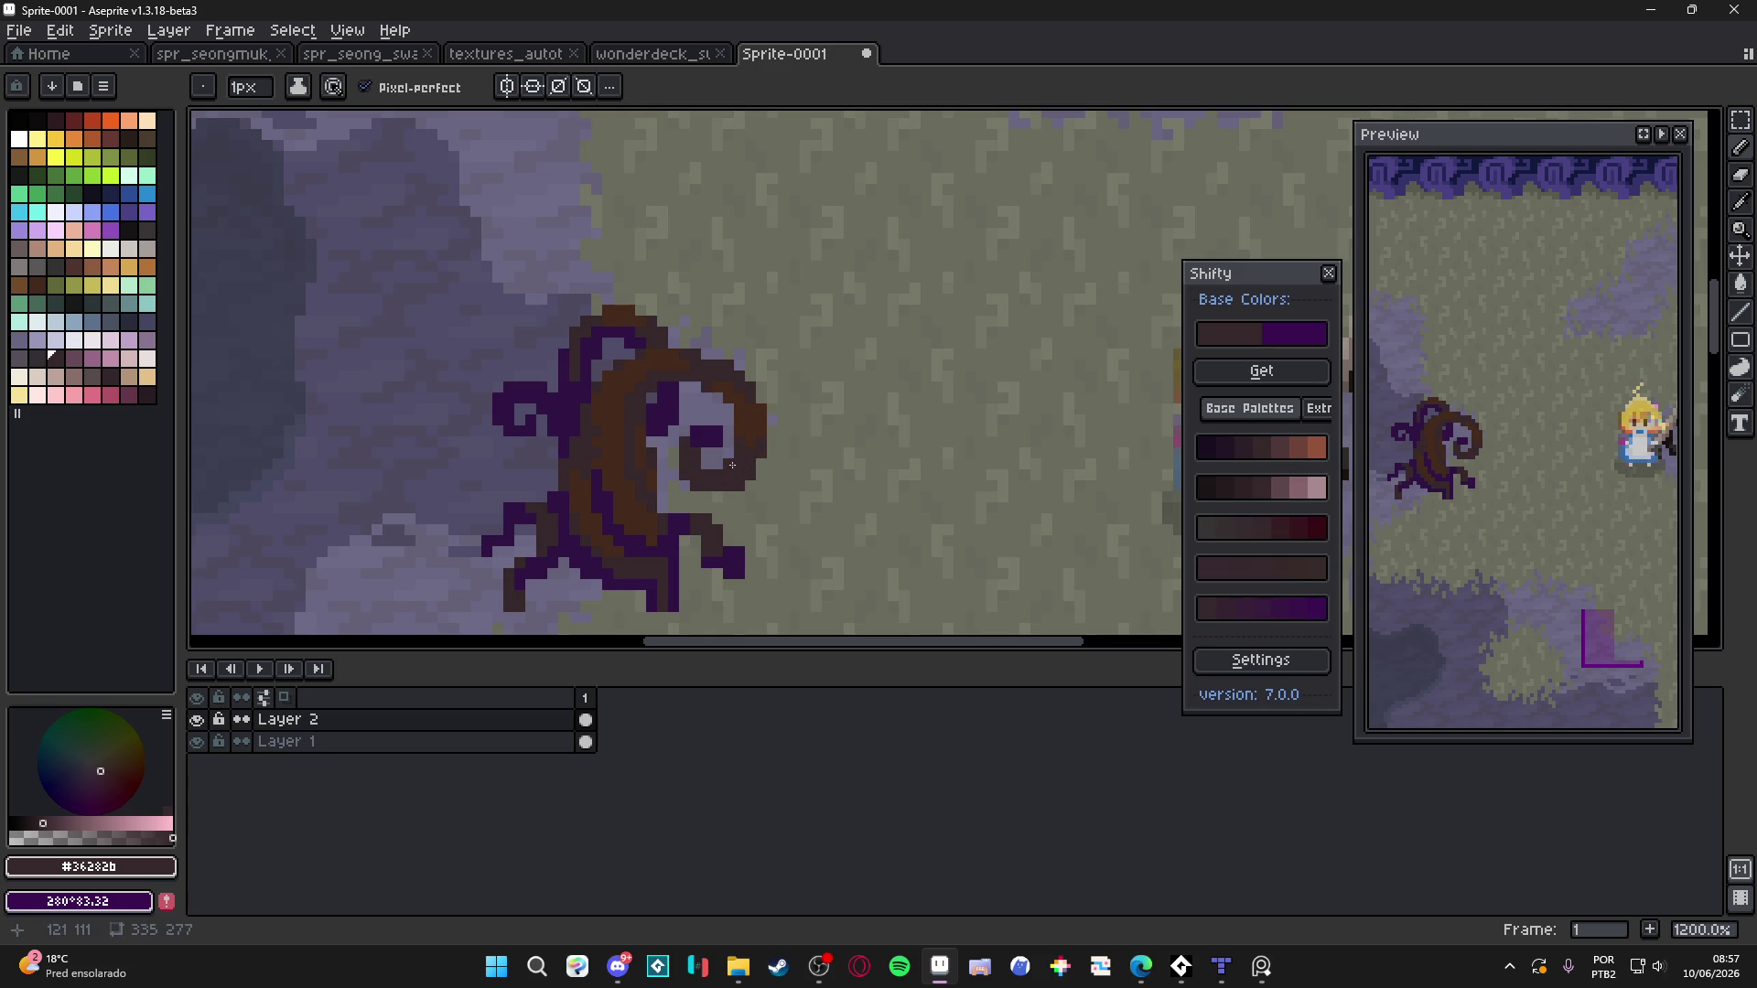
{"action": "left_click", "coordinate": [697, 460], "text": "alt"}
{"action": "key", "text": "plus"}
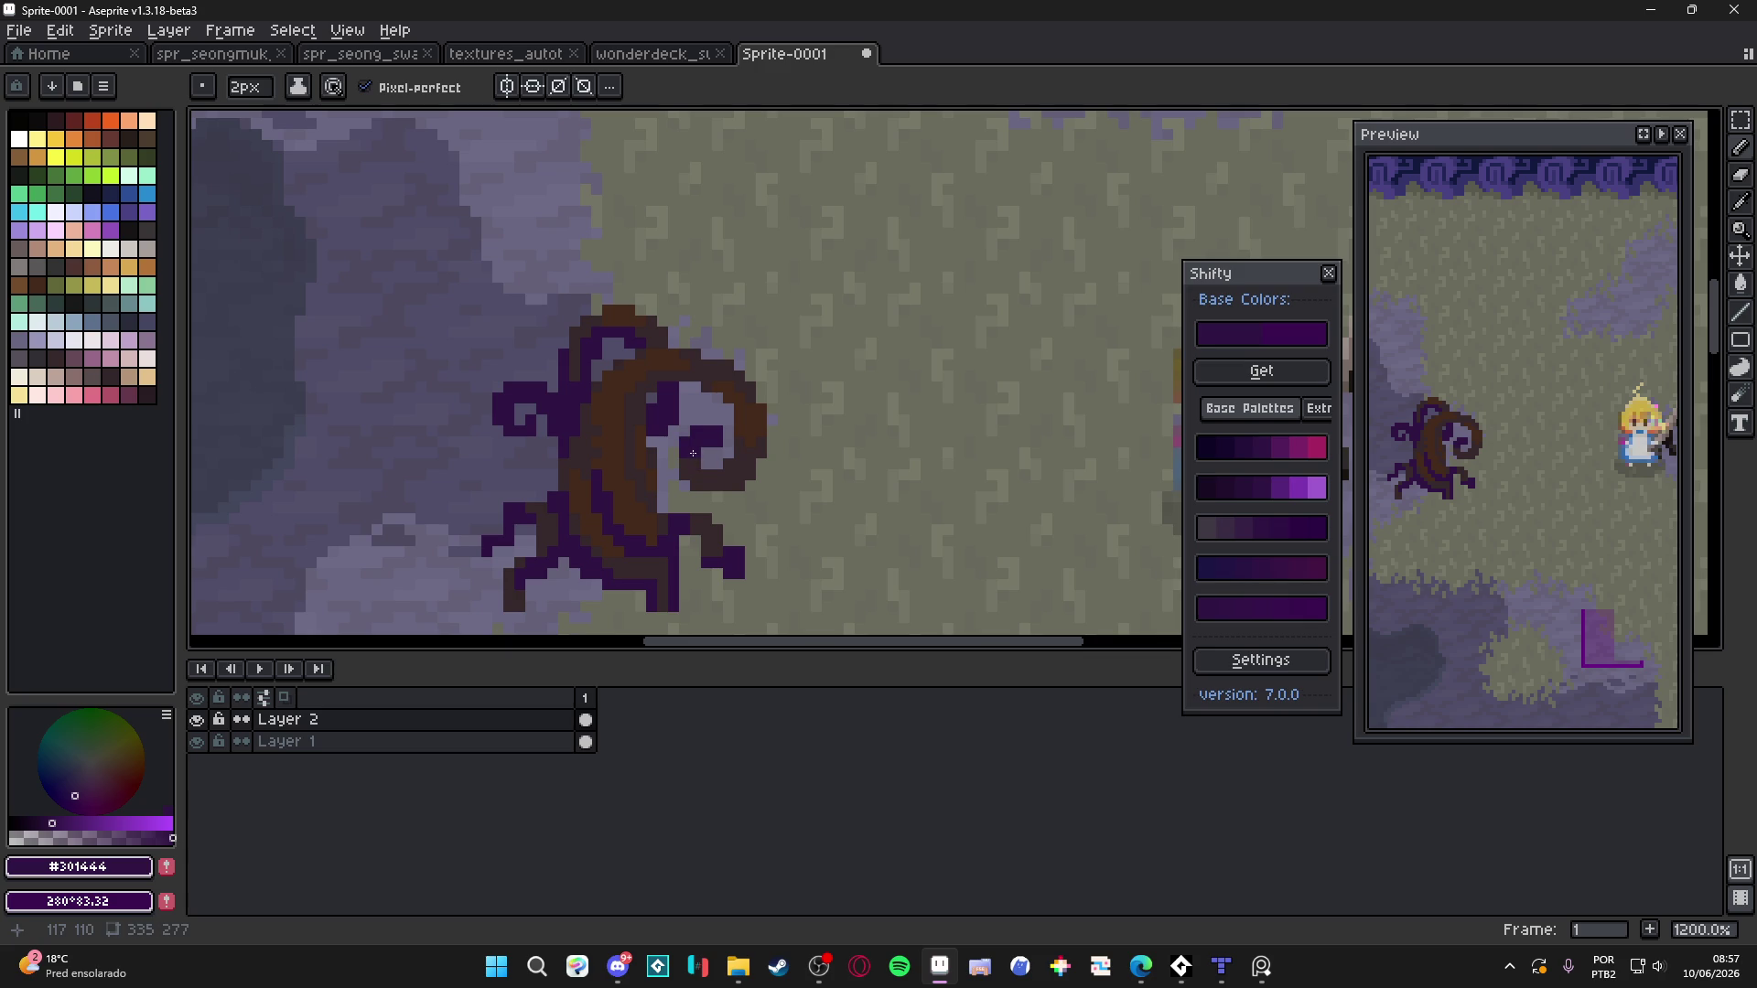
{"action": "key", "text": "minus"}
Dab a small dark brown #36282b patch inside the left purple curl with a 2px brush
{"action": "scroll", "coordinate": [714, 462], "scroll_direction": "down", "scroll_amount": 4}
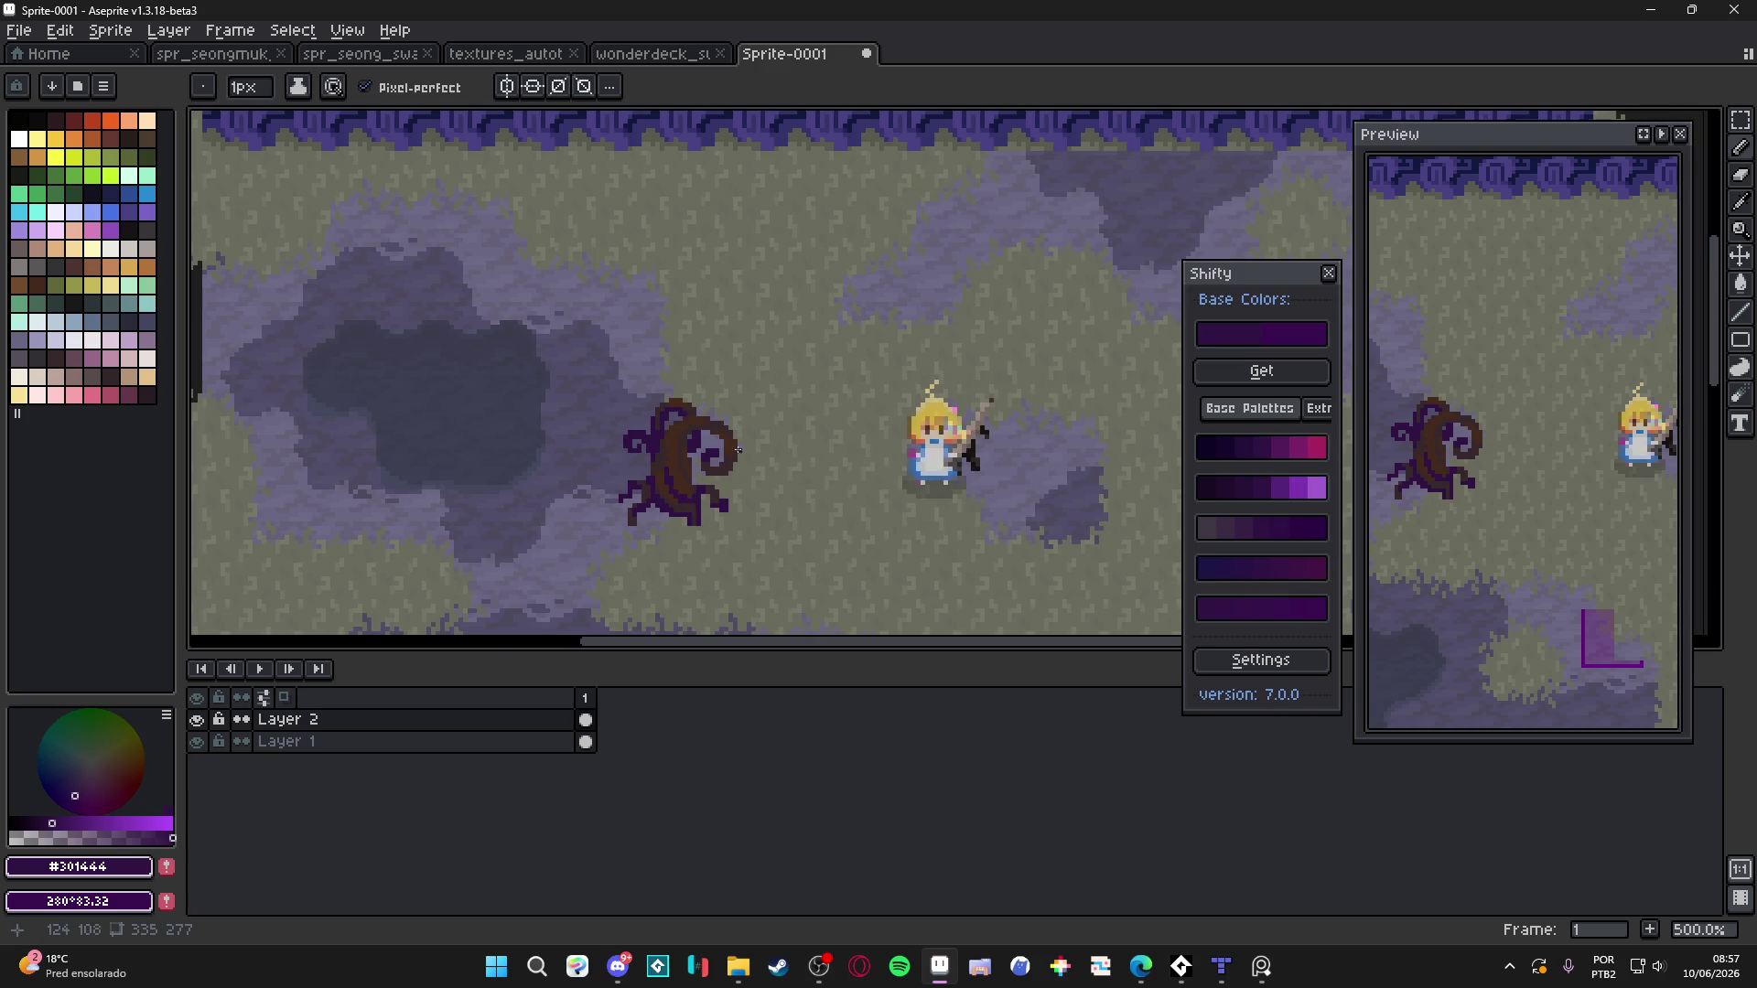
{"action": "scroll", "coordinate": [730, 458], "scroll_direction": "up", "scroll_amount": 4}
{"action": "left_click", "coordinate": [726, 439], "text": "alt"}
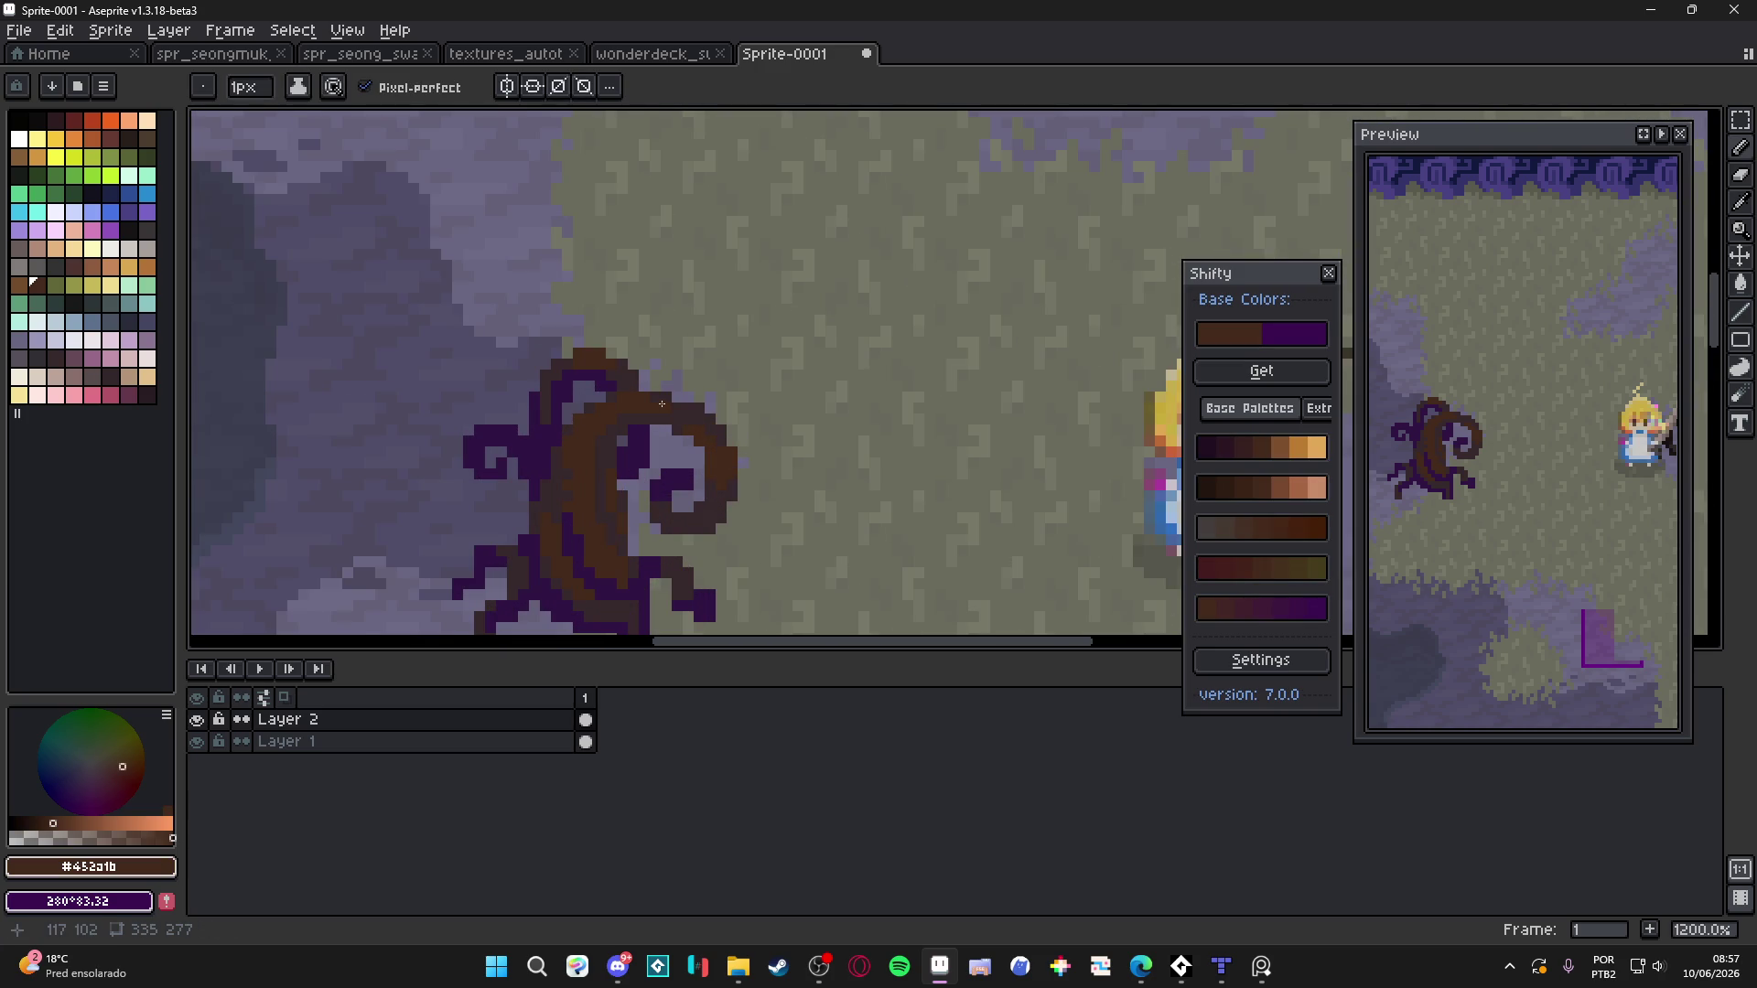
{"action": "left_click_drag", "start_coordinate": [662, 403], "coordinate": [682, 398]}
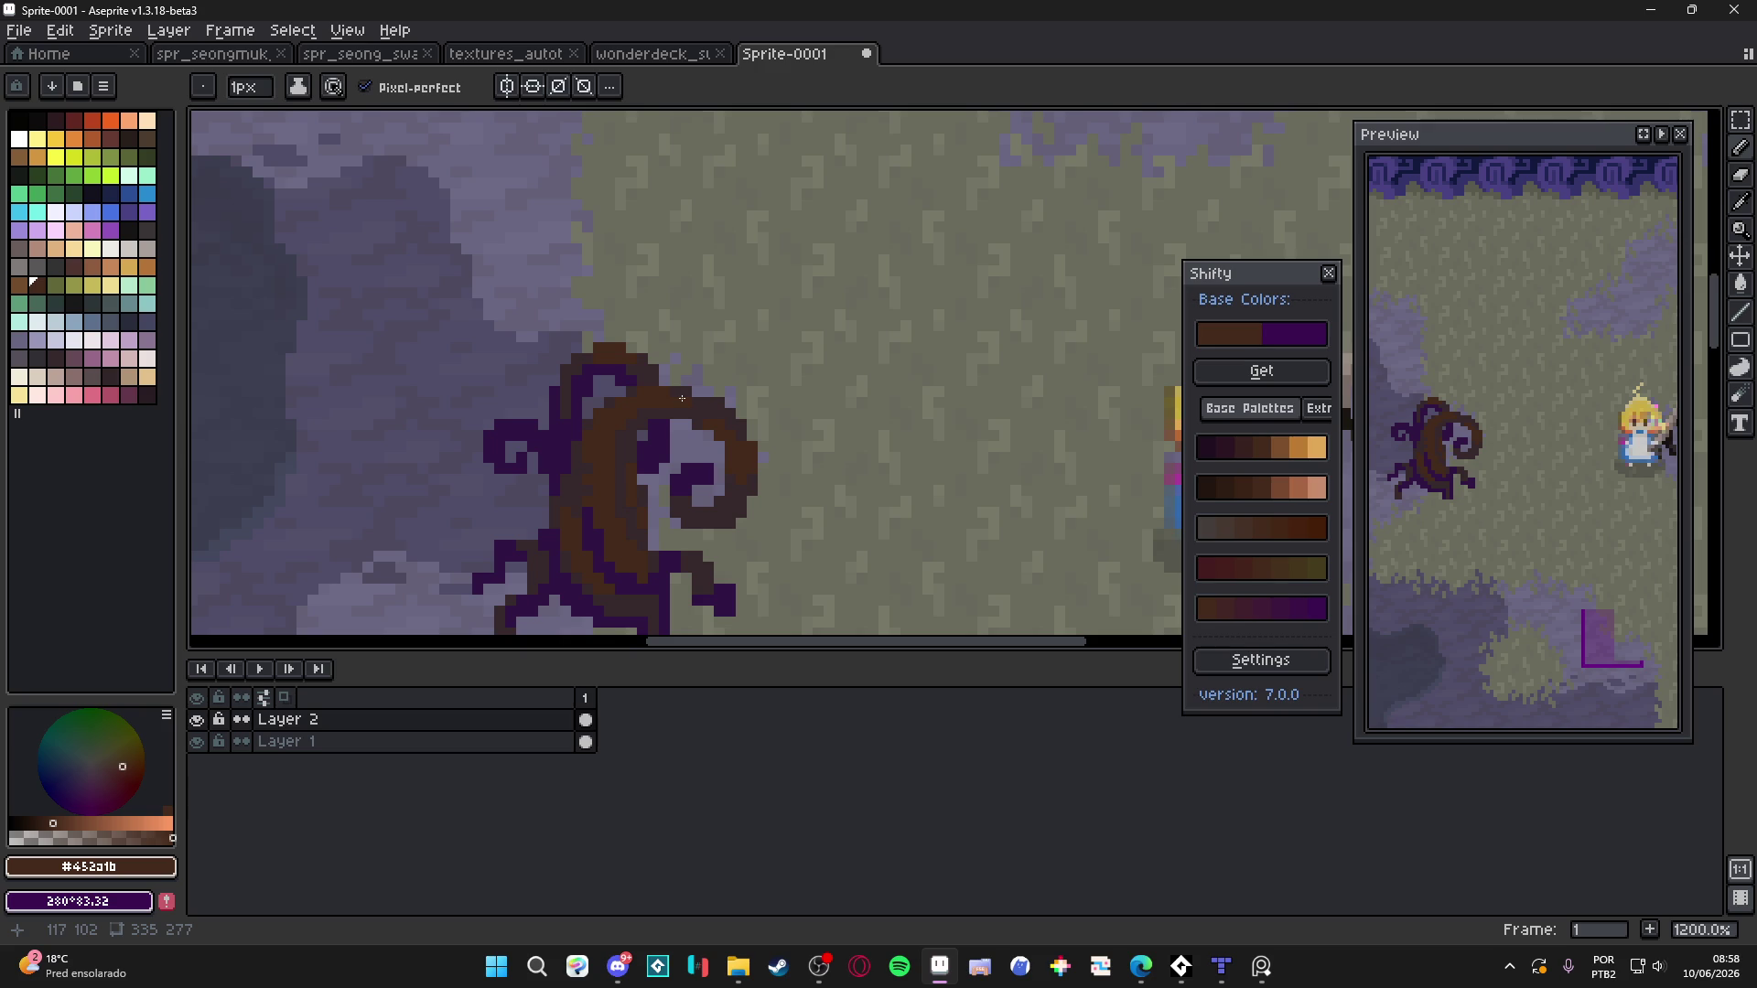
{"action": "scroll", "coordinate": [676, 466], "scroll_direction": "down", "scroll_amount": 4}
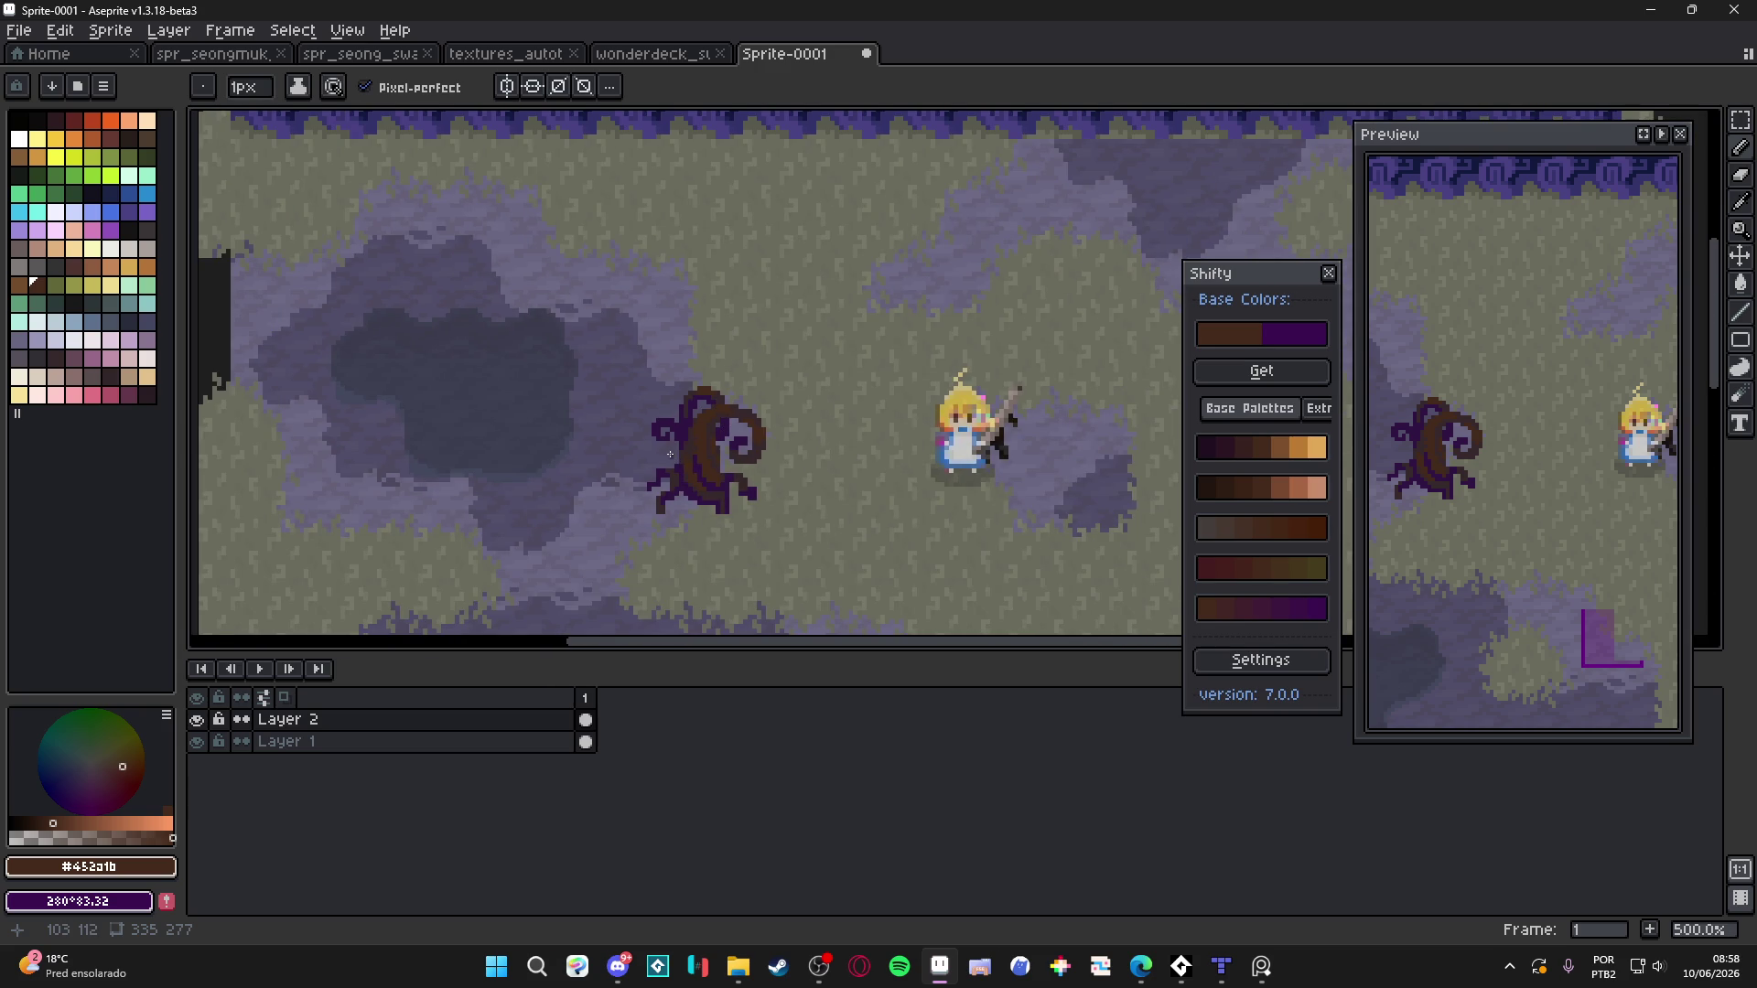
{"action": "scroll", "coordinate": [709, 440], "scroll_direction": "up", "scroll_amount": 6}
{"action": "left_click", "coordinate": [712, 437], "text": "alt"}
{"action": "scroll", "coordinate": [712, 438], "scroll_direction": "up", "scroll_amount": 1}
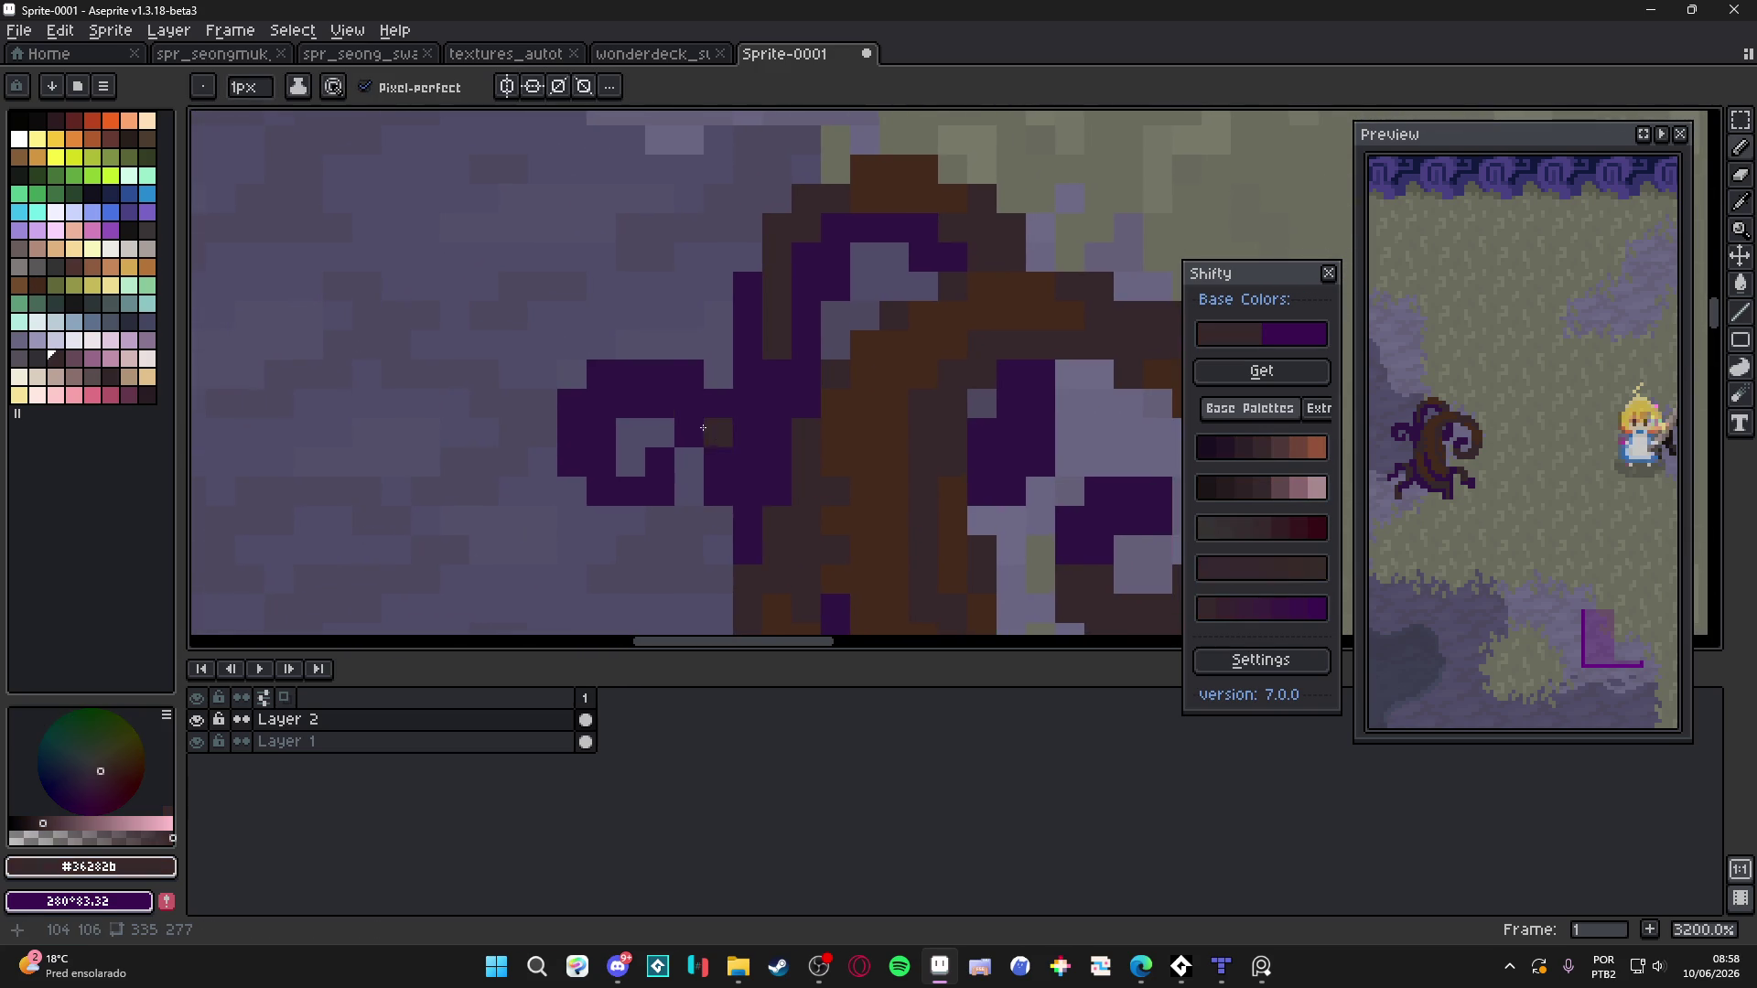
{"action": "key", "text": "plus"}
{"action": "left_click_drag", "start_coordinate": [634, 397], "coordinate": [662, 397]}
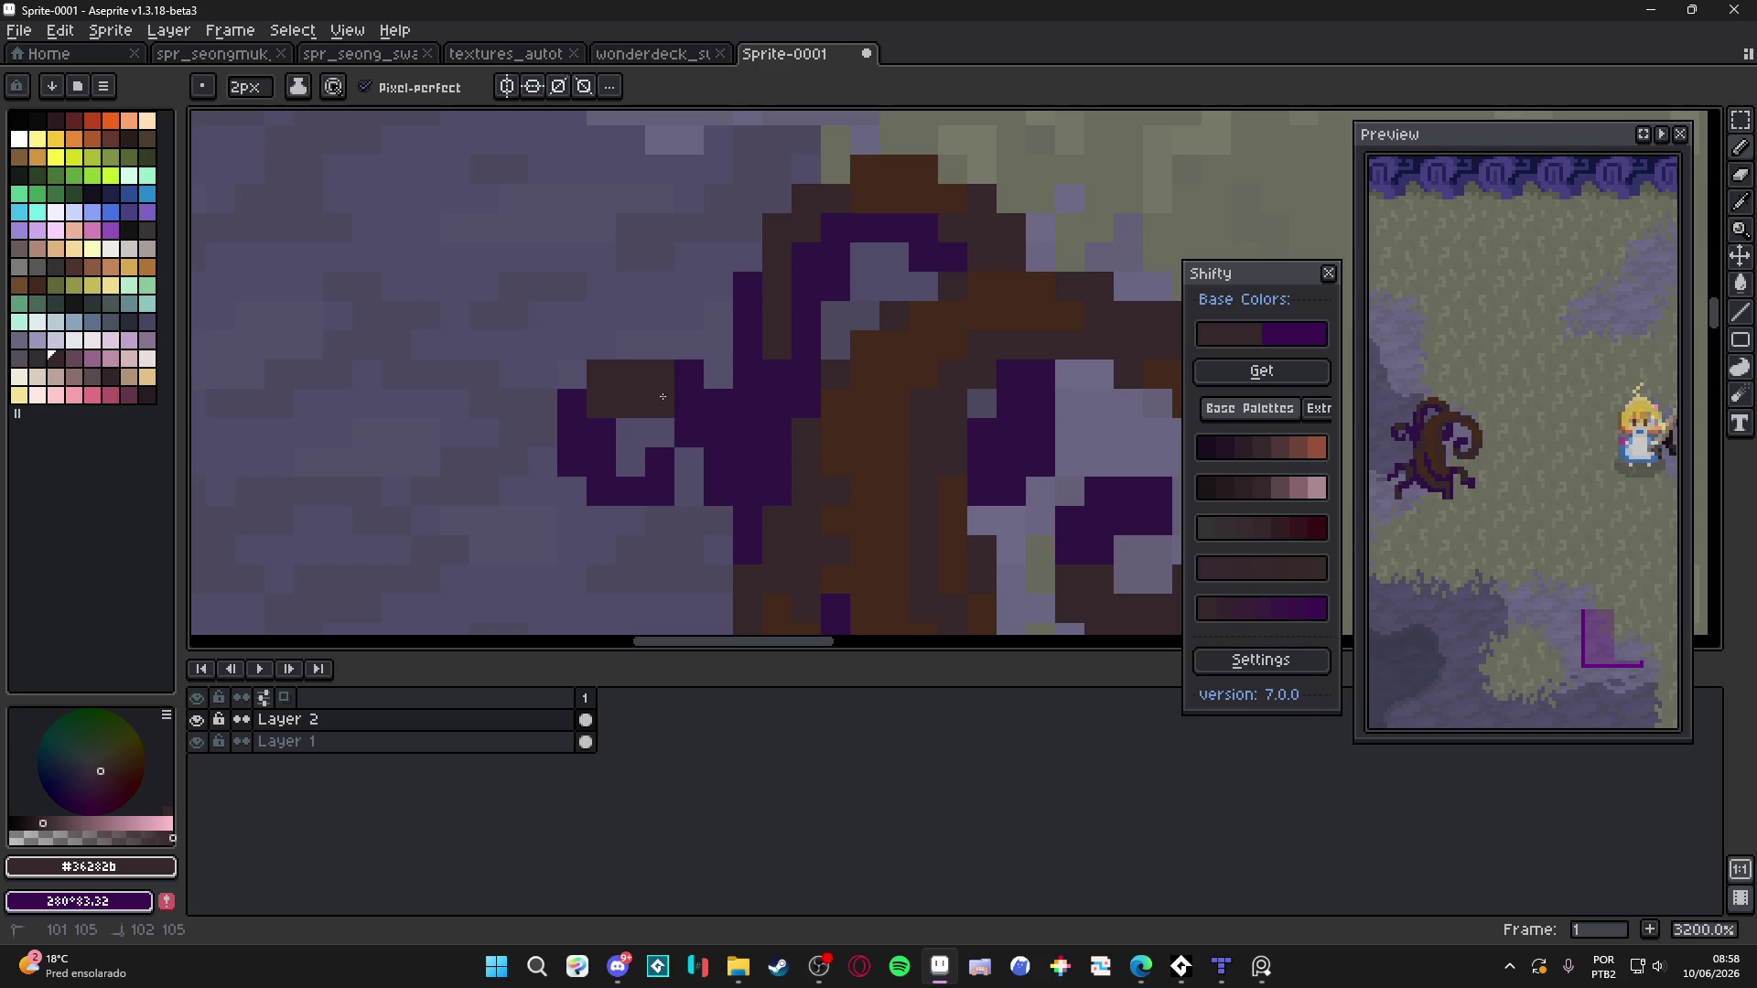
{"action": "key", "text": "ctrl+z"}
{"action": "left_click", "coordinate": [649, 406]}
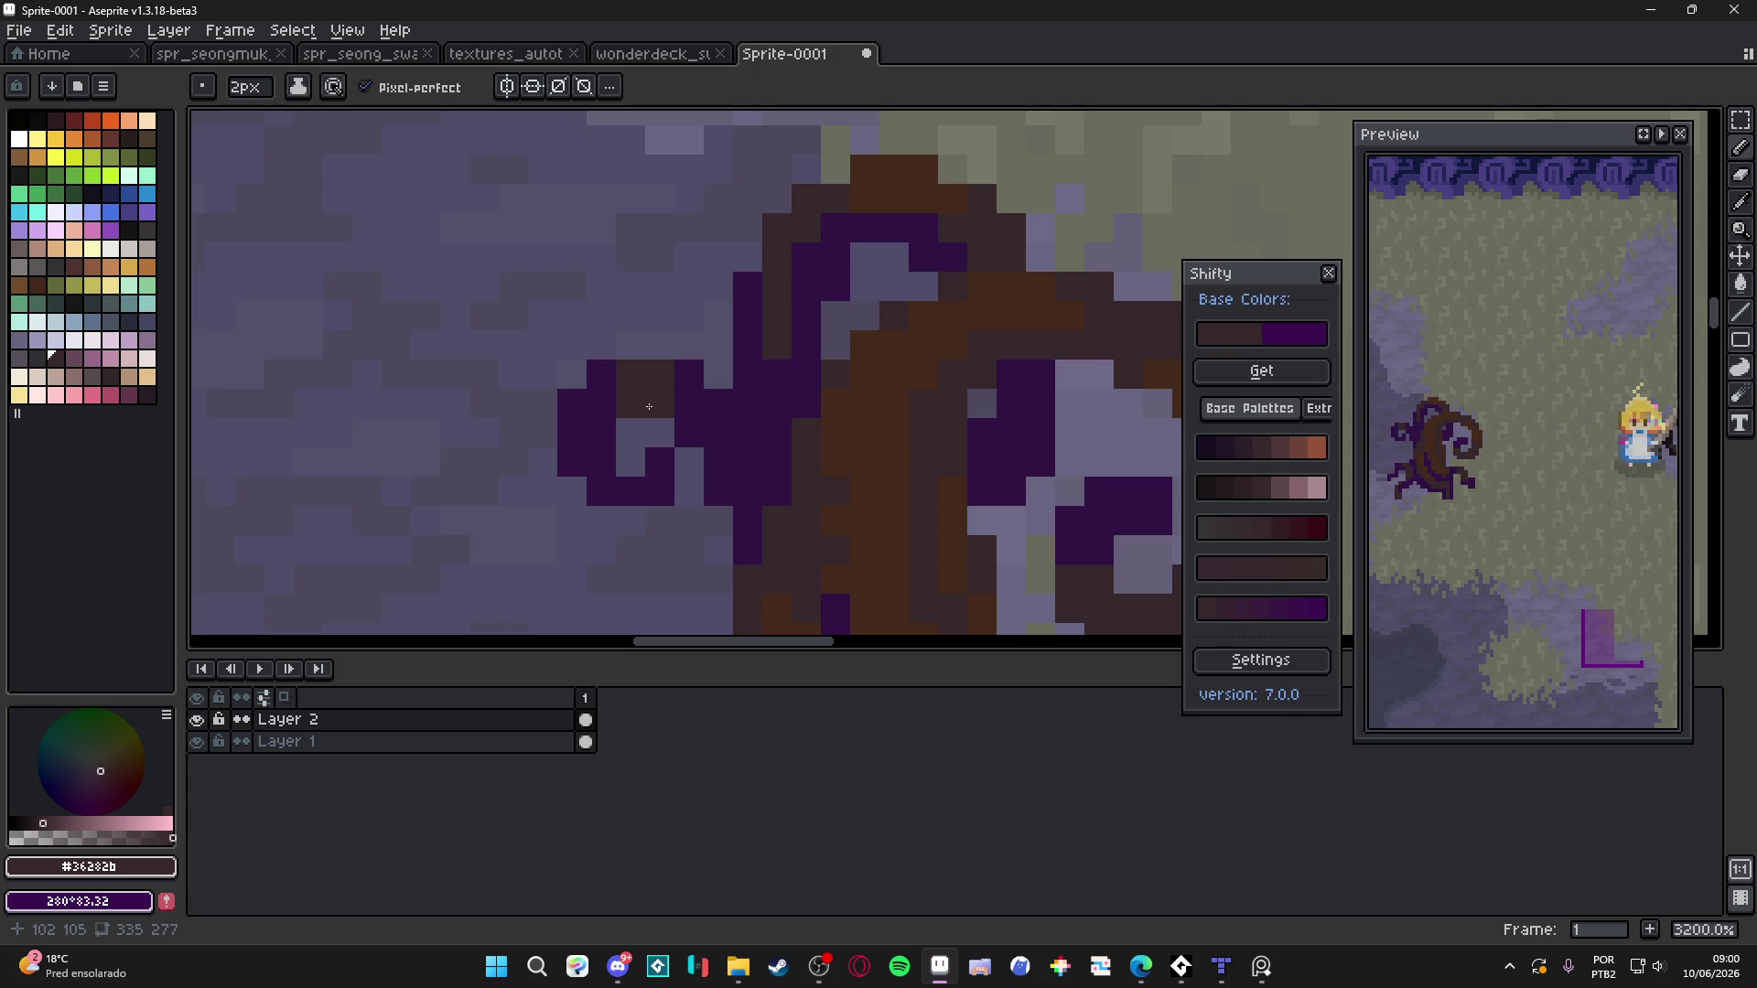
{"action": "scroll", "coordinate": [649, 406], "scroll_direction": "down", "scroll_amount": 8}
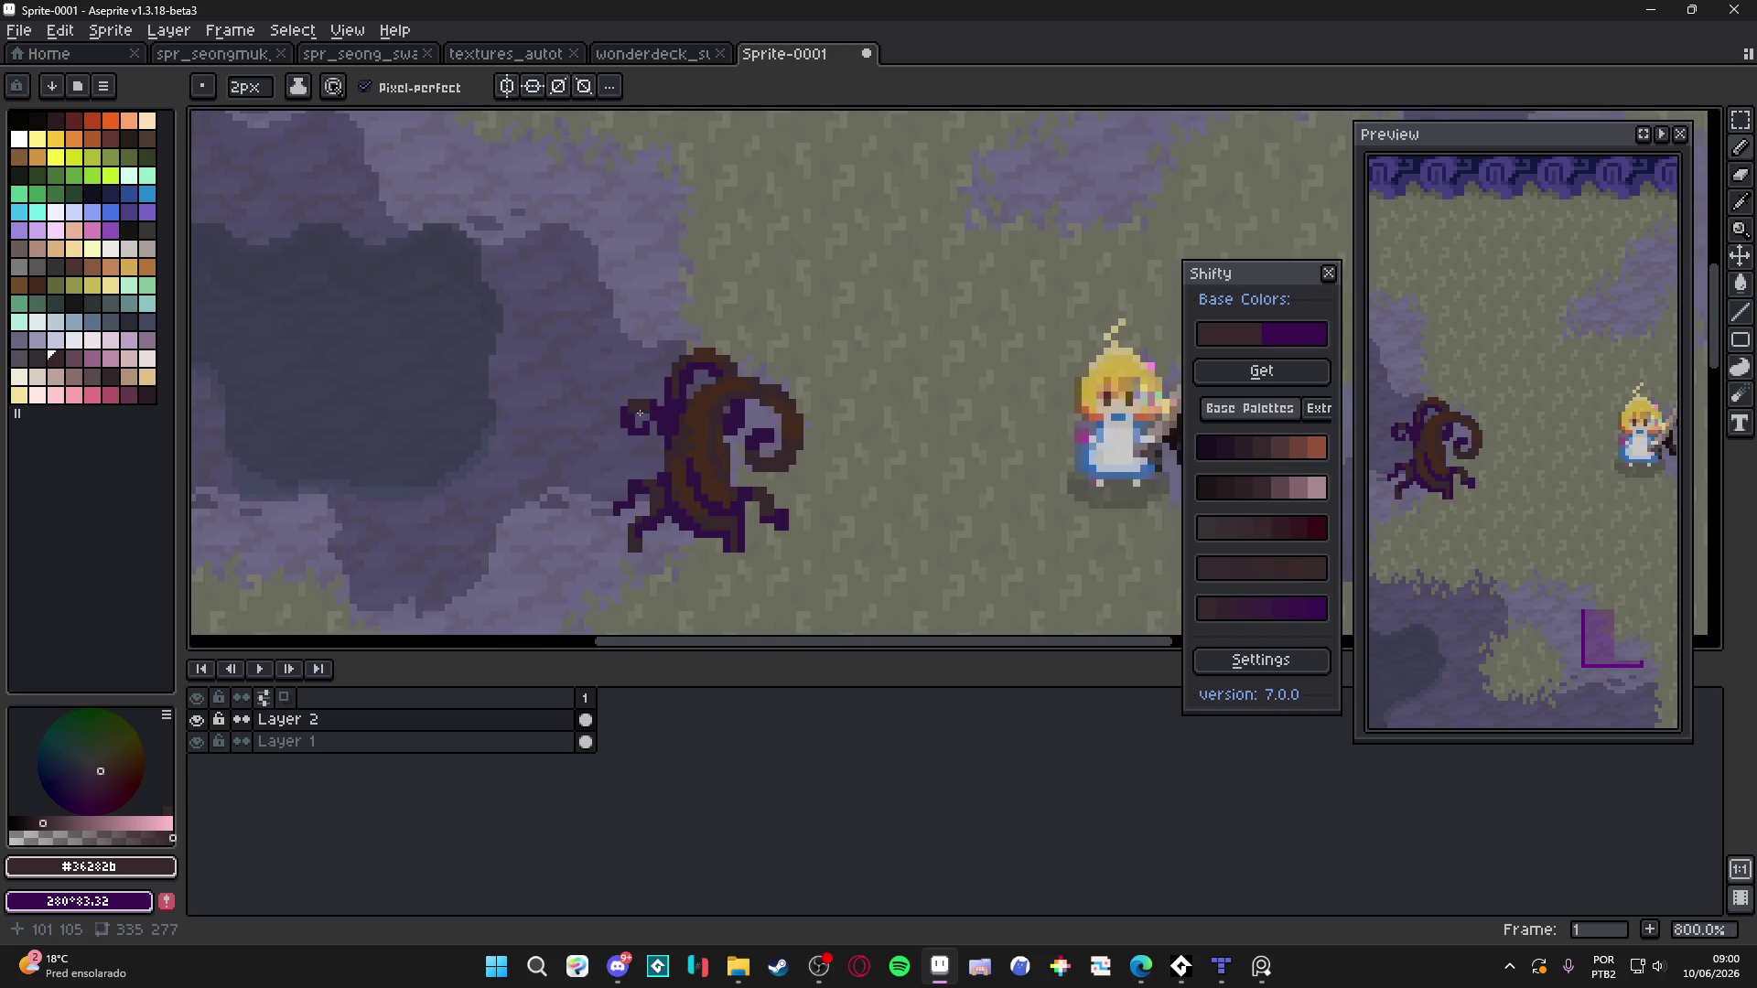
{"action": "scroll", "coordinate": [641, 433], "scroll_direction": "right", "scroll_amount": 2}
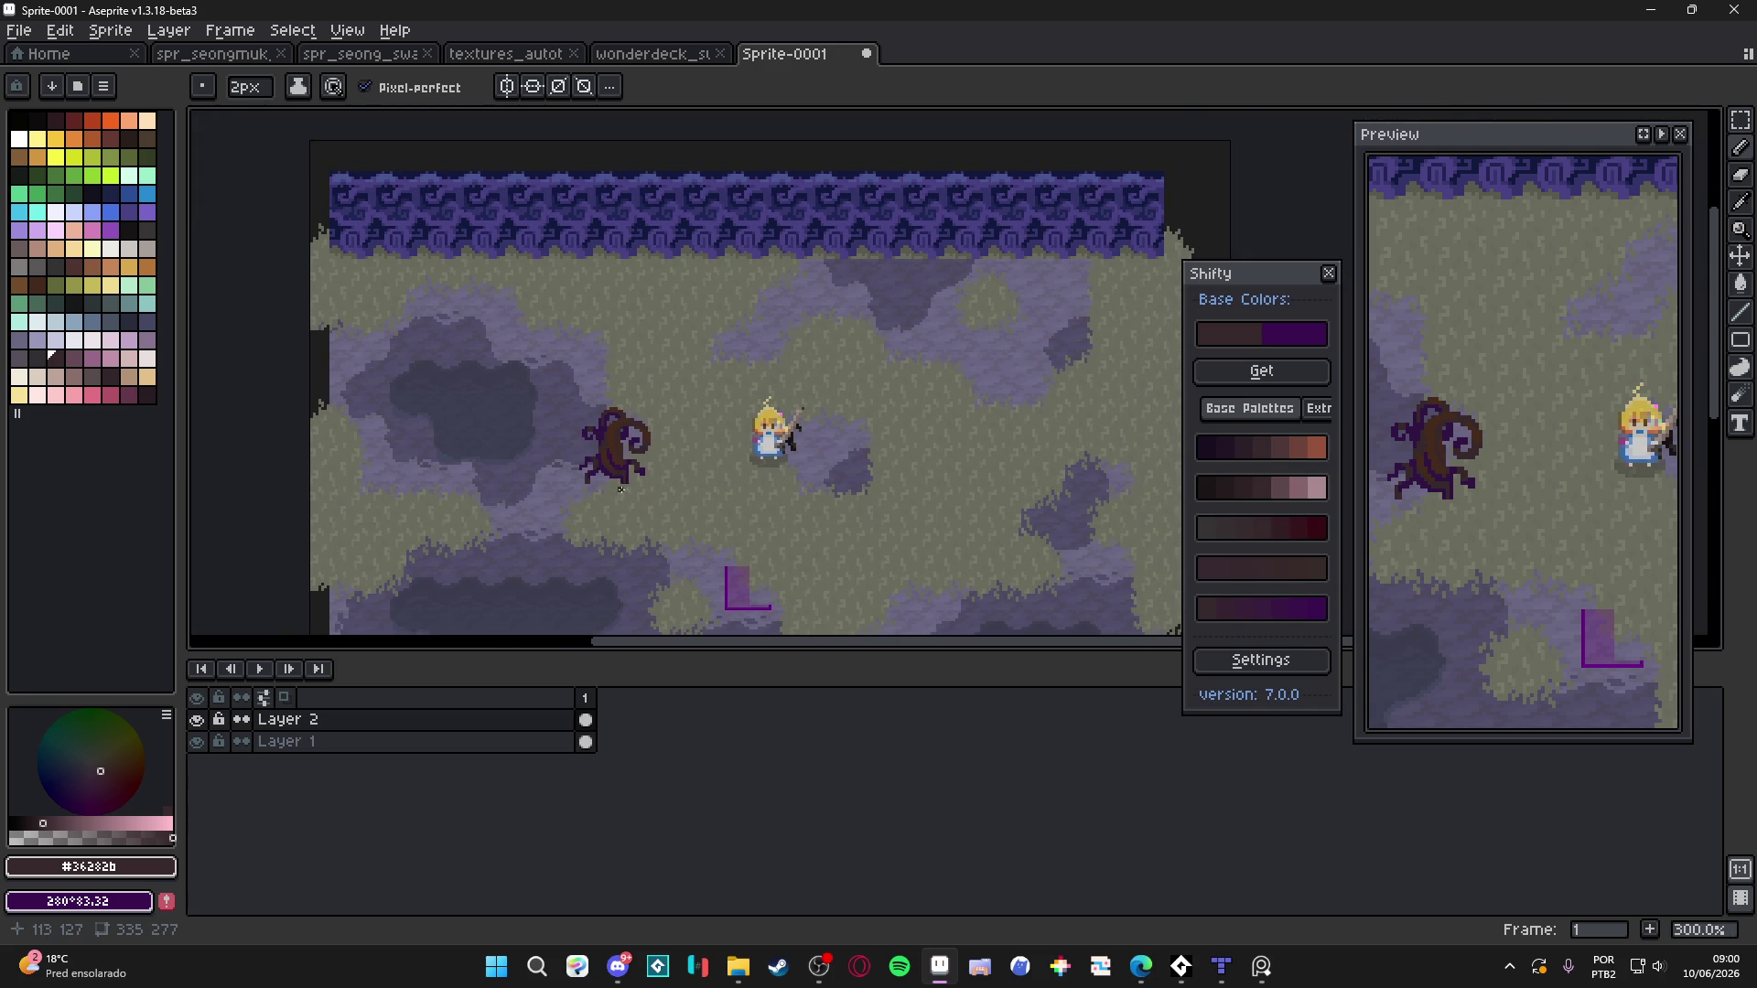
{"action": "scroll", "coordinate": [632, 430], "scroll_direction": "down", "scroll_amount": 3}
{"action": "scroll", "coordinate": [627, 403], "scroll_direction": "left", "scroll_amount": 1}
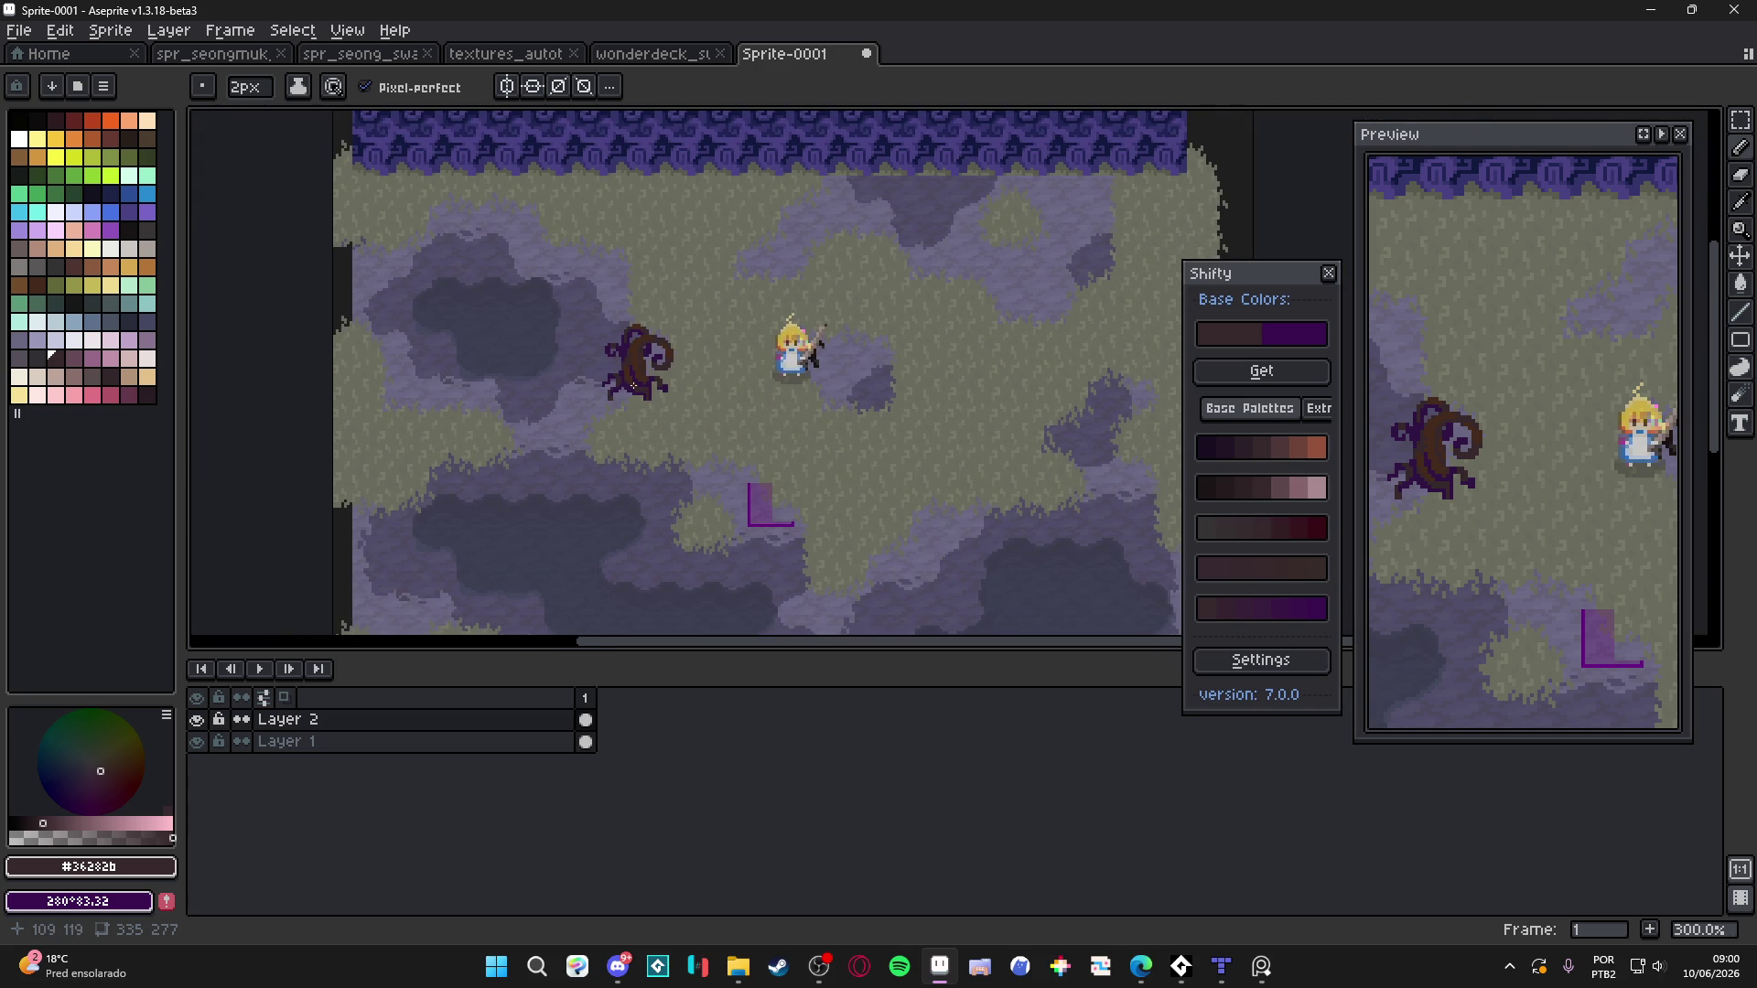
{"action": "scroll", "coordinate": [627, 384], "scroll_direction": "up", "scroll_amount": 7}
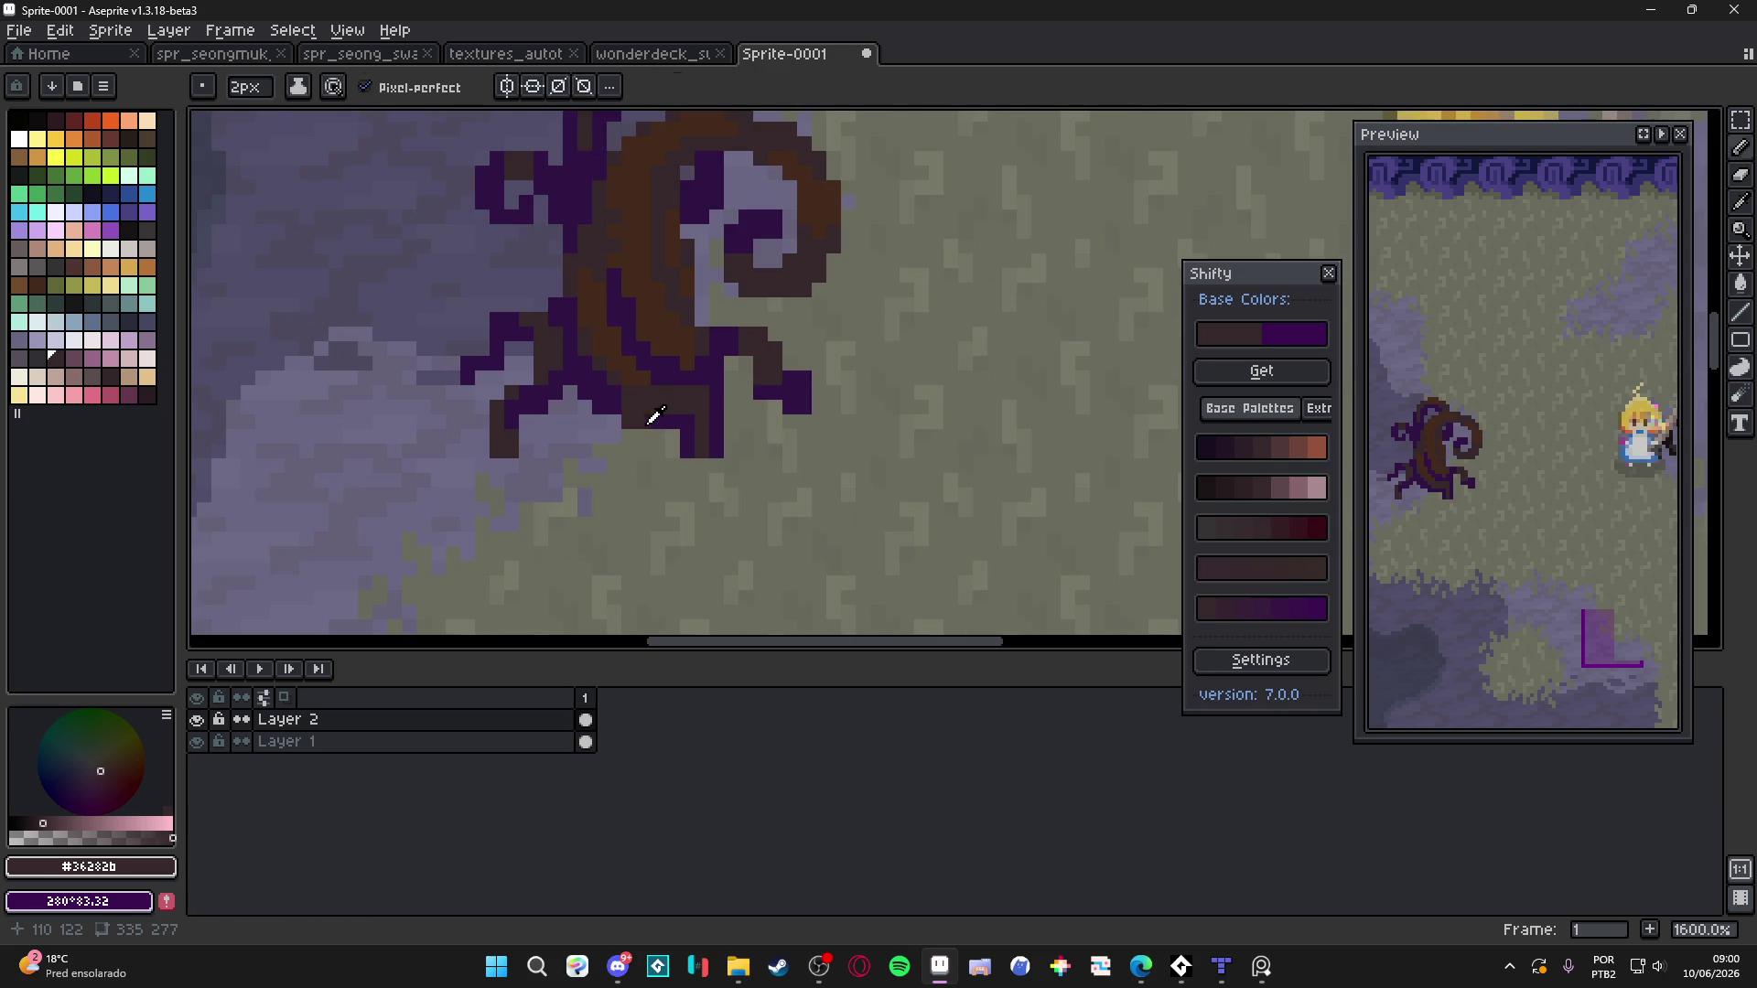
{"action": "left_click", "coordinate": [645, 424], "text": "alt"}
{"action": "scroll", "coordinate": [645, 425], "scroll_direction": "down", "scroll_amount": 3}
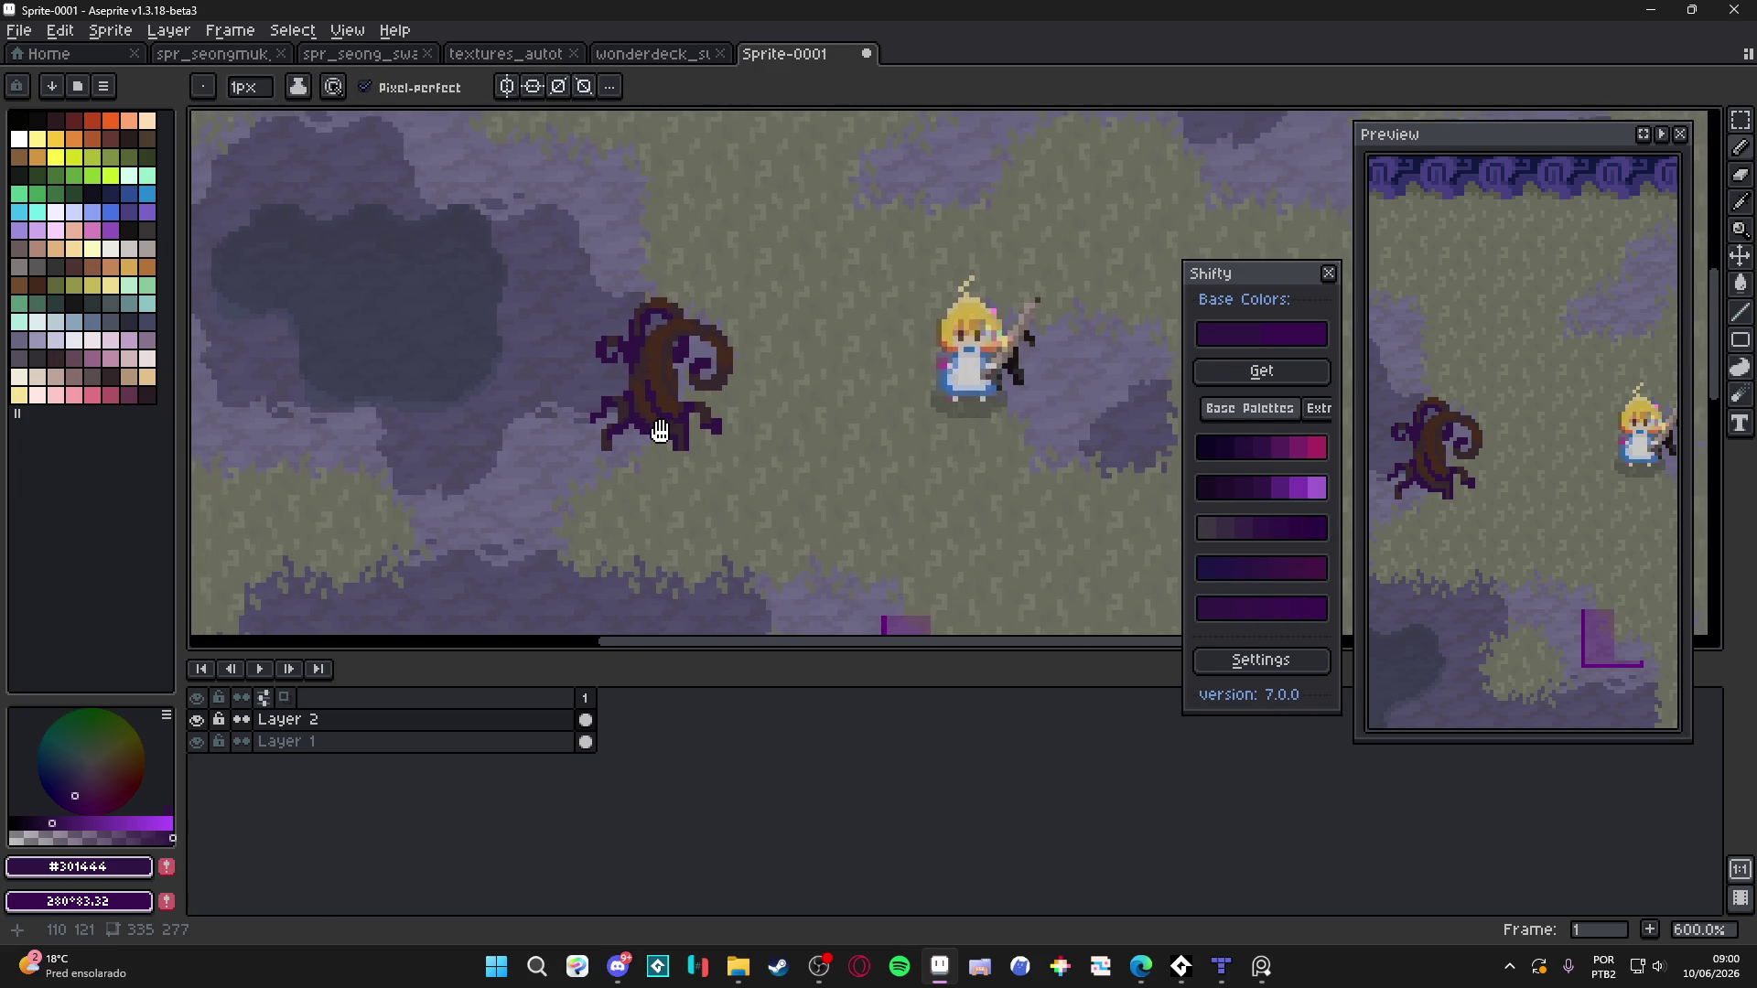
{"action": "scroll", "coordinate": [651, 429], "scroll_direction": "up", "scroll_amount": 4}
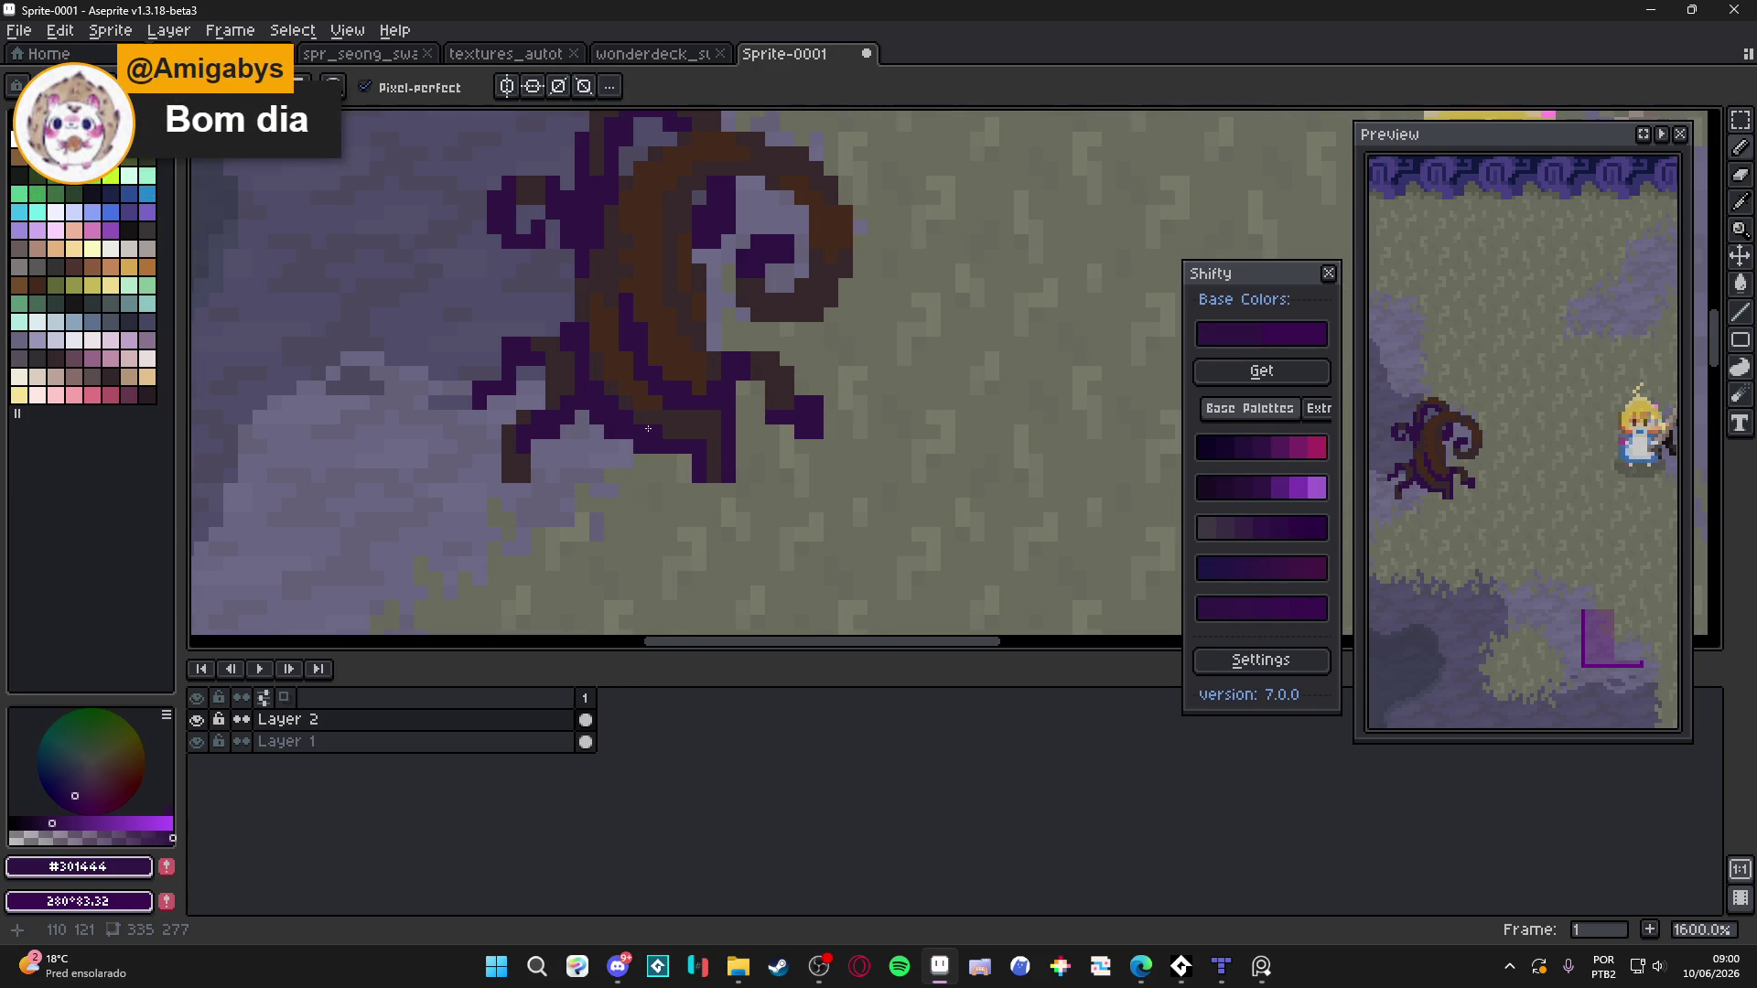
{"action": "scroll", "coordinate": [648, 429], "scroll_direction": "down", "scroll_amount": 3}
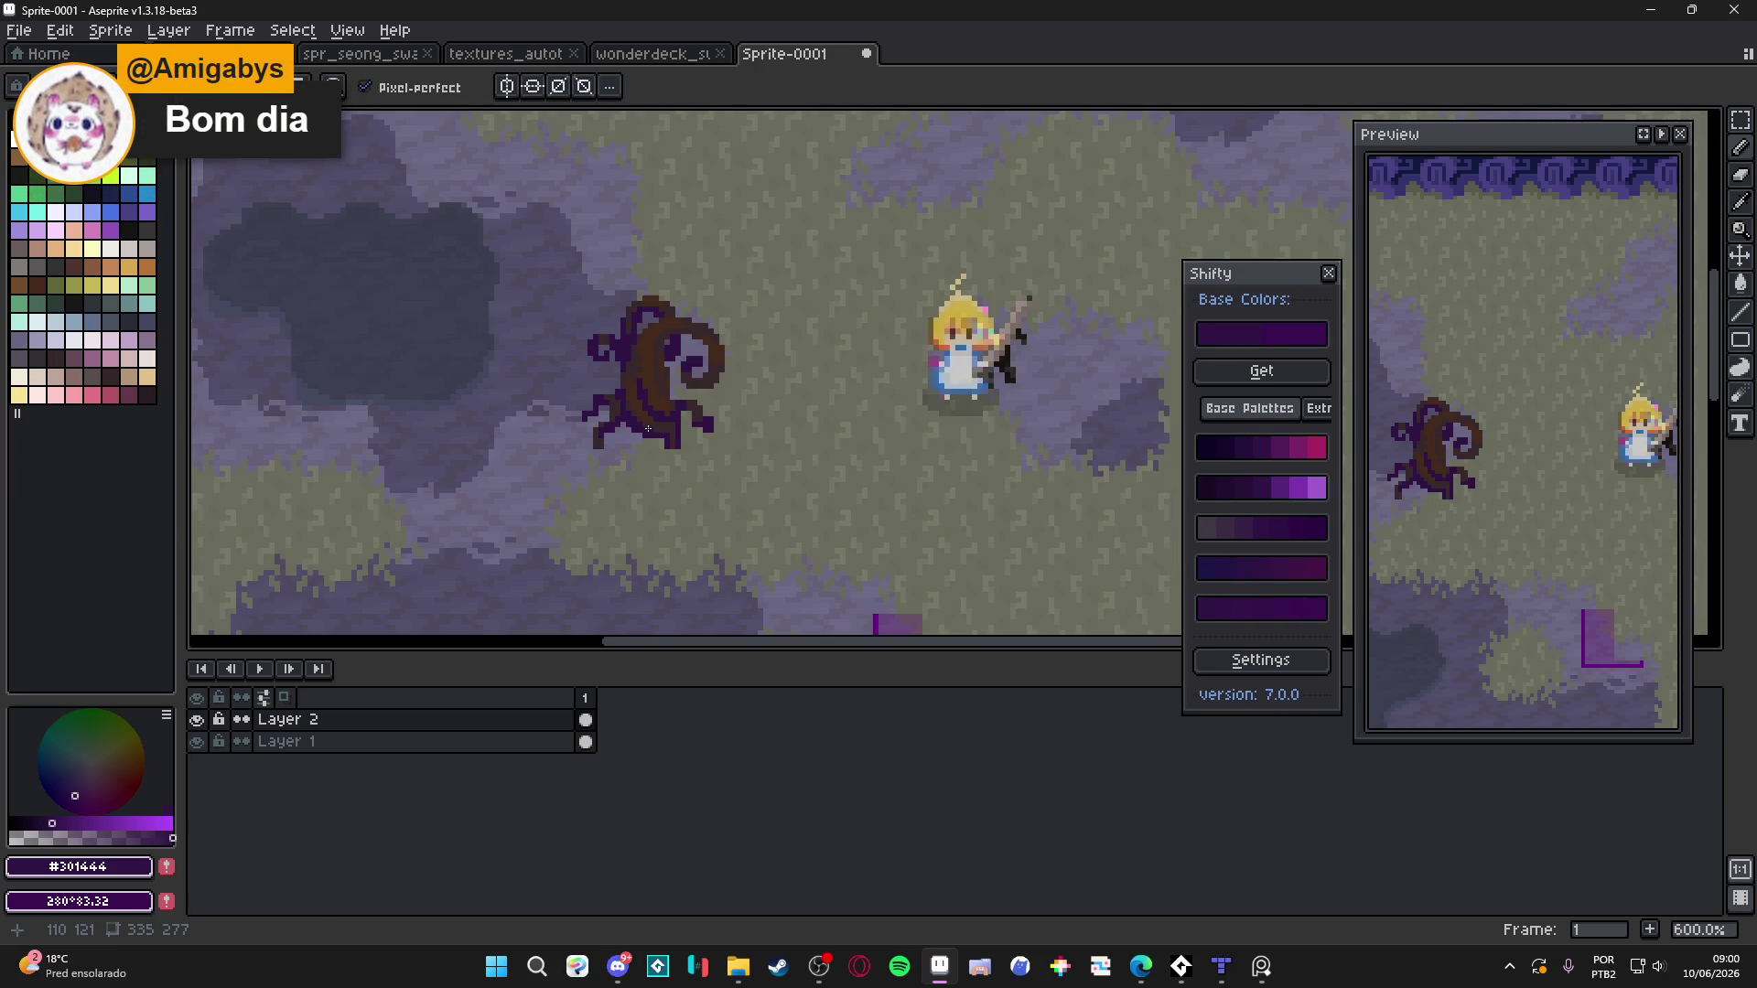
{"action": "scroll", "coordinate": [648, 428], "scroll_direction": "down", "scroll_amount": 1}
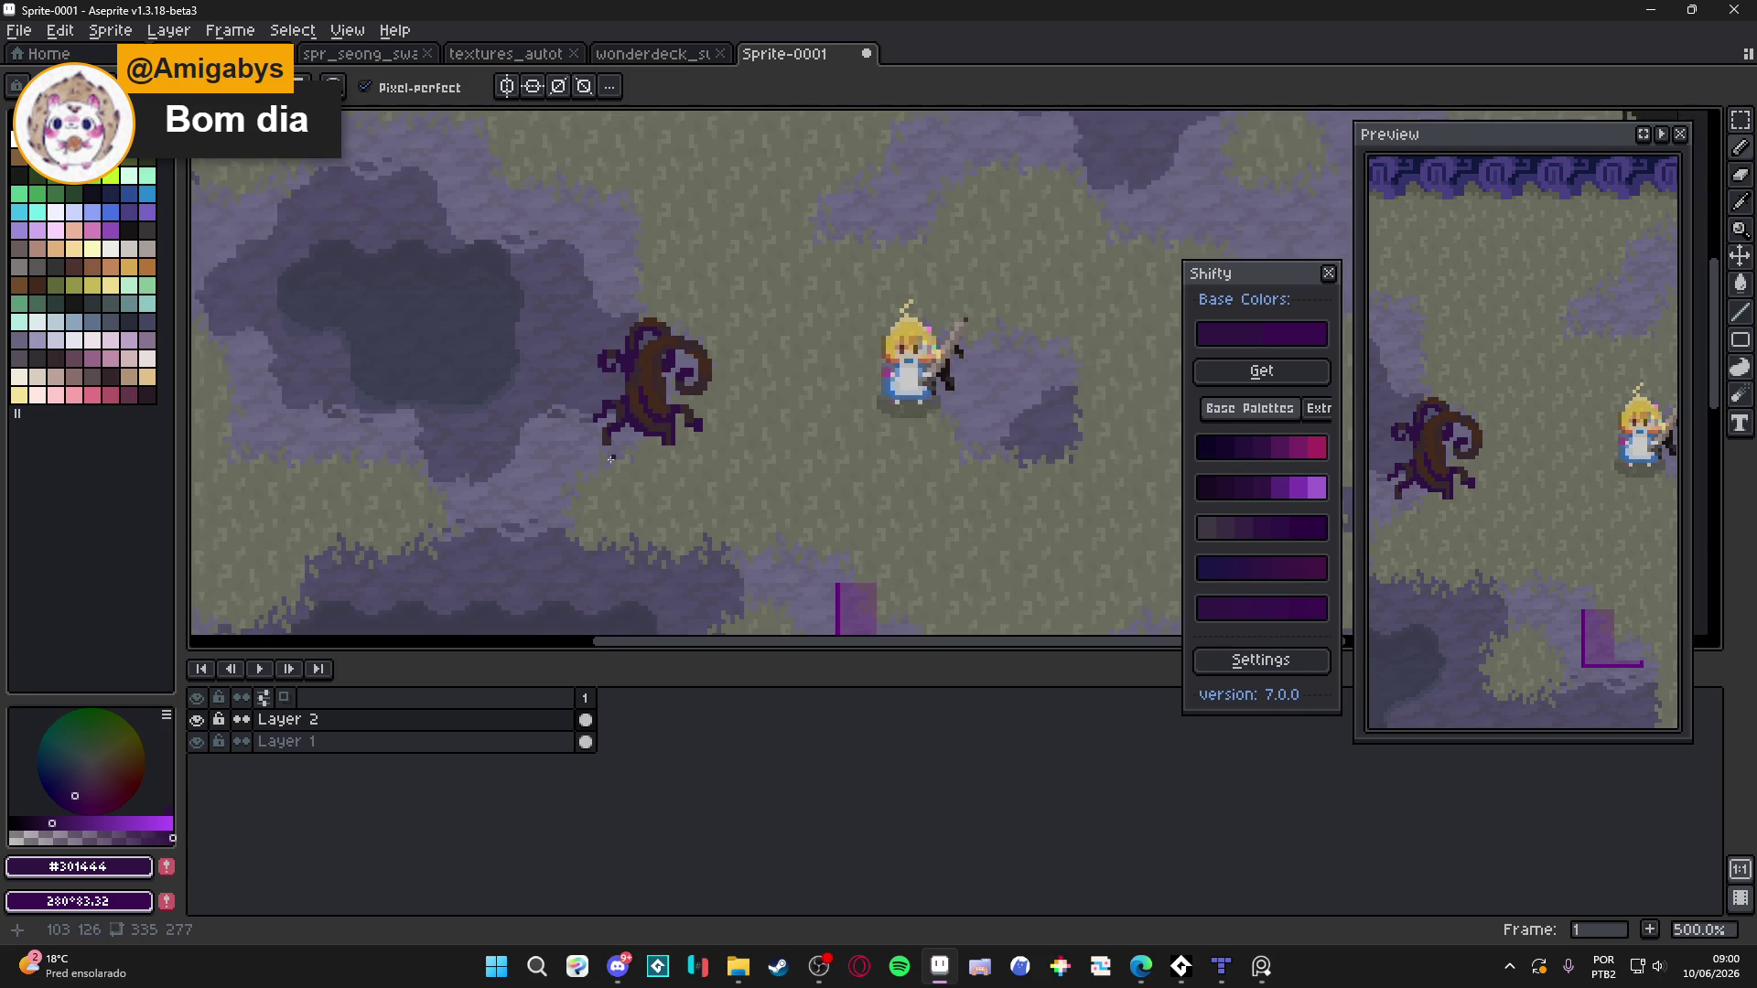
{"action": "key", "text": "ctrl+'"}
{"action": "left_click_drag", "start_coordinate": [605, 485], "coordinate": [589, 474]}
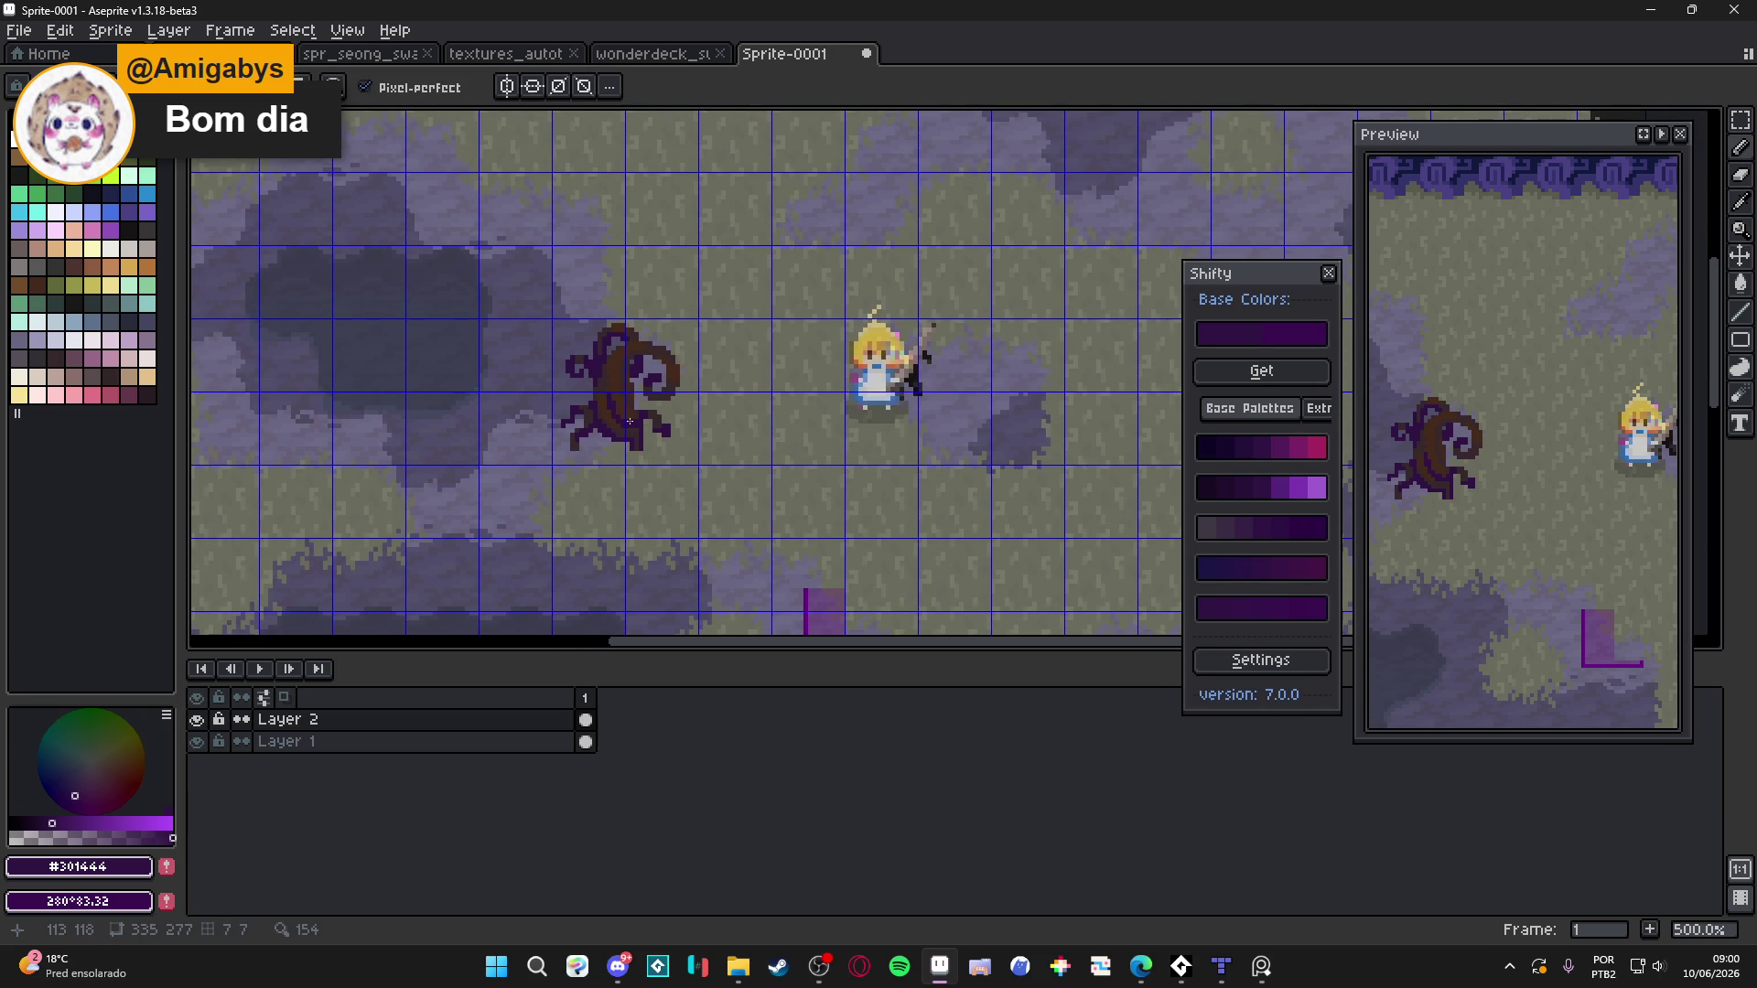
{"action": "scroll", "coordinate": [627, 392], "scroll_direction": "down", "scroll_amount": 2}
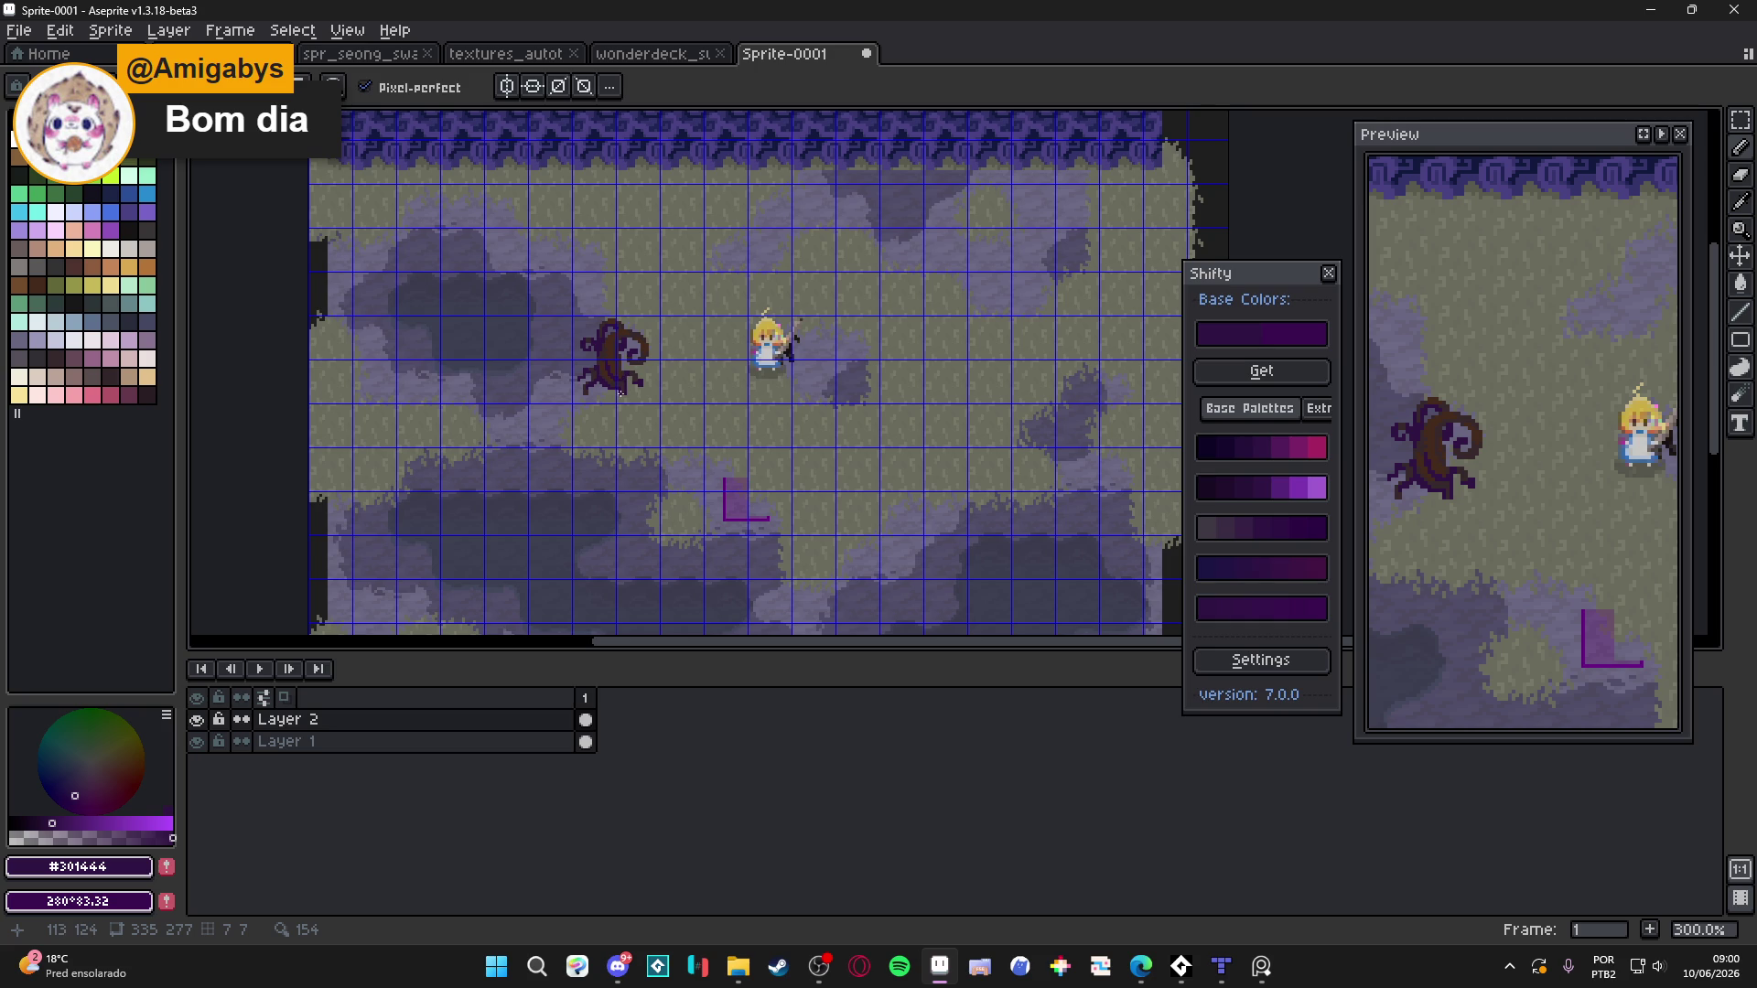
{"action": "scroll", "coordinate": [621, 392], "scroll_direction": "up", "scroll_amount": 3}
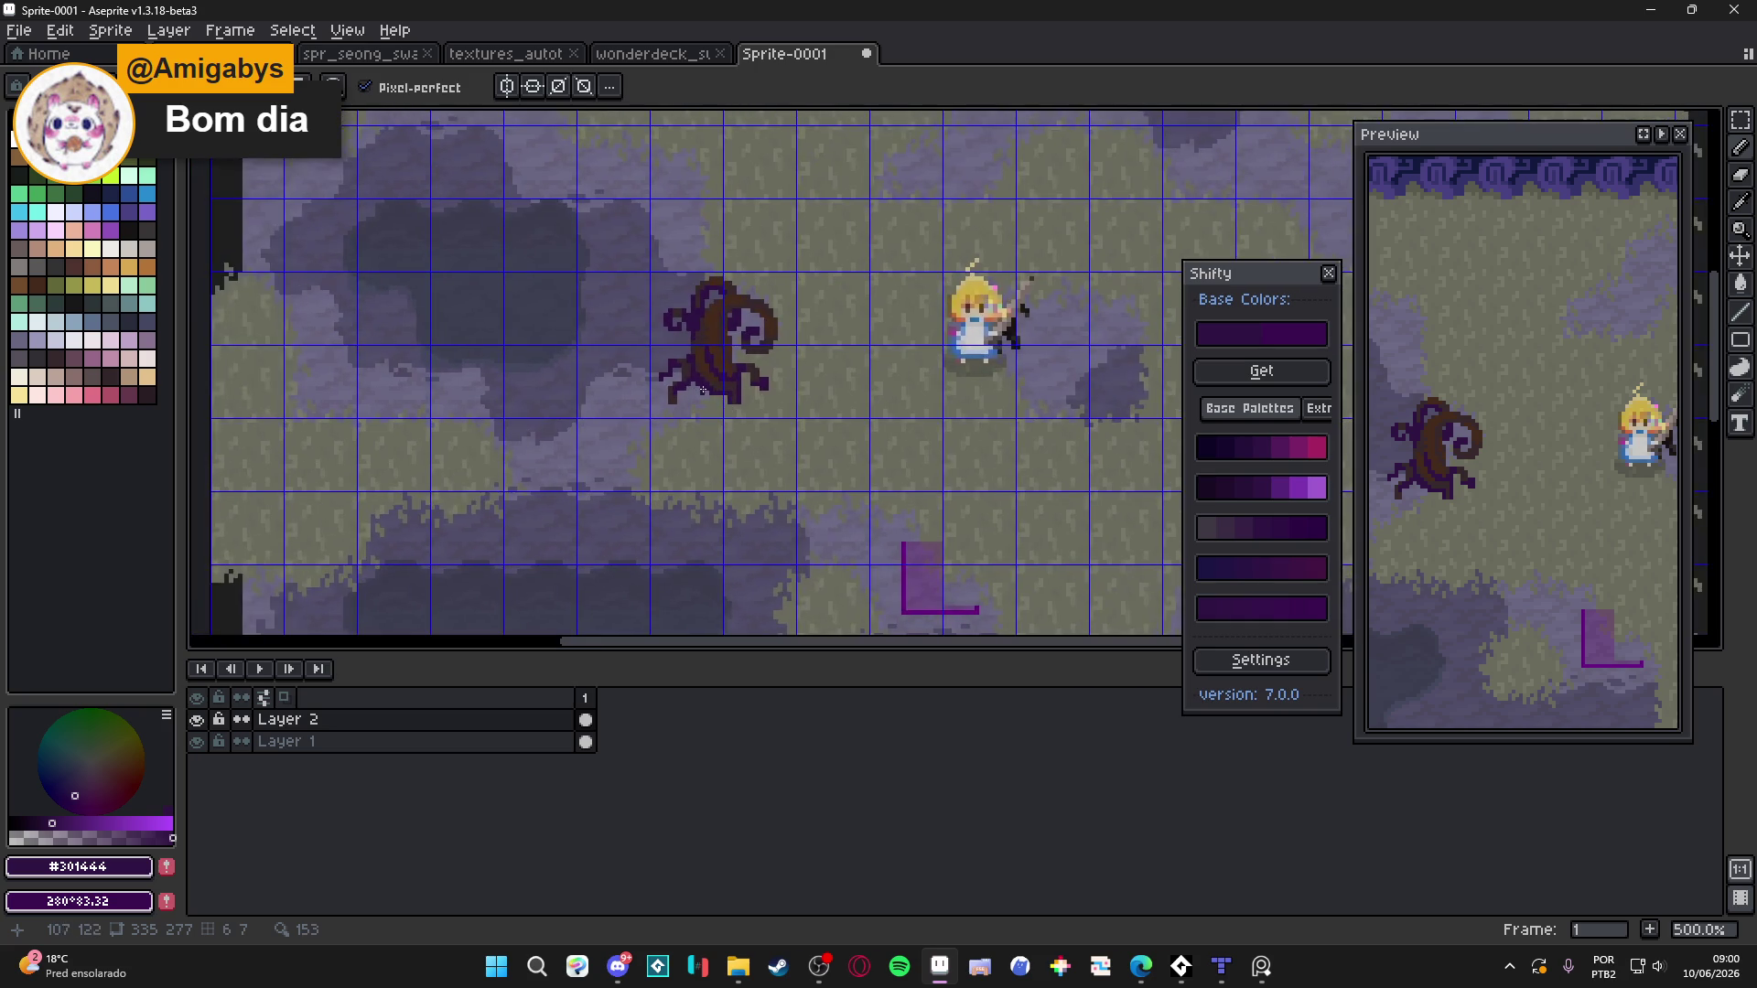
{"action": "key", "text": "v"}
{"action": "scroll", "coordinate": [709, 362], "scroll_direction": "up", "scroll_amount": 3}
{"action": "key", "text": "b"}
{"action": "left_click", "coordinate": [700, 332], "text": "alt"}
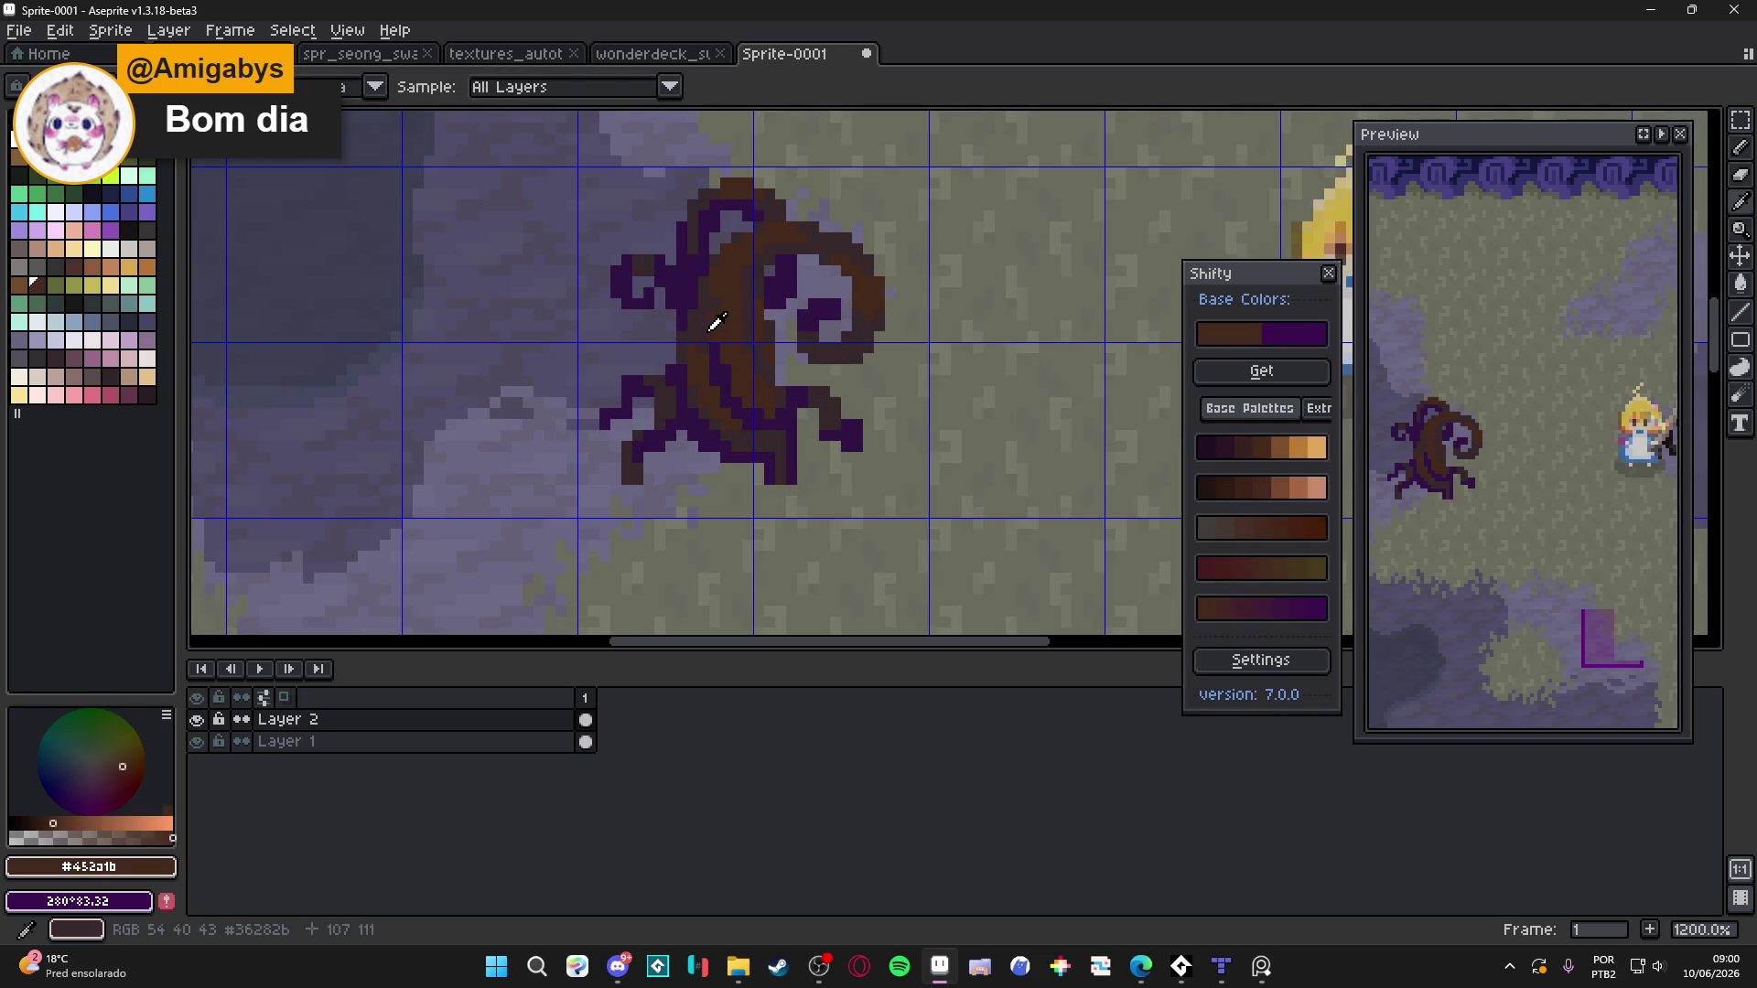
{"action": "scroll", "coordinate": [700, 332], "scroll_direction": "down", "scroll_amount": 4}
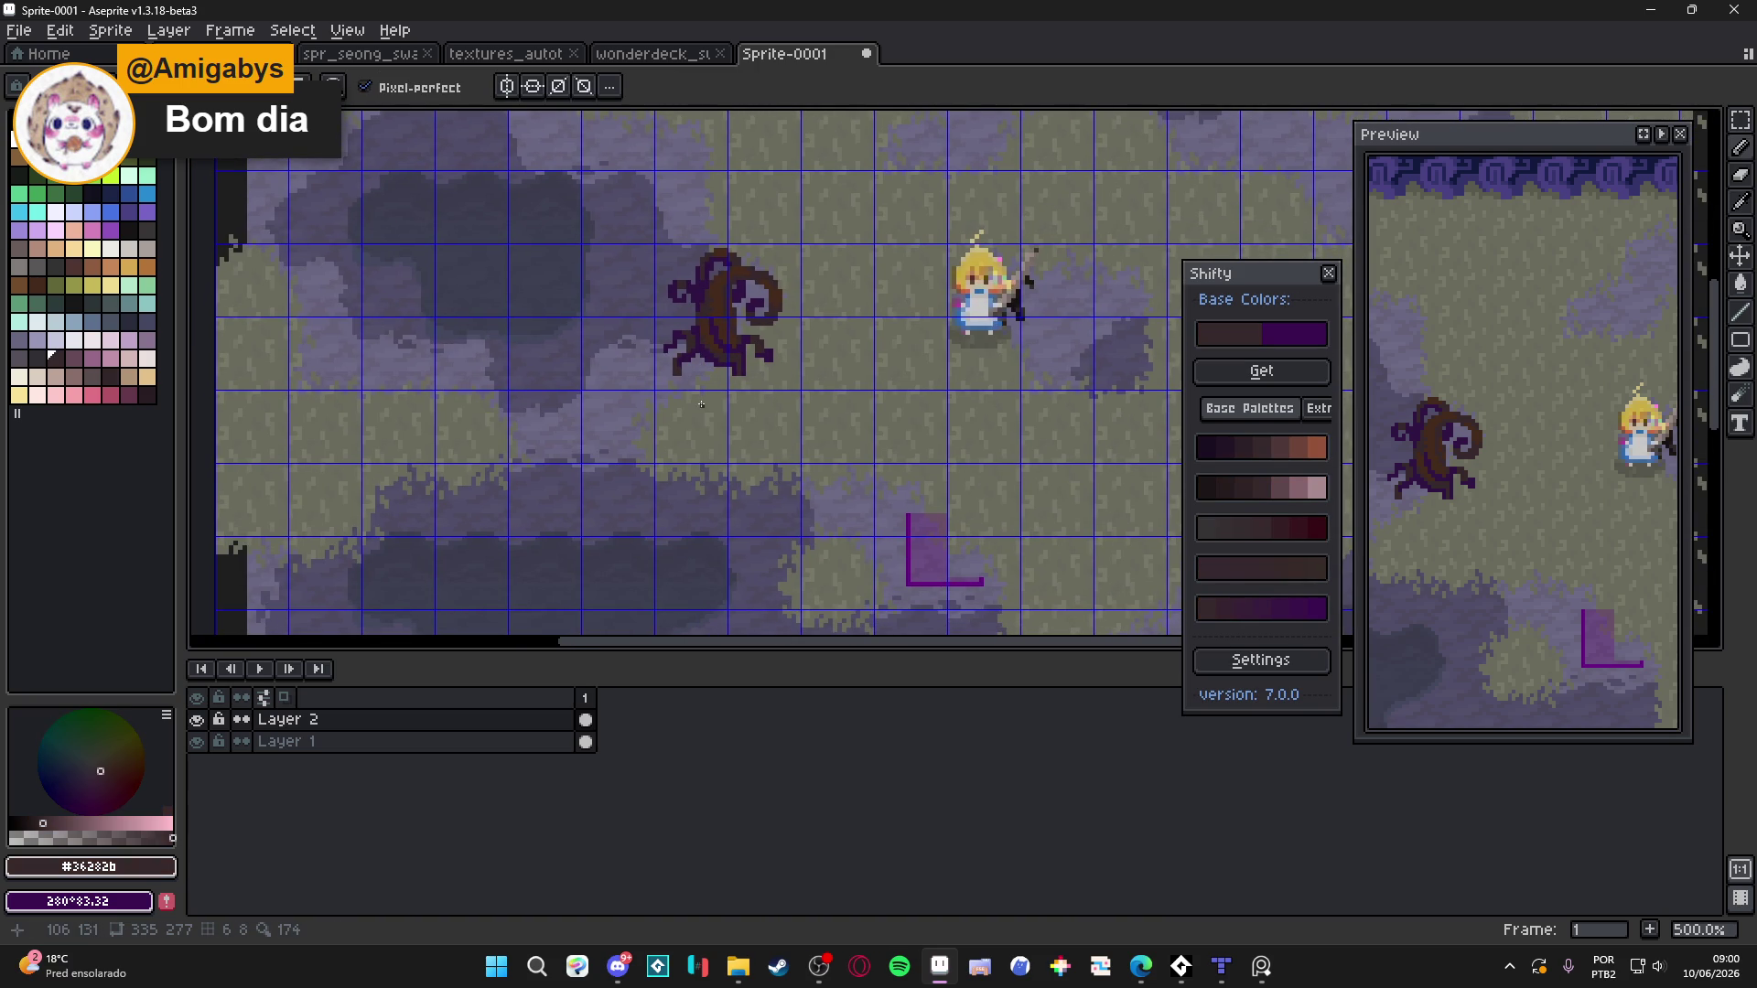
{"action": "mouse_move", "coordinate": [701, 404]}
{"action": "left_mouse_down"}
{"action": "mouse_move", "coordinate": [601, 500]}
{"action": "mouse_move", "coordinate": [648, 296]}
{"action": "left_mouse_up"}
{"action": "scroll", "coordinate": [655, 422], "scroll_direction": "up", "scroll_amount": 4}
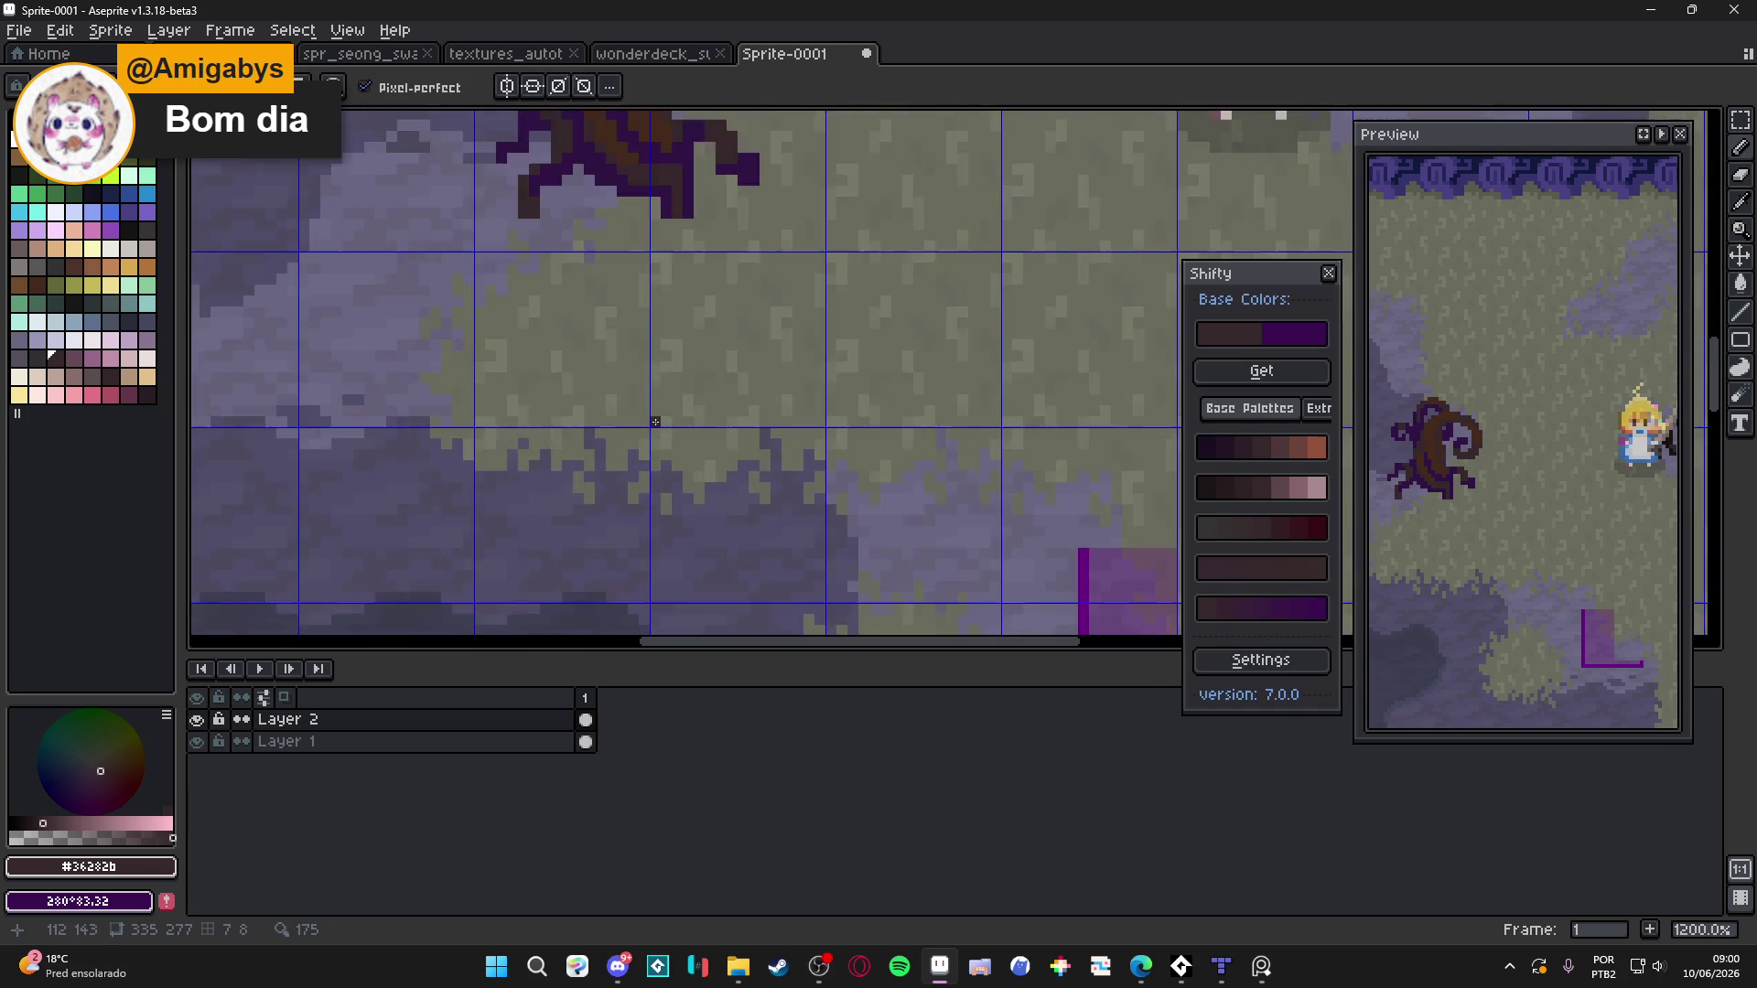
{"action": "scroll", "coordinate": [655, 422], "scroll_direction": "down", "scroll_amount": 3}
{"action": "scroll", "coordinate": [678, 437], "scroll_direction": "up", "scroll_amount": 2}
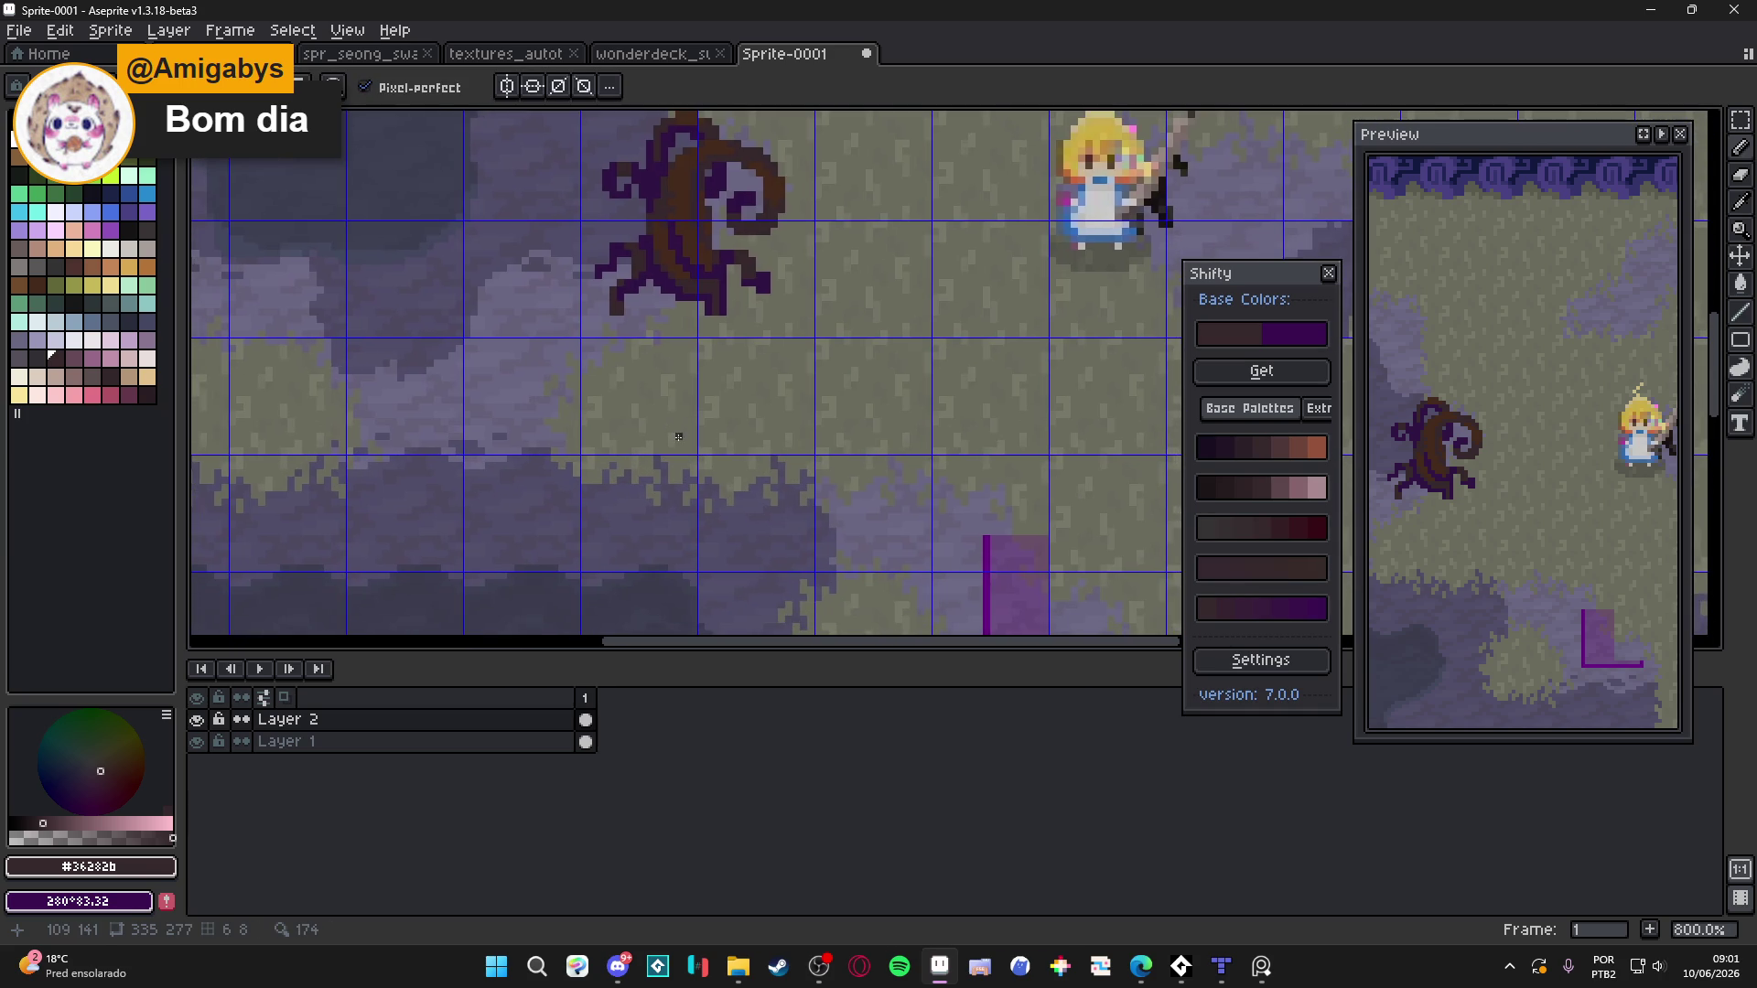
{"action": "scroll", "coordinate": [596, 435], "scroll_direction": "down", "scroll_amount": 2}
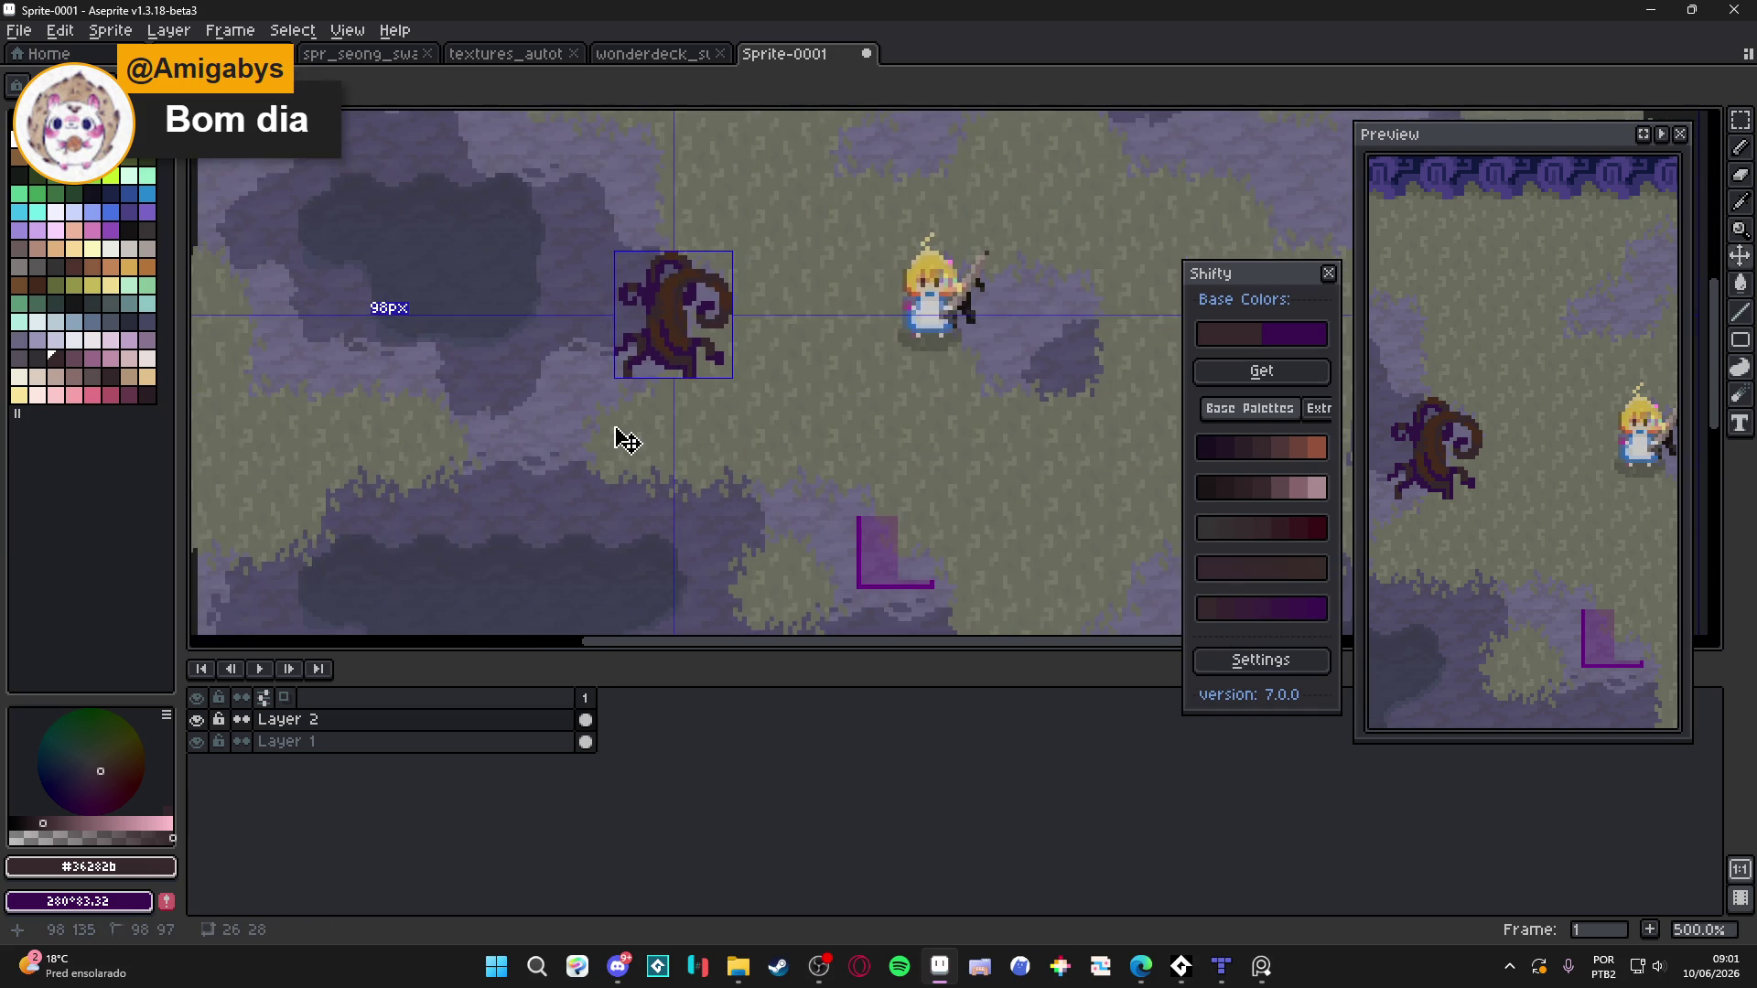
{"action": "scroll", "coordinate": [627, 443], "scroll_direction": "down", "scroll_amount": 2}
Hide the grid and save the sprite as samp_decorations in pixel_Art > seongmuk > Swamp
{"action": "key", "text": "ctrl+s"}
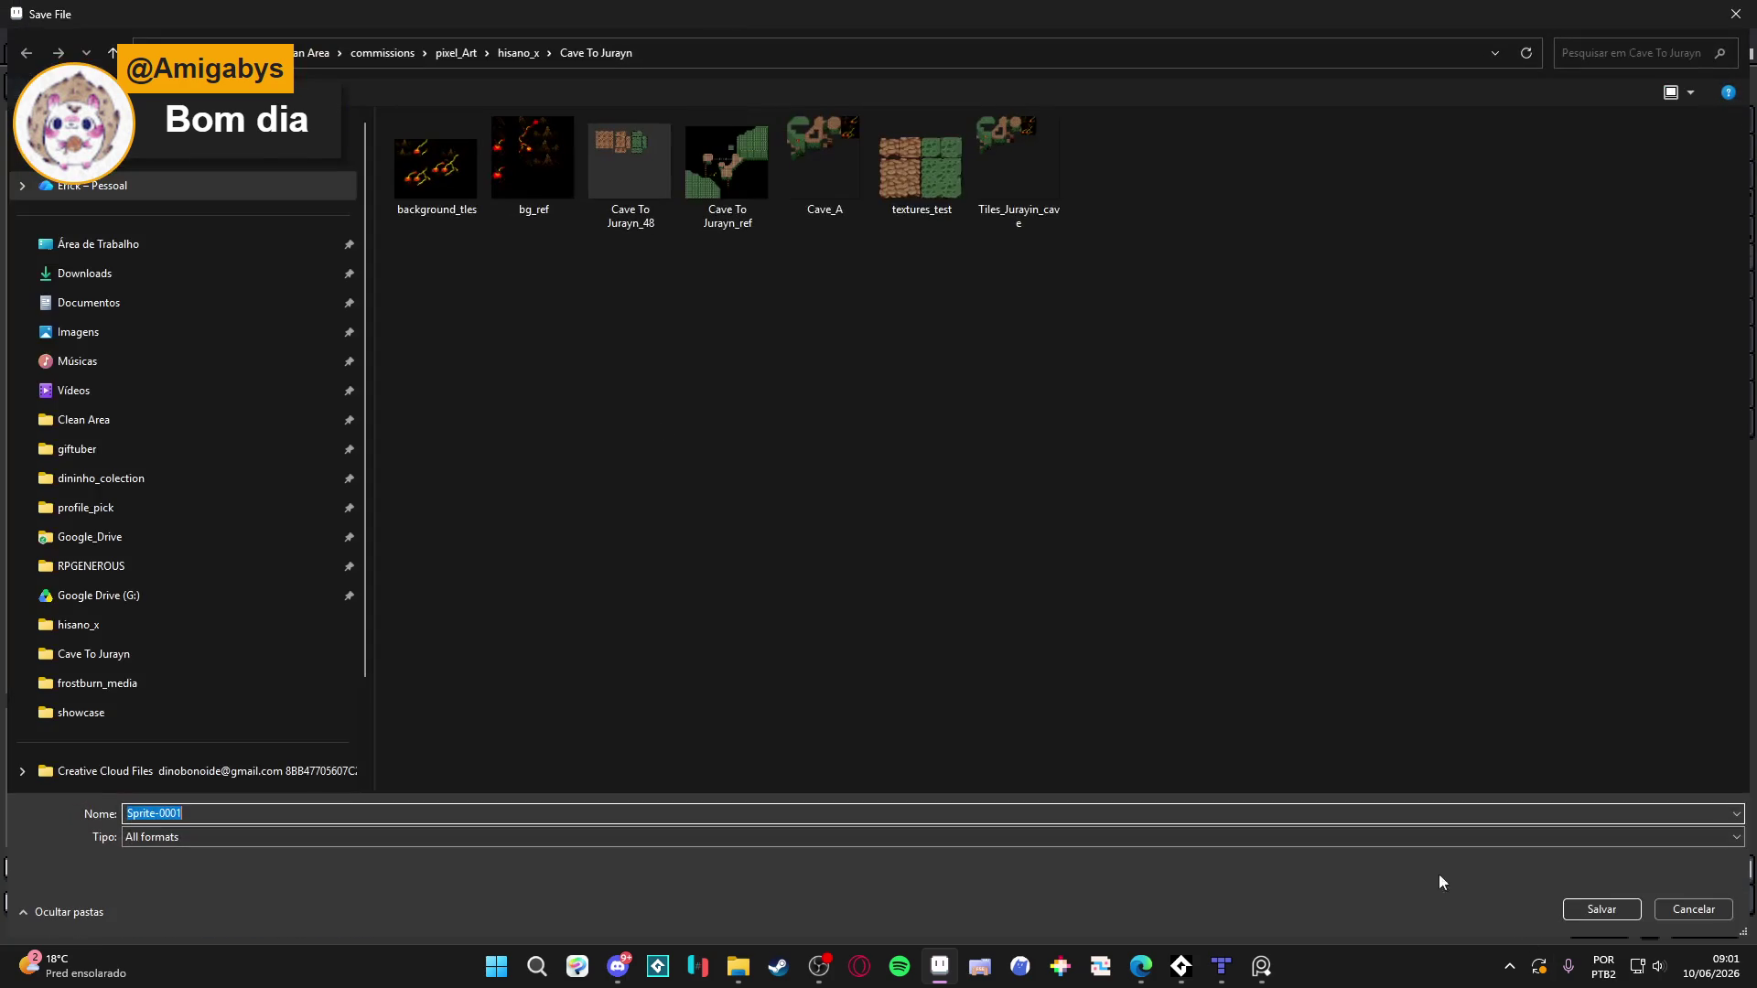
{"action": "left_click", "coordinate": [1693, 908]}
{"action": "key", "text": "ctrl+'"}
{"action": "key", "text": "ctrl+s"}
{"action": "left_click", "coordinate": [457, 53]}
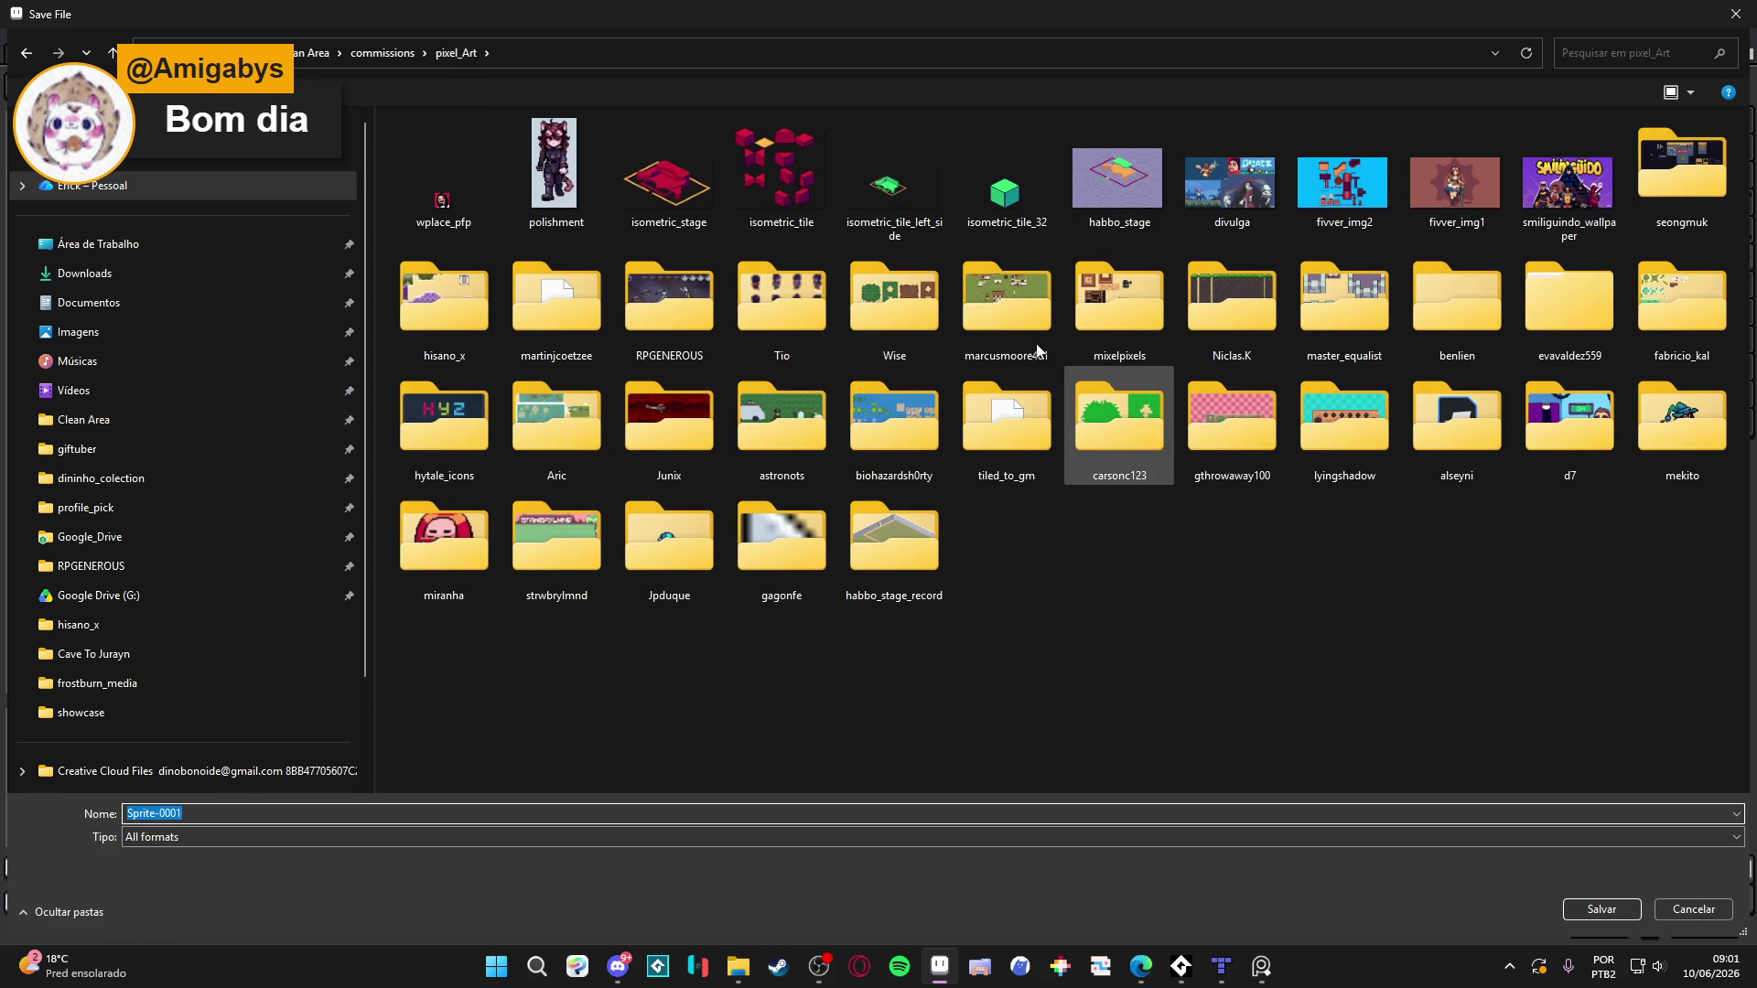
{"action": "double_click", "coordinate": [1682, 169]}
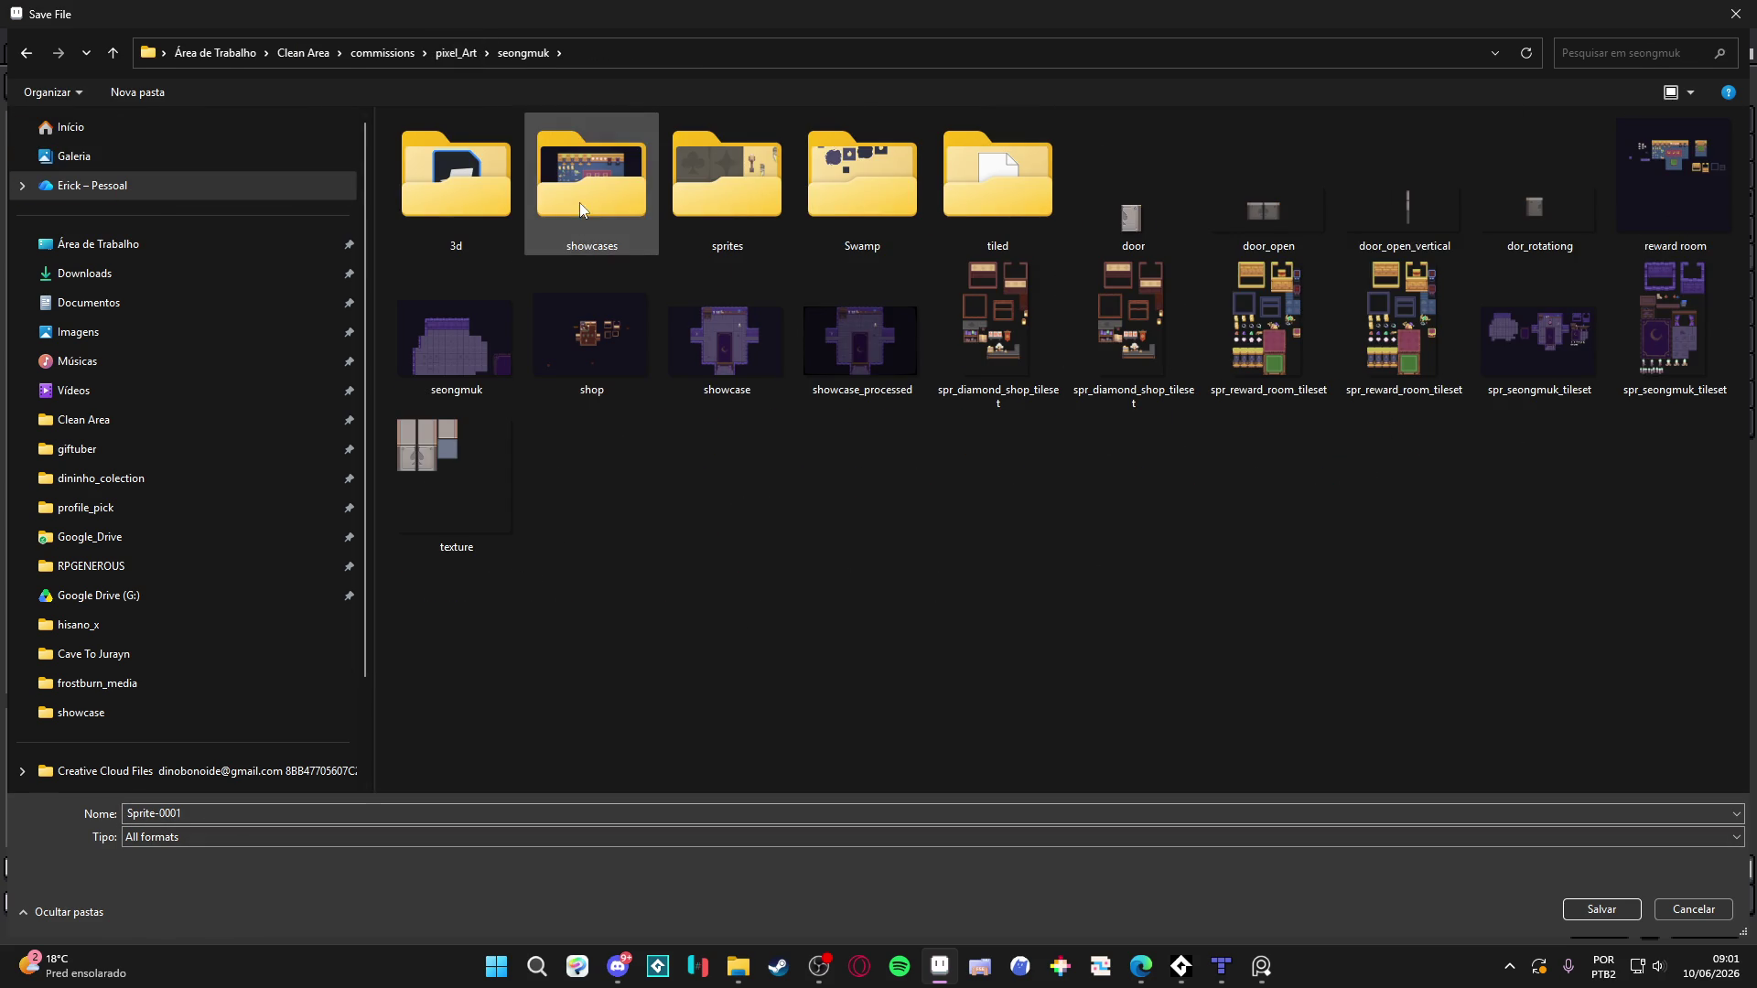
{"action": "double_click", "coordinate": [847, 199]}
{"action": "double_click", "coordinate": [193, 811]}
{"action": "type", "text": "samp_decorations"}
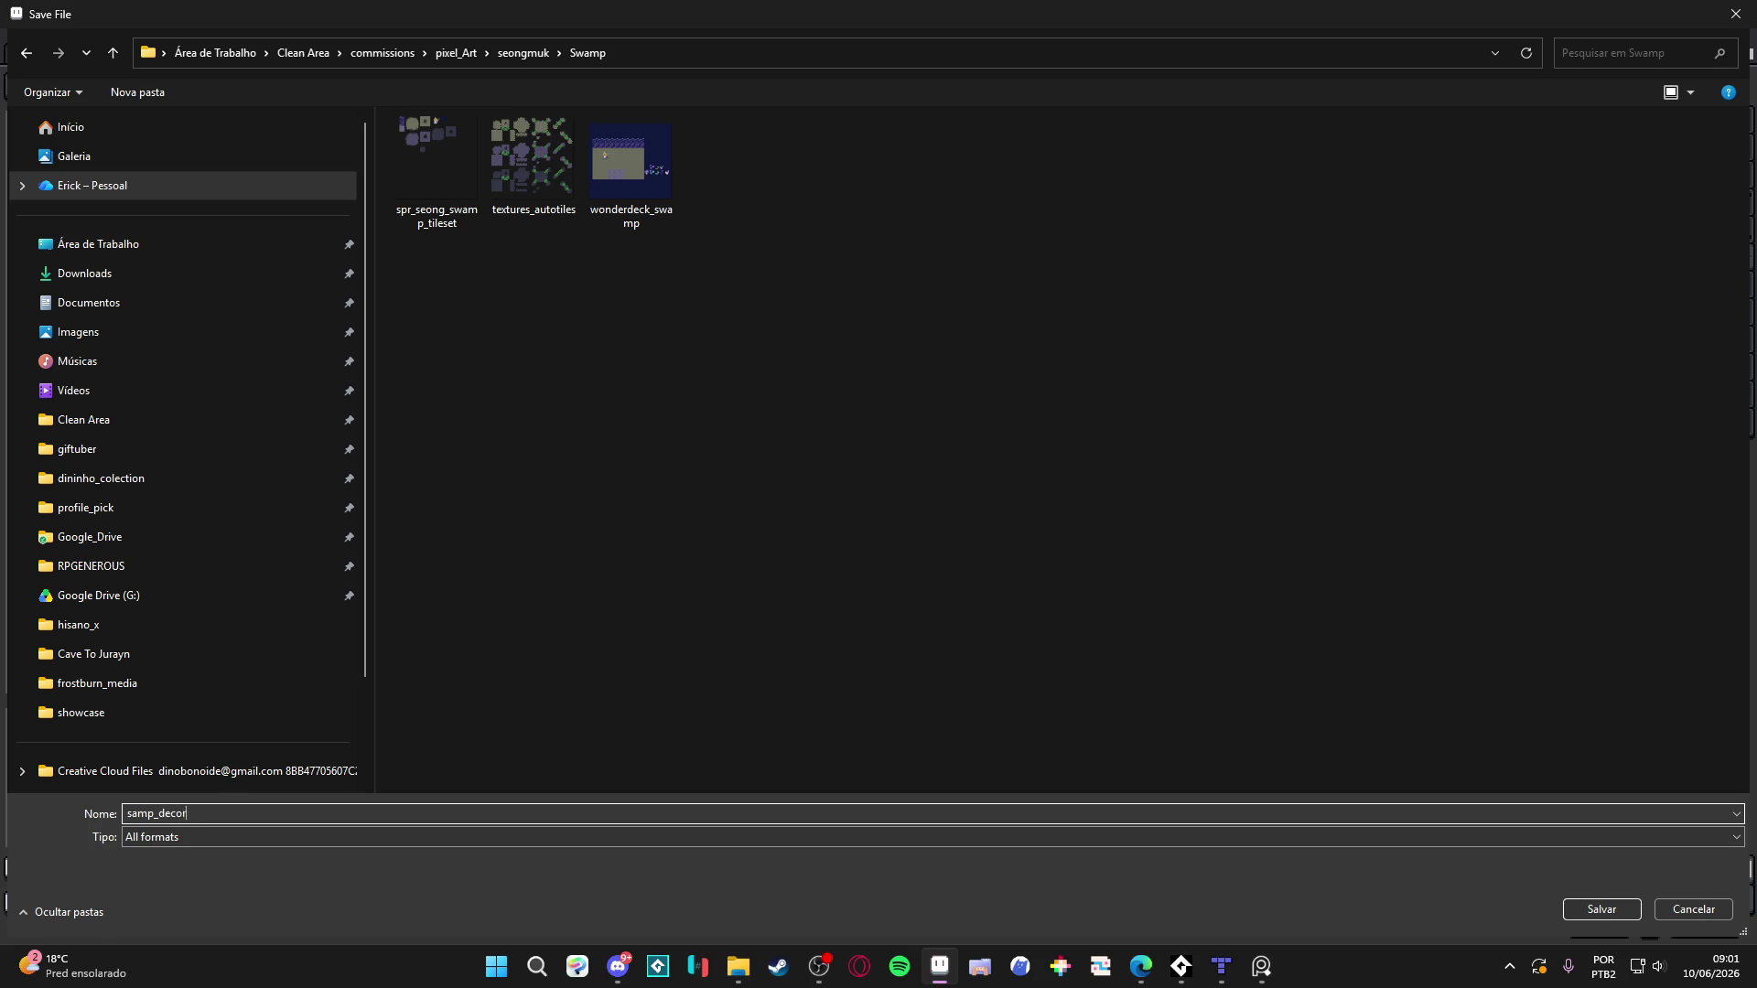
{"action": "key", "text": "Return"}
Switch back to the 1px pencil and zoom in on the canvas
{"action": "key", "text": "b"}
{"action": "scroll", "coordinate": [665, 375], "scroll_direction": "up", "scroll_amount": 1}
{"action": "scroll", "coordinate": [665, 375], "scroll_direction": "up", "scroll_amount": 5}
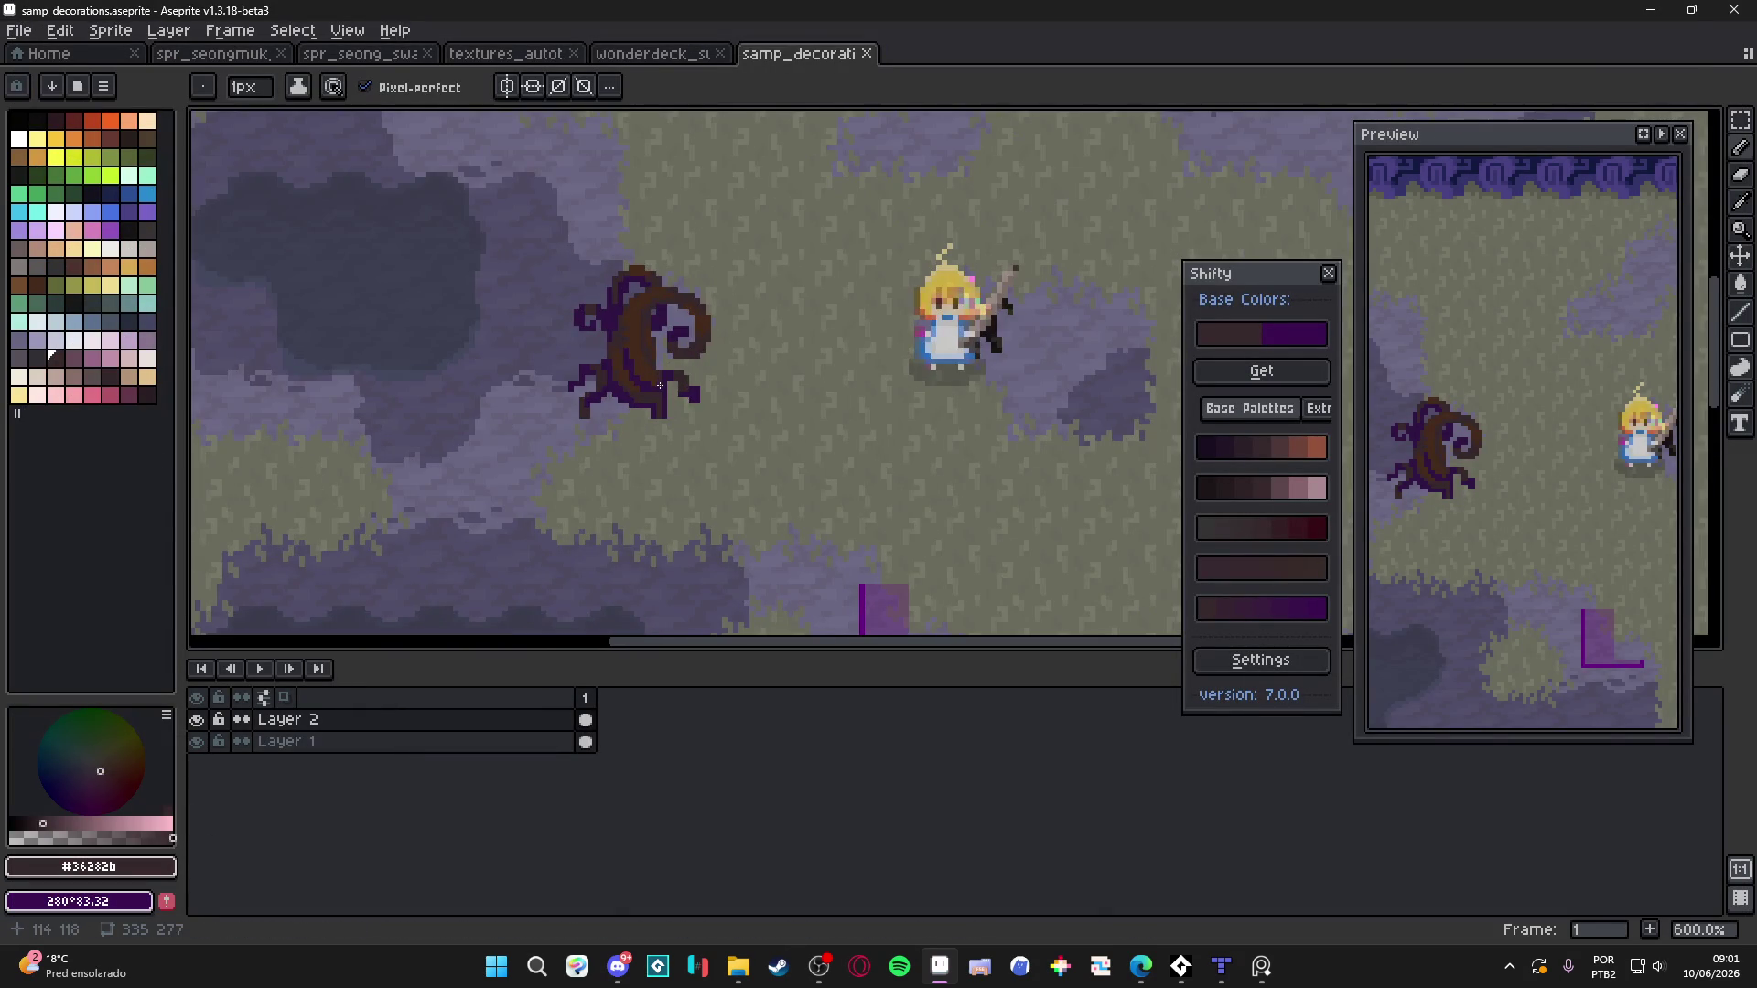
Show the grid and draw a 2px dark outline of a rounded stump below the curled tree
{"action": "key", "text": "ctrl+apostrophe"}
{"action": "left_click_drag", "start_coordinate": [713, 473], "coordinate": [677, 354]}
{"action": "scroll", "coordinate": [677, 354], "scroll_direction": "right", "scroll_amount": 2}
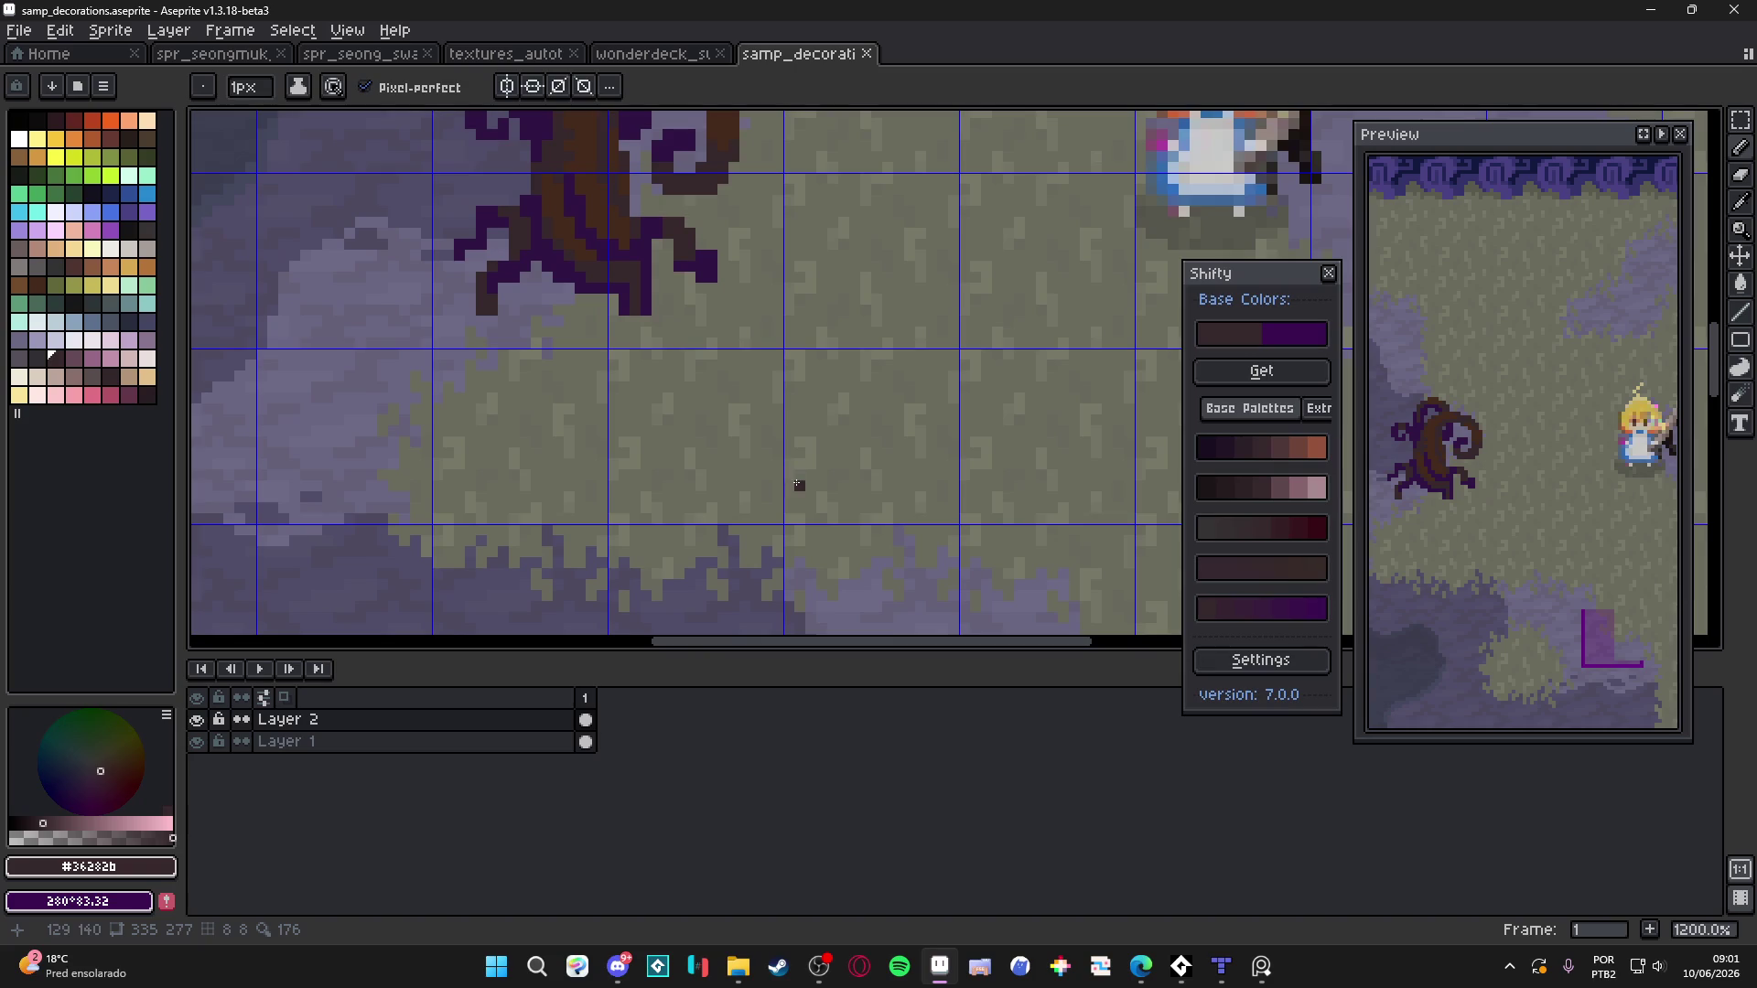
{"action": "scroll", "coordinate": [761, 494], "scroll_direction": "down", "scroll_amount": 4}
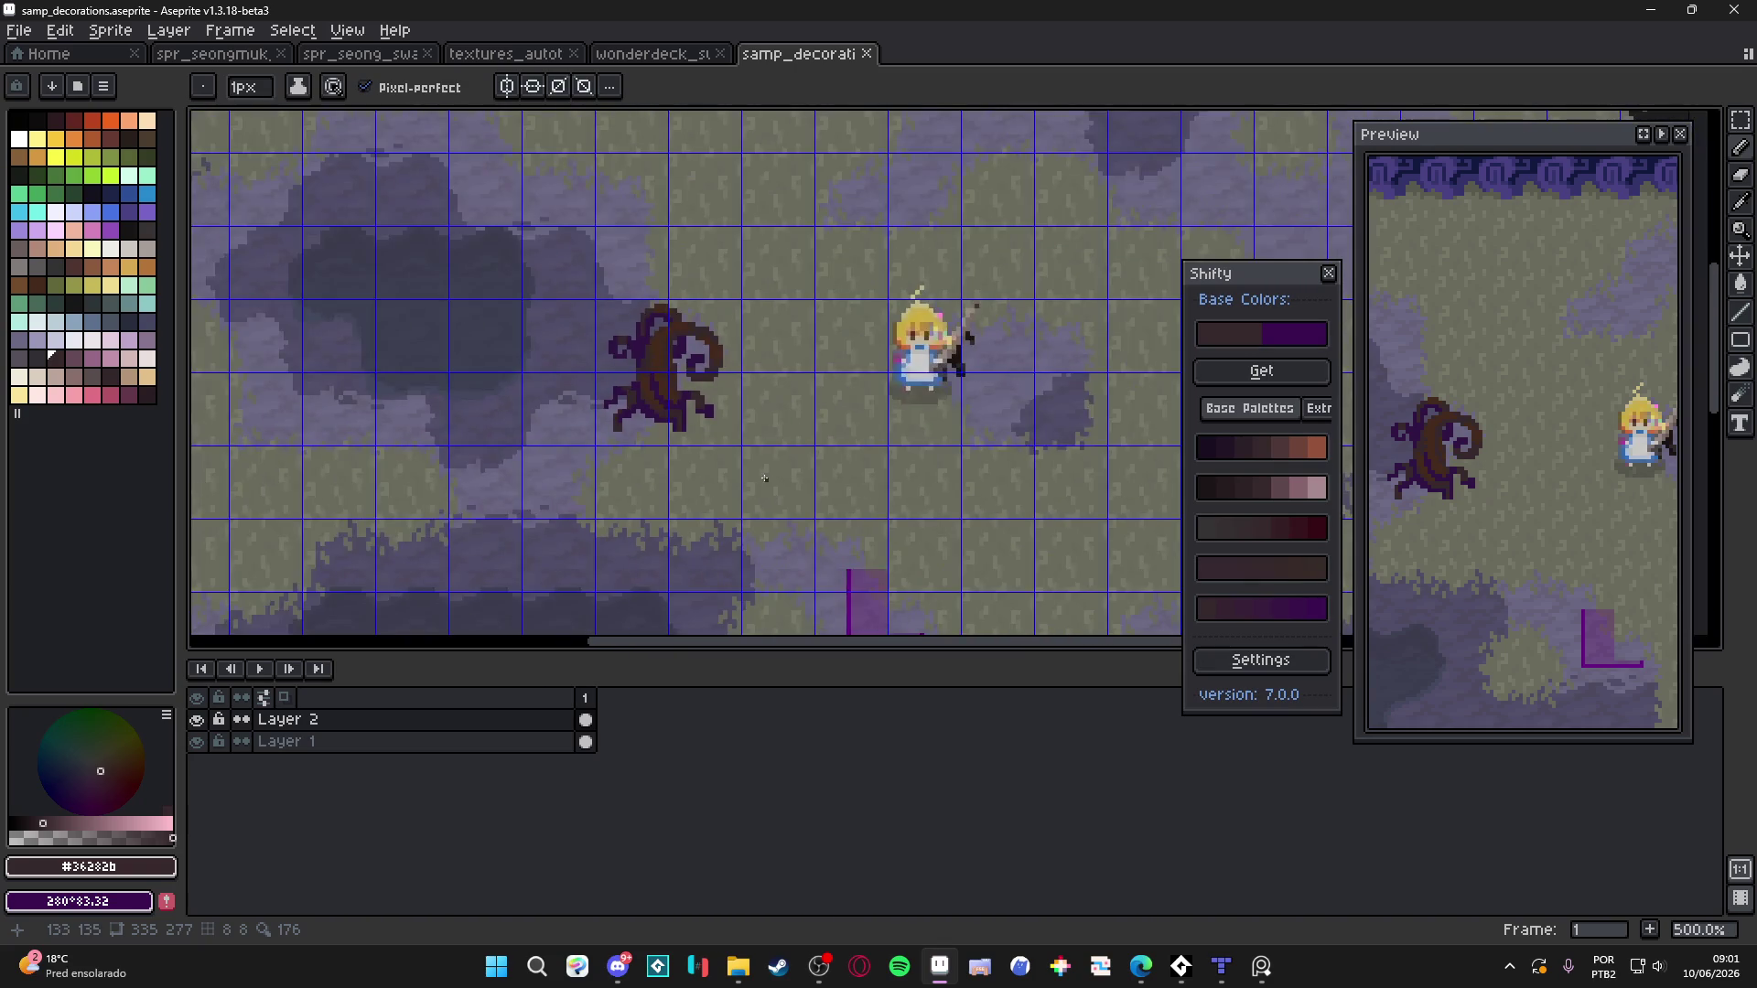
{"action": "scroll", "coordinate": [765, 458], "scroll_direction": "up", "scroll_amount": 4}
{"action": "scroll", "coordinate": [804, 404], "scroll_direction": "up", "scroll_amount": 1}
{"action": "key", "text": "plus"}
{"action": "left_click", "coordinate": [809, 400]}
{"action": "mouse_move", "coordinate": [809, 400]}
{"action": "left_mouse_down"}
{"action": "mouse_move", "coordinate": [739, 444]}
{"action": "mouse_move", "coordinate": [778, 443]}
{"action": "mouse_move", "coordinate": [768, 485]}
{"action": "mouse_move", "coordinate": [717, 485]}
{"action": "left_mouse_up"}
{"action": "left_click", "coordinate": [831, 400]}
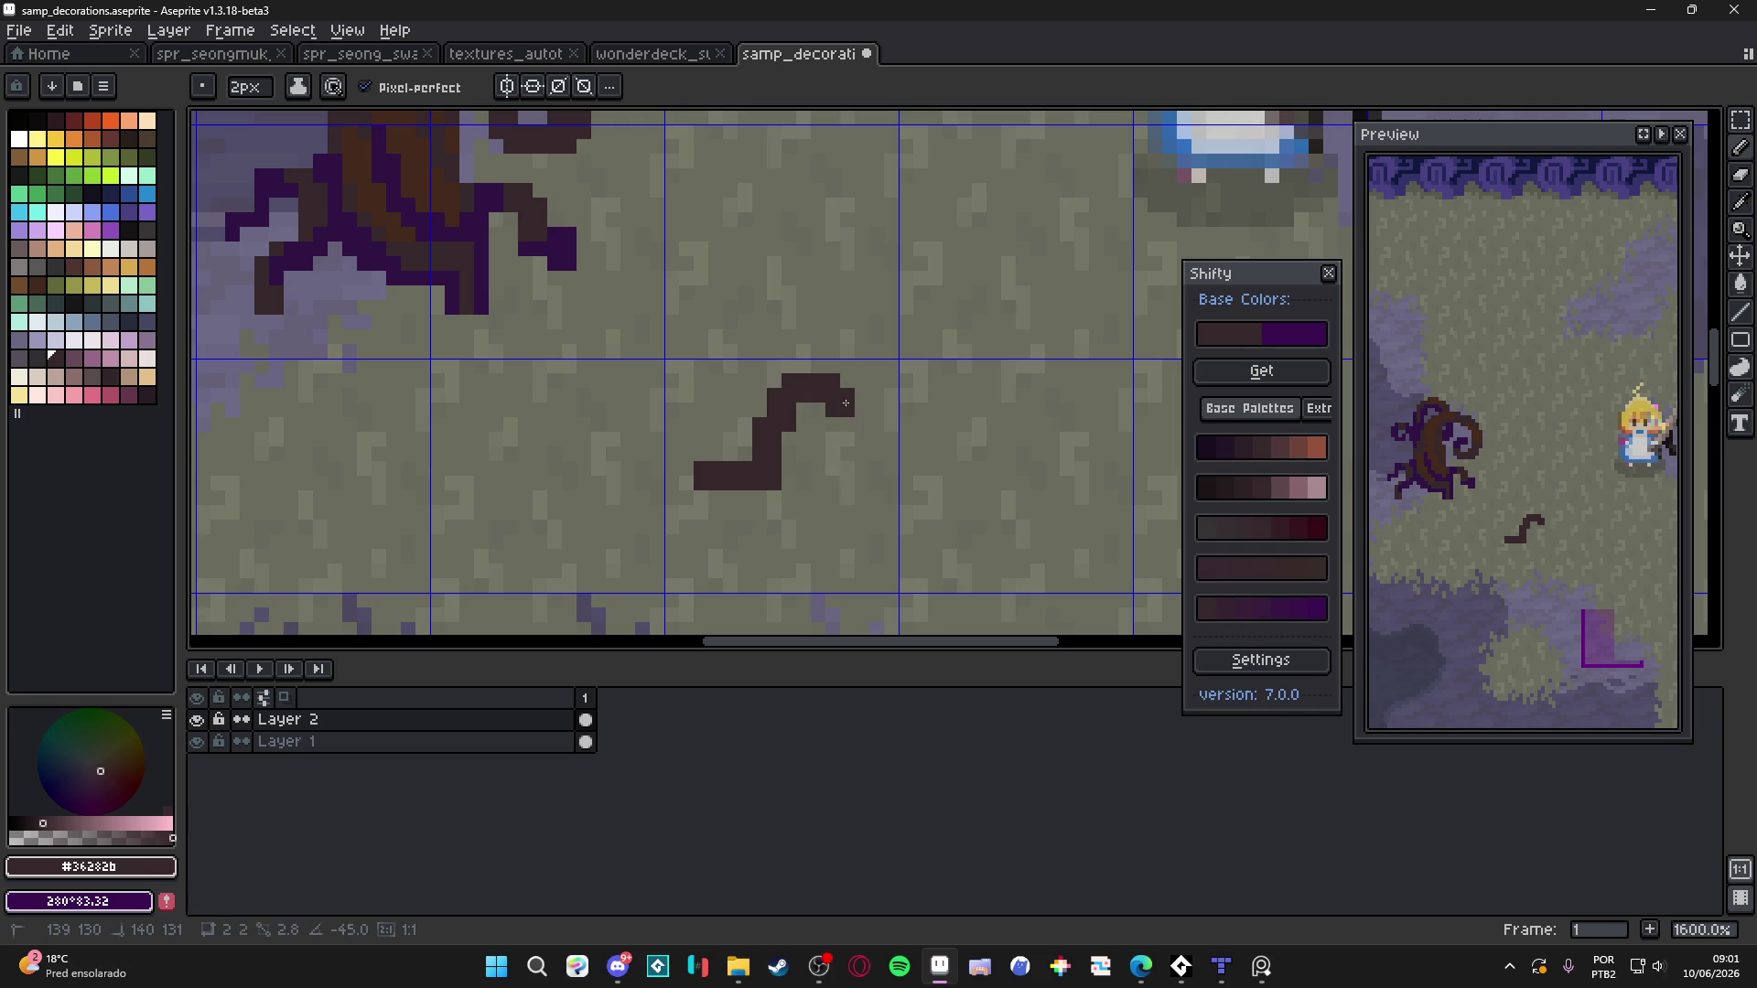
{"action": "mouse_move", "coordinate": [848, 396]}
{"action": "left_mouse_down"}
{"action": "mouse_move", "coordinate": [877, 570]}
{"action": "mouse_move", "coordinate": [698, 577]}
{"action": "mouse_move", "coordinate": [713, 581]}
{"action": "mouse_move", "coordinate": [708, 447]}
{"action": "mouse_move", "coordinate": [746, 447]}
{"action": "mouse_move", "coordinate": [789, 485]}
{"action": "left_mouse_up"}
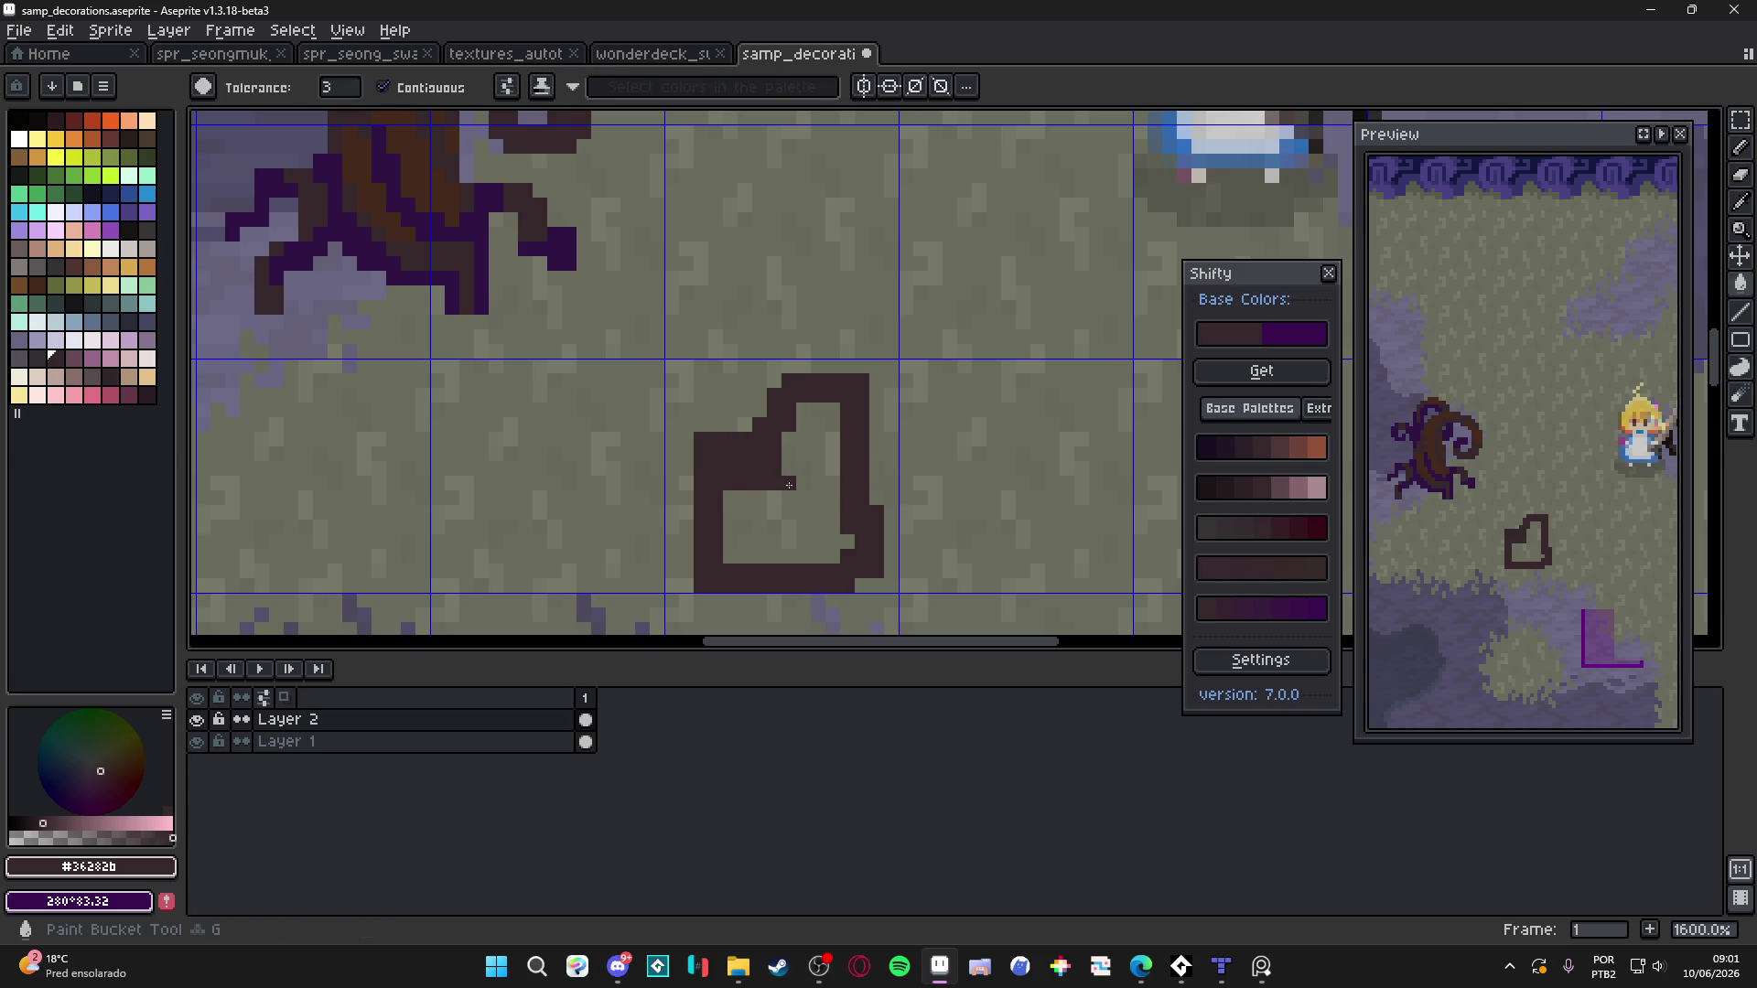
Fill the outlined stump solid dark brown and trim its bottom rows
{"action": "key", "text": "g"}
{"action": "left_click", "coordinate": [788, 485]}
{"action": "scroll", "coordinate": [714, 487], "scroll_direction": "down", "scroll_amount": 3}
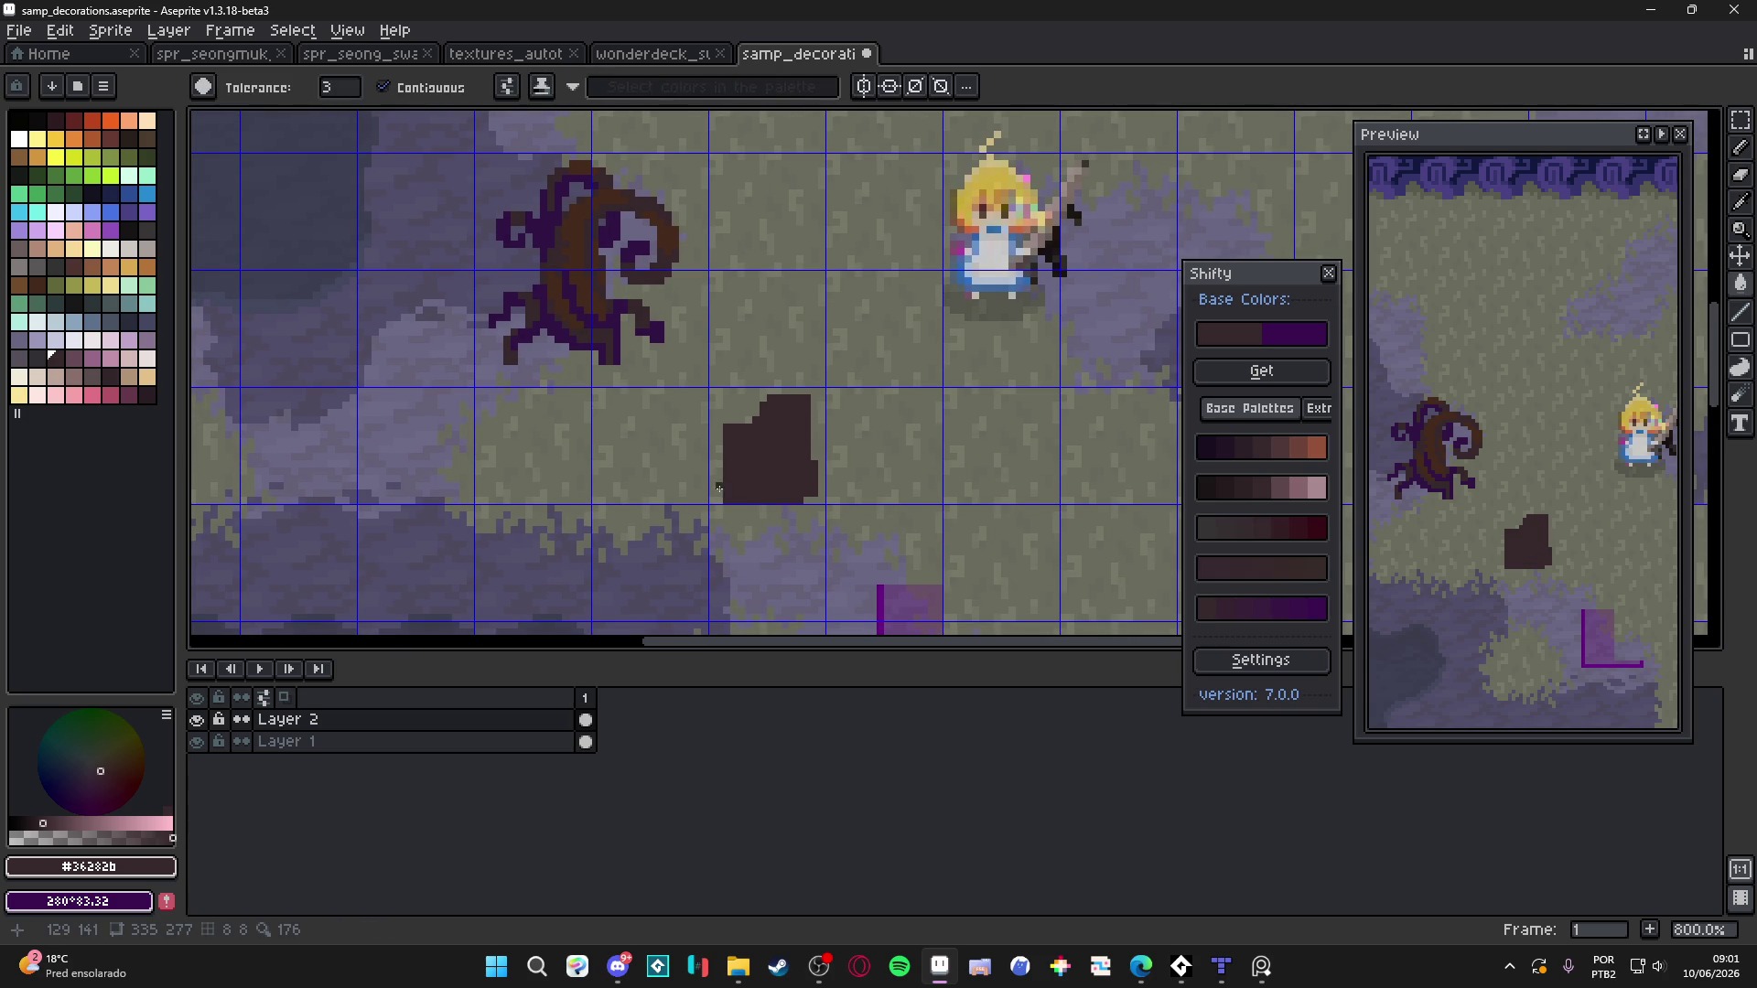
{"action": "scroll", "coordinate": [796, 497], "scroll_direction": "up", "scroll_amount": 3}
{"action": "key", "text": "b"}
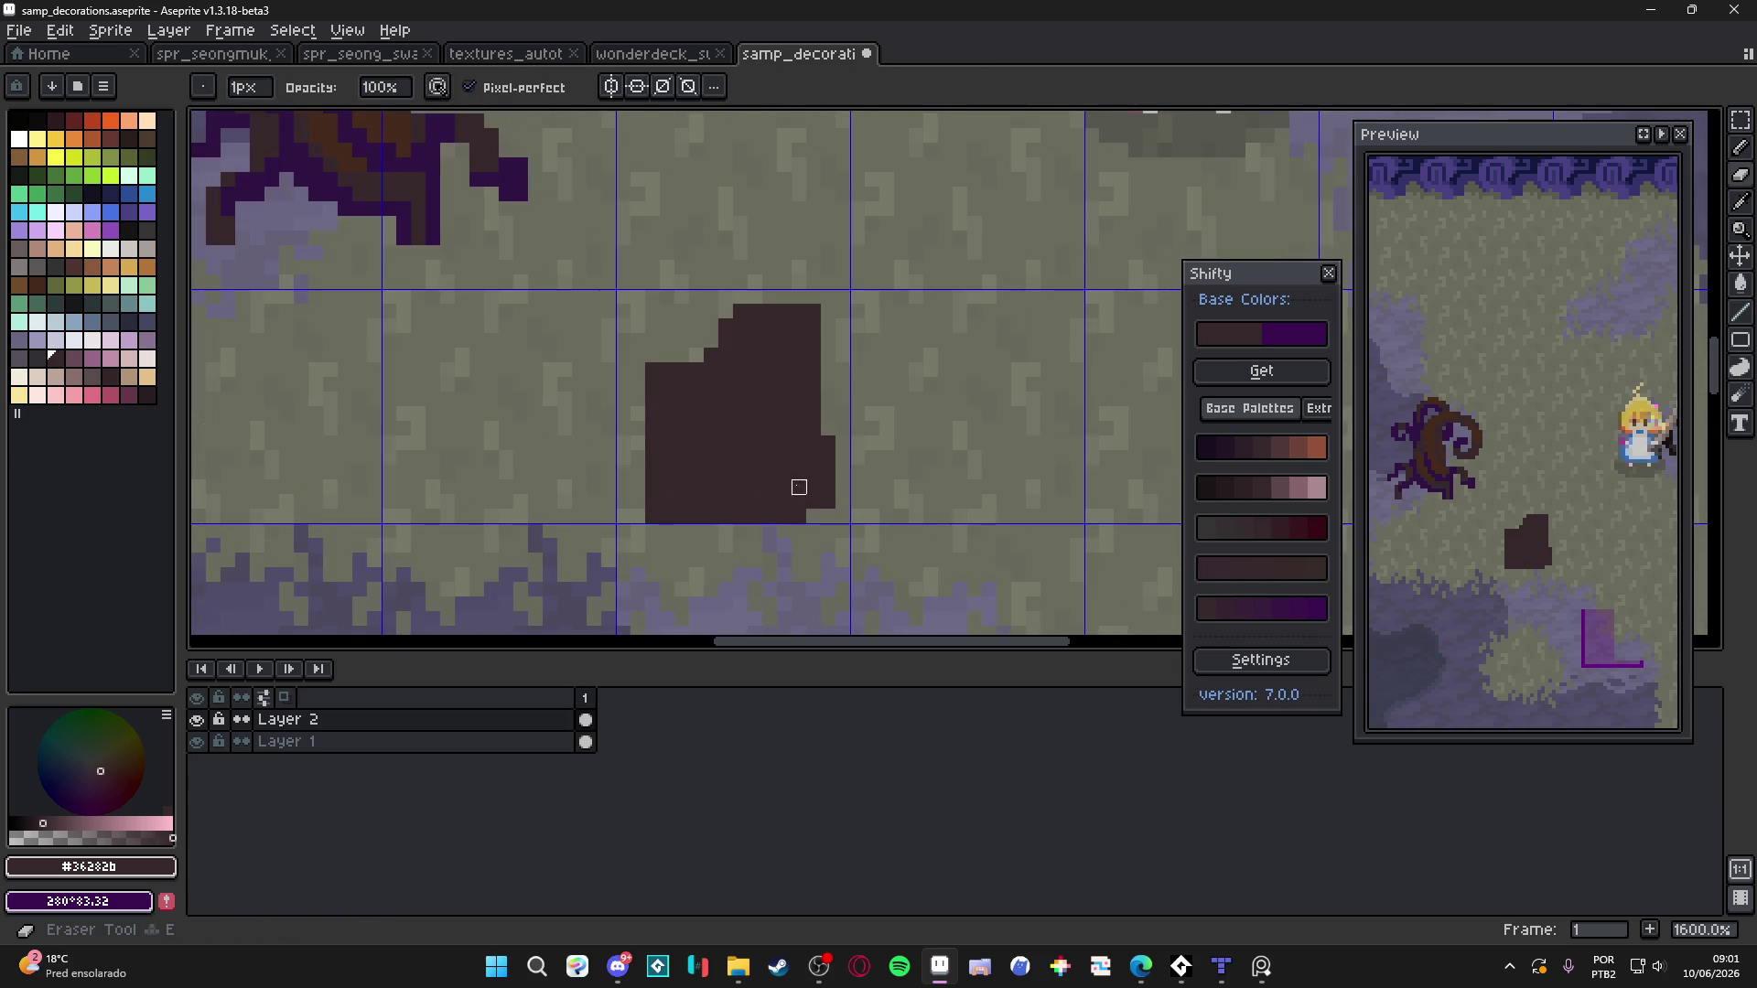
{"action": "mouse_move", "coordinate": [840, 502]}
{"action": "left_mouse_down"}
{"action": "mouse_move", "coordinate": [593, 514]}
{"action": "mouse_move", "coordinate": [679, 502]}
{"action": "left_mouse_up"}
{"action": "left_click_drag", "start_coordinate": [843, 487], "coordinate": [607, 498]}
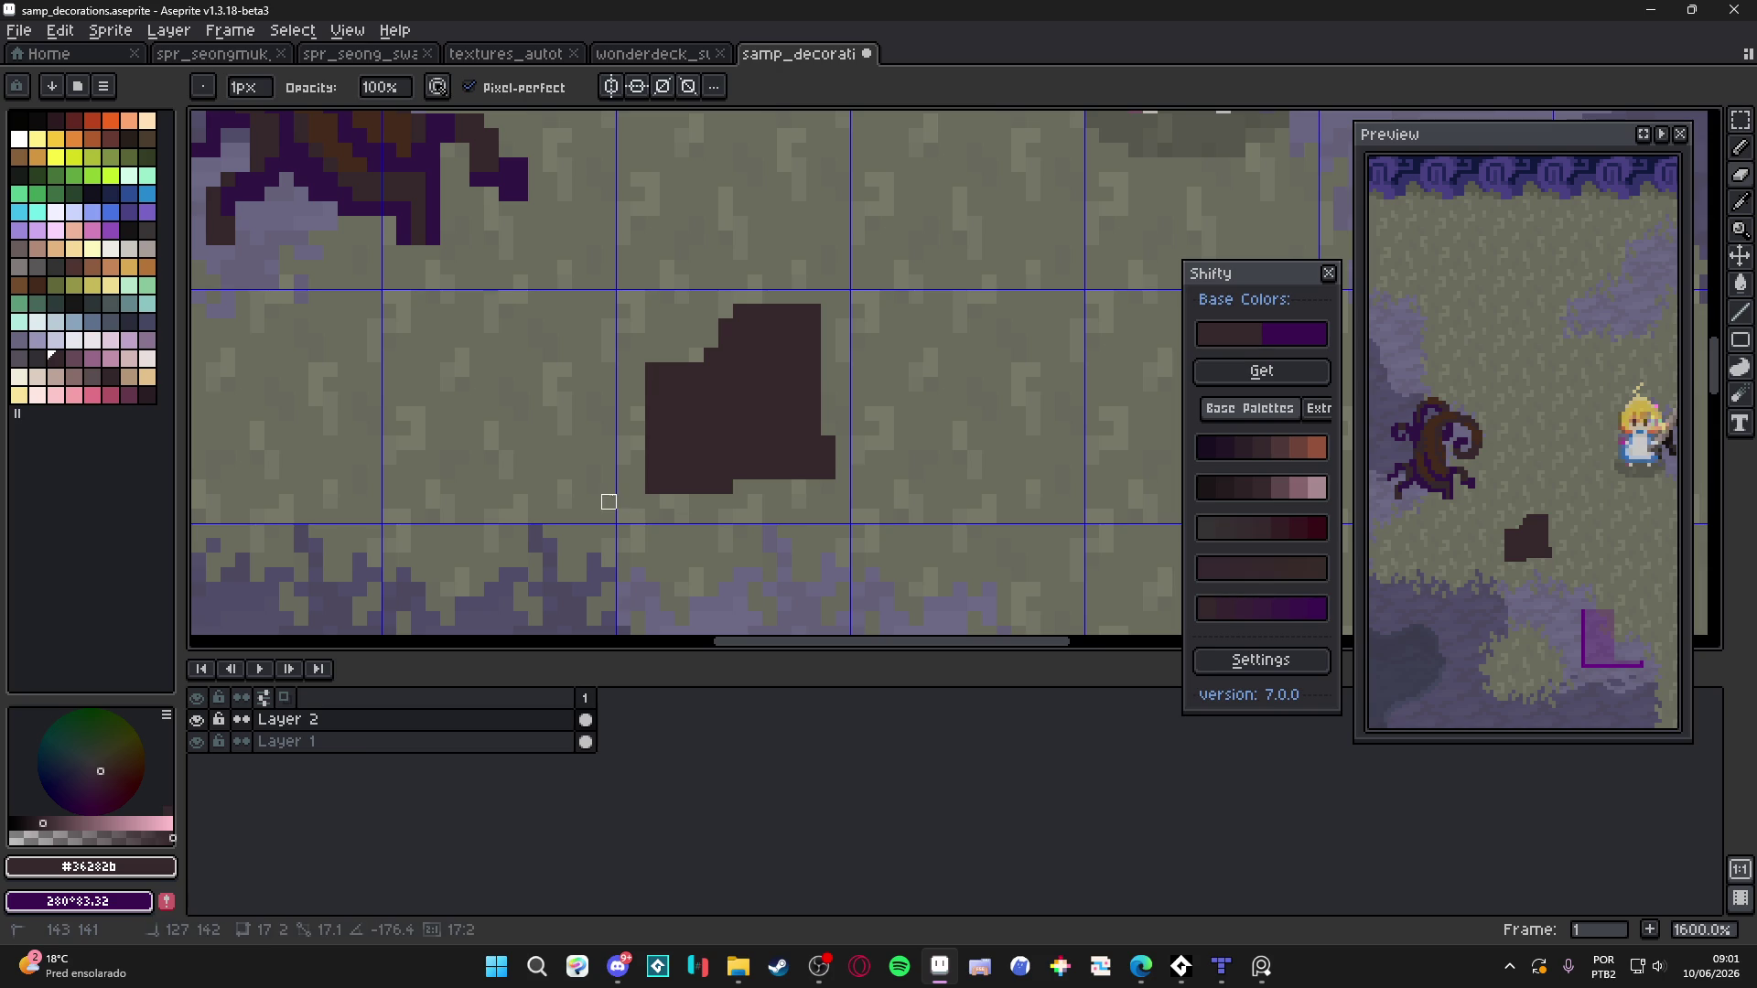
Extend the stump's upper-right notch and lower-left edge, and shift its left part right
{"action": "key", "text": "e"}
{"action": "left_click", "coordinate": [823, 405]}
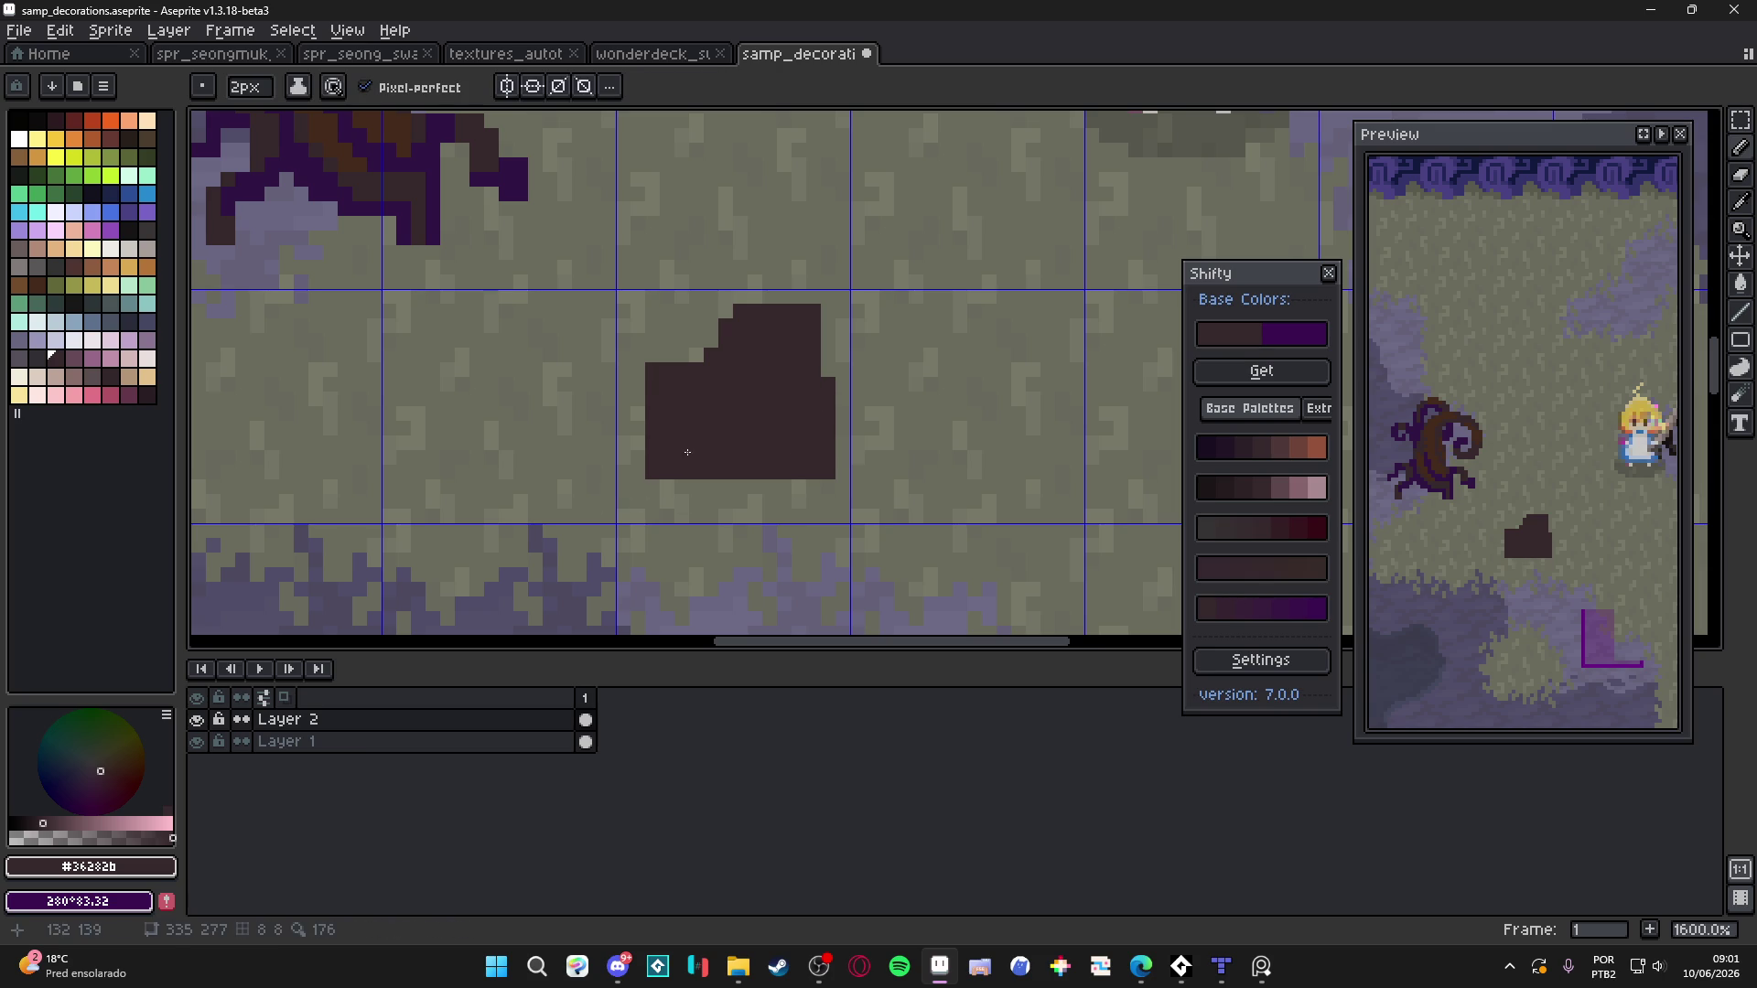
{"action": "left_click", "coordinate": [649, 455]}
{"action": "left_click", "coordinate": [639, 431]}
{"action": "key", "text": "b"}
{"action": "mouse_move", "coordinate": [623, 470]}
{"action": "left_mouse_down"}
{"action": "mouse_move", "coordinate": [623, 494]}
{"action": "mouse_move", "coordinate": [638, 486]}
{"action": "left_mouse_up"}
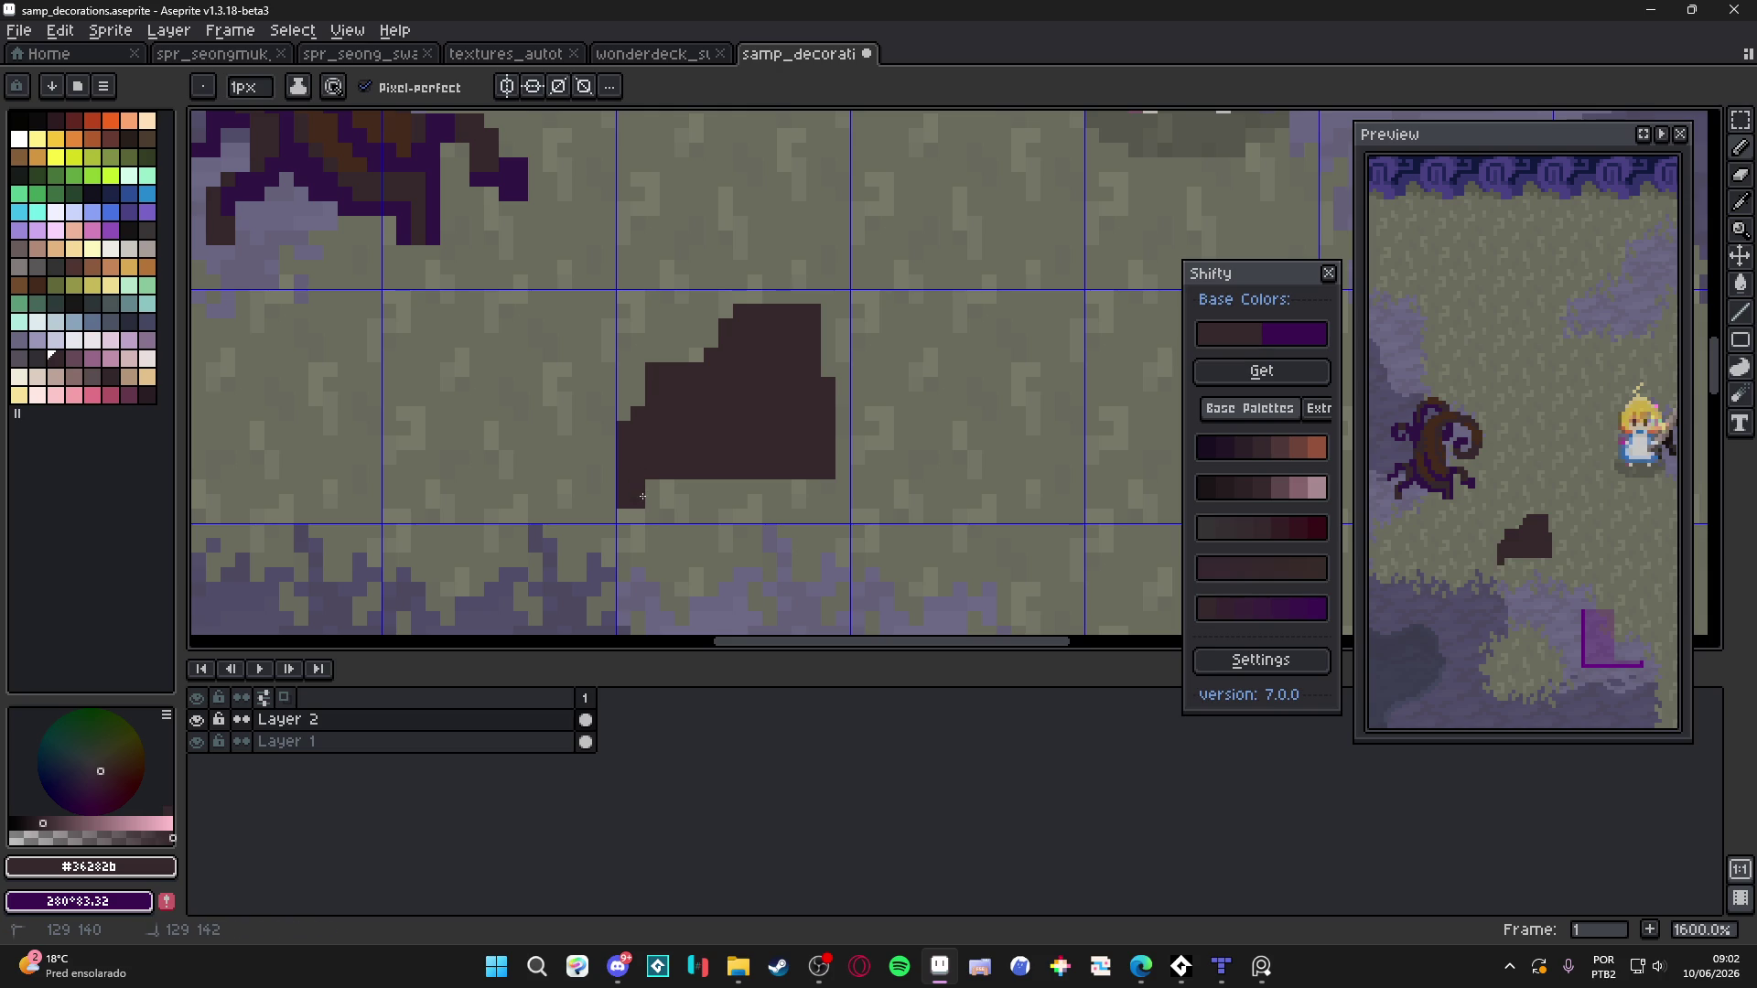
{"action": "key", "text": "m"}
{"action": "left_click_drag", "start_coordinate": [563, 340], "coordinate": [686, 513]}
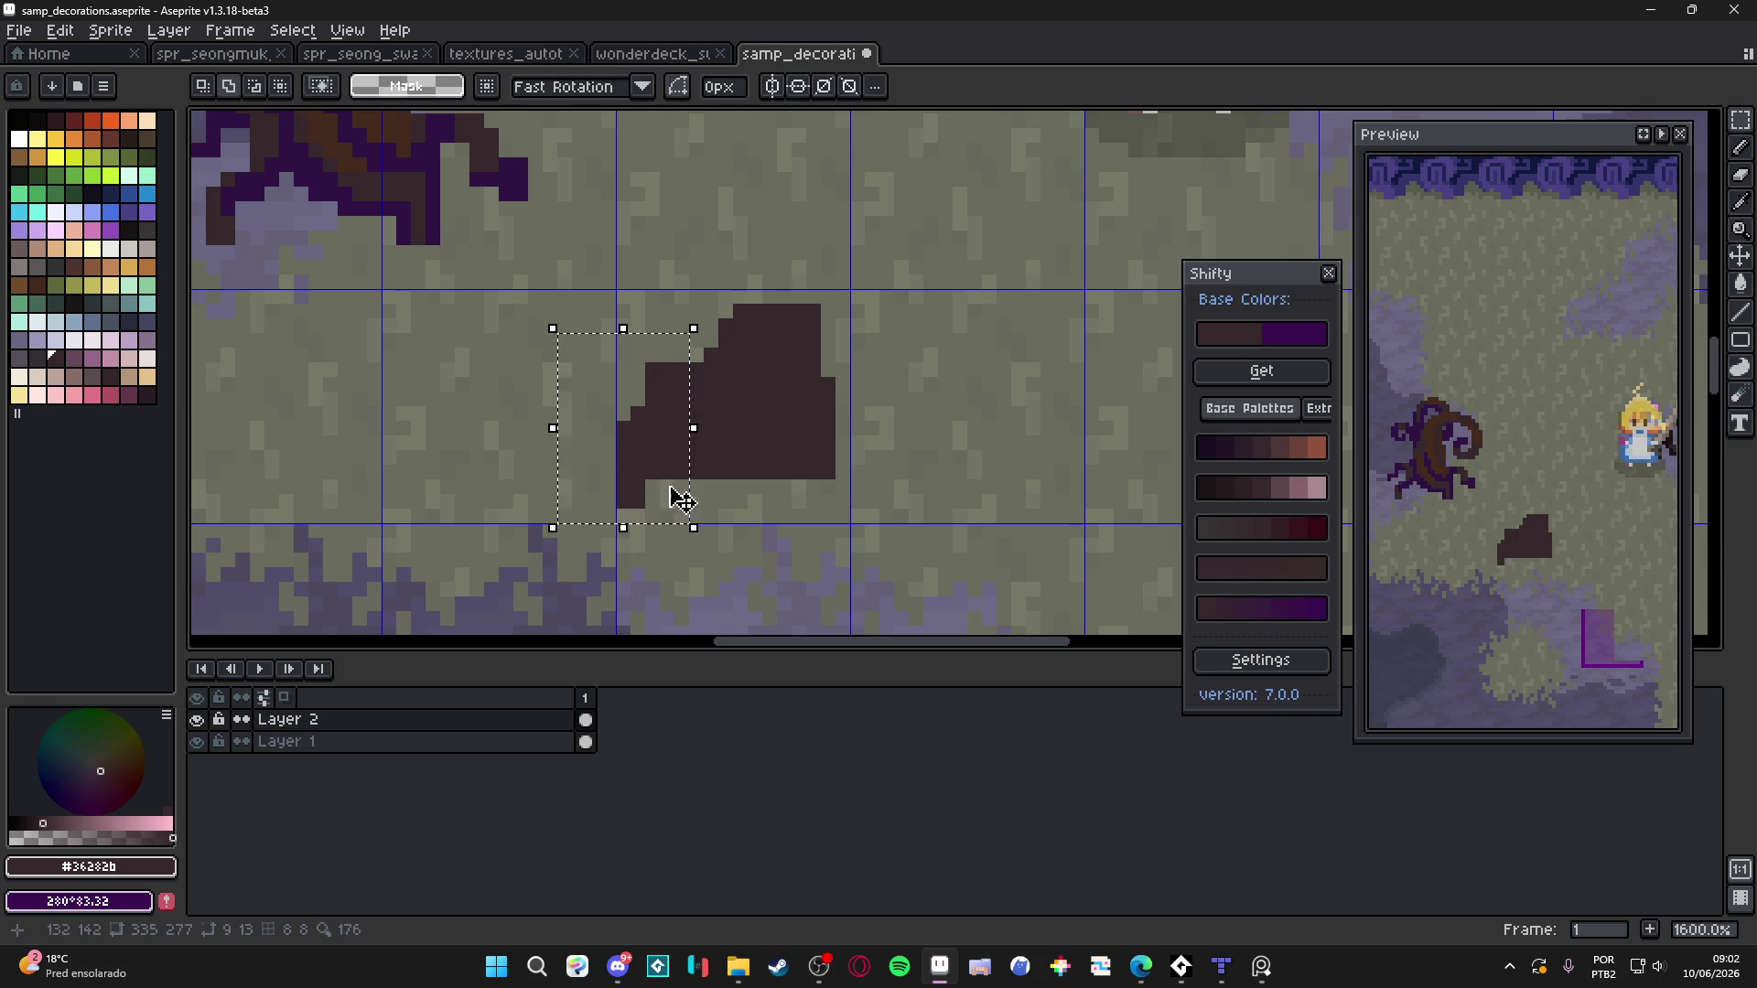
{"action": "key", "text": "Right"}
{"action": "key", "text": "Right"}
{"action": "key", "text": "ctrl+d"}
Fill out the stump's bottom edge and lower-left corner in dark brown
{"action": "left_click", "coordinate": [631, 514]}
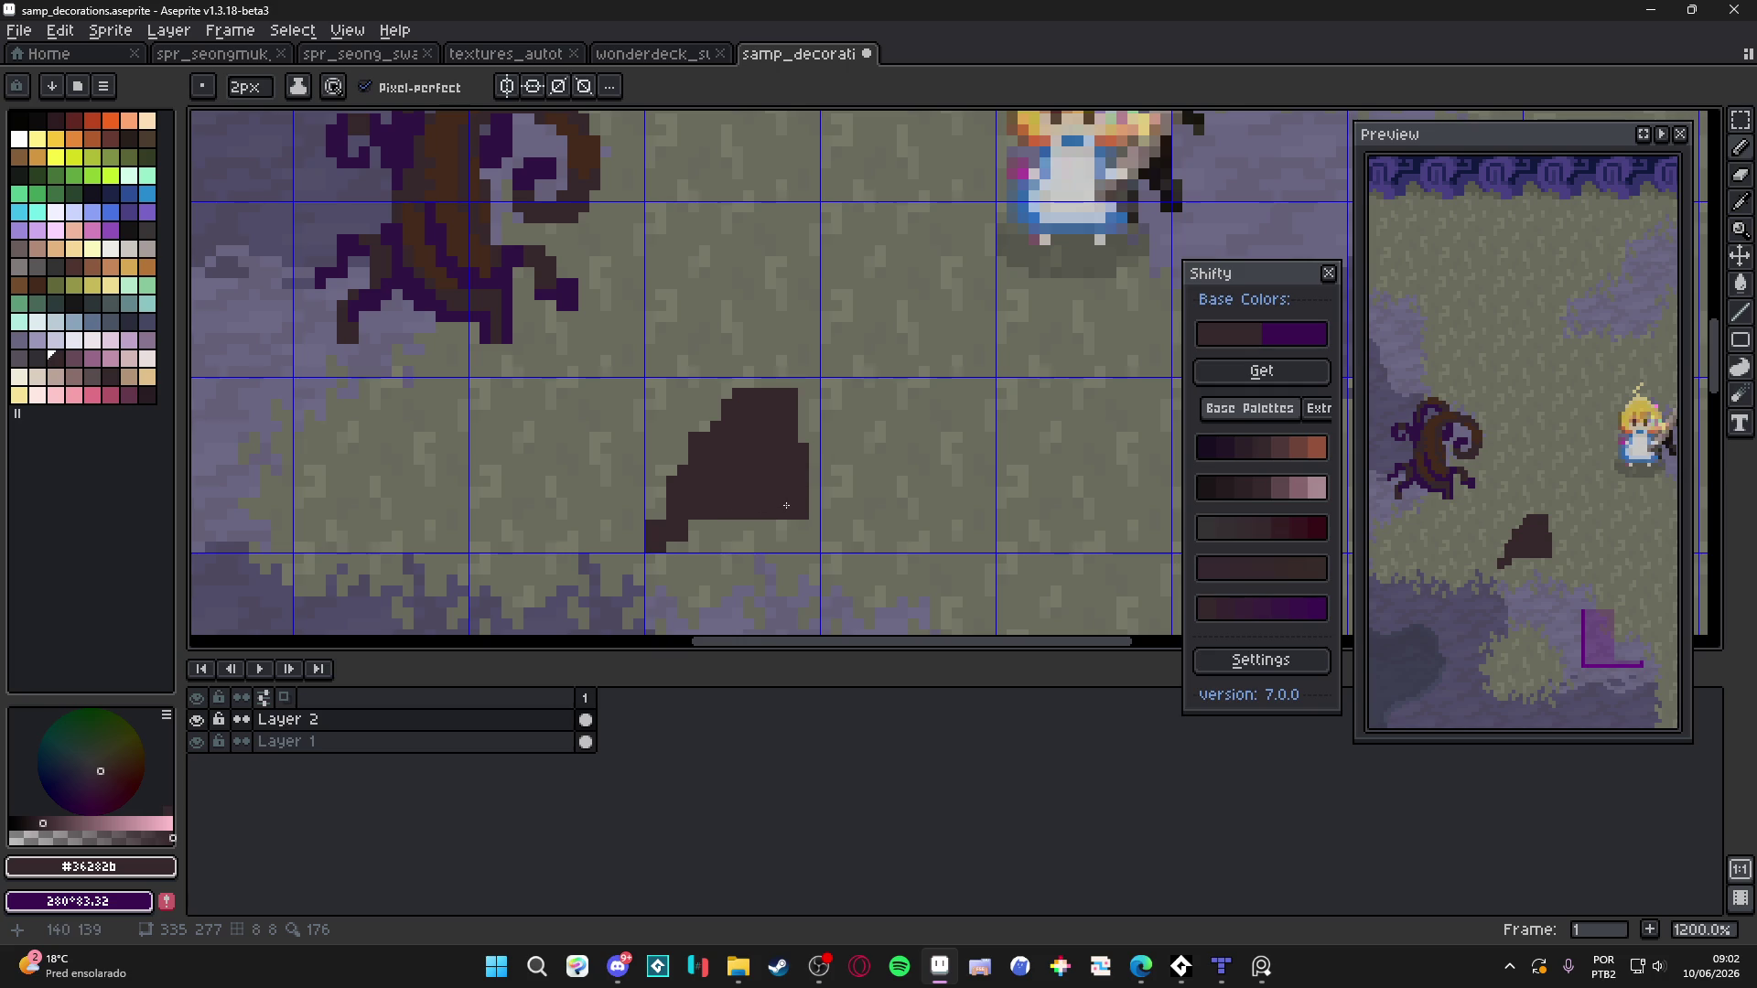
{"action": "left_click_drag", "start_coordinate": [765, 524], "coordinate": [753, 539]}
{"action": "left_click", "coordinate": [748, 547]}
{"action": "key", "text": "b"}
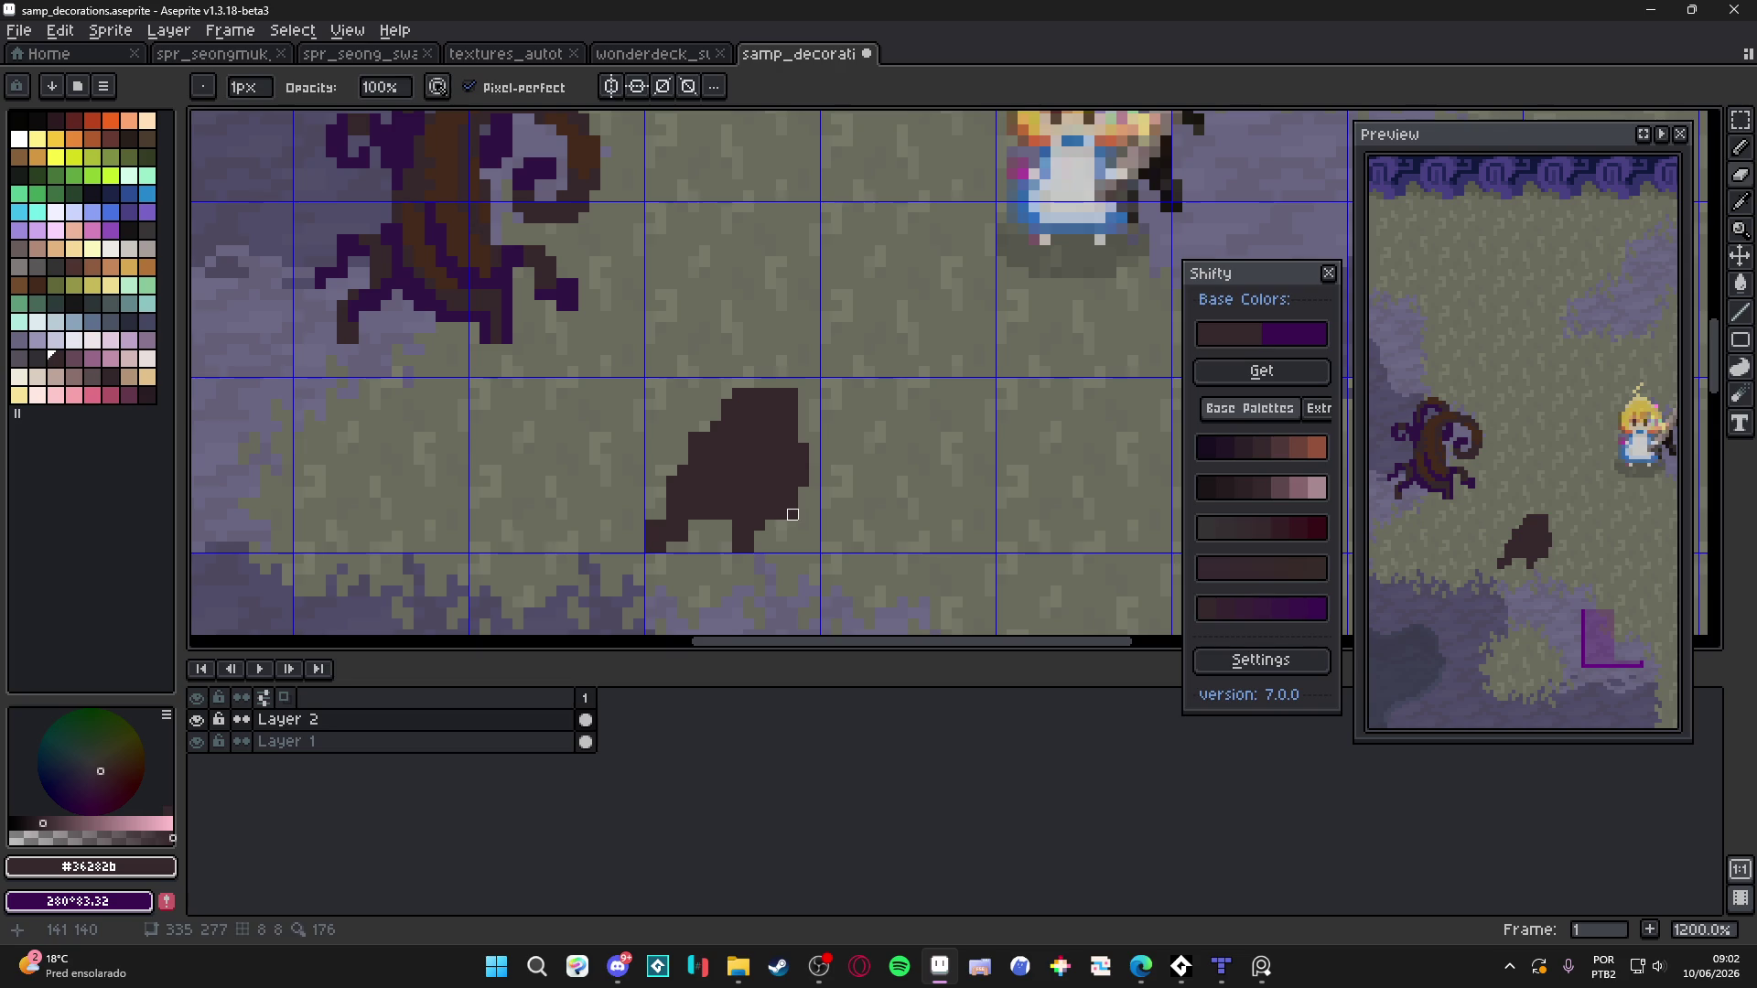
{"action": "key", "text": "b"}
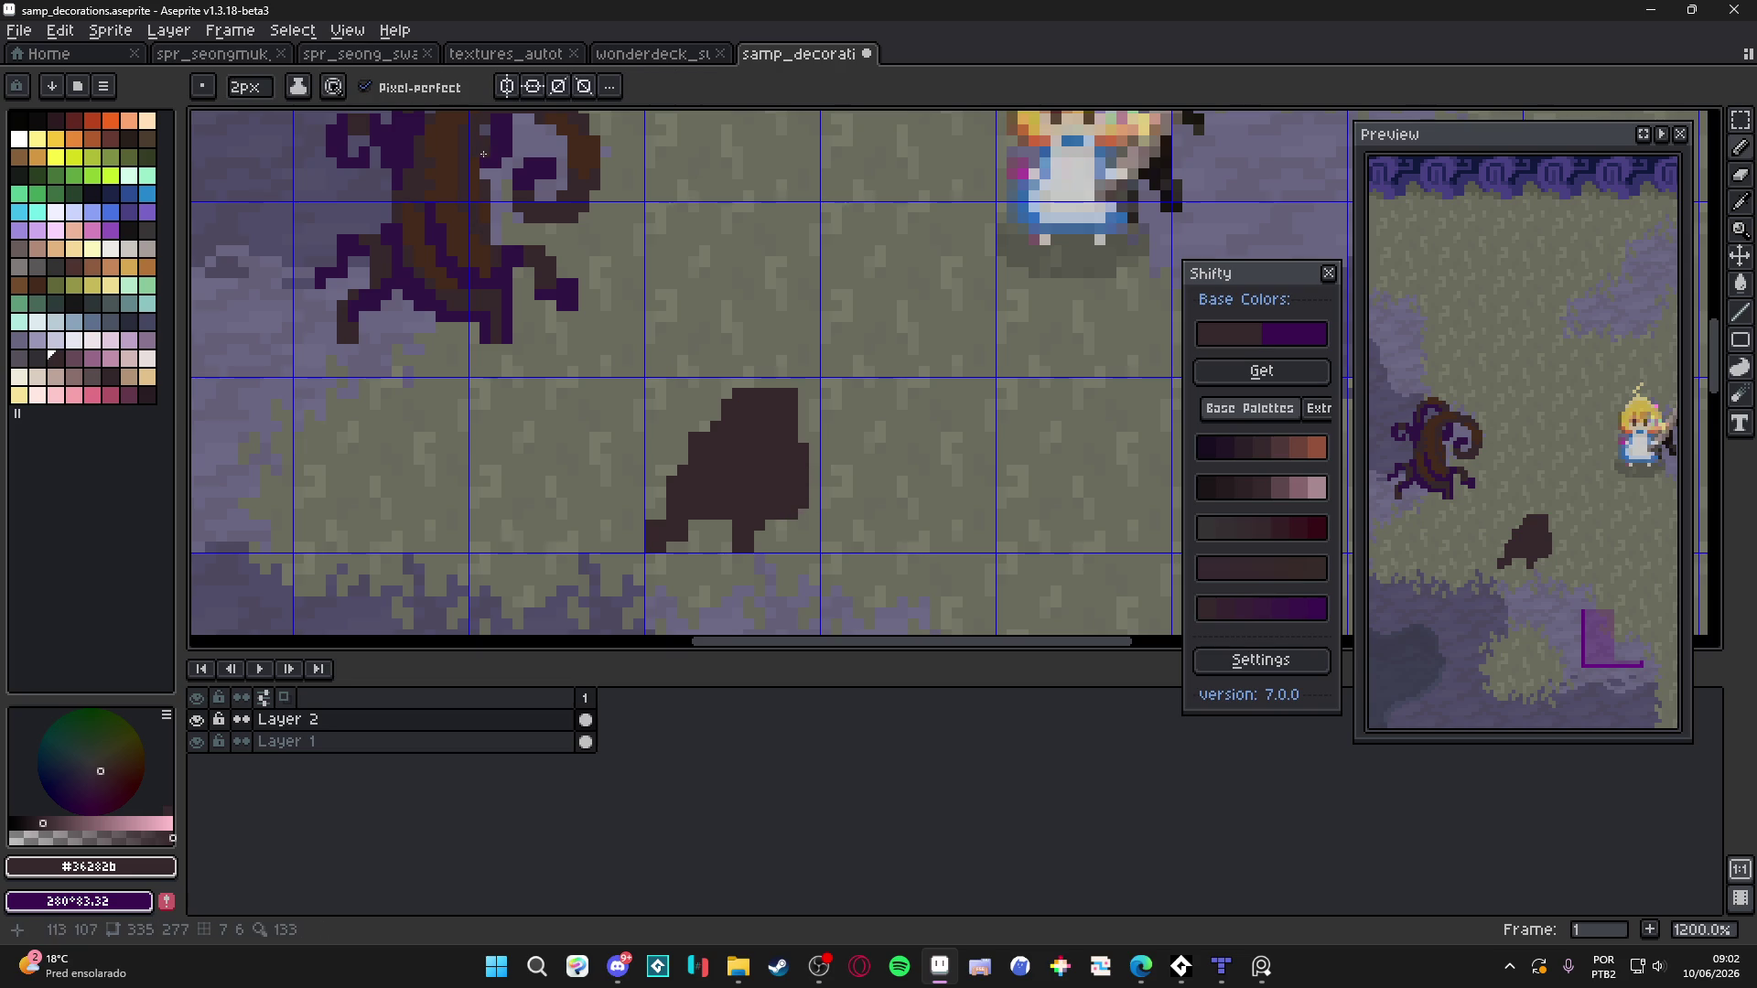
{"action": "left_click", "coordinate": [486, 146], "text": "alt"}
Paint a purple #301444 hollow in the stump's top and ring it with brown #452a1b
{"action": "mouse_move", "coordinate": [759, 416]}
{"action": "left_mouse_down"}
{"action": "mouse_move", "coordinate": [770, 448]}
{"action": "mouse_move", "coordinate": [738, 431]}
{"action": "mouse_move", "coordinate": [744, 457]}
{"action": "mouse_move", "coordinate": [778, 468]}
{"action": "left_mouse_up"}
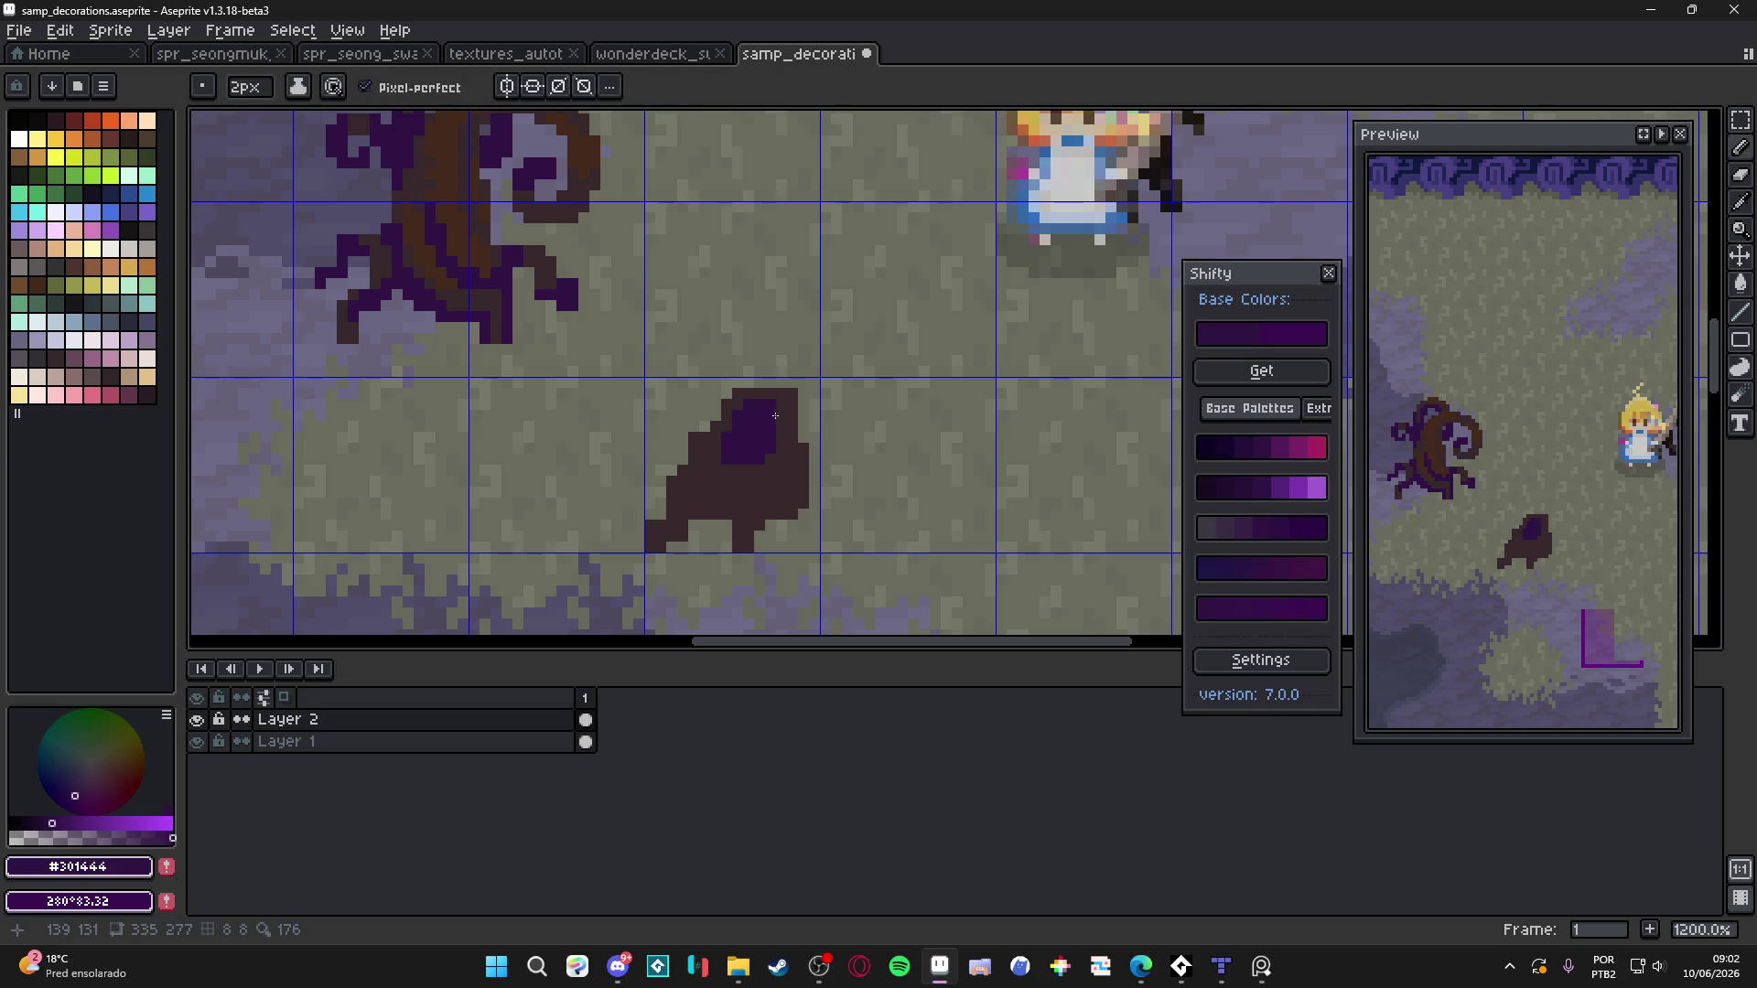
{"action": "key", "text": "ctrl+z"}
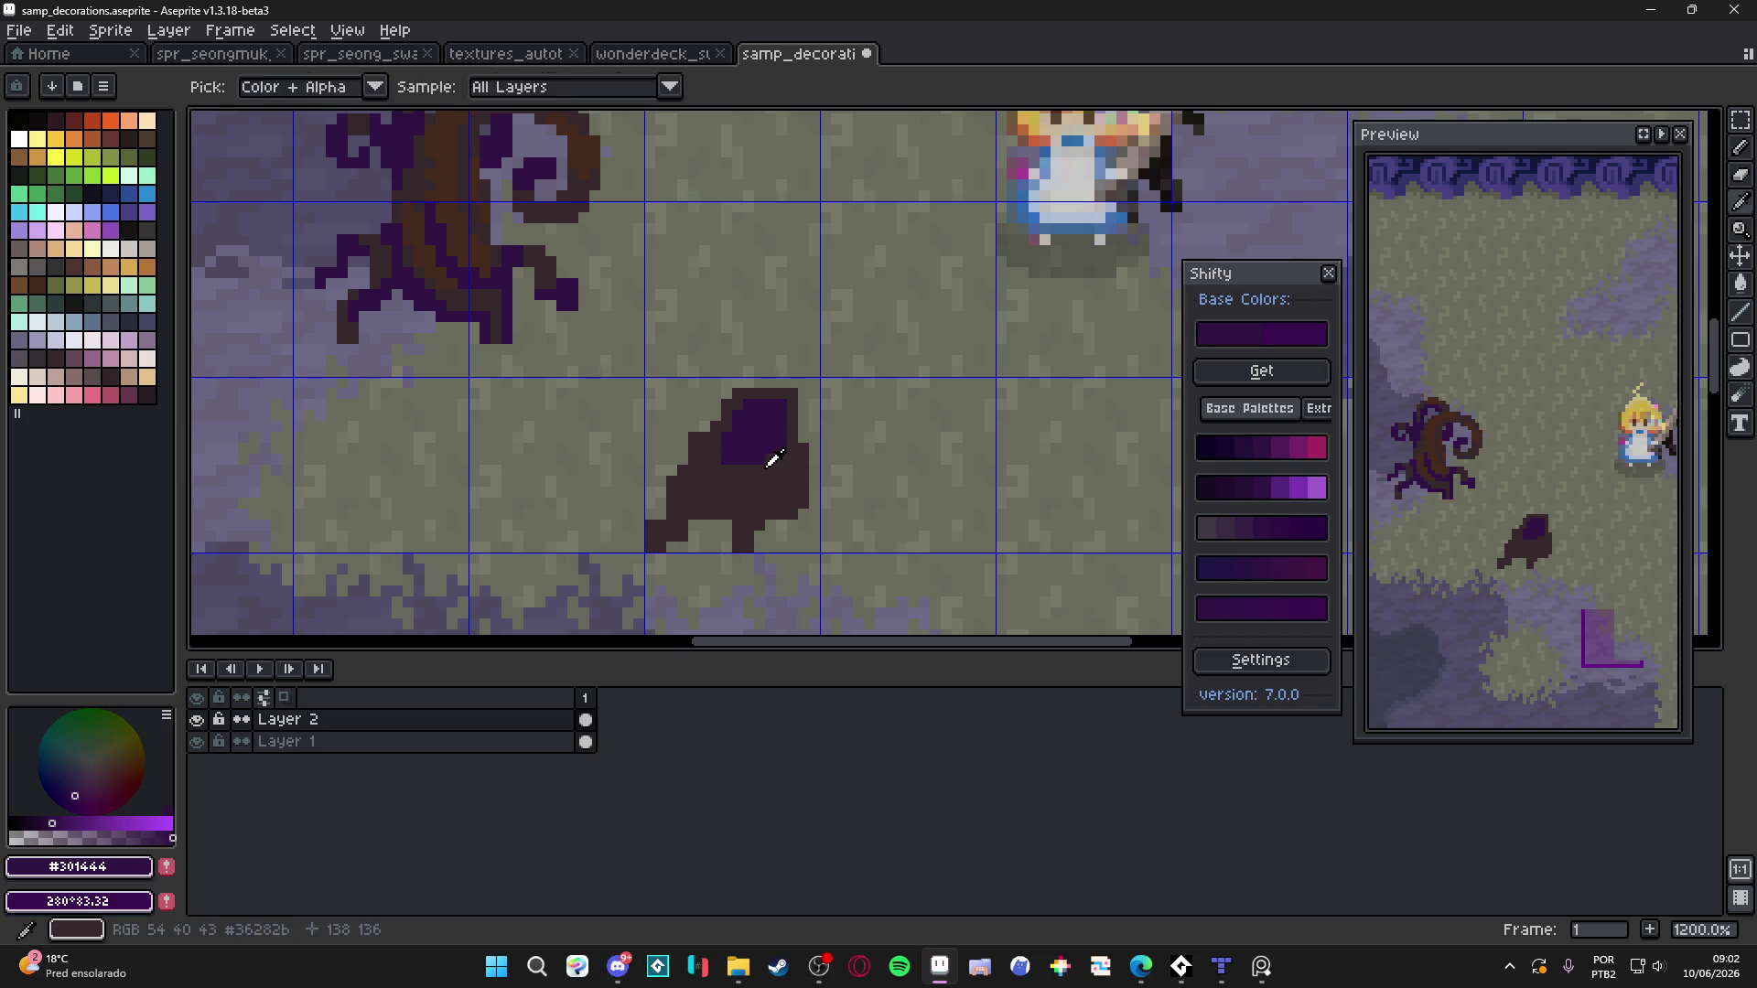
{"action": "left_click", "coordinate": [773, 462], "text": "alt"}
{"action": "left_click", "coordinate": [465, 242], "text": "alt"}
{"action": "left_click", "coordinate": [744, 458]}
{"action": "scroll", "coordinate": [754, 467], "scroll_direction": "up", "scroll_amount": 1}
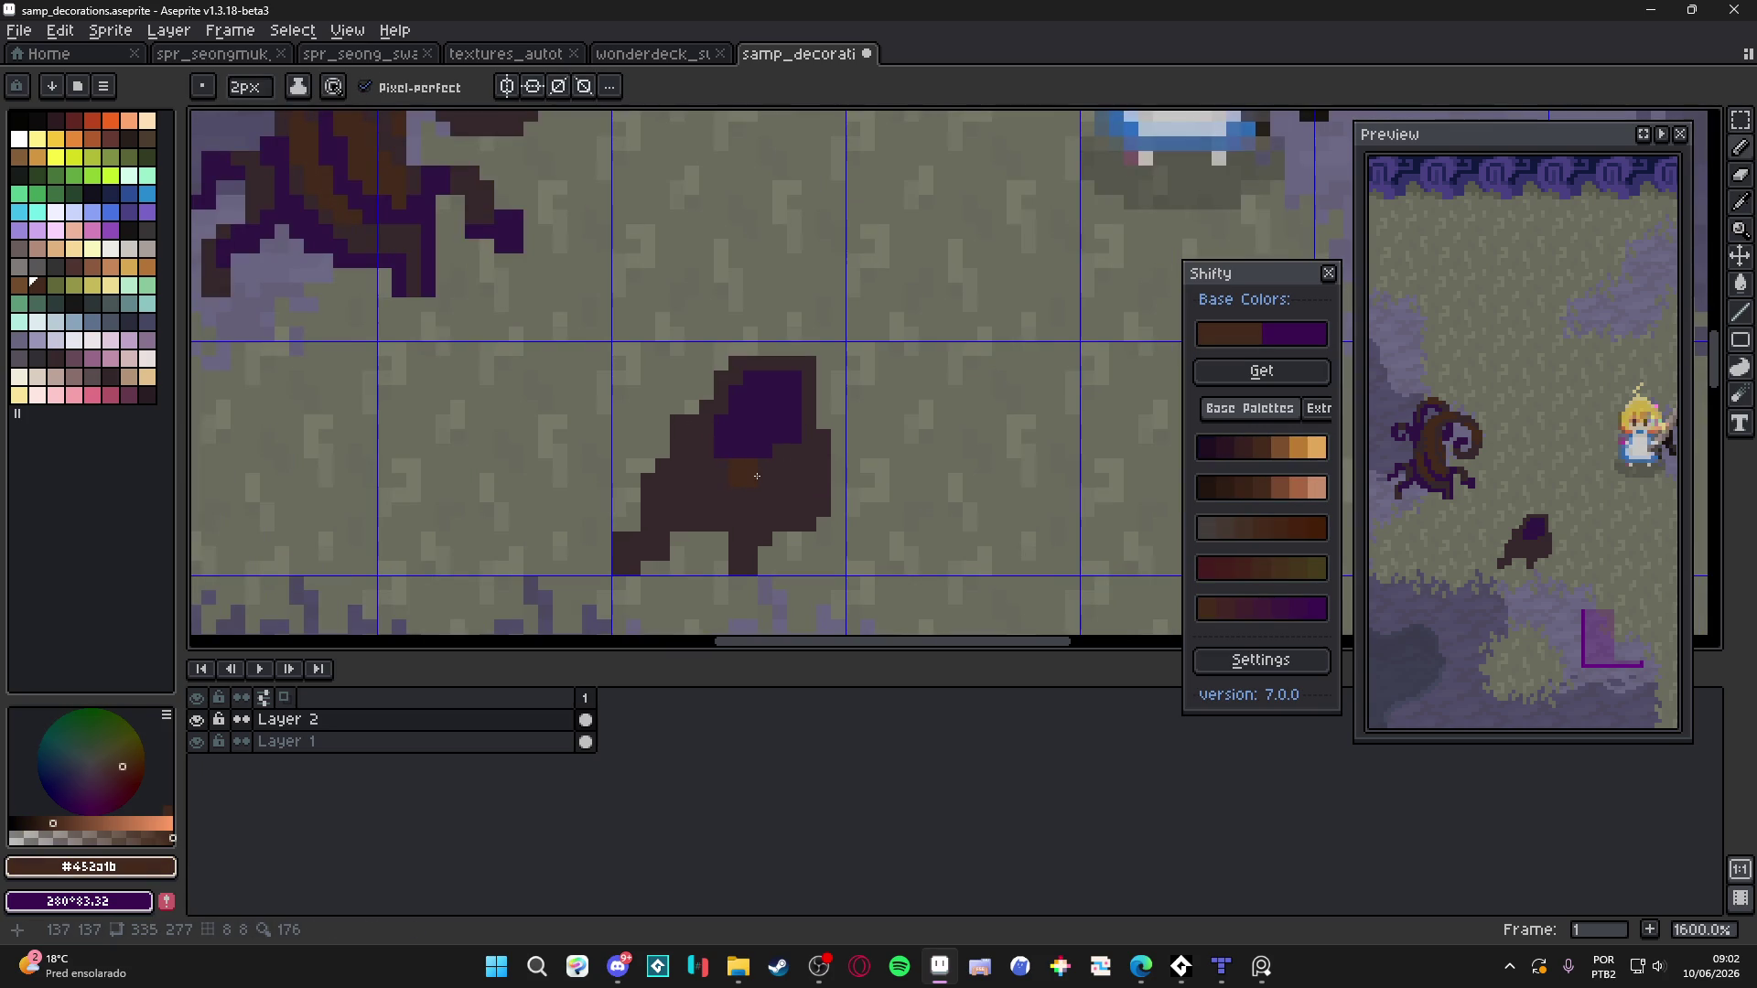
{"action": "left_click_drag", "start_coordinate": [758, 475], "coordinate": [732, 479]}
{"action": "key", "text": "minus"}
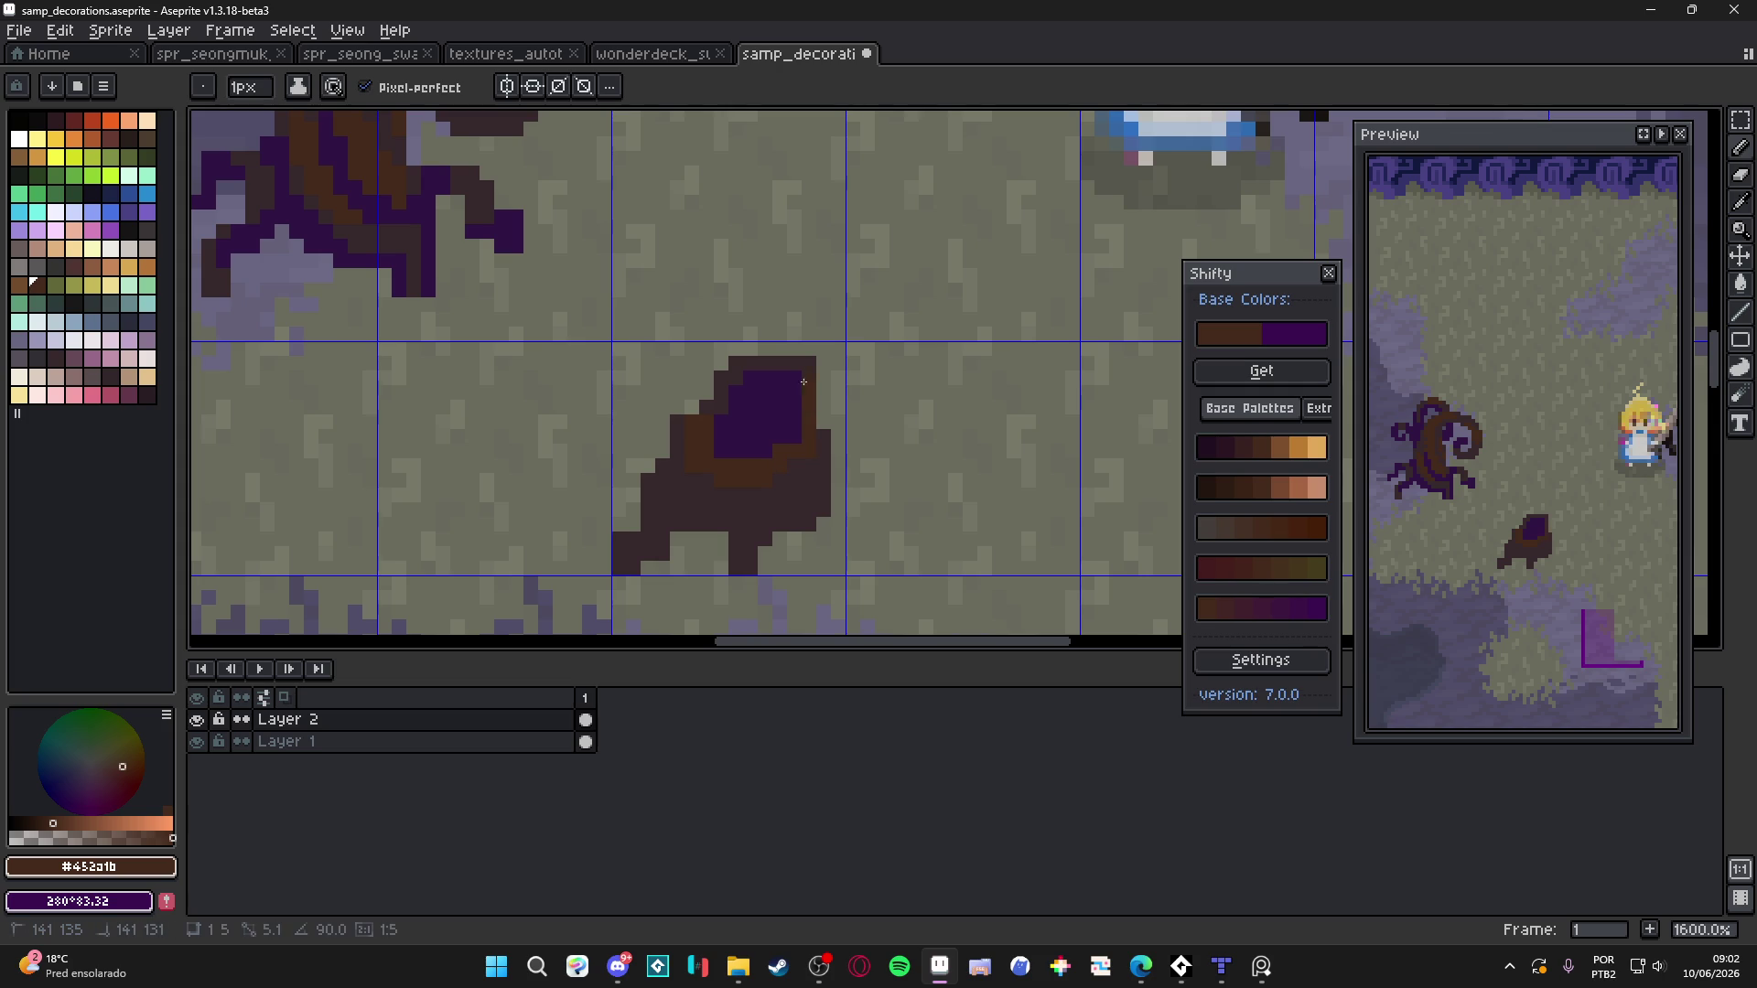
{"action": "left_click", "coordinate": [723, 403]}
Add purple #301444 touches along the stump's left edge and down its right side
{"action": "scroll", "coordinate": [746, 459], "scroll_direction": "down", "scroll_amount": 4}
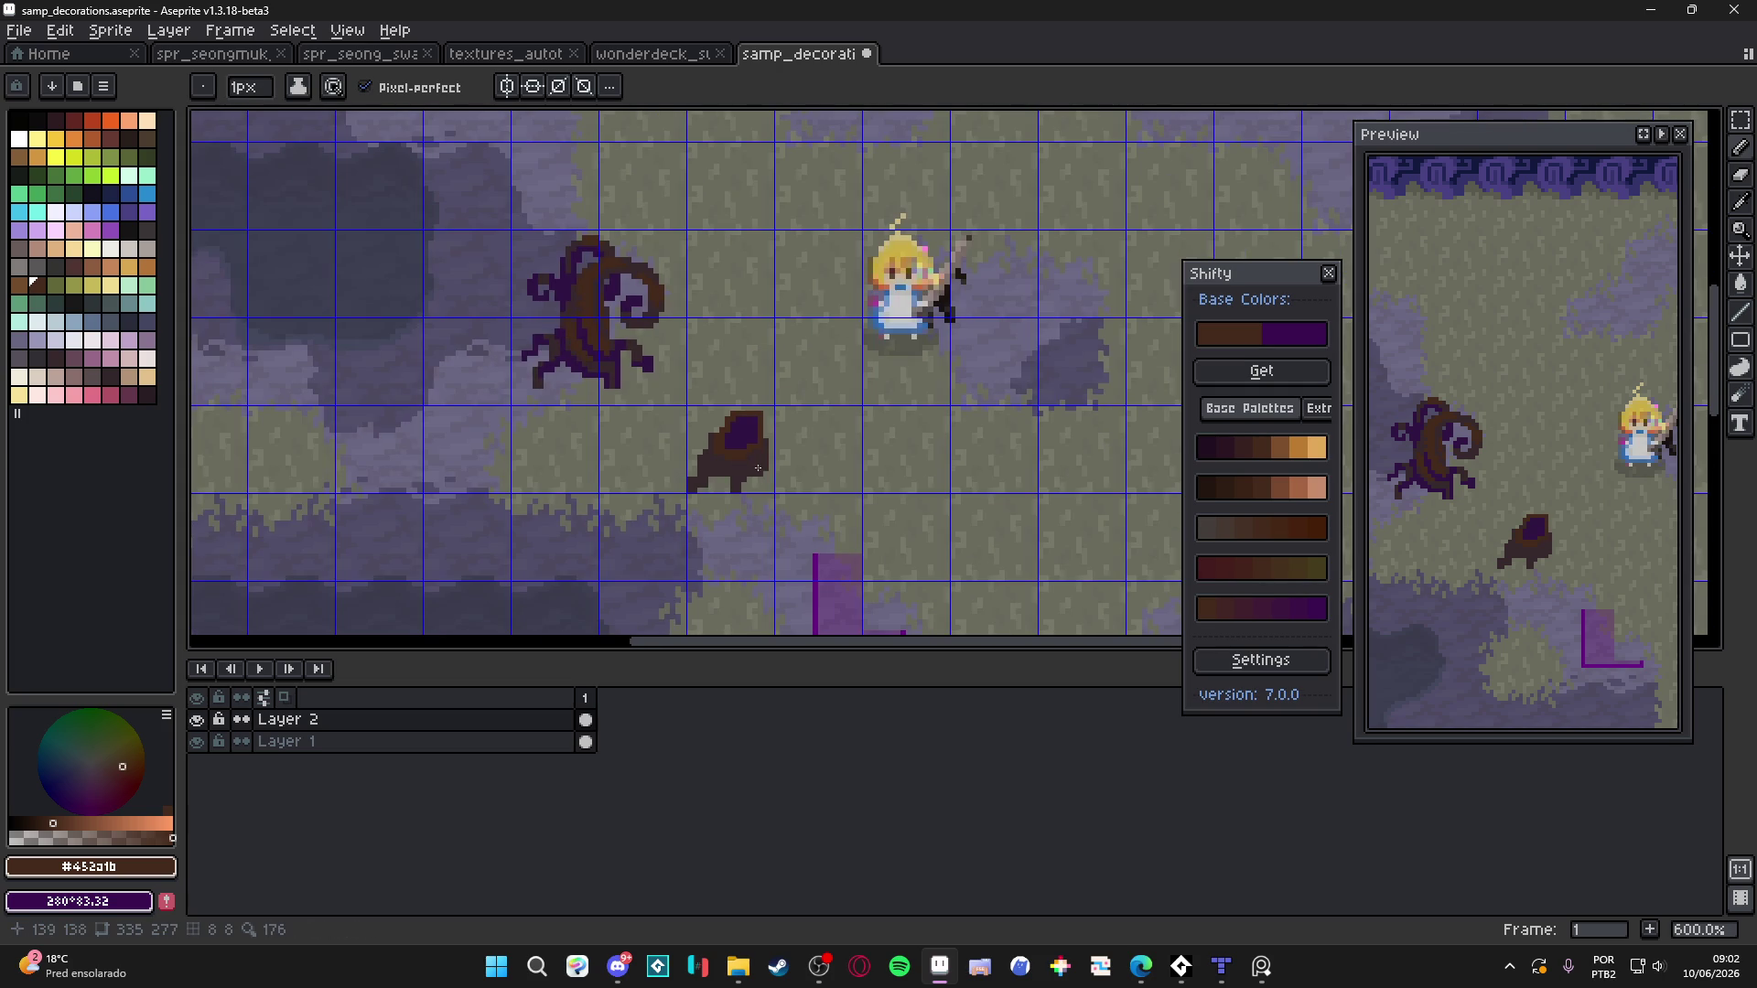
{"action": "scroll", "coordinate": [775, 486], "scroll_direction": "up", "scroll_amount": 4}
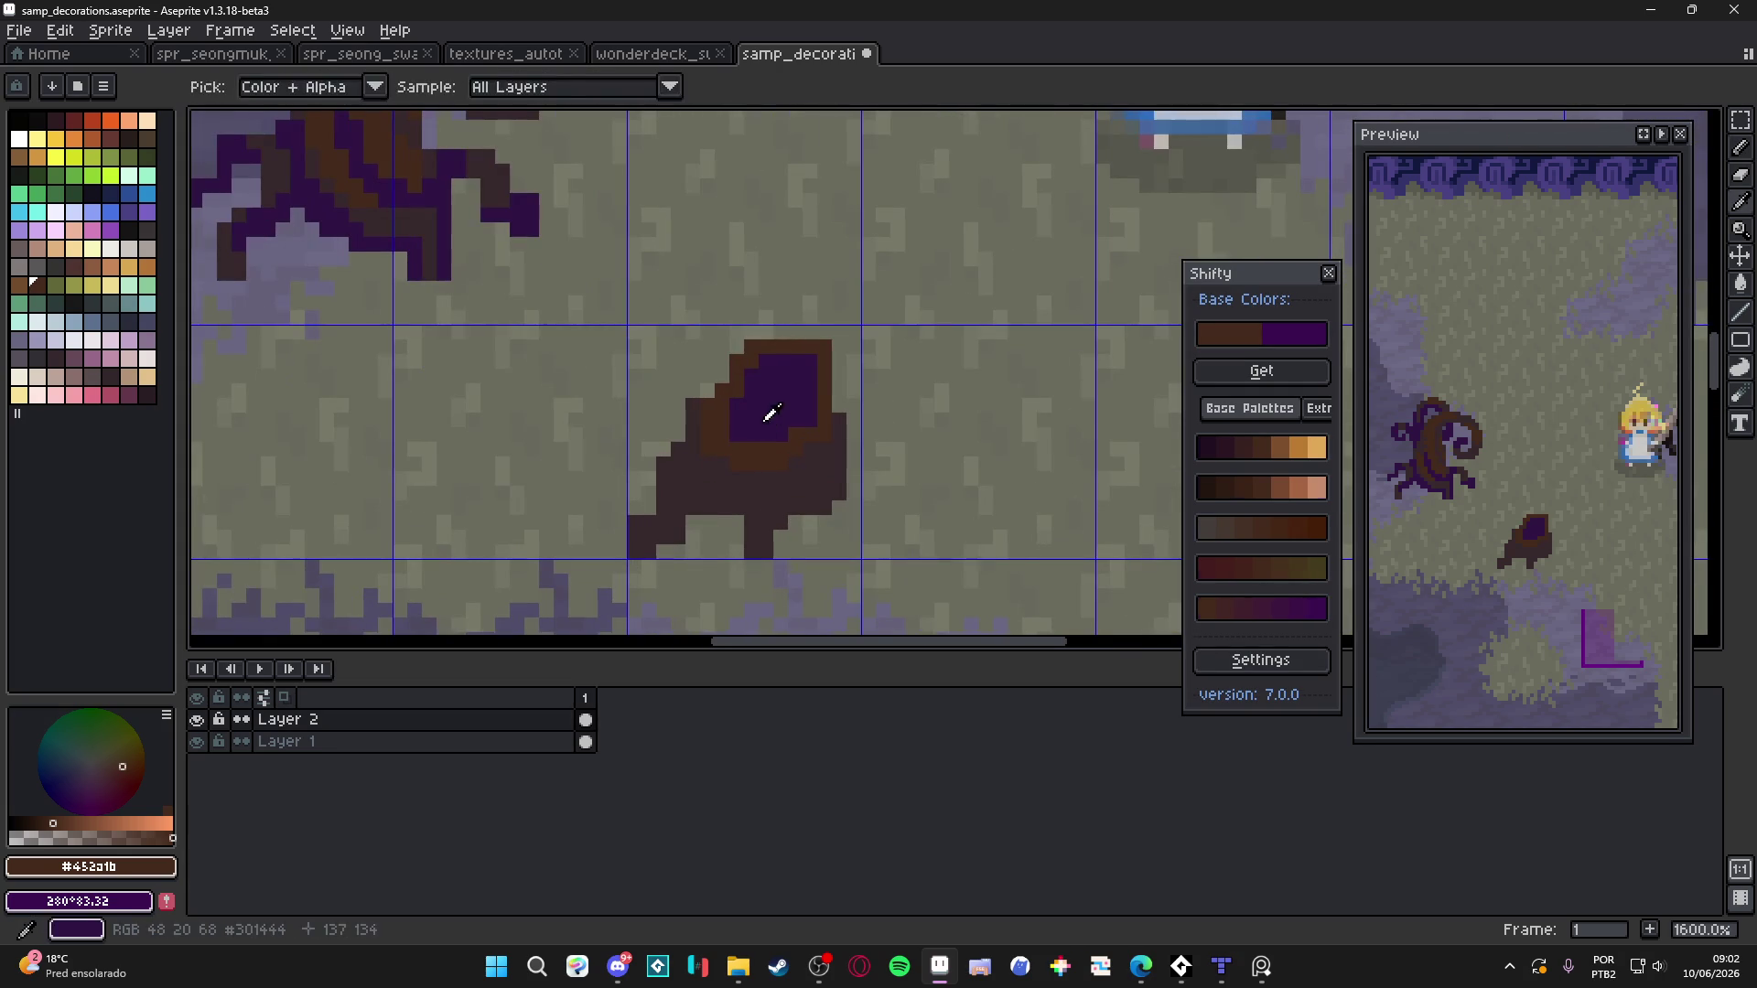
{"action": "left_click", "coordinate": [777, 404], "text": "alt"}
{"action": "left_click_drag", "start_coordinate": [709, 506], "coordinate": [737, 491]}
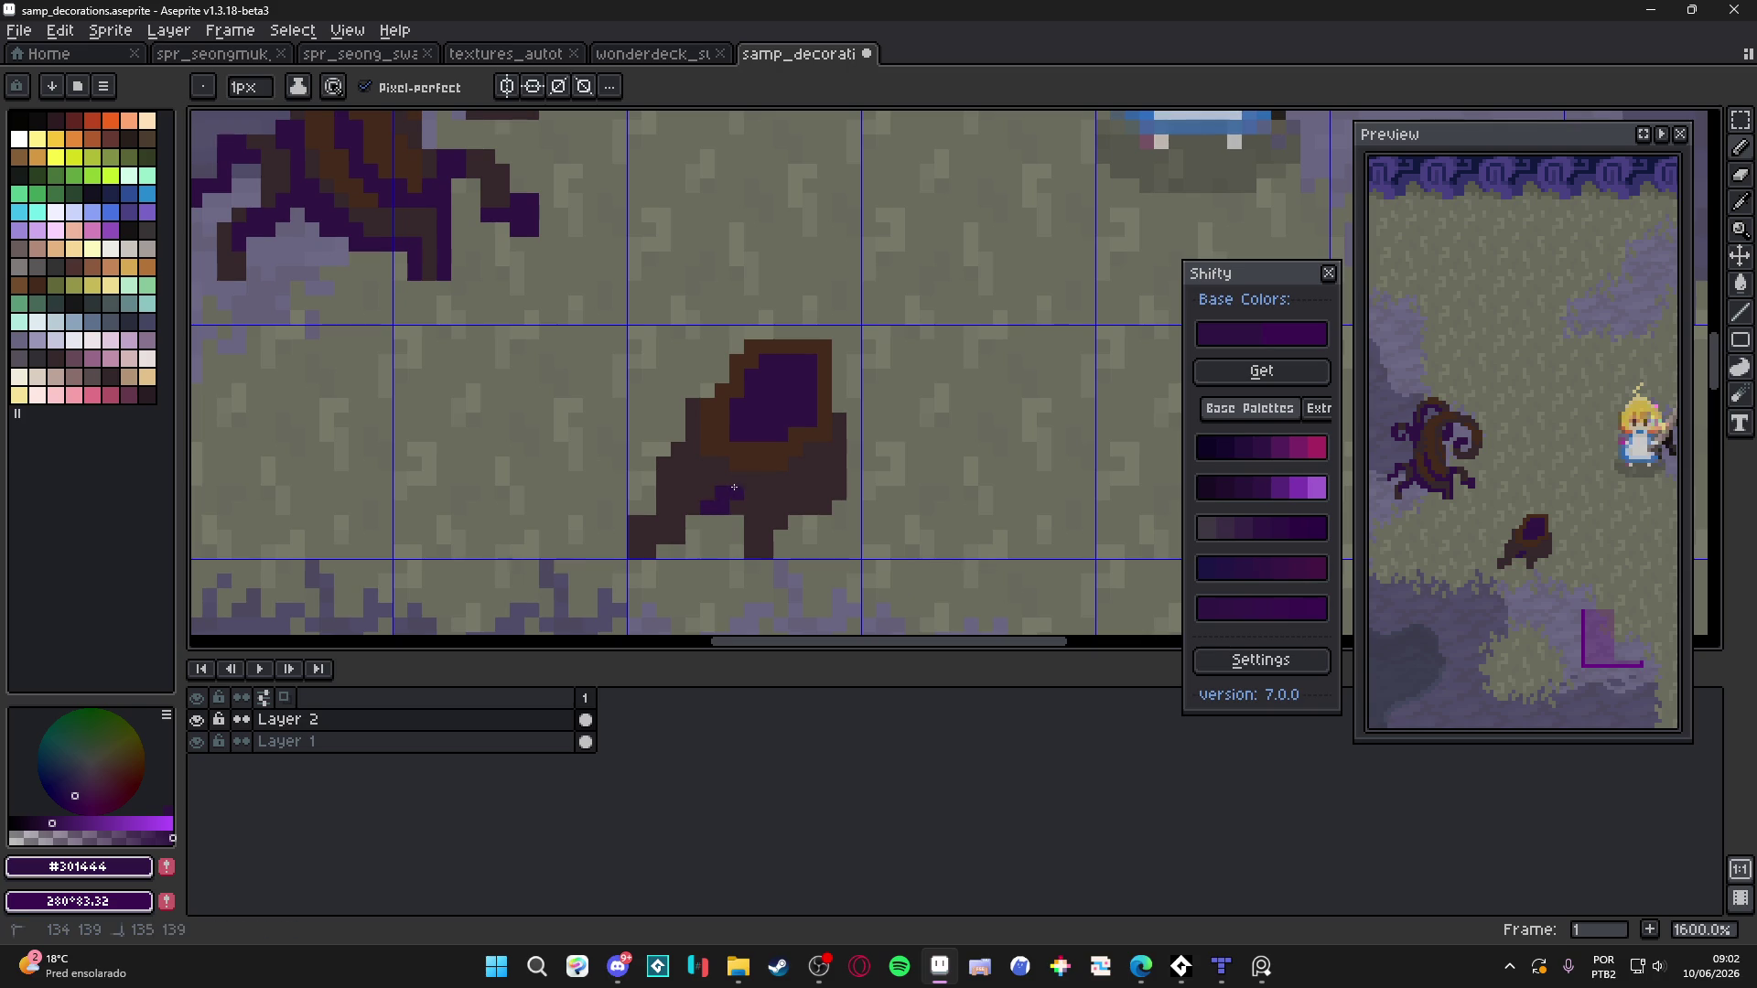
{"action": "left_click", "coordinate": [678, 536]}
{"action": "left_click", "coordinate": [636, 521]}
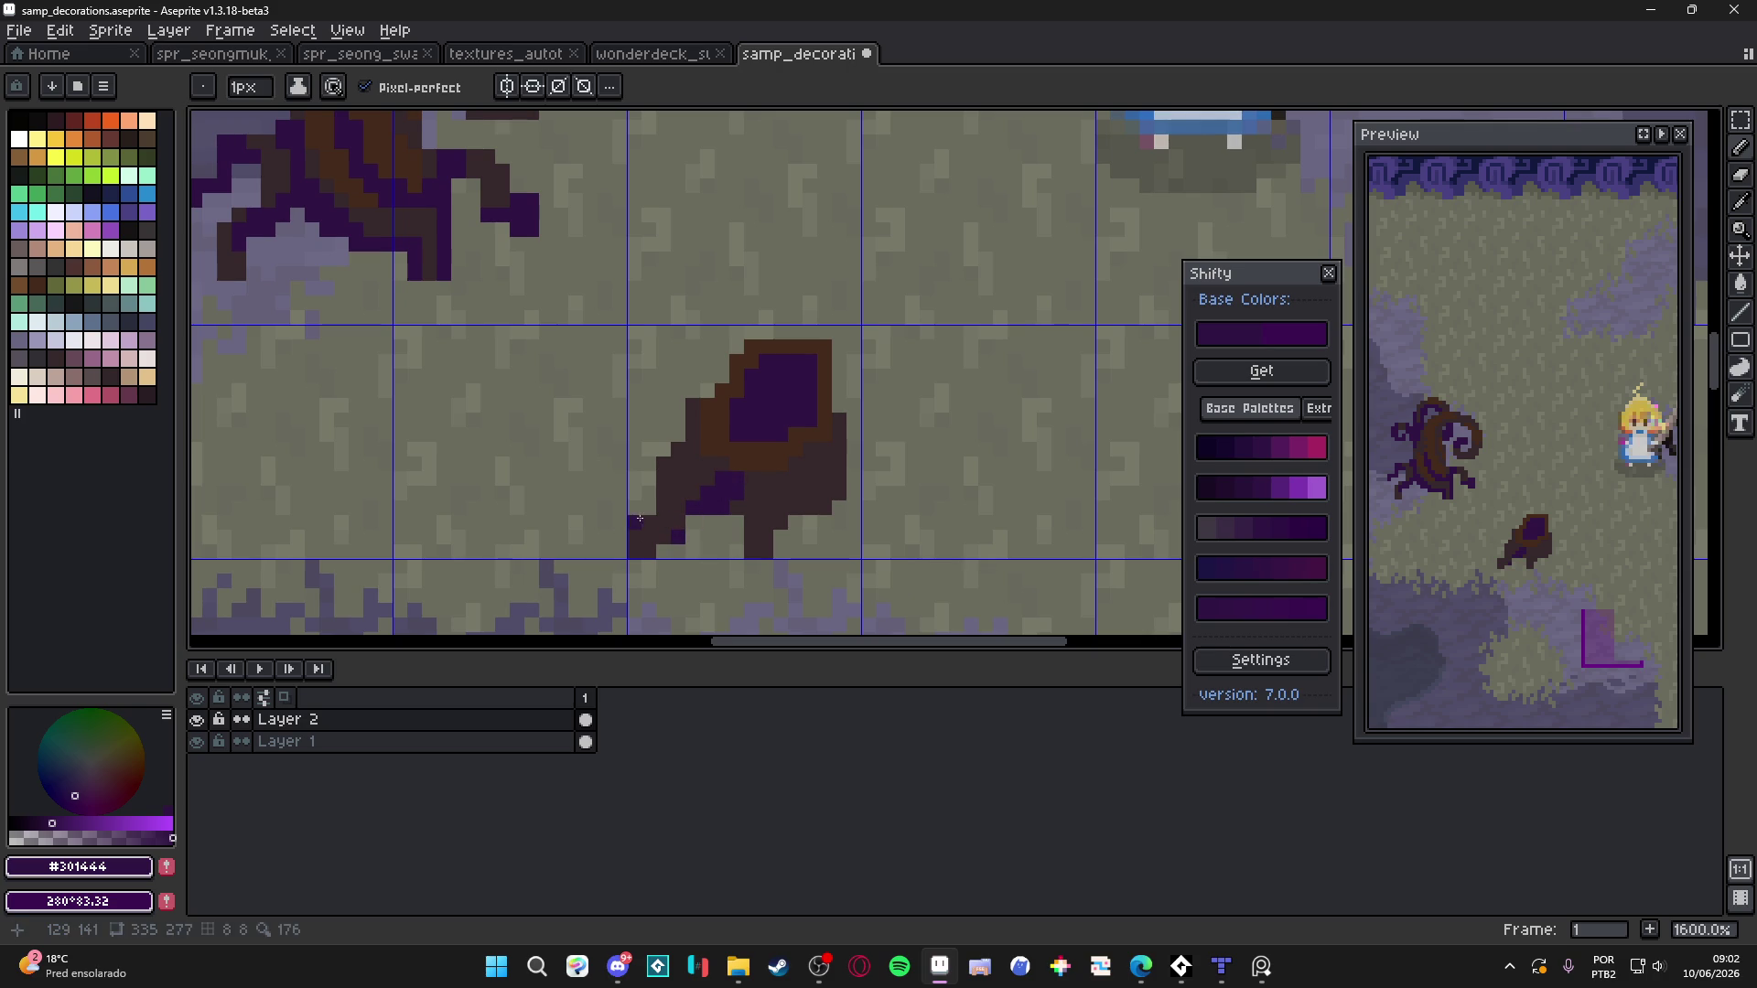
{"action": "left_click", "coordinate": [678, 450]}
{"action": "left_click_drag", "start_coordinate": [693, 429], "coordinate": [695, 419]}
{"action": "scroll", "coordinate": [695, 418], "scroll_direction": "down", "scroll_amount": 7}
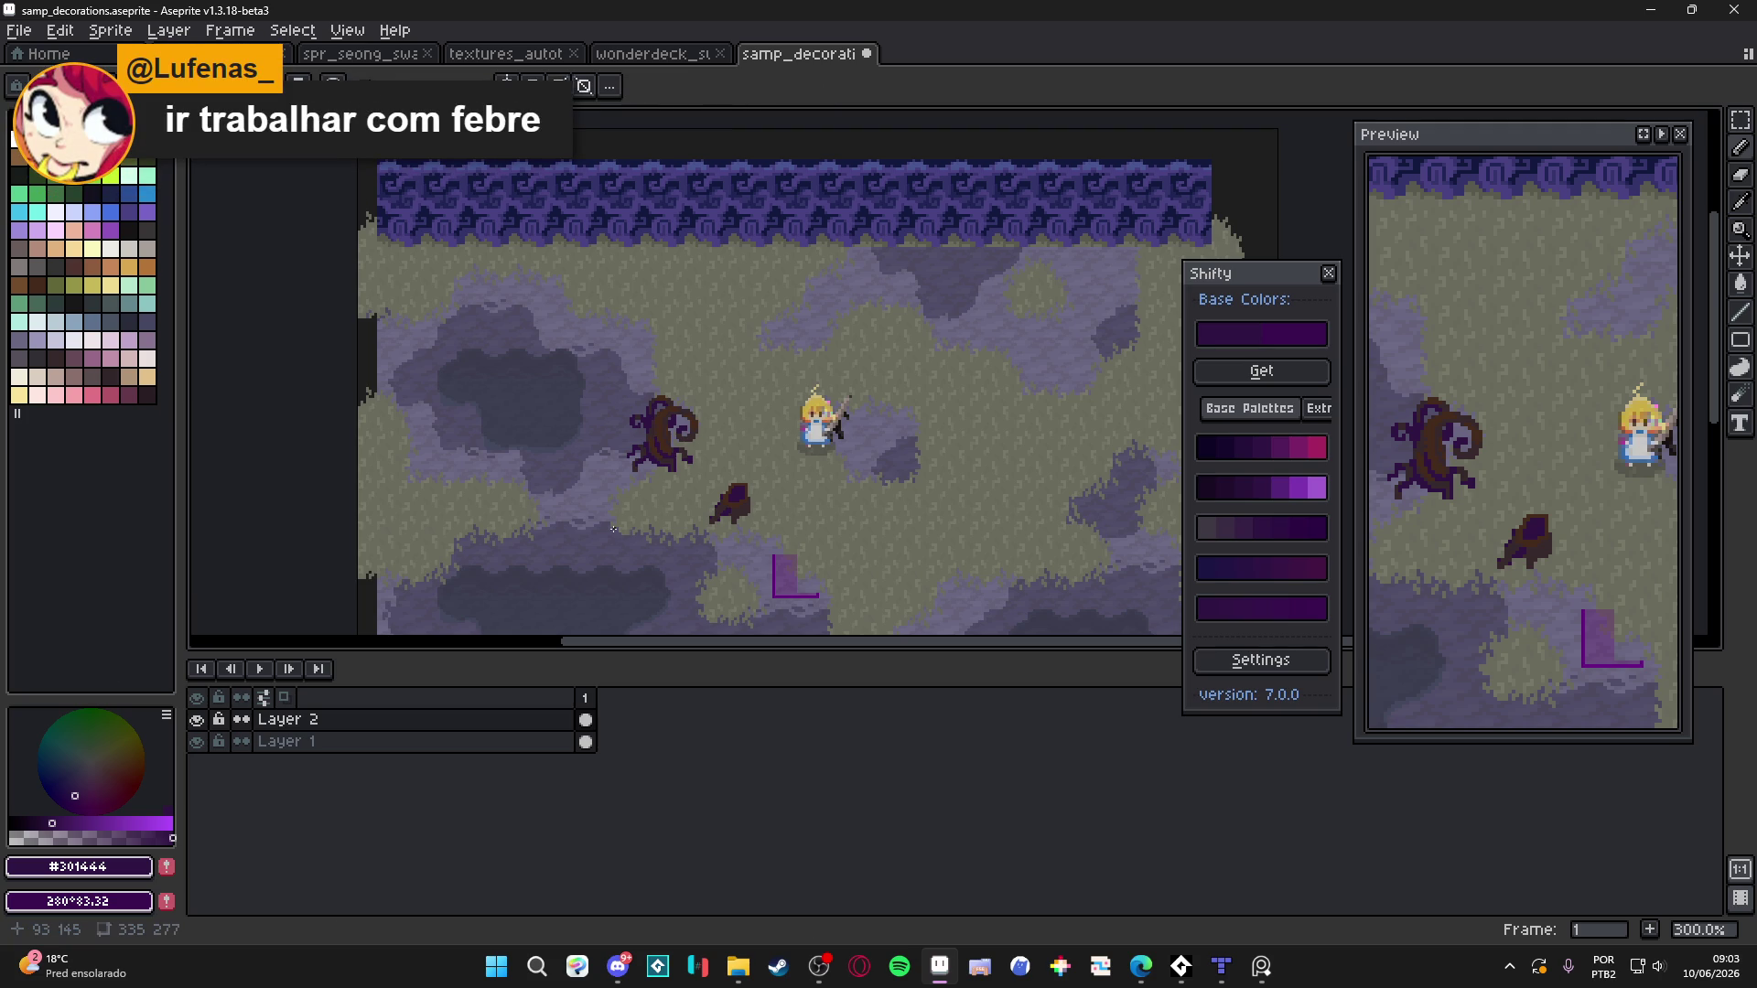
{"action": "scroll", "coordinate": [745, 507], "scroll_direction": "up", "scroll_amount": 6}
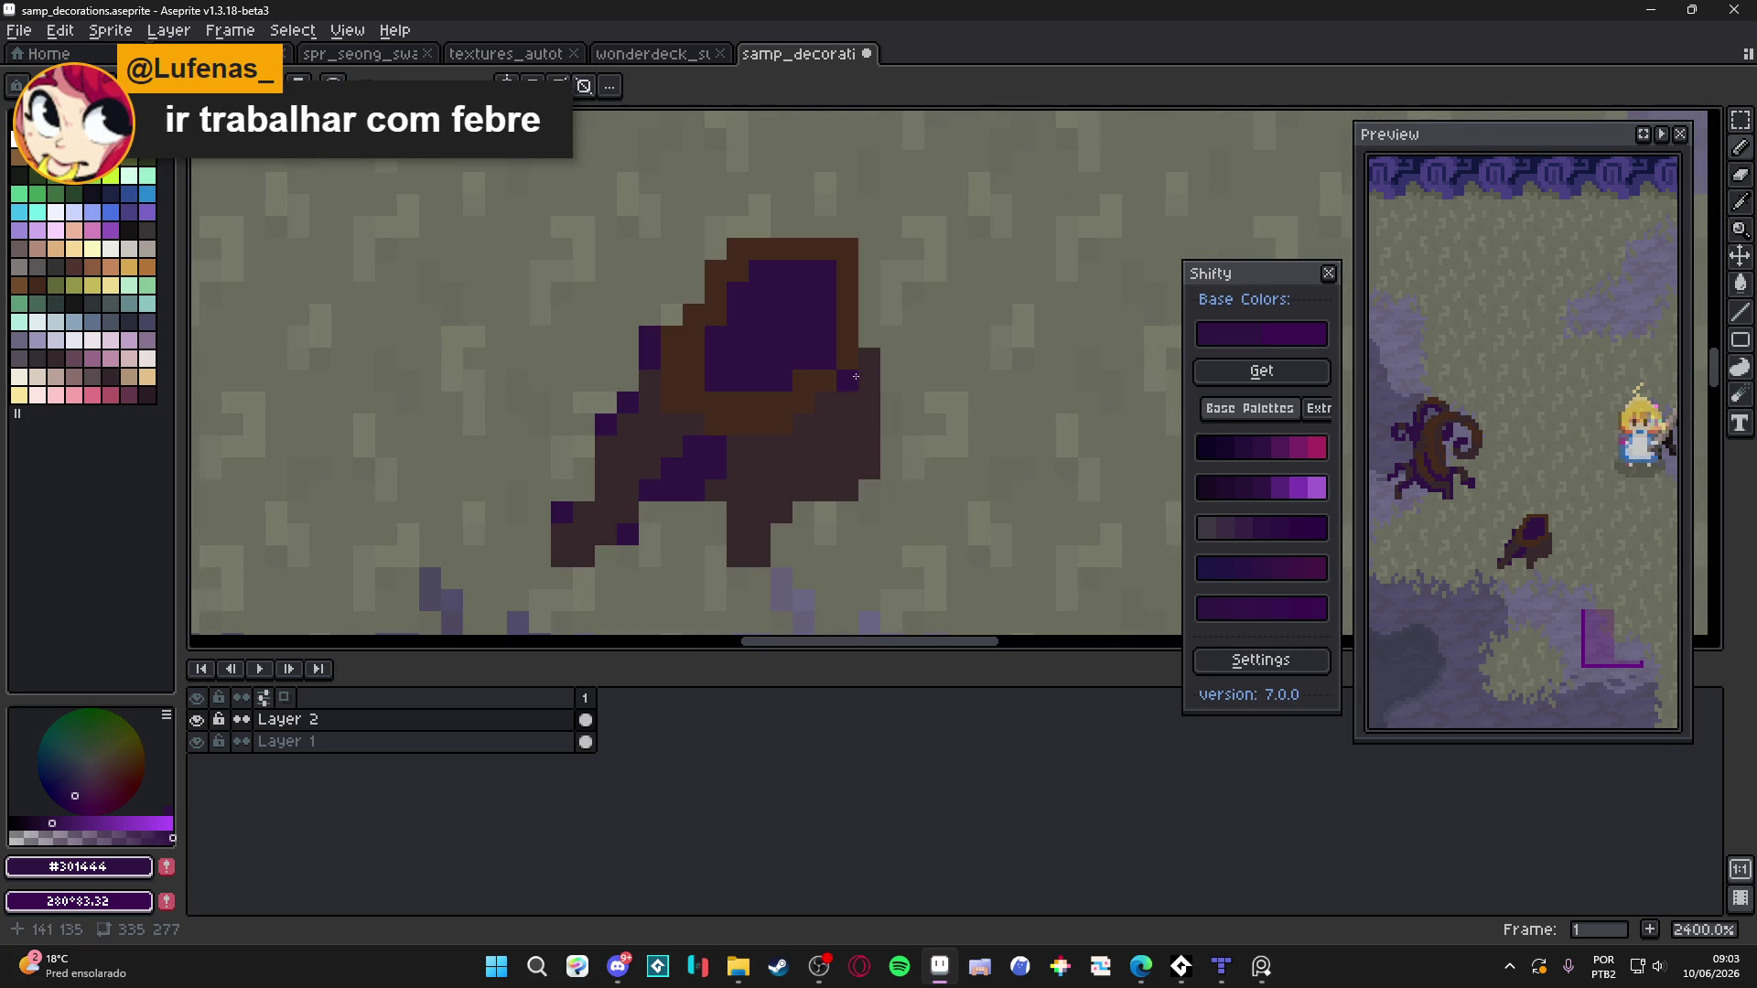
{"action": "mouse_move", "coordinate": [873, 405]}
{"action": "left_mouse_down"}
{"action": "mouse_move", "coordinate": [870, 469]}
{"action": "mouse_move", "coordinate": [826, 492]}
{"action": "left_mouse_up"}
Add purple root pixels along the stump's base and turn the rim's top-right pixels purple
{"action": "left_click", "coordinate": [782, 512]}
{"action": "left_click", "coordinate": [804, 491]}
{"action": "left_click", "coordinate": [782, 492]}
{"action": "left_click", "coordinate": [826, 470]}
{"action": "left_click", "coordinate": [753, 539]}
{"action": "left_click_drag", "start_coordinate": [826, 382], "coordinate": [837, 449]}
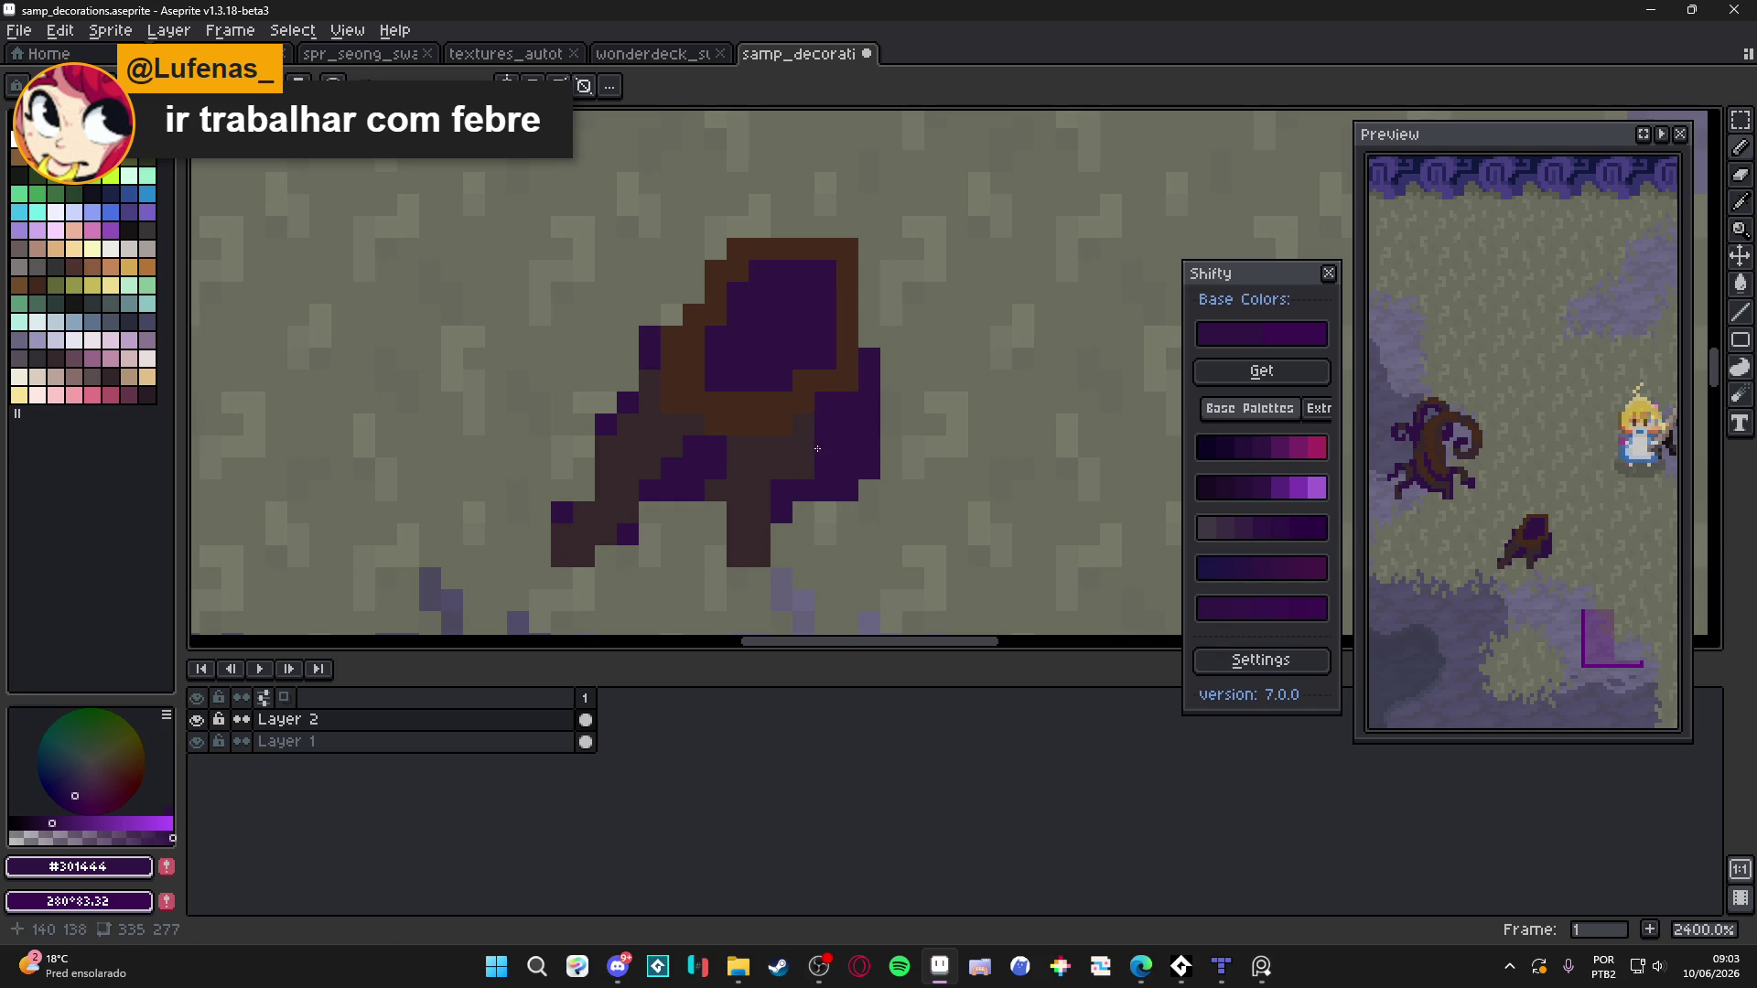
Draw a dark brown #36282b column of pixels beside the rim
{"action": "left_click", "coordinate": [647, 406], "text": "alt"}
{"action": "left_click", "coordinate": [673, 316]}
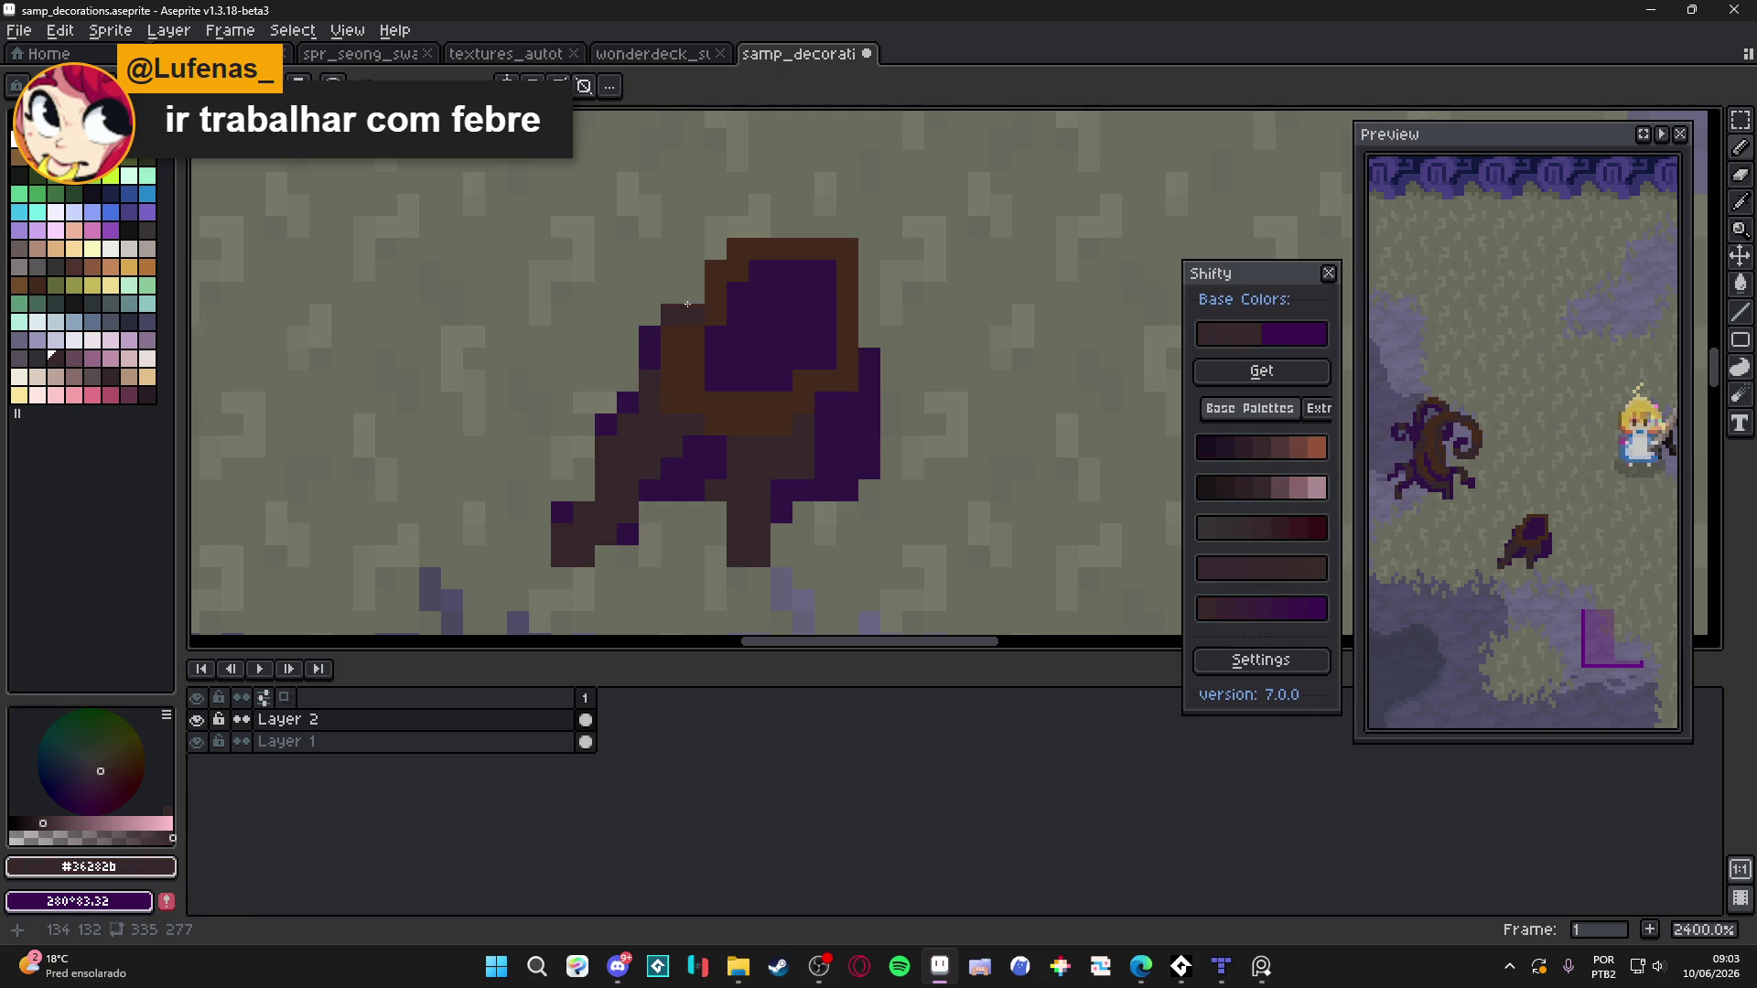
{"action": "scroll", "coordinate": [649, 357], "scroll_direction": "down", "scroll_amount": 3}
{"action": "scroll", "coordinate": [767, 377], "scroll_direction": "up", "scroll_amount": 3}
{"action": "mouse_move", "coordinate": [767, 377]}
{"action": "left_mouse_down"}
{"action": "mouse_move", "coordinate": [765, 302]}
{"action": "mouse_move", "coordinate": [743, 279]}
{"action": "left_mouse_up"}
{"action": "key", "text": "e"}
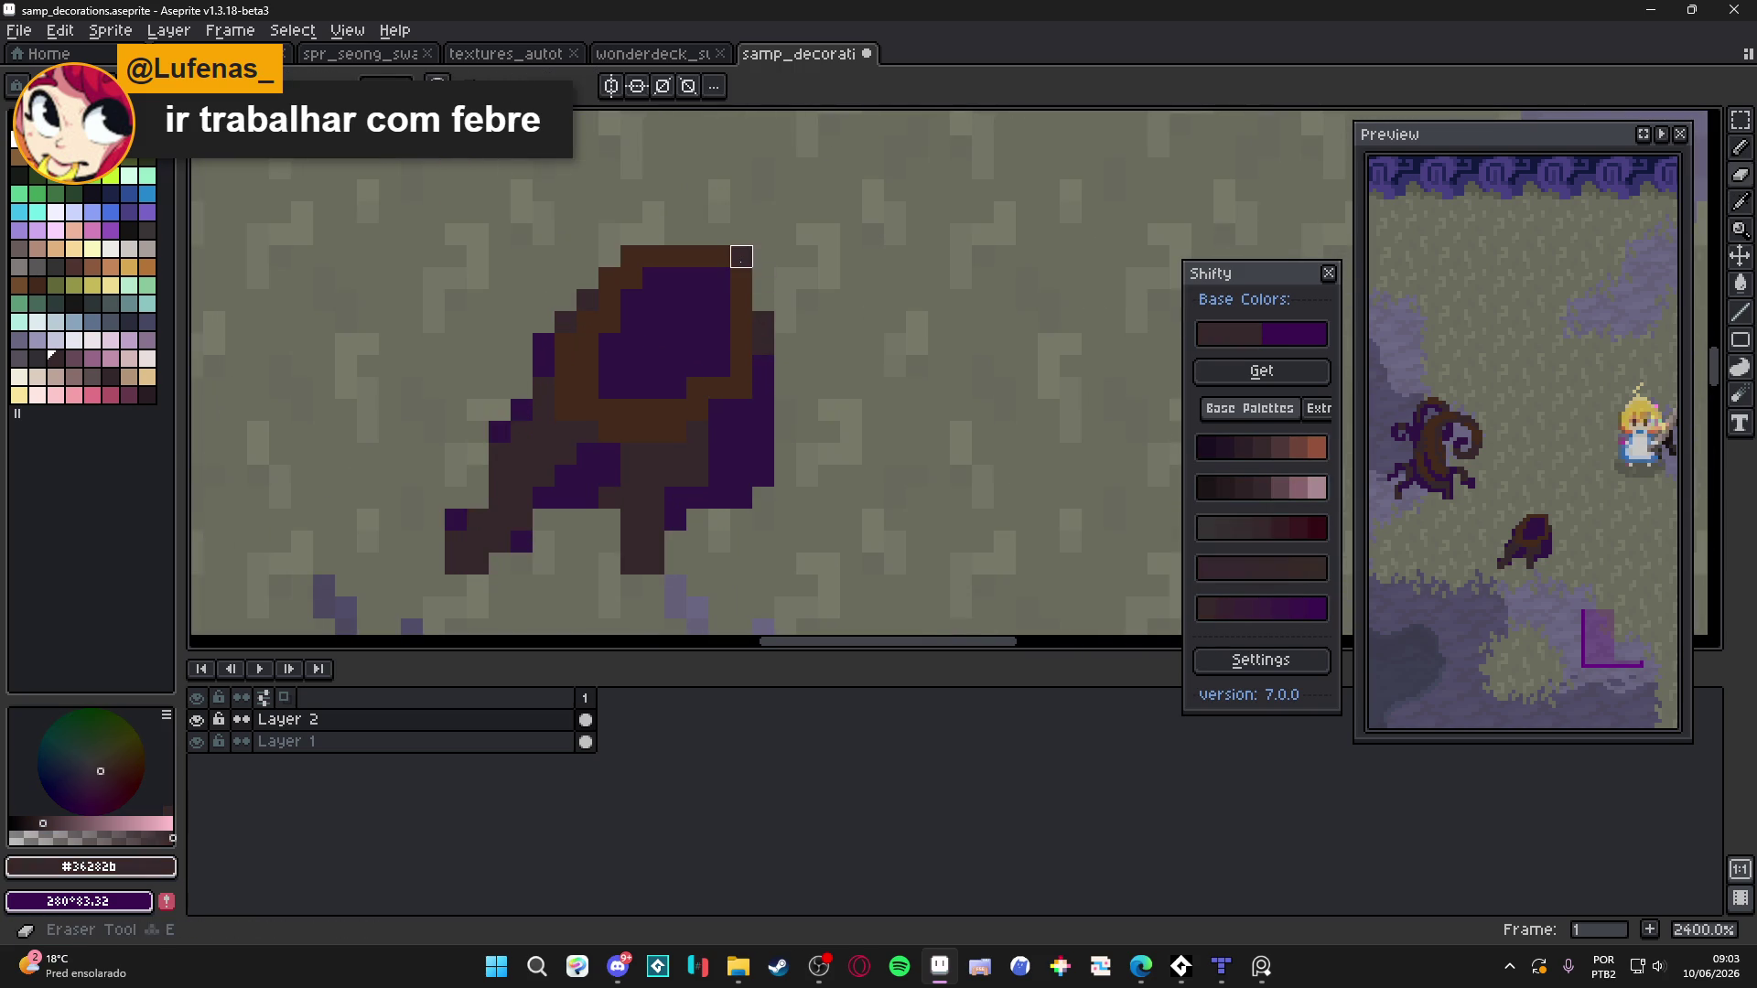
{"action": "scroll", "coordinate": [759, 366], "scroll_direction": "down", "scroll_amount": 7}
{"action": "scroll", "coordinate": [770, 390], "scroll_direction": "up", "scroll_amount": 5}
{"action": "key", "text": "b"}
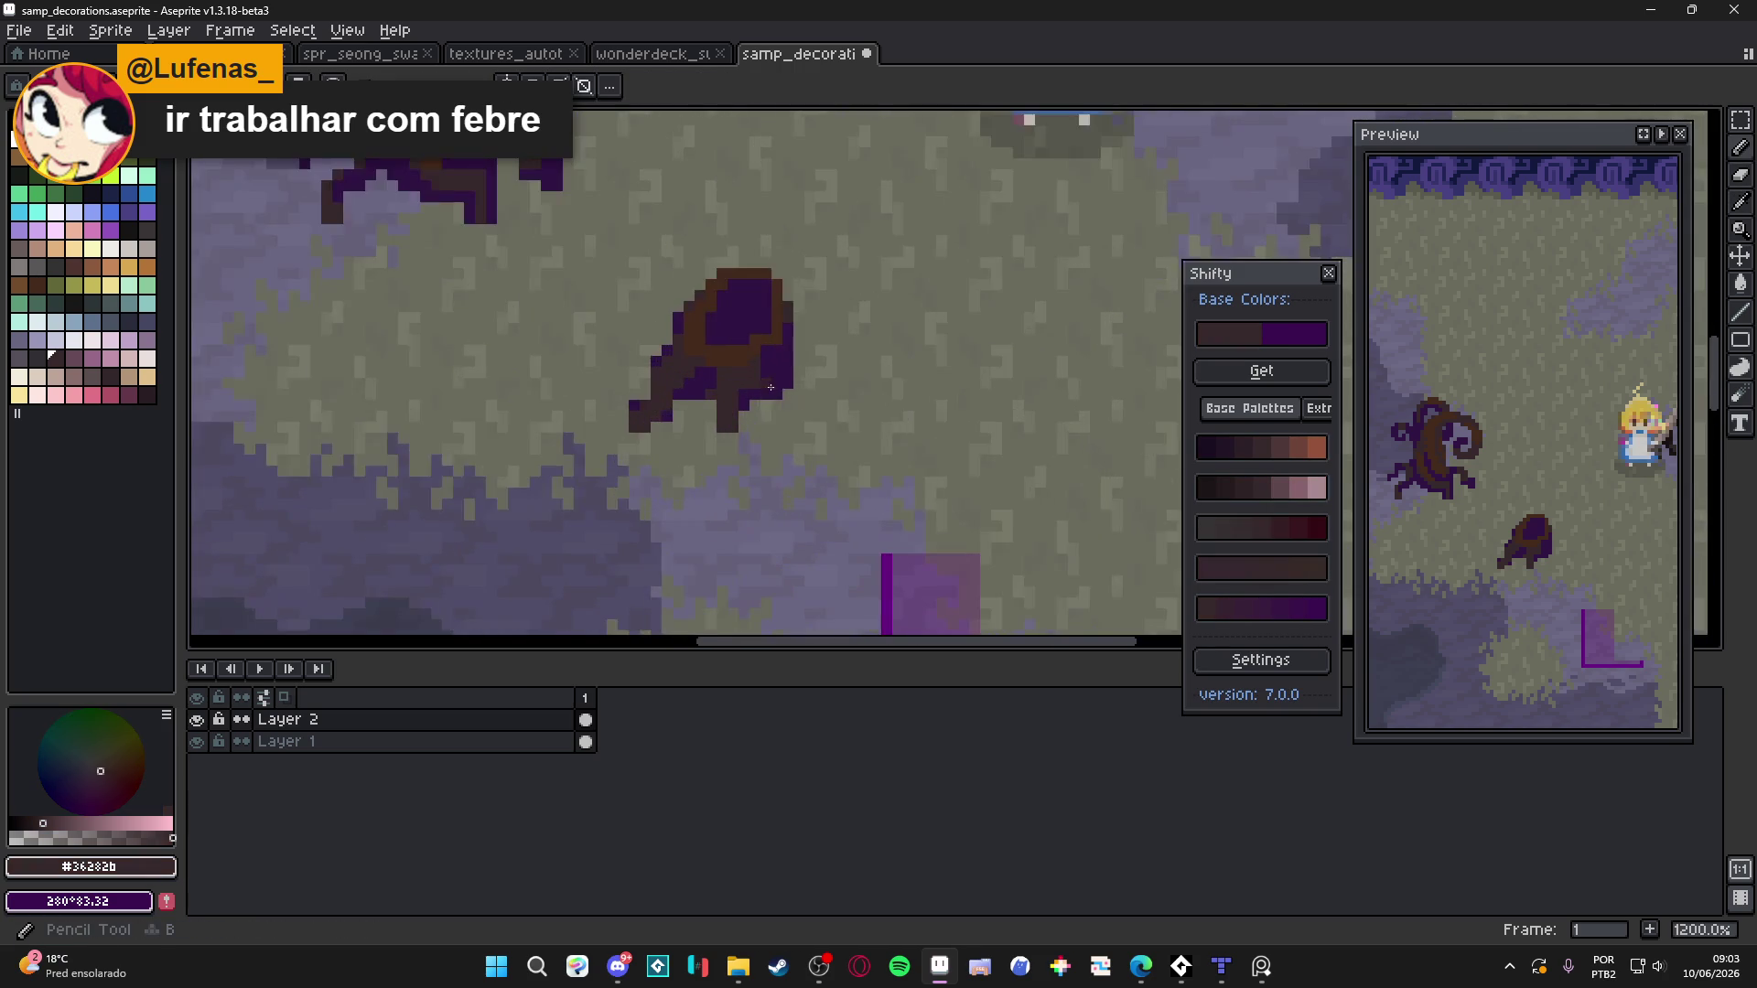
{"action": "scroll", "coordinate": [771, 389], "scroll_direction": "down", "scroll_amount": 3}
{"action": "key", "text": "ctrl+apostrophe"}
{"action": "scroll", "coordinate": [778, 393], "scroll_direction": "up", "scroll_amount": 4}
Extend purple #301444 shading along the stump's lower-right edge
{"action": "left_click", "coordinate": [779, 396], "text": "alt"}
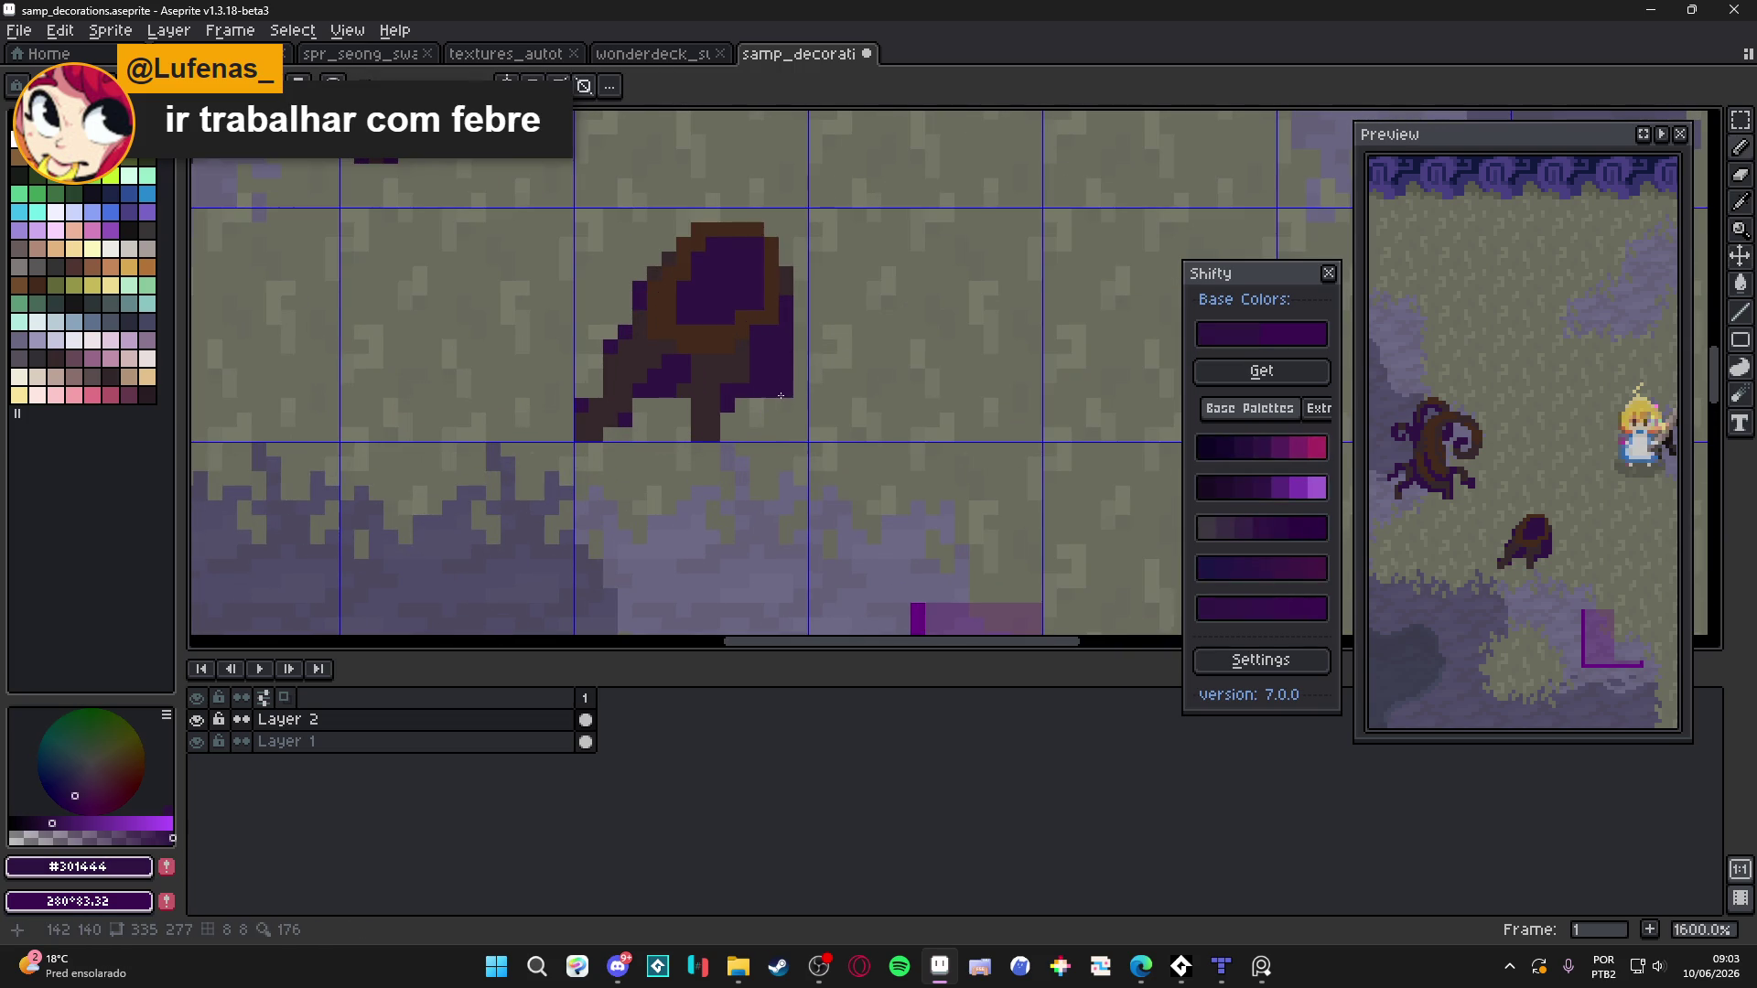
{"action": "left_click", "coordinate": [781, 403]}
{"action": "left_click_drag", "start_coordinate": [770, 405], "coordinate": [799, 393]}
{"action": "scroll", "coordinate": [799, 393], "scroll_direction": "down", "scroll_amount": 5}
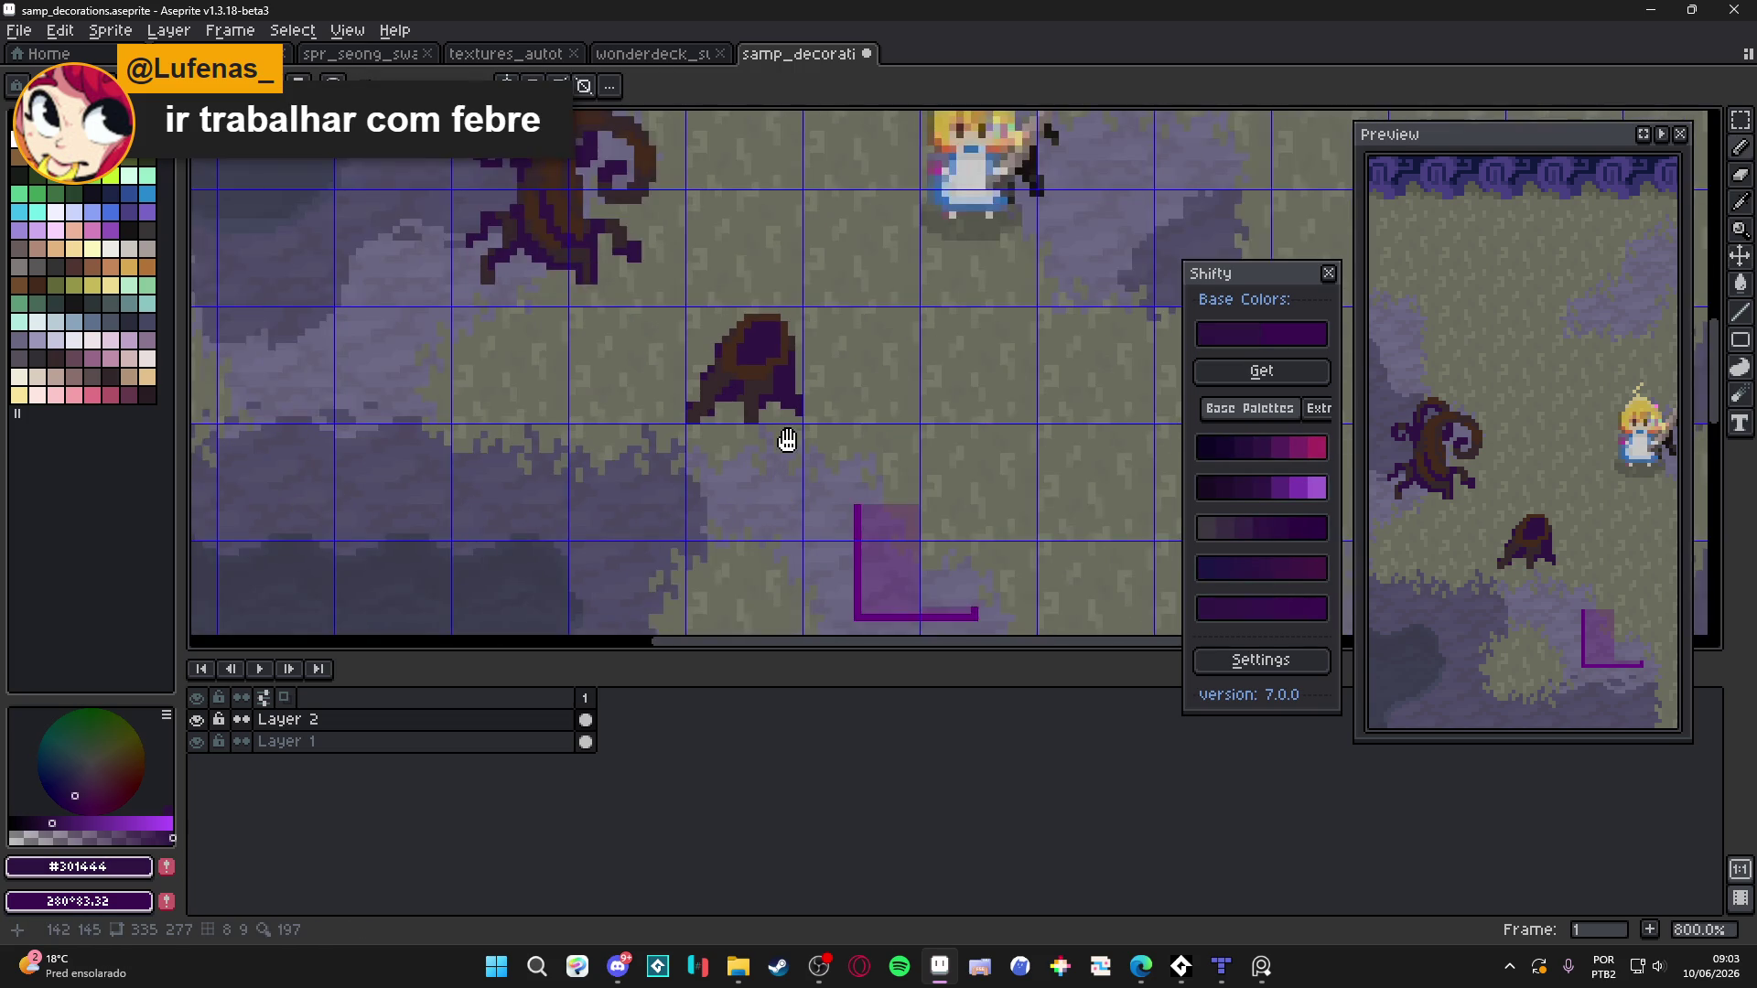
{"action": "scroll", "coordinate": [787, 453], "scroll_direction": "up", "scroll_amount": 5}
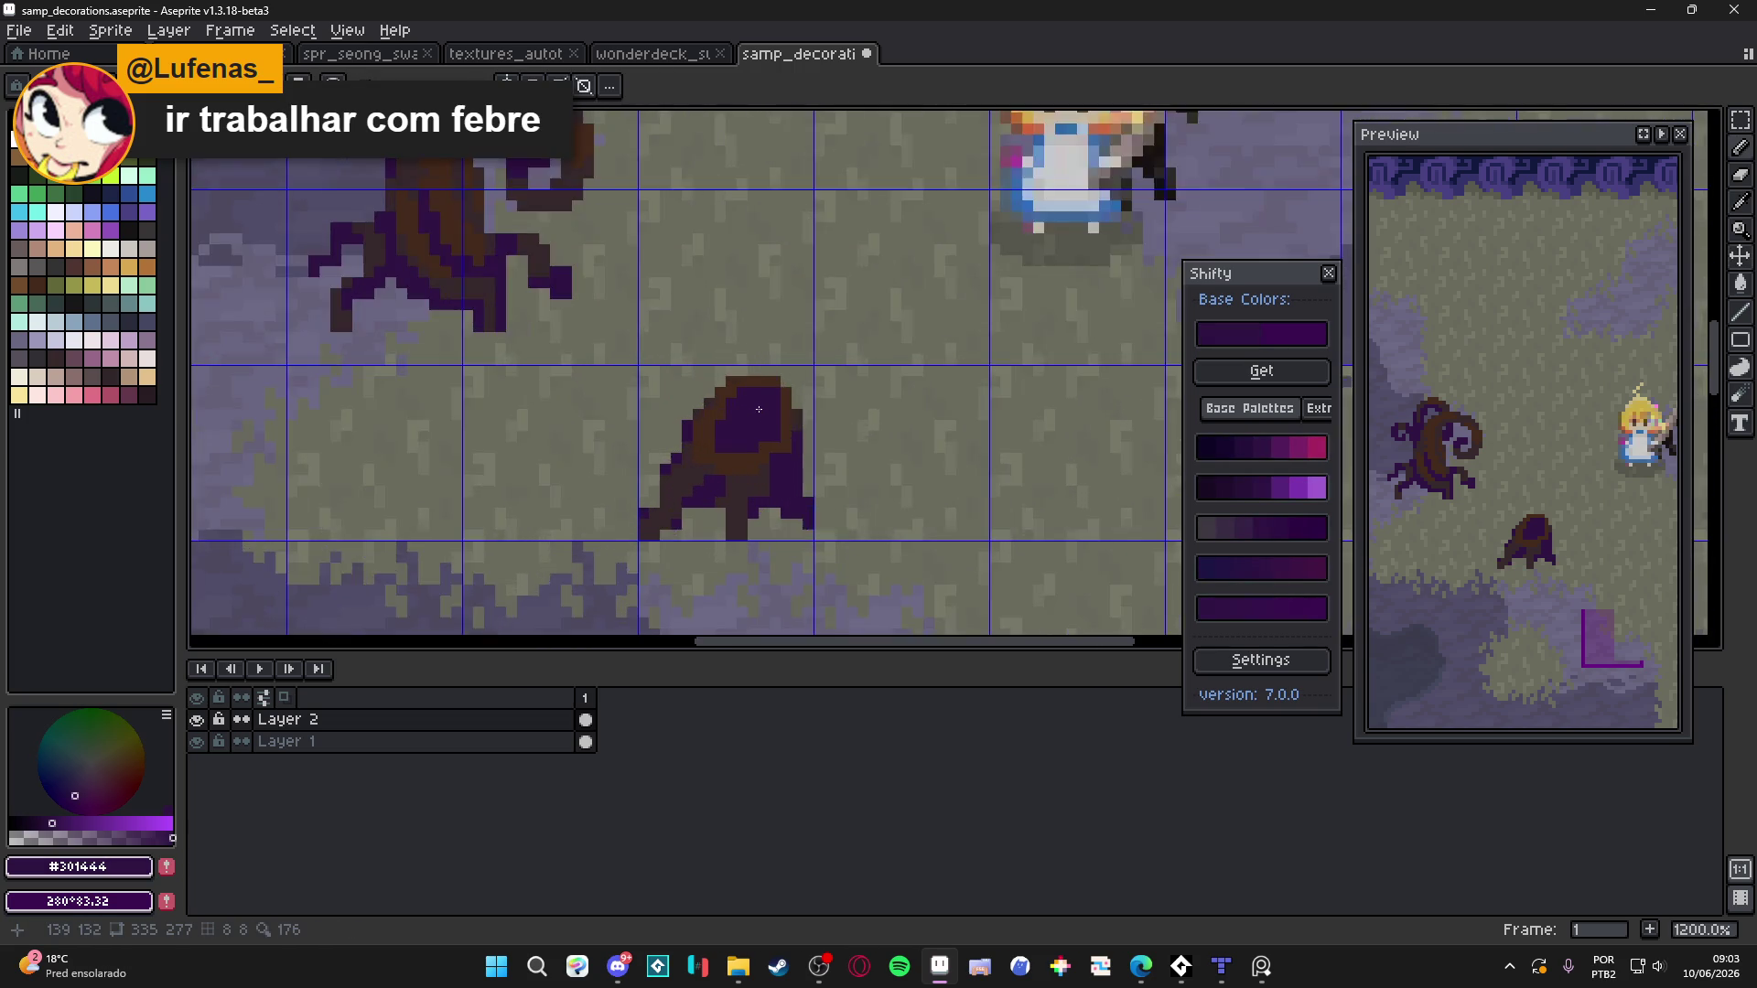
{"action": "left_click", "coordinate": [698, 457], "text": "alt"}
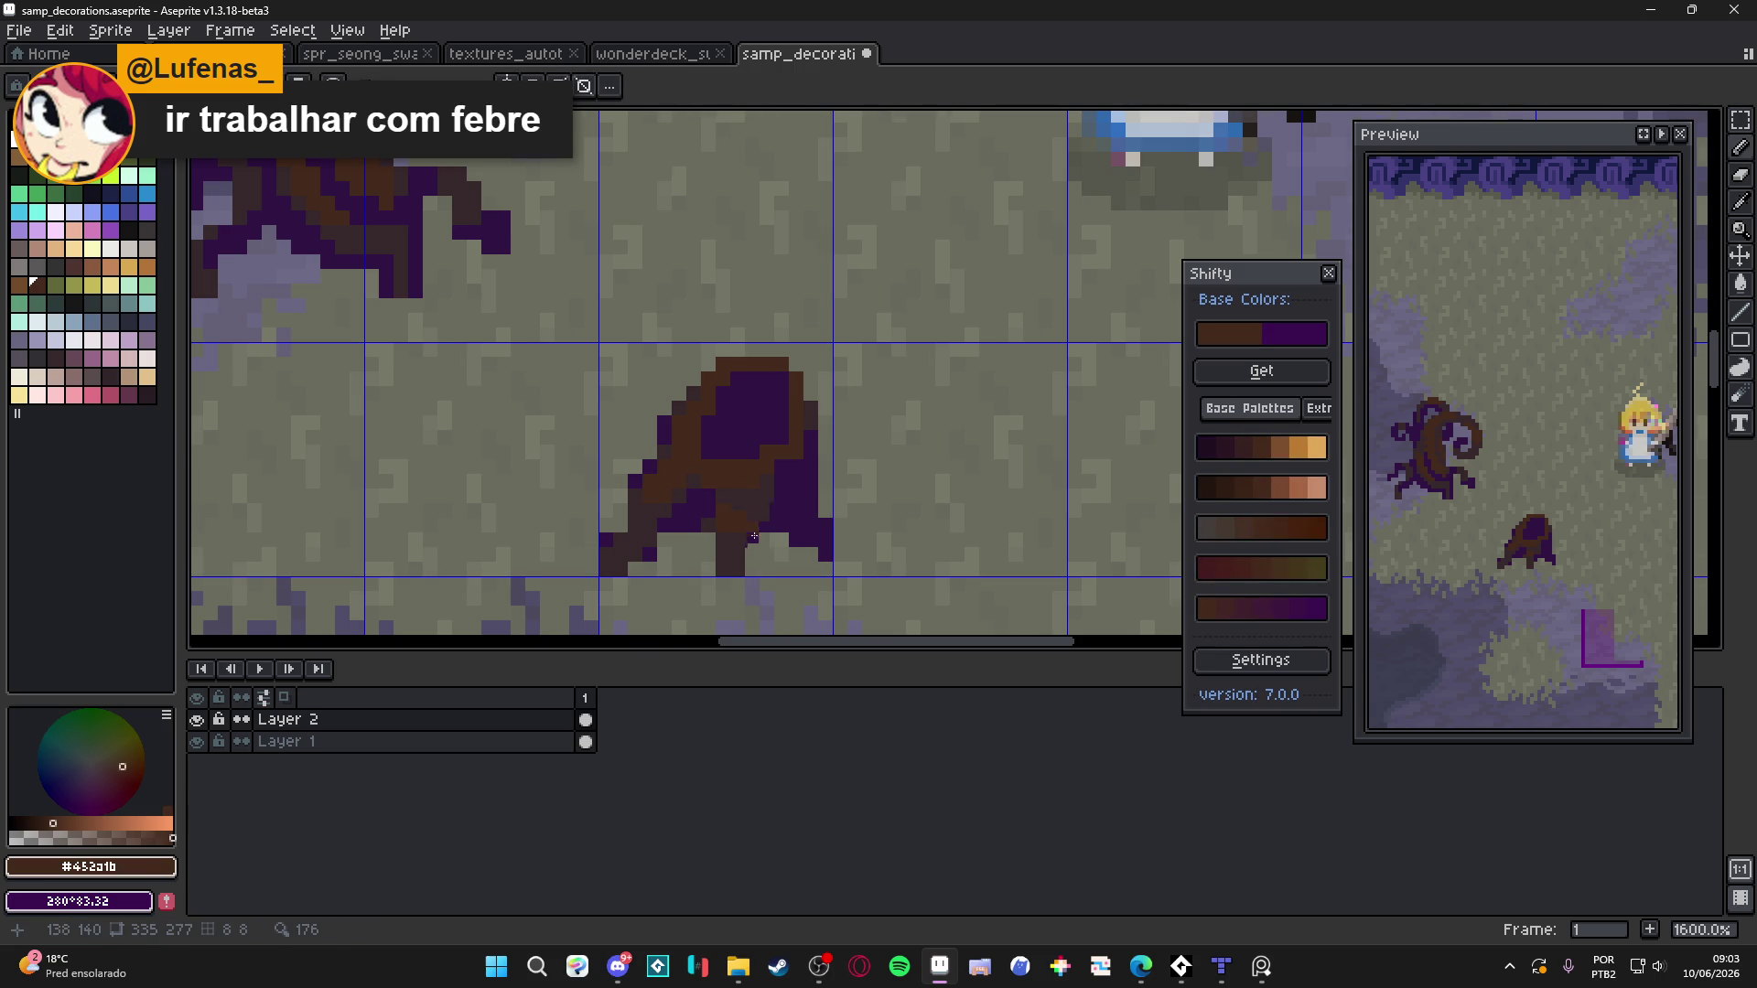
{"action": "scroll", "coordinate": [754, 531], "scroll_direction": "down", "scroll_amount": 3}
{"action": "scroll", "coordinate": [725, 496], "scroll_direction": "up", "scroll_amount": 1}
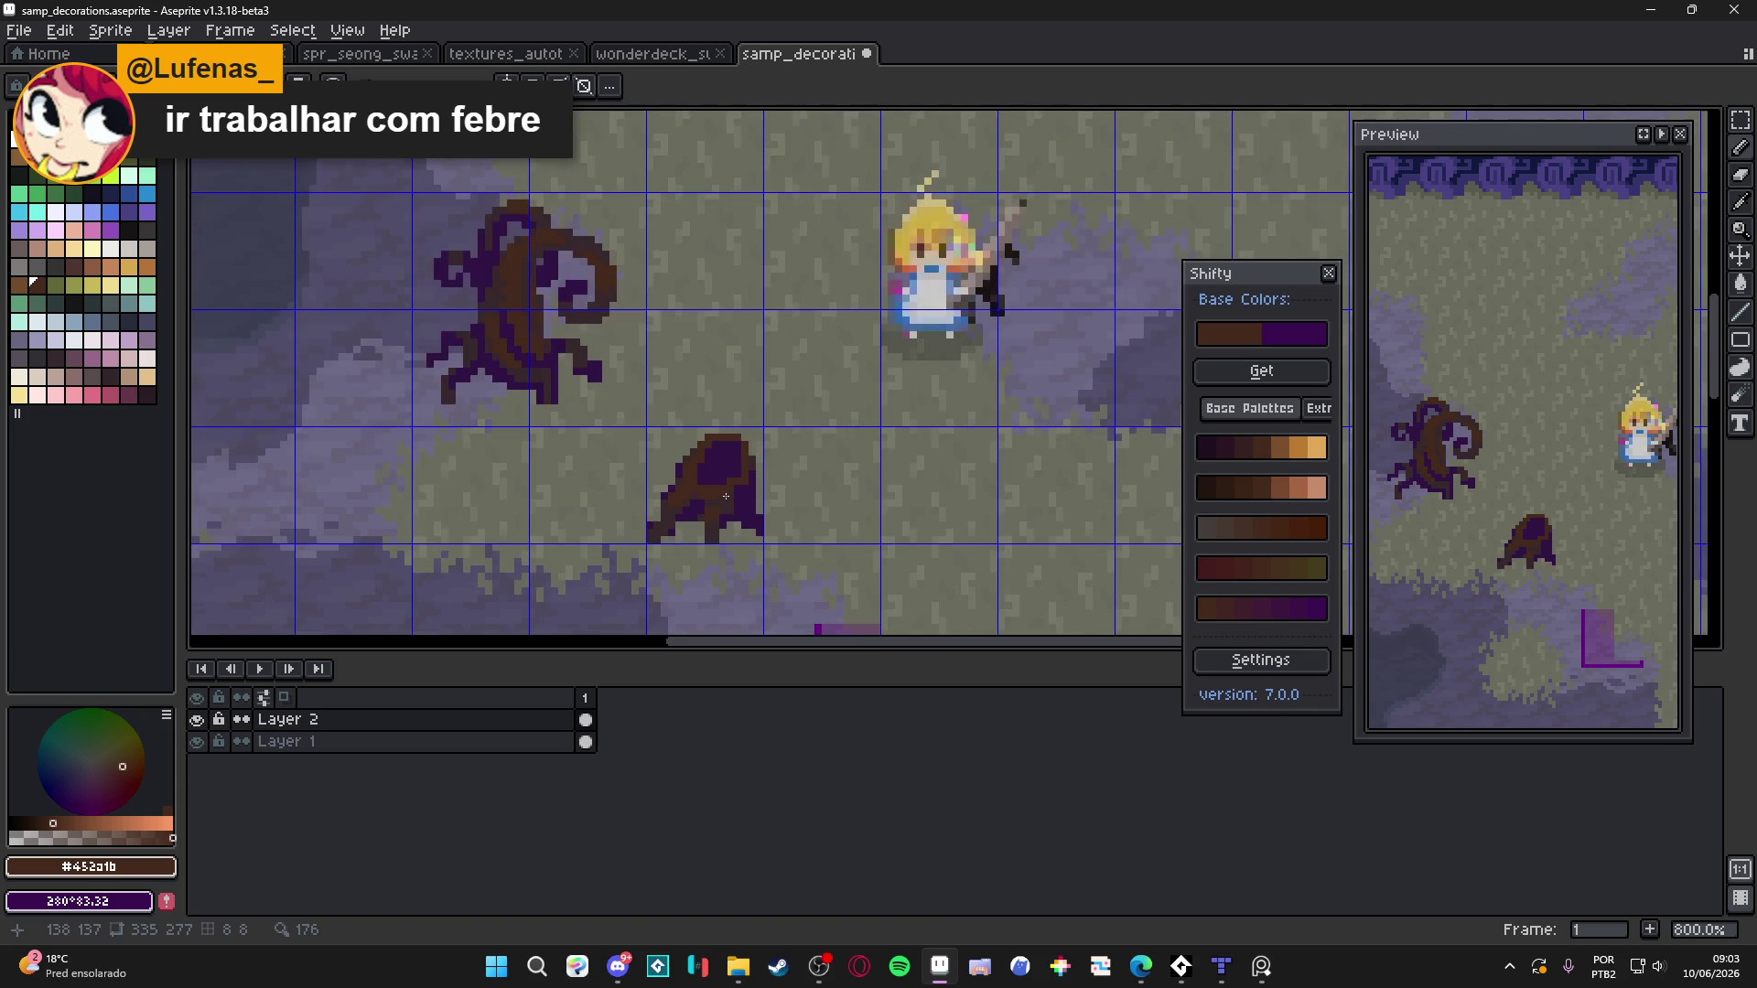
{"action": "scroll", "coordinate": [765, 495], "scroll_direction": "up", "scroll_amount": 3}
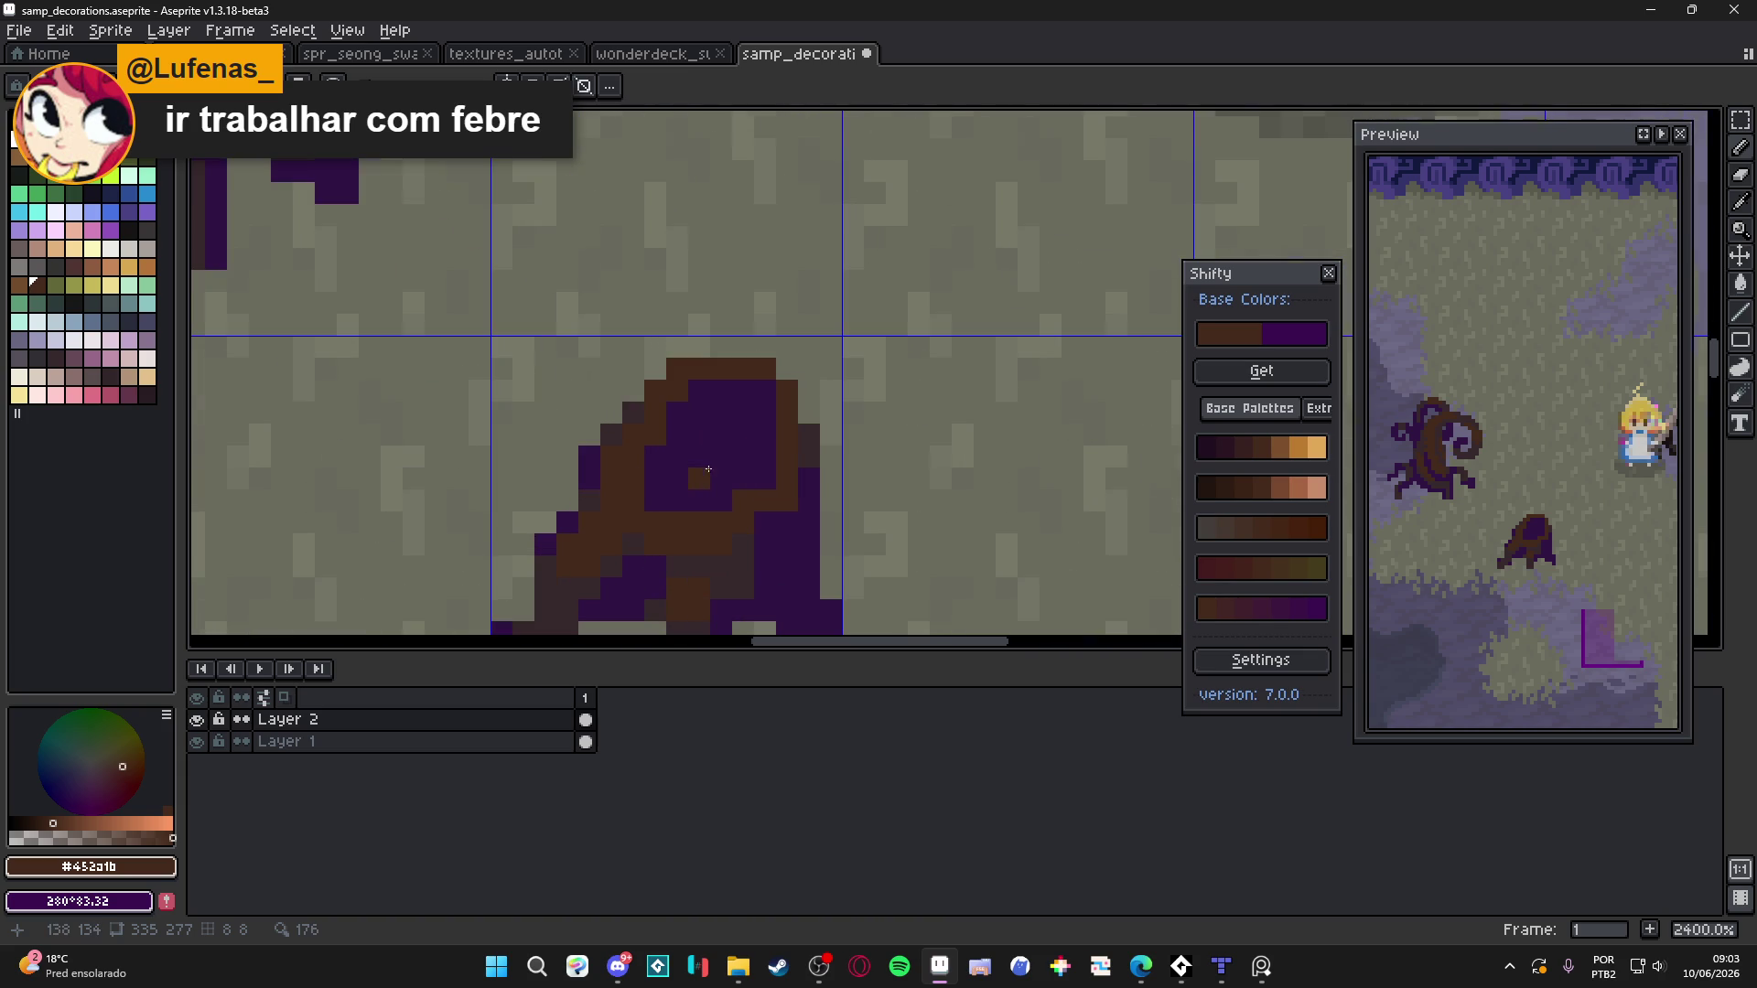
Paint purple pixels on the stump to the left of the brown rim
{"action": "left_click", "coordinate": [573, 472], "text": "alt"}
{"action": "mouse_move", "coordinate": [574, 465]}
{"action": "left_mouse_down"}
{"action": "mouse_move", "coordinate": [567, 391]}
{"action": "mouse_move", "coordinate": [545, 411]}
{"action": "left_mouse_up"}
{"action": "key", "text": "e"}
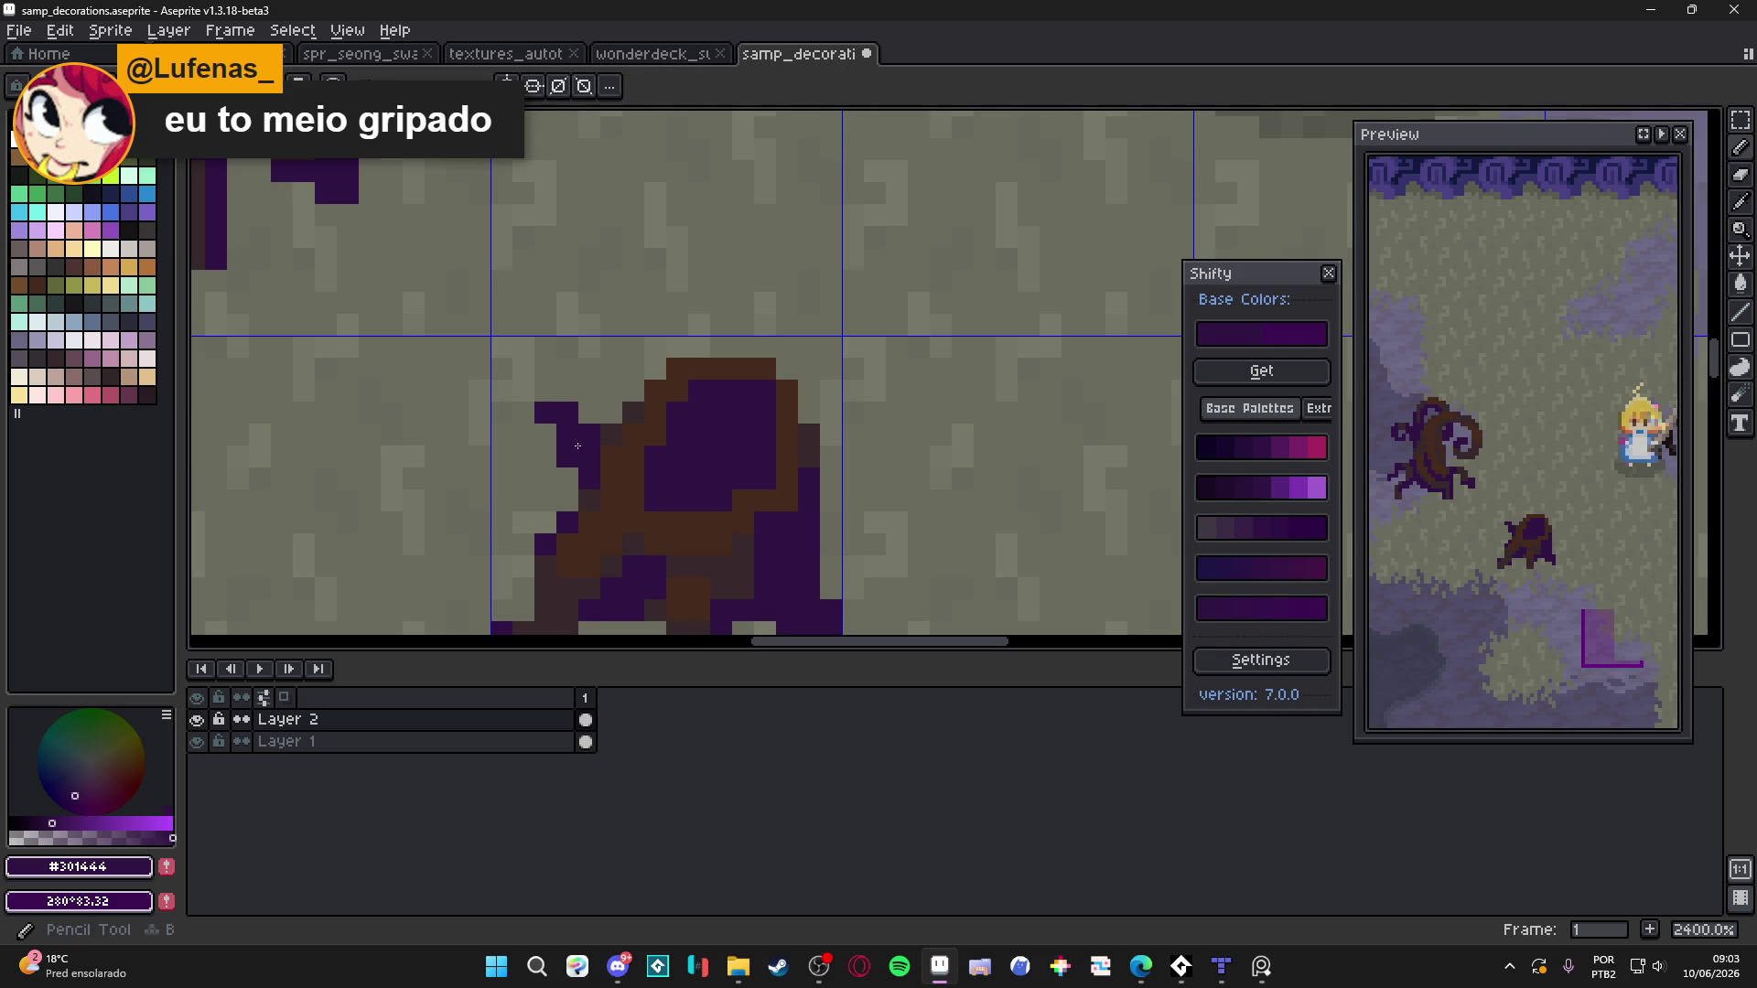
{"action": "scroll", "coordinate": [567, 458], "scroll_direction": "down", "scroll_amount": 3}
{"action": "scroll", "coordinate": [524, 444], "scroll_direction": "up", "scroll_amount": 2}
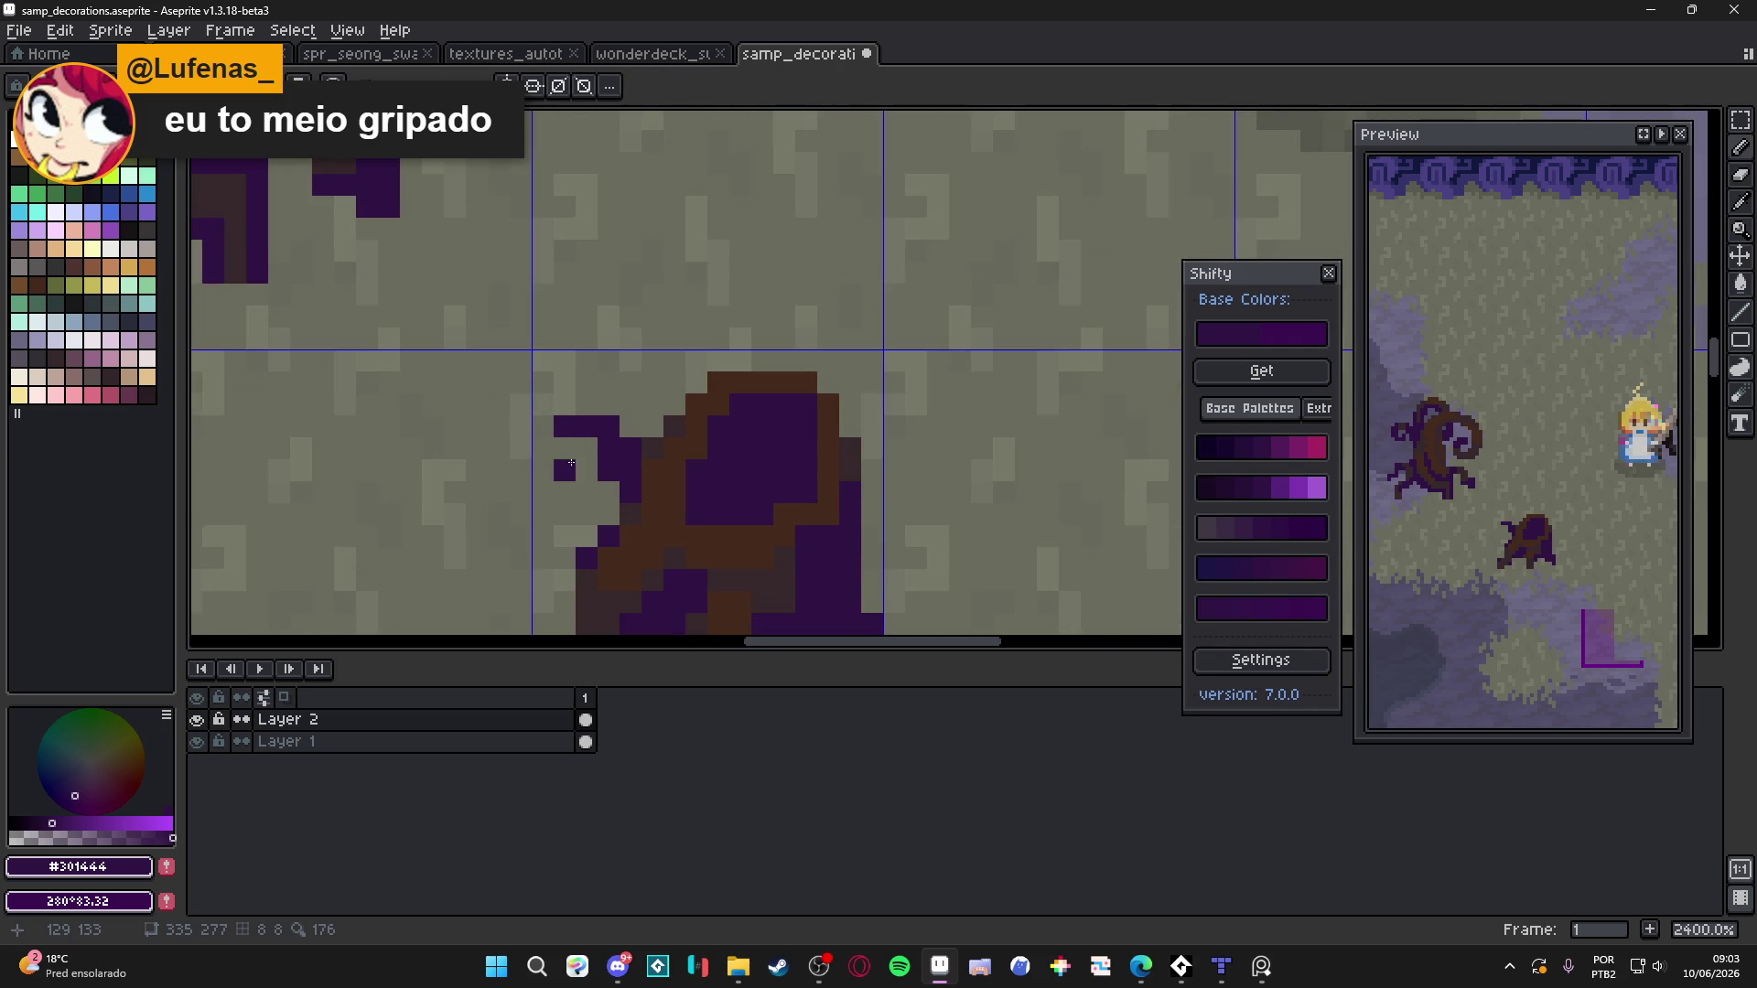
{"action": "scroll", "coordinate": [637, 529], "scroll_direction": "down", "scroll_amount": 4}
{"action": "scroll", "coordinate": [632, 507], "scroll_direction": "up", "scroll_amount": 5}
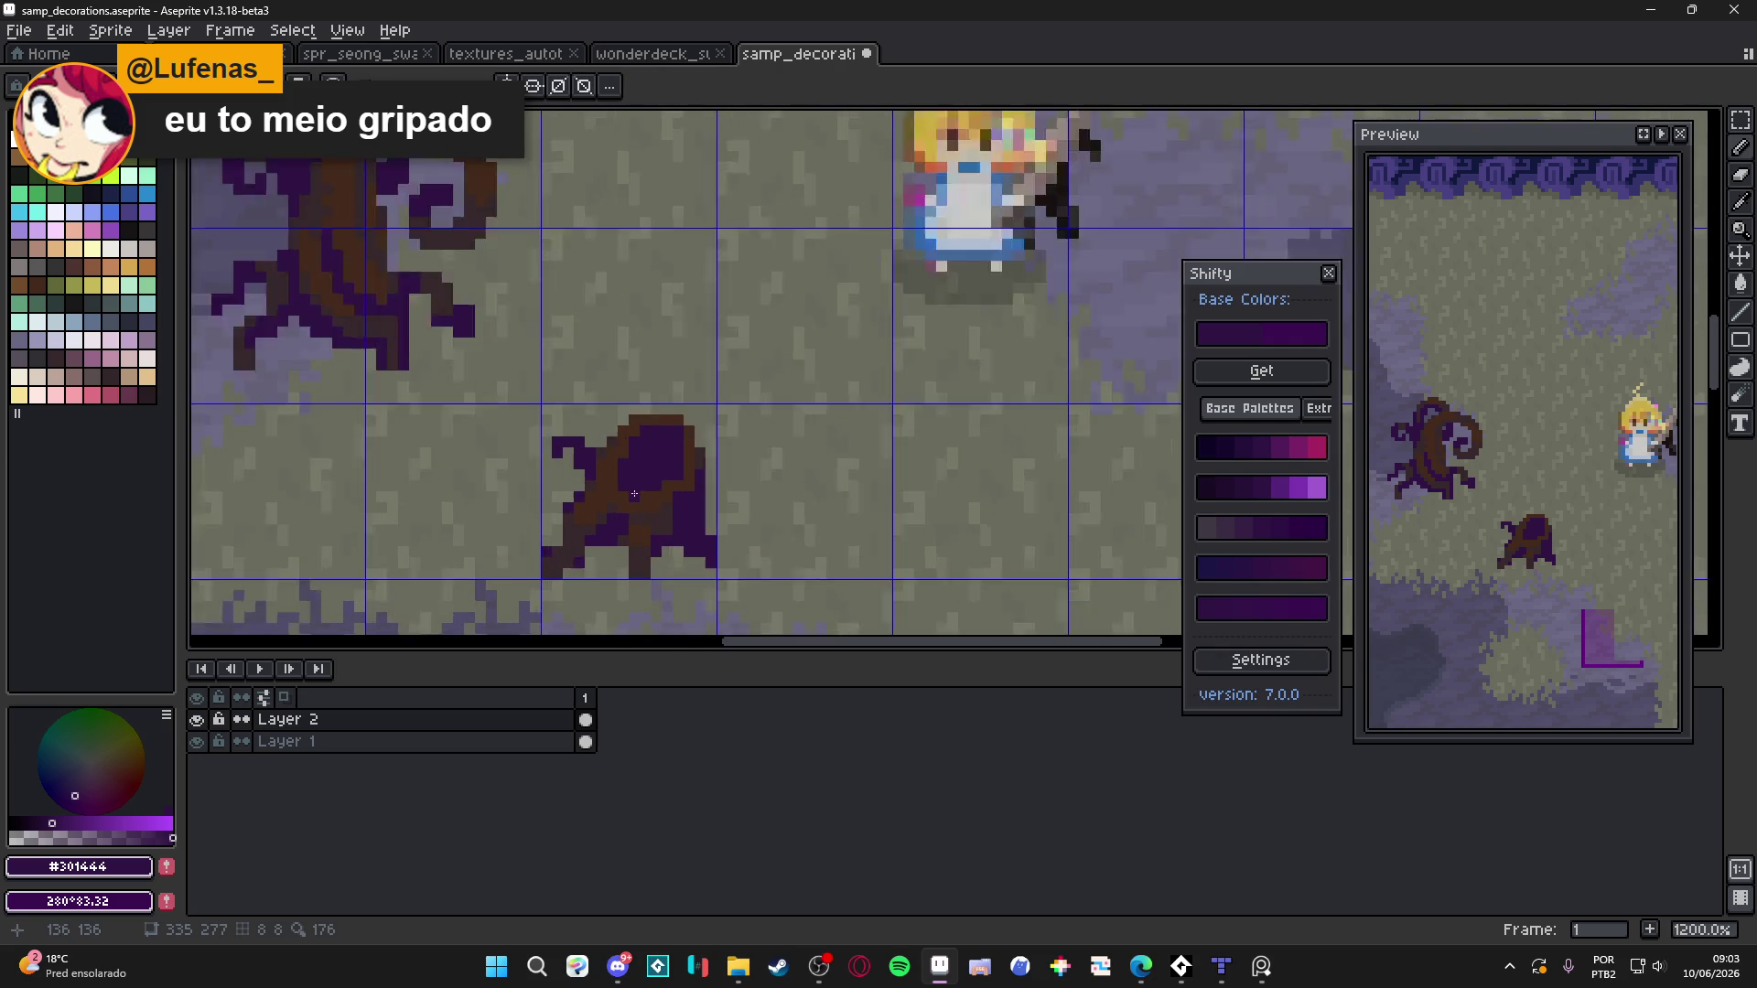
Sample the stump's dark brown and purple, show the pixel grid, and zoom onto the stump
{"action": "key", "text": "alt"}
{"action": "left_click", "coordinate": [590, 501], "text": "alt"}
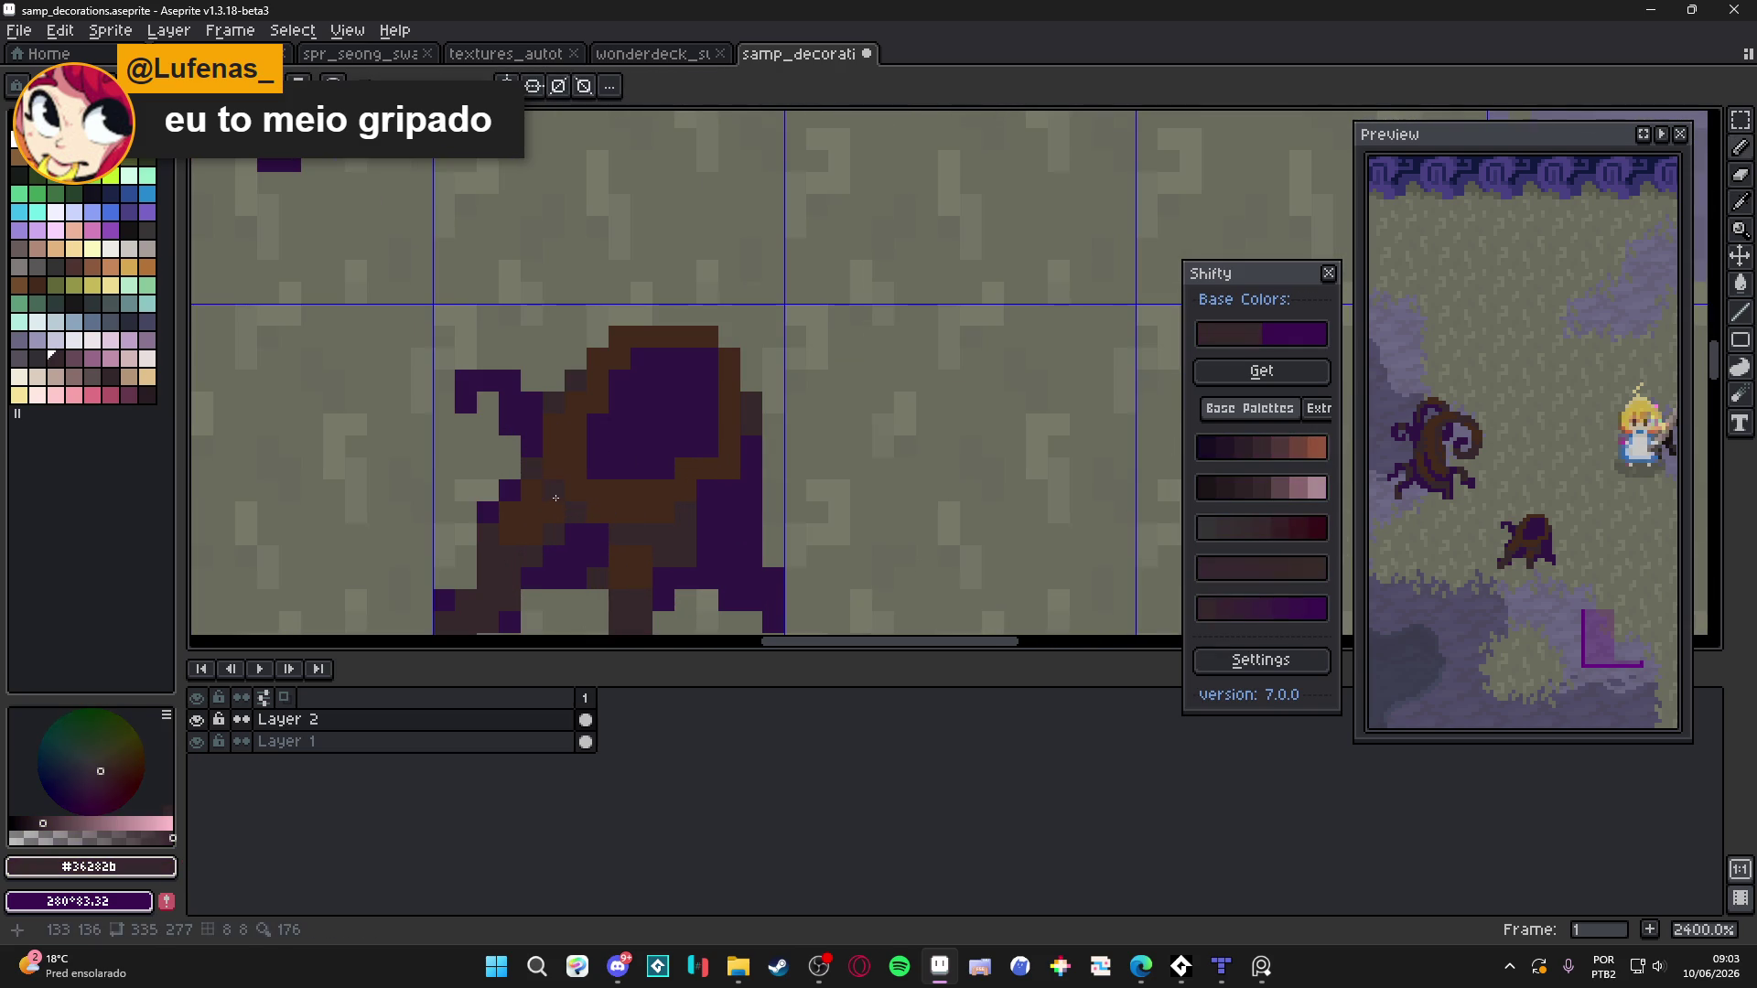
{"action": "scroll", "coordinate": [604, 505], "scroll_direction": "down", "scroll_amount": 4}
{"action": "scroll", "coordinate": [614, 509], "scroll_direction": "up", "scroll_amount": 2}
{"action": "scroll", "coordinate": [614, 509], "scroll_direction": "up", "scroll_amount": 1}
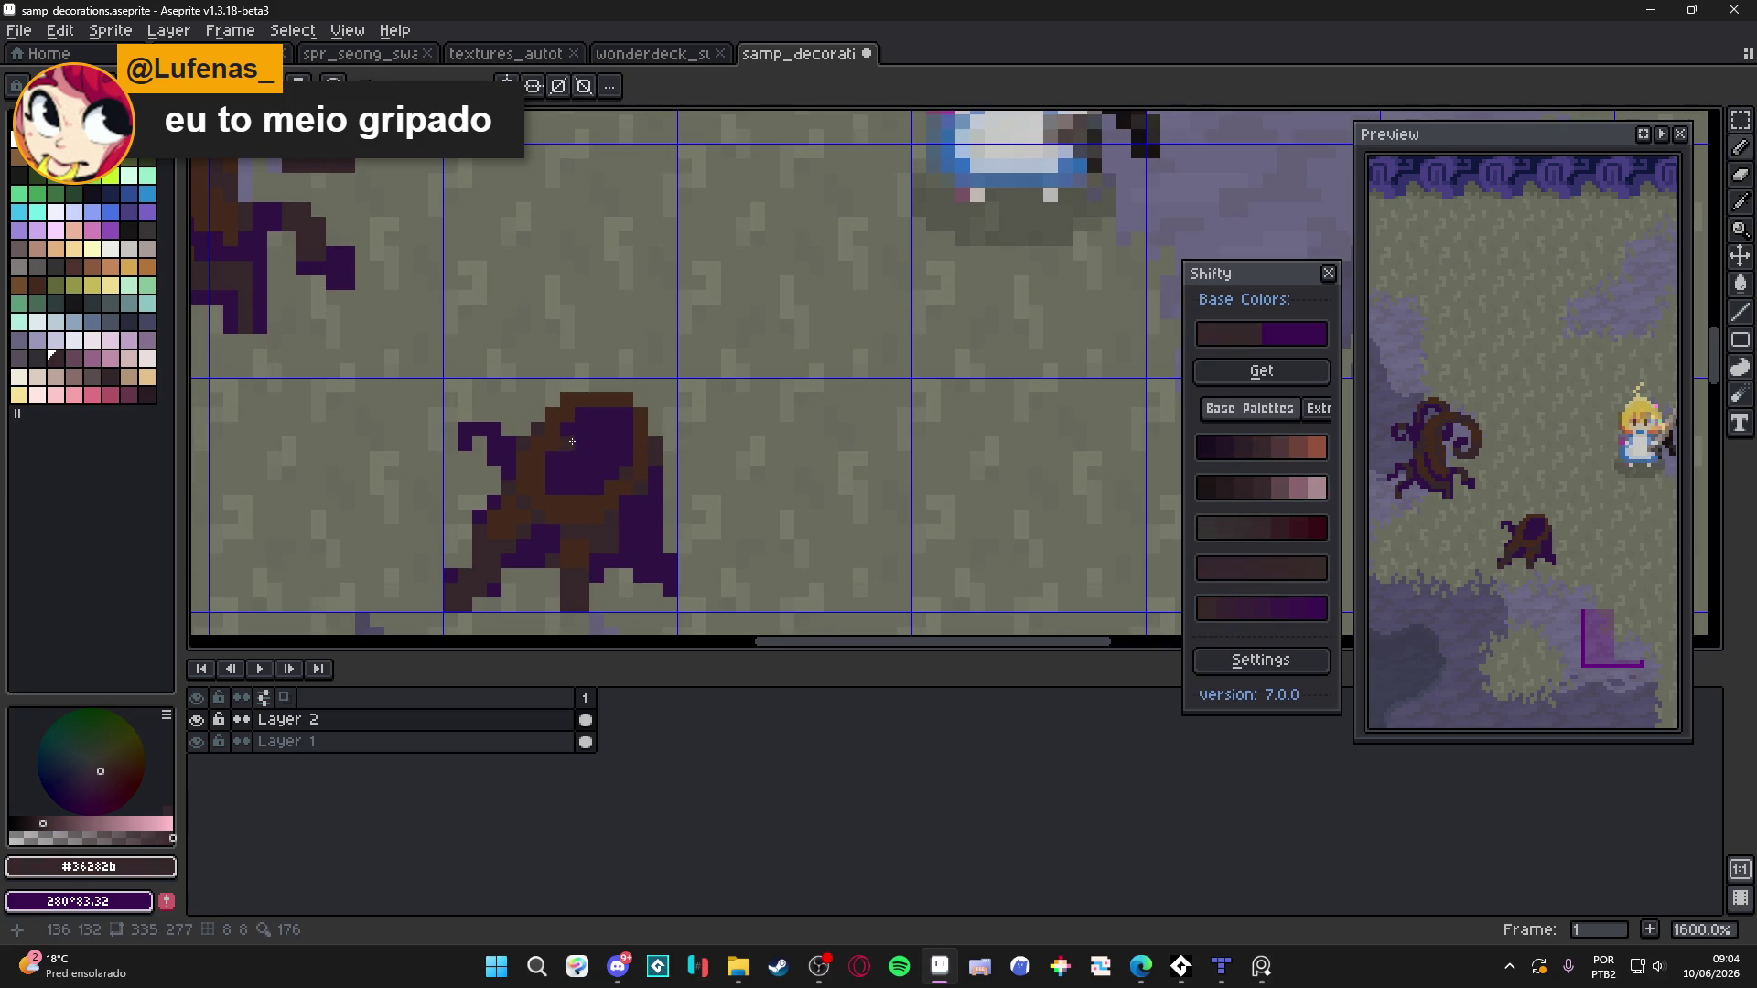
{"action": "scroll", "coordinate": [596, 444], "scroll_direction": "down", "scroll_amount": 5}
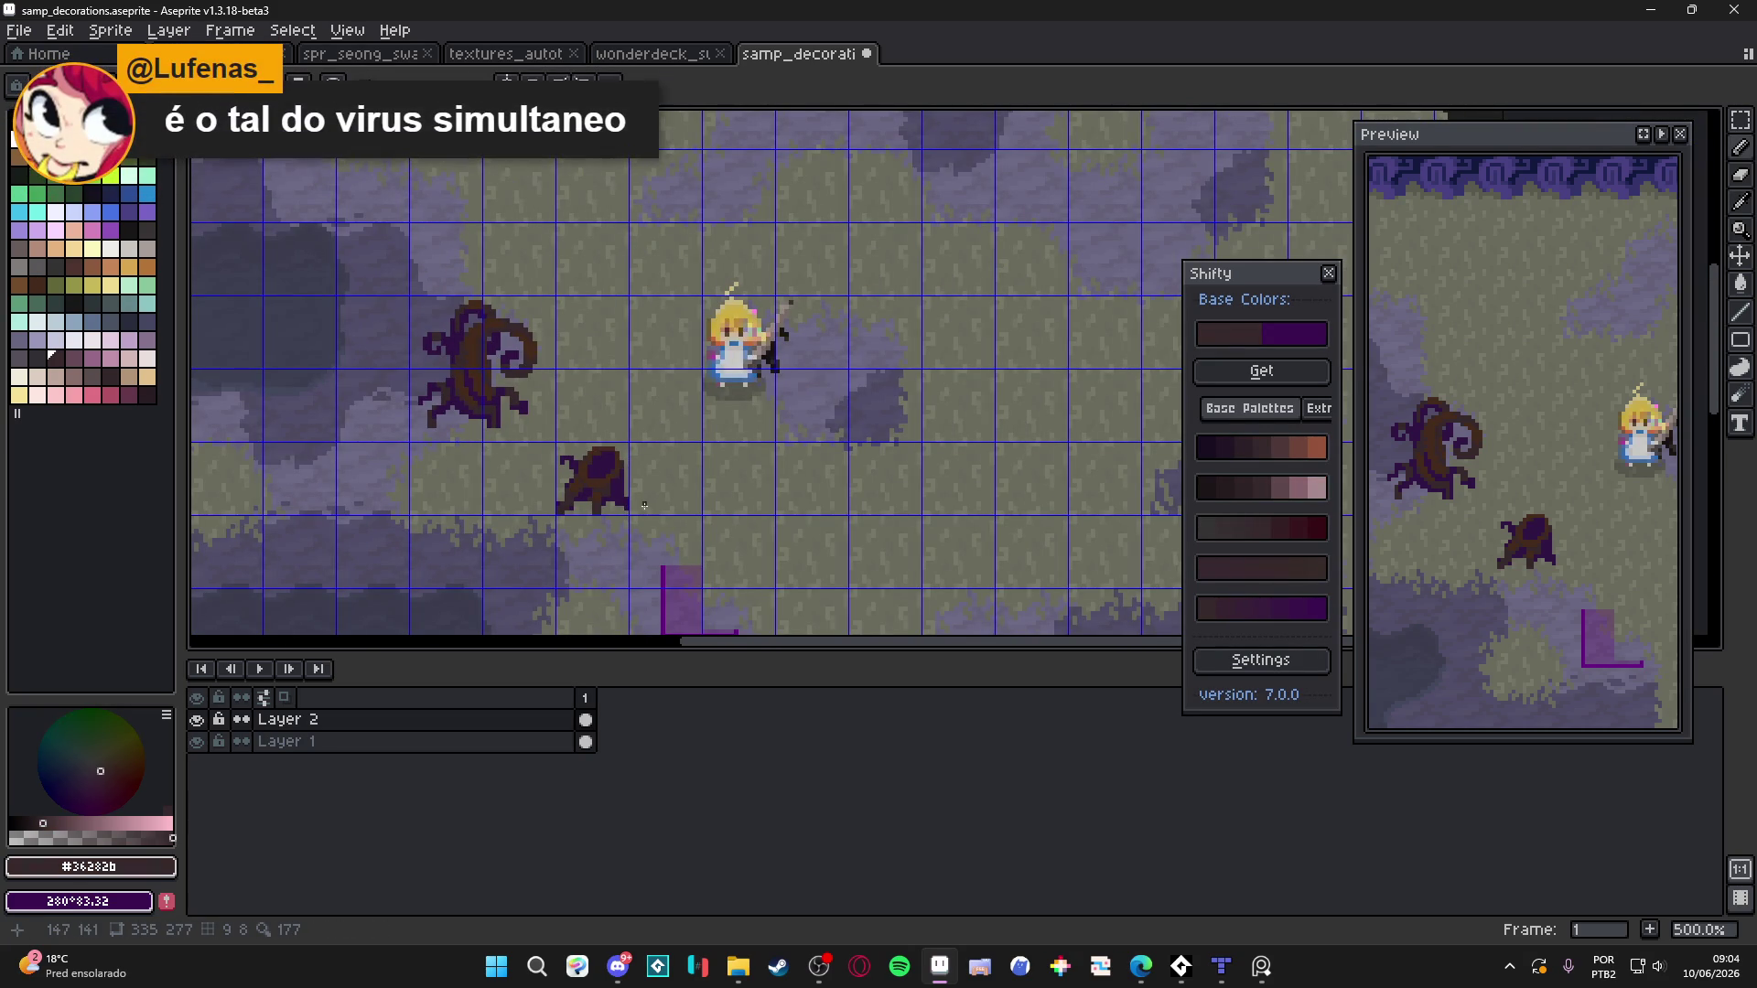
{"action": "scroll", "coordinate": [625, 510], "scroll_direction": "up", "scroll_amount": 4}
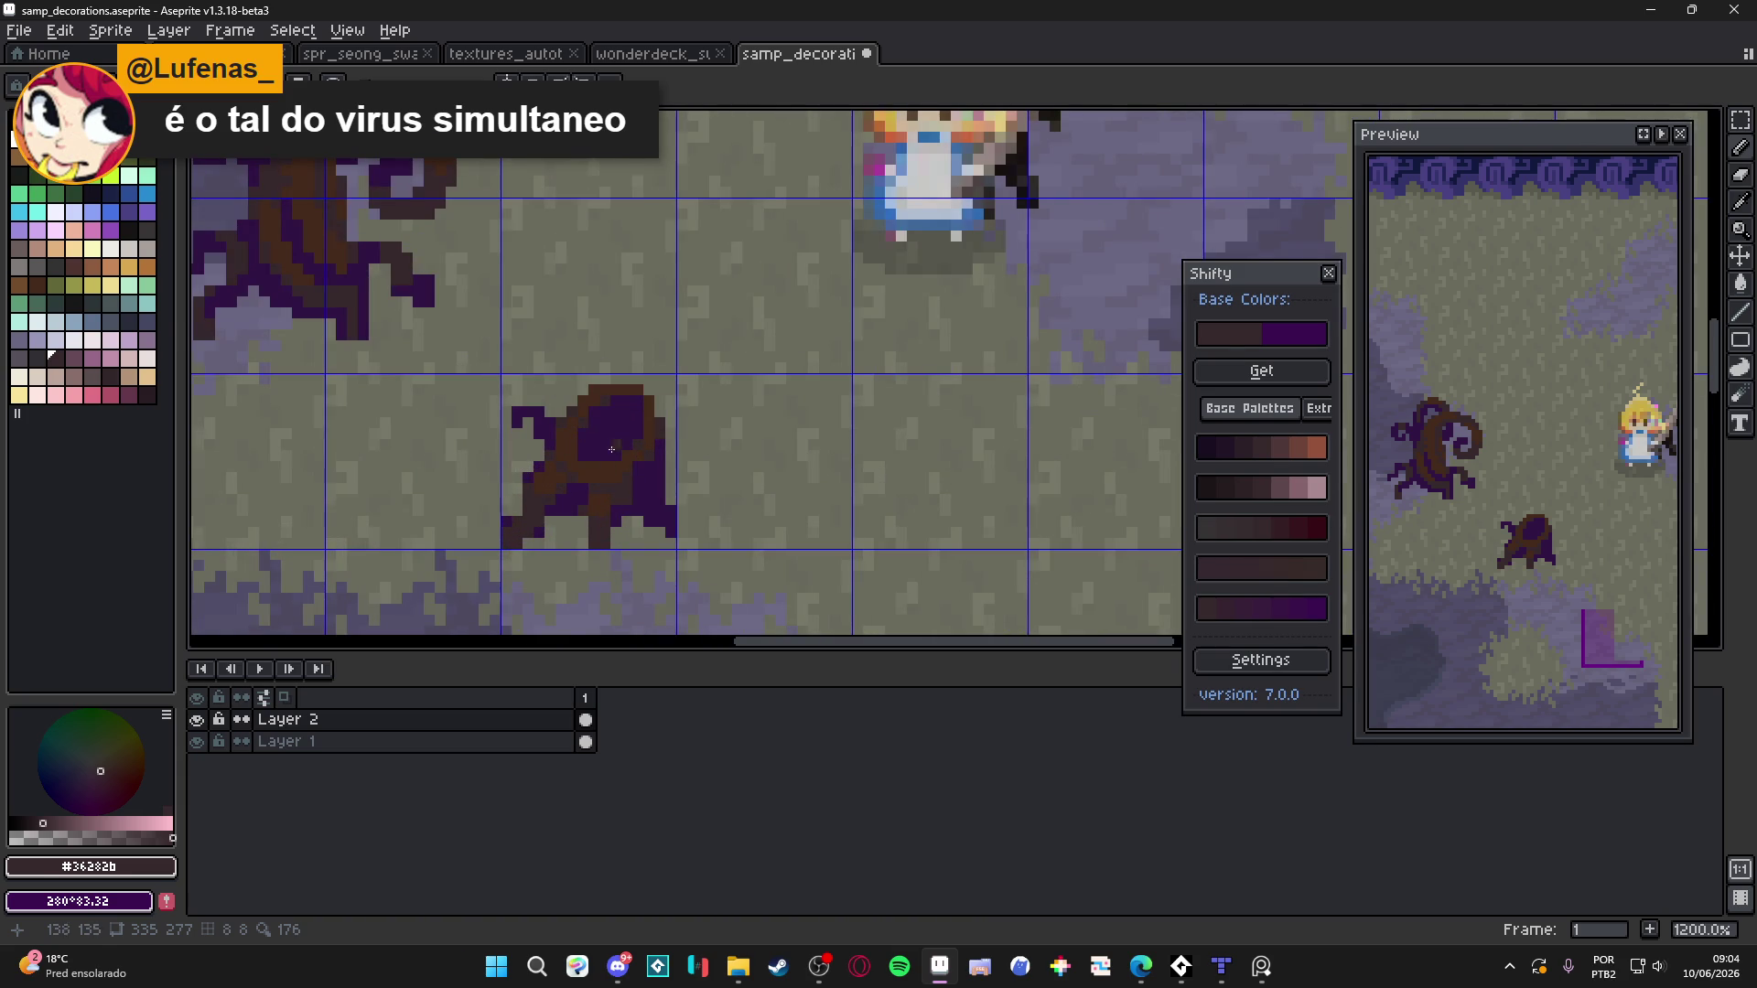
{"action": "left_click", "coordinate": [621, 443], "text": "alt"}
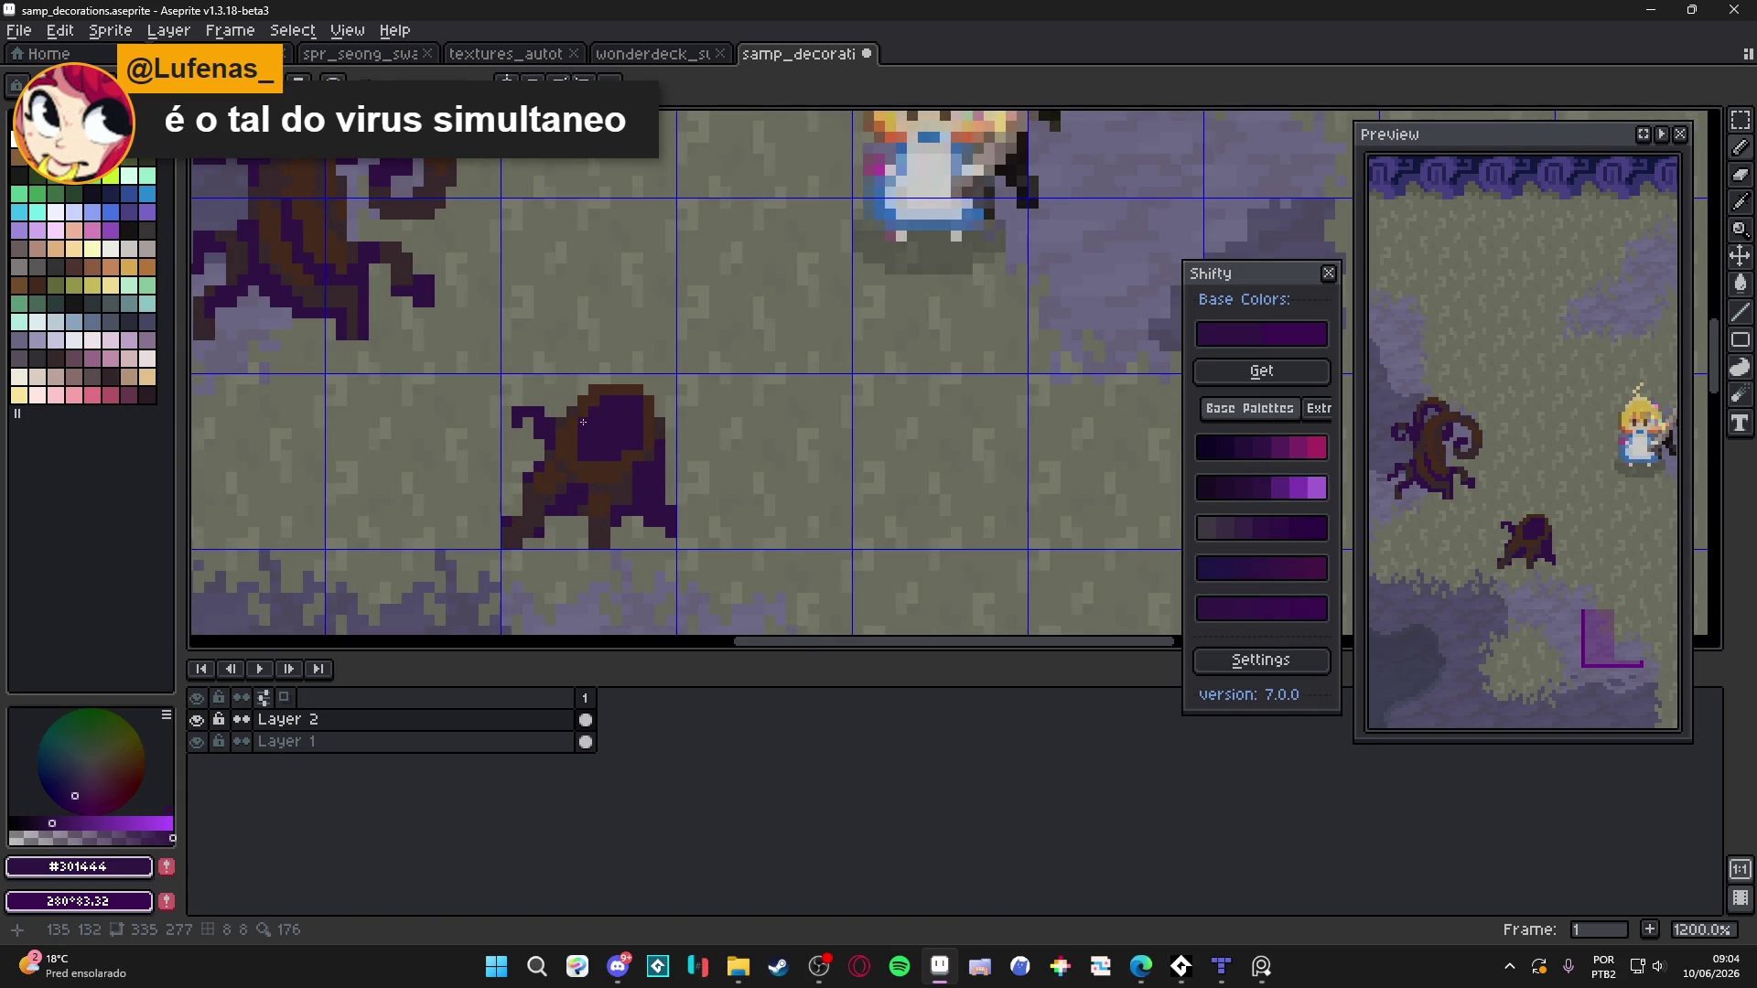
{"action": "scroll", "coordinate": [586, 440], "scroll_direction": "down", "scroll_amount": 4}
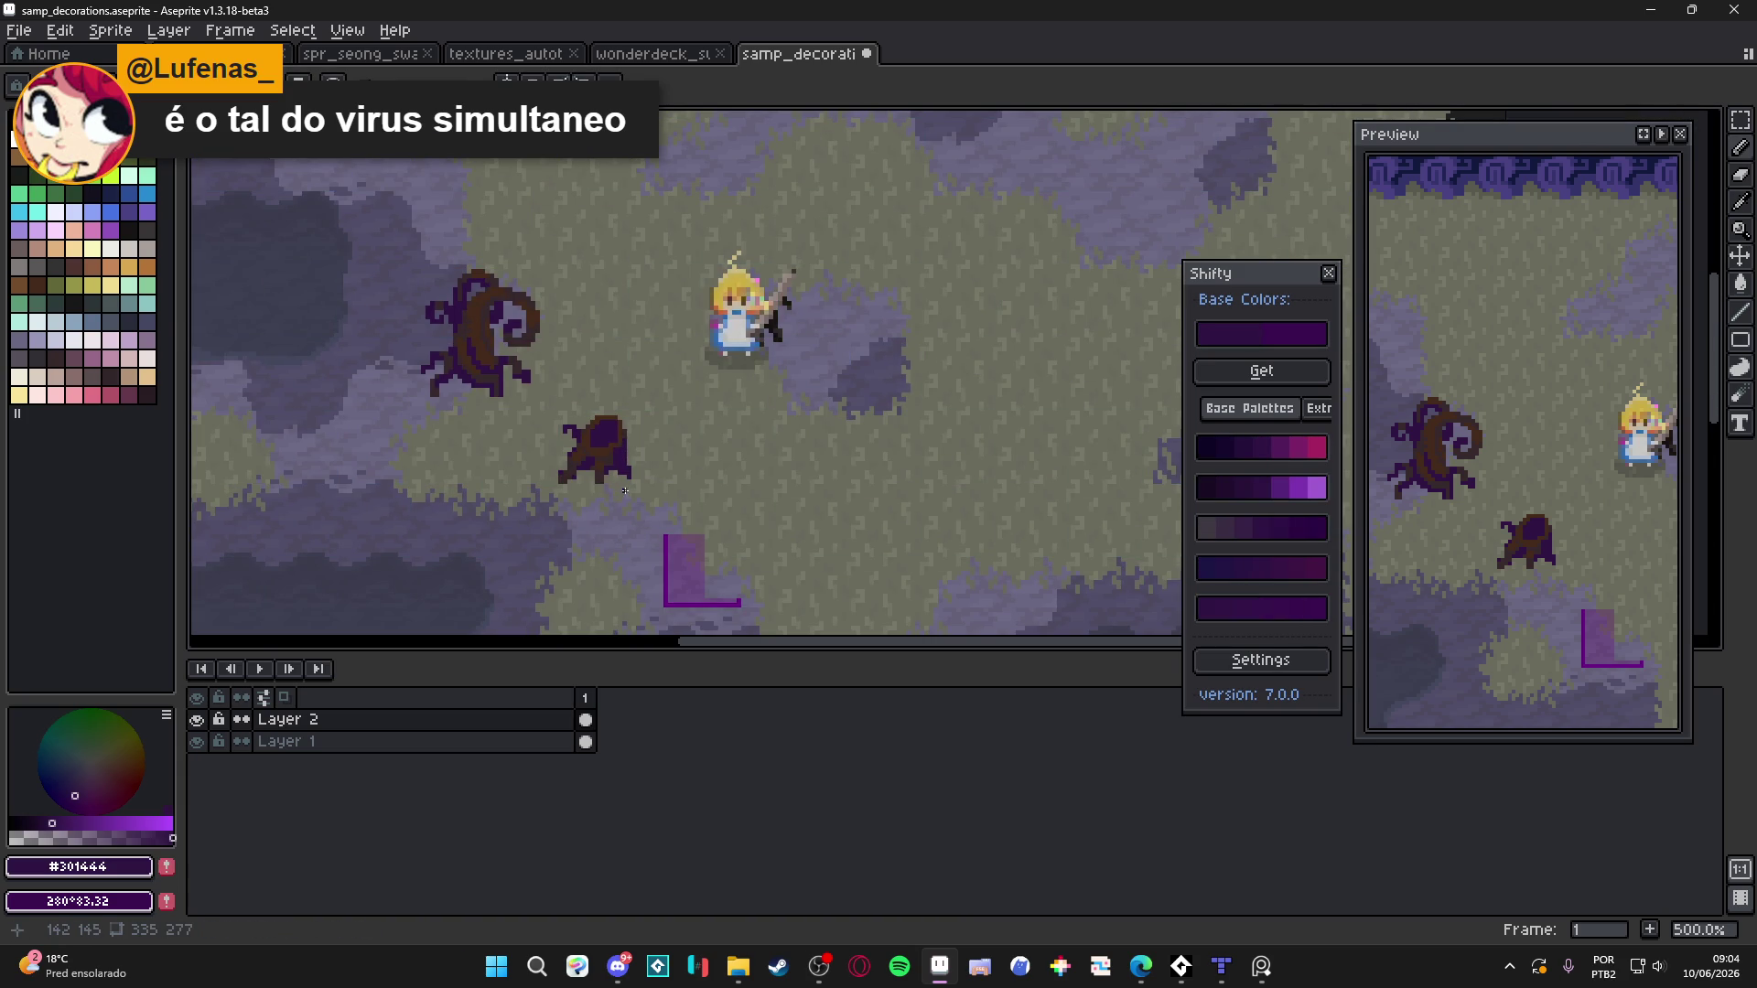
{"action": "key", "text": "ctrl+apostrophe"}
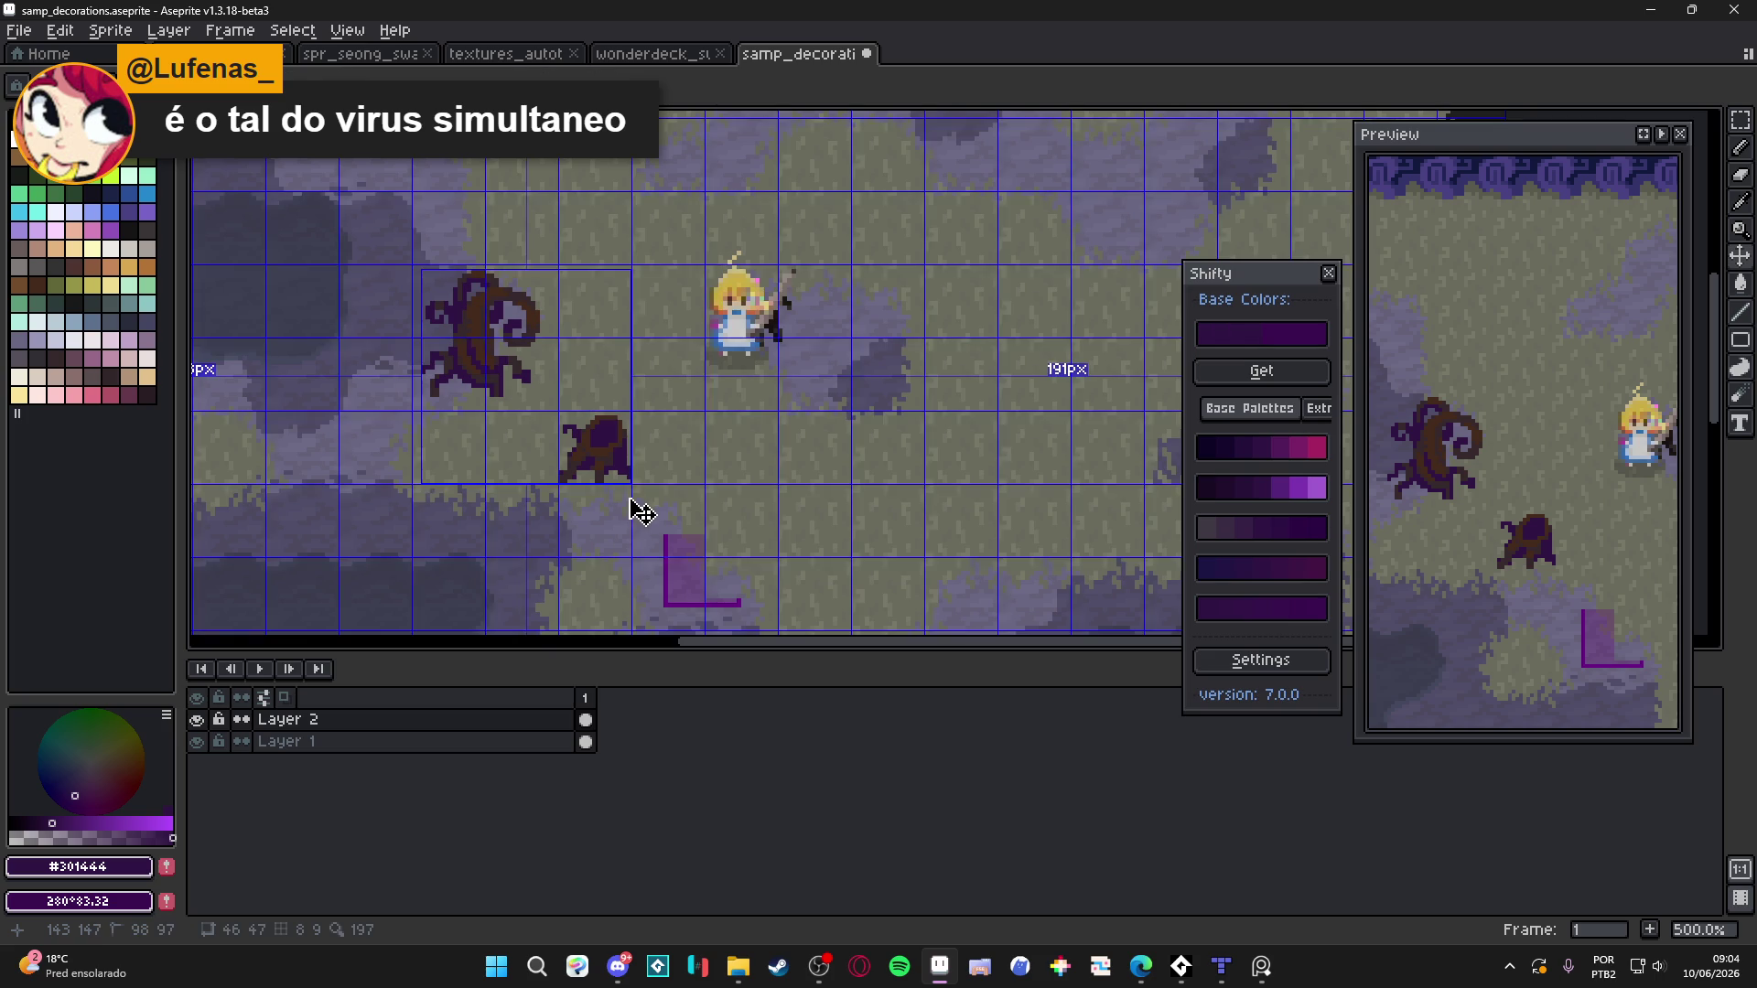
{"action": "scroll", "coordinate": [638, 495], "scroll_direction": "down", "scroll_amount": 2}
{"action": "scroll", "coordinate": [611, 473], "scroll_direction": "up", "scroll_amount": 8}
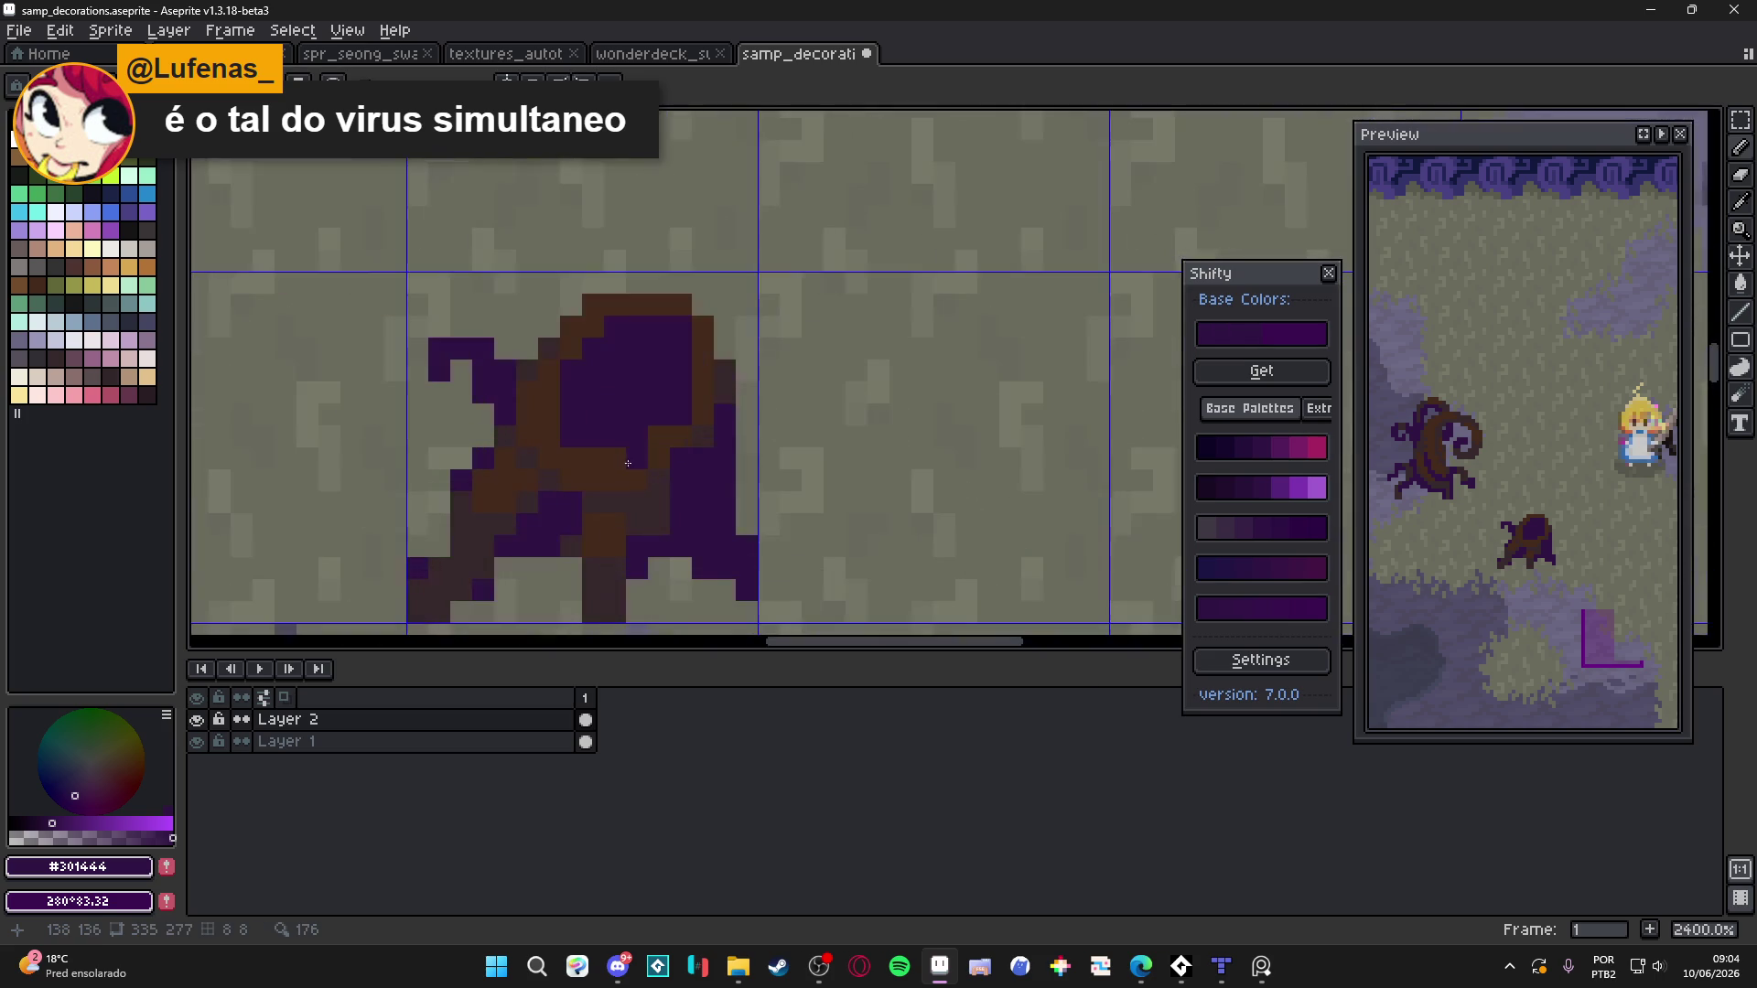
Paint brown #452a1b streaks down the stump and recolour a purple column brown
{"action": "left_click", "coordinate": [677, 435], "text": "alt"}
{"action": "mouse_move", "coordinate": [681, 415]}
{"action": "left_mouse_down"}
{"action": "mouse_move", "coordinate": [660, 394]}
{"action": "mouse_move", "coordinate": [682, 396]}
{"action": "mouse_move", "coordinate": [633, 399]}
{"action": "mouse_move", "coordinate": [633, 487]}
{"action": "left_mouse_up"}
{"action": "left_click", "coordinate": [682, 371], "text": "alt"}
{"action": "left_click", "coordinate": [681, 414]}
{"action": "left_click", "coordinate": [659, 394], "text": "alt"}
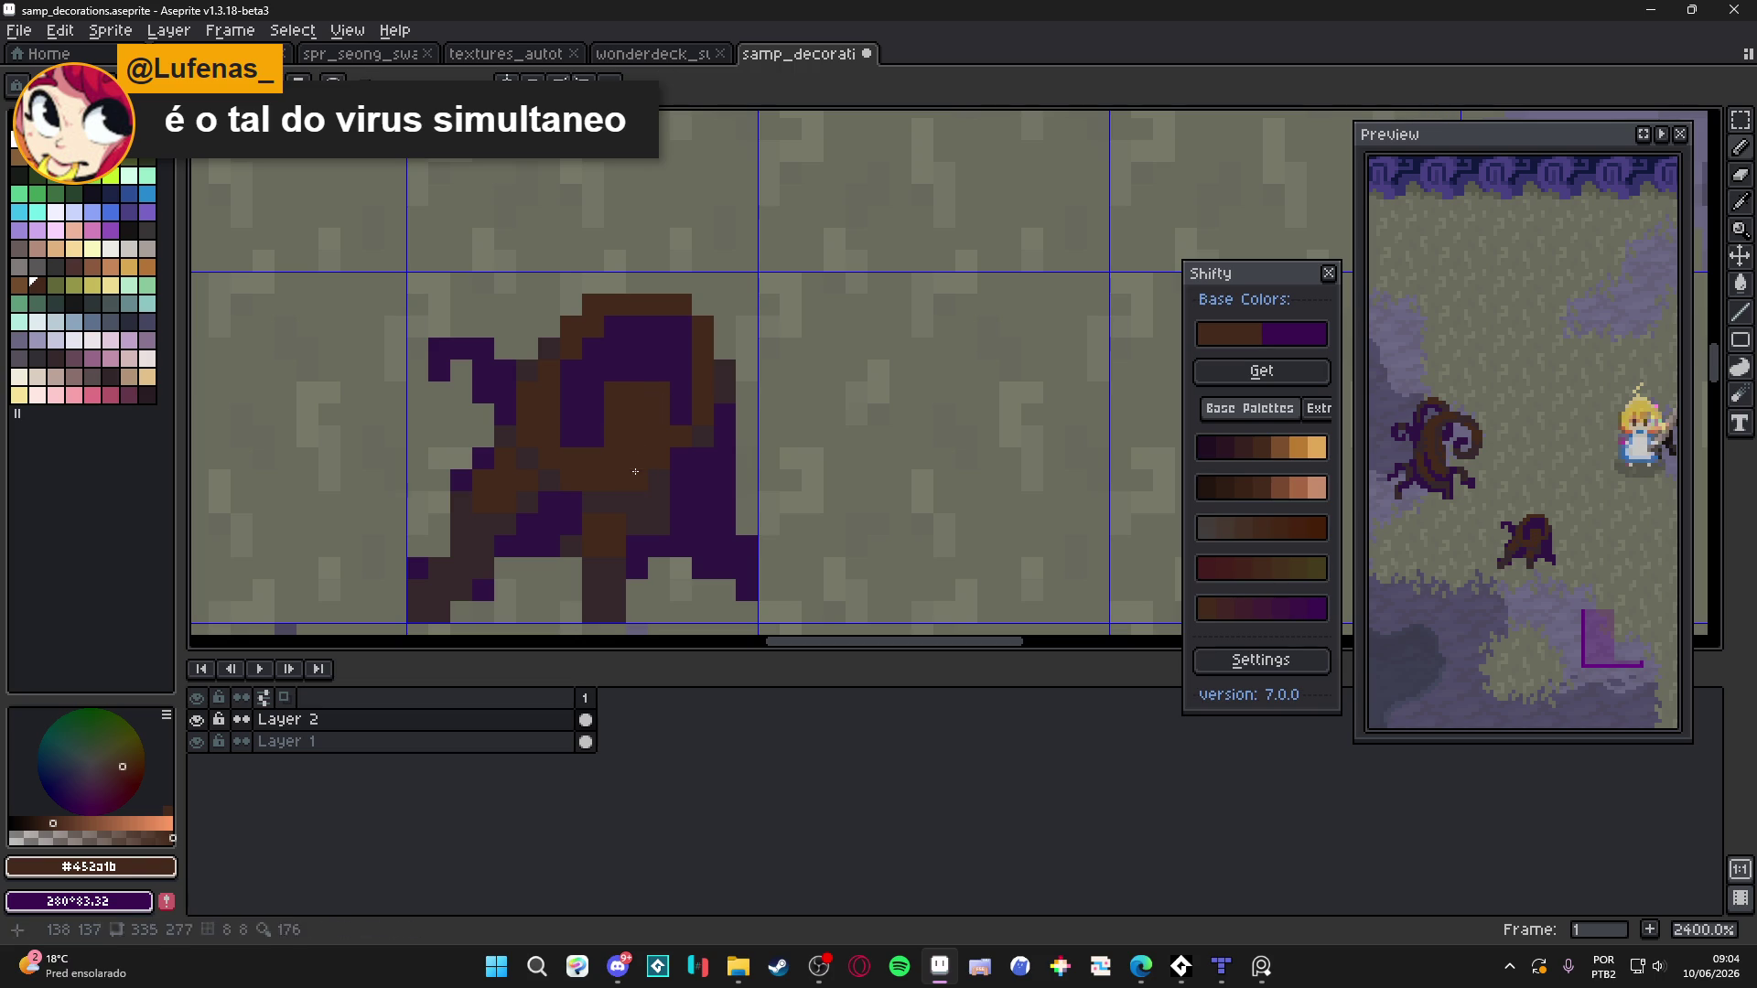
{"action": "left_click", "coordinate": [604, 502], "text": "alt"}
{"action": "left_click", "coordinate": [594, 460]}
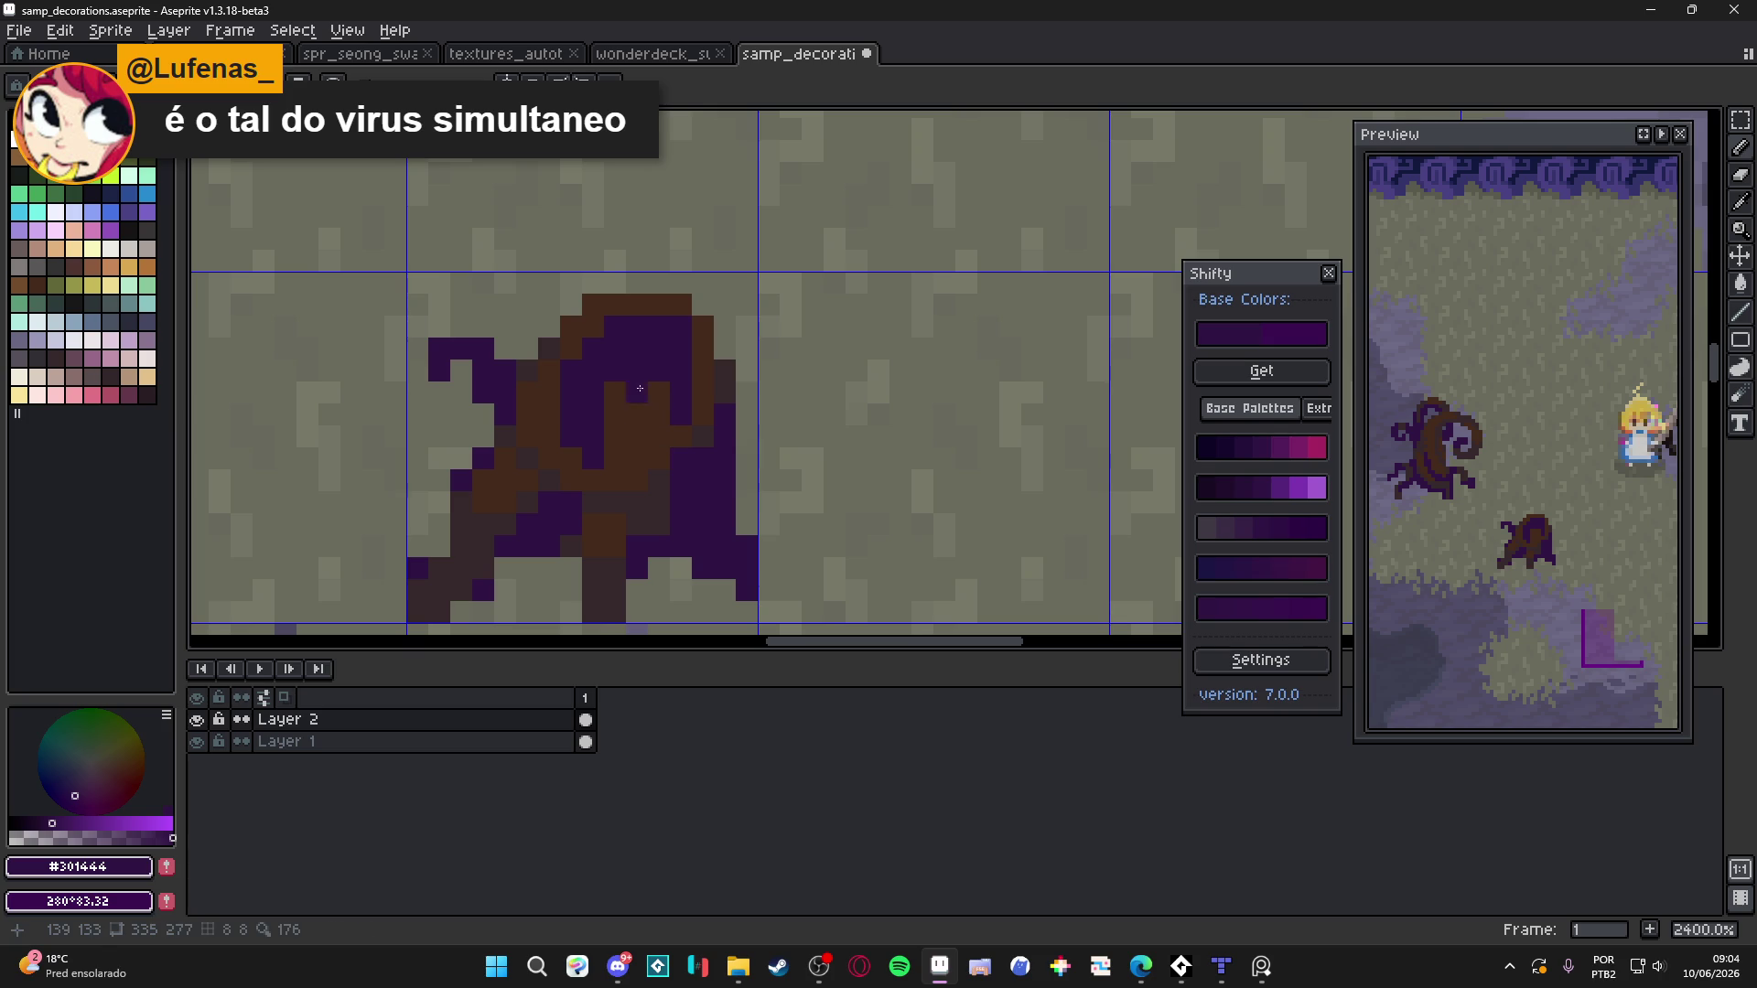
Return two stump pixels to dark purple after sampling the dark brown-grey
{"action": "left_click", "coordinate": [633, 479], "text": "alt"}
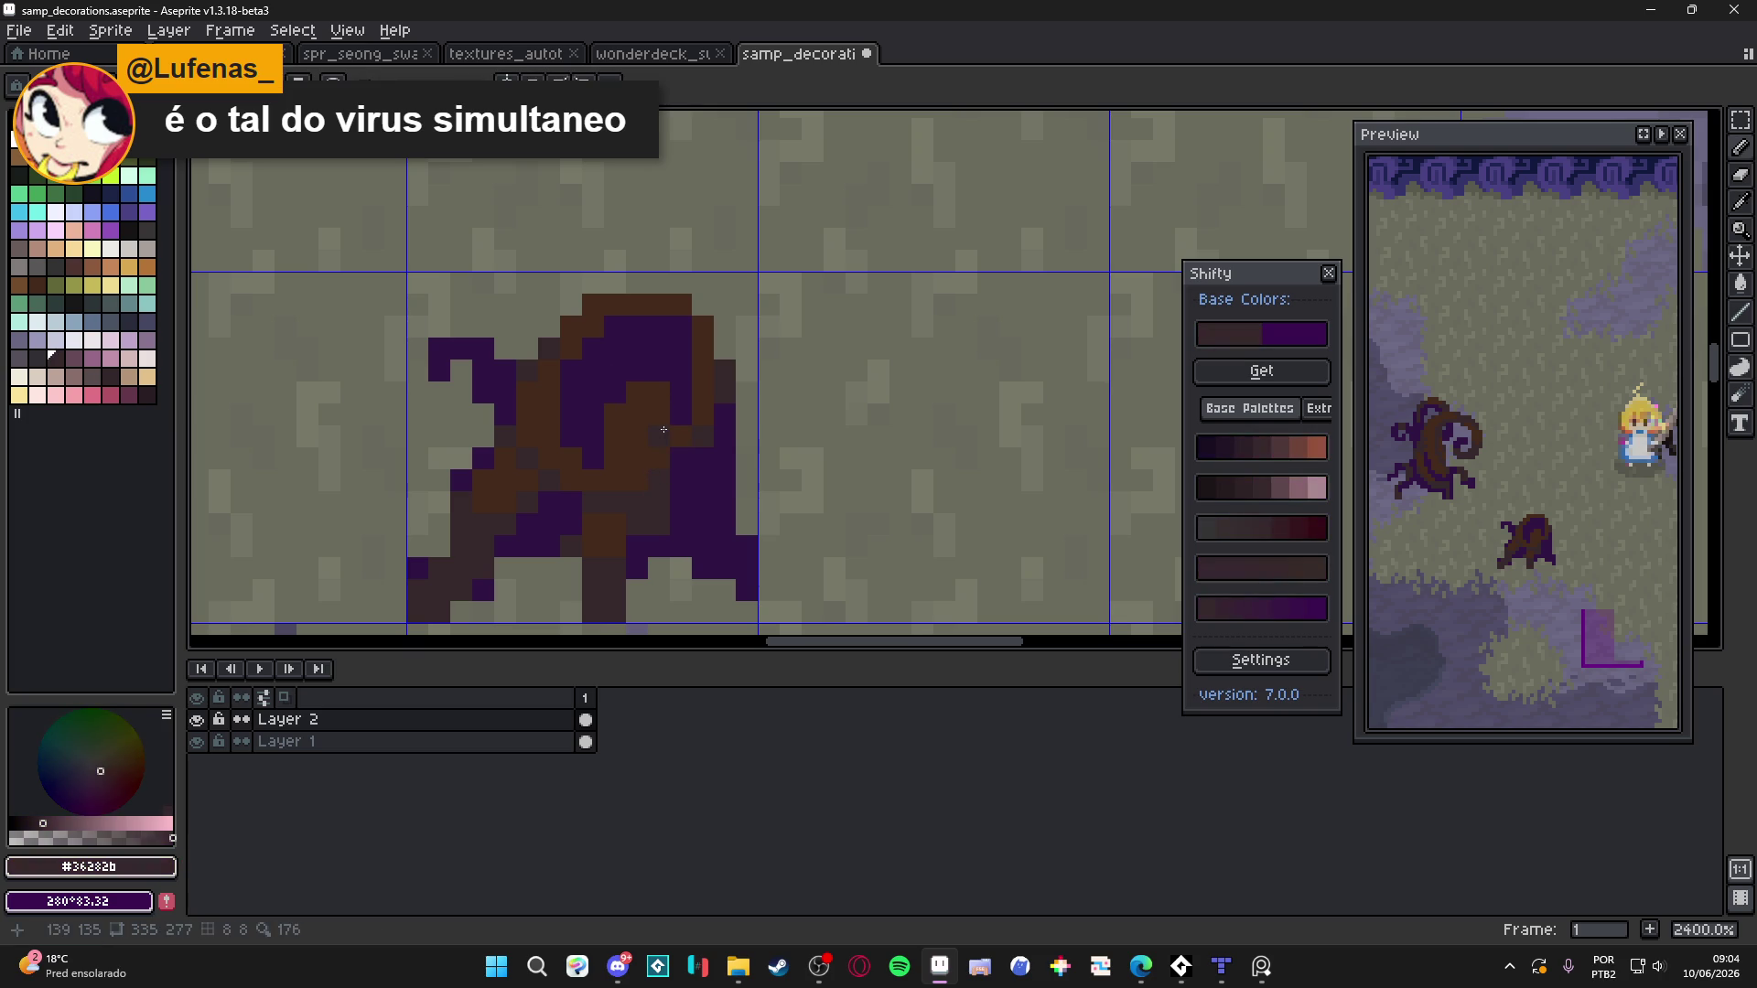
{"action": "left_click", "coordinate": [640, 402], "text": "alt"}
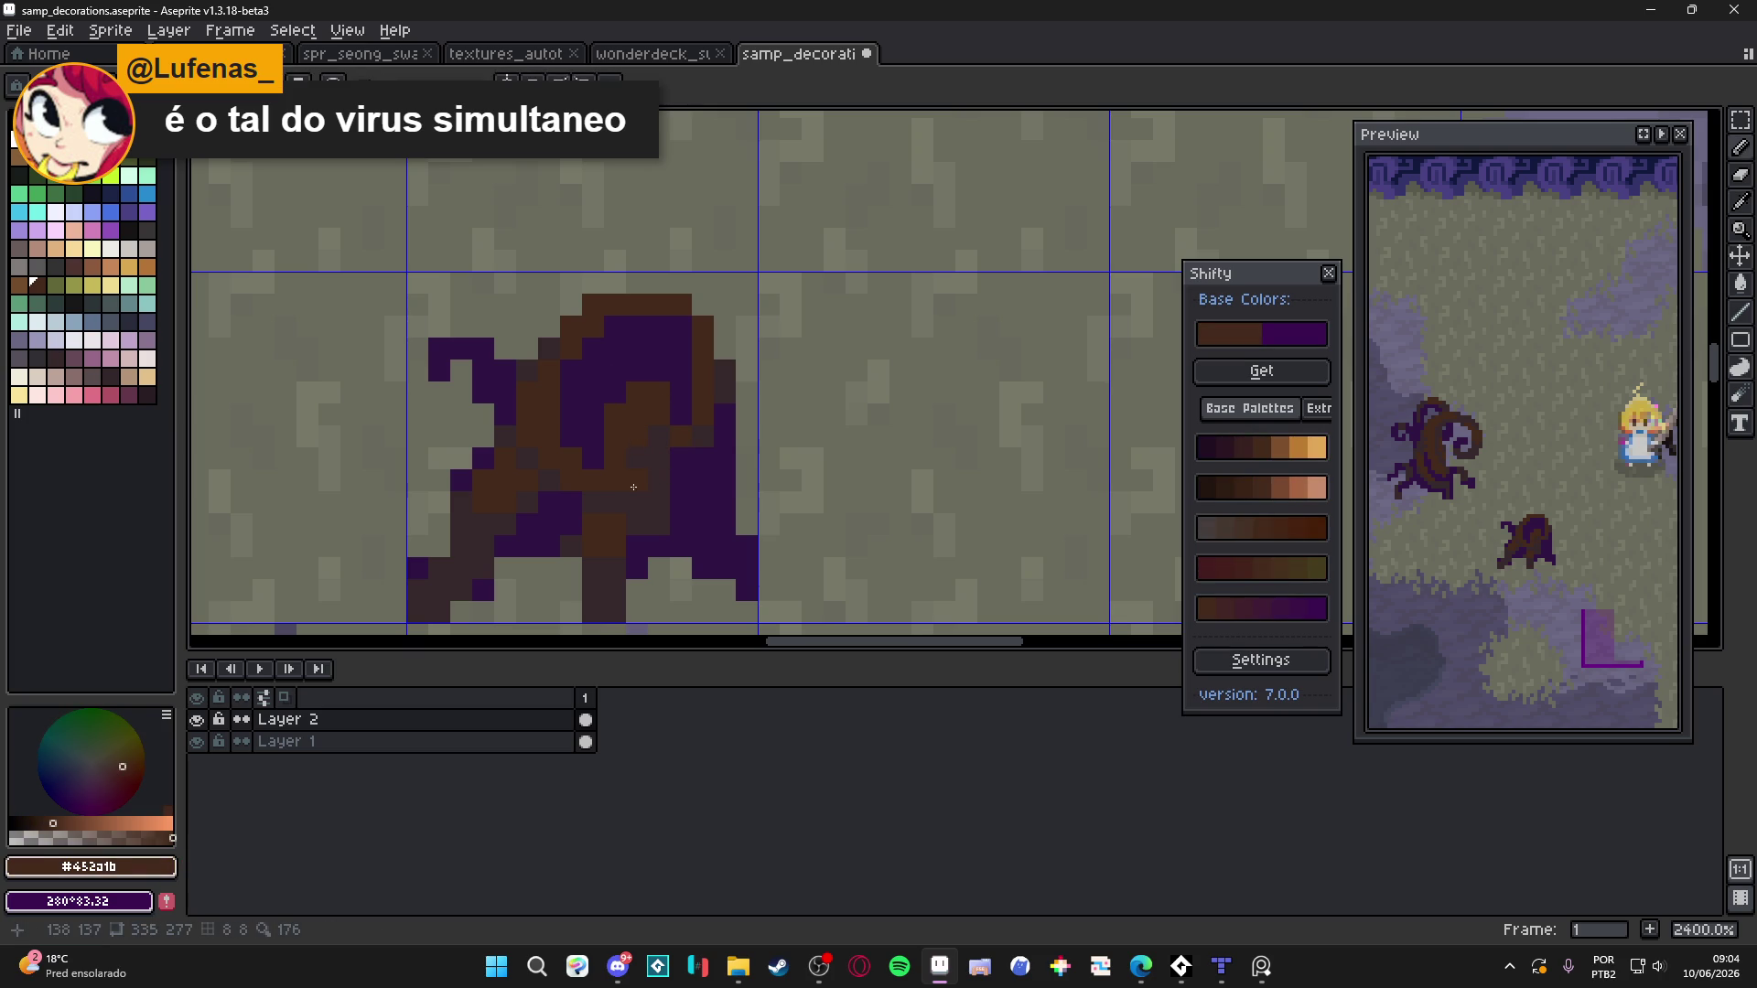
{"action": "left_click", "coordinate": [666, 436]}
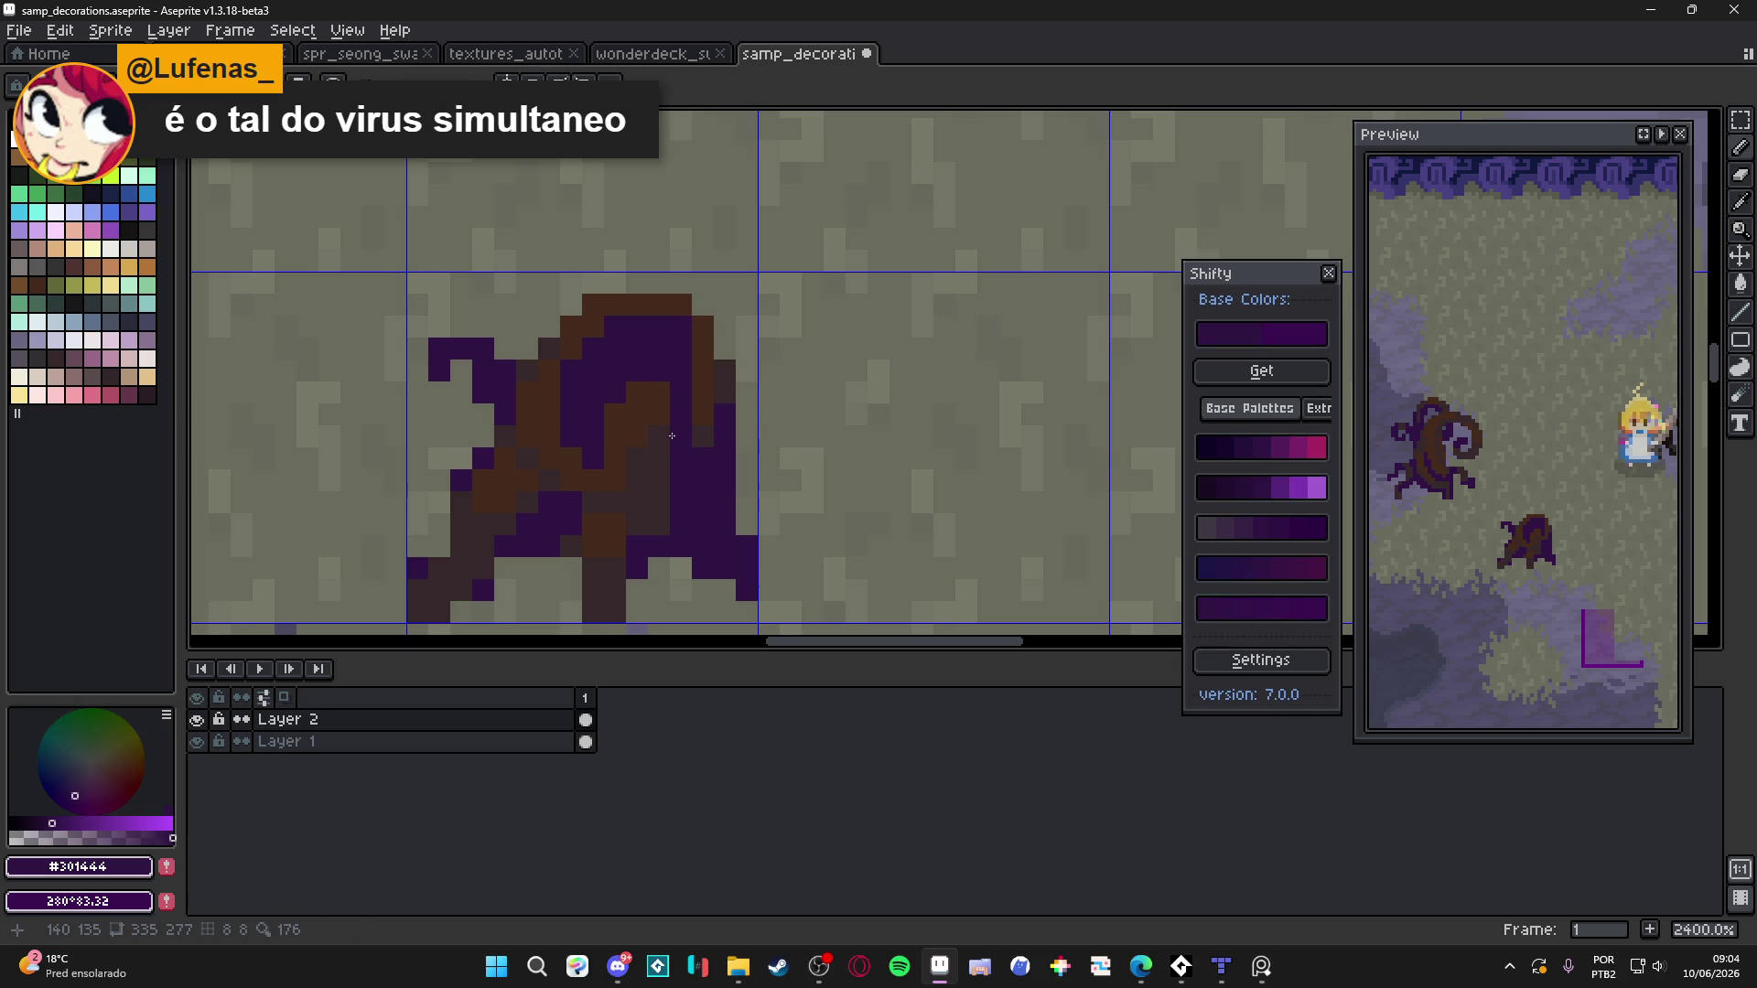
{"action": "scroll", "coordinate": [681, 504], "scroll_direction": "down", "scroll_amount": 6}
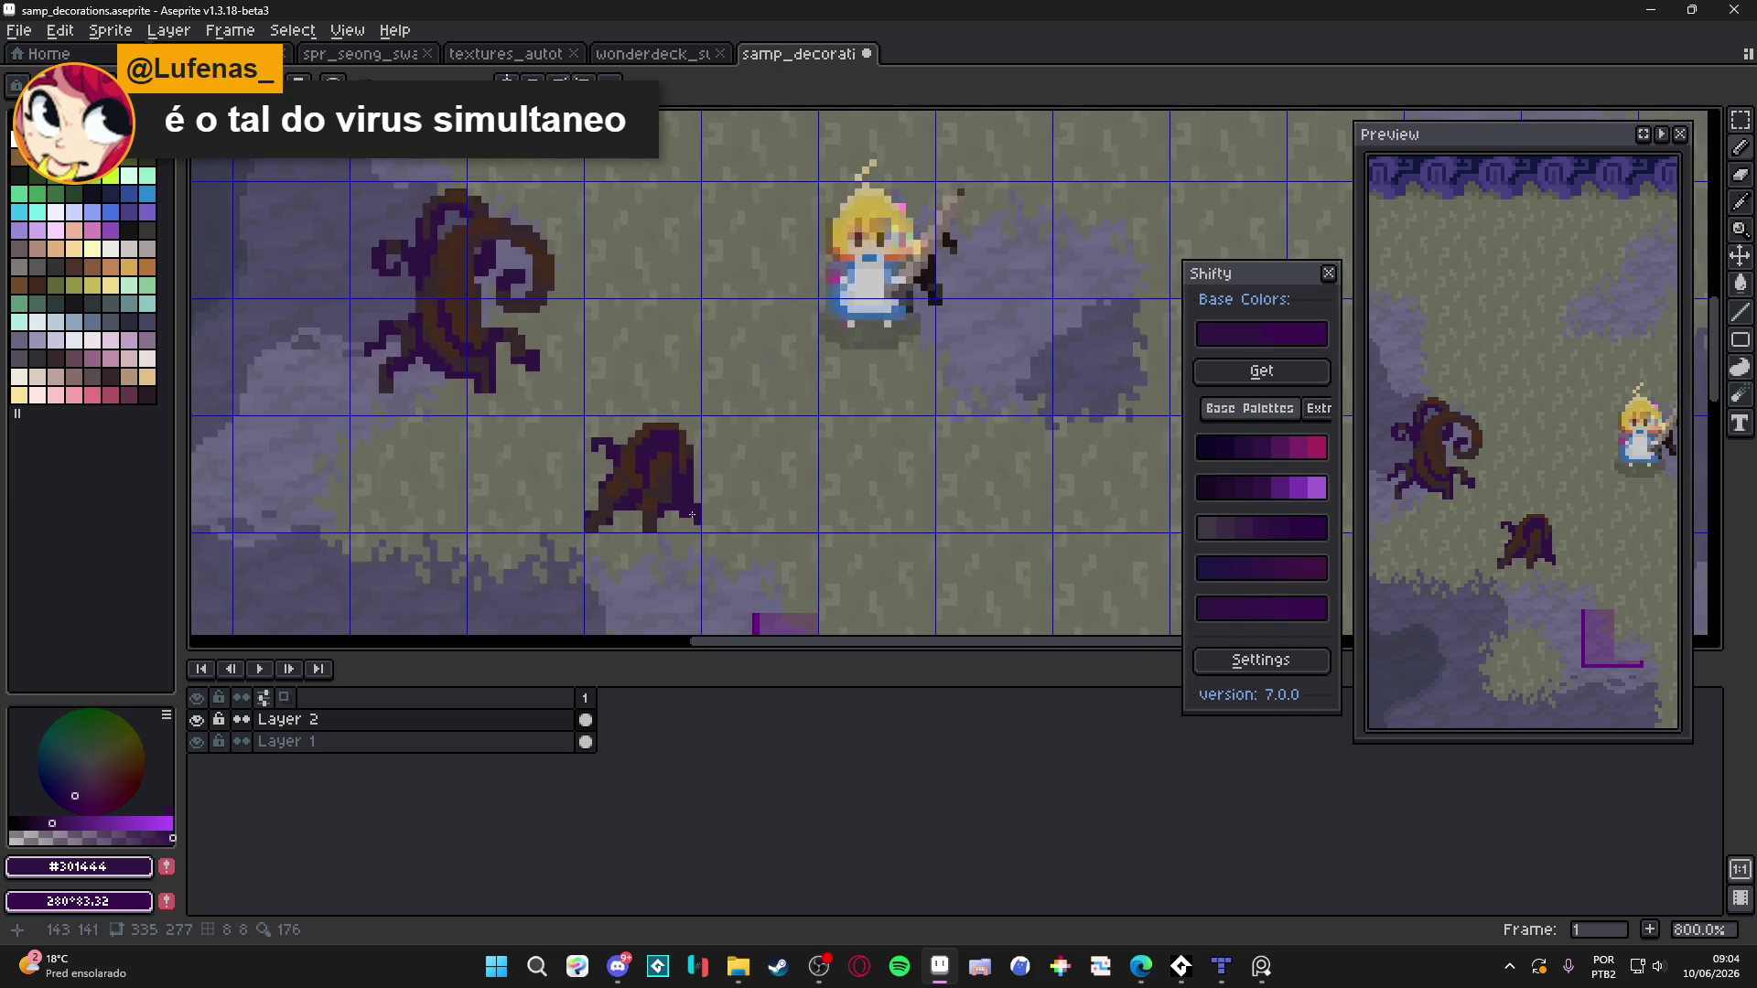
{"action": "scroll", "coordinate": [681, 505], "scroll_direction": "up", "scroll_amount": 4}
{"action": "scroll", "coordinate": [647, 477], "scroll_direction": "down", "scroll_amount": 3}
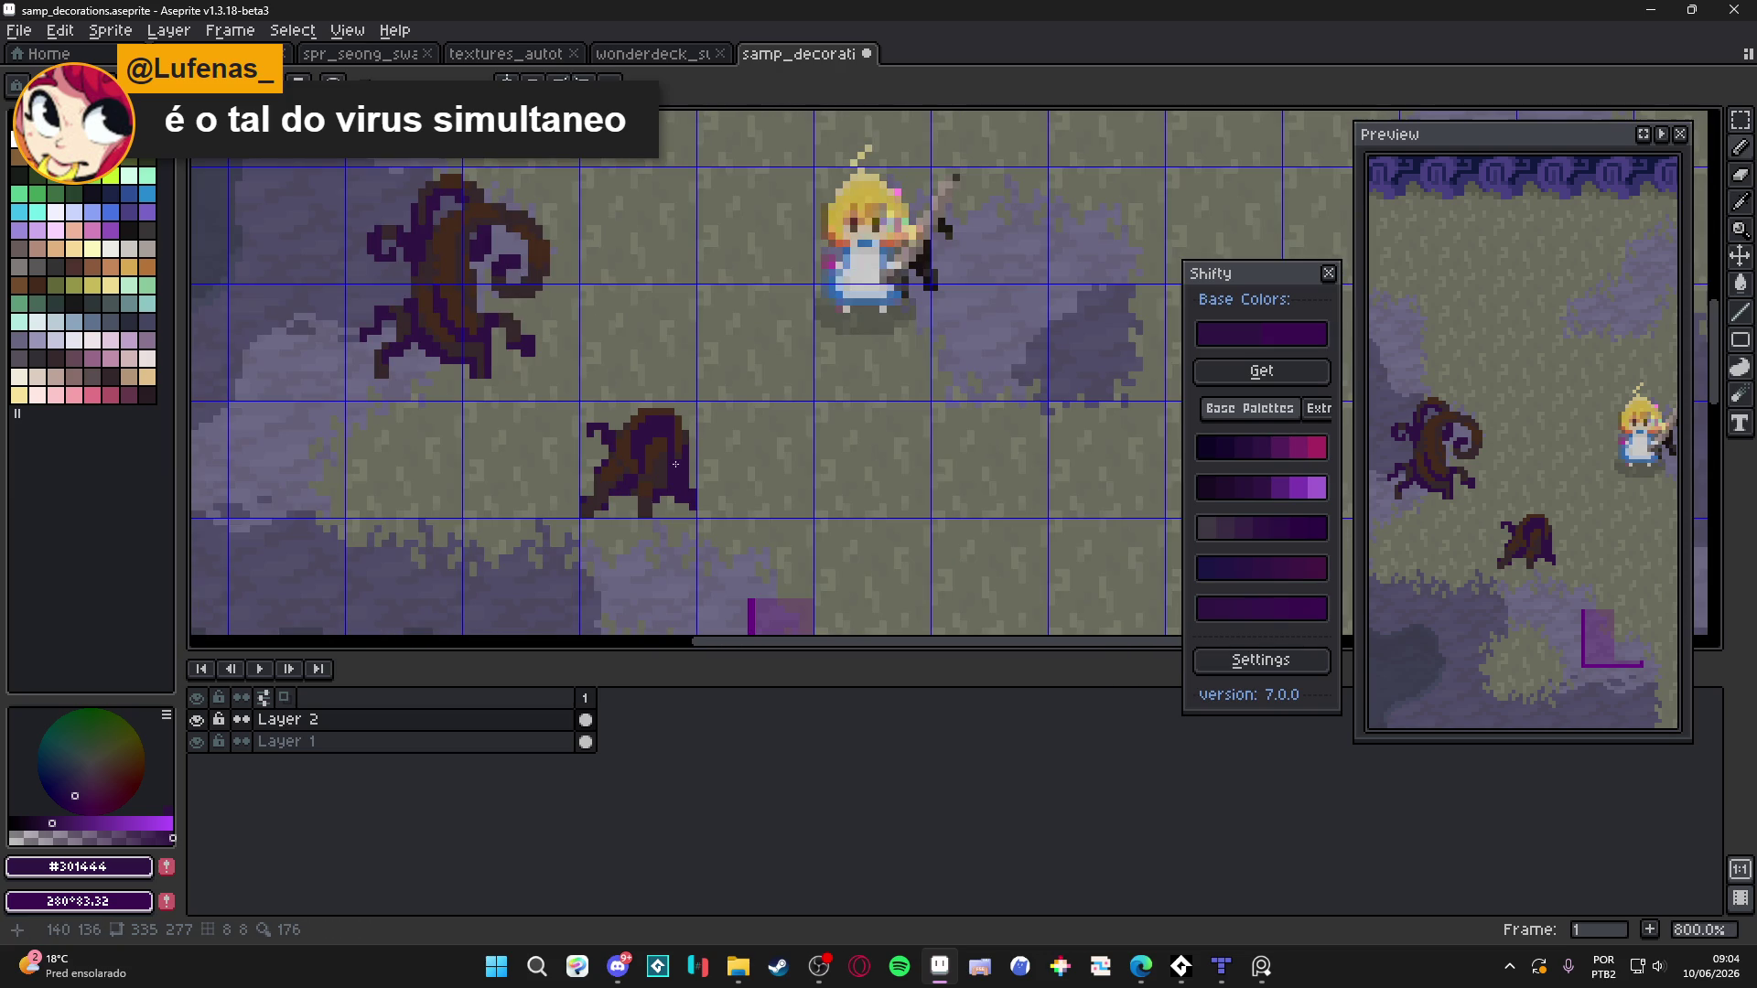
{"action": "scroll", "coordinate": [679, 482], "scroll_direction": "down", "scroll_amount": 1}
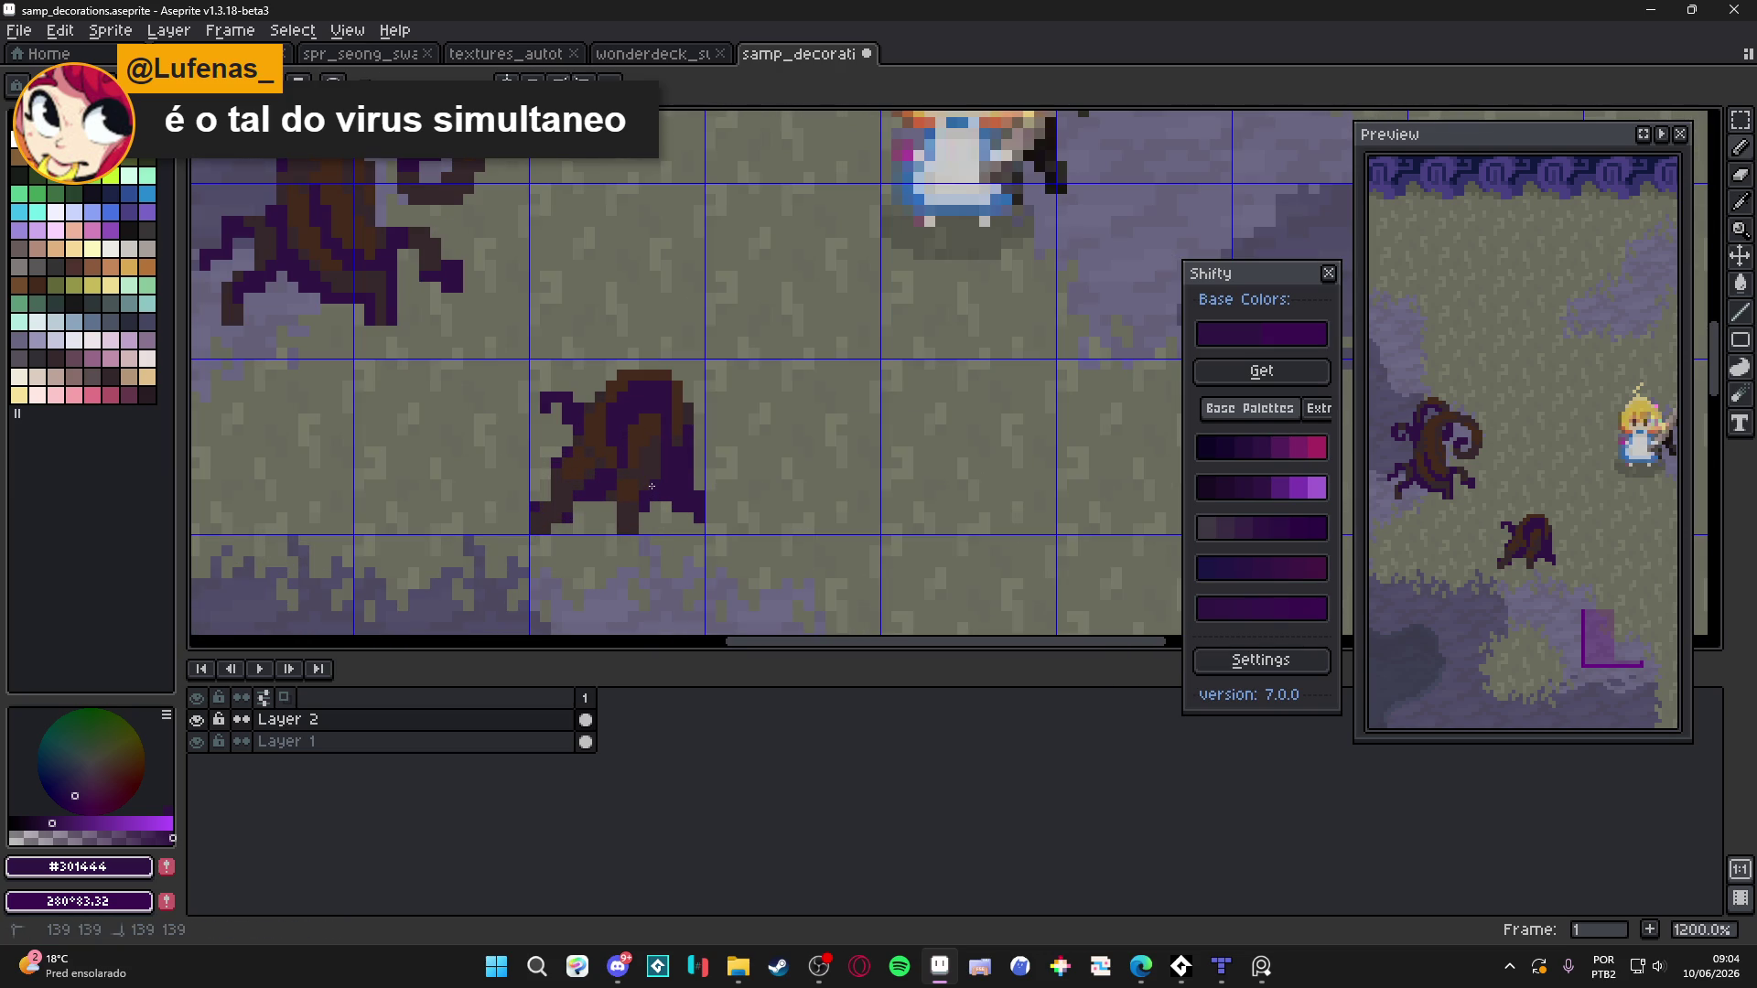
{"action": "scroll", "coordinate": [661, 514], "scroll_direction": "down", "scroll_amount": 1}
{"action": "scroll", "coordinate": [661, 521], "scroll_direction": "up", "scroll_amount": 4}
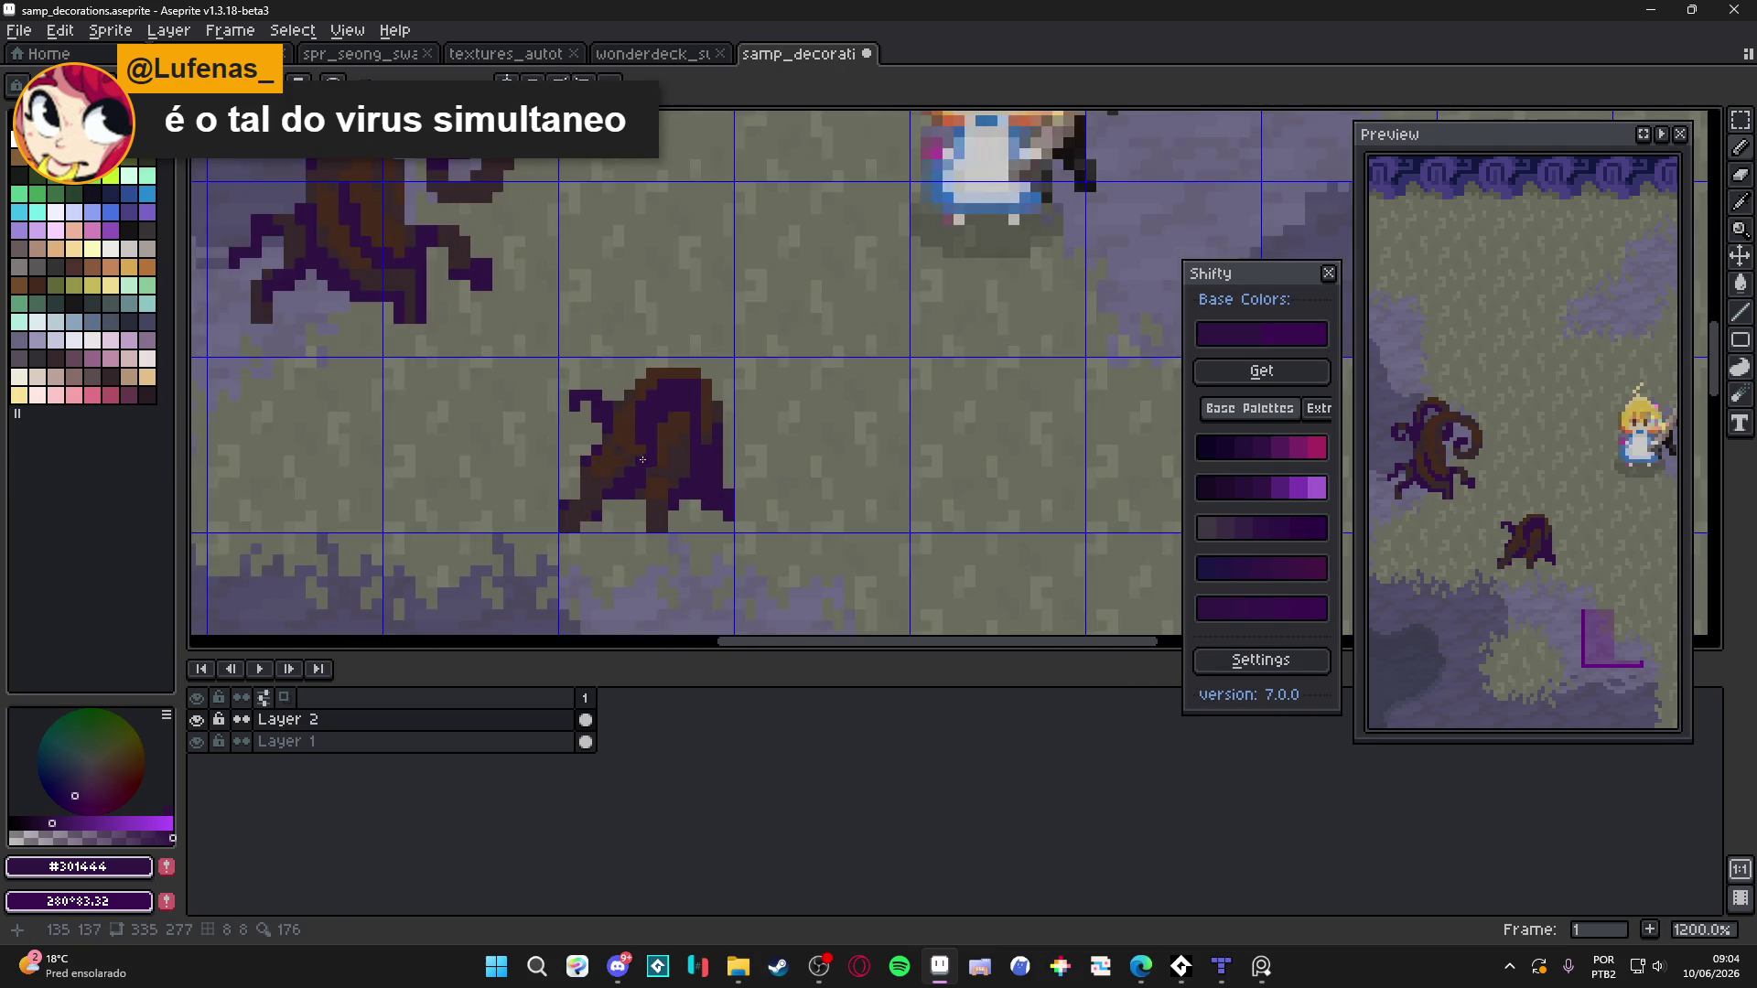
{"action": "scroll", "coordinate": [645, 470], "scroll_direction": "down", "scroll_amount": 4}
{"action": "scroll", "coordinate": [645, 470], "scroll_direction": "up", "scroll_amount": 6}
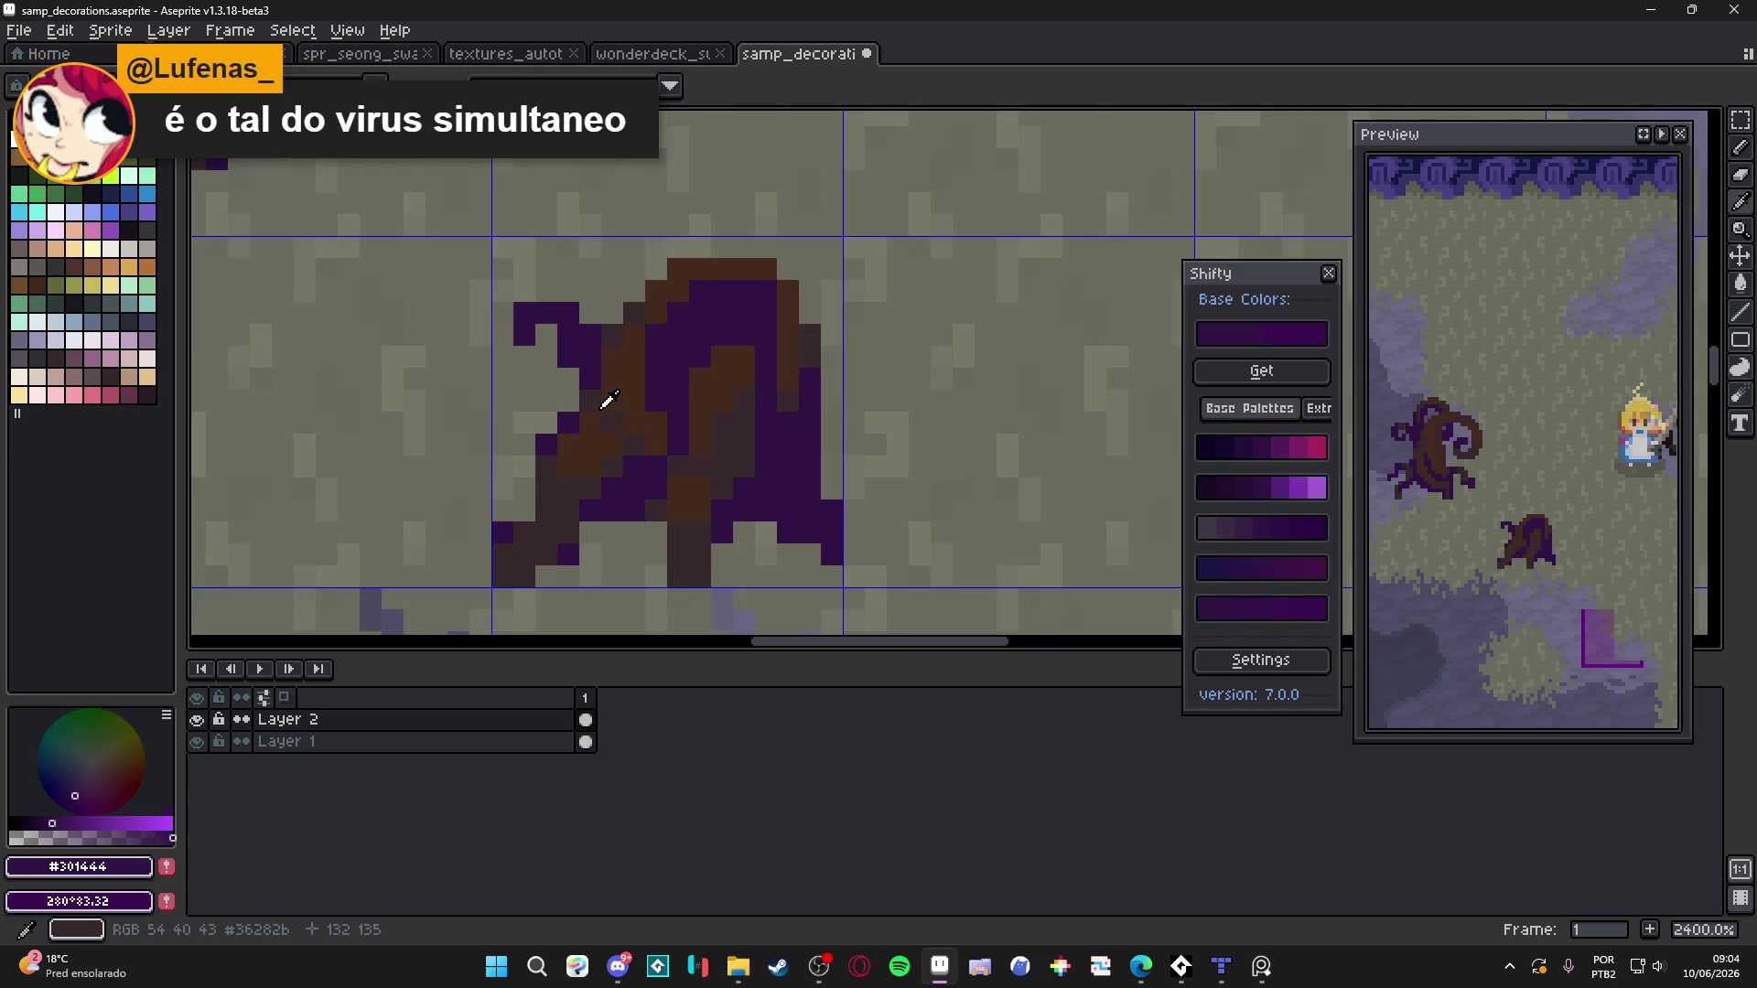
Sample the stump's brown tones for final touch-ups, then hide the grid
{"action": "left_click", "coordinate": [603, 402], "text": "alt"}
{"action": "left_click", "coordinate": [640, 343], "text": "alt"}
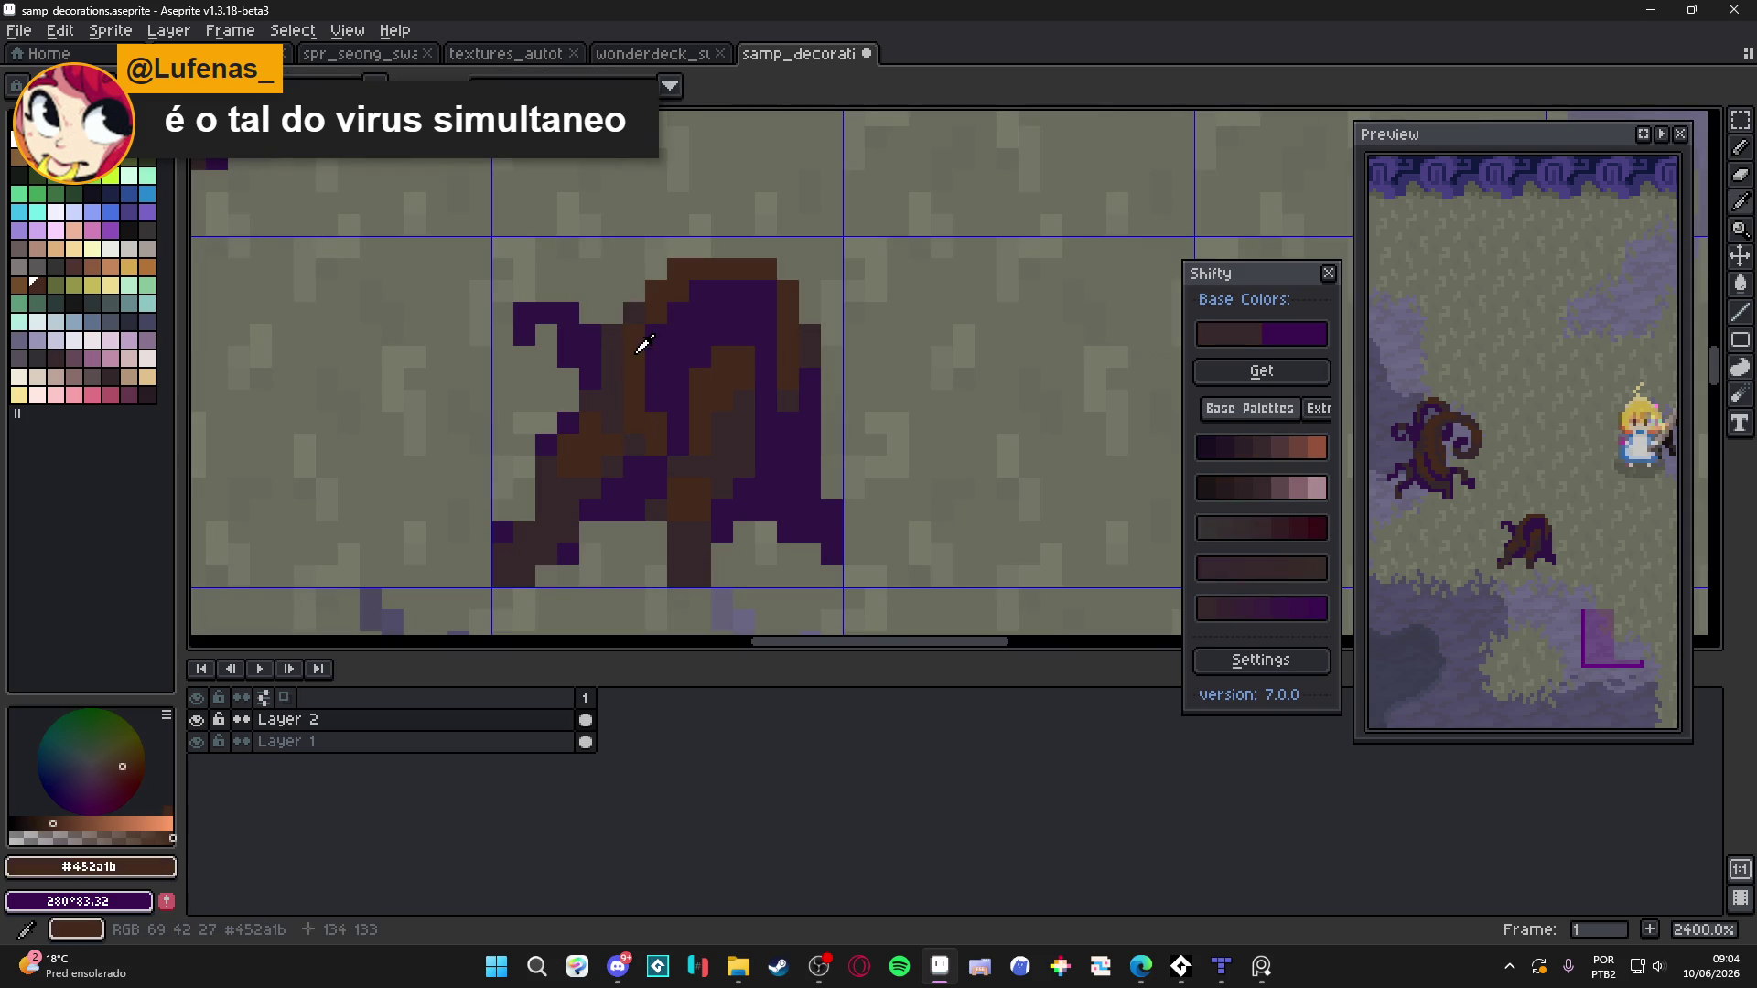
{"action": "scroll", "coordinate": [659, 421], "scroll_direction": "down", "scroll_amount": 4}
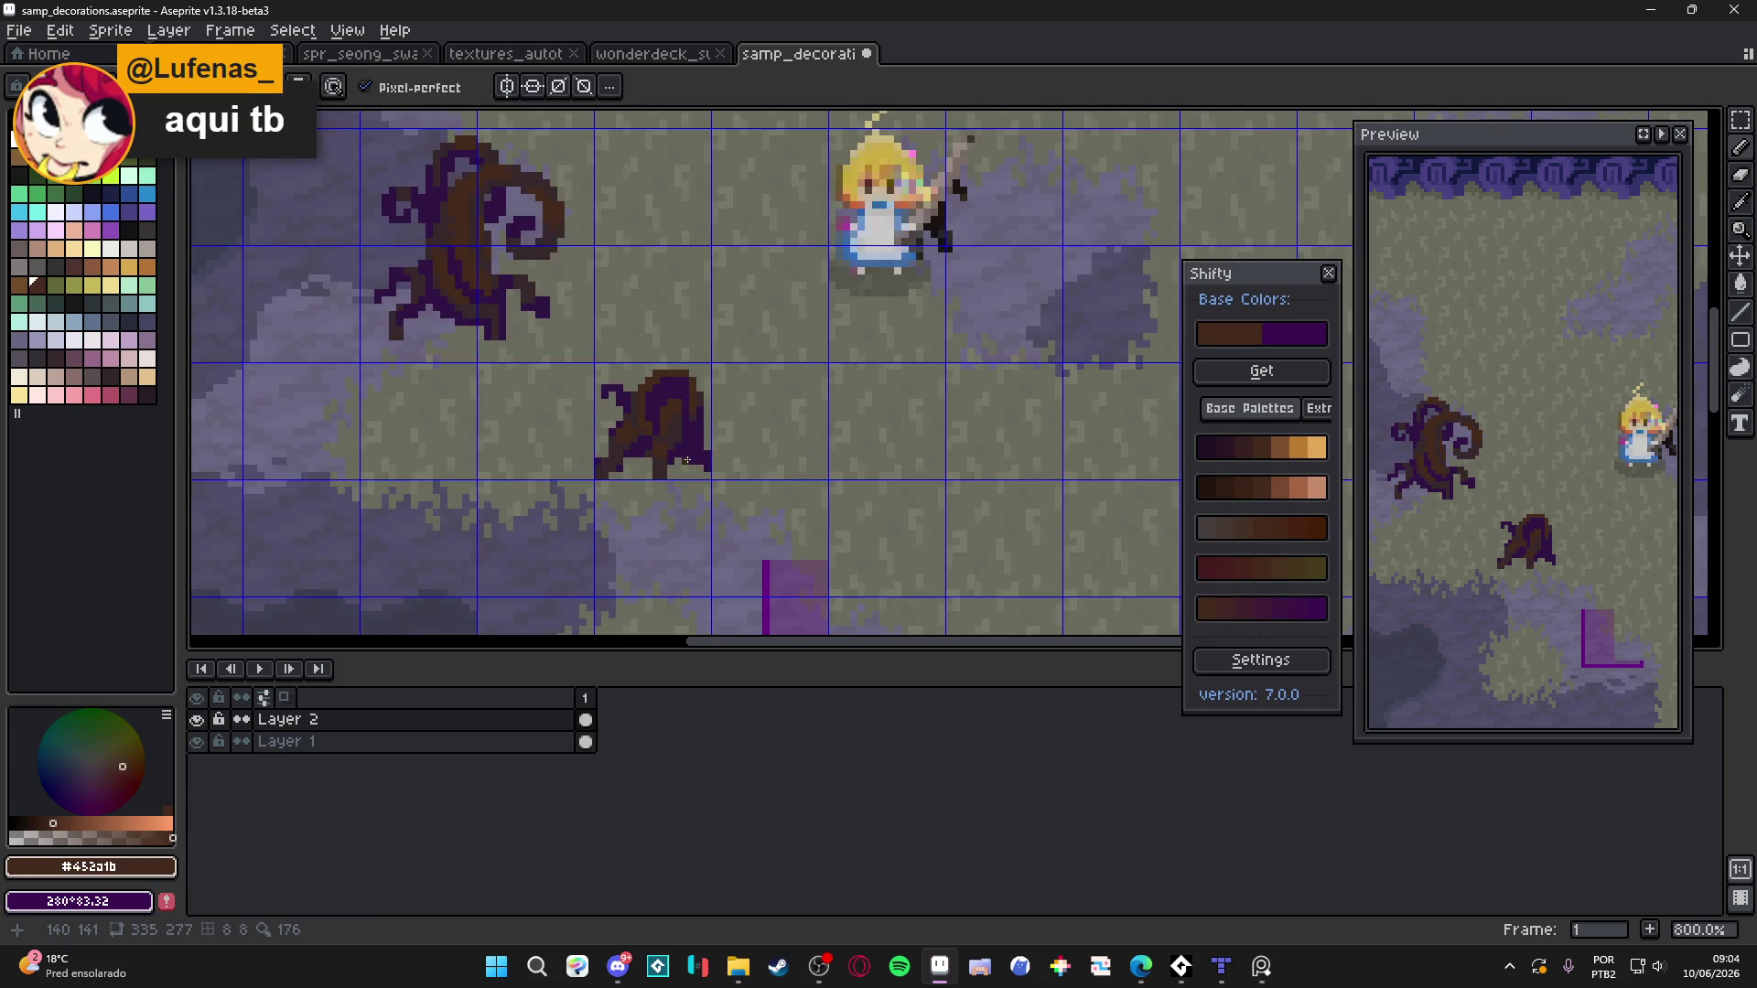
{"action": "scroll", "coordinate": [707, 381], "scroll_direction": "up", "scroll_amount": 4}
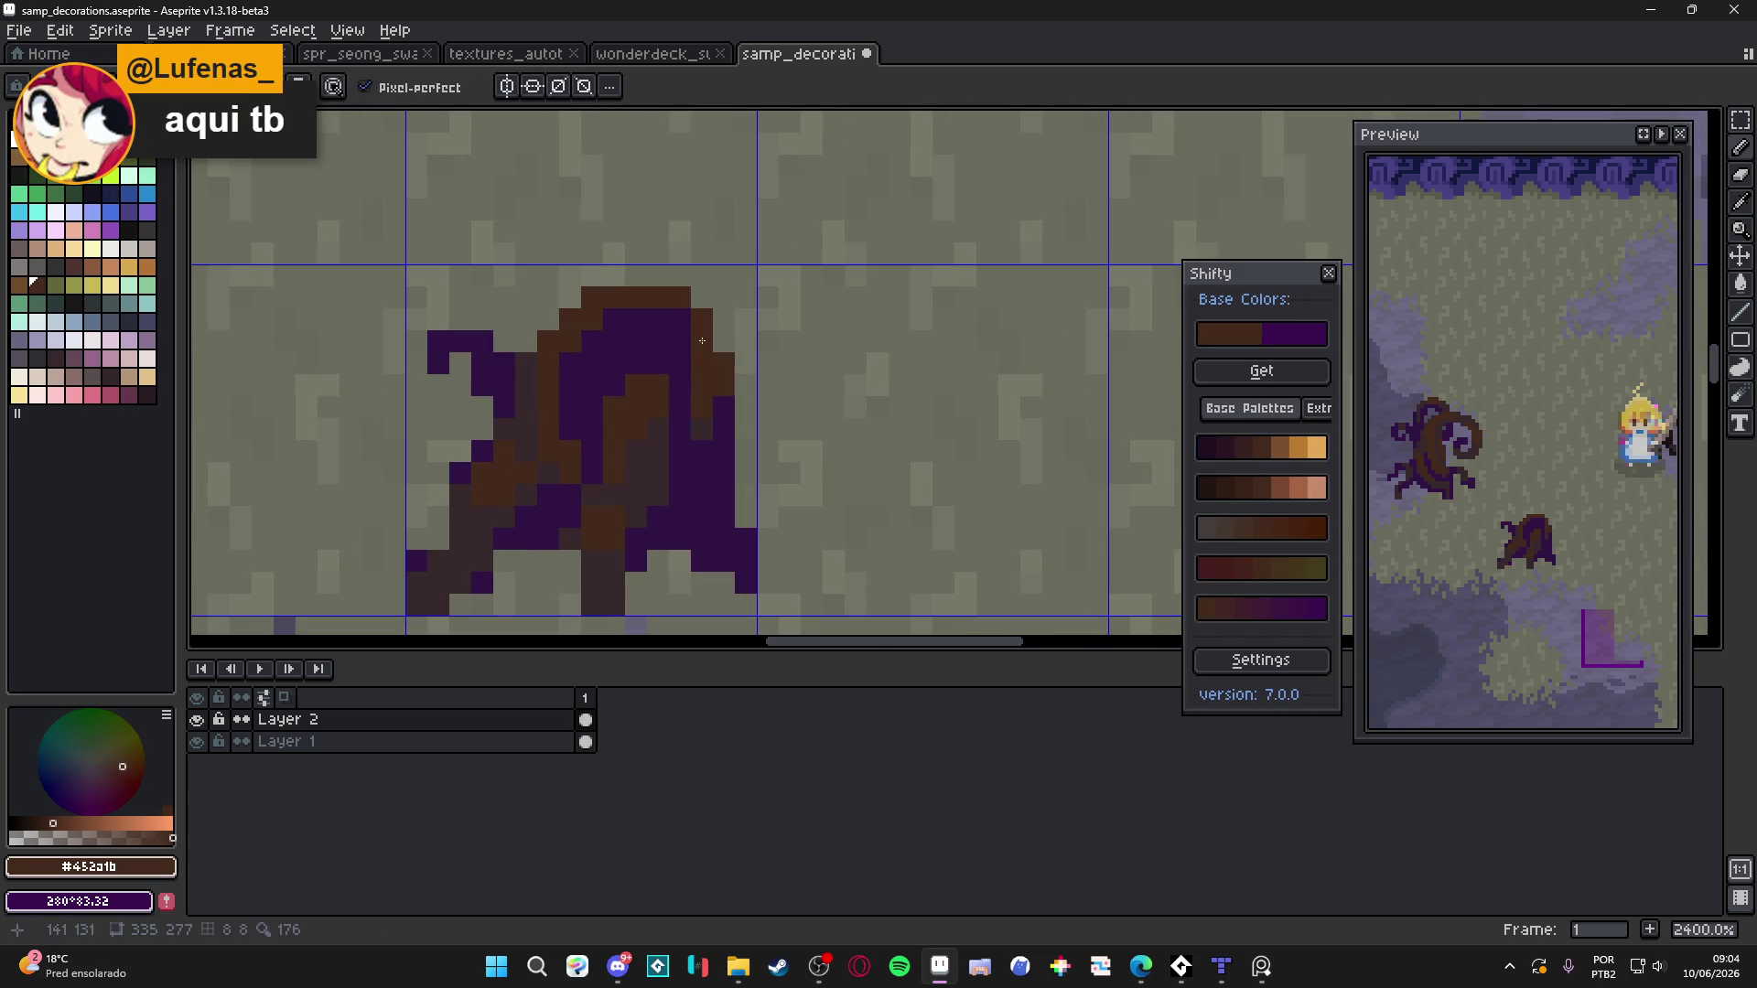
{"action": "scroll", "coordinate": [704, 420], "scroll_direction": "down", "scroll_amount": 5}
{"action": "scroll", "coordinate": [703, 425], "scroll_direction": "up", "scroll_amount": 5}
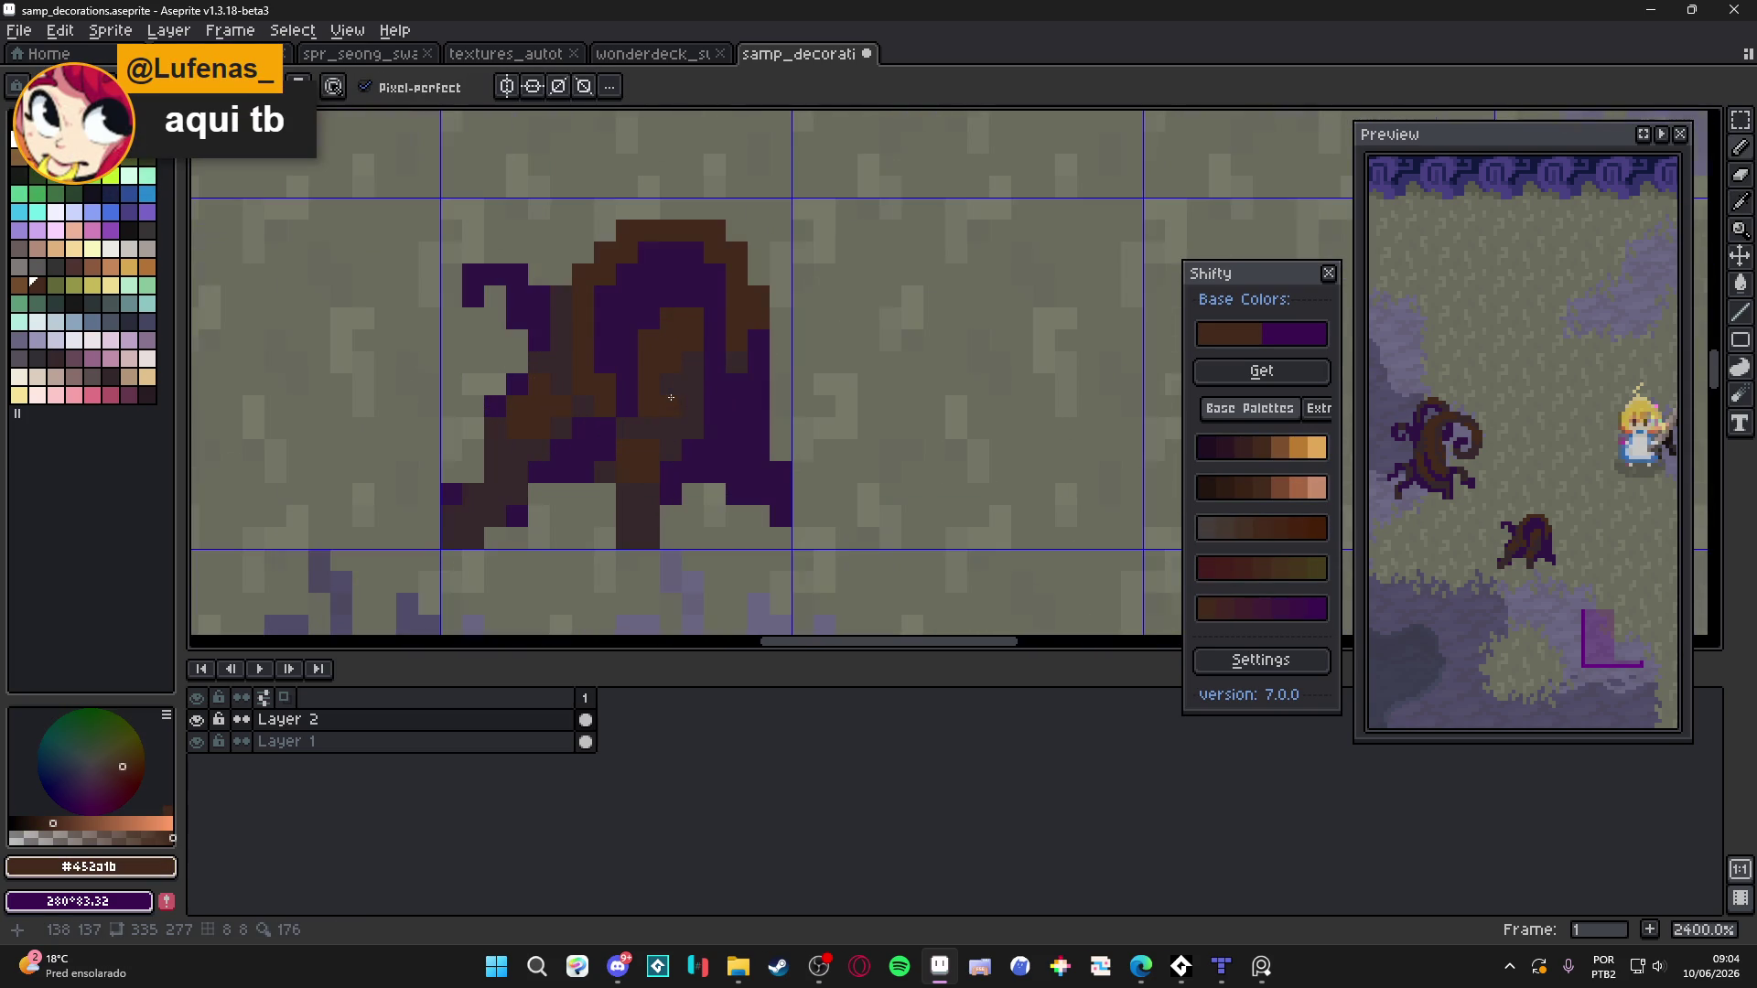
{"action": "left_click", "coordinate": [689, 371], "text": "alt"}
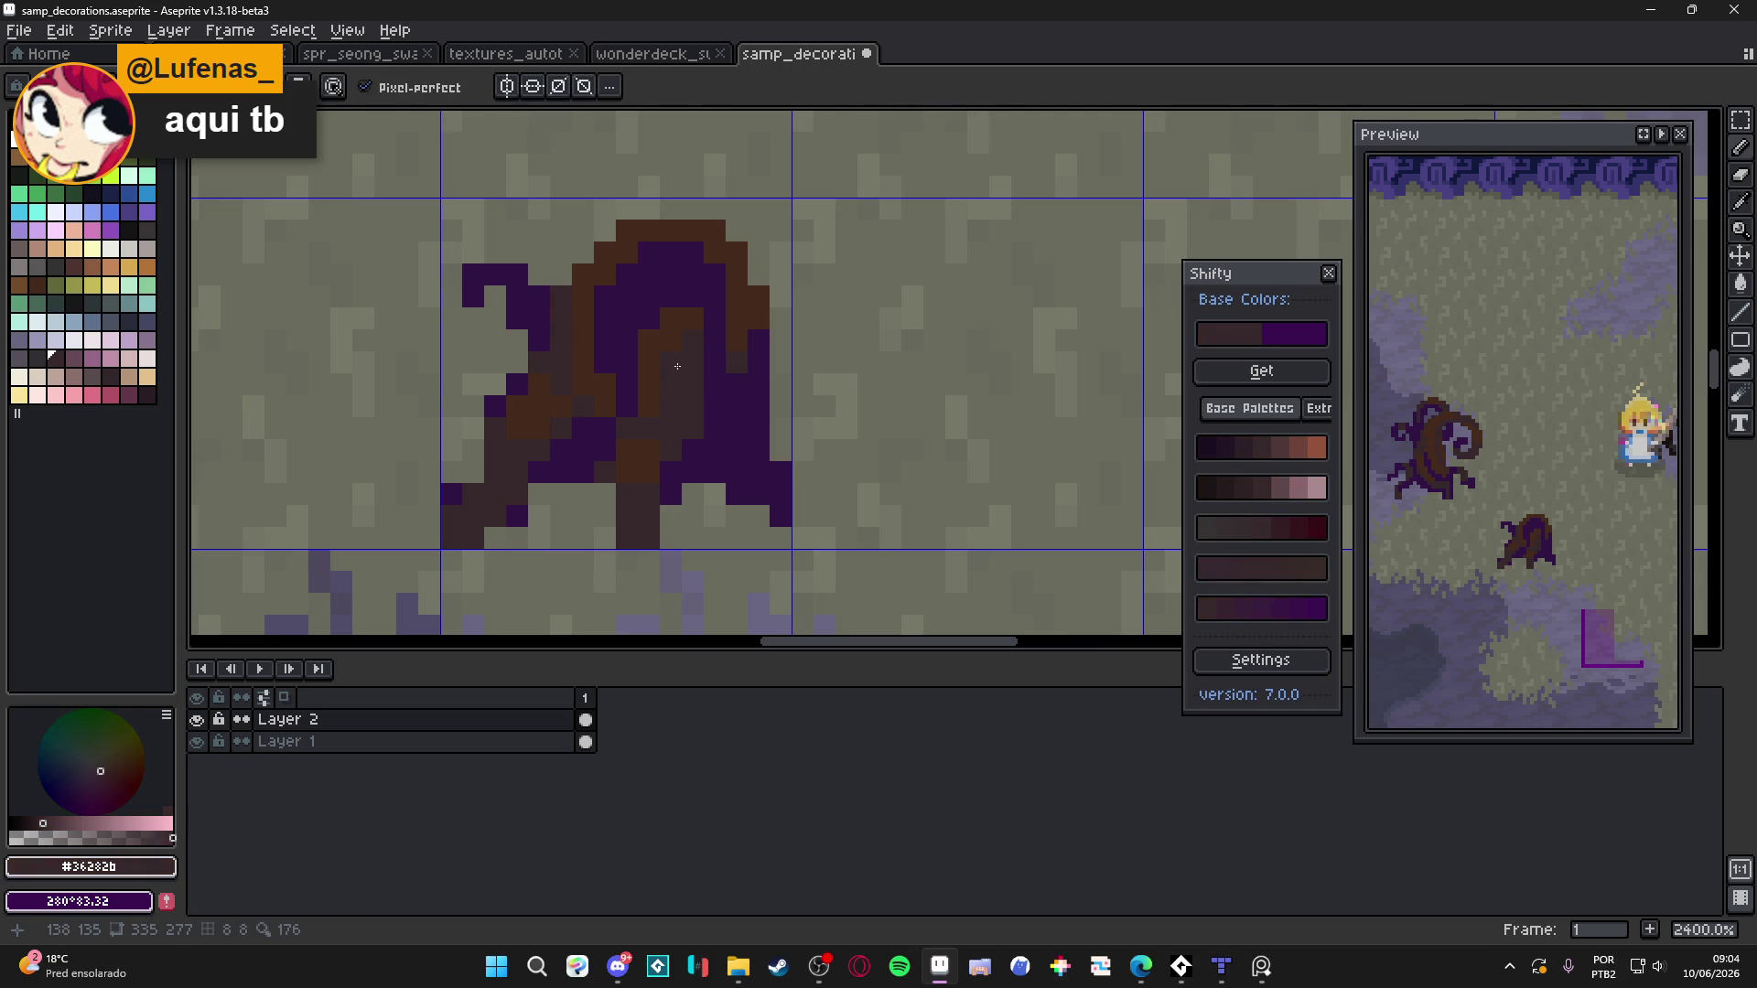
{"action": "scroll", "coordinate": [691, 432], "scroll_direction": "down", "scroll_amount": 5}
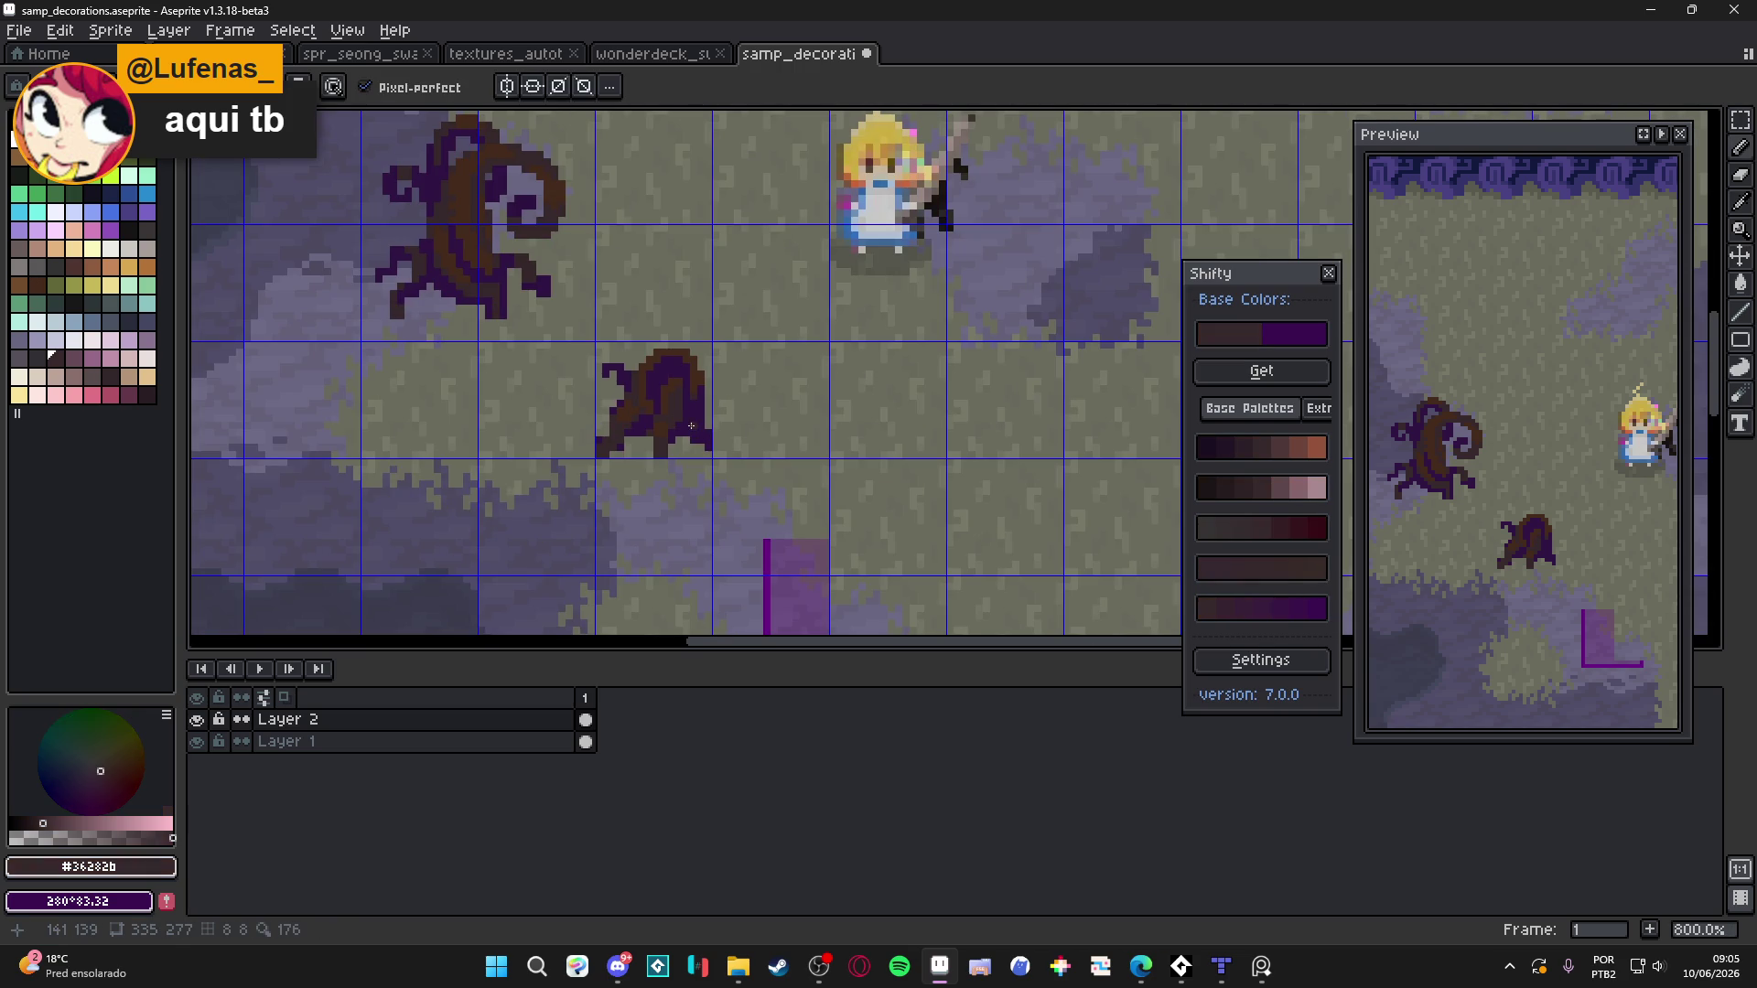
{"action": "scroll", "coordinate": [691, 425], "scroll_direction": "up", "scroll_amount": 3}
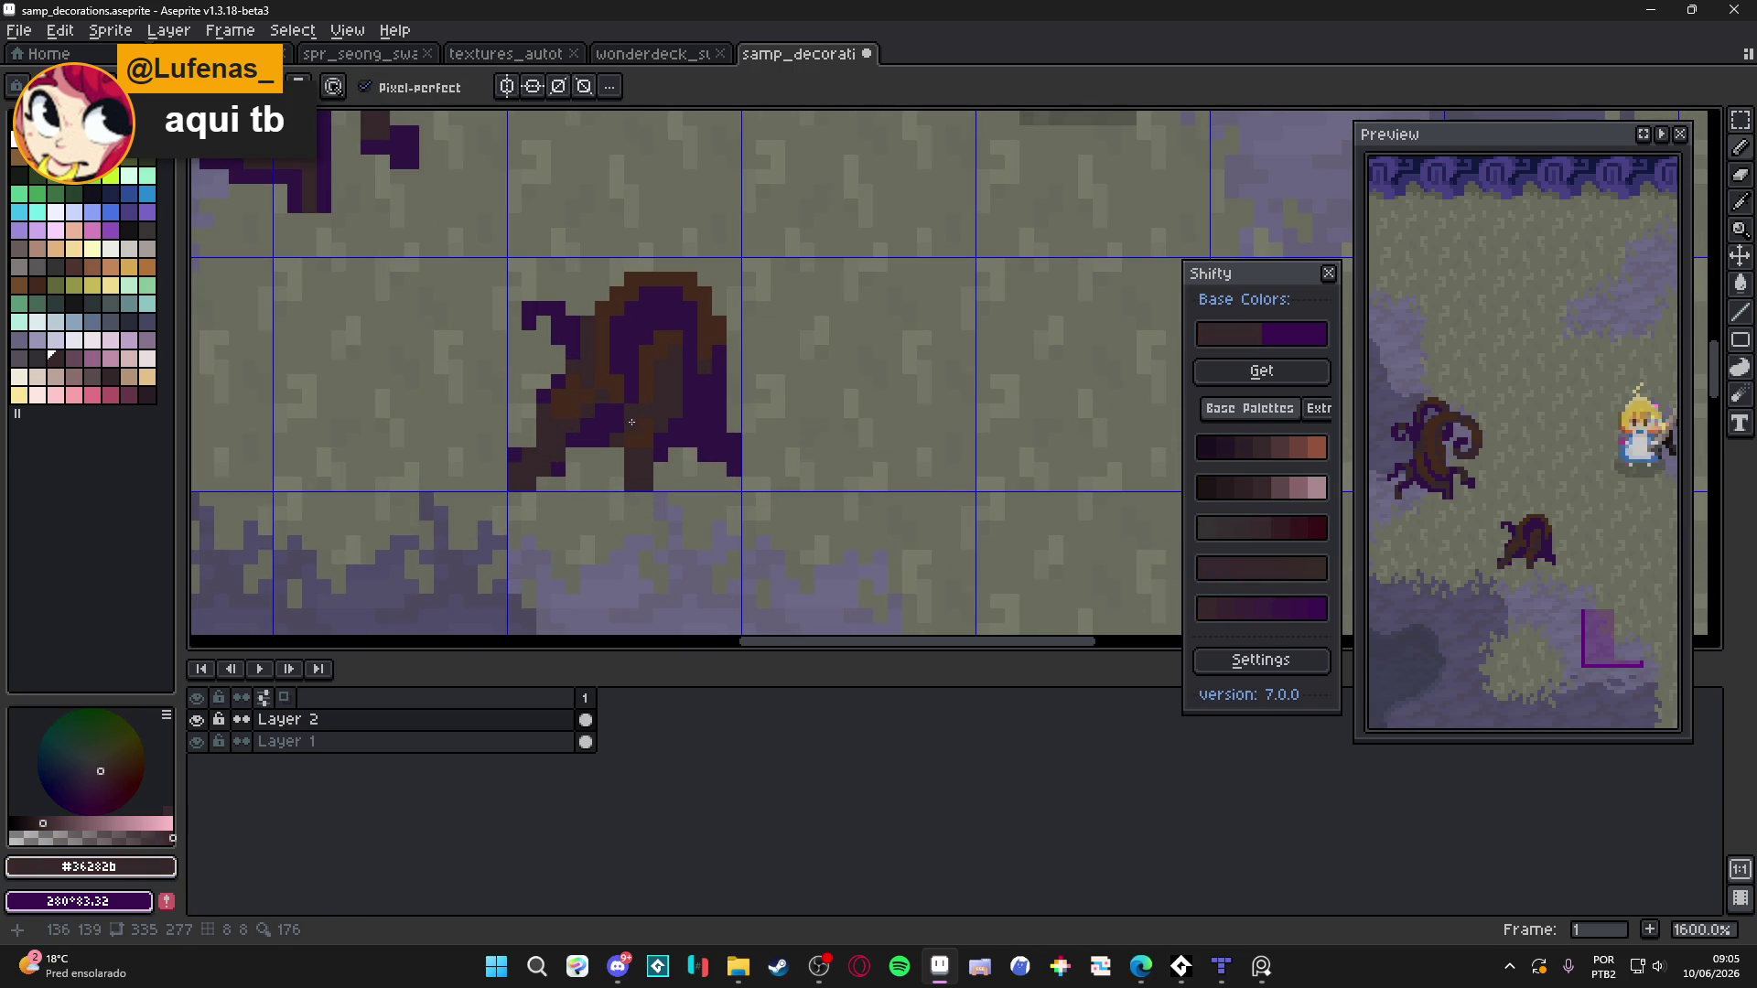
{"action": "scroll", "coordinate": [631, 422], "scroll_direction": "down", "scroll_amount": 4}
{"action": "scroll", "coordinate": [653, 443], "scroll_direction": "down", "scroll_amount": 2}
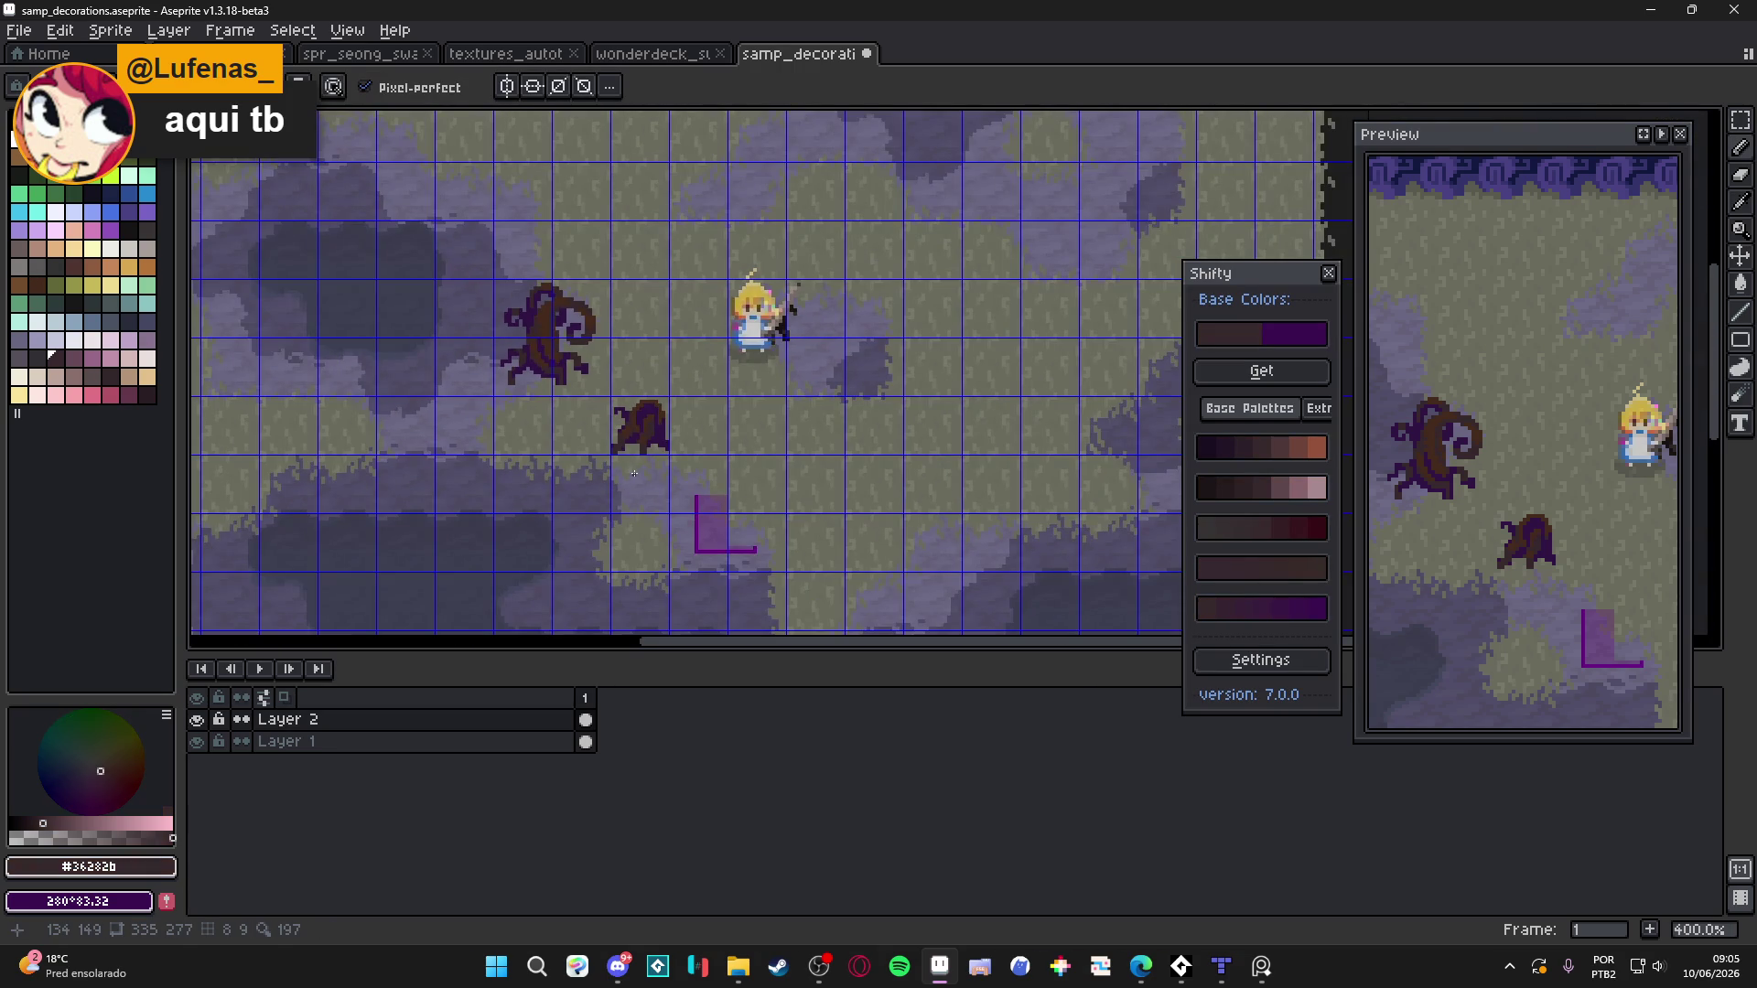
{"action": "key", "text": "ctrl+apostrophe"}
{"action": "left_click_drag", "start_coordinate": [557, 469], "coordinate": [575, 478]}
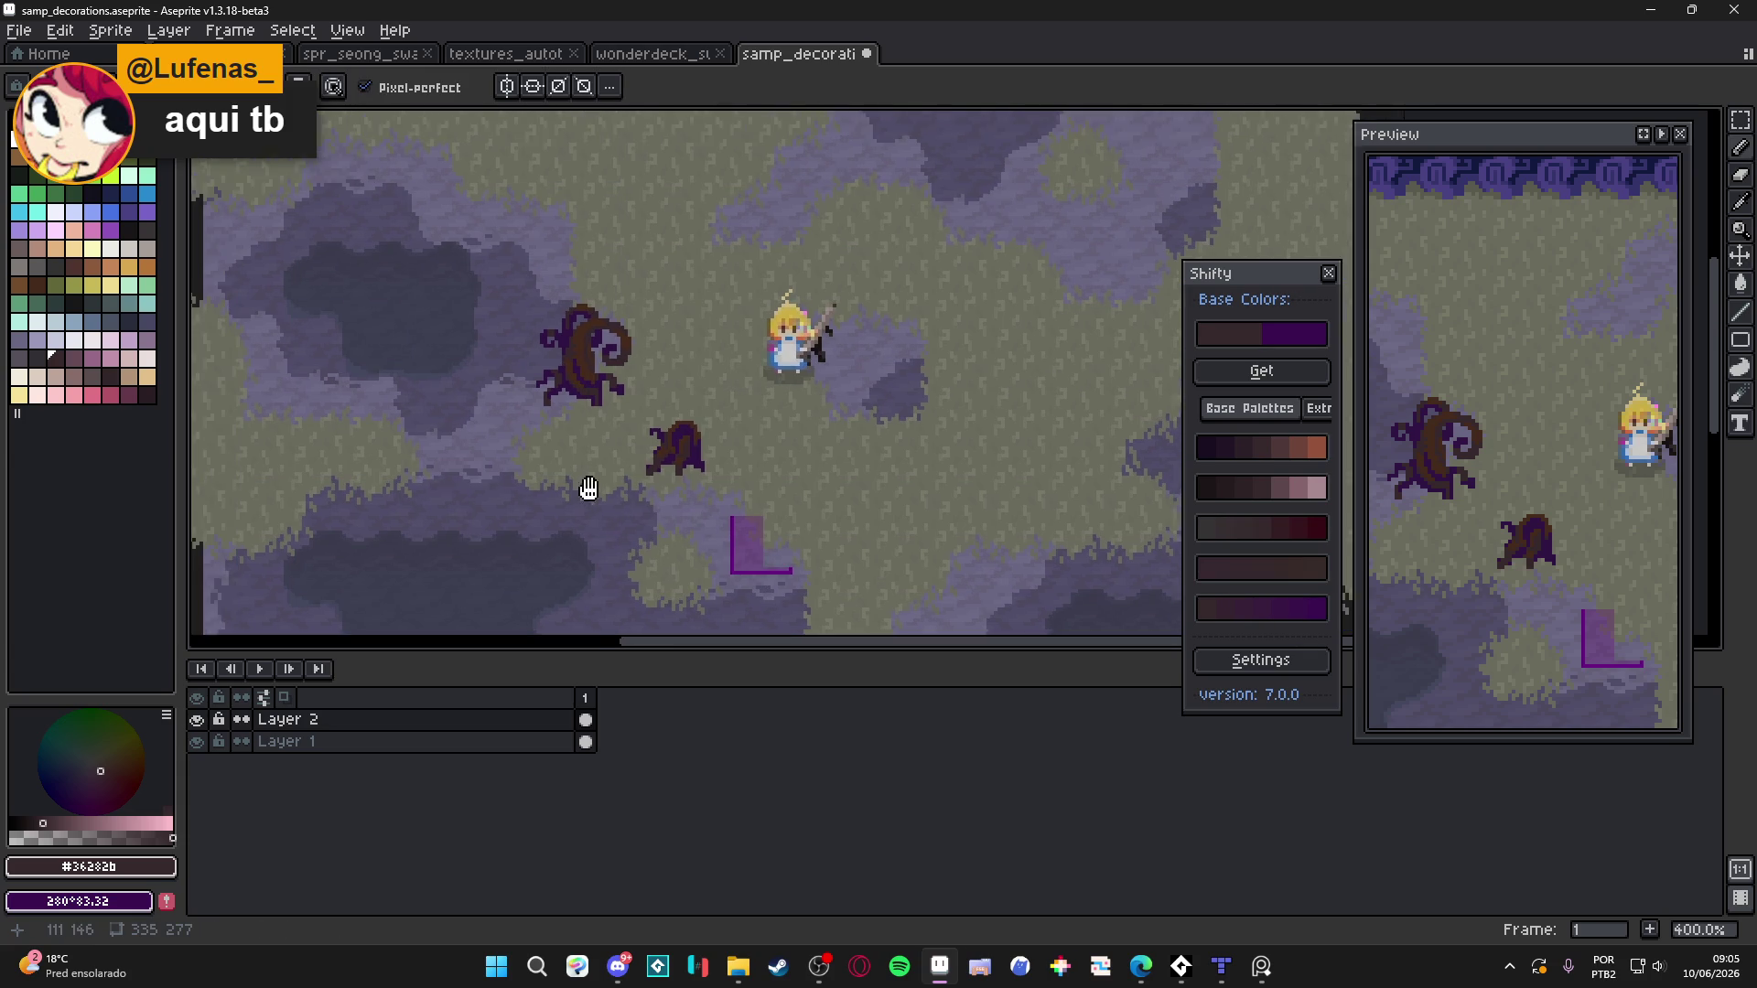
Save samp_decorations.aseprite and switch to the Edge browser window
{"action": "scroll", "coordinate": [623, 497], "scroll_direction": "down", "scroll_amount": 1}
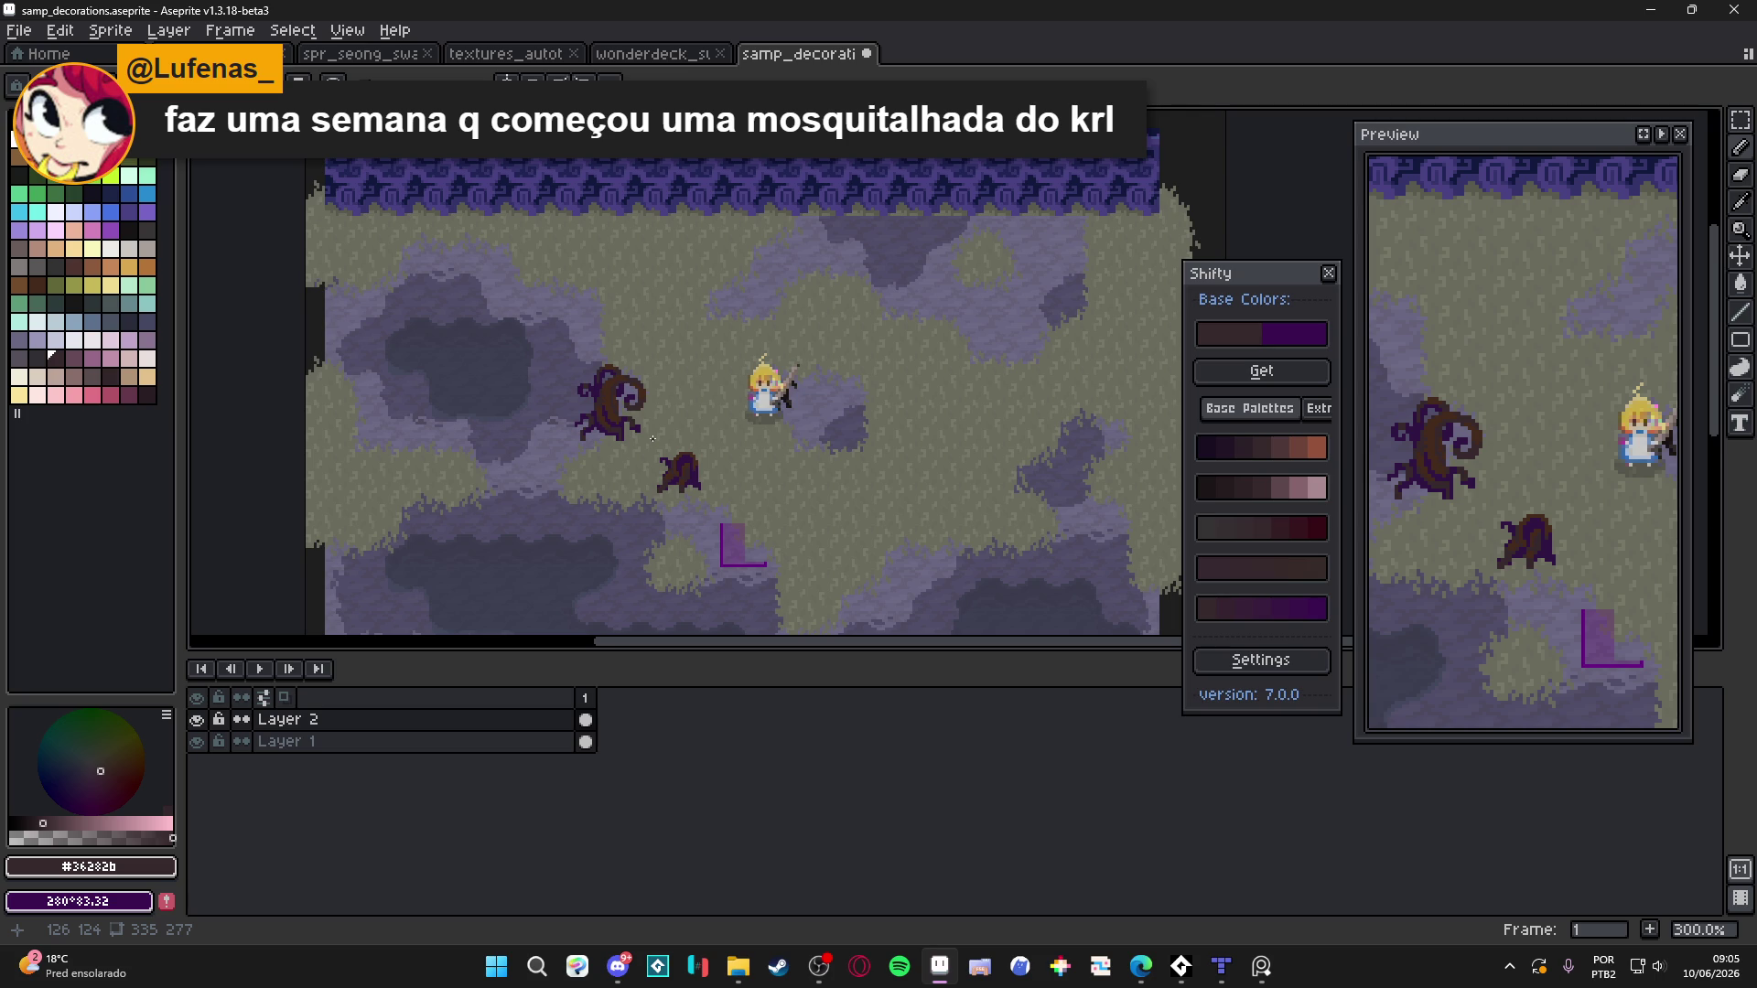
{"action": "key", "text": "ctrl+s"}
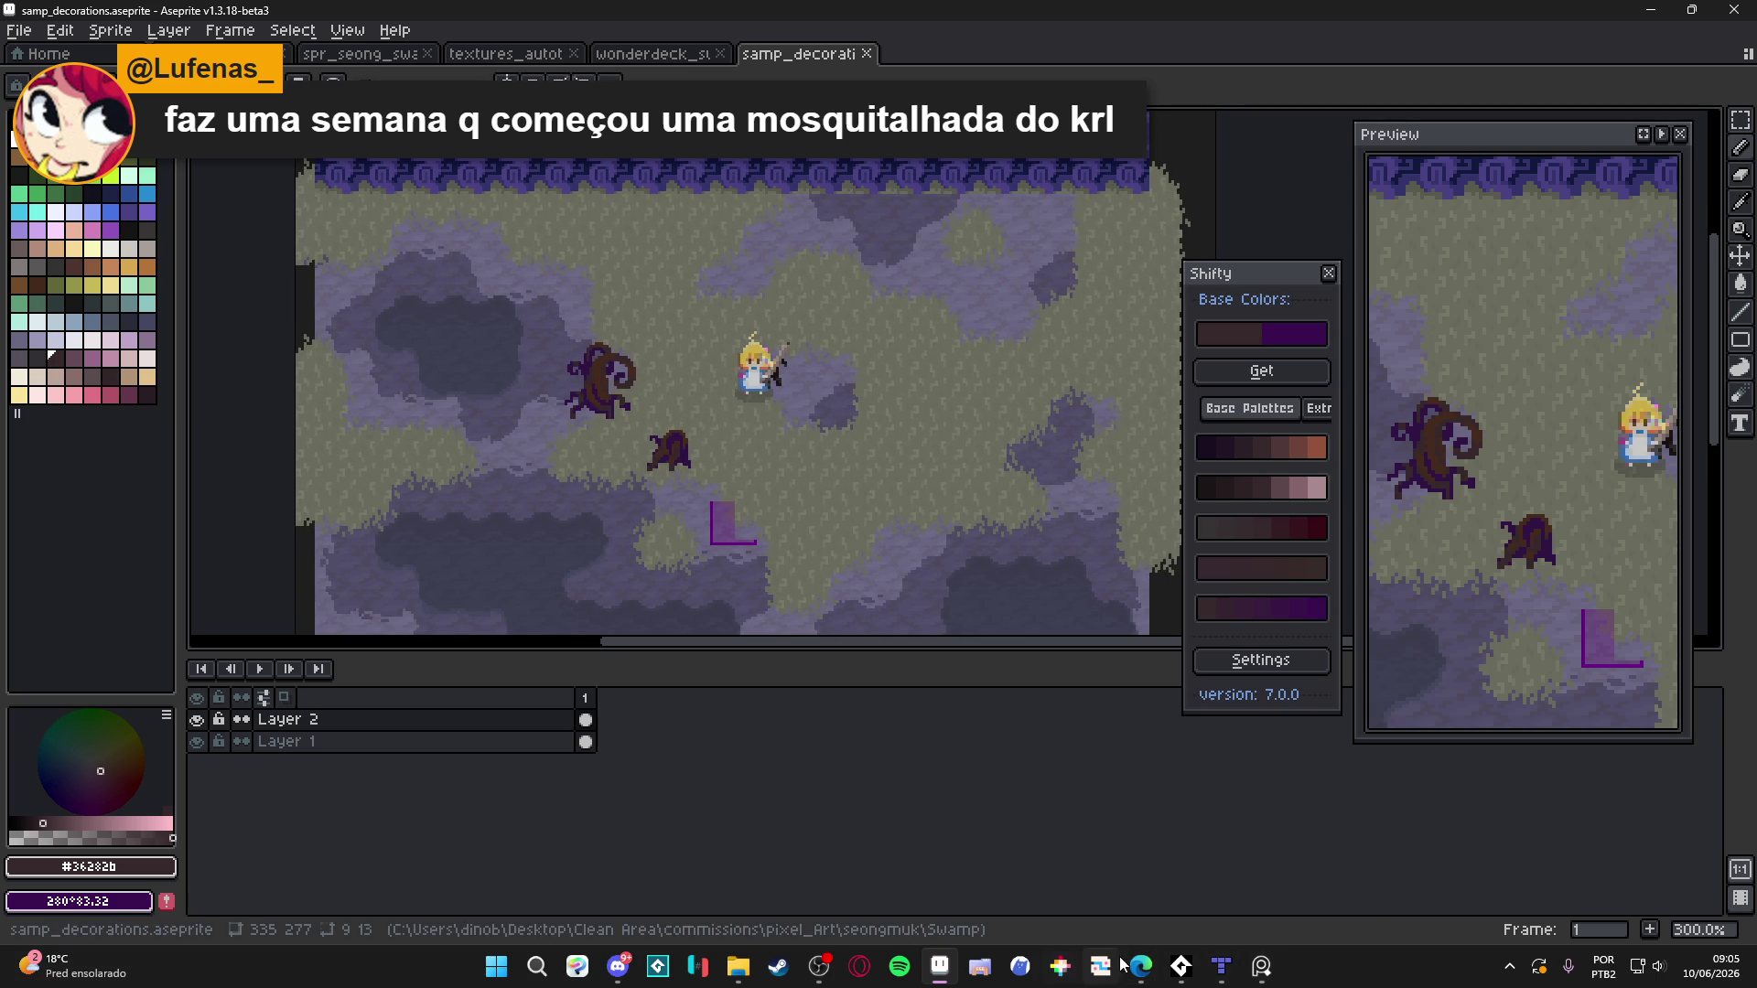
{"action": "mouse_move", "coordinate": [1135, 958]}
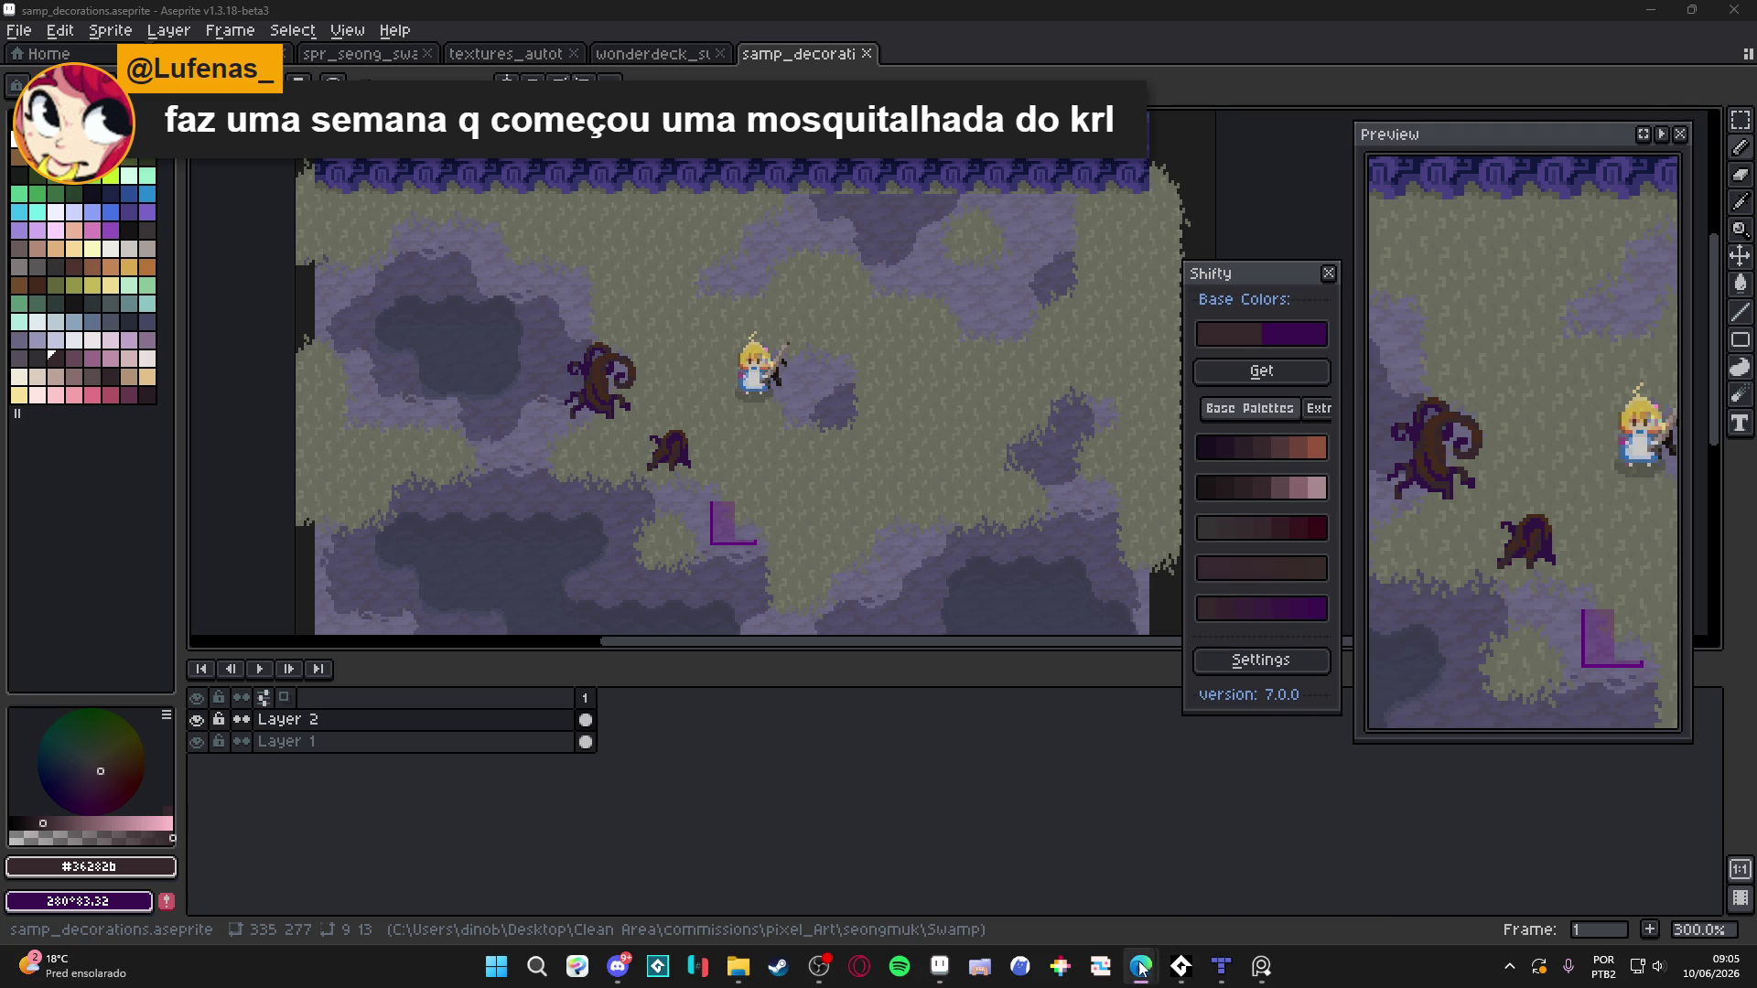
{"action": "left_click", "coordinate": [1124, 870]}
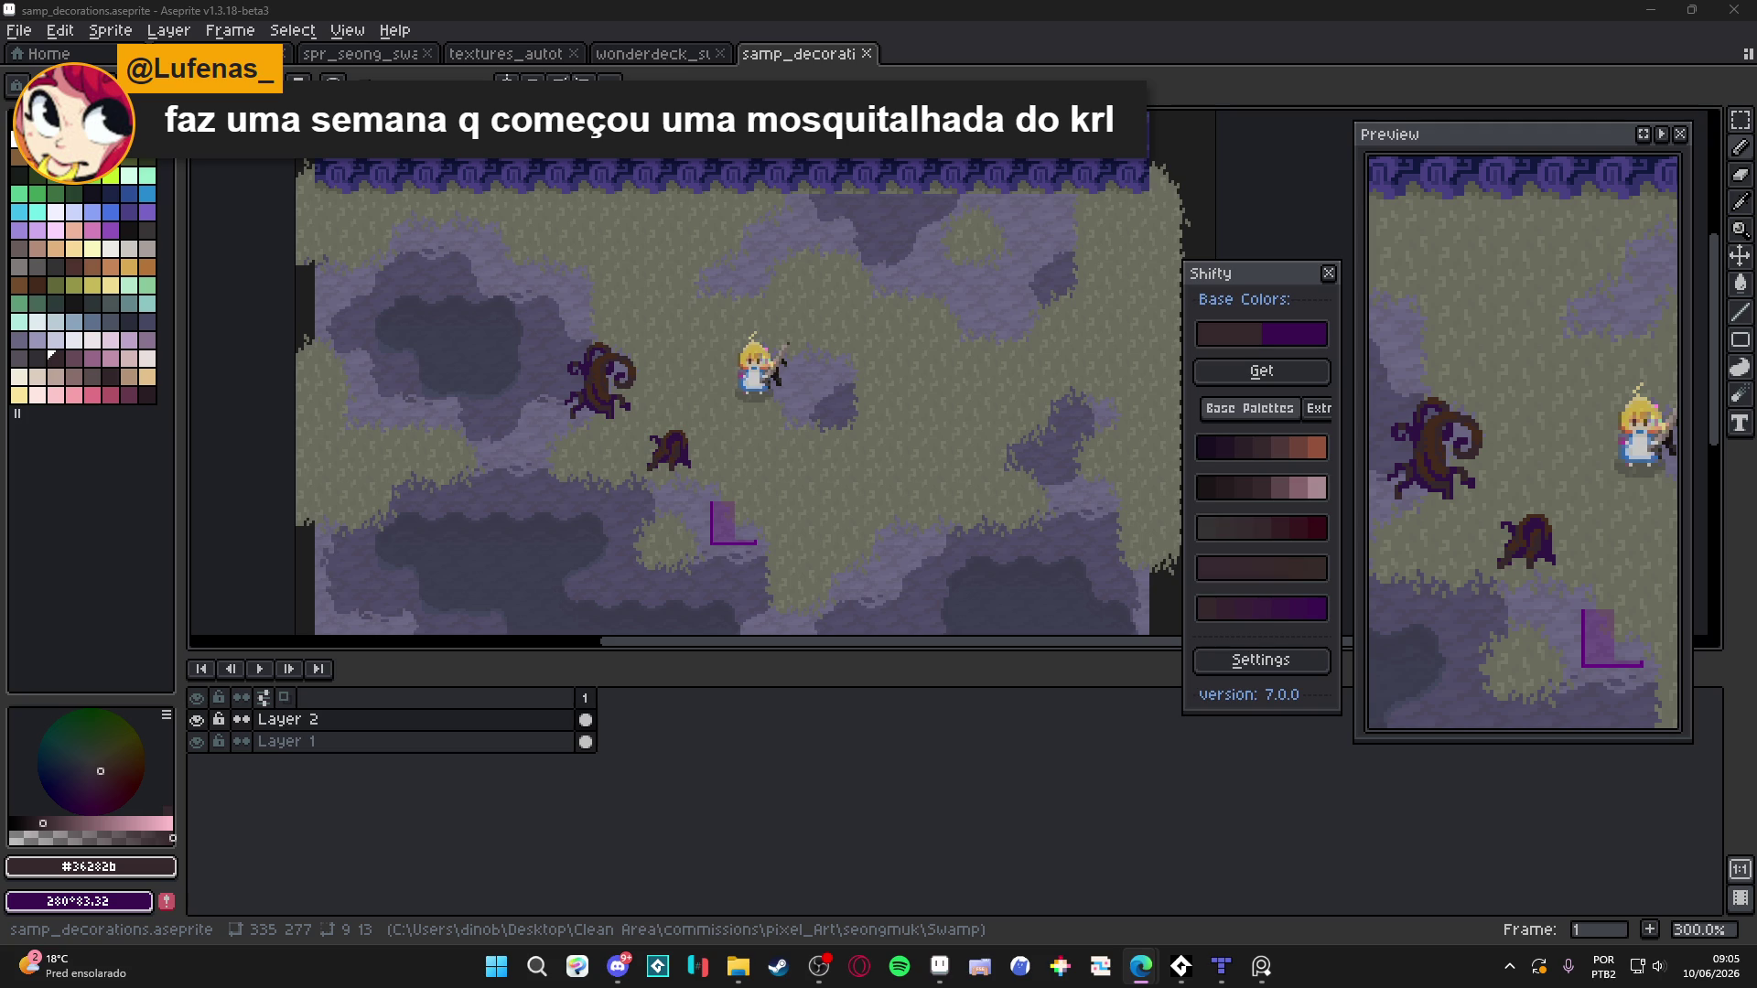
Show the pixel grid and zoom to 800% on the grassy area below the trees
{"action": "left_click_drag", "start_coordinate": [670, 469], "coordinate": [743, 482]}
{"action": "key", "text": "ctrl+apostrophe"}
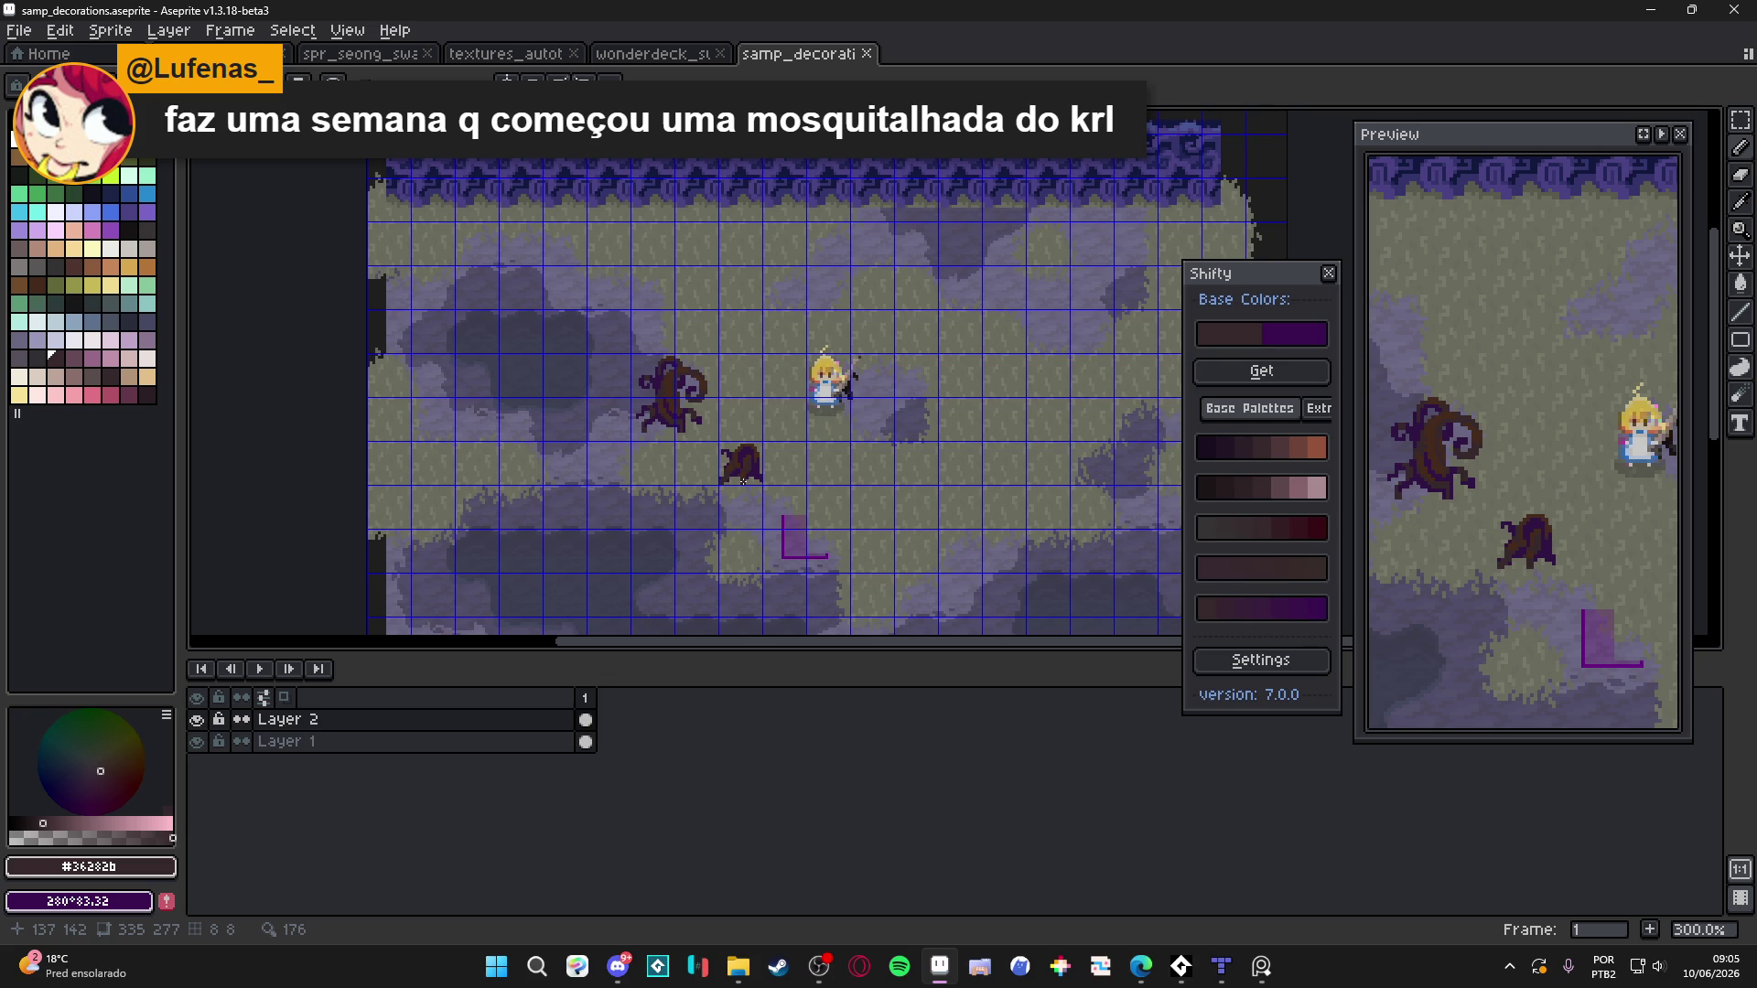
{"action": "left_click", "coordinate": [1261, 966]}
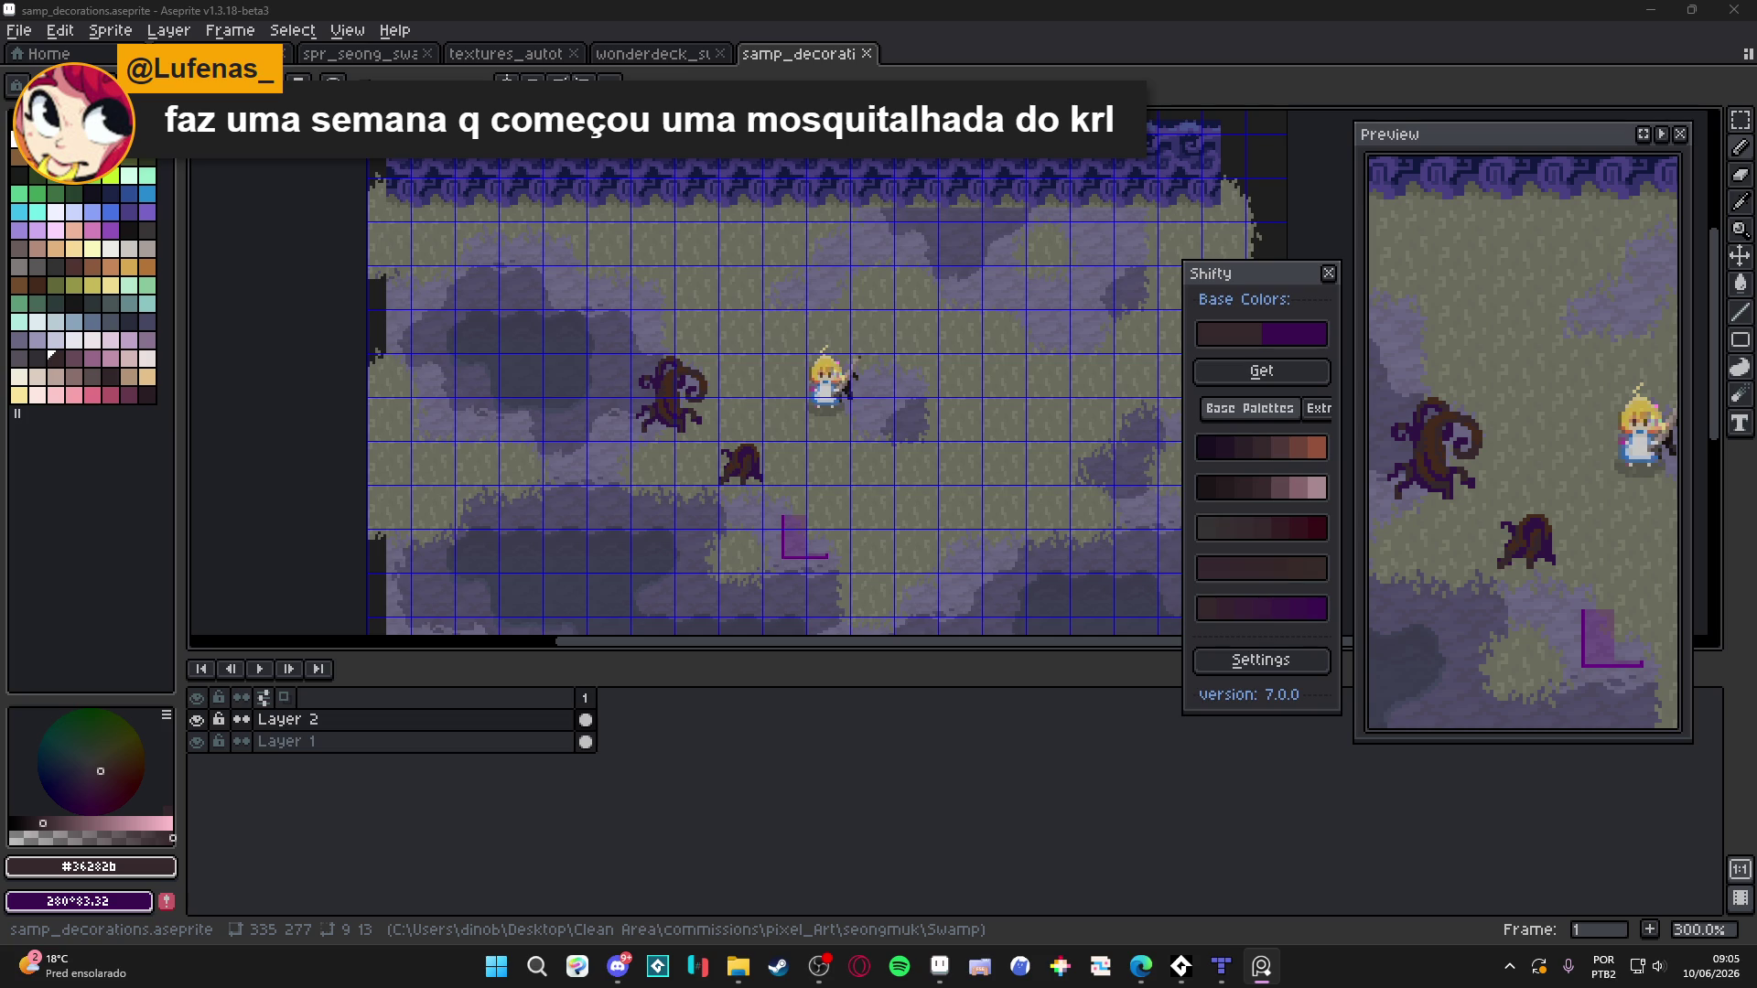
{"action": "left_click_drag", "start_coordinate": [576, 408], "coordinate": [603, 292]}
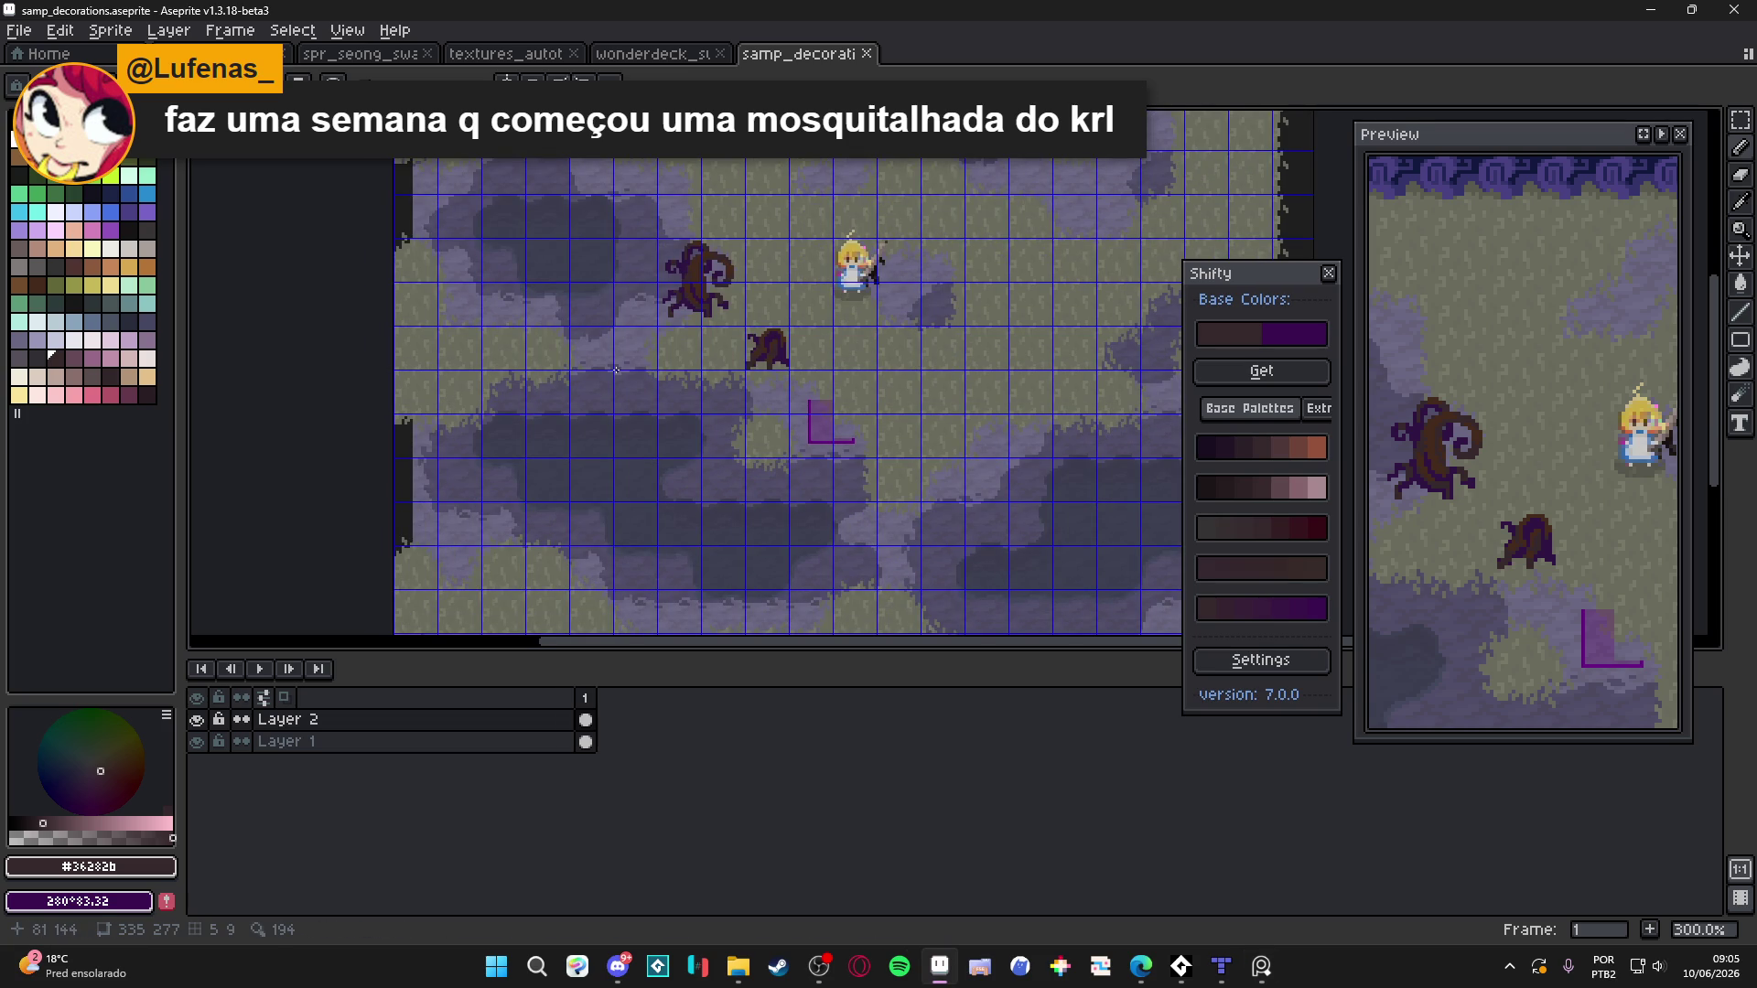
{"action": "scroll", "coordinate": [626, 354], "scroll_direction": "up", "scroll_amount": 3}
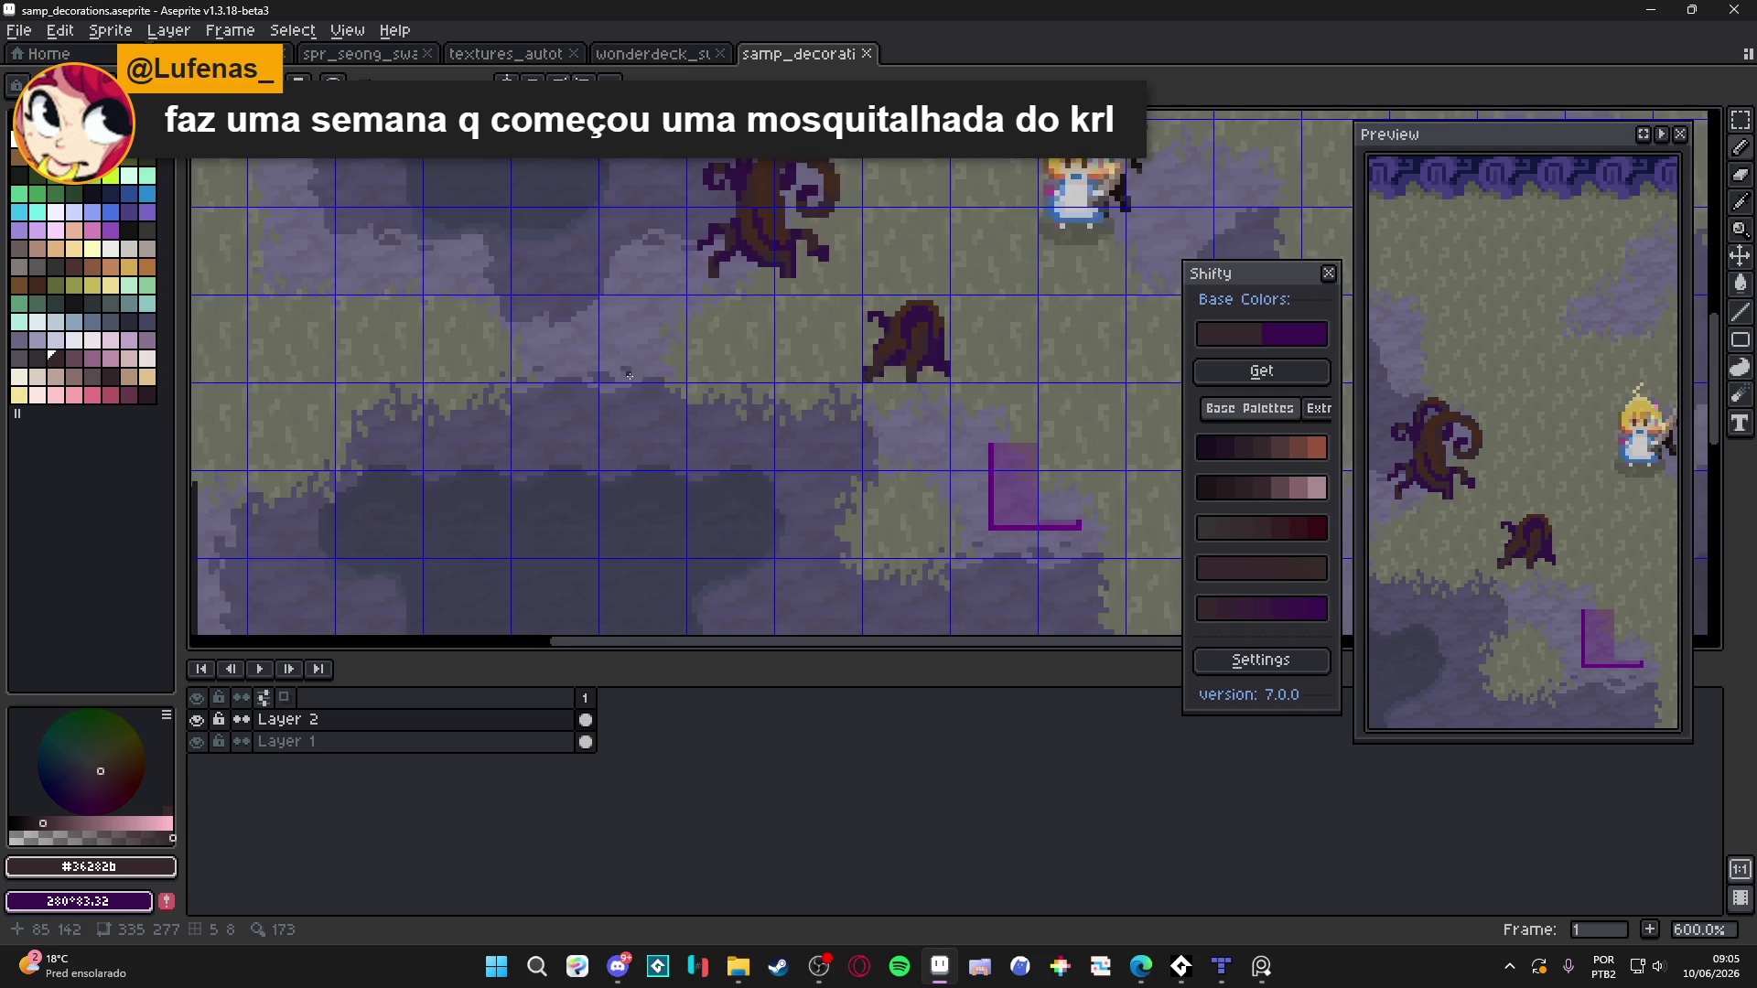
{"action": "scroll", "coordinate": [633, 381], "scroll_direction": "up", "scroll_amount": 1}
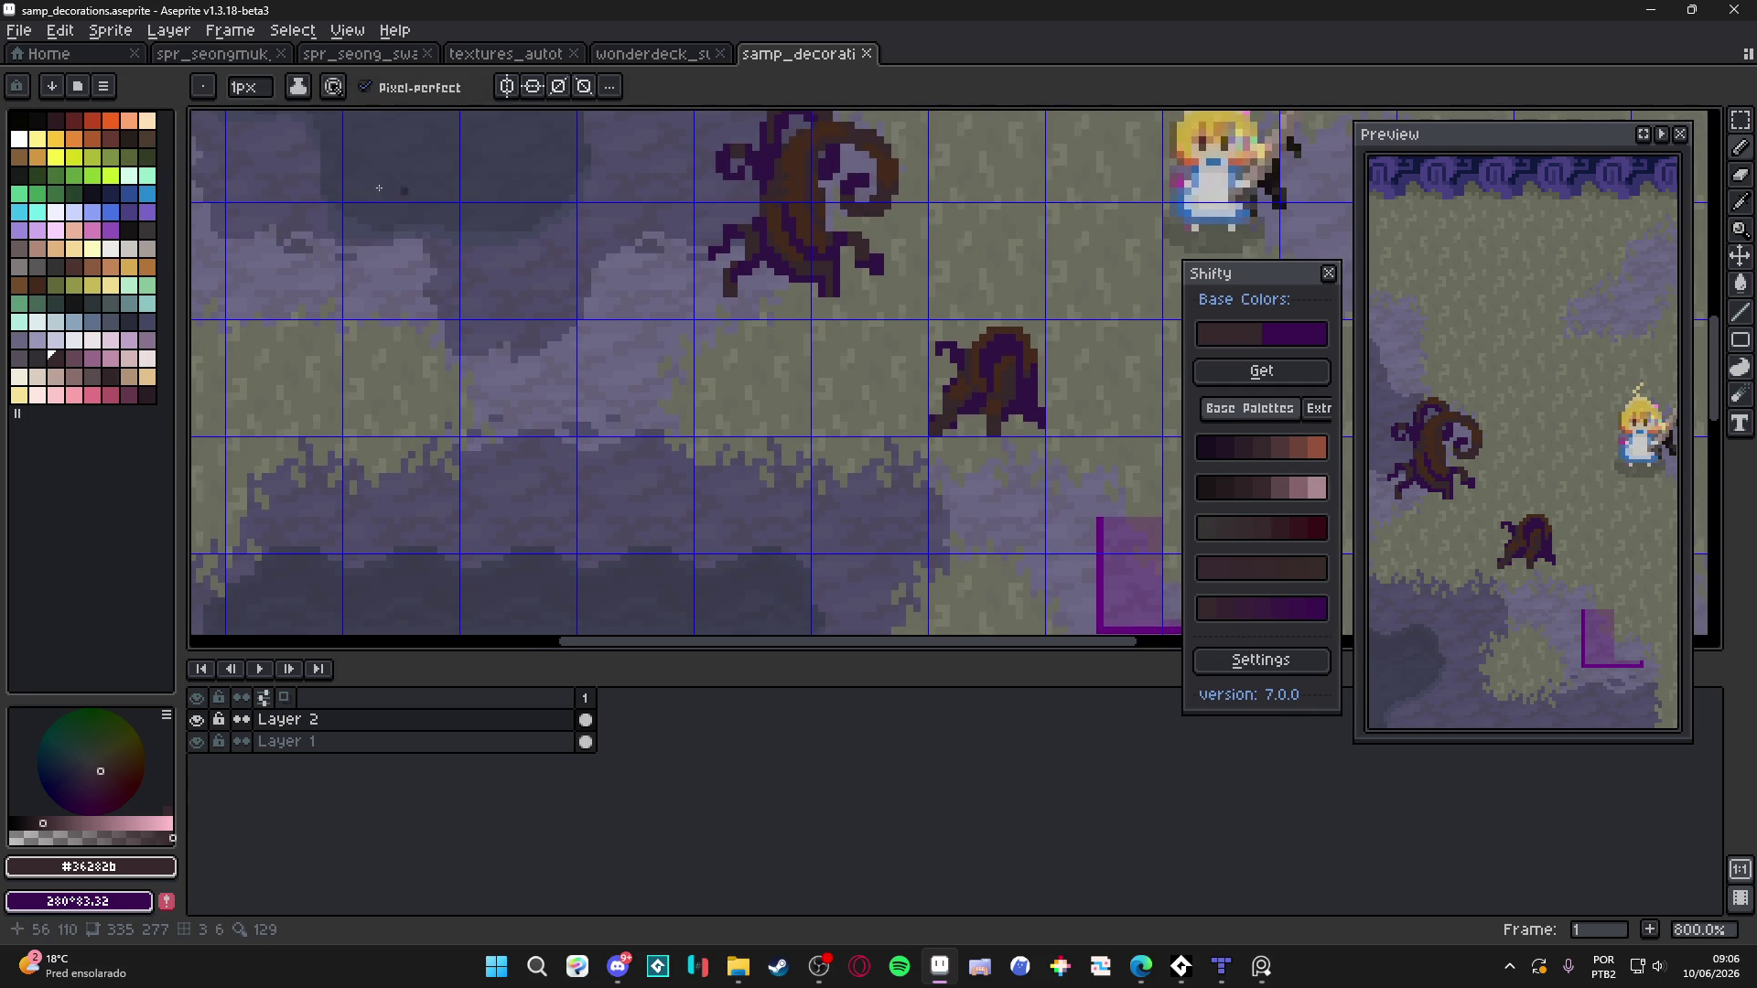
{"action": "scroll", "coordinate": [704, 370], "scroll_direction": "right", "scroll_amount": 2}
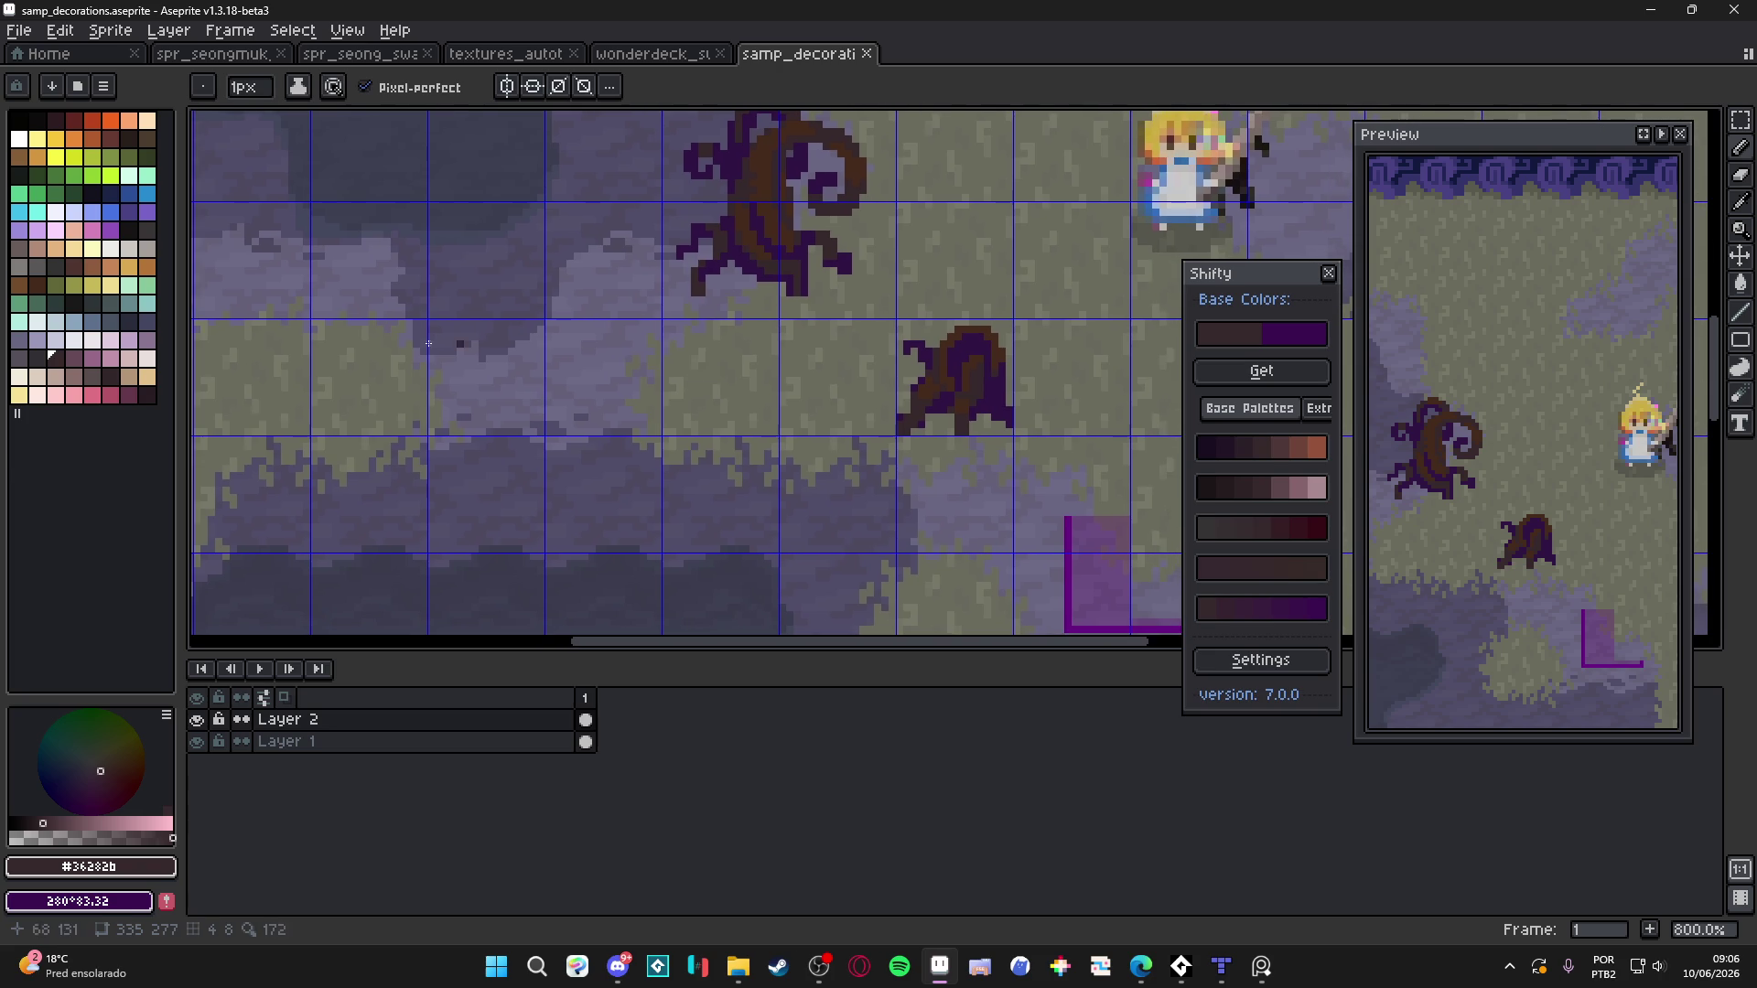
Choose the tan swatch (Idx-118) as the drawing colour and enlarge the brush to 2 pixels
{"action": "left_click", "coordinate": [134, 394]}
{"action": "scroll", "coordinate": [556, 343], "scroll_direction": "left", "scroll_amount": 1}
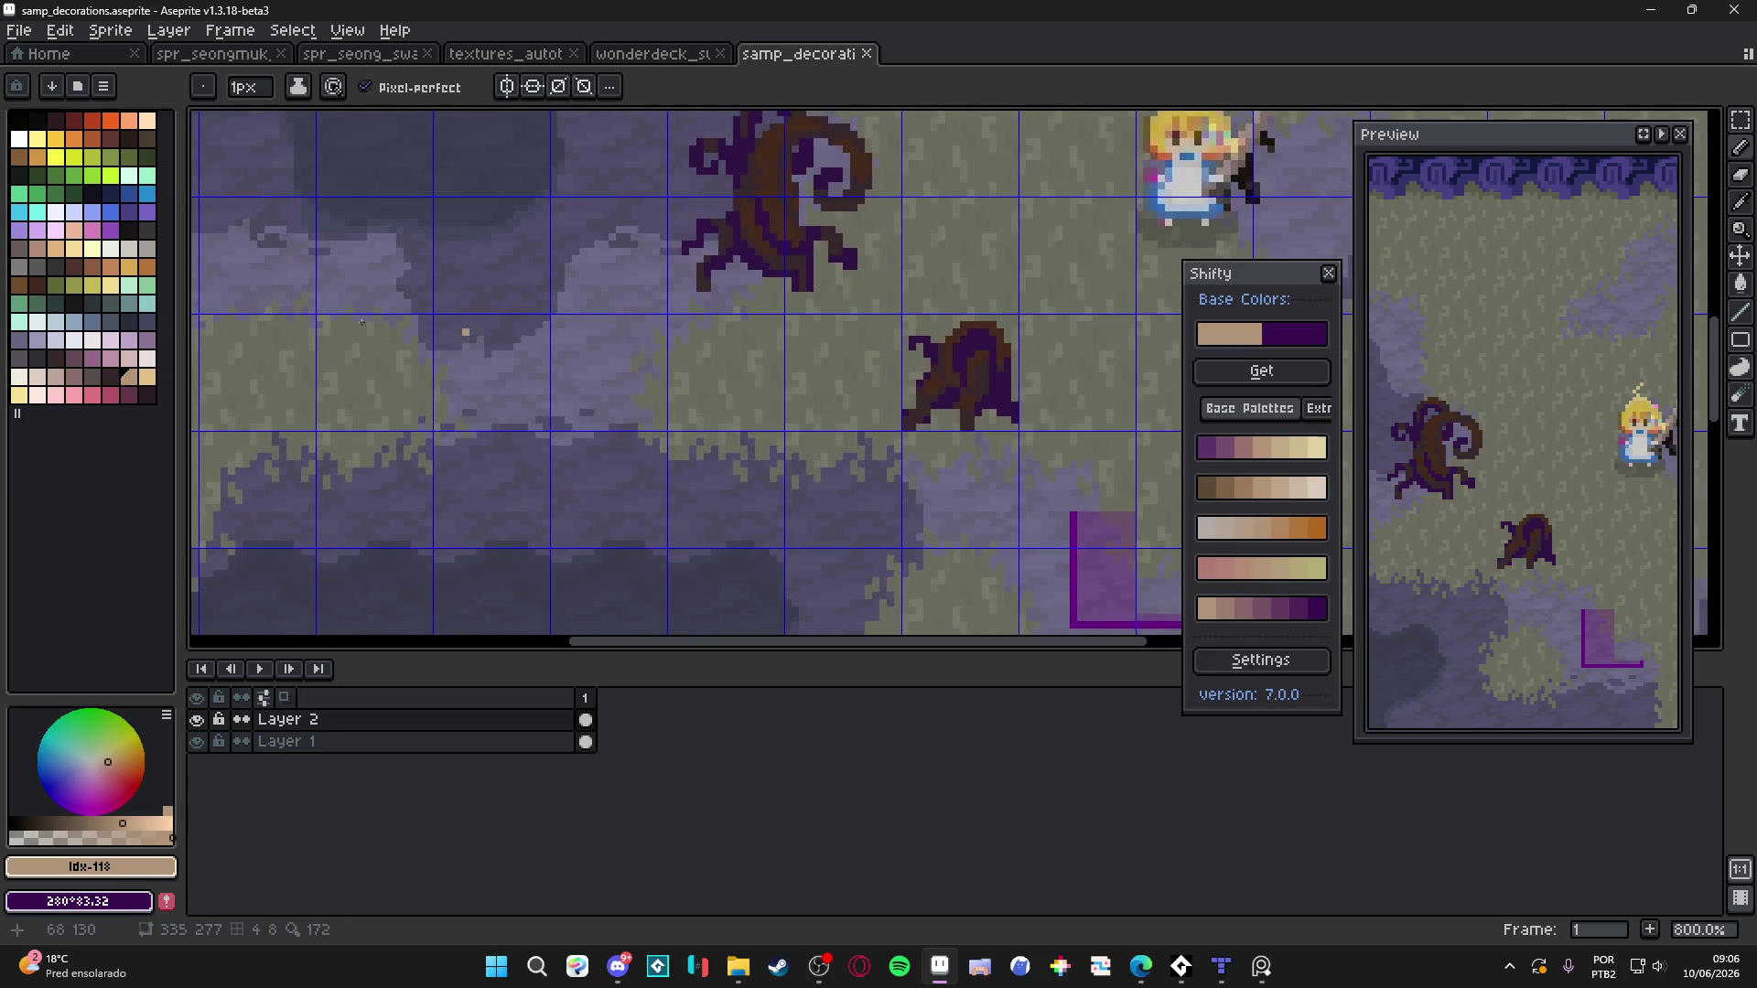
{"action": "scroll", "coordinate": [595, 369], "scroll_direction": "down", "scroll_amount": 4}
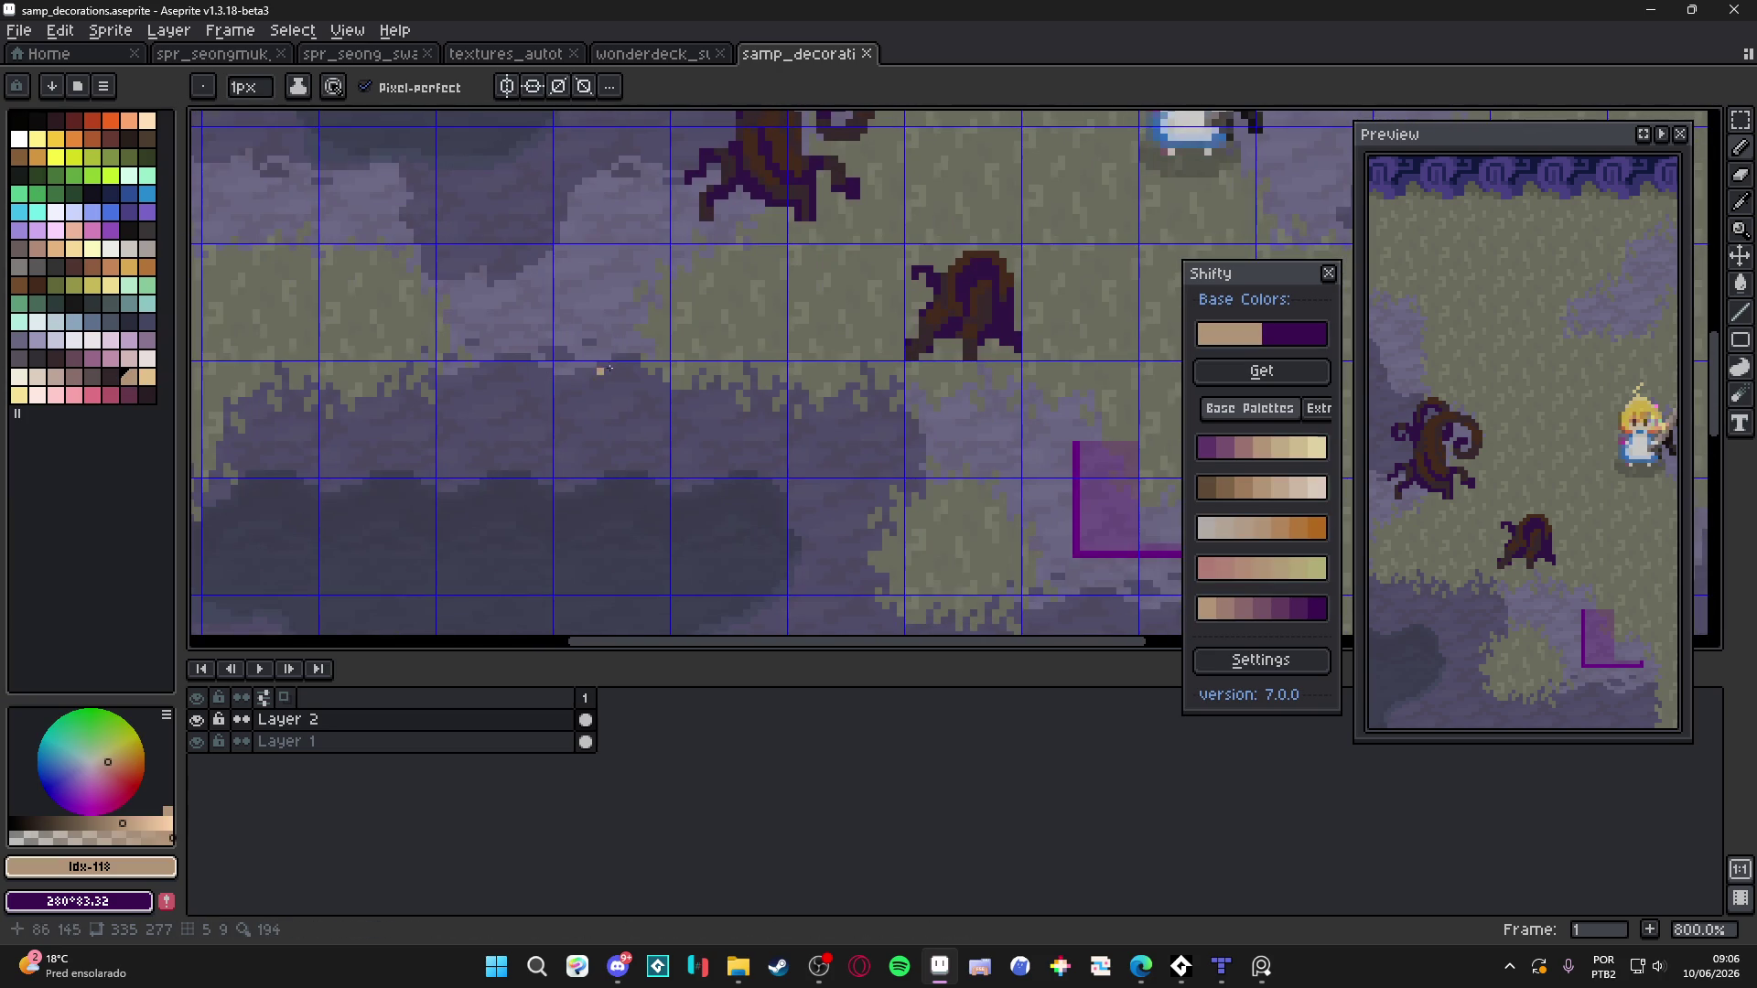
{"action": "key", "text": "plus"}
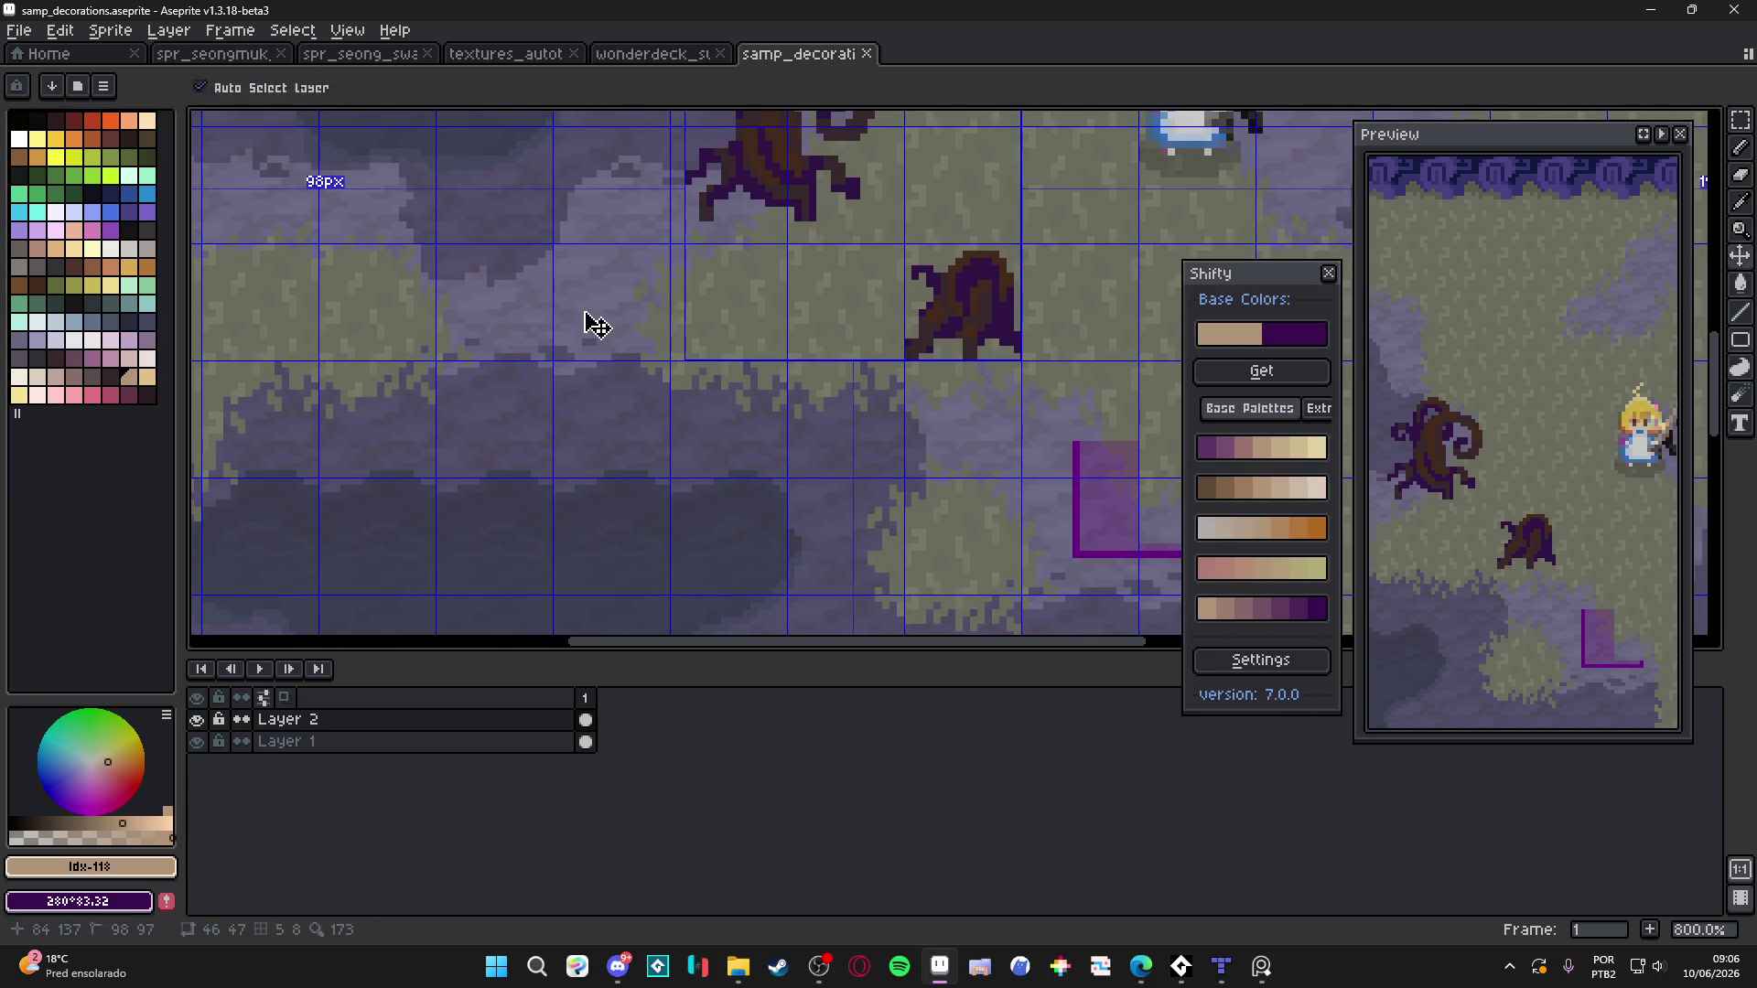
Draw a closed, elongated tan loop on the grass, redrawing it until the shape is right
{"action": "left_click_drag", "start_coordinate": [583, 305], "coordinate": [601, 450]}
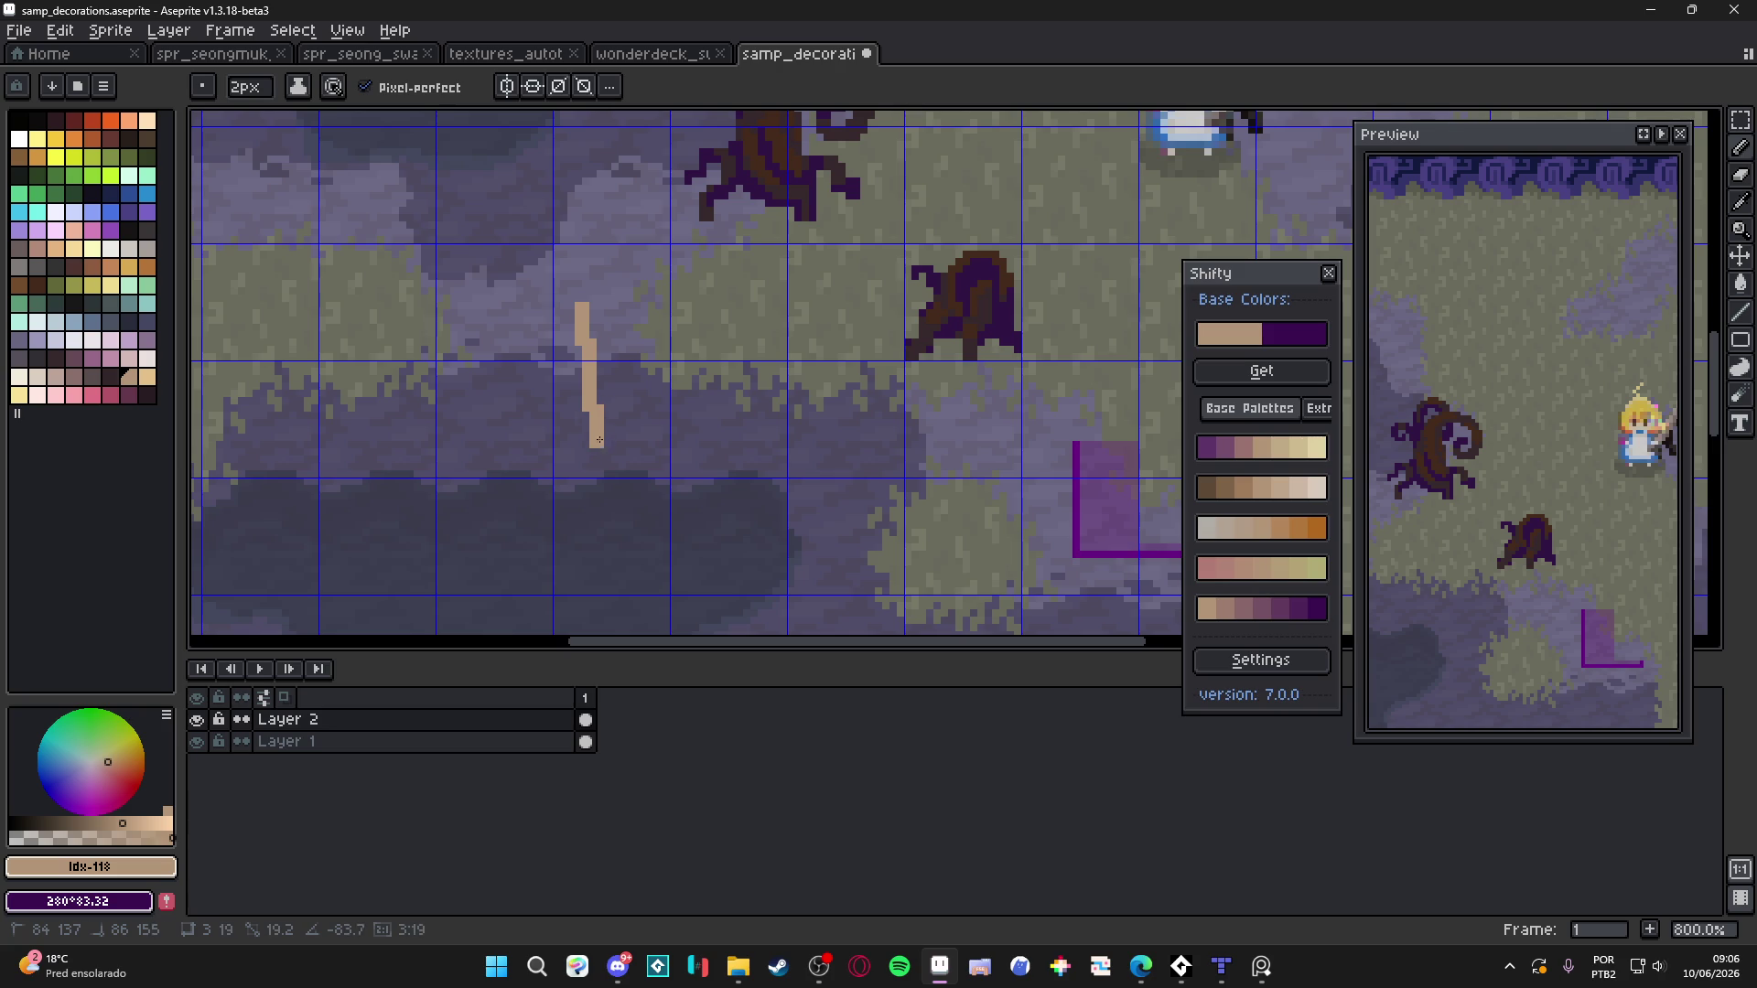
{"action": "key", "text": "ctrl+z"}
{"action": "left_click_drag", "start_coordinate": [563, 284], "coordinate": [595, 458]}
{"action": "key", "text": "ctrl+z"}
{"action": "mouse_move", "coordinate": [573, 295]}
{"action": "left_mouse_down"}
{"action": "mouse_move", "coordinate": [641, 271]}
{"action": "mouse_move", "coordinate": [666, 463]}
{"action": "mouse_move", "coordinate": [669, 439]}
{"action": "mouse_move", "coordinate": [601, 449]}
{"action": "left_mouse_up"}
Erase the stray bottom-left and top-right corner pixels with a 1-pixel eraser, then select teal
{"action": "key", "text": "minus"}
{"action": "scroll", "coordinate": [649, 316], "scroll_direction": "up", "scroll_amount": 1}
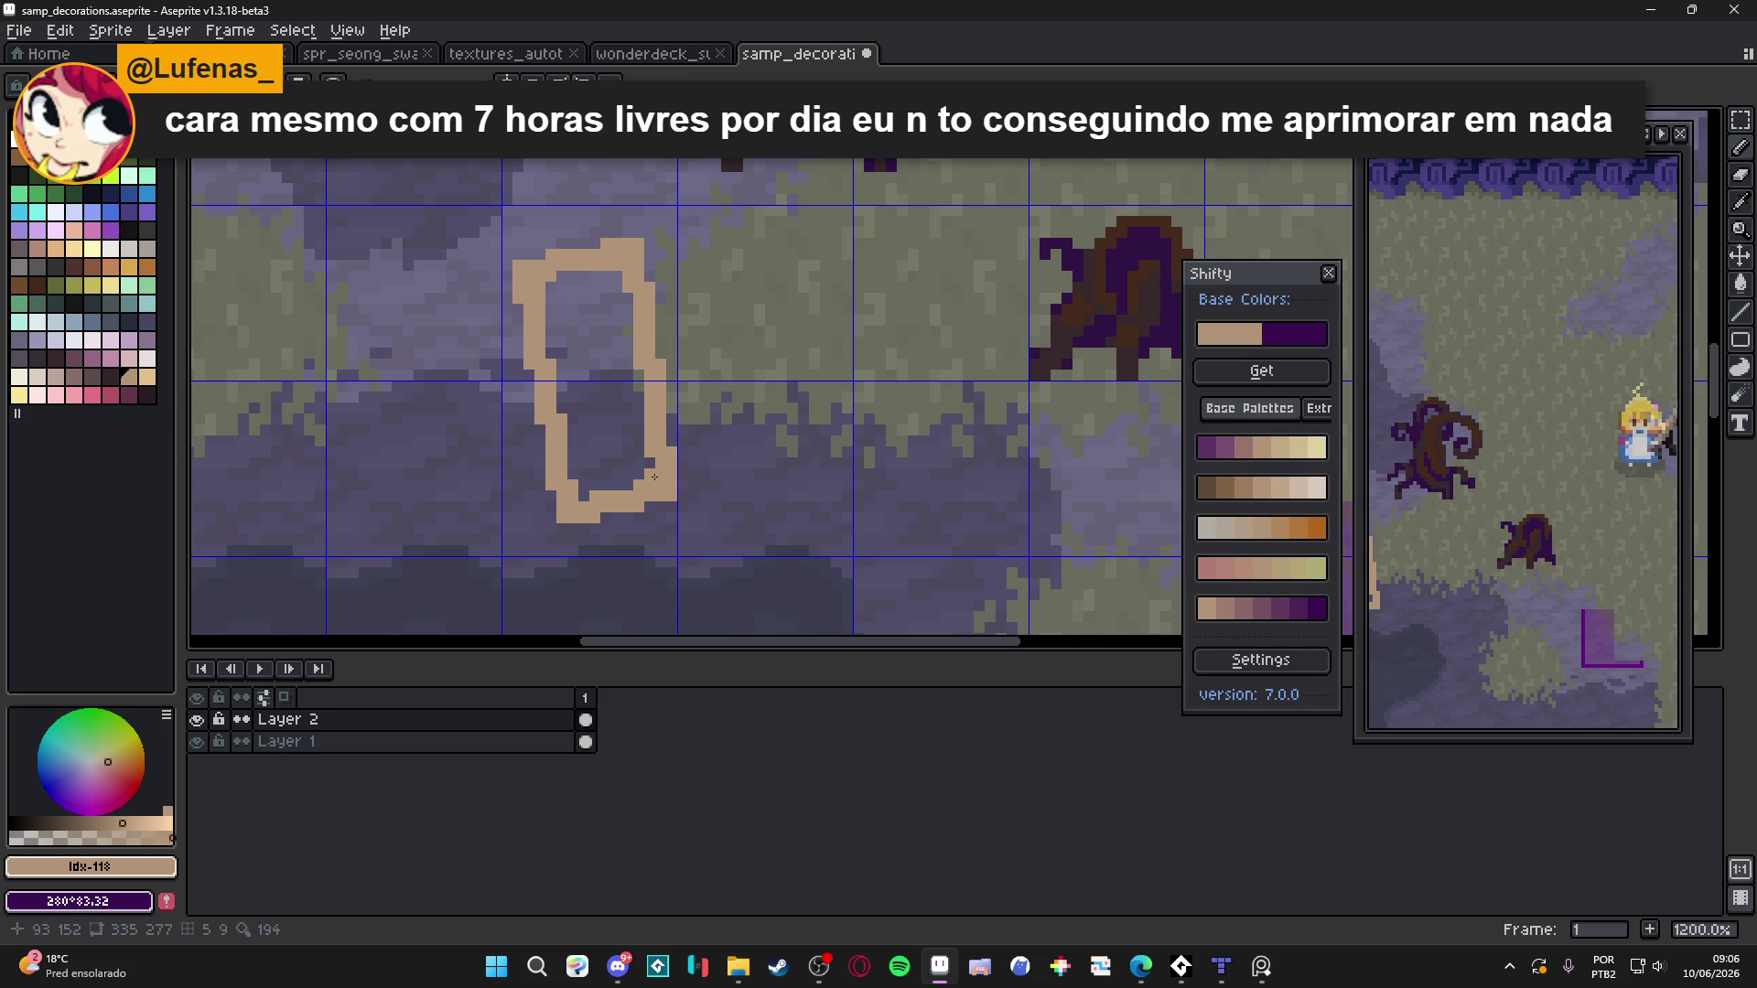
{"action": "key", "text": "e"}
{"action": "left_click", "coordinate": [562, 518]}
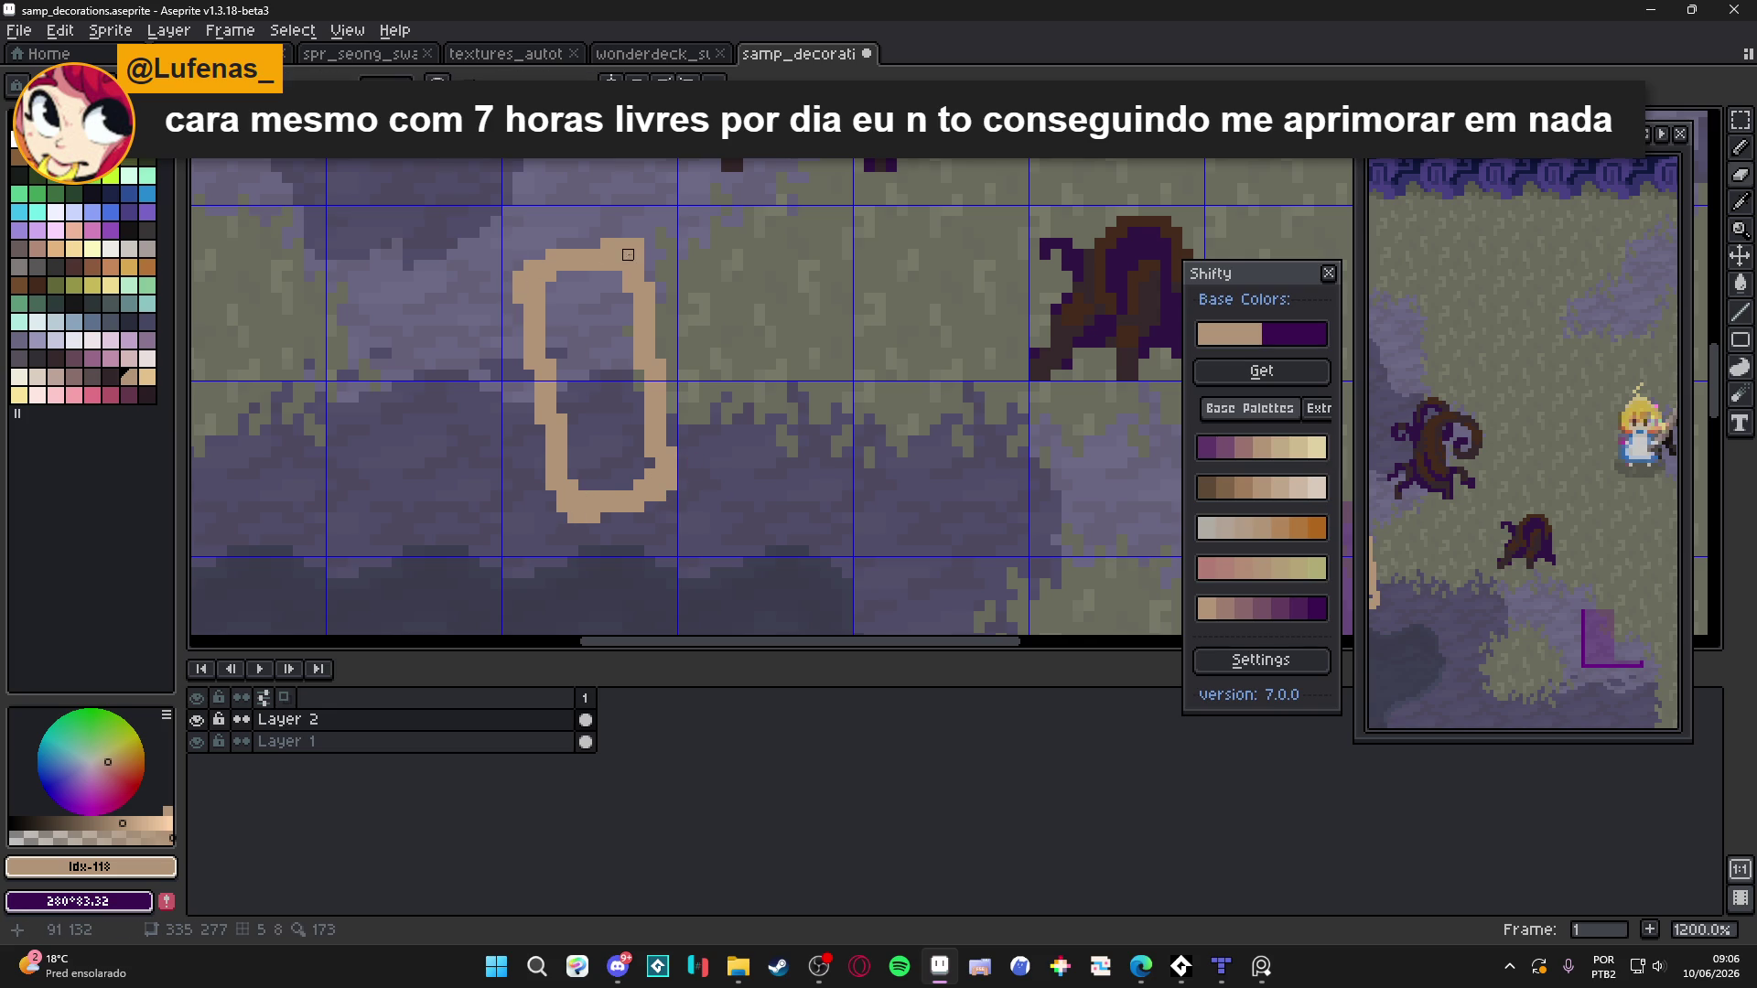
{"action": "left_click", "coordinate": [638, 244]}
{"action": "scroll", "coordinate": [645, 366], "scroll_direction": "down", "scroll_amount": 4}
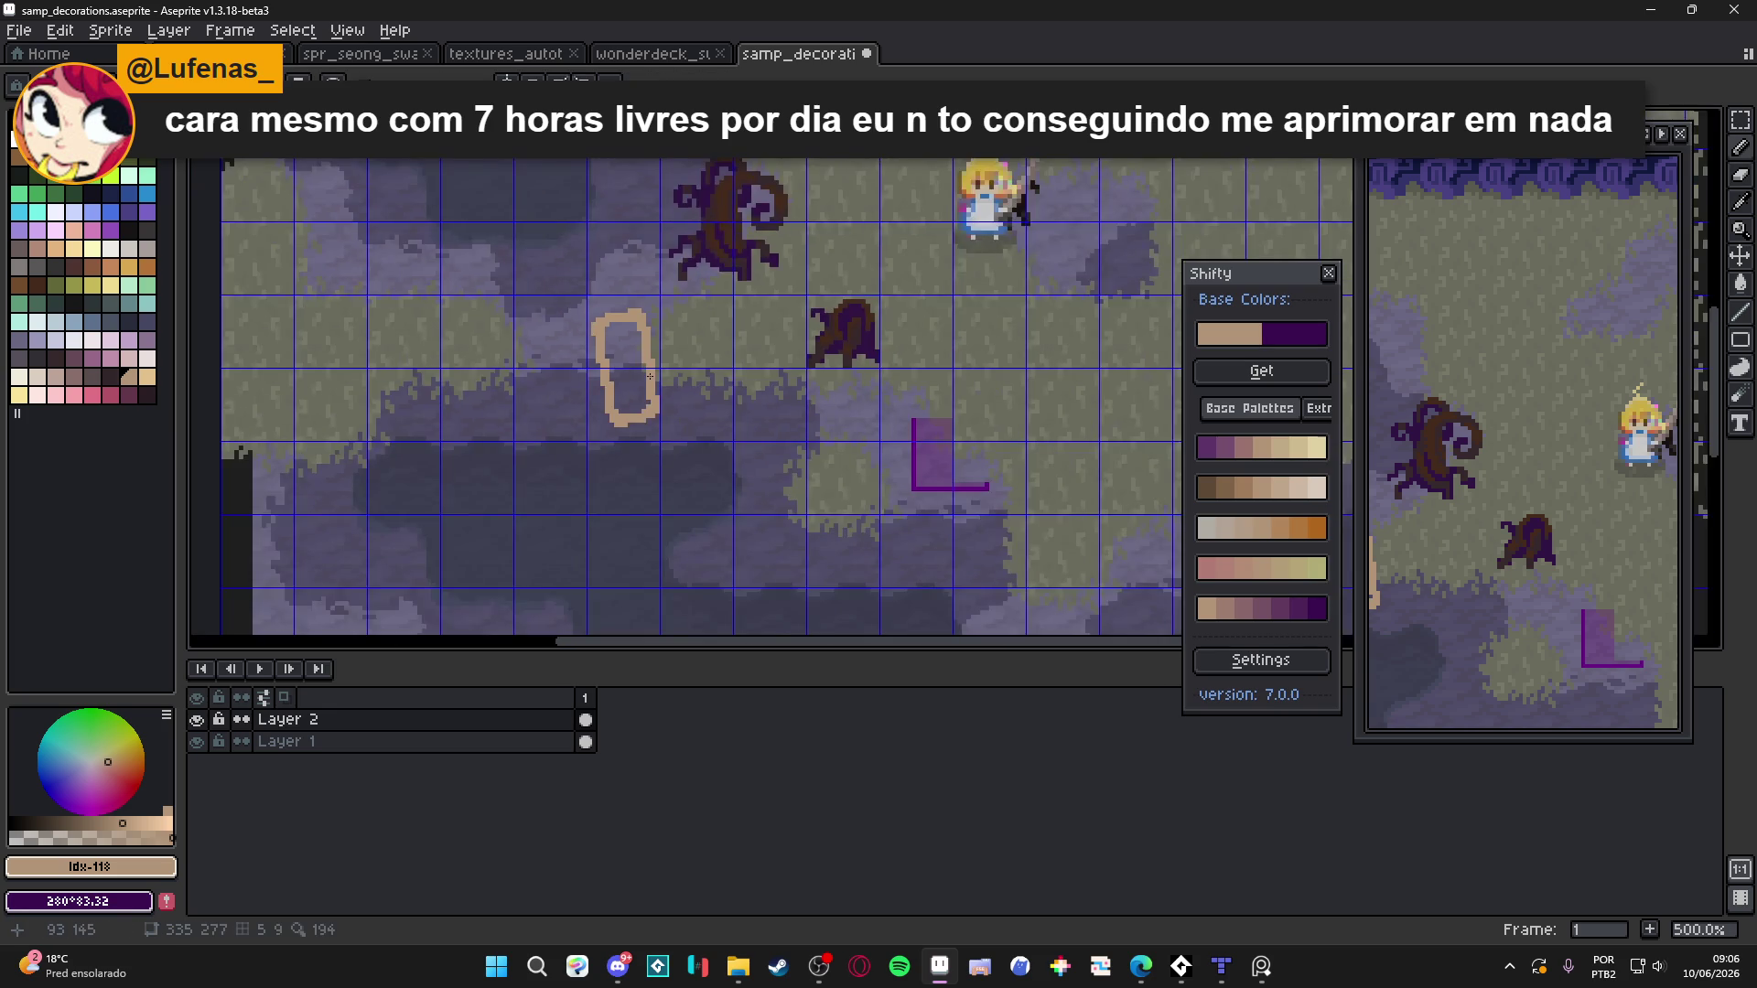
{"action": "scroll", "coordinate": [651, 399], "scroll_direction": "up", "scroll_amount": 2}
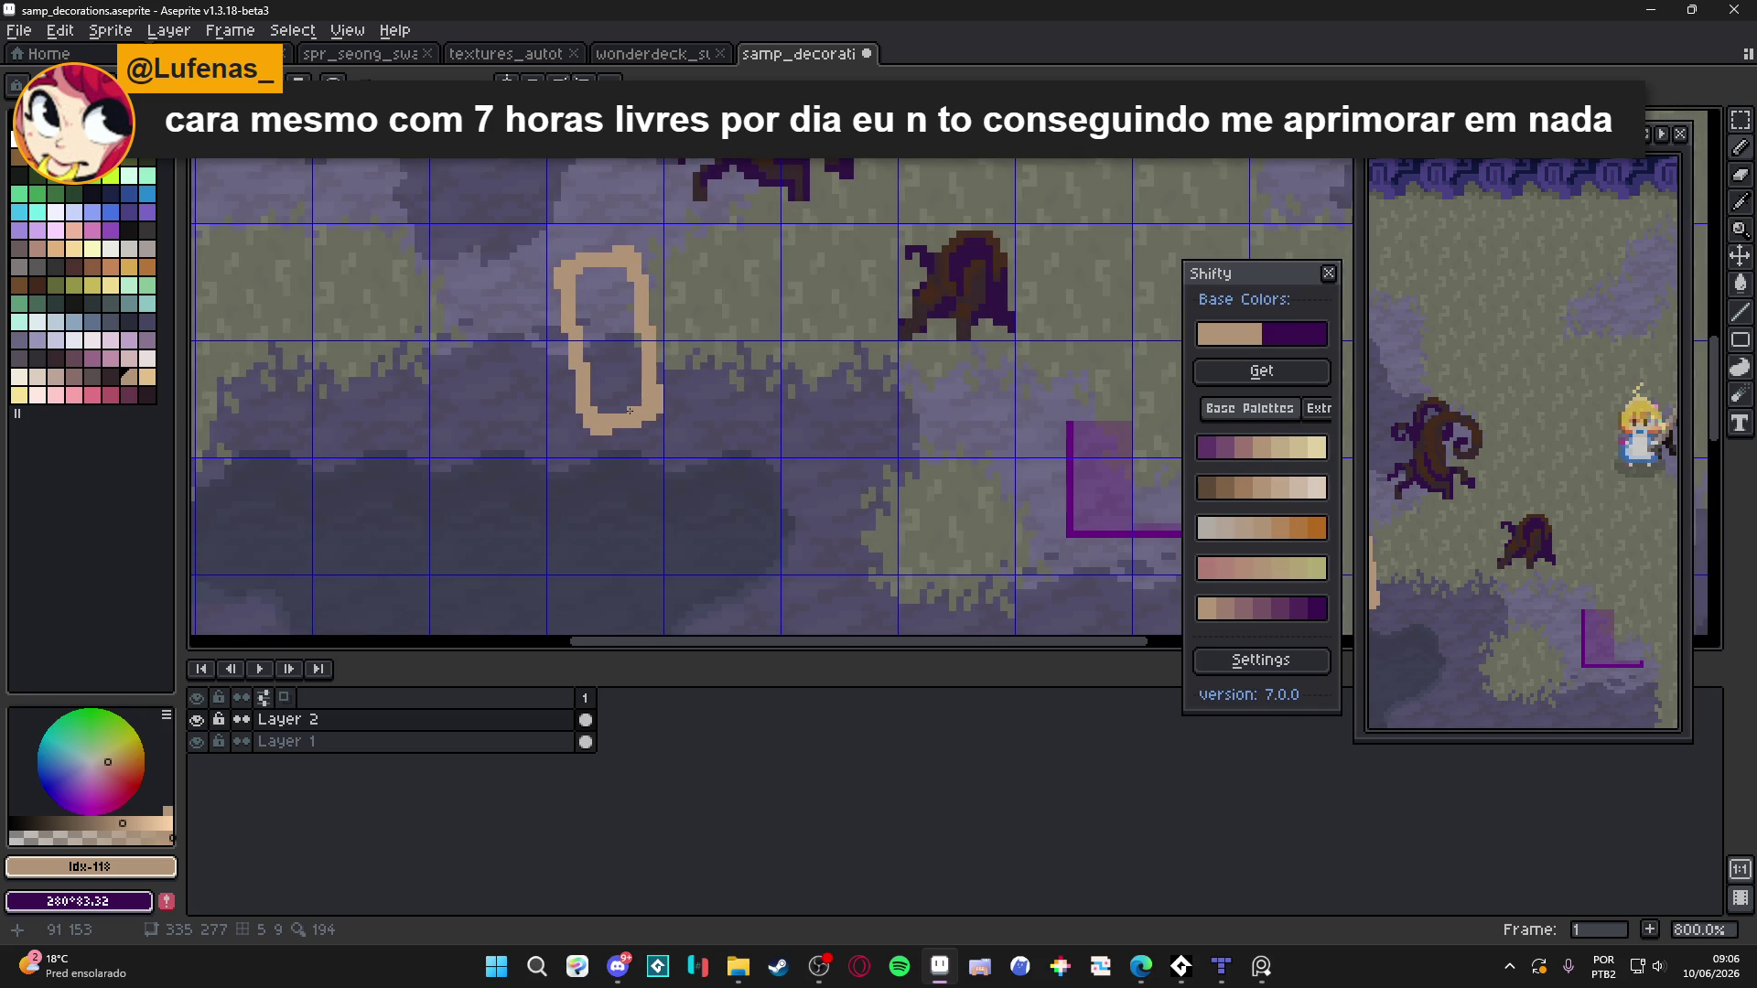
{"action": "scroll", "coordinate": [653, 423], "scroll_direction": "down", "scroll_amount": 3}
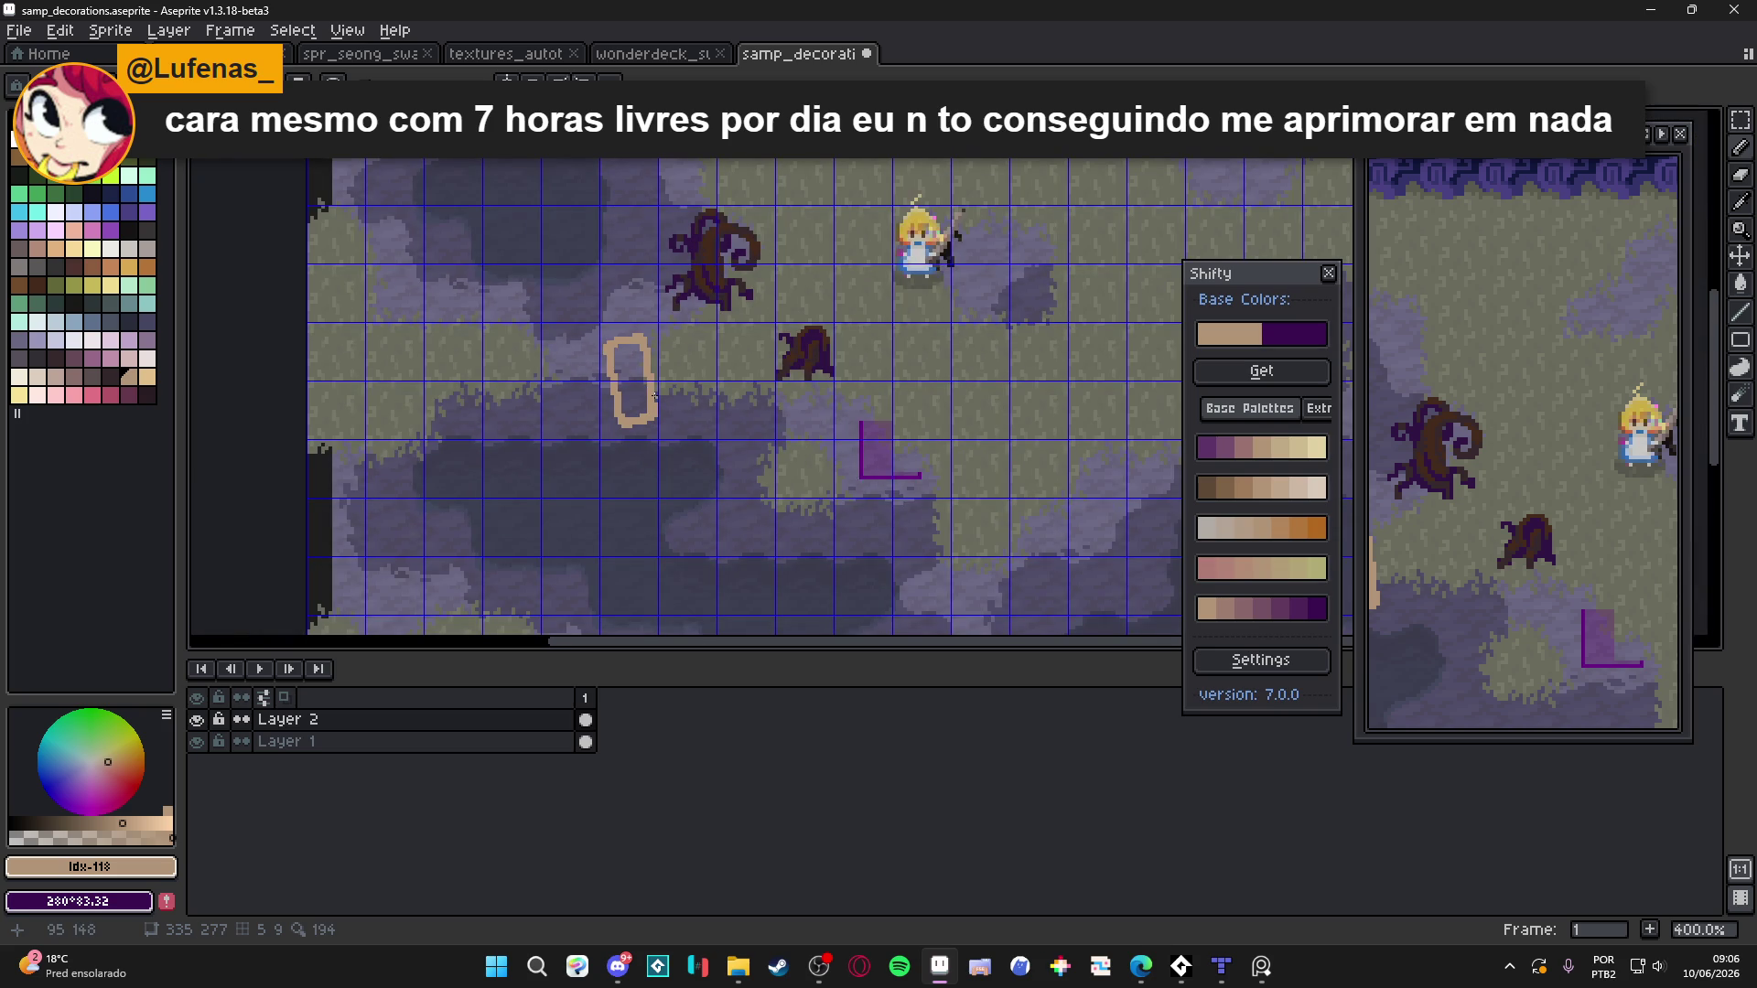
{"action": "scroll", "coordinate": [654, 397], "scroll_direction": "up", "scroll_amount": 3}
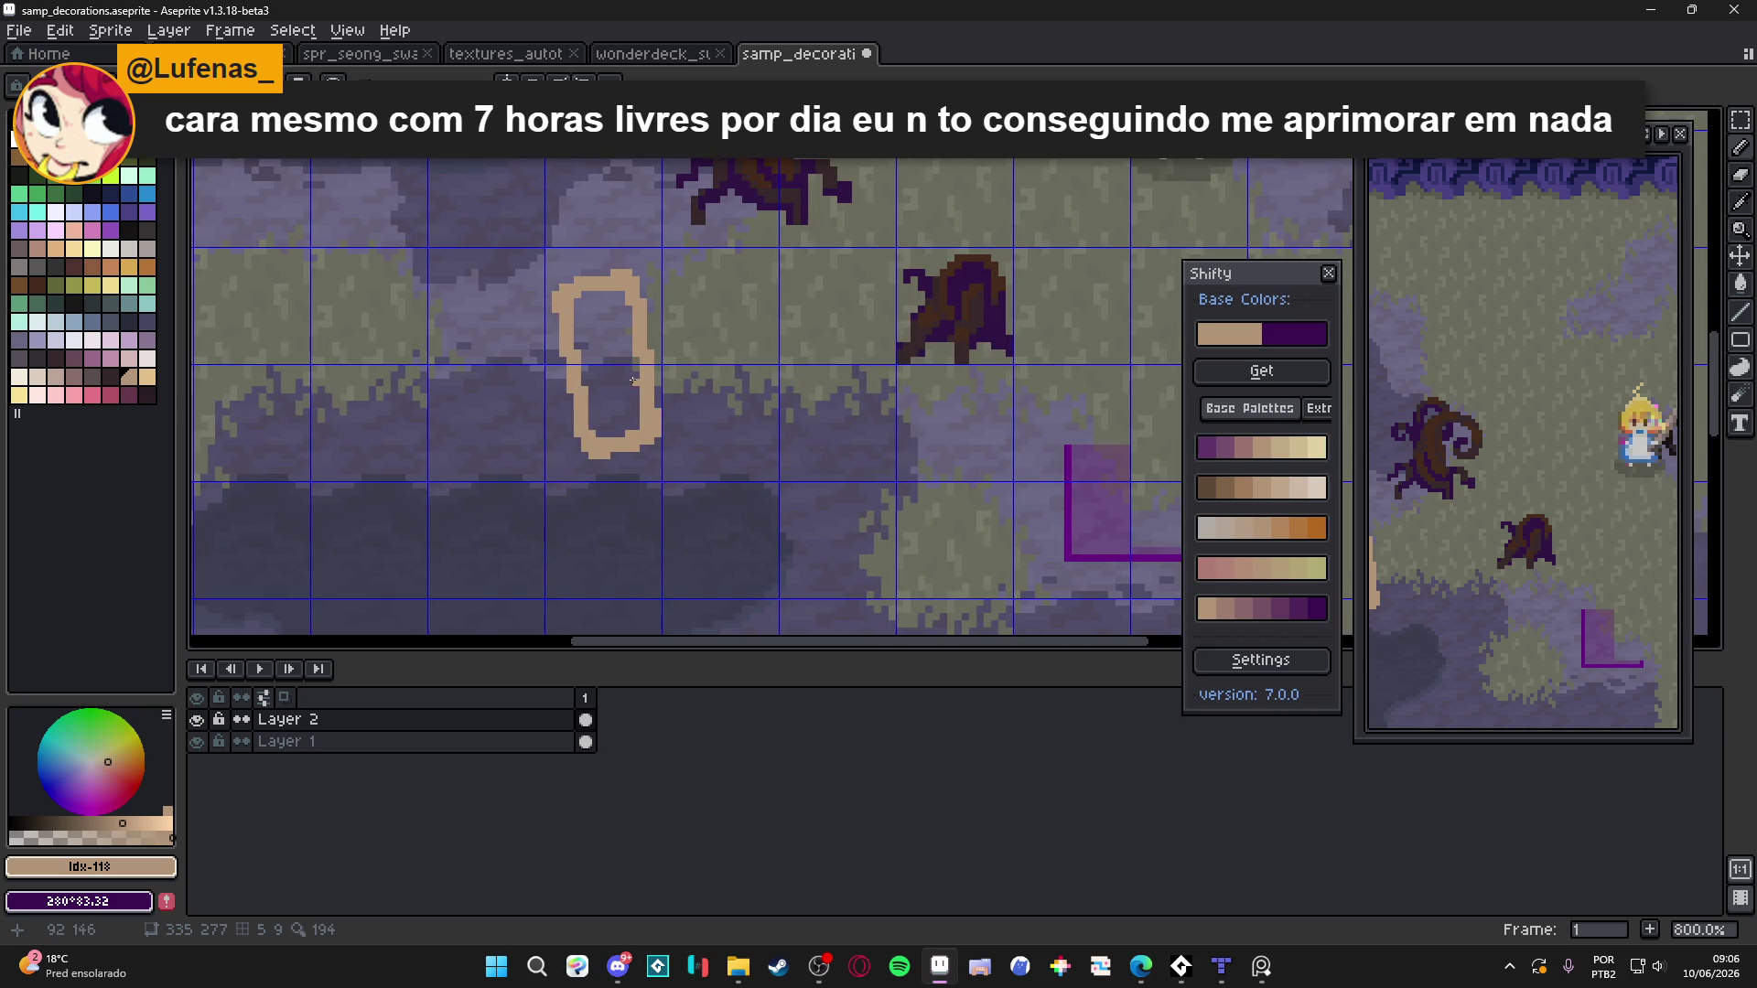
{"action": "scroll", "coordinate": [626, 295], "scroll_direction": "down", "scroll_amount": 3}
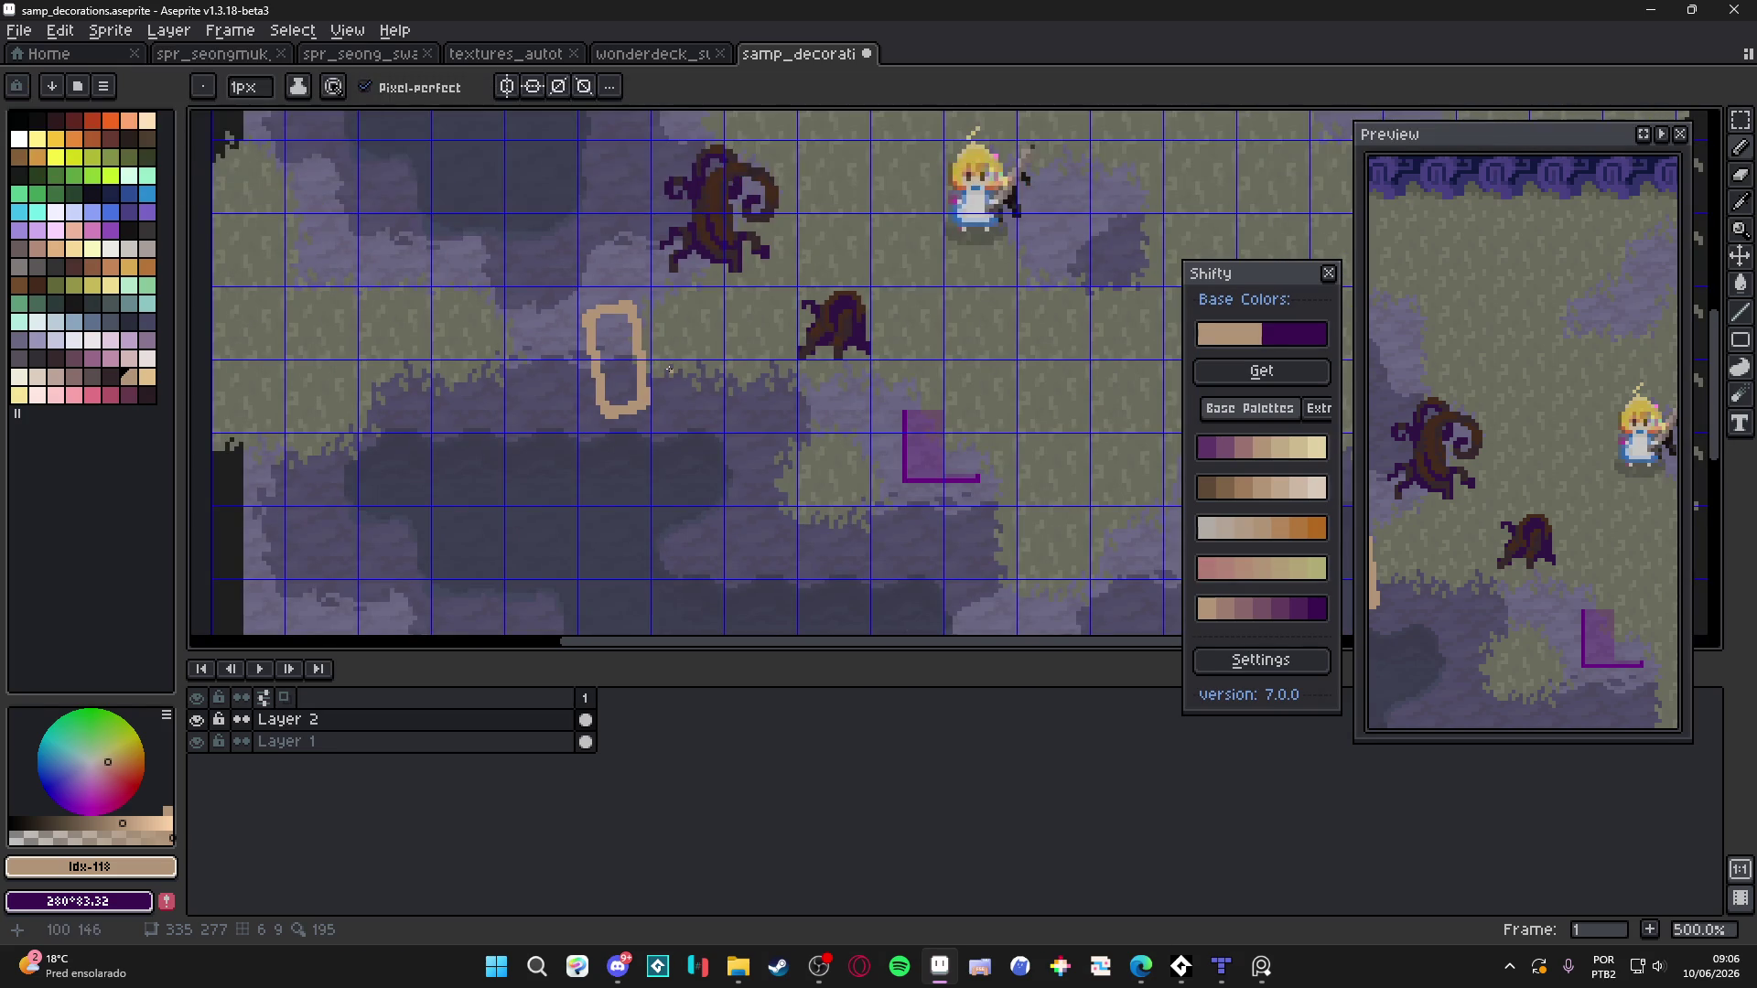
{"action": "scroll", "coordinate": [669, 368], "scroll_direction": "up", "scroll_amount": 1}
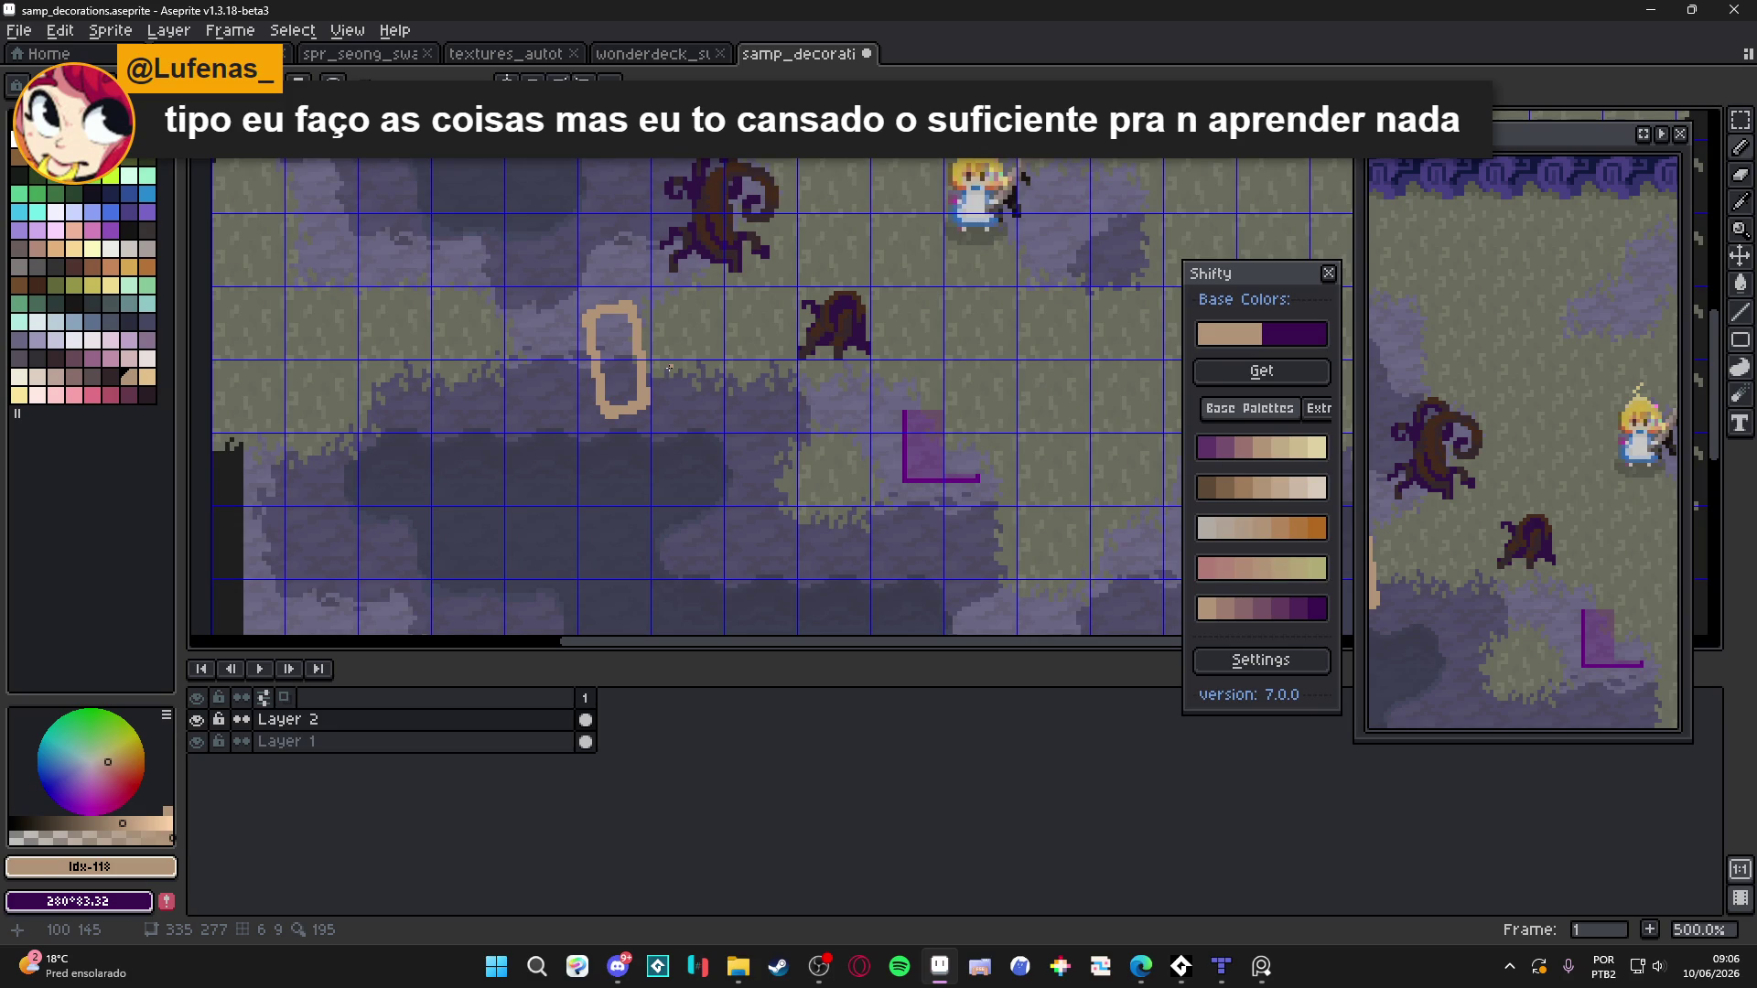
{"action": "scroll", "coordinate": [639, 391], "scroll_direction": "up", "scroll_amount": 3}
{"action": "scroll", "coordinate": [633, 398], "scroll_direction": "down", "scroll_amount": 2}
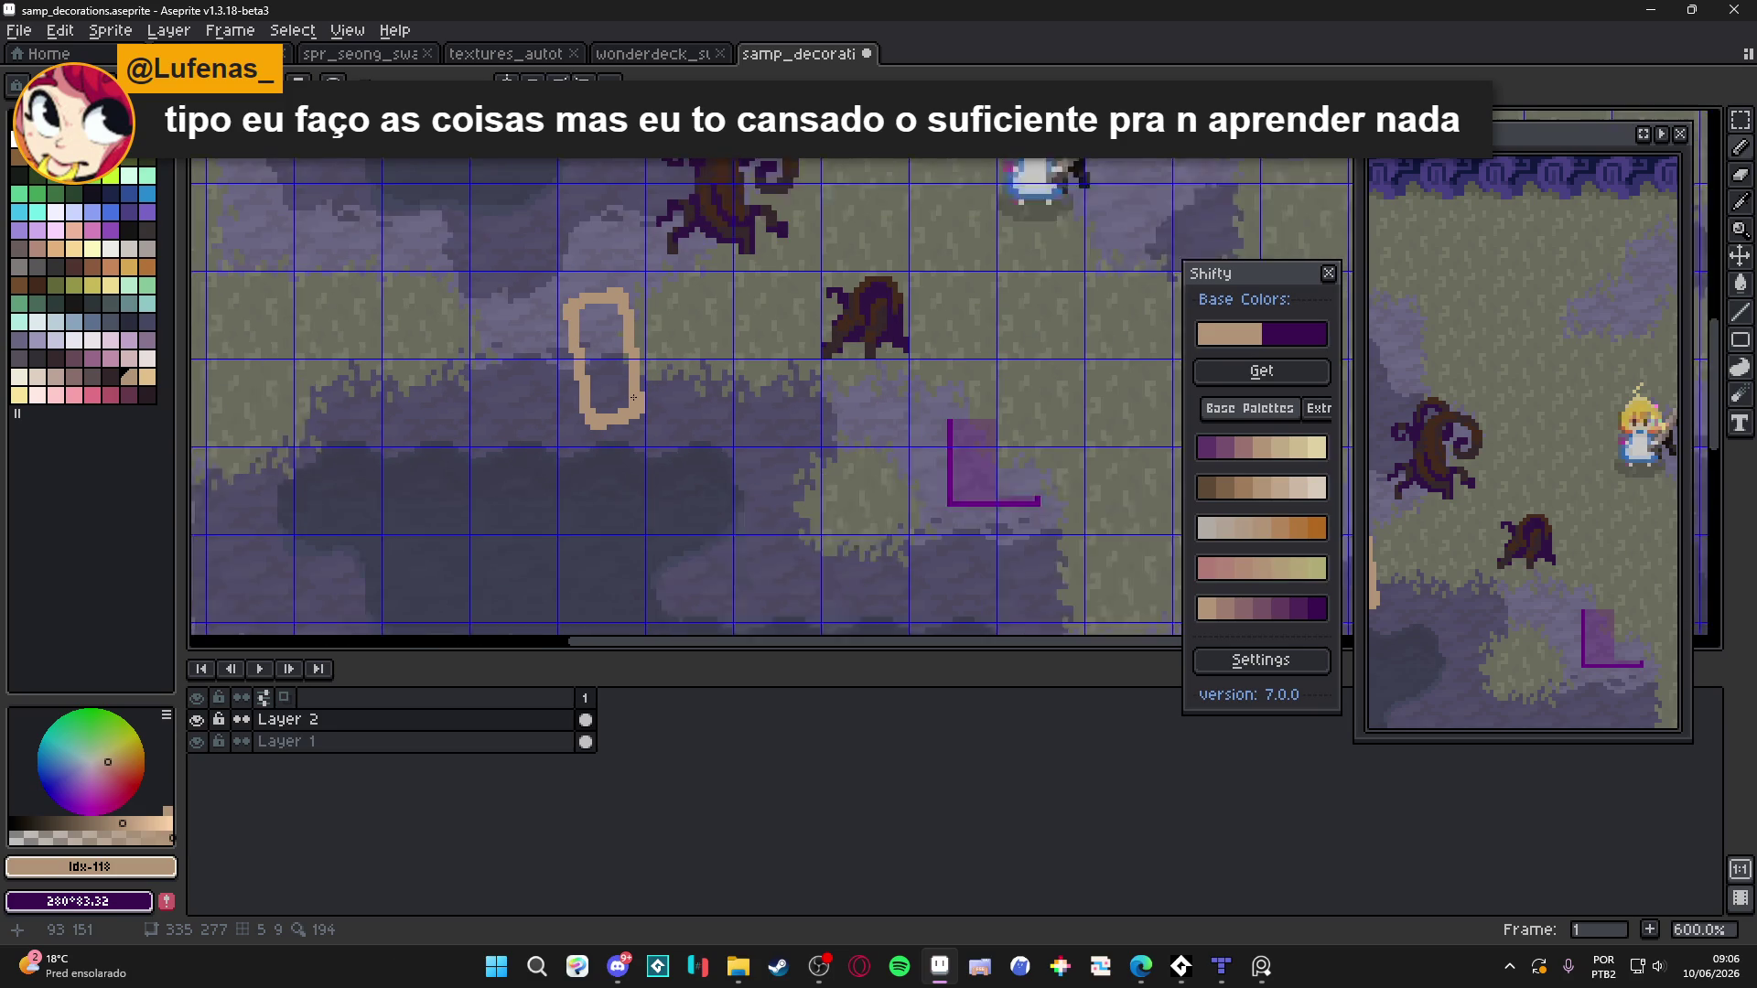
{"action": "scroll", "coordinate": [645, 436], "scroll_direction": "up", "scroll_amount": 2}
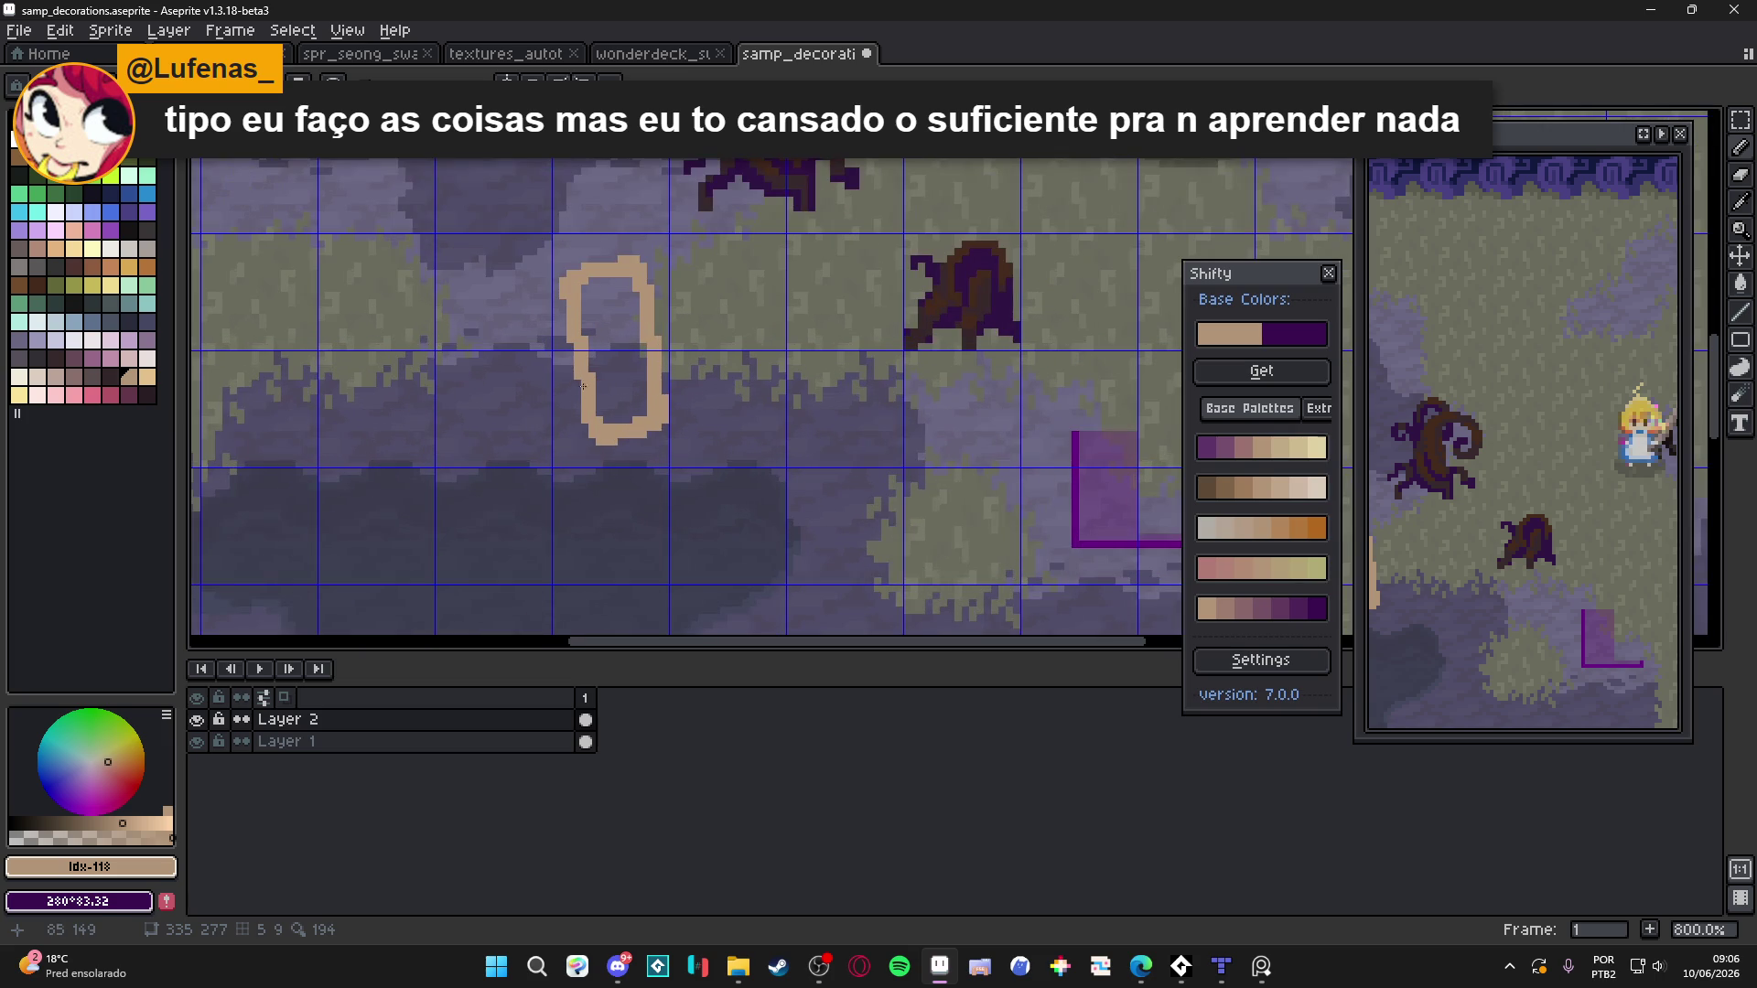
{"action": "left_click", "coordinate": [146, 302]}
Fill the pool outline with teal (Idx-87) and touch up its right edge
{"action": "key", "text": "g"}
{"action": "left_click", "coordinate": [625, 359]}
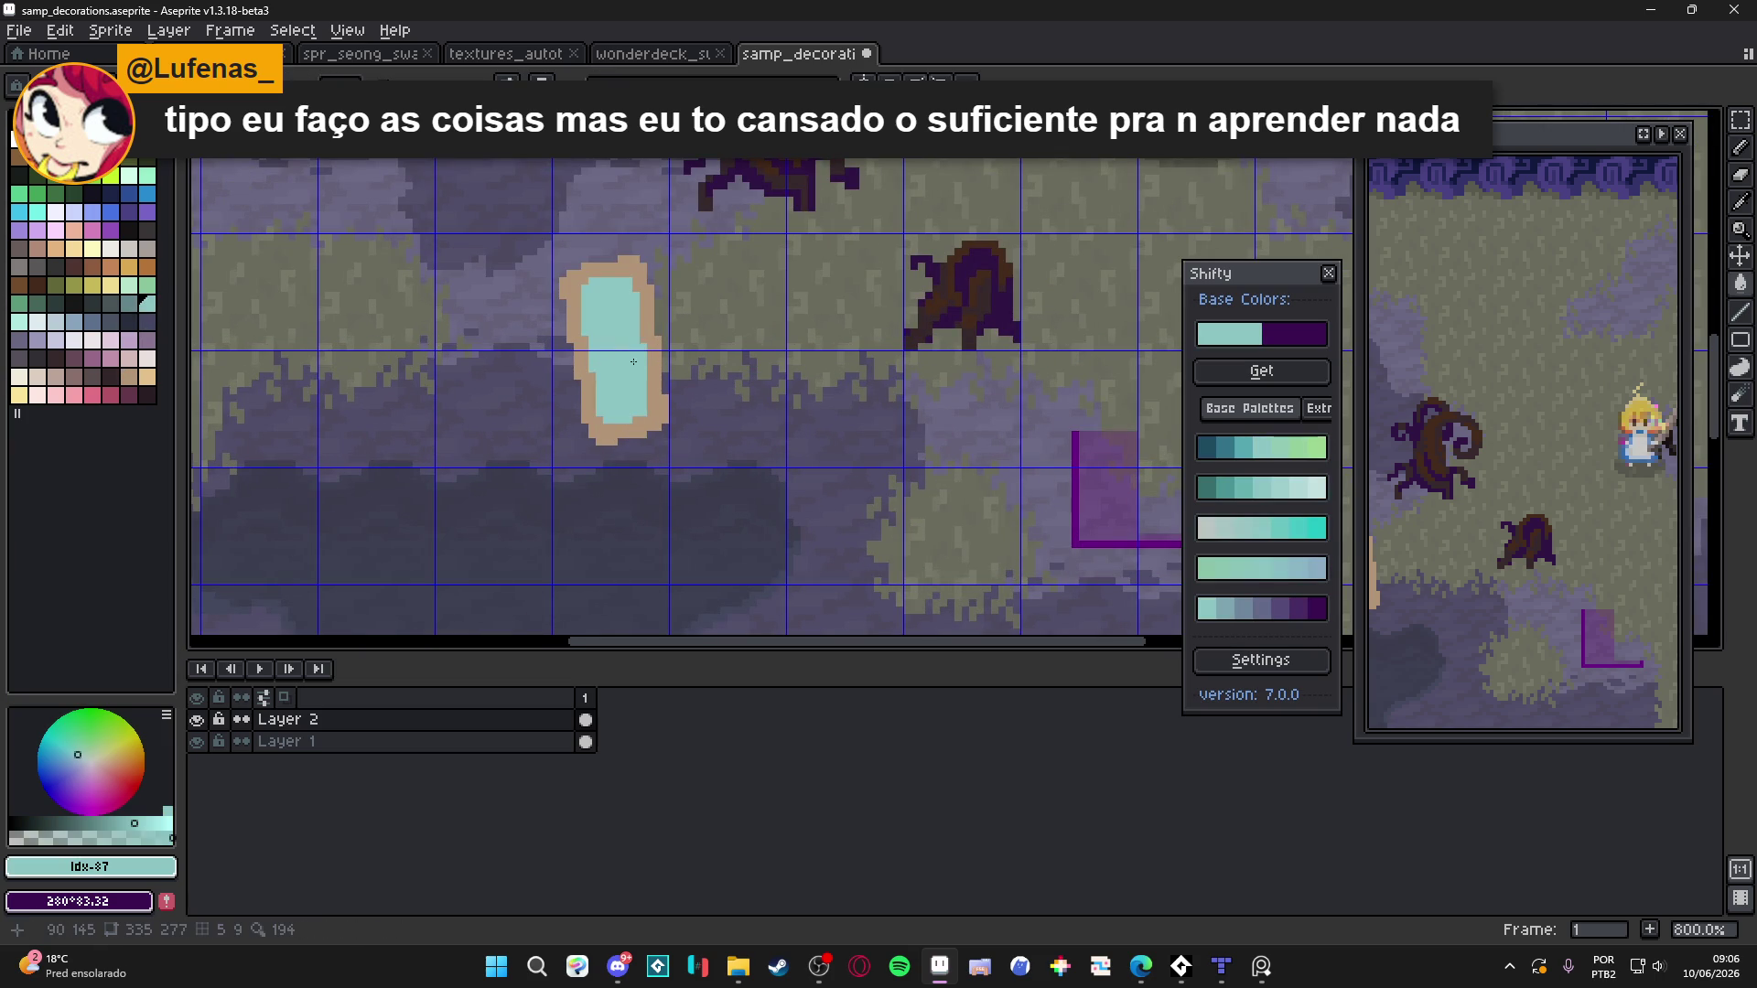
{"action": "scroll", "coordinate": [649, 368], "scroll_direction": "down", "scroll_amount": 3}
{"action": "scroll", "coordinate": [716, 403], "scroll_direction": "up", "scroll_amount": 6}
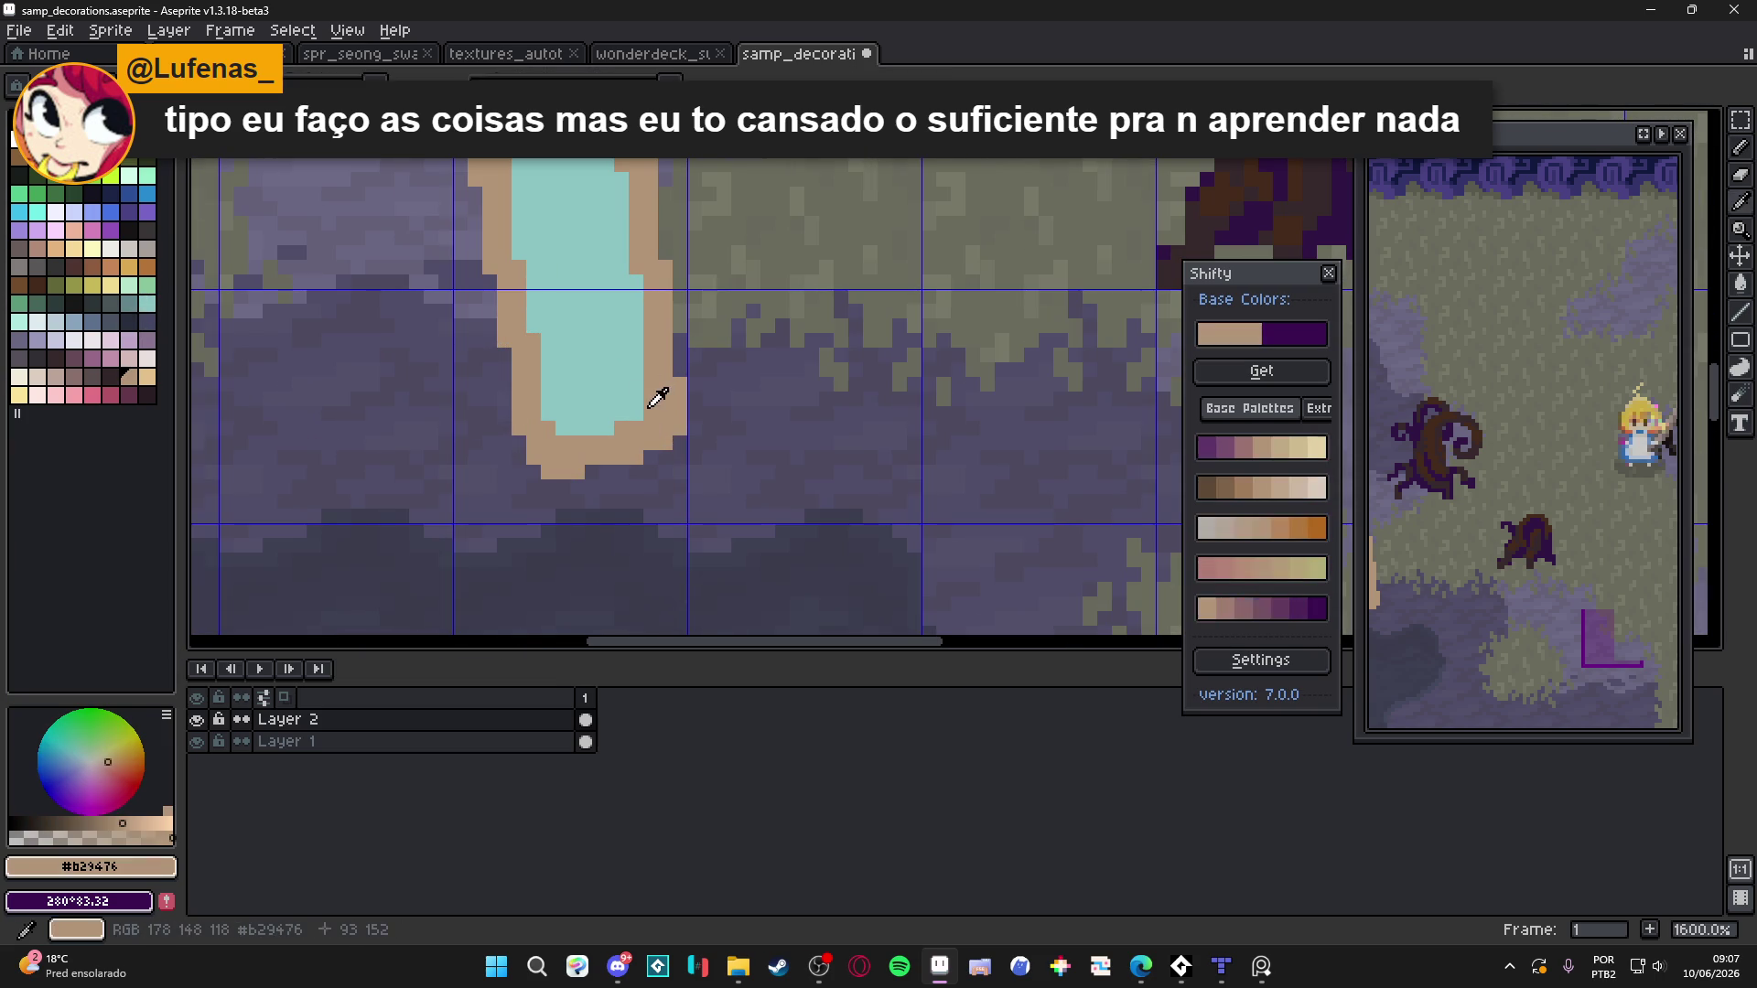
{"action": "left_click_drag", "start_coordinate": [647, 404], "coordinate": [646, 360]}
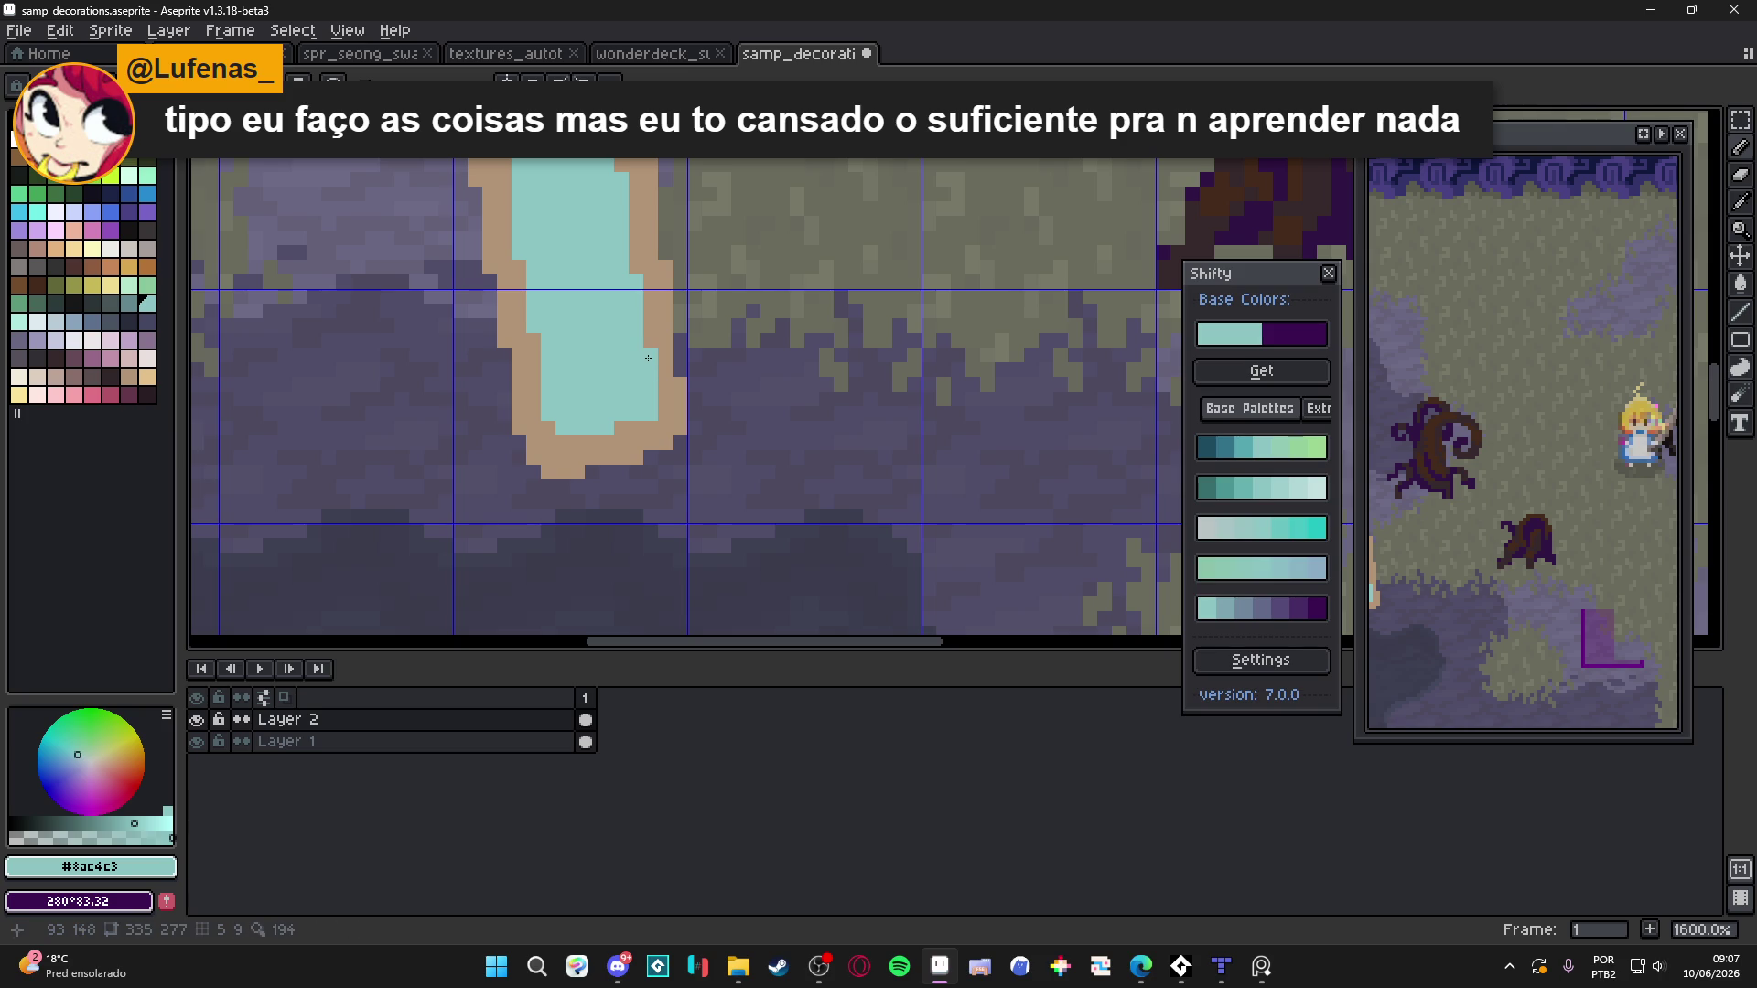
Pick dark brown #36282b and paint roots along the pool's lower-left rim
{"action": "scroll", "coordinate": [655, 384], "scroll_direction": "down", "scroll_amount": 4}
{"action": "scroll", "coordinate": [653, 413], "scroll_direction": "up", "scroll_amount": 1}
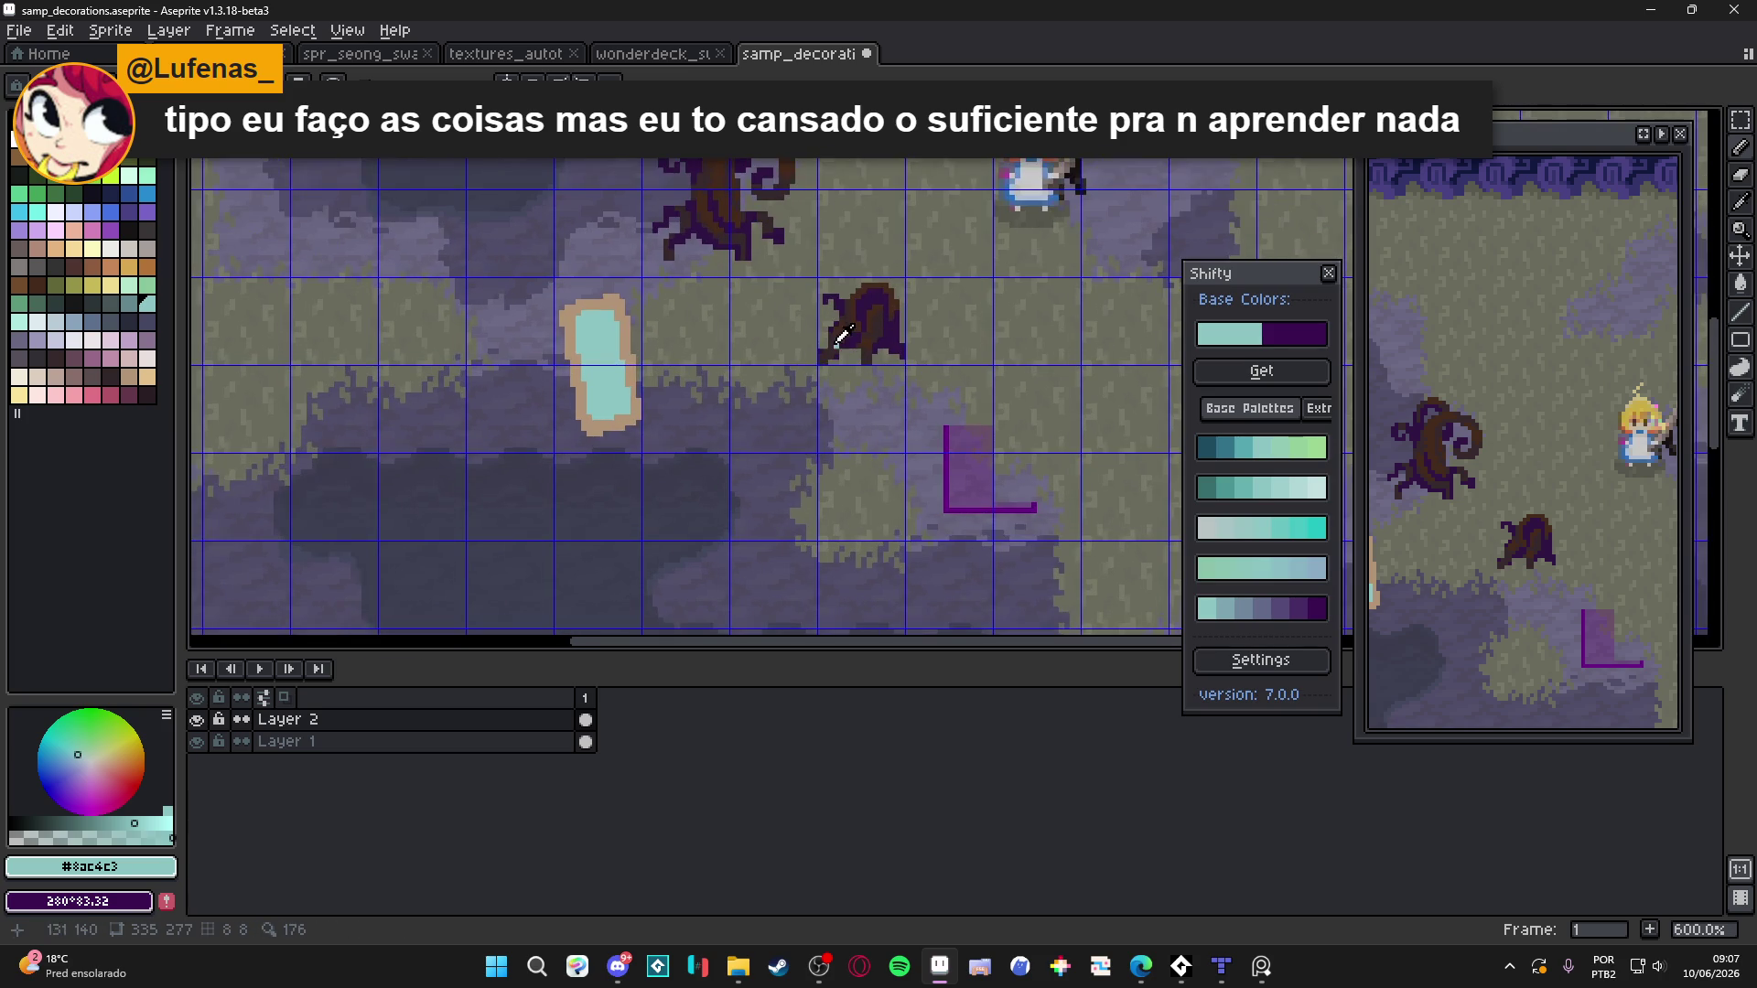
{"action": "left_click", "coordinate": [860, 325], "text": "alt"}
{"action": "scroll", "coordinate": [608, 412], "scroll_direction": "up", "scroll_amount": 3}
{"action": "mouse_move", "coordinate": [593, 465]}
{"action": "left_mouse_down"}
{"action": "mouse_move", "coordinate": [590, 428]}
{"action": "mouse_move", "coordinate": [527, 418]}
{"action": "mouse_move", "coordinate": [554, 368]}
{"action": "left_mouse_up"}
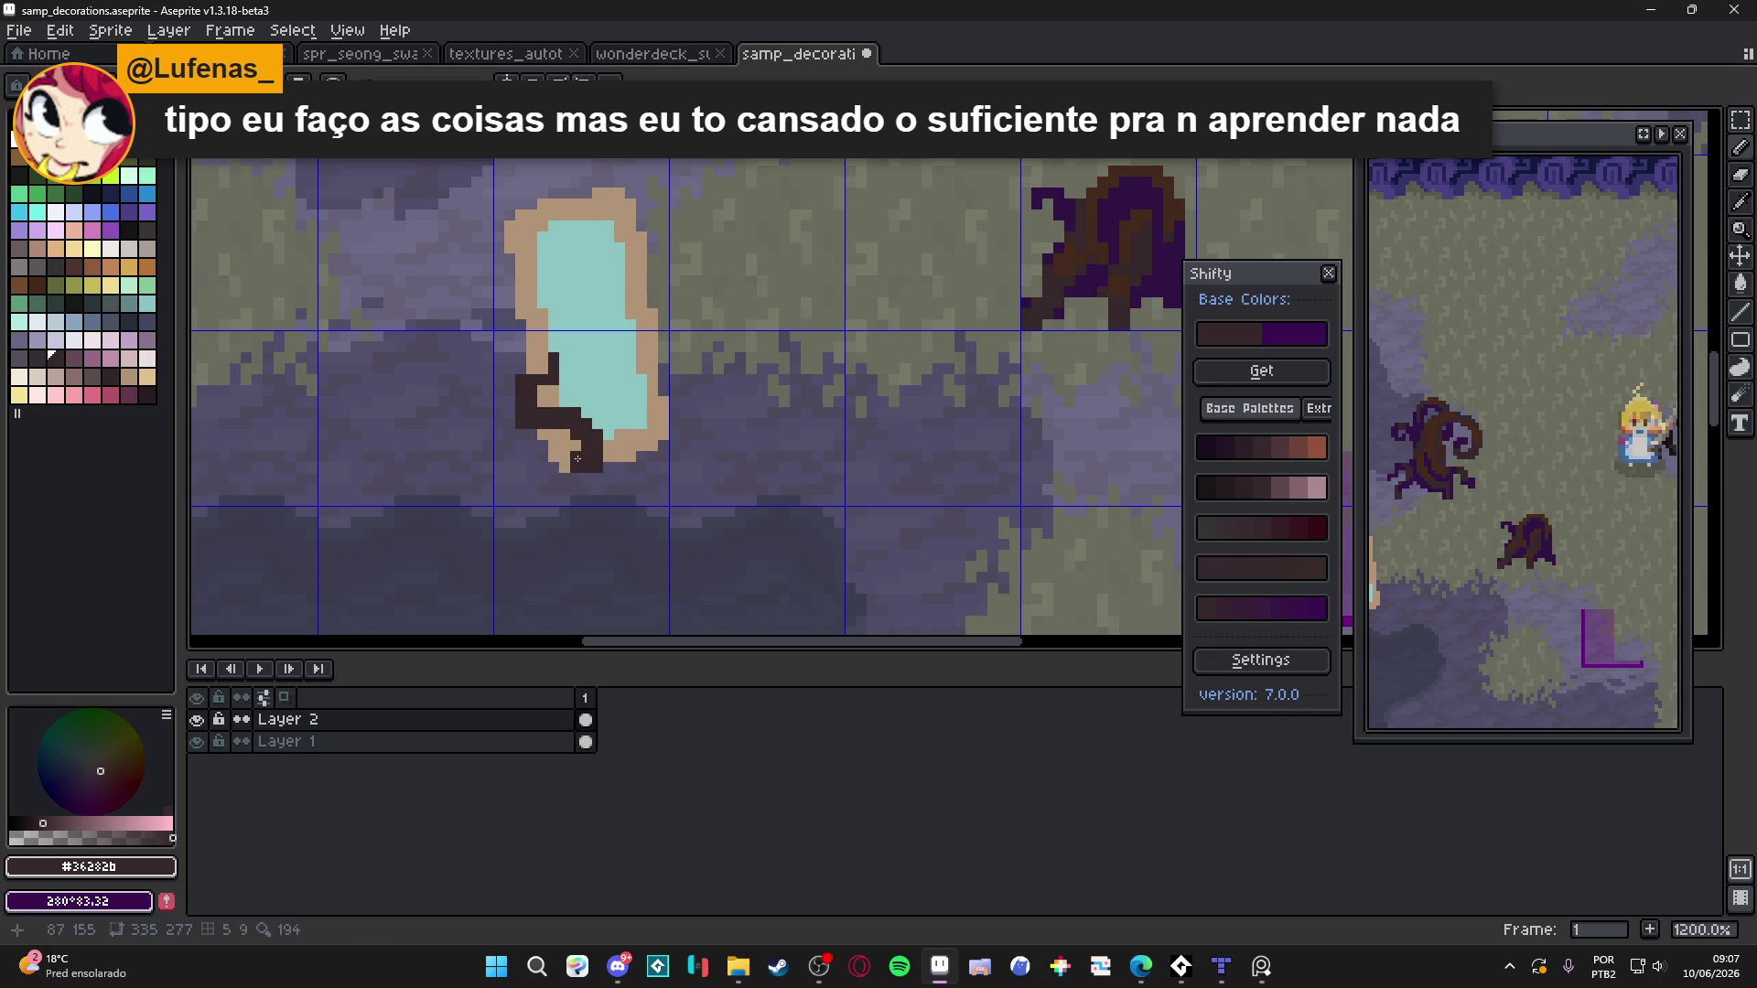
Add dark brown root pixels at the pool's lower-left tip and along its lower and right edges
{"action": "left_click", "coordinate": [566, 460]}
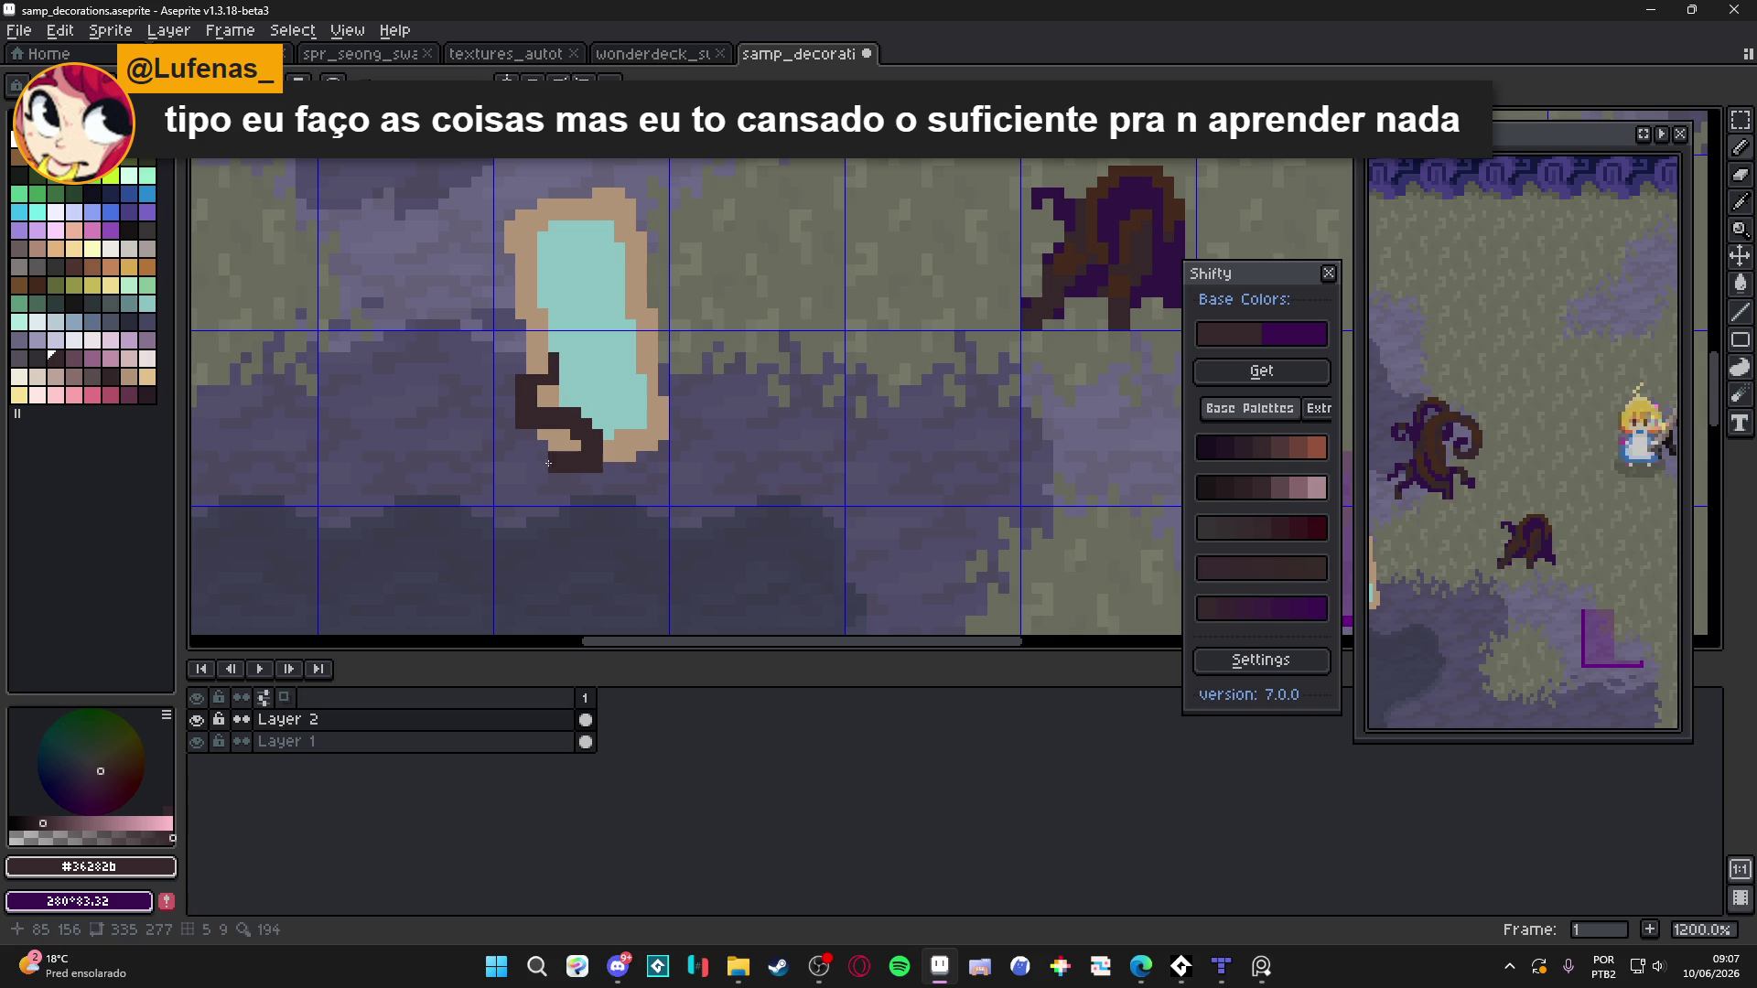
{"action": "left_click_drag", "start_coordinate": [629, 439], "coordinate": [618, 445]}
{"action": "left_click", "coordinate": [640, 462]}
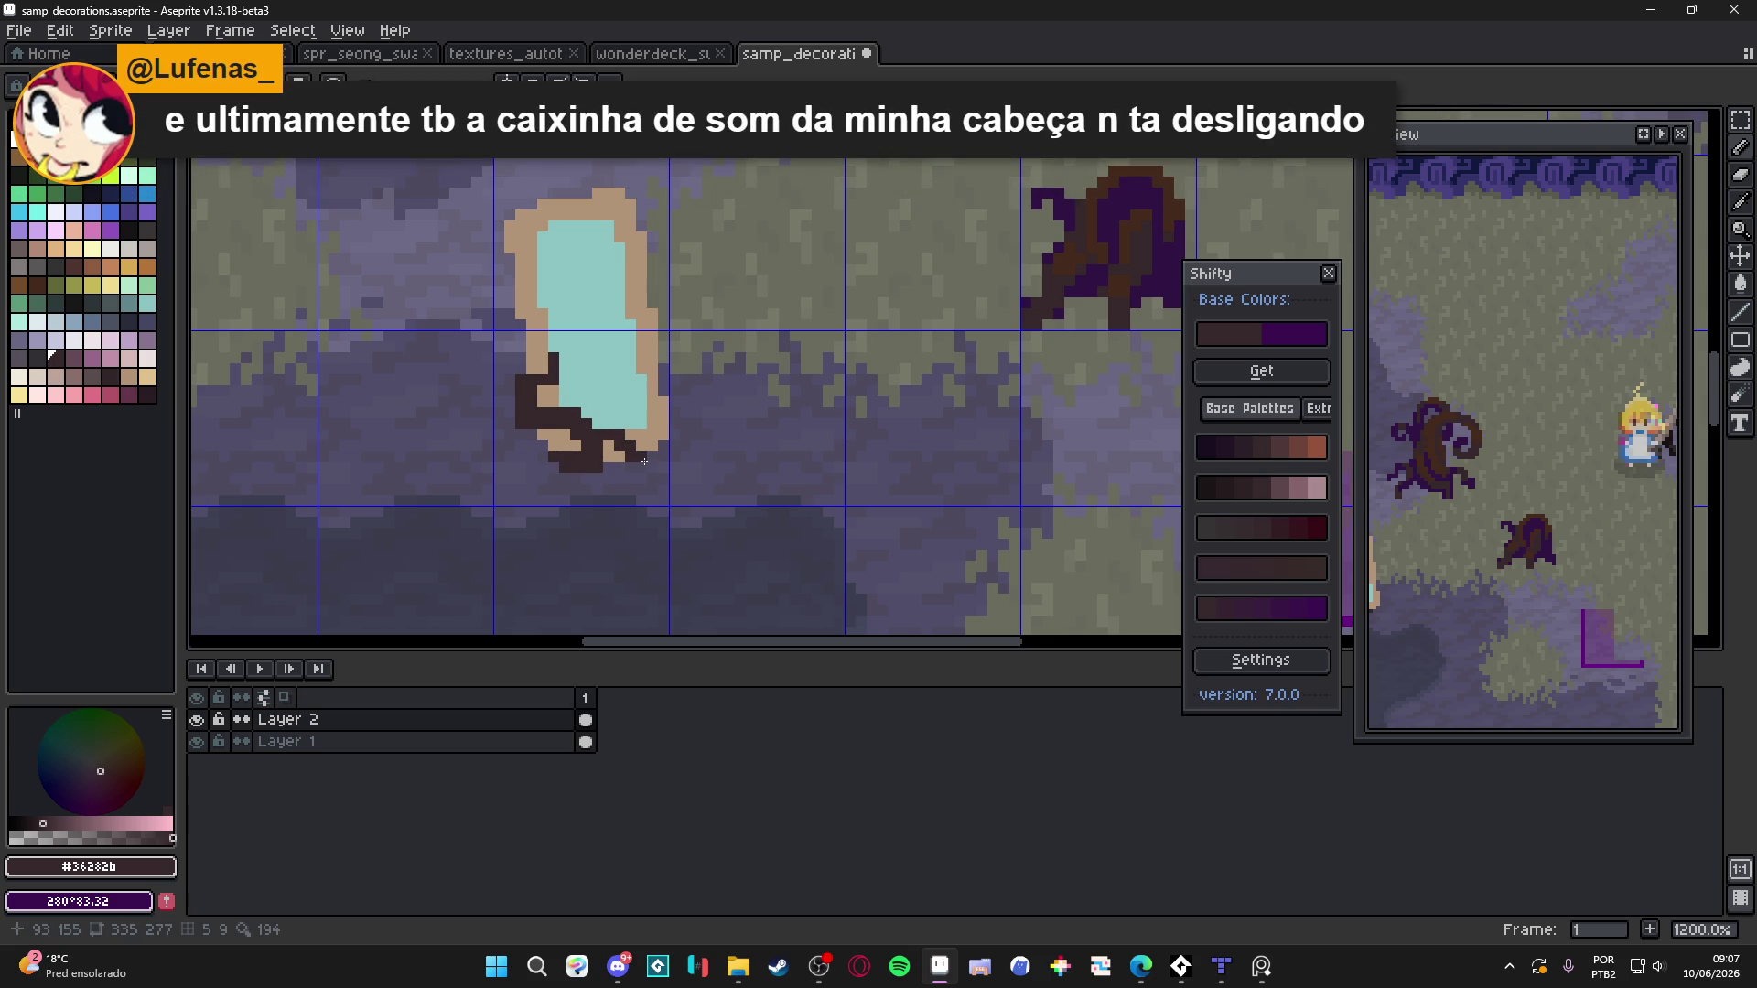
{"action": "left_click", "coordinate": [644, 462]}
{"action": "left_click", "coordinate": [650, 419]}
{"action": "left_click_drag", "start_coordinate": [663, 392], "coordinate": [641, 388]}
{"action": "left_click", "coordinate": [638, 370]}
Sample the dark root colour, extend roots below the lower-left rim into the grass, then sample the tan rim colour
{"action": "scroll", "coordinate": [621, 500], "scroll_direction": "down", "scroll_amount": 4}
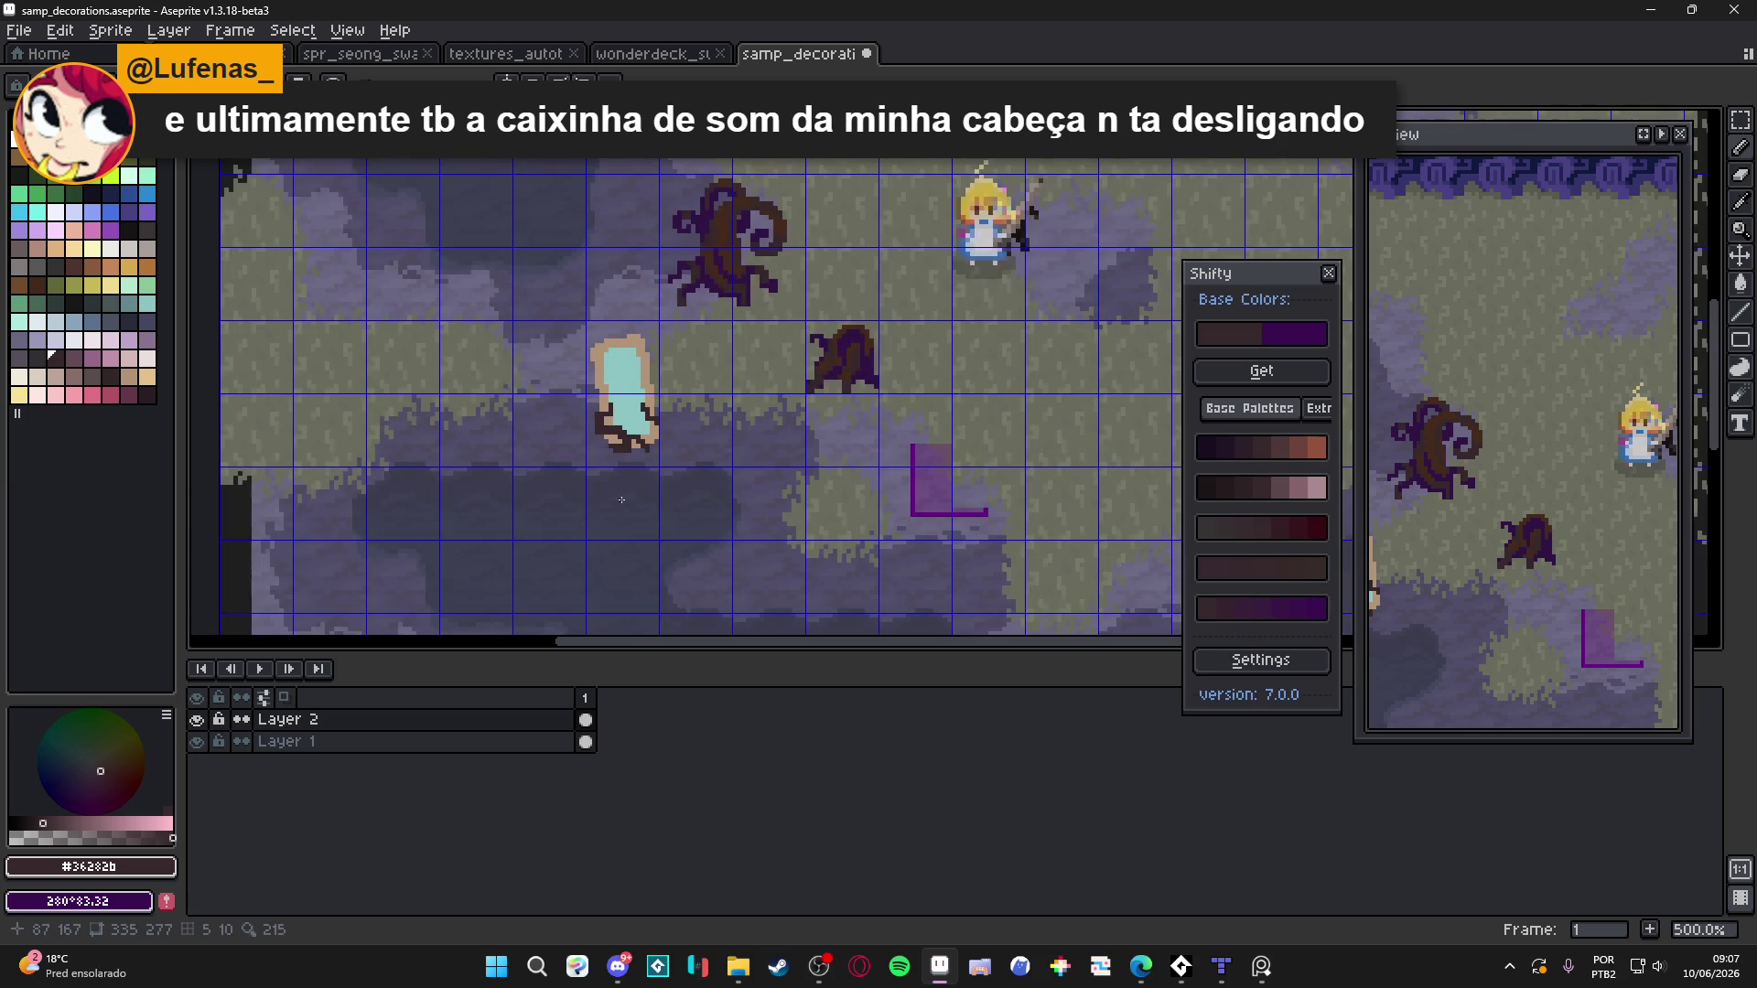
{"action": "scroll", "coordinate": [615, 430], "scroll_direction": "up", "scroll_amount": 2}
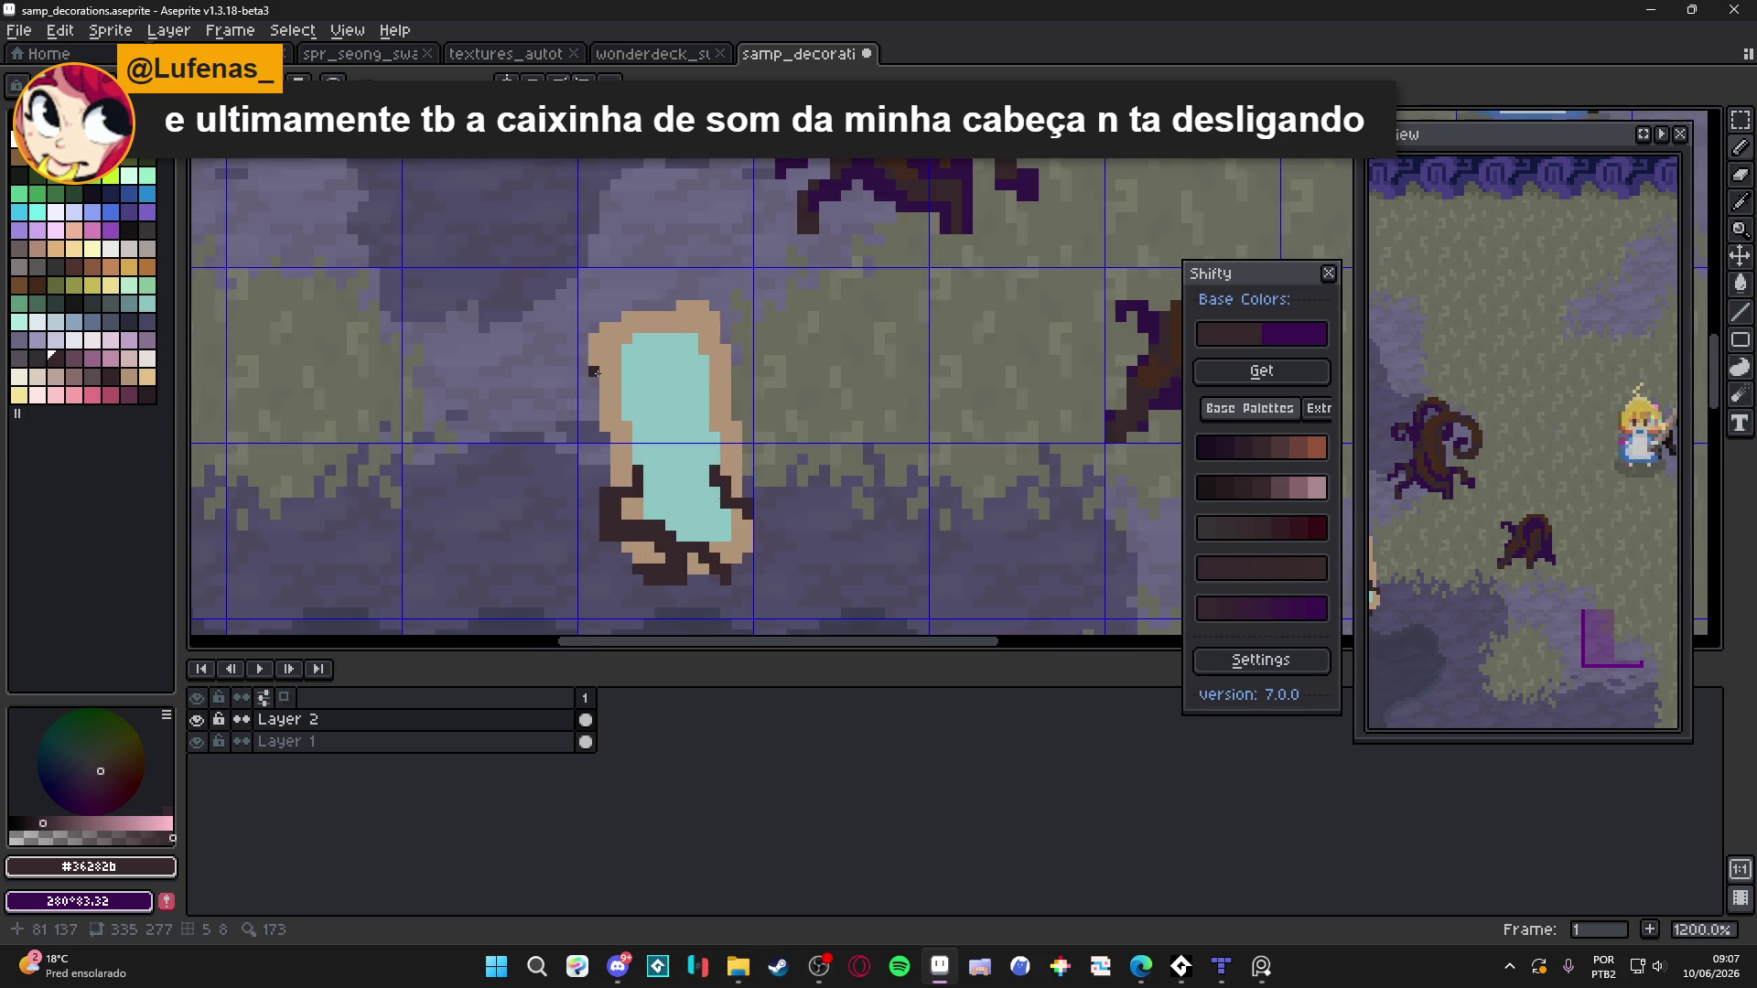
{"action": "scroll", "coordinate": [624, 388], "scroll_direction": "down", "scroll_amount": 2}
{"action": "scroll", "coordinate": [624, 388], "scroll_direction": "up", "scroll_amount": 5}
{"action": "left_click", "coordinate": [660, 525], "text": "alt"}
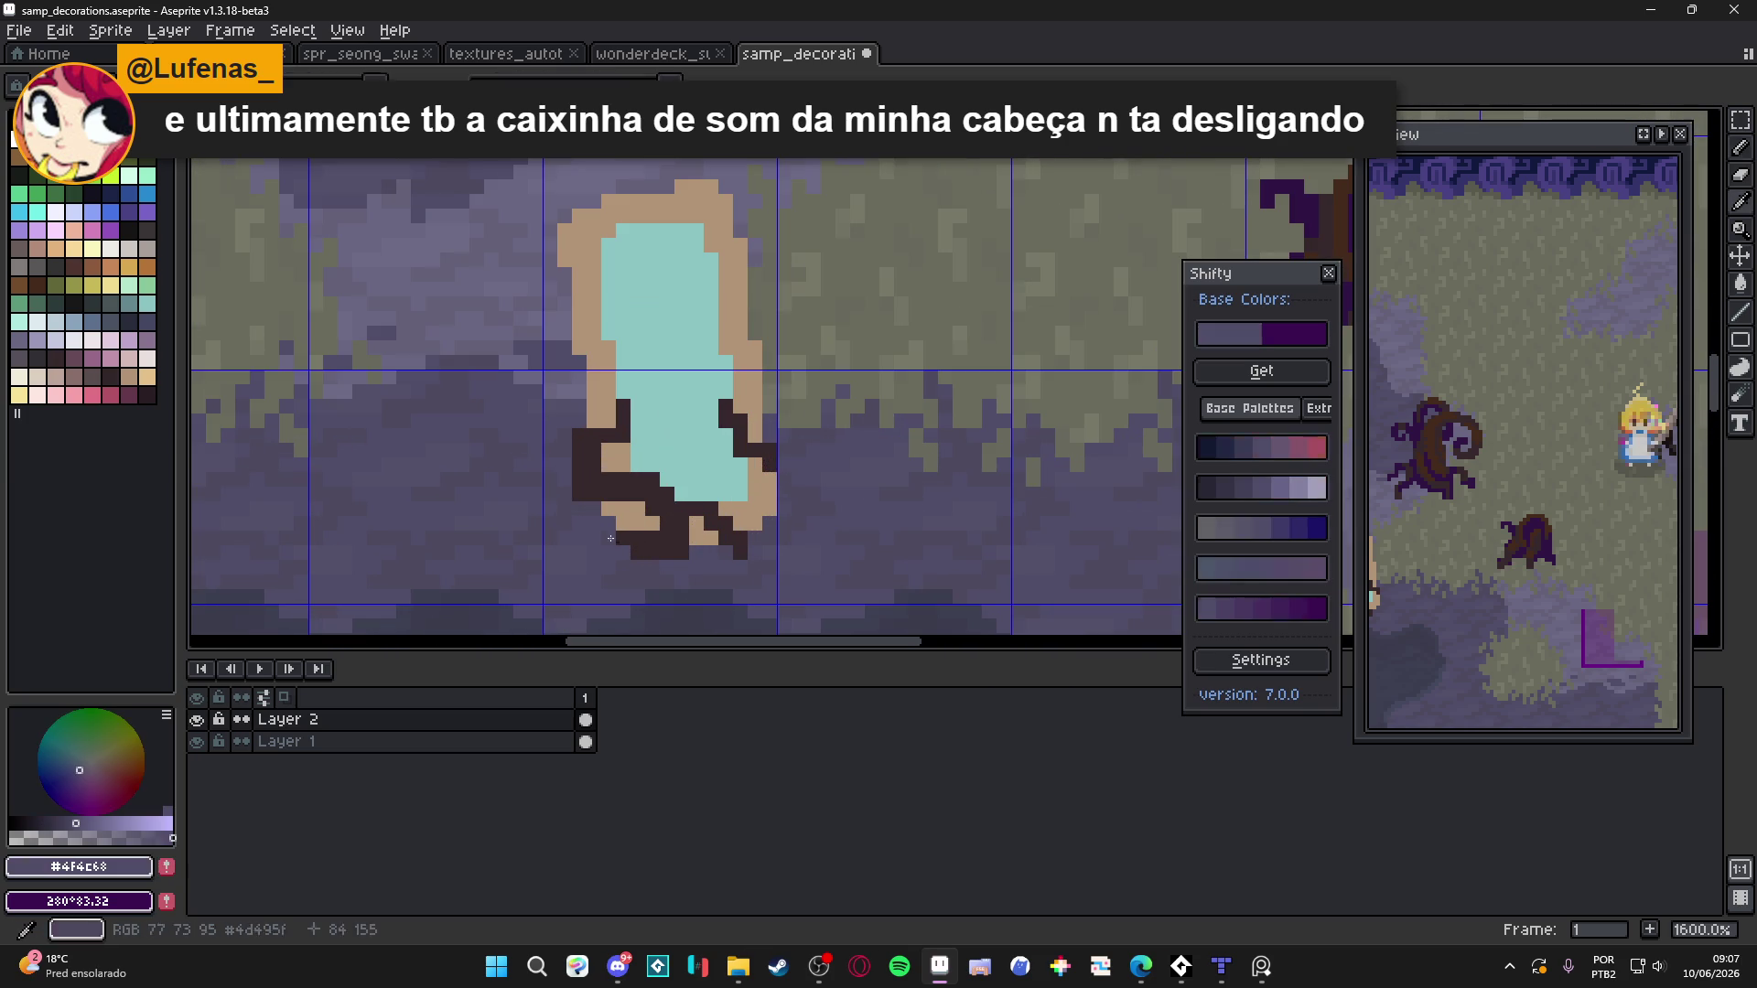
{"action": "left_click", "coordinate": [652, 527], "text": "alt"}
{"action": "mouse_move", "coordinate": [617, 539]}
{"action": "left_mouse_down"}
{"action": "mouse_move", "coordinate": [594, 550]}
{"action": "mouse_move", "coordinate": [609, 568]}
{"action": "left_mouse_up"}
{"action": "scroll", "coordinate": [631, 558], "scroll_direction": "down", "scroll_amount": 5}
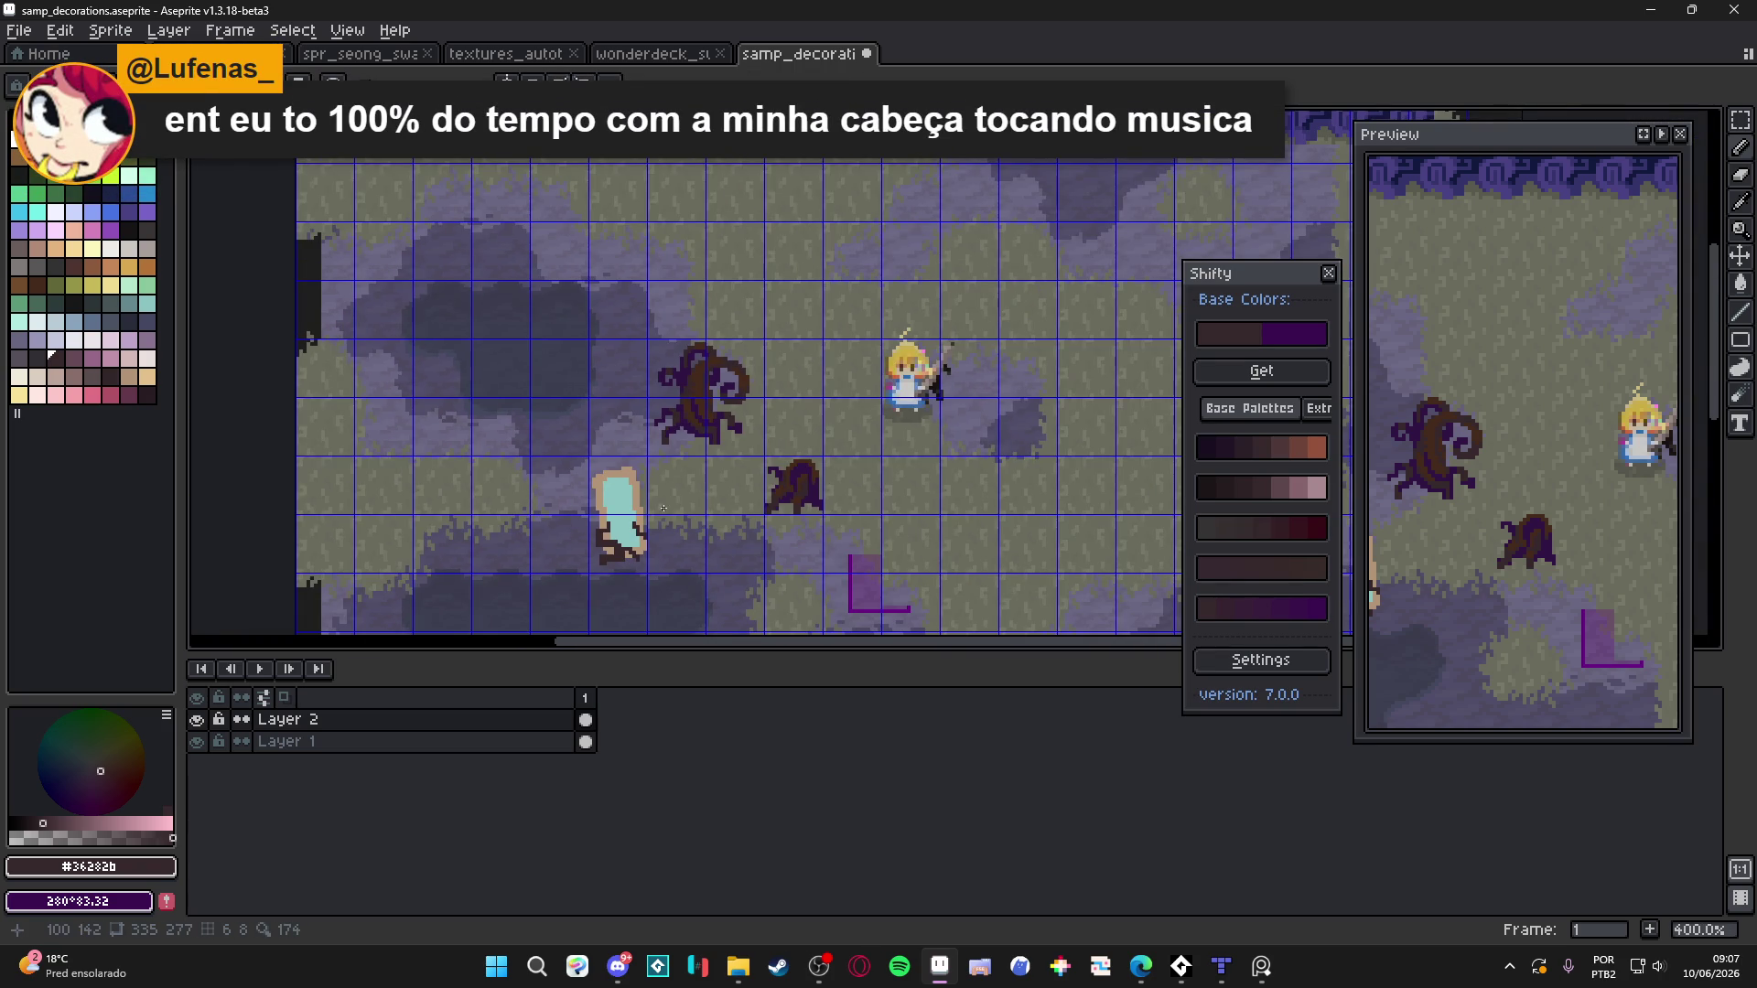
{"action": "scroll", "coordinate": [645, 471], "scroll_direction": "up", "scroll_amount": 3}
{"action": "left_click", "coordinate": [639, 521], "text": "alt"}
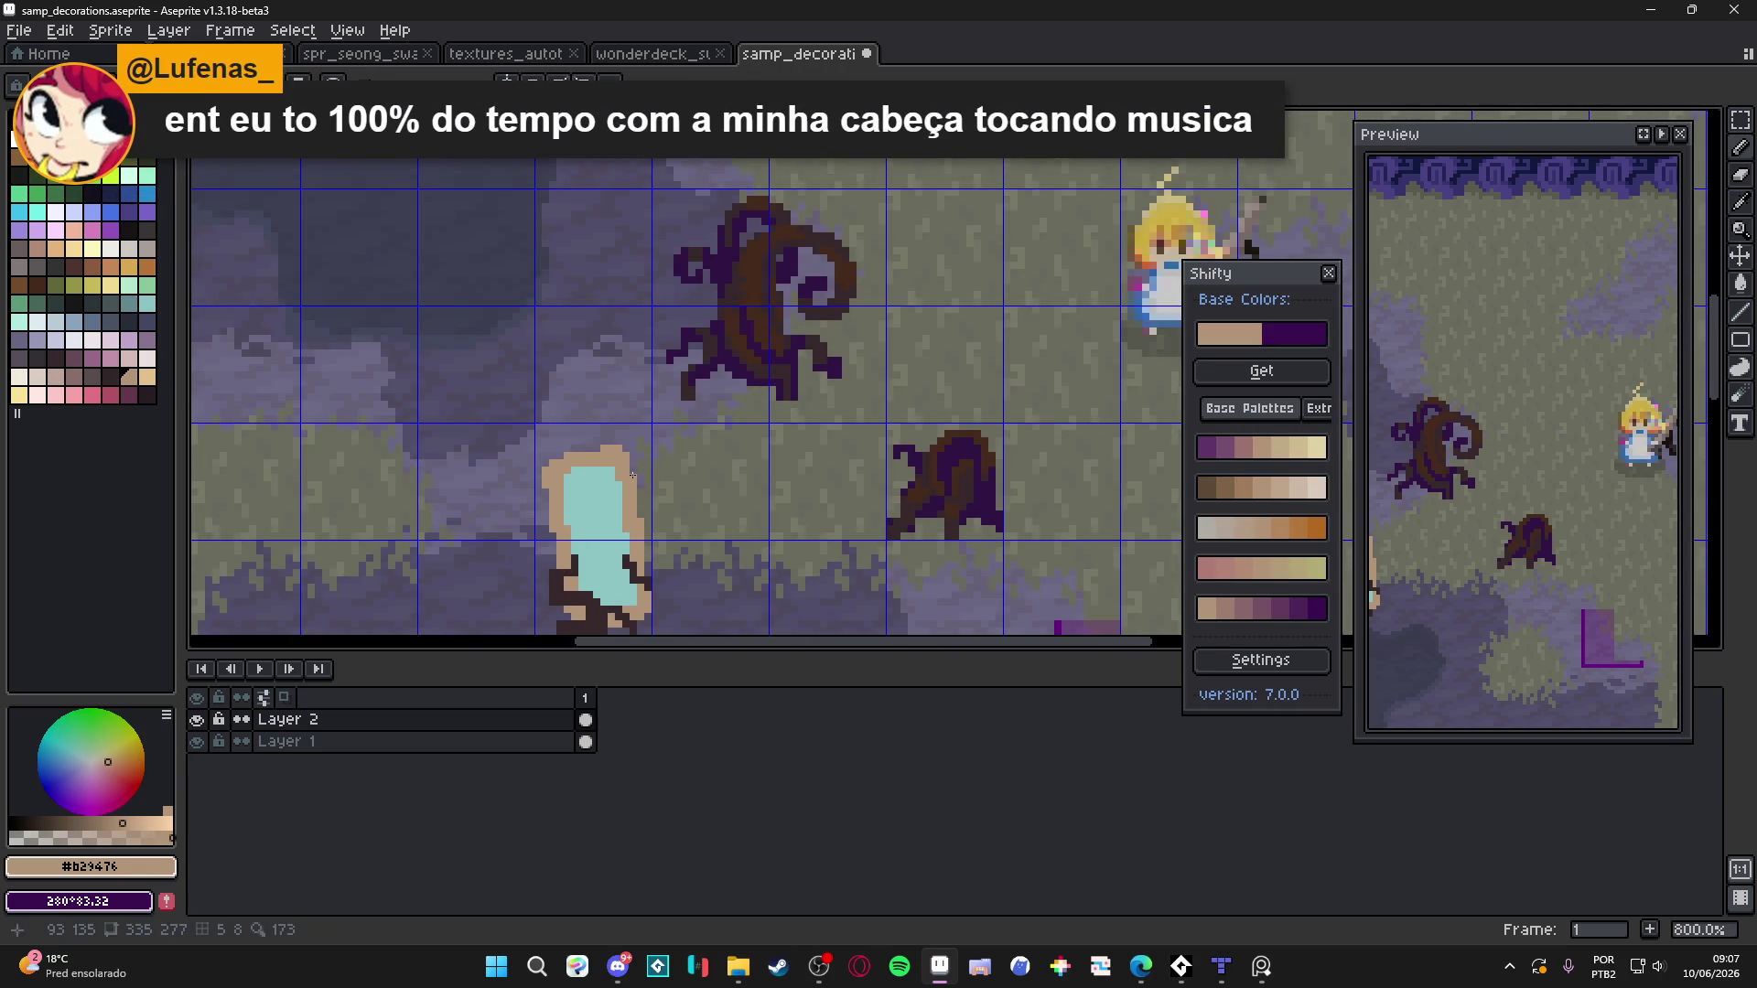
{"action": "scroll", "coordinate": [632, 473], "scroll_direction": "down", "scroll_amount": 3}
{"action": "key", "text": "ctrl+shift+d"}
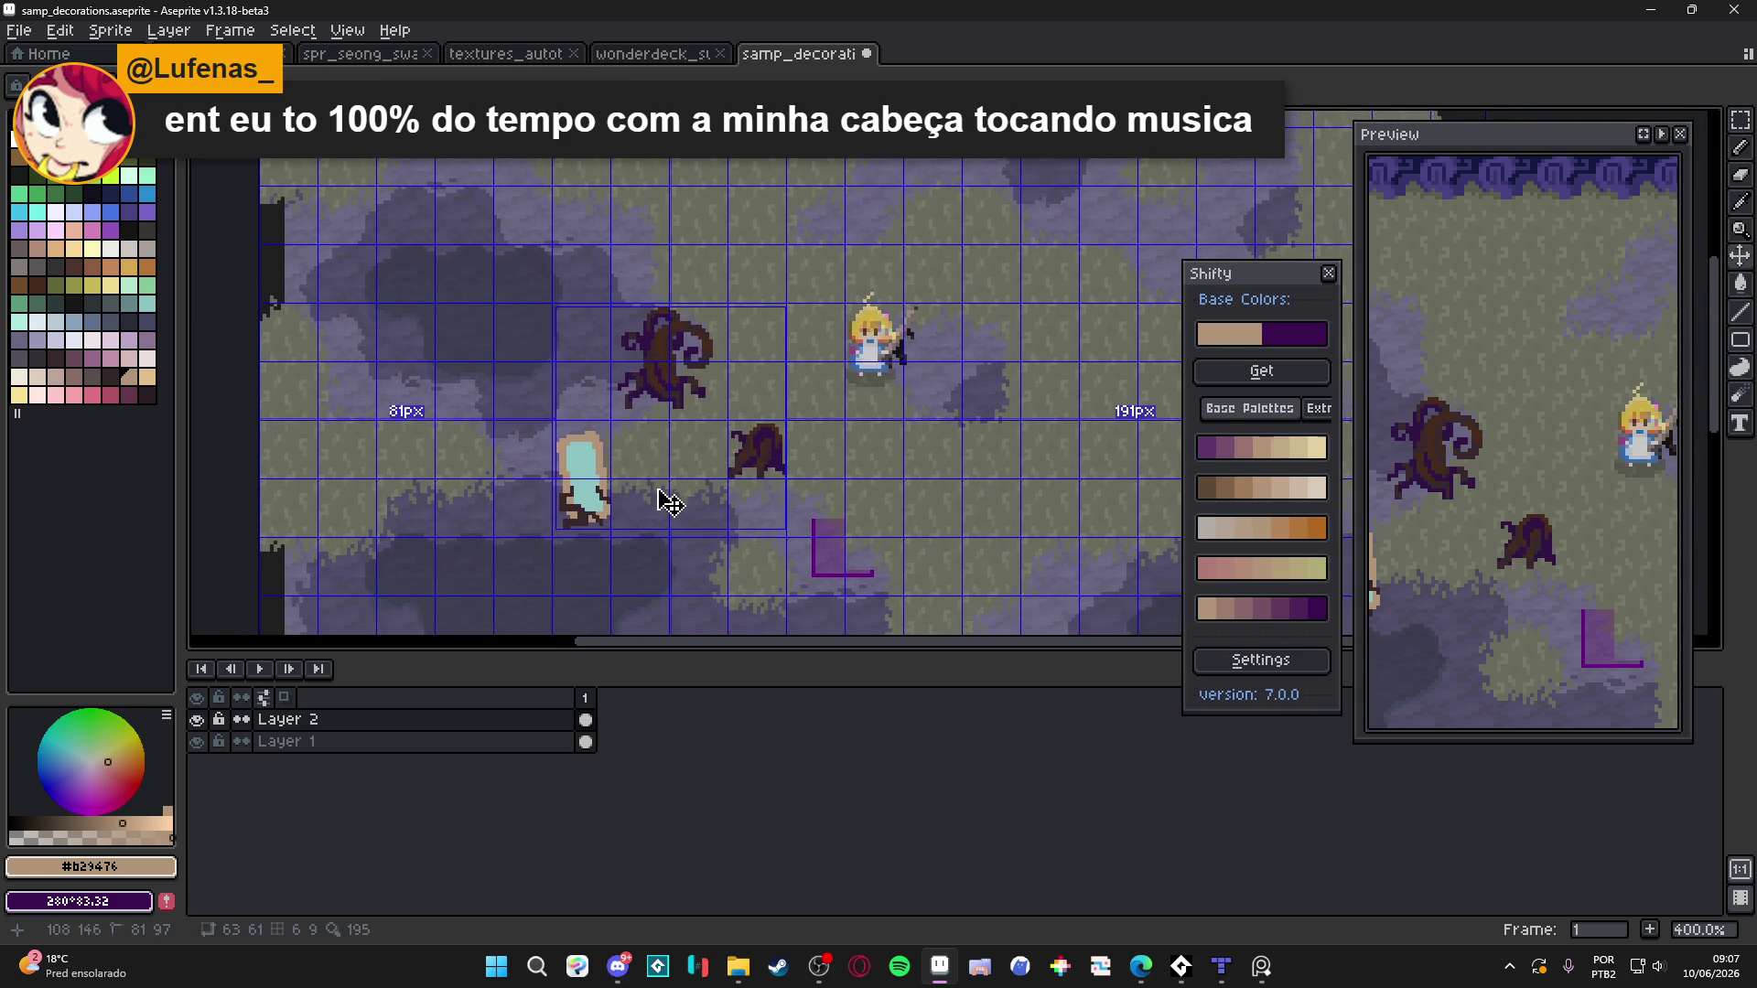
Deselect, then sample the pool's teal and tan rim colours and try a light tan swatch
{"action": "key", "text": "ctrl+d"}
{"action": "scroll", "coordinate": [596, 468], "scroll_direction": "up", "scroll_amount": 3}
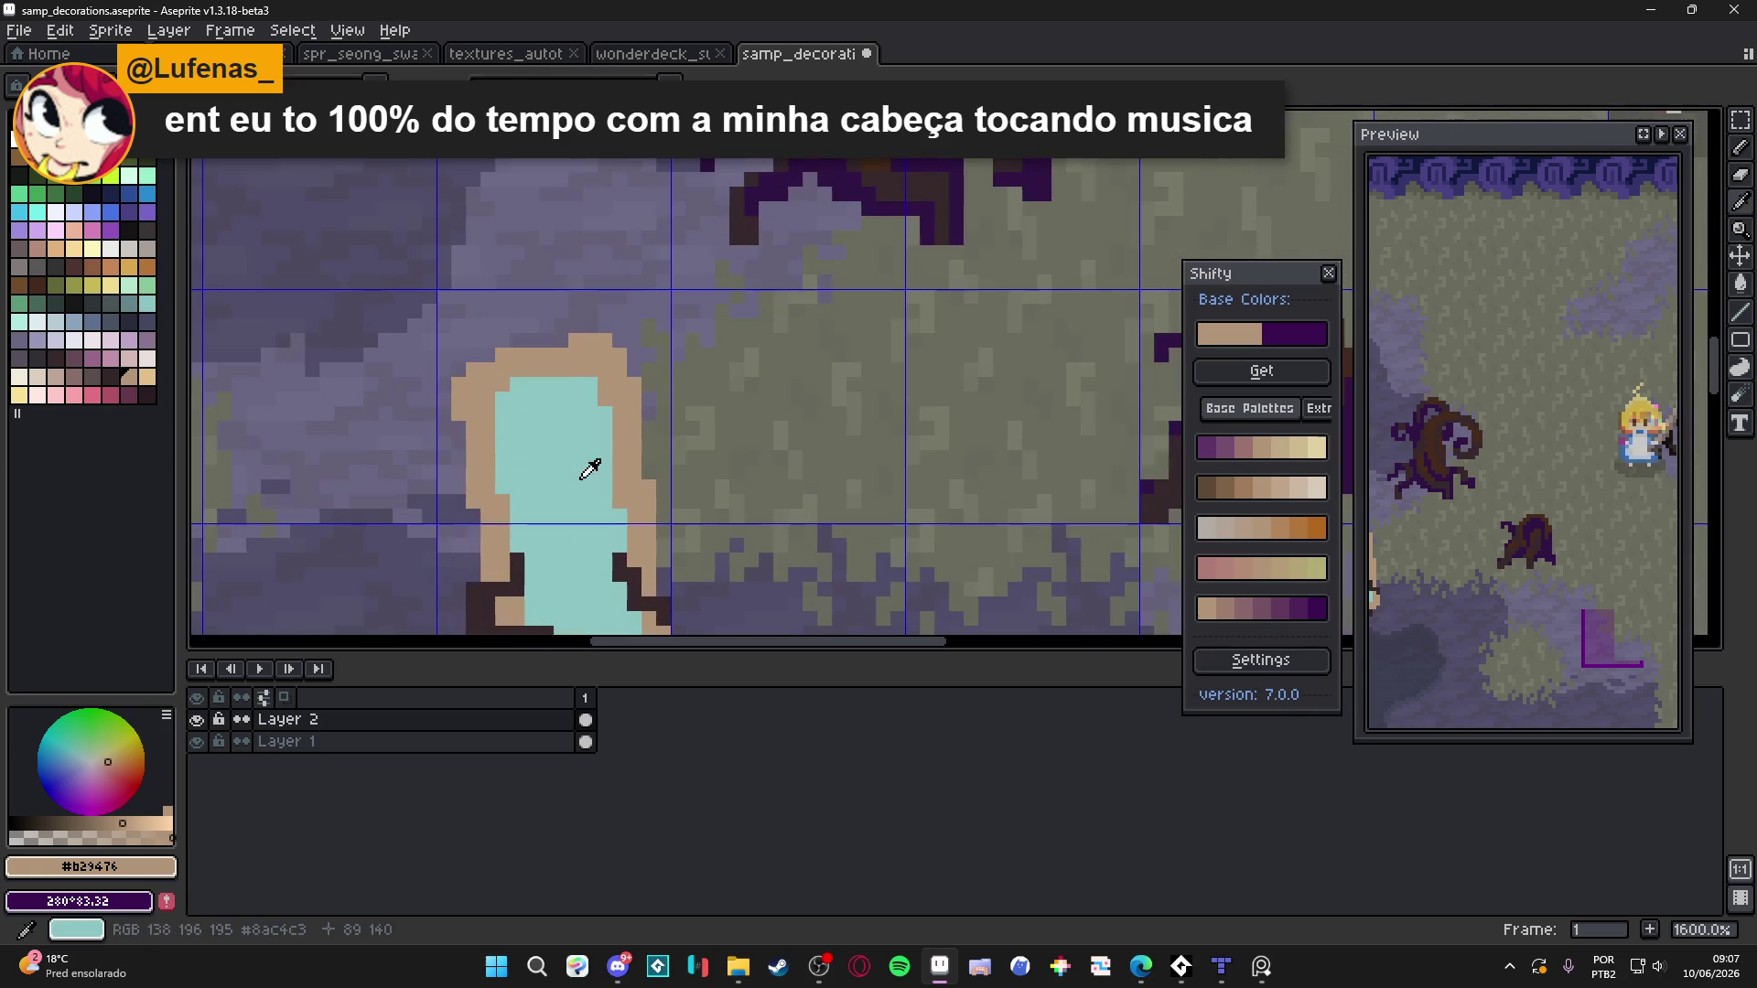
{"action": "left_click", "coordinate": [590, 465], "text": "alt"}
{"action": "scroll", "coordinate": [624, 514], "scroll_direction": "down", "scroll_amount": 1}
{"action": "scroll", "coordinate": [625, 513], "scroll_direction": "down", "scroll_amount": 1}
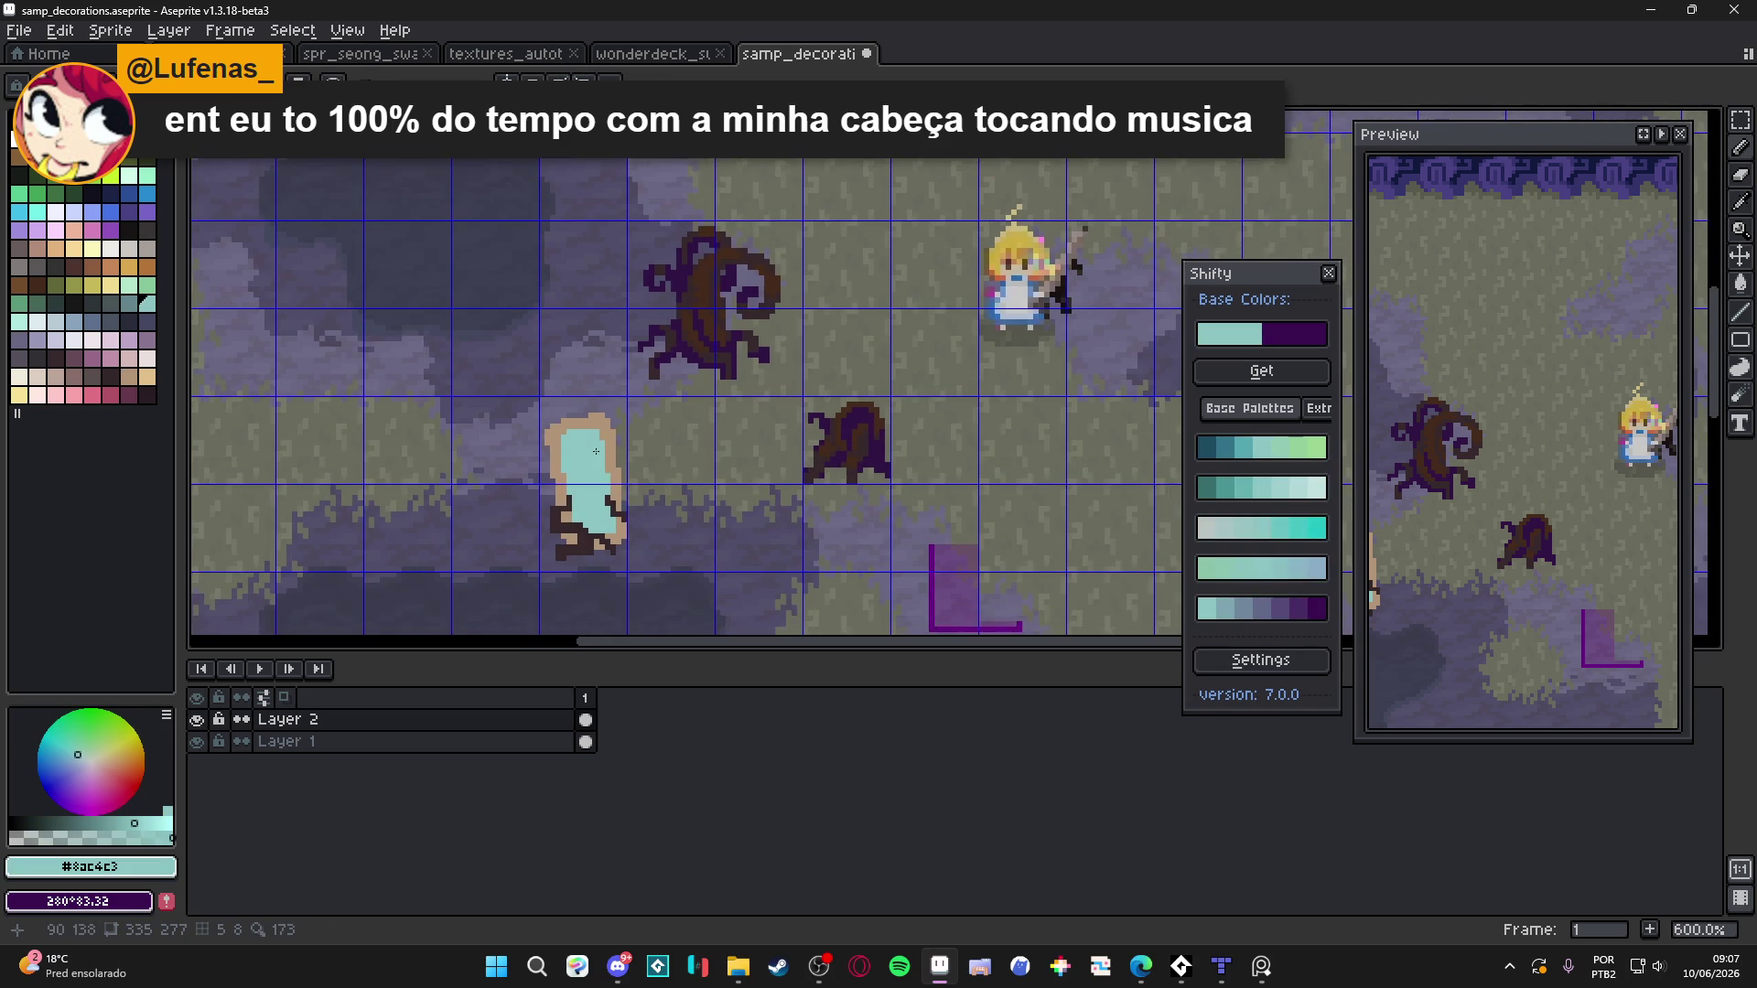
{"action": "scroll", "coordinate": [631, 494], "scroll_direction": "up", "scroll_amount": 2}
{"action": "scroll", "coordinate": [652, 461], "scroll_direction": "down", "scroll_amount": 2}
{"action": "scroll", "coordinate": [652, 461], "scroll_direction": "up", "scroll_amount": 4}
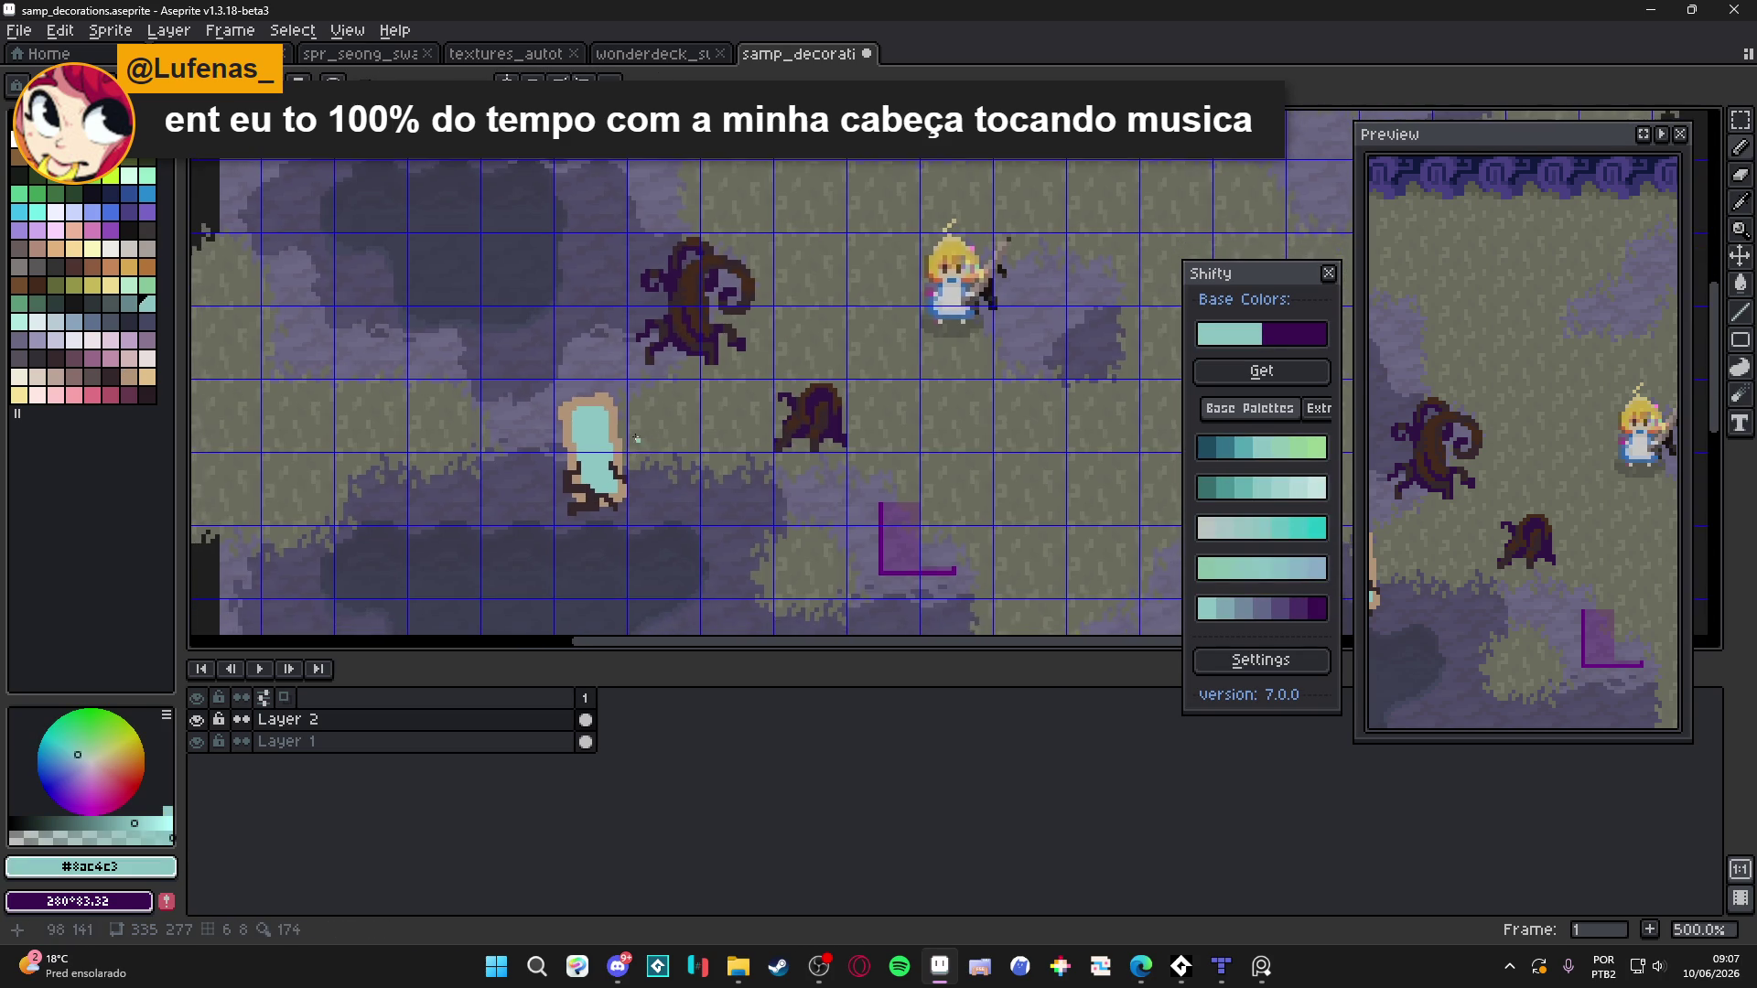
{"action": "left_click", "coordinate": [518, 430], "text": "alt"}
{"action": "left_click", "coordinate": [146, 376]}
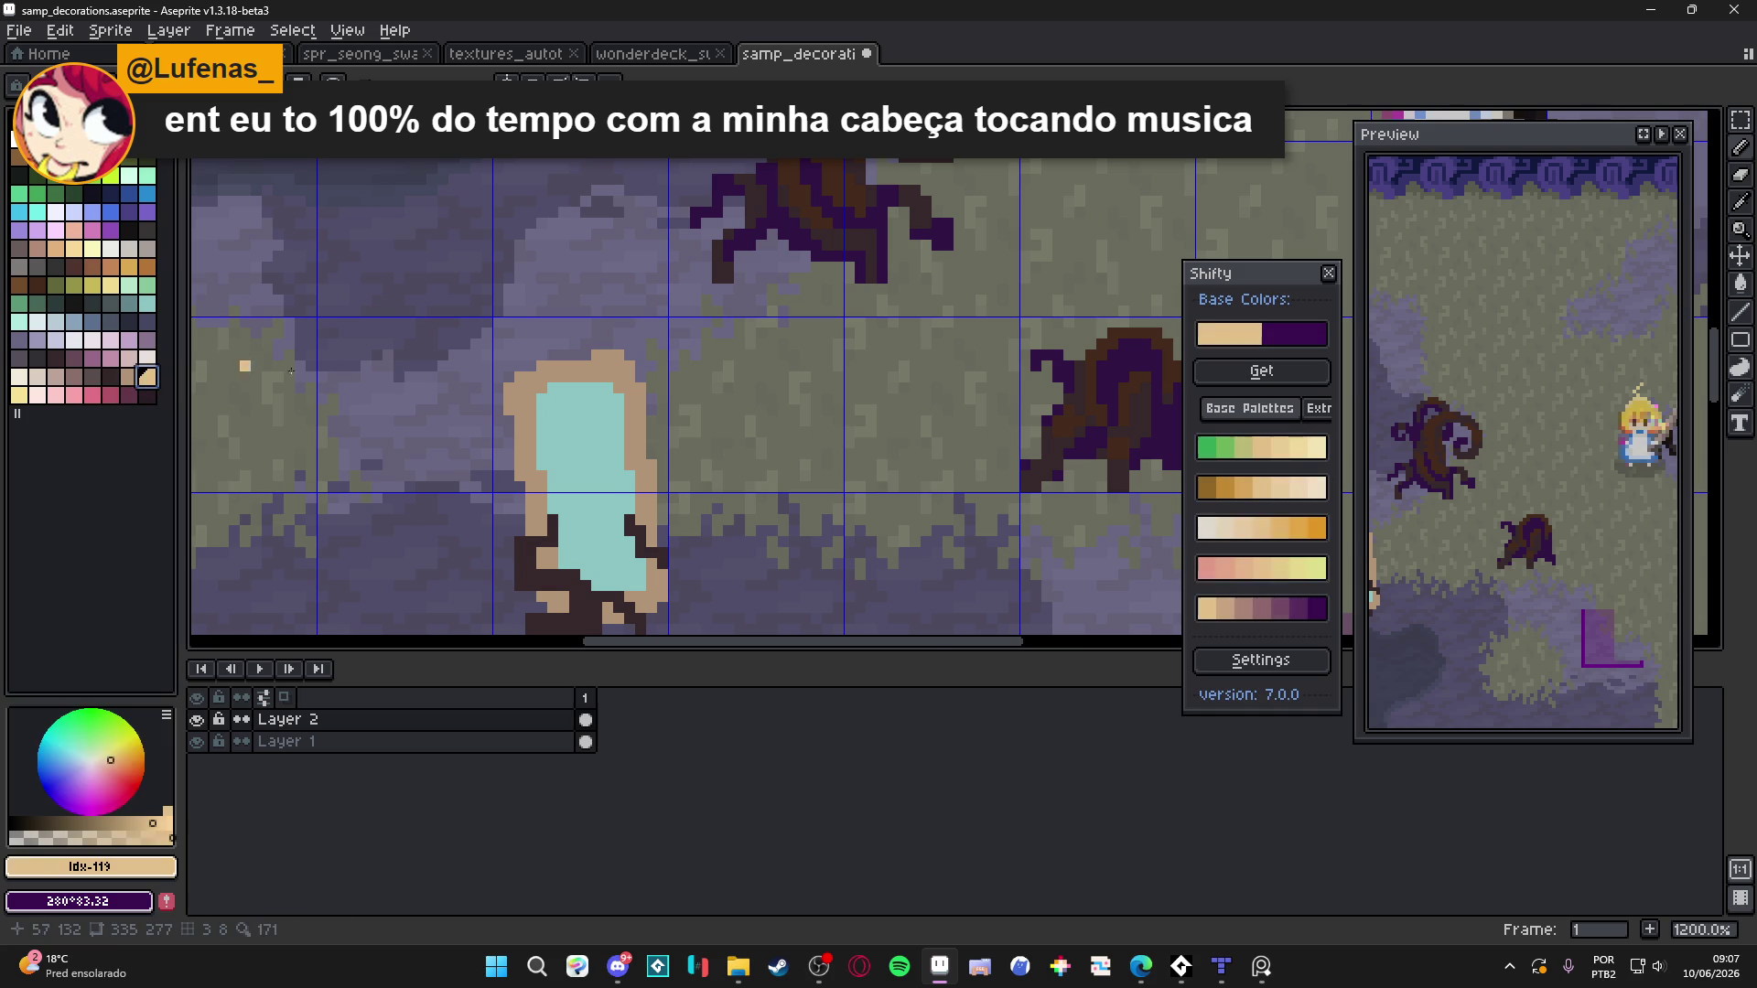
{"action": "scroll", "coordinate": [606, 361], "scroll_direction": "up", "scroll_amount": 1}
{"action": "scroll", "coordinate": [607, 364], "scroll_direction": "down", "scroll_amount": 4}
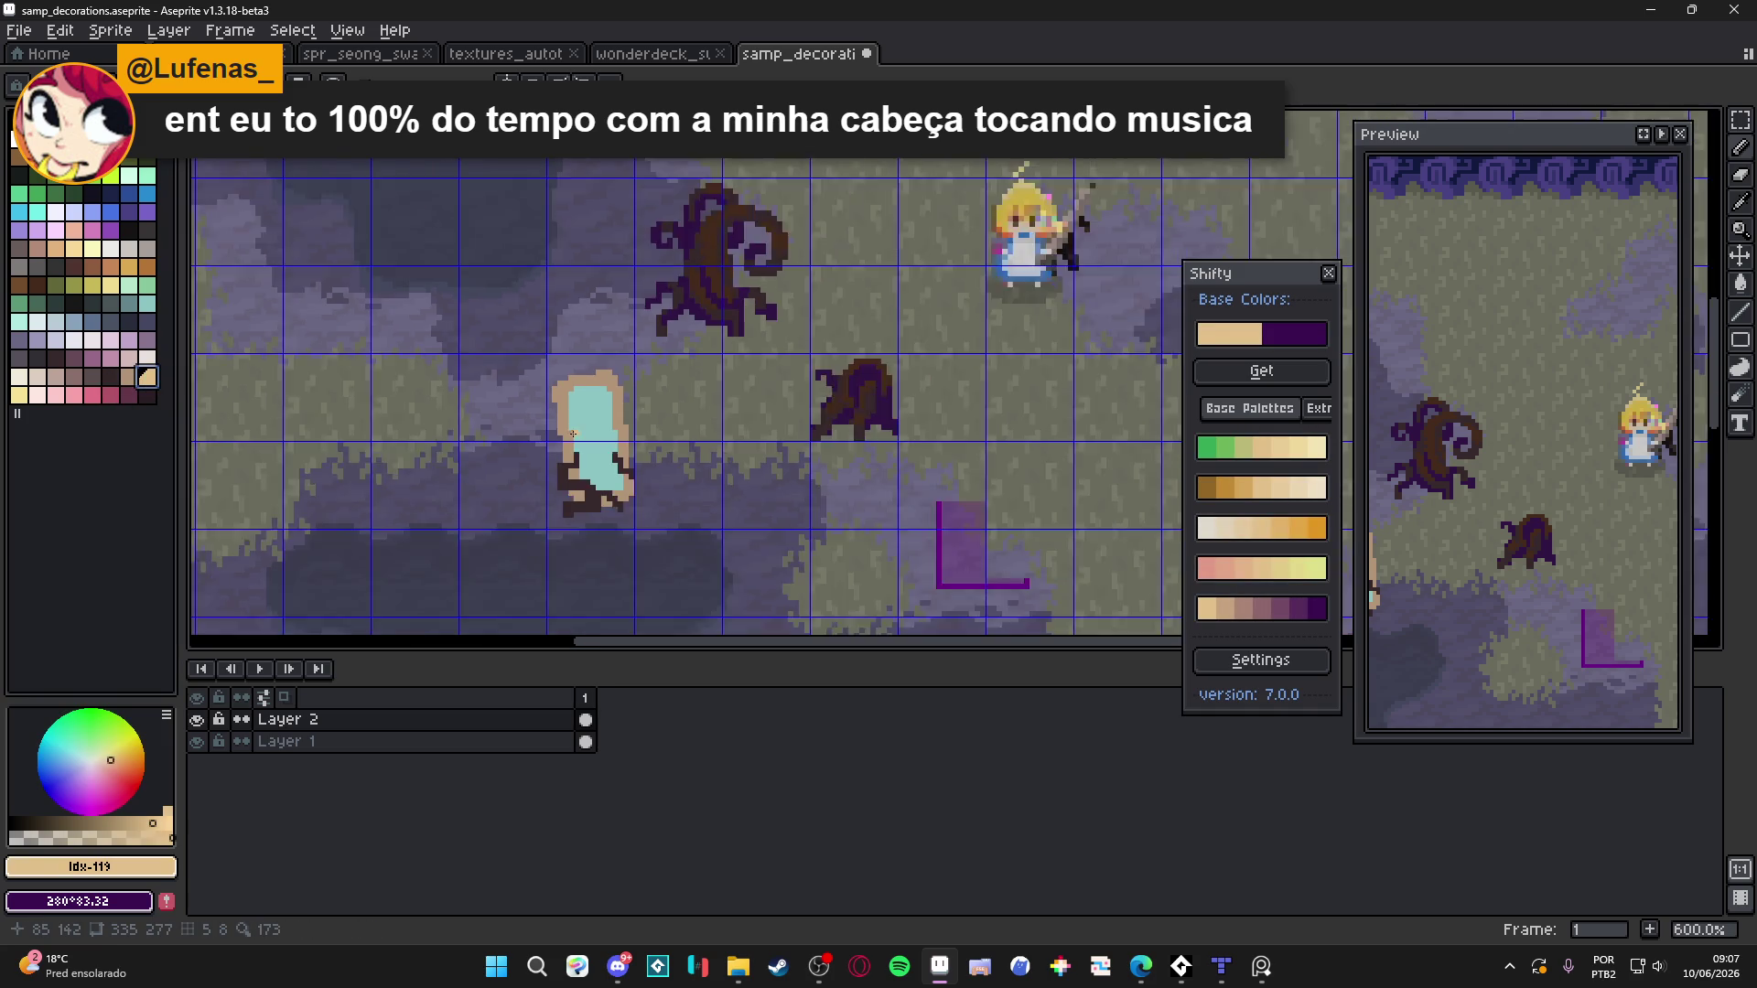
{"action": "scroll", "coordinate": [569, 431], "scroll_direction": "up", "scroll_amount": 4}
{"action": "left_click", "coordinate": [569, 431], "text": "alt"}
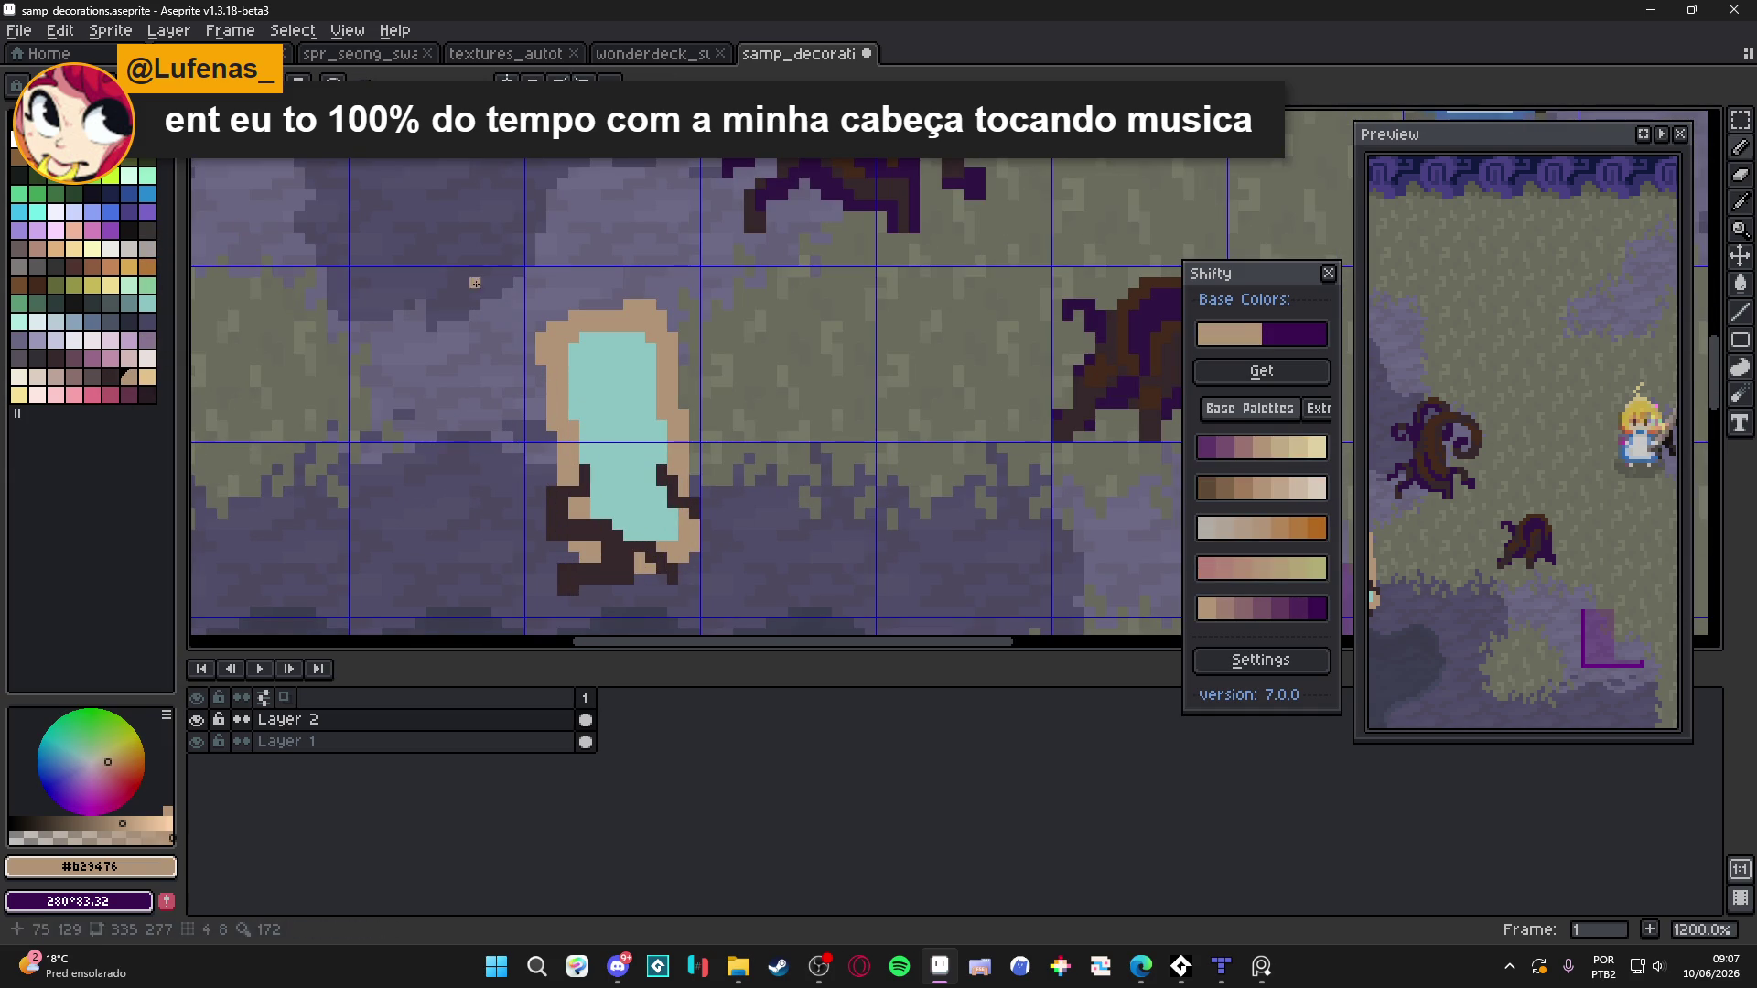
Try purple palette shades, then sample the mauve colour from the canvas
{"action": "left_click", "coordinate": [142, 218]}
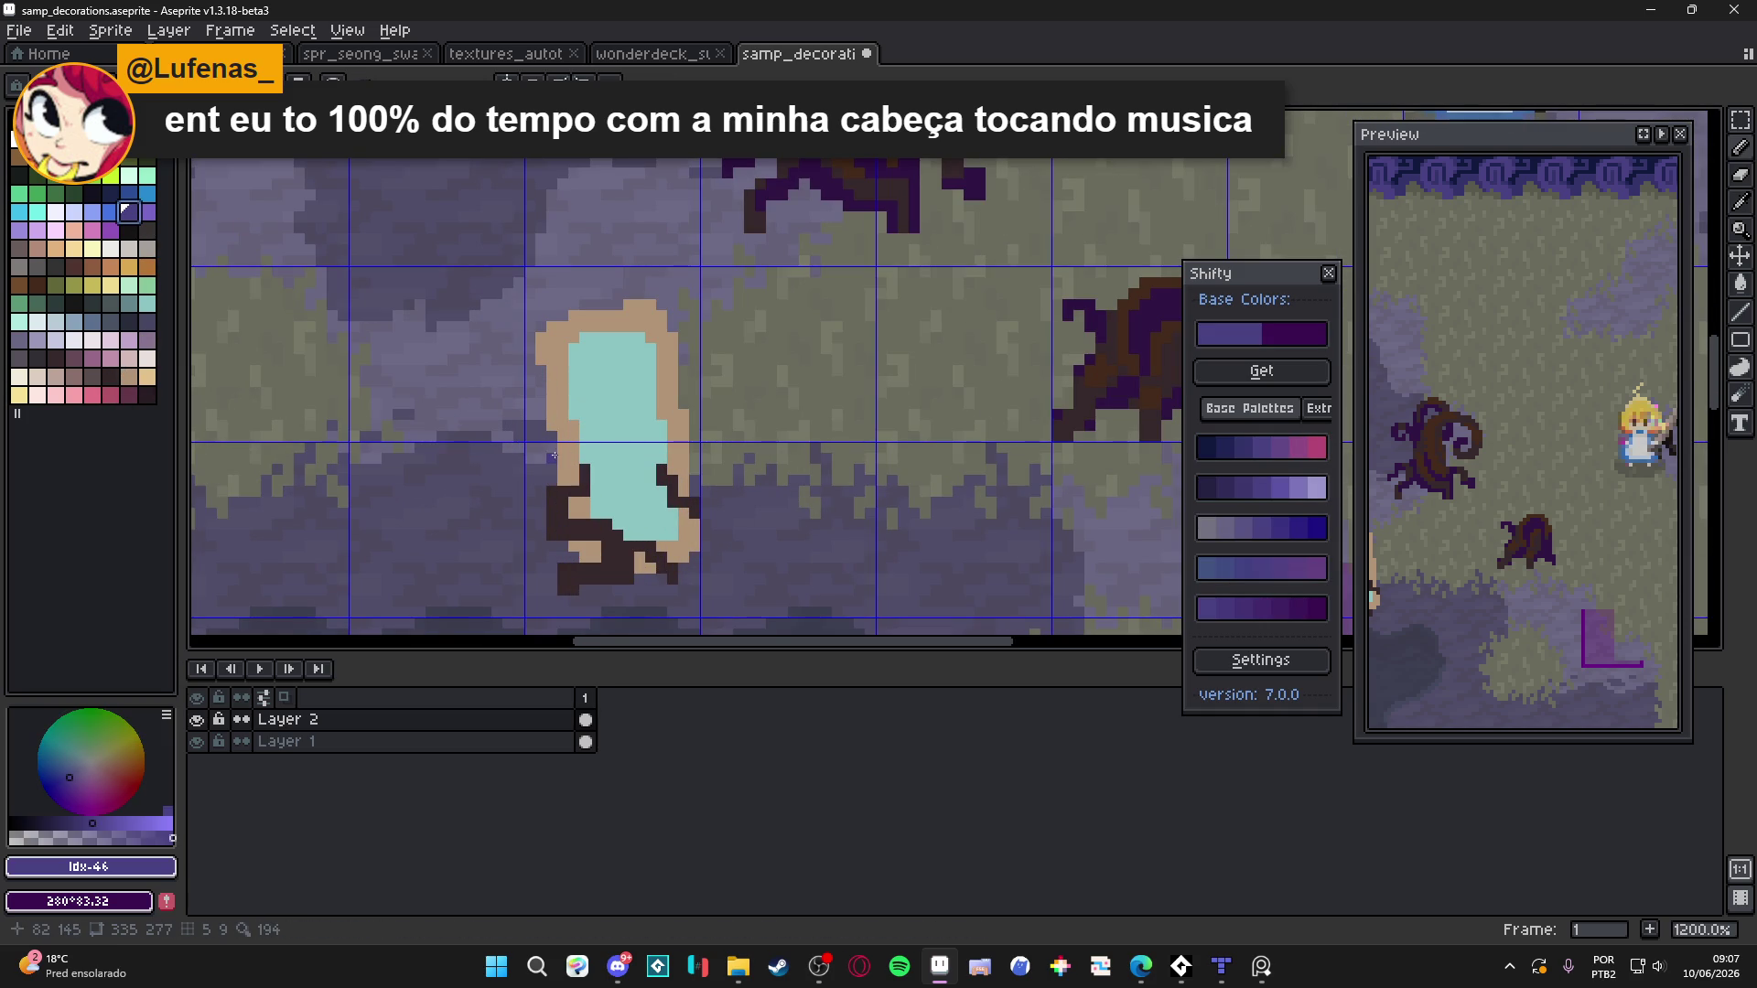
{"action": "left_click", "coordinate": [554, 455], "text": "alt"}
{"action": "scroll", "coordinate": [570, 464], "scroll_direction": "up", "scroll_amount": 1}
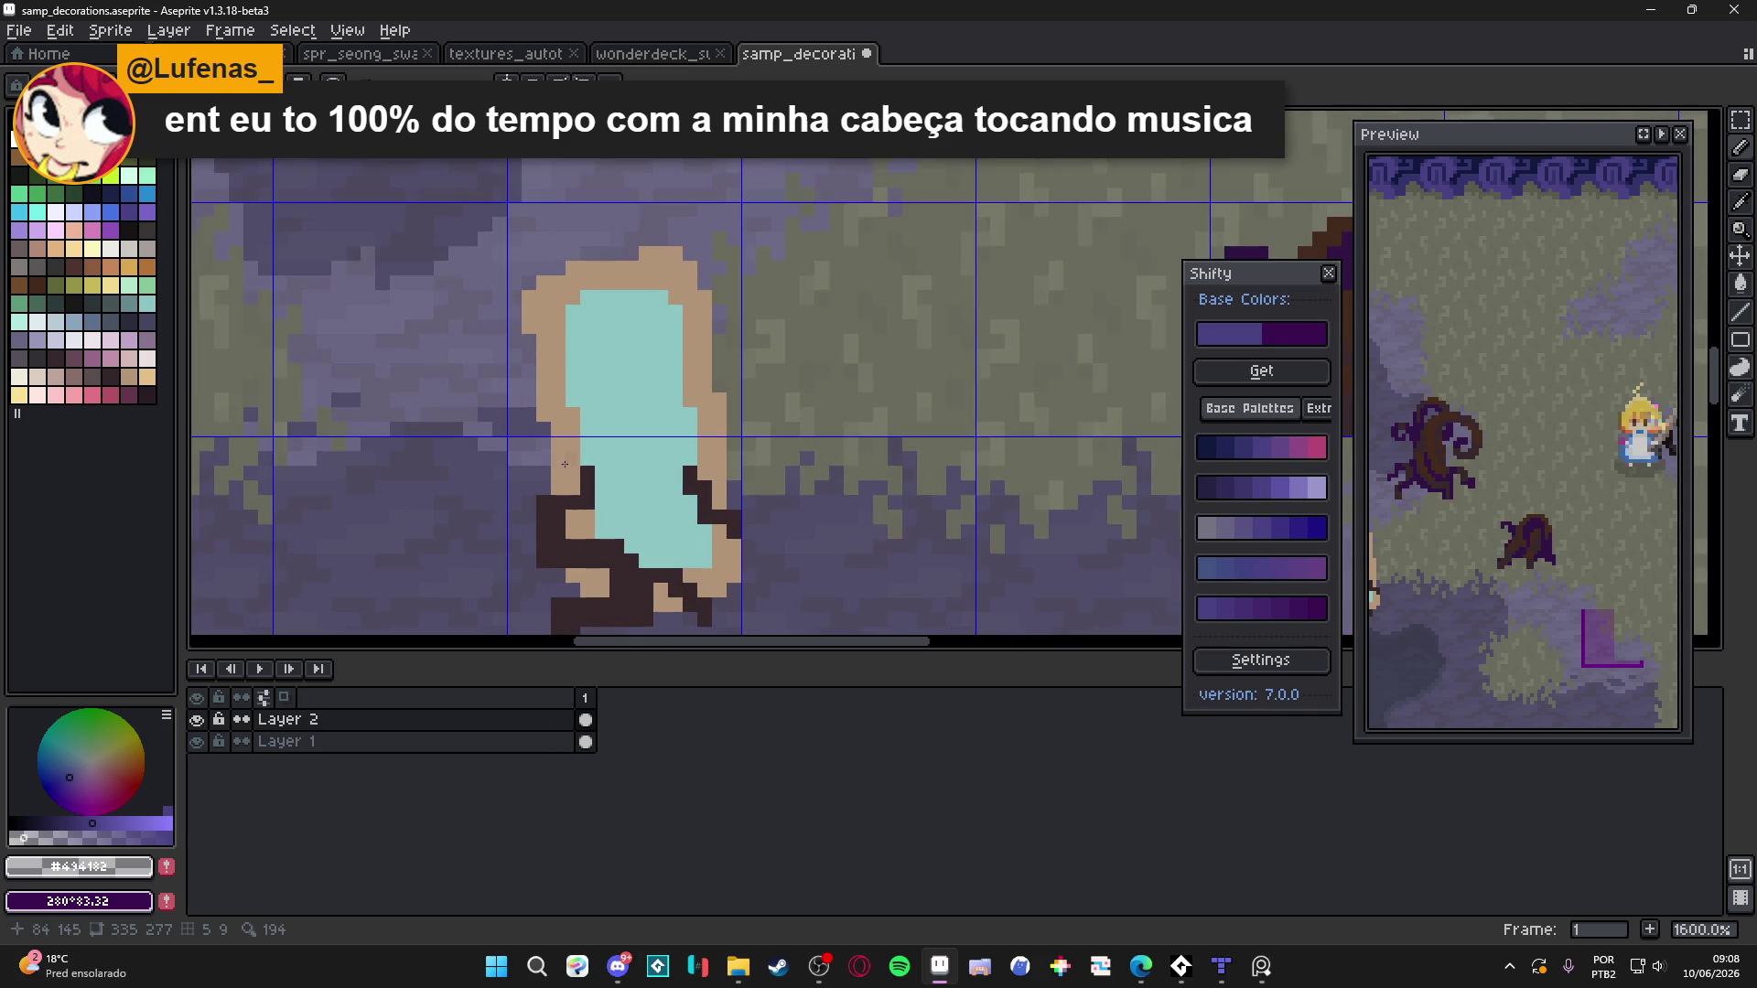
{"action": "scroll", "coordinate": [570, 464], "scroll_direction": "up", "scroll_amount": 1}
{"action": "left_click", "coordinate": [570, 464], "text": "alt"}
Place mauve pixels on the tan rim, undoing the right-side mauve stroke
{"action": "left_click", "coordinate": [508, 258]}
{"action": "left_click", "coordinate": [551, 236]}
{"action": "left_click_drag", "start_coordinate": [544, 261], "coordinate": [532, 277]}
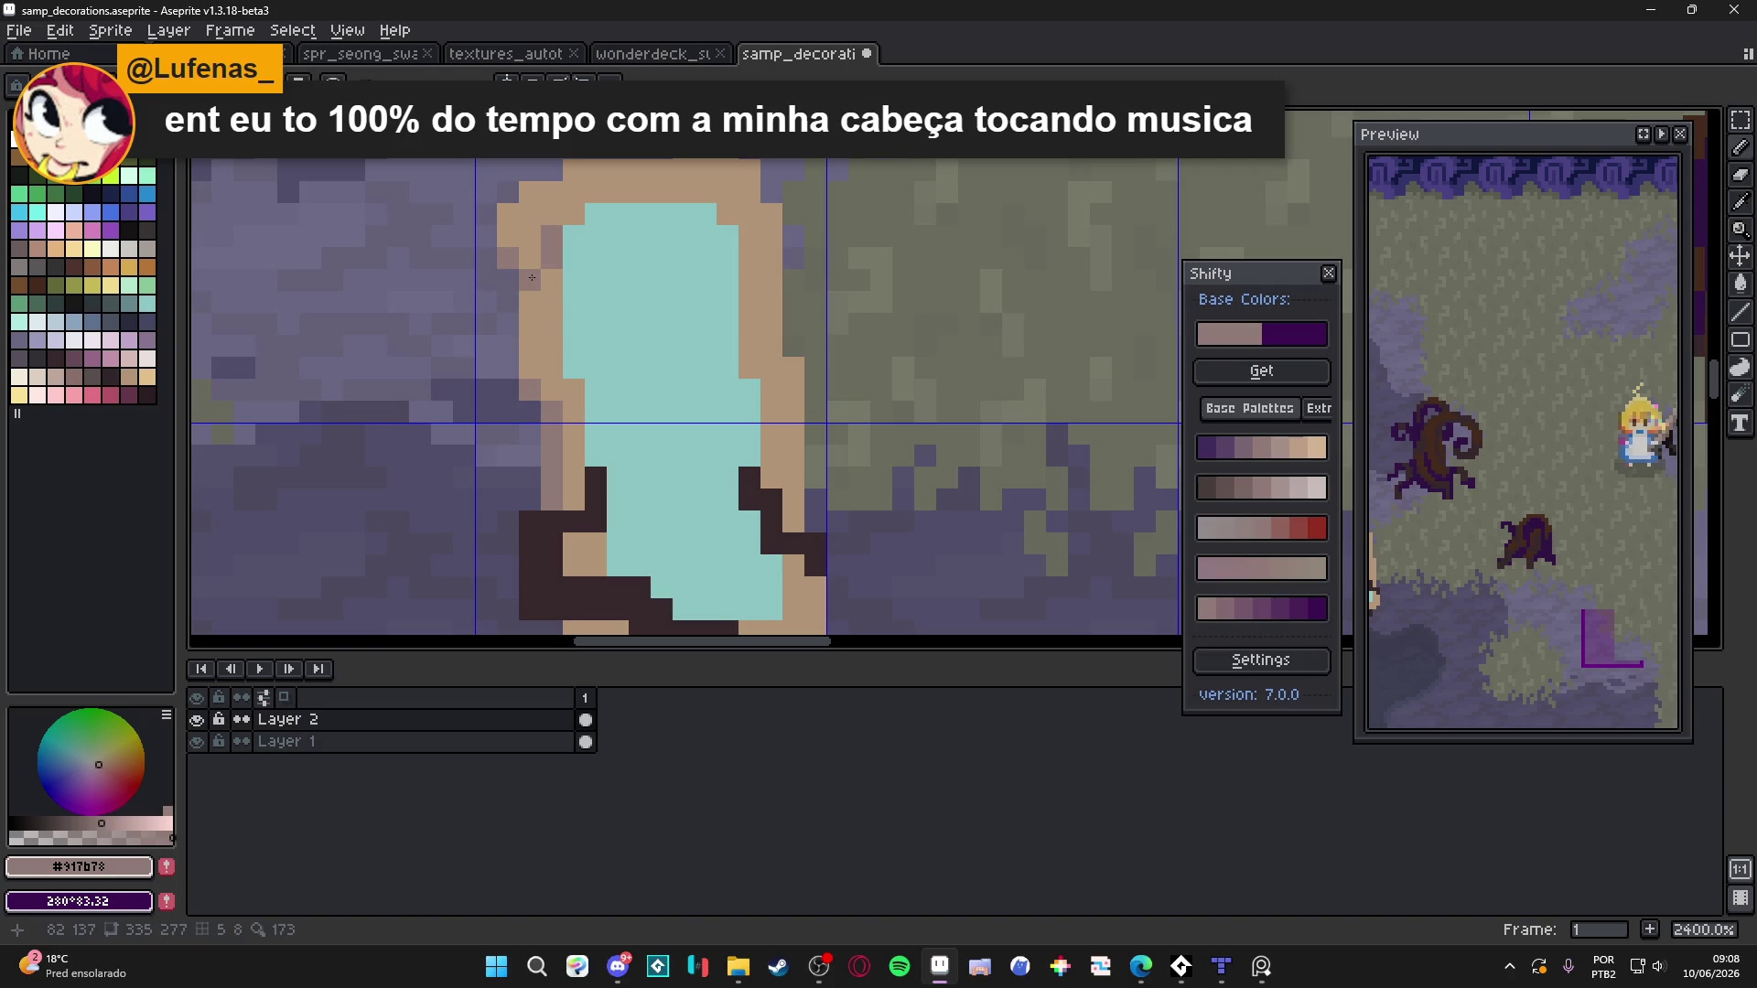
{"action": "left_click", "coordinate": [756, 244]}
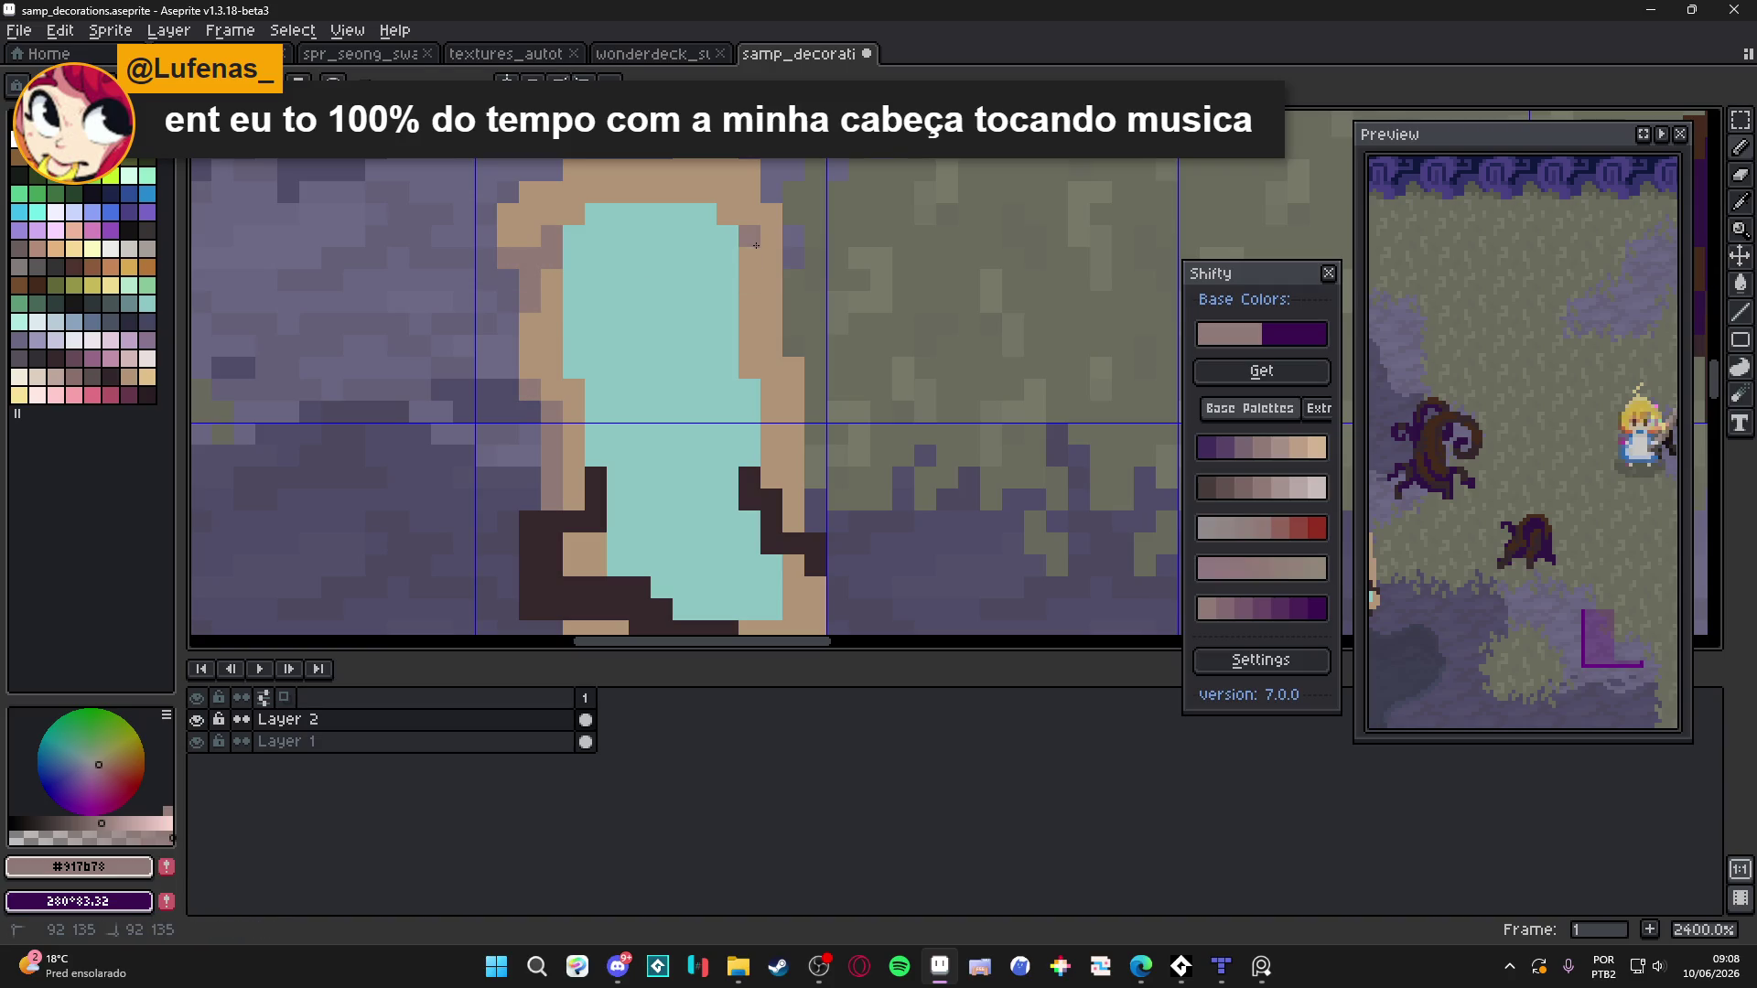
{"action": "mouse_move", "coordinate": [765, 286]}
{"action": "left_mouse_down"}
{"action": "mouse_move", "coordinate": [750, 306]}
{"action": "mouse_move", "coordinate": [782, 393]}
{"action": "mouse_move", "coordinate": [792, 521]}
{"action": "left_mouse_up"}
{"action": "scroll", "coordinate": [761, 492], "scroll_direction": "down", "scroll_amount": 6}
{"action": "scroll", "coordinate": [761, 492], "scroll_direction": "up", "scroll_amount": 4}
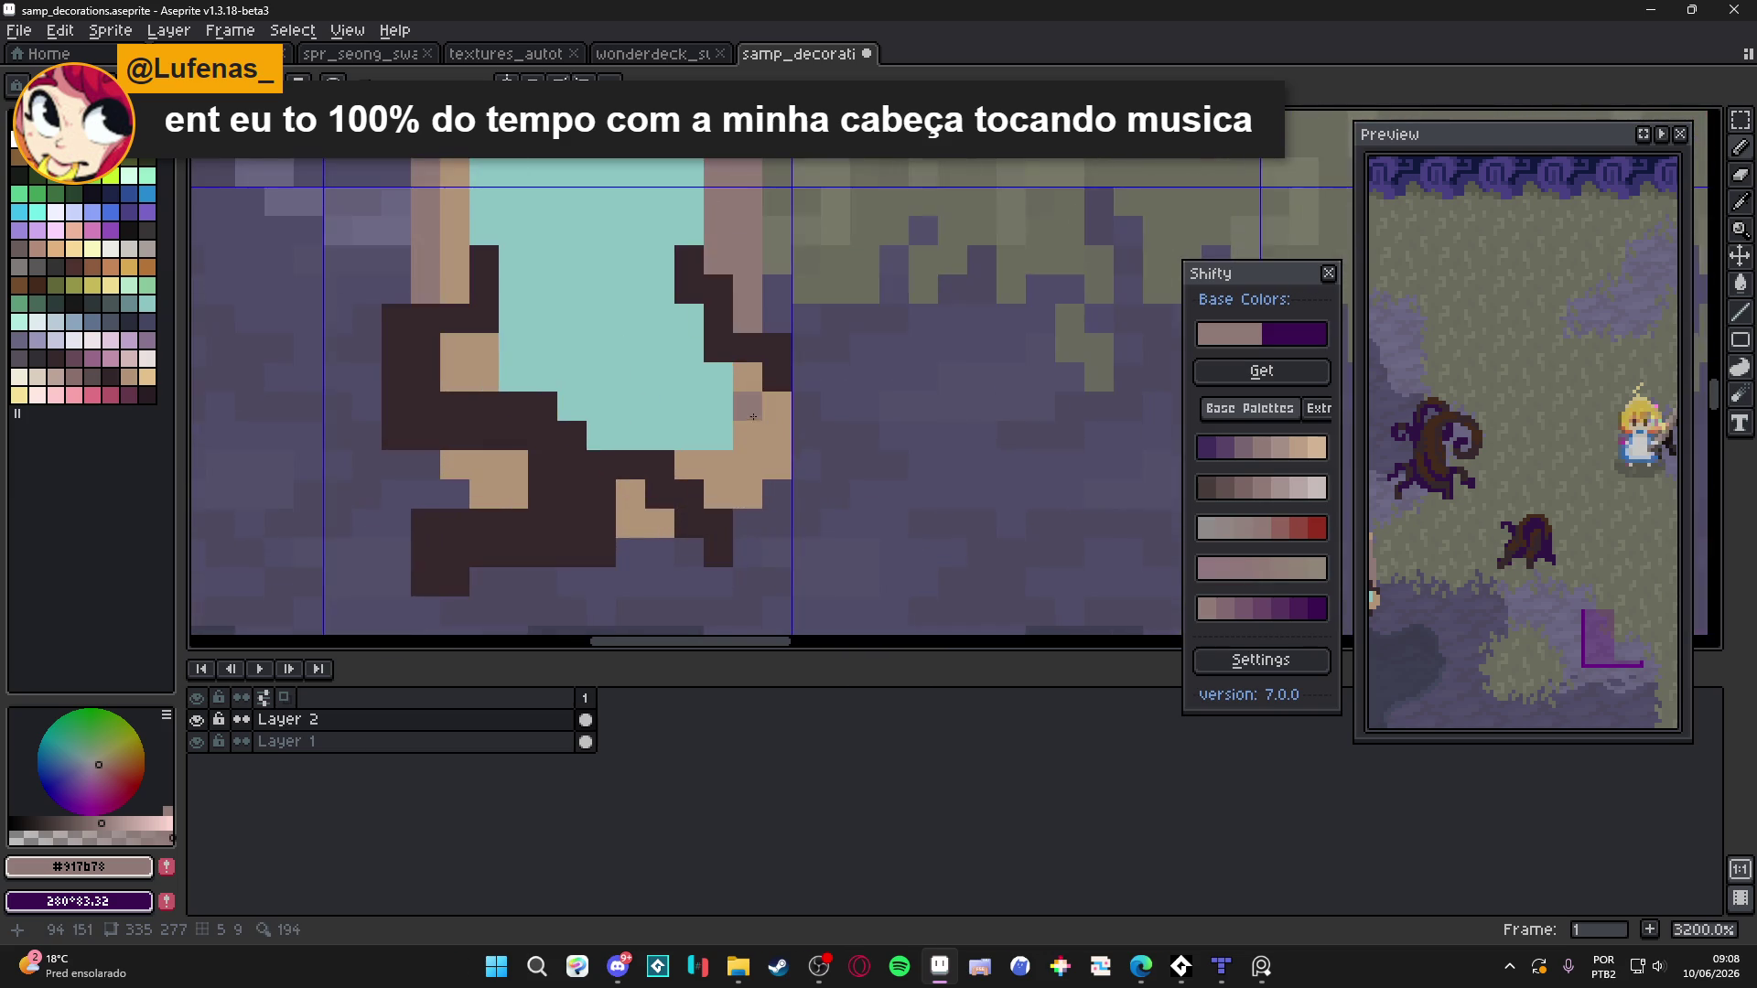
{"action": "scroll", "coordinate": [778, 458], "scroll_direction": "down", "scroll_amount": 1}
{"action": "key", "text": "ctrl+z"}
{"action": "key", "text": "ctrl+z"}
{"action": "key", "text": "ctrl+z"}
{"action": "key", "text": "ctrl+z"}
{"action": "key", "text": "ctrl+z"}
{"action": "key", "text": "ctrl+z"}
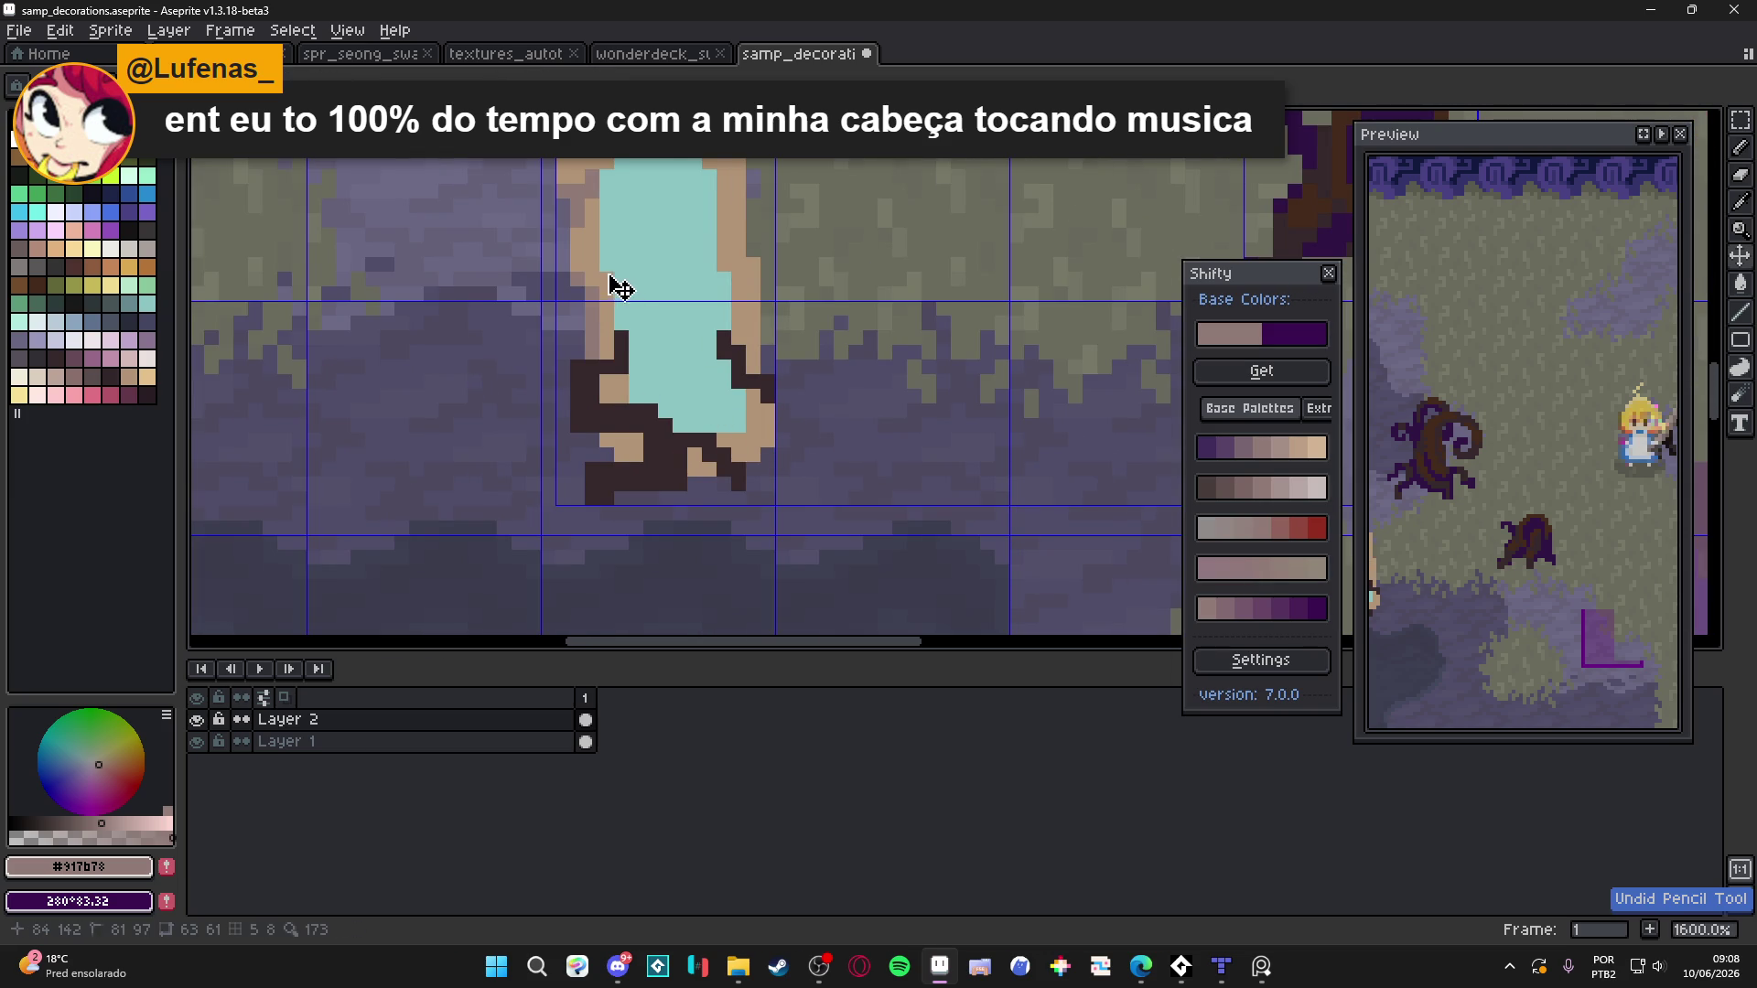
Shade the rim's left side and lower-left pixels mauve
{"action": "scroll", "coordinate": [613, 324], "scroll_direction": "up", "scroll_amount": 2}
{"action": "left_click_drag", "start_coordinate": [608, 341], "coordinate": [613, 403]}
{"action": "mouse_move", "coordinate": [580, 247]}
{"action": "left_mouse_down"}
{"action": "mouse_move", "coordinate": [593, 264]}
{"action": "mouse_move", "coordinate": [591, 178]}
{"action": "left_mouse_up"}
{"action": "left_click_drag", "start_coordinate": [613, 464], "coordinate": [635, 442]}
{"action": "mouse_move", "coordinate": [613, 531]}
{"action": "left_mouse_down"}
{"action": "mouse_move", "coordinate": [640, 551]}
{"action": "mouse_move", "coordinate": [655, 530]}
{"action": "mouse_move", "coordinate": [629, 529]}
{"action": "left_mouse_up"}
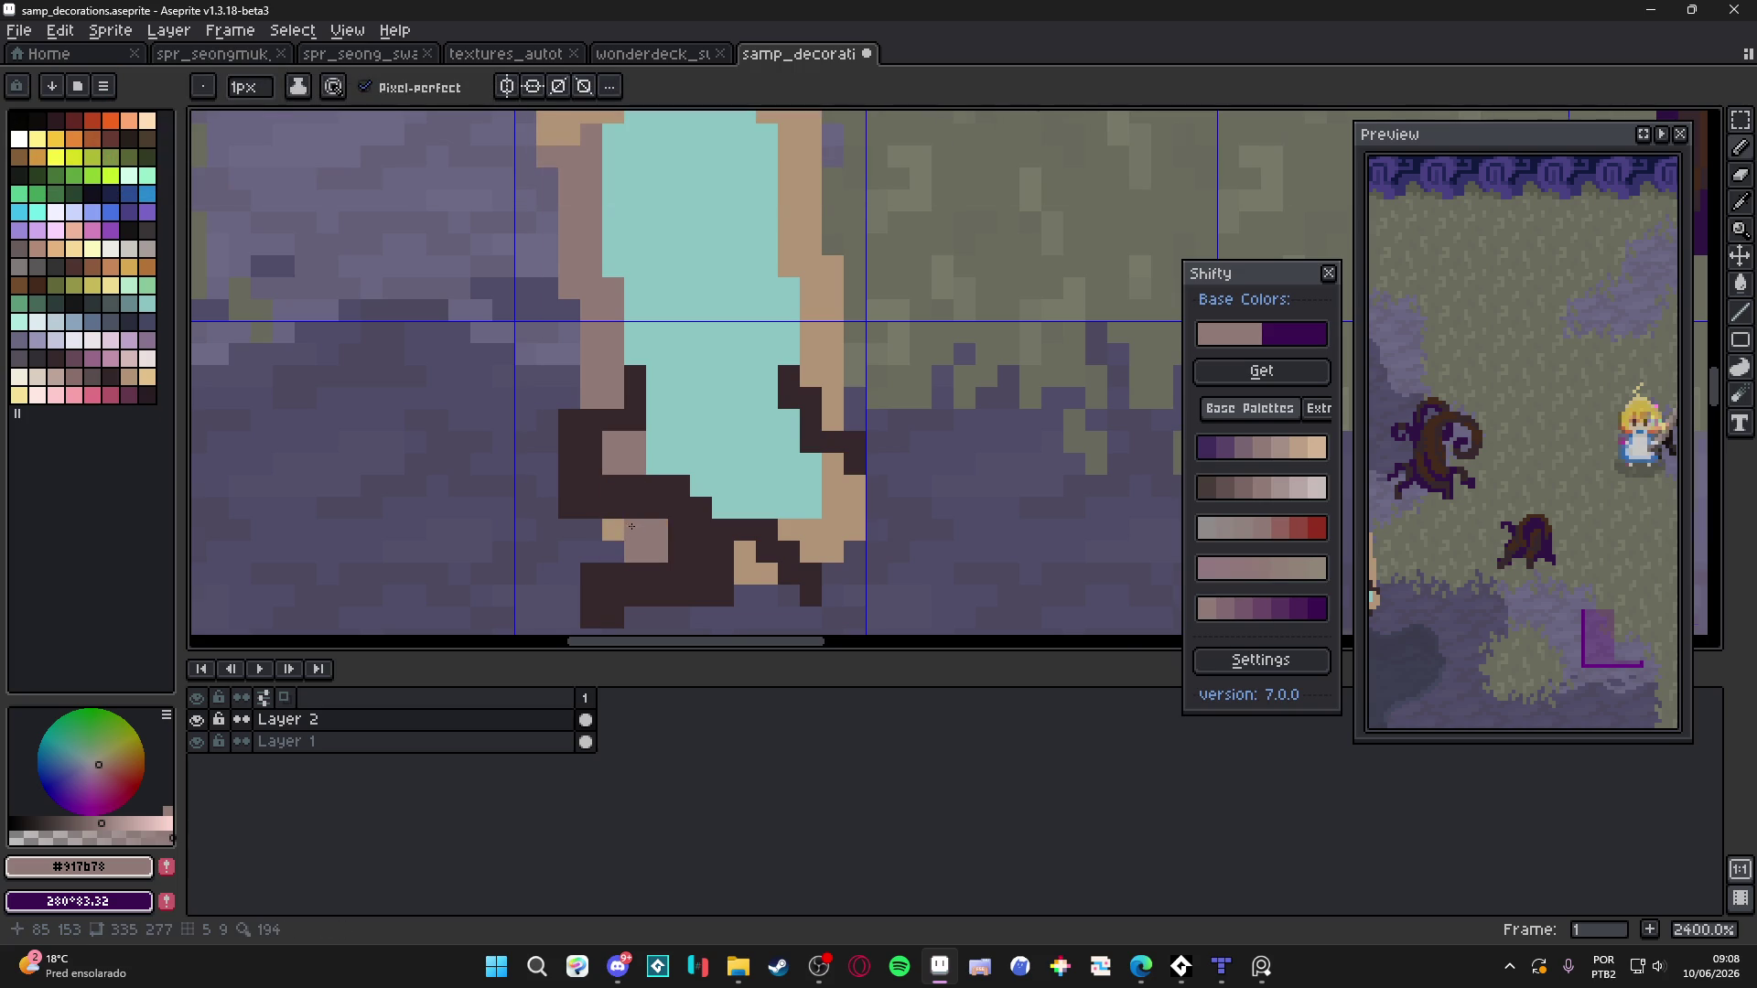
Sample the tree's brown and paint brown pixels into the roots
{"action": "scroll", "coordinate": [630, 527], "scroll_direction": "down", "scroll_amount": 2}
{"action": "scroll", "coordinate": [628, 523], "scroll_direction": "down", "scroll_amount": 4}
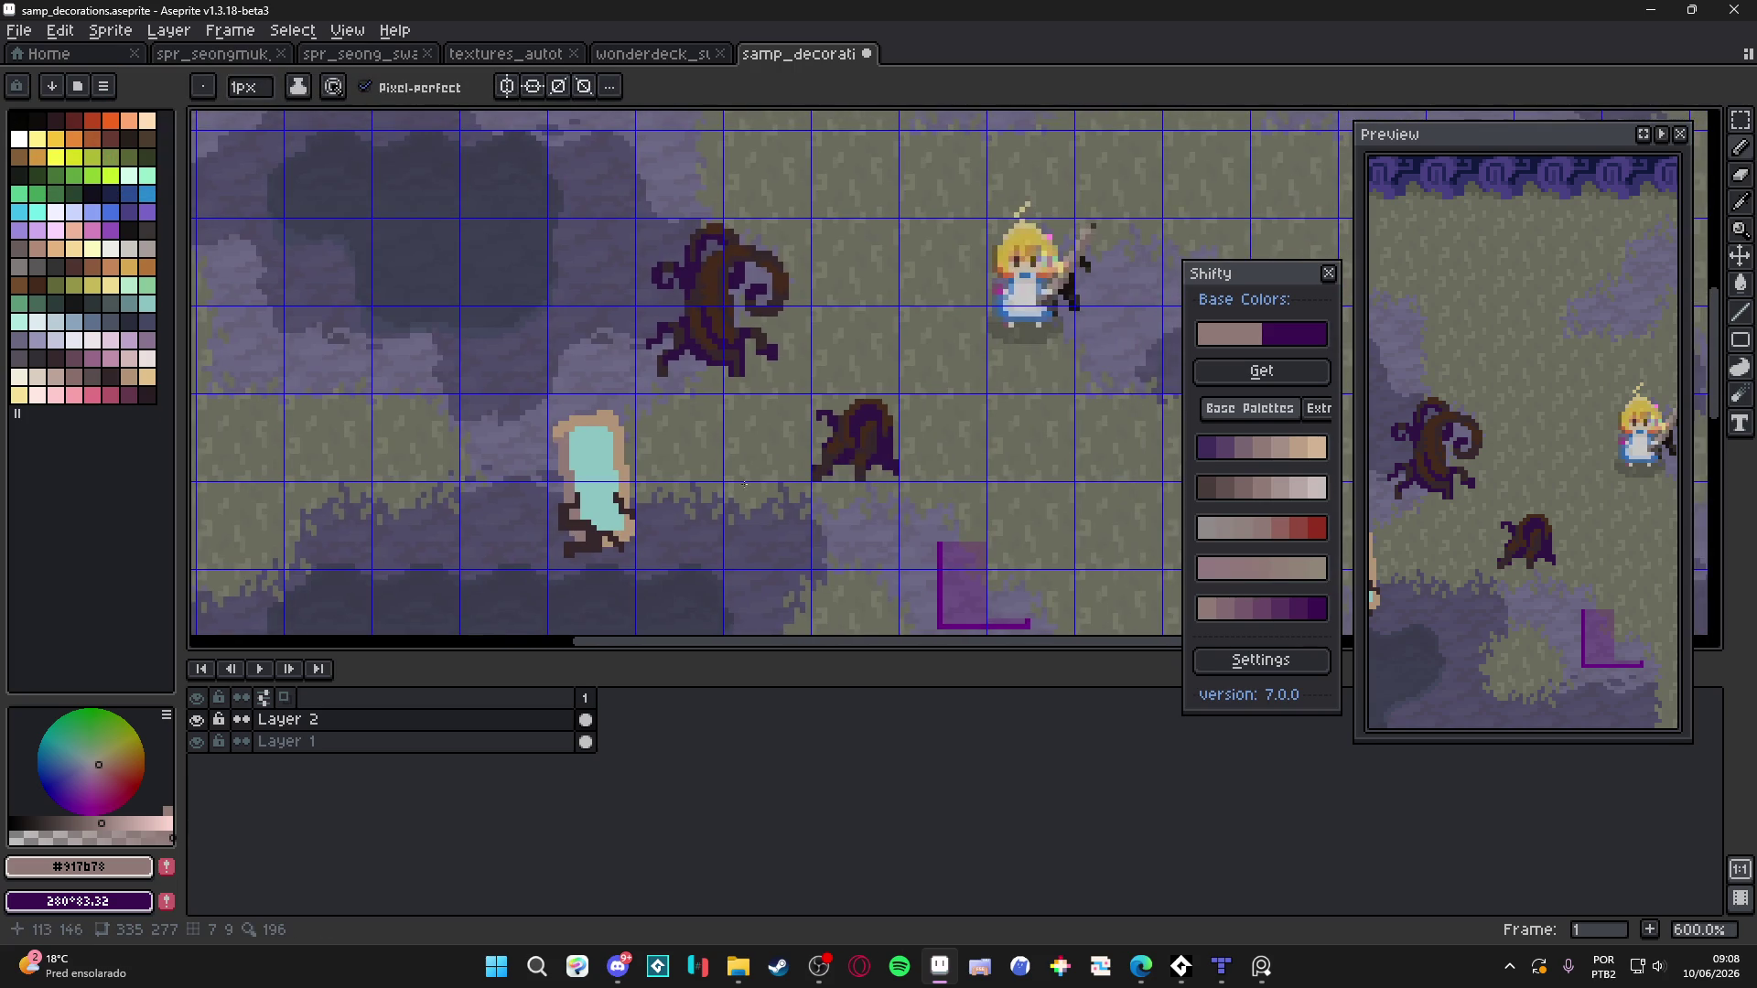
{"action": "scroll", "coordinate": [627, 512], "scroll_direction": "up", "scroll_amount": 1}
{"action": "scroll", "coordinate": [627, 509], "scroll_direction": "down", "scroll_amount": 1}
{"action": "scroll", "coordinate": [627, 509], "scroll_direction": "down", "scroll_amount": 1}
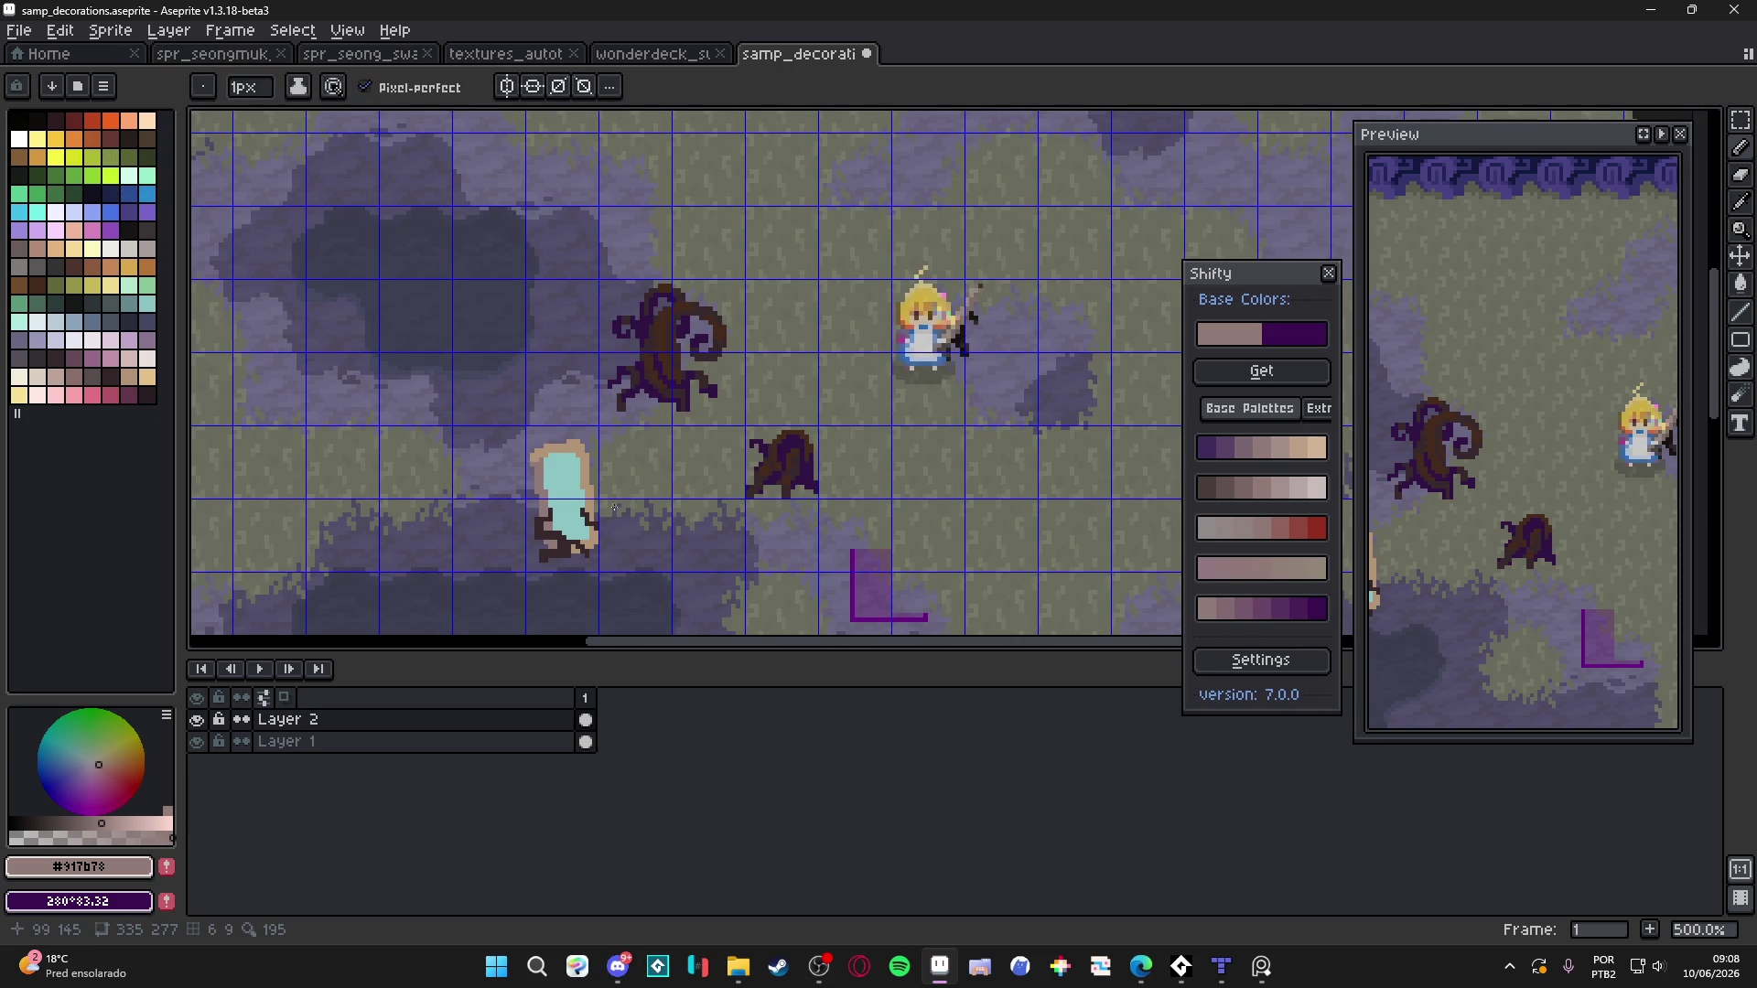
{"action": "scroll", "coordinate": [640, 499], "scroll_direction": "down", "scroll_amount": 1}
{"action": "scroll", "coordinate": [542, 542], "scroll_direction": "up", "scroll_amount": 3}
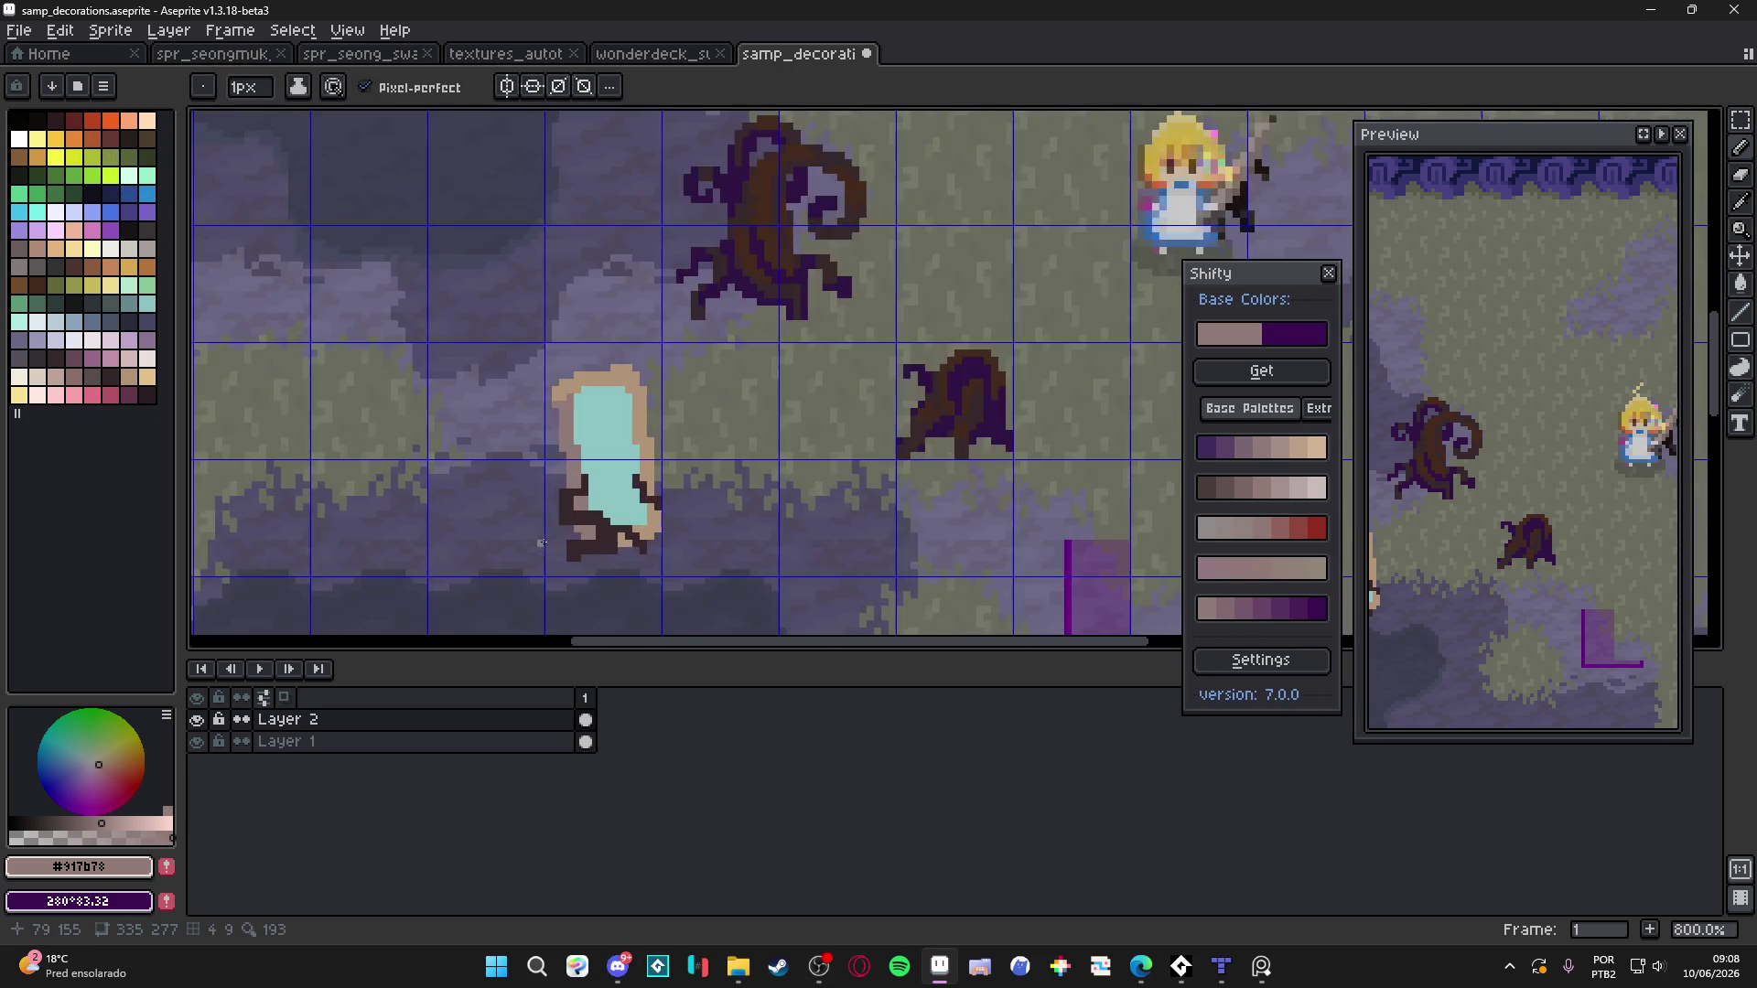
{"action": "scroll", "coordinate": [568, 550], "scroll_direction": "up", "scroll_amount": 1}
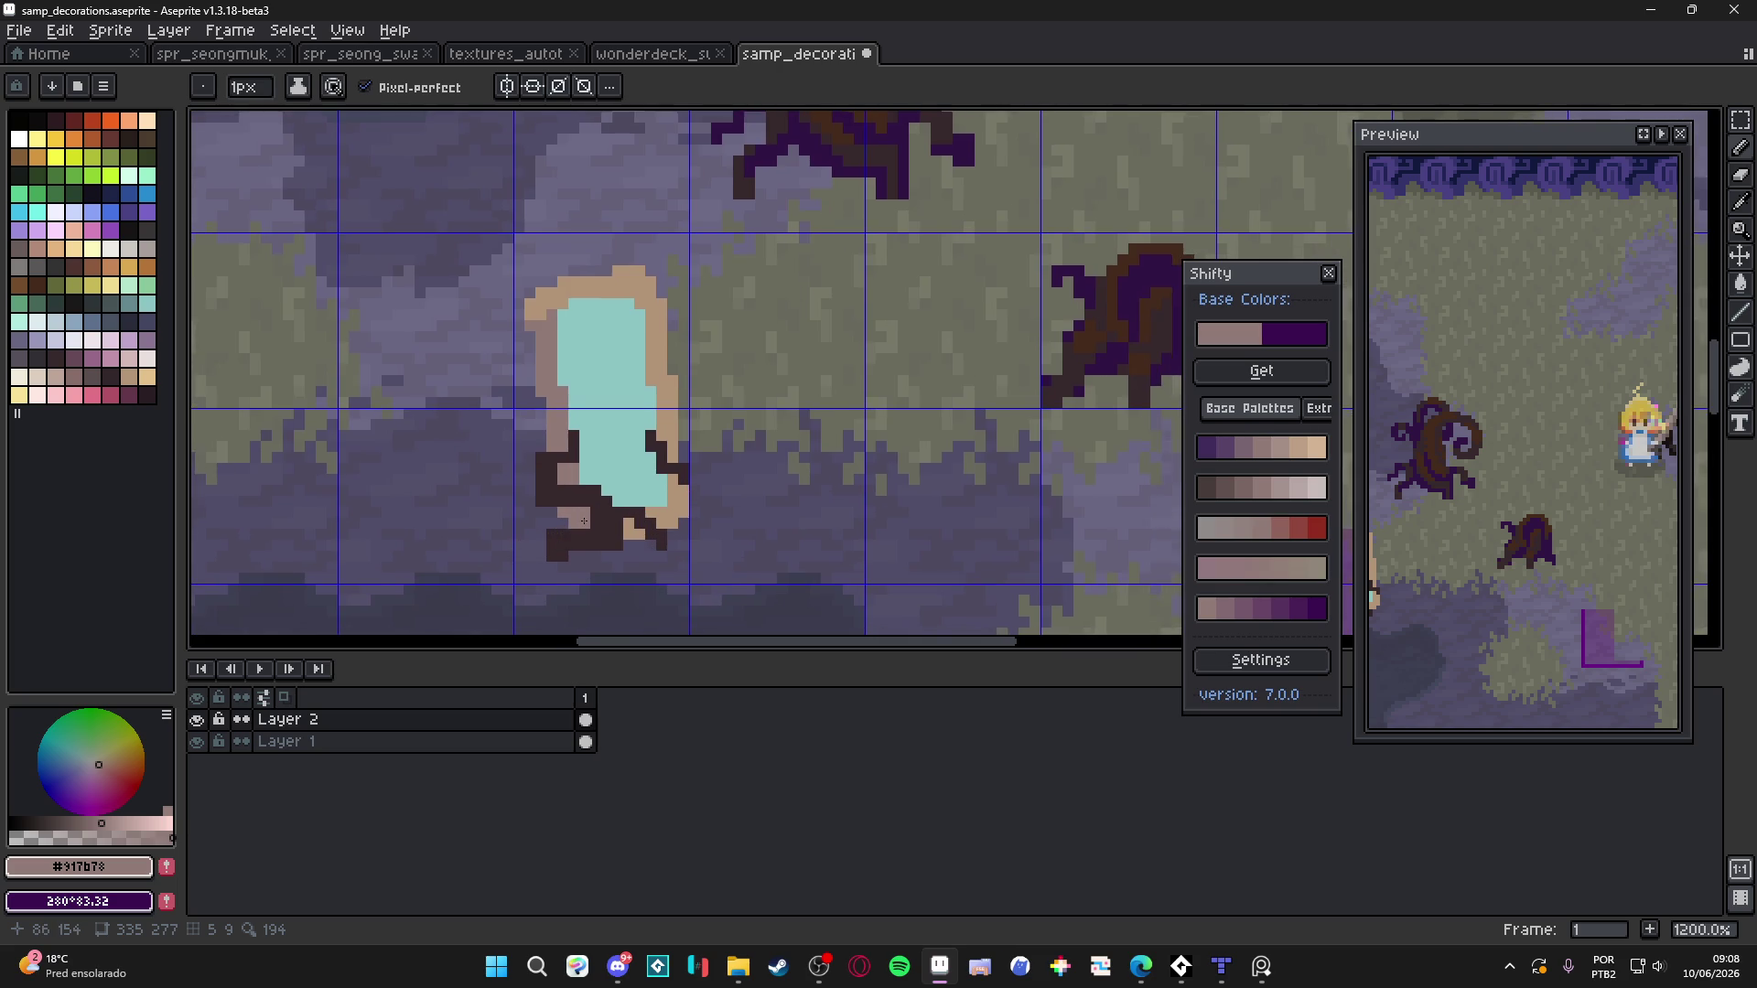
{"action": "scroll", "coordinate": [763, 485], "scroll_direction": "down", "scroll_amount": 2}
{"action": "scroll", "coordinate": [796, 457], "scroll_direction": "up", "scroll_amount": 1}
{"action": "scroll", "coordinate": [855, 376], "scroll_direction": "up", "scroll_amount": 2}
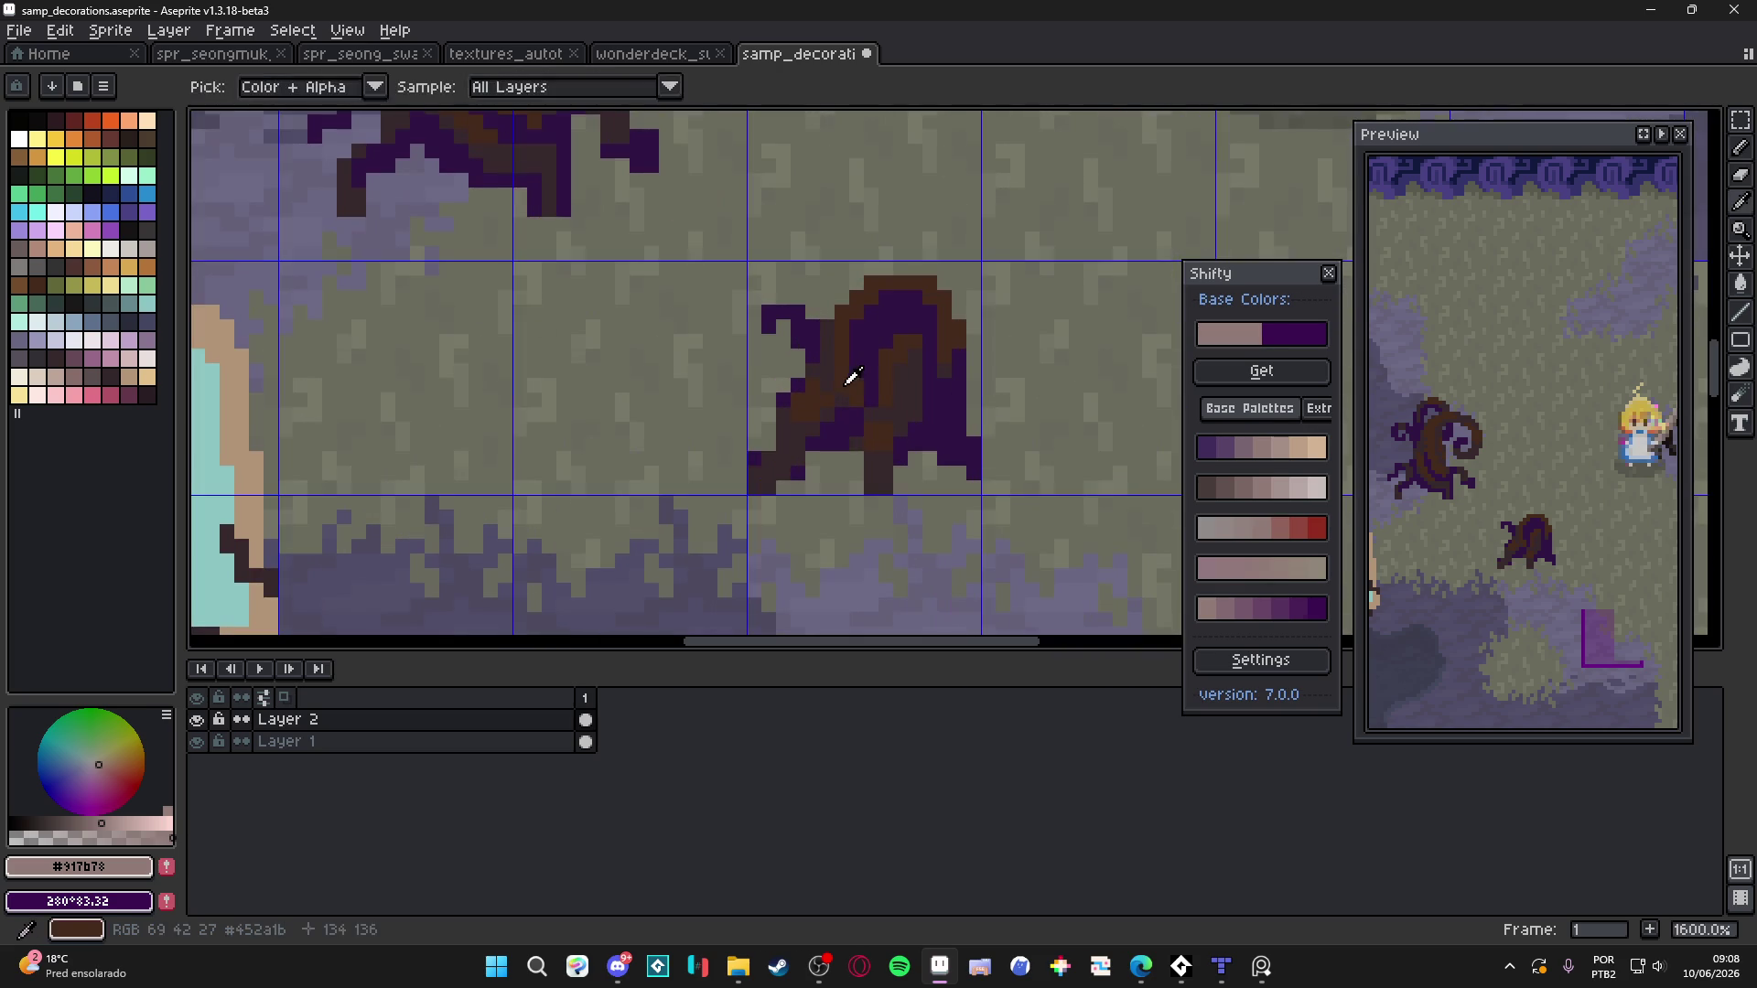
{"action": "left_click", "coordinate": [855, 372], "text": "alt"}
{"action": "scroll", "coordinate": [549, 476], "scroll_direction": "down", "scroll_amount": 1}
{"action": "scroll", "coordinate": [314, 533], "scroll_direction": "up", "scroll_amount": 1}
{"action": "scroll", "coordinate": [421, 468], "scroll_direction": "up", "scroll_amount": 3}
{"action": "left_click_drag", "start_coordinate": [421, 469], "coordinate": [419, 489]}
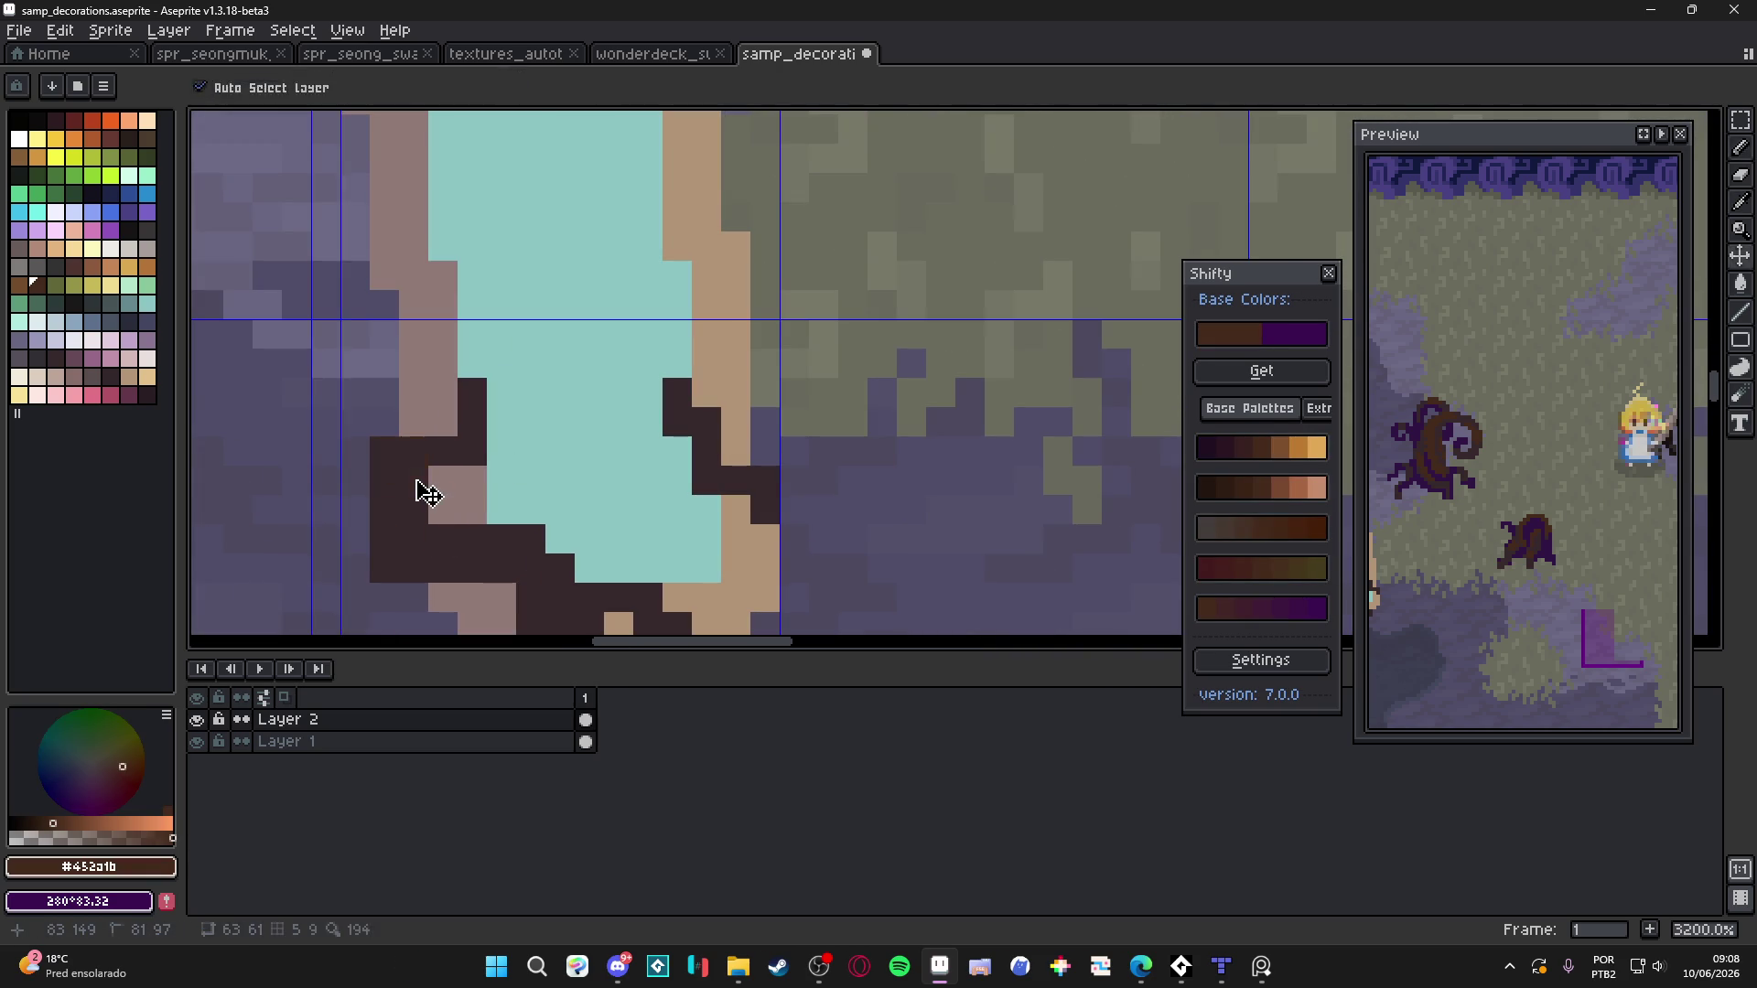
{"action": "scroll", "coordinate": [539, 474], "scroll_direction": "down", "scroll_amount": 2}
{"action": "mouse_move", "coordinate": [539, 474]}
{"action": "left_mouse_down"}
{"action": "mouse_move", "coordinate": [485, 439]}
{"action": "mouse_move", "coordinate": [560, 482]}
{"action": "left_mouse_up"}
{"action": "scroll", "coordinate": [560, 483], "scroll_direction": "down", "scroll_amount": 3}
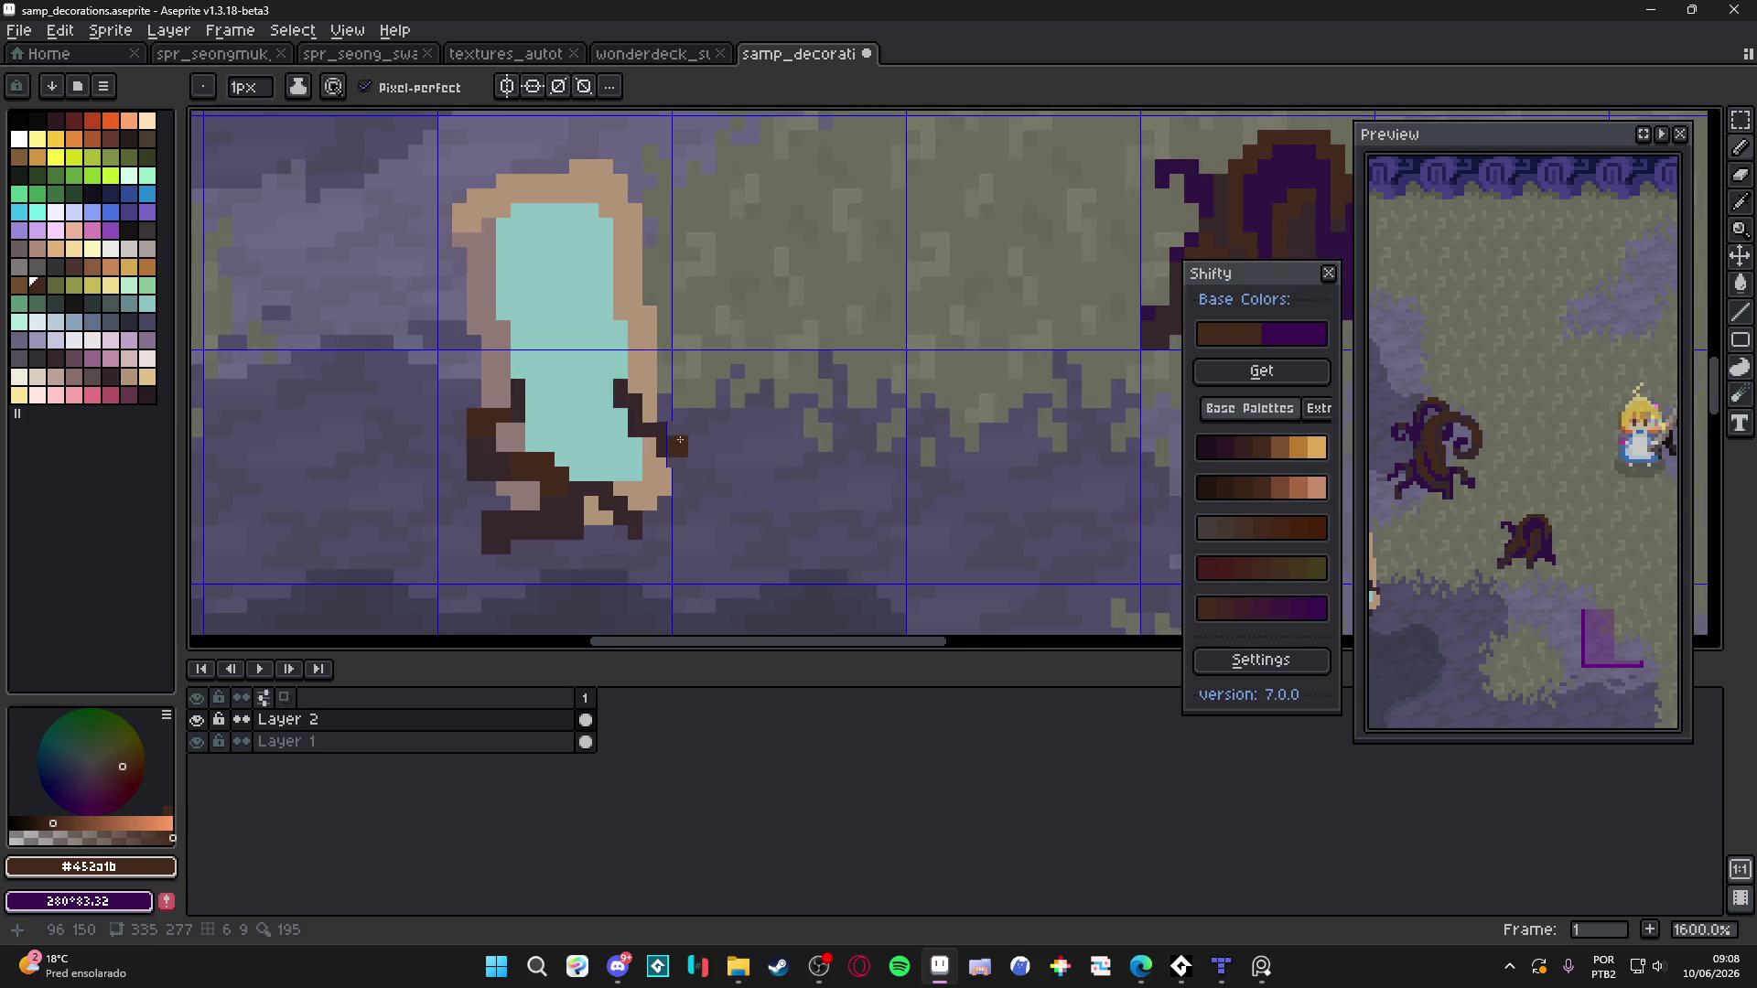
{"action": "scroll", "coordinate": [549, 412], "scroll_direction": "up", "scroll_amount": 5}
{"action": "left_click_drag", "start_coordinate": [550, 368], "coordinate": [521, 328]}
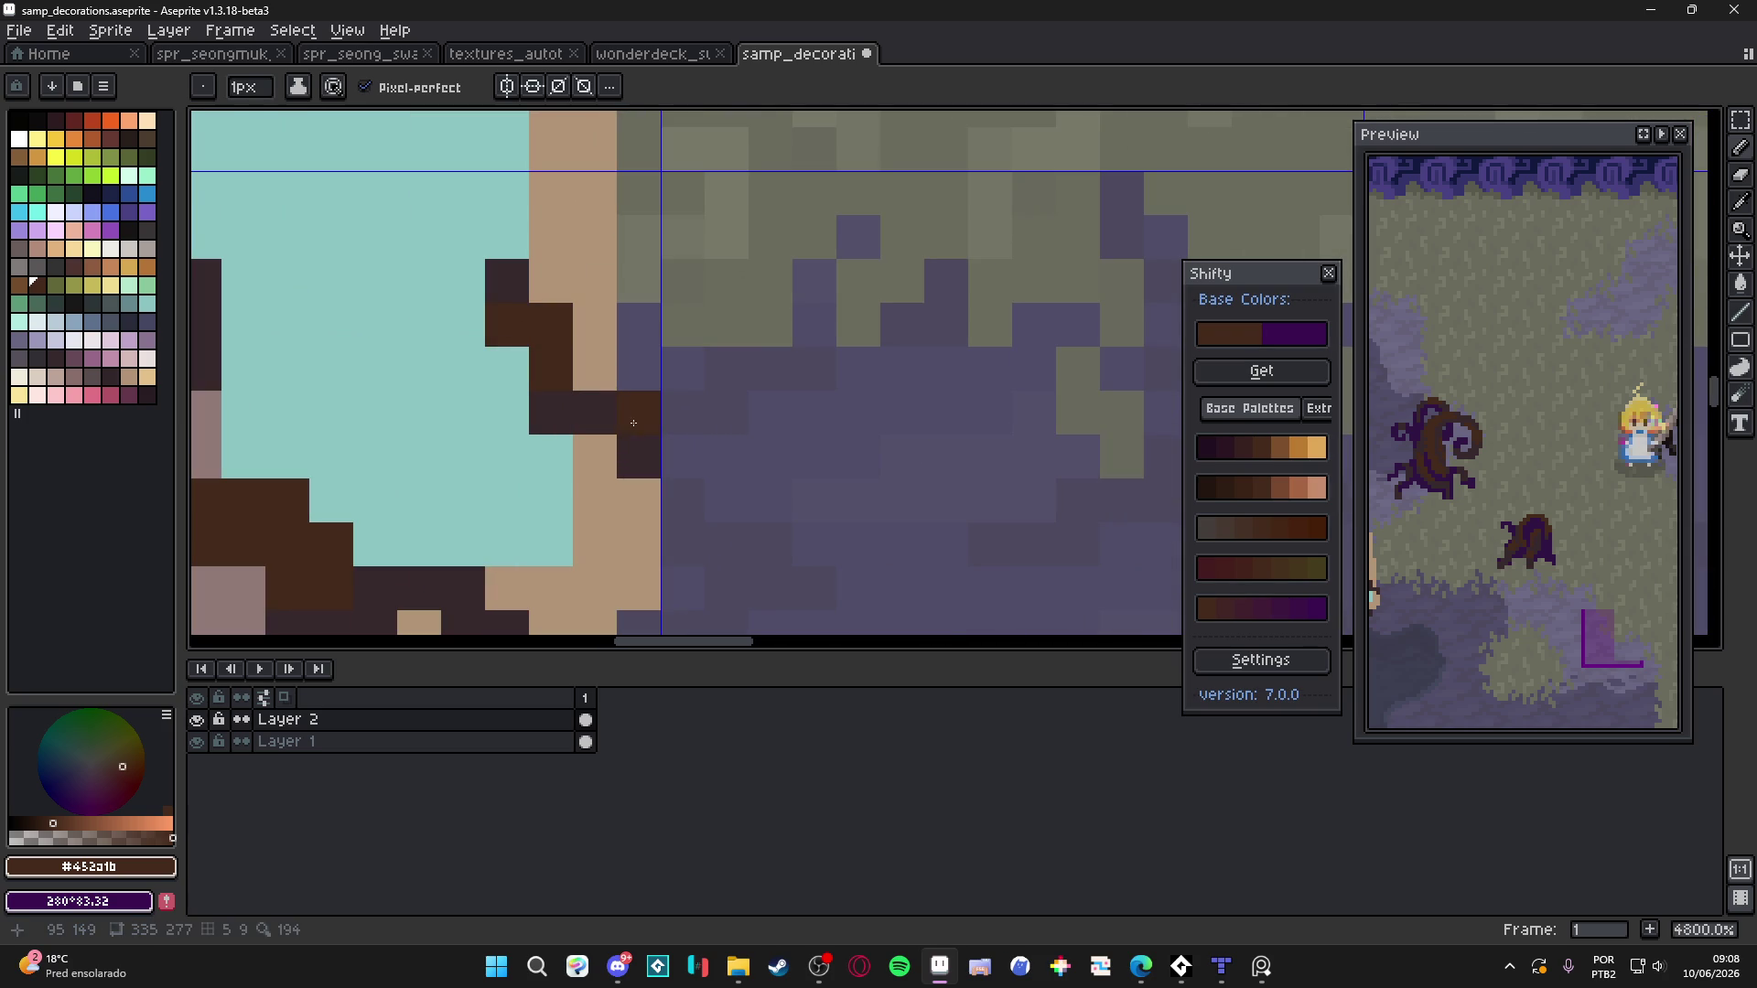
Sample mauve from the rim and shade the rim's lower-right edge mauve
{"action": "scroll", "coordinate": [633, 423], "scroll_direction": "down", "scroll_amount": 3}
{"action": "scroll", "coordinate": [691, 435], "scroll_direction": "up", "scroll_amount": 2}
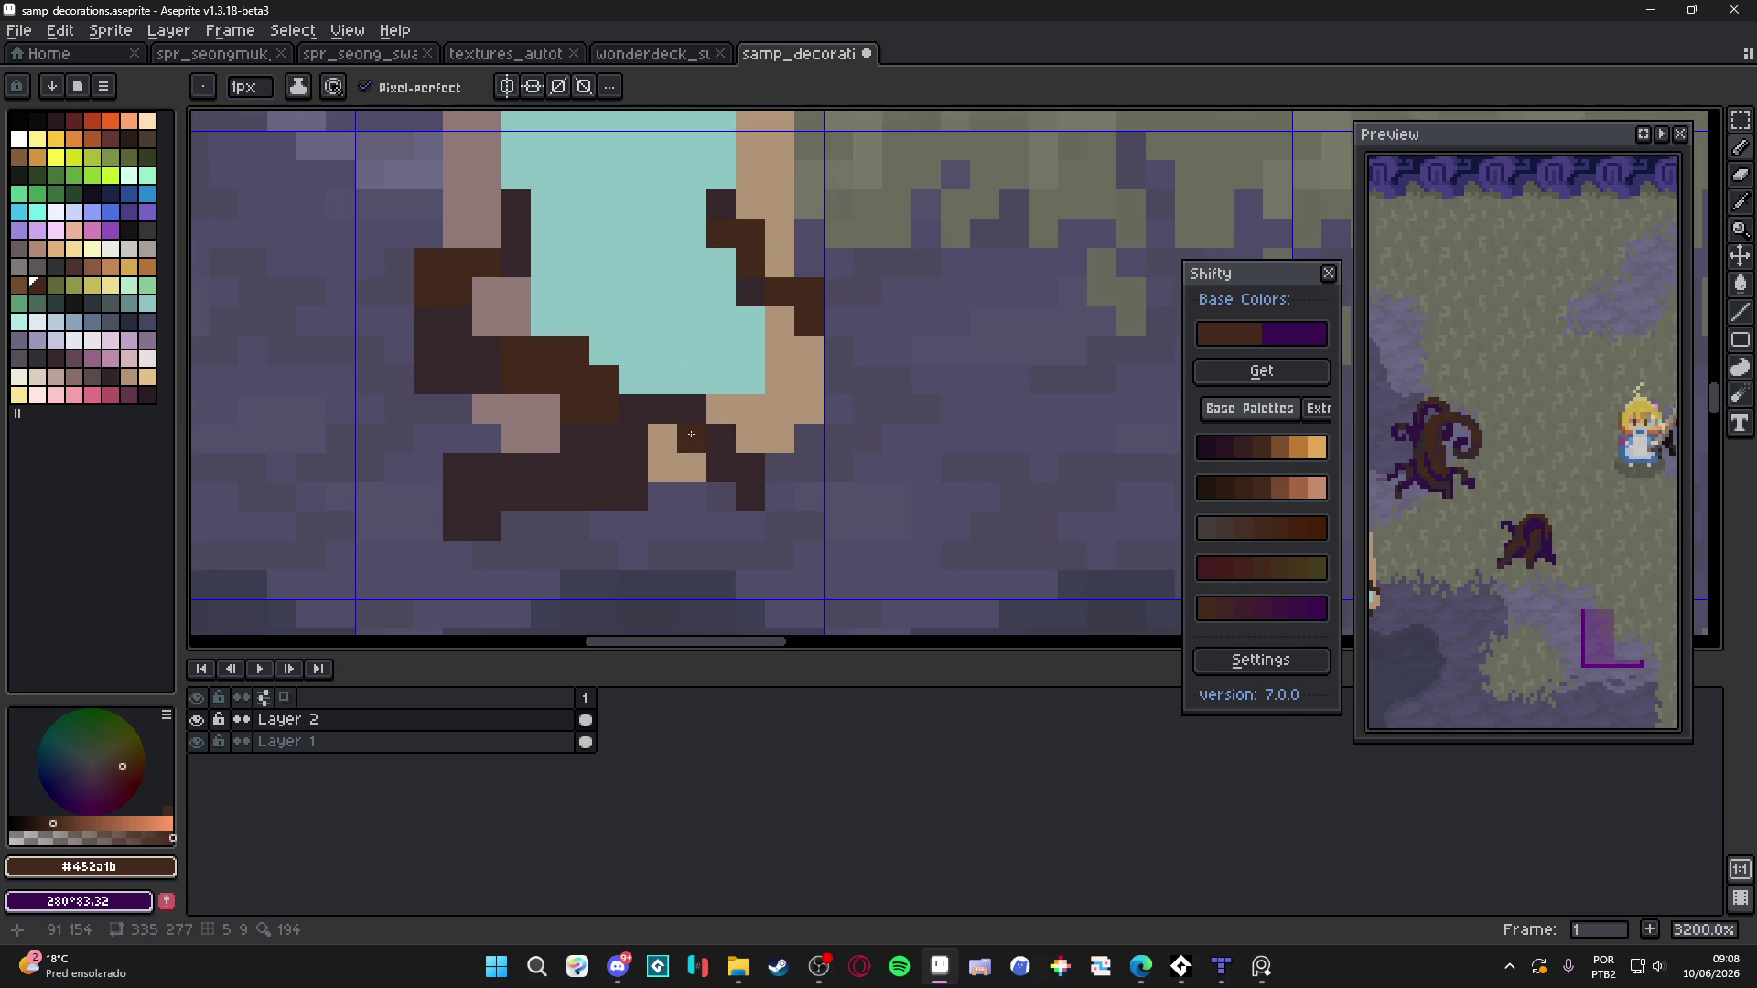
{"action": "scroll", "coordinate": [641, 483], "scroll_direction": "down", "scroll_amount": 1}
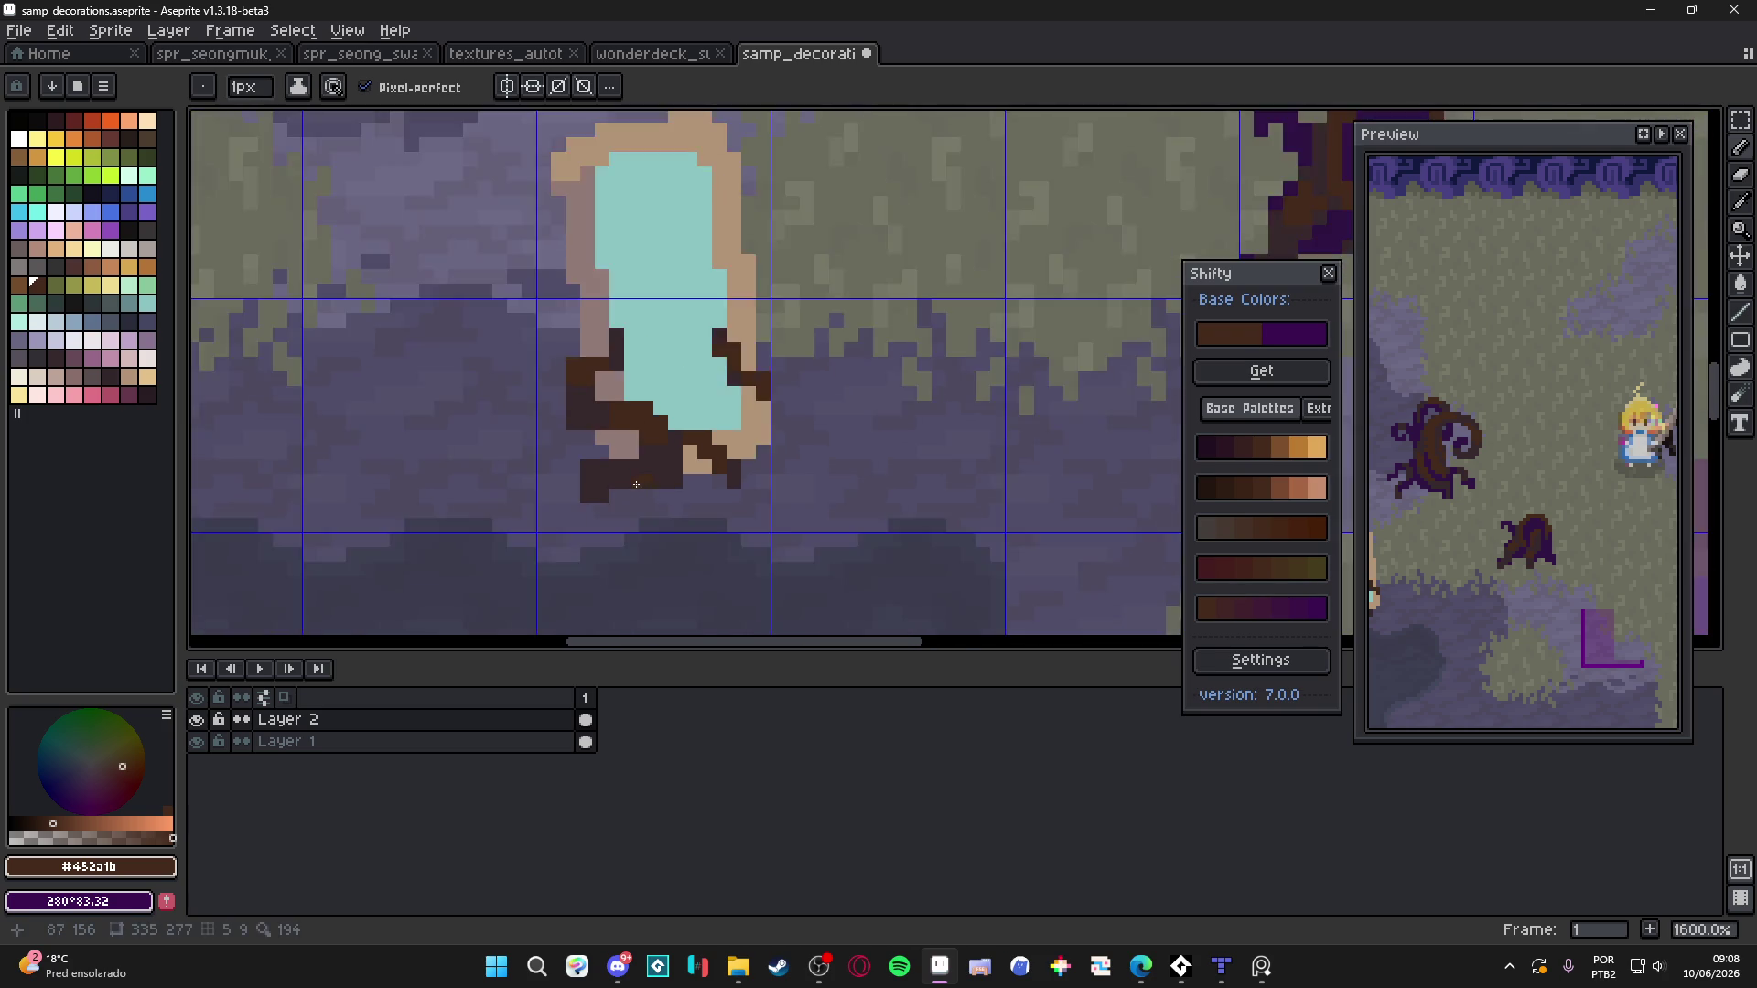
{"action": "scroll", "coordinate": [642, 483], "scroll_direction": "up", "scroll_amount": 1}
{"action": "scroll", "coordinate": [668, 494], "scroll_direction": "down", "scroll_amount": 2}
{"action": "key", "text": "ctrl"}
{"action": "scroll", "coordinate": [683, 451], "scroll_direction": "up", "scroll_amount": 3}
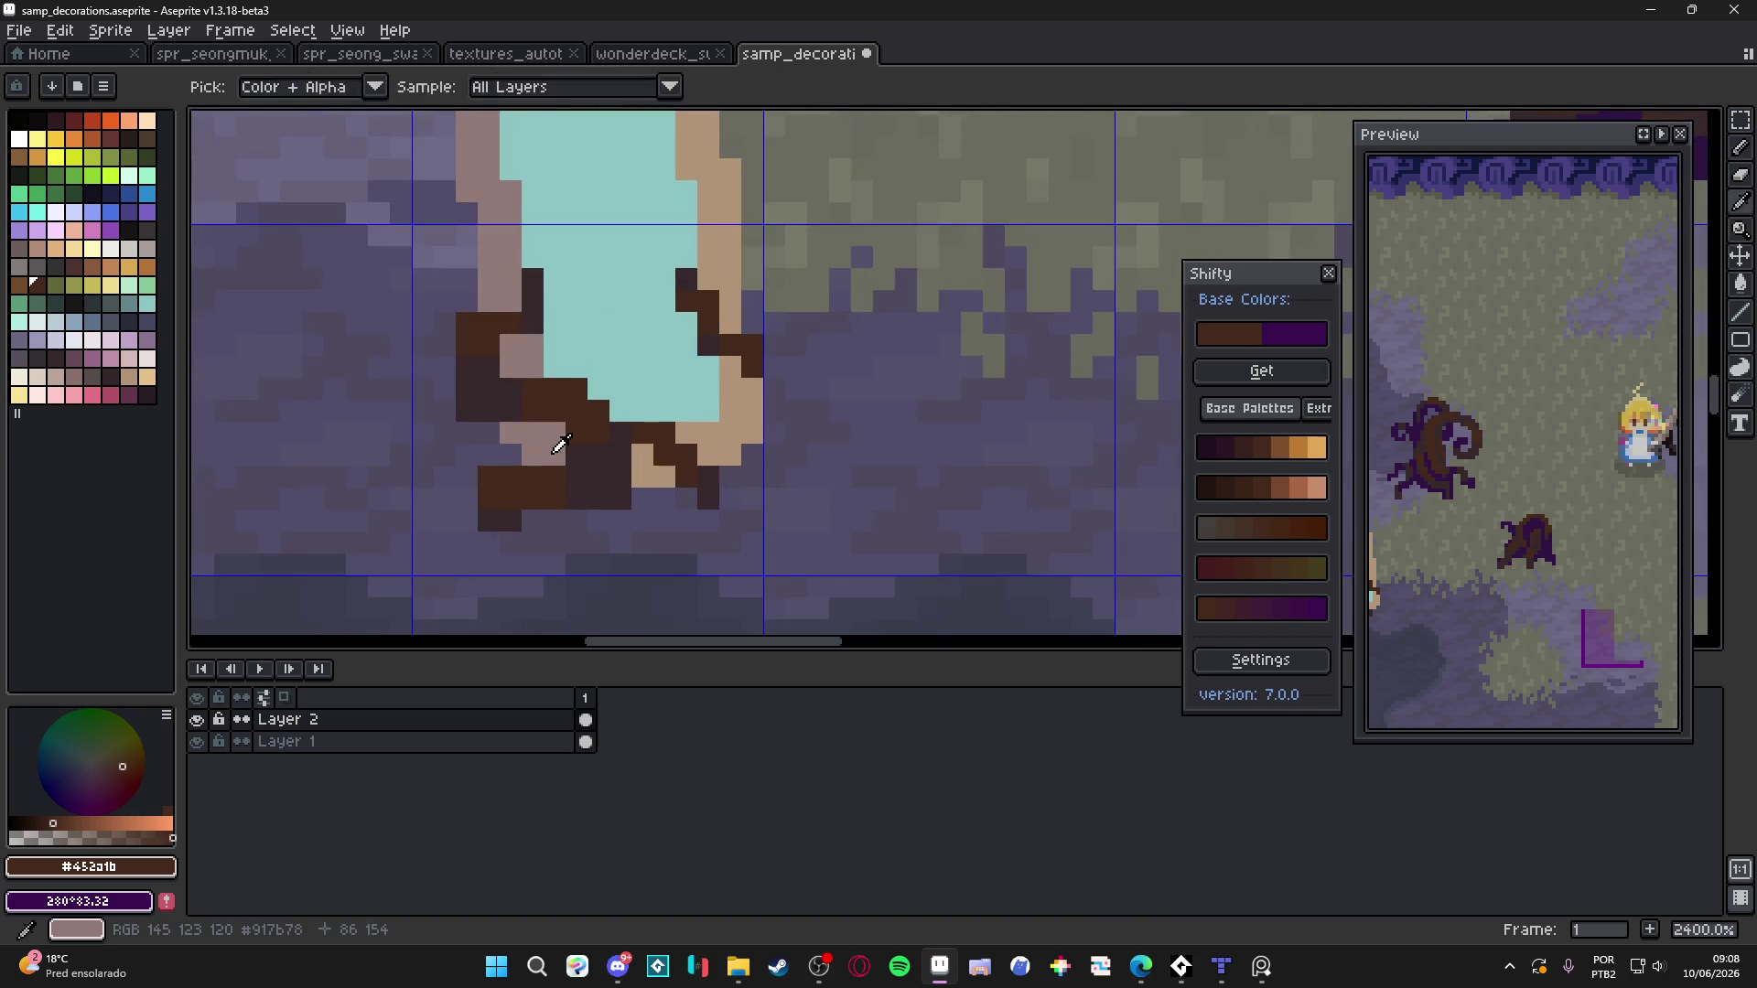
{"action": "left_click", "coordinate": [651, 462], "text": "alt"}
{"action": "left_click_drag", "start_coordinate": [686, 433], "coordinate": [751, 433]}
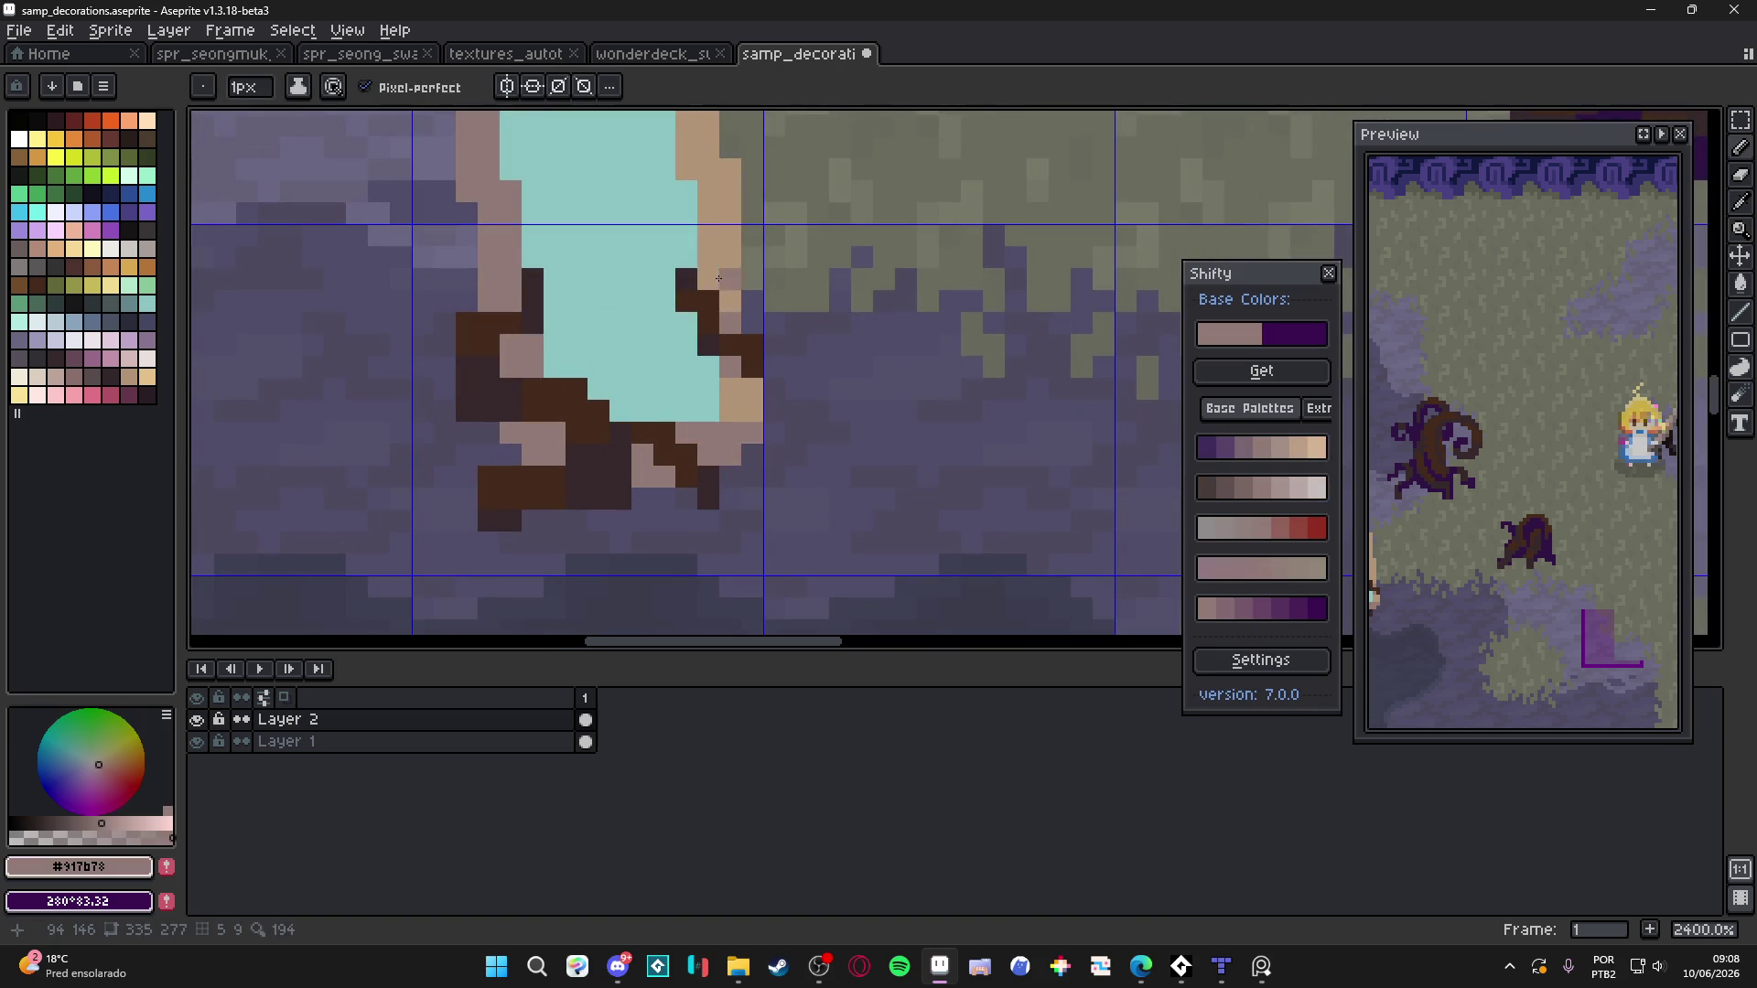
Shade the rim's top-right edge mauve and reshape its top-left corner
{"action": "scroll", "coordinate": [723, 274], "scroll_direction": "up", "scroll_amount": 3}
{"action": "left_click", "coordinate": [779, 268]}
{"action": "left_click", "coordinate": [801, 278]}
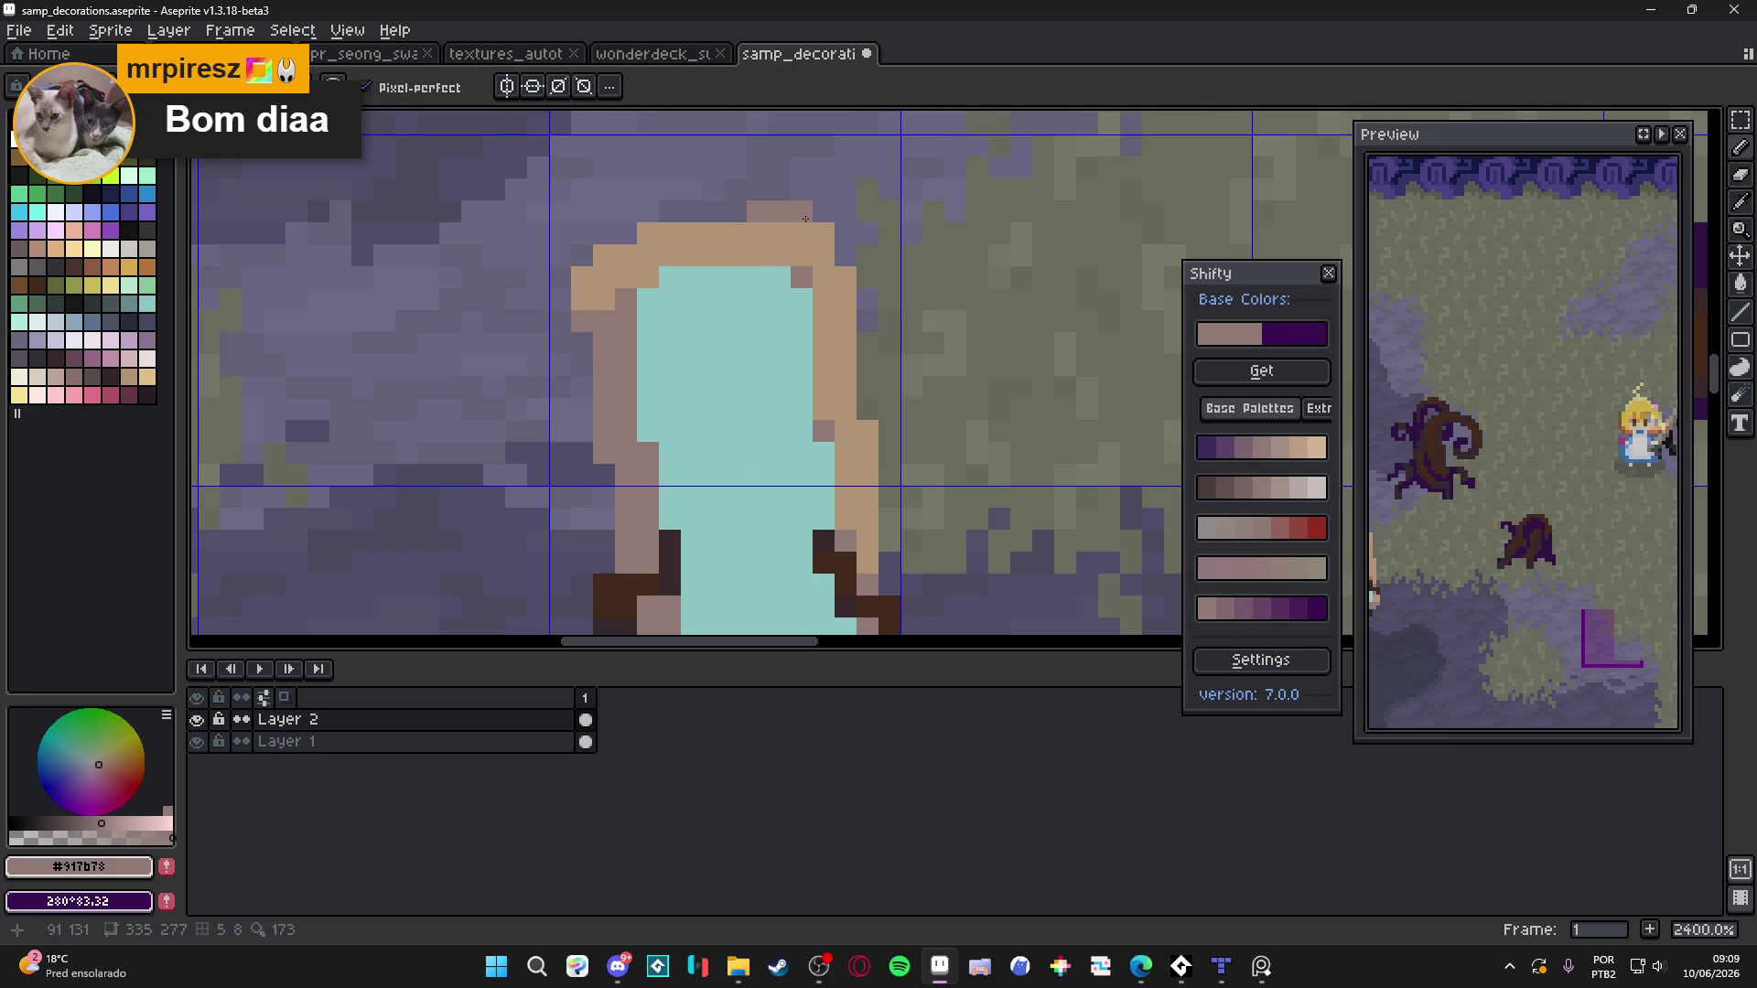
{"action": "left_click_drag", "start_coordinate": [826, 258], "coordinate": [839, 278]}
{"action": "left_click_drag", "start_coordinate": [627, 250], "coordinate": [650, 237]}
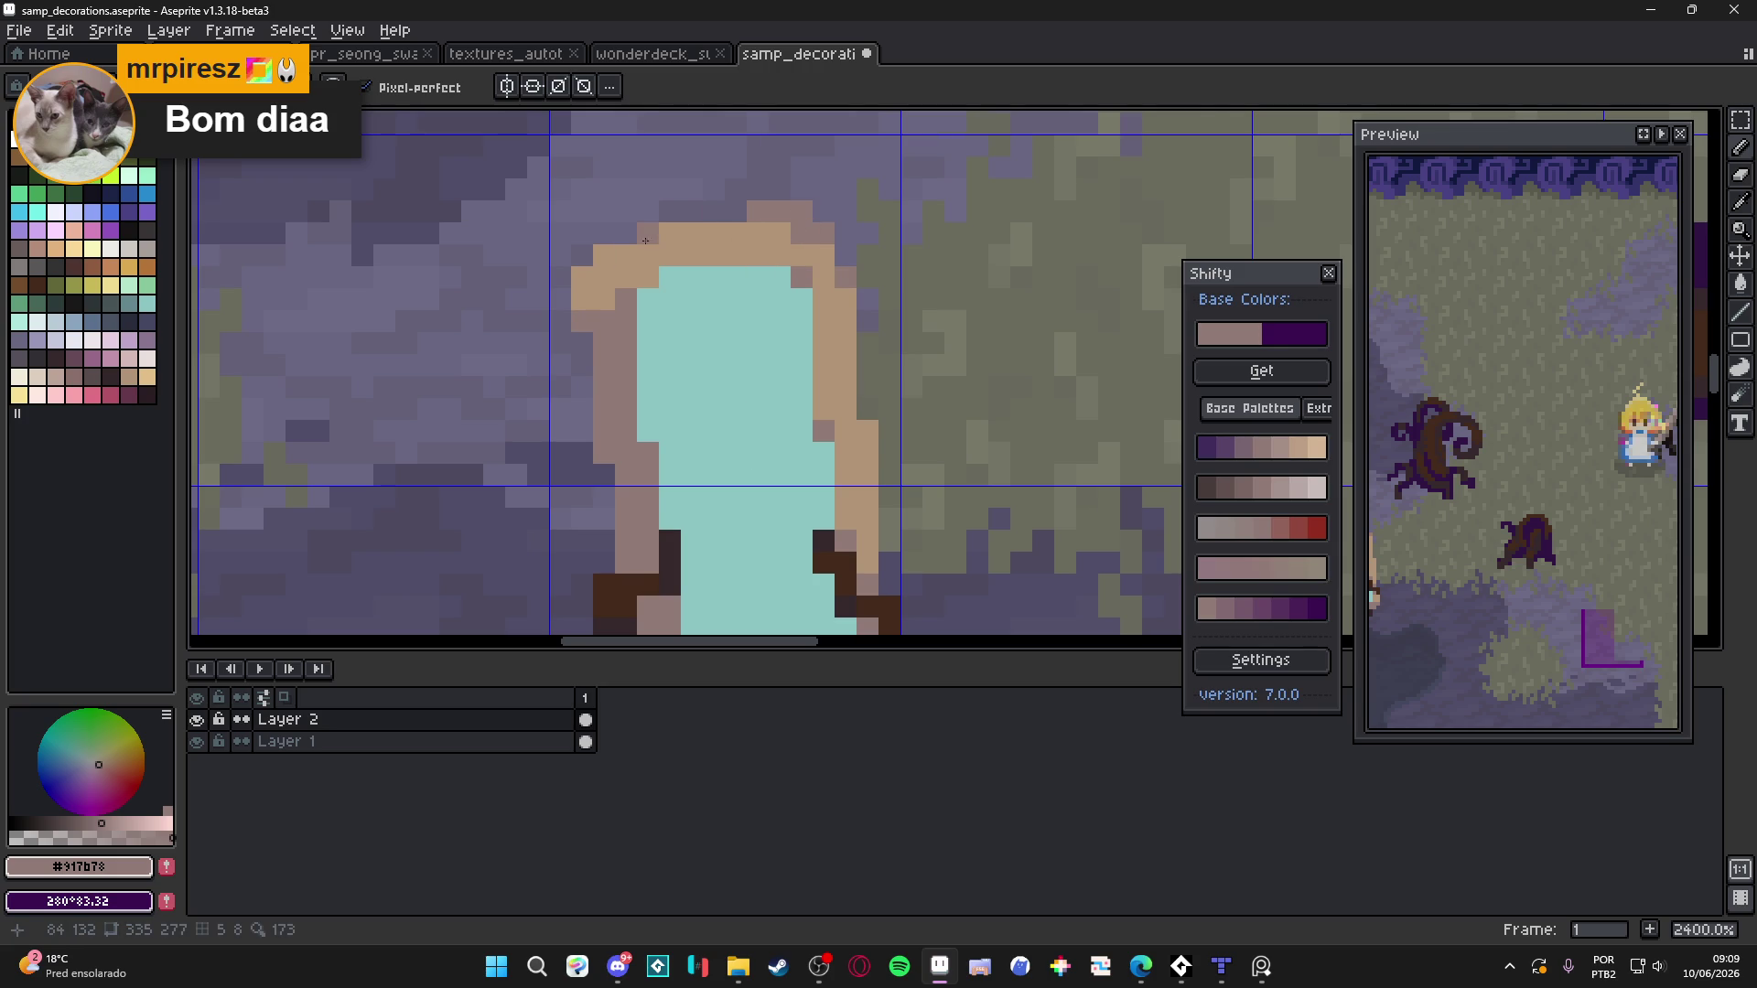
{"action": "left_click_drag", "start_coordinate": [582, 300], "coordinate": [604, 300]}
{"action": "scroll", "coordinate": [595, 302], "scroll_direction": "down", "scroll_amount": 4}
{"action": "scroll", "coordinate": [641, 284], "scroll_direction": "up", "scroll_amount": 3}
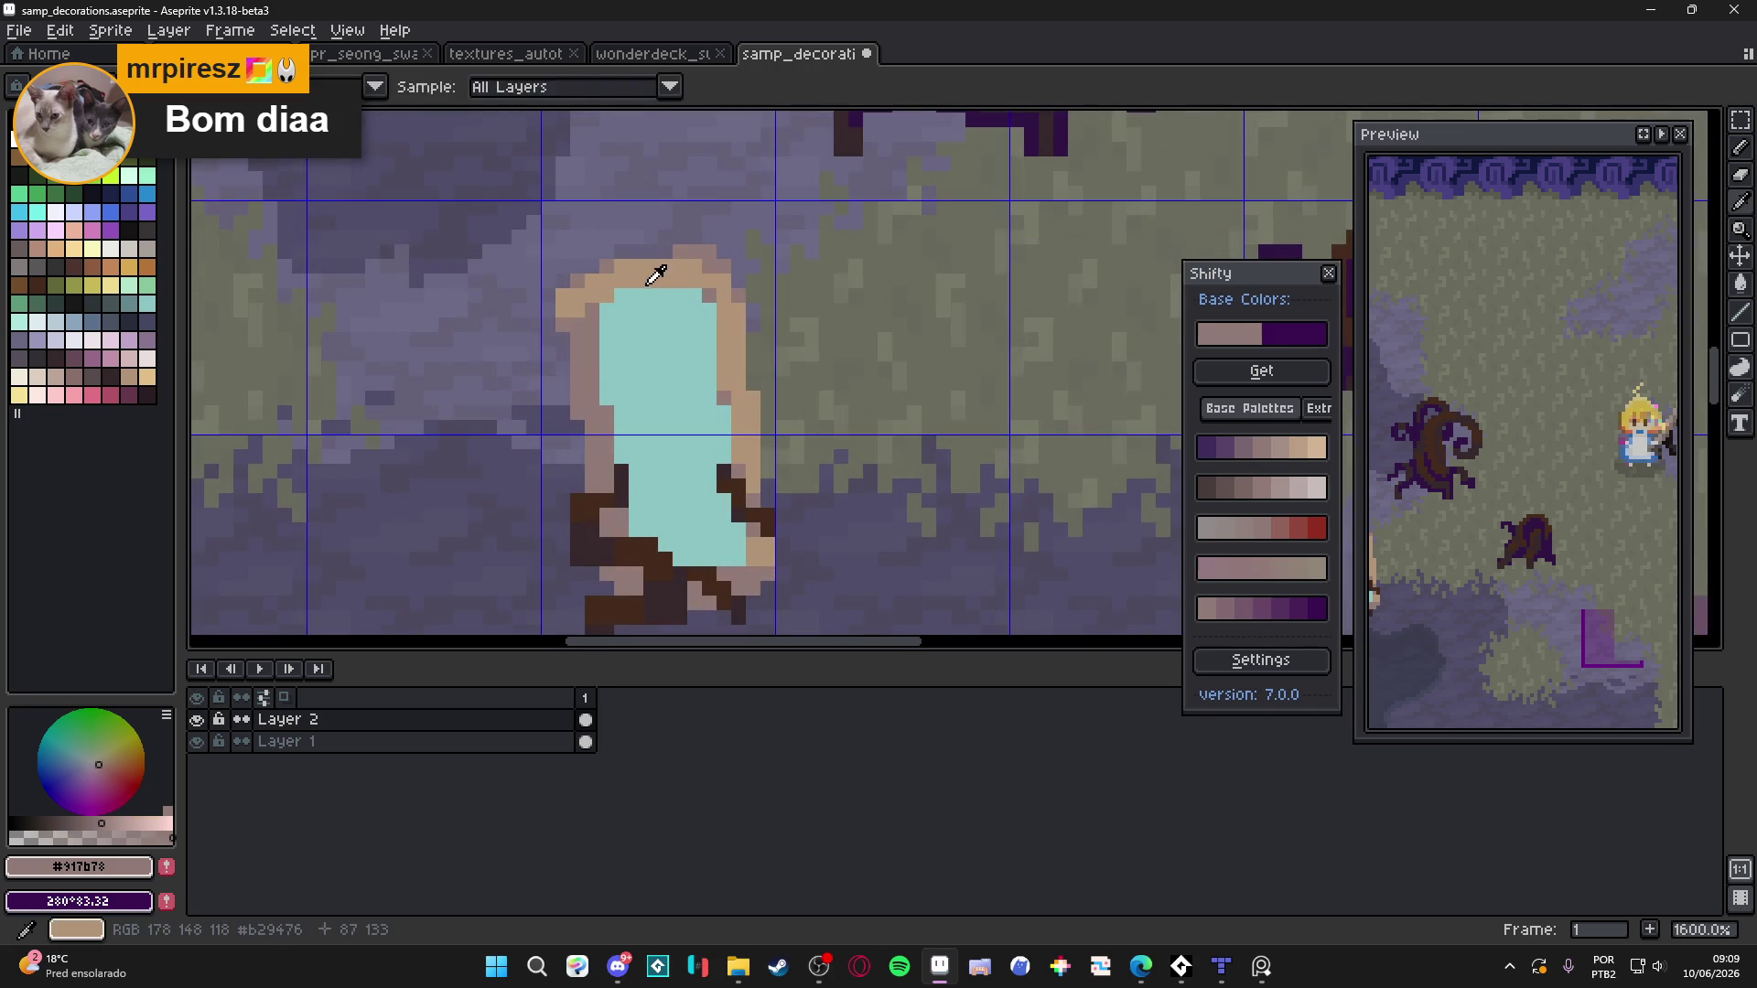
Paint lighter tan pixels along the top of the rim to round it off
{"action": "left_click", "coordinate": [659, 274], "text": "alt"}
{"action": "left_click", "coordinate": [146, 376]}
{"action": "scroll", "coordinate": [718, 287], "scroll_direction": "up", "scroll_amount": 1}
{"action": "left_click", "coordinate": [694, 275]}
{"action": "left_click", "coordinate": [648, 274]}
{"action": "left_click", "coordinate": [614, 275]}
{"action": "left_click", "coordinate": [625, 278]}
{"action": "left_click", "coordinate": [714, 256]}
{"action": "scroll", "coordinate": [779, 385], "scroll_direction": "down", "scroll_amount": 3}
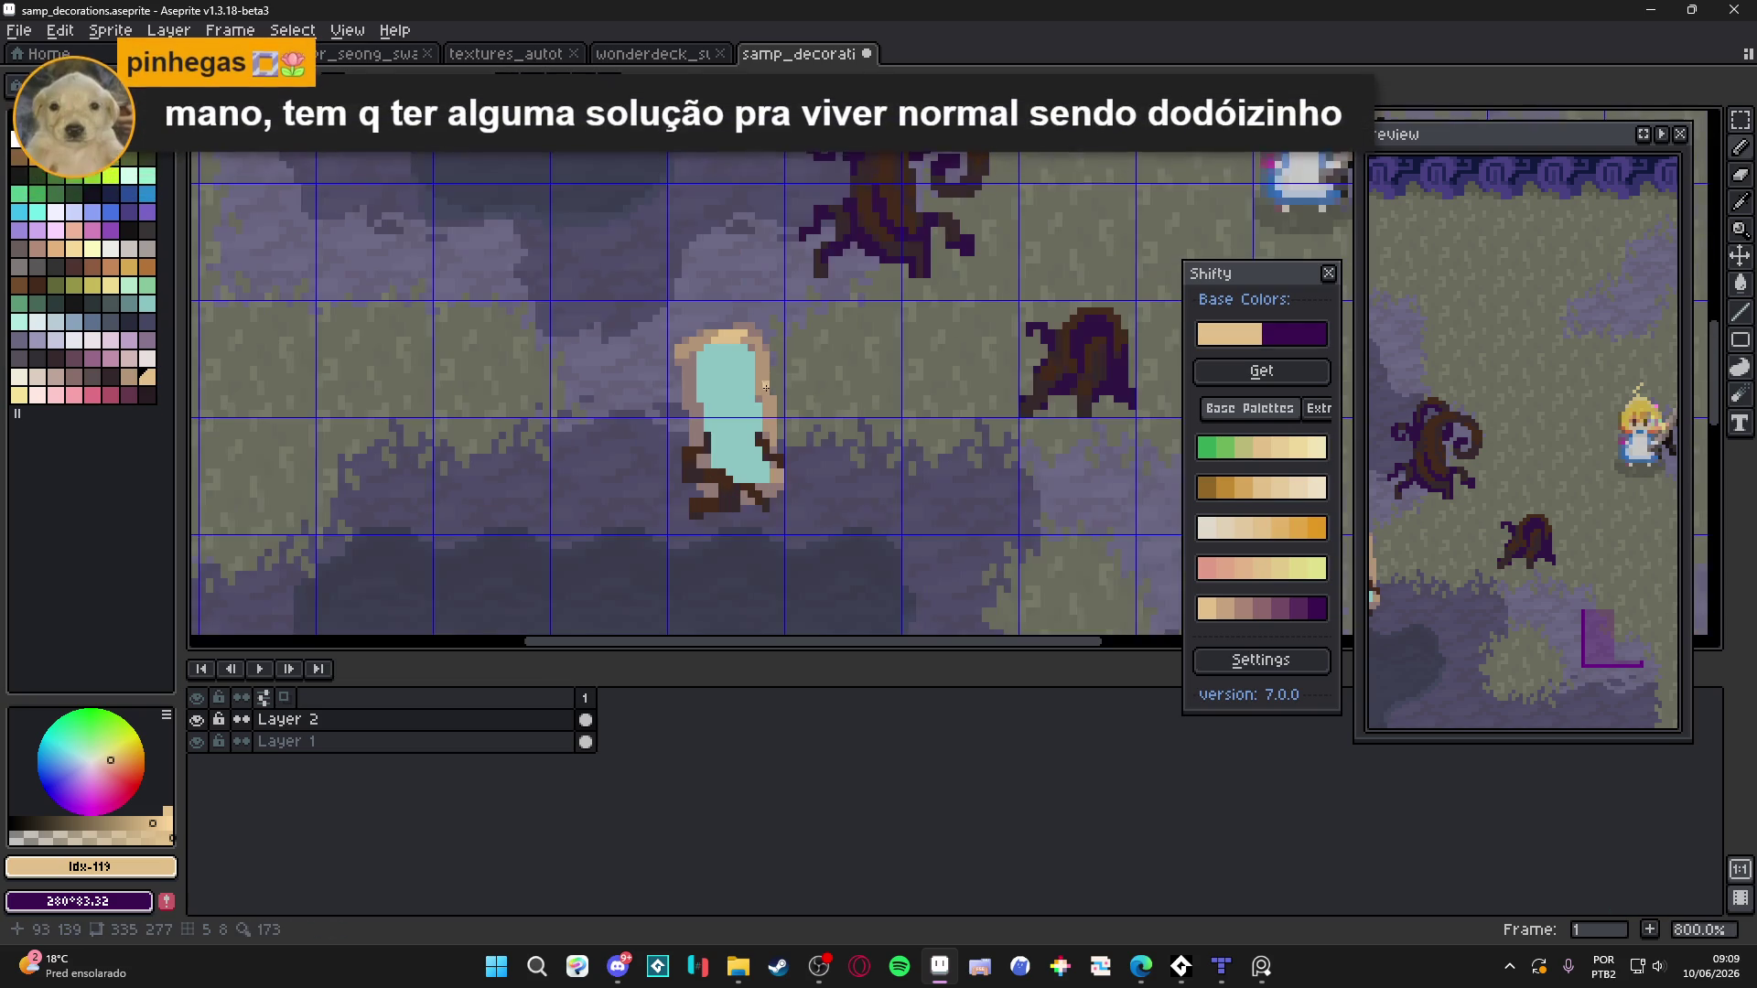
{"action": "scroll", "coordinate": [761, 387], "scroll_direction": "down", "scroll_amount": 2}
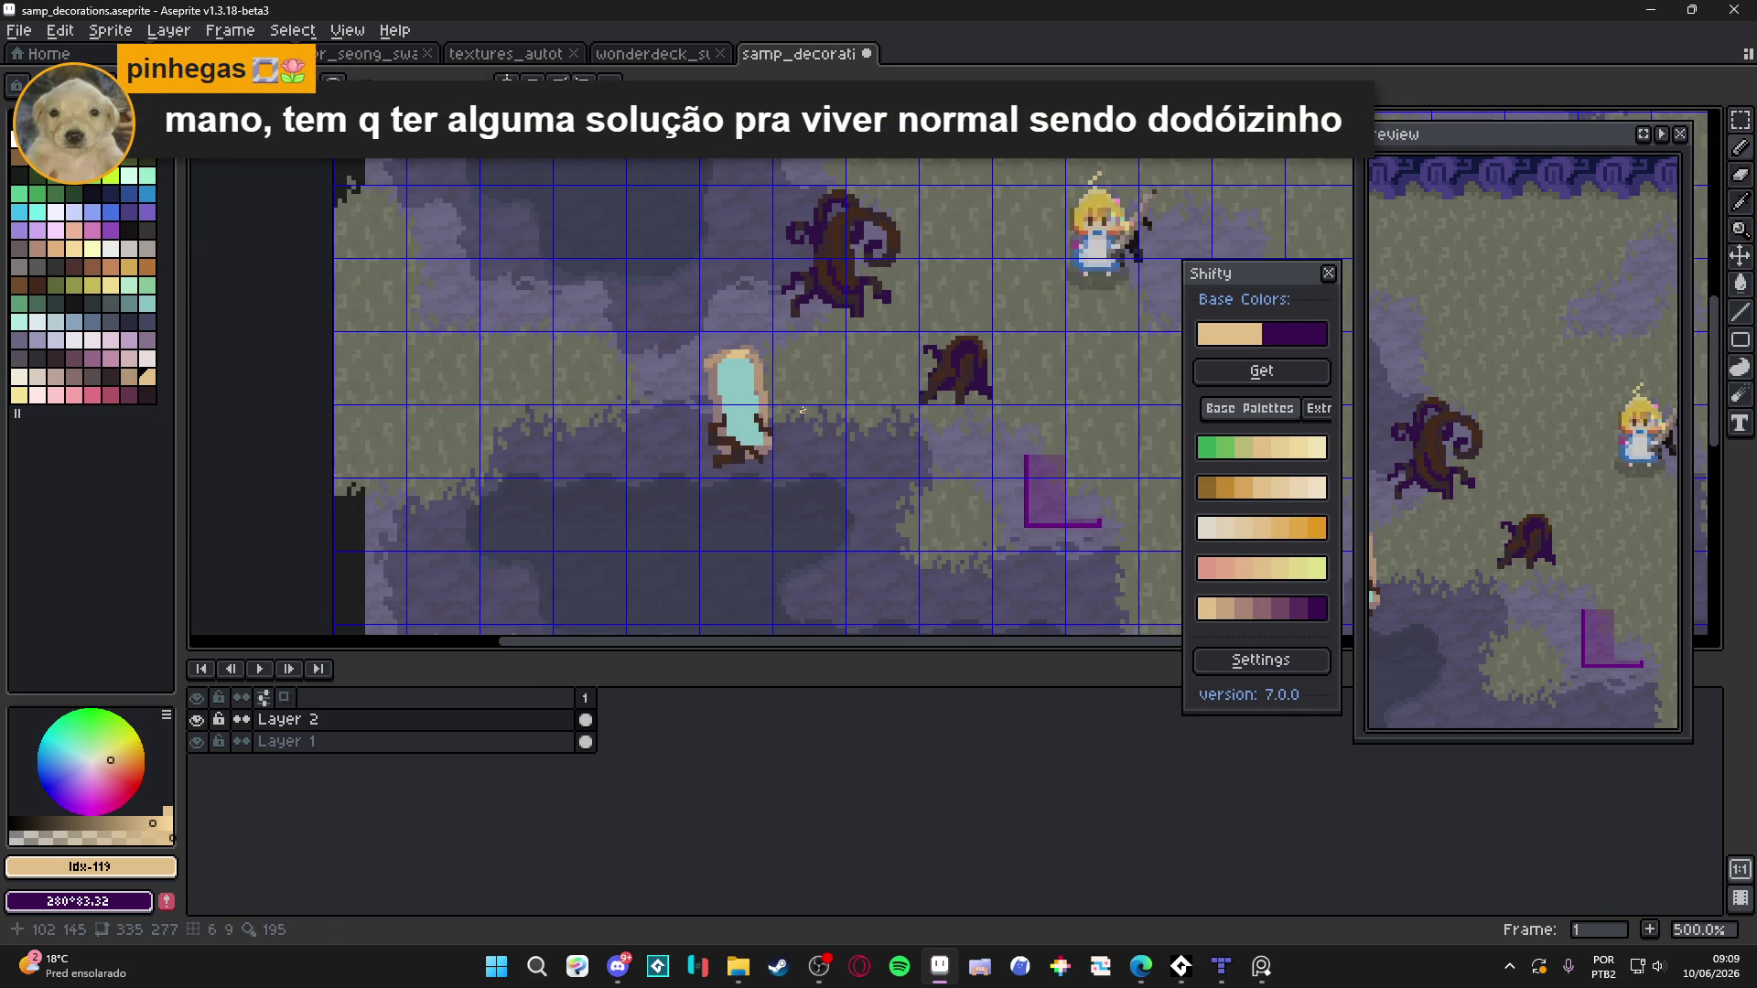
{"action": "scroll", "coordinate": [796, 403], "scroll_direction": "down", "scroll_amount": 1}
{"action": "mouse_move", "coordinate": [796, 404]}
{"action": "left_mouse_down"}
{"action": "mouse_move", "coordinate": [752, 601]}
{"action": "mouse_move", "coordinate": [714, 476]}
{"action": "left_mouse_up"}
{"action": "scroll", "coordinate": [653, 447], "scroll_direction": "up", "scroll_amount": 5}
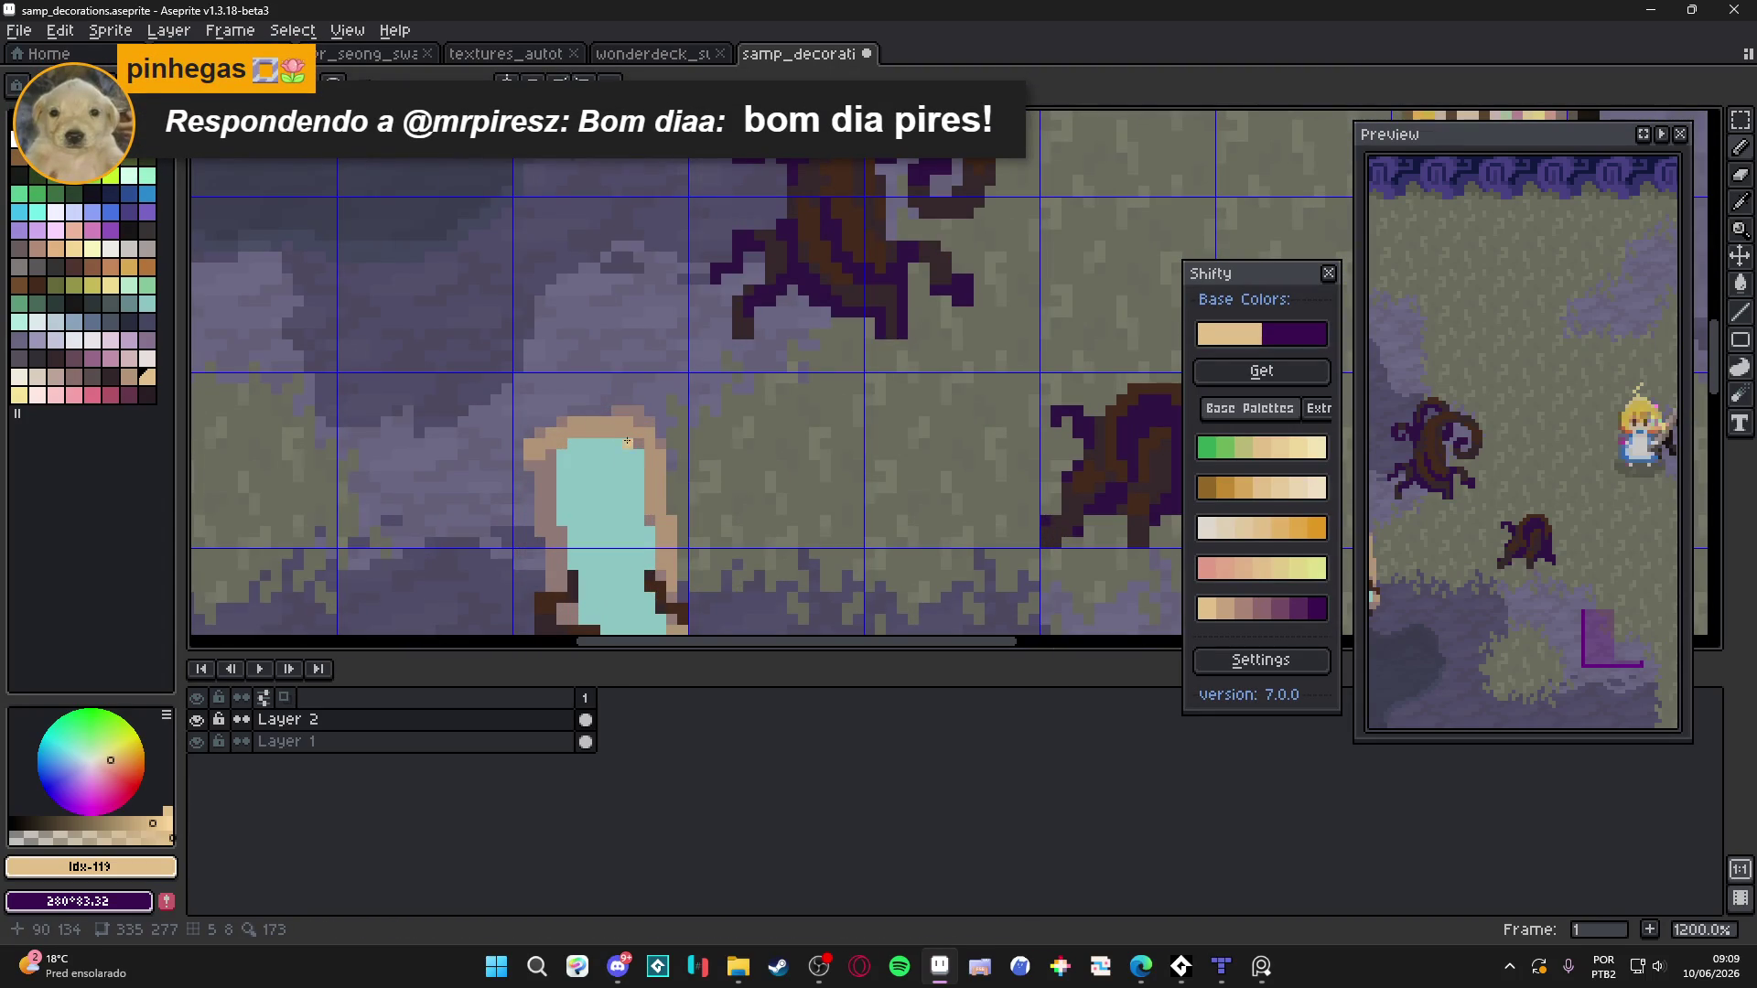
{"action": "scroll", "coordinate": [609, 421], "scroll_direction": "down", "scroll_amount": 3}
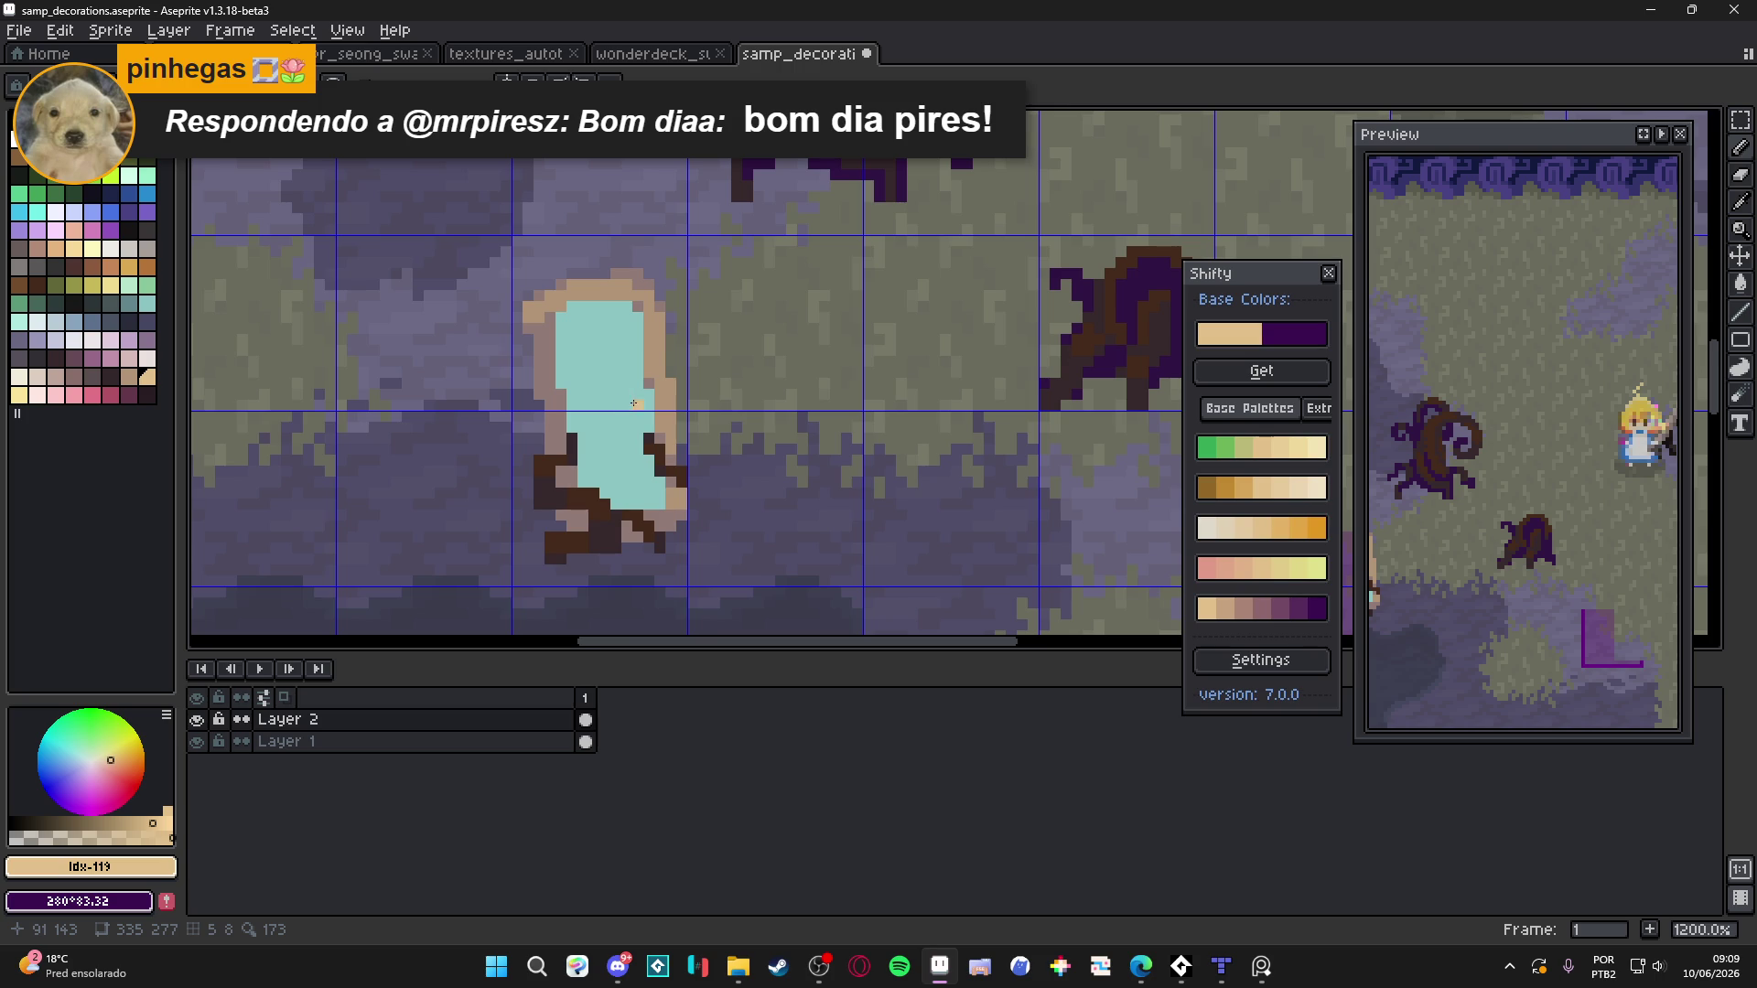
{"action": "scroll", "coordinate": [630, 403], "scroll_direction": "up", "scroll_amount": 3}
{"action": "left_click", "coordinate": [128, 303]}
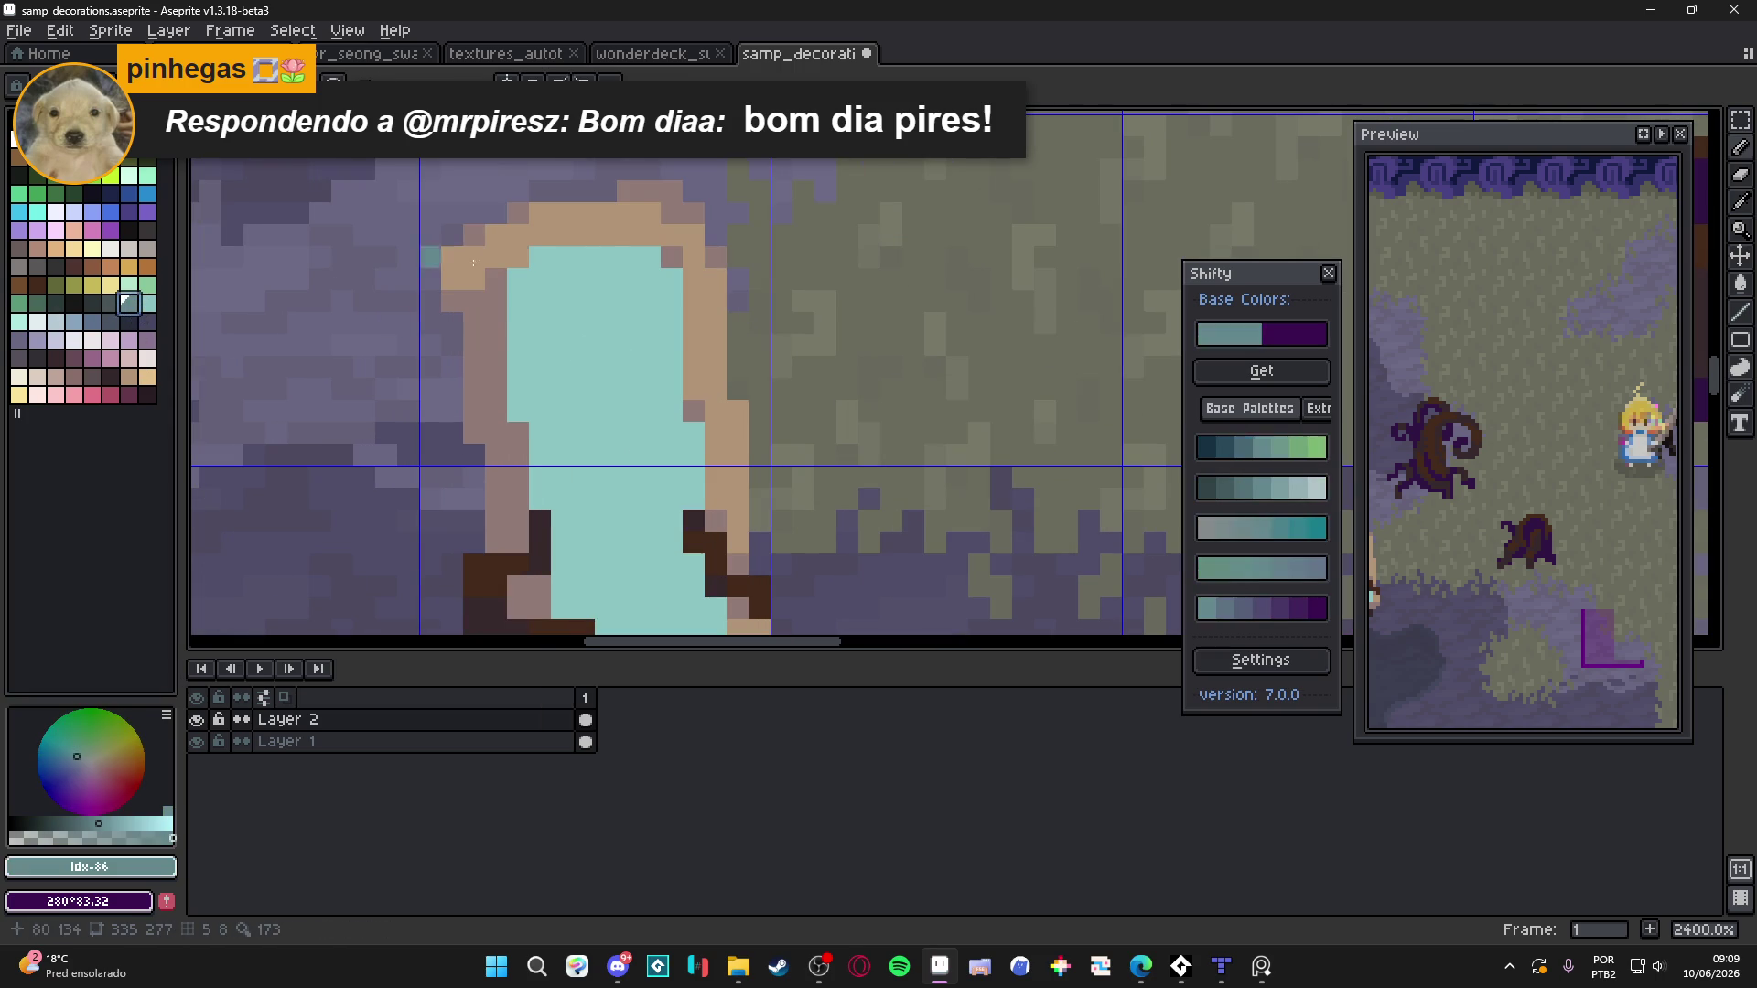
Draw dark teal lines, stair-step pixels and a horizontal bar inside the cyan pool
{"action": "mouse_move", "coordinate": [584, 256]}
{"action": "left_mouse_down"}
{"action": "mouse_move", "coordinate": [583, 337]}
{"action": "mouse_move", "coordinate": [649, 342]}
{"action": "left_mouse_up"}
{"action": "left_click", "coordinate": [671, 366]}
{"action": "left_click", "coordinate": [650, 366]}
{"action": "left_click", "coordinate": [672, 388]}
{"action": "left_click", "coordinate": [578, 357]}
{"action": "mouse_move", "coordinate": [578, 357]}
{"action": "left_mouse_down"}
{"action": "mouse_move", "coordinate": [582, 494]}
{"action": "mouse_move", "coordinate": [540, 499]}
{"action": "mouse_move", "coordinate": [603, 509]}
{"action": "mouse_move", "coordinate": [566, 404]}
{"action": "left_mouse_up"}
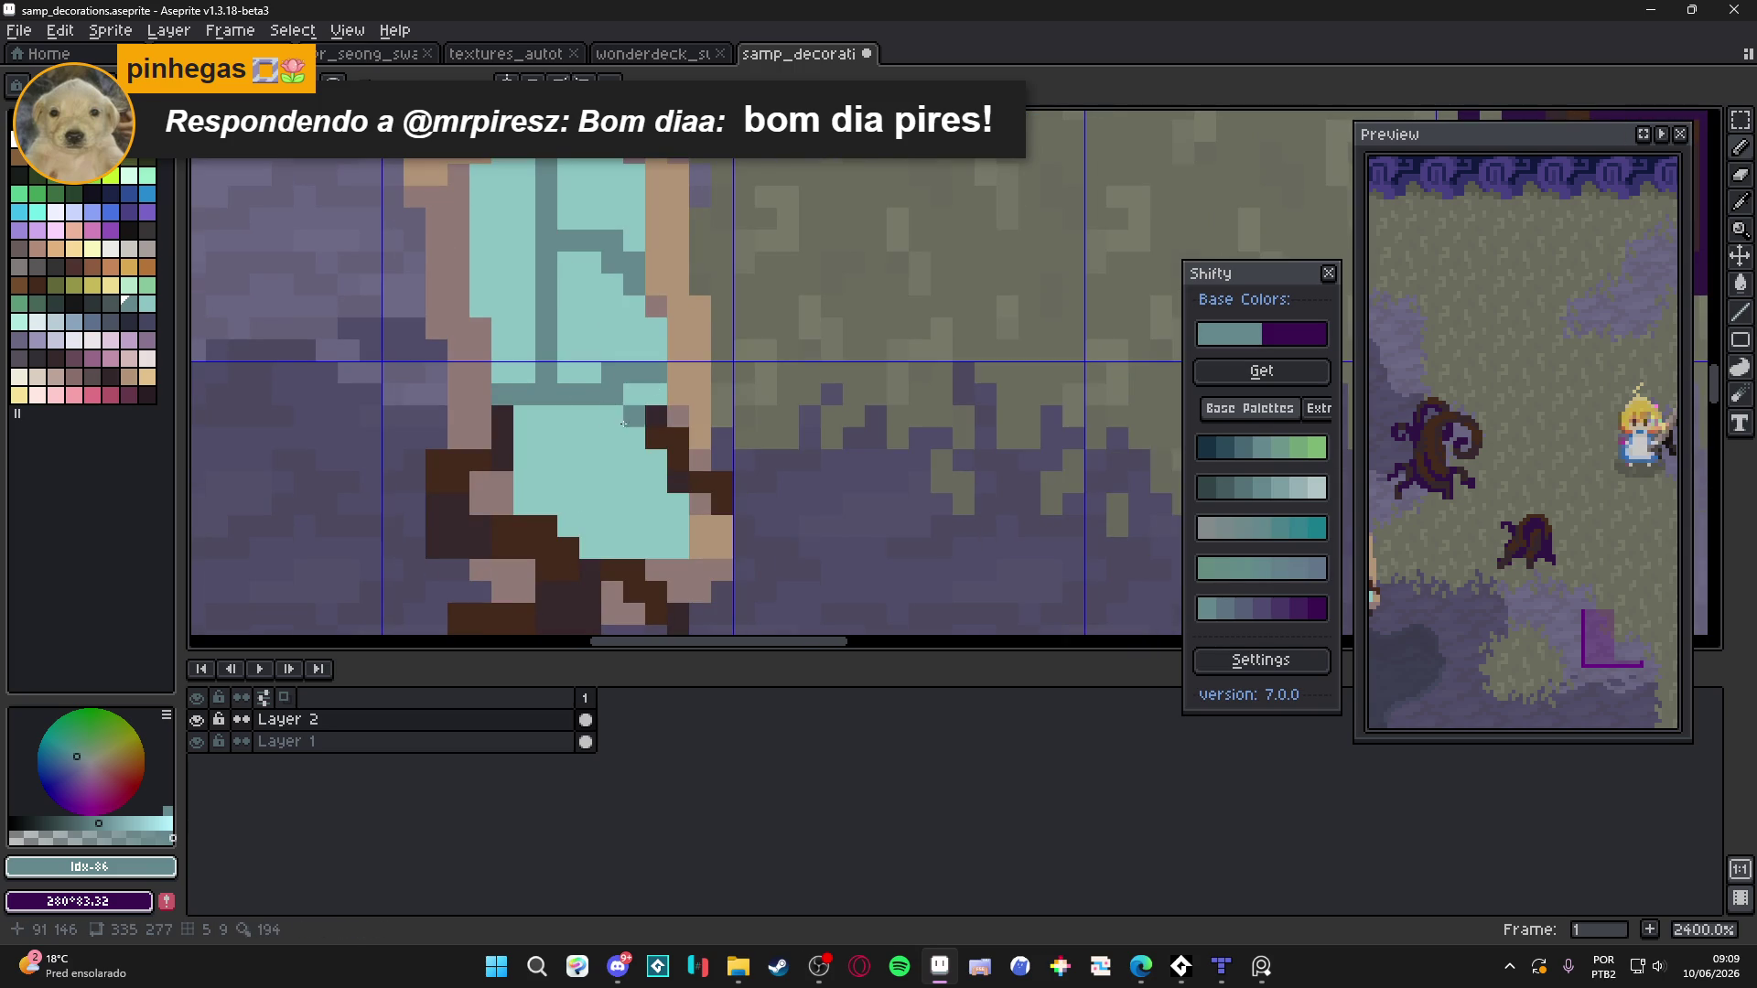
{"action": "left_click_drag", "start_coordinate": [613, 414], "coordinate": [613, 547]}
{"action": "mouse_move", "coordinate": [634, 458]}
{"action": "left_mouse_down"}
{"action": "mouse_move", "coordinate": [665, 532]}
{"action": "mouse_move", "coordinate": [678, 502]}
{"action": "mouse_move", "coordinate": [634, 547]}
{"action": "left_mouse_up"}
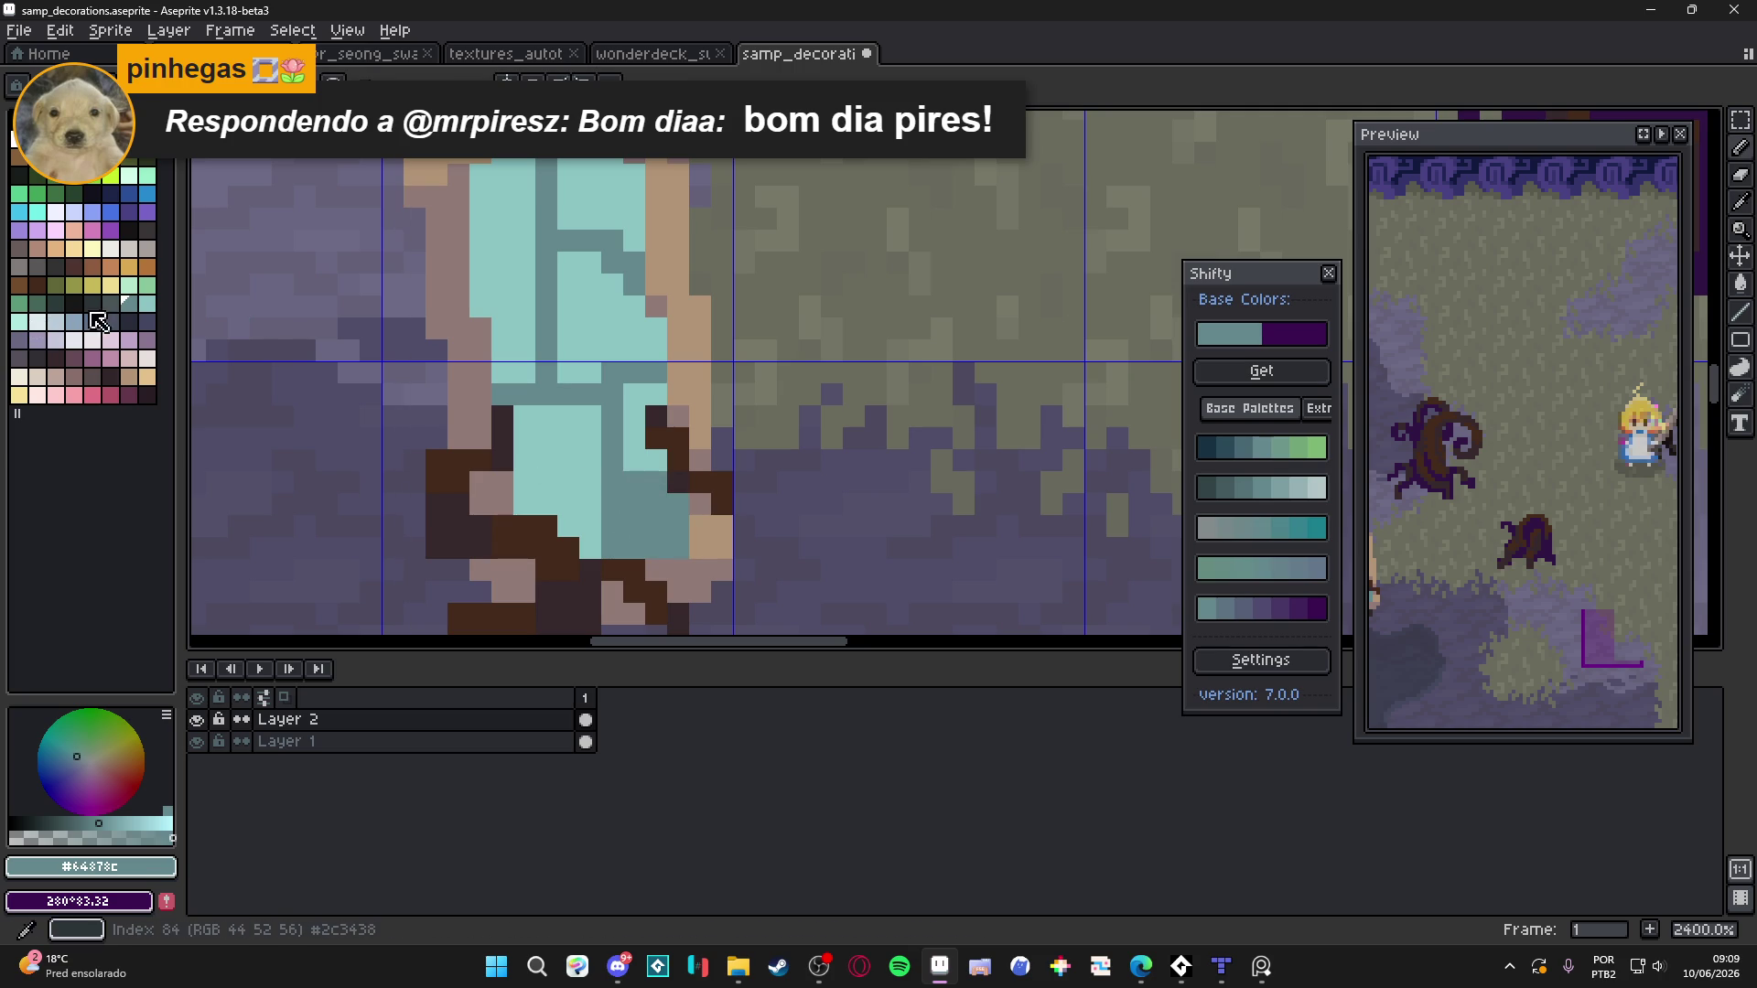
Repaint the lower interior in a darker teal and darken pixels with #64878c
{"action": "key", "text": "bracketleft"}
{"action": "mouse_move", "coordinate": [628, 479]}
{"action": "left_mouse_down"}
{"action": "mouse_move", "coordinate": [612, 554]}
{"action": "mouse_move", "coordinate": [634, 482]}
{"action": "mouse_move", "coordinate": [656, 482]}
{"action": "left_mouse_up"}
{"action": "scroll", "coordinate": [612, 464], "scroll_direction": "down", "scroll_amount": 6}
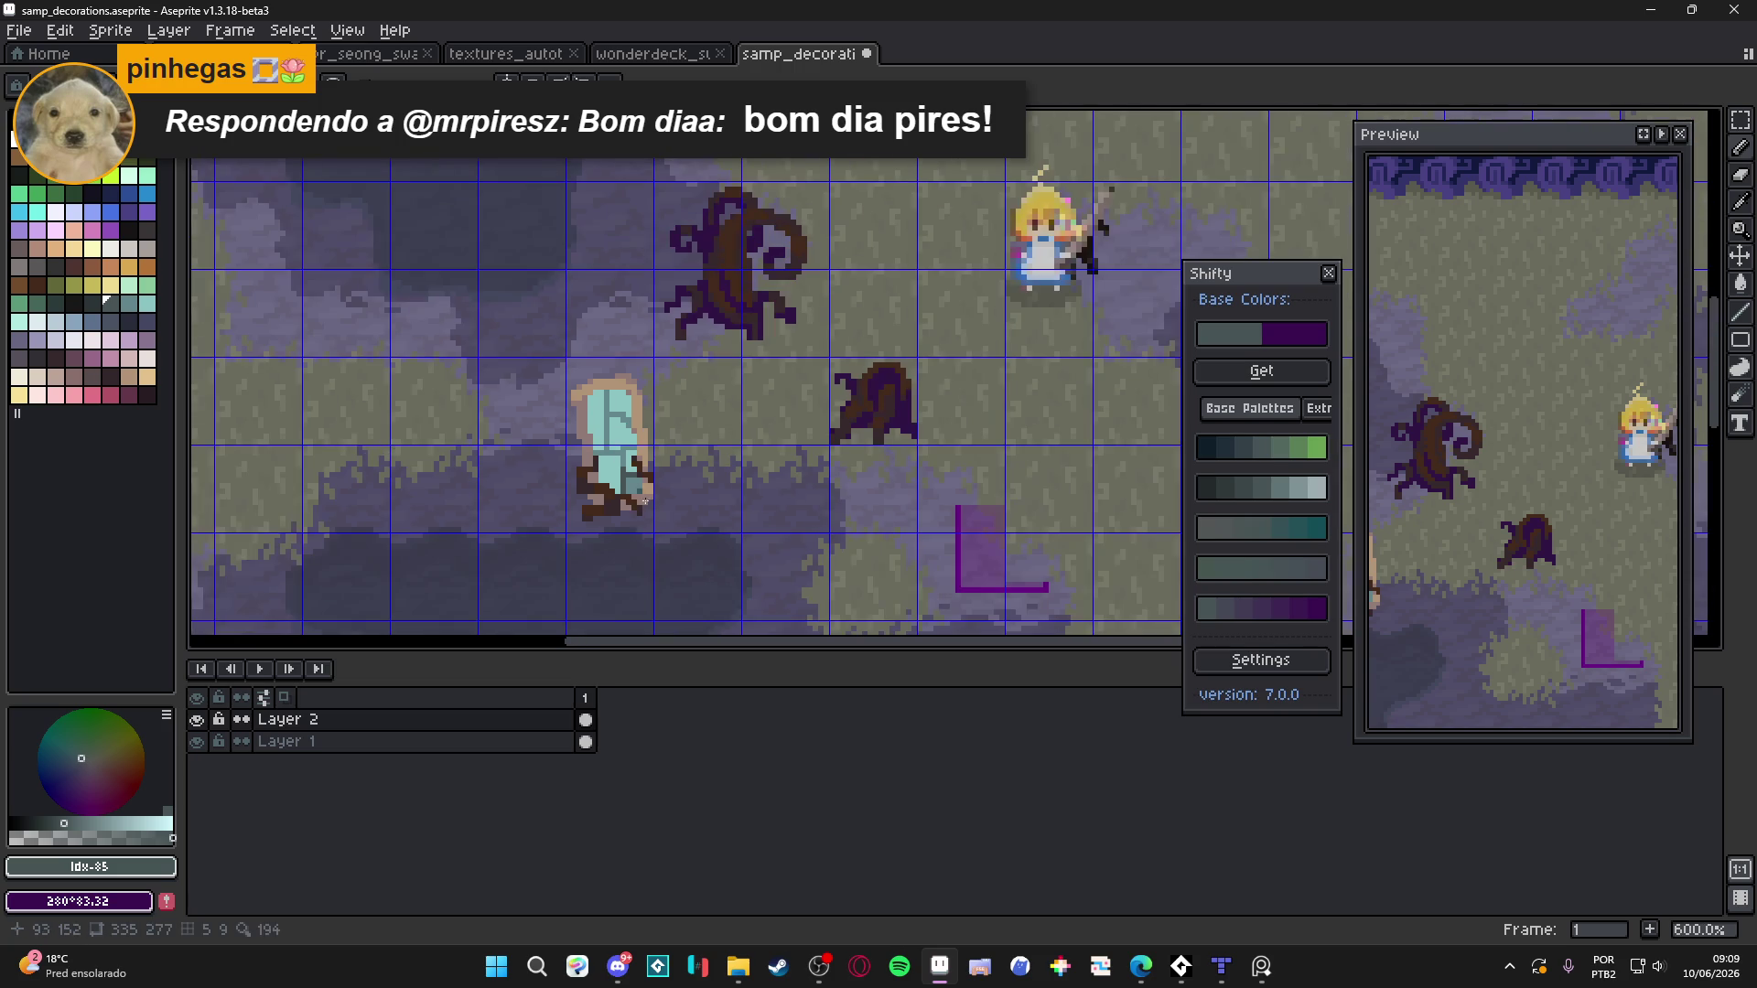
{"action": "scroll", "coordinate": [645, 512], "scroll_direction": "up", "scroll_amount": 5}
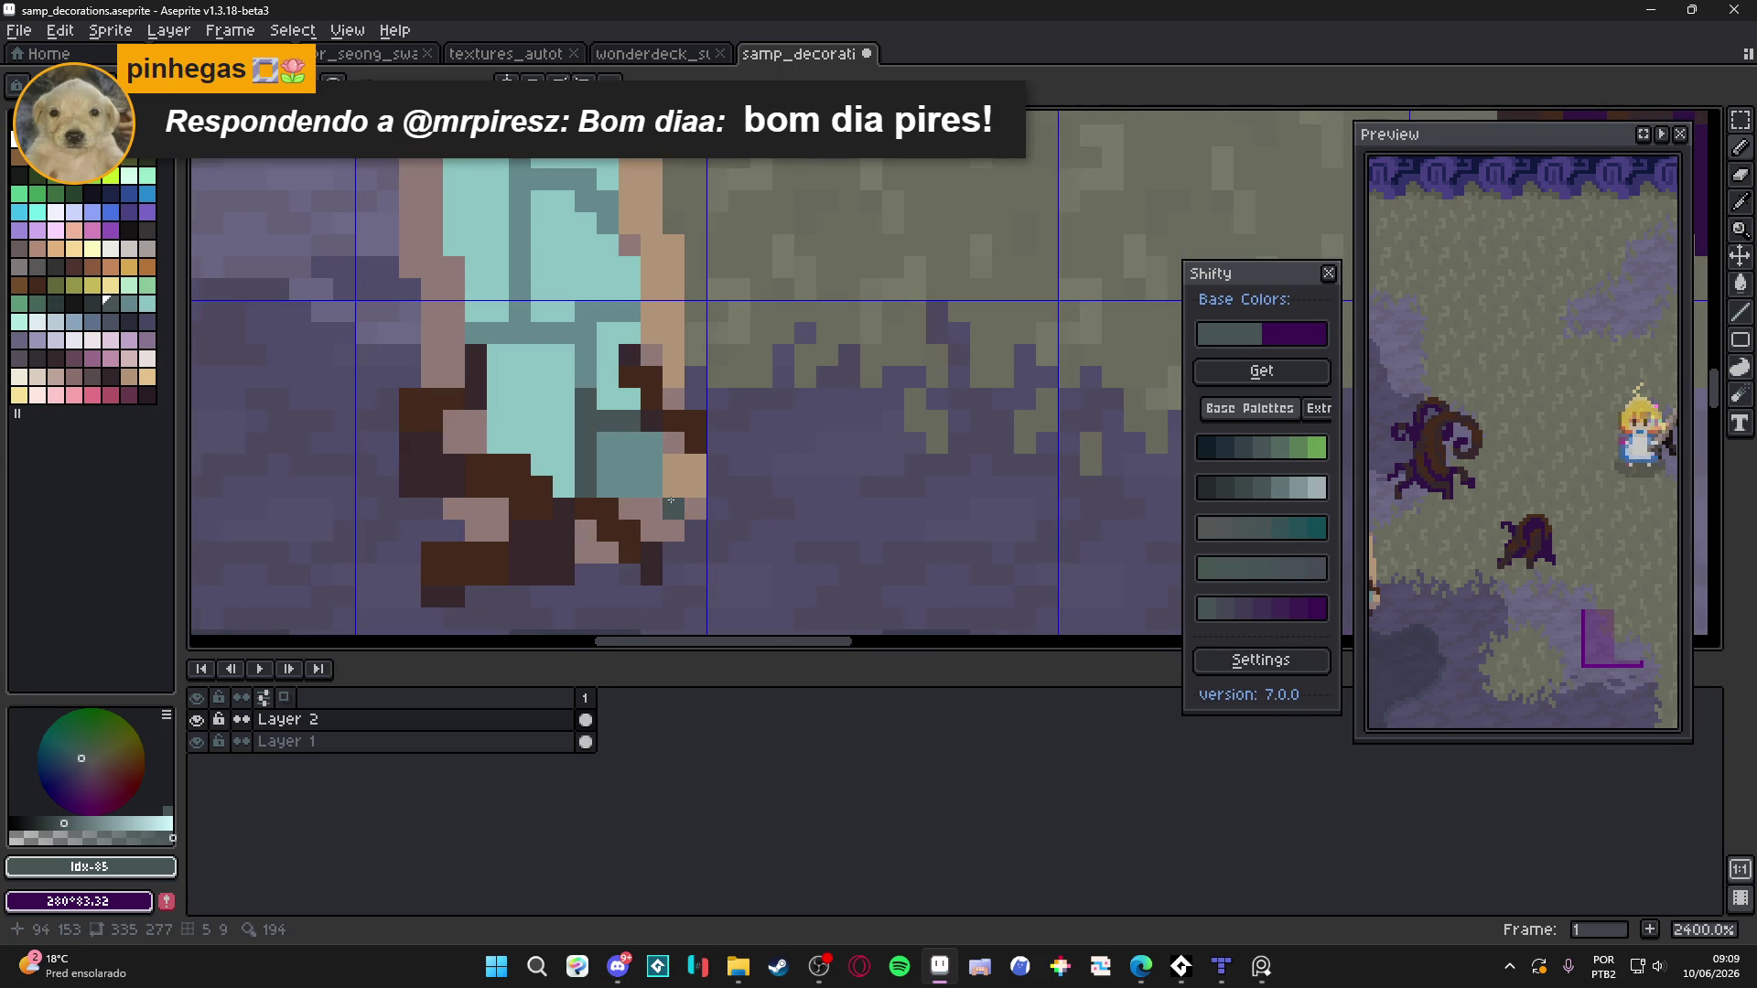
{"action": "scroll", "coordinate": [622, 458], "scroll_direction": "down", "scroll_amount": 4}
{"action": "scroll", "coordinate": [599, 391], "scroll_direction": "up", "scroll_amount": 4}
{"action": "left_click", "coordinate": [593, 399]}
{"action": "left_click", "coordinate": [590, 437]}
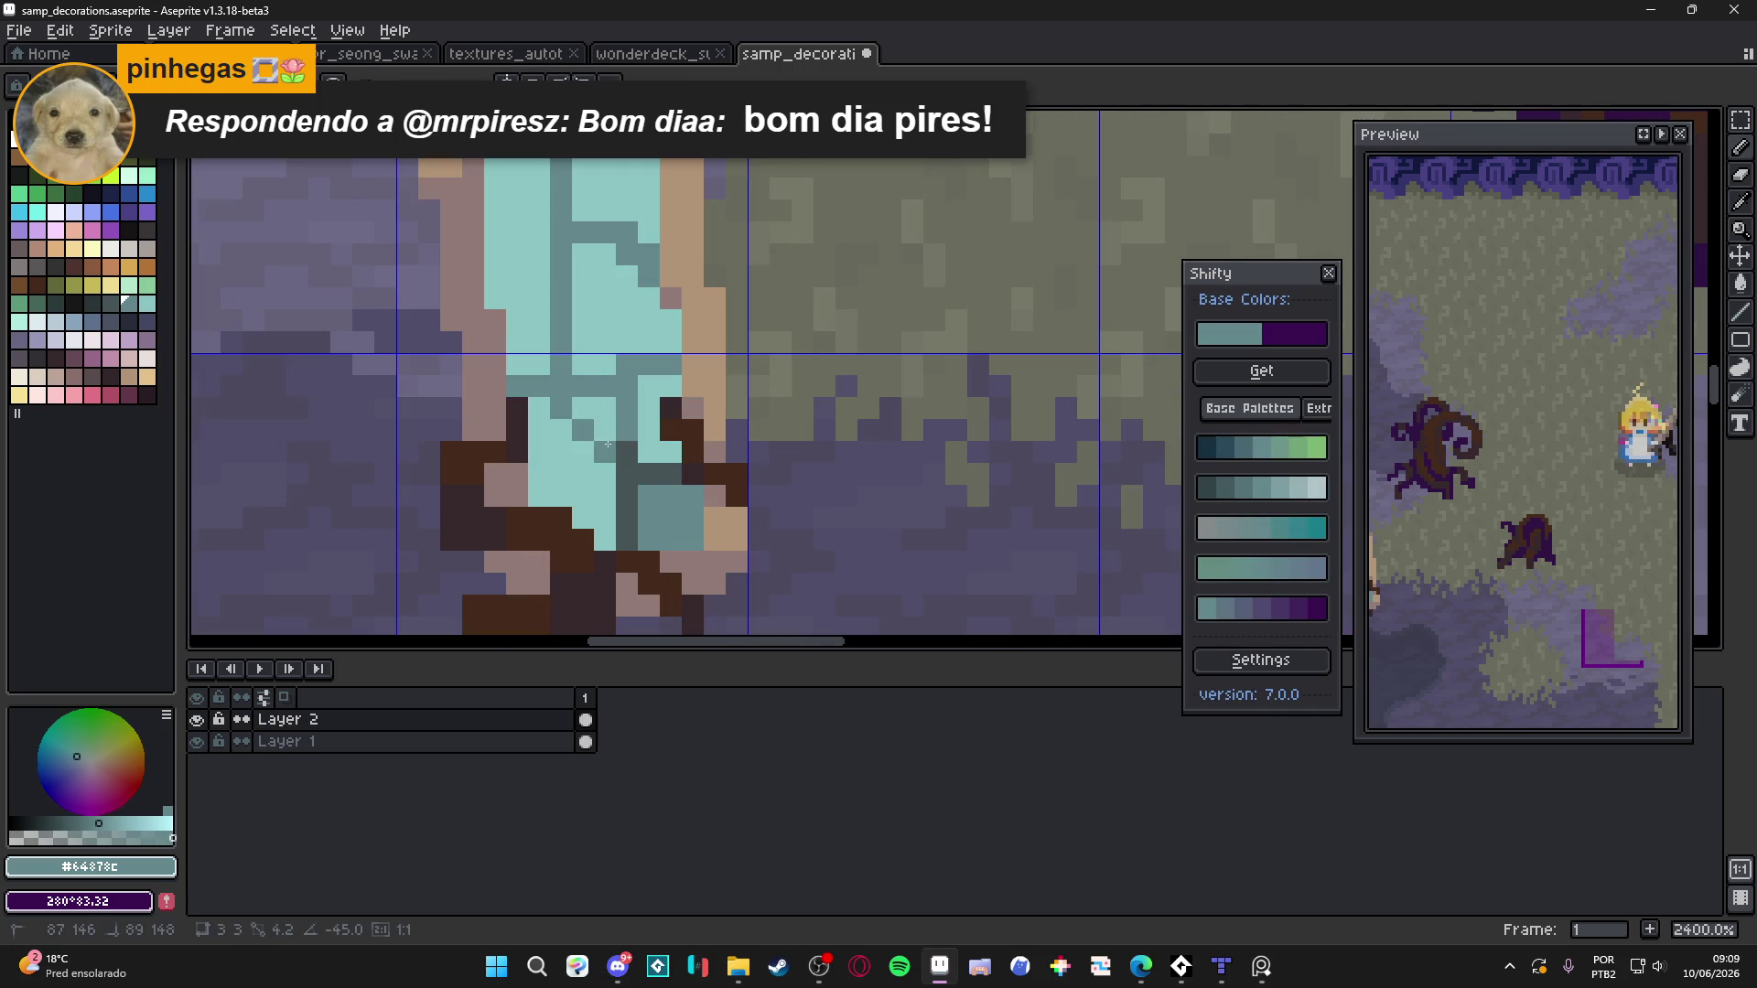
Sample mauve #917b78 and paint a few mauve pixels inside the pool
{"action": "scroll", "coordinate": [641, 514], "scroll_direction": "down", "scroll_amount": 5}
{"action": "scroll", "coordinate": [640, 515], "scroll_direction": "up", "scroll_amount": 7}
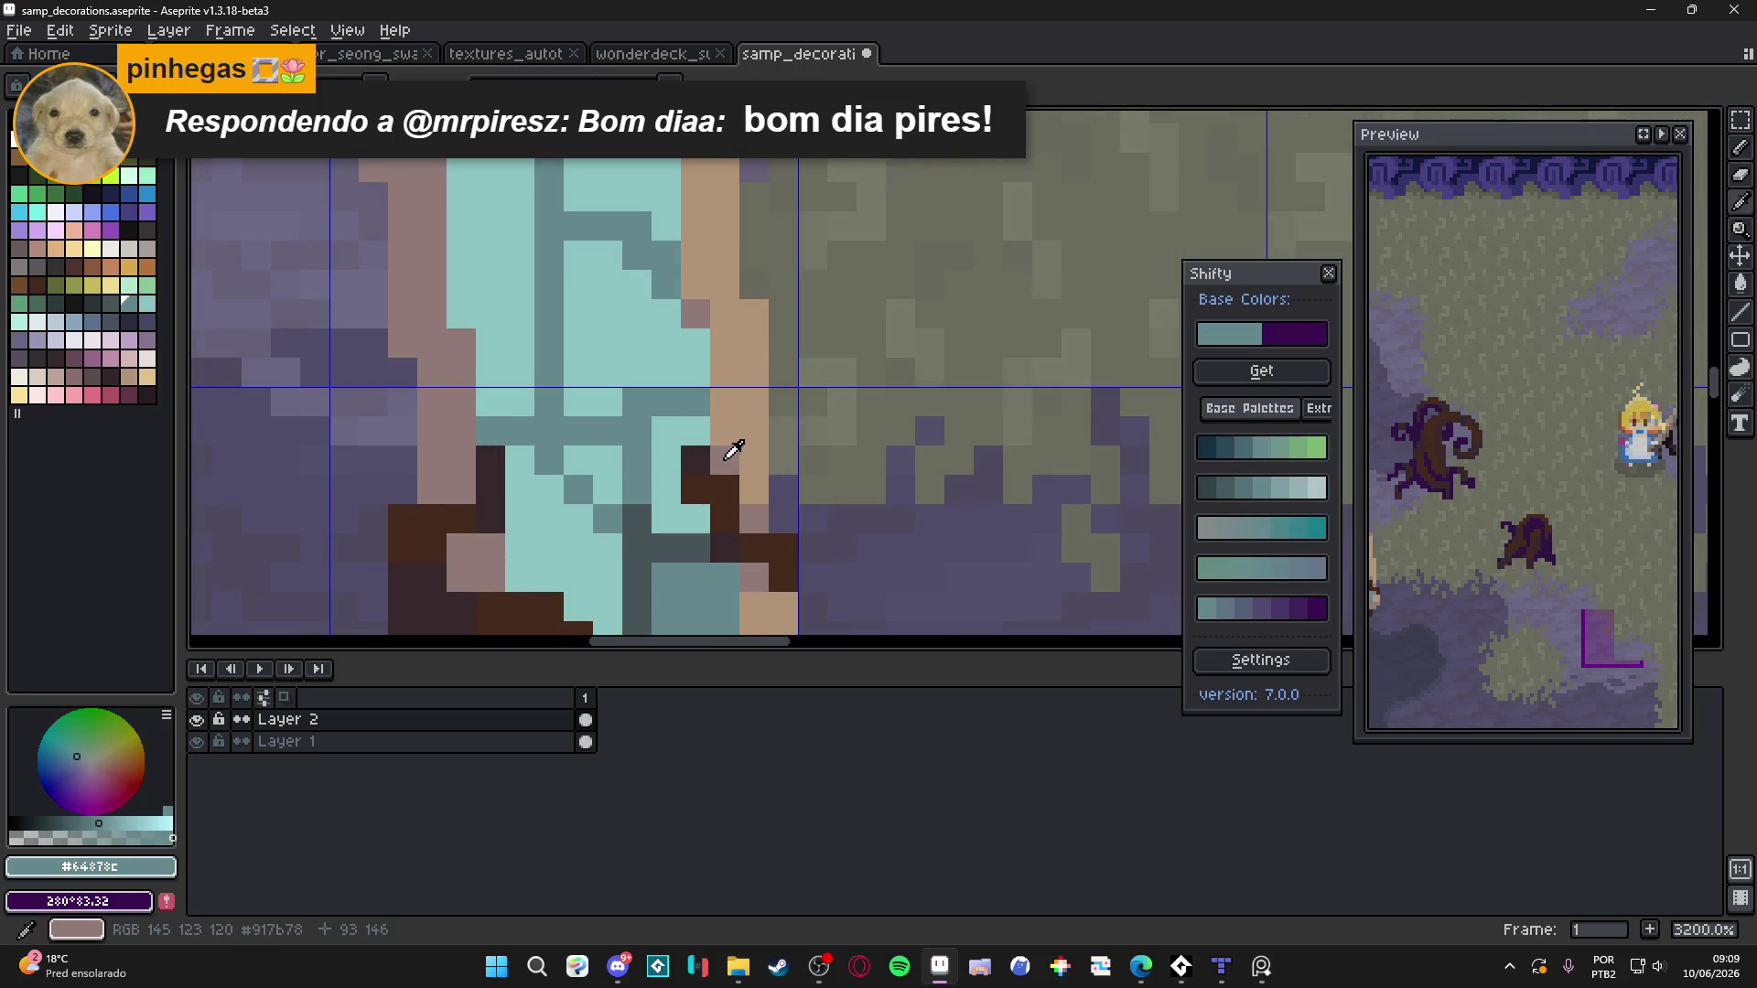
{"action": "left_click", "coordinate": [725, 458], "text": "alt"}
{"action": "left_click", "coordinate": [608, 490]}
{"action": "left_click", "coordinate": [610, 468]}
{"action": "left_click", "coordinate": [578, 459]}
{"action": "left_click", "coordinate": [631, 494]}
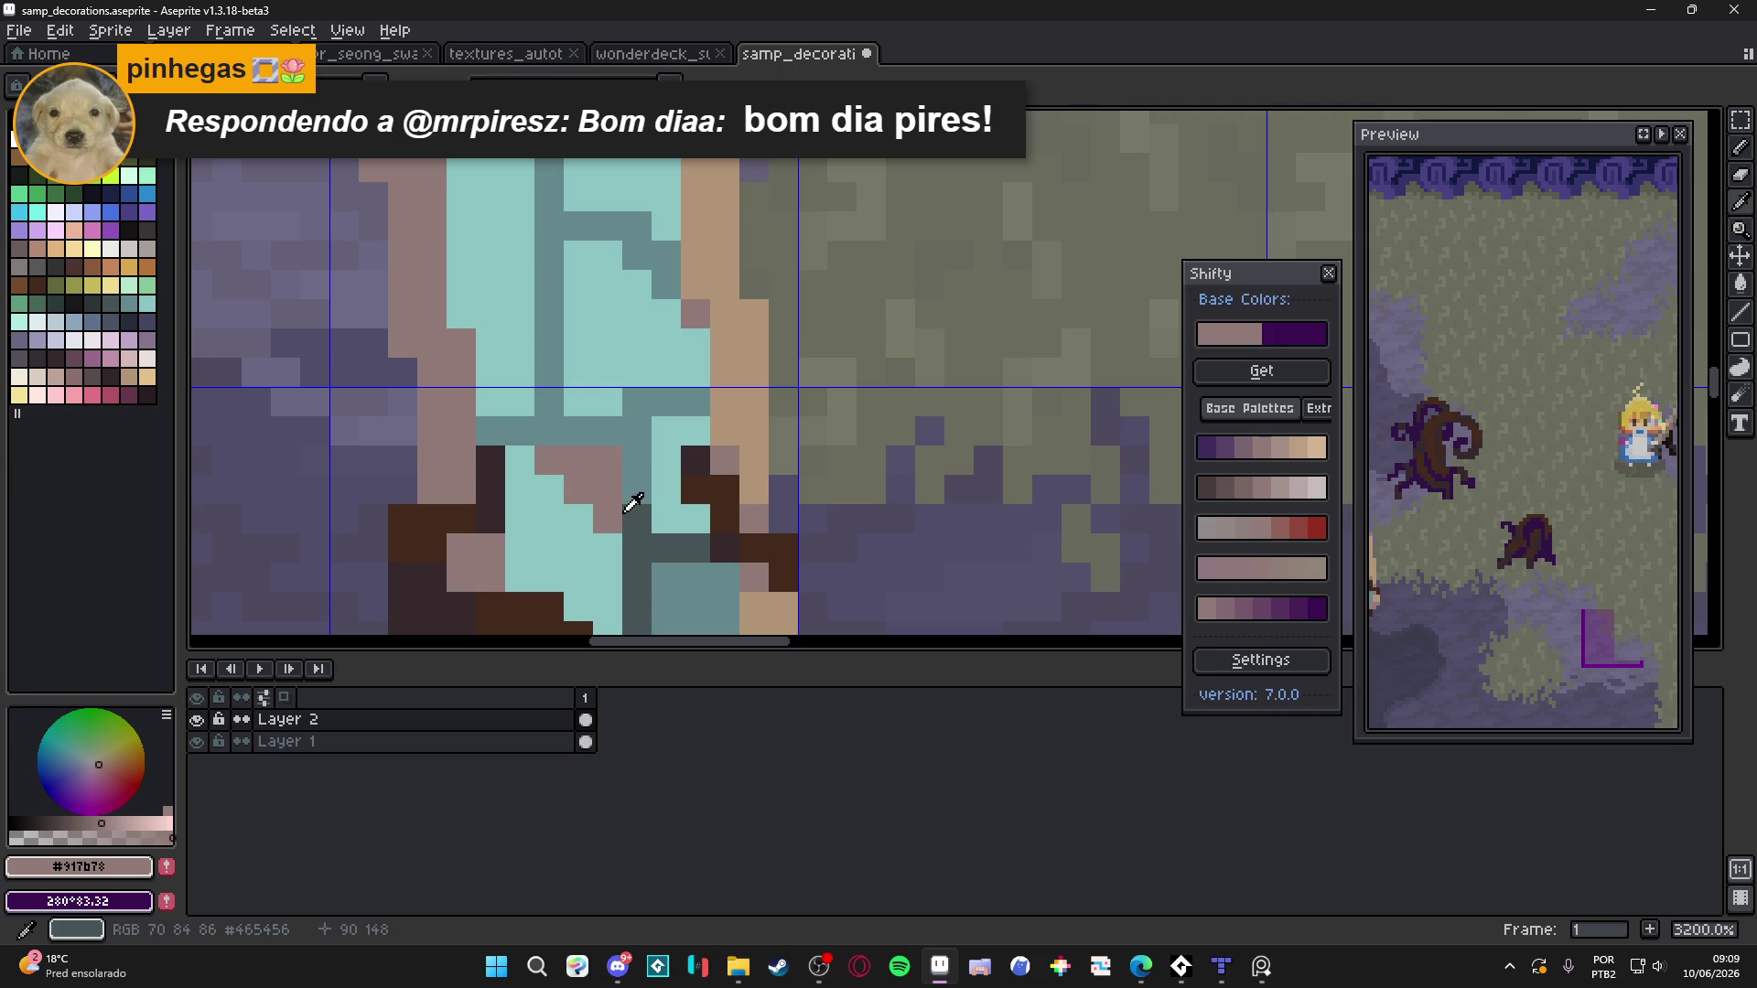
Paint a row of dark grey-teal #465456 pixels across the pool interior
{"action": "left_click", "coordinate": [626, 520], "text": "alt"}
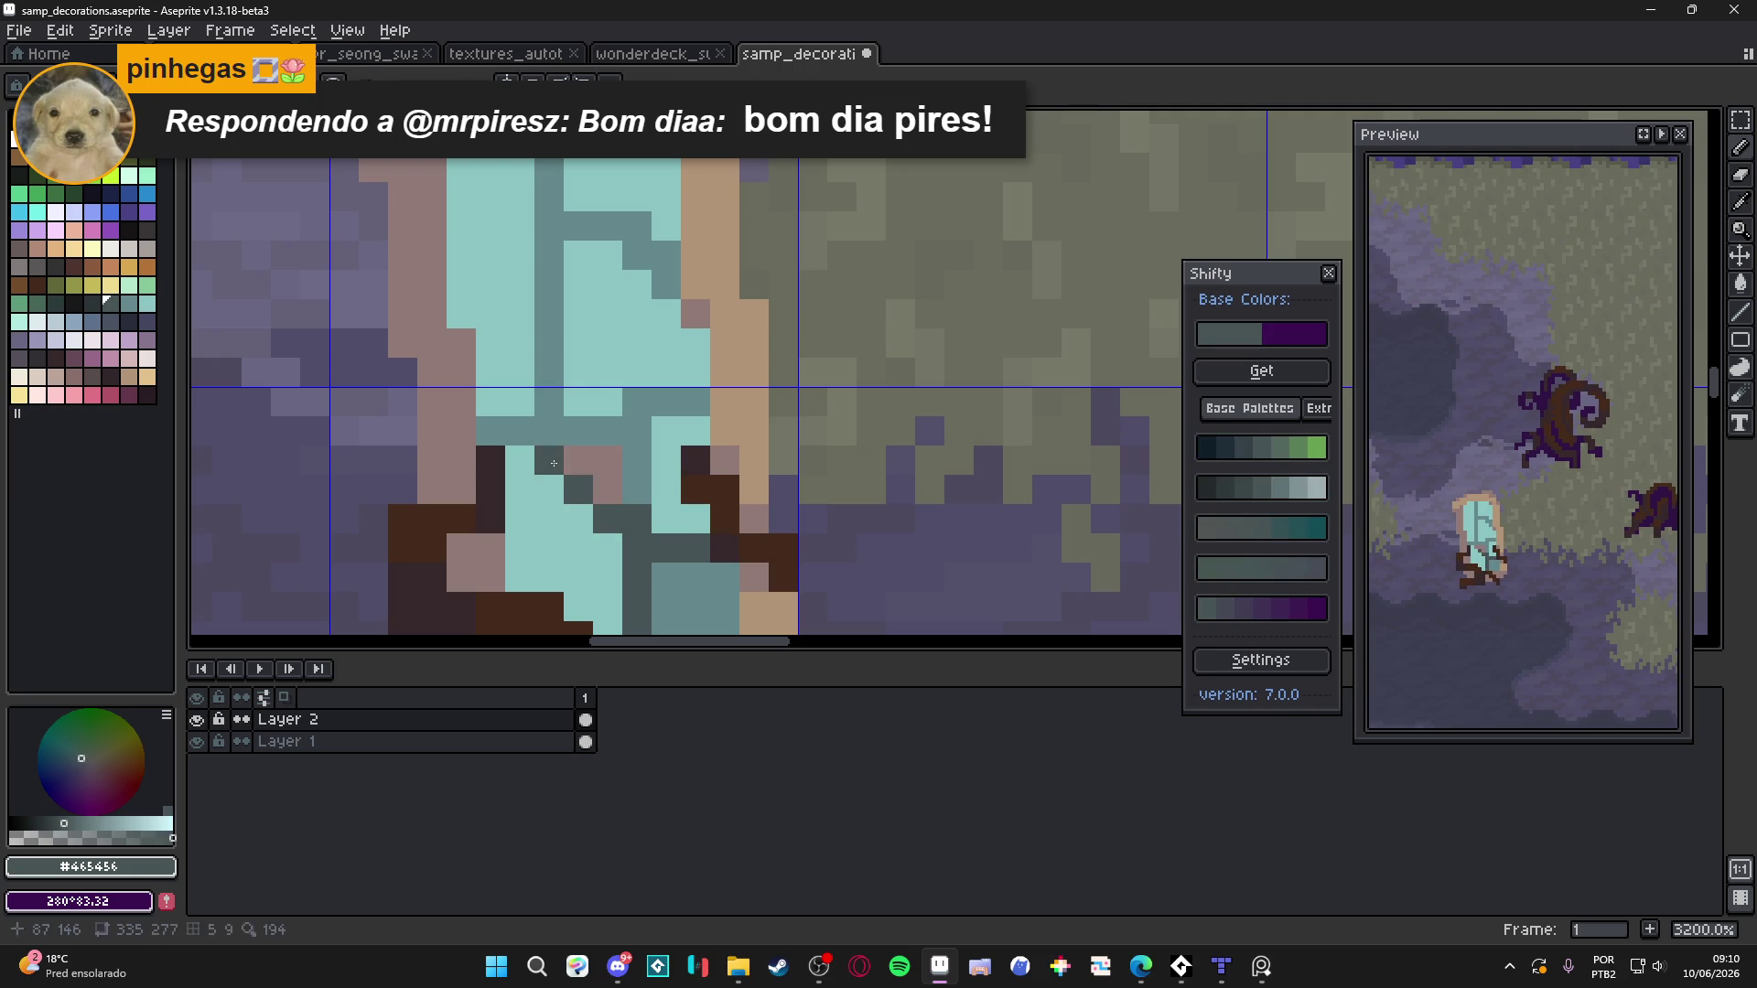
{"action": "scroll", "coordinate": [623, 526], "scroll_direction": "down", "scroll_amount": 2}
{"action": "scroll", "coordinate": [631, 525], "scroll_direction": "up", "scroll_amount": 1}
{"action": "scroll", "coordinate": [631, 524], "scroll_direction": "up", "scroll_amount": 1}
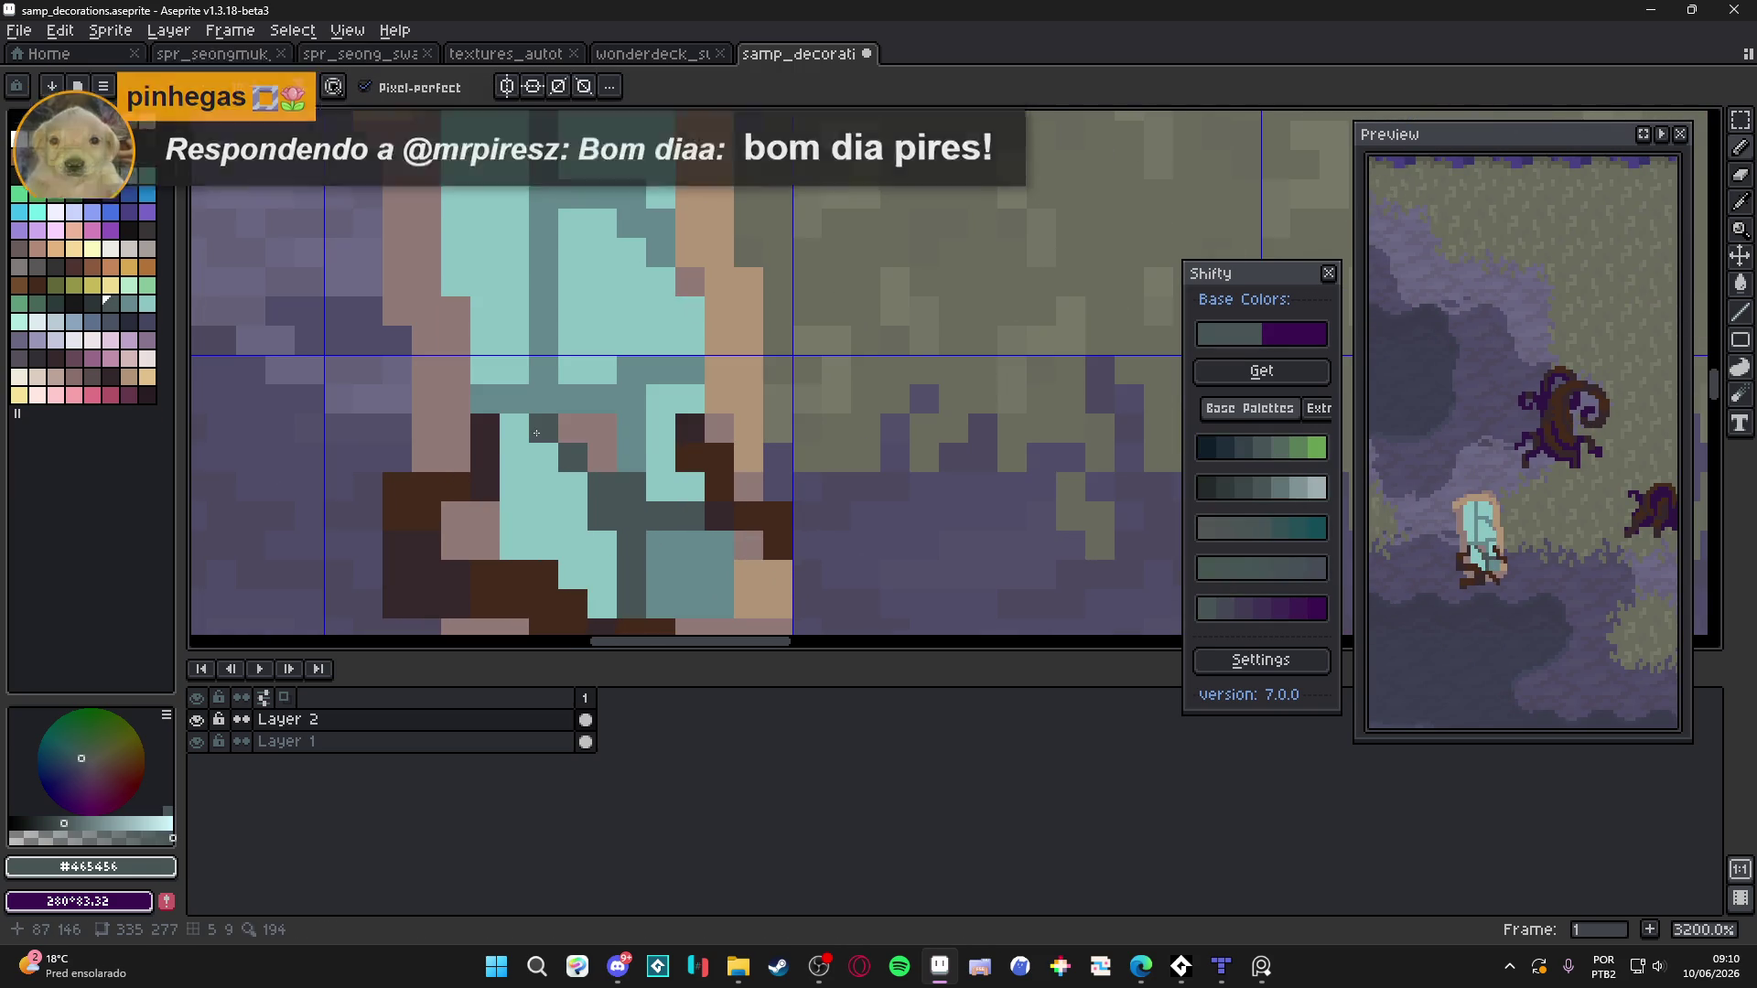
{"action": "scroll", "coordinate": [571, 487], "scroll_direction": "down", "scroll_amount": 4}
{"action": "scroll", "coordinate": [612, 455], "scroll_direction": "up", "scroll_amount": 3}
{"action": "mouse_move", "coordinate": [612, 456]}
{"action": "left_mouse_down"}
{"action": "mouse_move", "coordinate": [570, 454]}
{"action": "mouse_move", "coordinate": [653, 454]}
{"action": "mouse_move", "coordinate": [659, 499]}
{"action": "mouse_move", "coordinate": [667, 434]}
{"action": "left_mouse_up"}
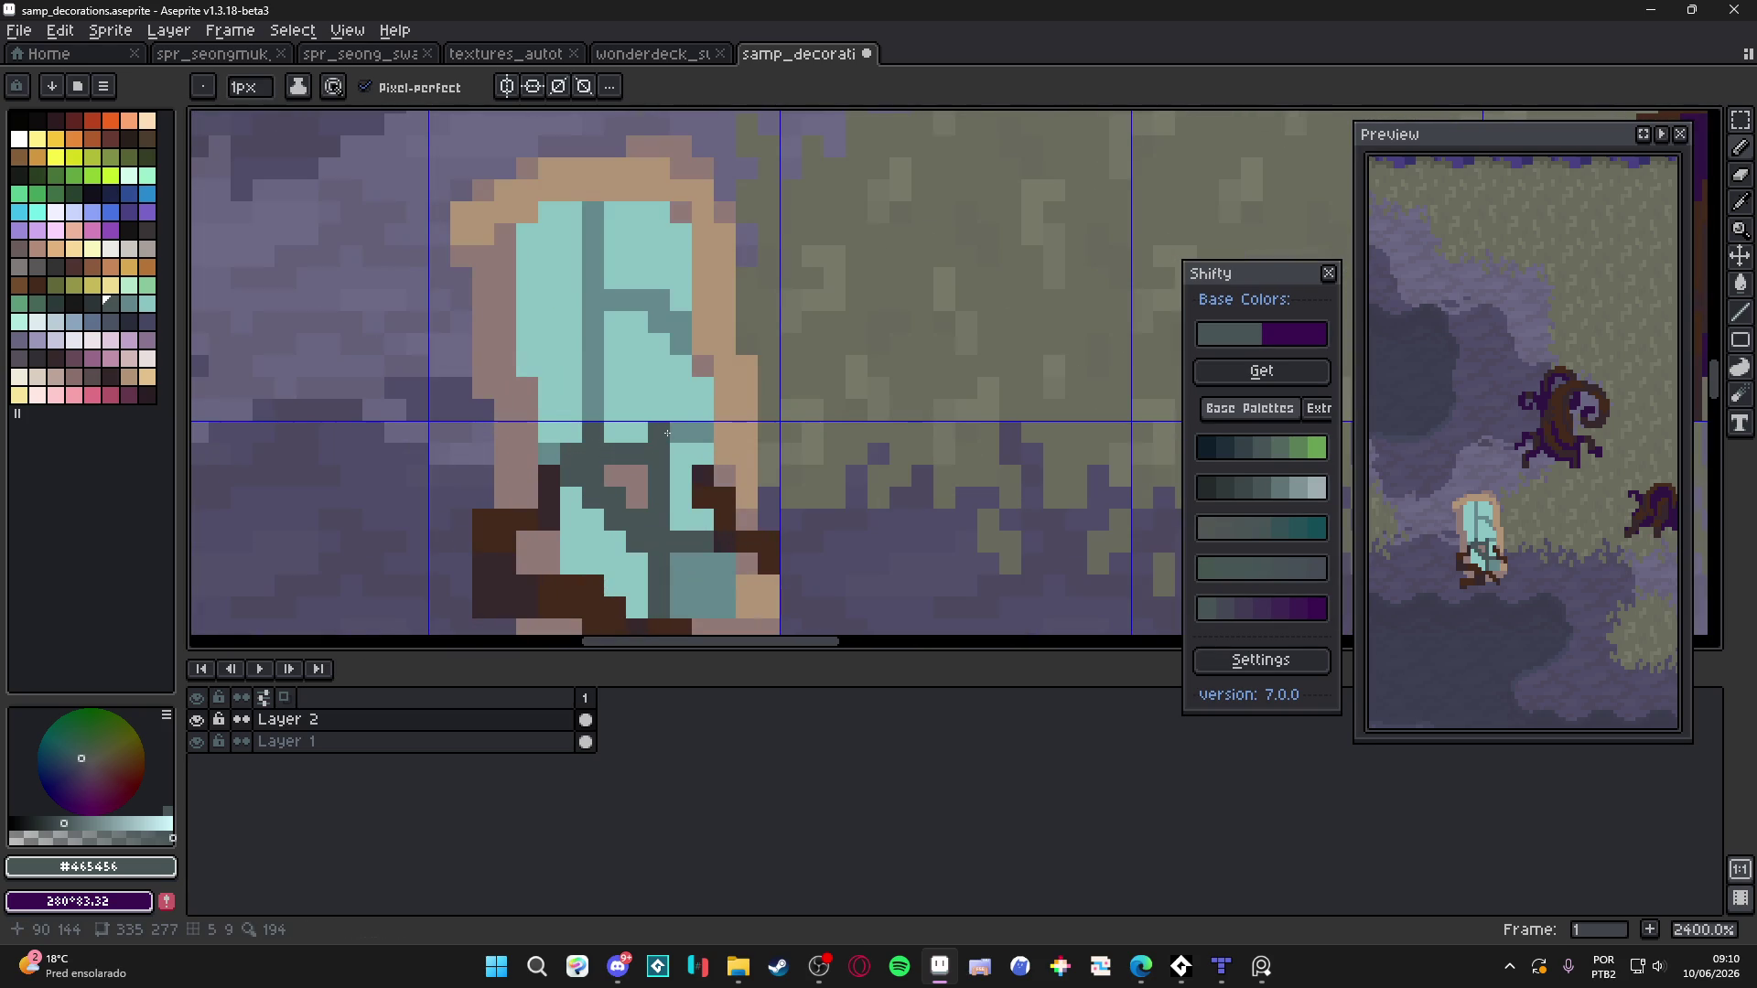
{"action": "scroll", "coordinate": [667, 434], "scroll_direction": "down", "scroll_amount": 3}
{"action": "scroll", "coordinate": [667, 434], "scroll_direction": "up", "scroll_amount": 3}
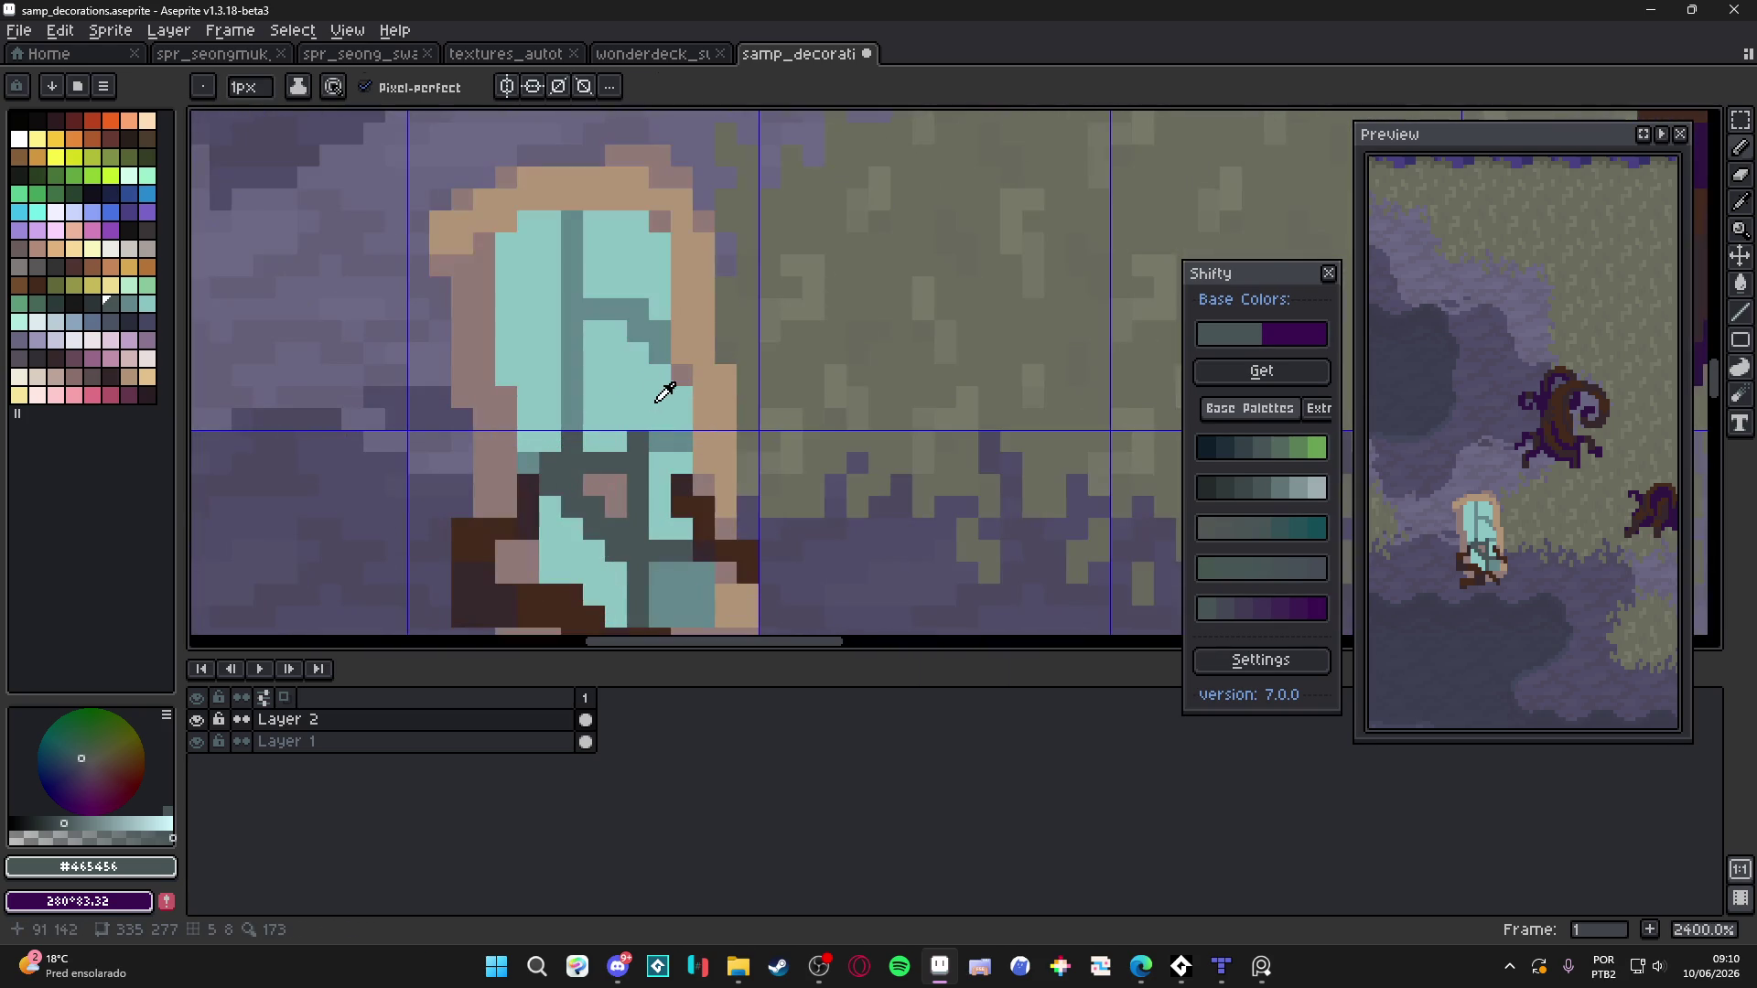
{"action": "left_click", "coordinate": [549, 385], "text": "alt"}
Flood-fill two teal areas of the pool with purple using the Fill tool
{"action": "left_click", "coordinate": [149, 305]}
{"action": "key", "text": "w"}
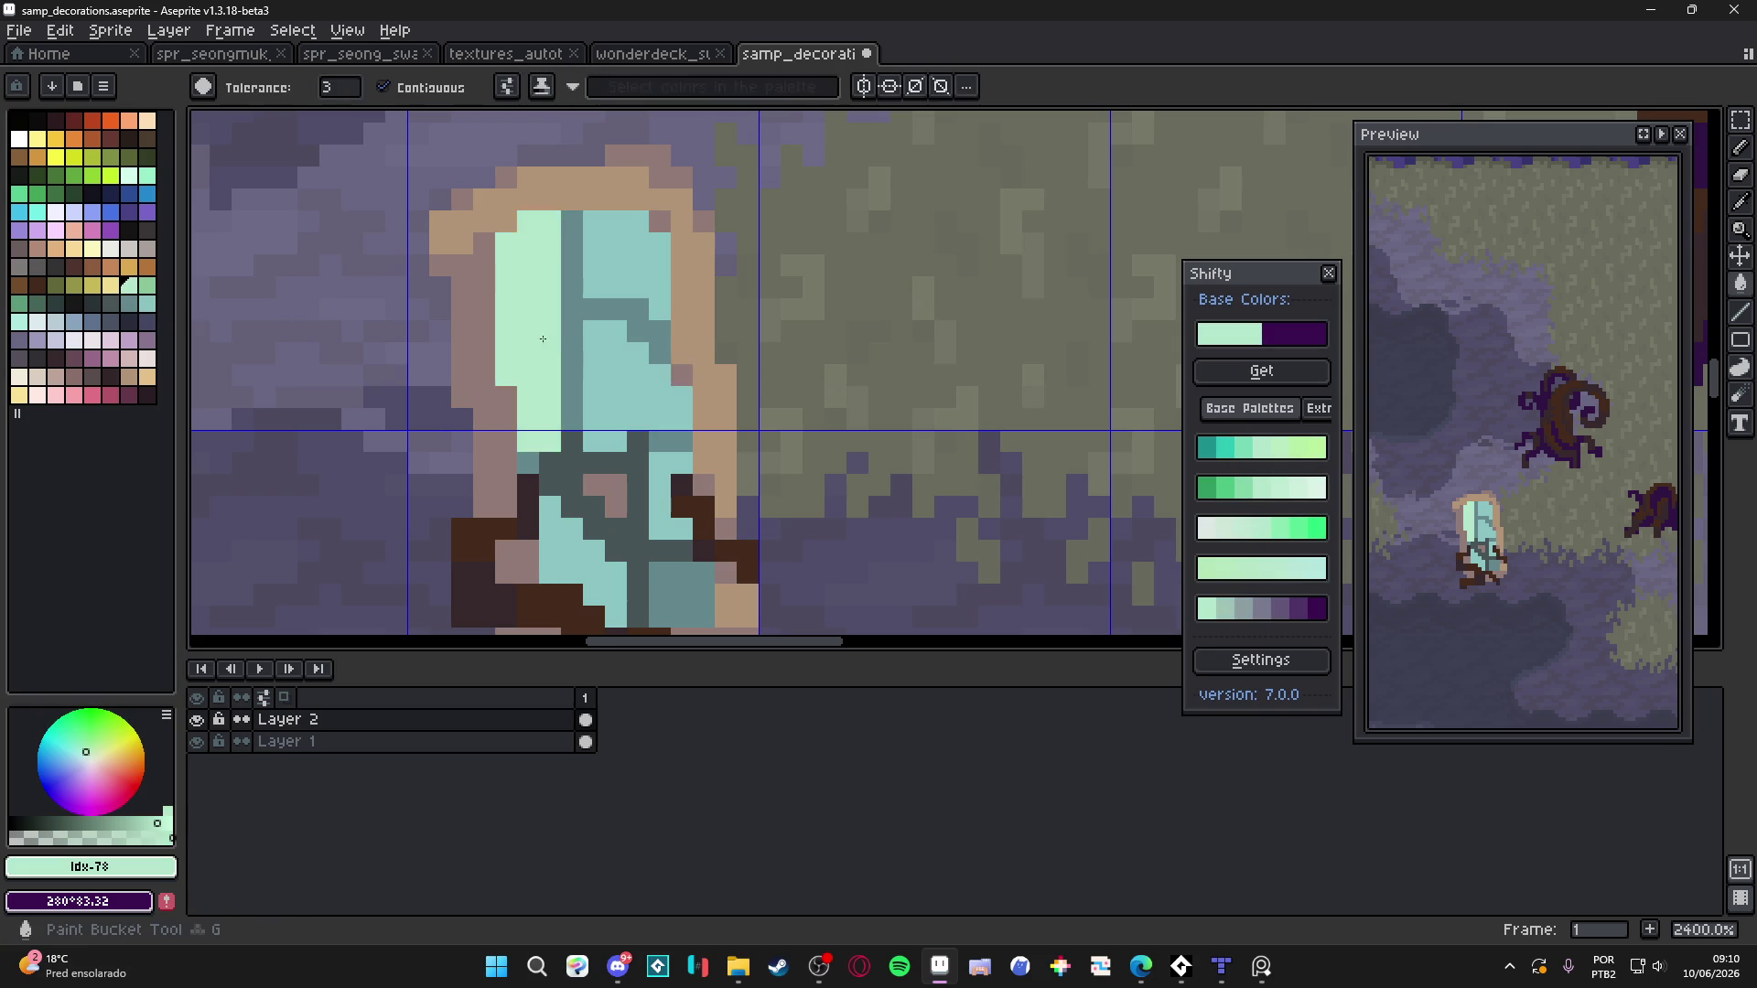
{"action": "scroll", "coordinate": [638, 444], "scroll_direction": "down", "scroll_amount": 5}
{"action": "scroll", "coordinate": [636, 444], "scroll_direction": "up", "scroll_amount": 4}
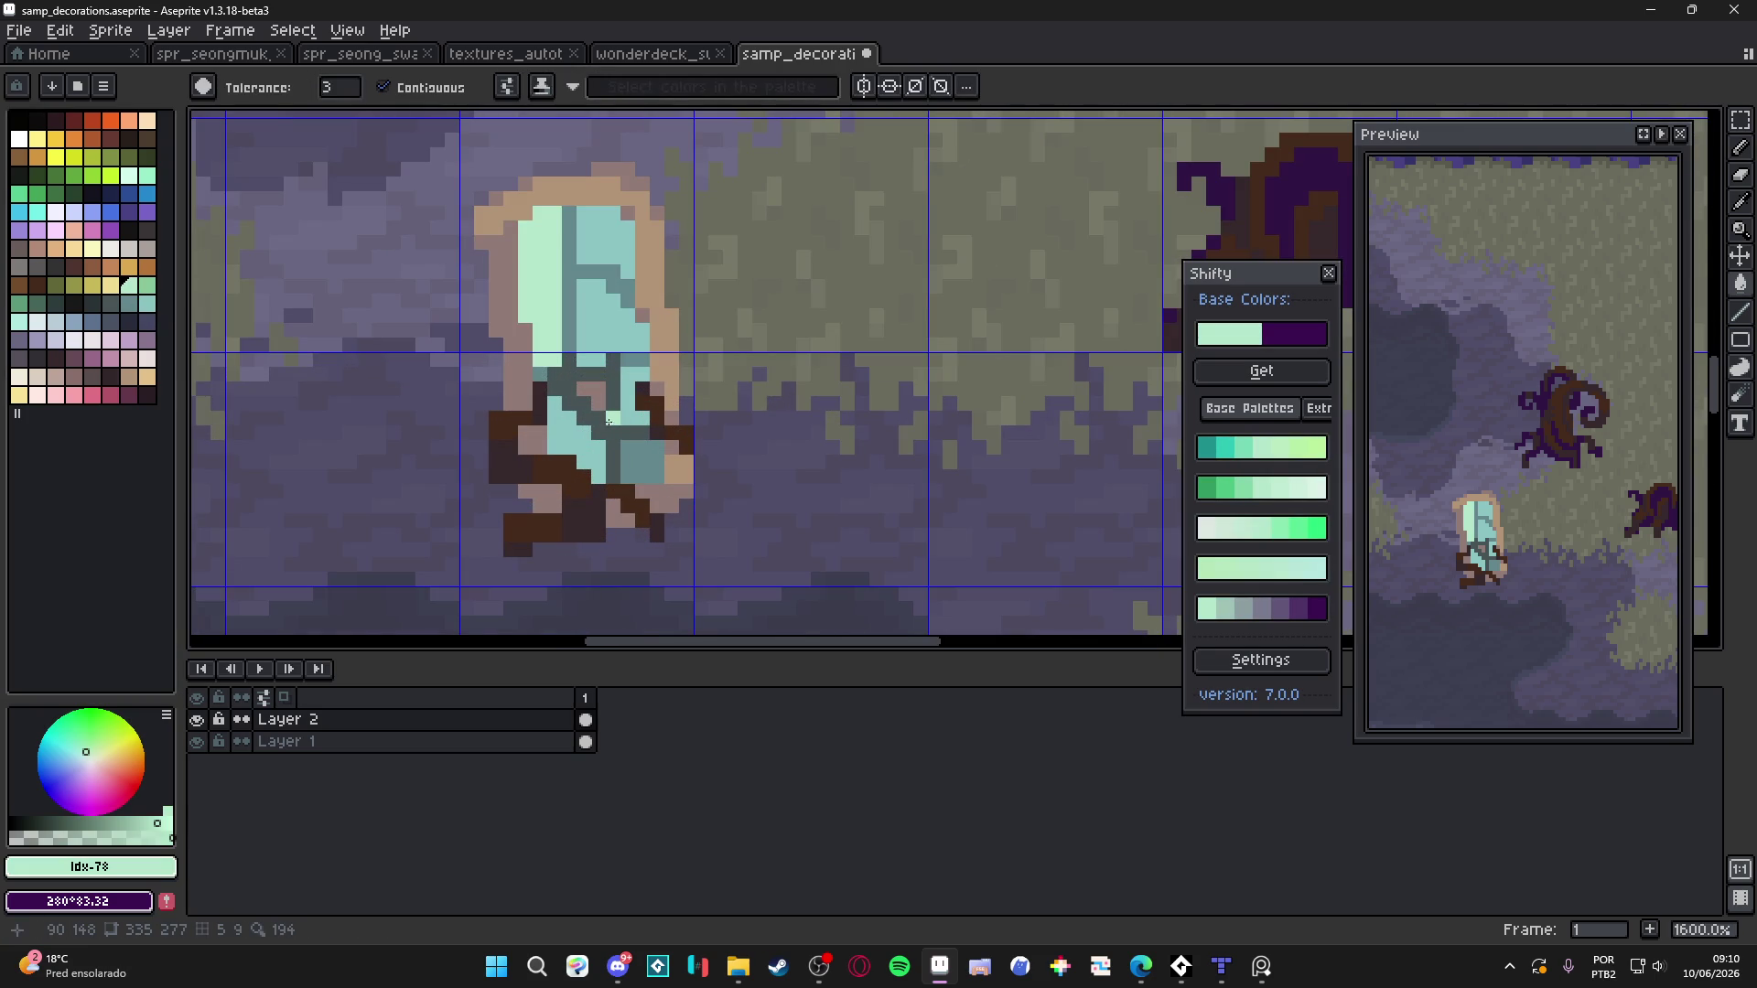
{"action": "left_click", "coordinate": [387, 267], "text": "alt"}
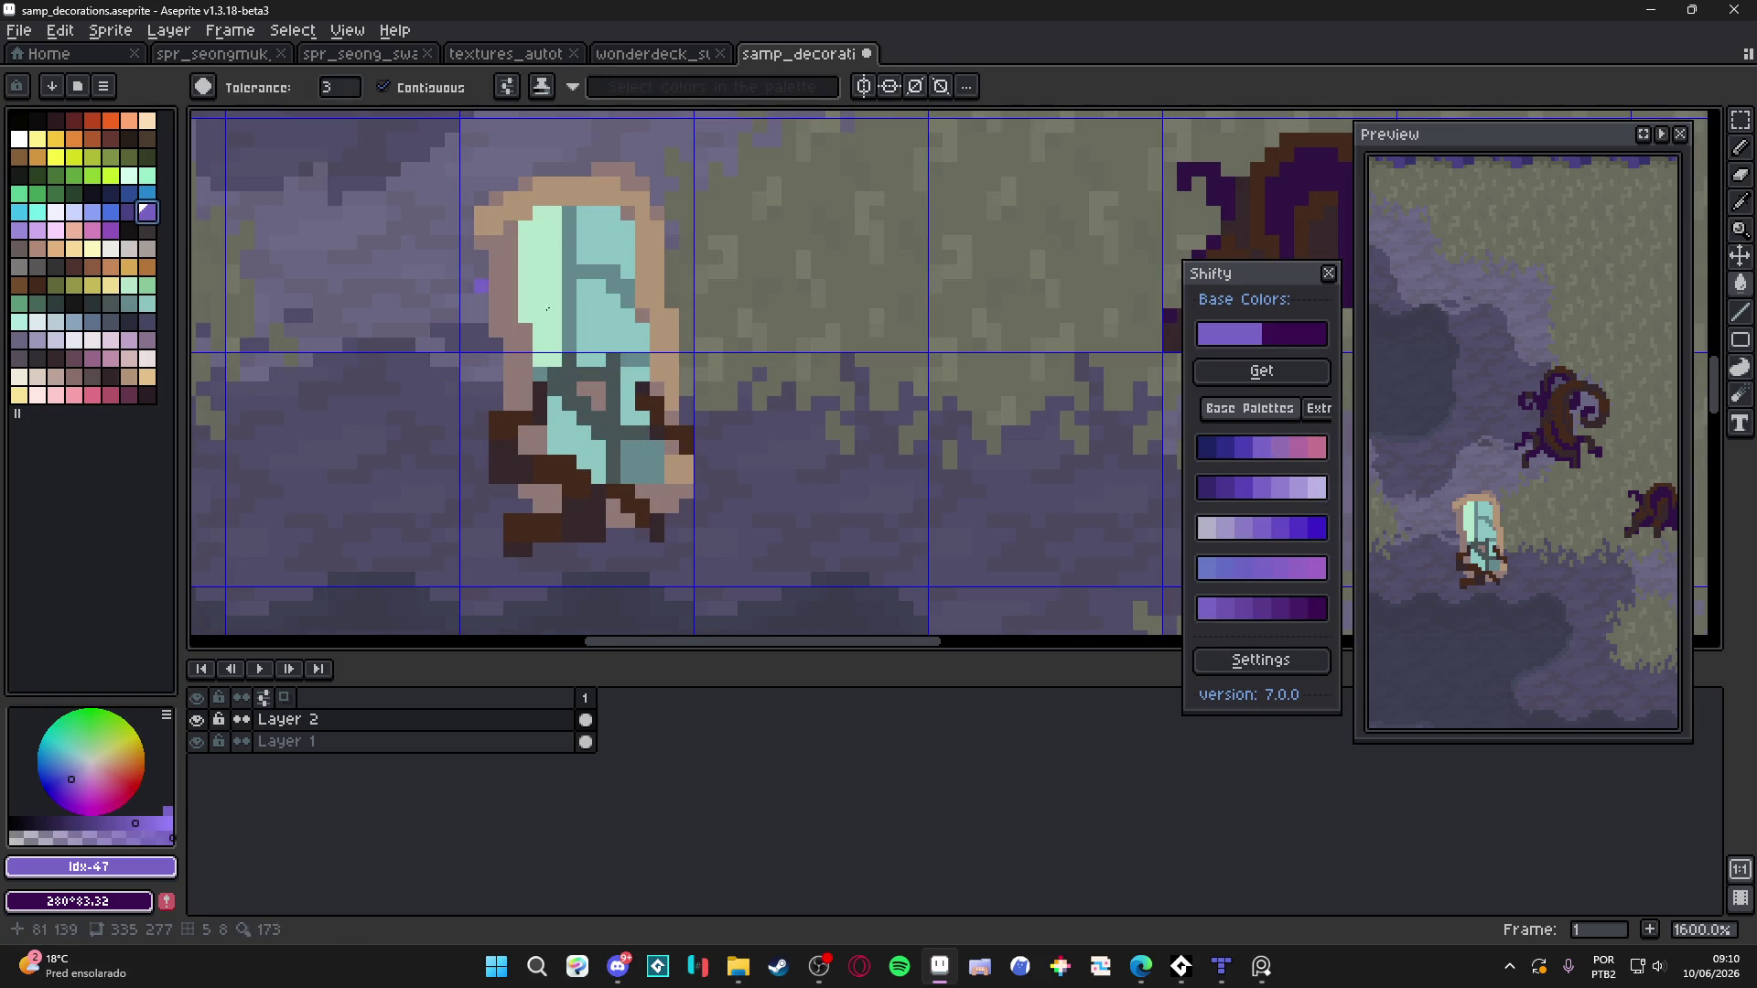
{"action": "left_click", "coordinate": [594, 444]}
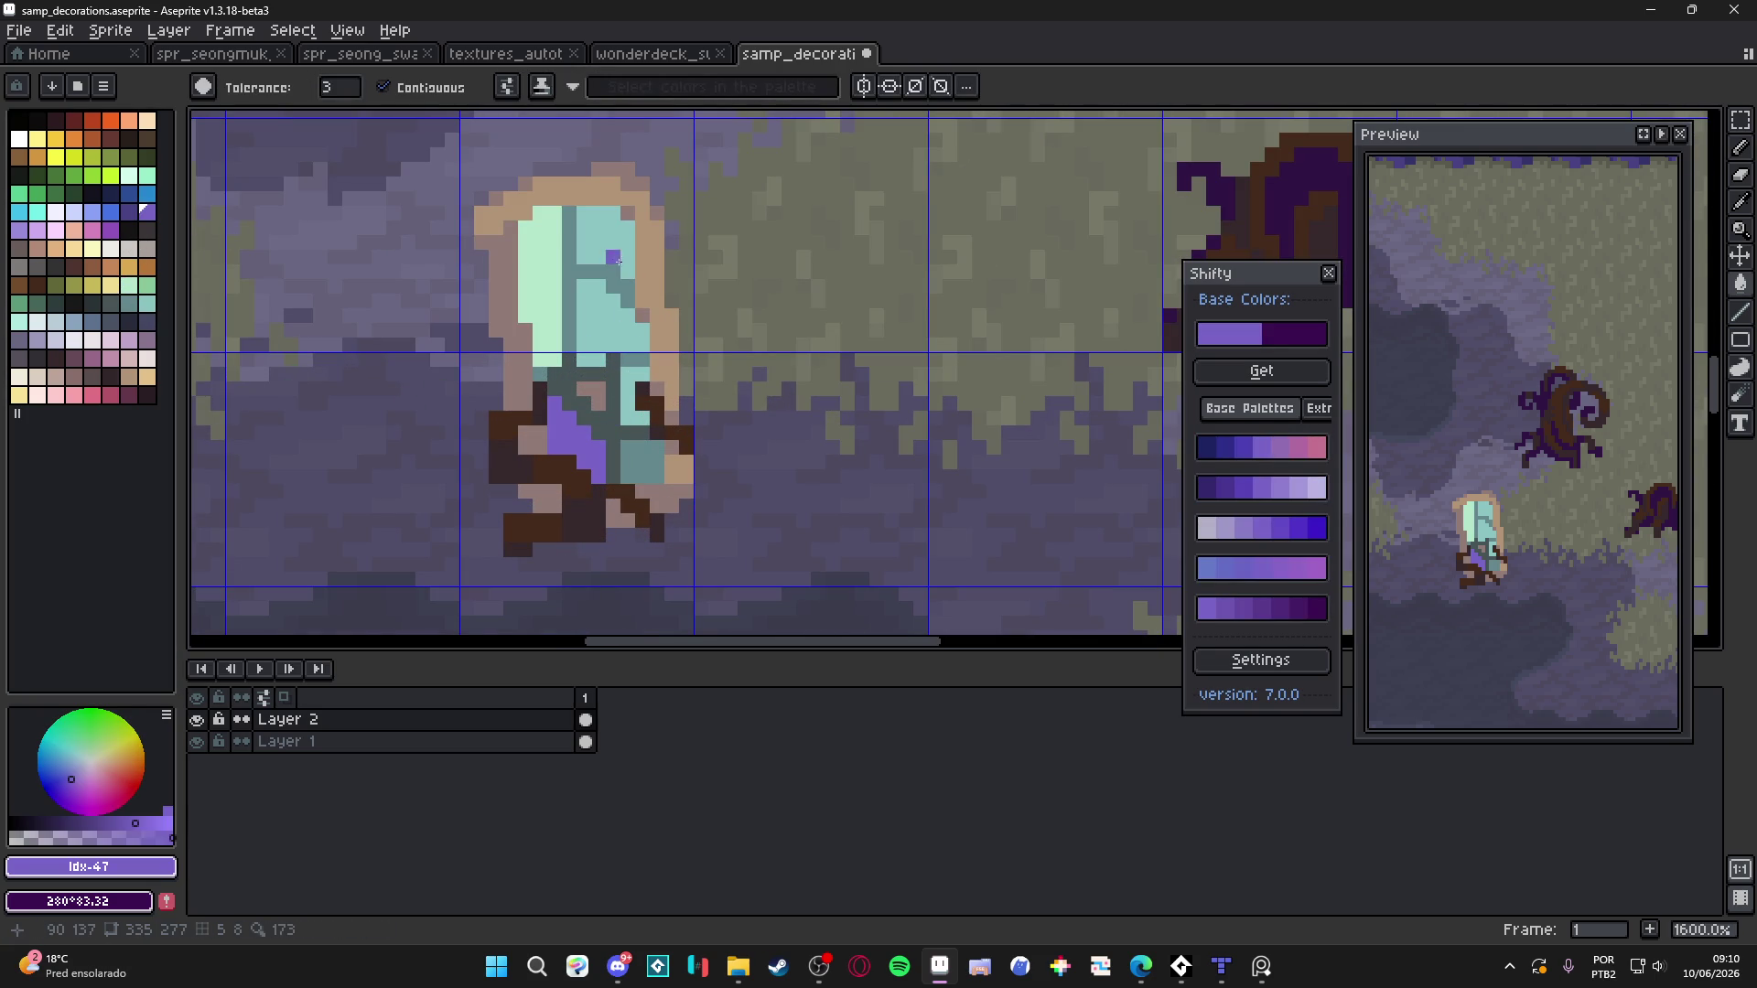
{"action": "left_click", "coordinate": [628, 267]}
Sample light teal #8ac4c3, paint a pixel, and undo the misplaced one
{"action": "scroll", "coordinate": [636, 393], "scroll_direction": "down", "scroll_amount": 2}
{"action": "scroll", "coordinate": [639, 404], "scroll_direction": "down", "scroll_amount": 4}
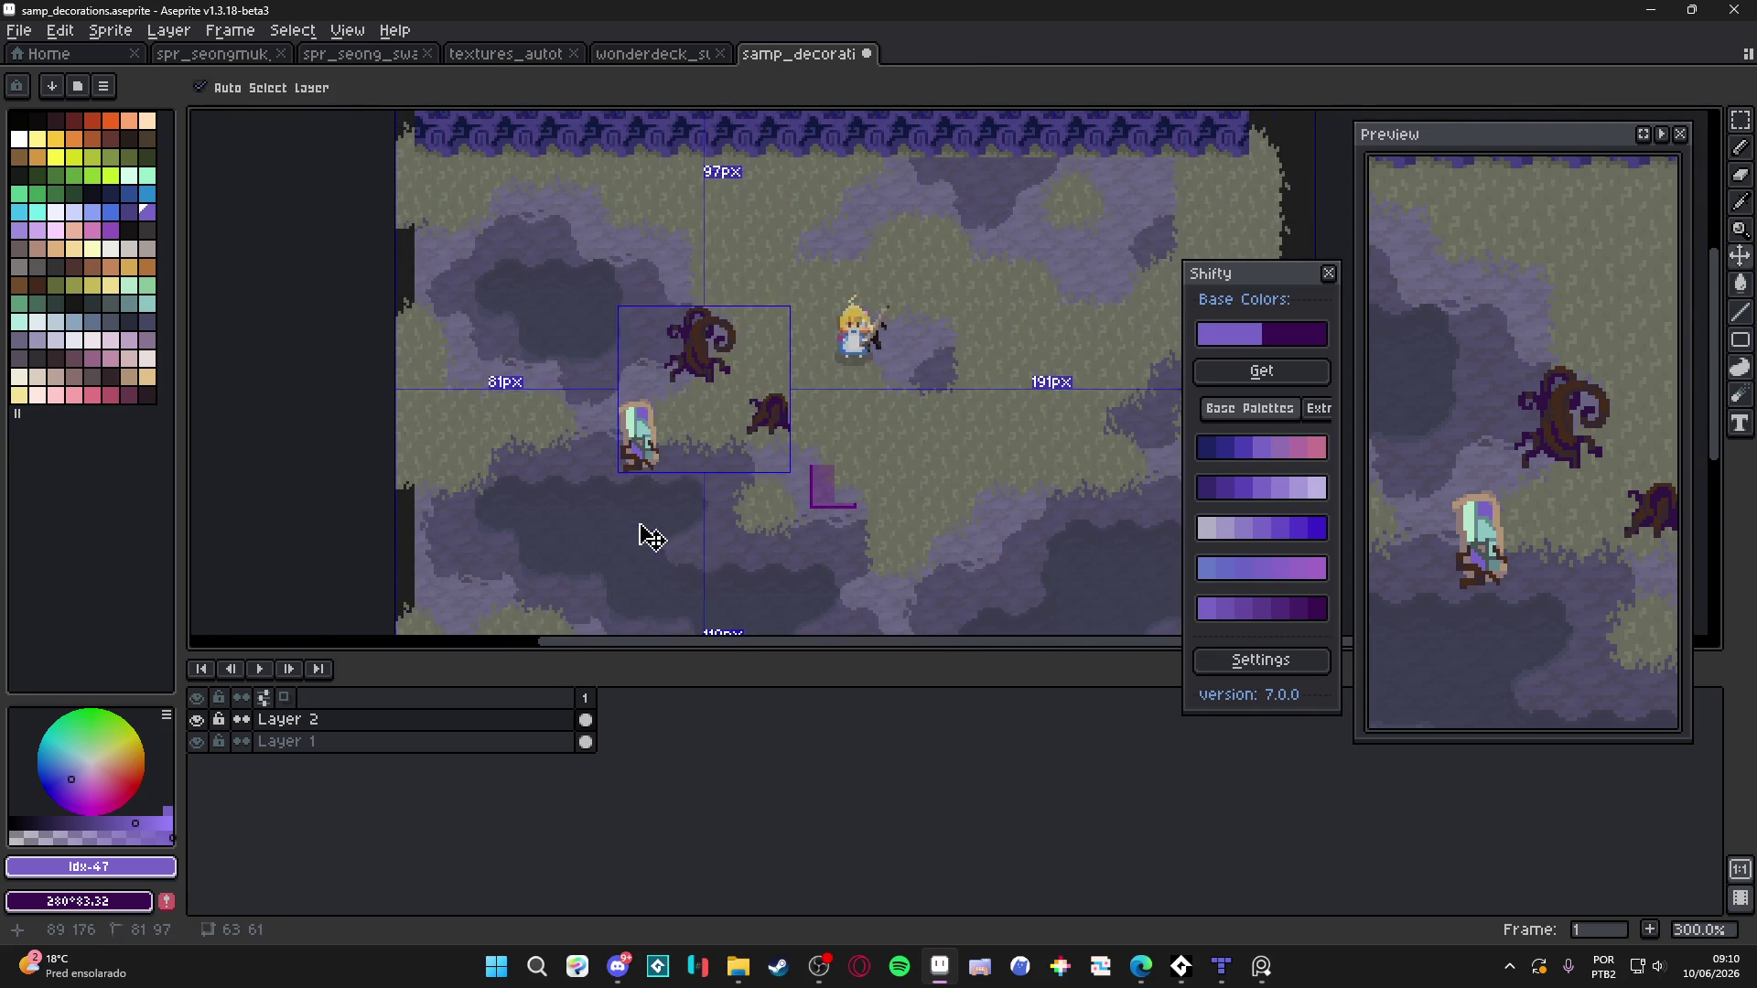
{"action": "scroll", "coordinate": [652, 448], "scroll_direction": "up", "scroll_amount": 3}
{"action": "scroll", "coordinate": [616, 458], "scroll_direction": "up", "scroll_amount": 6}
{"action": "left_click", "coordinate": [581, 334], "text": "alt"}
{"action": "left_click", "coordinate": [544, 209]}
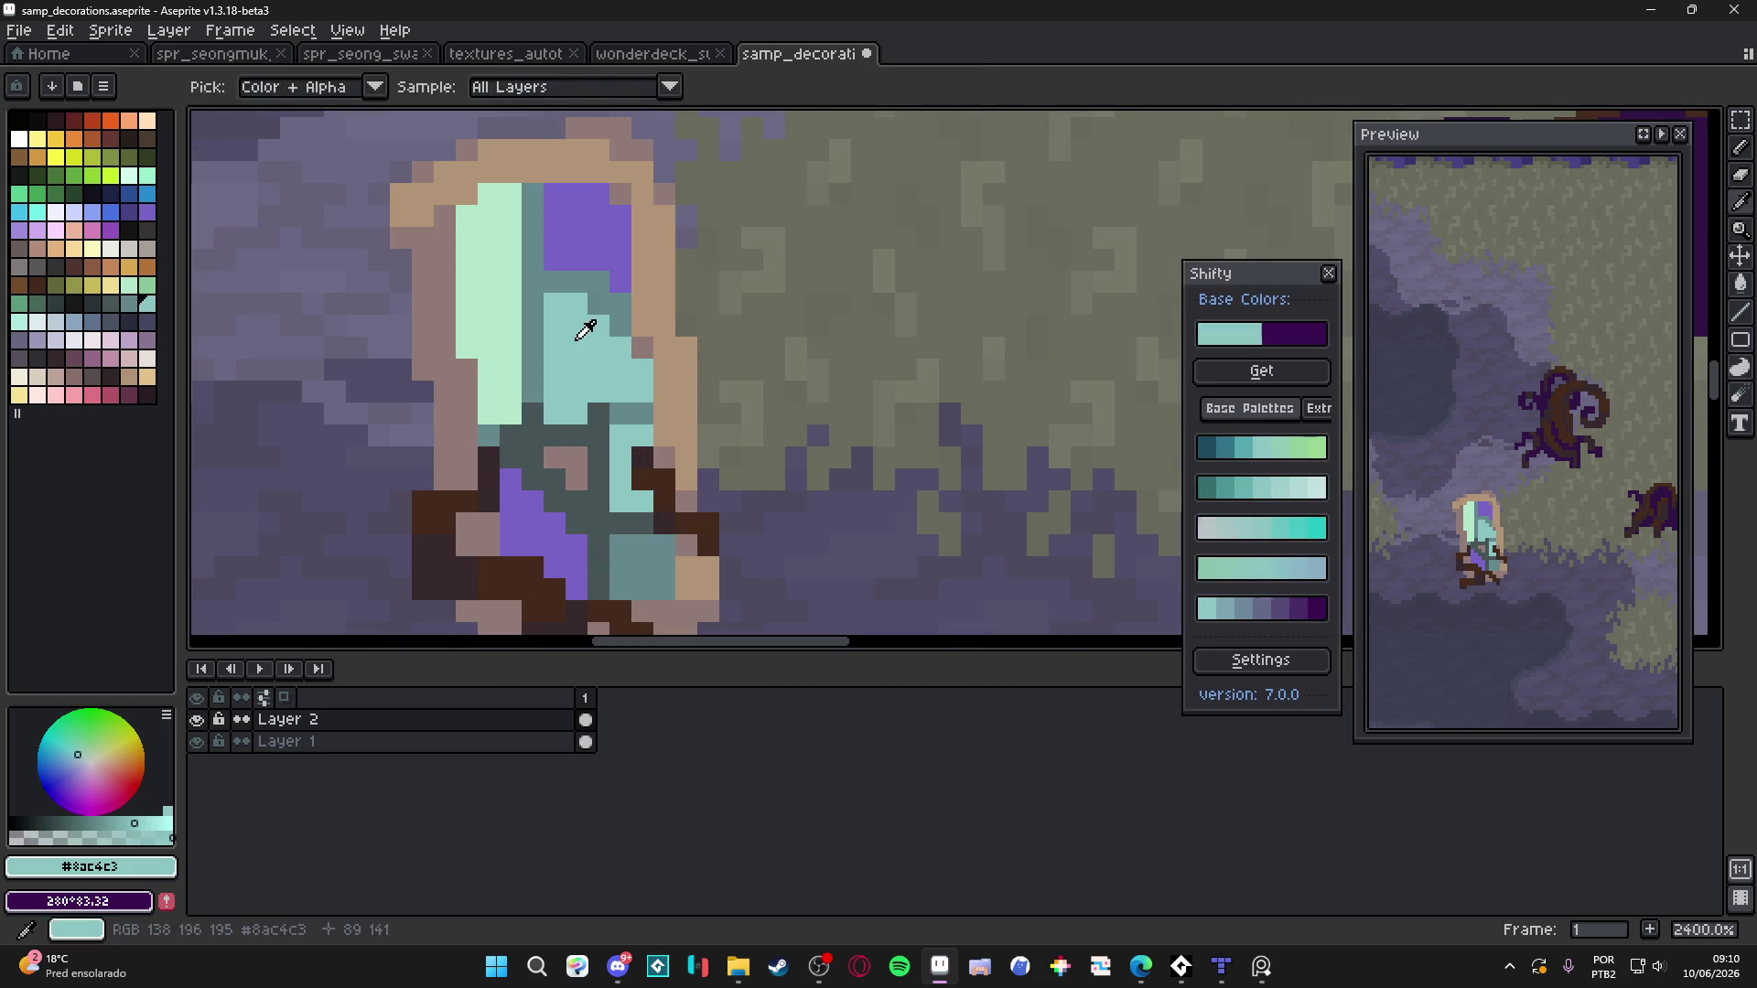
{"action": "left_click", "coordinate": [549, 238]}
{"action": "key", "text": "ctrl+z"}
{"action": "key", "text": "ctrl+z"}
{"action": "key", "text": "b"}
Repaint the purple column inside the pool light teal with the Pencil
{"action": "left_click", "coordinate": [579, 240]}
{"action": "left_click_drag", "start_coordinate": [579, 240], "coordinate": [580, 270]}
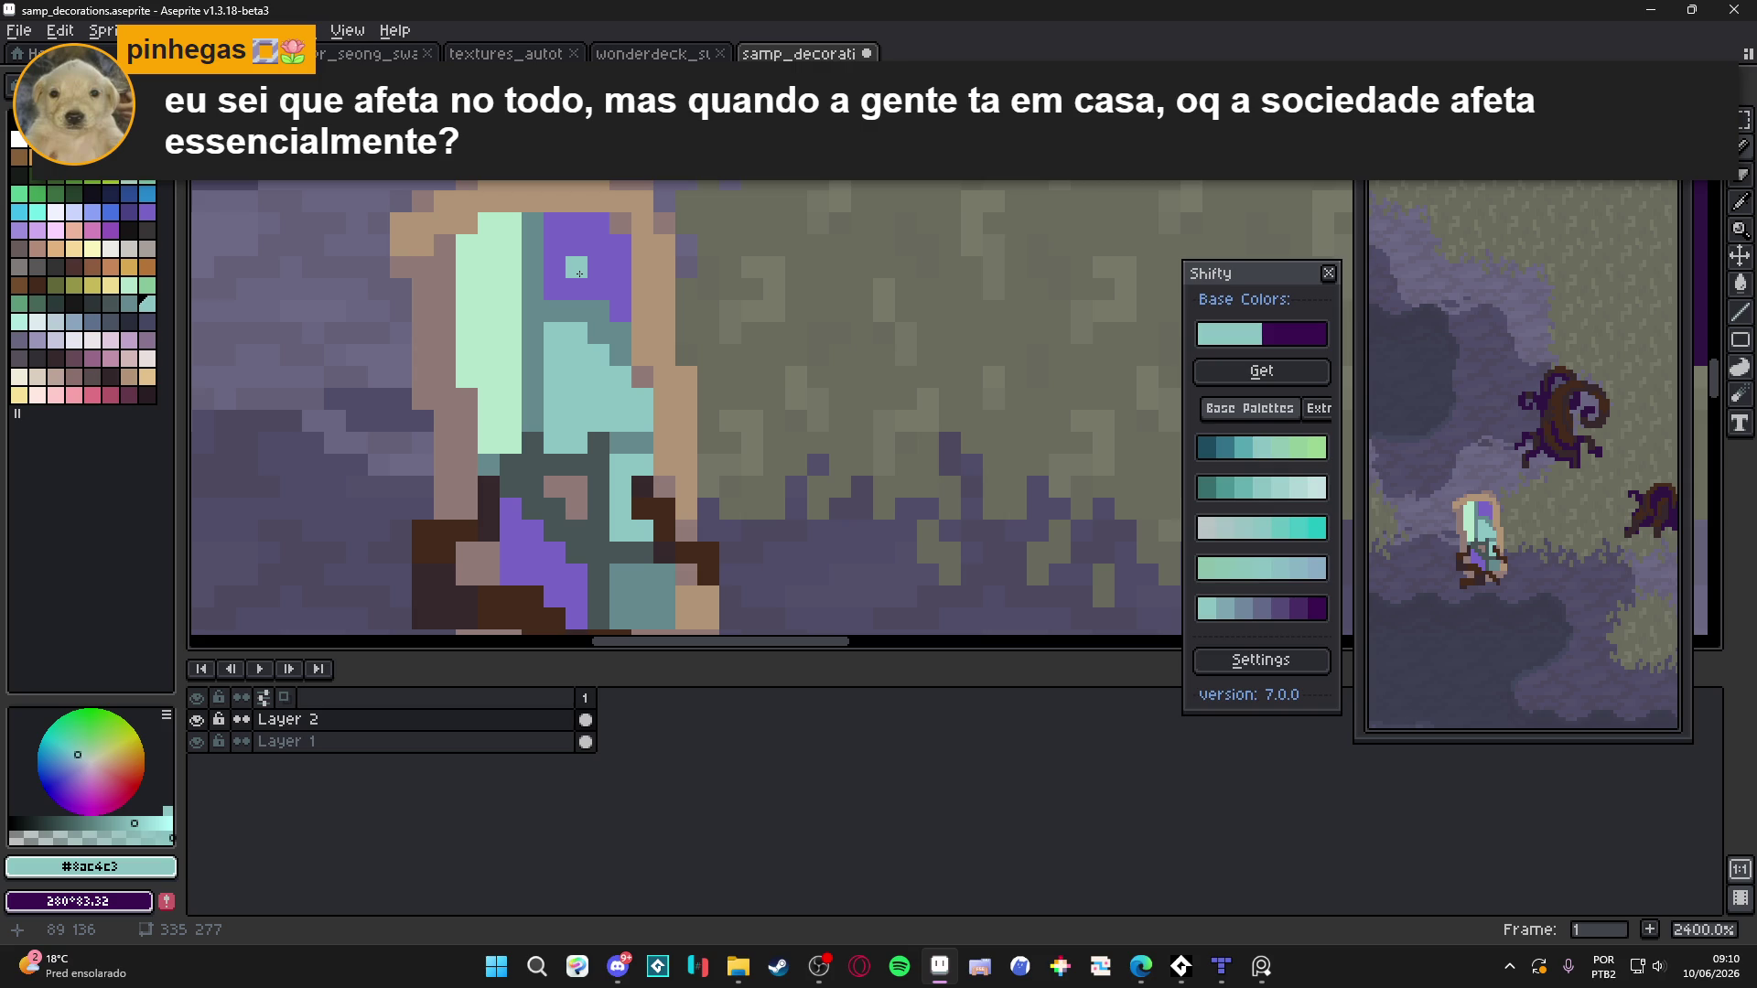
{"action": "mouse_move", "coordinate": [578, 274]}
{"action": "left_mouse_down"}
{"action": "mouse_move", "coordinate": [581, 231]}
{"action": "mouse_move", "coordinate": [593, 286]}
{"action": "left_mouse_up"}
{"action": "left_click", "coordinate": [621, 289]}
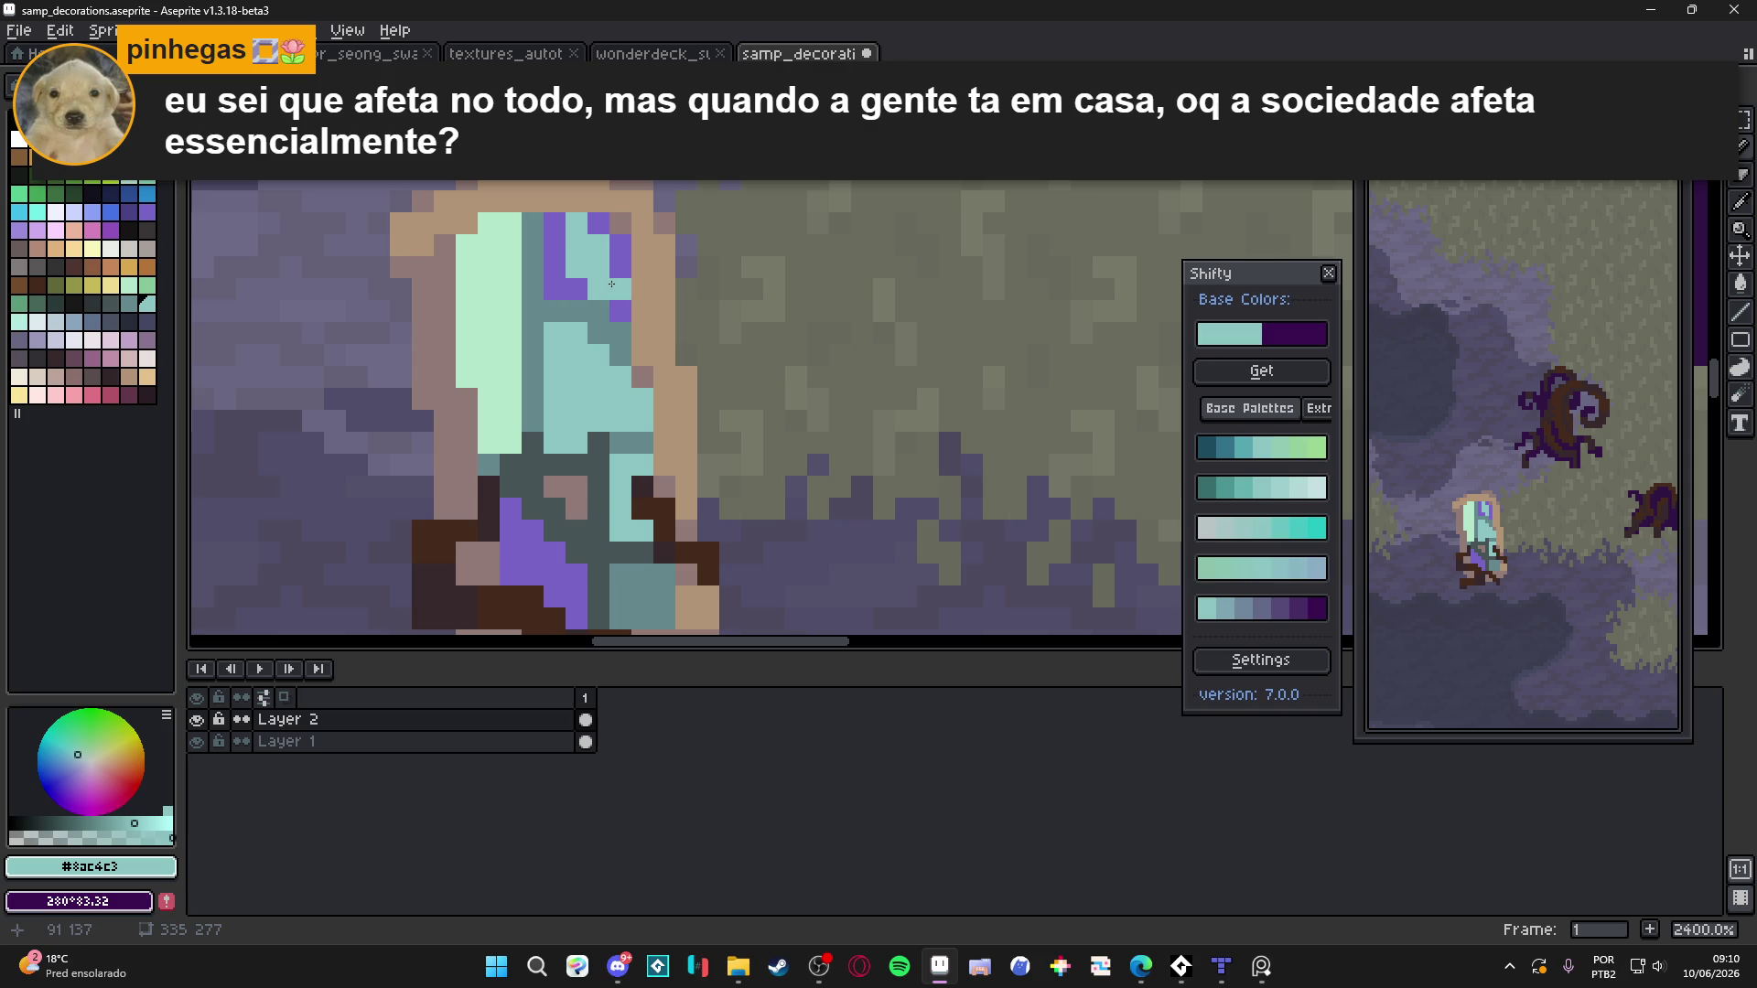
{"action": "left_click", "coordinate": [621, 311]}
{"action": "left_click", "coordinate": [618, 268]}
Alternate purple #7864c6 and light teal pixels to tidy the pool's upper area
{"action": "left_click", "coordinate": [619, 239], "text": "alt"}
{"action": "left_click", "coordinate": [622, 265]}
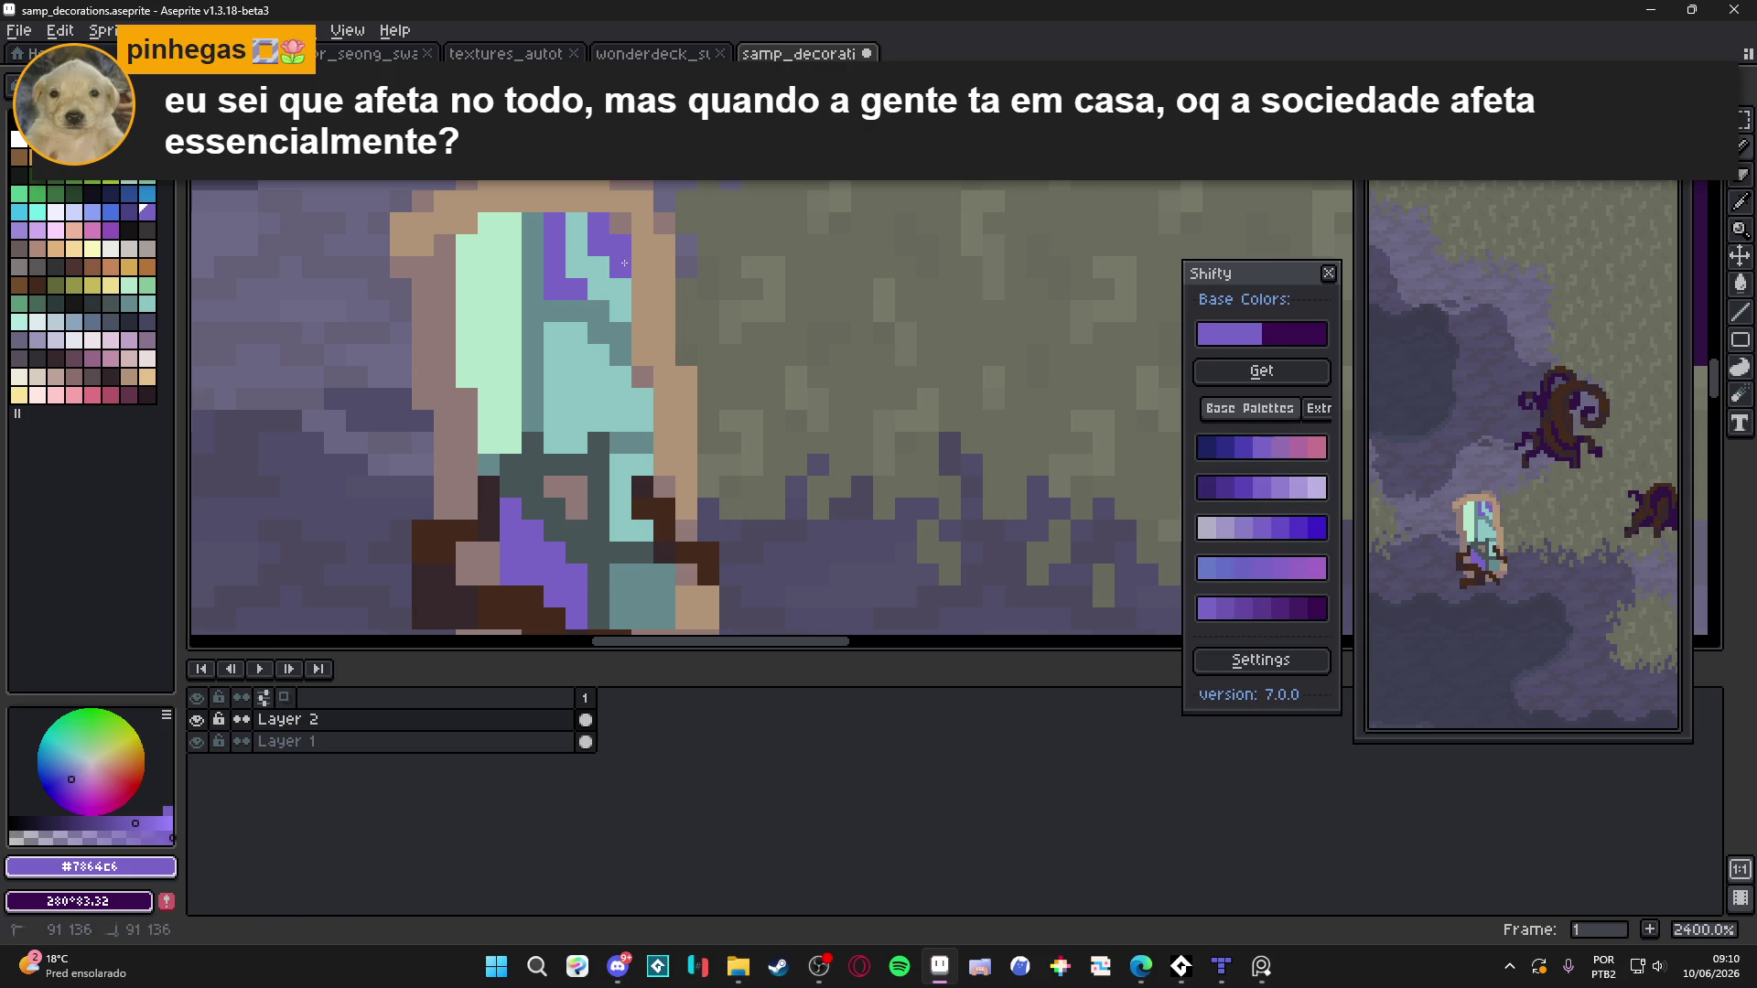
{"action": "left_click", "coordinate": [598, 267], "text": "alt"}
{"action": "left_click", "coordinate": [598, 245]}
{"action": "left_click", "coordinate": [621, 268]}
{"action": "left_click", "coordinate": [598, 223], "text": "alt"}
{"action": "left_click", "coordinate": [620, 245]}
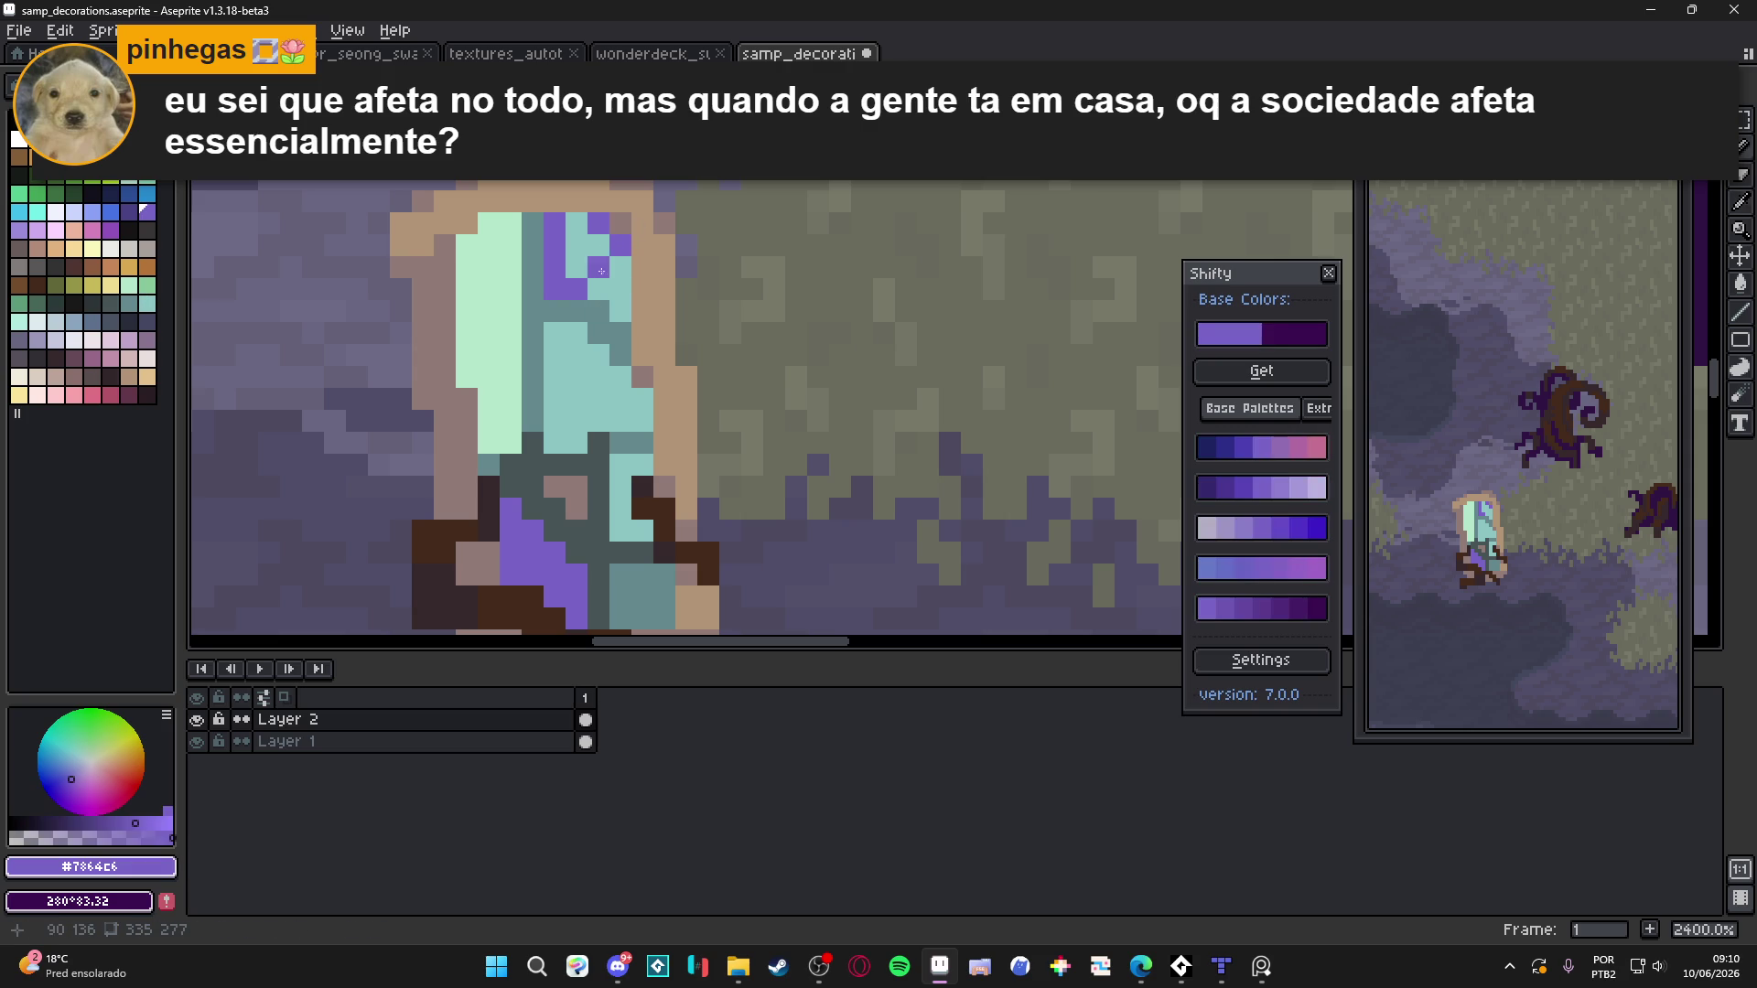
Draw purple streaks down the lower pool interior, fixing stray pixels with teal
{"action": "left_click_drag", "start_coordinate": [562, 434], "coordinate": [561, 394]}
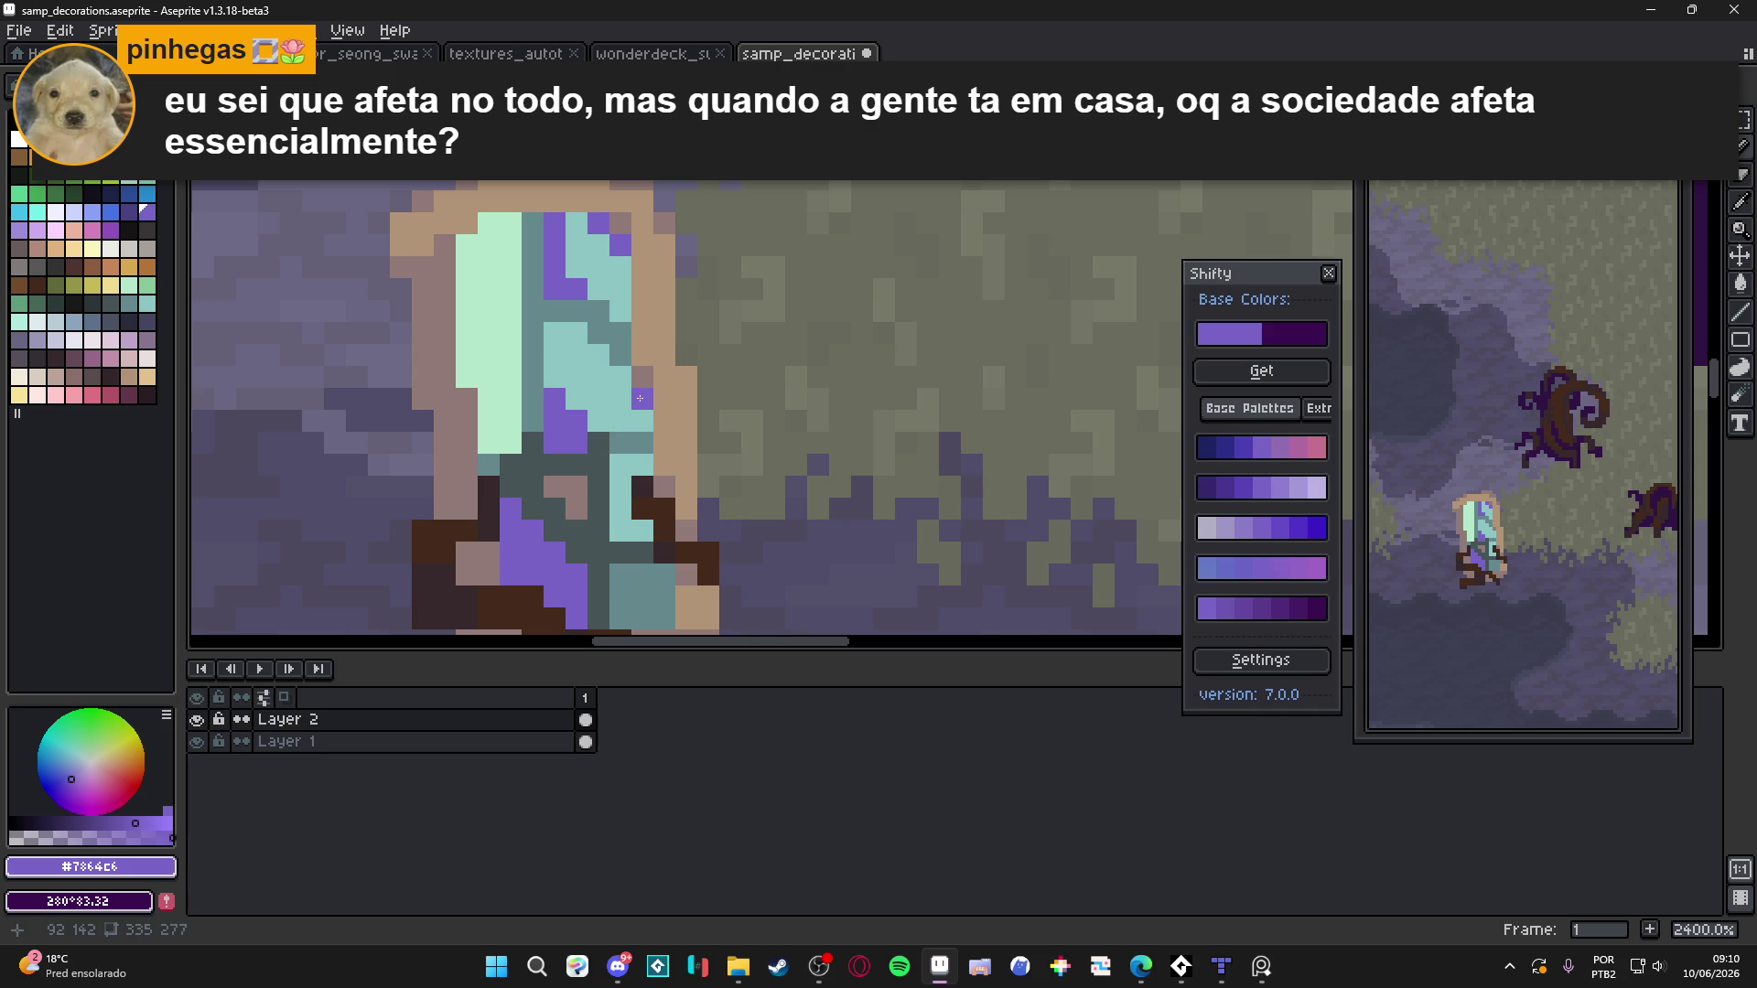
{"action": "left_click", "coordinate": [580, 342], "text": "shift"}
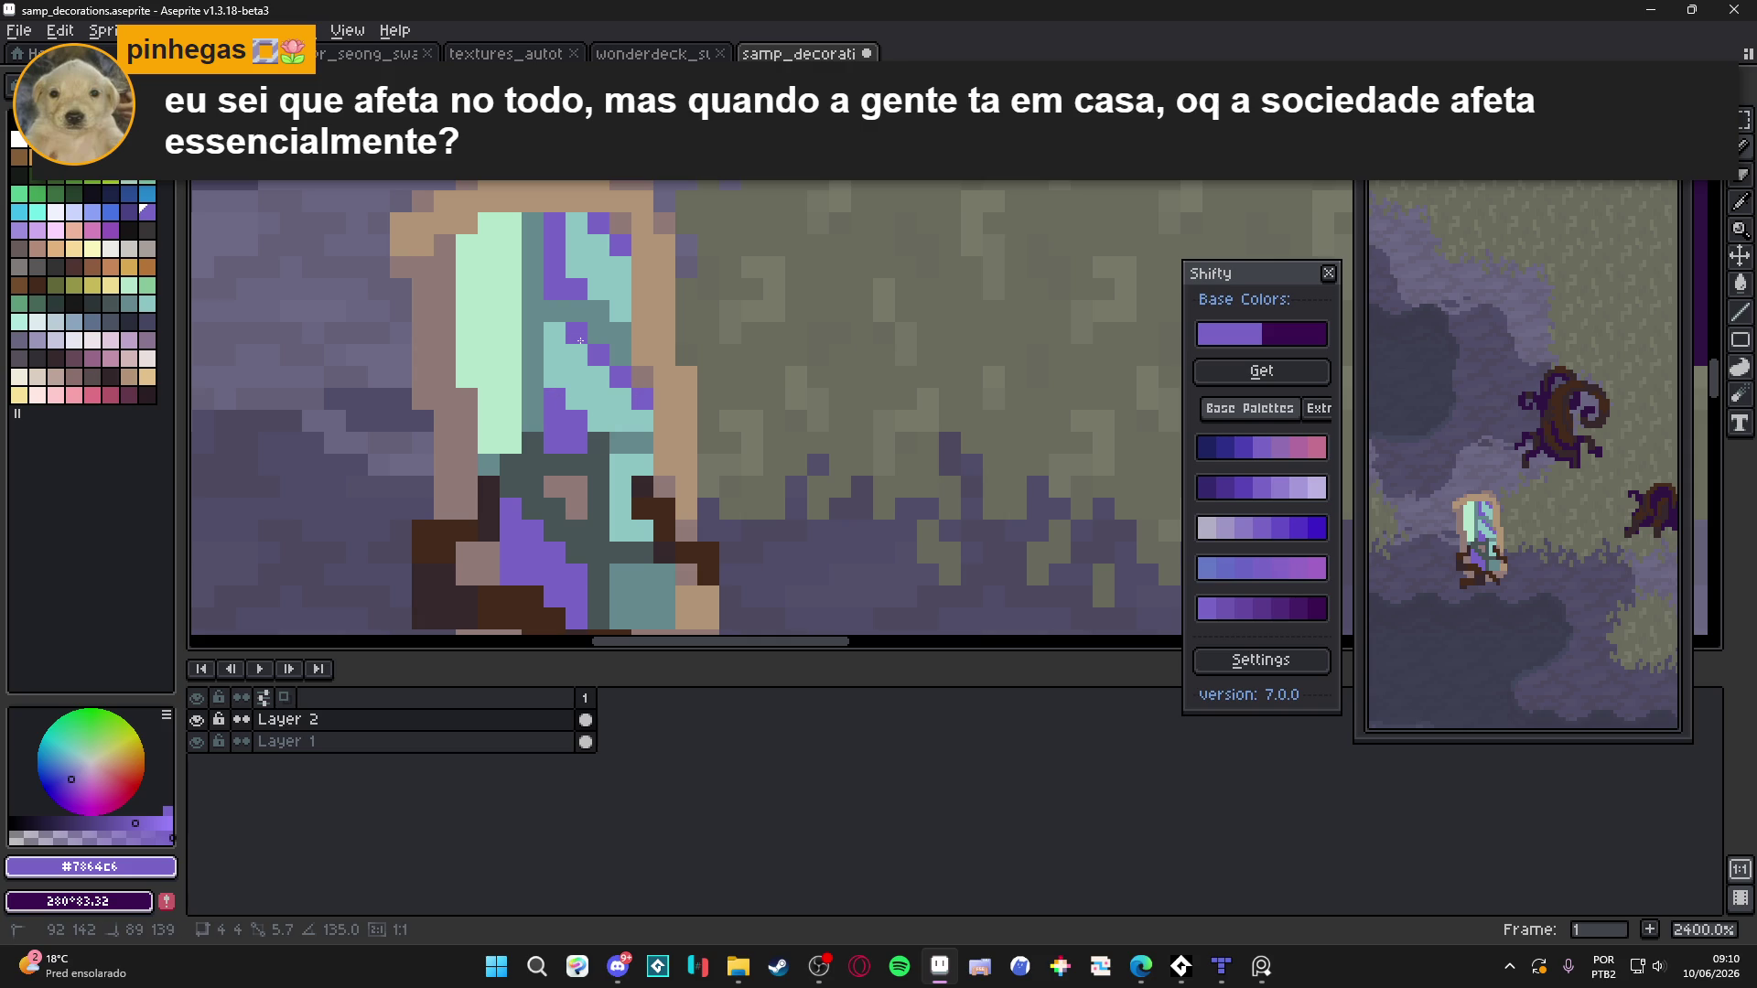
{"action": "left_click", "coordinate": [567, 363], "text": "alt"}
{"action": "left_click", "coordinate": [558, 437]}
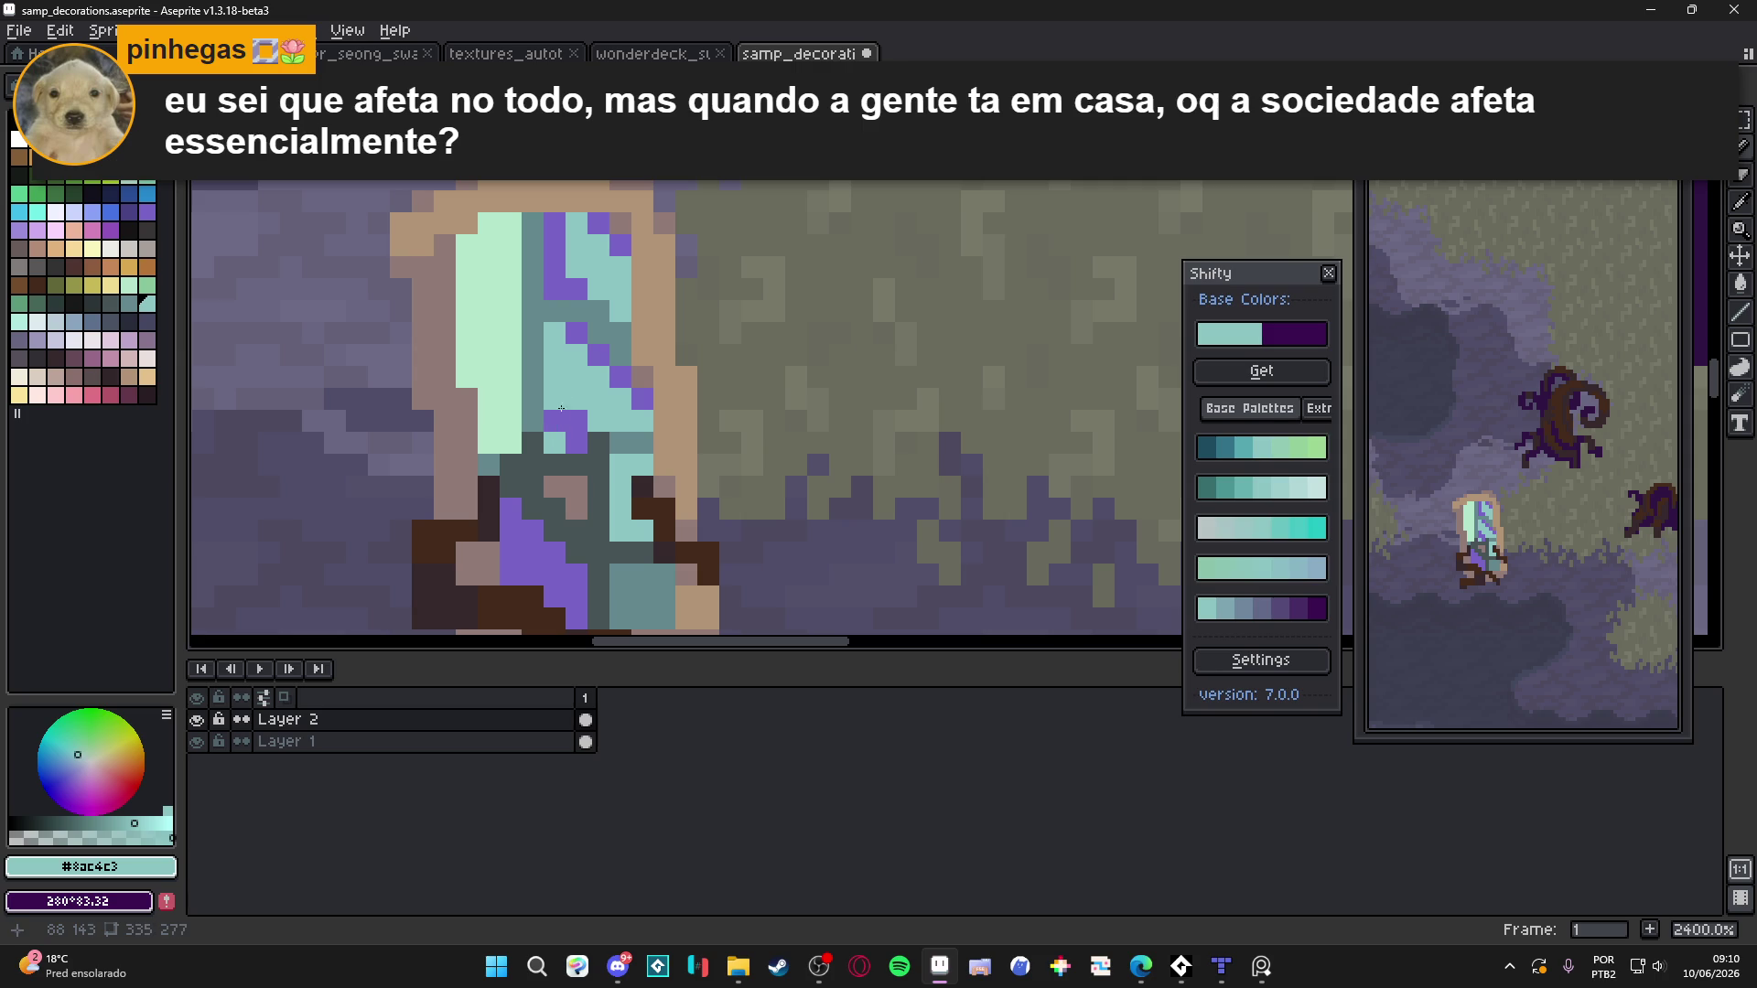
{"action": "left_click", "coordinate": [557, 399]}
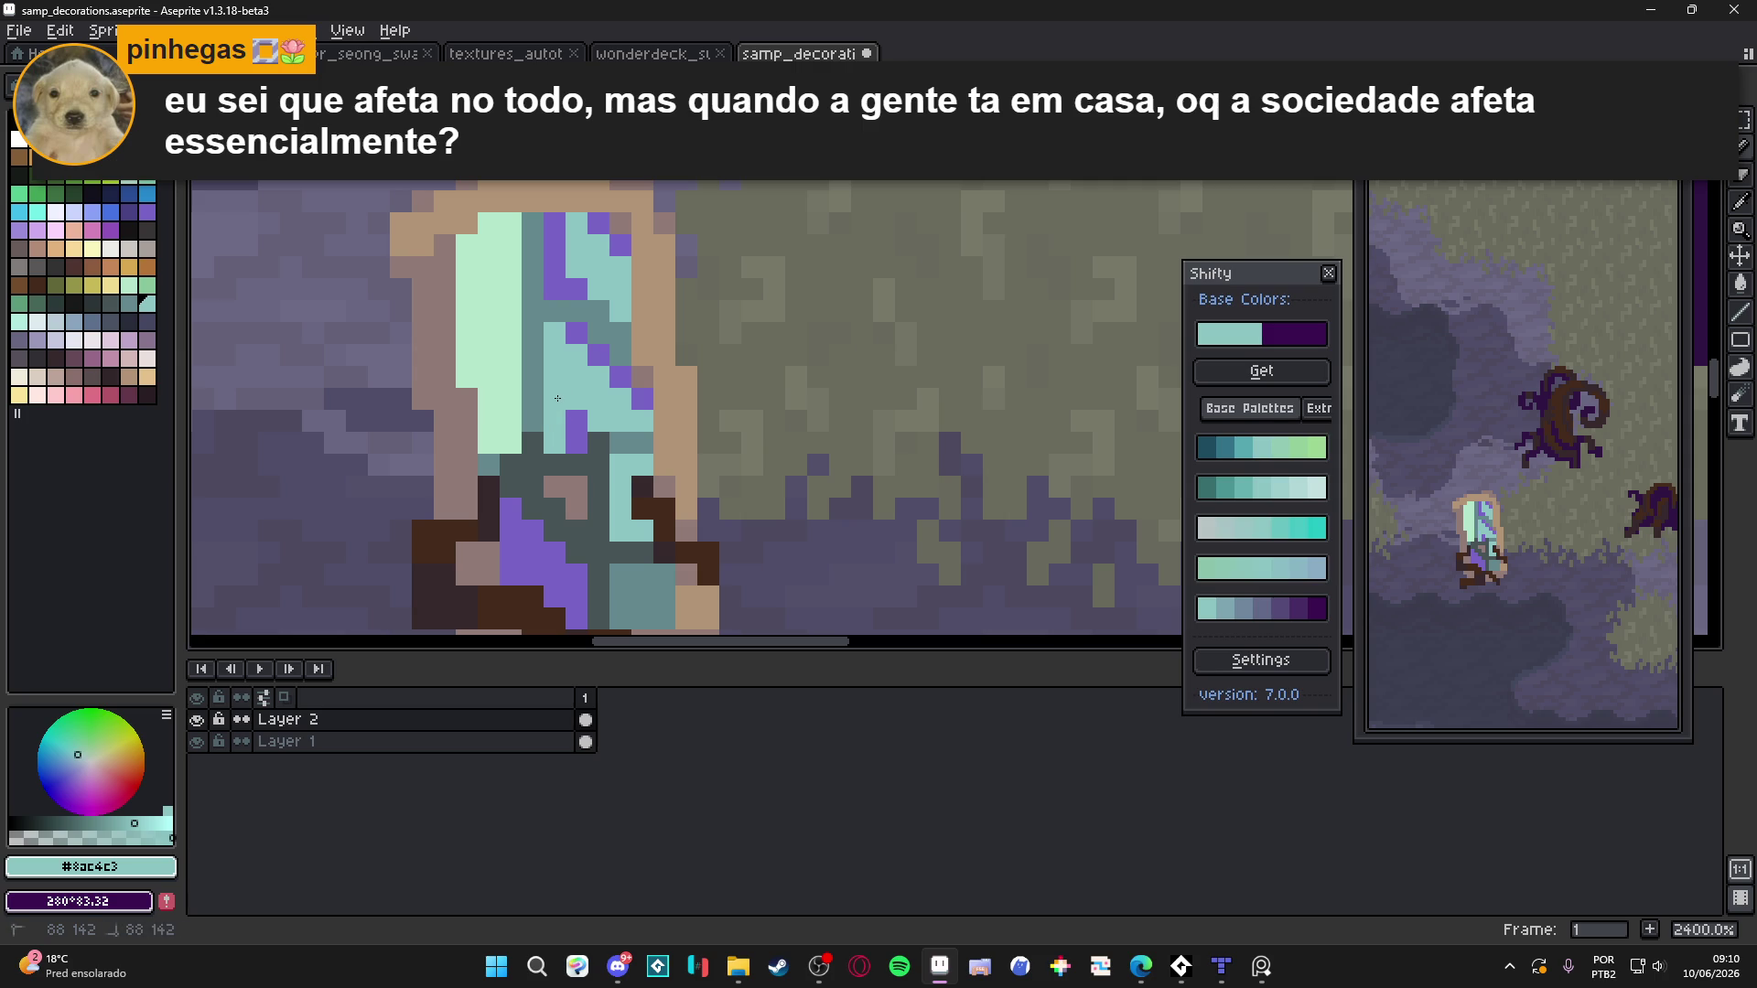
{"action": "left_click", "coordinate": [576, 443], "text": "alt"}
{"action": "left_click", "coordinate": [577, 421]}
{"action": "left_click_drag", "start_coordinate": [554, 443], "coordinate": [555, 399]}
{"action": "left_click", "coordinate": [602, 410], "text": "alt"}
Touch up two interior pool pixels with the sampled teal
{"action": "left_click", "coordinate": [554, 422]}
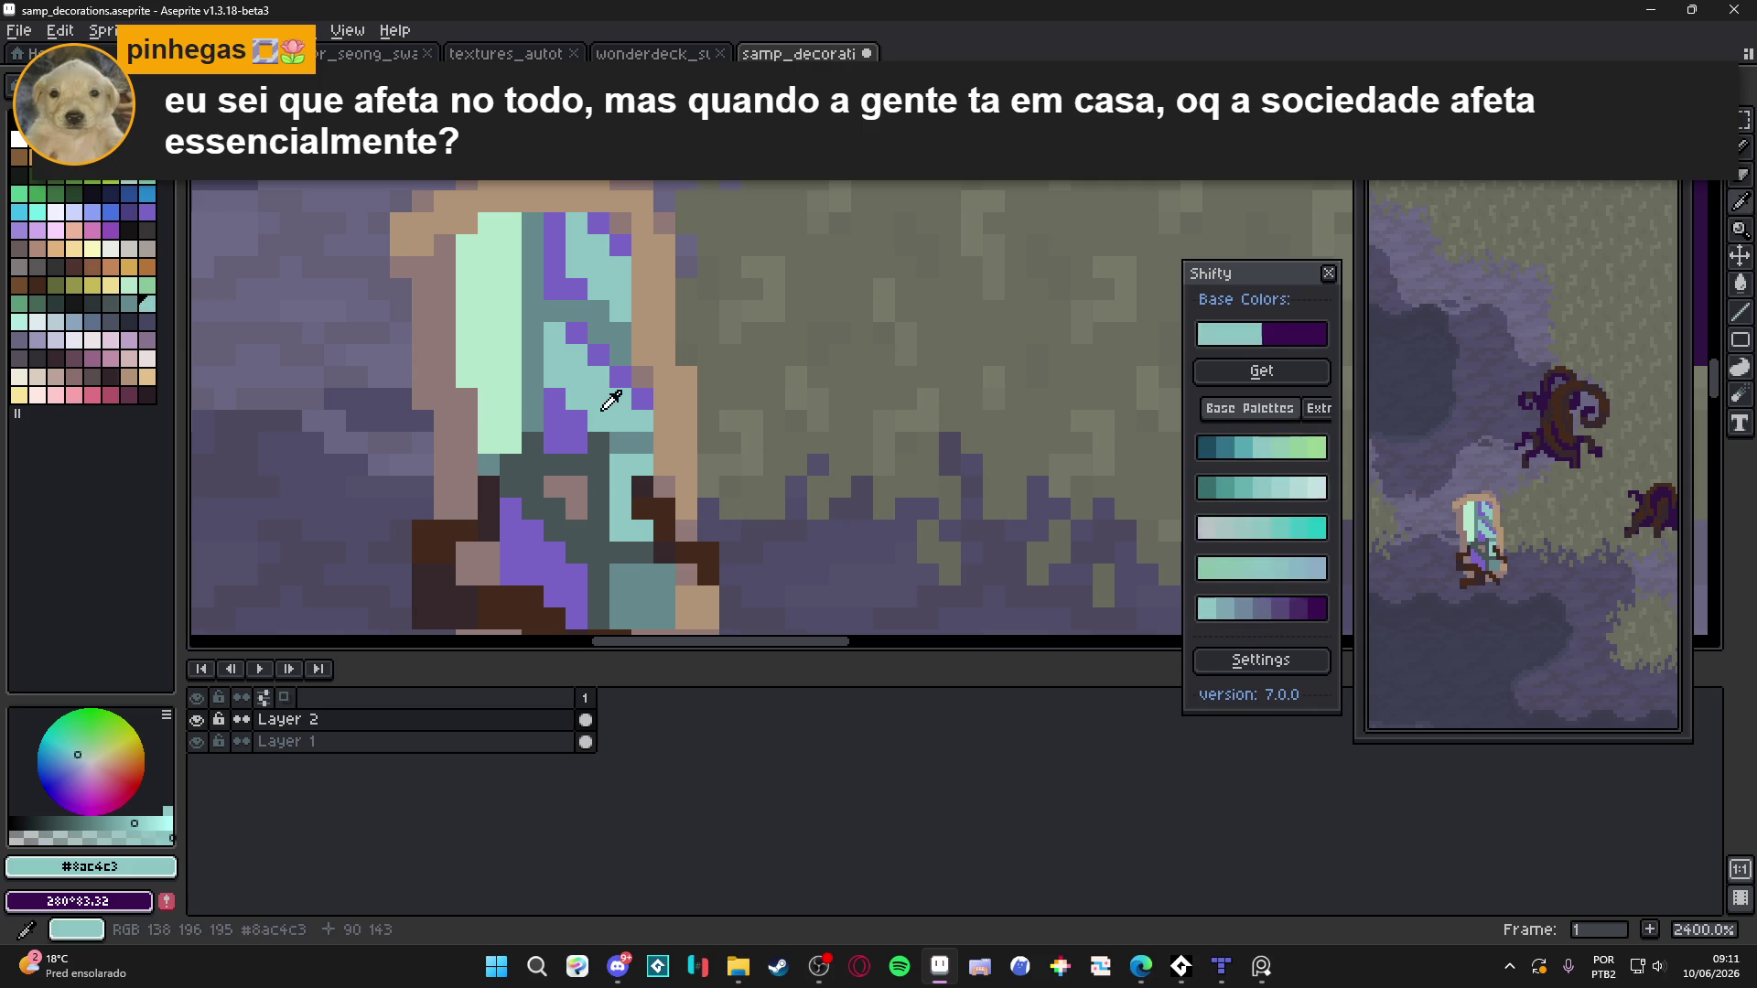
{"action": "left_click", "coordinate": [554, 399]}
{"action": "left_click", "coordinate": [562, 466]}
{"action": "scroll", "coordinate": [563, 466], "scroll_direction": "down", "scroll_amount": 2}
{"action": "scroll", "coordinate": [563, 466], "scroll_direction": "up", "scroll_amount": 2}
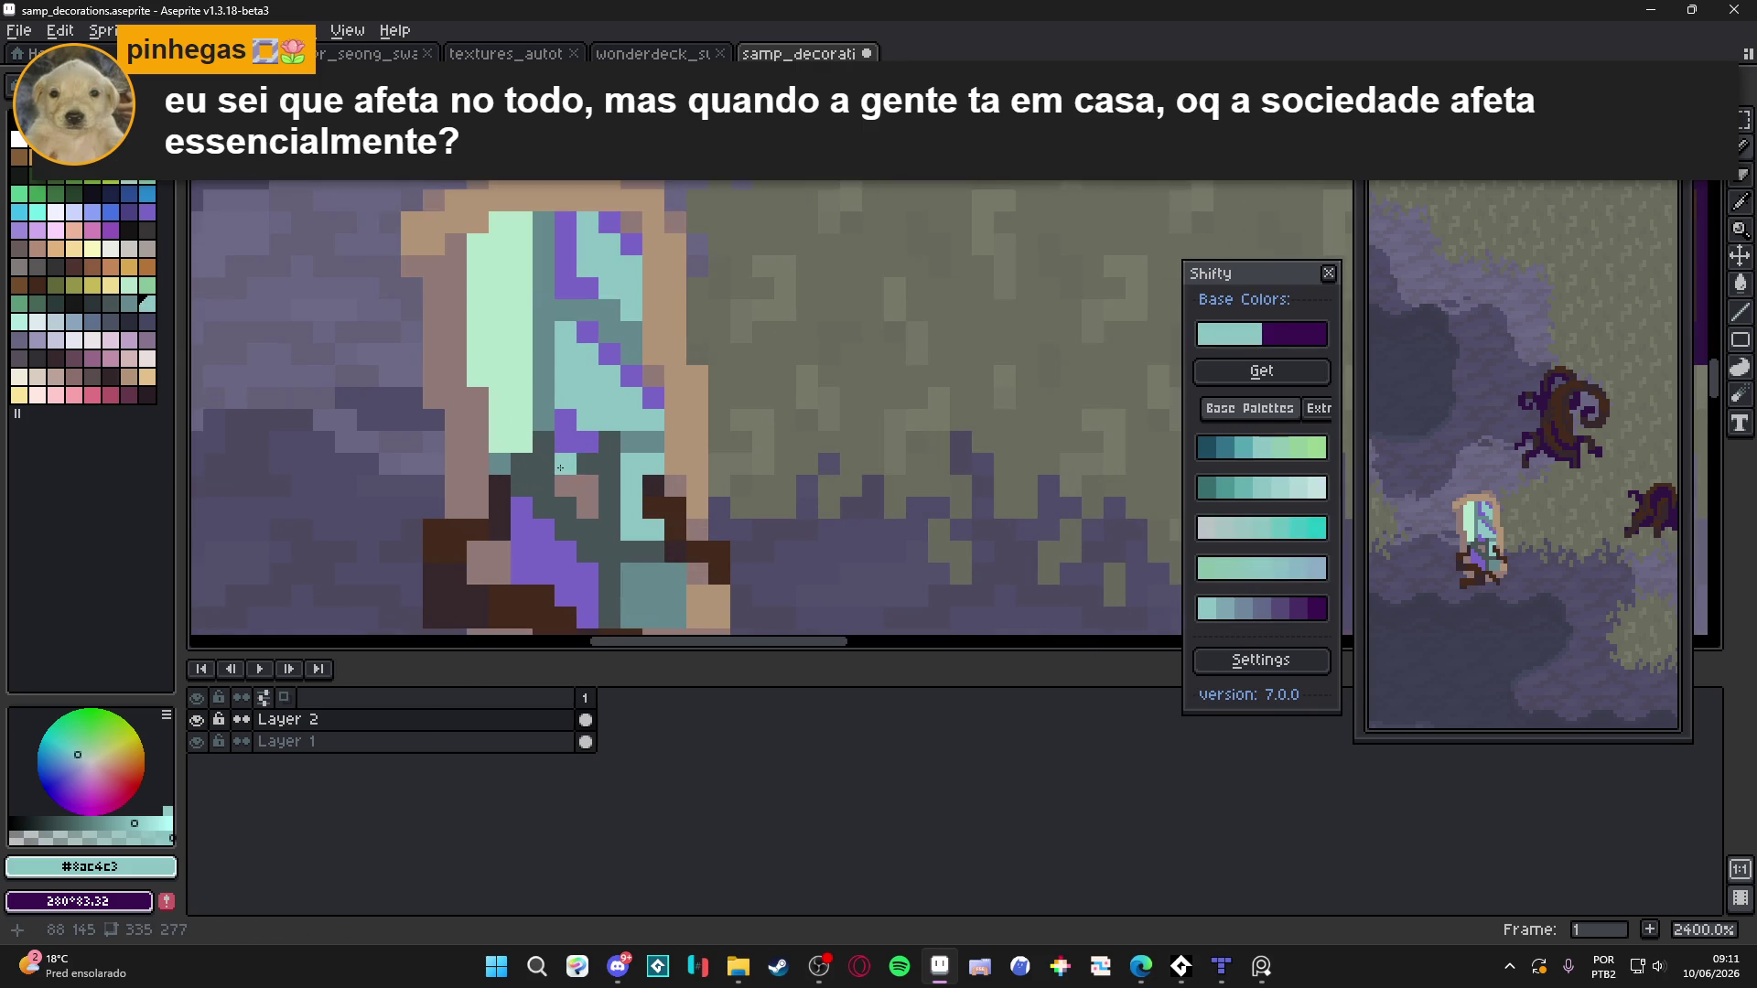
Paint a dark slate #465456 line across the upper pool and darken three light-teal pixels
{"action": "left_click", "coordinate": [563, 466], "text": "alt"}
{"action": "left_click_drag", "start_coordinate": [544, 308], "coordinate": [600, 309]}
{"action": "left_click", "coordinate": [630, 351]}
{"action": "left_click", "coordinate": [610, 391]}
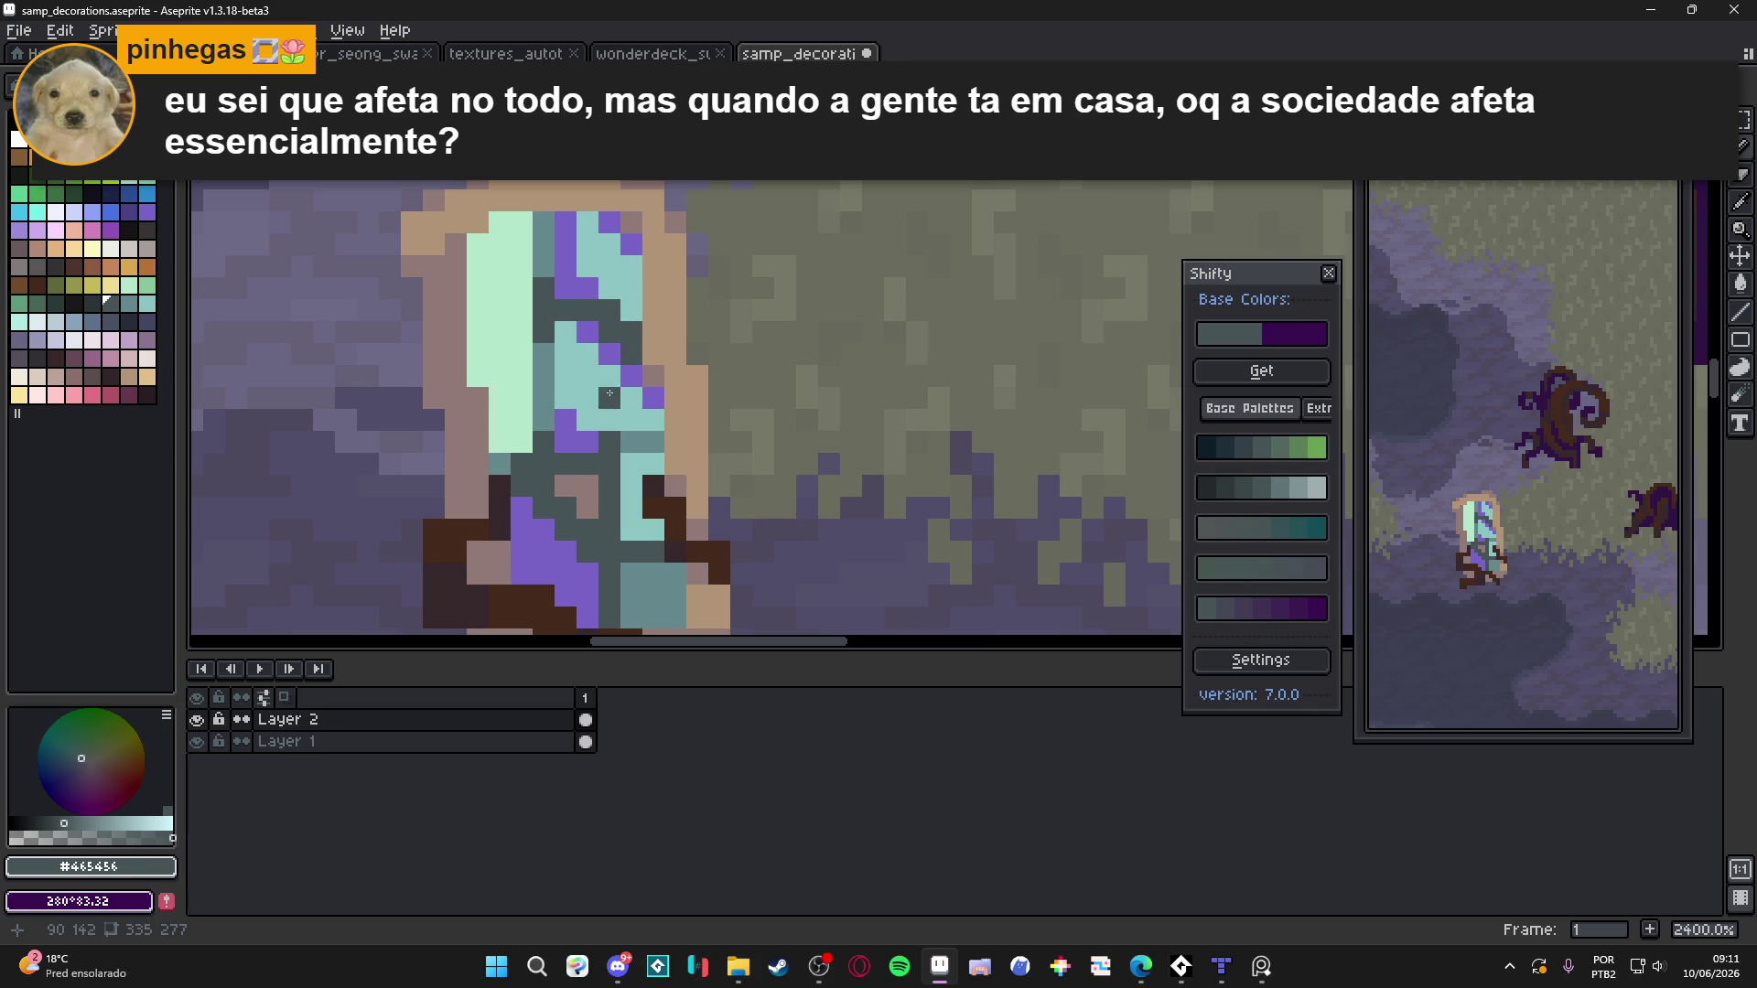
{"action": "left_click", "coordinate": [565, 326]}
Replace several mint pixels with the pool's mid teal
{"action": "scroll", "coordinate": [575, 366], "scroll_direction": "up", "scroll_amount": 1}
{"action": "left_click", "coordinate": [587, 373], "text": "alt"}
{"action": "left_click", "coordinate": [491, 312]}
{"action": "mouse_move", "coordinate": [492, 312]}
{"action": "left_mouse_down"}
{"action": "mouse_move", "coordinate": [477, 352]}
{"action": "mouse_move", "coordinate": [512, 269]}
{"action": "left_mouse_up"}
{"action": "left_click", "coordinate": [446, 371]}
Sample the pool's muted teal, mid teal and dark slate shades
{"action": "scroll", "coordinate": [458, 385], "scroll_direction": "down", "scroll_amount": 6}
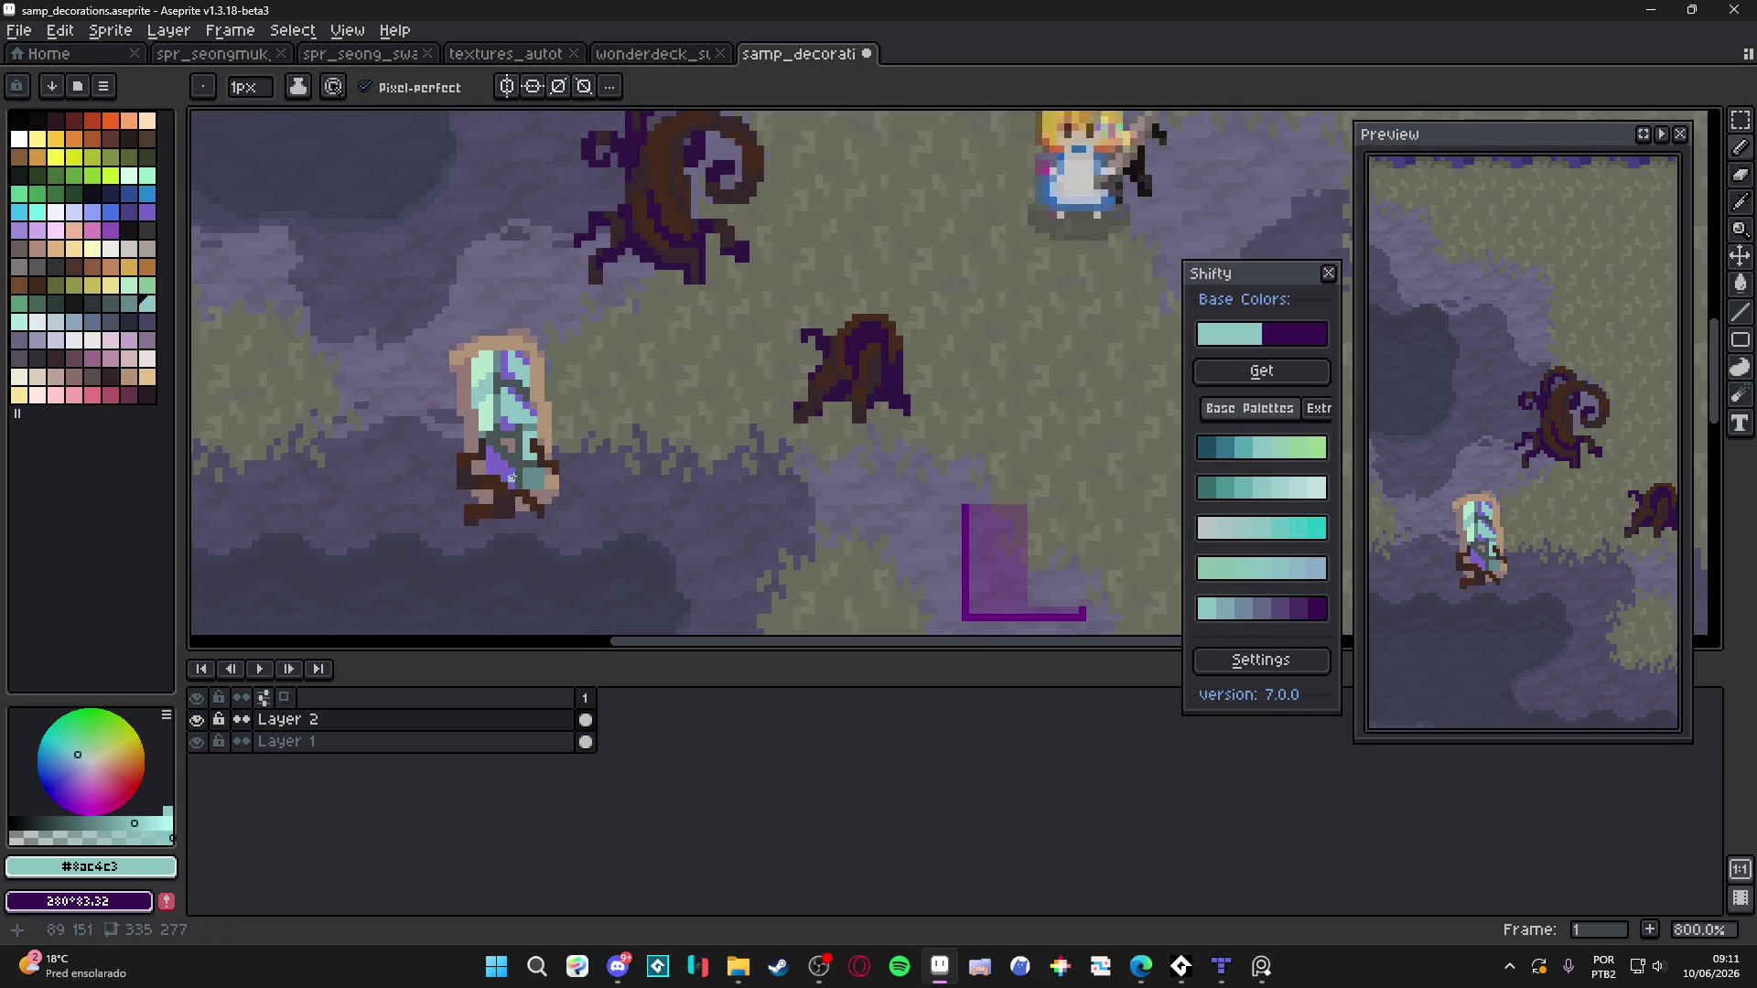
{"action": "scroll", "coordinate": [511, 483], "scroll_direction": "up", "scroll_amount": 4}
{"action": "left_click", "coordinate": [560, 392], "text": "alt"}
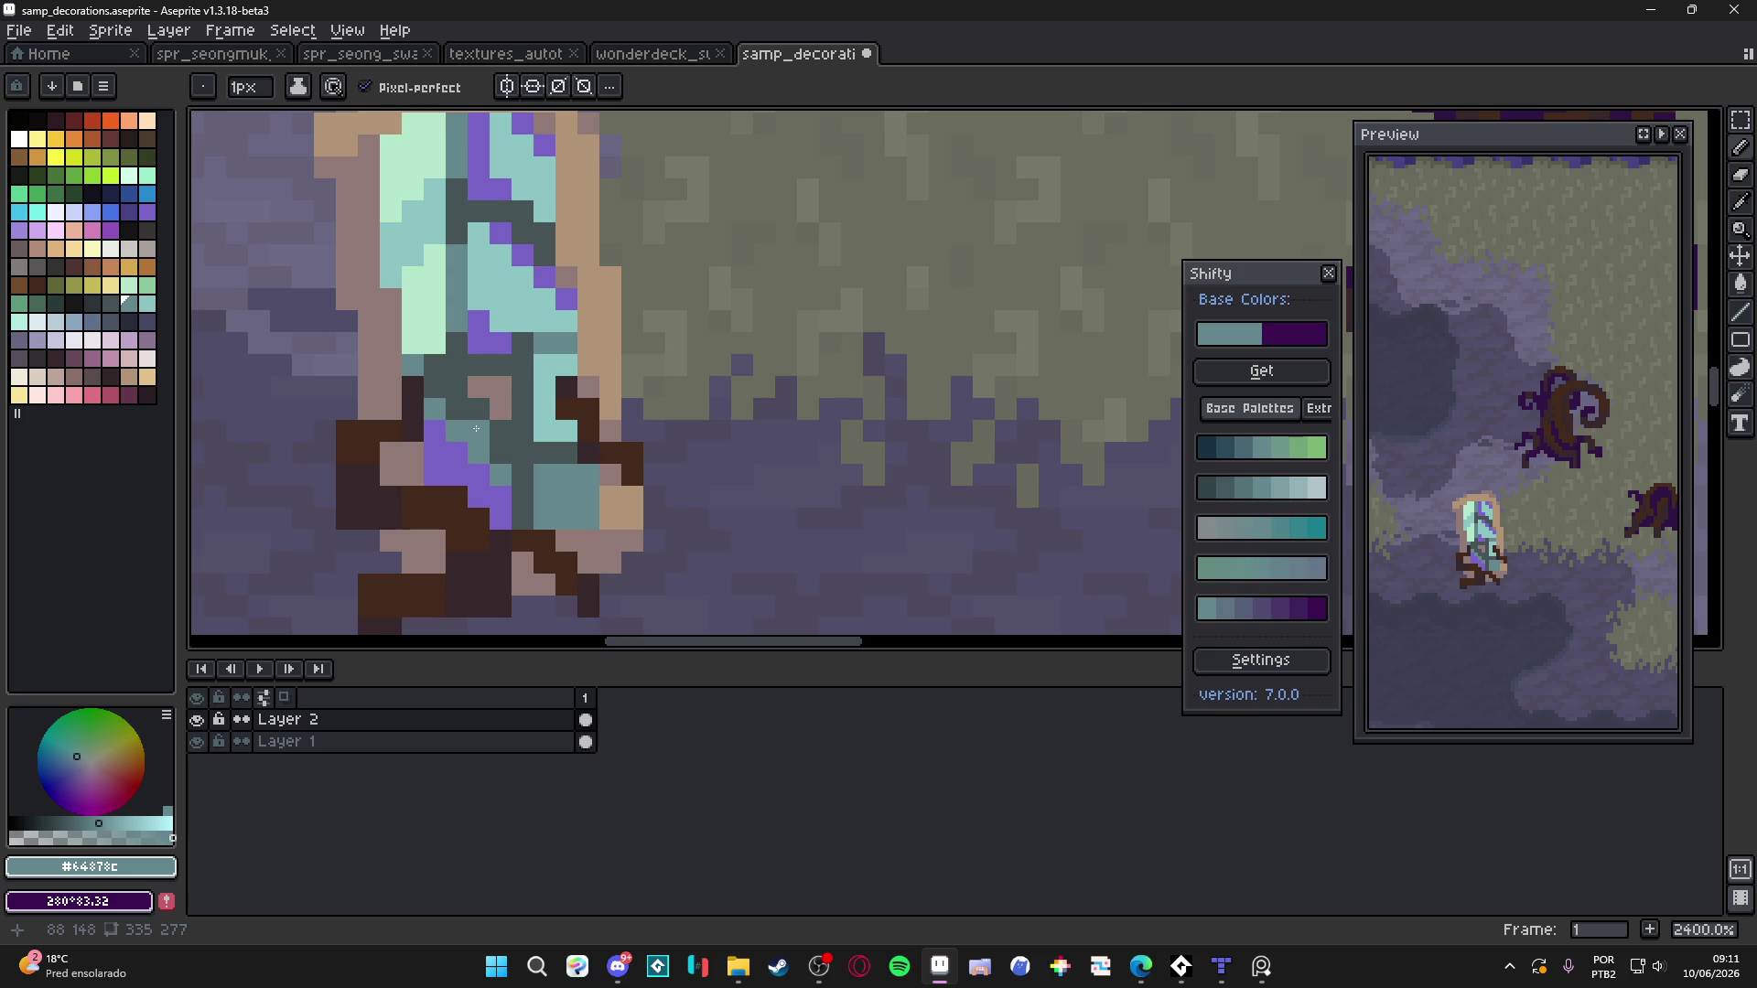
{"action": "scroll", "coordinate": [481, 443], "scroll_direction": "down", "scroll_amount": 6}
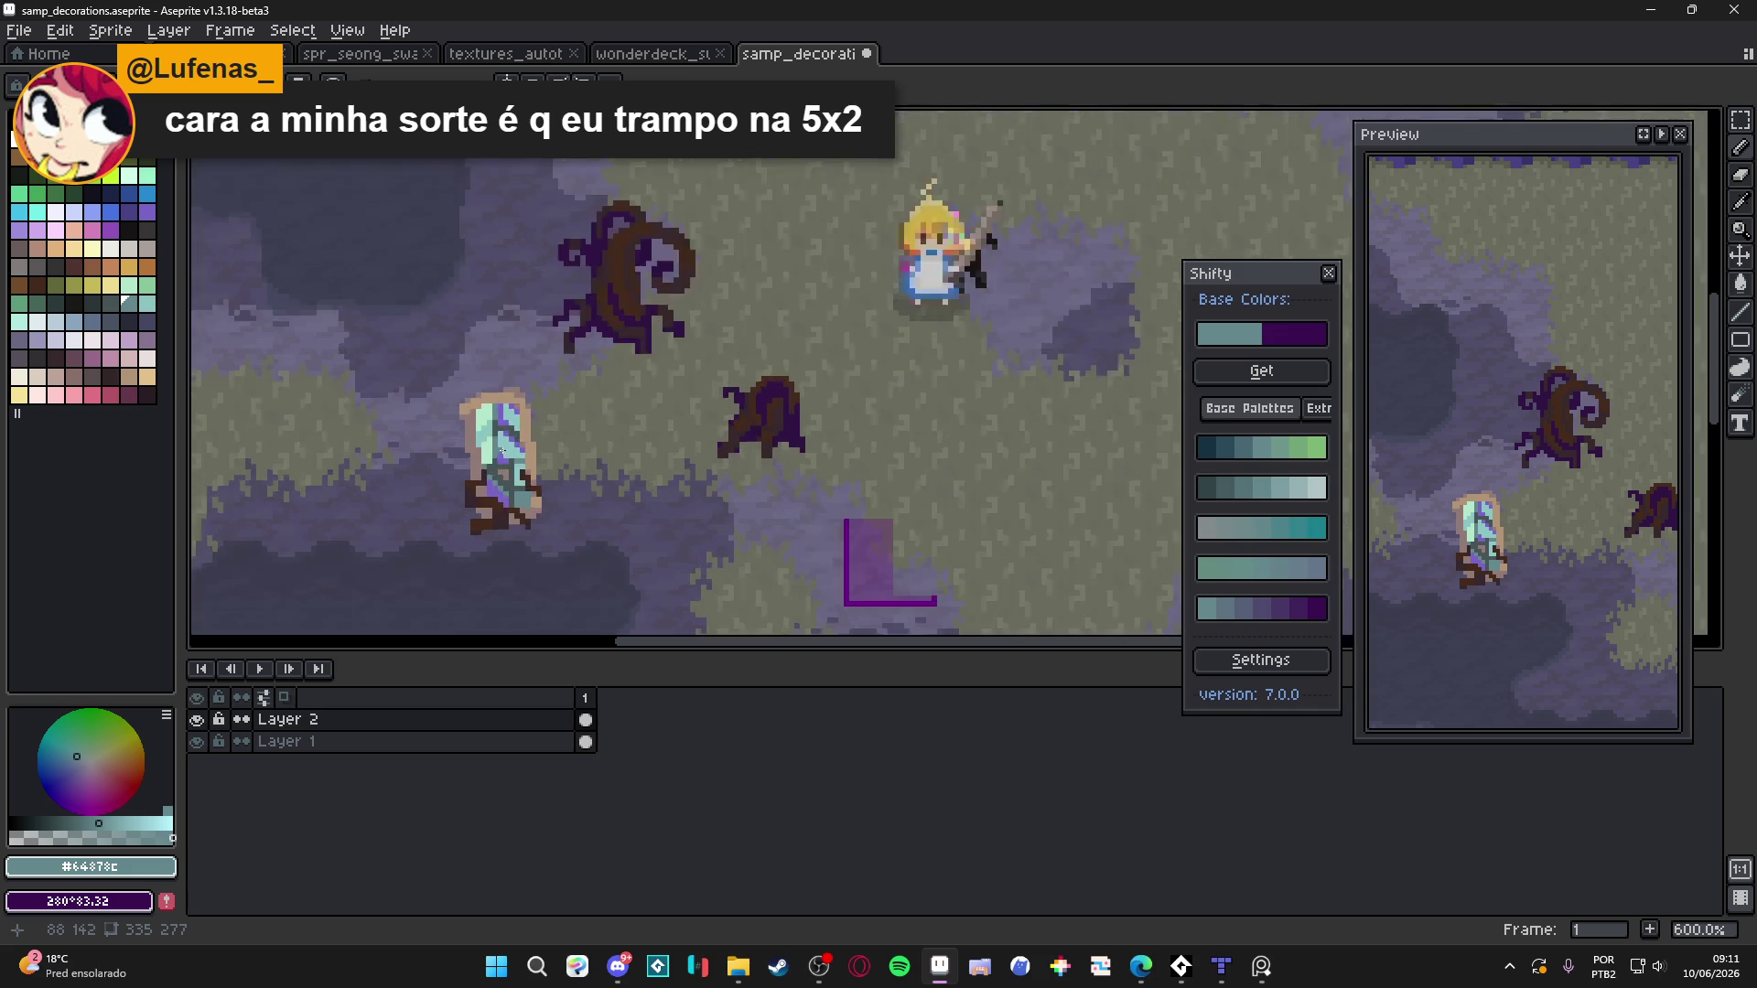
{"action": "scroll", "coordinate": [500, 452], "scroll_direction": "up", "scroll_amount": 5}
{"action": "left_click", "coordinate": [481, 414], "text": "alt"}
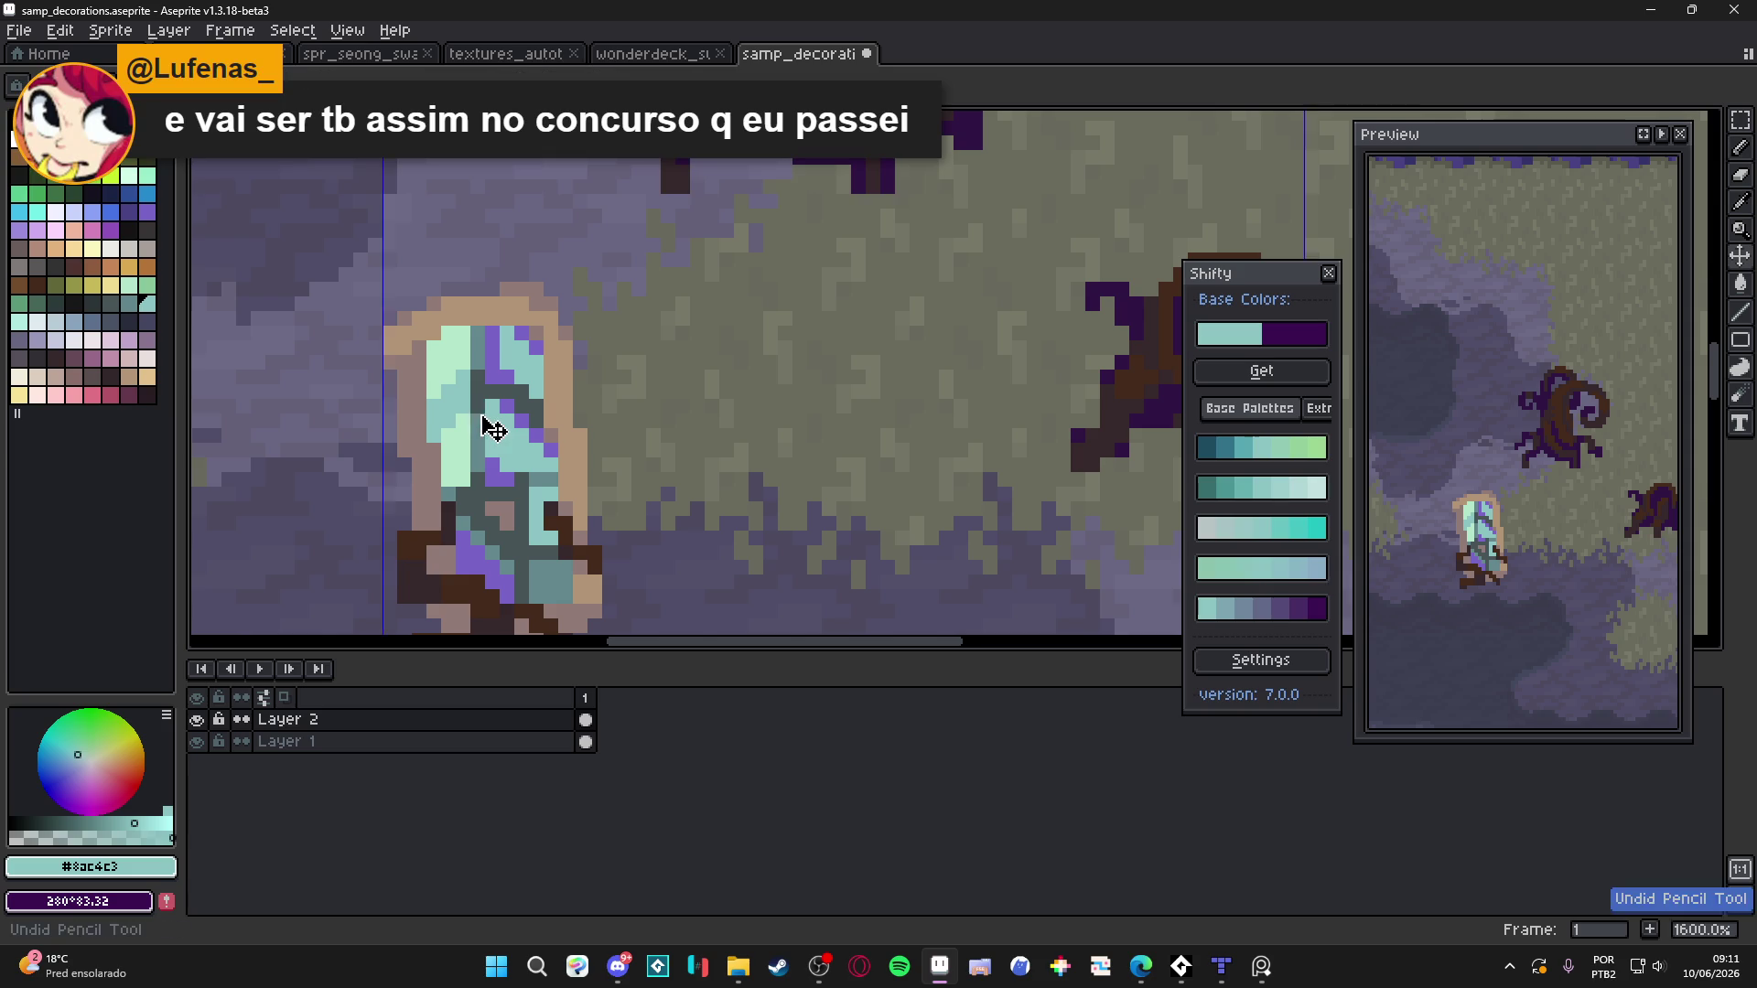
{"action": "left_click", "coordinate": [482, 475], "text": "alt"}
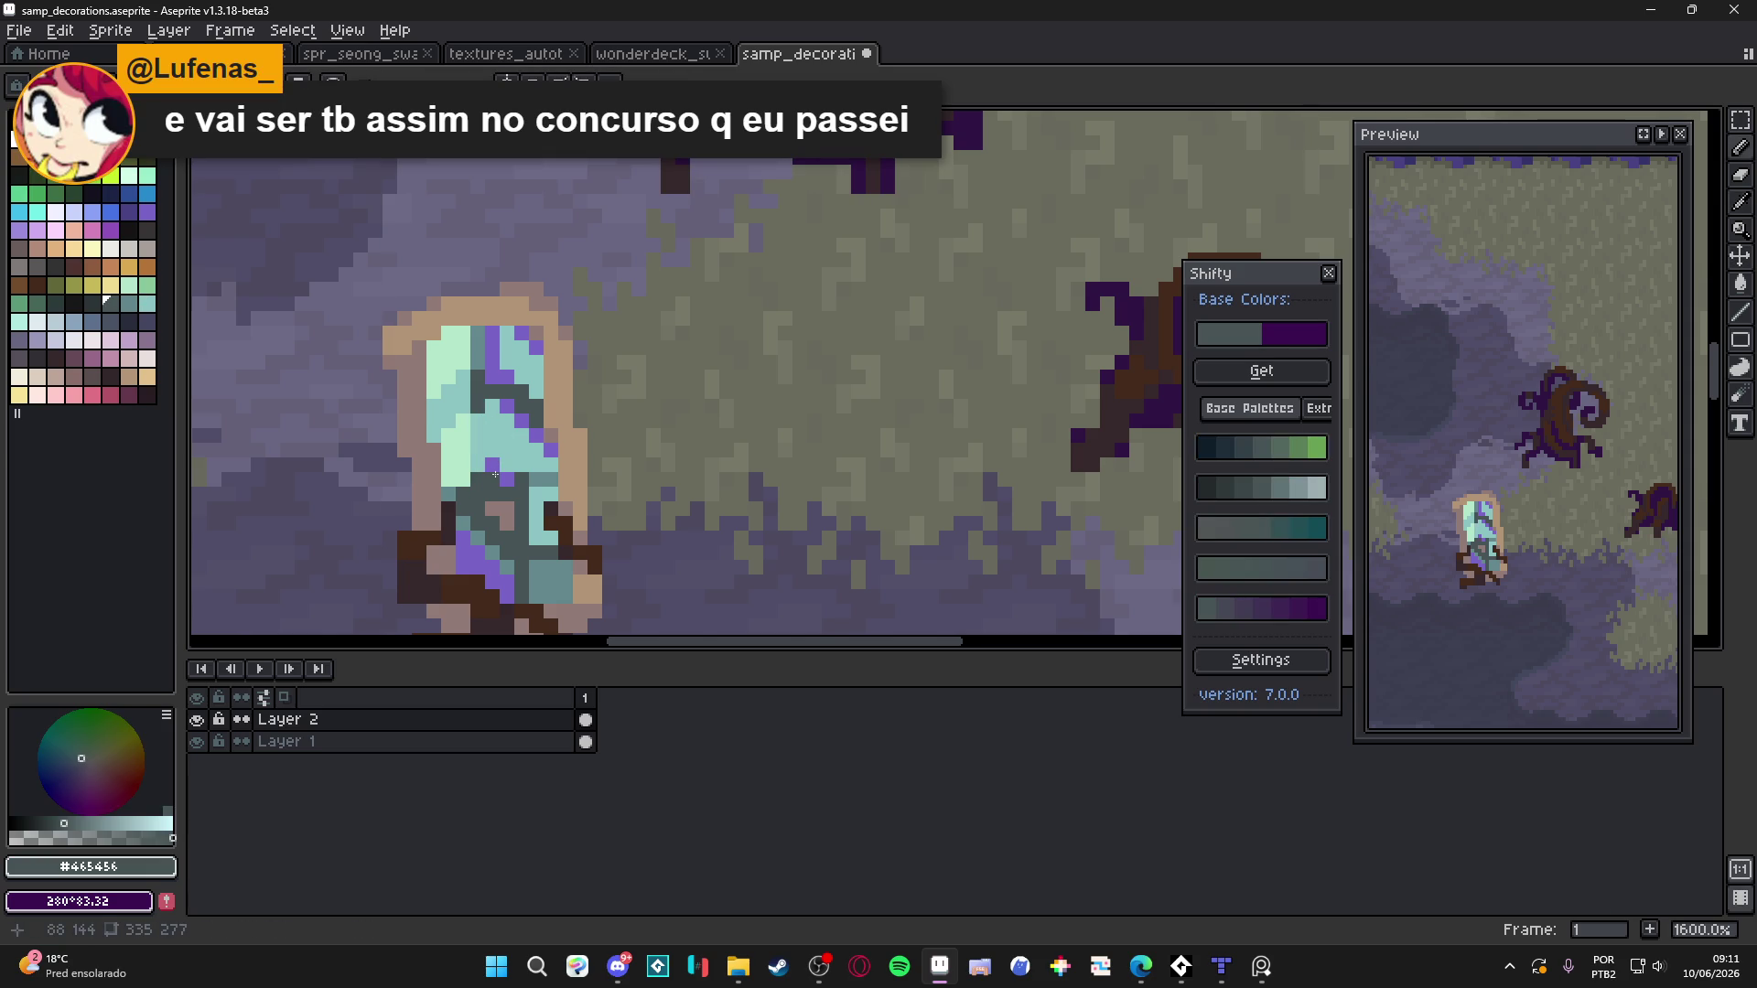
Resample the mid teal, then settle on the tan rim colour
{"action": "scroll", "coordinate": [496, 464], "scroll_direction": "down", "scroll_amount": 4}
{"action": "scroll", "coordinate": [507, 468], "scroll_direction": "up", "scroll_amount": 4}
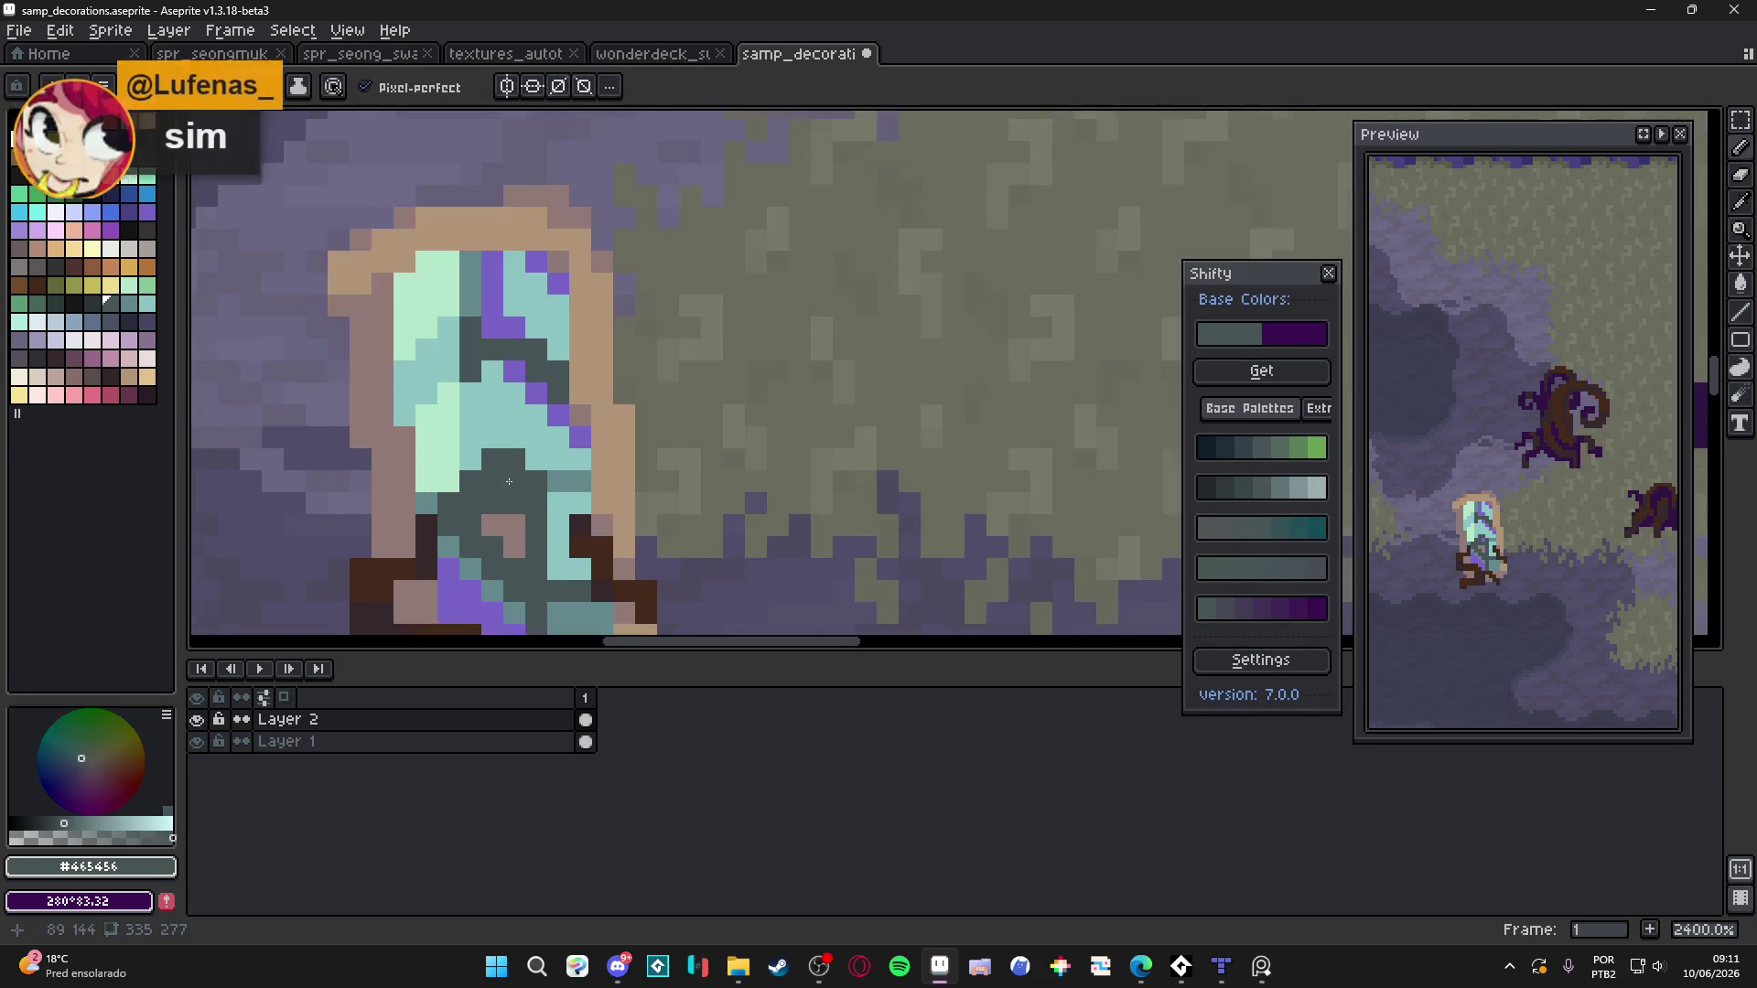
{"action": "scroll", "coordinate": [530, 477], "scroll_direction": "down", "scroll_amount": 3}
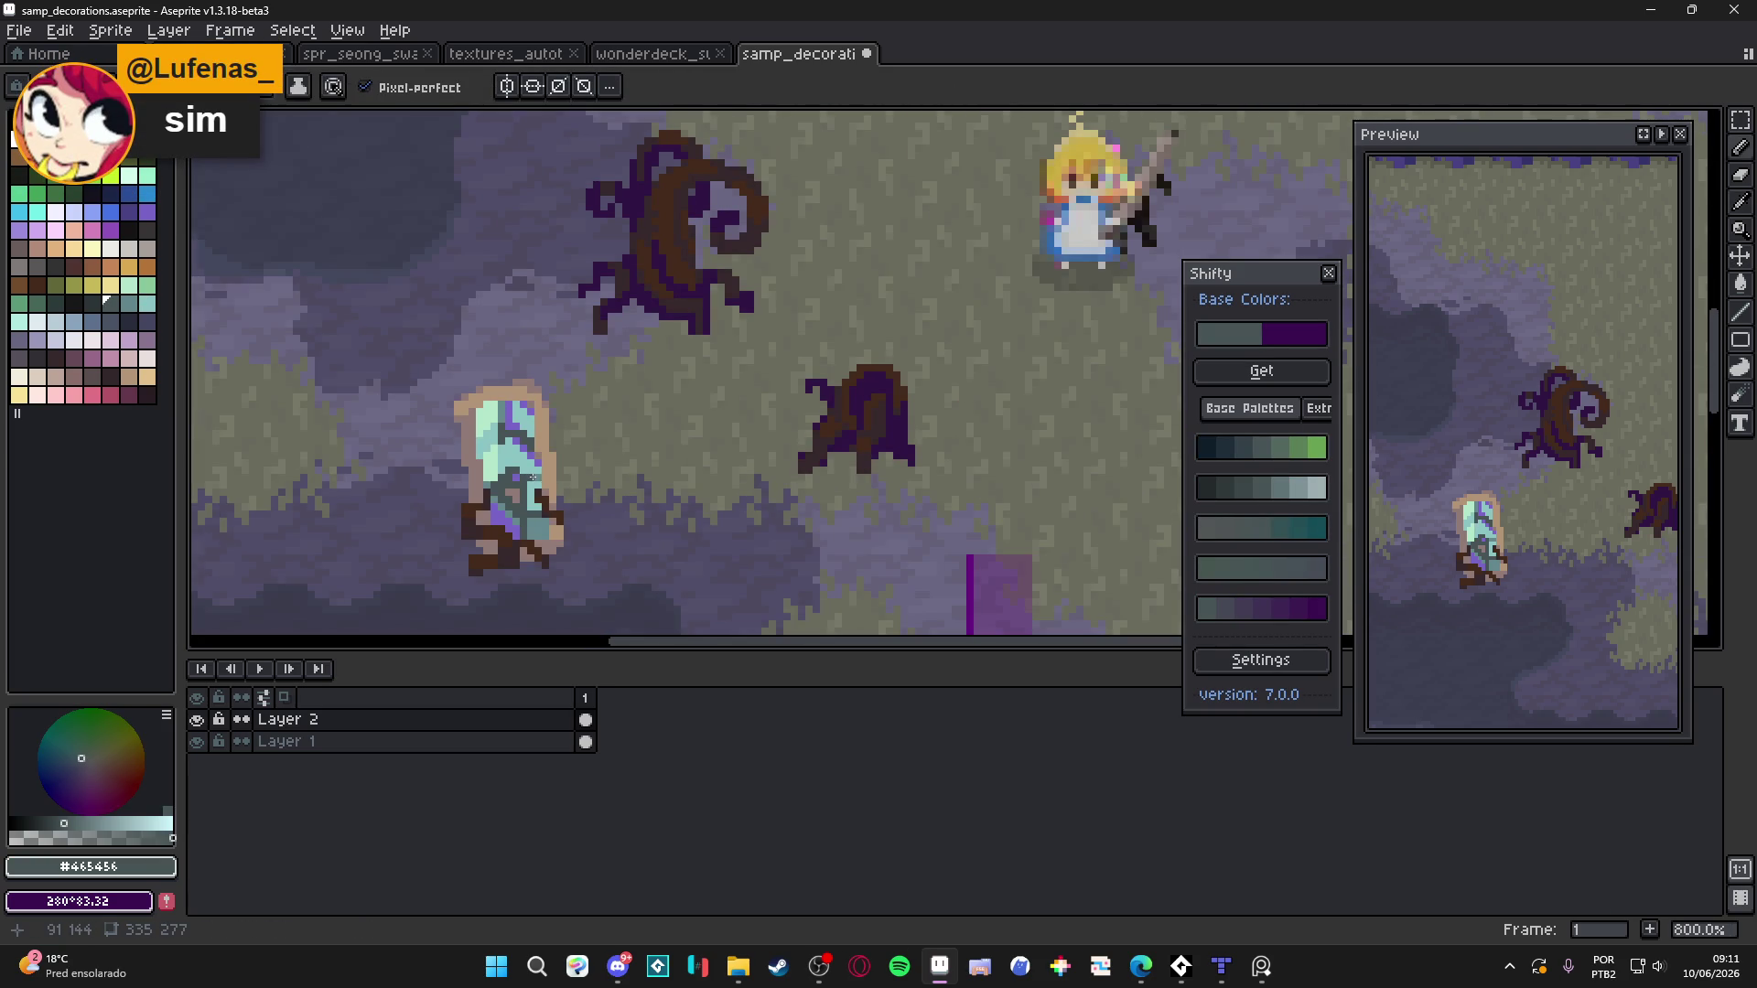
{"action": "scroll", "coordinate": [494, 462], "scroll_direction": "up", "scroll_amount": 3}
{"action": "left_click", "coordinate": [516, 447], "text": "alt"}
{"action": "scroll", "coordinate": [516, 447], "scroll_direction": "down", "scroll_amount": 6}
{"action": "scroll", "coordinate": [520, 495], "scroll_direction": "up", "scroll_amount": 2}
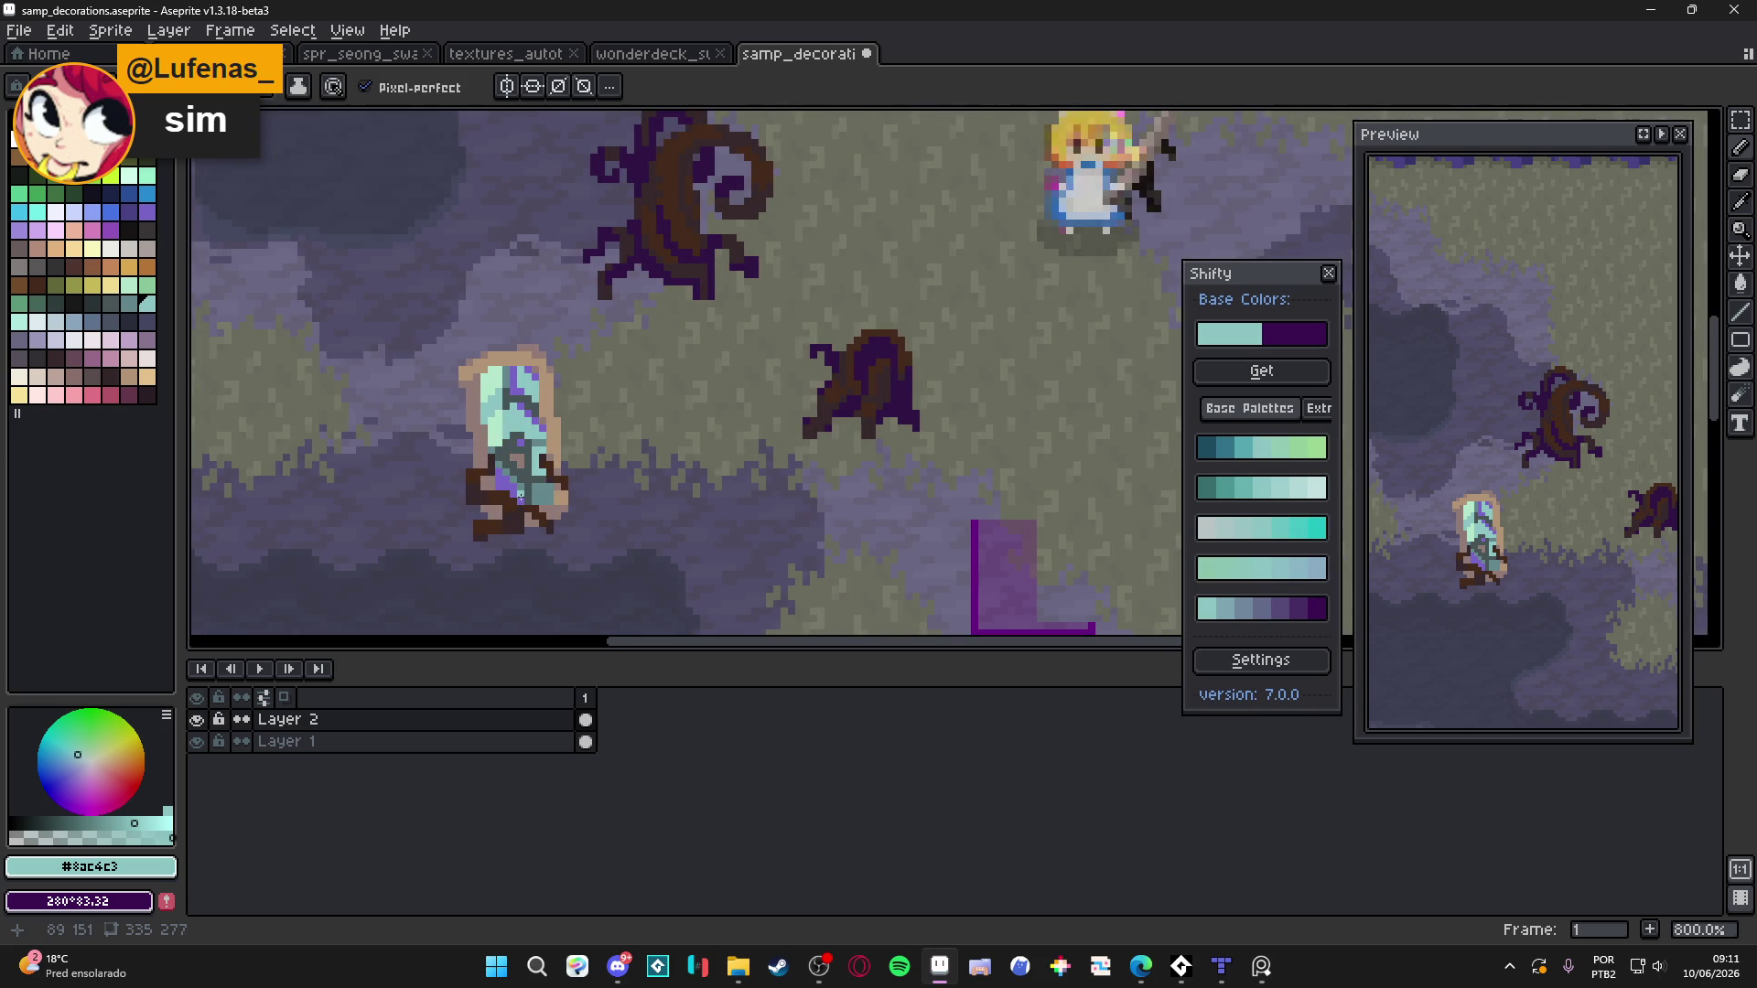
{"action": "scroll", "coordinate": [519, 497], "scroll_direction": "down", "scroll_amount": 2}
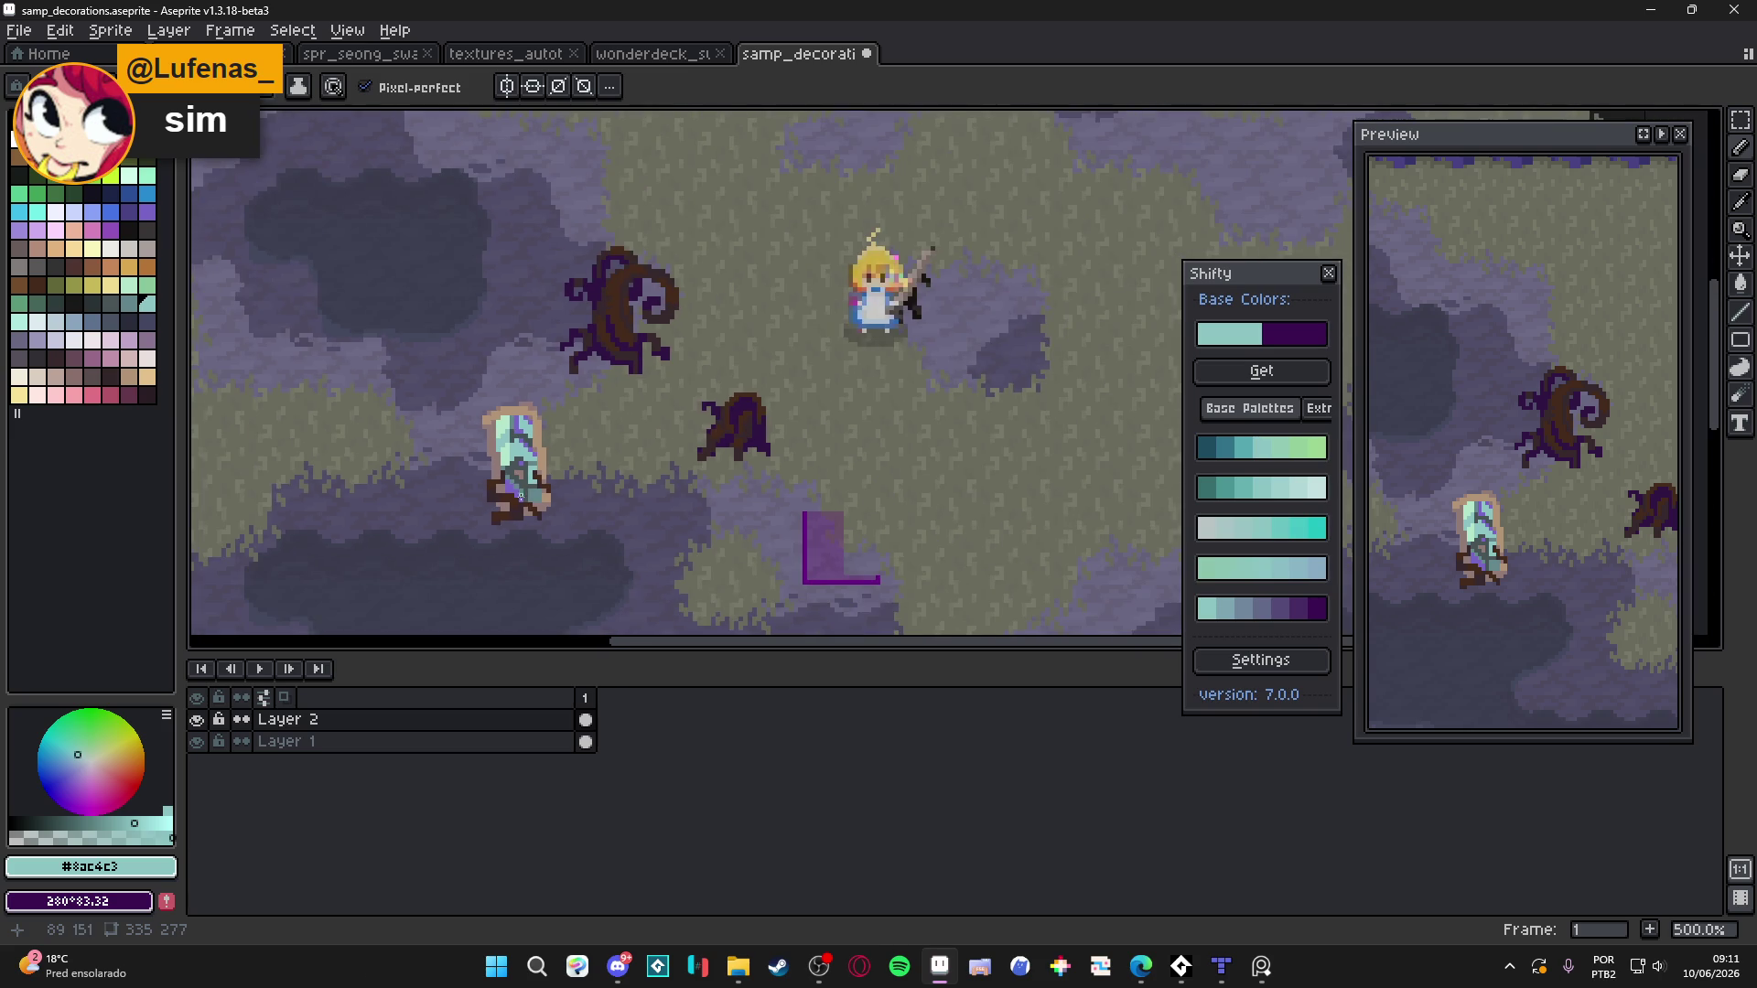
{"action": "scroll", "coordinate": [506, 492], "scroll_direction": "down", "scroll_amount": 2}
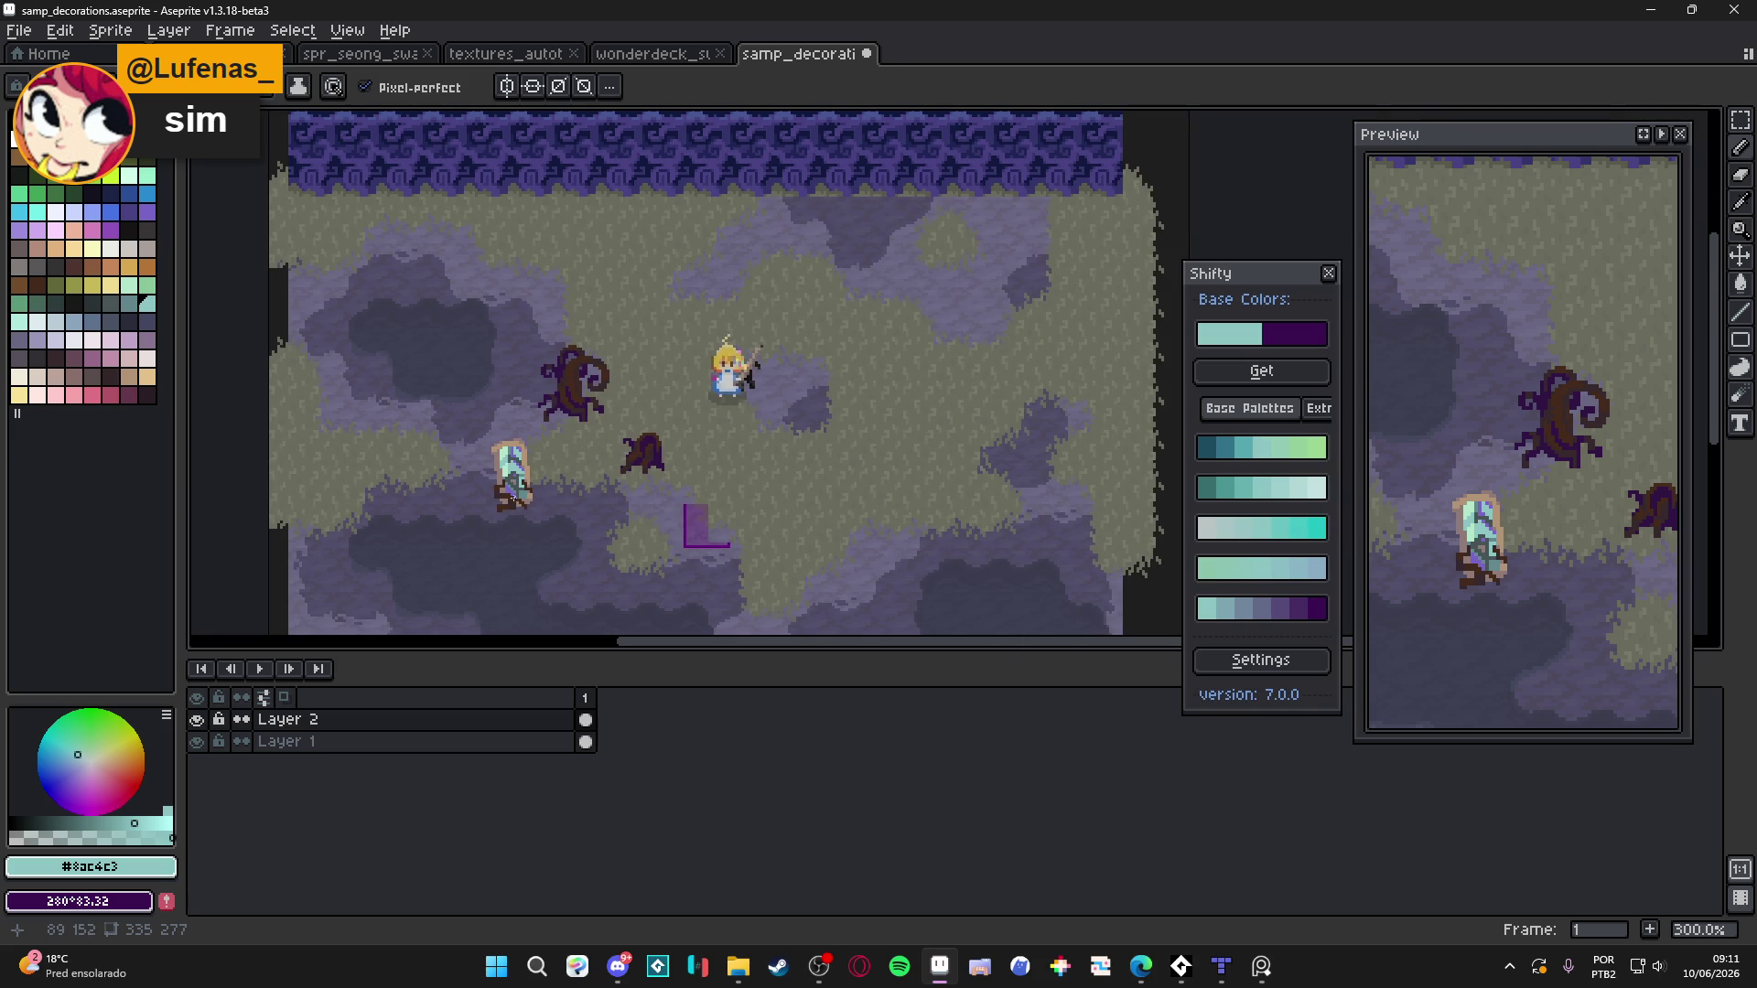
{"action": "scroll", "coordinate": [513, 499], "scroll_direction": "up", "scroll_amount": 7}
{"action": "left_click", "coordinate": [403, 395], "text": "alt"}
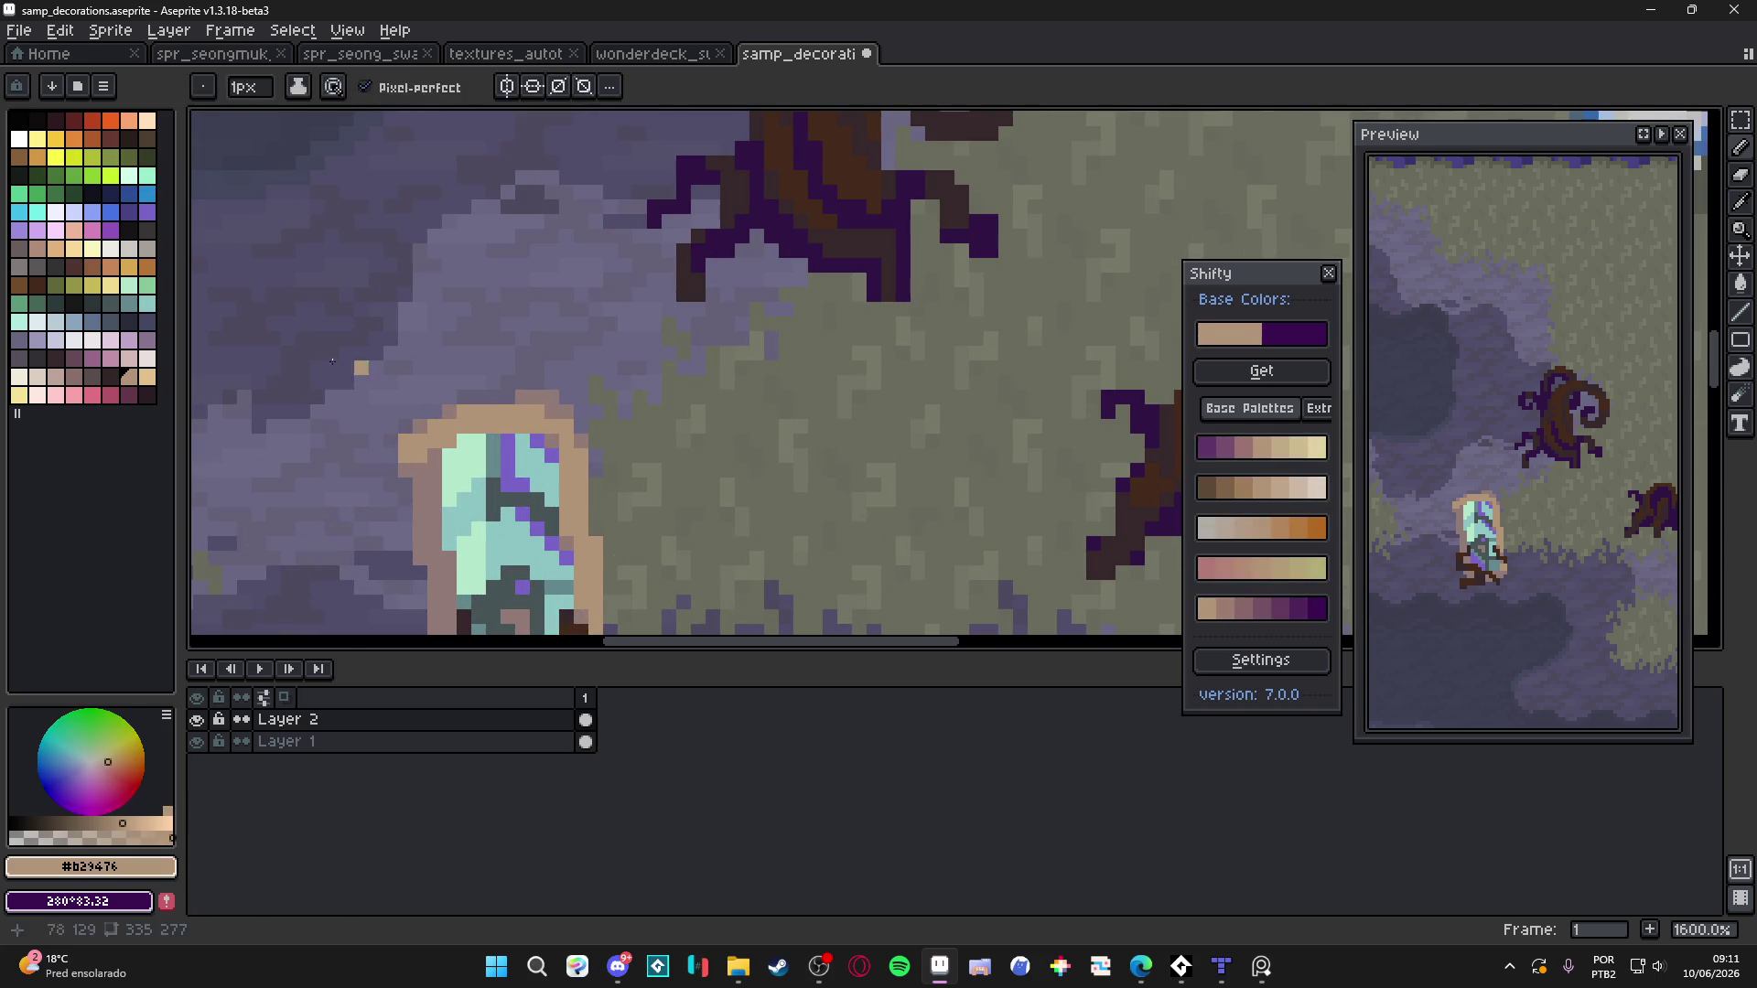
{"action": "left_click", "coordinate": [508, 411], "text": "alt"}
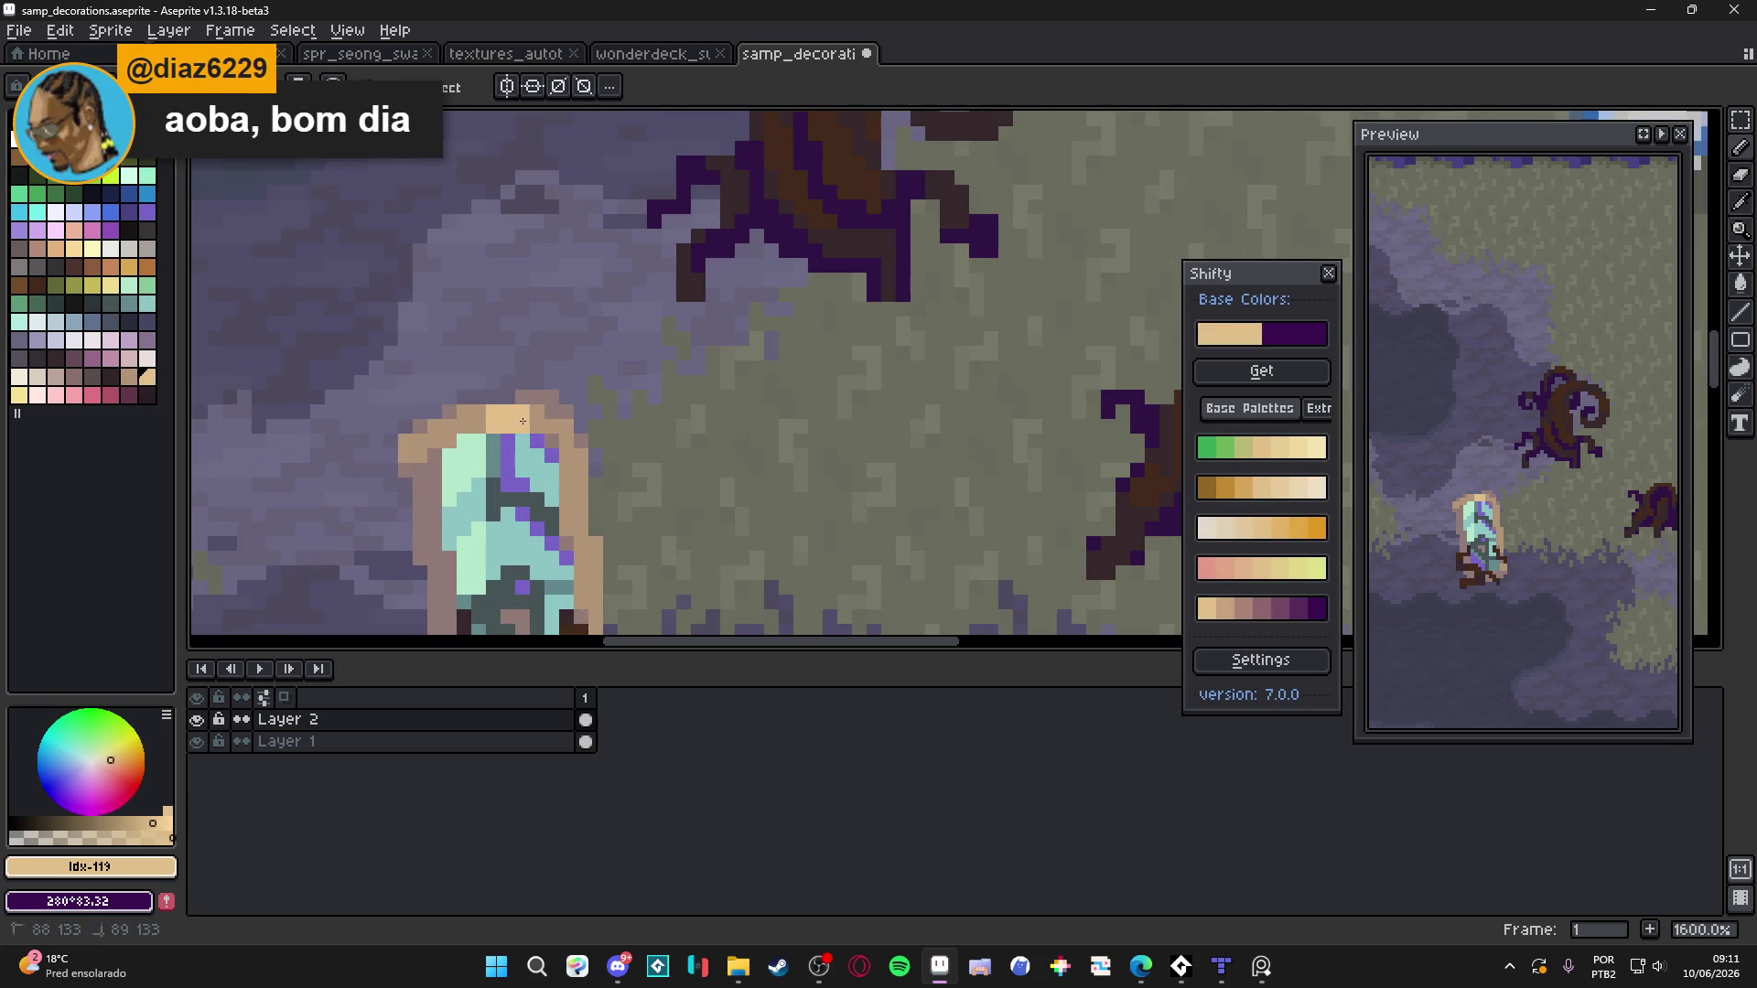
{"action": "scroll", "coordinate": [522, 421], "scroll_direction": "down", "scroll_amount": 4}
{"action": "scroll", "coordinate": [520, 438], "scroll_direction": "up", "scroll_amount": 1}
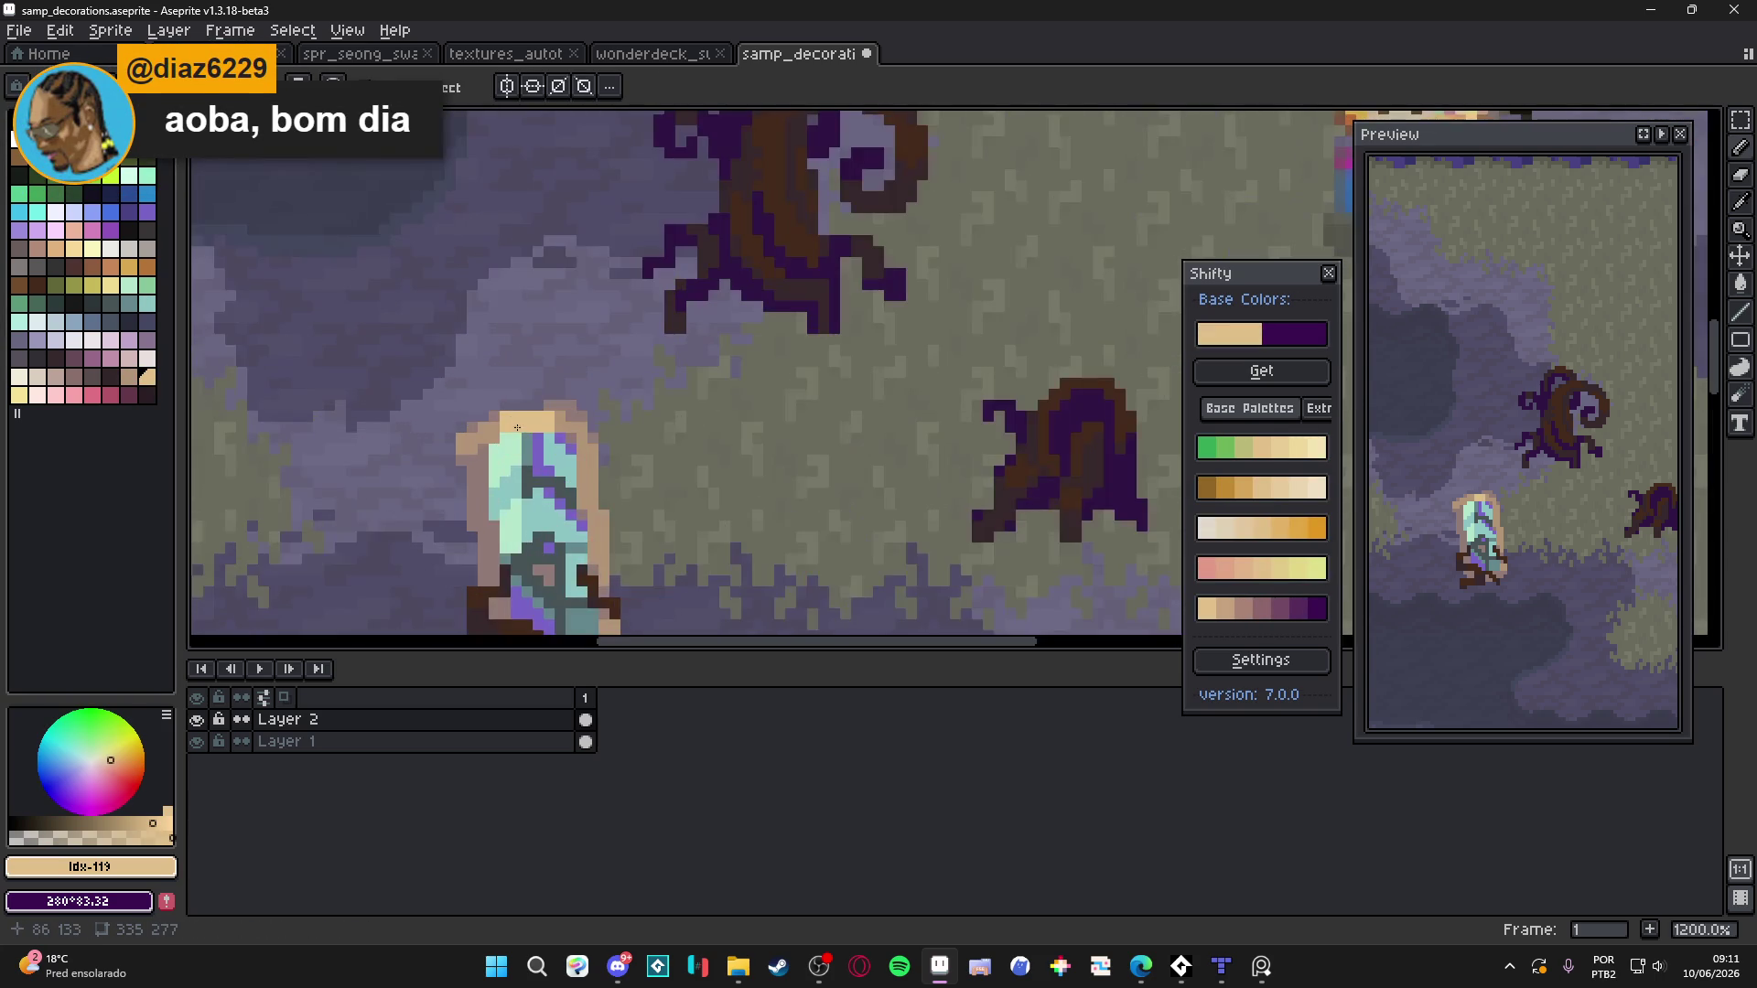
{"action": "scroll", "coordinate": [586, 504], "scroll_direction": "down", "scroll_amount": 3}
{"action": "scroll", "coordinate": [591, 509], "scroll_direction": "up", "scroll_amount": 1}
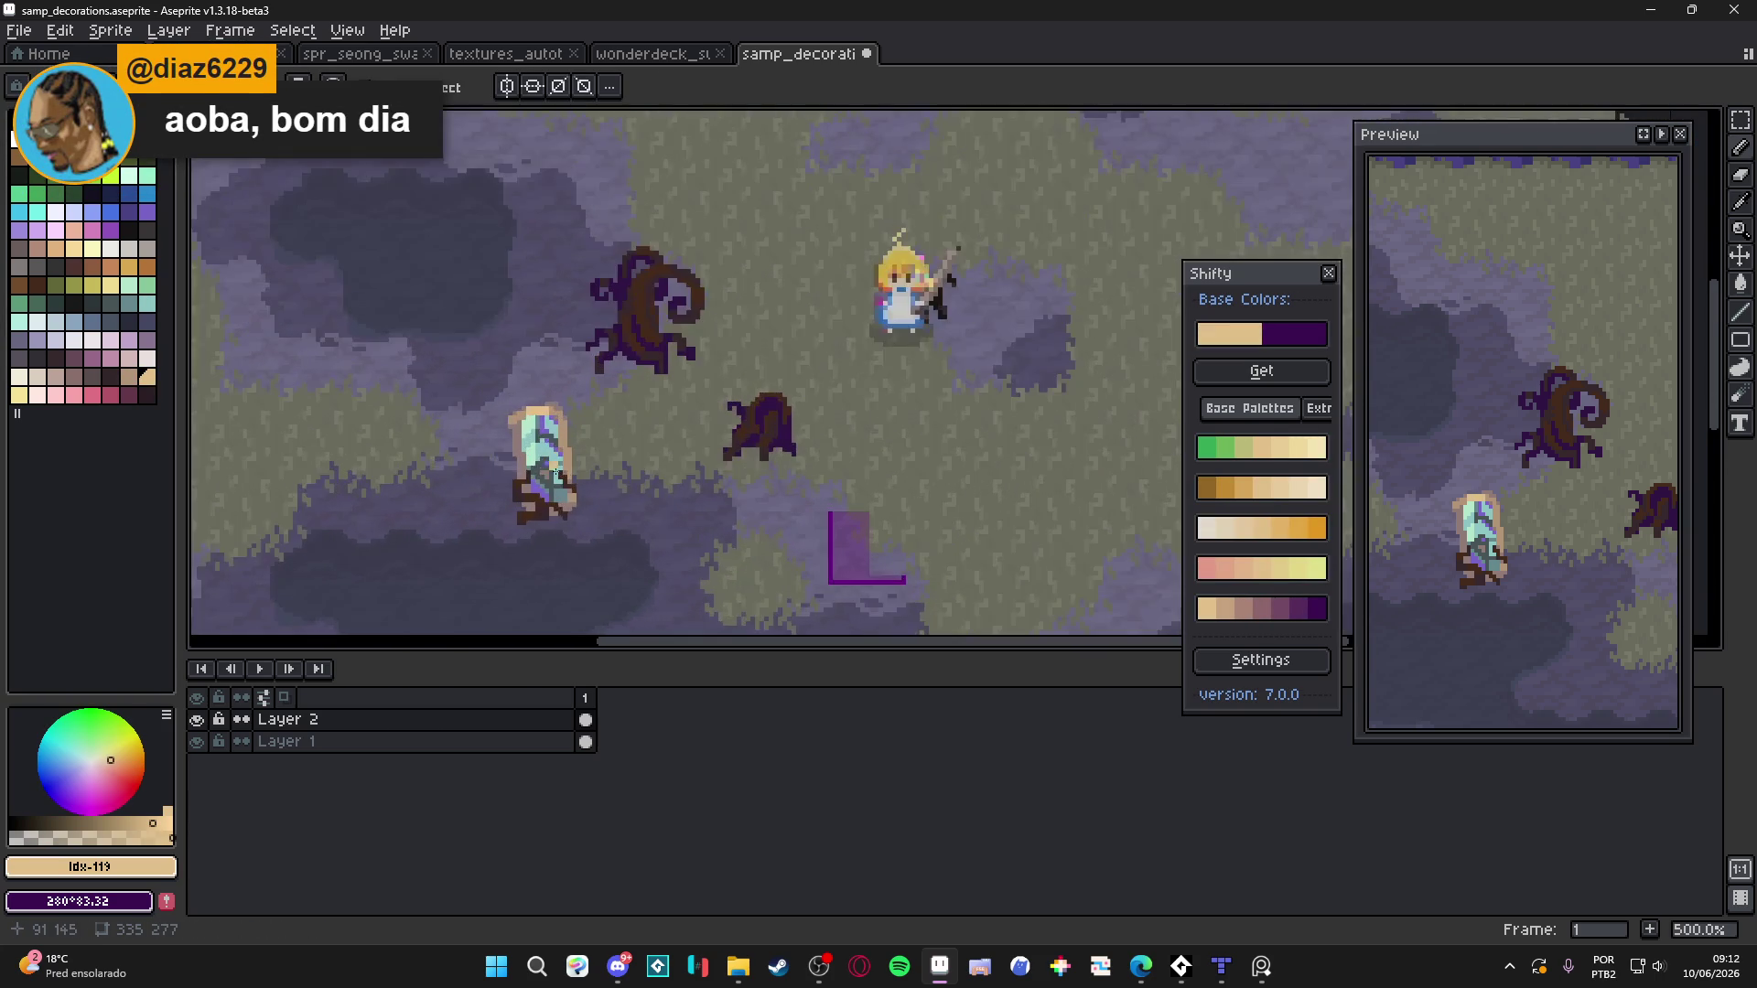
{"action": "scroll", "coordinate": [579, 527], "scroll_direction": "down", "scroll_amount": 1}
{"action": "scroll", "coordinate": [590, 542], "scroll_direction": "up", "scroll_amount": 1}
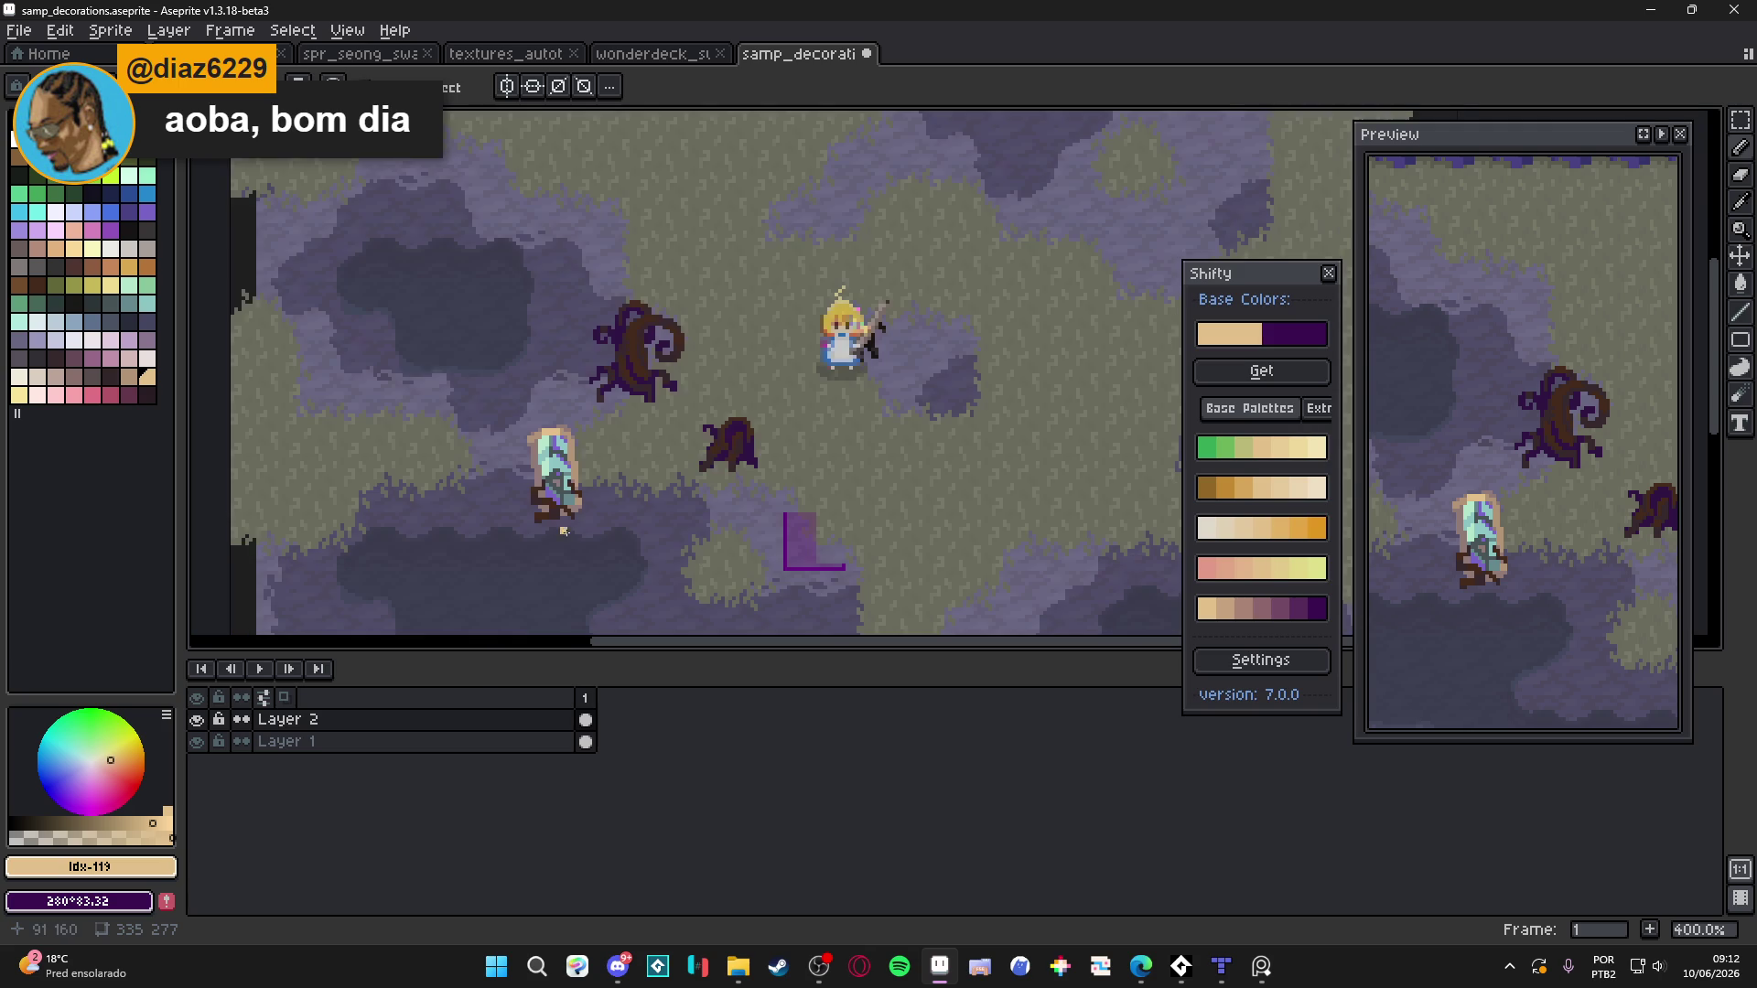
{"action": "scroll", "coordinate": [579, 545], "scroll_direction": "up", "scroll_amount": 2}
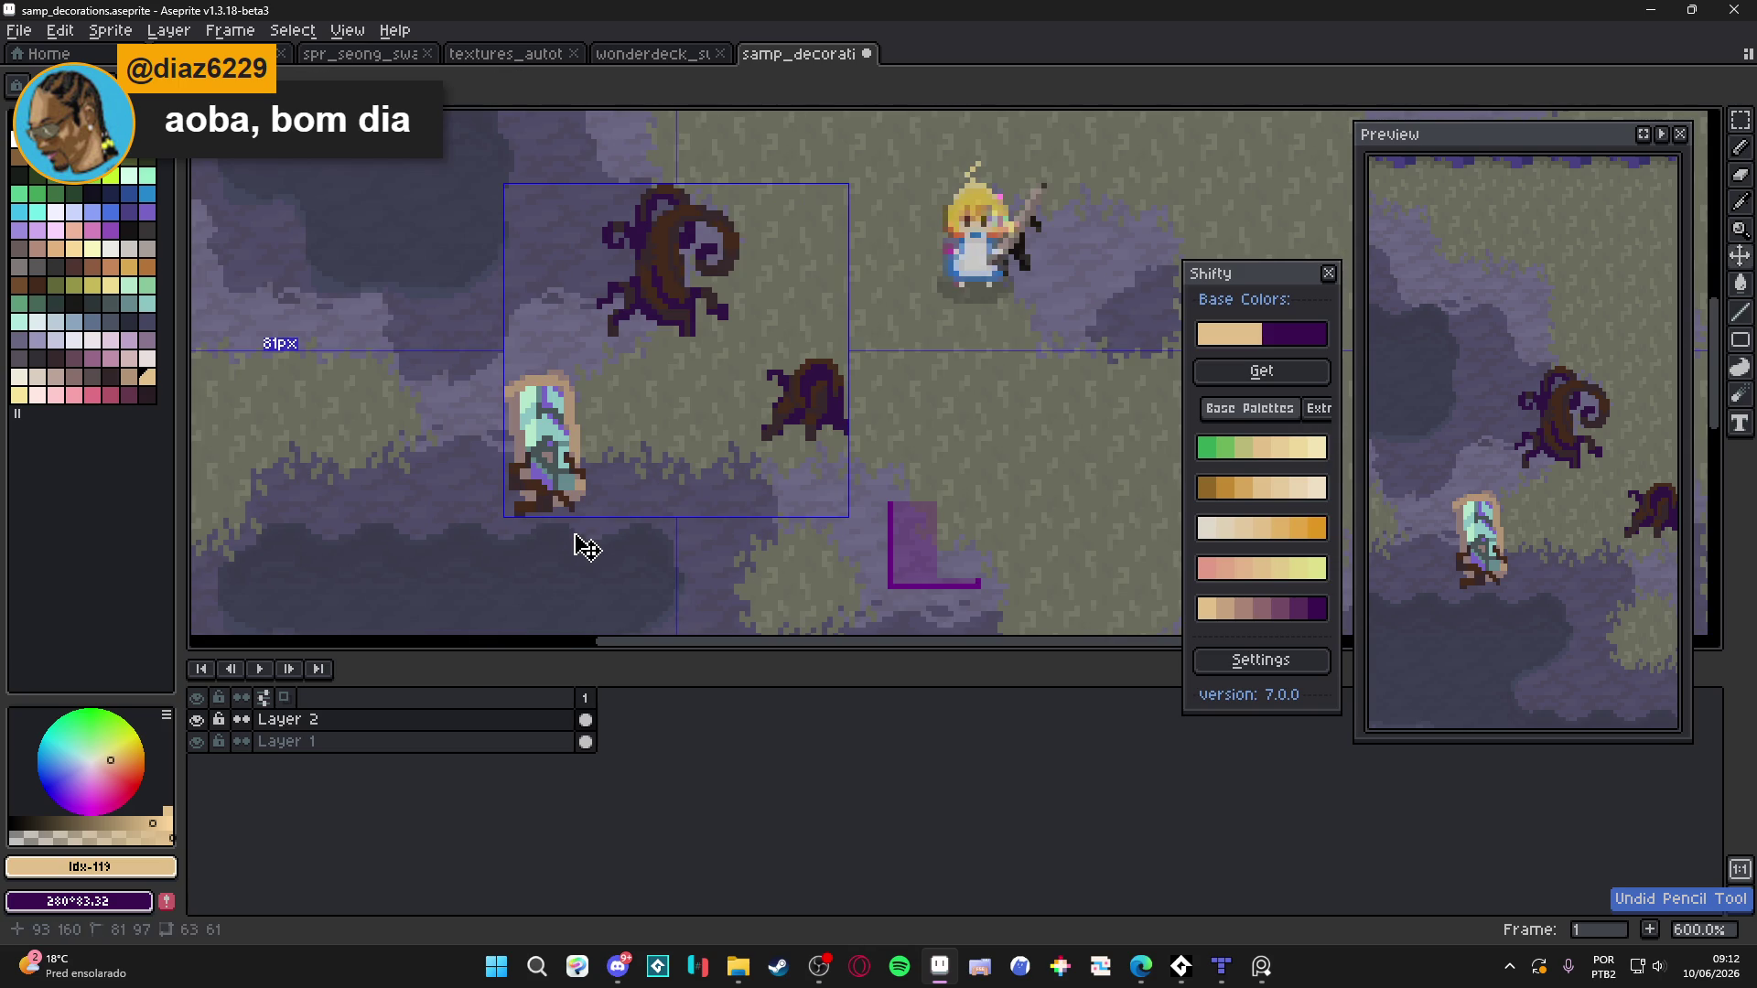
{"action": "scroll", "coordinate": [562, 439], "scroll_direction": "up", "scroll_amount": 1}
{"action": "scroll", "coordinate": [576, 476], "scroll_direction": "down", "scroll_amount": 4}
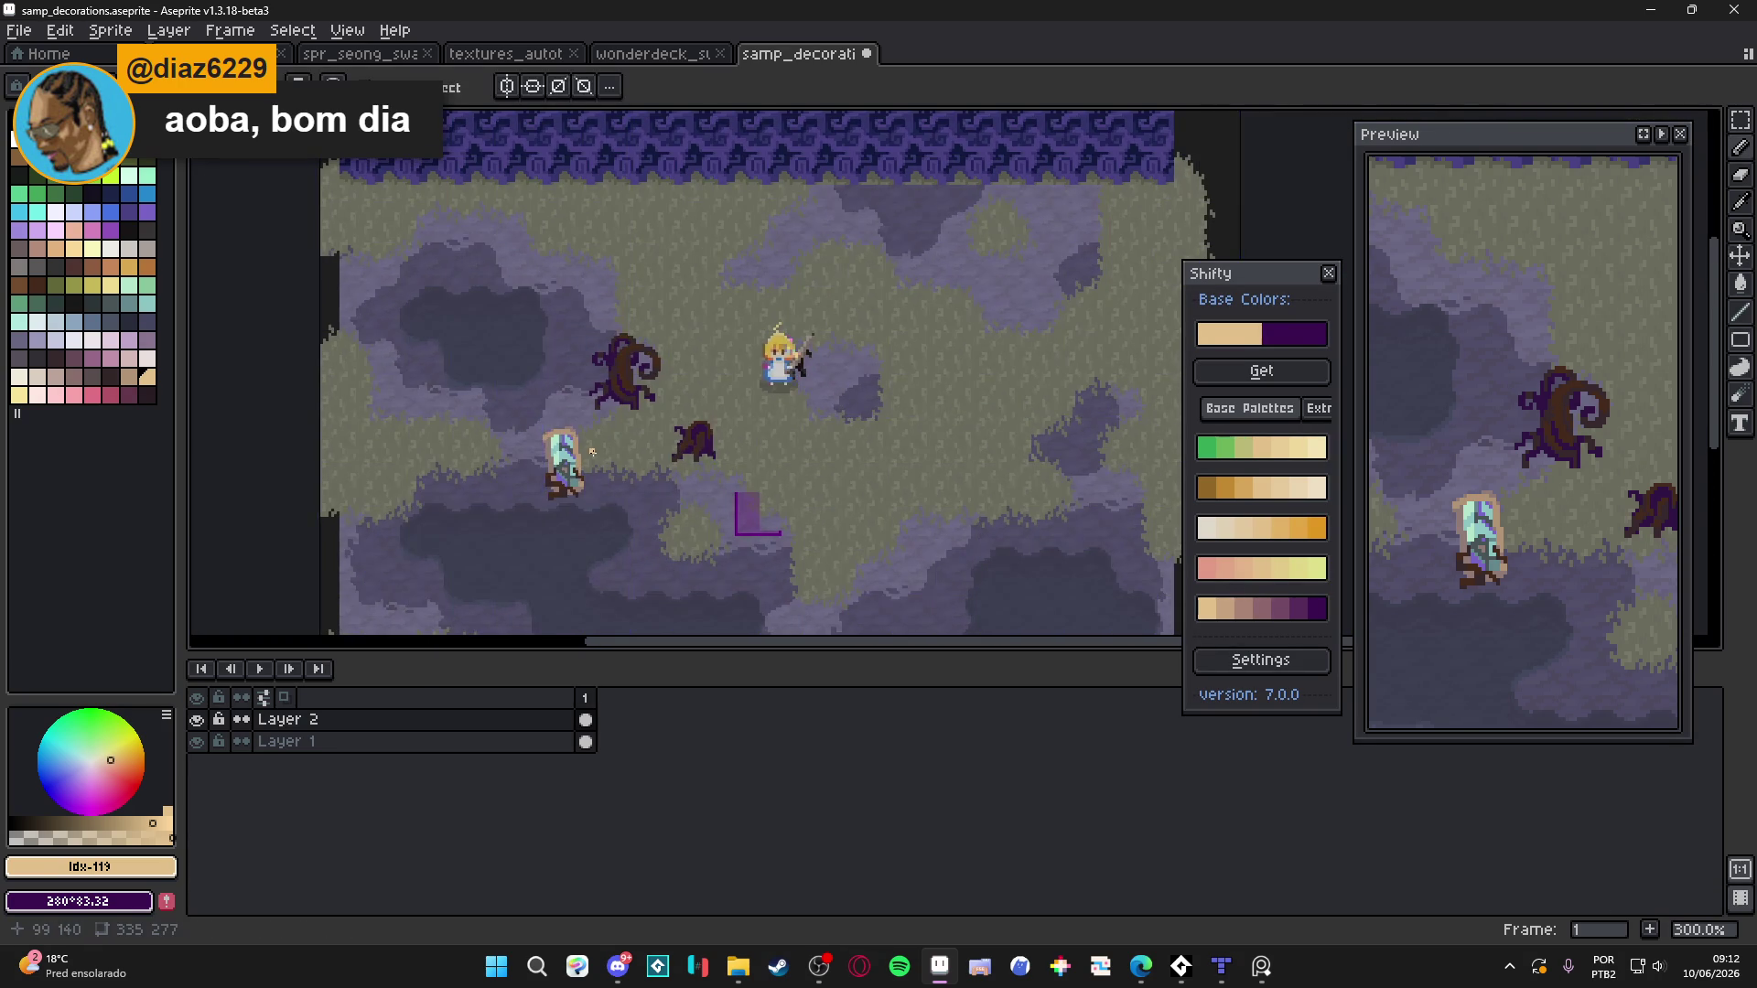
{"action": "scroll", "coordinate": [562, 485], "scroll_direction": "up", "scroll_amount": 3}
{"action": "scroll", "coordinate": [576, 480], "scroll_direction": "down", "scroll_amount": 2}
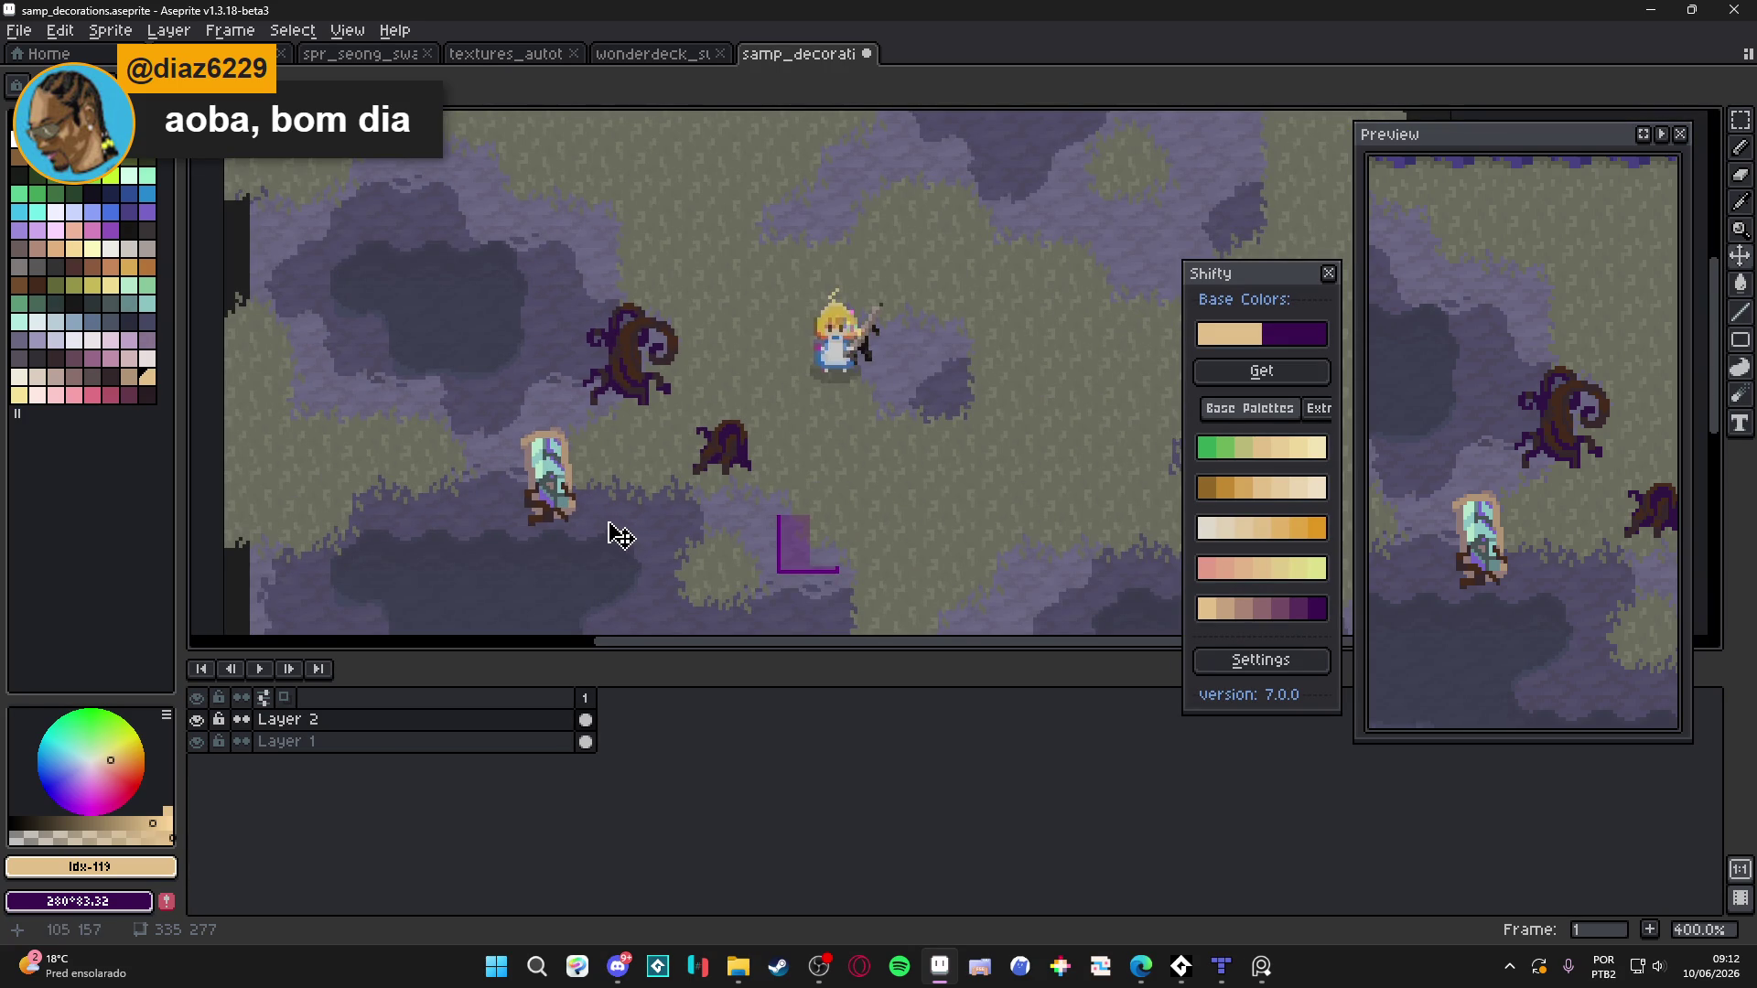
{"action": "scroll", "coordinate": [604, 521], "scroll_direction": "up", "scroll_amount": 8}
{"action": "left_click", "coordinate": [526, 453], "text": "alt"}
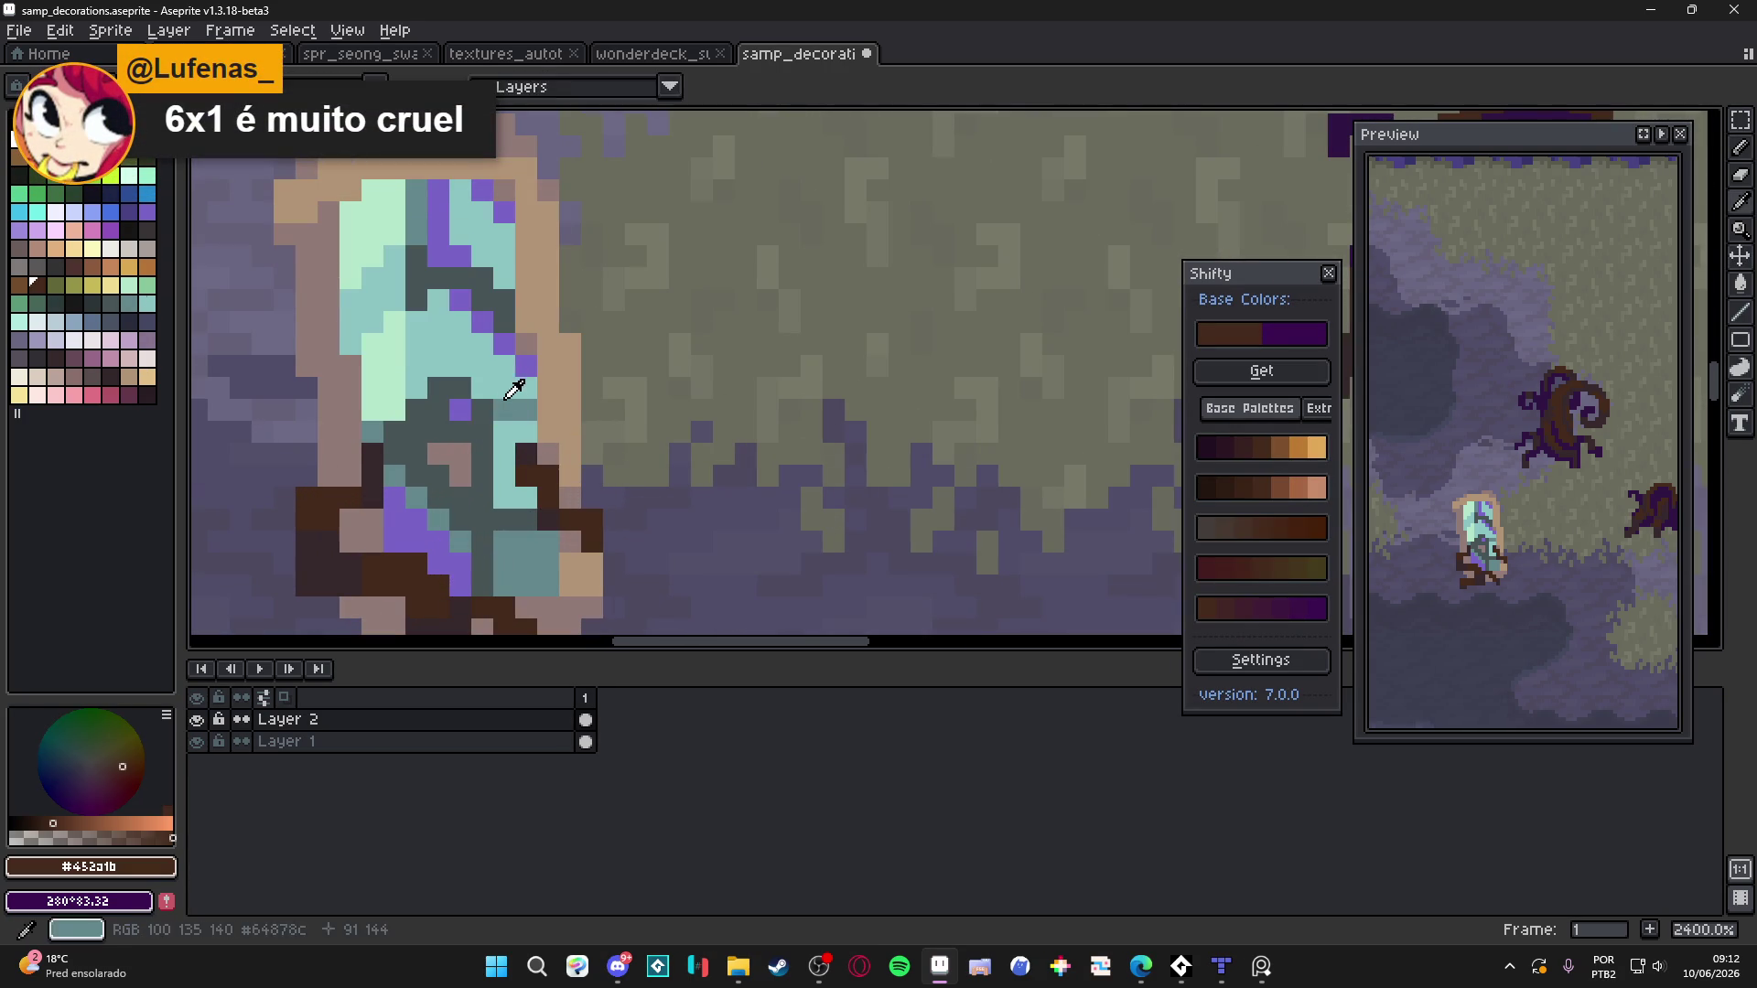
Draw a muted teal line down the pool's left side
{"action": "left_click", "coordinate": [508, 401], "text": "alt"}
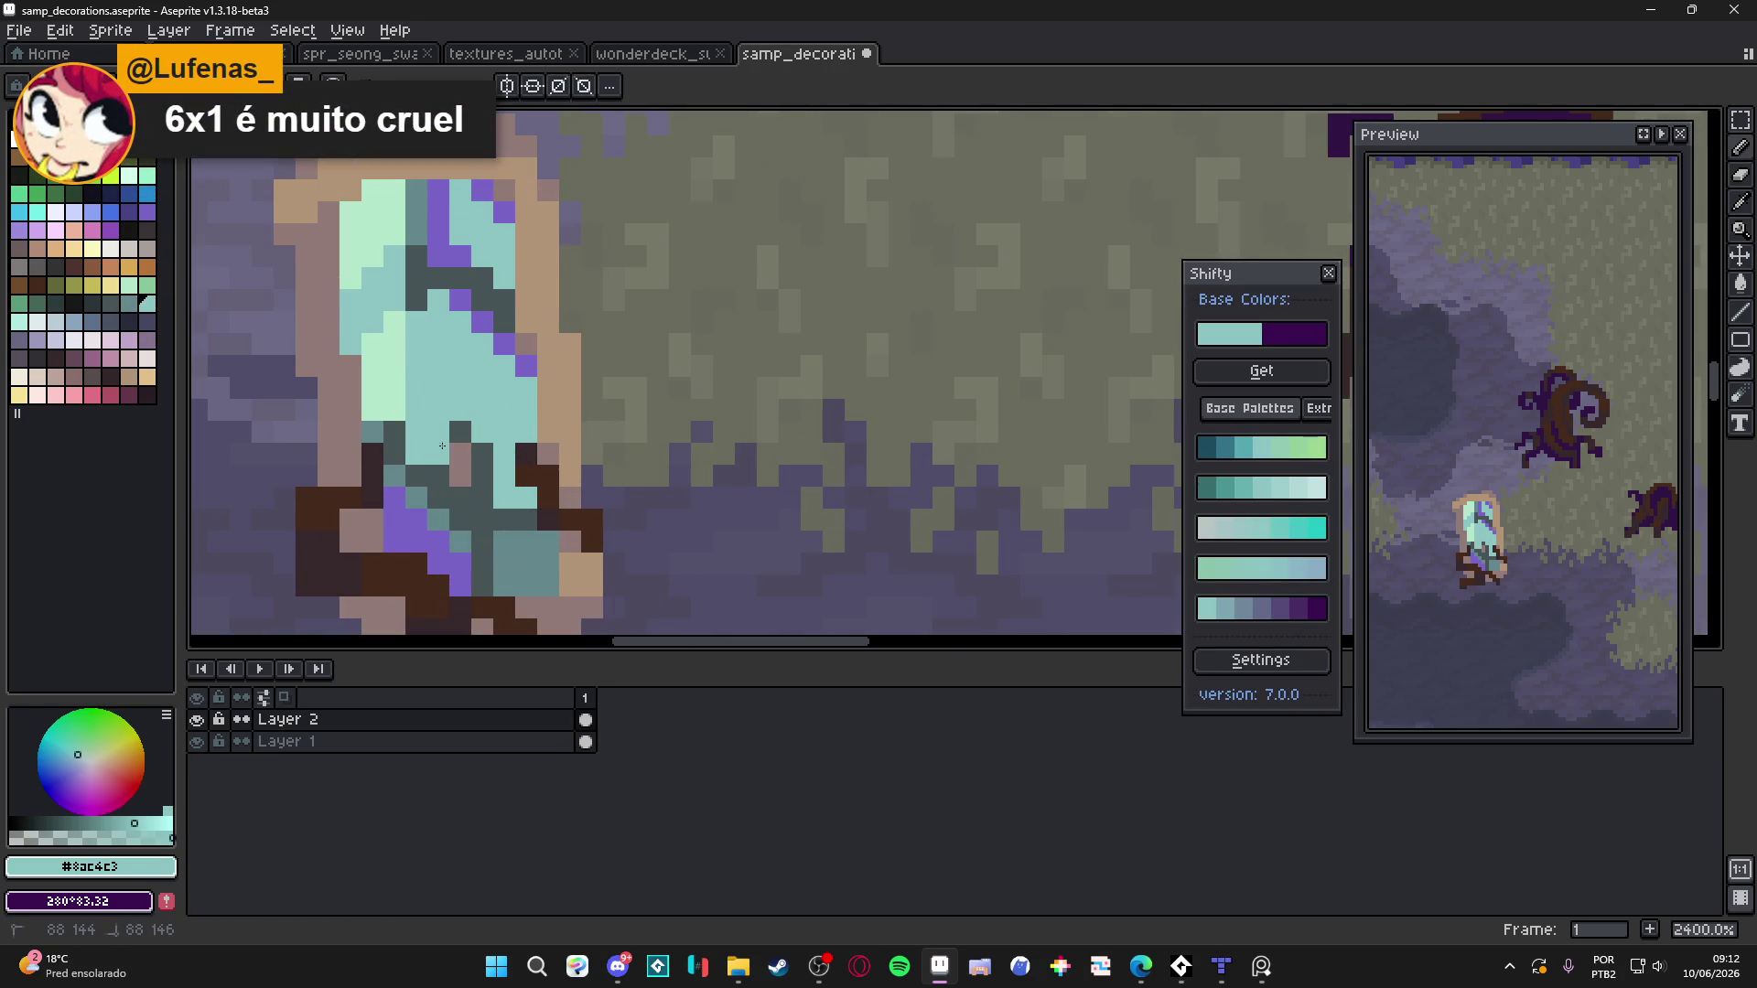
{"action": "left_click", "coordinate": [447, 464], "text": "alt"}
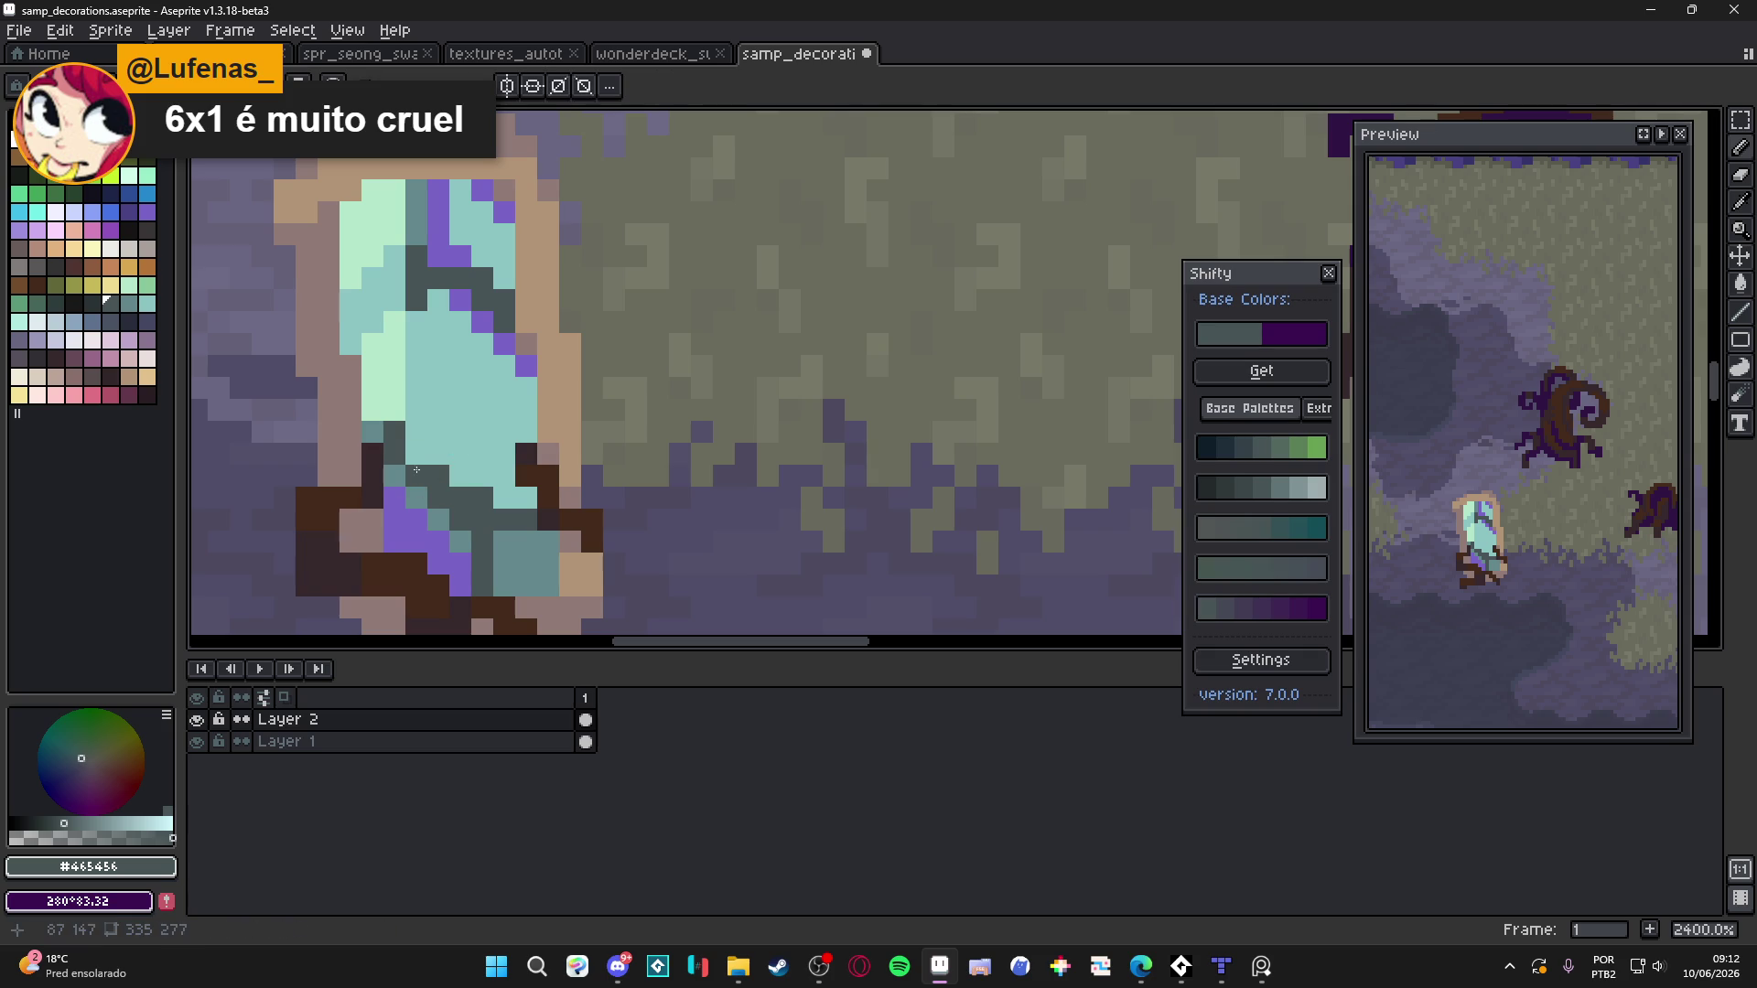
{"action": "scroll", "coordinate": [476, 534], "scroll_direction": "down", "scroll_amount": 4}
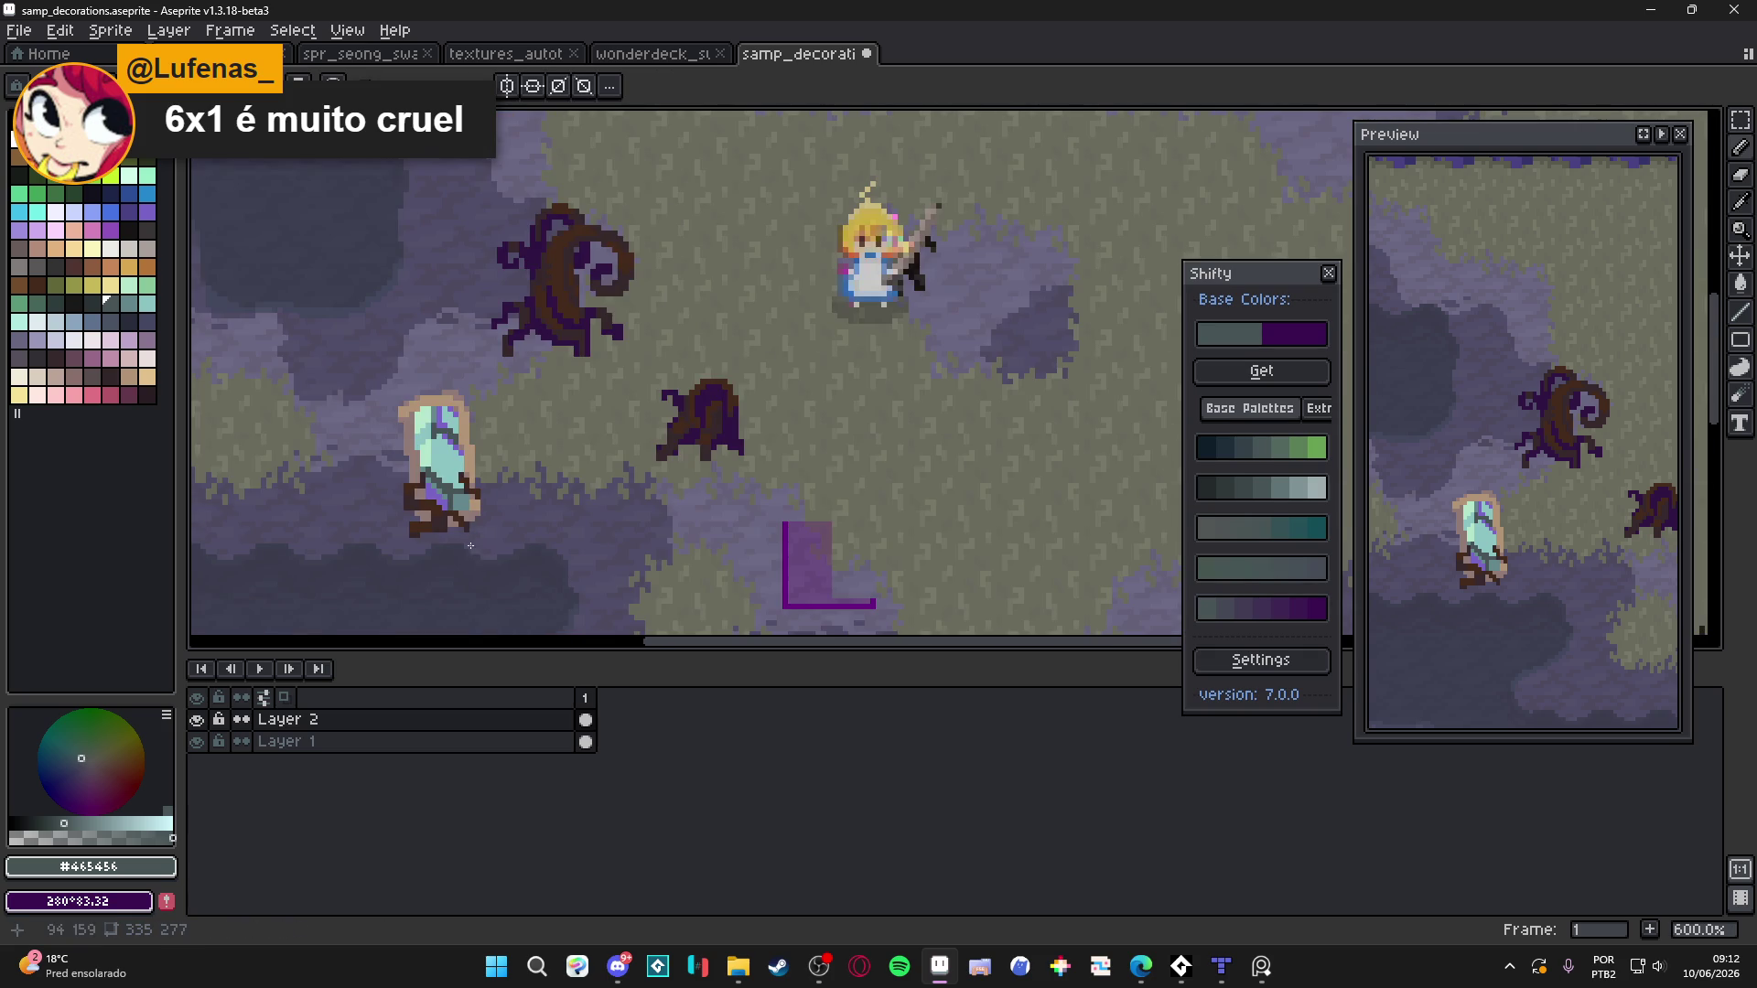
{"action": "scroll", "coordinate": [471, 548], "scroll_direction": "down", "scroll_amount": 1}
{"action": "scroll", "coordinate": [467, 531], "scroll_direction": "down", "scroll_amount": 2}
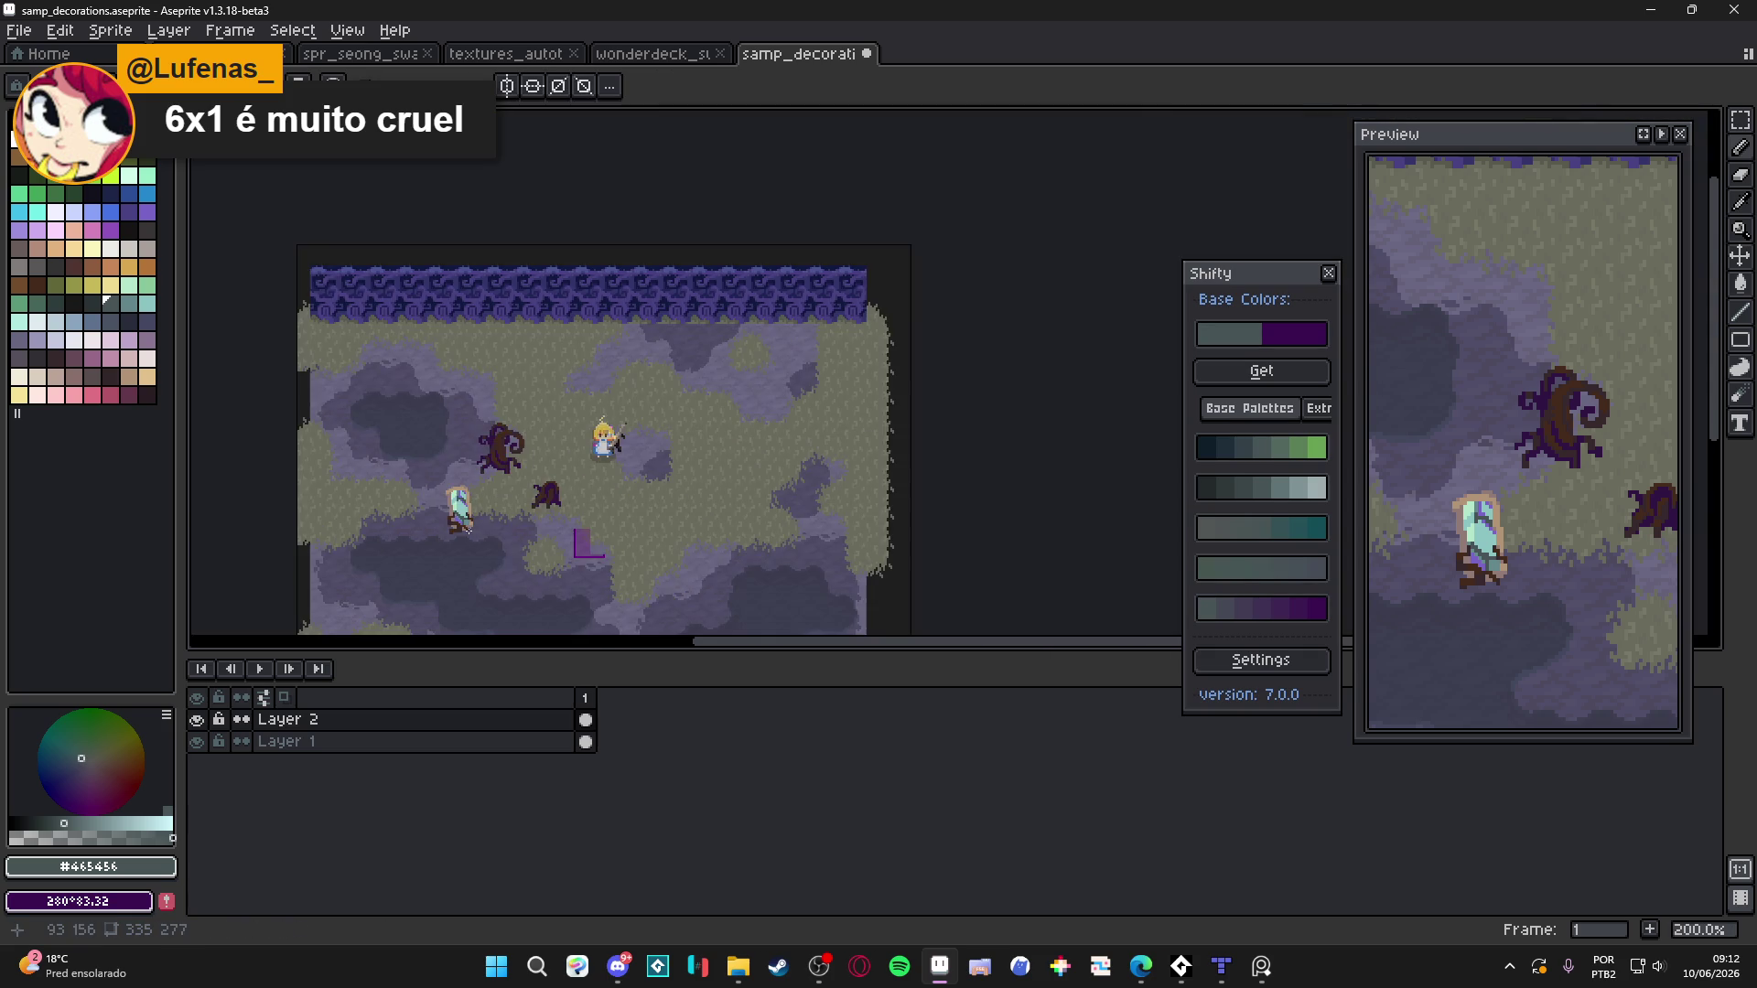
{"action": "scroll", "coordinate": [448, 549], "scroll_direction": "up", "scroll_amount": 10}
{"action": "left_click", "coordinate": [417, 583], "text": "alt"}
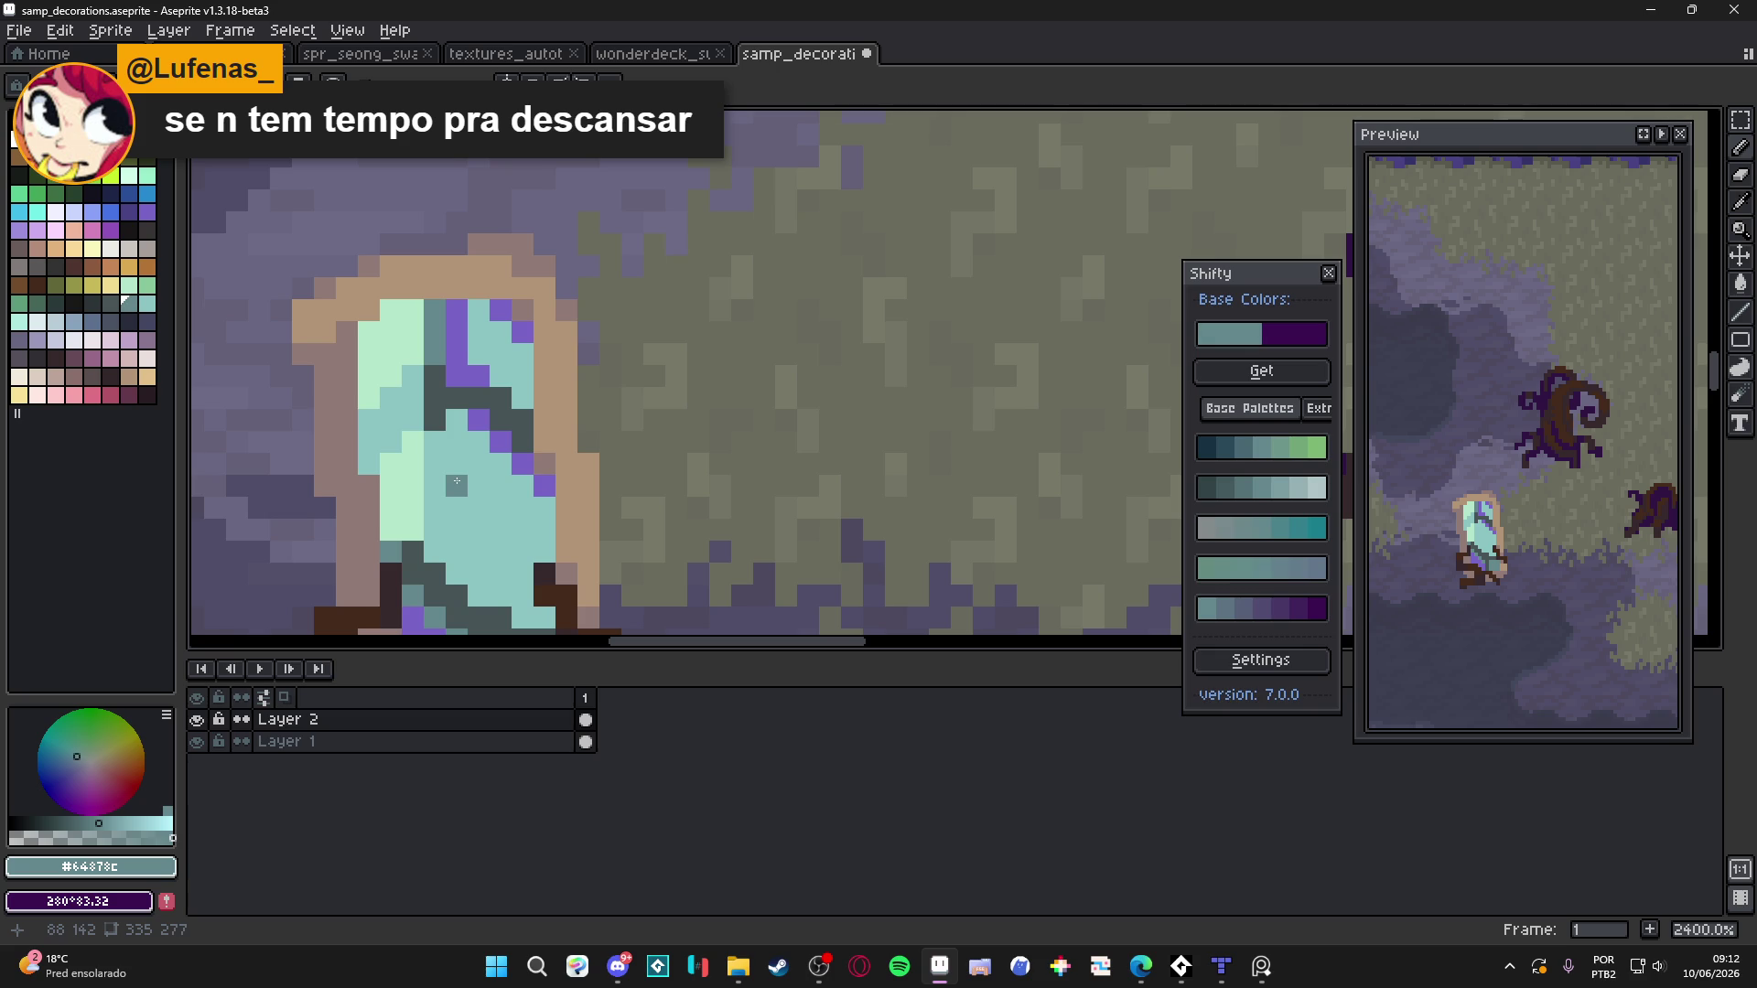
{"action": "left_click_drag", "start_coordinate": [435, 441], "coordinate": [436, 546]}
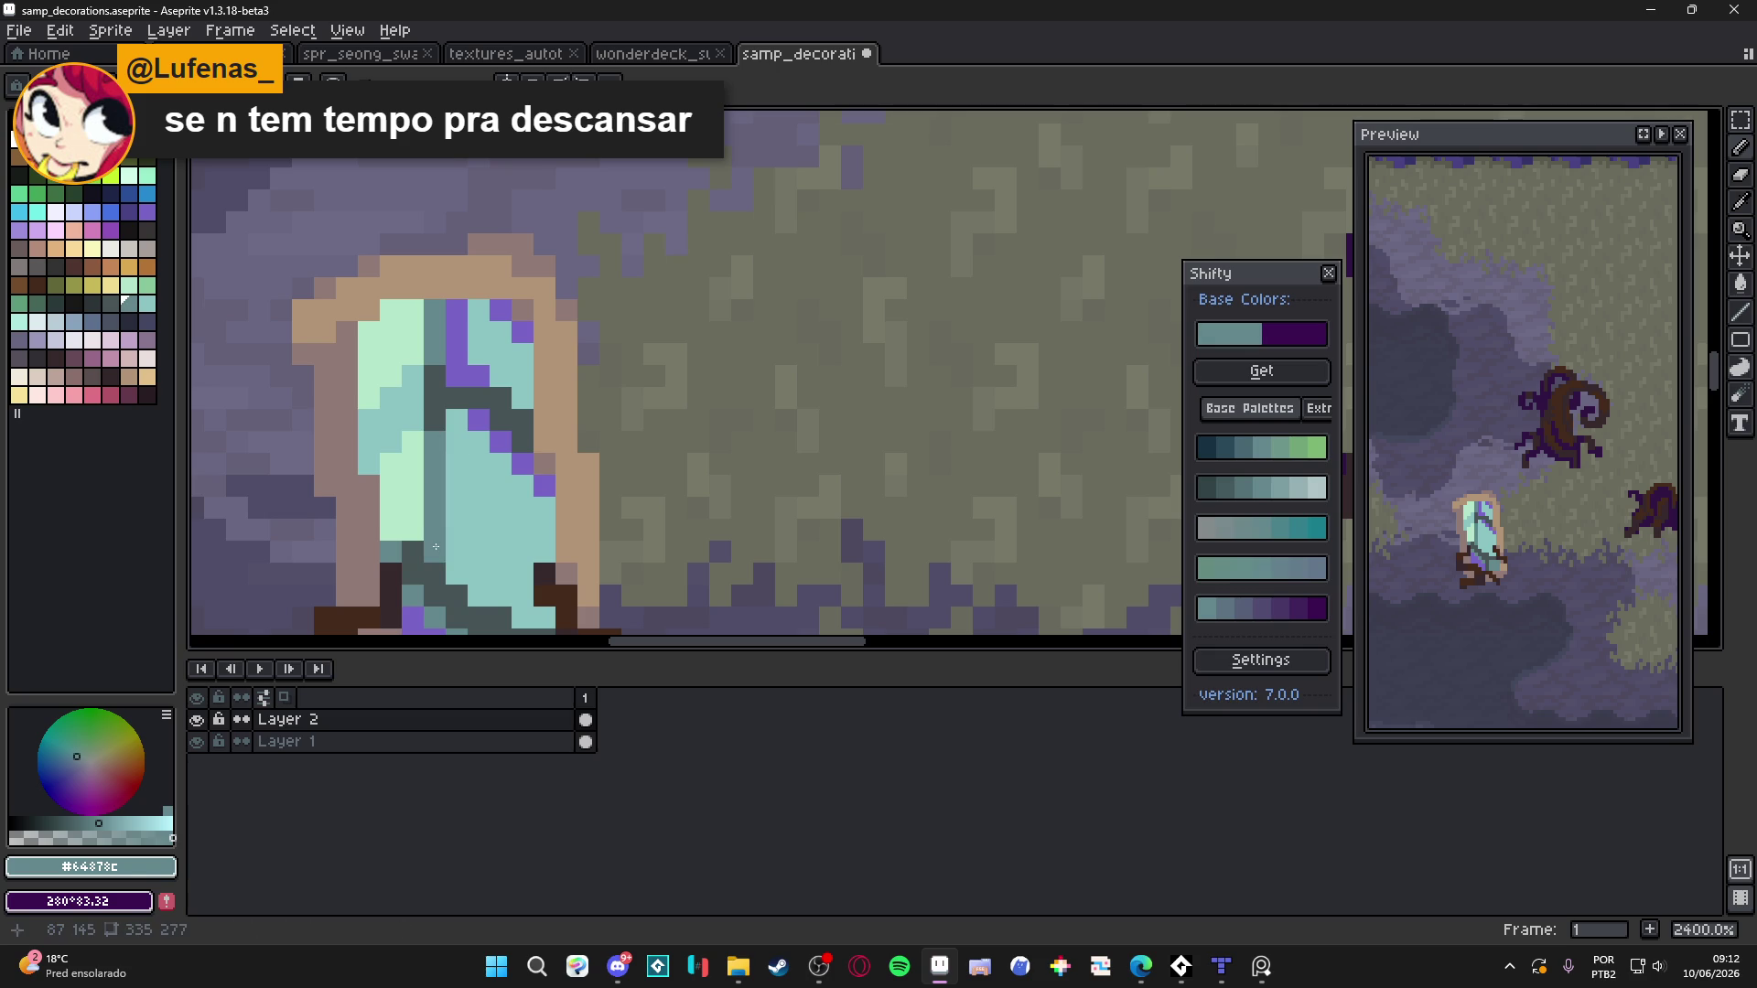
Sample the mid teal, muted teal and the crystal's dark grey
{"action": "left_click", "coordinate": [438, 551], "text": "alt"}
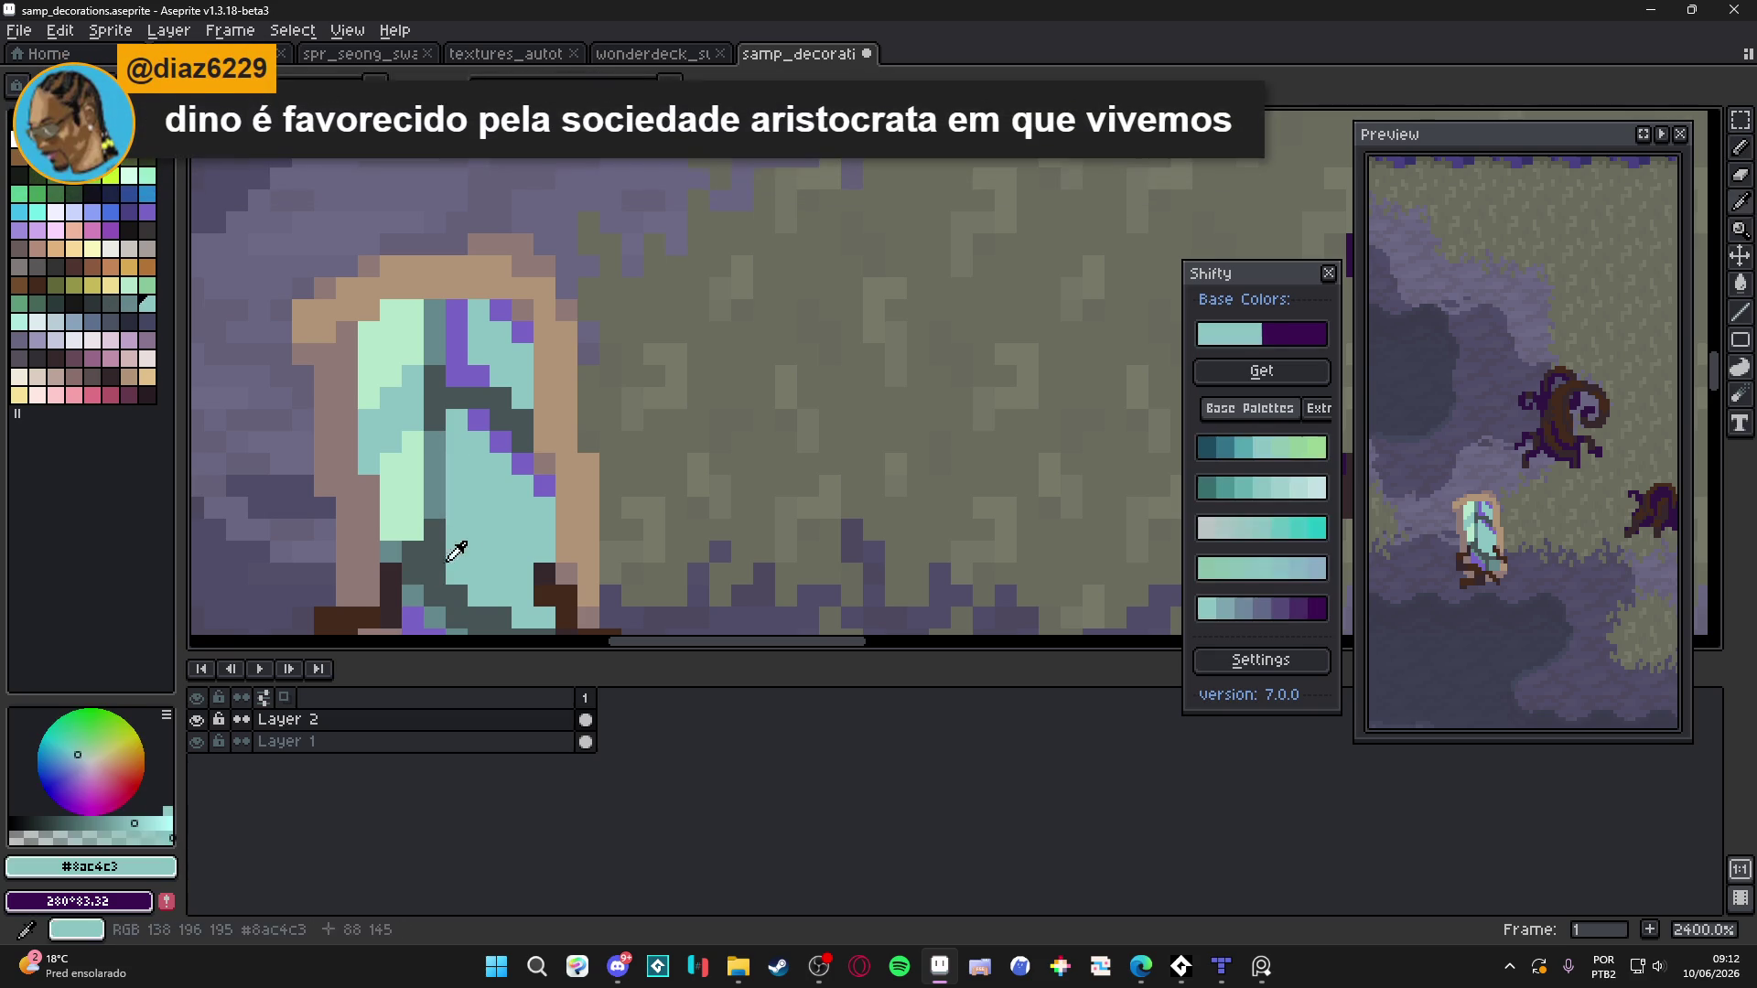
{"action": "left_click", "coordinate": [410, 555], "text": "alt"}
{"action": "scroll", "coordinate": [475, 606], "scroll_direction": "down", "scroll_amount": 5}
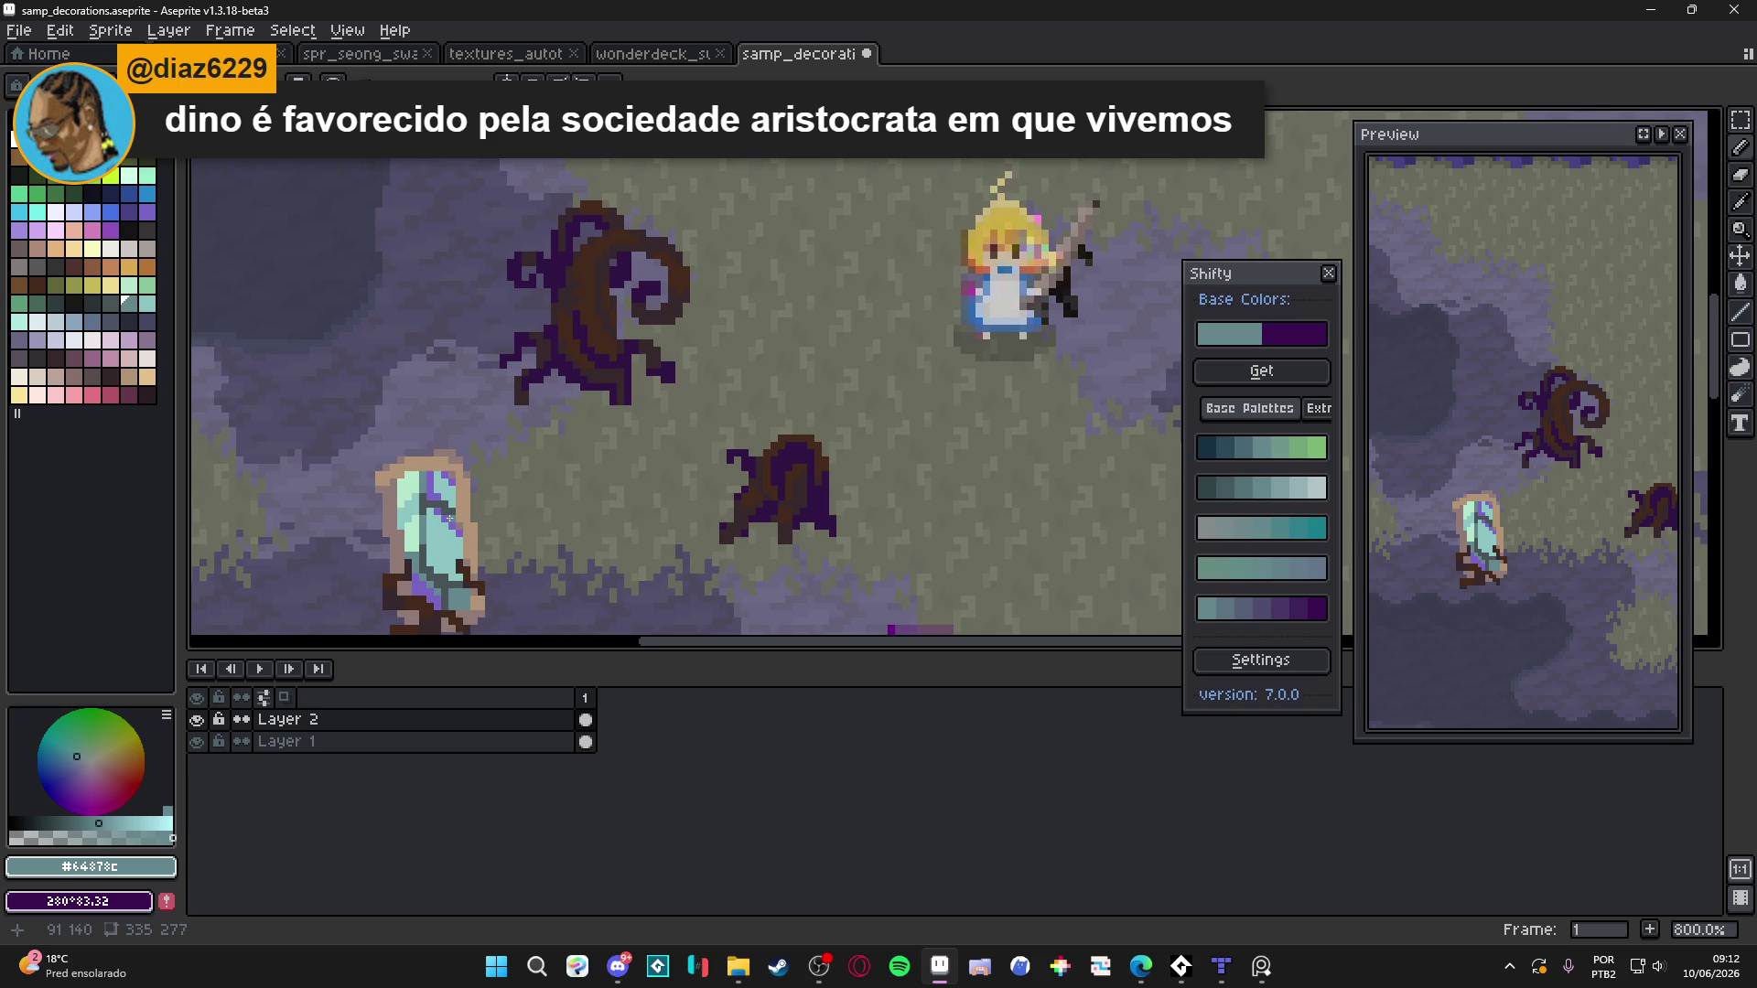
{"action": "scroll", "coordinate": [449, 519], "scroll_direction": "down", "scroll_amount": 1}
{"action": "scroll", "coordinate": [441, 552], "scroll_direction": "up", "scroll_amount": 4}
{"action": "left_click", "coordinate": [436, 556], "text": "alt"}
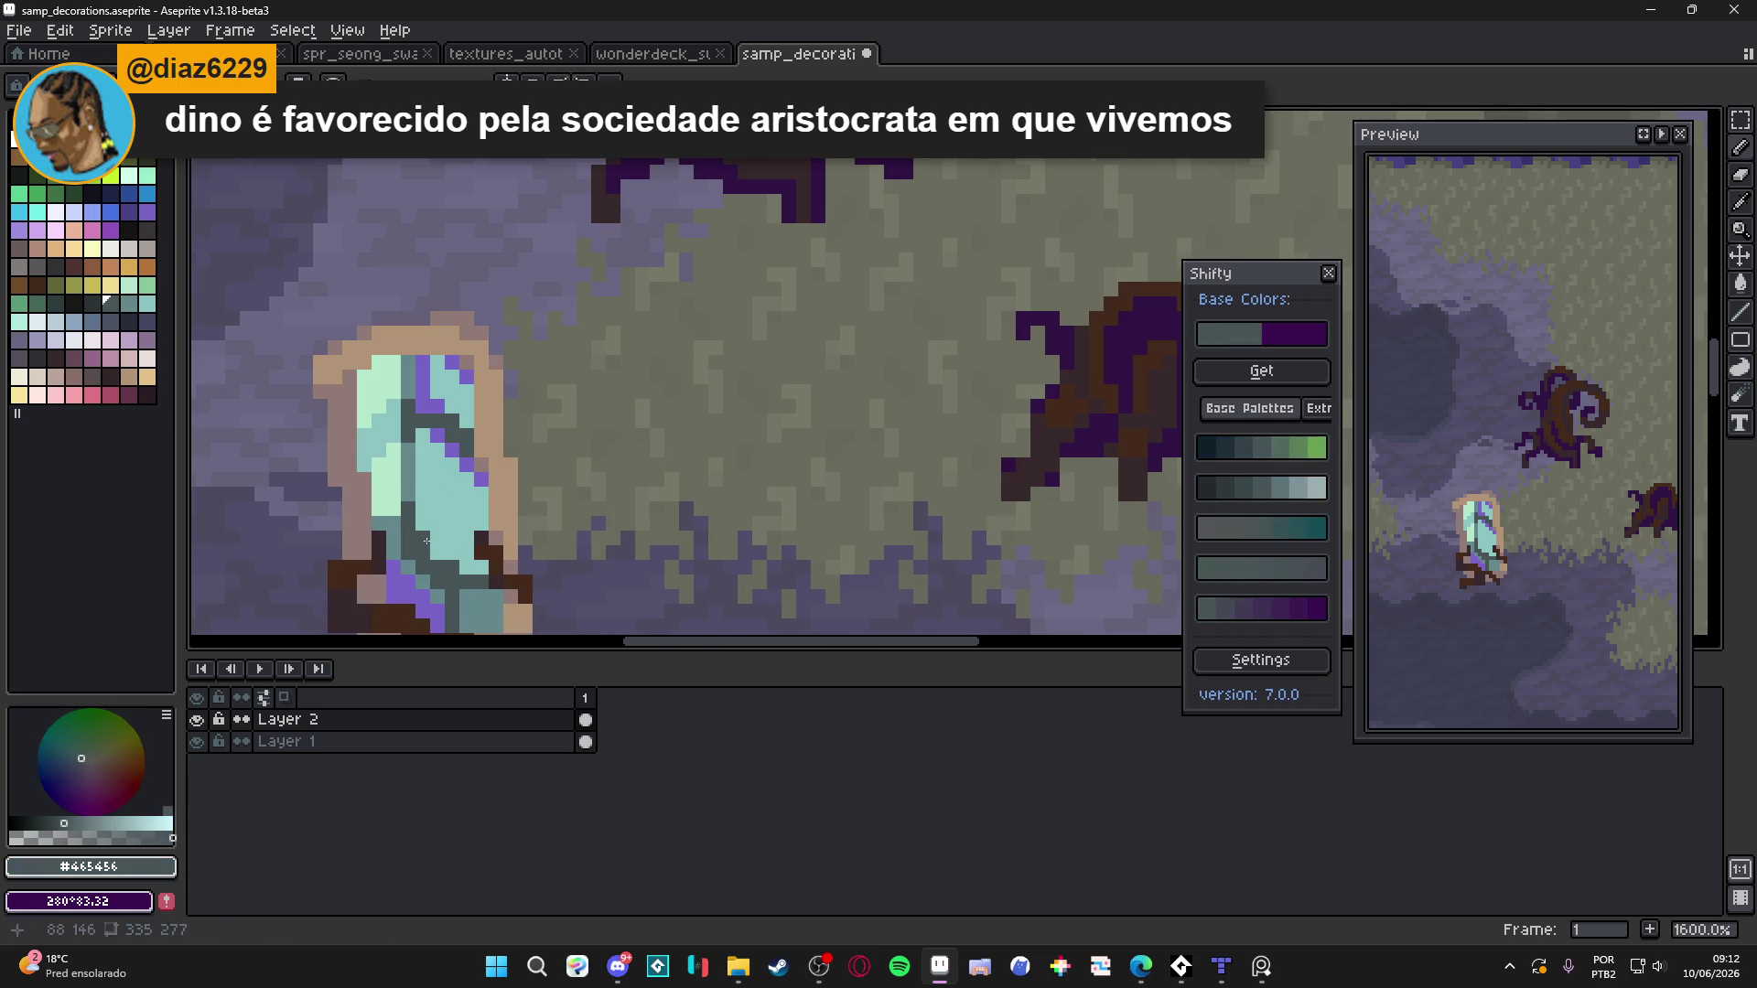
{"action": "scroll", "coordinate": [435, 555], "scroll_direction": "down", "scroll_amount": 3}
{"action": "scroll", "coordinate": [436, 555], "scroll_direction": "up", "scroll_amount": 5}
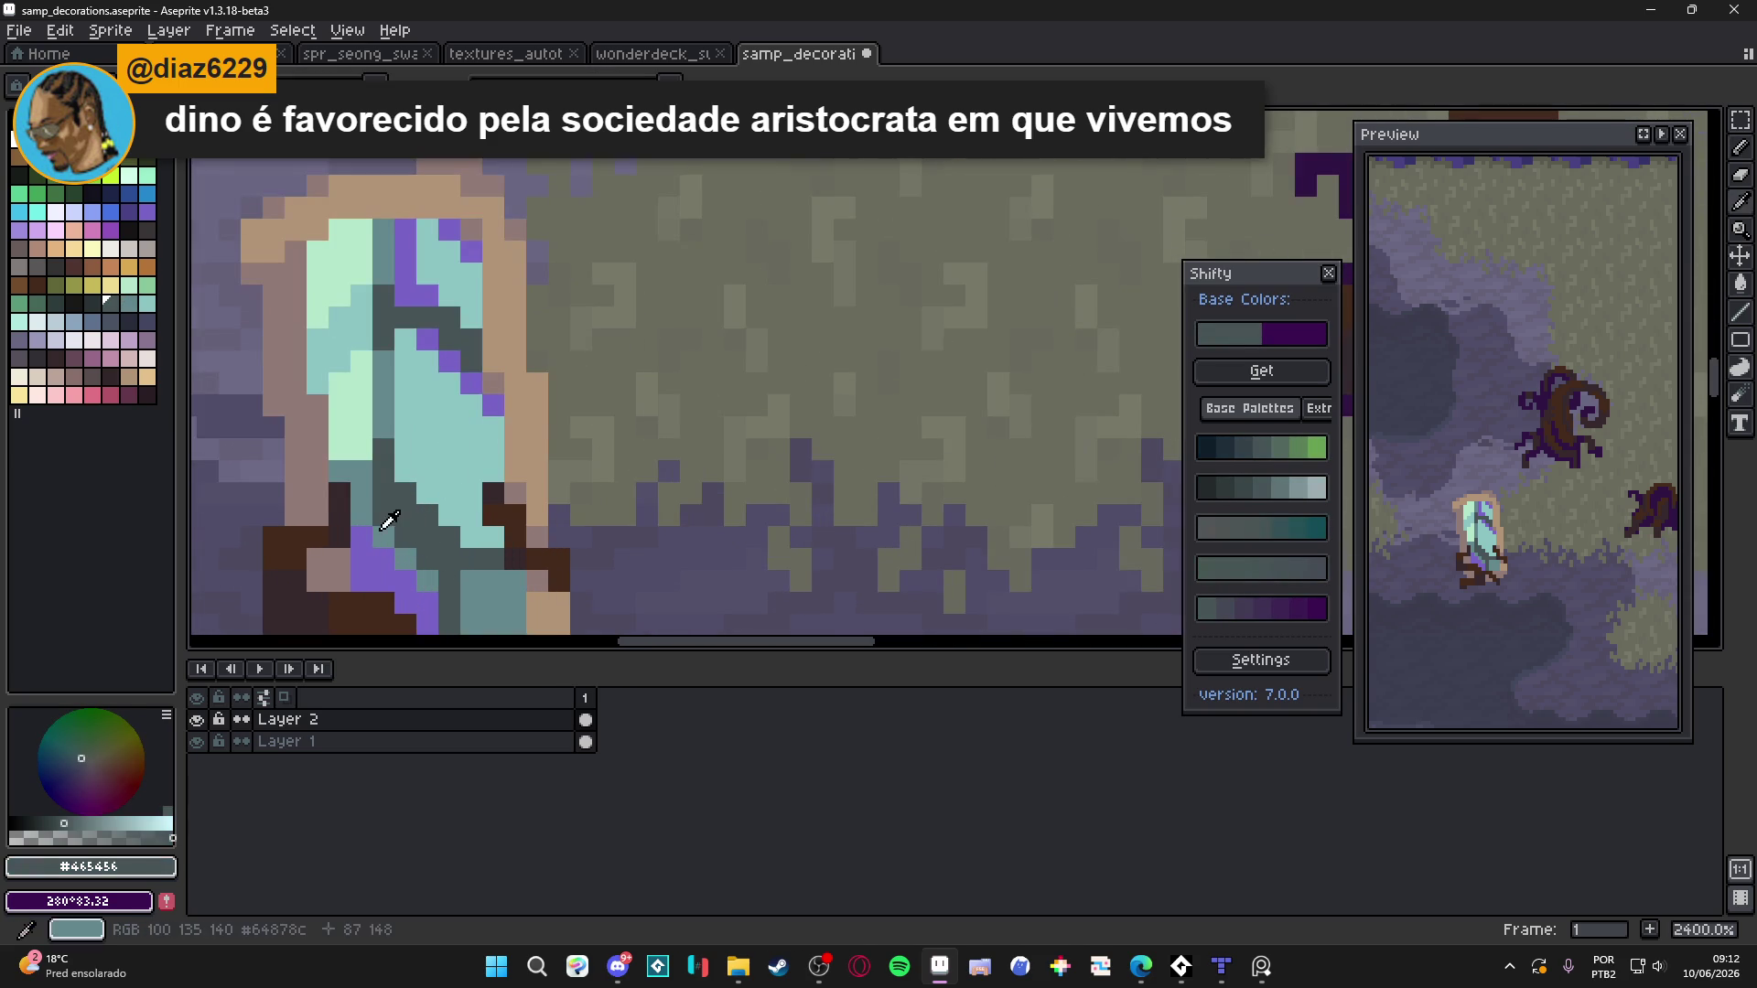
Sample the crystal's teal and dark grey, finishing on mint #b5e7cb
{"action": "left_click", "coordinate": [393, 523], "text": "alt"}
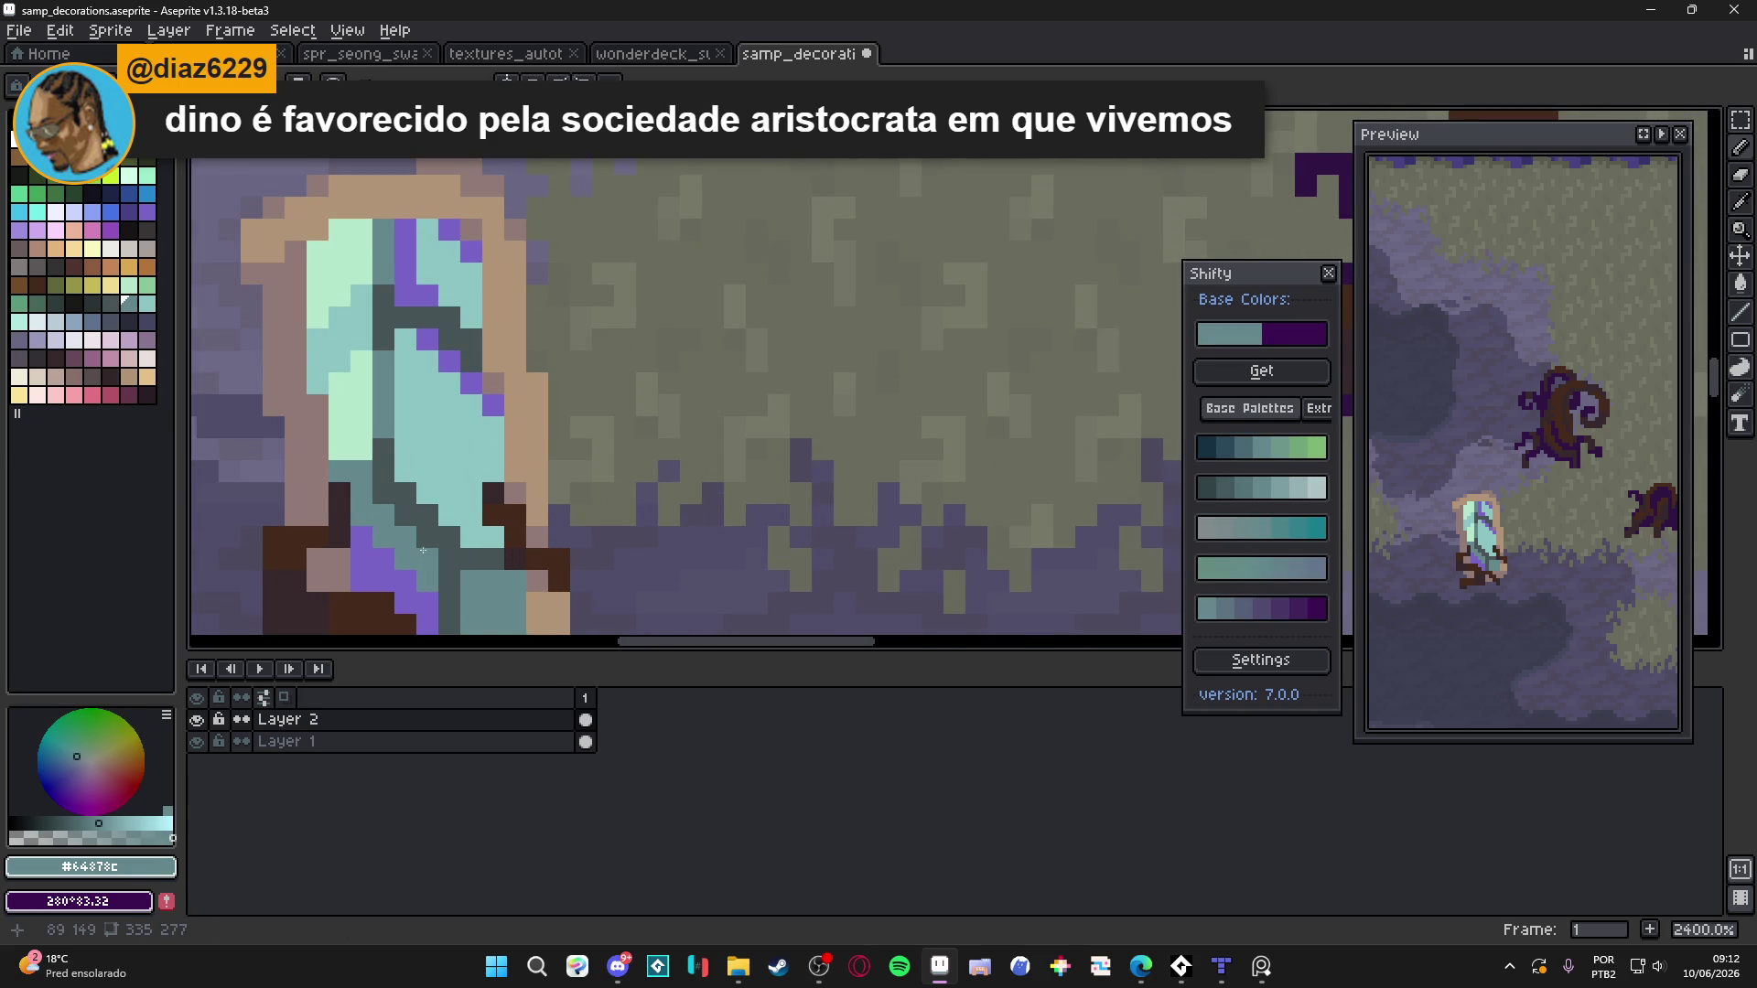
{"action": "scroll", "coordinate": [432, 568], "scroll_direction": "down", "scroll_amount": 6}
{"action": "scroll", "coordinate": [430, 573], "scroll_direction": "up", "scroll_amount": 4}
{"action": "left_click", "coordinate": [431, 515], "text": "alt"}
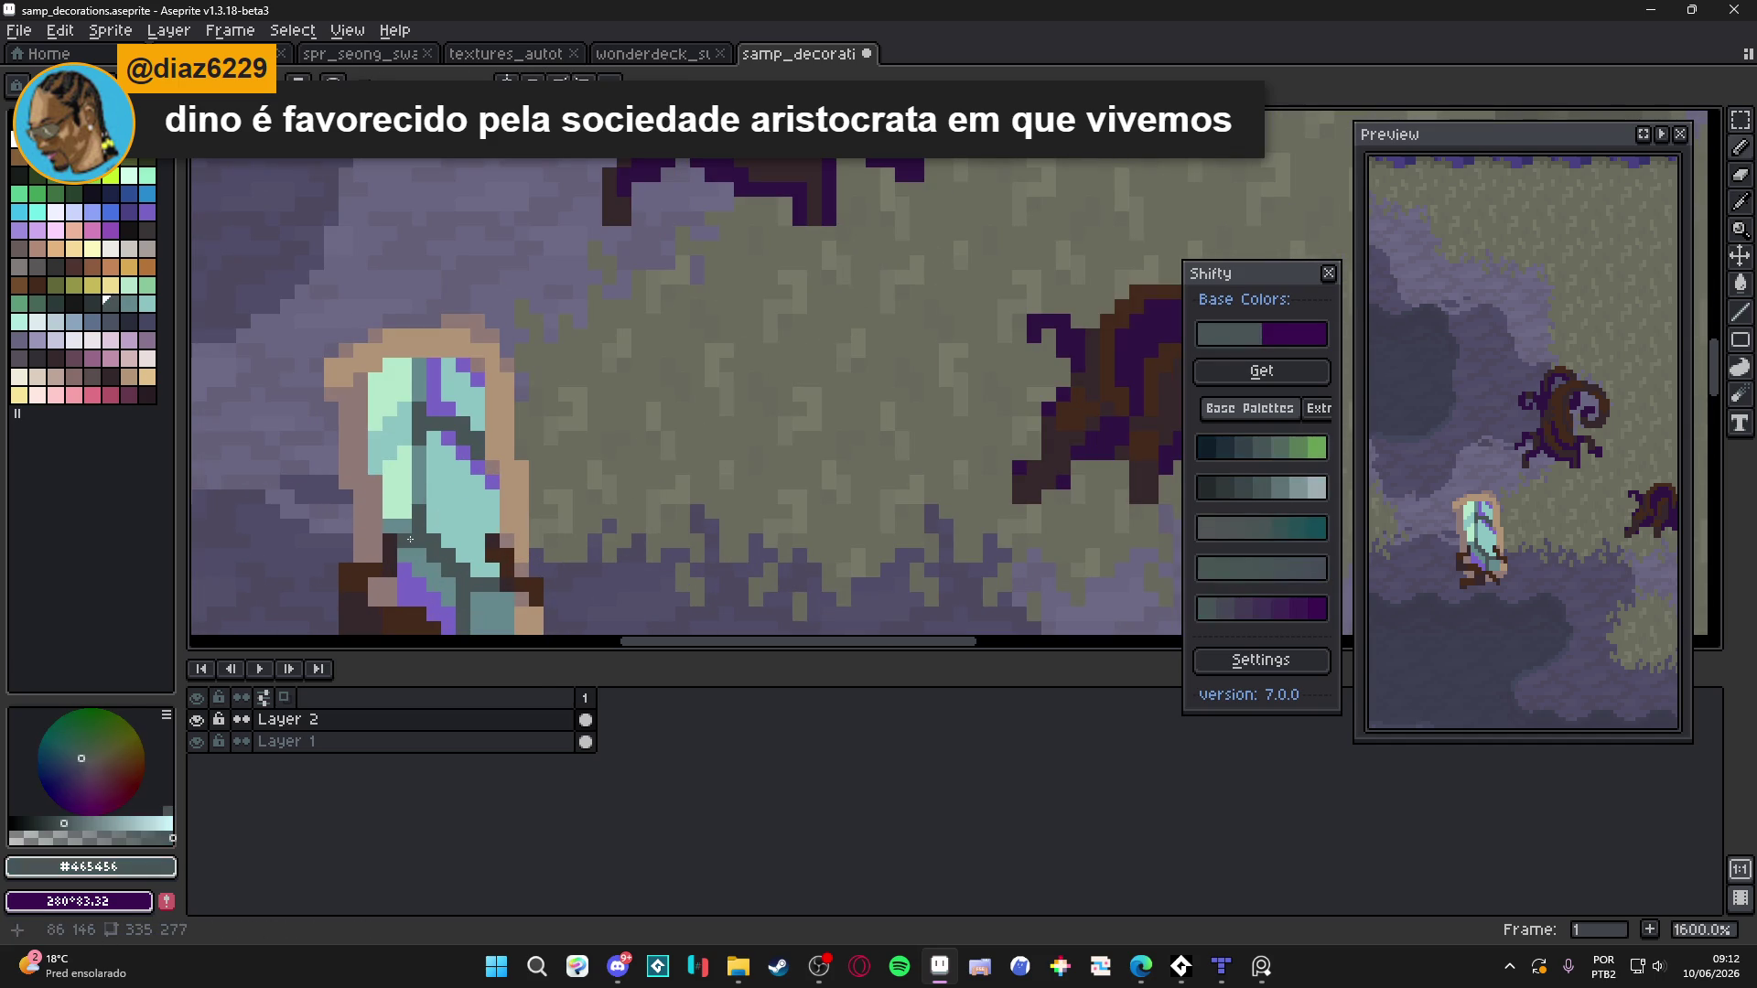
{"action": "scroll", "coordinate": [449, 586], "scroll_direction": "down", "scroll_amount": 3}
{"action": "scroll", "coordinate": [489, 577], "scroll_direction": "down", "scroll_amount": 2}
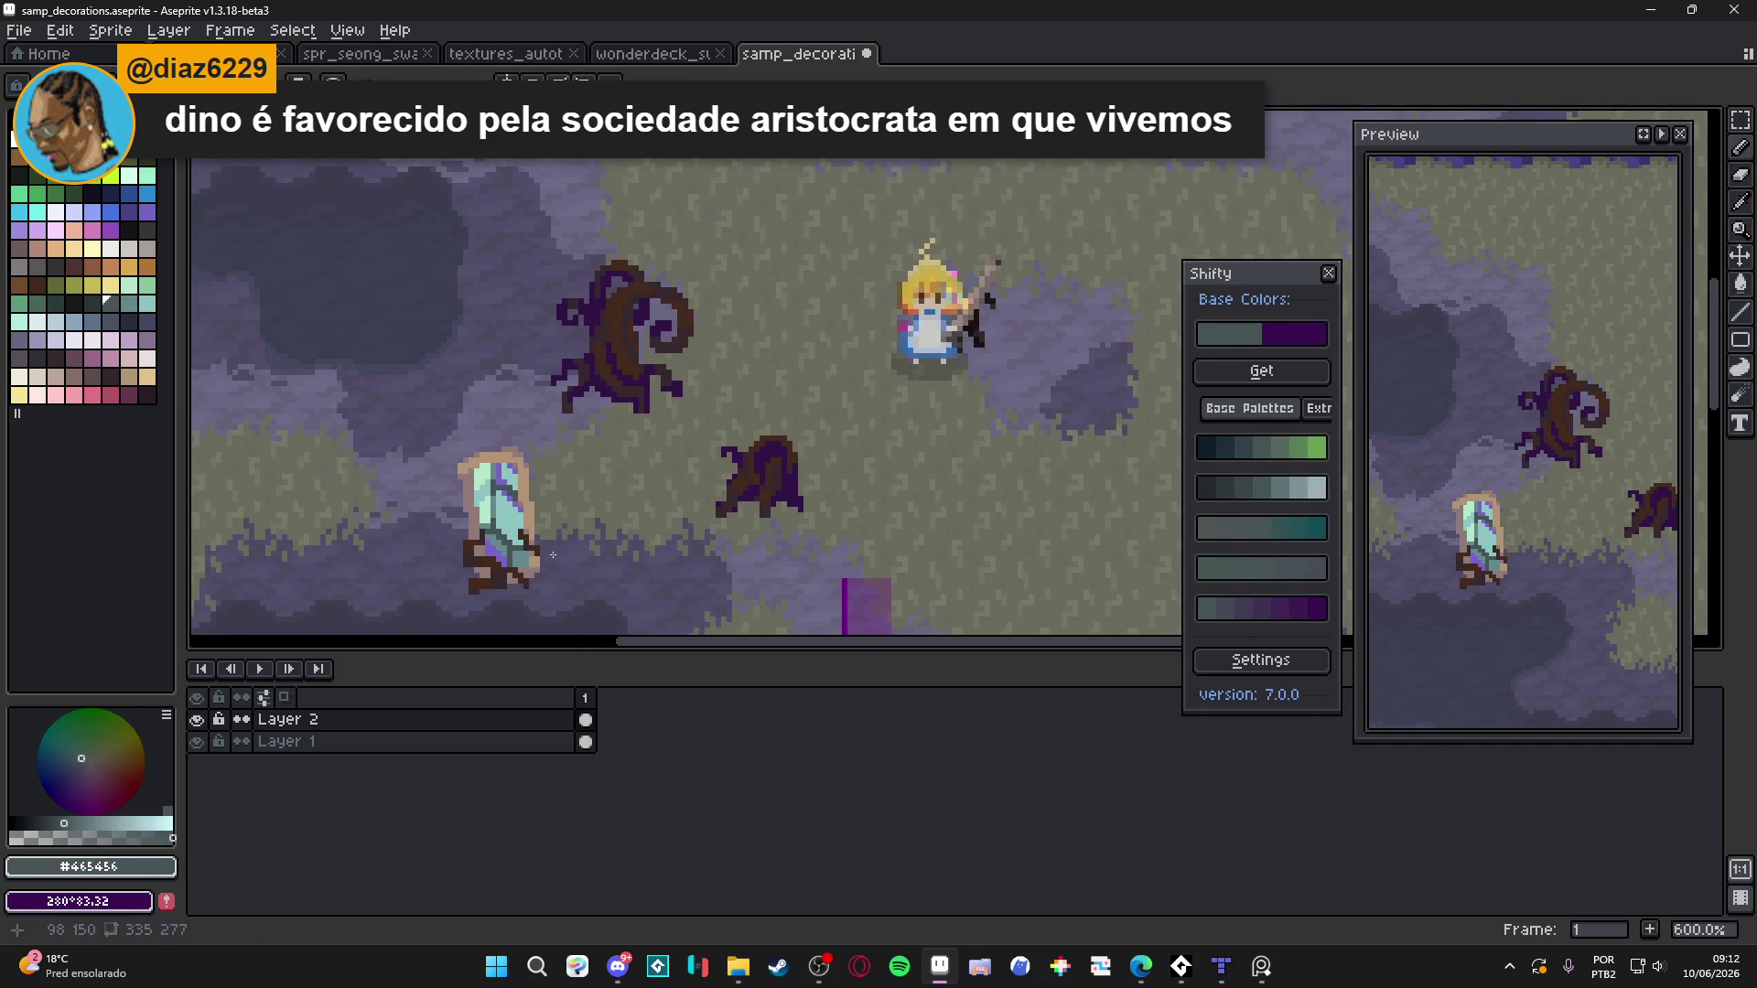
{"action": "left_click_drag", "start_coordinate": [502, 561], "coordinate": [506, 513]}
{"action": "scroll", "coordinate": [494, 517], "scroll_direction": "up", "scroll_amount": 5}
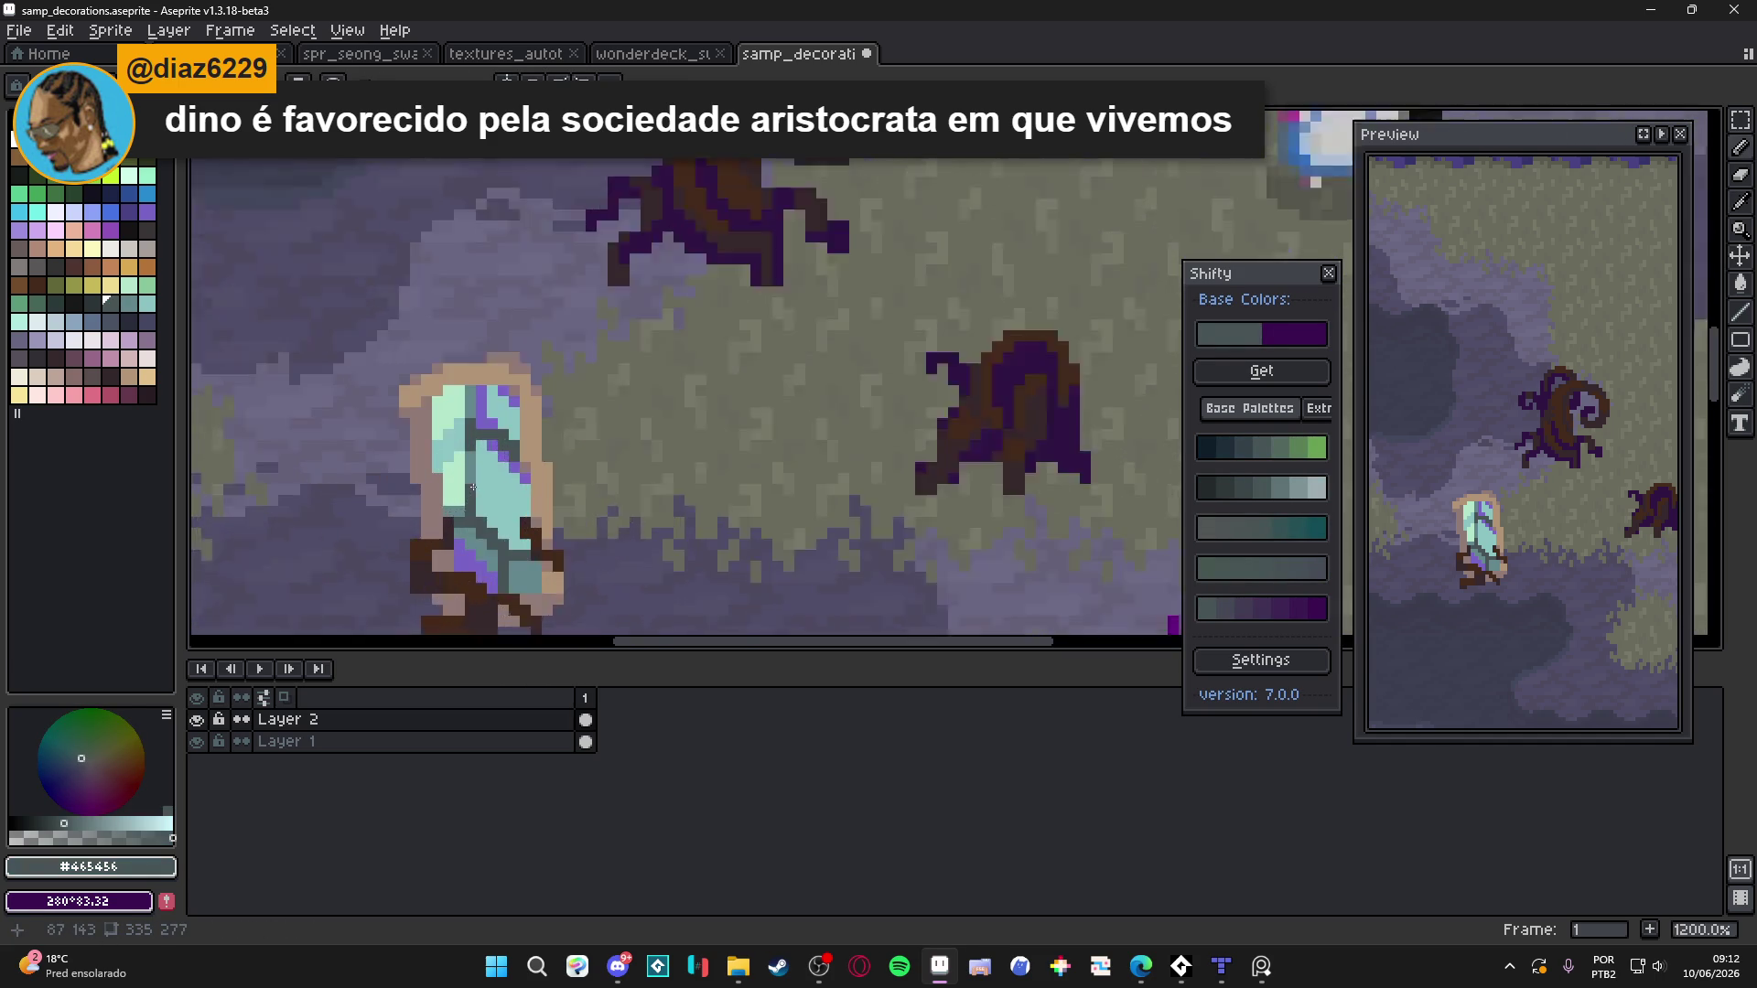
{"action": "left_click", "coordinate": [490, 519], "text": "alt"}
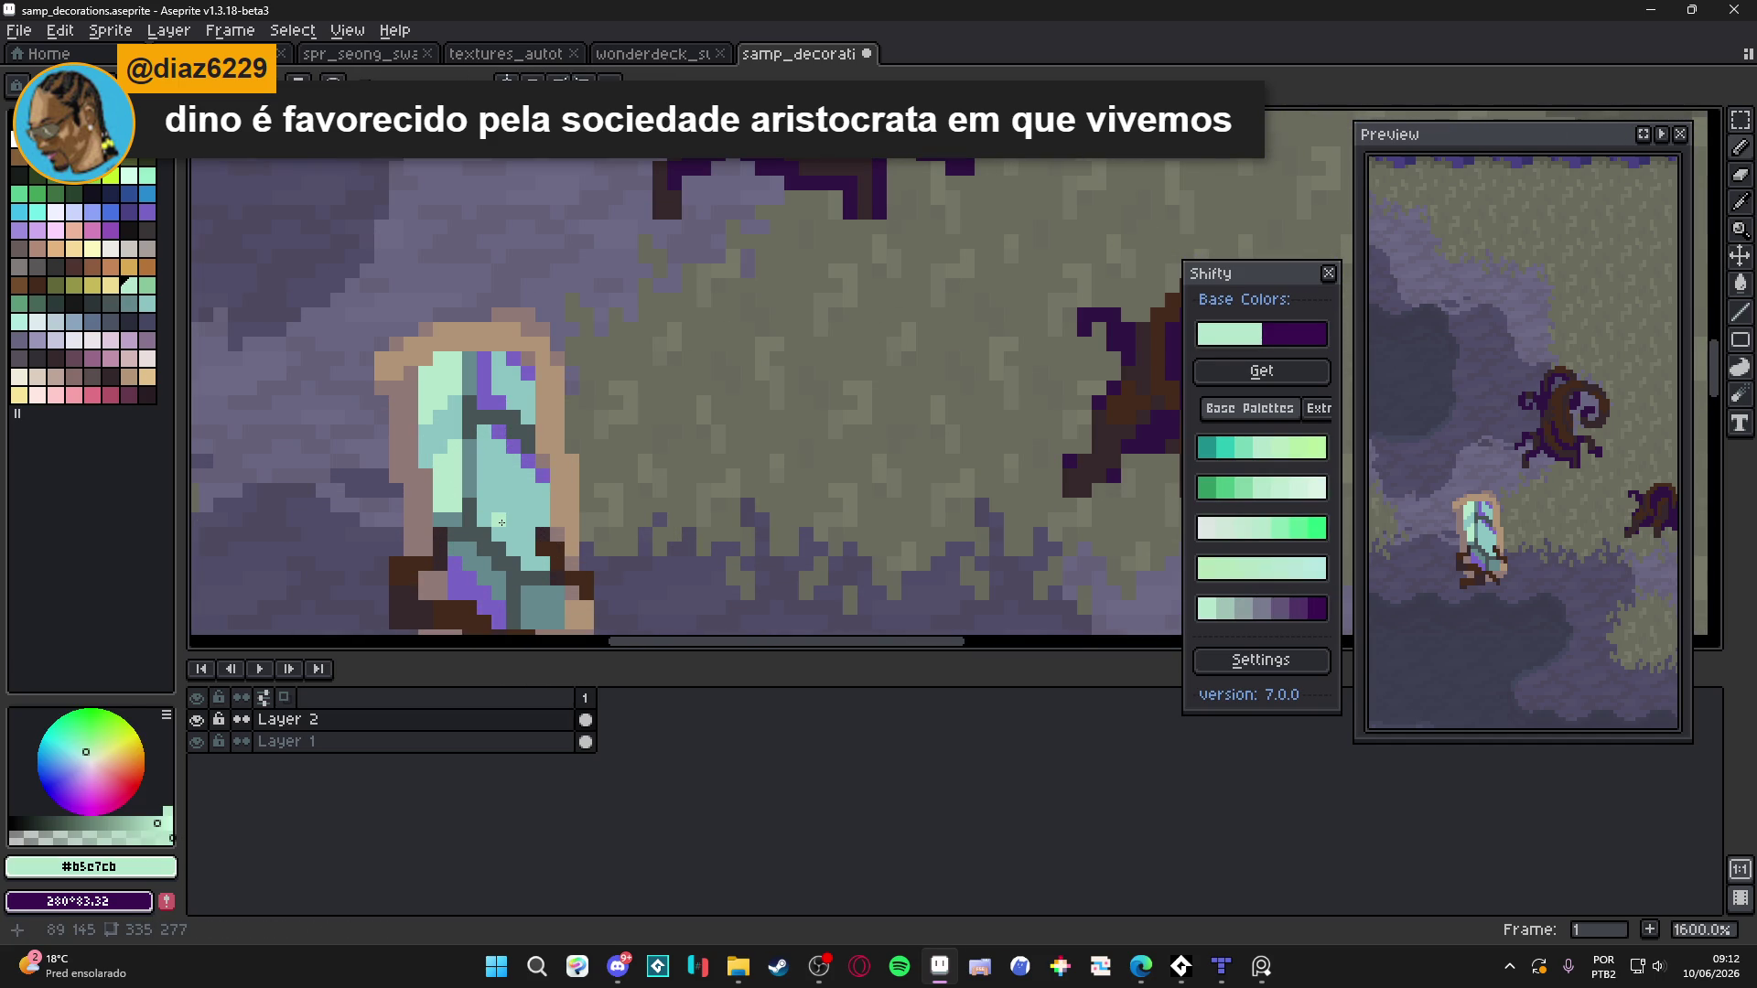
Add mint pixels along the crystal's right edge and a short mint line down its stem
{"action": "left_click", "coordinate": [499, 523]}
{"action": "scroll", "coordinate": [500, 523], "scroll_direction": "down", "scroll_amount": 1}
{"action": "scroll", "coordinate": [500, 522], "scroll_direction": "up", "scroll_amount": 1}
{"action": "left_click", "coordinate": [522, 513]}
{"action": "left_click", "coordinate": [516, 483]}
{"action": "left_click", "coordinate": [538, 527]}
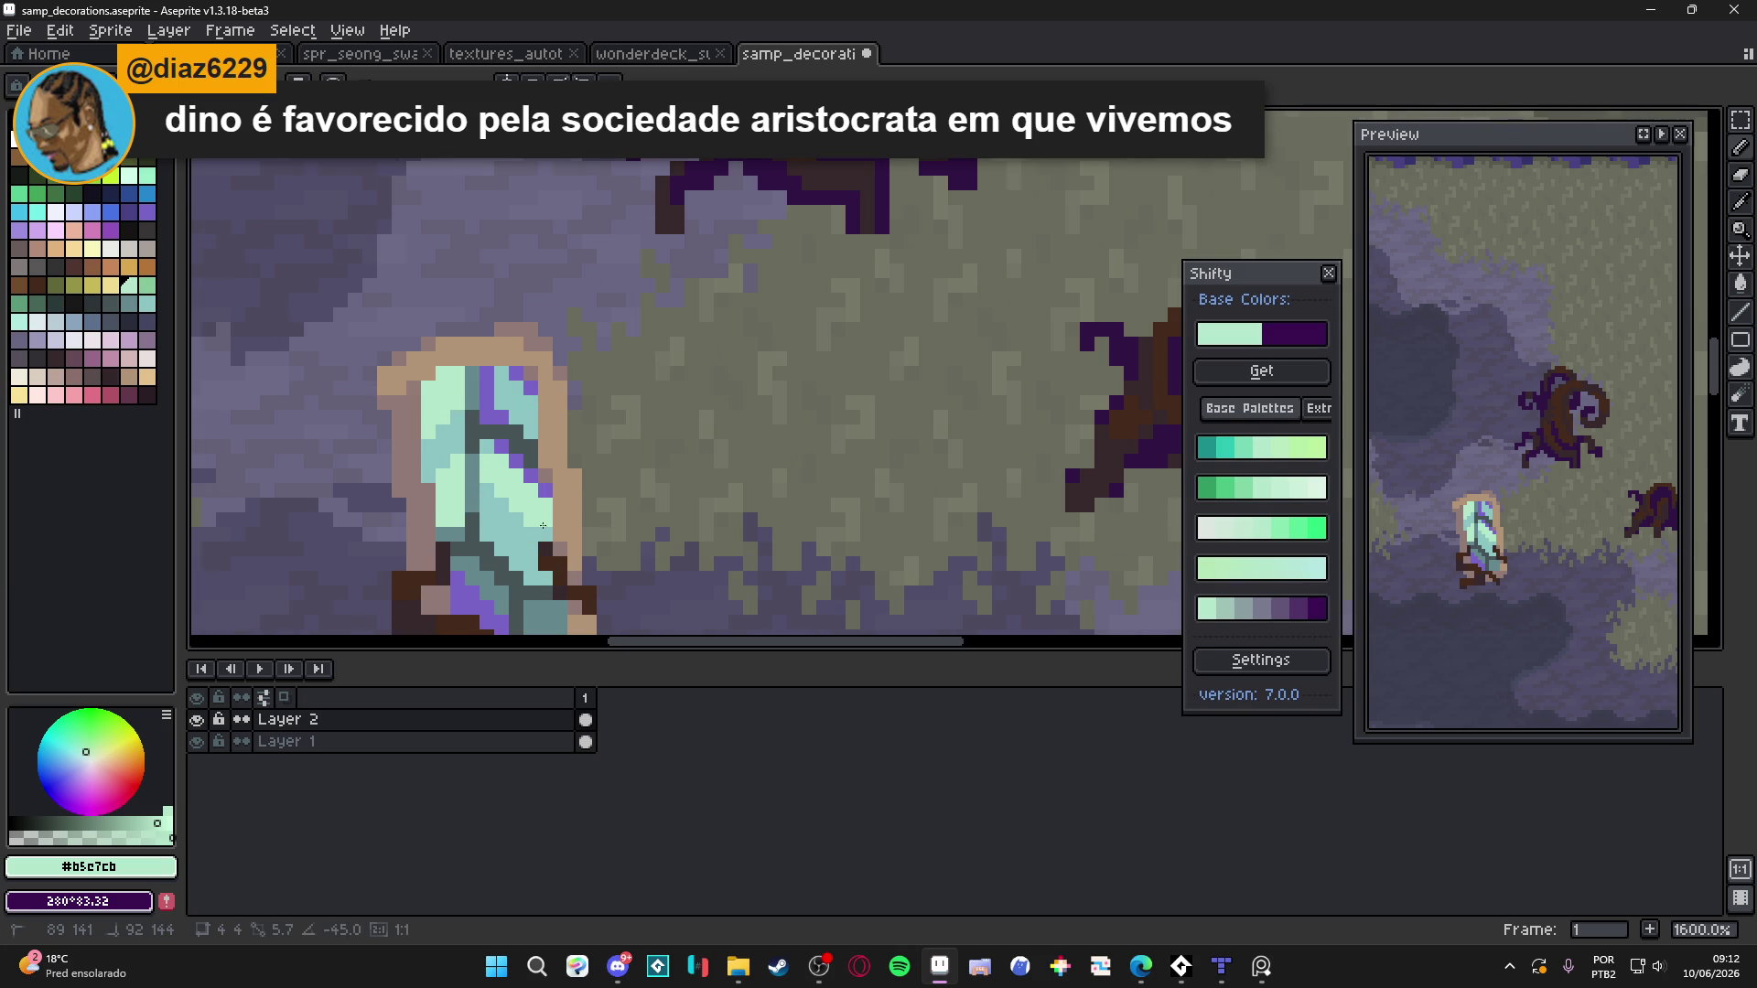
{"action": "left_click", "coordinate": [483, 447]}
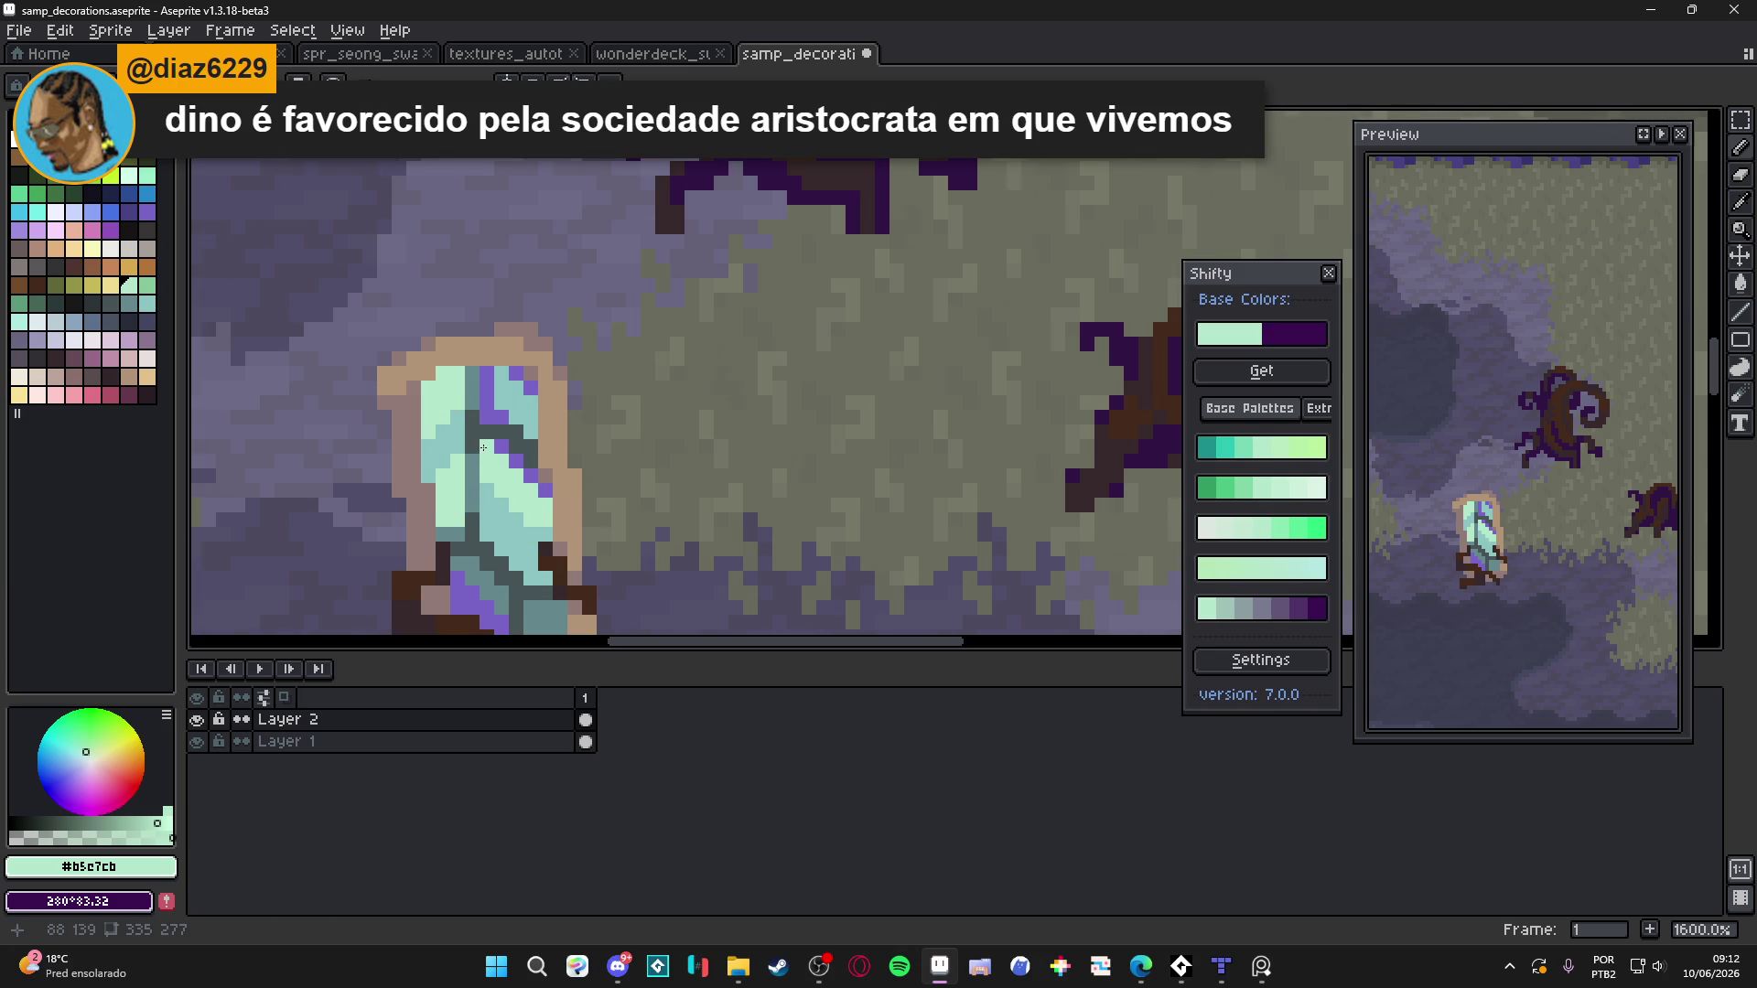
{"action": "scroll", "coordinate": [483, 448], "scroll_direction": "down", "scroll_amount": 4}
{"action": "scroll", "coordinate": [524, 525], "scroll_direction": "up", "scroll_amount": 5}
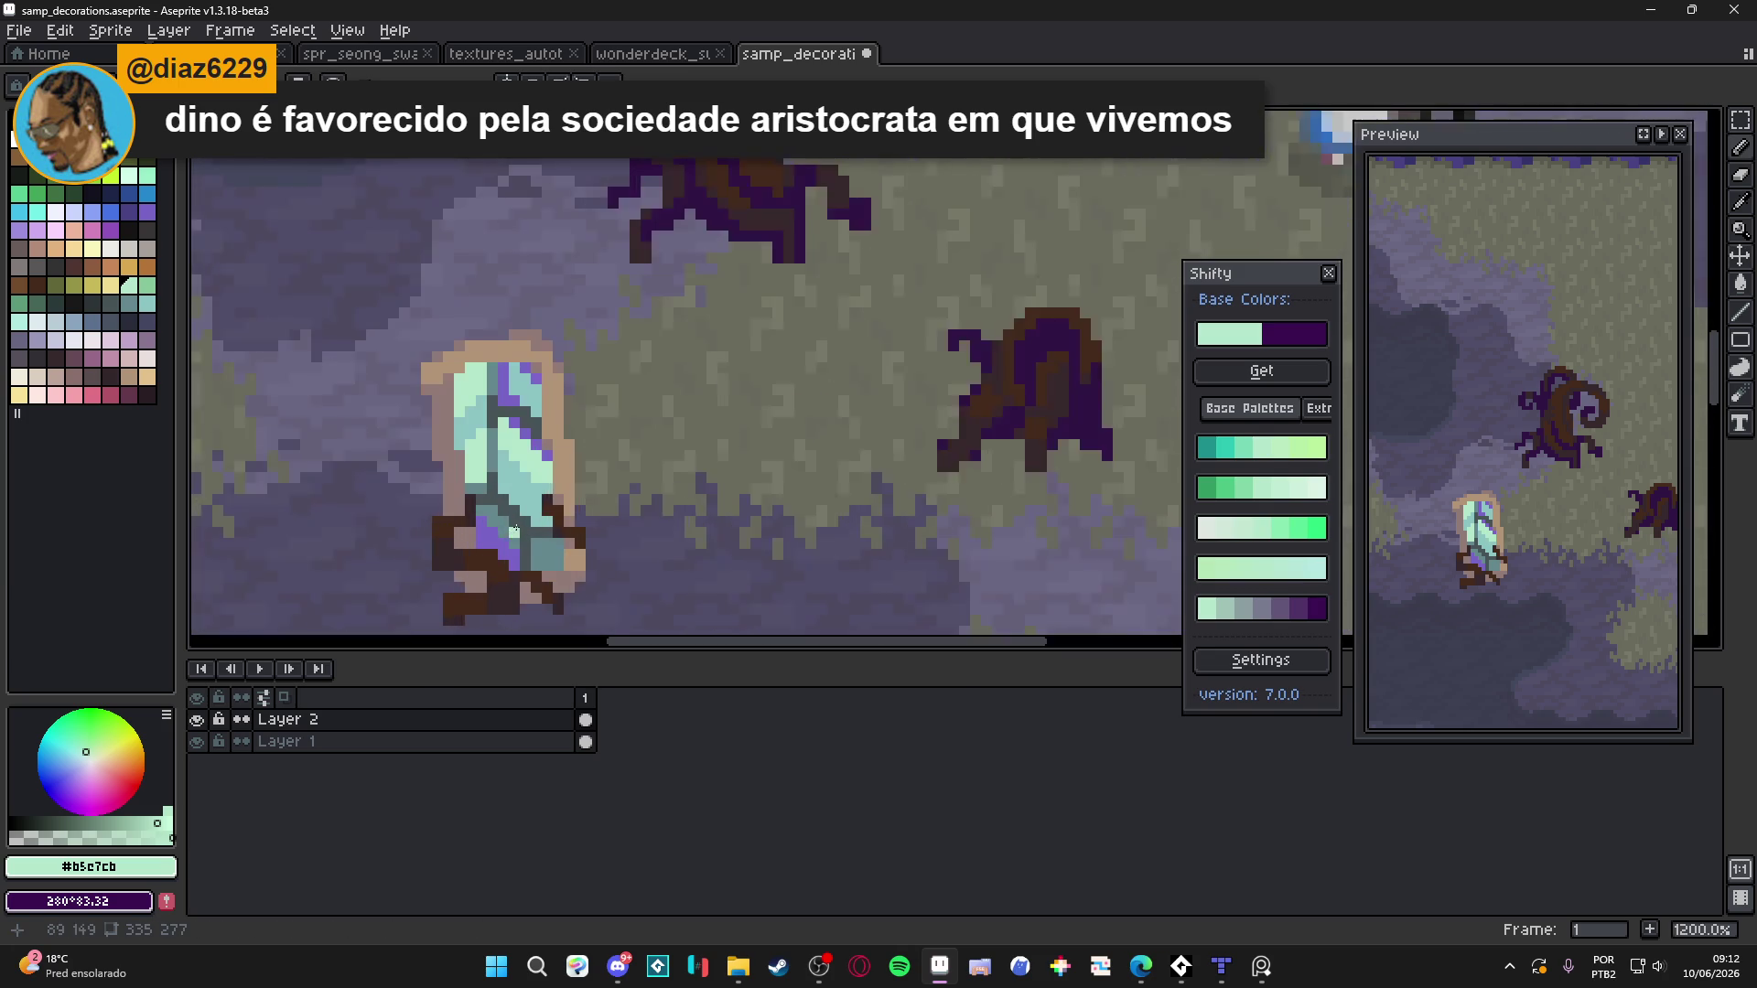
{"action": "left_click_drag", "start_coordinate": [508, 447], "coordinate": [513, 490]}
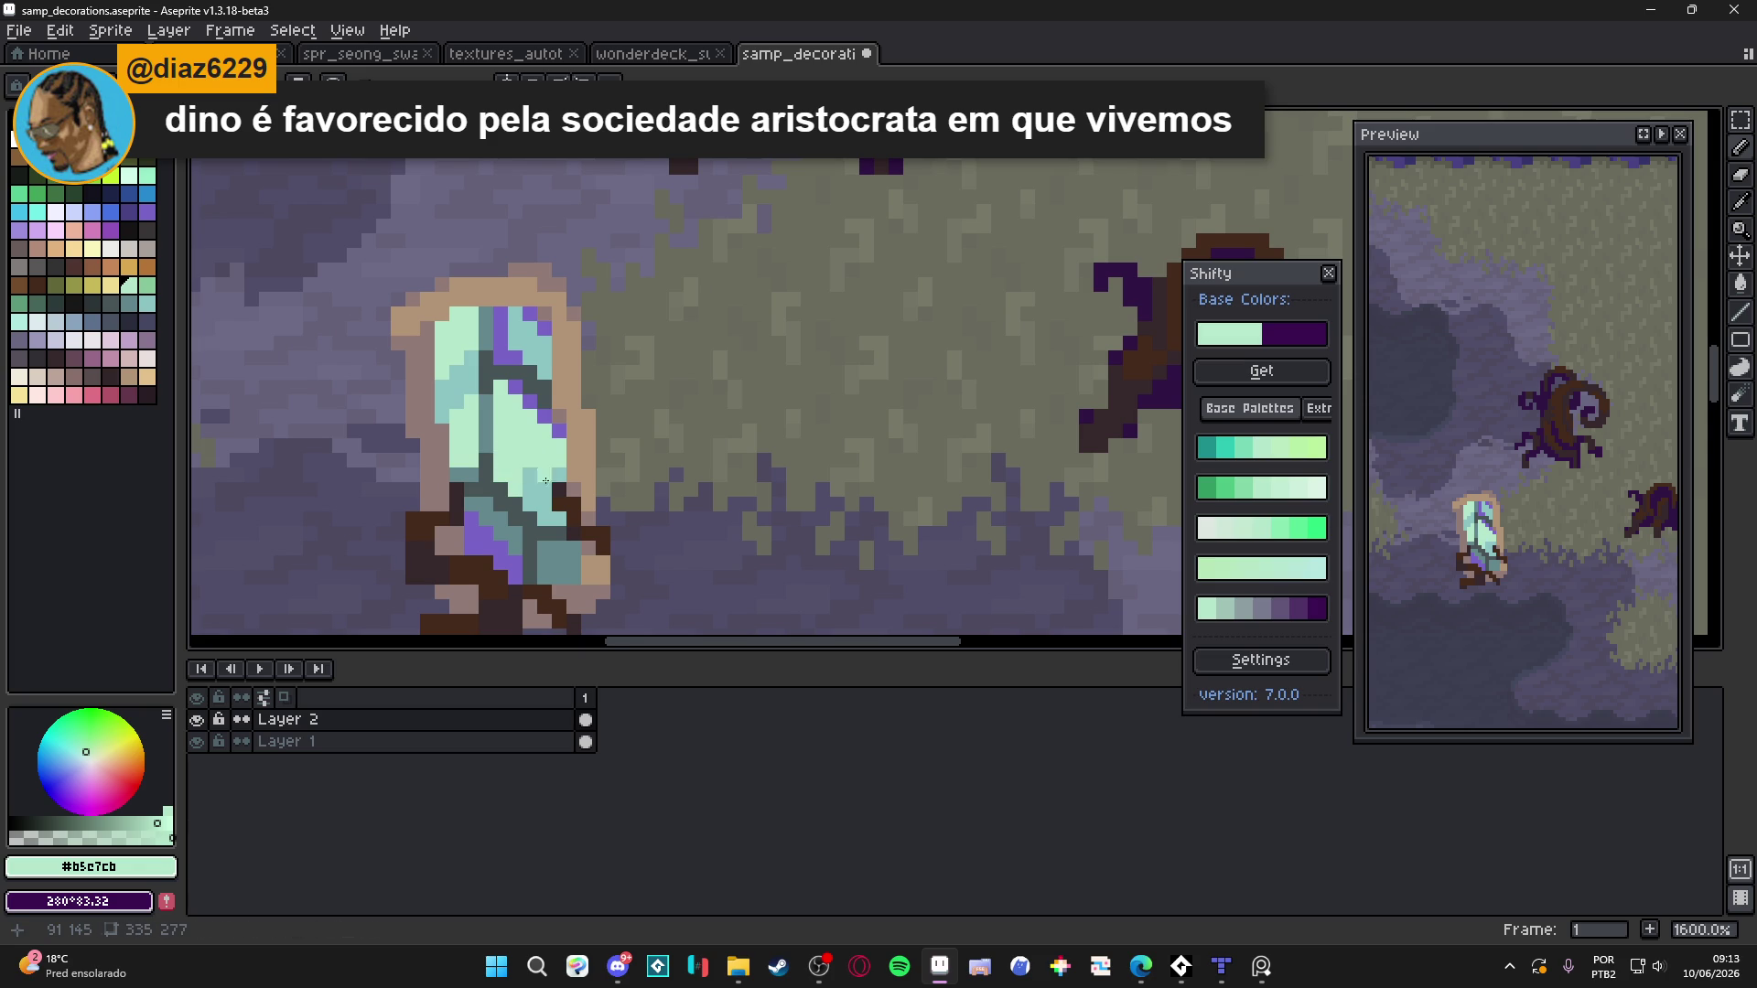
{"action": "scroll", "coordinate": [534, 460], "scroll_direction": "down", "scroll_amount": 5}
{"action": "scroll", "coordinate": [540, 494], "scroll_direction": "up", "scroll_amount": 5}
Resample the crystal's teal and mint, then turn on the canvas grid with Ctrl+'
{"action": "left_click", "coordinate": [541, 497], "text": "alt"}
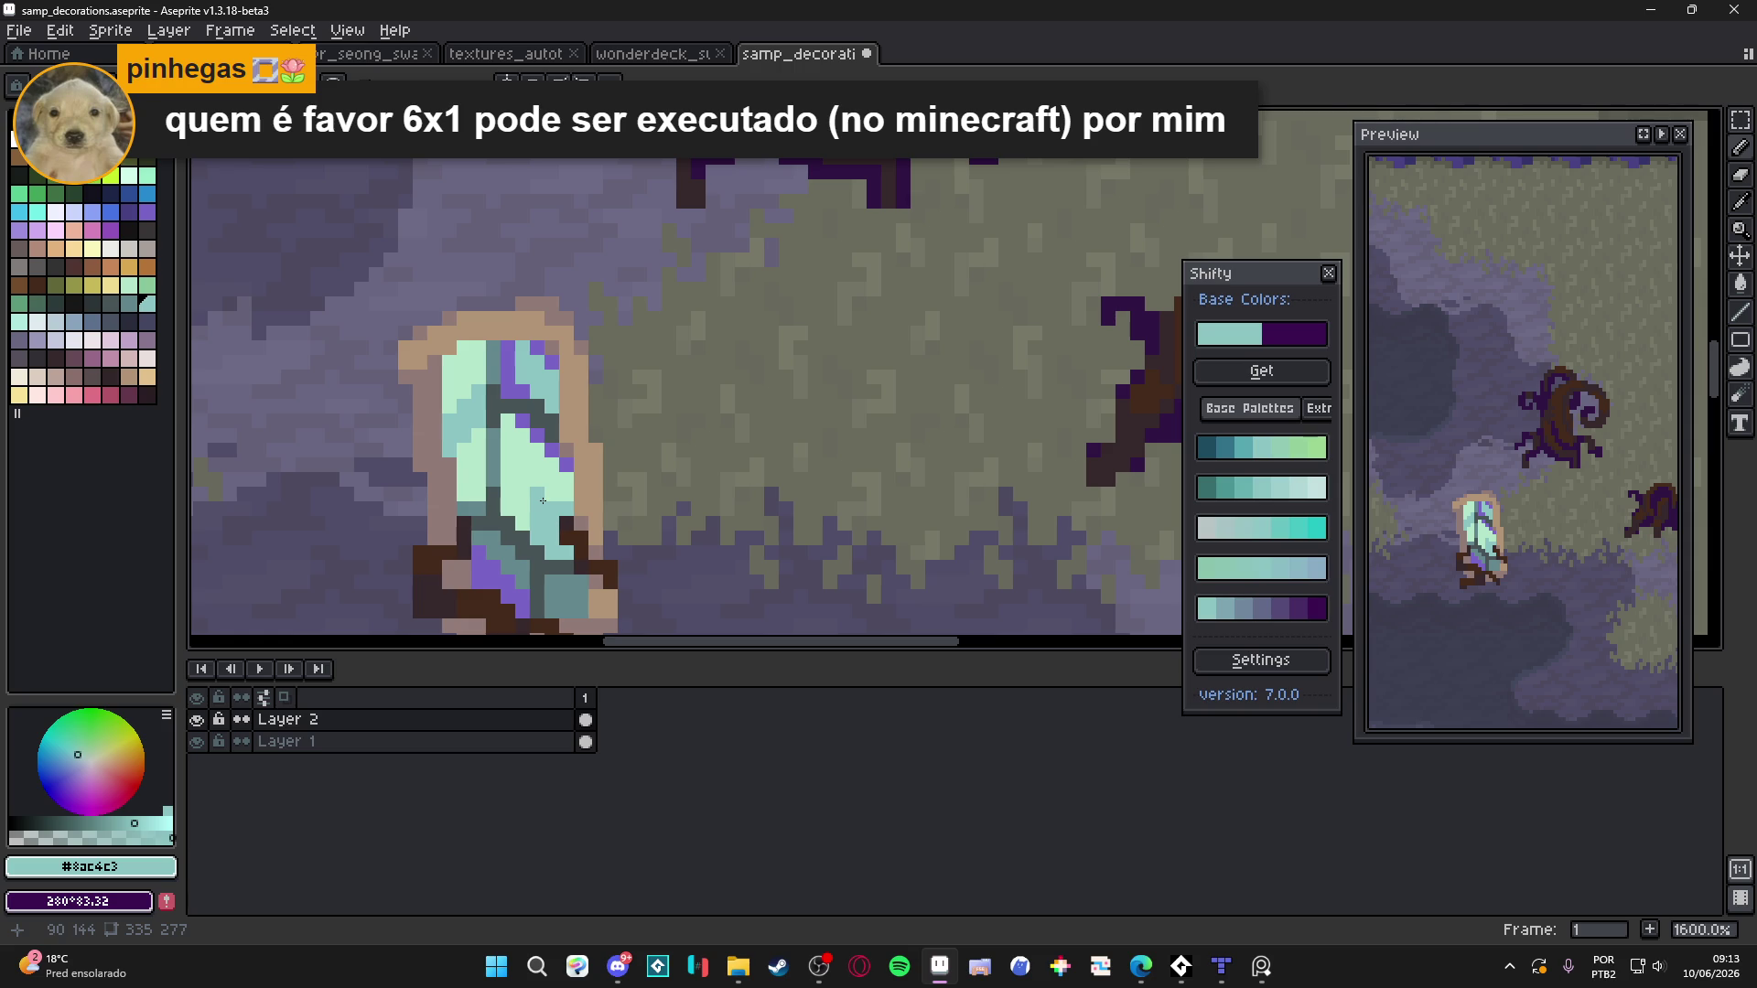
{"action": "scroll", "coordinate": [543, 501], "scroll_direction": "down", "scroll_amount": 5}
{"action": "scroll", "coordinate": [567, 557], "scroll_direction": "down", "scroll_amount": 2}
{"action": "scroll", "coordinate": [573, 558], "scroll_direction": "up", "scroll_amount": 1}
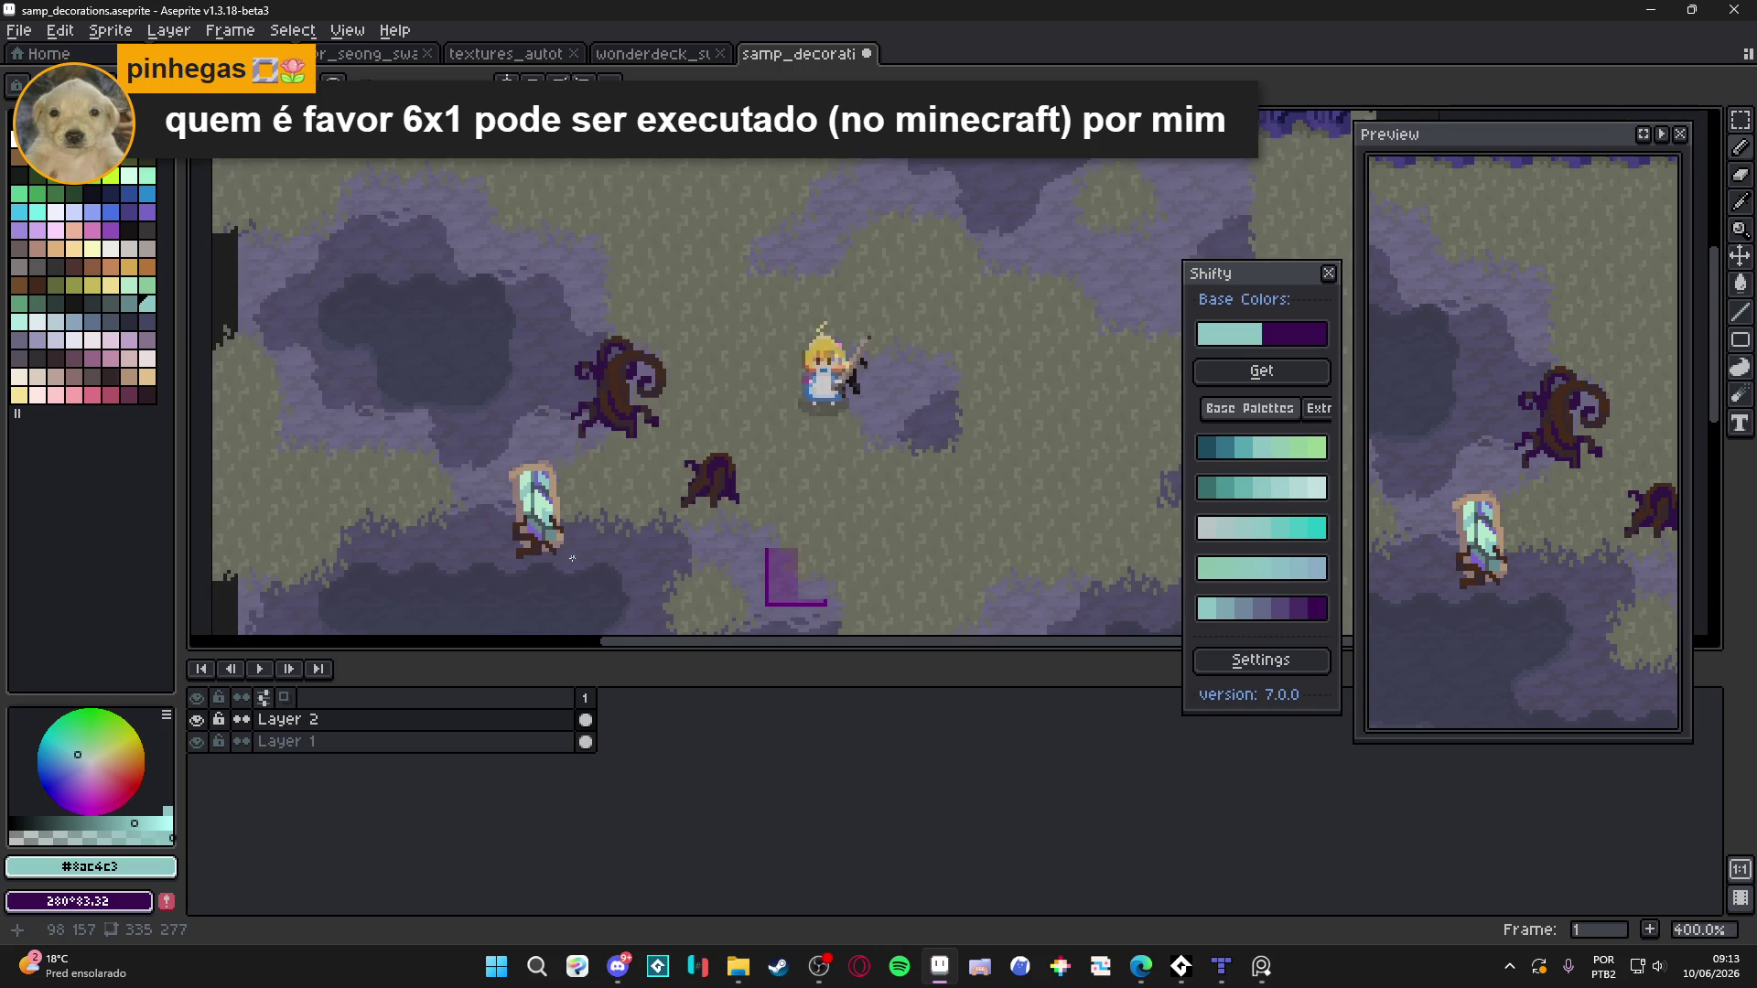
{"action": "scroll", "coordinate": [559, 541], "scroll_direction": "up", "scroll_amount": 7}
{"action": "left_click", "coordinate": [553, 461], "text": "alt"}
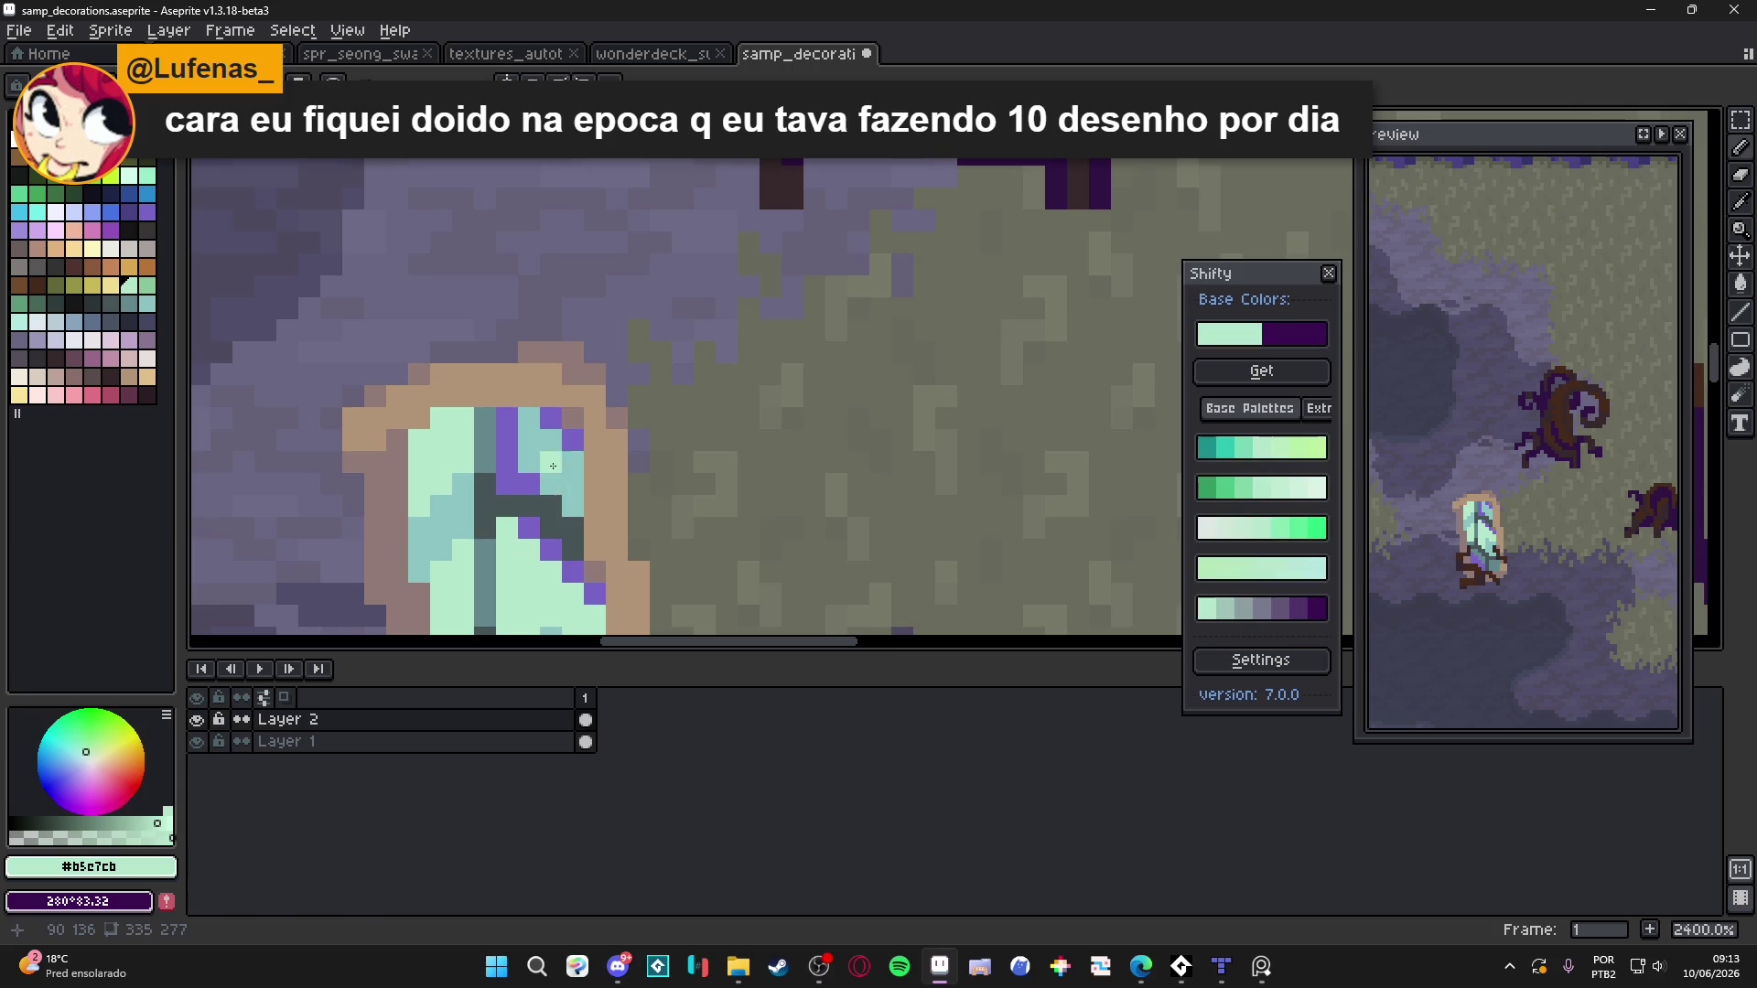
{"action": "scroll", "coordinate": [590, 560], "scroll_direction": "down", "scroll_amount": 7}
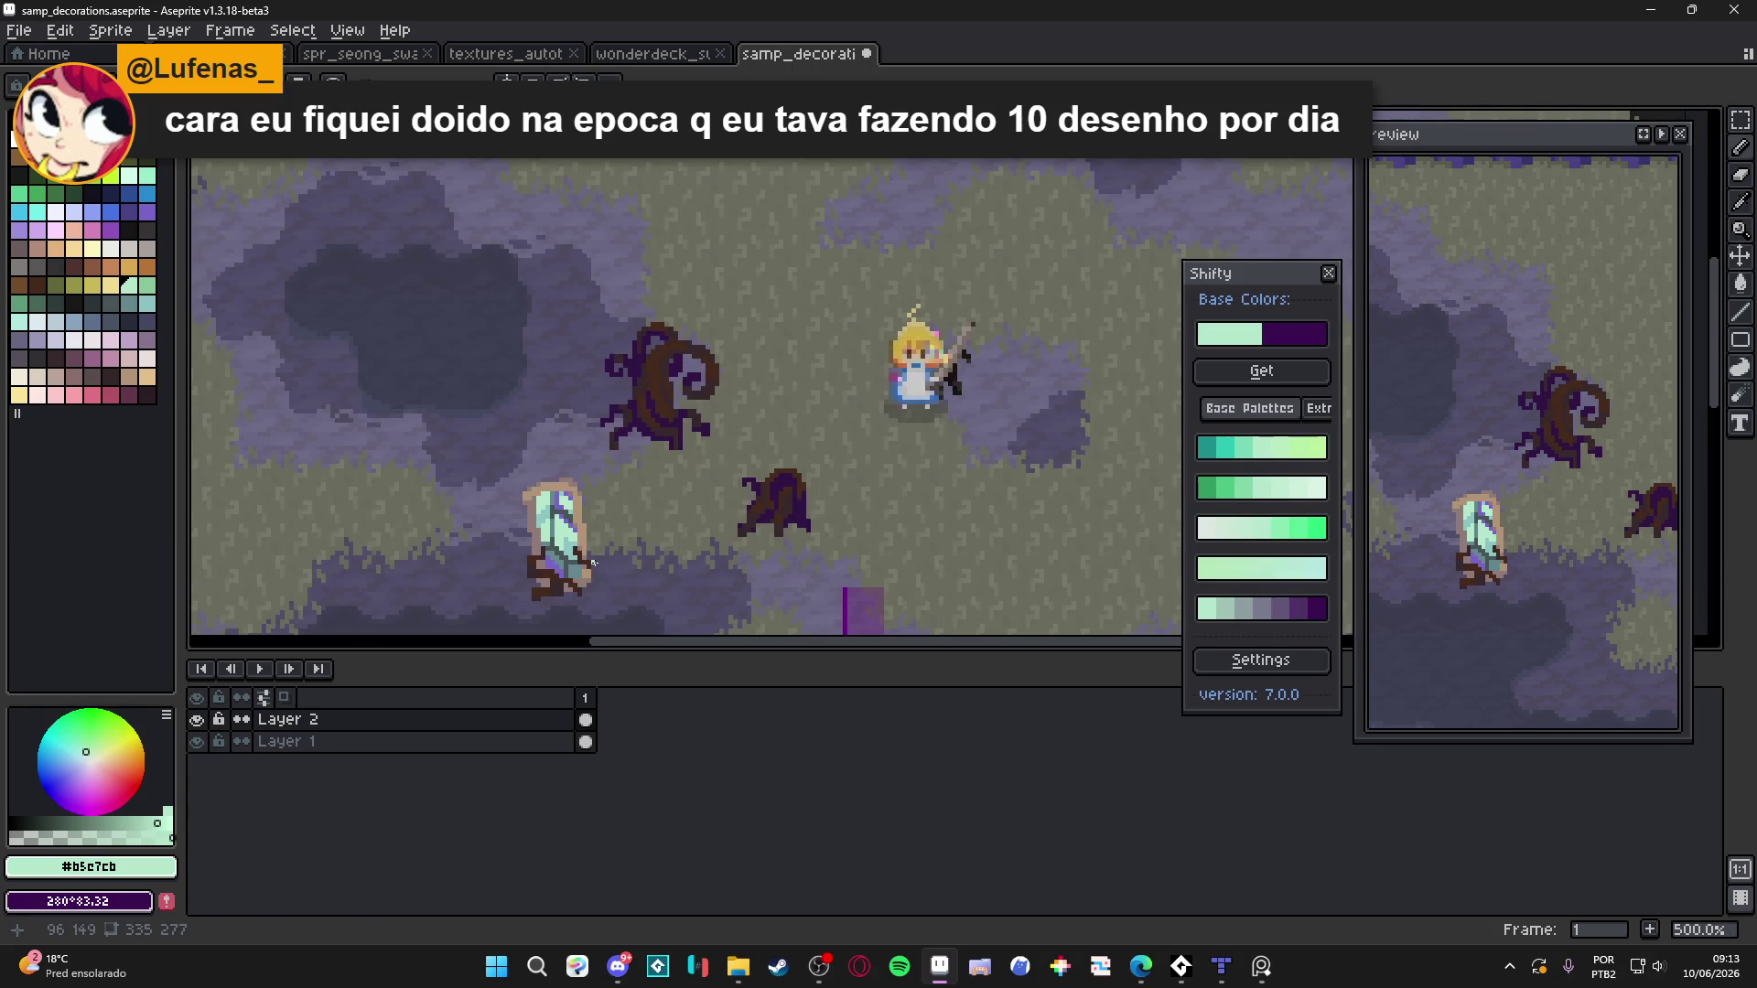
{"action": "left_click_drag", "start_coordinate": [593, 562], "coordinate": [563, 493]}
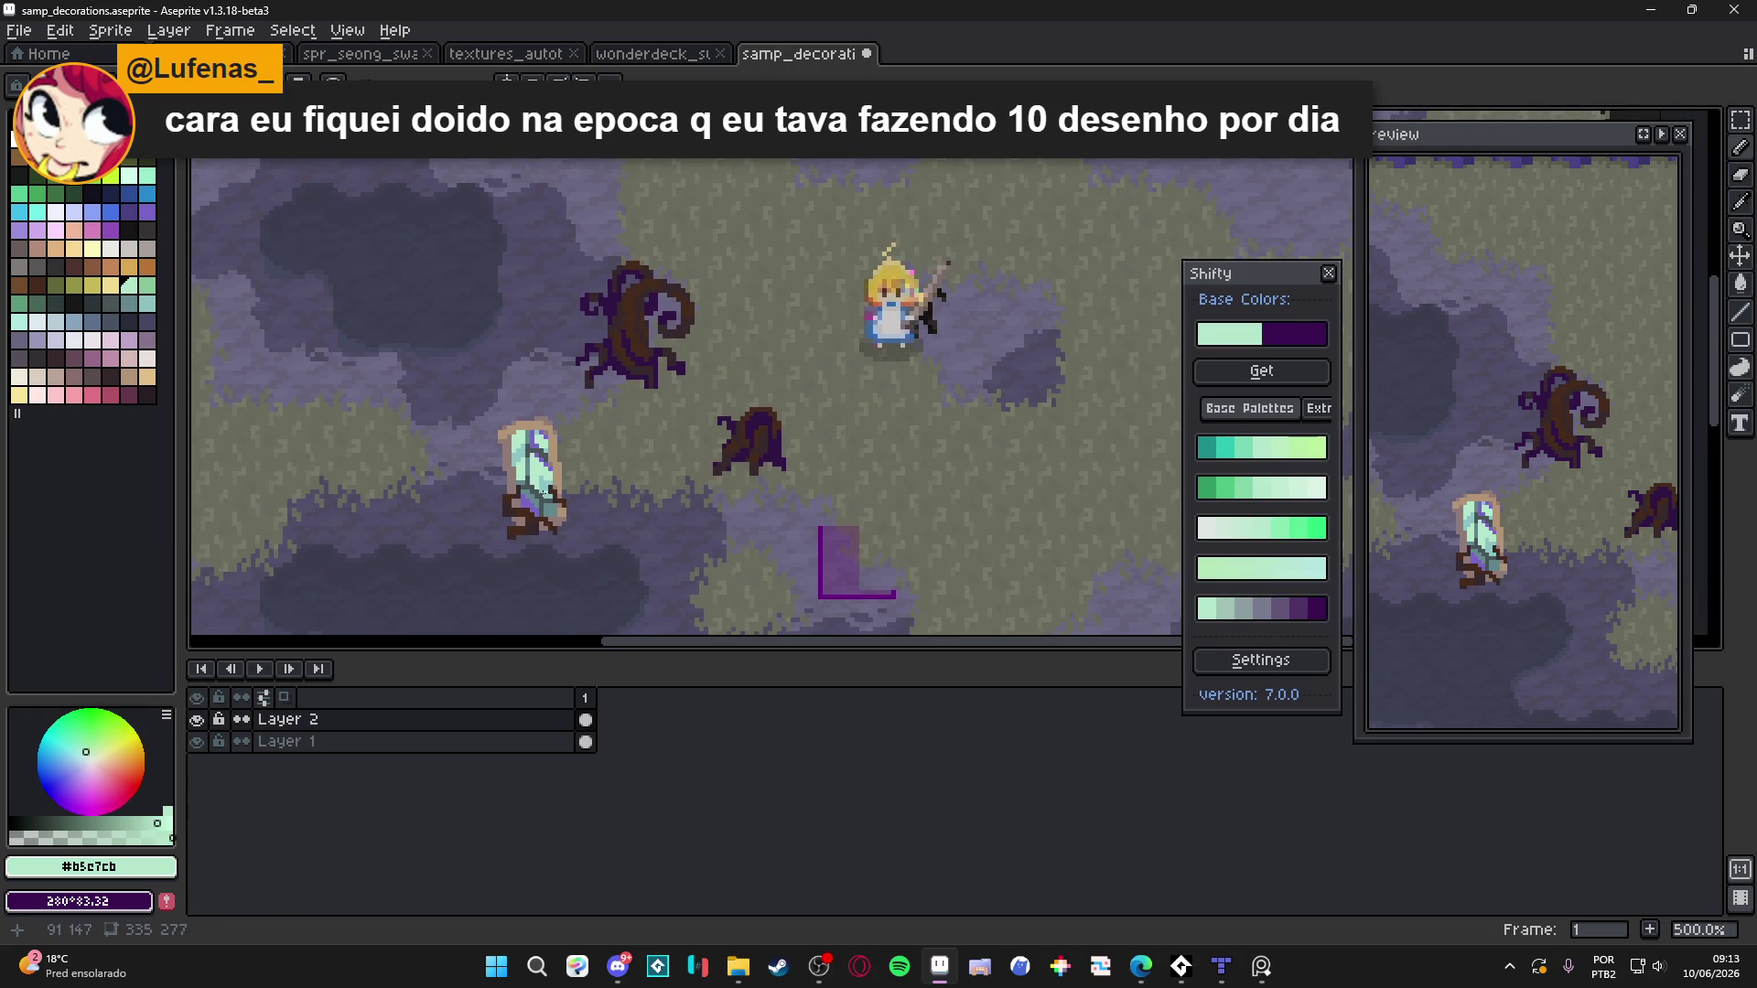
{"action": "scroll", "coordinate": [546, 492], "scroll_direction": "up", "scroll_amount": 4}
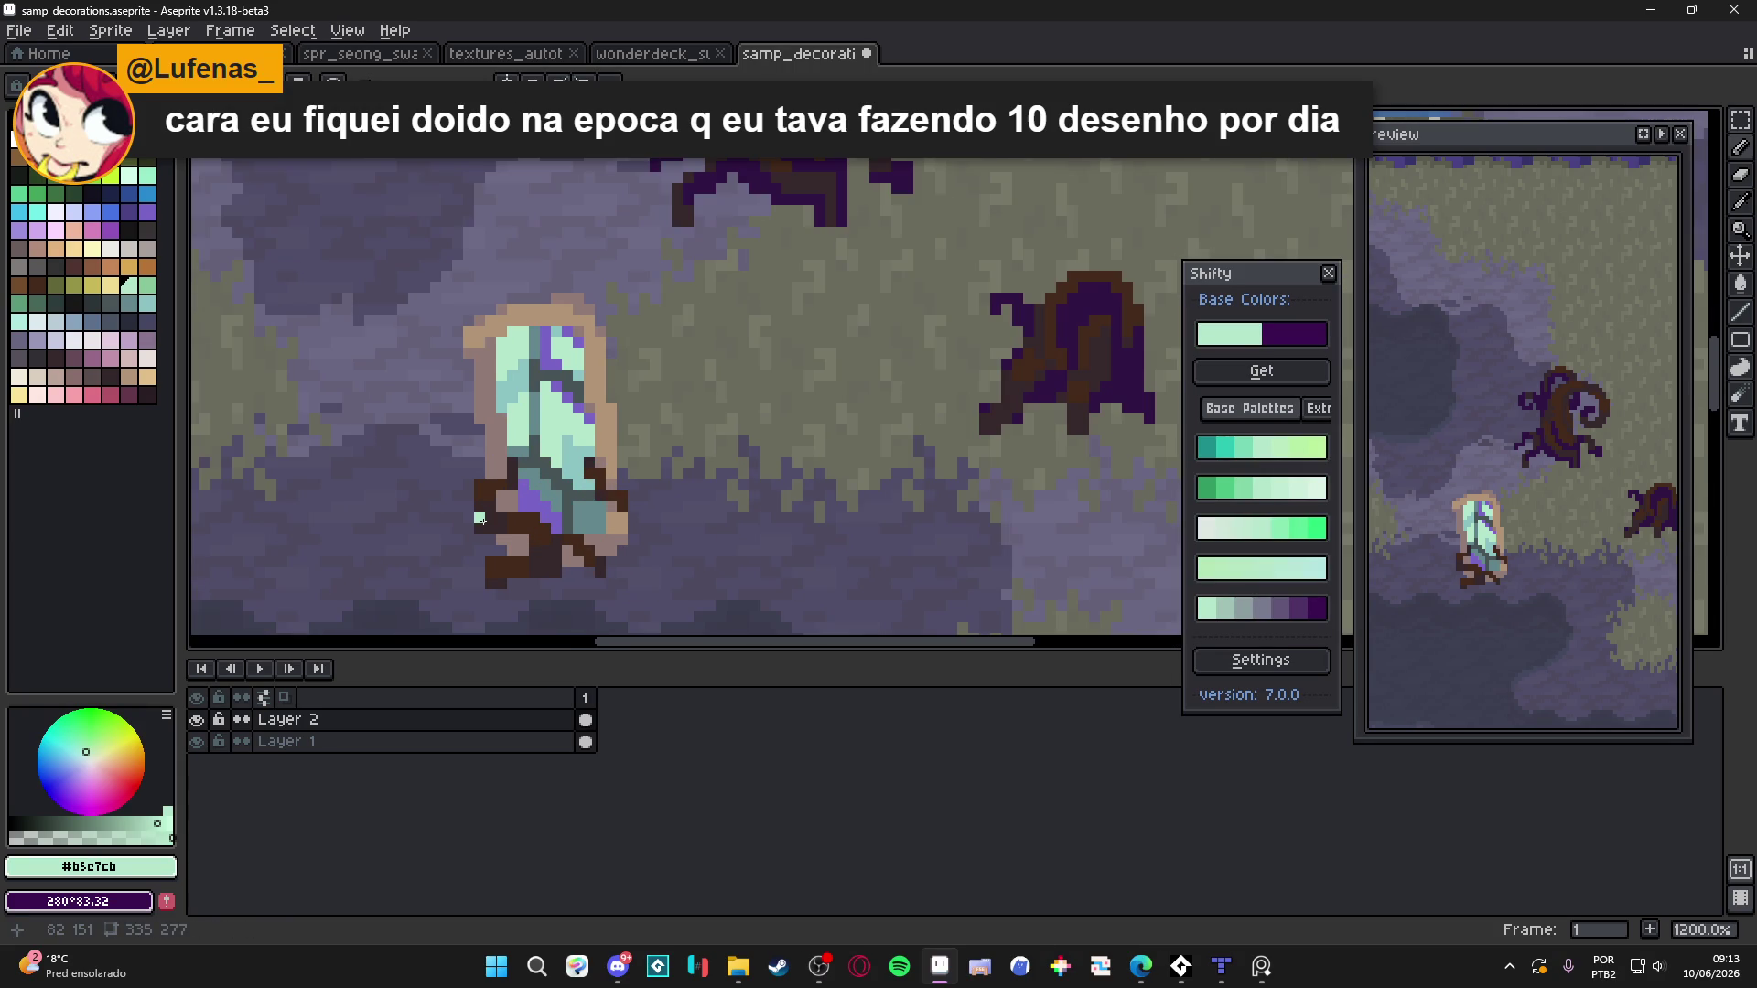
{"action": "scroll", "coordinate": [599, 541], "scroll_direction": "up", "scroll_amount": 3}
{"action": "key", "text": "ctrl+apostrophe"}
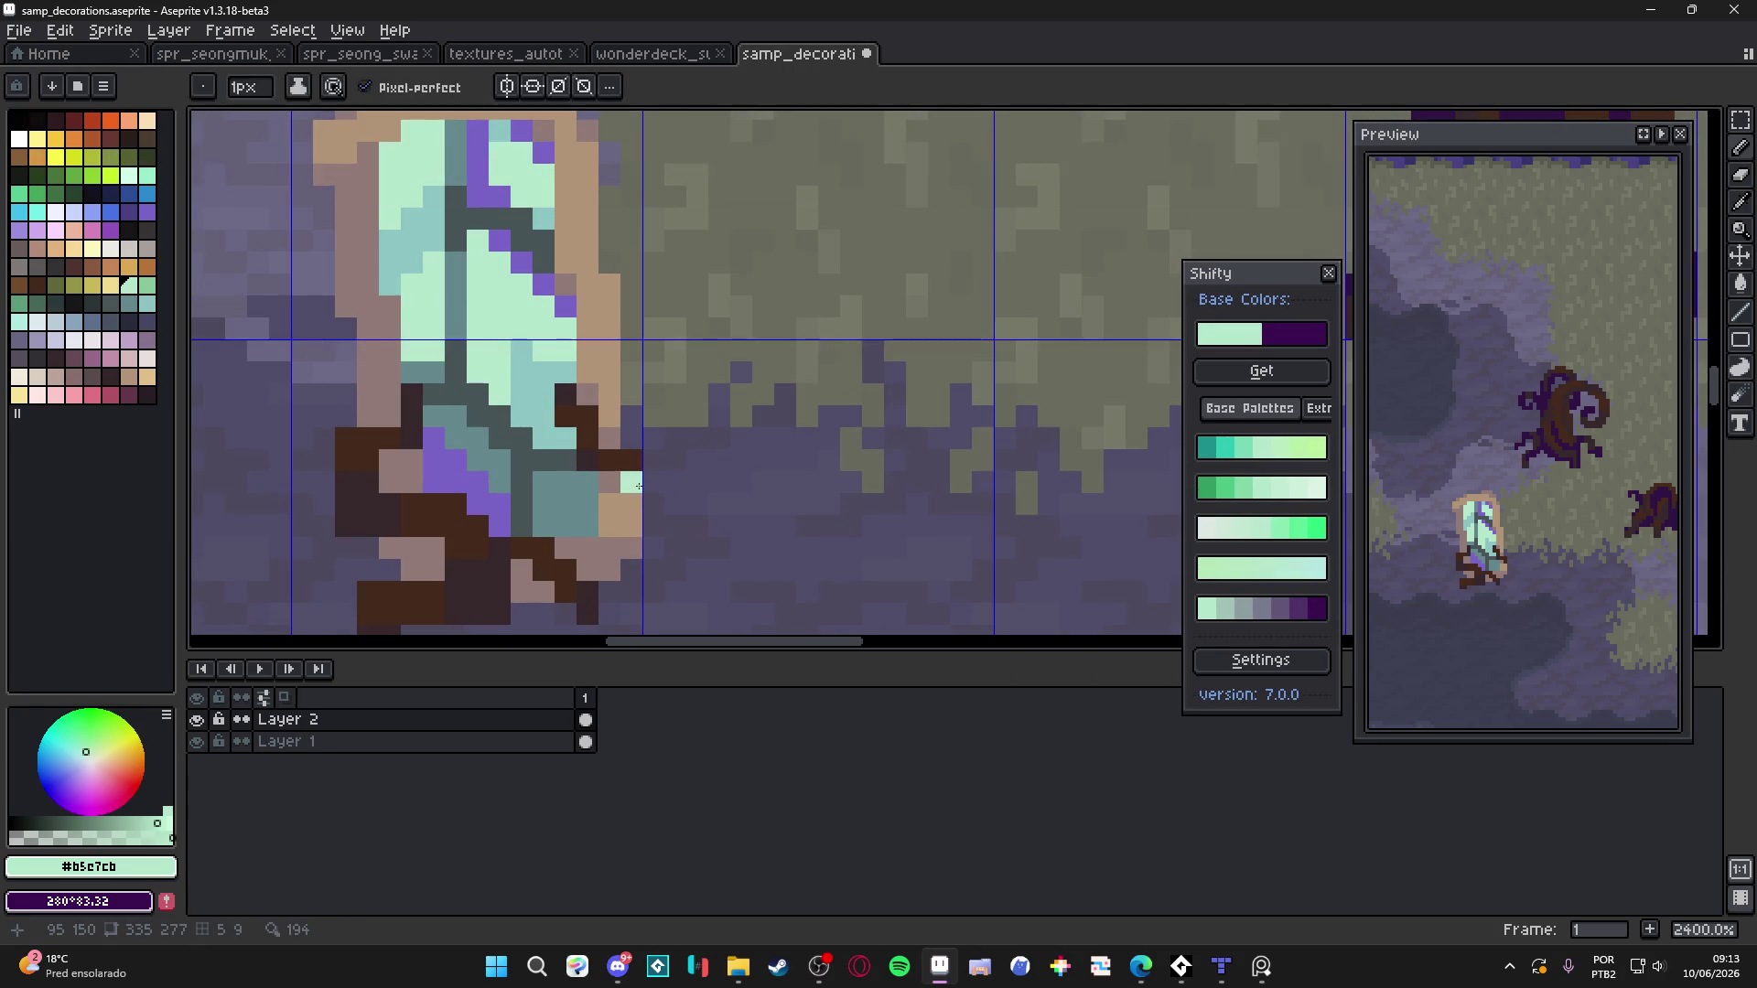
Switch to the Move tool and clear the crystal's selection with Ctrl+D
{"action": "scroll", "coordinate": [640, 535], "scroll_direction": "down", "scroll_amount": 3}
{"action": "key", "text": "v"}
{"action": "key", "text": "ctrl+d"}
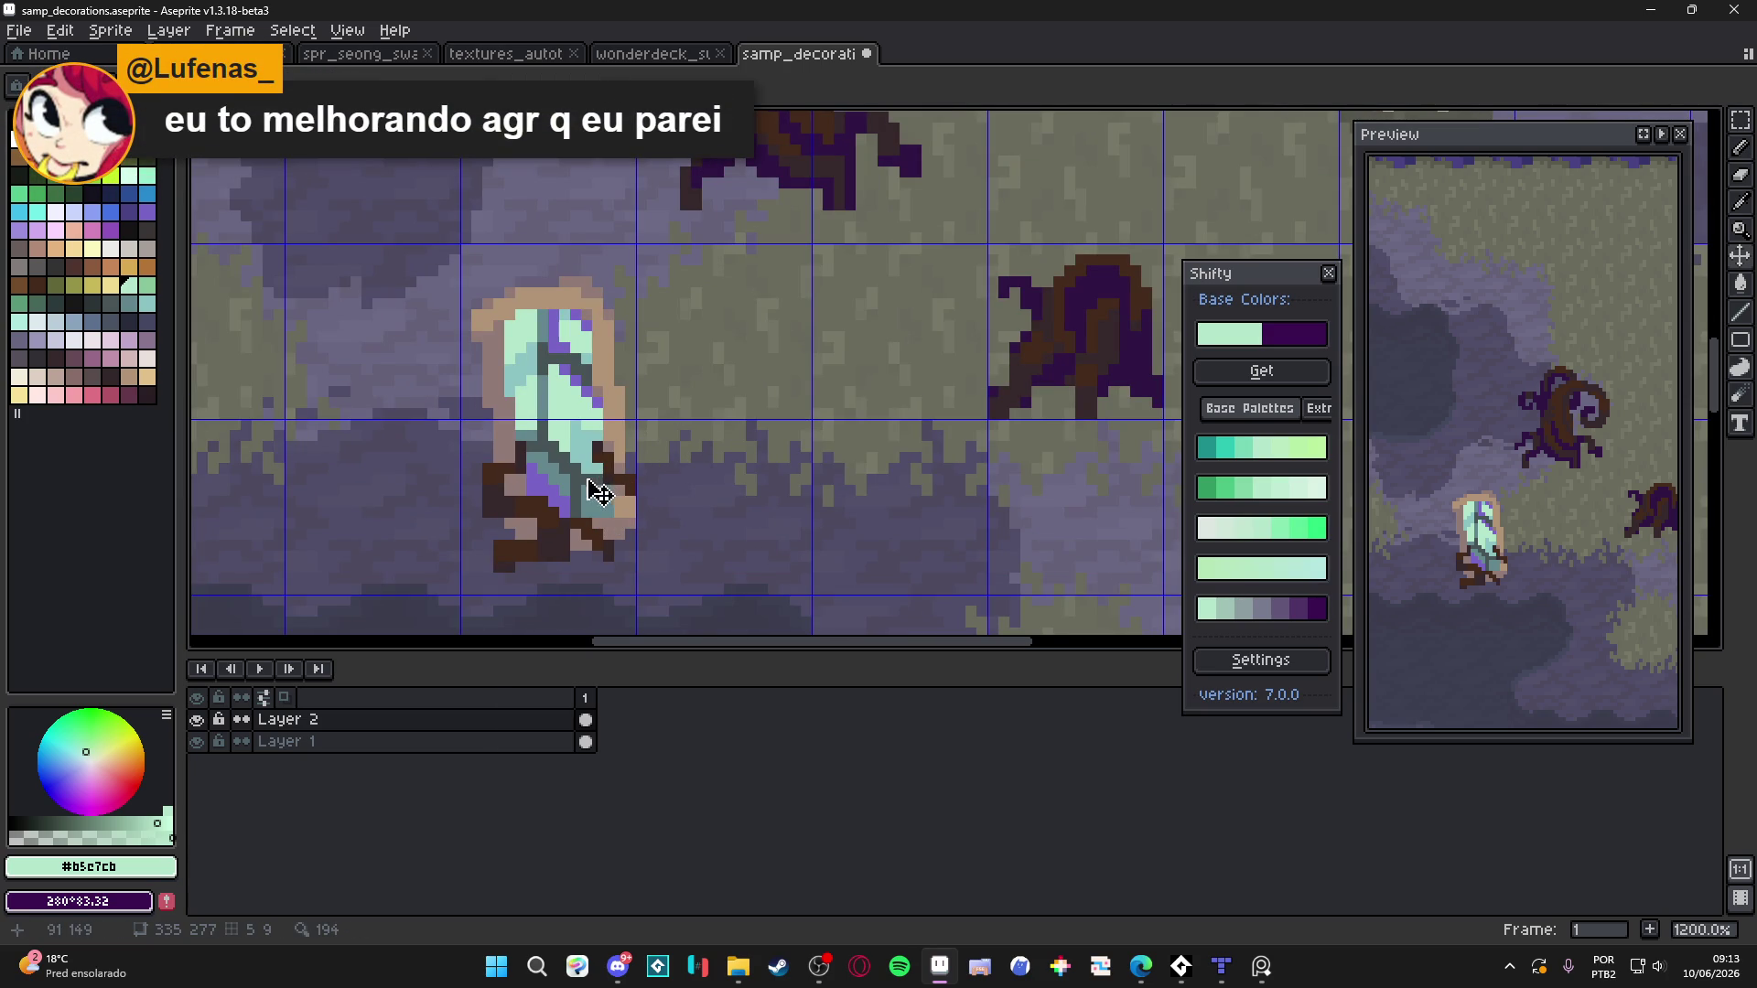
{"action": "scroll", "coordinate": [586, 517], "scroll_direction": "down", "scroll_amount": 2}
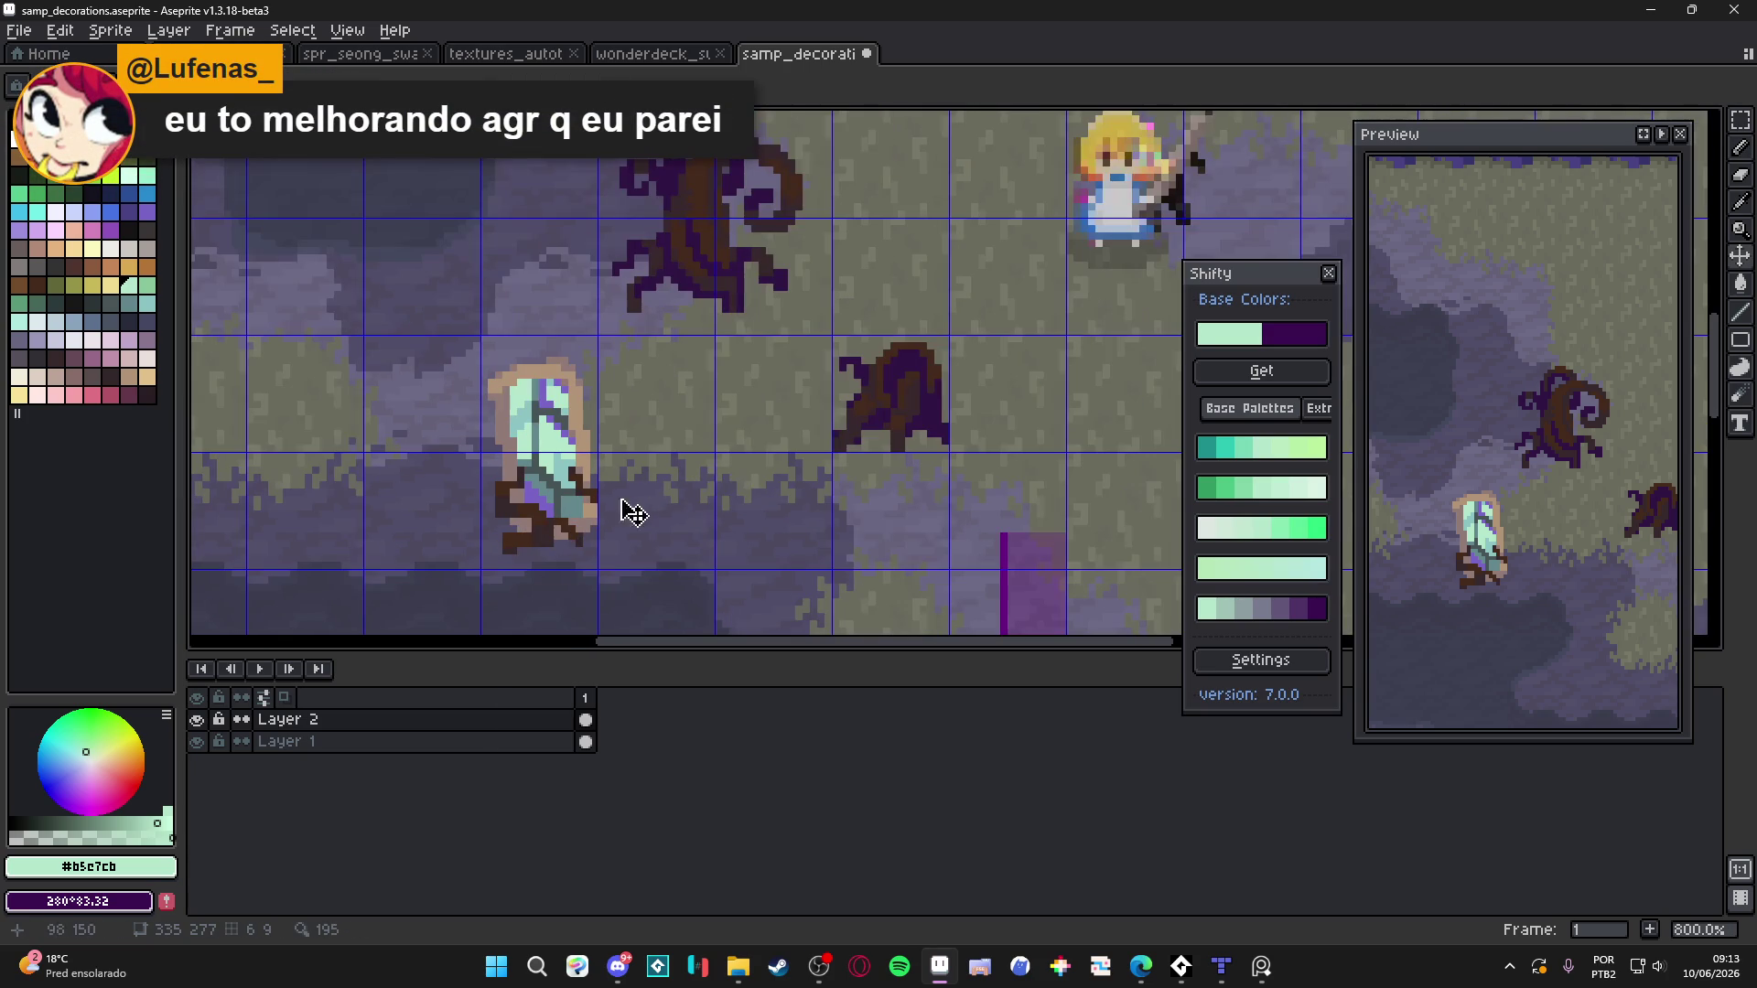
{"action": "scroll", "coordinate": [892, 412], "scroll_direction": "up", "scroll_amount": 3}
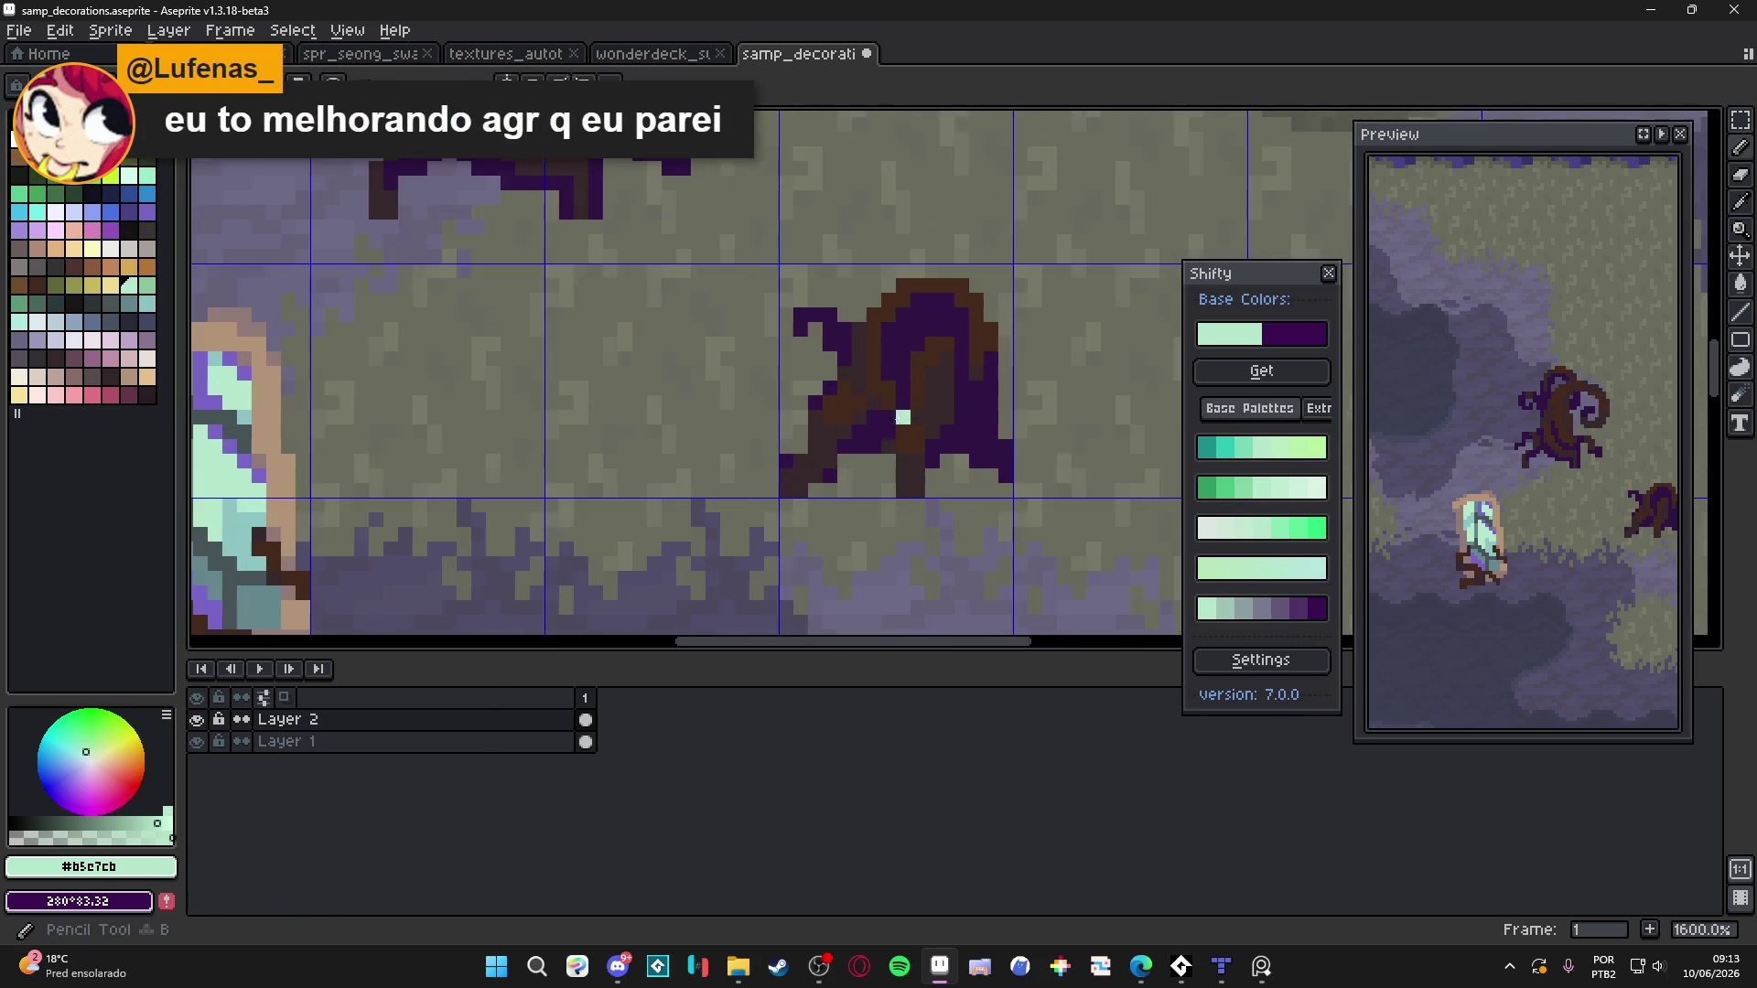
Paint a dark purple row along the base of the crystal pool's roots
{"action": "left_click", "coordinate": [902, 408], "text": "alt"}
{"action": "left_click_drag", "start_coordinate": [457, 502], "coordinate": [772, 393]}
{"action": "scroll", "coordinate": [612, 522], "scroll_direction": "up", "scroll_amount": 2}
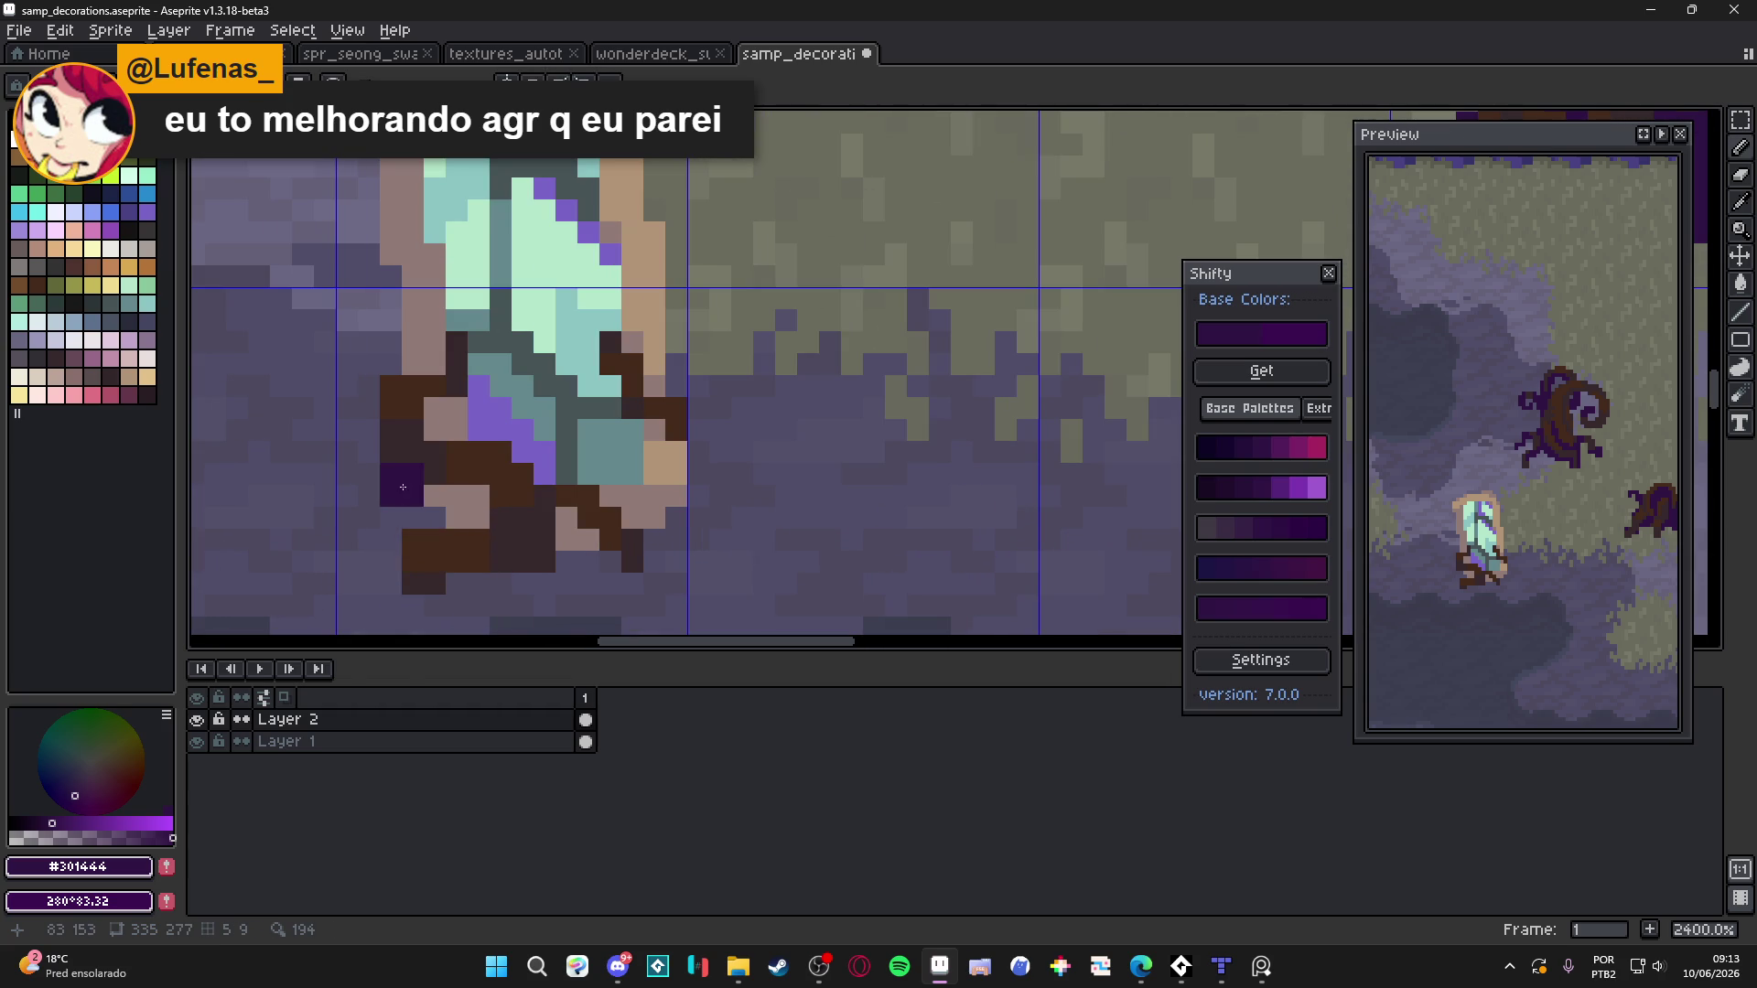
{"action": "left_click_drag", "start_coordinate": [475, 479], "coordinate": [389, 475]}
{"action": "left_click", "coordinate": [457, 456], "text": "alt"}
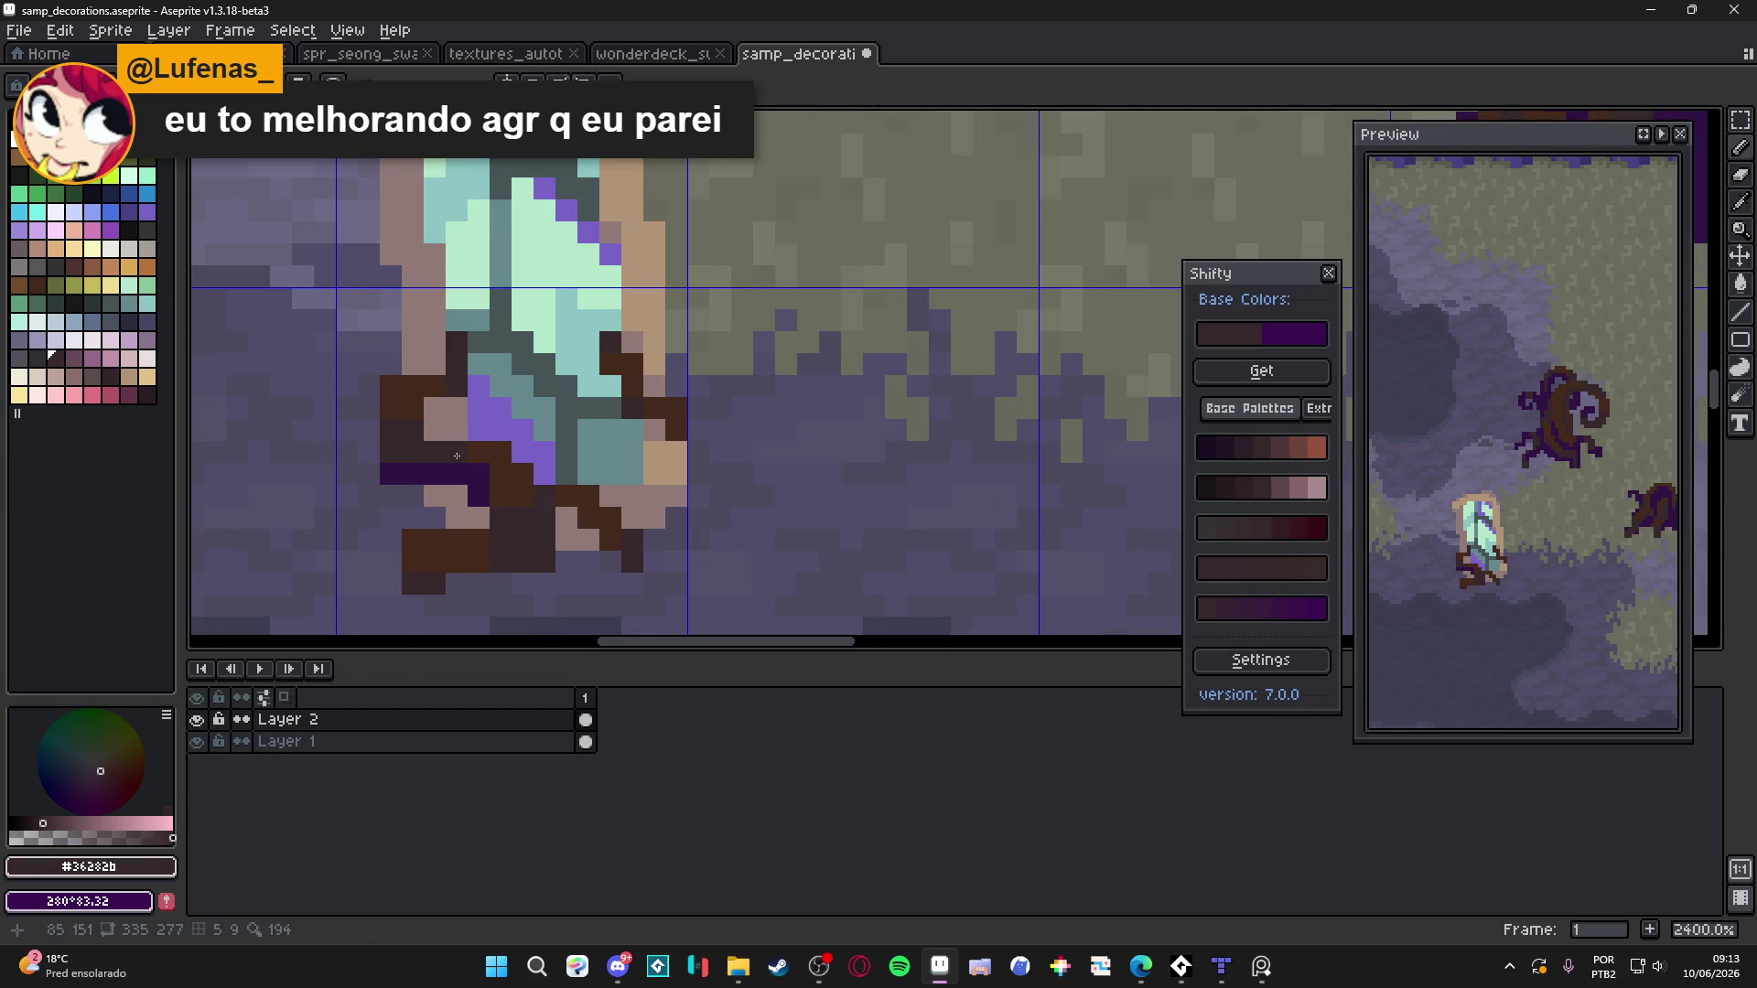
{"action": "left_click", "coordinate": [412, 392], "text": "alt"}
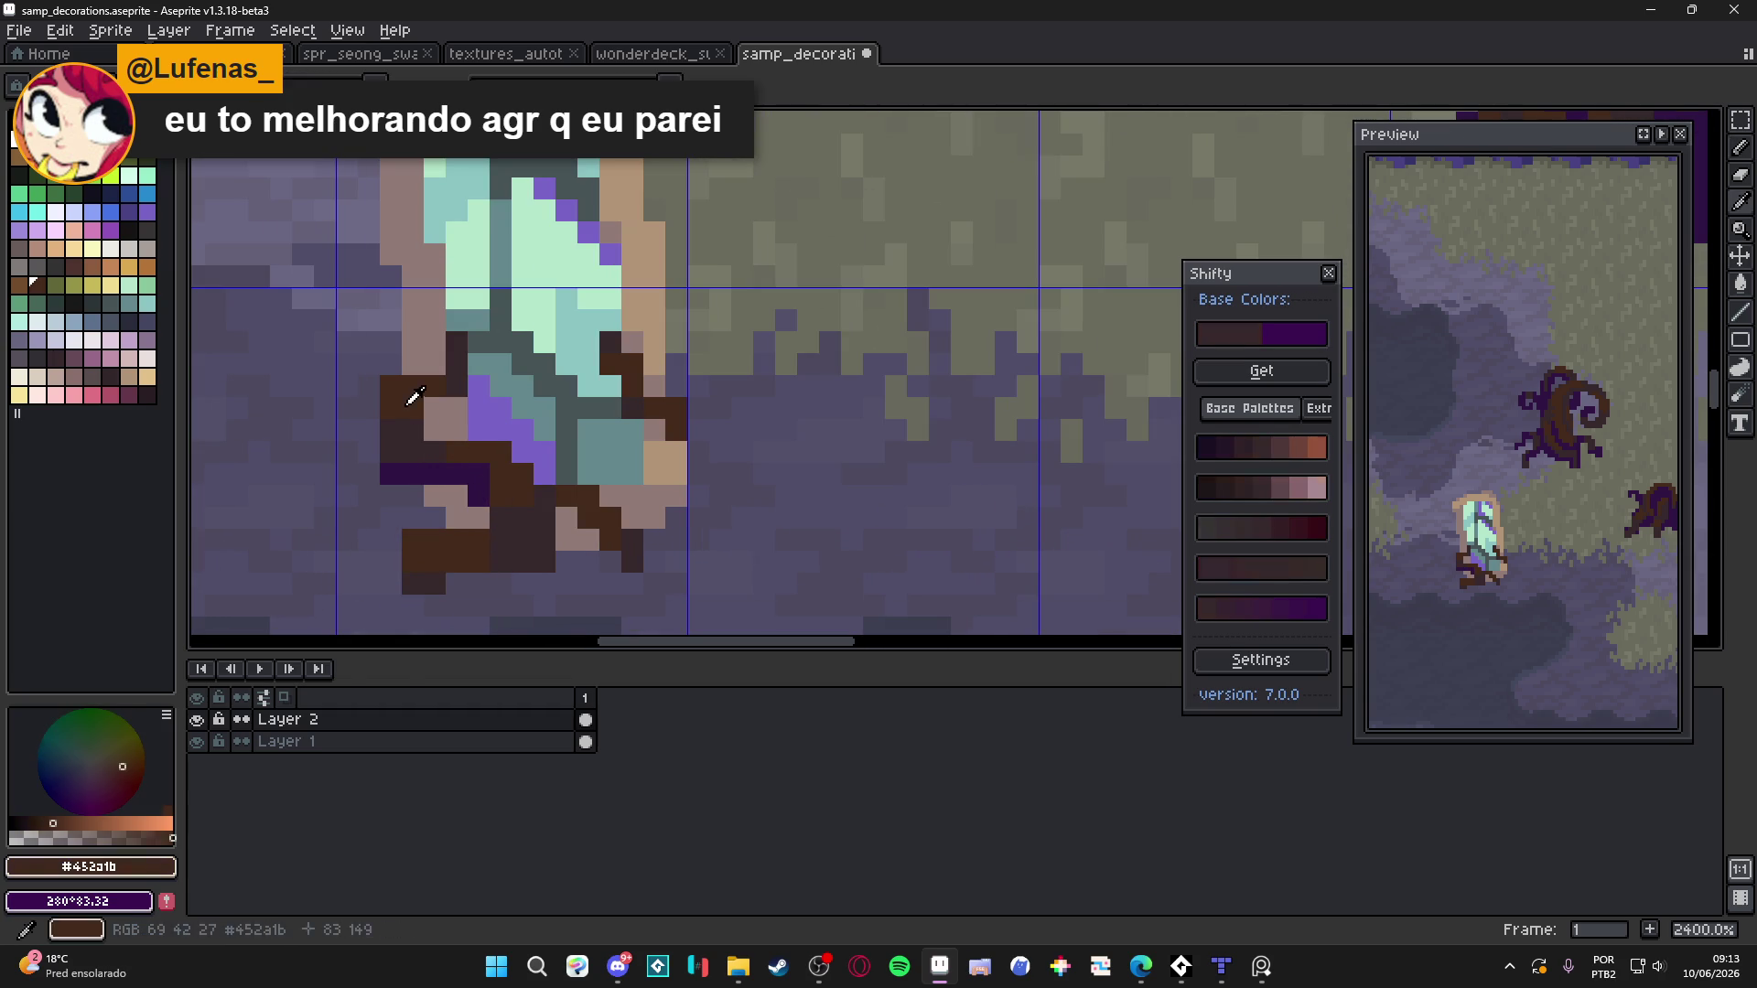
Recolour the bottom-left root pixels dark purple, undoing a stray brown pixel
{"action": "left_click", "coordinate": [437, 473], "text": "alt"}
{"action": "mouse_move", "coordinate": [412, 584]}
{"action": "left_mouse_down"}
{"action": "mouse_move", "coordinate": [429, 585]}
{"action": "mouse_move", "coordinate": [412, 540]}
{"action": "mouse_move", "coordinate": [456, 560]}
{"action": "left_mouse_up"}
{"action": "left_click", "coordinate": [492, 557], "text": "alt"}
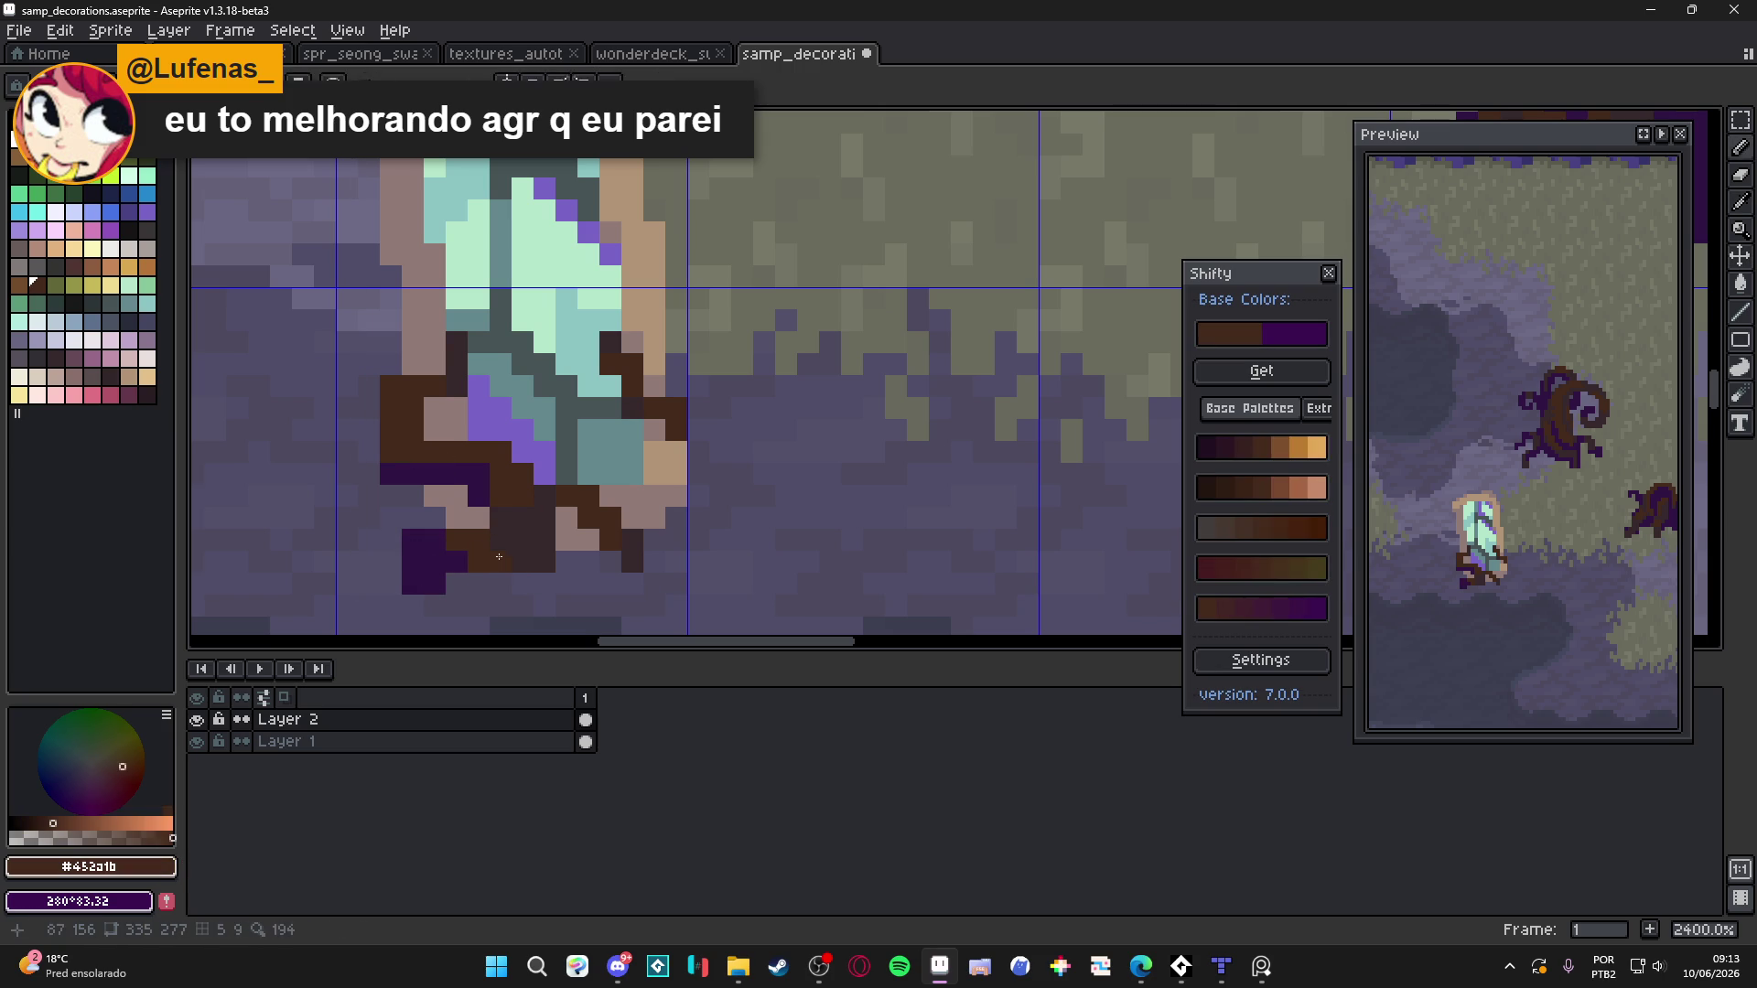
{"action": "left_click", "coordinate": [486, 482], "text": "alt"}
{"action": "left_click", "coordinate": [500, 518]}
{"action": "left_click", "coordinate": [537, 485], "text": "alt"}
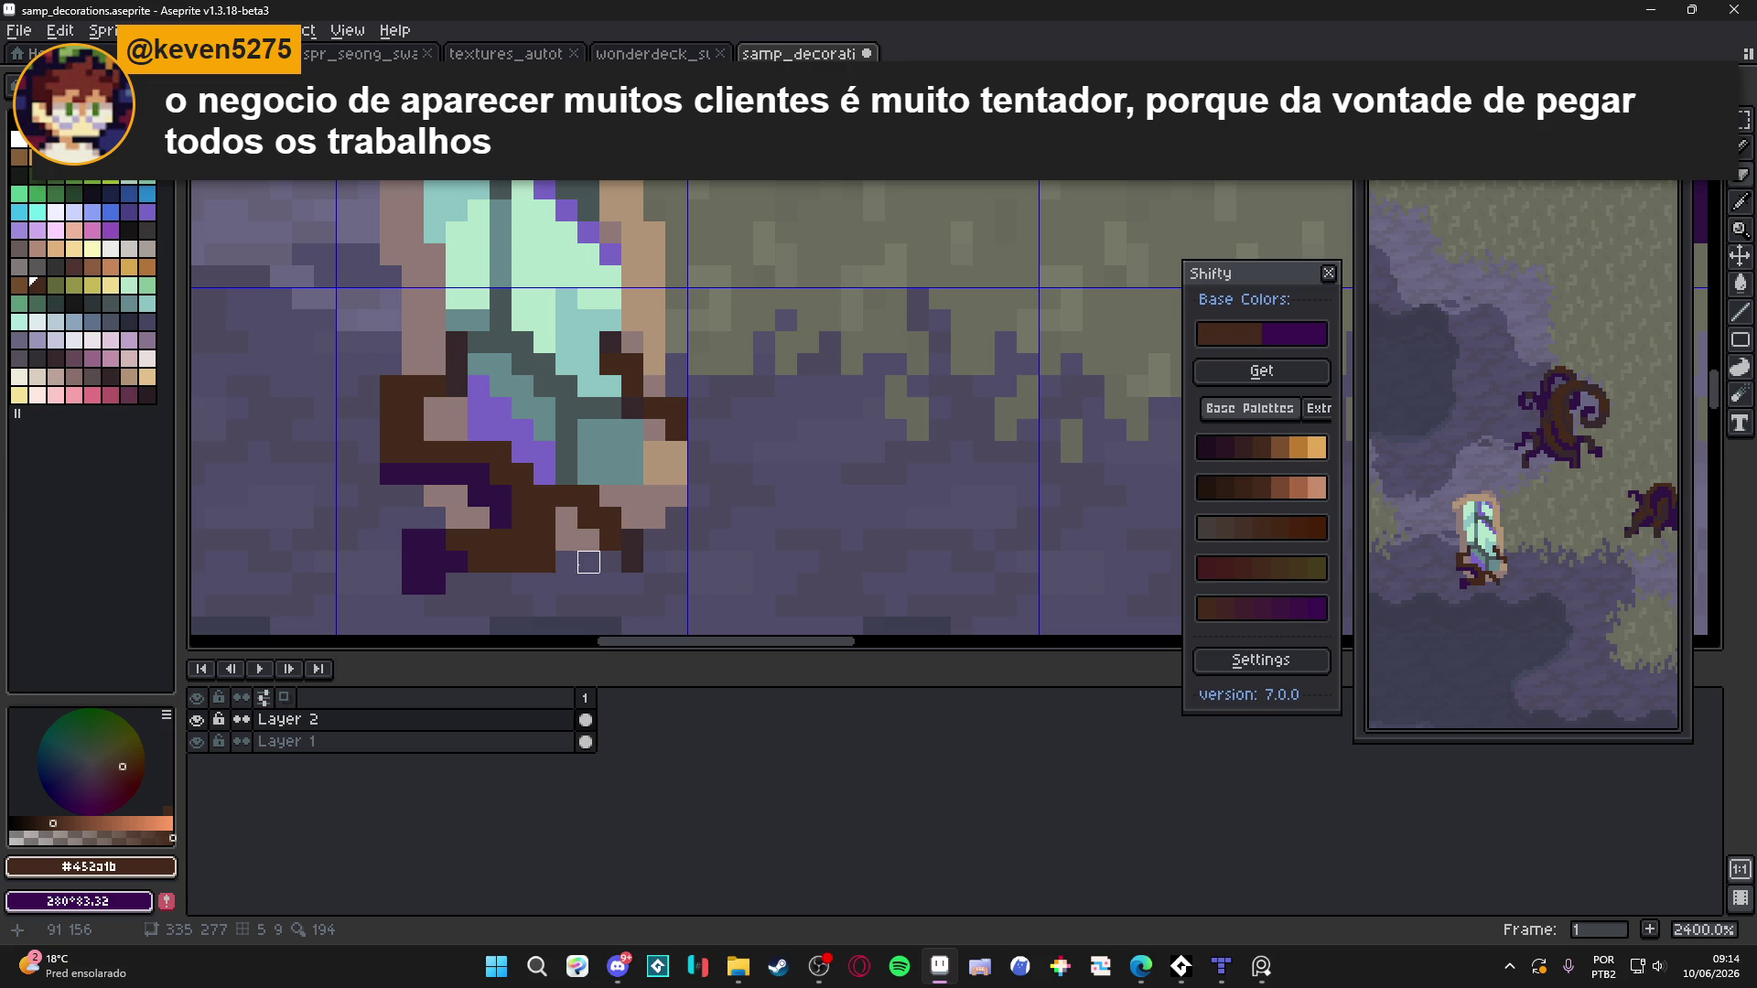
{"action": "left_click", "coordinate": [581, 576]}
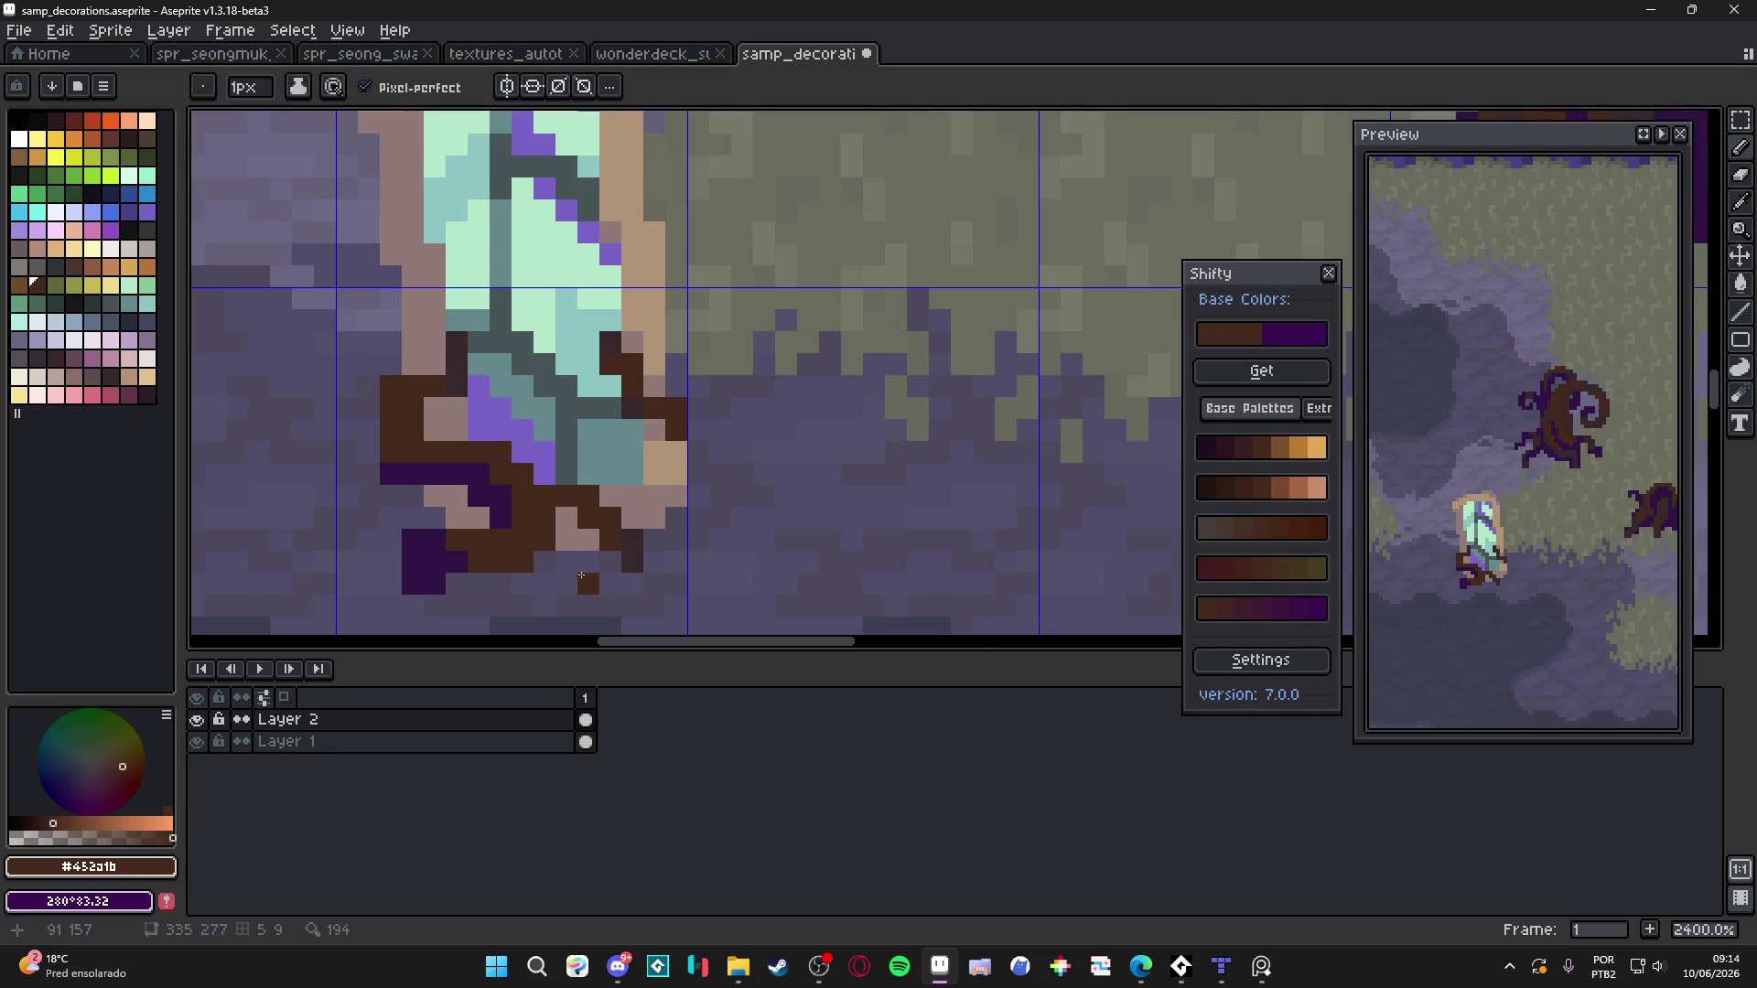
{"action": "key", "text": "ctrl+z"}
{"action": "key", "text": "ctrl+z"}
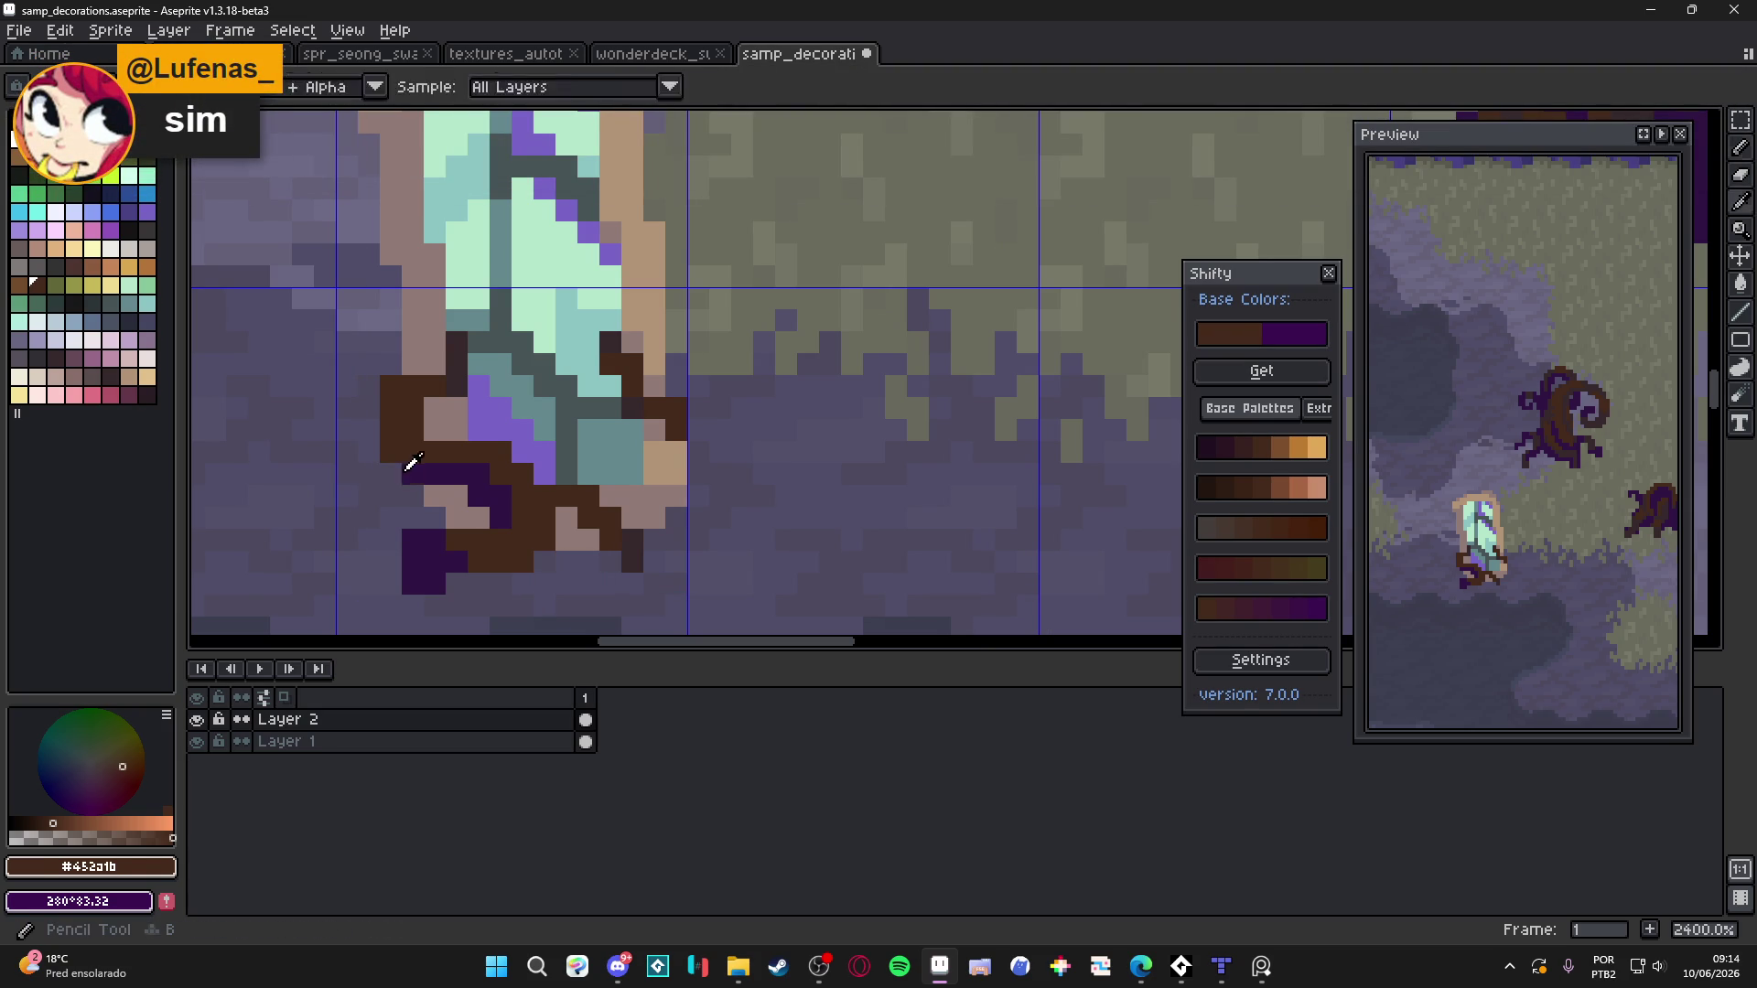
Add deep purple #301444 pixels and a connected path along the roots' undersides
{"action": "left_click", "coordinate": [430, 473], "text": "alt"}
{"action": "left_click", "coordinate": [390, 453]}
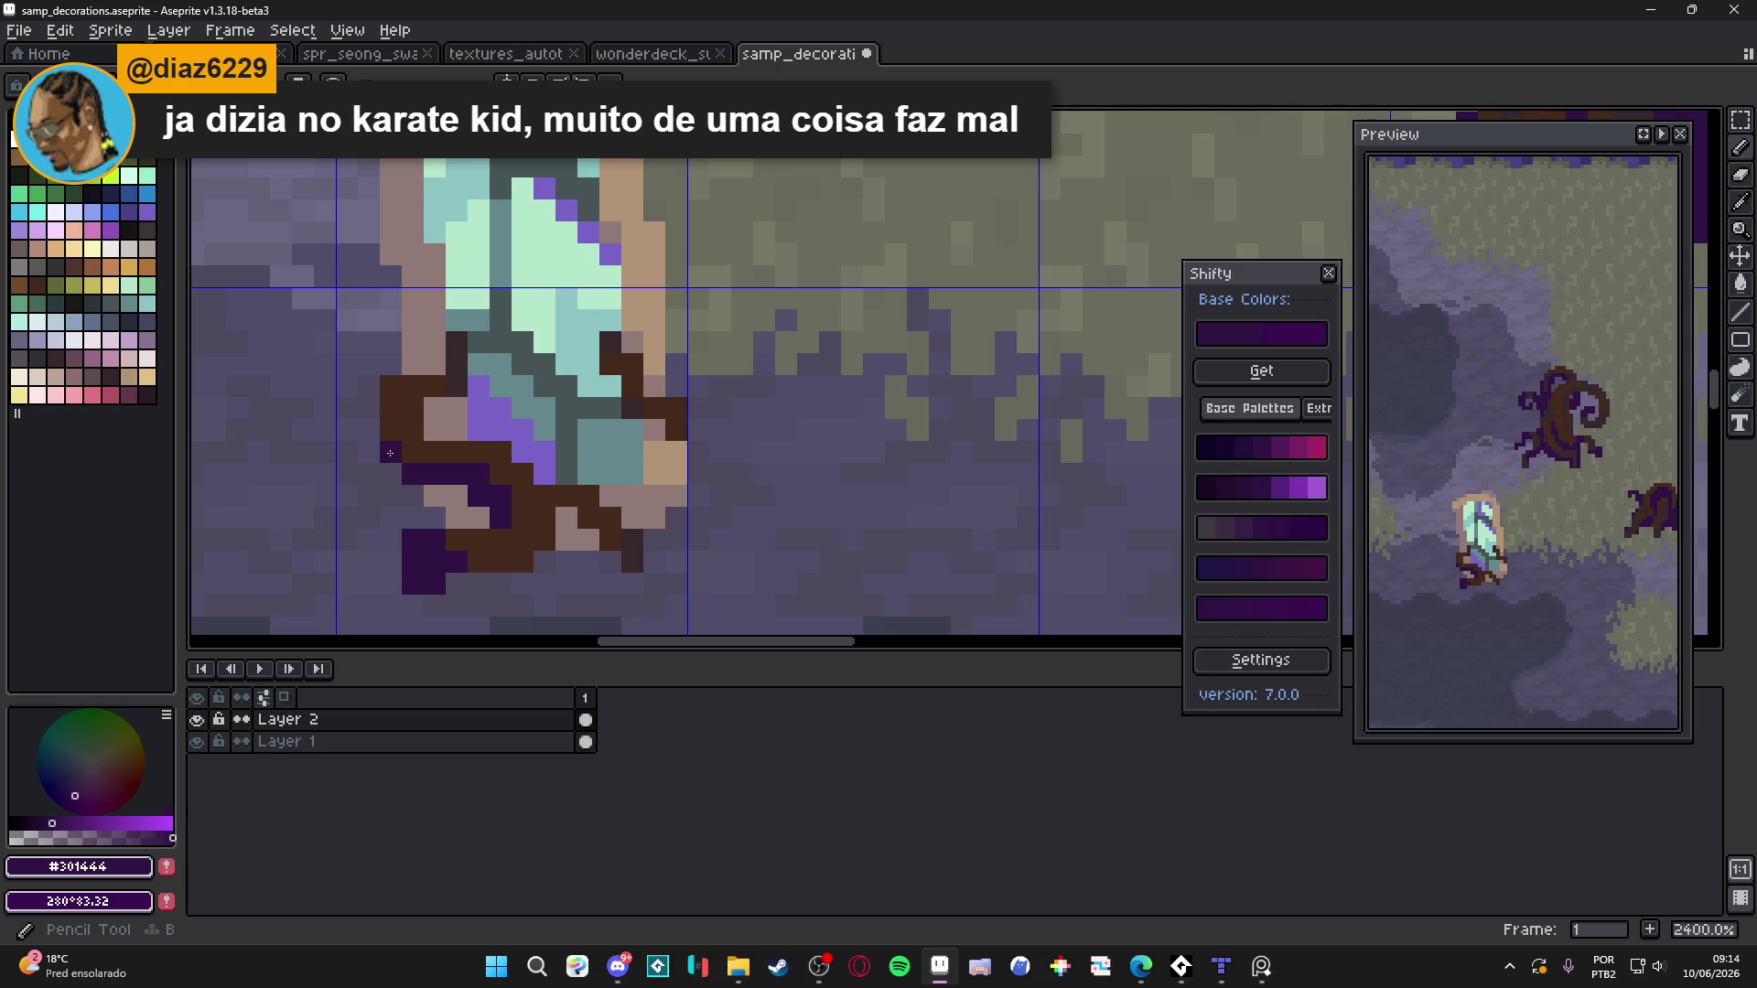
{"action": "left_click", "coordinate": [412, 451]}
{"action": "left_click", "coordinate": [656, 517]}
{"action": "left_click", "coordinate": [587, 519]}
{"action": "left_click_drag", "start_coordinate": [610, 528], "coordinate": [632, 562]}
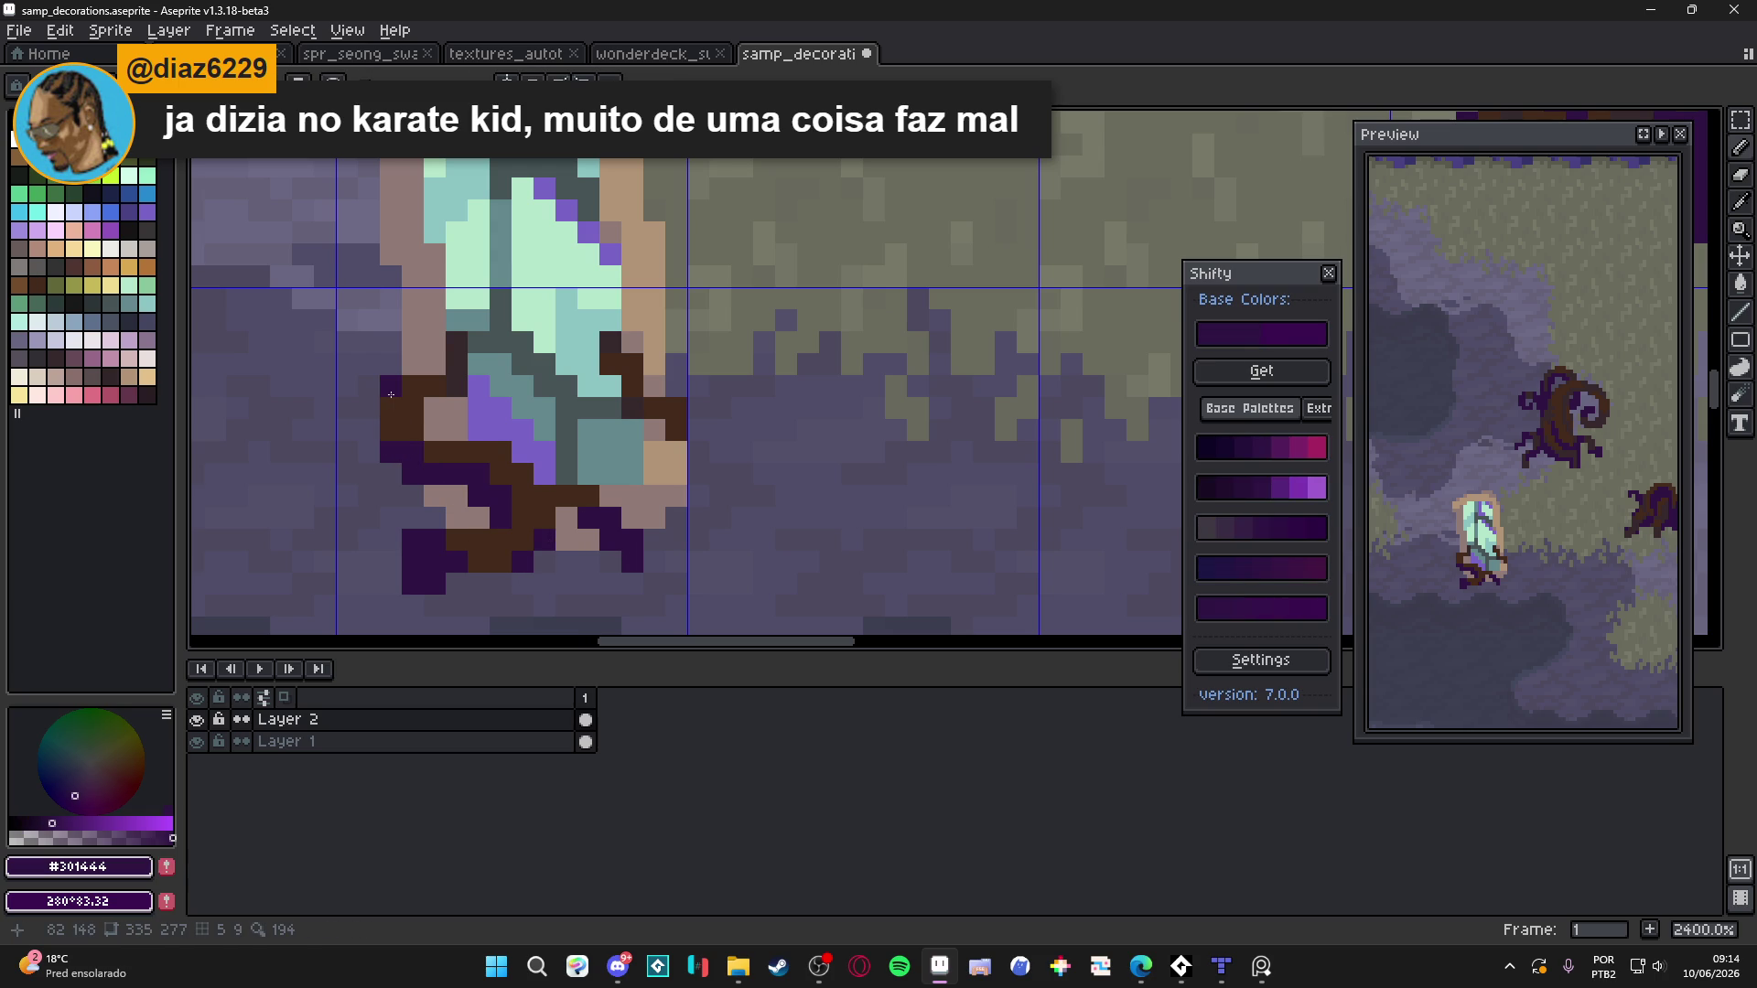
{"action": "scroll", "coordinate": [576, 520], "scroll_direction": "down", "scroll_amount": 3}
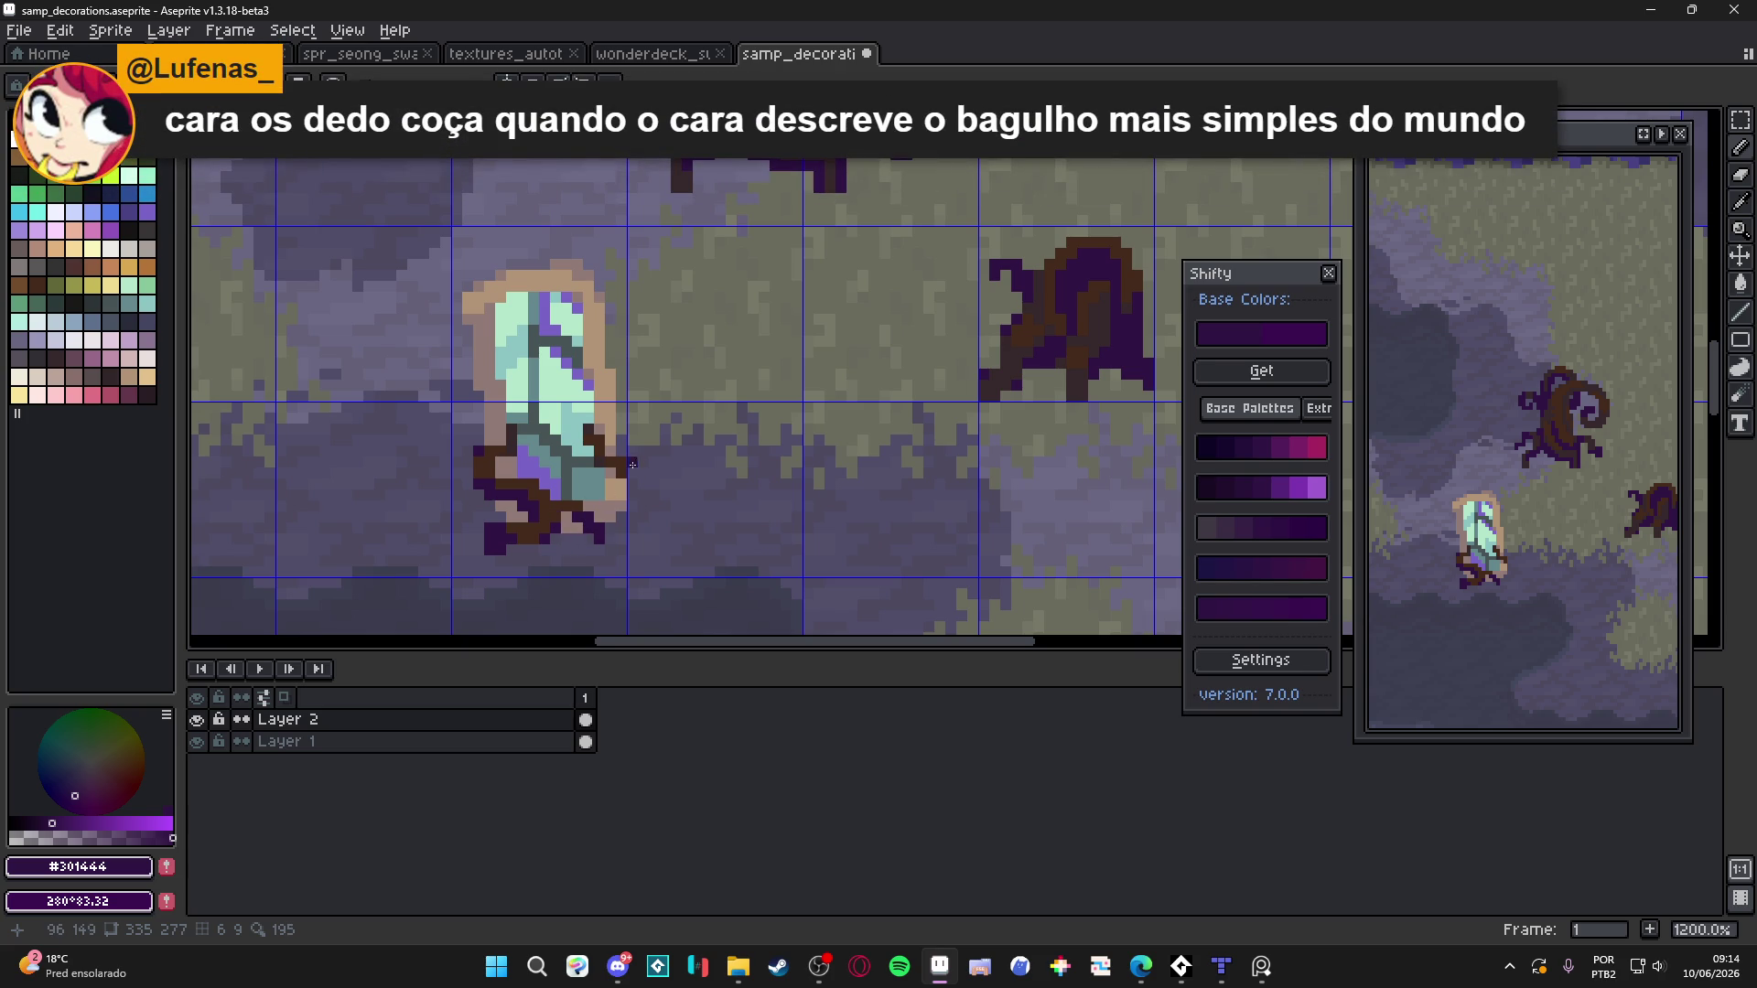
Paint a diagonal dark purple line through the pool's roots
{"action": "scroll", "coordinate": [552, 518], "scroll_direction": "up", "scroll_amount": 5}
{"action": "left_click_drag", "start_coordinate": [526, 406], "coordinate": [661, 551]}
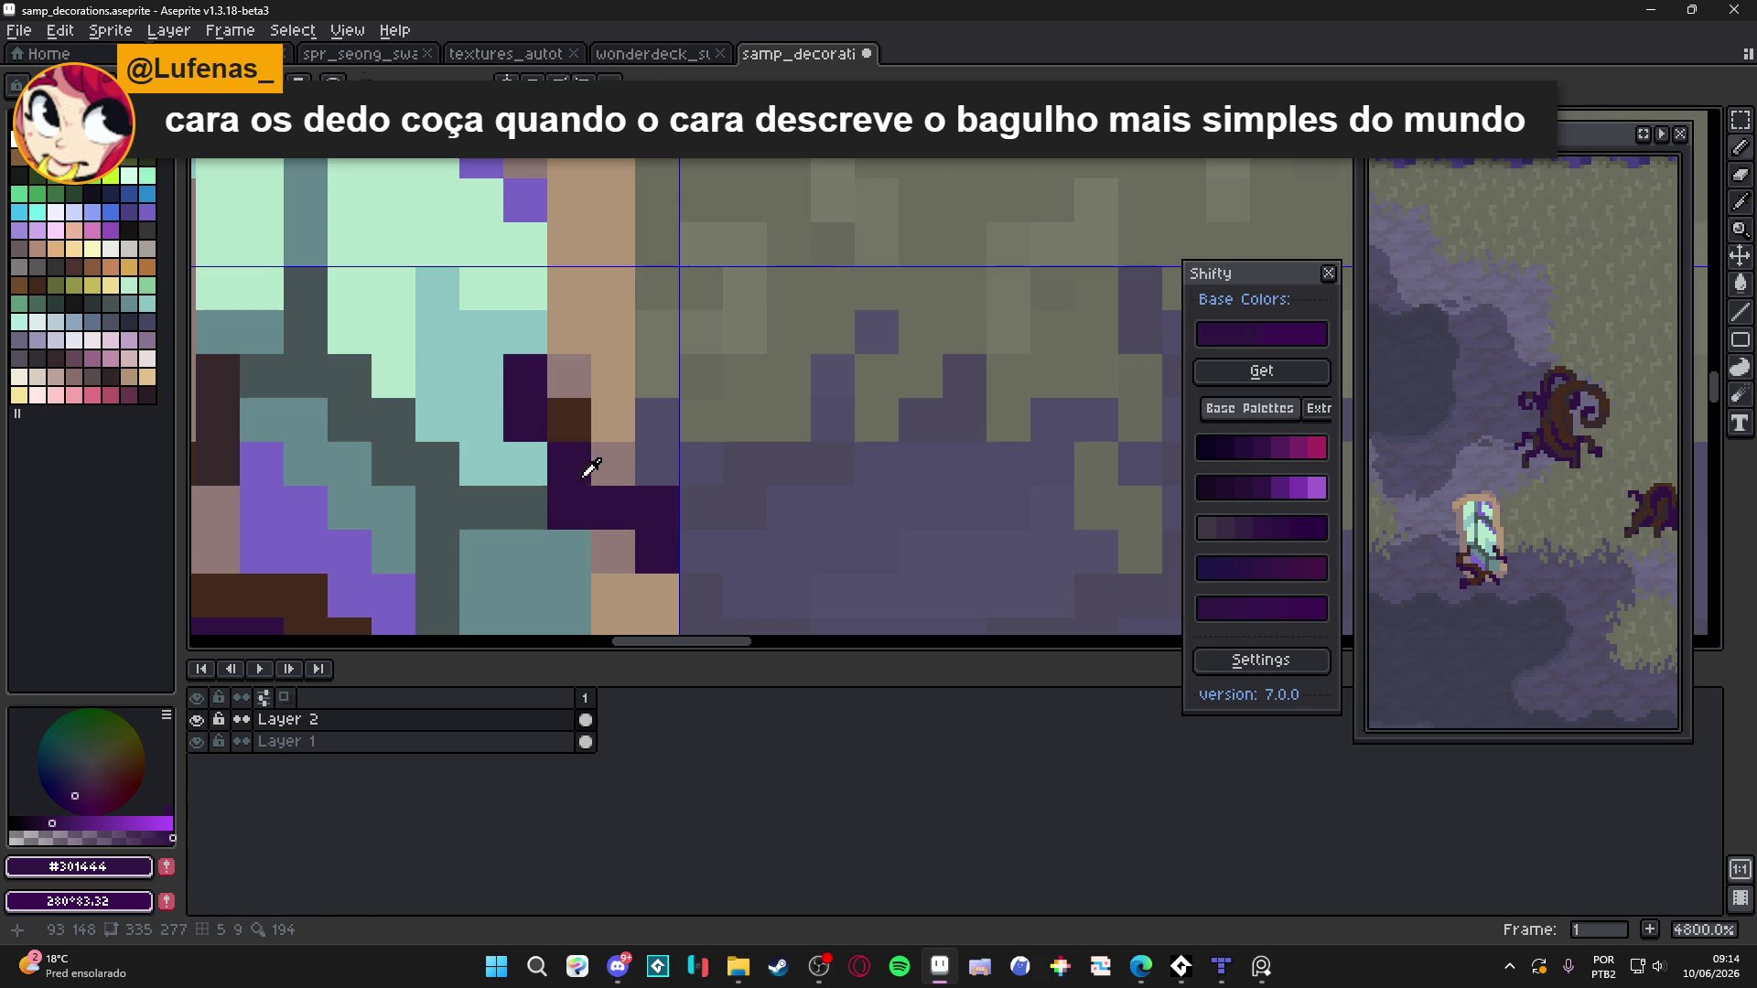
{"action": "left_click", "coordinate": [567, 464], "text": "alt"}
{"action": "left_click", "coordinate": [524, 377]}
{"action": "scroll", "coordinate": [563, 451], "scroll_direction": "down", "scroll_amount": 4}
{"action": "scroll", "coordinate": [564, 451], "scroll_direction": "up", "scroll_amount": 2}
{"action": "left_click", "coordinate": [536, 407], "text": "alt"}
{"action": "left_click", "coordinate": [529, 404]}
{"action": "scroll", "coordinate": [562, 520], "scroll_direction": "down", "scroll_amount": 5}
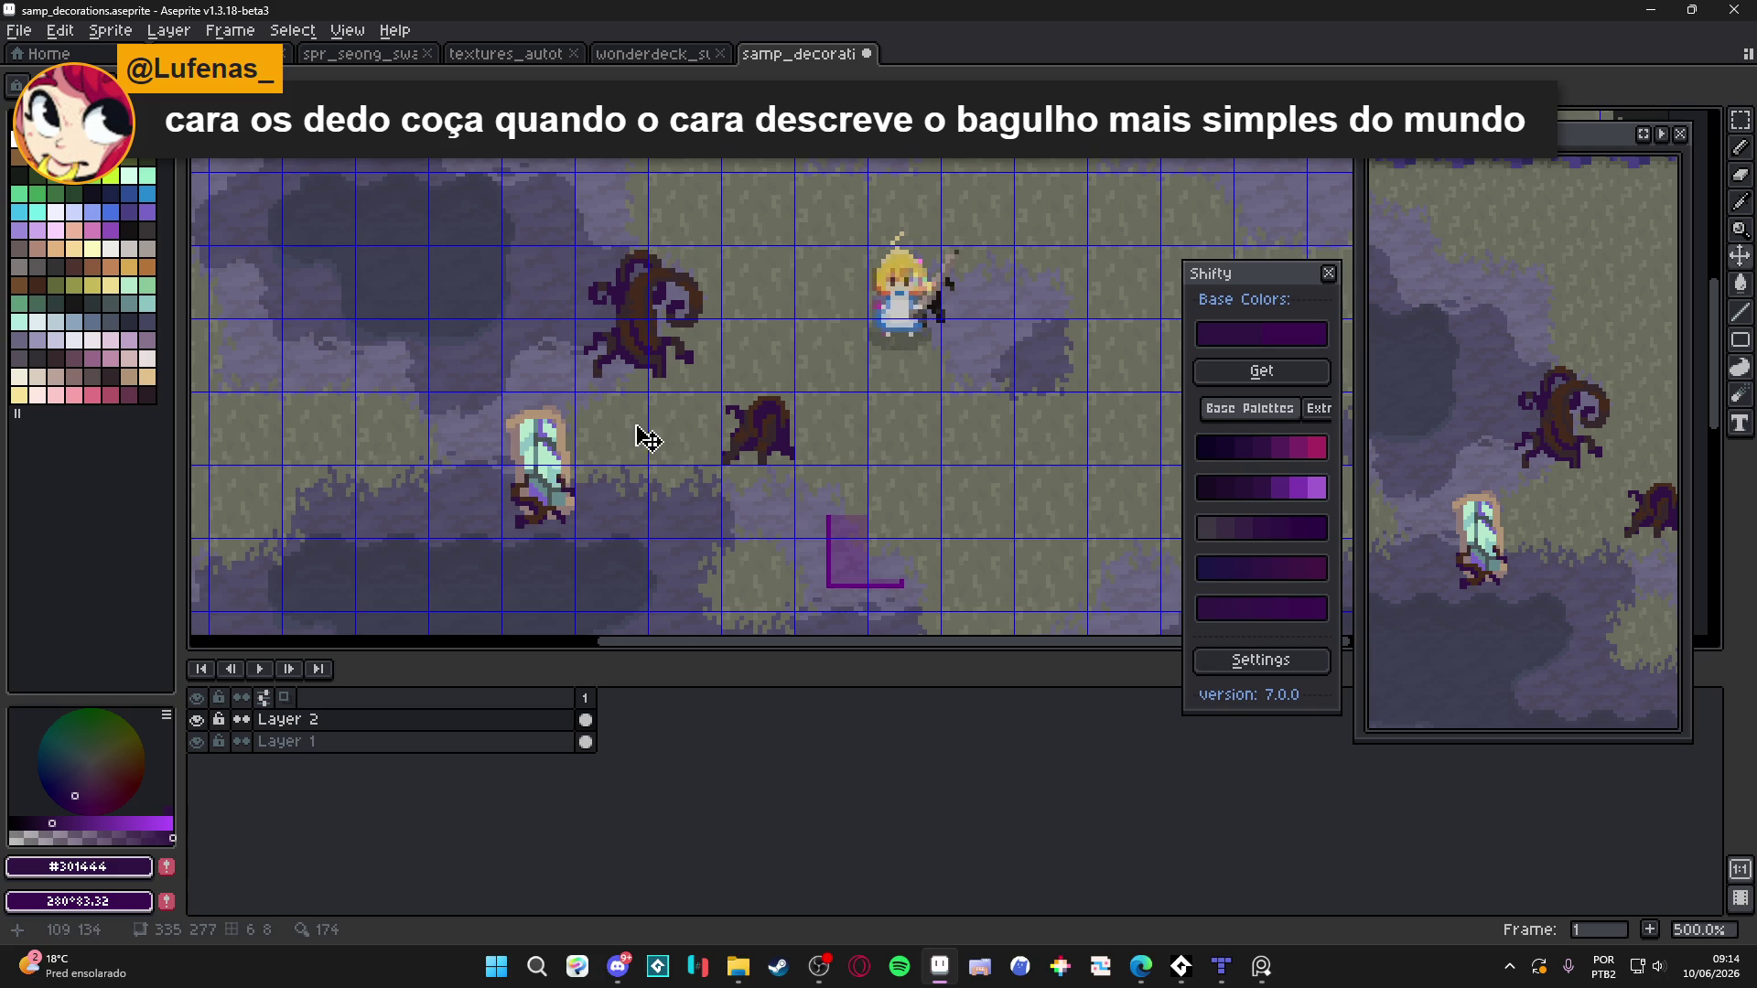
Sample the tan #b29476 rim colour for the Pencil, checking the art without the grid
{"action": "scroll", "coordinate": [641, 464], "scroll_direction": "down", "scroll_amount": 2}
{"action": "key", "text": "ctrl+apostrophe"}
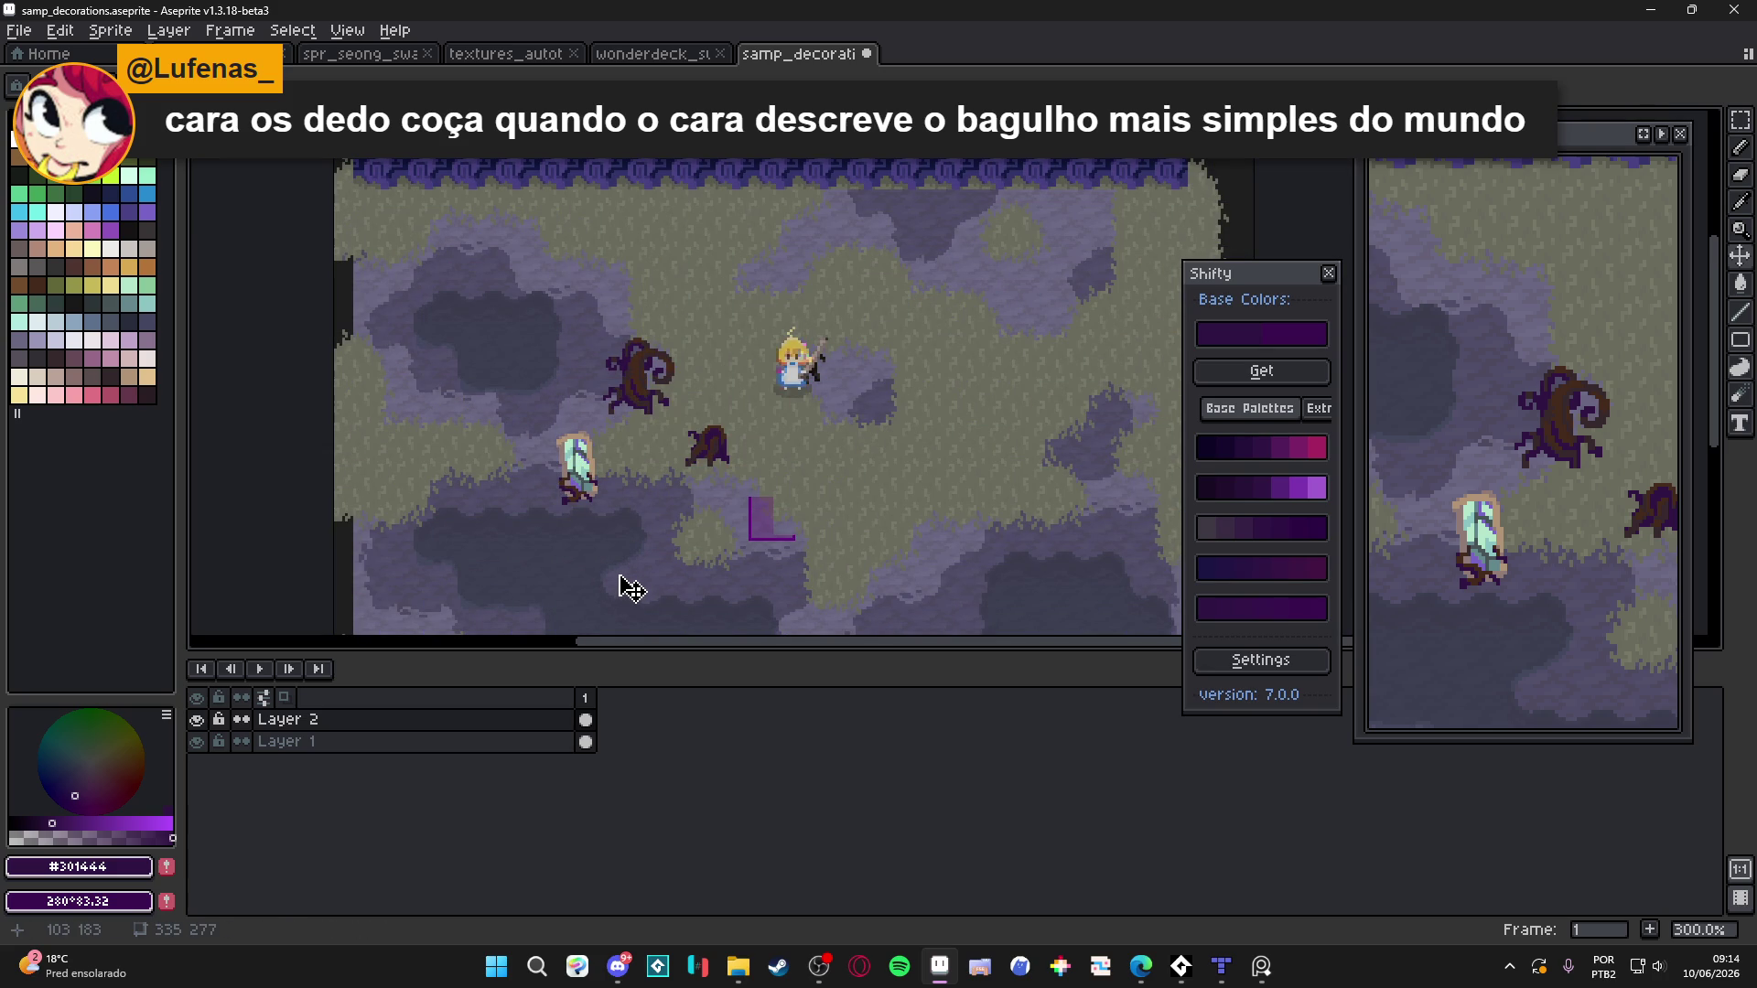
{"action": "scroll", "coordinate": [635, 486], "scroll_direction": "up", "scroll_amount": 7}
{"action": "left_click", "coordinate": [586, 473], "text": "alt"}
{"action": "key", "text": "ctrl+apostrophe"}
{"action": "key", "text": "b"}
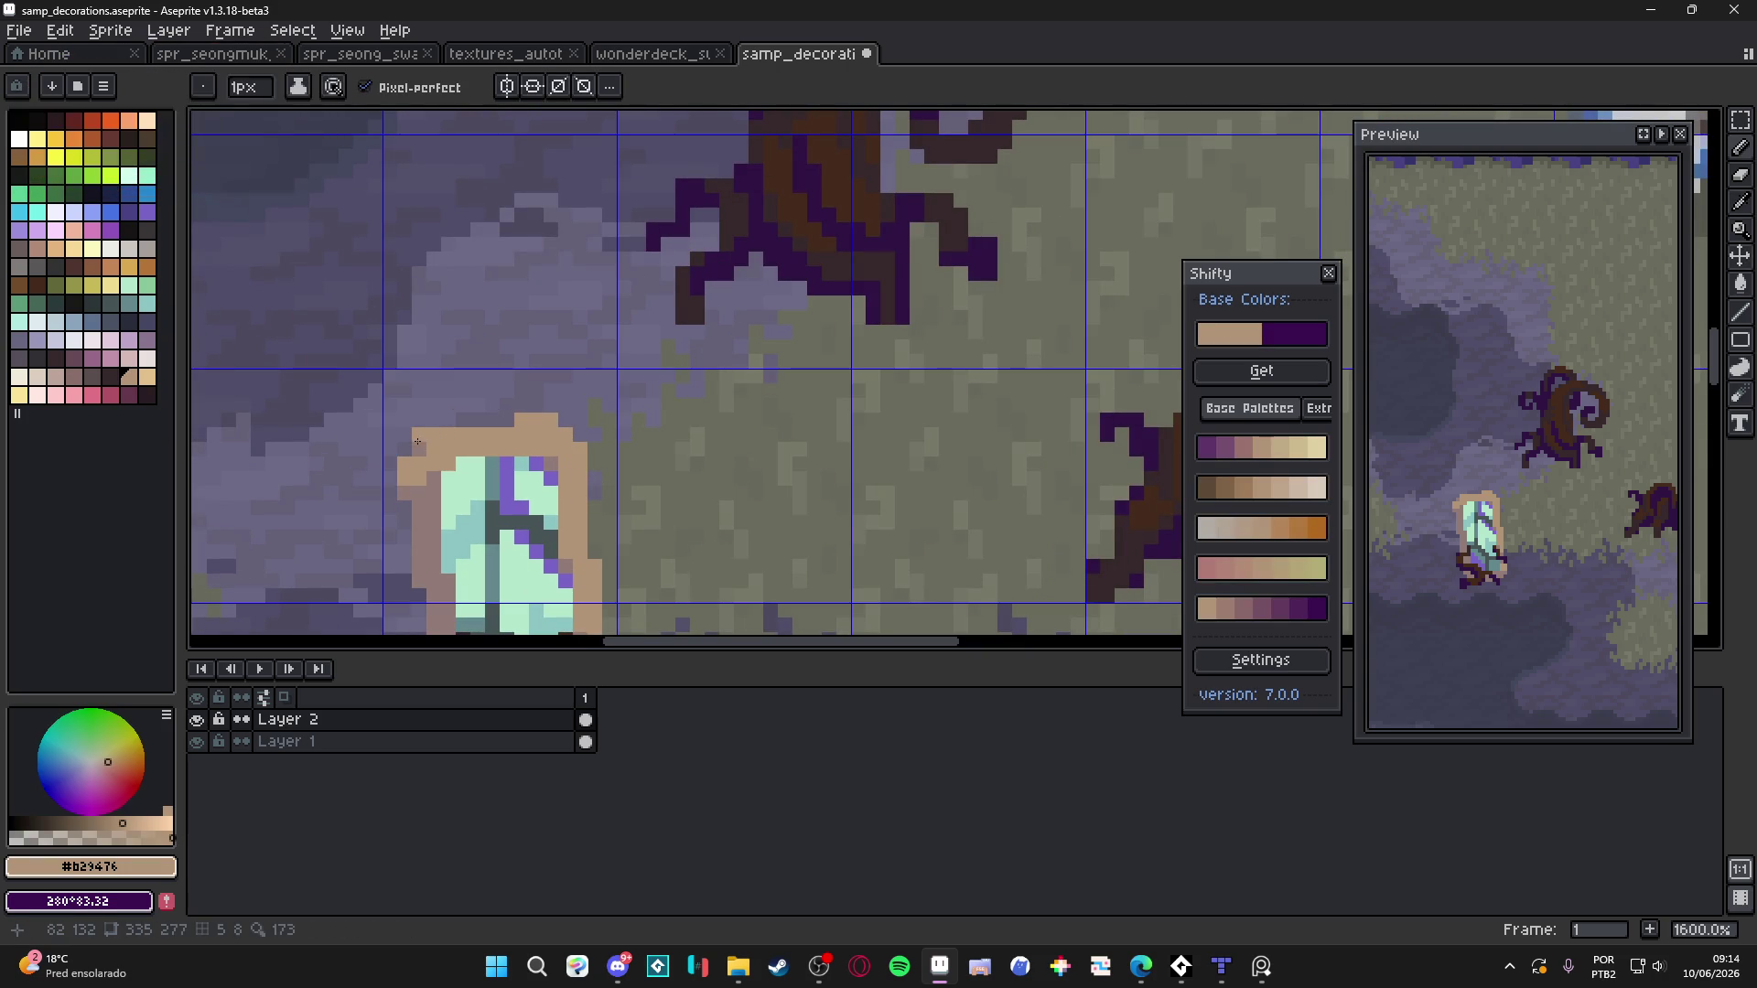
Draw a short vertical tan line to round the rim's top, undoing a stray edit
{"action": "scroll", "coordinate": [452, 437], "scroll_direction": "down", "scroll_amount": 3}
{"action": "scroll", "coordinate": [453, 435], "scroll_direction": "up", "scroll_amount": 2}
{"action": "scroll", "coordinate": [455, 434], "scroll_direction": "down", "scroll_amount": 3}
{"action": "scroll", "coordinate": [457, 431], "scroll_direction": "up", "scroll_amount": 5}
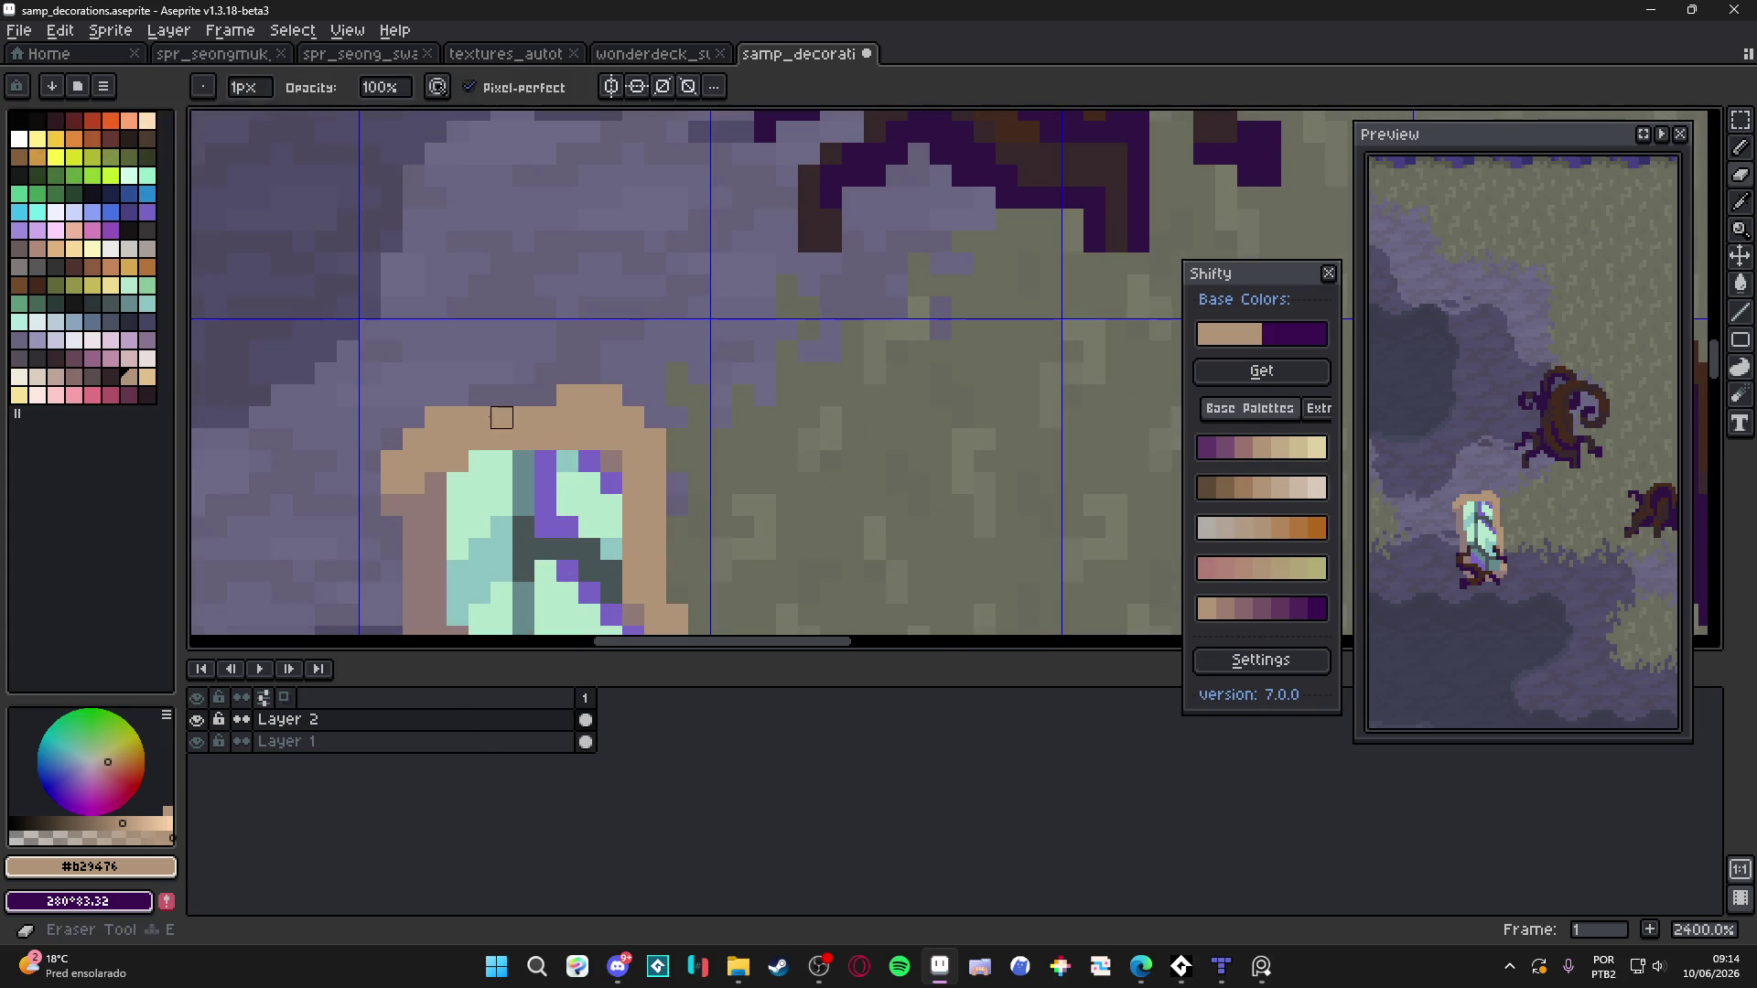
{"action": "scroll", "coordinate": [541, 417], "scroll_direction": "down", "scroll_amount": 6}
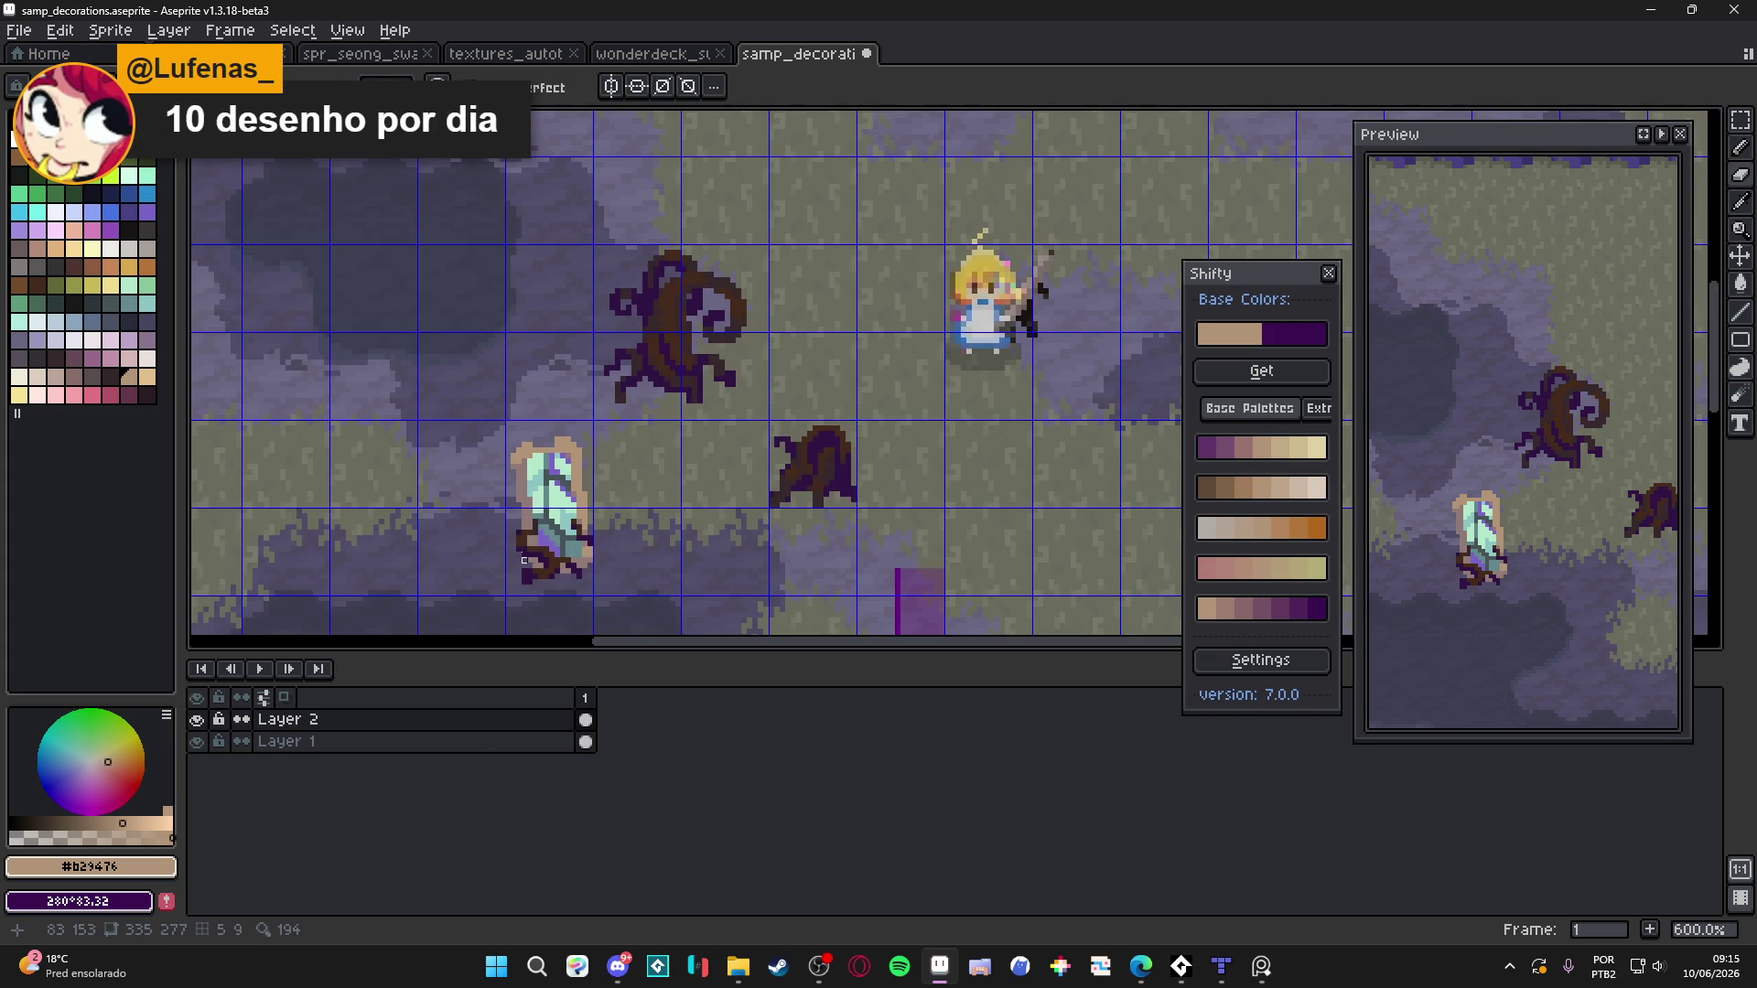
{"action": "scroll", "coordinate": [573, 448], "scroll_direction": "up", "scroll_amount": 4}
{"action": "mouse_move", "coordinate": [617, 448]}
{"action": "left_mouse_down"}
{"action": "mouse_move", "coordinate": [617, 536]}
{"action": "mouse_move", "coordinate": [592, 366]}
{"action": "left_mouse_up"}
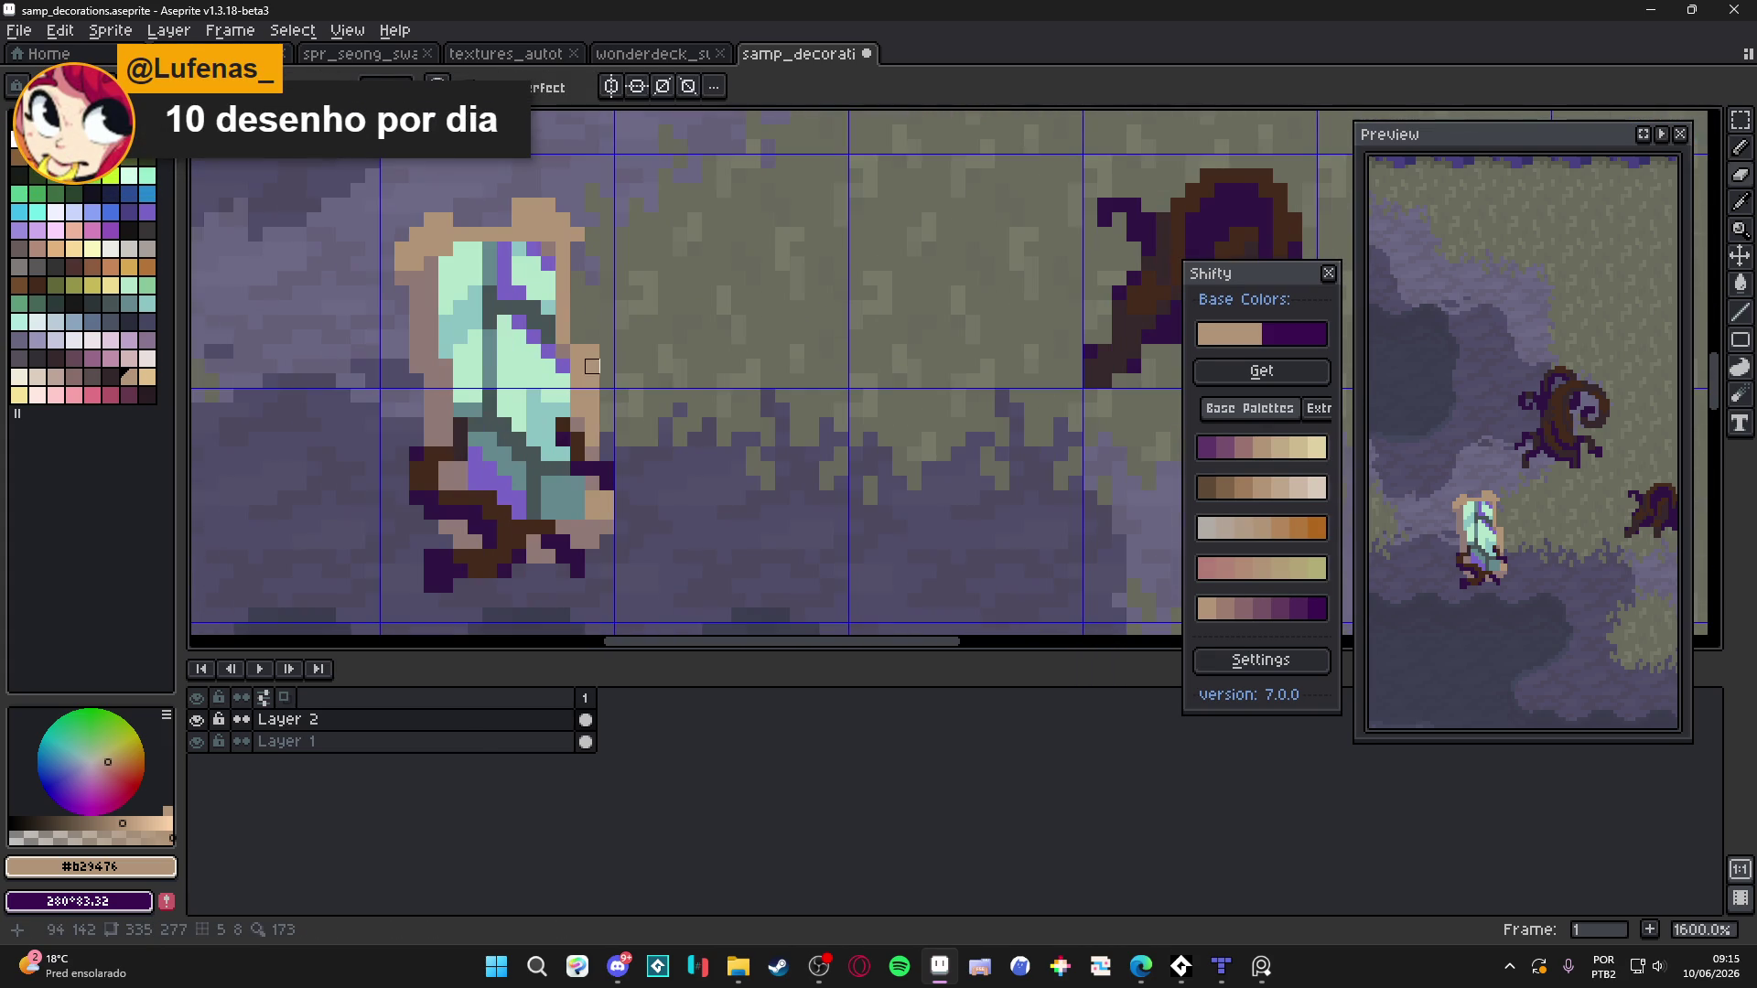
{"action": "key", "text": "v"}
{"action": "key", "text": "ctrl+z"}
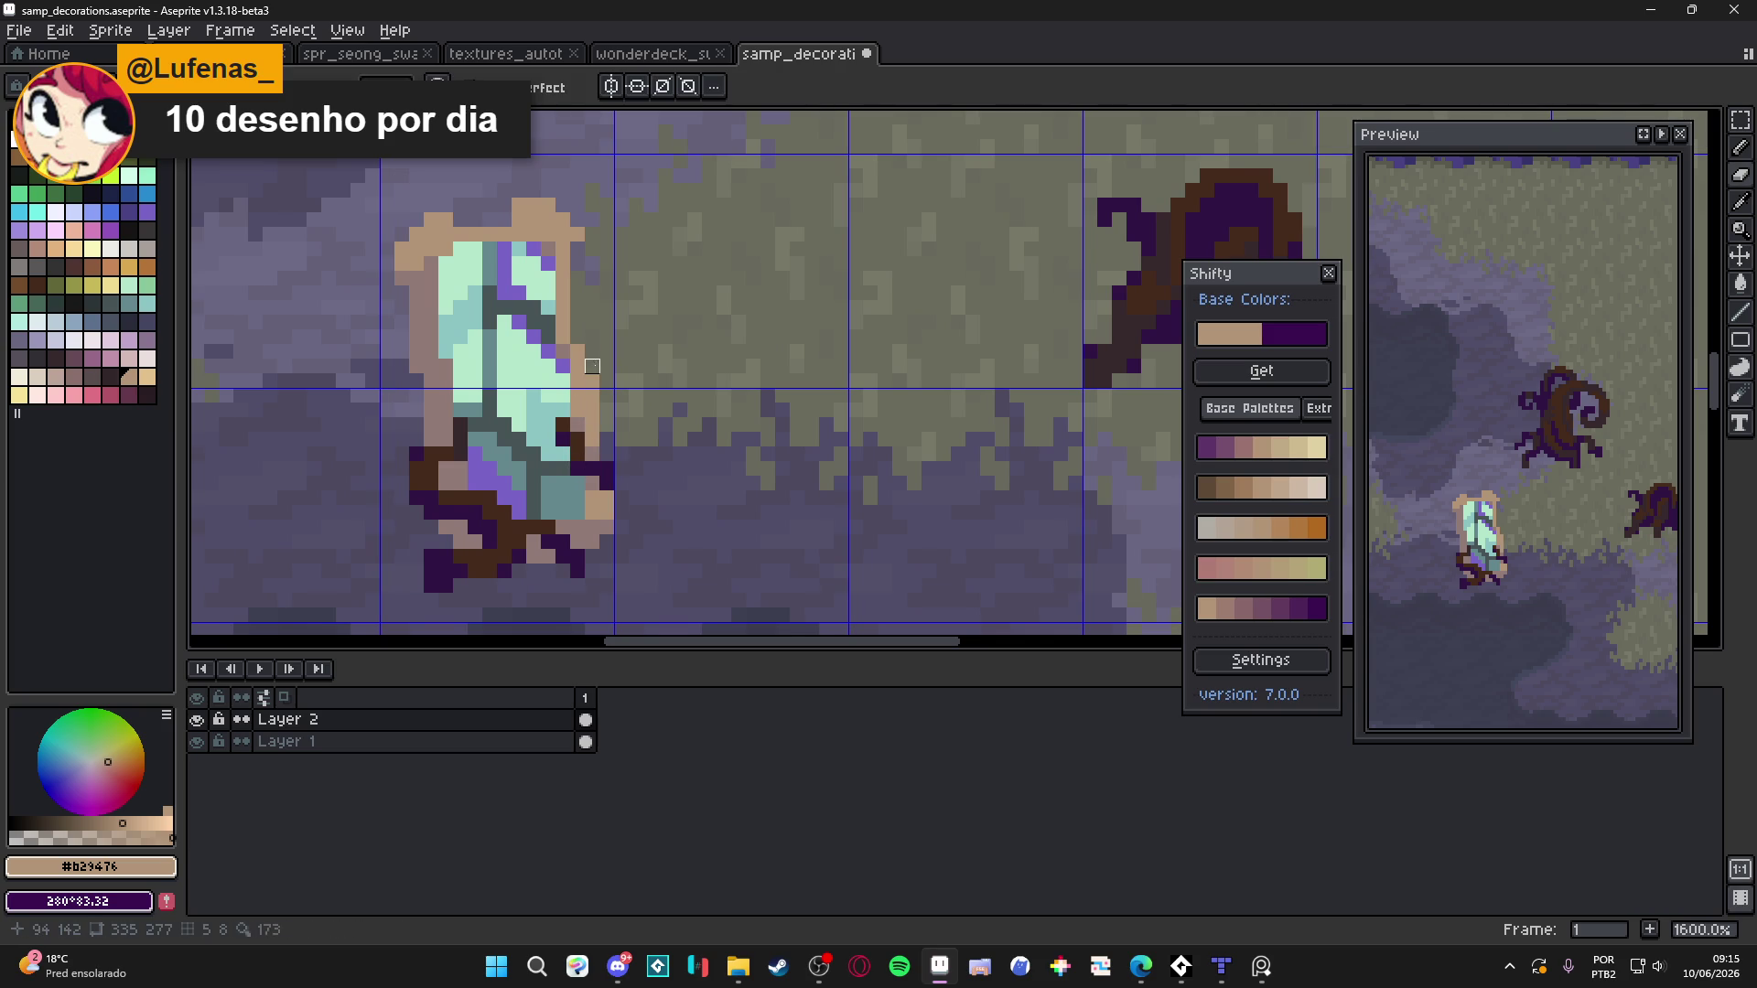
{"action": "key", "text": "b"}
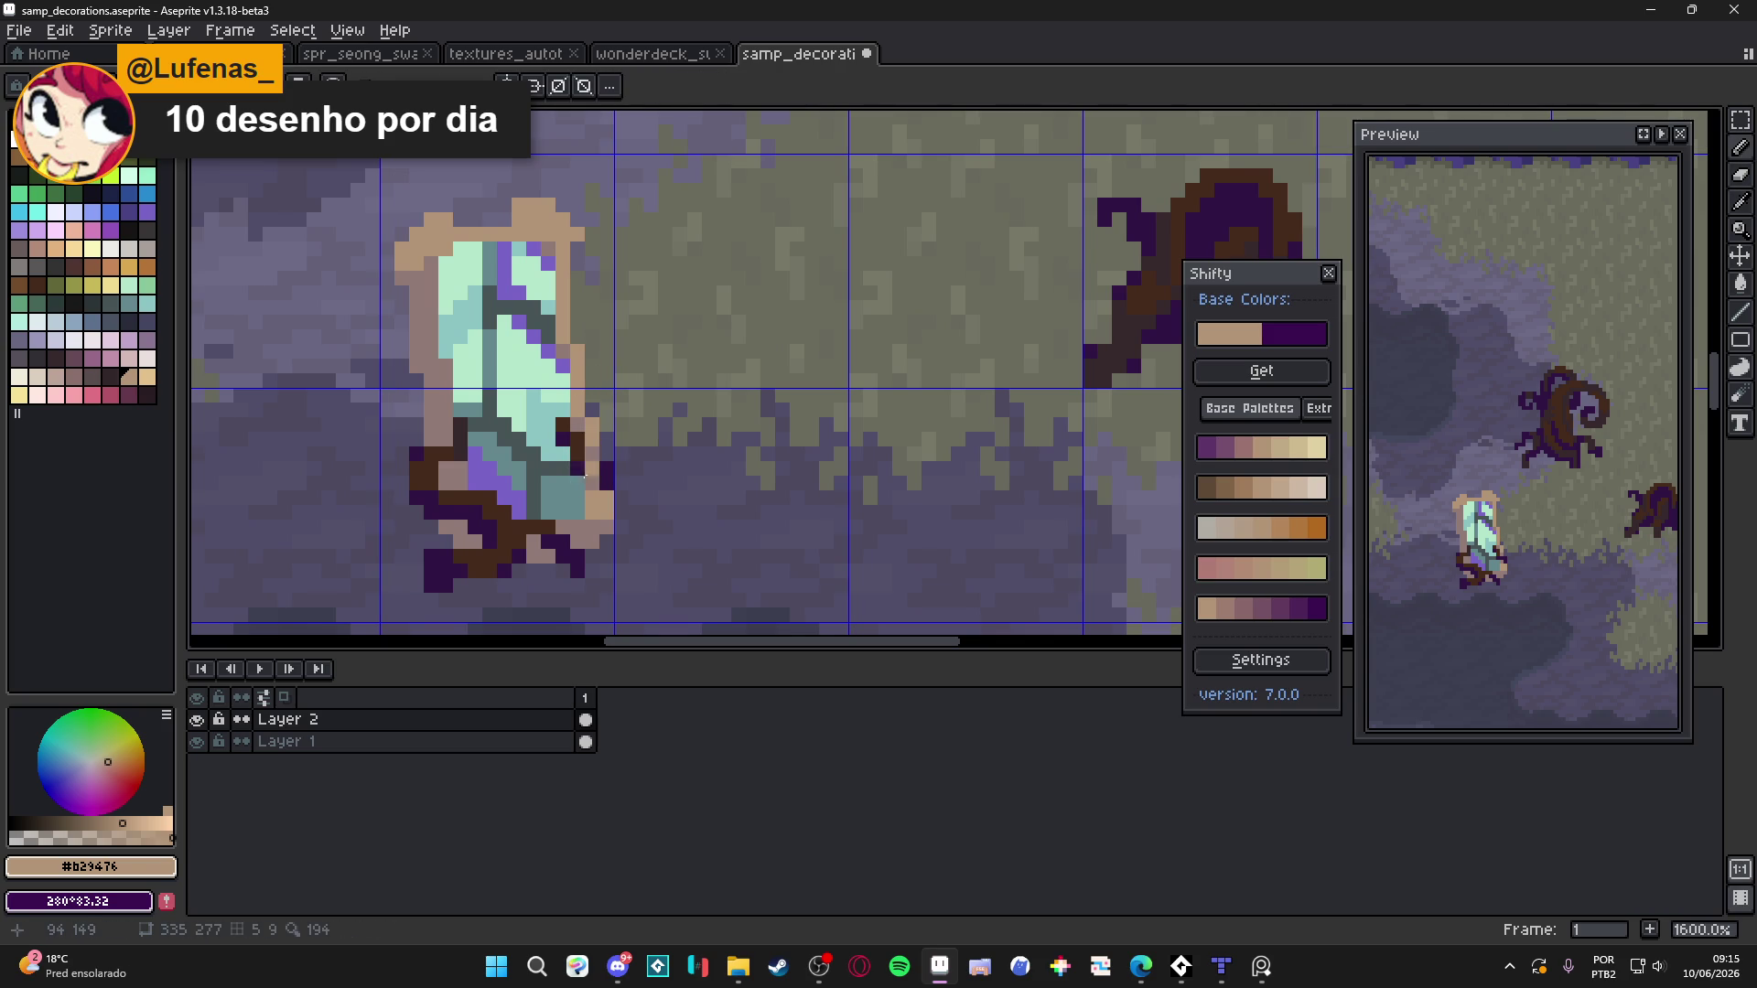
Erase the tan column on the rim's right edge and re-pick the tan rim colour
{"action": "key", "text": "e"}
{"action": "mouse_move", "coordinate": [606, 482]}
{"action": "left_mouse_down"}
{"action": "mouse_move", "coordinate": [606, 529]}
{"action": "mouse_move", "coordinate": [594, 514]}
{"action": "left_mouse_up"}
{"action": "left_click", "coordinate": [589, 479], "text": "alt"}
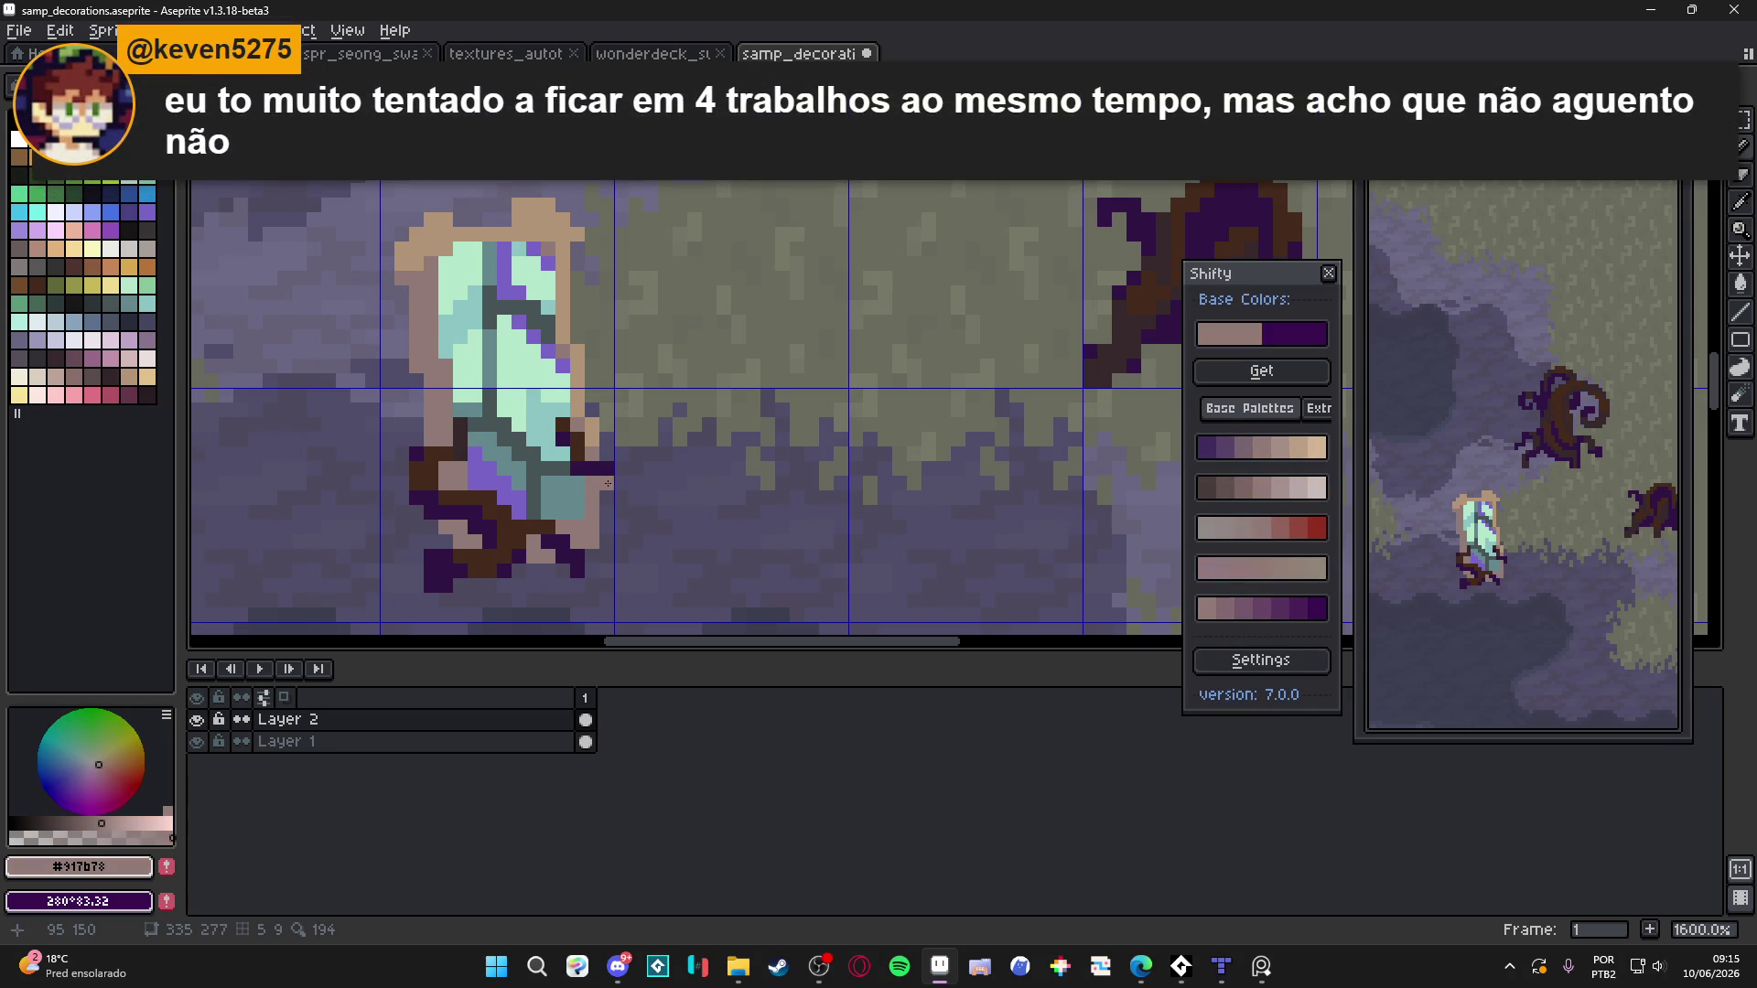
{"action": "scroll", "coordinate": [612, 468], "scroll_direction": "down", "scroll_amount": 1}
{"action": "scroll", "coordinate": [556, 277], "scroll_direction": "up", "scroll_amount": 2}
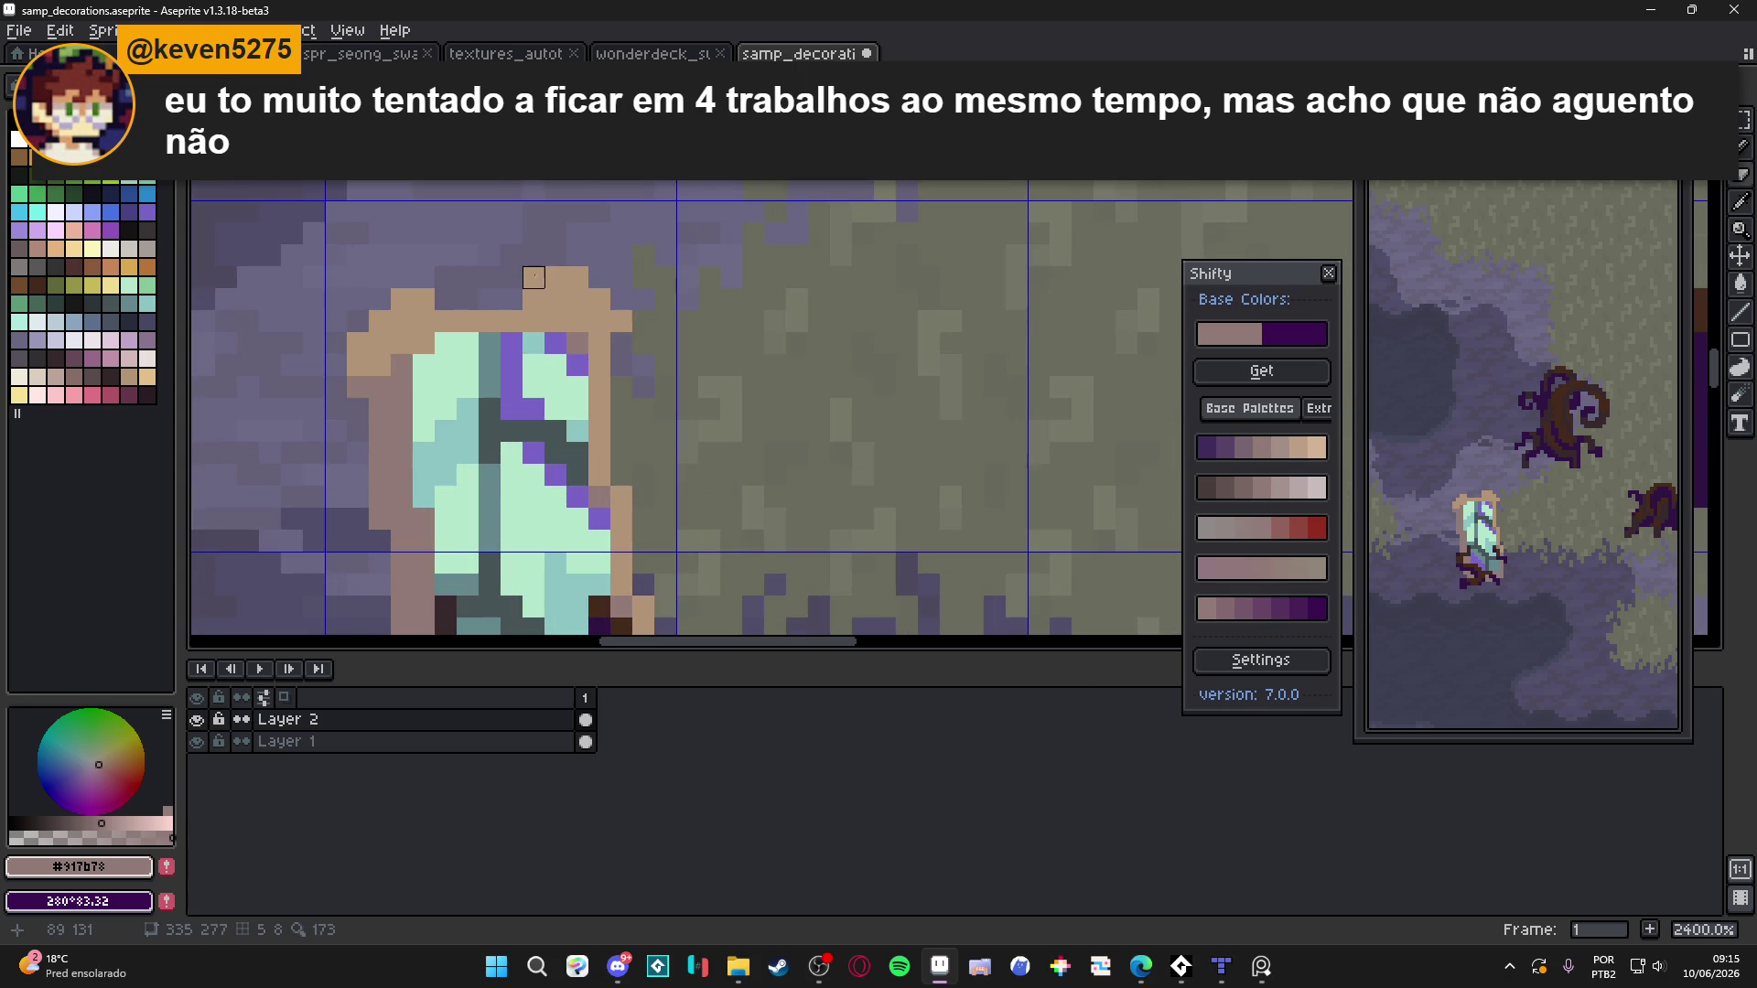
{"action": "left_click", "coordinate": [571, 301], "text": "alt"}
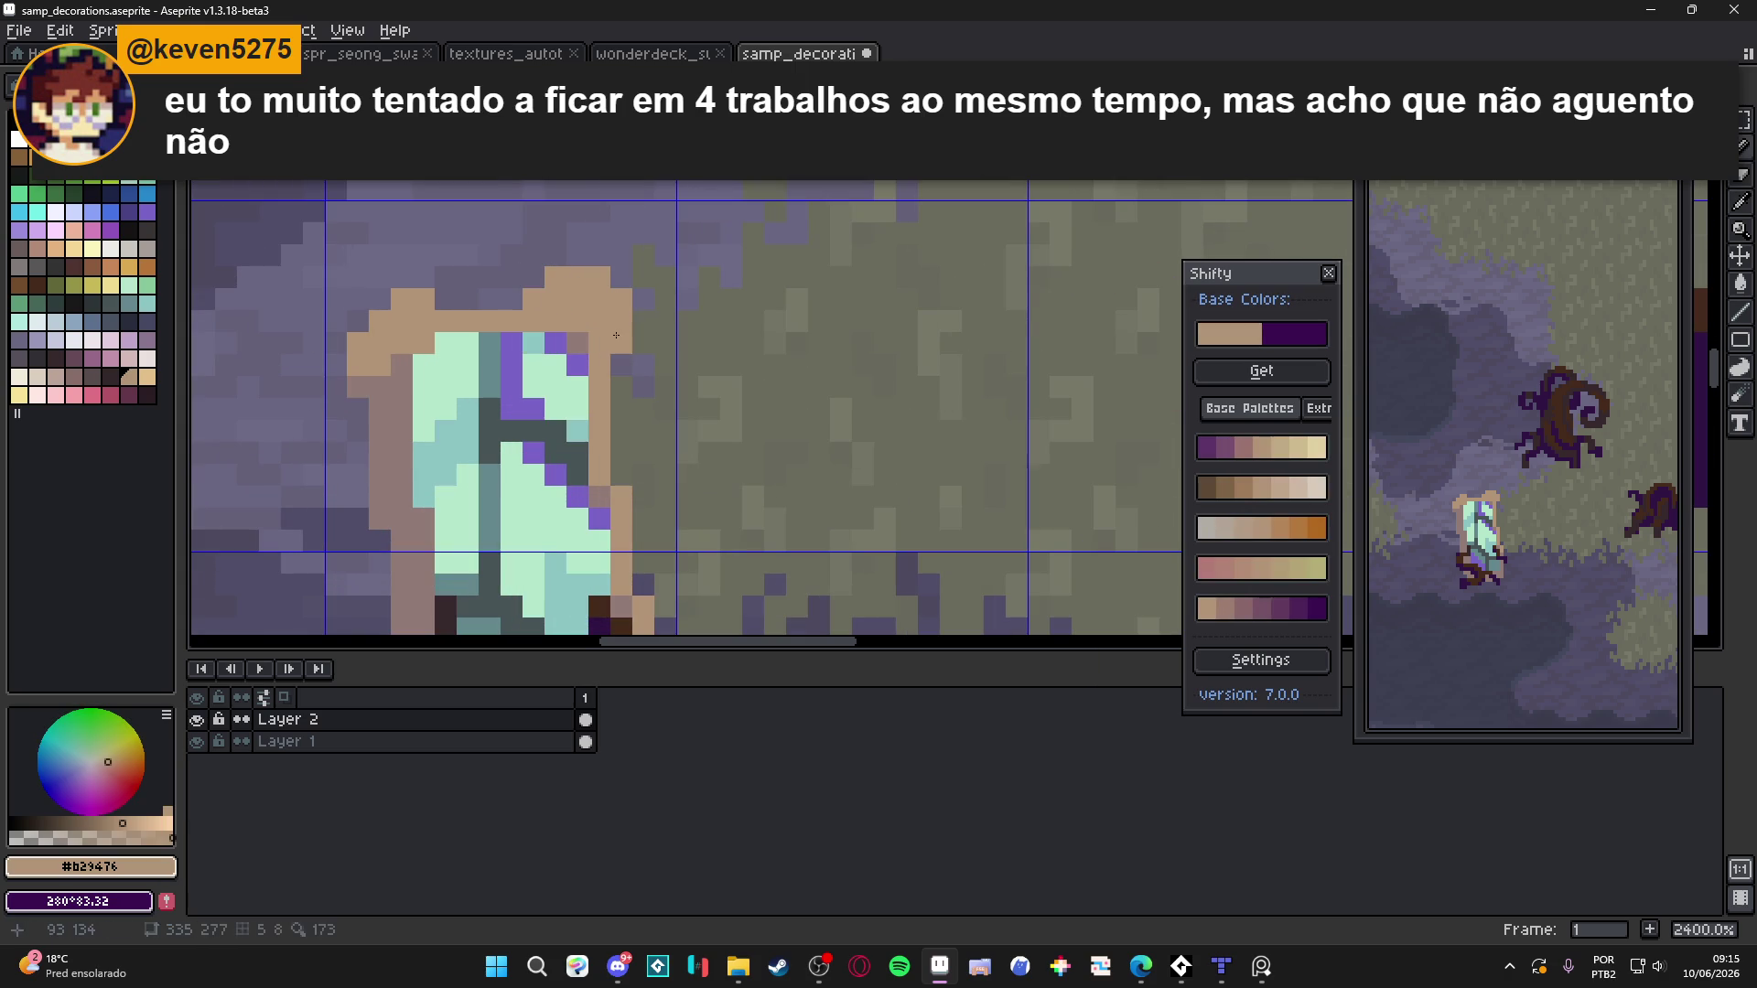
{"action": "scroll", "coordinate": [516, 428], "scroll_direction": "down", "scroll_amount": 3}
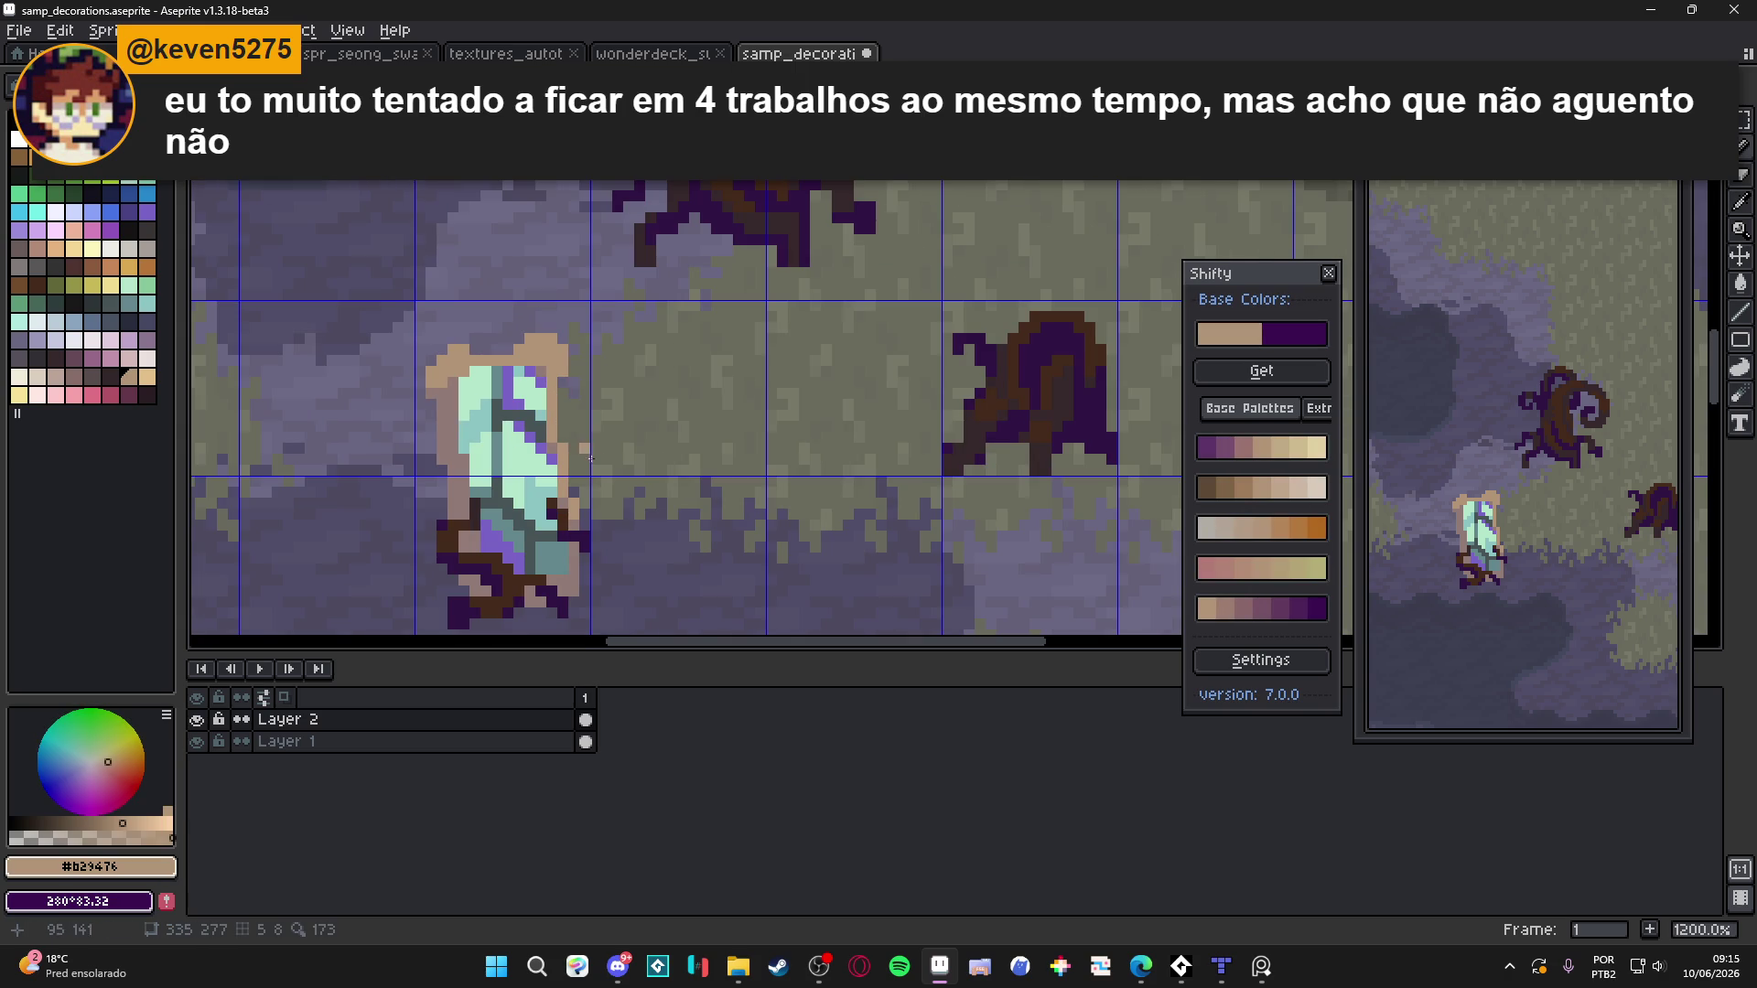
Undo the last two eraser strokes so the rim's pixels come back
{"action": "scroll", "coordinate": [617, 546], "scroll_direction": "down", "scroll_amount": 4}
{"action": "key", "text": "ctrl+z"}
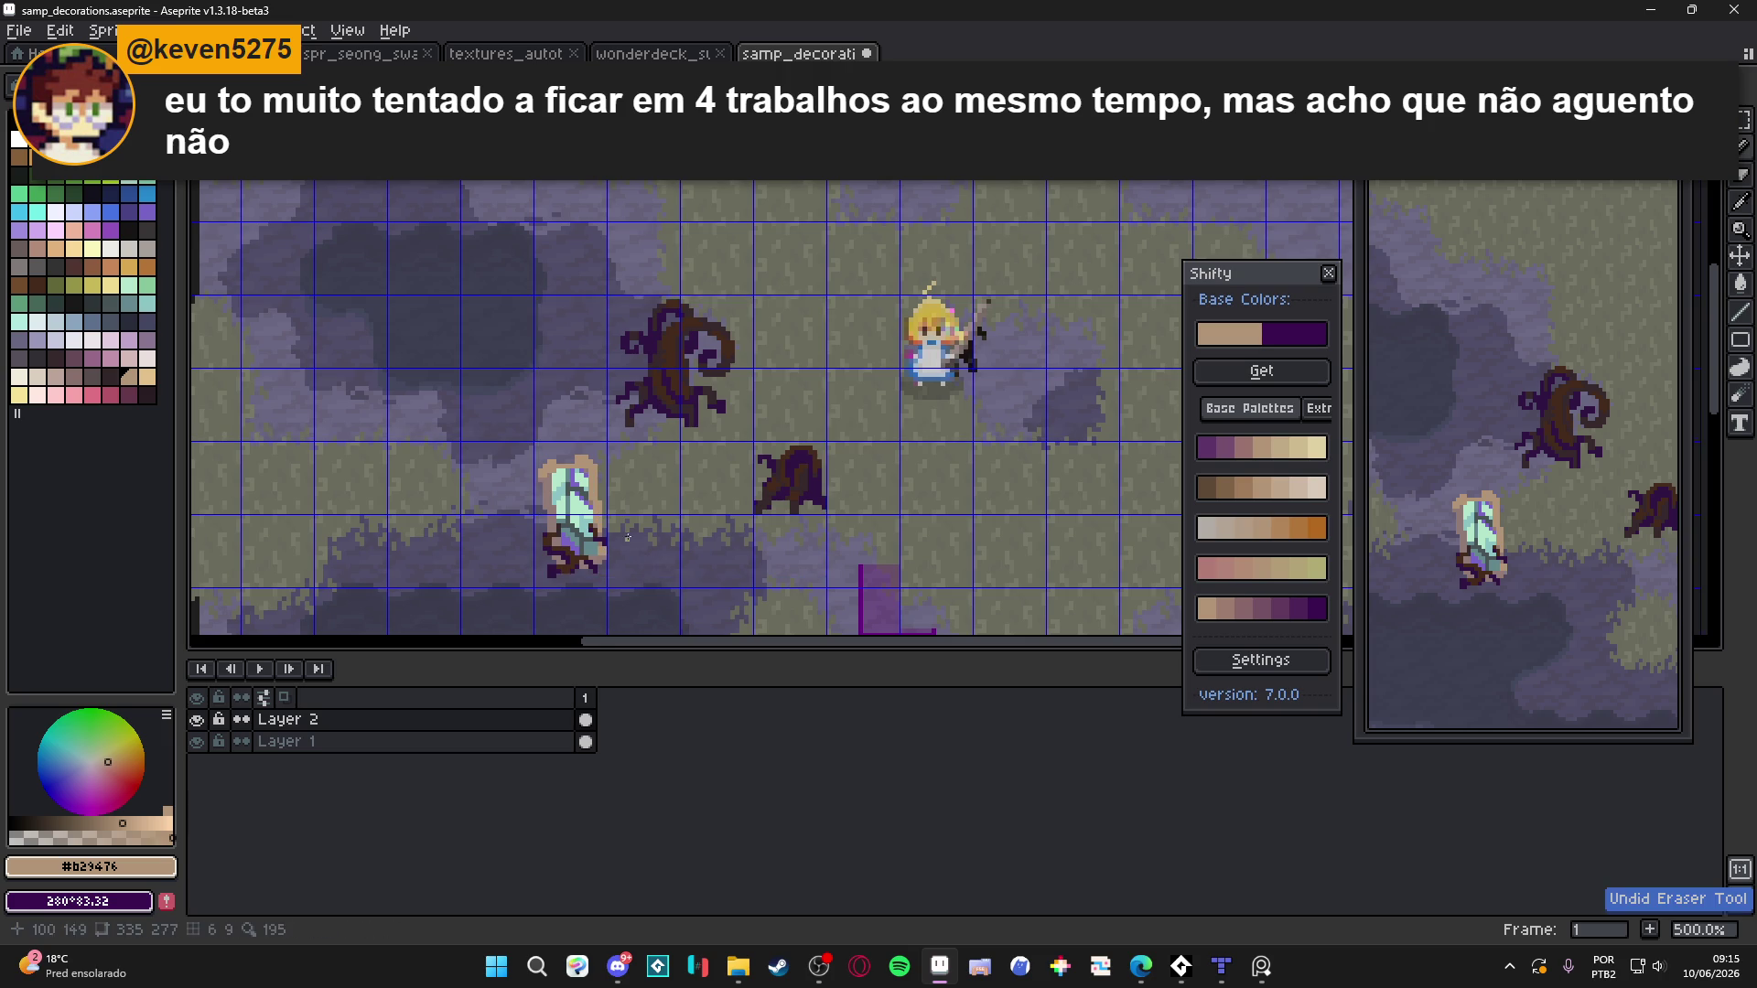
{"action": "scroll", "coordinate": [539, 418], "scroll_direction": "up", "scroll_amount": 4}
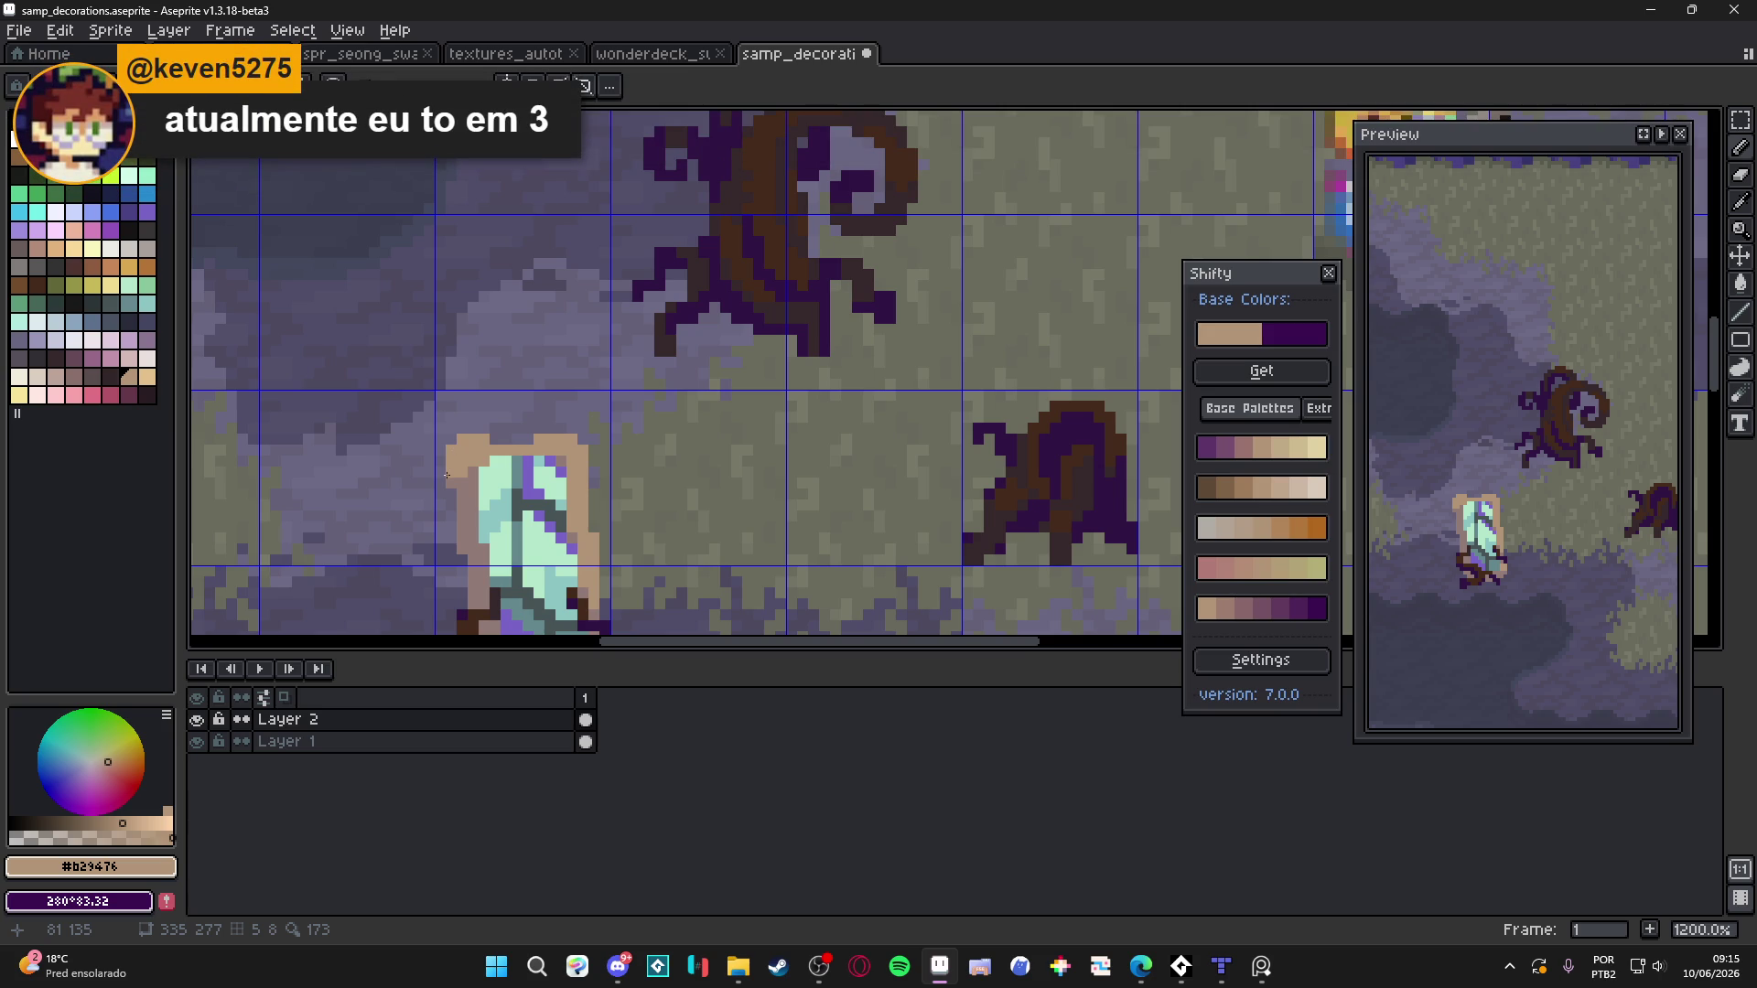
{"action": "scroll", "coordinate": [447, 475], "scroll_direction": "up", "scroll_amount": 4}
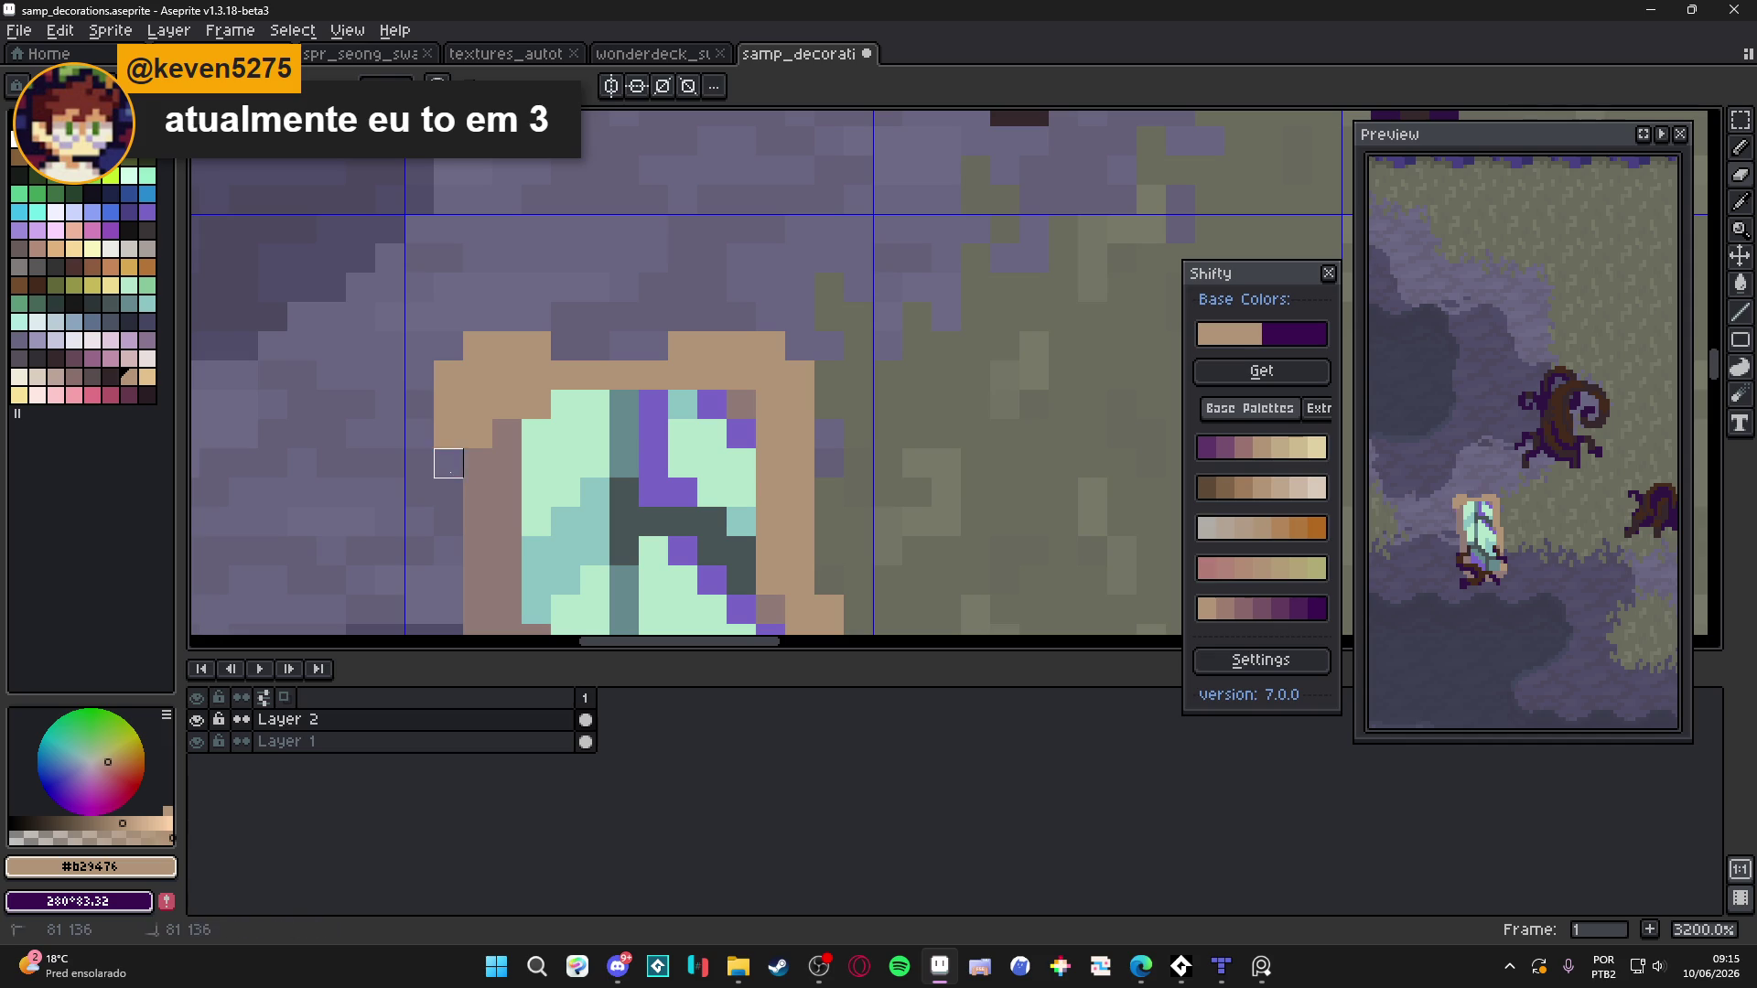
{"action": "scroll", "coordinate": [448, 463], "scroll_direction": "down", "scroll_amount": 4}
{"action": "key", "text": "ctrl+z"}
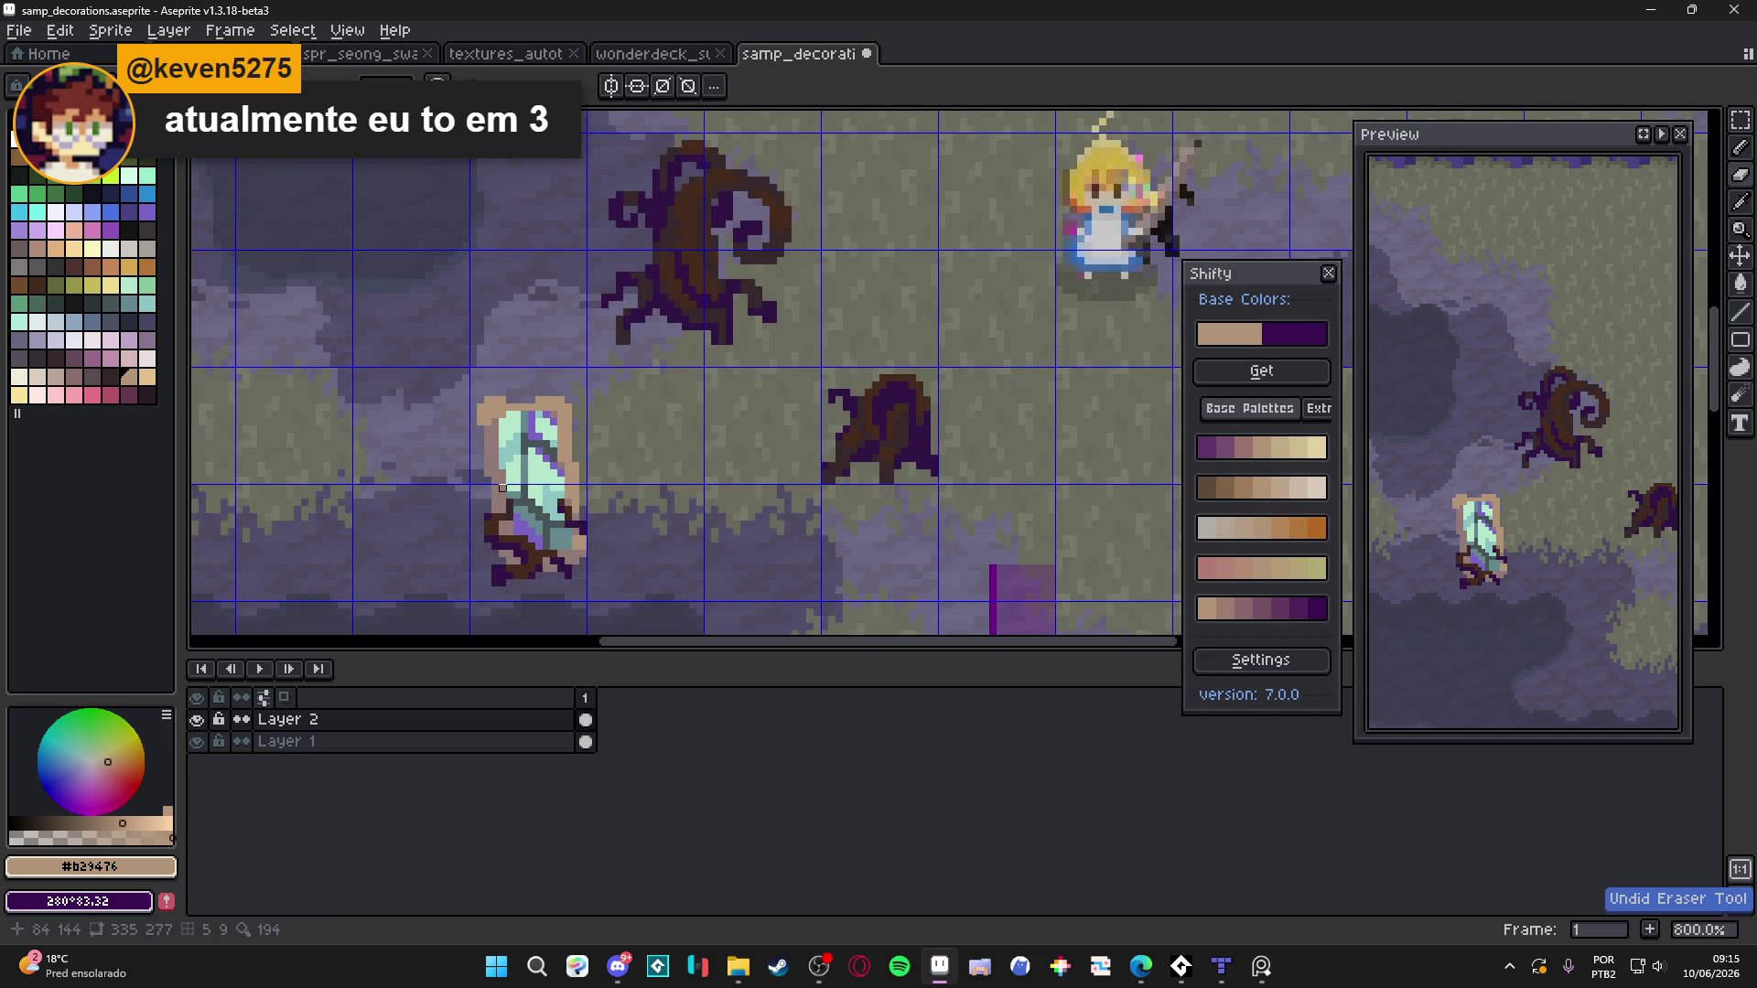
{"action": "scroll", "coordinate": [512, 540], "scroll_direction": "up", "scroll_amount": 3}
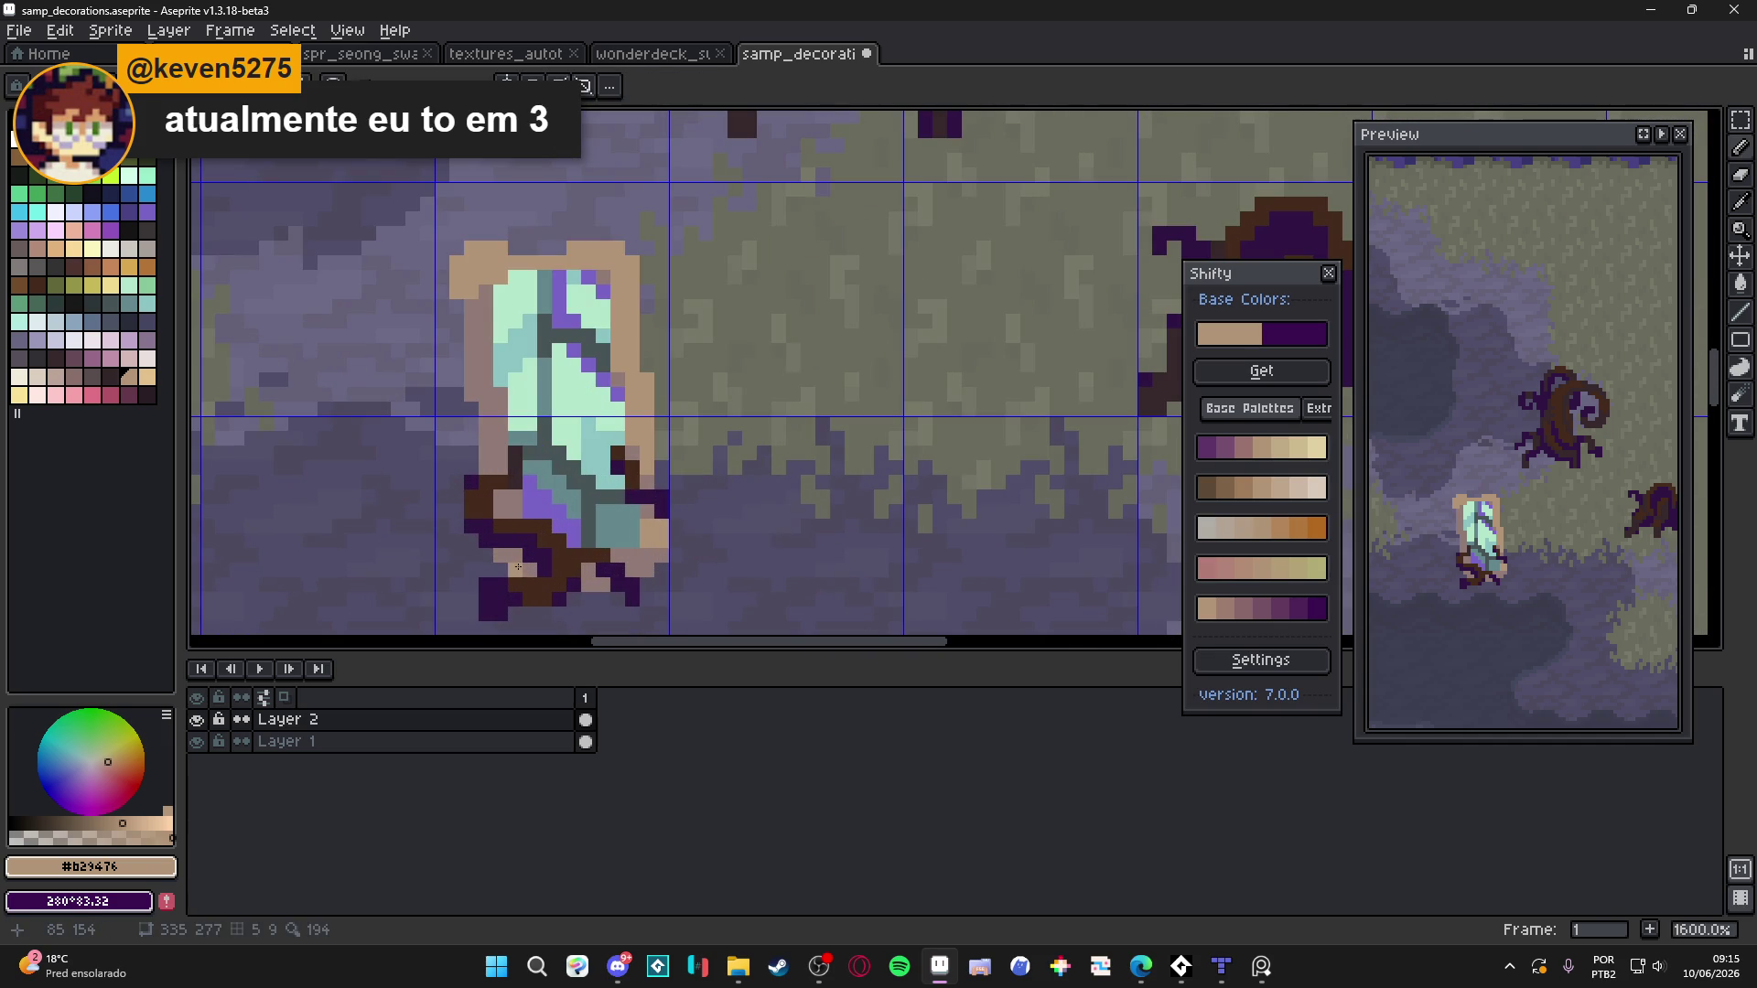
{"action": "scroll", "coordinate": [518, 567], "scroll_direction": "down", "scroll_amount": 3}
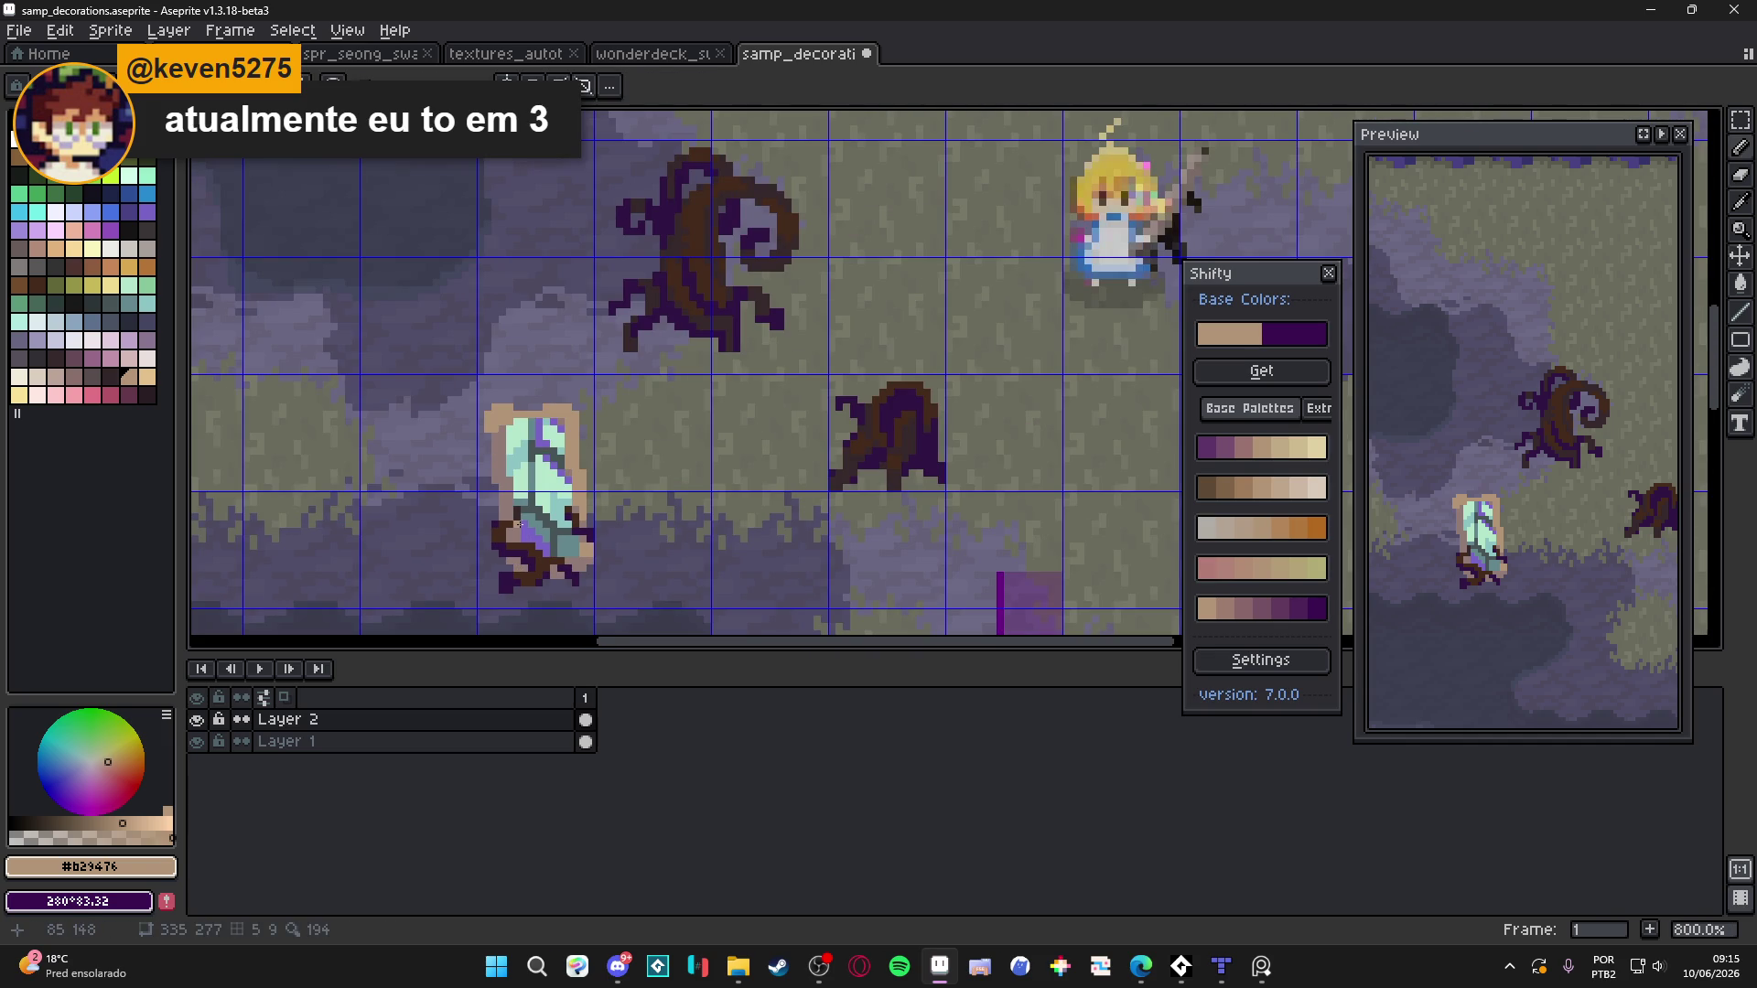
{"action": "scroll", "coordinate": [521, 524], "scroll_direction": "down", "scroll_amount": 2}
{"action": "scroll", "coordinate": [540, 535], "scroll_direction": "up", "scroll_amount": 1}
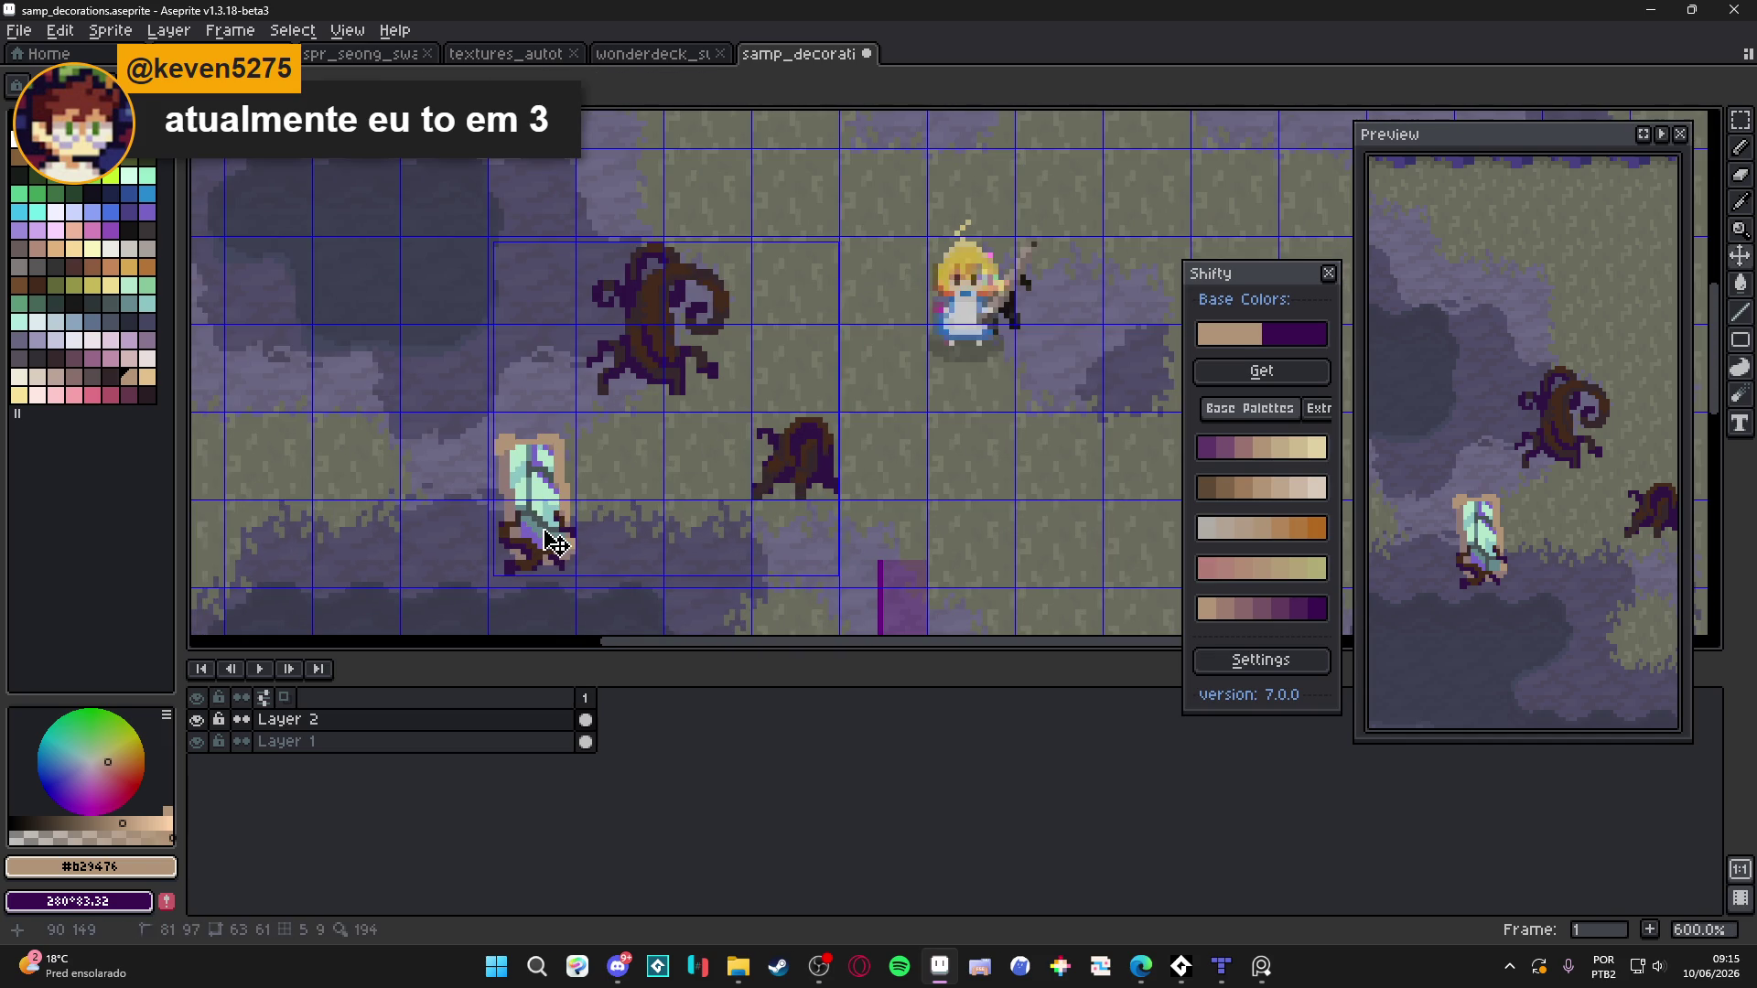
Select the pool sprite and nudge it one pixel right and one pixel up
{"action": "key", "text": "m"}
{"action": "mouse_move", "coordinate": [489, 412]}
{"action": "left_mouse_down"}
{"action": "mouse_move", "coordinate": [576, 588]}
{"action": "mouse_move", "coordinate": [543, 542]}
{"action": "left_mouse_up"}
{"action": "key", "text": "Right"}
{"action": "key", "text": "Up"}
{"action": "key", "text": "ctrl+d"}
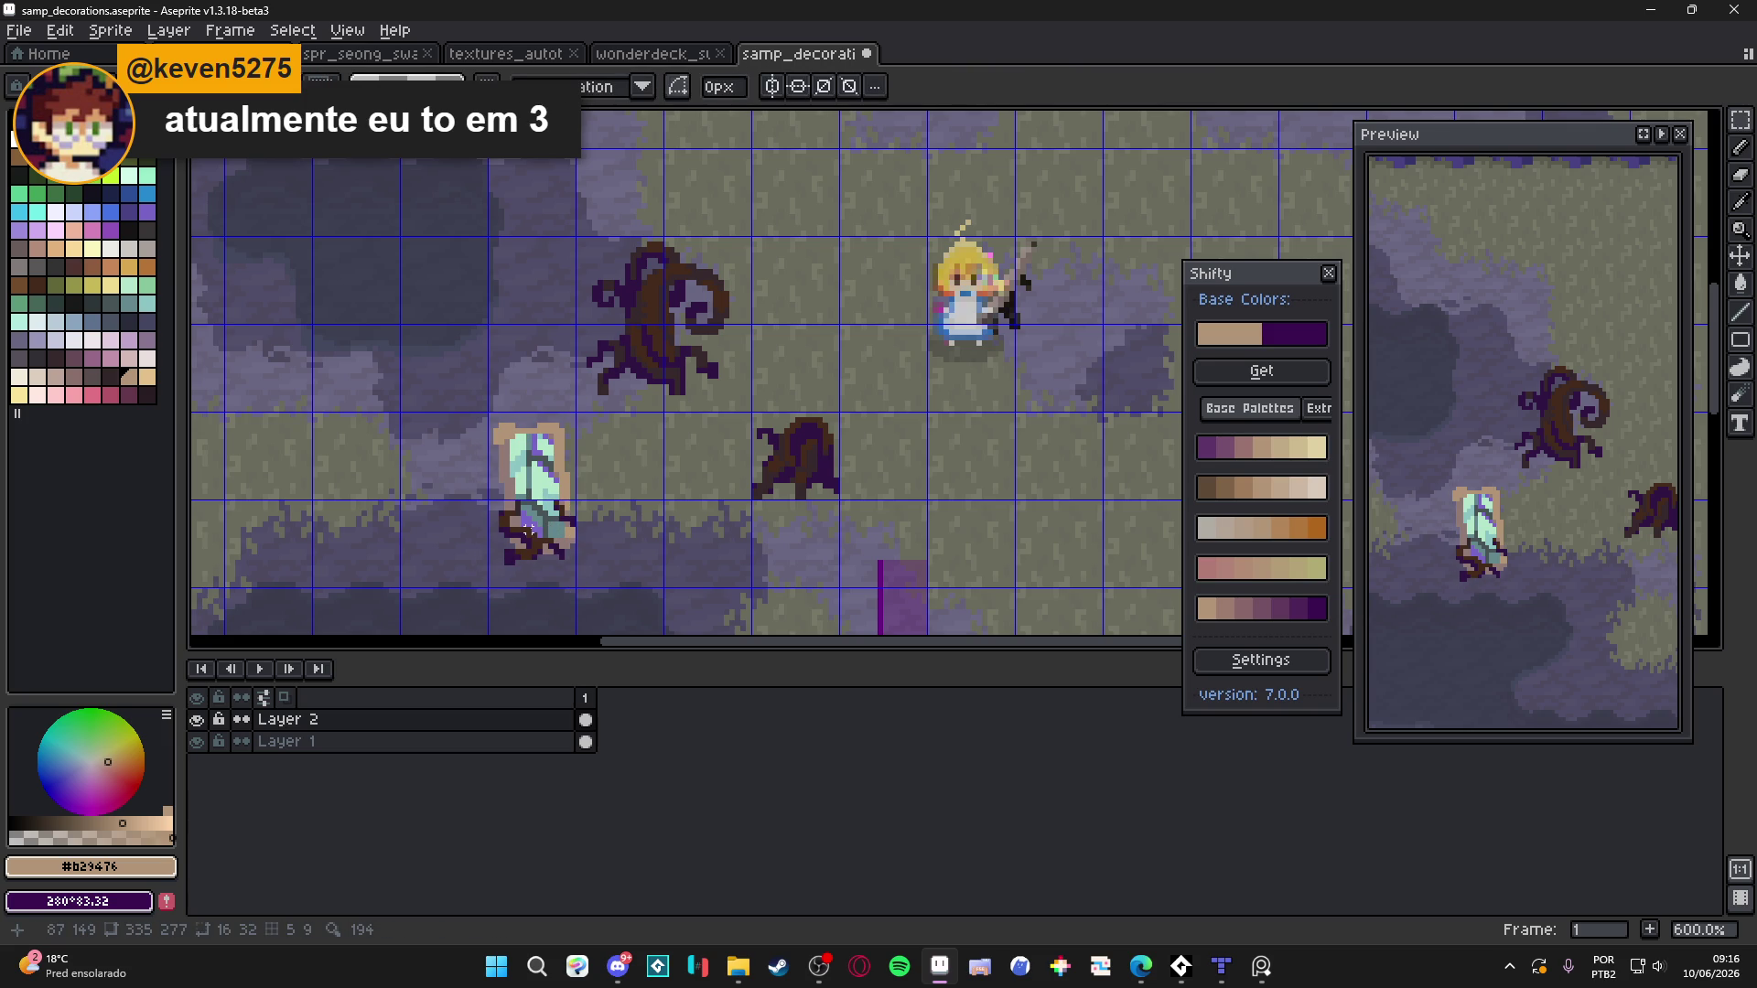
{"action": "scroll", "coordinate": [560, 528], "scroll_direction": "down", "scroll_amount": 1}
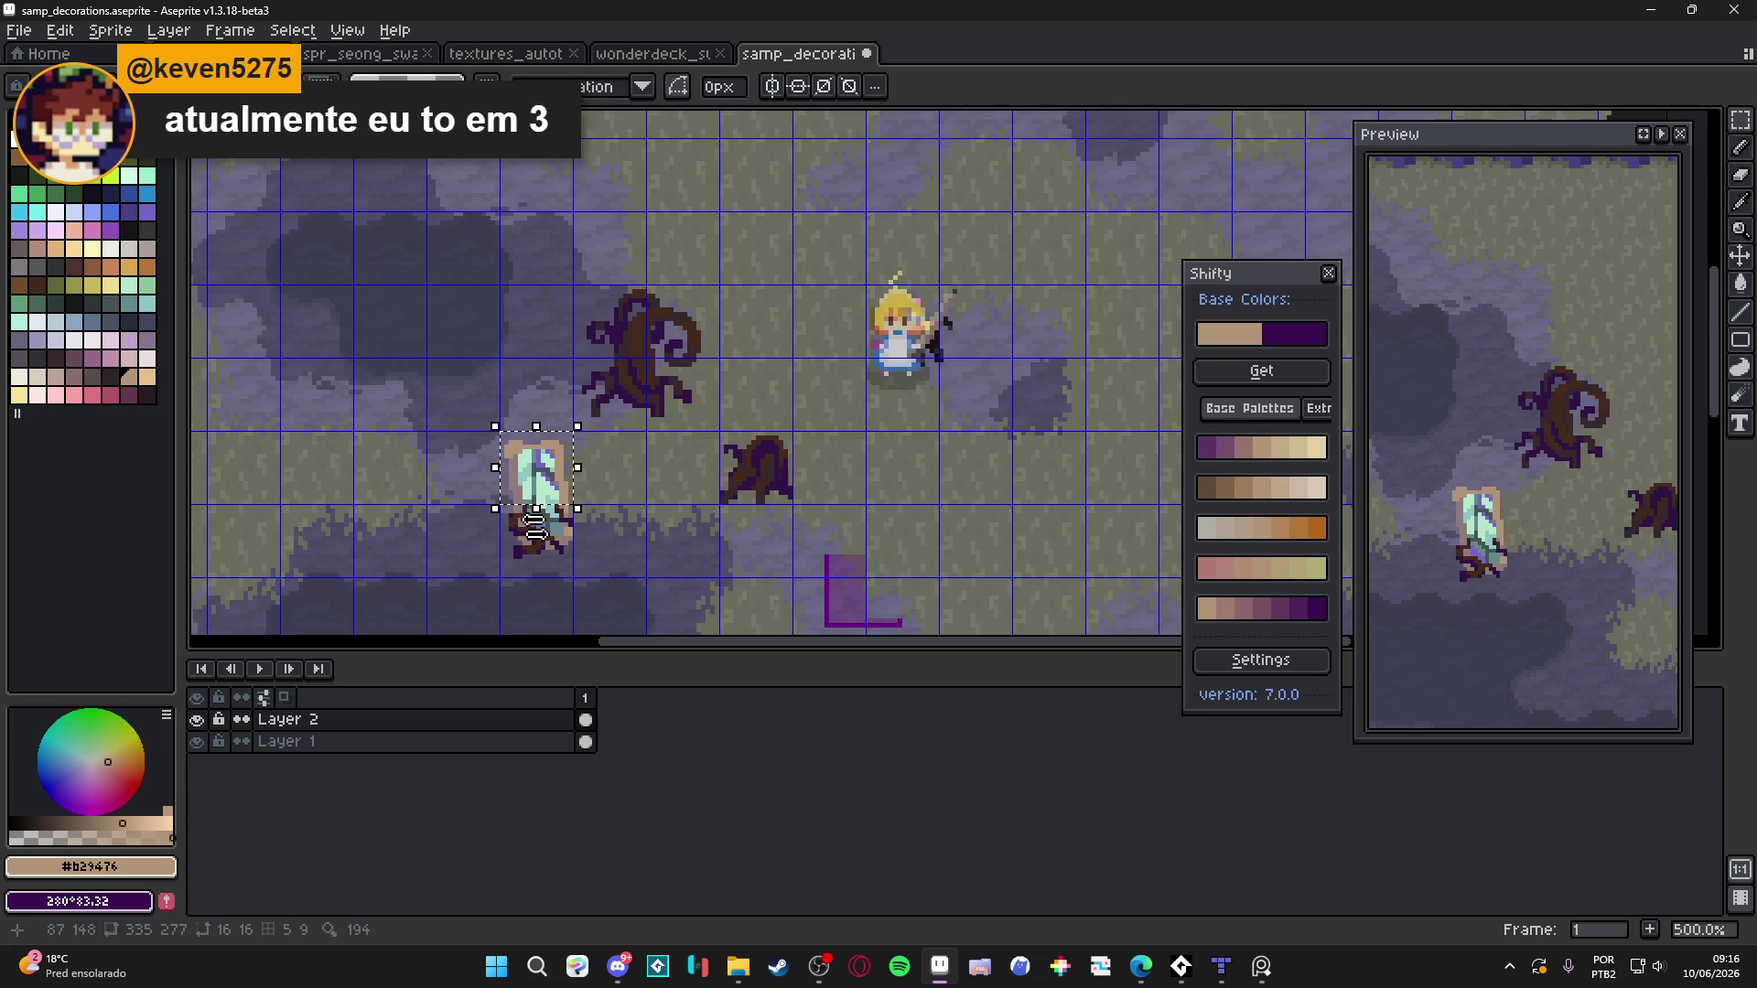
Check the pool fits a 16×32 two-tile selection, then review the scene without the grid
{"action": "left_click_drag", "start_coordinate": [540, 545], "coordinate": [543, 460]}
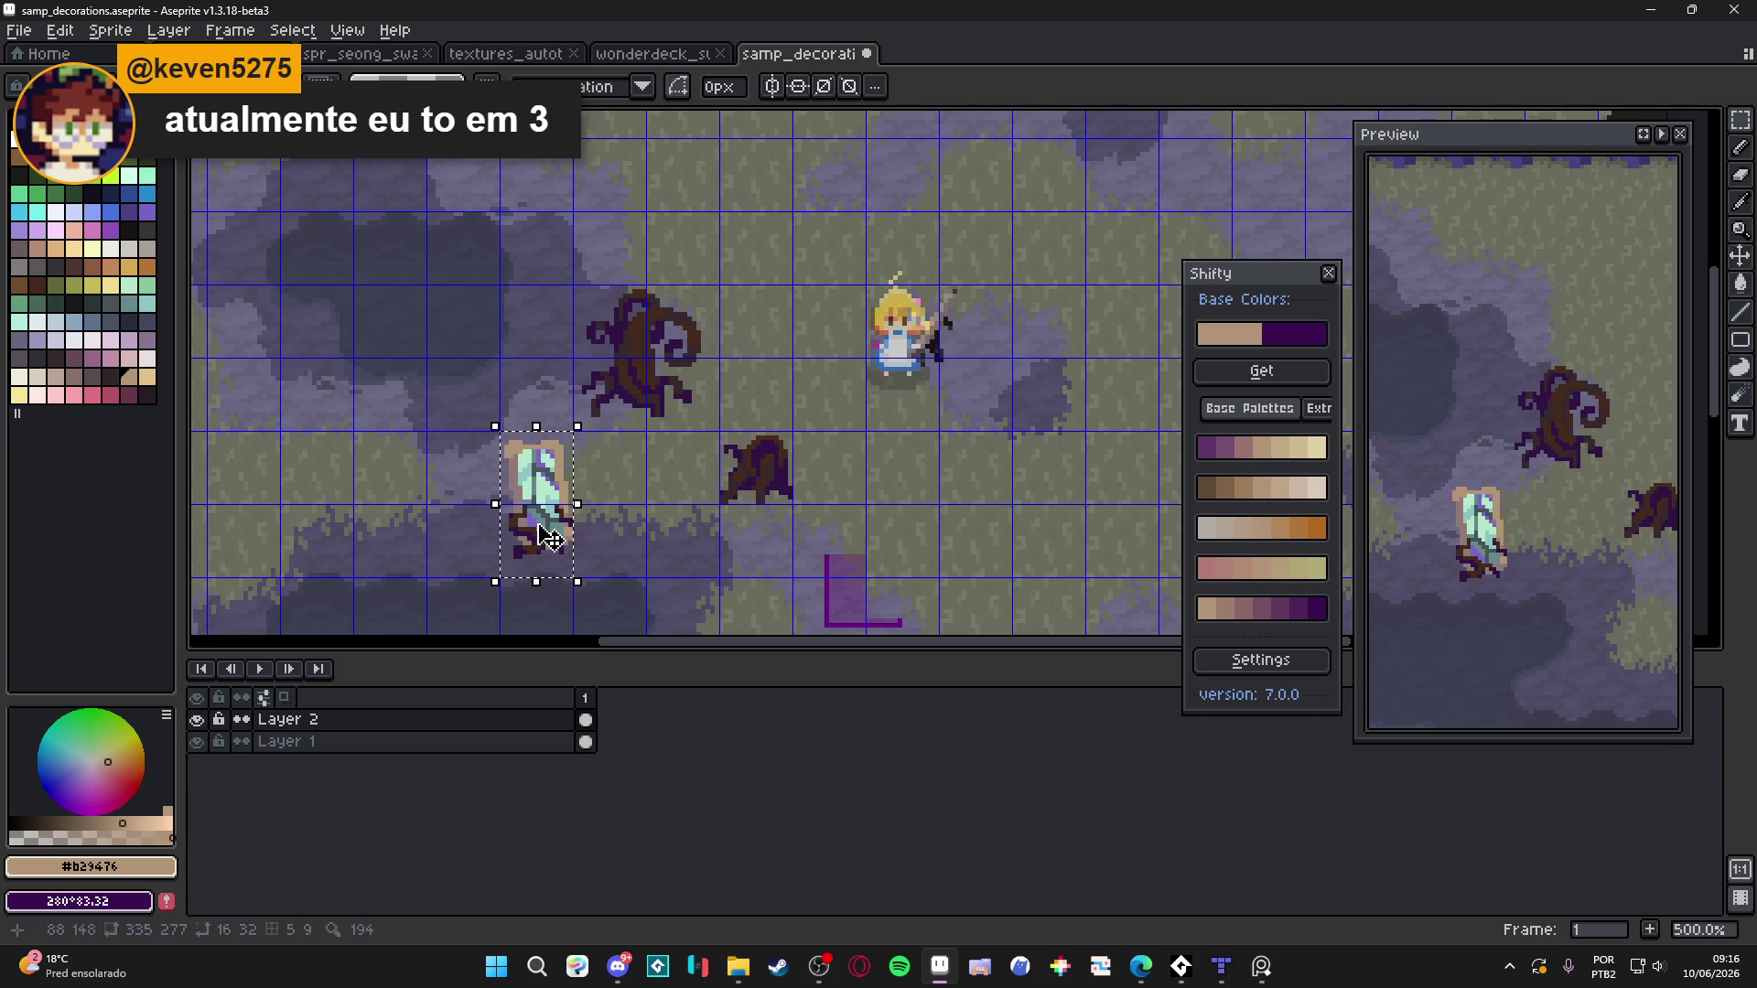
{"action": "key", "text": "ctrl+d"}
{"action": "scroll", "coordinate": [595, 528], "scroll_direction": "down", "scroll_amount": 1}
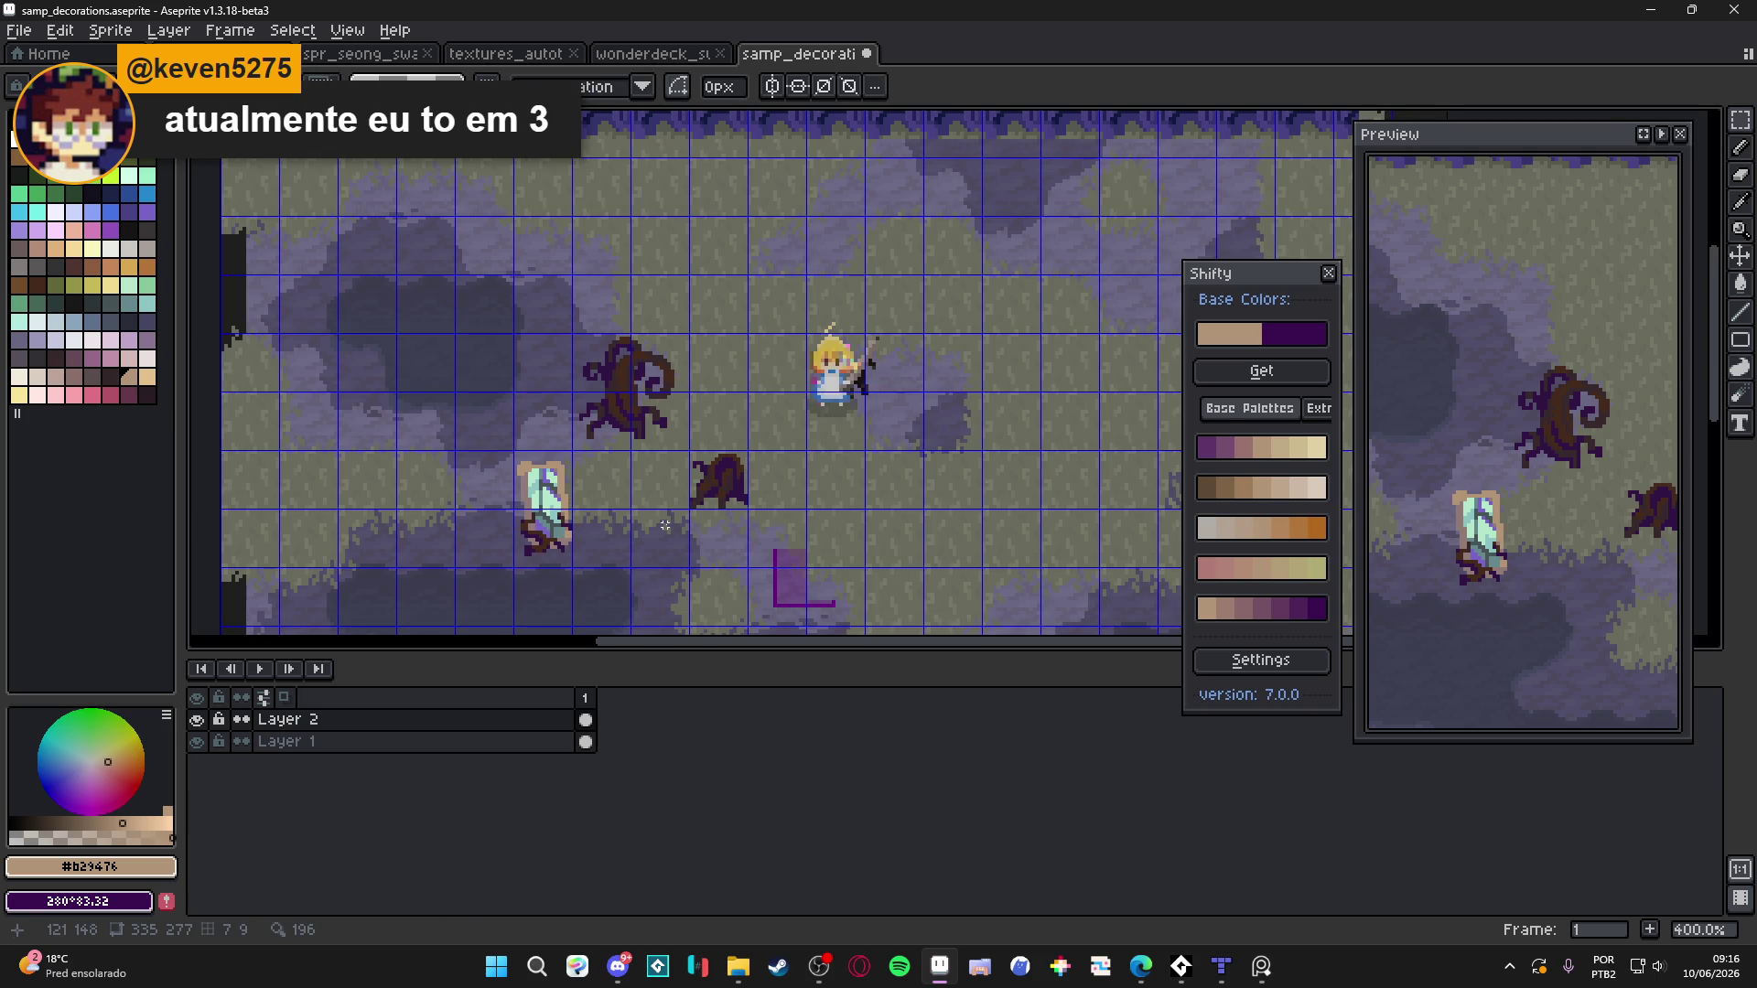
{"action": "key", "text": "ctrl+apostrophe"}
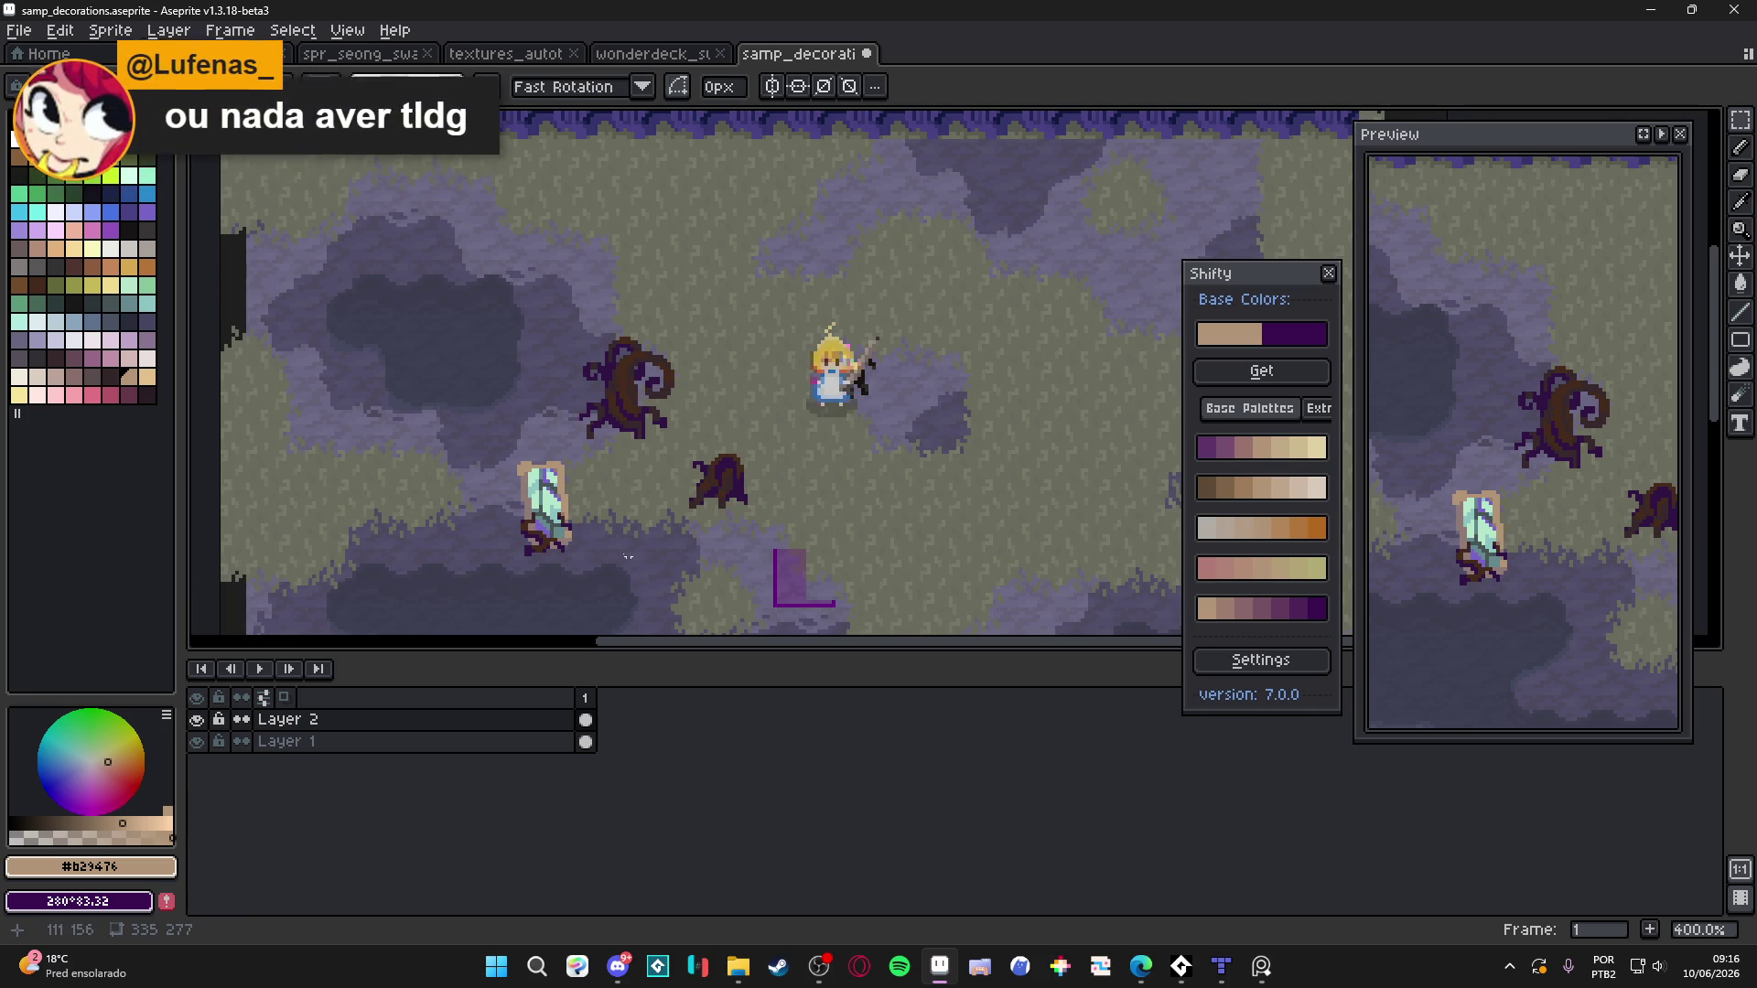
{"action": "key", "text": "ctrl+apostrophe"}
{"action": "scroll", "coordinate": [572, 489], "scroll_direction": "up", "scroll_amount": 4}
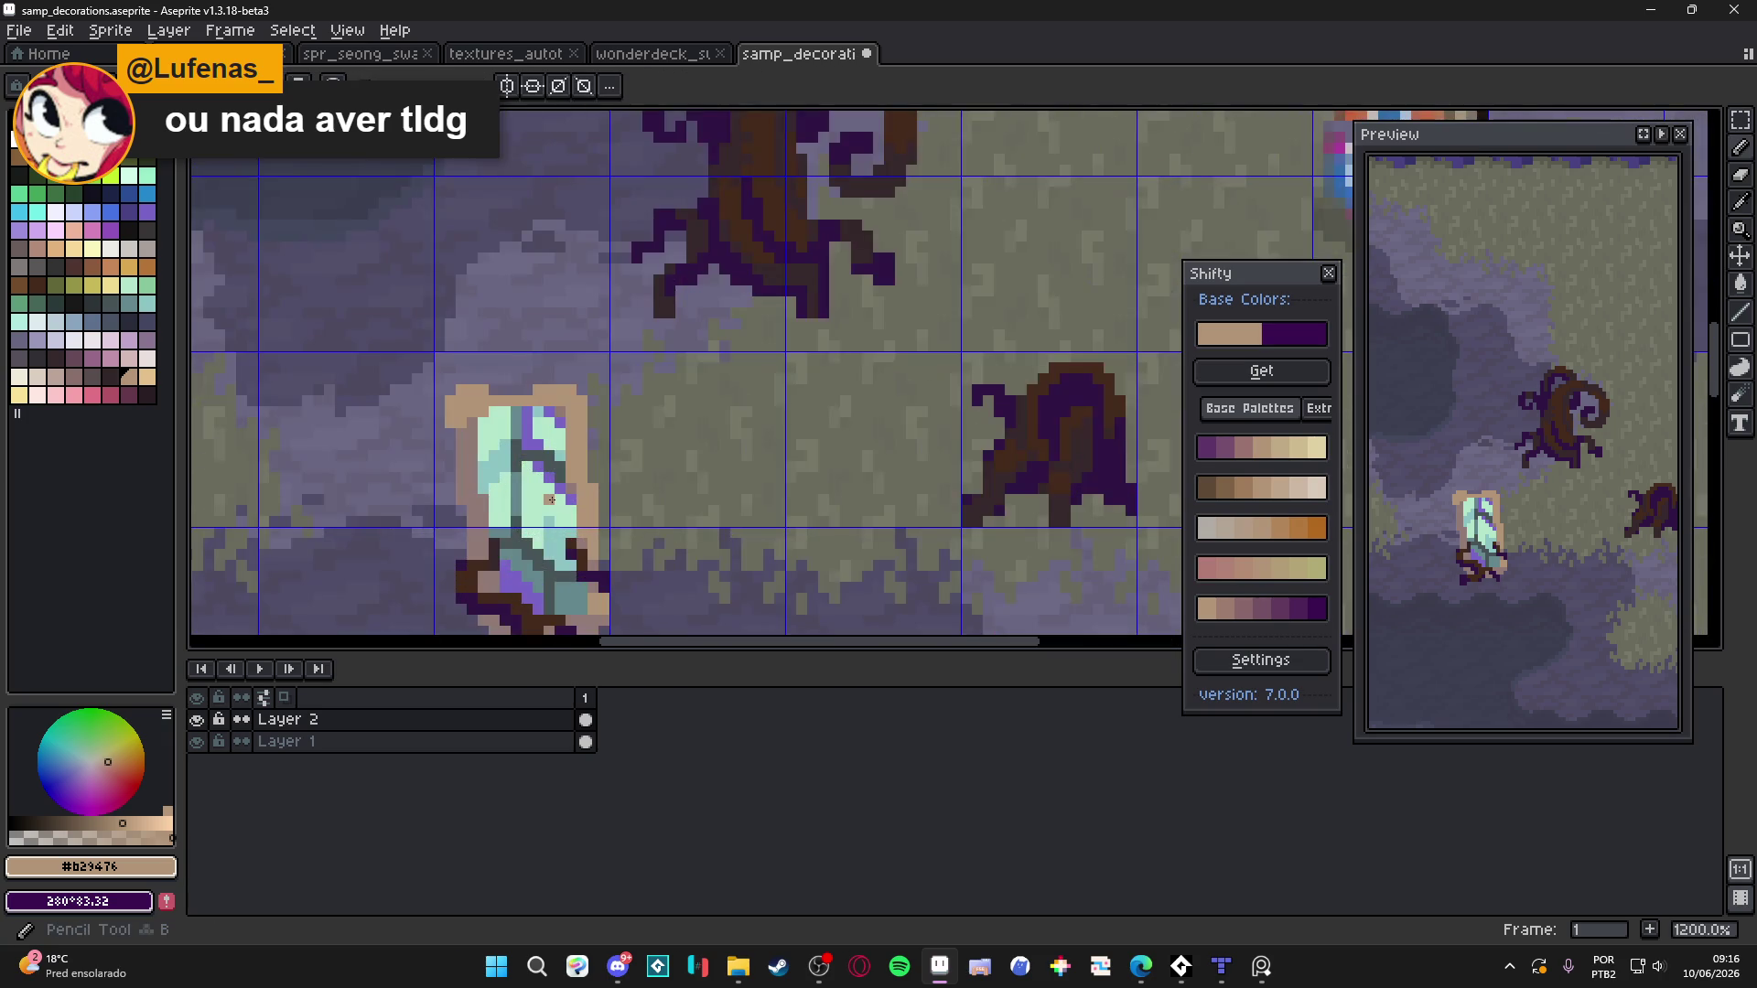
{"action": "scroll", "coordinate": [553, 497], "scroll_direction": "down", "scroll_amount": 2}
{"action": "scroll", "coordinate": [549, 480], "scroll_direction": "down", "scroll_amount": 1}
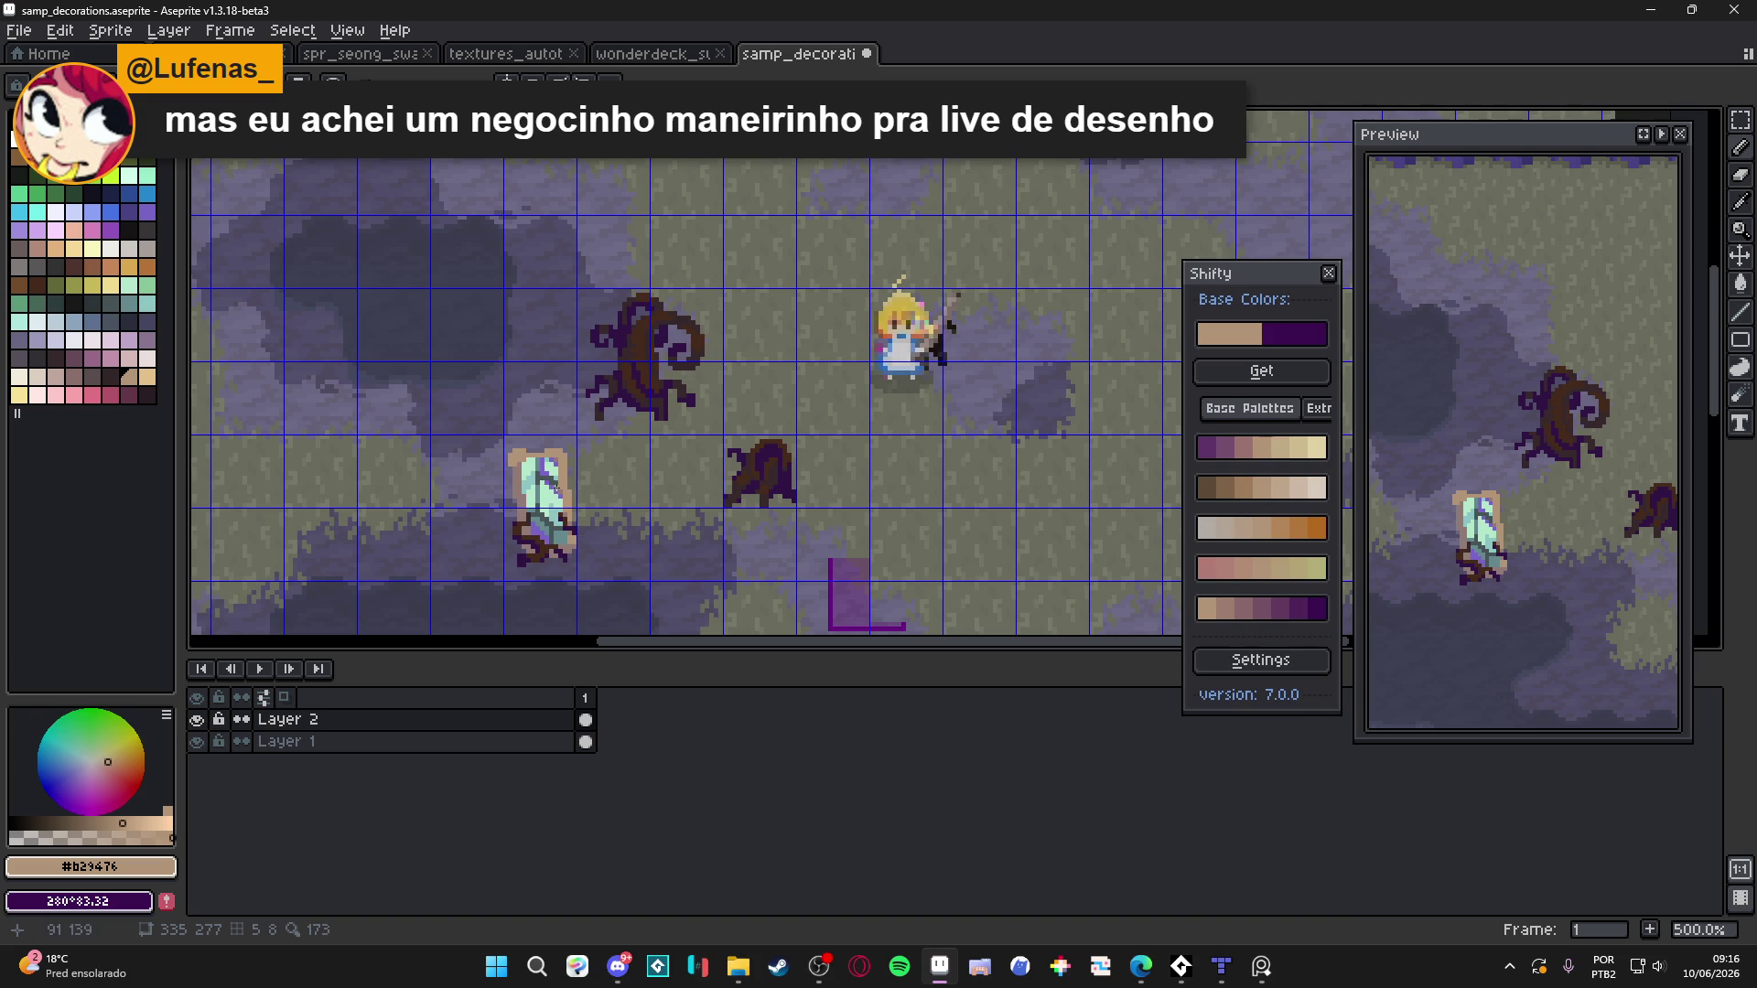
Paint over the stray purple pixels inside the crystal with mint
{"action": "scroll", "coordinate": [556, 486], "scroll_direction": "up", "scroll_amount": 1}
{"action": "left_click", "coordinate": [563, 483], "text": "alt"}
{"action": "scroll", "coordinate": [570, 479], "scroll_direction": "down", "scroll_amount": 2}
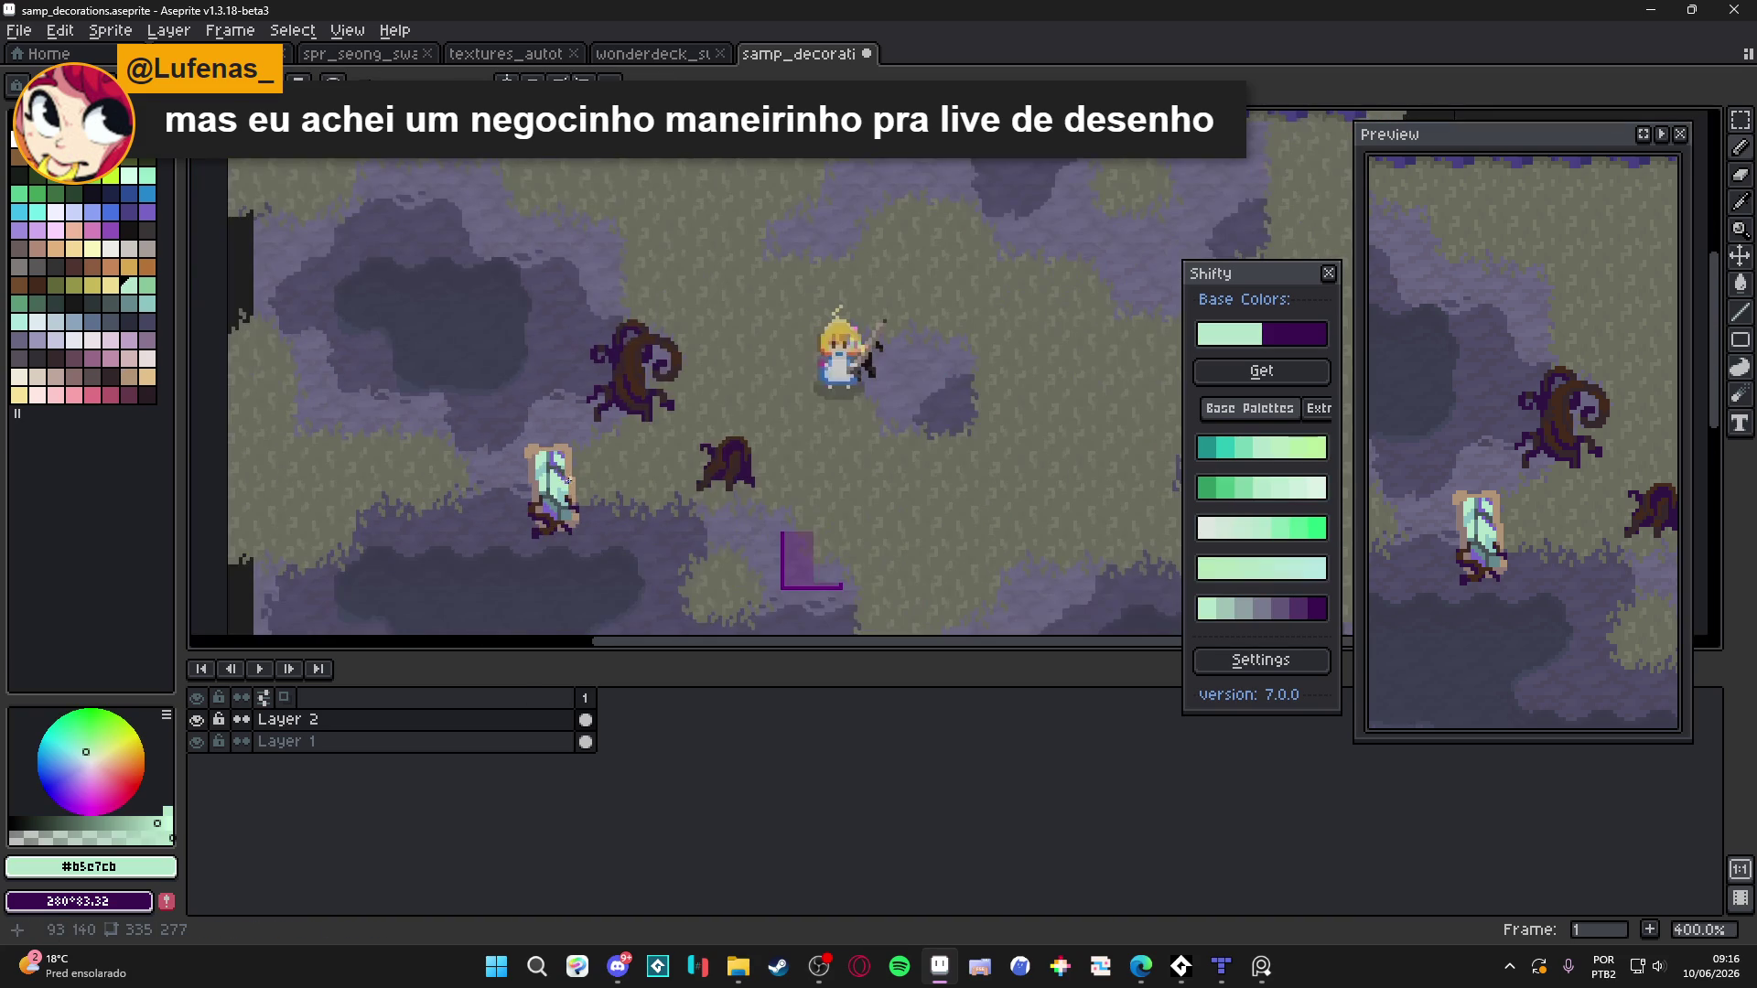
{"action": "scroll", "coordinate": [553, 475], "scroll_direction": "up", "scroll_amount": 2}
{"action": "scroll", "coordinate": [622, 457], "scroll_direction": "down", "scroll_amount": 2}
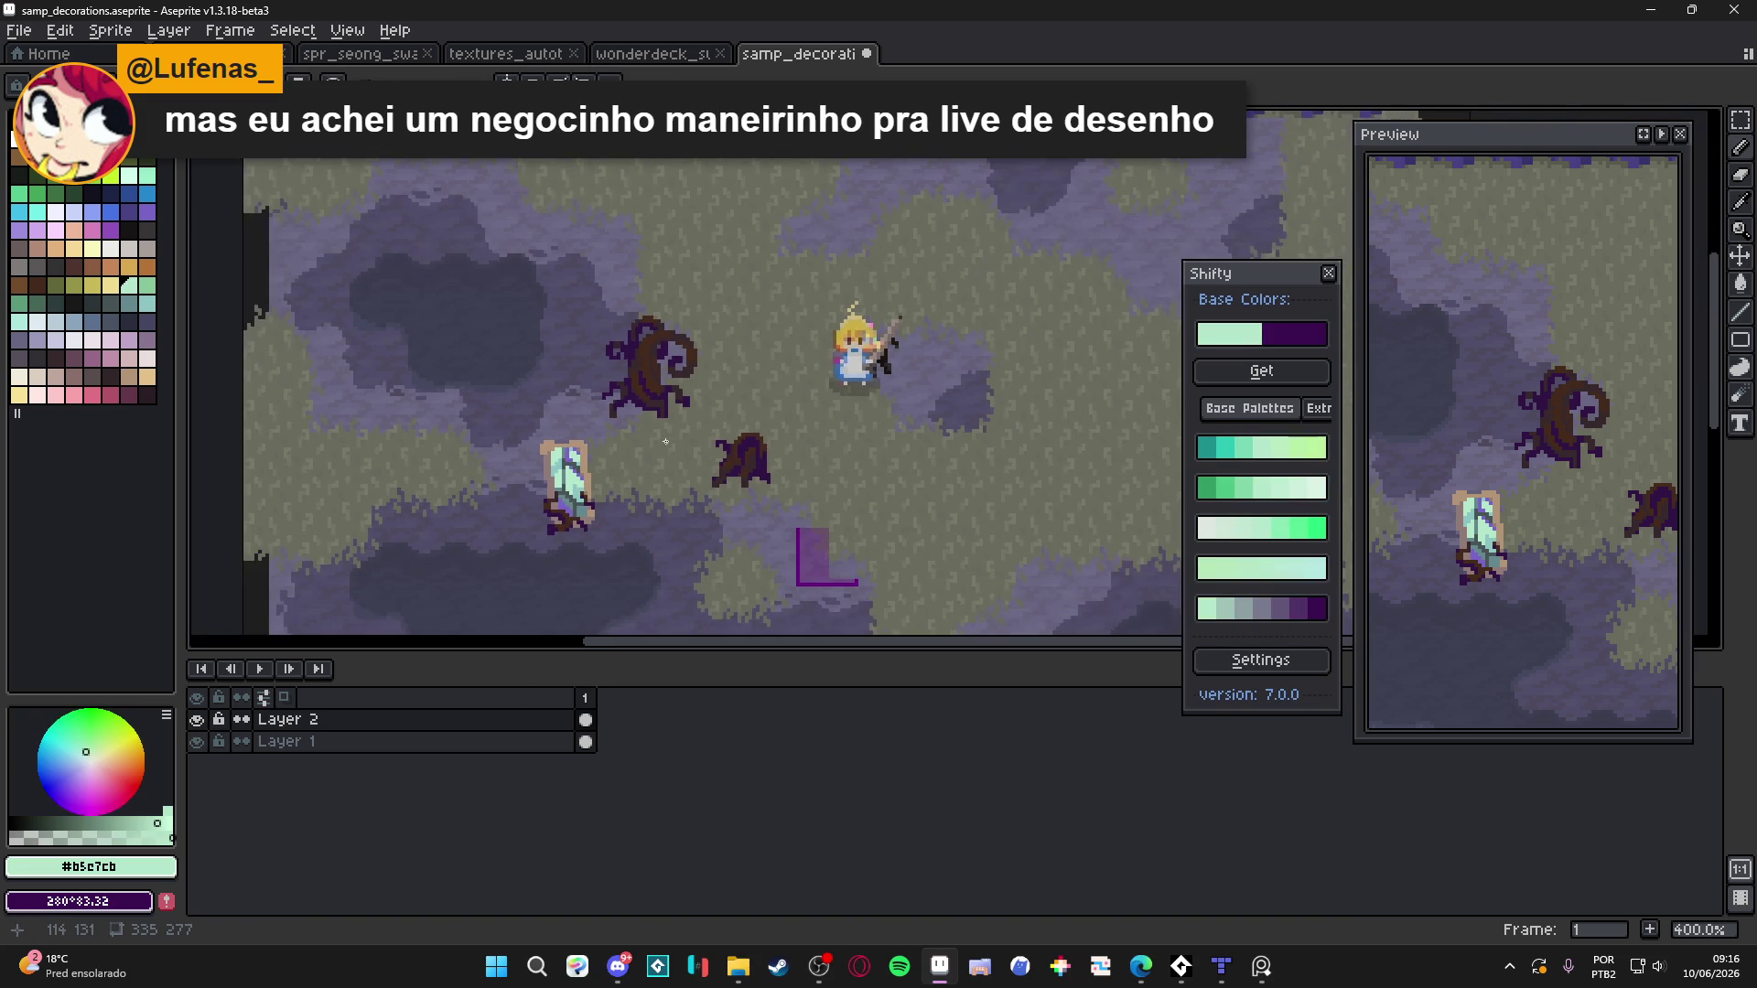
{"action": "scroll", "coordinate": [576, 475], "scroll_direction": "up", "scroll_amount": 3}
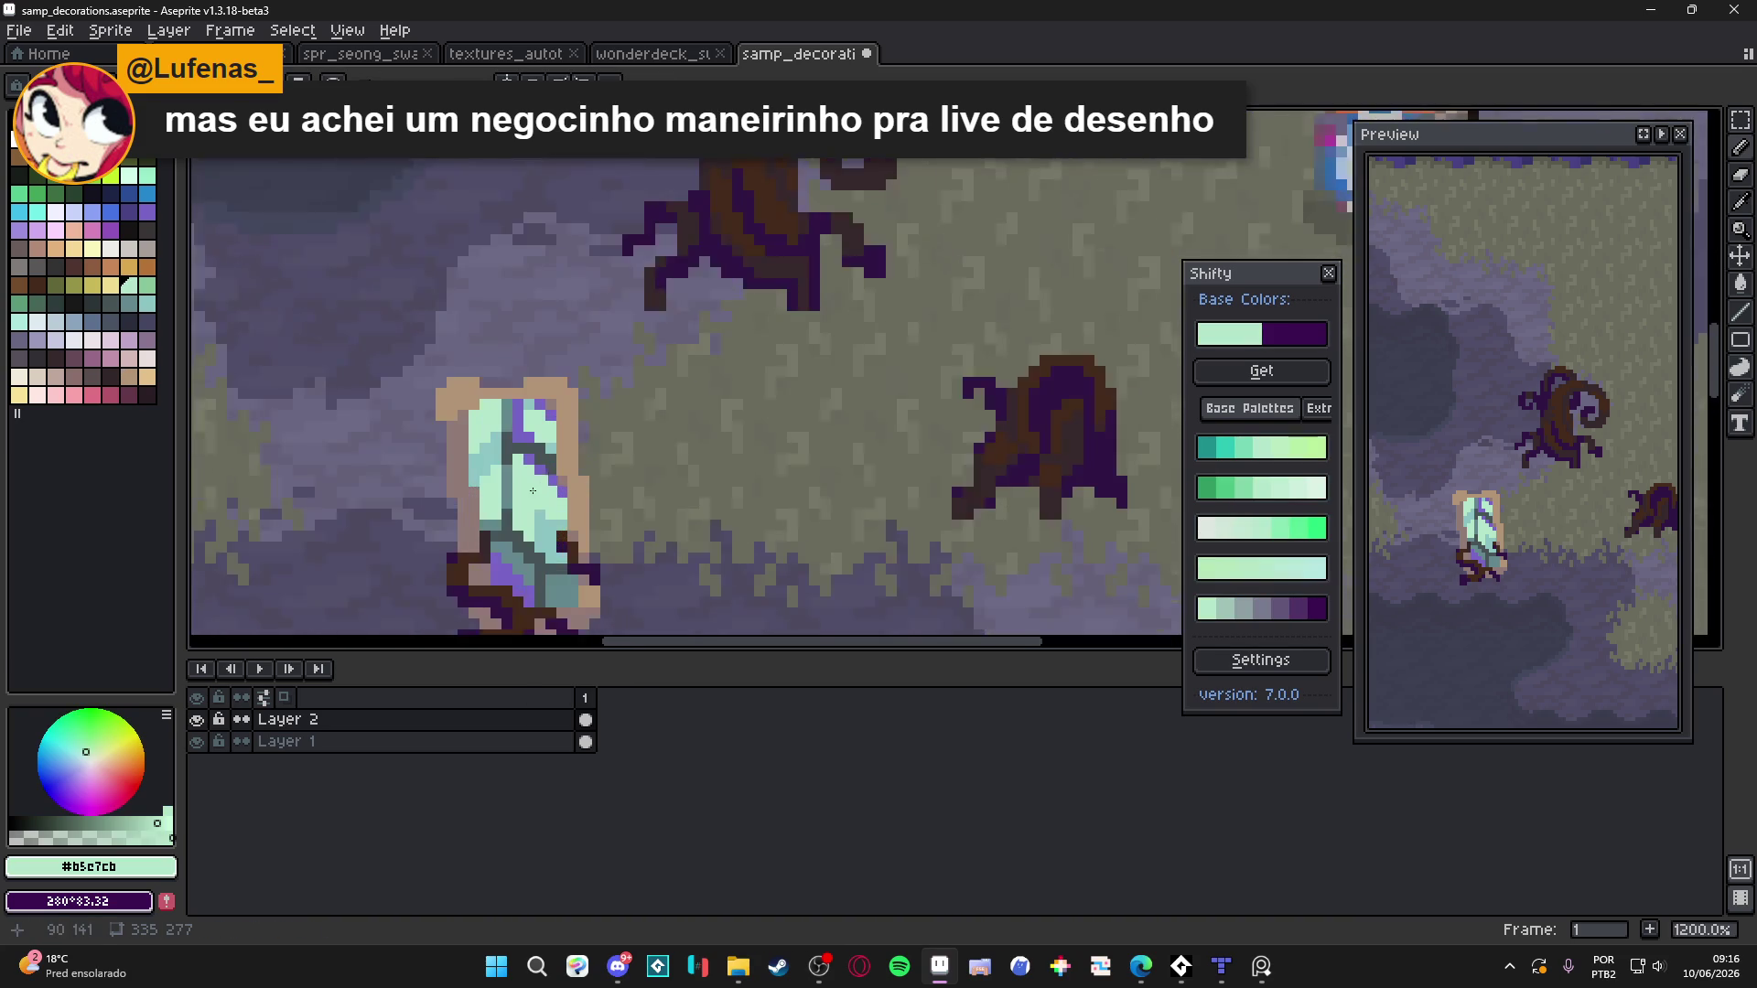
{"action": "mouse_move", "coordinate": [526, 453]}
{"action": "left_mouse_down"}
{"action": "mouse_move", "coordinate": [522, 375]}
{"action": "mouse_move", "coordinate": [555, 393]}
{"action": "mouse_move", "coordinate": [558, 485]}
{"action": "left_mouse_up"}
{"action": "scroll", "coordinate": [595, 524], "scroll_direction": "down", "scroll_amount": 3}
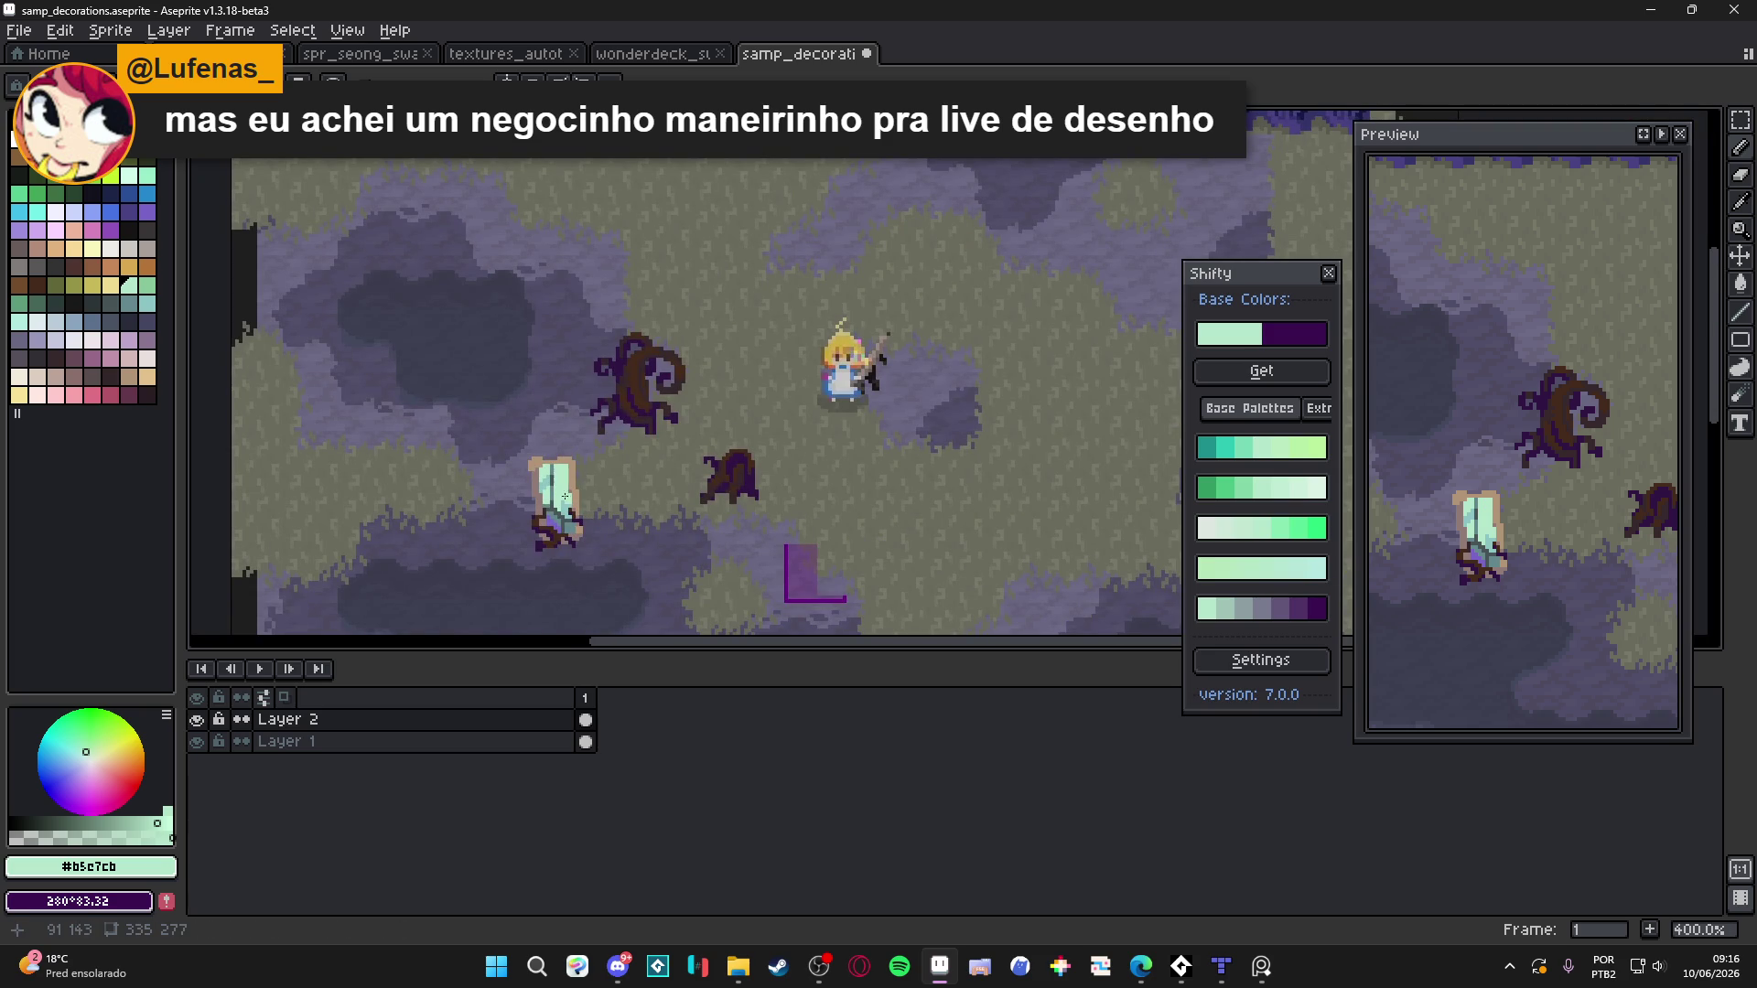
{"action": "scroll", "coordinate": [568, 505], "scroll_direction": "up", "scroll_amount": 3}
Paint the crystal's middle strip in mid teal
{"action": "left_click", "coordinate": [542, 467], "text": "alt"}
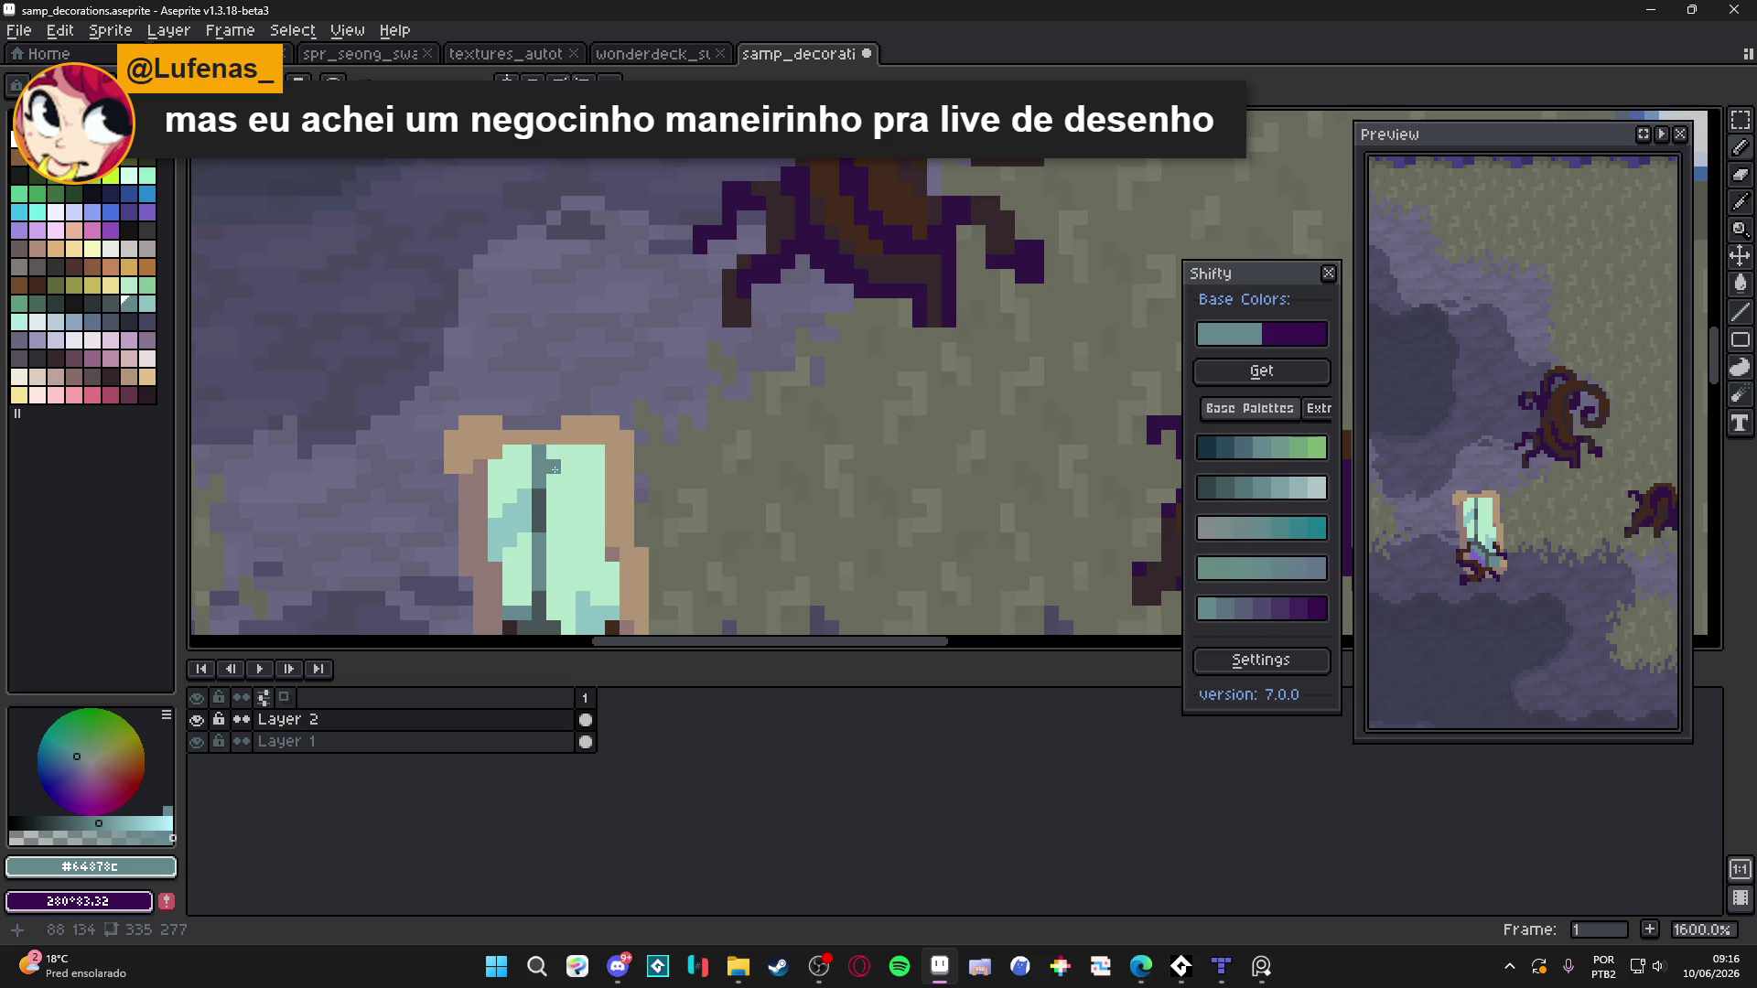
{"action": "scroll", "coordinate": [555, 568], "scroll_direction": "down", "scroll_amount": 2}
{"action": "scroll", "coordinate": [549, 549], "scroll_direction": "up", "scroll_amount": 1}
{"action": "left_click", "coordinate": [549, 494], "text": "alt"}
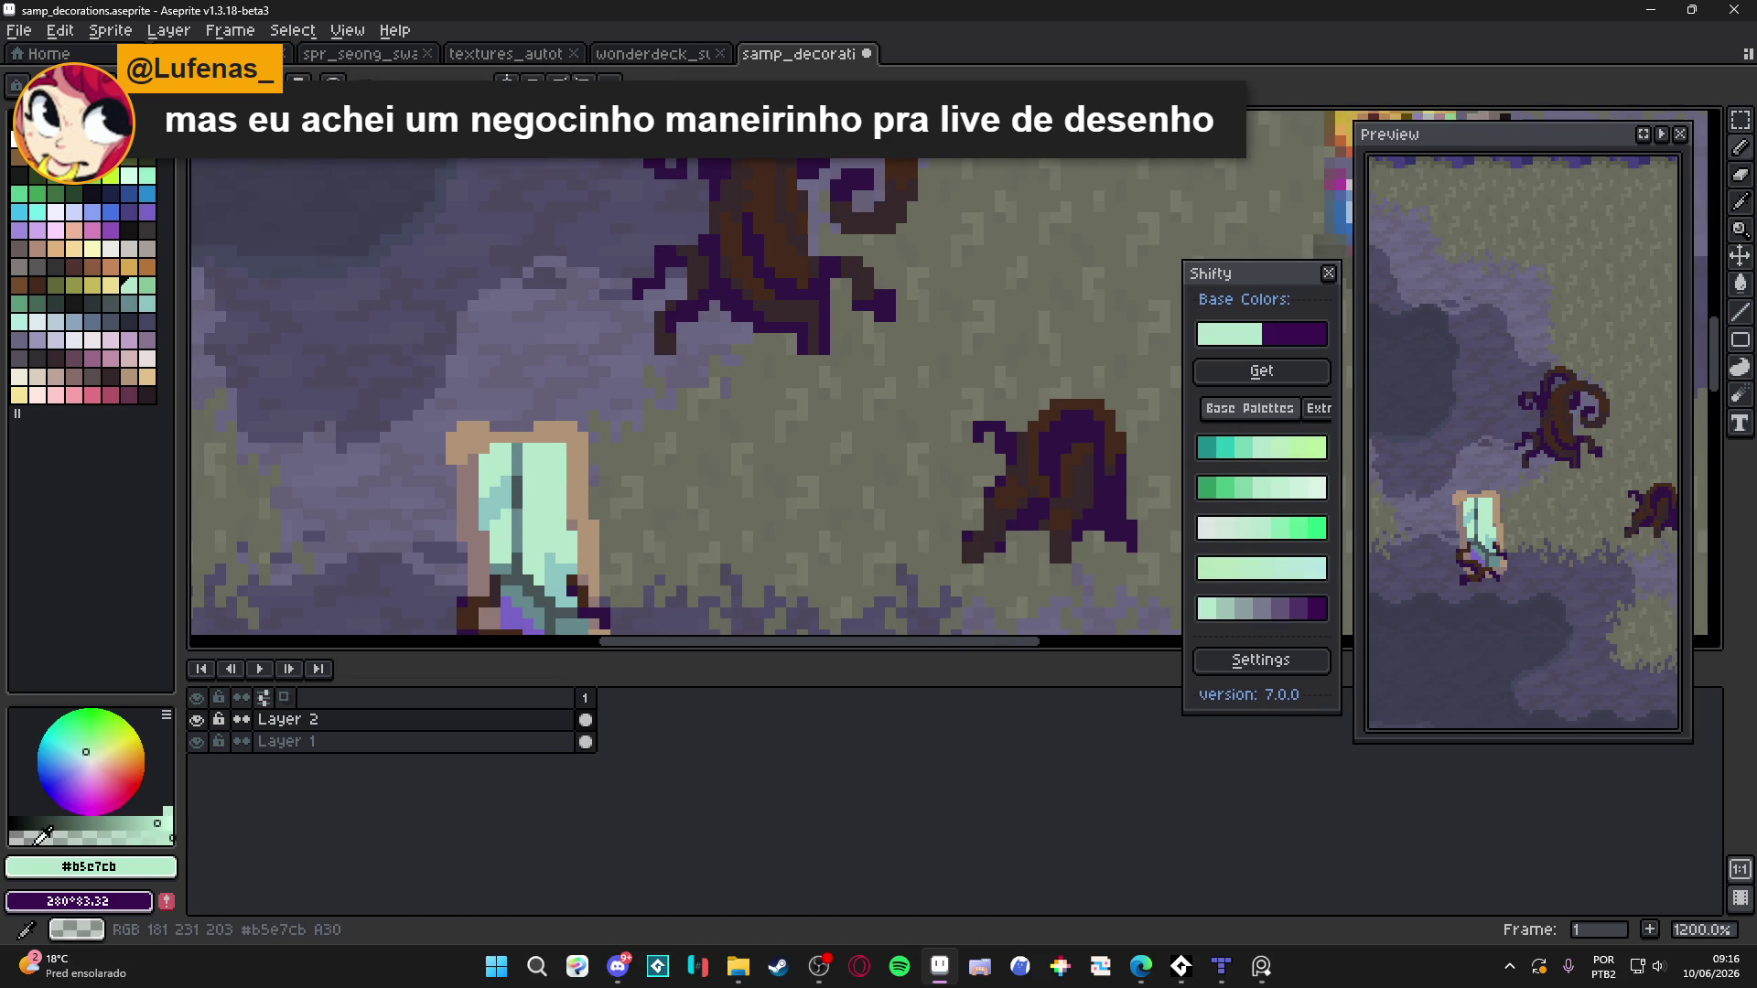
{"action": "scroll", "coordinate": [476, 453], "scroll_direction": "up", "scroll_amount": 1}
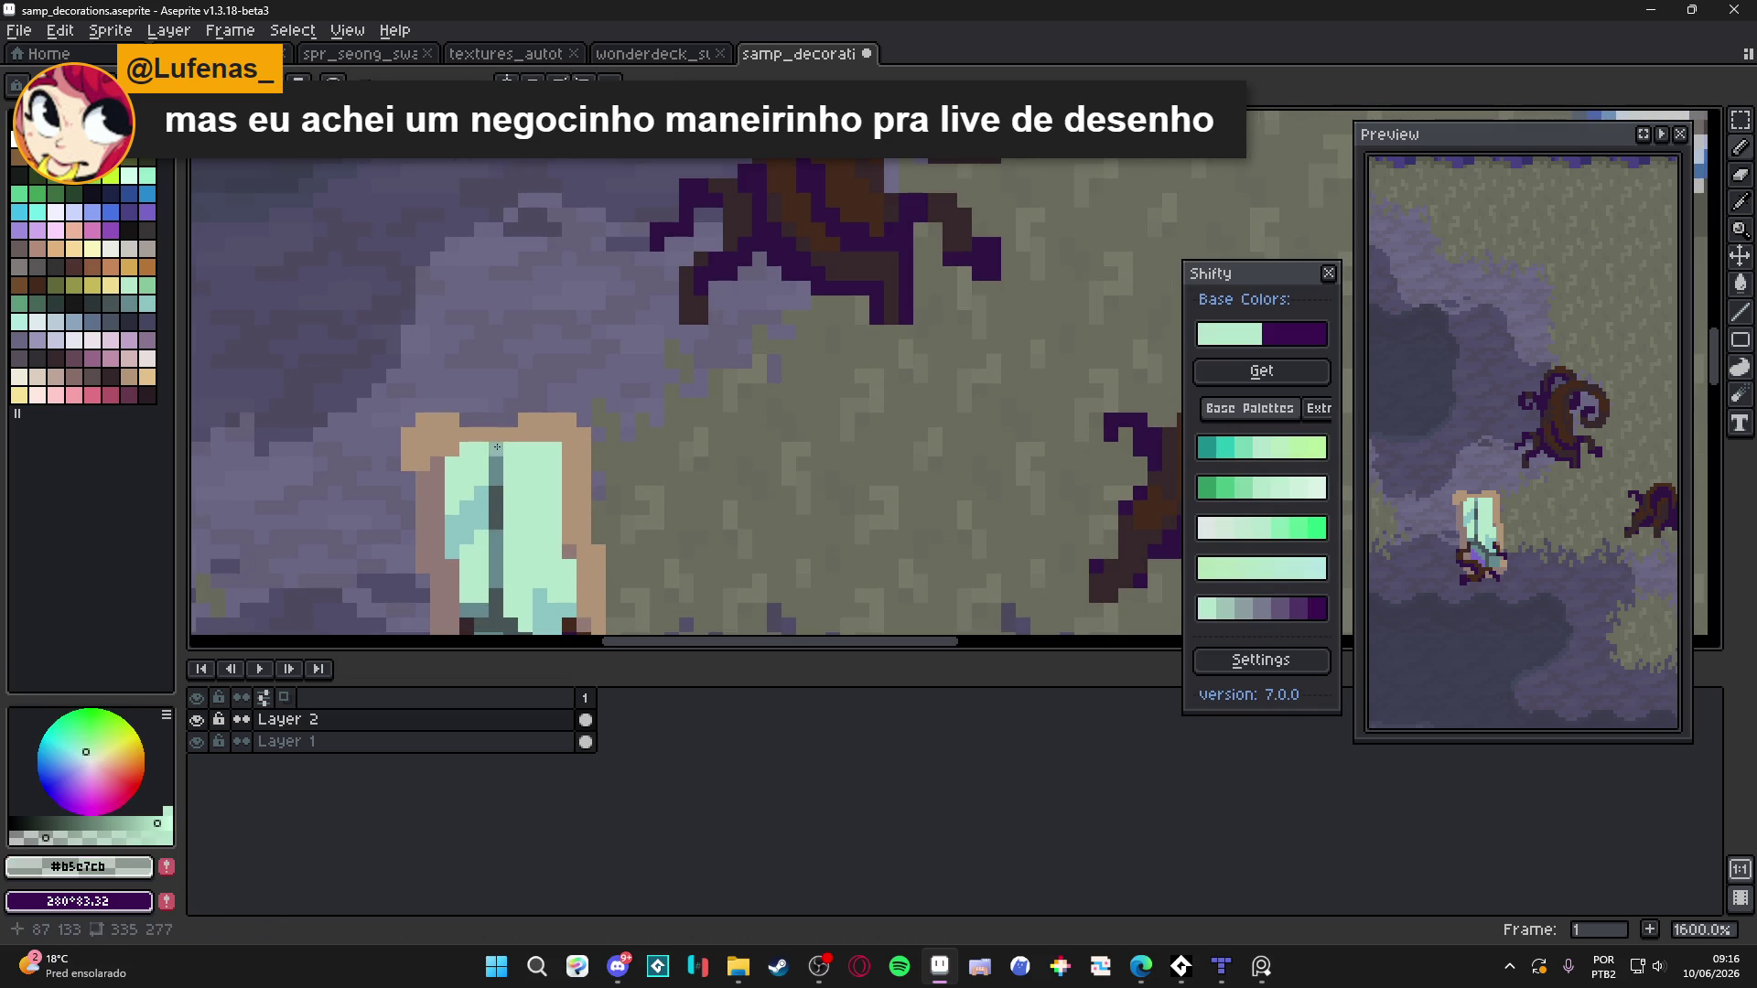
{"action": "left_click", "coordinate": [497, 449], "text": "alt"}
{"action": "mouse_move", "coordinate": [497, 456]}
{"action": "left_mouse_down"}
{"action": "mouse_move", "coordinate": [497, 618]}
{"action": "mouse_move", "coordinate": [476, 425]}
{"action": "left_mouse_up"}
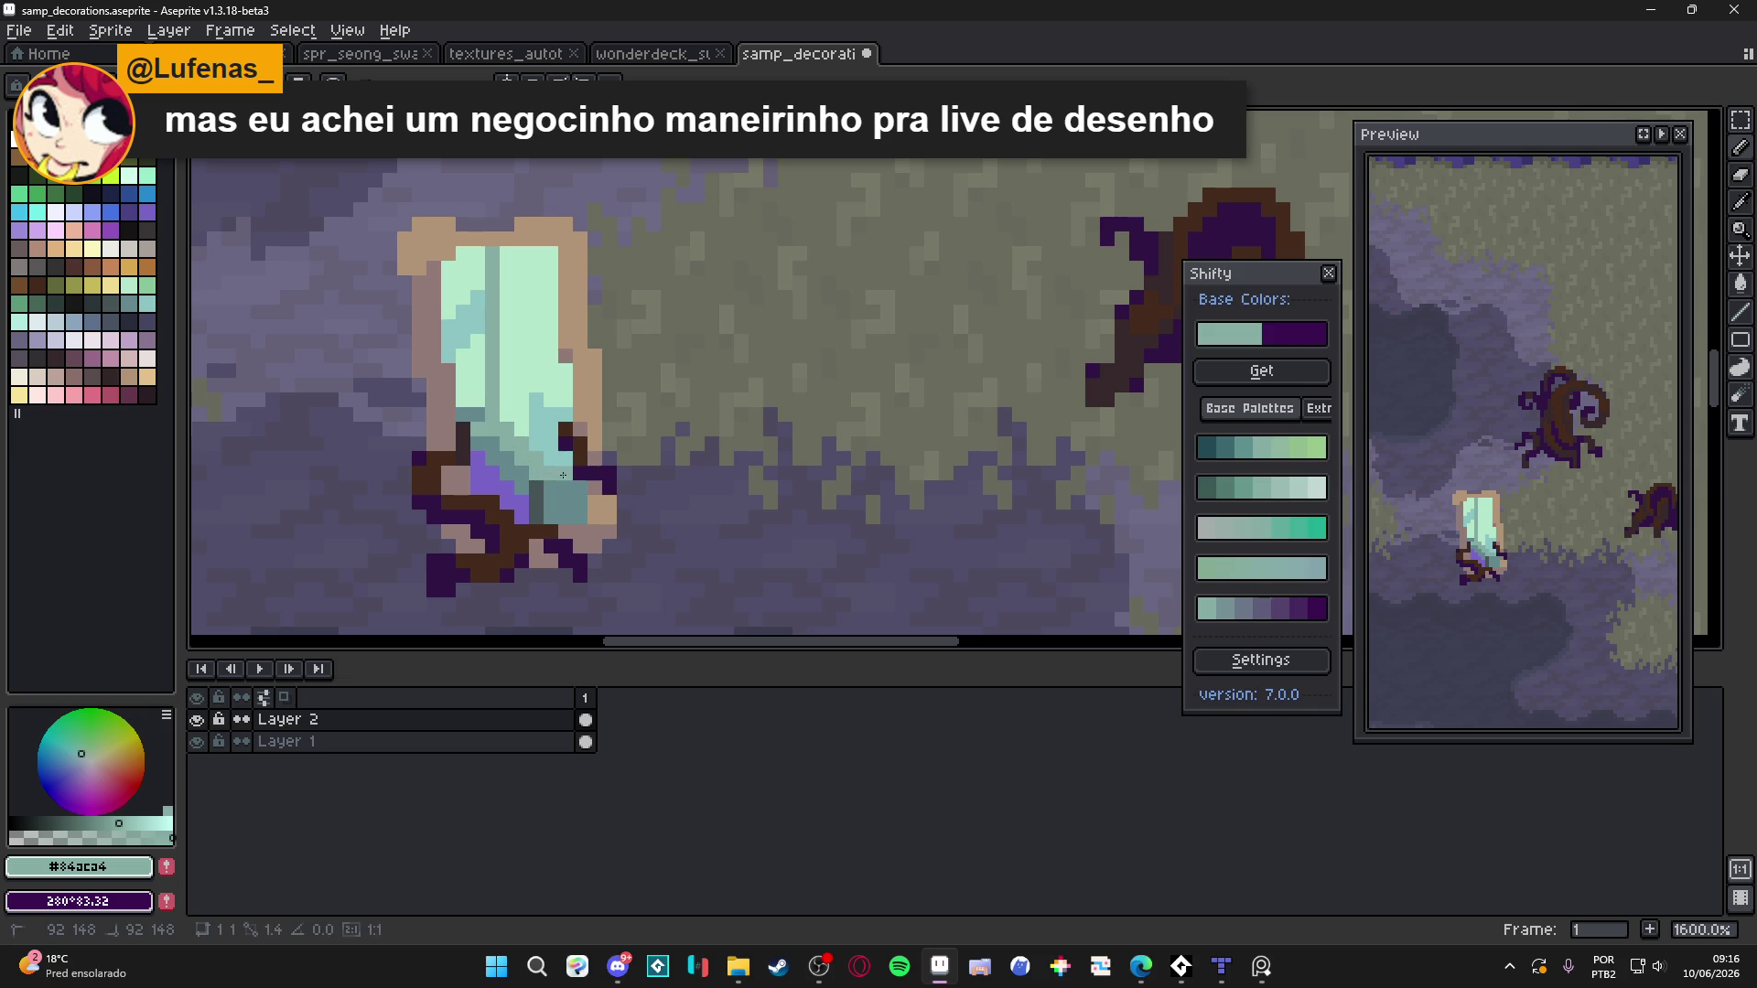
Bucket-fill three dark teal areas of the crystal with lighter teal
{"action": "key", "text": "g"}
{"action": "left_click", "coordinate": [554, 519], "text": "alt"}
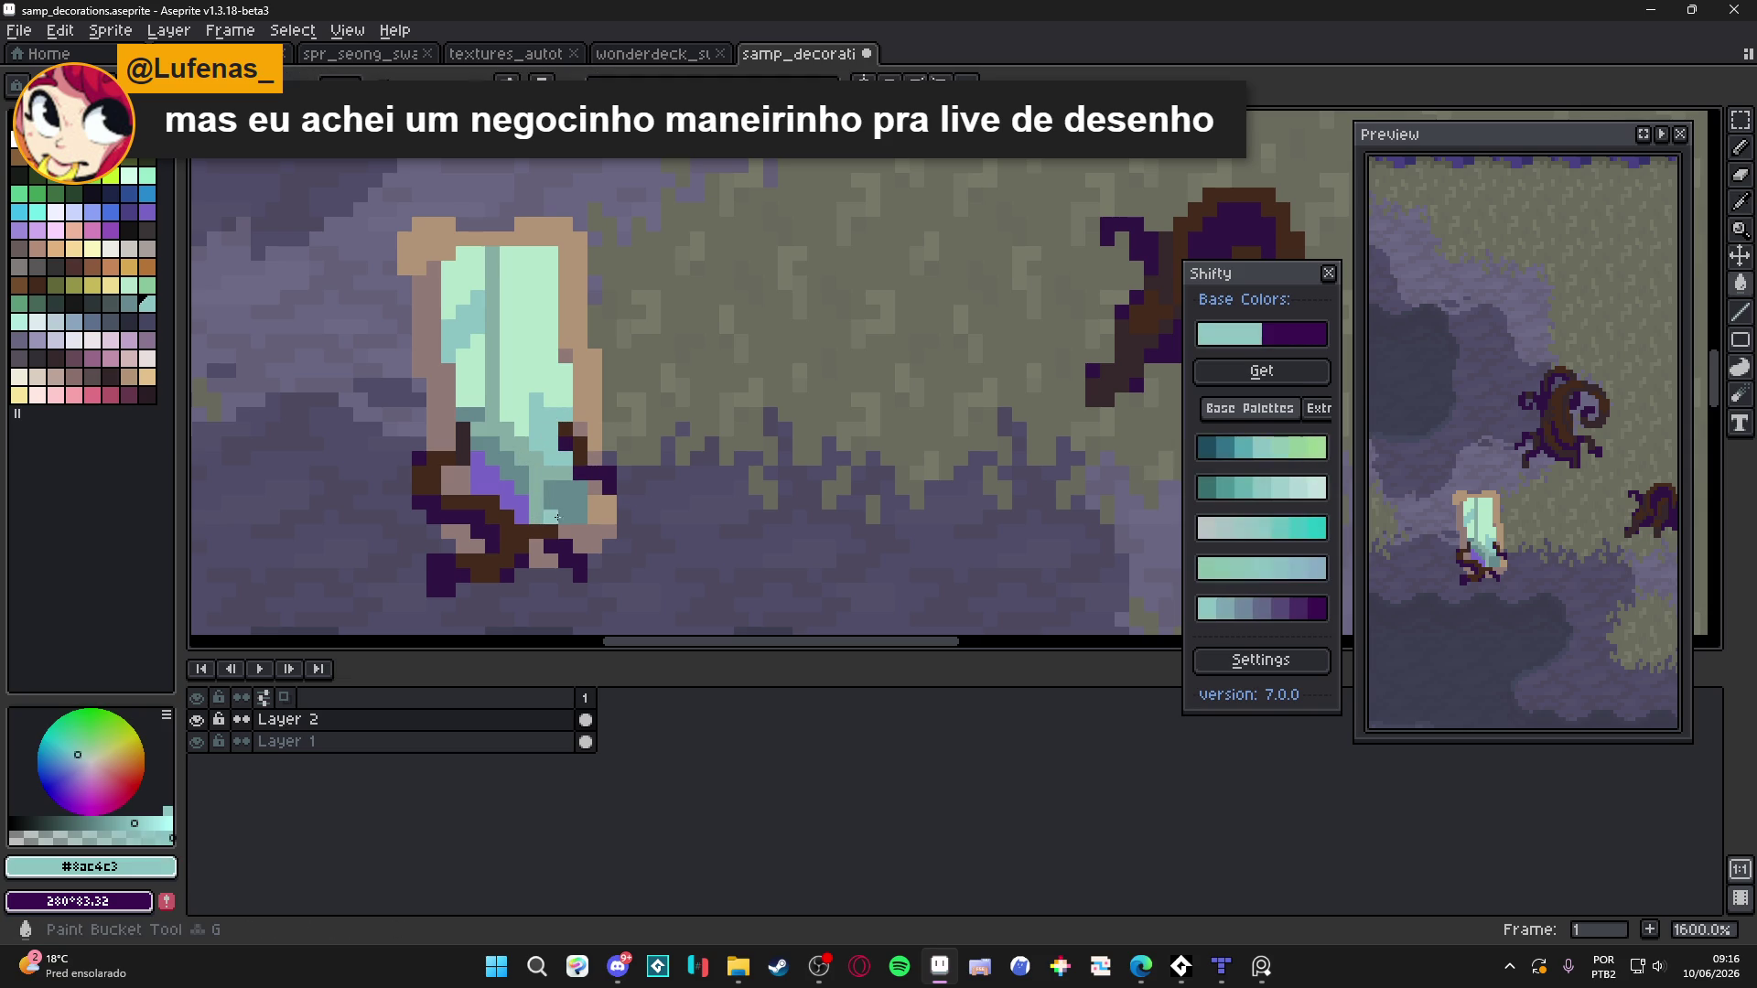
{"action": "left_click", "coordinate": [555, 519]}
{"action": "left_click", "coordinate": [521, 488]}
{"action": "left_click", "coordinate": [500, 464]}
{"action": "scroll", "coordinate": [585, 563], "scroll_direction": "down", "scroll_amount": 4}
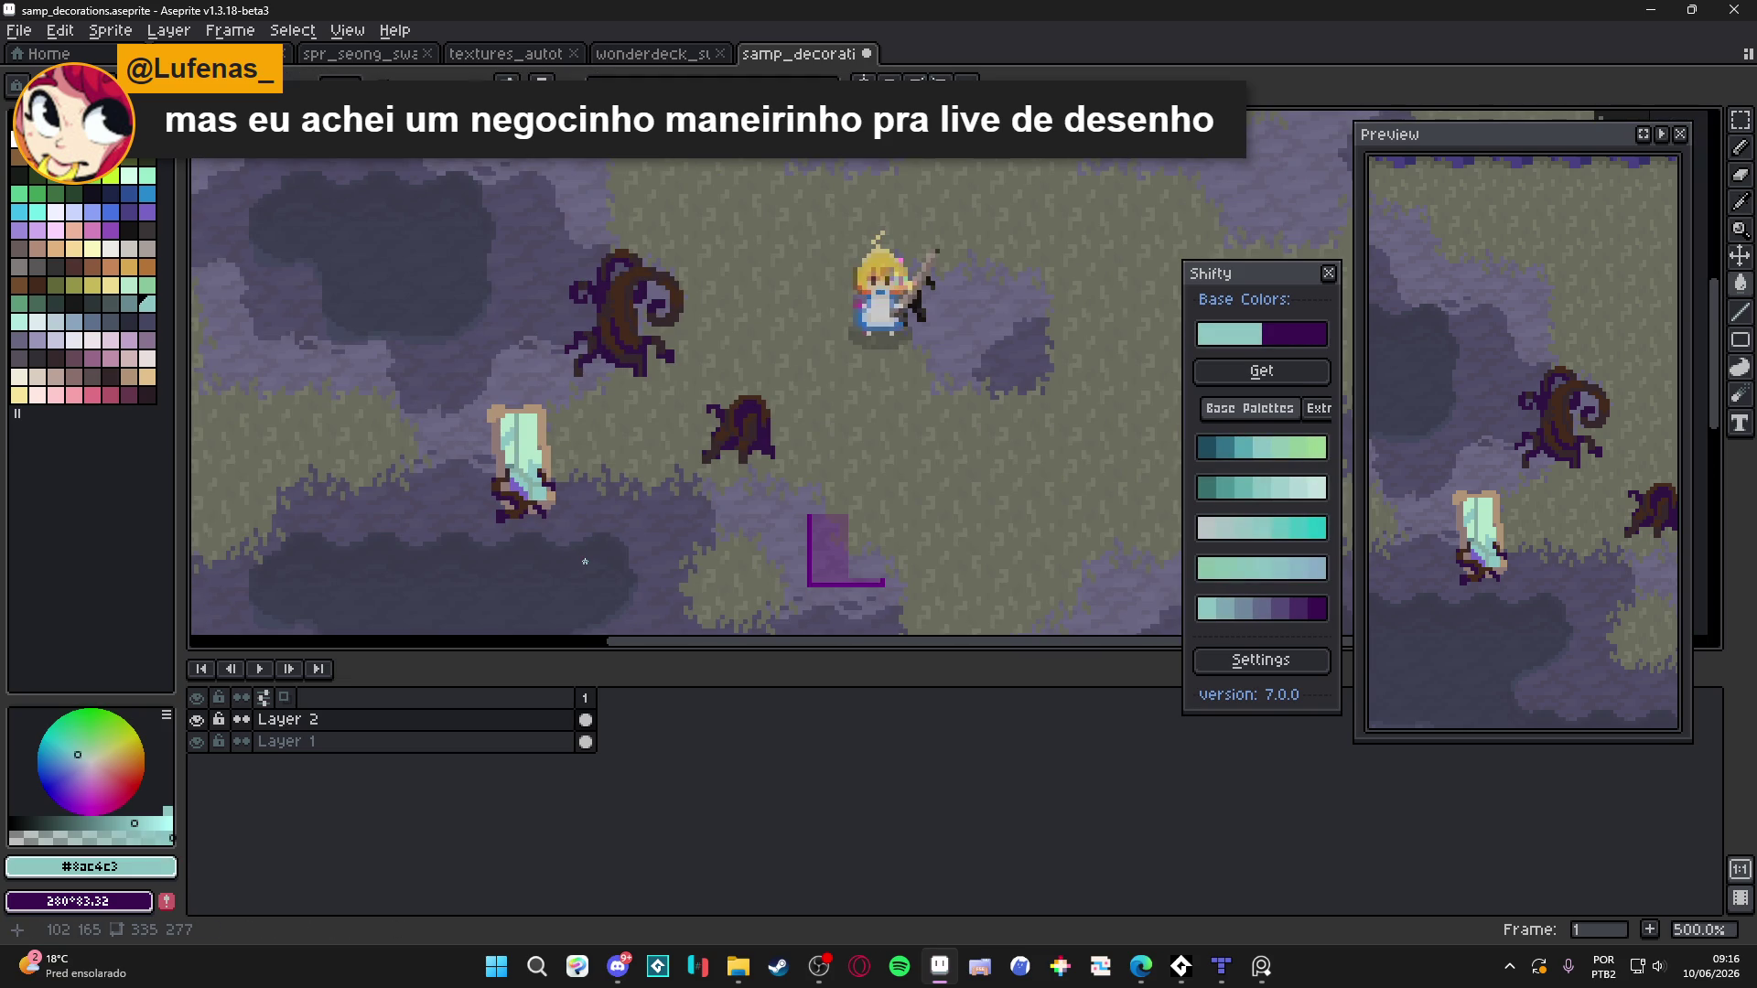
{"action": "scroll", "coordinate": [537, 469], "scroll_direction": "up", "scroll_amount": 5}
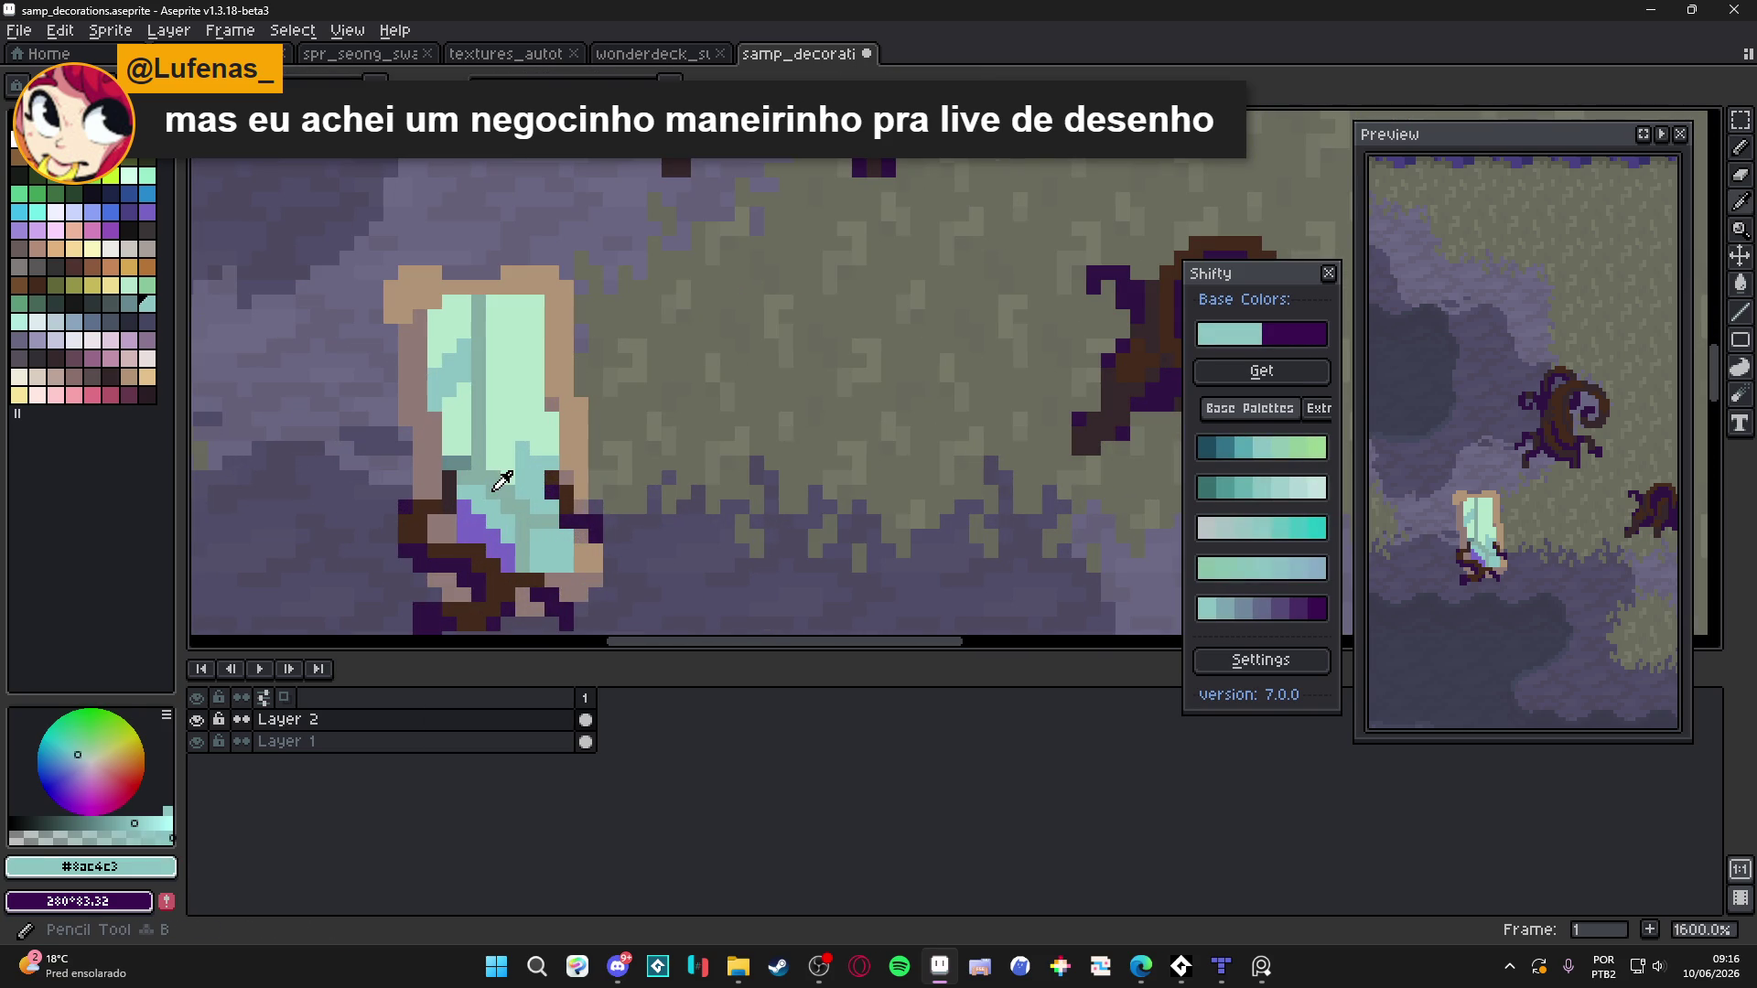
Add darker greyish-blue and teal shading to parts of the crystal
{"action": "left_click", "coordinate": [498, 478], "text": "alt"}
{"action": "left_click", "coordinate": [103, 824]}
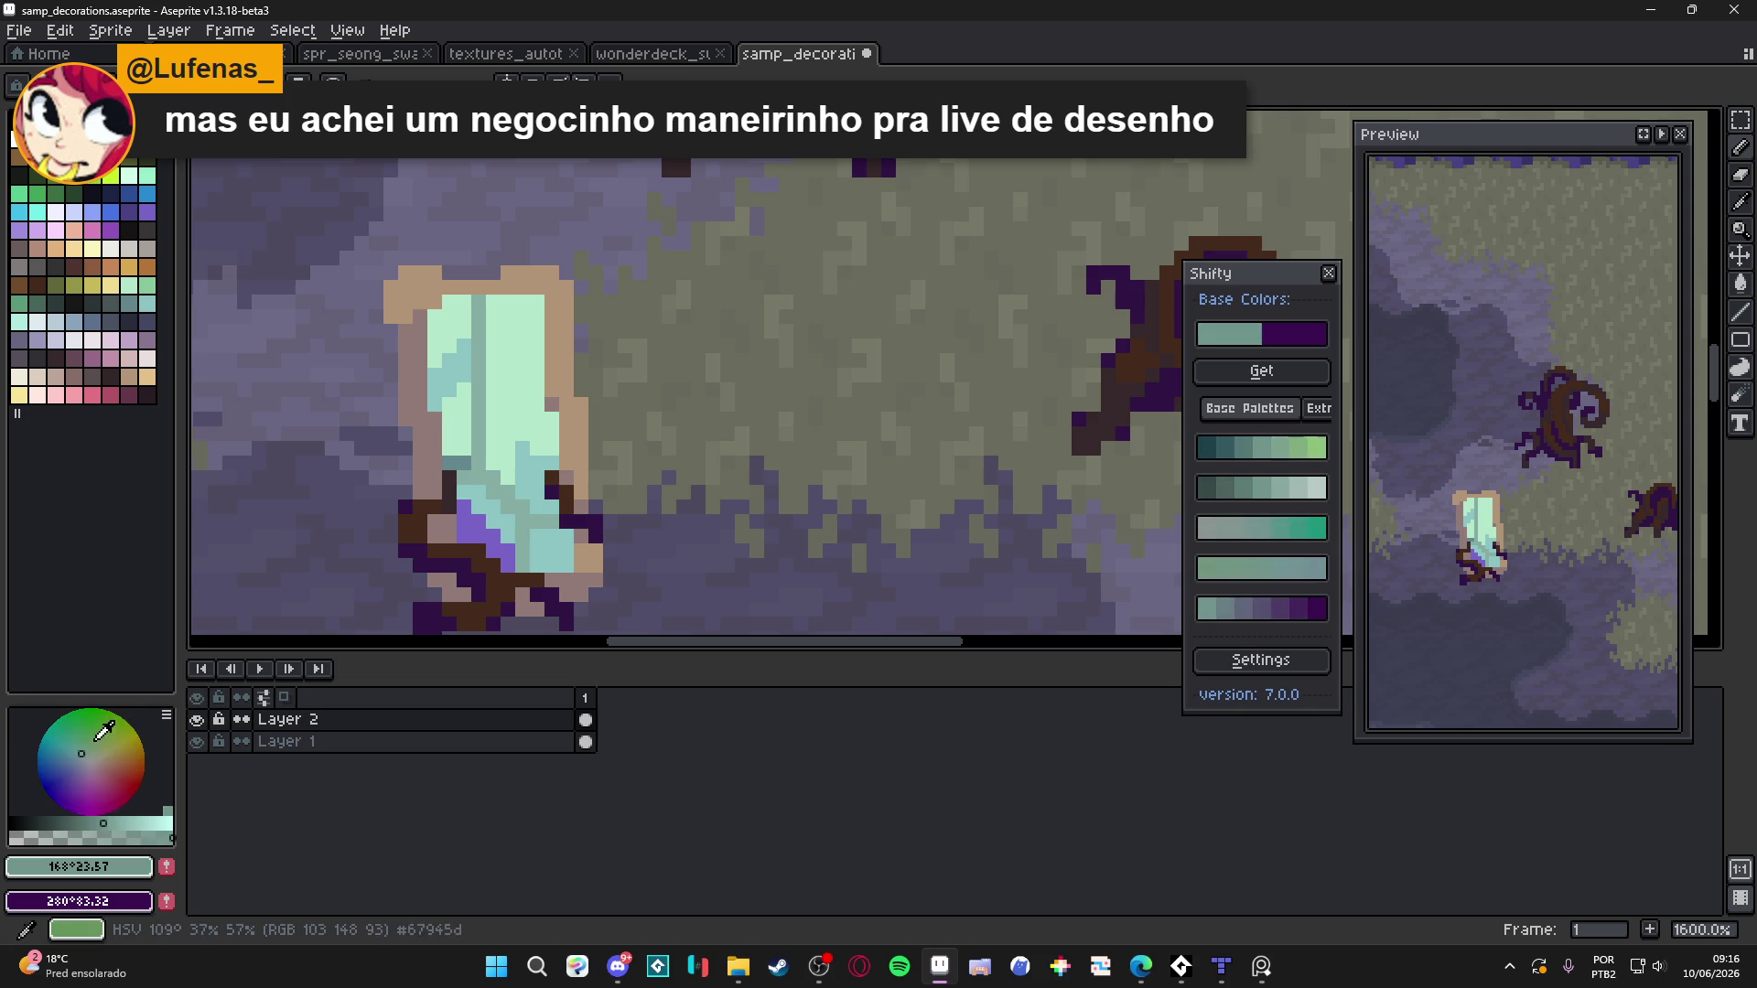
{"action": "left_click", "coordinate": [494, 472]}
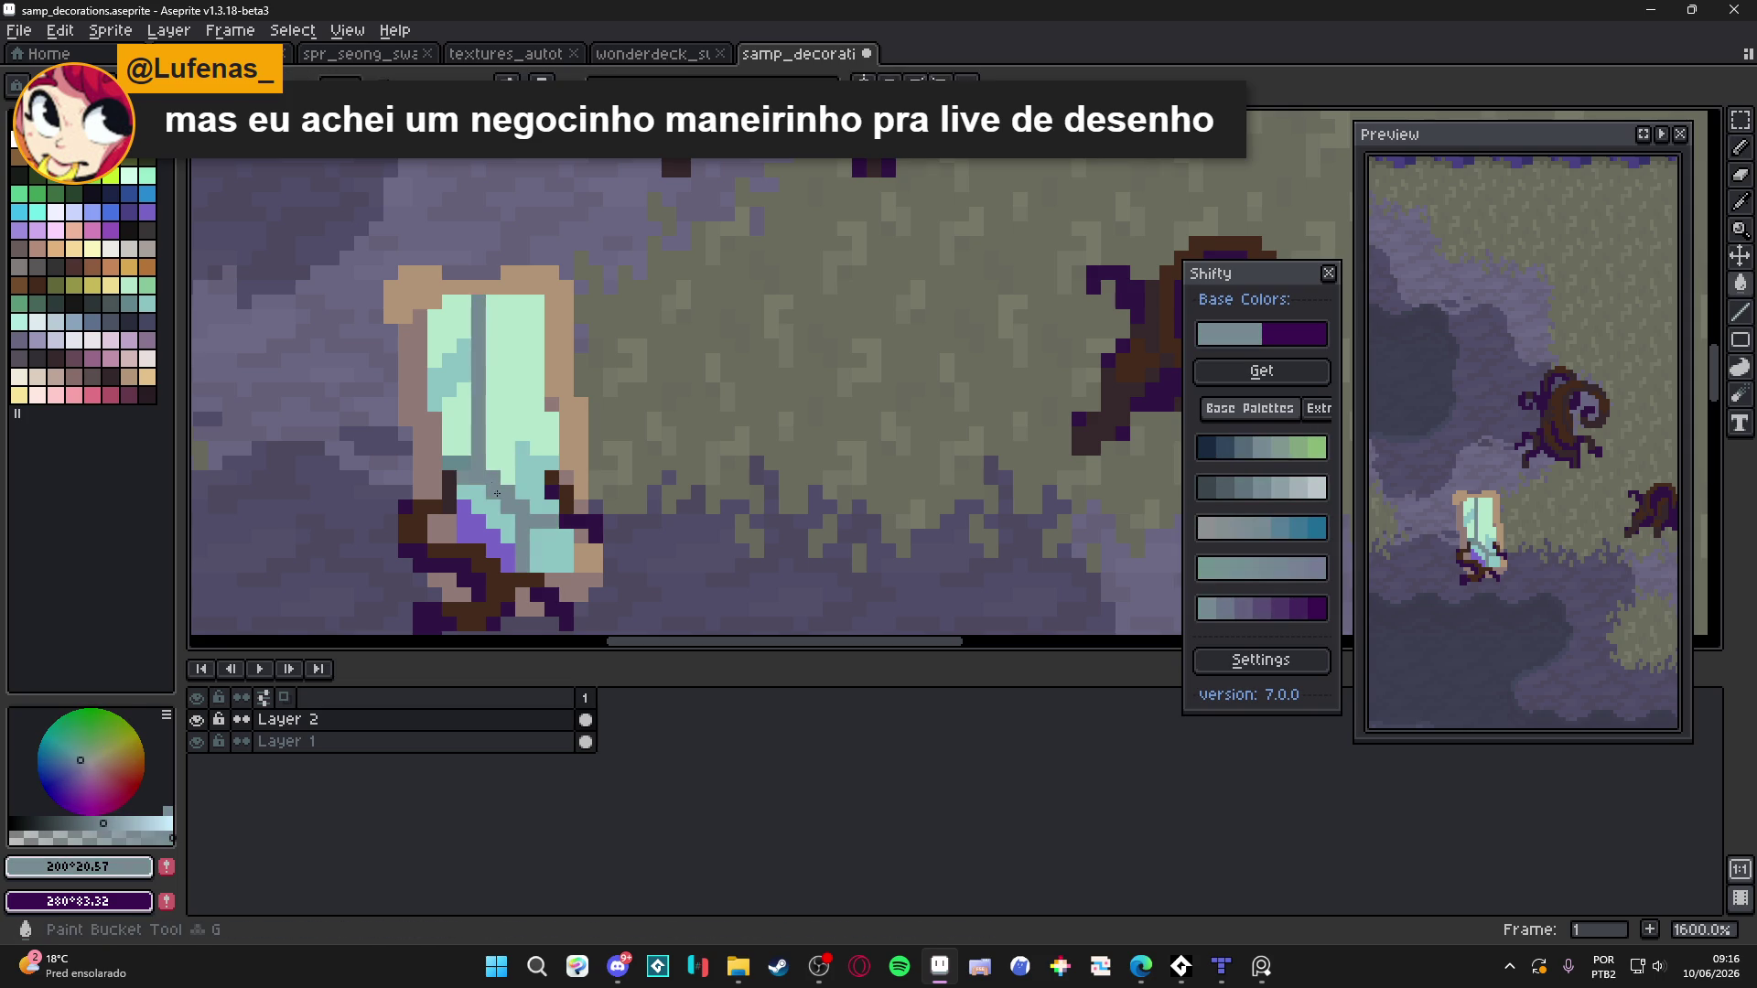
{"action": "scroll", "coordinate": [593, 502], "scroll_direction": "down", "scroll_amount": 4}
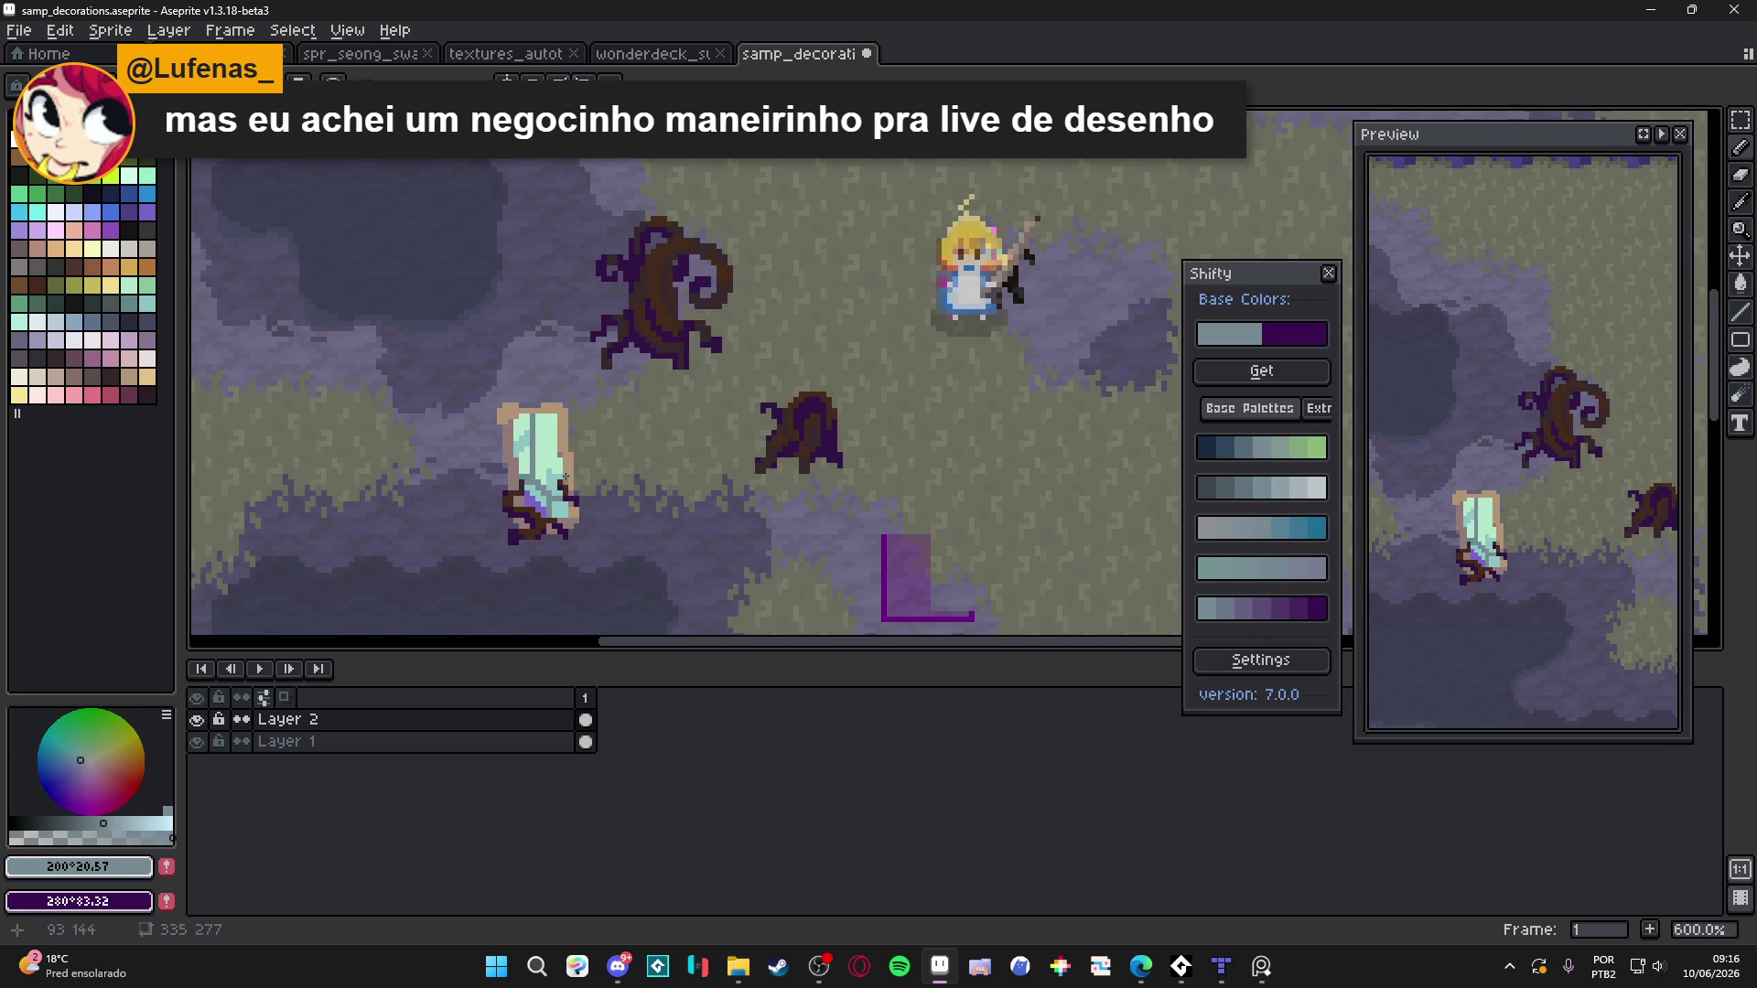
{"action": "scroll", "coordinate": [553, 473], "scroll_direction": "up", "scroll_amount": 3}
{"action": "left_click", "coordinate": [561, 490], "text": "alt"}
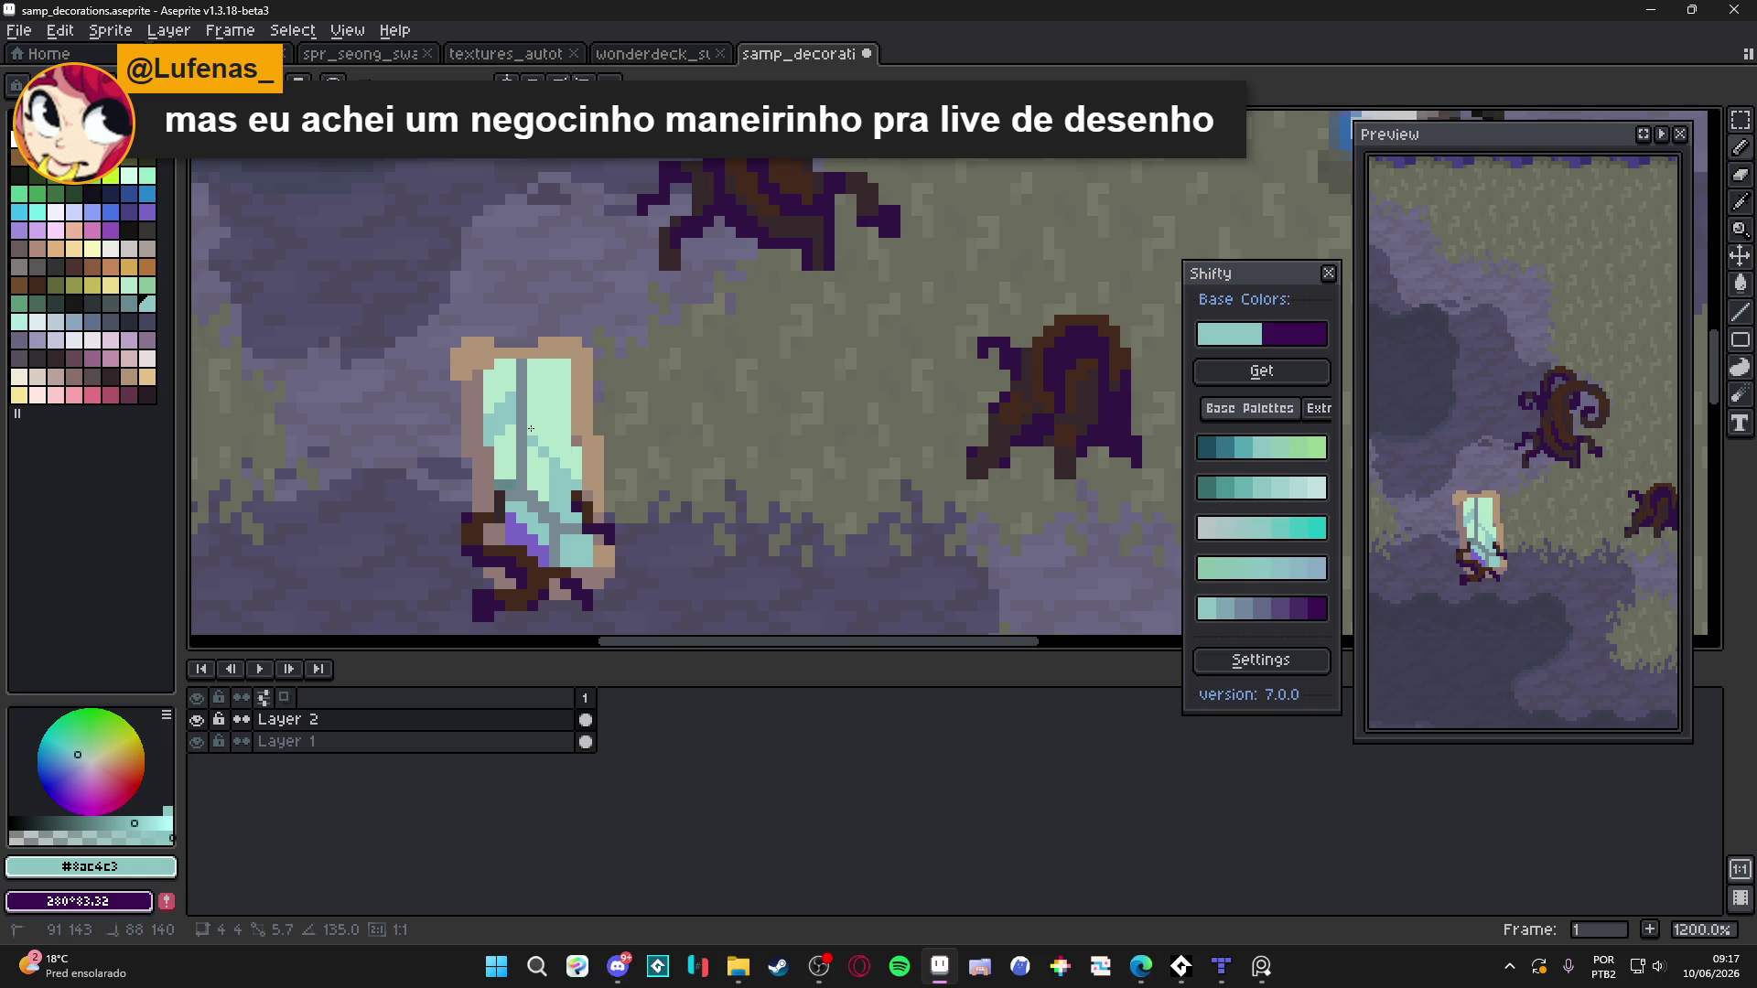
{"action": "mouse_move", "coordinate": [538, 499]}
{"action": "left_mouse_down"}
{"action": "mouse_move", "coordinate": [538, 448]}
{"action": "mouse_move", "coordinate": [575, 393]}
{"action": "left_mouse_up"}
{"action": "left_click", "coordinate": [566, 440]}
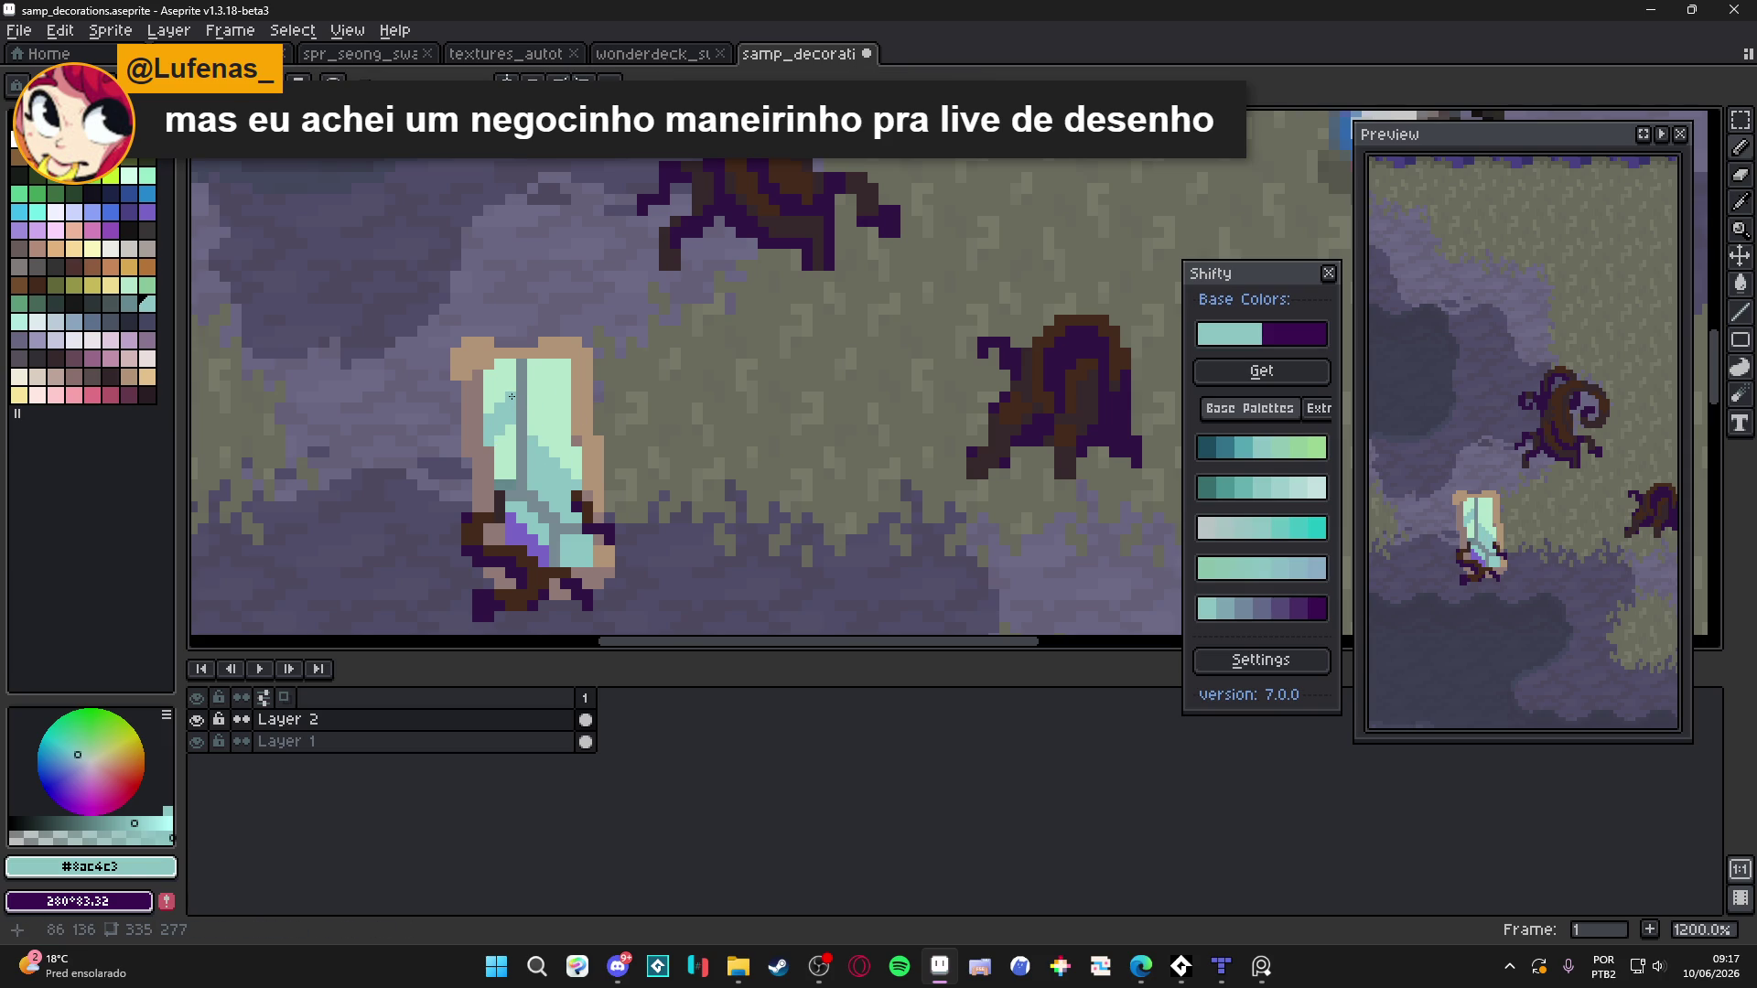
Sample teal #8ac4c3, then re-pick the tan #b29476 rim colour
{"action": "scroll", "coordinate": [514, 390], "scroll_direction": "up", "scroll_amount": 1}
{"action": "left_click", "coordinate": [515, 407], "text": "alt"}
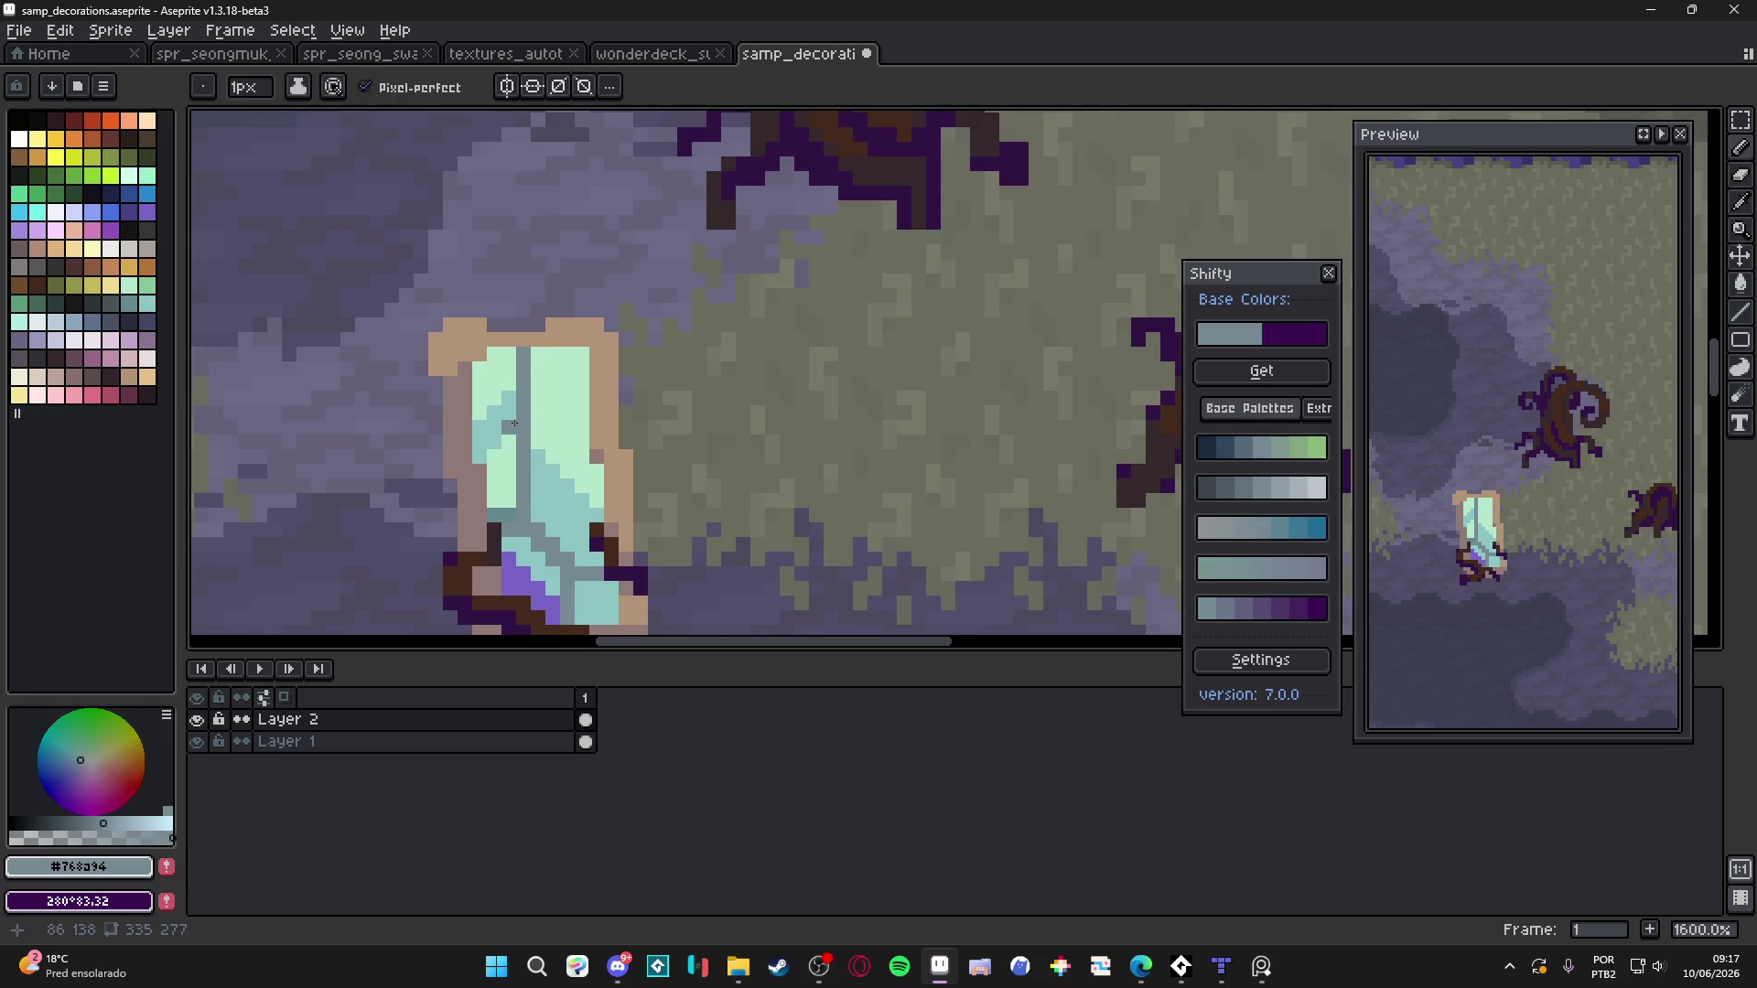
{"action": "scroll", "coordinate": [472, 457], "scroll_direction": "down", "scroll_amount": 3}
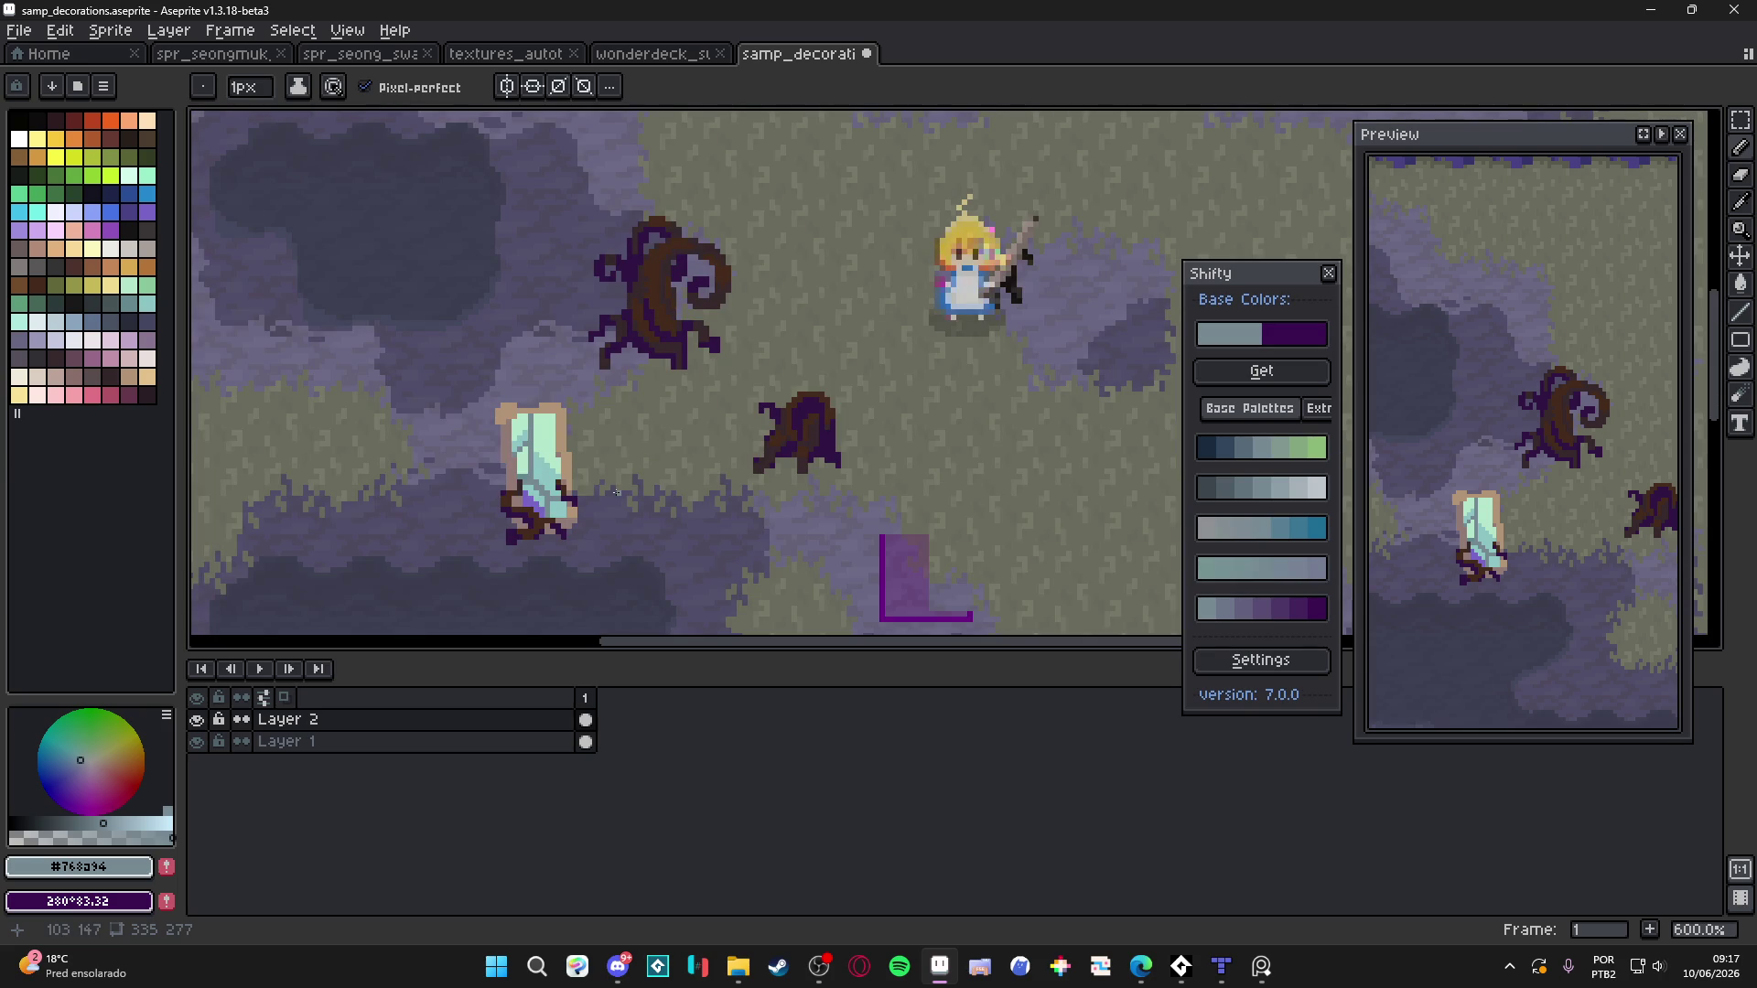
{"action": "scroll", "coordinate": [549, 491], "scroll_direction": "up", "scroll_amount": 6}
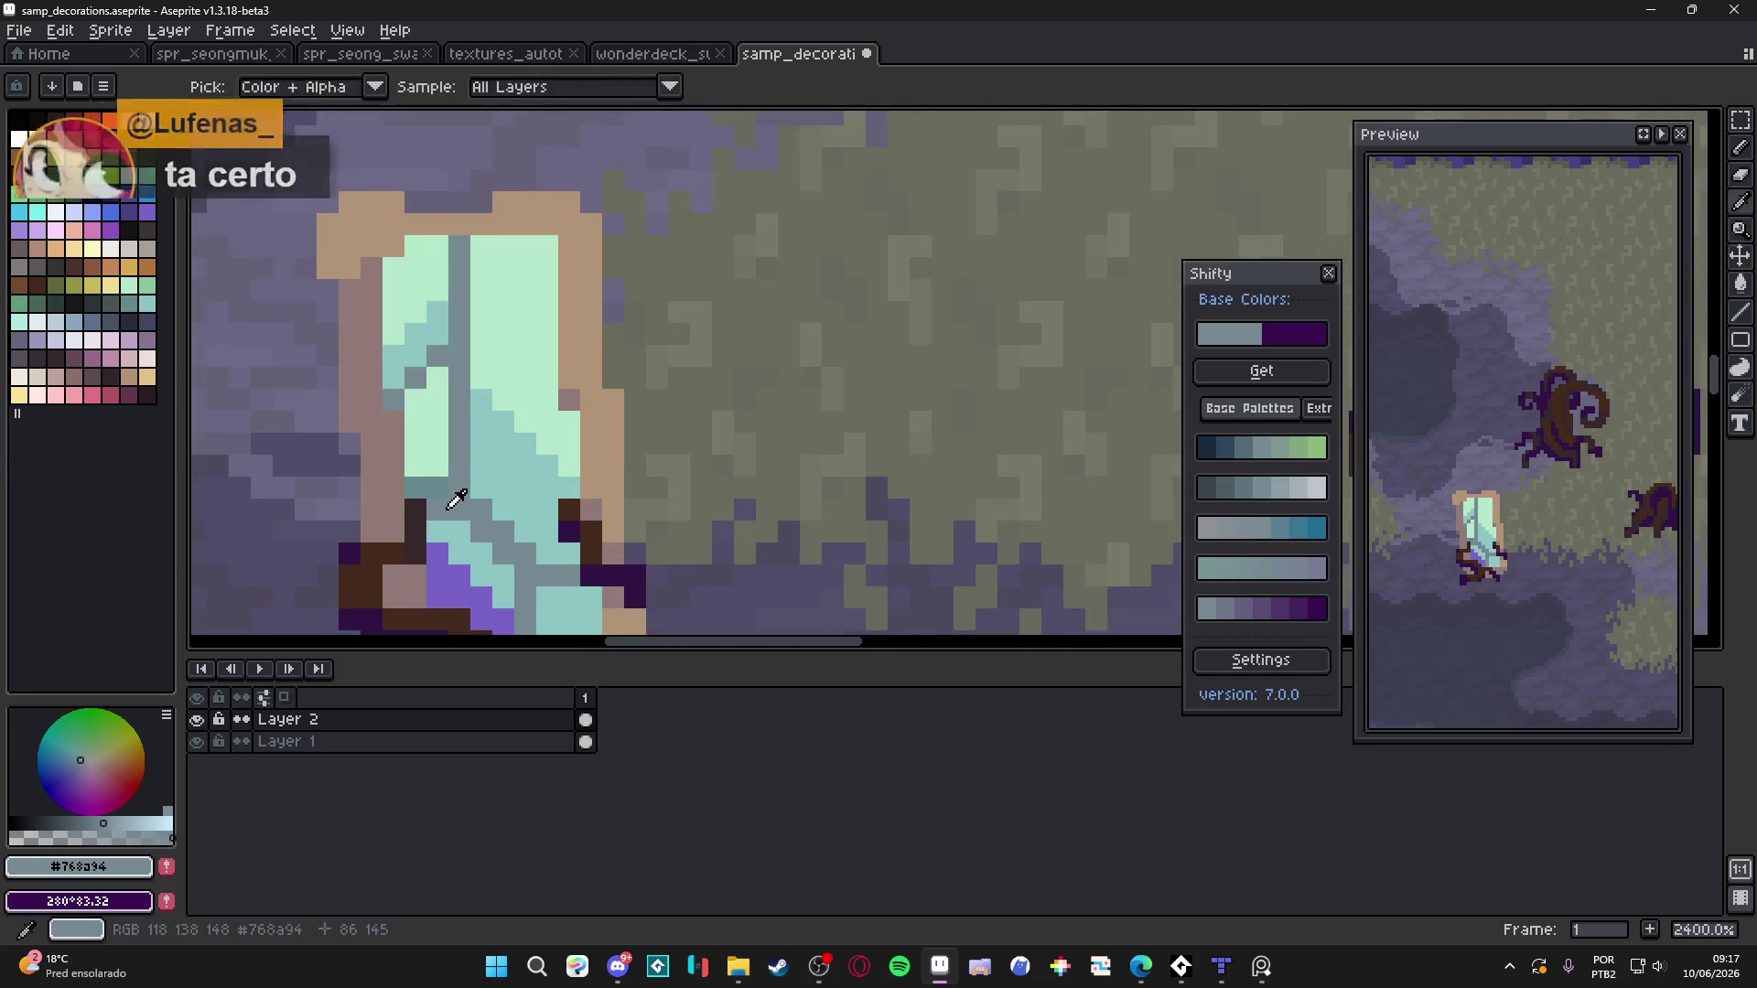
{"action": "scroll", "coordinate": [432, 494], "scroll_direction": "down", "scroll_amount": 3}
{"action": "scroll", "coordinate": [432, 494], "scroll_direction": "up", "scroll_amount": 1}
{"action": "left_click", "coordinate": [432, 494], "text": "alt"}
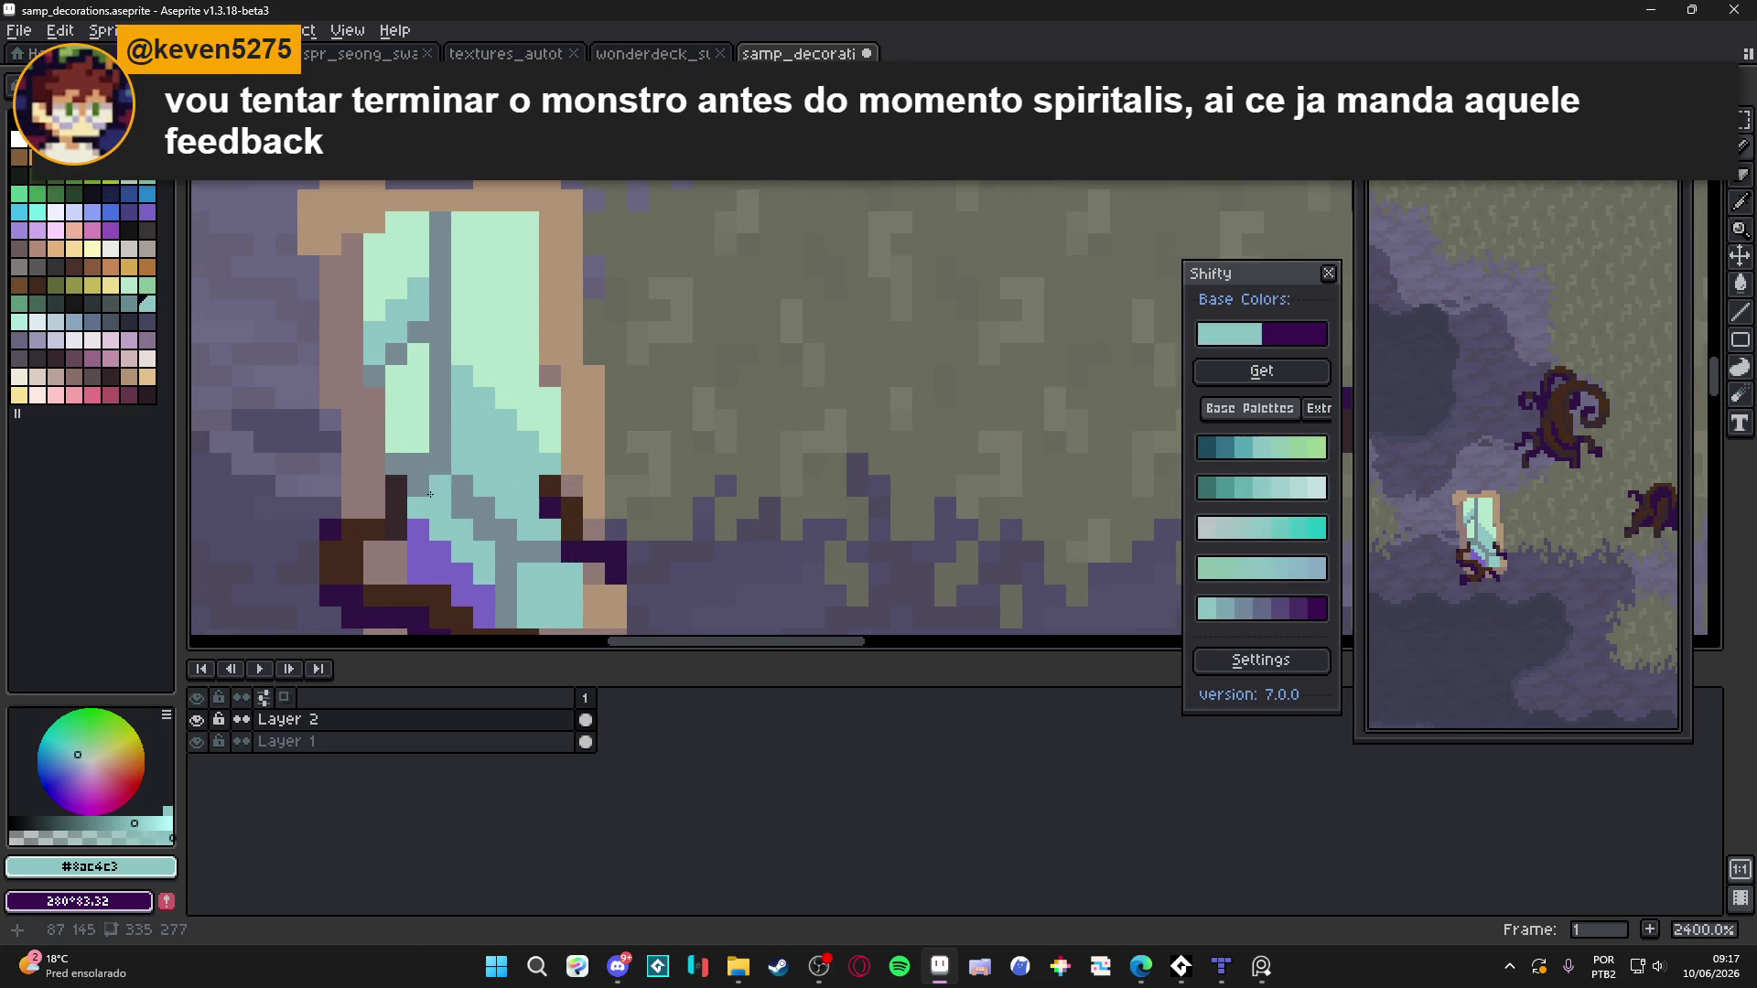
{"action": "scroll", "coordinate": [575, 544], "scroll_direction": "down", "scroll_amount": 4}
{"action": "left_click_drag", "start_coordinate": [575, 543], "coordinate": [606, 470]}
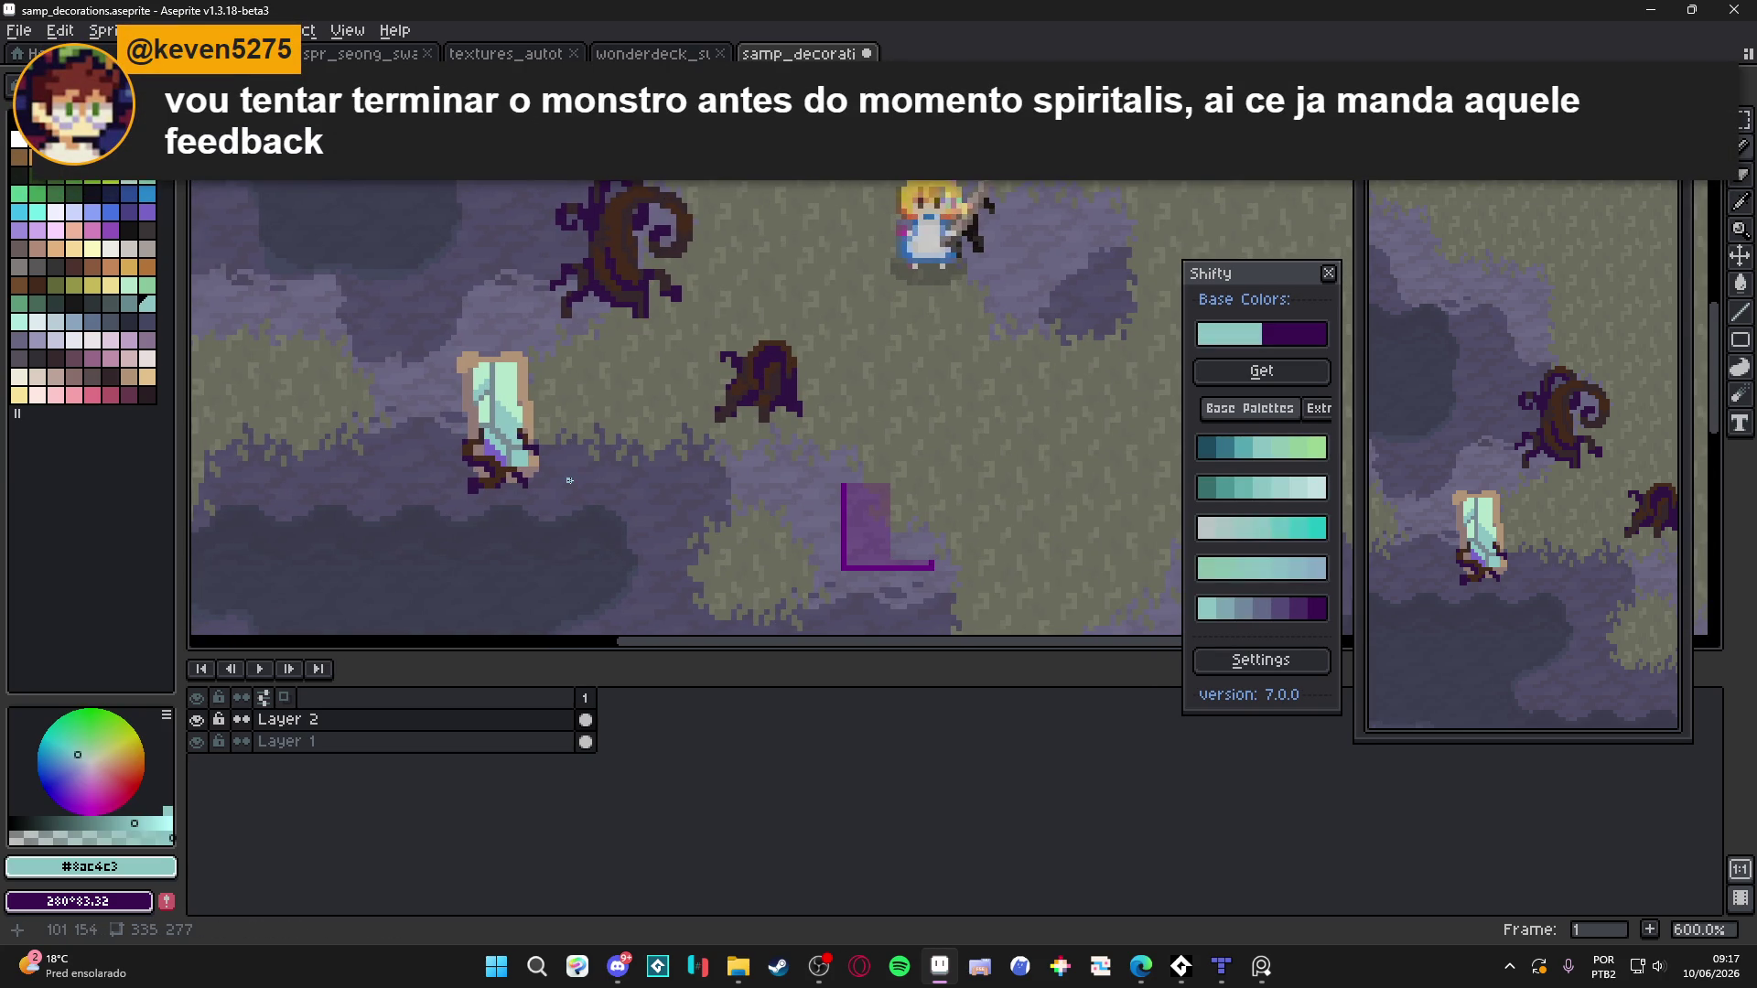
{"action": "scroll", "coordinate": [567, 463], "scroll_direction": "down", "scroll_amount": 3}
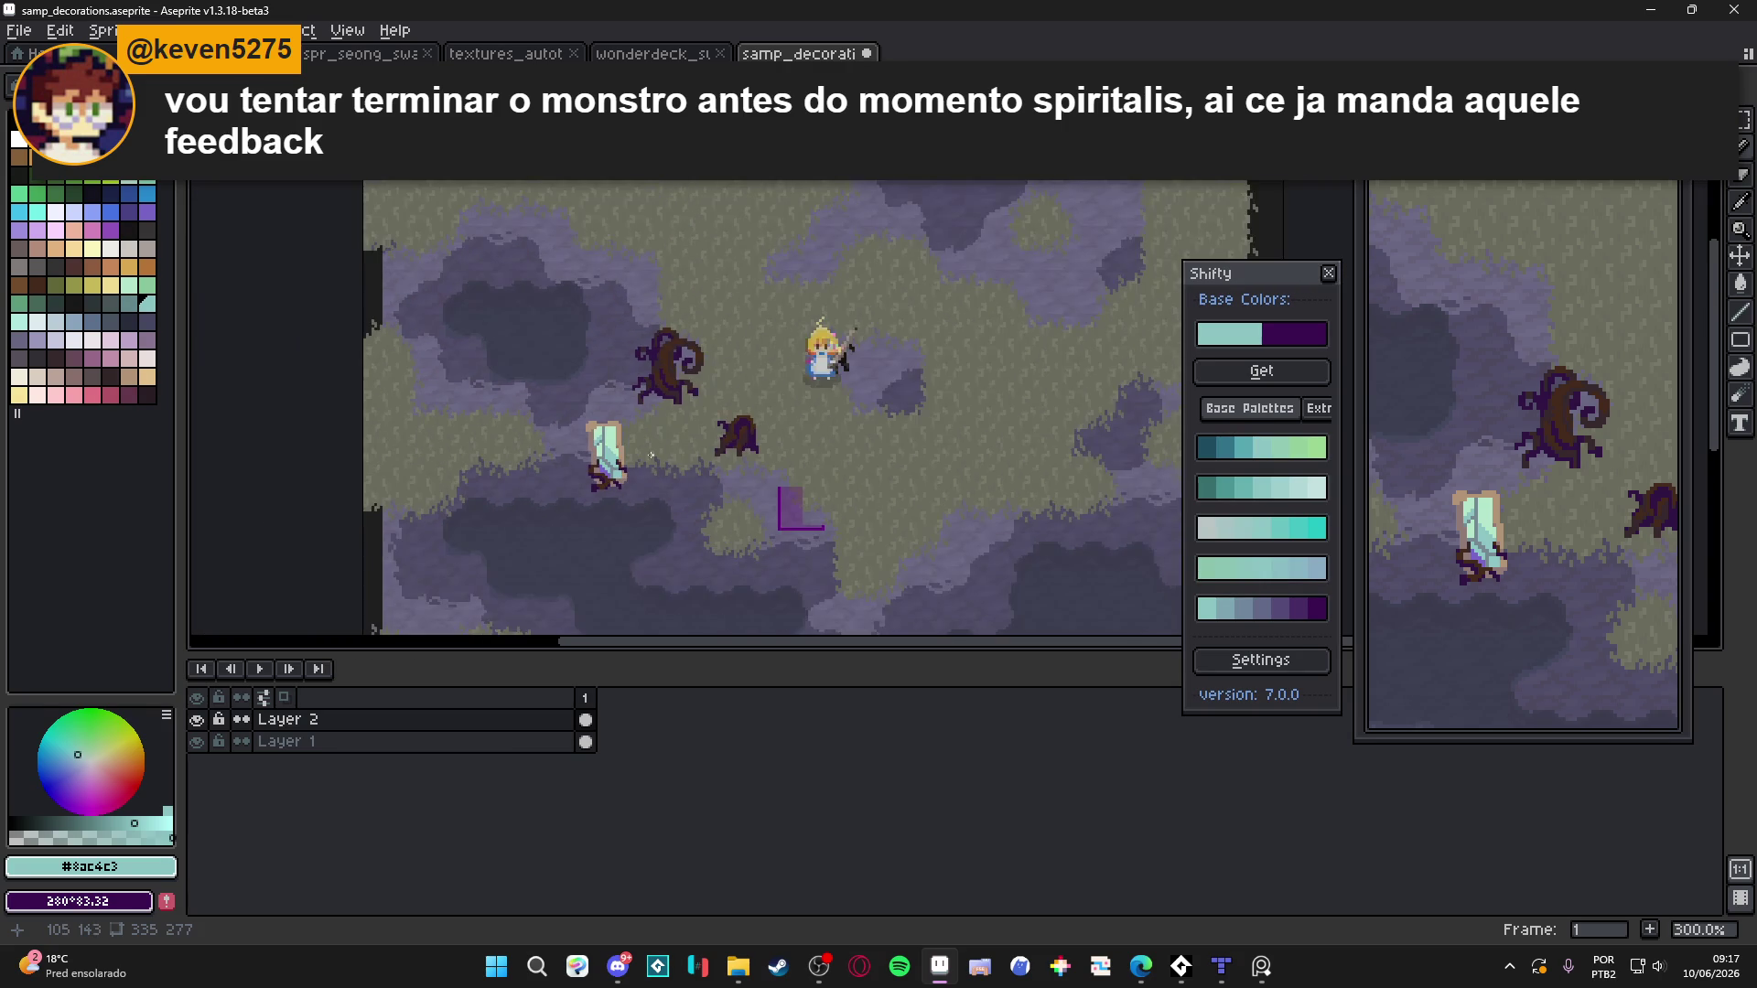
{"action": "scroll", "coordinate": [622, 447], "scroll_direction": "up", "scroll_amount": 6}
{"action": "left_click", "coordinate": [599, 345], "text": "alt"}
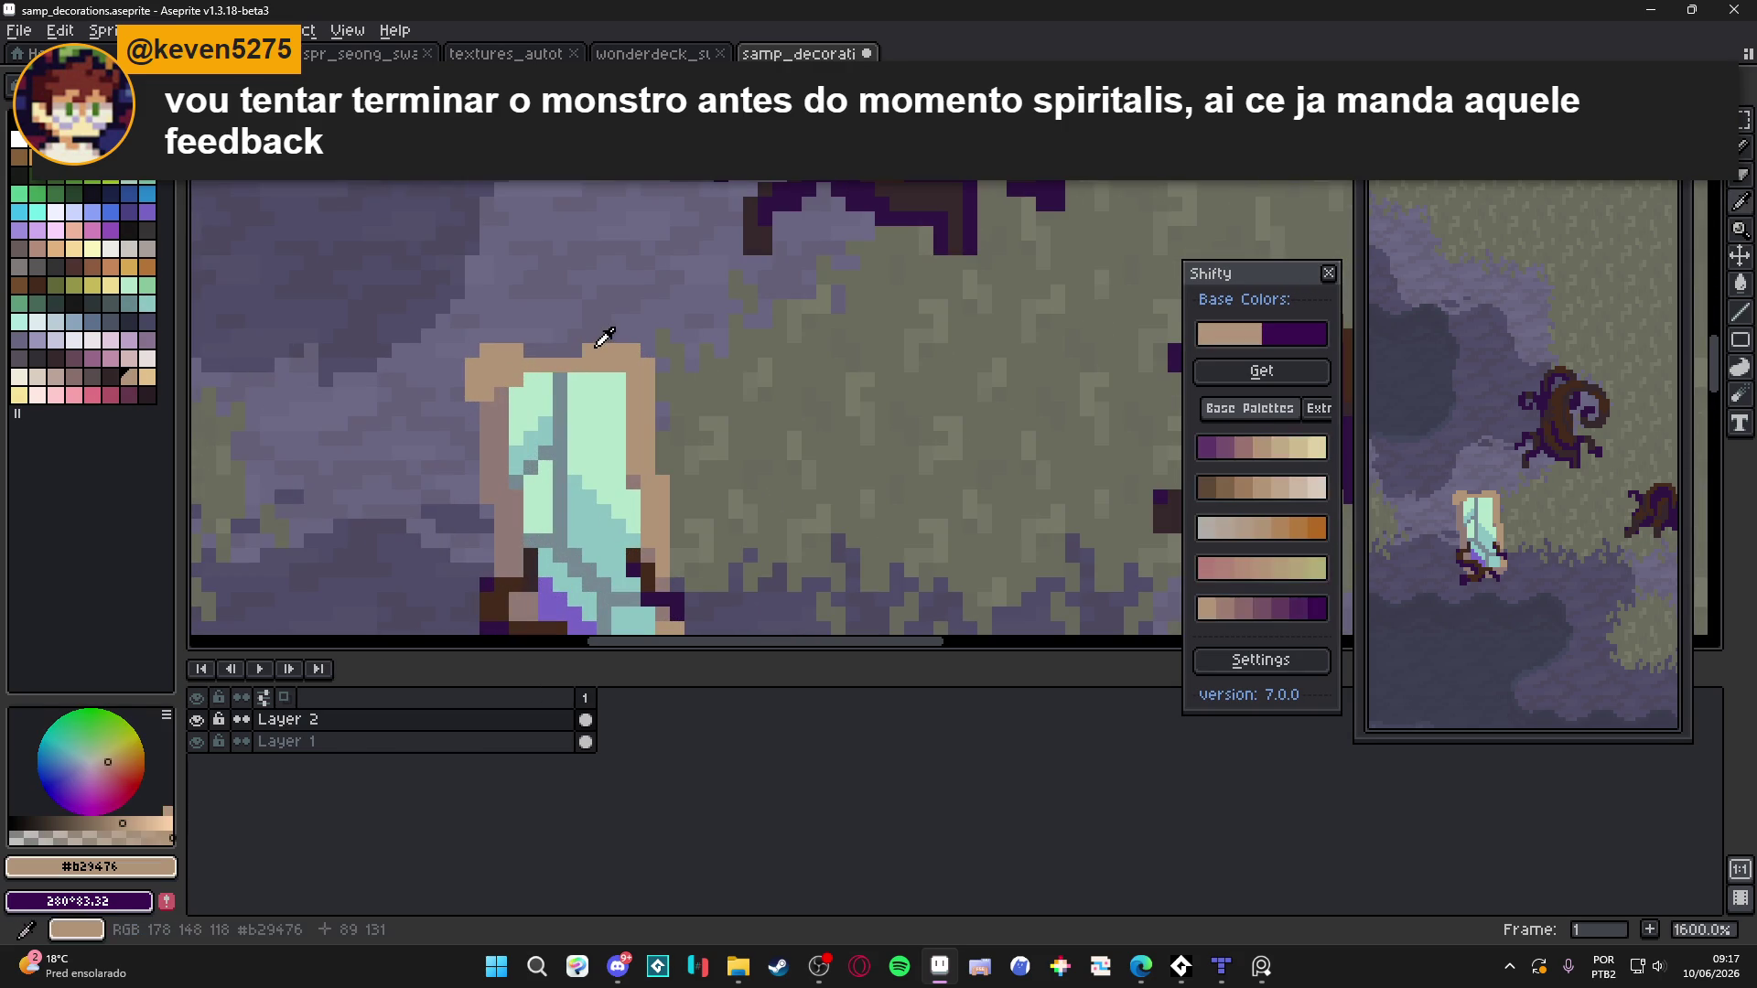
Close the gap in the pool's tan top rim and round its top-left corner with tan pixels
{"action": "left_click_drag", "start_coordinate": [531, 352], "coordinate": [572, 352]}
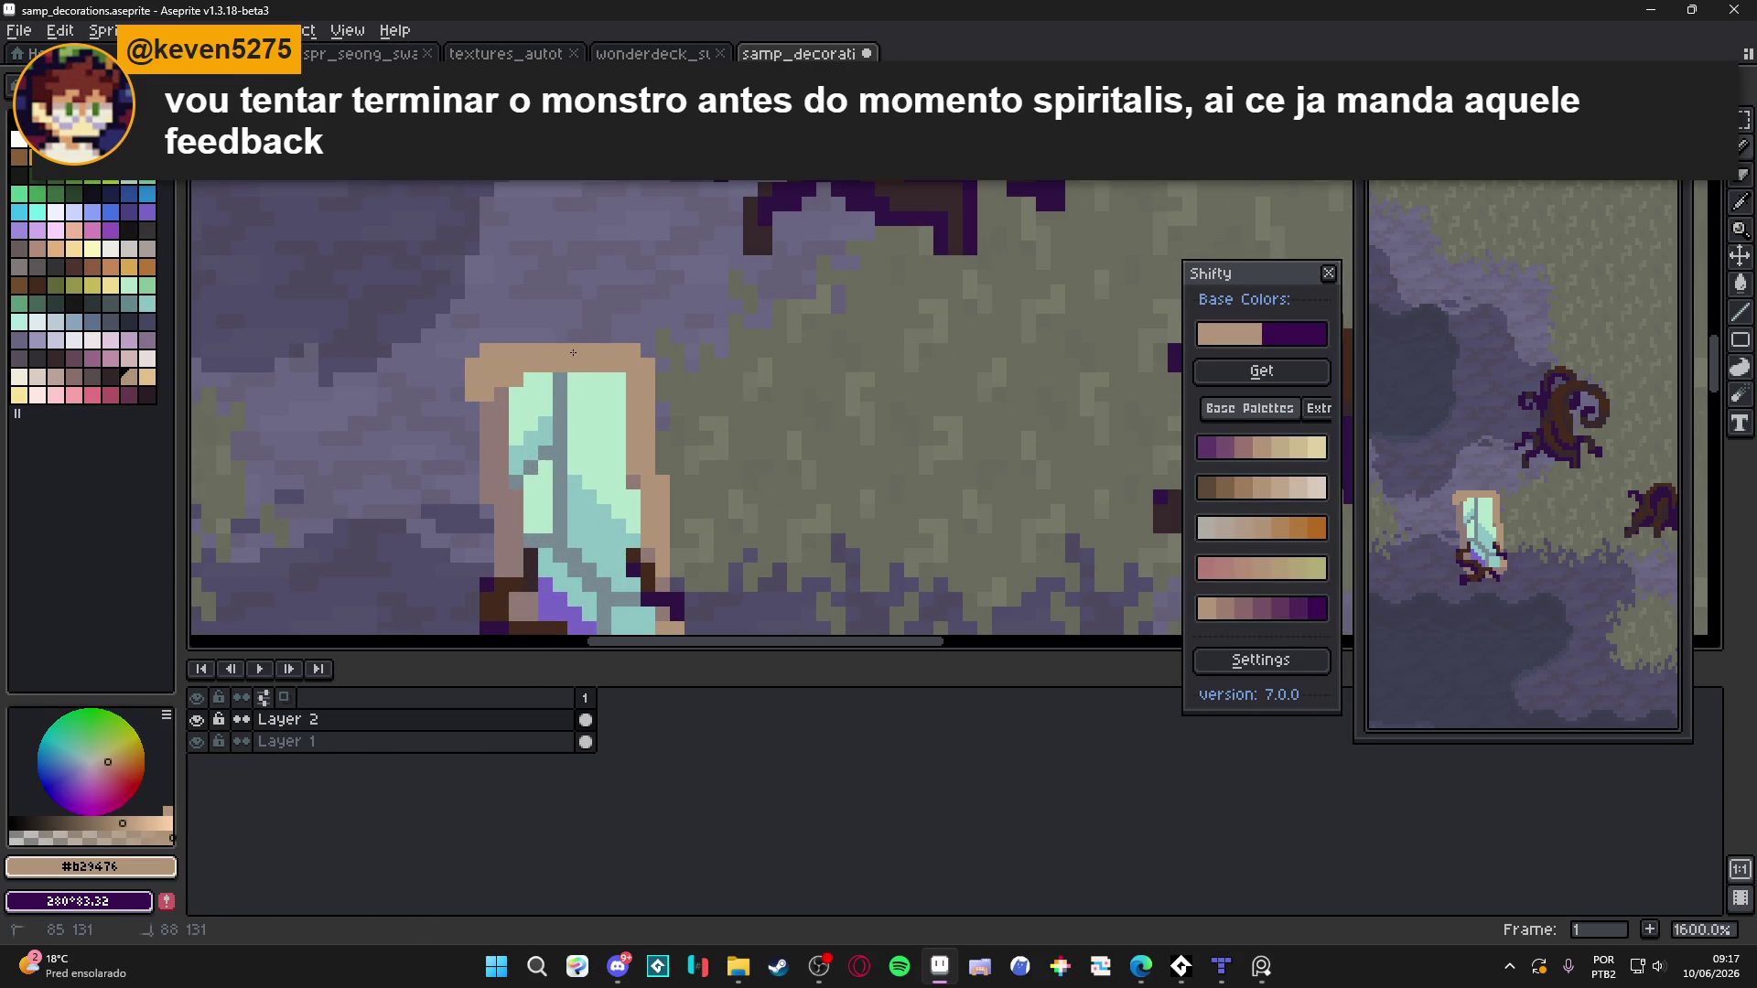
{"action": "scroll", "coordinate": [573, 353], "scroll_direction": "down", "scroll_amount": 4}
{"action": "scroll", "coordinate": [502, 374], "scroll_direction": "up", "scroll_amount": 4}
{"action": "key", "text": "e"}
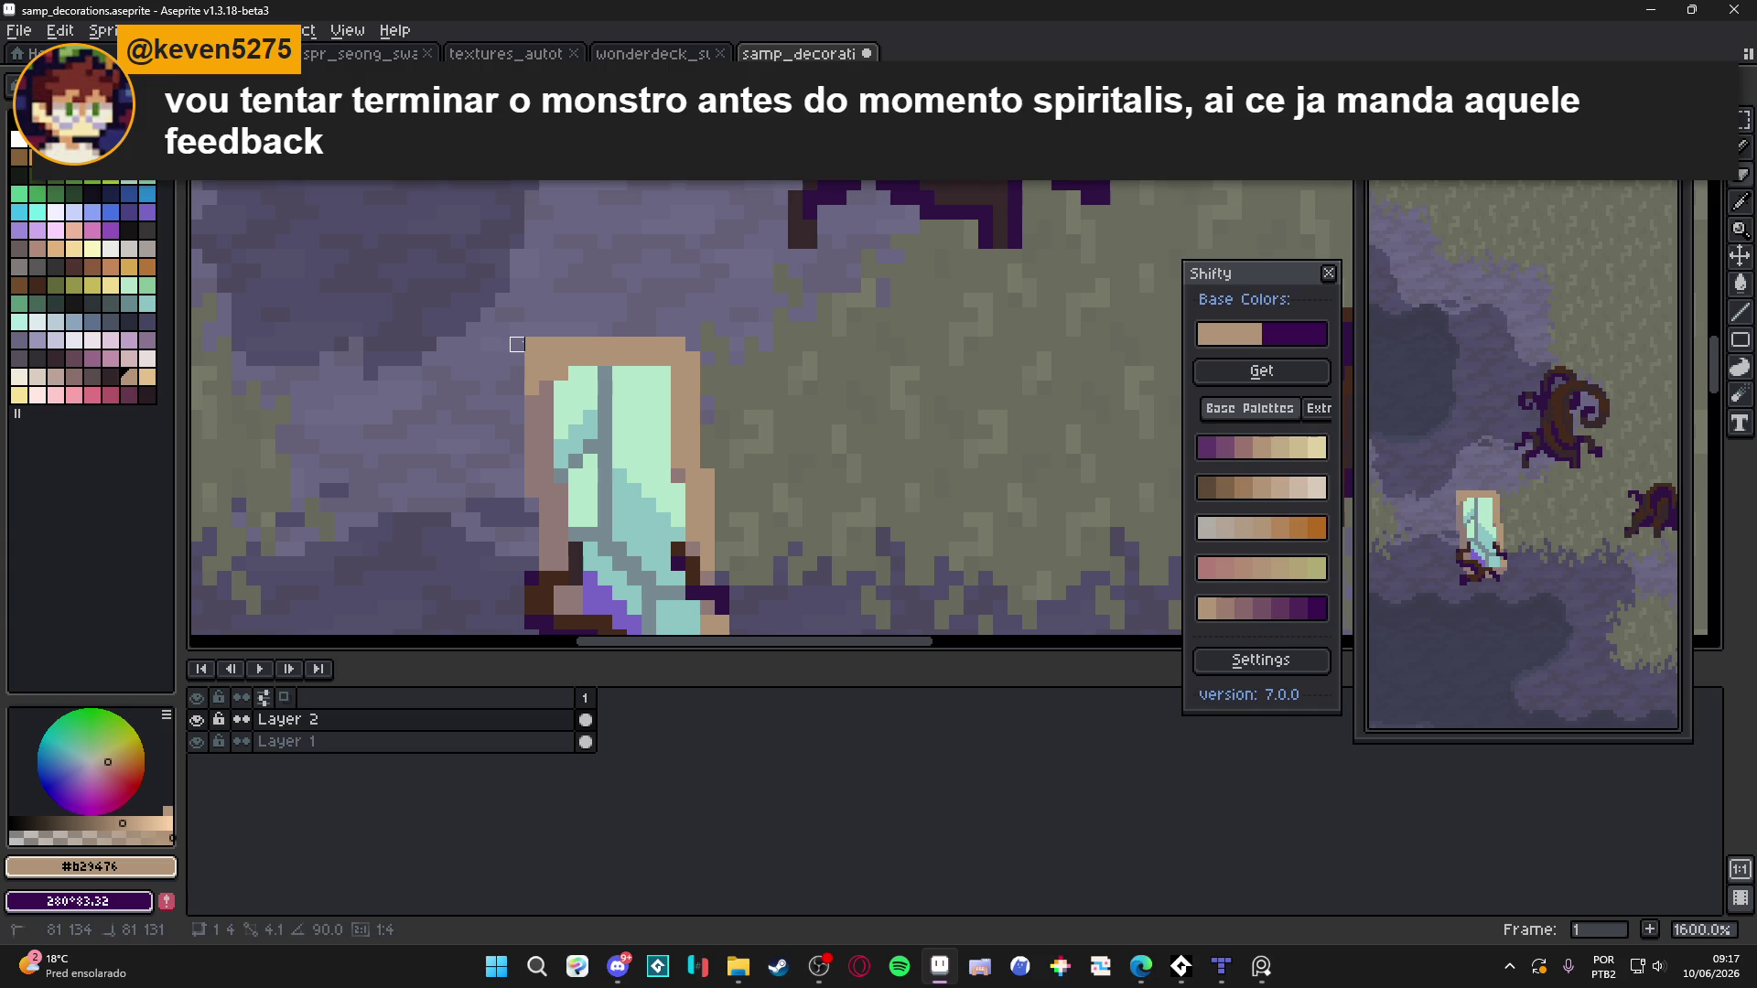
{"action": "key", "text": "b"}
{"action": "scroll", "coordinate": [564, 406], "scroll_direction": "down", "scroll_amount": 1}
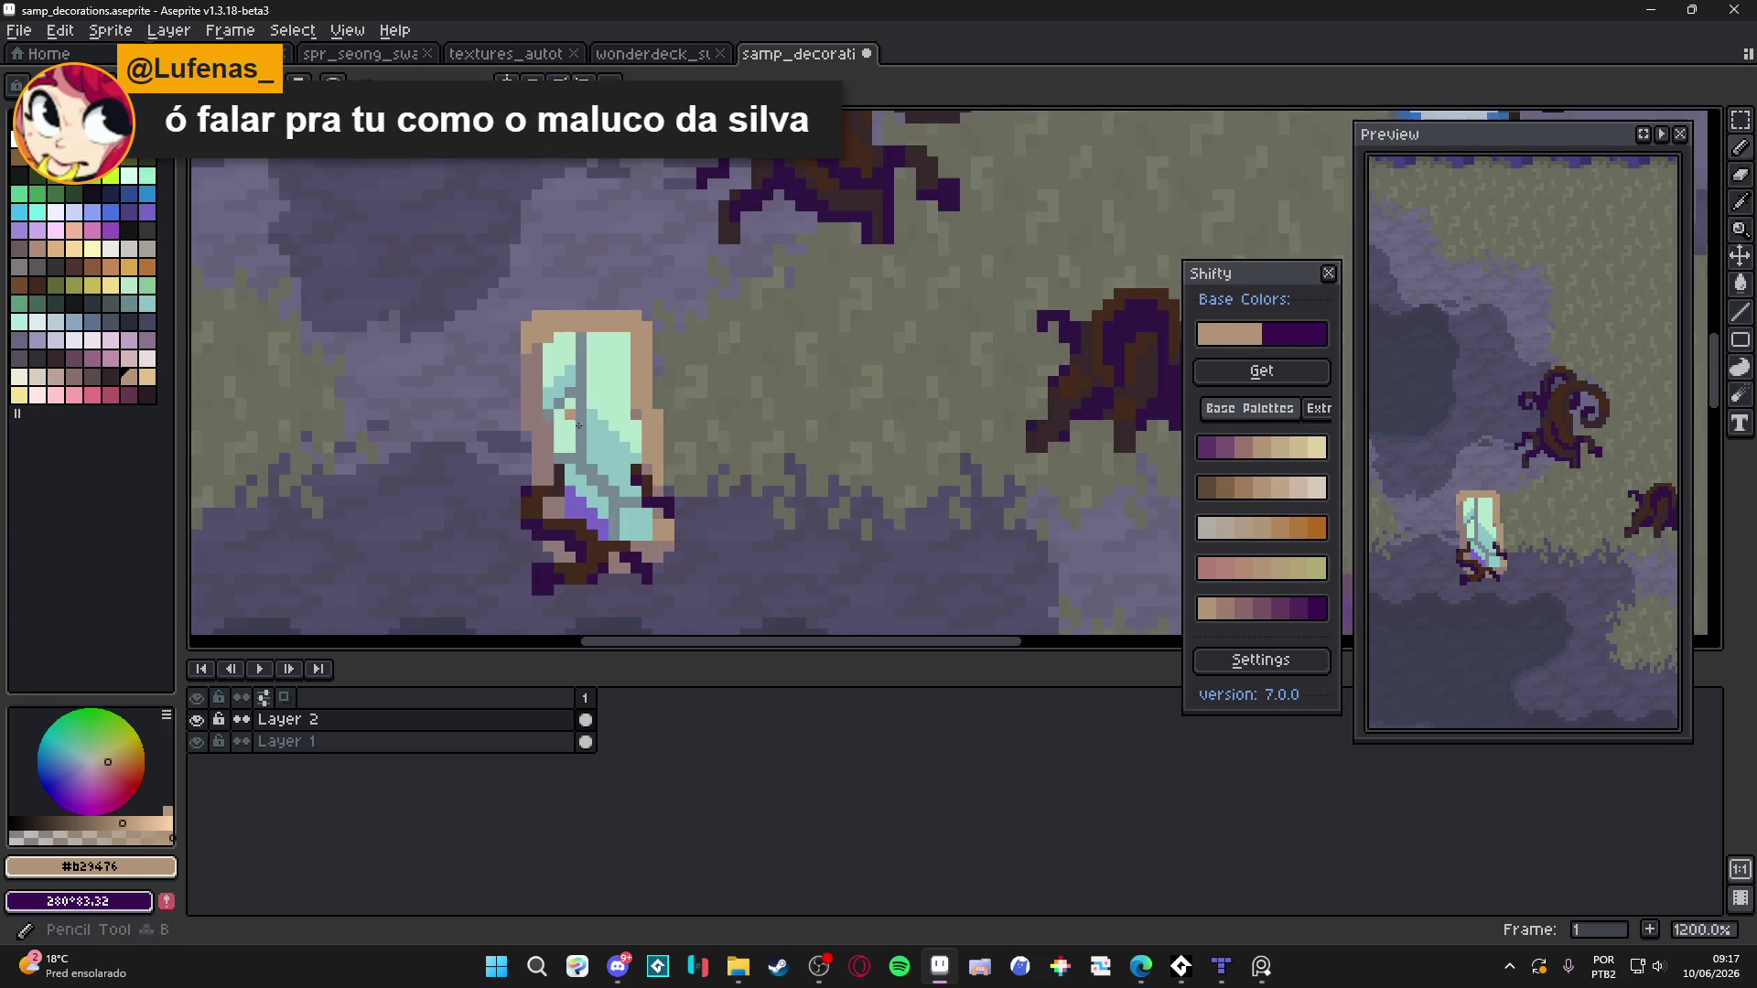
{"action": "scroll", "coordinate": [564, 406], "scroll_direction": "down", "scroll_amount": 4}
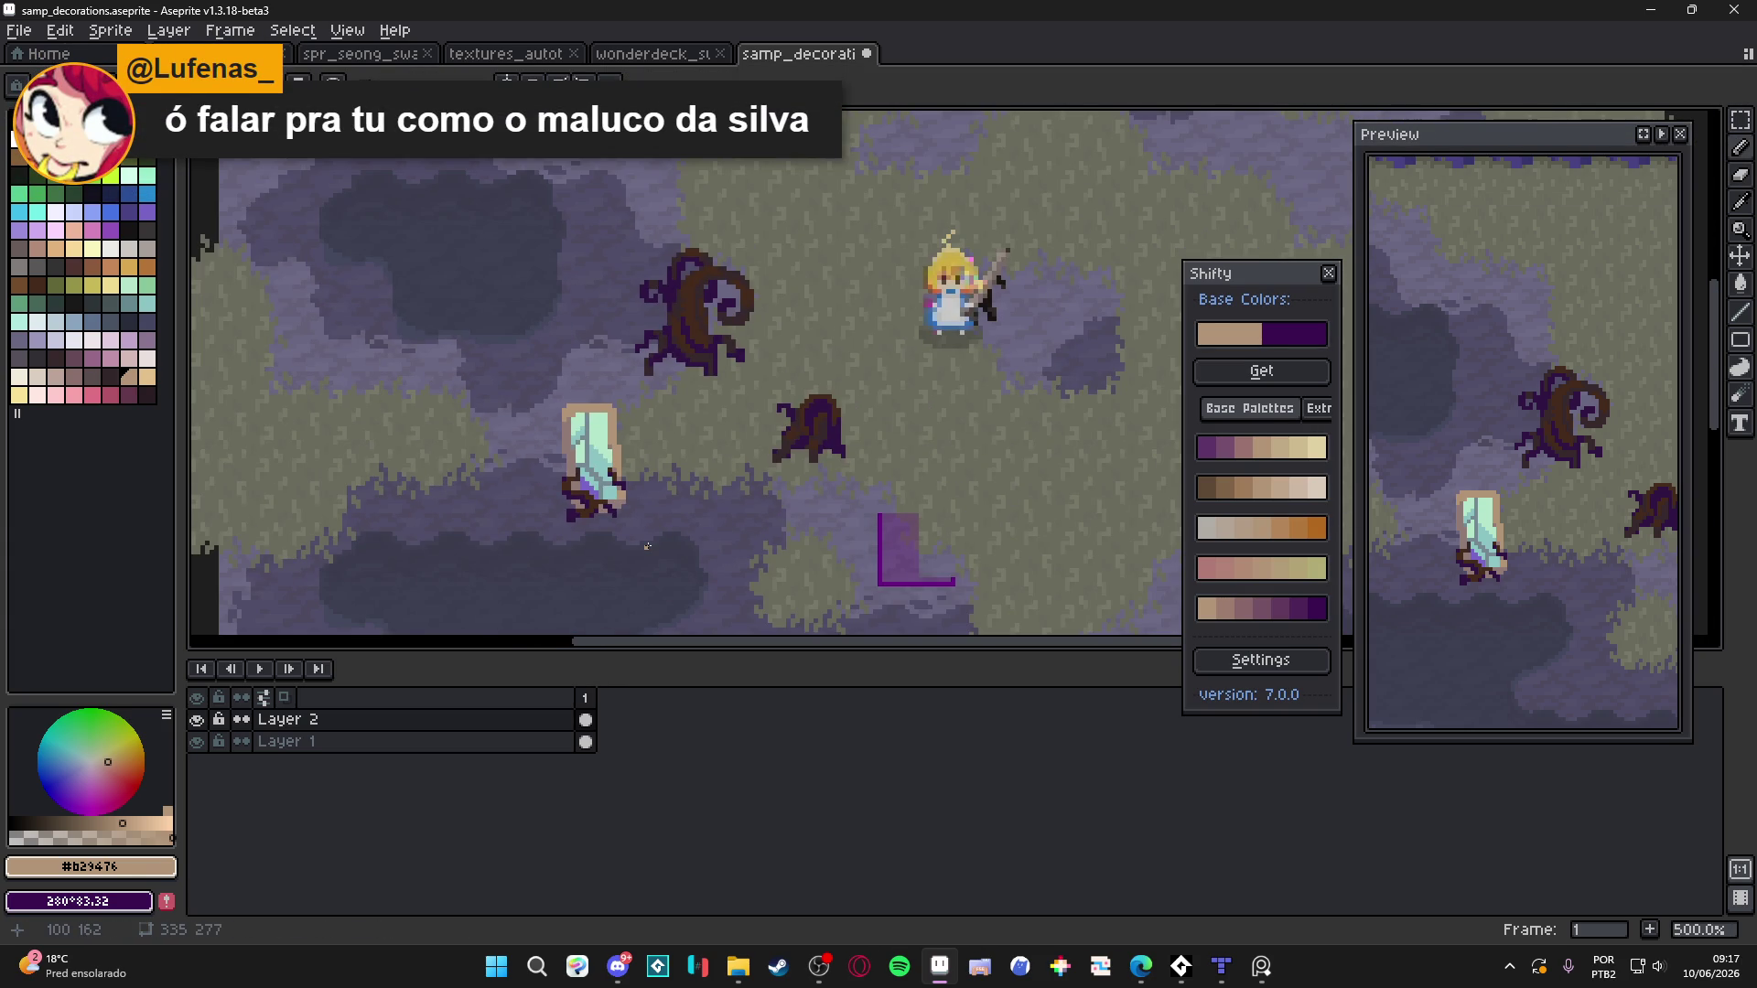
{"action": "scroll", "coordinate": [651, 539], "scroll_direction": "down", "scroll_amount": 1}
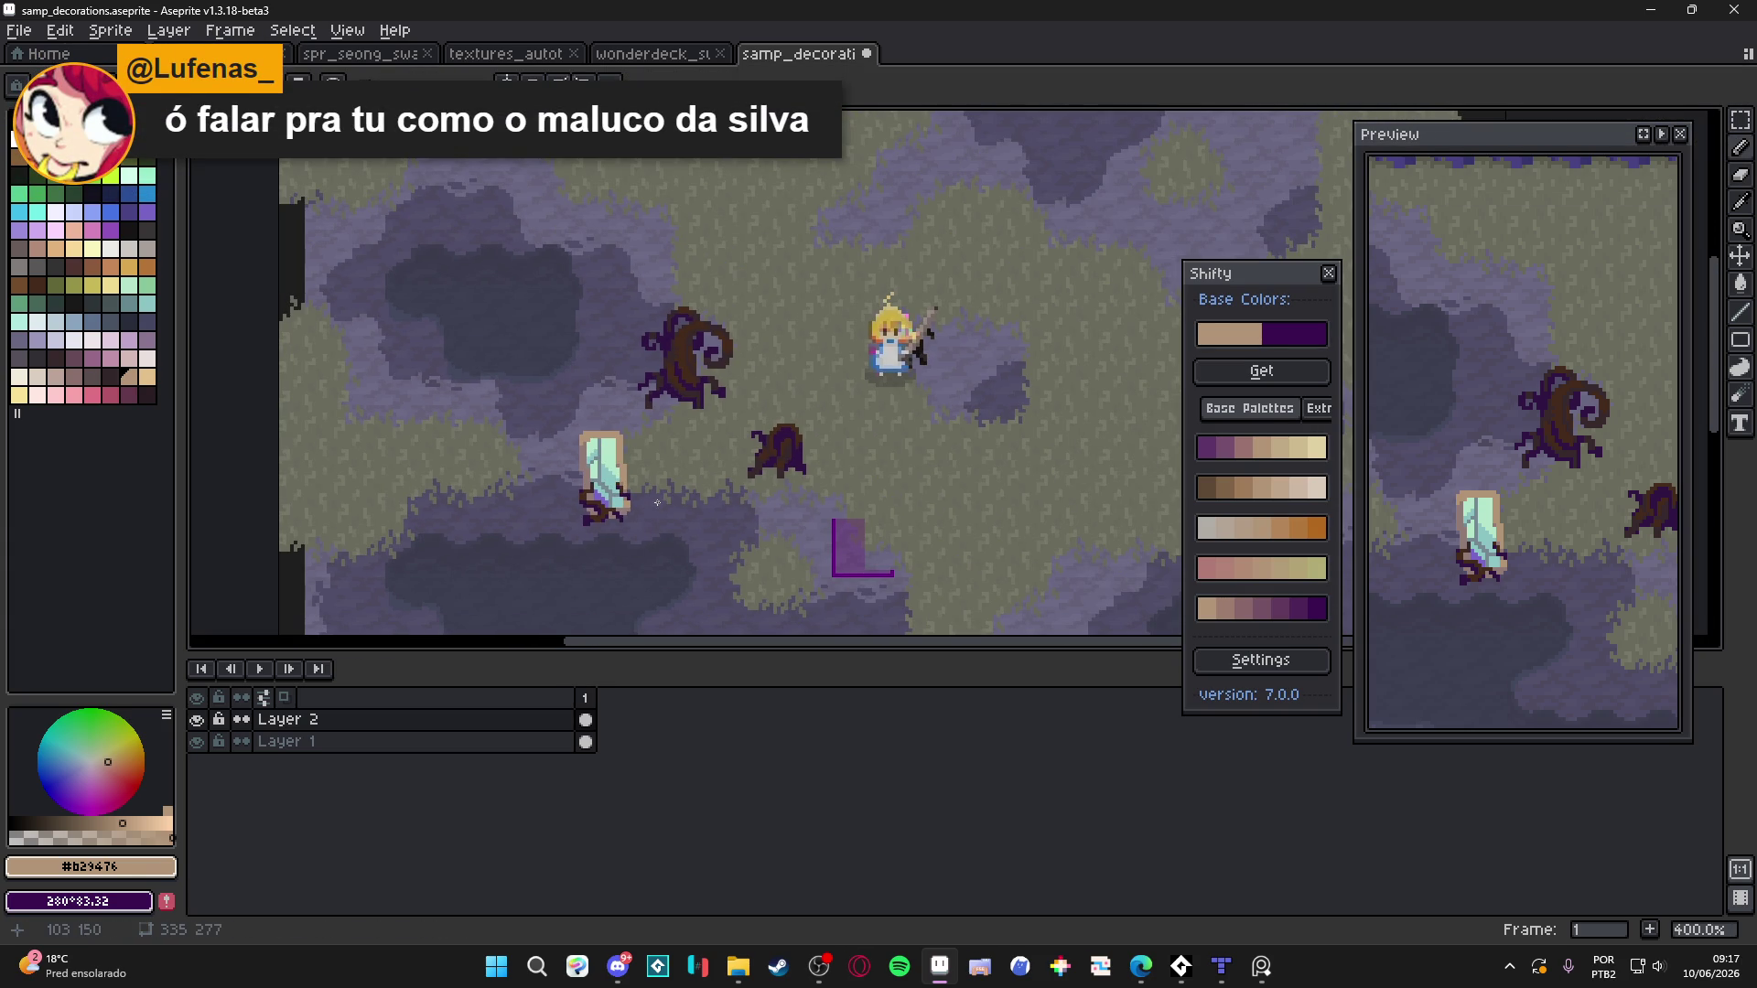
{"action": "scroll", "coordinate": [602, 378], "scroll_direction": "up", "scroll_amount": 8}
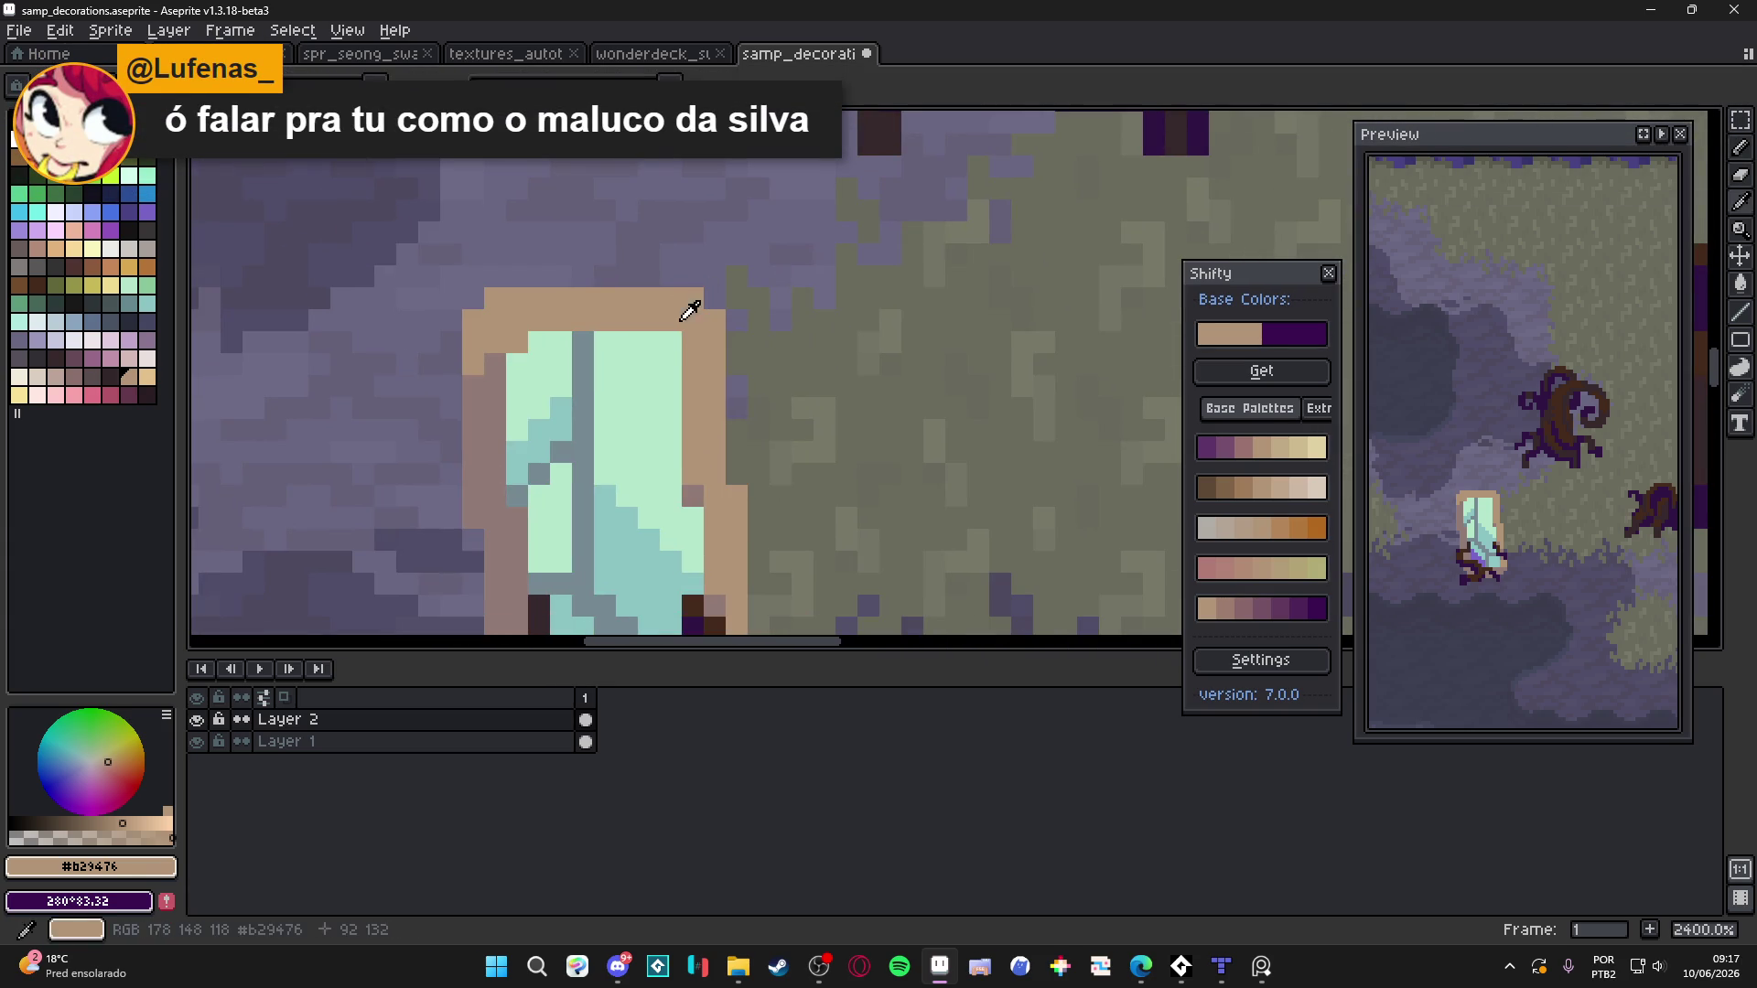
{"action": "left_click", "coordinate": [539, 343]}
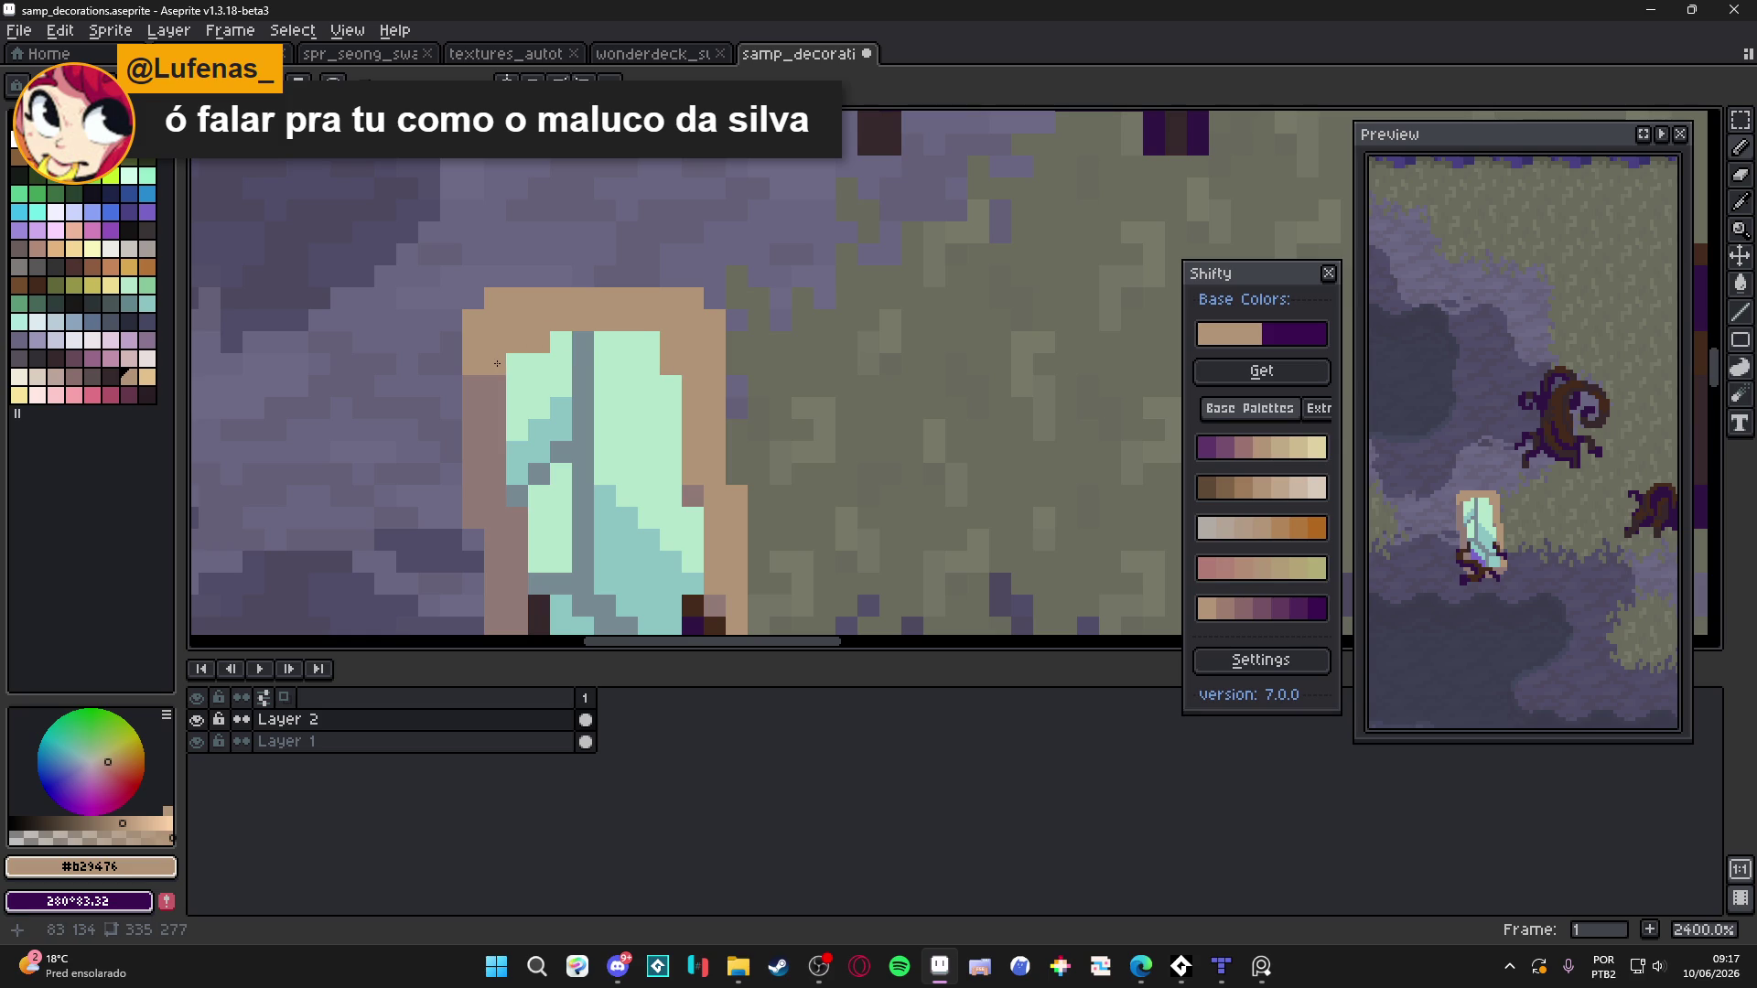
{"action": "left_click", "coordinate": [495, 364]}
{"action": "left_click", "coordinate": [517, 386]}
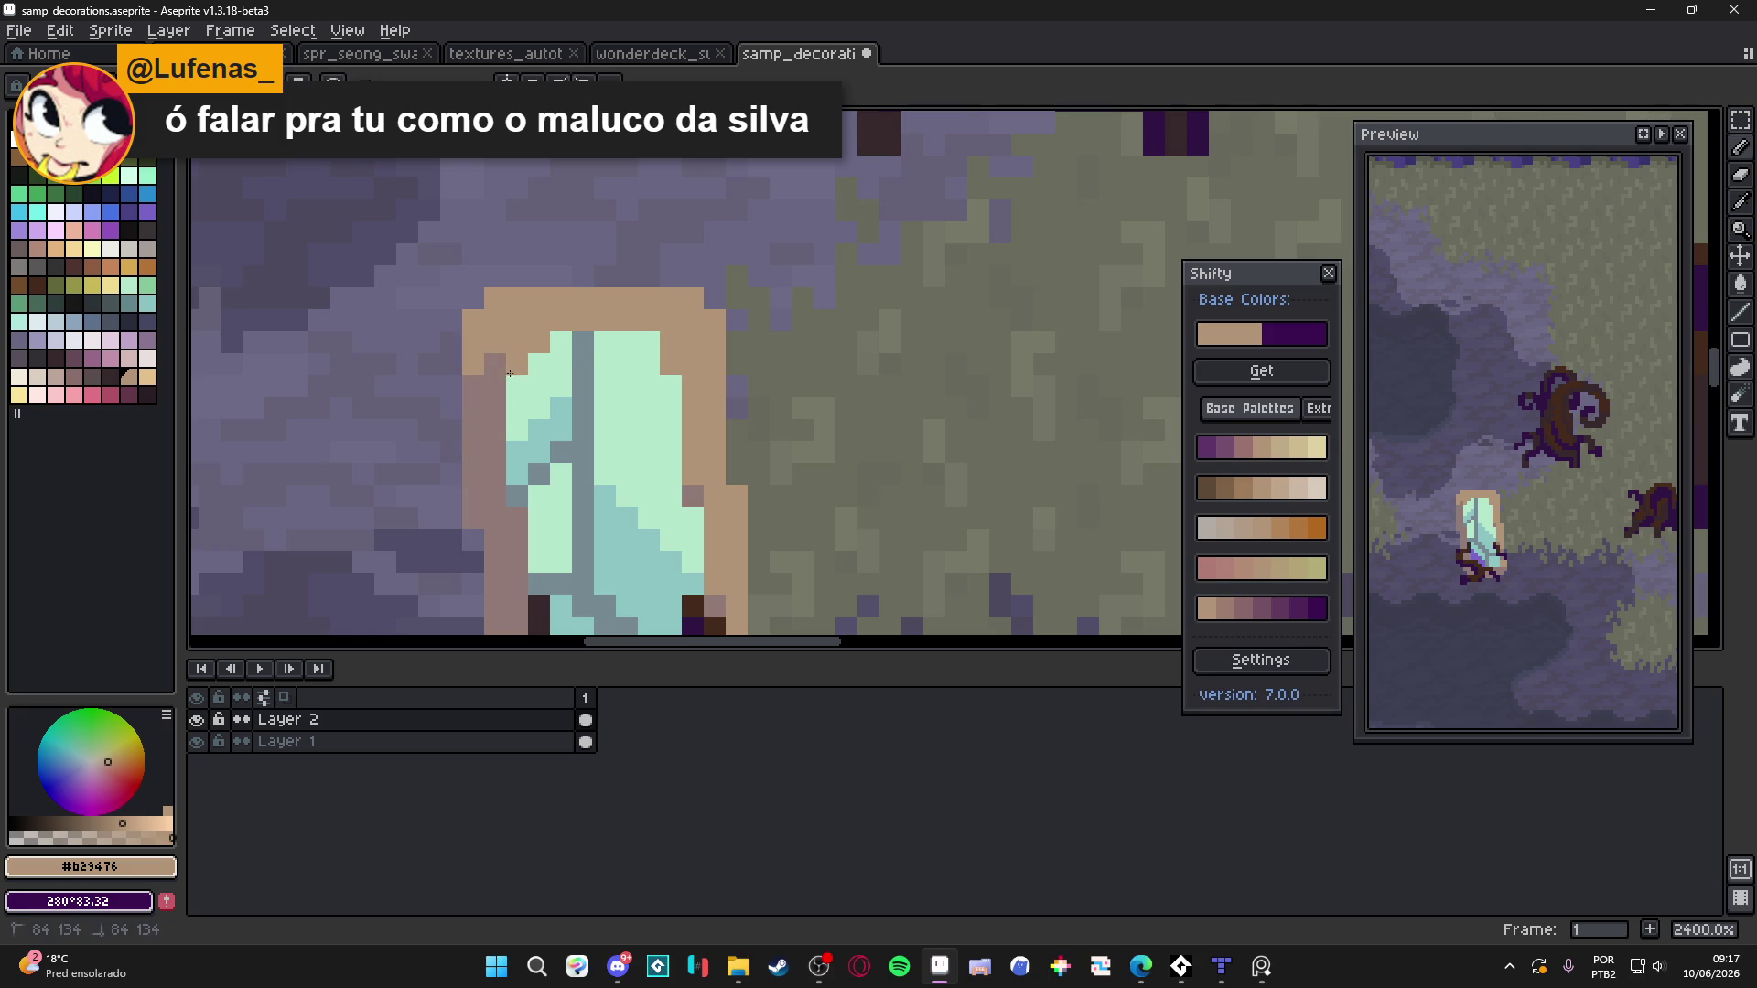
Erase stray tan pixels from the rim's corner and edge, then add one tan pixel lower down
{"action": "key", "text": "e"}
{"action": "left_click_drag", "start_coordinate": [693, 298], "coordinate": [714, 343]}
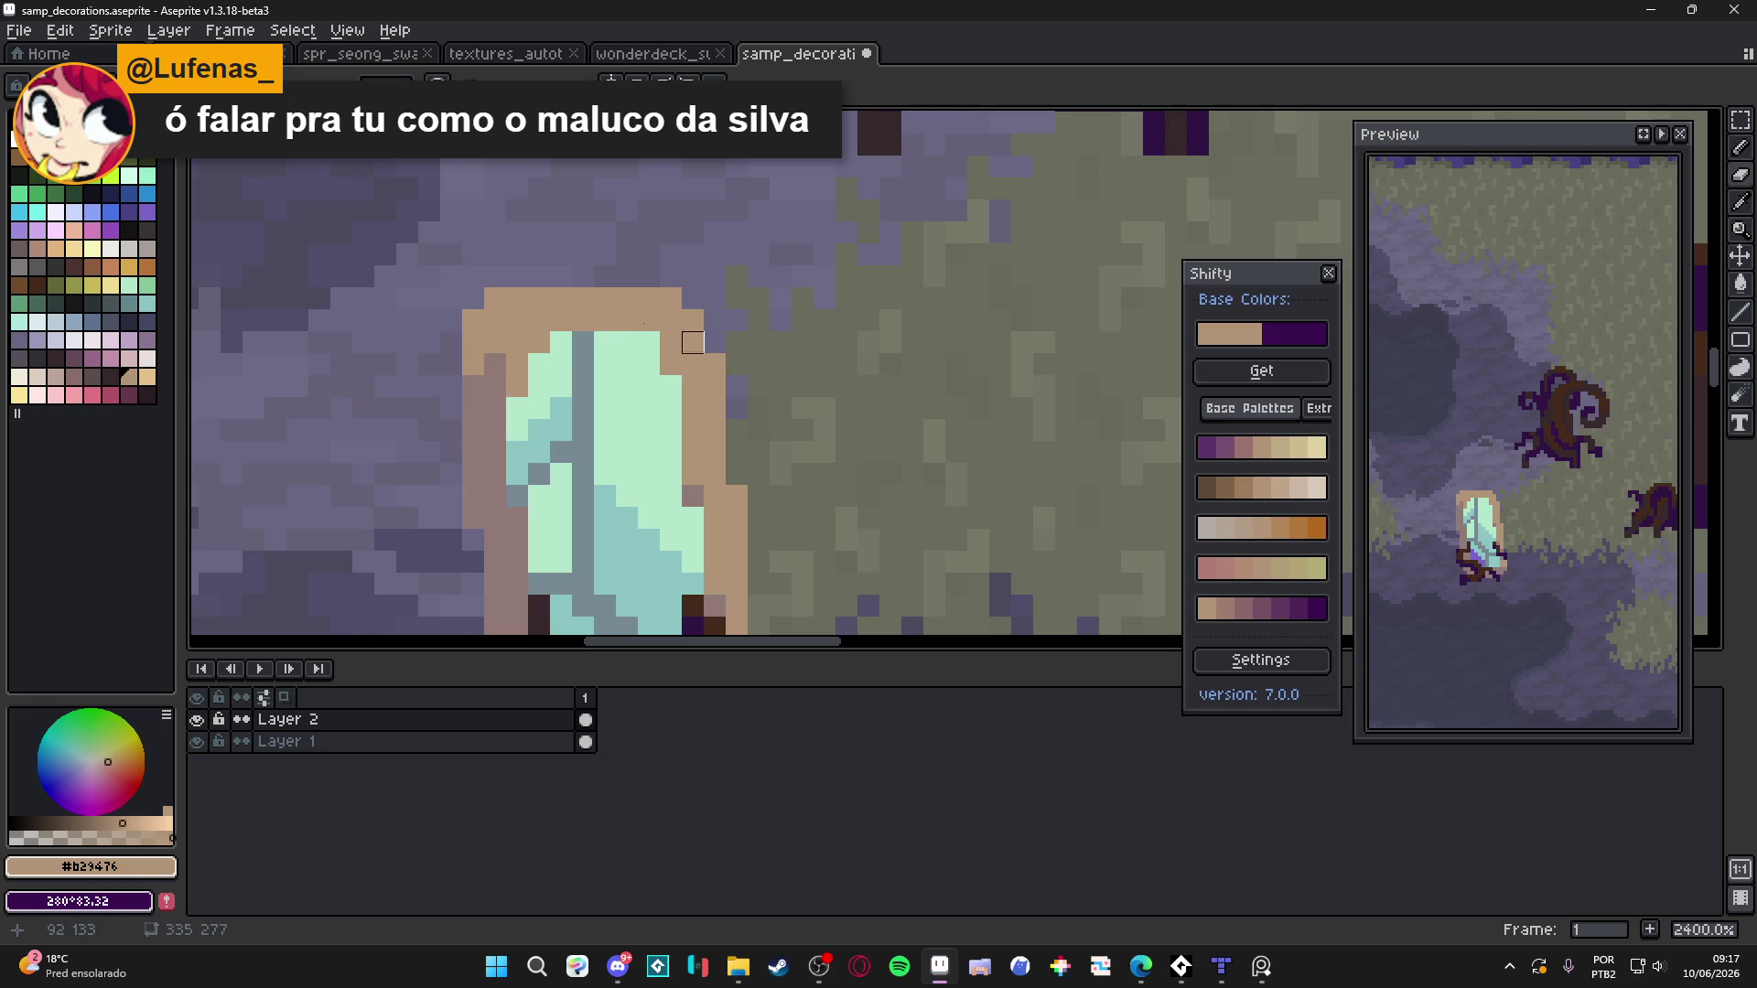
{"action": "left_click", "coordinate": [473, 321]}
{"action": "left_click", "coordinate": [473, 342]}
{"action": "key", "text": "b"}
{"action": "left_click", "coordinate": [475, 377]}
Pick muted pink-grey #917b78 from the canvas and soften three rim corners with it
{"action": "key", "text": "alt"}
{"action": "left_click", "coordinate": [487, 389], "text": "alt"}
{"action": "left_click", "coordinate": [495, 321]}
{"action": "left_click", "coordinate": [517, 298]}
{"action": "left_click", "coordinate": [671, 298]}
{"action": "scroll", "coordinate": [704, 392], "scroll_direction": "down", "scroll_amount": 5}
{"action": "scroll", "coordinate": [704, 392], "scroll_direction": "up", "scroll_amount": 4}
Resample the tan rim colour, then the muted pink-grey #917b78, from the canvas
{"action": "left_click", "coordinate": [691, 354], "text": "alt"}
{"action": "scroll", "coordinate": [691, 354], "scroll_direction": "down", "scroll_amount": 4}
{"action": "left_click", "coordinate": [697, 366], "text": "alt"}
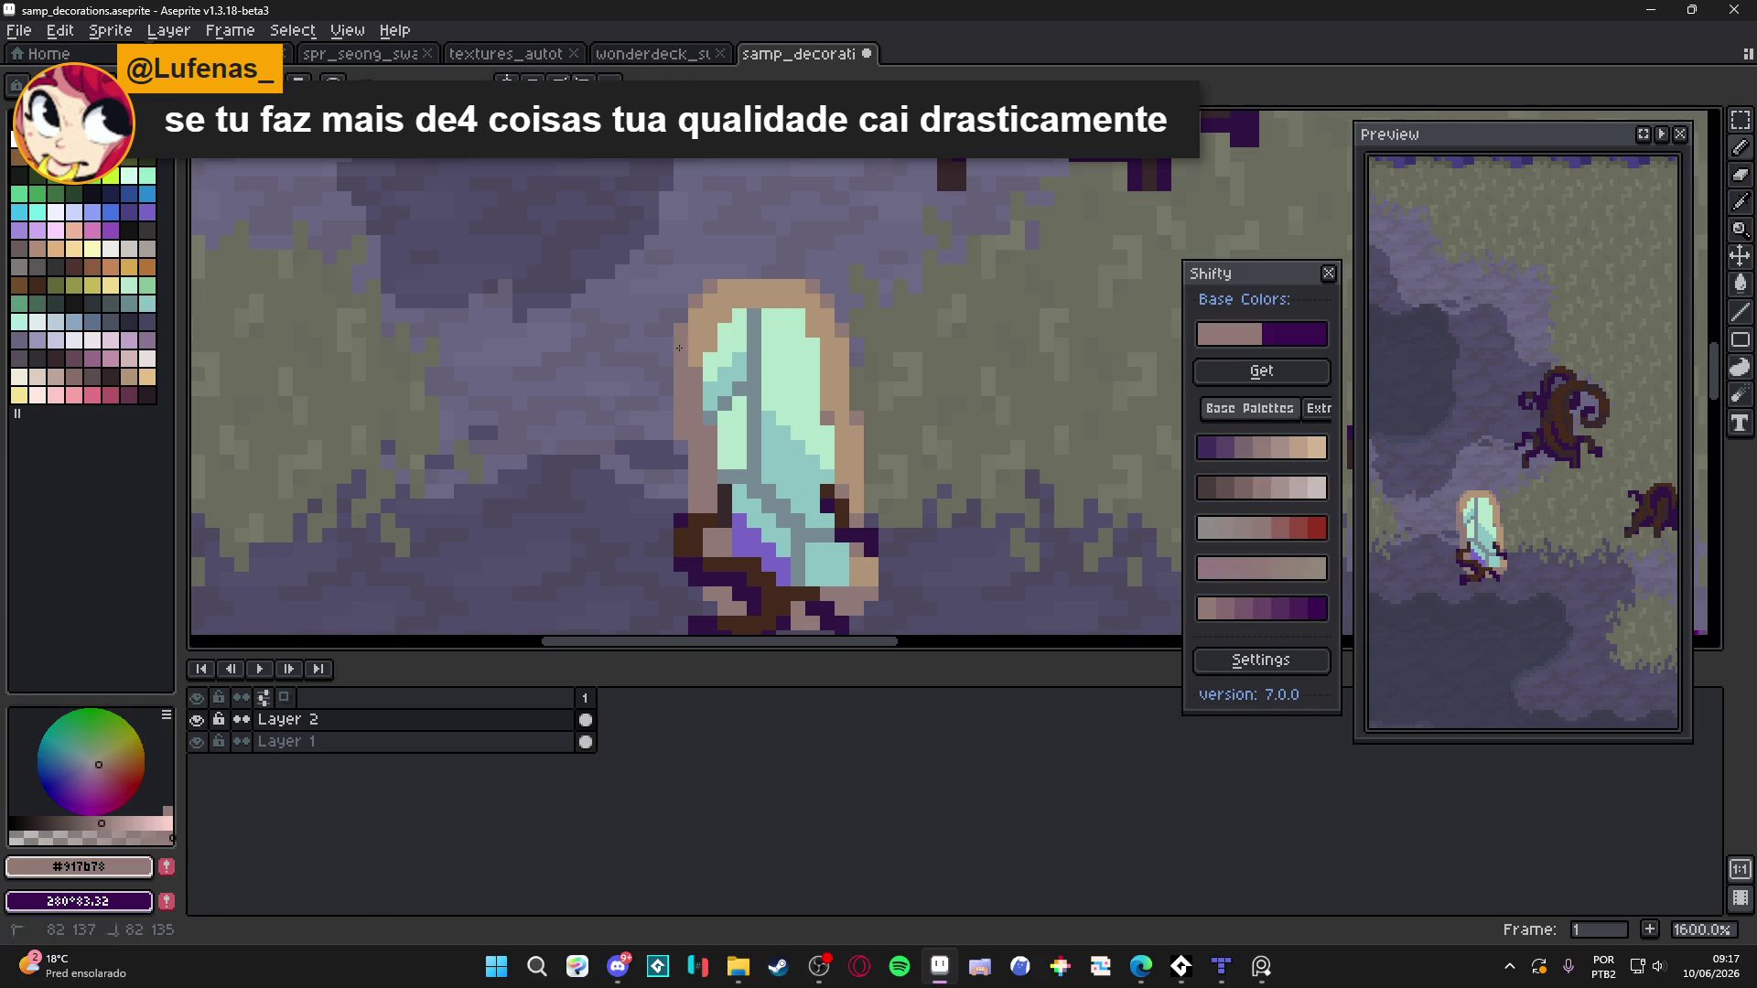
{"action": "scroll", "coordinate": [695, 409], "scroll_direction": "down", "scroll_amount": 1}
{"action": "scroll", "coordinate": [695, 409], "scroll_direction": "down", "scroll_amount": 1}
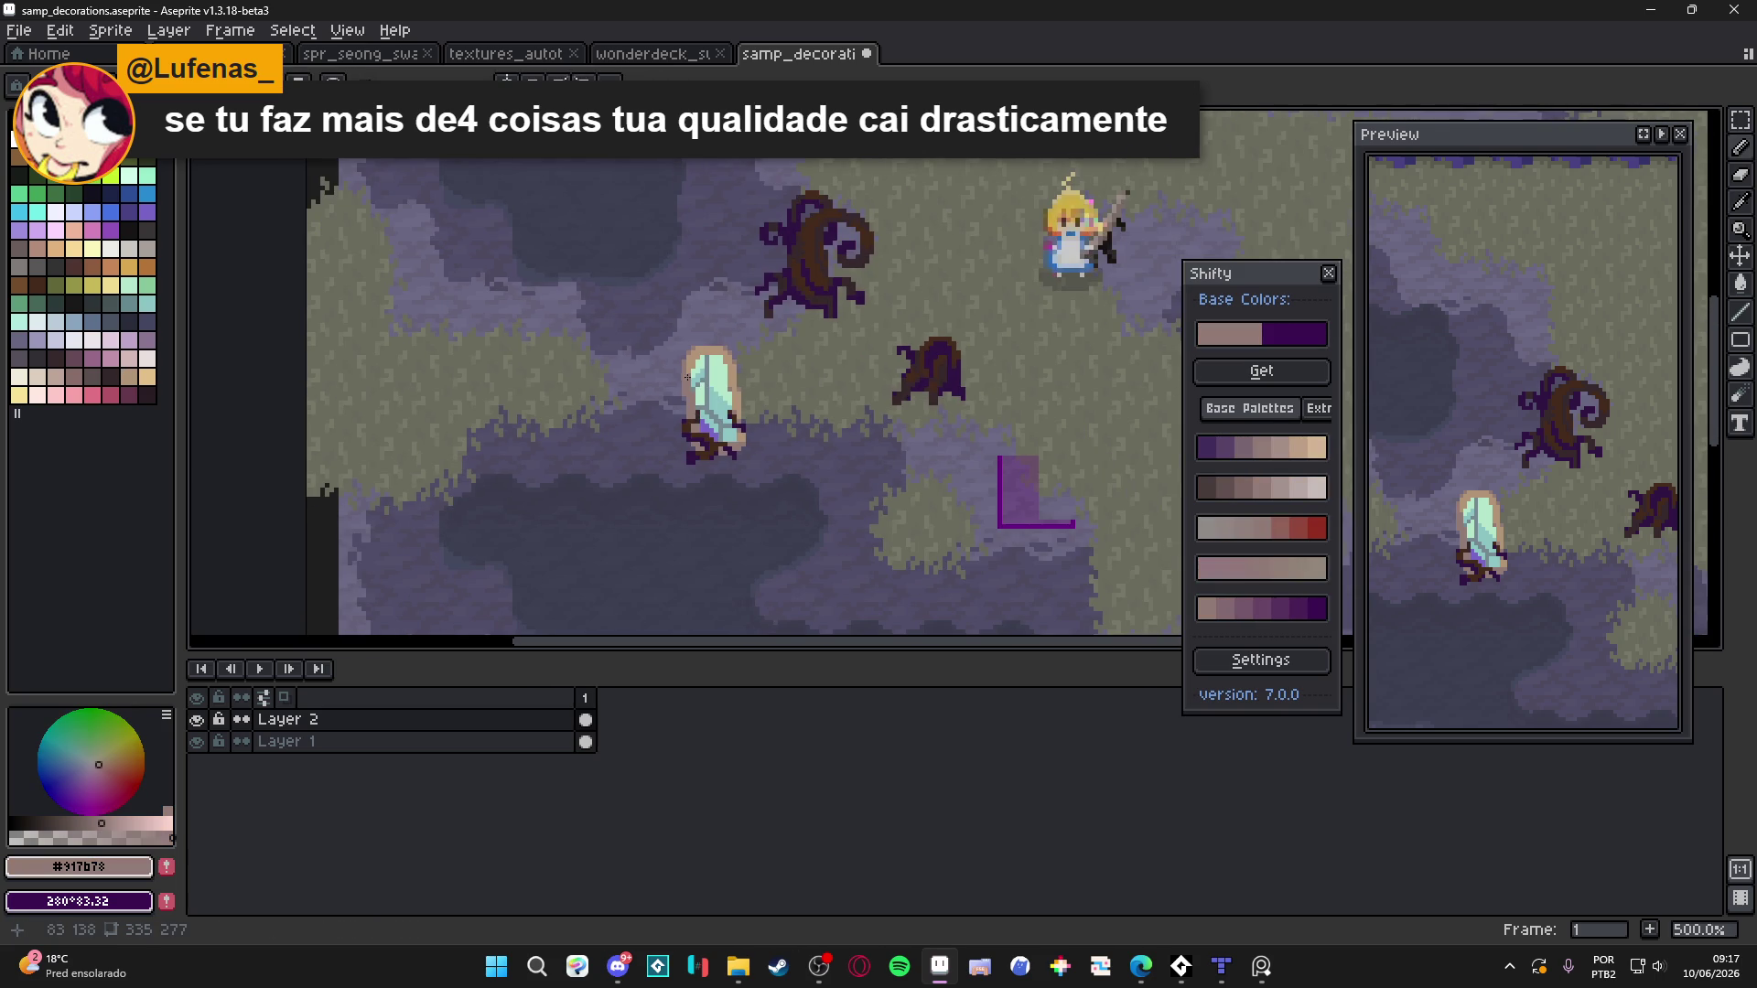
{"action": "scroll", "coordinate": [690, 386], "scroll_direction": "up", "scroll_amount": 4}
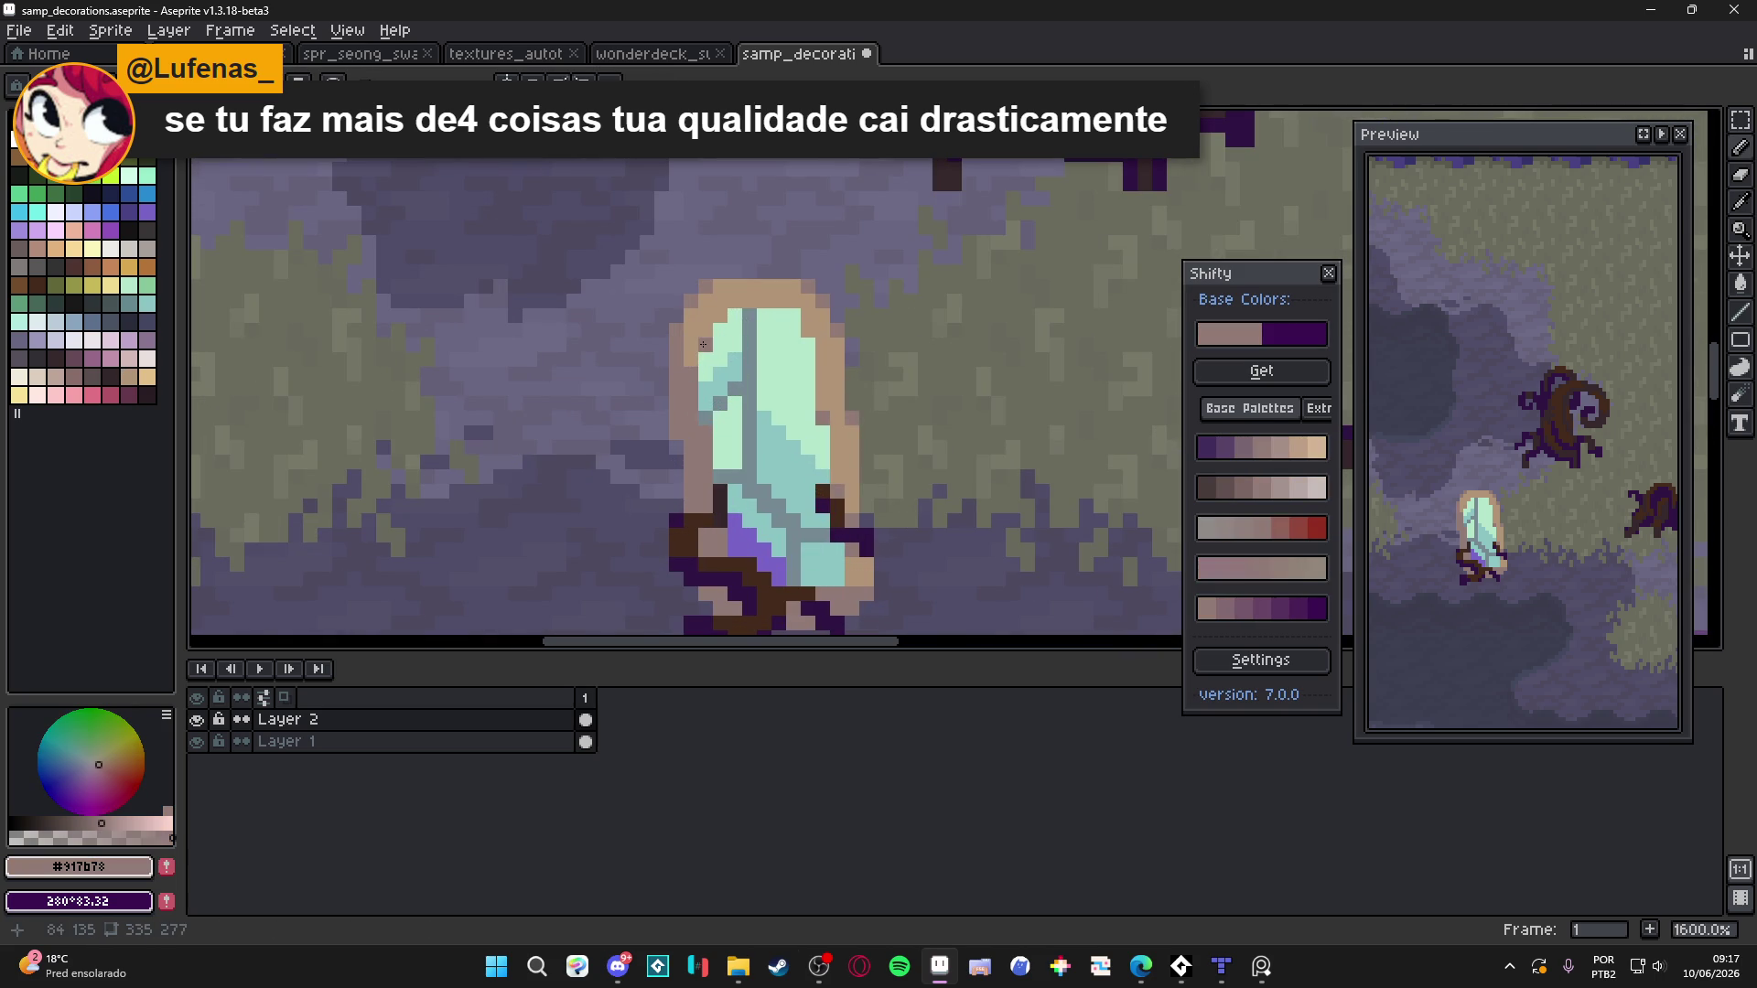
{"action": "scroll", "coordinate": [706, 336], "scroll_direction": "down", "scroll_amount": 4}
{"action": "scroll", "coordinate": [741, 400], "scroll_direction": "up", "scroll_amount": 1}
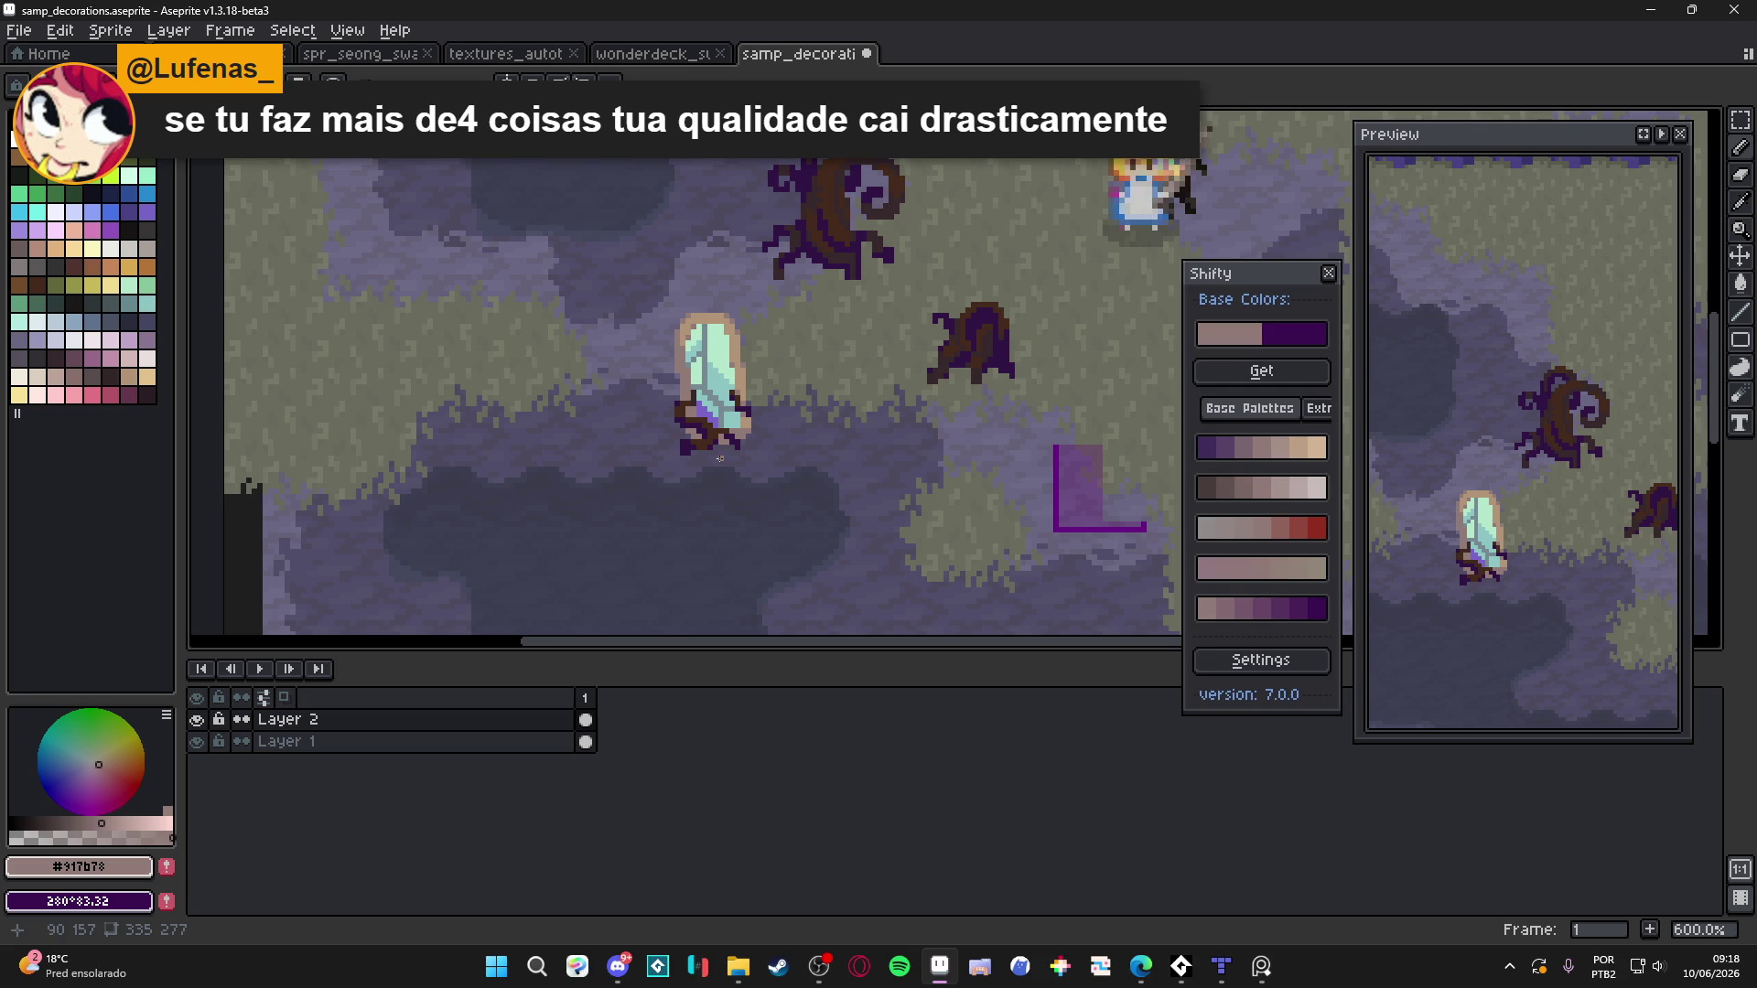
{"action": "scroll", "coordinate": [616, 464], "scroll_direction": "down", "scroll_amount": 3}
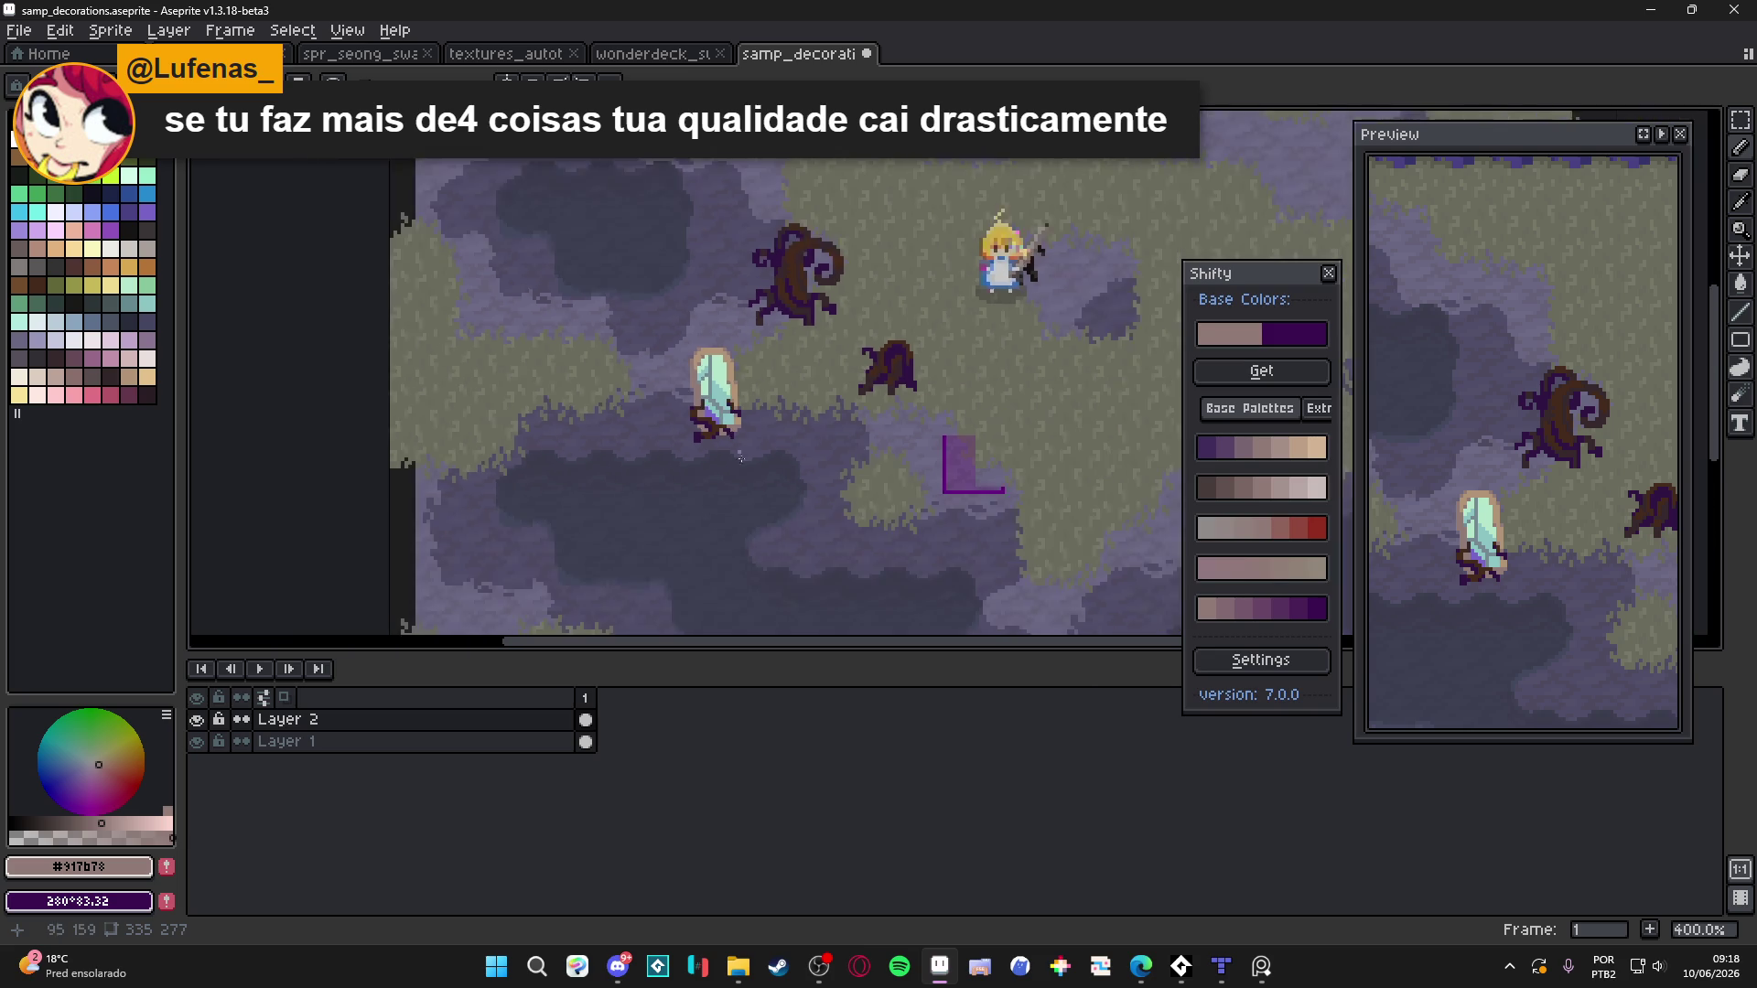
{"action": "scroll", "coordinate": [726, 423], "scroll_direction": "up", "scroll_amount": 7}
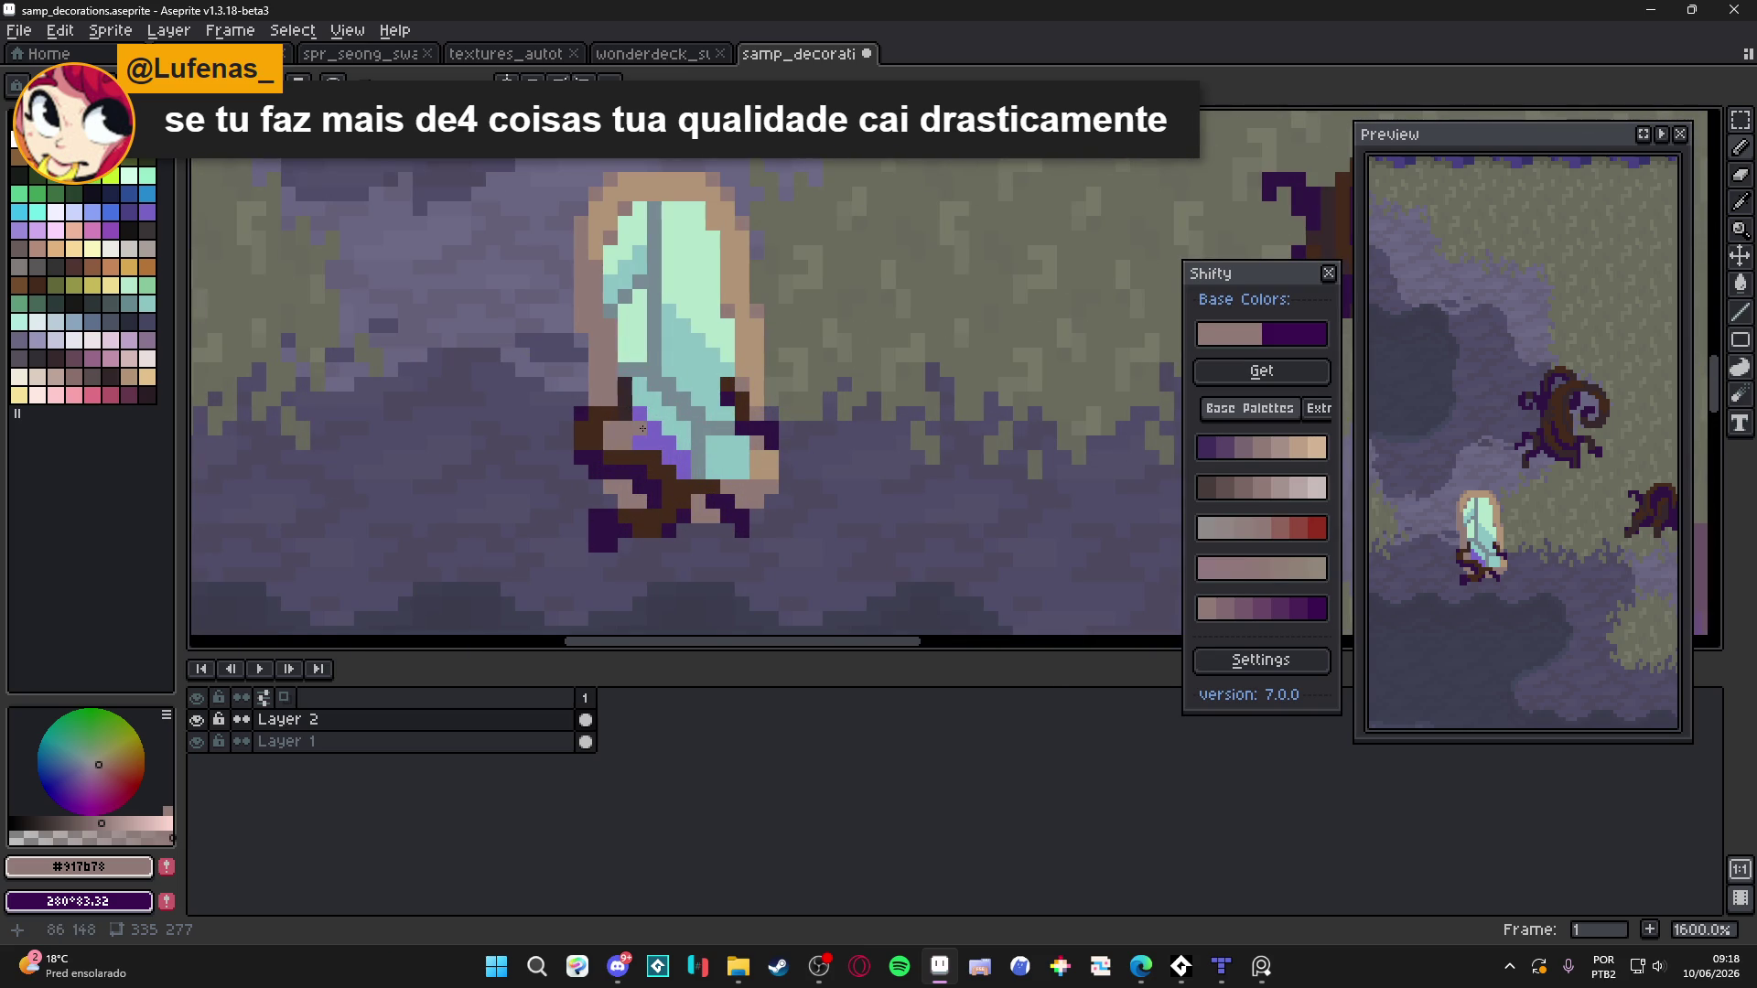
{"action": "key", "text": "ctrl+apostrophe"}
{"action": "scroll", "coordinate": [777, 433], "scroll_direction": "up", "scroll_amount": 2}
{"action": "scroll", "coordinate": [777, 434], "scroll_direction": "down", "scroll_amount": 6}
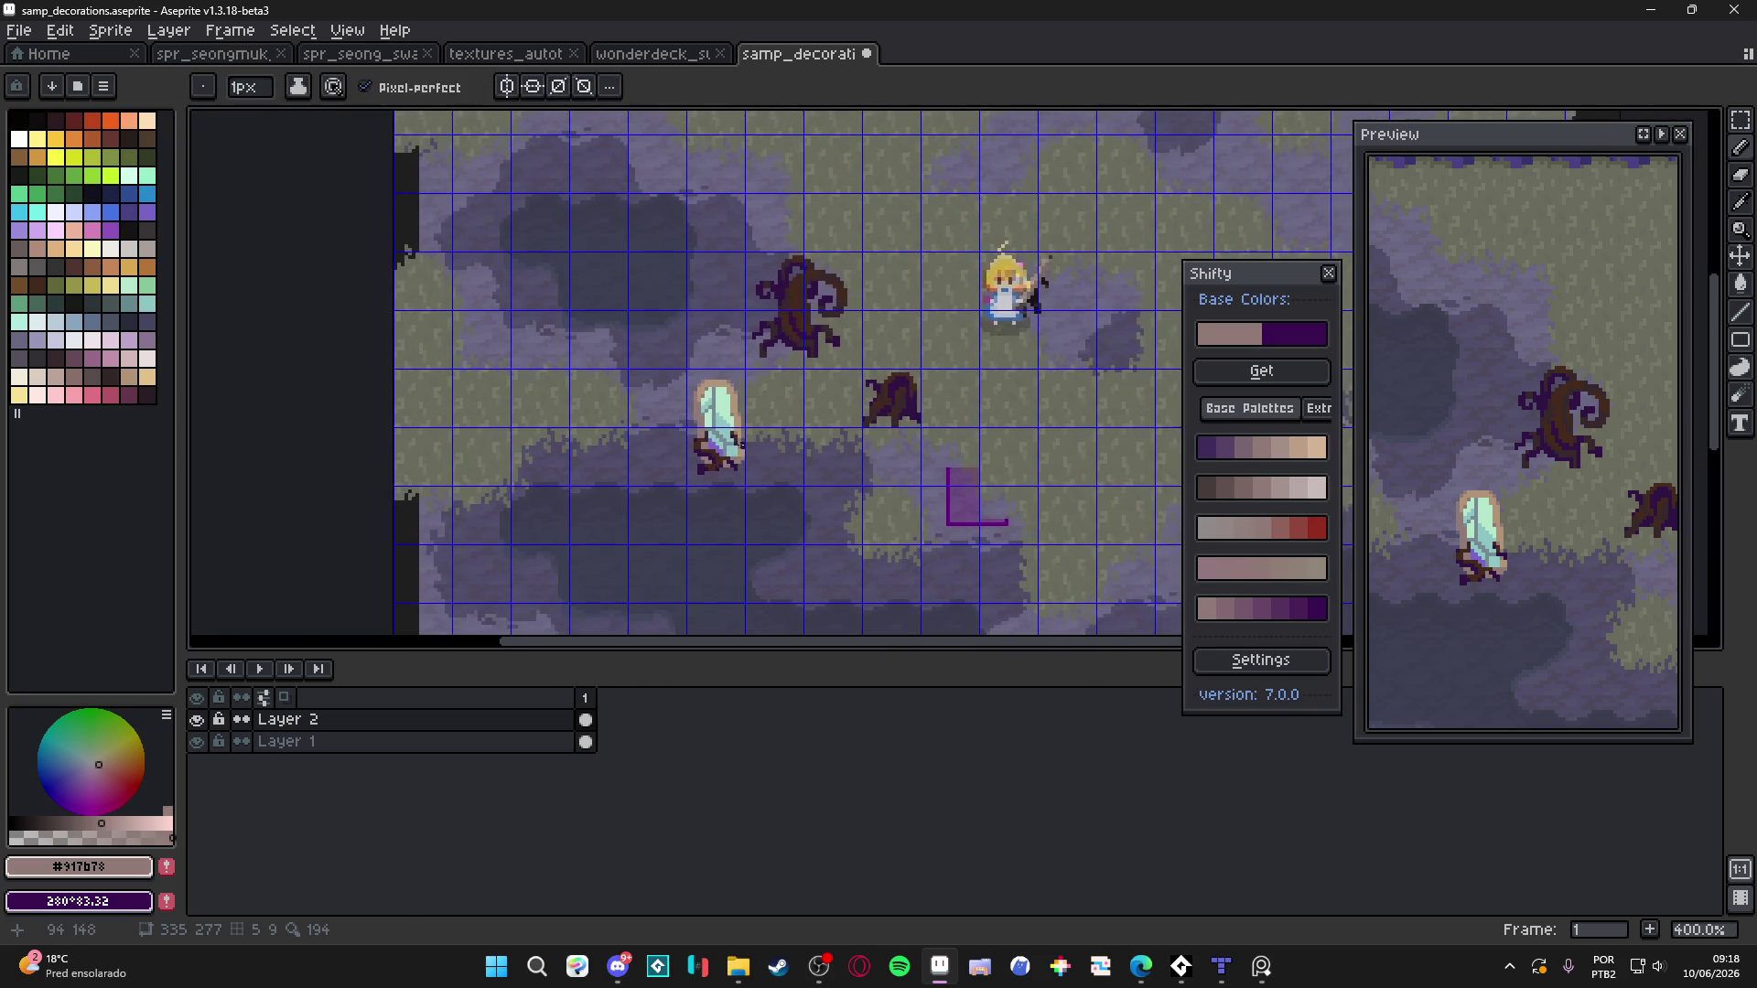
{"action": "key", "text": "v"}
{"action": "scroll", "coordinate": [743, 454], "scroll_direction": "down", "scroll_amount": 2}
{"action": "key", "text": "ctrl+apostrophe"}
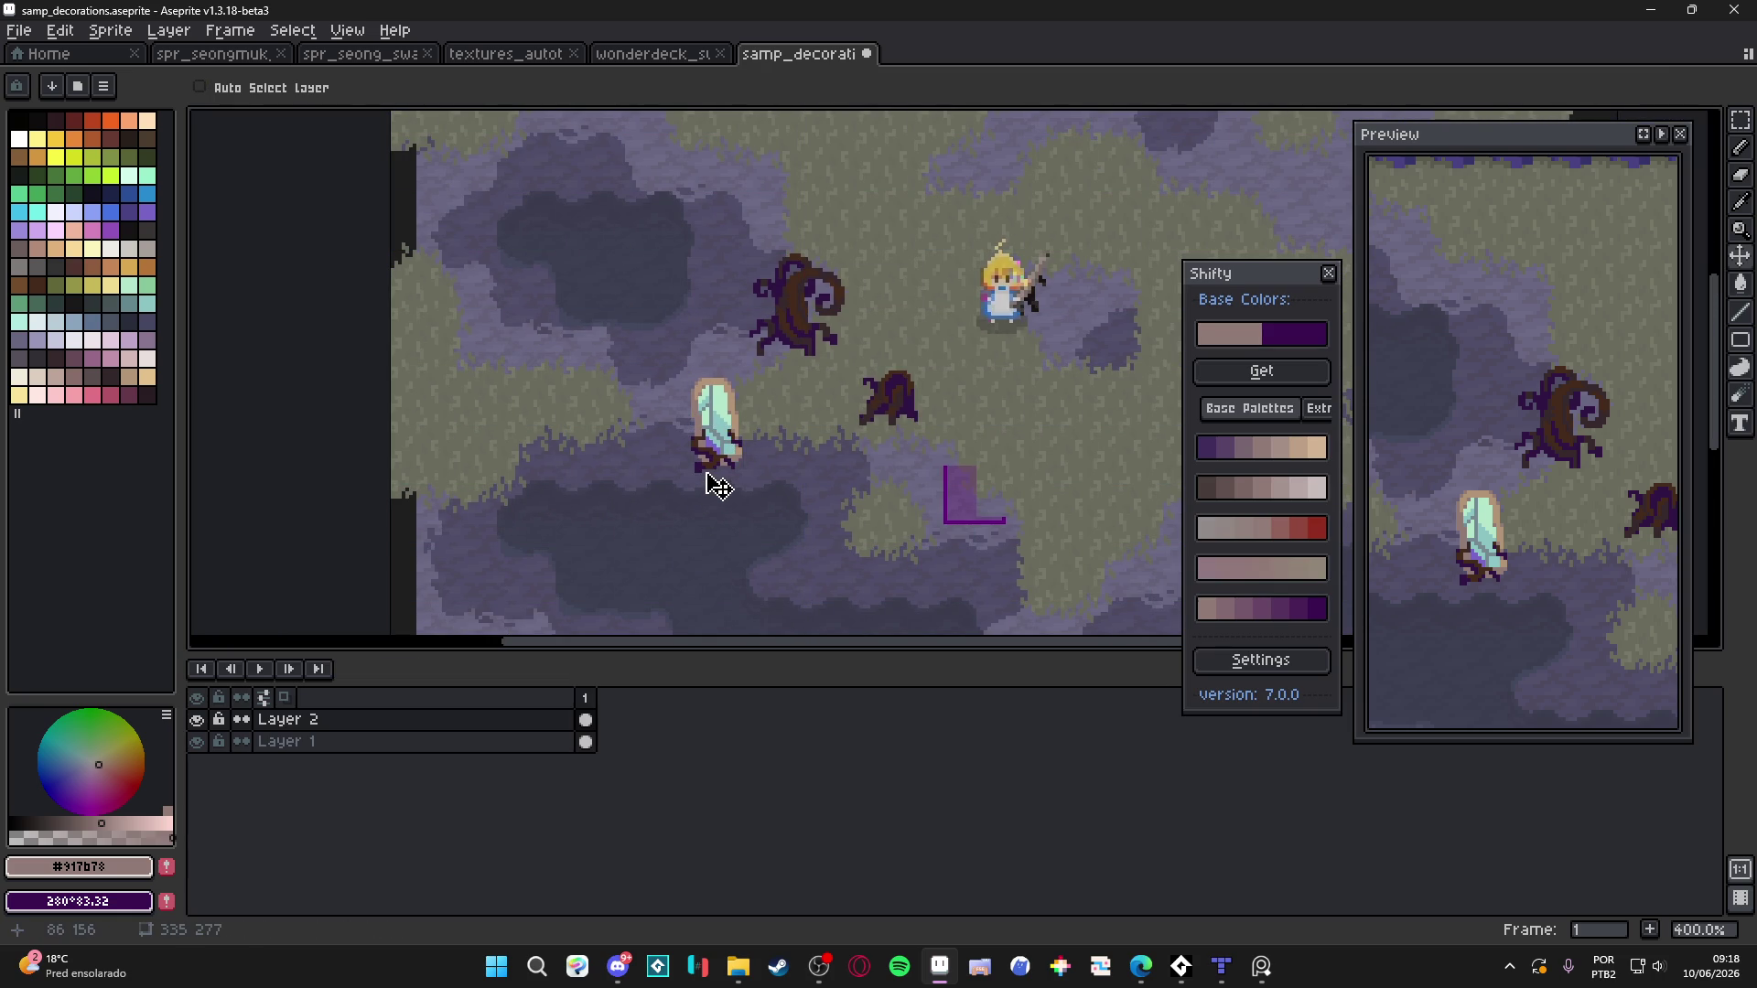
{"action": "left_click_drag", "start_coordinate": [726, 457], "coordinate": [695, 463]}
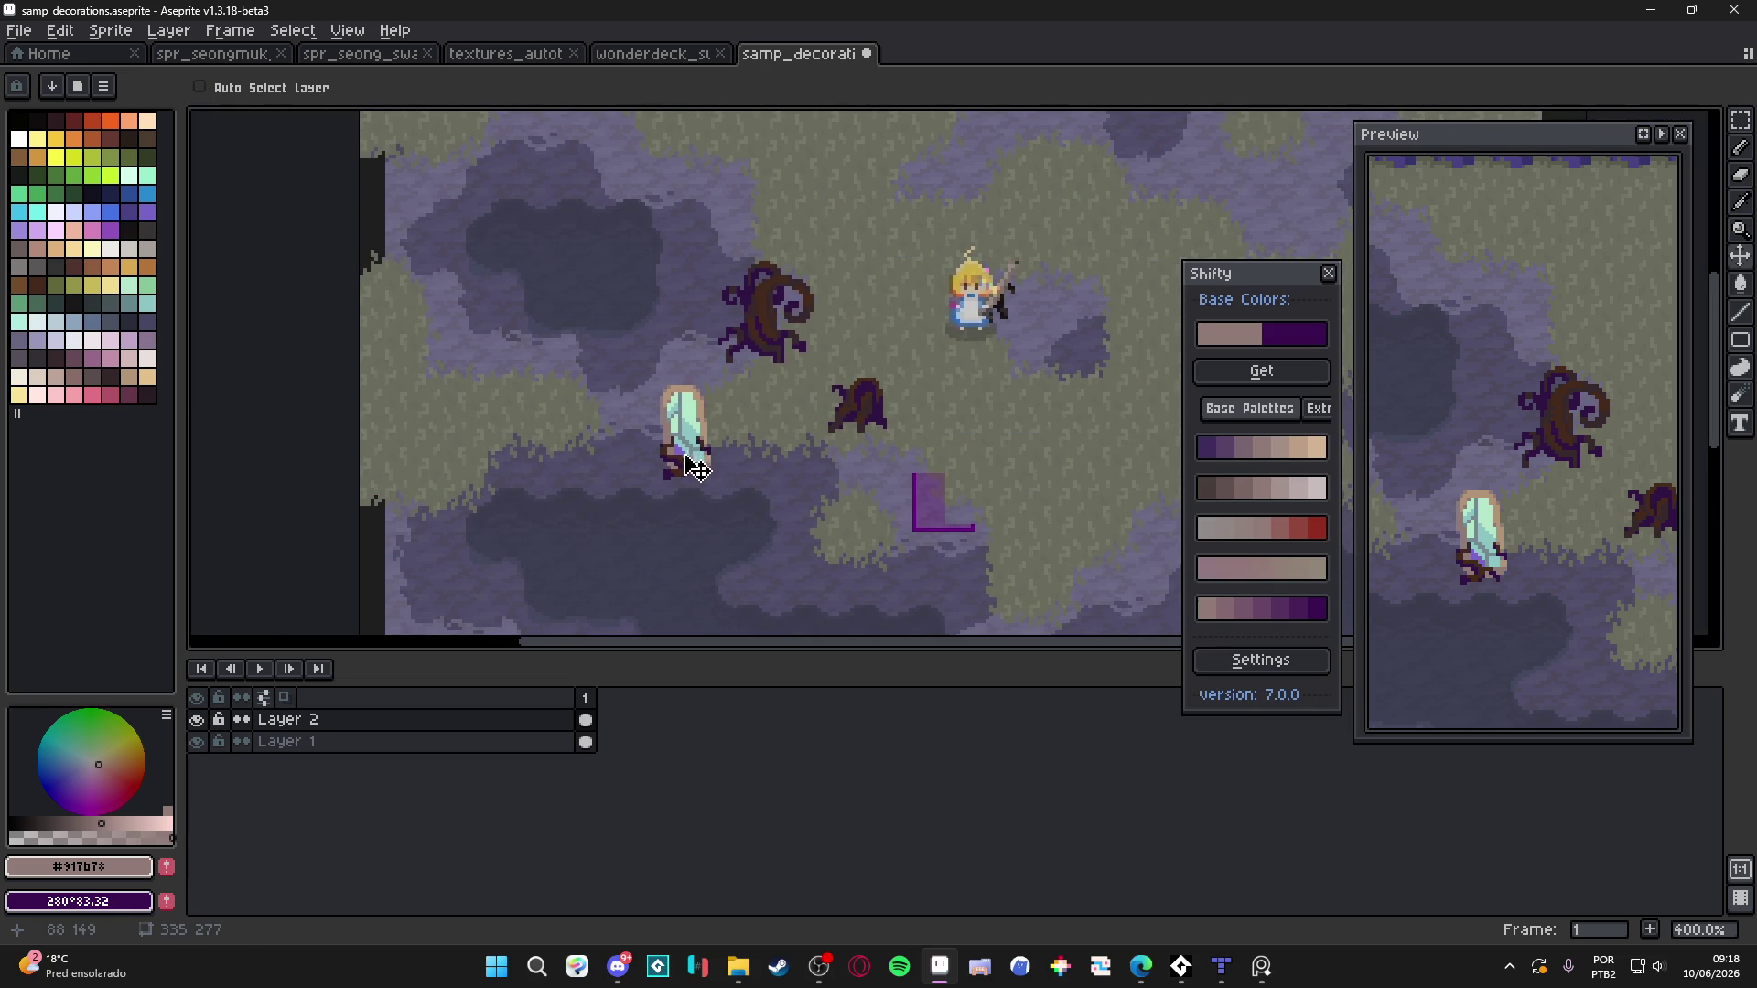
{"action": "key", "text": "b"}
{"action": "scroll", "coordinate": [696, 467], "scroll_direction": "up", "scroll_amount": 6}
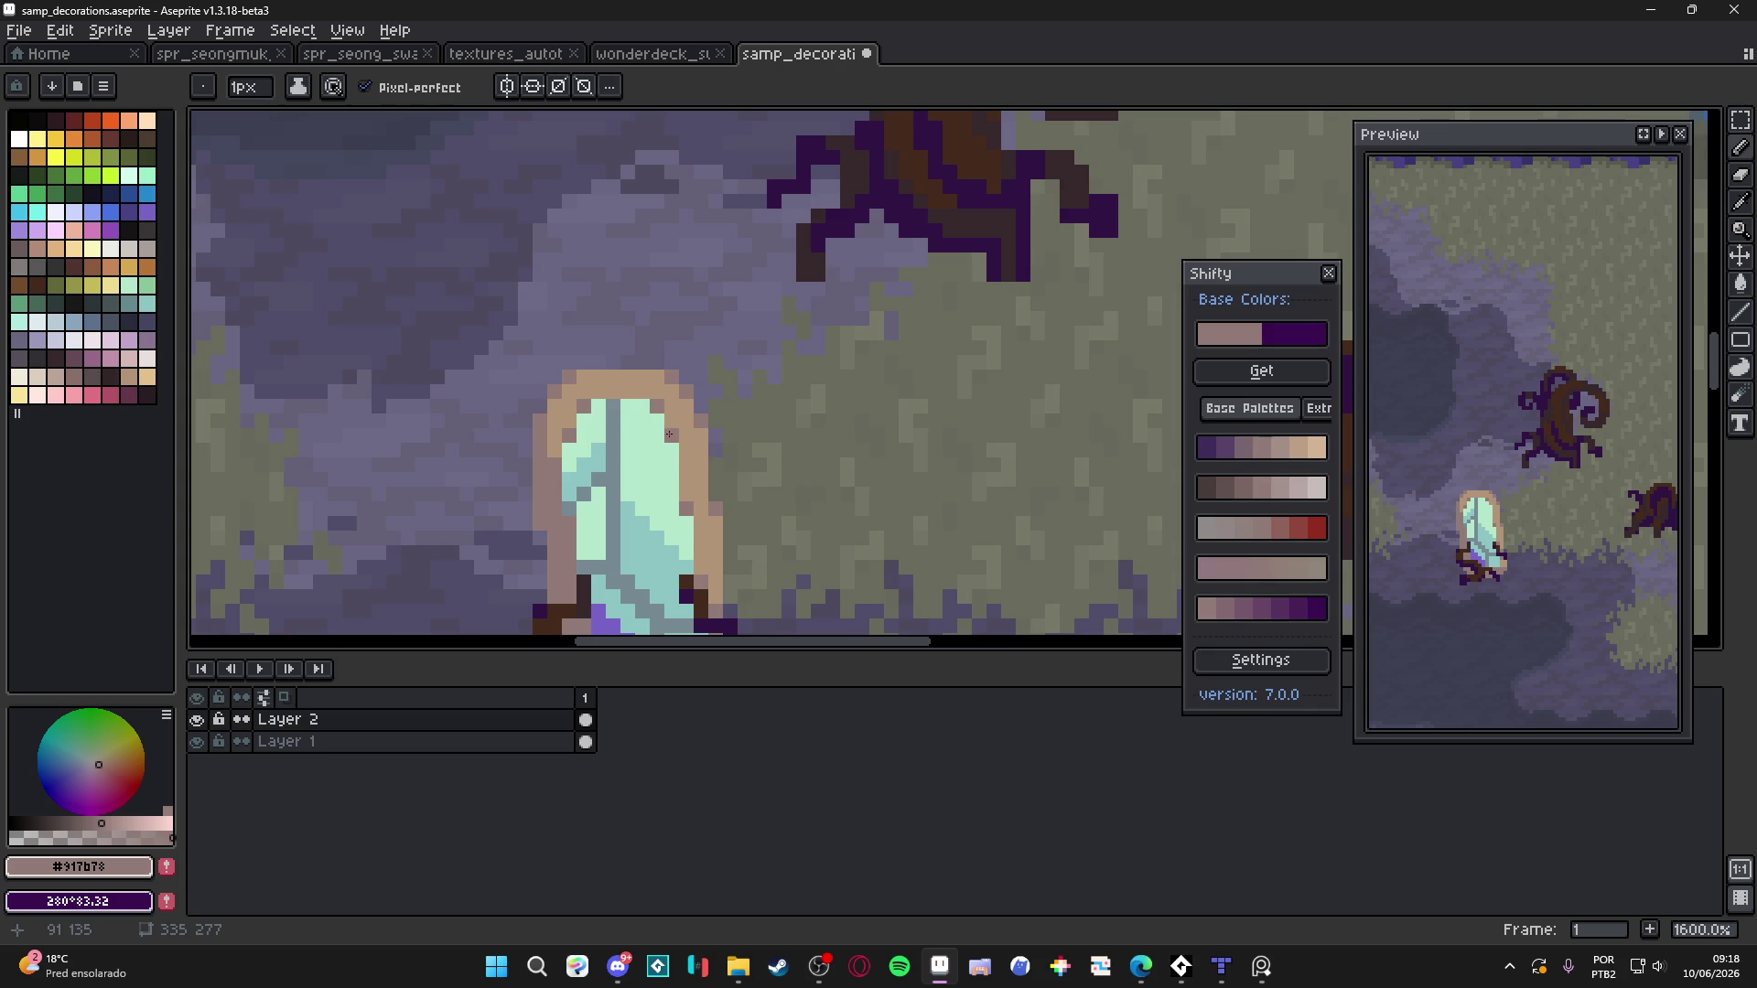
{"action": "scroll", "coordinate": [670, 432], "scroll_direction": "down", "scroll_amount": 5}
{"action": "scroll", "coordinate": [755, 505], "scroll_direction": "up", "scroll_amount": 1}
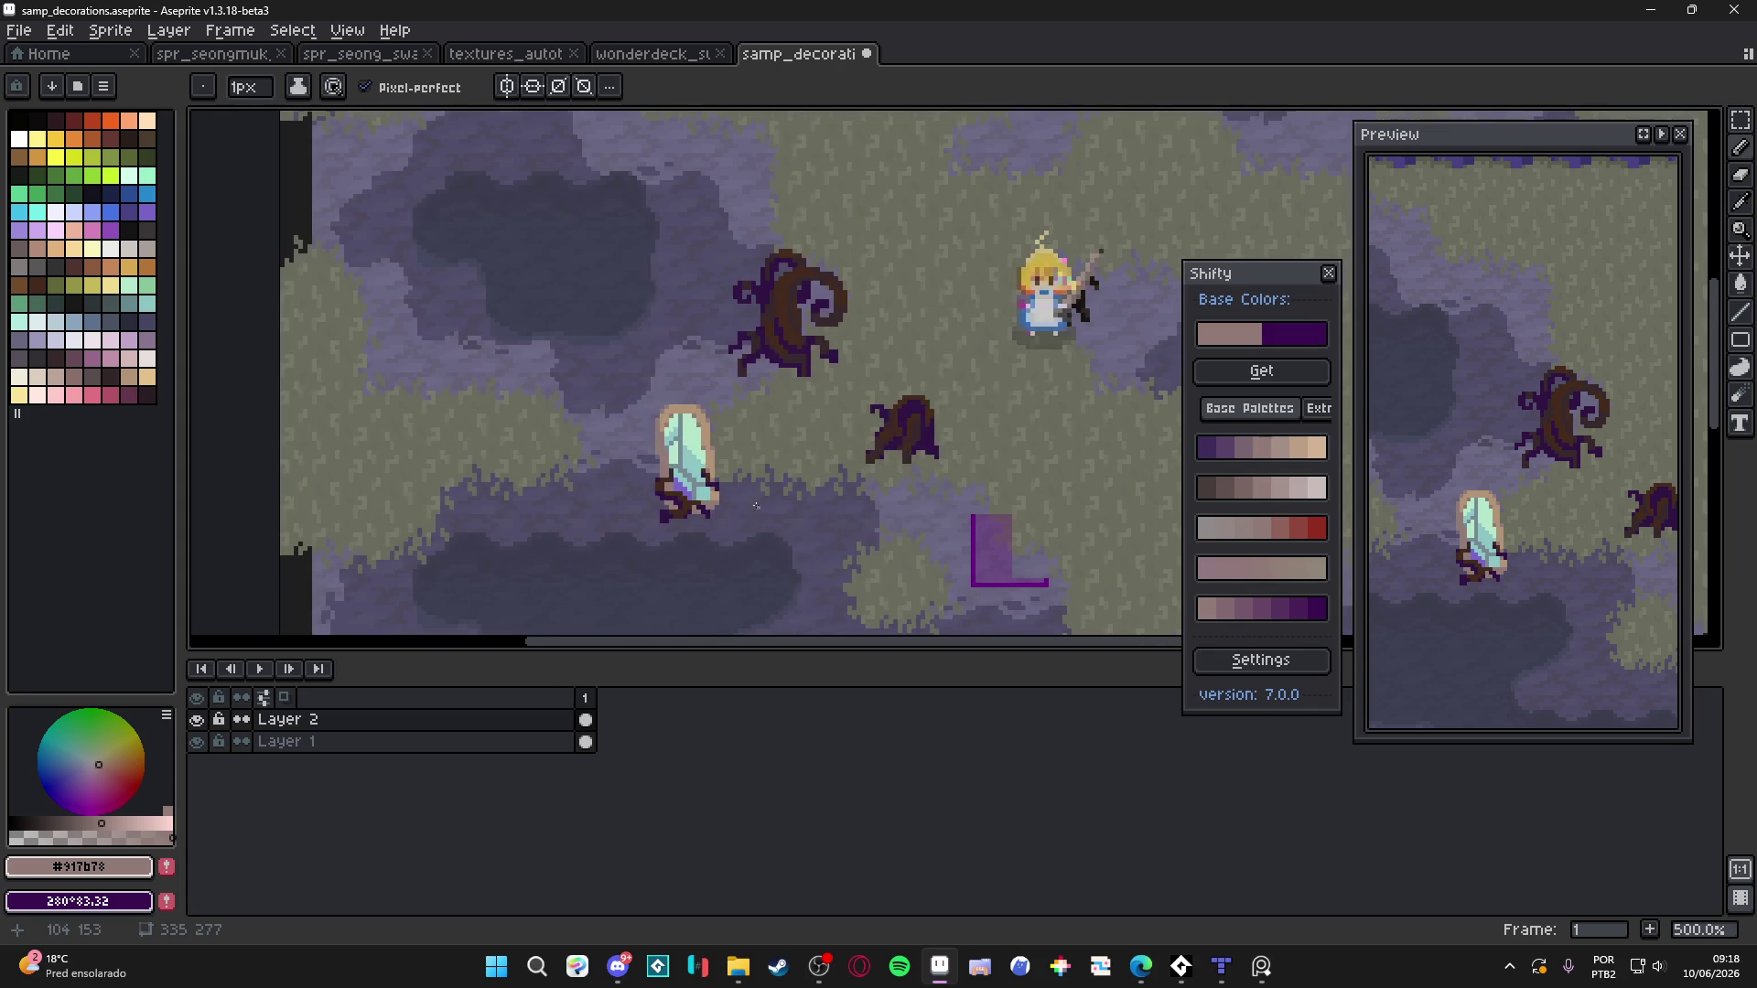
{"action": "scroll", "coordinate": [706, 412], "scroll_direction": "up", "scroll_amount": 4}
{"action": "left_click", "coordinate": [698, 424], "text": "alt"}
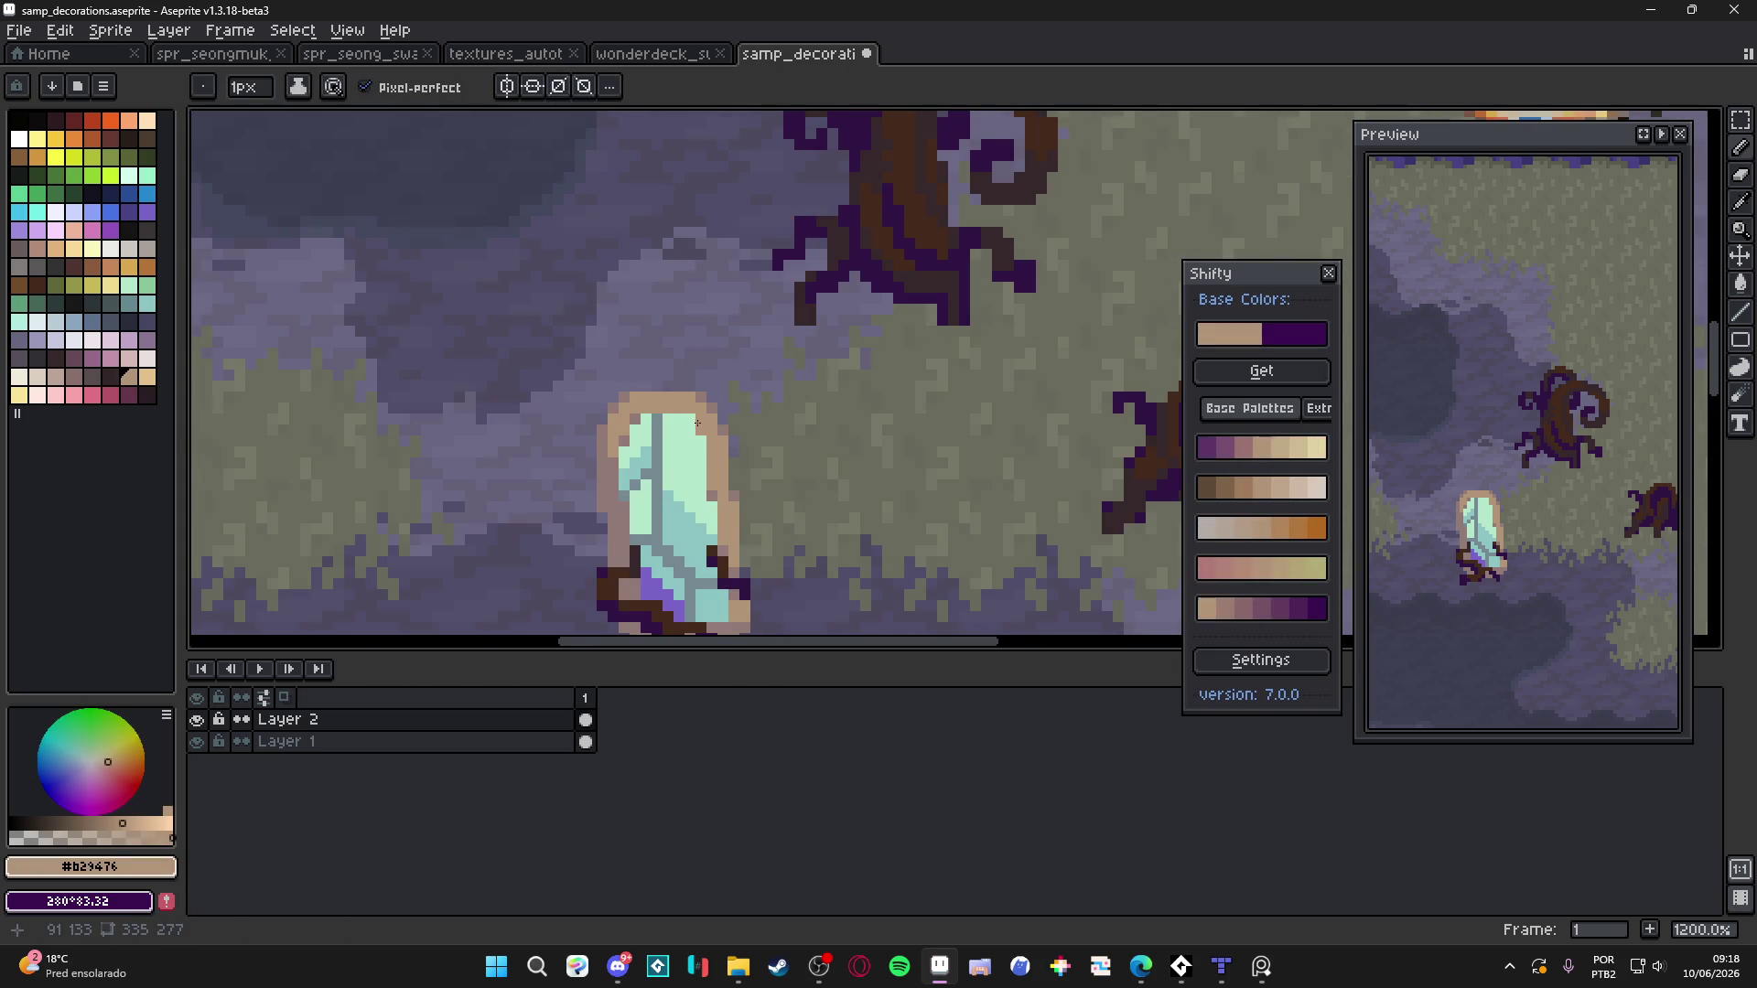
{"action": "left_click", "coordinate": [714, 498], "text": "alt"}
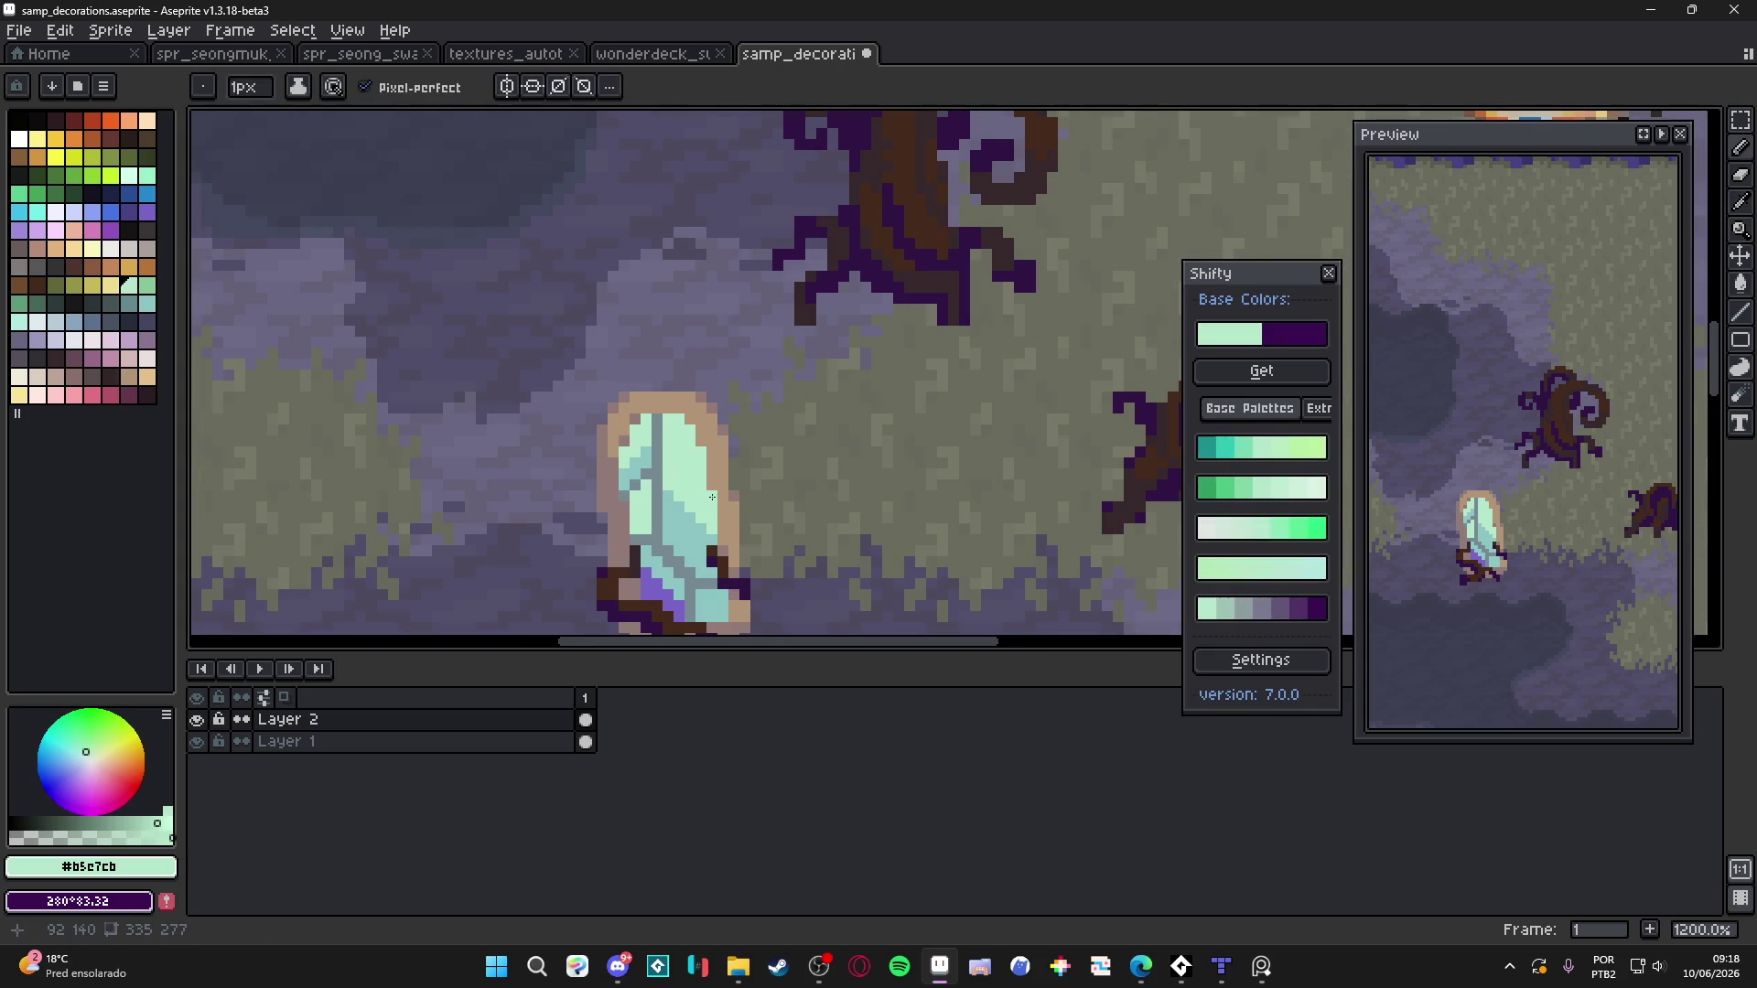
{"action": "scroll", "coordinate": [705, 485], "scroll_direction": "down", "scroll_amount": 3}
{"action": "scroll", "coordinate": [688, 465], "scroll_direction": "up", "scroll_amount": 4}
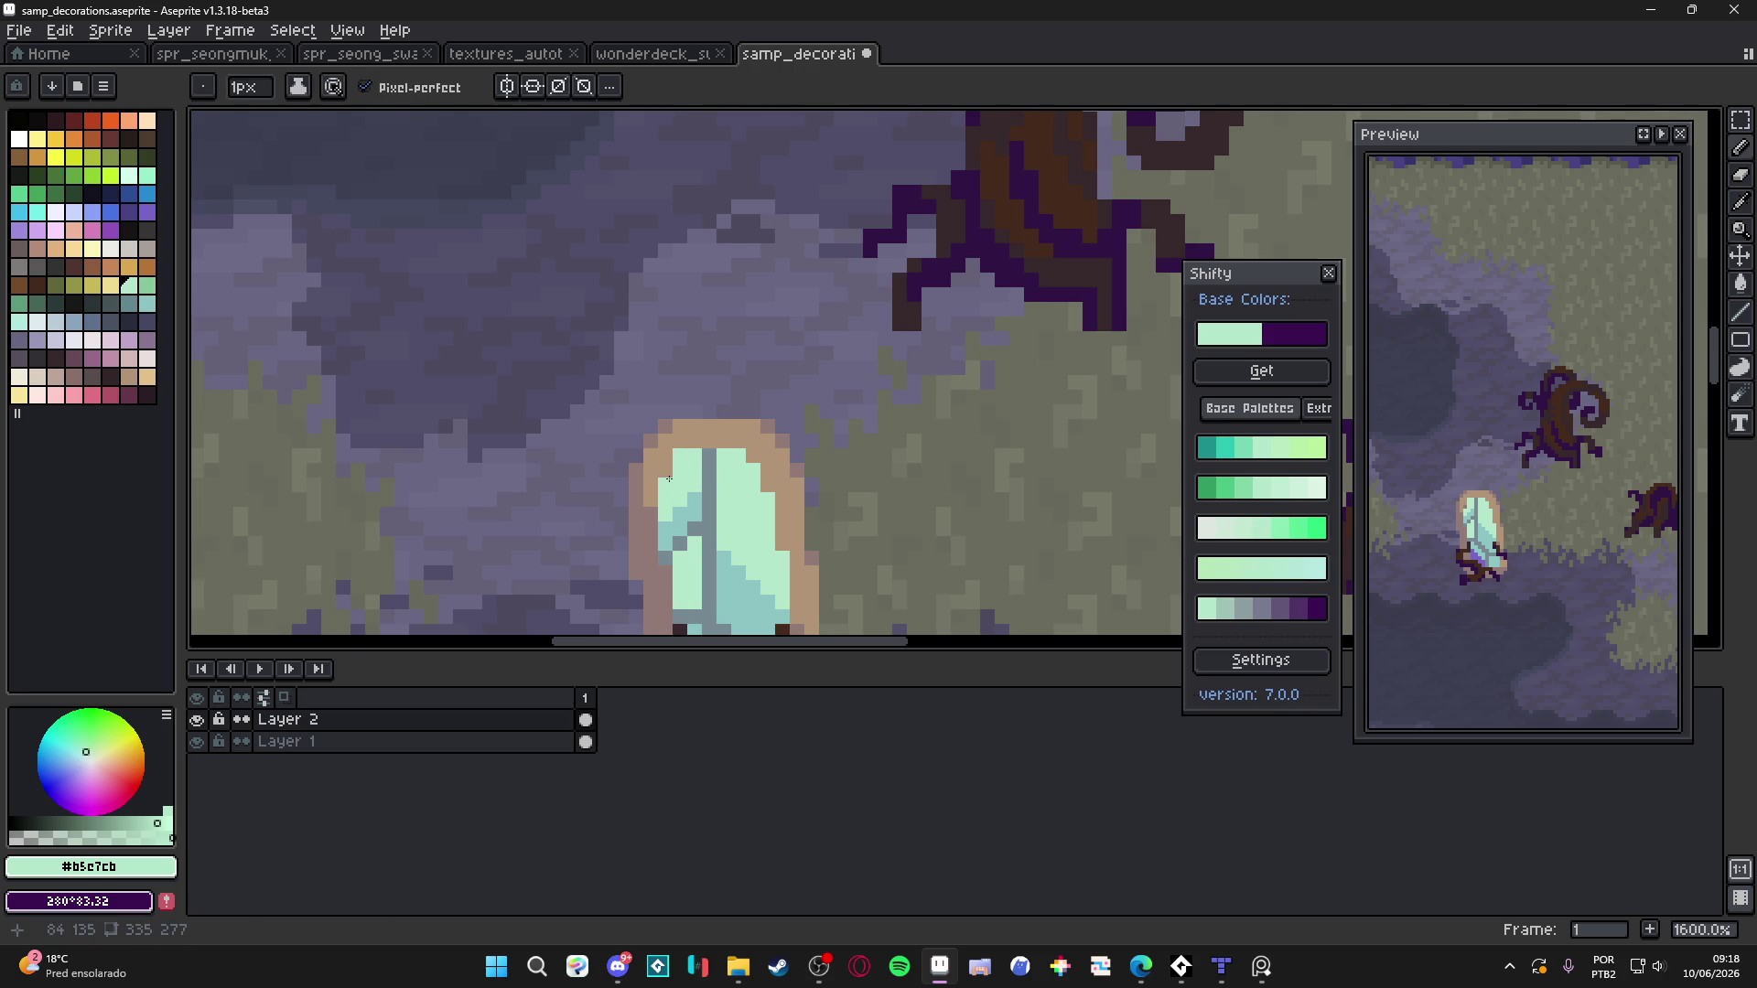
{"action": "left_click", "coordinate": [668, 482], "text": "alt"}
{"action": "scroll", "coordinate": [669, 482], "scroll_direction": "down", "scroll_amount": 6}
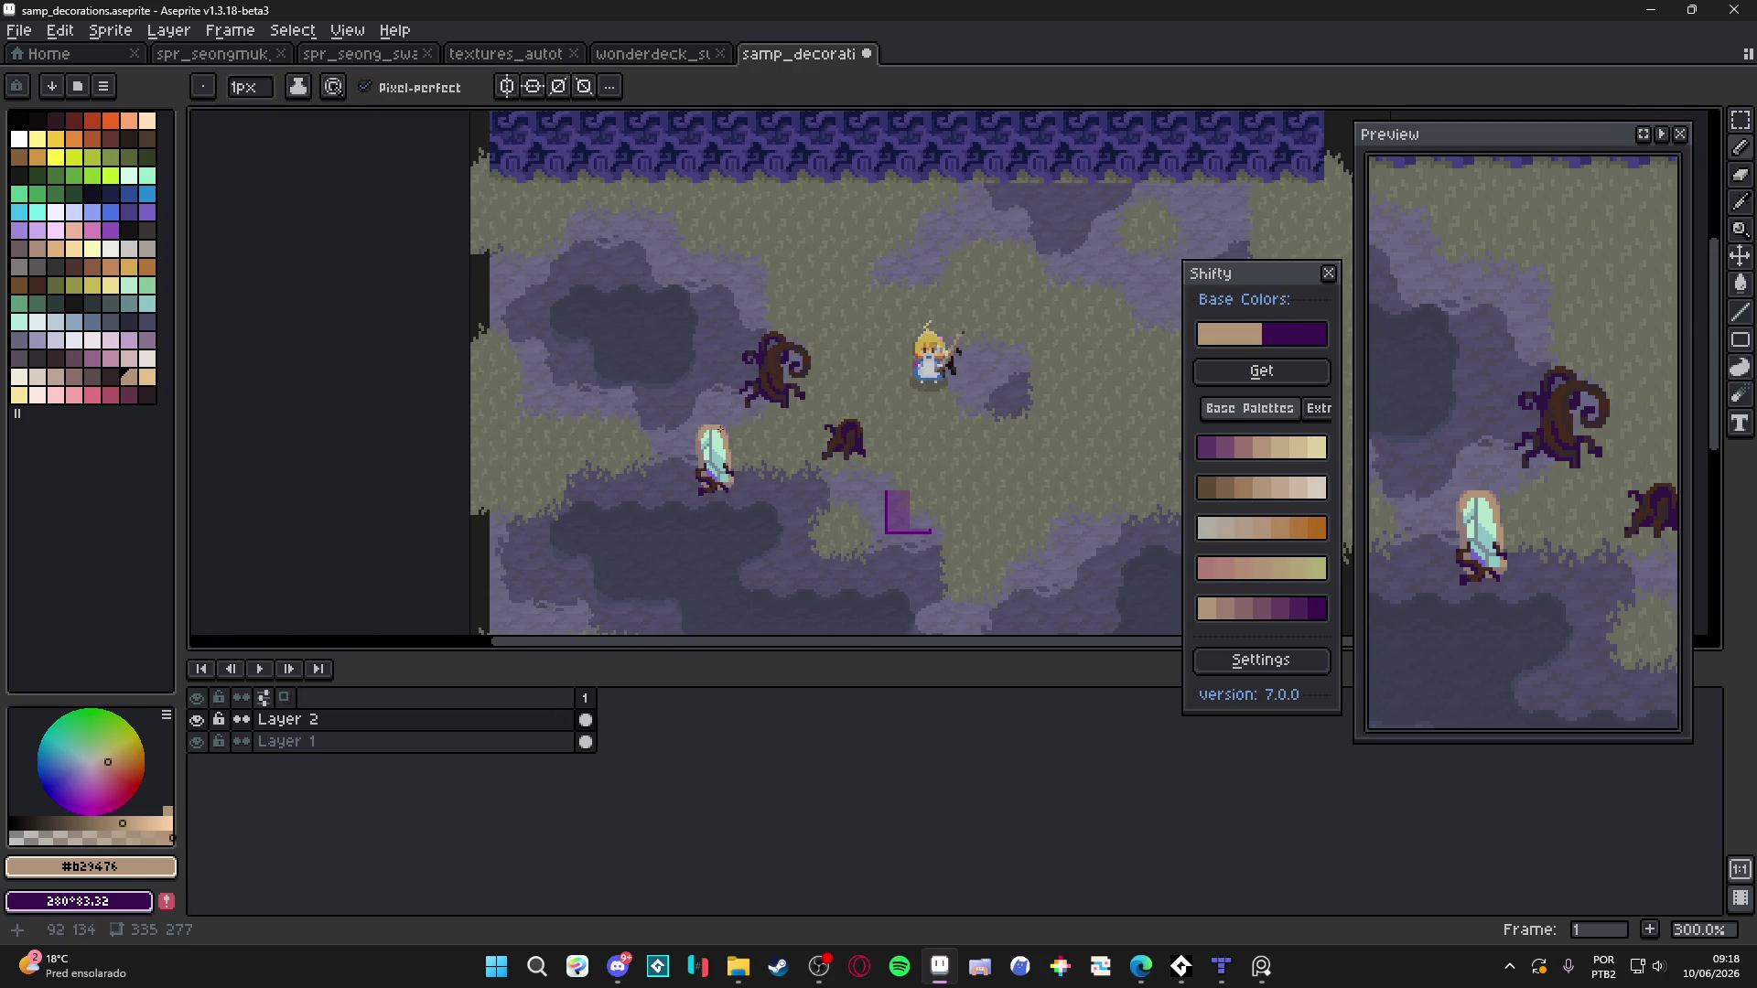
{"action": "scroll", "coordinate": [729, 444], "scroll_direction": "up", "scroll_amount": 6}
{"action": "key", "text": "ctrl+apostrophe"}
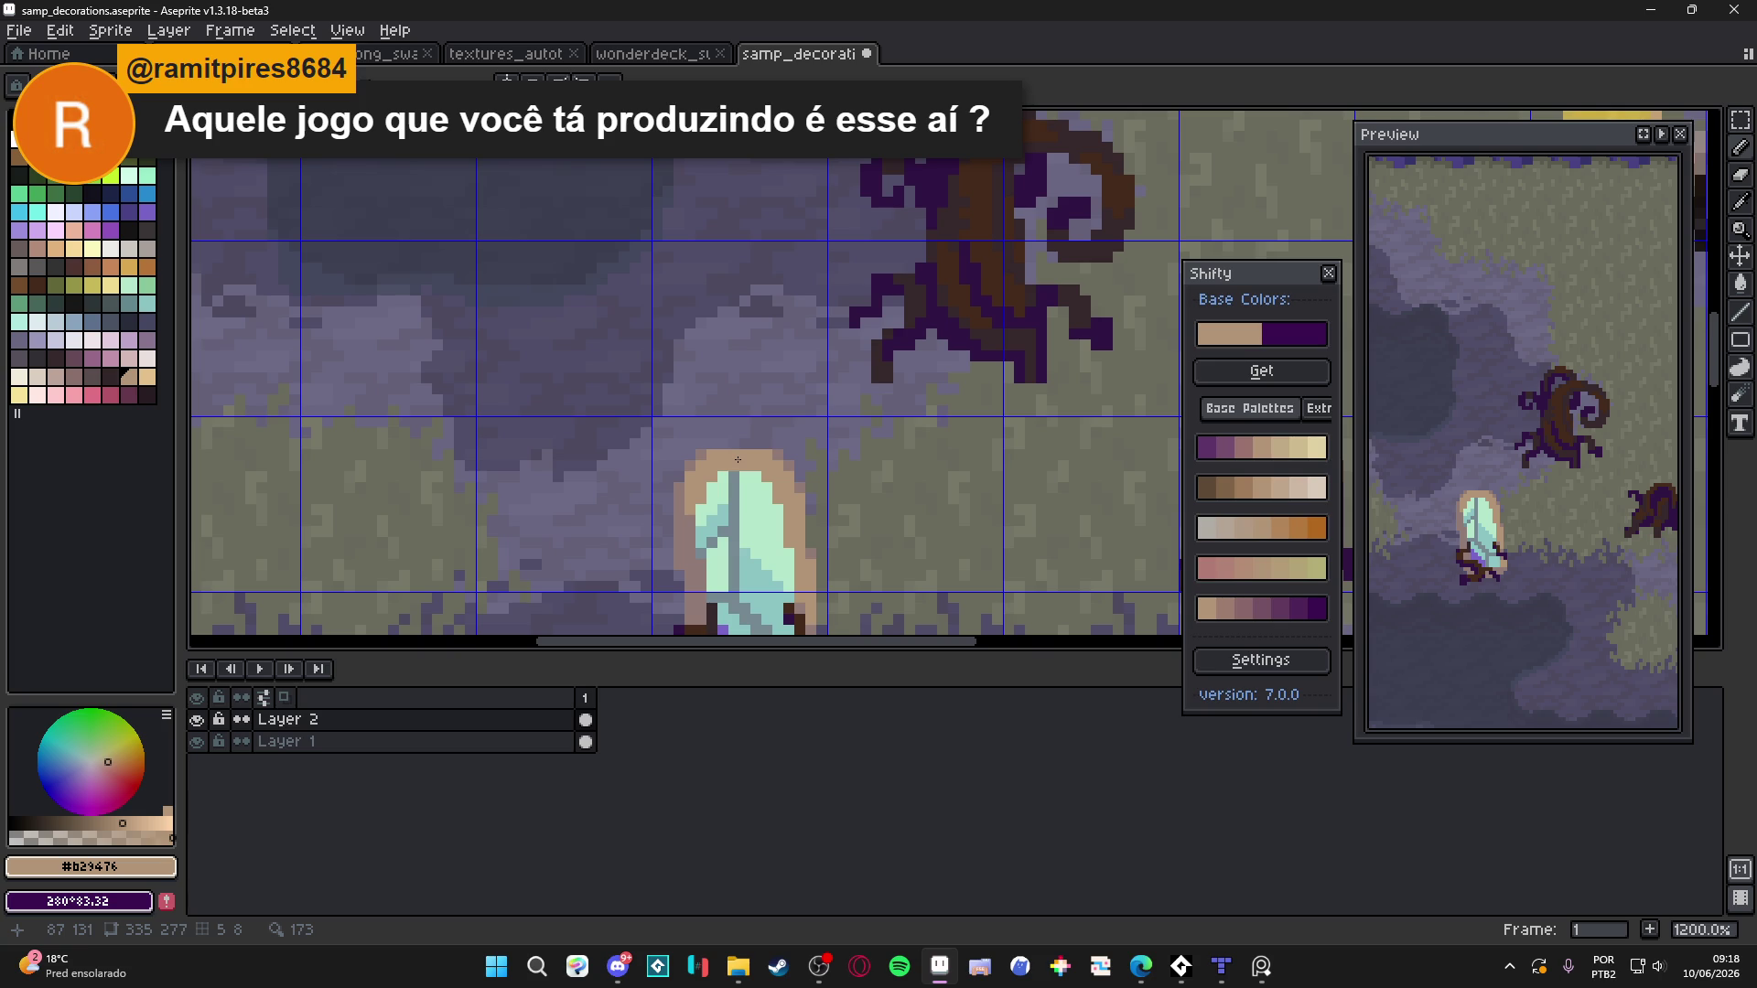
{"action": "scroll", "coordinate": [738, 455], "scroll_direction": "up", "scroll_amount": 1}
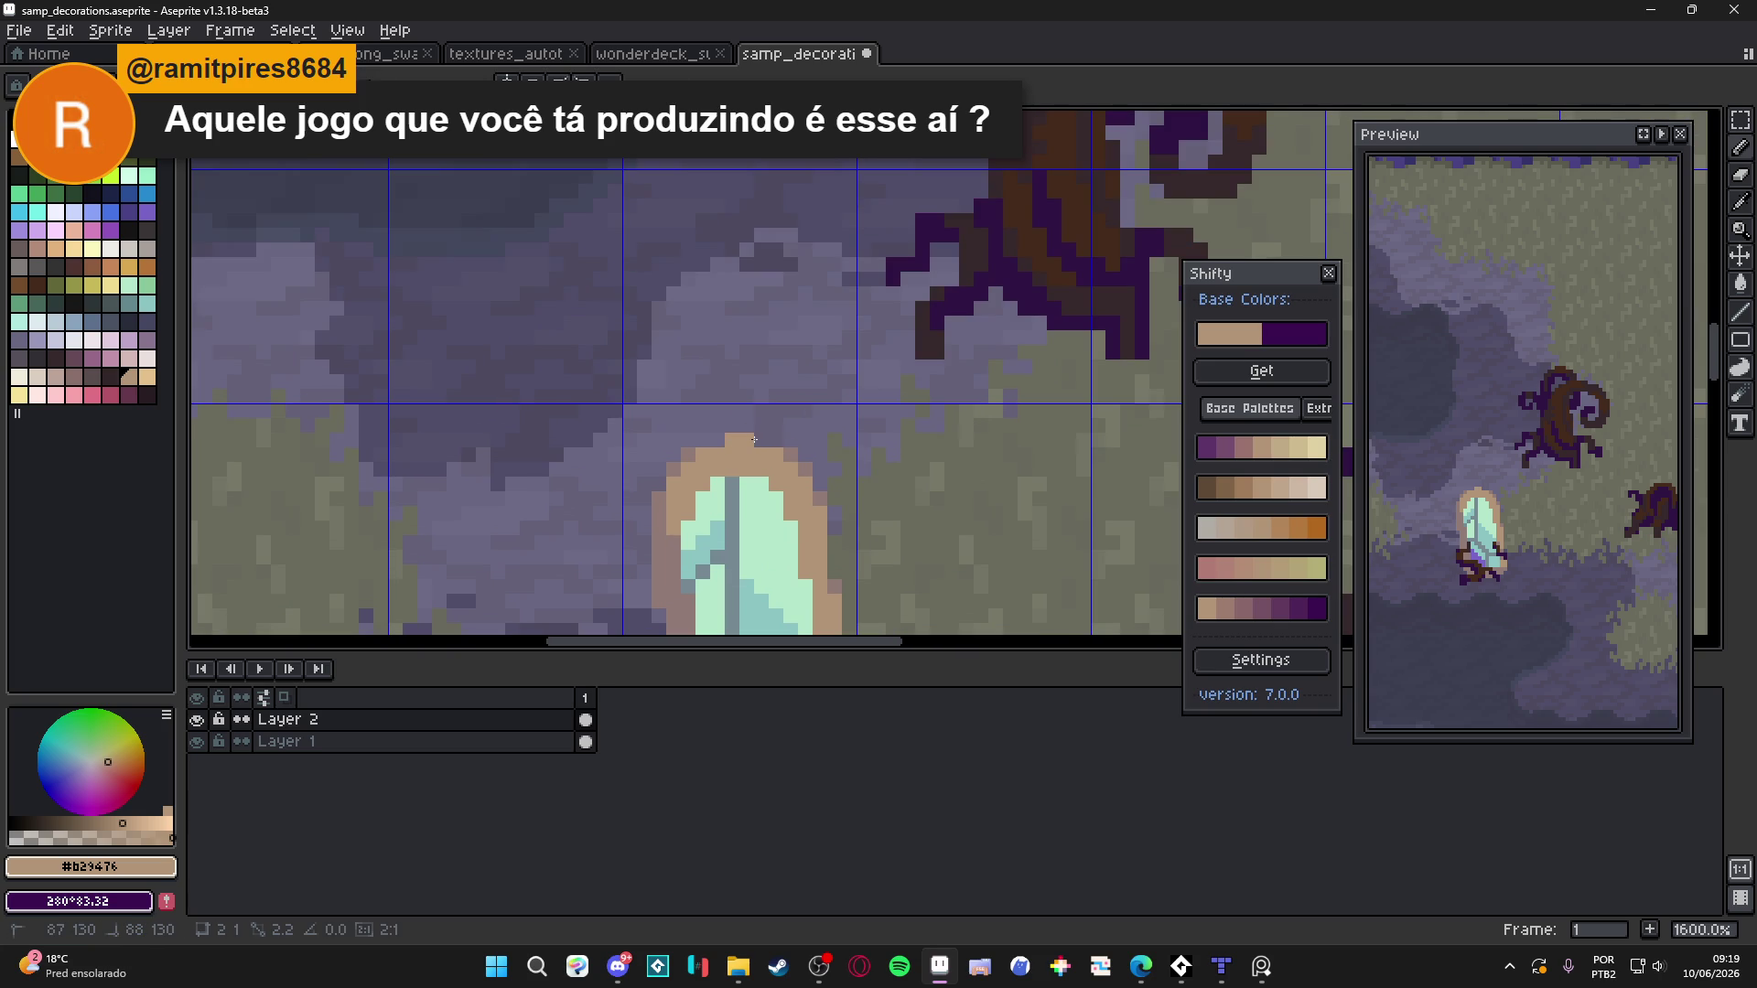
{"action": "scroll", "coordinate": [754, 441], "scroll_direction": "down", "scroll_amount": 6}
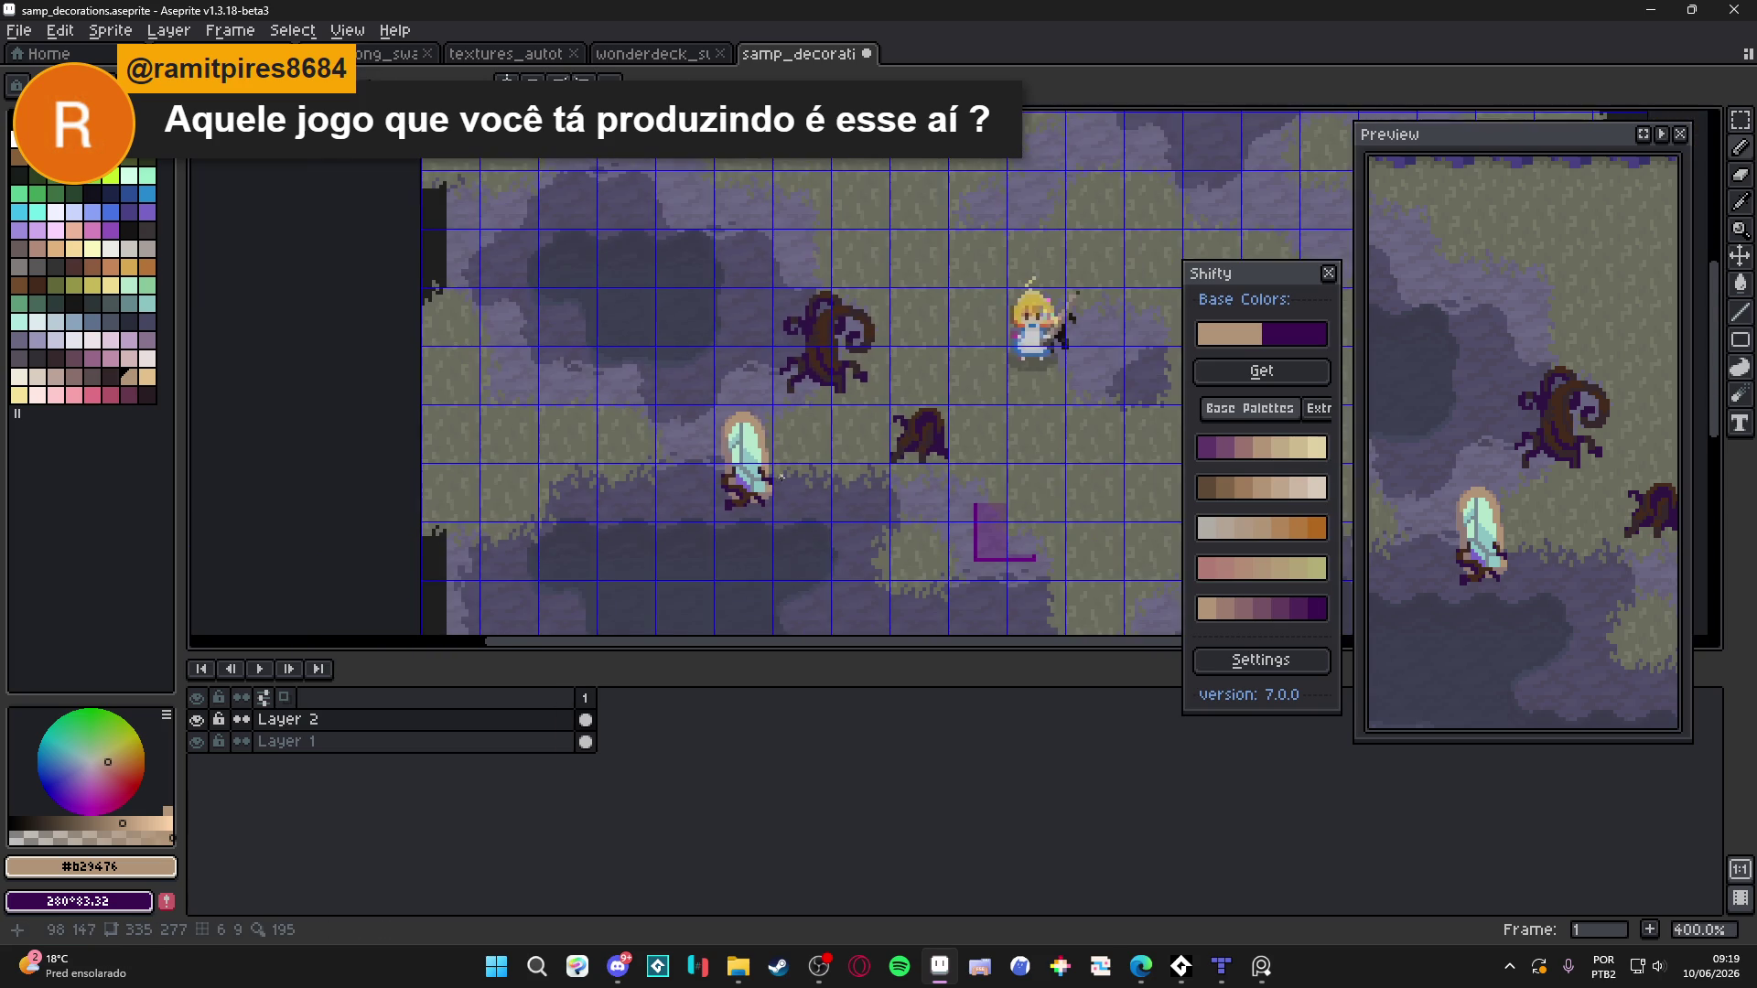
{"action": "scroll", "coordinate": [776, 499], "scroll_direction": "down", "scroll_amount": 1}
{"action": "key", "text": "ctrl+apostrophe"}
{"action": "scroll", "coordinate": [772, 524], "scroll_direction": "up", "scroll_amount": 1}
{"action": "left_click_drag", "start_coordinate": [771, 524], "coordinate": [723, 554]}
Save samp_decorations.aseprite, briefly switching to another window and back
{"action": "key", "text": "ctrl+s"}
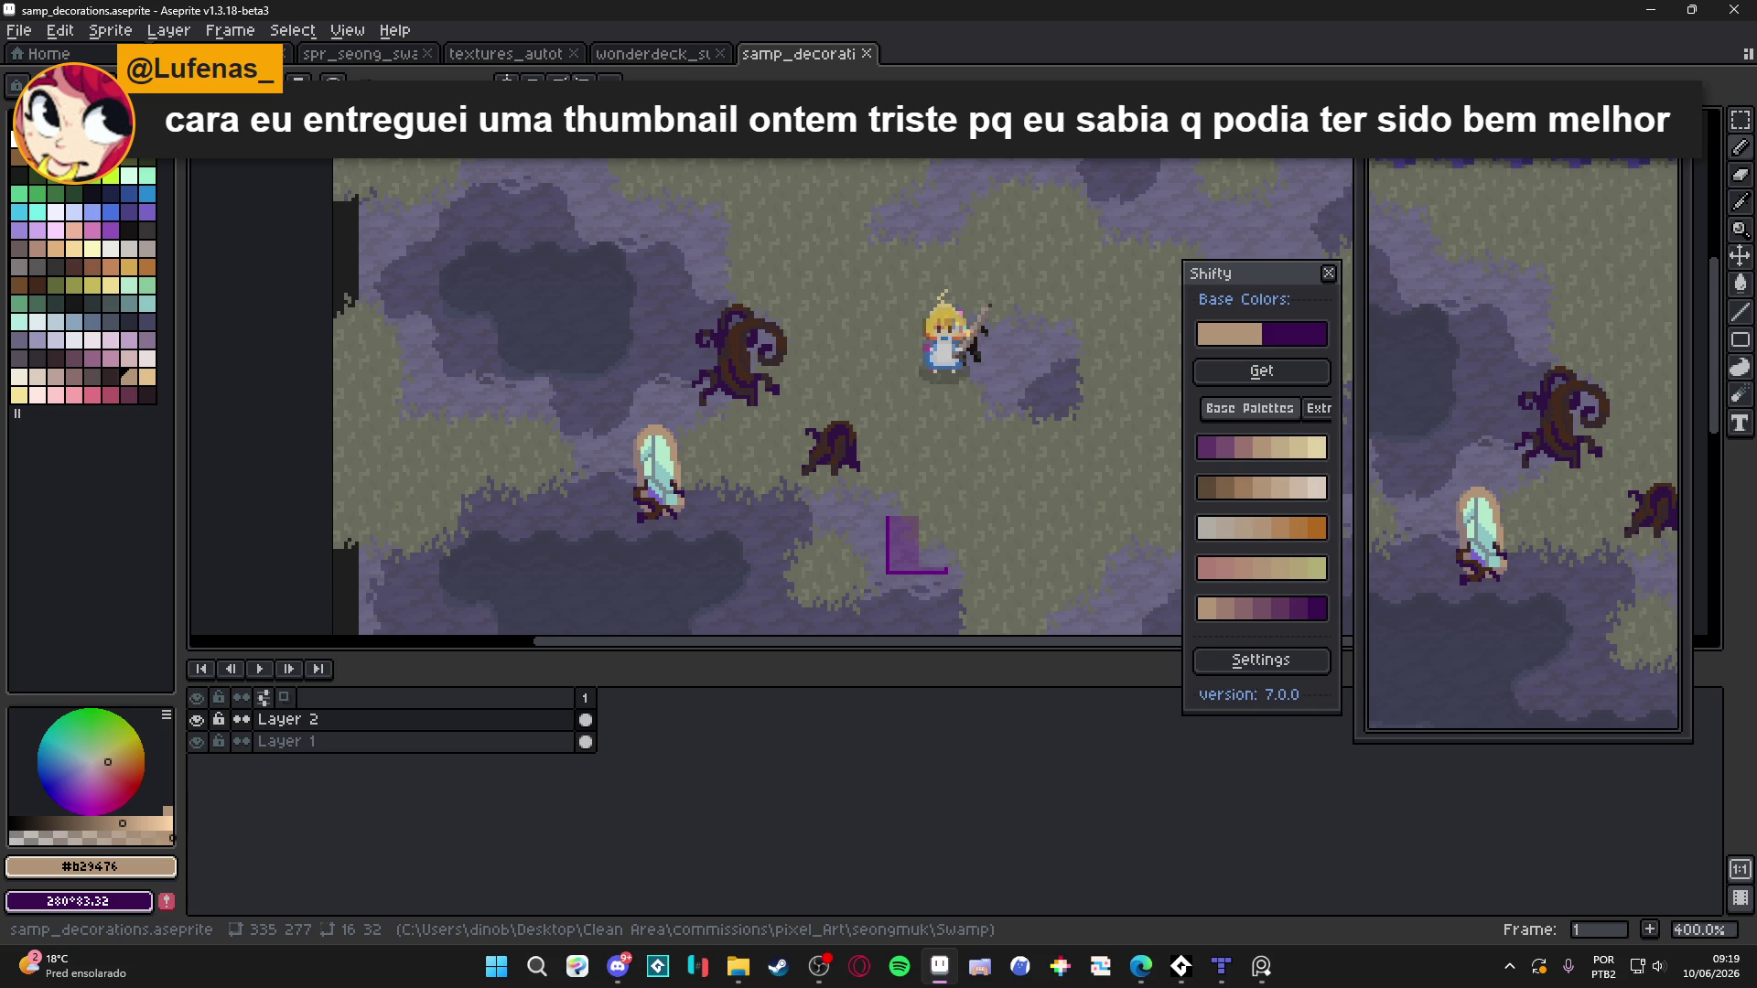
{"action": "key", "text": "alt+Tab"}
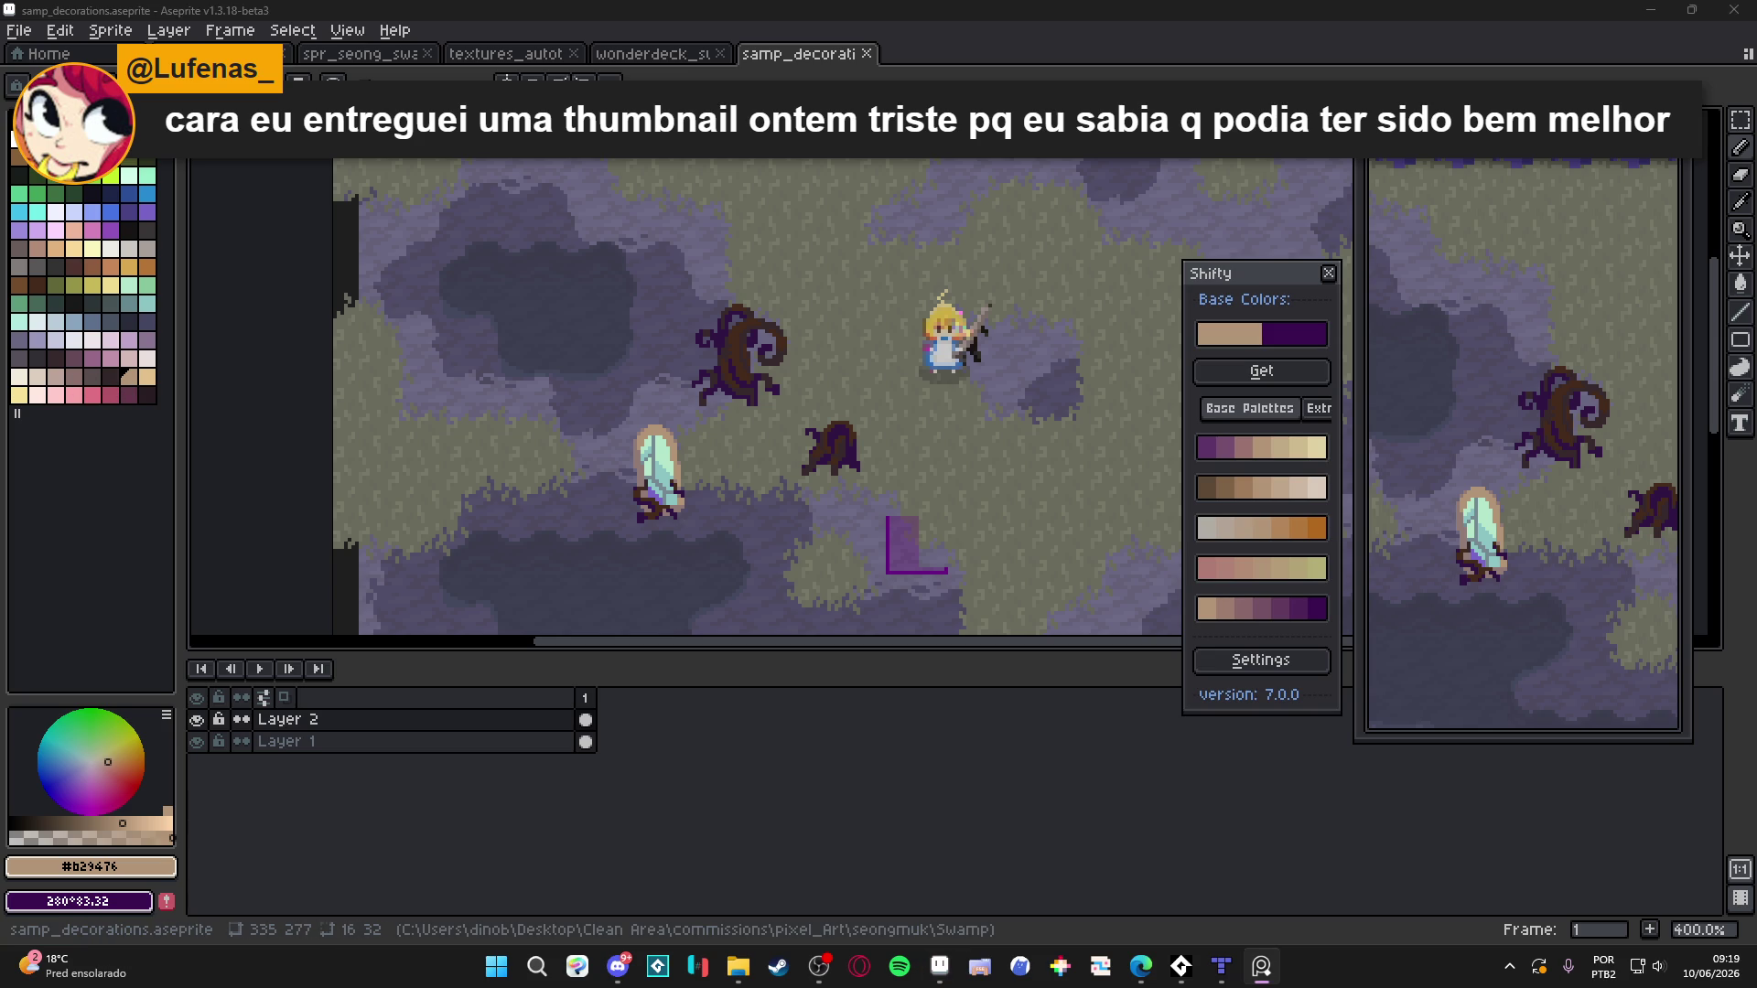
{"action": "key", "text": "alt+Tab"}
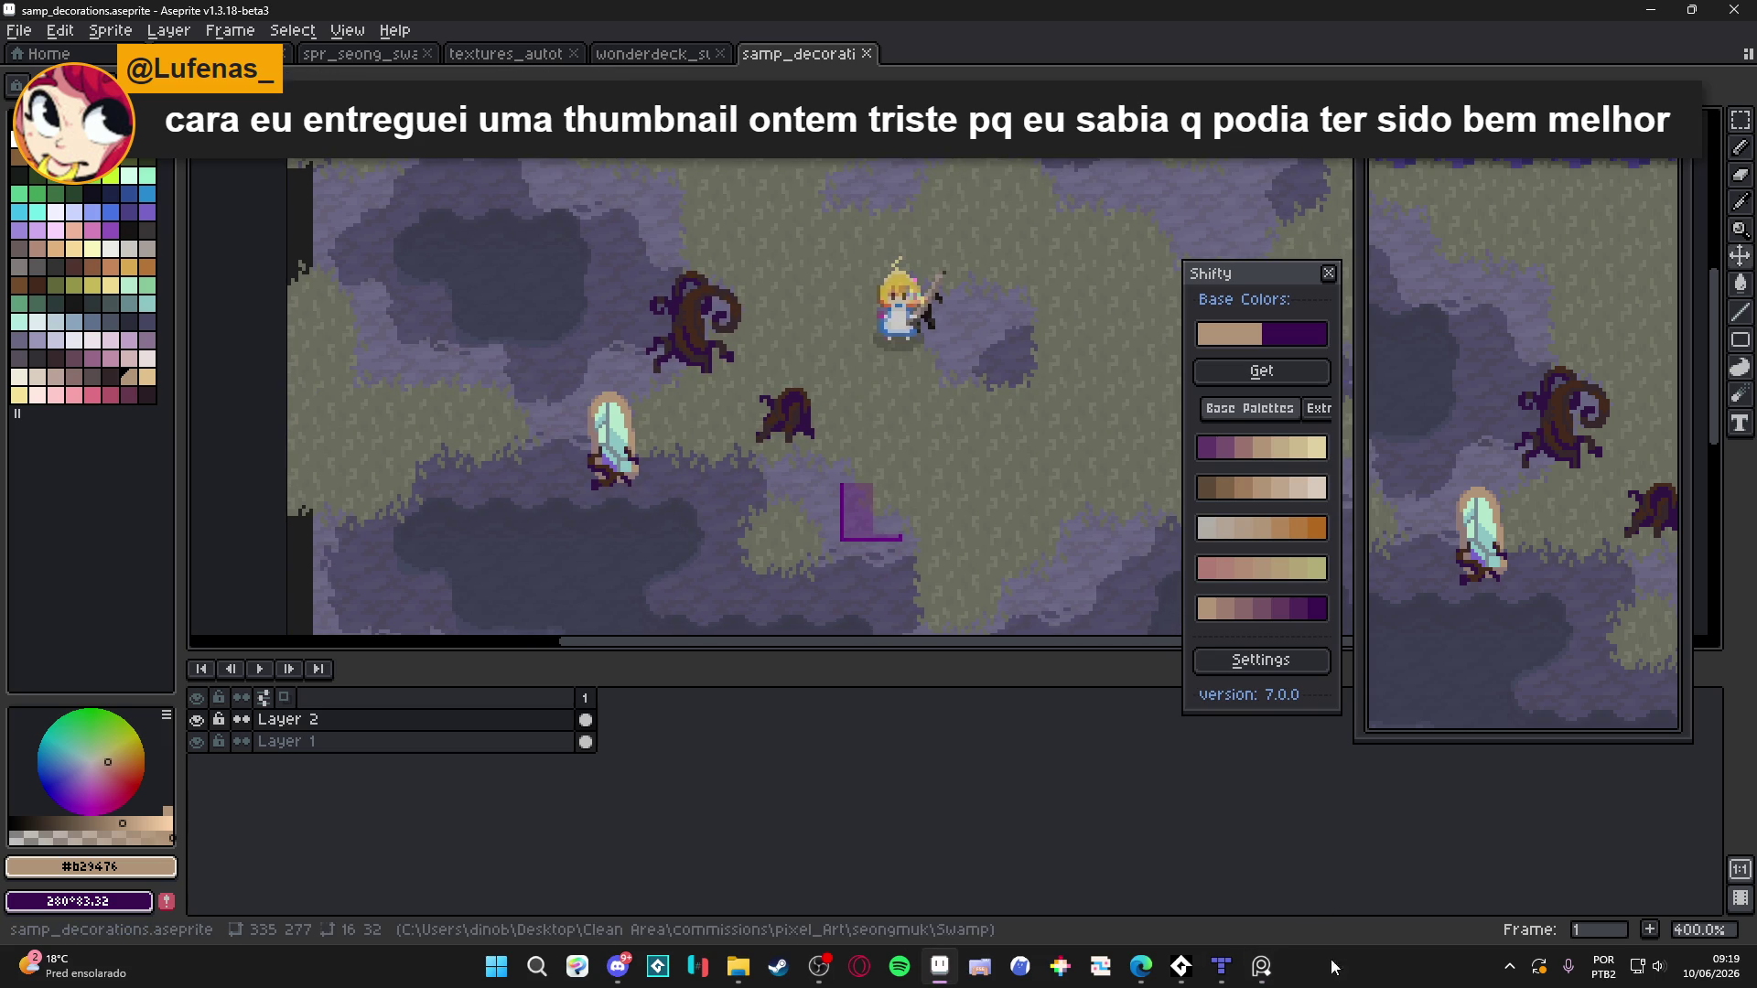
Bring the OBS window forward, then zoom the swamp map out to 300%
{"action": "mouse_move", "coordinate": [1141, 966]}
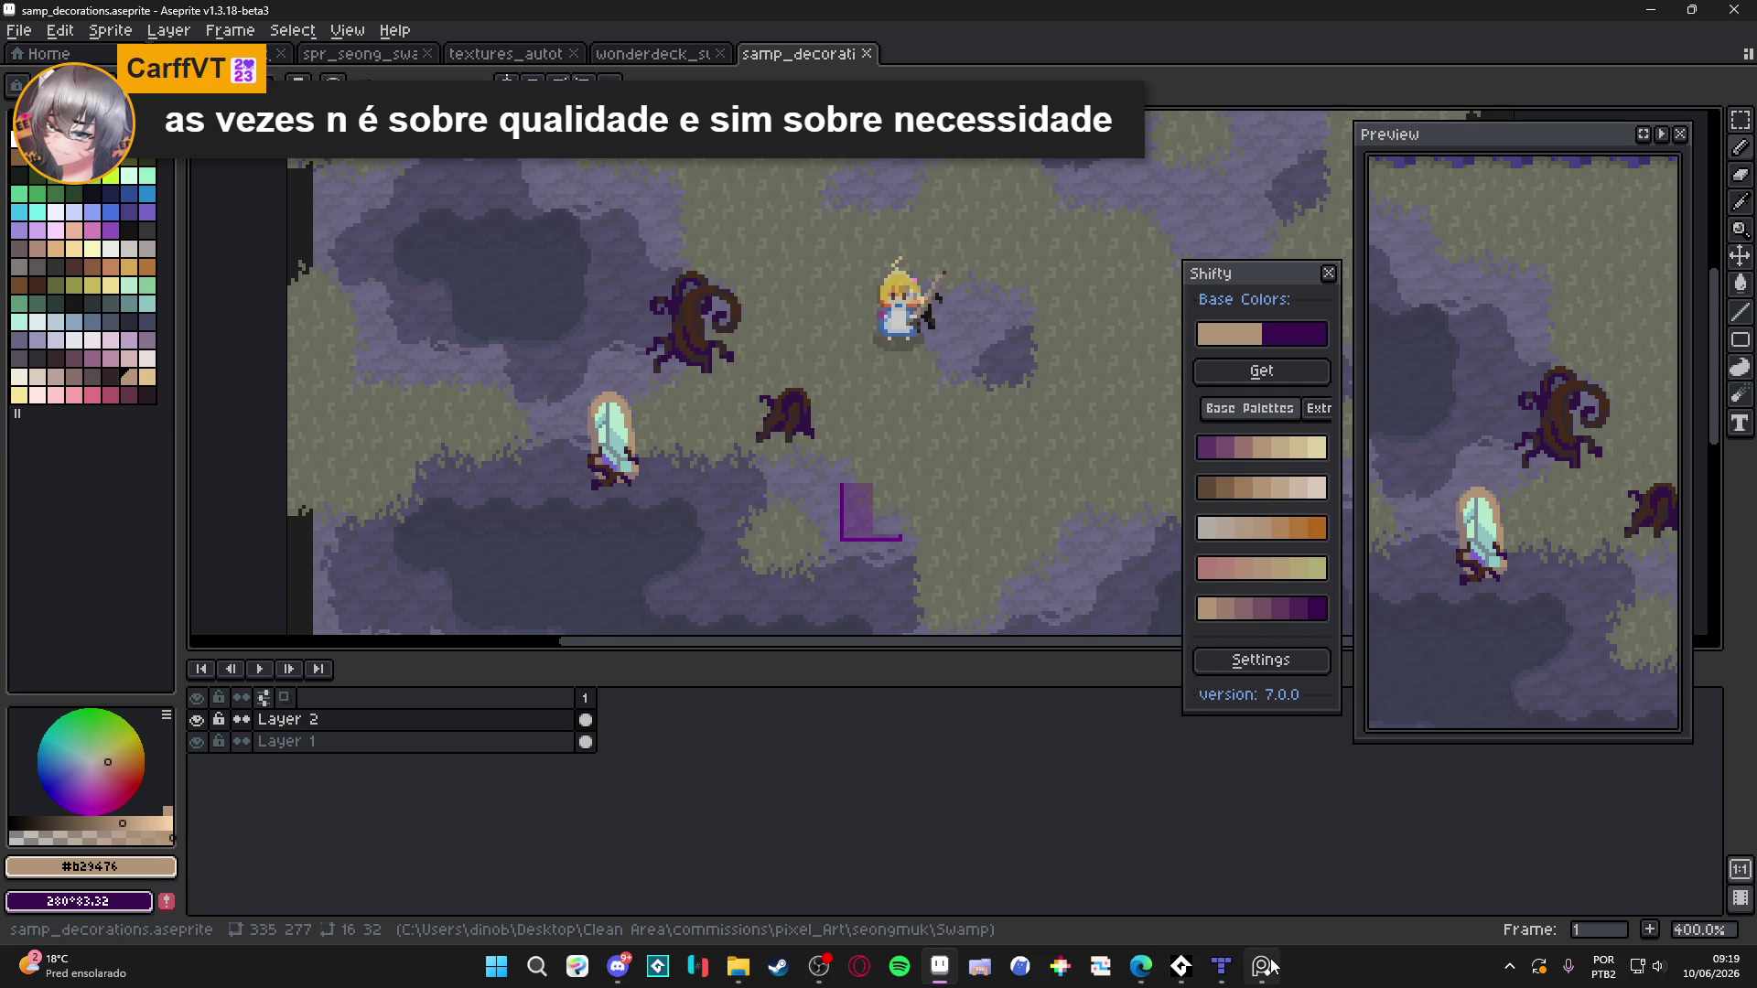
{"action": "mouse_move", "coordinate": [1262, 966]}
{"action": "left_click", "coordinate": [1255, 817]}
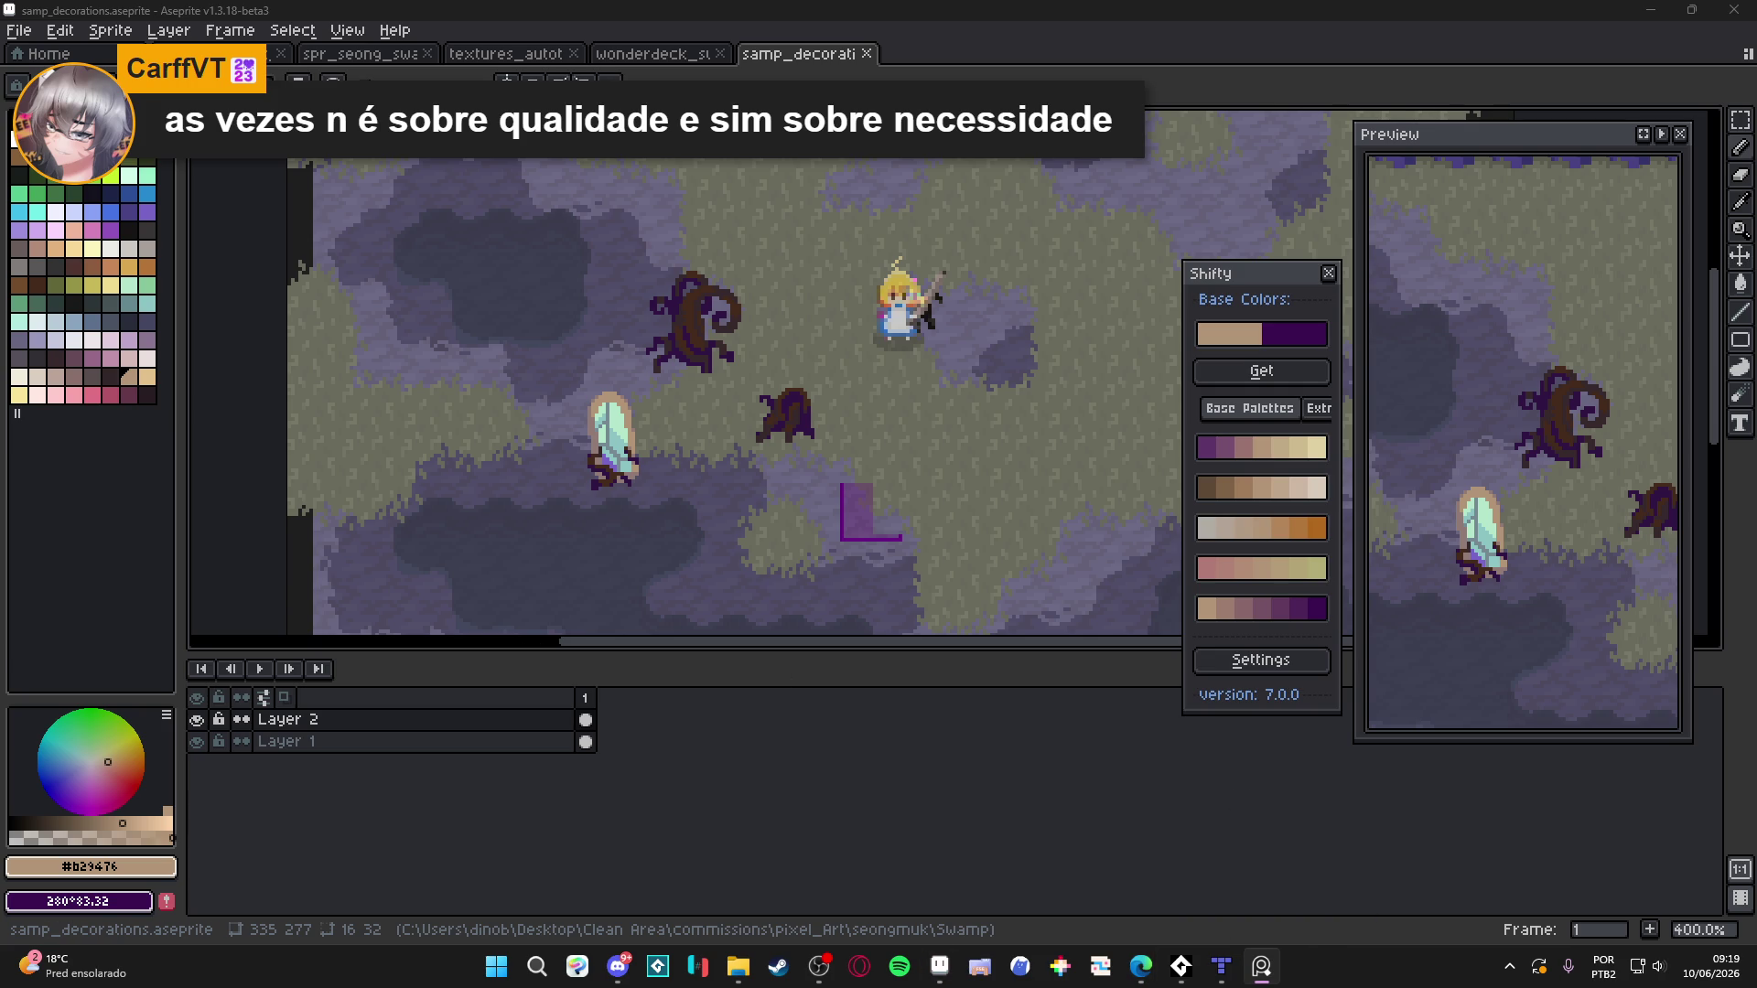
{"action": "key", "text": "minus"}
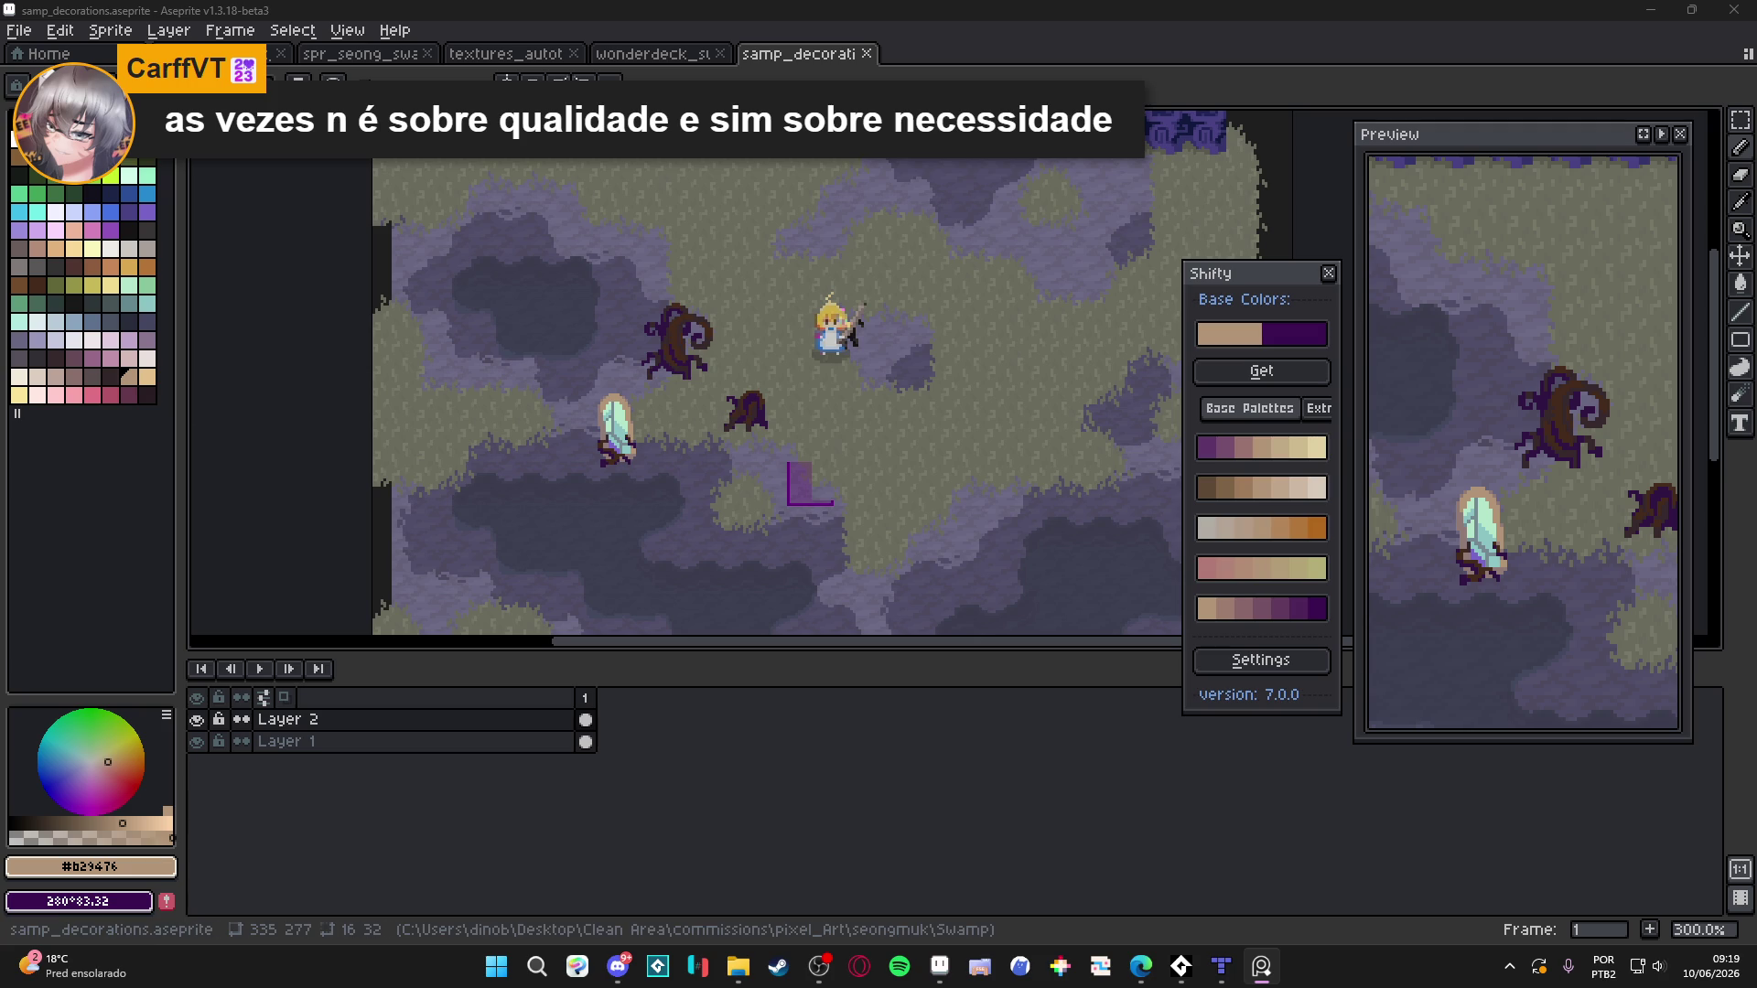
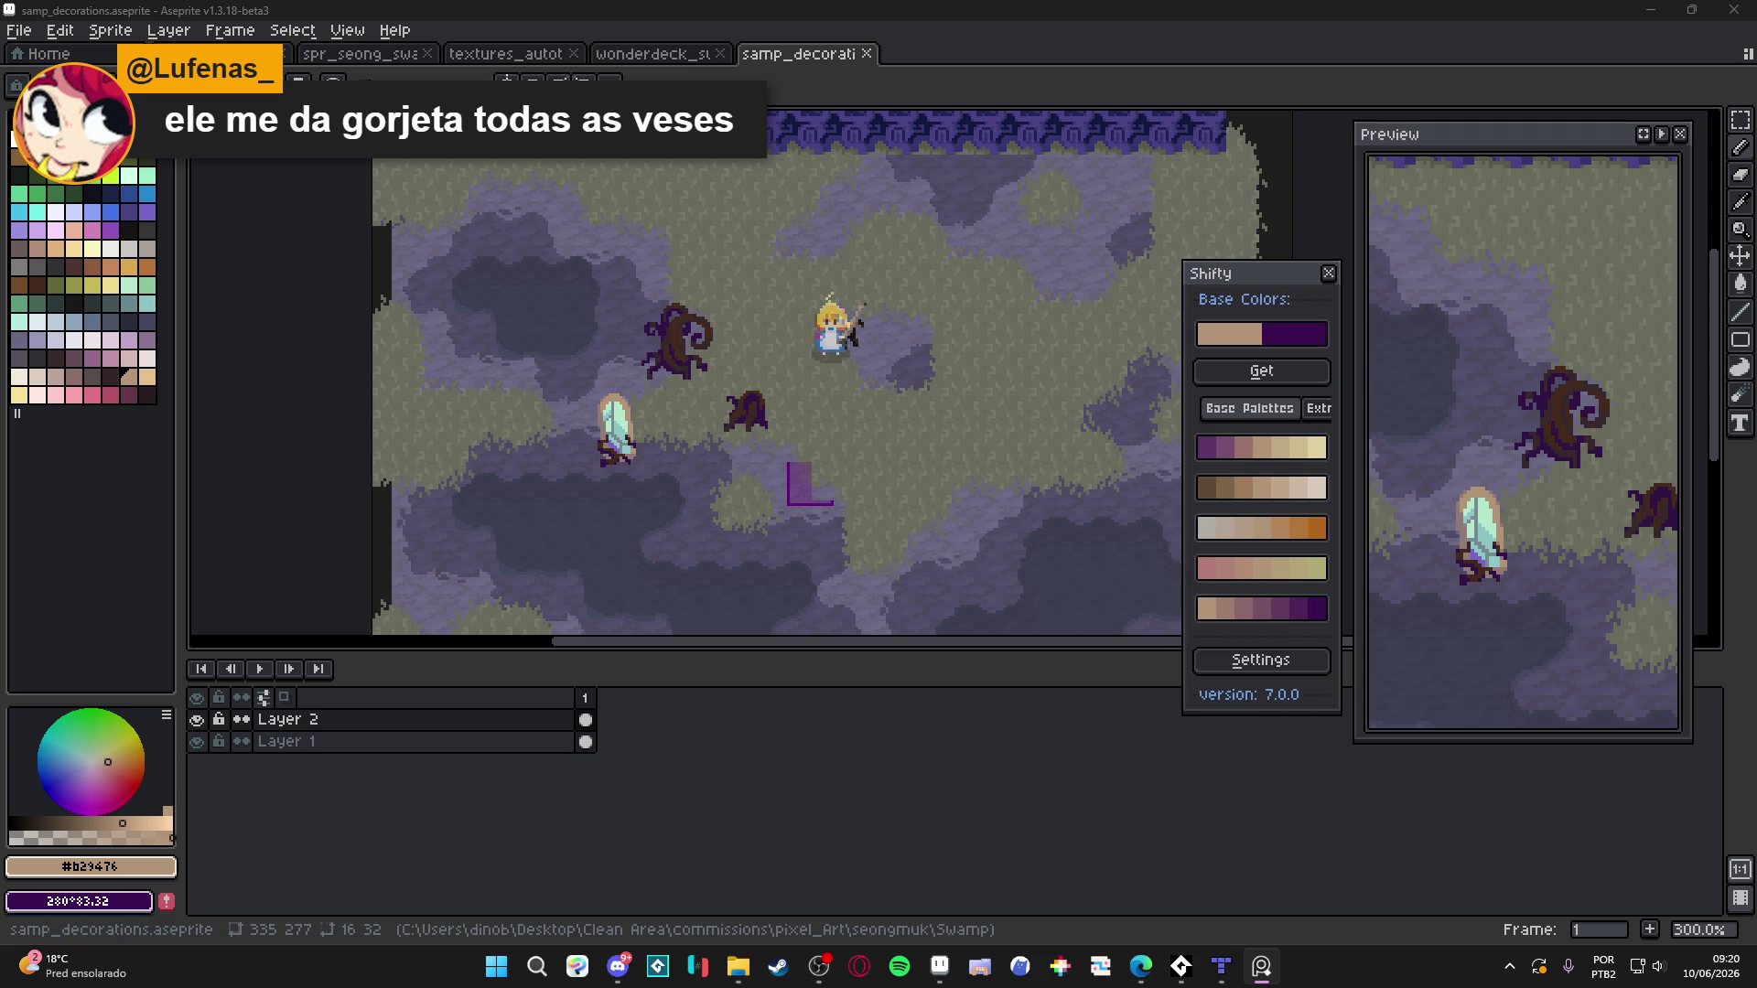
Sample the stump's dark brown, then change the drawing colour to dark purple
{"action": "left_click_drag", "start_coordinate": [806, 435], "coordinate": [607, 436]}
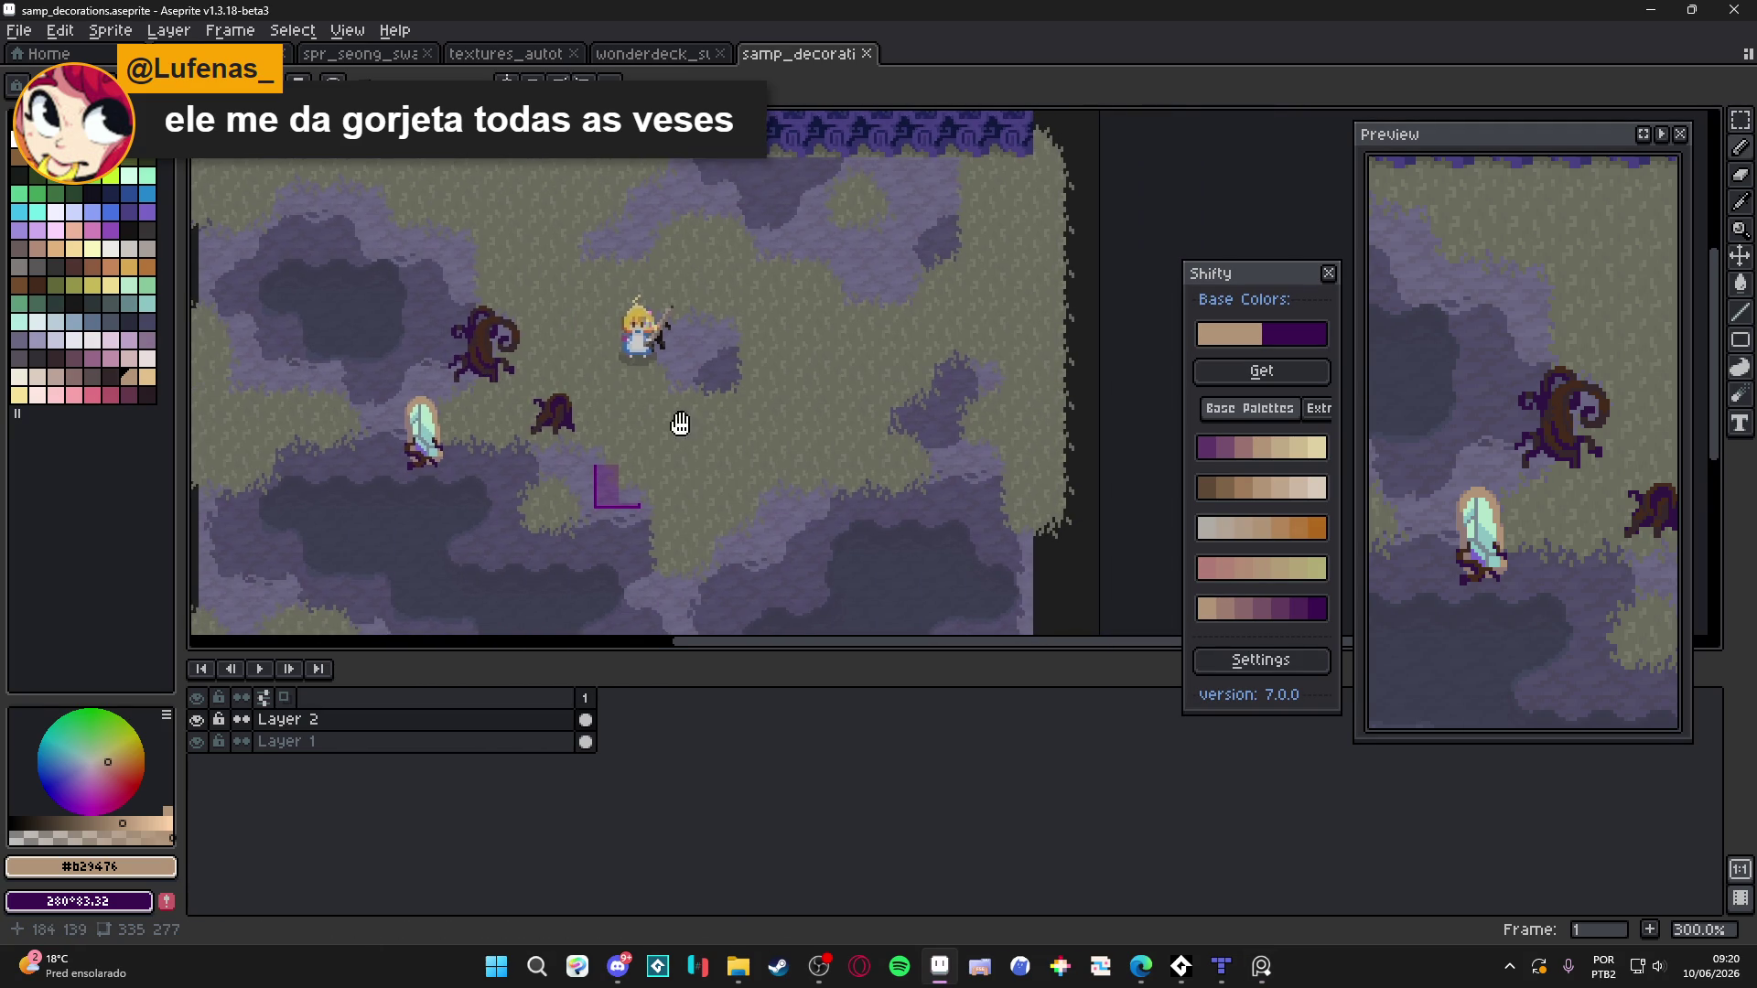
{"action": "scroll", "coordinate": [589, 428], "scroll_direction": "up", "scroll_amount": 3}
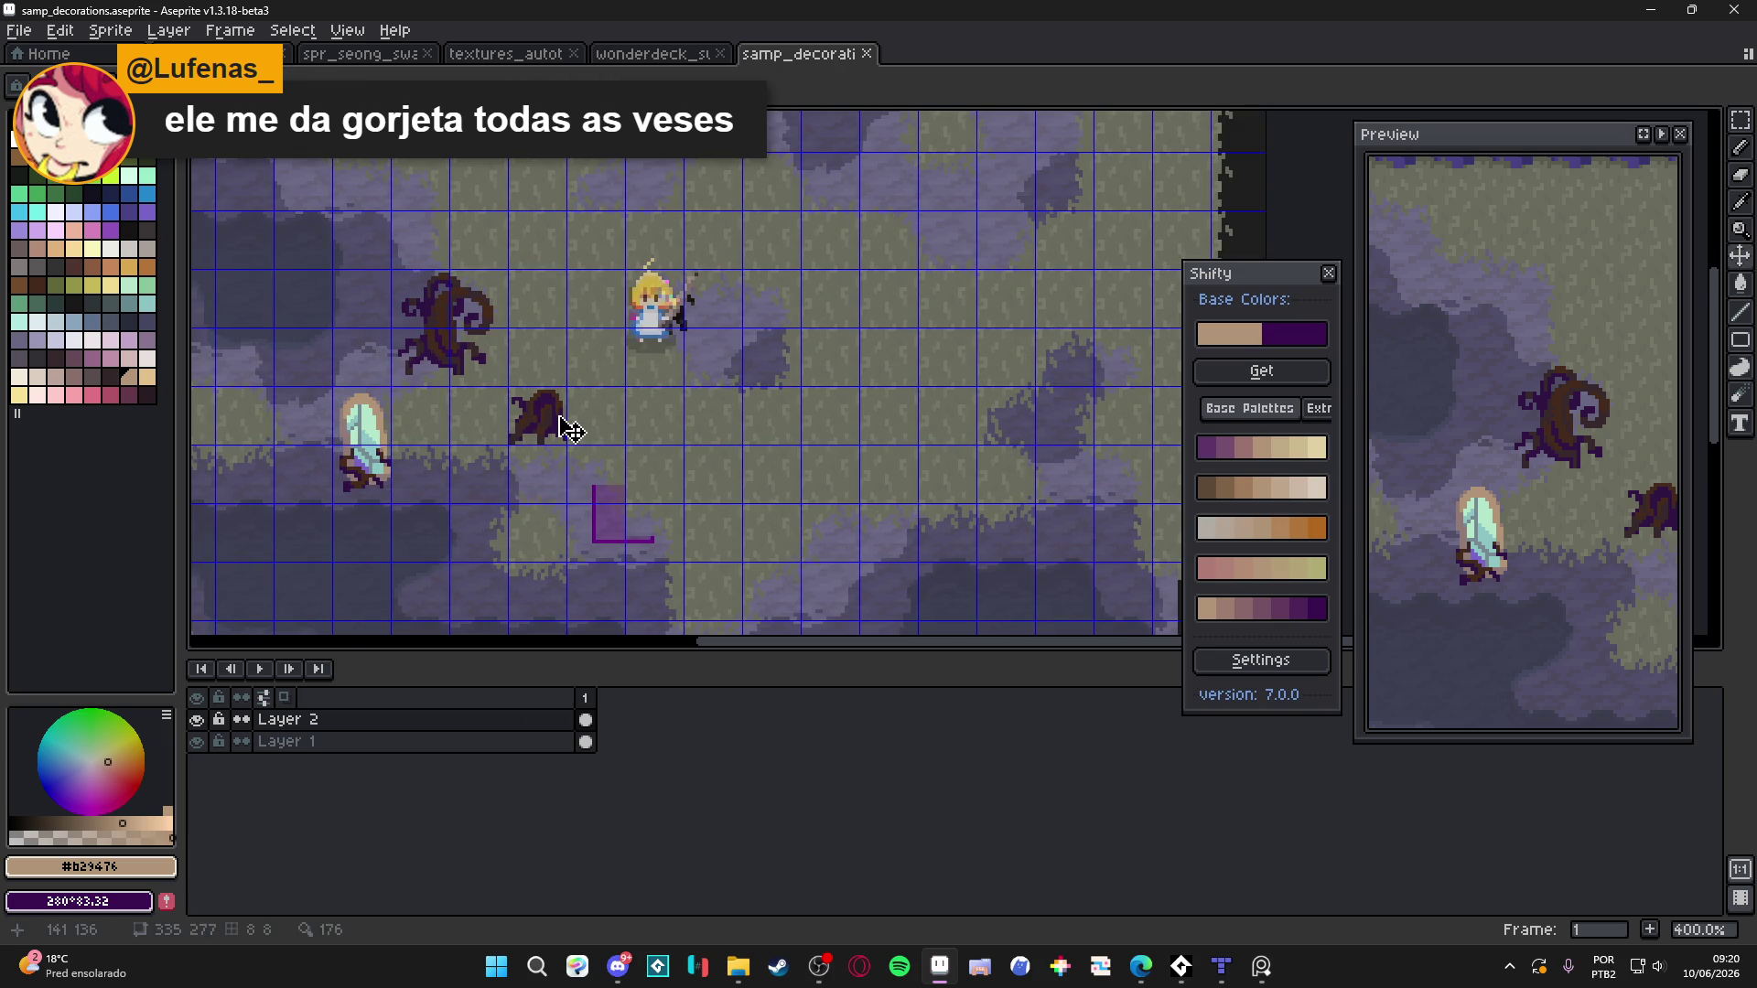
{"action": "scroll", "coordinate": [535, 409], "scroll_direction": "down", "scroll_amount": 1}
{"action": "left_click", "coordinate": [540, 409], "text": "alt"}
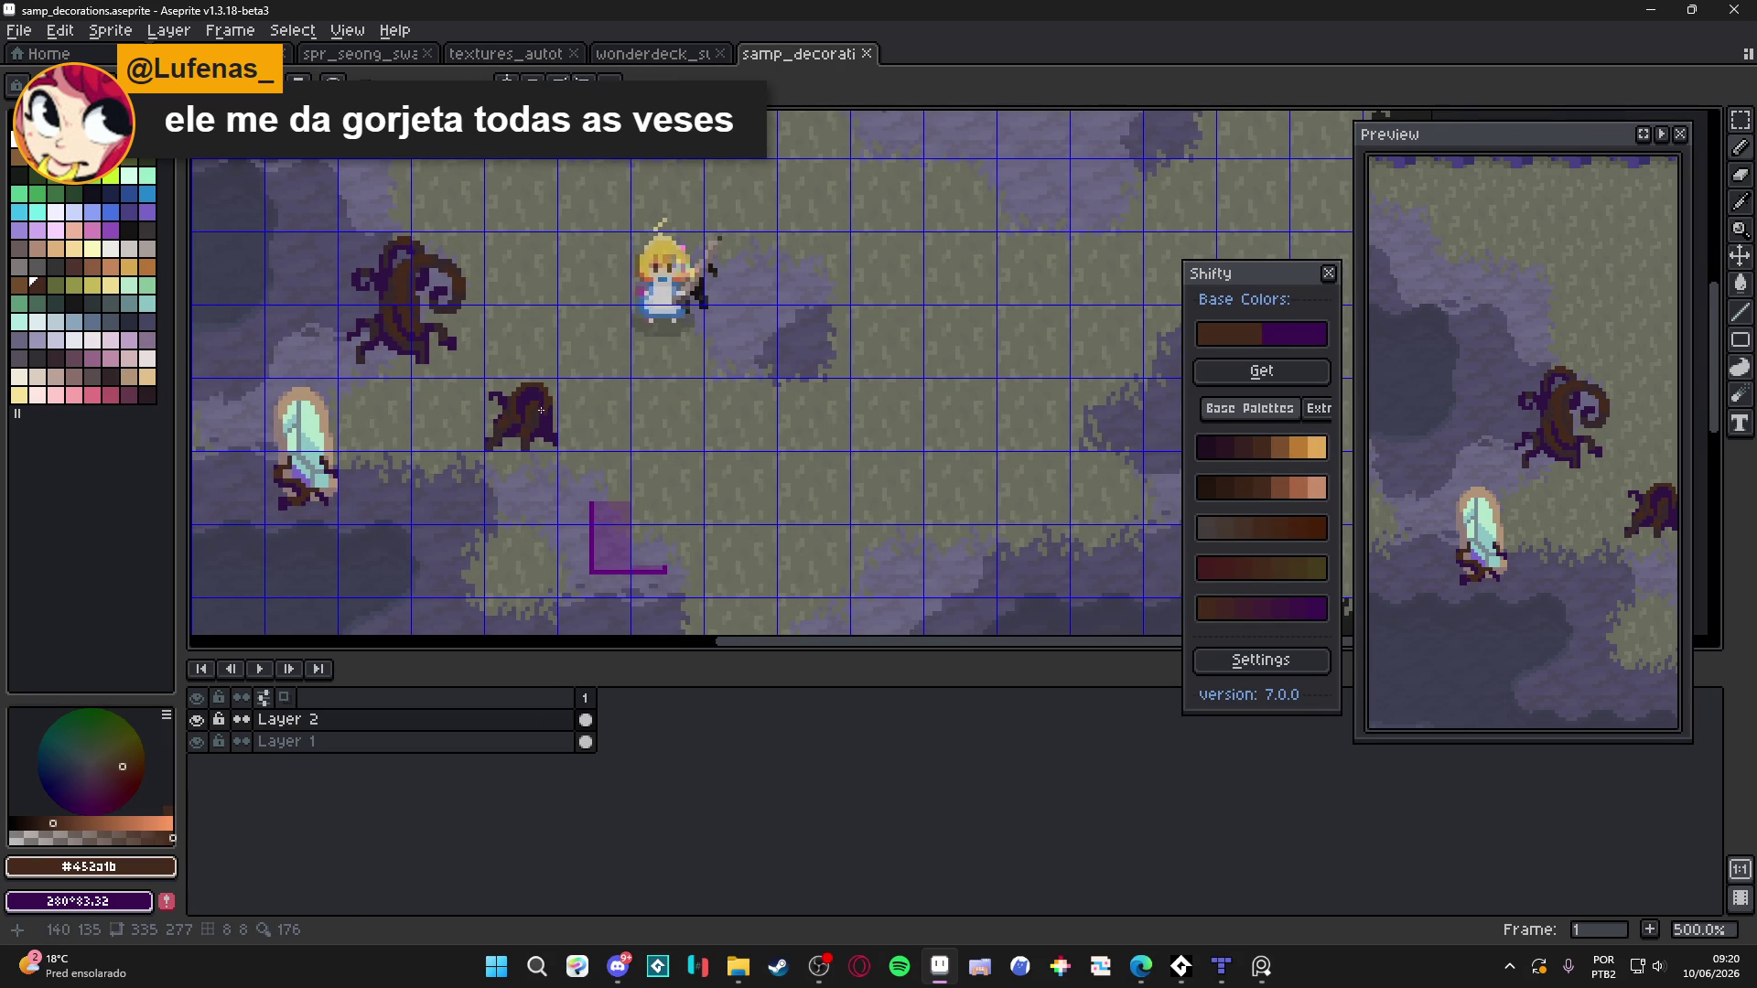
{"action": "scroll", "coordinate": [541, 409], "scroll_direction": "up", "scroll_amount": 1}
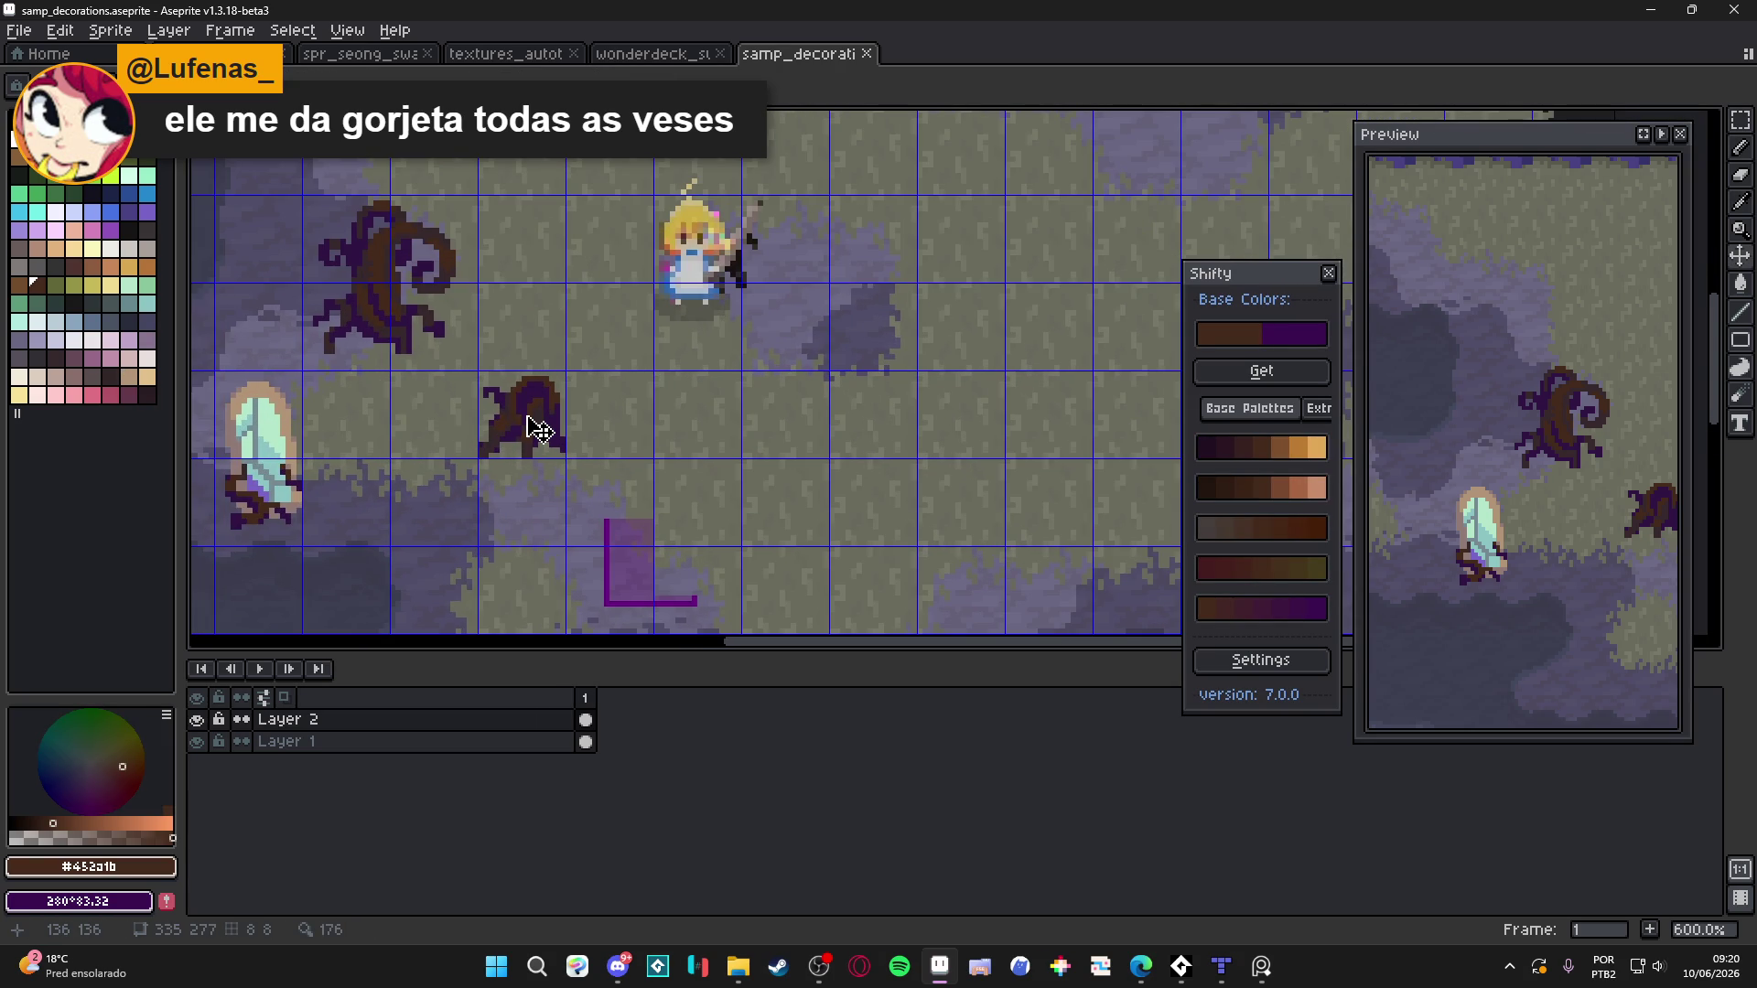
{"action": "scroll", "coordinate": [540, 429], "scroll_direction": "up", "scroll_amount": 1}
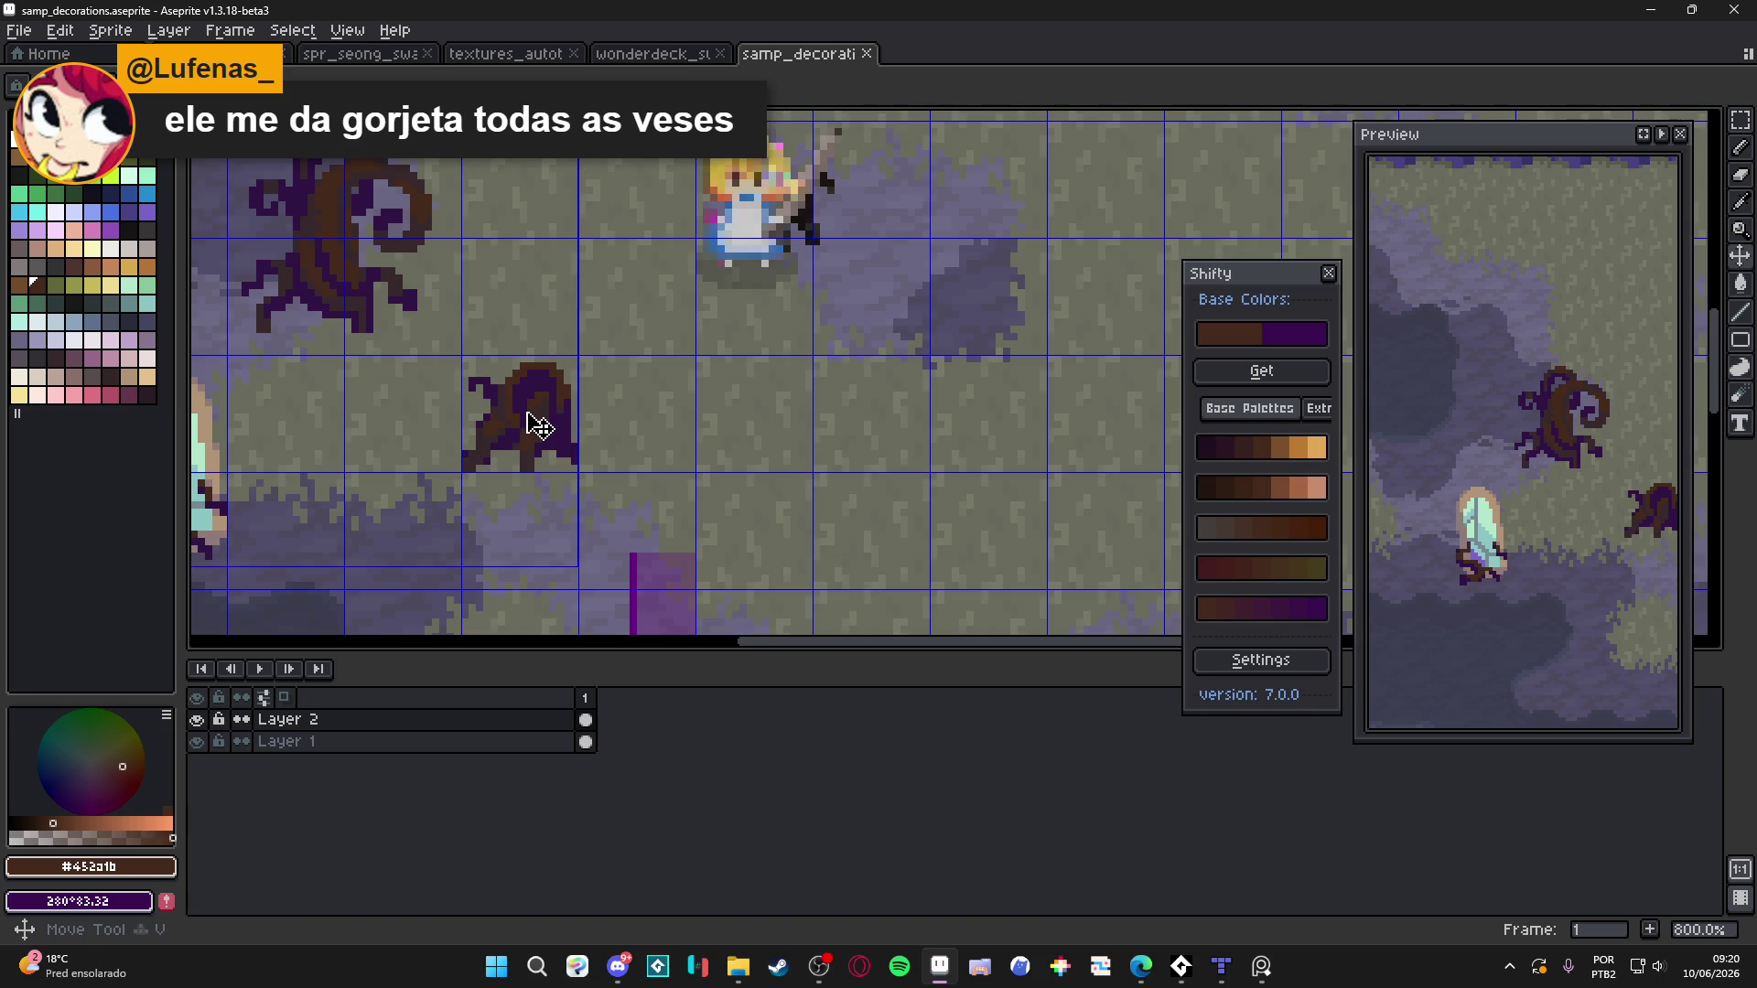
{"action": "left_click", "coordinate": [521, 404], "text": "alt"}
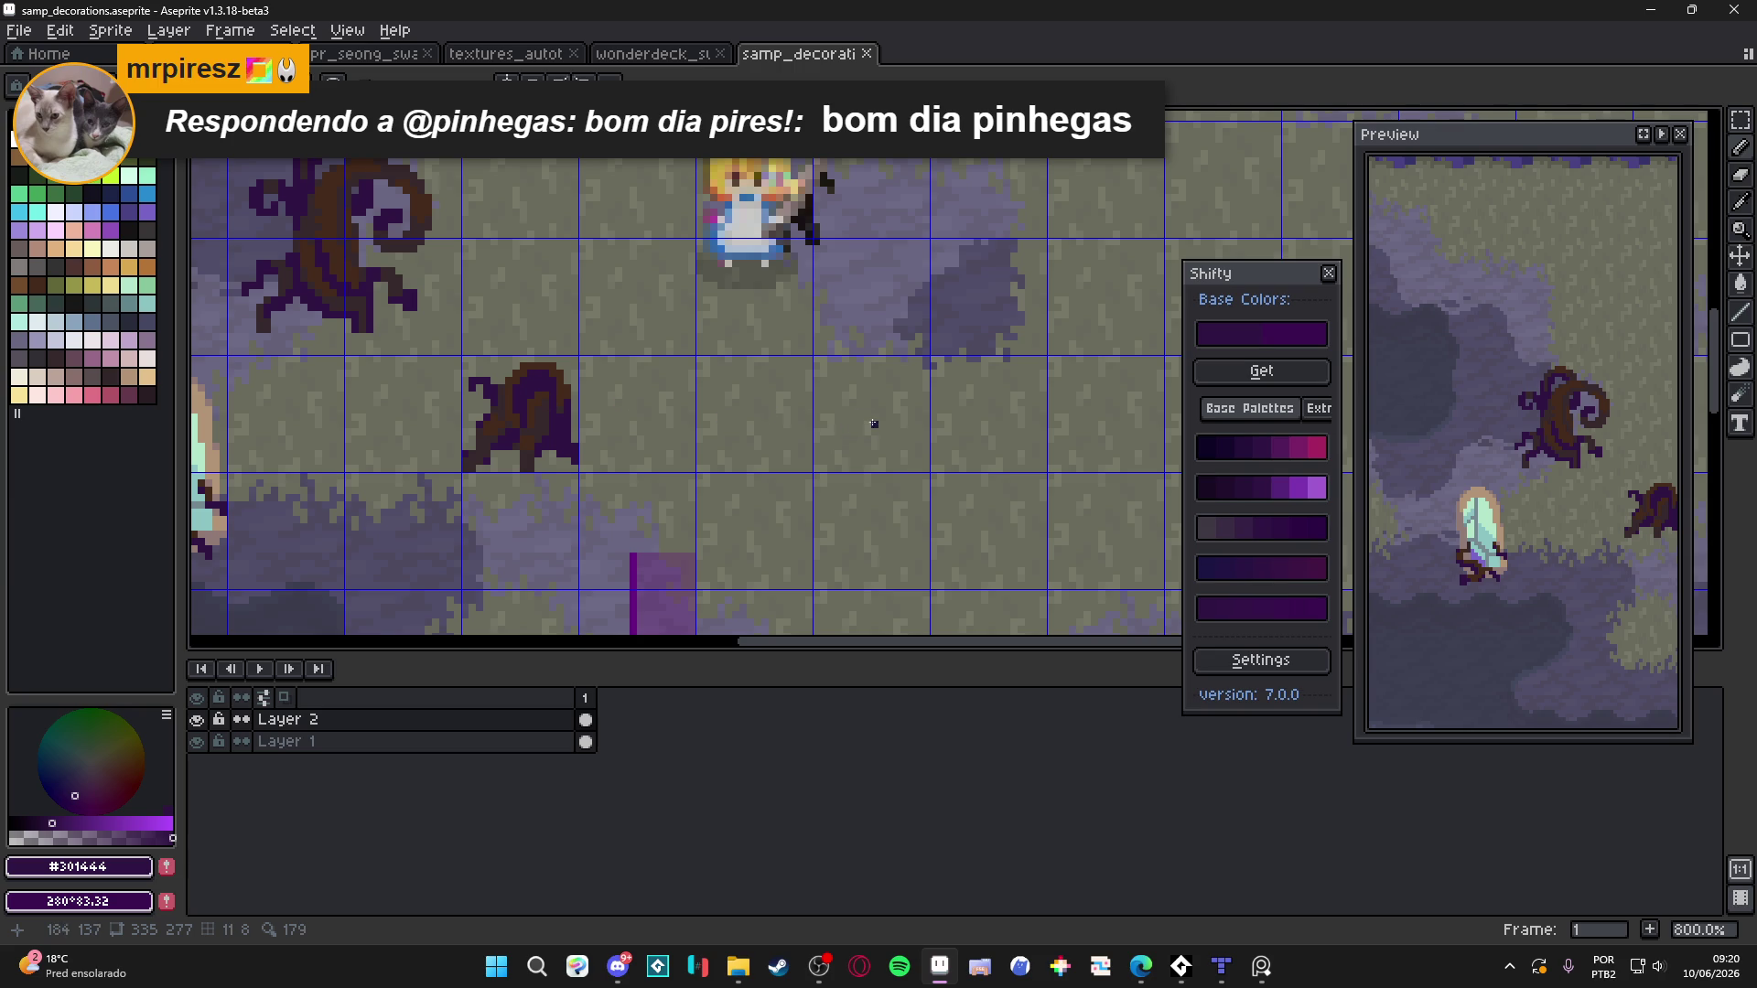
Save samp_decorations.aseprite and pick the first Shifty swatch's magenta-purple as the drawing colour
{"action": "scroll", "coordinate": [810, 462], "scroll_direction": "down", "scroll_amount": 2}
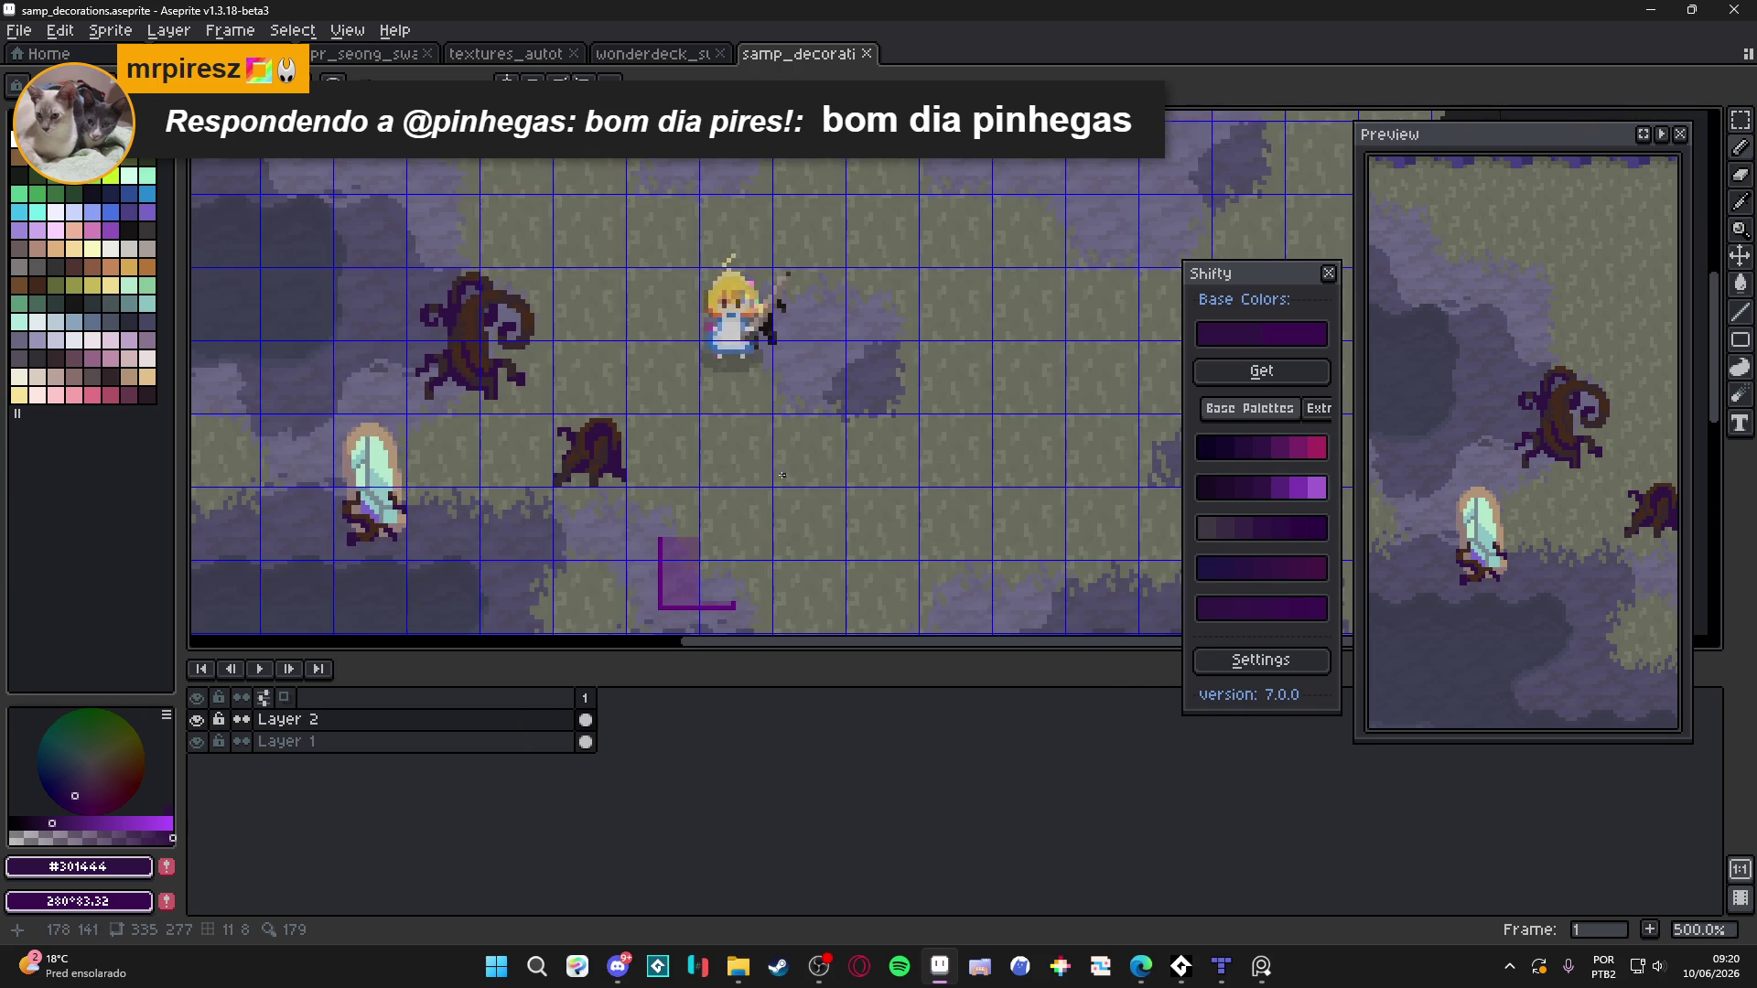
{"action": "scroll", "coordinate": [783, 468], "scroll_direction": "down", "scroll_amount": 1}
{"action": "scroll", "coordinate": [695, 460], "scroll_direction": "down", "scroll_amount": 1}
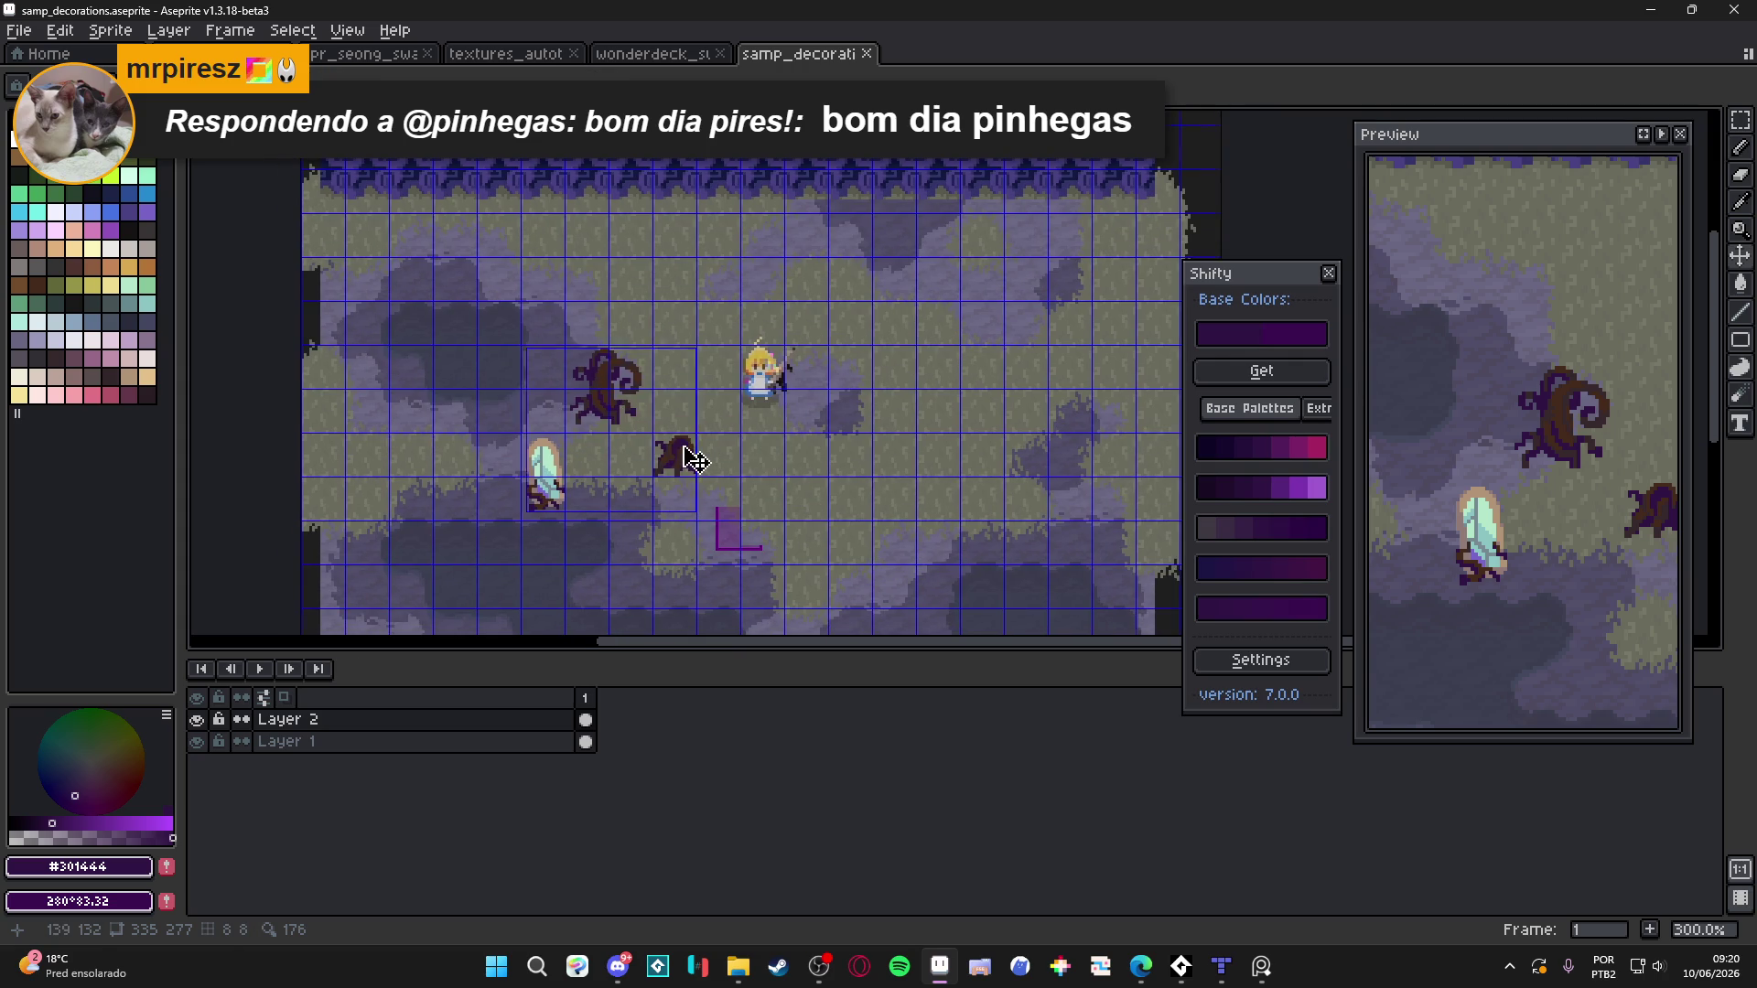
{"action": "scroll", "coordinate": [641, 439], "scroll_direction": "down", "scroll_amount": 2}
{"action": "scroll", "coordinate": [641, 439], "scroll_direction": "right", "scroll_amount": 2}
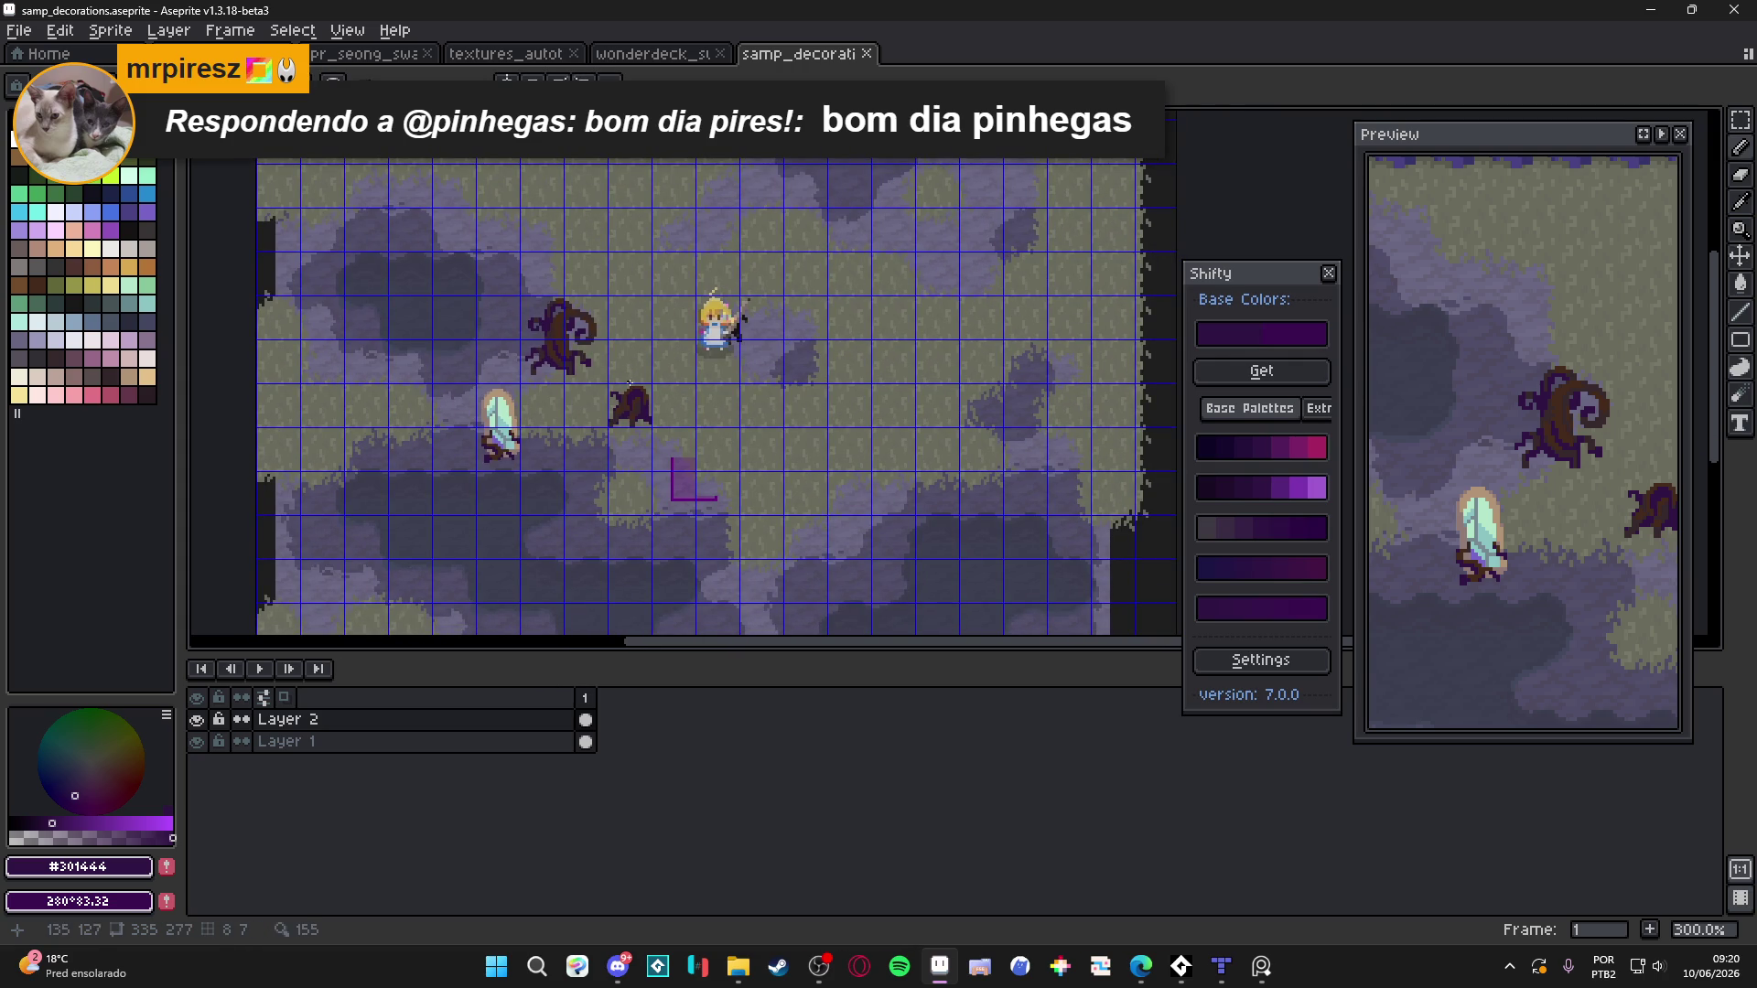
{"action": "key", "text": "ctrl"}
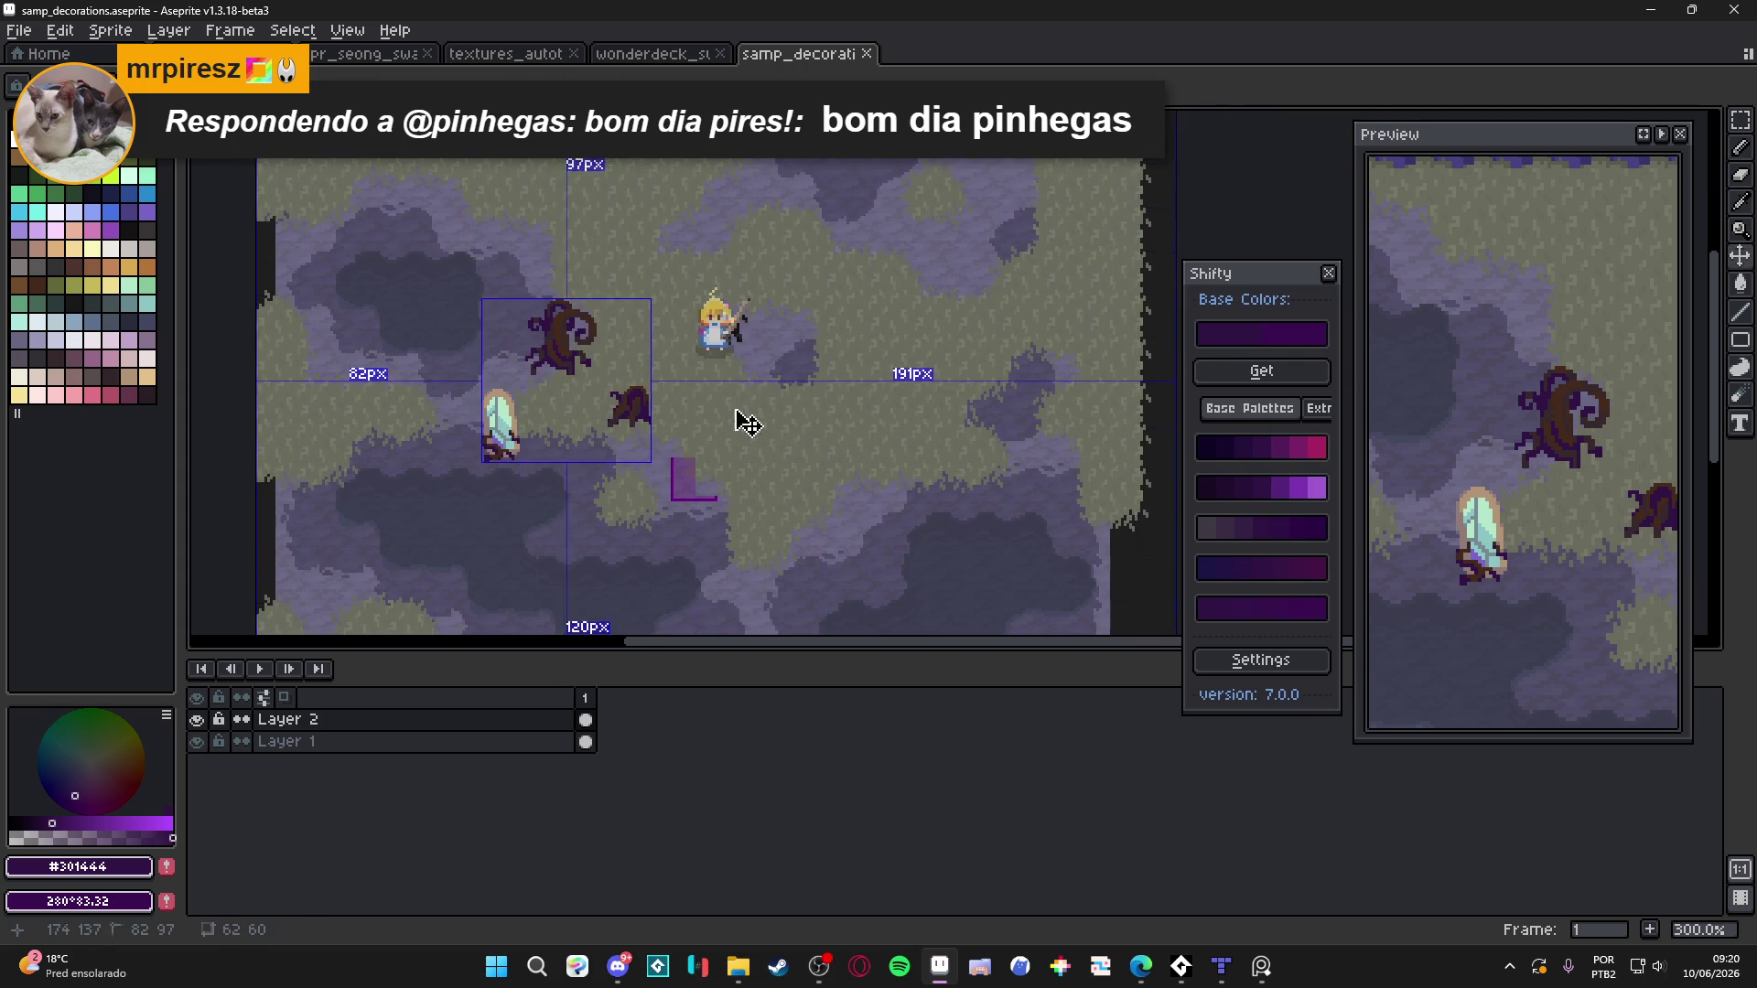
{"action": "scroll", "coordinate": [760, 430], "scroll_direction": "right", "scroll_amount": 1}
{"action": "key", "text": "ctrl+s"}
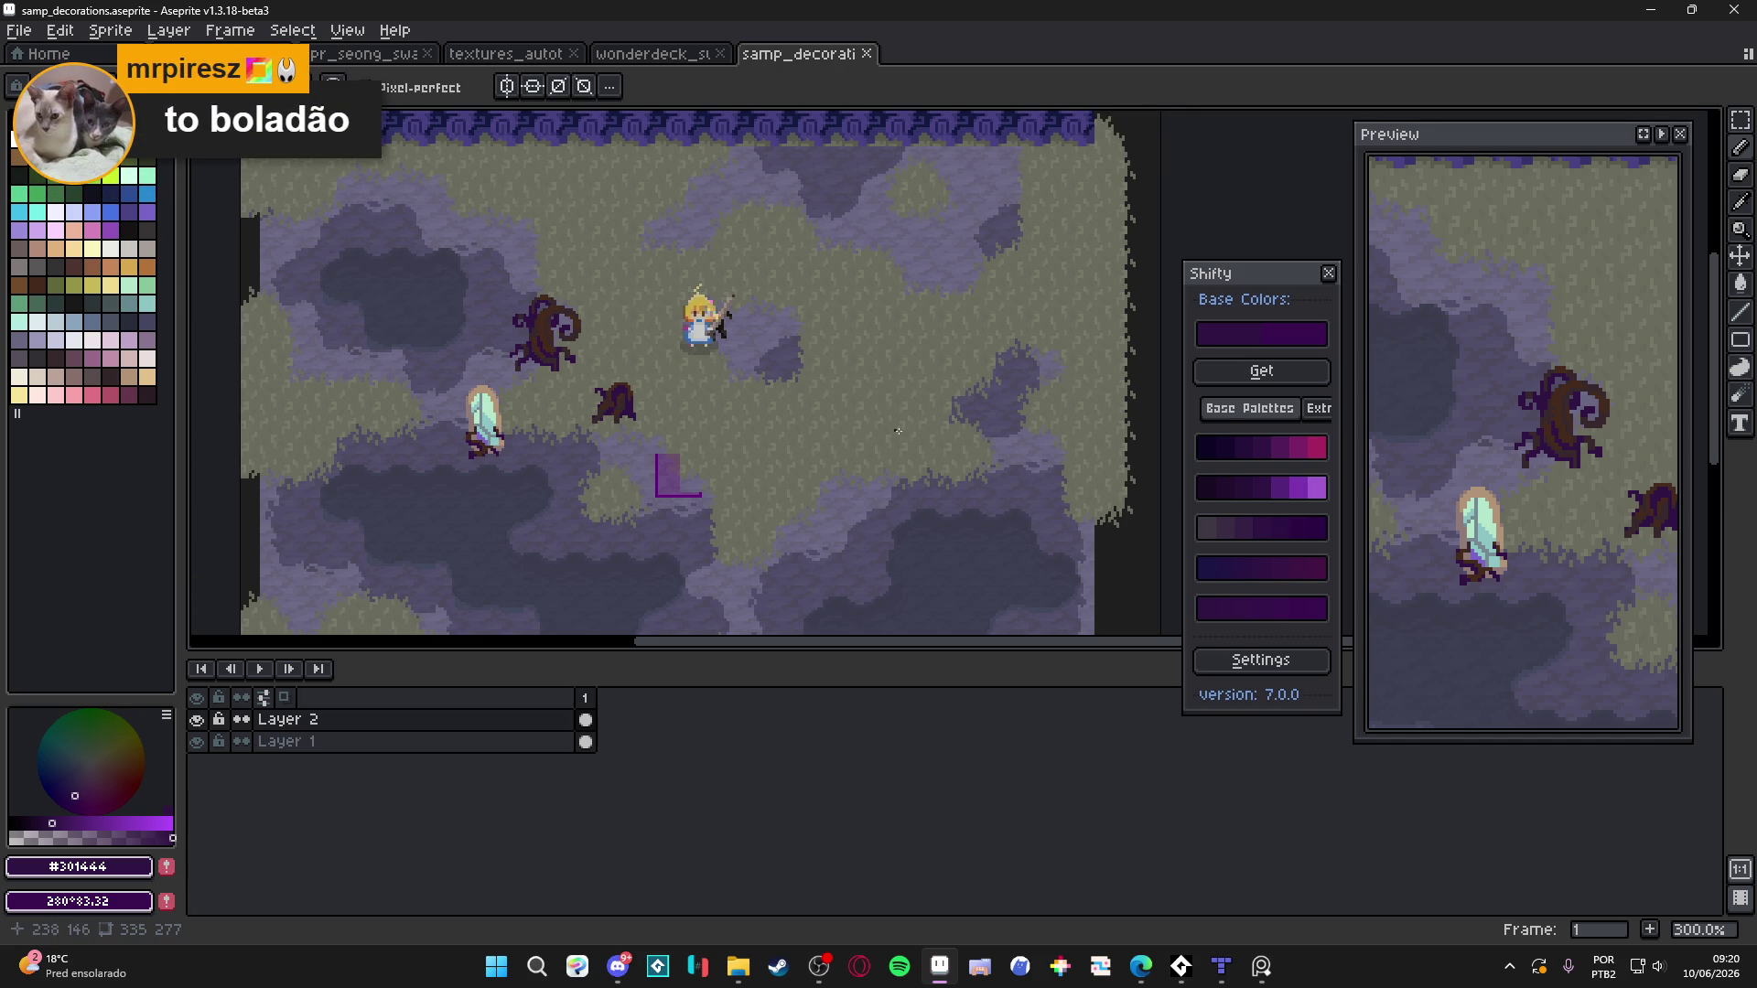
{"action": "left_click", "coordinate": [1277, 457]}
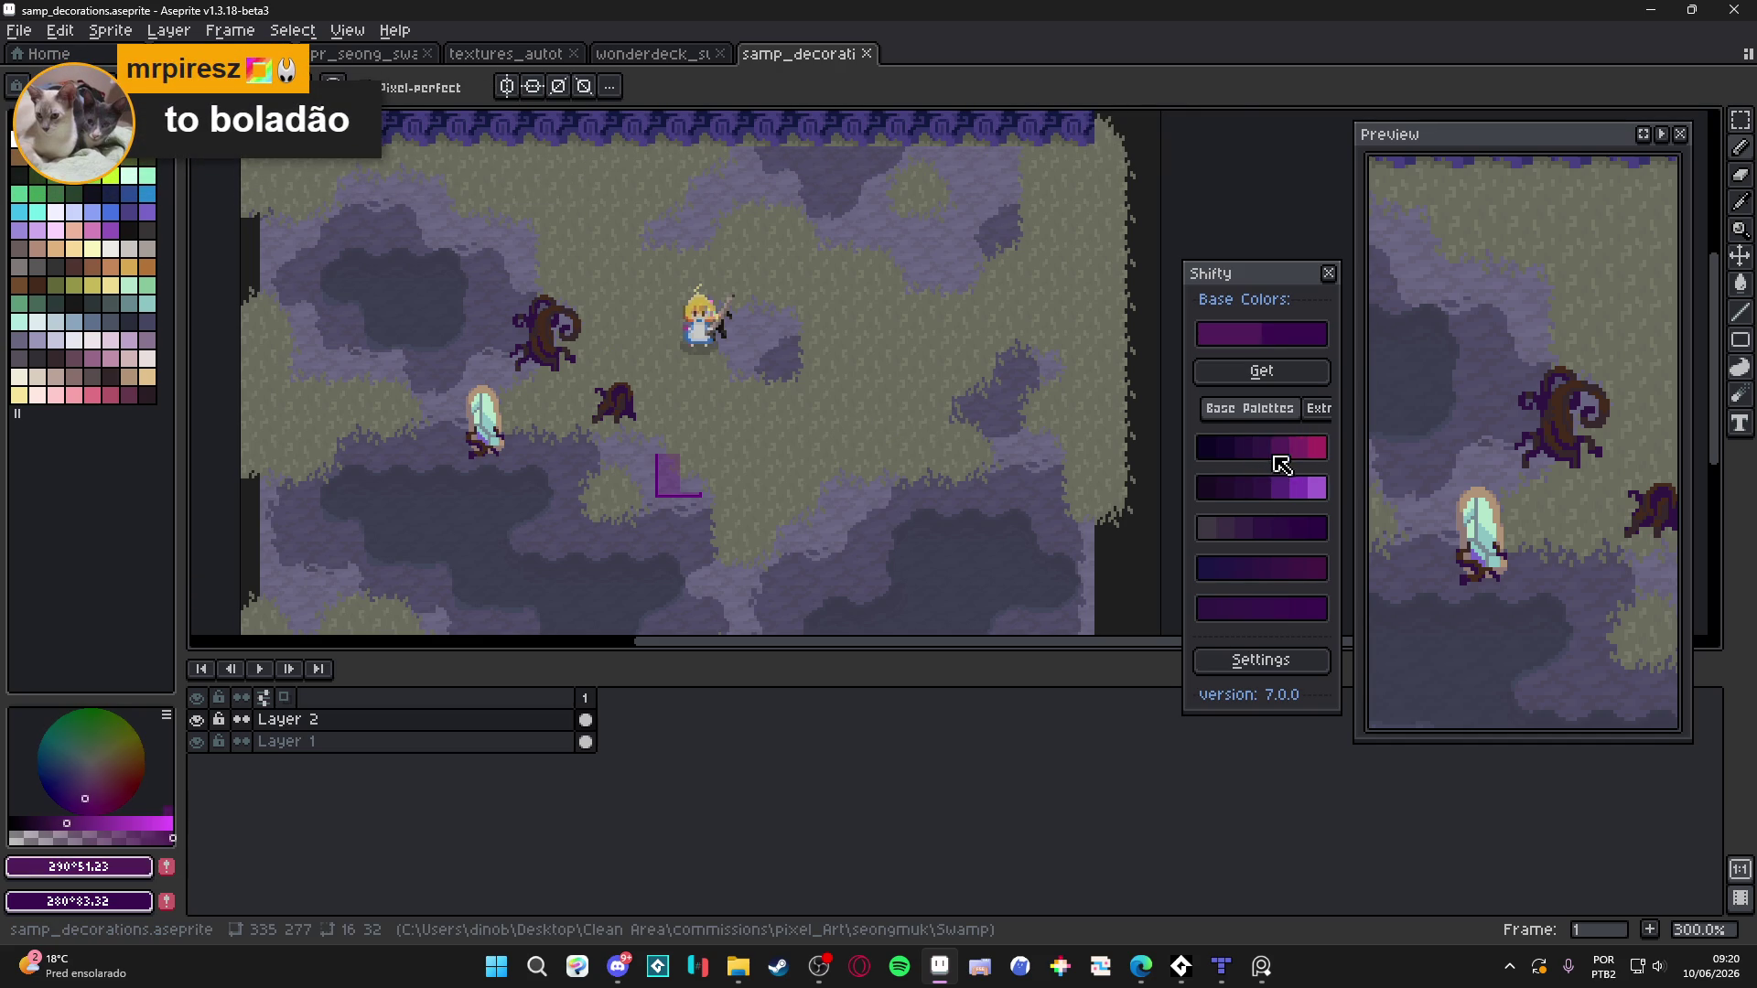
Draw the hooked tendril on empty grass, redrawing its stem thicker and longer
{"action": "scroll", "coordinate": [840, 394], "scroll_direction": "up", "scroll_amount": 6}
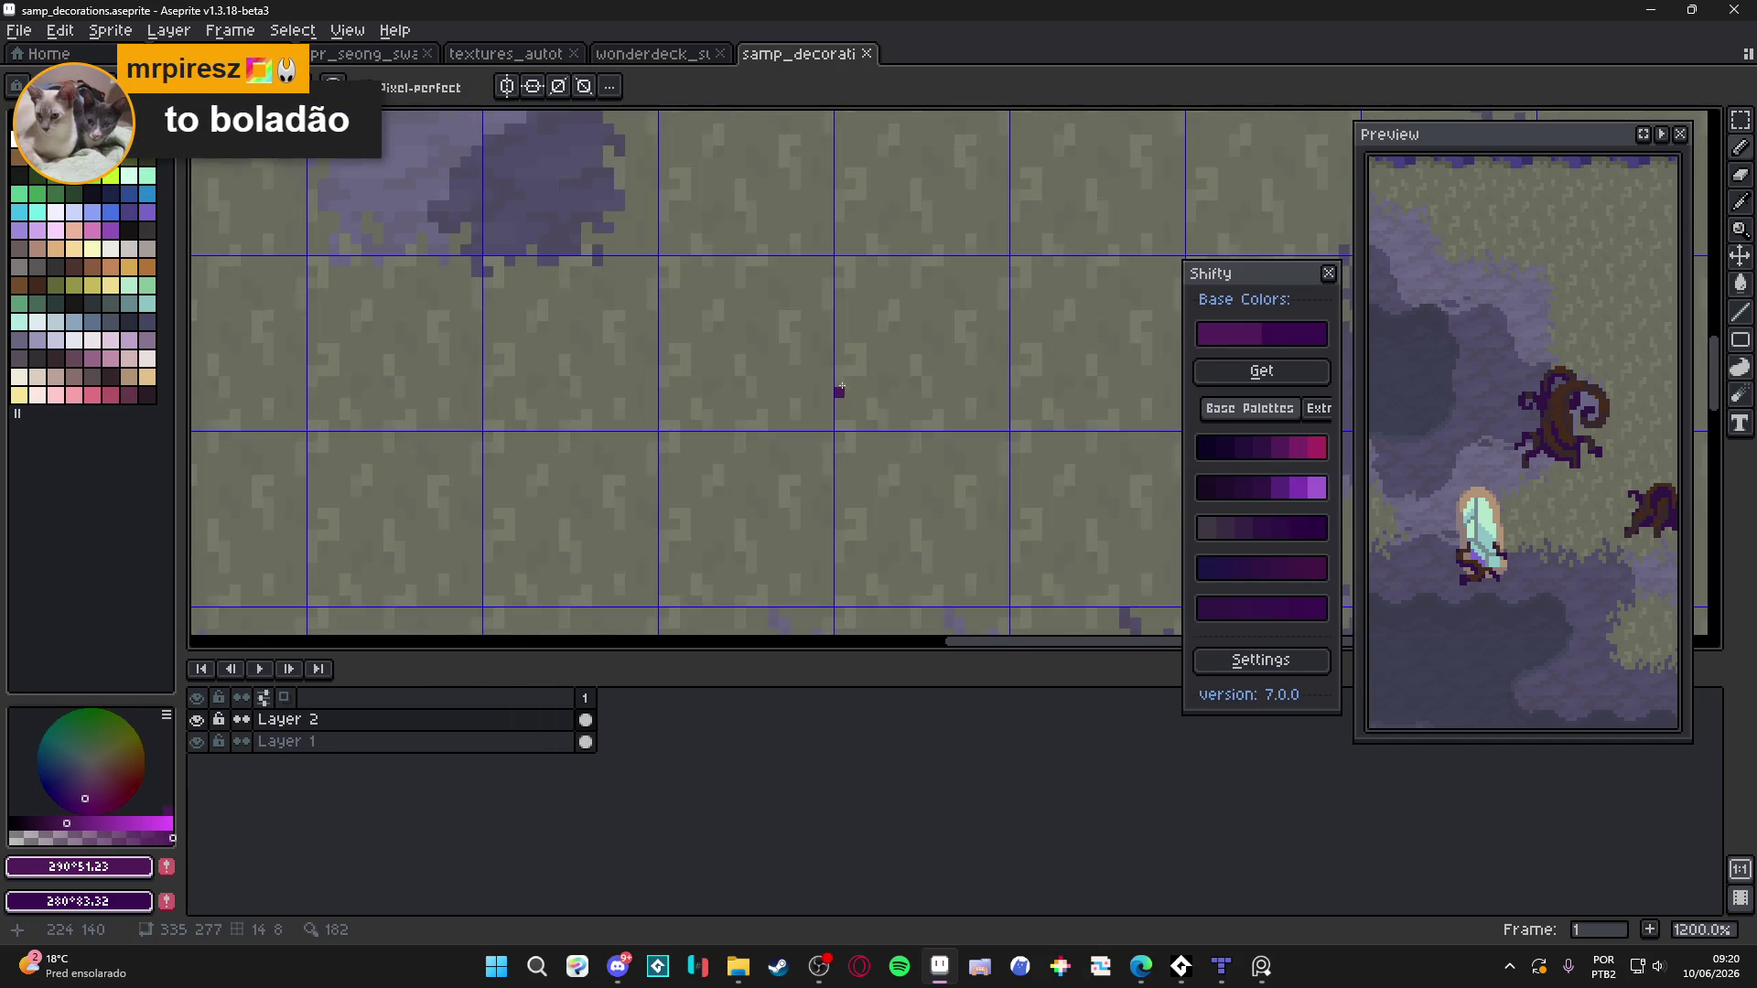
{"action": "left_click_drag", "start_coordinate": [840, 393], "coordinate": [734, 400]}
{"action": "mouse_move", "coordinate": [869, 344]}
{"action": "left_mouse_down"}
{"action": "mouse_move", "coordinate": [824, 339]}
{"action": "mouse_move", "coordinate": [801, 366]}
{"action": "mouse_move", "coordinate": [819, 335]}
{"action": "mouse_move", "coordinate": [802, 502]}
{"action": "left_mouse_up"}
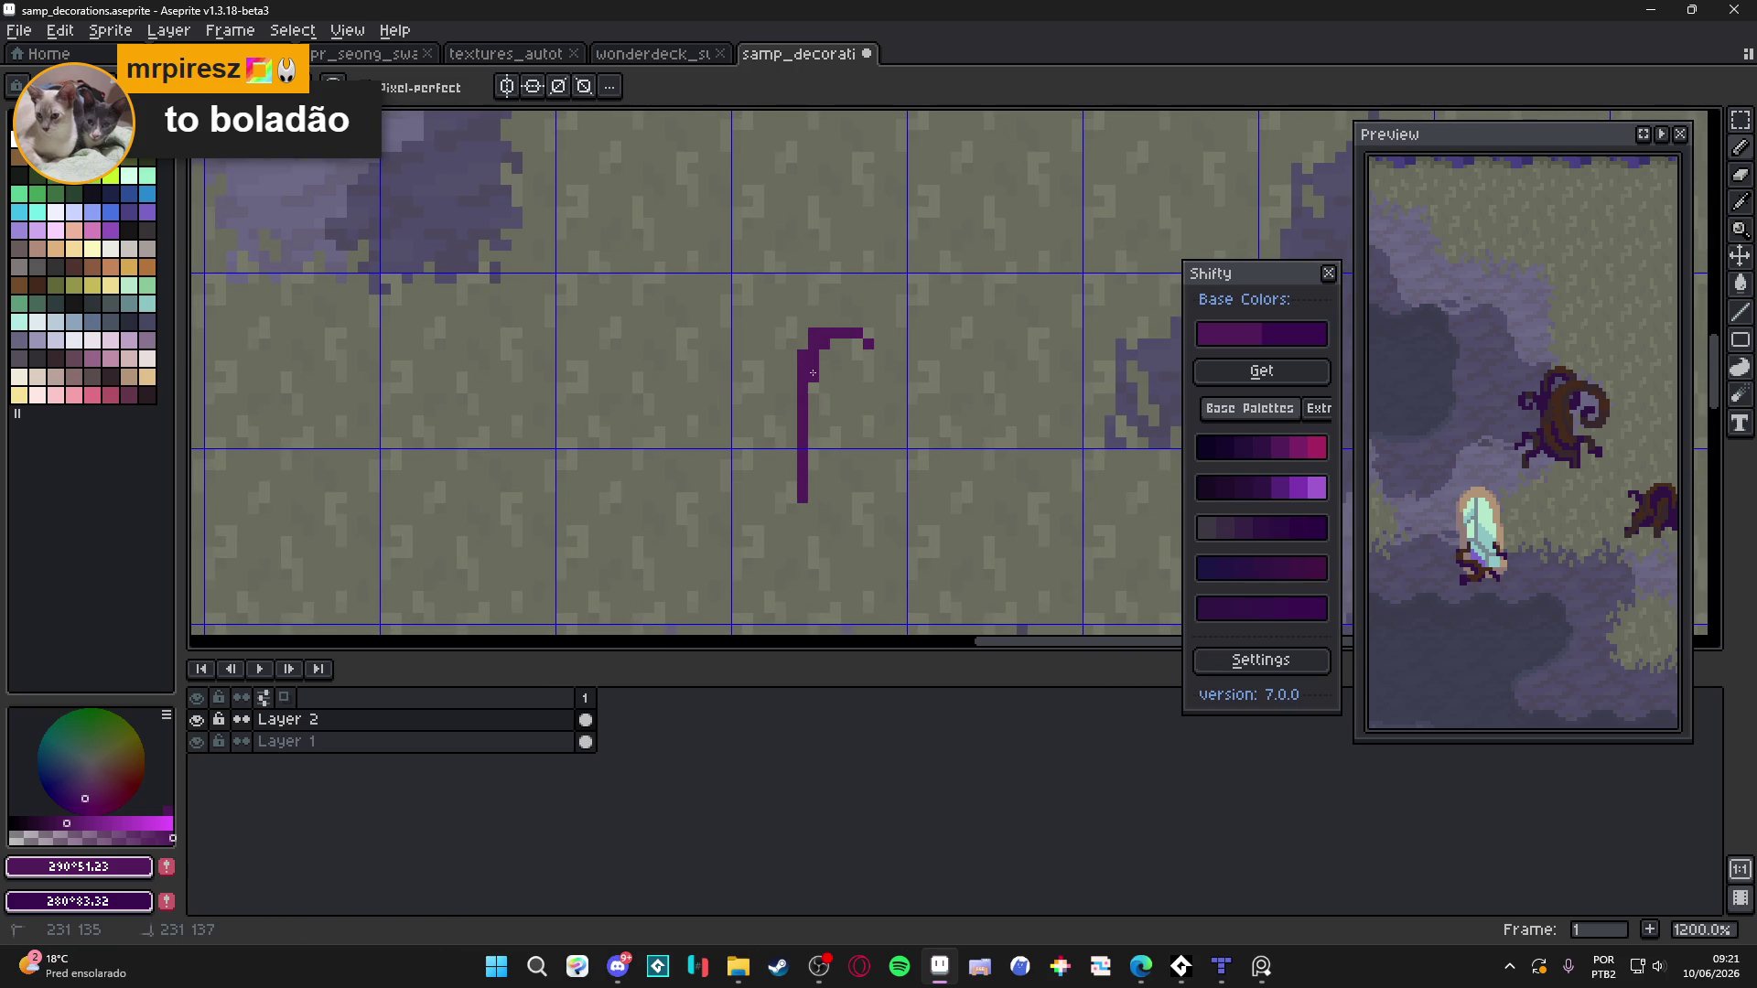
{"action": "mouse_move", "coordinate": [817, 348]}
{"action": "left_mouse_down"}
{"action": "mouse_move", "coordinate": [851, 344]}
{"action": "mouse_move", "coordinate": [867, 370]}
{"action": "mouse_move", "coordinate": [842, 377]}
{"action": "mouse_move", "coordinate": [810, 432]}
{"action": "mouse_move", "coordinate": [809, 494]}
{"action": "left_mouse_up"}
{"action": "scroll", "coordinate": [801, 419], "scroll_direction": "down", "scroll_amount": 2}
{"action": "key", "text": "ctrl+z"}
{"action": "left_click_drag", "start_coordinate": [812, 344], "coordinate": [829, 497]}
{"action": "left_click", "coordinate": [833, 494]}
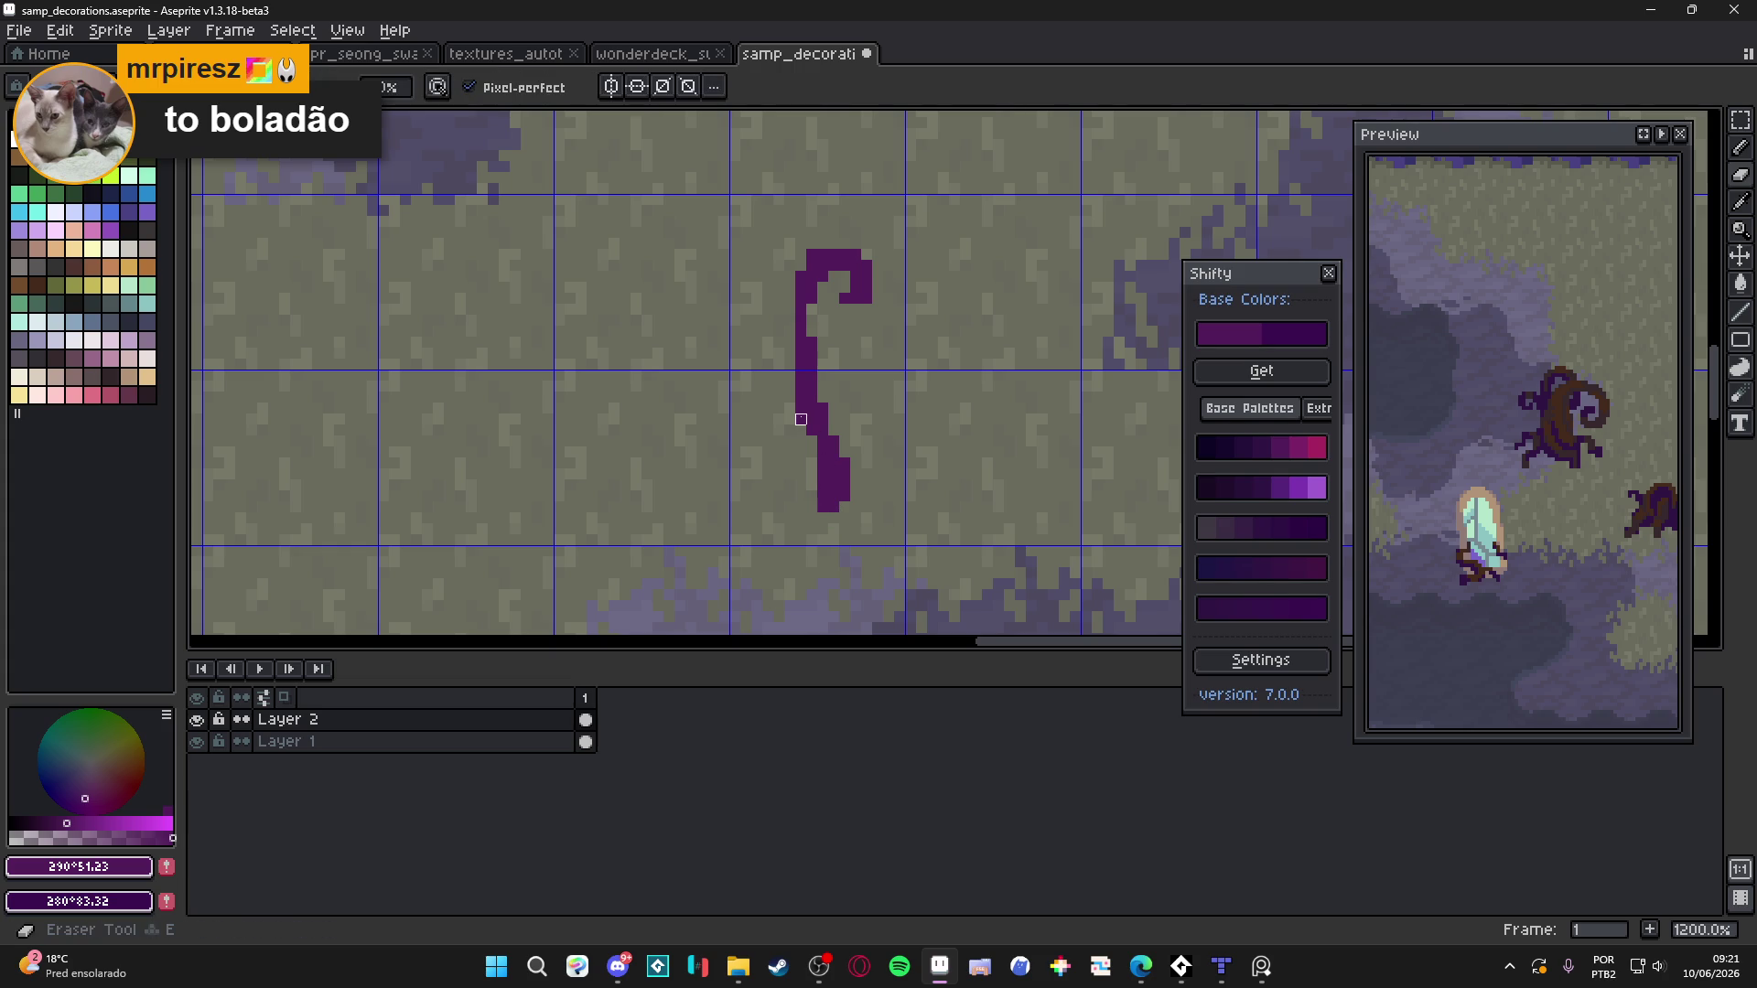
{"action": "left_click_drag", "start_coordinate": [812, 343], "coordinate": [826, 277]}
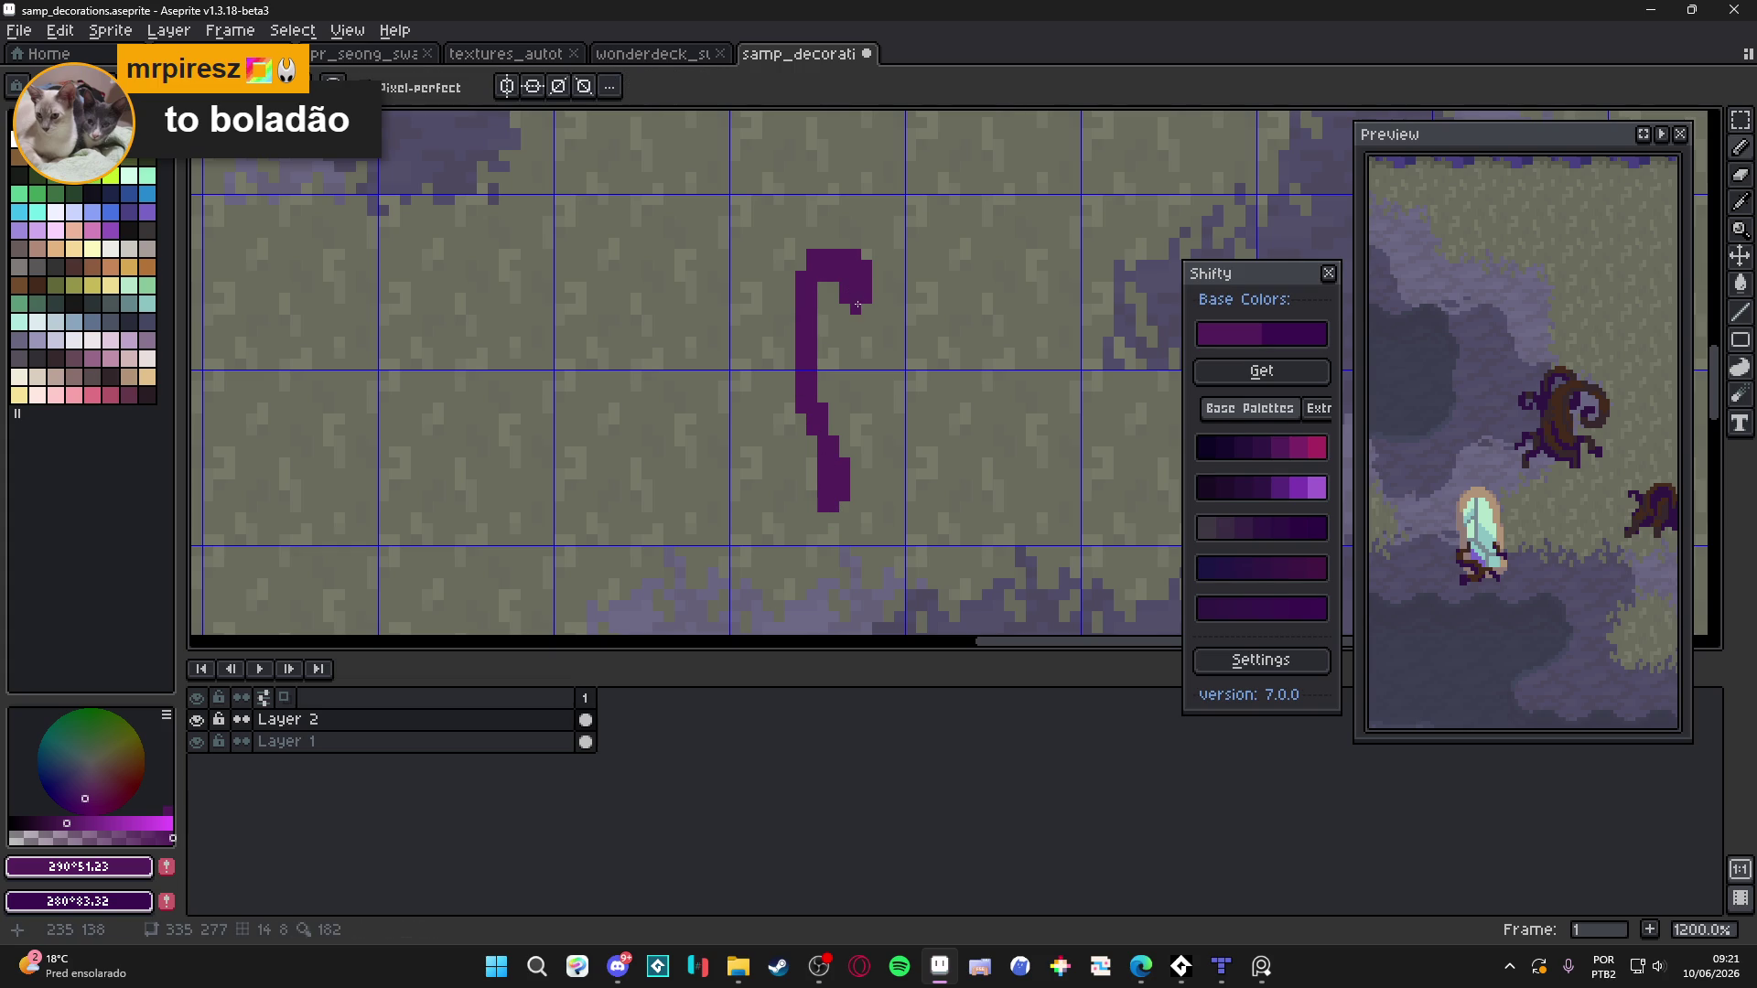
Add single-pixel bumps along the stem's left side, the hook's top and right edges
{"action": "left_click", "coordinate": [789, 363]}
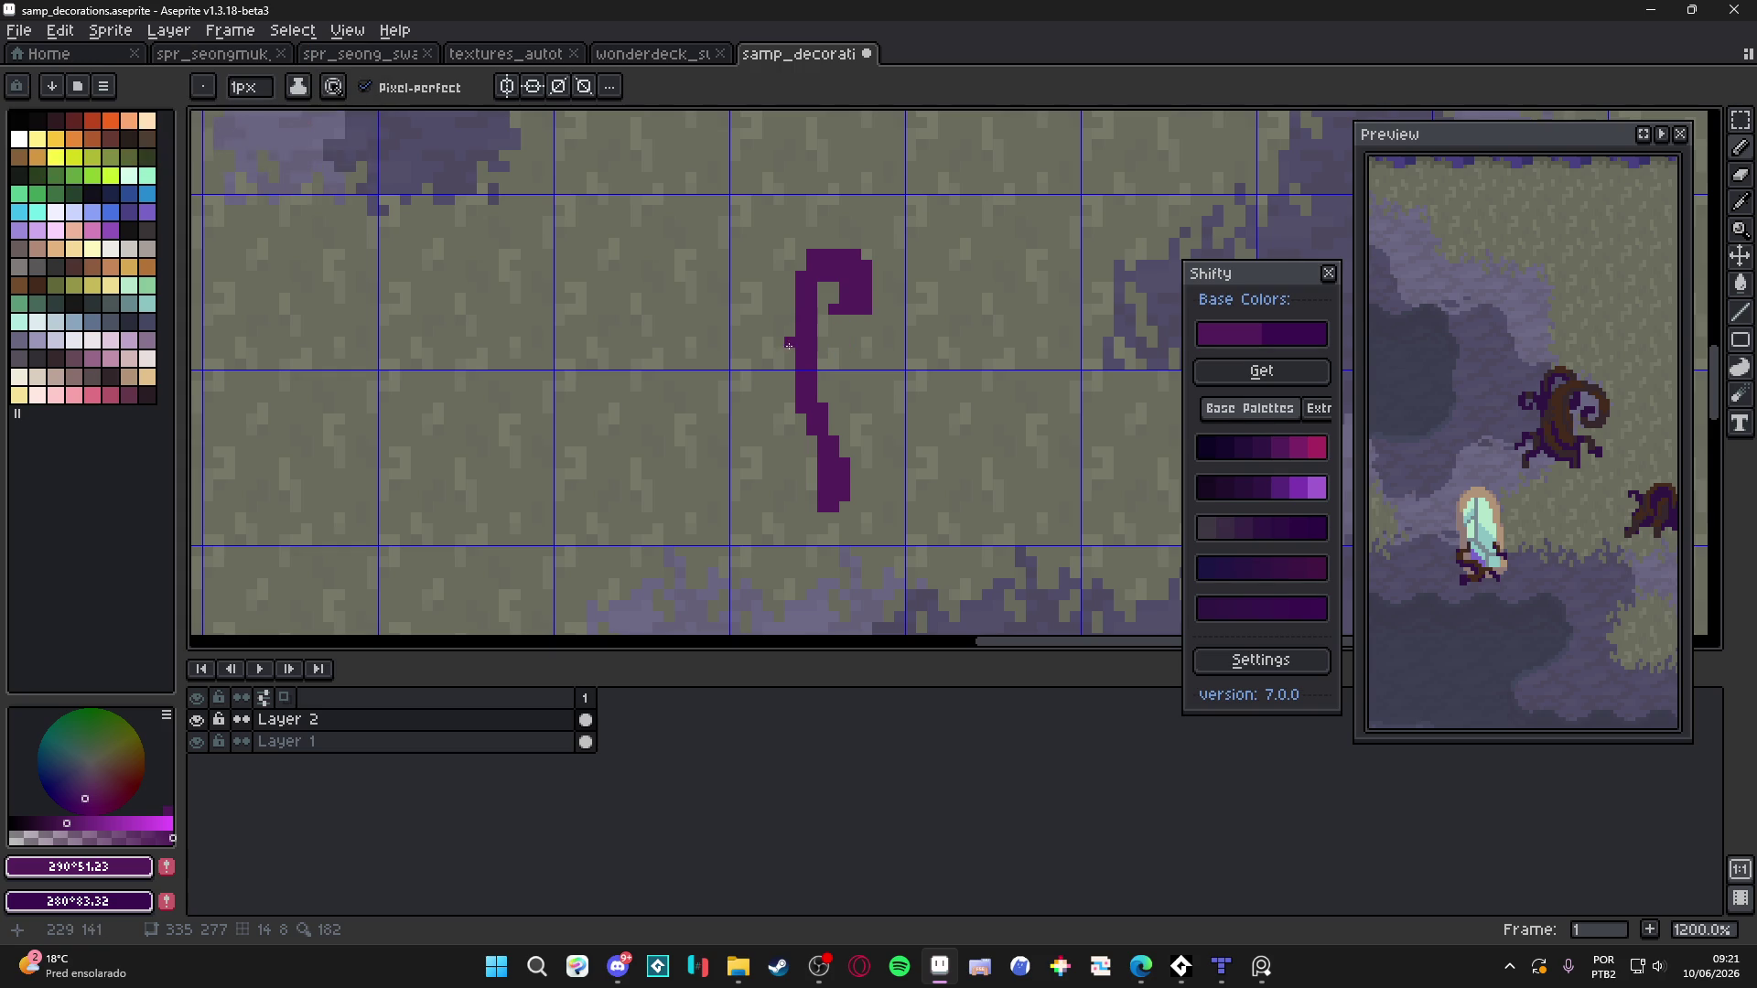
{"action": "left_click", "coordinate": [789, 330]}
{"action": "left_click", "coordinate": [878, 287]}
{"action": "left_click", "coordinate": [844, 243]}
{"action": "left_click", "coordinate": [822, 243]}
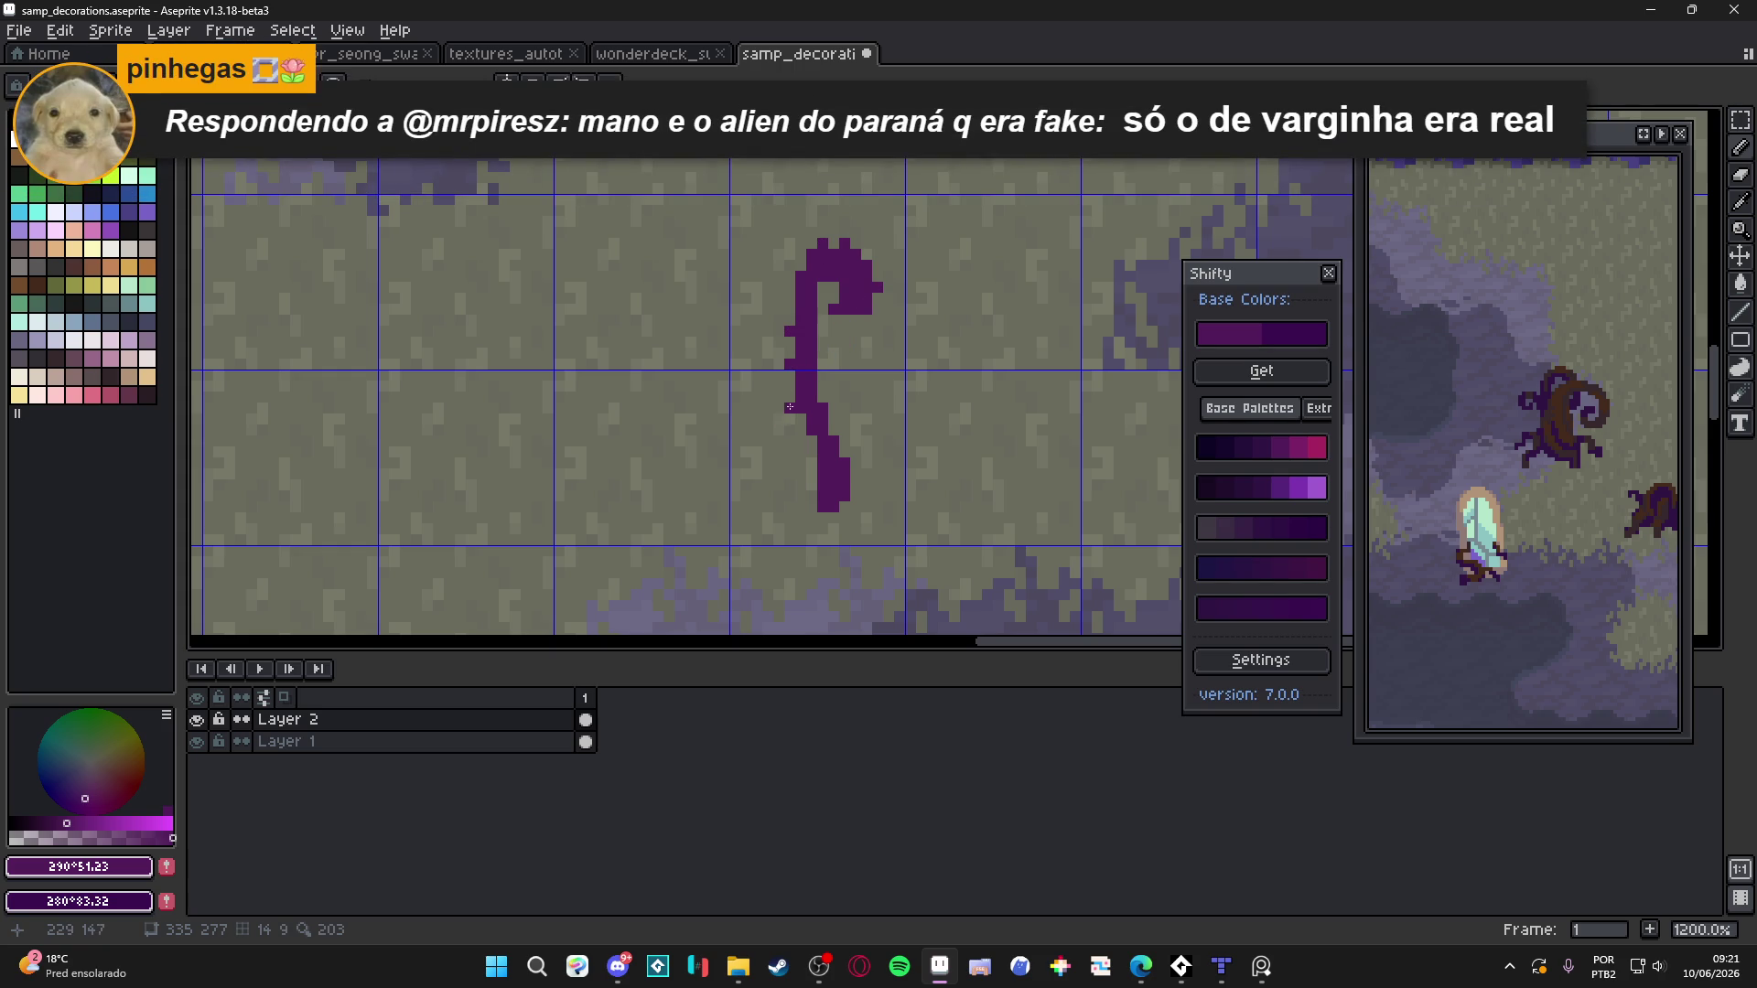
{"action": "left_click", "coordinate": [811, 473]}
{"action": "scroll", "coordinate": [856, 487], "scroll_direction": "down", "scroll_amount": 2}
{"action": "scroll", "coordinate": [870, 462], "scroll_direction": "up", "scroll_amount": 3}
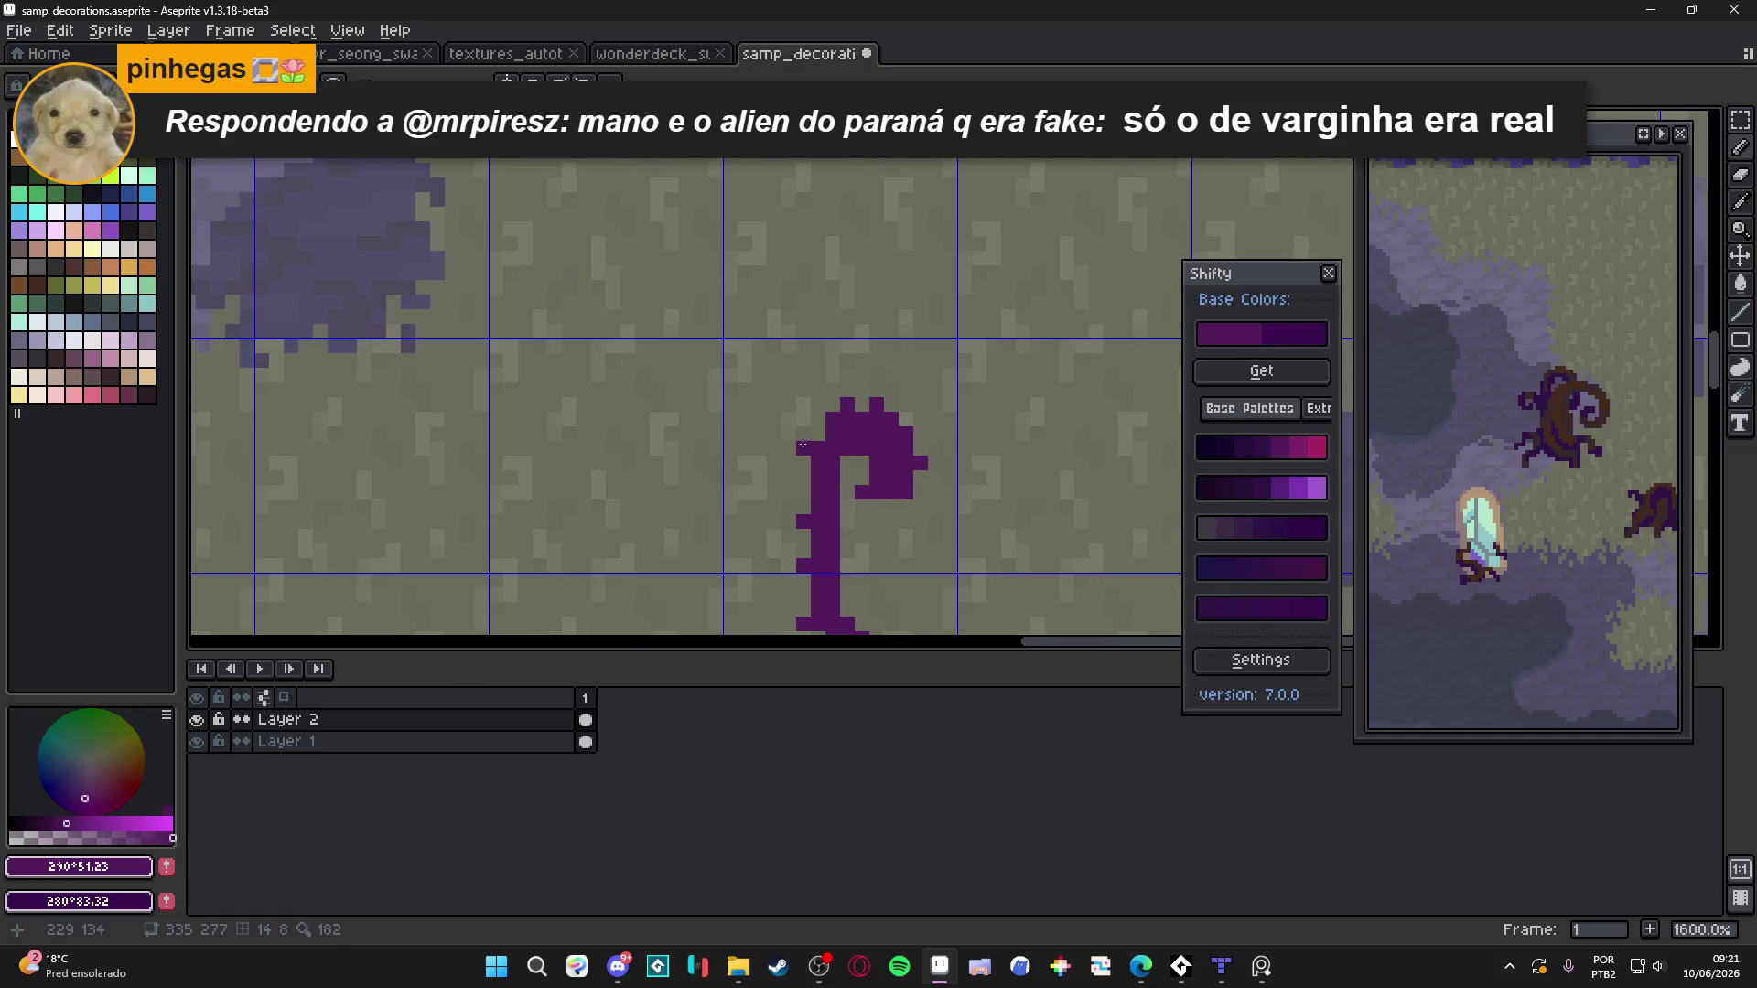
{"action": "scroll", "coordinate": [870, 462], "scroll_direction": "down", "scroll_amount": 1}
{"action": "scroll", "coordinate": [823, 479], "scroll_direction": "up", "scroll_amount": 3}
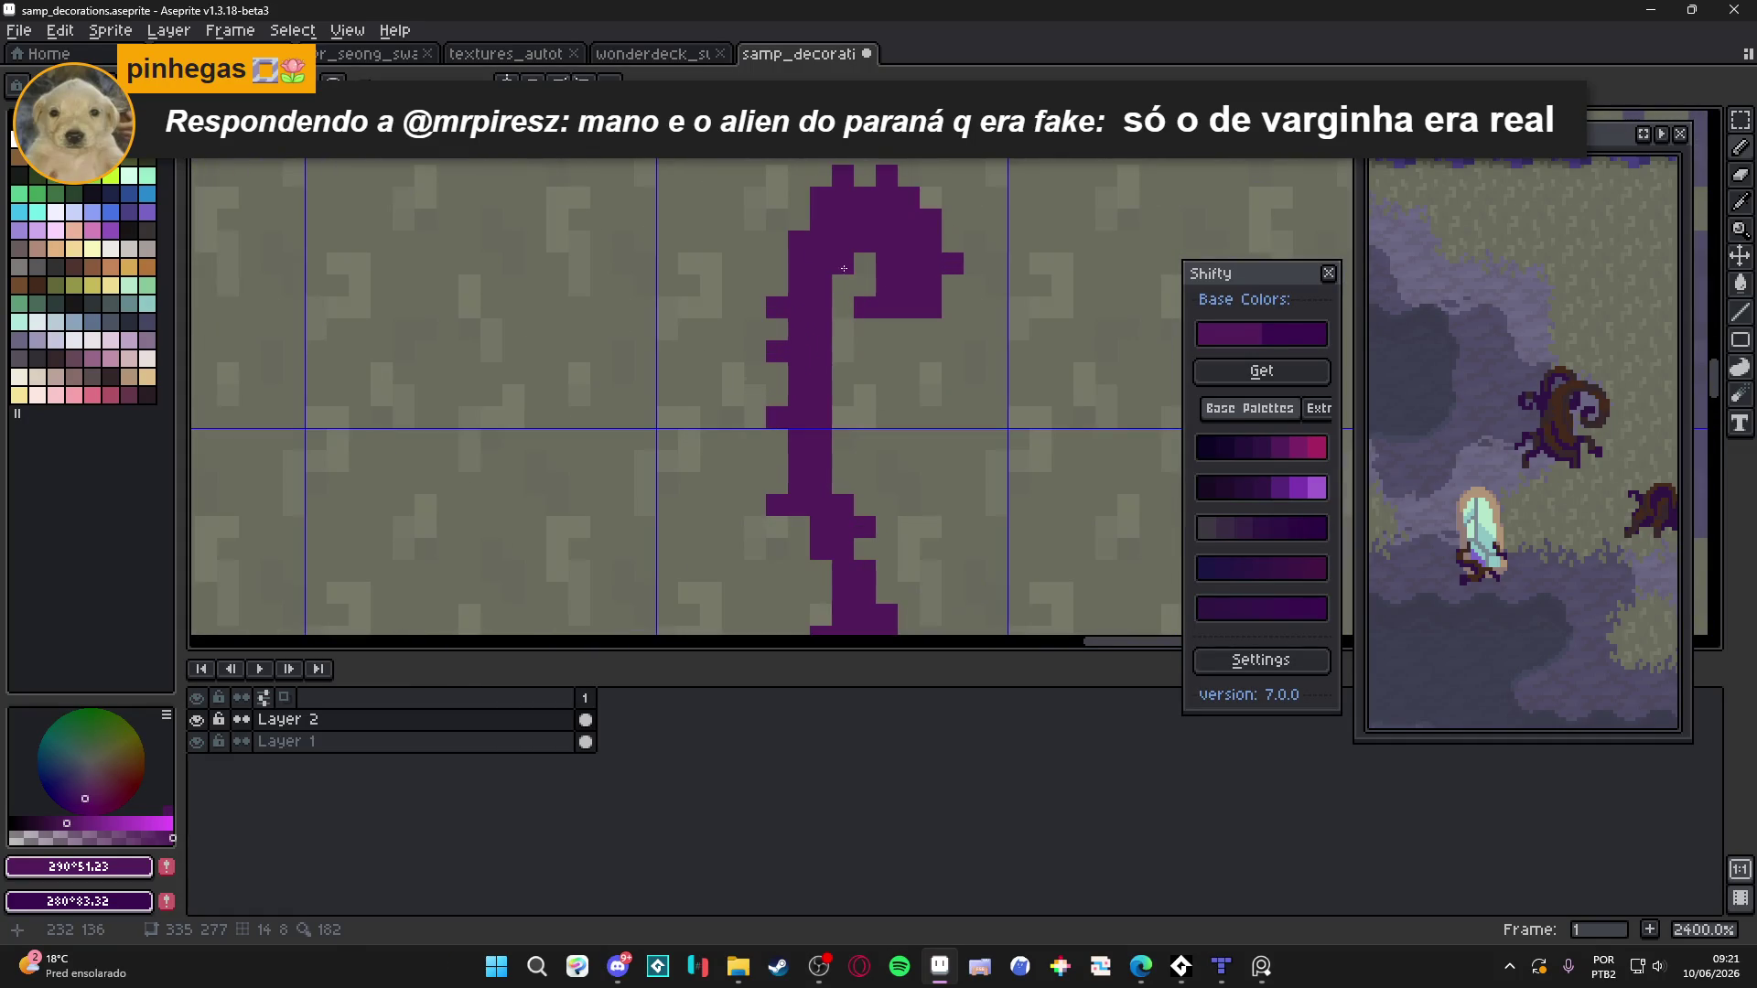
{"action": "scroll", "coordinate": [819, 512], "scroll_direction": "down", "scroll_amount": 1}
{"action": "scroll", "coordinate": [819, 513], "scroll_direction": "up", "scroll_amount": 1}
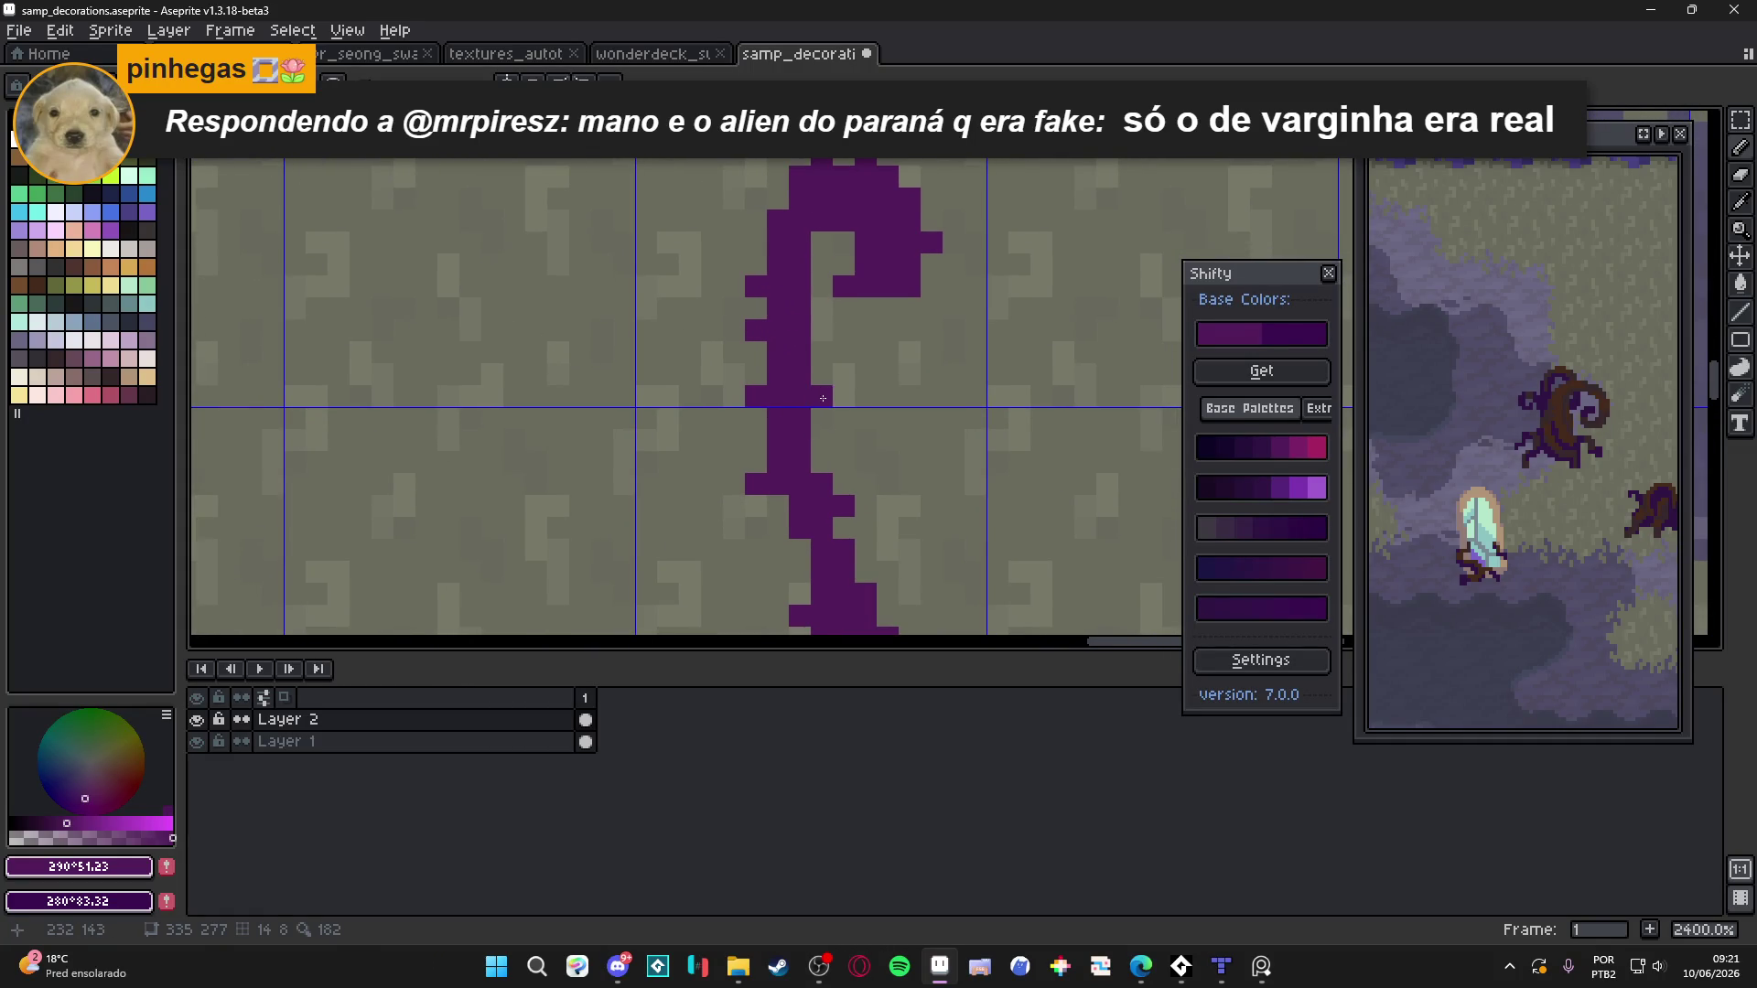
{"action": "left_click", "coordinate": [822, 375]}
{"action": "scroll", "coordinate": [851, 376], "scroll_direction": "down", "scroll_amount": 1}
{"action": "scroll", "coordinate": [851, 376], "scroll_direction": "up", "scroll_amount": 1}
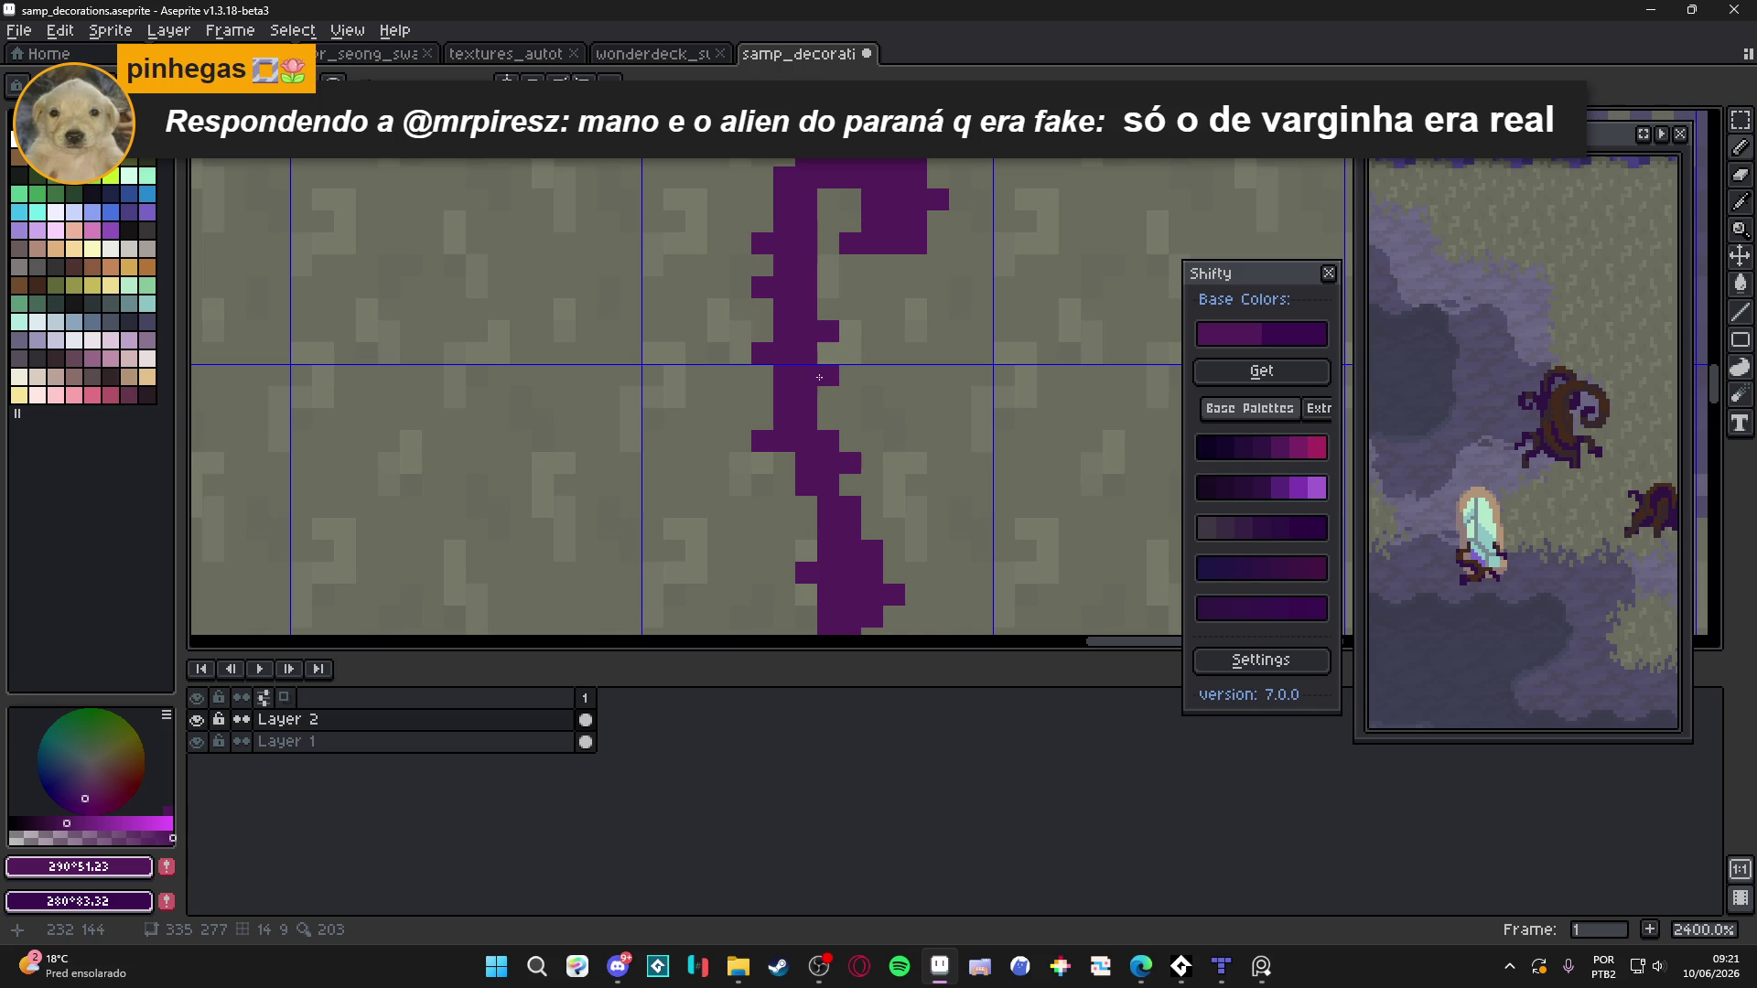
{"action": "scroll", "coordinate": [827, 398], "scroll_direction": "down", "scroll_amount": 3}
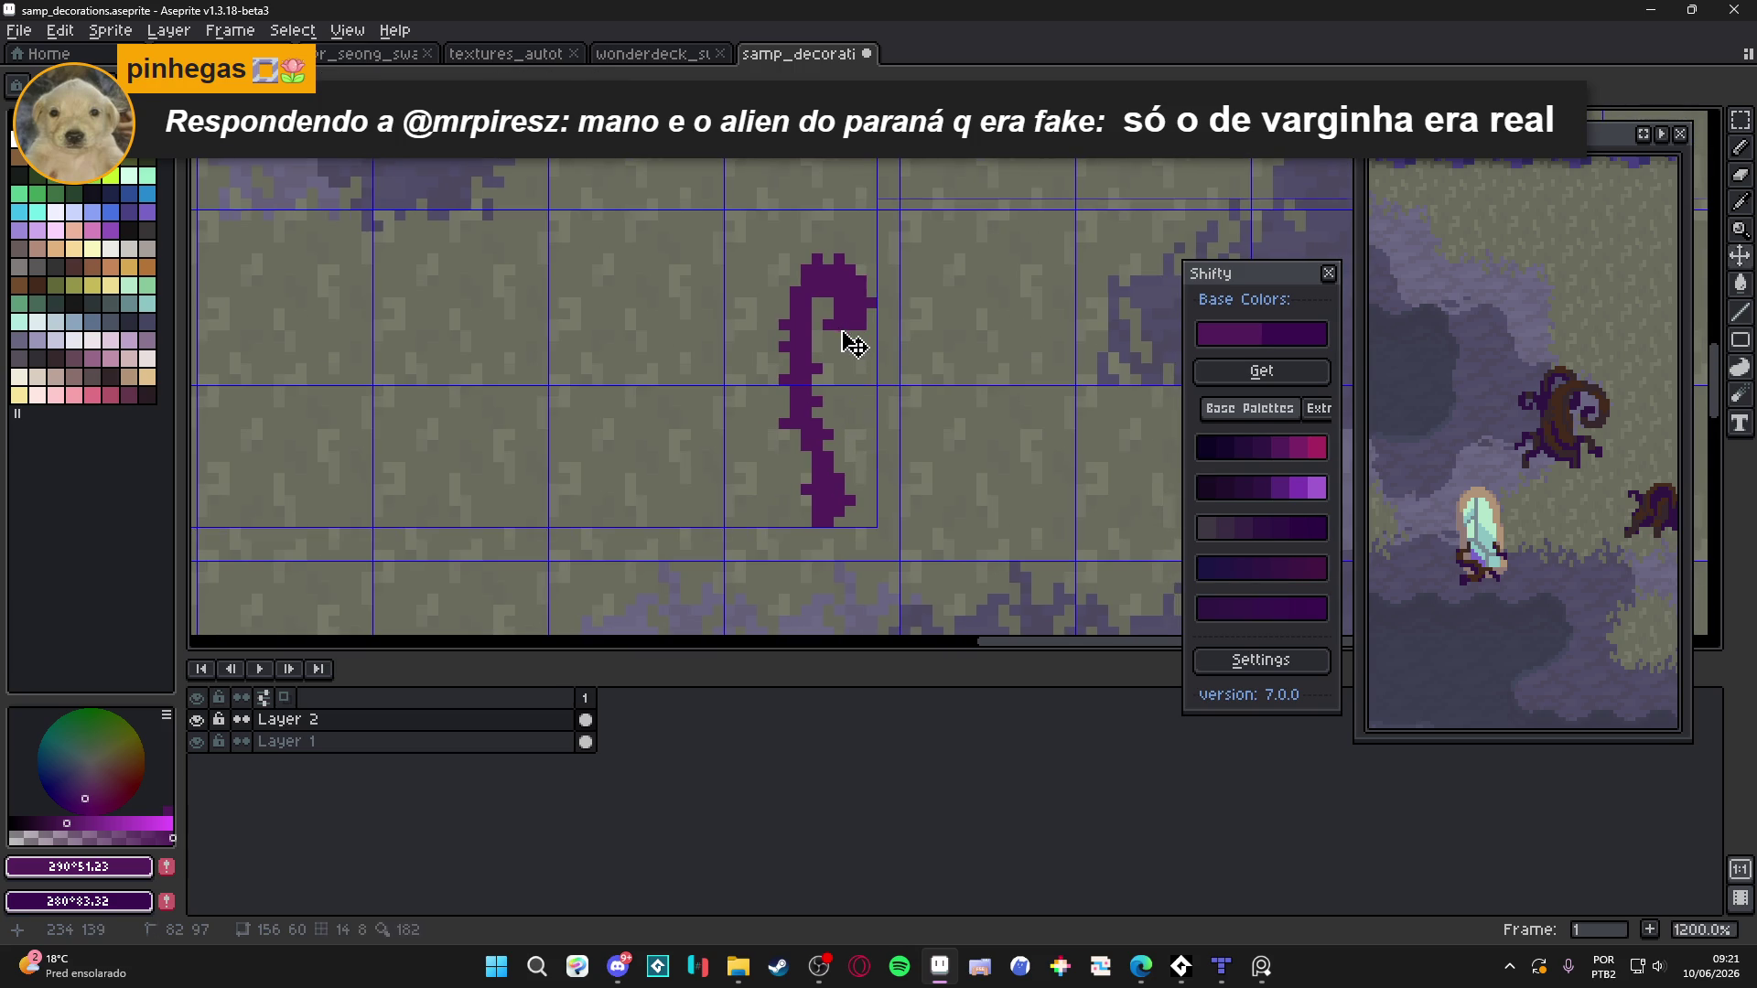
Hide the pixel grid to judge the tendril, then show it again
{"action": "scroll", "coordinate": [834, 338], "scroll_direction": "down", "scroll_amount": 1}
{"action": "scroll", "coordinate": [833, 337], "scroll_direction": "up", "scroll_amount": 1}
{"action": "scroll", "coordinate": [834, 337], "scroll_direction": "down", "scroll_amount": 1}
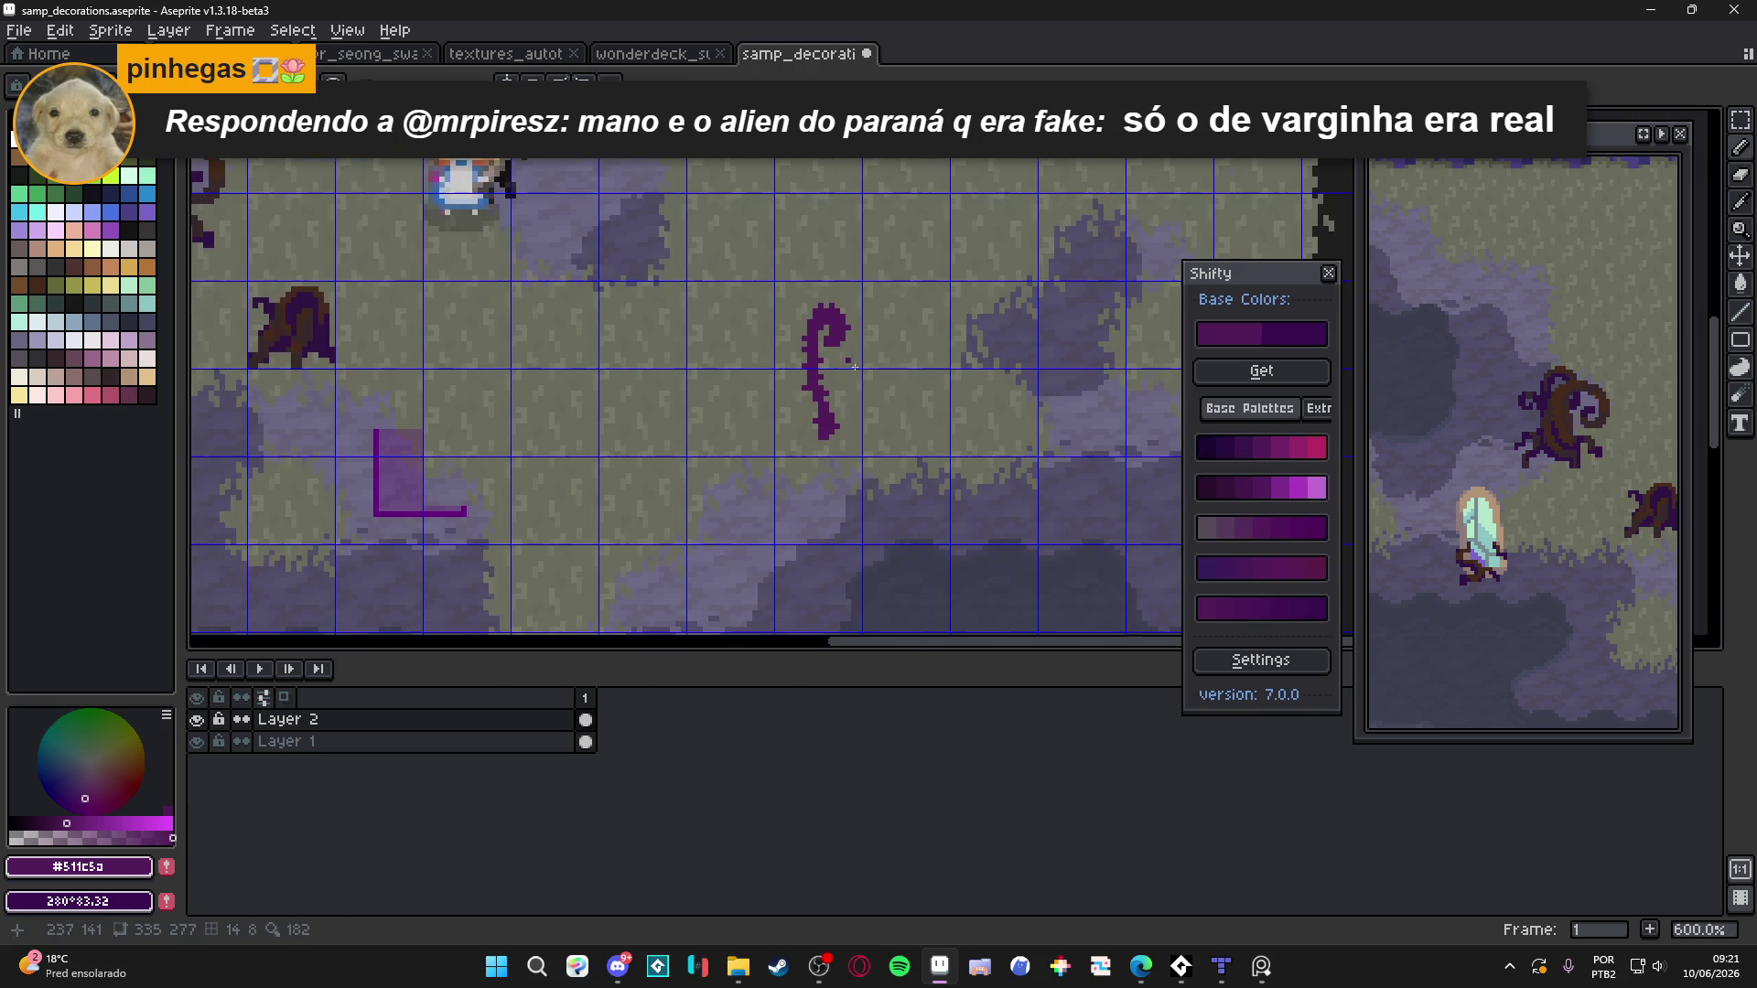
{"action": "scroll", "coordinate": [828, 426], "scroll_direction": "up", "scroll_amount": 1}
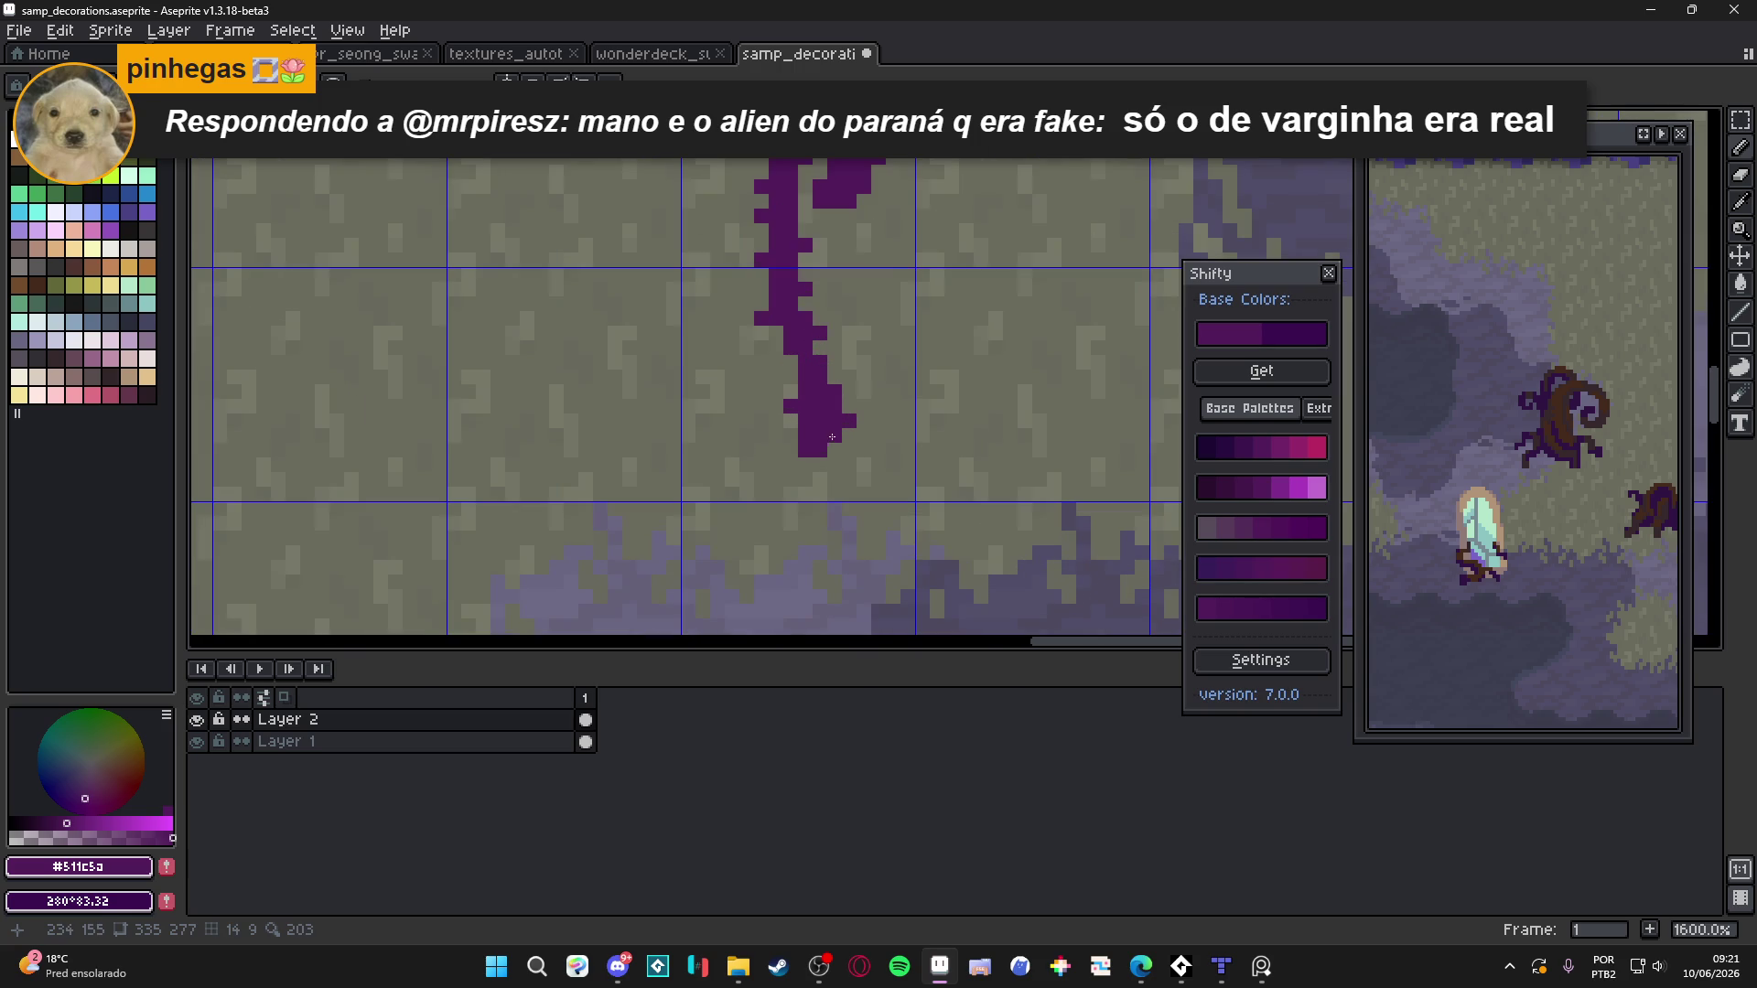
{"action": "scroll", "coordinate": [850, 477], "scroll_direction": "down", "scroll_amount": 1}
{"action": "scroll", "coordinate": [850, 477], "scroll_direction": "up", "scroll_amount": 1}
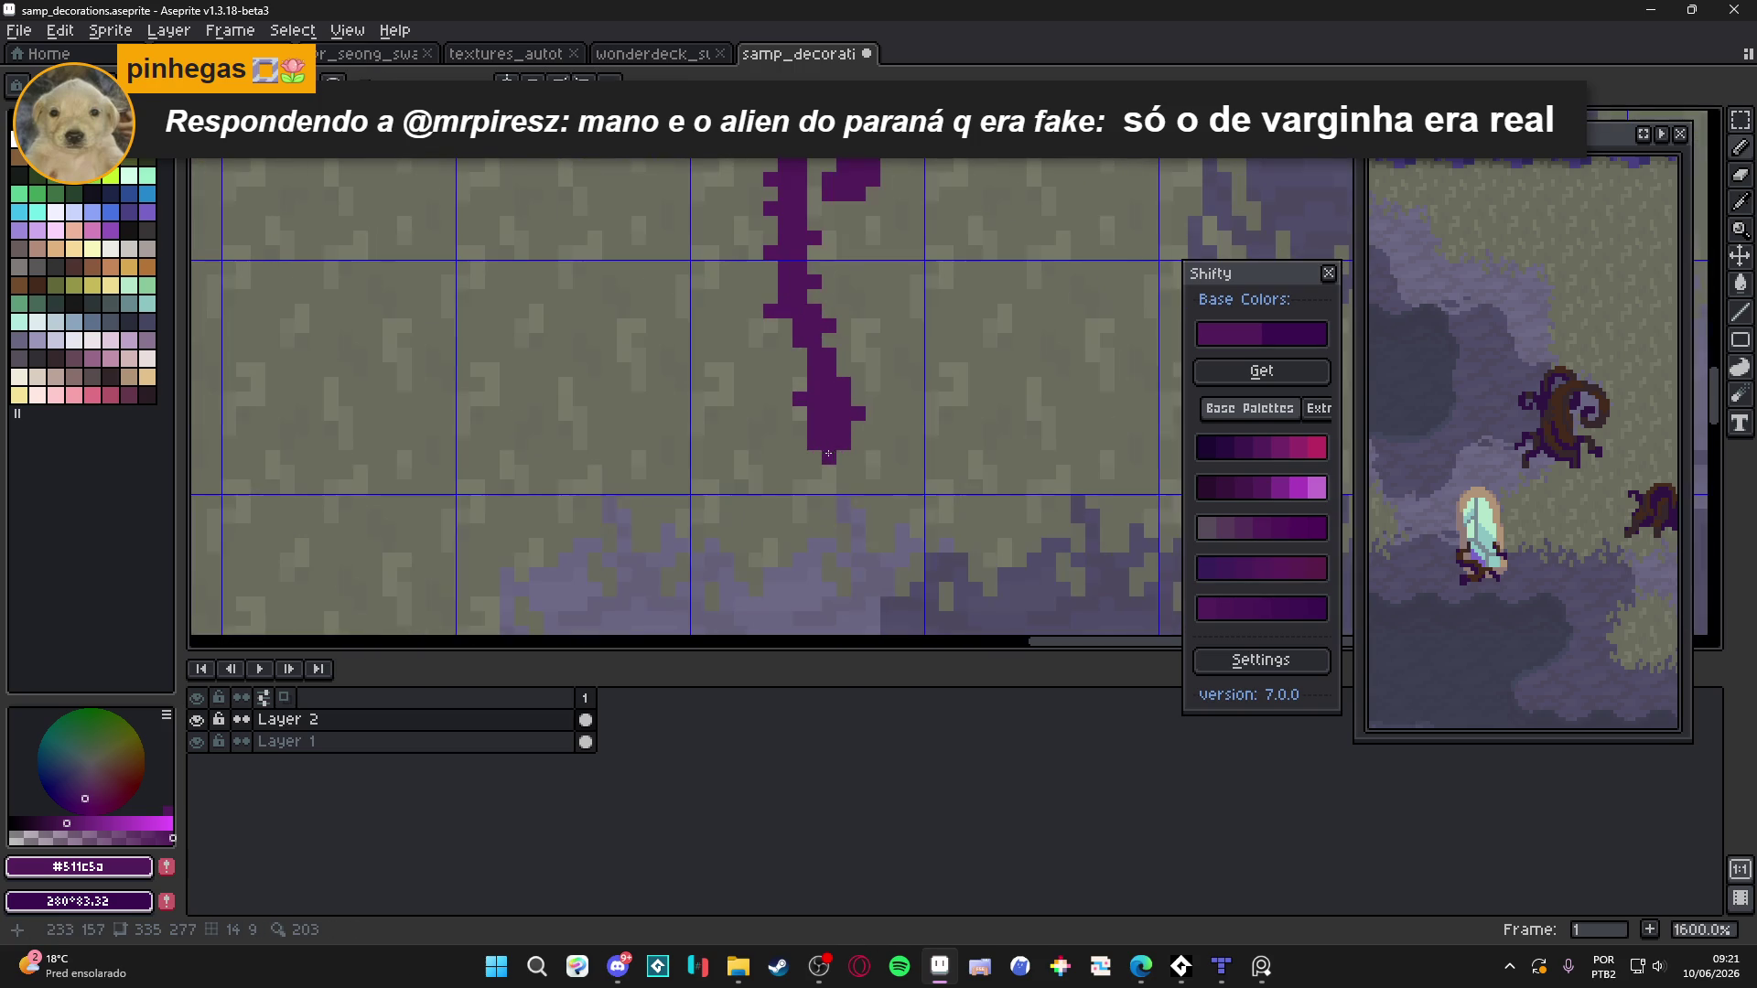
{"action": "scroll", "coordinate": [846, 482], "scroll_direction": "down", "scroll_amount": 1}
{"action": "scroll", "coordinate": [846, 482], "scroll_direction": "up", "scroll_amount": 1}
{"action": "scroll", "coordinate": [851, 483], "scroll_direction": "down", "scroll_amount": 1}
{"action": "key", "text": "ctrl+apostrophe"}
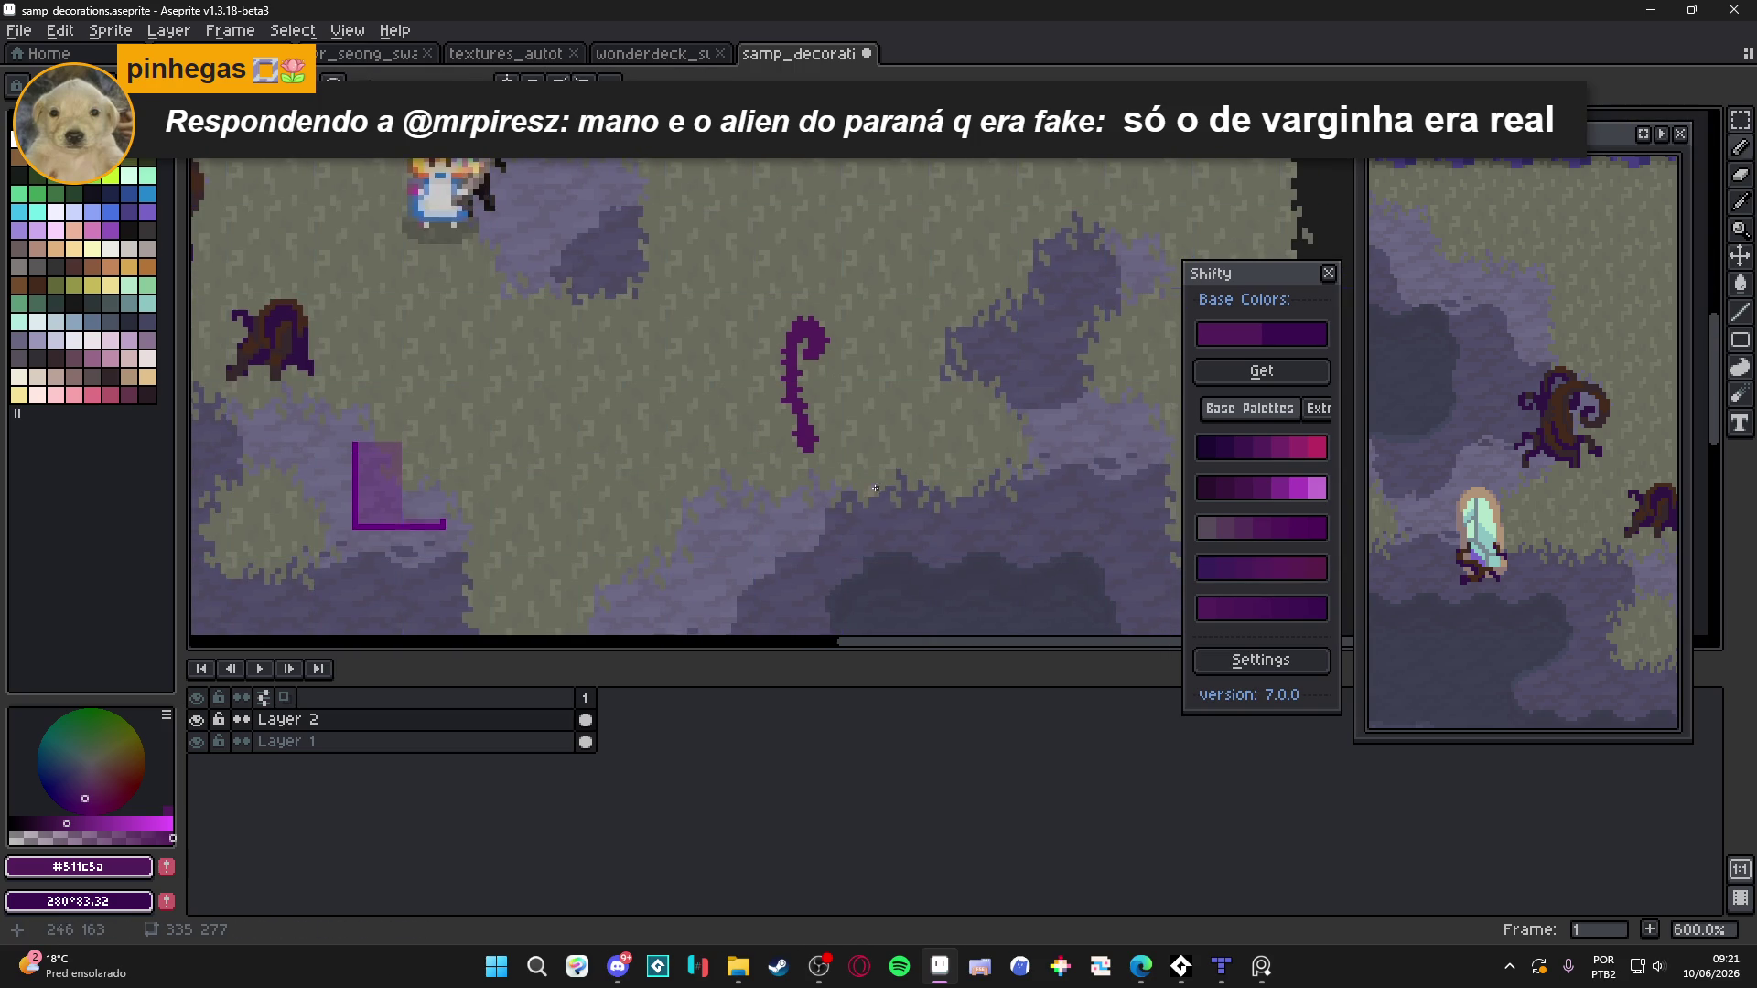
{"action": "scroll", "coordinate": [869, 417], "scroll_direction": "down", "scroll_amount": 1}
{"action": "key", "text": "ctrl+apostrophe"}
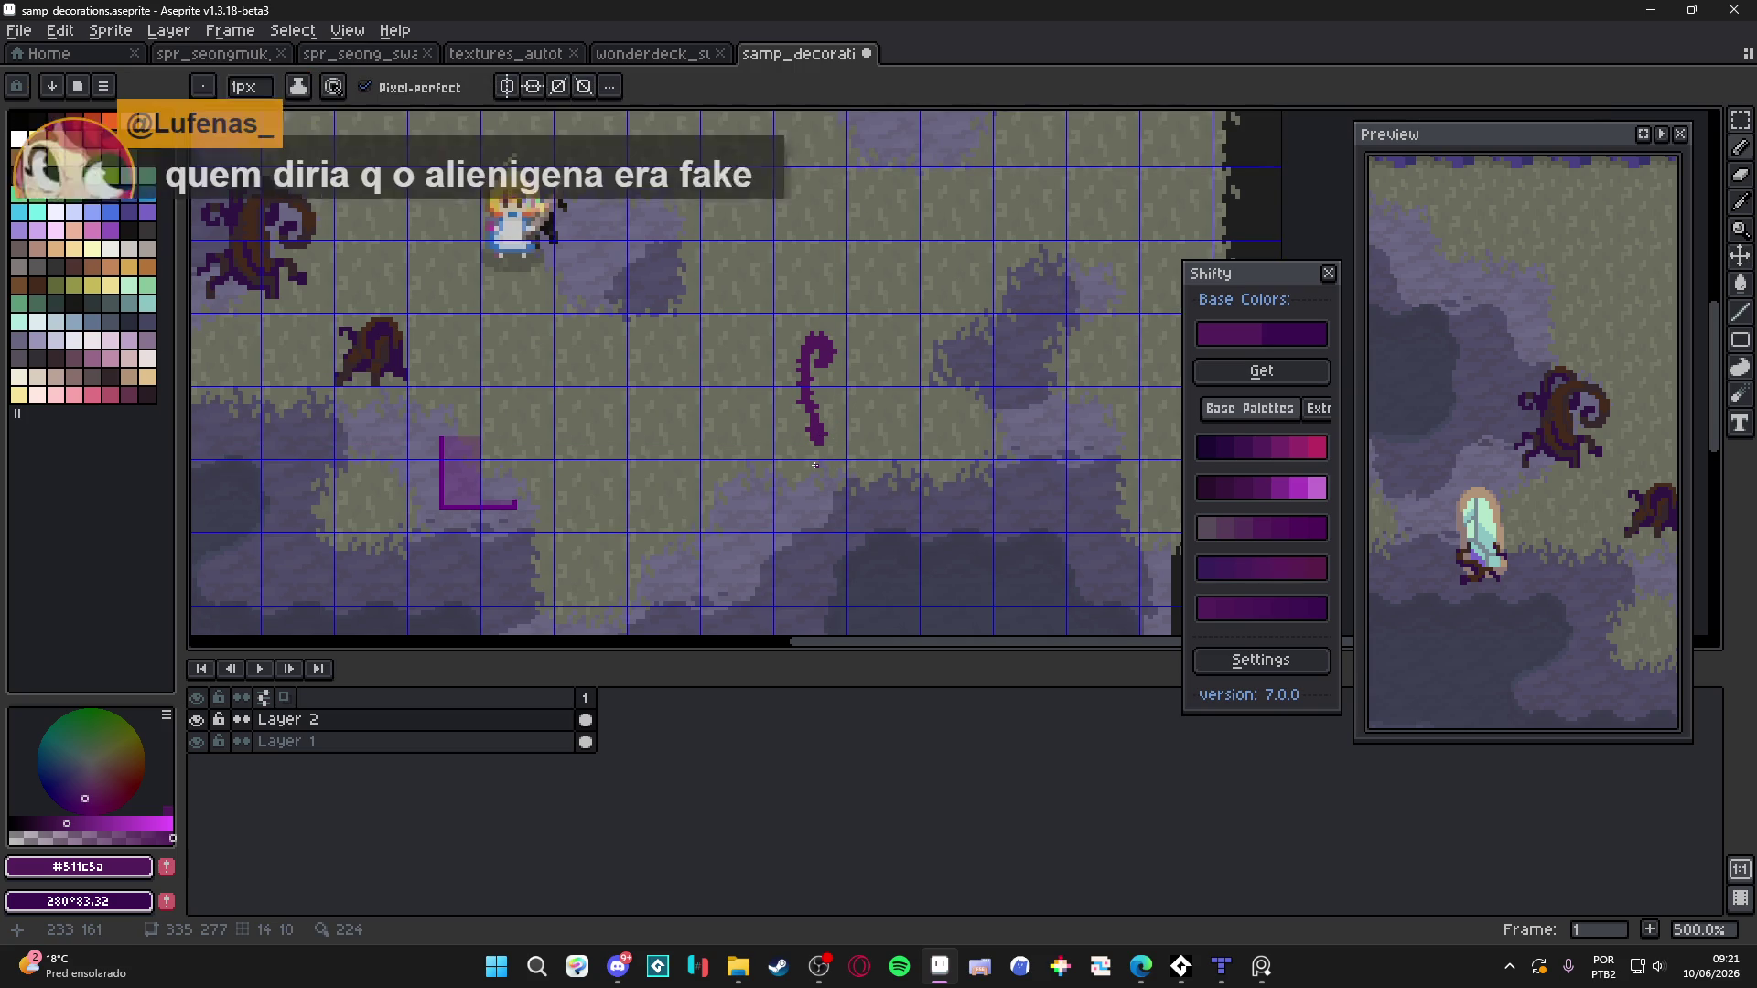
Sample the tendril's dark purple #511c5a and set a grey-green second colour for the ramps
{"action": "scroll", "coordinate": [817, 462], "scroll_direction": "up", "scroll_amount": 4}
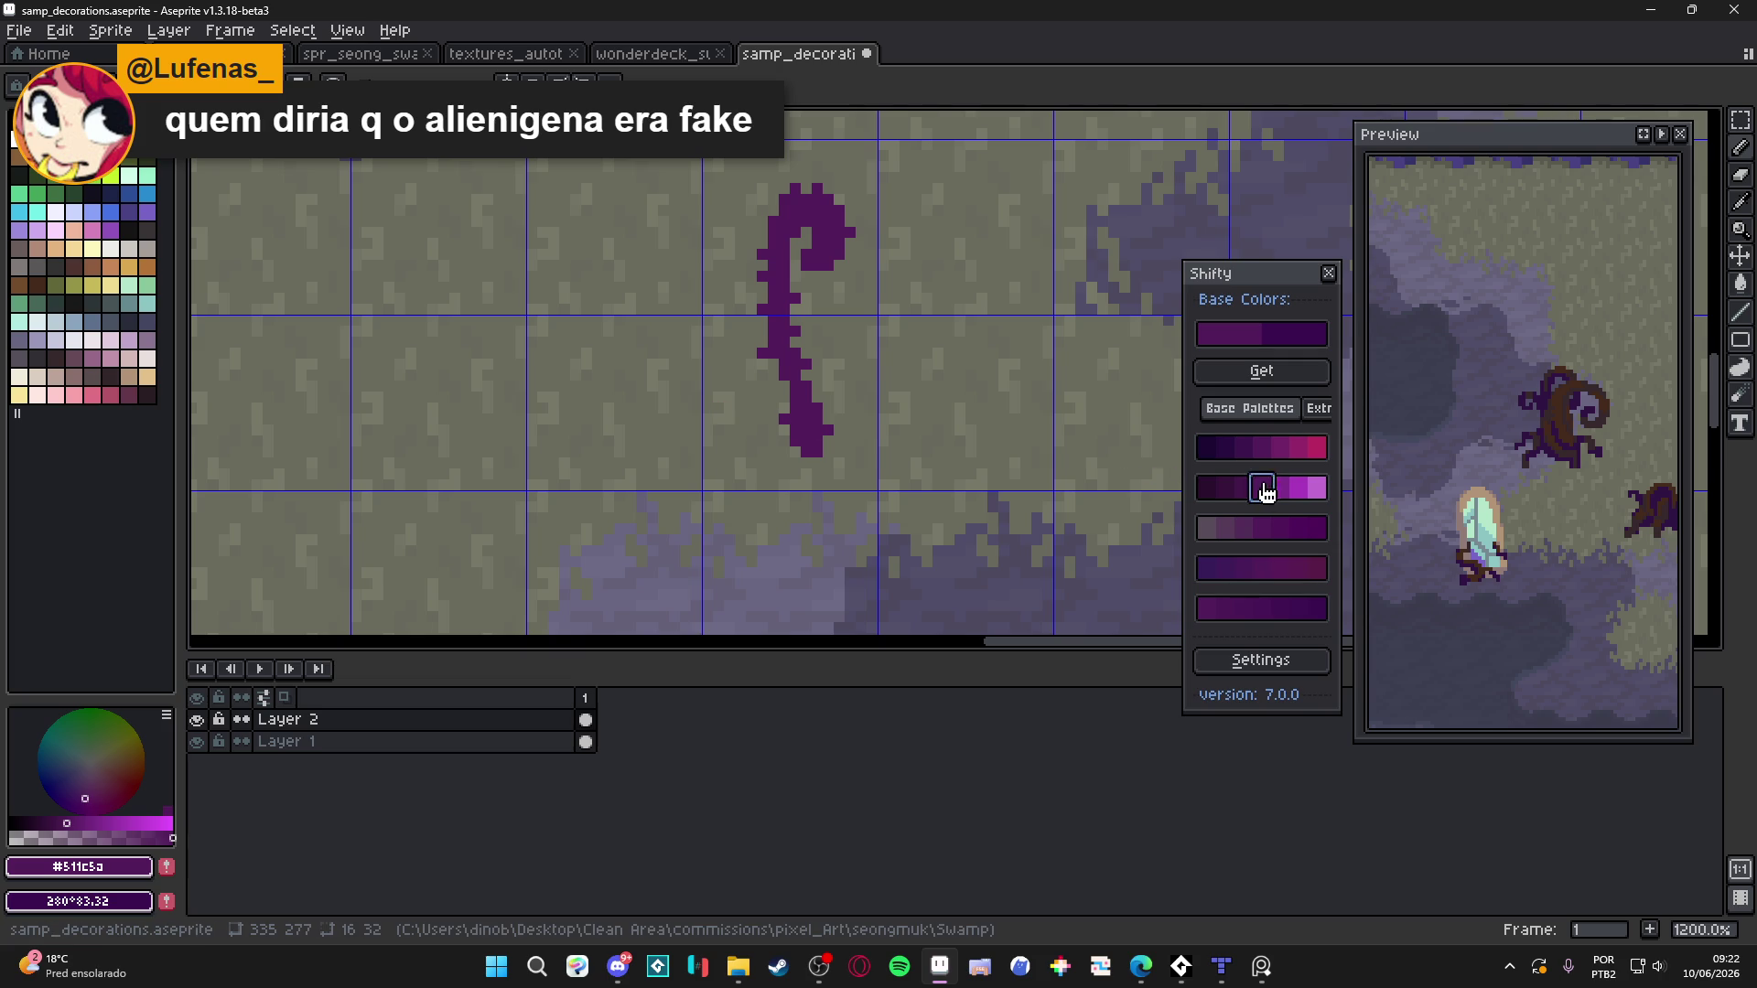
{"action": "left_click", "coordinate": [1297, 488]}
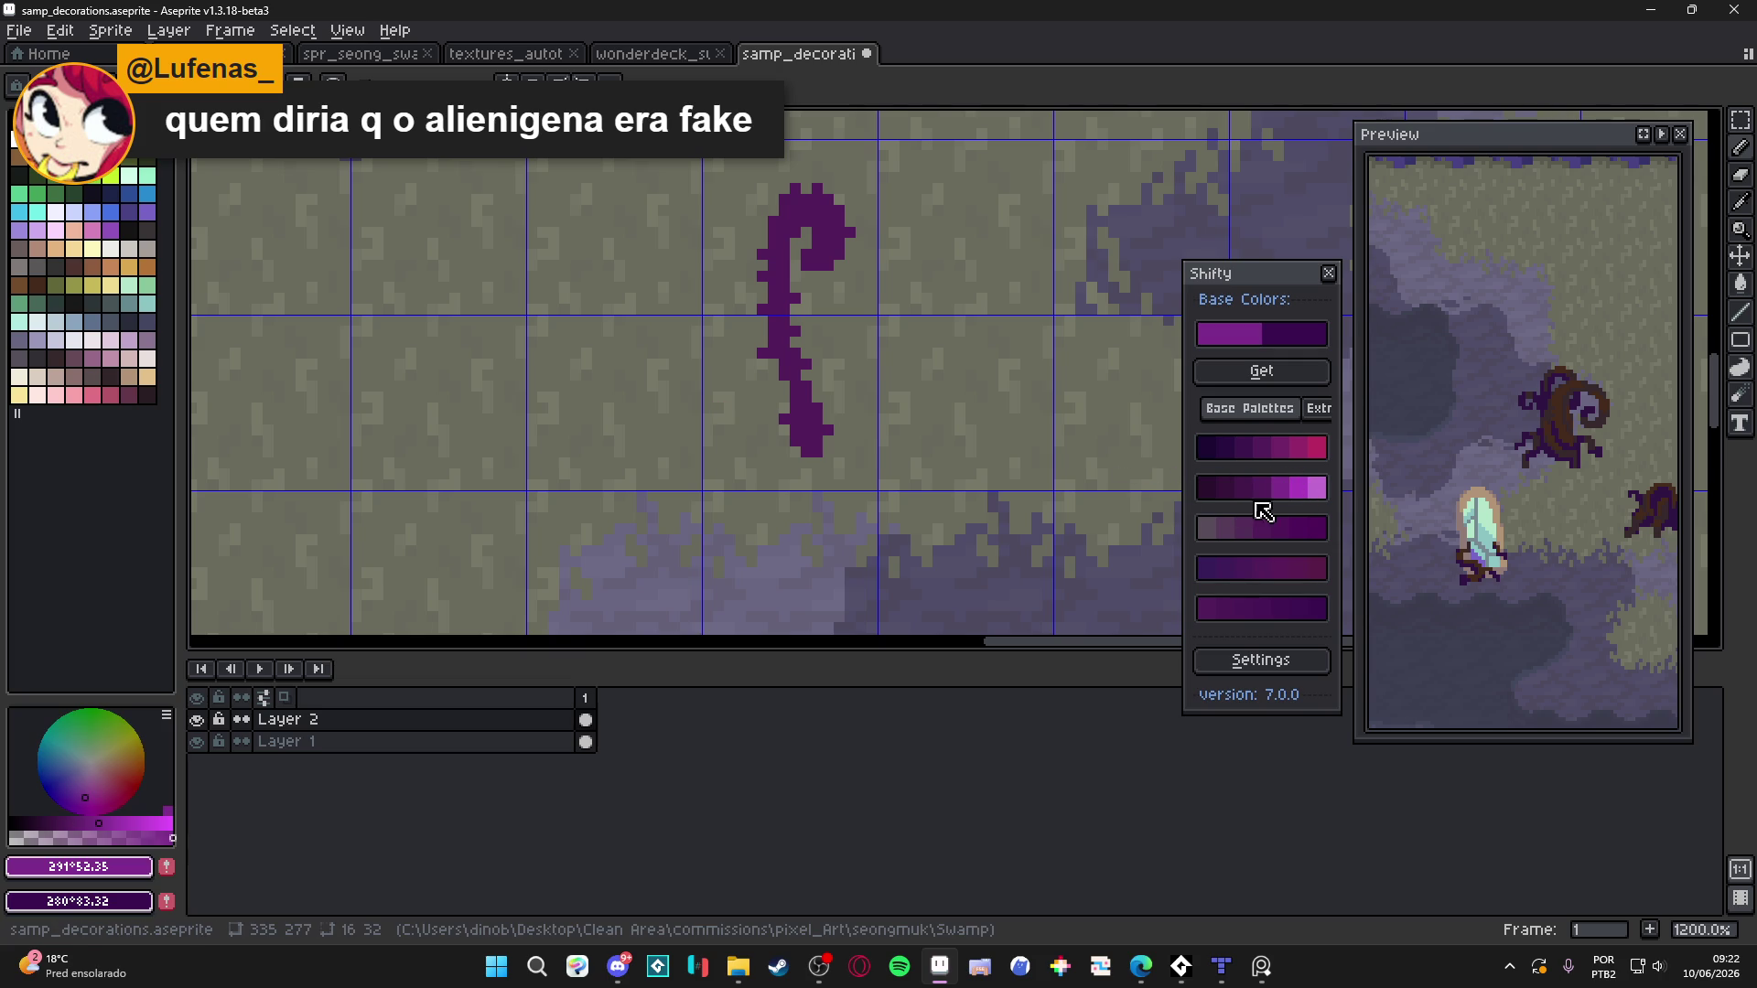
{"action": "scroll", "coordinate": [812, 431], "scroll_direction": "down", "scroll_amount": 3}
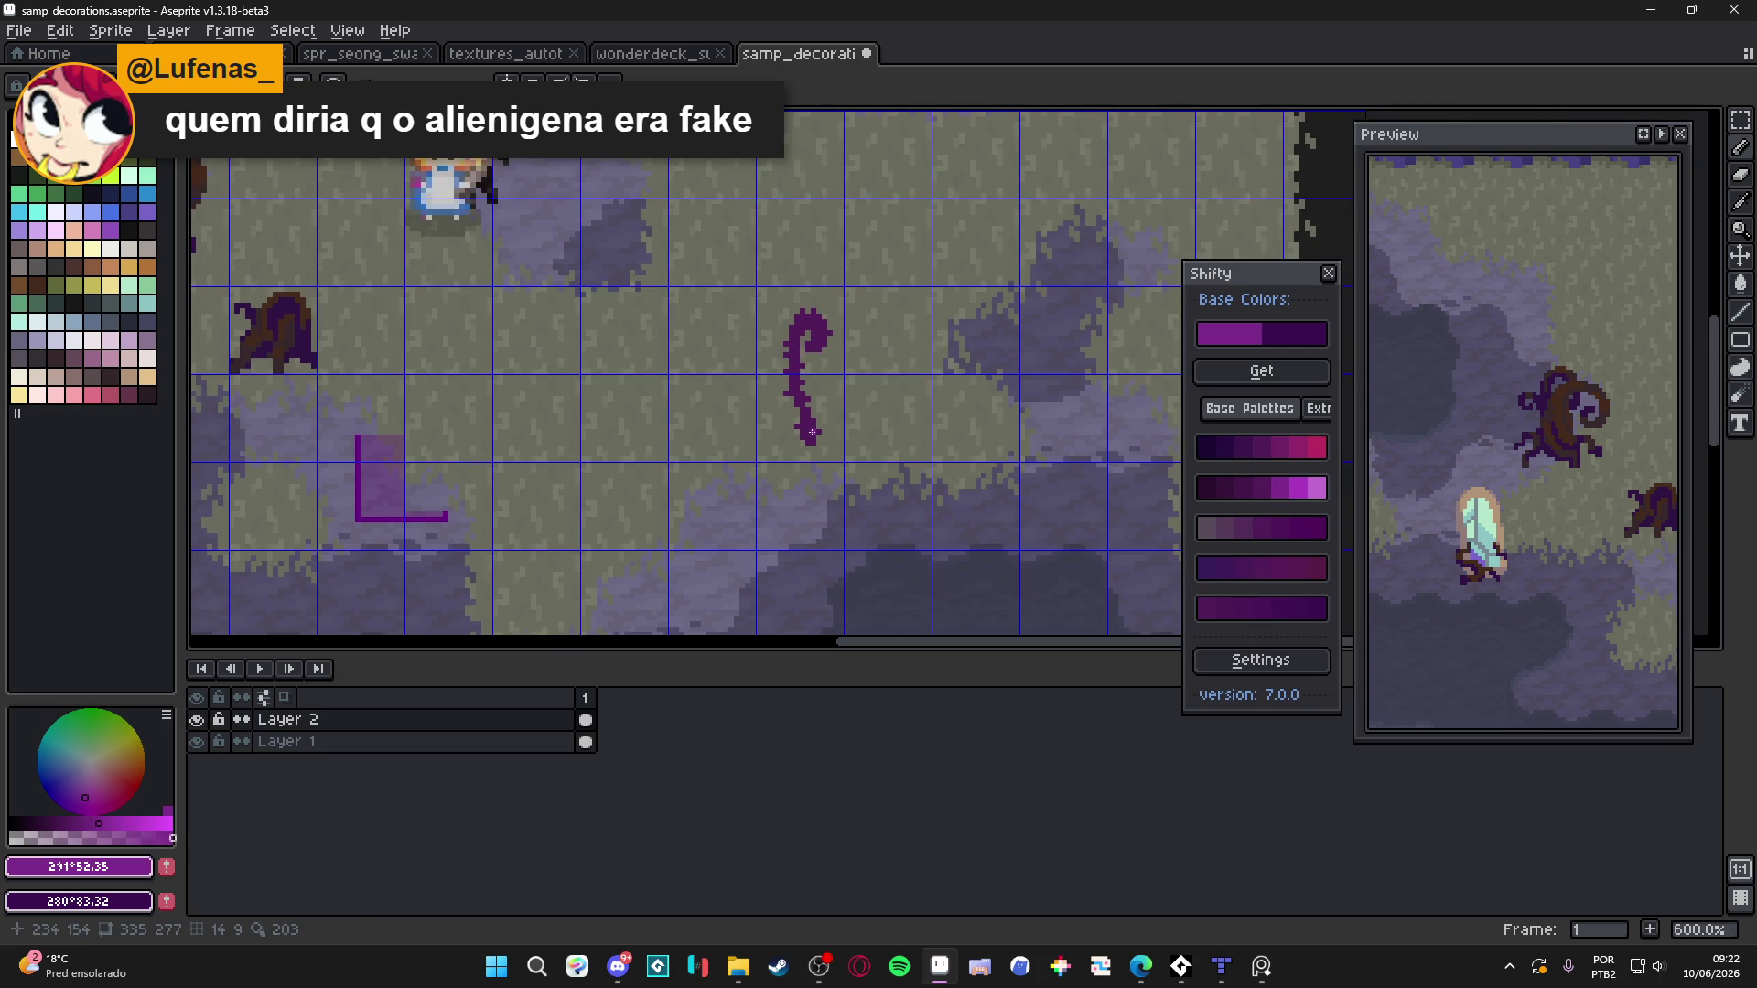
{"action": "scroll", "coordinate": [812, 431], "scroll_direction": "up", "scroll_amount": 3}
{"action": "left_click", "coordinate": [804, 420], "text": "alt"}
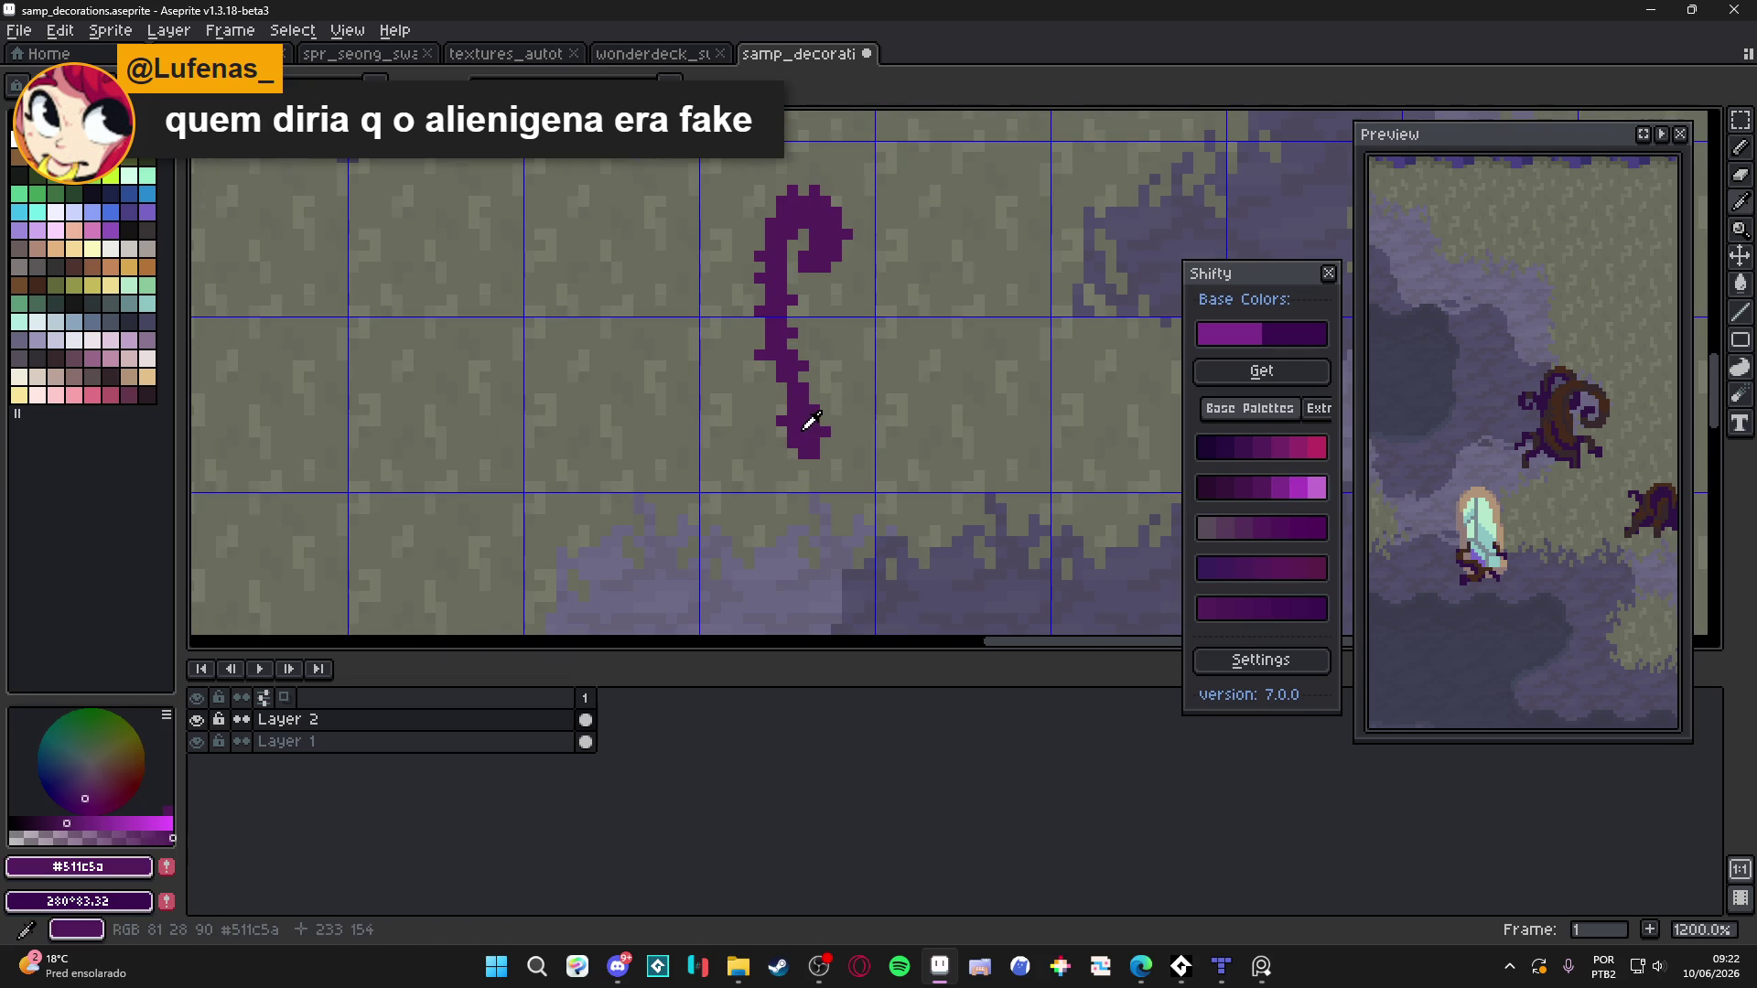
{"action": "right_click", "coordinate": [111, 303]}
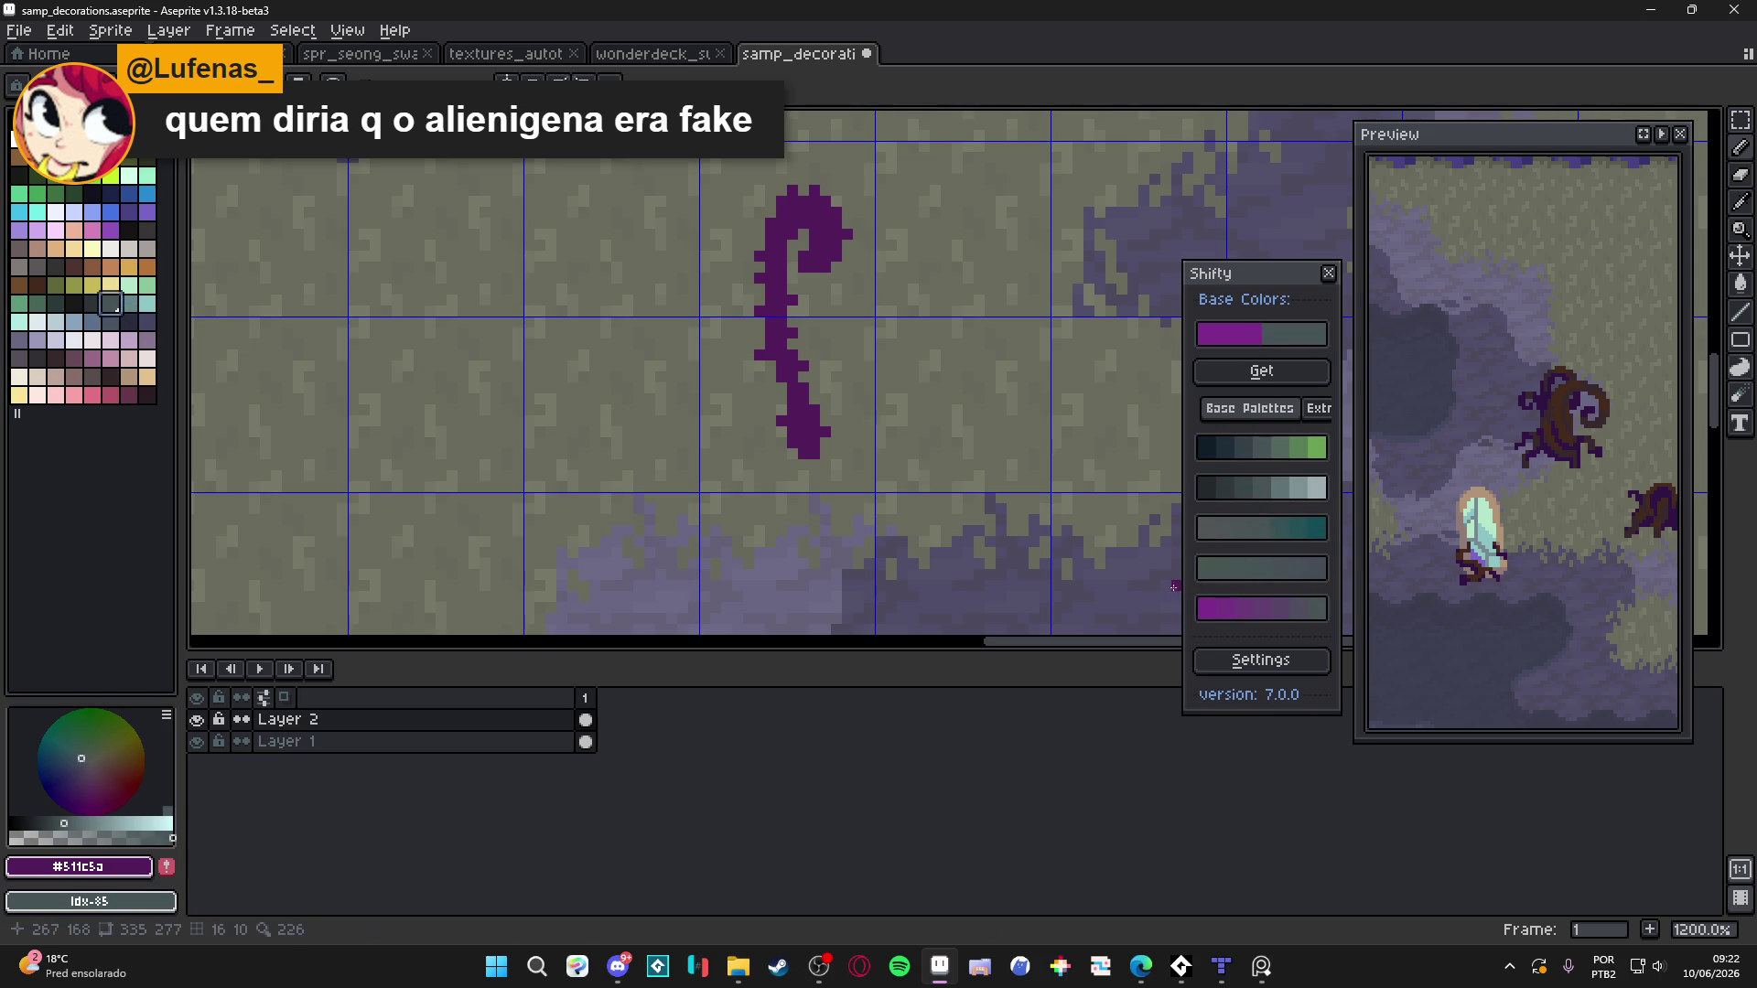
Paint light purple #624071 blocks up the middle of the stalk
{"action": "left_click", "coordinate": [1305, 620]}
{"action": "scroll", "coordinate": [736, 416], "scroll_direction": "up", "scroll_amount": 3}
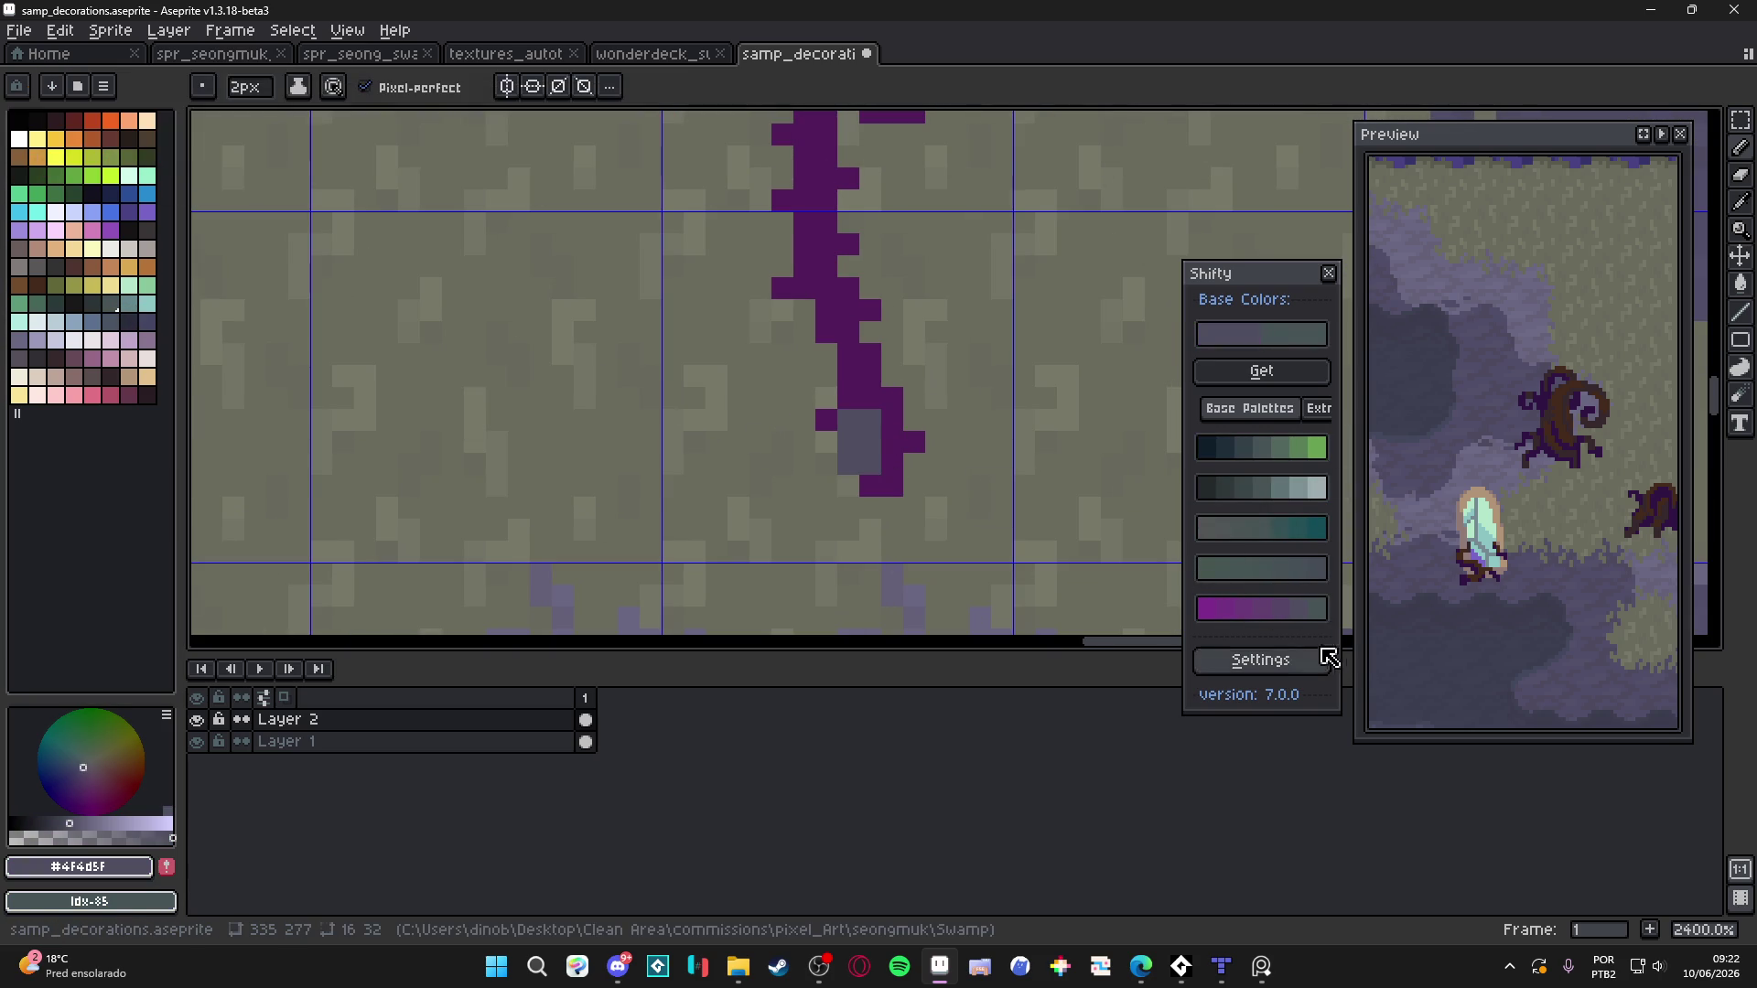
{"action": "left_click", "coordinate": [1259, 608]}
{"action": "left_click", "coordinate": [868, 386]}
{"action": "left_click", "coordinate": [860, 410]}
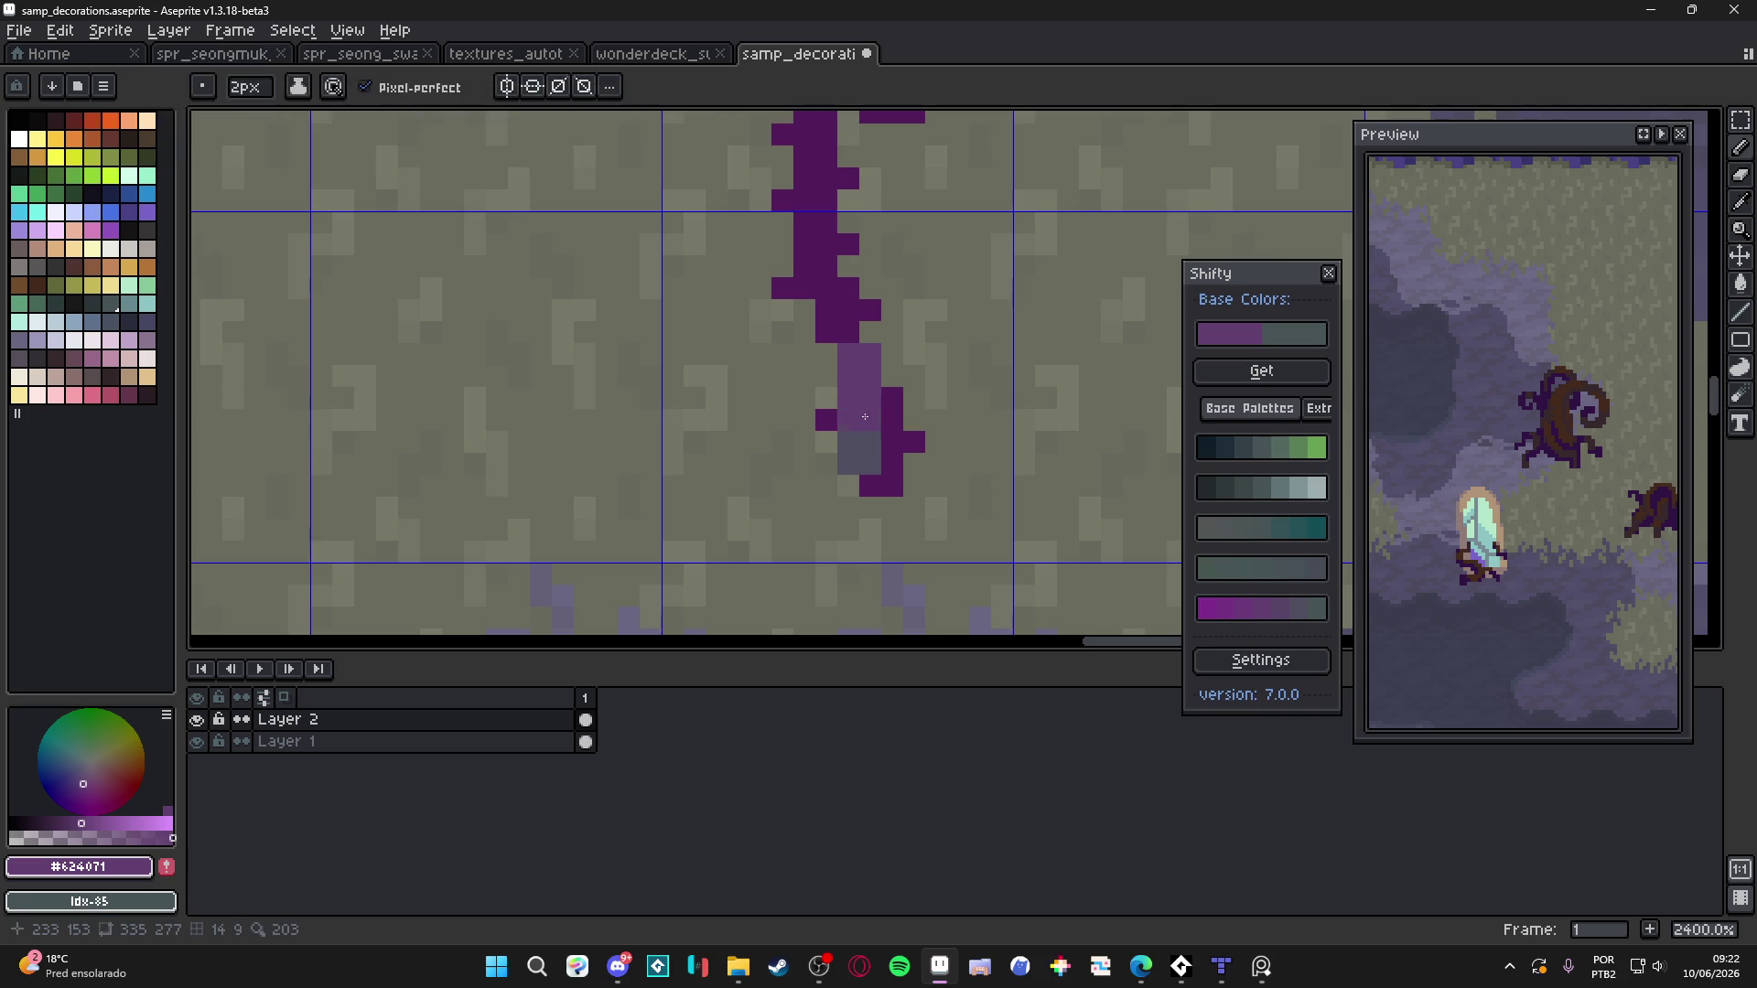
{"action": "scroll", "coordinate": [860, 410], "scroll_direction": "up", "scroll_amount": 2}
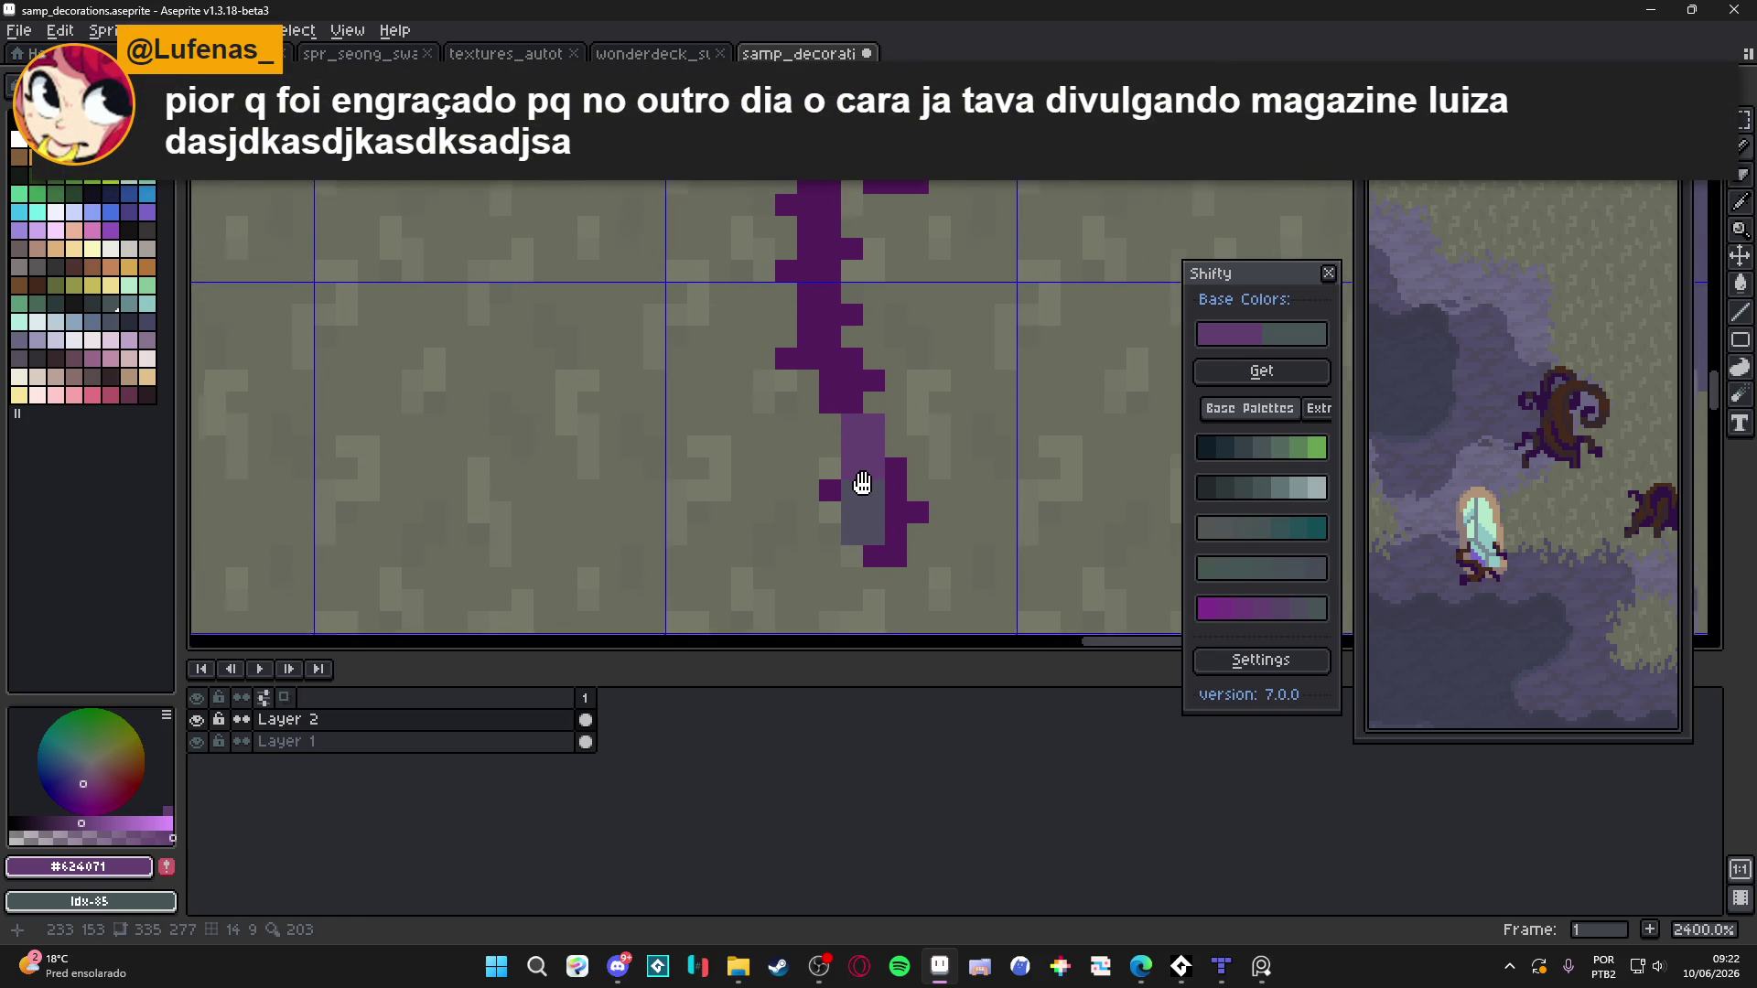
{"action": "left_click", "coordinate": [834, 427]}
{"action": "left_click", "coordinate": [842, 406]}
{"action": "left_click", "coordinate": [820, 384]}
{"action": "left_click", "coordinate": [819, 361]}
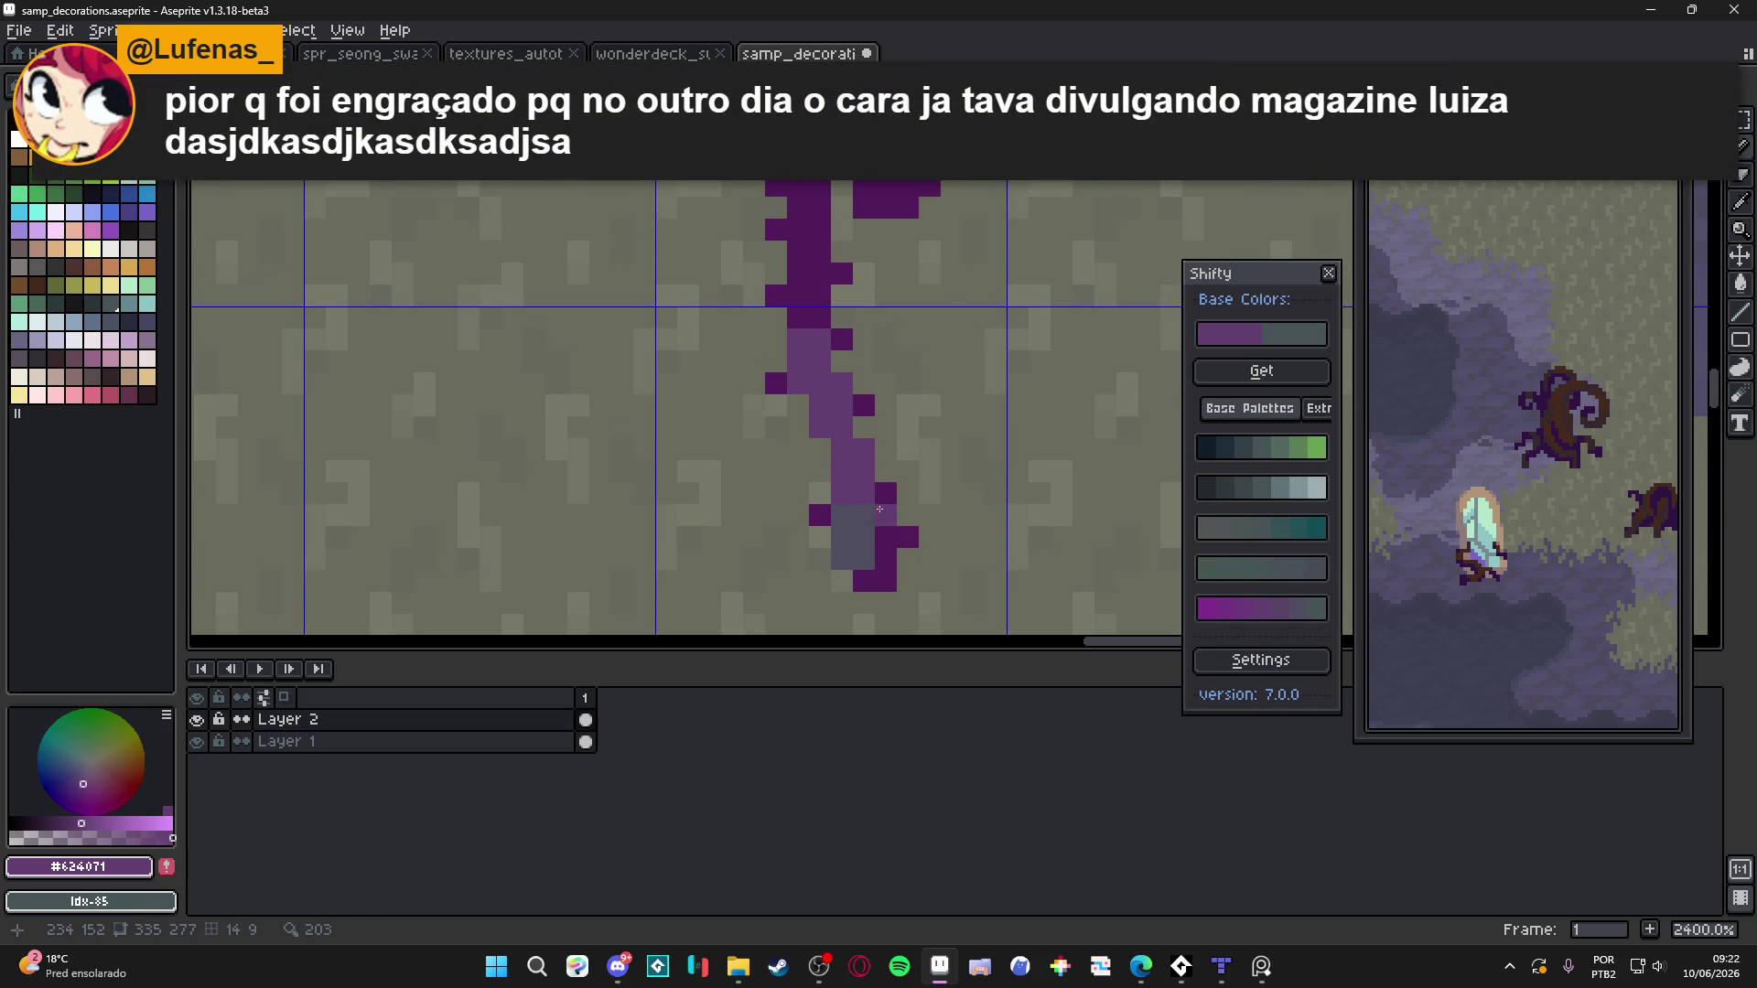
Paint the stalk's base grey #4f4d5f, adding one more light-purple pixel above
{"action": "left_click", "coordinate": [852, 535], "text": "alt"}
{"action": "left_click", "coordinate": [855, 498]}
{"action": "scroll", "coordinate": [852, 476], "scroll_direction": "down", "scroll_amount": 4}
{"action": "scroll", "coordinate": [846, 439], "scroll_direction": "up", "scroll_amount": 3}
{"action": "left_click", "coordinate": [849, 423], "text": "alt"}
{"action": "left_click", "coordinate": [831, 406]}
{"action": "left_click", "coordinate": [869, 539], "text": "alt"}
{"action": "left_click_drag", "start_coordinate": [893, 526], "coordinate": [883, 582]}
{"action": "left_click", "coordinate": [882, 596]}
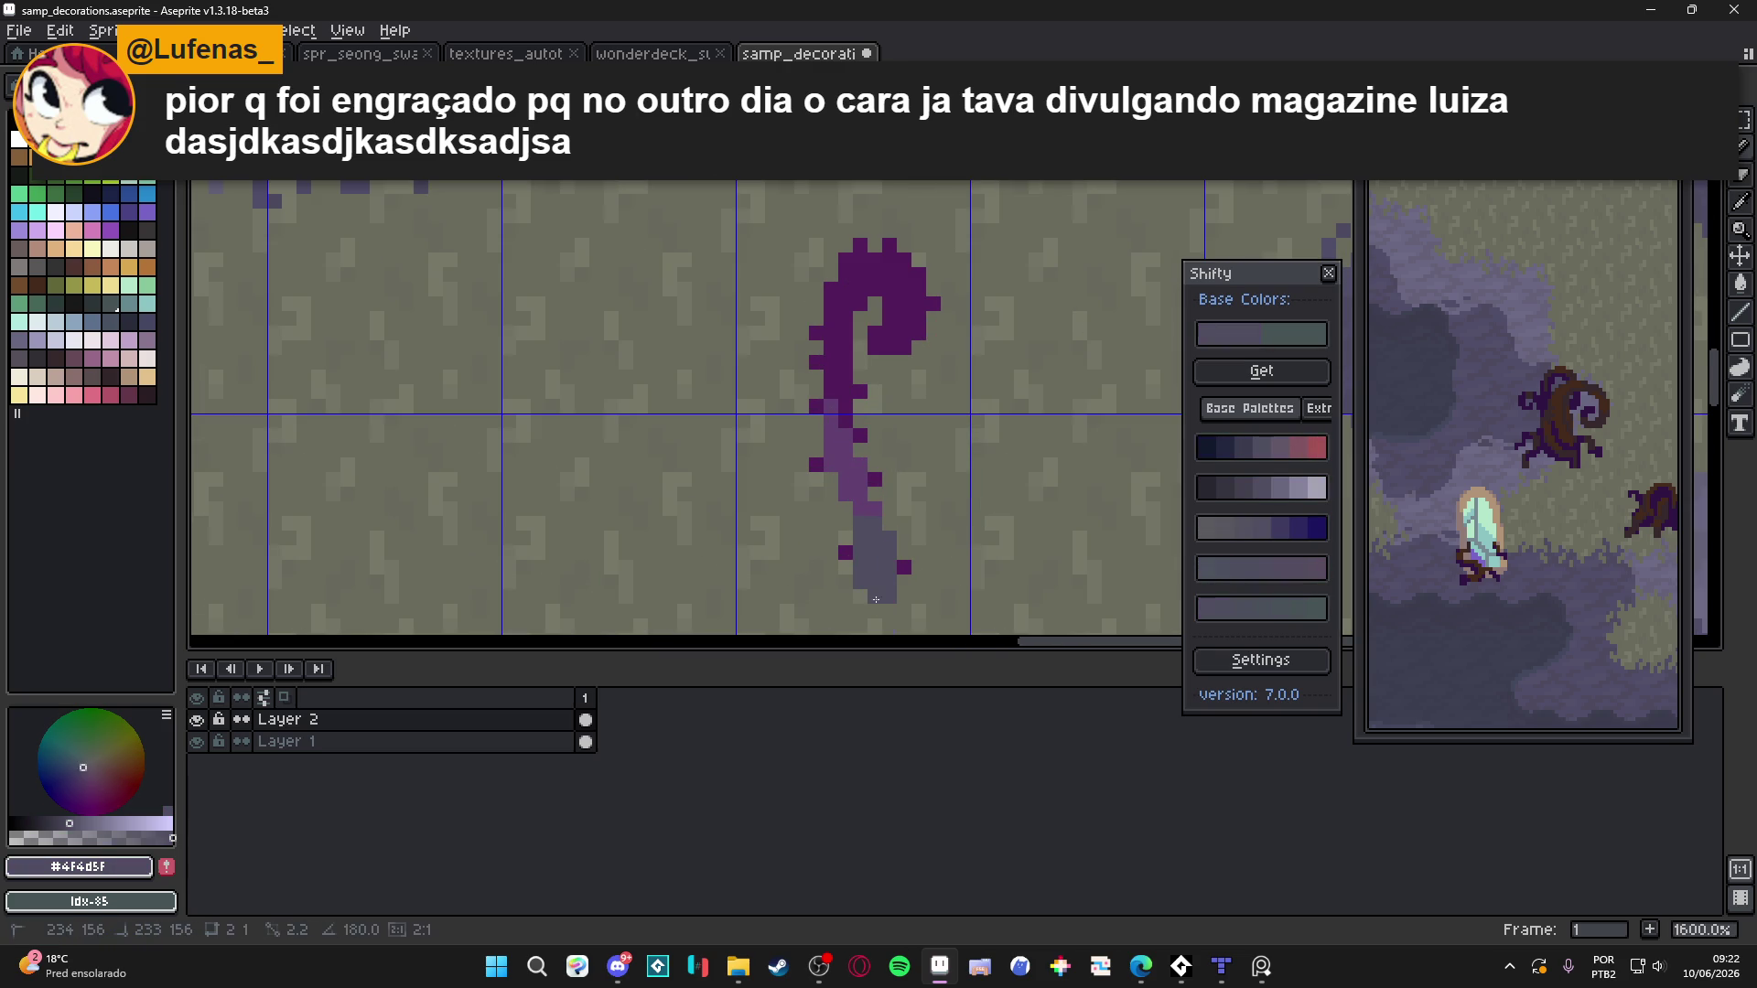
{"action": "left_click", "coordinate": [904, 567]}
{"action": "left_click", "coordinate": [845, 552]}
Lighten the remaining dark stalk pixels to light purple
{"action": "scroll", "coordinate": [862, 513], "scroll_direction": "down", "scroll_amount": 5}
{"action": "scroll", "coordinate": [878, 512], "scroll_direction": "up", "scroll_amount": 3}
{"action": "left_click", "coordinate": [863, 509], "text": "alt"}
{"action": "scroll", "coordinate": [863, 510], "scroll_direction": "up", "scroll_amount": 4}
{"action": "left_click", "coordinate": [830, 485]}
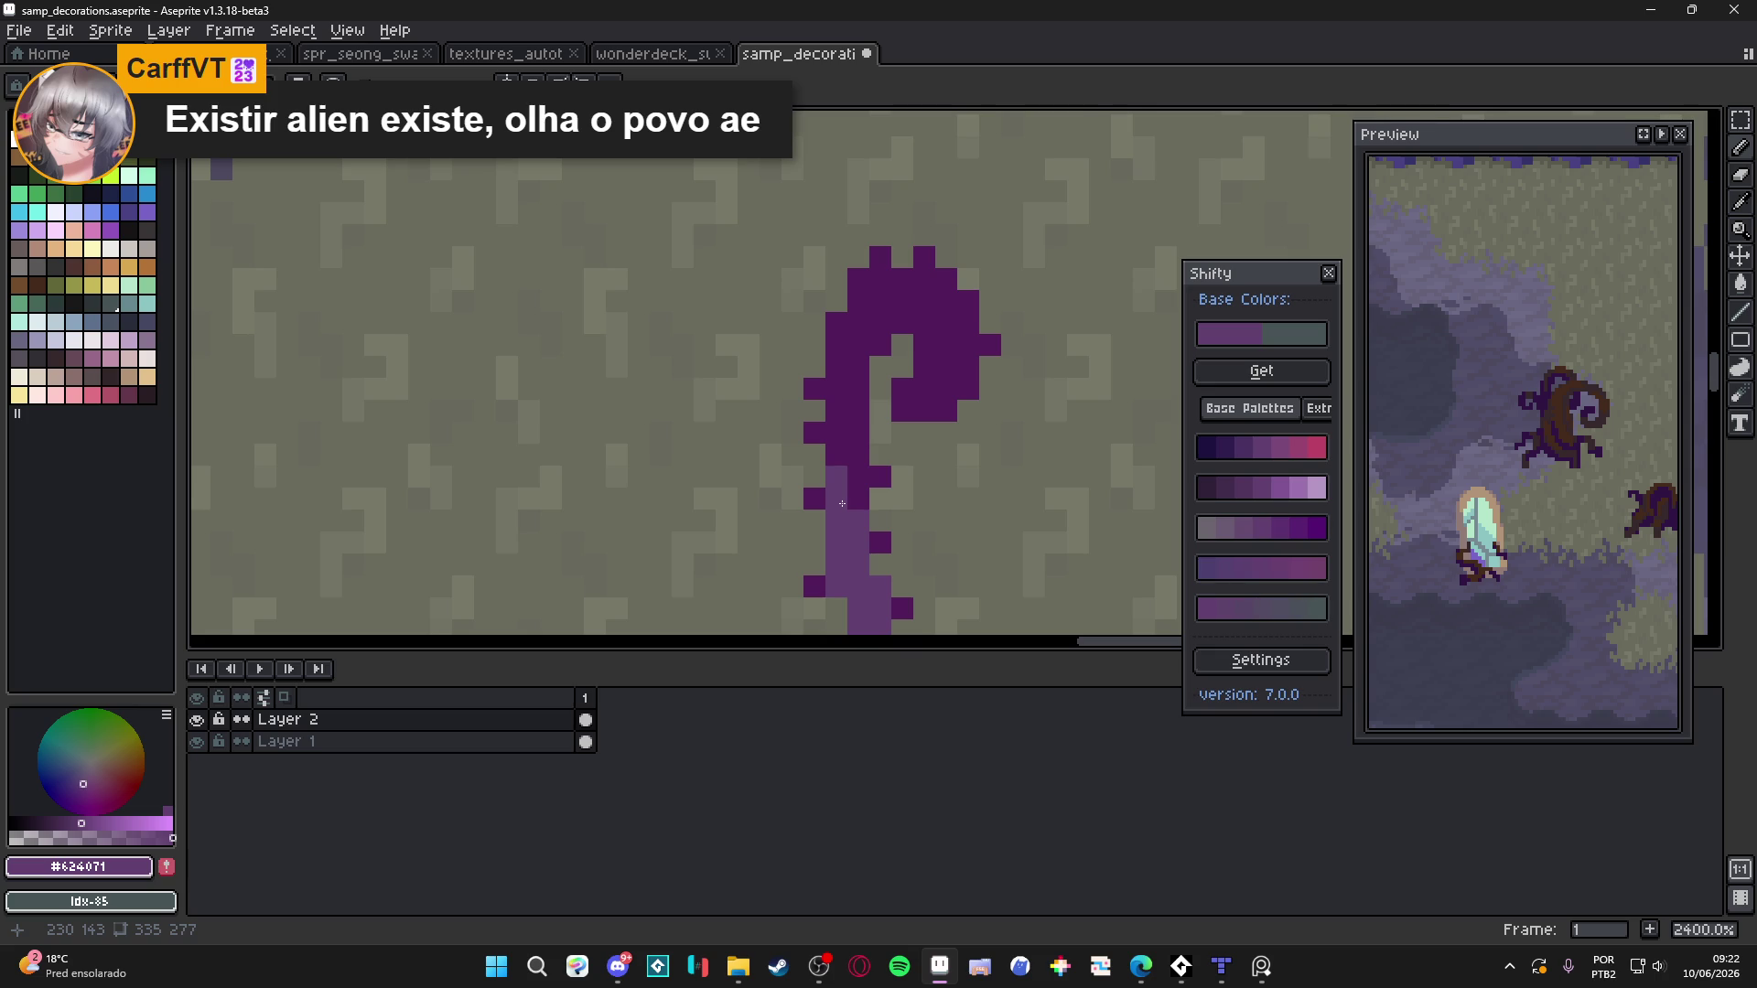
{"action": "left_click", "coordinate": [858, 500]}
{"action": "left_click", "coordinate": [836, 456]}
{"action": "left_click", "coordinate": [814, 499]}
{"action": "left_click", "coordinate": [878, 542]}
{"action": "left_click", "coordinate": [824, 588]}
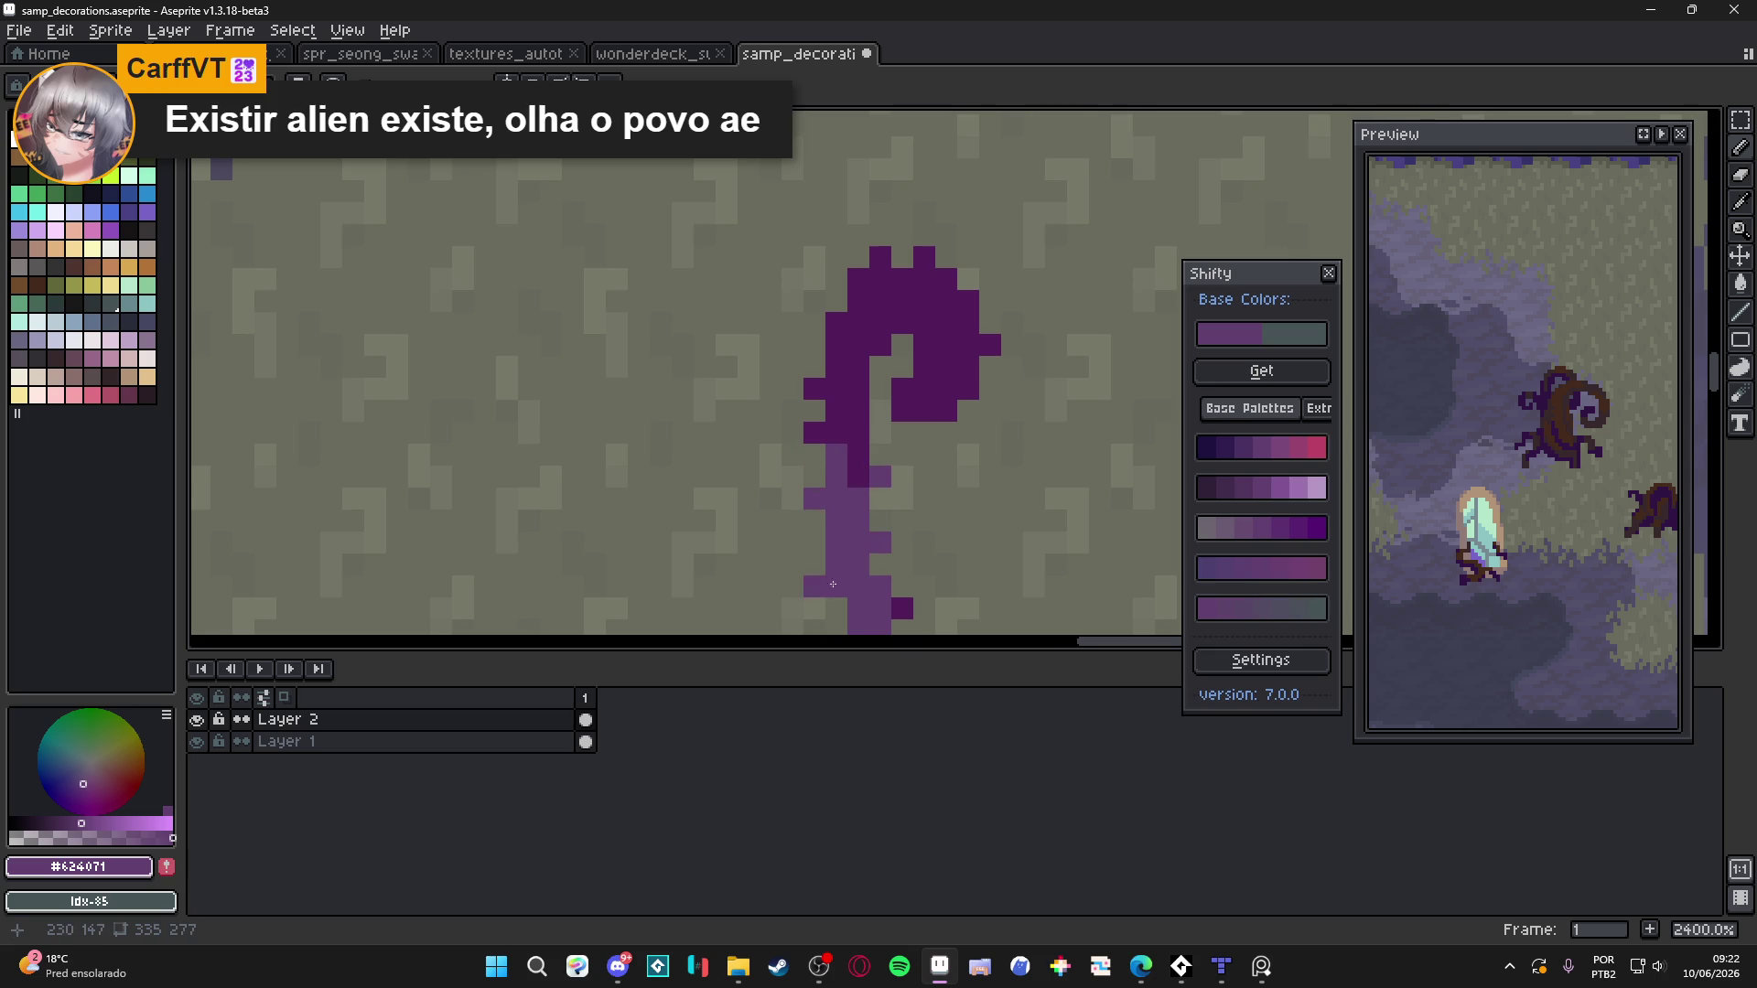
{"action": "left_click_drag", "start_coordinate": [827, 588], "coordinate": [834, 380]}
{"action": "left_click", "coordinate": [903, 448]}
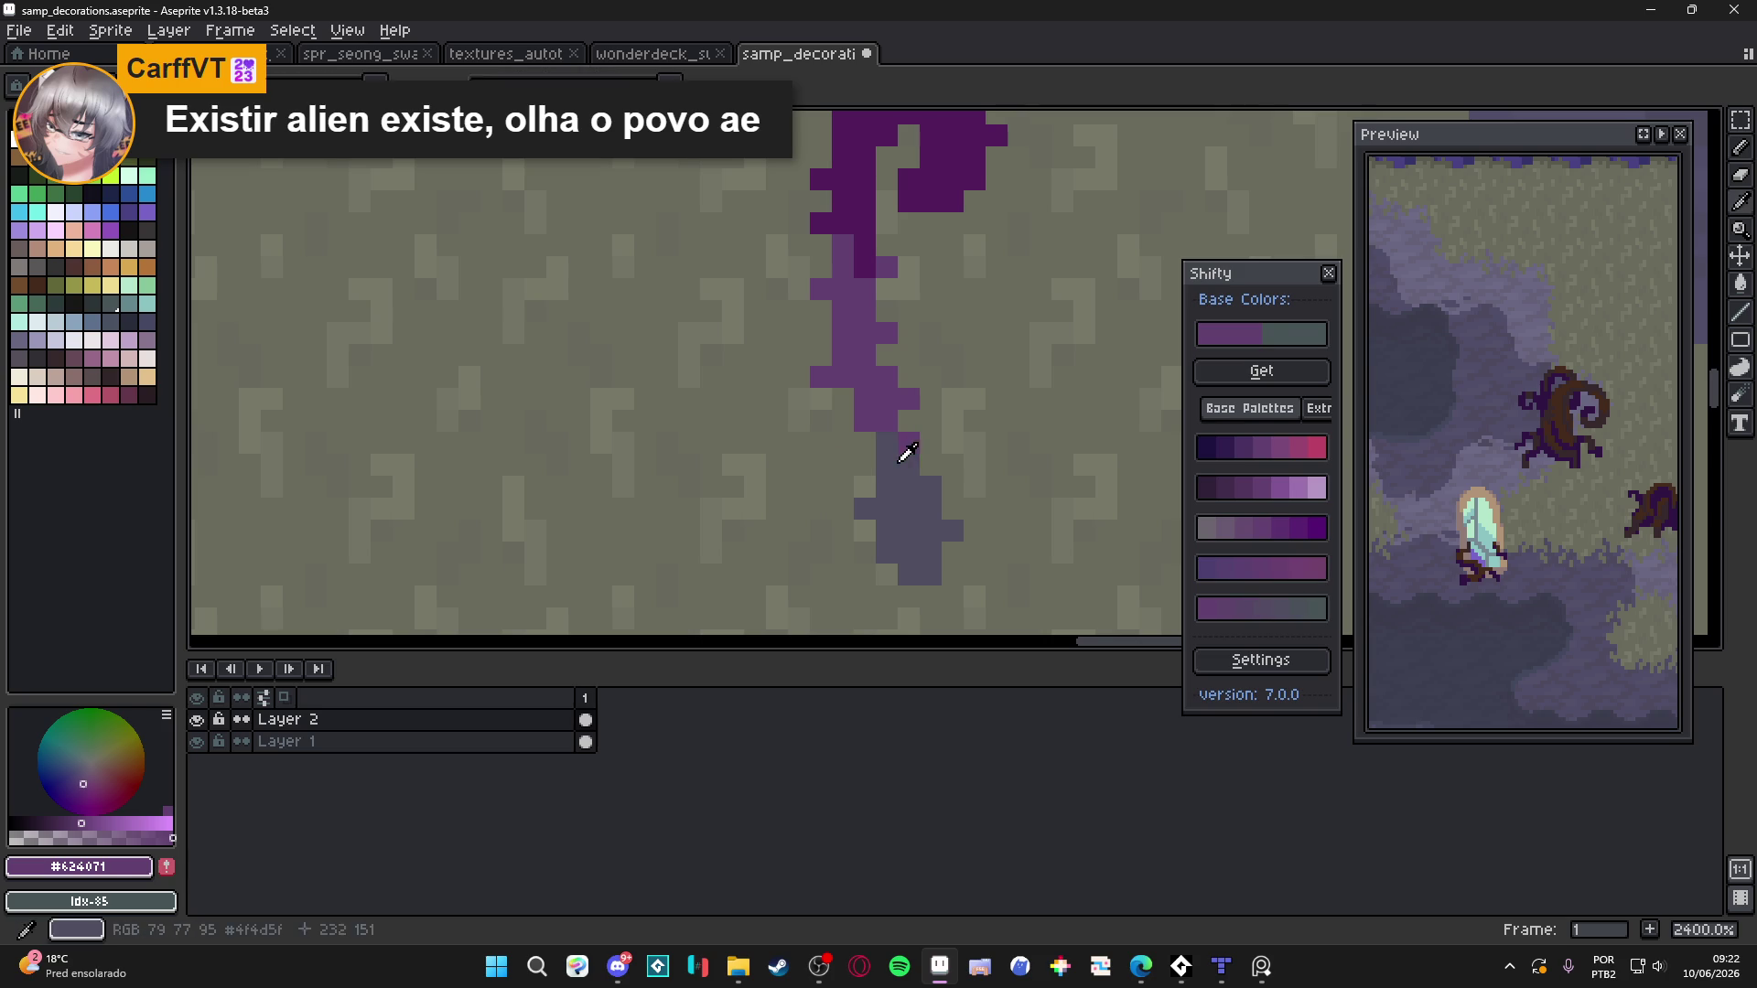
Paint the lower stalk grey #4f4d5f
{"action": "left_click", "coordinate": [904, 450], "text": "alt"}
{"action": "left_click_drag", "start_coordinate": [865, 398], "coordinate": [885, 423]}
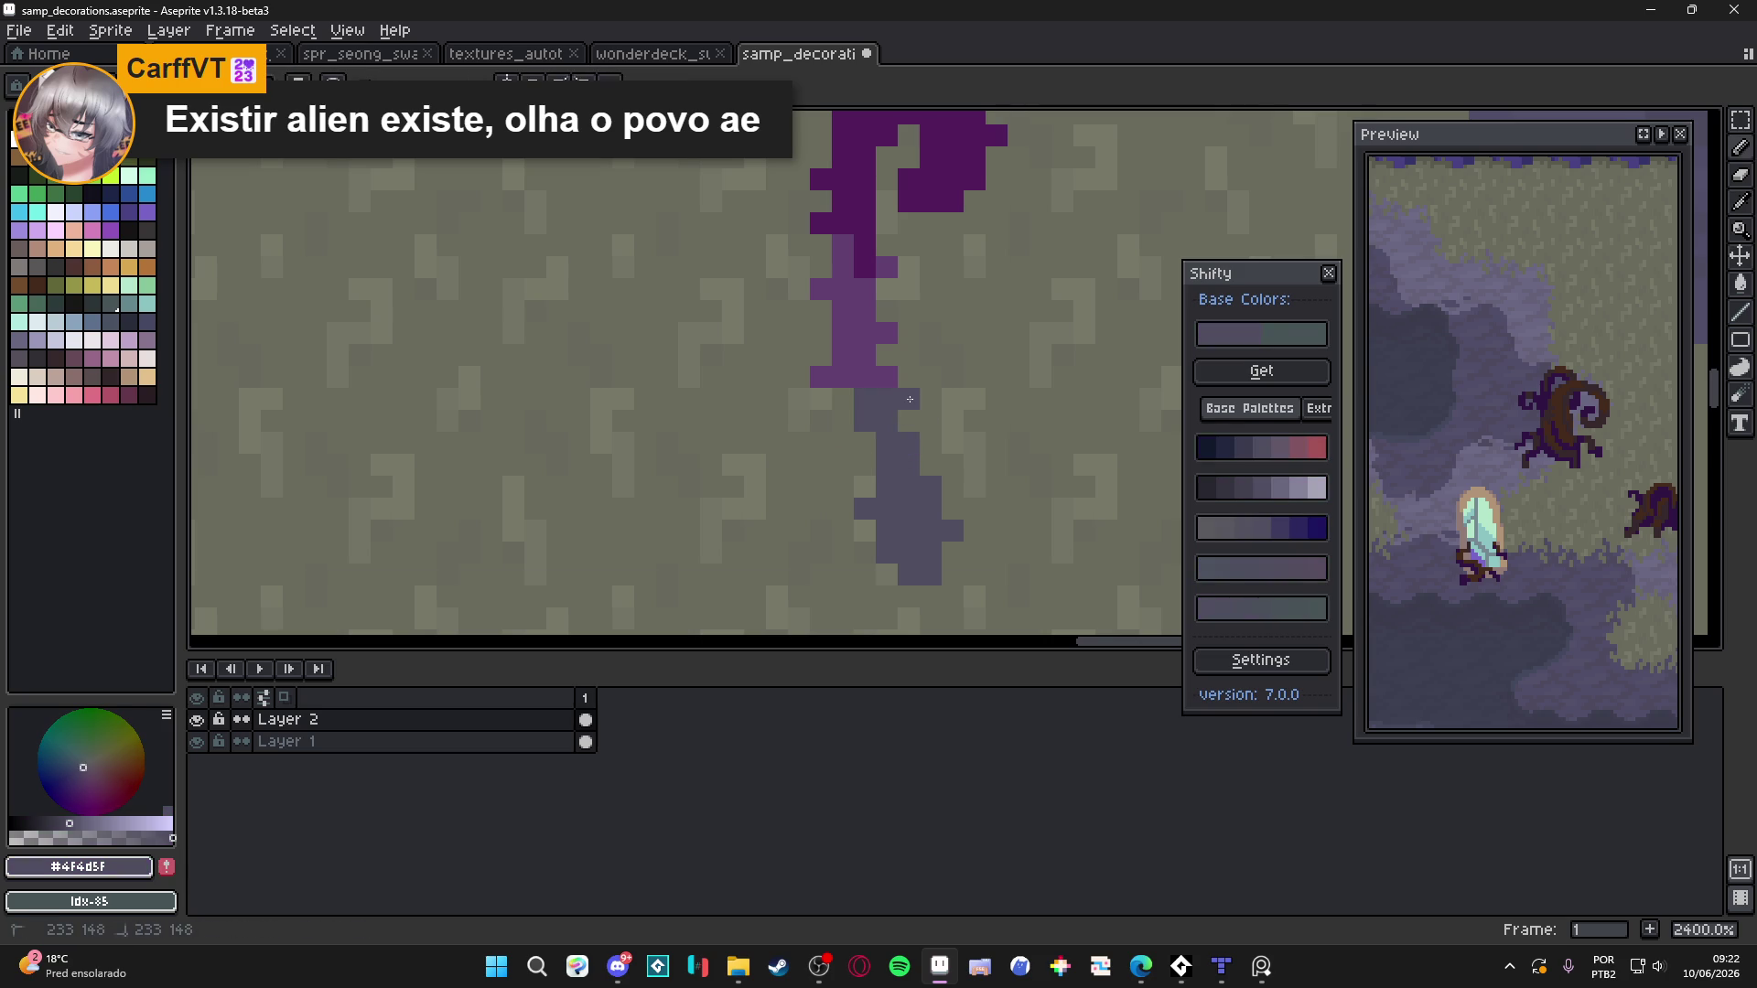
{"action": "scroll", "coordinate": [885, 423], "scroll_direction": "down", "scroll_amount": 4}
{"action": "scroll", "coordinate": [891, 460], "scroll_direction": "up", "scroll_amount": 3}
{"action": "key", "text": "m"}
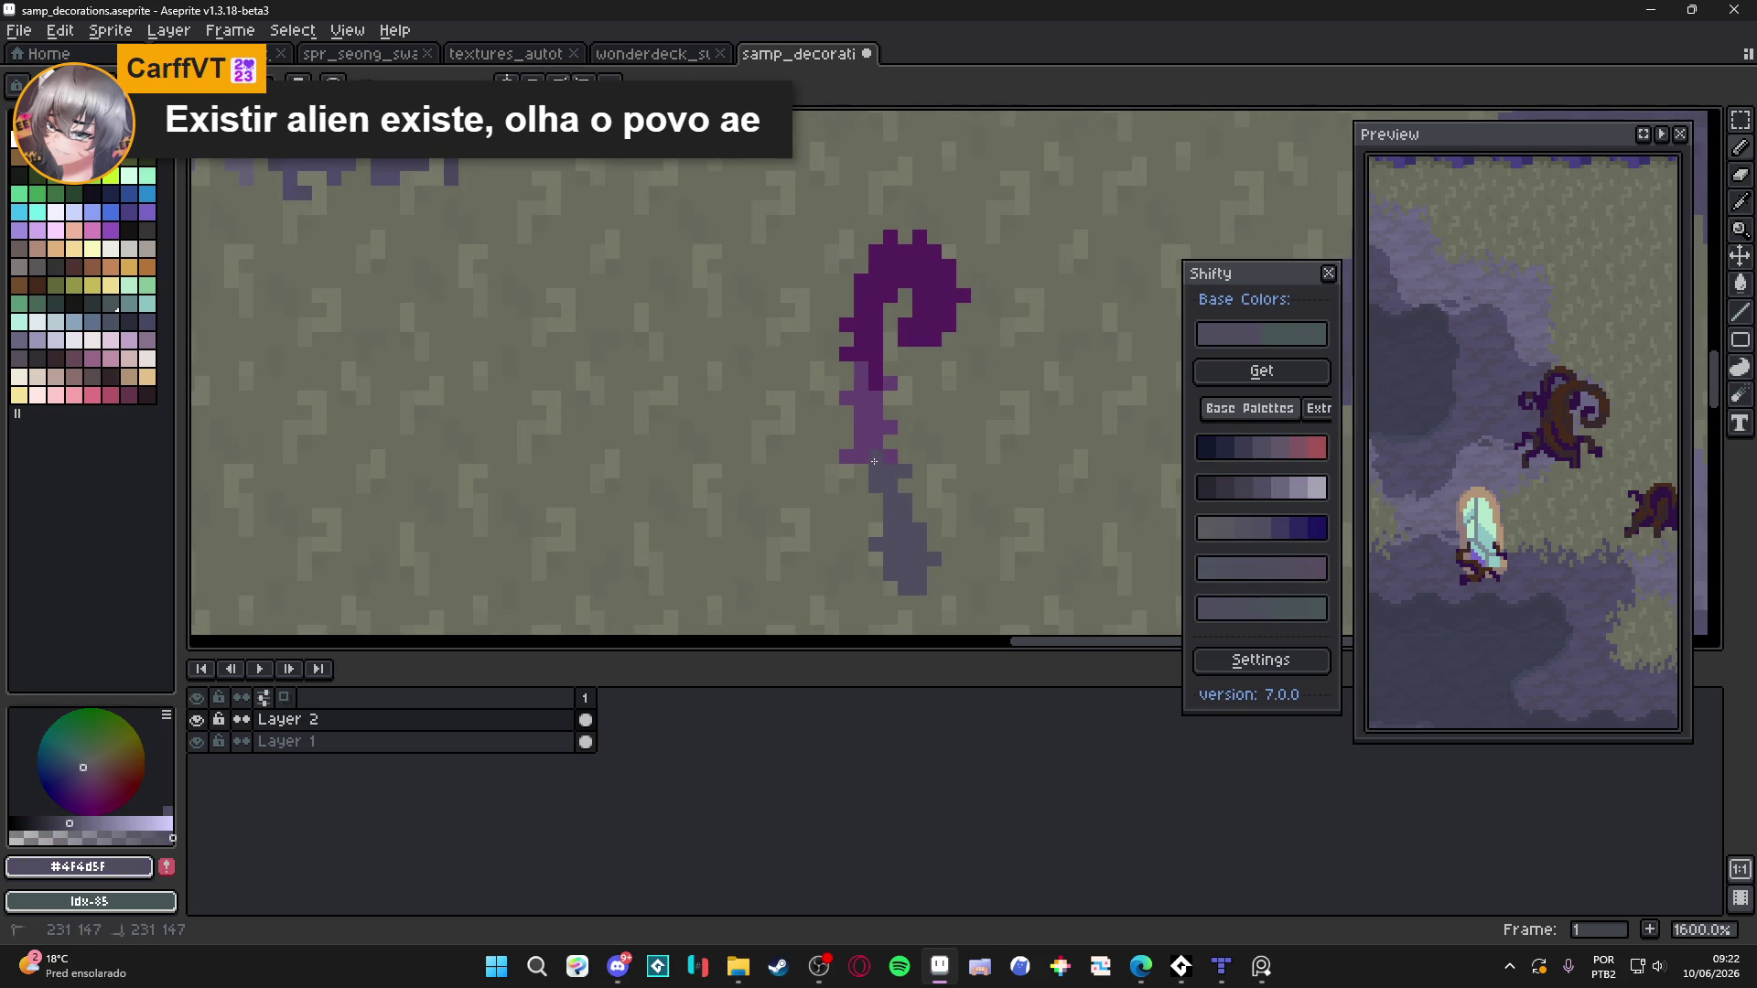
{"action": "scroll", "coordinate": [888, 480], "scroll_direction": "down", "scroll_amount": 2}
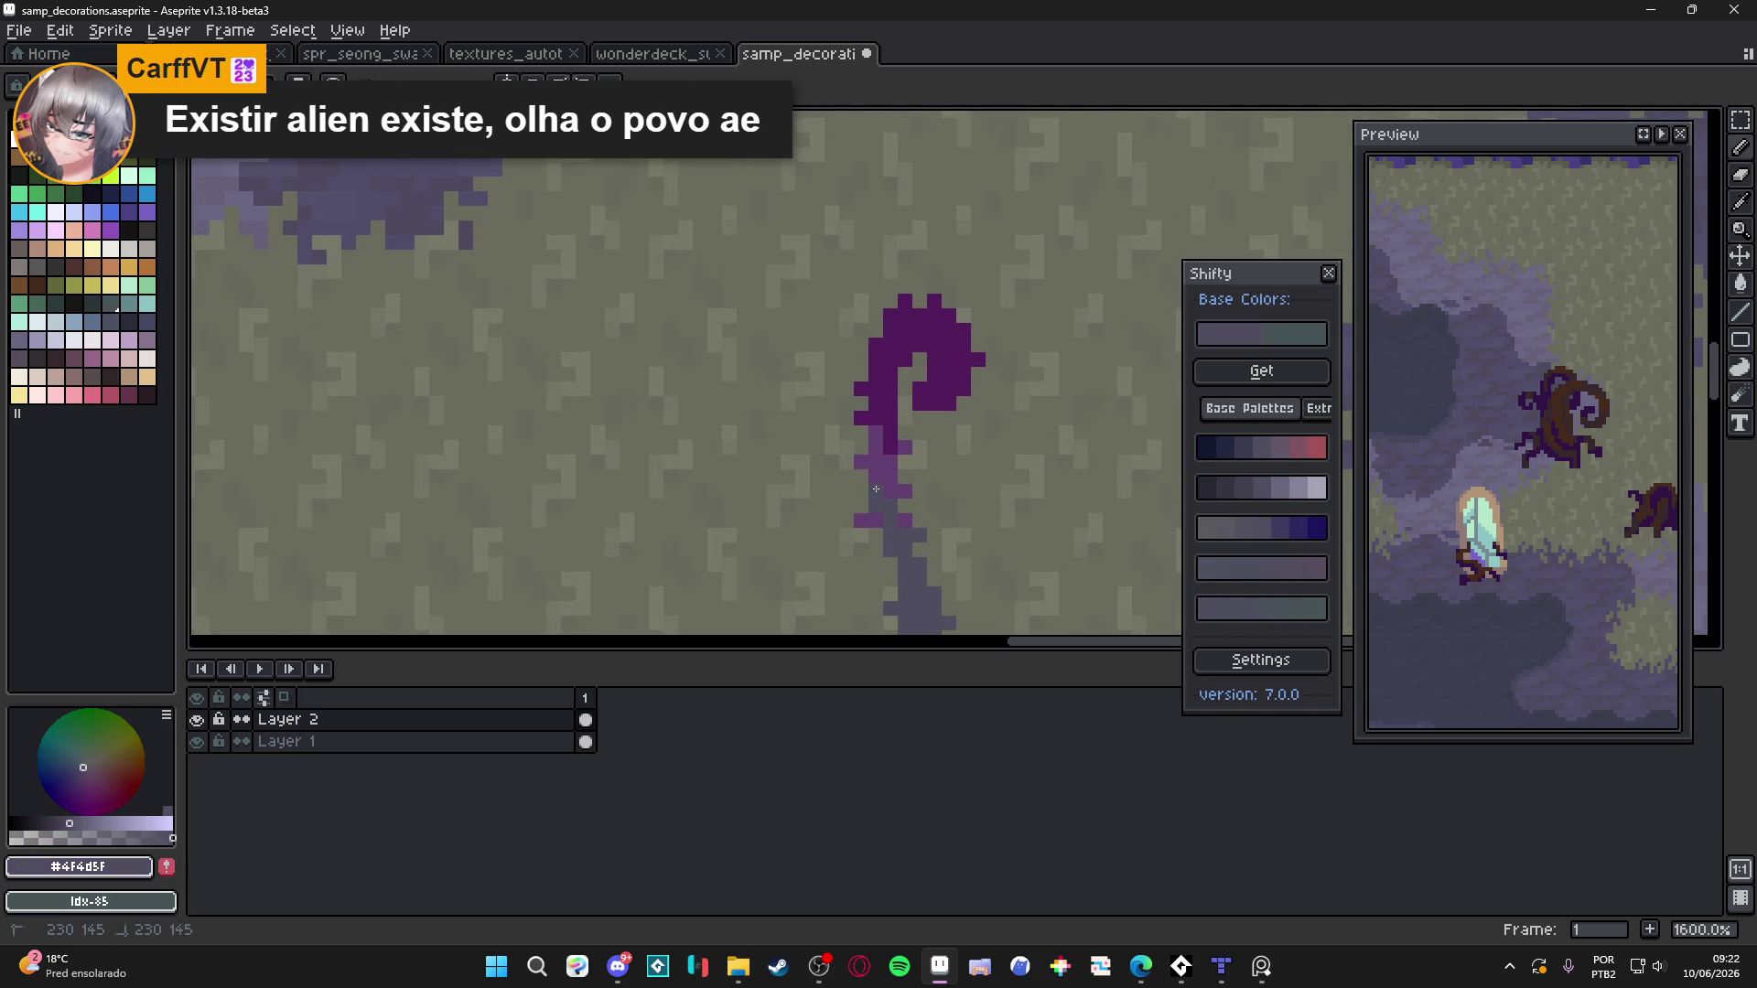
{"action": "scroll", "coordinate": [932, 518], "scroll_direction": "down", "scroll_amount": 1}
{"action": "scroll", "coordinate": [884, 475], "scroll_direction": "up", "scroll_amount": 3}
Lighten three more stalk pixels below and near the curl to light purple
{"action": "left_click", "coordinate": [881, 476], "text": "alt"}
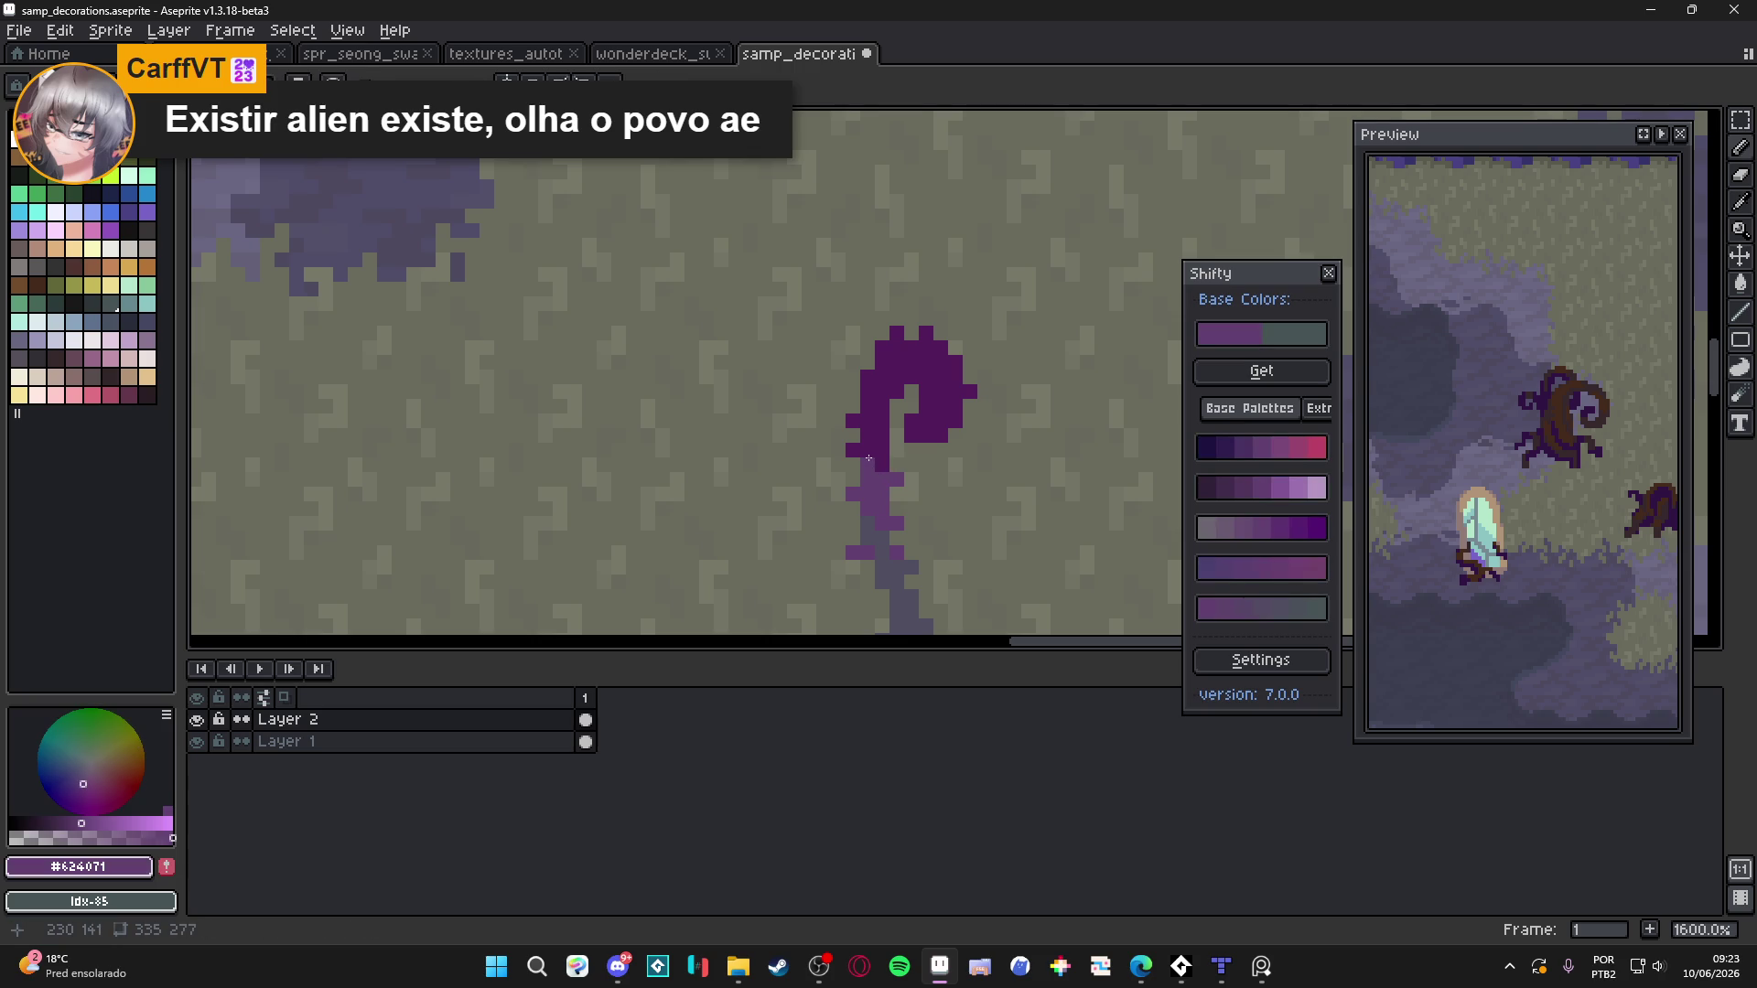
{"action": "scroll", "coordinate": [901, 471], "scroll_direction": "down", "scroll_amount": 3}
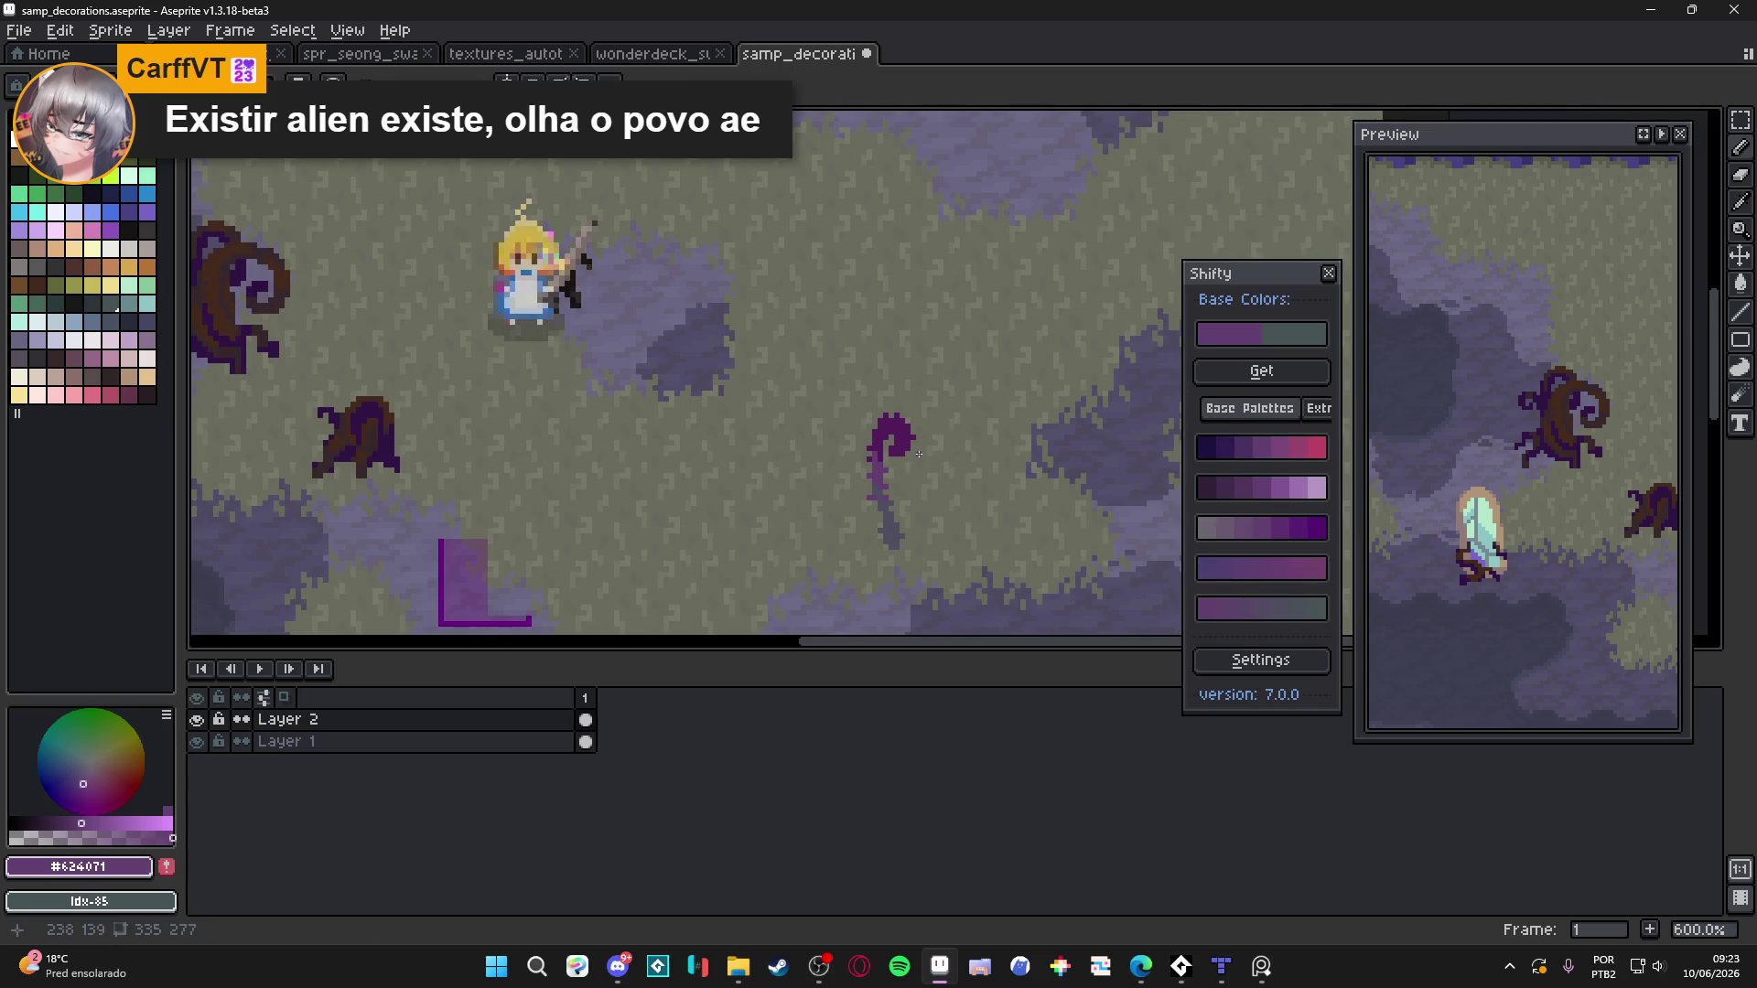
{"action": "scroll", "coordinate": [918, 458], "scroll_direction": "down", "scroll_amount": 3}
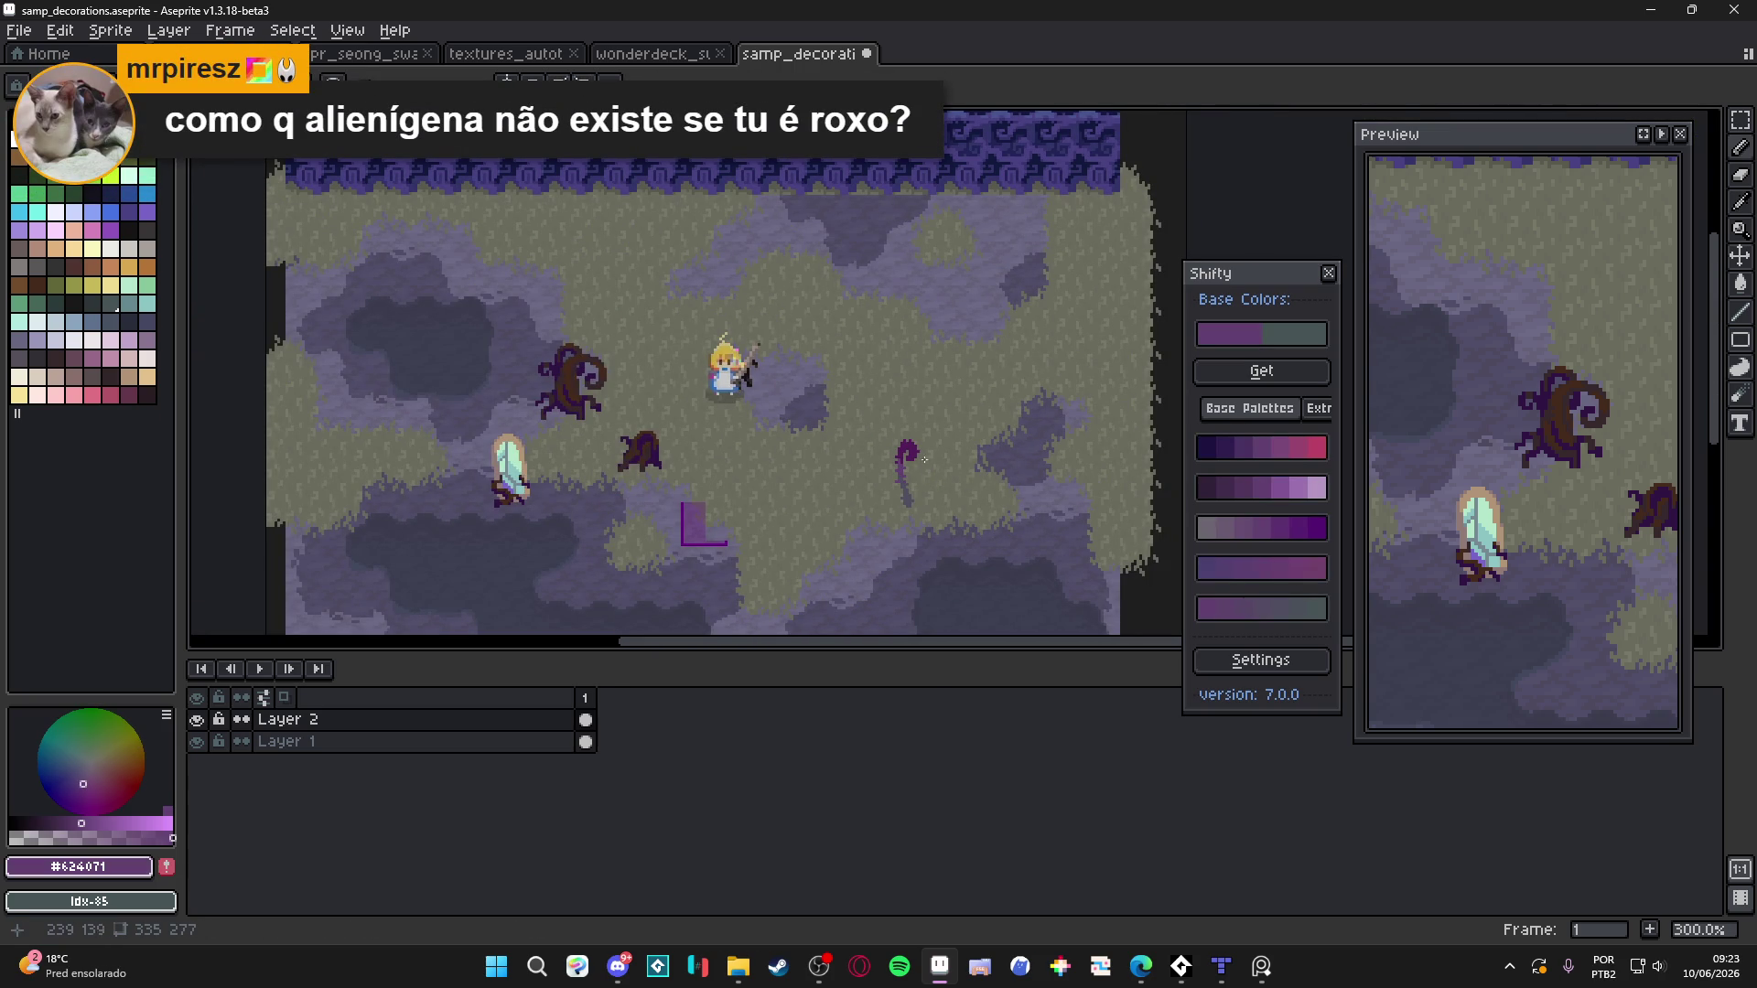
{"action": "scroll", "coordinate": [924, 467], "scroll_direction": "up", "scroll_amount": 9}
{"action": "left_click", "coordinate": [868, 472]}
{"action": "left_click", "coordinate": [824, 451]}
{"action": "left_click", "coordinate": [845, 406]}
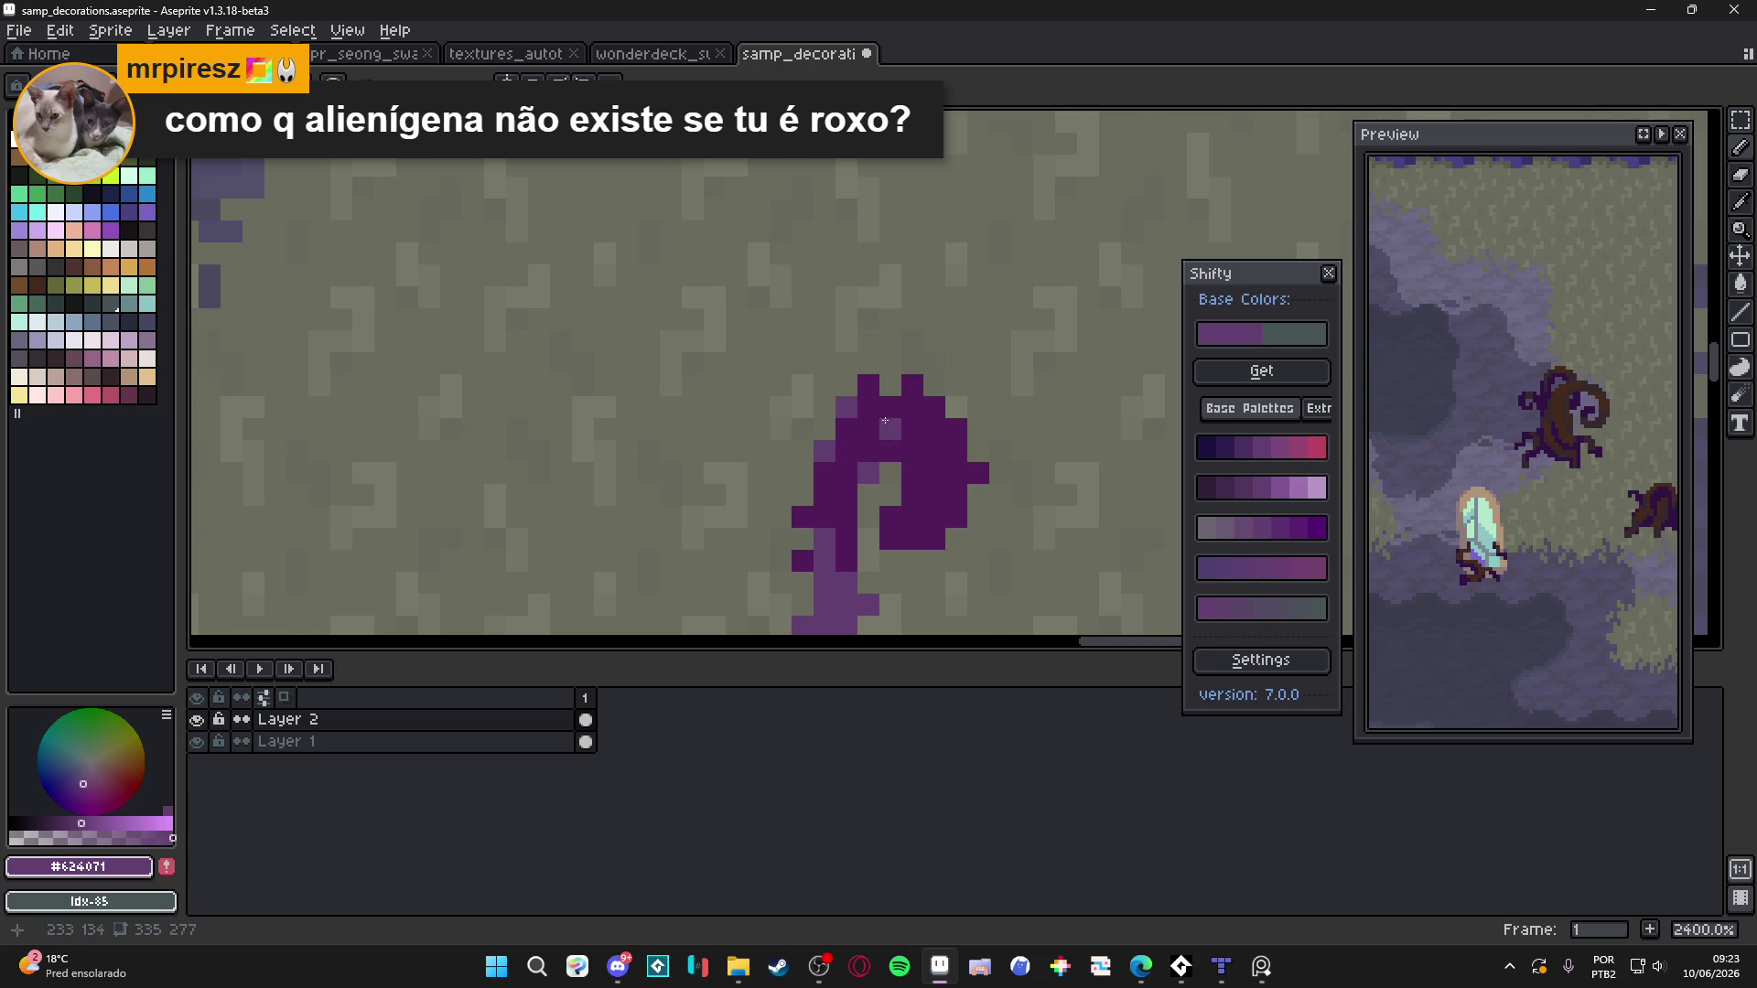
{"action": "scroll", "coordinate": [915, 439], "scroll_direction": "down", "scroll_amount": 3}
{"action": "scroll", "coordinate": [967, 476], "scroll_direction": "up", "scroll_amount": 3}
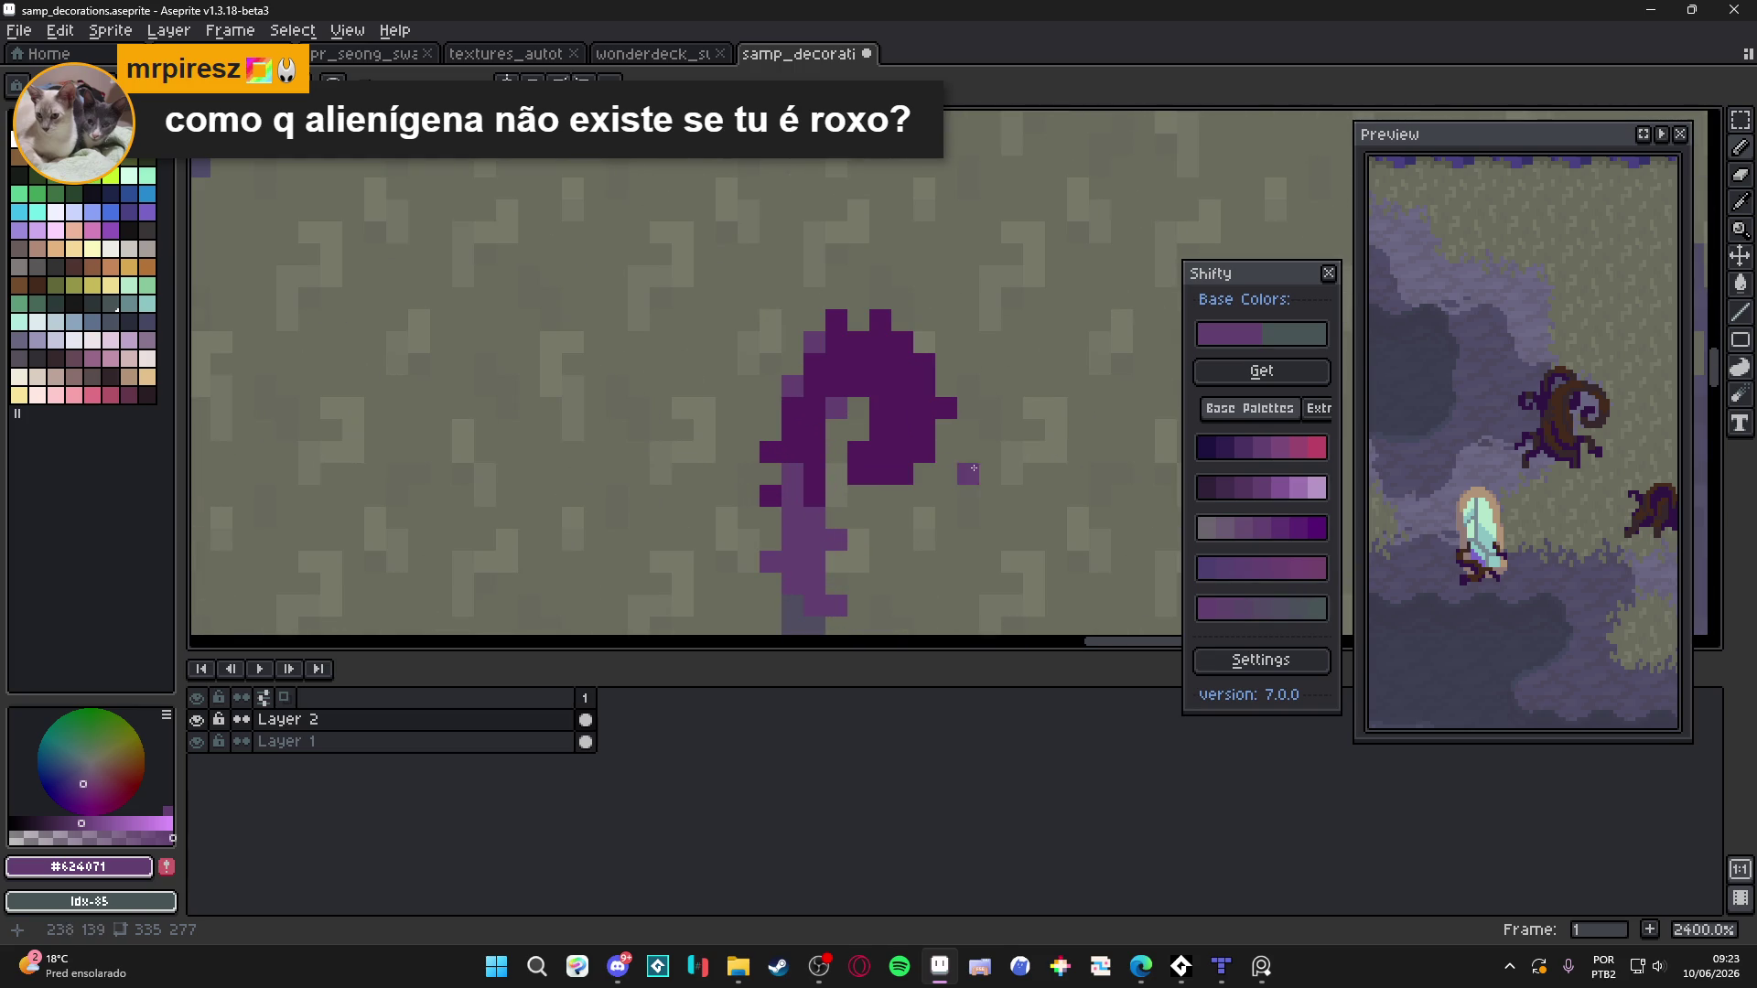
{"action": "scroll", "coordinate": [1522, 524], "scroll_direction": "down", "scroll_amount": 3}
{"action": "scroll", "coordinate": [1522, 525], "scroll_direction": "up", "scroll_amount": 2}
{"action": "scroll", "coordinate": [1522, 524], "scroll_direction": "down", "scroll_amount": 4}
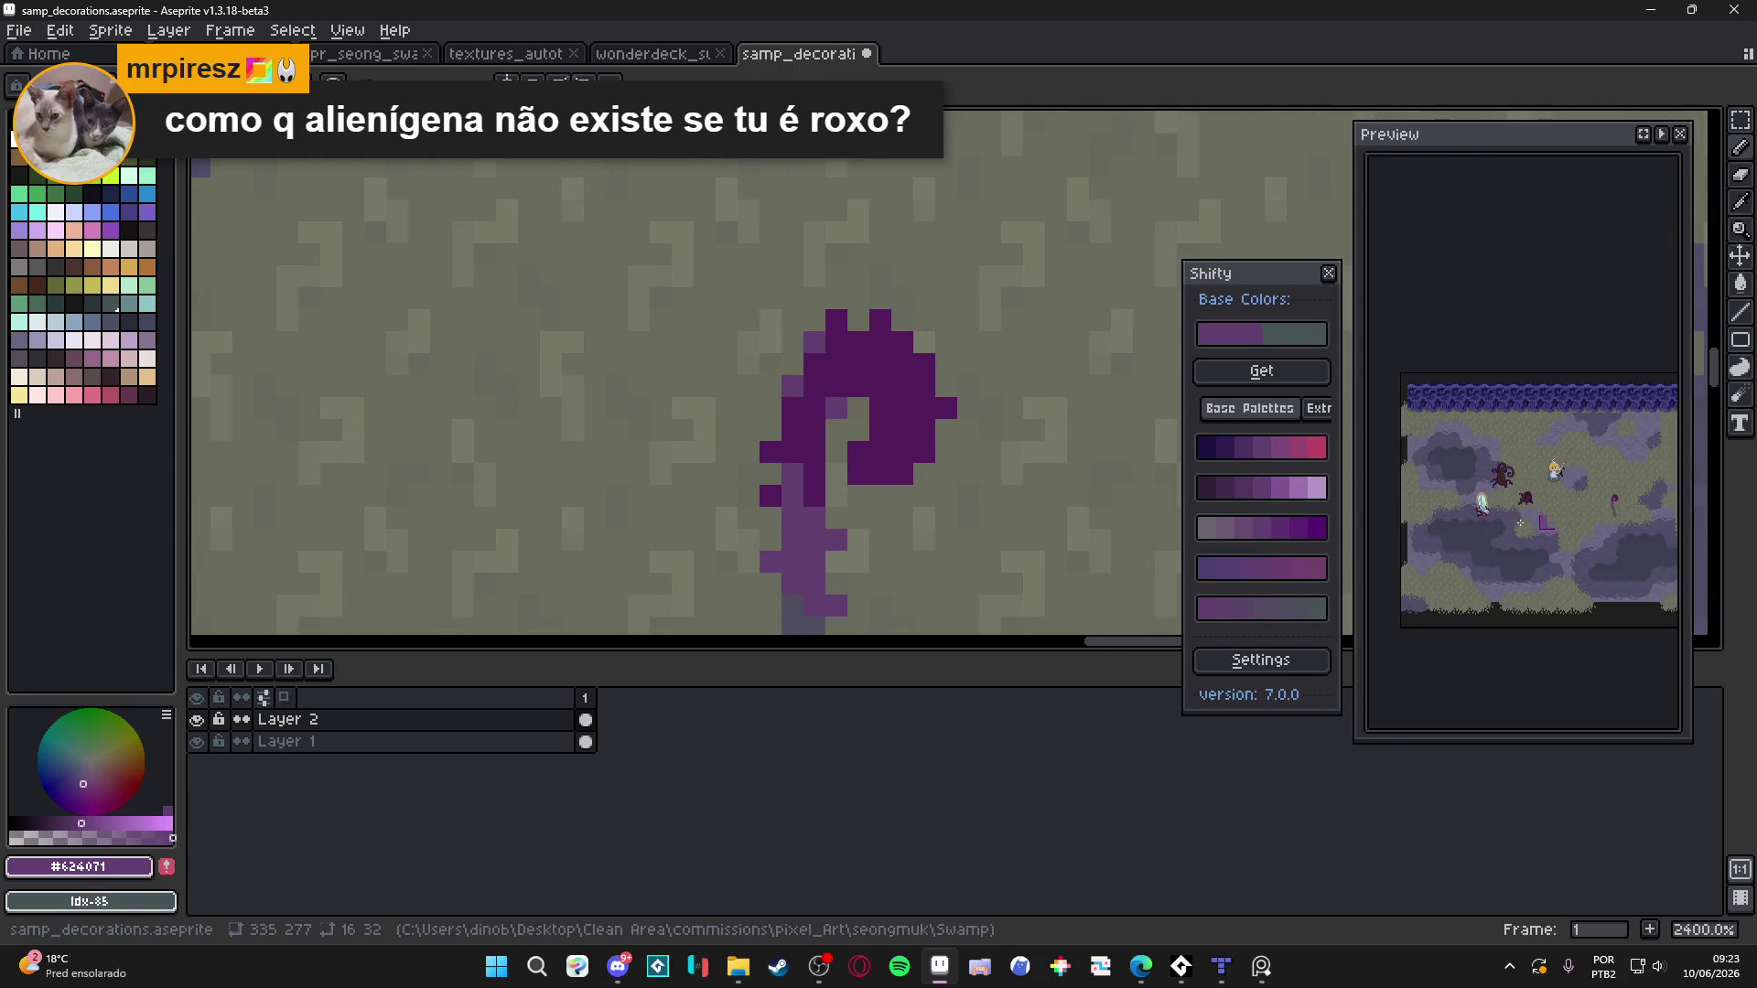
{"action": "scroll", "coordinate": [1632, 508], "scroll_direction": "up", "scroll_amount": 3}
{"action": "scroll", "coordinate": [824, 410], "scroll_direction": "down", "scroll_amount": 2}
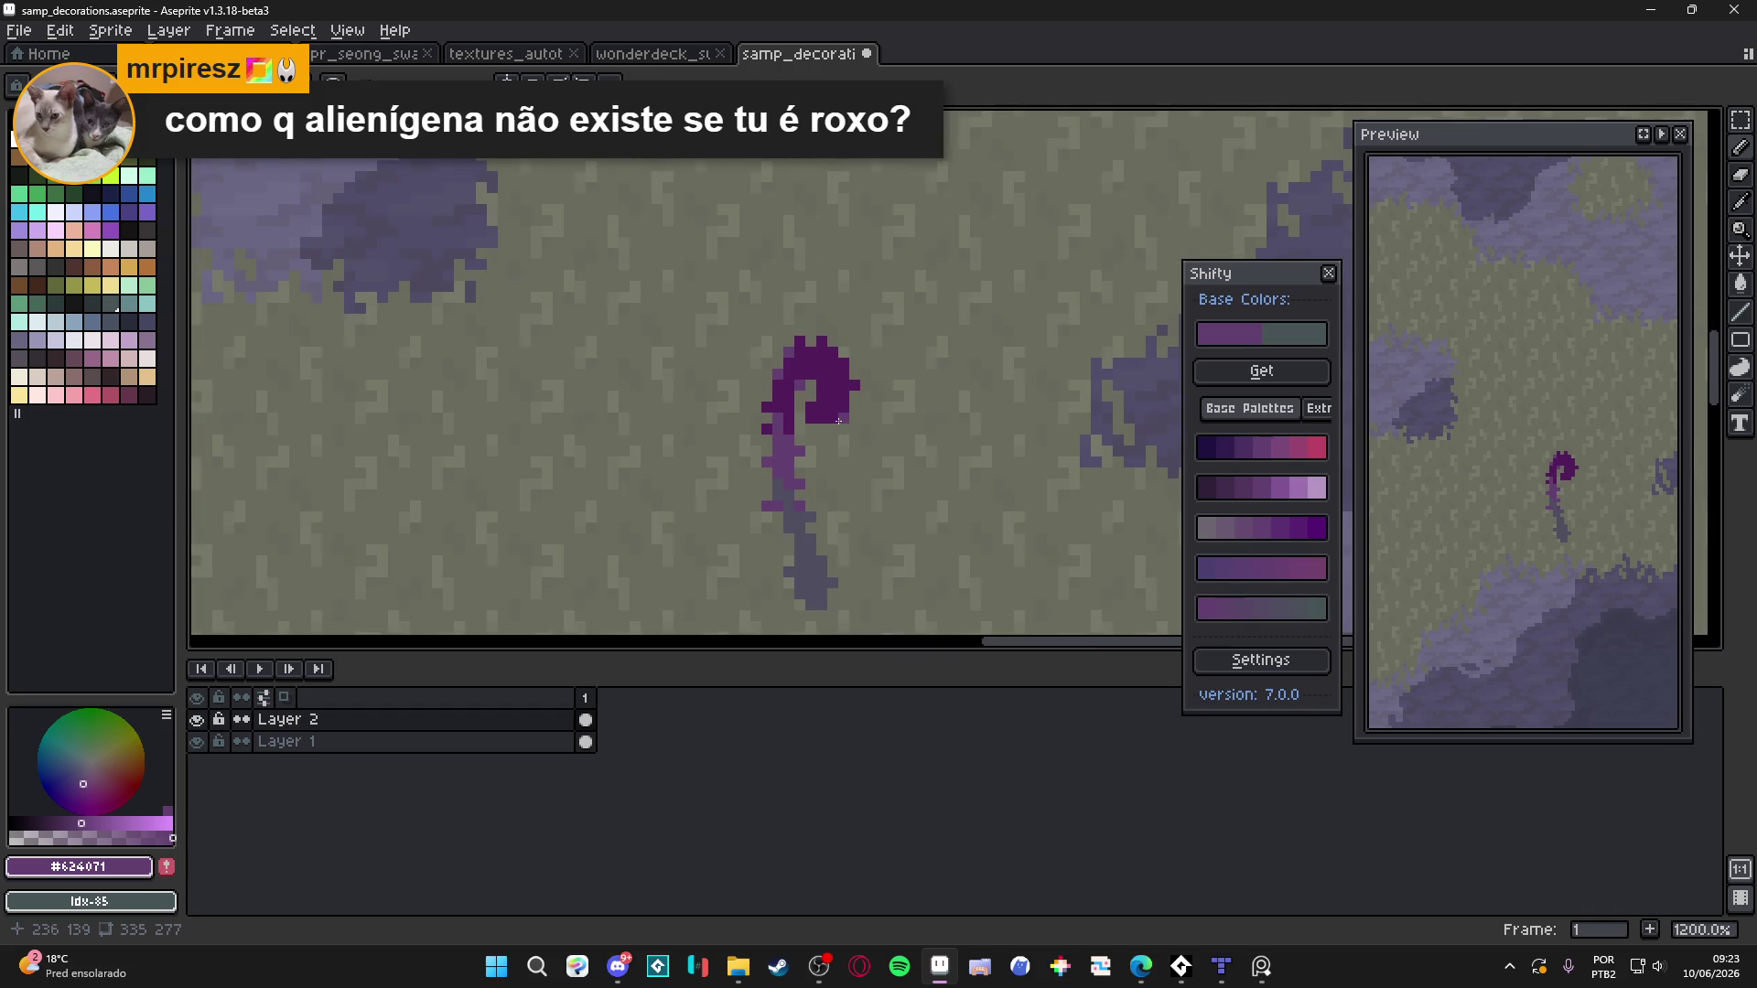
{"action": "scroll", "coordinate": [825, 411], "scroll_direction": "up", "scroll_amount": 2}
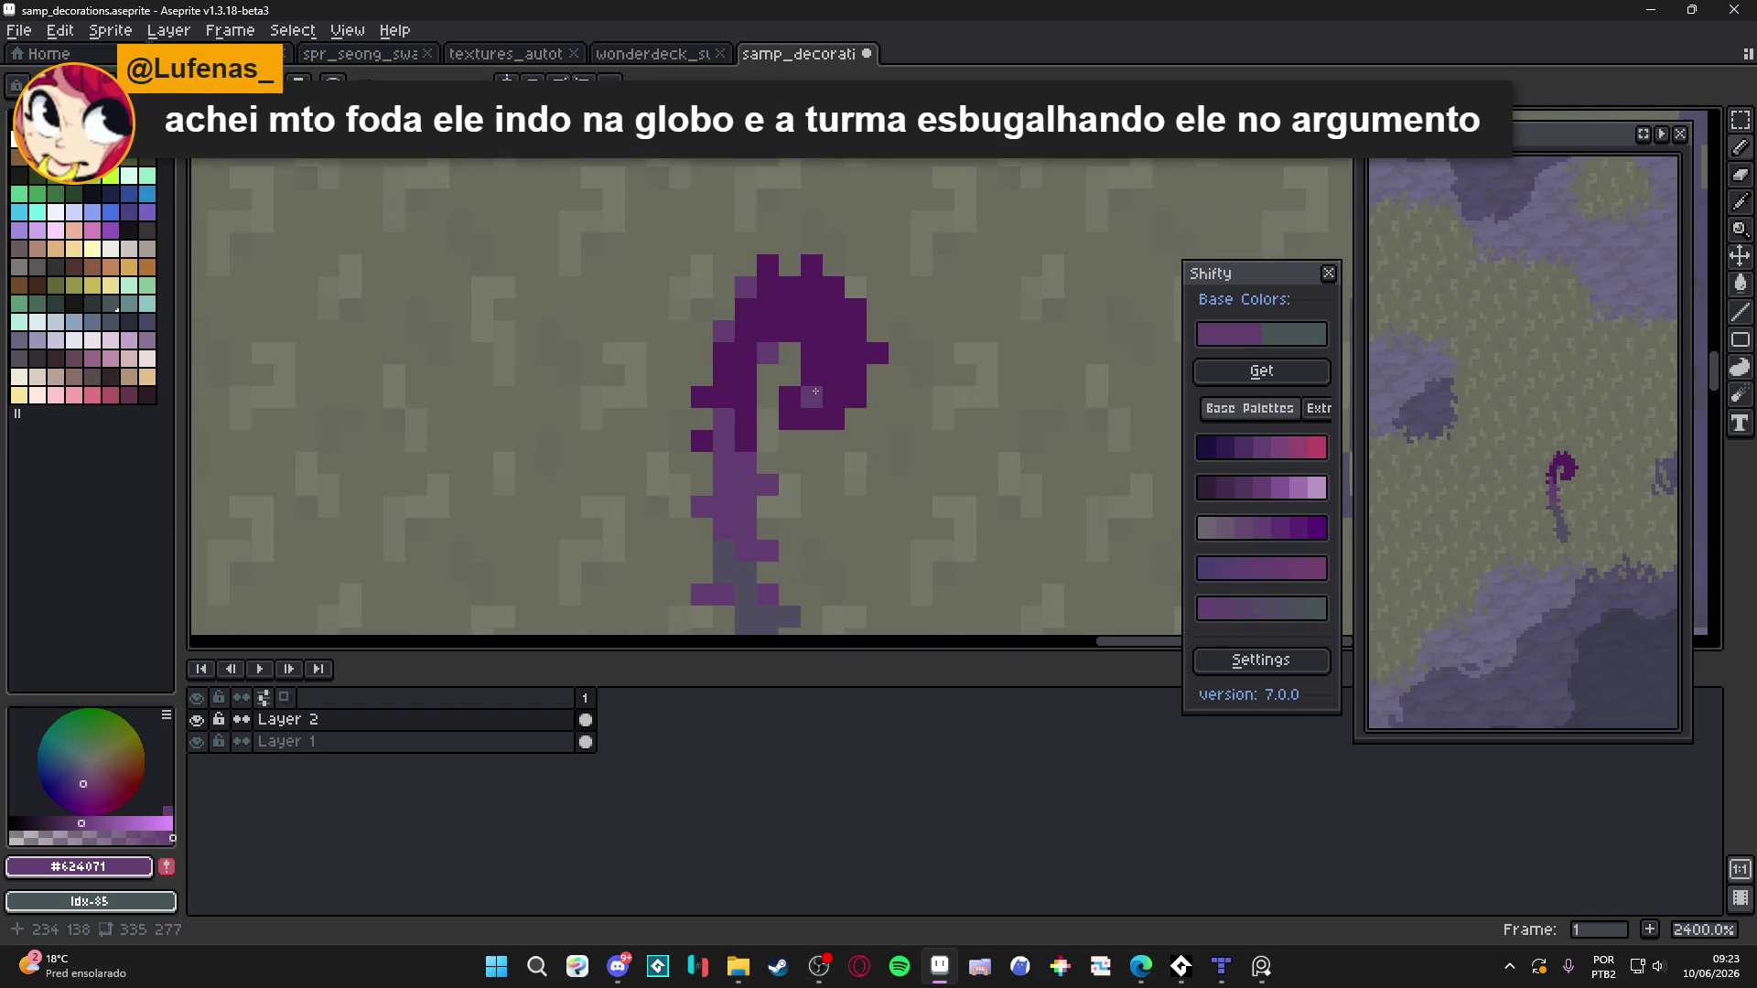
Undo a light-purple pixel on the curl's loop and resample the base grey
{"action": "left_click", "coordinate": [814, 376]}
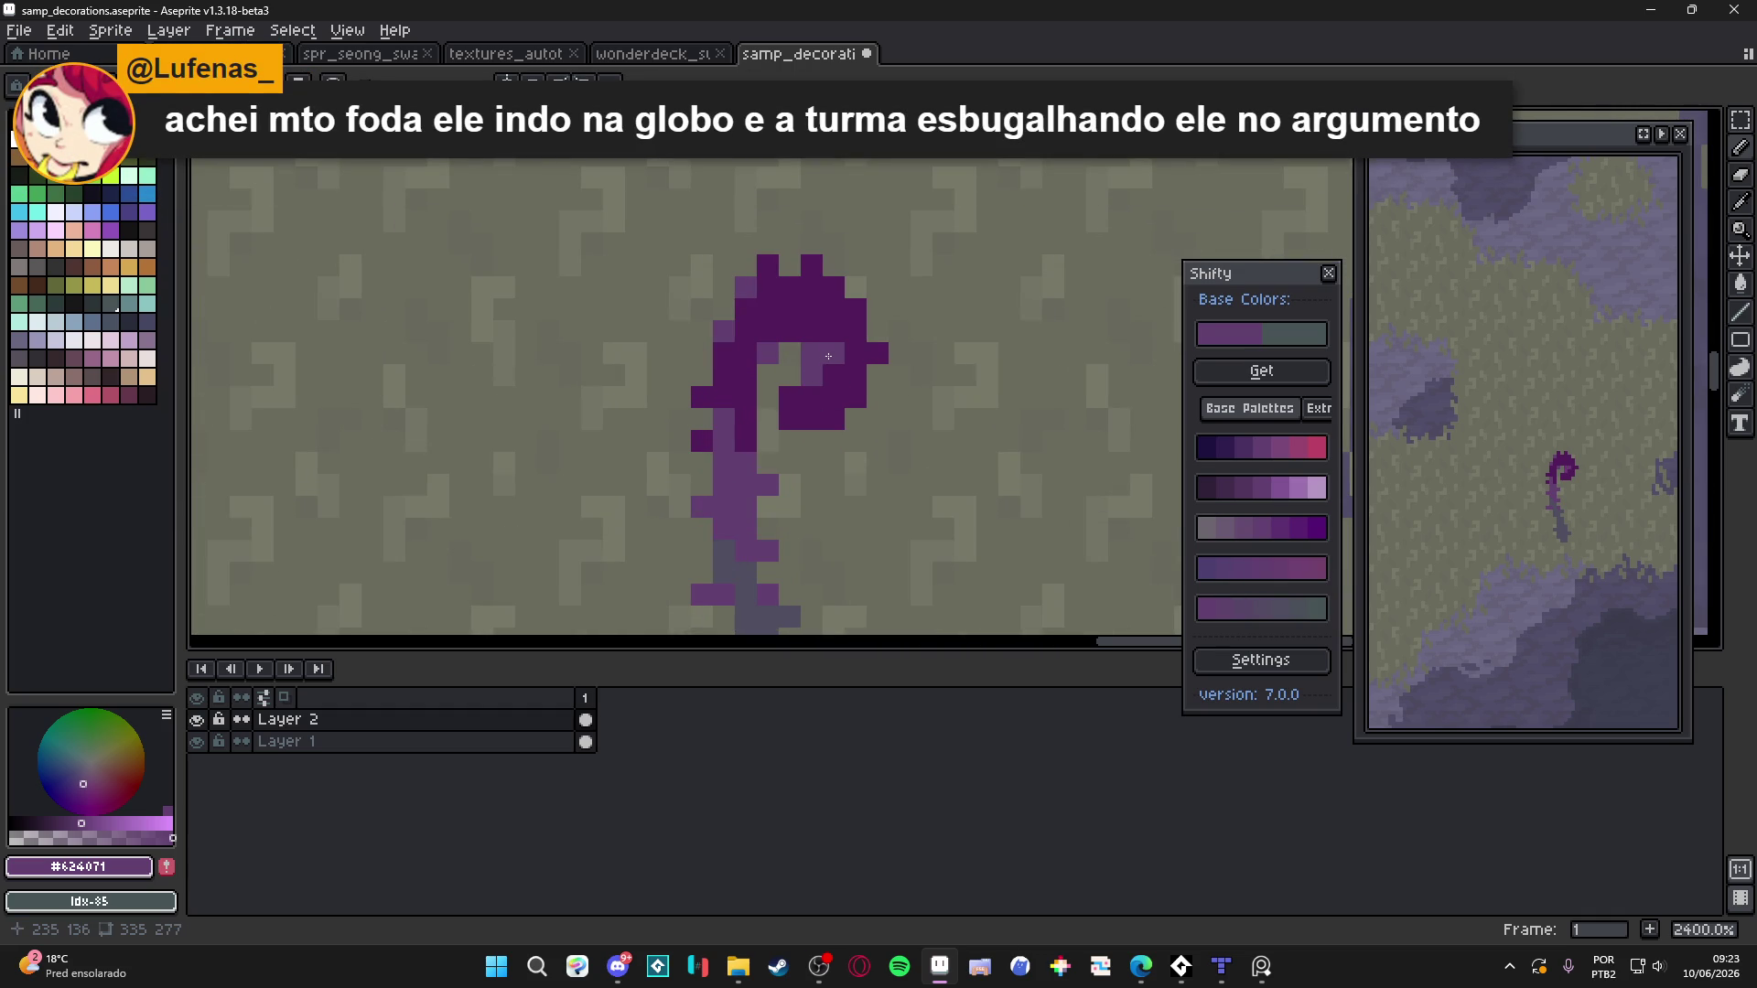
{"action": "key", "text": "ctrl+z"}
{"action": "scroll", "coordinate": [851, 375], "scroll_direction": "down", "scroll_amount": 5}
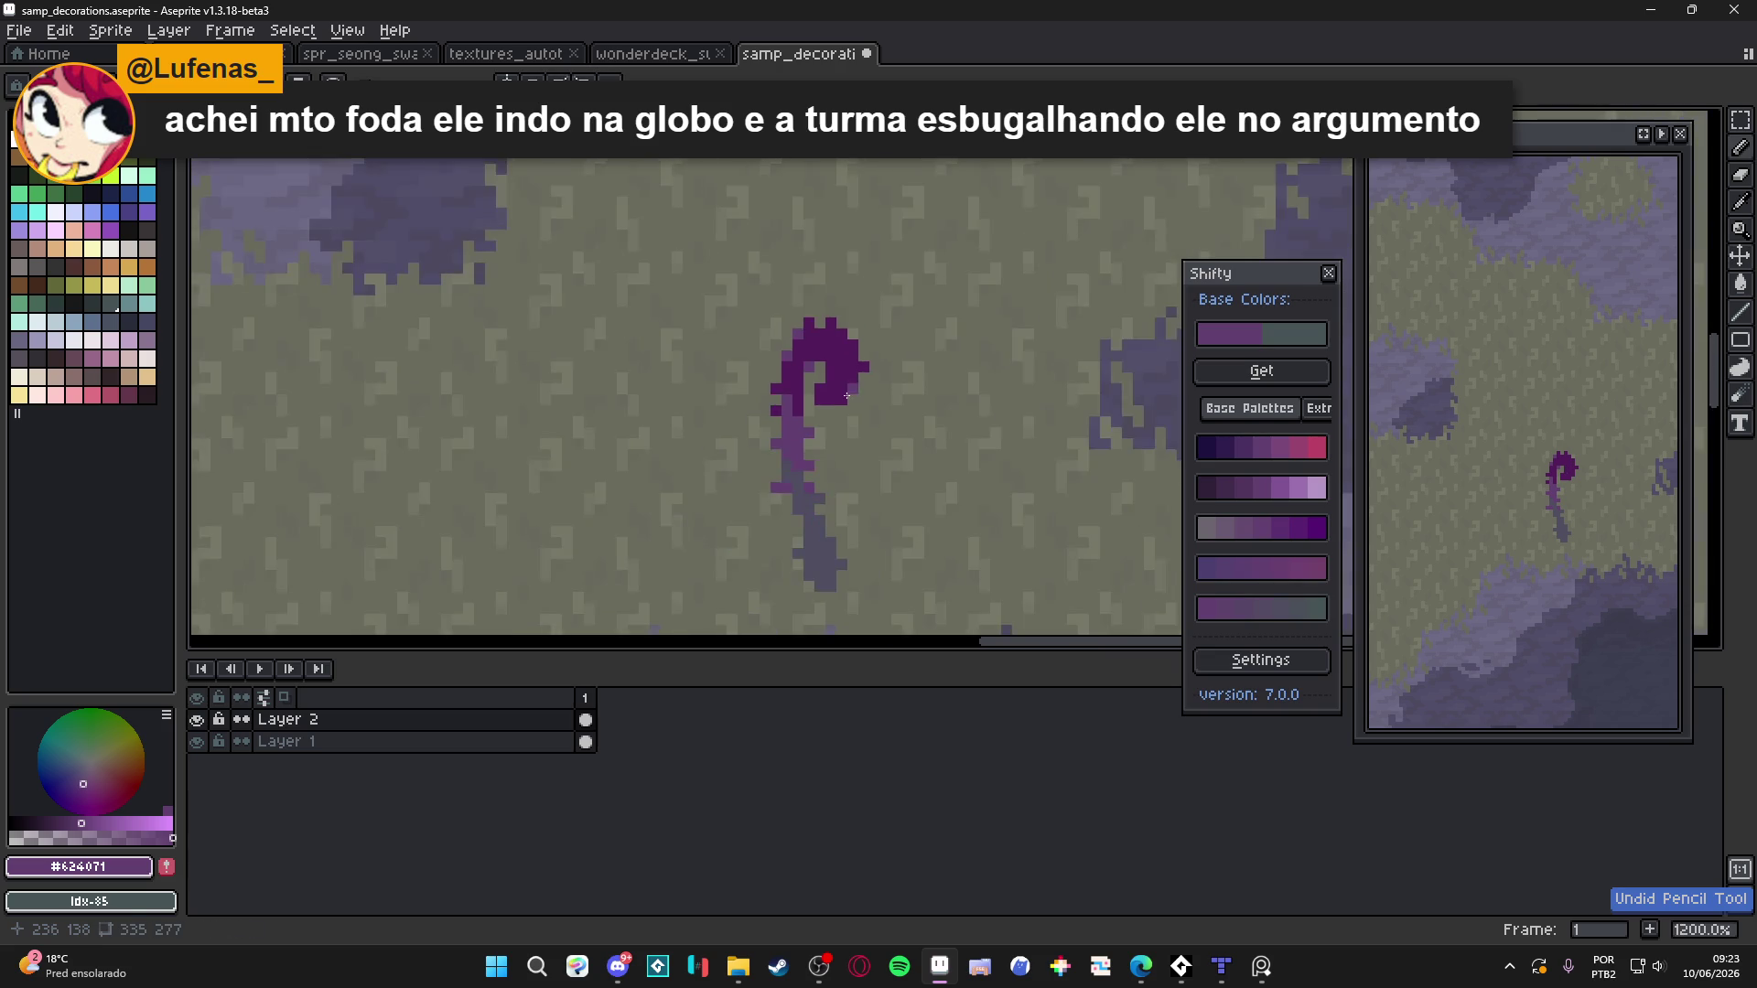
{"action": "scroll", "coordinate": [835, 499], "scroll_direction": "up", "scroll_amount": 3}
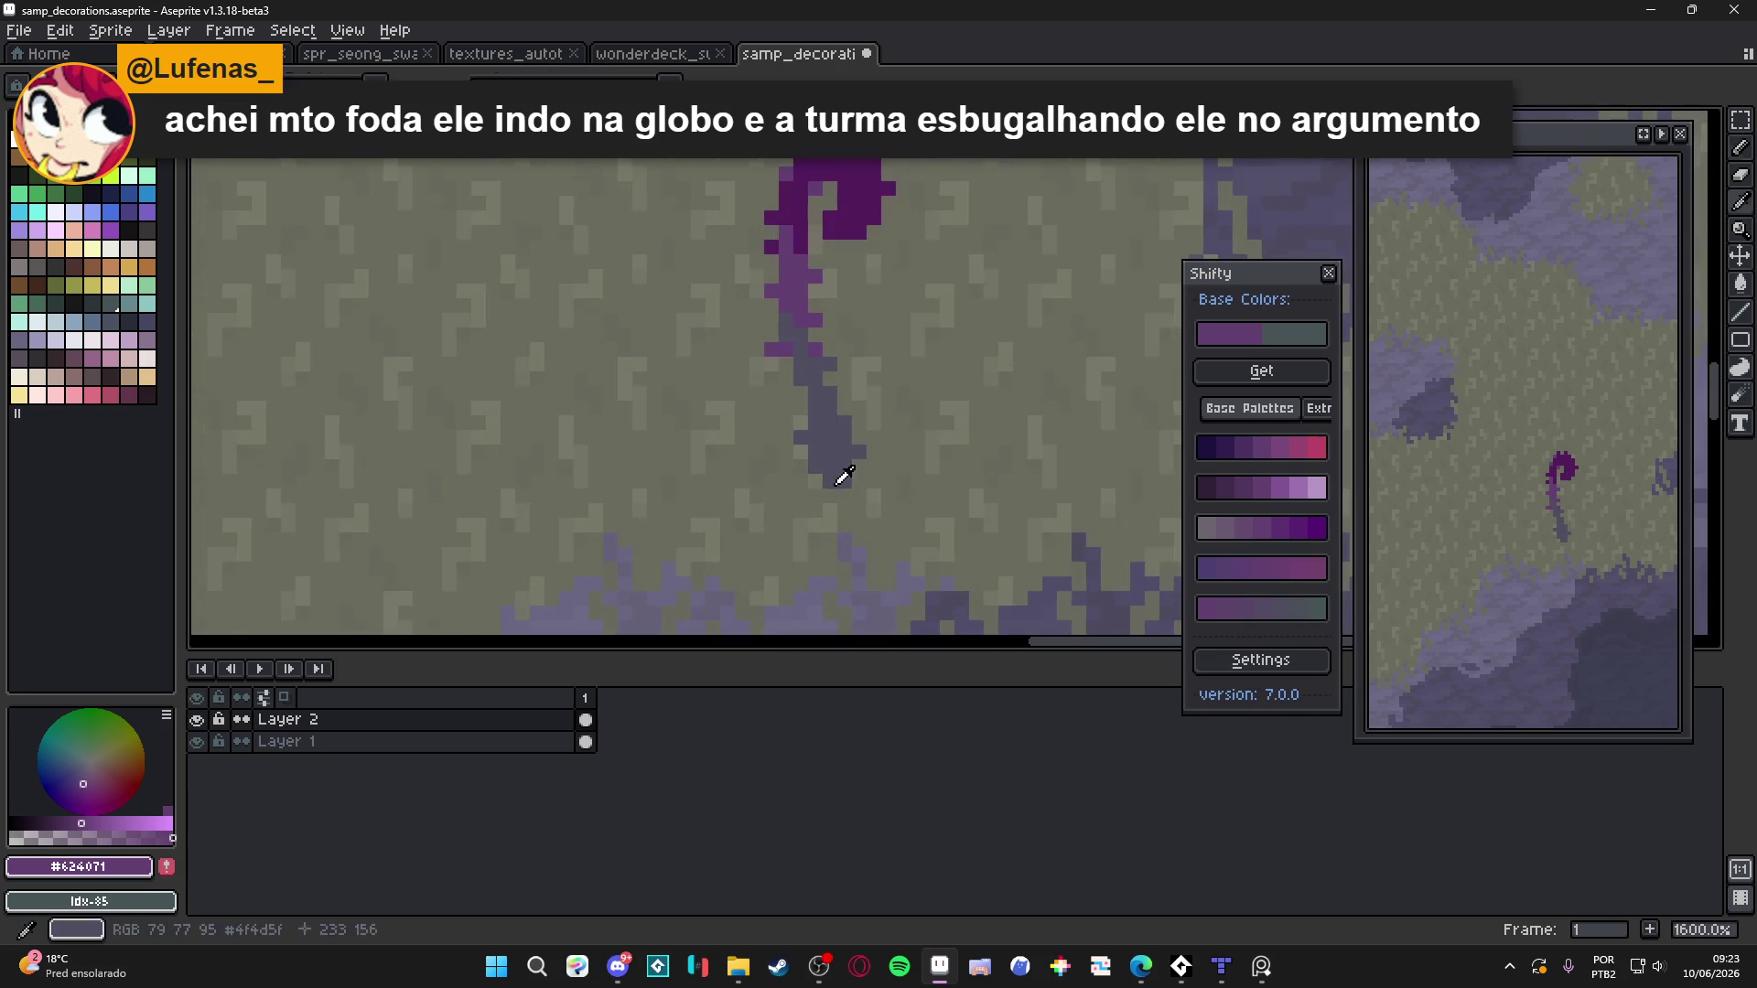
{"action": "left_click", "coordinate": [858, 549], "text": "alt"}
{"action": "key", "text": "ctrl+apostrophe"}
{"action": "scroll", "coordinate": [862, 550], "scroll_direction": "down", "scroll_amount": 2}
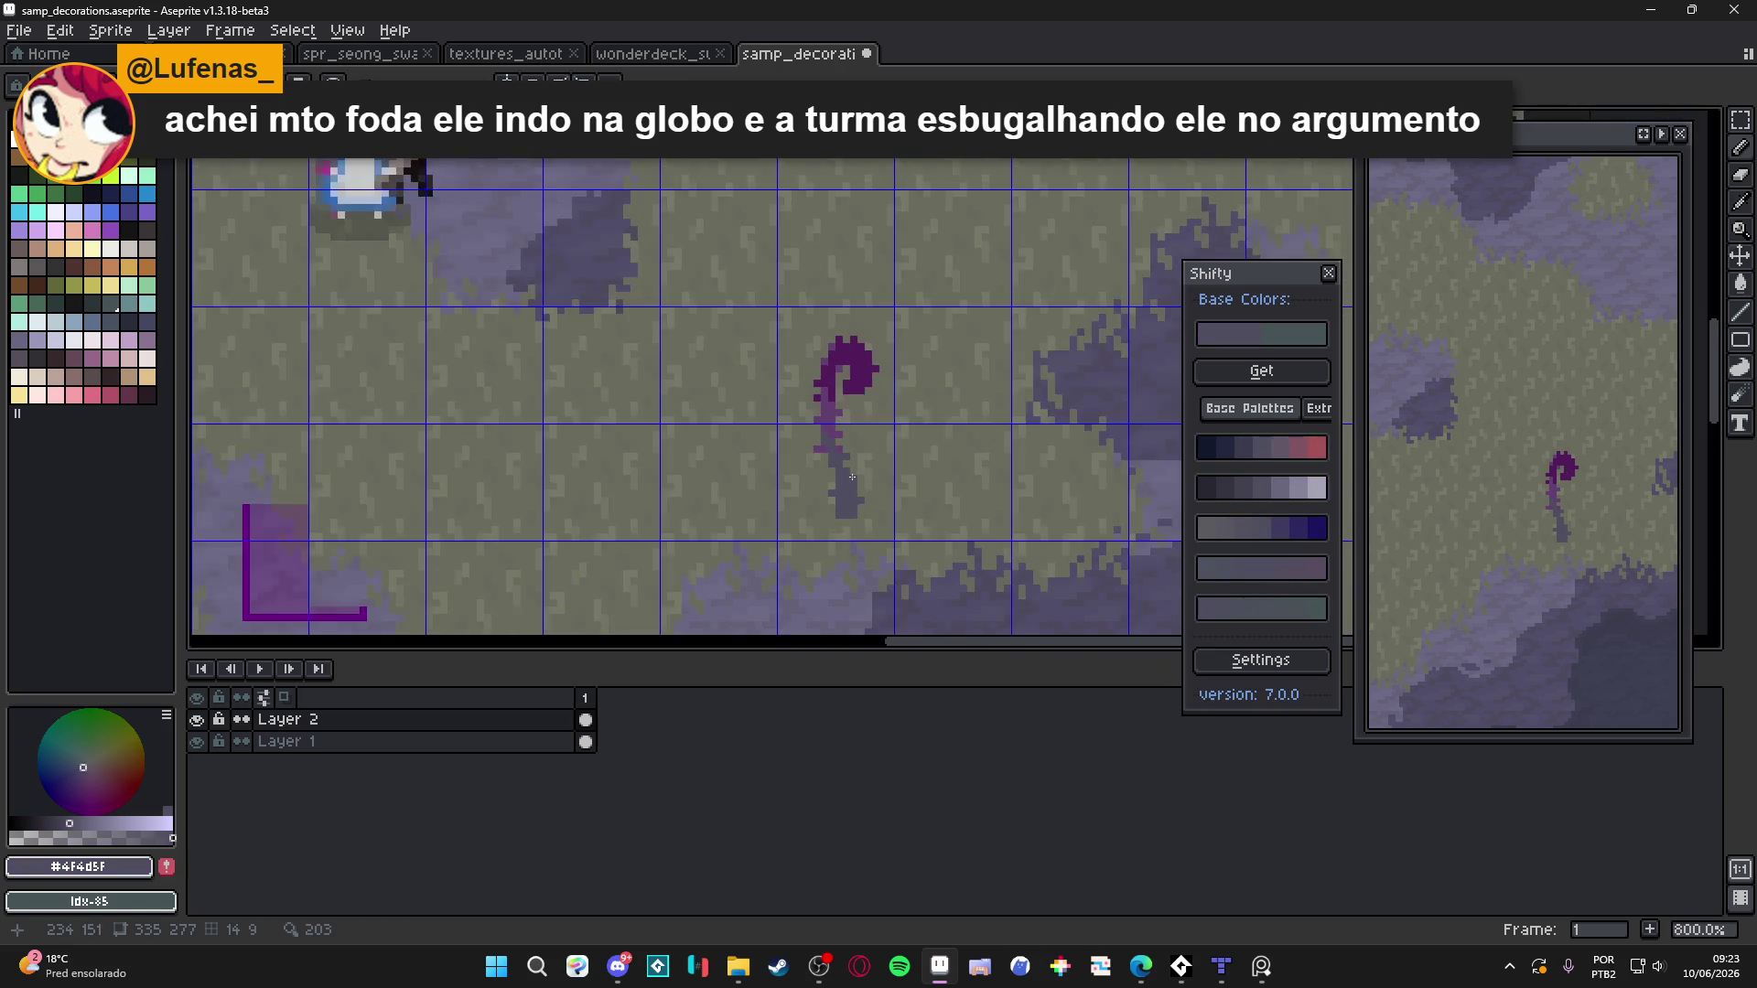
{"action": "scroll", "coordinate": [855, 510], "scroll_direction": "up", "scroll_amount": 1}
{"action": "key", "text": "m"}
{"action": "scroll", "coordinate": [874, 293], "scroll_direction": "up", "scroll_amount": 1}
{"action": "left_click", "coordinate": [873, 293], "text": "alt"}
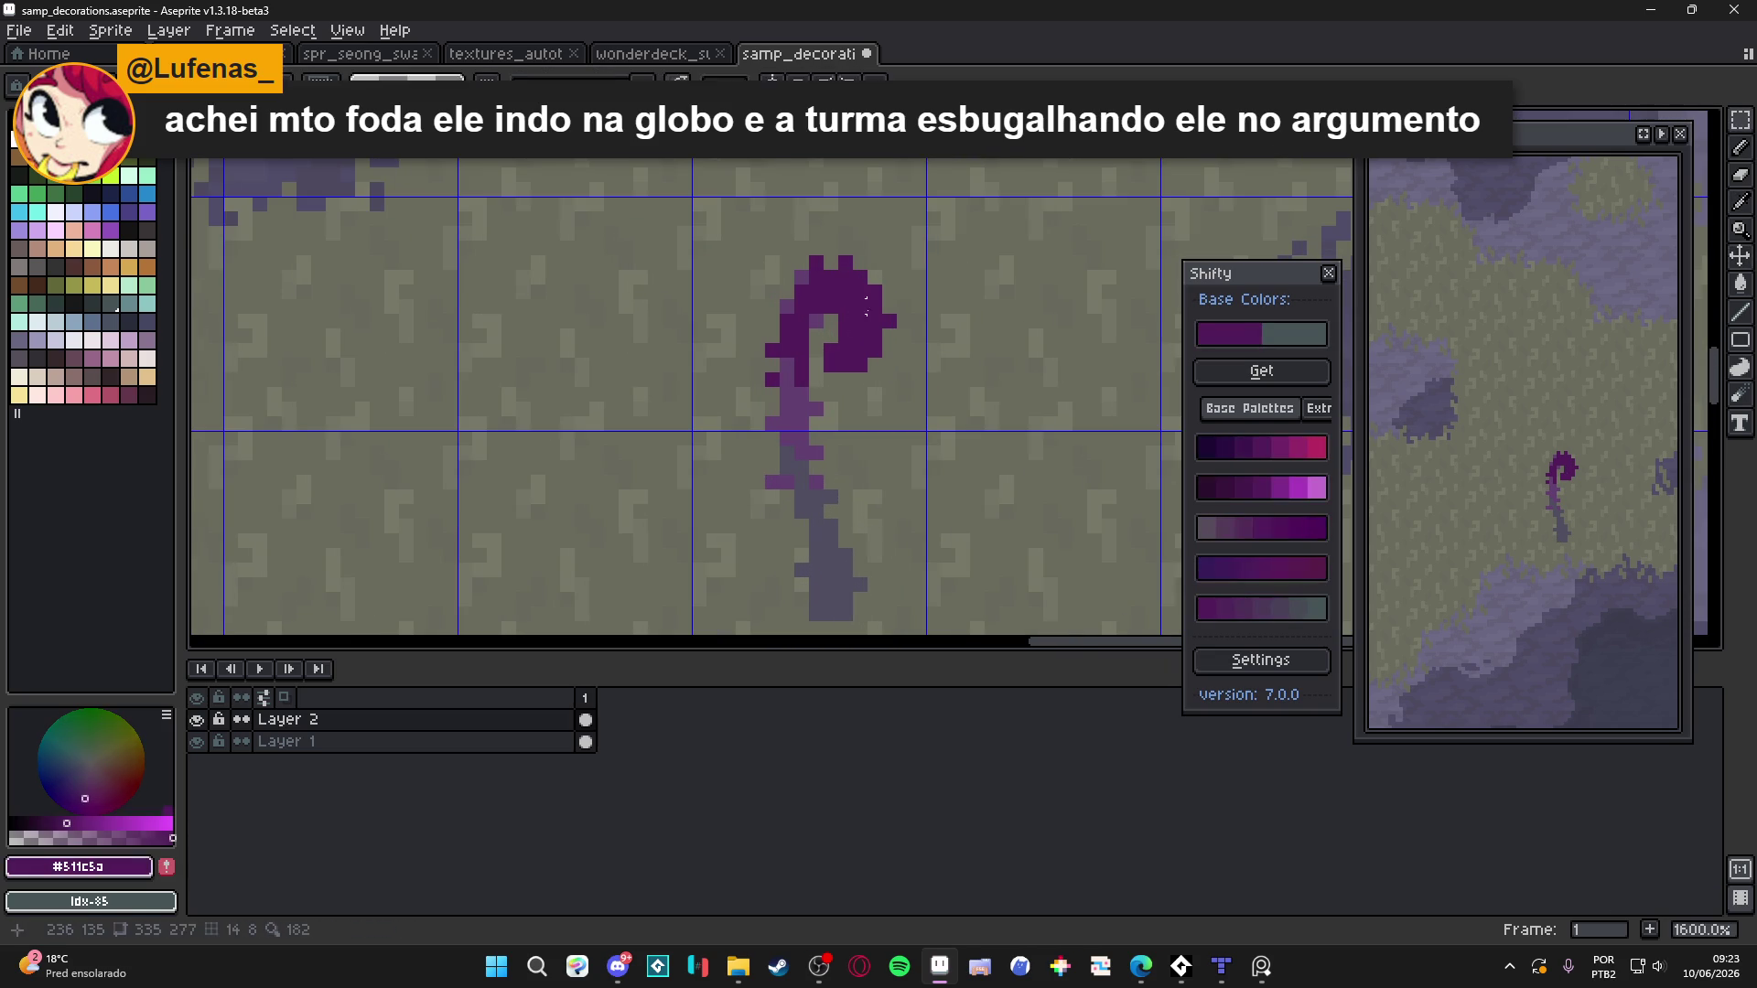
{"action": "left_click", "coordinate": [1281, 489]}
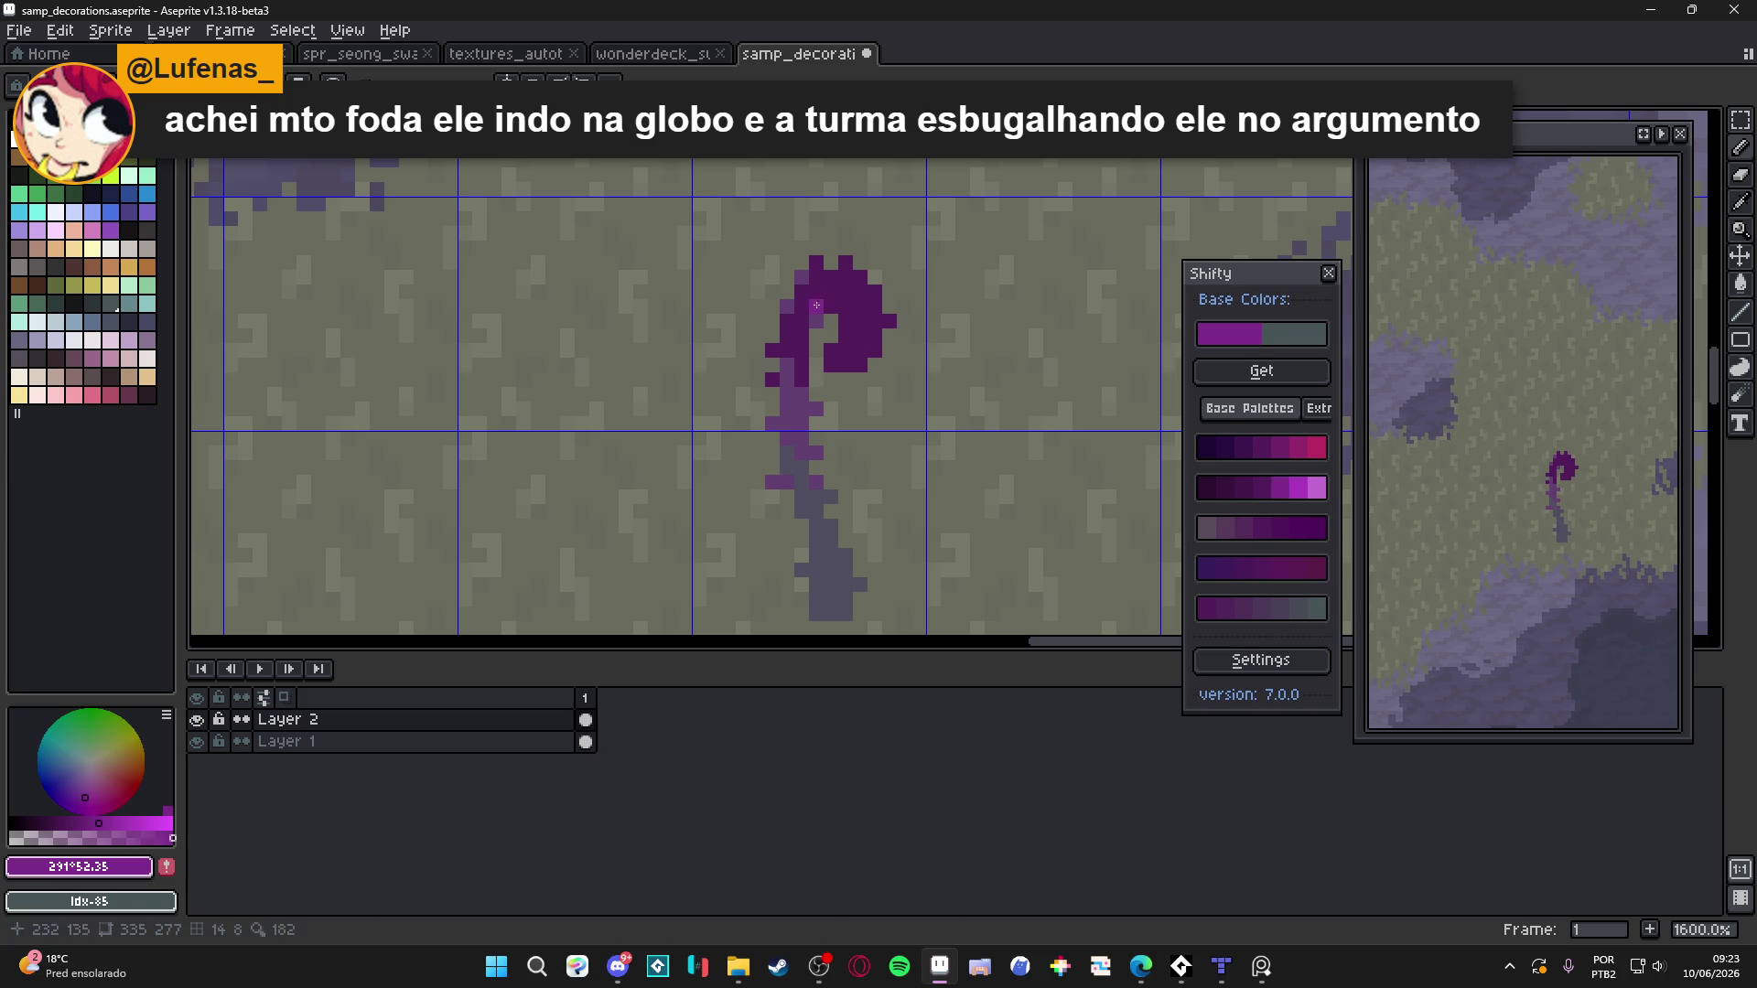
{"action": "left_click", "coordinate": [1318, 609]}
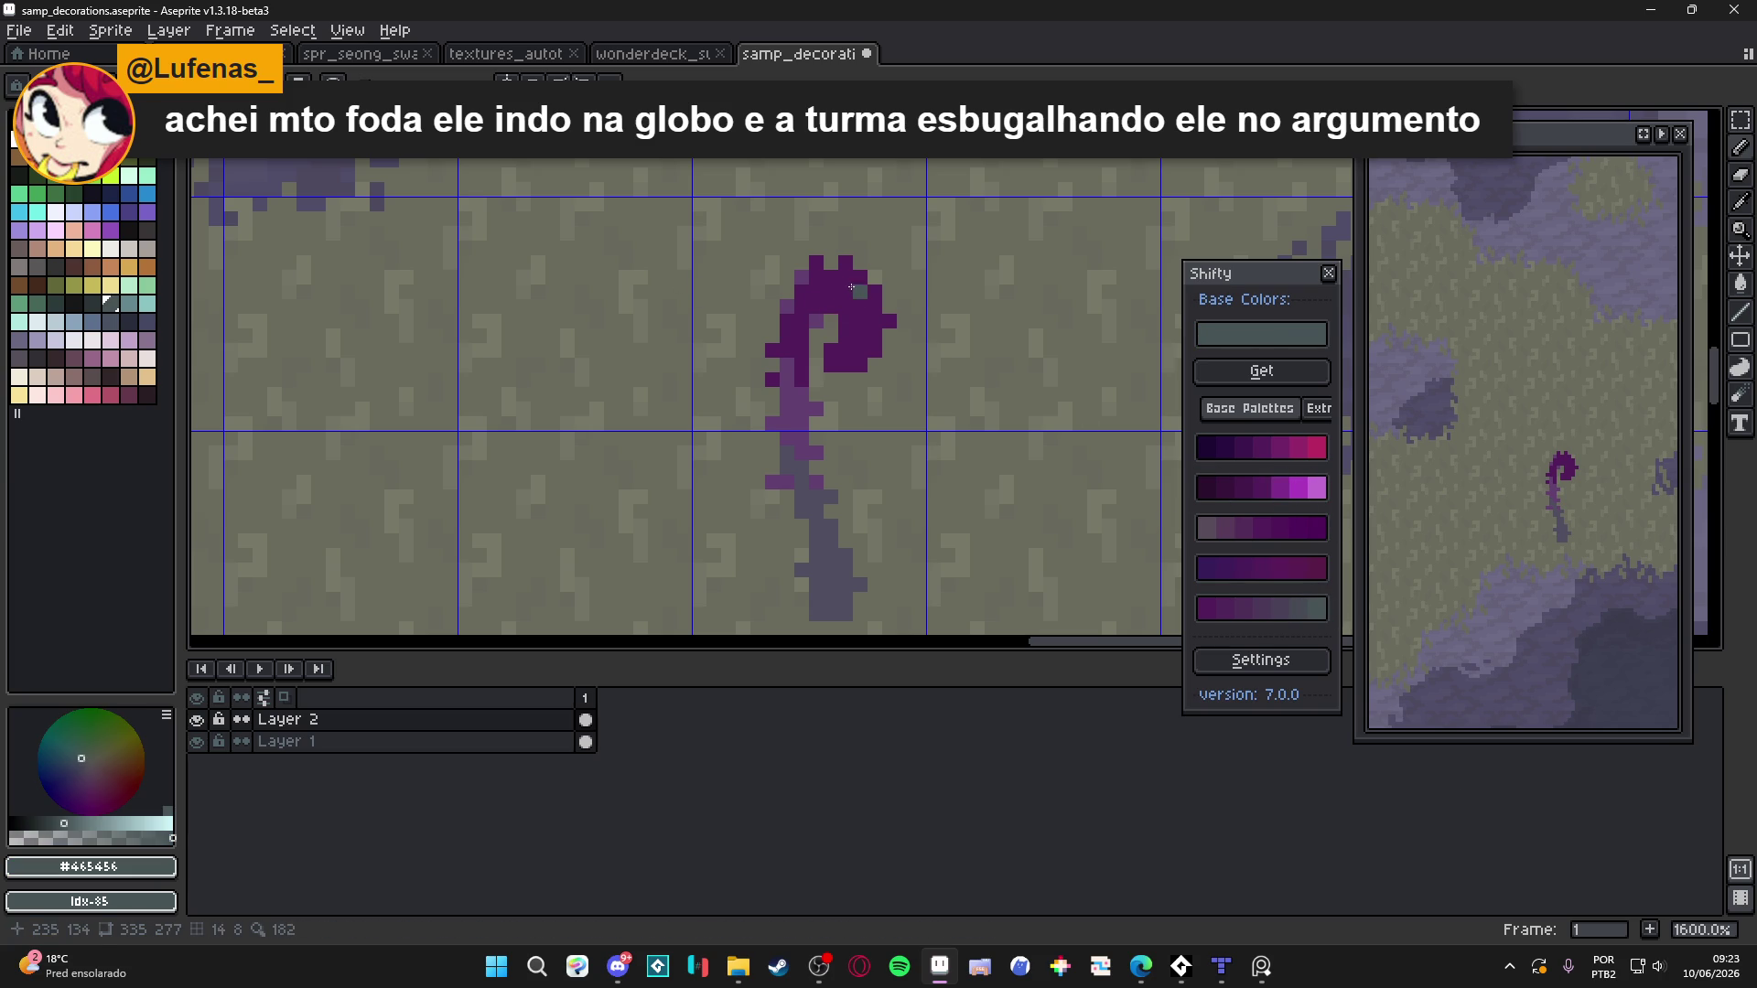
{"action": "left_click", "coordinate": [837, 291]}
{"action": "left_click", "coordinate": [852, 278]}
{"action": "key", "text": "ctrl+z"}
{"action": "key", "text": "ctrl+z"}
{"action": "scroll", "coordinate": [839, 291], "scroll_direction": "down", "scroll_amount": 4}
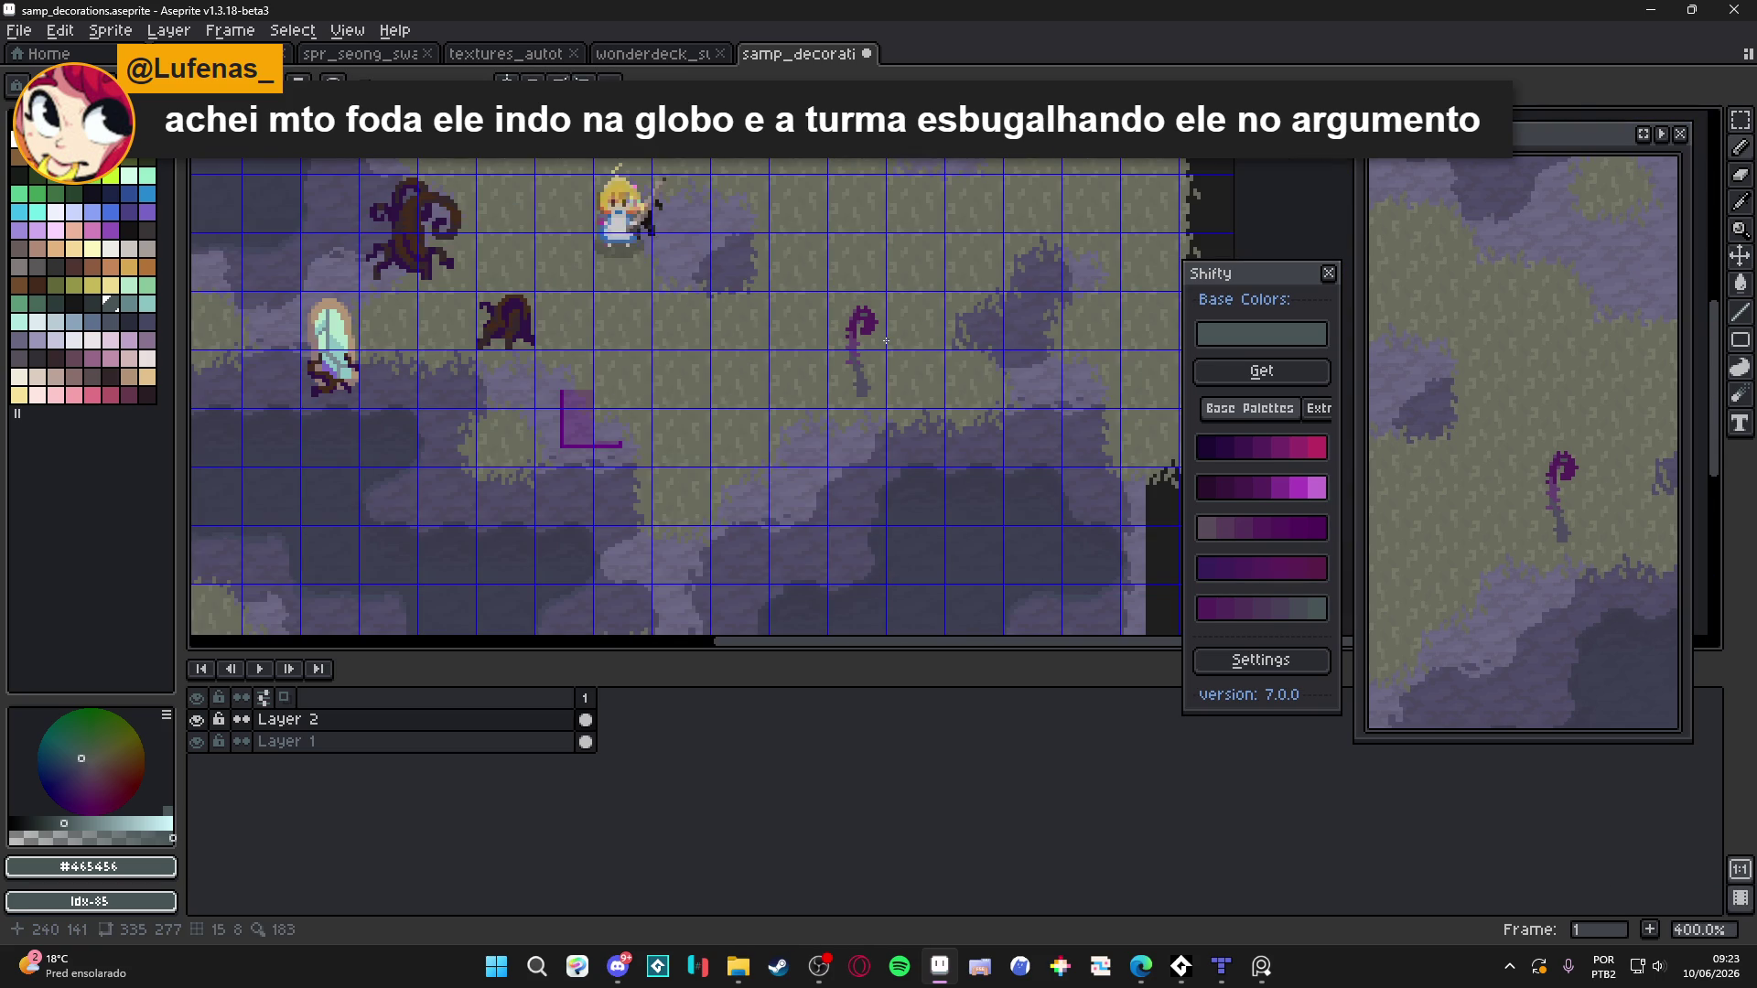
{"action": "scroll", "coordinate": [886, 340], "scroll_direction": "up", "scroll_amount": 4}
{"action": "left_click", "coordinate": [1227, 448]}
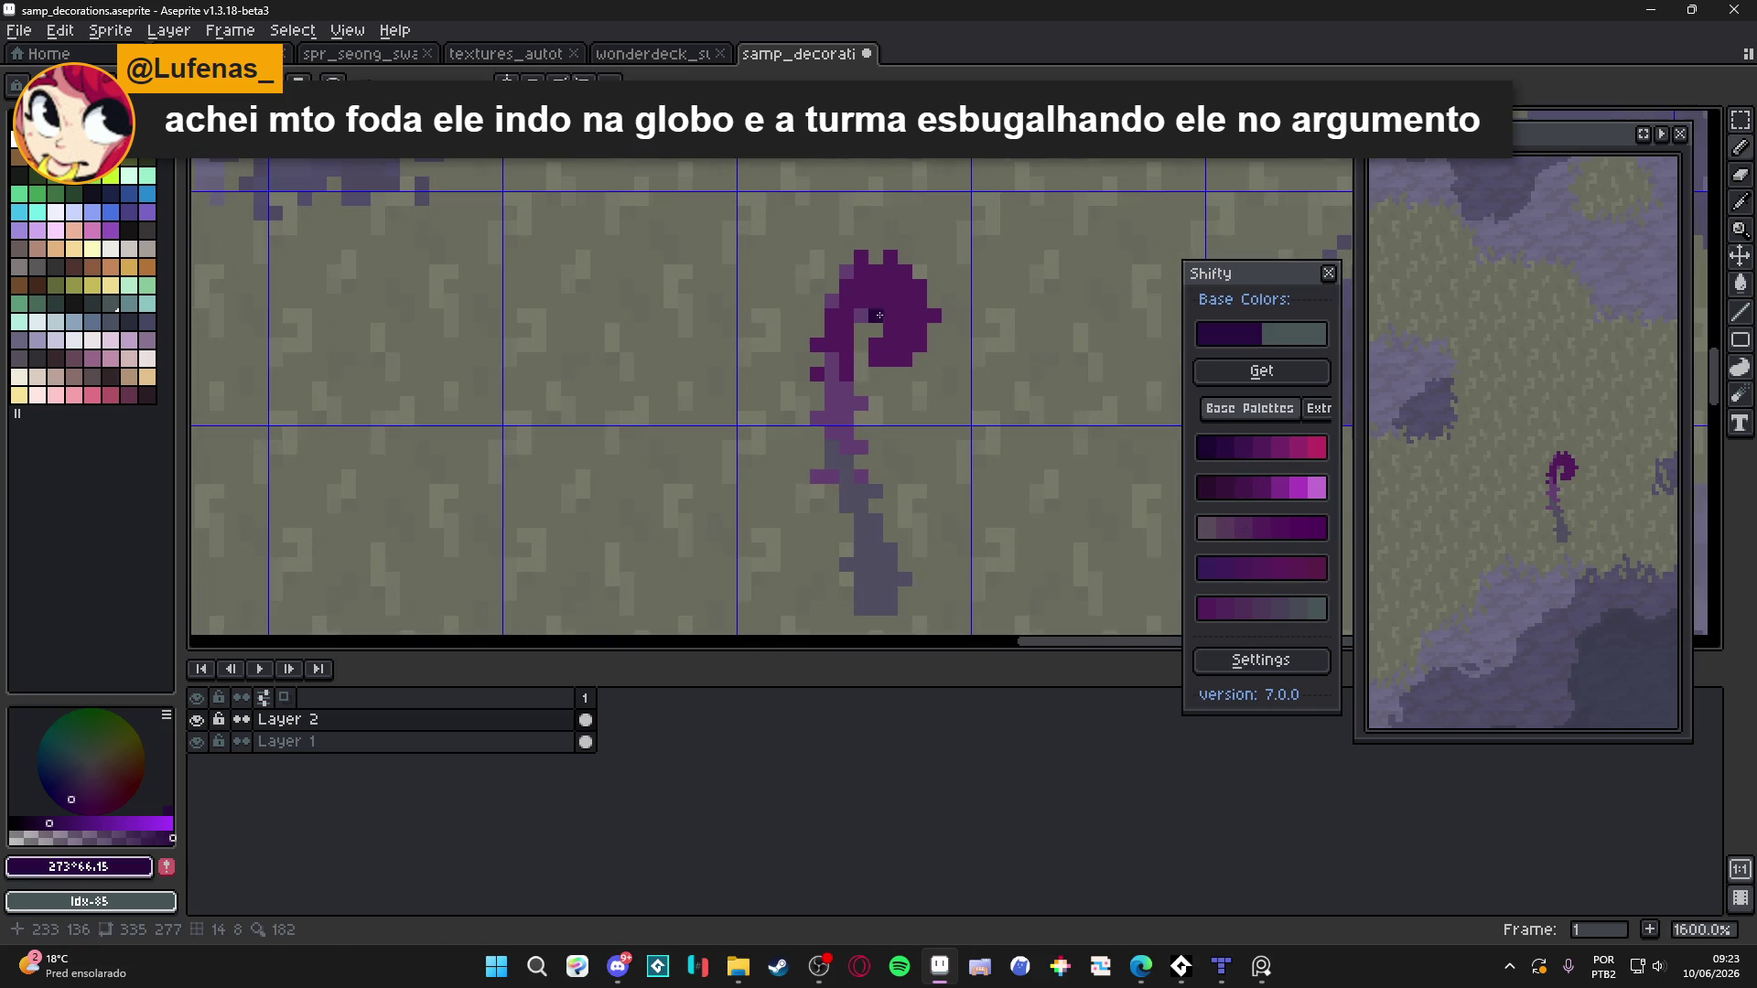
{"action": "mouse_move", "coordinate": [901, 316]}
{"action": "left_mouse_down"}
{"action": "mouse_move", "coordinate": [877, 300]}
{"action": "mouse_move", "coordinate": [919, 312]}
{"action": "left_mouse_up"}
{"action": "key", "text": "ctrl+z"}
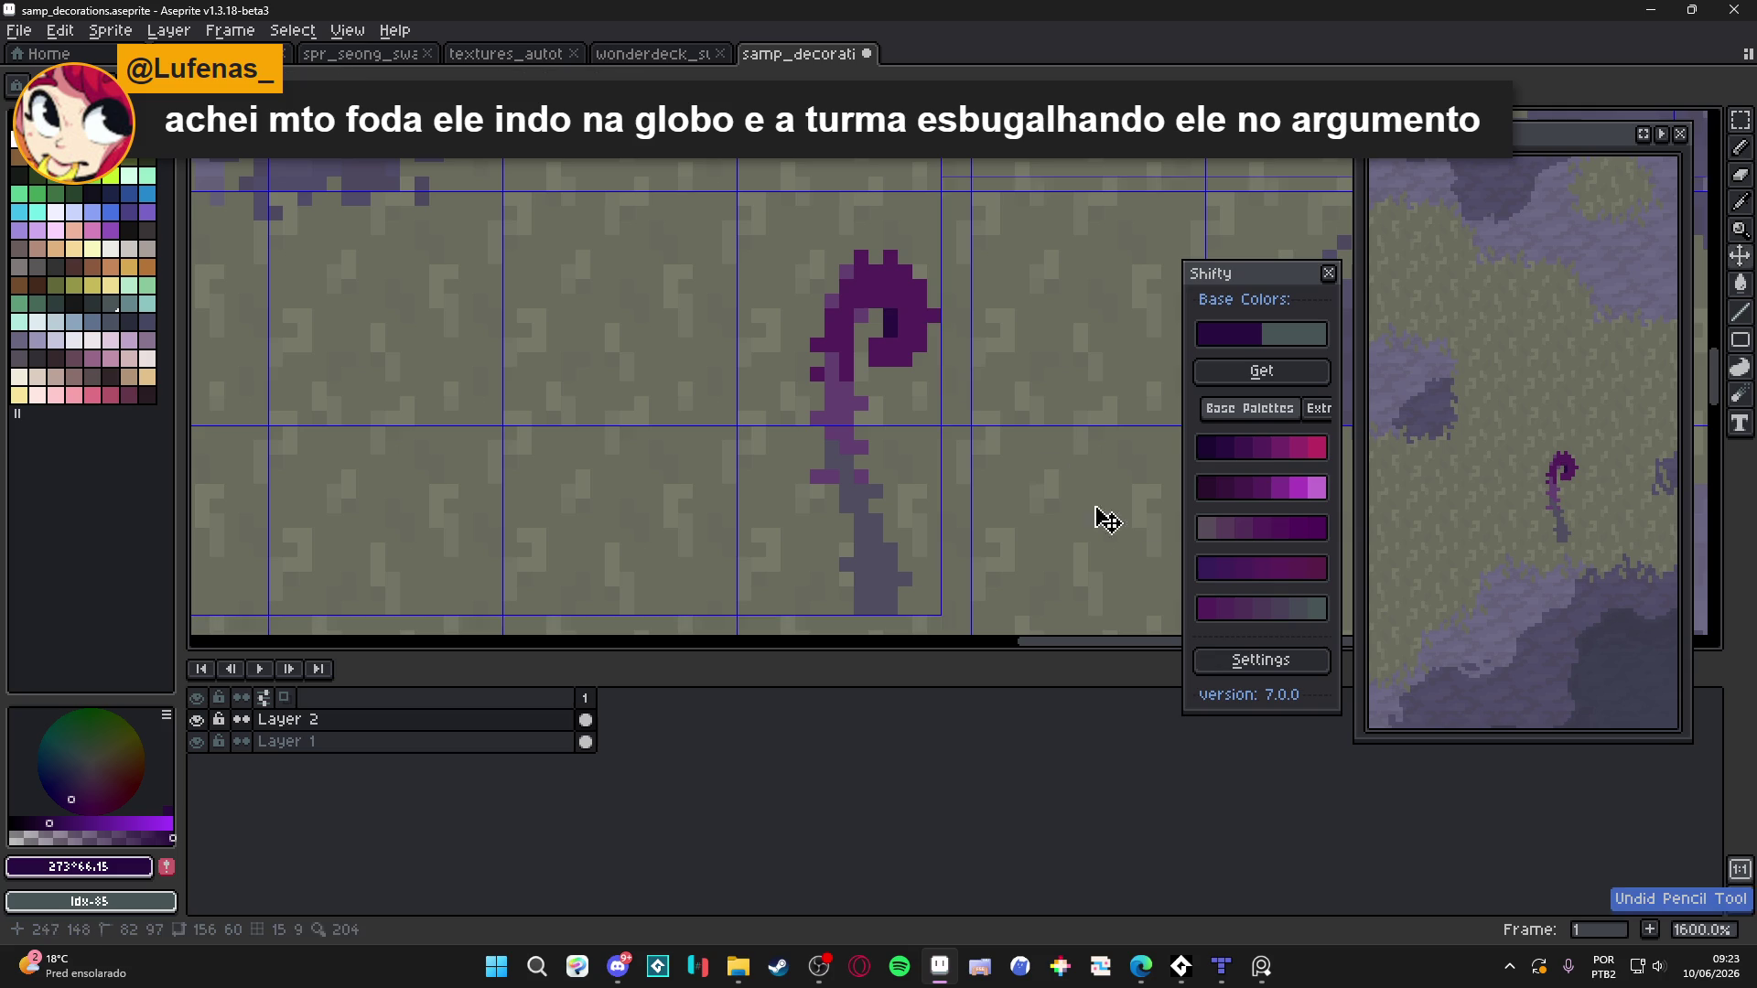
{"action": "left_click", "coordinate": [1227, 572]}
{"action": "left_click_drag", "start_coordinate": [884, 304], "coordinate": [892, 306]}
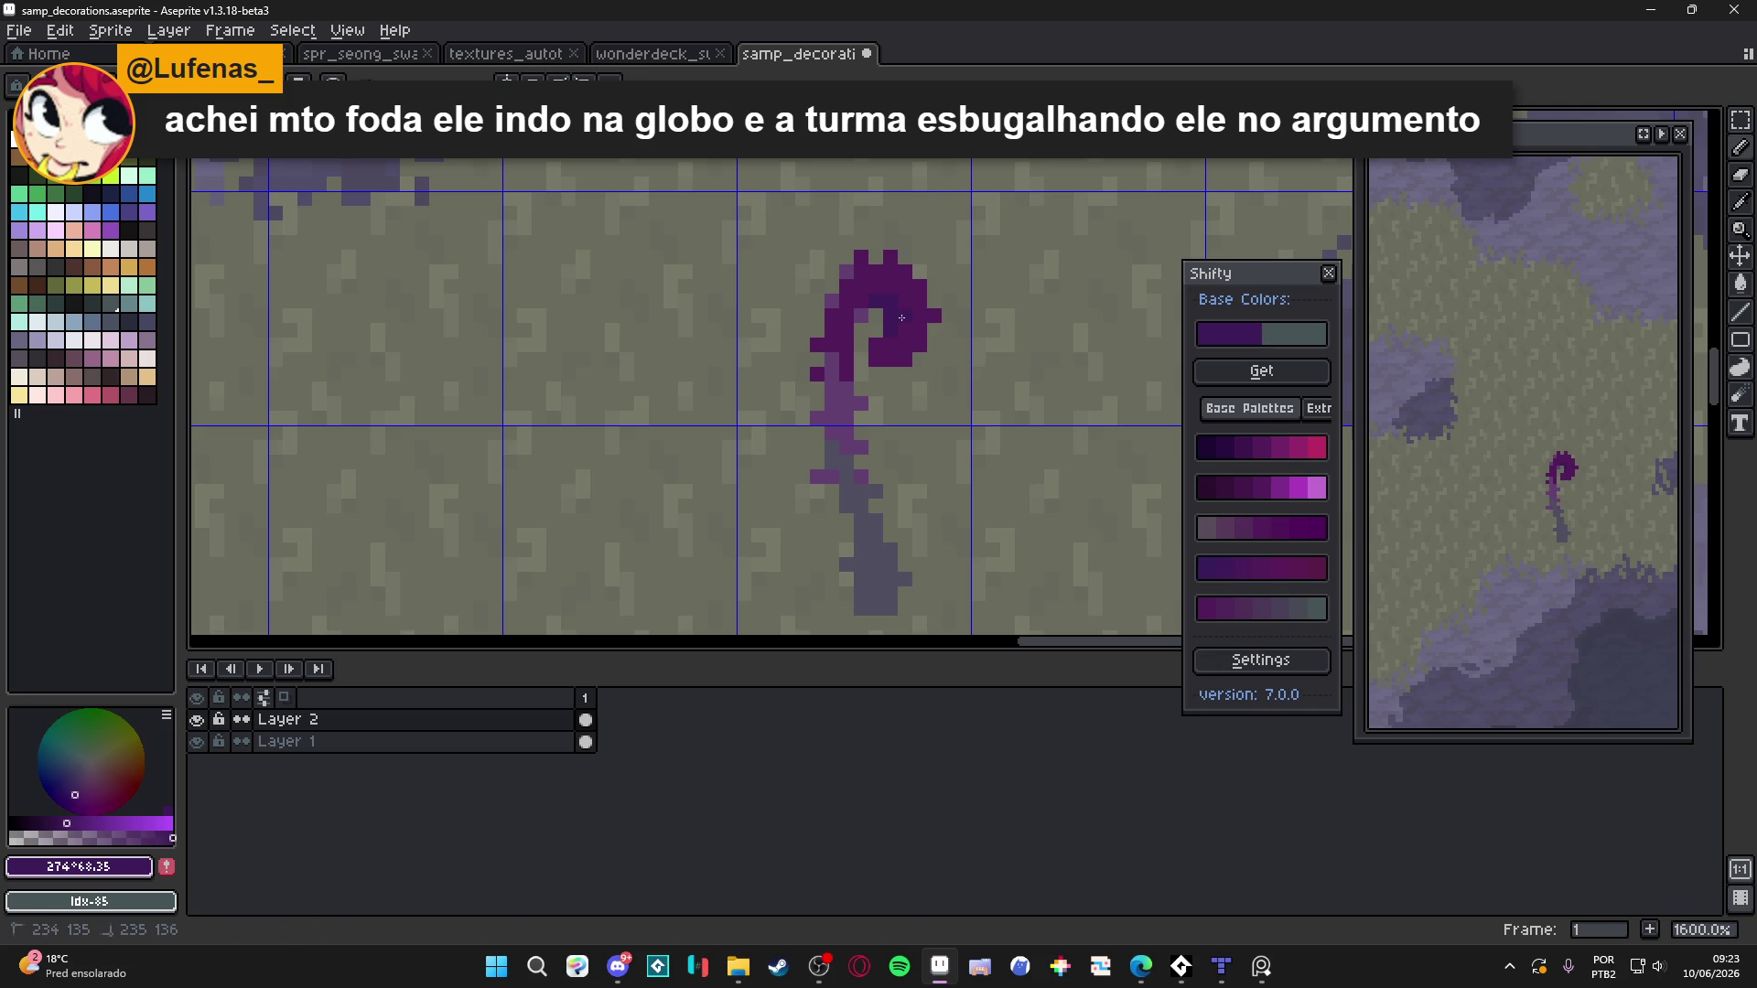
{"action": "scroll", "coordinate": [900, 308], "scroll_direction": "down", "scroll_amount": 4}
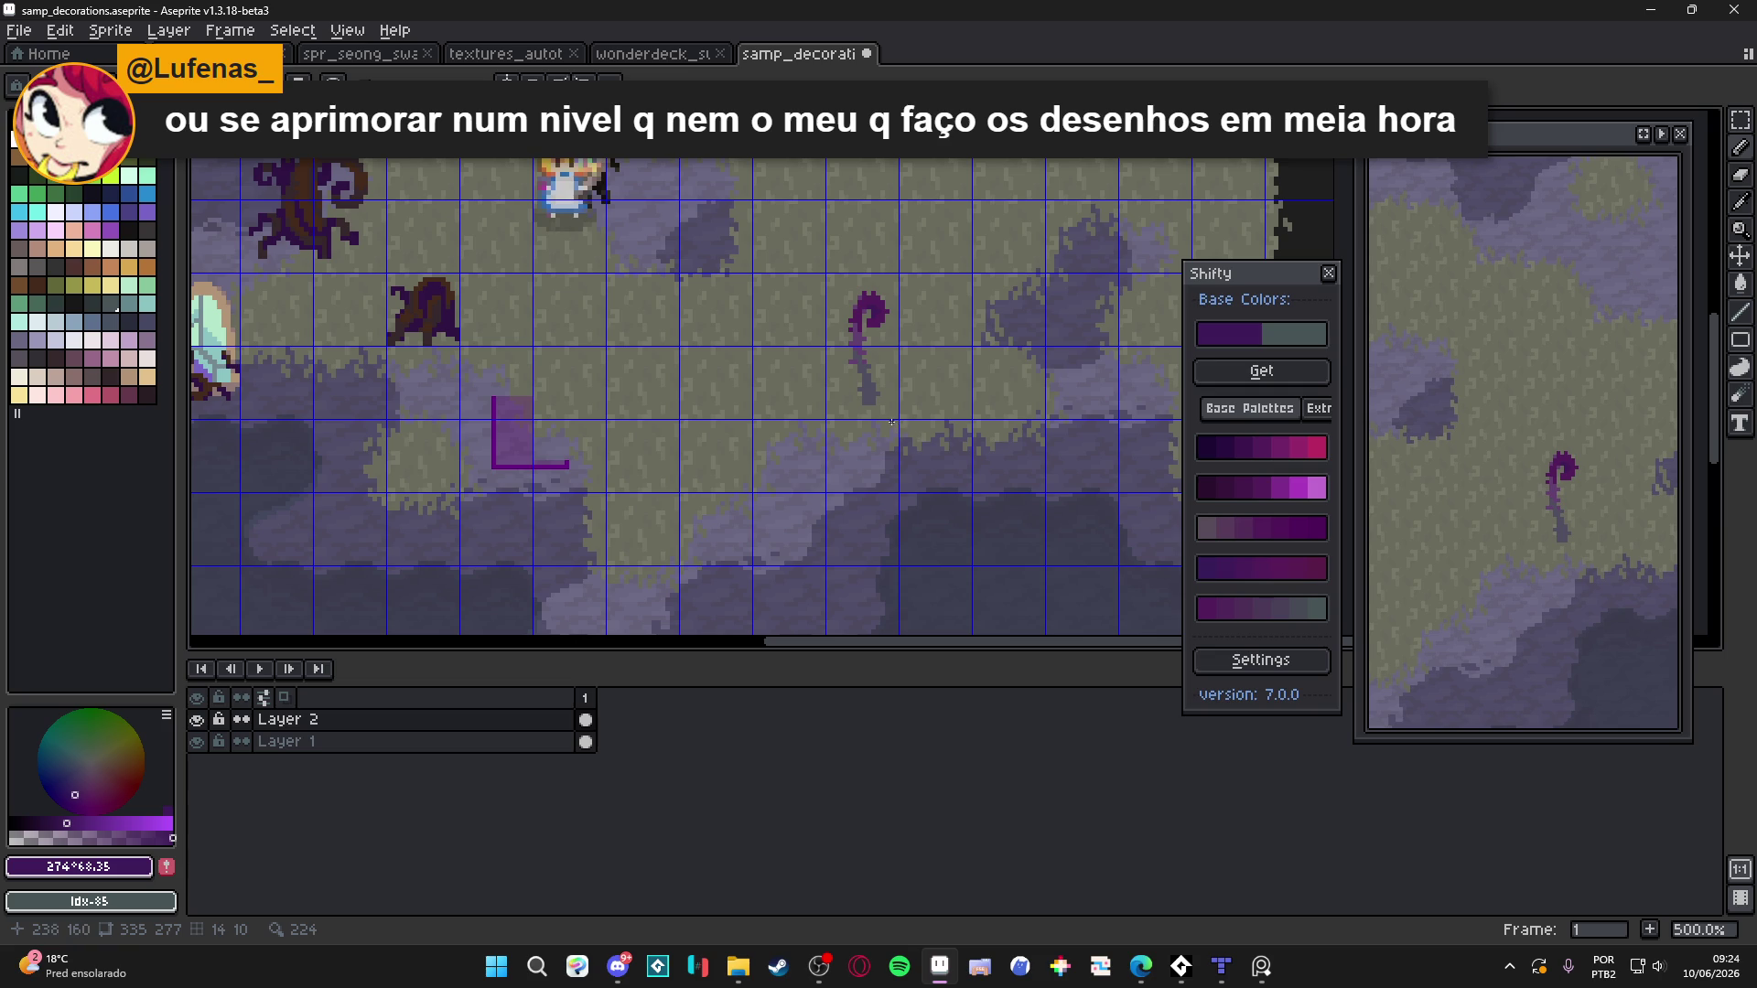
{"action": "scroll", "coordinate": [883, 405], "scroll_direction": "up", "scroll_amount": 4}
{"action": "key", "text": "e"}
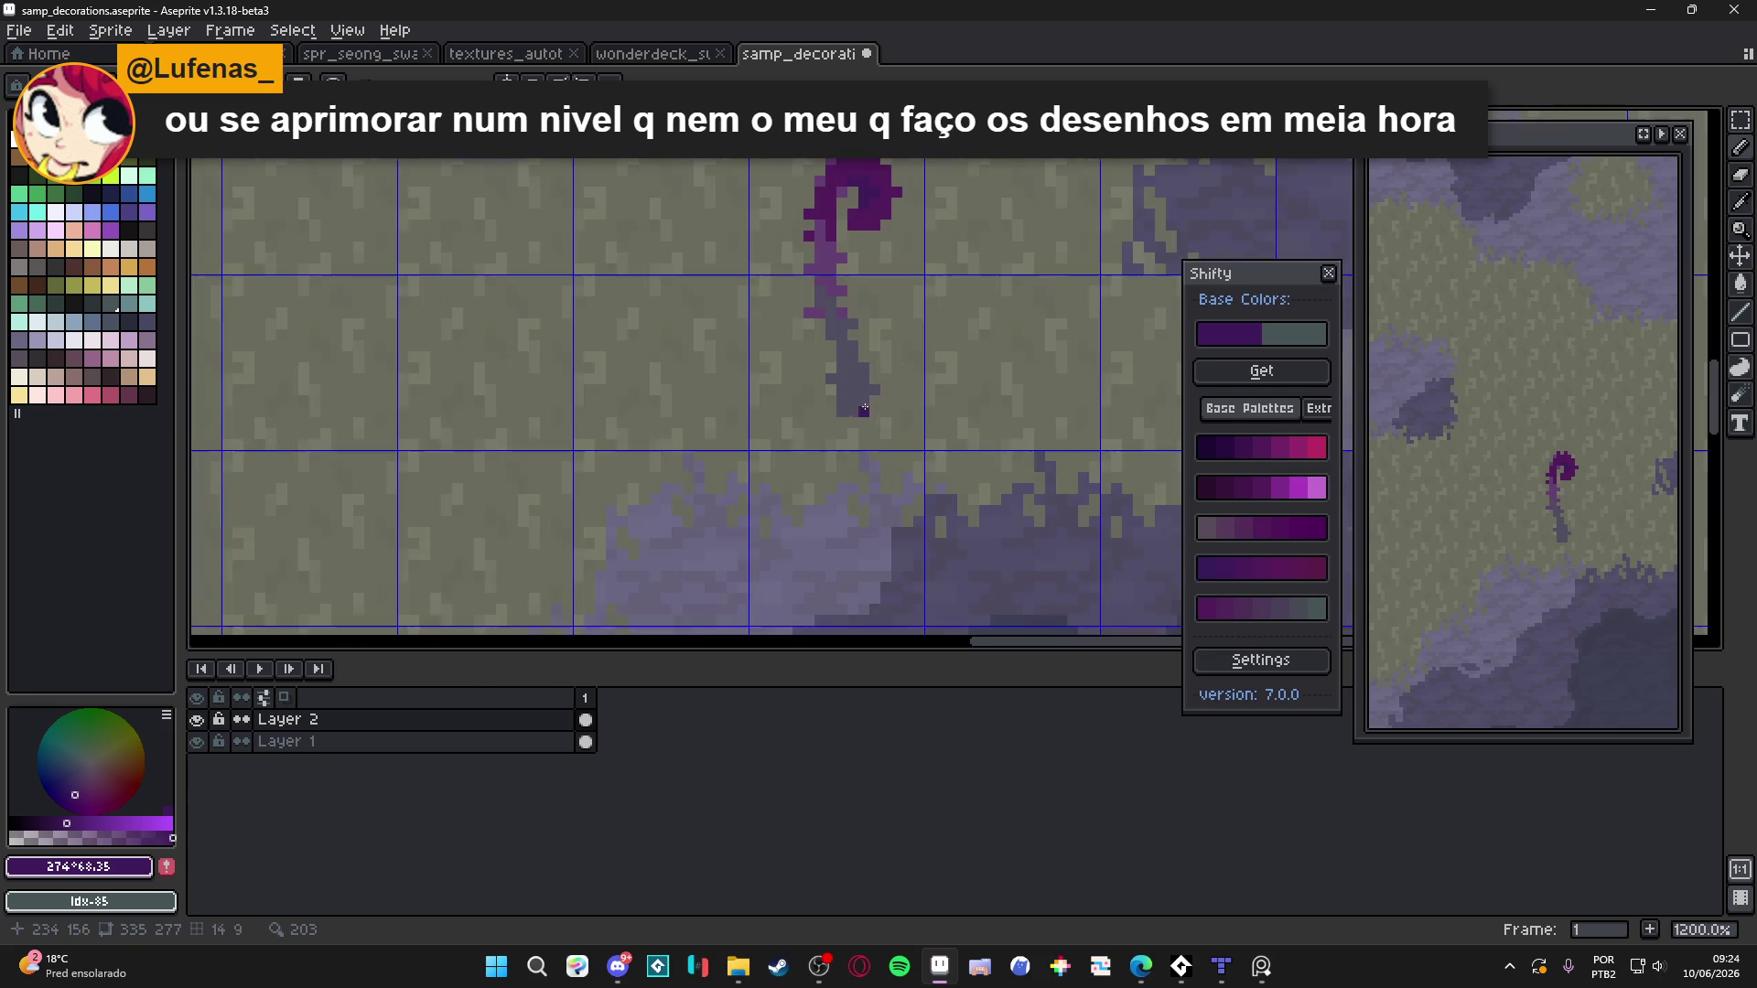
{"action": "scroll", "coordinate": [860, 462], "scroll_direction": "down", "scroll_amount": 5}
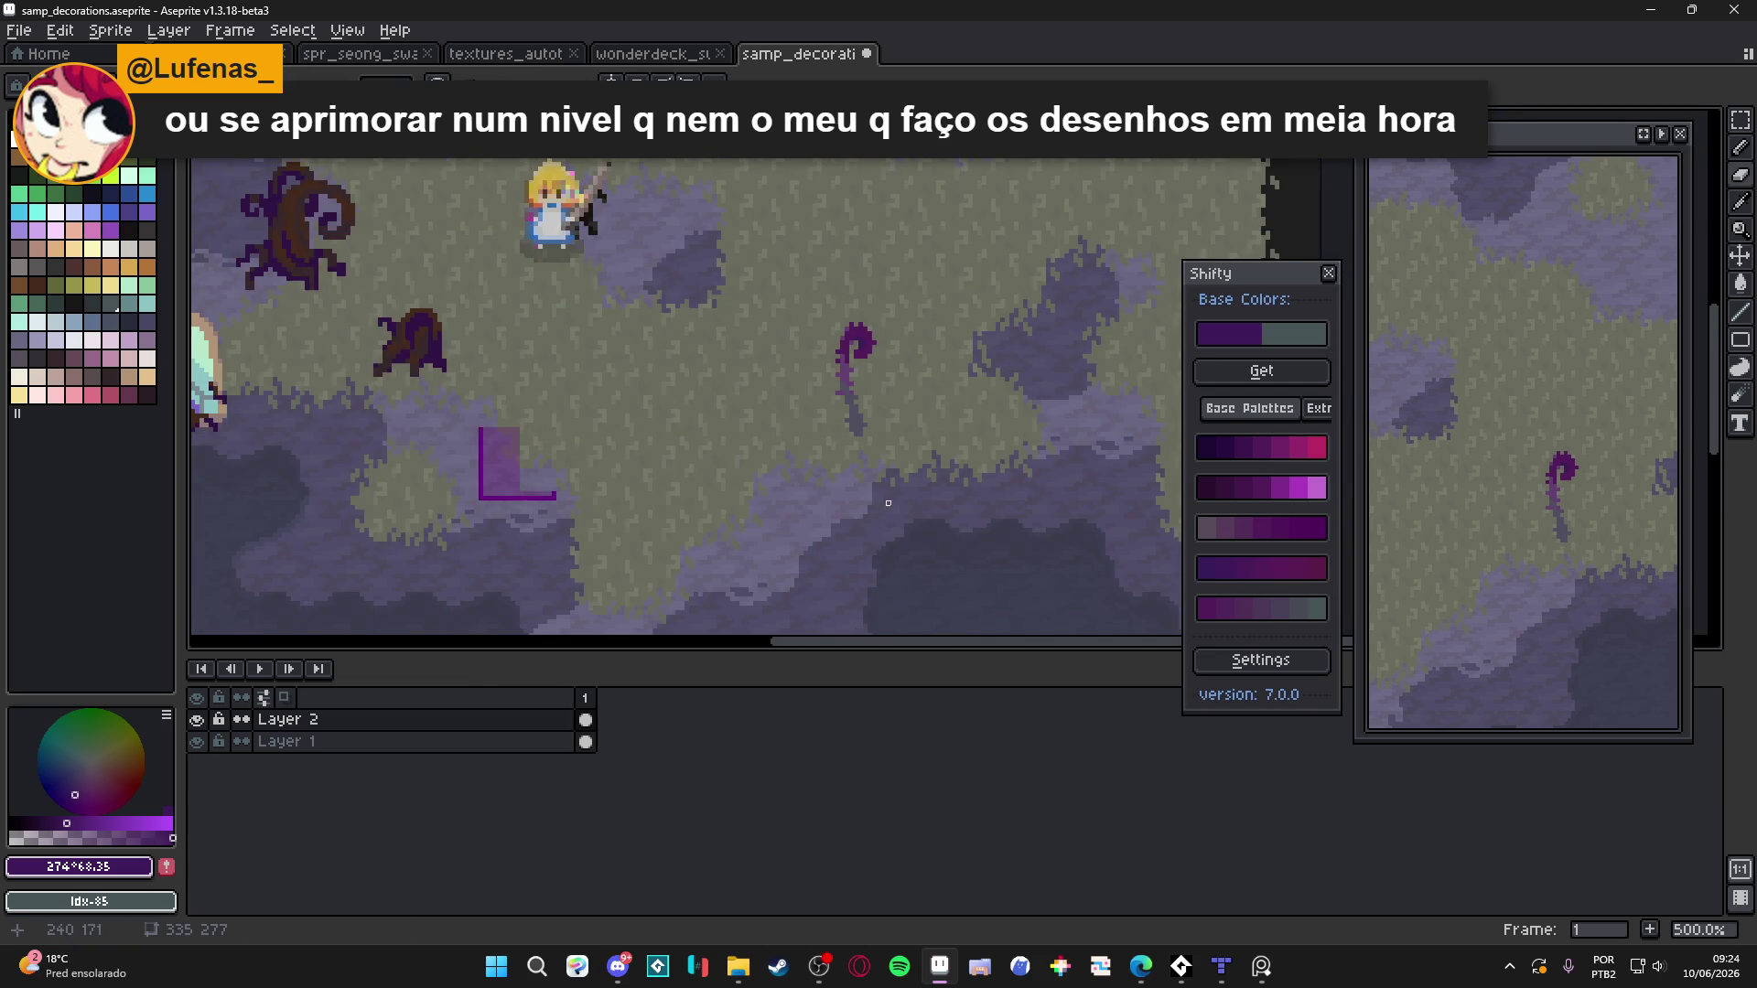
{"action": "mouse_move", "coordinate": [873, 503]}
{"action": "left_mouse_down"}
{"action": "mouse_move", "coordinate": [994, 601]}
{"action": "mouse_move", "coordinate": [932, 545]}
{"action": "left_mouse_up"}
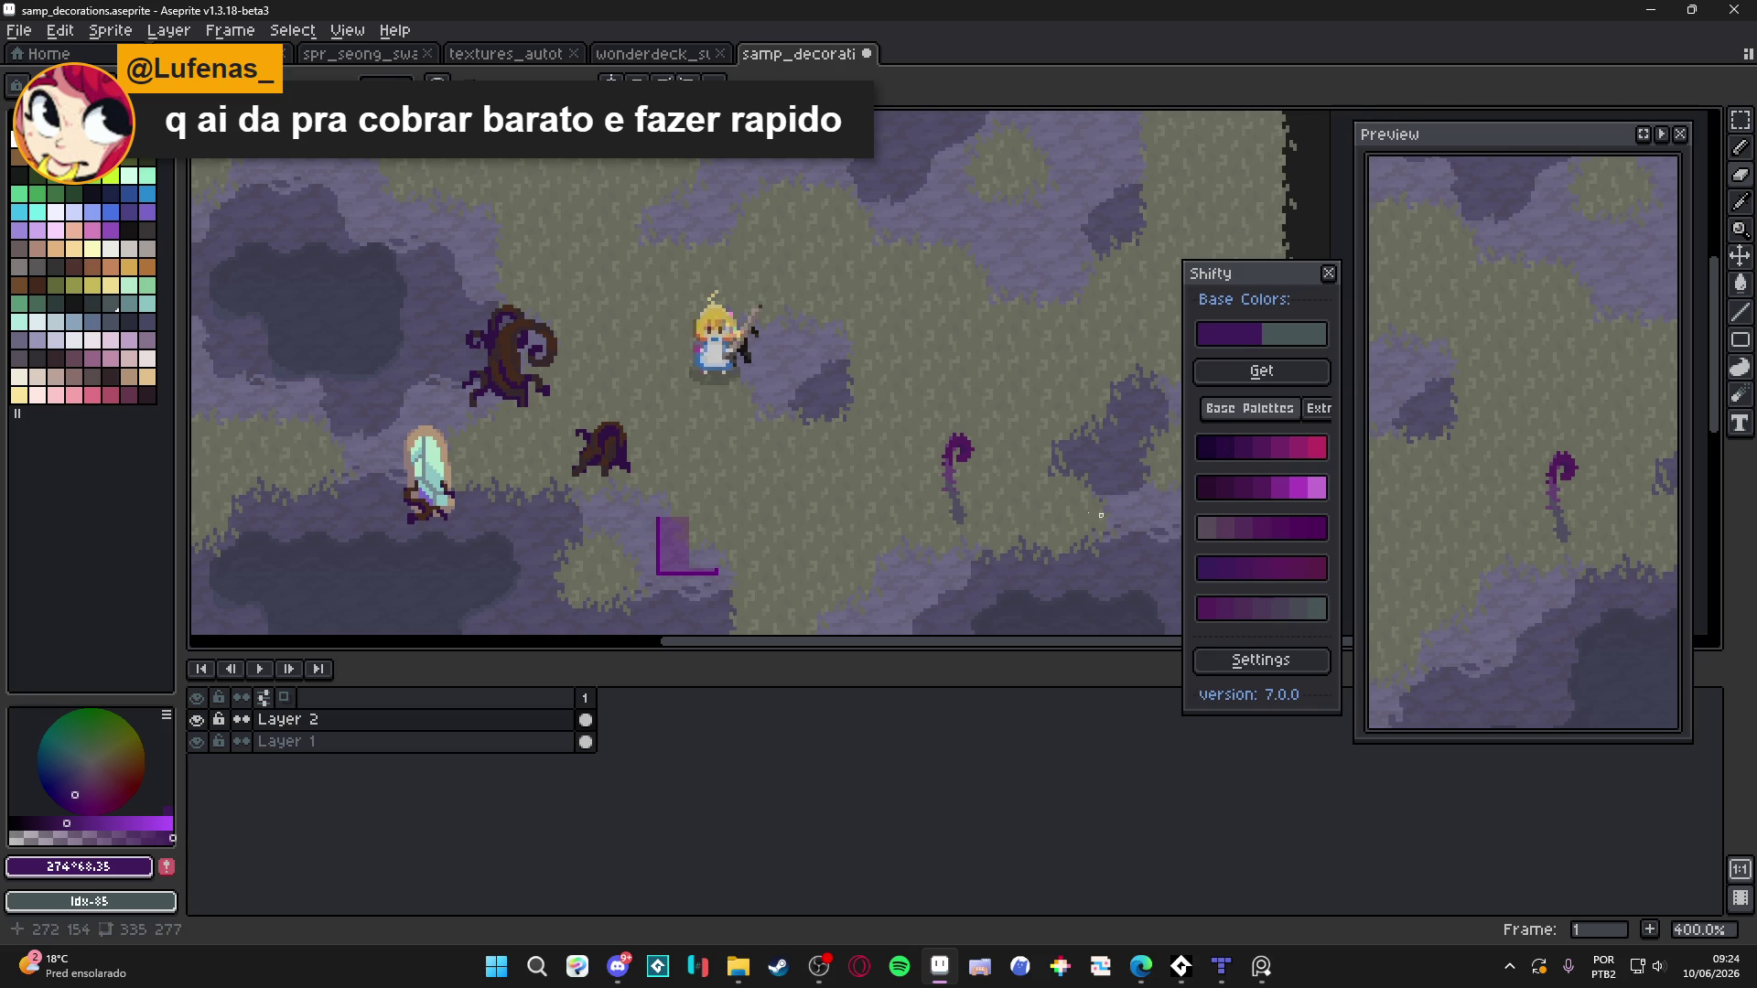
Clear the selection, show the tile grid, and save the decorations sheet
{"action": "scroll", "coordinate": [988, 485], "scroll_direction": "up", "scroll_amount": 1}
{"action": "key", "text": "ctrl+shift+d"}
{"action": "key", "text": "ctrl+d"}
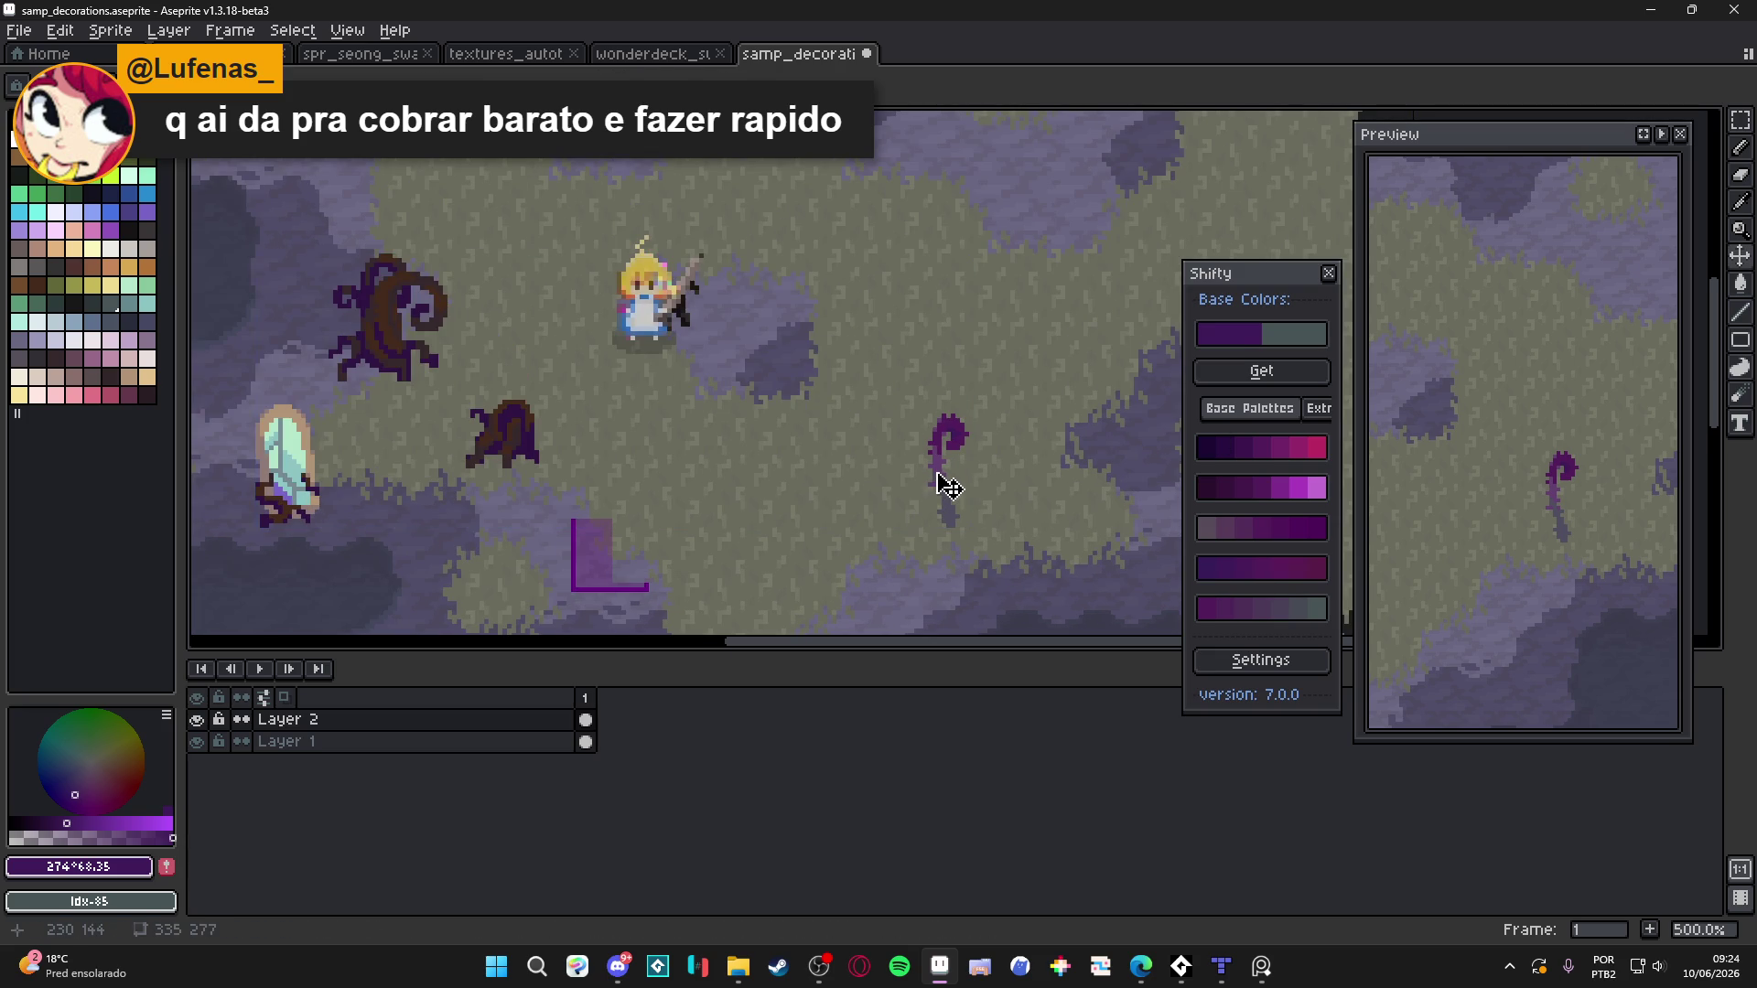
{"action": "key", "text": "ctrl+s"}
{"action": "key", "text": "ctrl+apostrophe"}
{"action": "key", "text": "m"}
{"action": "key", "text": "ctrl+s"}
Select the tendril's grid cells, then sample the stem's dark grey #4F4D5F
{"action": "left_click_drag", "start_coordinate": [932, 423], "coordinate": [949, 510]}
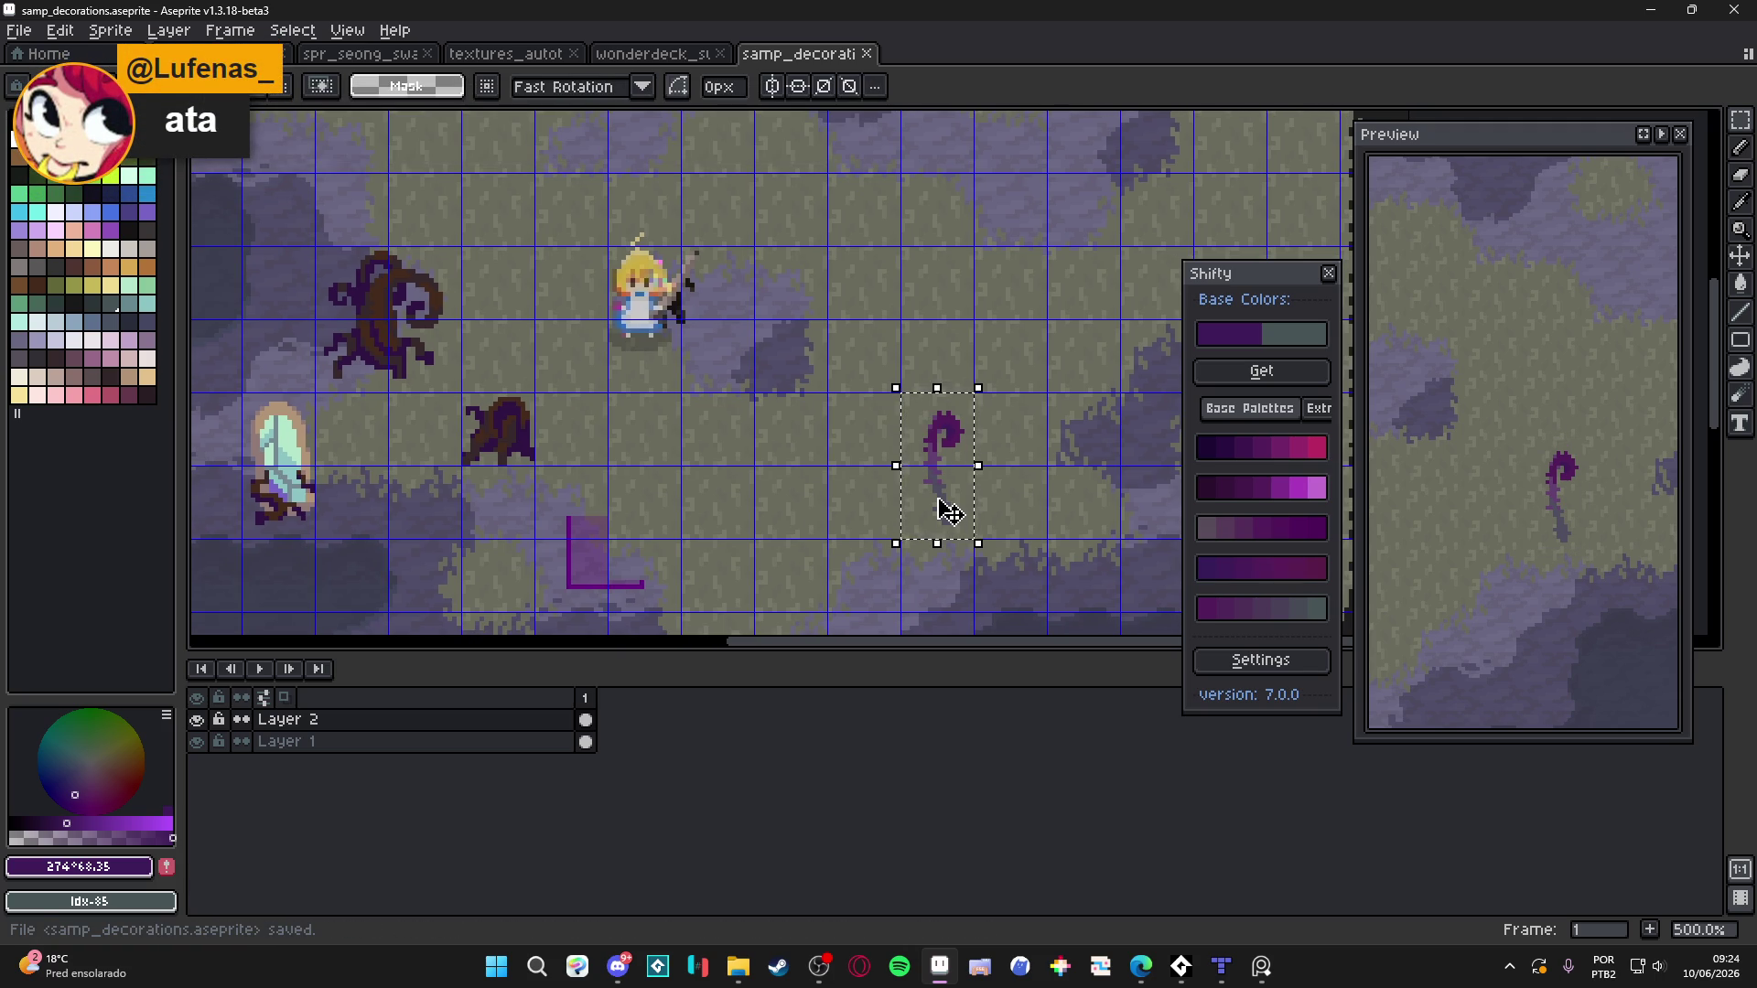
{"action": "left_click_drag", "start_coordinate": [915, 495], "coordinate": [864, 468]}
{"action": "key", "text": "ctrl+d"}
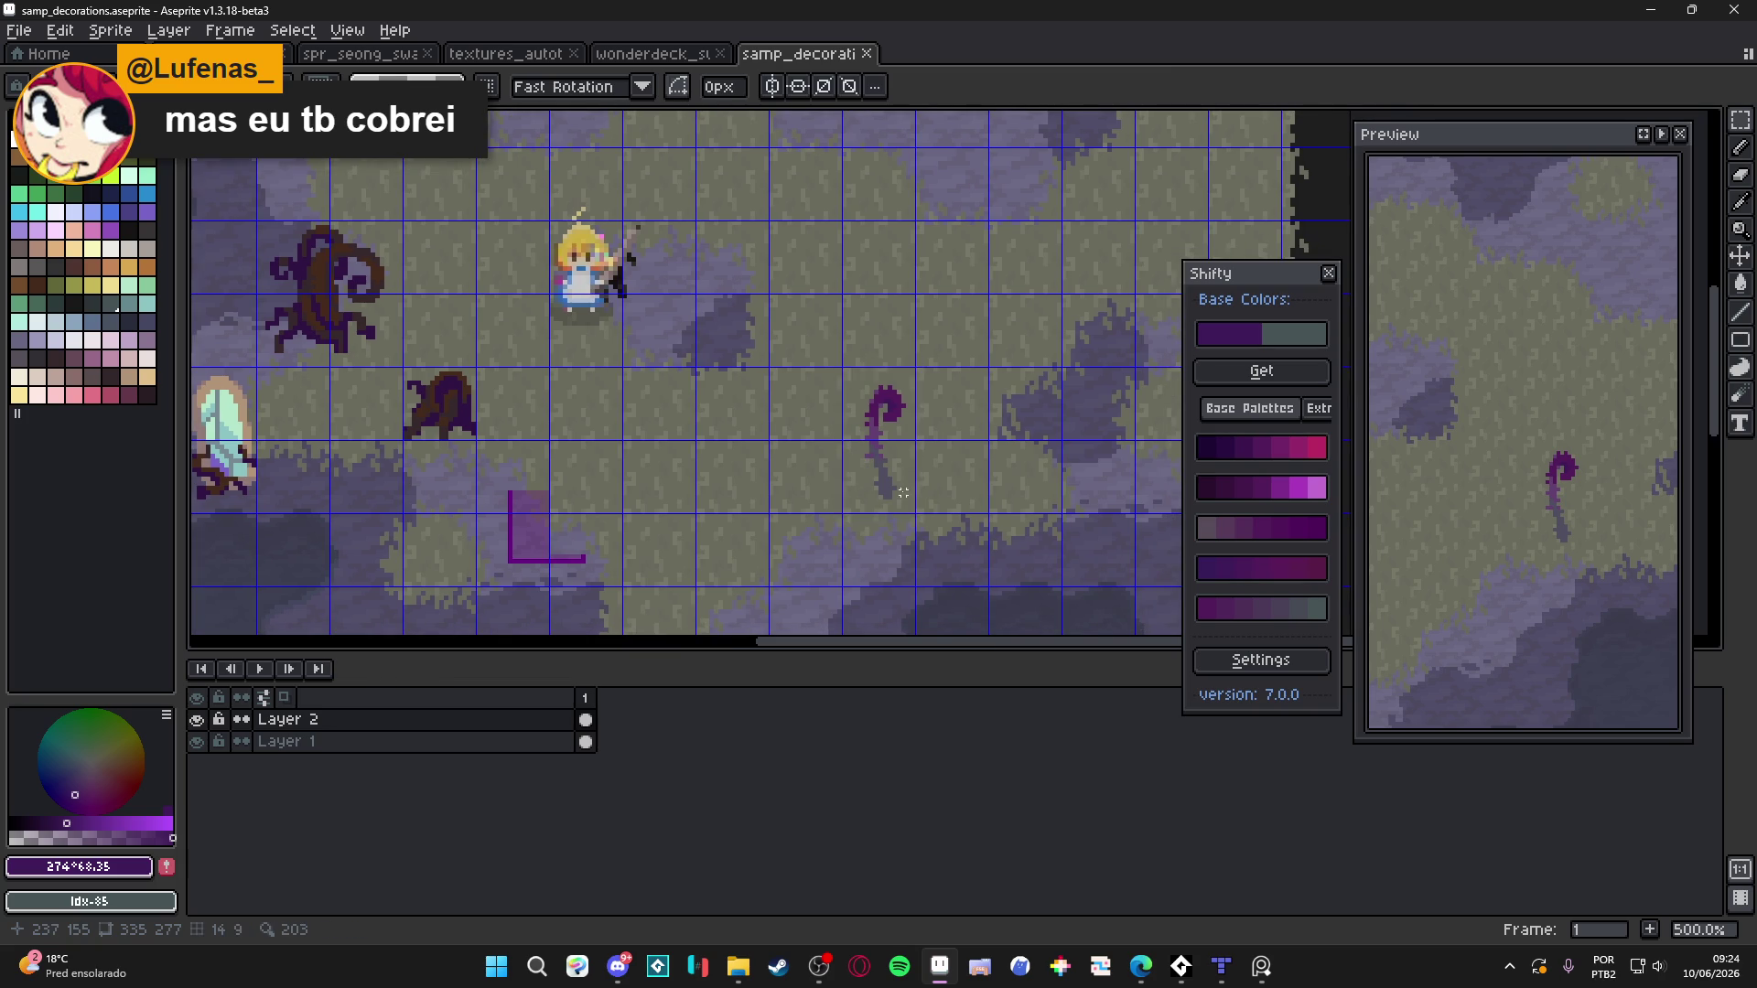
{"action": "key", "text": "i"}
{"action": "scroll", "coordinate": [897, 477], "scroll_direction": "up", "scroll_amount": 4}
{"action": "left_click", "coordinate": [897, 477]}
{"action": "key", "text": "m"}
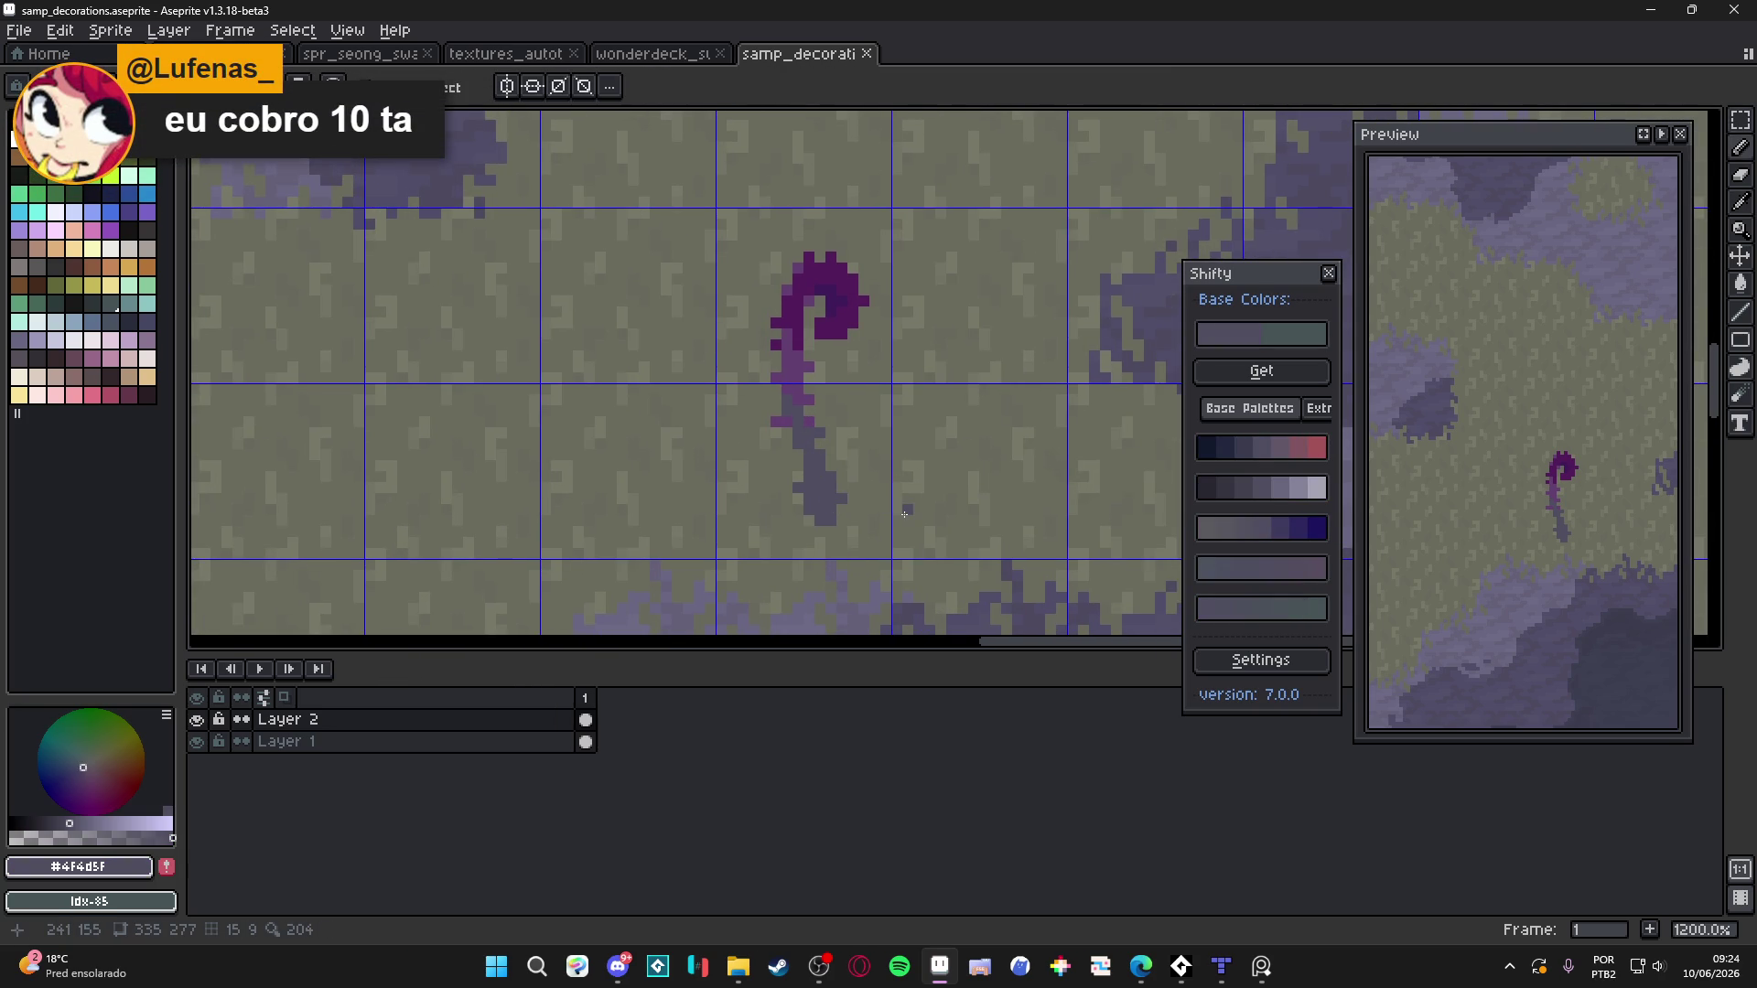
Sample the curl's dark purple #511C5A, darken a stem pixel, show the tile grid, and save
{"action": "scroll", "coordinate": [905, 514], "scroll_direction": "down", "scroll_amount": 3}
{"action": "scroll", "coordinate": [866, 444], "scroll_direction": "up", "scroll_amount": 3}
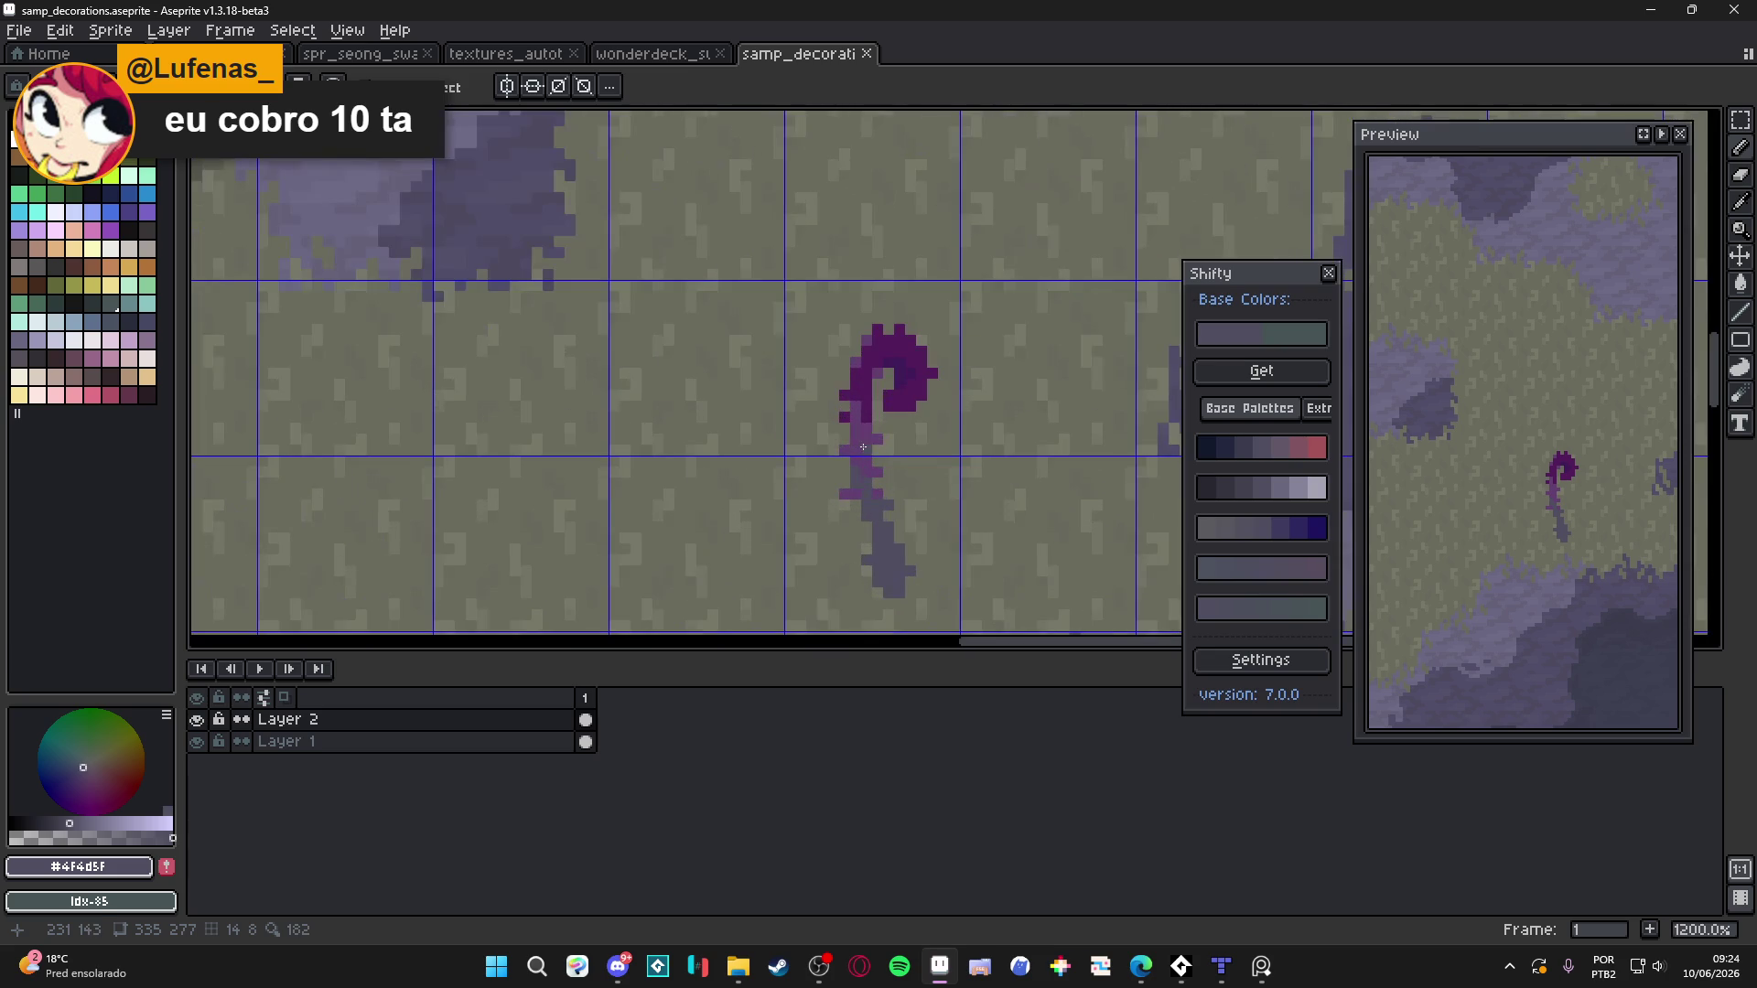
{"action": "left_click", "coordinate": [856, 401], "text": "alt"}
{"action": "left_click", "coordinate": [867, 428]}
{"action": "scroll", "coordinate": [867, 428], "scroll_direction": "down", "scroll_amount": 5}
{"action": "key", "text": "ctrl+apostrophe"}
{"action": "key", "text": "ctrl+s"}
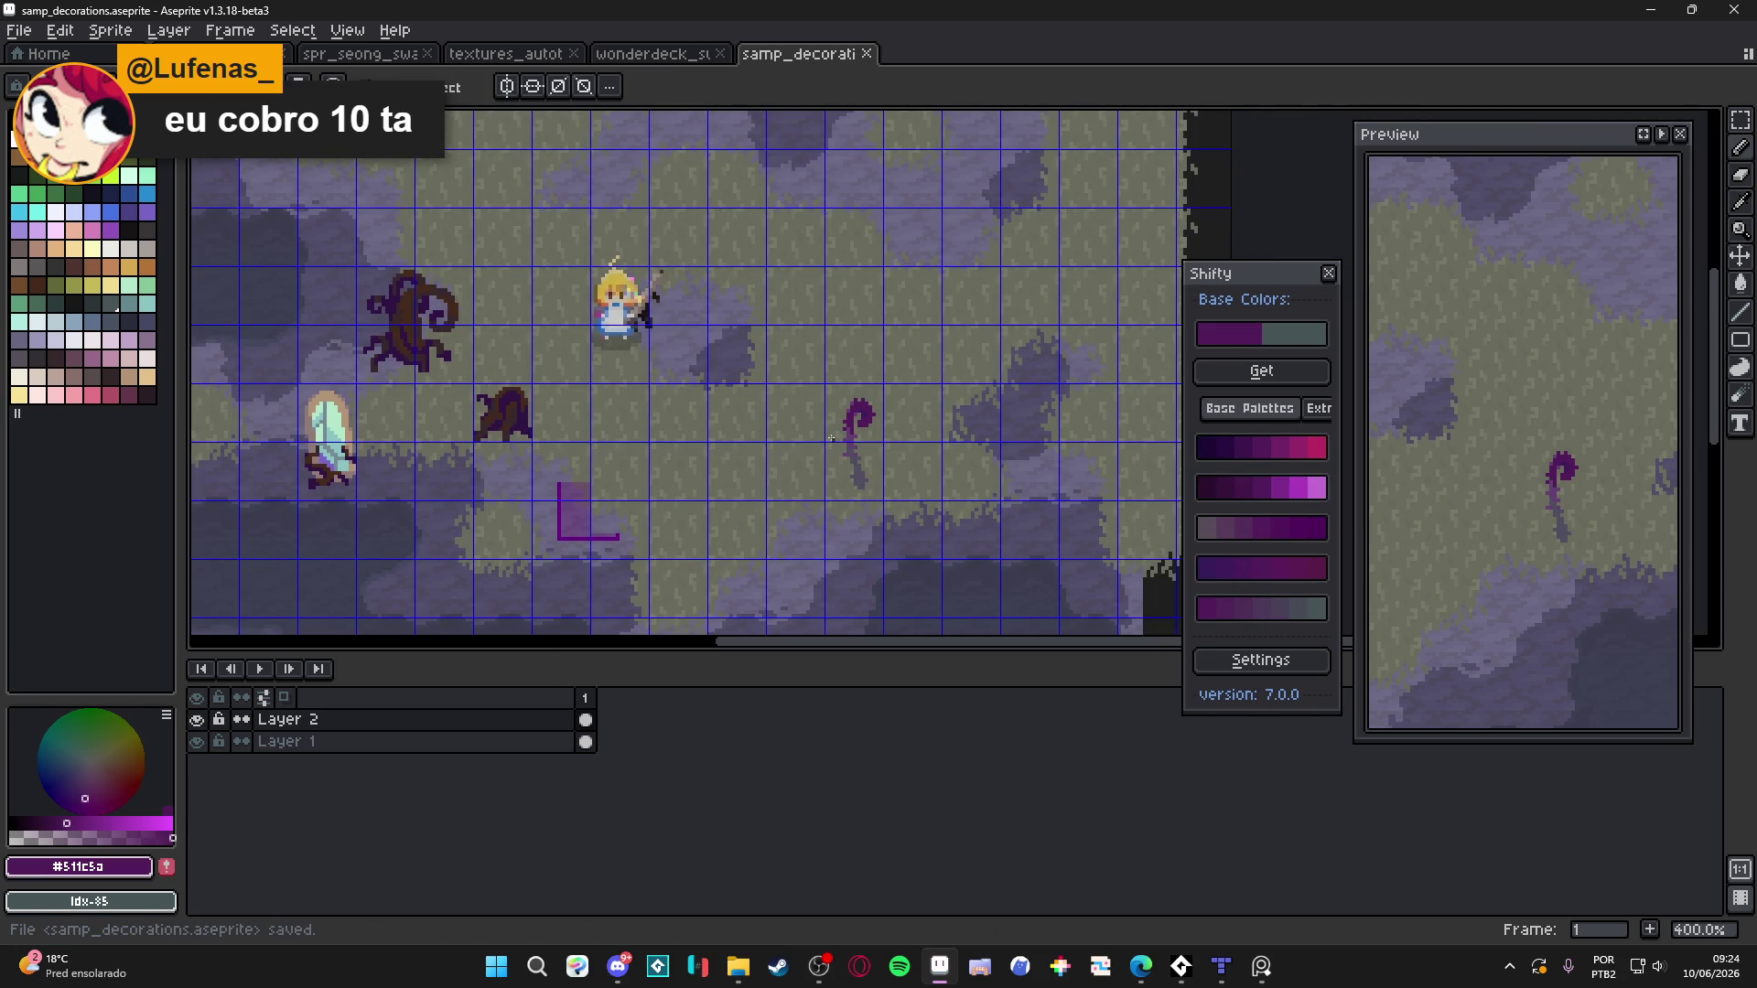
Paint another darker purple pixel on the curl and save the sheet again
{"action": "scroll", "coordinate": [839, 448], "scroll_direction": "up", "scroll_amount": 5}
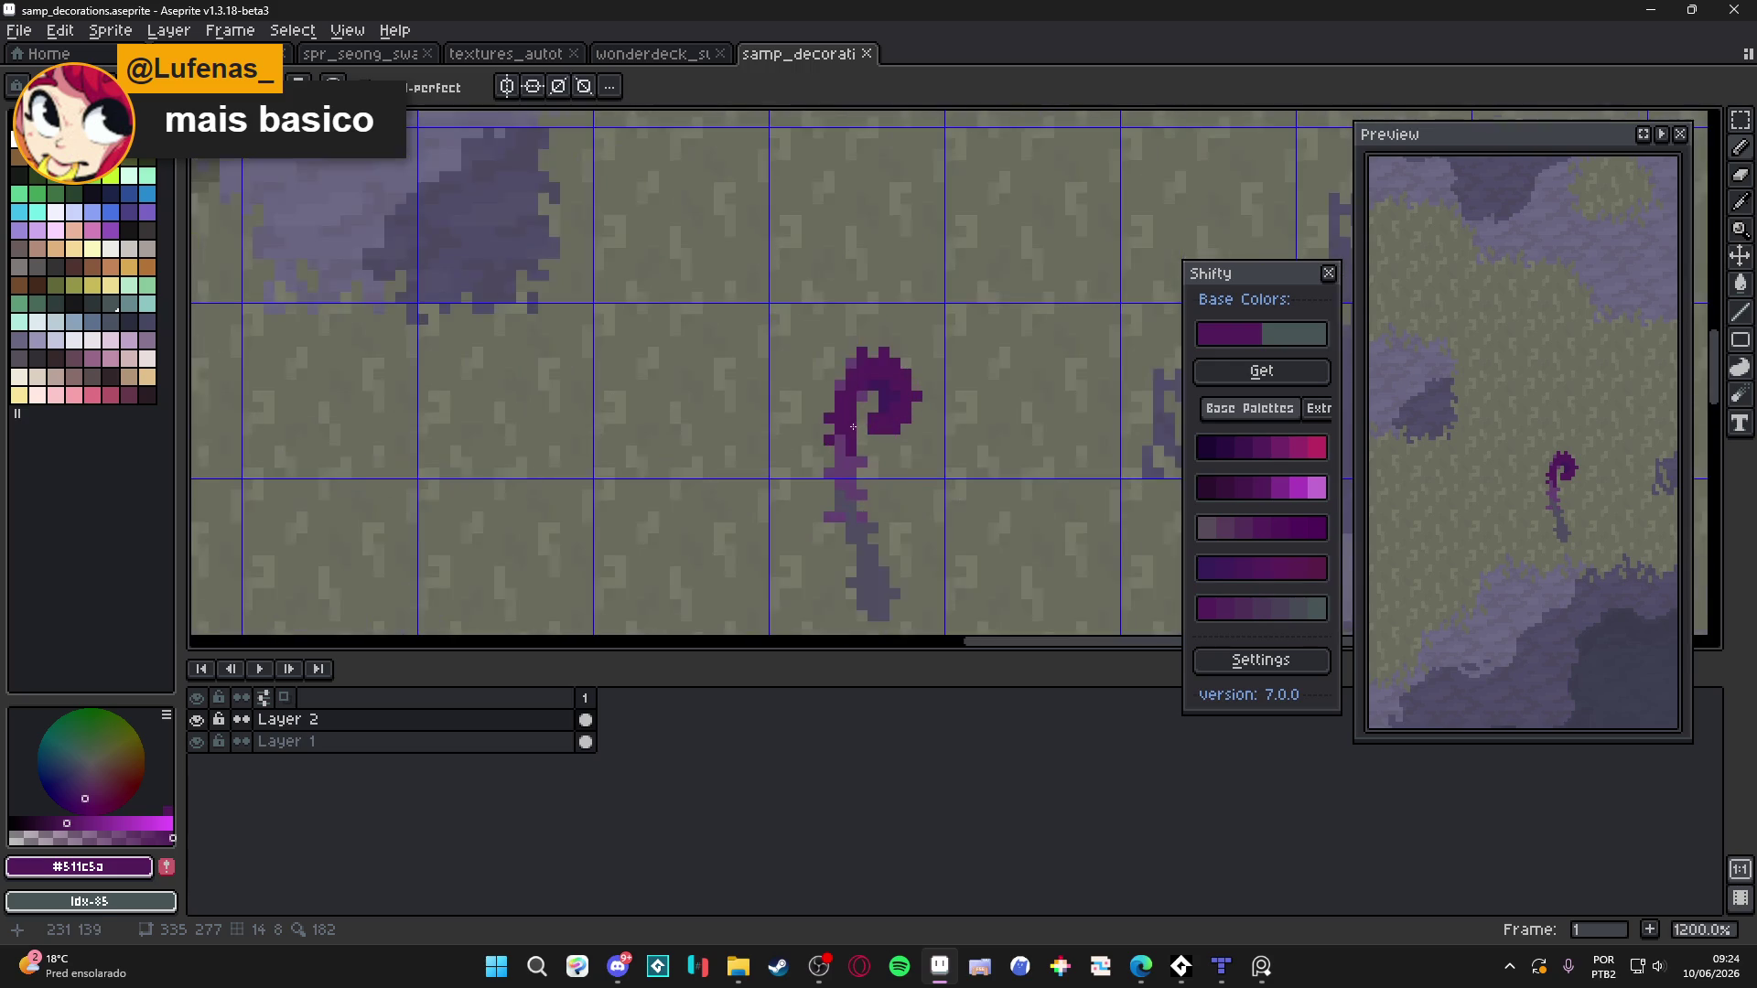
{"action": "scroll", "coordinate": [853, 426], "scroll_direction": "up", "scroll_amount": 1}
{"action": "left_click", "coordinate": [896, 326]}
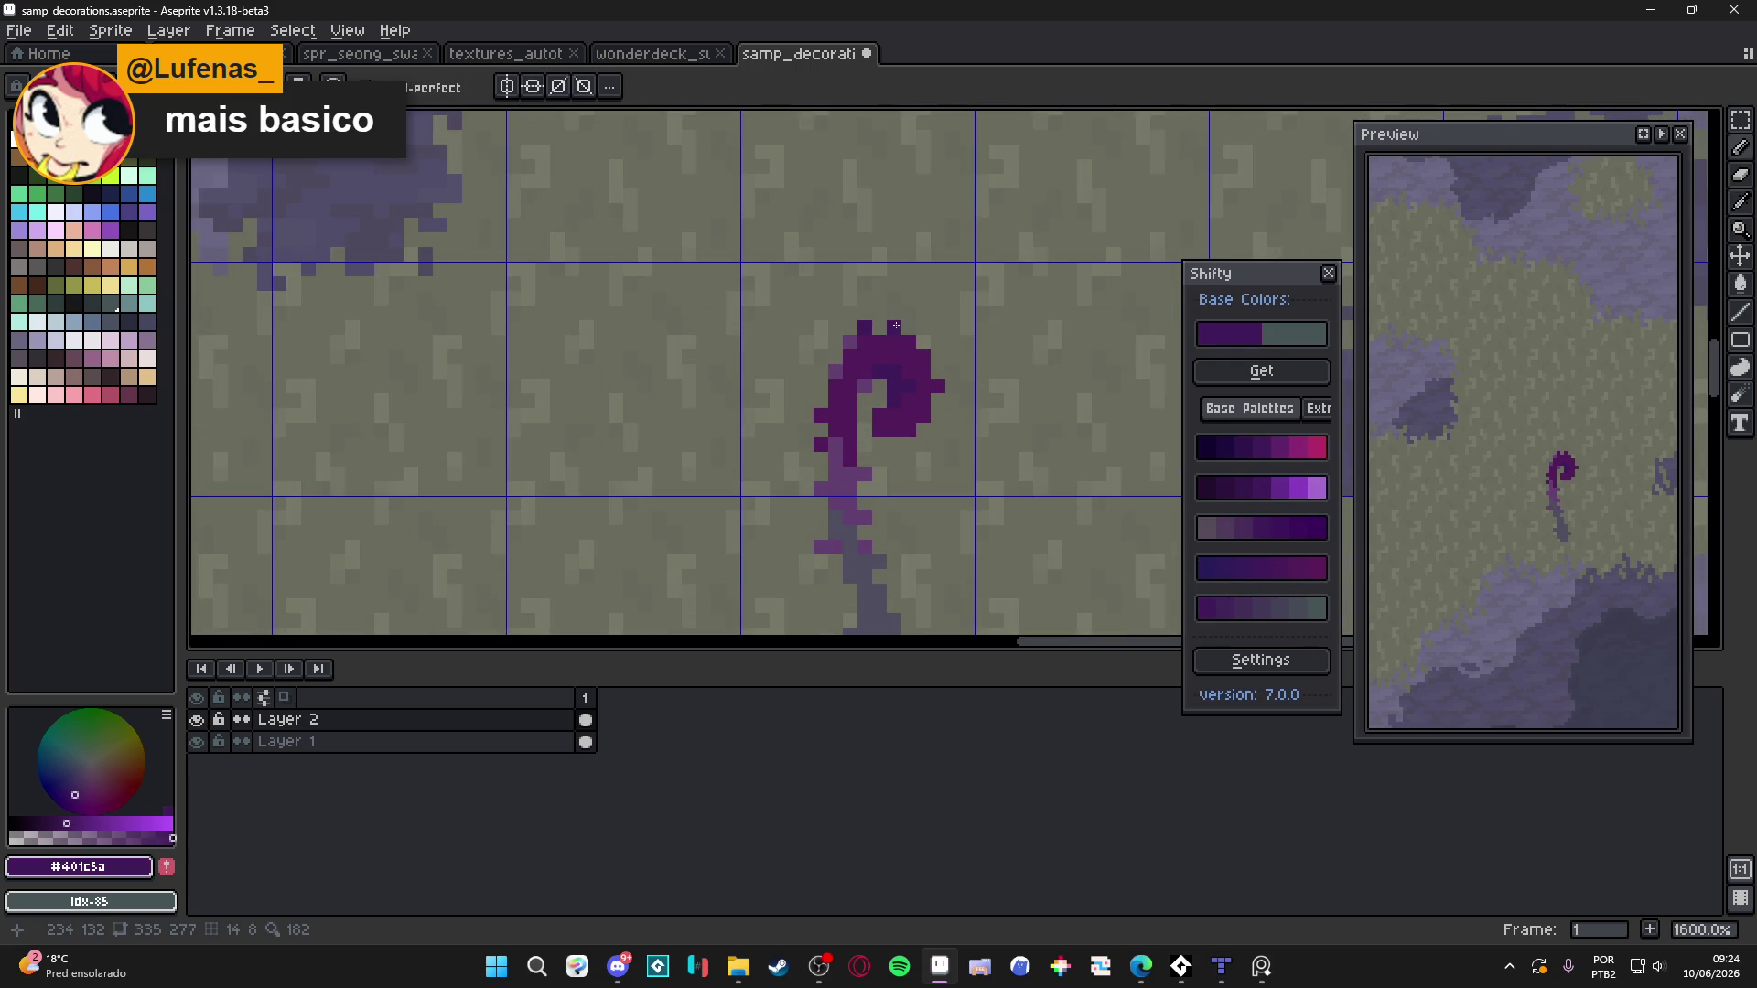
{"action": "scroll", "coordinate": [945, 405], "scroll_direction": "up", "scroll_amount": 1}
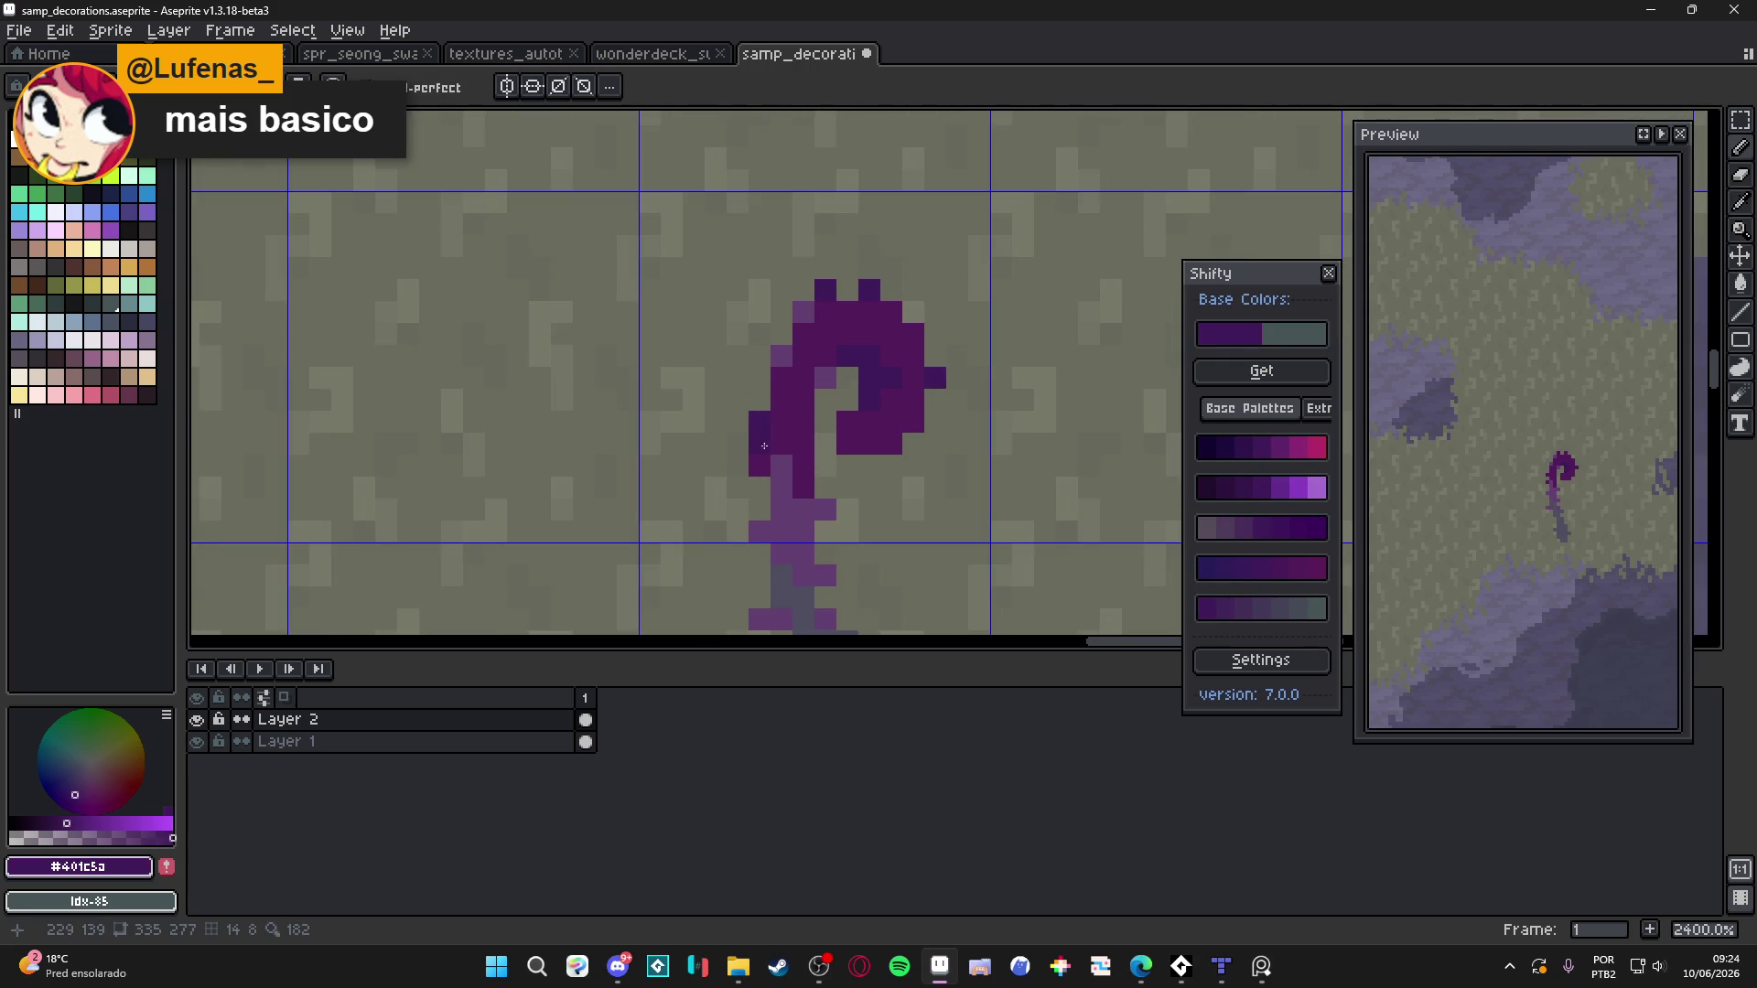
{"action": "scroll", "coordinate": [773, 458], "scroll_direction": "down", "scroll_amount": 6}
{"action": "scroll", "coordinate": [778, 482], "scroll_direction": "up", "scroll_amount": 3}
{"action": "scroll", "coordinate": [778, 482], "scroll_direction": "down", "scroll_amount": 5}
{"action": "scroll", "coordinate": [751, 503], "scroll_direction": "up", "scroll_amount": 5}
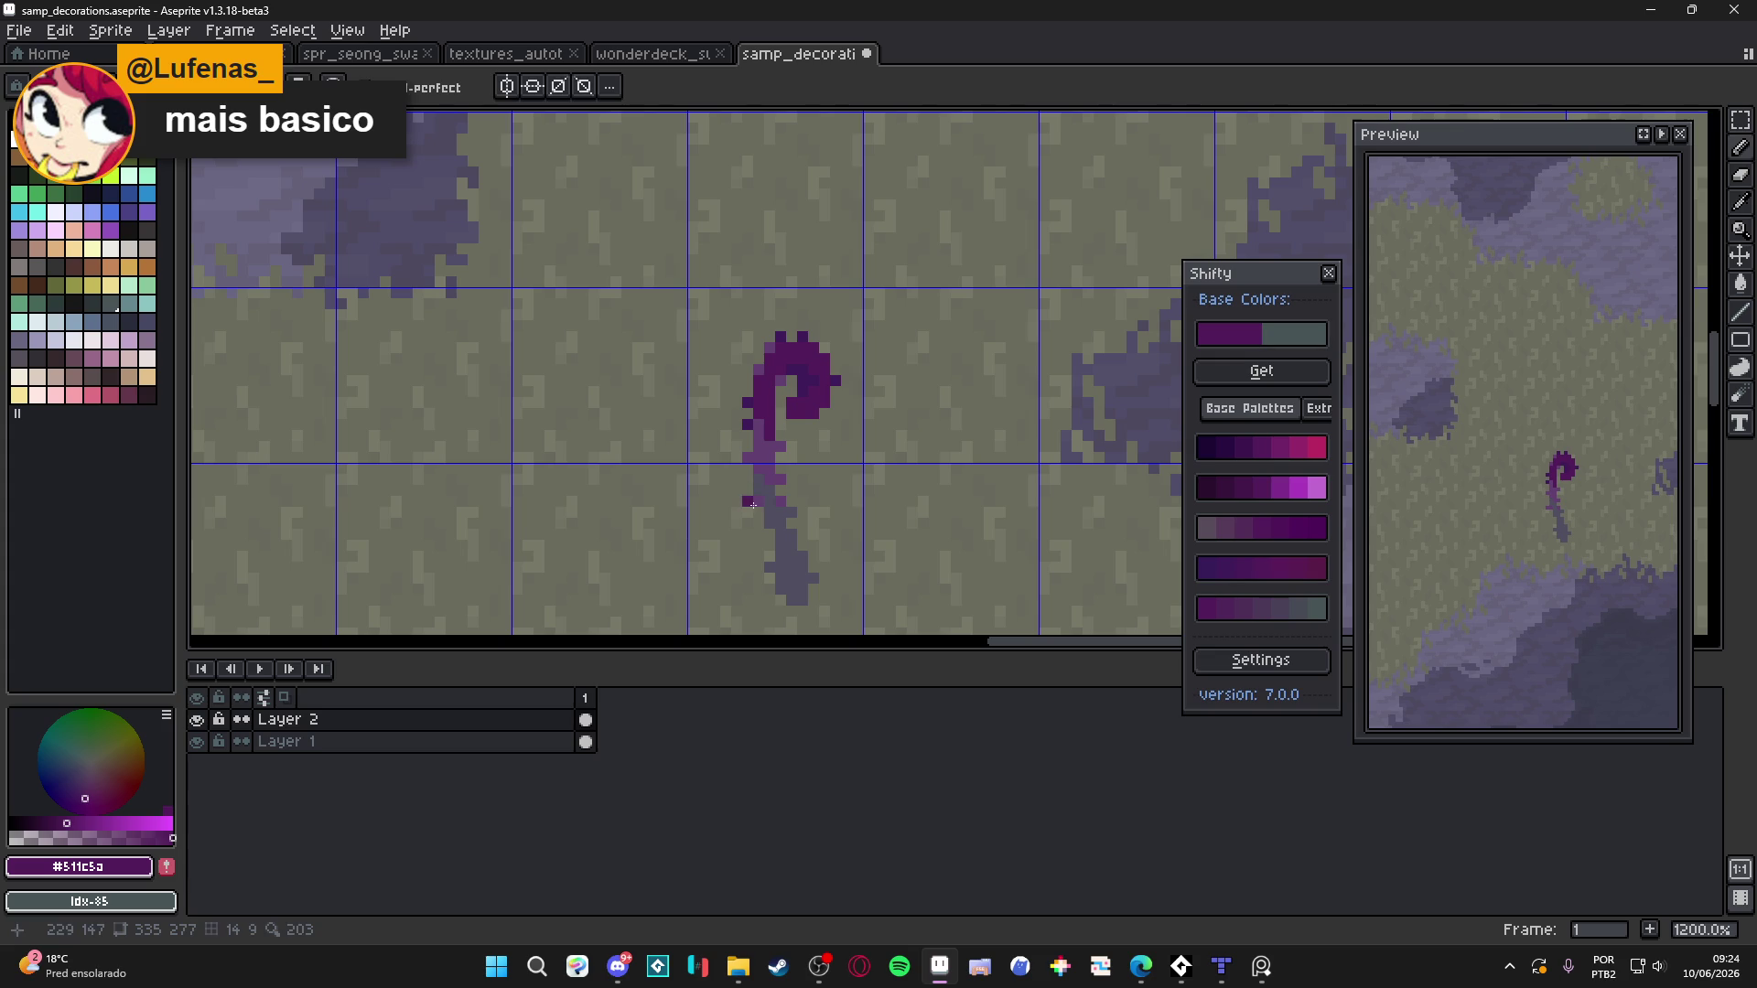
{"action": "scroll", "coordinate": [750, 502], "scroll_direction": "down", "scroll_amount": 4}
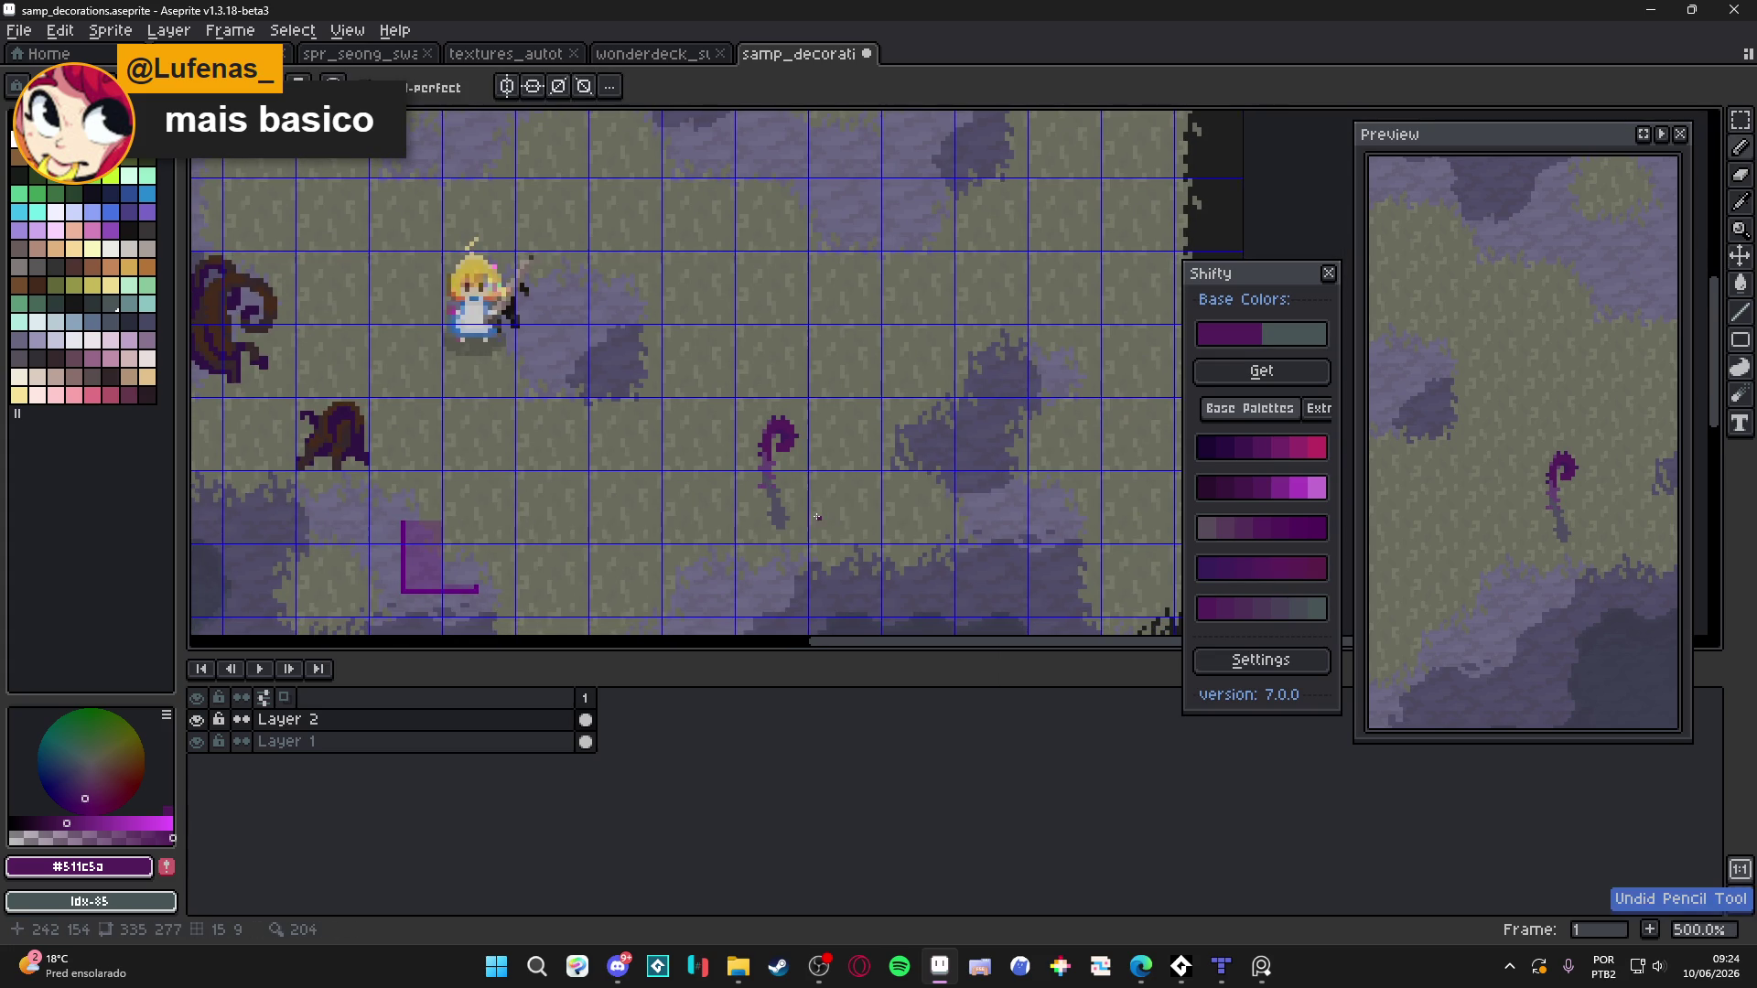
{"action": "key", "text": "ctrl+s"}
Switch back to the Pencil (B) for single-pixel drawing
{"action": "scroll", "coordinate": [774, 523], "scroll_direction": "up", "scroll_amount": 1}
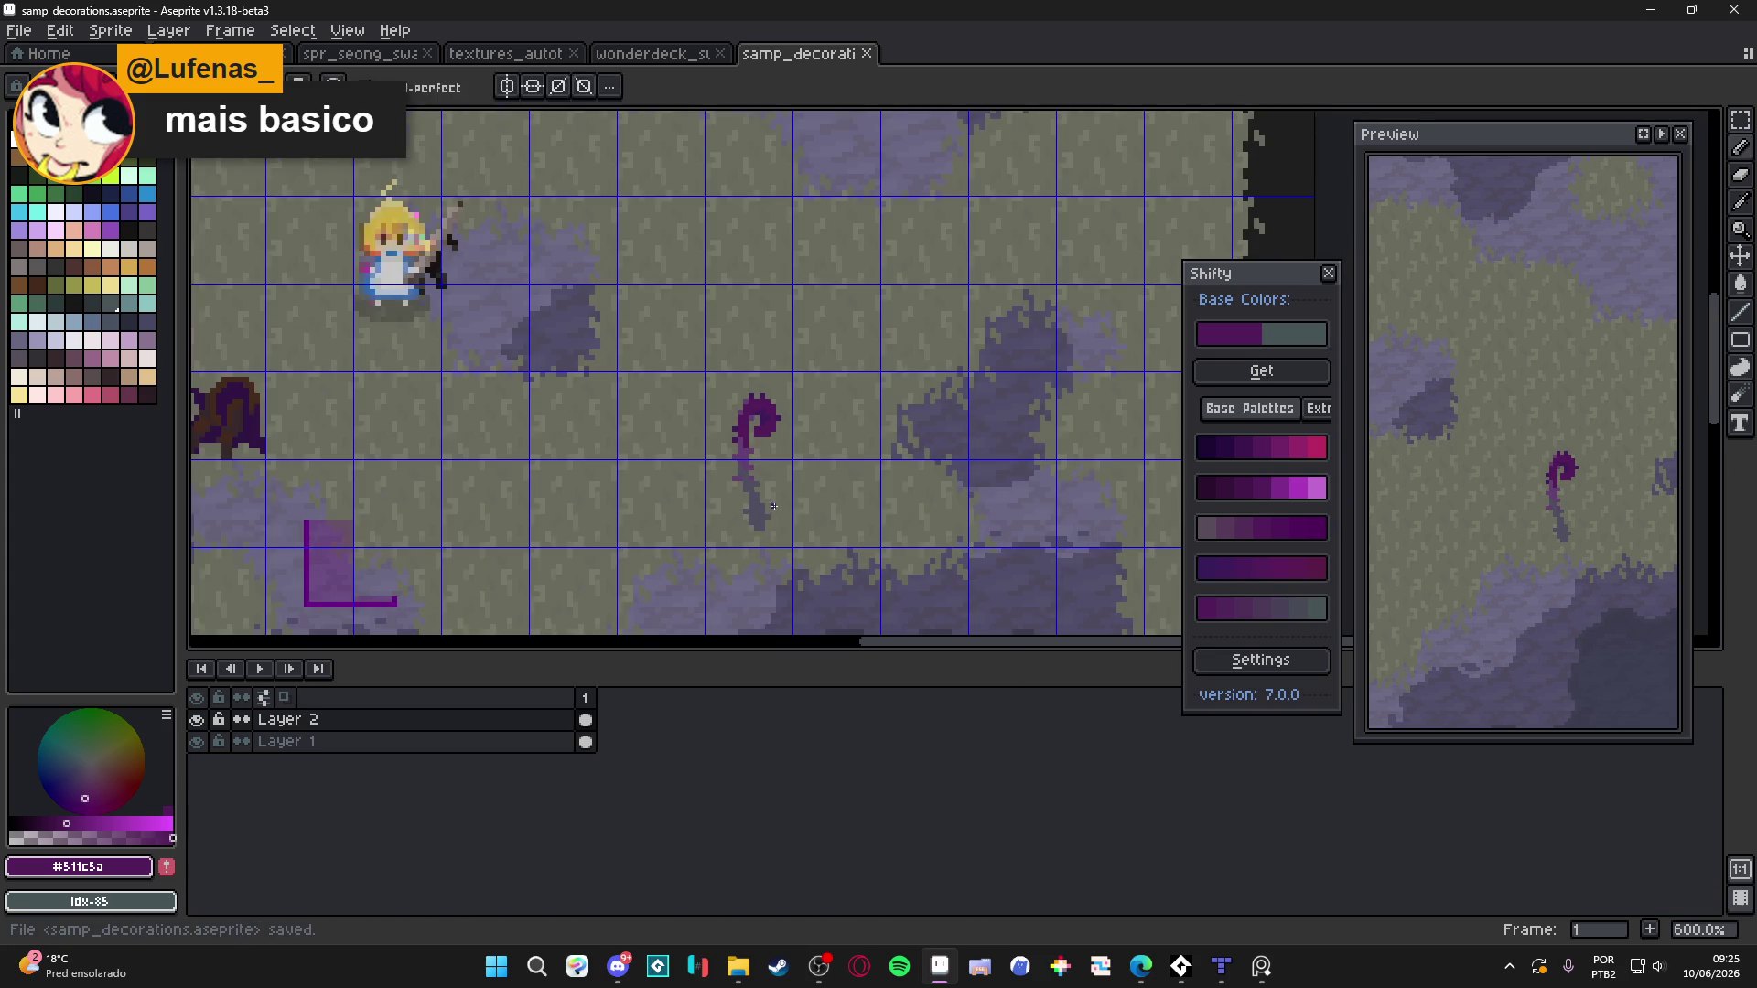
{"action": "key", "text": "b"}
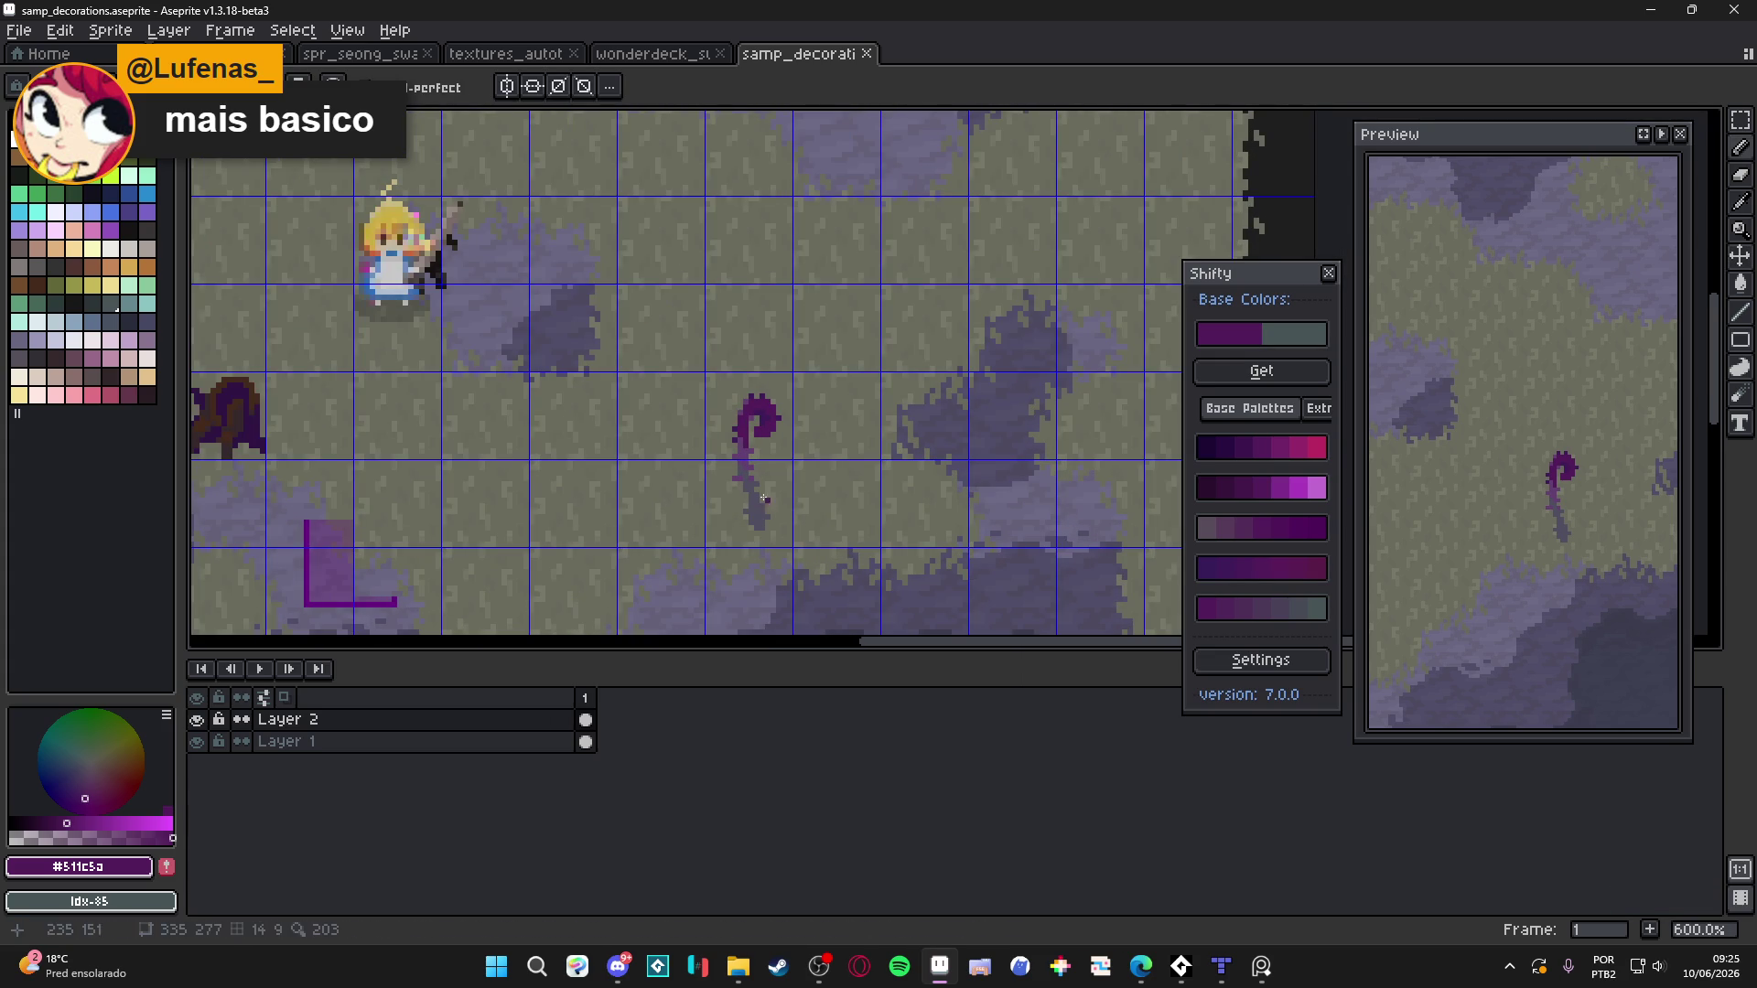
{"action": "scroll", "coordinate": [725, 496], "scroll_direction": "down", "scroll_amount": 3}
{"action": "scroll", "coordinate": [725, 496], "scroll_direction": "down", "scroll_amount": 1}
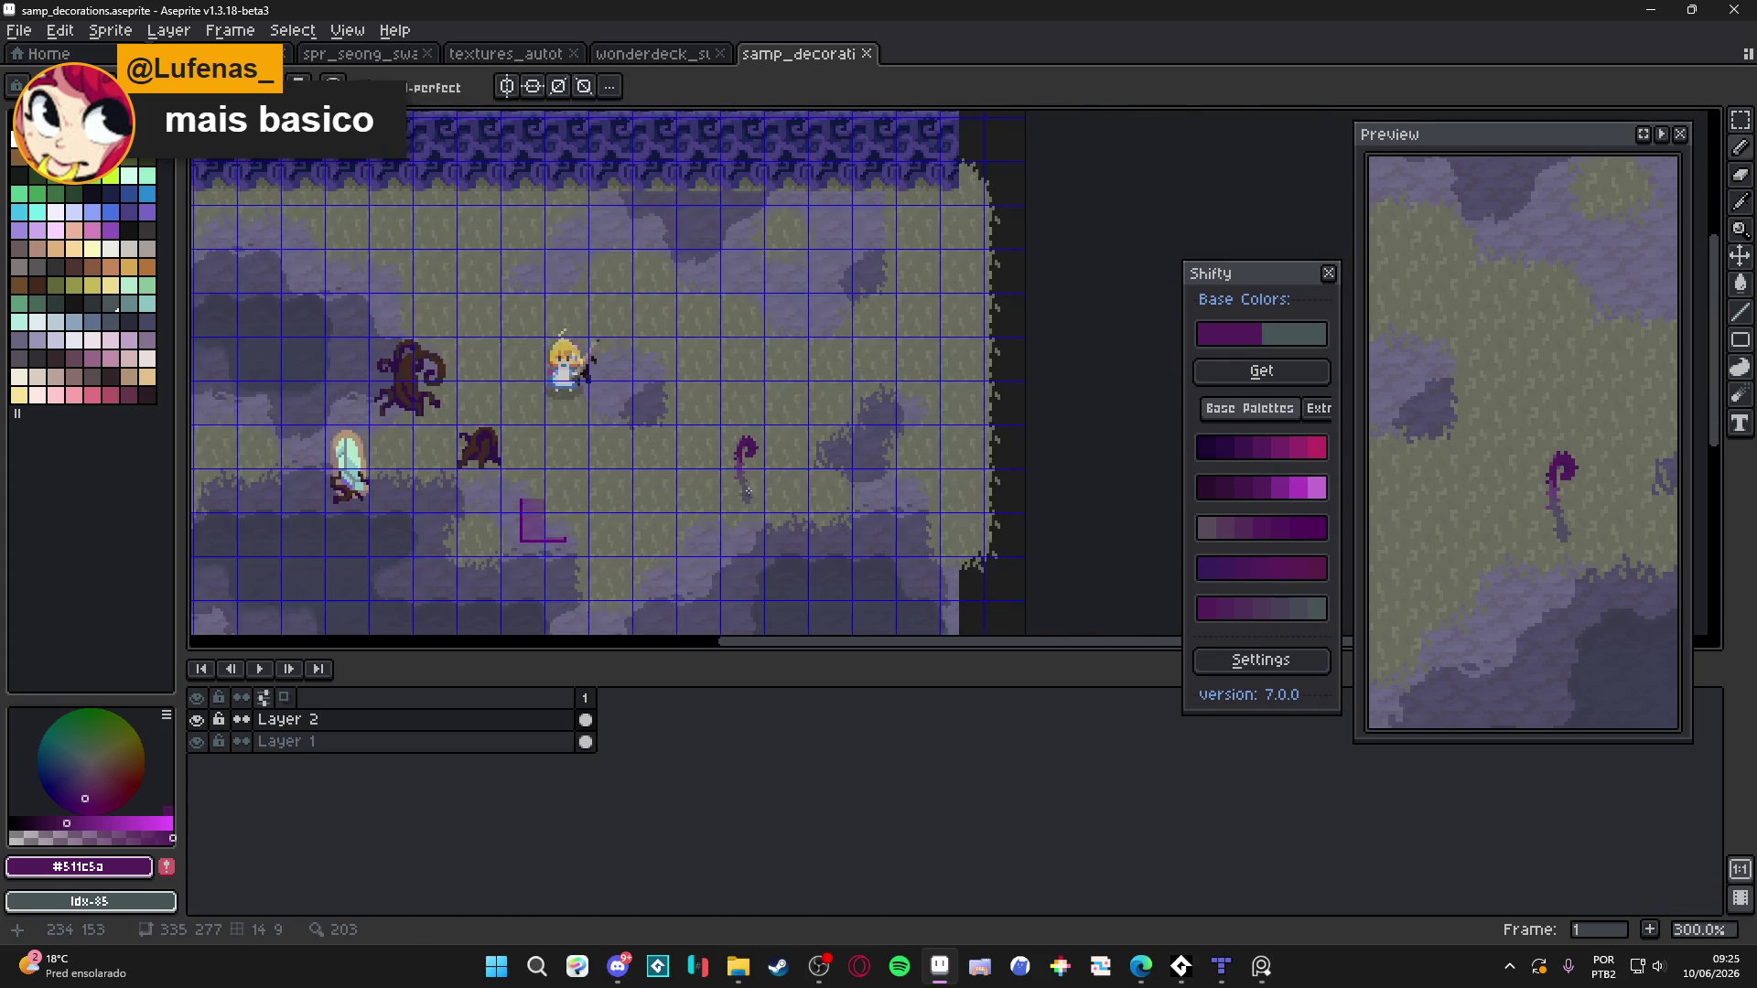
{"action": "scroll", "coordinate": [746, 493], "scroll_direction": "up", "scroll_amount": 3}
{"action": "scroll", "coordinate": [747, 493], "scroll_direction": "down", "scroll_amount": 2}
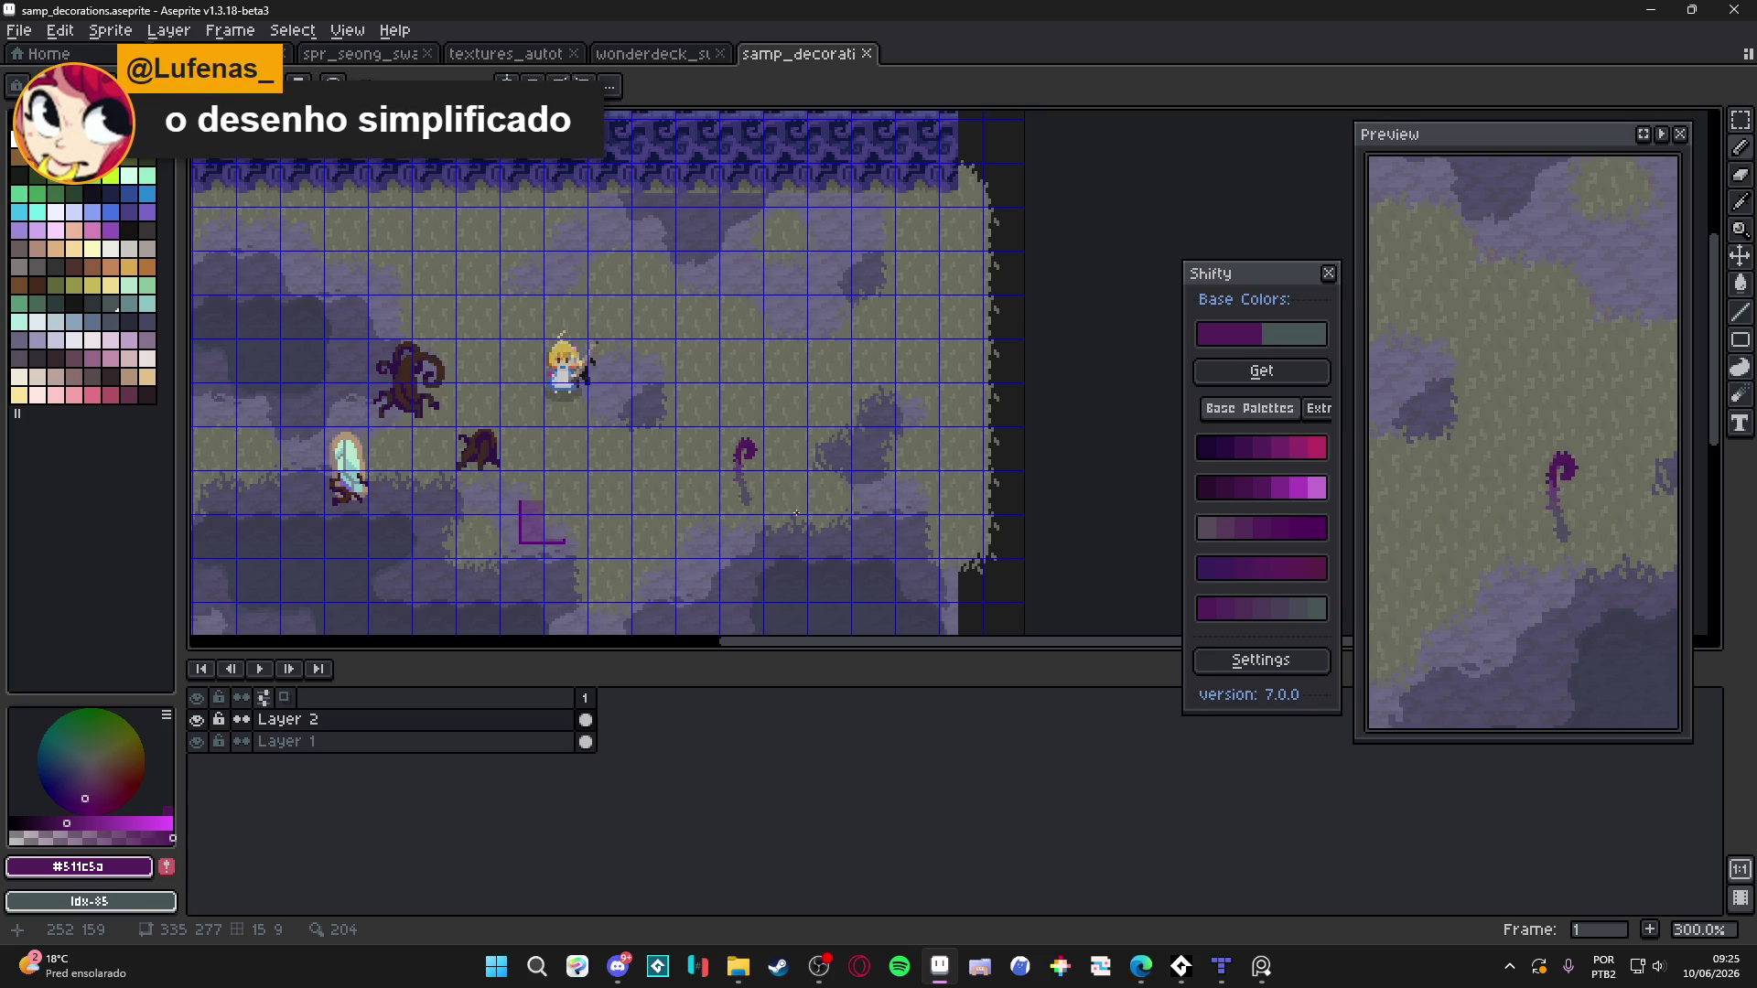
{"action": "key", "text": "alt+Tab"}
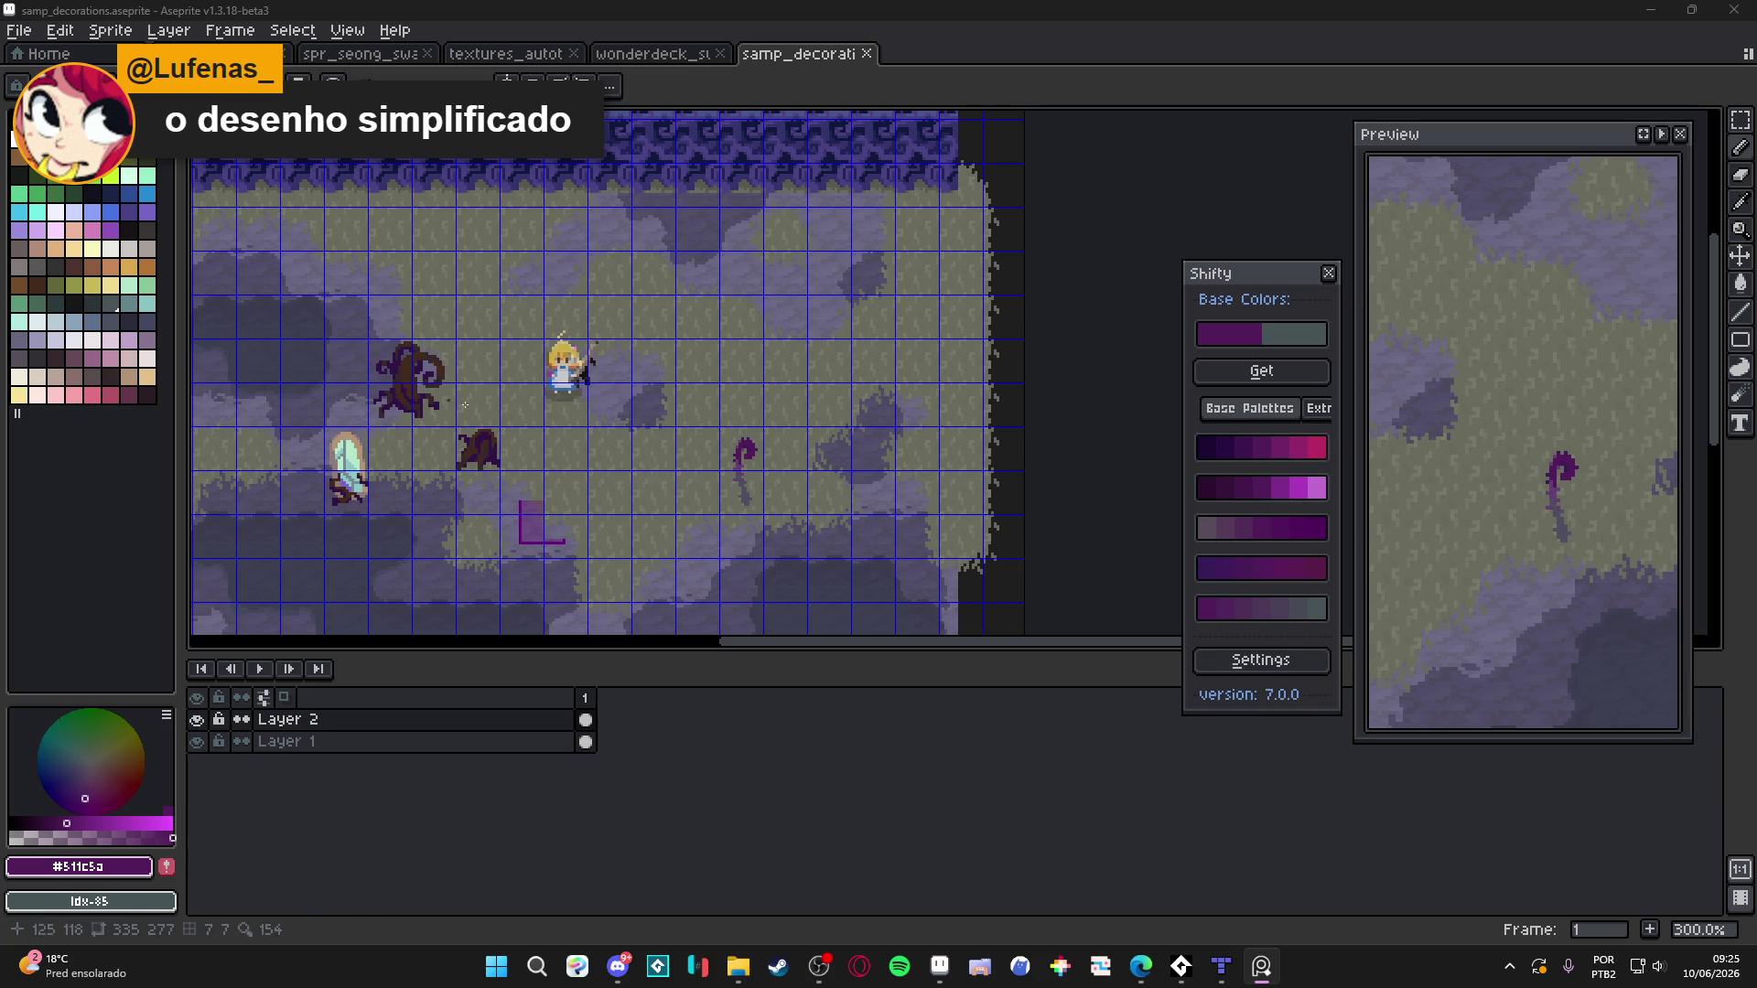
Paint a blue-grey blob from swatch idx-93 right of the tendril with a 5-pixel brush
{"action": "left_click", "coordinate": [110, 321]}
{"action": "scroll", "coordinate": [856, 488], "scroll_direction": "up", "scroll_amount": 7}
{"action": "key", "text": "plus"}
{"action": "key", "text": "plus"}
{"action": "key", "text": "plus"}
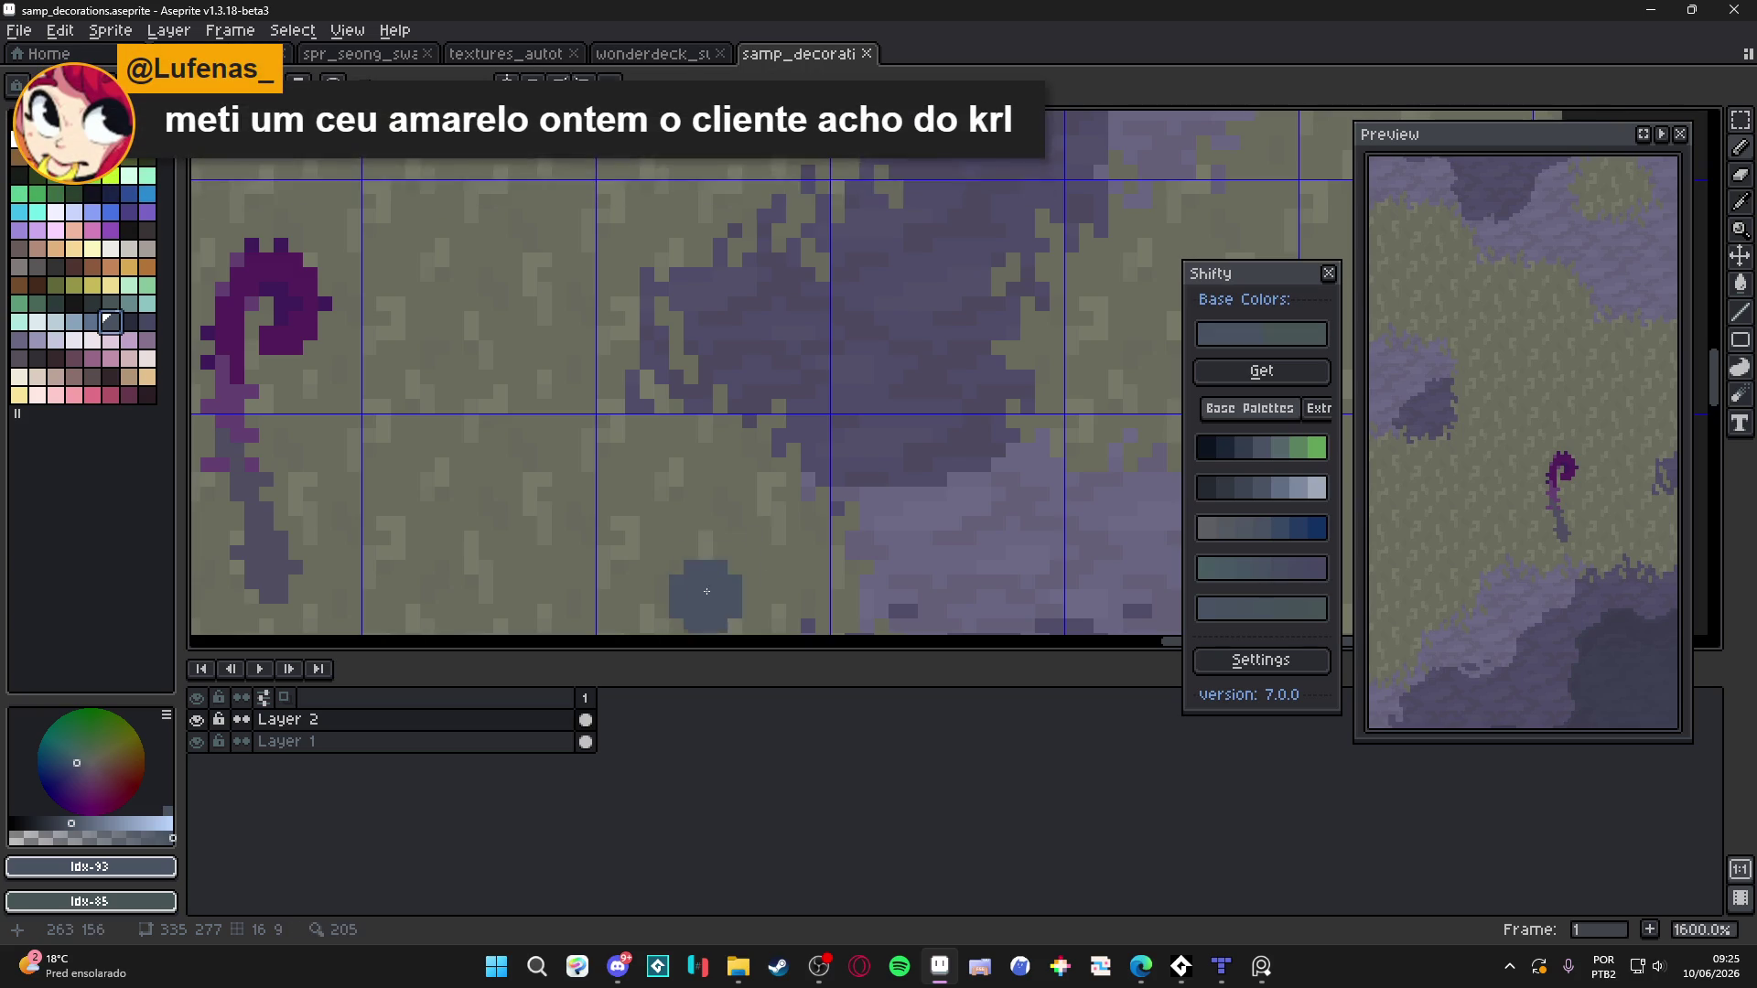
{"action": "scroll", "coordinate": [717, 549], "scroll_direction": "up", "scroll_amount": 2}
{"action": "mouse_move", "coordinate": [716, 403]}
{"action": "left_mouse_down"}
{"action": "mouse_move", "coordinate": [778, 389]}
{"action": "mouse_move", "coordinate": [796, 448]}
{"action": "mouse_move", "coordinate": [725, 467]}
{"action": "mouse_move", "coordinate": [784, 381]}
{"action": "left_mouse_up"}
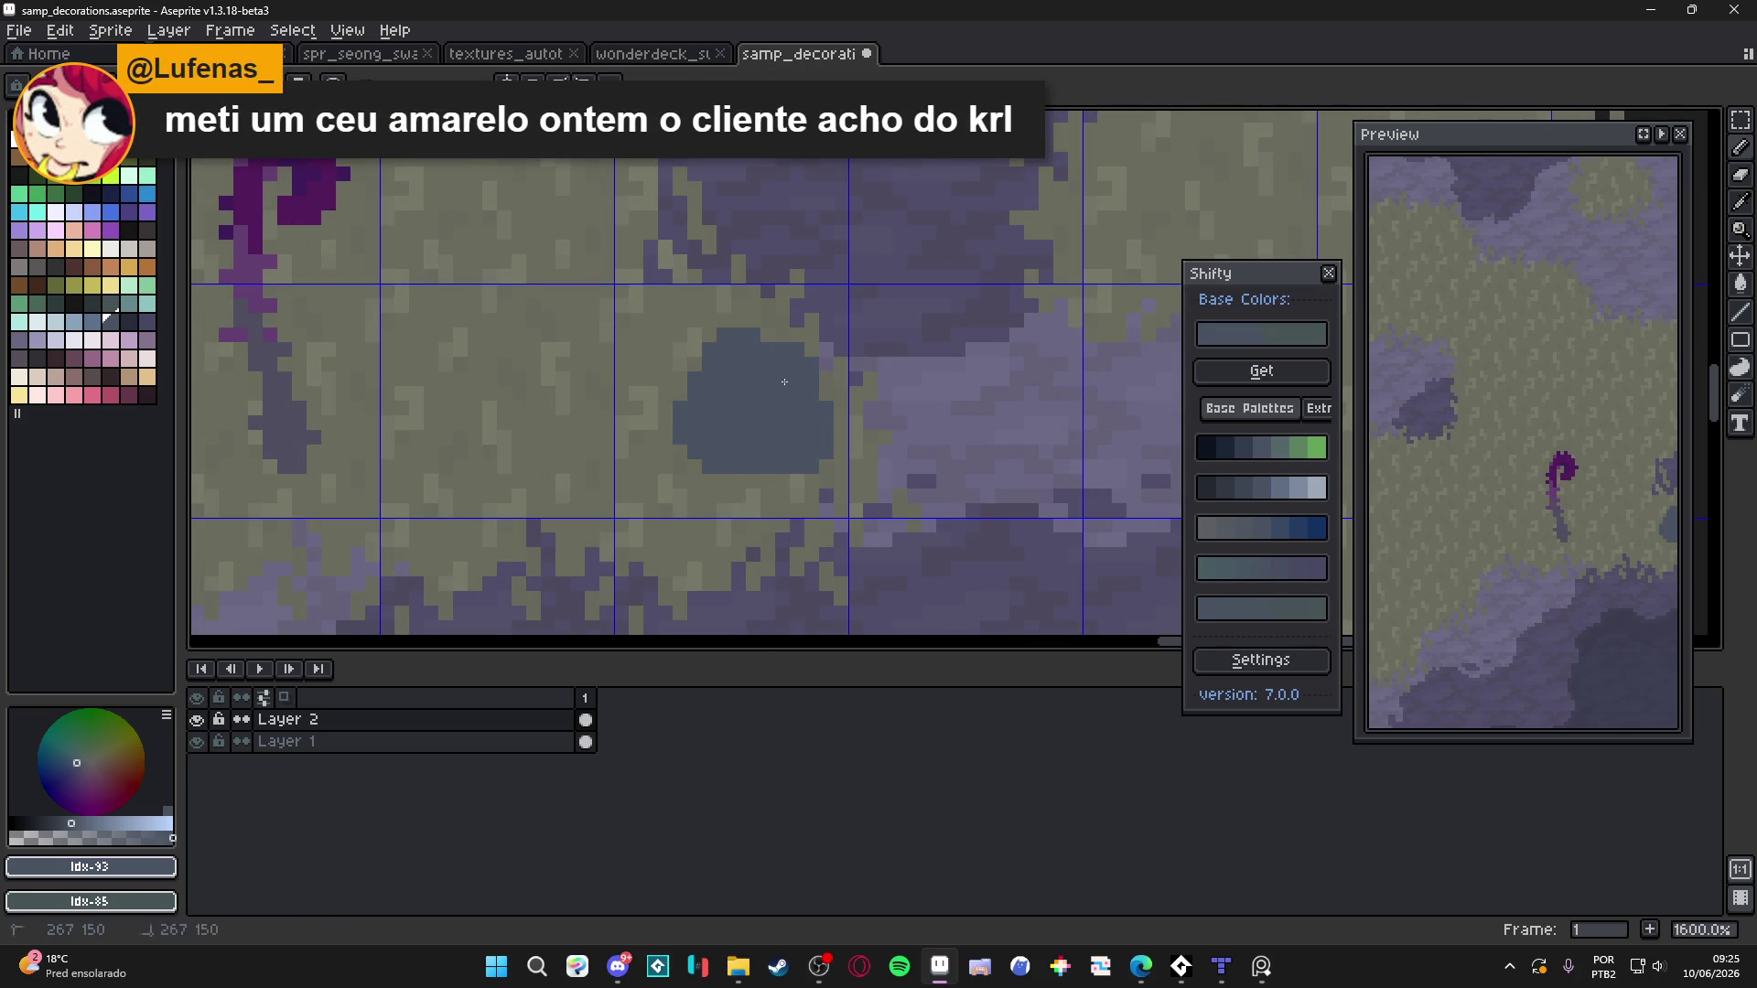
{"action": "left_click_drag", "start_coordinate": [734, 454], "coordinate": [655, 499]}
Dab a teal shade from Shifty onto the top of the blob
{"action": "left_click", "coordinate": [1226, 447]}
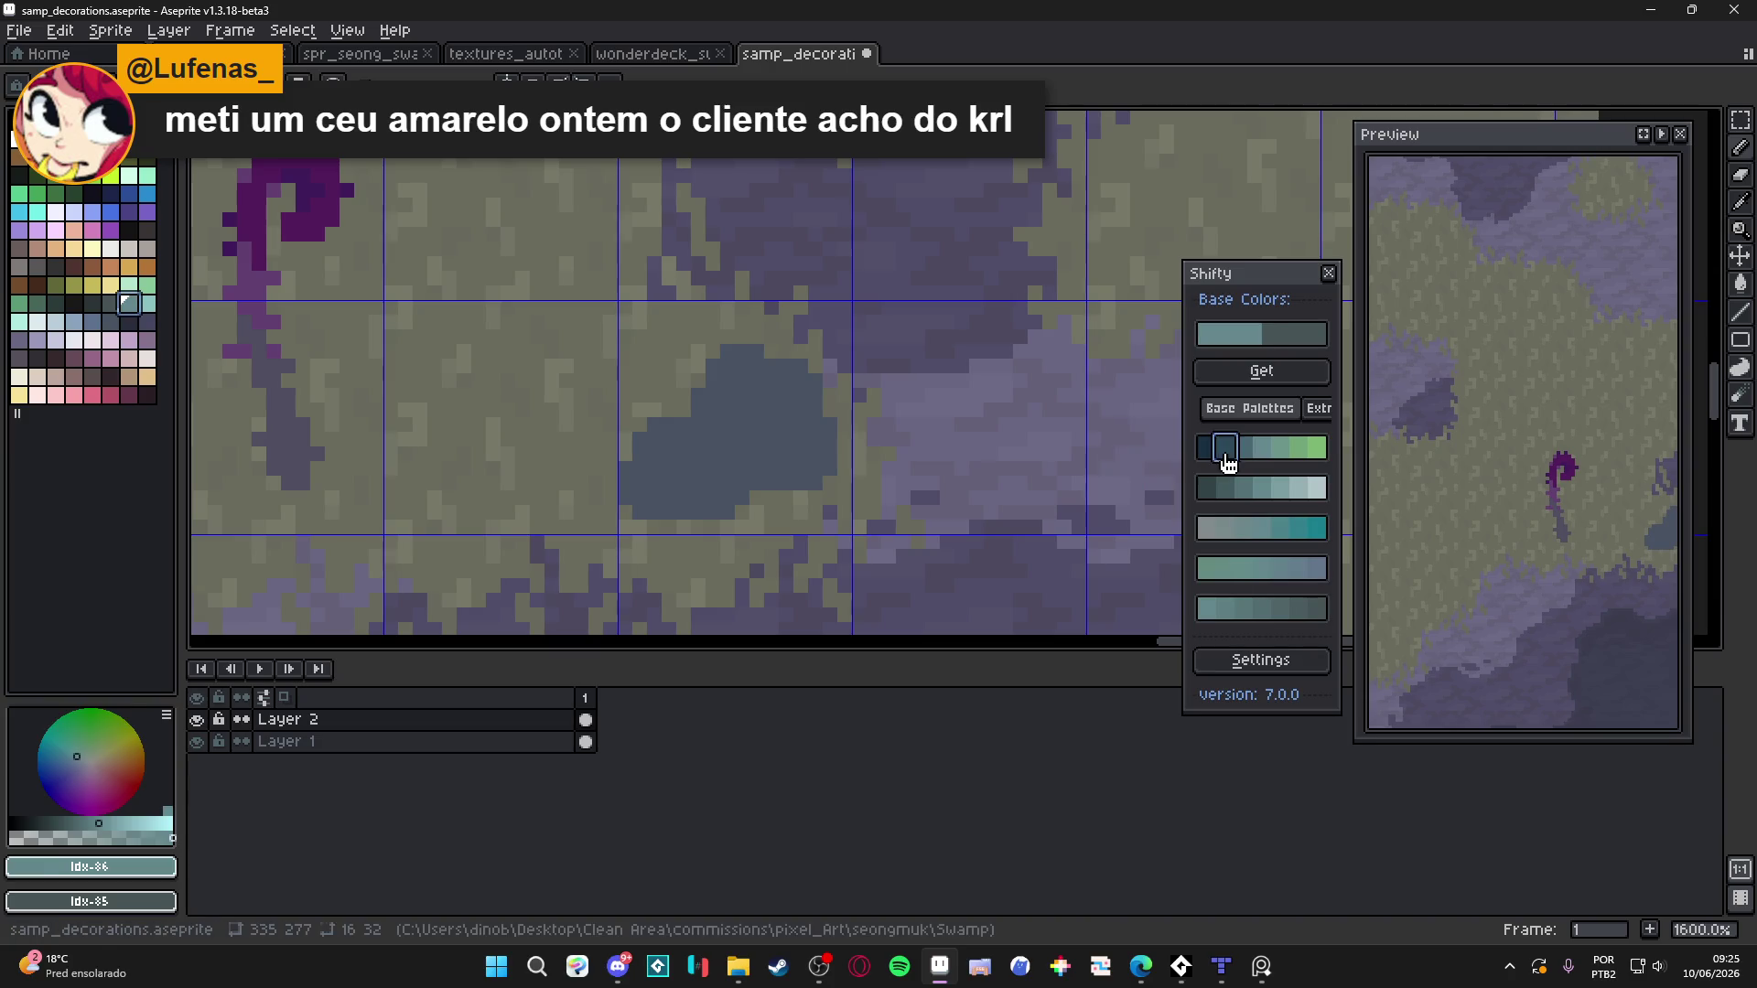
{"action": "left_click", "coordinate": [743, 381]}
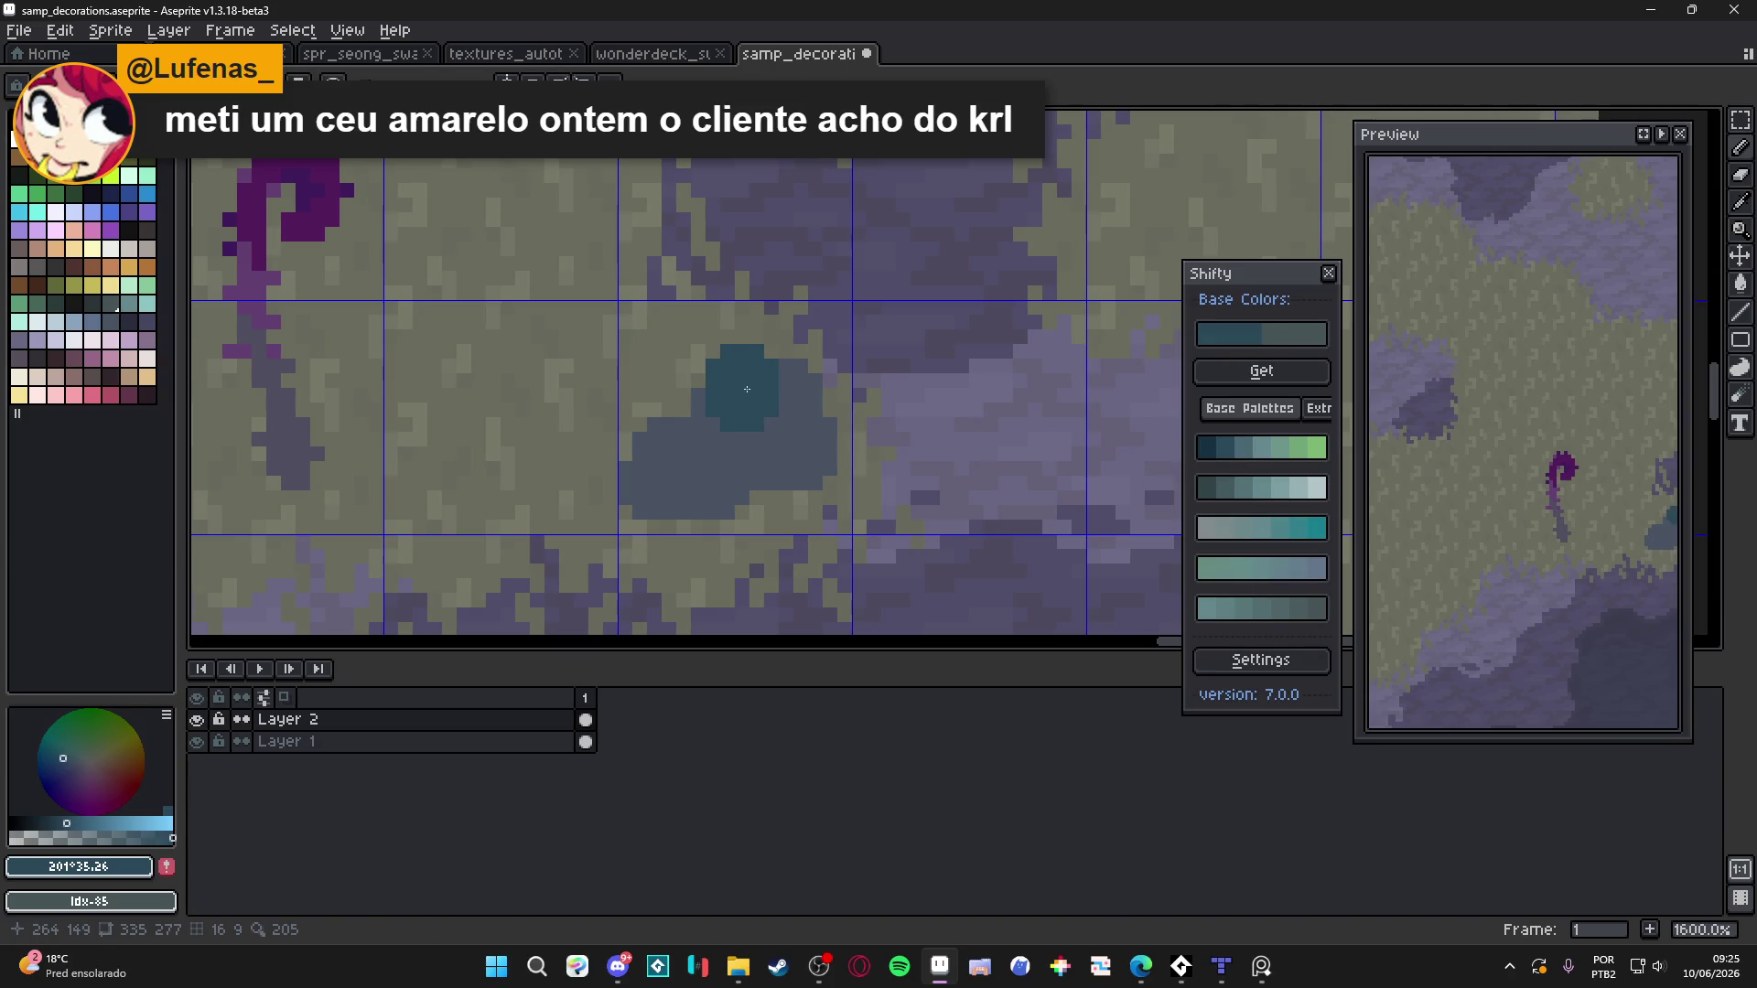
{"action": "scroll", "coordinate": [821, 524], "scroll_direction": "down", "scroll_amount": 5}
{"action": "scroll", "coordinate": [822, 523], "scroll_direction": "up", "scroll_amount": 4}
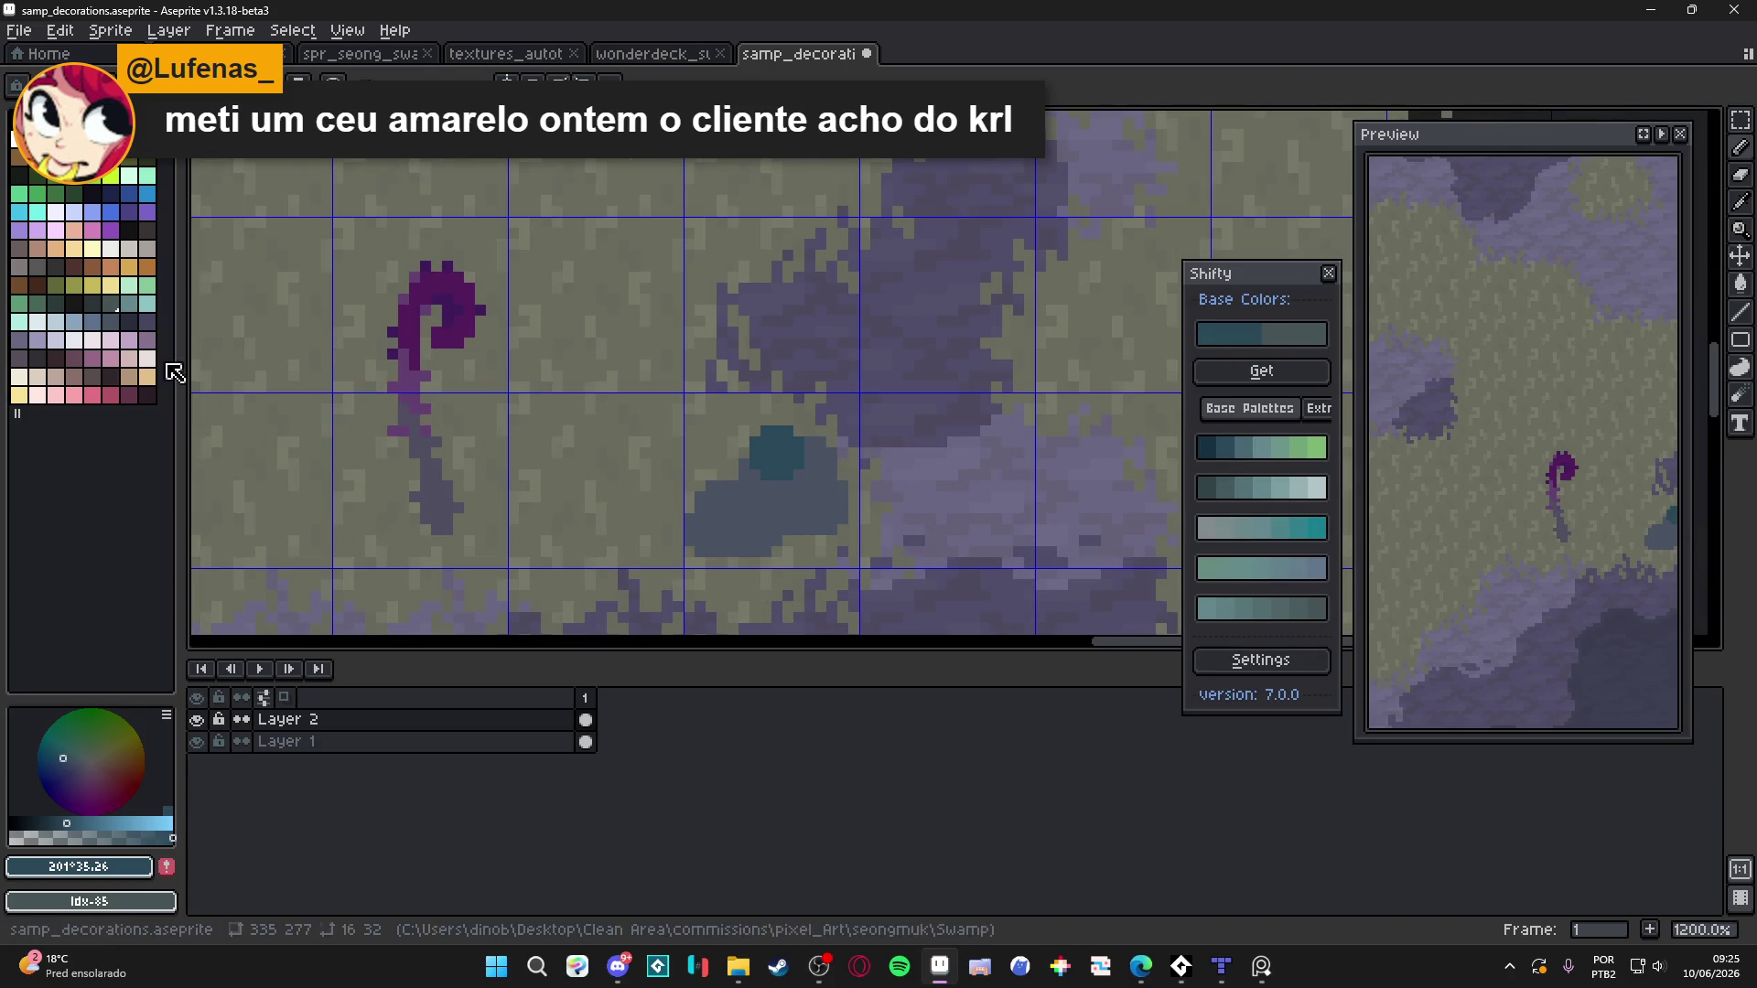
Paint olive #5F6C50 over the teal patch and across the blob's top
{"action": "left_click", "coordinate": [78, 307]}
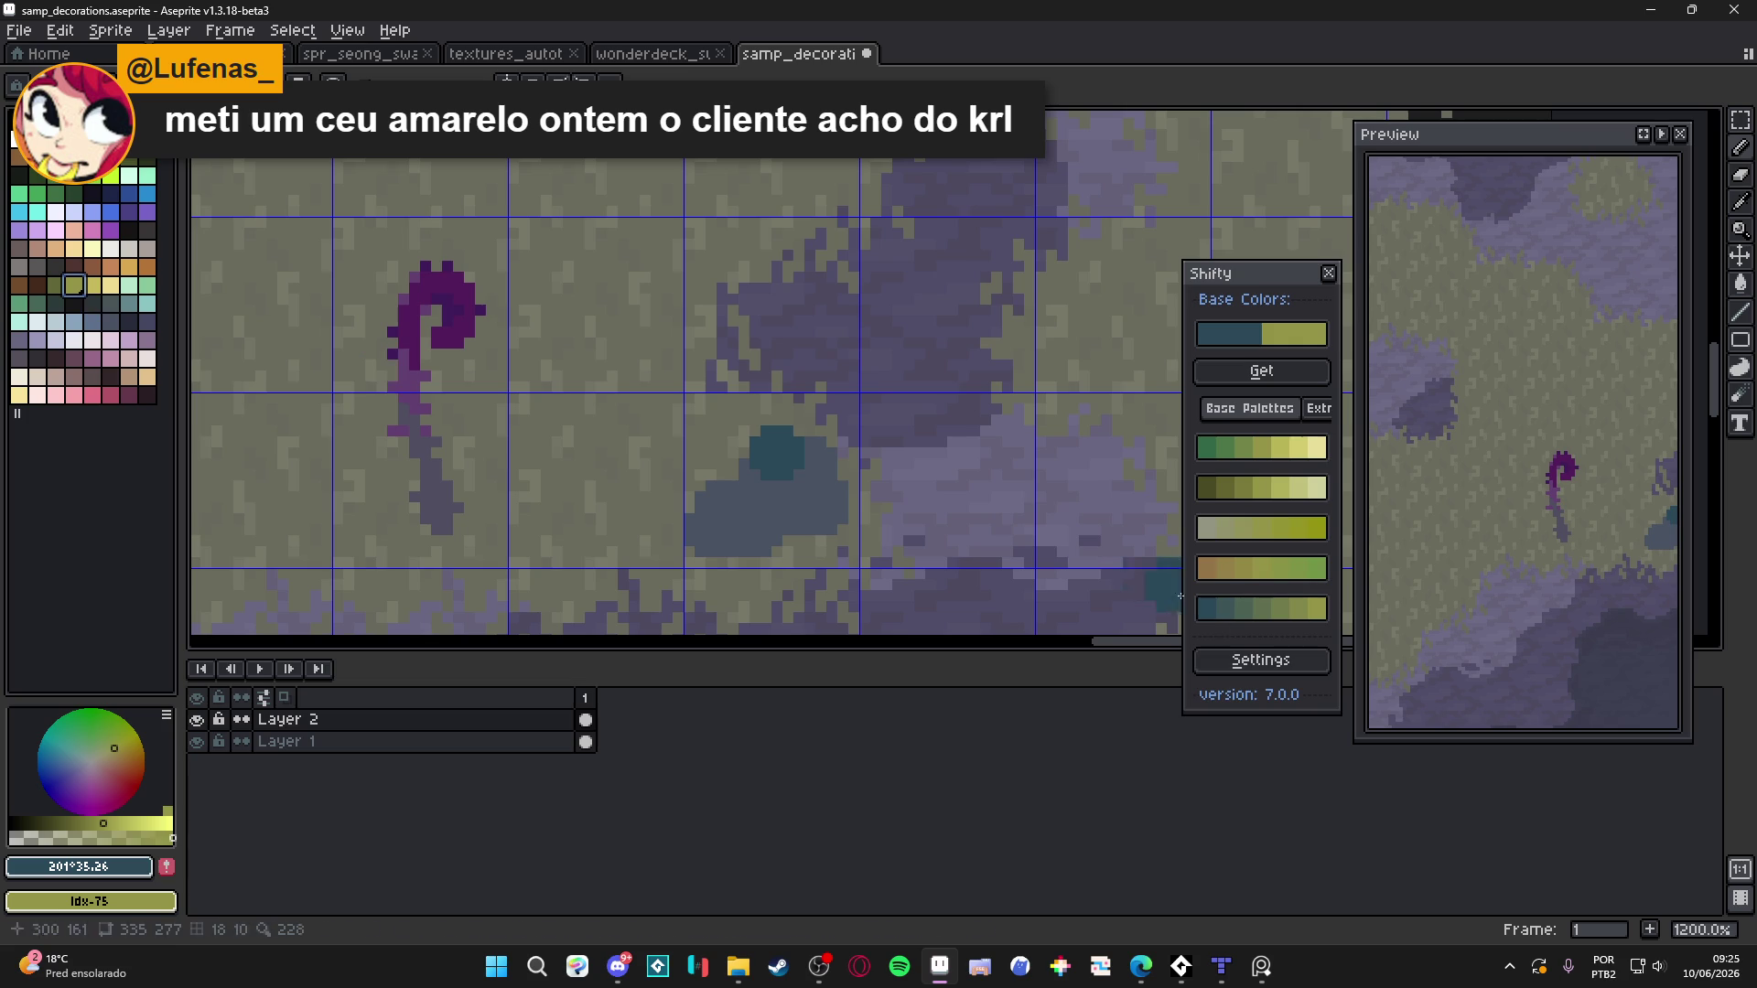
{"action": "left_click", "coordinate": [1266, 619]}
{"action": "left_click", "coordinate": [776, 453]}
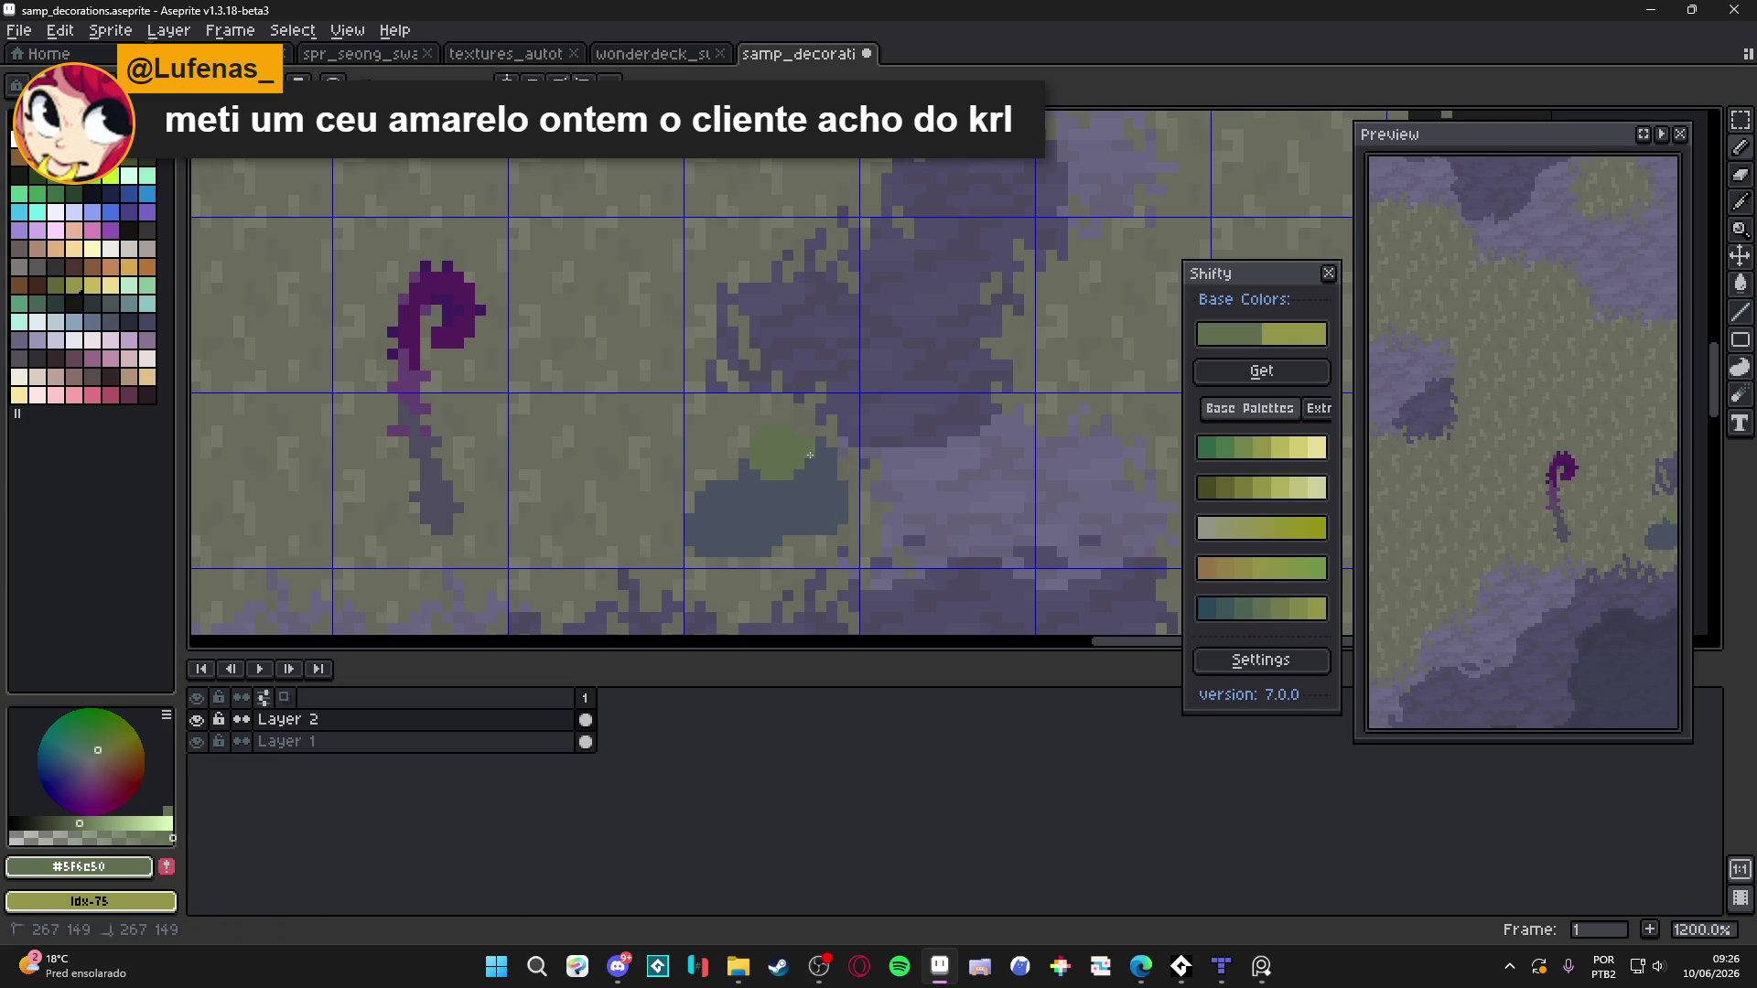
{"action": "left_click", "coordinate": [726, 500]}
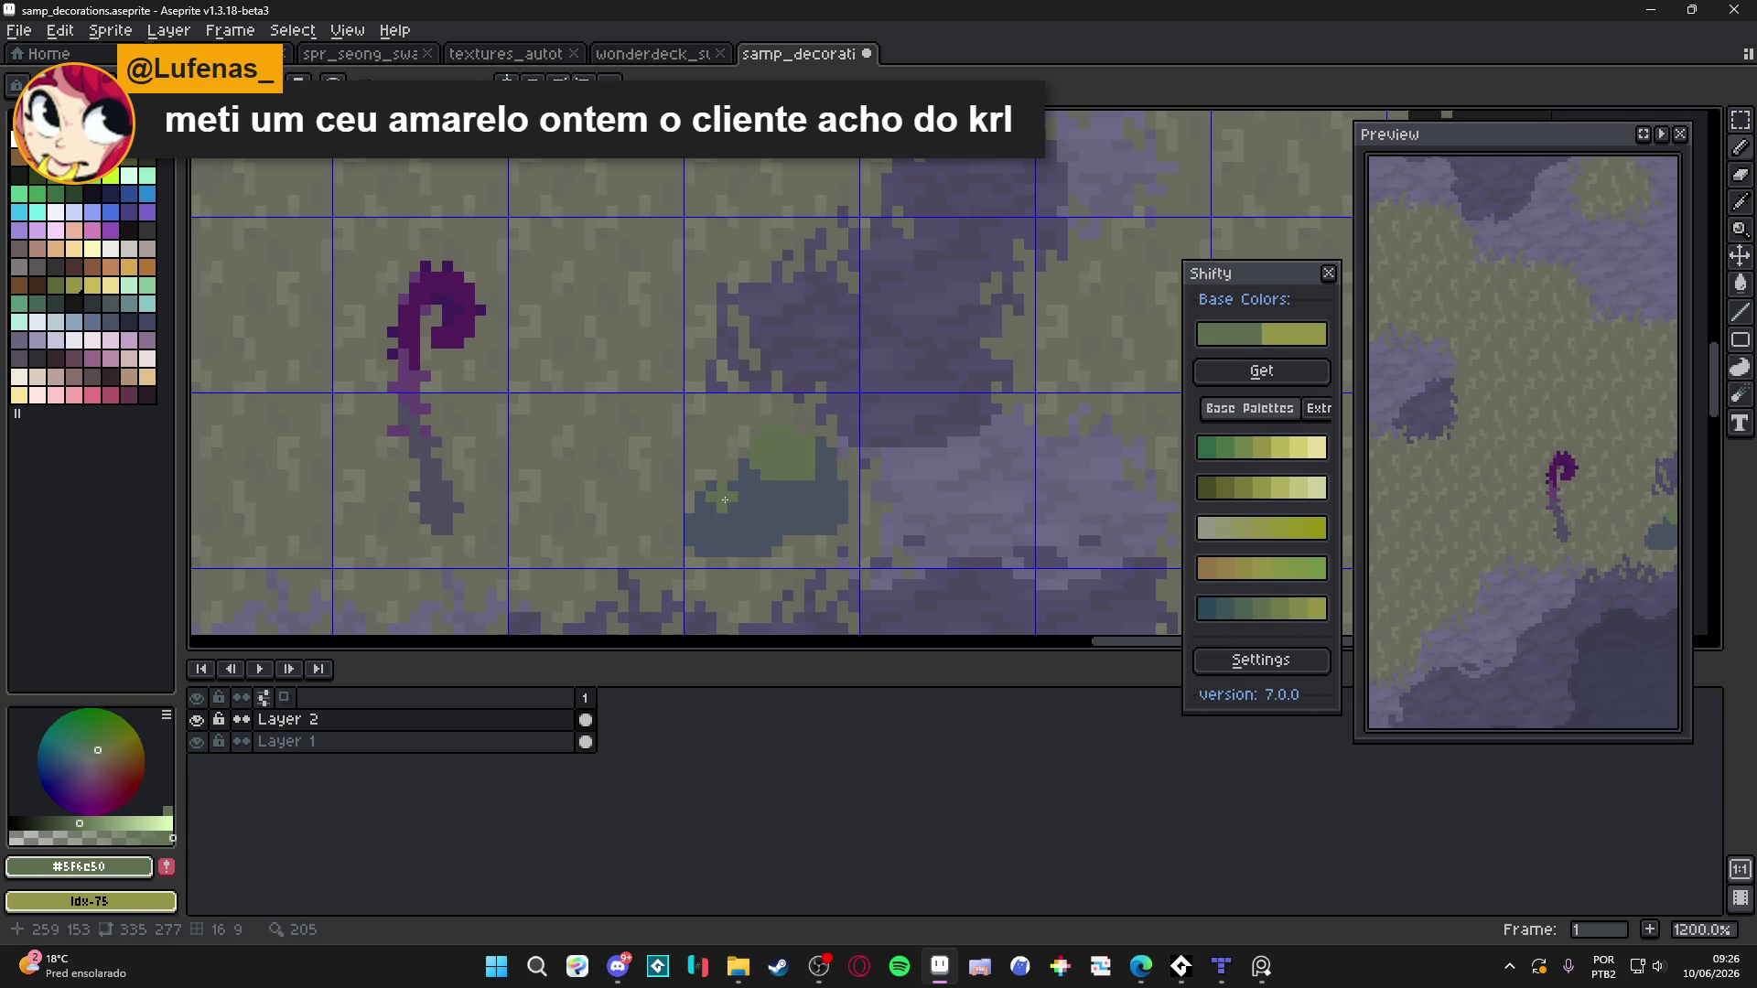
{"action": "left_click_drag", "start_coordinate": [725, 500], "coordinate": [814, 503]}
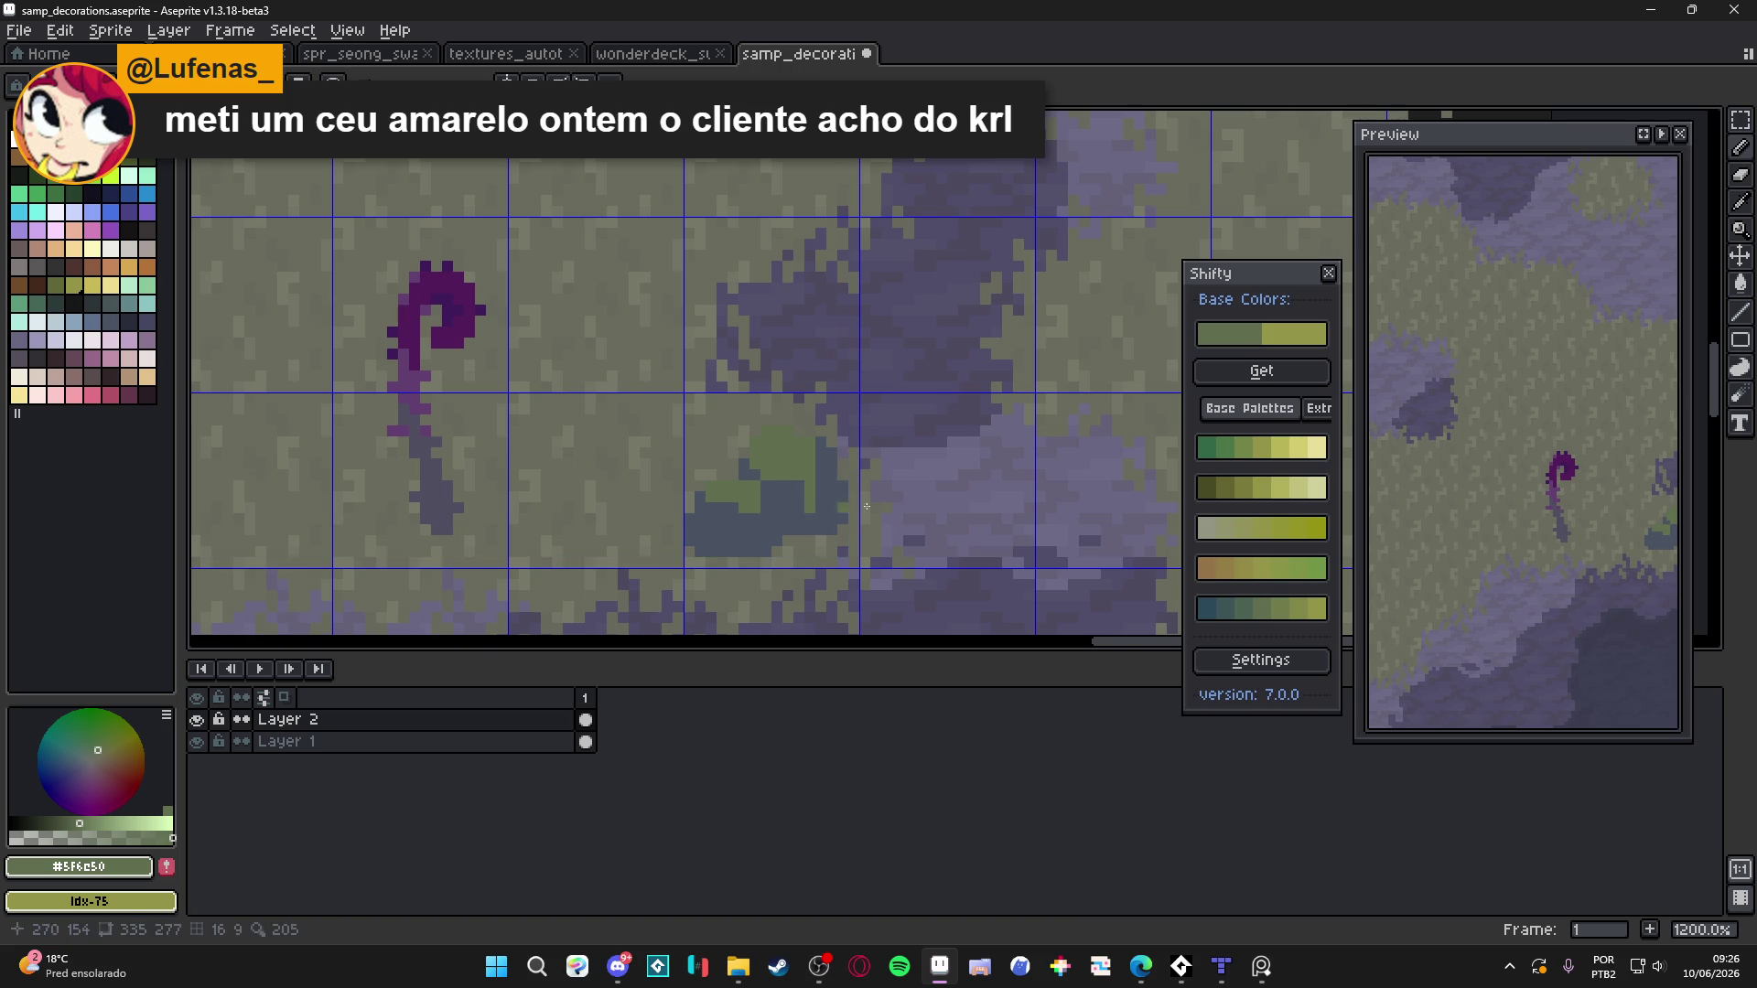
Repaint the blob's top darker green #4D6253, extending it along the upper right edge
{"action": "left_click", "coordinate": [1237, 608]}
{"action": "left_click", "coordinate": [783, 458]}
{"action": "left_click", "coordinate": [728, 499]}
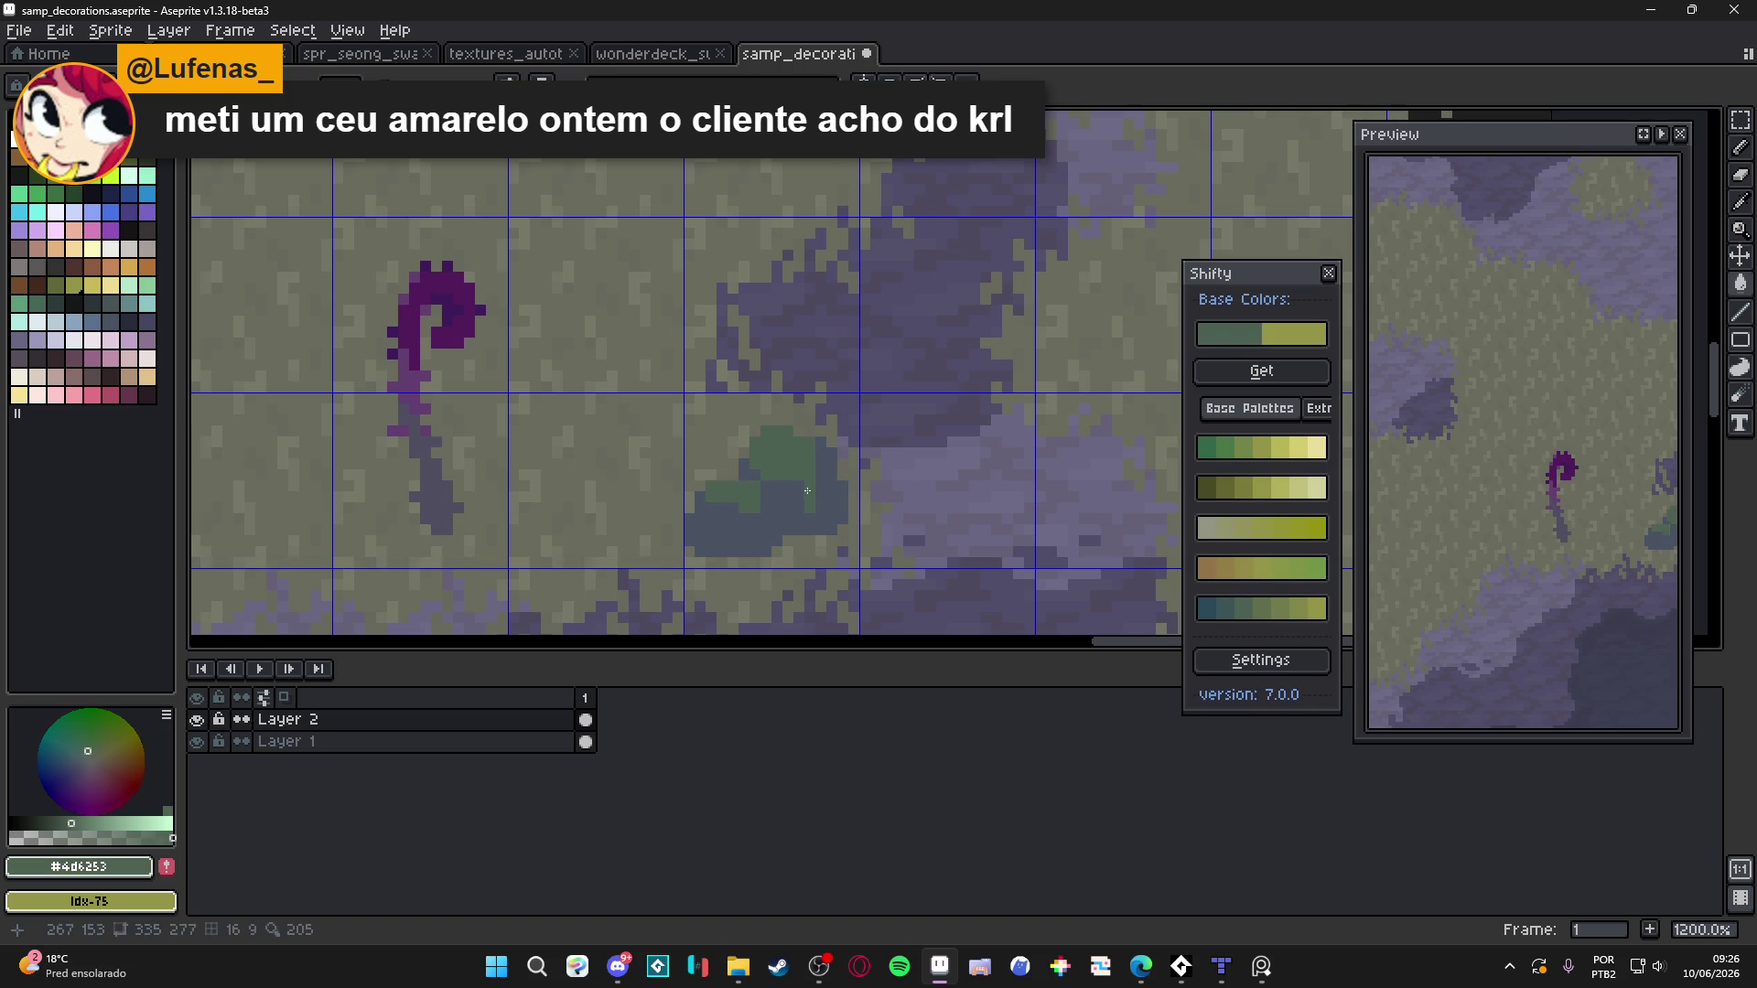
{"action": "scroll", "coordinate": [798, 492], "scroll_direction": "up", "scroll_amount": 1}
{"action": "left_click", "coordinate": [834, 449]}
{"action": "left_click", "coordinate": [829, 451]}
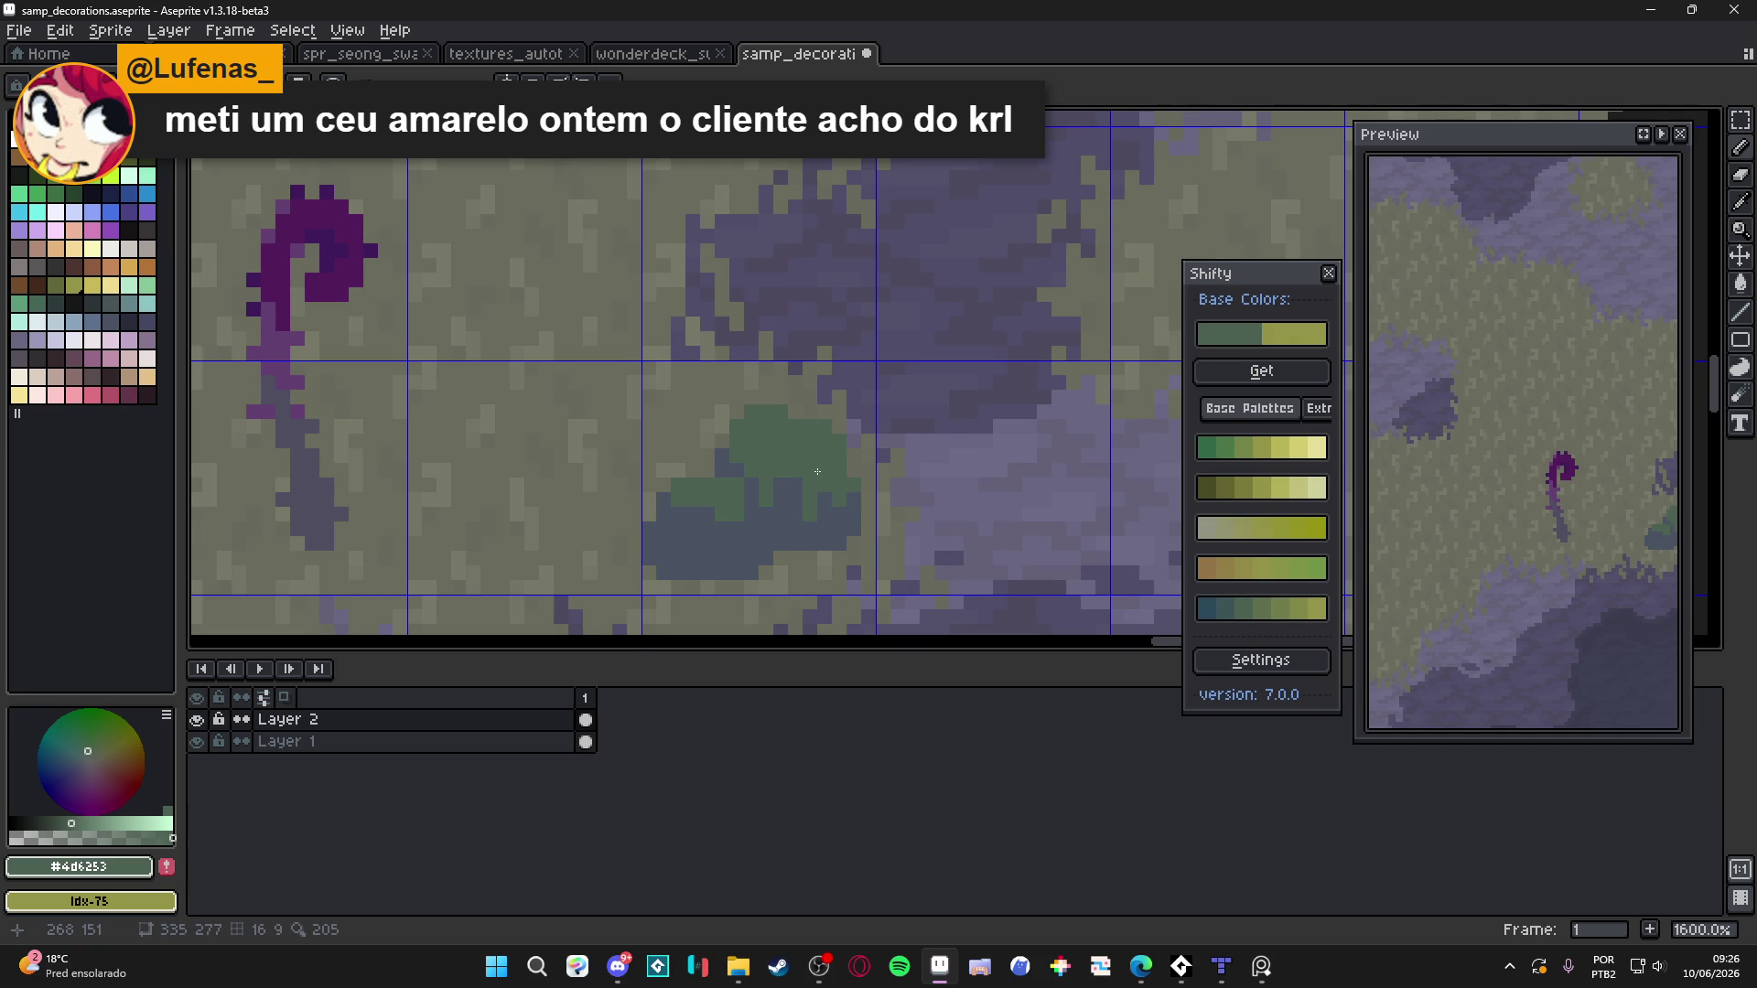
{"action": "scroll", "coordinate": [687, 517], "scroll_direction": "up", "scroll_amount": 2}
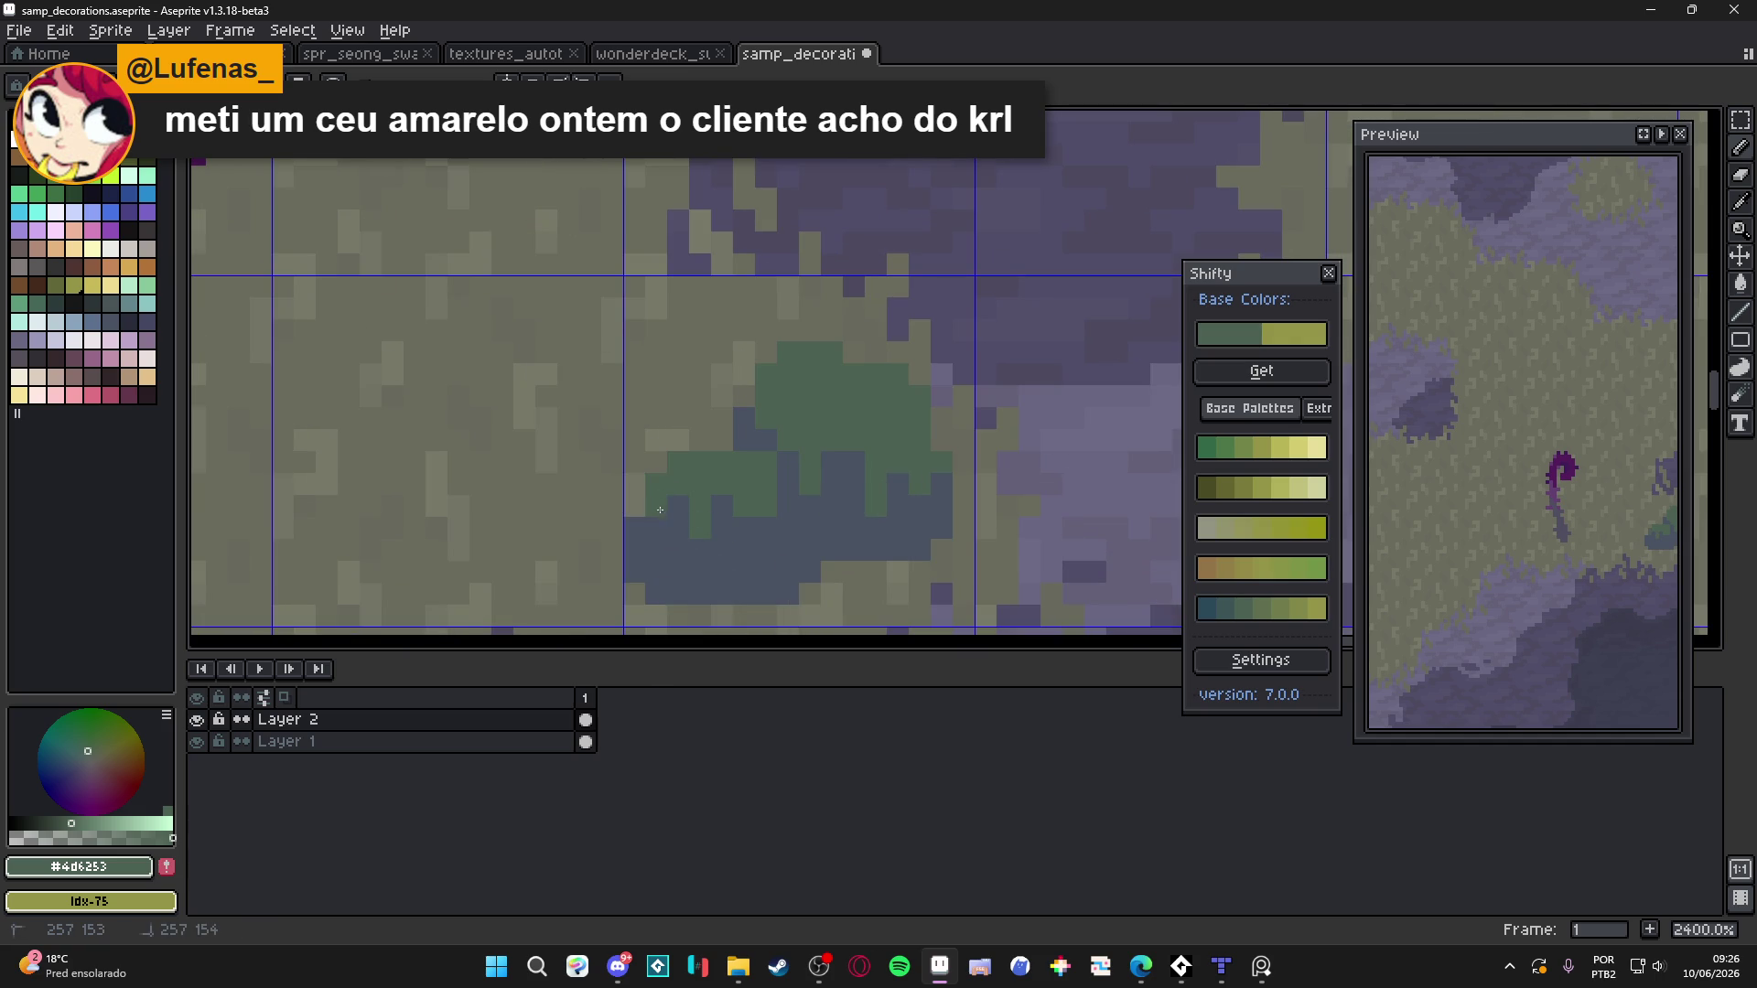
{"action": "scroll", "coordinate": [714, 536], "scroll_direction": "down", "scroll_amount": 7}
{"action": "scroll", "coordinate": [742, 552], "scroll_direction": "down", "scroll_amount": 2}
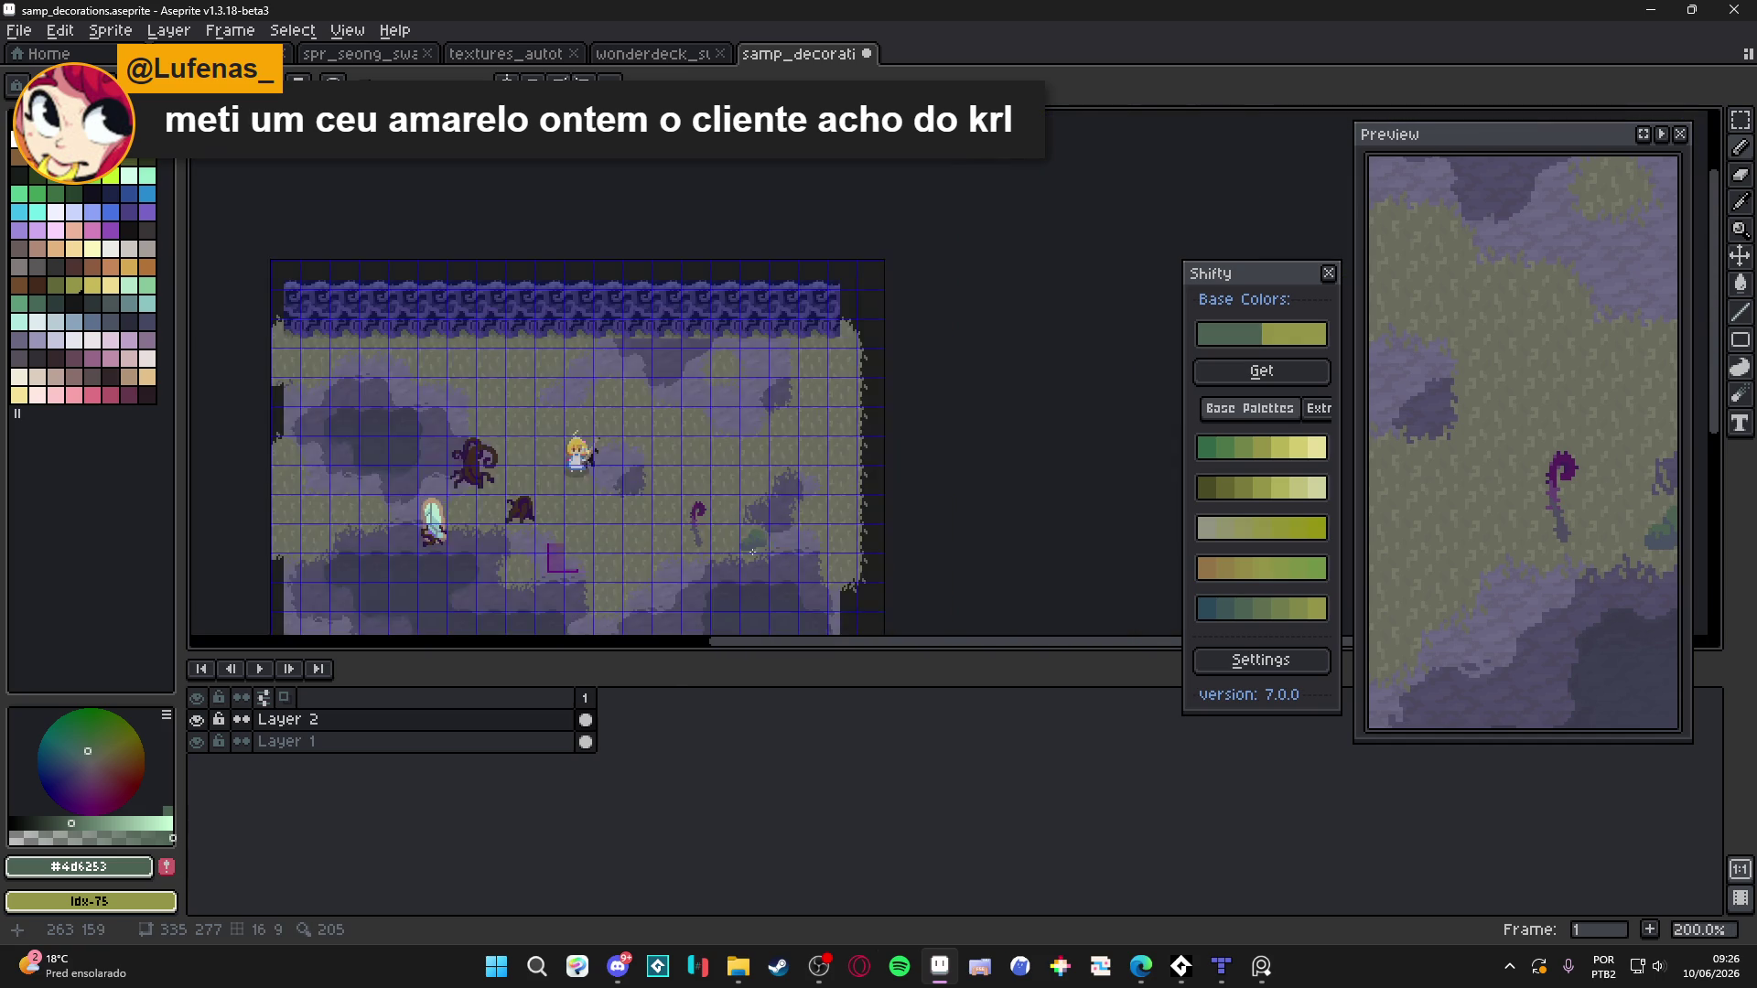
Extend purple Idx-46 further down the tendril's stem
{"action": "scroll", "coordinate": [741, 553], "scroll_direction": "up", "scroll_amount": 8}
{"action": "left_click", "coordinate": [107, 319]}
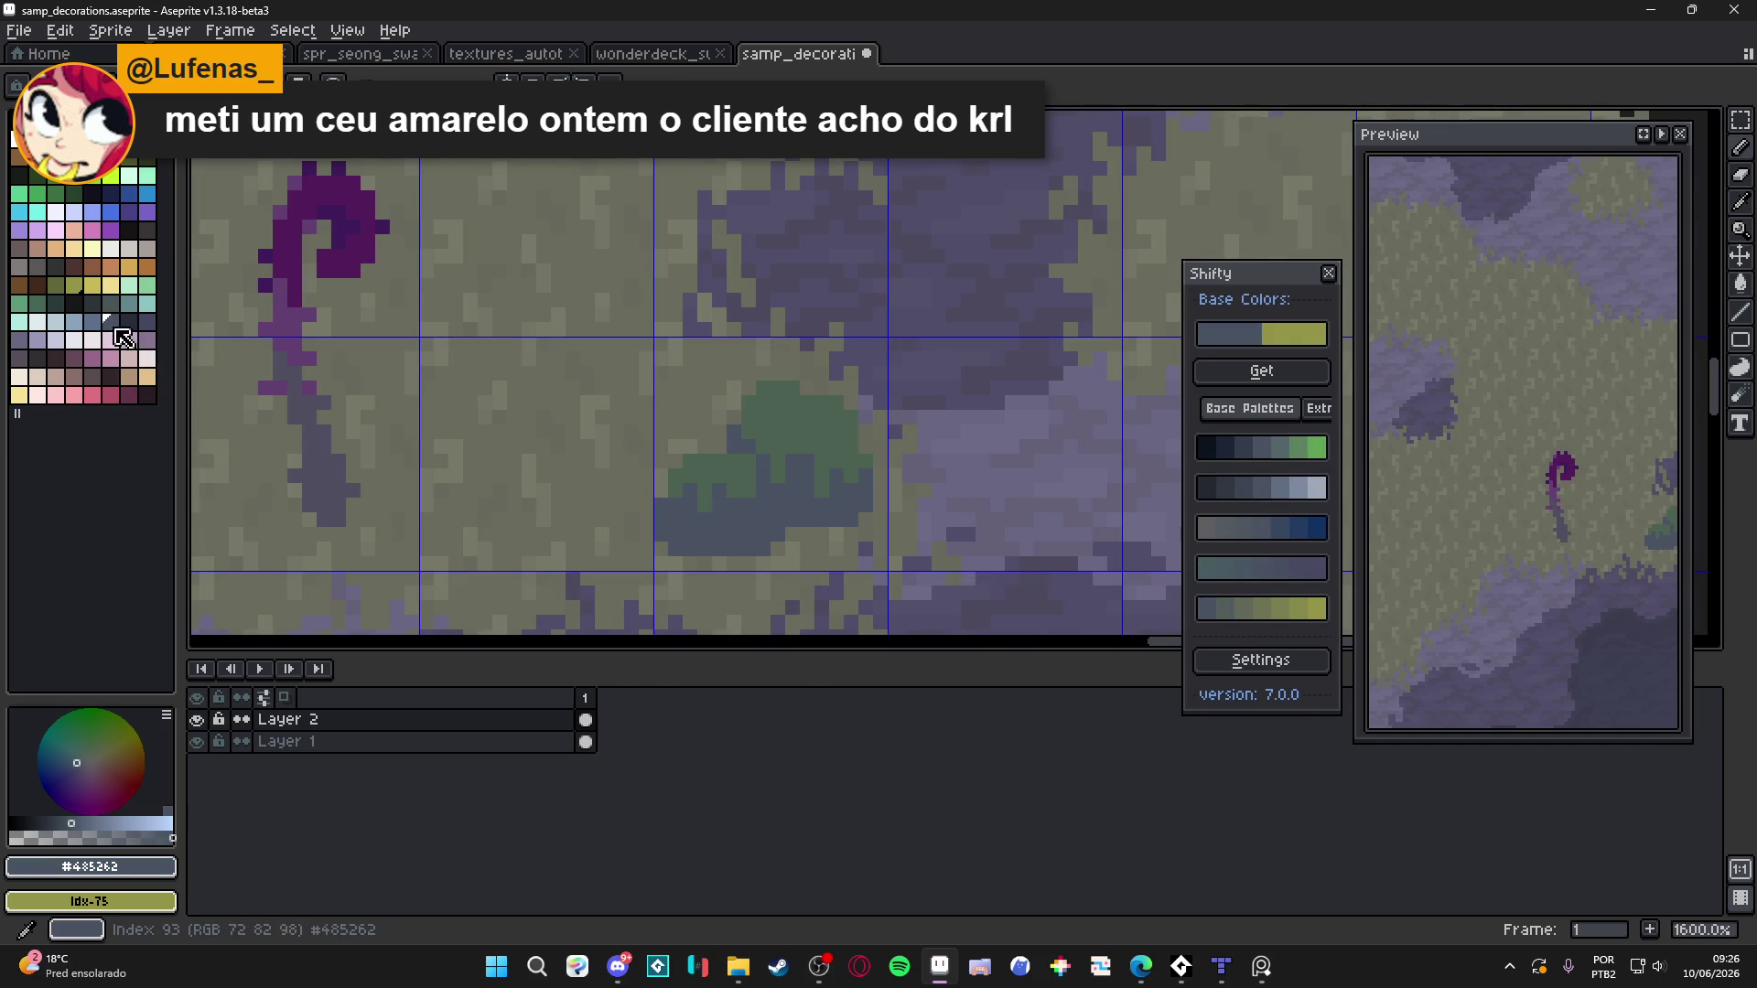
{"action": "left_click", "coordinate": [1284, 531]}
{"action": "scroll", "coordinate": [771, 530], "scroll_direction": "down", "scroll_amount": 1}
{"action": "scroll", "coordinate": [771, 530], "scroll_direction": "down", "scroll_amount": 4}
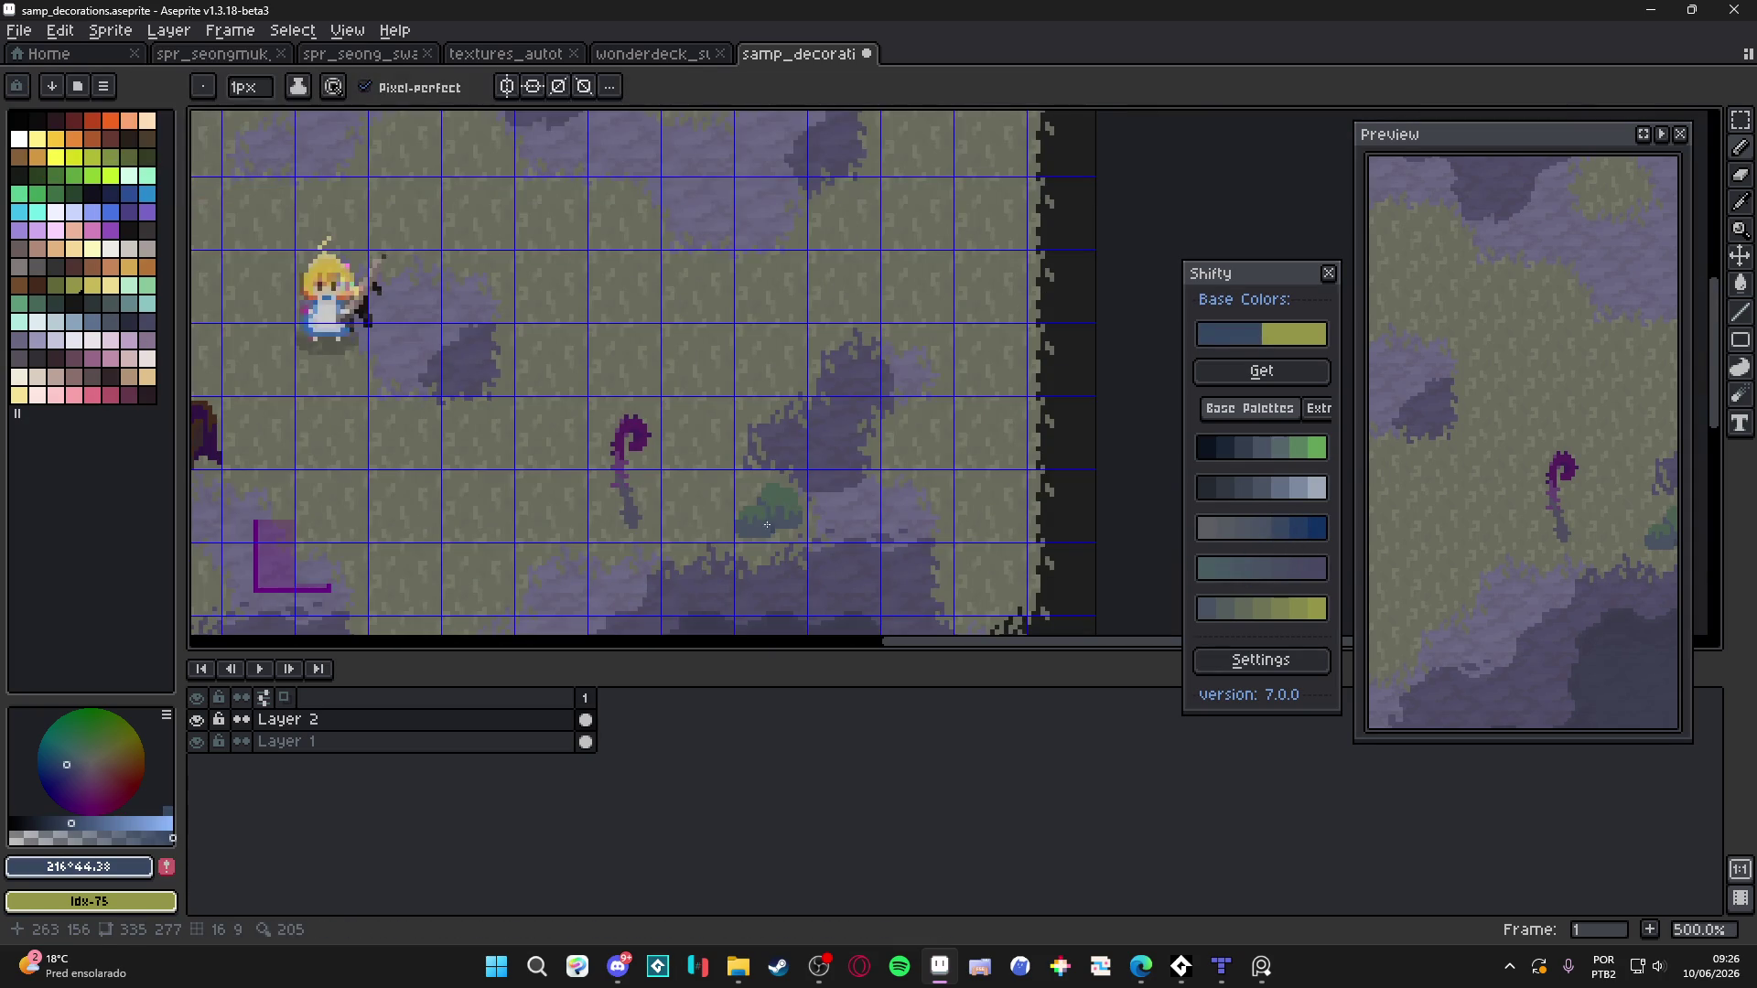
{"action": "scroll", "coordinate": [706, 404], "scroll_direction": "up", "scroll_amount": 1}
{"action": "scroll", "coordinate": [532, 430], "scroll_direction": "down", "scroll_amount": 1}
{"action": "scroll", "coordinate": [532, 430], "scroll_direction": "up", "scroll_amount": 1}
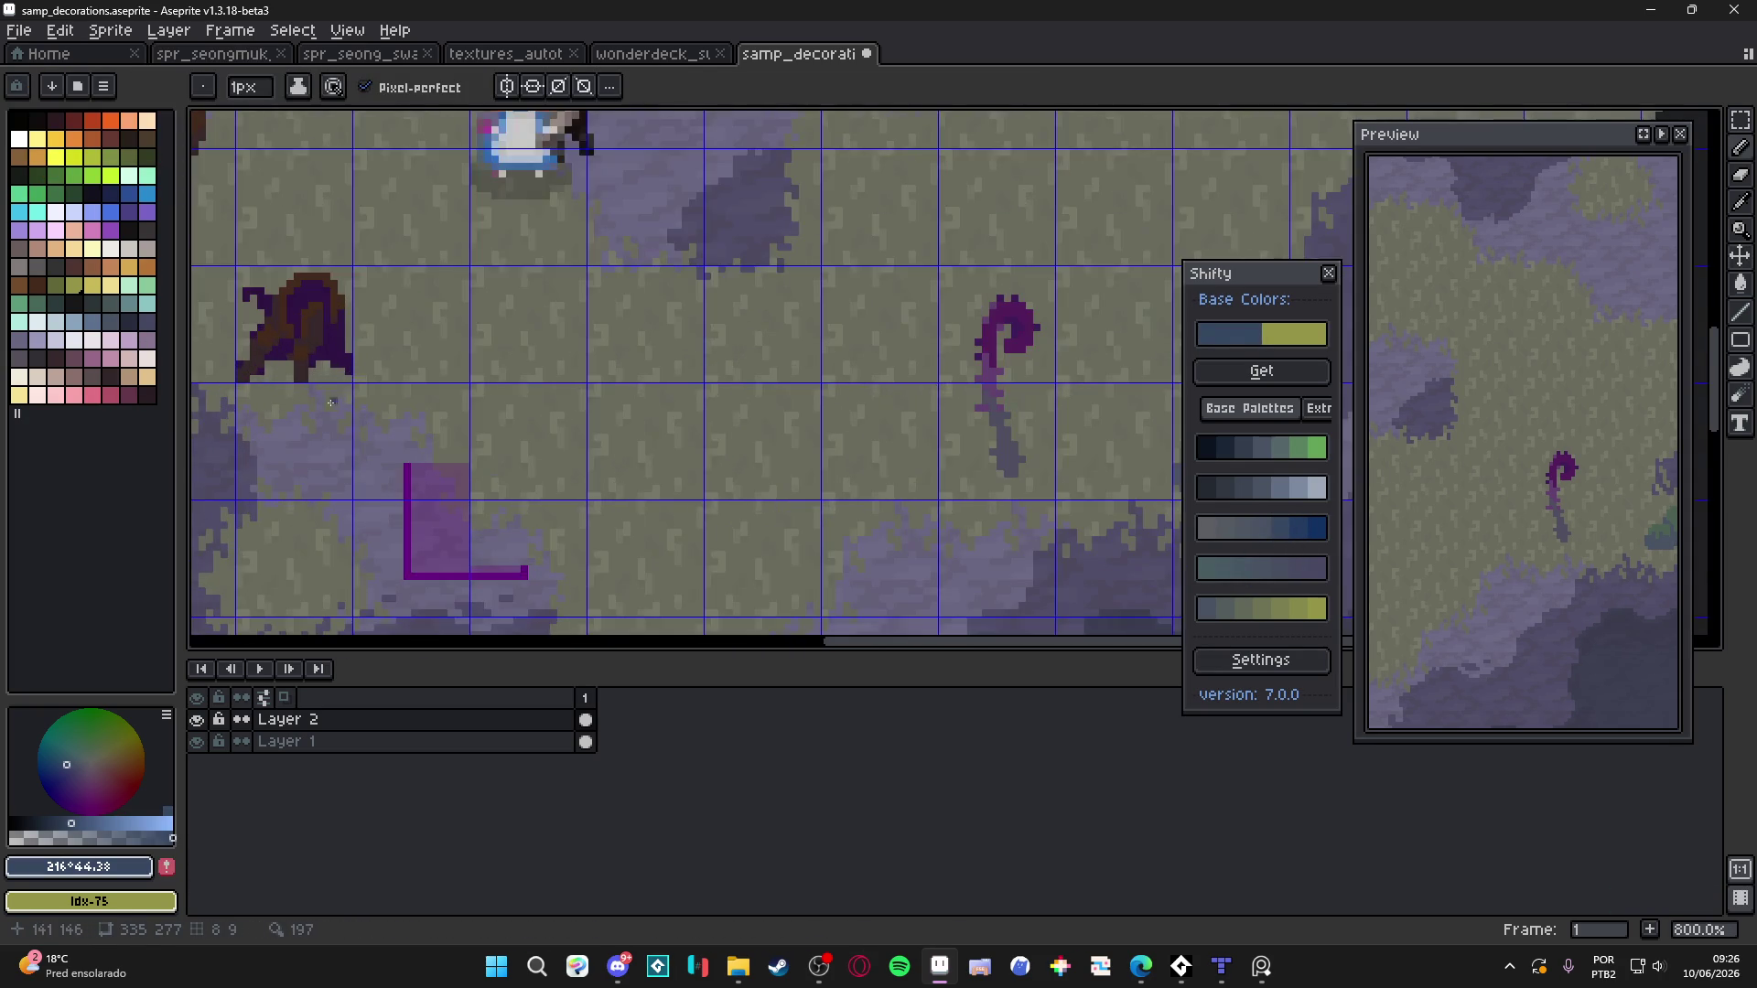
{"action": "scroll", "coordinate": [206, 242], "scroll_direction": "up", "scroll_amount": 1}
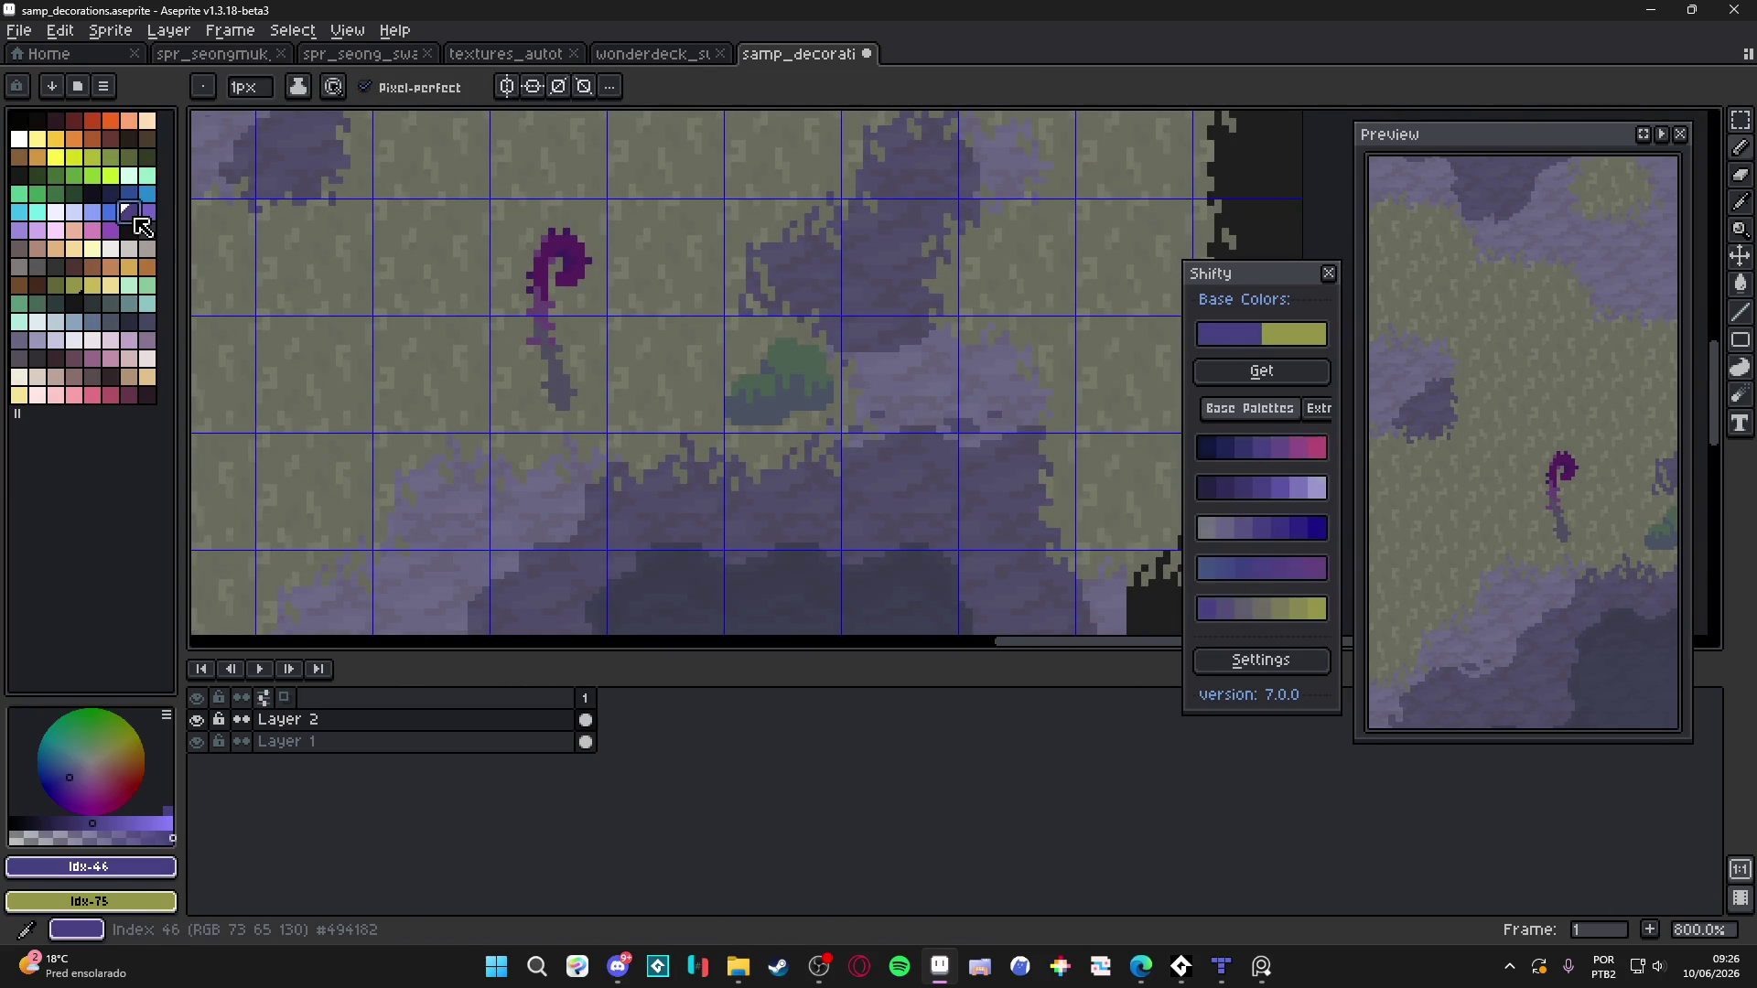
{"action": "left_click", "coordinate": [128, 212]}
{"action": "scroll", "coordinate": [967, 465], "scroll_direction": "up", "scroll_amount": 5}
{"action": "mouse_move", "coordinate": [968, 477]}
{"action": "left_mouse_down"}
{"action": "mouse_move", "coordinate": [972, 498]}
{"action": "mouse_move", "coordinate": [947, 479]}
{"action": "mouse_move", "coordinate": [944, 441]}
{"action": "mouse_move", "coordinate": [969, 448]}
{"action": "left_mouse_up"}
Dab two purple pixels onto the bush
{"action": "scroll", "coordinate": [969, 448], "scroll_direction": "down", "scroll_amount": 4}
{"action": "scroll", "coordinate": [943, 494], "scroll_direction": "up", "scroll_amount": 4}
{"action": "left_click", "coordinate": [813, 500]}
{"action": "left_click", "coordinate": [796, 473]}
{"action": "scroll", "coordinate": [1141, 529], "scroll_direction": "down", "scroll_amount": 5}
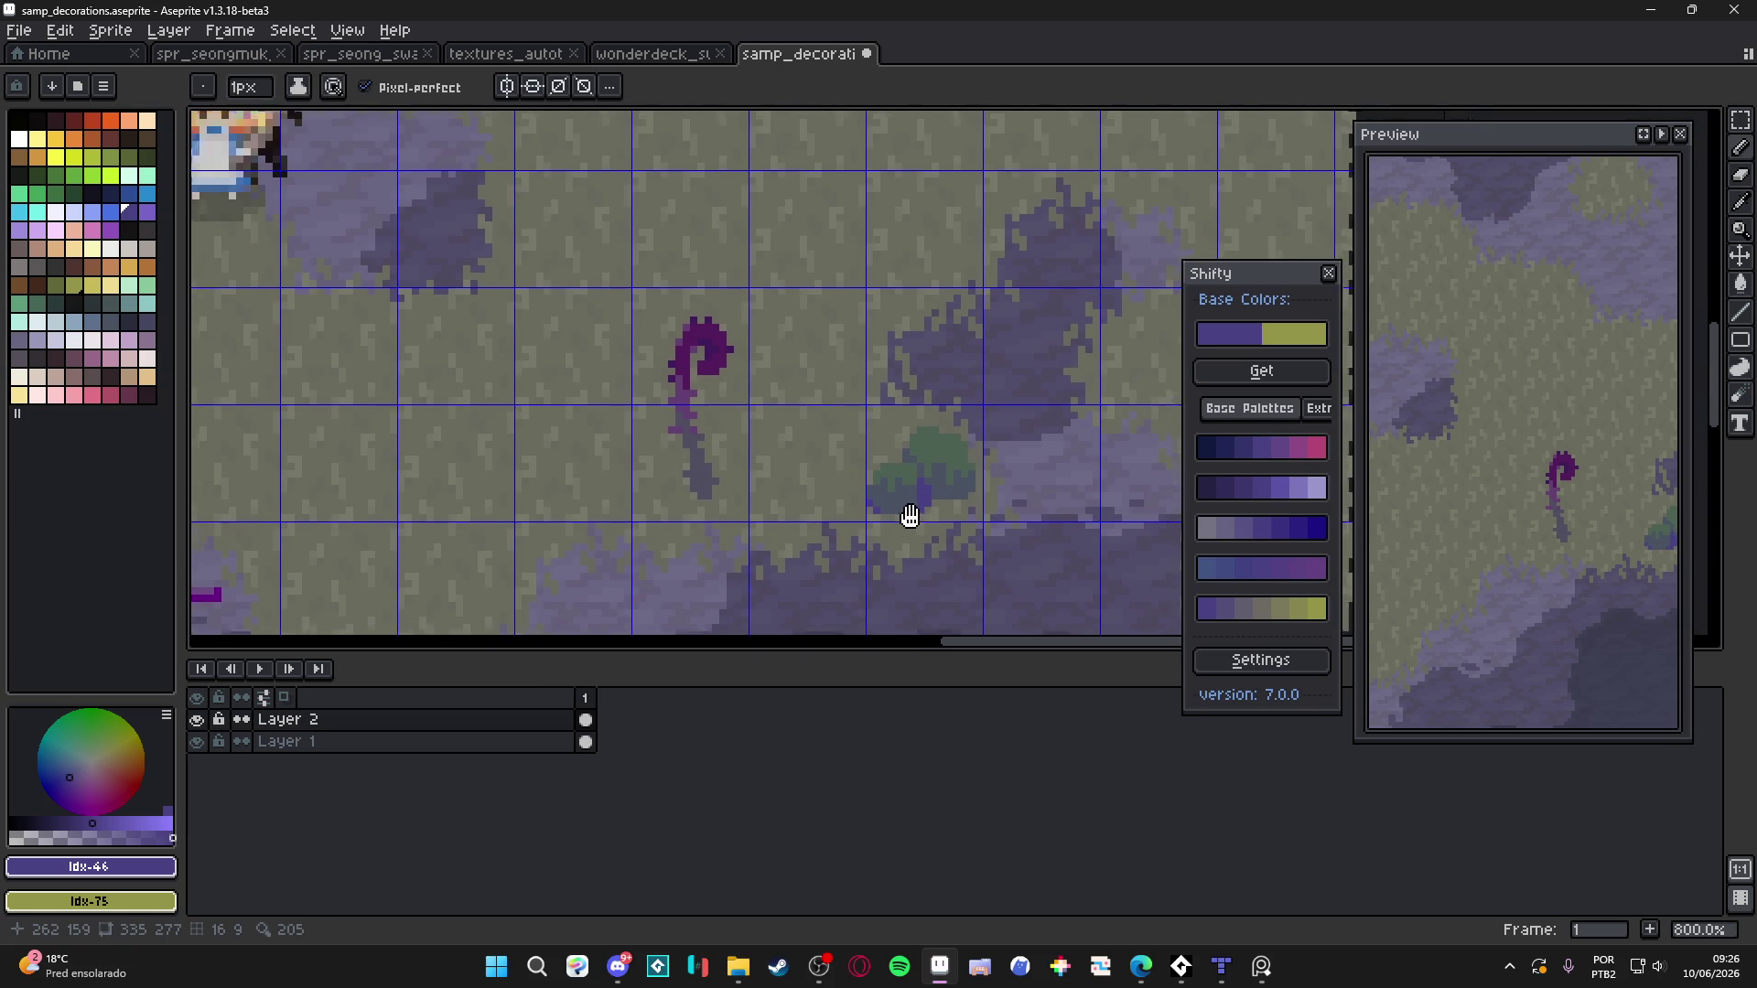
{"action": "scroll", "coordinate": [888, 496], "scroll_direction": "up", "scroll_amount": 4}
Sample the bush's grey-blue #485262 and paint-bucket the stray purple pixels with it
{"action": "right_click", "coordinate": [902, 482], "text": "alt"}
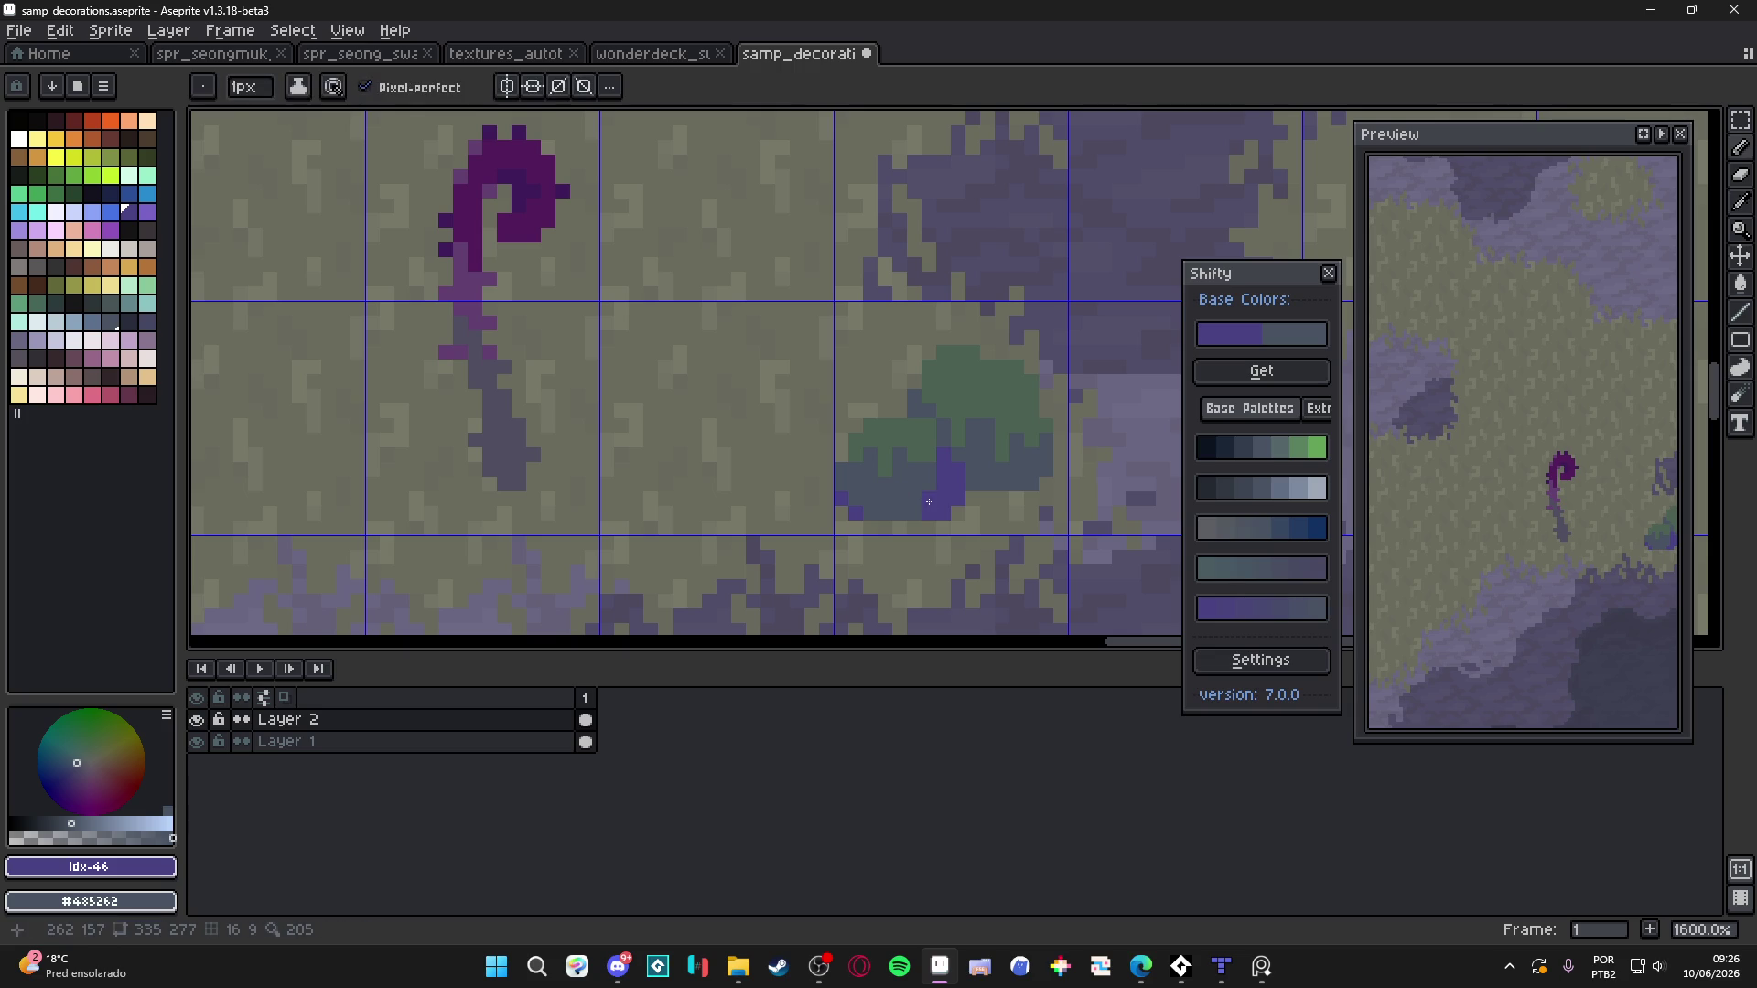
{"action": "left_click", "coordinate": [1274, 537]}
{"action": "scroll", "coordinate": [936, 502], "scroll_direction": "up", "scroll_amount": 1}
{"action": "key", "text": "g"}
{"action": "left_click", "coordinate": [956, 485]}
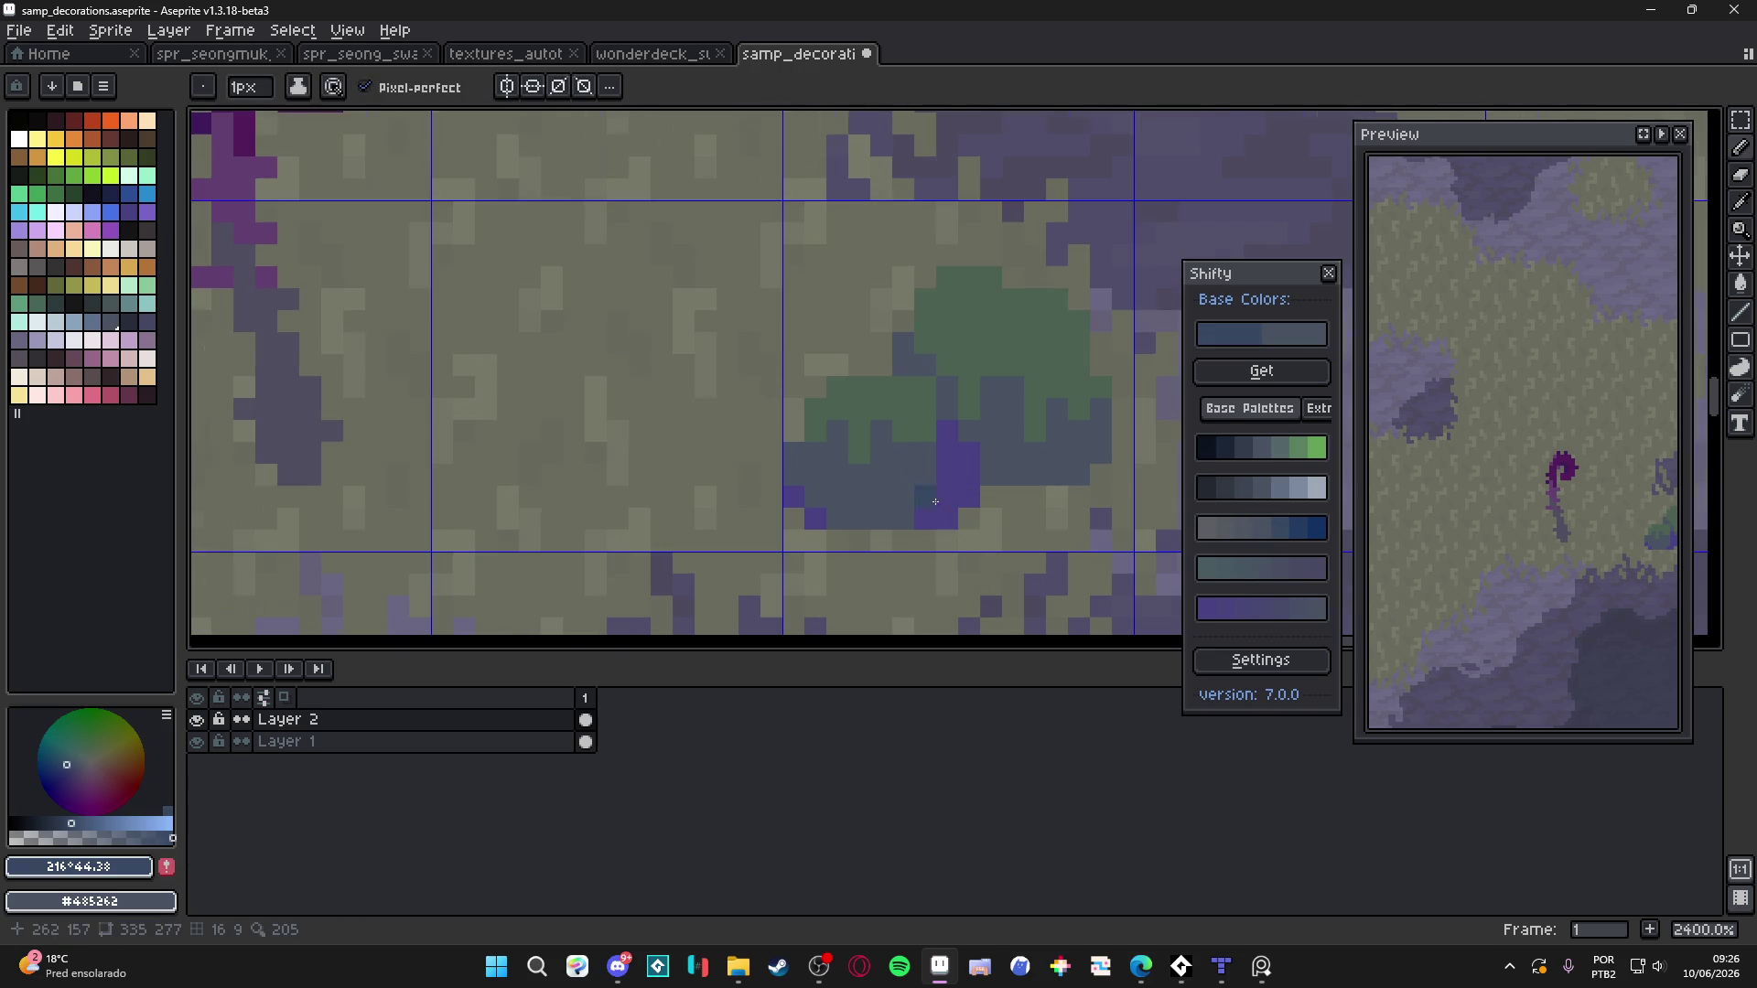
{"action": "left_click", "coordinate": [823, 519]}
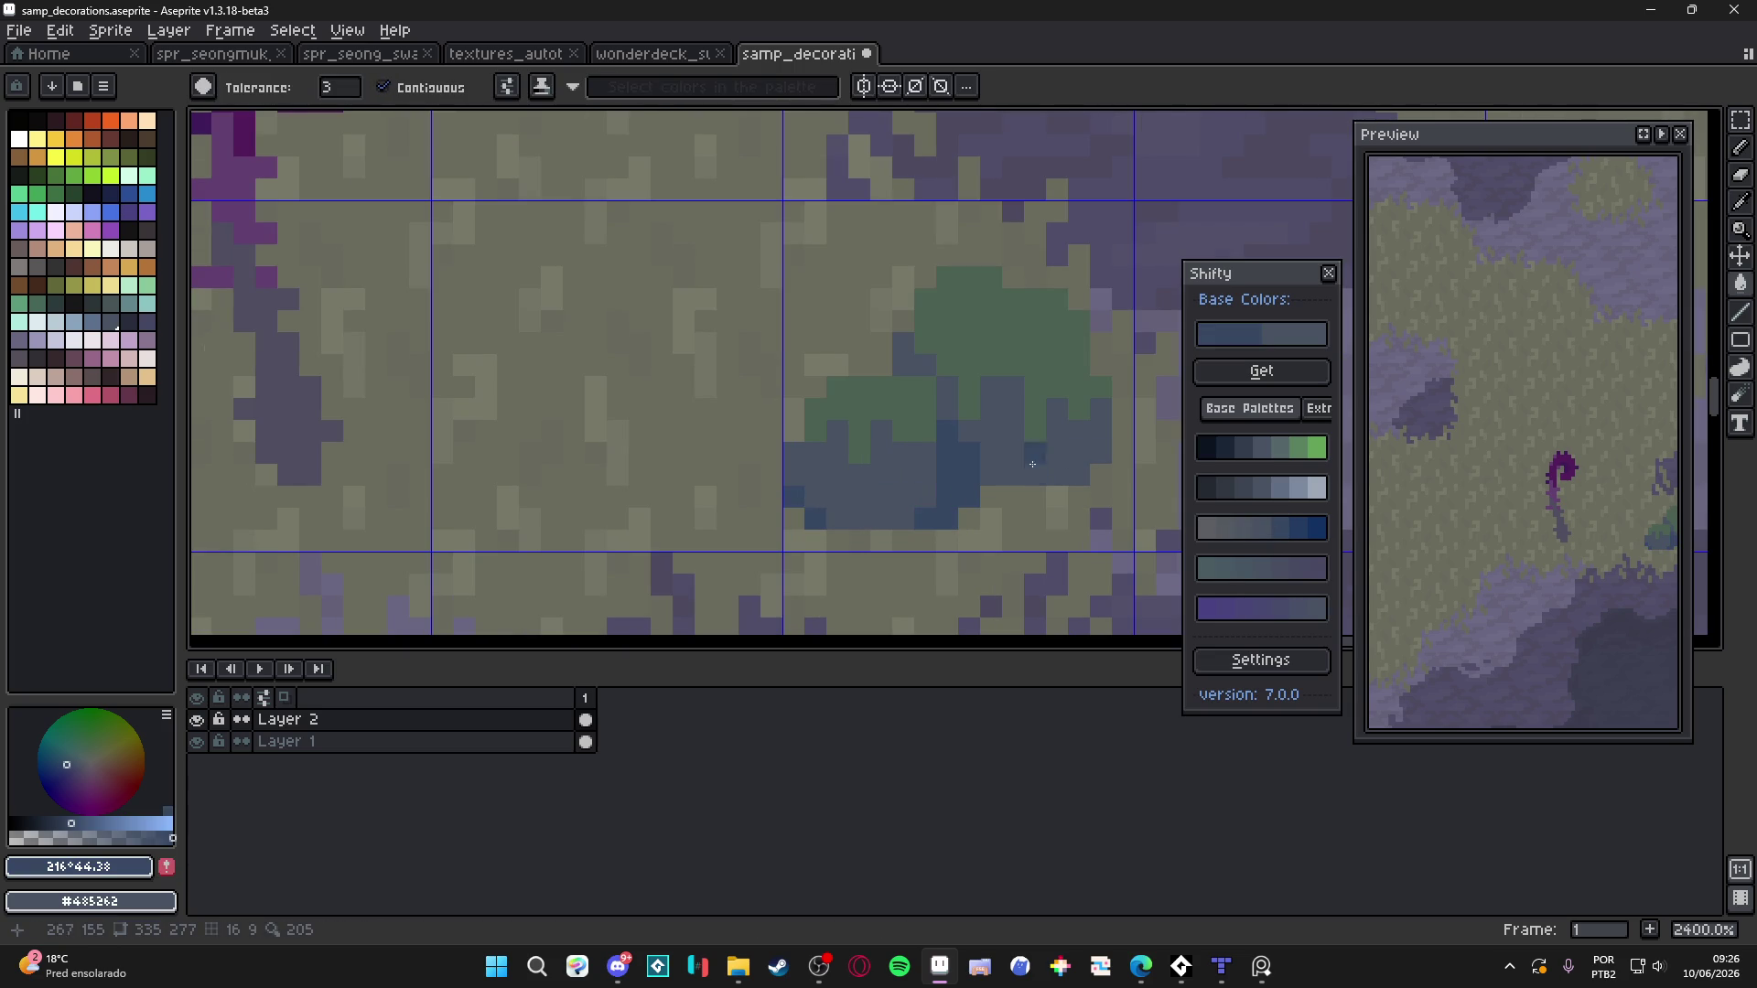
Pencil the bush's lower green pixels dark blue, including a band across its lower half
{"action": "key", "text": "b"}
{"action": "left_click", "coordinate": [947, 387]}
{"action": "left_click", "coordinate": [925, 365]}
{"action": "left_click", "coordinate": [903, 343]}
{"action": "left_click_drag", "start_coordinate": [1029, 471], "coordinate": [1093, 435]}
{"action": "left_click", "coordinate": [1079, 431]}
{"action": "left_click", "coordinate": [1101, 409]}
{"action": "left_click", "coordinate": [1079, 409]}
{"action": "left_click", "coordinate": [1057, 420]}
{"action": "left_click", "coordinate": [1021, 439]}
{"action": "scroll", "coordinate": [1021, 439], "scroll_direction": "down", "scroll_amount": 8}
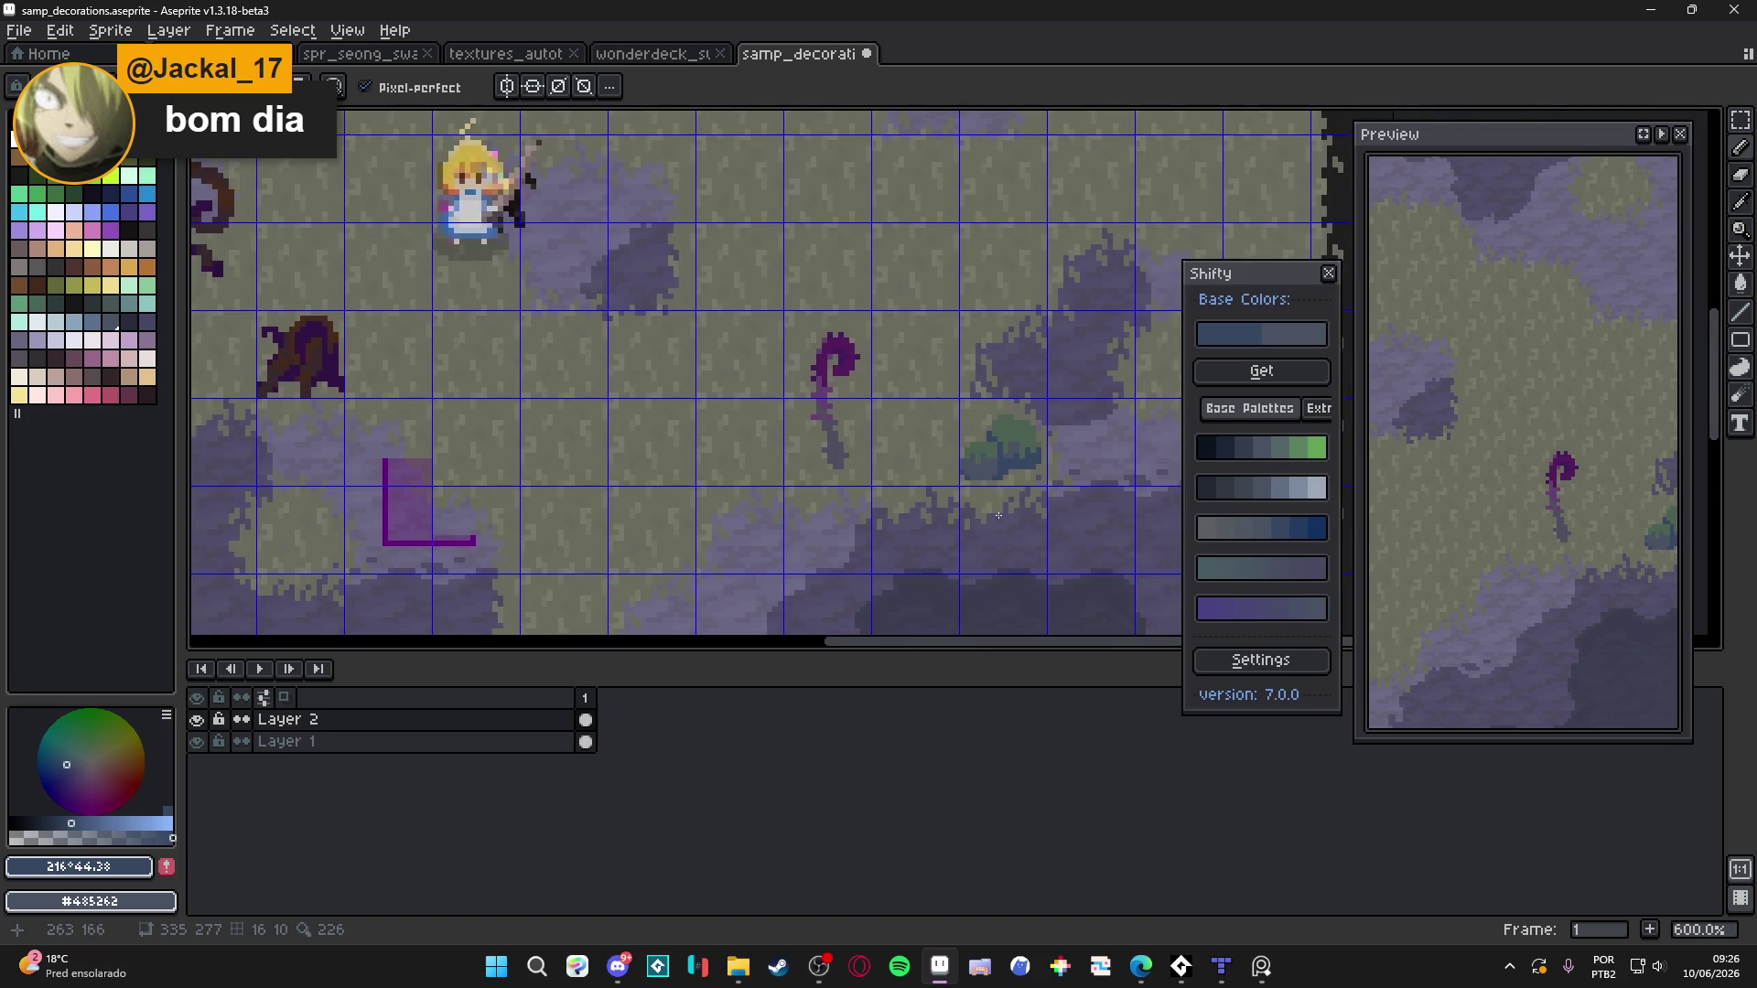
{"action": "scroll", "coordinate": [1000, 452], "scroll_direction": "up", "scroll_amount": 6}
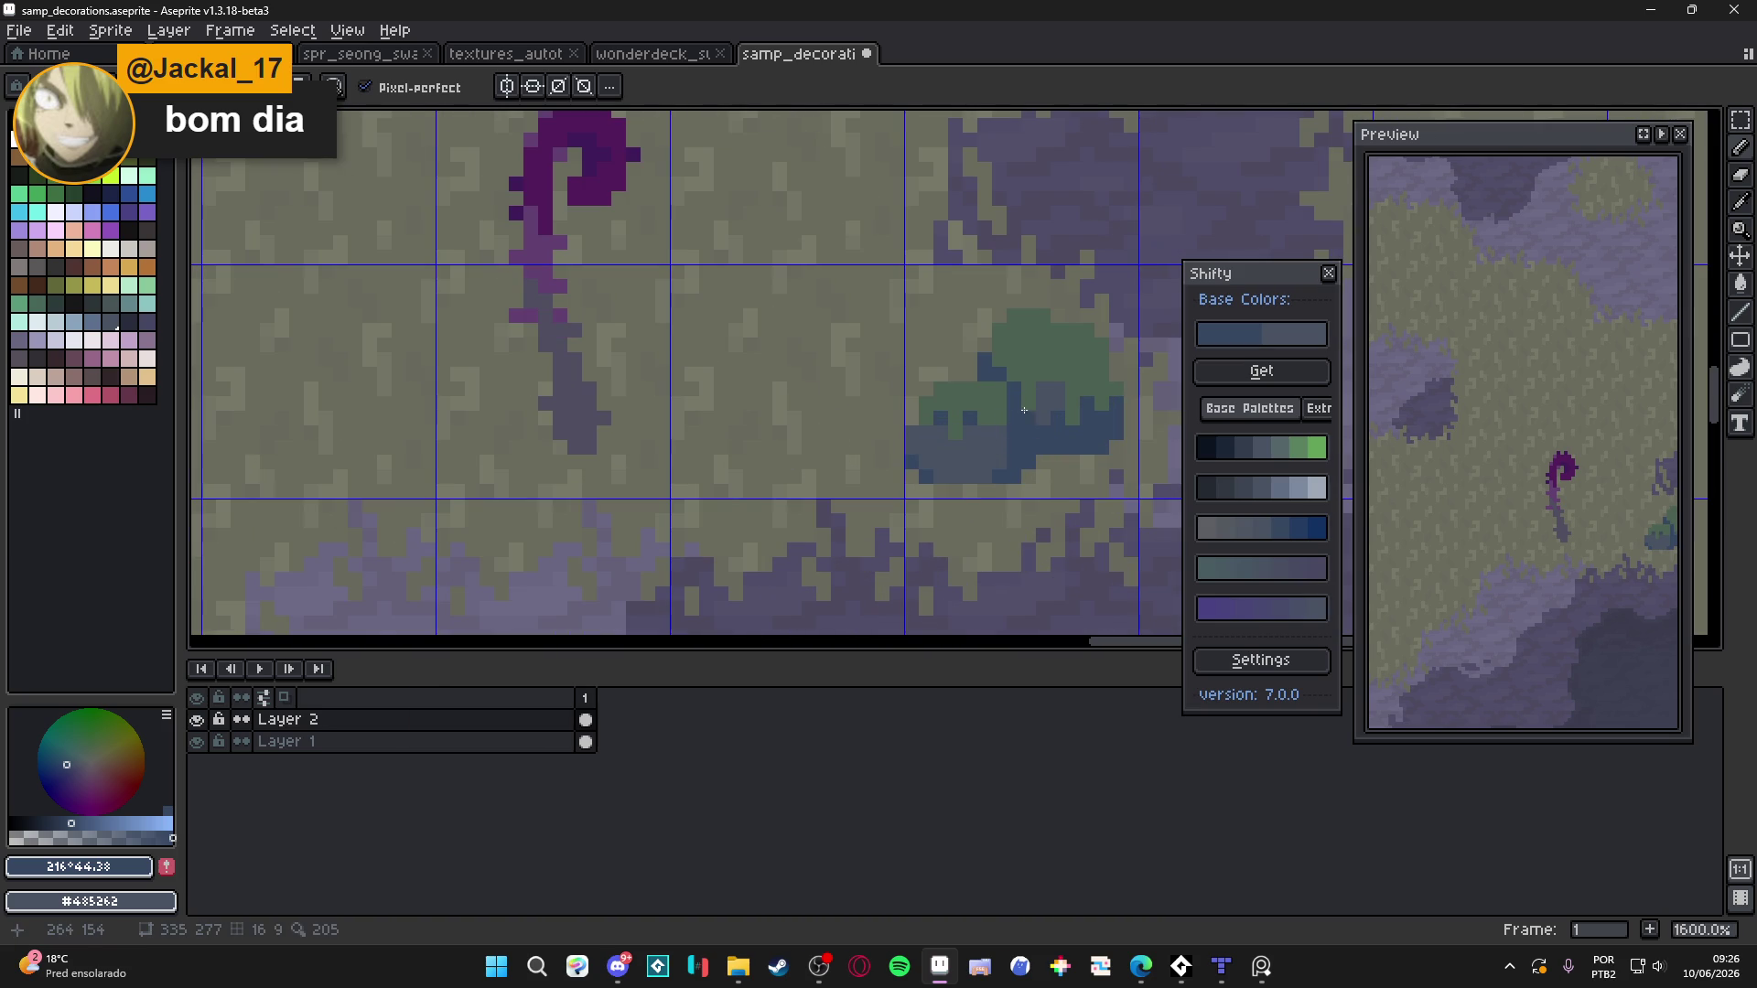
{"action": "scroll", "coordinate": [1056, 397], "scroll_direction": "down", "scroll_amount": 2}
{"action": "scroll", "coordinate": [985, 420], "scroll_direction": "up", "scroll_amount": 2}
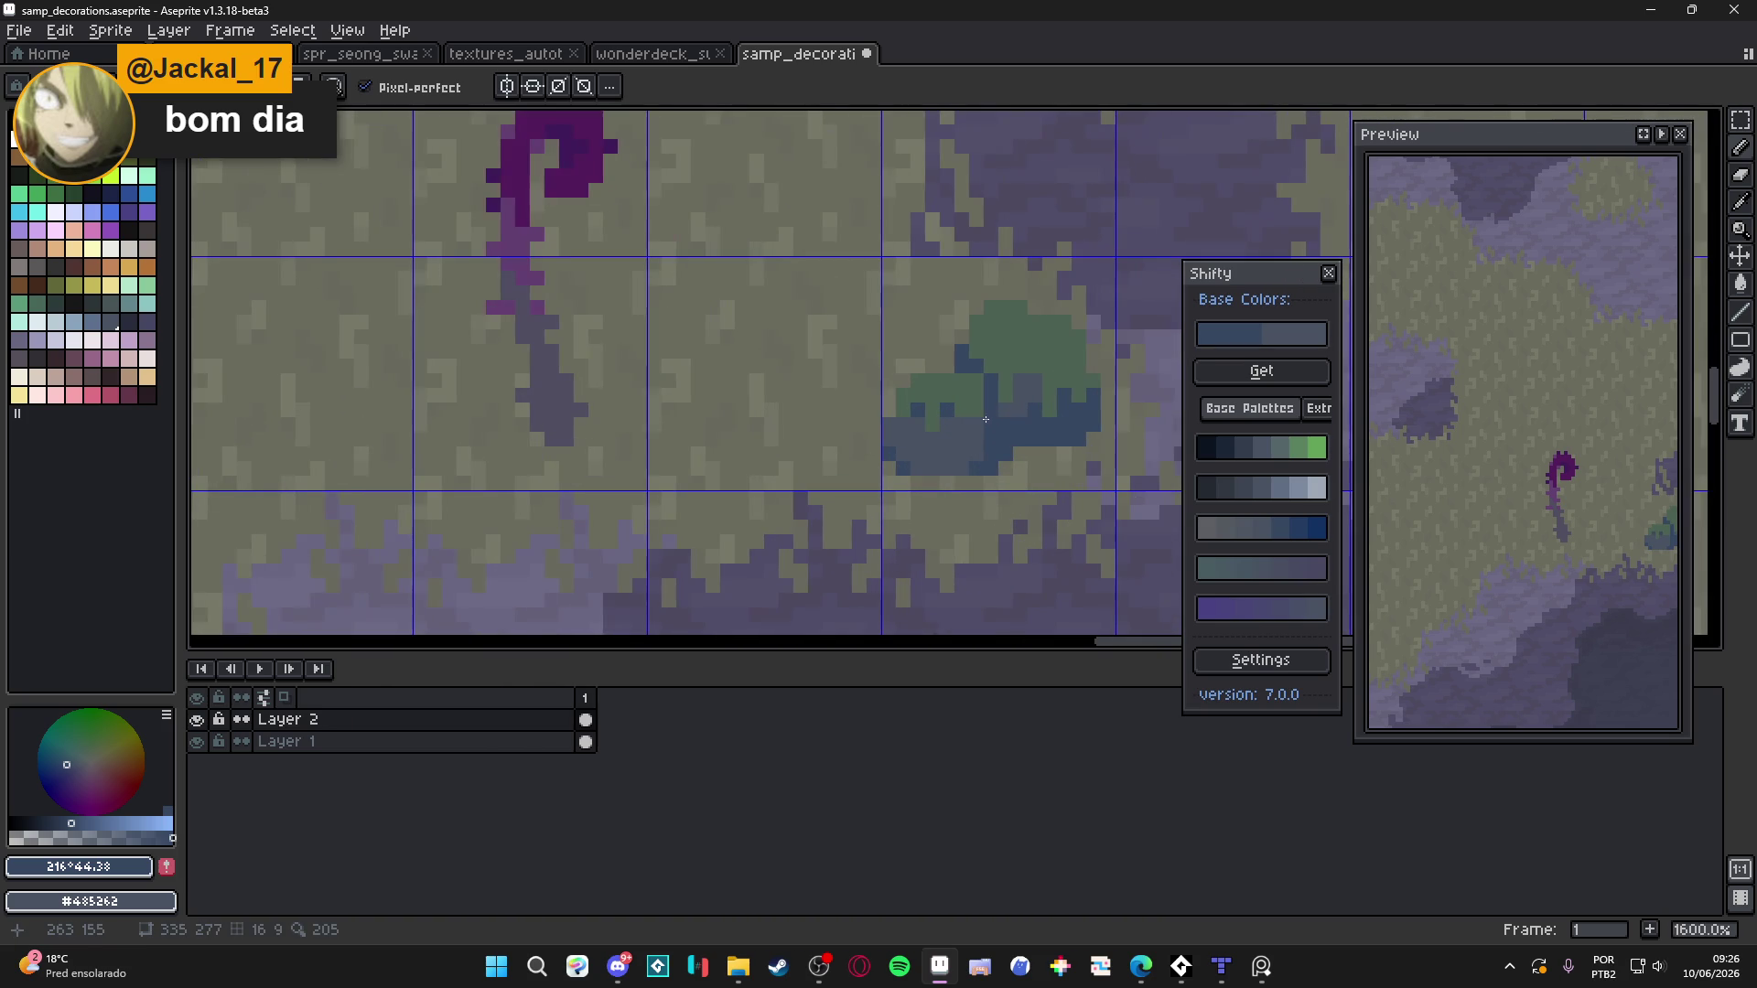
{"action": "scroll", "coordinate": [980, 419], "scroll_direction": "down", "scroll_amount": 2}
{"action": "scroll", "coordinate": [957, 424], "scroll_direction": "up", "scroll_amount": 2}
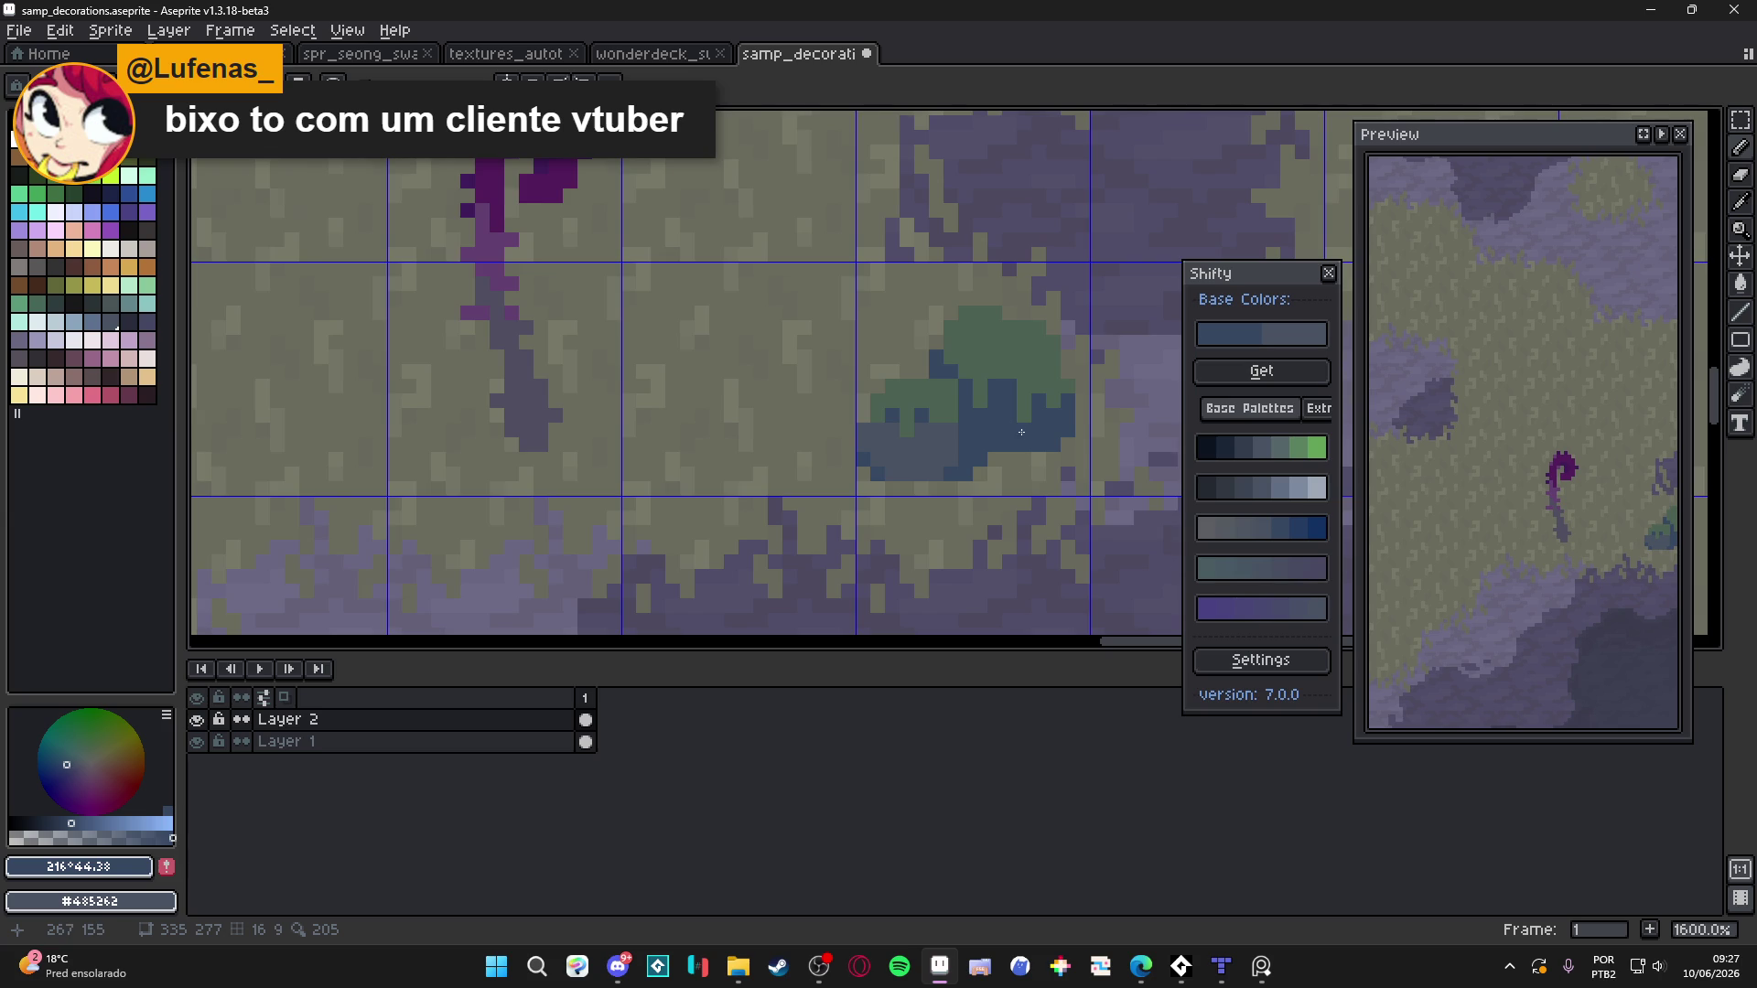
Try deeper blue #364762, then grey-blue #485262, as the drawing colour
{"action": "scroll", "coordinate": [904, 445], "scroll_direction": "up", "scroll_amount": 2}
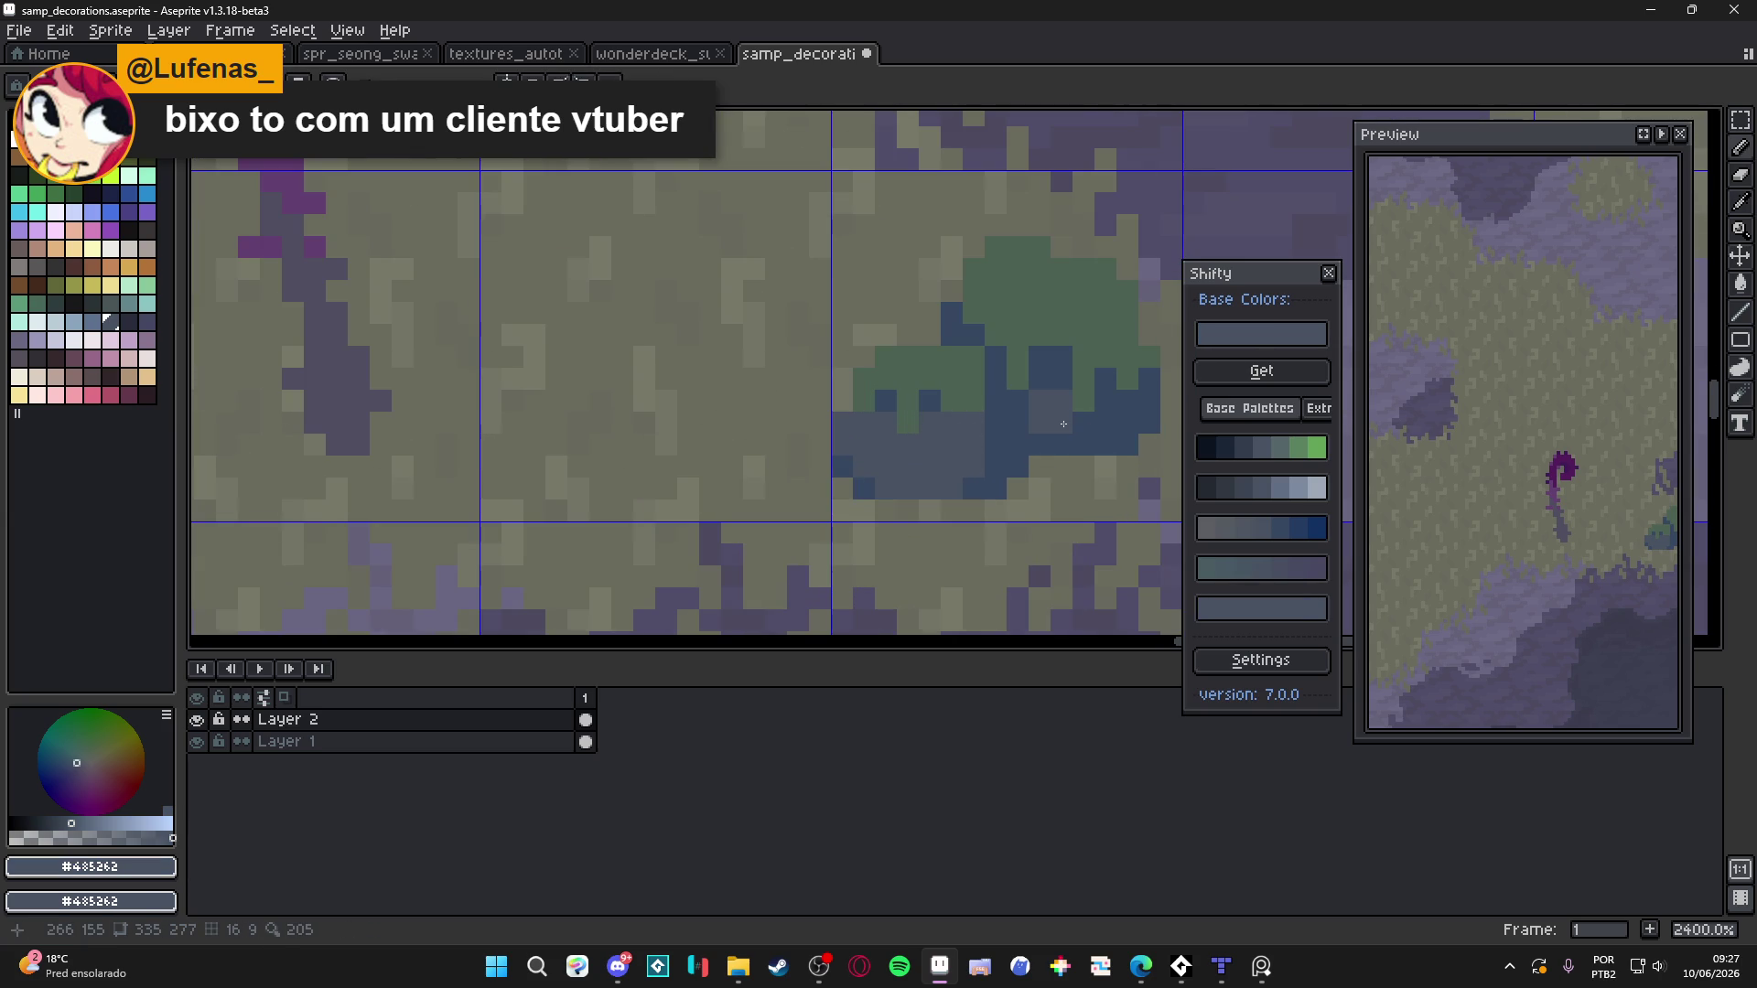
{"action": "scroll", "coordinate": [1042, 403], "scroll_direction": "down", "scroll_amount": 7}
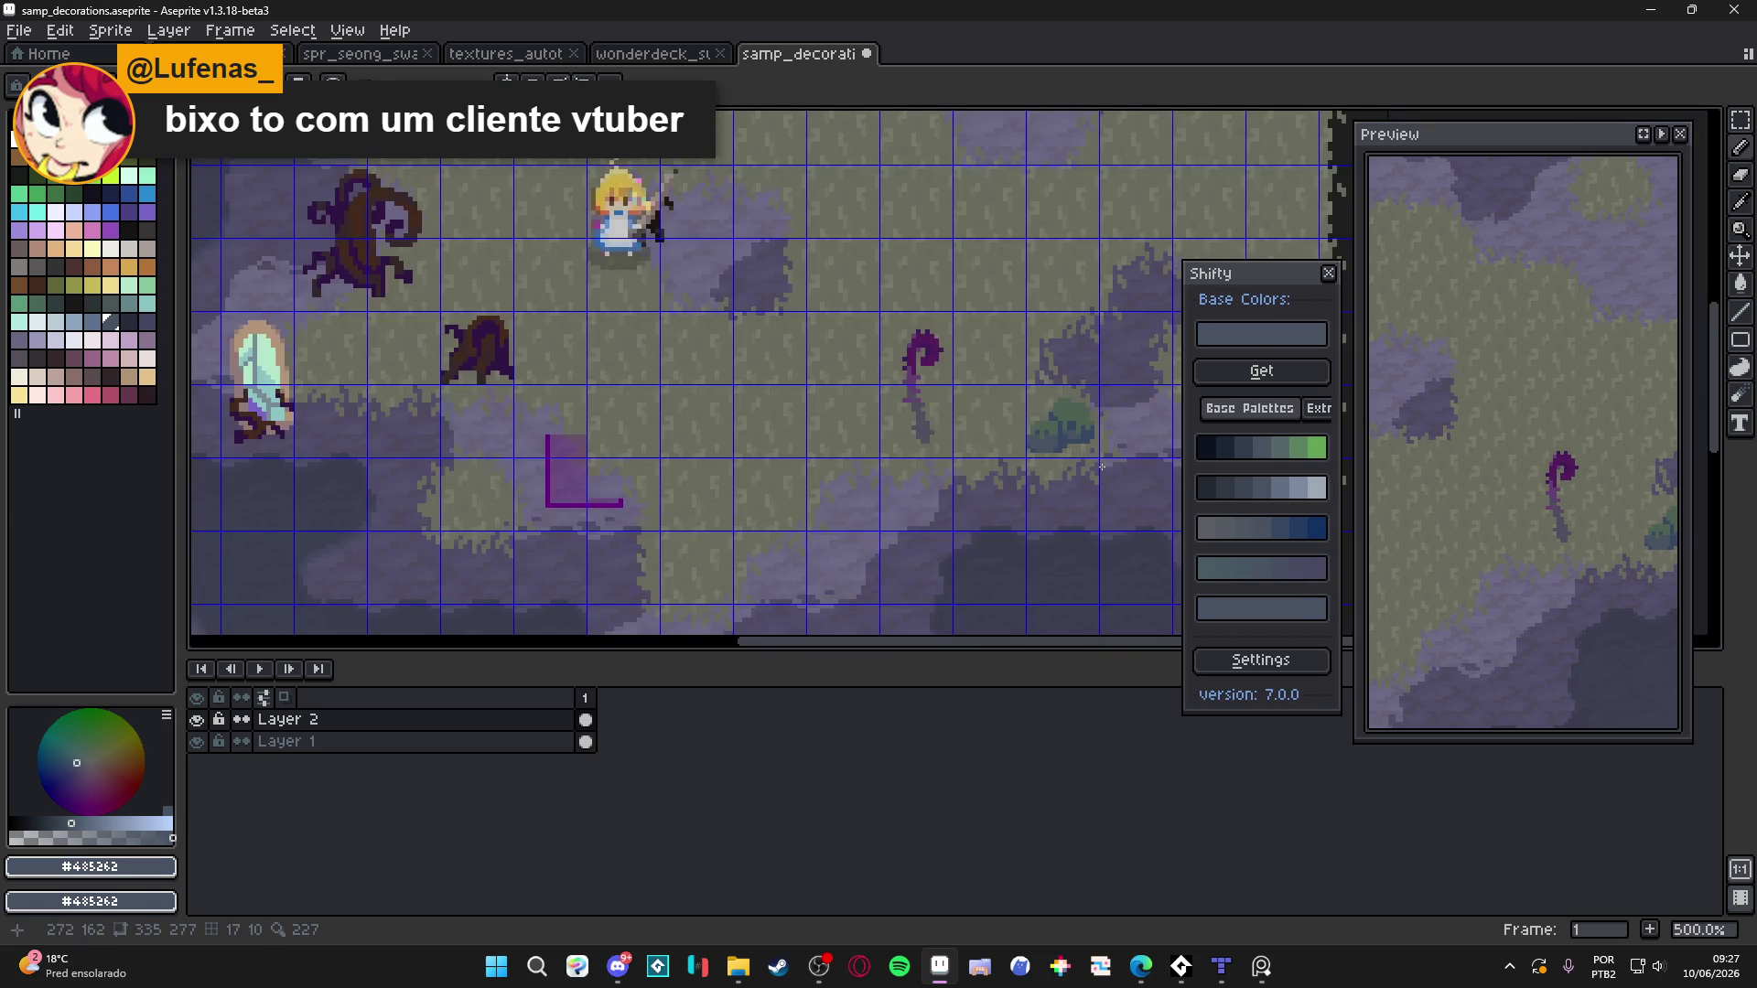
{"action": "scroll", "coordinate": [1057, 435], "scroll_direction": "up", "scroll_amount": 4}
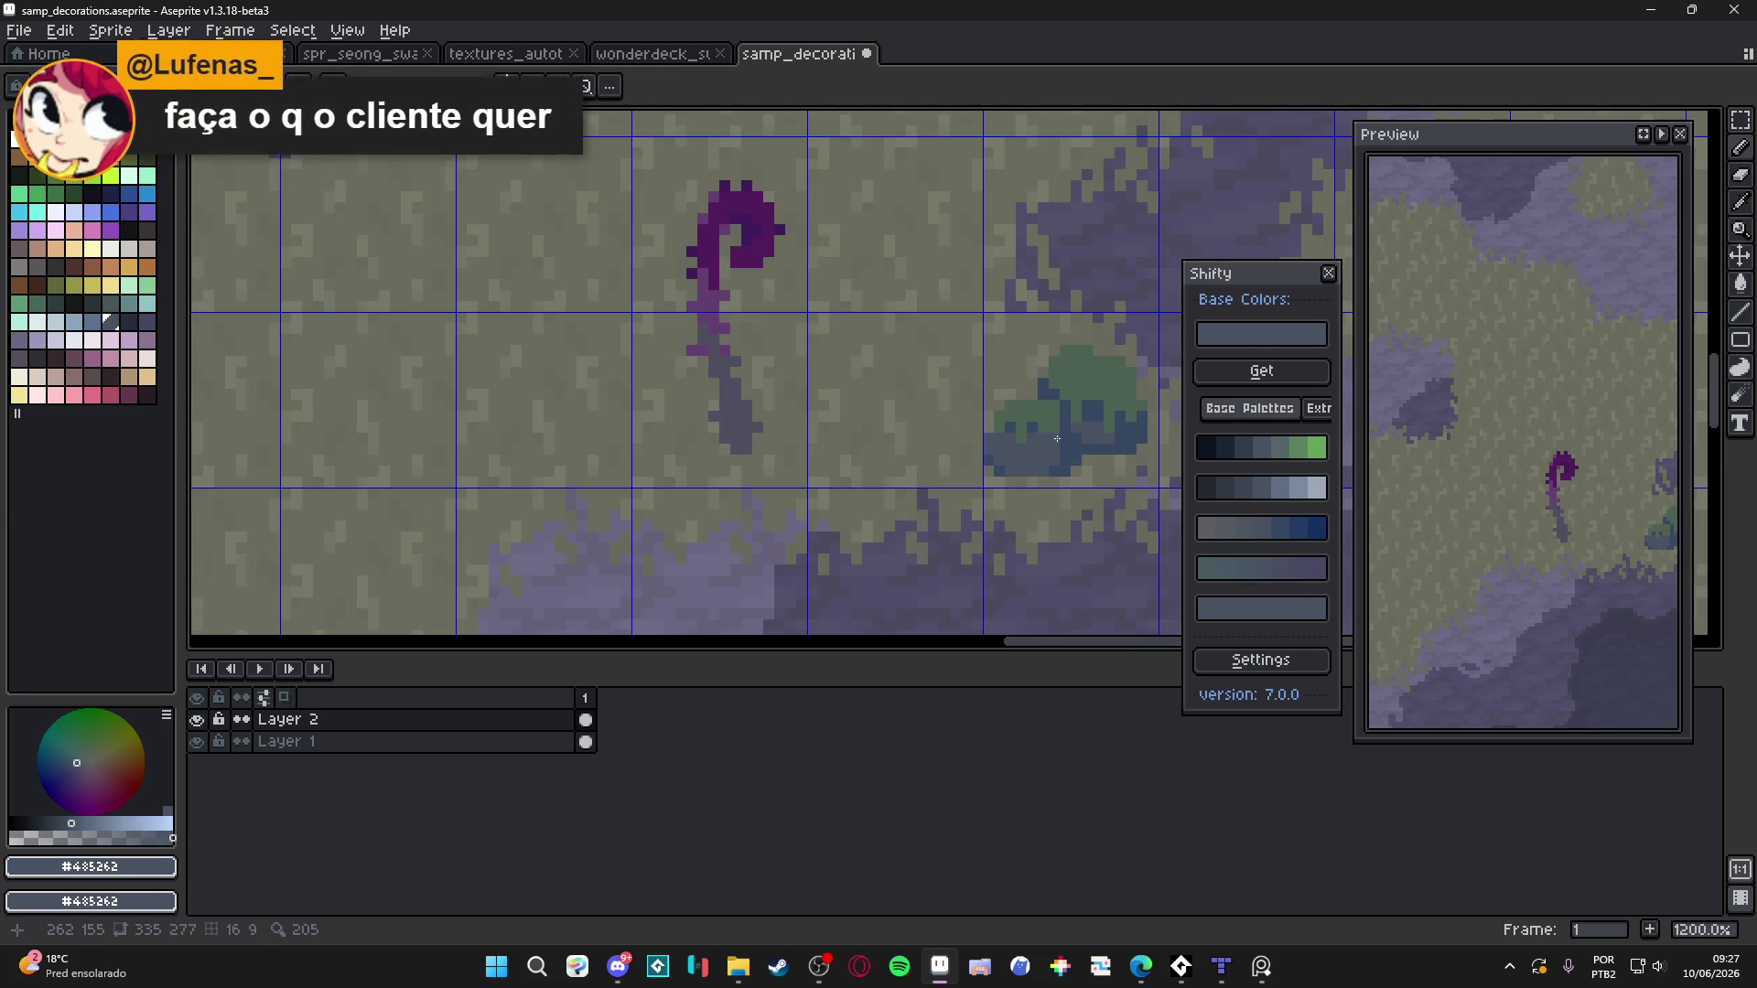
{"action": "left_click", "coordinate": [1057, 443], "text": "alt"}
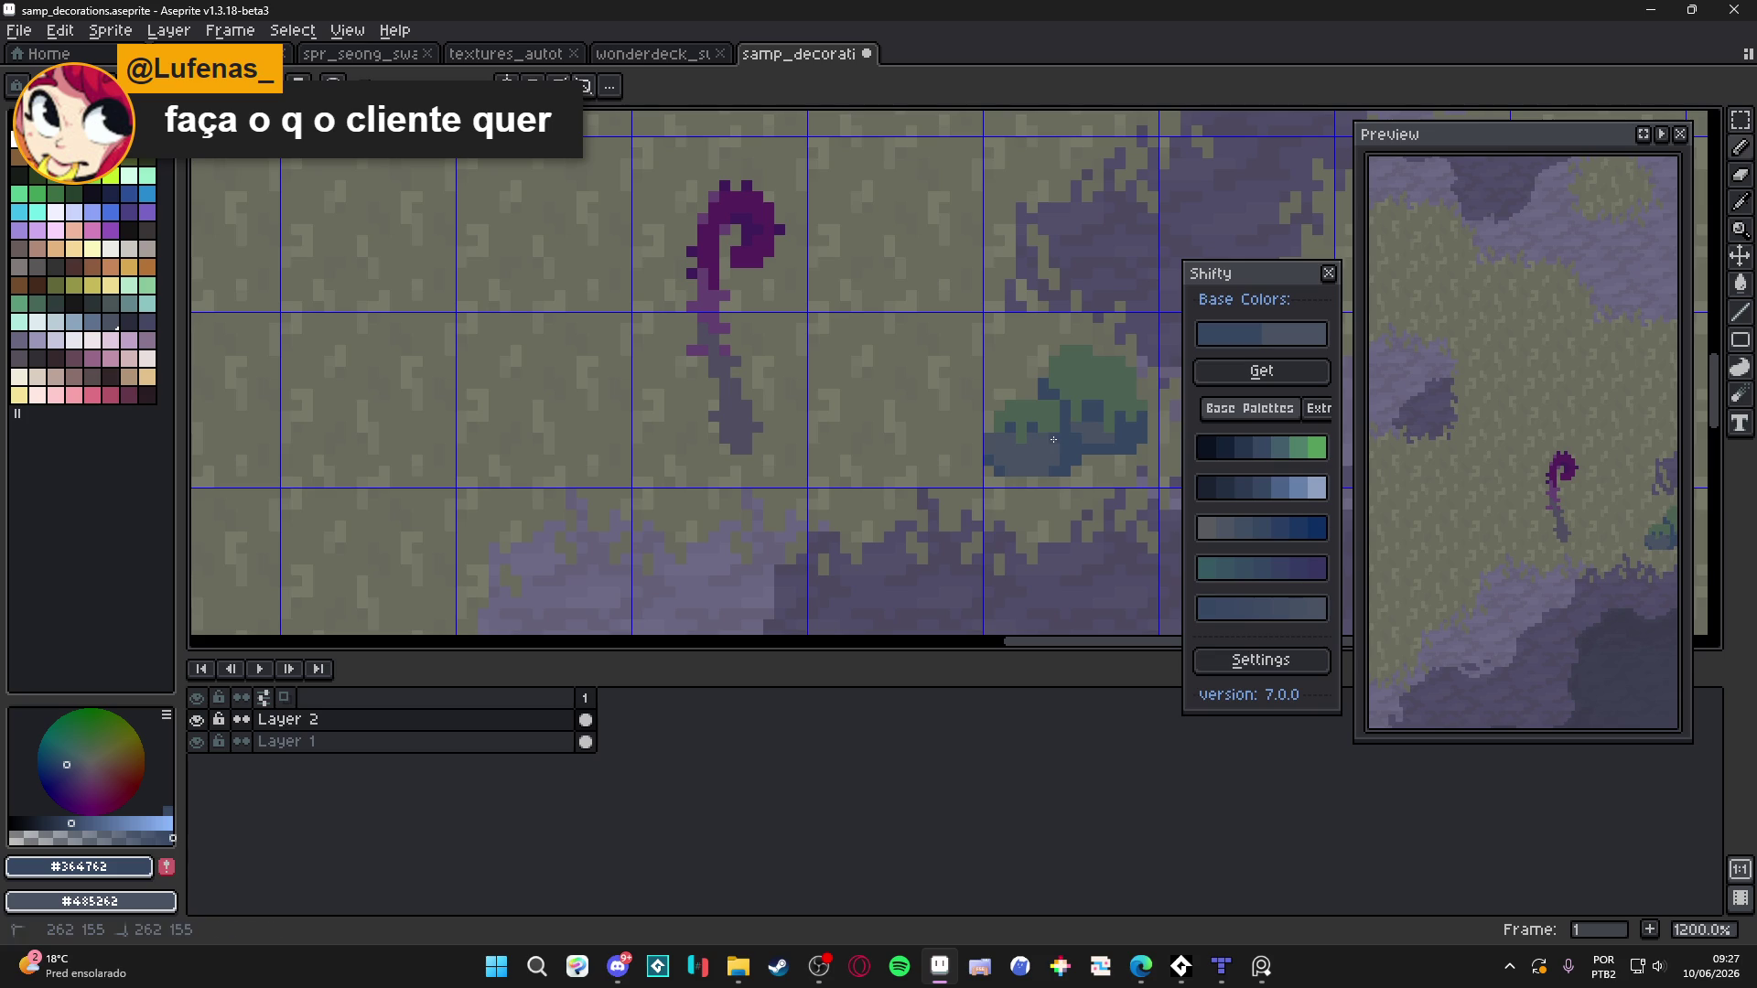
{"action": "scroll", "coordinate": [1039, 441], "scroll_direction": "down", "scroll_amount": 4}
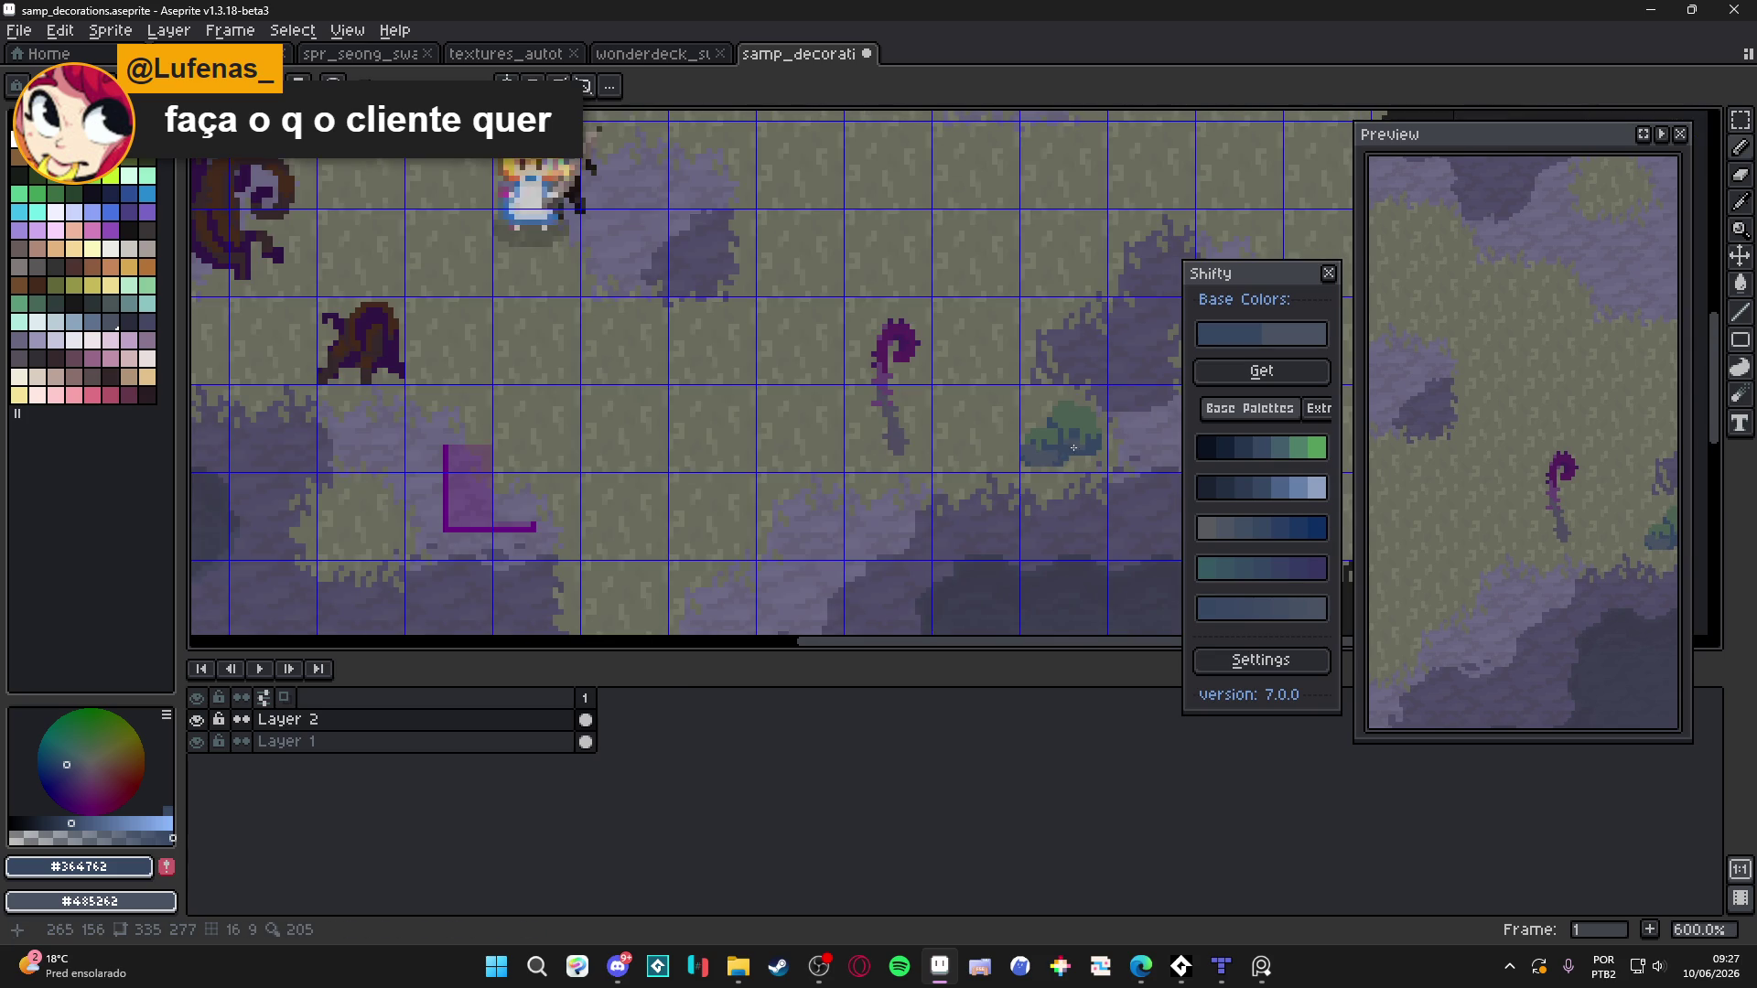
{"action": "scroll", "coordinate": [1050, 444], "scroll_direction": "up", "scroll_amount": 5}
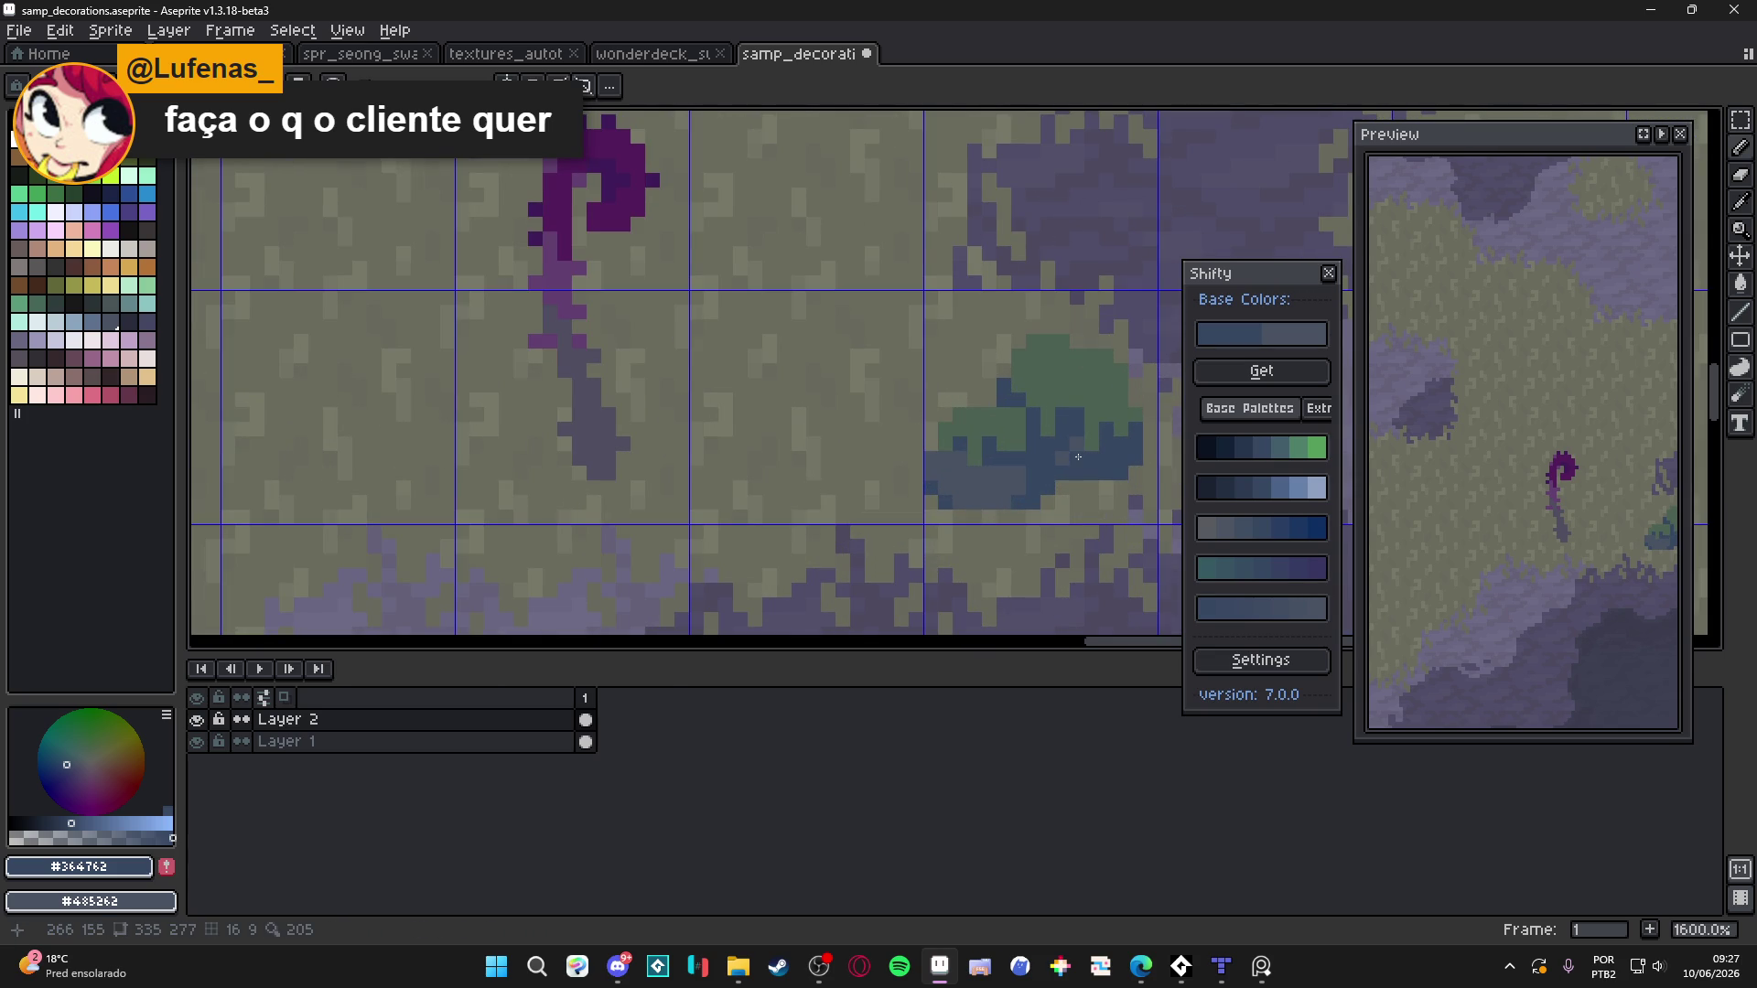
{"action": "left_click", "coordinate": [1081, 443], "text": "alt"}
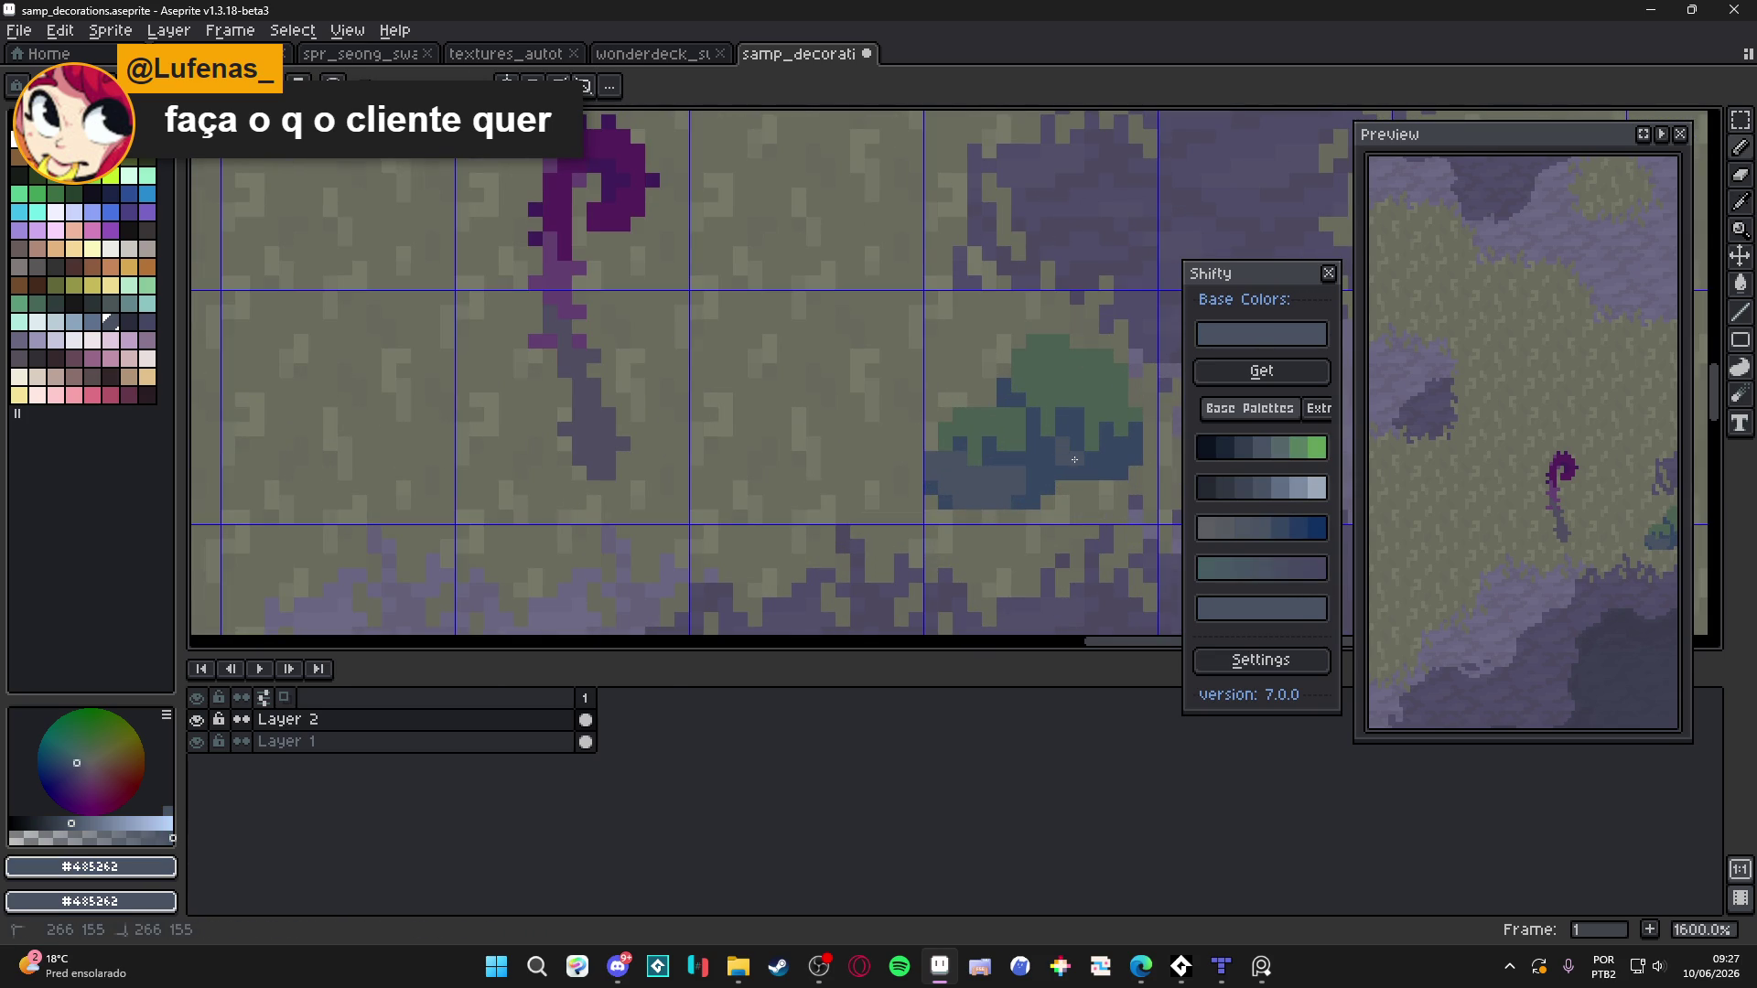
Inspect the bush, then eyedrop its moss green #4d6253 as the drawing colour
{"action": "scroll", "coordinate": [1076, 459], "scroll_direction": "down", "scroll_amount": 3}
{"action": "scroll", "coordinate": [1076, 460], "scroll_direction": "down", "scroll_amount": 4}
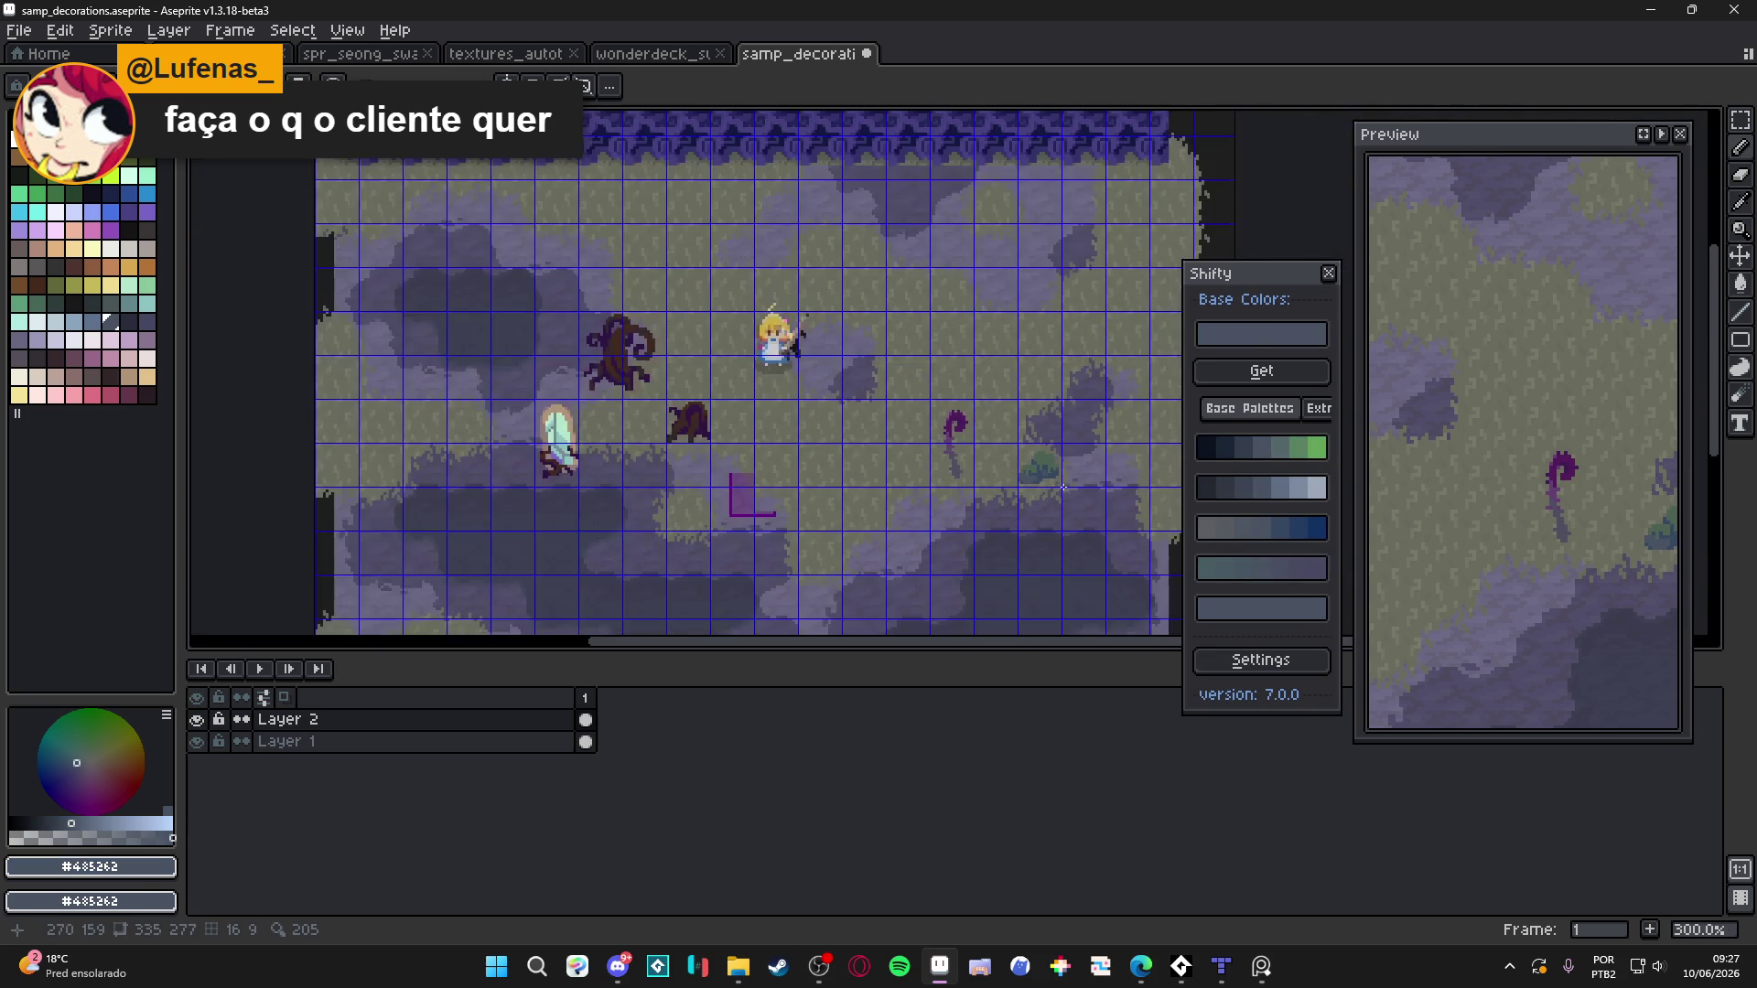
{"action": "scroll", "coordinate": [1075, 478], "scroll_direction": "up", "scroll_amount": 4}
{"action": "scroll", "coordinate": [1021, 468], "scroll_direction": "up", "scroll_amount": 3}
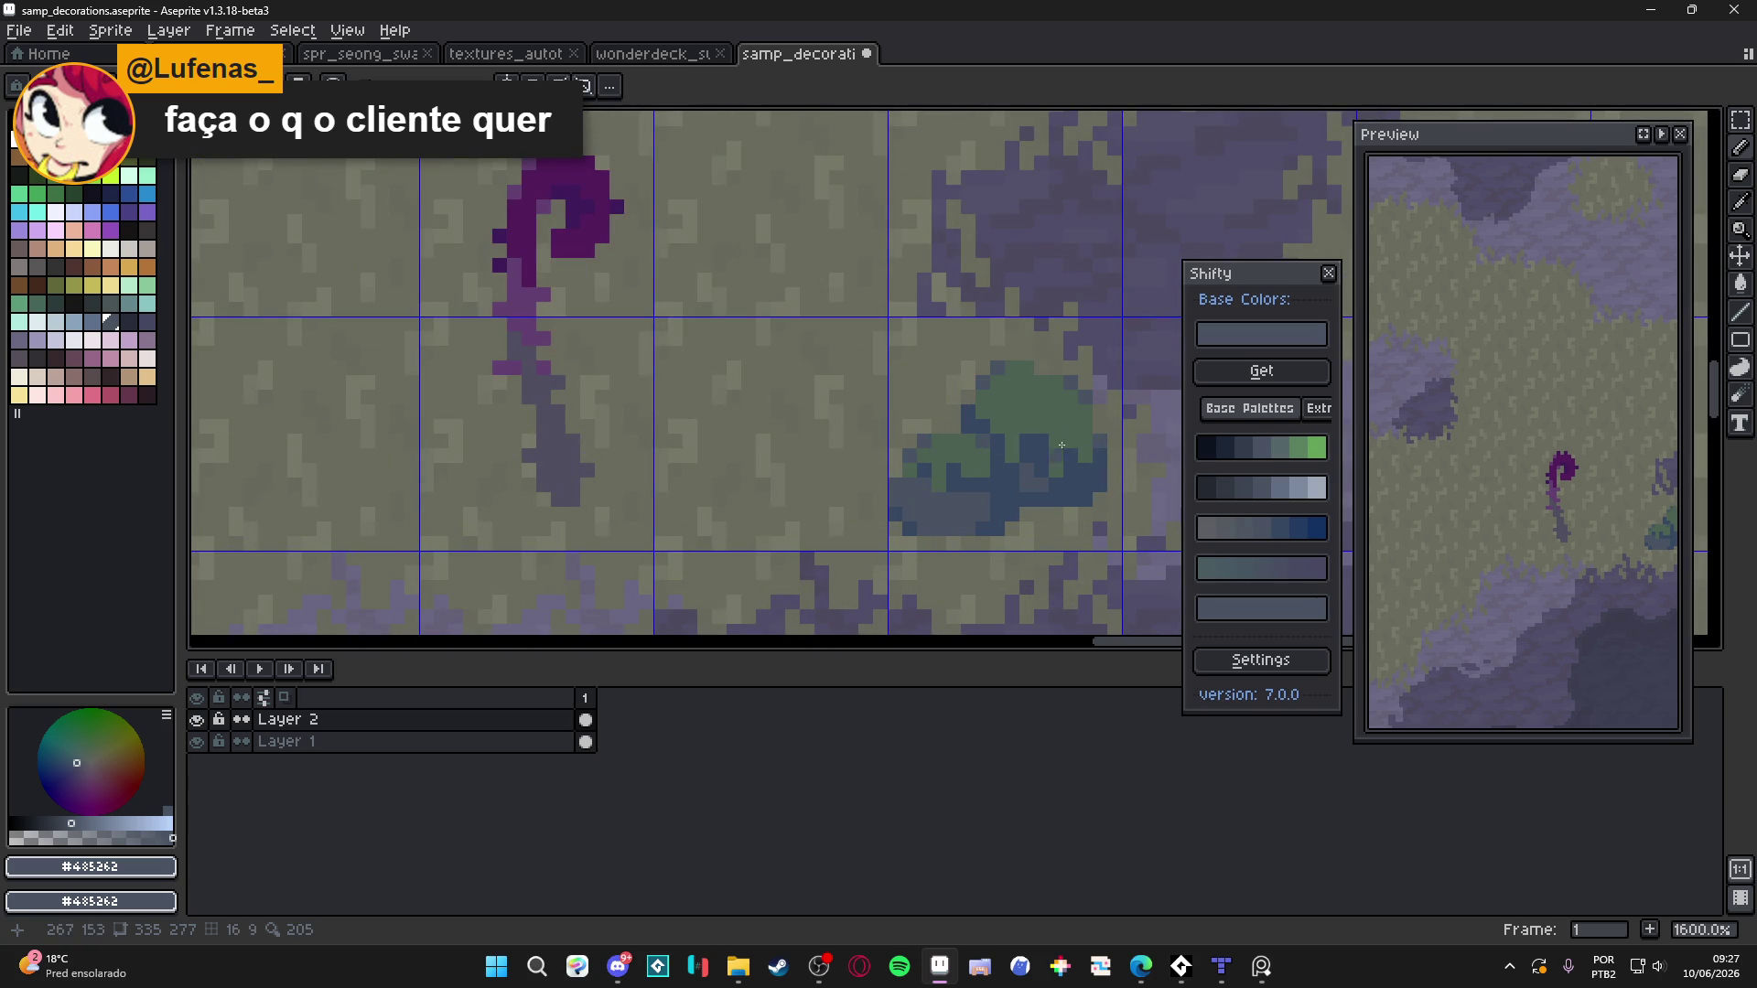
{"action": "scroll", "coordinate": [1043, 409], "scroll_direction": "down", "scroll_amount": 3}
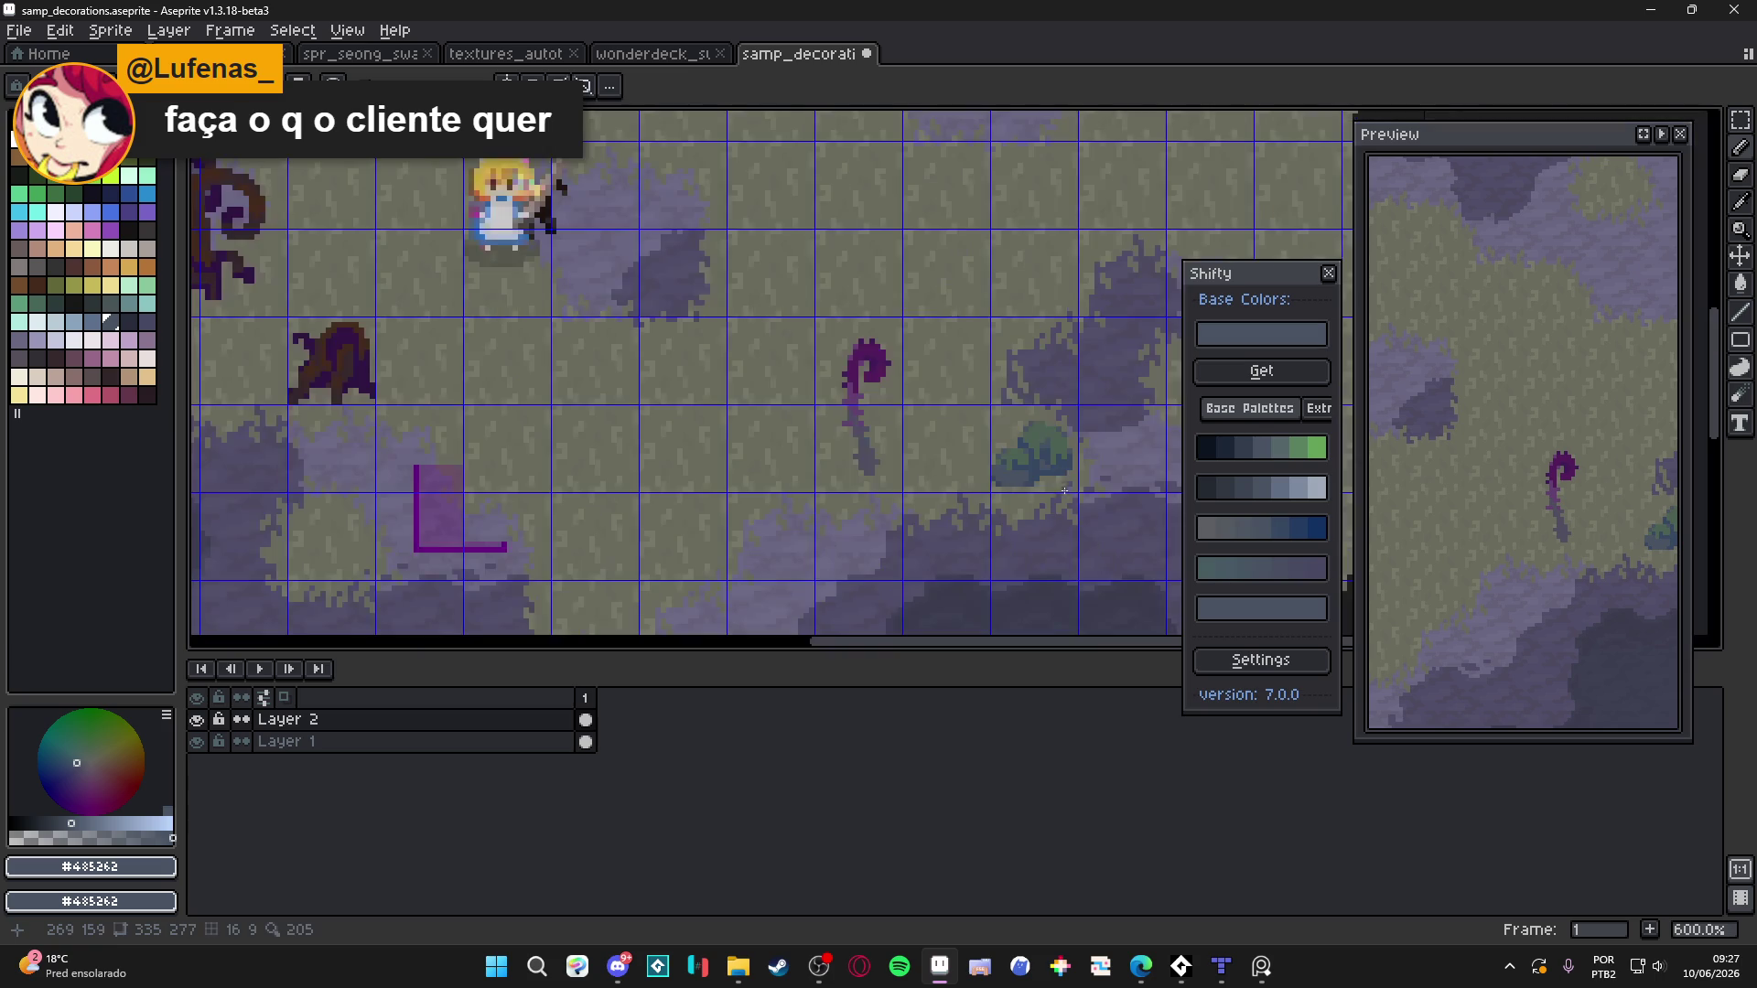
{"action": "scroll", "coordinate": [1040, 465], "scroll_direction": "up", "scroll_amount": 3}
{"action": "scroll", "coordinate": [1038, 466], "scroll_direction": "down", "scroll_amount": 3}
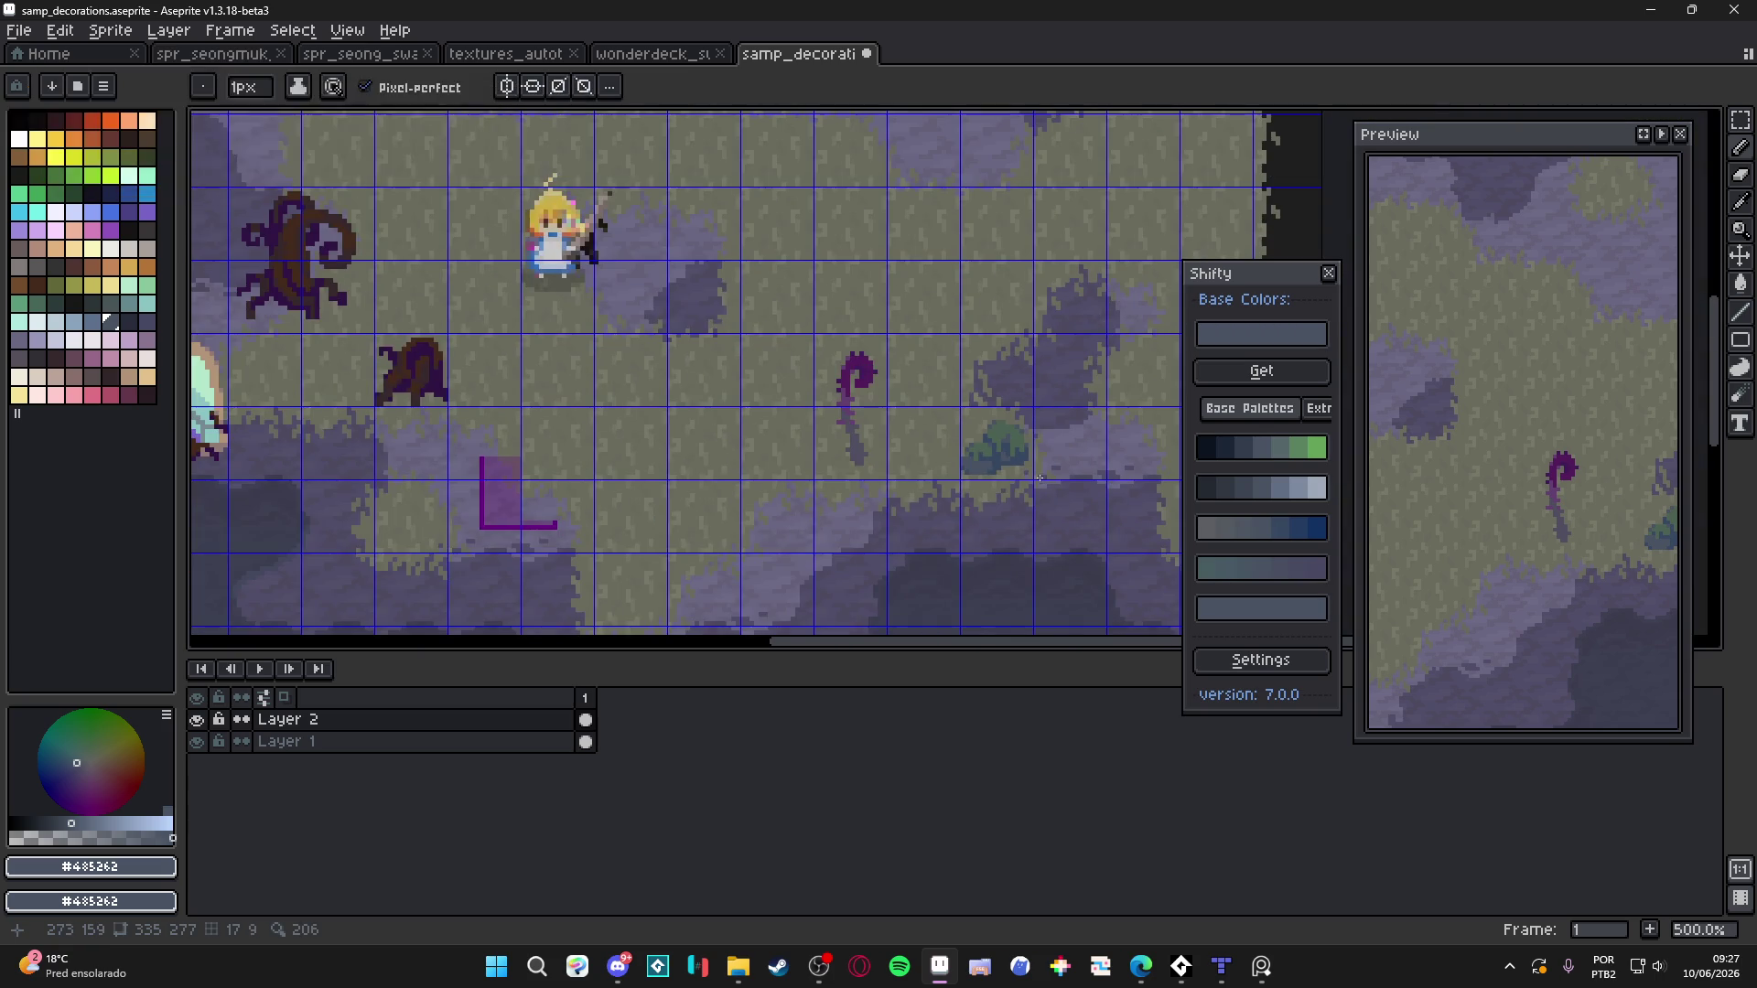
{"action": "scroll", "coordinate": [1034, 472], "scroll_direction": "down", "scroll_amount": 3}
{"action": "scroll", "coordinate": [1032, 474], "scroll_direction": "up", "scroll_amount": 5}
{"action": "left_click", "coordinate": [1012, 420], "text": "alt"}
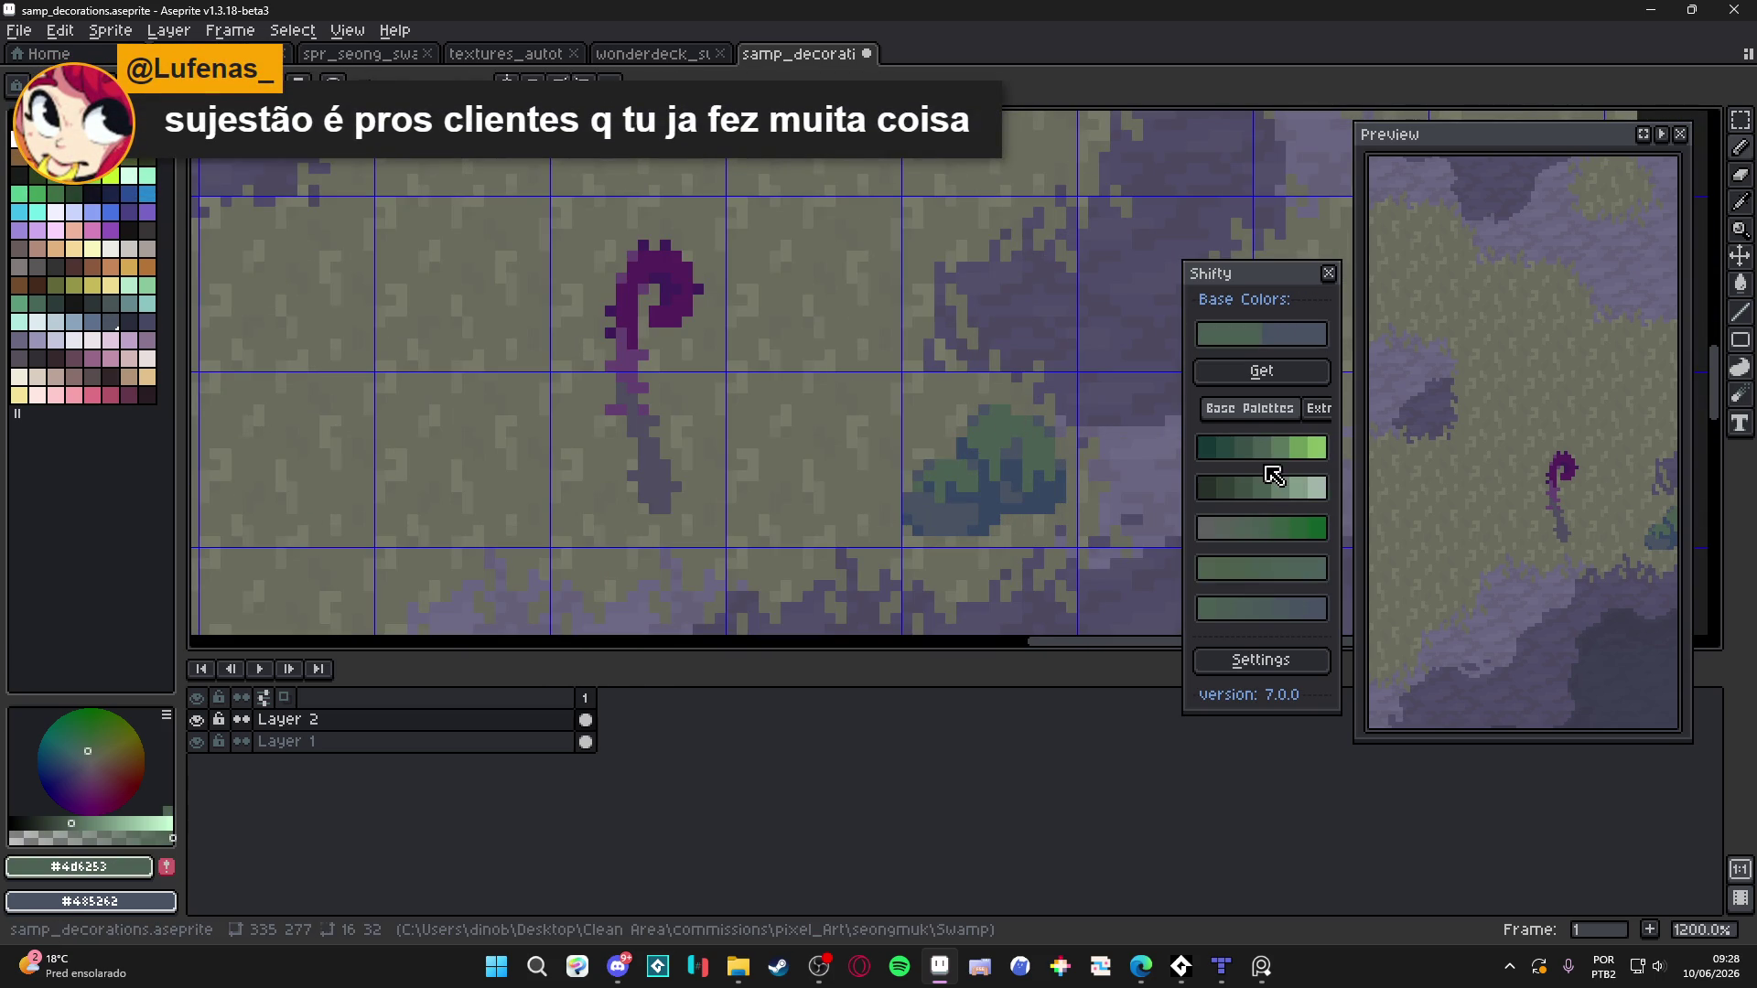
Try a neighbouring grey-green on two bush-top pixels, then undo them
{"action": "left_click", "coordinate": [1220, 448]}
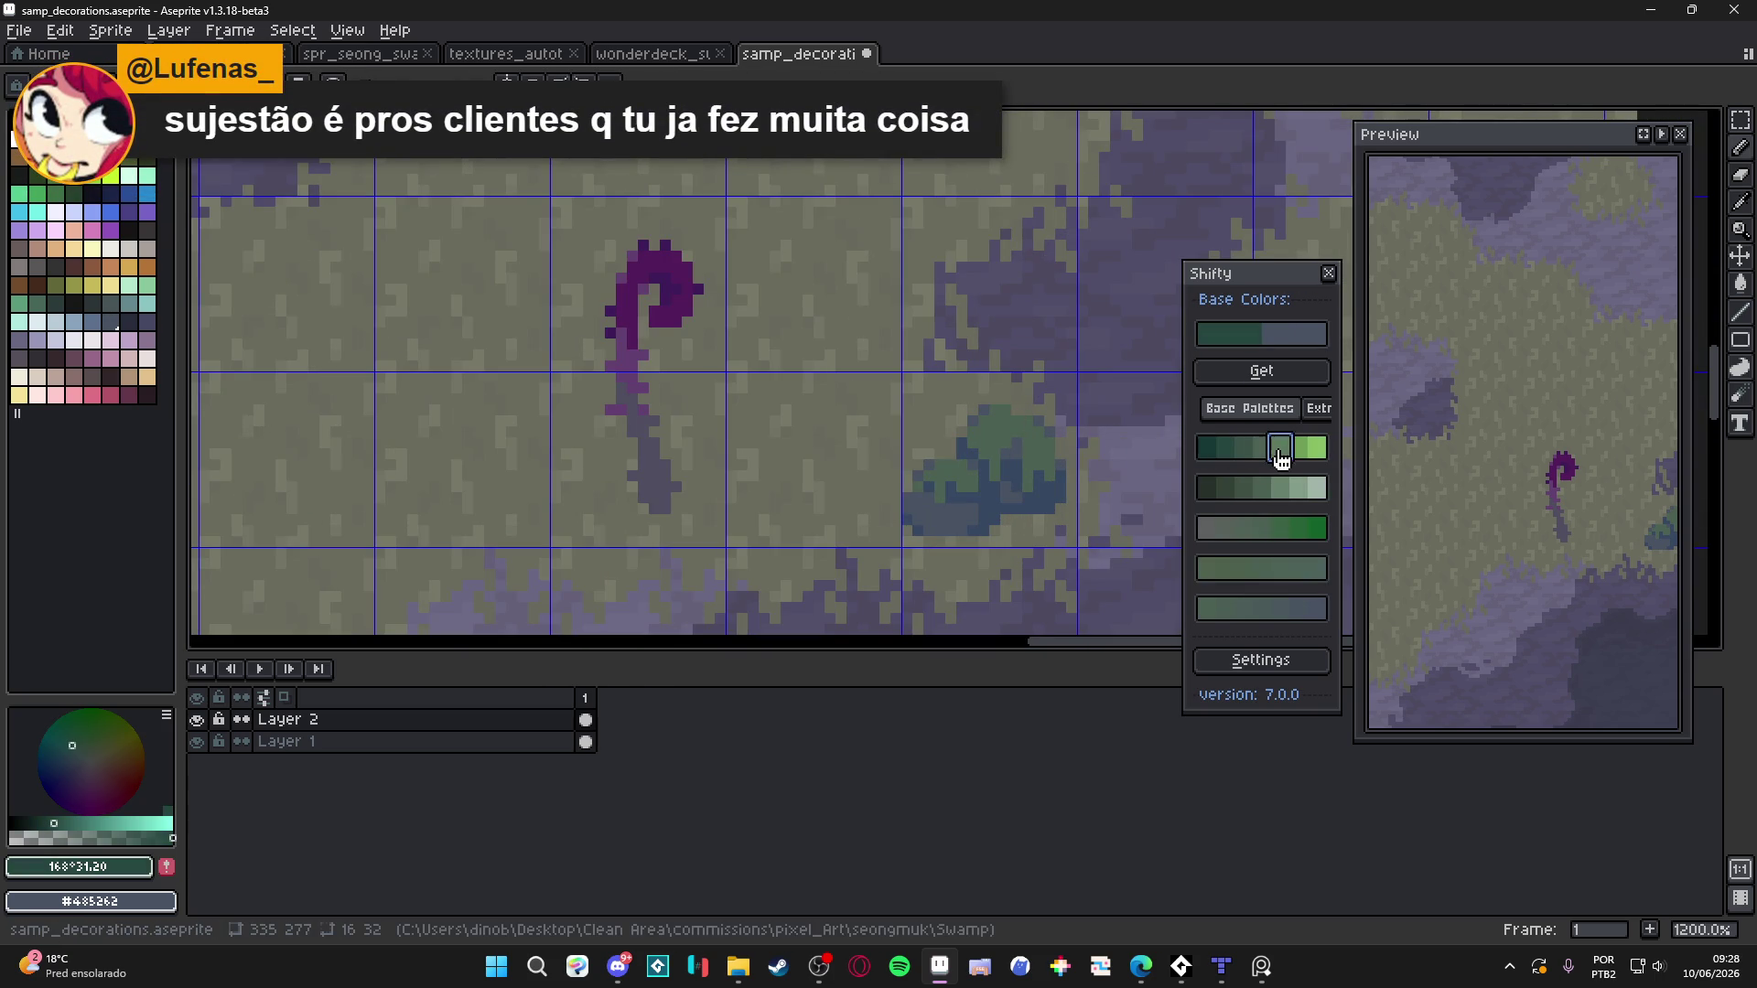
{"action": "left_click", "coordinate": [1249, 447]}
{"action": "left_click", "coordinate": [996, 444]}
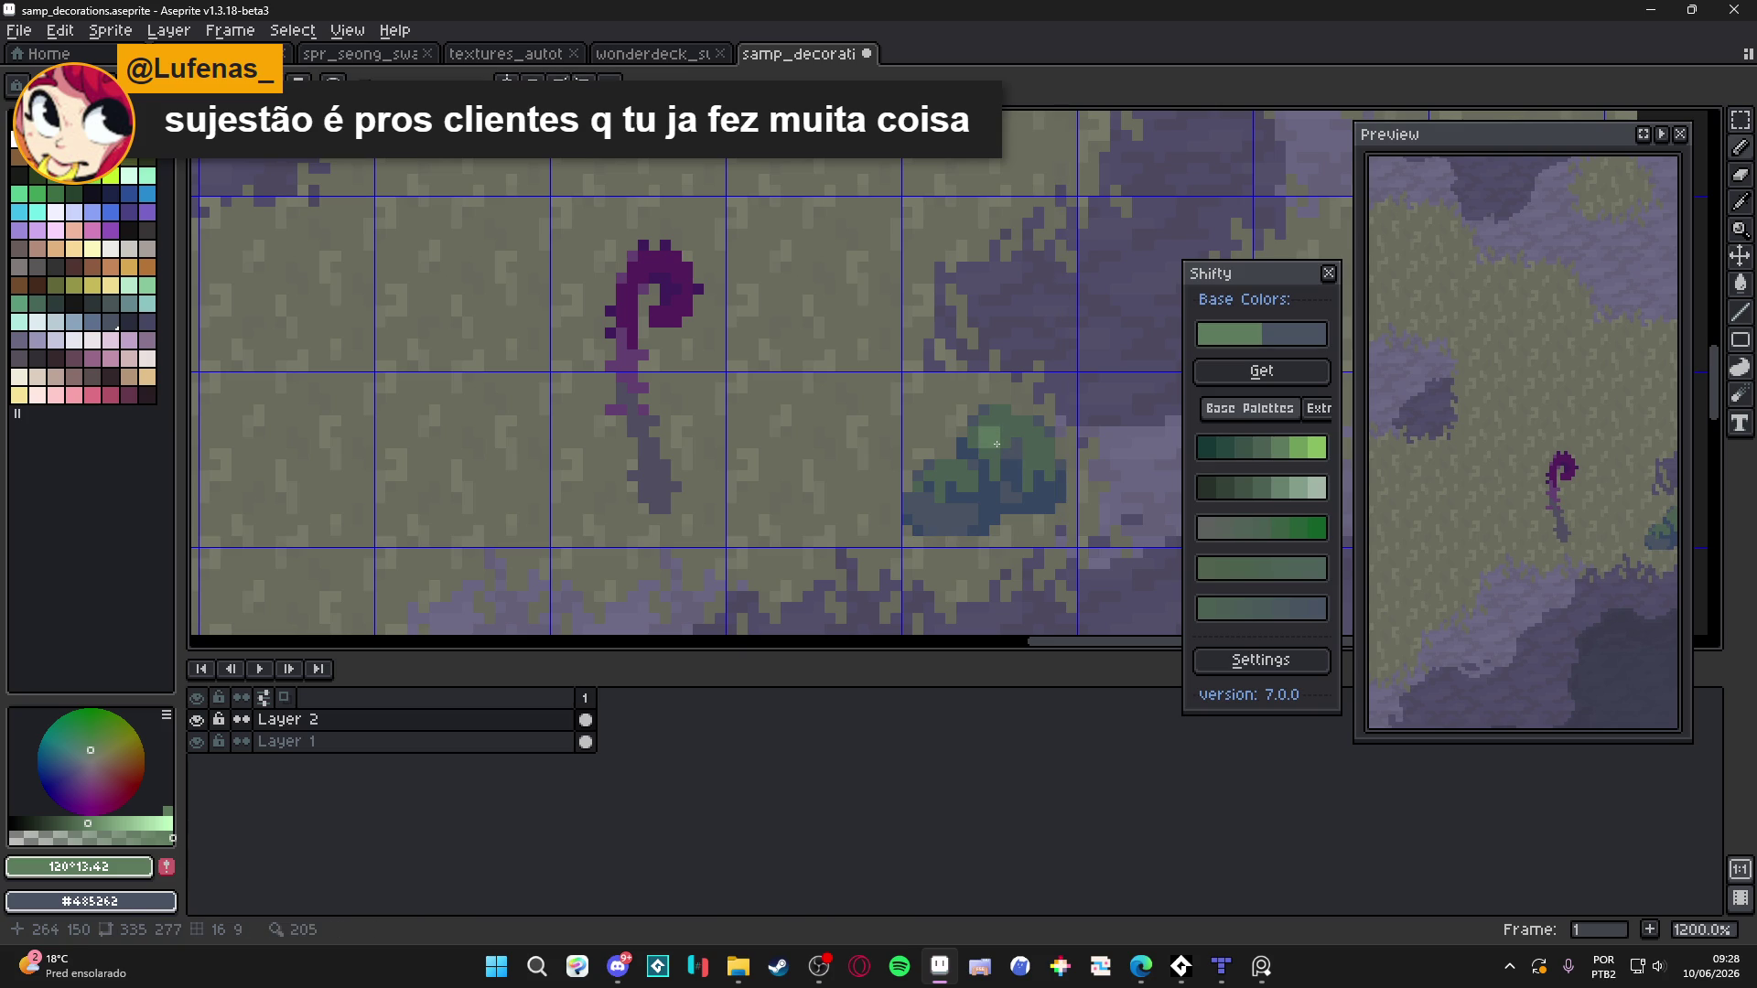
{"action": "left_click", "coordinate": [996, 444]}
{"action": "scroll", "coordinate": [1032, 448], "scroll_direction": "down", "scroll_amount": 5}
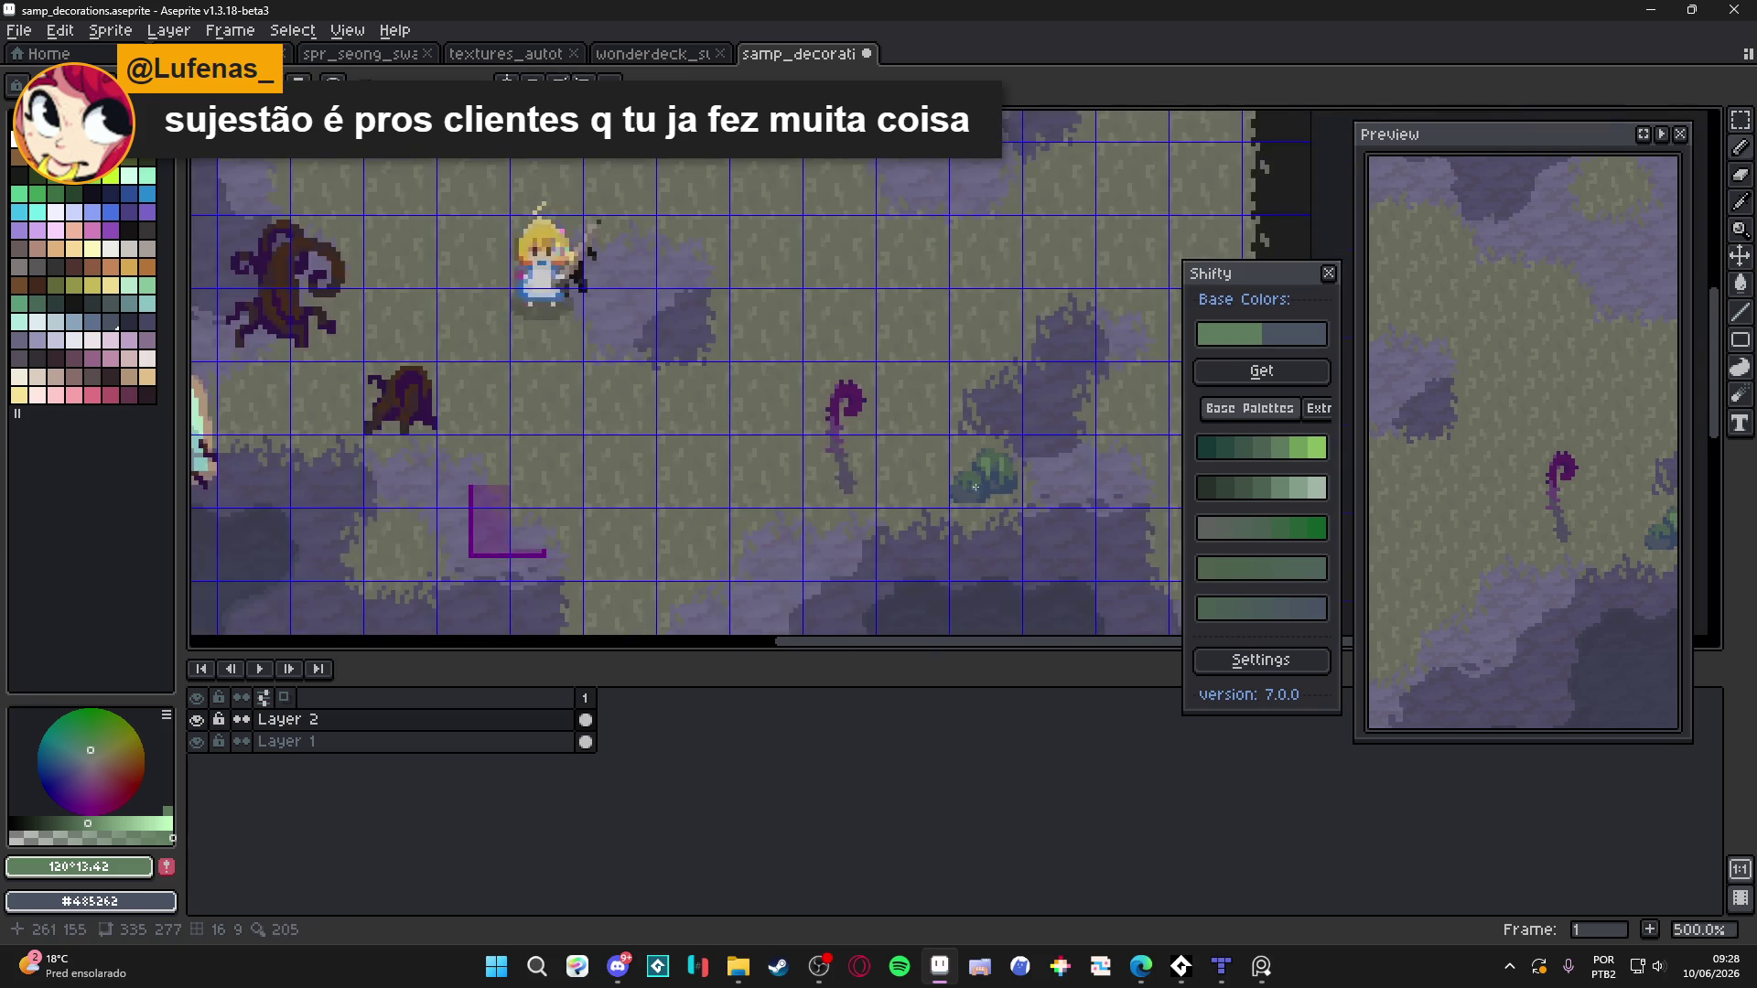
{"action": "scroll", "coordinate": [998, 494], "scroll_direction": "up", "scroll_amount": 3}
{"action": "key", "text": "ctrl+z"}
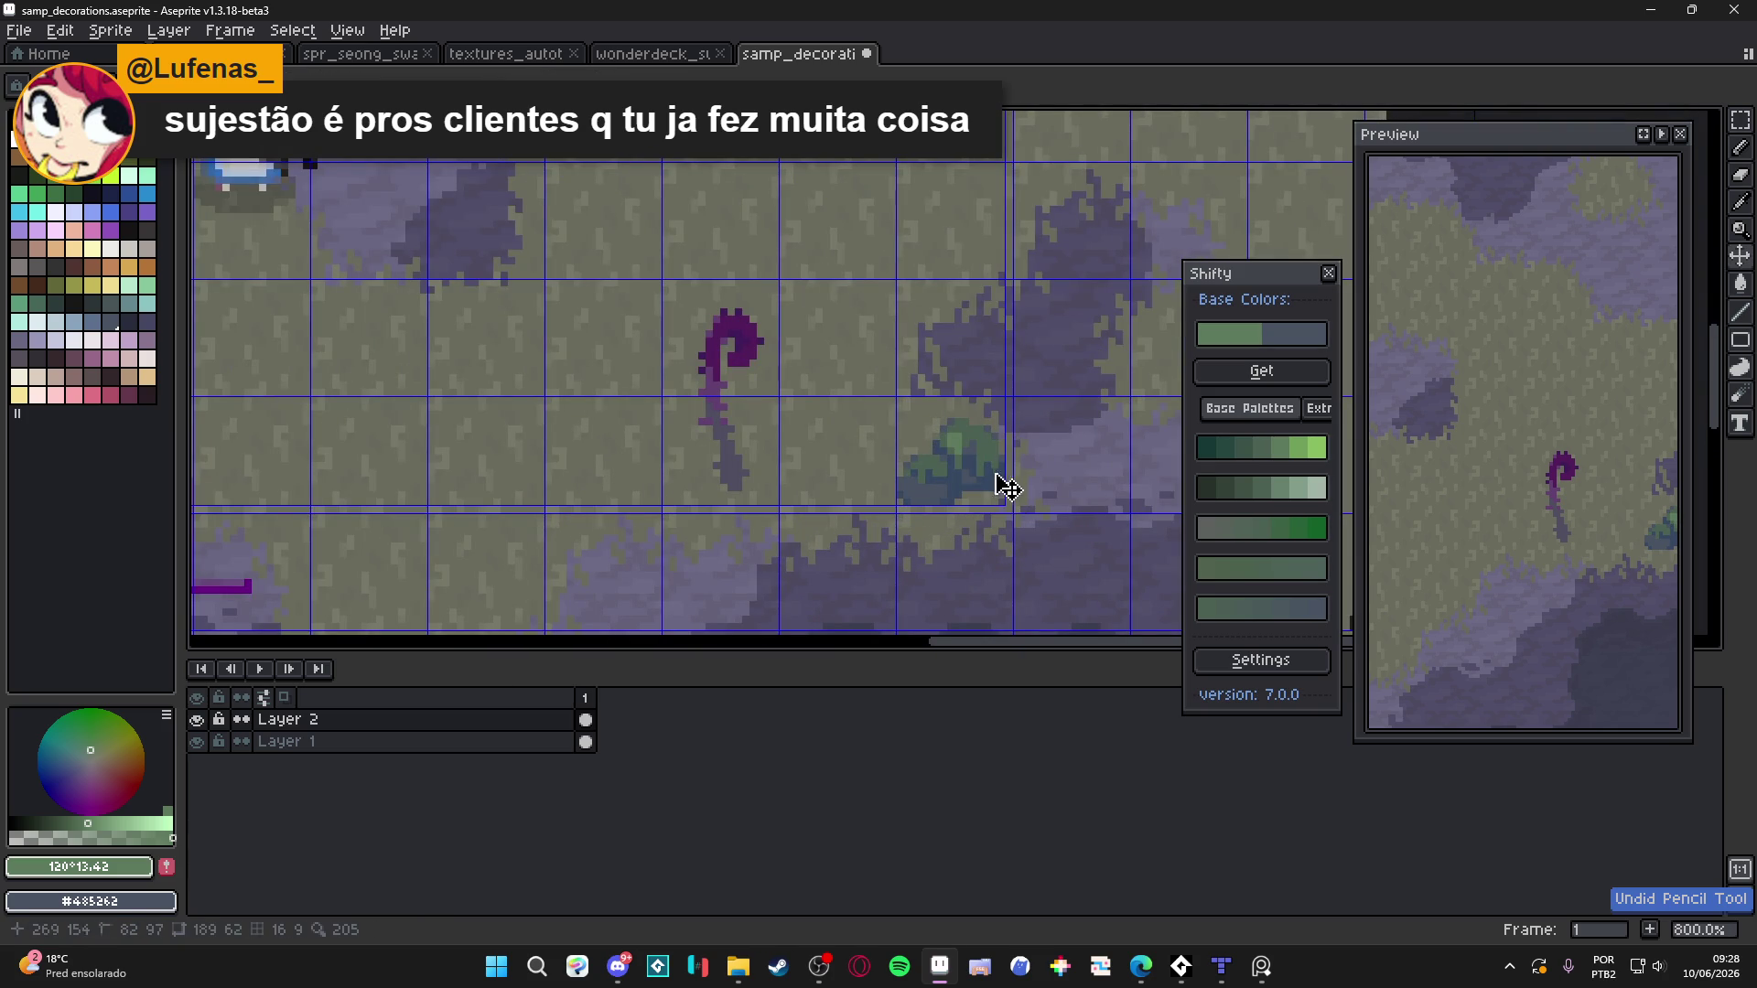
Inspect the bush up close and undo another stray pencil stroke
{"action": "scroll", "coordinate": [965, 448], "scroll_direction": "up", "scroll_amount": 3}
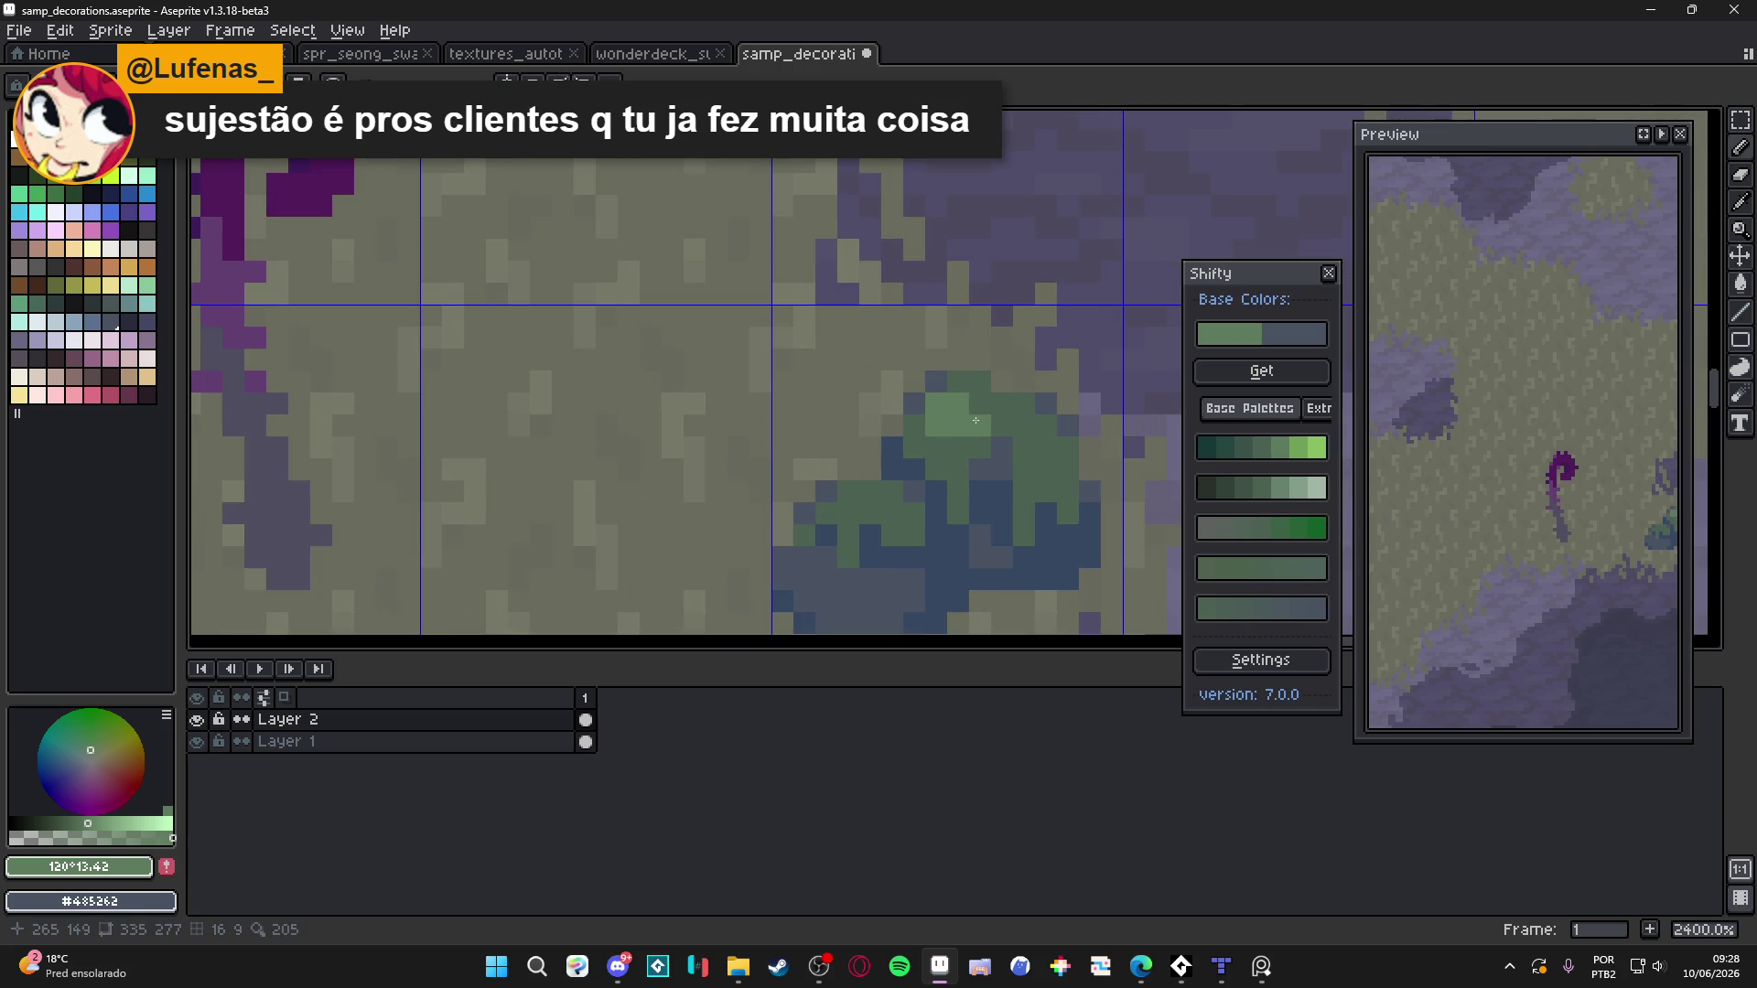
{"action": "scroll", "coordinate": [987, 427], "scroll_direction": "down", "scroll_amount": 3}
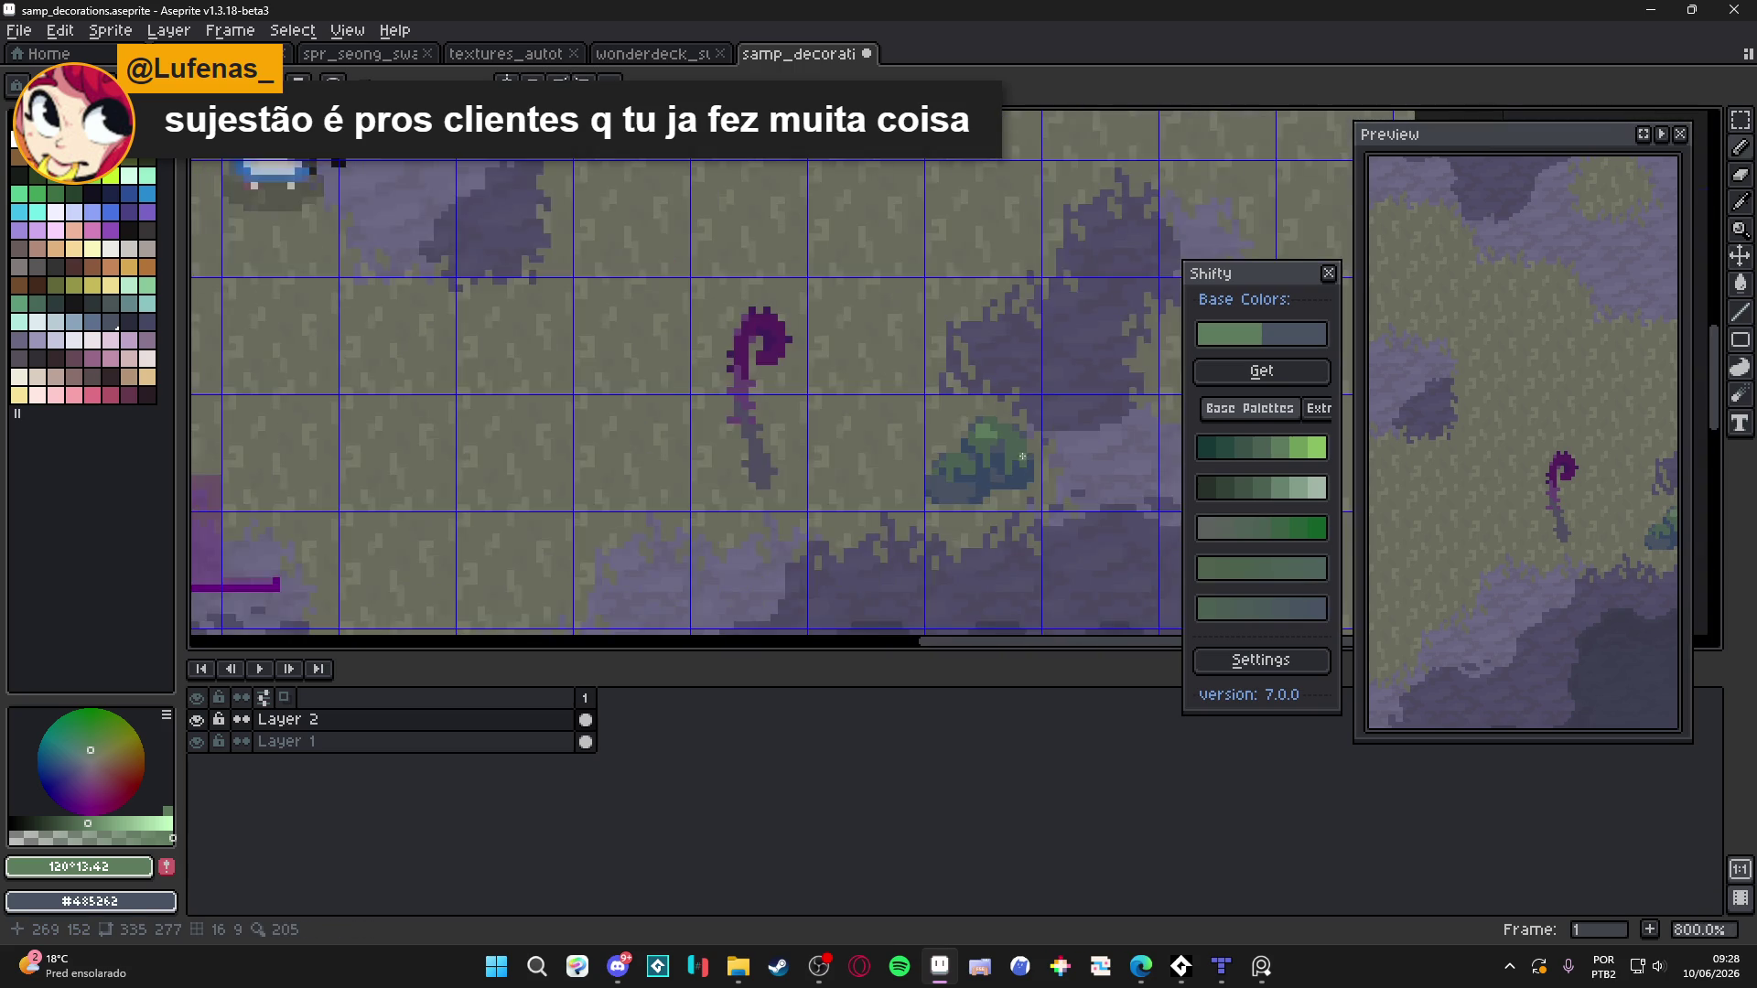
{"action": "scroll", "coordinate": [988, 430], "scroll_direction": "up", "scroll_amount": 3}
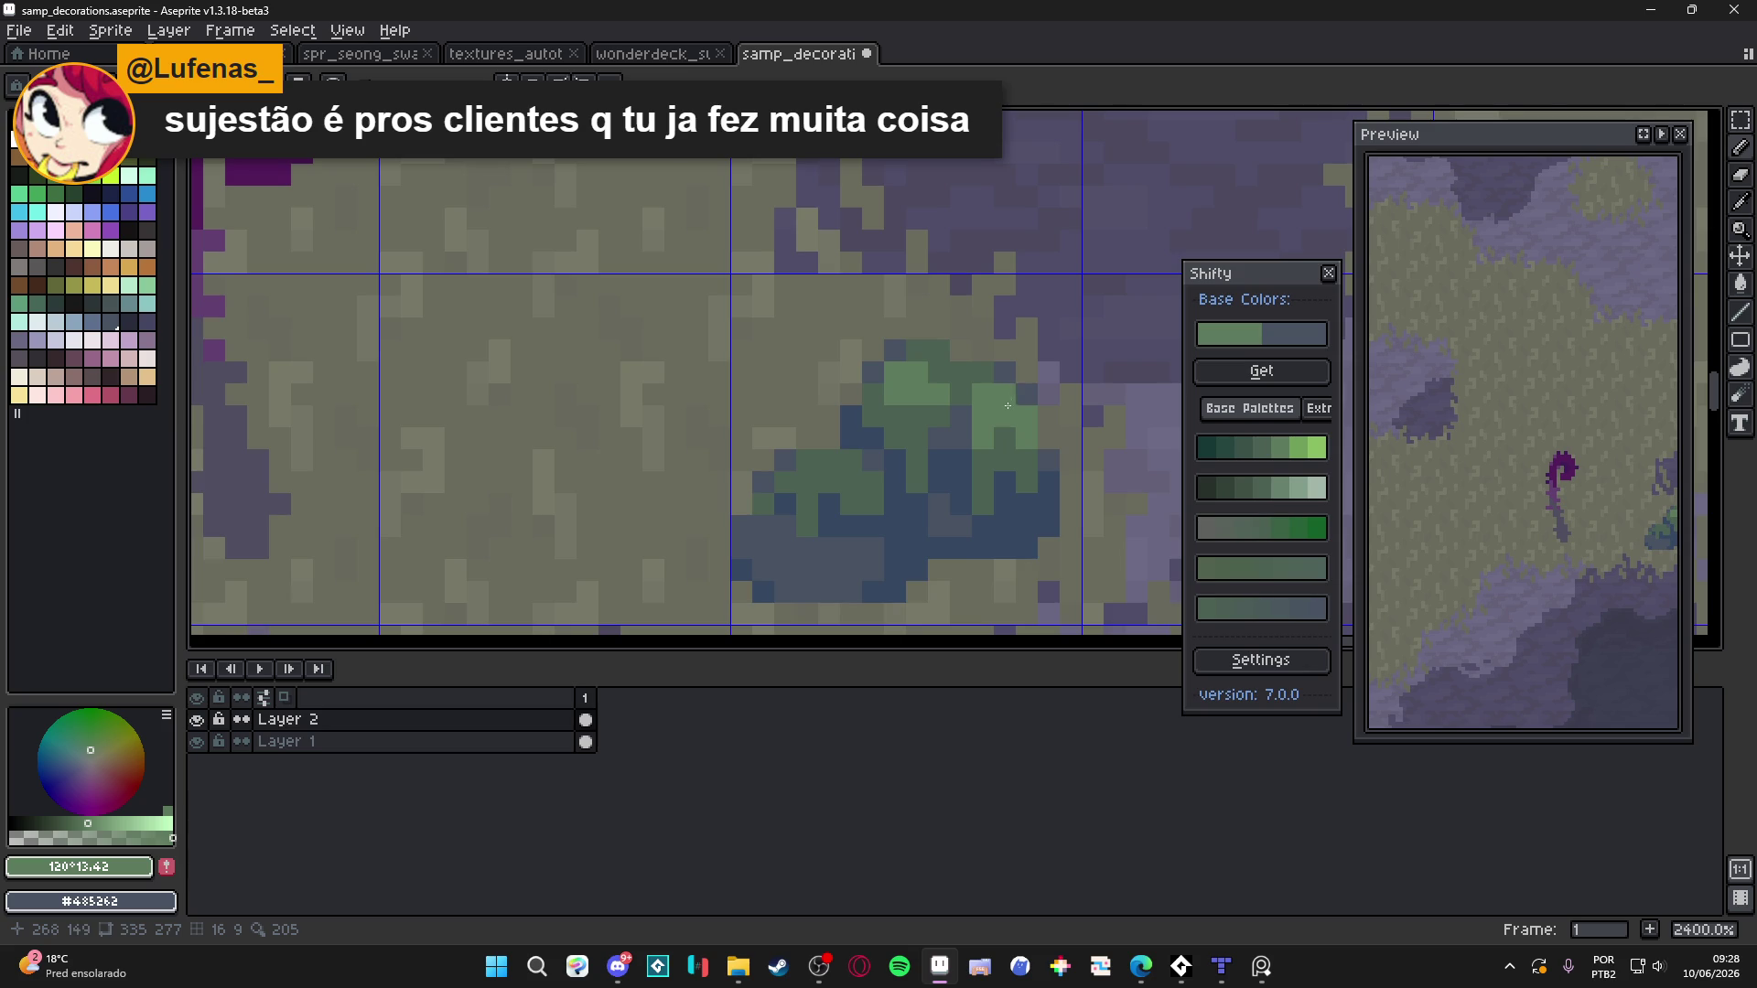
{"action": "scroll", "coordinate": [1018, 448], "scroll_direction": "down", "scroll_amount": 6}
{"action": "scroll", "coordinate": [1018, 455], "scroll_direction": "down", "scroll_amount": 2}
{"action": "scroll", "coordinate": [974, 435], "scroll_direction": "up", "scroll_amount": 6}
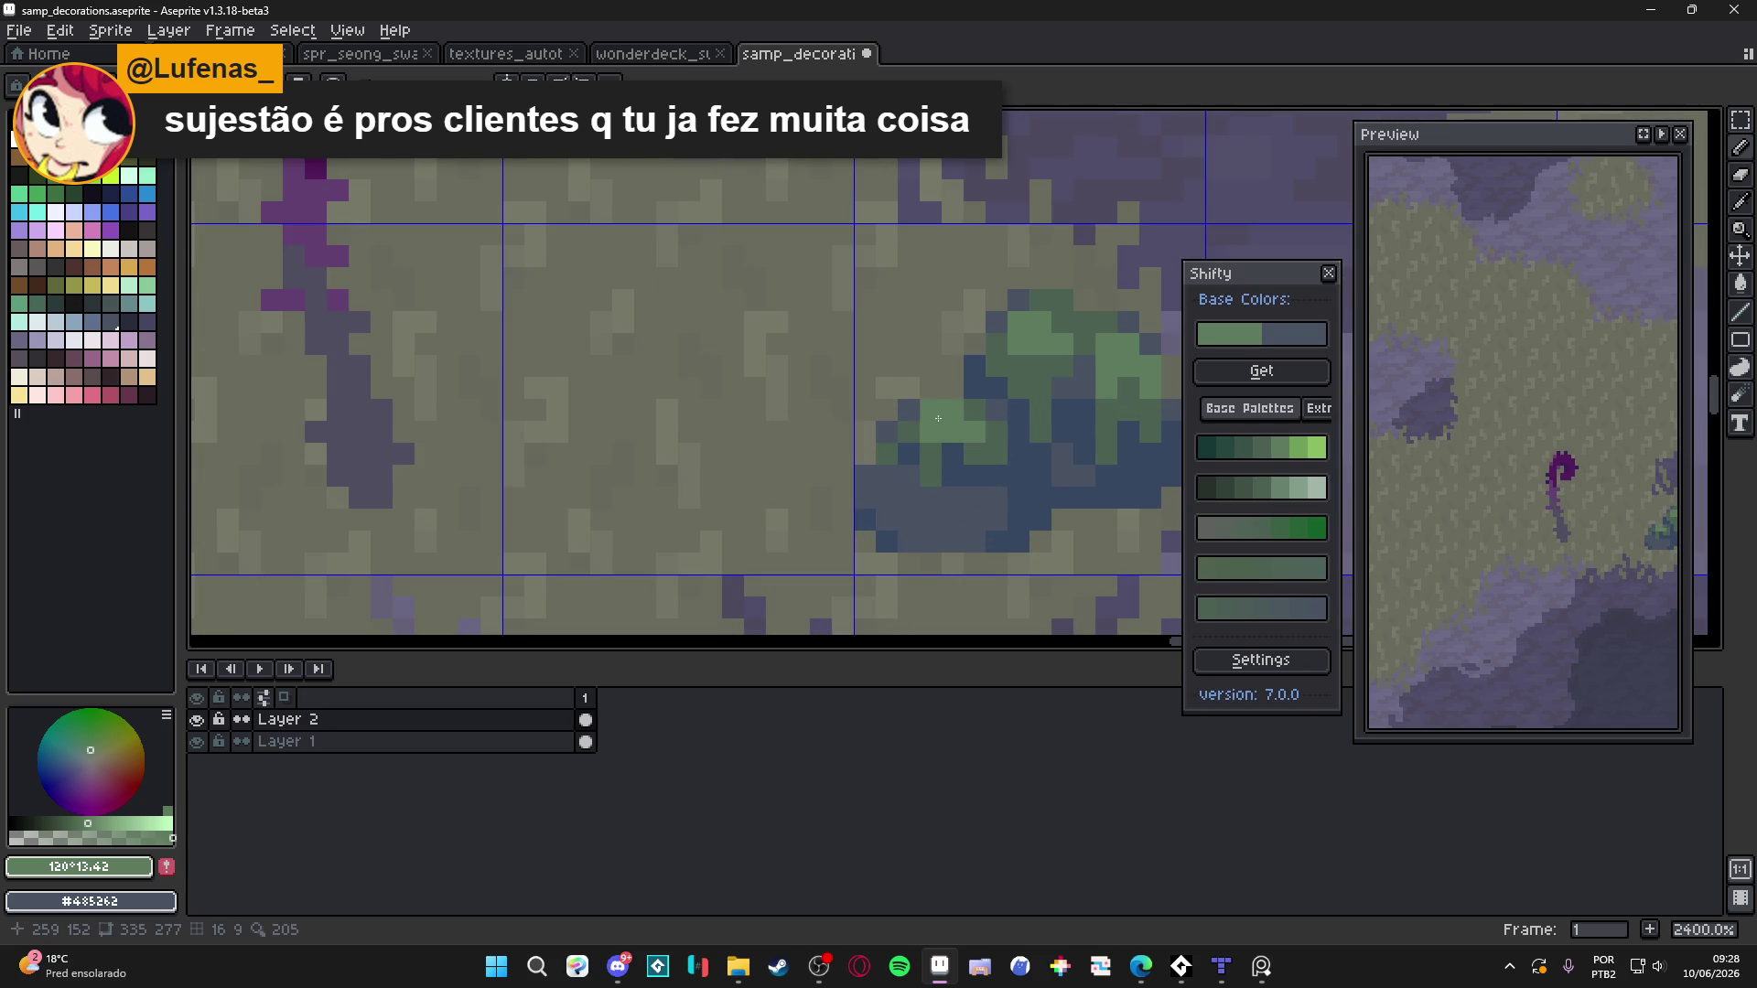
{"action": "scroll", "coordinate": [998, 469], "scroll_direction": "down", "scroll_amount": 4}
{"action": "scroll", "coordinate": [999, 469], "scroll_direction": "down", "scroll_amount": 3}
{"action": "scroll", "coordinate": [986, 466], "scroll_direction": "up", "scroll_amount": 3}
{"action": "scroll", "coordinate": [987, 466], "scroll_direction": "up", "scroll_amount": 1}
{"action": "key", "text": "ctrl+z"}
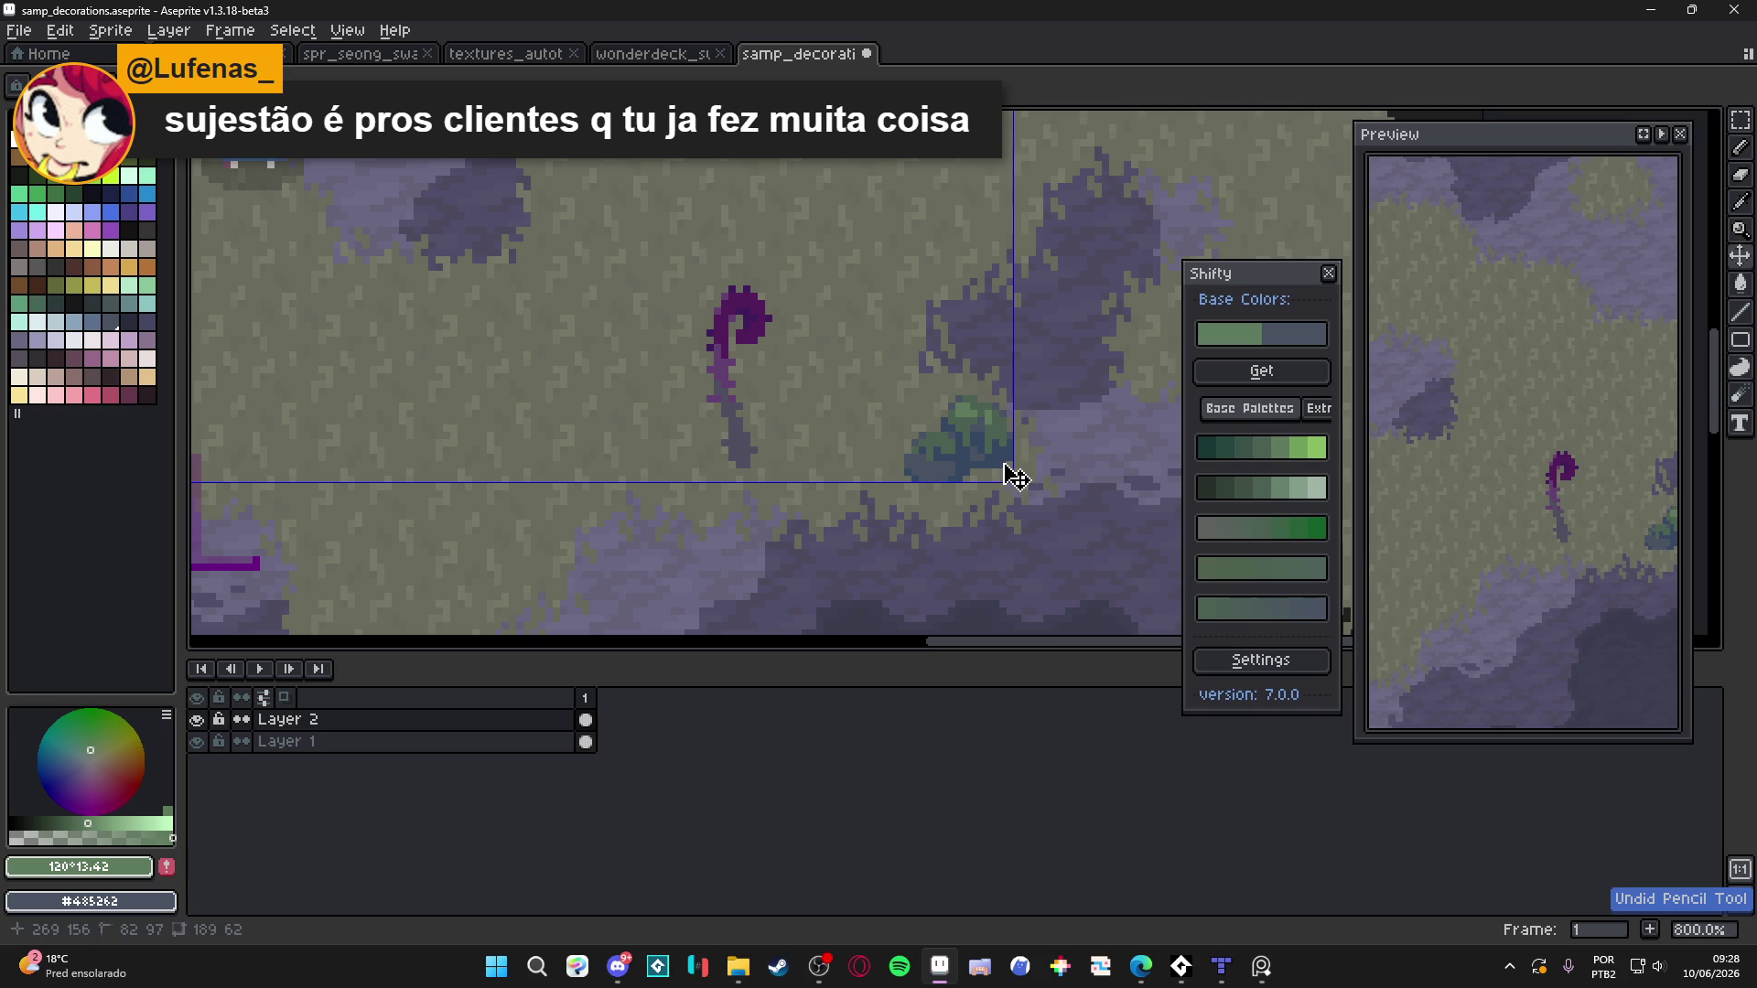
{"action": "scroll", "coordinate": [981, 444], "scroll_direction": "up", "scroll_amount": 5}
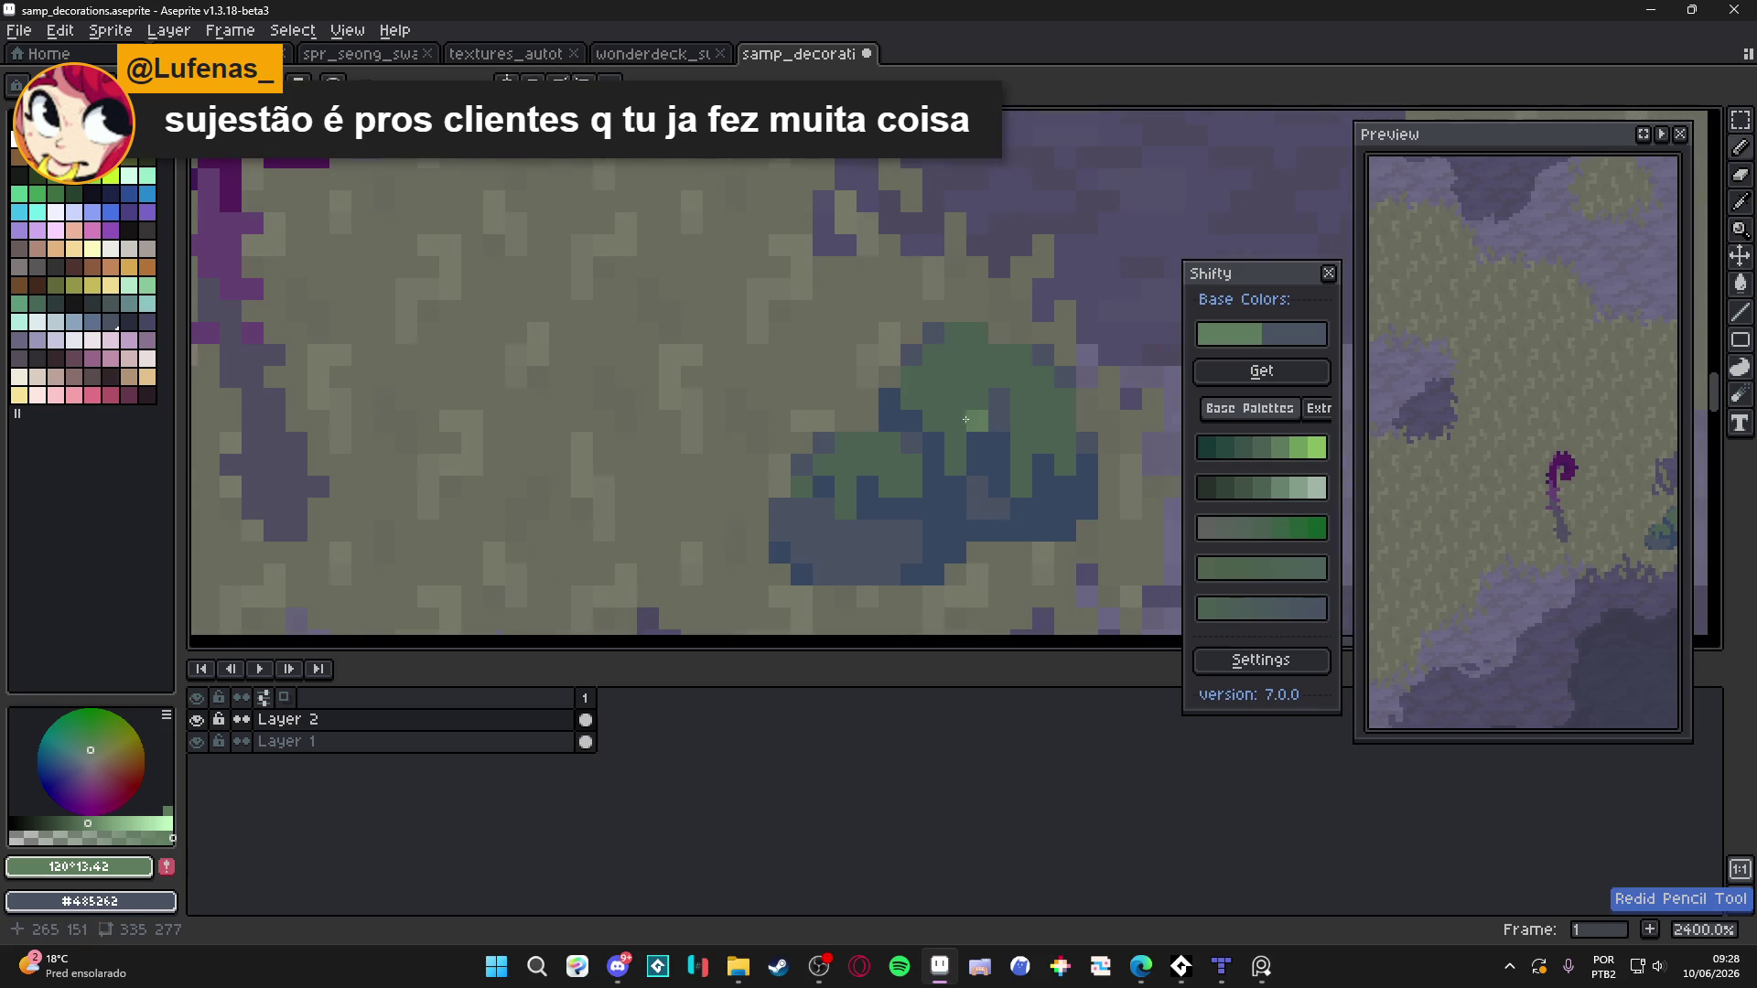
Paint darker green shading across the bush and along its lower right
{"action": "left_click", "coordinate": [1149, 493], "text": "alt"}
{"action": "left_click", "coordinate": [1245, 492]}
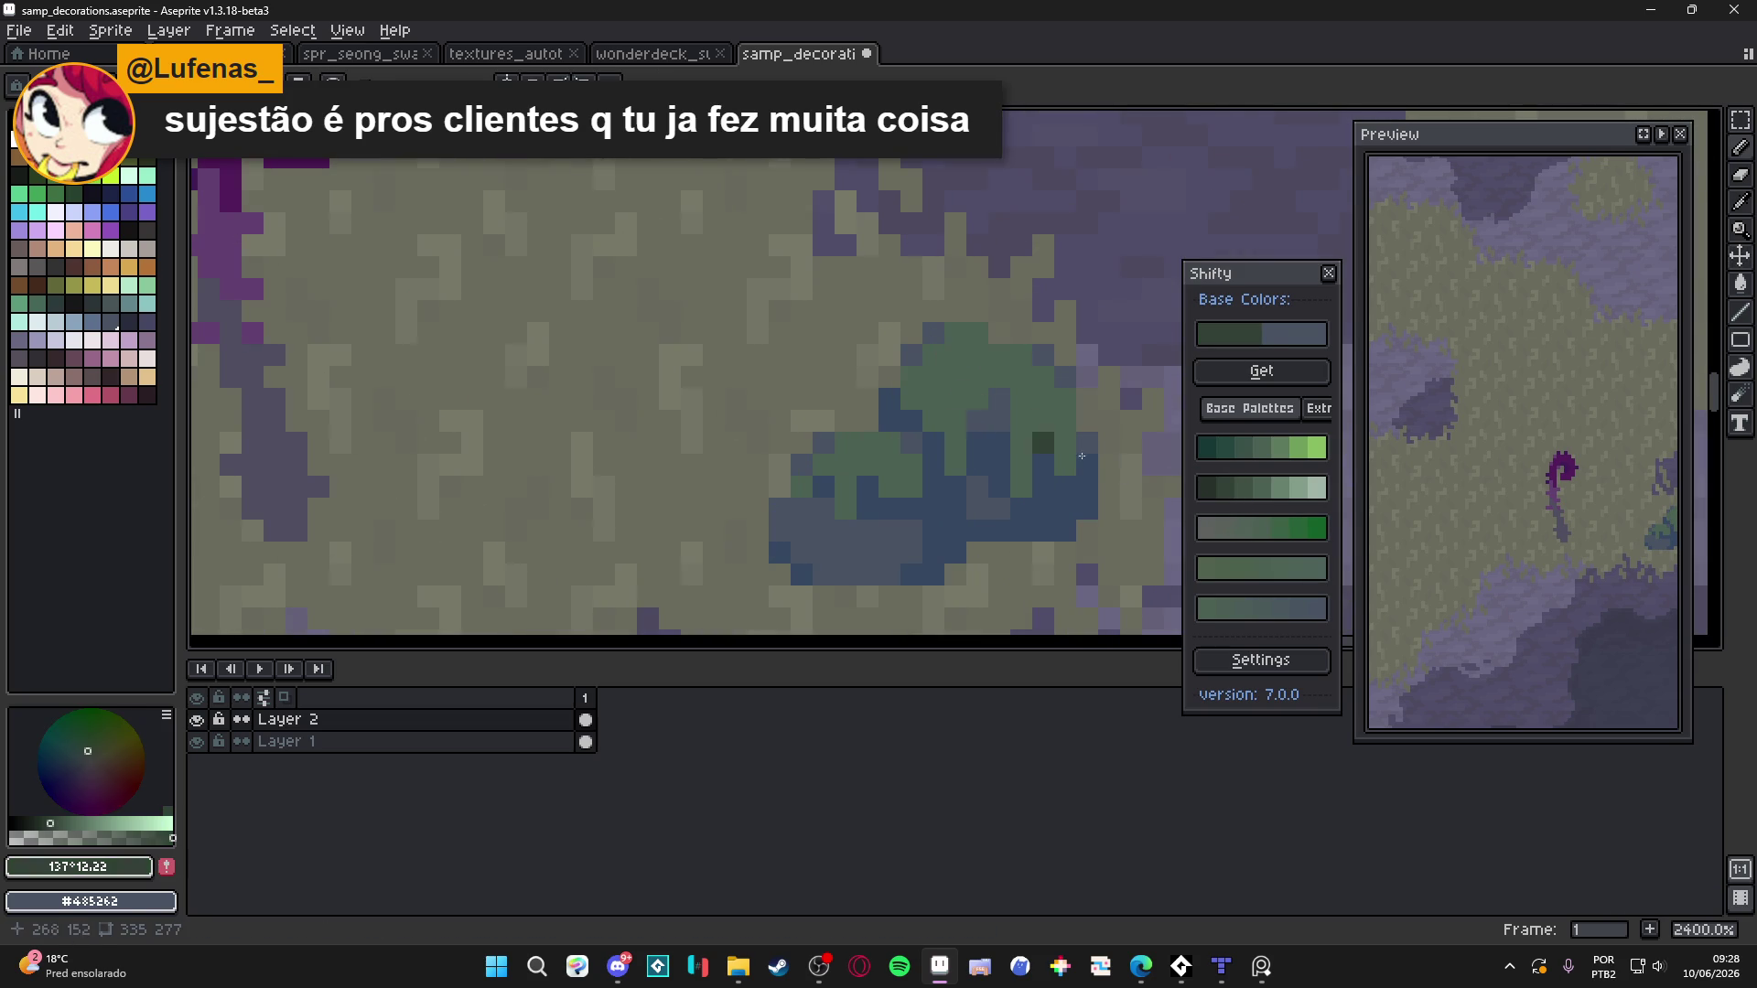
{"action": "mouse_move", "coordinate": [956, 425]}
{"action": "left_mouse_down"}
{"action": "mouse_move", "coordinate": [912, 398]}
{"action": "mouse_move", "coordinate": [977, 398]}
{"action": "mouse_move", "coordinate": [981, 383]}
{"action": "left_mouse_up"}
{"action": "mouse_move", "coordinate": [1047, 440]}
{"action": "left_mouse_down"}
{"action": "mouse_move", "coordinate": [1024, 474]}
{"action": "mouse_move", "coordinate": [1044, 430]}
{"action": "mouse_move", "coordinate": [1065, 468]}
{"action": "left_mouse_up"}
{"action": "left_click", "coordinate": [933, 376]}
{"action": "left_click", "coordinate": [890, 486]}
{"action": "left_click", "coordinate": [867, 464]}
Undo the last two darkened strokes and review the bush
{"action": "key", "text": "ctrl+z"}
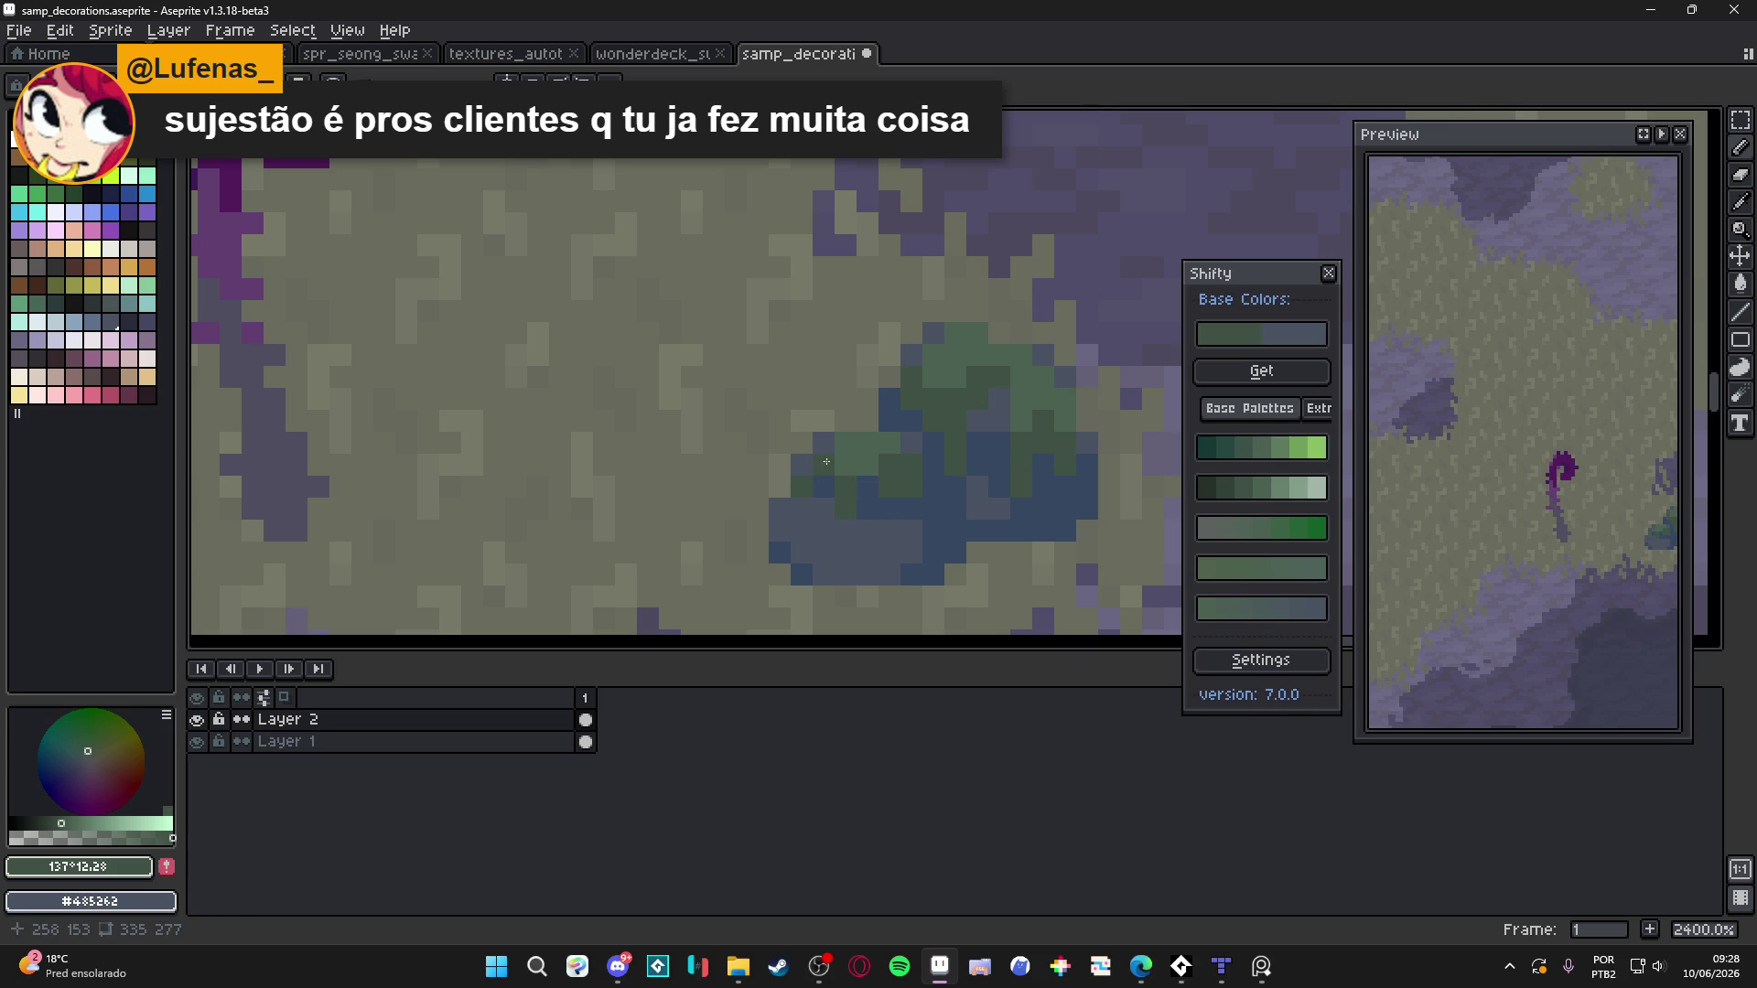
{"action": "scroll", "coordinate": [823, 485], "scroll_direction": "down", "scroll_amount": 6}
{"action": "scroll", "coordinate": [895, 509], "scroll_direction": "up", "scroll_amount": 1}
{"action": "key", "text": "ctrl+z"}
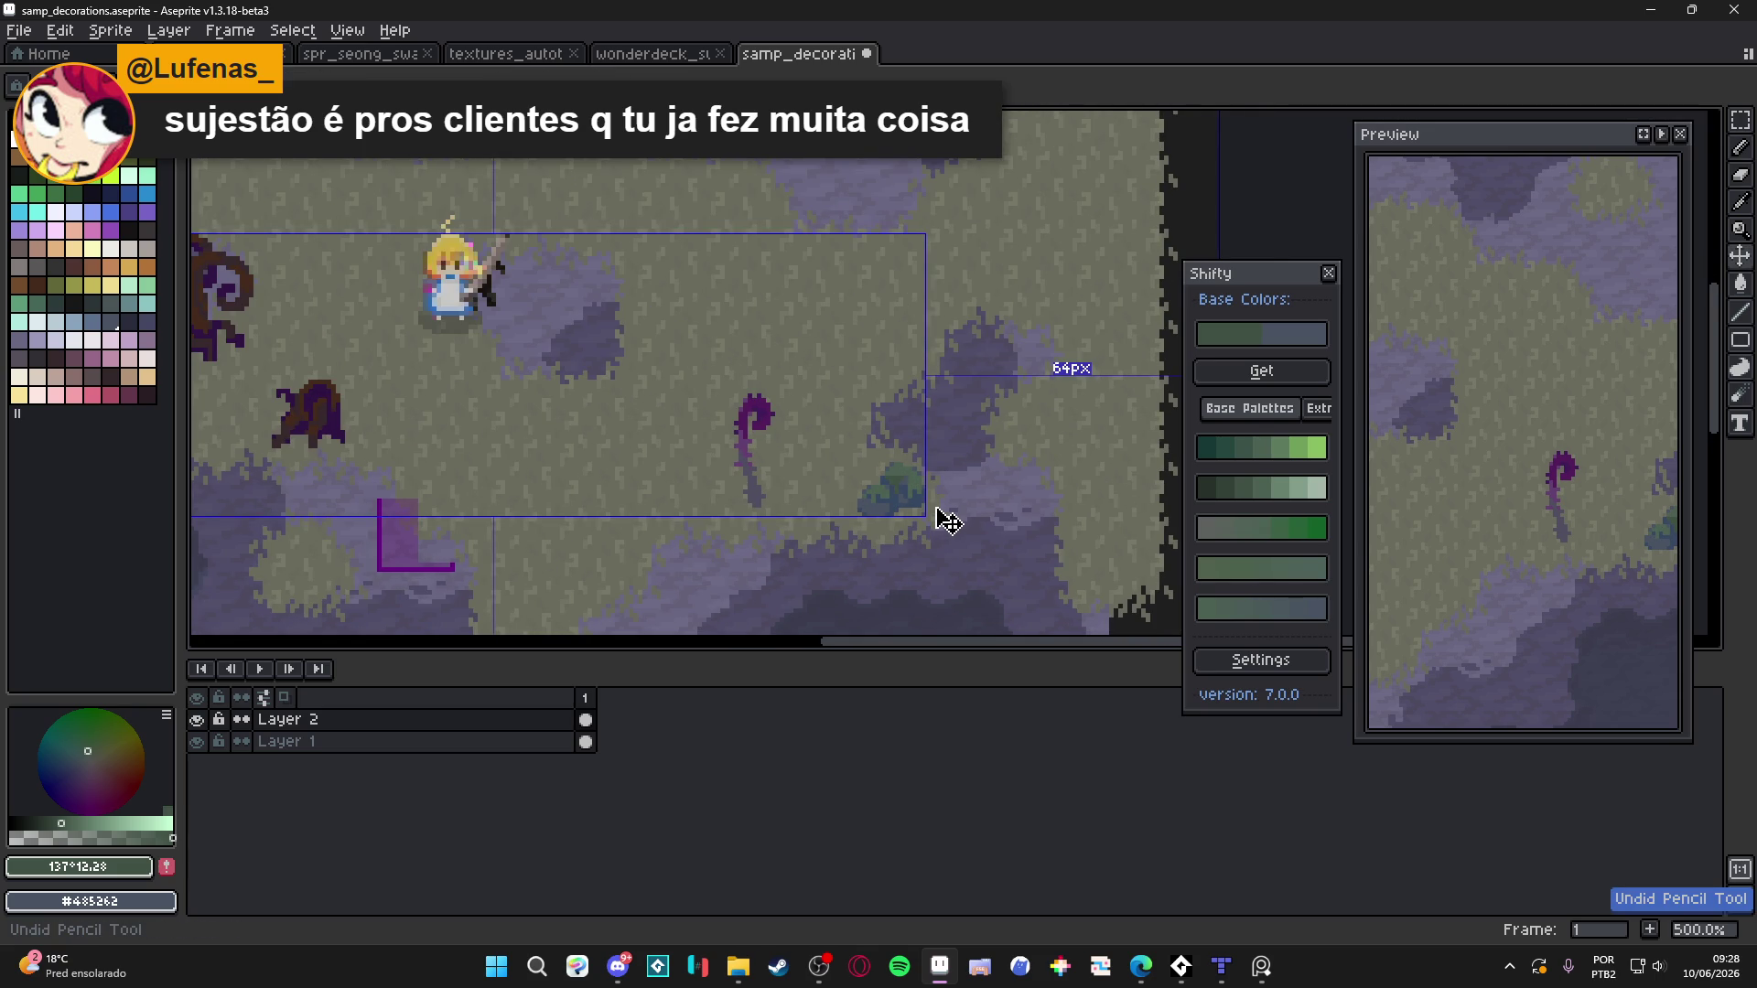
{"action": "scroll", "coordinate": [940, 510], "scroll_direction": "up", "scroll_amount": 5}
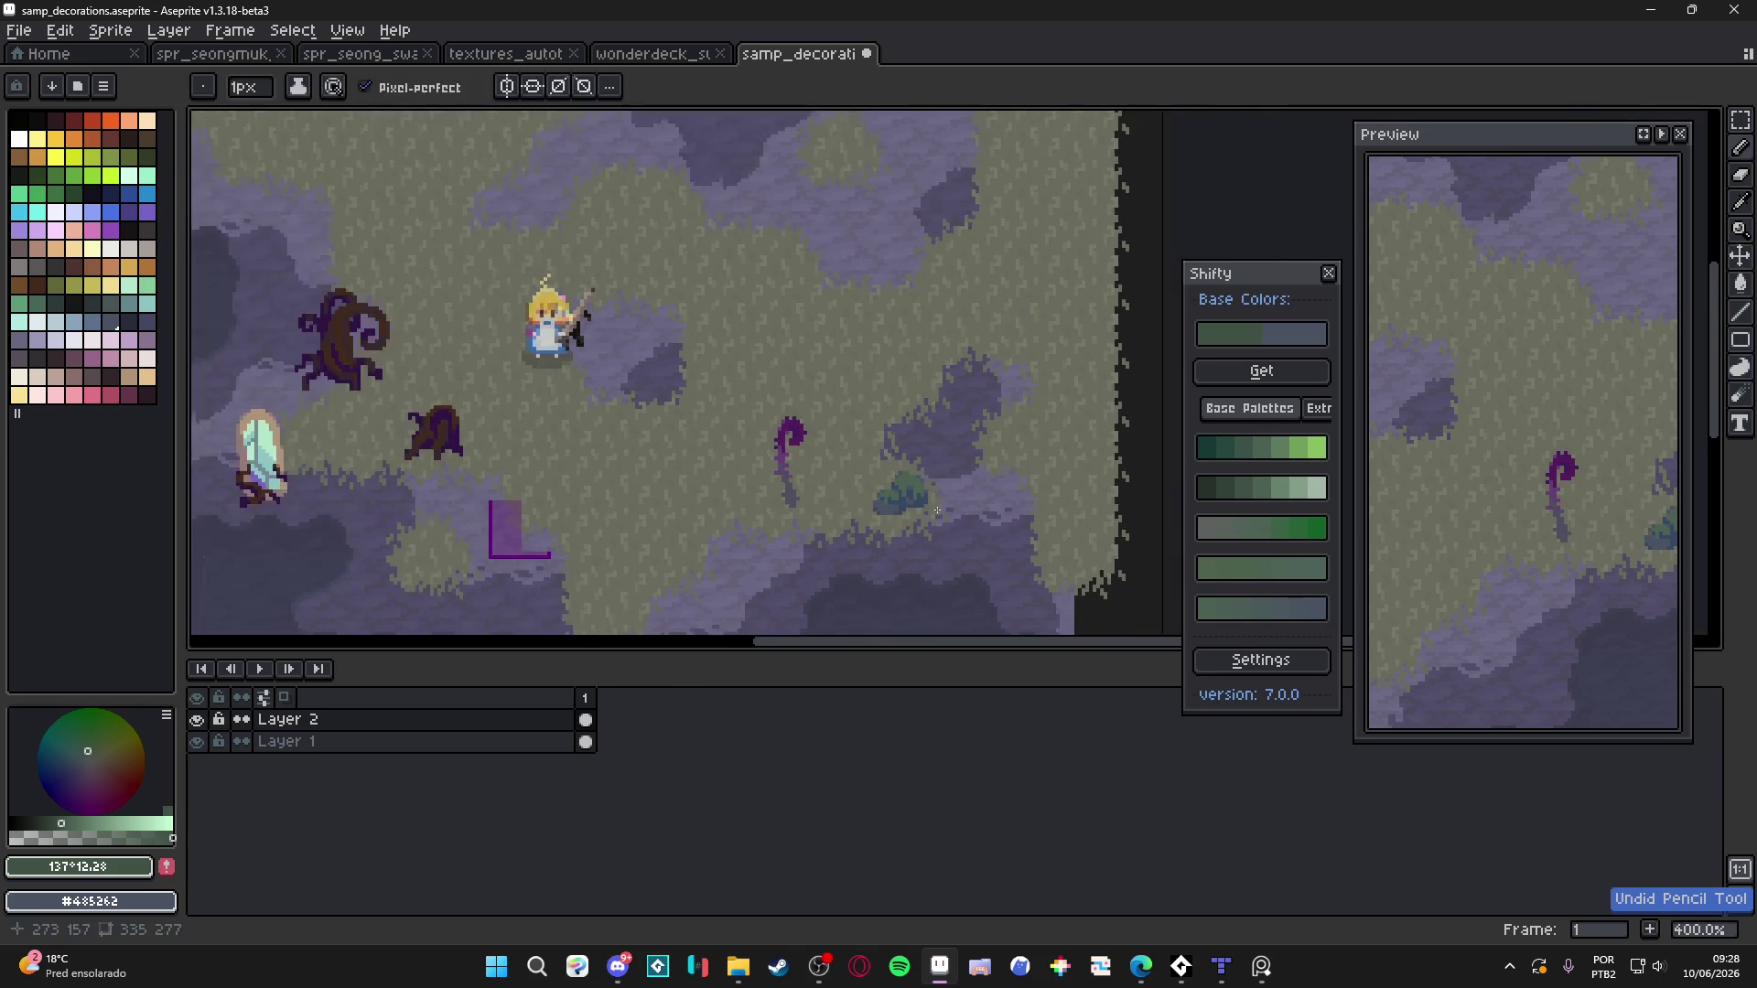
{"action": "scroll", "coordinate": [915, 494], "scroll_direction": "down", "scroll_amount": 5}
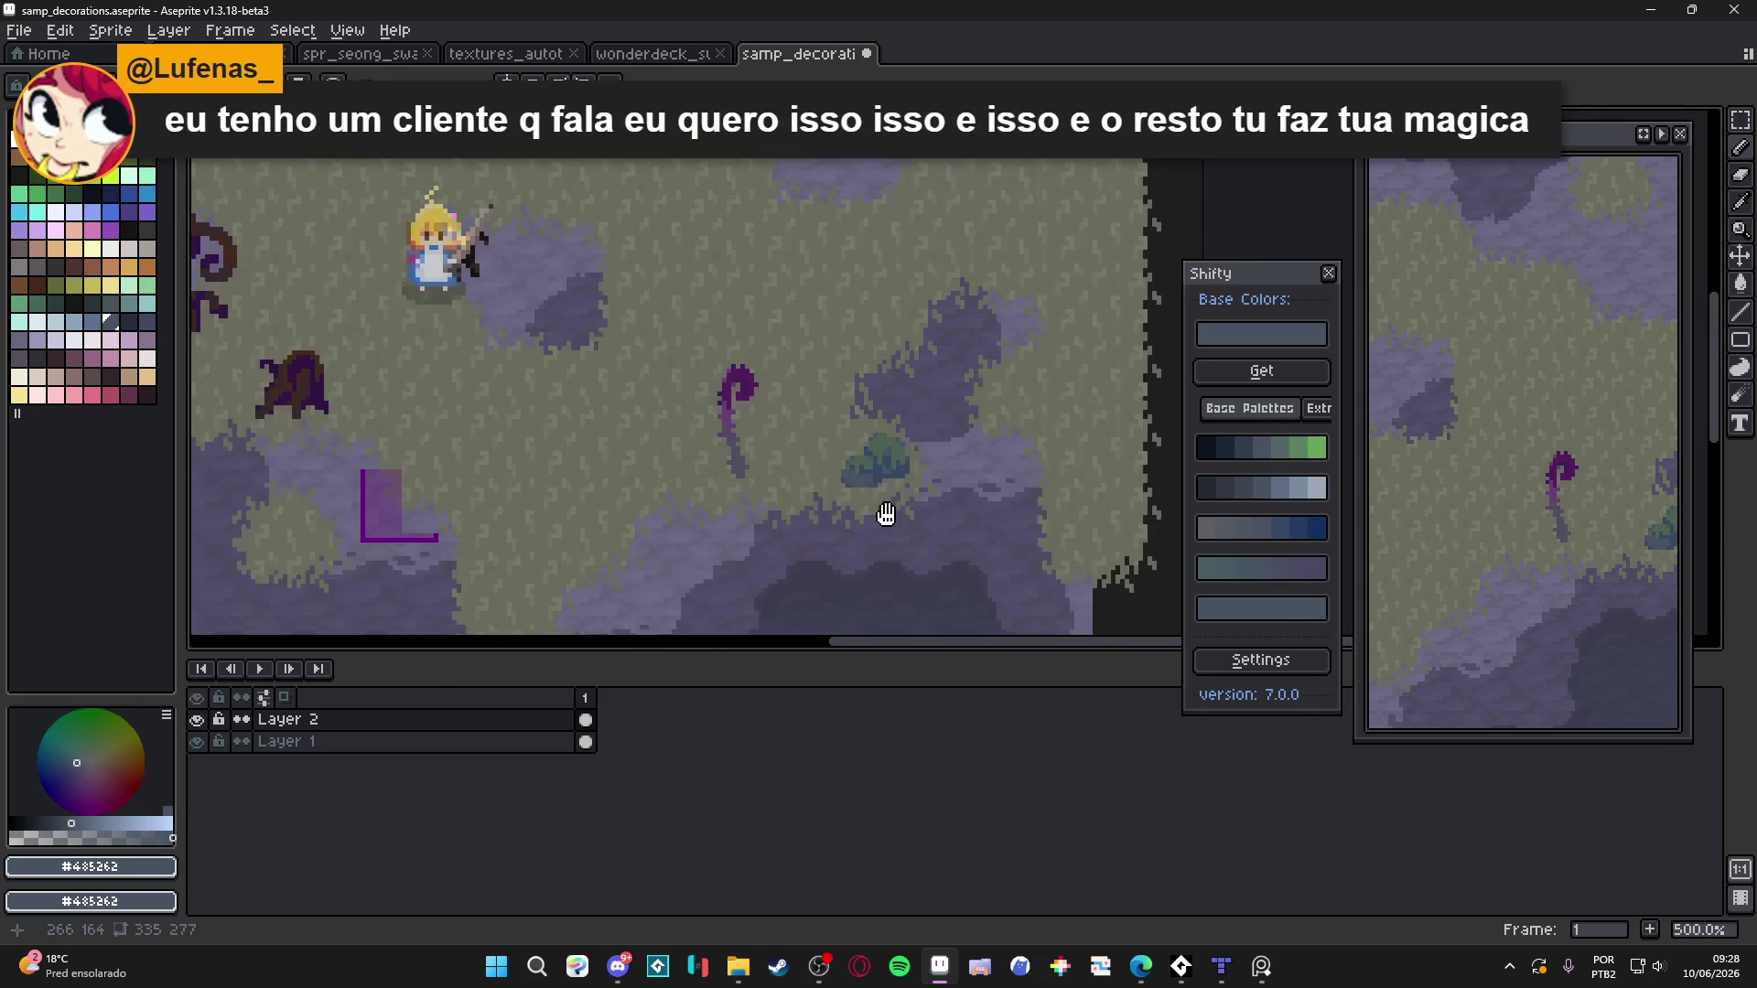
{"action": "scroll", "coordinate": [925, 519], "scroll_direction": "down", "scroll_amount": 1}
{"action": "key", "text": "ctrl"}
{"action": "scroll", "coordinate": [940, 530], "scroll_direction": "up", "scroll_amount": 3}
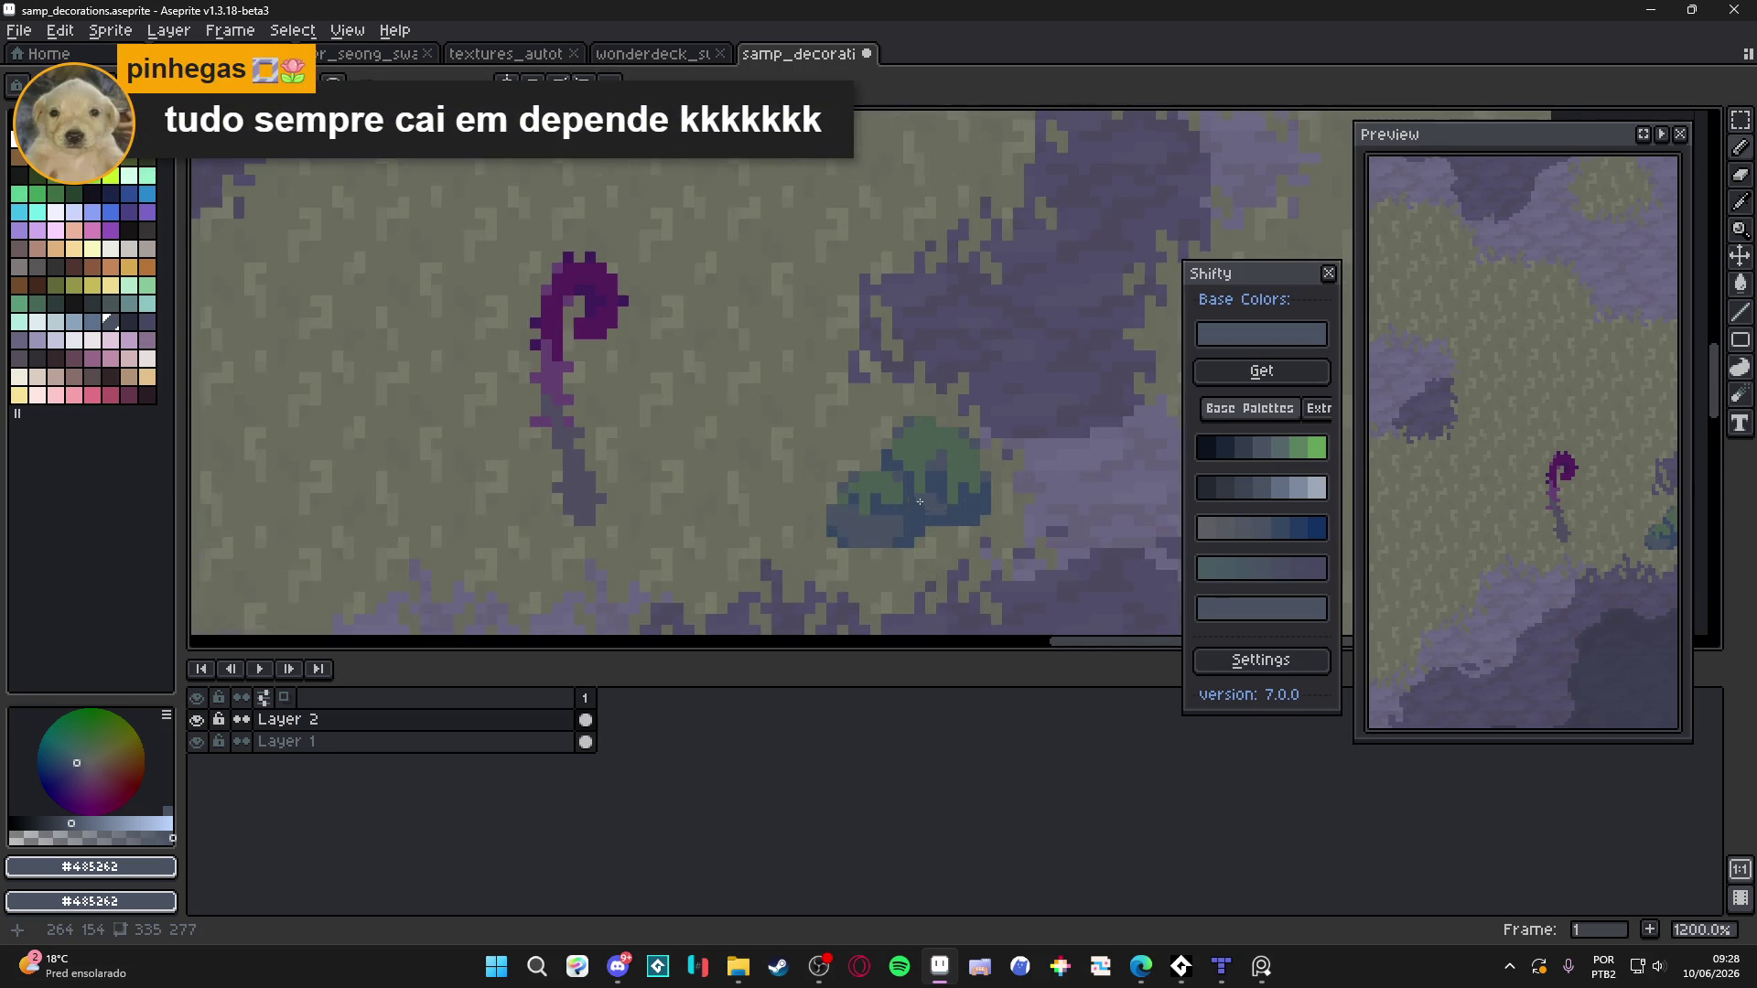
{"action": "scroll", "coordinate": [910, 509], "scroll_direction": "down", "scroll_amount": 2}
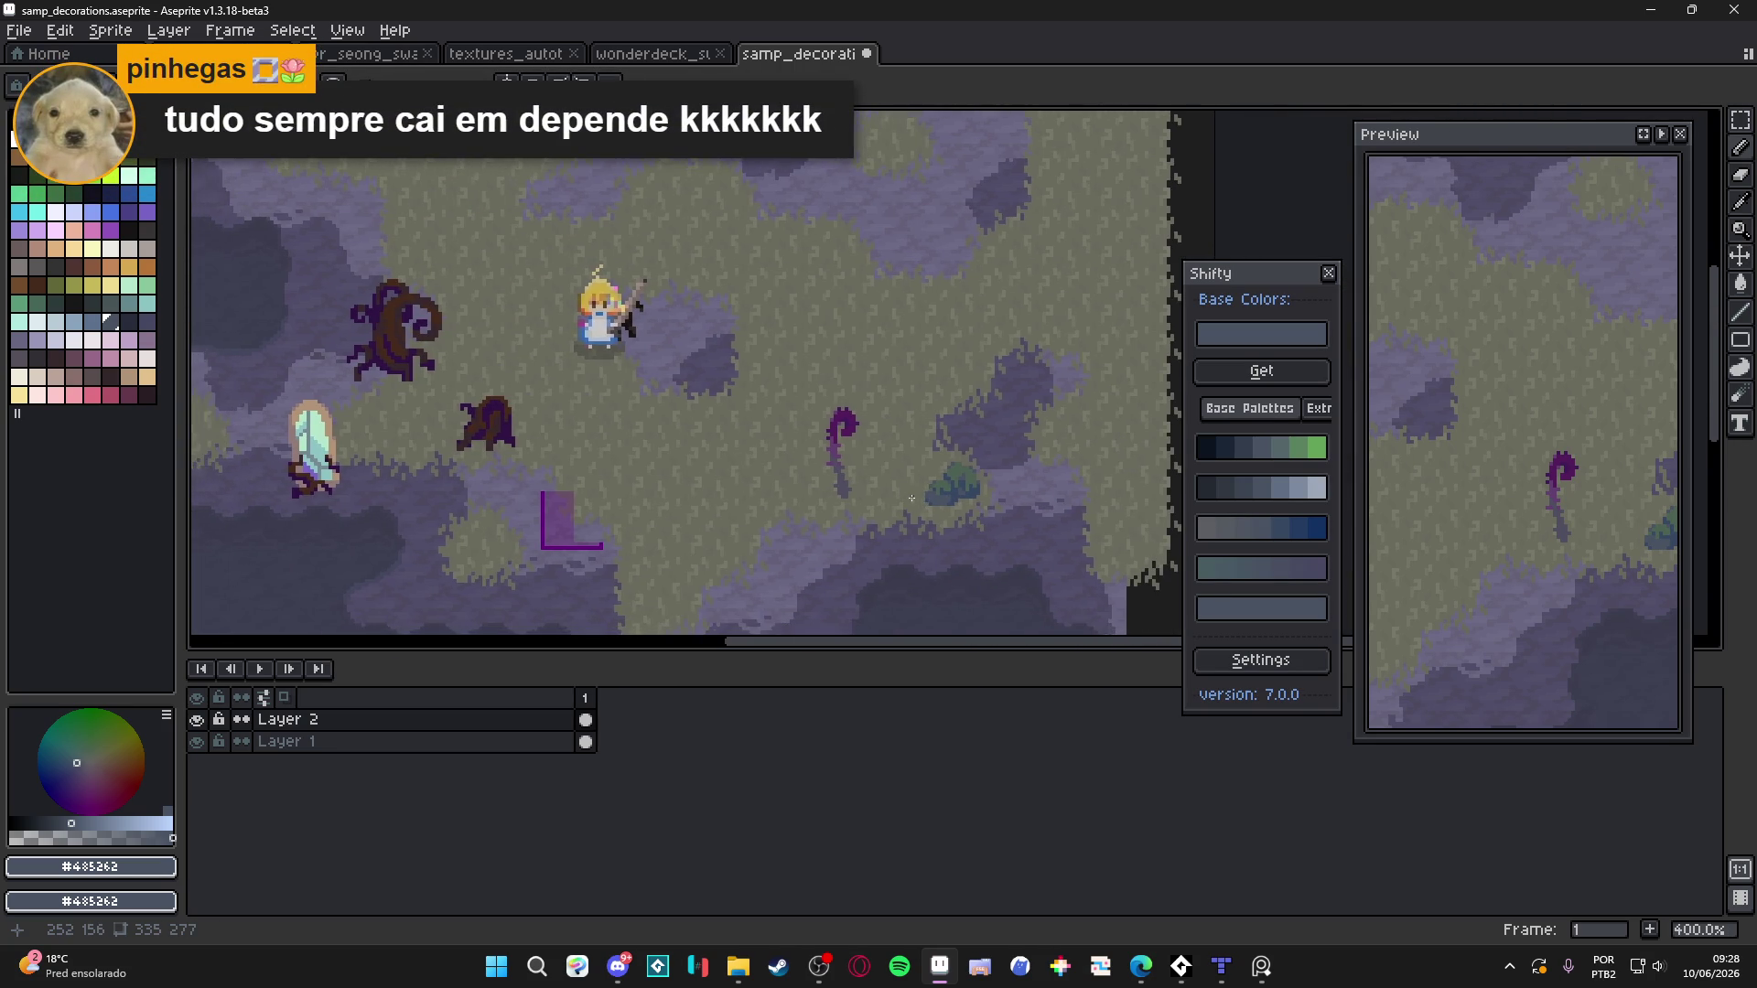
{"action": "scroll", "coordinate": [889, 485], "scroll_direction": "right", "scroll_amount": 2}
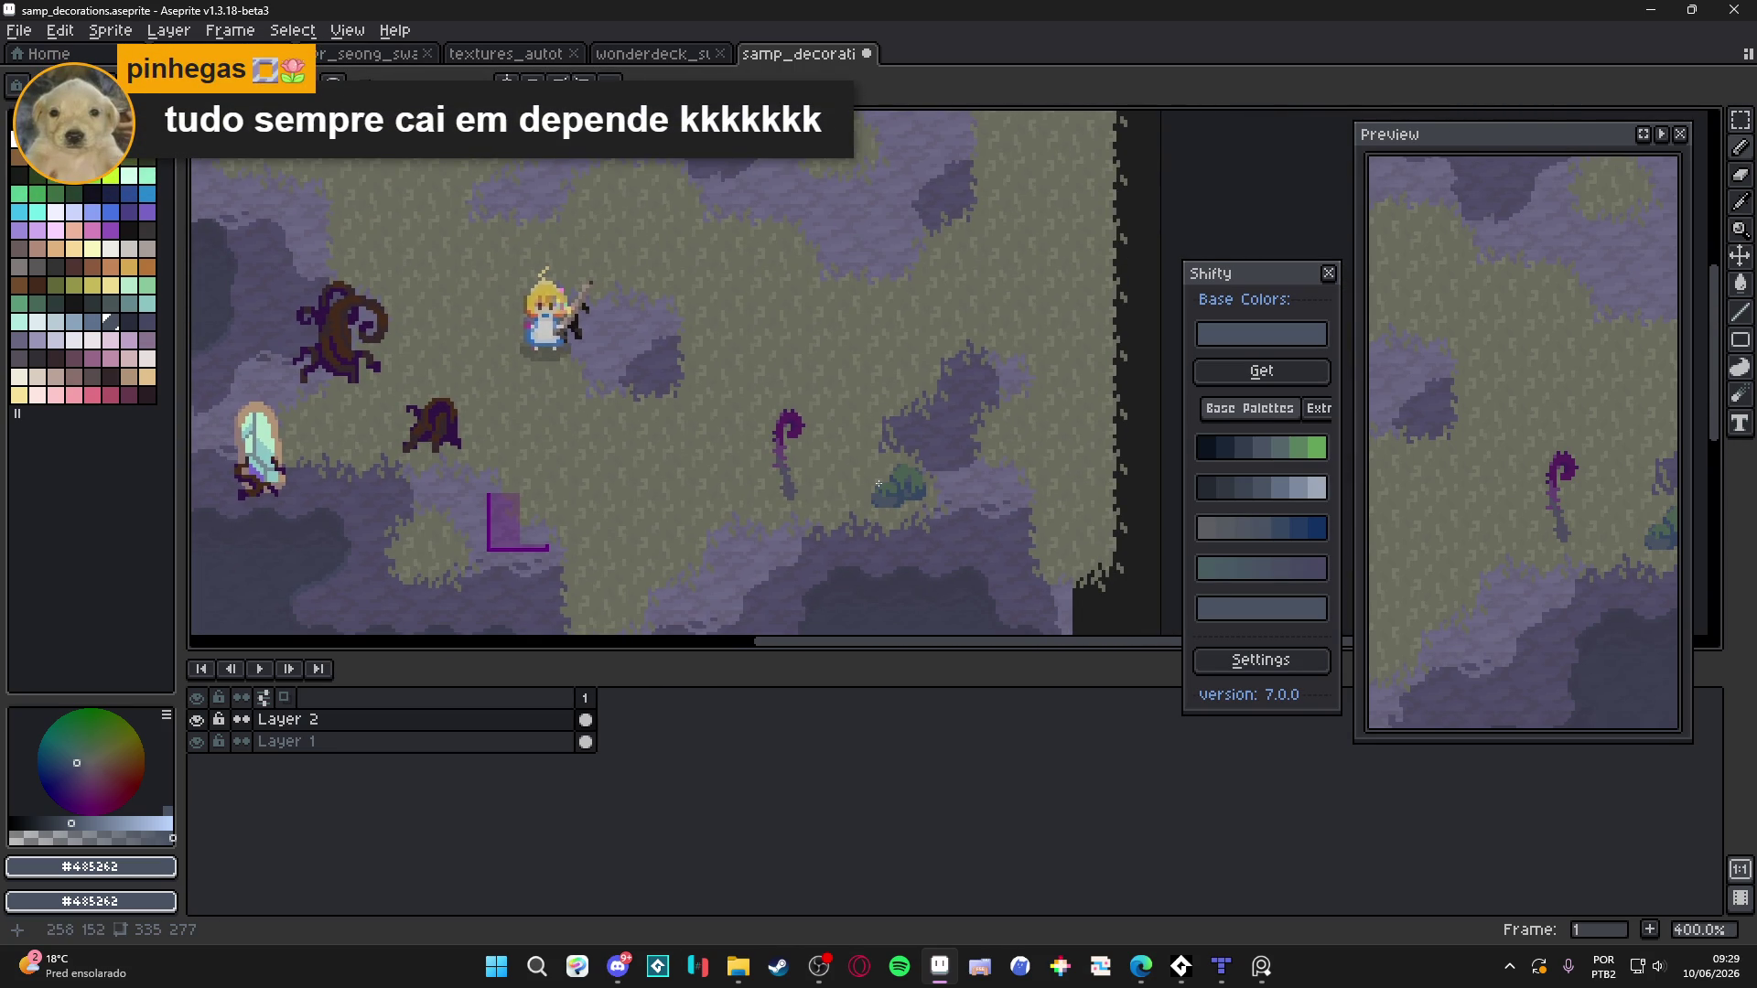
{"action": "scroll", "coordinate": [880, 475], "scroll_direction": "down", "scroll_amount": 1}
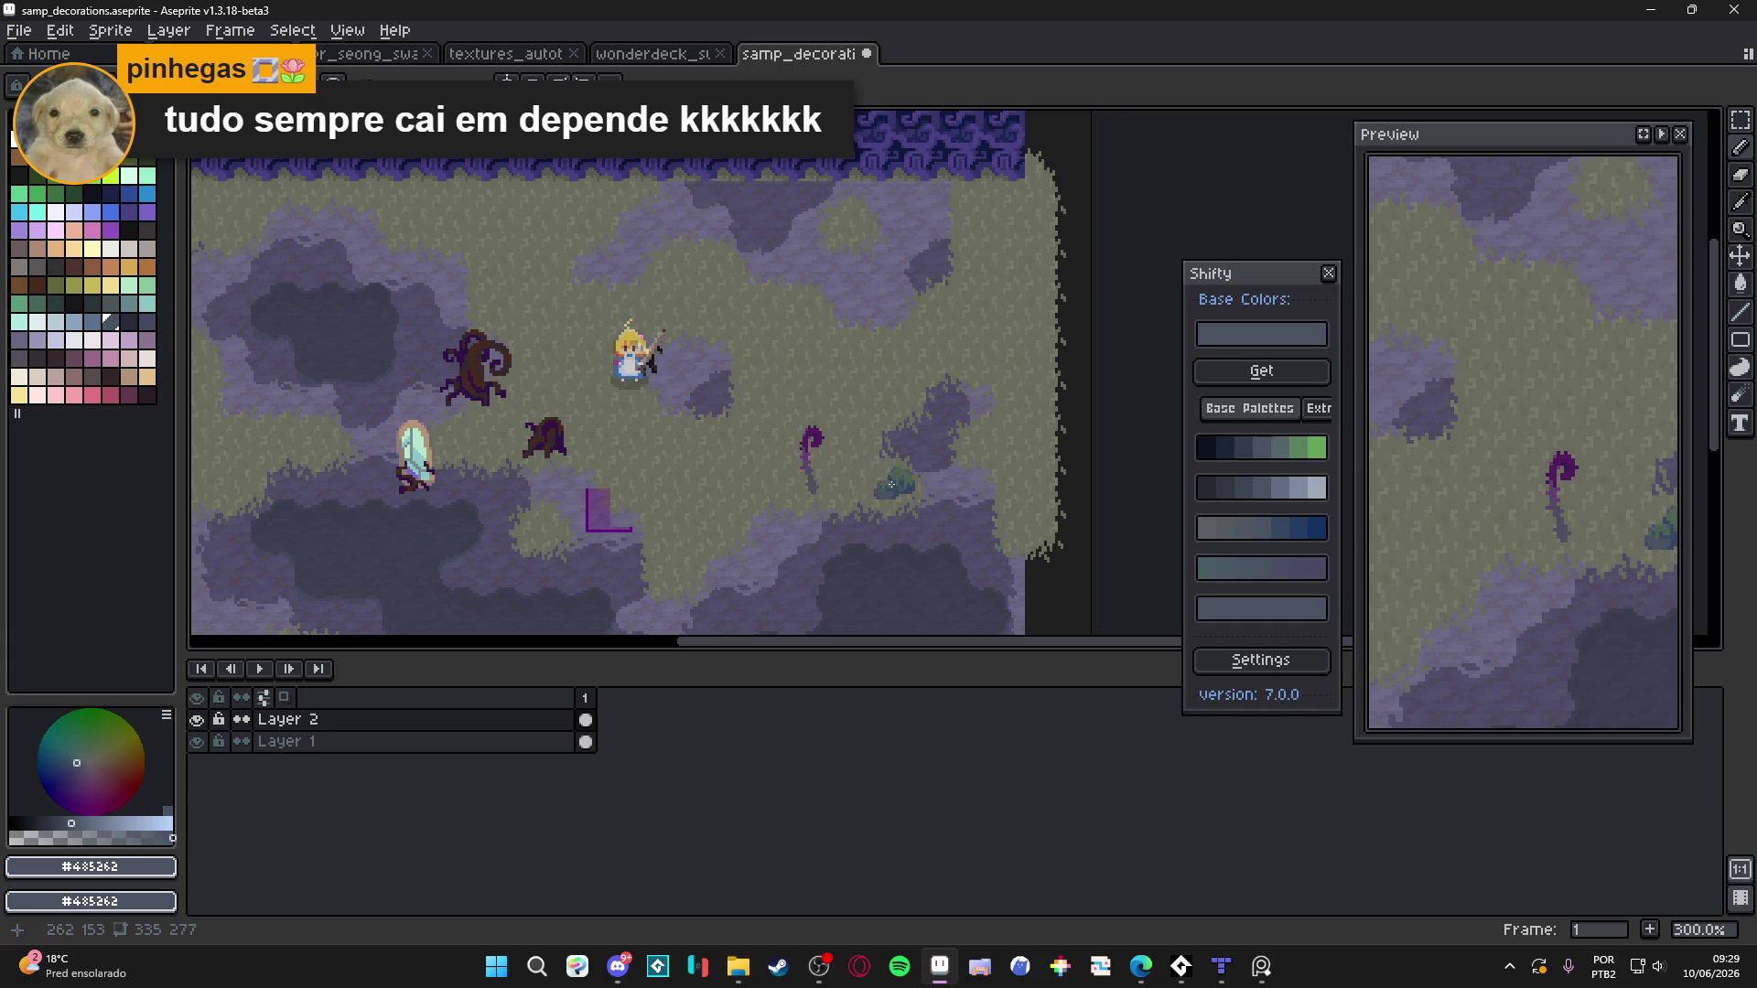
{"action": "scroll", "coordinate": [890, 484], "scroll_direction": "up", "scroll_amount": 5}
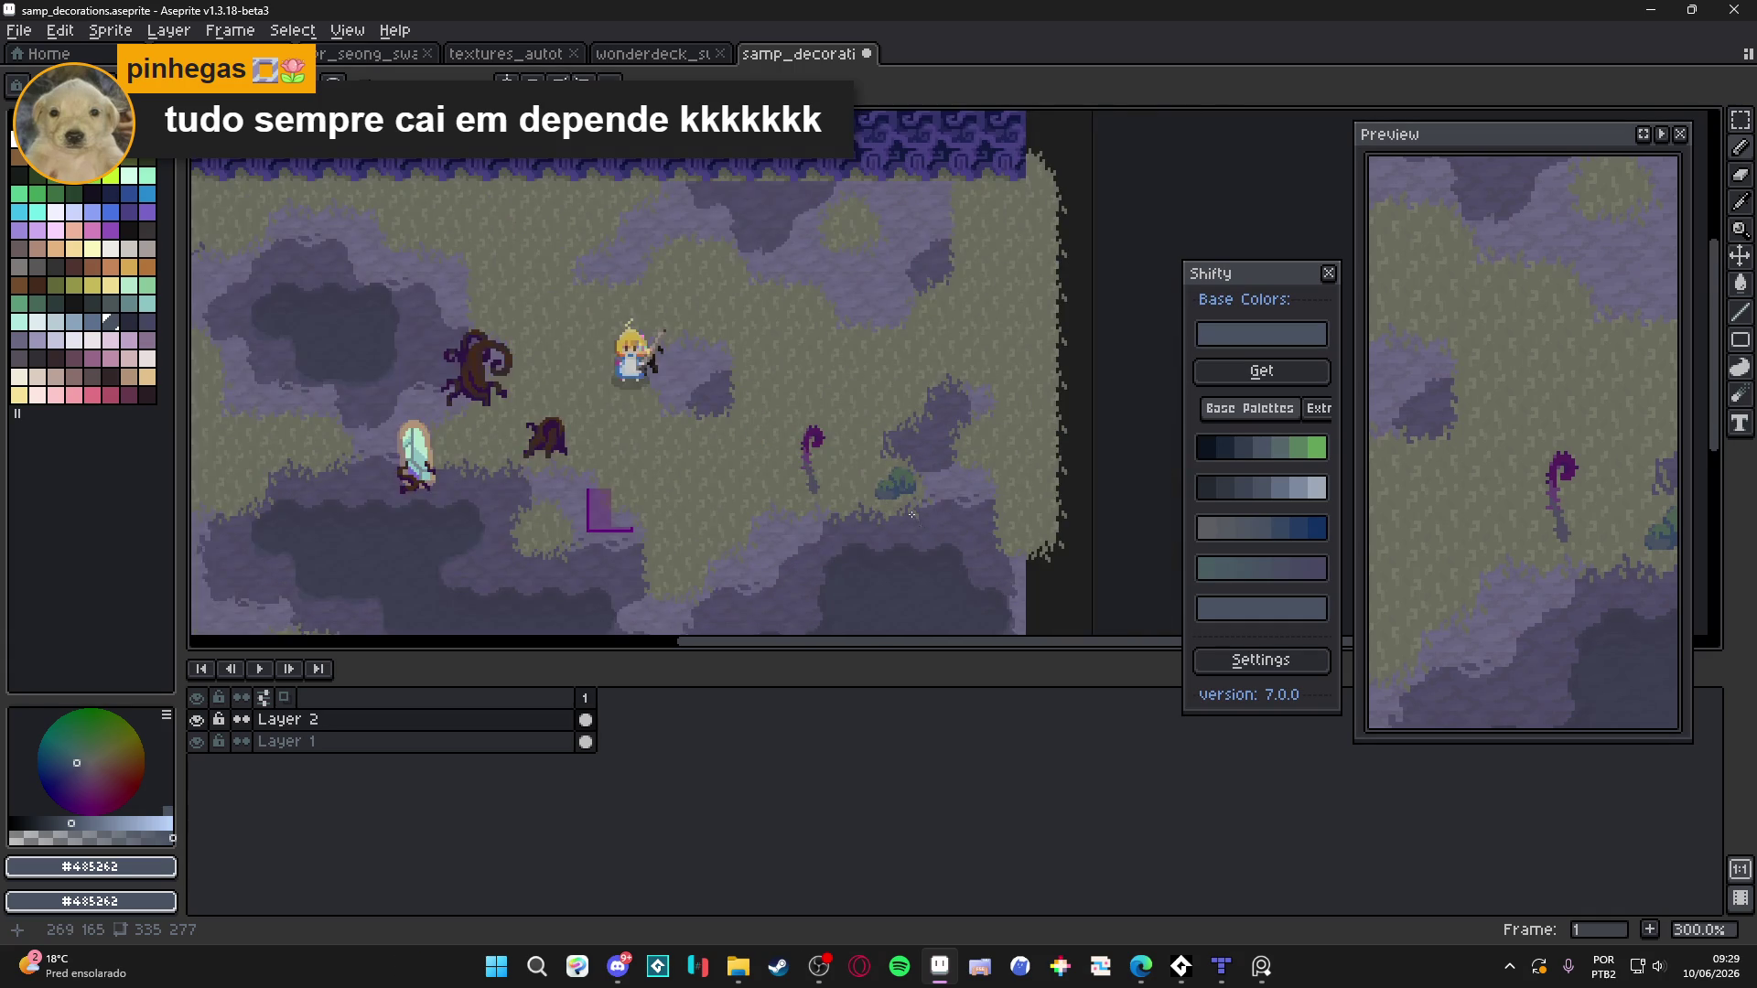
{"action": "scroll", "coordinate": [876, 481], "scroll_direction": "up", "scroll_amount": 4}
Fill the bush's green patch with a lighter green using the Paint Bucket
{"action": "left_click", "coordinate": [820, 454], "text": "alt"}
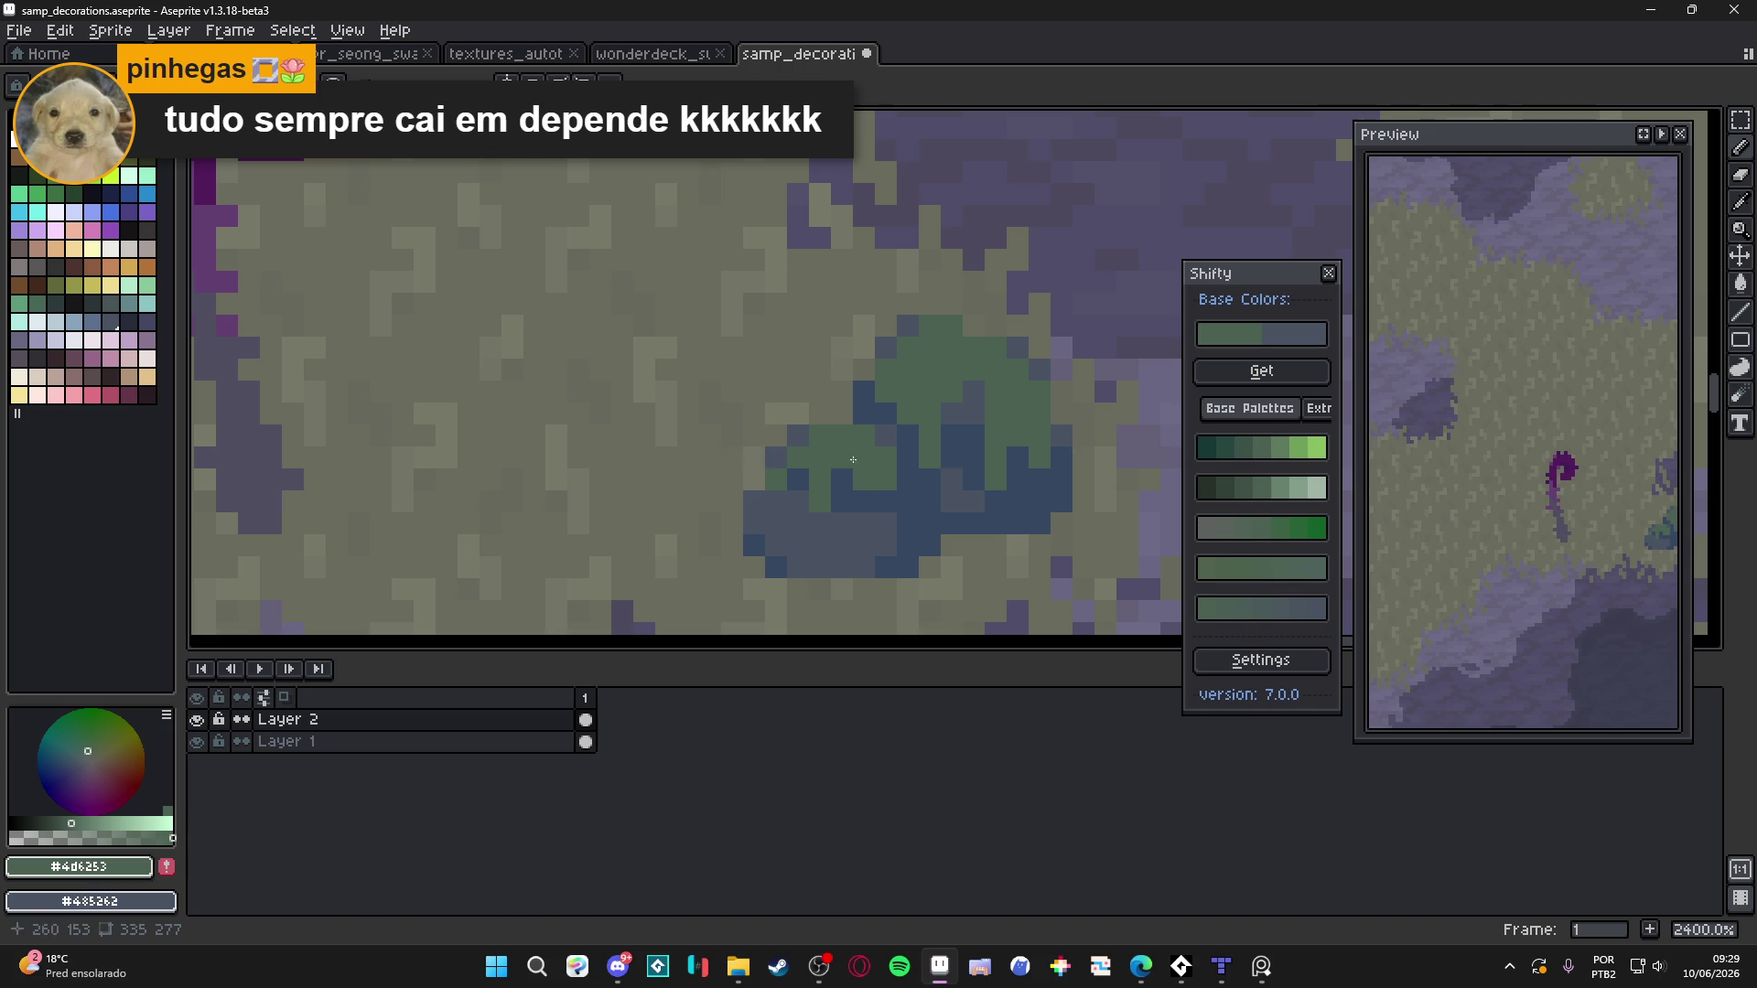
{"action": "left_click", "coordinate": [1285, 447]}
{"action": "key", "text": "g"}
{"action": "left_click", "coordinate": [835, 456]}
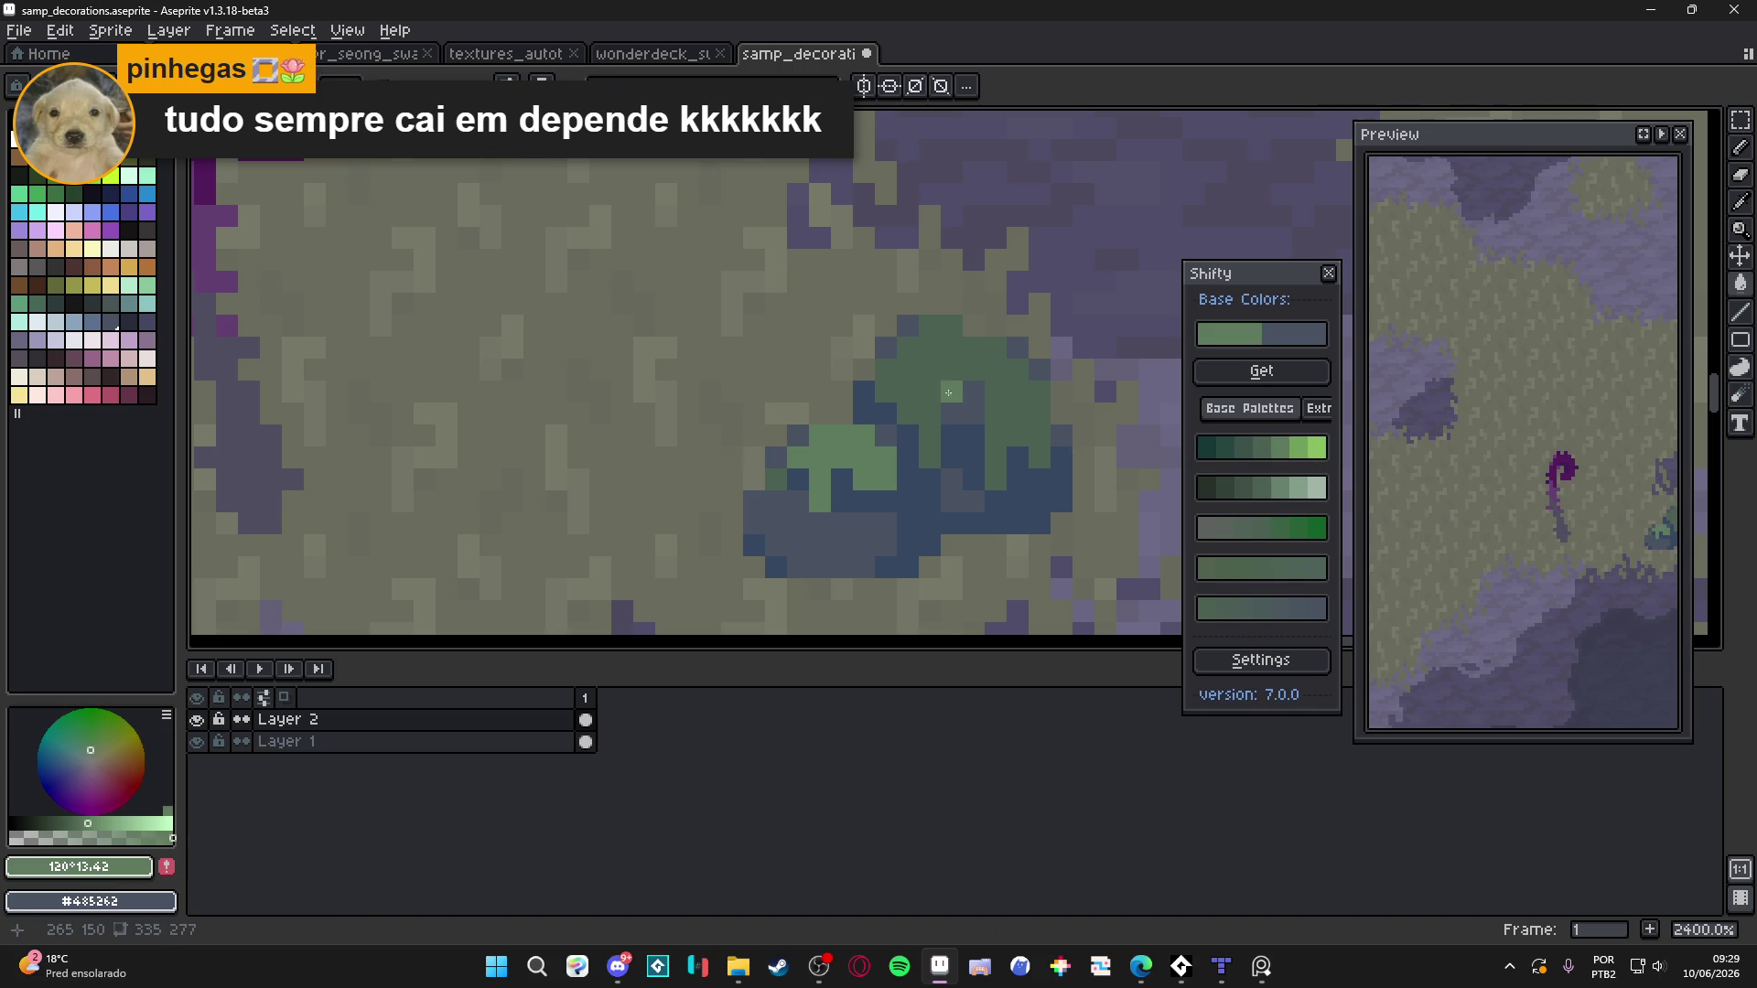
{"action": "scroll", "coordinate": [944, 398], "scroll_direction": "down", "scroll_amount": 8}
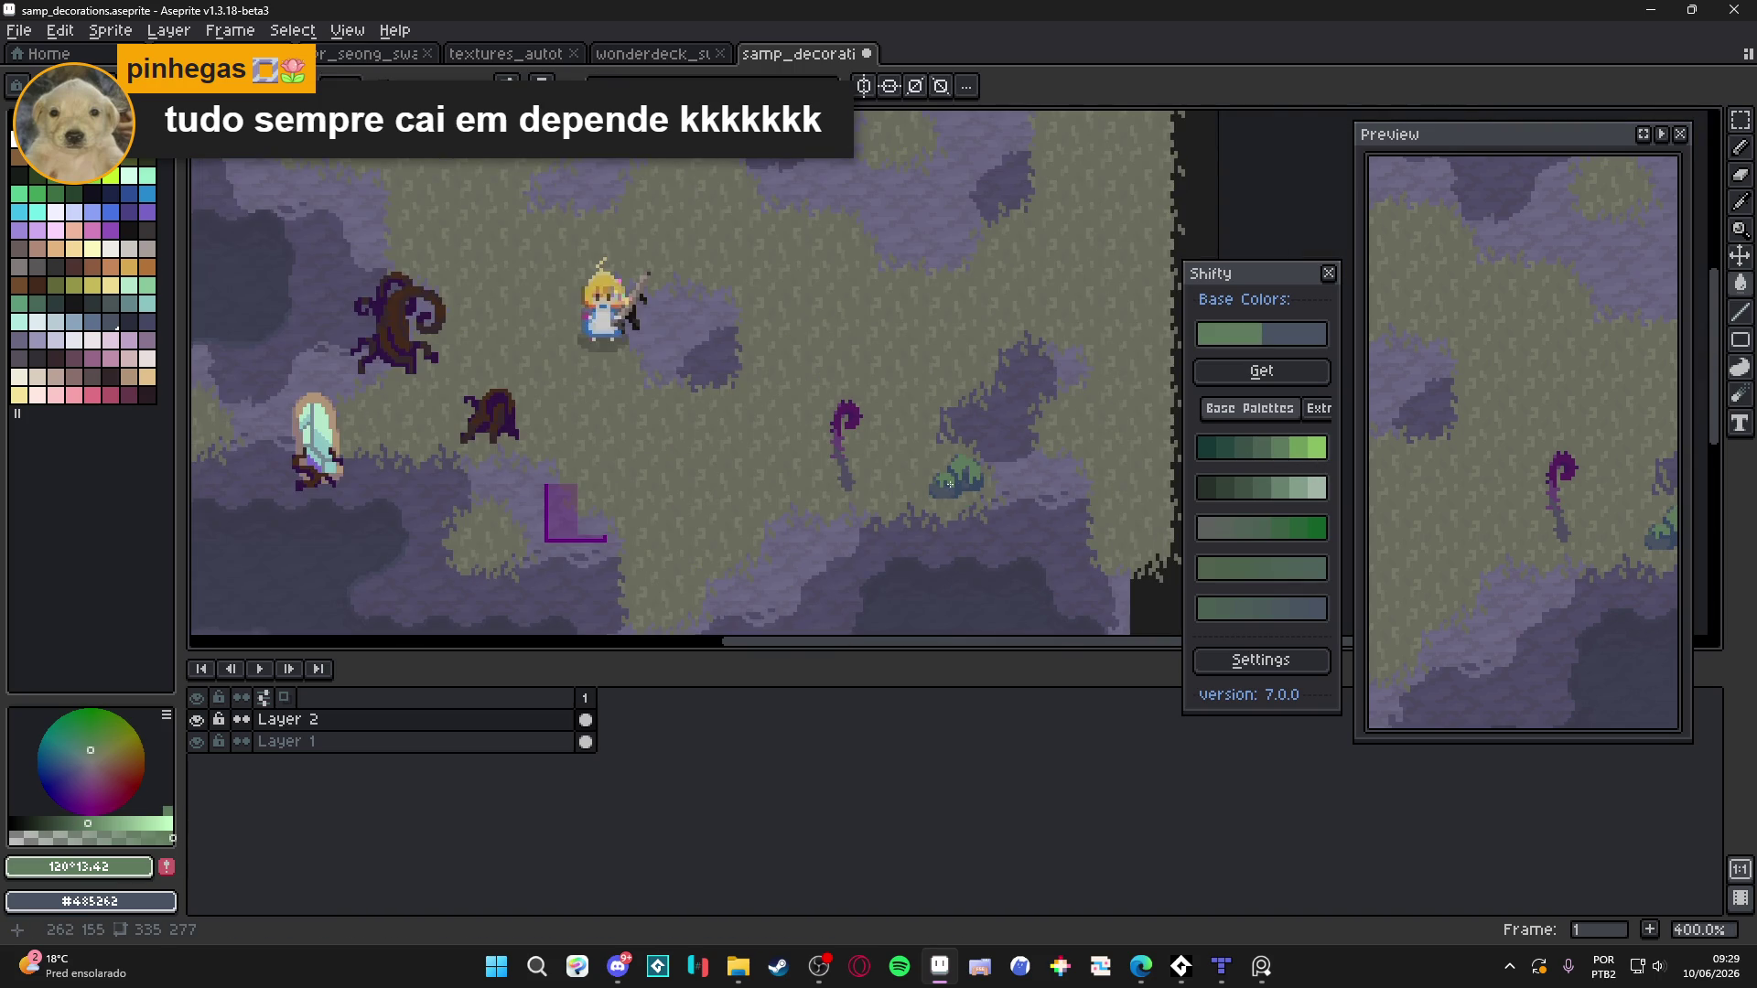
{"action": "scroll", "coordinate": [954, 489], "scroll_direction": "up", "scroll_amount": 5}
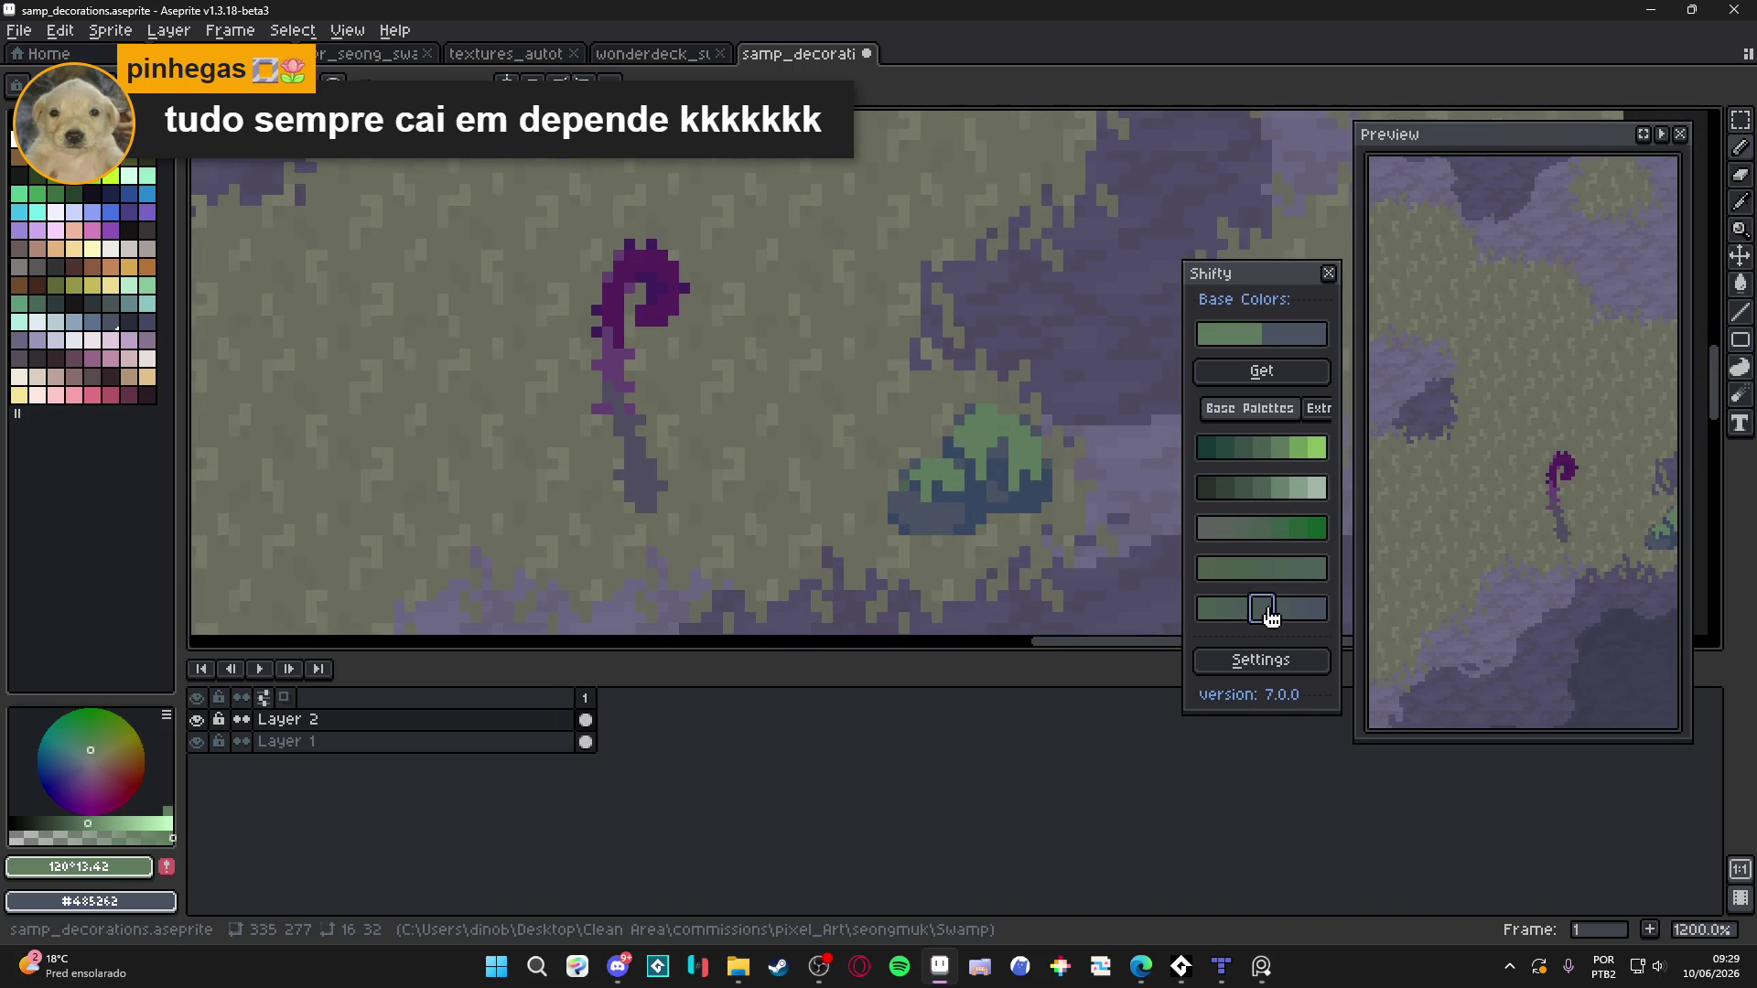
Undo the stray Paint Bucket fill near the bush's lower edge and deselect
{"action": "left_click", "coordinate": [1261, 488]}
{"action": "left_click", "coordinate": [977, 526]}
{"action": "key", "text": "ctrl+z"}
{"action": "key", "text": "ctrl+d"}
{"action": "scroll", "coordinate": [952, 494], "scroll_direction": "down", "scroll_amount": 4}
{"action": "scroll", "coordinate": [935, 474], "scroll_direction": "up", "scroll_amount": 4}
Eyedrop the bush's dark blue #364762 and choose a lighter blue shade from Shifty
{"action": "key", "text": "e"}
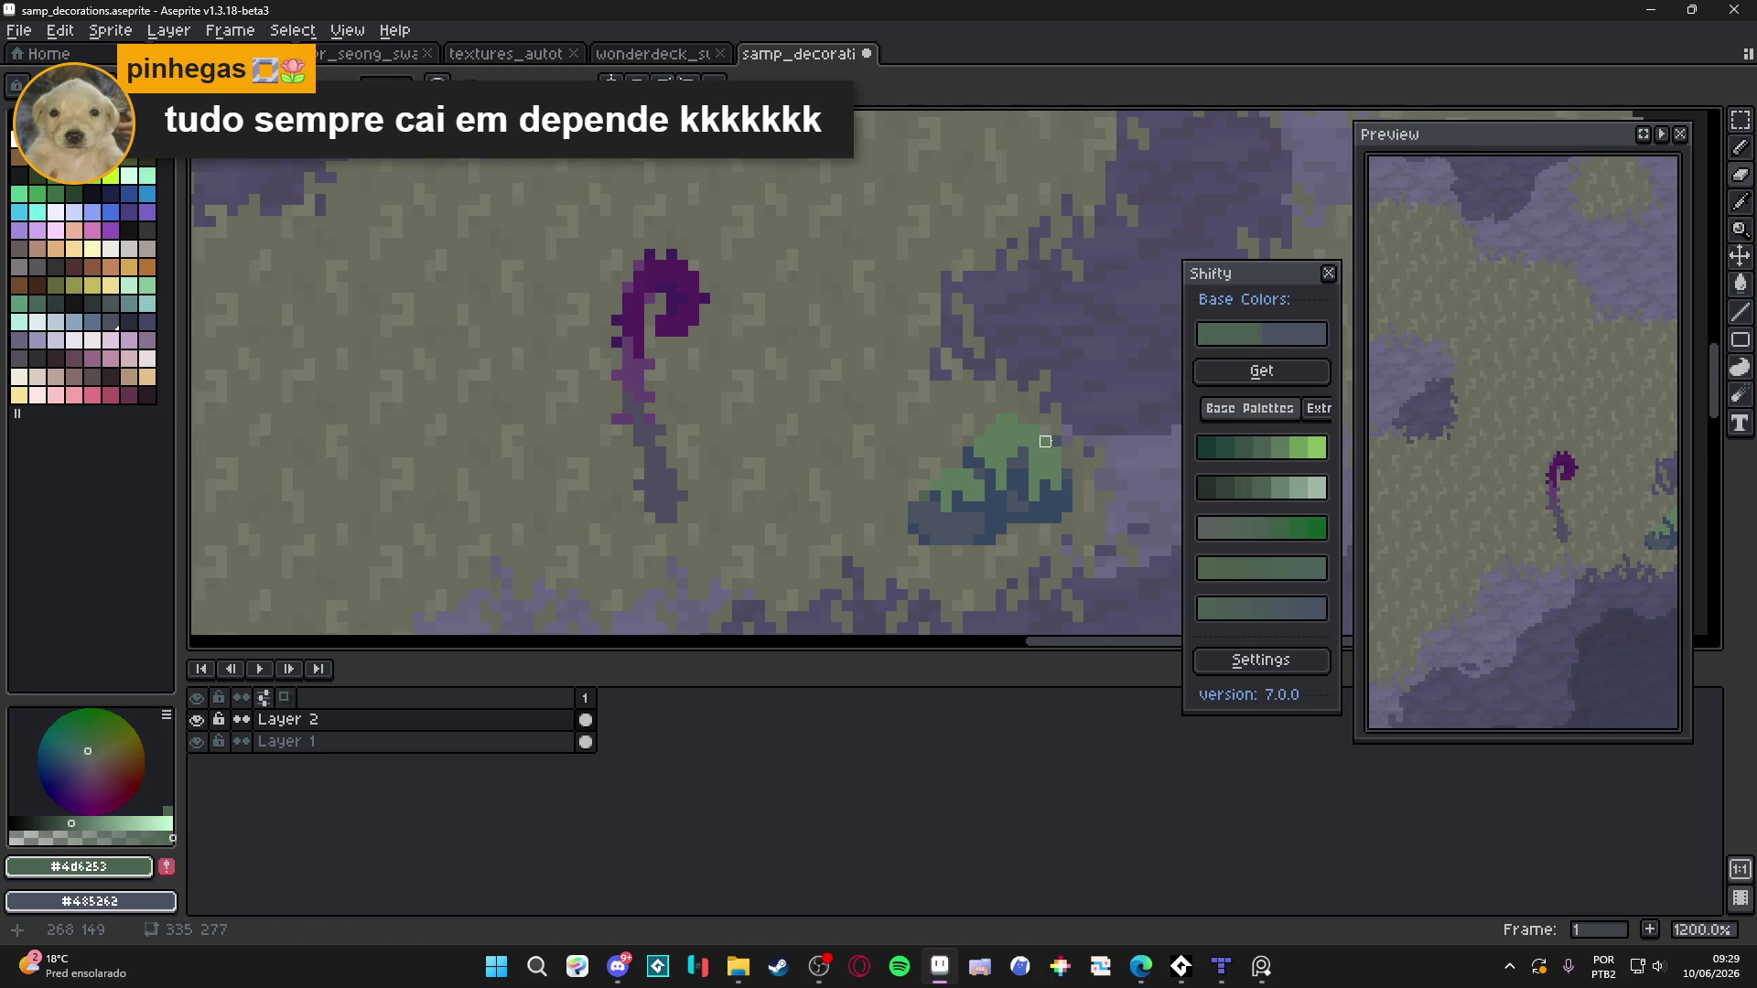
{"action": "scroll", "coordinate": [1075, 480], "scroll_direction": "up", "scroll_amount": 1}
{"action": "left_click", "coordinate": [1069, 469], "text": "alt"}
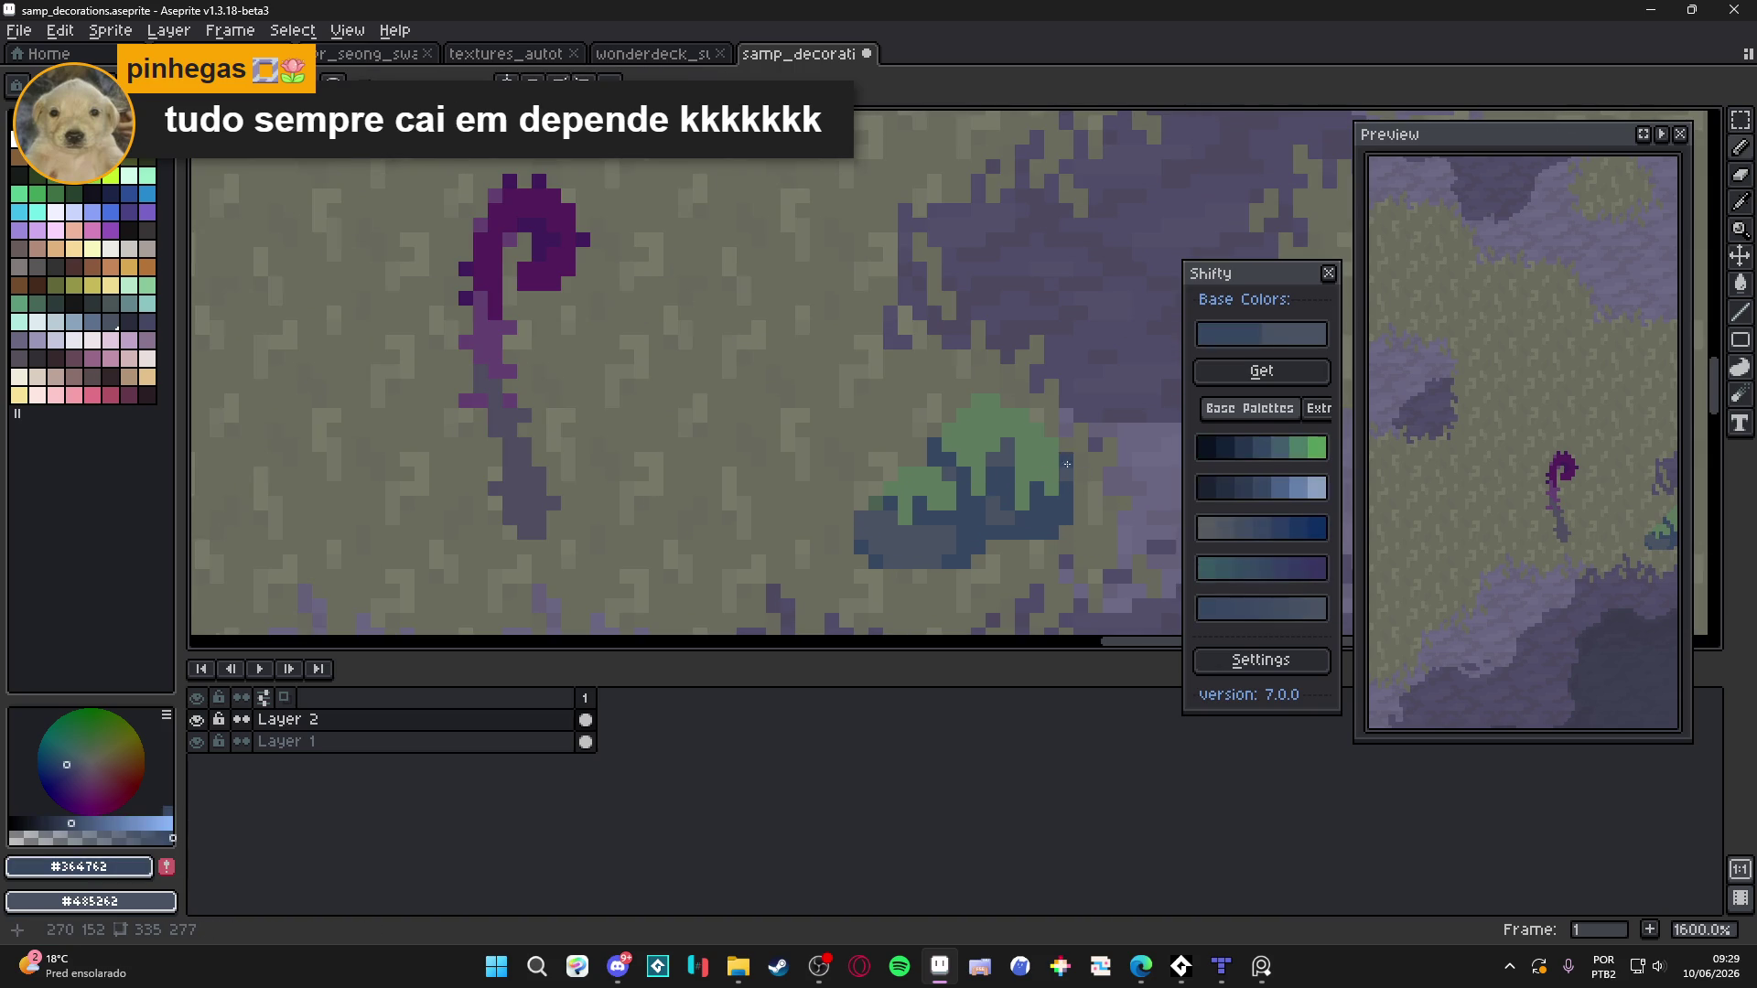
{"action": "scroll", "coordinate": [1059, 463], "scroll_direction": "down", "scroll_amount": 6}
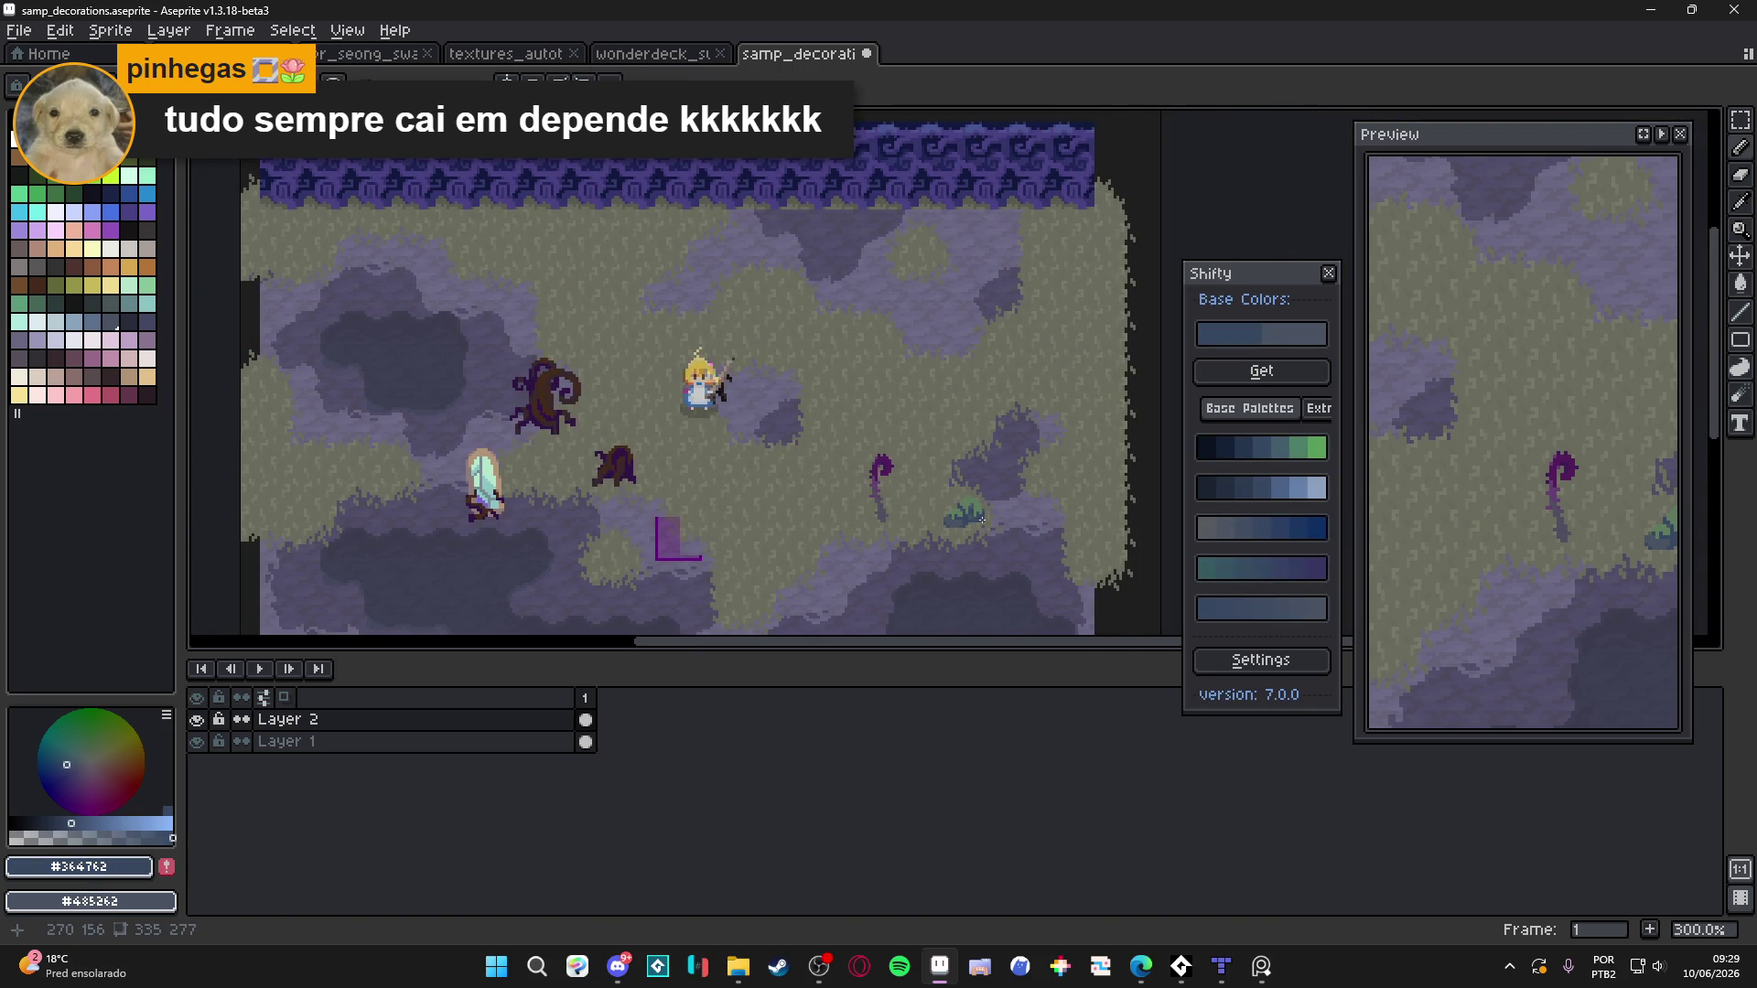
{"action": "scroll", "coordinate": [980, 518], "scroll_direction": "up", "scroll_amount": 1}
{"action": "left_click_drag", "start_coordinate": [937, 514], "coordinate": [869, 426]}
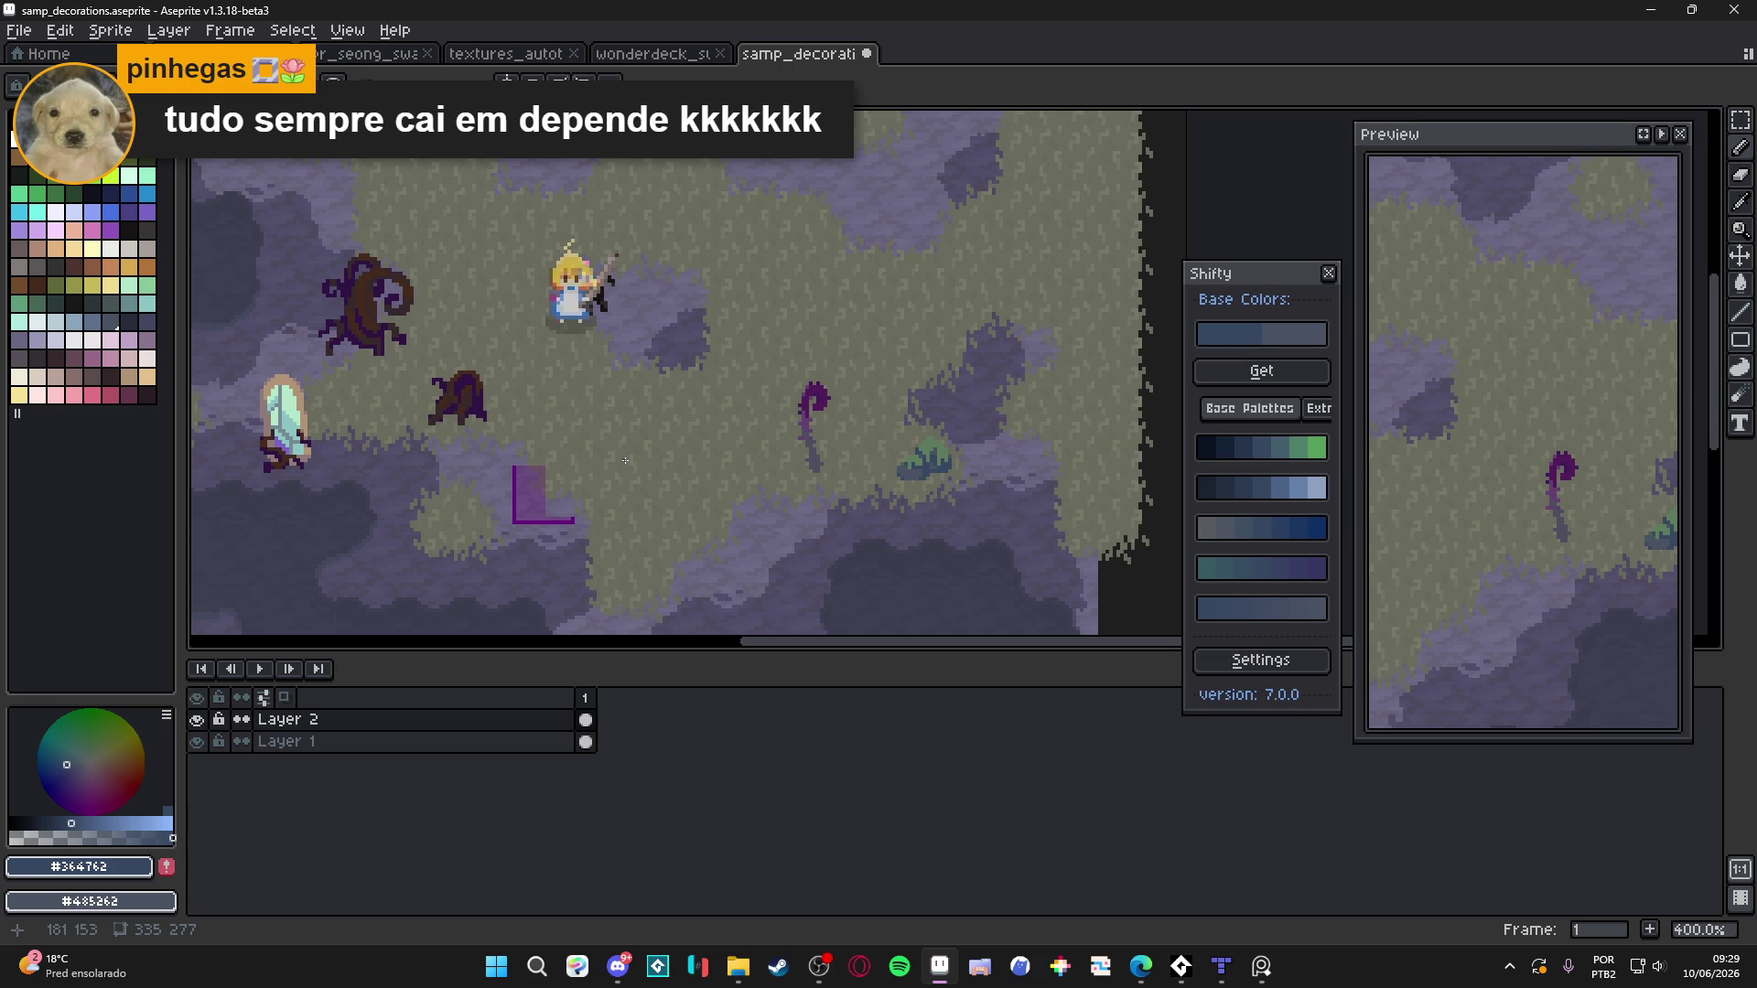
{"action": "left_click_drag", "start_coordinate": [444, 424], "coordinate": [667, 476]}
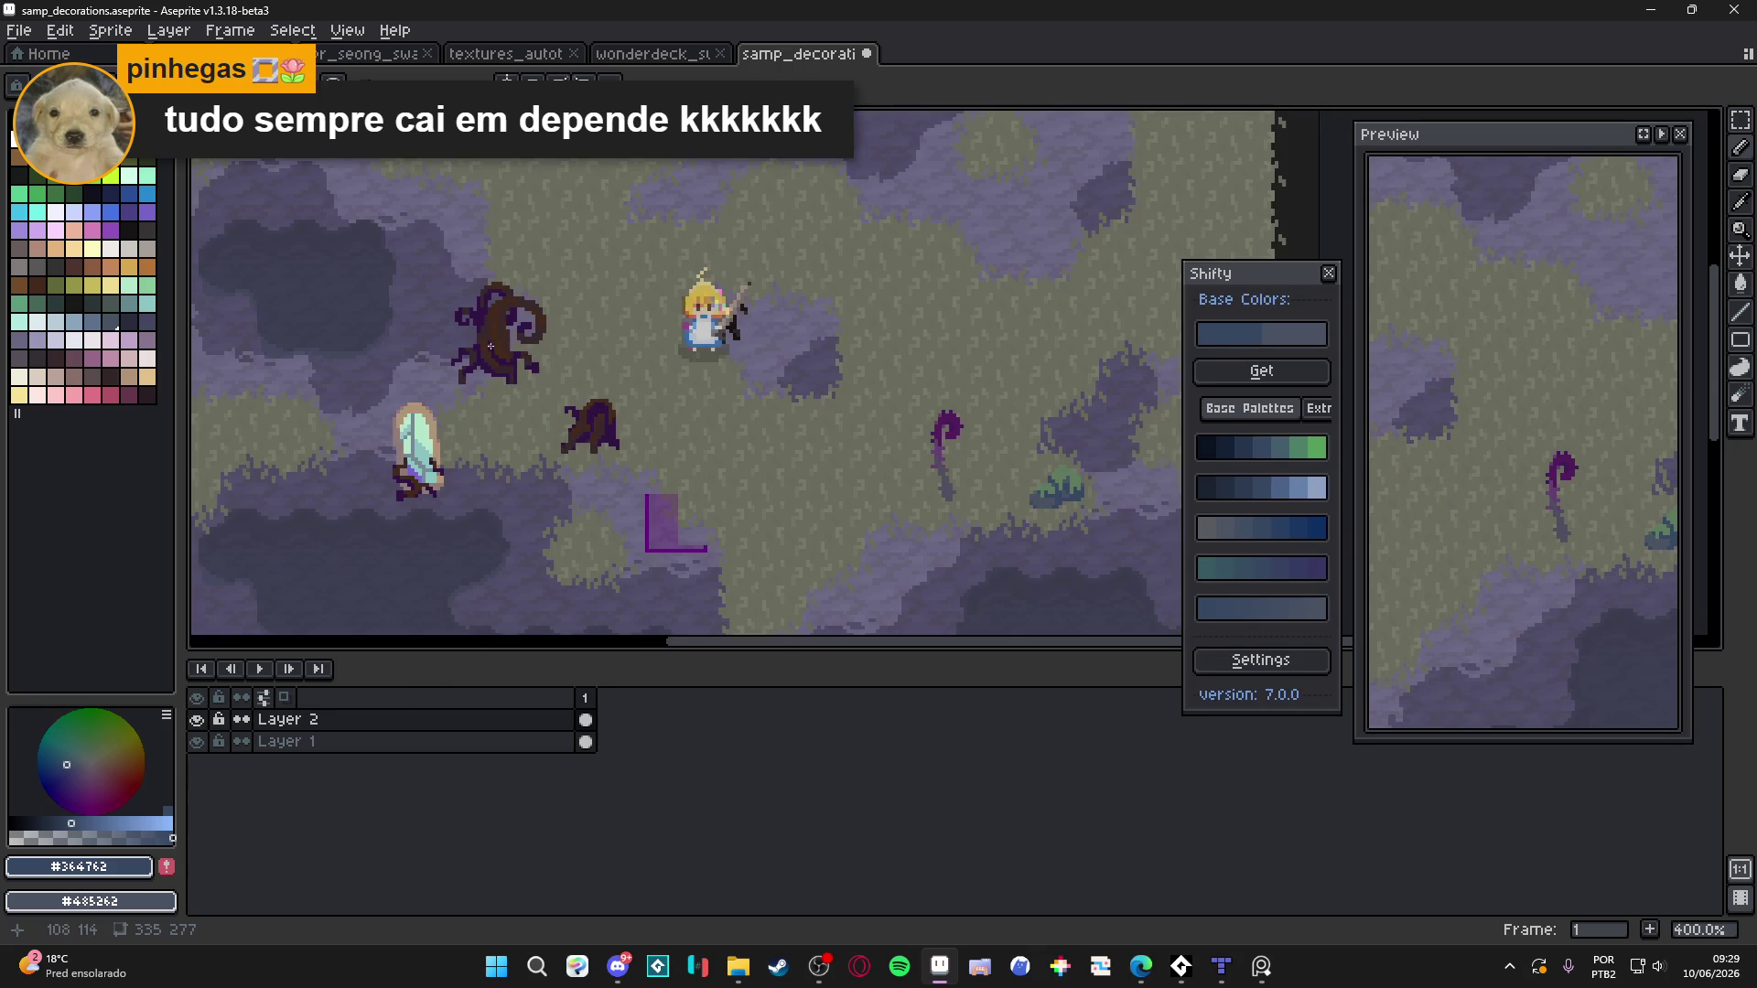
{"action": "scroll", "coordinate": [887, 453], "scroll_direction": "up", "scroll_amount": 6}
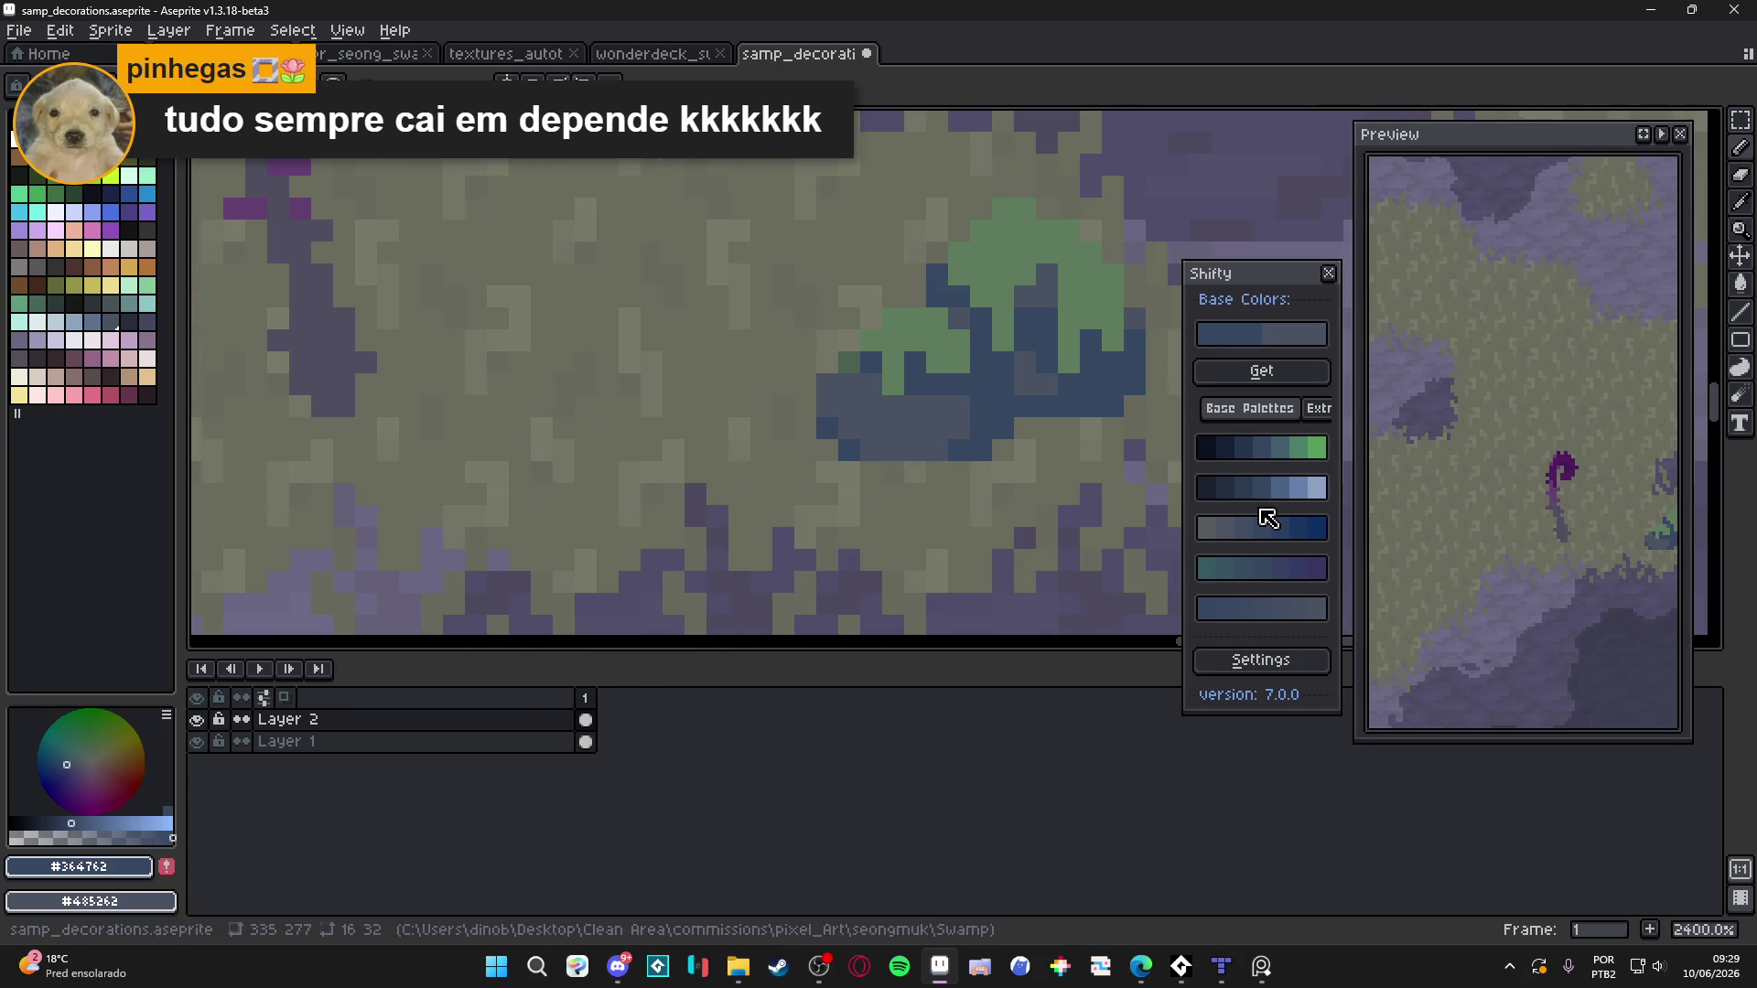
{"action": "left_click", "coordinate": [1276, 488]}
Fill the bush's lower blue area with the lighter blue
{"action": "left_click", "coordinate": [930, 424]}
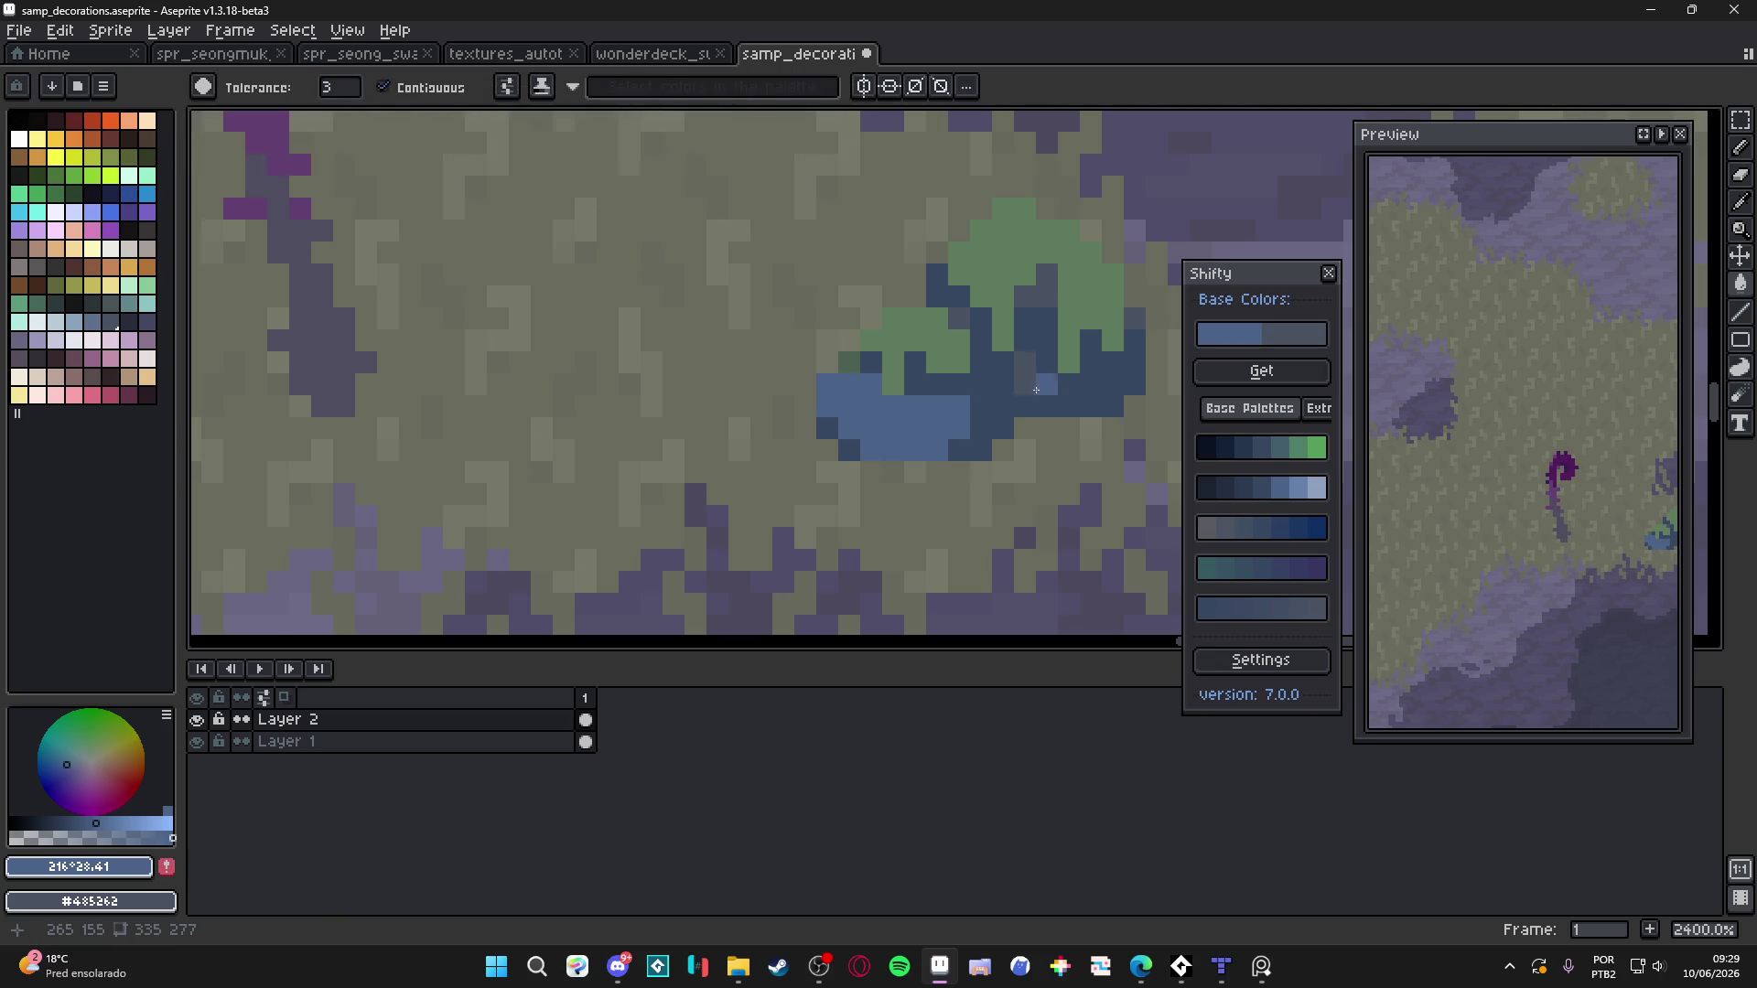
{"action": "scroll", "coordinate": [1025, 384], "scroll_direction": "down", "scroll_amount": 5}
{"action": "left_click_drag", "start_coordinate": [1025, 384], "coordinate": [956, 429]}
{"action": "scroll", "coordinate": [962, 498], "scroll_direction": "down", "scroll_amount": 2}
{"action": "scroll", "coordinate": [962, 499], "scroll_direction": "up", "scroll_amount": 6}
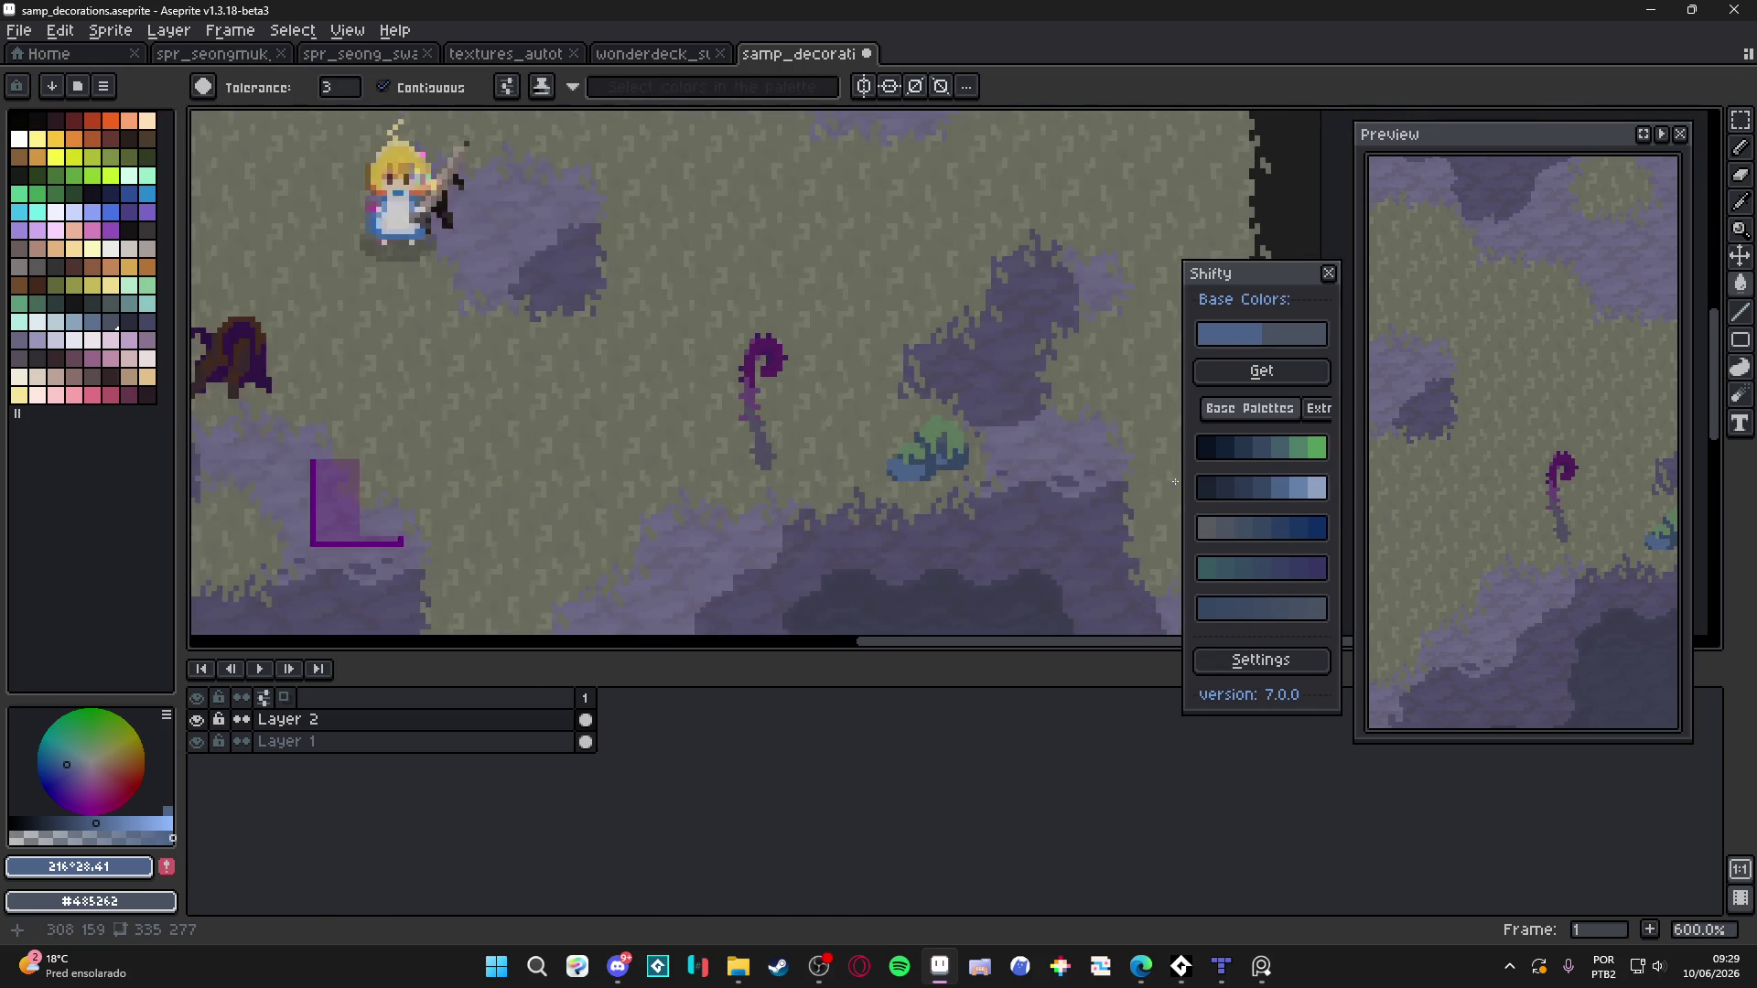
Pencil dark blue strokes and pixels through the bush with a 2px brush
{"action": "left_click", "coordinate": [919, 429], "text": "alt"}
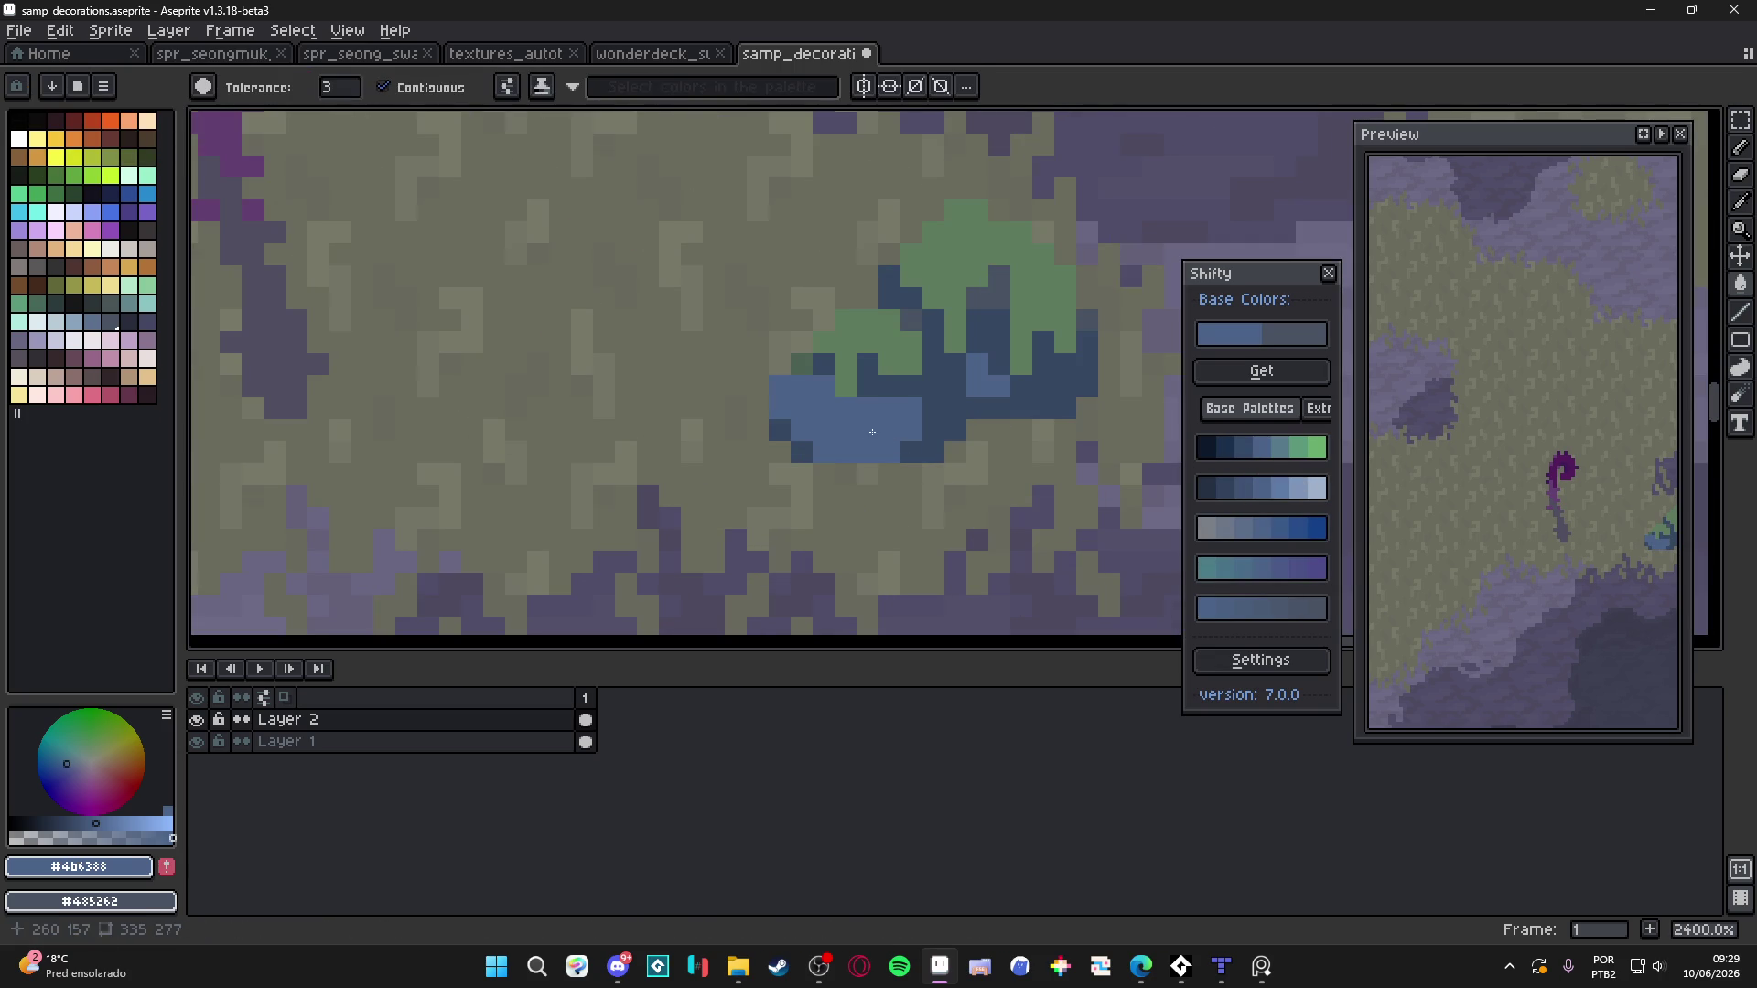
{"action": "left_click", "coordinate": [1237, 490]}
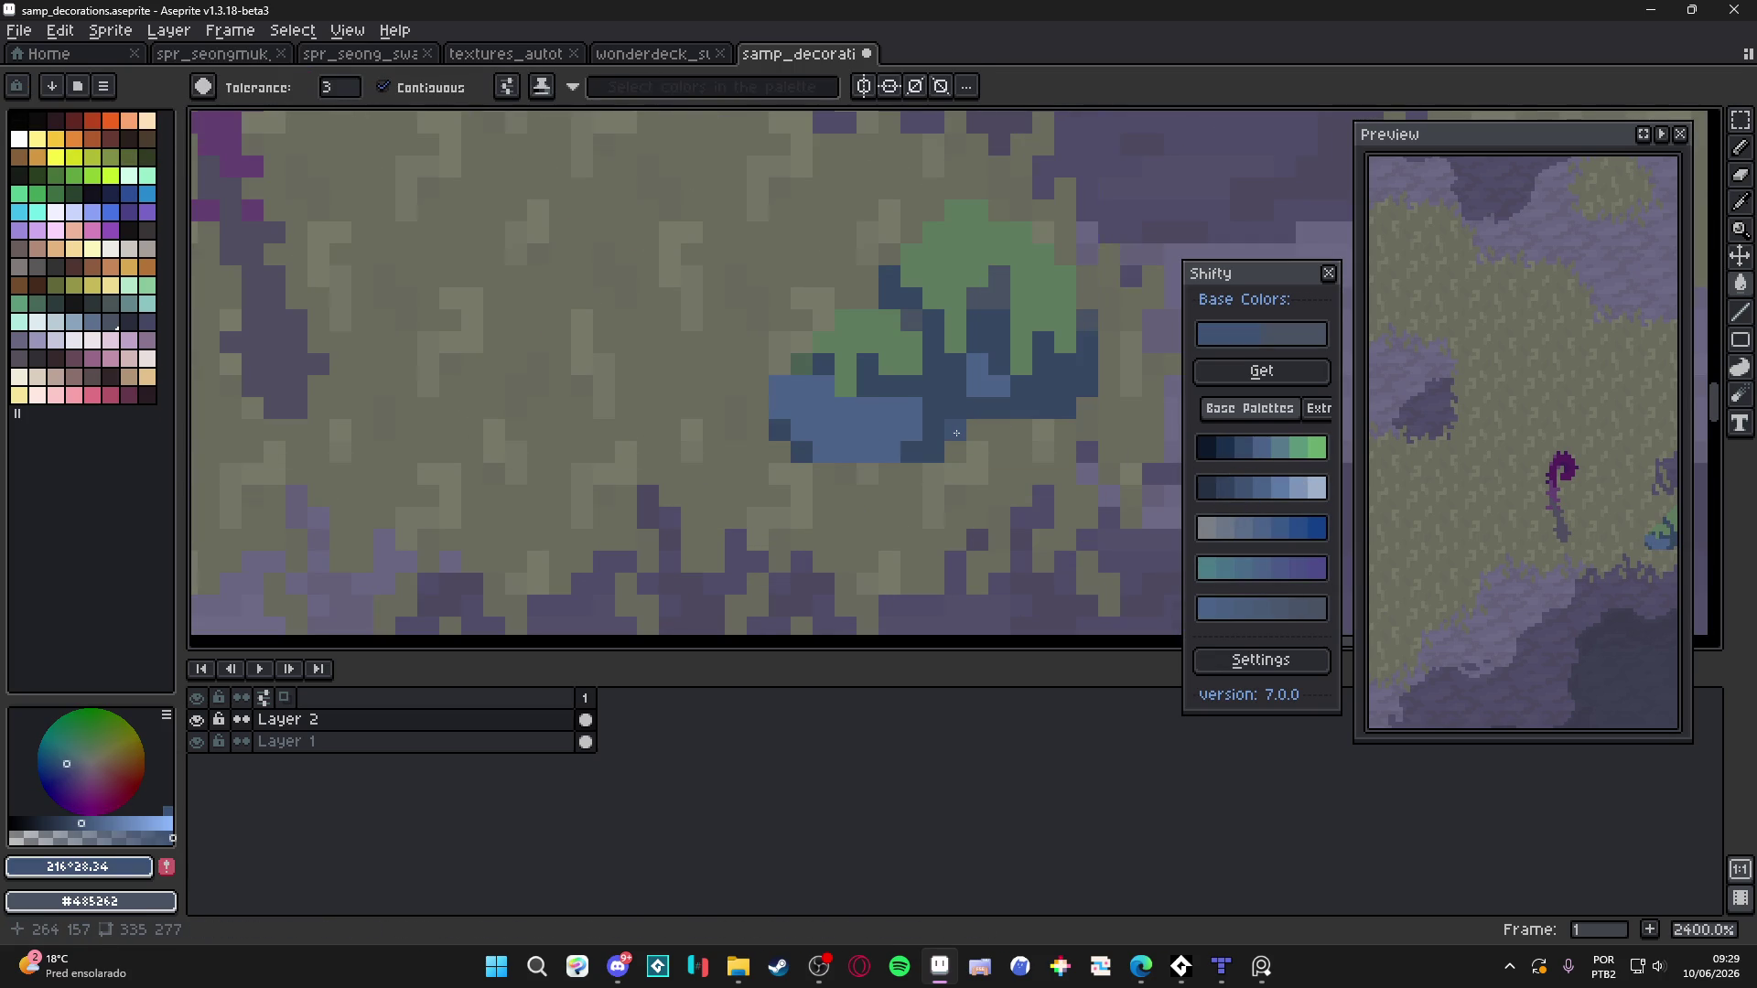
{"action": "key", "text": "b"}
{"action": "left_click_drag", "start_coordinate": [955, 433], "coordinate": [934, 346]}
{"action": "key", "text": "plus"}
{"action": "mouse_move", "coordinate": [1039, 387]}
{"action": "left_mouse_down"}
{"action": "mouse_move", "coordinate": [1067, 412]}
{"action": "mouse_move", "coordinate": [1072, 371]}
{"action": "mouse_move", "coordinate": [1043, 345]}
{"action": "mouse_move", "coordinate": [1087, 359]}
{"action": "mouse_move", "coordinate": [994, 411]}
{"action": "left_mouse_up"}
{"action": "left_click", "coordinate": [977, 409]}
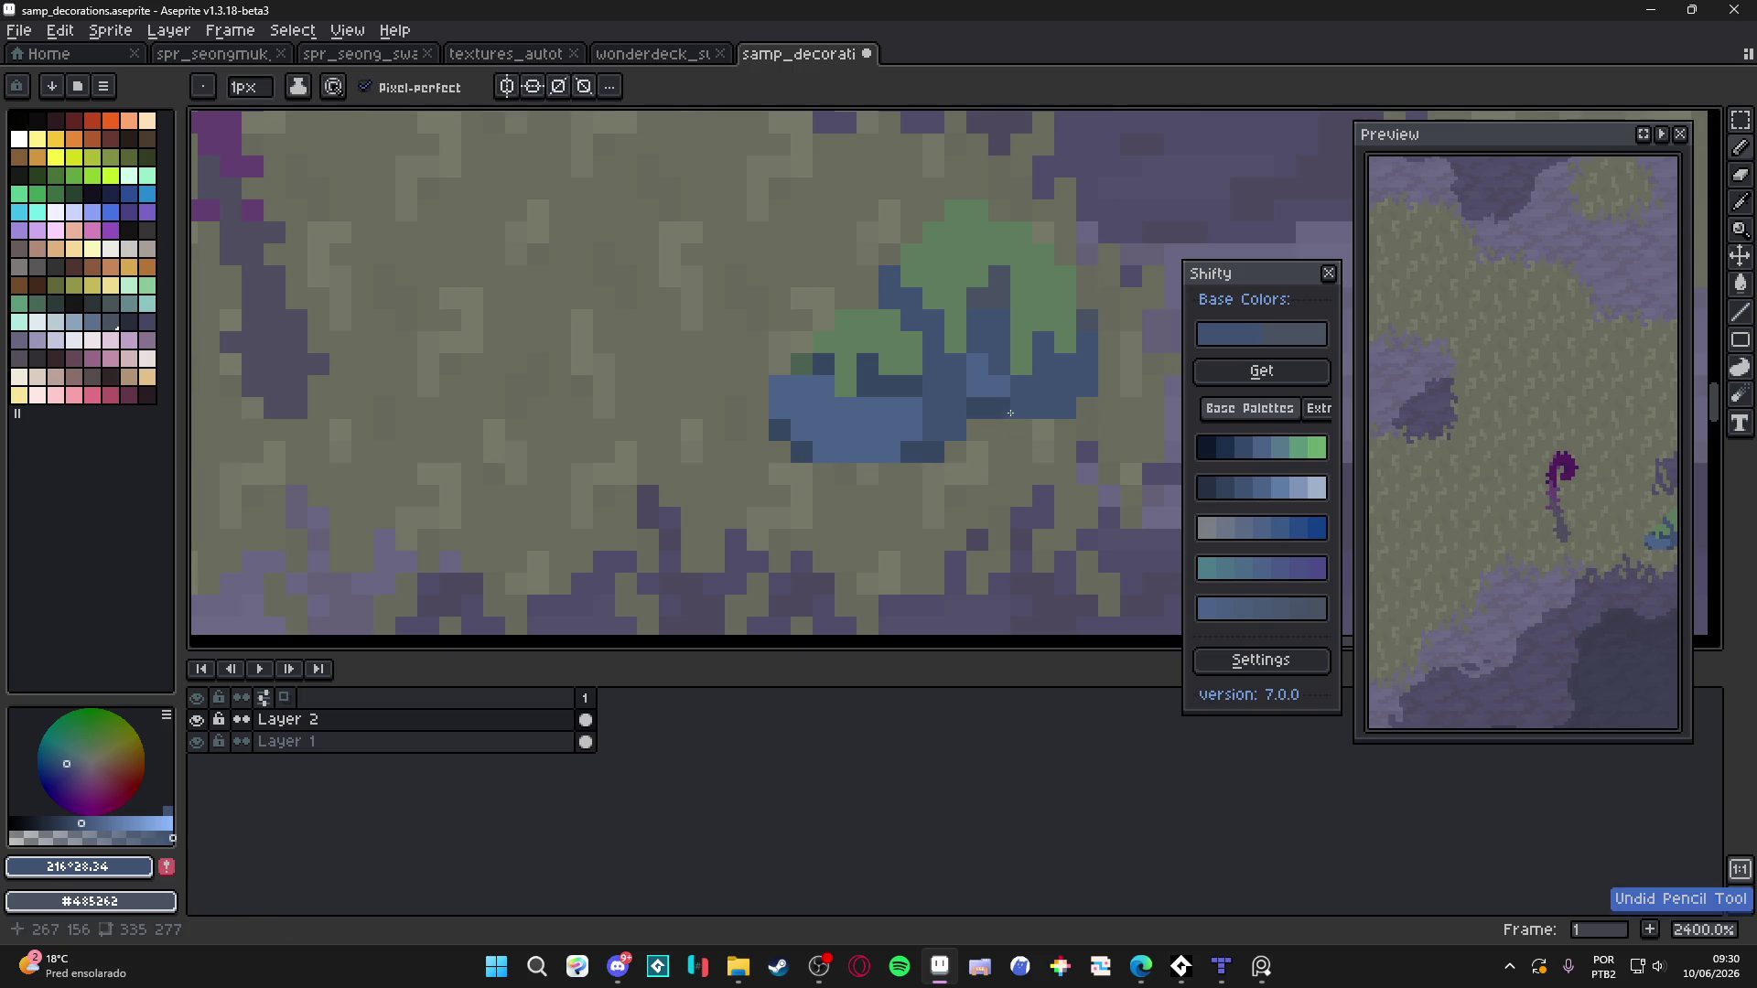
{"action": "left_click", "coordinate": [926, 457]}
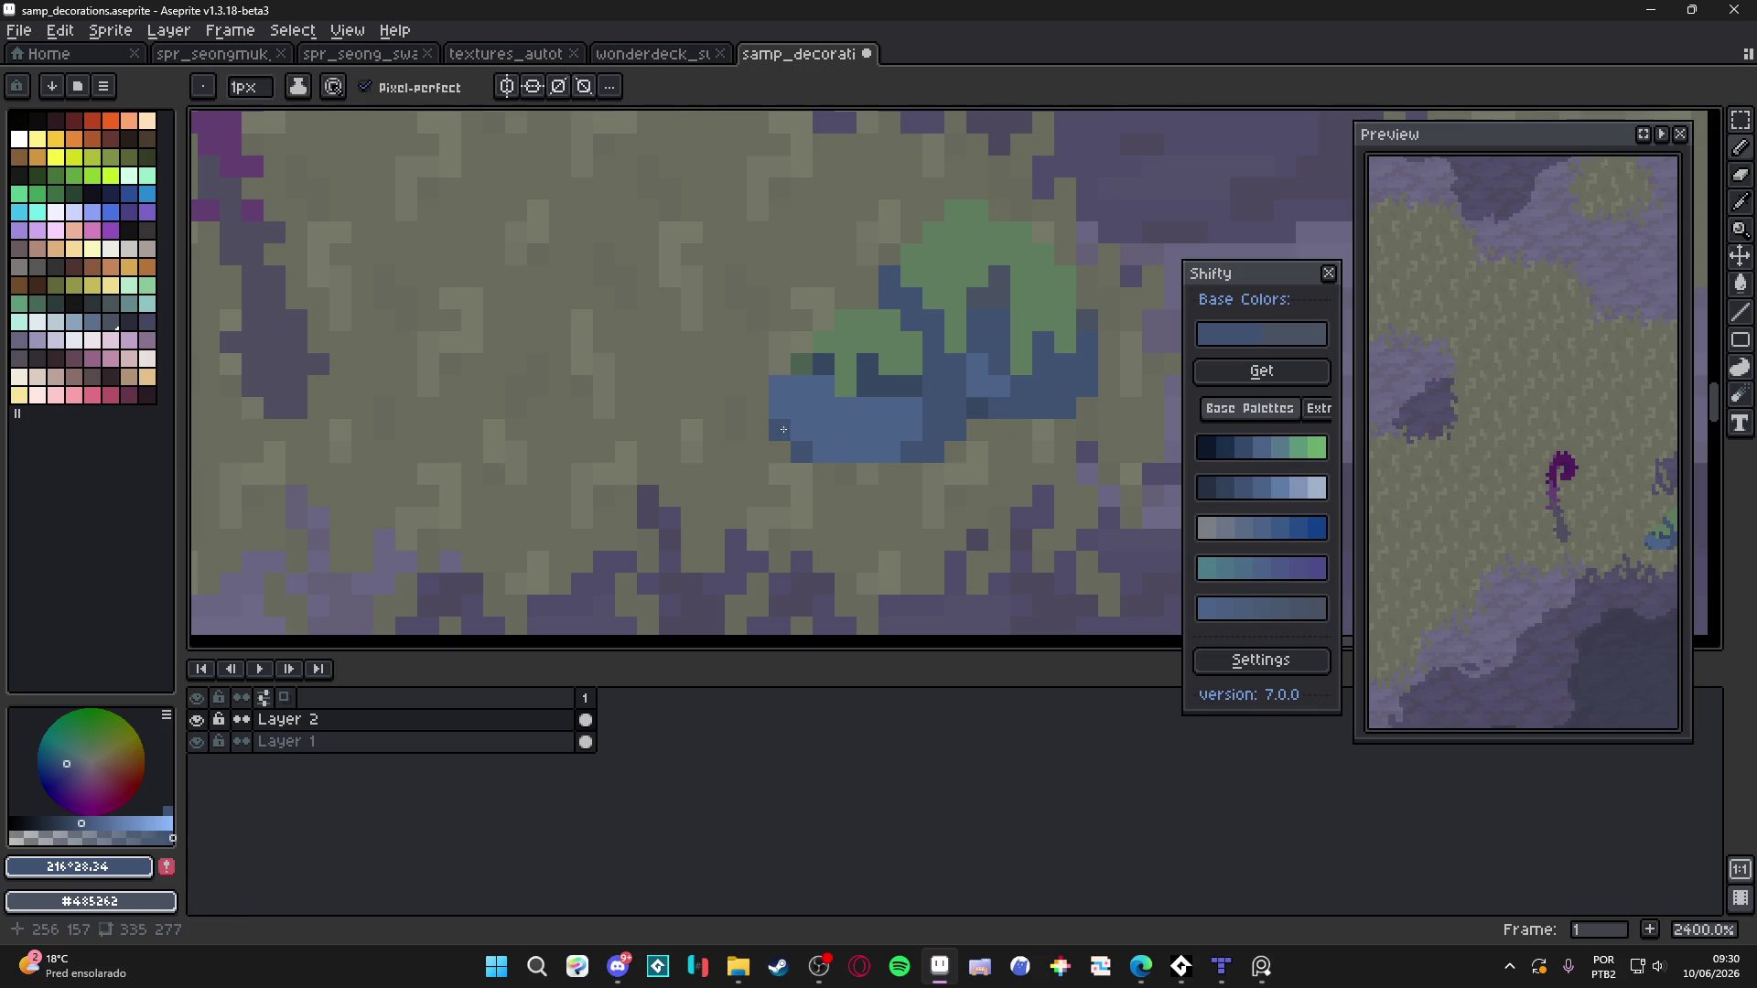
{"action": "mouse_move", "coordinate": [847, 375]}
{"action": "left_mouse_down"}
{"action": "mouse_move", "coordinate": [915, 386]}
{"action": "mouse_move", "coordinate": [954, 357]}
{"action": "left_mouse_up"}
Eyedrop blues #364762 and #3c5271 and green #5c7b5c, ending on the dark blue
{"action": "left_click", "coordinate": [952, 422], "text": "alt"}
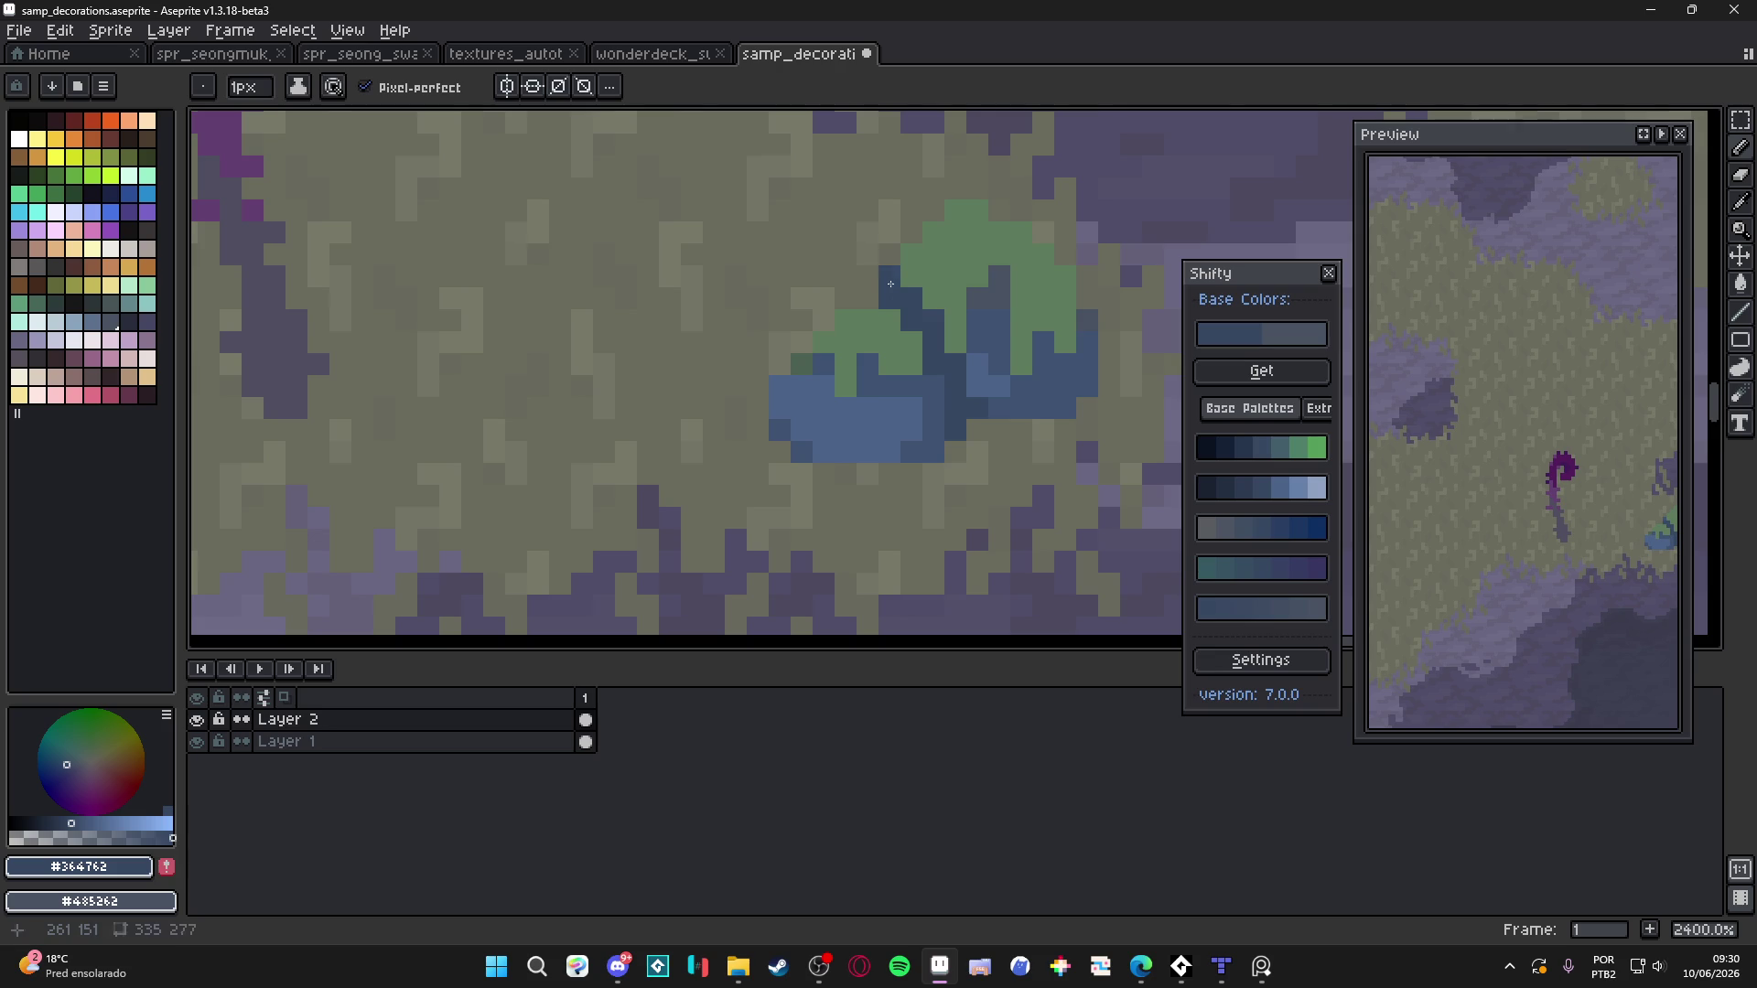
{"action": "scroll", "coordinate": [890, 292], "scroll_direction": "down", "scroll_amount": 6}
{"action": "scroll", "coordinate": [951, 447], "scroll_direction": "up", "scroll_amount": 5}
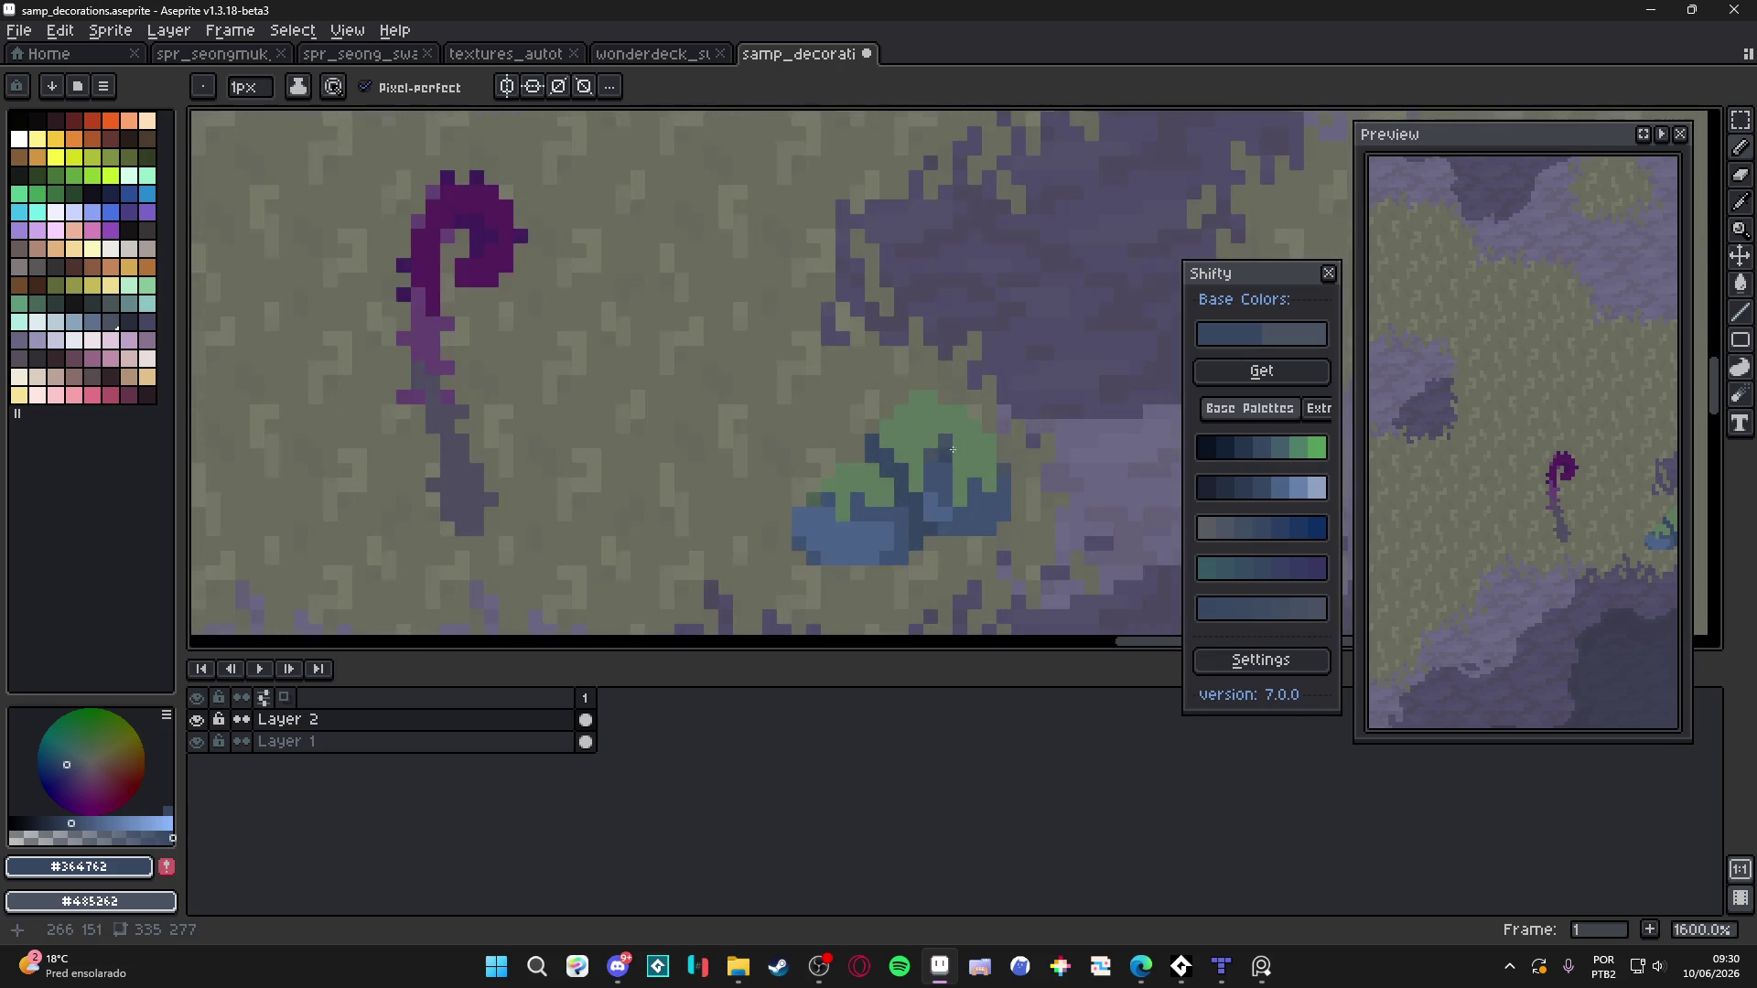
{"action": "left_click", "coordinate": [937, 447], "text": "alt"}
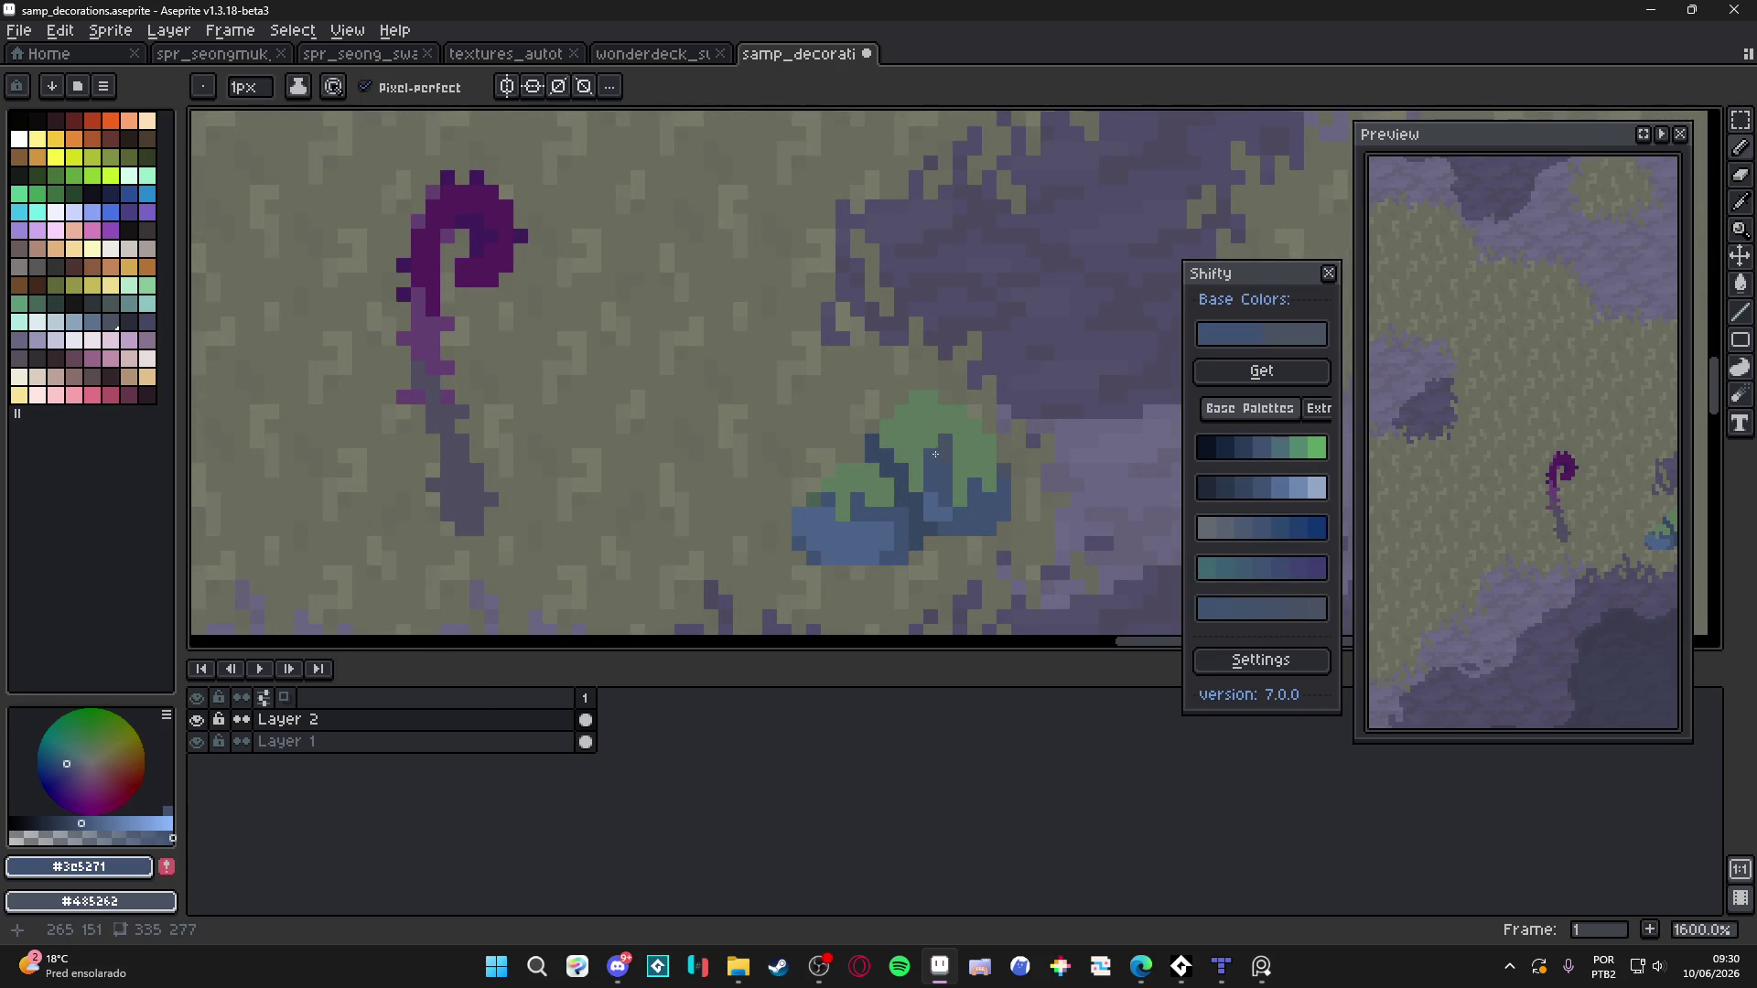
{"action": "left_click", "coordinate": [927, 458], "text": "alt"}
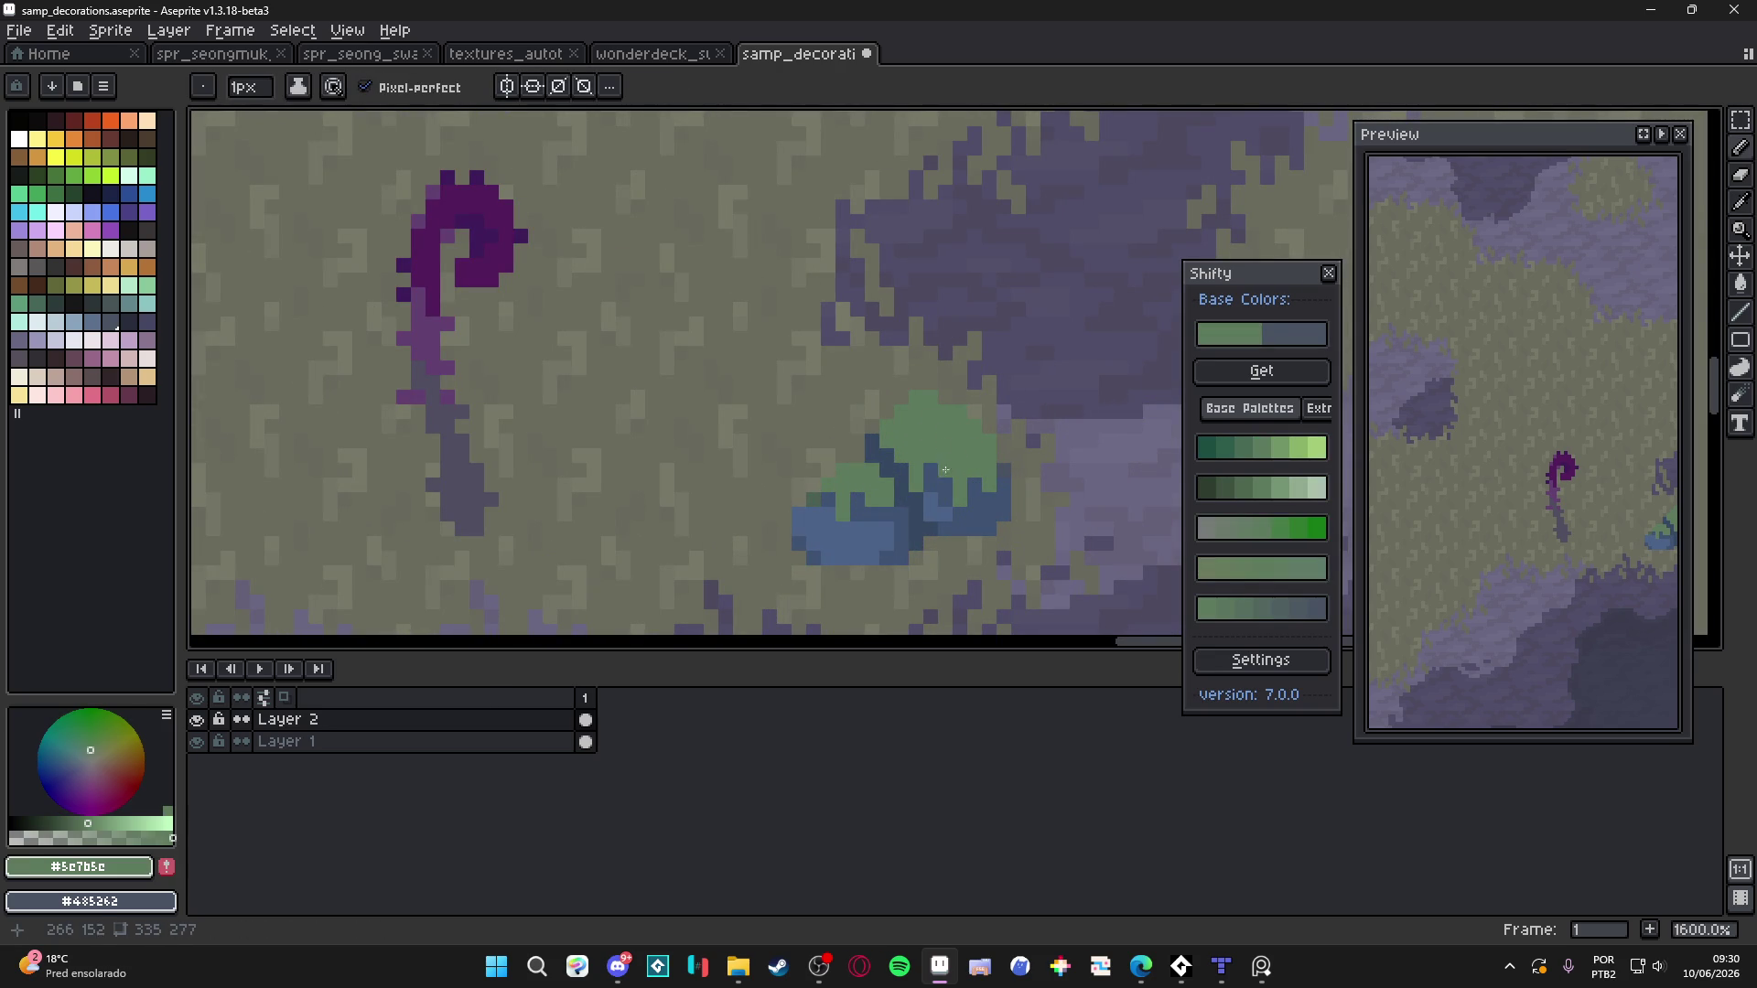
{"action": "left_click", "coordinate": [948, 465], "text": "alt"}
{"action": "scroll", "coordinate": [942, 469], "scroll_direction": "down", "scroll_amount": 3}
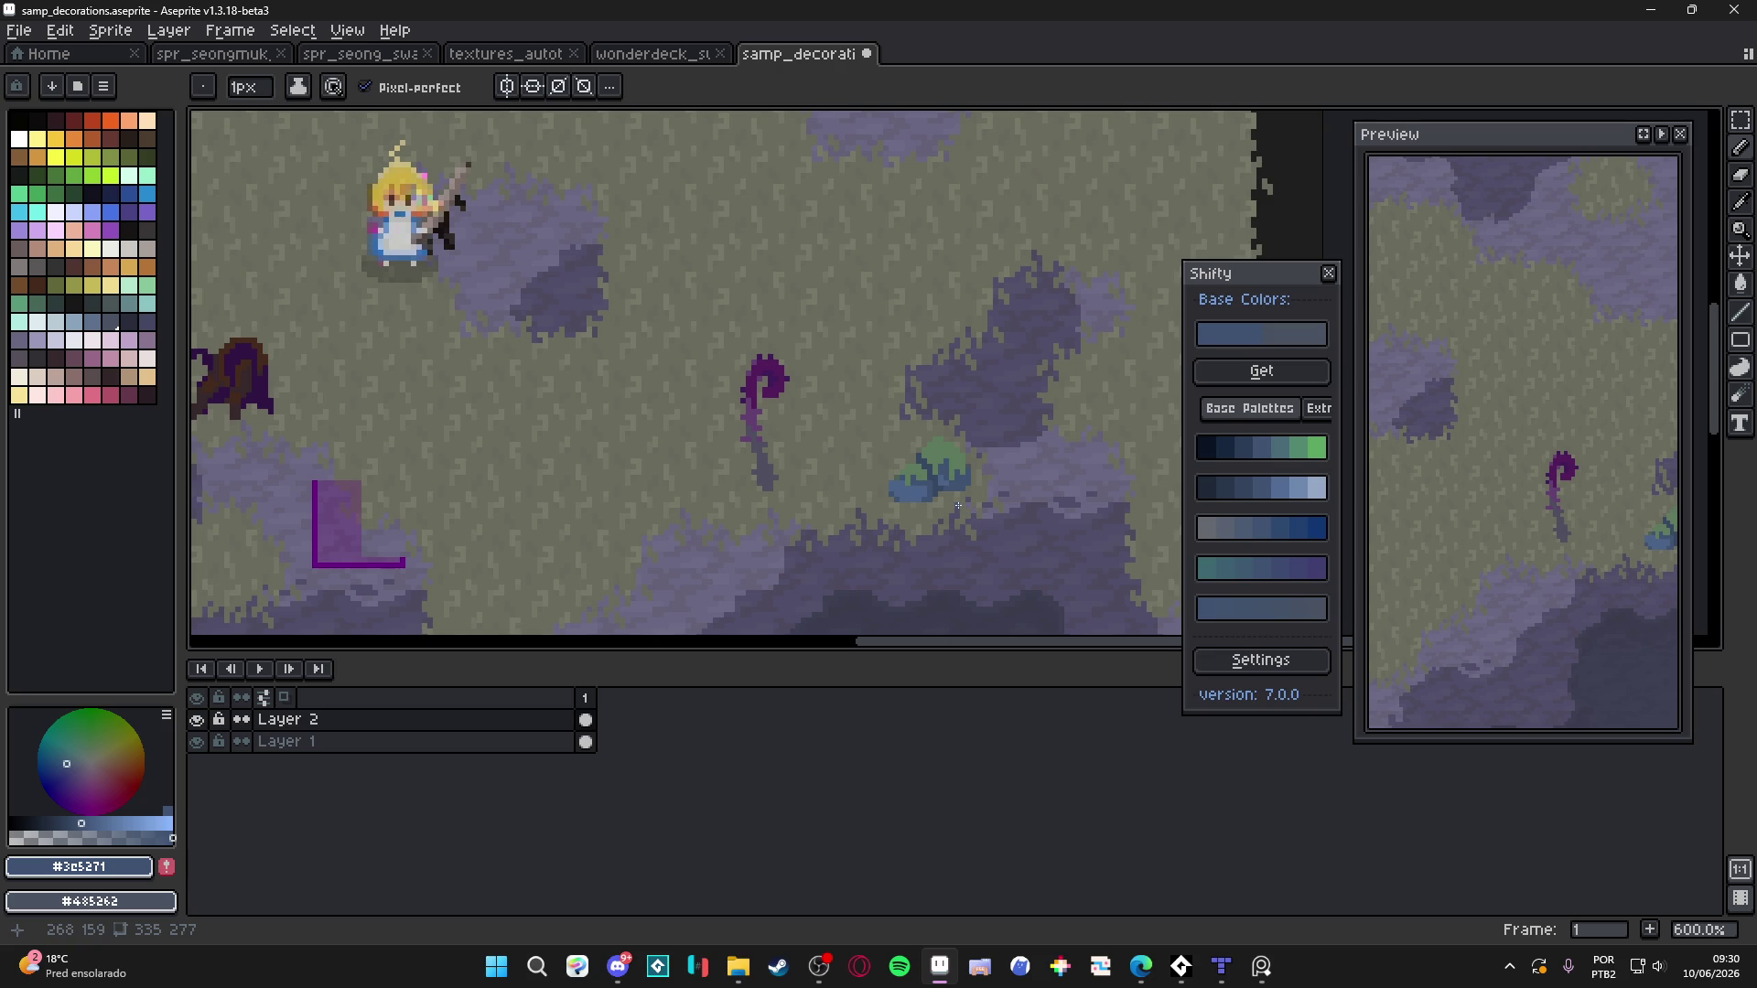
{"action": "scroll", "coordinate": [927, 428], "scroll_direction": "up", "scroll_amount": 4}
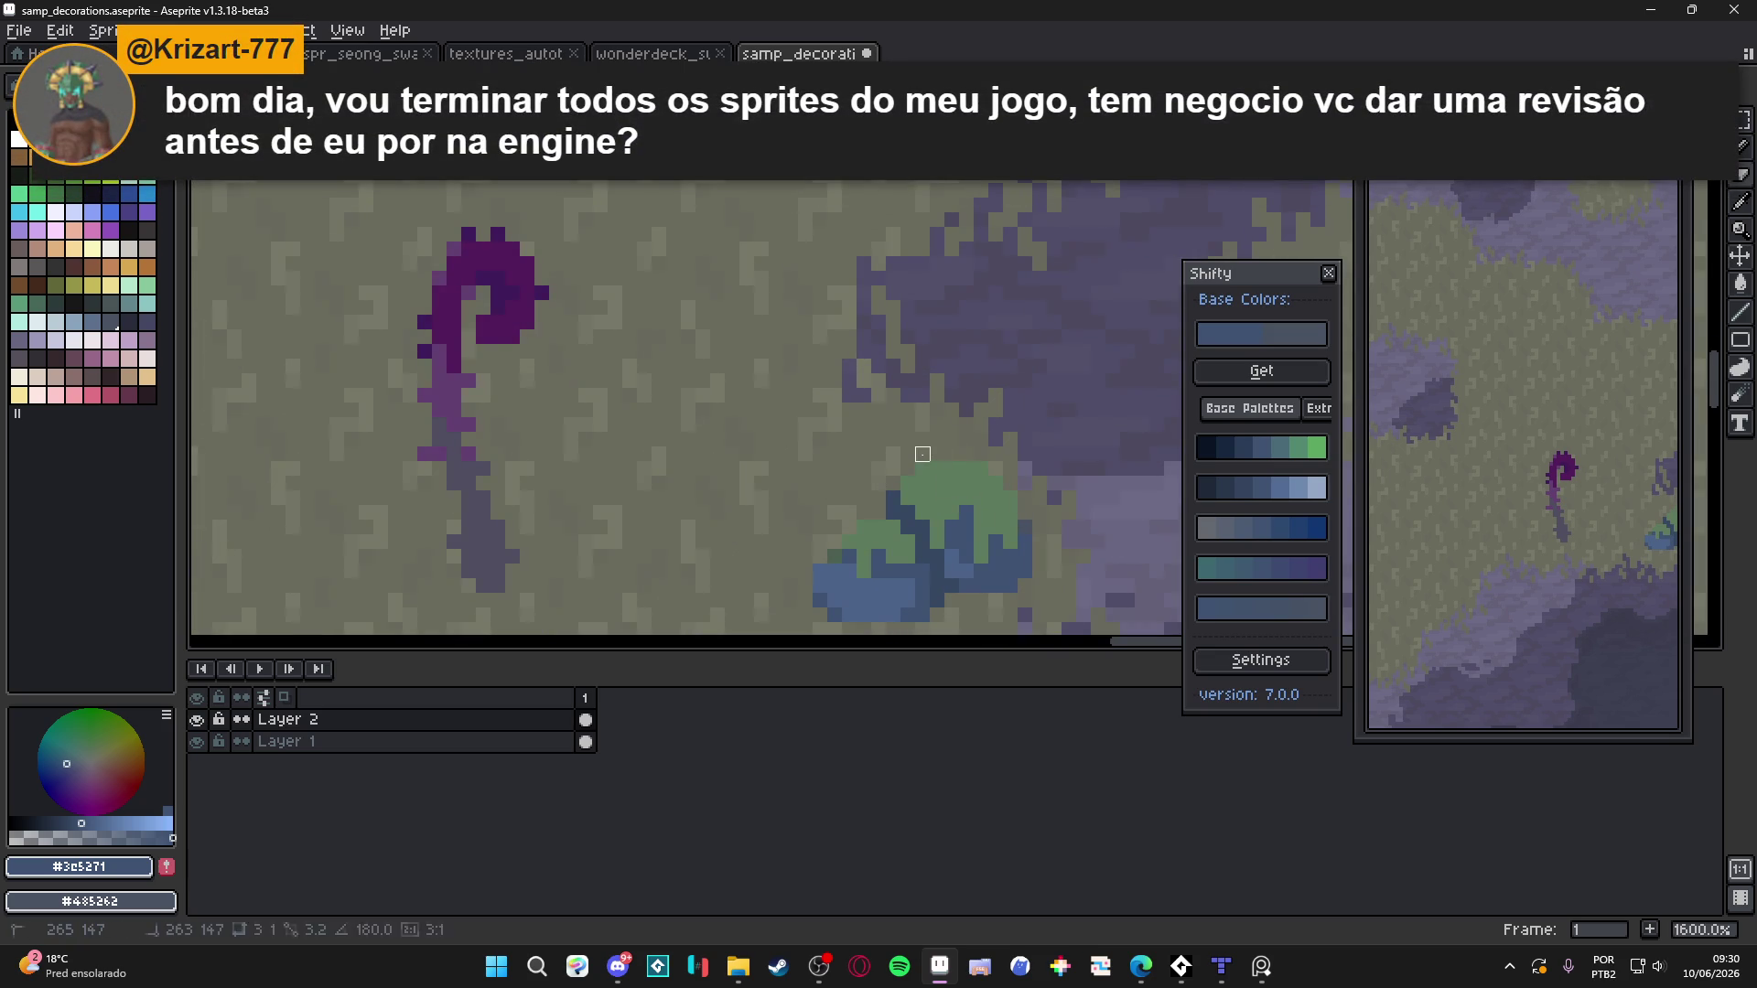
Pick a darker green, undo the last stroke and dot a pixel on the bush top
{"action": "scroll", "coordinate": [942, 485], "scroll_direction": "down", "scroll_amount": 5}
{"action": "scroll", "coordinate": [934, 556], "scroll_direction": "up", "scroll_amount": 5}
{"action": "left_click", "coordinate": [899, 455], "text": "alt"}
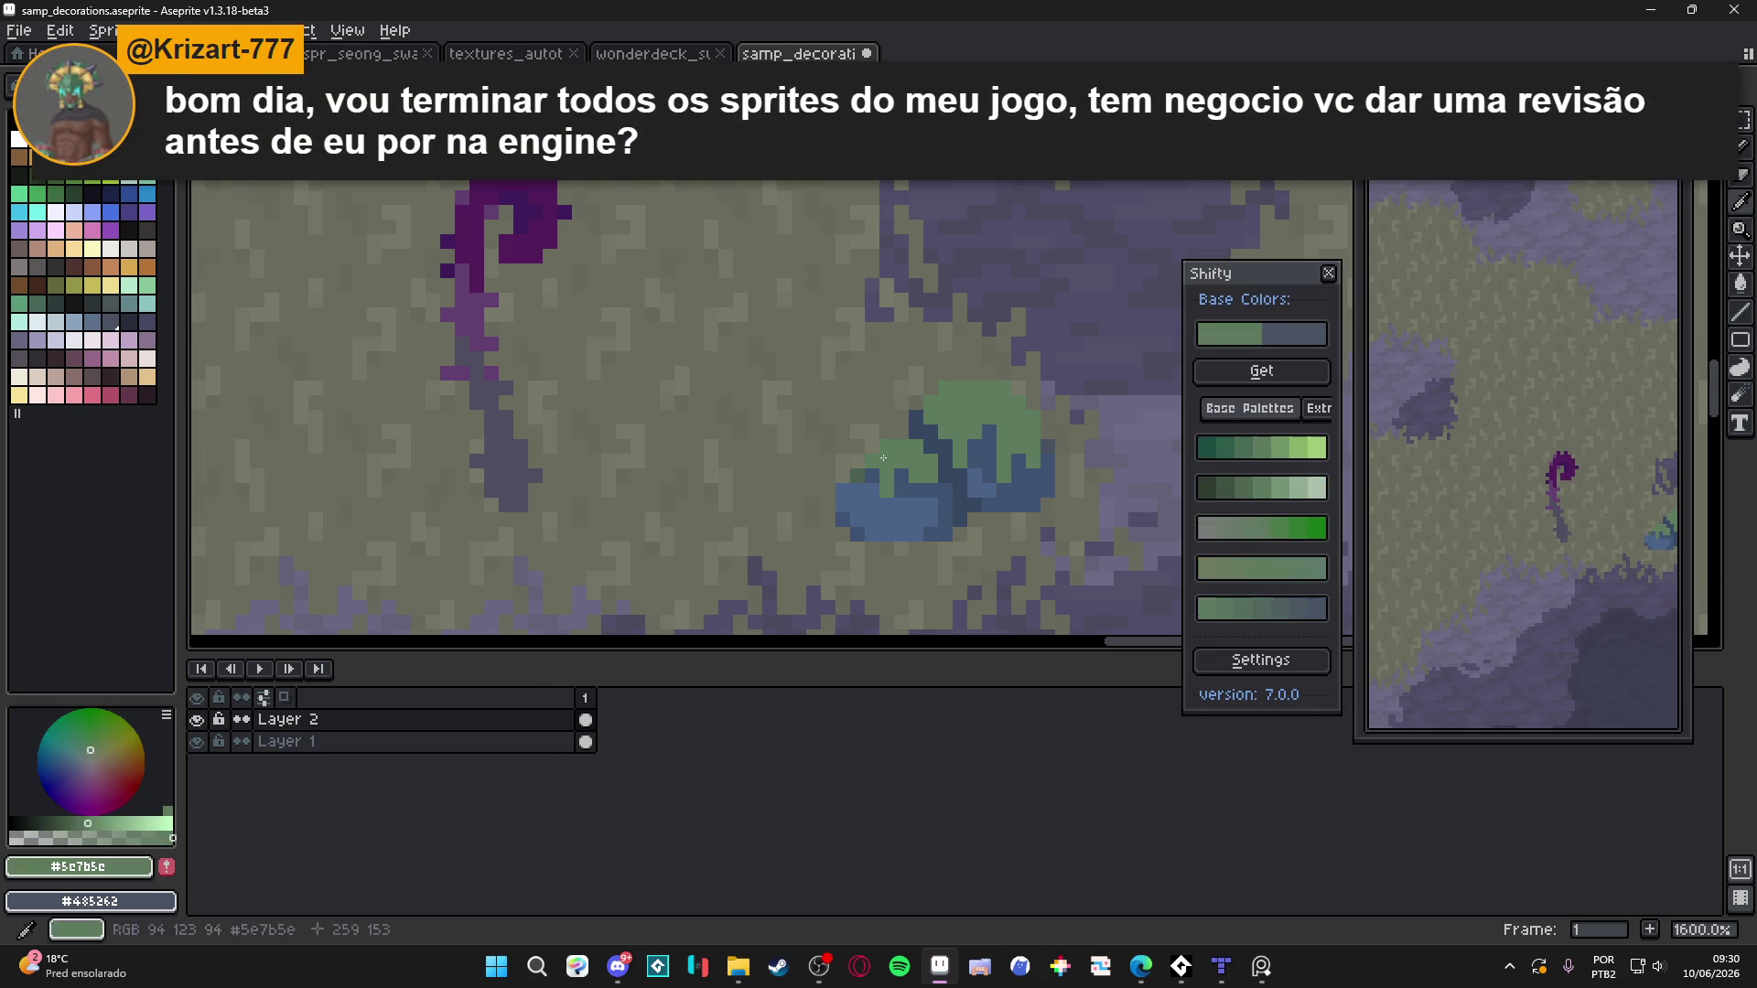
{"action": "scroll", "coordinate": [856, 457], "scroll_direction": "down", "scroll_amount": 5}
{"action": "scroll", "coordinate": [865, 462], "scroll_direction": "up", "scroll_amount": 5}
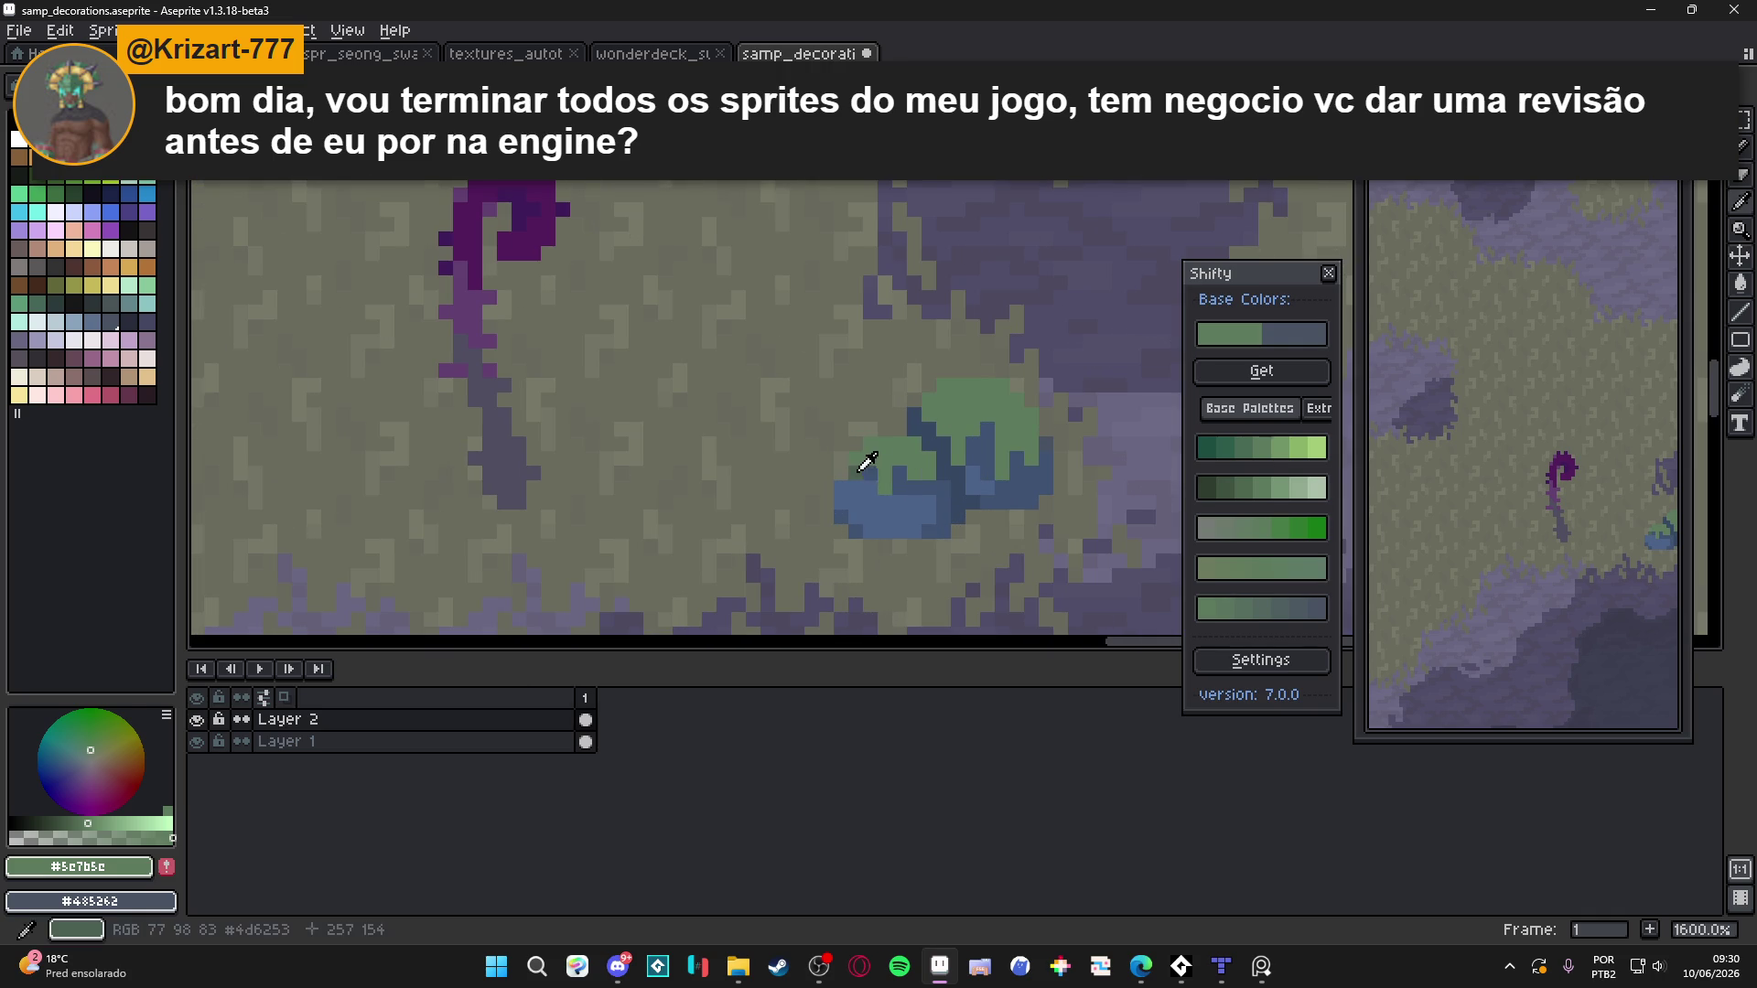
{"action": "left_click", "coordinate": [857, 471], "text": "alt"}
{"action": "scroll", "coordinate": [863, 458], "scroll_direction": "down", "scroll_amount": 3}
{"action": "scroll", "coordinate": [863, 458], "scroll_direction": "up", "scroll_amount": 3}
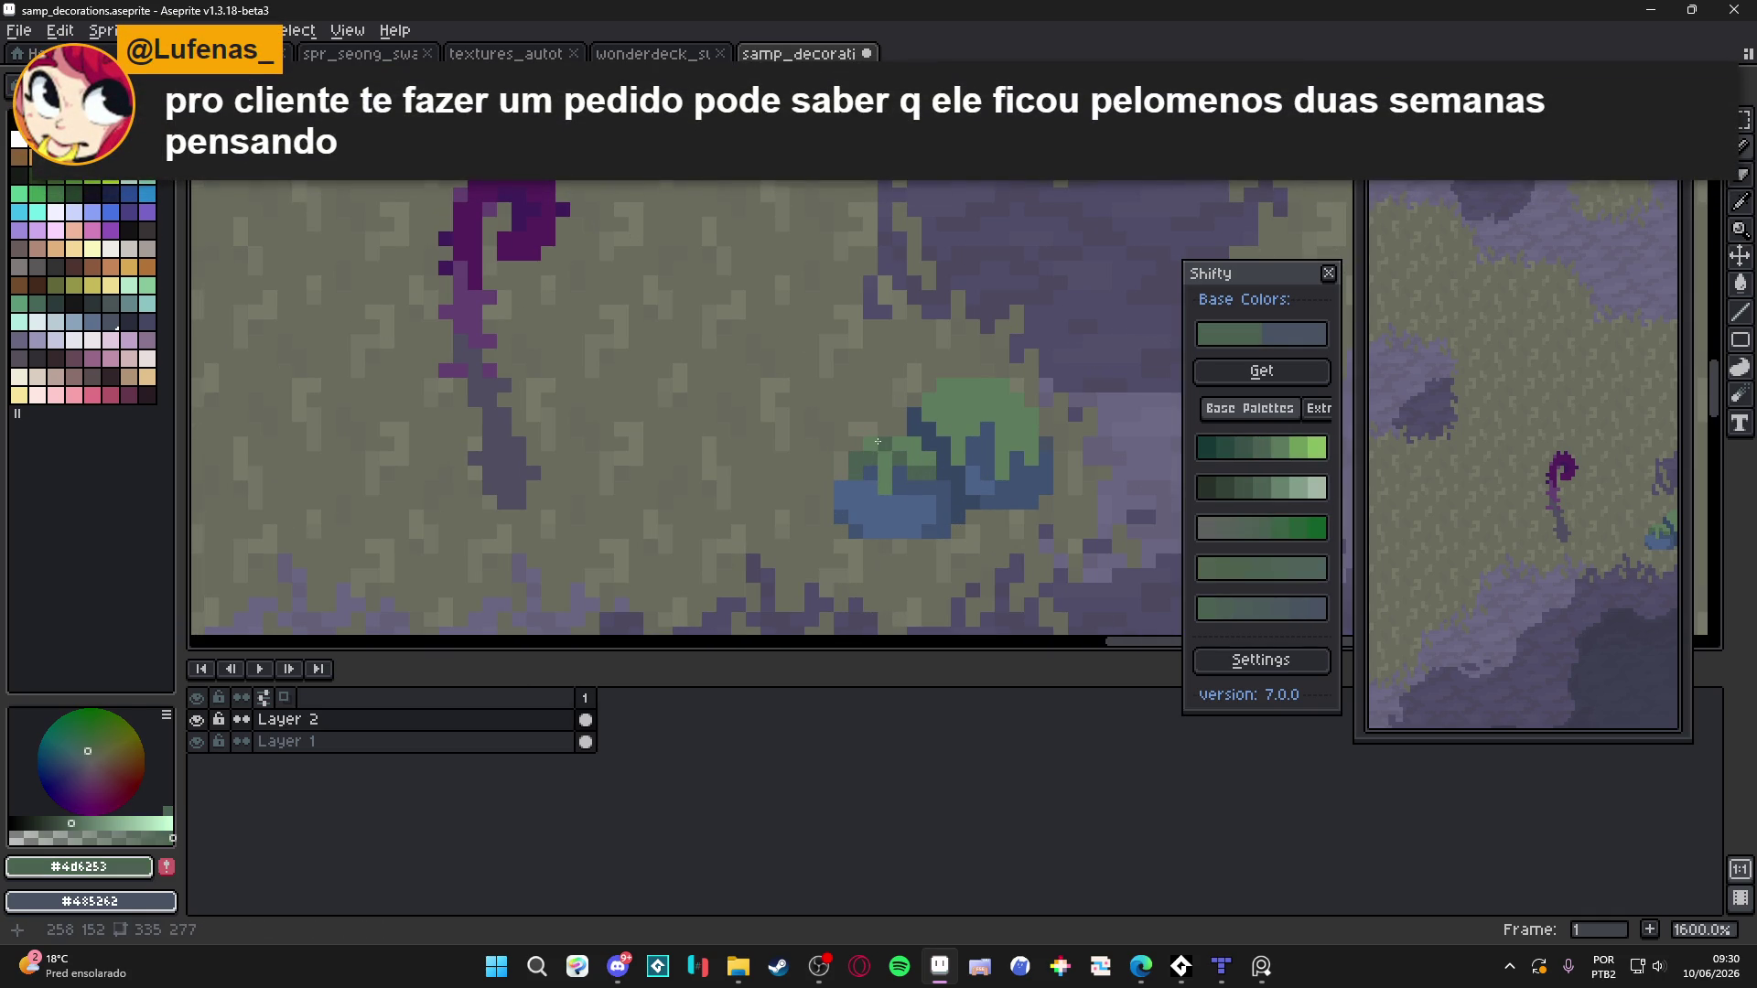
{"action": "key", "text": "ctrl+z"}
{"action": "left_click", "coordinate": [871, 452]}
{"action": "scroll", "coordinate": [918, 462], "scroll_direction": "down", "scroll_amount": 3}
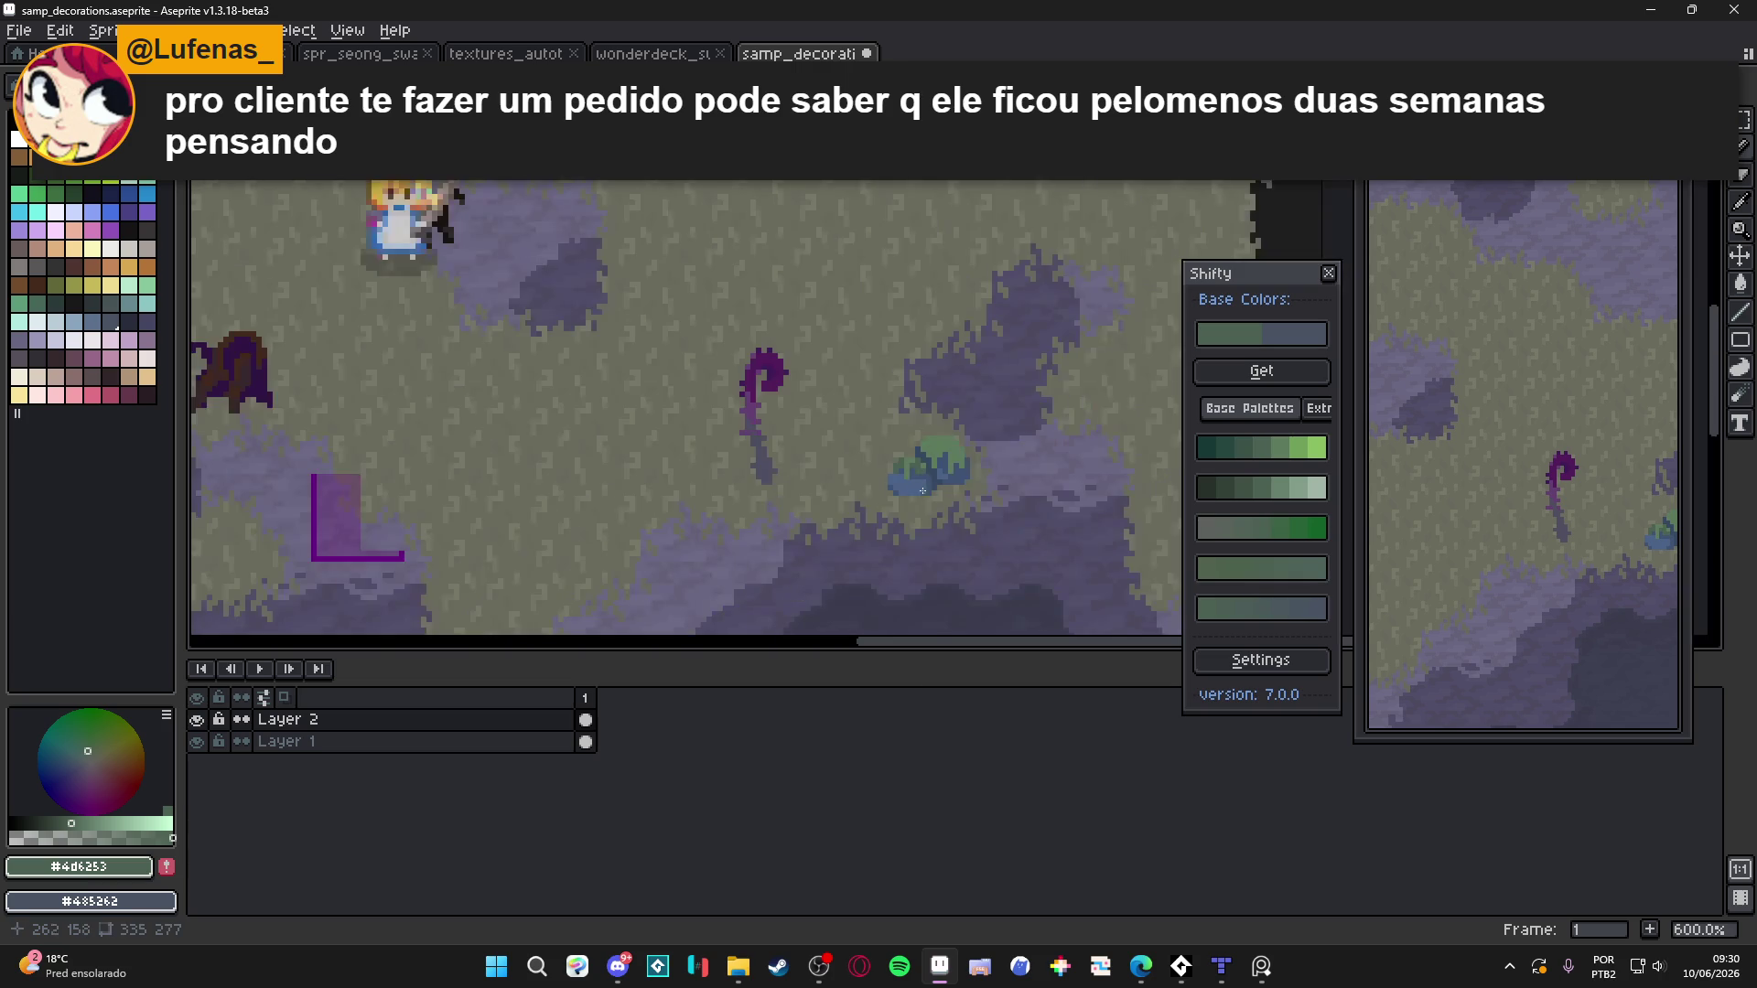
{"action": "scroll", "coordinate": [910, 440], "scroll_direction": "up", "scroll_amount": 4}
Paint darker green strokes, dots and a column across the bush top
{"action": "left_click", "coordinate": [934, 436], "text": "alt"}
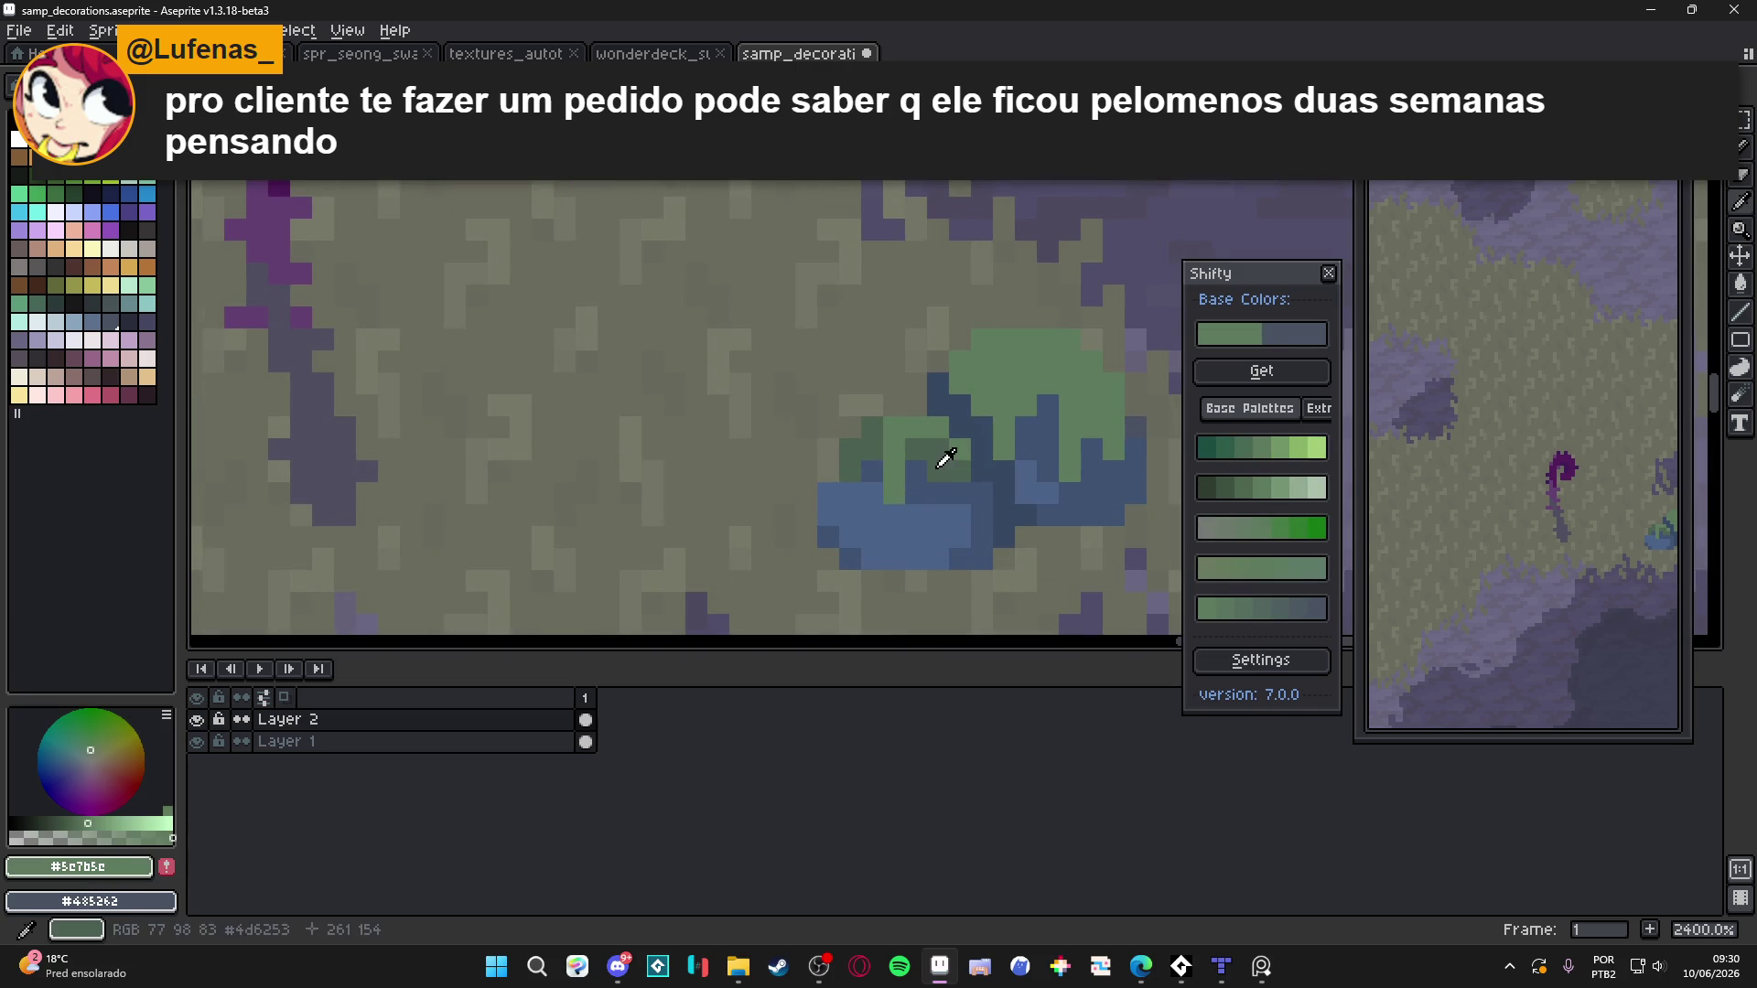
{"action": "left_click", "coordinate": [979, 449], "text": "alt"}
{"action": "left_click_drag", "start_coordinate": [960, 385], "coordinate": [1003, 406]}
{"action": "left_click", "coordinate": [1015, 414]}
{"action": "left_click", "coordinate": [1019, 391]}
{"action": "left_click_drag", "start_coordinate": [1071, 471], "coordinate": [1062, 380]}
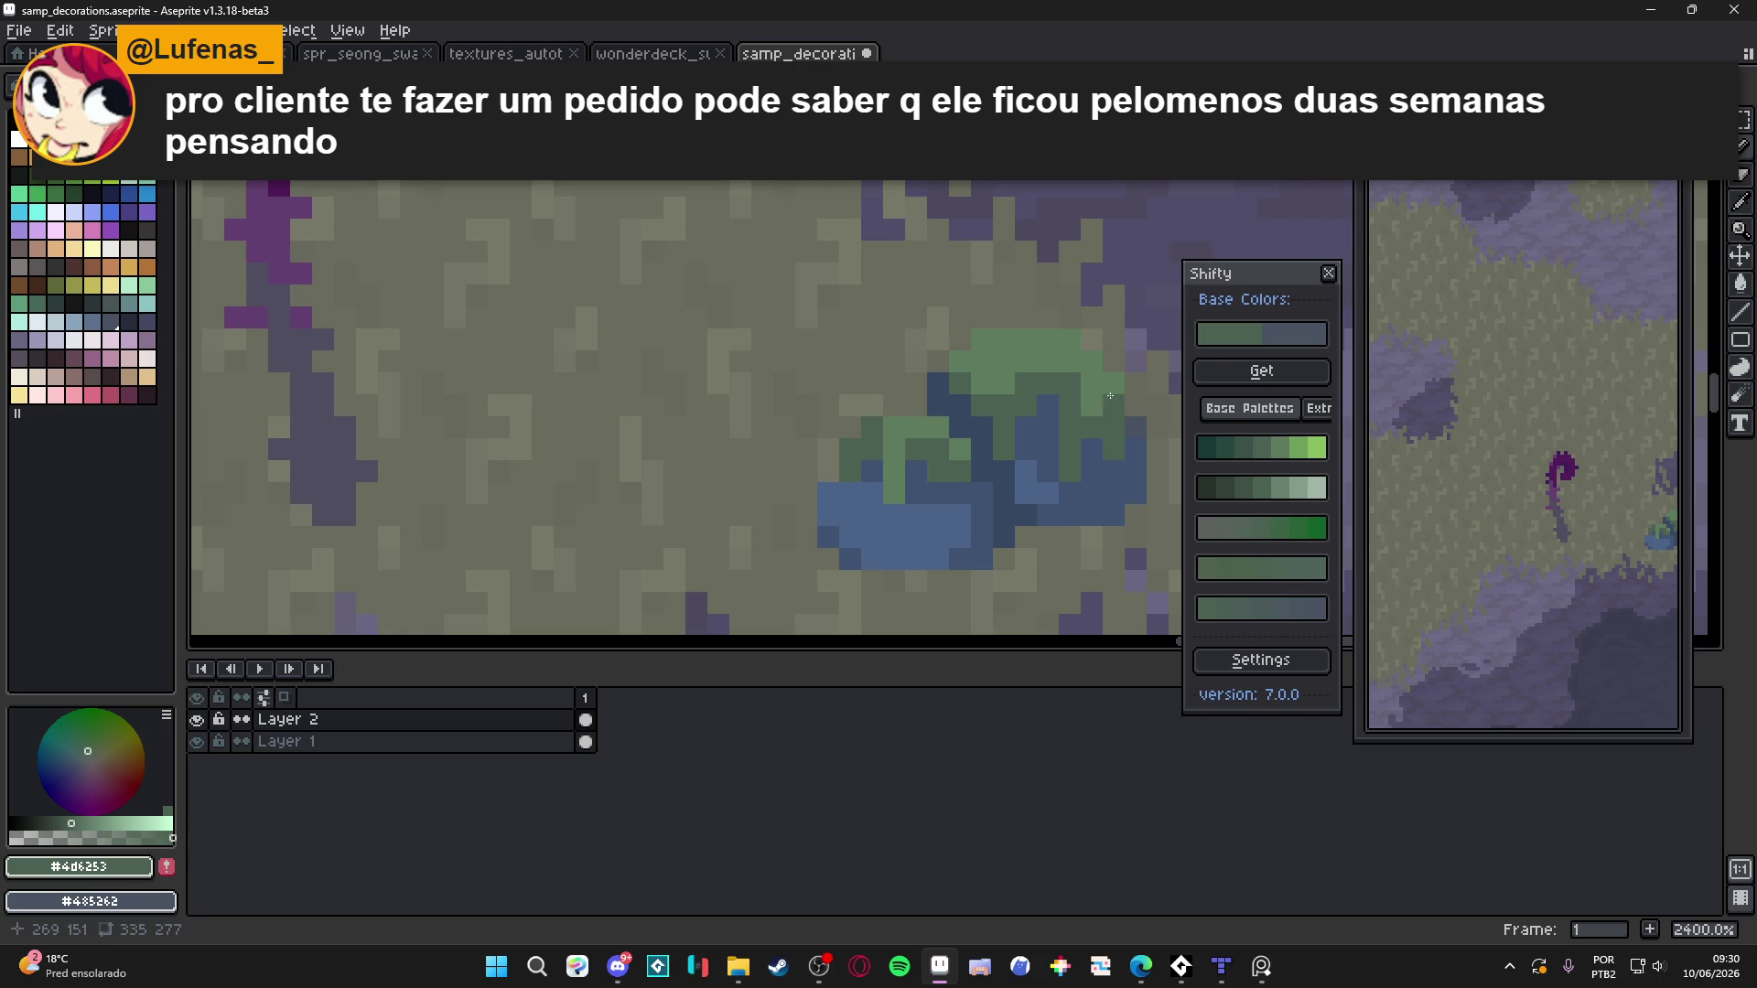
{"action": "scroll", "coordinate": [1114, 421], "scroll_direction": "down", "scroll_amount": 5}
{"action": "scroll", "coordinate": [1102, 366], "scroll_direction": "up", "scroll_amount": 6}
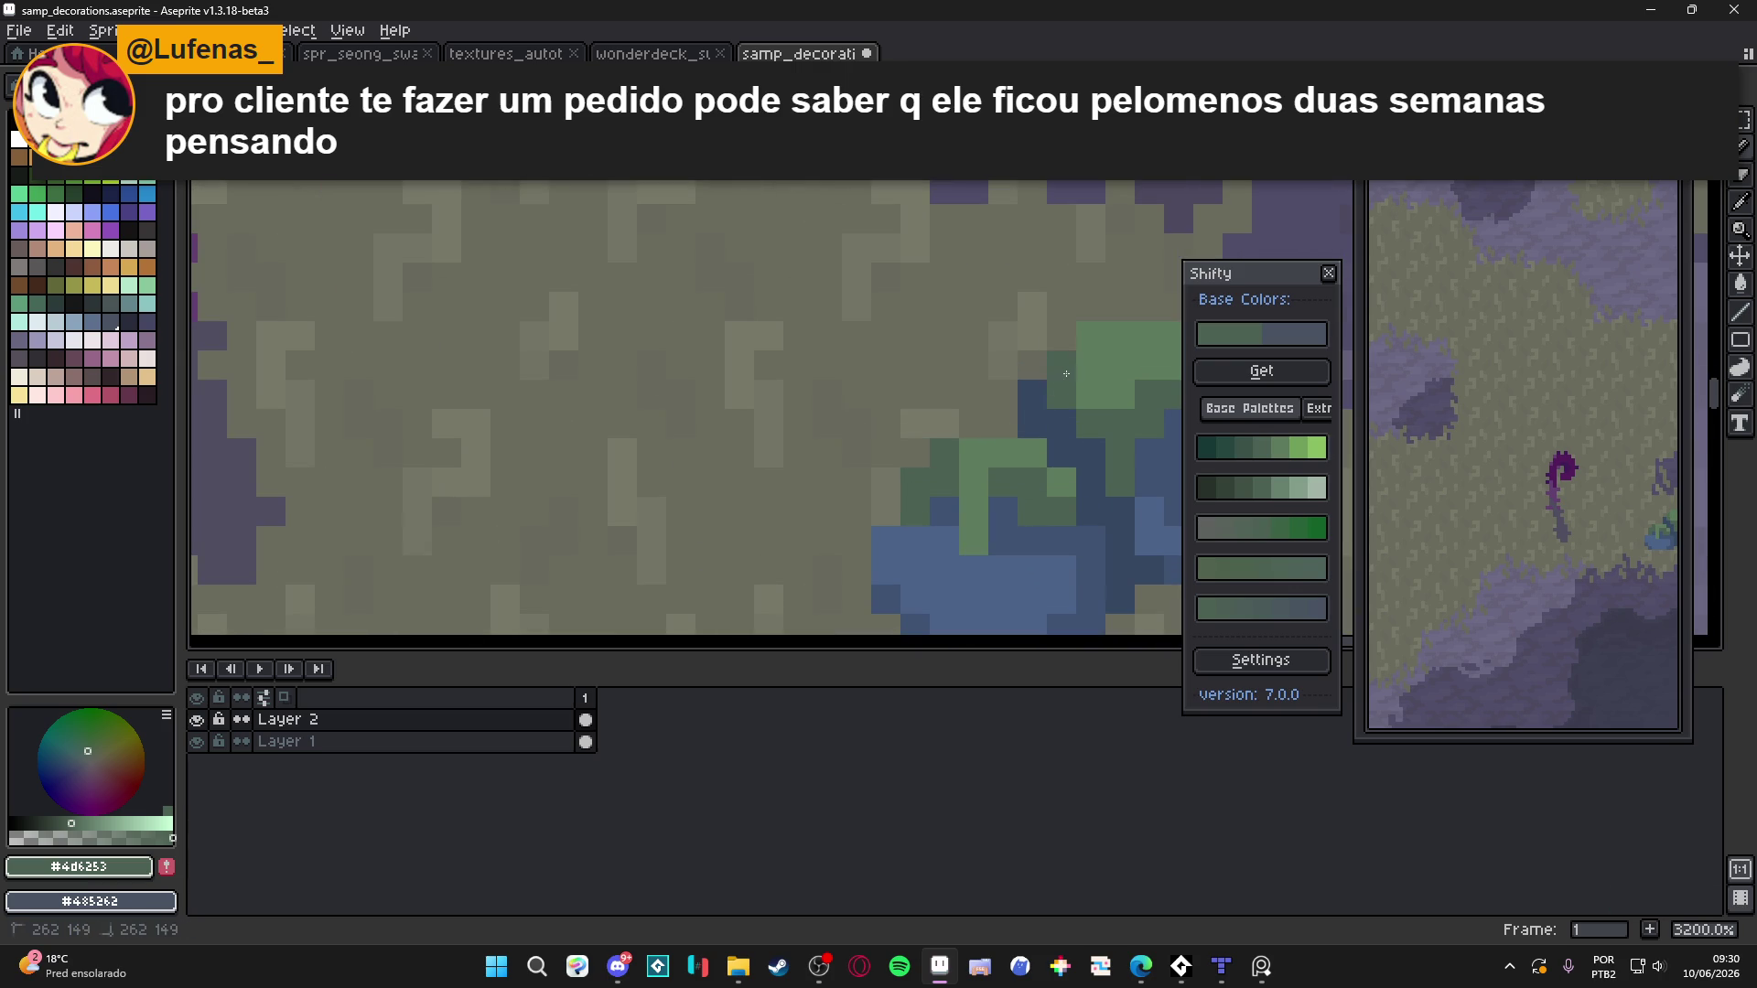
{"action": "left_click_drag", "start_coordinate": [1095, 345], "coordinate": [777, 440]}
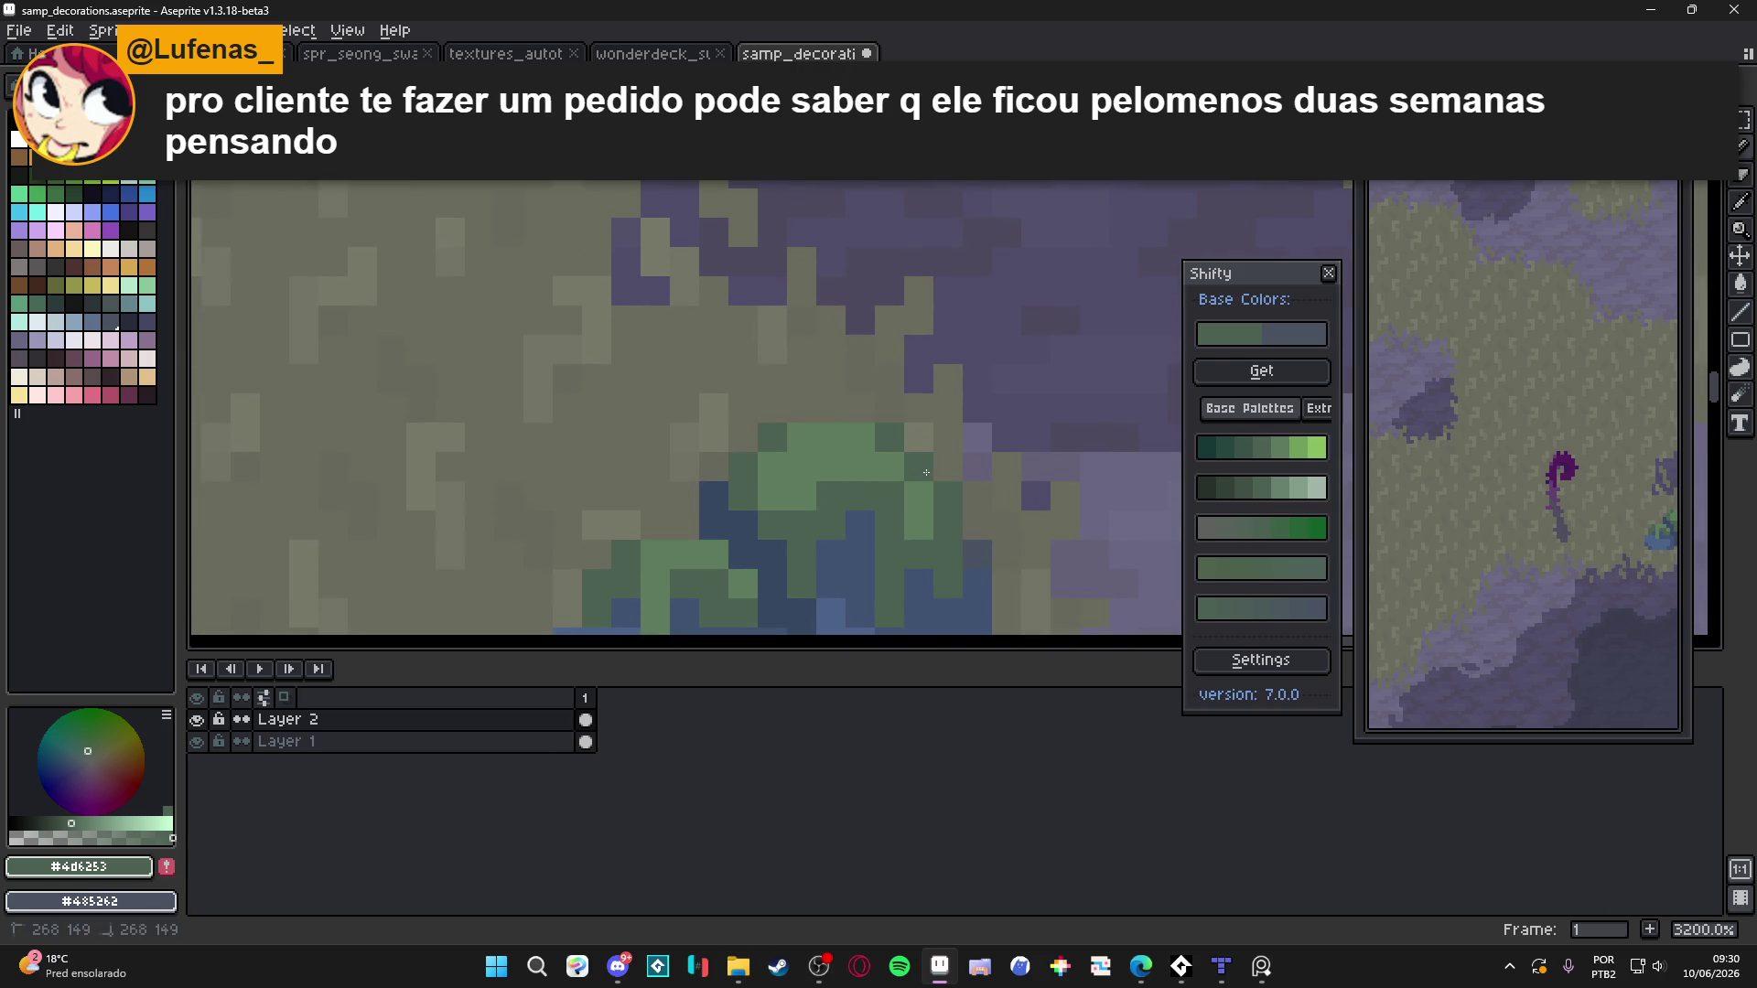
{"action": "scroll", "coordinate": [926, 473], "scroll_direction": "down", "scroll_amount": 6}
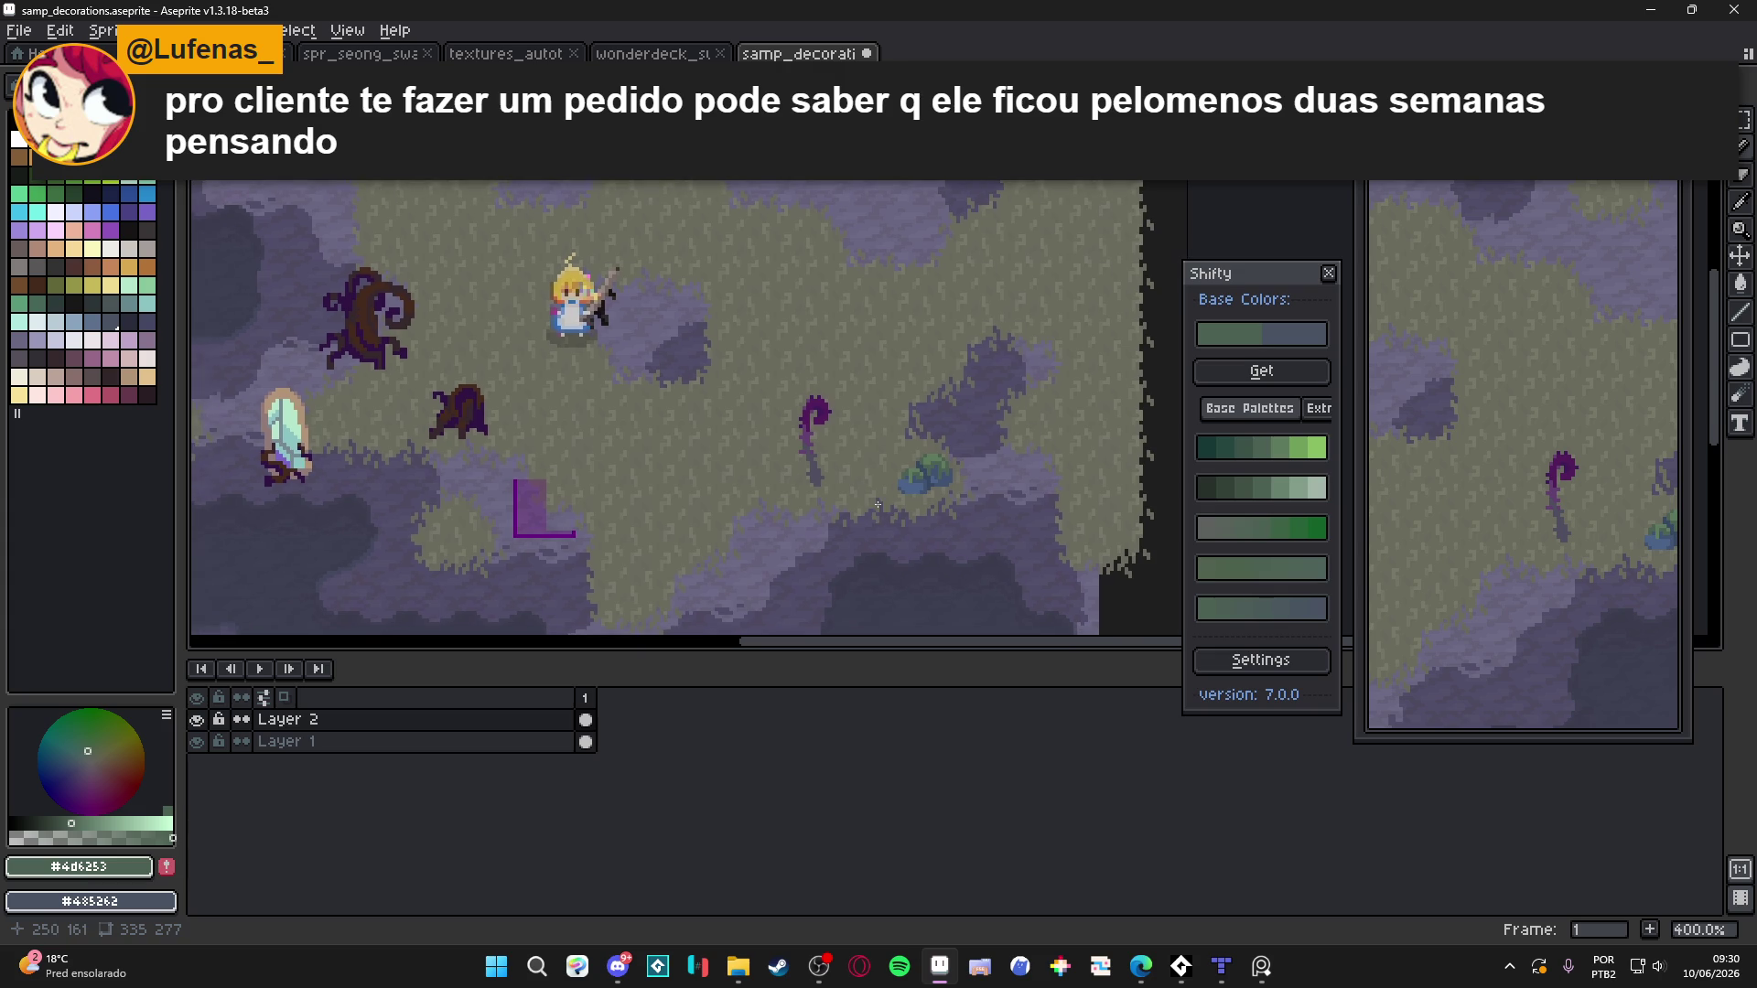
{"action": "scroll", "coordinate": [902, 508], "scroll_direction": "up", "scroll_amount": 8}
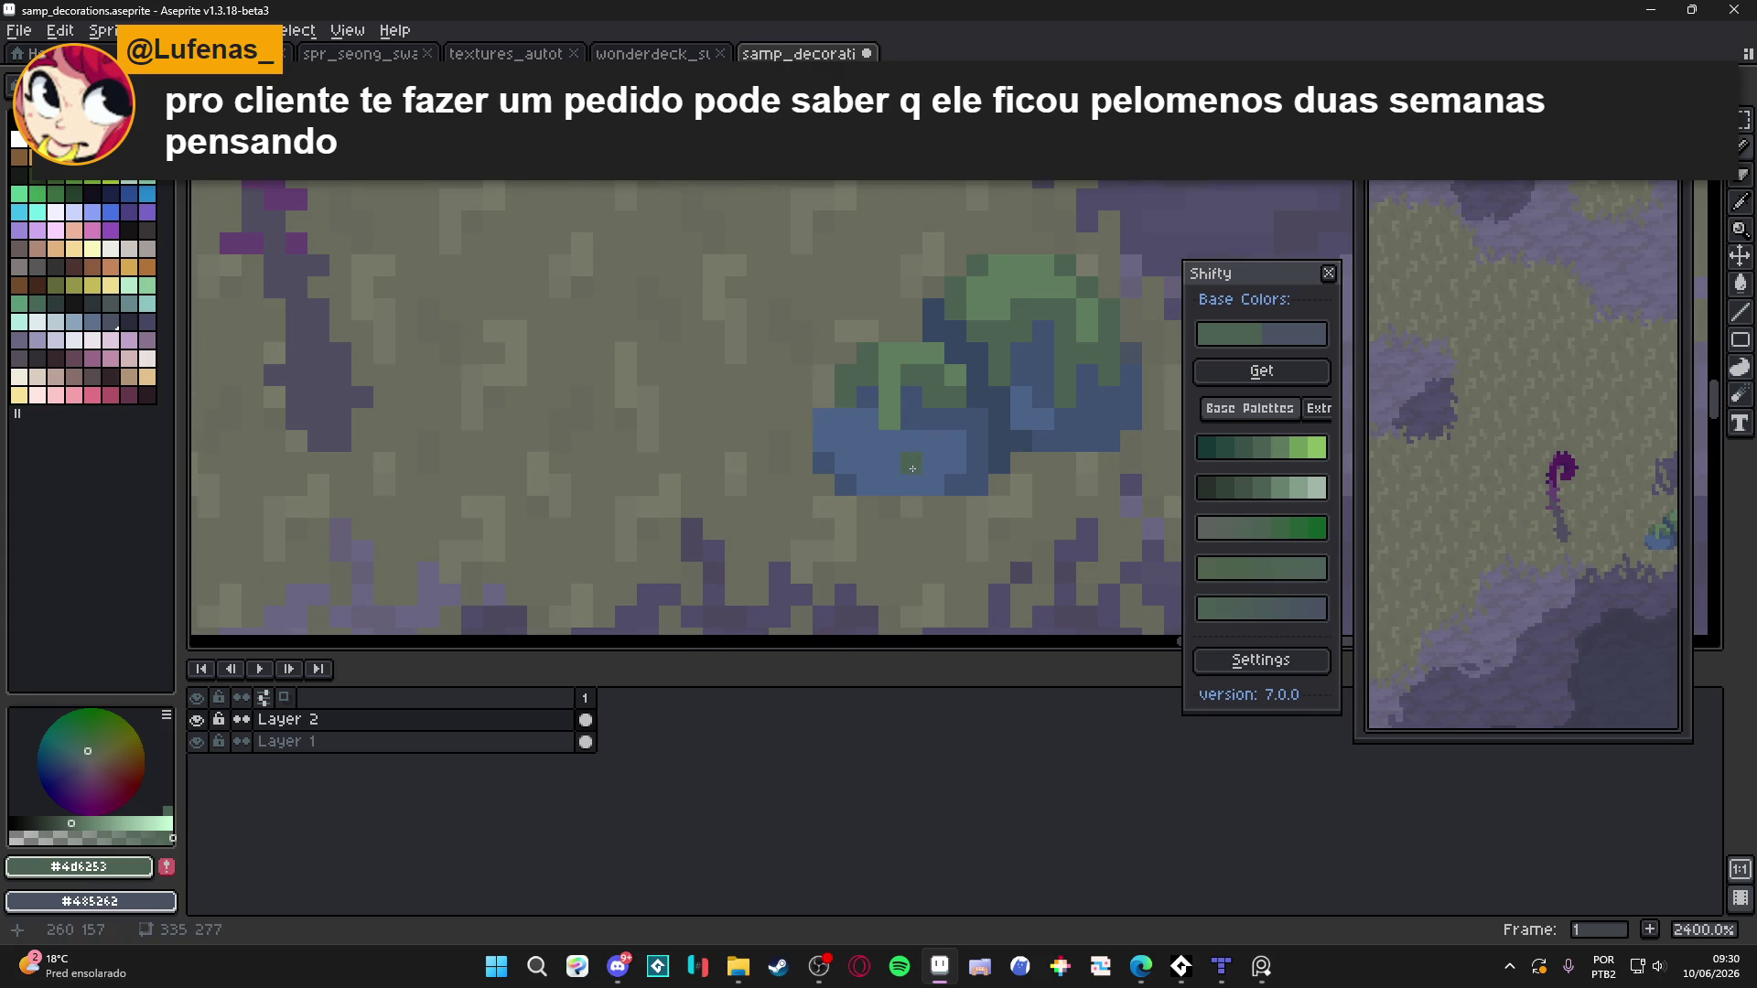
{"action": "scroll", "coordinate": [919, 472], "scroll_direction": "down", "scroll_amount": 1}
Eyedrop the bush base's mid blue, a darker blue and the darkest blue-grey
{"action": "left_click", "coordinate": [951, 470], "text": "alt"}
{"action": "scroll", "coordinate": [956, 466], "scroll_direction": "up", "scroll_amount": 1}
{"action": "scroll", "coordinate": [954, 468], "scroll_direction": "down", "scroll_amount": 1}
{"action": "scroll", "coordinate": [953, 468], "scroll_direction": "up", "scroll_amount": 1}
{"action": "left_click", "coordinate": [938, 453], "text": "alt"}
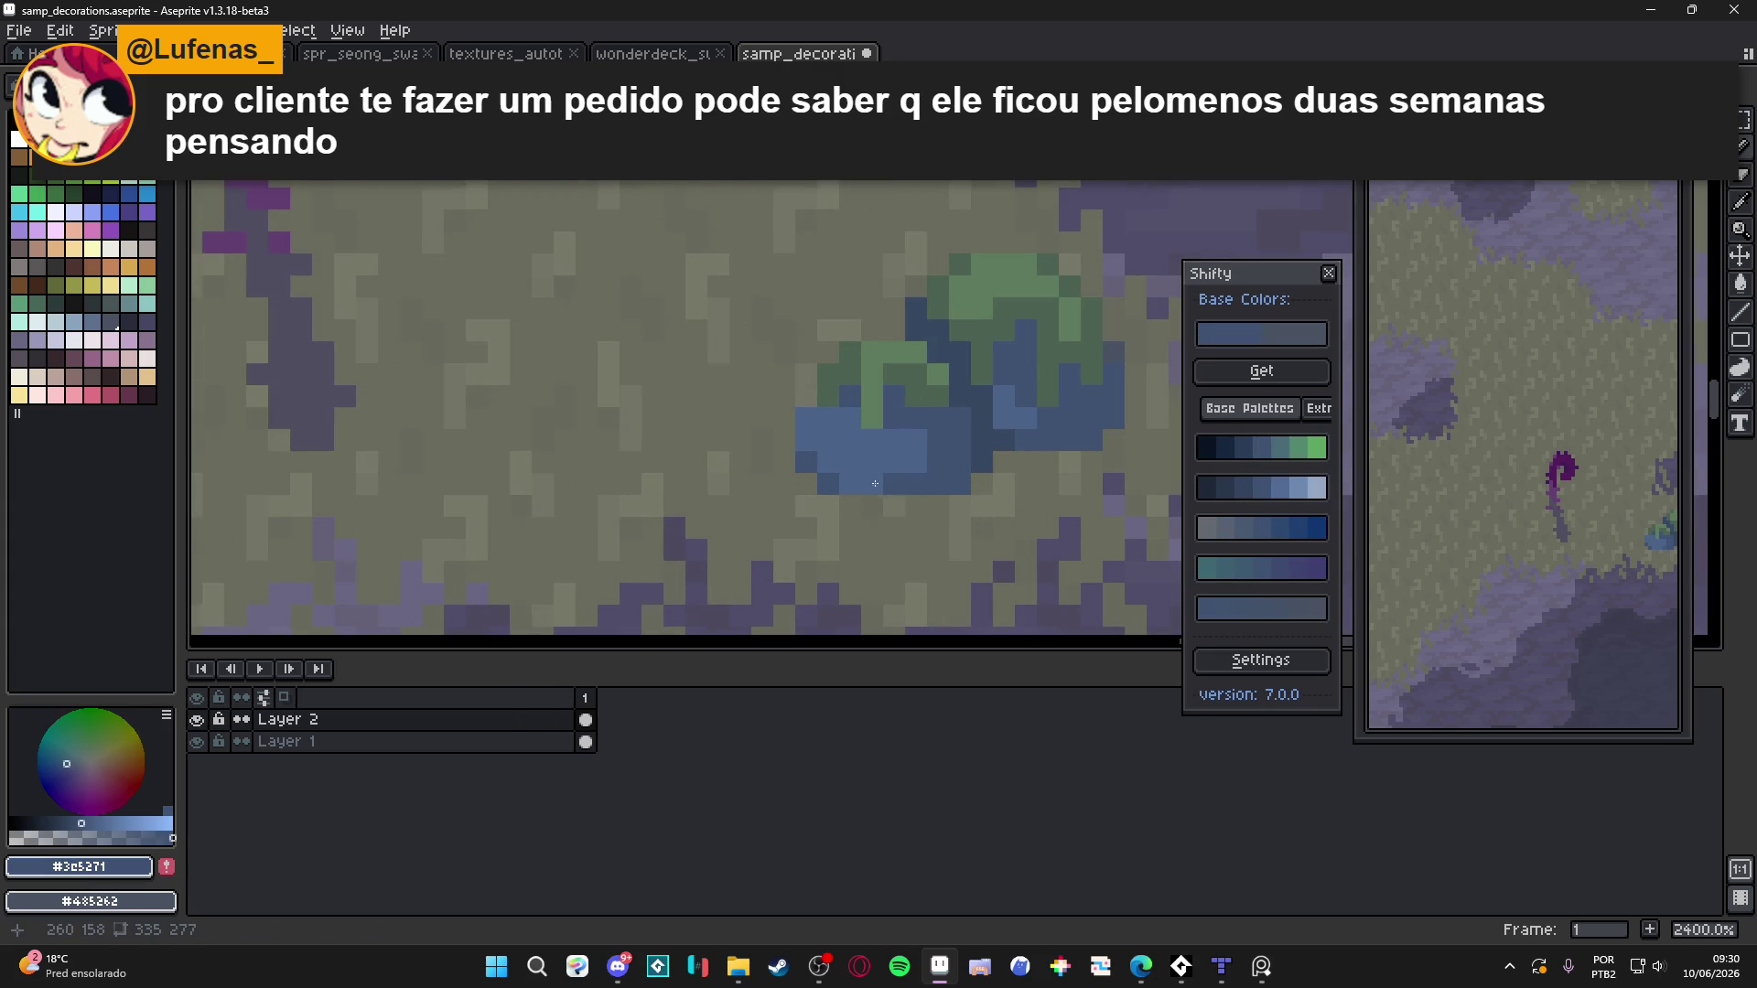
{"action": "scroll", "coordinate": [825, 445], "scroll_direction": "down", "scroll_amount": 4}
{"action": "scroll", "coordinate": [851, 467], "scroll_direction": "up", "scroll_amount": 3}
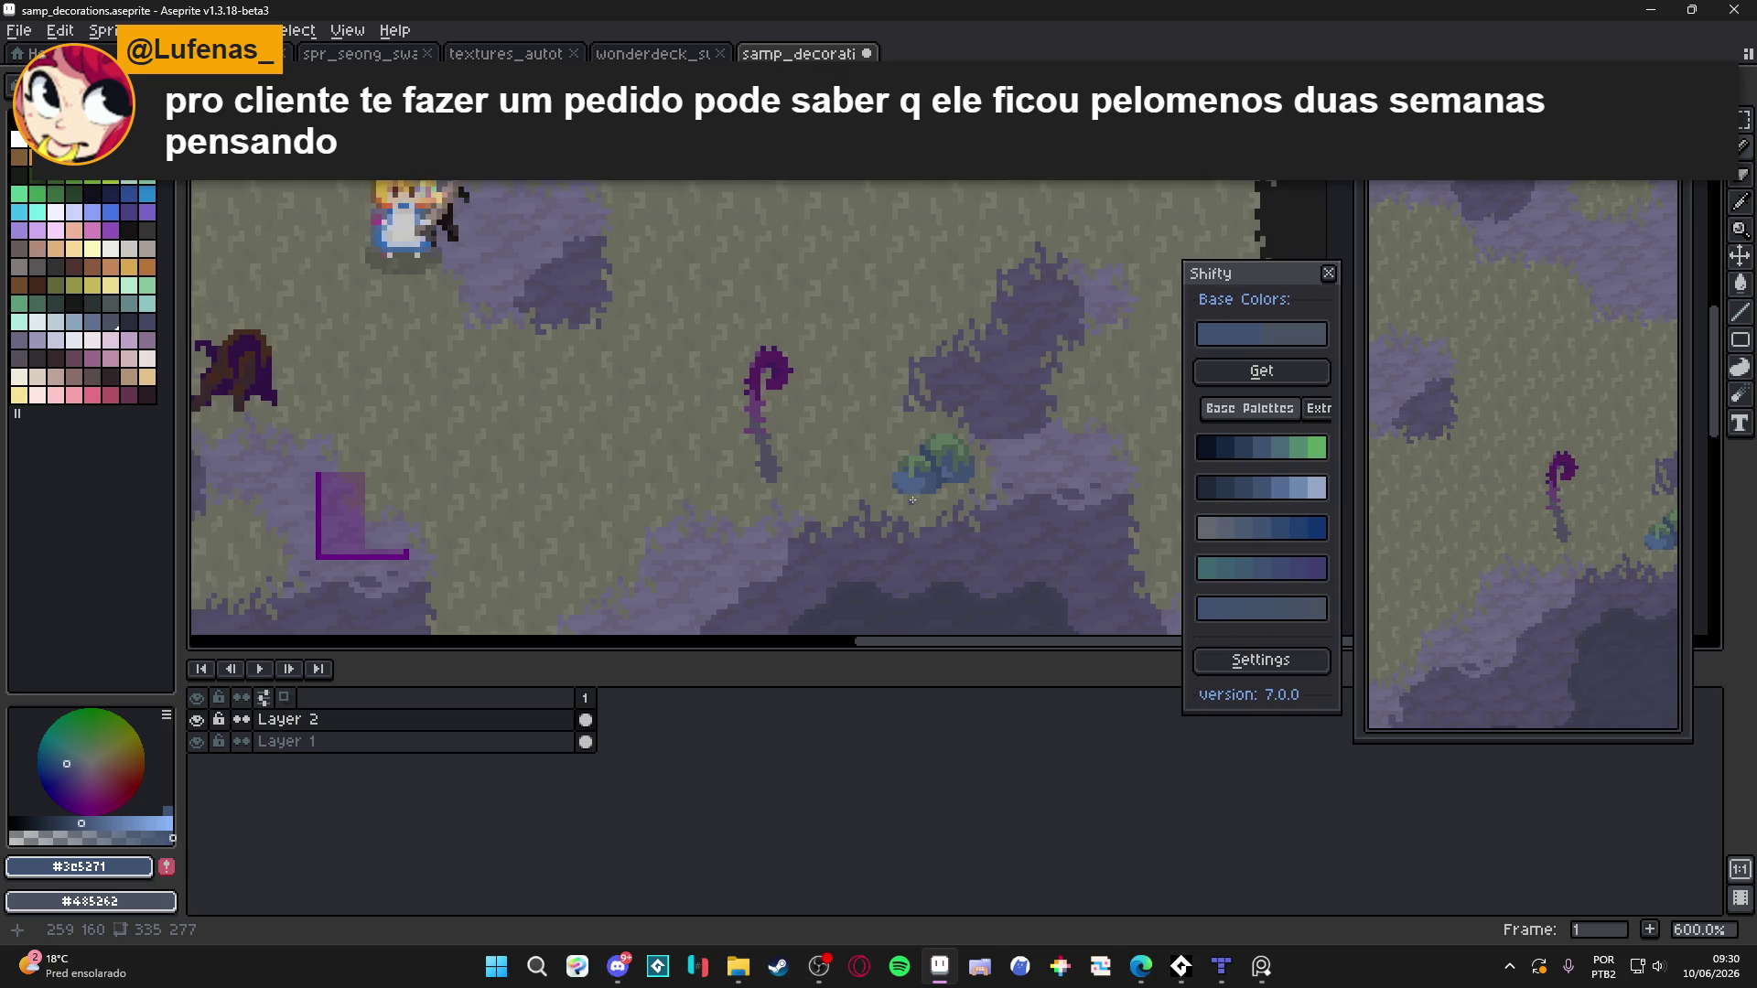
{"action": "scroll", "coordinate": [949, 473], "scroll_direction": "down", "scroll_amount": 2}
{"action": "scroll", "coordinate": [957, 446], "scroll_direction": "up", "scroll_amount": 3}
{"action": "left_click", "coordinate": [956, 447]}
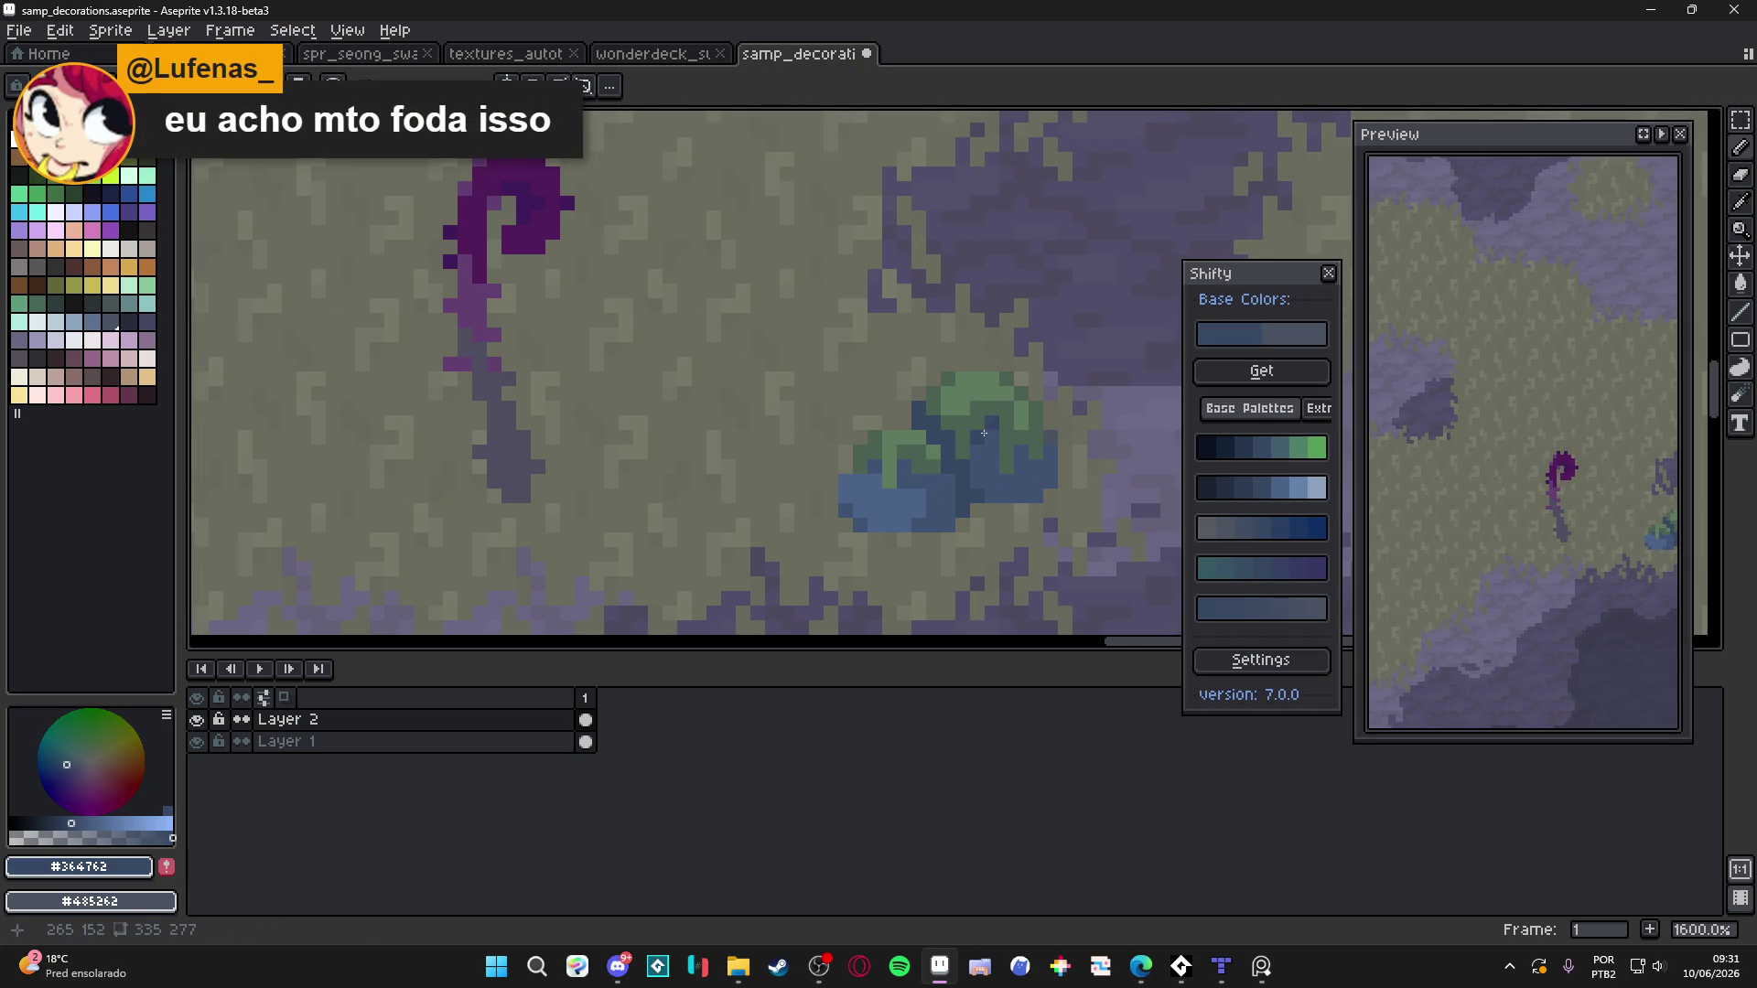
{"action": "scroll", "coordinate": [1016, 454], "scroll_direction": "down", "scroll_amount": 6}
{"action": "scroll", "coordinate": [980, 494], "scroll_direction": "up", "scroll_amount": 2}
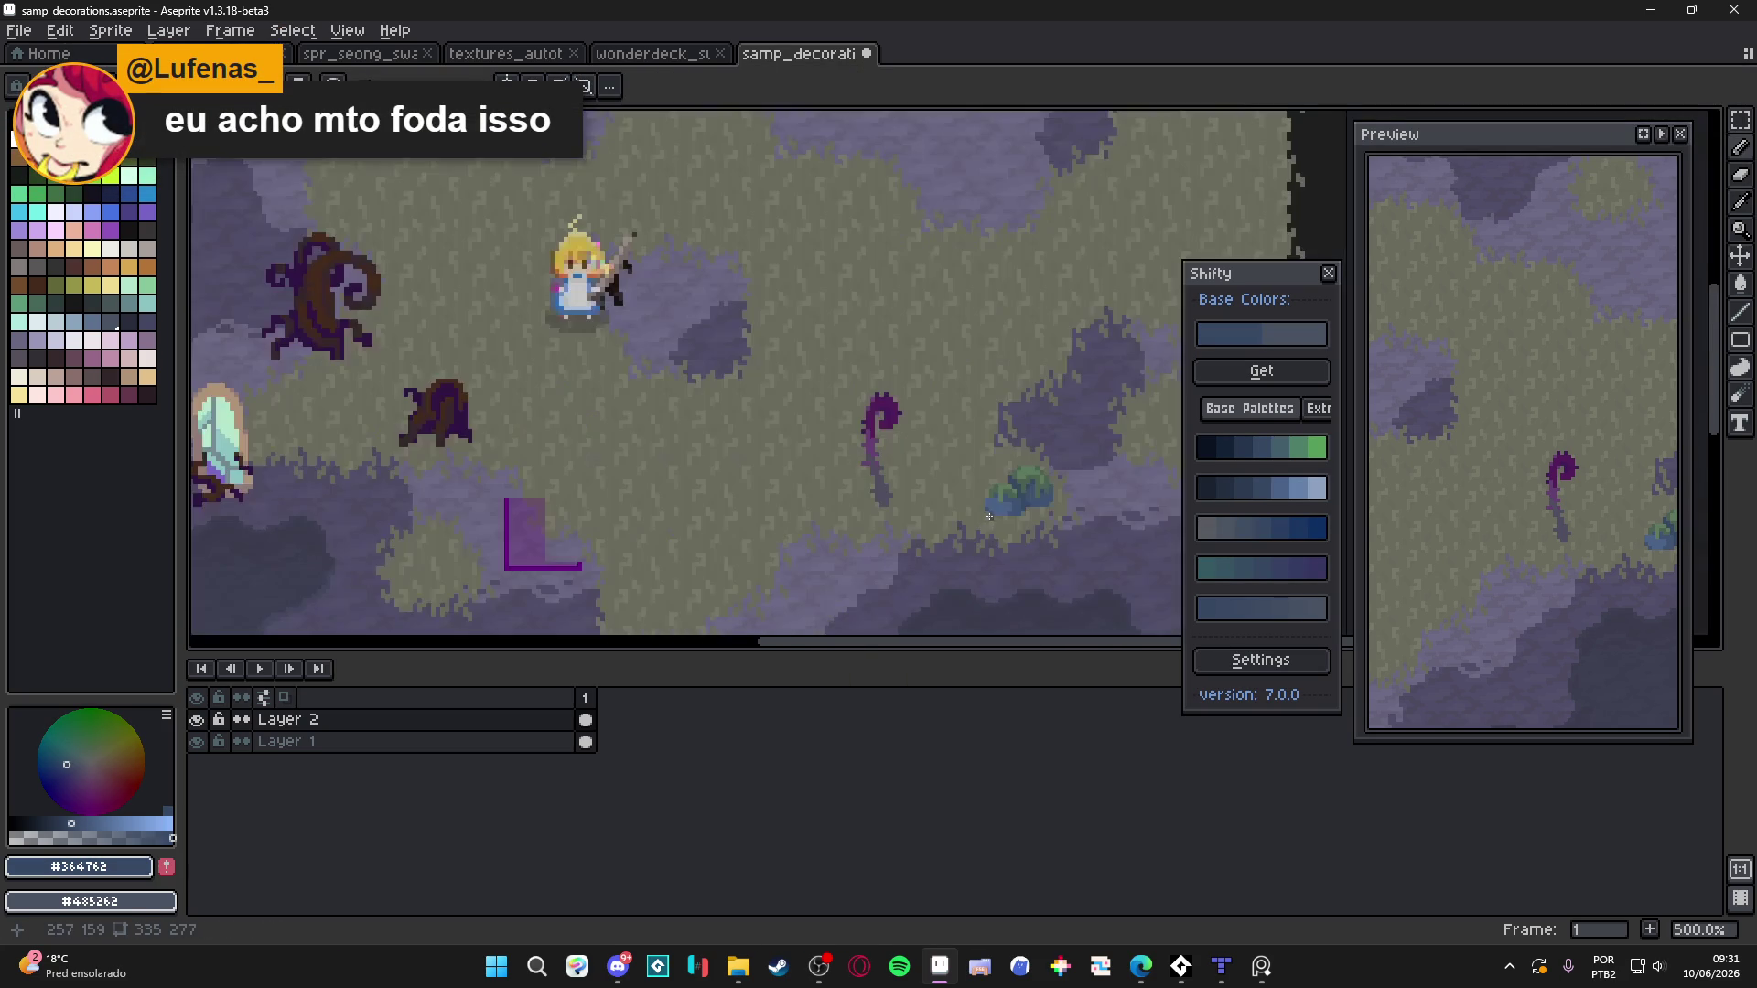
Move the bush down-left onto the purple ground, nudge it one grid cell left, and drop it
{"action": "scroll", "coordinate": [979, 494], "scroll_direction": "down", "scroll_amount": 2}
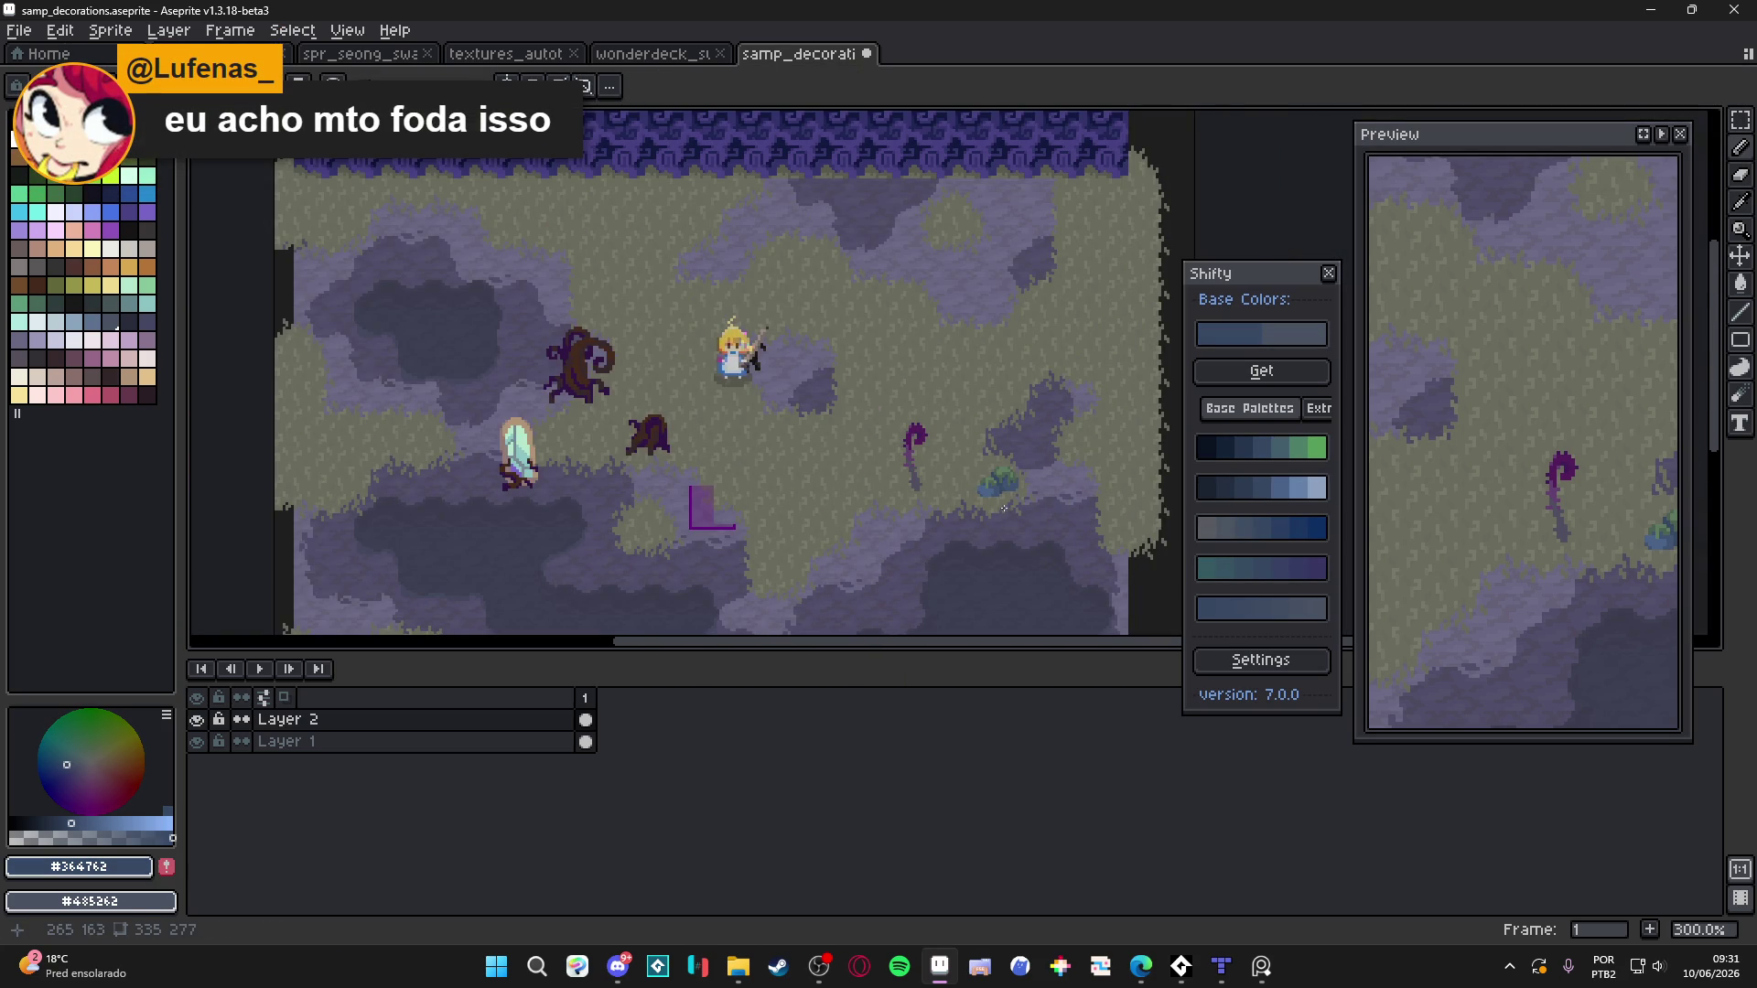
{"action": "scroll", "coordinate": [1001, 510], "scroll_direction": "up", "scroll_amount": 2}
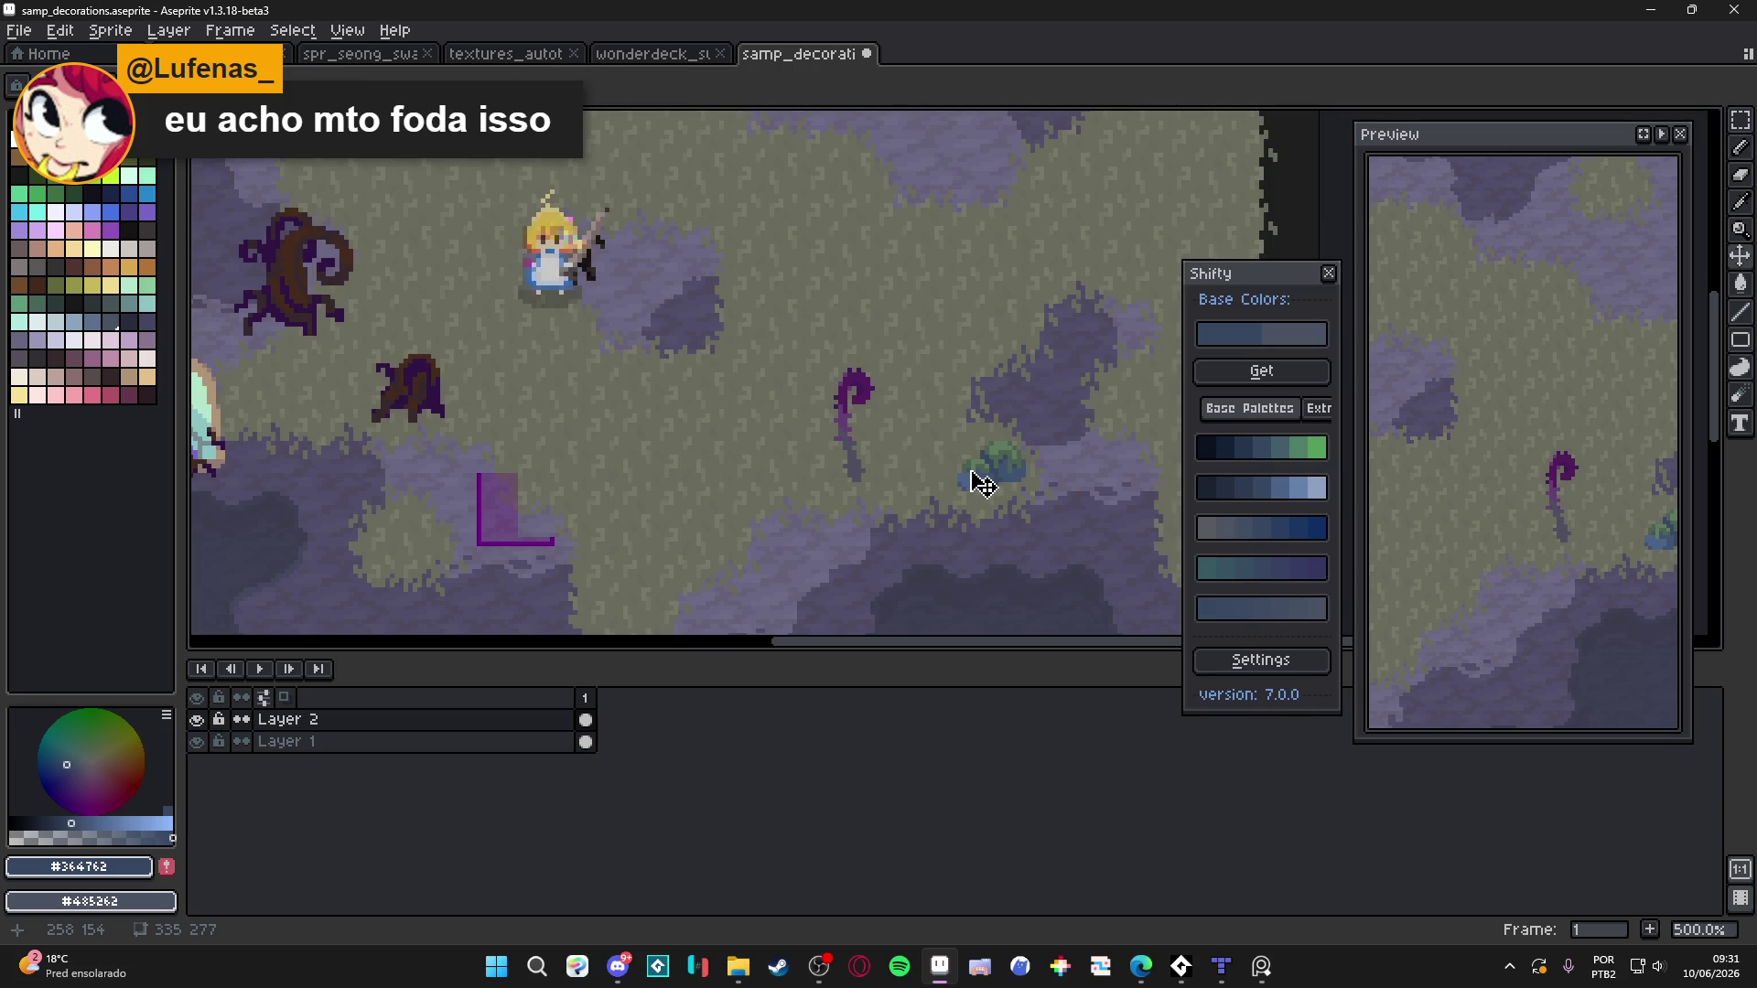
{"action": "key", "text": "ctrl+apostrophe"}
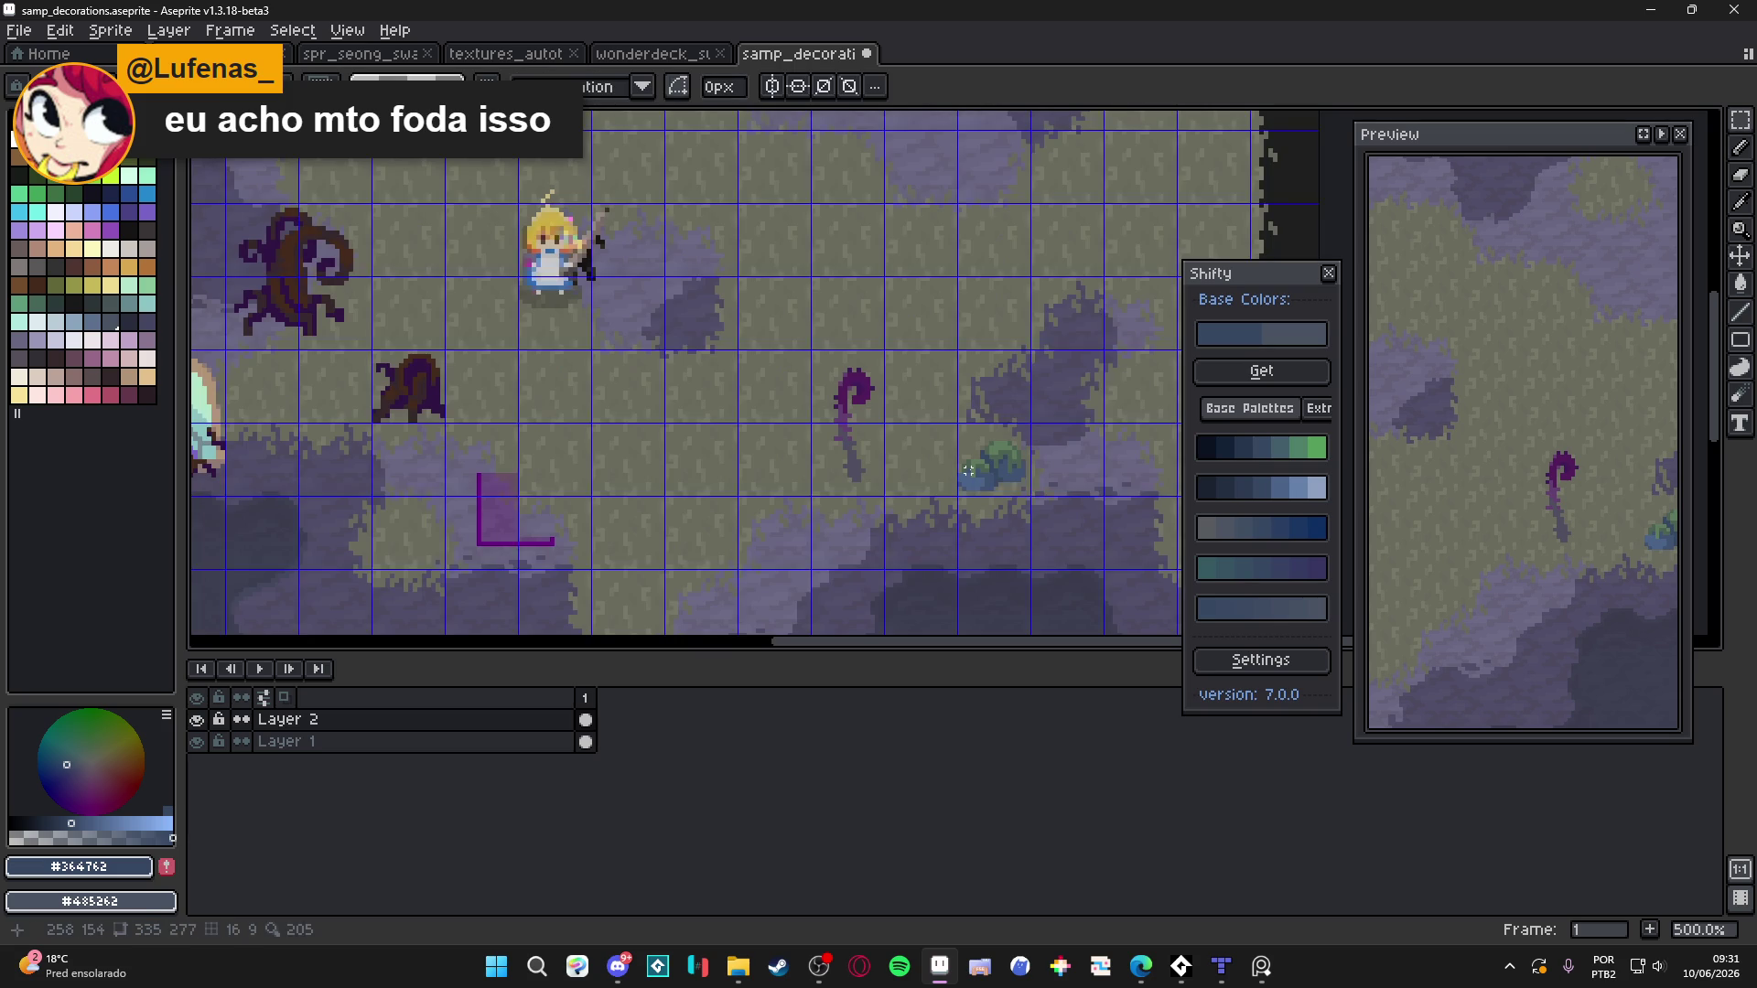
{"action": "left_click", "coordinate": [982, 482]}
{"action": "left_click_drag", "start_coordinate": [982, 482], "coordinate": [835, 628]}
{"action": "scroll", "coordinate": [973, 467], "scroll_direction": "down", "scroll_amount": 2}
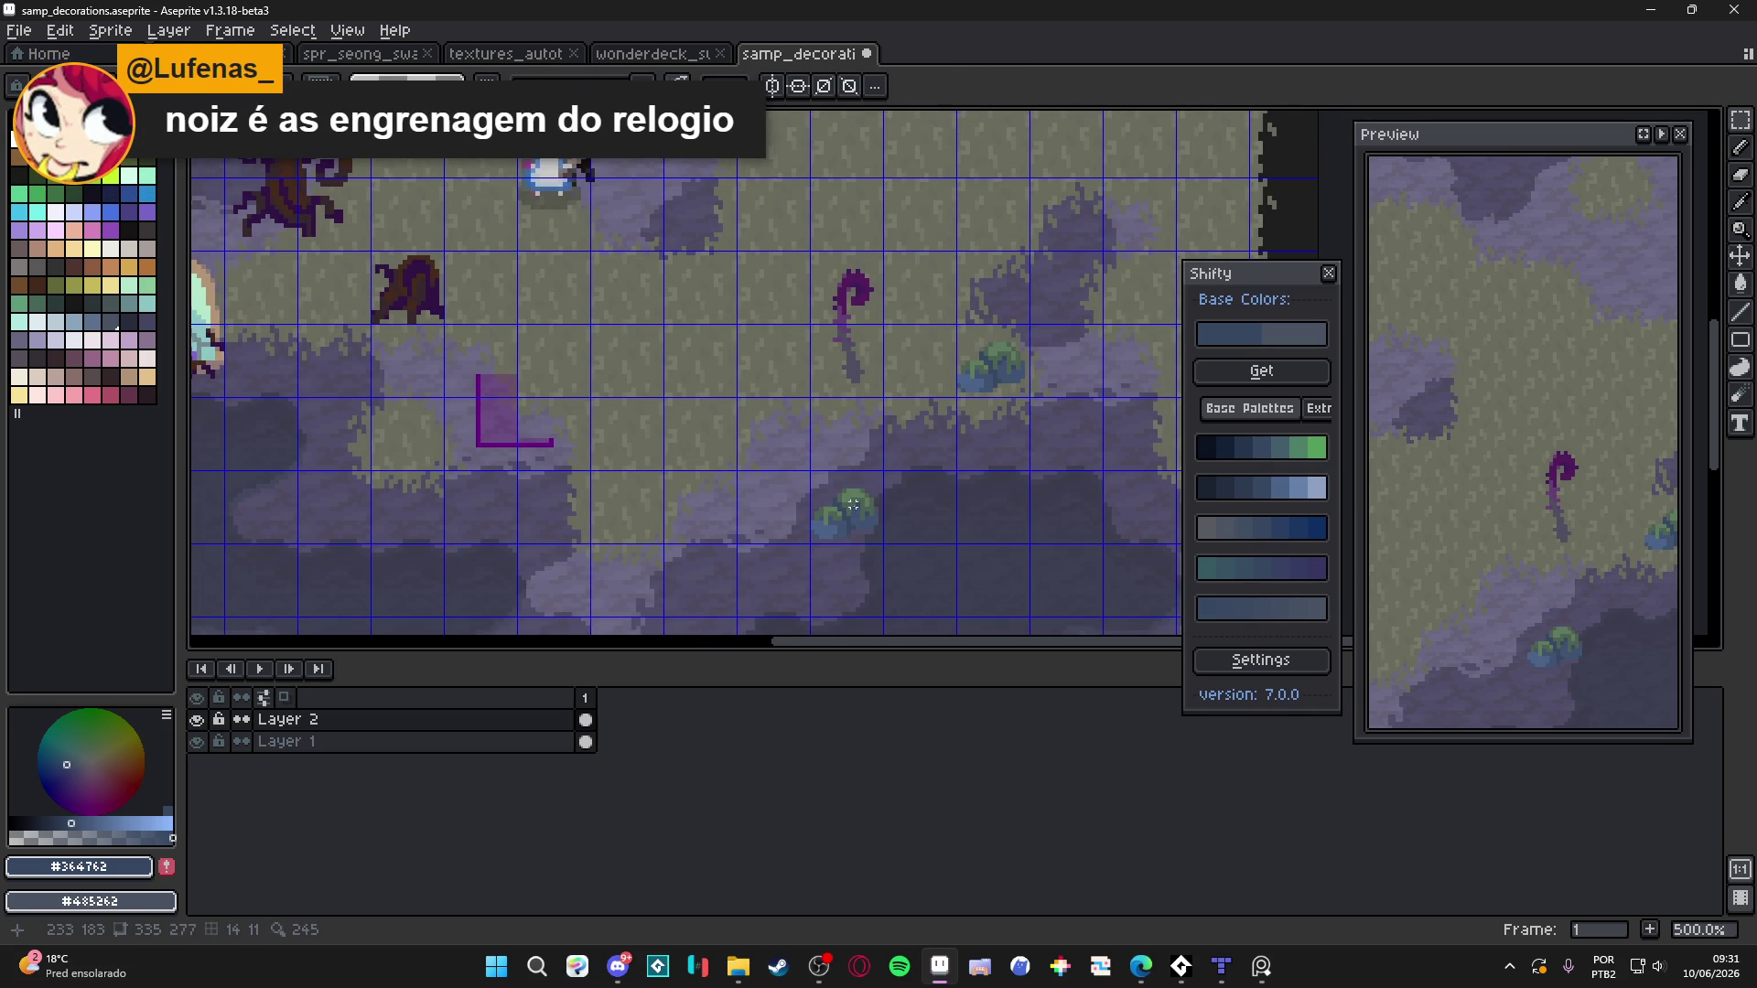
{"action": "key", "text": "Left"}
{"action": "key", "text": "ctrl+d"}
{"action": "key", "text": "ctrl+apostrophe"}
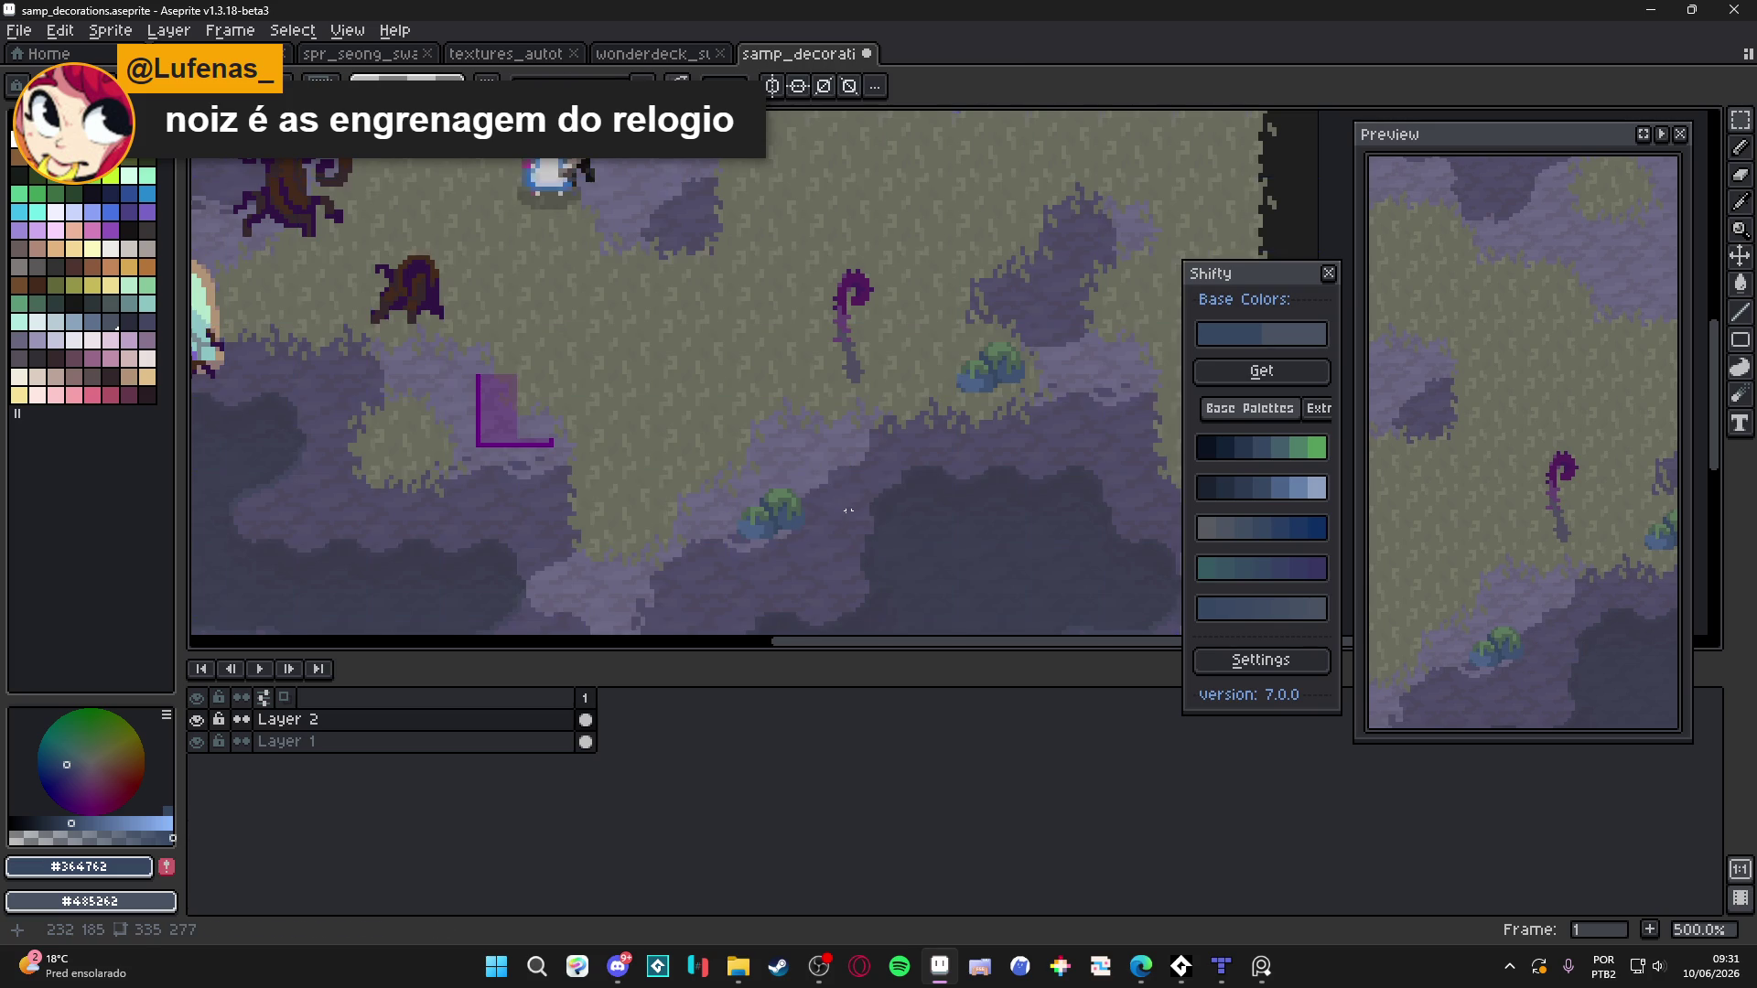
Marquee-select the bush's 16x16 grid cell and pick a lilac colour
{"action": "scroll", "coordinate": [853, 512], "scroll_direction": "down", "scroll_amount": 2}
{"action": "scroll", "coordinate": [935, 449], "scroll_direction": "up", "scroll_amount": 4}
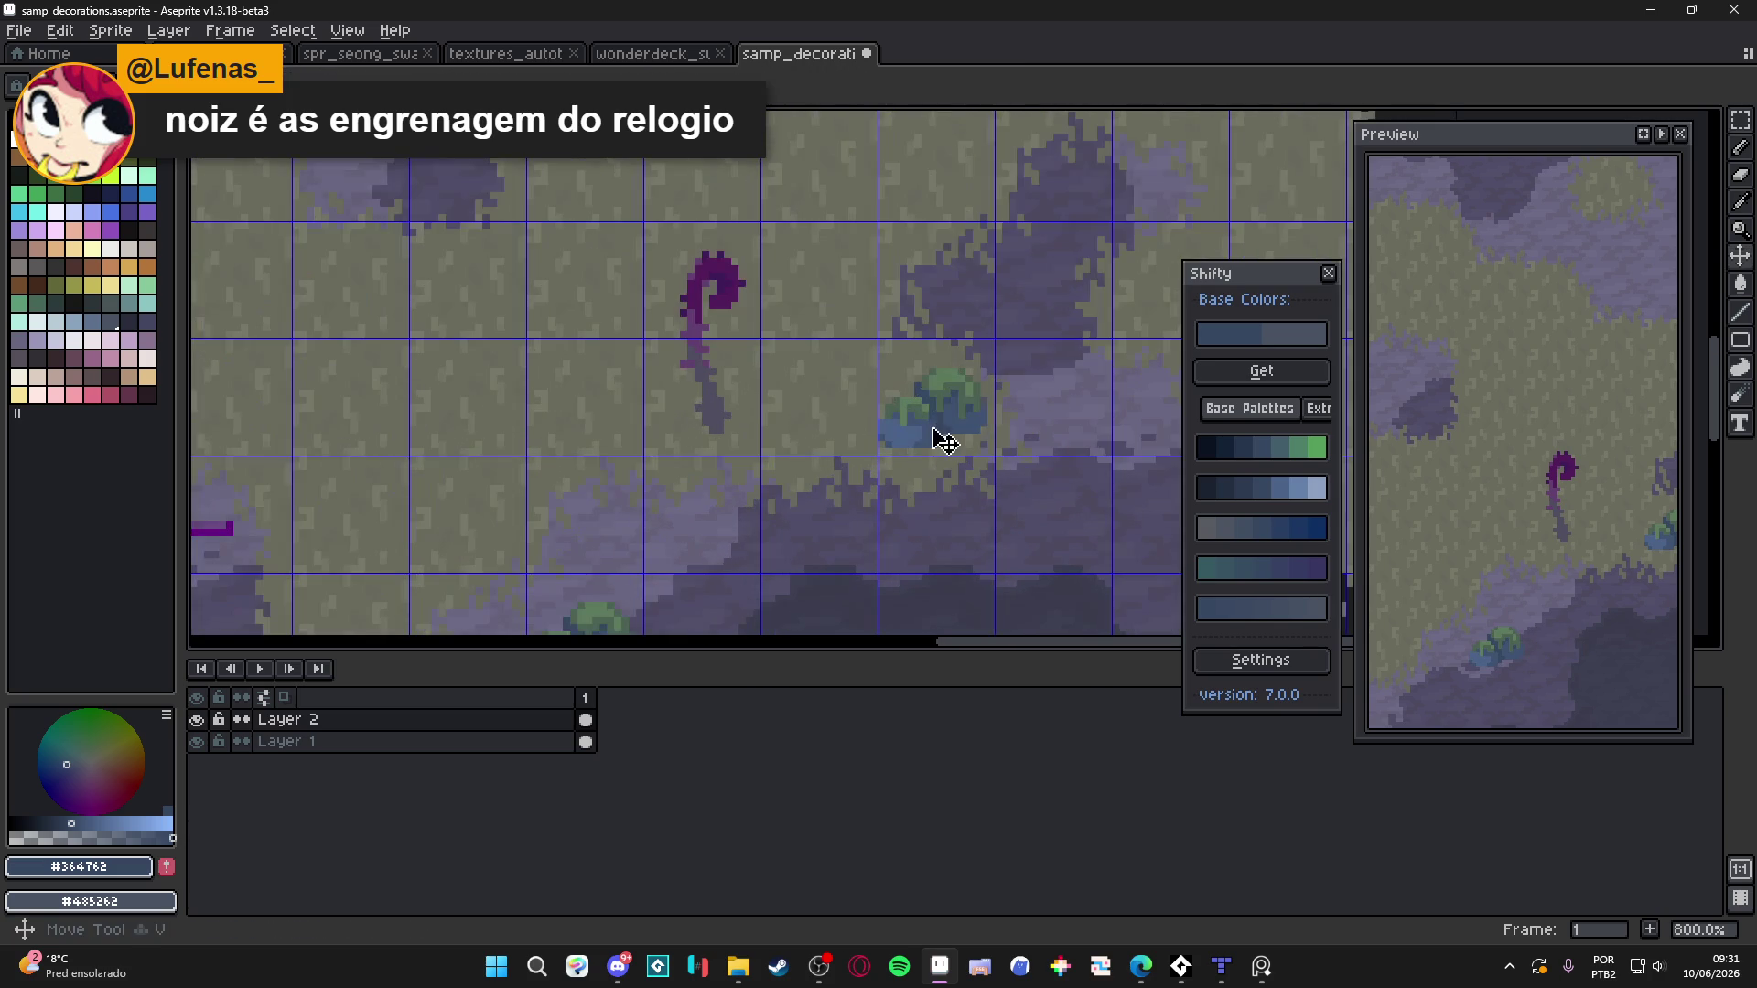
{"action": "key", "text": "m"}
{"action": "scroll", "coordinate": [934, 439], "scroll_direction": "down", "scroll_amount": 2}
{"action": "scroll", "coordinate": [844, 494], "scroll_direction": "down", "scroll_amount": 1}
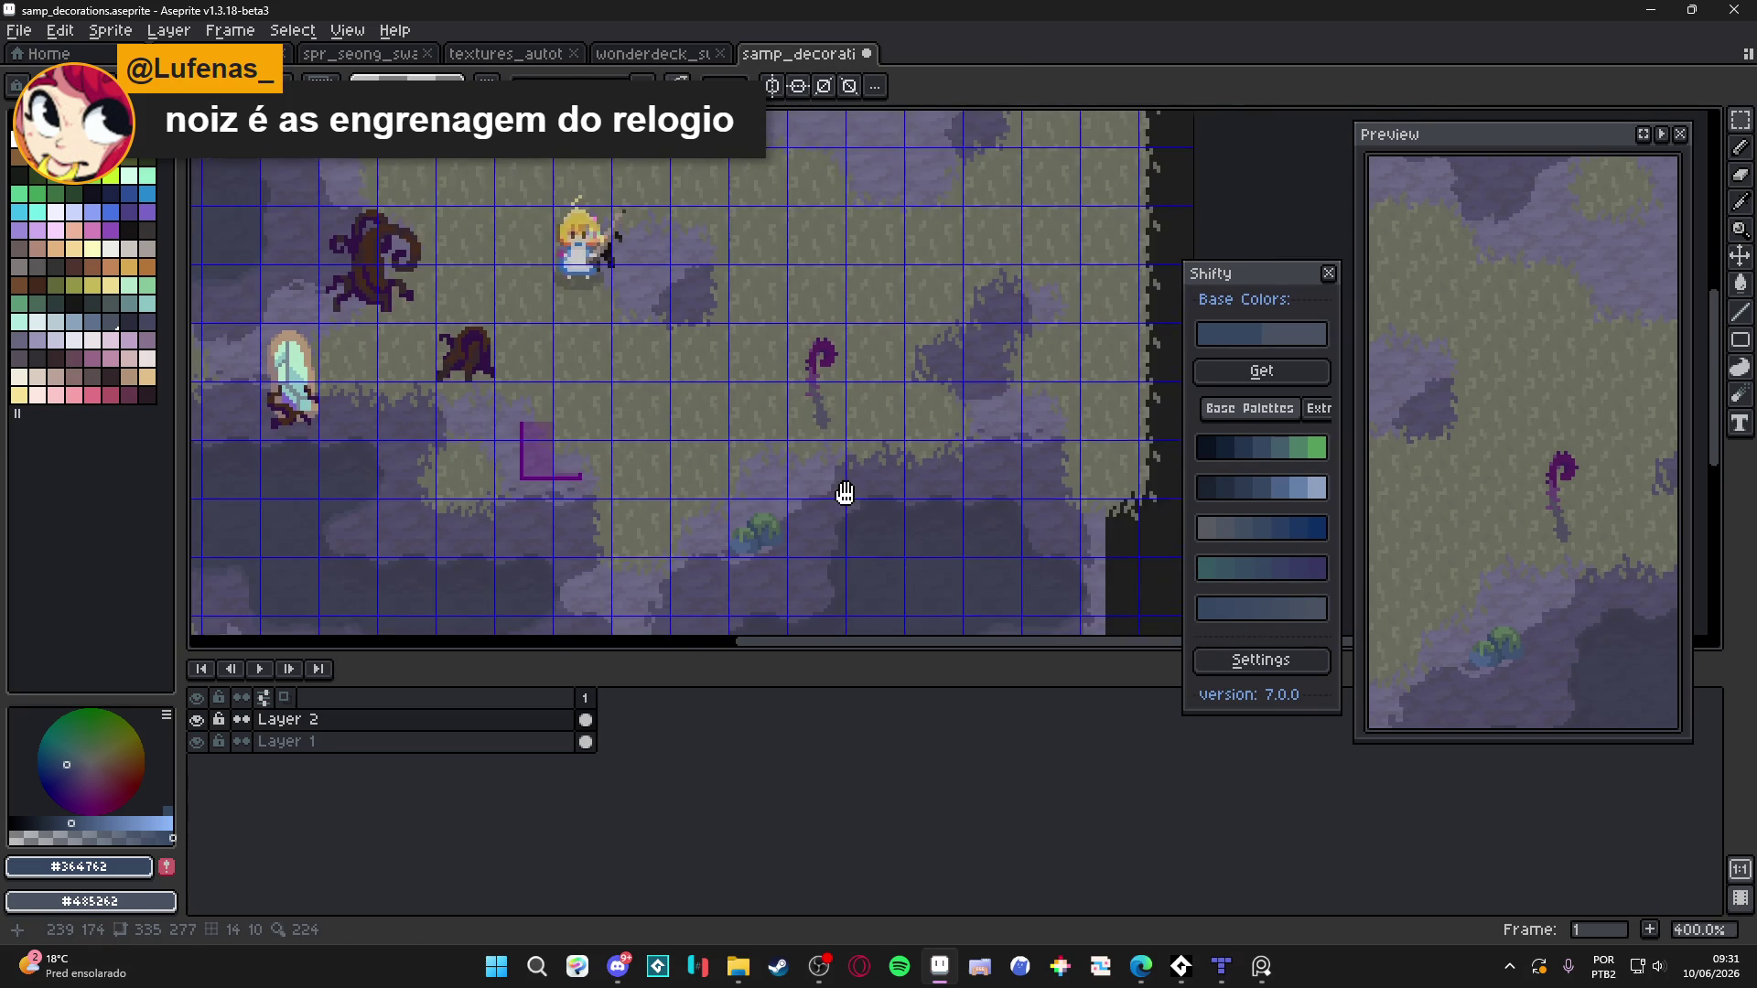
{"action": "scroll", "coordinate": [844, 526], "scroll_direction": "down", "scroll_amount": 1}
{"action": "key", "text": "ctrl+apostrophe"}
{"action": "scroll", "coordinate": [851, 547], "scroll_direction": "left", "scroll_amount": 2}
{"action": "key", "text": "ctrl+apostrophe"}
{"action": "left_click_drag", "start_coordinate": [821, 490], "coordinate": [831, 502]}
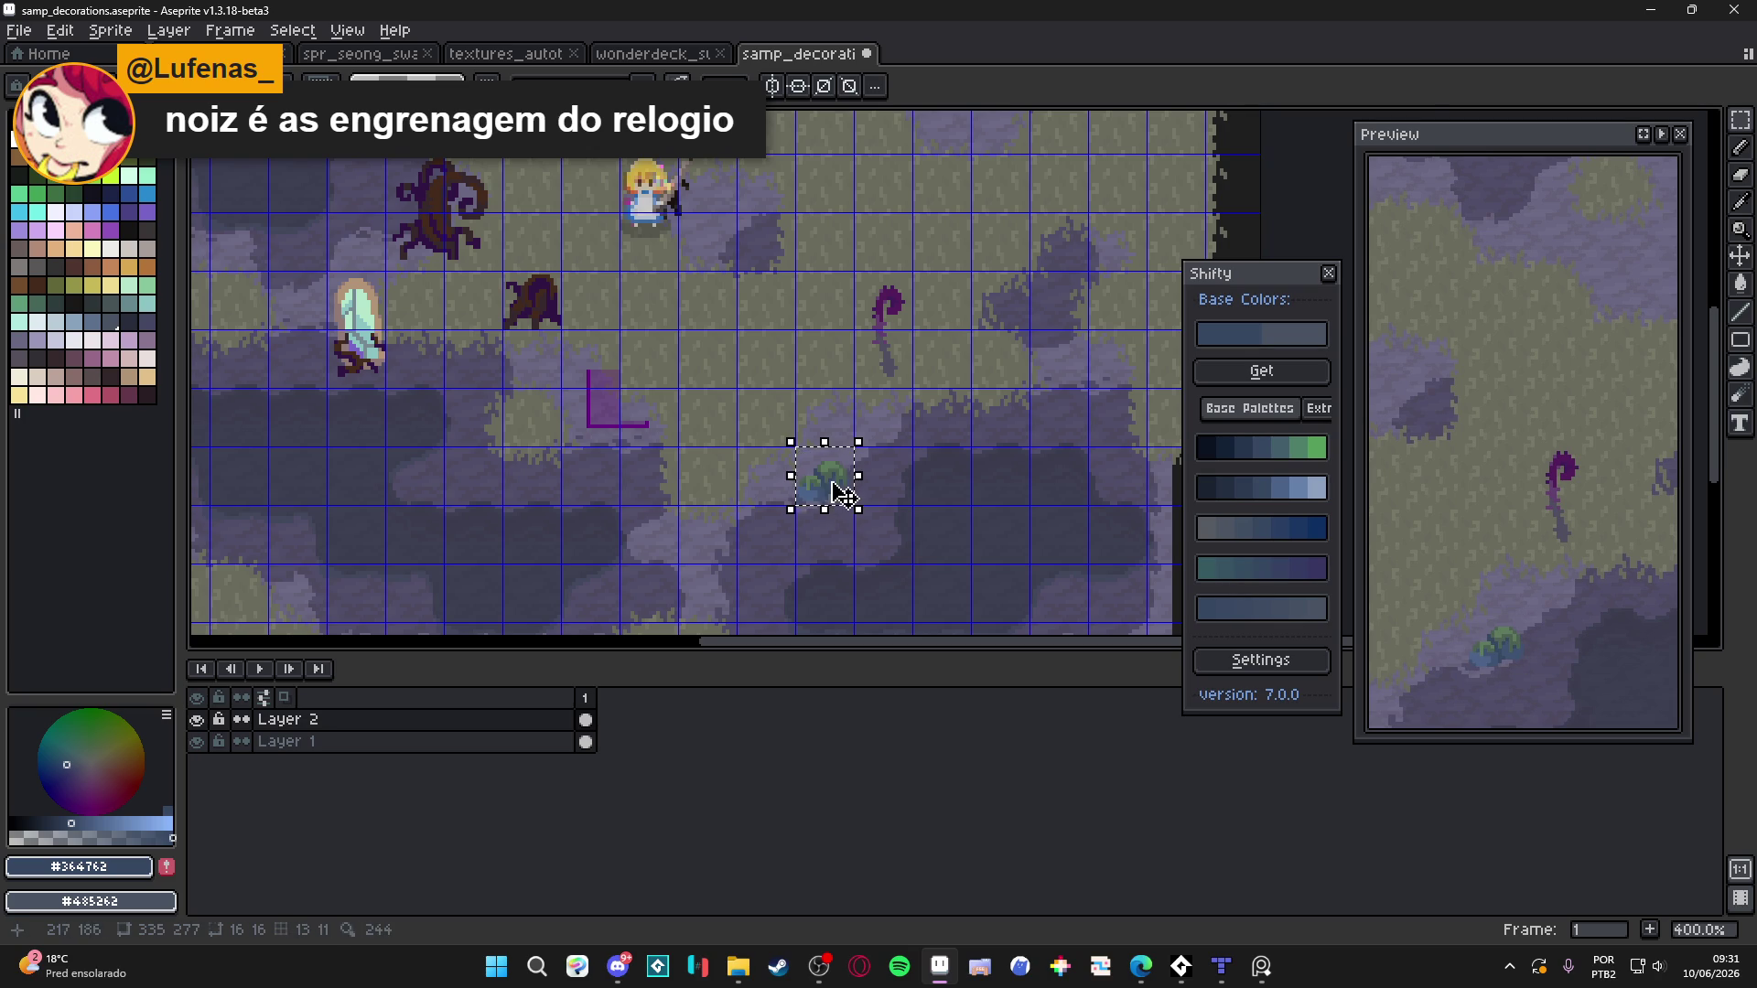
{"action": "scroll", "coordinate": [826, 485], "scroll_direction": "up", "scroll_amount": 2}
{"action": "left_click", "coordinate": [129, 340]}
Try a lilac bucket fill on part of the bush, then undo it
{"action": "key", "text": "g"}
{"action": "scroll", "coordinate": [757, 451], "scroll_direction": "up", "scroll_amount": 3}
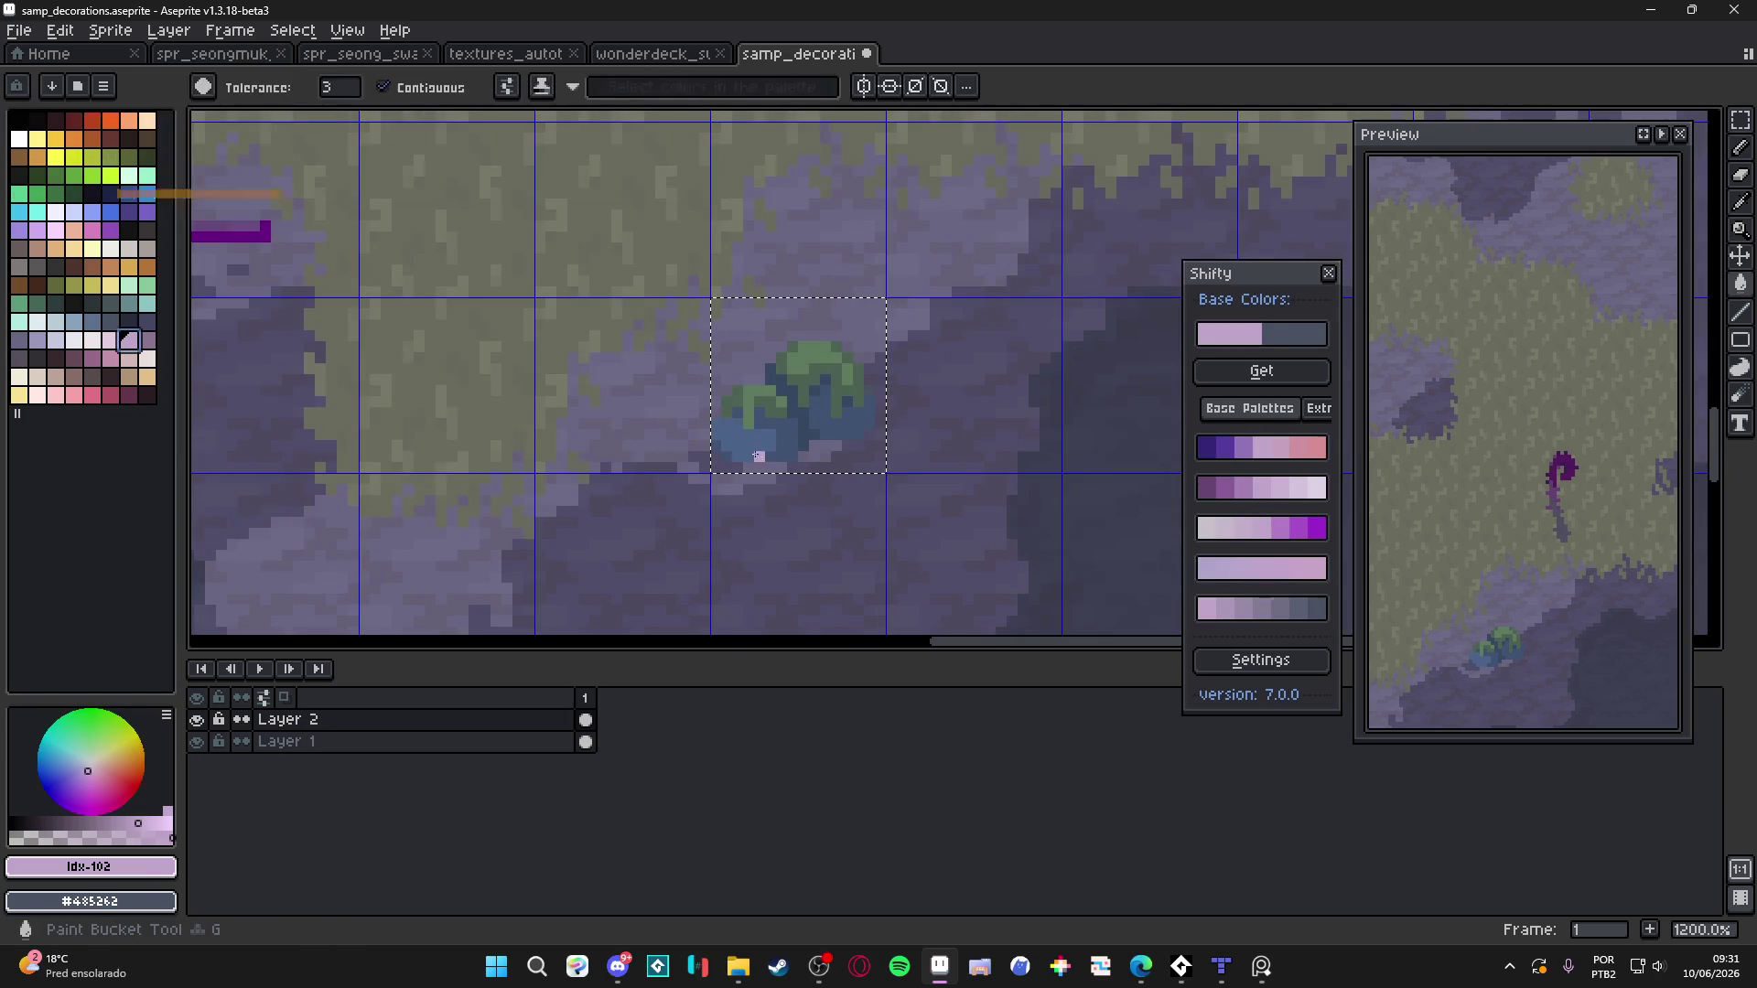
{"action": "left_click", "coordinate": [745, 423]}
{"action": "key", "text": "ctrl+z"}
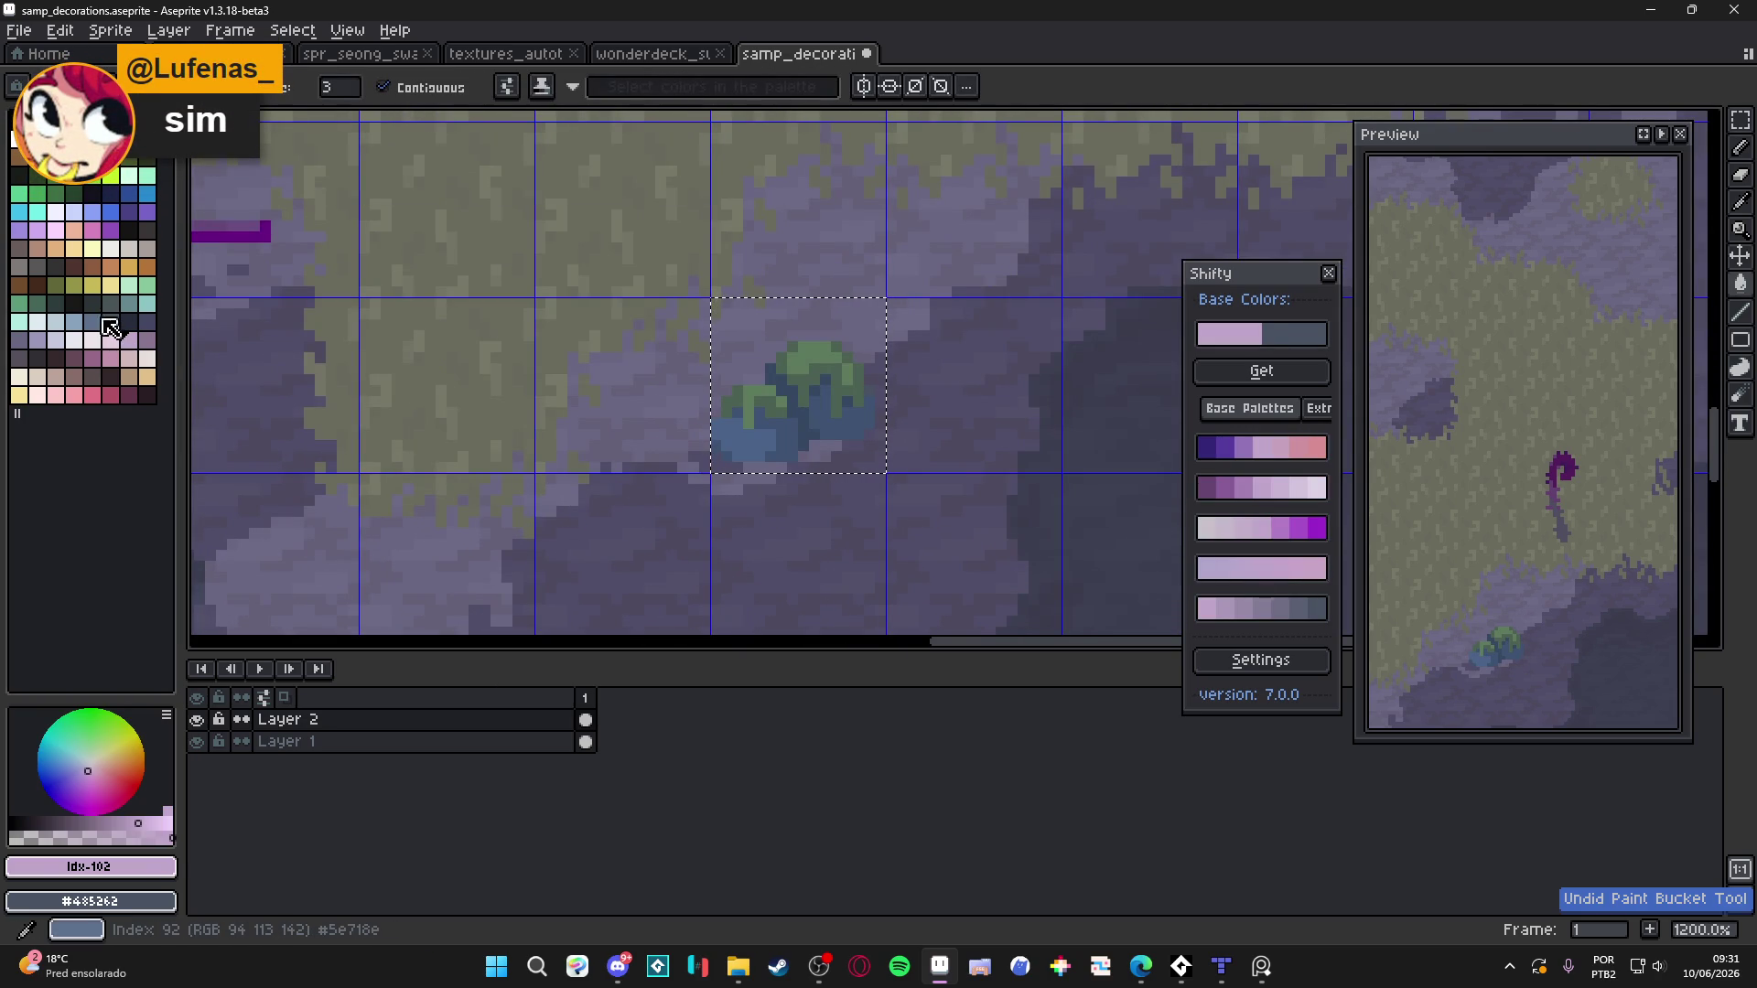
Fill the bush's lower-left and right parts light blue, undoing a darker-blue trial fill
{"action": "left_click", "coordinate": [74, 321]}
{"action": "left_click", "coordinate": [785, 431]}
{"action": "left_click", "coordinate": [828, 427]}
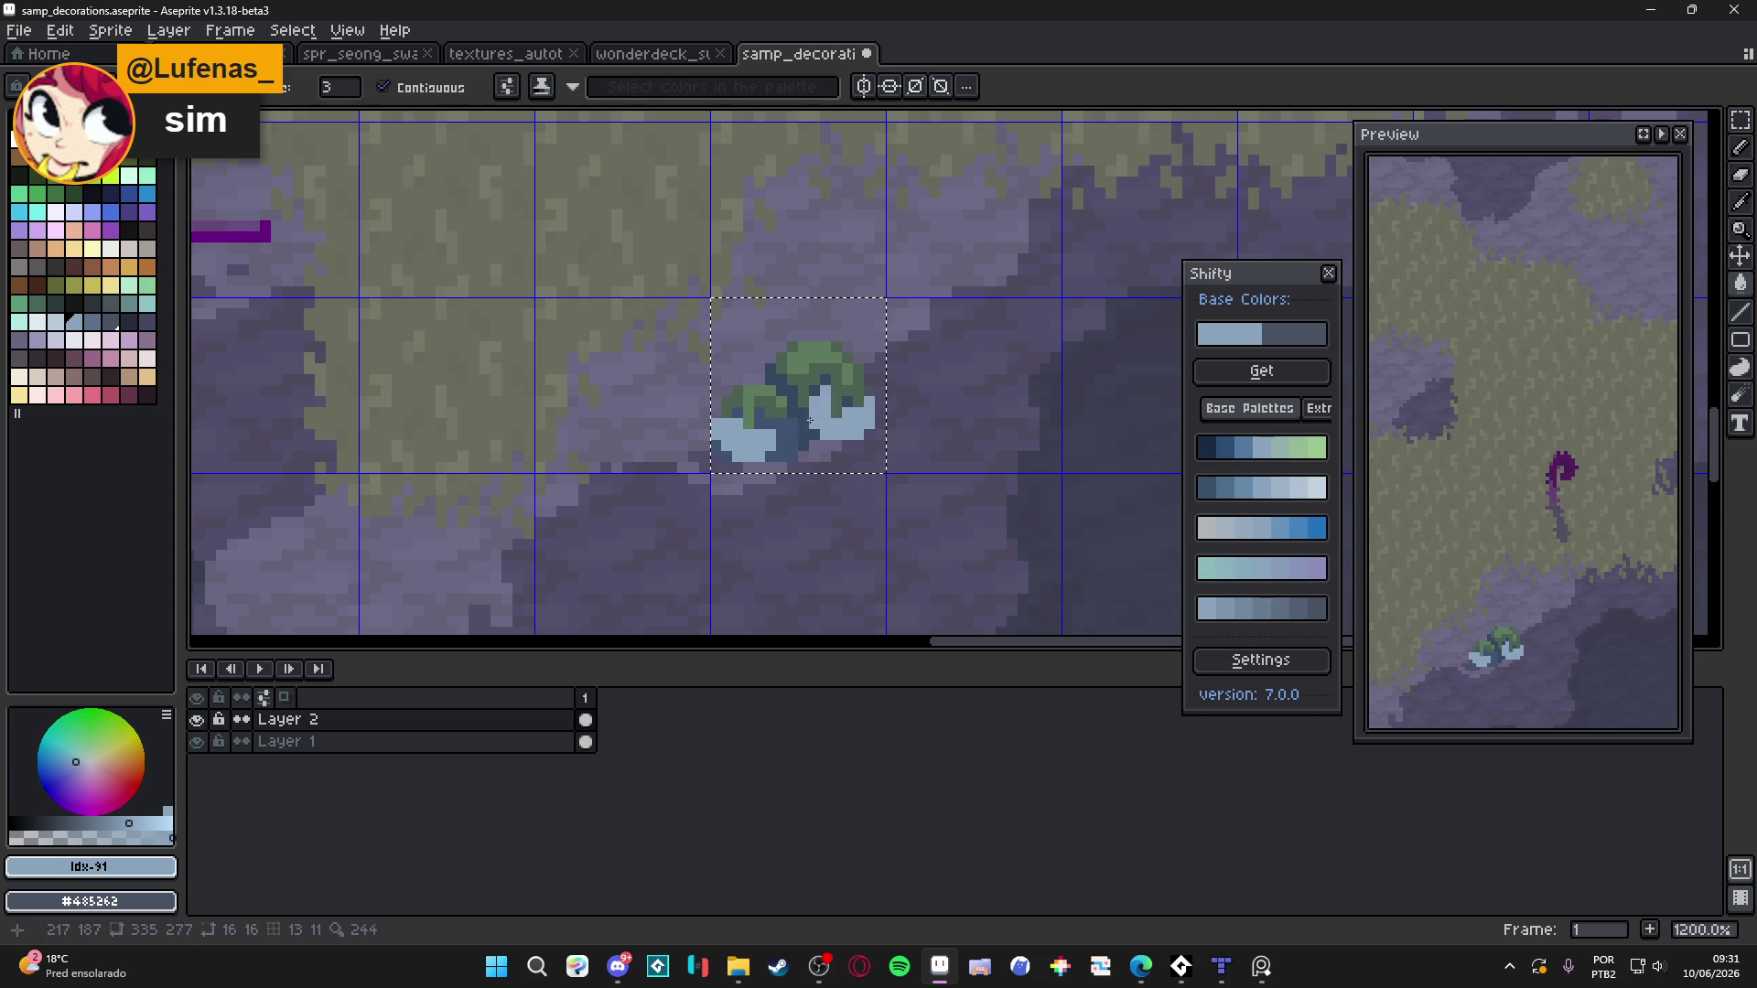
{"action": "scroll", "coordinate": [827, 426], "scroll_direction": "down", "scroll_amount": 3}
{"action": "left_click", "coordinate": [93, 322]}
{"action": "scroll", "coordinate": [729, 456], "scroll_direction": "up", "scroll_amount": 3}
{"action": "left_click", "coordinate": [874, 402]}
{"action": "key", "text": "ctrl+z"}
Switch fills to non-contiguous and lighten the dark-blue bush pixels, undoing the last fill
{"action": "left_click", "coordinate": [398, 94]}
{"action": "left_click", "coordinate": [879, 402]}
{"action": "left_click", "coordinate": [909, 357]}
{"action": "scroll", "coordinate": [909, 357], "scroll_direction": "down", "scroll_amount": 5}
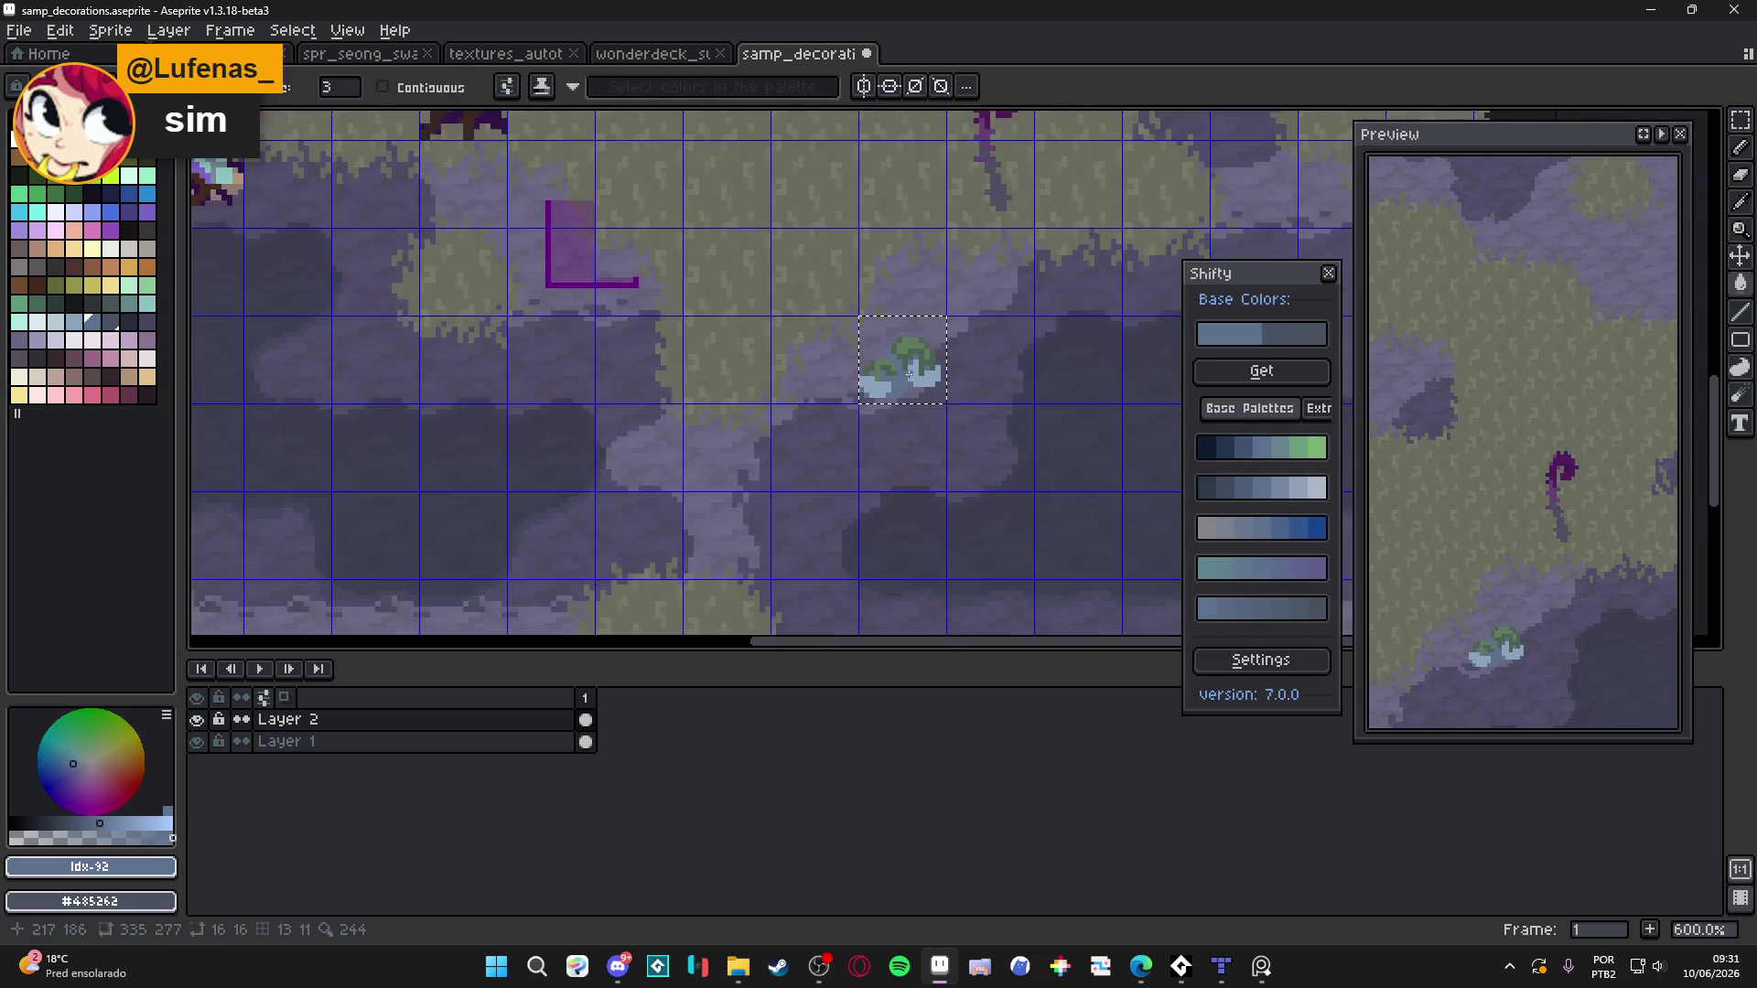
{"action": "scroll", "coordinate": [903, 380], "scroll_direction": "up", "scroll_amount": 6}
{"action": "key", "text": "ctrl+z"}
Paint dark slate-blue pixels over the bush's green with the Pencil
{"action": "left_click", "coordinate": [906, 377]}
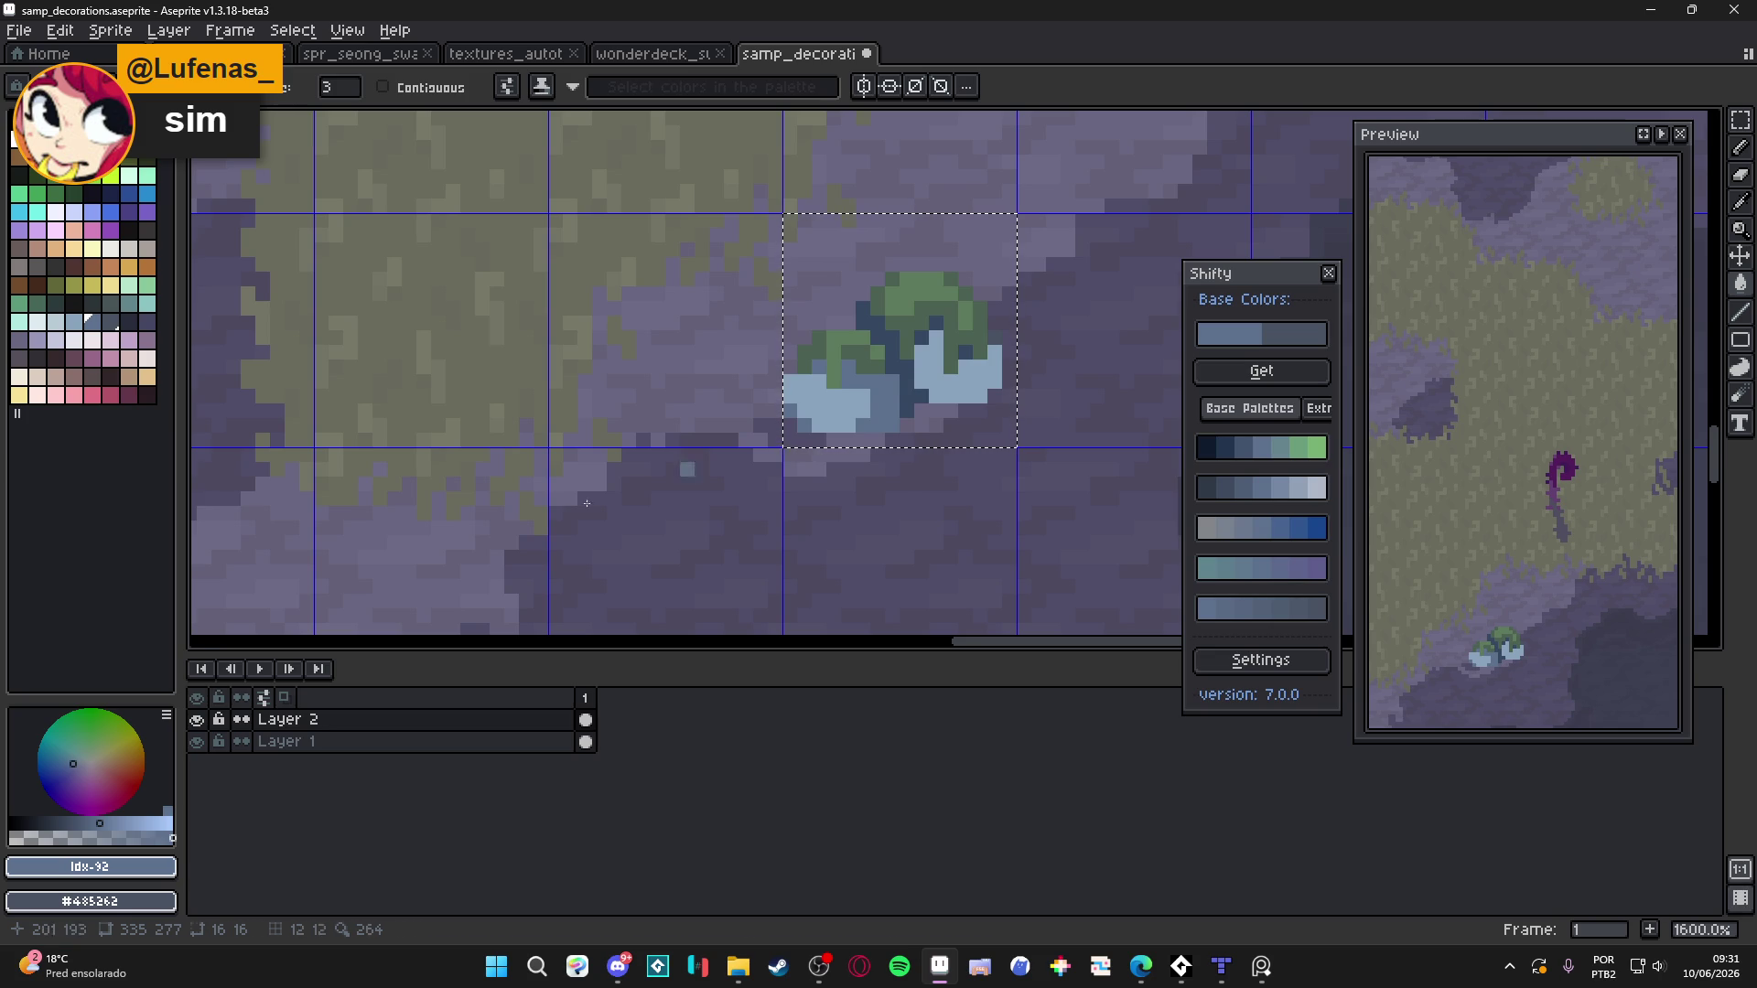
{"action": "left_click", "coordinate": [567, 544], "text": "alt"}
{"action": "key", "text": "b"}
{"action": "scroll", "coordinate": [897, 352], "scroll_direction": "up", "scroll_amount": 2}
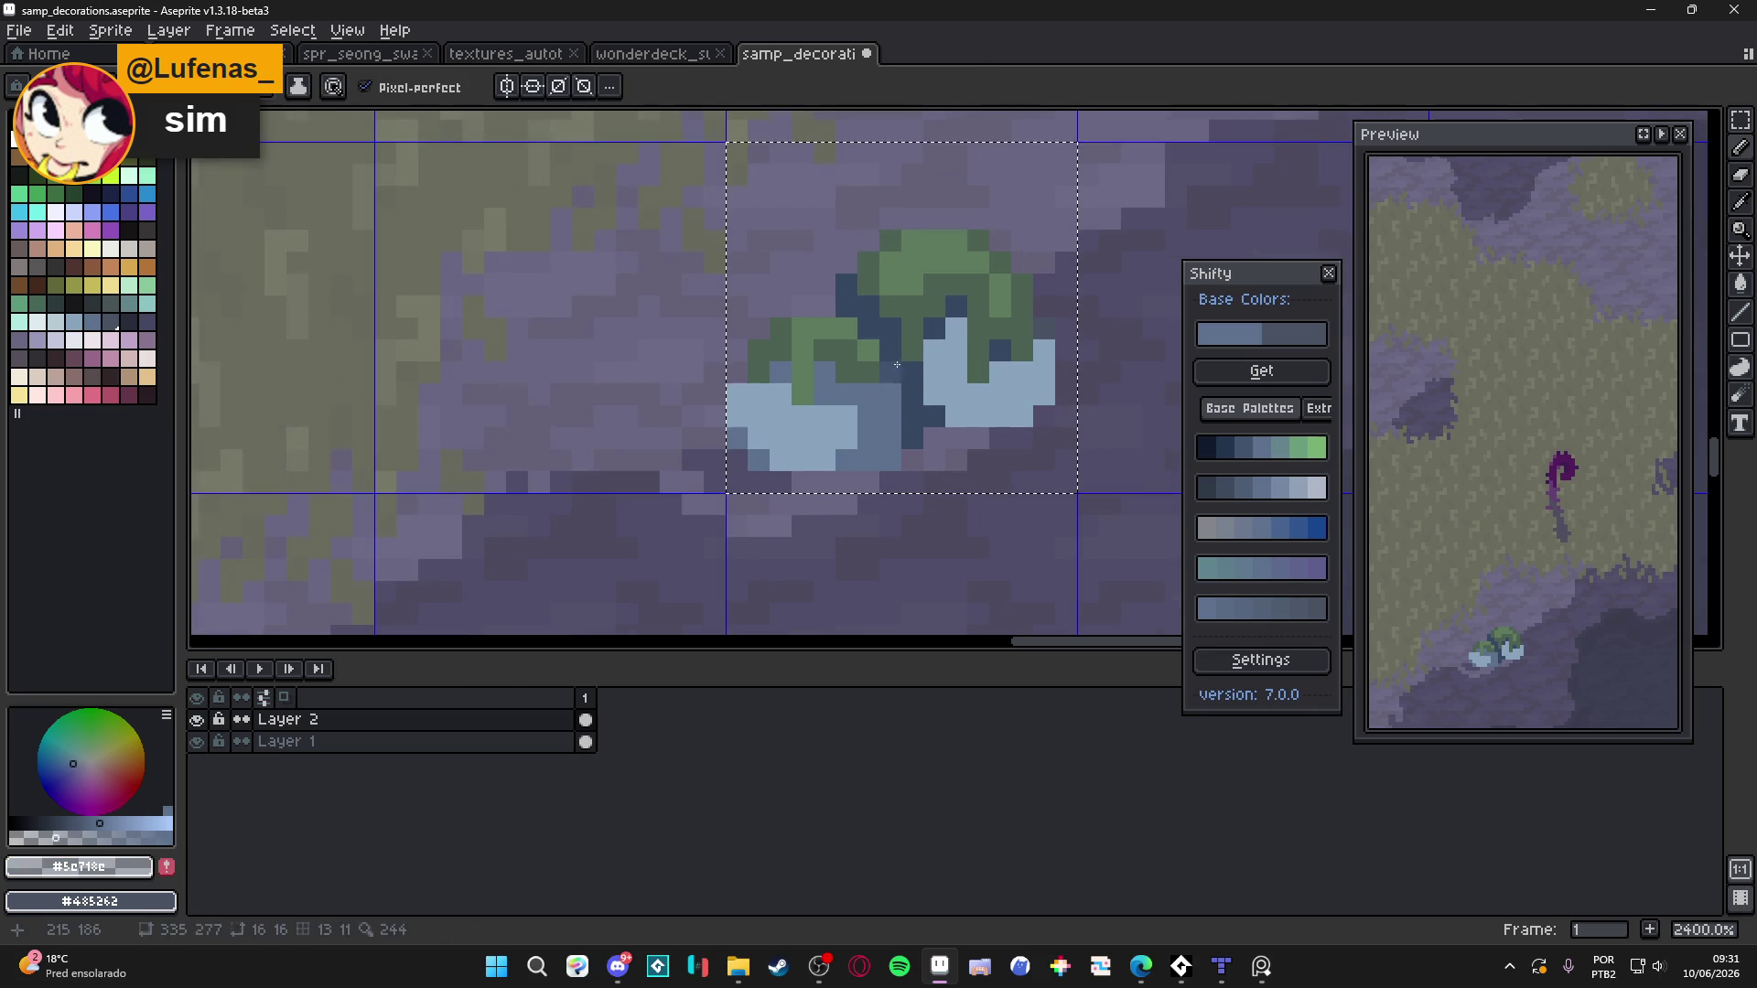
{"action": "left_click", "coordinate": [915, 371], "text": "alt"}
{"action": "left_click_drag", "start_coordinate": [890, 365], "coordinate": [862, 318]}
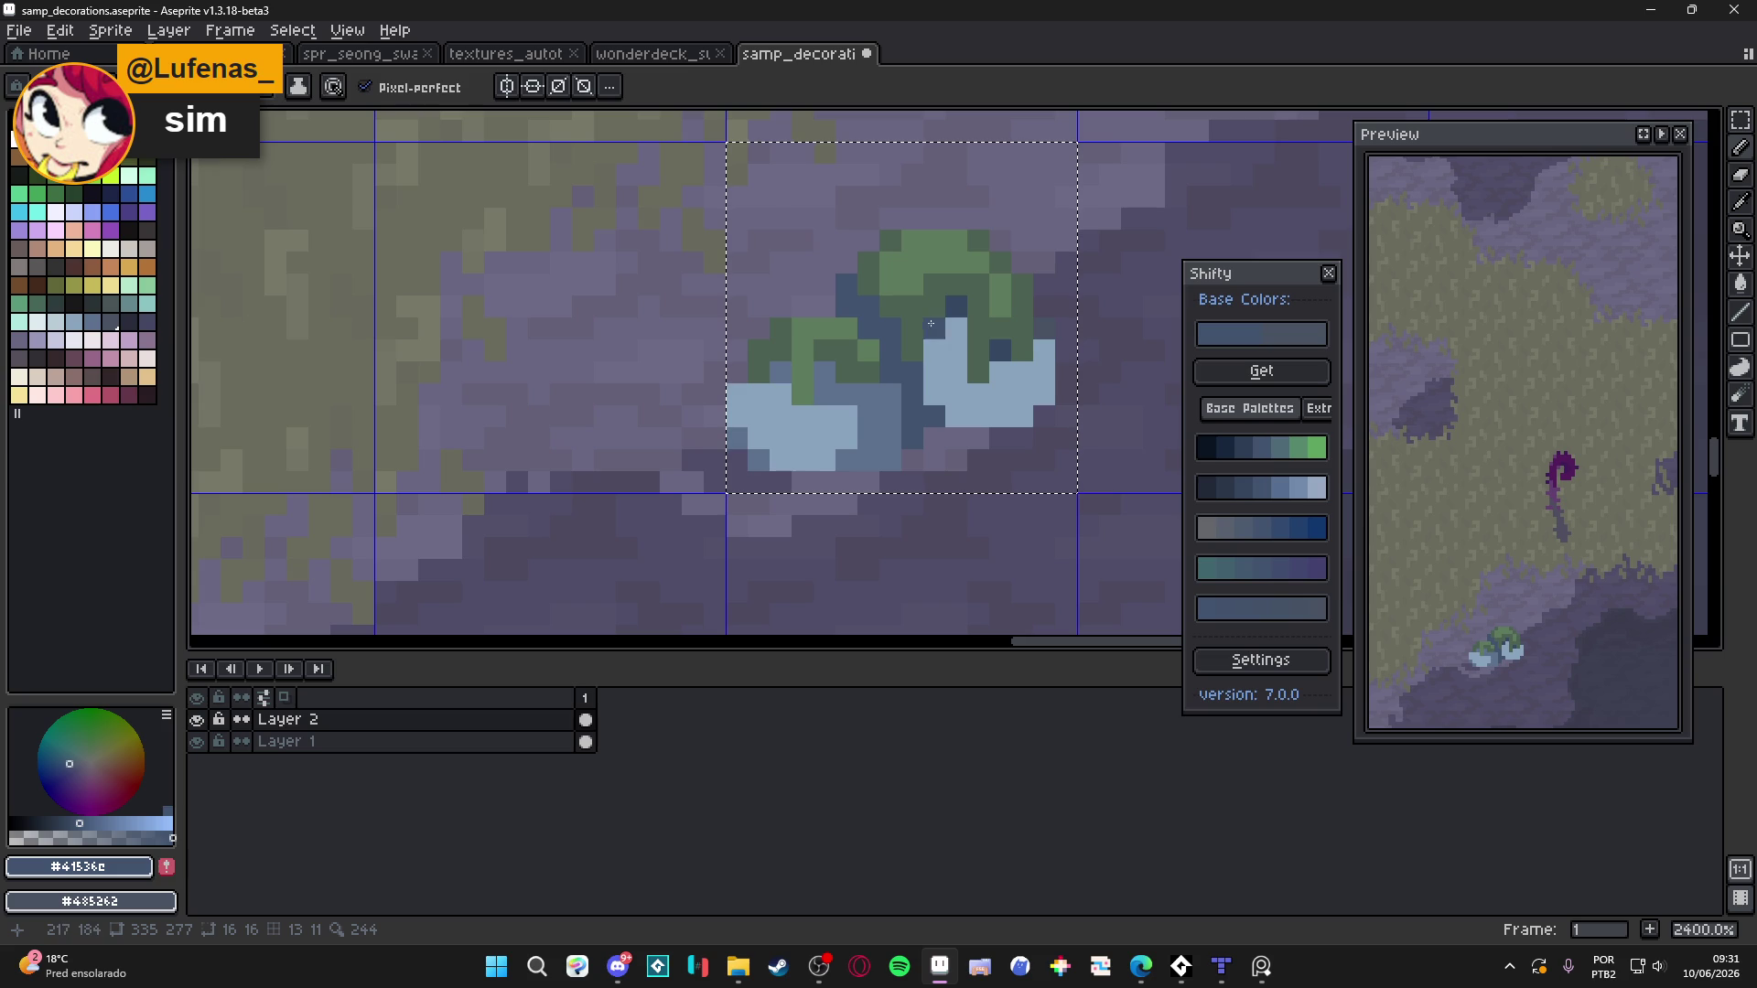
{"action": "scroll", "coordinate": [1003, 353], "scroll_direction": "down", "scroll_amount": 4}
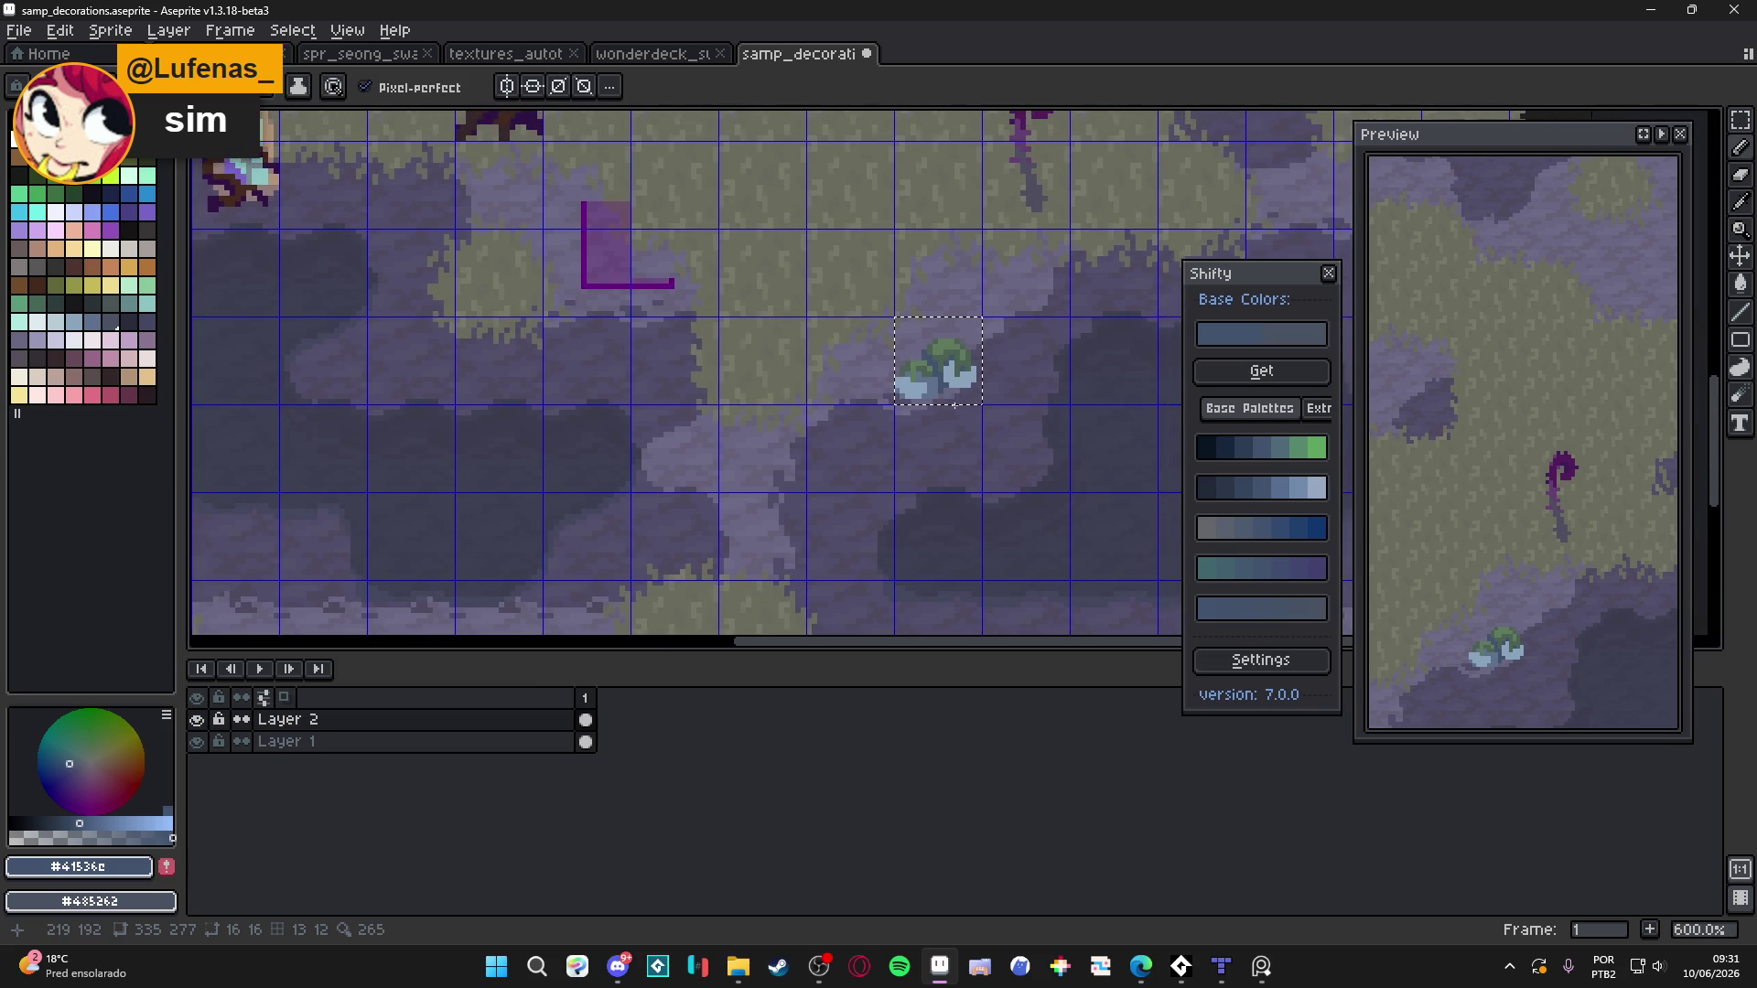
{"action": "scroll", "coordinate": [924, 402], "scroll_direction": "up", "scroll_amount": 3}
Sample the blue-grey #485262 from the bush as the second colour, keeping the Pencil
{"action": "left_click", "coordinate": [921, 409], "text": "alt"}
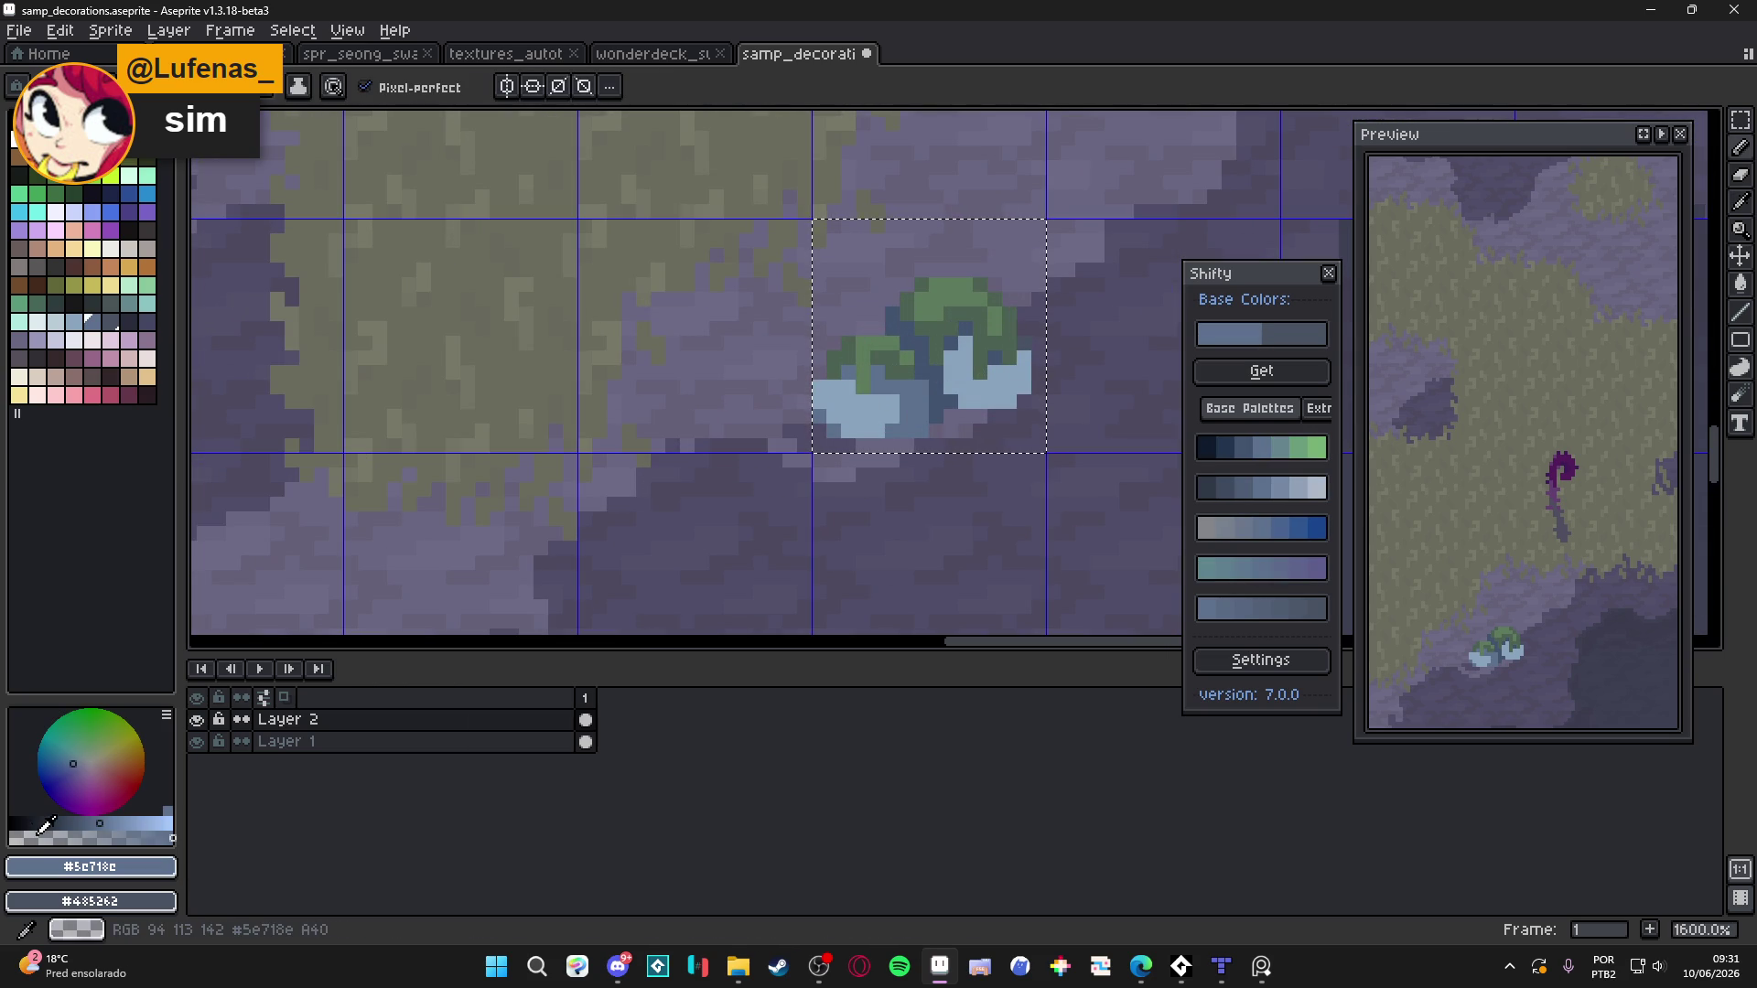
{"action": "key", "text": "g"}
{"action": "scroll", "coordinate": [945, 375], "scroll_direction": "down", "scroll_amount": 2}
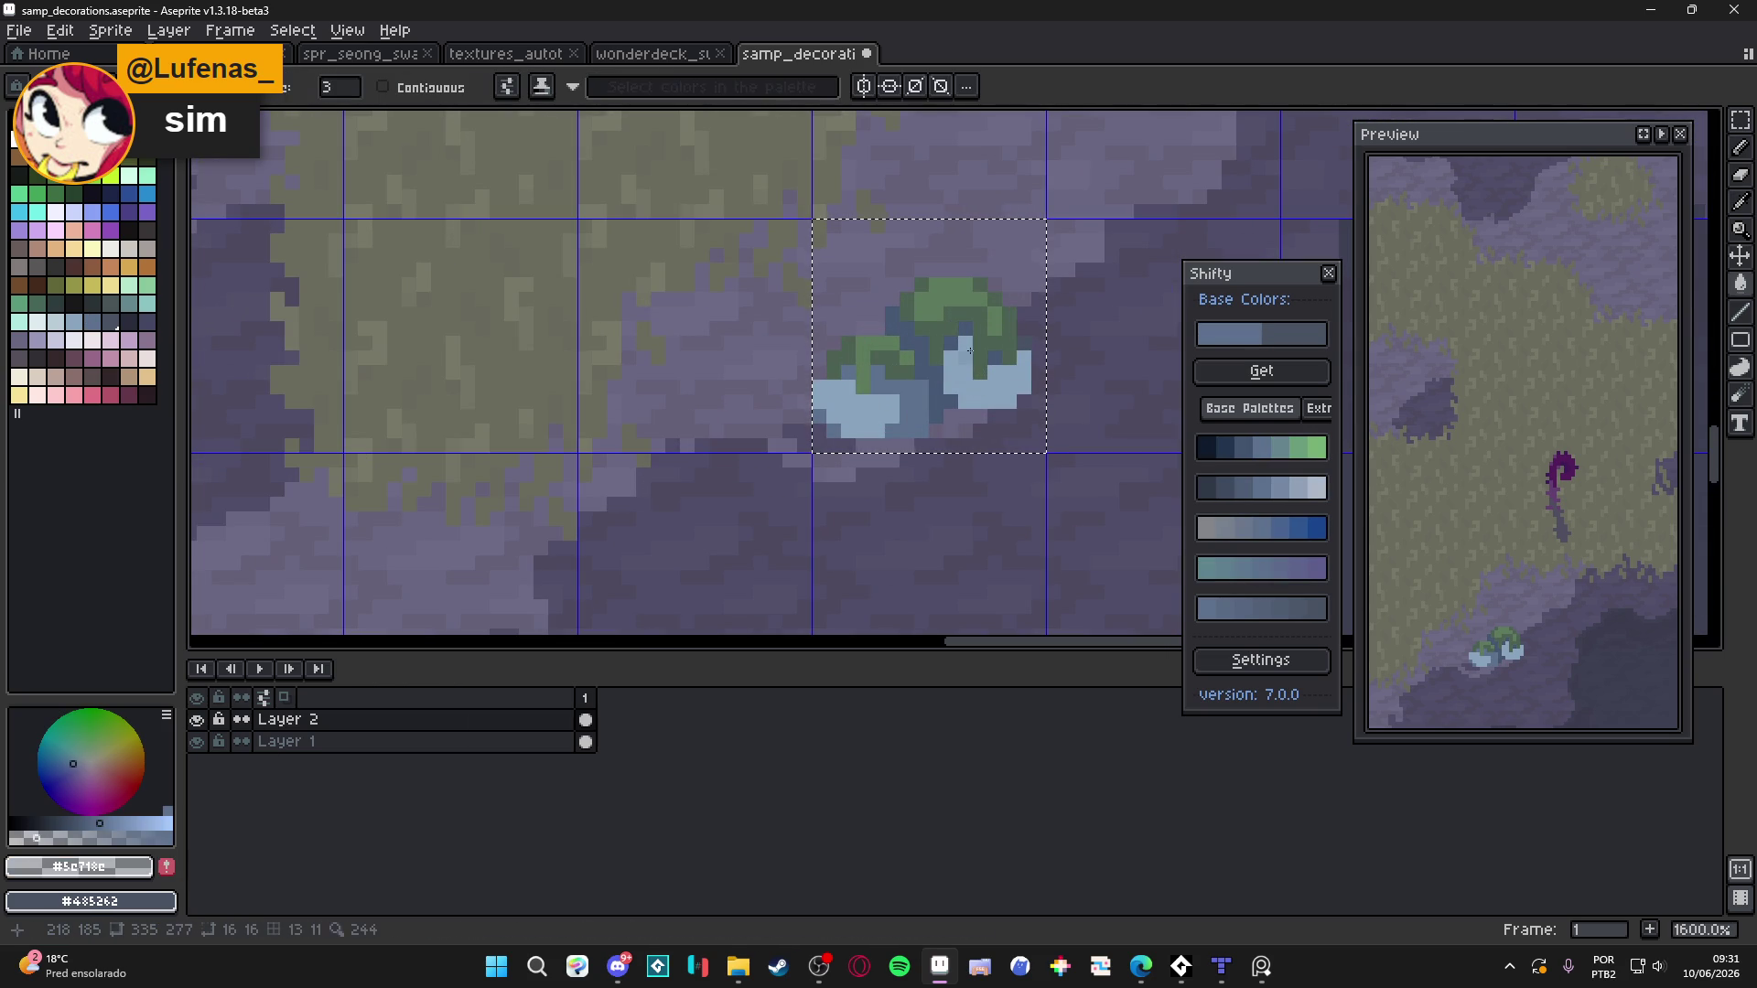
{"action": "scroll", "coordinate": [956, 366], "scroll_direction": "down", "scroll_amount": 2}
{"action": "key", "text": "b"}
{"action": "scroll", "coordinate": [970, 357], "scroll_direction": "up", "scroll_amount": 1}
{"action": "scroll", "coordinate": [954, 405], "scroll_direction": "down", "scroll_amount": 1}
{"action": "scroll", "coordinate": [942, 398], "scroll_direction": "up", "scroll_amount": 2}
{"action": "scroll", "coordinate": [937, 392], "scroll_direction": "down", "scroll_amount": 2}
{"action": "scroll", "coordinate": [937, 393], "scroll_direction": "up", "scroll_amount": 8}
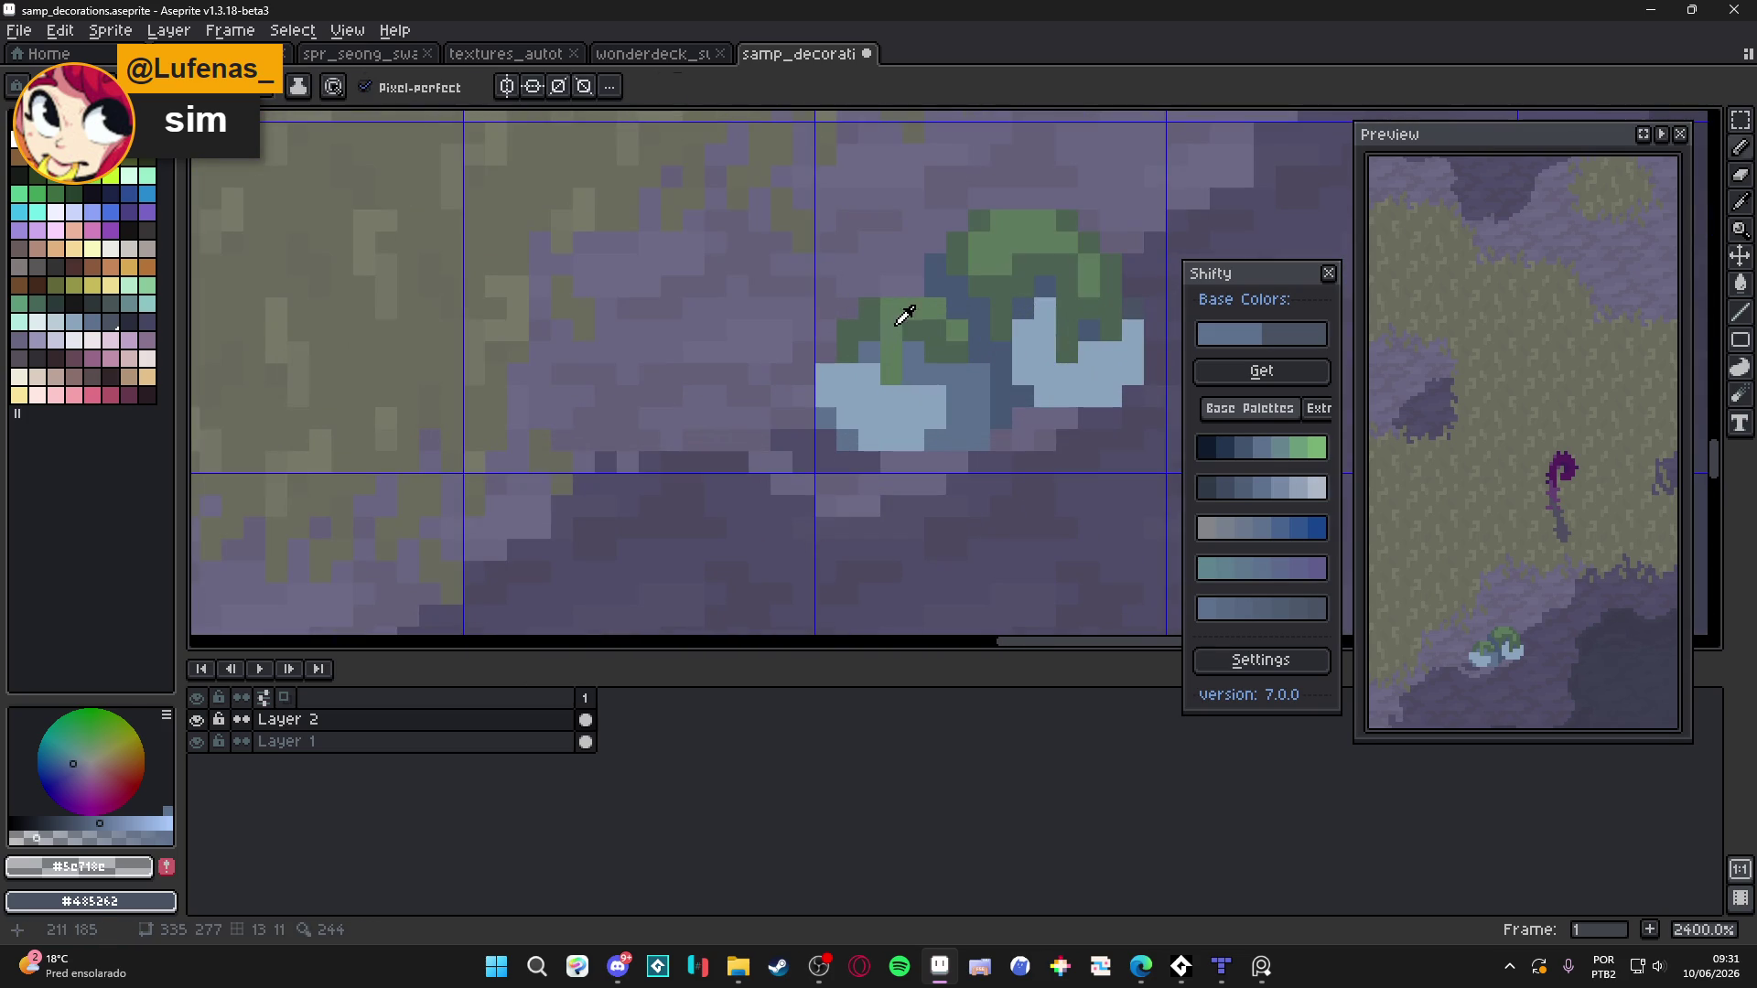
Sample the bush's green #5e7b5e and paint extra green pixels onto its top
{"action": "left_click", "coordinate": [941, 356], "text": "alt"}
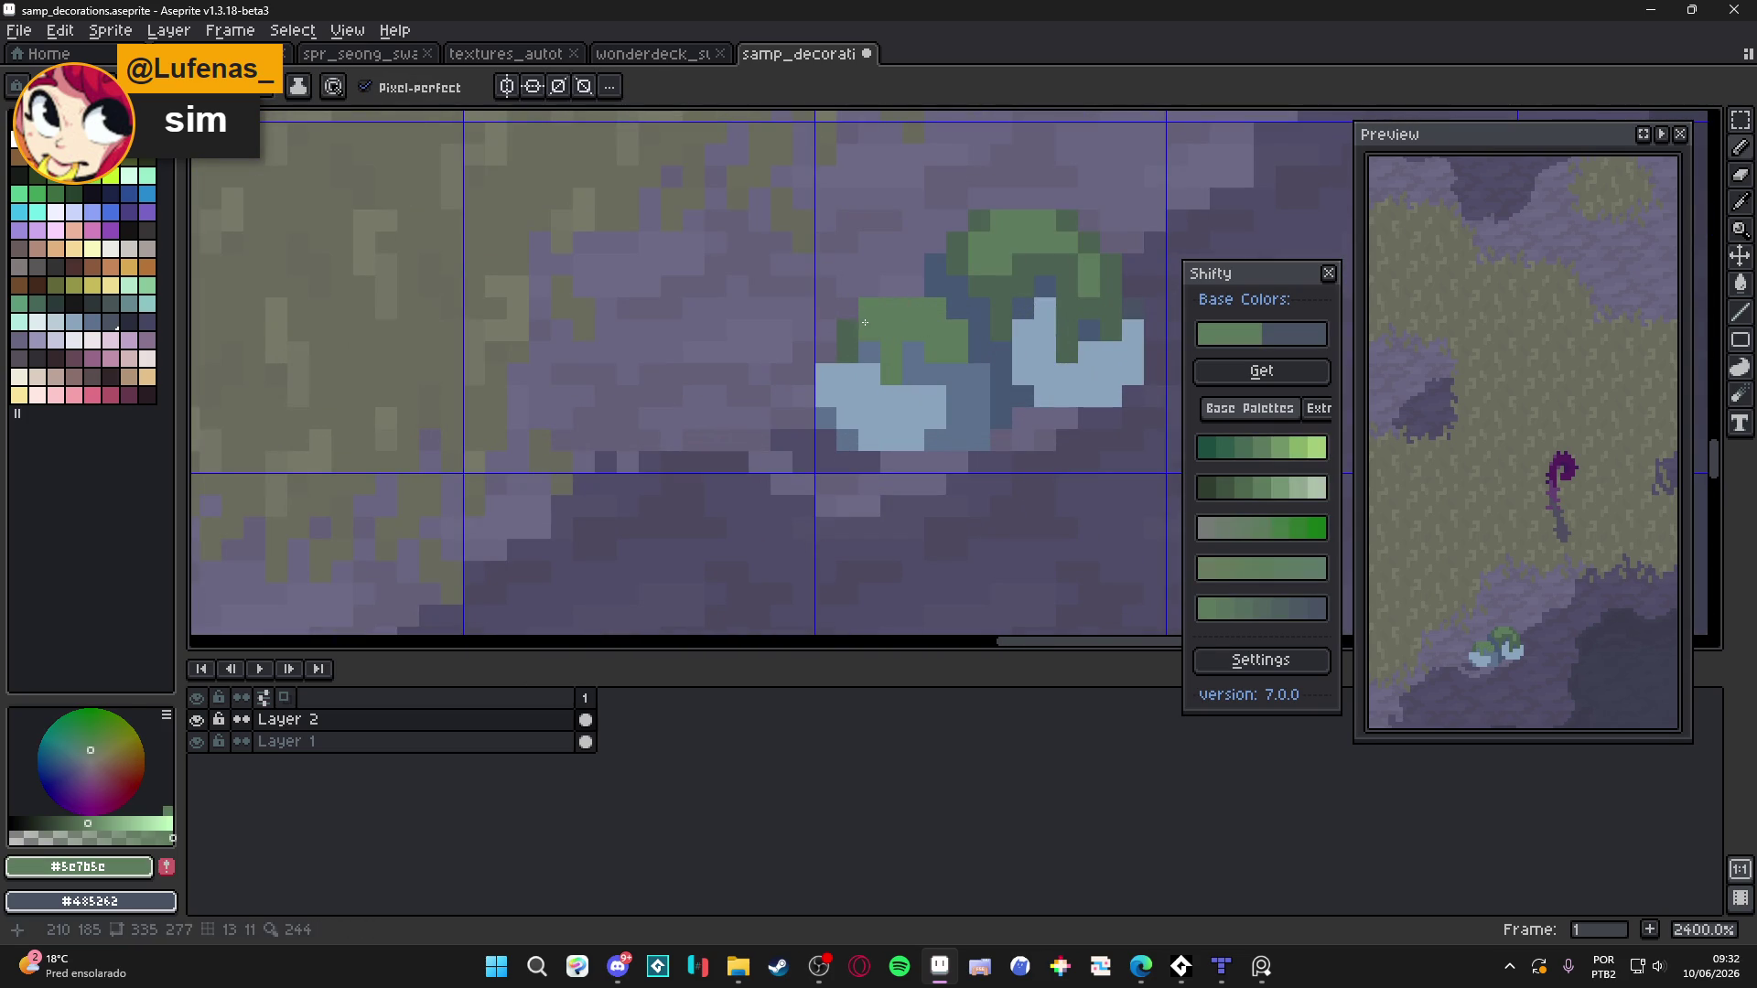
{"action": "left_click", "coordinate": [958, 308]}
{"action": "left_click", "coordinate": [968, 237]}
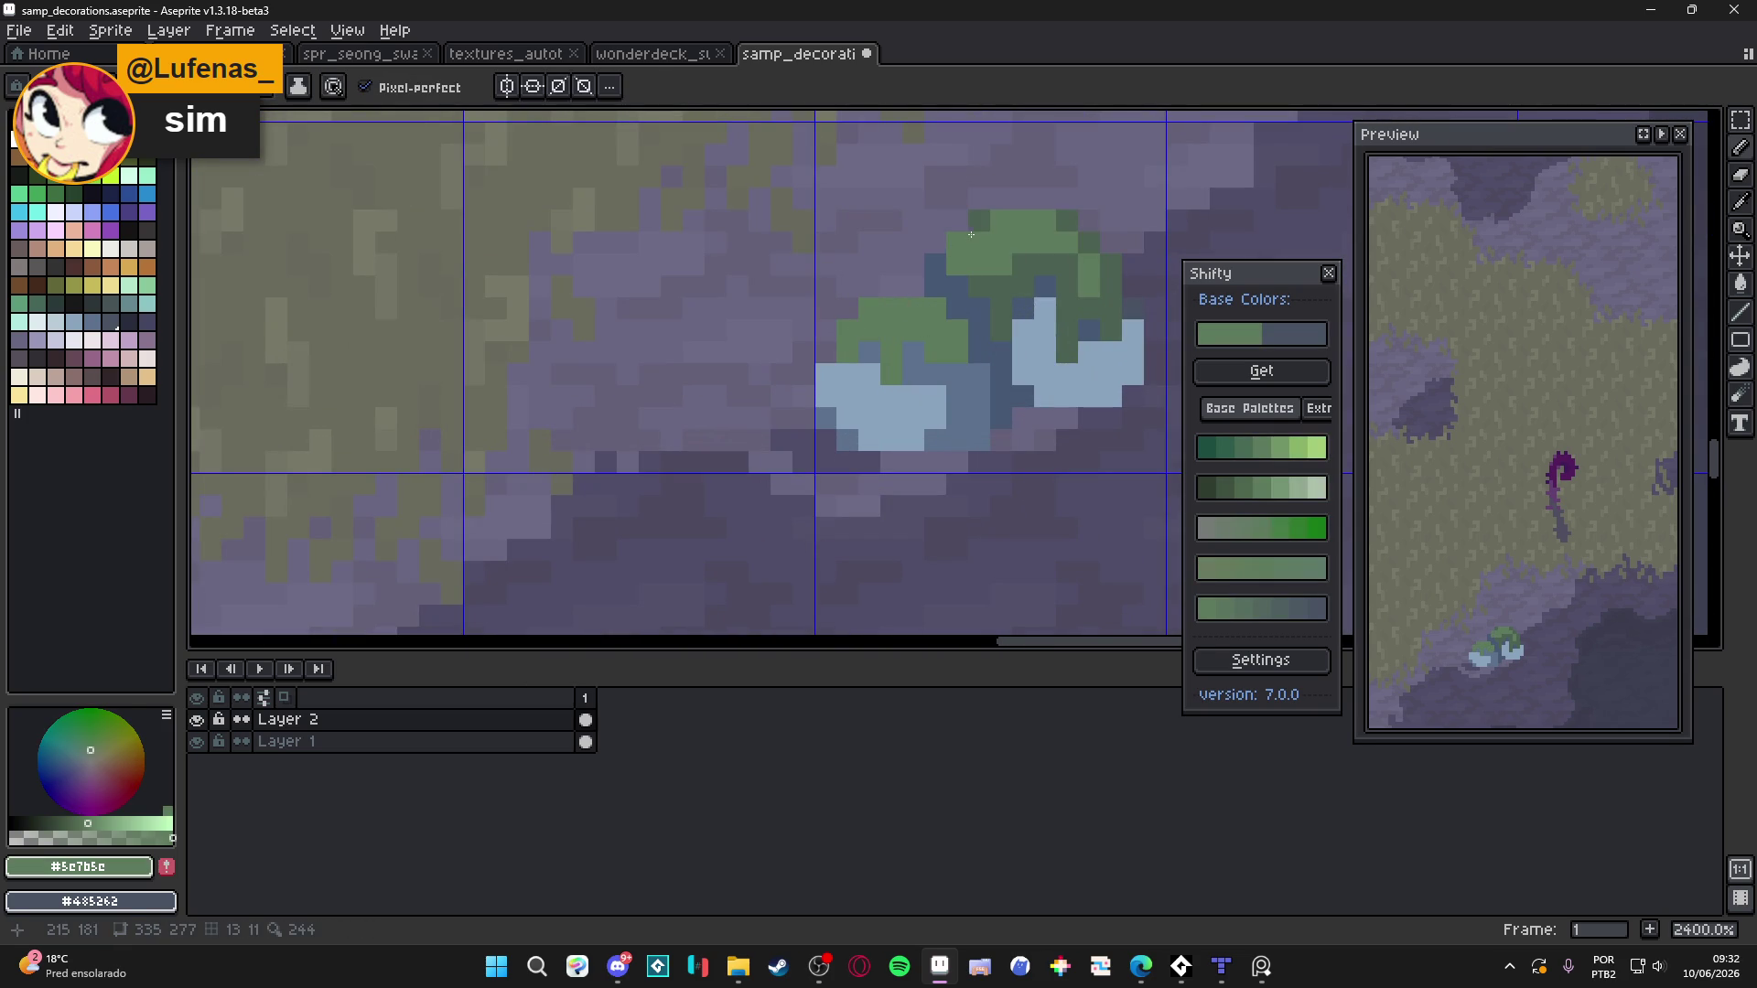
{"action": "mouse_move", "coordinate": [1068, 285]}
{"action": "left_mouse_down"}
{"action": "mouse_move", "coordinate": [1068, 354]}
{"action": "mouse_move", "coordinate": [1111, 308]}
{"action": "mouse_move", "coordinate": [1112, 264]}
{"action": "left_mouse_up"}
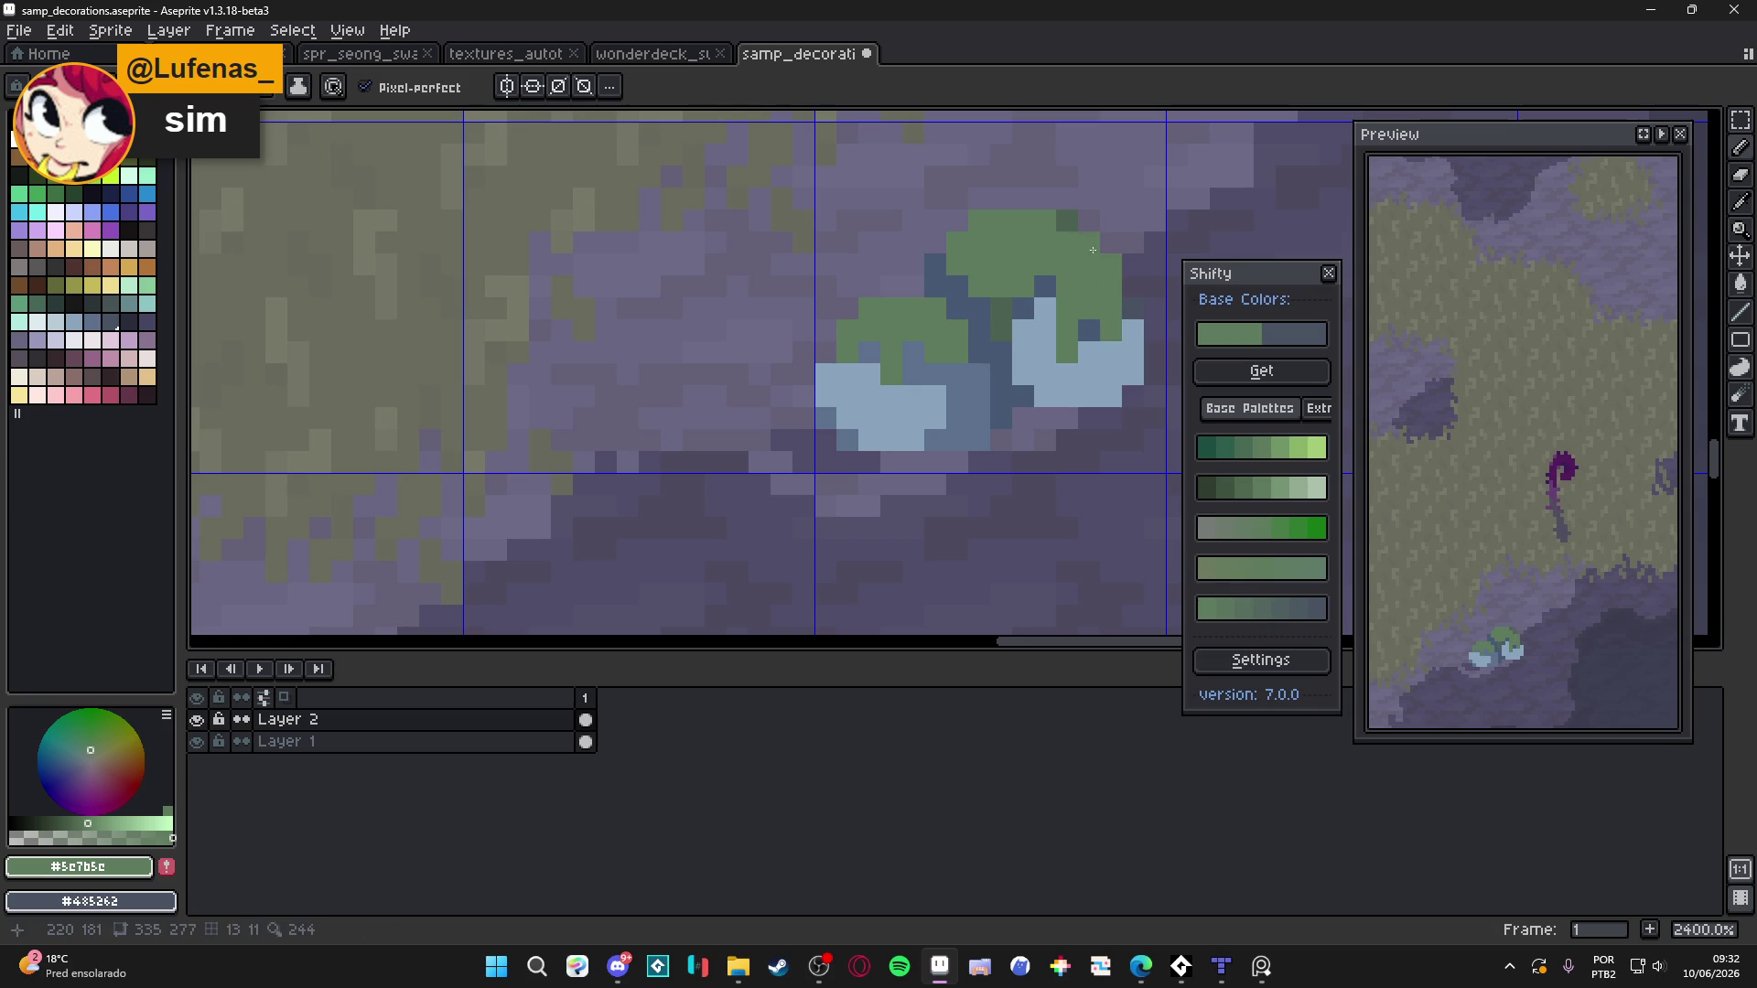
{"action": "scroll", "coordinate": [1009, 285], "scroll_direction": "down", "scroll_amount": 6}
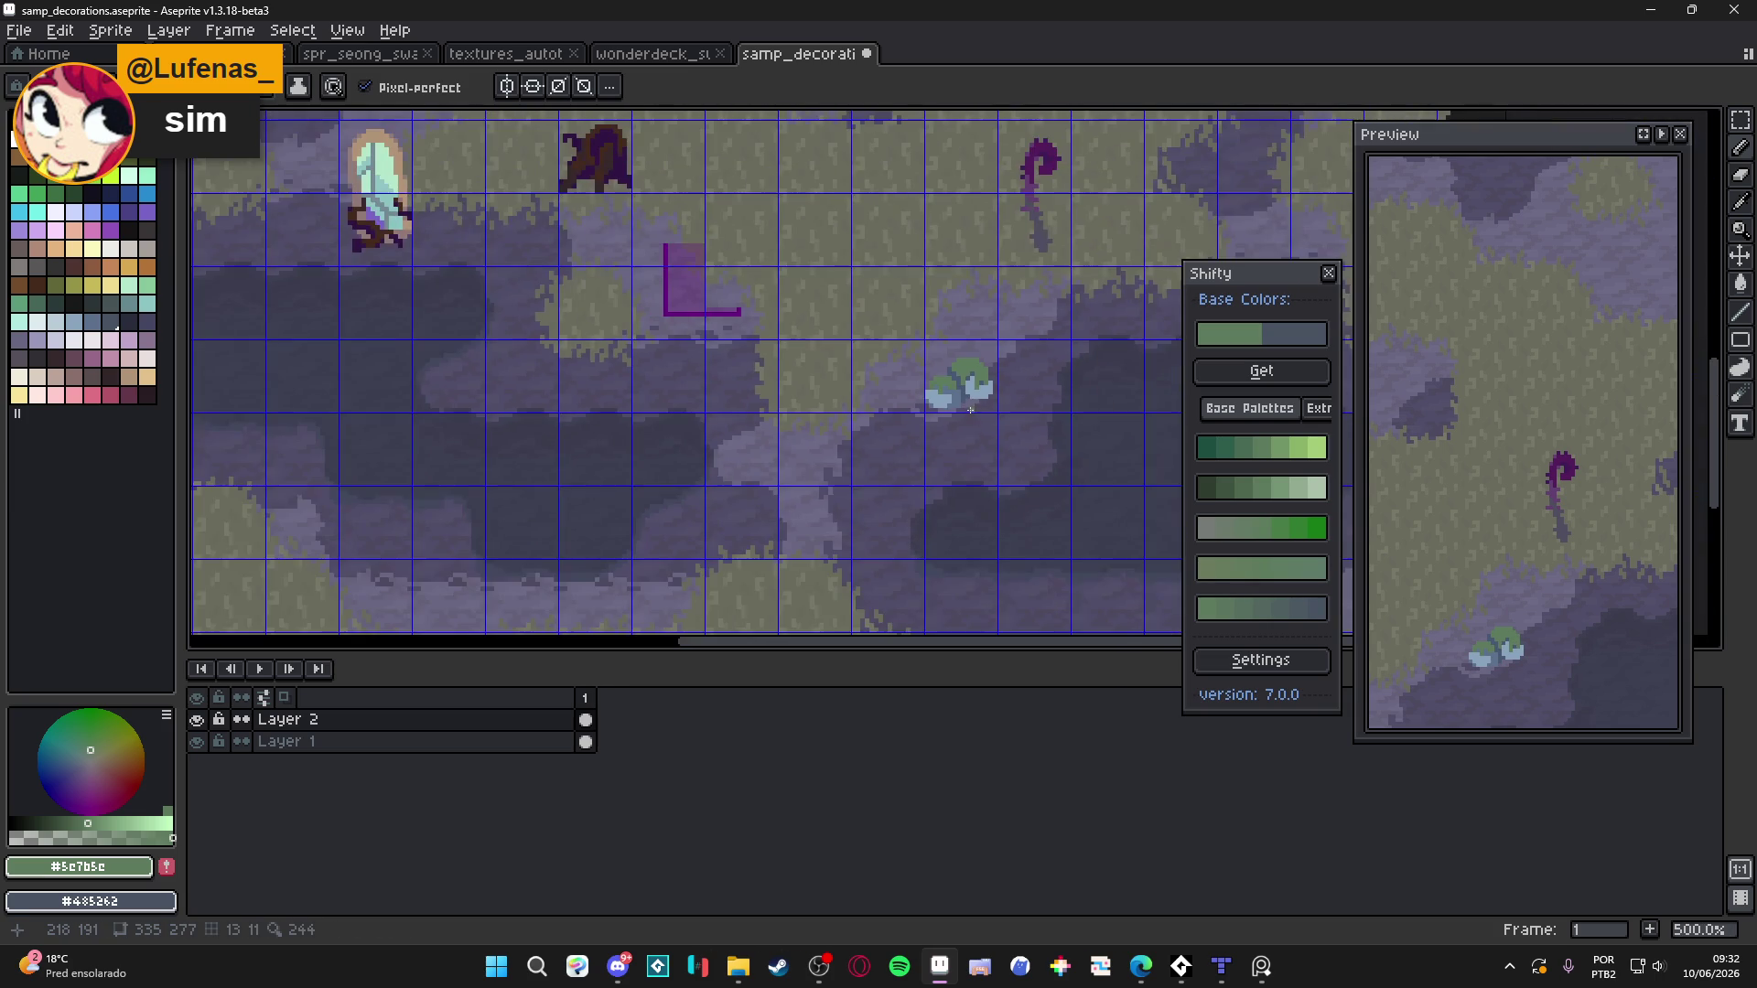
{"action": "scroll", "coordinate": [929, 447], "scroll_direction": "down", "scroll_amount": 1}
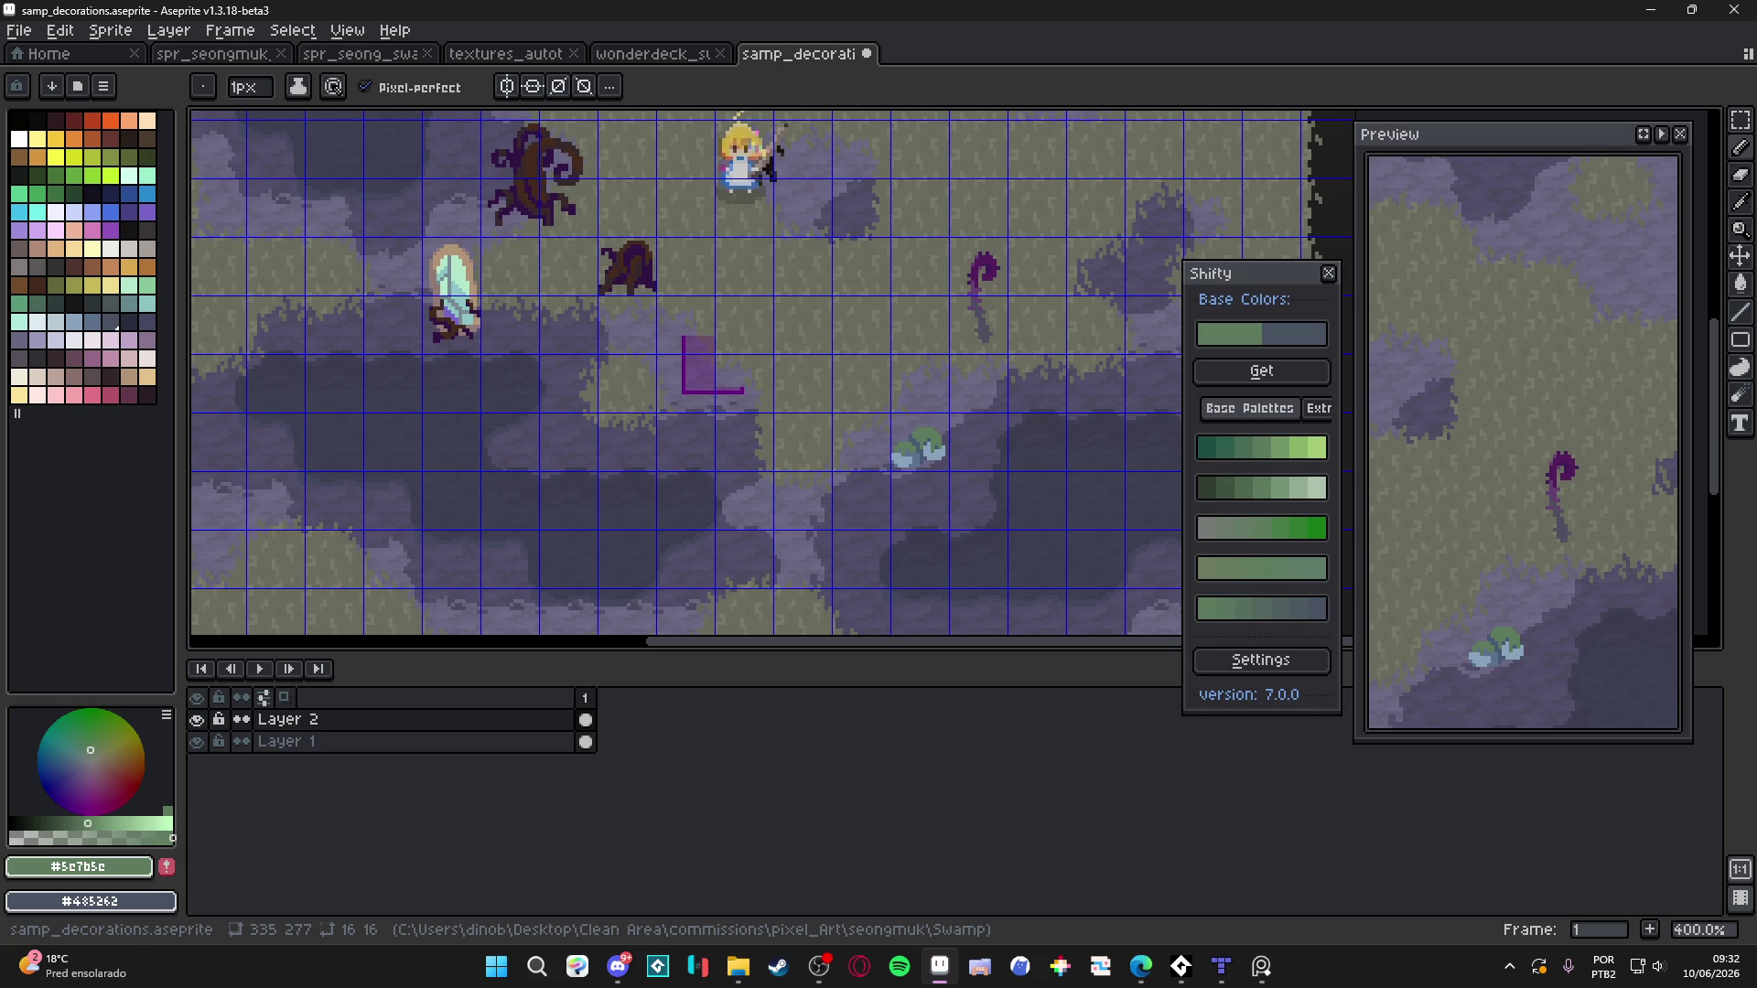
Set a lavender drawing colour, sampled from the bush and adjusted in the colour wheel
{"action": "scroll", "coordinate": [911, 439], "scroll_direction": "up", "scroll_amount": 6}
{"action": "left_click", "coordinate": [830, 435], "text": "alt"}
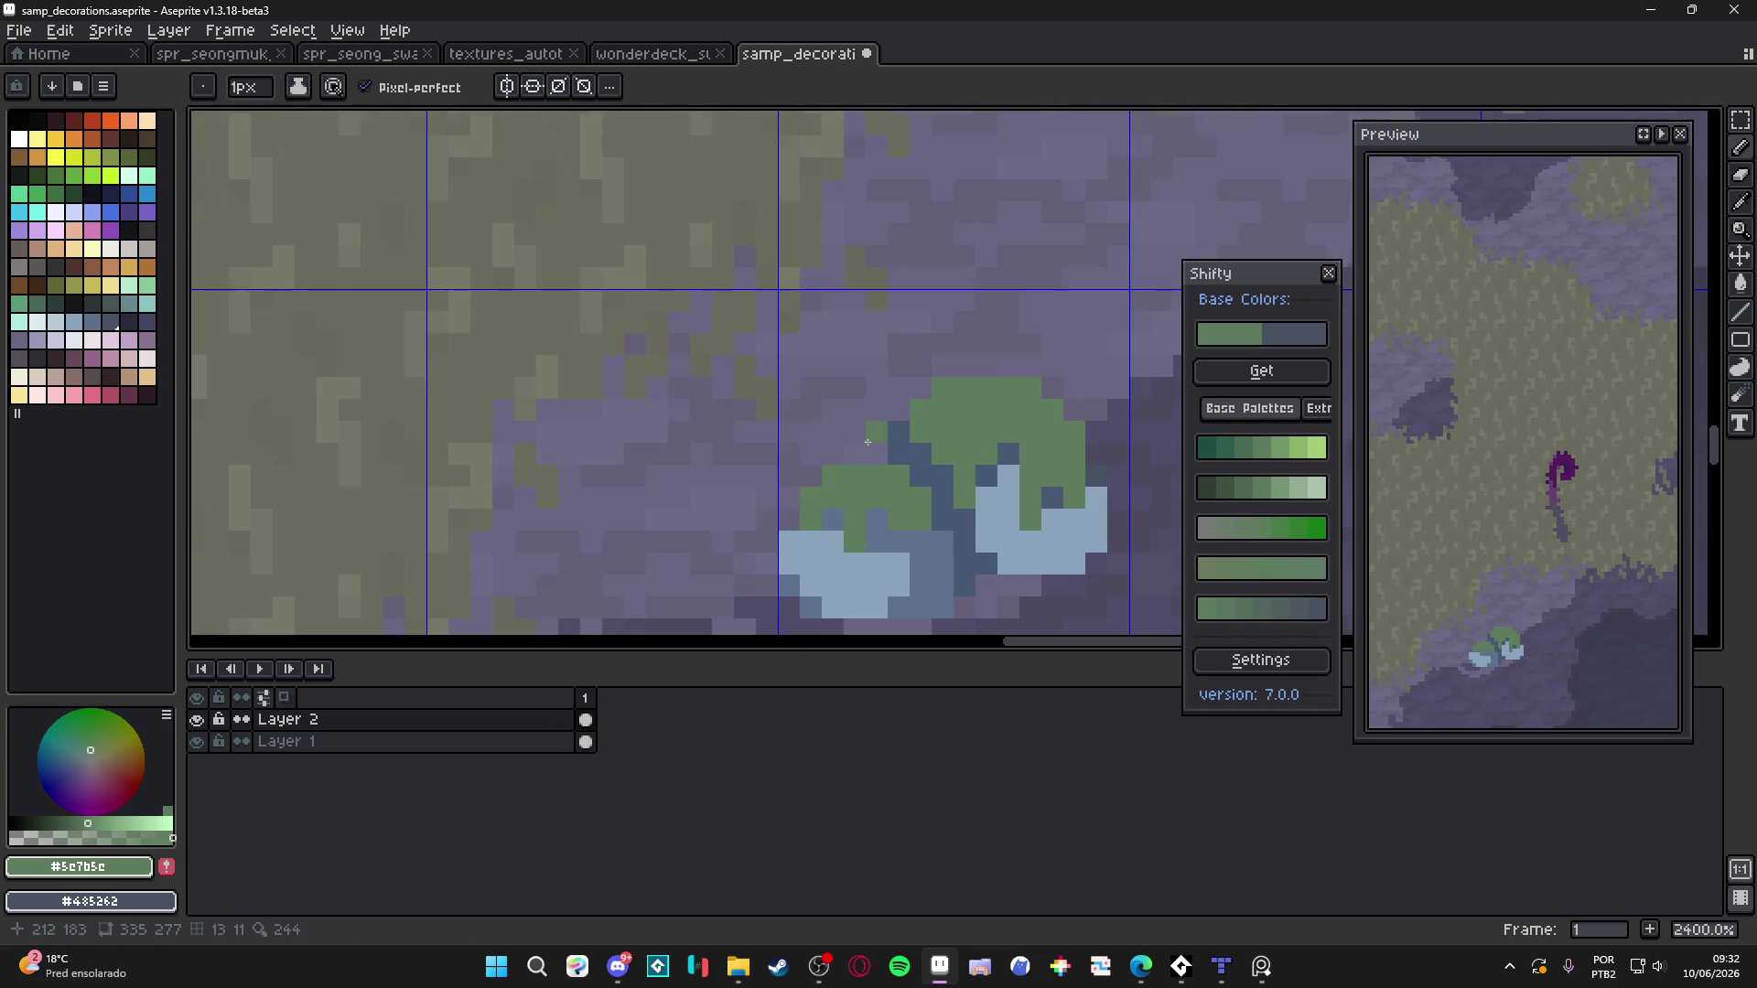
{"action": "left_click", "coordinate": [110, 821]}
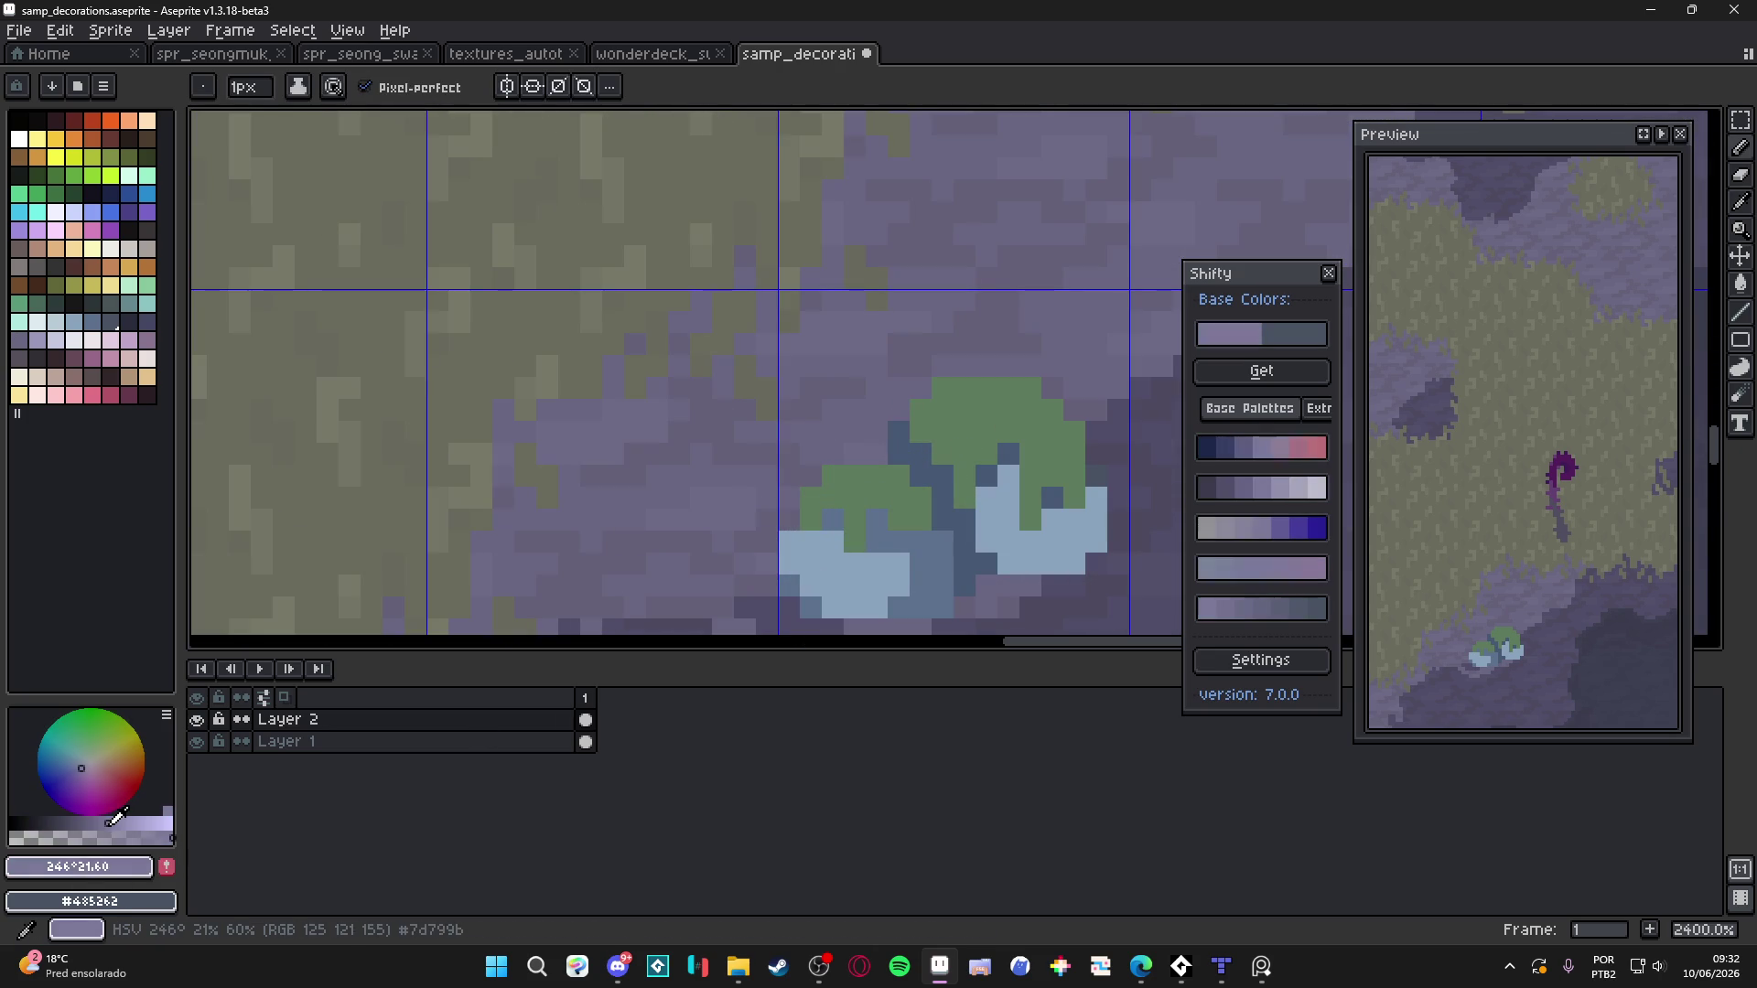
{"action": "key", "text": "w"}
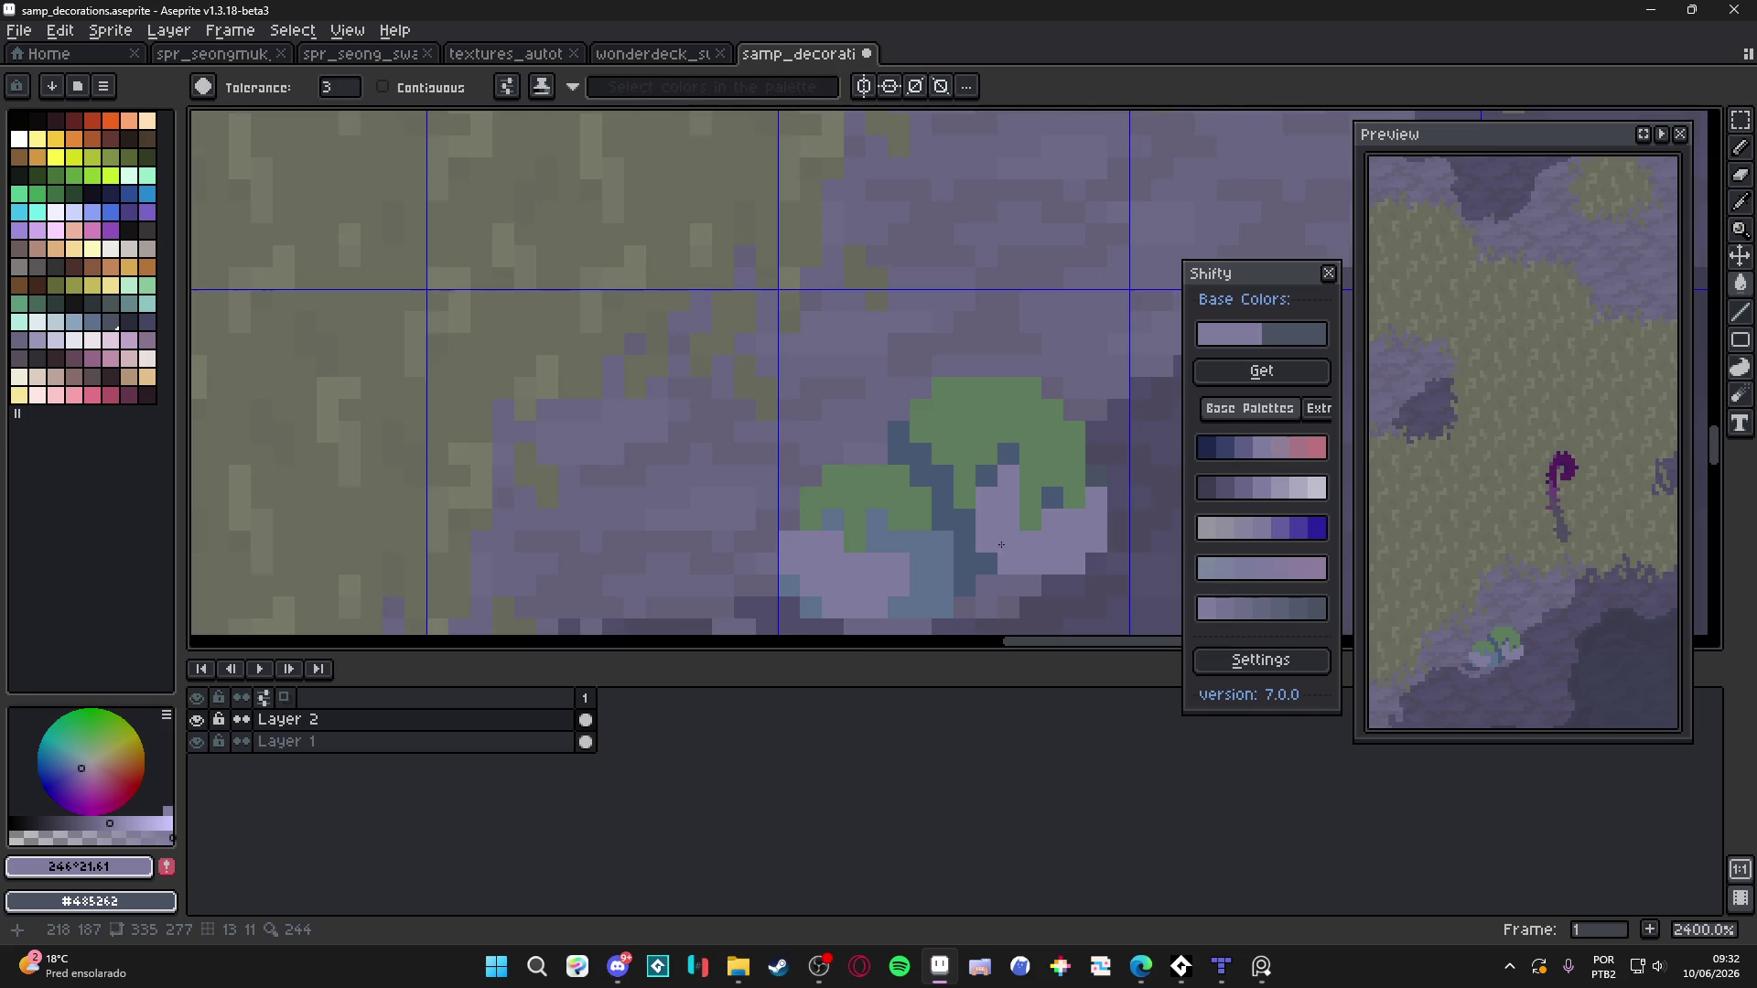
{"action": "scroll", "coordinate": [954, 533], "scroll_direction": "down", "scroll_amount": 3}
{"action": "left_click", "coordinate": [90, 824]}
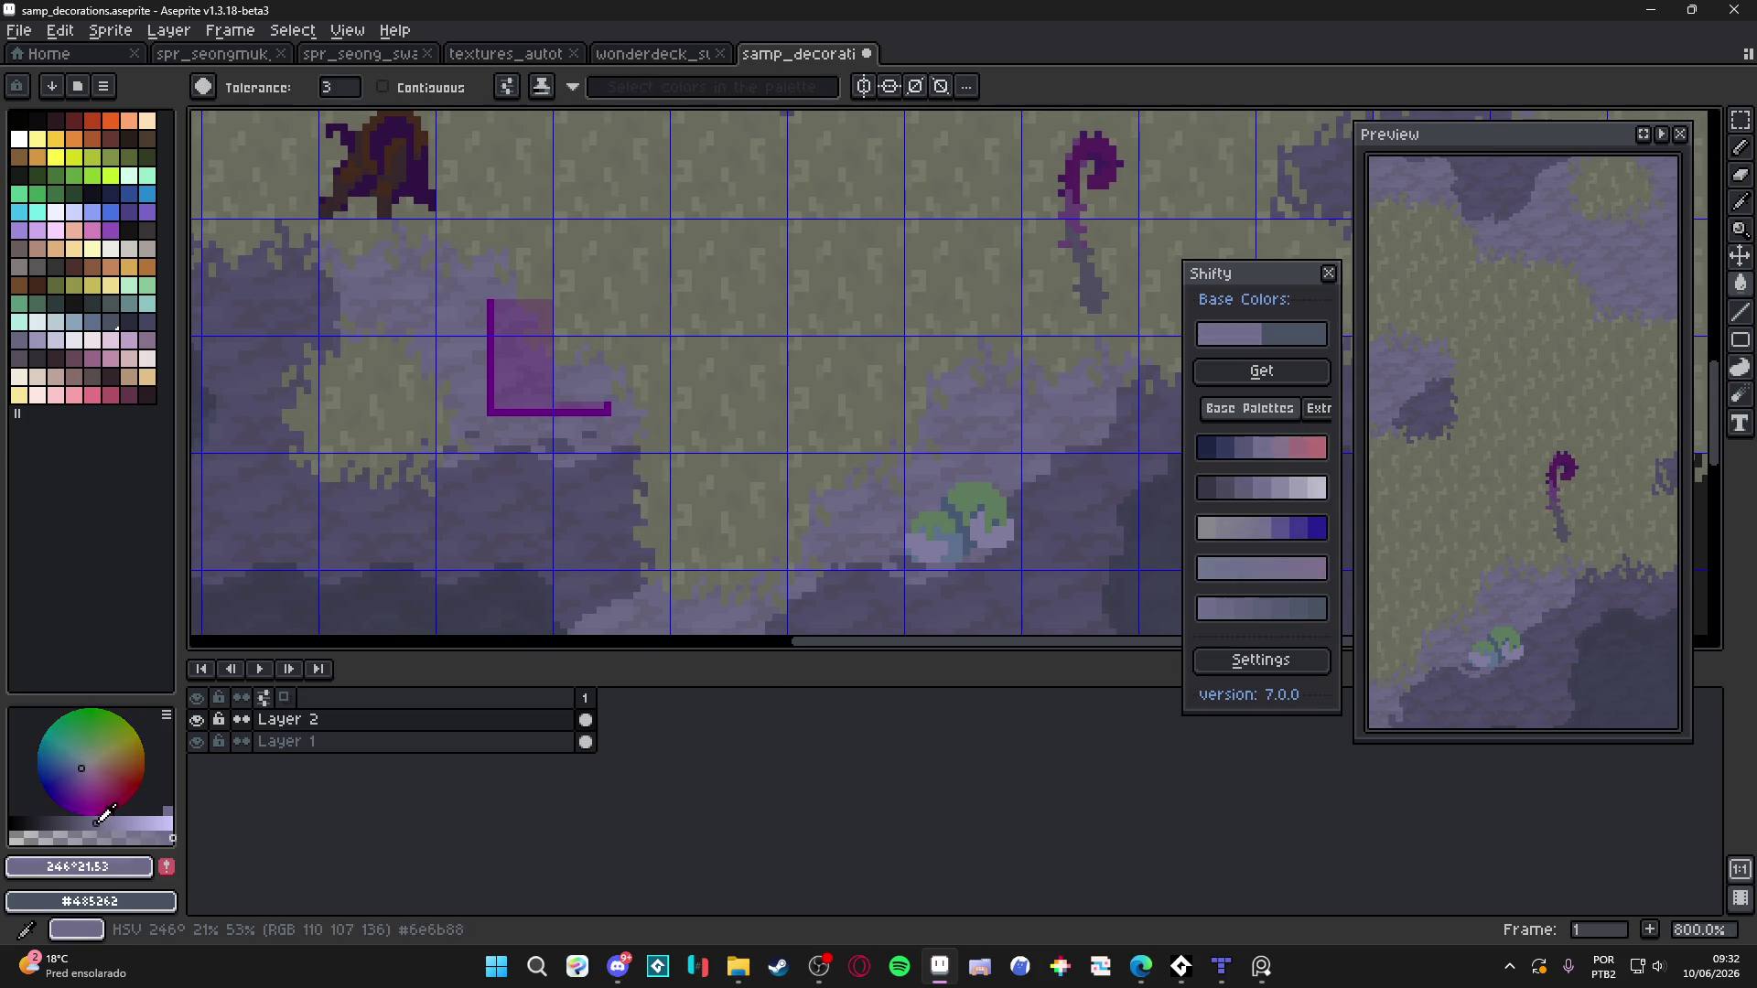
Select the bush with the Magic Wand and move it up and to the left
{"action": "scroll", "coordinate": [979, 546], "scroll_direction": "down", "scroll_amount": 3}
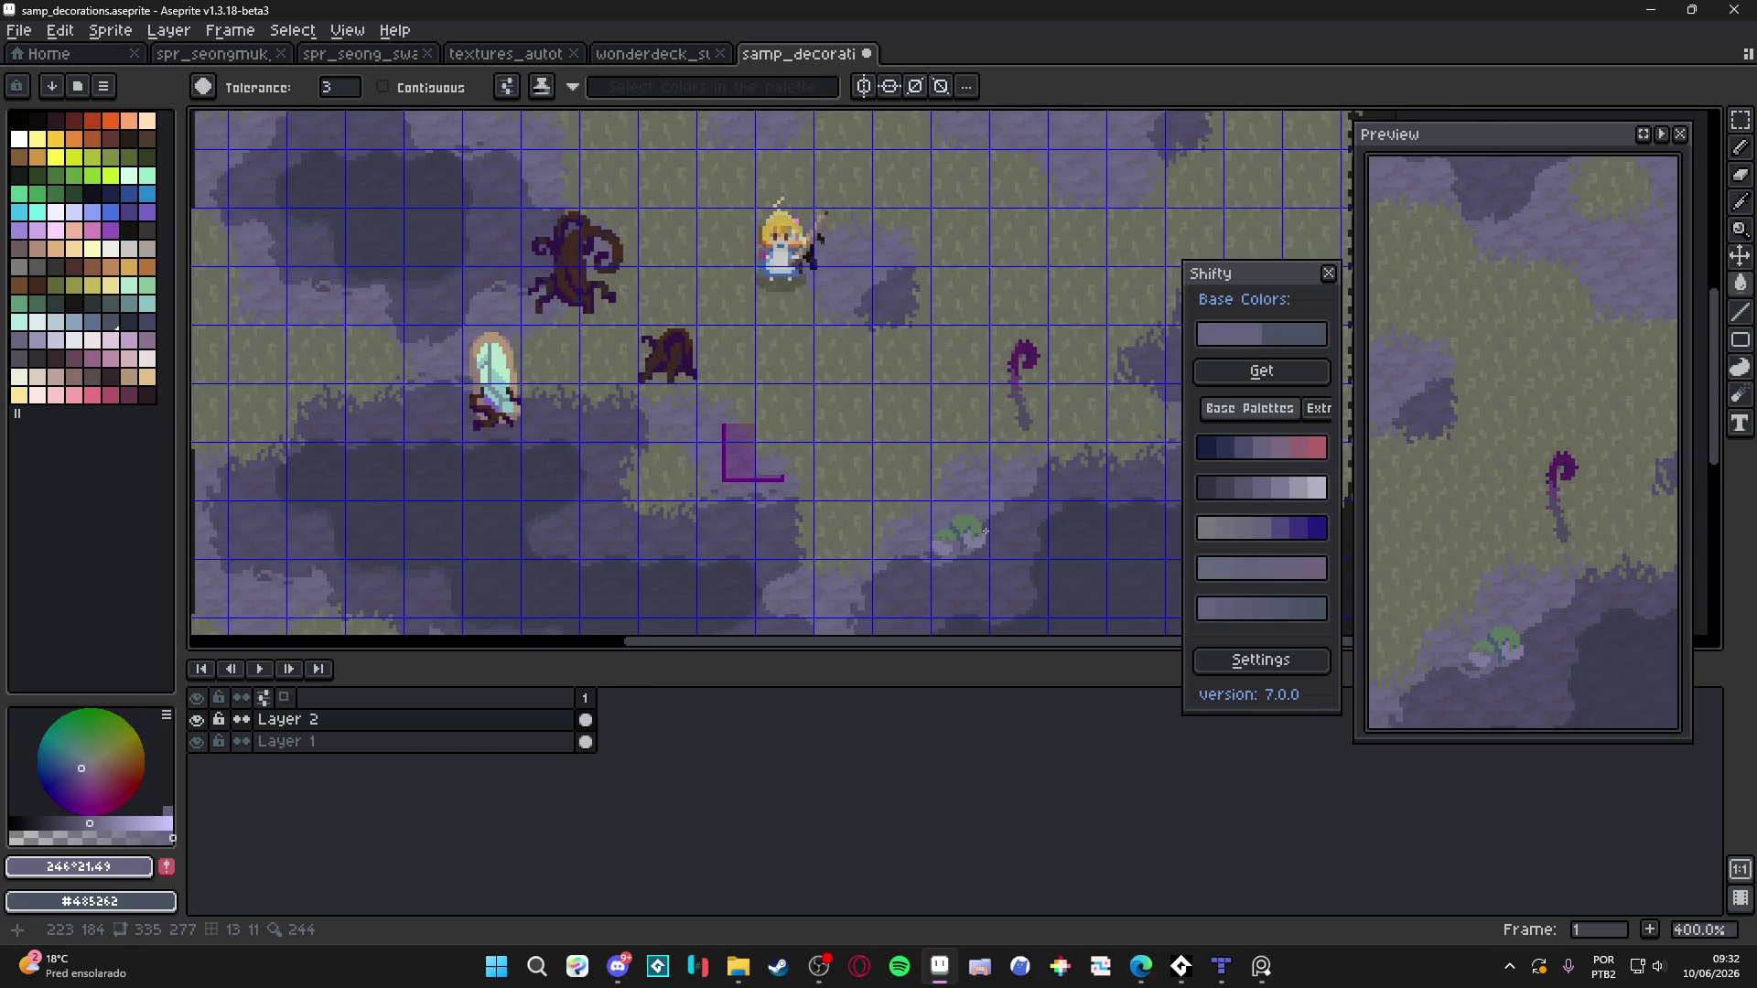
{"action": "scroll", "coordinate": [986, 530], "scroll_direction": "up", "scroll_amount": 3}
{"action": "left_click", "coordinate": [947, 547]}
{"action": "mouse_move", "coordinate": [973, 557]}
{"action": "left_mouse_down"}
{"action": "mouse_move", "coordinate": [860, 557]}
{"action": "mouse_move", "coordinate": [859, 318]}
{"action": "left_mouse_up"}
{"action": "key", "text": "Return"}
{"action": "scroll", "coordinate": [882, 571], "scroll_direction": "down", "scroll_amount": 2}
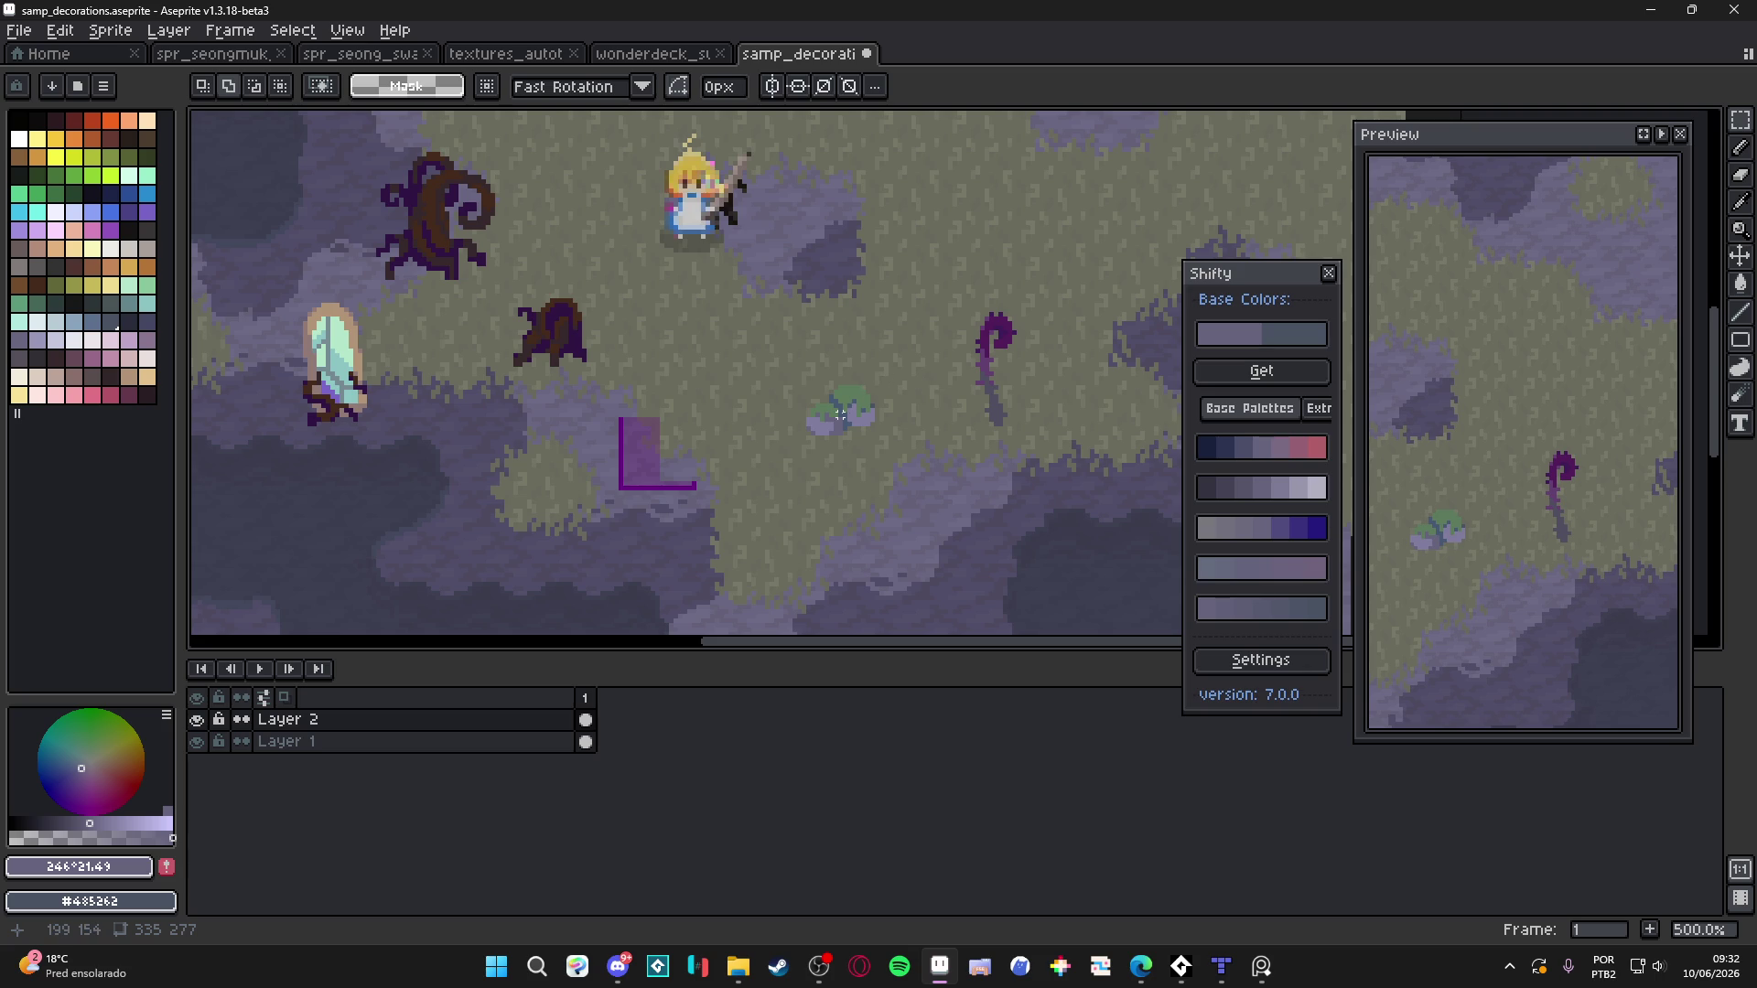
Select the bush area and fill part of it with a darker purple from the ramp
{"action": "left_click_drag", "start_coordinate": [837, 412], "coordinate": [844, 419]}
{"action": "scroll", "coordinate": [842, 416], "scroll_direction": "up", "scroll_amount": 3}
{"action": "key", "text": "w"}
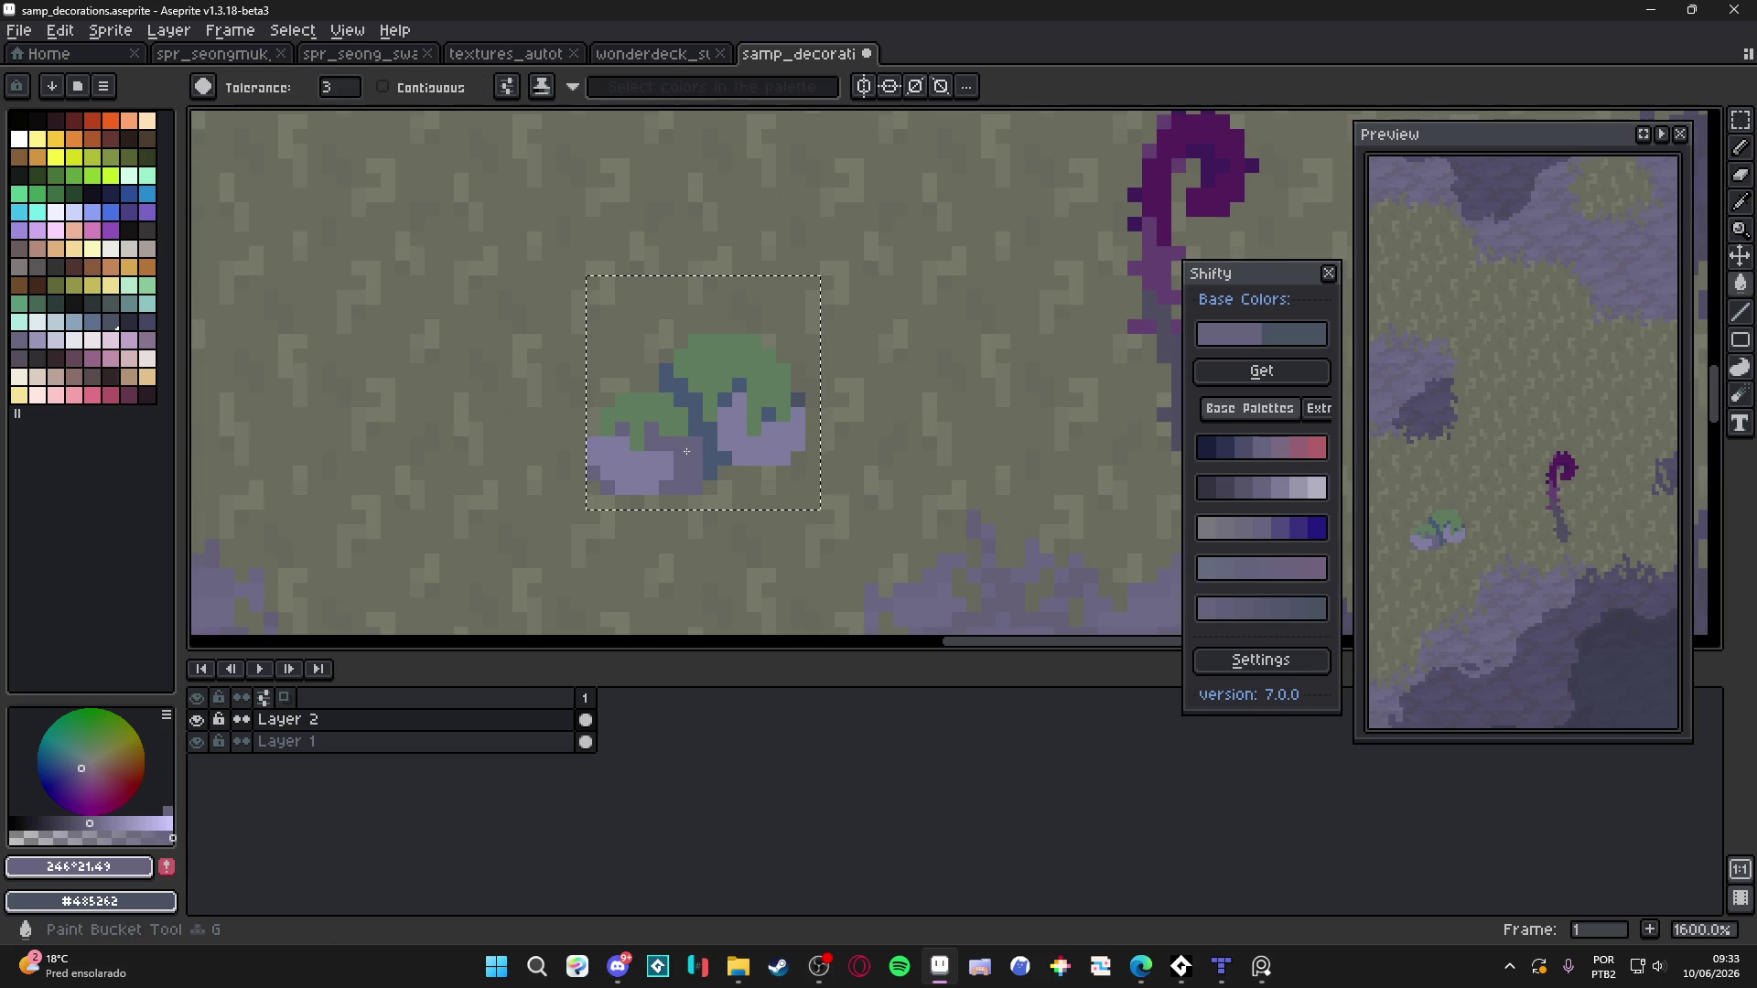
{"action": "left_click", "coordinate": [1130, 188], "text": "alt"}
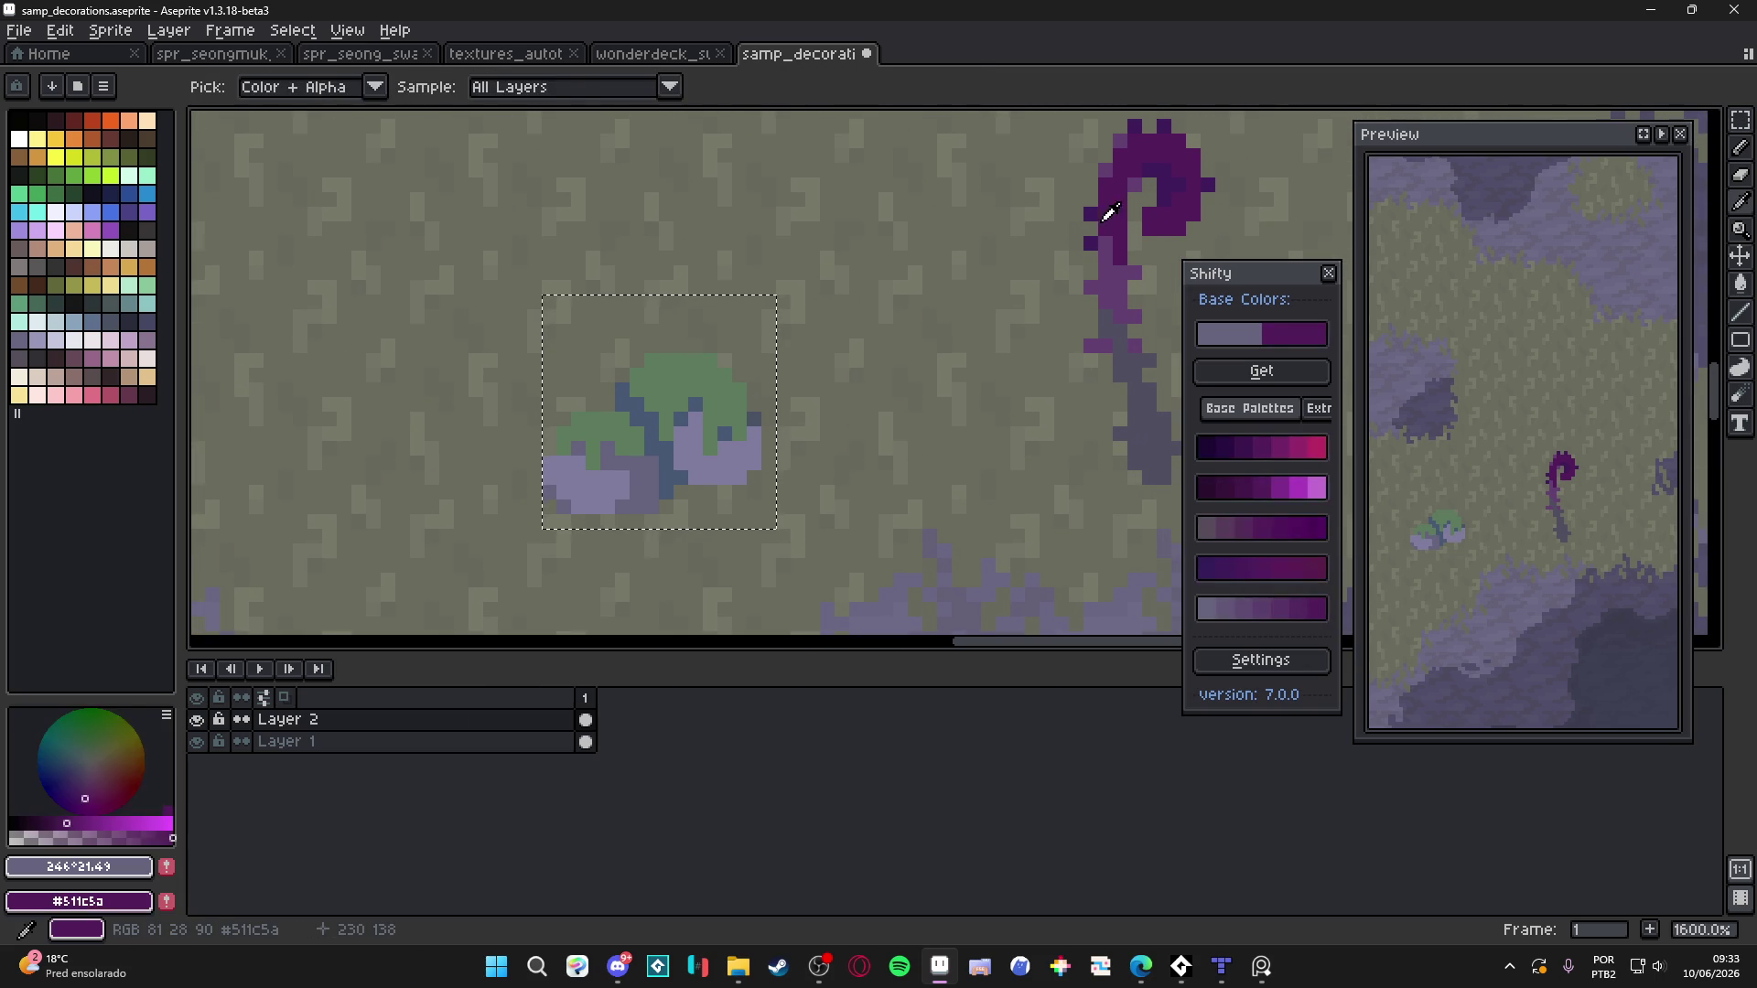
{"action": "left_click", "coordinate": [710, 459], "text": "alt"}
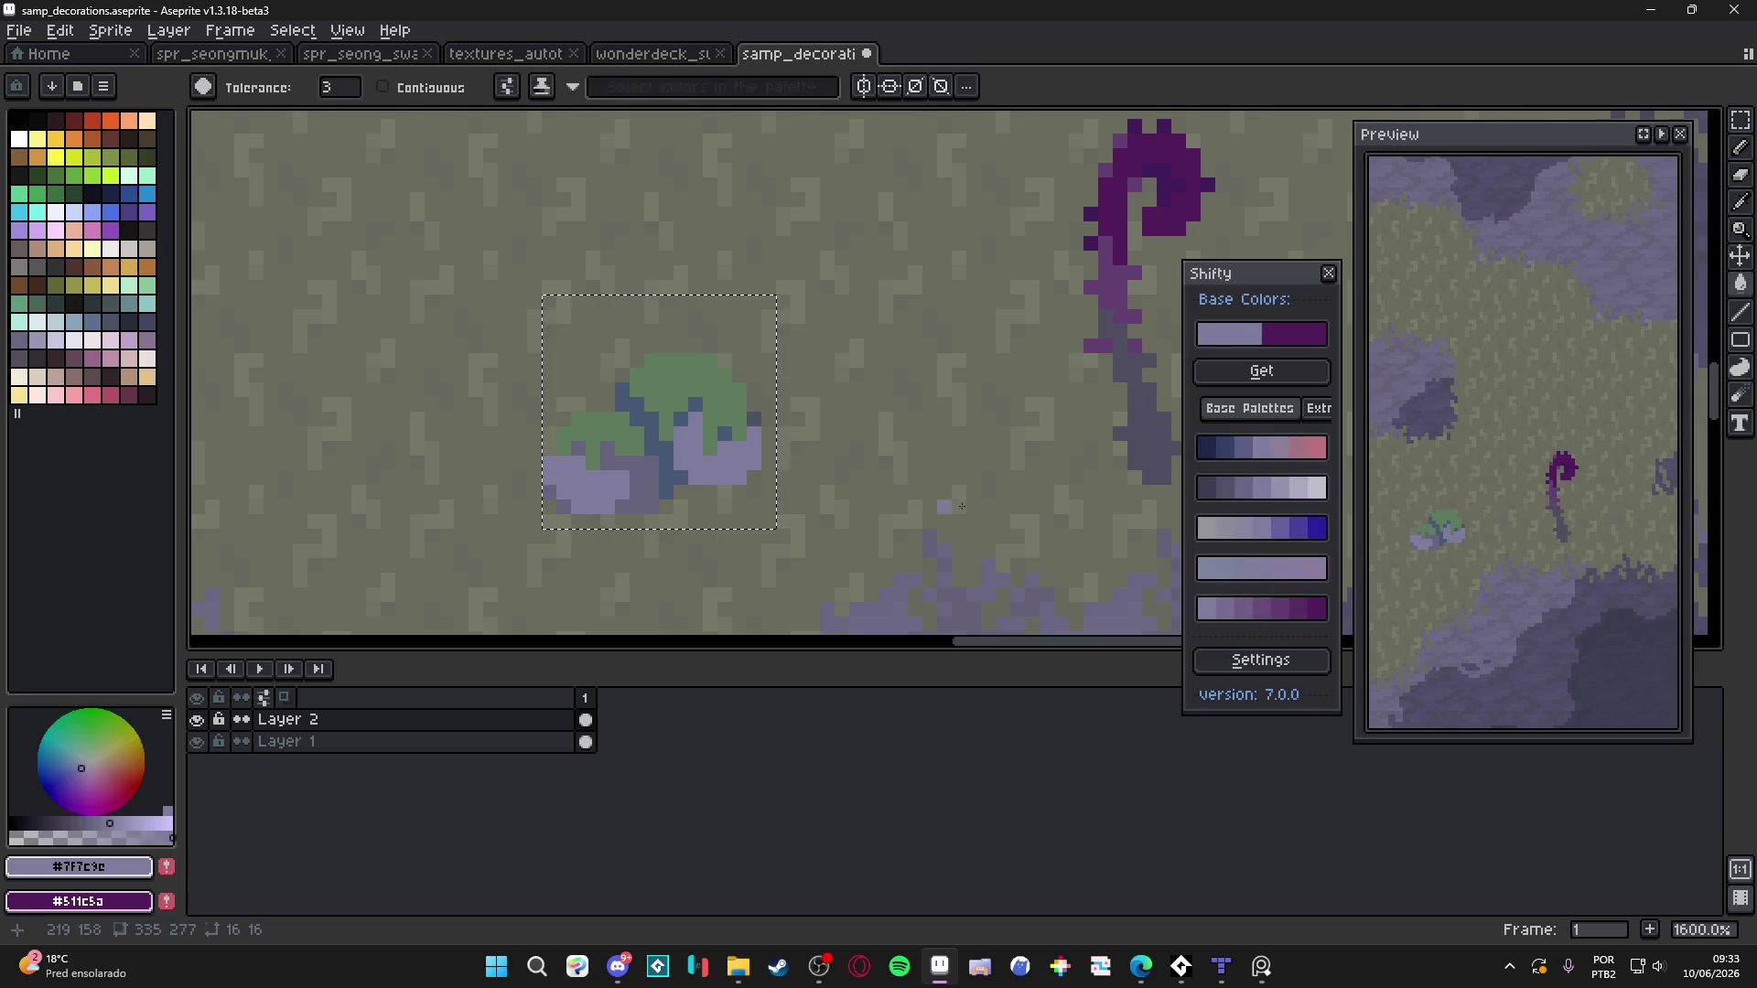
{"action": "left_click", "coordinate": [628, 475], "text": "alt"}
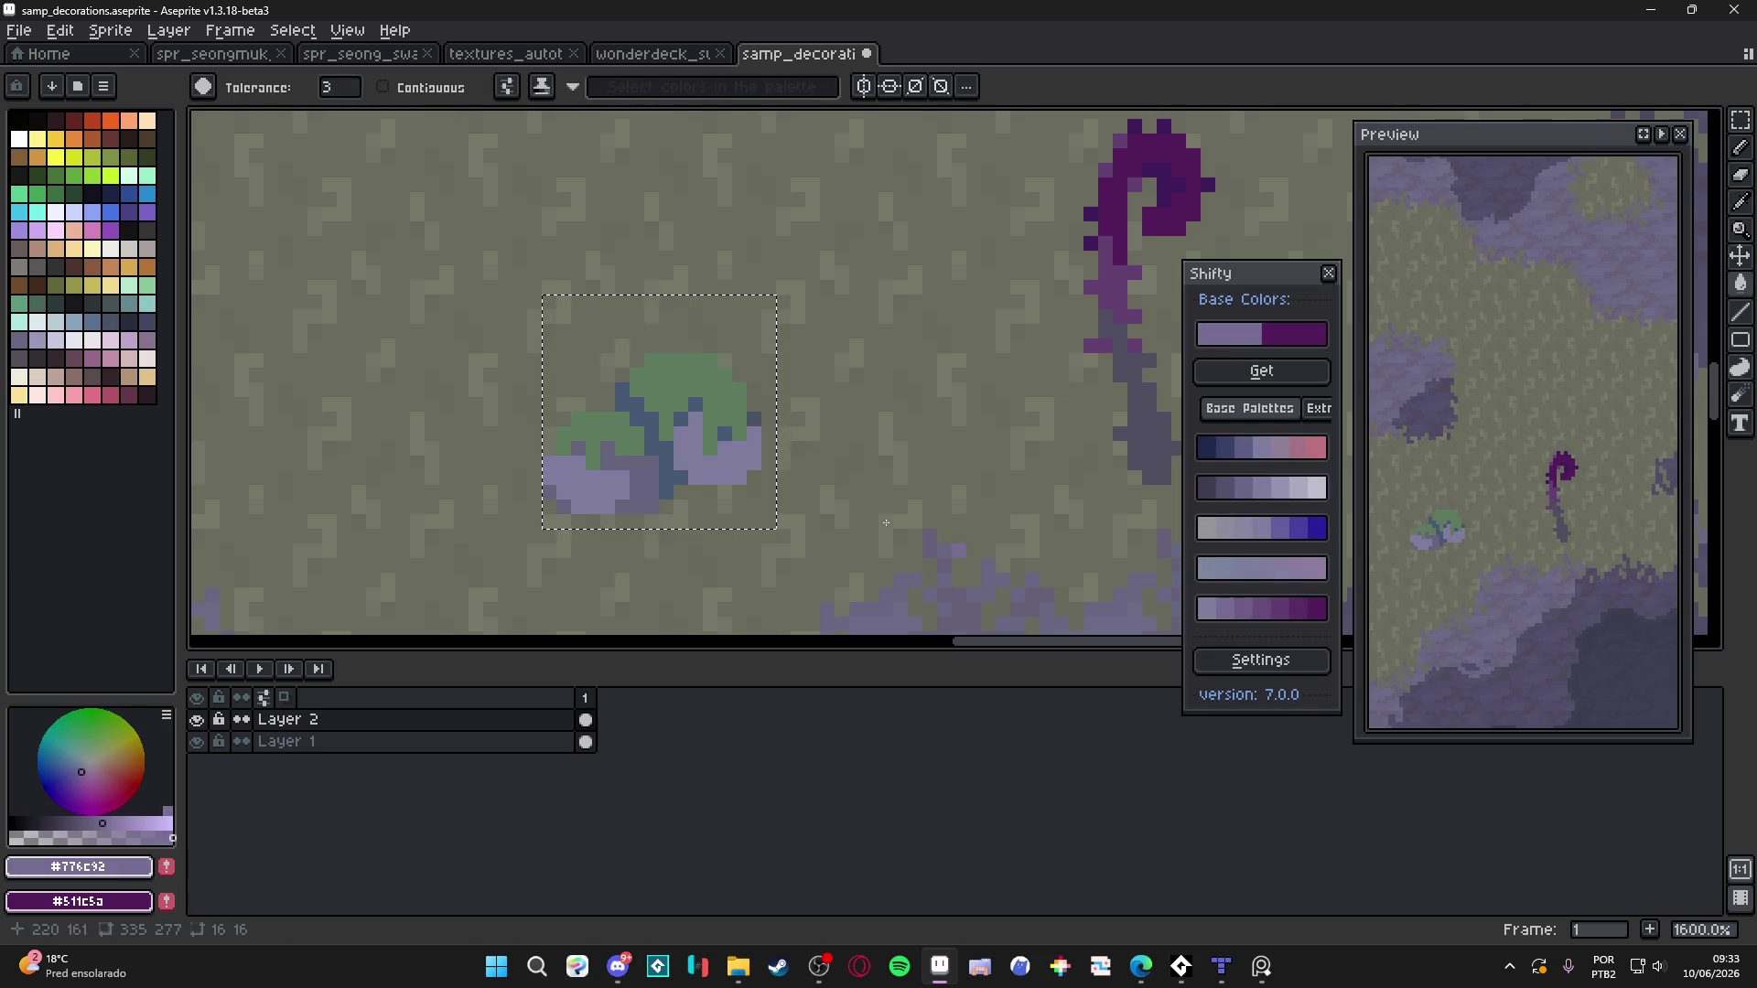
{"action": "left_click", "coordinate": [1247, 608]}
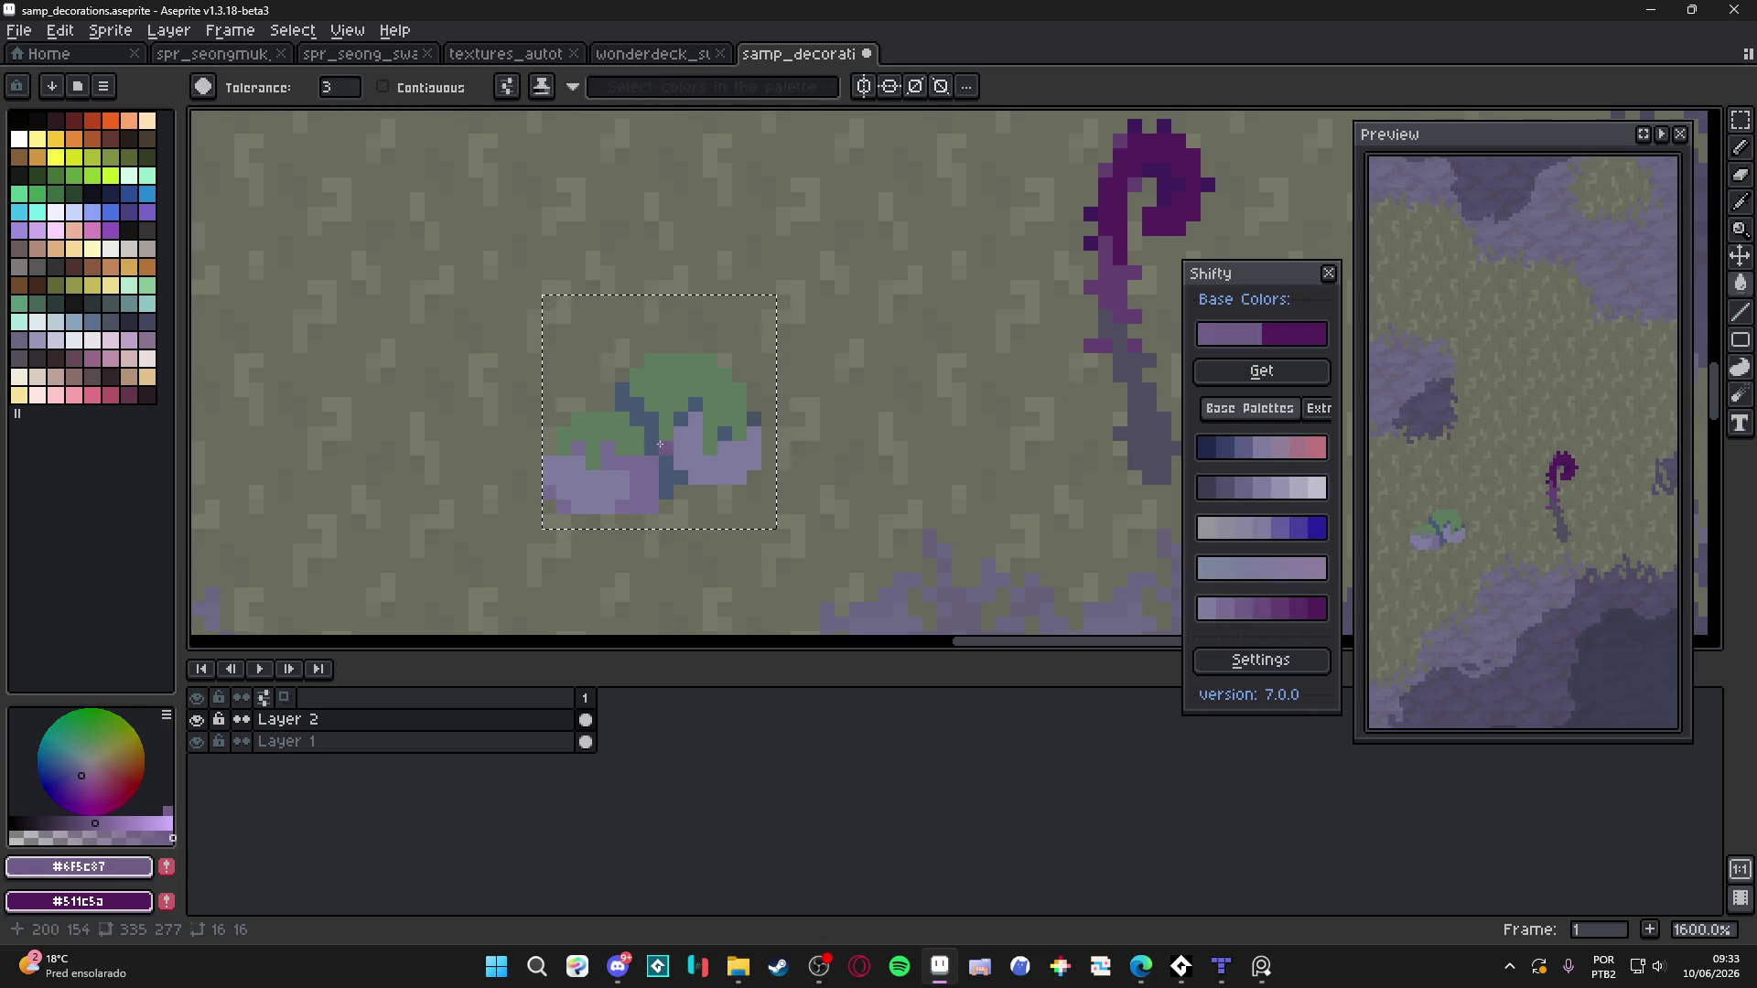
{"action": "left_click", "coordinate": [640, 473]}
Fill the bush's blue pixels with a dark purple-grey from the Shifty ramp
{"action": "scroll", "coordinate": [754, 508], "scroll_direction": "down", "scroll_amount": 3}
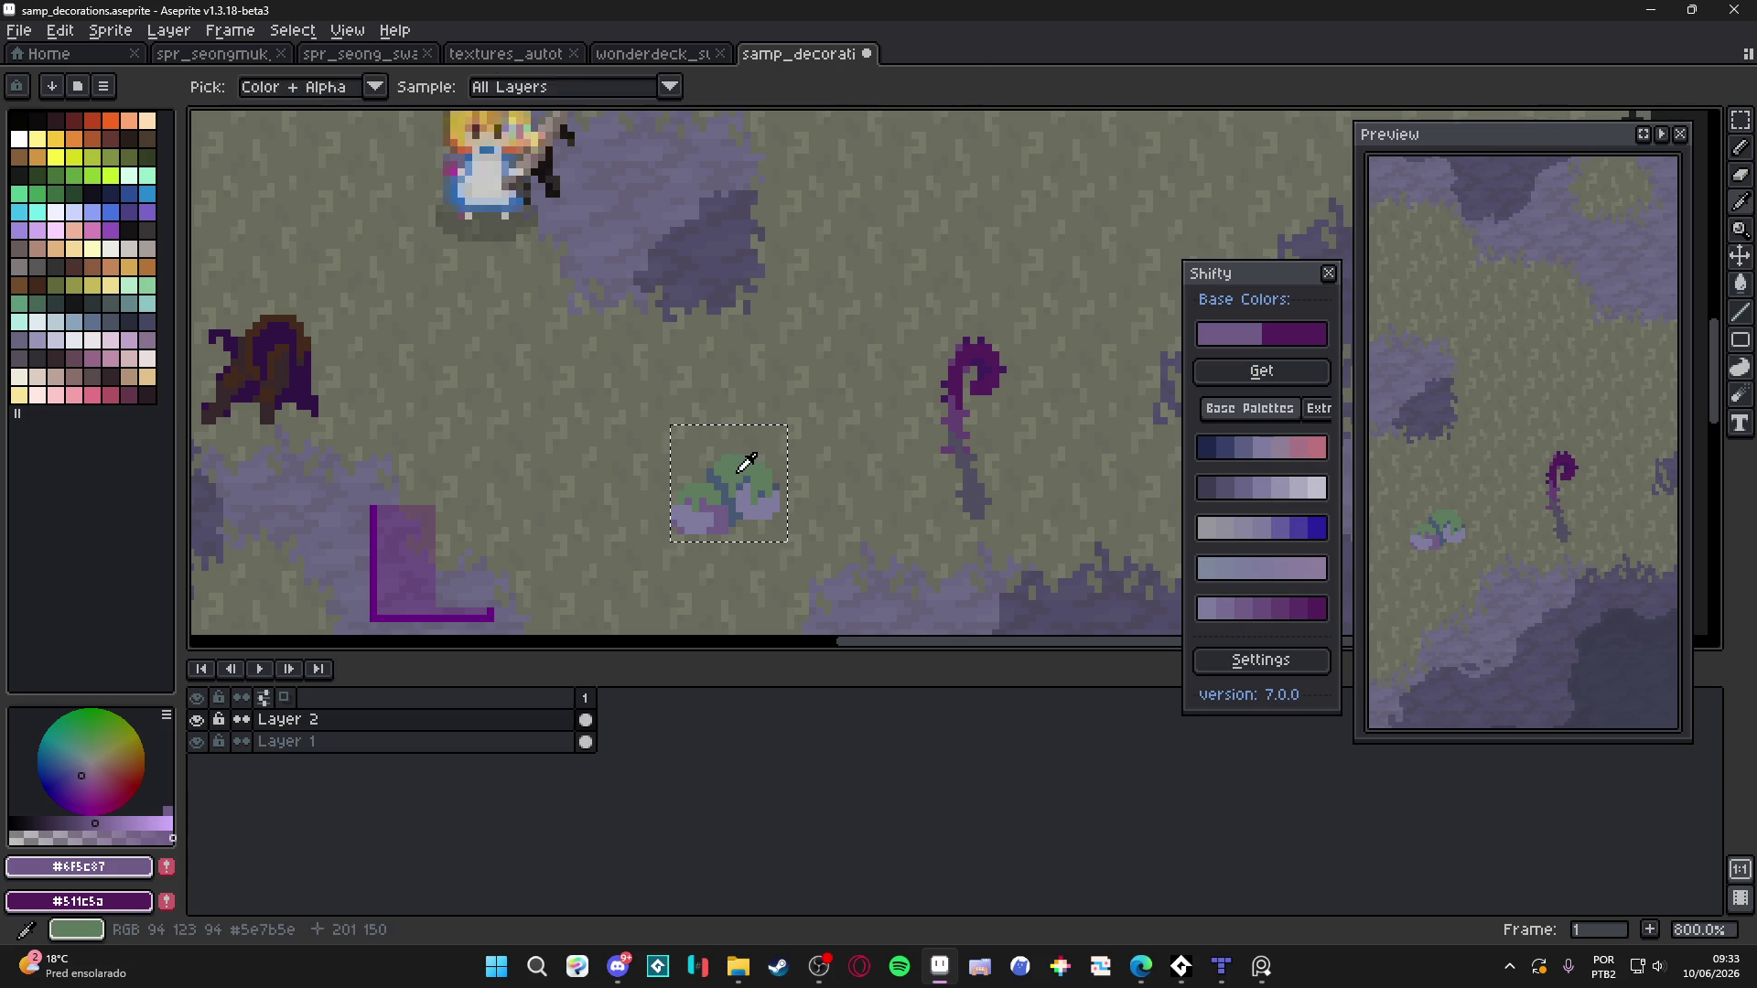
{"action": "left_click", "coordinate": [747, 464], "text": "alt"}
{"action": "left_click", "coordinate": [1242, 607]}
{"action": "scroll", "coordinate": [736, 477], "scroll_direction": "up", "scroll_amount": 3}
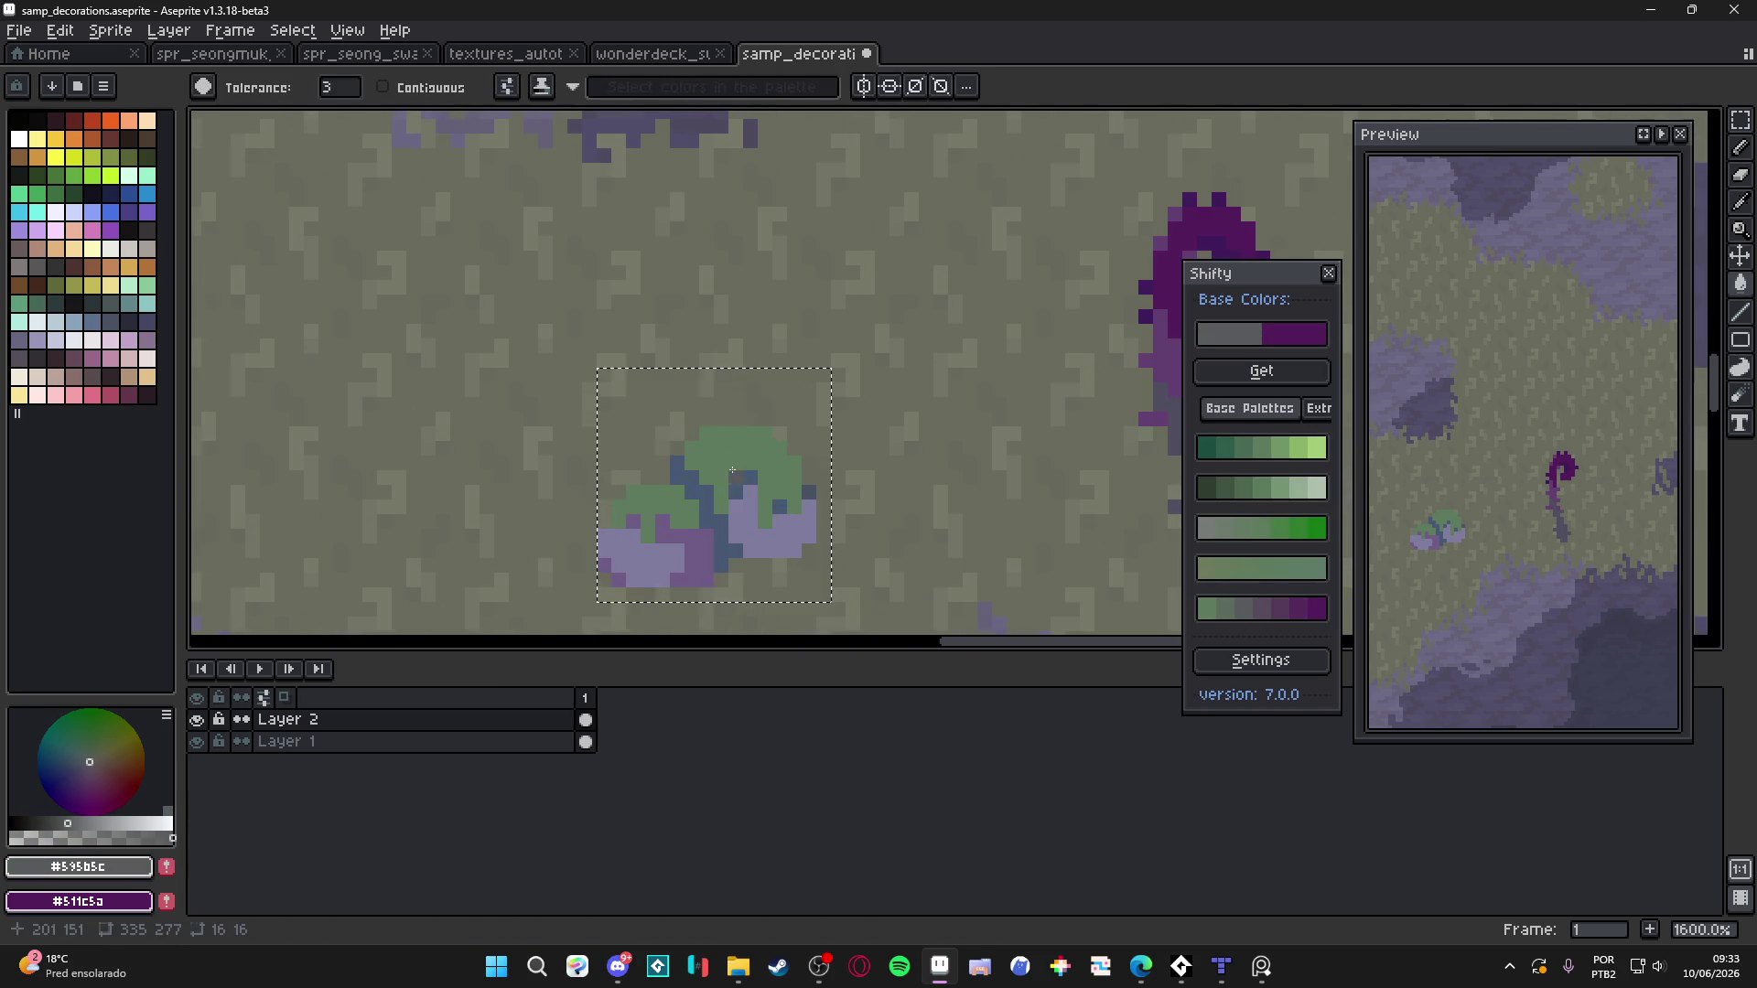
{"action": "scroll", "coordinate": [736, 477], "scroll_direction": "down", "scroll_amount": 3}
{"action": "scroll", "coordinate": [733, 531], "scroll_direction": "up", "scroll_amount": 3}
{"action": "left_click", "coordinate": [1255, 608]}
{"action": "left_click", "coordinate": [710, 520]}
Pencil a small muted grey-green patch across the bush's grey top
{"action": "key", "text": "b"}
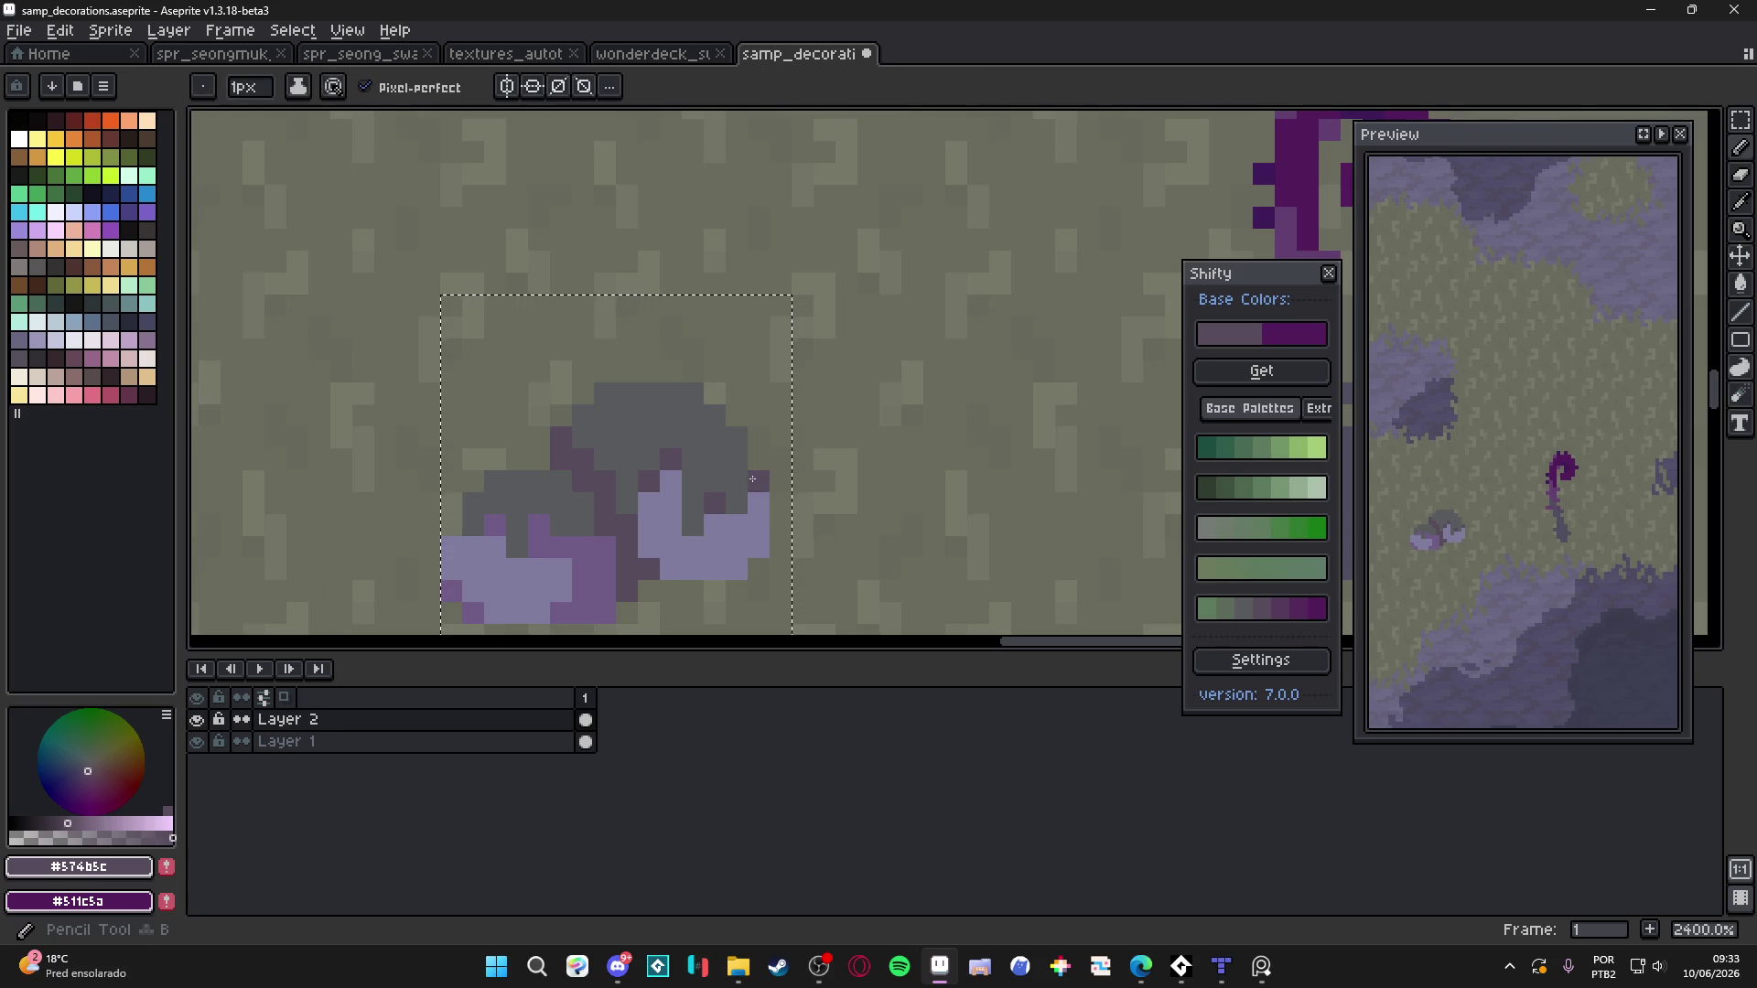
{"action": "scroll", "coordinate": [732, 421], "scroll_direction": "down", "scroll_amount": 2}
{"action": "scroll", "coordinate": [732, 421], "scroll_direction": "up", "scroll_amount": 2}
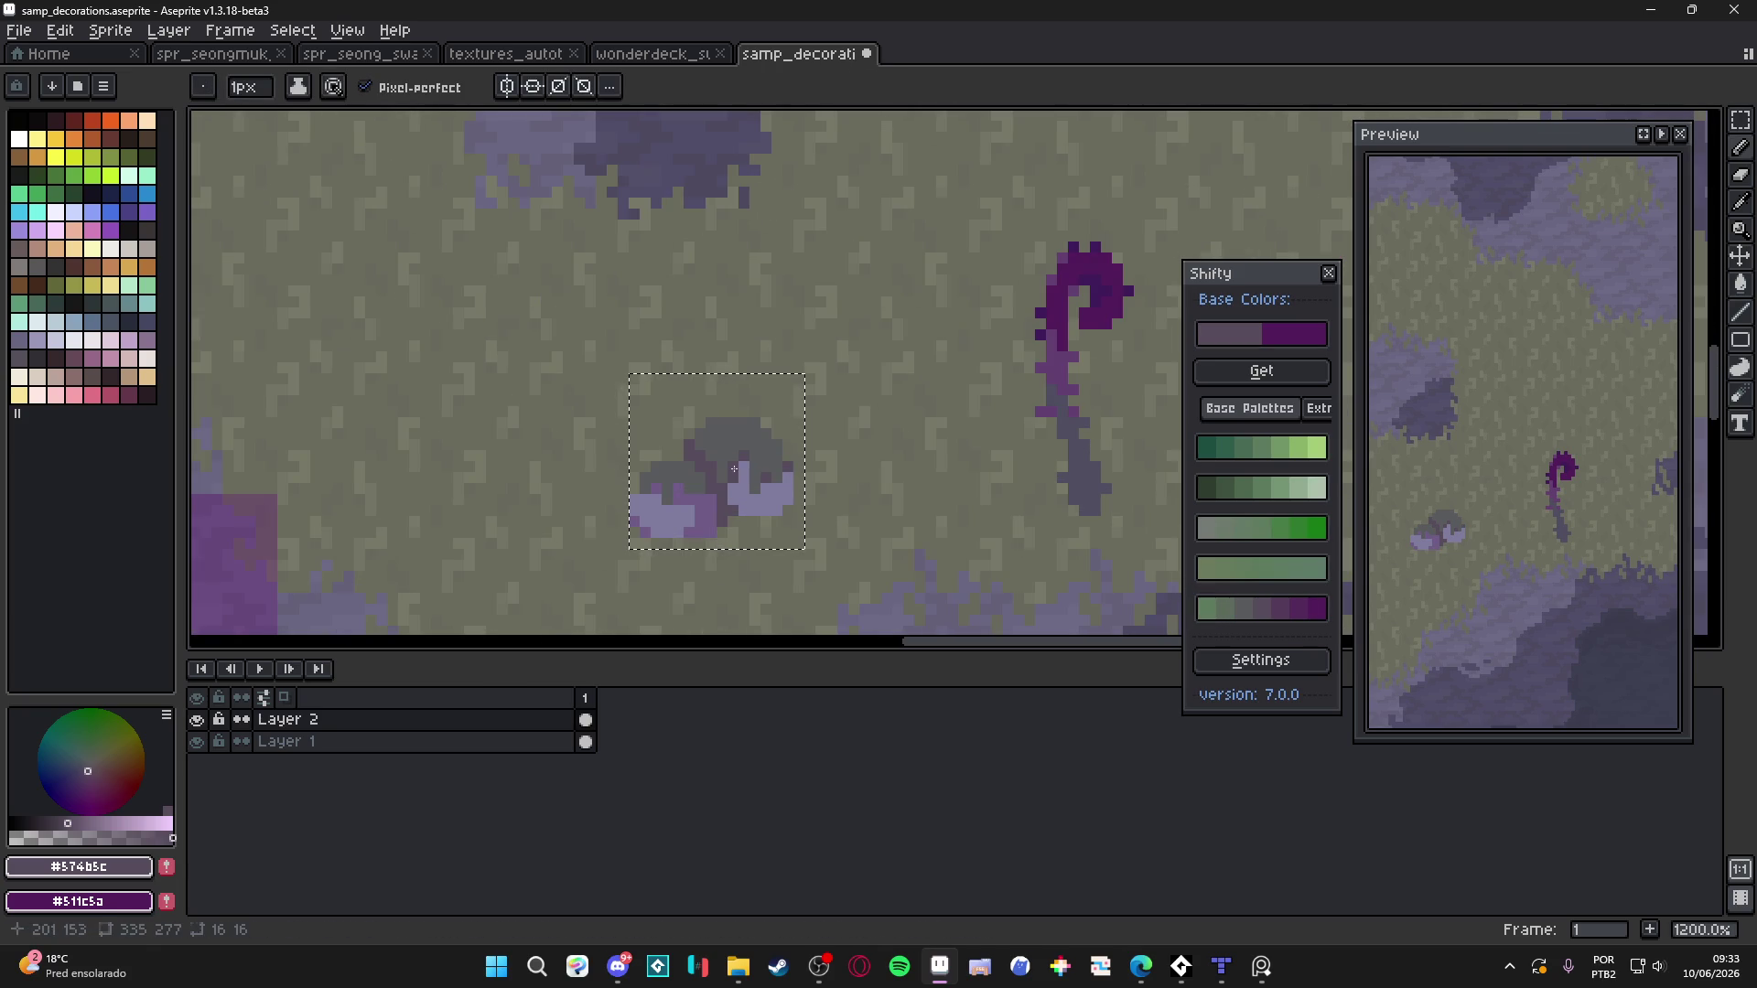
{"action": "left_click", "coordinate": [1208, 608]}
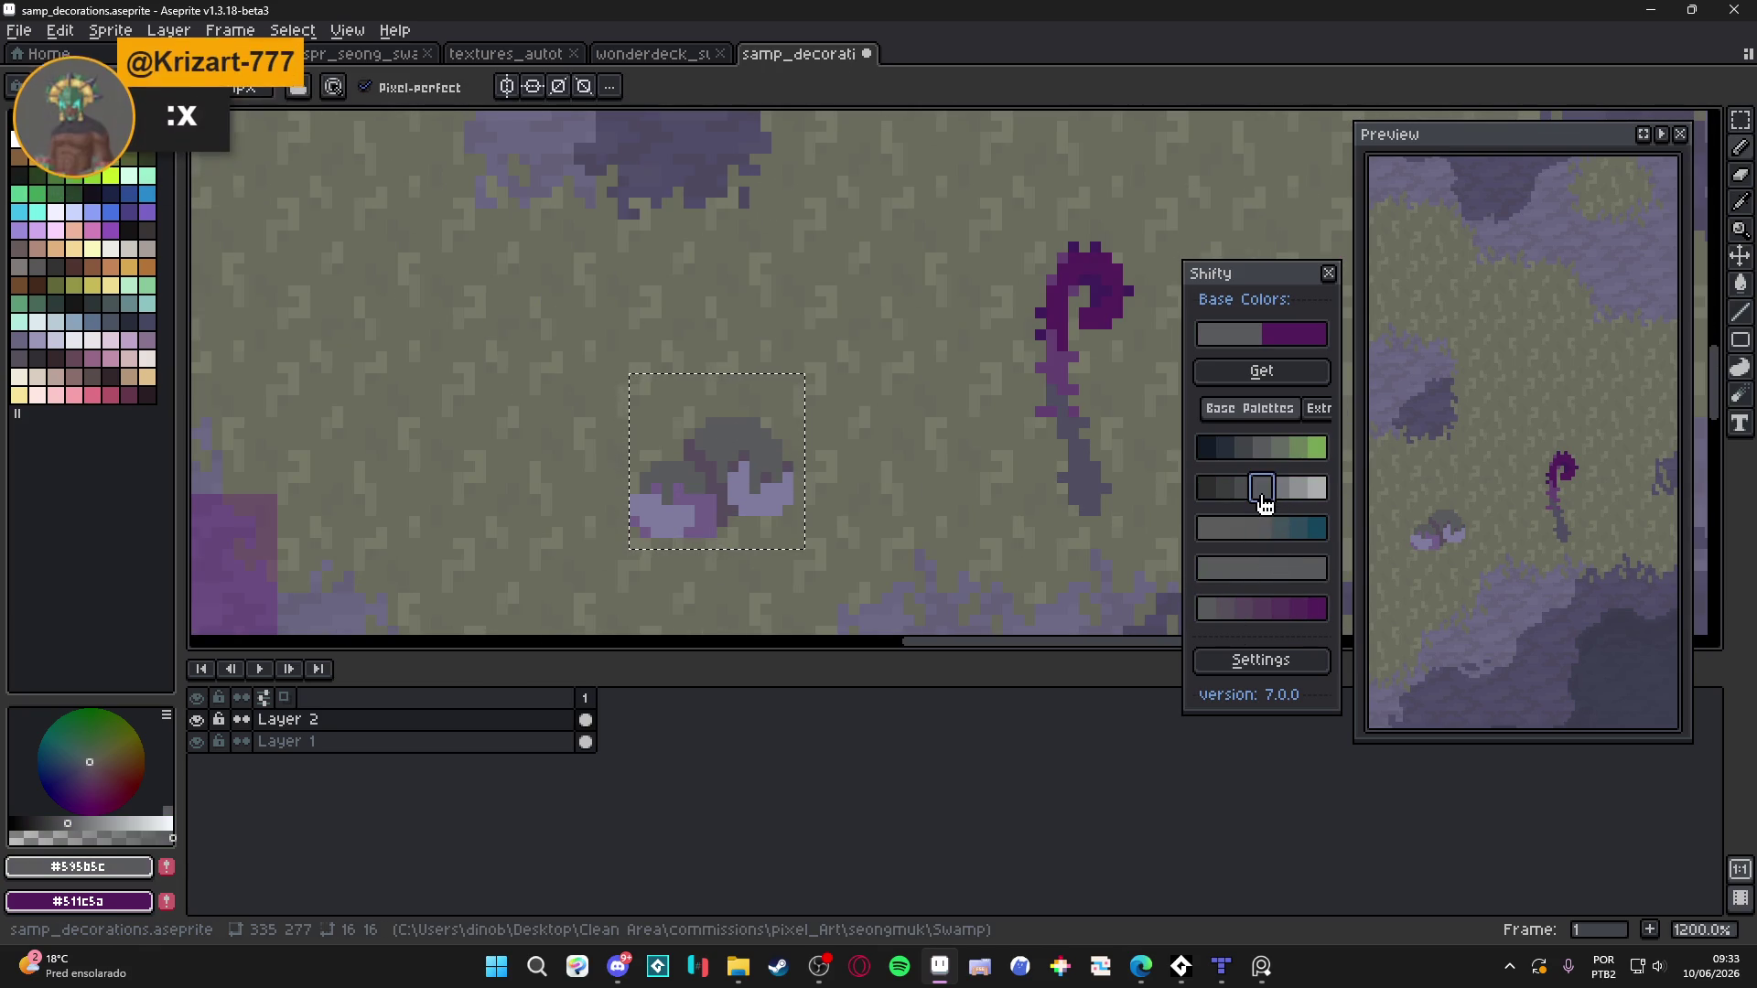
{"action": "left_click", "coordinate": [1274, 447]}
{"action": "scroll", "coordinate": [738, 460], "scroll_direction": "up", "scroll_amount": 1}
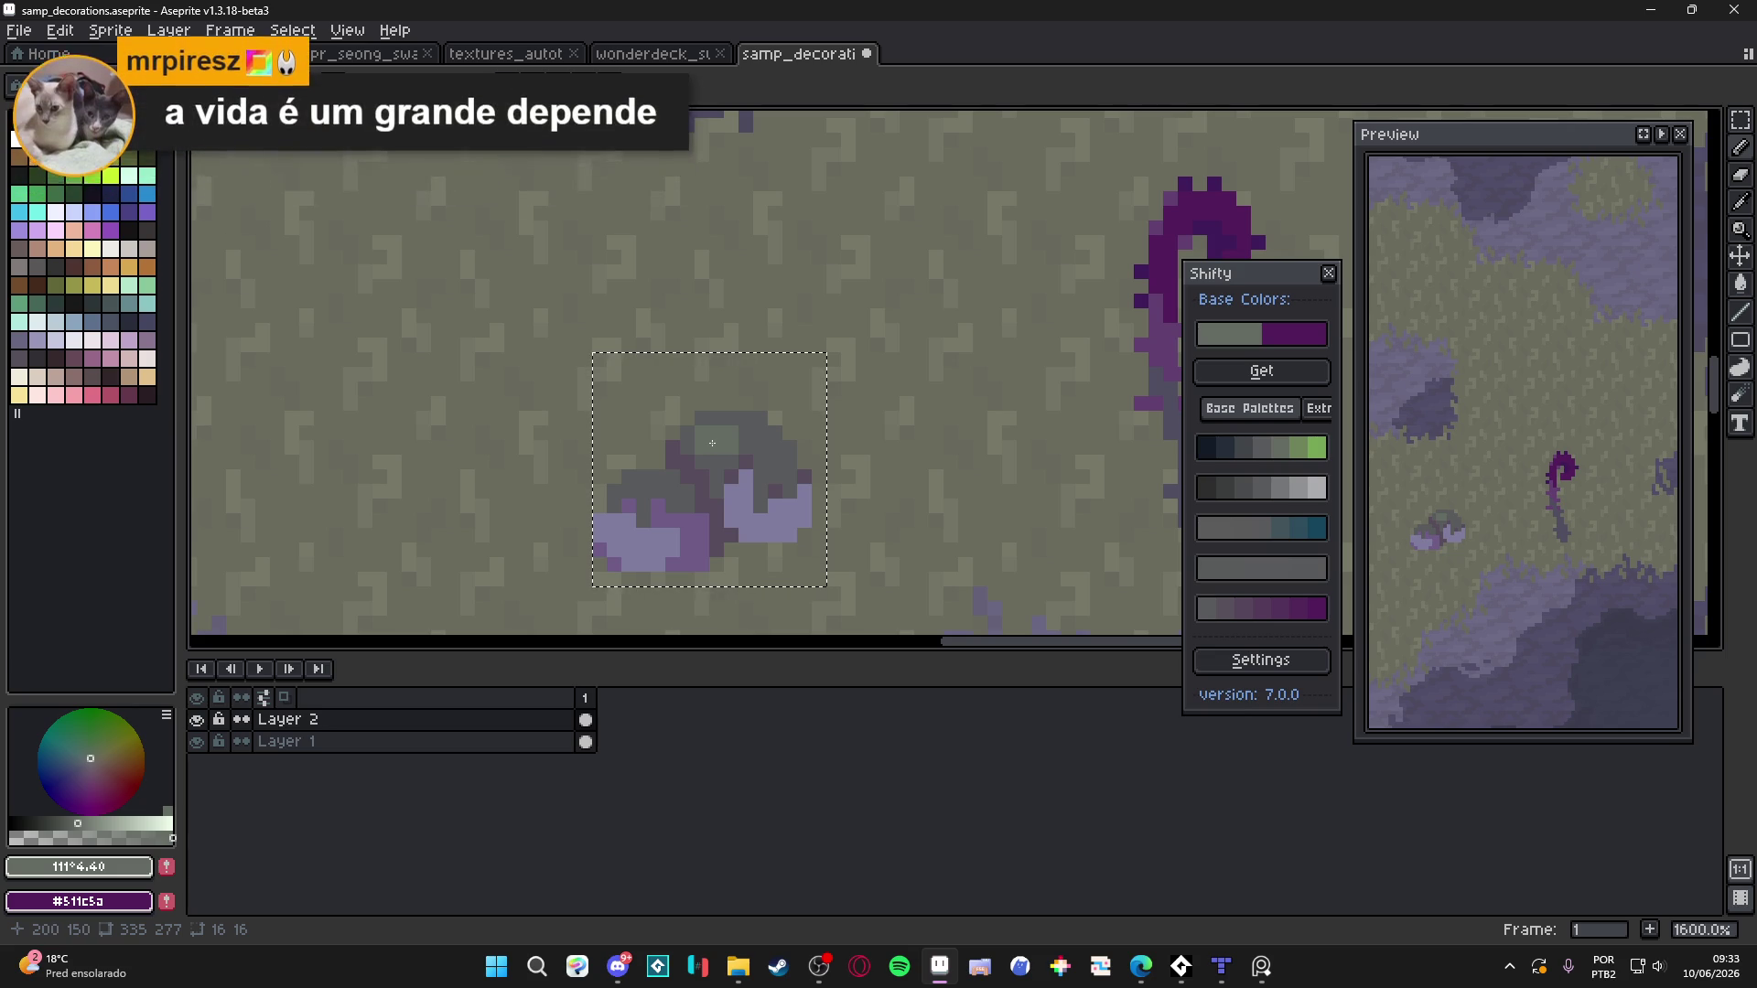
{"action": "left_click_drag", "start_coordinate": [729, 433], "coordinate": [763, 444]}
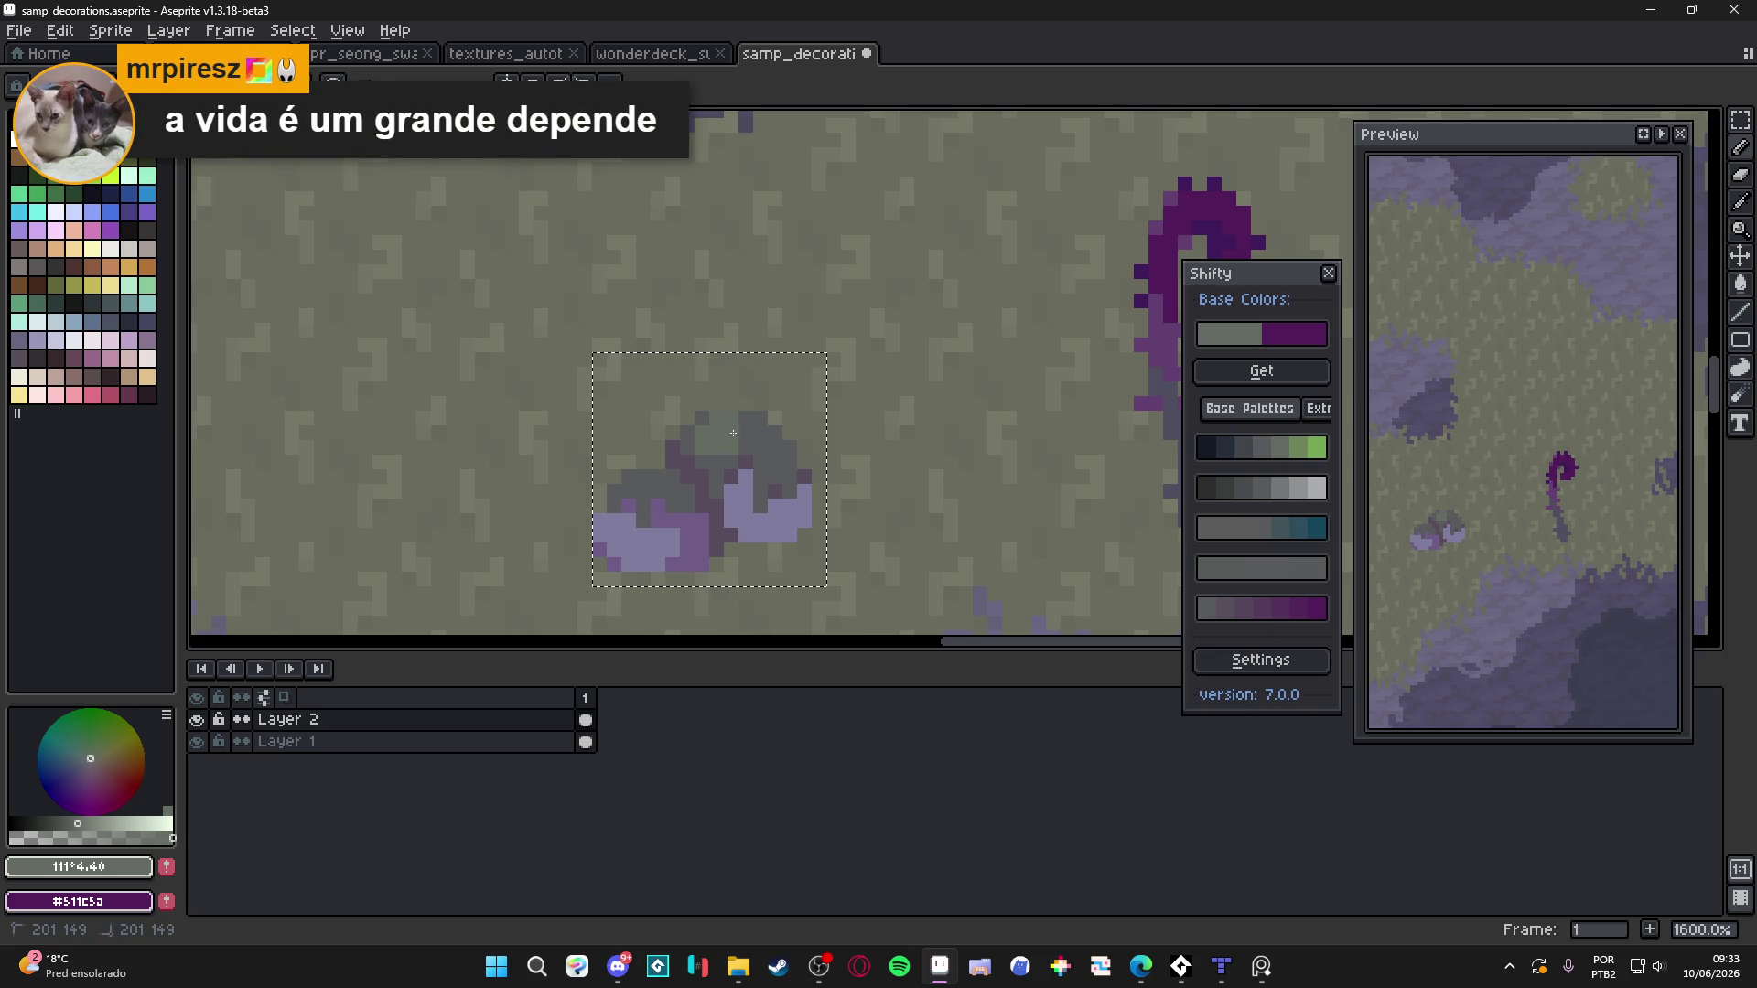
{"action": "left_click", "coordinate": [781, 456]}
{"action": "left_click", "coordinate": [759, 471]}
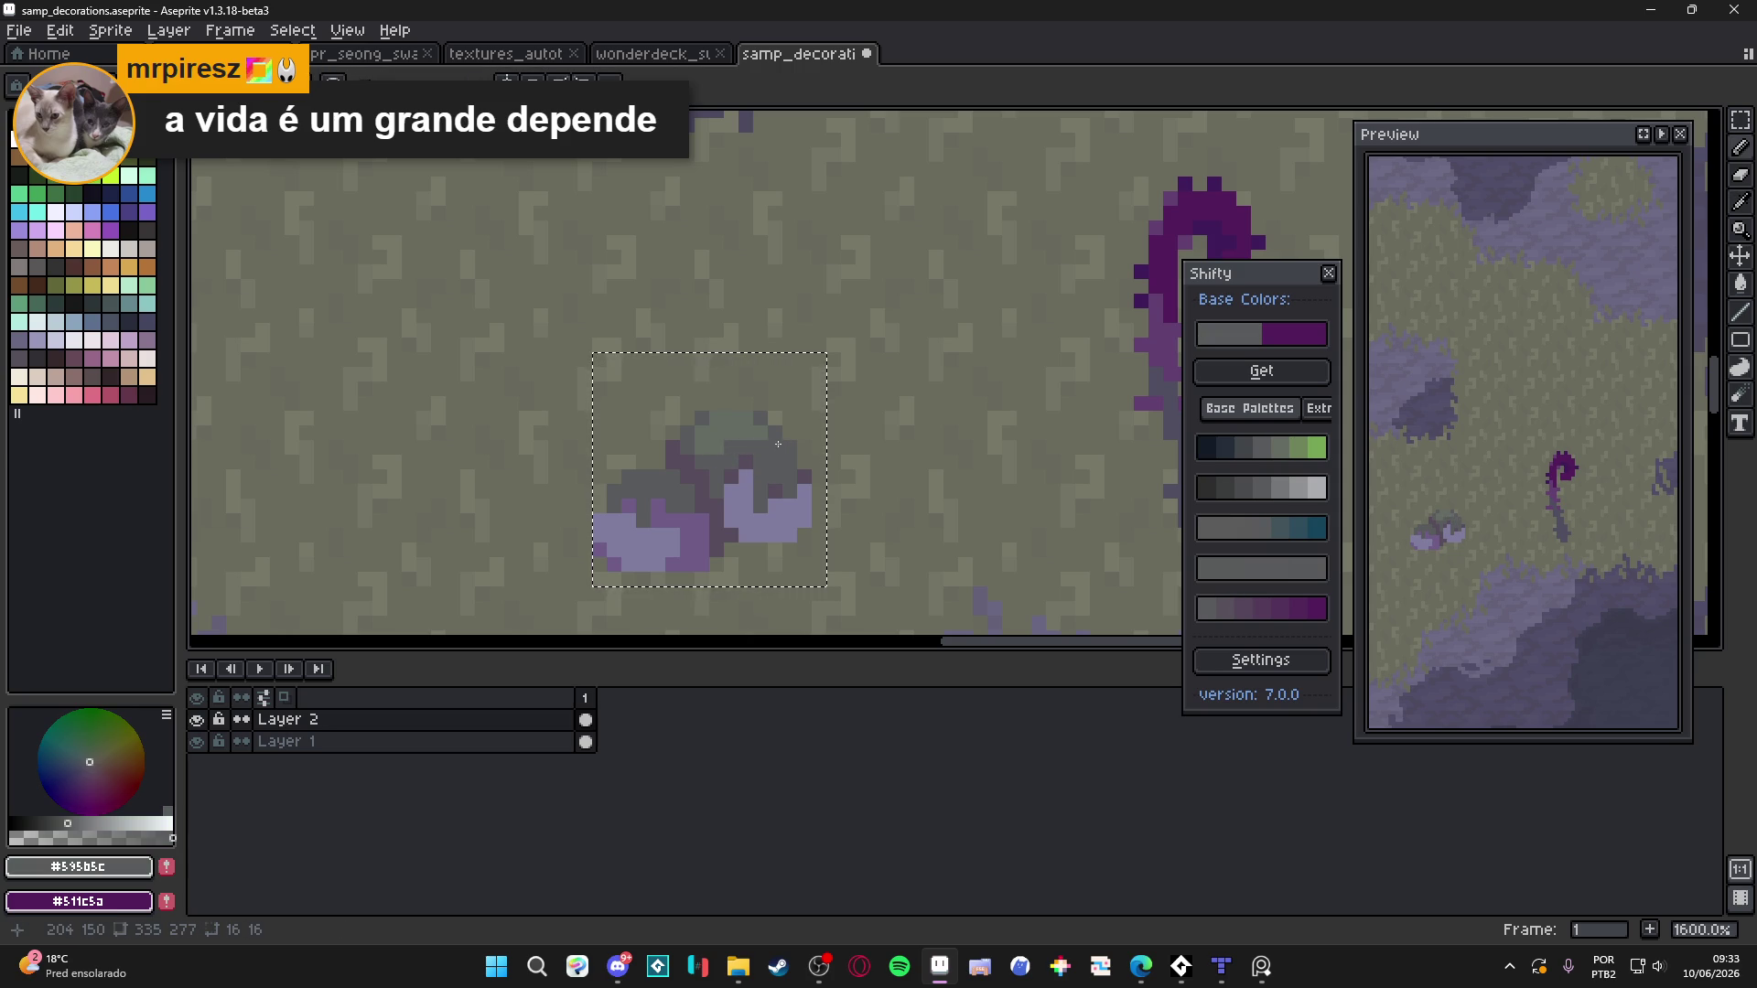
Sample the small rock's grey and undo the last pencil stroke
{"action": "scroll", "coordinate": [781, 448], "scroll_direction": "down", "scroll_amount": 1}
{"action": "scroll", "coordinate": [753, 470], "scroll_direction": "up", "scroll_amount": 1}
{"action": "left_click", "coordinate": [662, 474]}
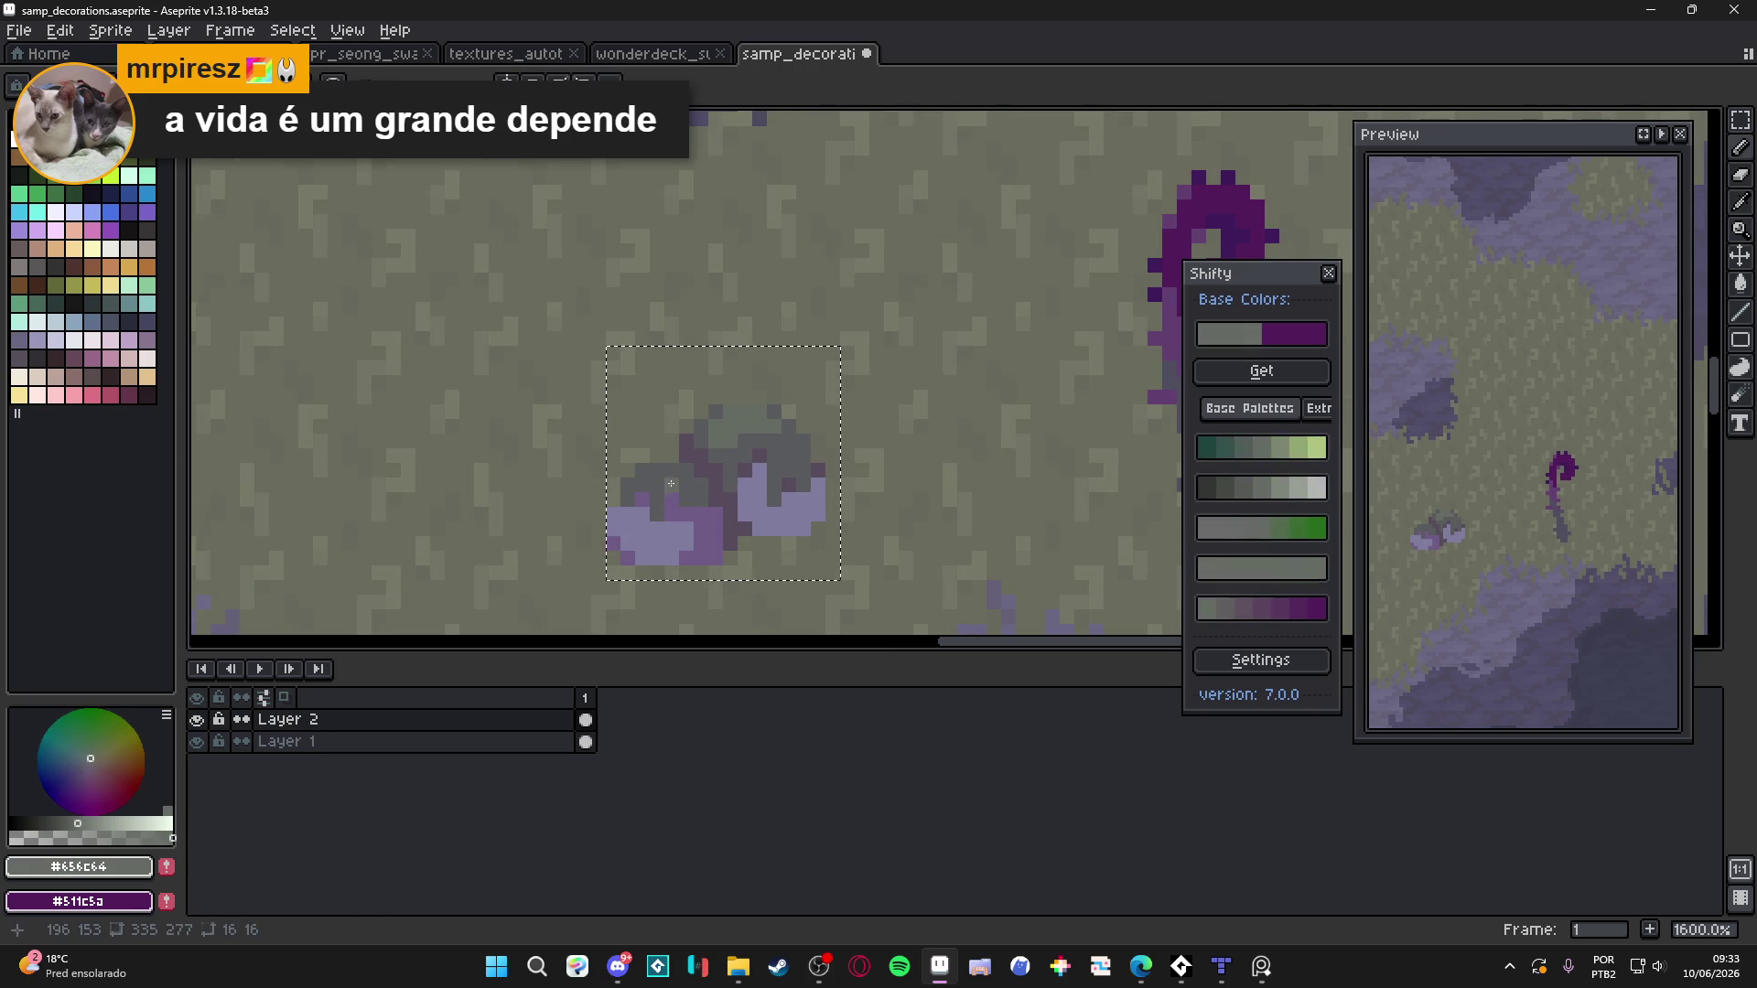
{"action": "scroll", "coordinate": [663, 473], "scroll_direction": "down", "scroll_amount": 5}
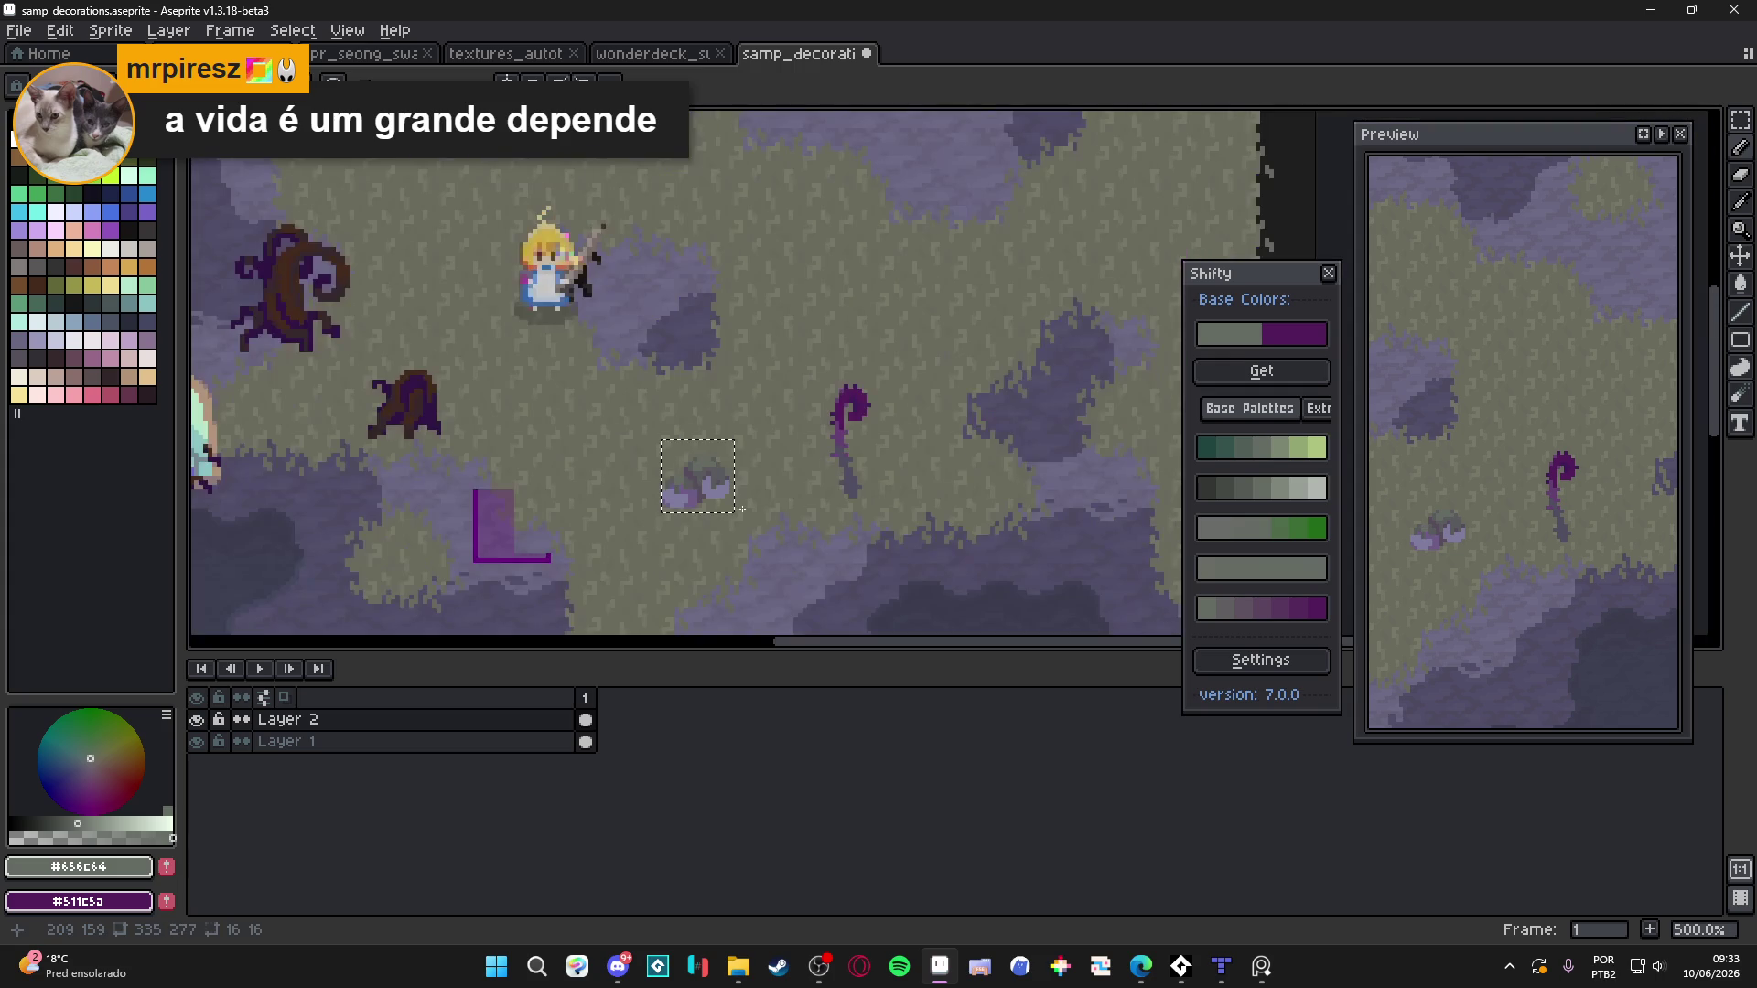
{"action": "key", "text": "ctrl+z"}
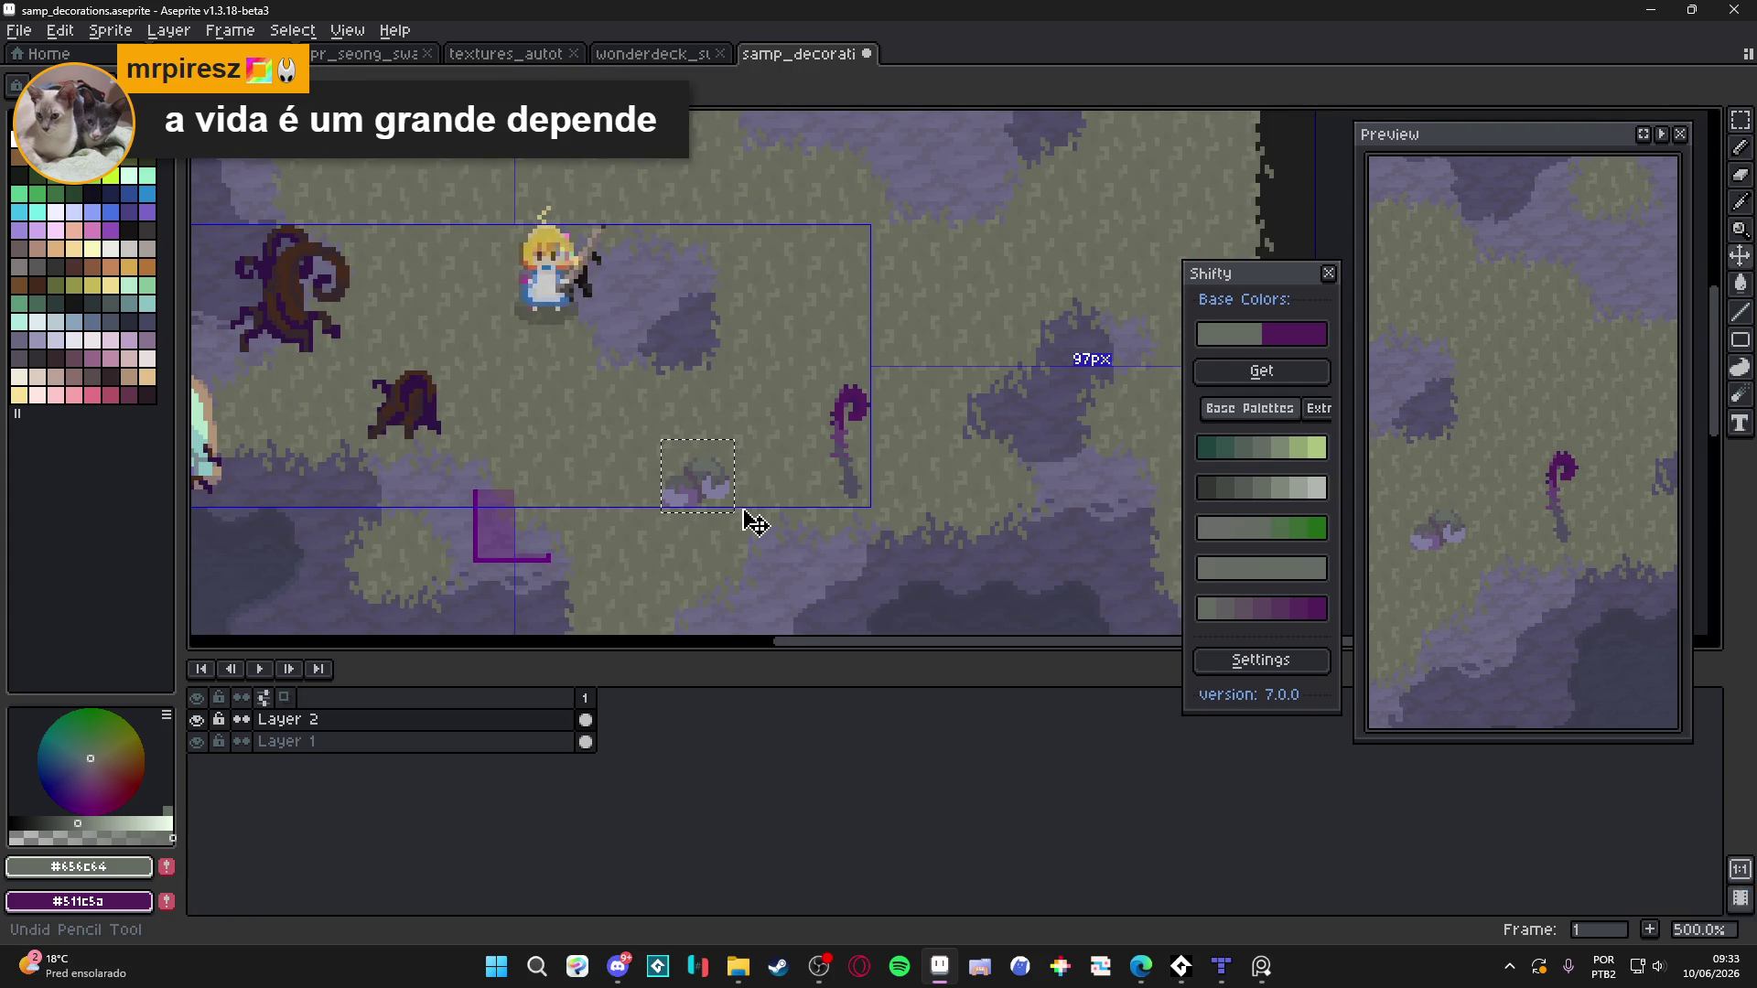
Clear the selection around the small rock and sample its light and greyish purples
{"action": "scroll", "coordinate": [729, 522], "scroll_direction": "down", "scroll_amount": 1}
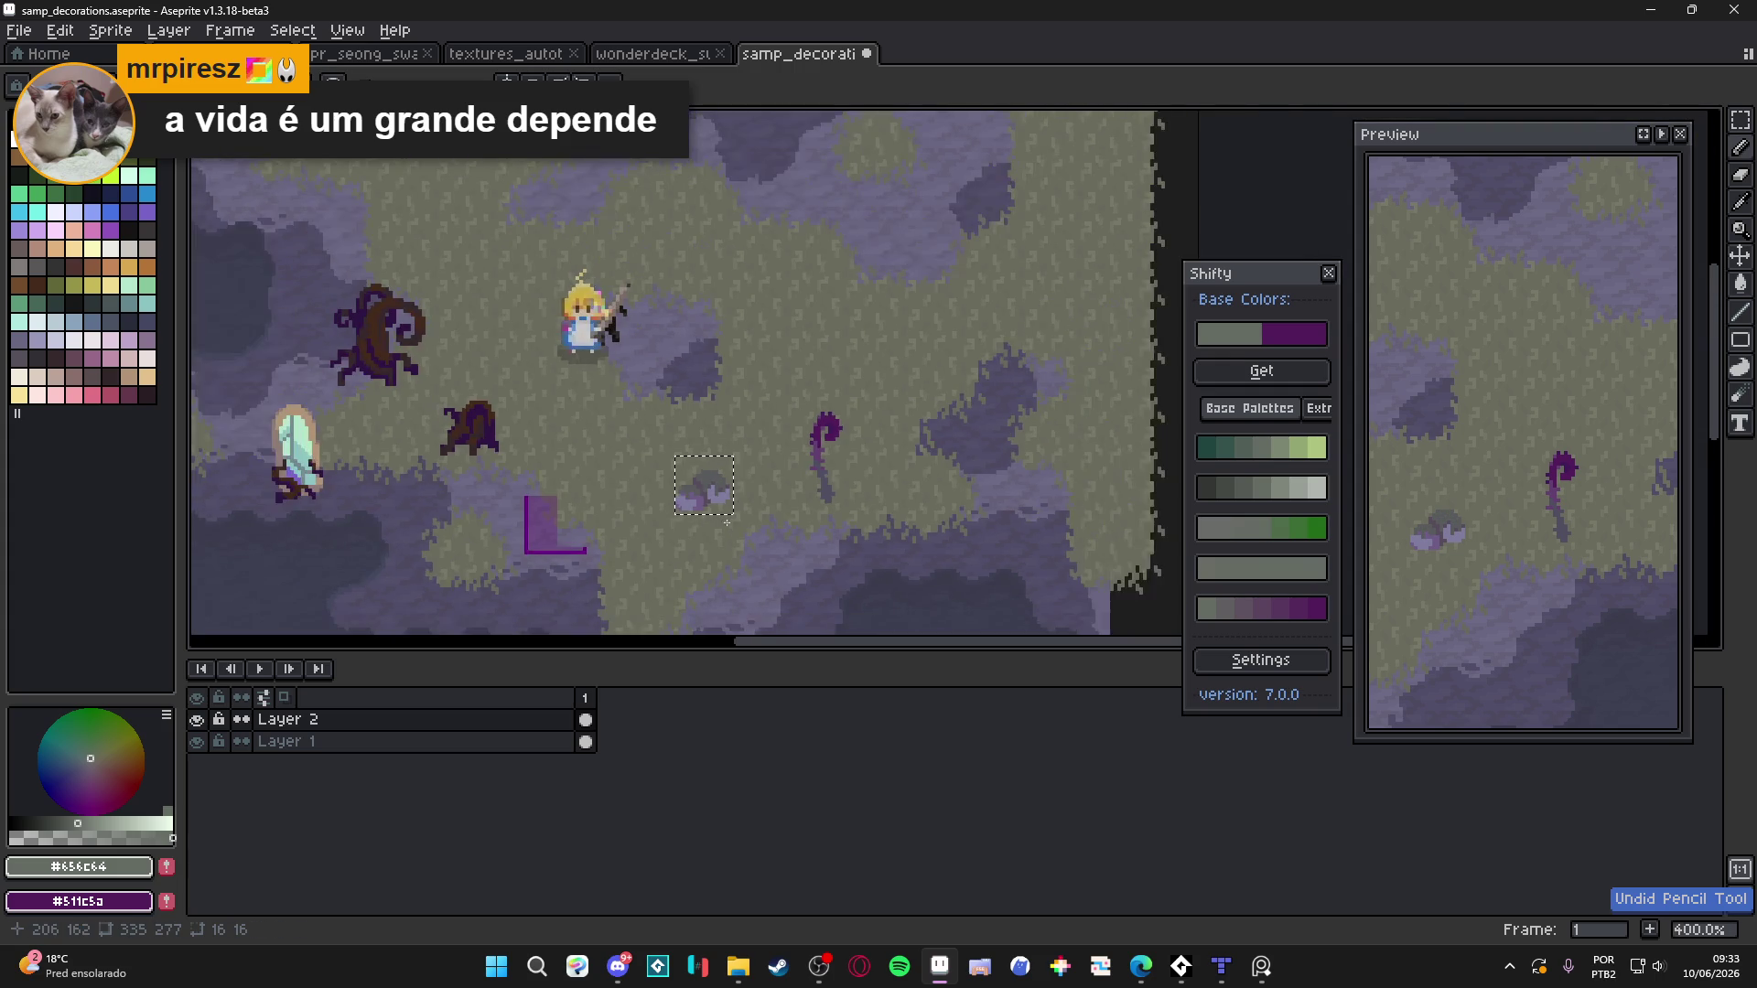
{"action": "scroll", "coordinate": [730, 522], "scroll_direction": "up", "scroll_amount": 7}
{"action": "scroll", "coordinate": [722, 431], "scroll_direction": "down", "scroll_amount": 6}
{"action": "key", "text": "ctrl+d"}
{"action": "scroll", "coordinate": [741, 528], "scroll_direction": "up", "scroll_amount": 4}
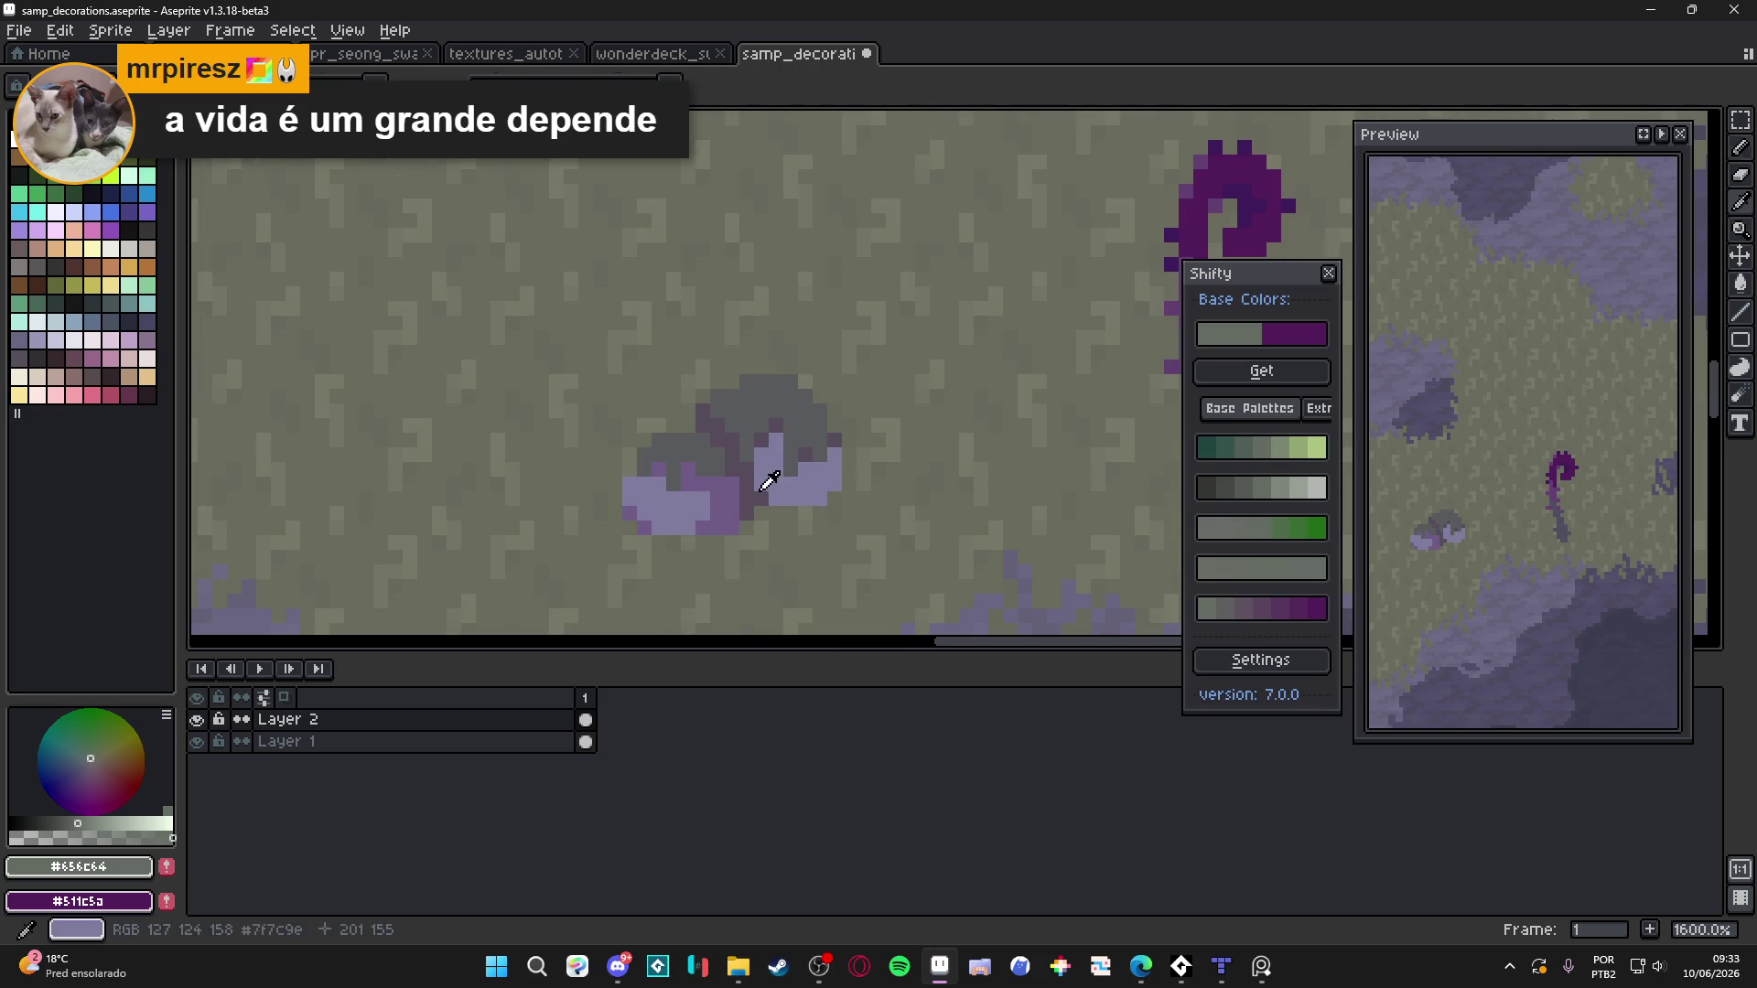
{"action": "left_click", "coordinate": [733, 485], "text": "alt"}
{"action": "left_click", "coordinate": [1226, 487]}
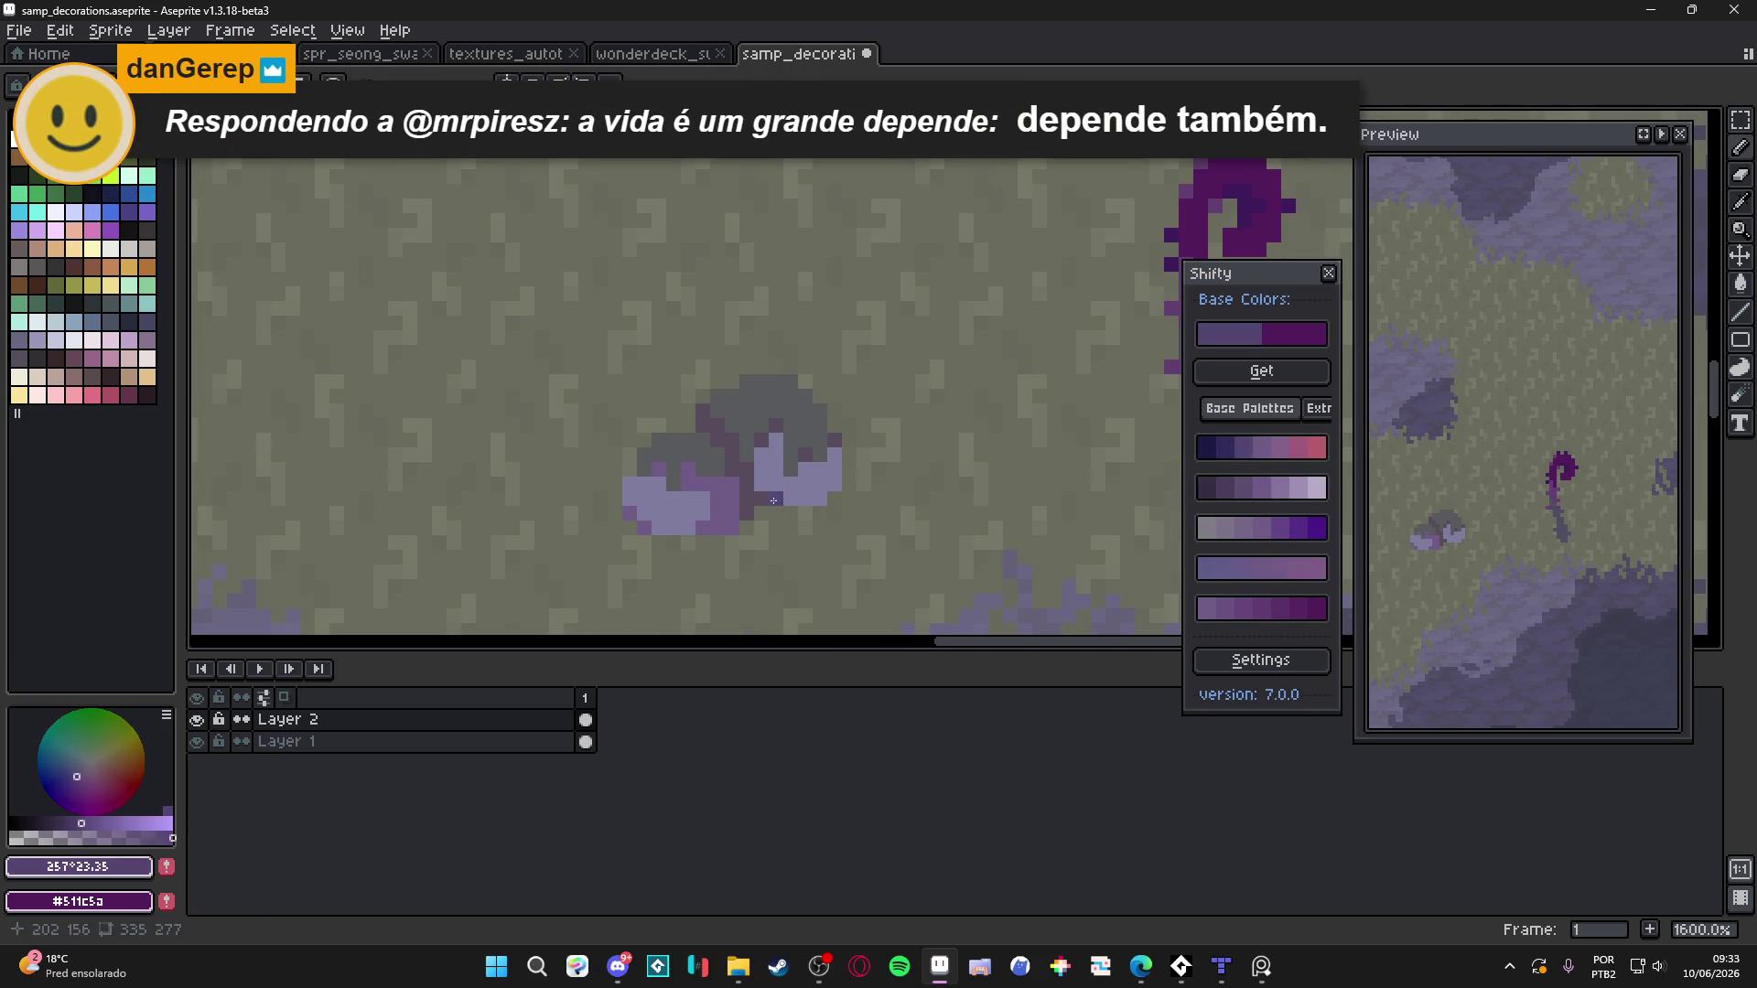
{"action": "scroll", "coordinate": [756, 482], "scroll_direction": "down", "scroll_amount": 1}
{"action": "scroll", "coordinate": [757, 482], "scroll_direction": "down", "scroll_amount": 5}
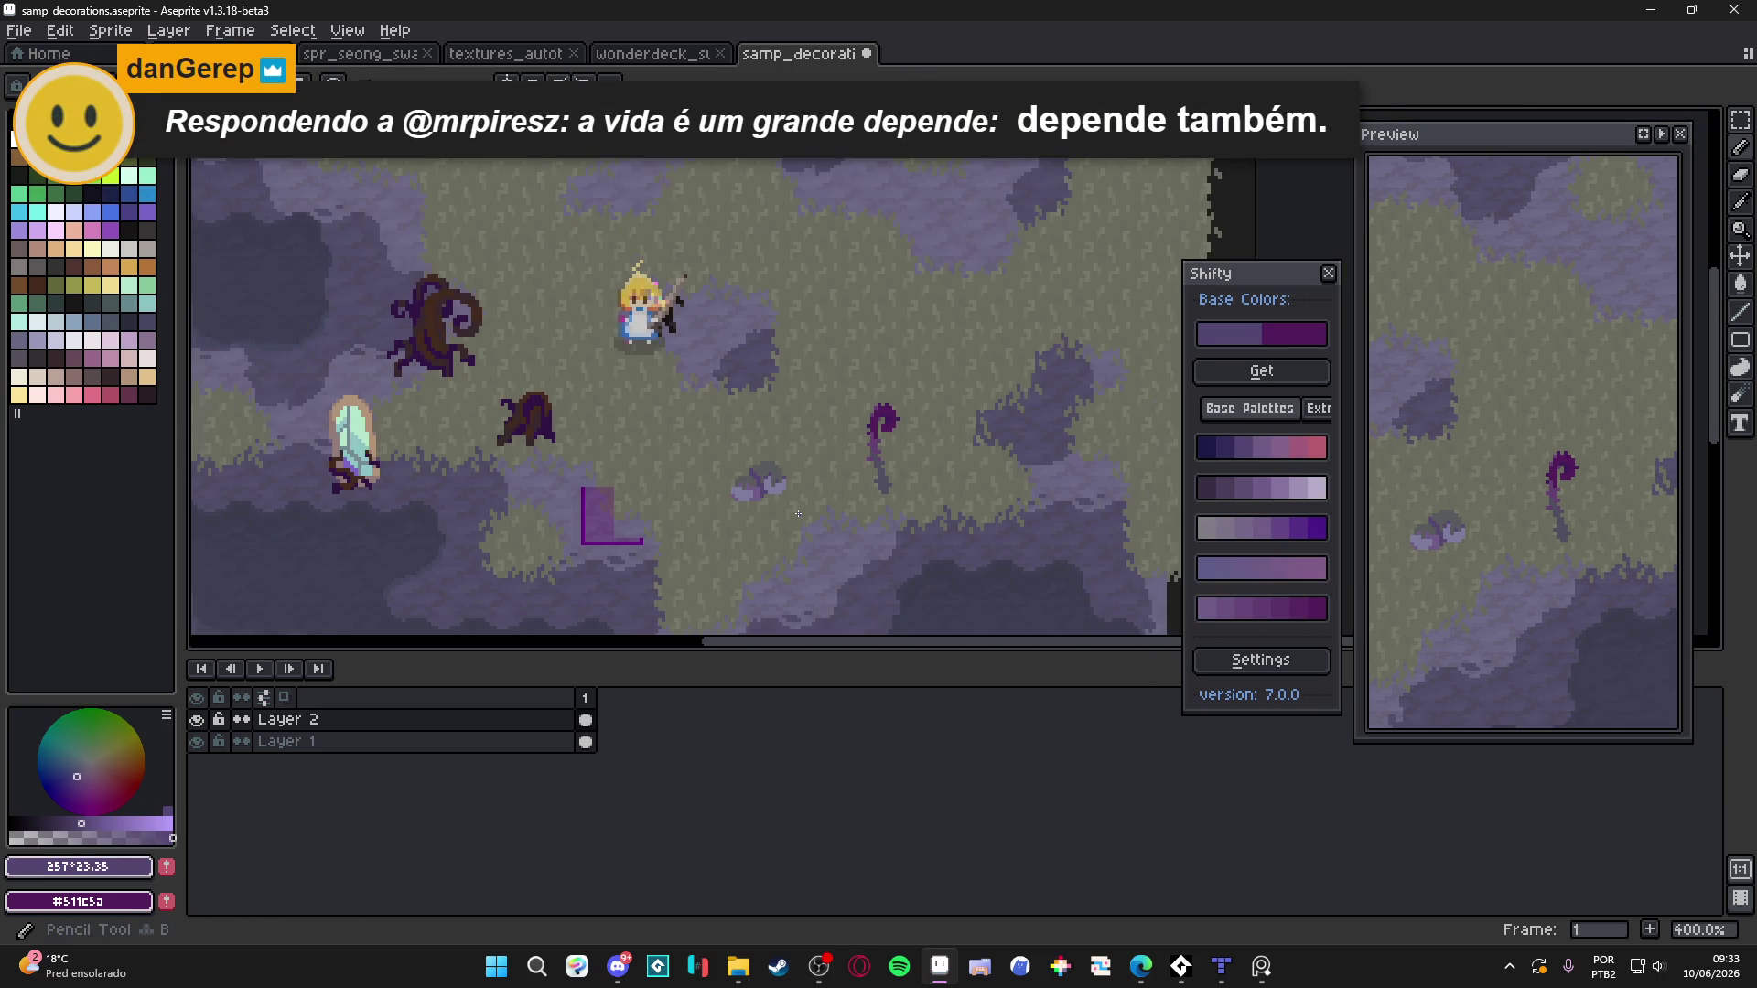
{"action": "scroll", "coordinate": [756, 483], "scroll_direction": "up", "scroll_amount": 8}
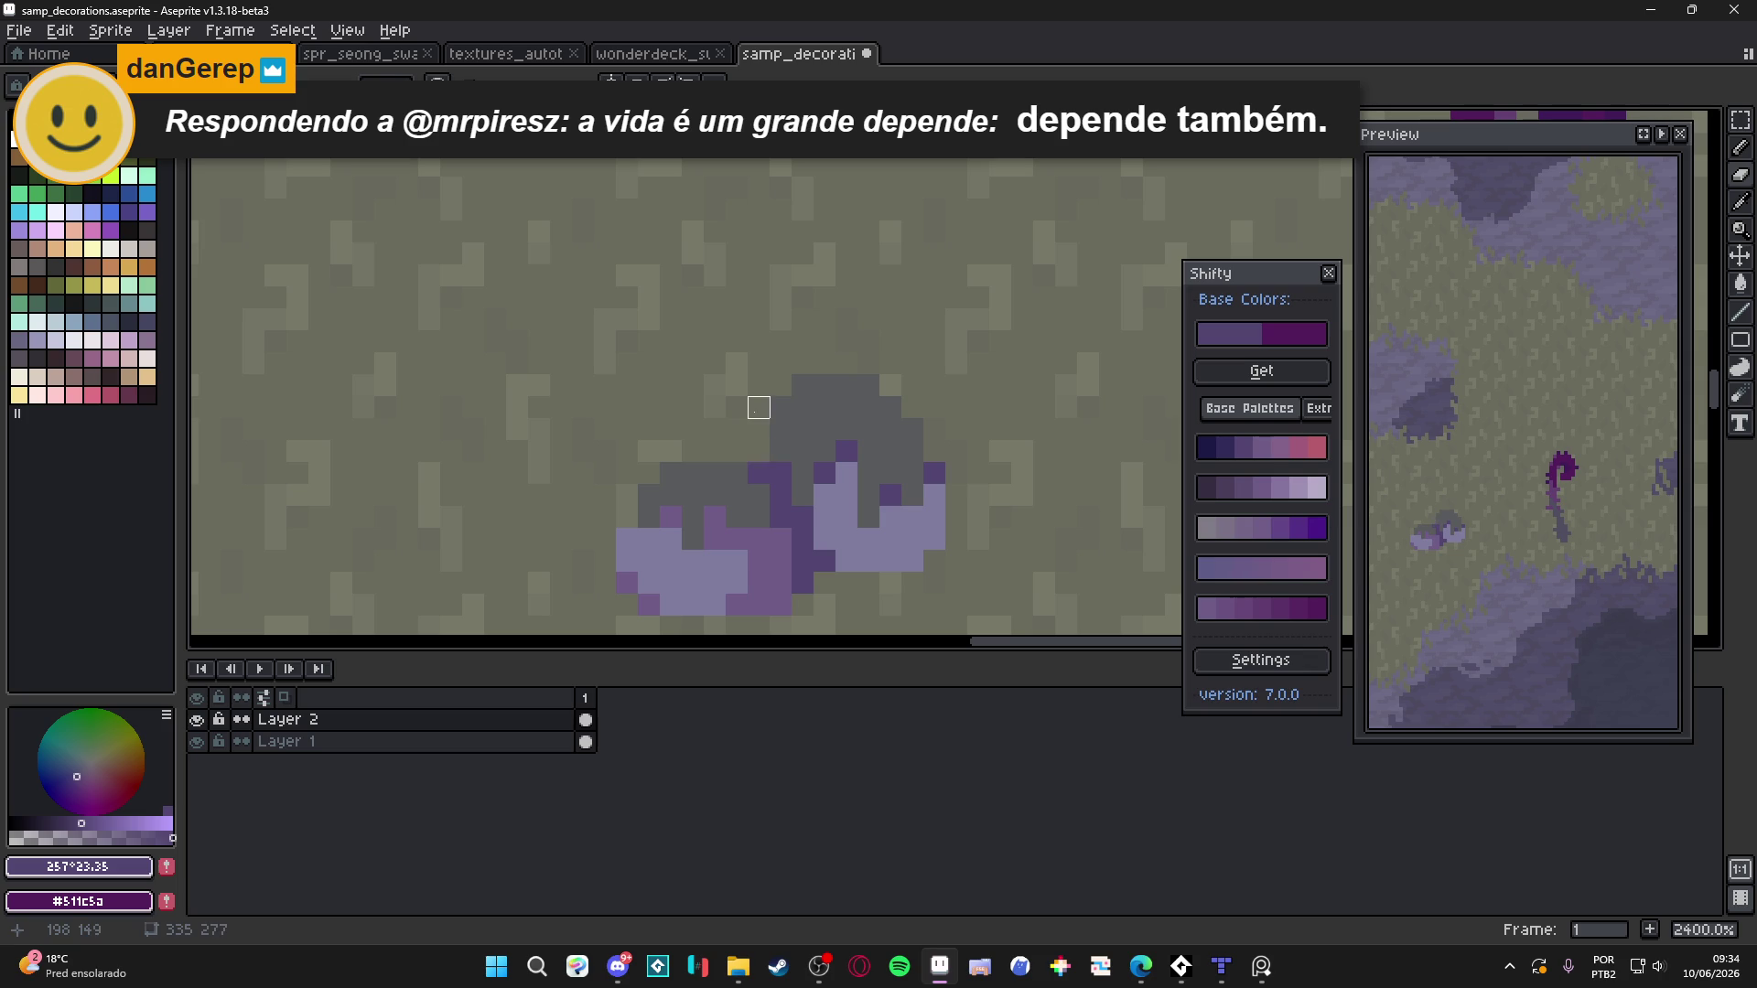
Show the grid and build up the rock's top with grey #595b5c pixels
{"action": "scroll", "coordinate": [806, 440], "scroll_direction": "down", "scroll_amount": 1}
{"action": "scroll", "coordinate": [833, 462], "scroll_direction": "down", "scroll_amount": 6}
{"action": "scroll", "coordinate": [827, 431], "scroll_direction": "up", "scroll_amount": 8}
{"action": "left_click", "coordinate": [827, 431], "text": "alt"}
{"action": "key", "text": "ctrl+apostrophe"}
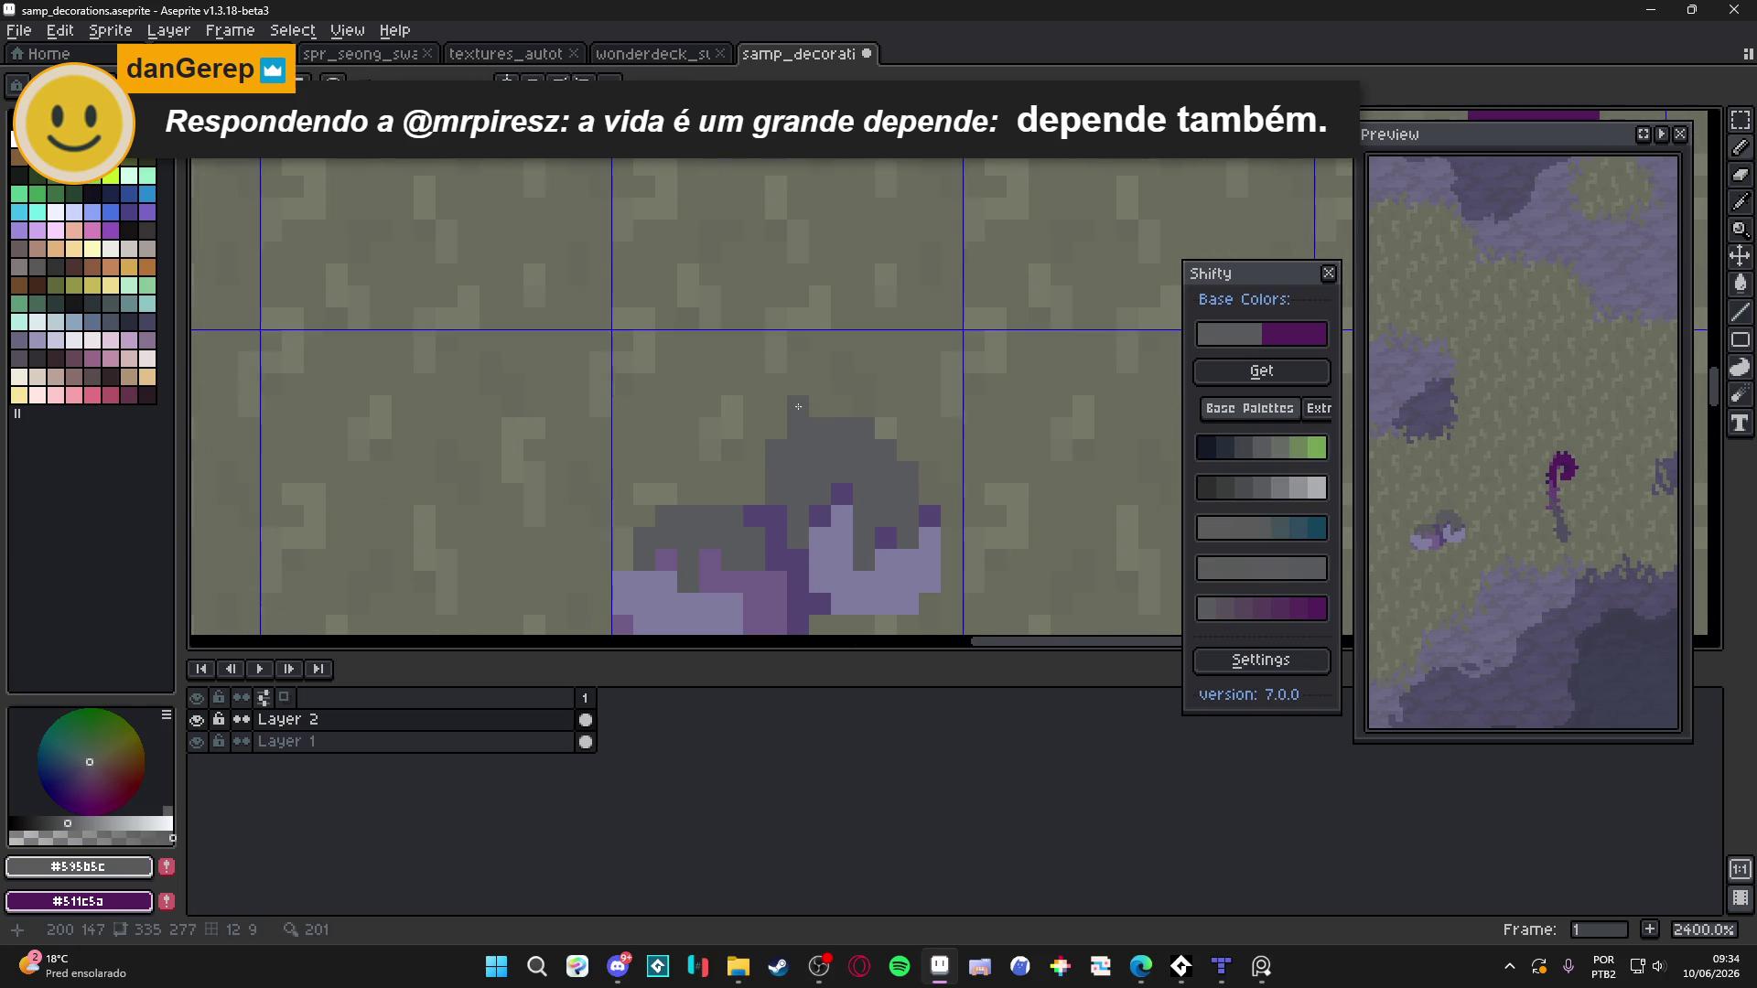
{"action": "left_click", "coordinate": [885, 428]}
{"action": "left_click", "coordinate": [906, 451]}
{"action": "left_click", "coordinate": [904, 428]}
{"action": "left_click", "coordinate": [887, 407]}
{"action": "left_click", "coordinate": [865, 385]}
{"action": "left_click", "coordinate": [842, 384]}
{"action": "left_click", "coordinate": [821, 384]}
{"action": "left_click", "coordinate": [799, 384]}
{"action": "left_click", "coordinate": [776, 428]}
{"action": "left_click", "coordinate": [777, 406]}
Add more grey pixels along the rock's upper-left edge and right of its top
{"action": "scroll", "coordinate": [780, 431], "scroll_direction": "down", "scroll_amount": 4}
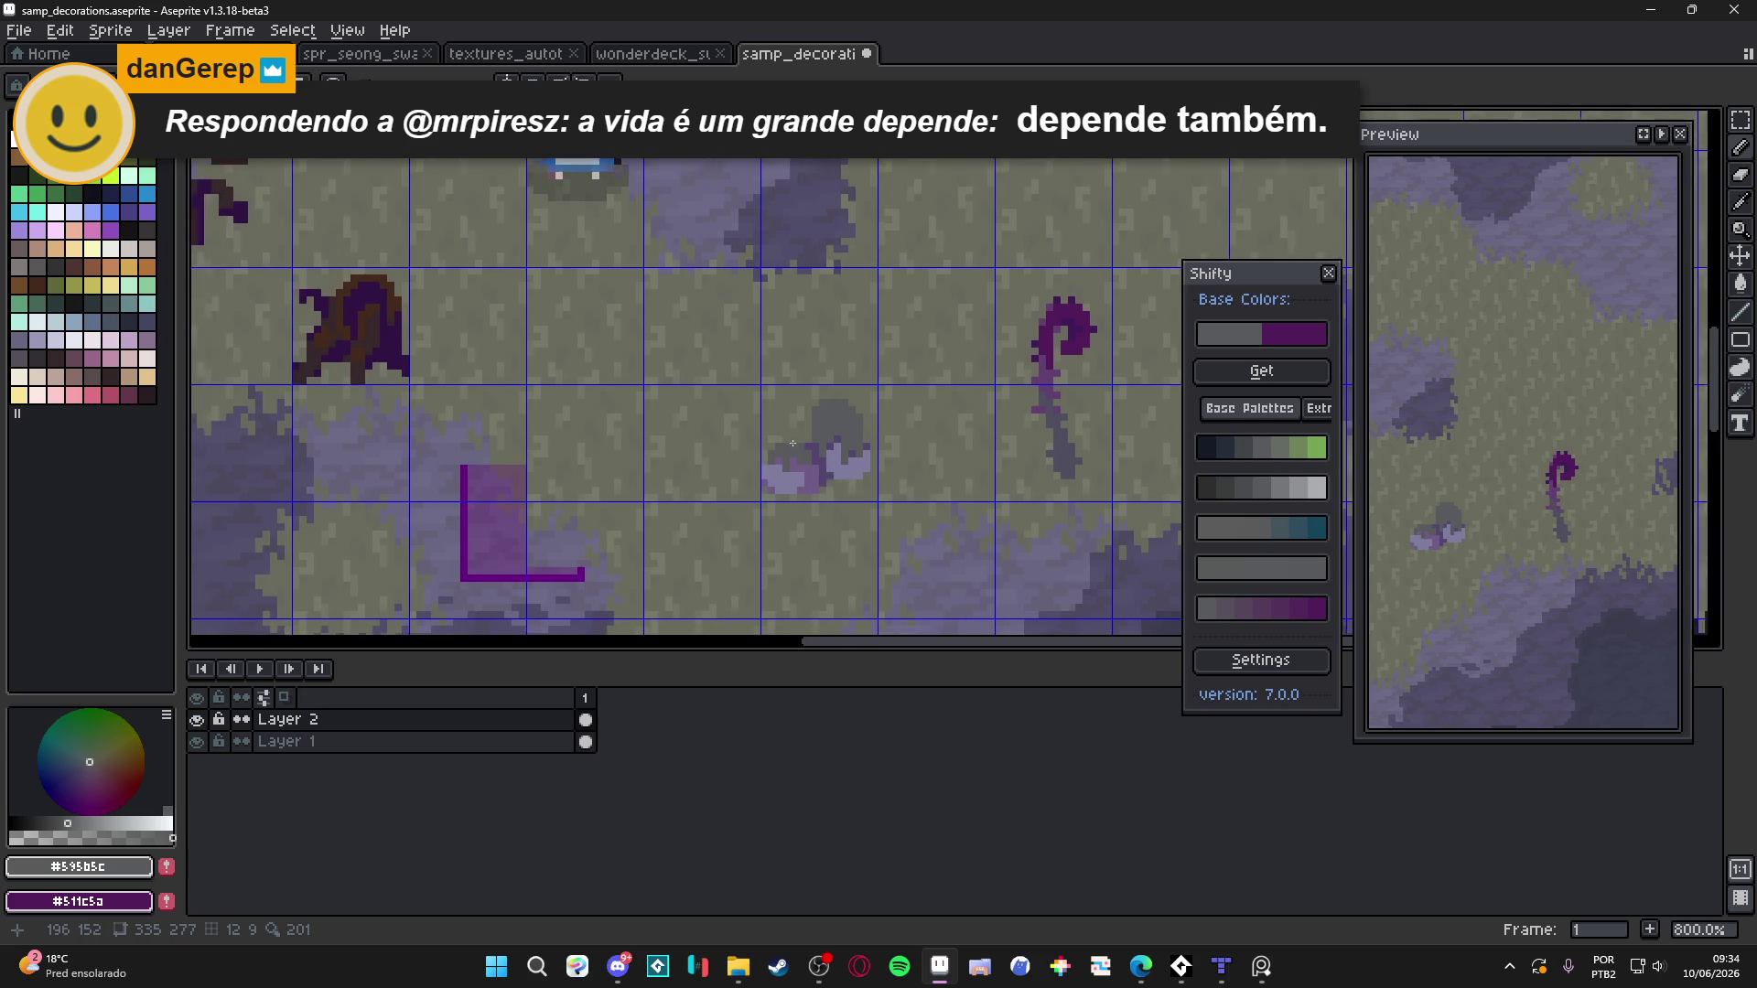
{"action": "scroll", "coordinate": [803, 430], "scroll_direction": "up", "scroll_amount": 4}
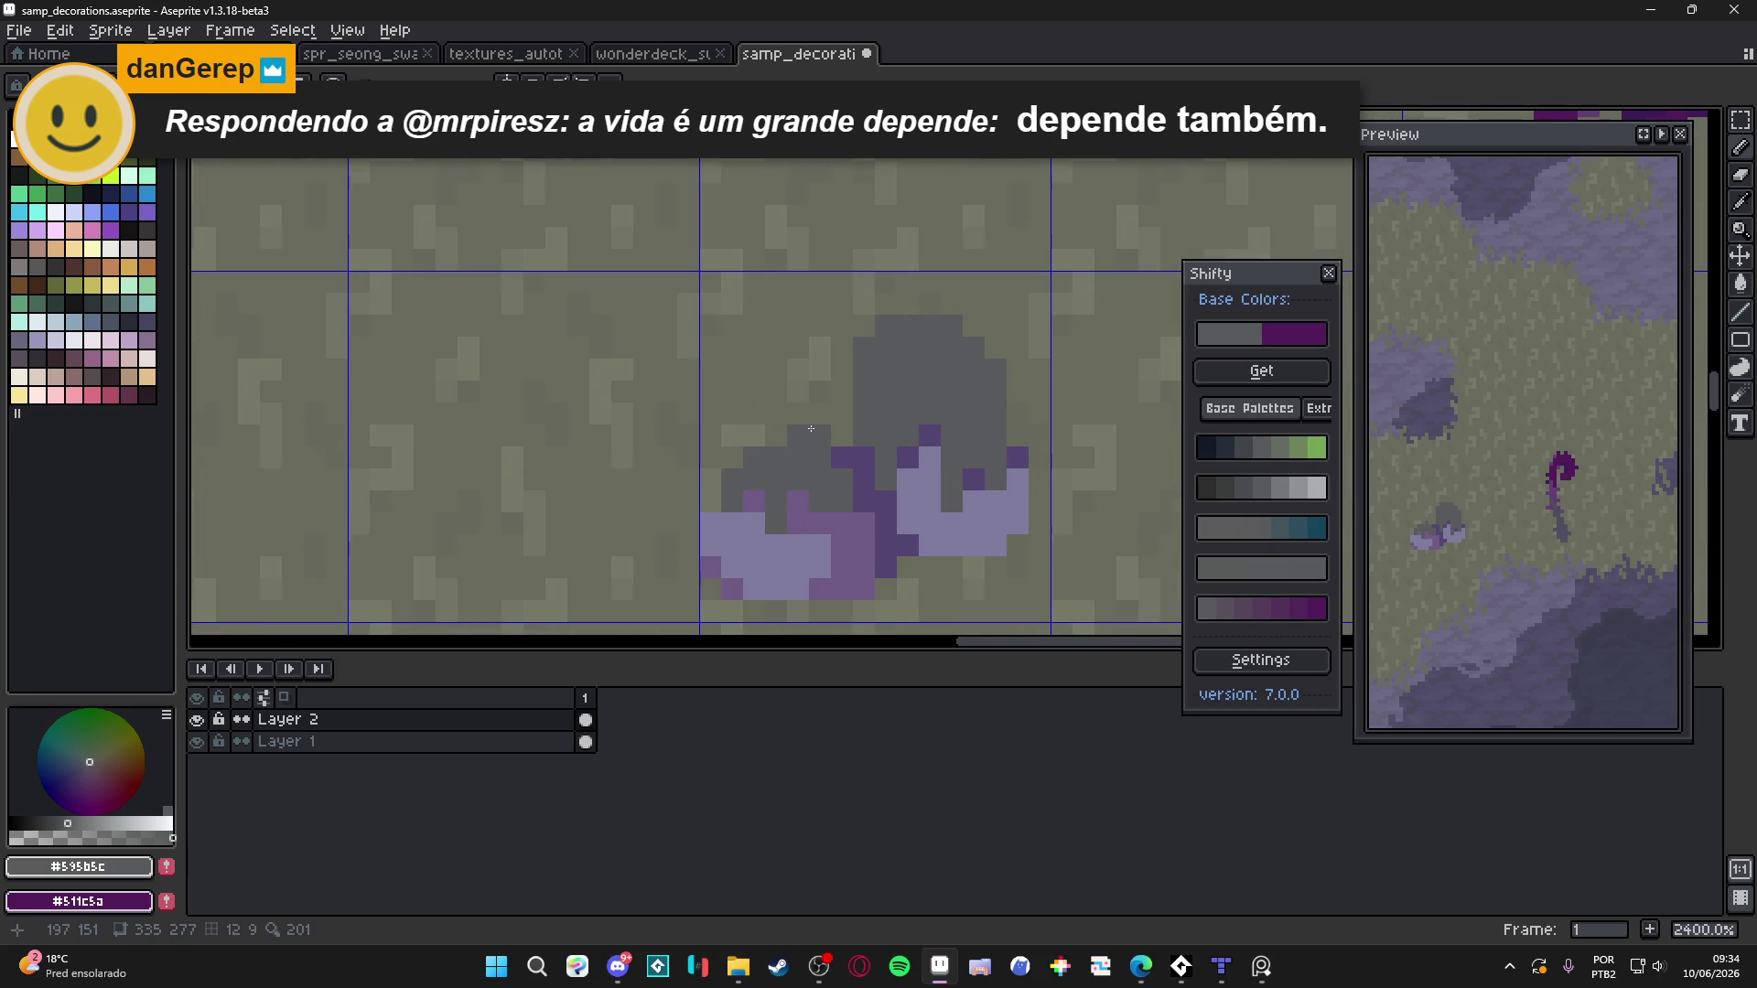
{"action": "left_click_drag", "start_coordinate": [776, 435], "coordinate": [753, 439]}
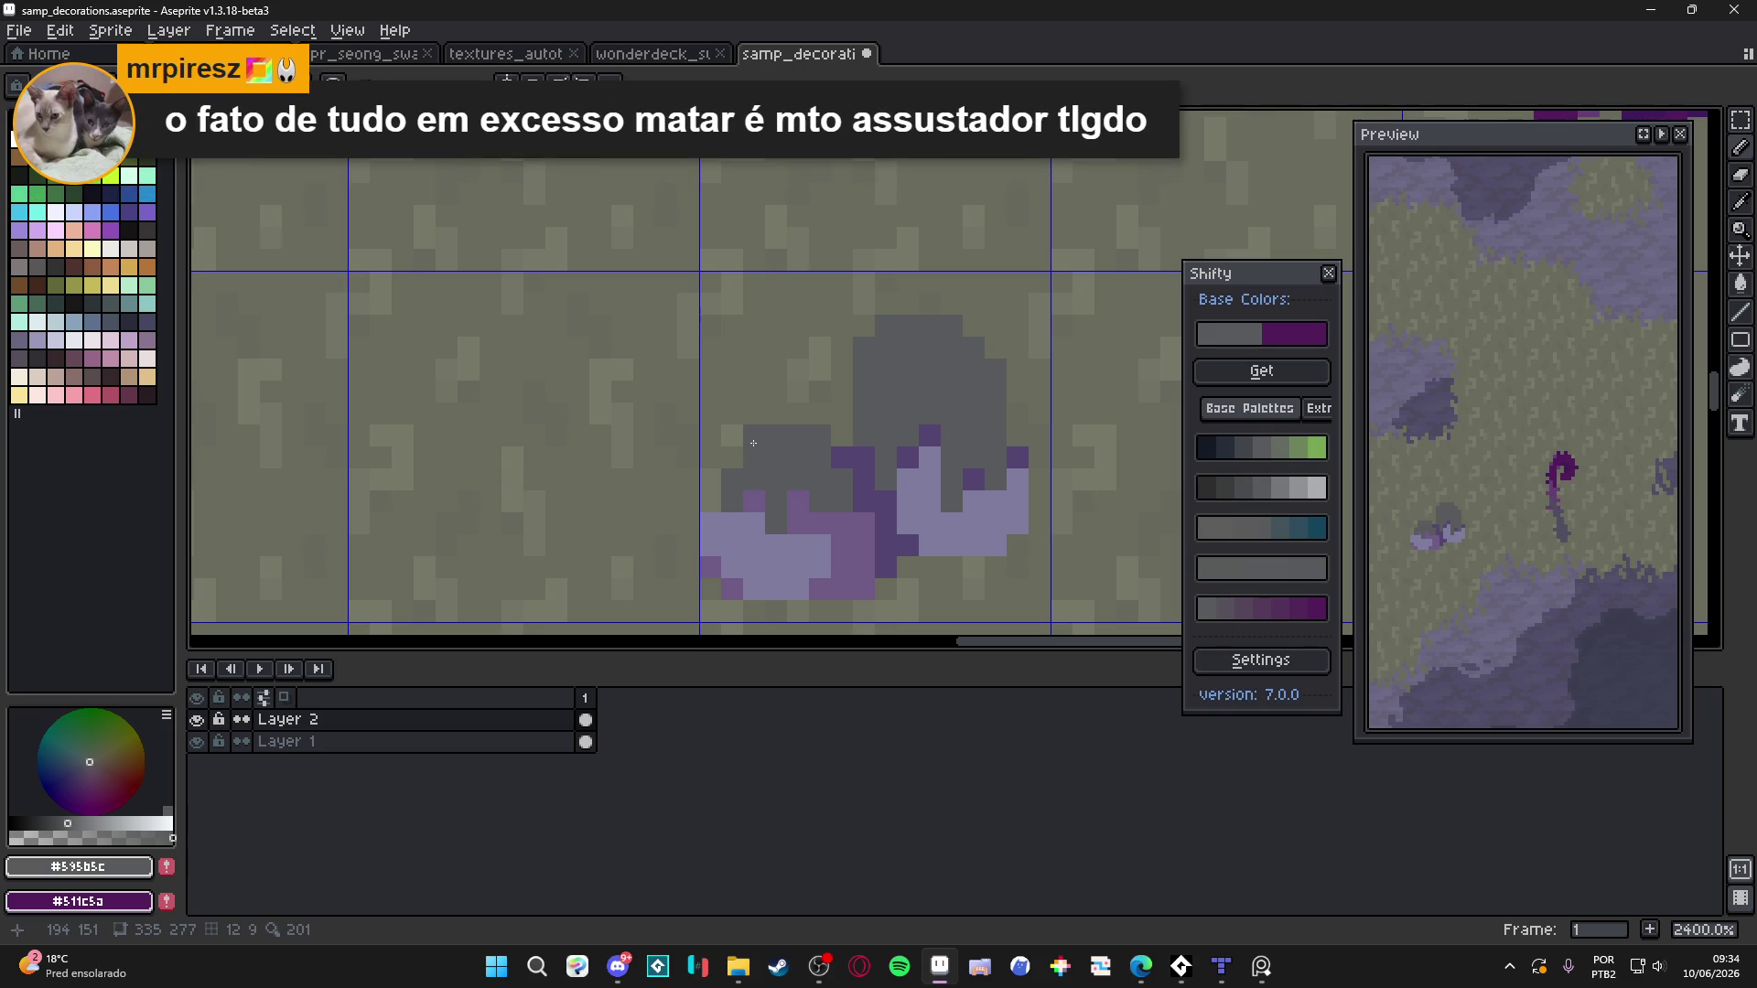
{"action": "left_click", "coordinate": [737, 454]}
{"action": "left_click", "coordinate": [766, 416]}
{"action": "mouse_move", "coordinate": [777, 415]}
{"action": "left_mouse_down"}
{"action": "mouse_move", "coordinate": [833, 442]}
{"action": "mouse_move", "coordinate": [815, 418]}
{"action": "left_mouse_up"}
Paint dark purple #534671 pixels across the rock's top
{"action": "left_click", "coordinate": [844, 430], "text": "alt"}
{"action": "left_click", "coordinate": [845, 411]}
{"action": "left_click", "coordinate": [832, 409]}
{"action": "left_click", "coordinate": [870, 392], "text": "alt"}
{"action": "scroll", "coordinate": [850, 477], "scroll_direction": "down", "scroll_amount": 3}
{"action": "scroll", "coordinate": [845, 452], "scroll_direction": "up", "scroll_amount": 3}
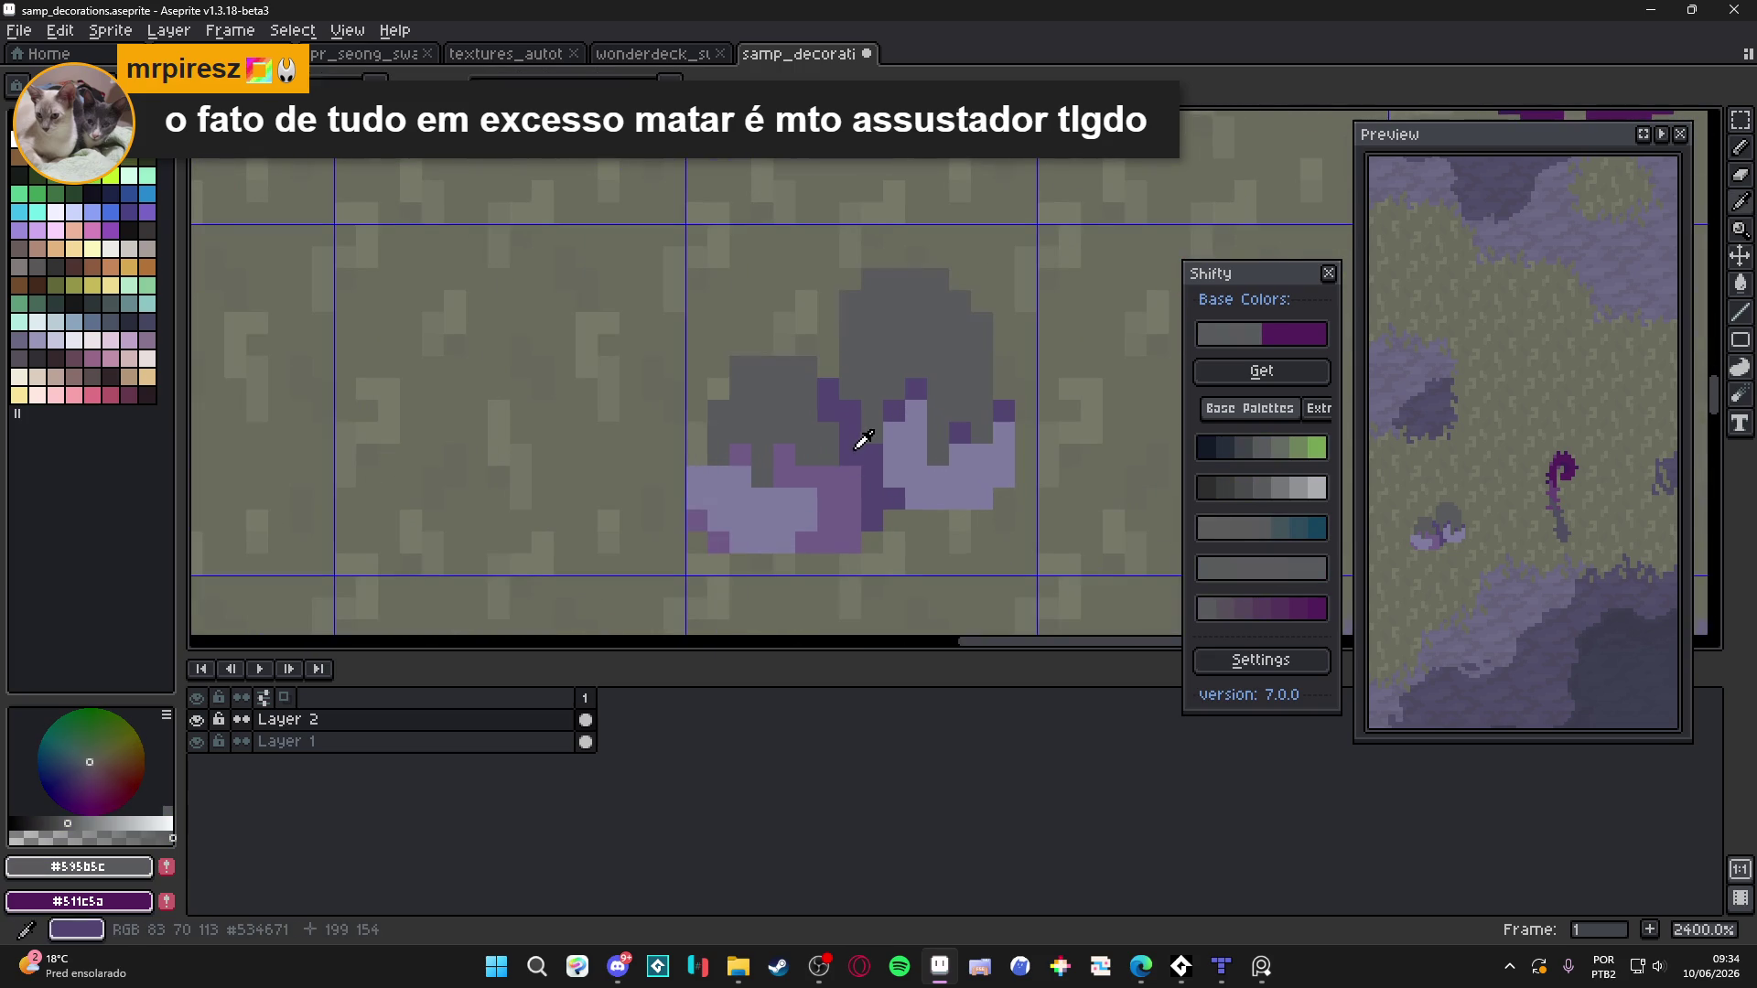
{"action": "left_click", "coordinate": [859, 436], "text": "alt"}
{"action": "left_click_drag", "start_coordinate": [873, 409], "coordinate": [890, 387]}
{"action": "left_click", "coordinate": [872, 412]}
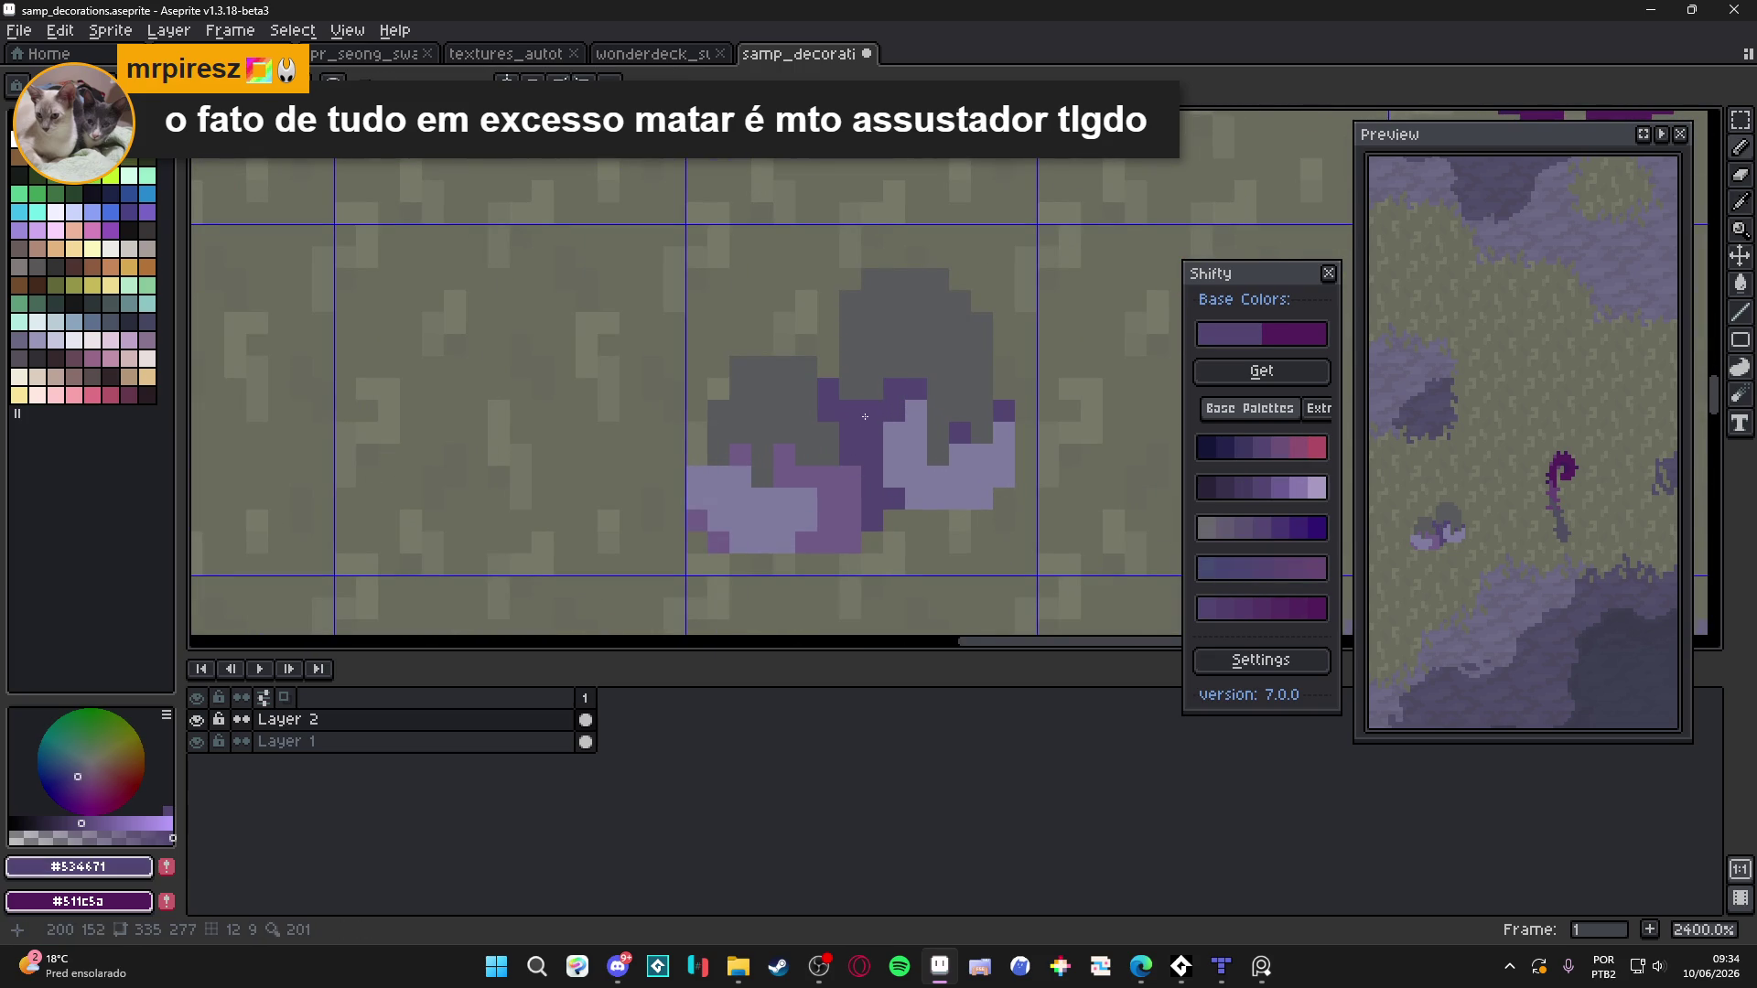
{"action": "scroll", "coordinate": [892, 391], "scroll_direction": "down", "scroll_amount": 3}
{"action": "scroll", "coordinate": [895, 396], "scroll_direction": "up", "scroll_amount": 3}
Edge the top of the grey shape with dark purple pixels
{"action": "left_click", "coordinate": [895, 396], "text": "alt"}
{"action": "scroll", "coordinate": [895, 395], "scroll_direction": "down", "scroll_amount": 3}
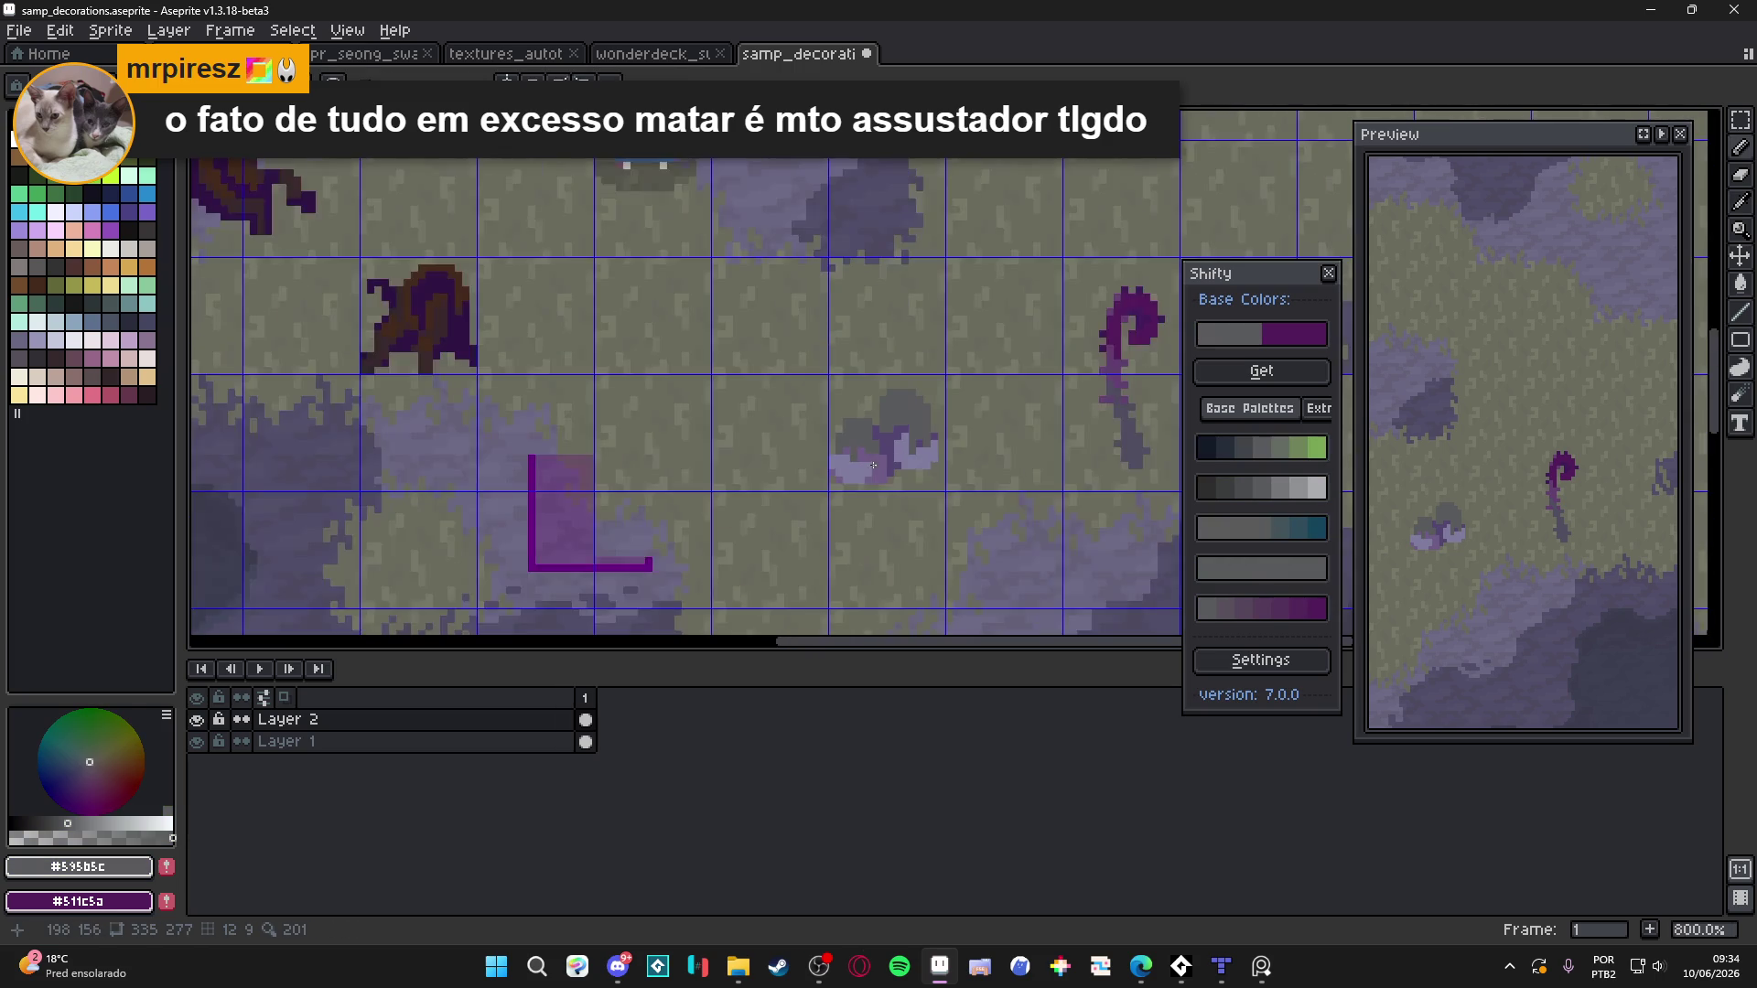
{"action": "scroll", "coordinate": [896, 412], "scroll_direction": "up", "scroll_amount": 3}
{"action": "left_click", "coordinate": [898, 431], "text": "alt"}
{"action": "left_click", "coordinate": [894, 309]}
{"action": "left_click", "coordinate": [1005, 331]}
{"action": "left_click", "coordinate": [983, 288]}
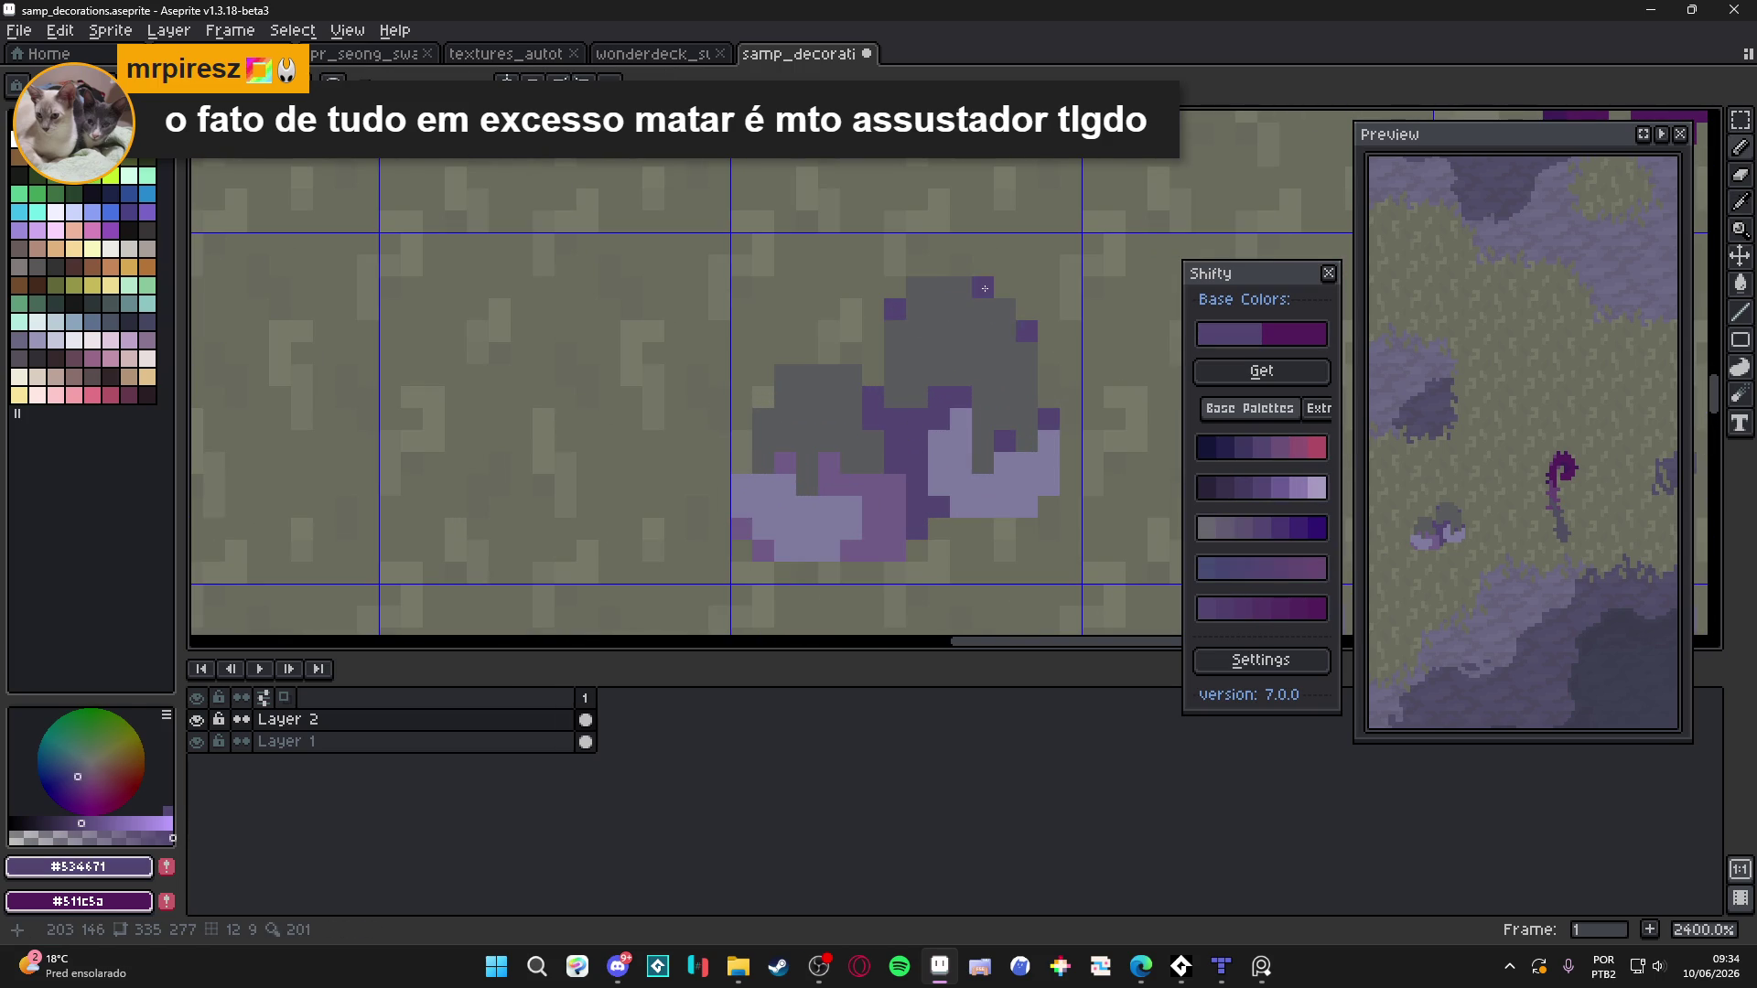
{"action": "scroll", "coordinate": [991, 377], "scroll_direction": "down", "scroll_amount": 5}
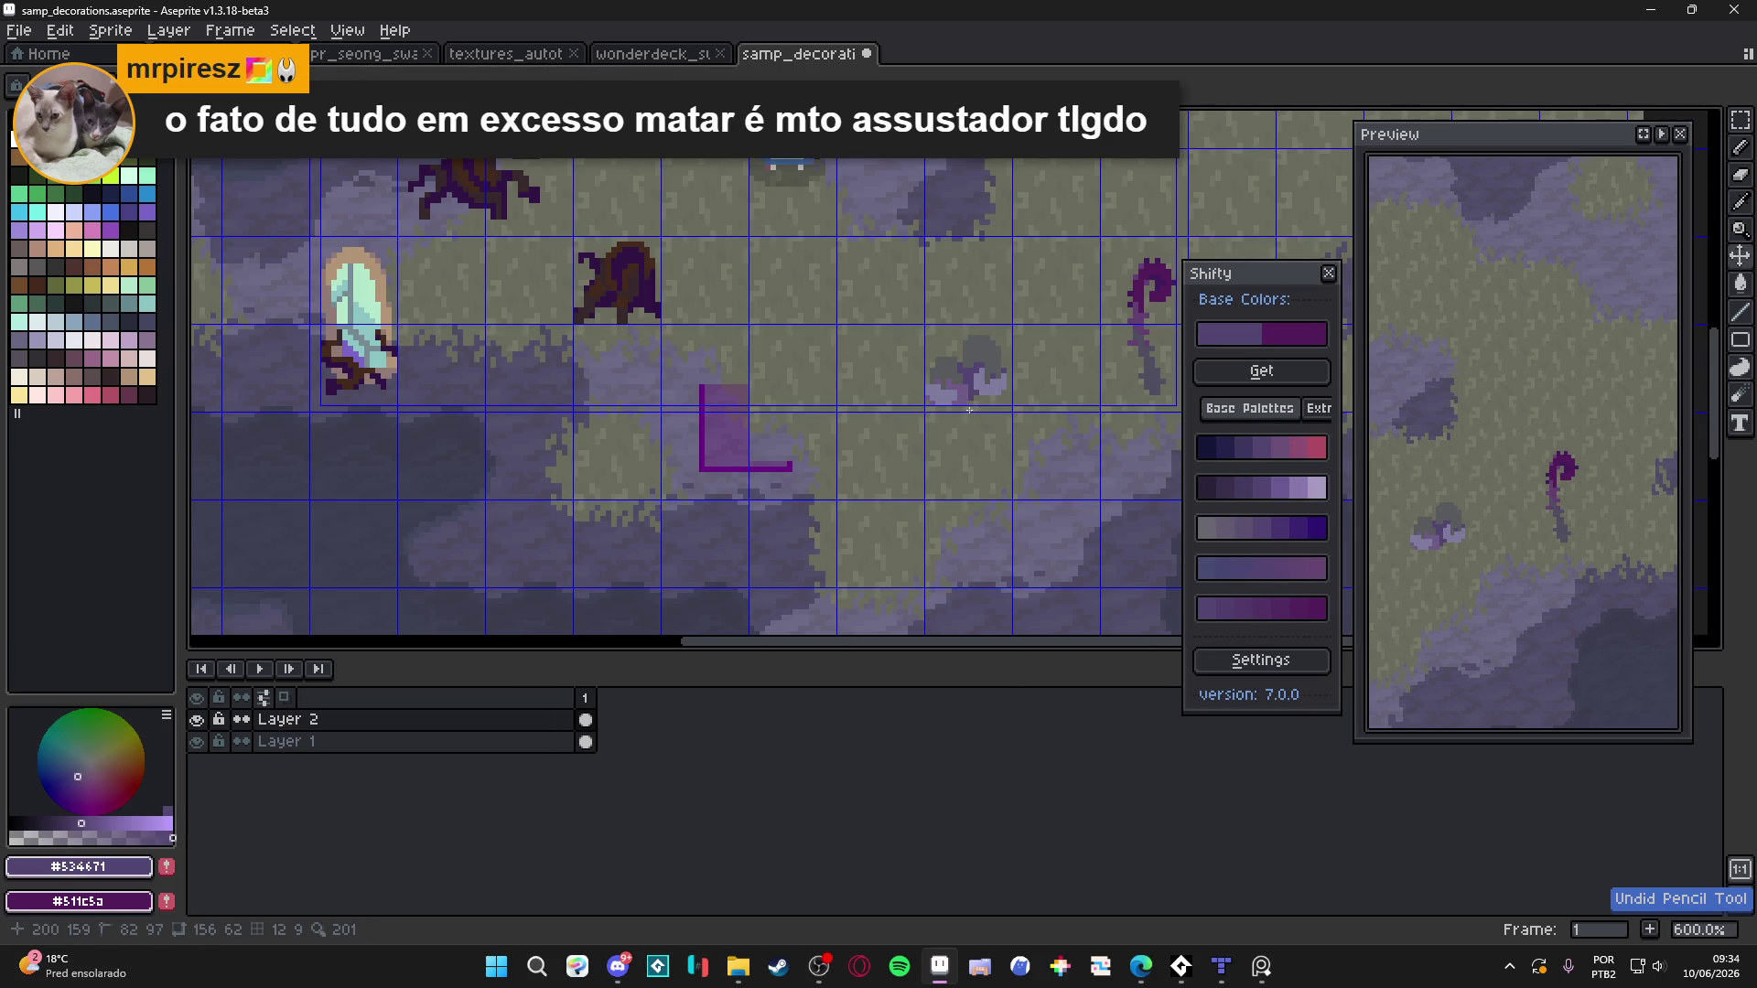
{"action": "scroll", "coordinate": [979, 384], "scroll_direction": "up", "scroll_amount": 5}
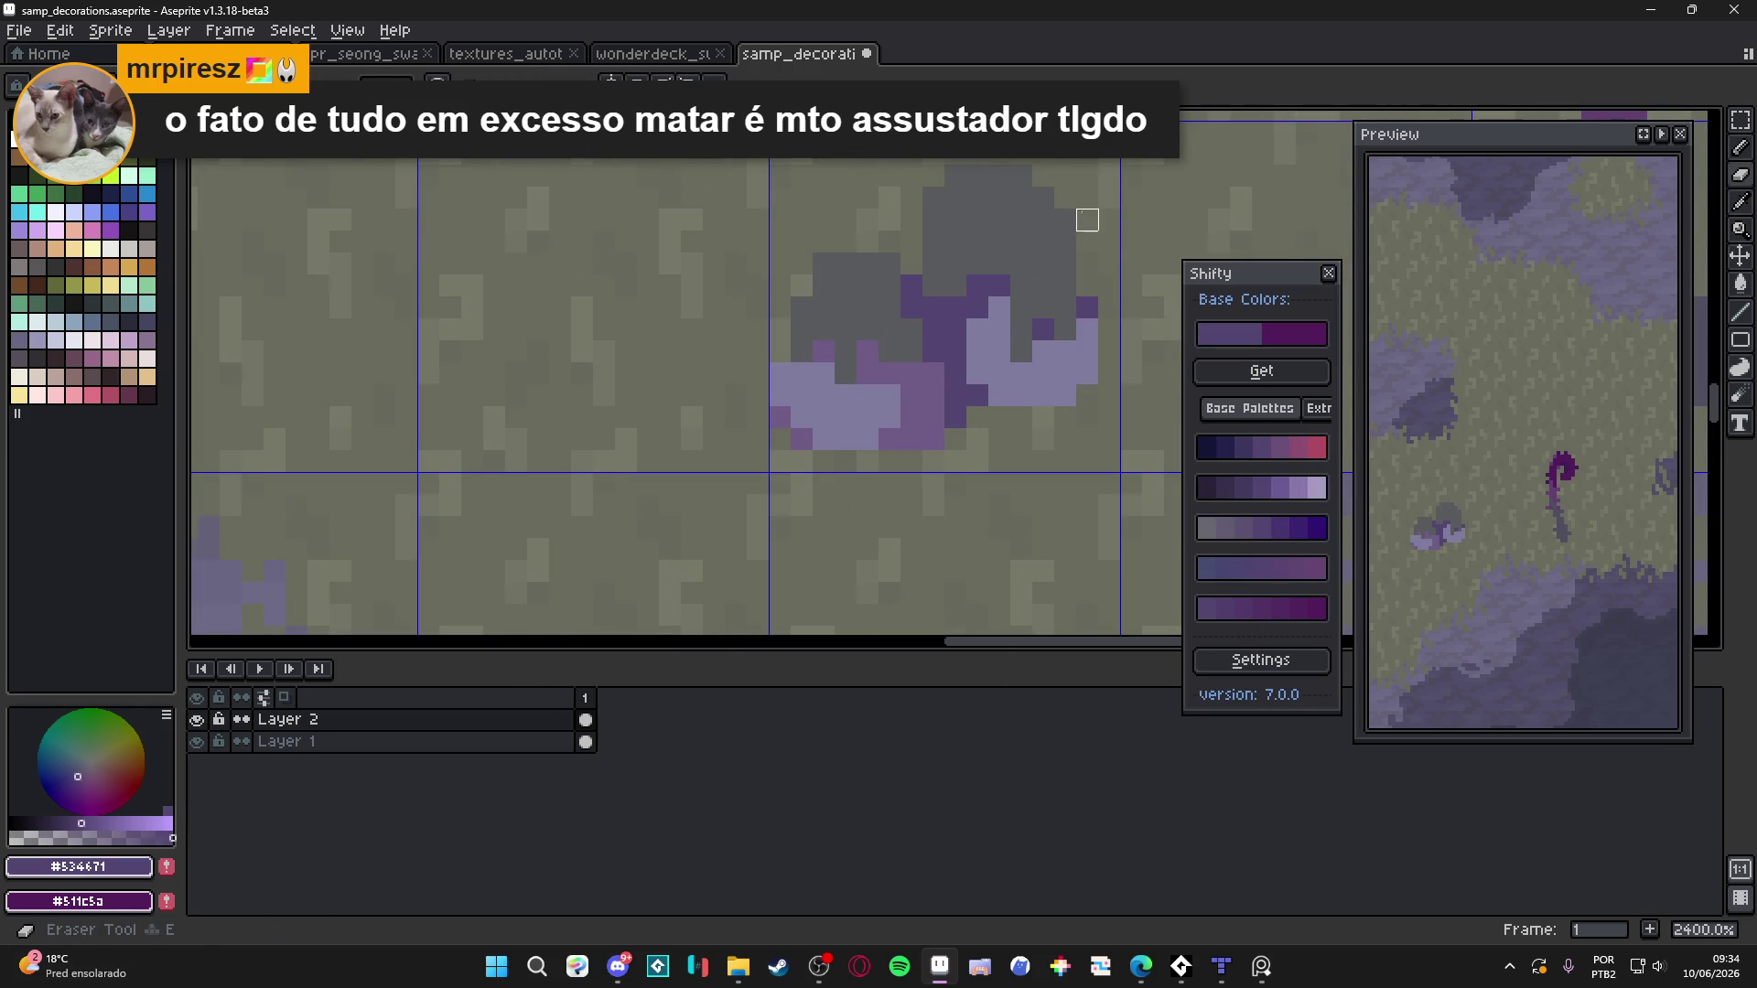
{"action": "scroll", "coordinate": [937, 392], "scroll_direction": "down", "scroll_amount": 5}
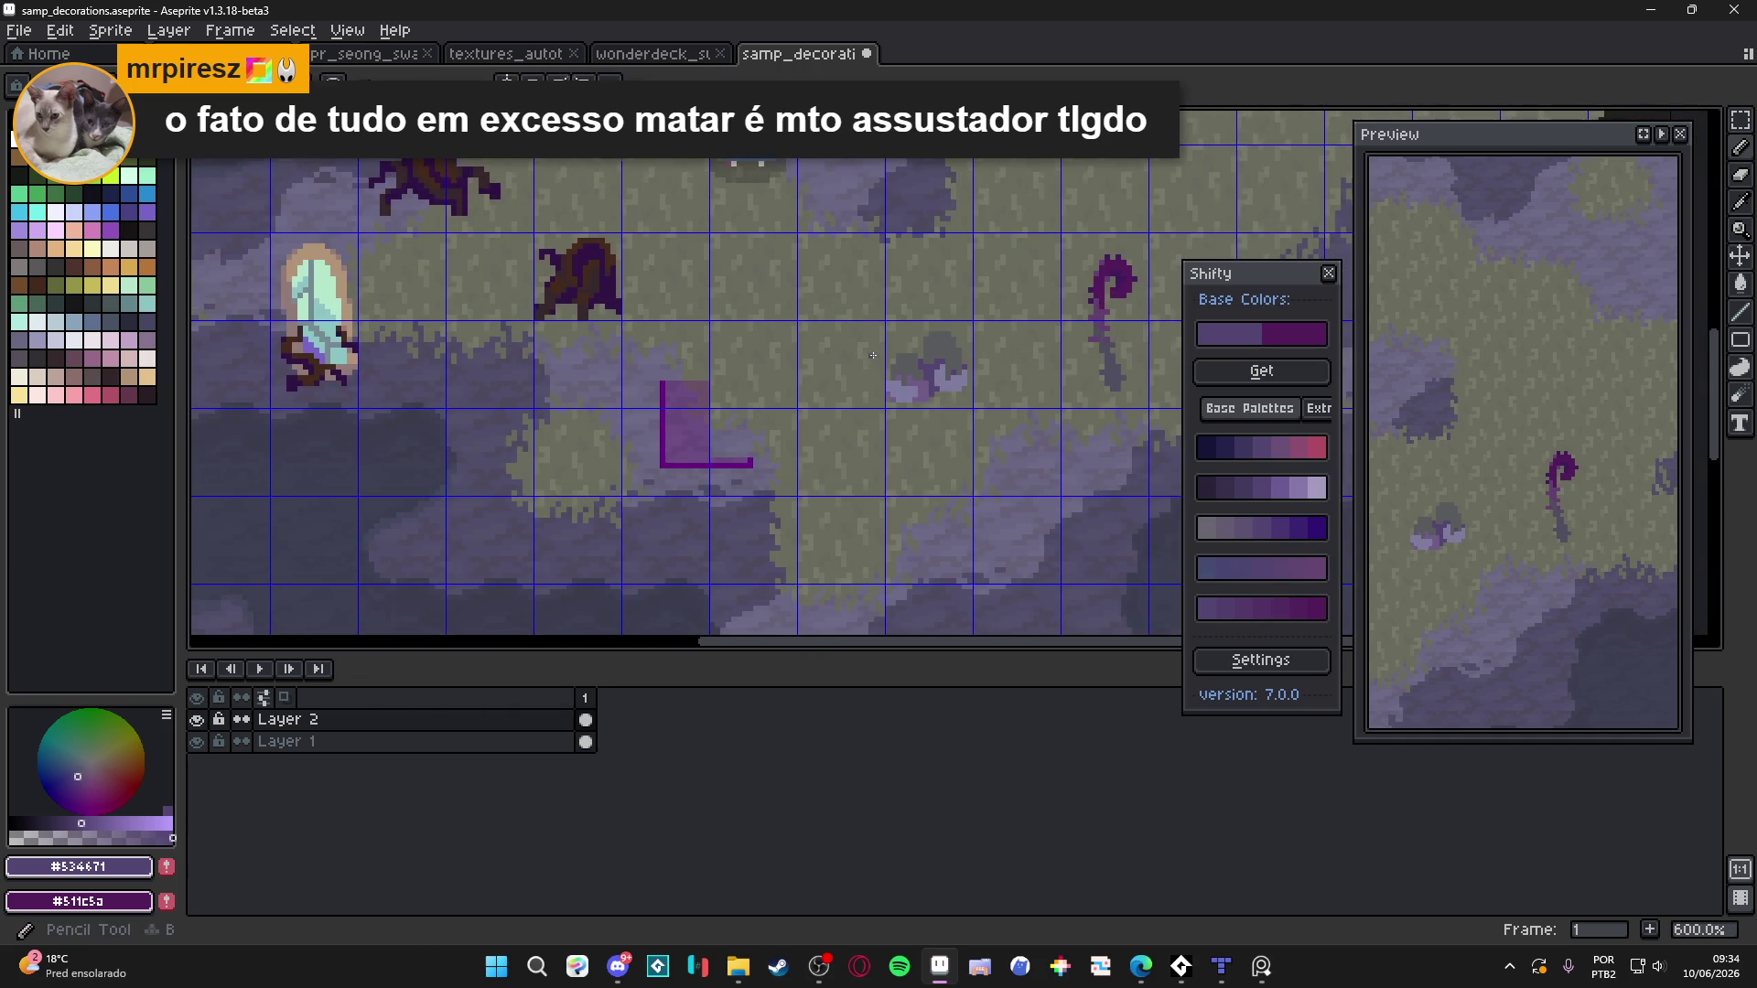
{"action": "scroll", "coordinate": [910, 364], "scroll_direction": "up", "scroll_amount": 4}
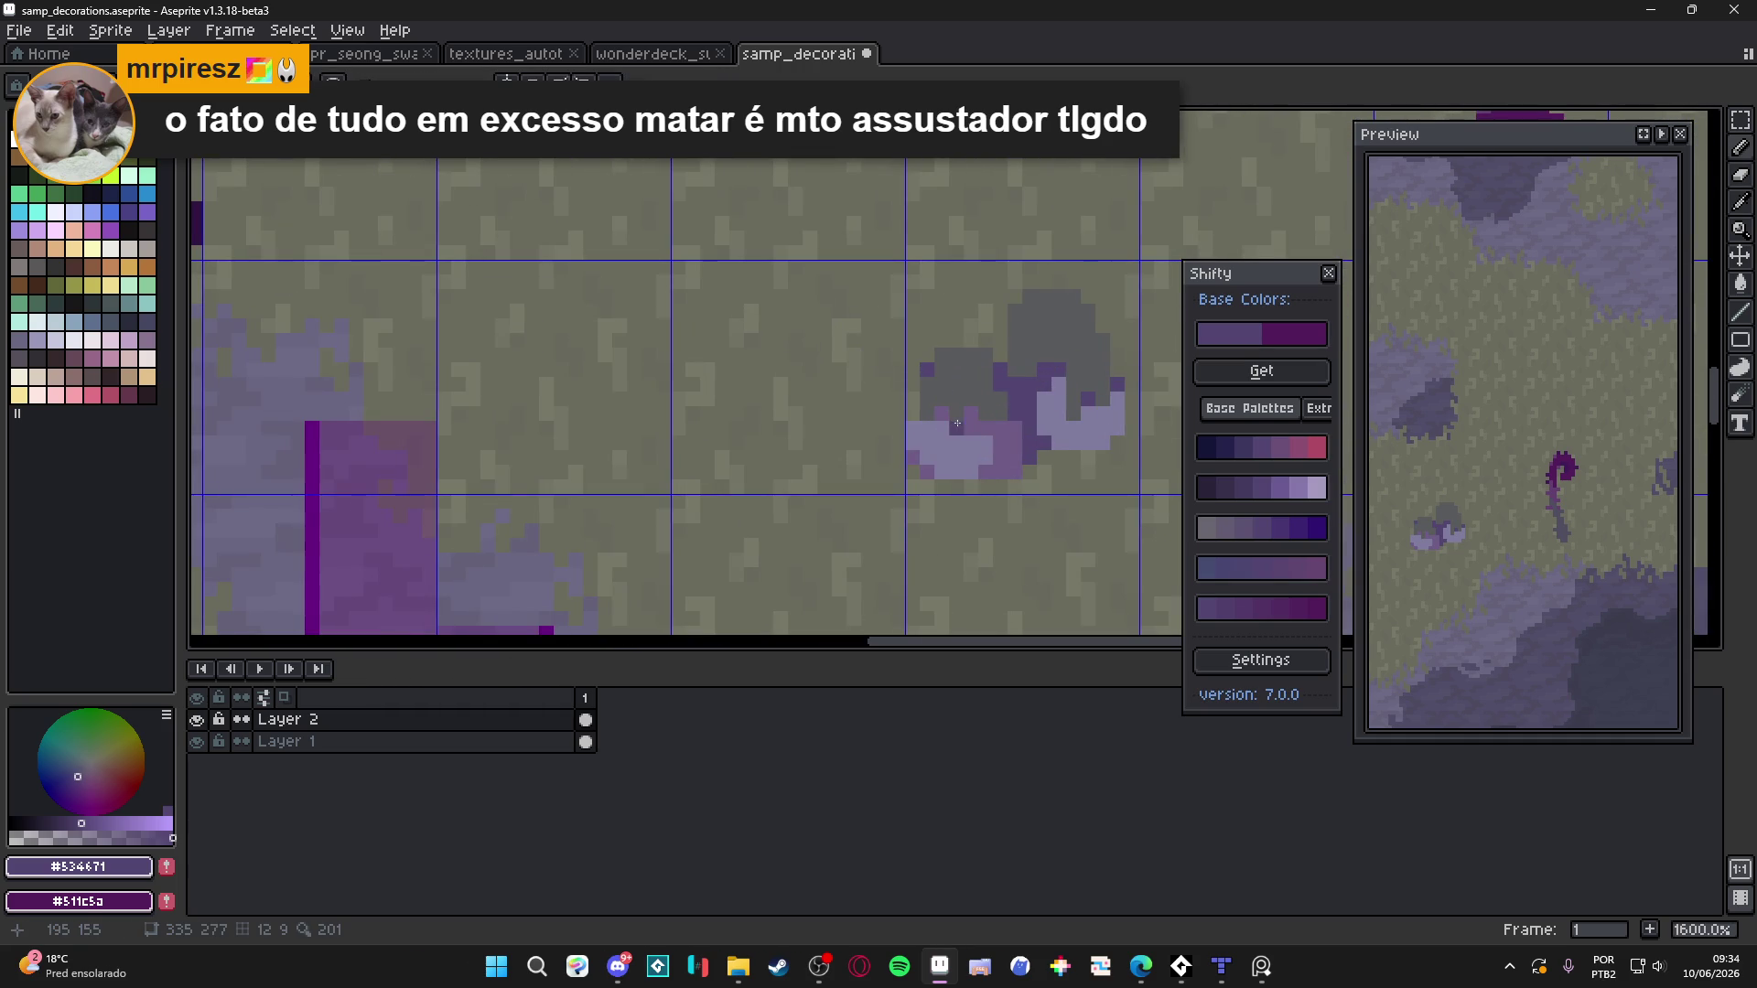
Flood-fill the rock's purple area with the lighter purple #6F5C87
{"action": "left_click", "coordinate": [913, 415], "text": "alt"}
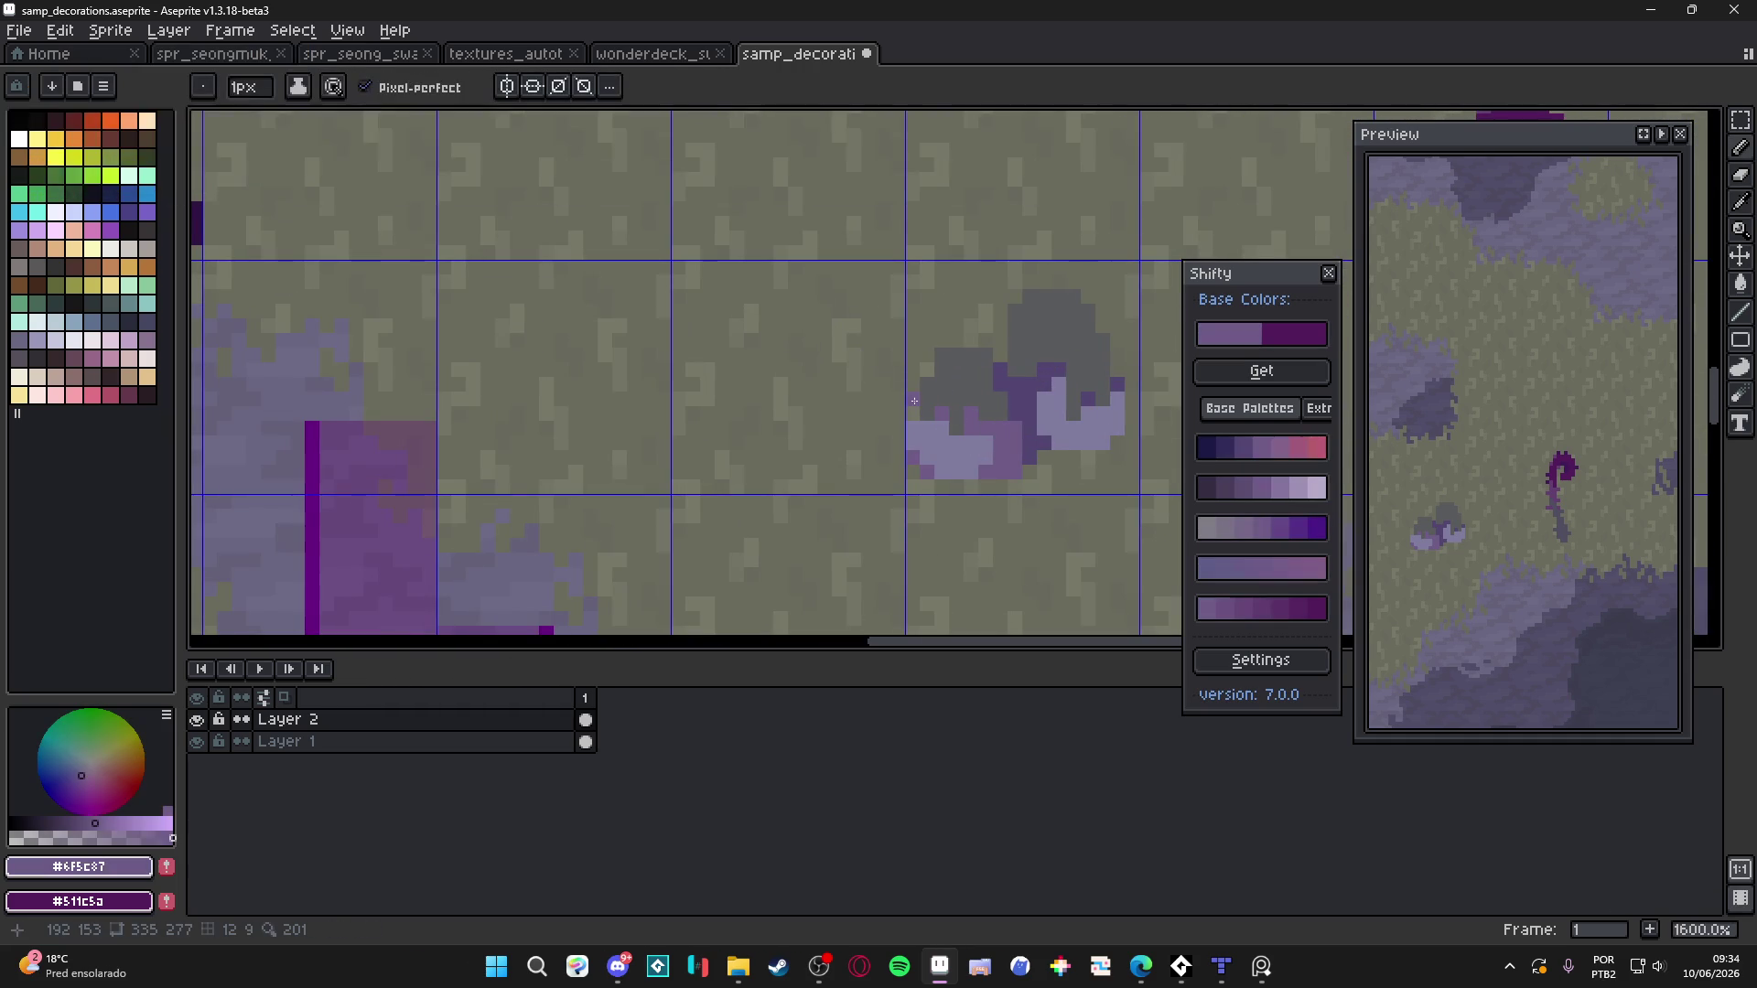
{"action": "scroll", "coordinate": [912, 416], "scroll_direction": "down", "scroll_amount": 4}
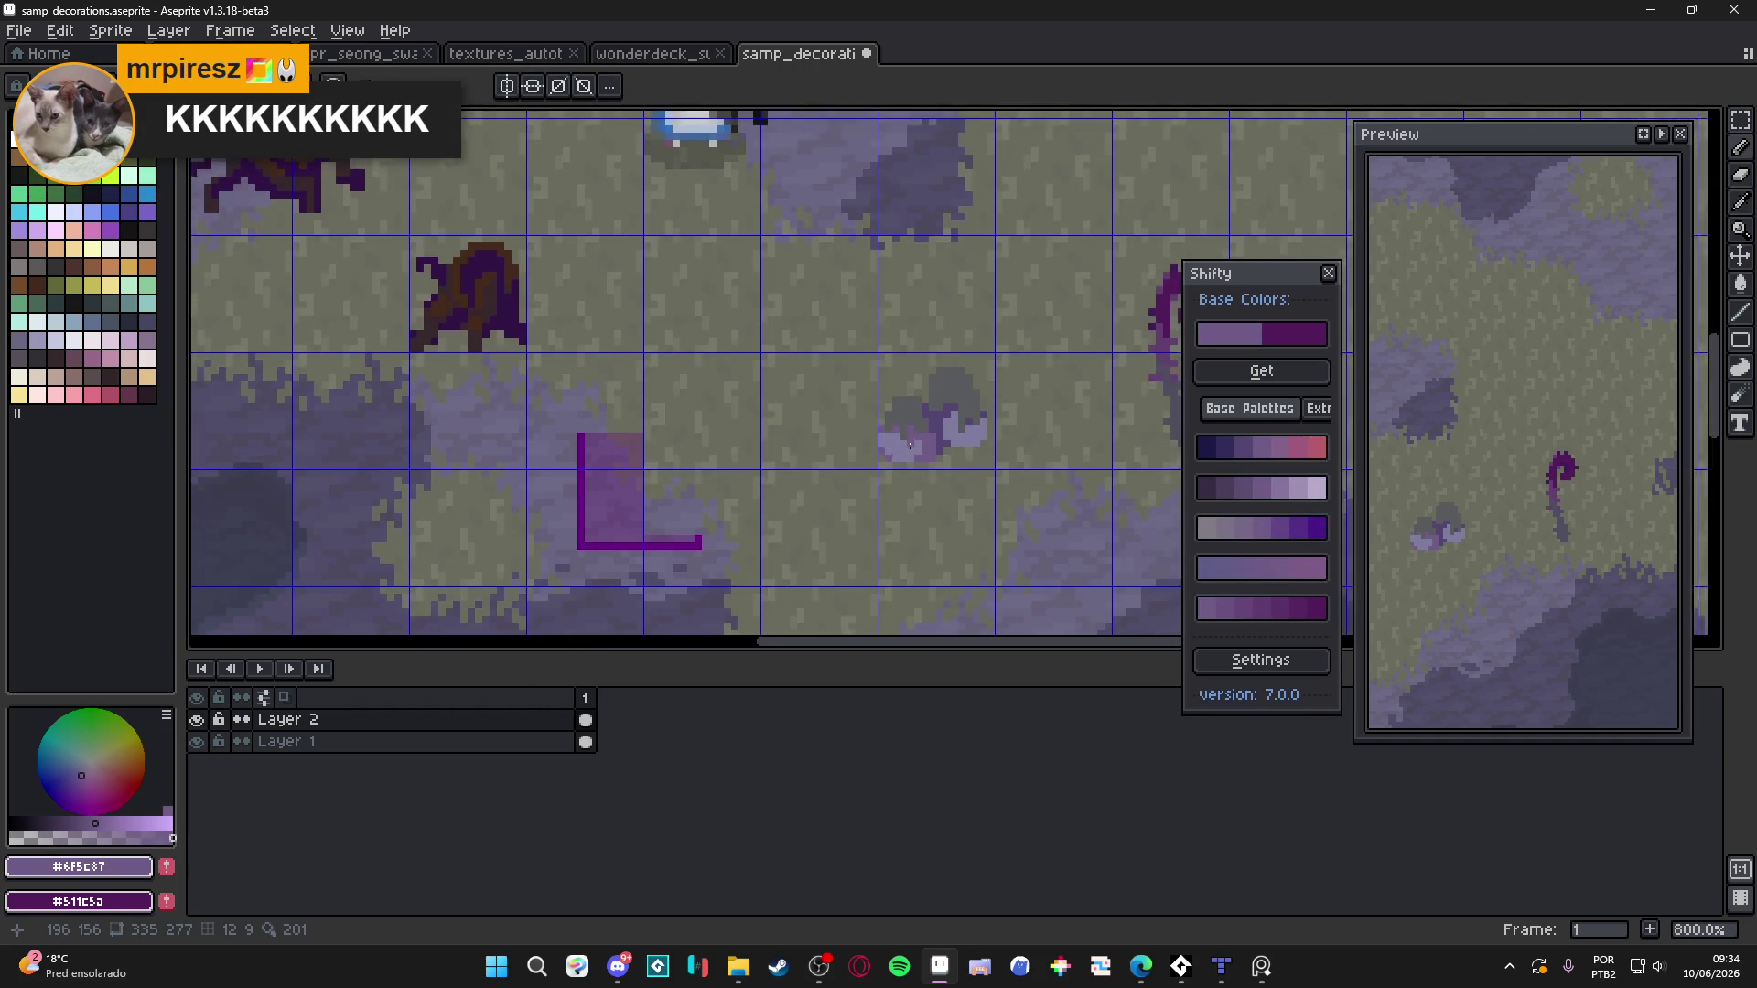
{"action": "scroll", "coordinate": [912, 414], "scroll_direction": "up", "scroll_amount": 4}
{"action": "left_click", "coordinate": [912, 413], "text": "alt"}
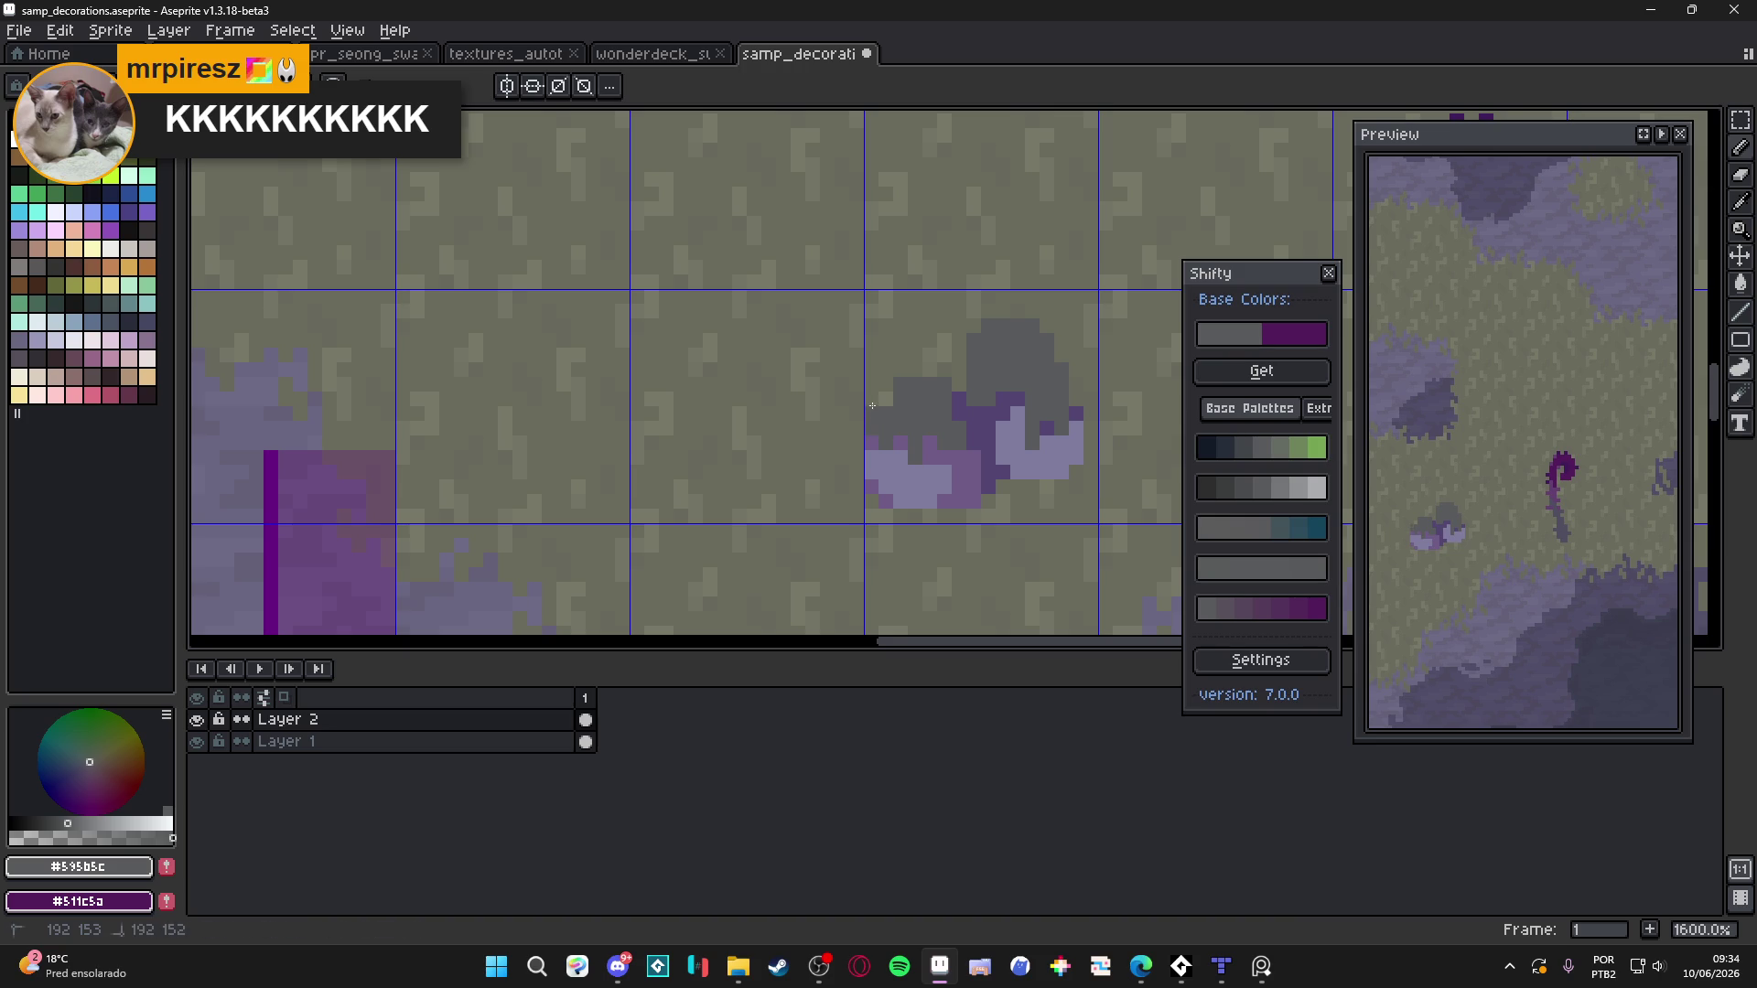
{"action": "scroll", "coordinate": [887, 383], "scroll_direction": "down", "scroll_amount": 4}
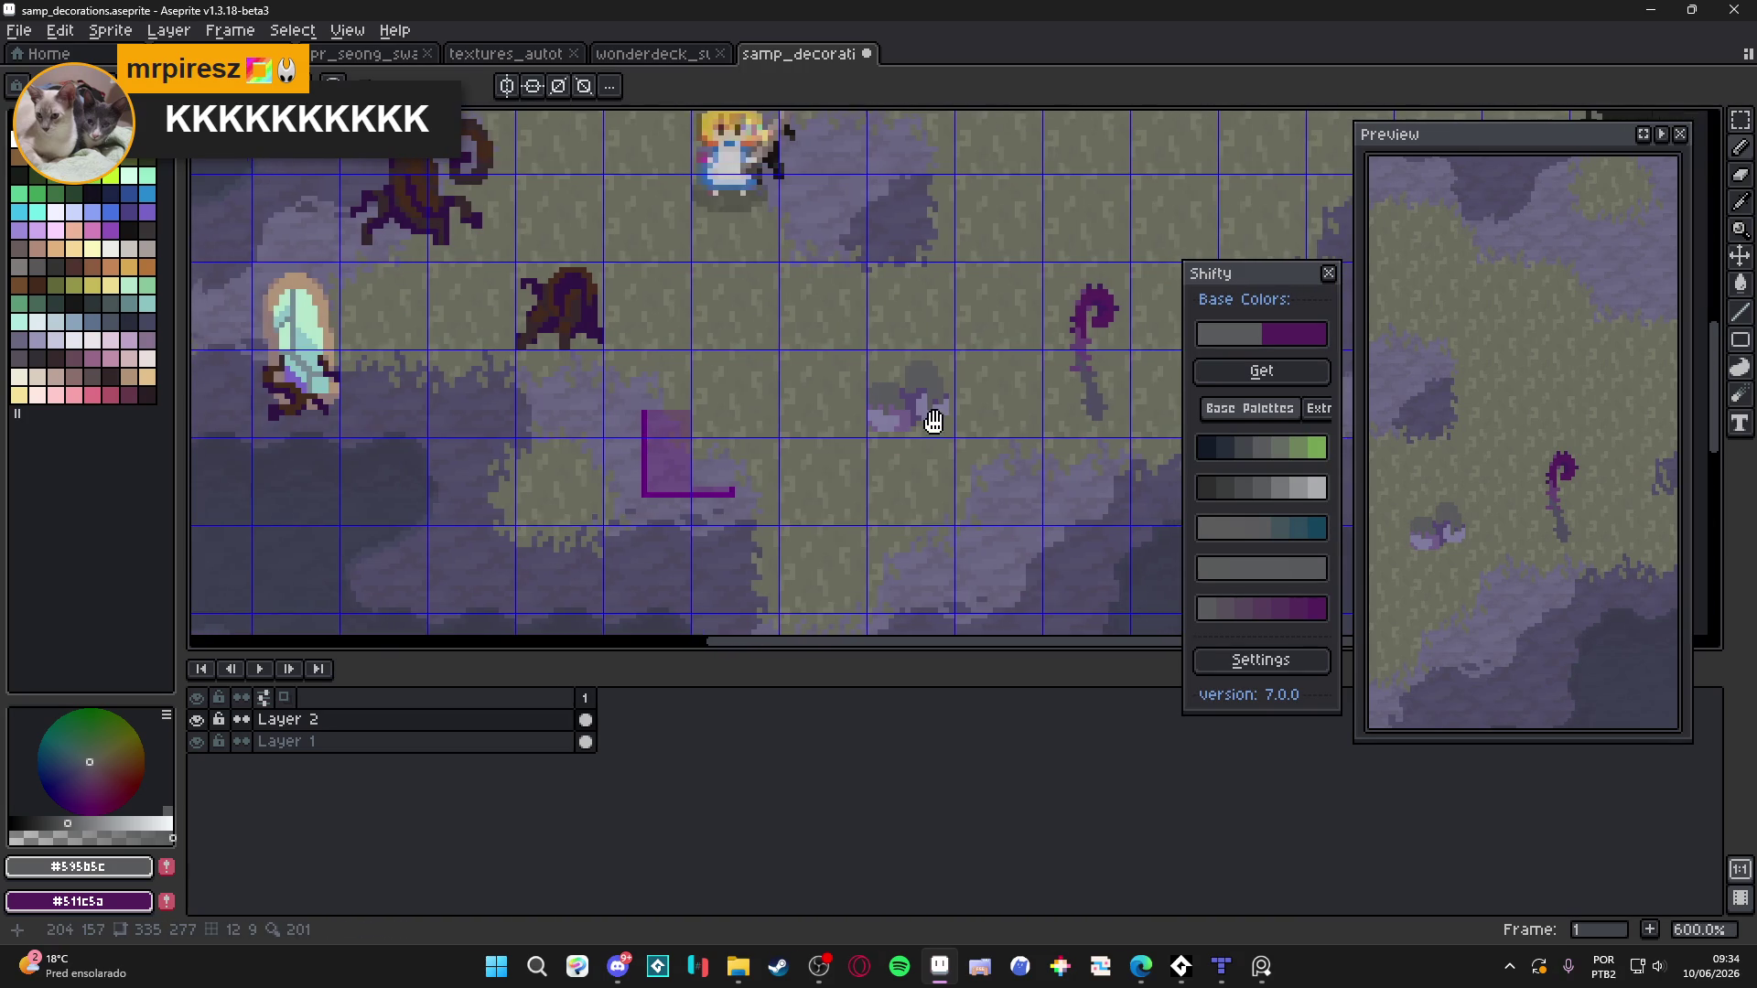
{"action": "scroll", "coordinate": [937, 465], "scroll_direction": "down", "scroll_amount": 1}
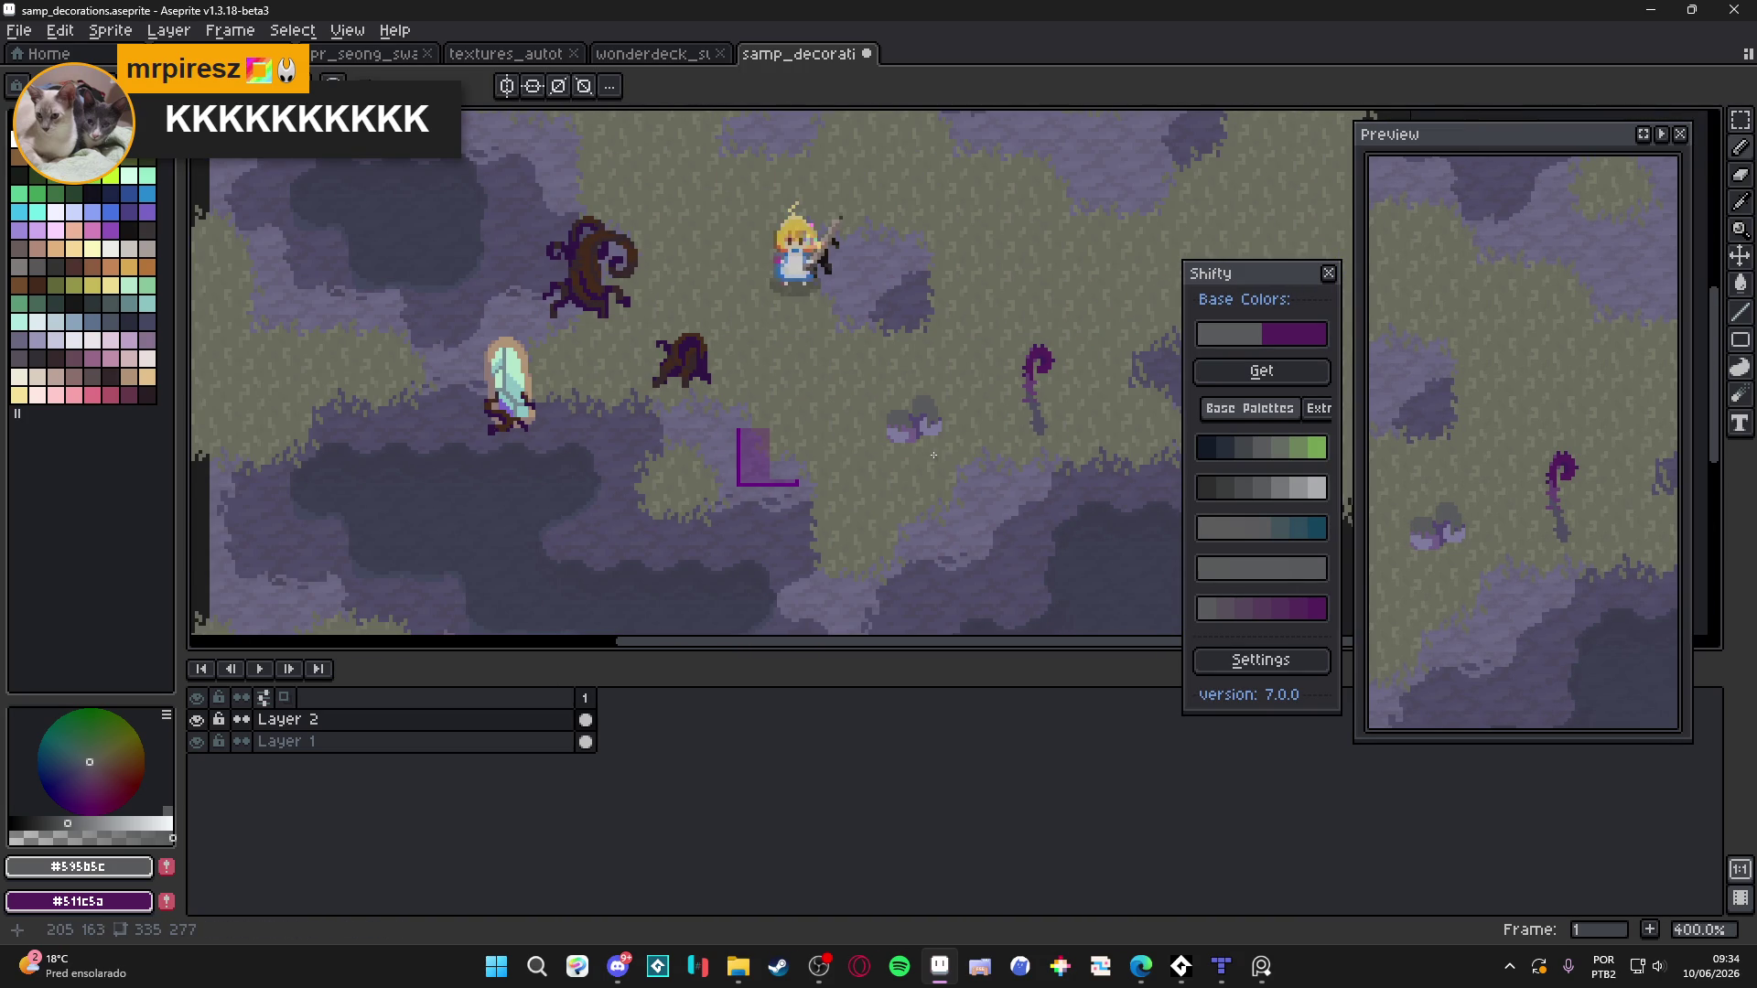
{"action": "scroll", "coordinate": [935, 459], "scroll_direction": "up", "scroll_amount": 8}
{"action": "left_click", "coordinate": [900, 360], "text": "alt"}
{"action": "key", "text": "g"}
{"action": "left_click", "coordinate": [900, 359]}
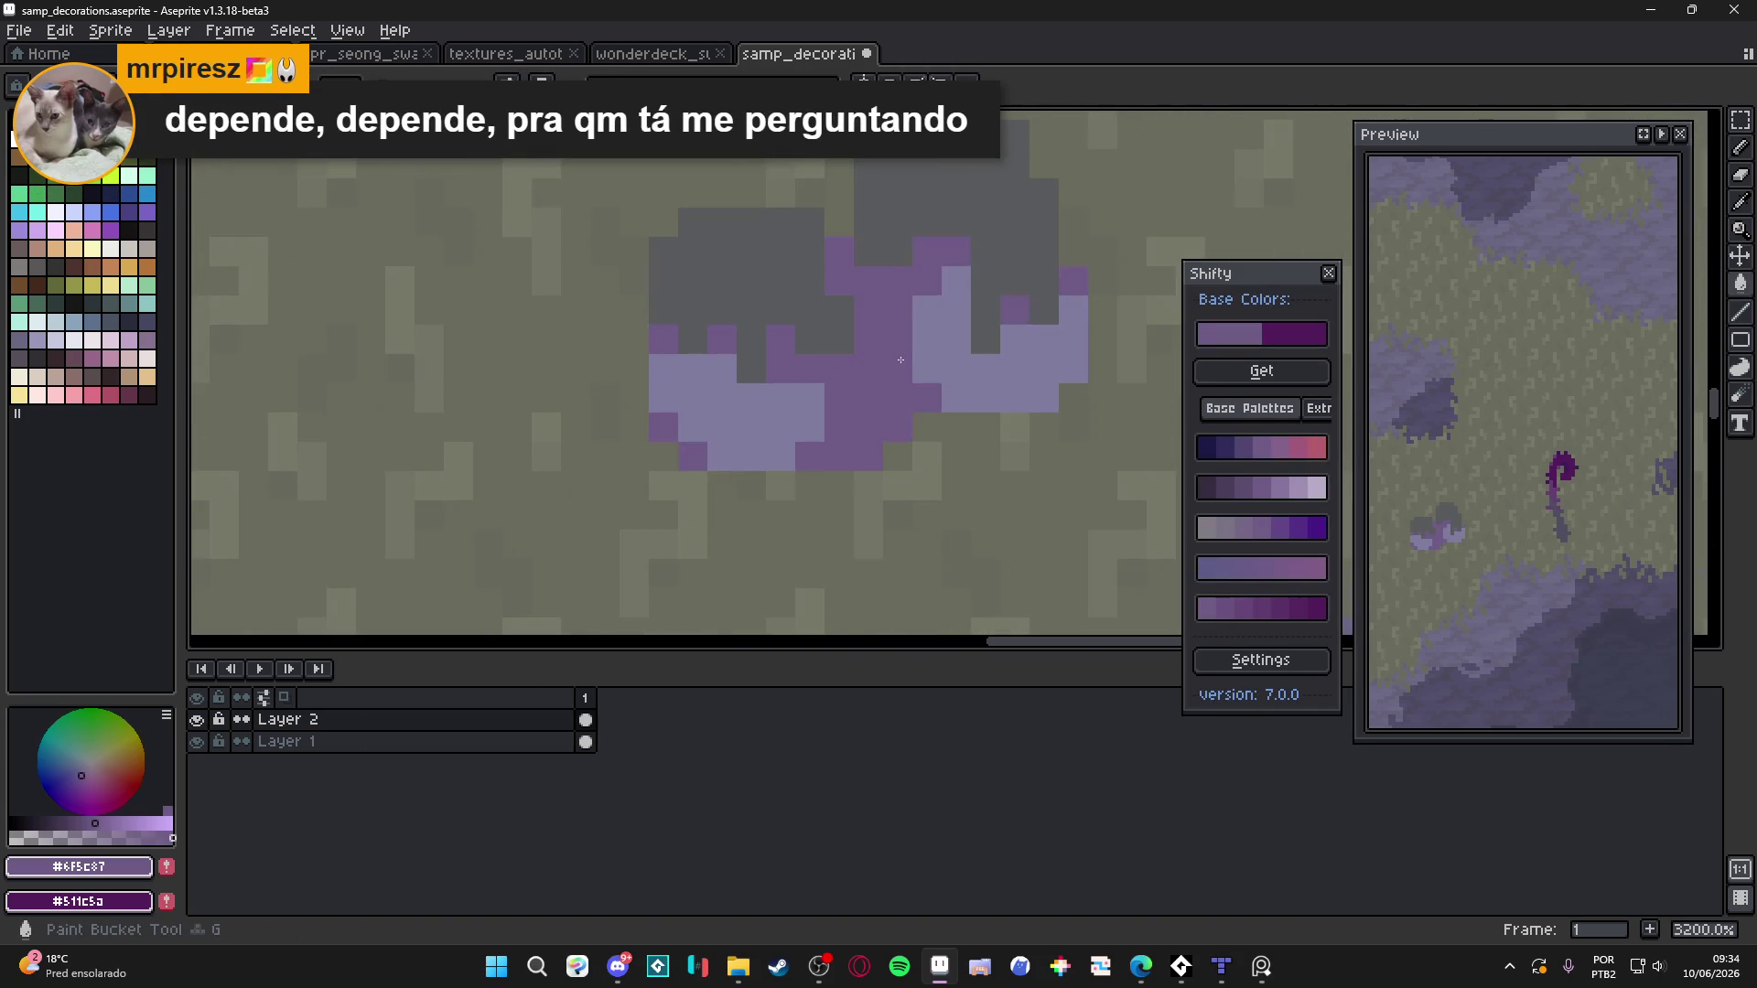
Fill the rock's central area with darker purple and touch up its light purple edge pixels
{"action": "scroll", "coordinate": [901, 359], "scroll_direction": "down", "scroll_amount": 1}
{"action": "right_click", "coordinate": [887, 388]}
{"action": "scroll", "coordinate": [874, 384], "scroll_direction": "up", "scroll_amount": 1}
{"action": "mouse_move", "coordinate": [931, 297]}
{"action": "left_mouse_down"}
{"action": "mouse_move", "coordinate": [956, 286]}
{"action": "mouse_move", "coordinate": [931, 268]}
{"action": "left_mouse_up"}
{"action": "left_click", "coordinate": [966, 236]}
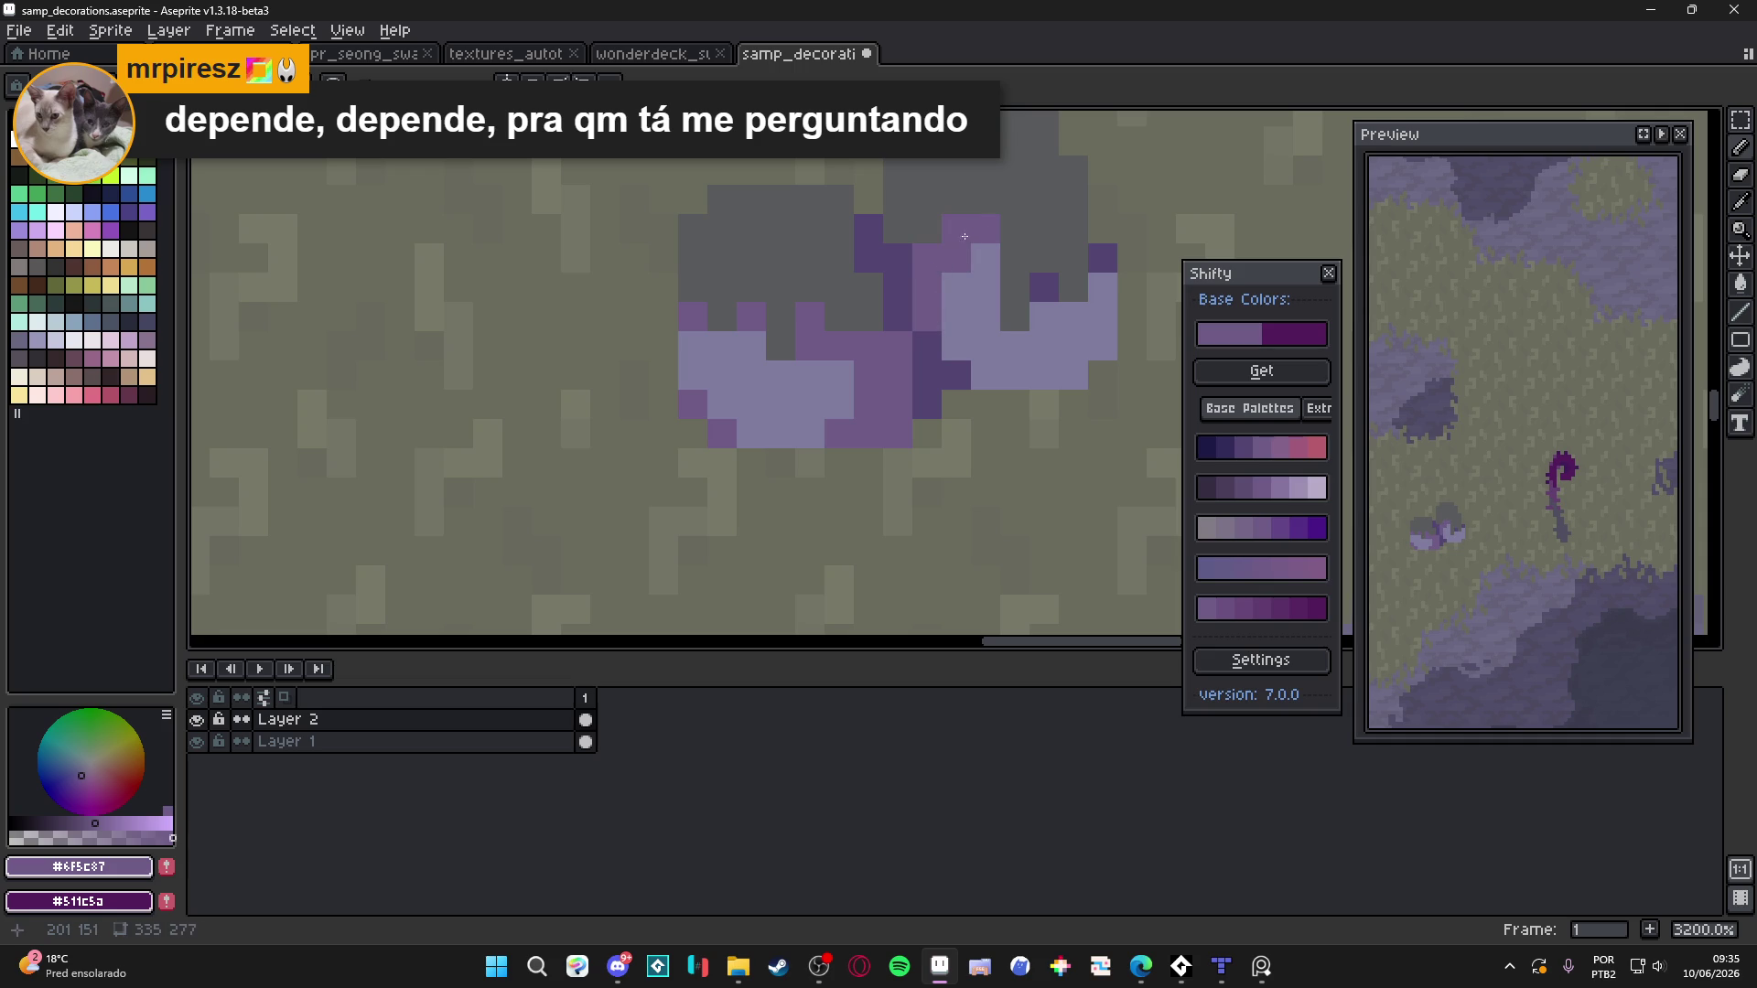
{"action": "left_click", "coordinate": [926, 345]}
{"action": "left_click", "coordinate": [953, 353]}
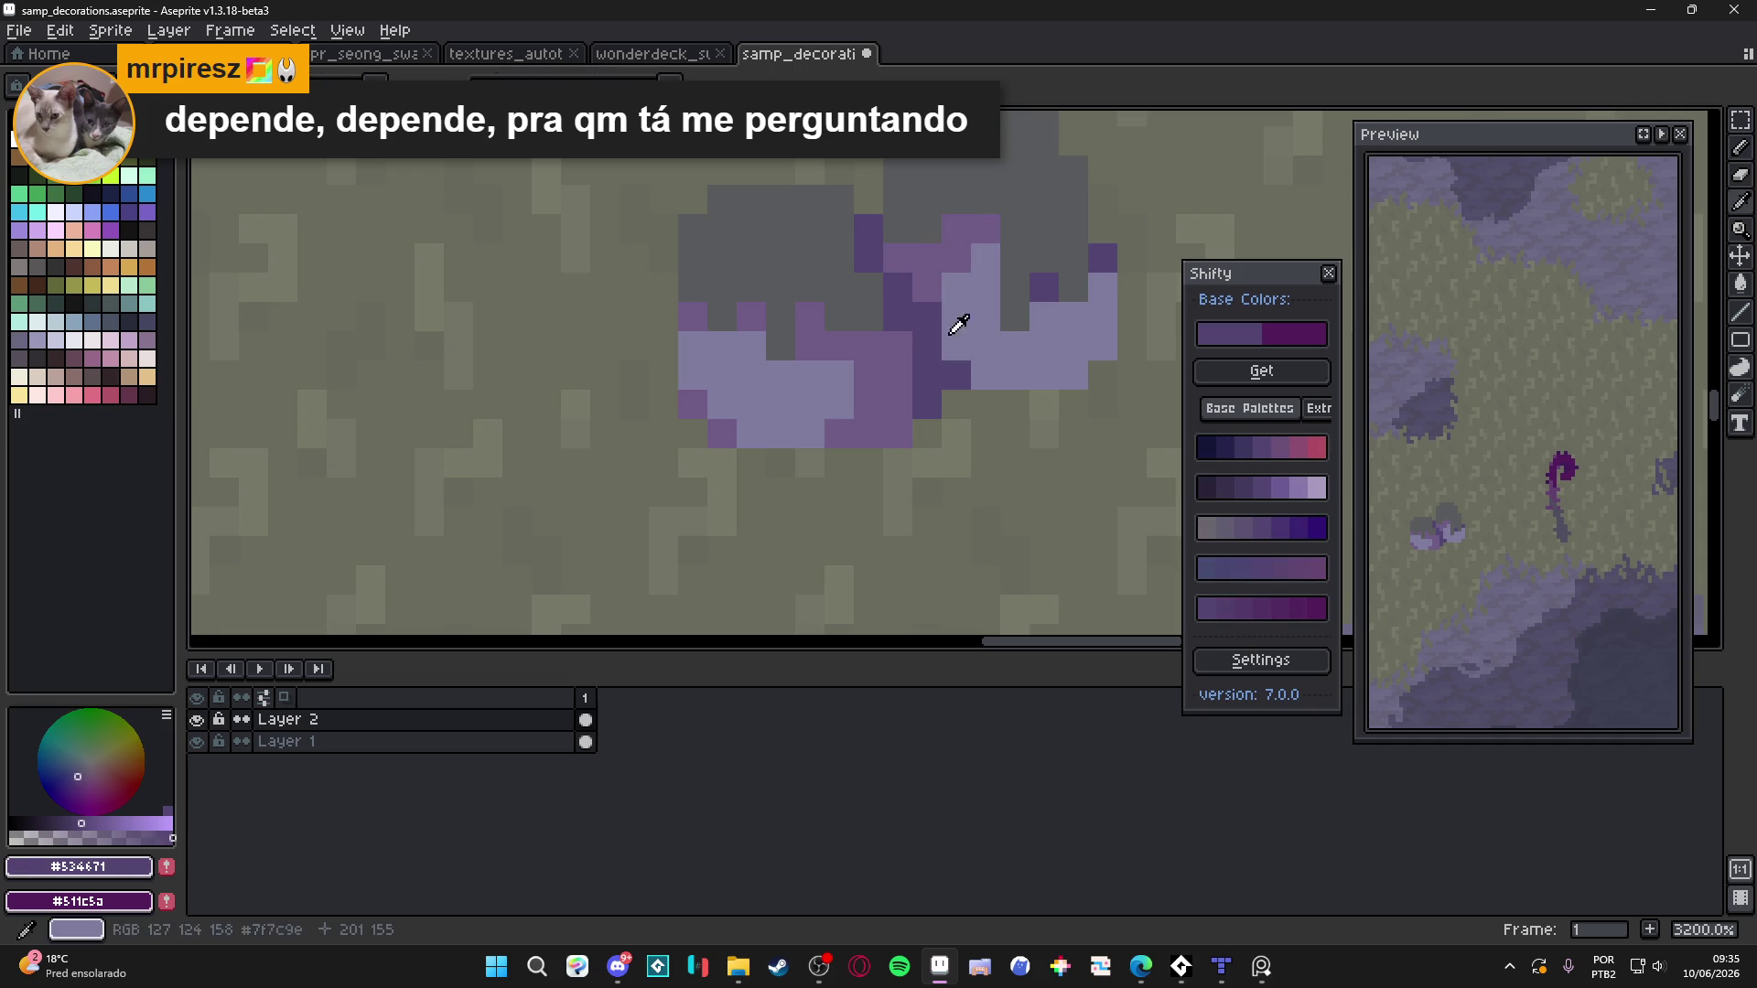
{"action": "mouse_move", "coordinate": [956, 375]}
{"action": "left_mouse_down"}
{"action": "mouse_move", "coordinate": [1073, 375]}
{"action": "mouse_move", "coordinate": [1072, 320]}
{"action": "mouse_move", "coordinate": [1102, 316]}
{"action": "mouse_move", "coordinate": [1102, 347]}
{"action": "left_mouse_up"}
Pick the rock's lavender, show the grid, and outline a new boulder beside the rock
{"action": "scroll", "coordinate": [1102, 347], "scroll_direction": "down", "scroll_amount": 10}
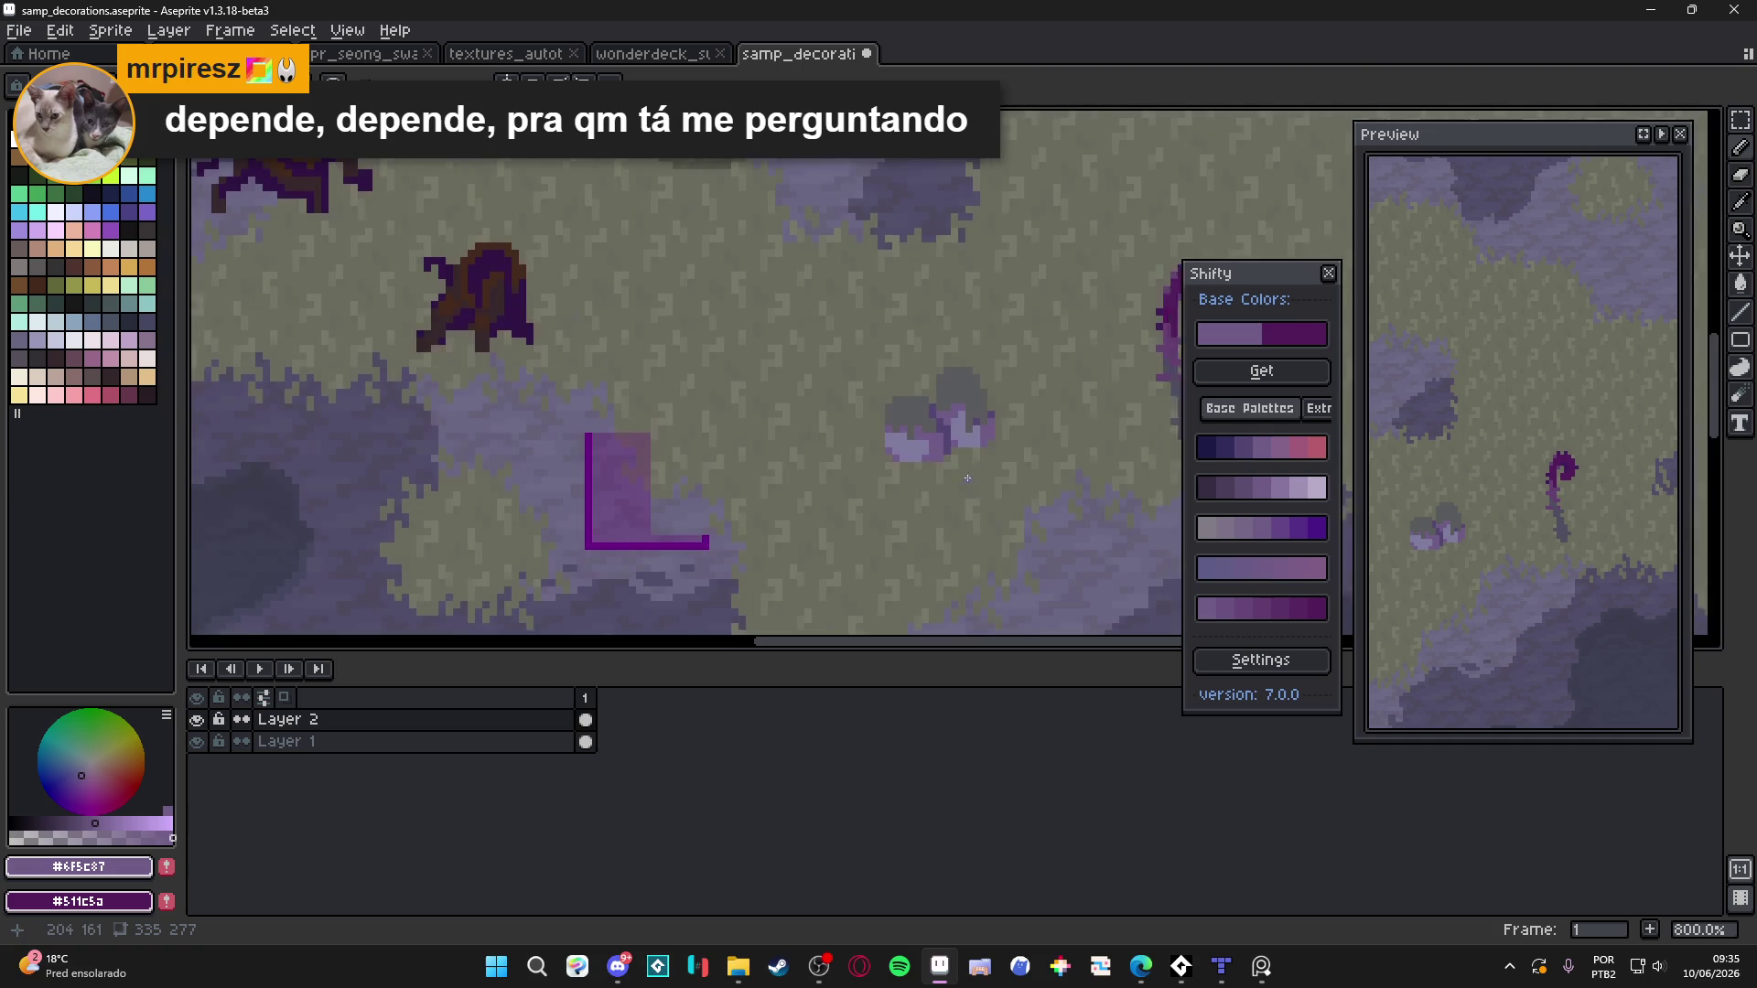
{"action": "scroll", "coordinate": [967, 458], "scroll_direction": "up", "scroll_amount": 2}
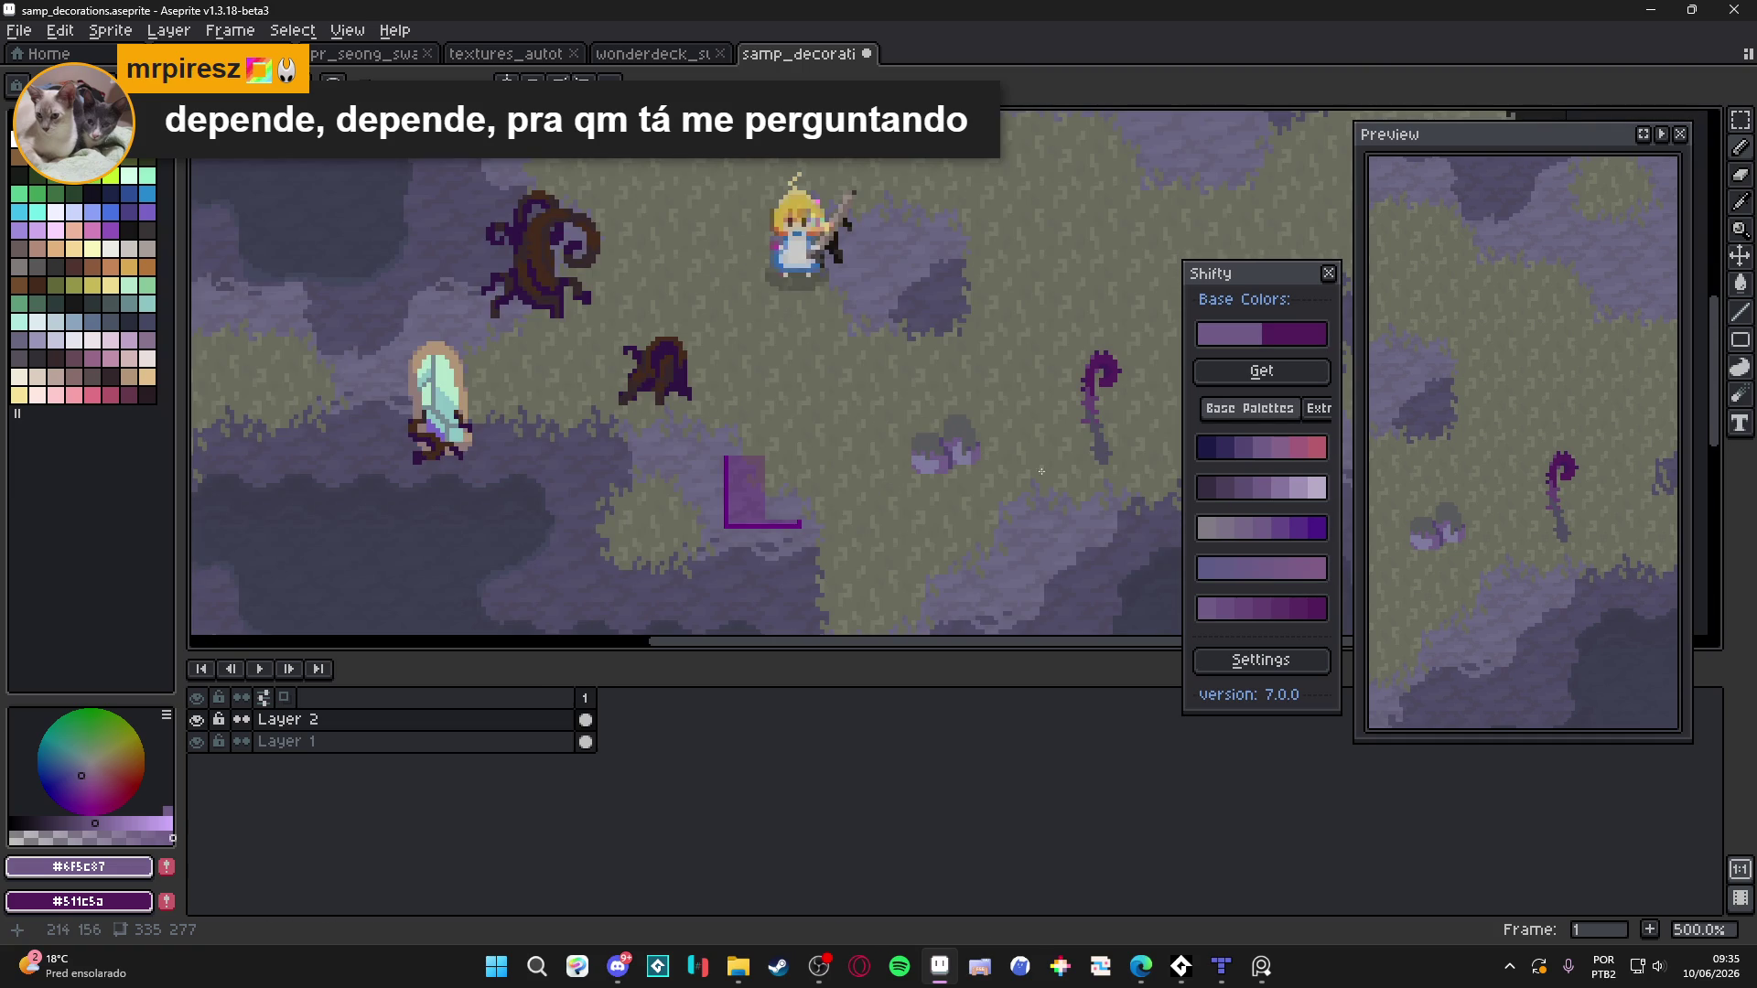
{"action": "scroll", "coordinate": [992, 450], "scroll_direction": "up", "scroll_amount": 2}
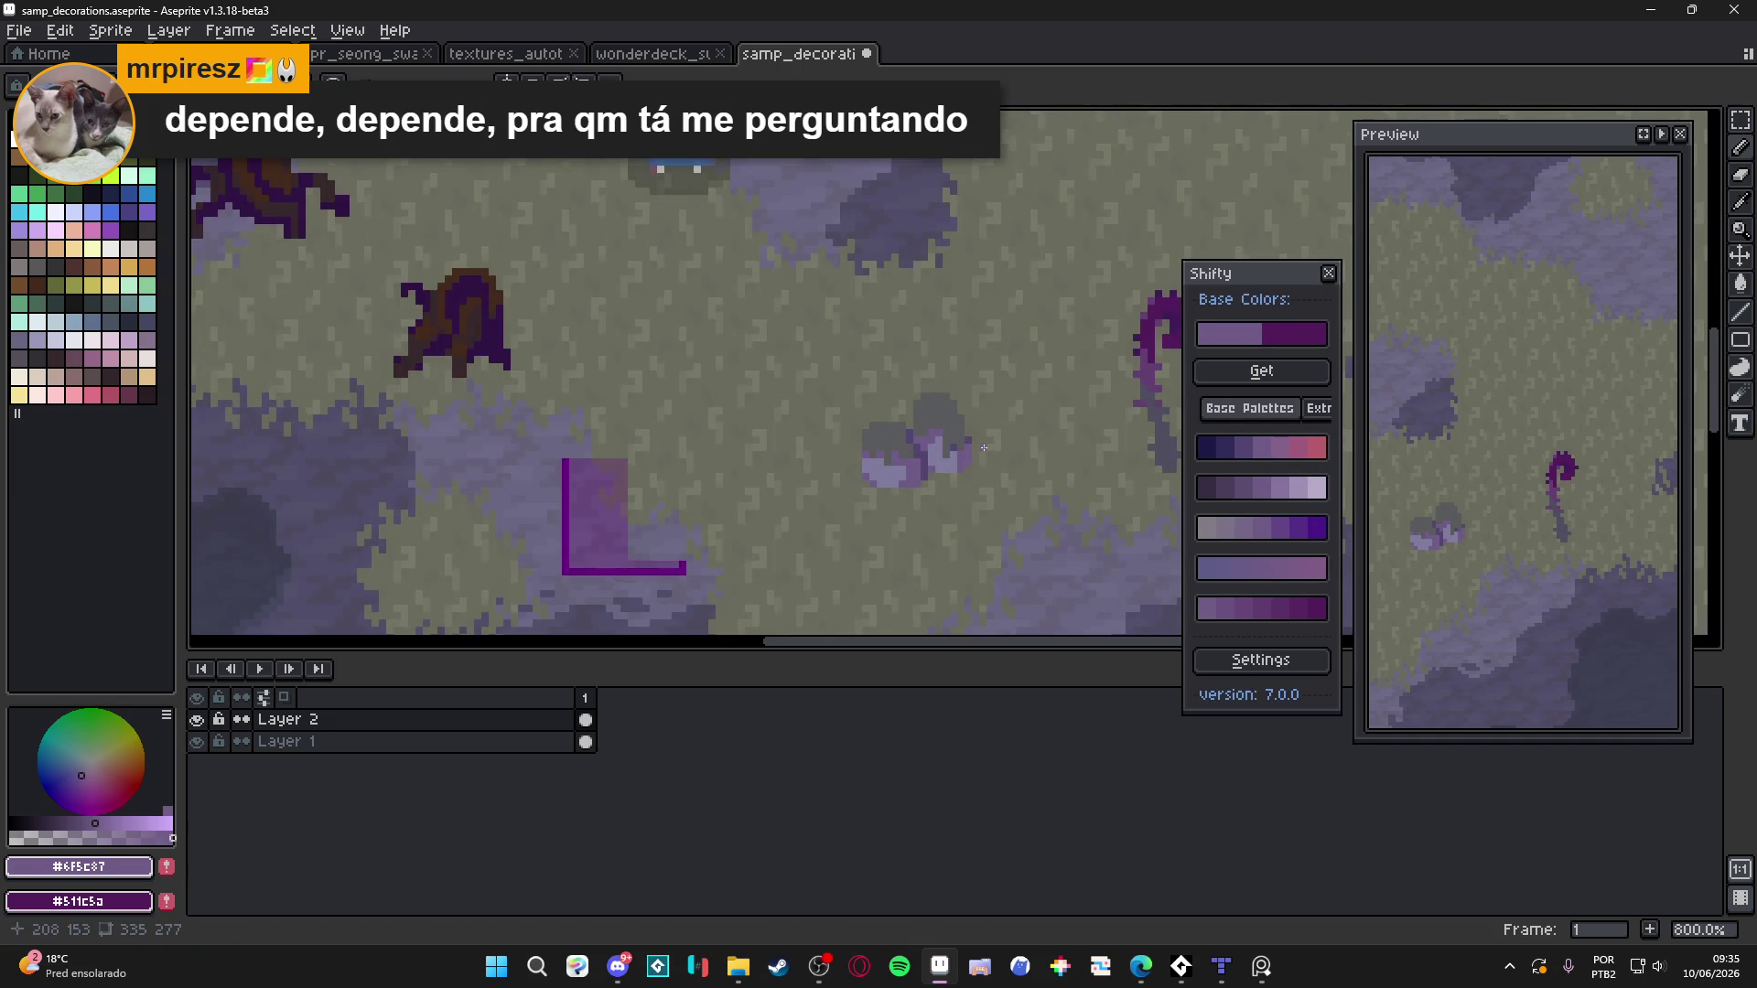
{"action": "scroll", "coordinate": [984, 448], "scroll_direction": "up", "scroll_amount": 2}
{"action": "key", "text": "e"}
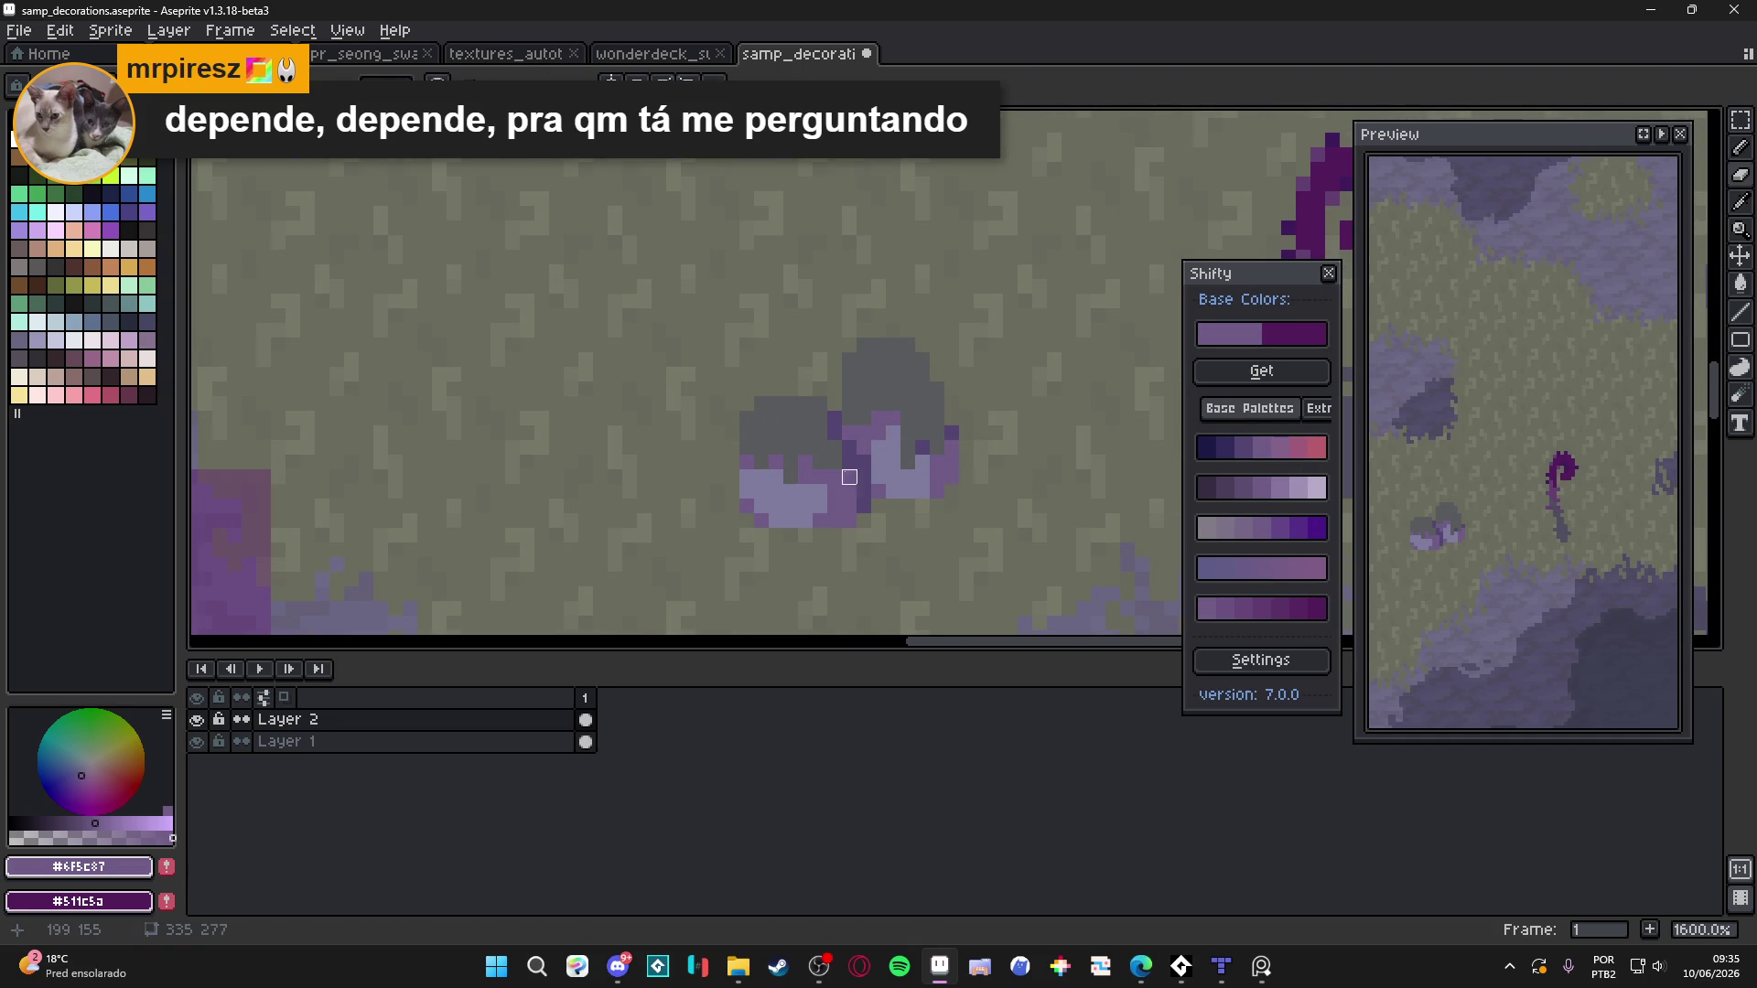
{"action": "left_click", "coordinate": [790, 477], "text": "alt"}
{"action": "key", "text": "ctrl+apostrophe"}
{"action": "scroll", "coordinate": [741, 439], "scroll_direction": "left", "scroll_amount": 2}
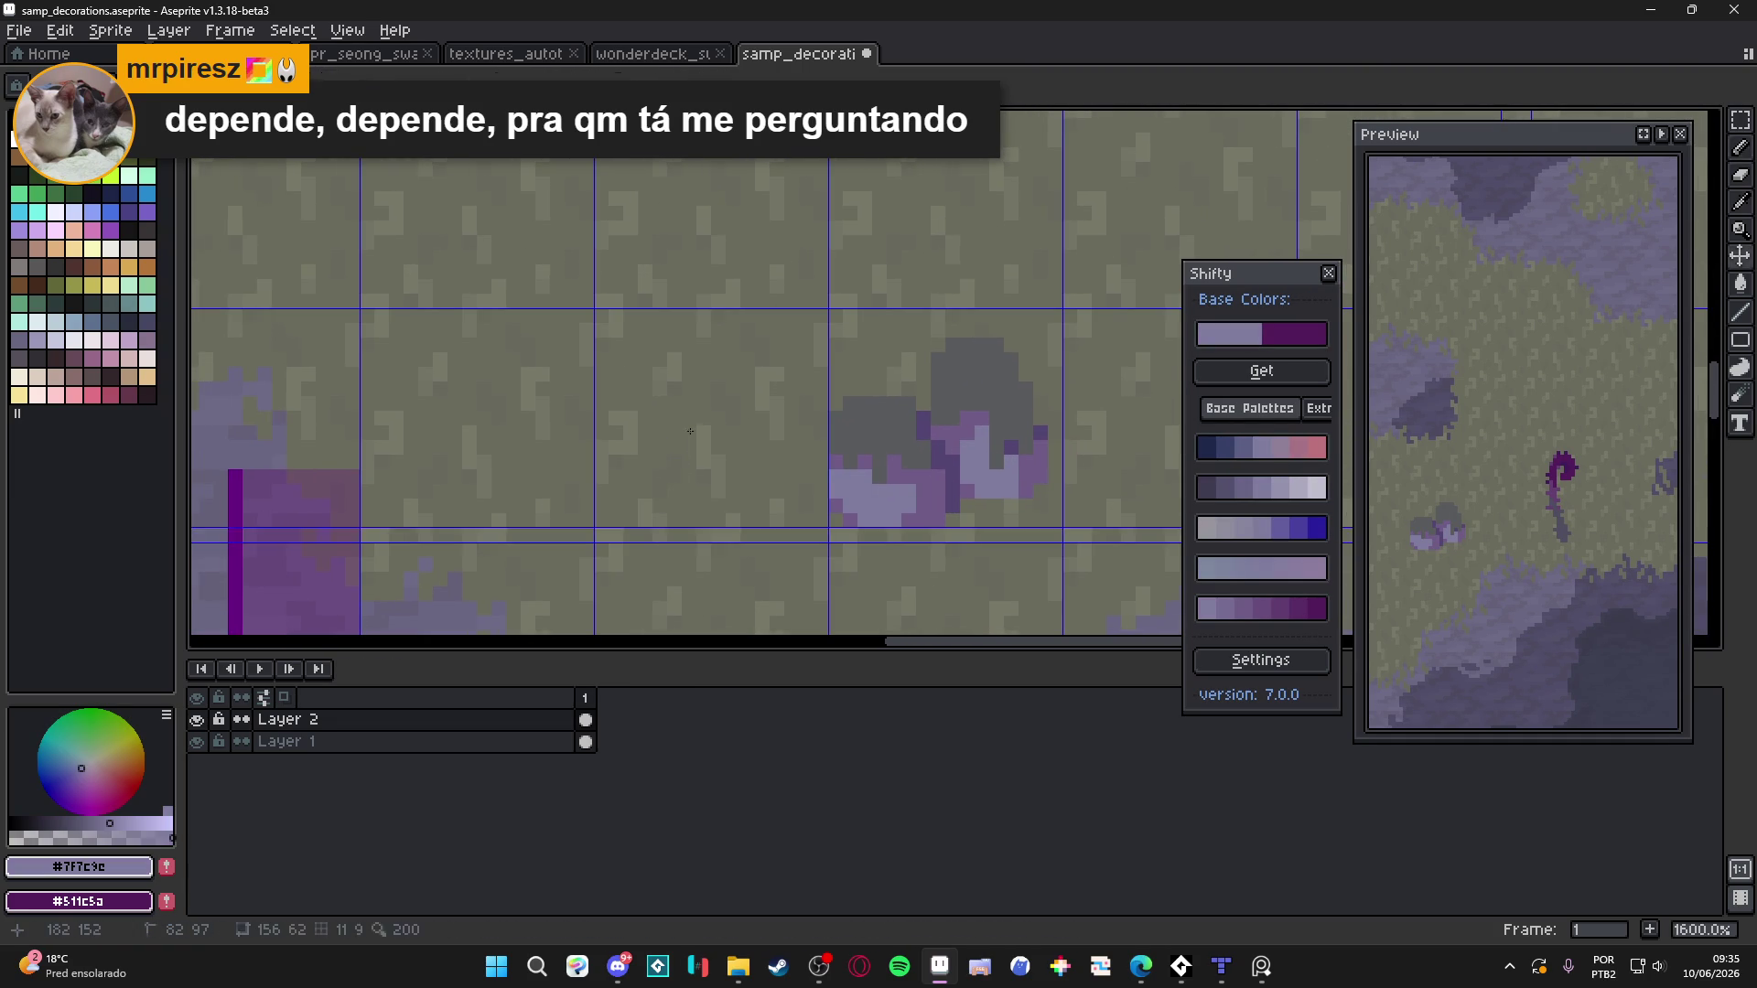
{"action": "mouse_move", "coordinate": [741, 399]}
{"action": "left_mouse_down"}
{"action": "mouse_move", "coordinate": [628, 467]}
{"action": "mouse_move", "coordinate": [638, 499]}
{"action": "mouse_move", "coordinate": [740, 516]}
{"action": "mouse_move", "coordinate": [785, 476]}
{"action": "mouse_move", "coordinate": [783, 407]}
{"action": "mouse_move", "coordinate": [752, 414]}
{"action": "mouse_move", "coordinate": [725, 448]}
{"action": "mouse_move", "coordinate": [788, 451]}
{"action": "left_mouse_up"}
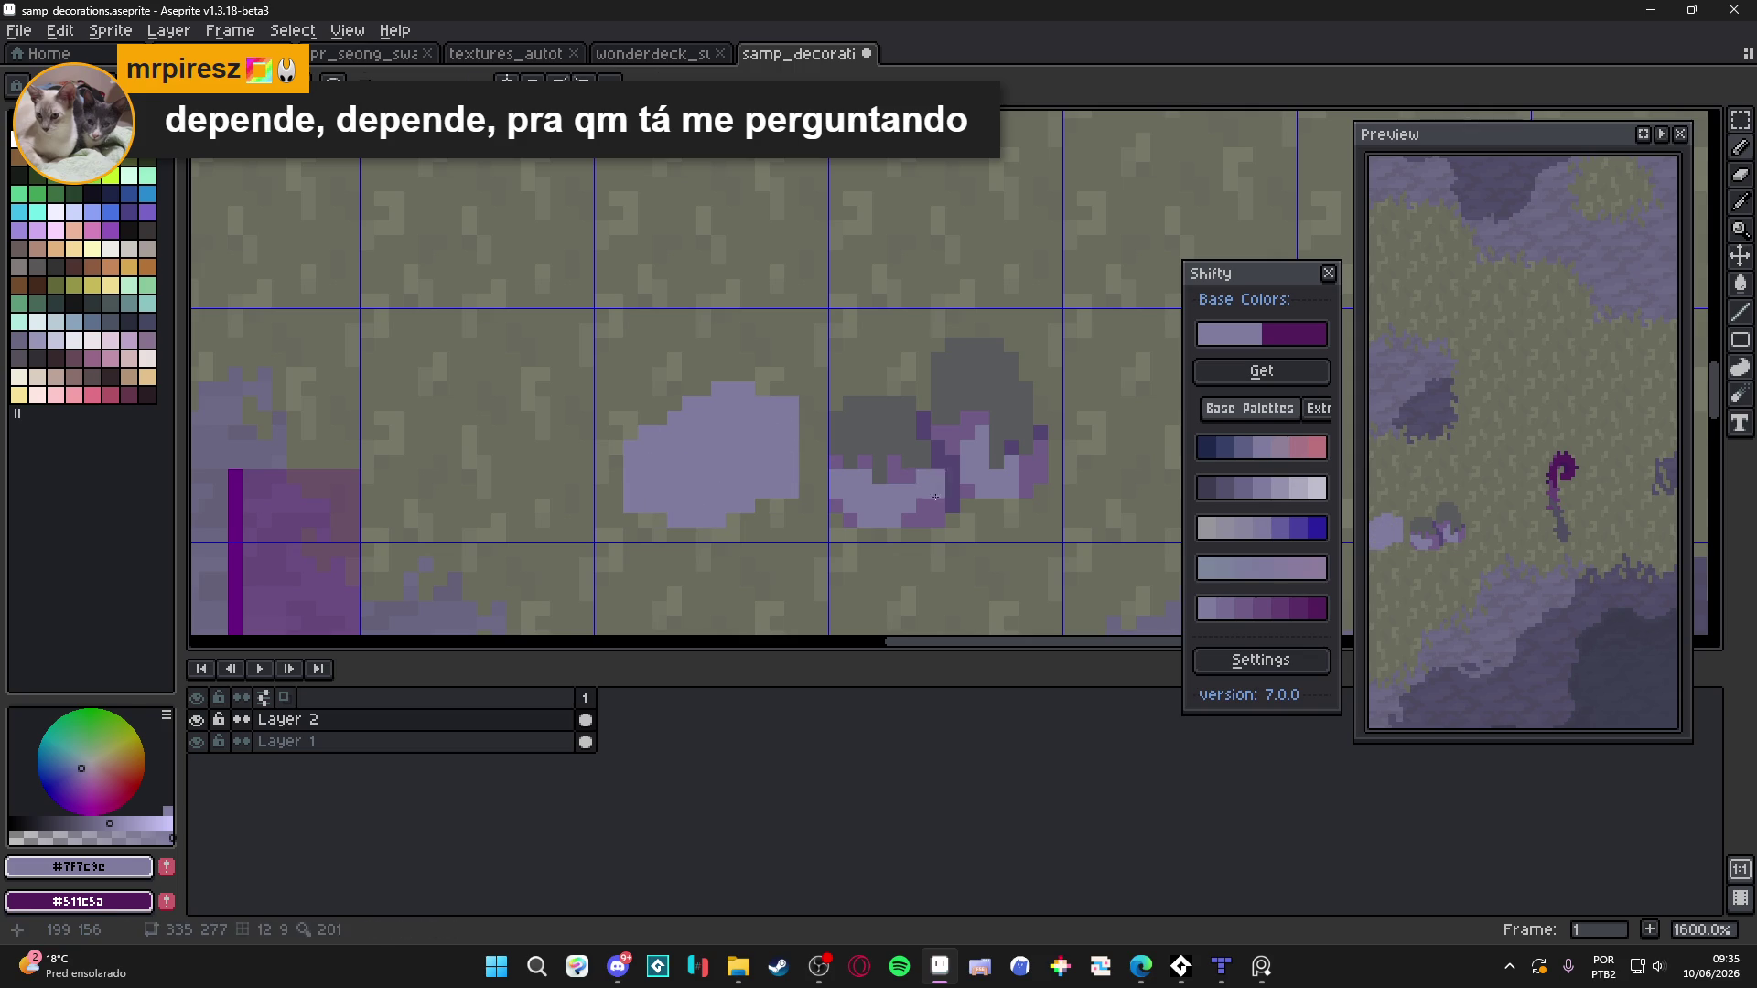
Shade the boulder's bottom dark purple and set lavender and dark purple as the colours
{"action": "key", "text": "shift+Down"}
{"action": "mouse_move", "coordinate": [673, 512]}
{"action": "left_mouse_down"}
{"action": "mouse_move", "coordinate": [723, 520]}
{"action": "mouse_move", "coordinate": [790, 465]}
{"action": "mouse_move", "coordinate": [719, 476]}
{"action": "mouse_move", "coordinate": [724, 496]}
{"action": "left_mouse_up"}
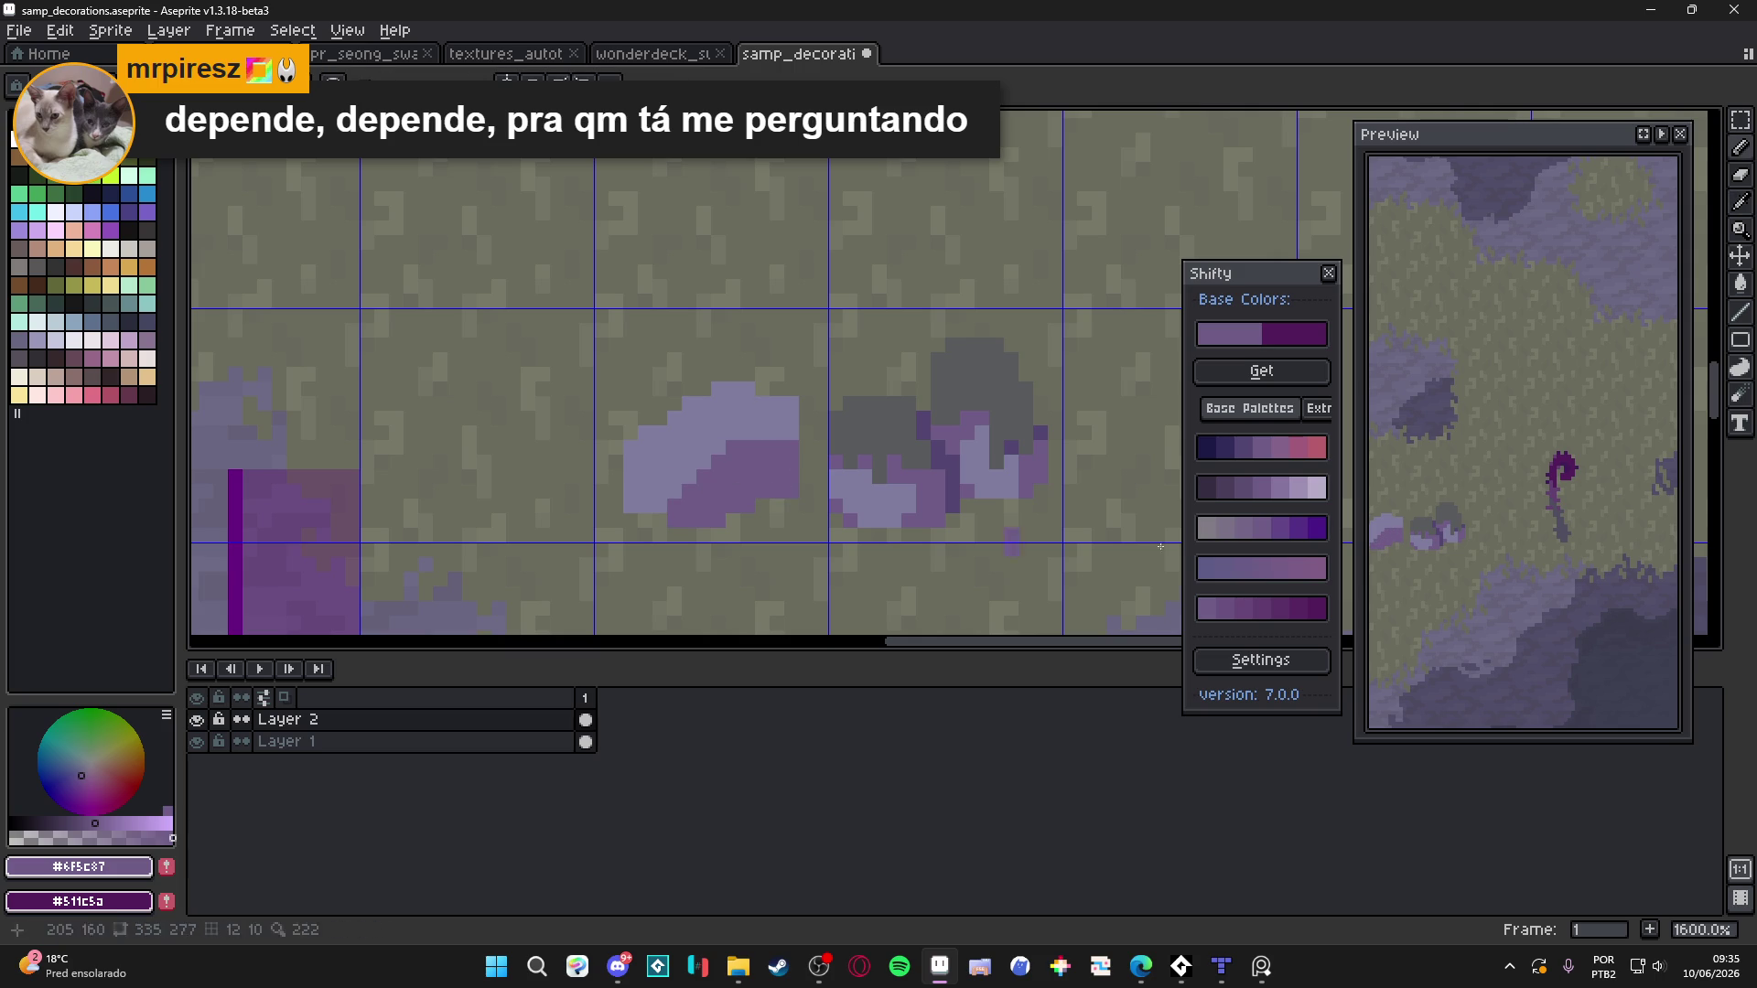
{"action": "right_click", "coordinate": [694, 458], "text": "alt"}
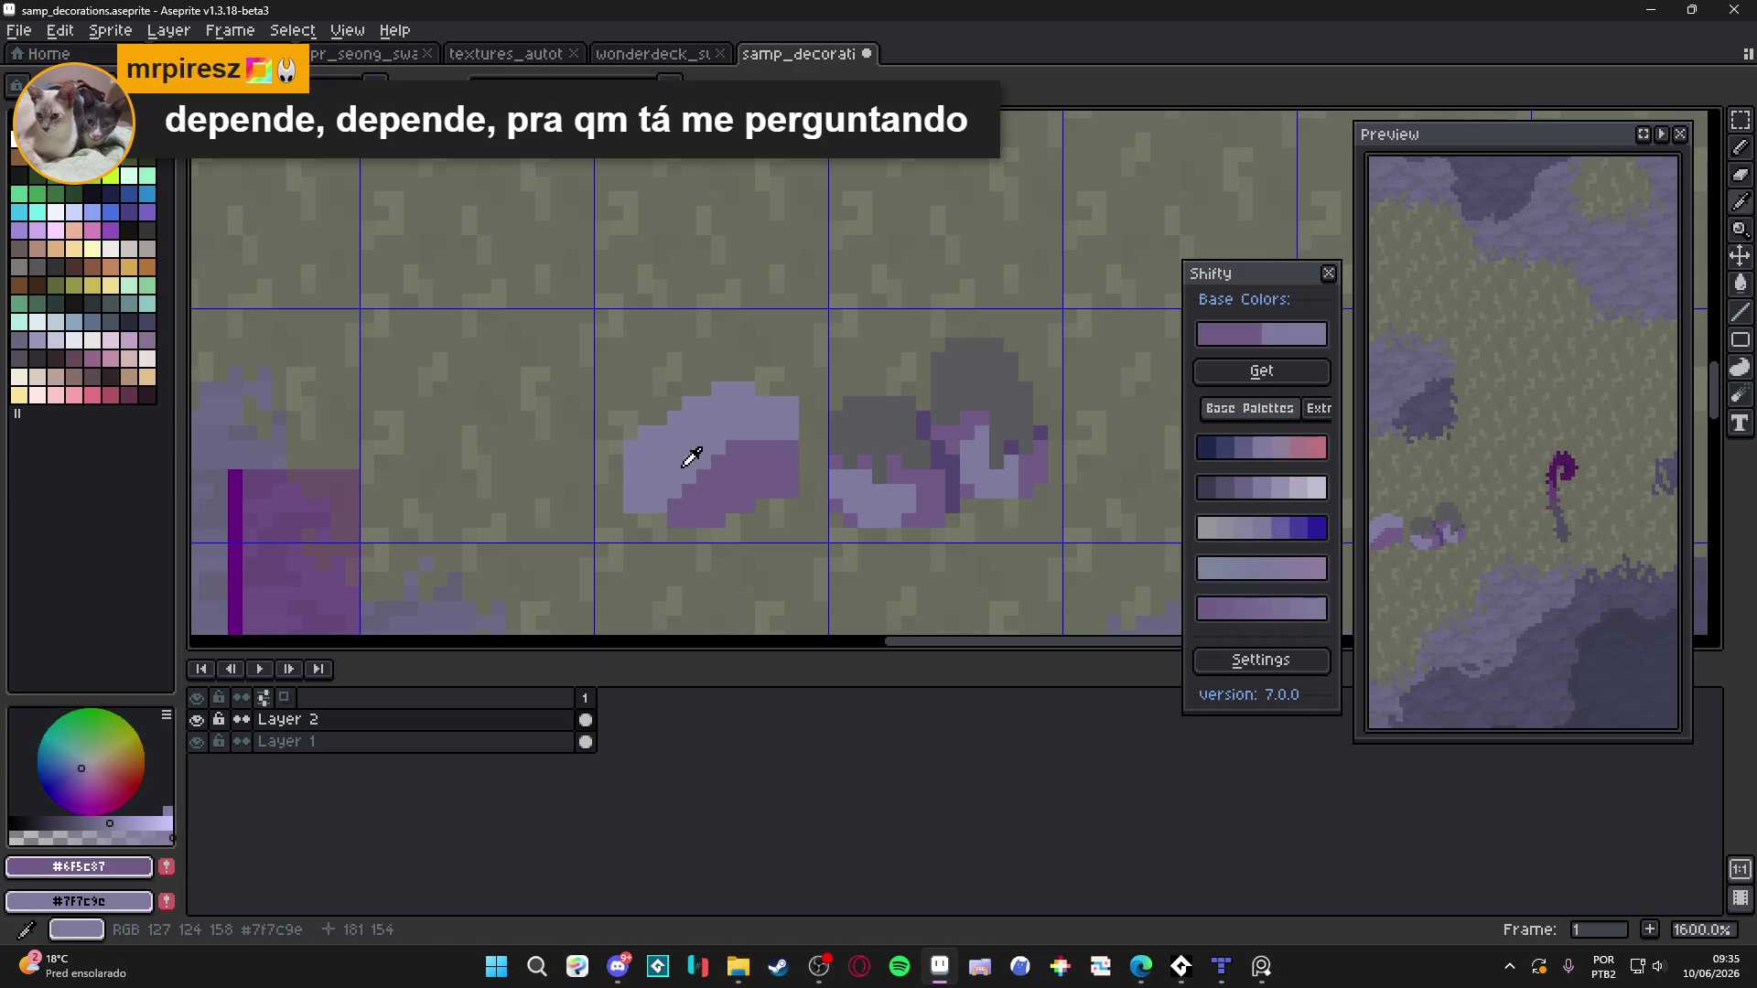
{"action": "left_click", "coordinate": [1281, 613]}
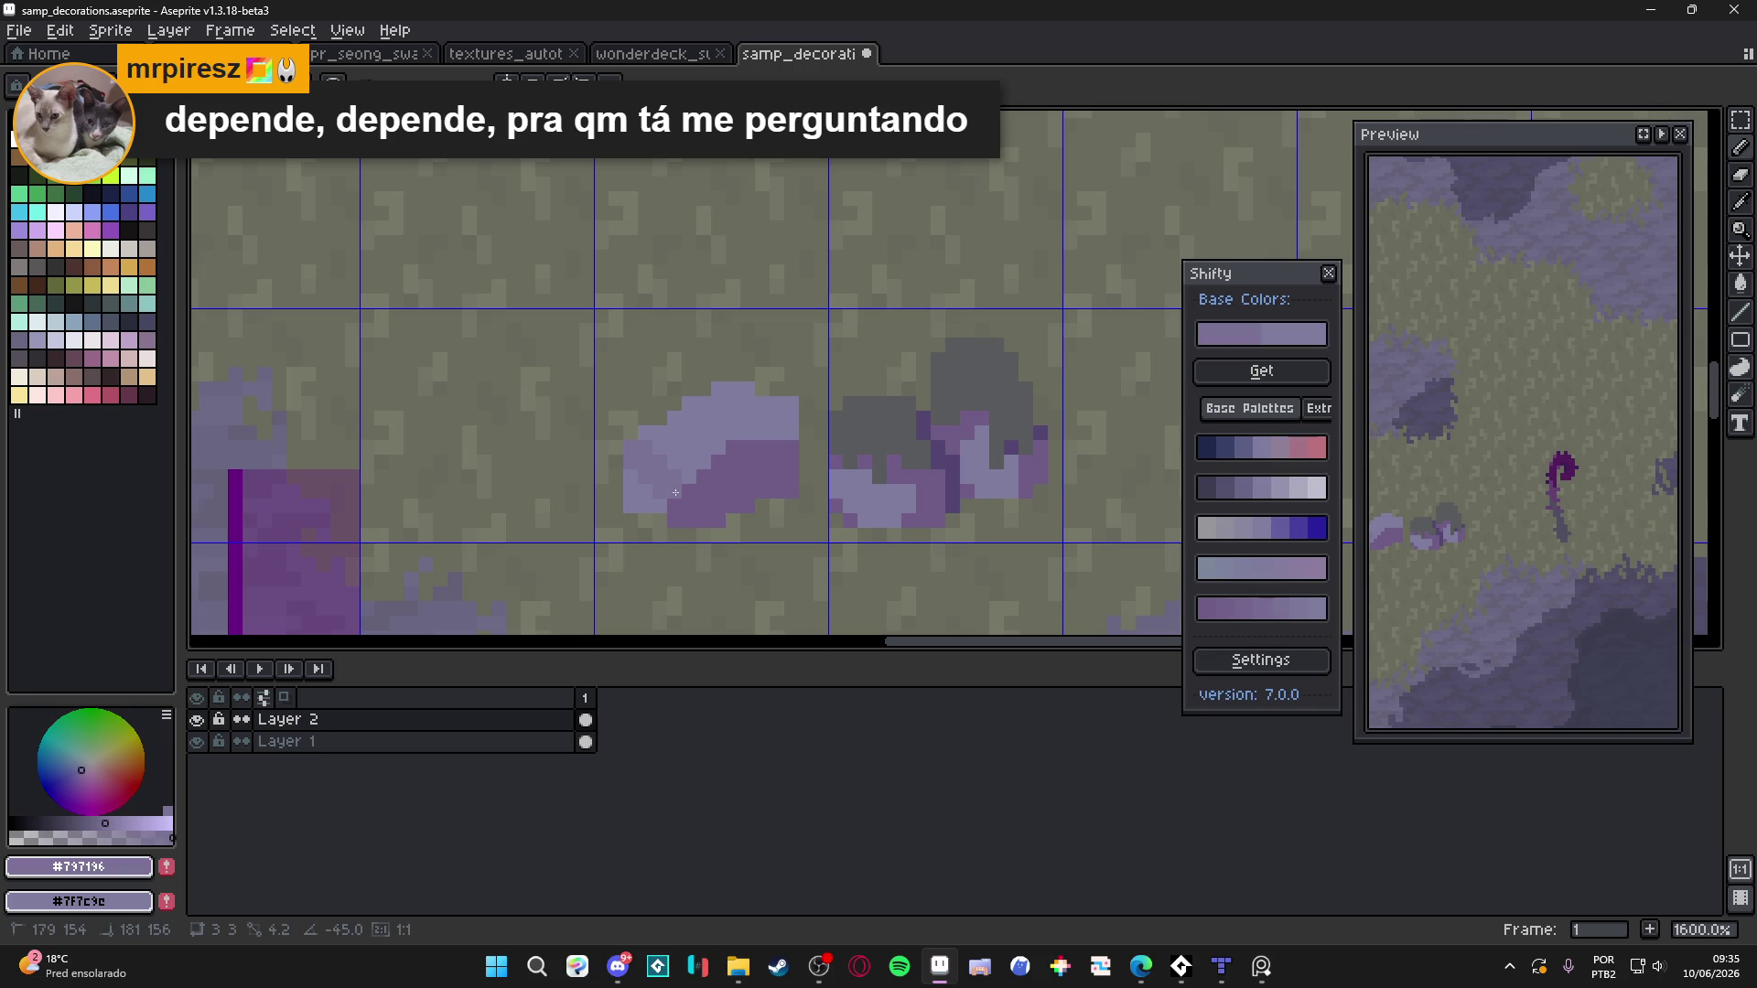
{"action": "scroll", "coordinate": [705, 466], "scroll_direction": "up", "scroll_amount": 2}
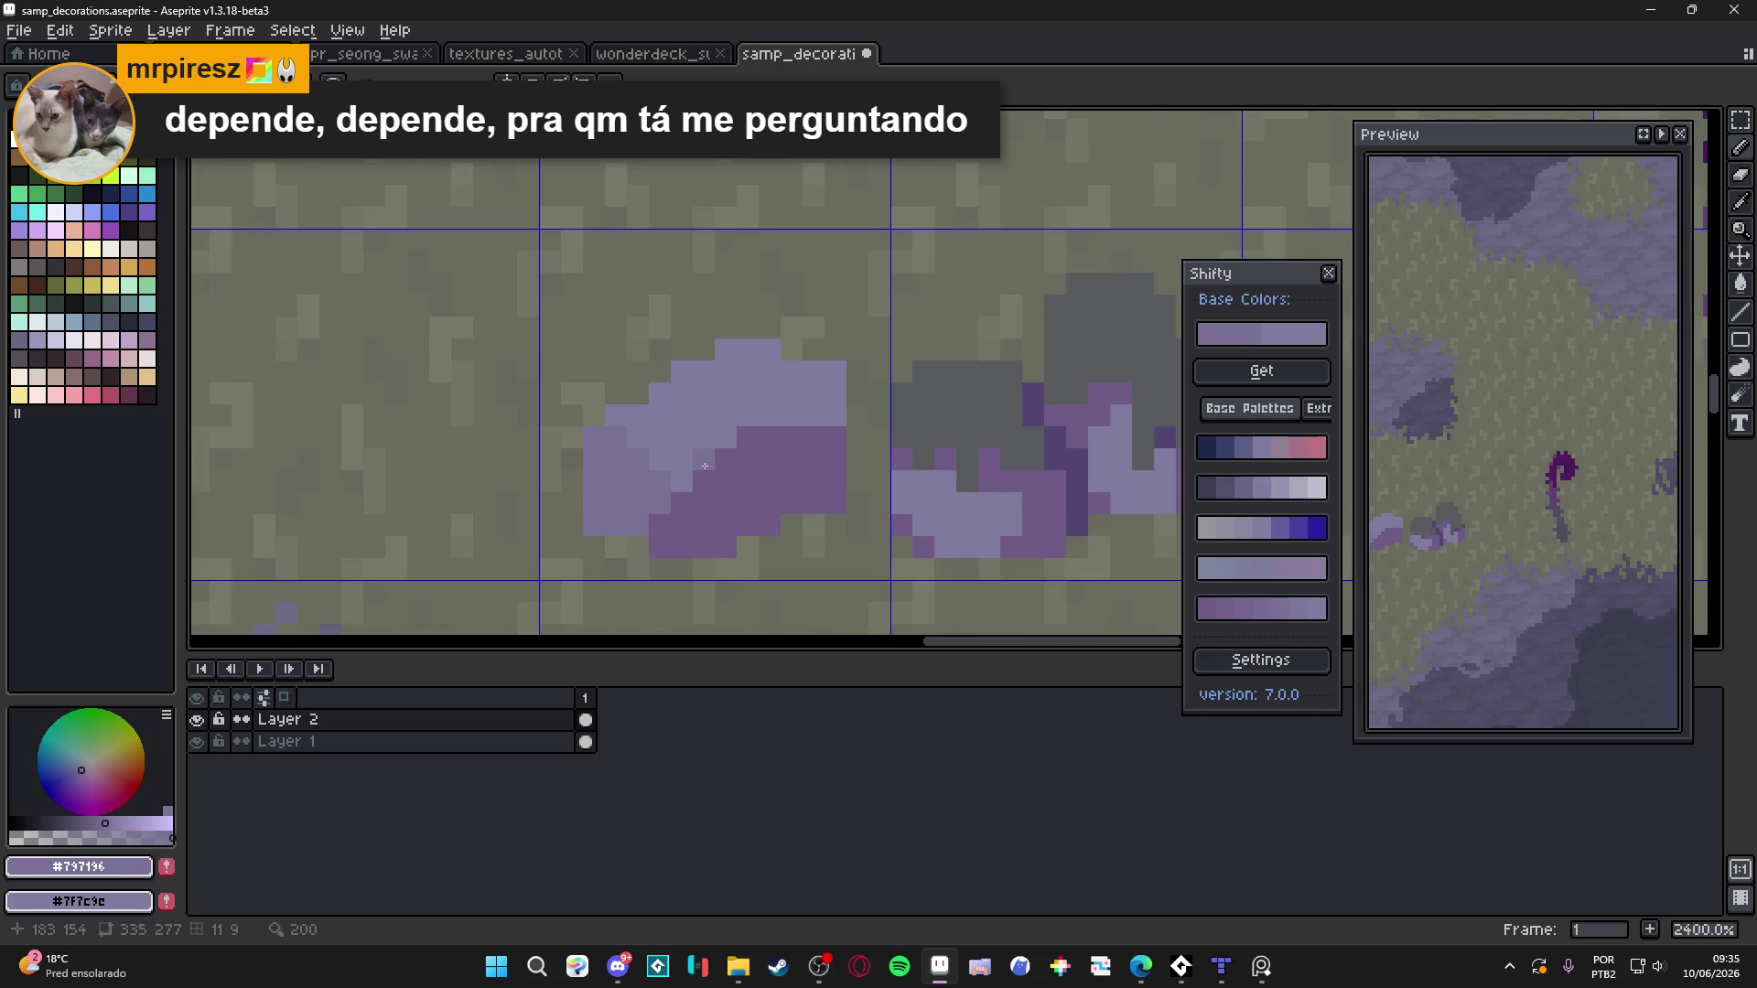
{"action": "scroll", "coordinate": [719, 478], "scroll_direction": "down", "scroll_amount": 2}
{"action": "left_click", "coordinate": [699, 443], "text": "alt"}
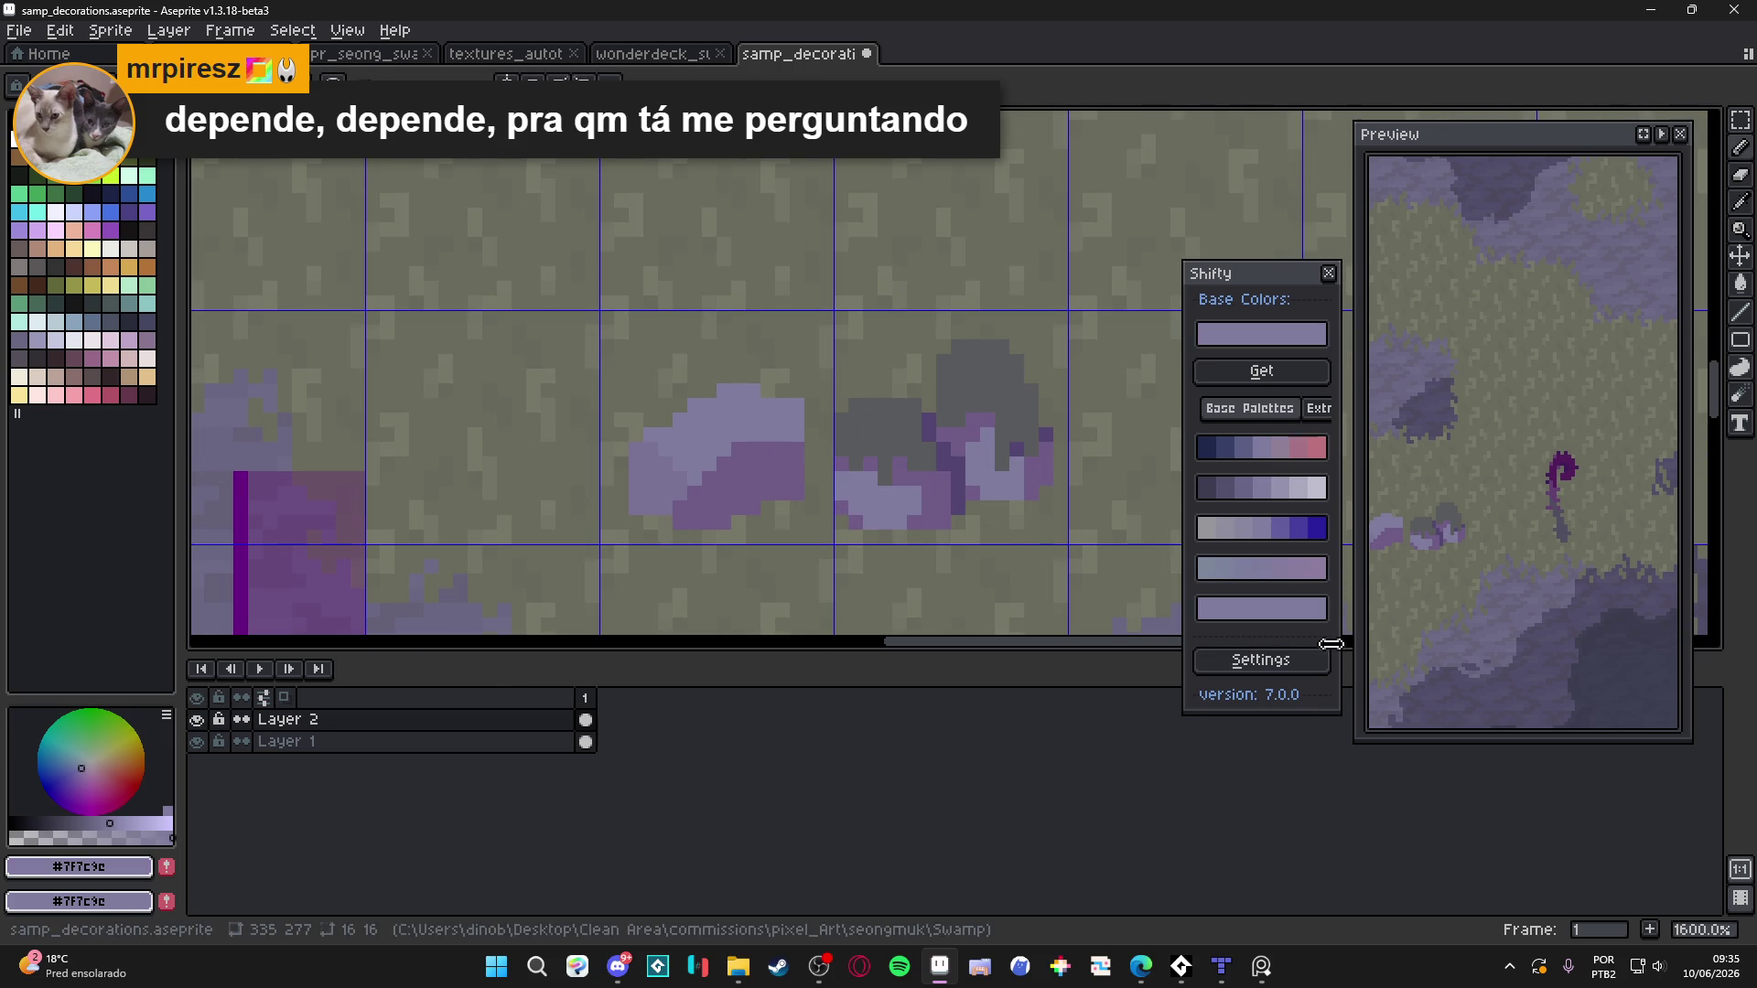
{"action": "right_click", "coordinate": [770, 478], "text": "alt"}
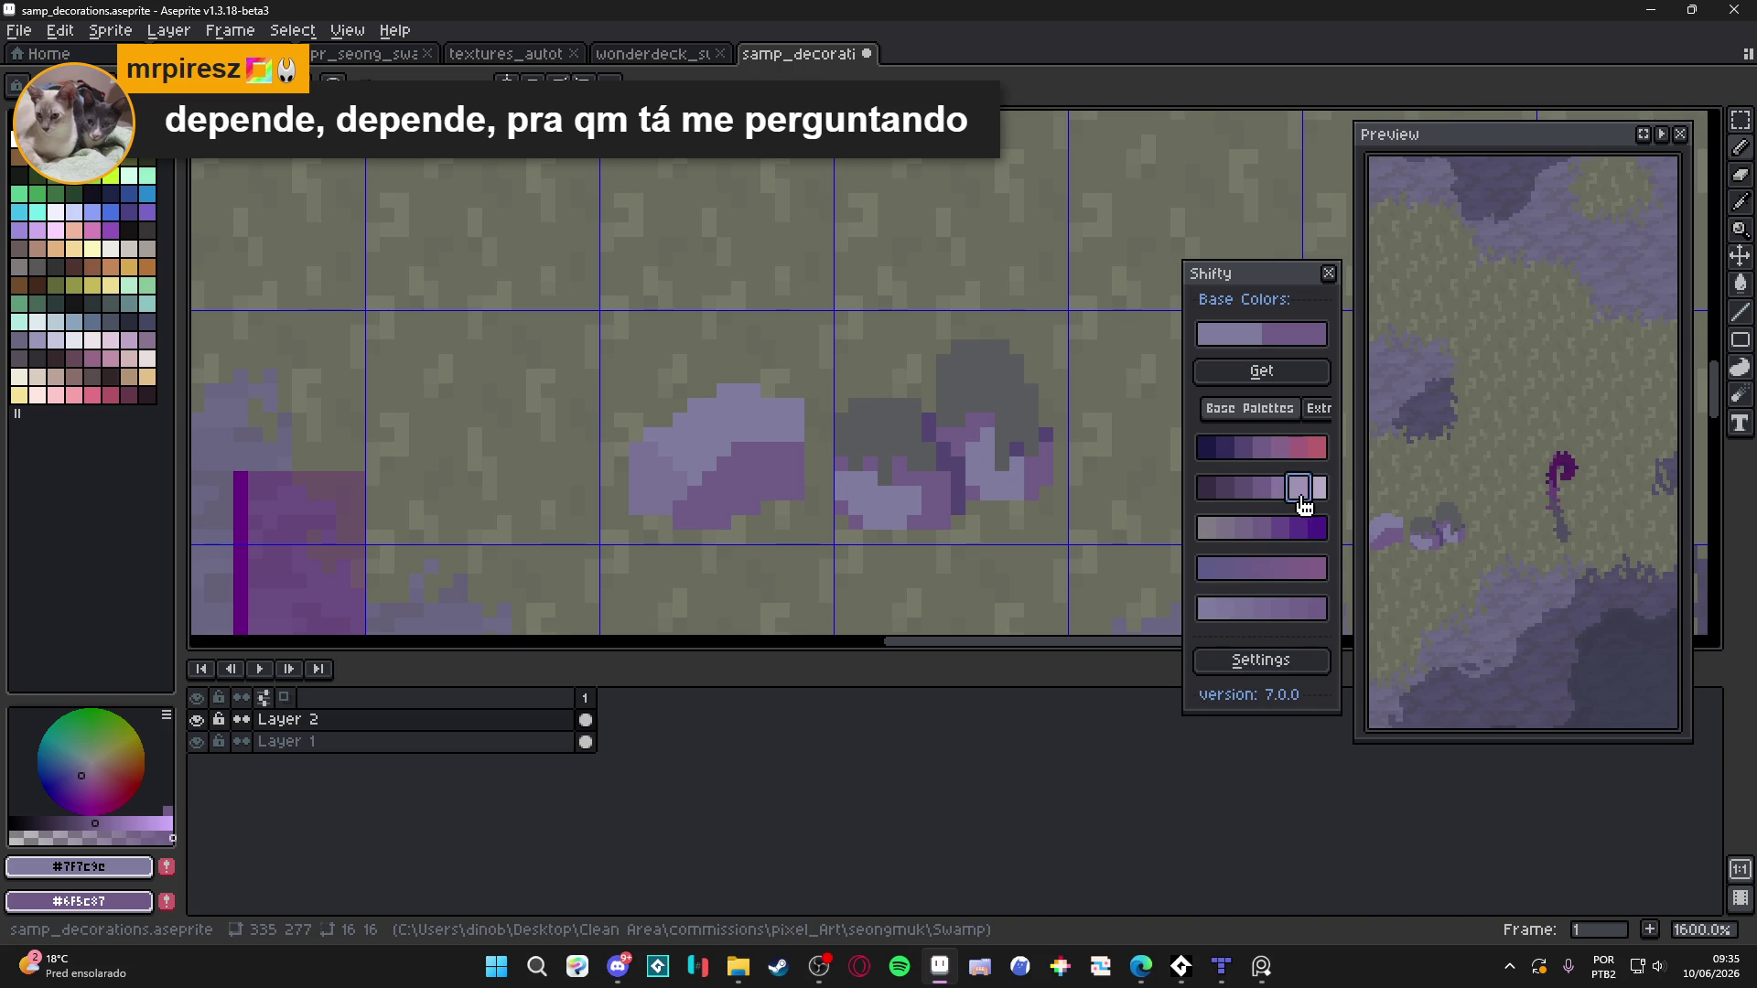
Dab light and pale purple highlight pixels across the boulder's top
{"action": "left_click", "coordinate": [1304, 488]}
{"action": "left_click", "coordinate": [696, 456]}
{"action": "left_click", "coordinate": [725, 450]}
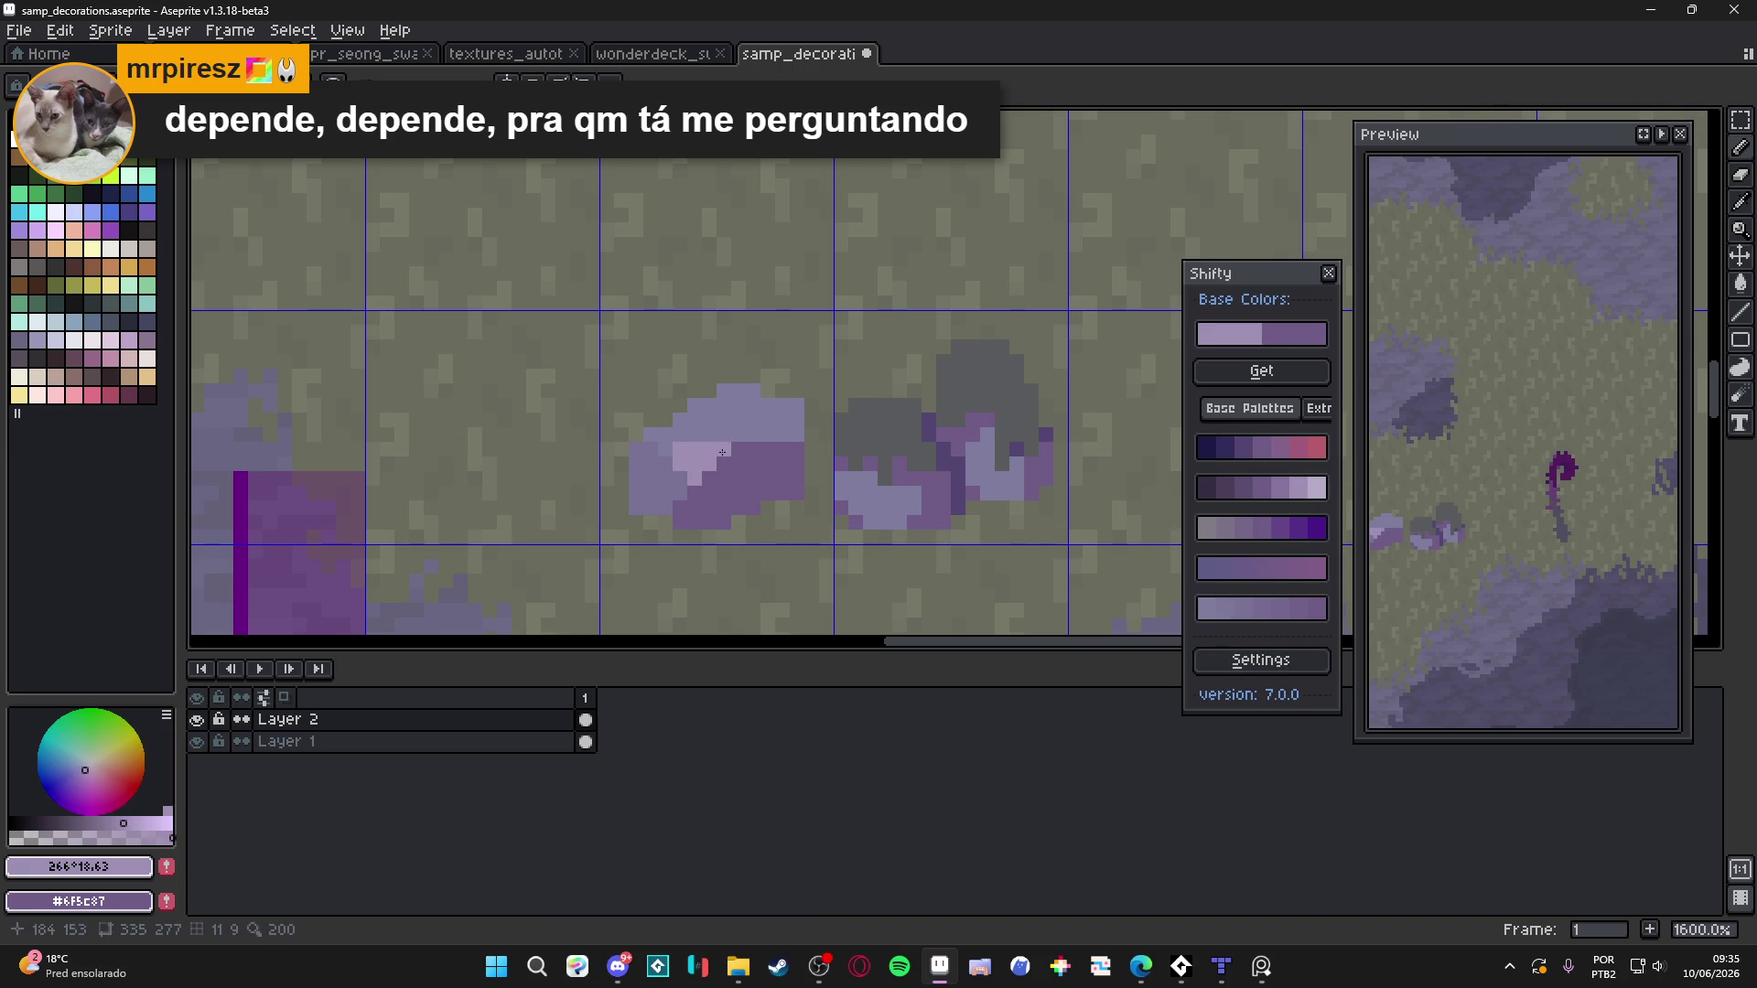
{"action": "left_click", "coordinate": [710, 434]}
{"action": "left_click", "coordinate": [710, 439], "text": "alt"}
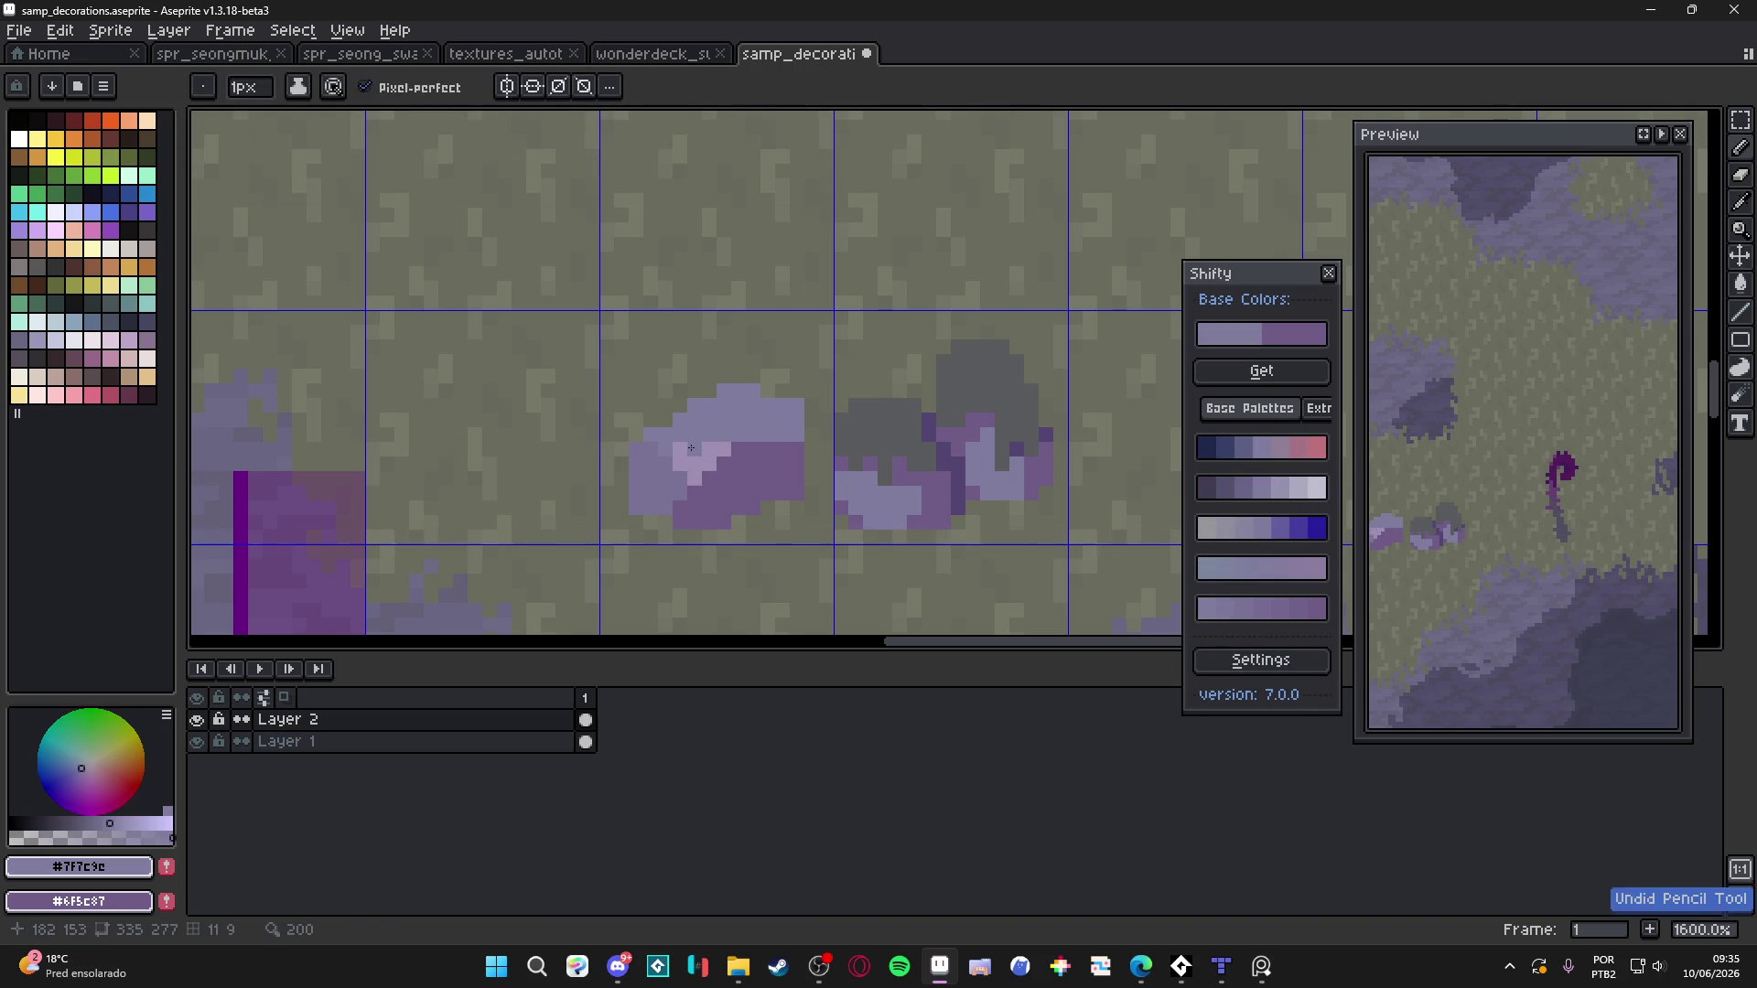
{"action": "scroll", "coordinate": [685, 449], "scroll_direction": "left", "scroll_amount": 1}
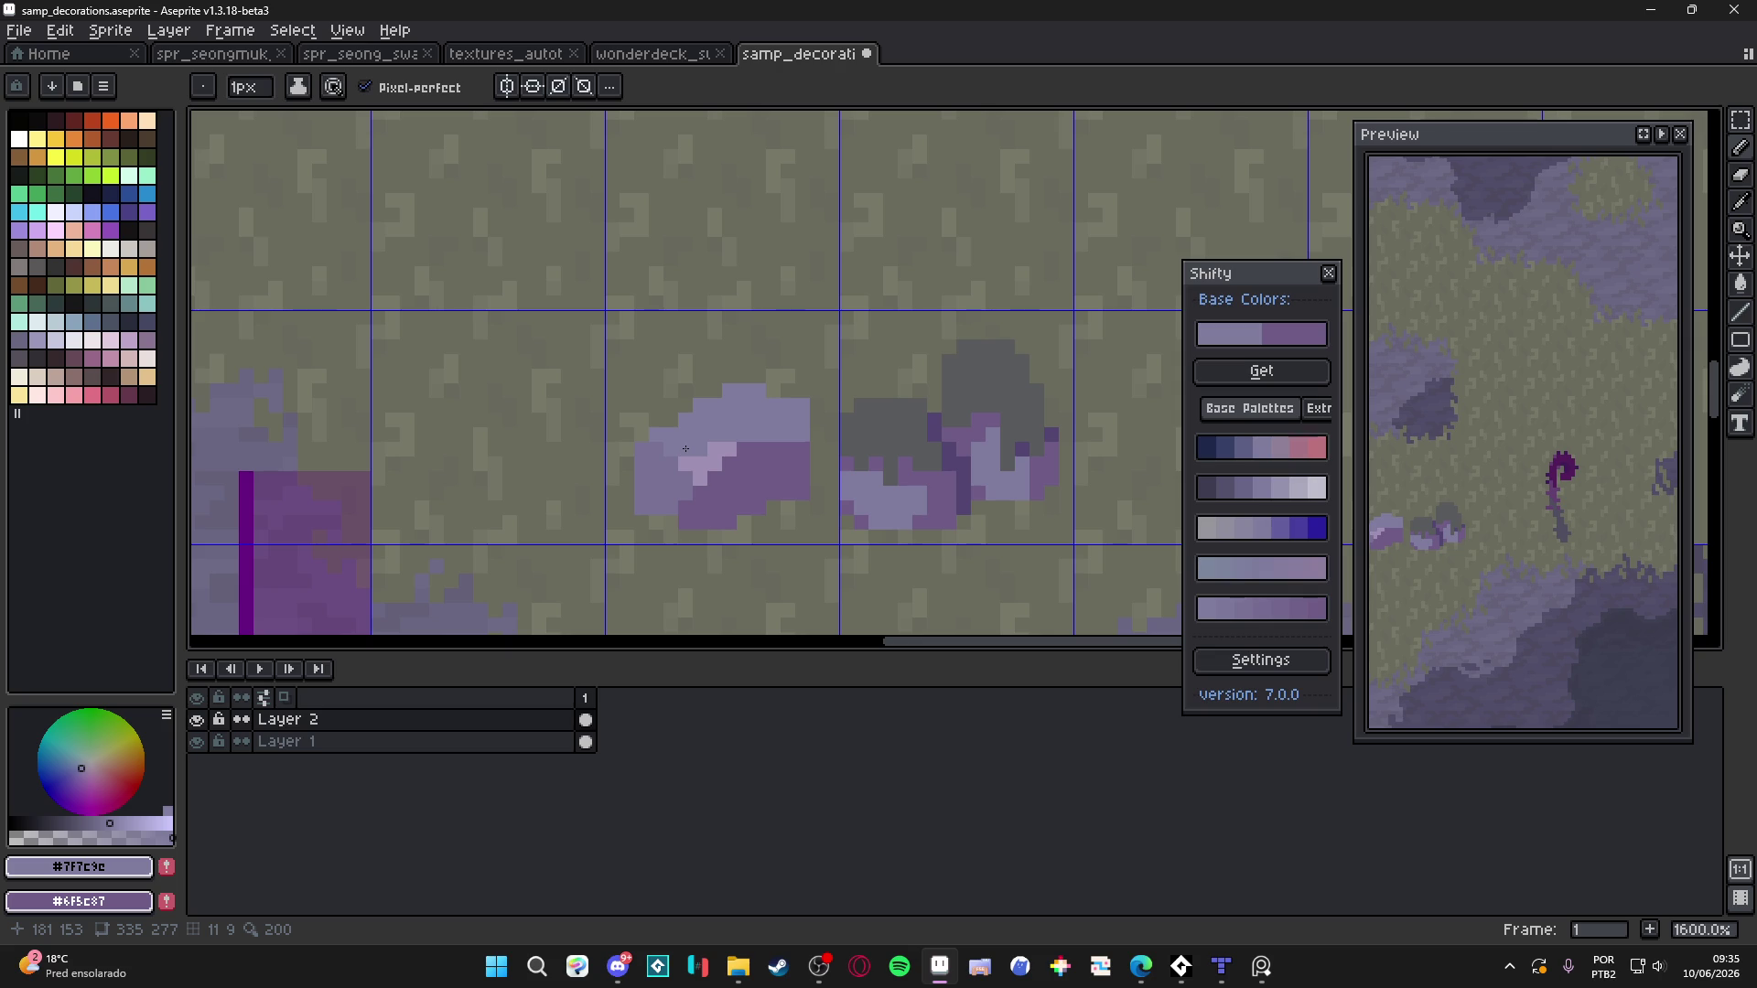
{"action": "scroll", "coordinate": [686, 448], "scroll_direction": "left", "scroll_amount": 1}
{"action": "left_click", "coordinate": [688, 444], "text": "alt"}
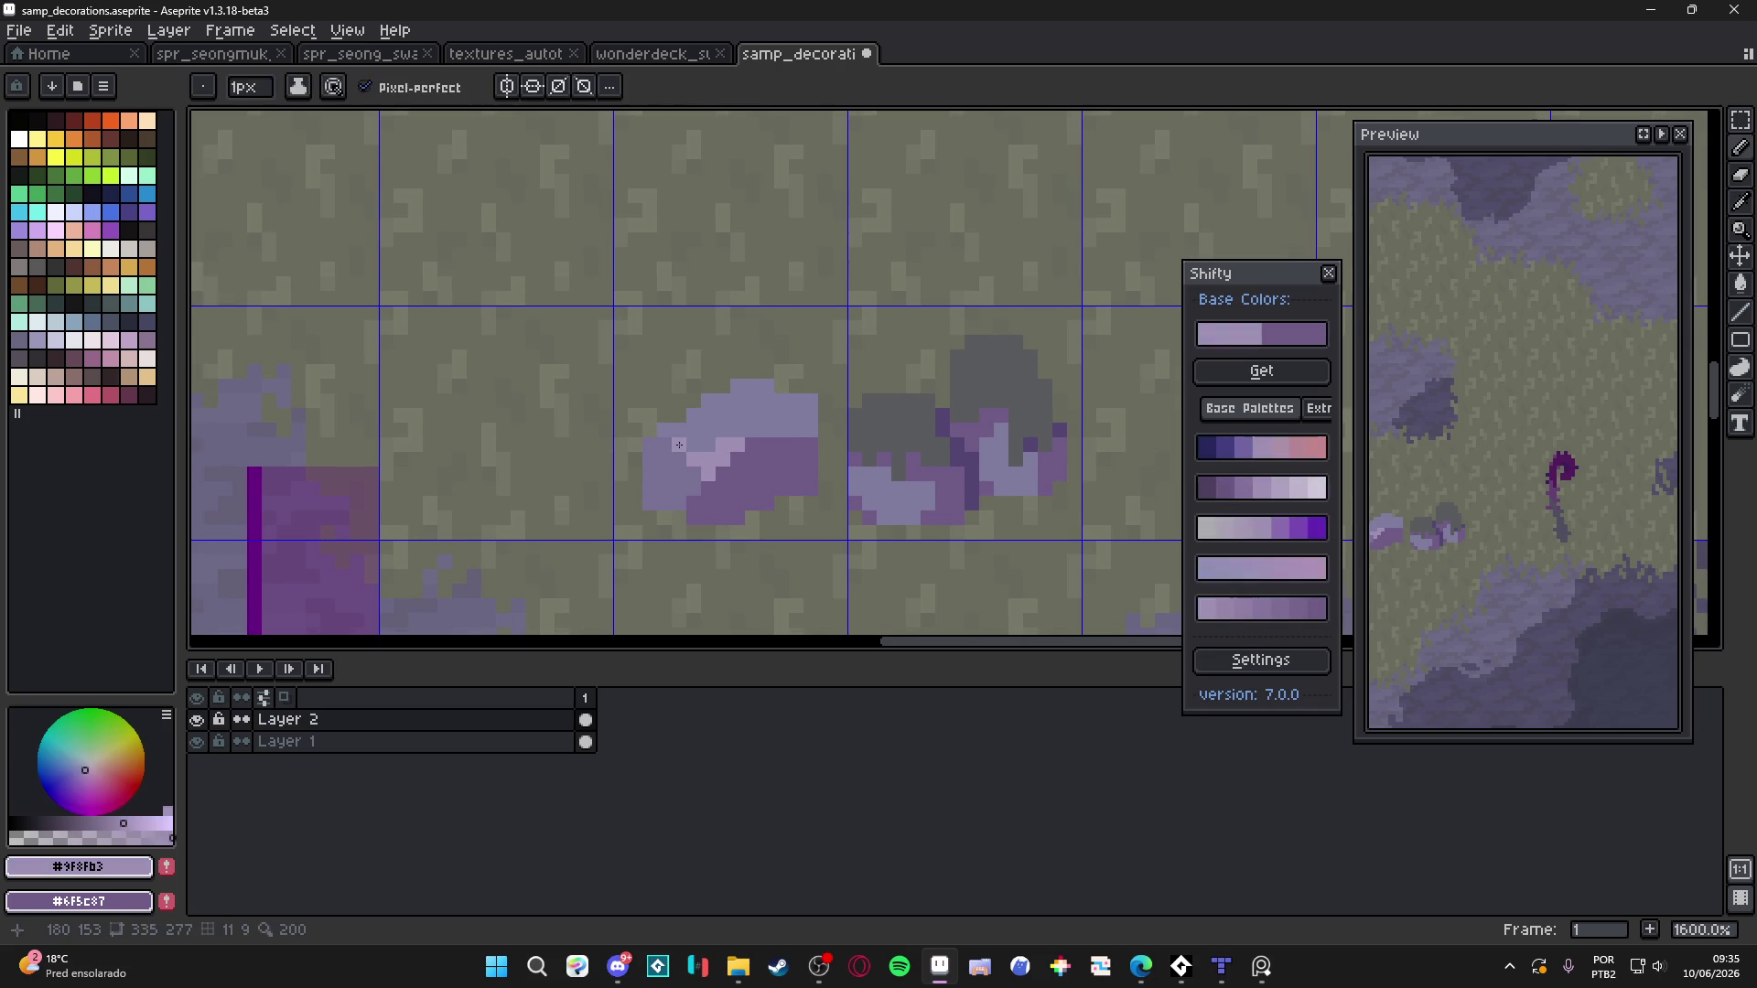
{"action": "left_click", "coordinate": [708, 445]}
{"action": "left_click", "coordinate": [666, 429]}
{"action": "left_click", "coordinate": [676, 429]}
Cap the boulder with grey moss sampled from the other rock
{"action": "scroll", "coordinate": [739, 432], "scroll_direction": "down", "scroll_amount": 1}
{"action": "scroll", "coordinate": [739, 432], "scroll_direction": "right", "scroll_amount": 1}
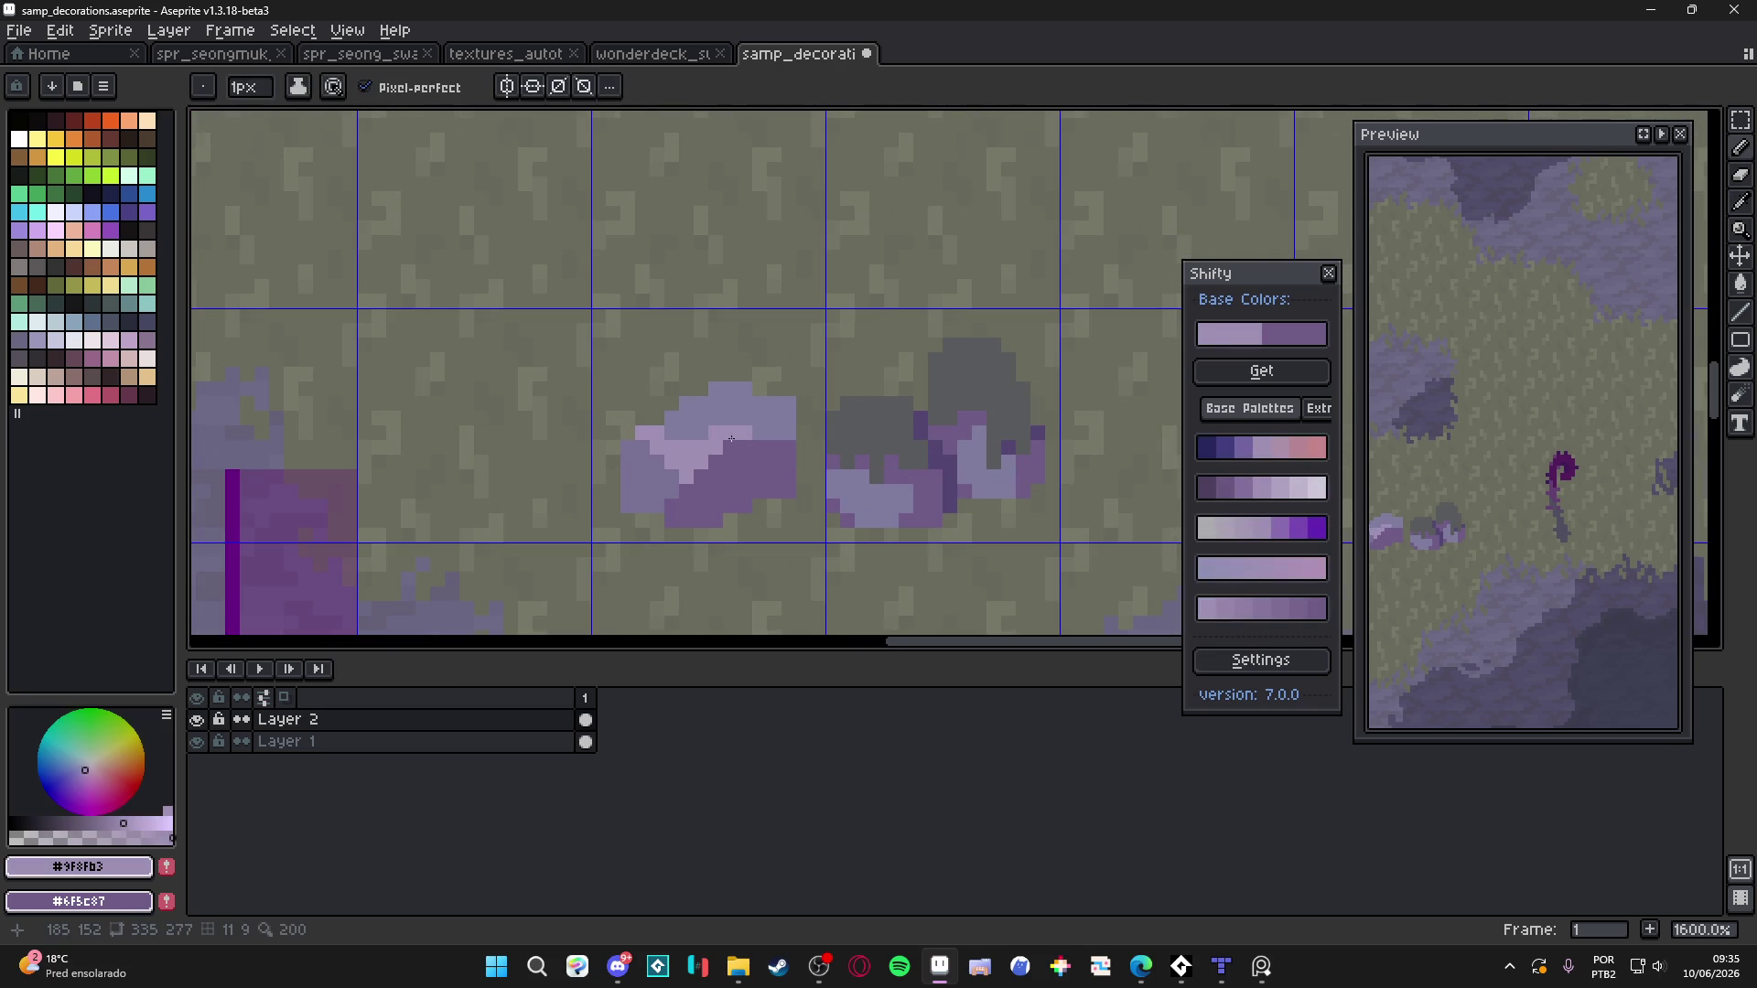
{"action": "scroll", "coordinate": [749, 473], "scroll_direction": "down", "scroll_amount": 2}
{"action": "left_click_drag", "start_coordinate": [748, 473], "coordinate": [915, 539]}
{"action": "scroll", "coordinate": [805, 430], "scroll_direction": "up", "scroll_amount": 2}
{"action": "key", "text": "v"}
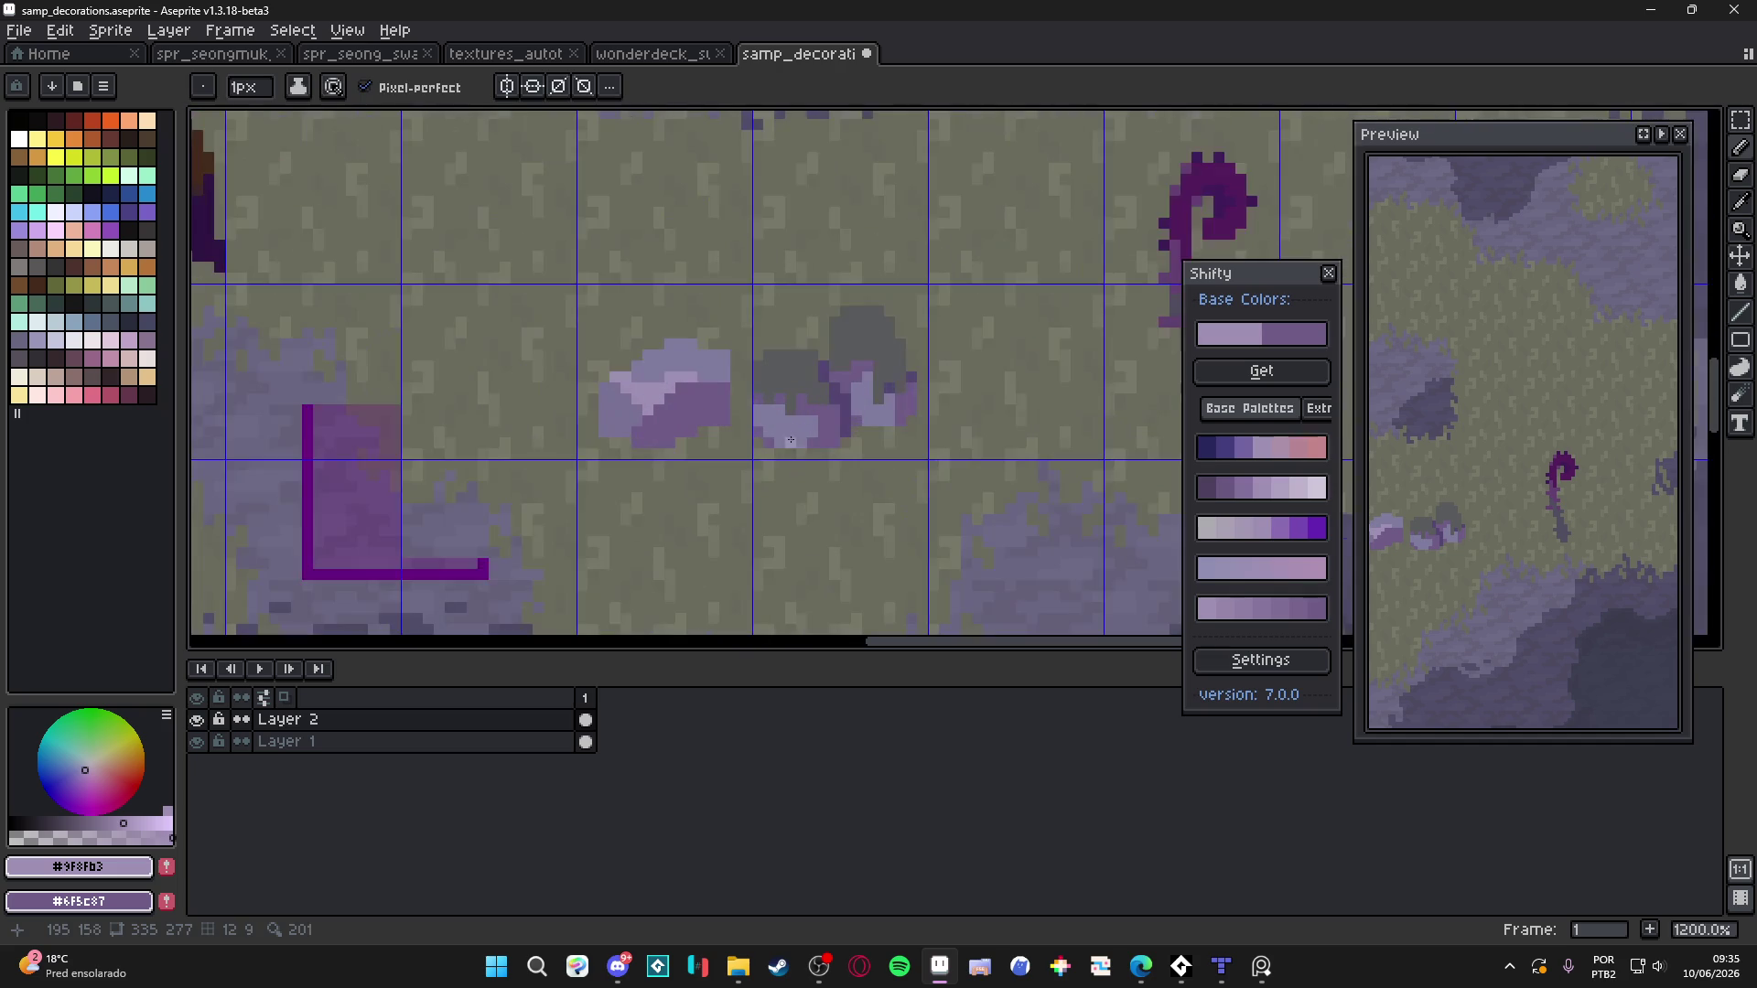
{"action": "key", "text": "b"}
{"action": "left_click", "coordinate": [778, 376], "text": "alt"}
{"action": "scroll", "coordinate": [723, 364], "scroll_direction": "up", "scroll_amount": 1}
{"action": "left_click", "coordinate": [706, 370]}
{"action": "left_click", "coordinate": [690, 361]}
{"action": "left_click", "coordinate": [712, 383]}
{"action": "left_click", "coordinate": [723, 374]}
Add a one-pixel grey moss drip down the boulder's left side
{"action": "left_click", "coordinate": [633, 376]}
{"action": "key", "text": "minus"}
{"action": "left_click", "coordinate": [640, 413]}
{"action": "left_click_drag", "start_coordinate": [632, 391], "coordinate": [640, 440]}
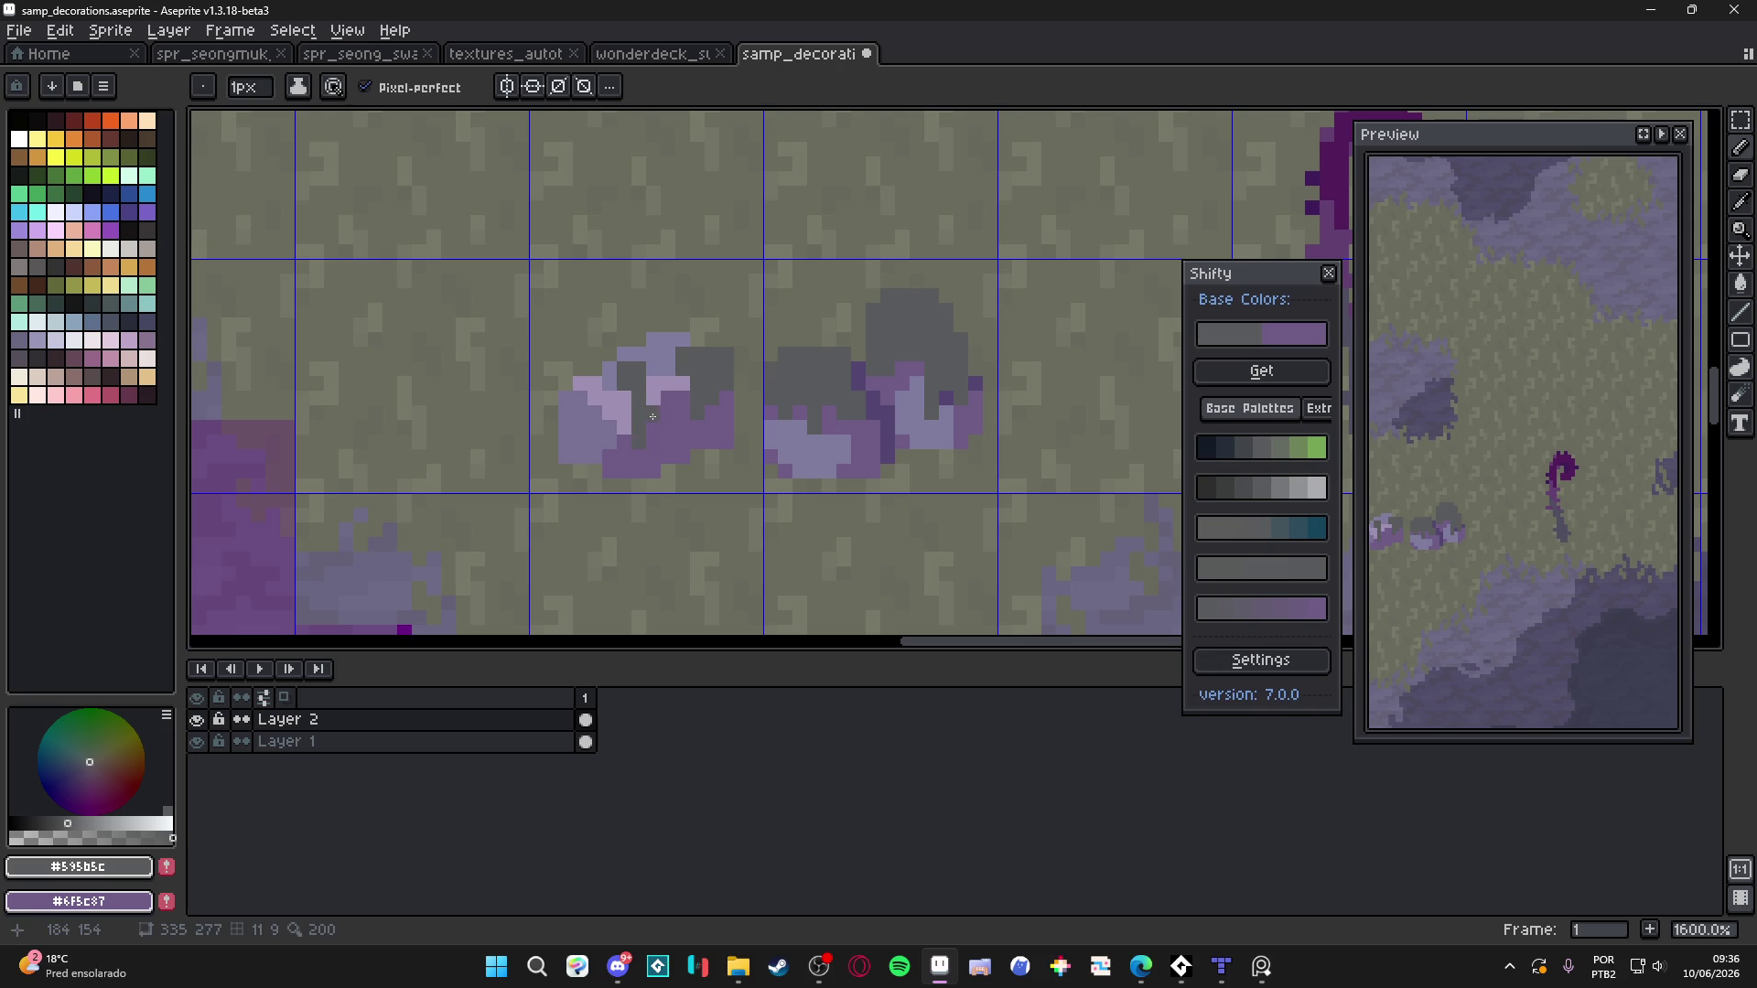
With a 2px pencil, paint a wider grey moss block over the boulder's purple
{"action": "key", "text": "plus"}
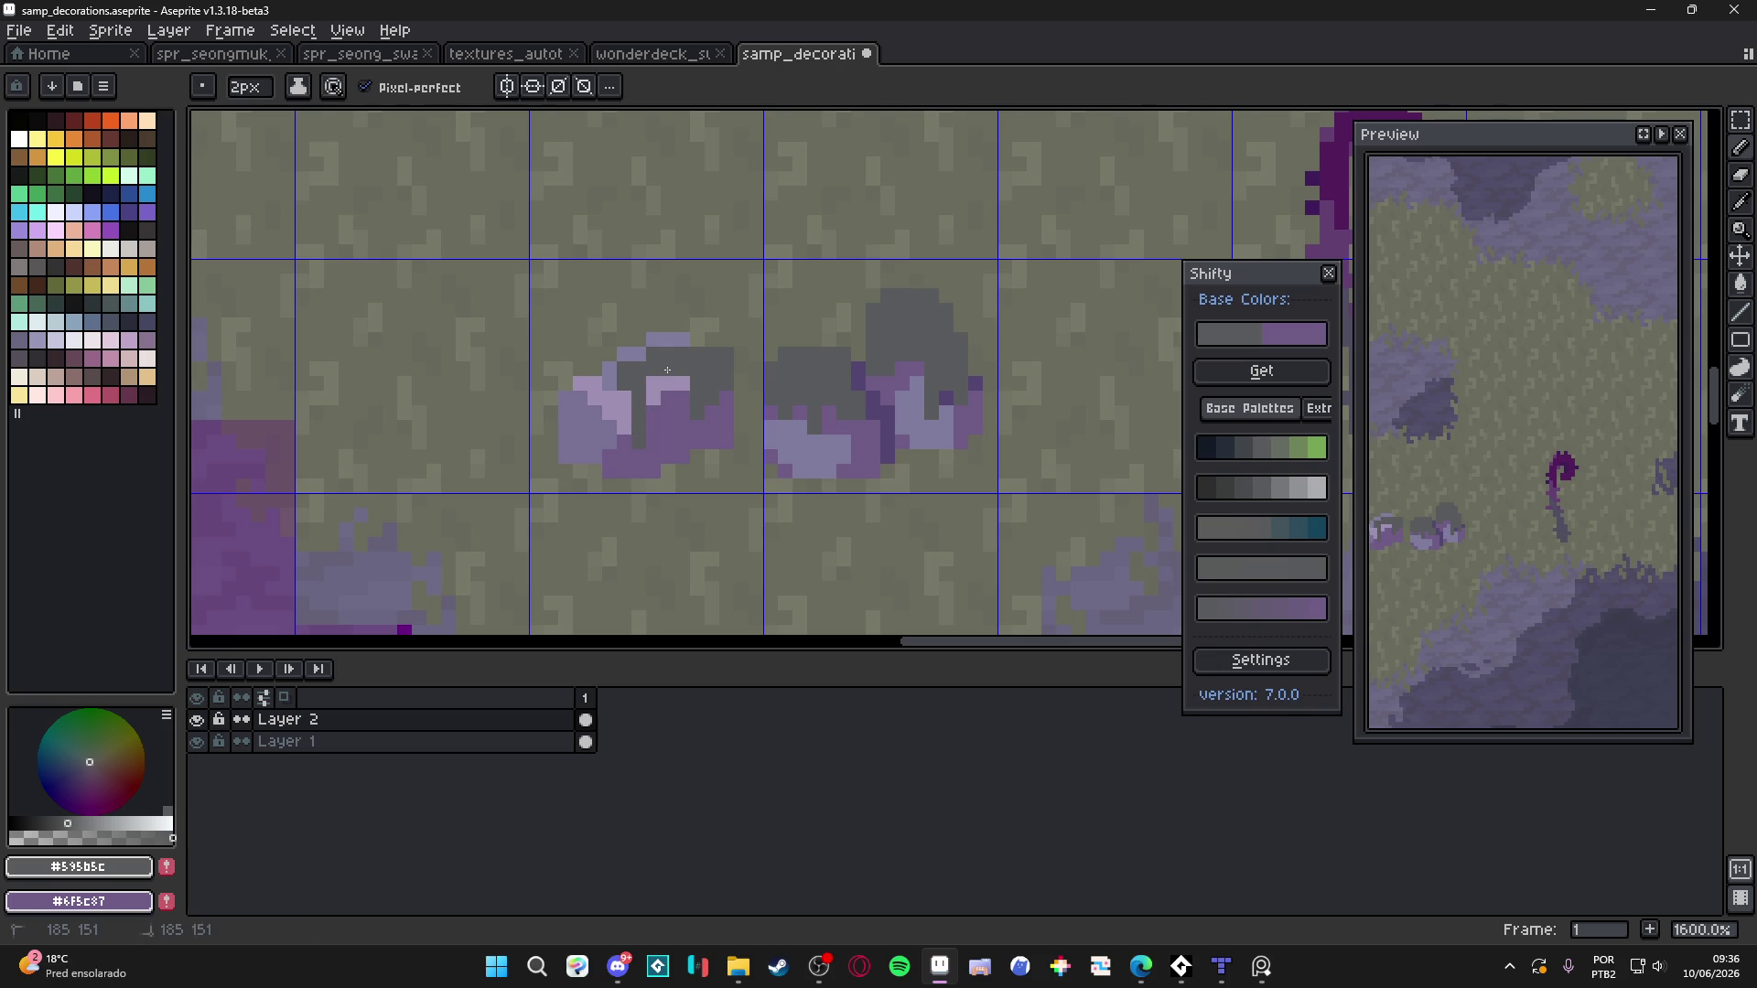
{"action": "scroll", "coordinate": [672, 384], "scroll_direction": "down", "scroll_amount": 3}
{"action": "scroll", "coordinate": [686, 419], "scroll_direction": "up", "scroll_amount": 5}
{"action": "key", "text": "v"}
{"action": "key", "text": "b"}
{"action": "left_click_drag", "start_coordinate": [687, 419], "coordinate": [685, 409]}
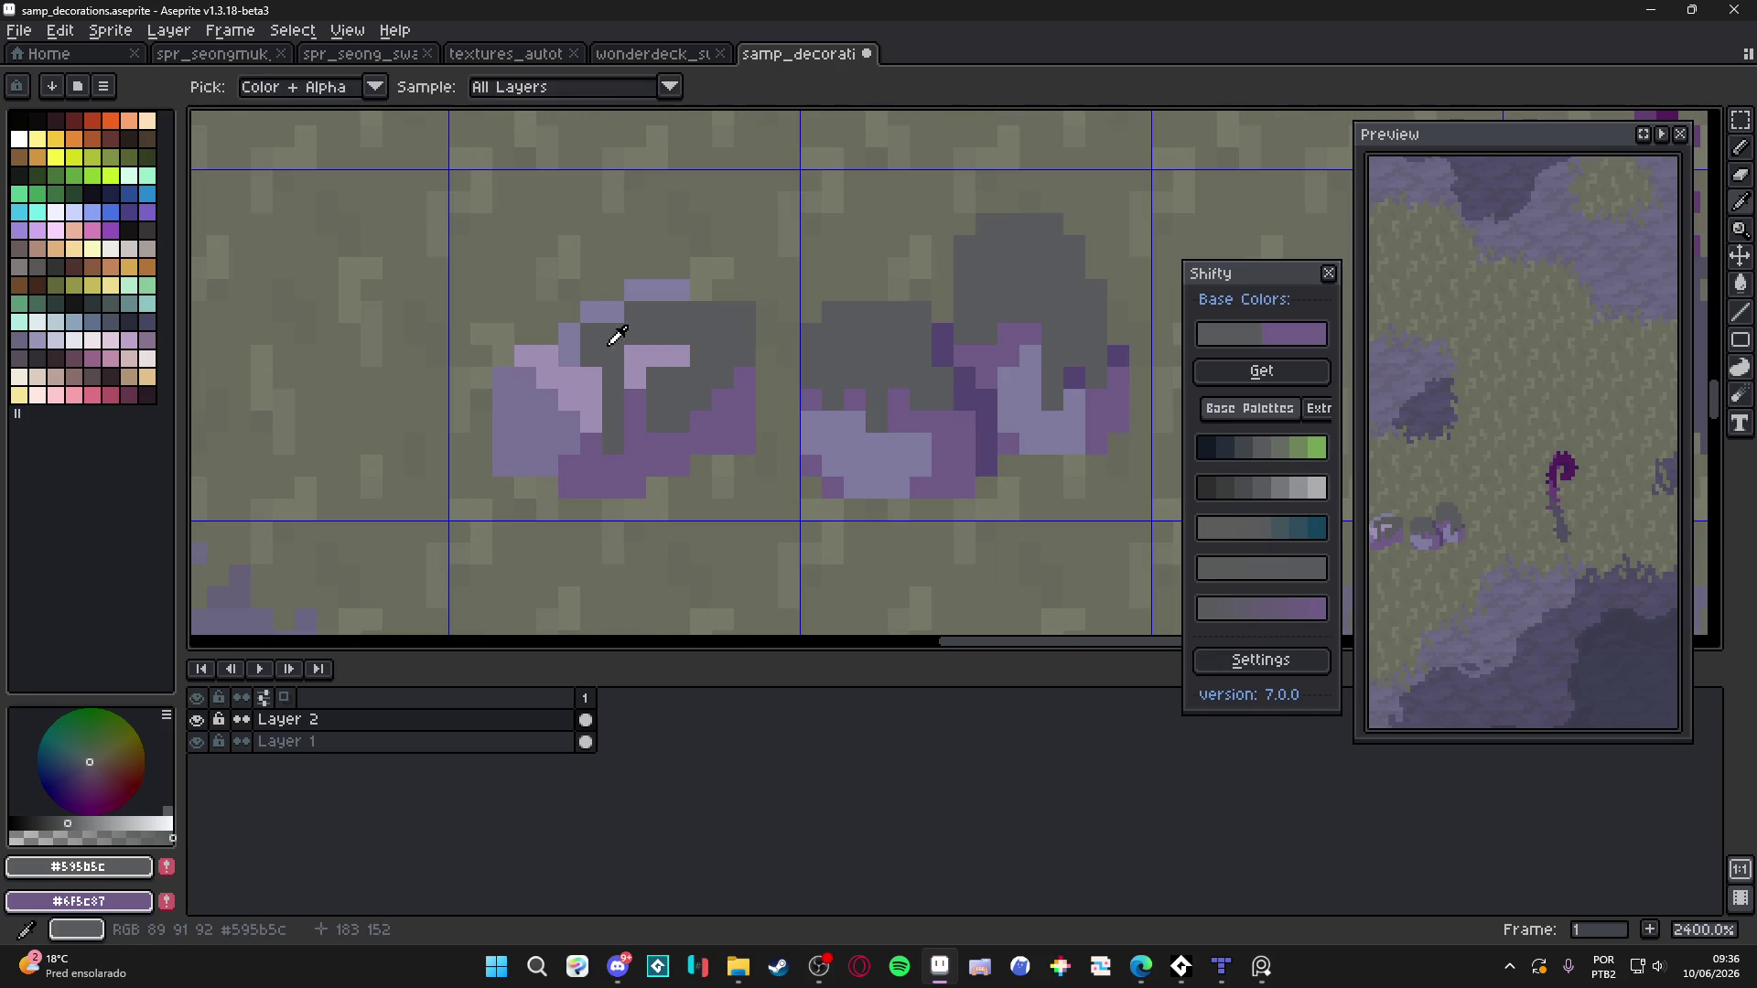
Eyedrop the boulder's lavender and pencil 1px rim highlights along the moss edge
{"action": "left_click", "coordinate": [610, 320], "text": "alt"}
{"action": "key", "text": "minus"}
{"action": "left_click", "coordinate": [654, 370]}
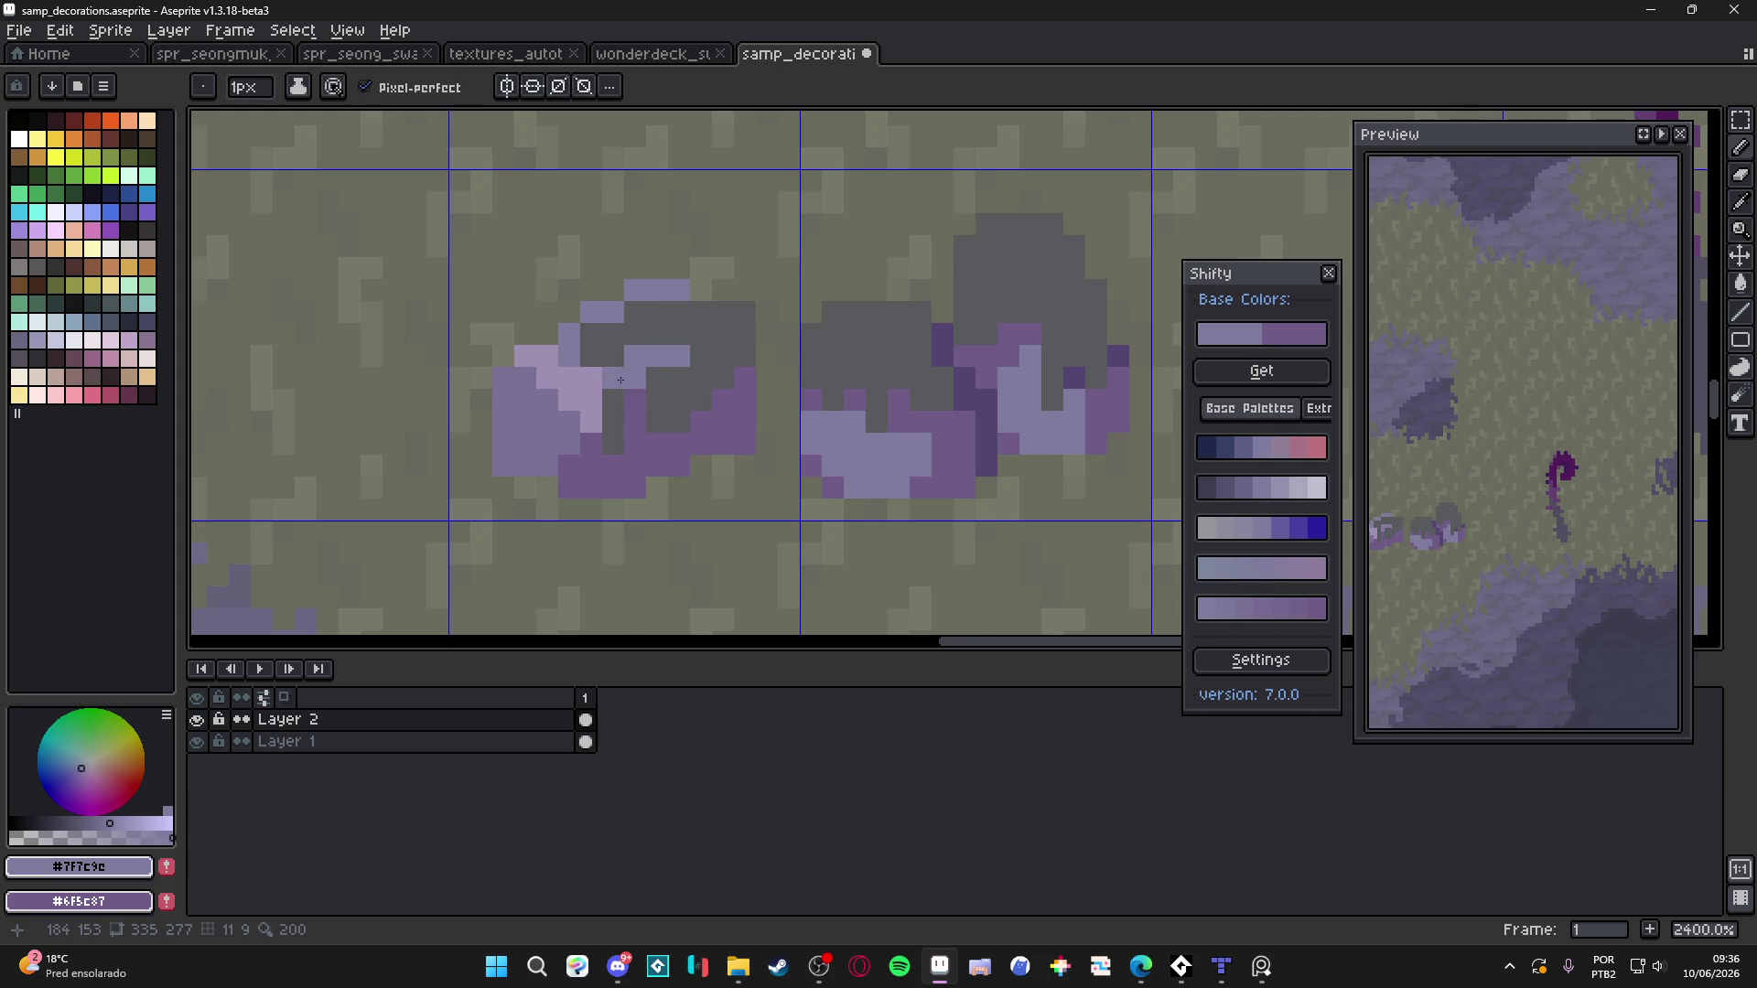
{"action": "left_click", "coordinate": [588, 330], "text": "alt"}
{"action": "left_click", "coordinate": [625, 312]}
{"action": "scroll", "coordinate": [654, 364], "scroll_direction": "down", "scroll_amount": 5}
{"action": "scroll", "coordinate": [654, 364], "scroll_direction": "up", "scroll_amount": 5}
Re-pick the moss grey and touch up a few moss pixels
{"action": "left_click", "coordinate": [712, 348], "text": "alt"}
{"action": "left_click", "coordinate": [689, 349]}
{"action": "left_click", "coordinate": [643, 349], "text": "alt"}
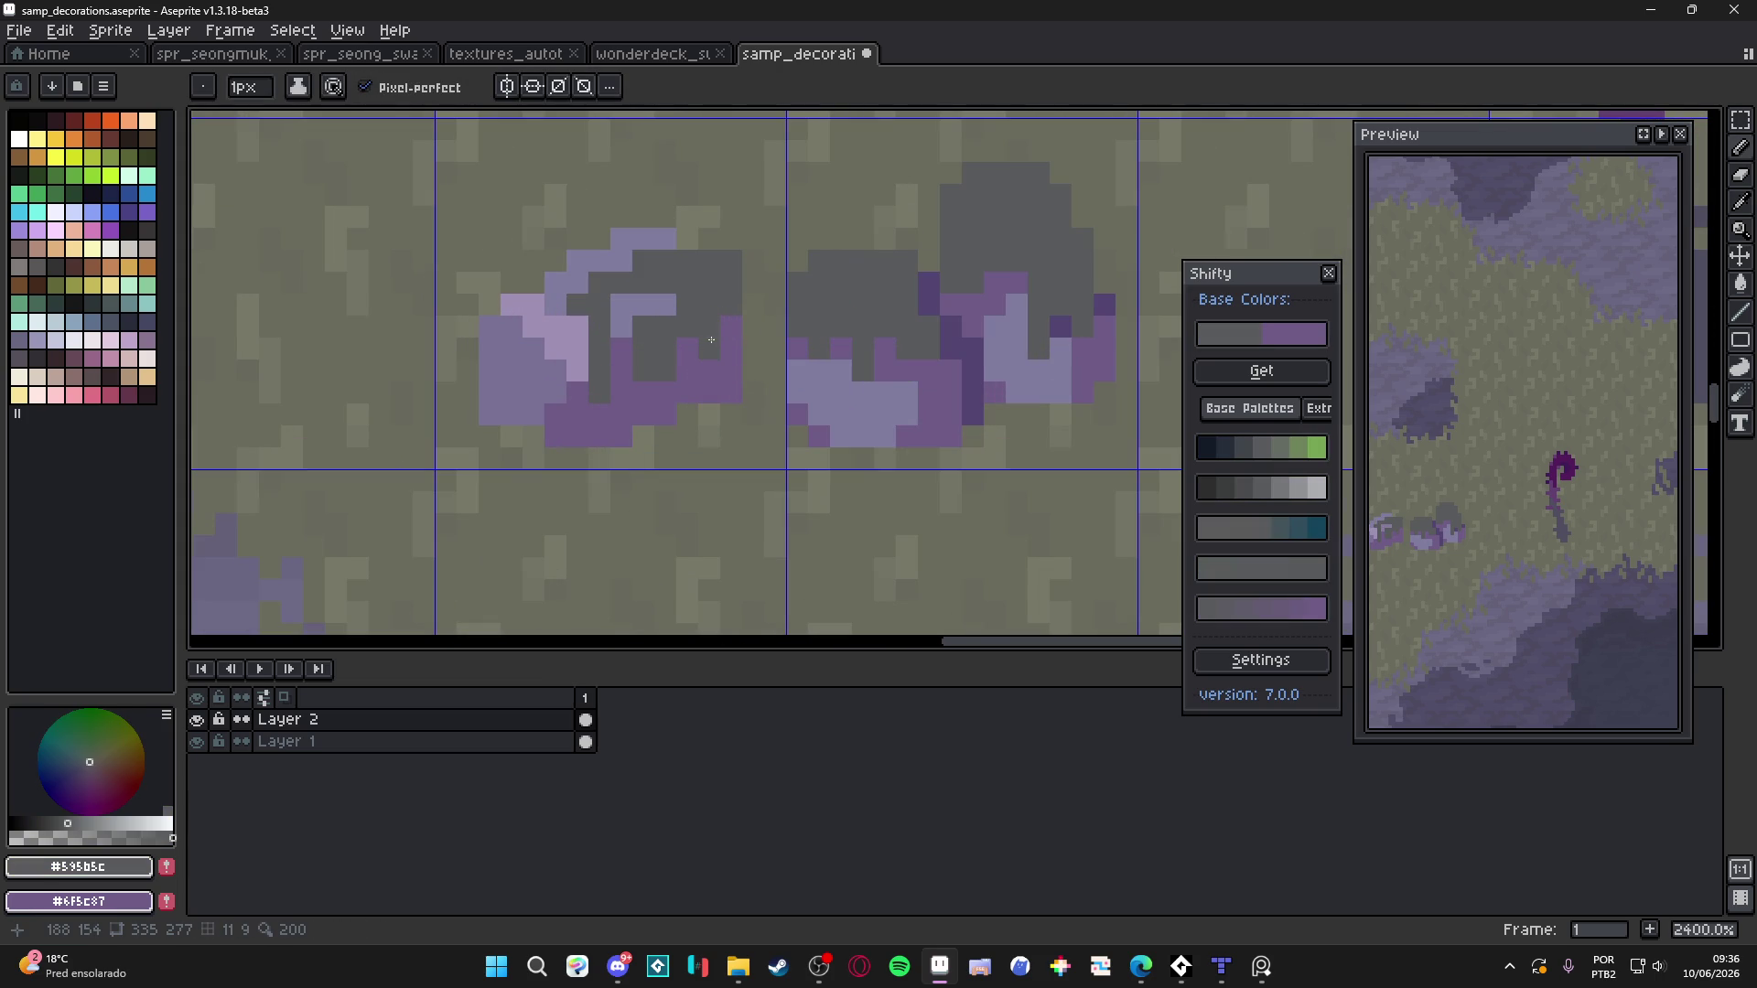
{"action": "scroll", "coordinate": [710, 339], "scroll_direction": "down", "scroll_amount": 5}
{"action": "scroll", "coordinate": [716, 399], "scroll_direction": "up", "scroll_amount": 5}
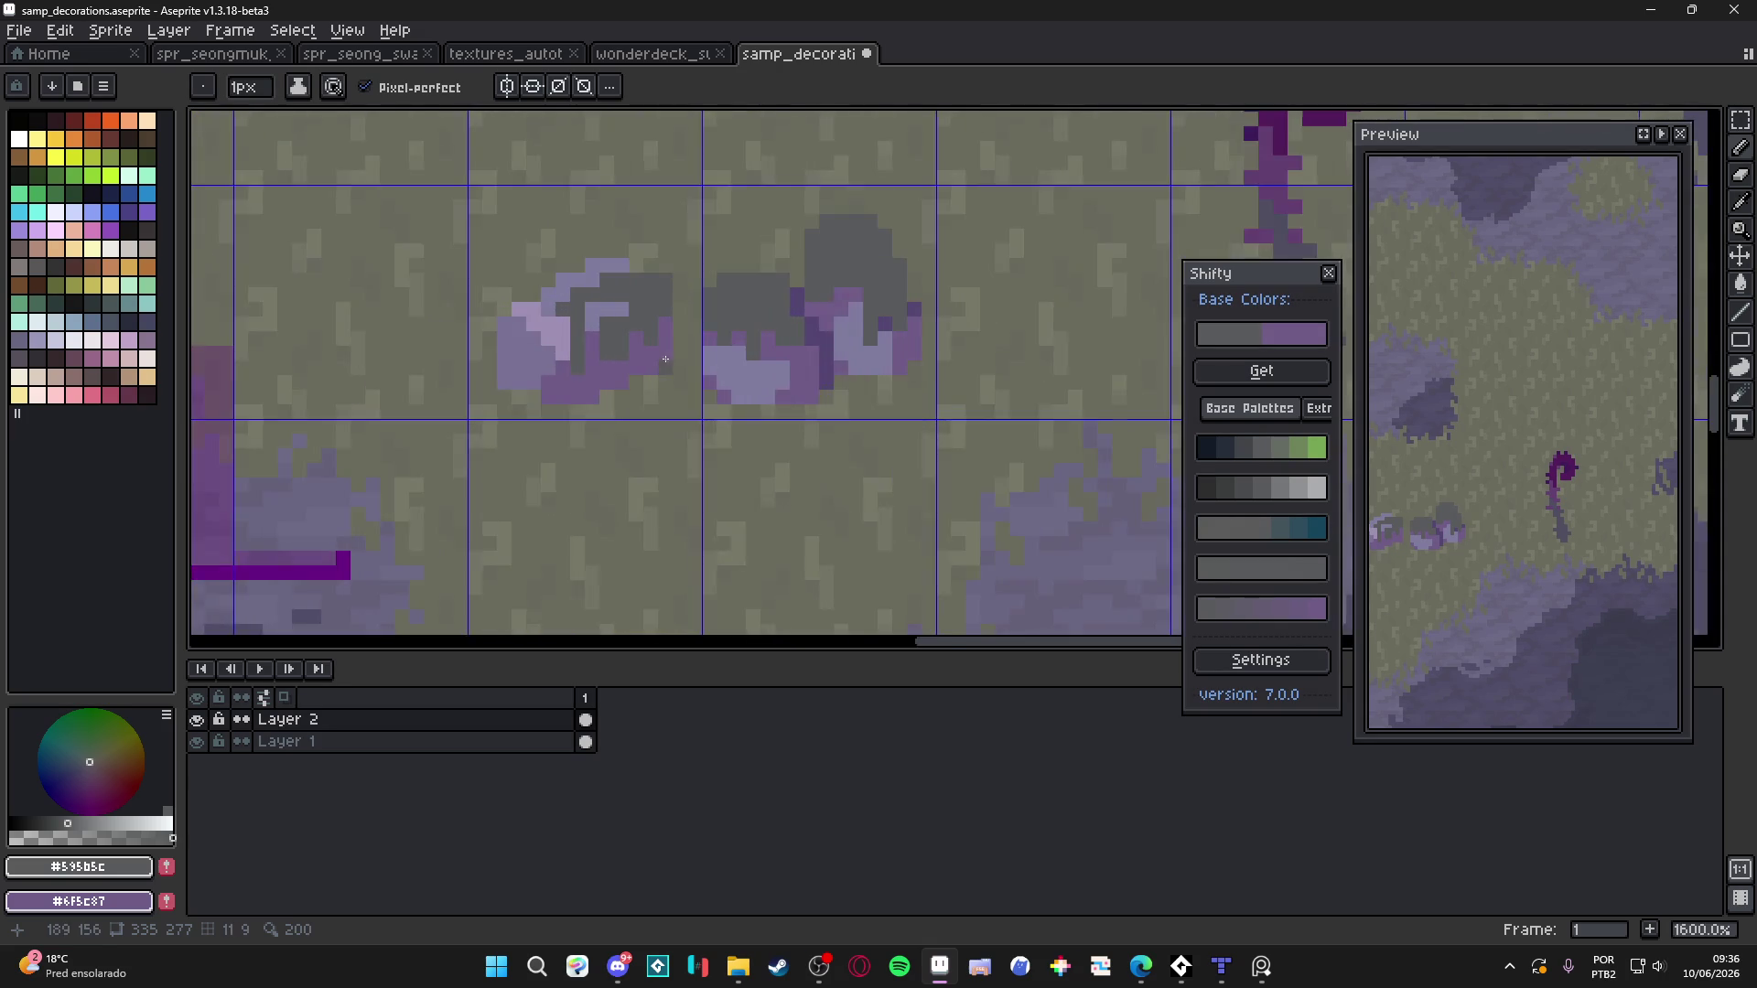
Choose a teal from the palette and pencil teal moss pixels across the boulder and its upper edge
{"action": "left_click", "coordinate": [1299, 529]}
{"action": "key", "text": "plus"}
{"action": "key", "text": "plus"}
{"action": "key", "text": "minus"}
{"action": "key", "text": "minus"}
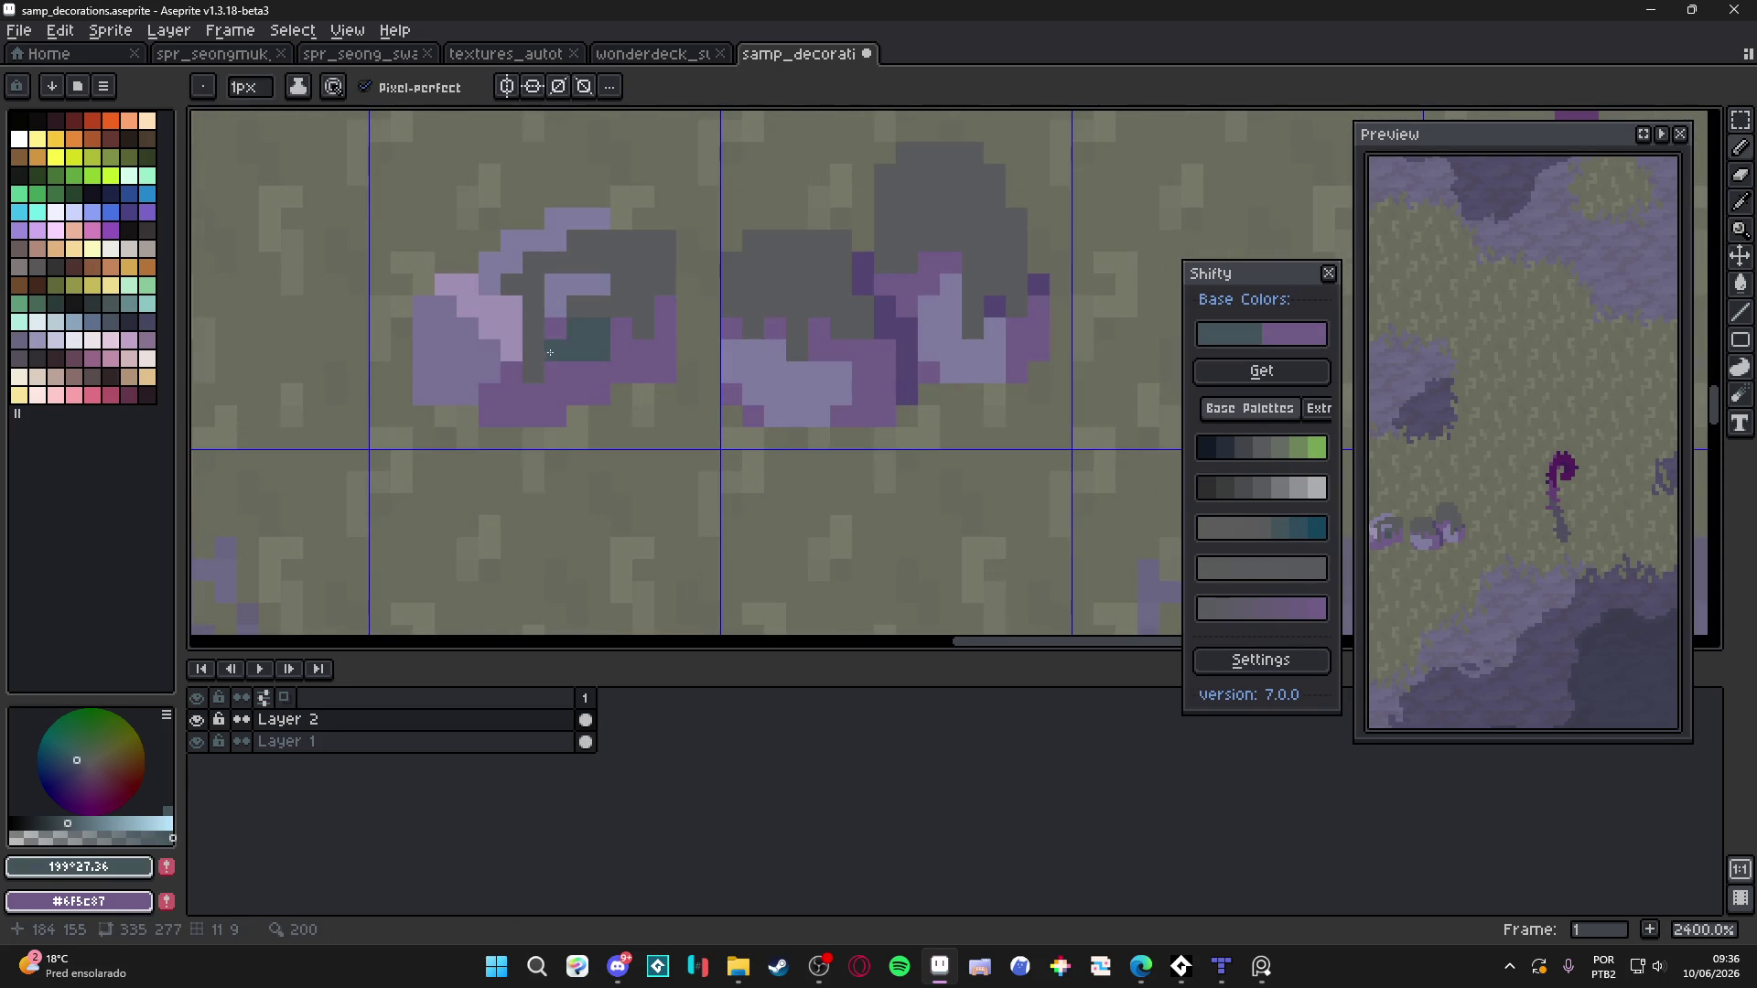
{"action": "mouse_move", "coordinate": [533, 338]}
{"action": "left_mouse_down"}
{"action": "mouse_move", "coordinate": [535, 371]}
{"action": "mouse_move", "coordinate": [643, 309]}
{"action": "mouse_move", "coordinate": [588, 311]}
{"action": "left_mouse_up"}
{"action": "left_click", "coordinate": [665, 284]}
{"action": "left_click", "coordinate": [645, 285]}
{"action": "left_click", "coordinate": [622, 286]}
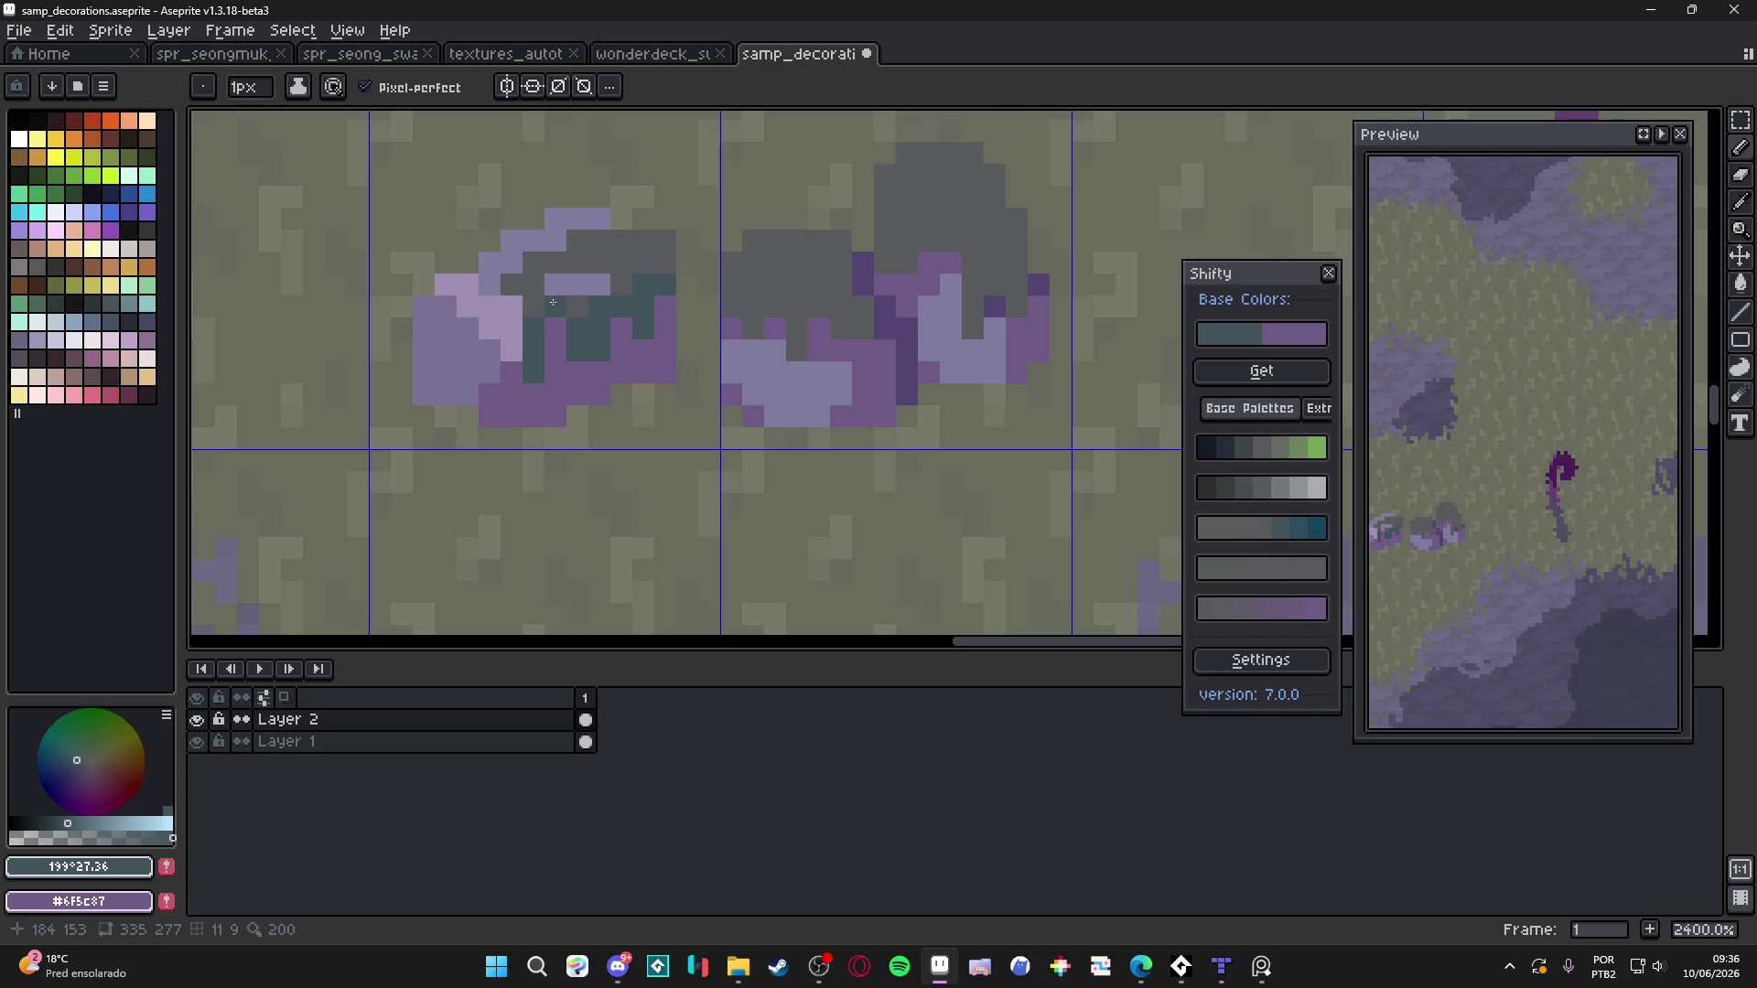
{"action": "scroll", "coordinate": [623, 378], "scroll_direction": "down", "scroll_amount": 5}
{"action": "scroll", "coordinate": [628, 400], "scroll_direction": "left", "scroll_amount": 1}
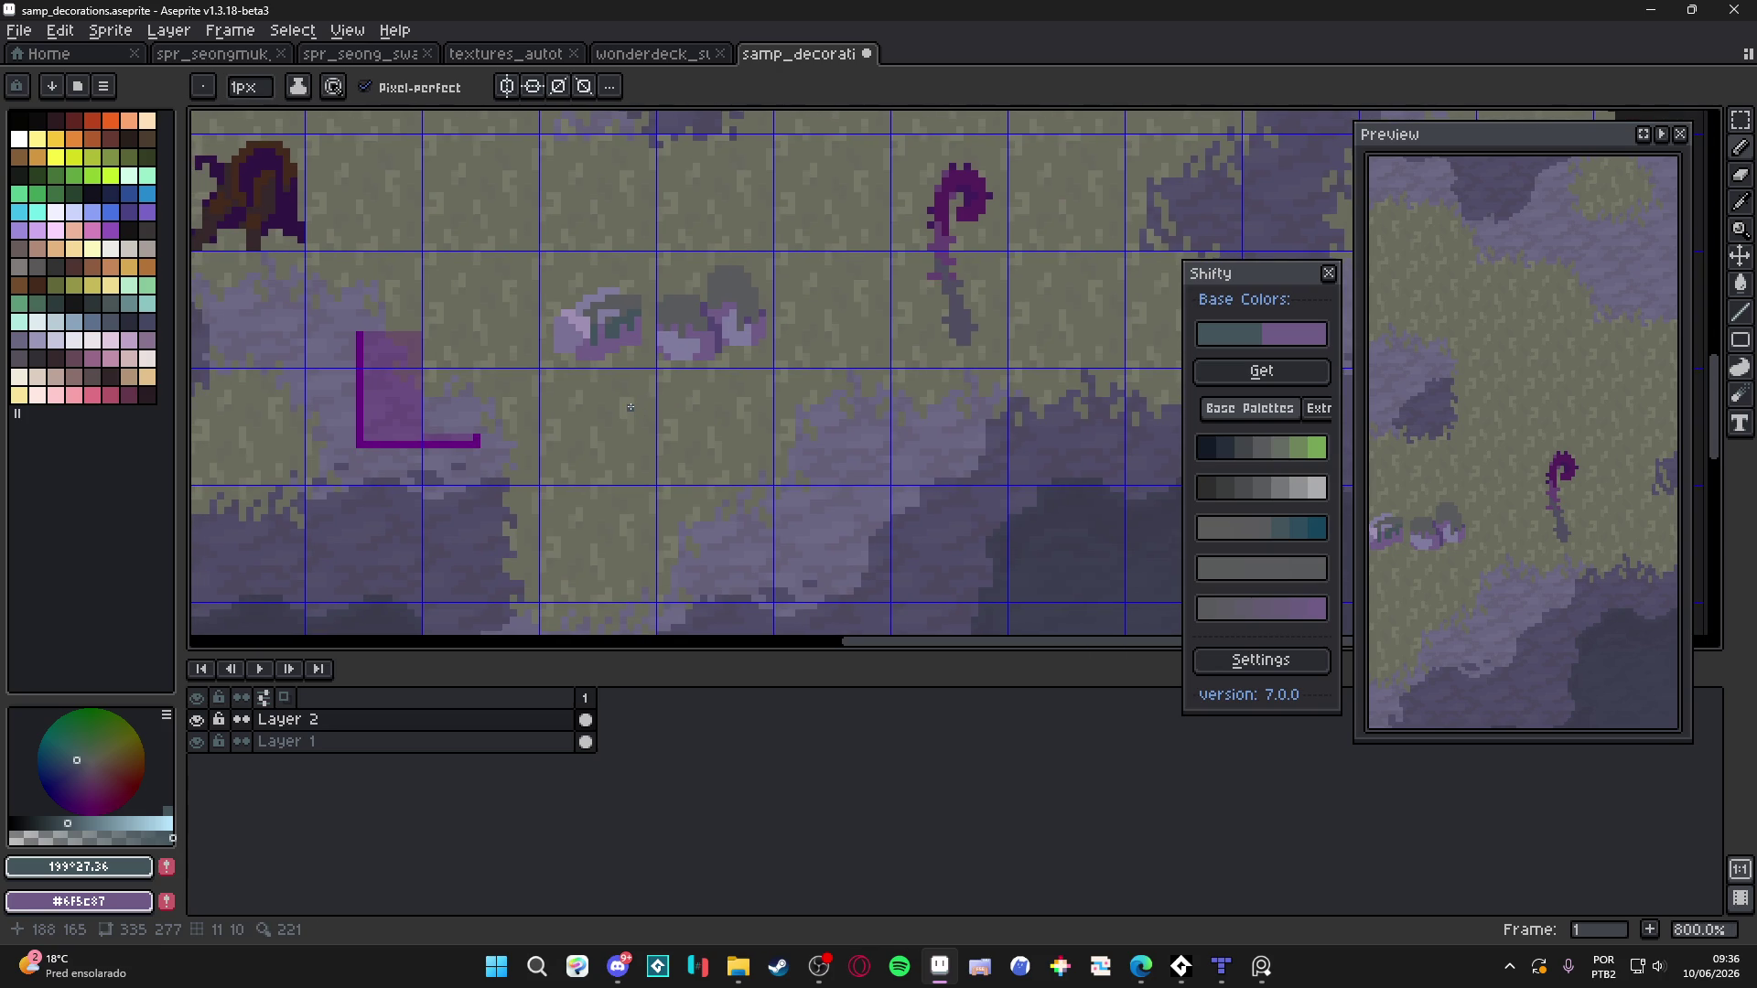
{"action": "scroll", "coordinate": [631, 407], "scroll_direction": "down", "scroll_amount": 1}
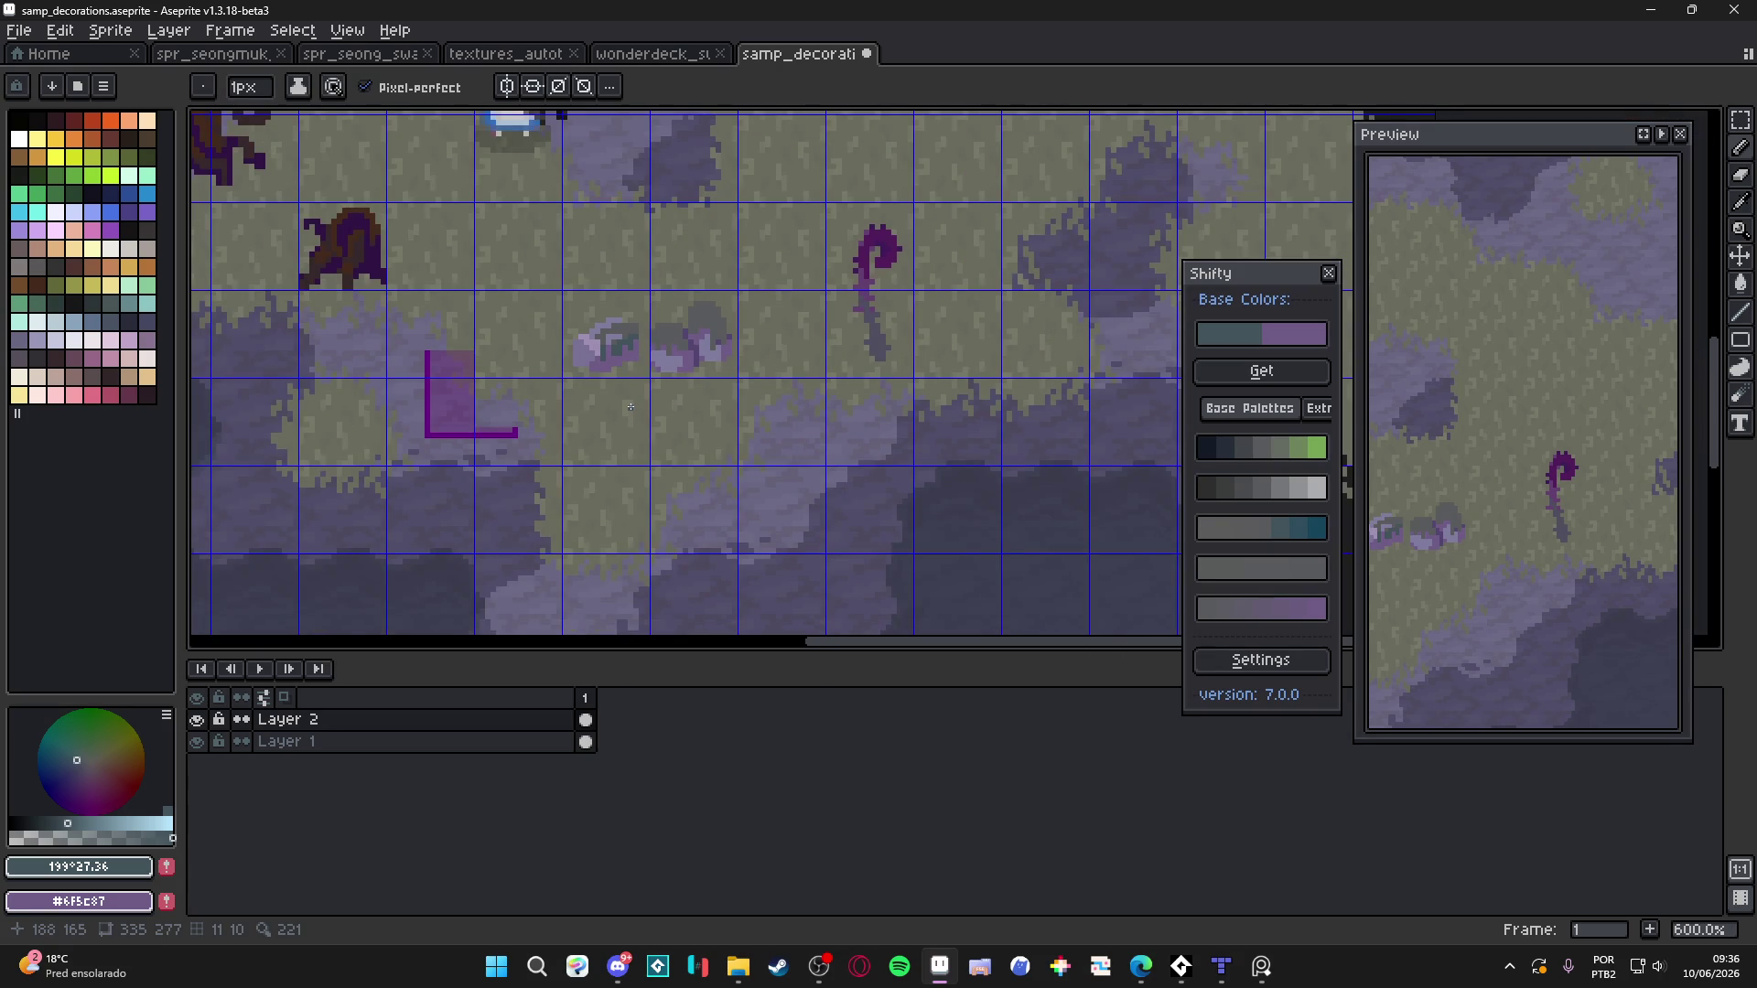
{"action": "scroll", "coordinate": [653, 378], "scroll_direction": "down", "scroll_amount": 1}
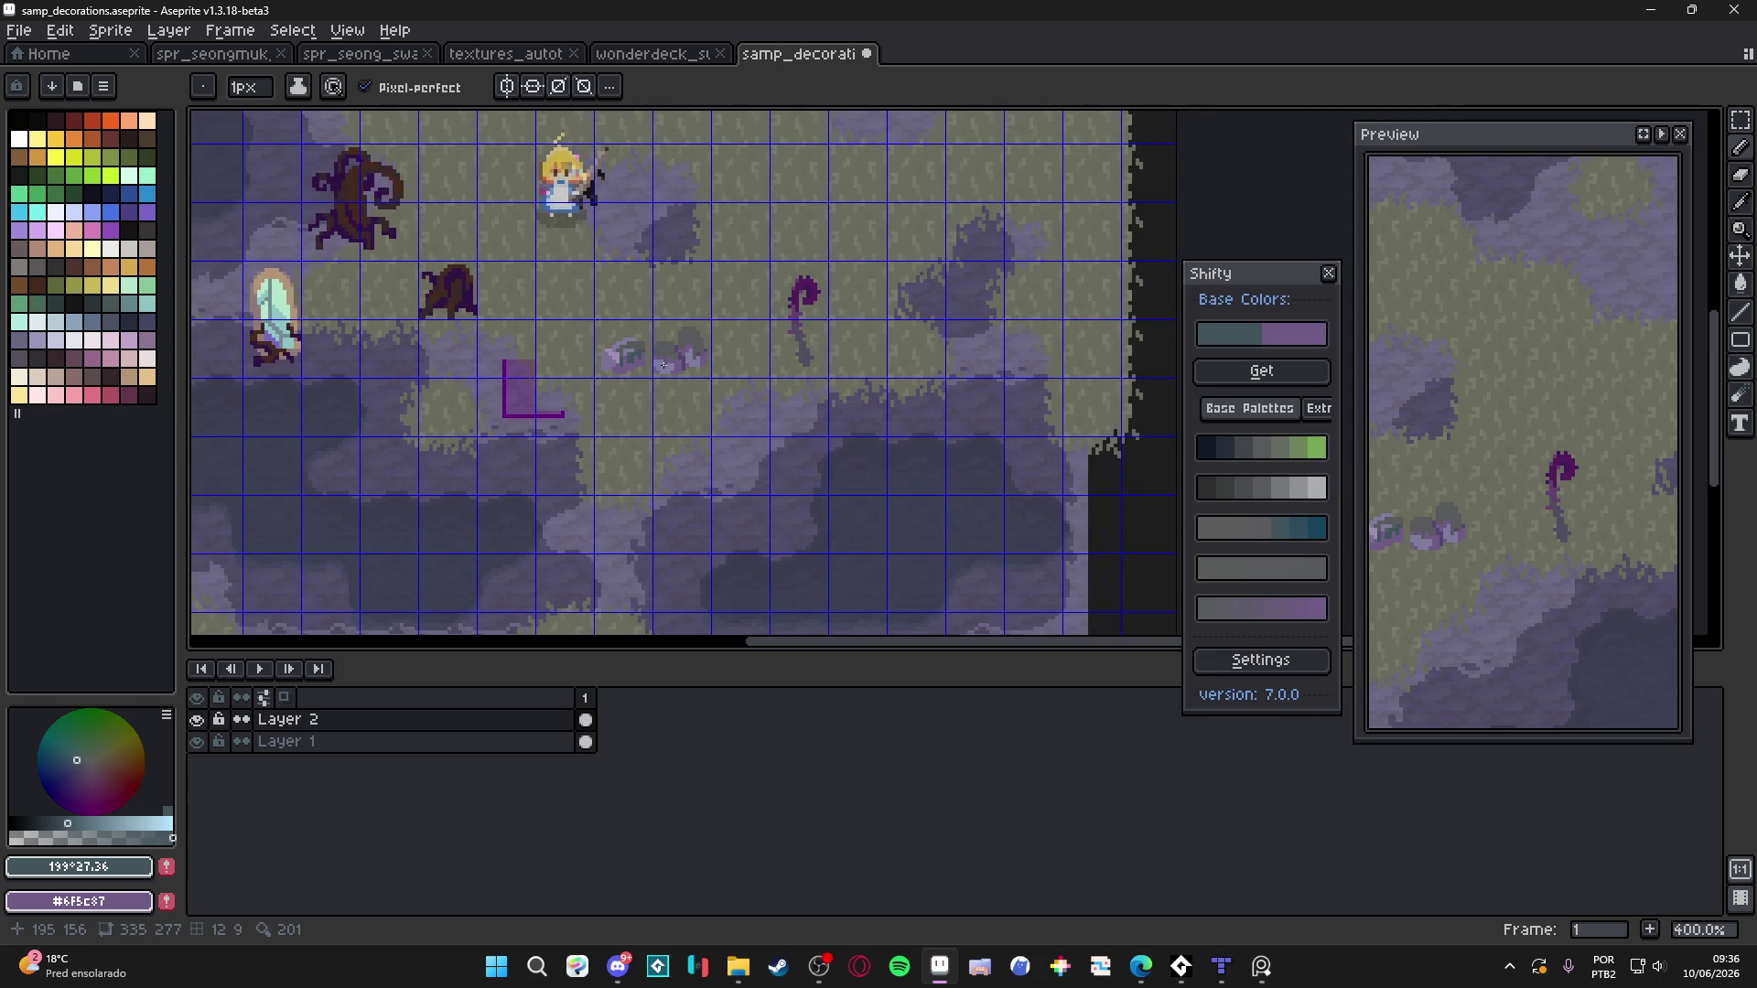
{"action": "scroll", "coordinate": [664, 366], "scroll_direction": "up", "scroll_amount": 3}
Zoom in close on the small purple rock and hide the grid overlay
{"action": "key", "text": "v"}
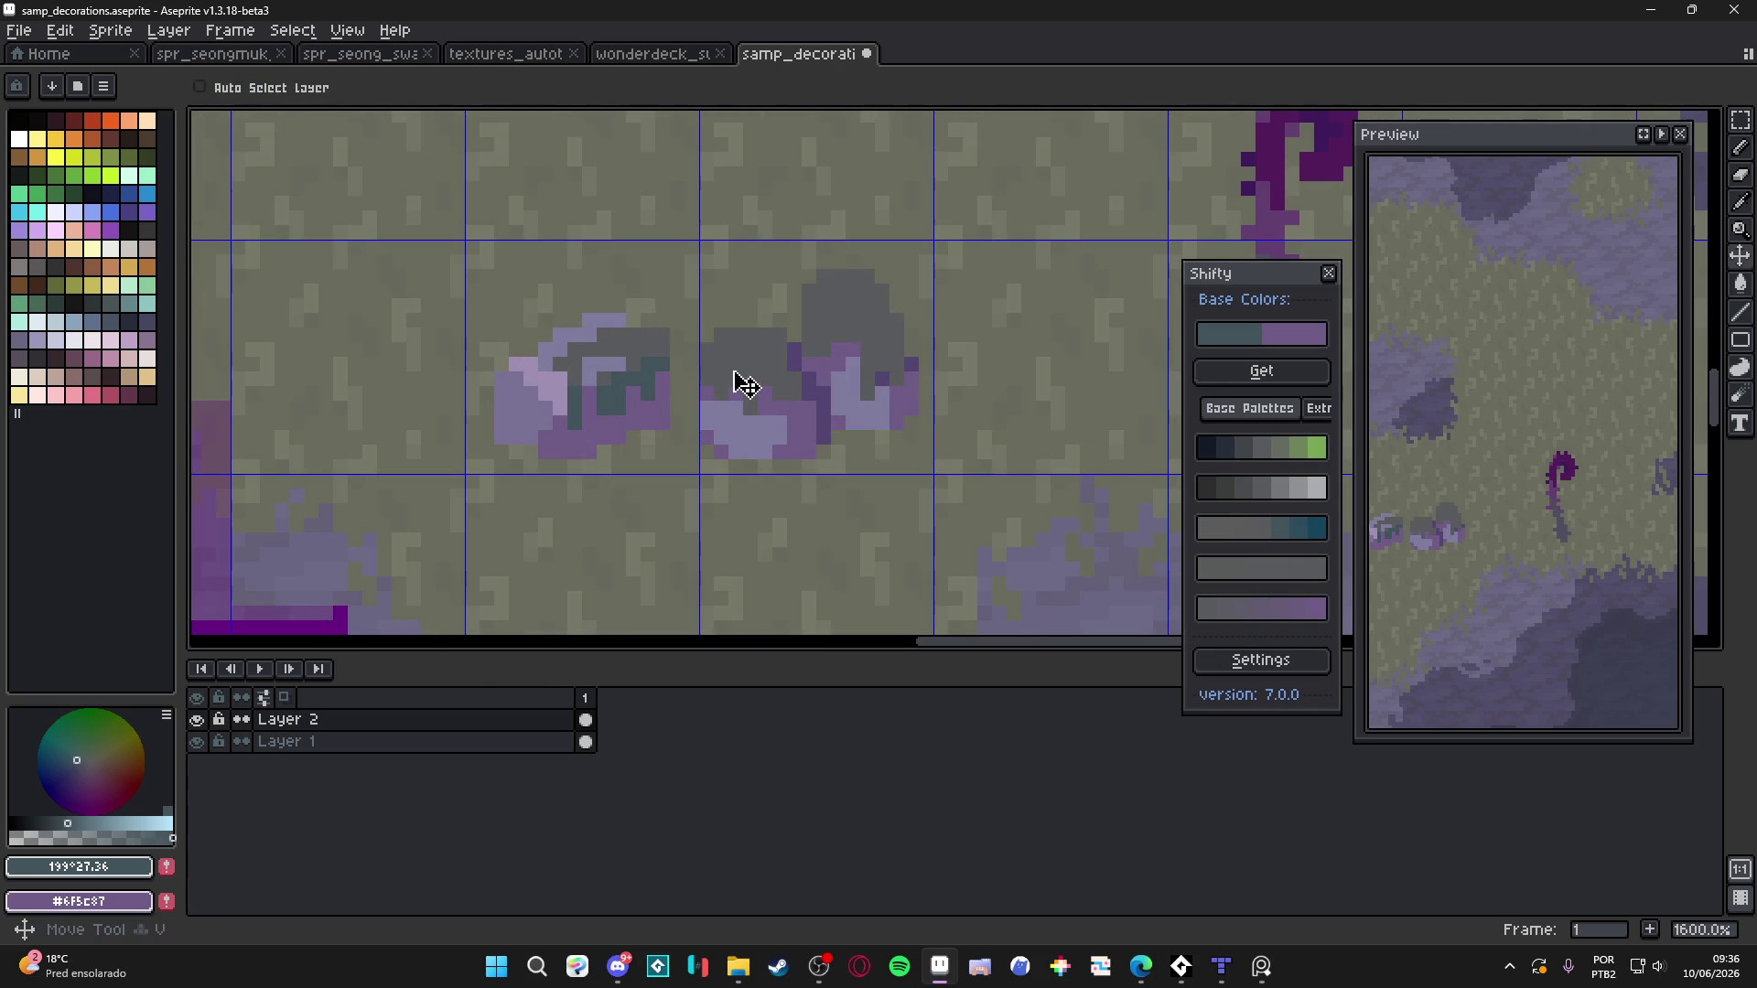
{"action": "scroll", "coordinate": [737, 381], "scroll_direction": "down", "scroll_amount": 4}
{"action": "key", "text": "m"}
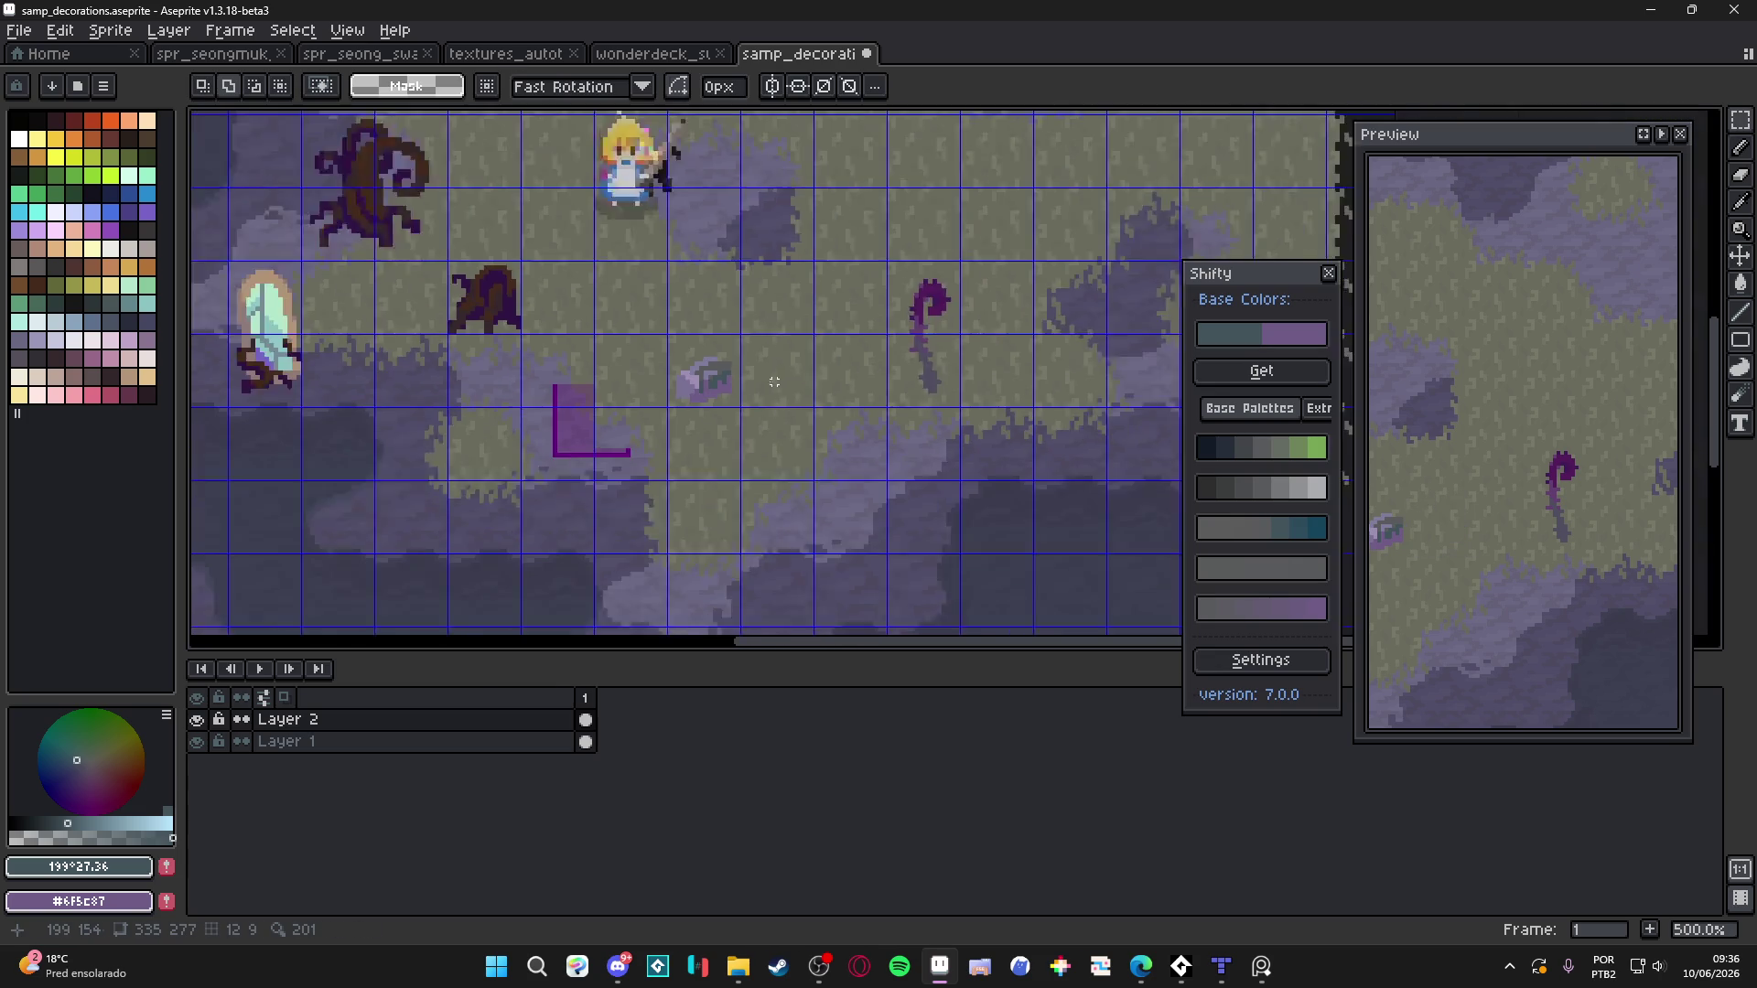
{"action": "scroll", "coordinate": [779, 380], "scroll_direction": "down", "scroll_amount": 1}
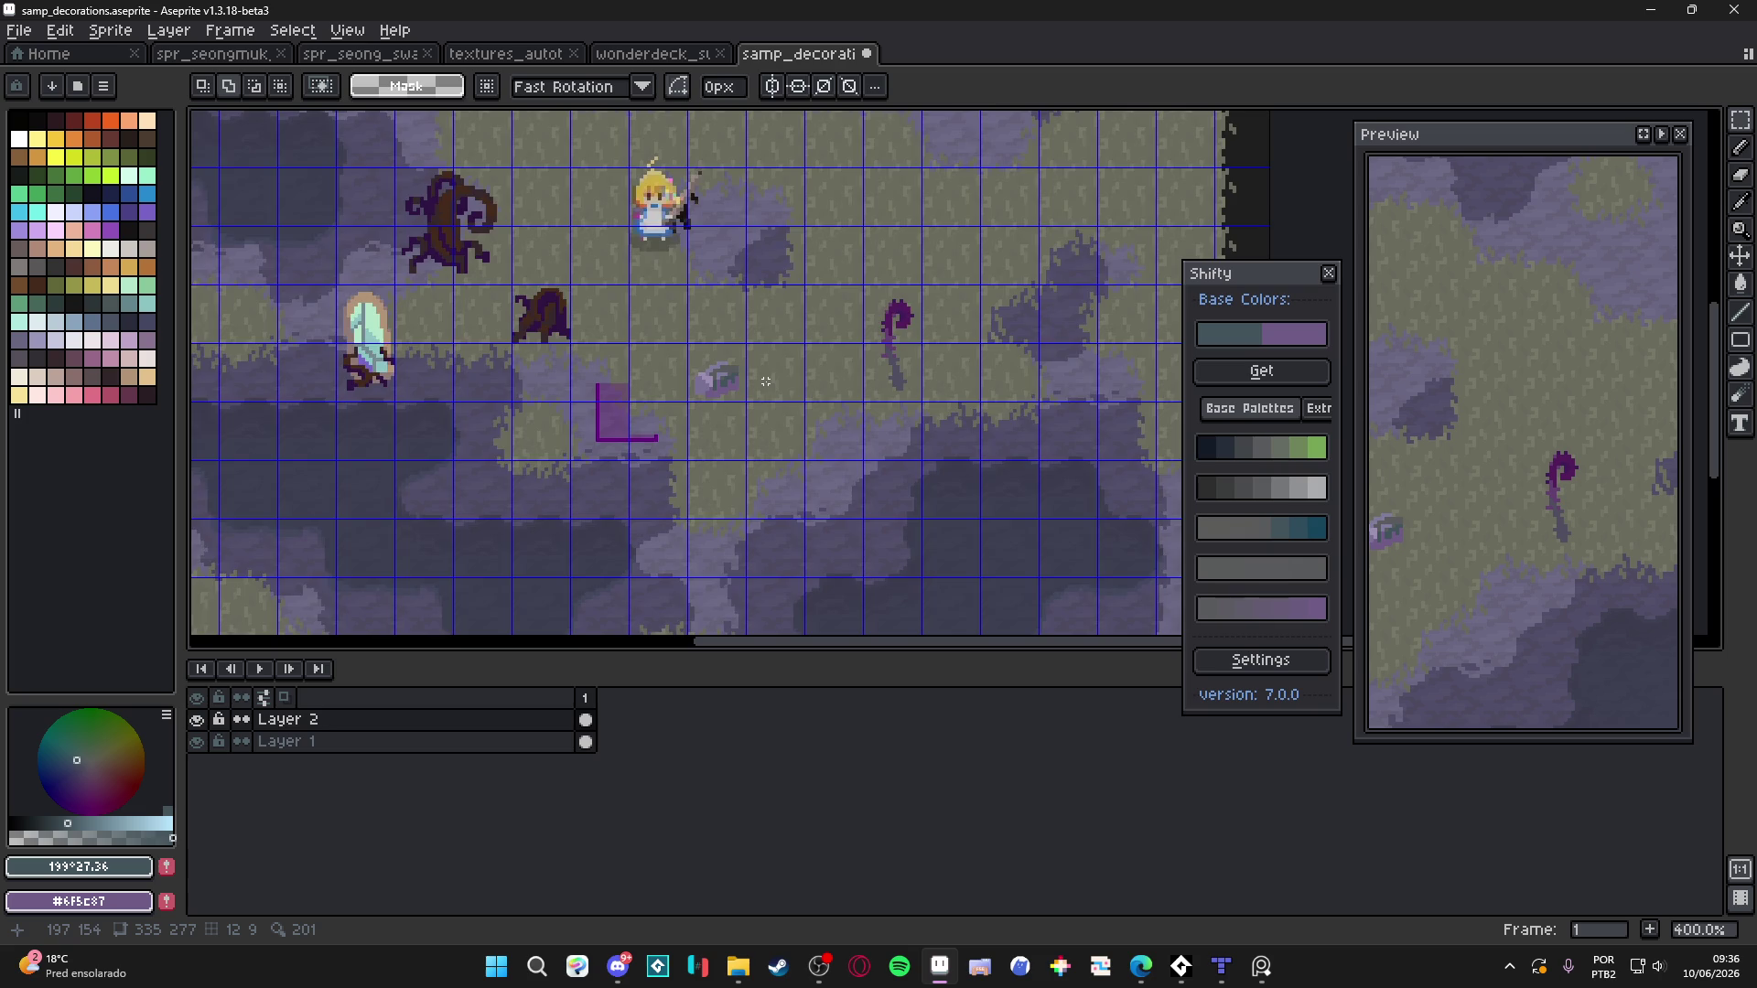
{"action": "scroll", "coordinate": [766, 381], "scroll_direction": "down", "scroll_amount": 1}
{"action": "key", "text": "ctrl+apostrophe"}
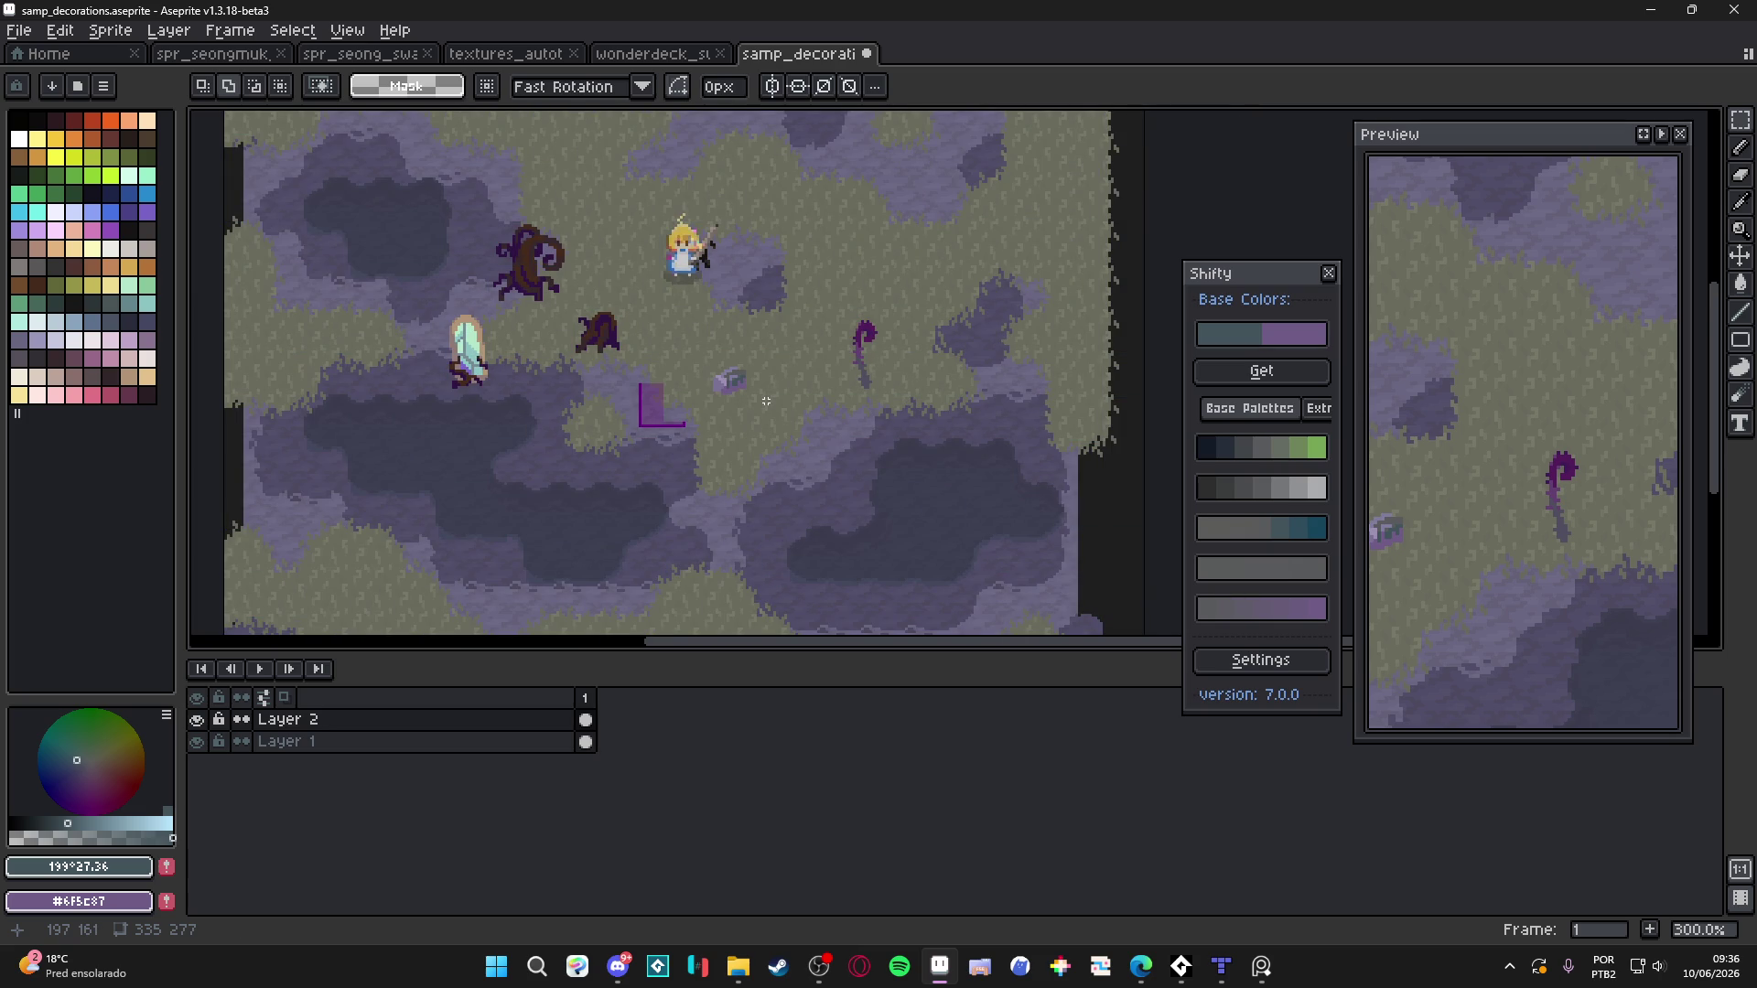
{"action": "scroll", "coordinate": [766, 381], "scroll_direction": "up", "scroll_amount": 3}
{"action": "scroll", "coordinate": [763, 400], "scroll_direction": "down", "scroll_amount": 2}
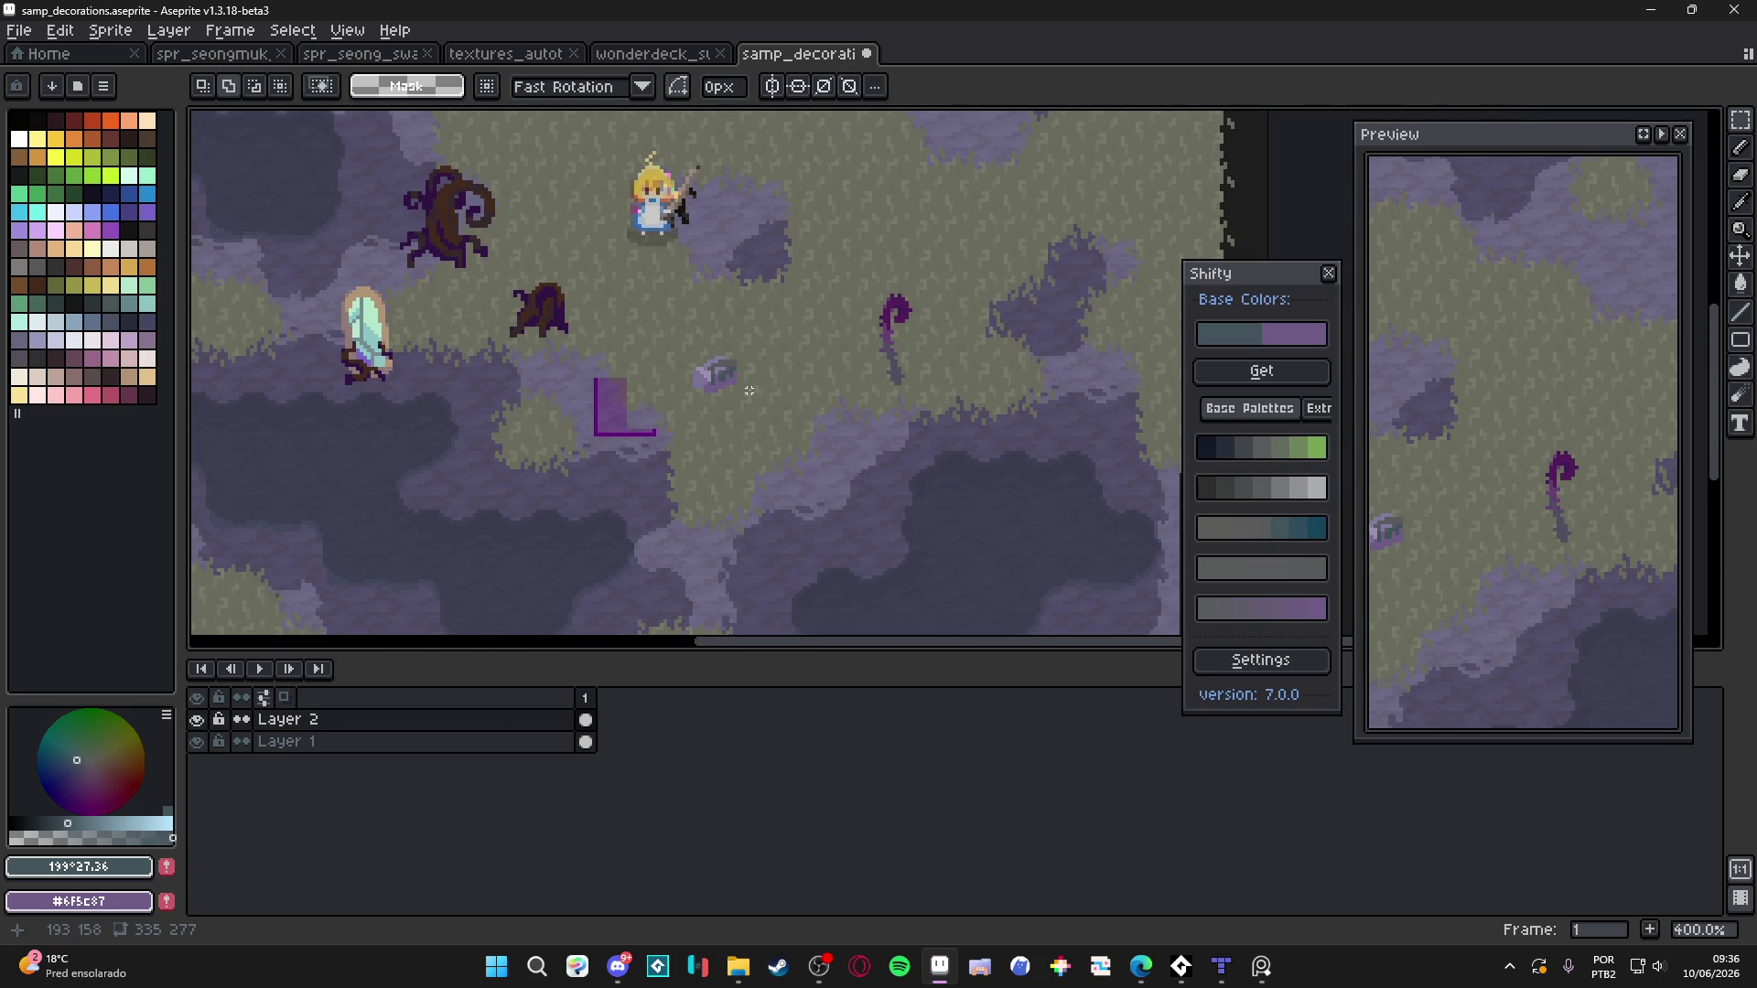
Center the rock in view and, with the Pencil, eyedrop the greyish purple #7f7c9e
{"action": "left_click_drag", "start_coordinate": [750, 390], "coordinate": [766, 446]}
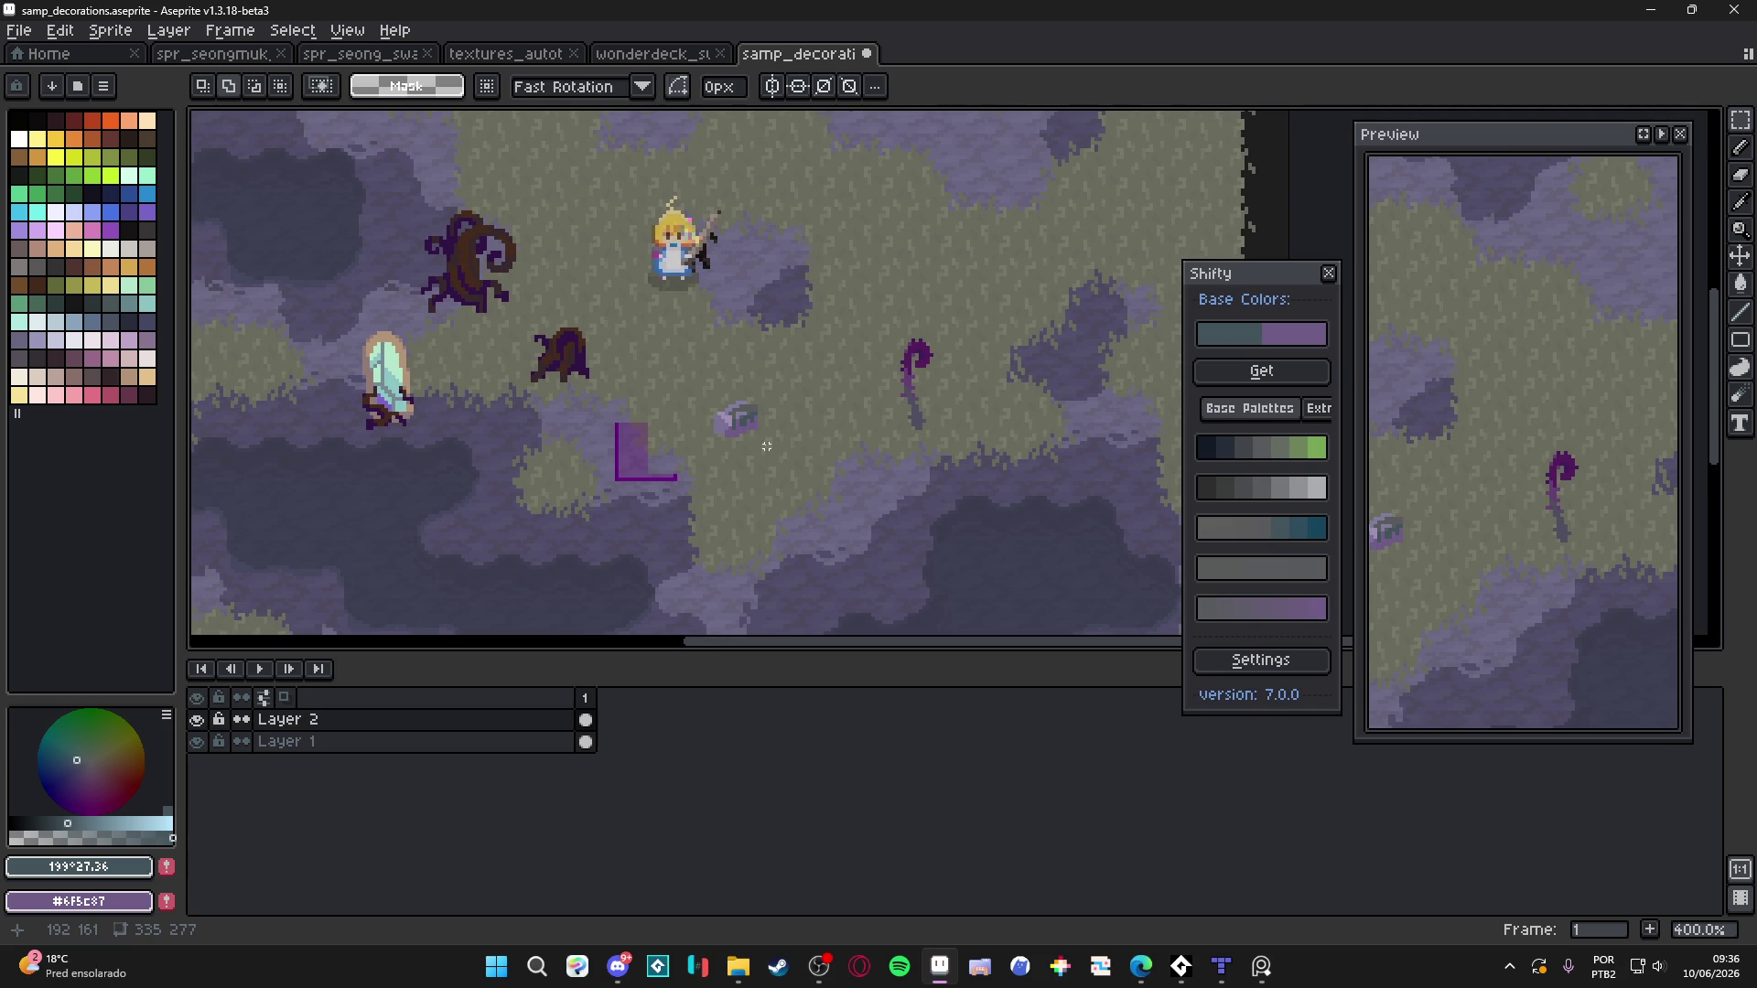
{"action": "scroll", "coordinate": [761, 437], "scroll_direction": "up", "scroll_amount": 5}
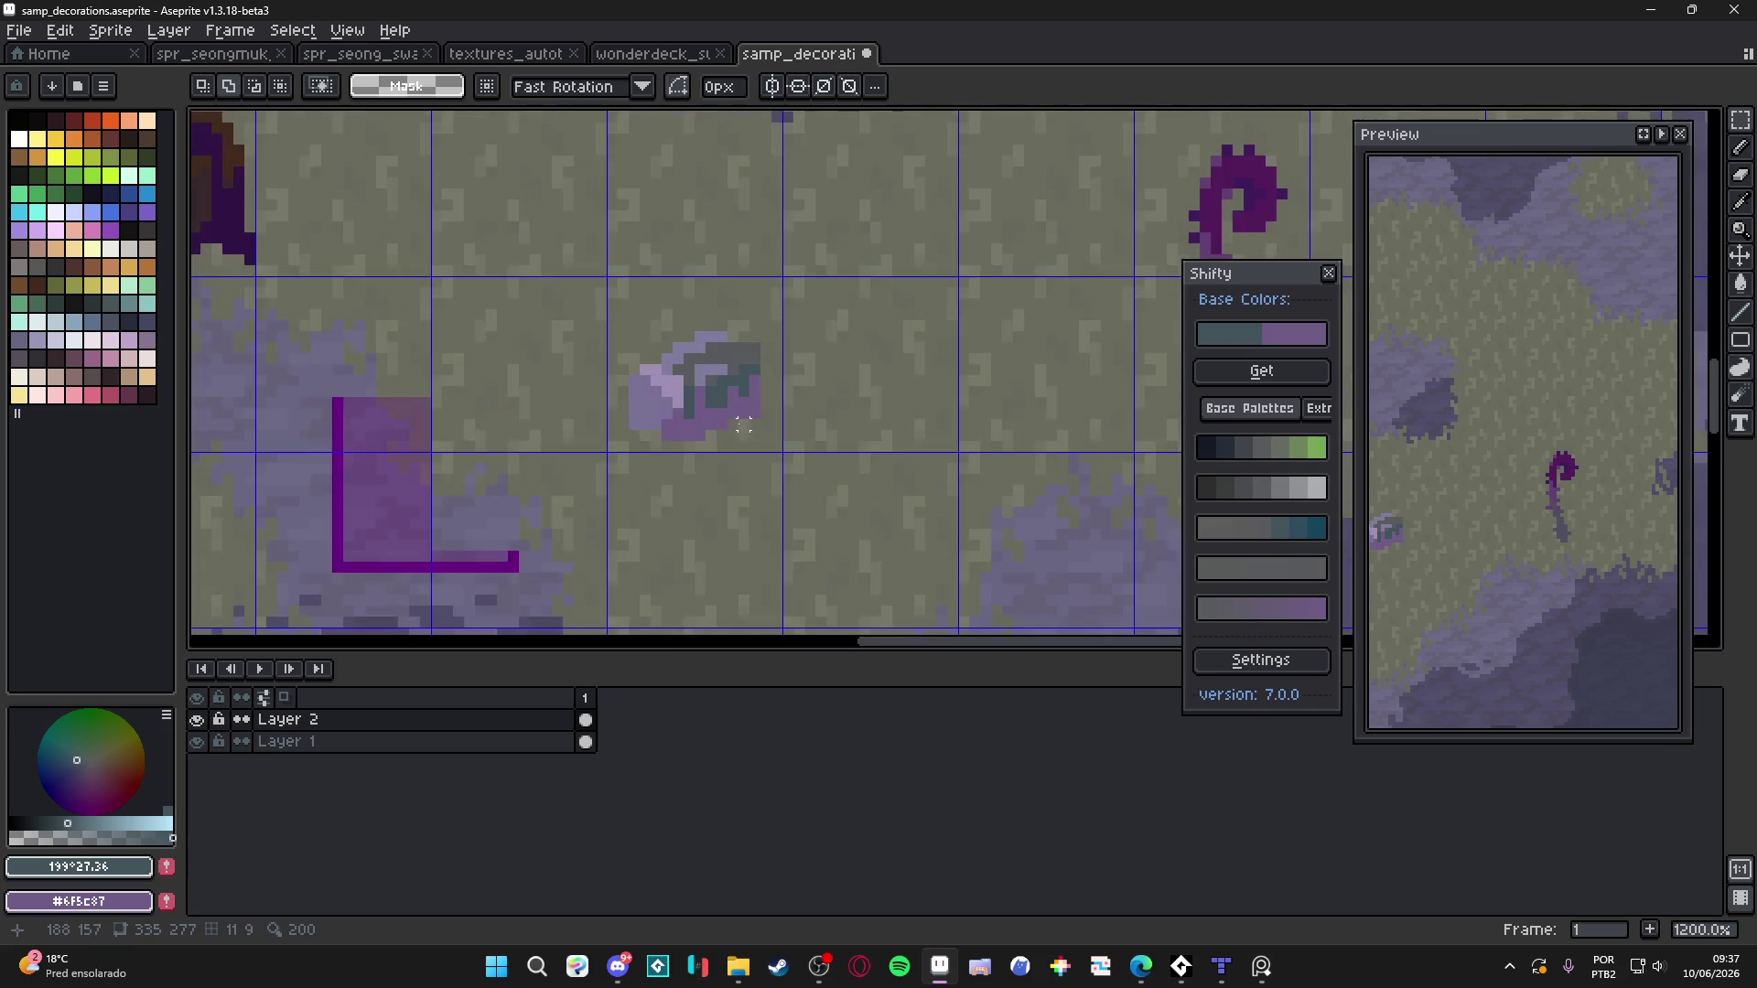
{"action": "key", "text": "b"}
{"action": "left_click", "coordinate": [690, 345], "text": "alt"}
Paint a round lavender pebble dab with an enlarged brush just above the rock
{"action": "key", "text": "plus"}
{"action": "key", "text": "plus"}
{"action": "key", "text": "plus"}
{"action": "left_click", "coordinate": [647, 319]}
{"action": "key", "text": "ctrl+z"}
{"action": "left_click", "coordinate": [660, 319]}
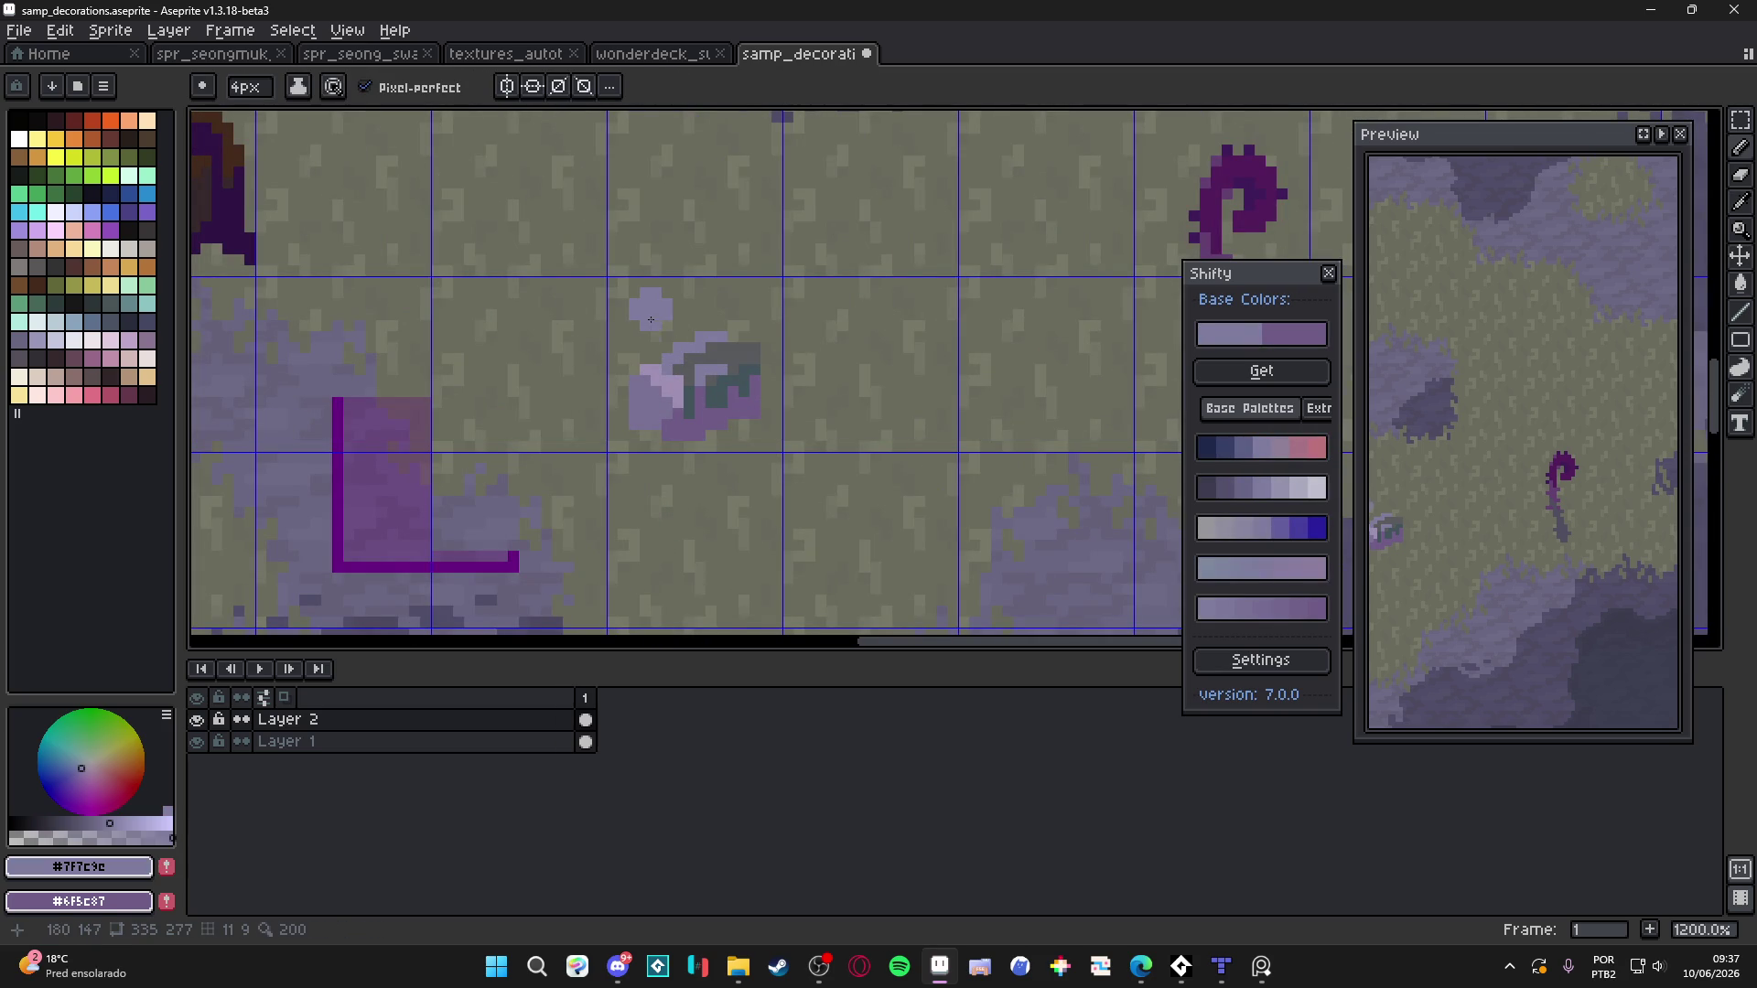
Back at 1px, eyedrop the rock's darker purple and shade the pebble's lower part
{"action": "key", "text": "minus"}
{"action": "key", "text": "minus"}
{"action": "key", "text": "minus"}
{"action": "left_click", "coordinate": [659, 335]}
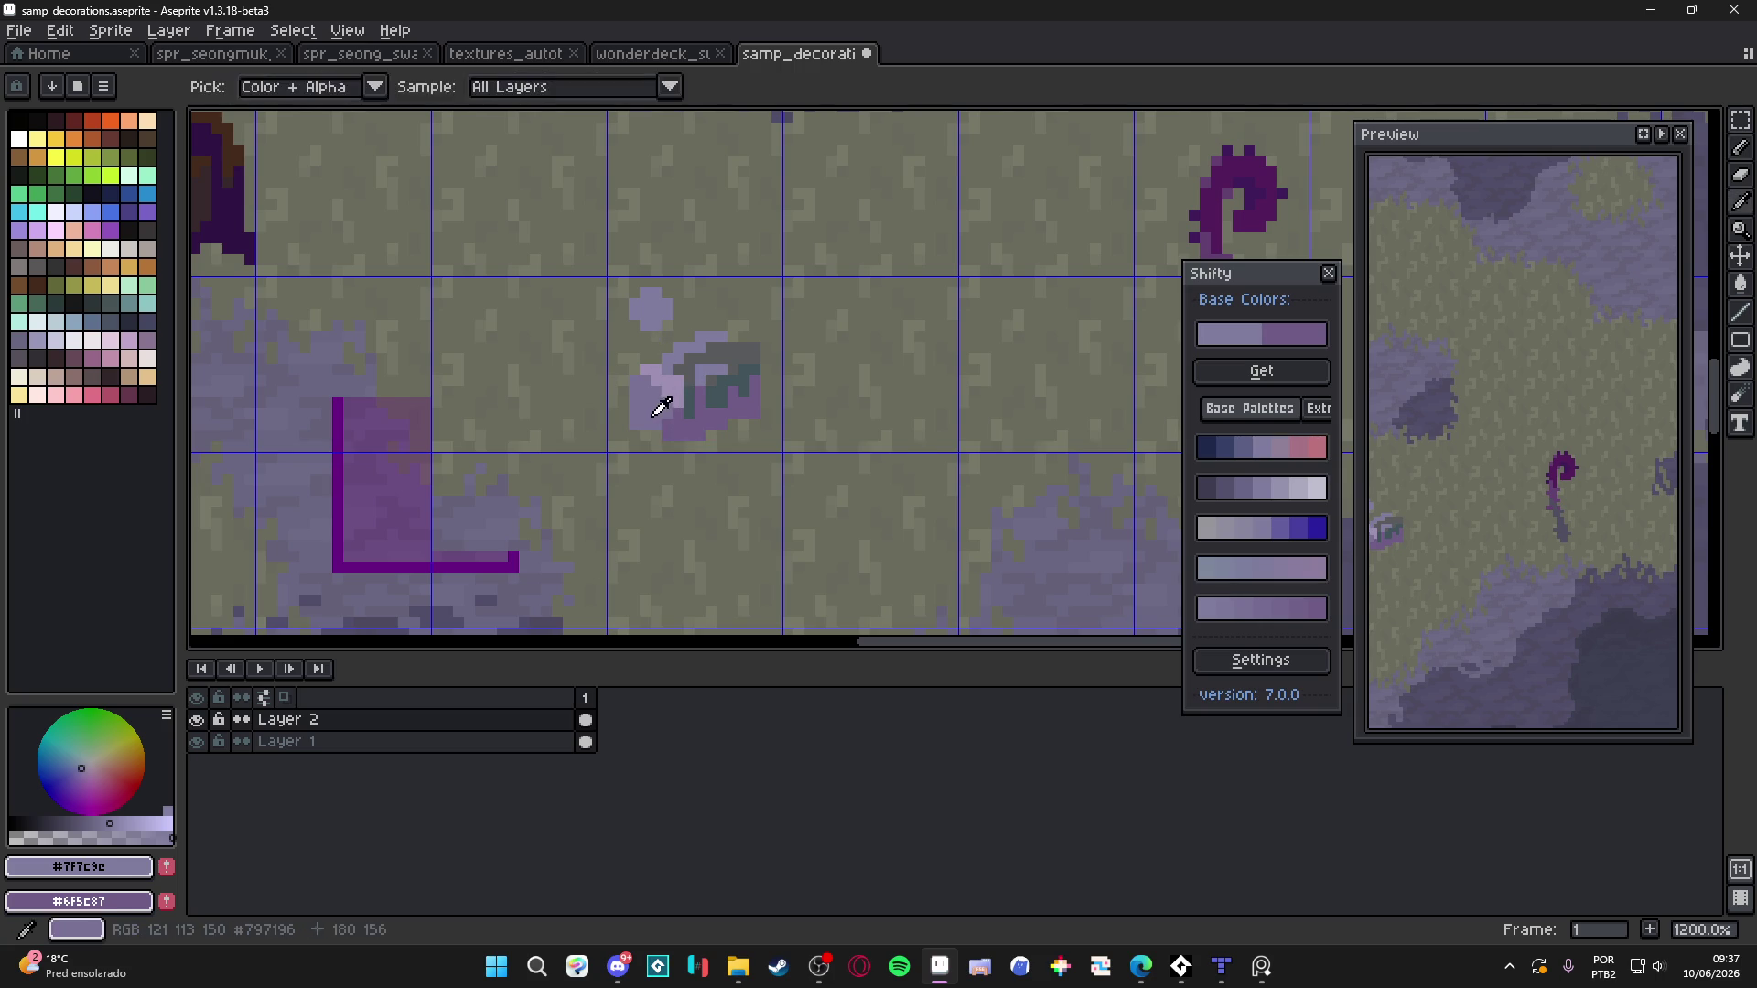
{"action": "left_click", "coordinate": [658, 368], "text": "alt"}
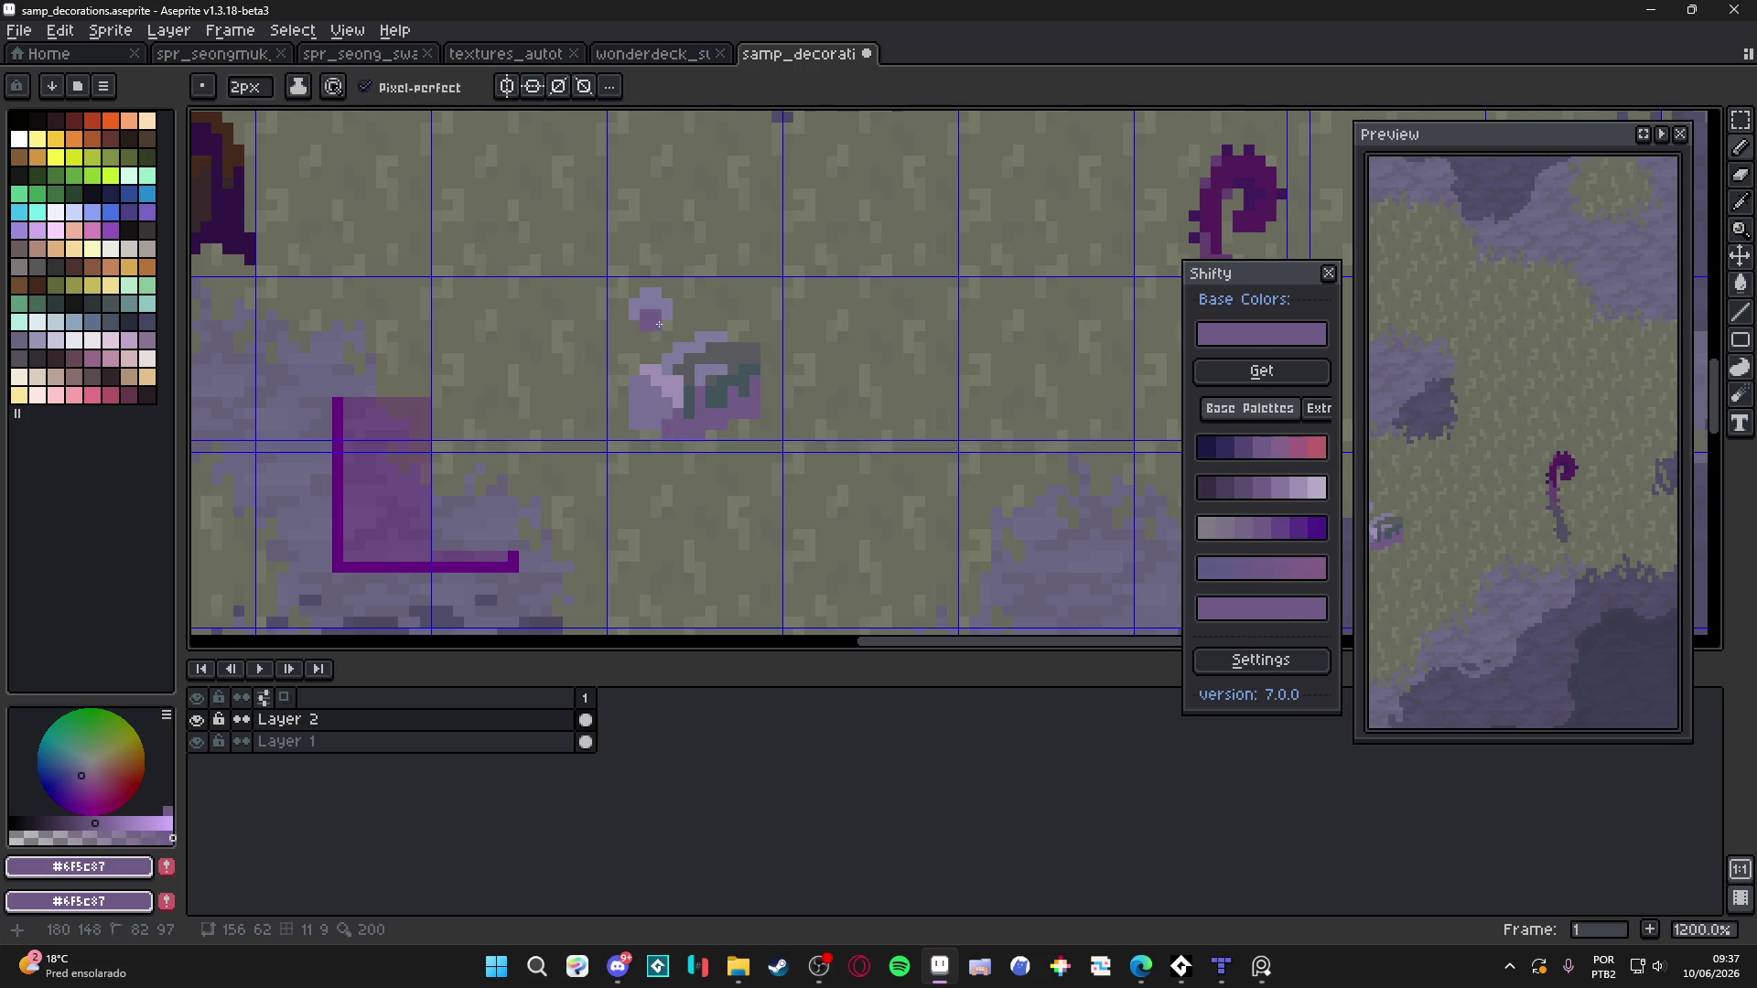
{"action": "left_click", "coordinate": [653, 318]}
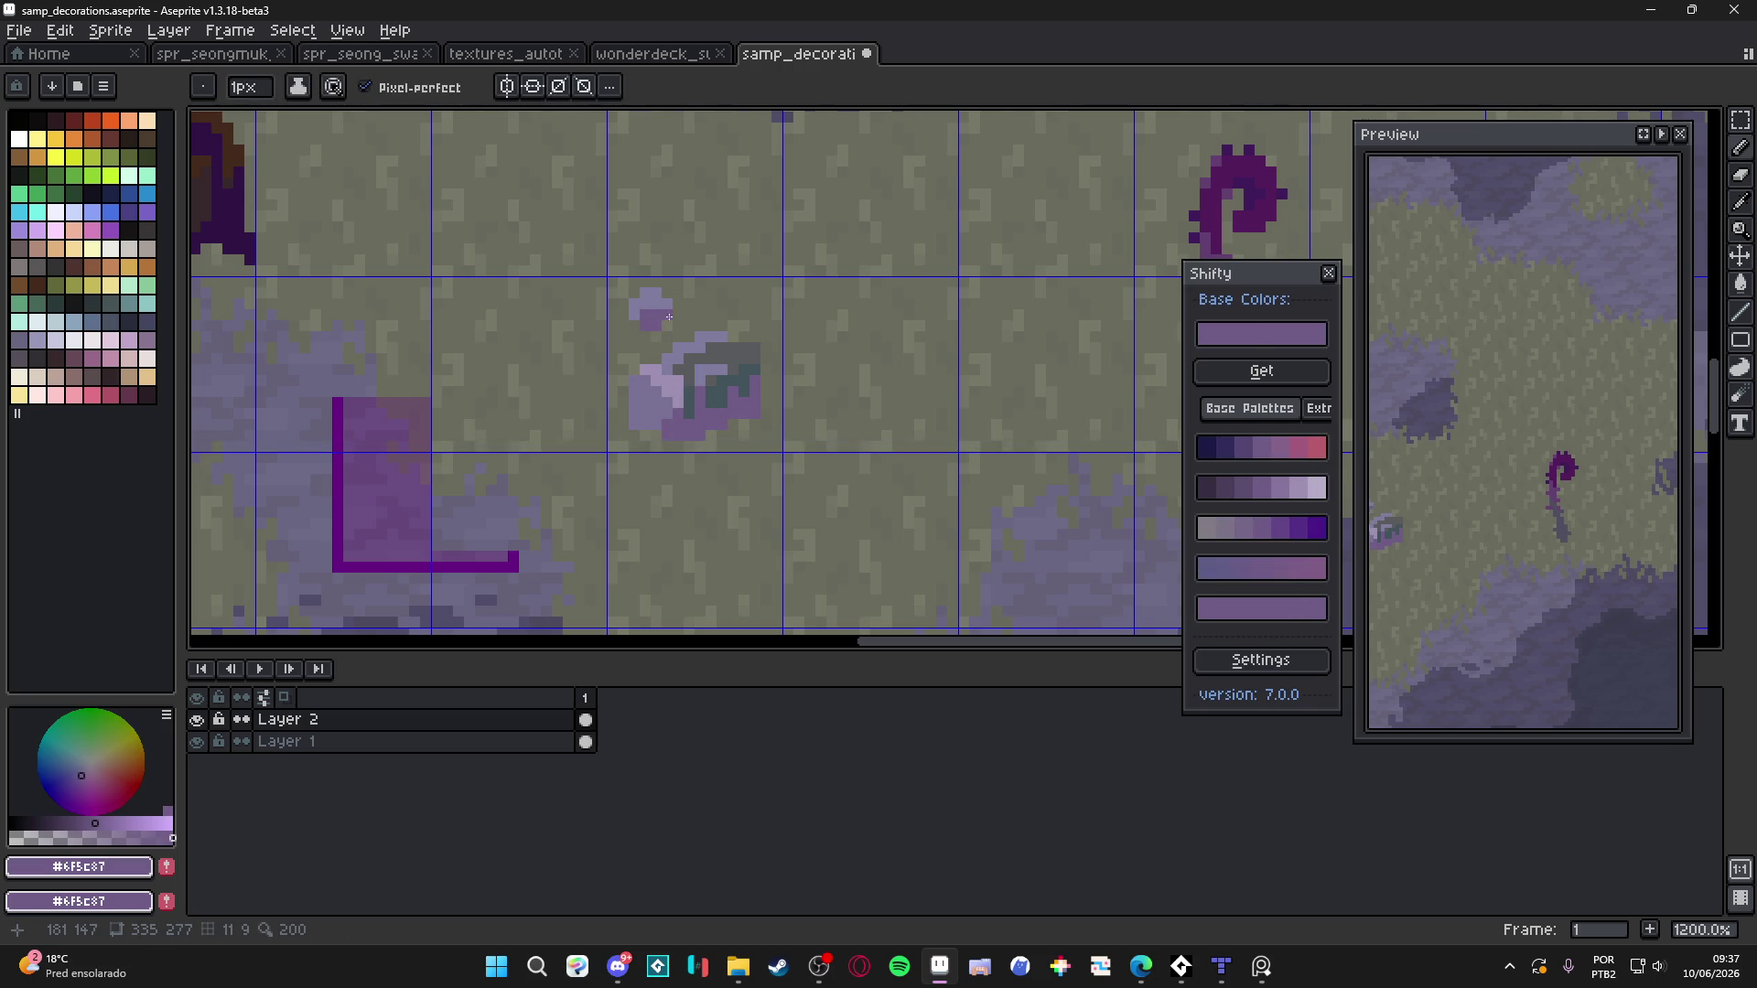
Sample the rock's light lavender, then set the drawing colour to the deeper purple #6f5c87
{"action": "left_click", "coordinate": [678, 379], "text": "alt"}
{"action": "left_click", "coordinate": [684, 375], "text": "alt"}
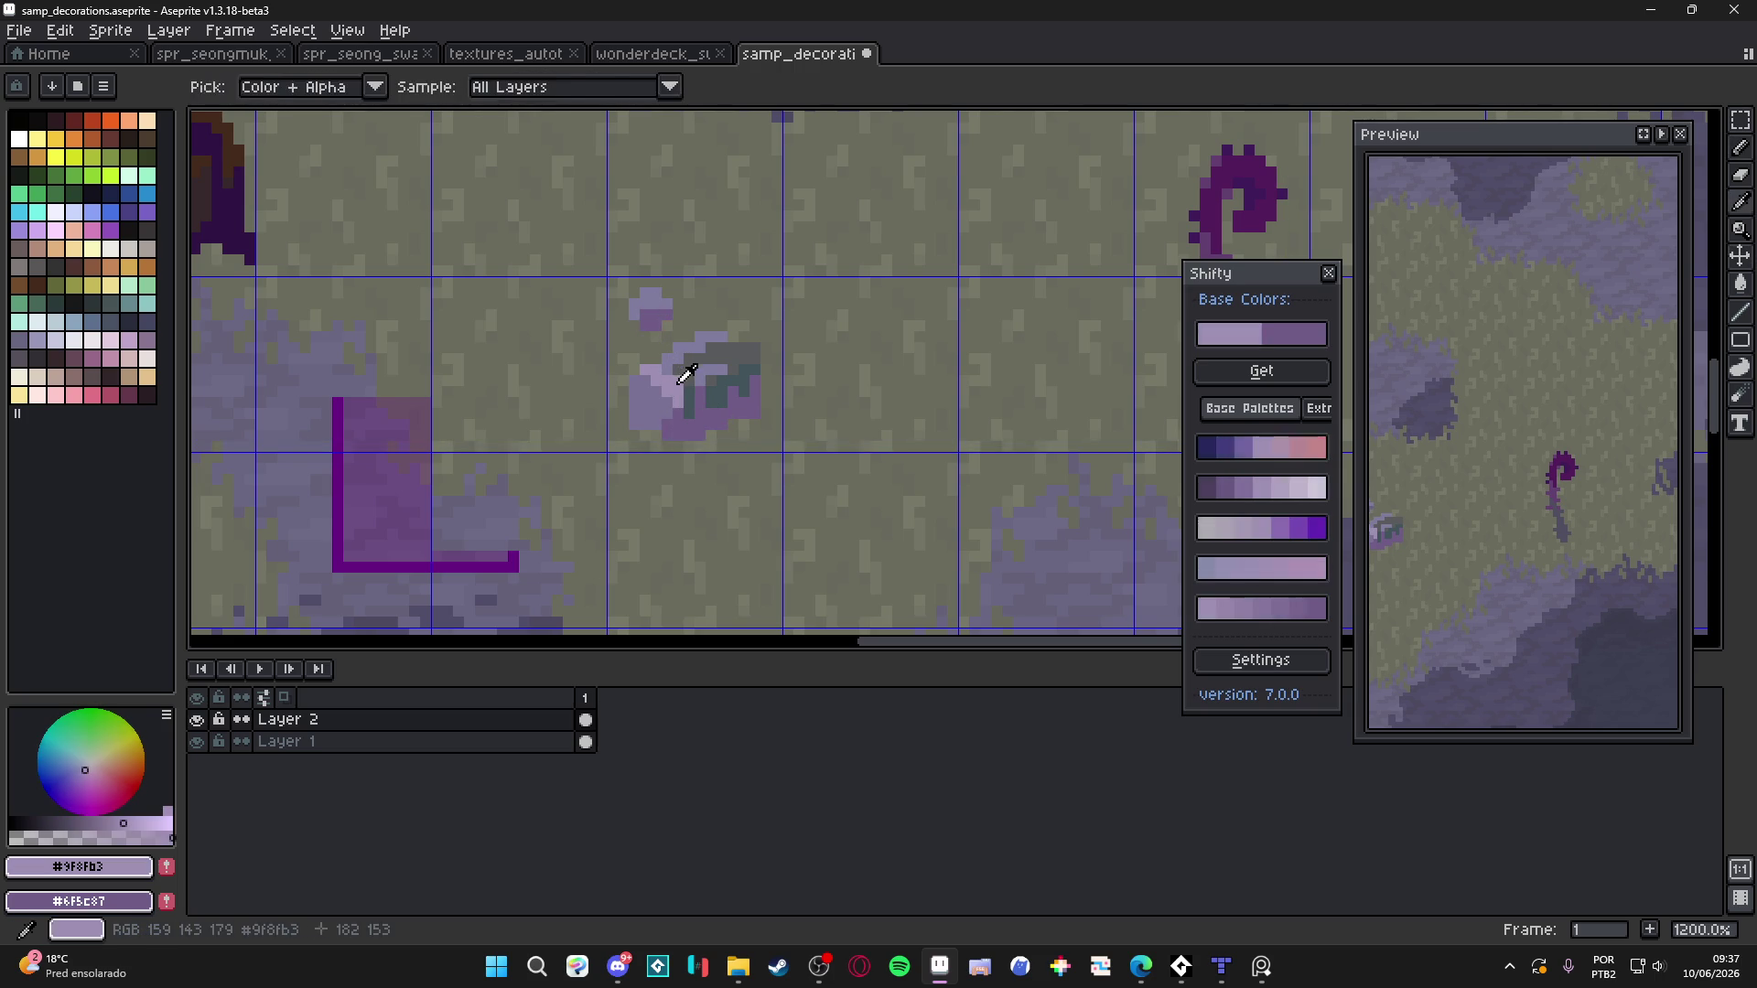
{"action": "scroll", "coordinate": [687, 372], "scroll_direction": "down", "scroll_amount": 4}
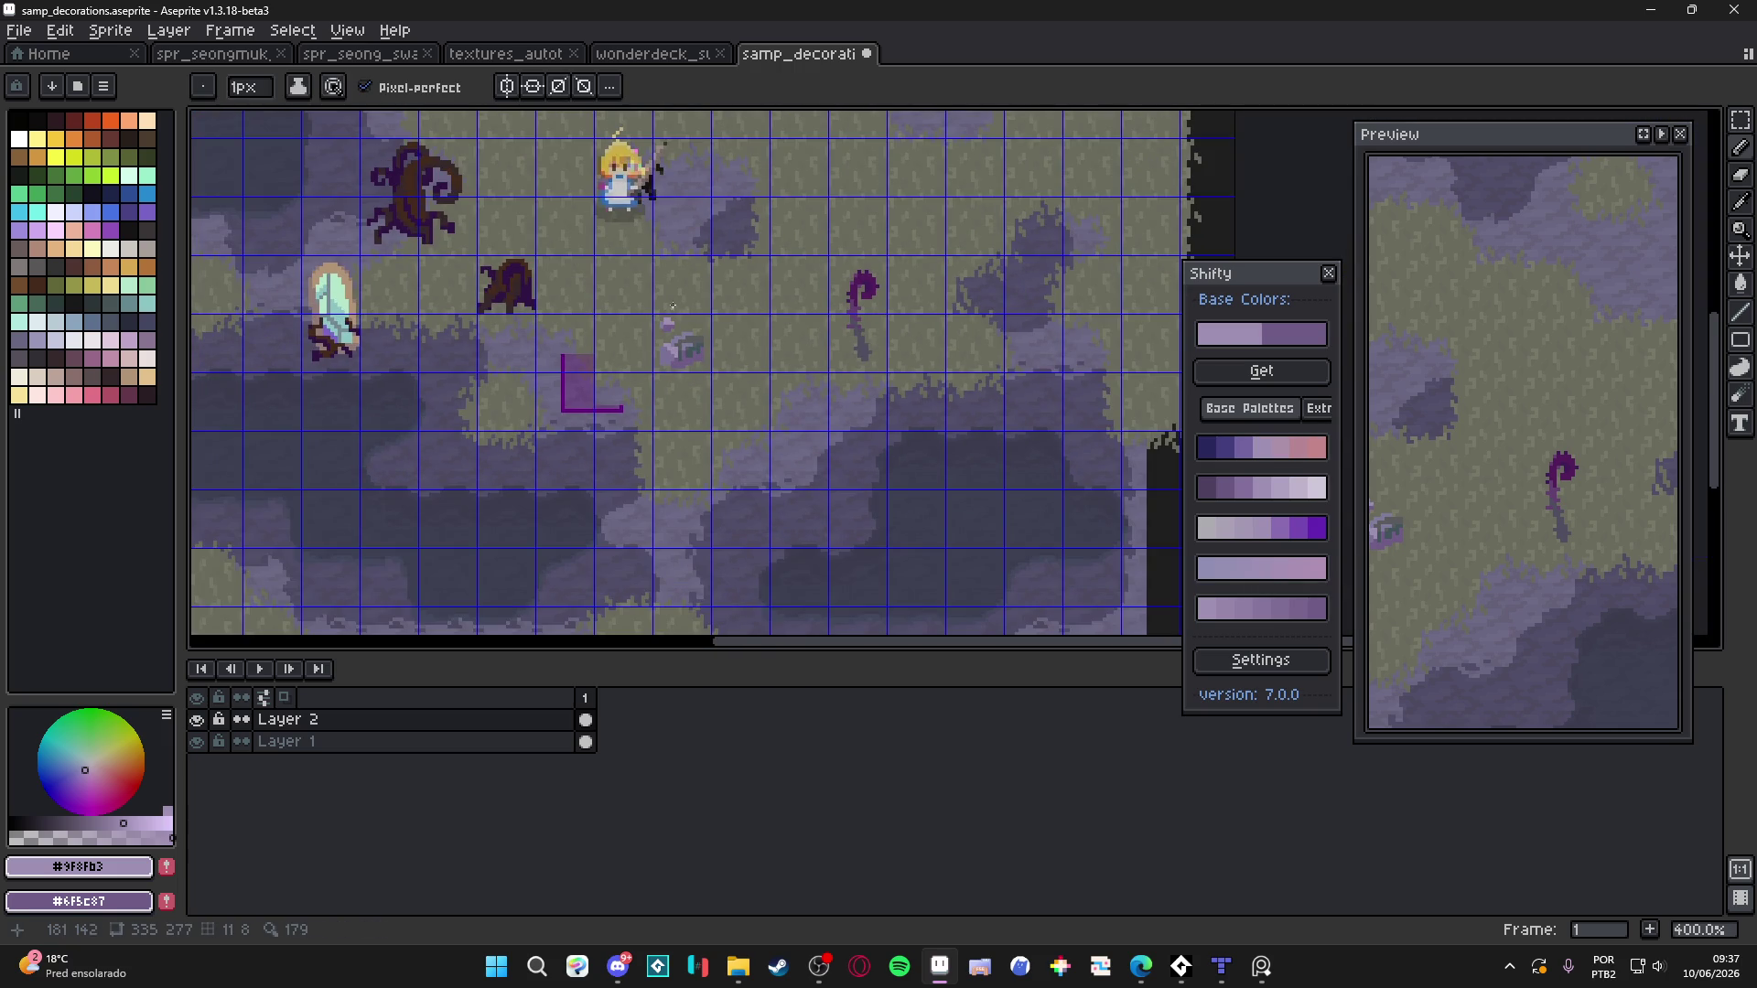
{"action": "scroll", "coordinate": [667, 365], "scroll_direction": "up", "scroll_amount": 6}
{"action": "left_click", "coordinate": [664, 433], "text": "alt"}
{"action": "scroll", "coordinate": [664, 433], "scroll_direction": "down", "scroll_amount": 7}
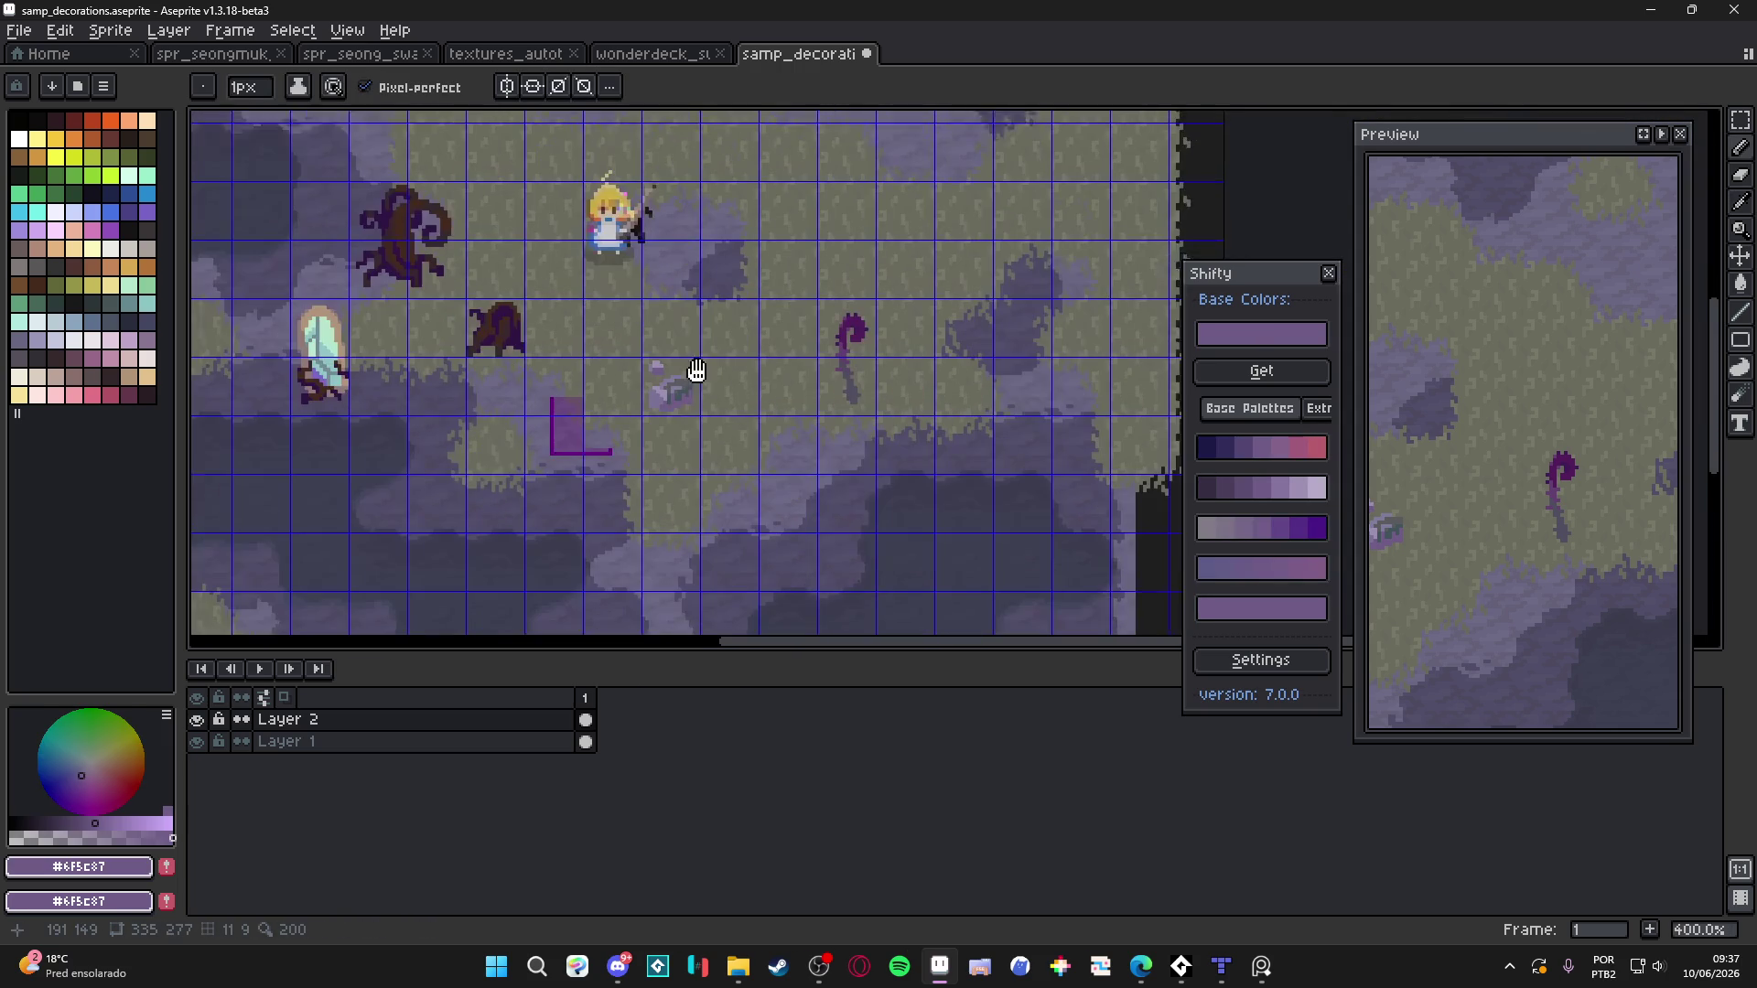
{"action": "scroll", "coordinate": [714, 350], "scroll_direction": "down", "scroll_amount": 1}
{"action": "scroll", "coordinate": [706, 362], "scroll_direction": "up", "scroll_amount": 1}
{"action": "scroll", "coordinate": [711, 443], "scroll_direction": "down", "scroll_amount": 1}
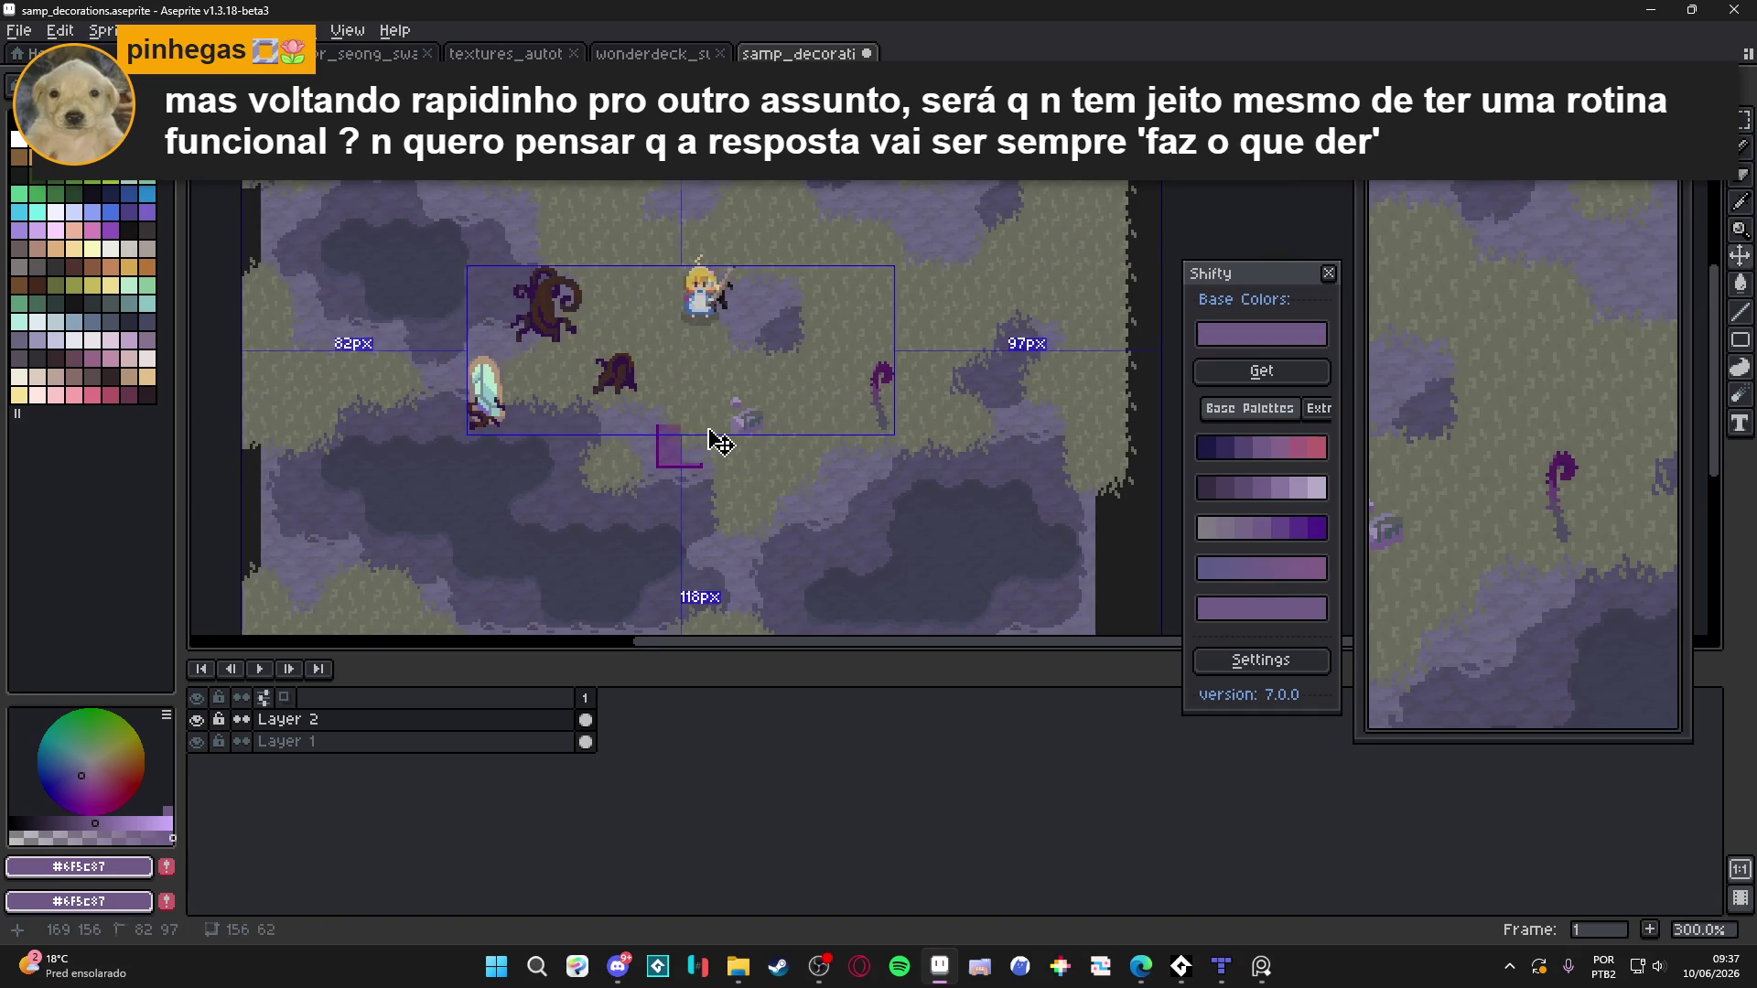
Save samp_decorations.aseprite, then eyedrop the pebble's pale lavender #9f8fb3
{"action": "key", "text": "ctrl+s"}
{"action": "scroll", "coordinate": [723, 412], "scroll_direction": "up", "scroll_amount": 2}
{"action": "scroll", "coordinate": [745, 362], "scroll_direction": "down", "scroll_amount": 1}
{"action": "scroll", "coordinate": [745, 362], "scroll_direction": "up", "scroll_amount": 1}
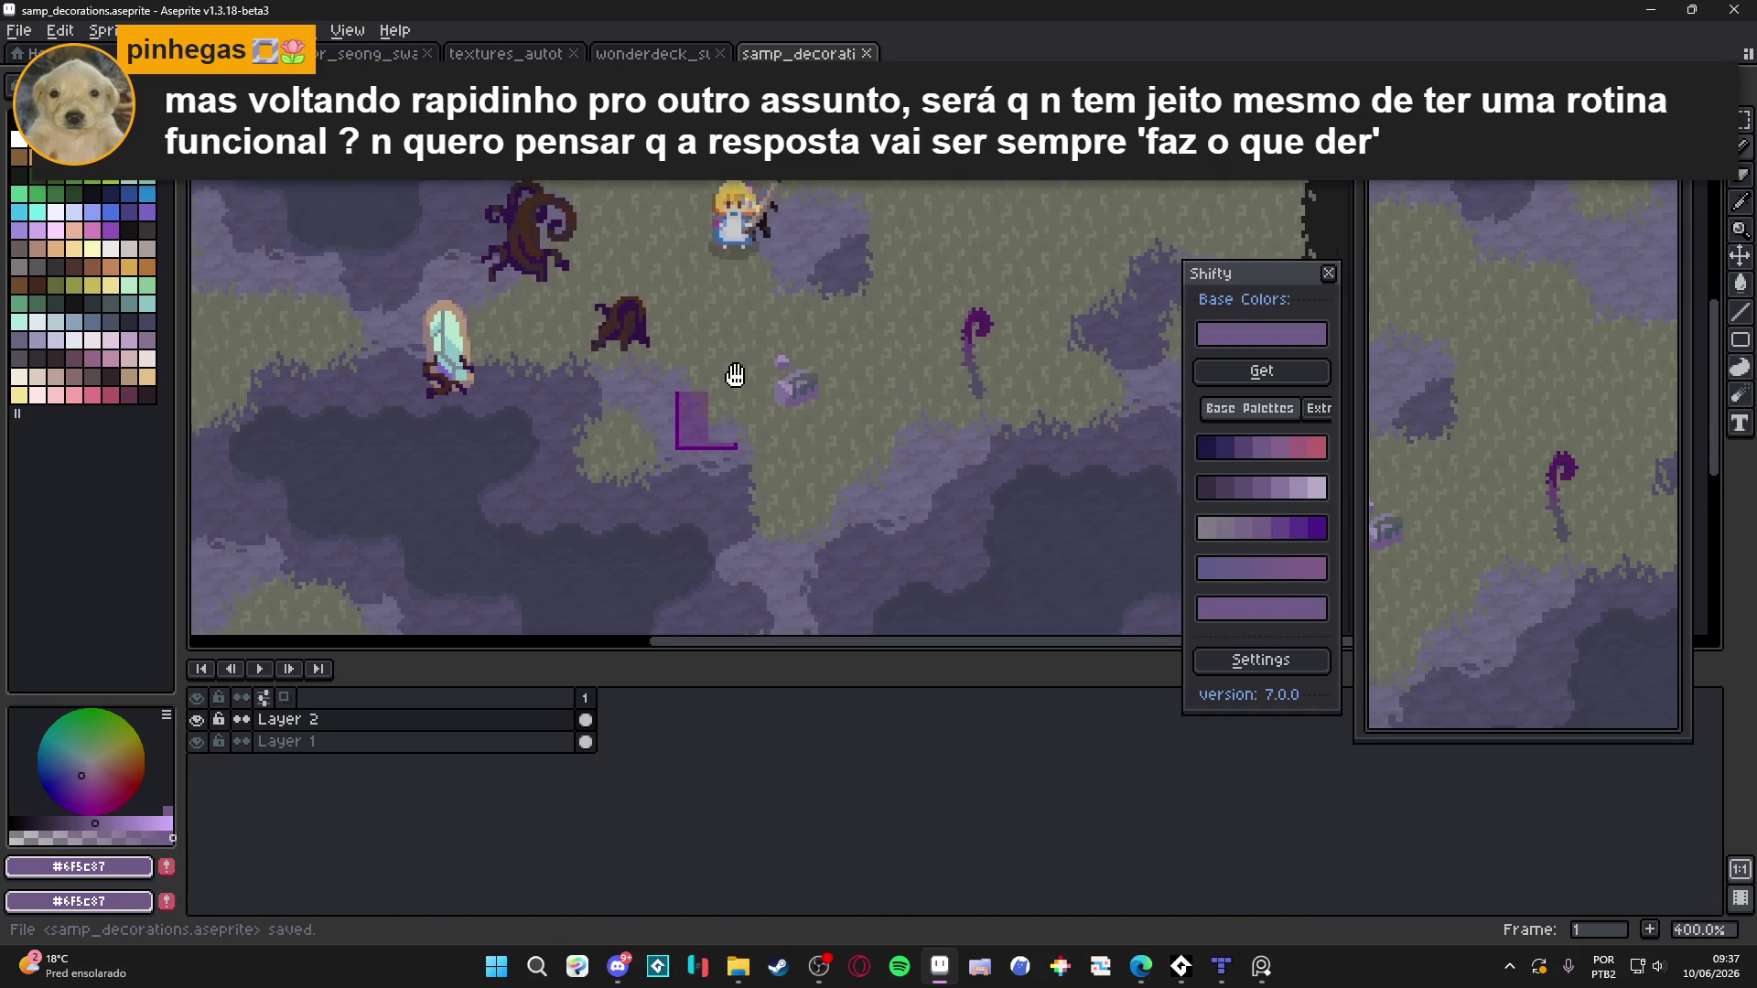
{"action": "scroll", "coordinate": [716, 348], "scroll_direction": "down", "scroll_amount": 1}
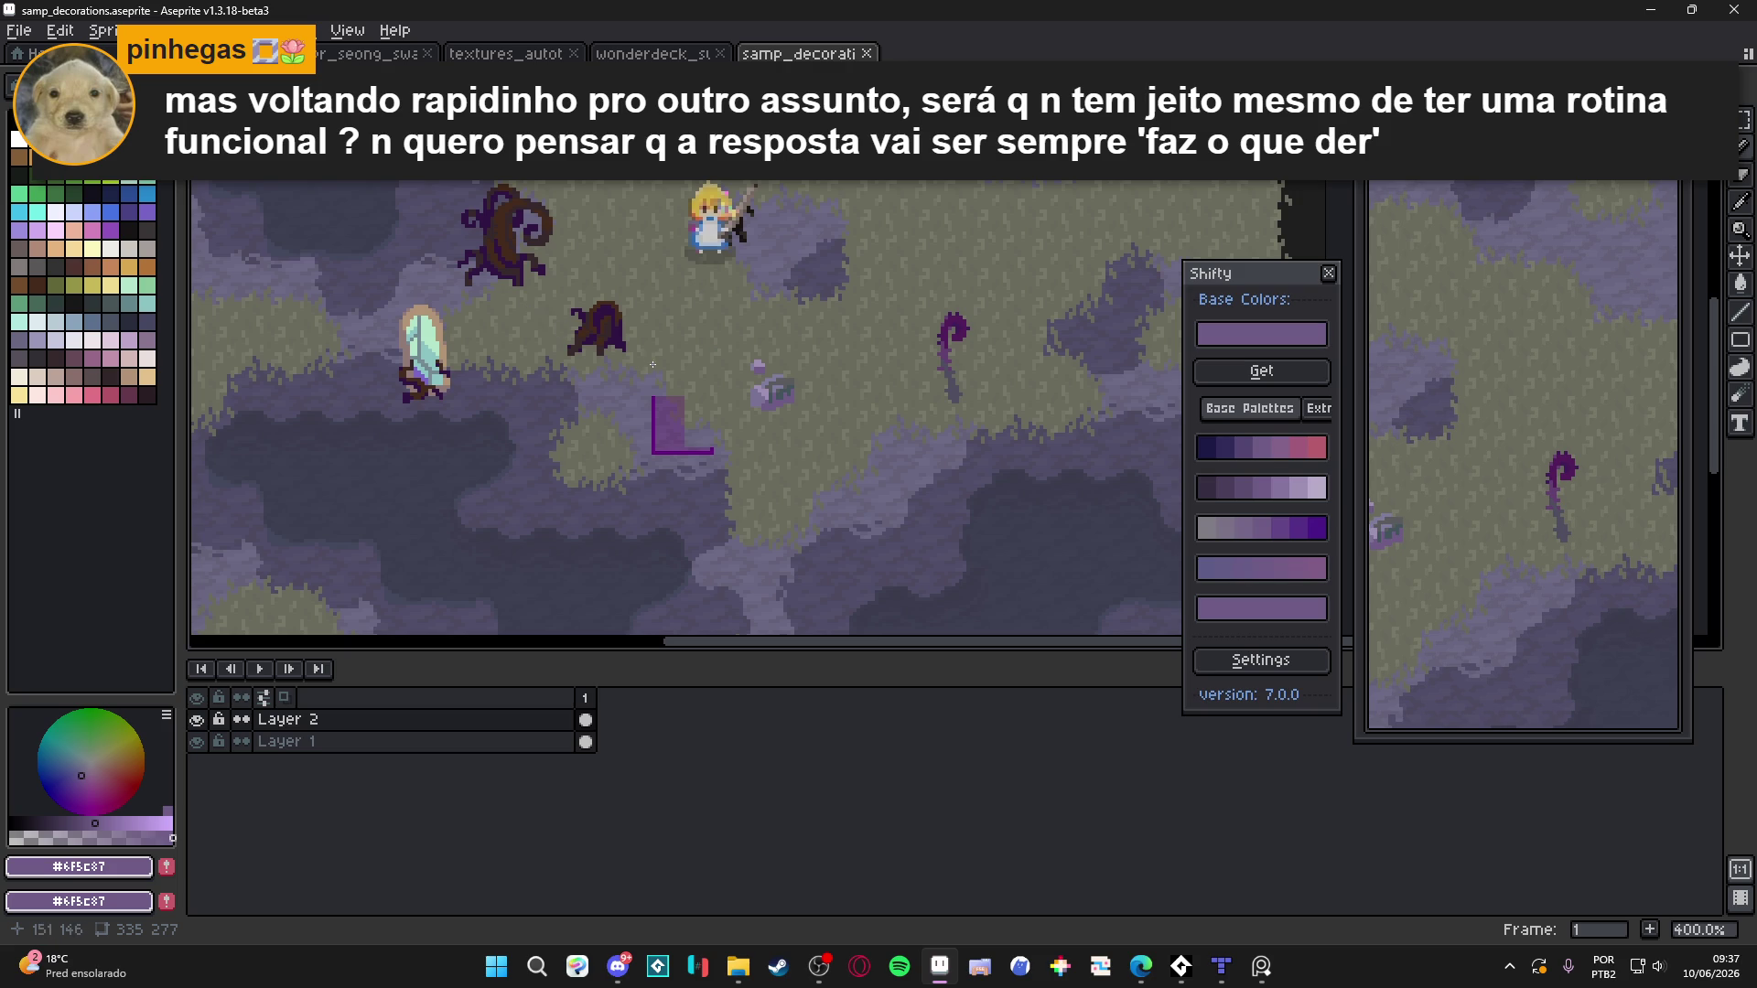
{"action": "scroll", "coordinate": [674, 383], "scroll_direction": "up", "scroll_amount": 8}
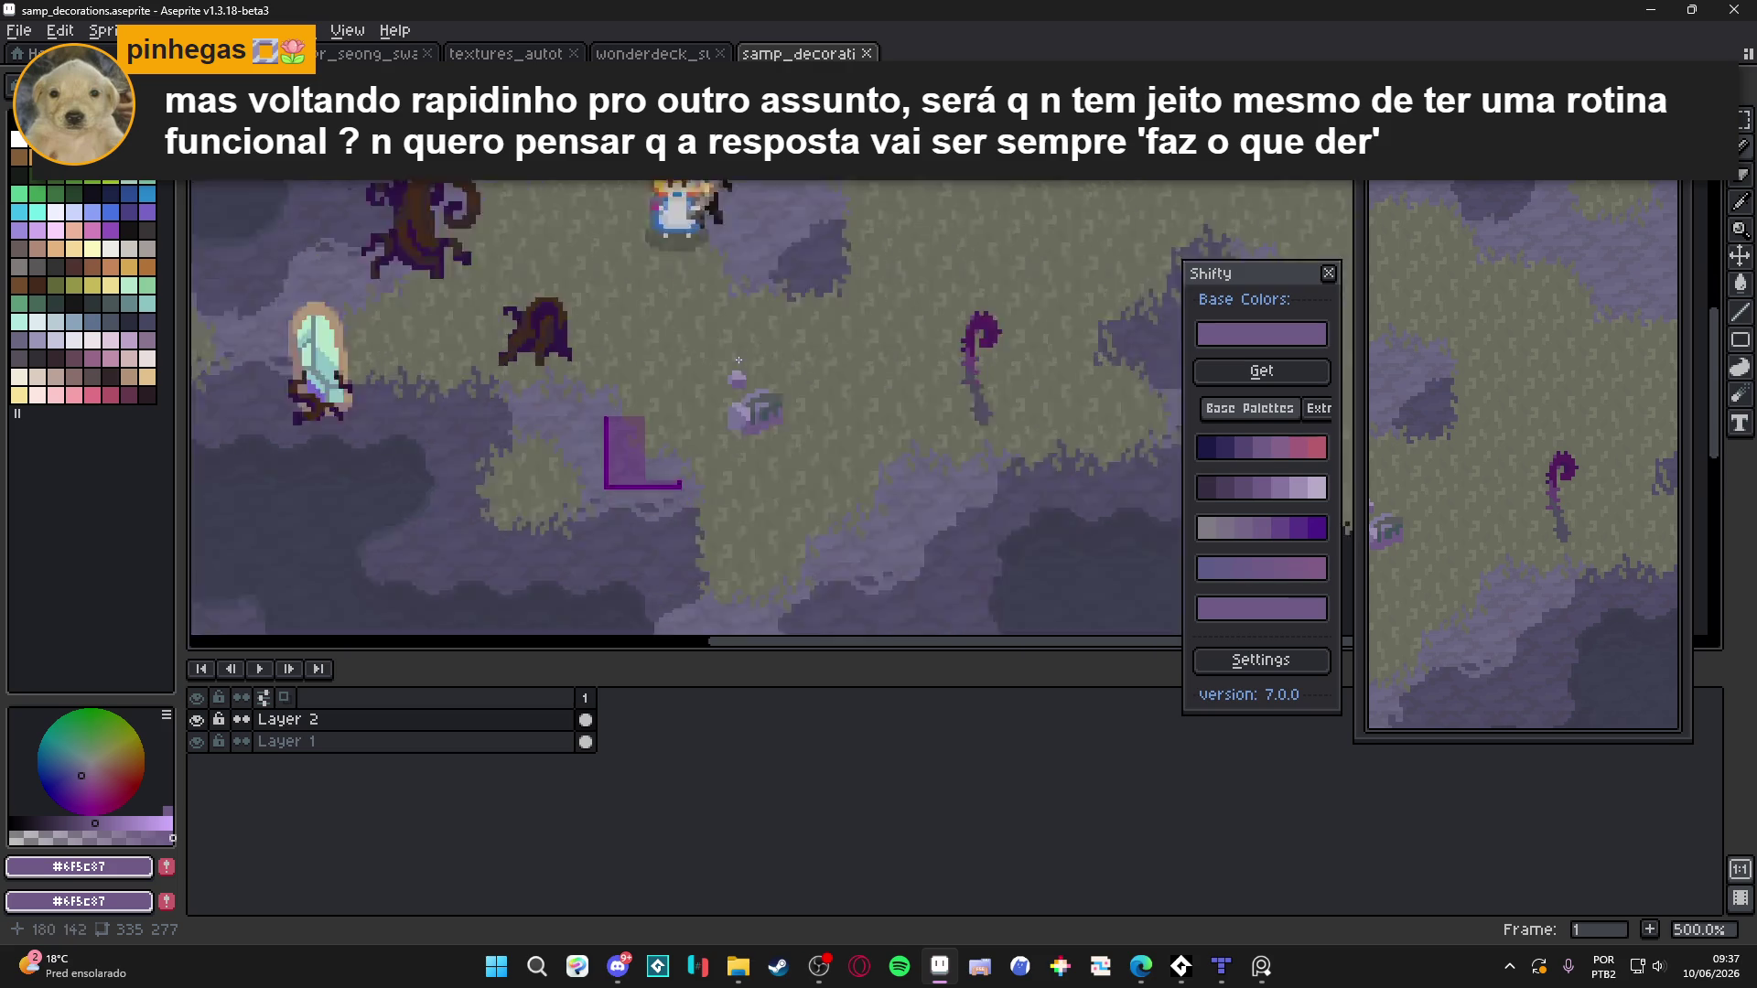
{"action": "left_click", "coordinate": [766, 460], "text": "alt"}
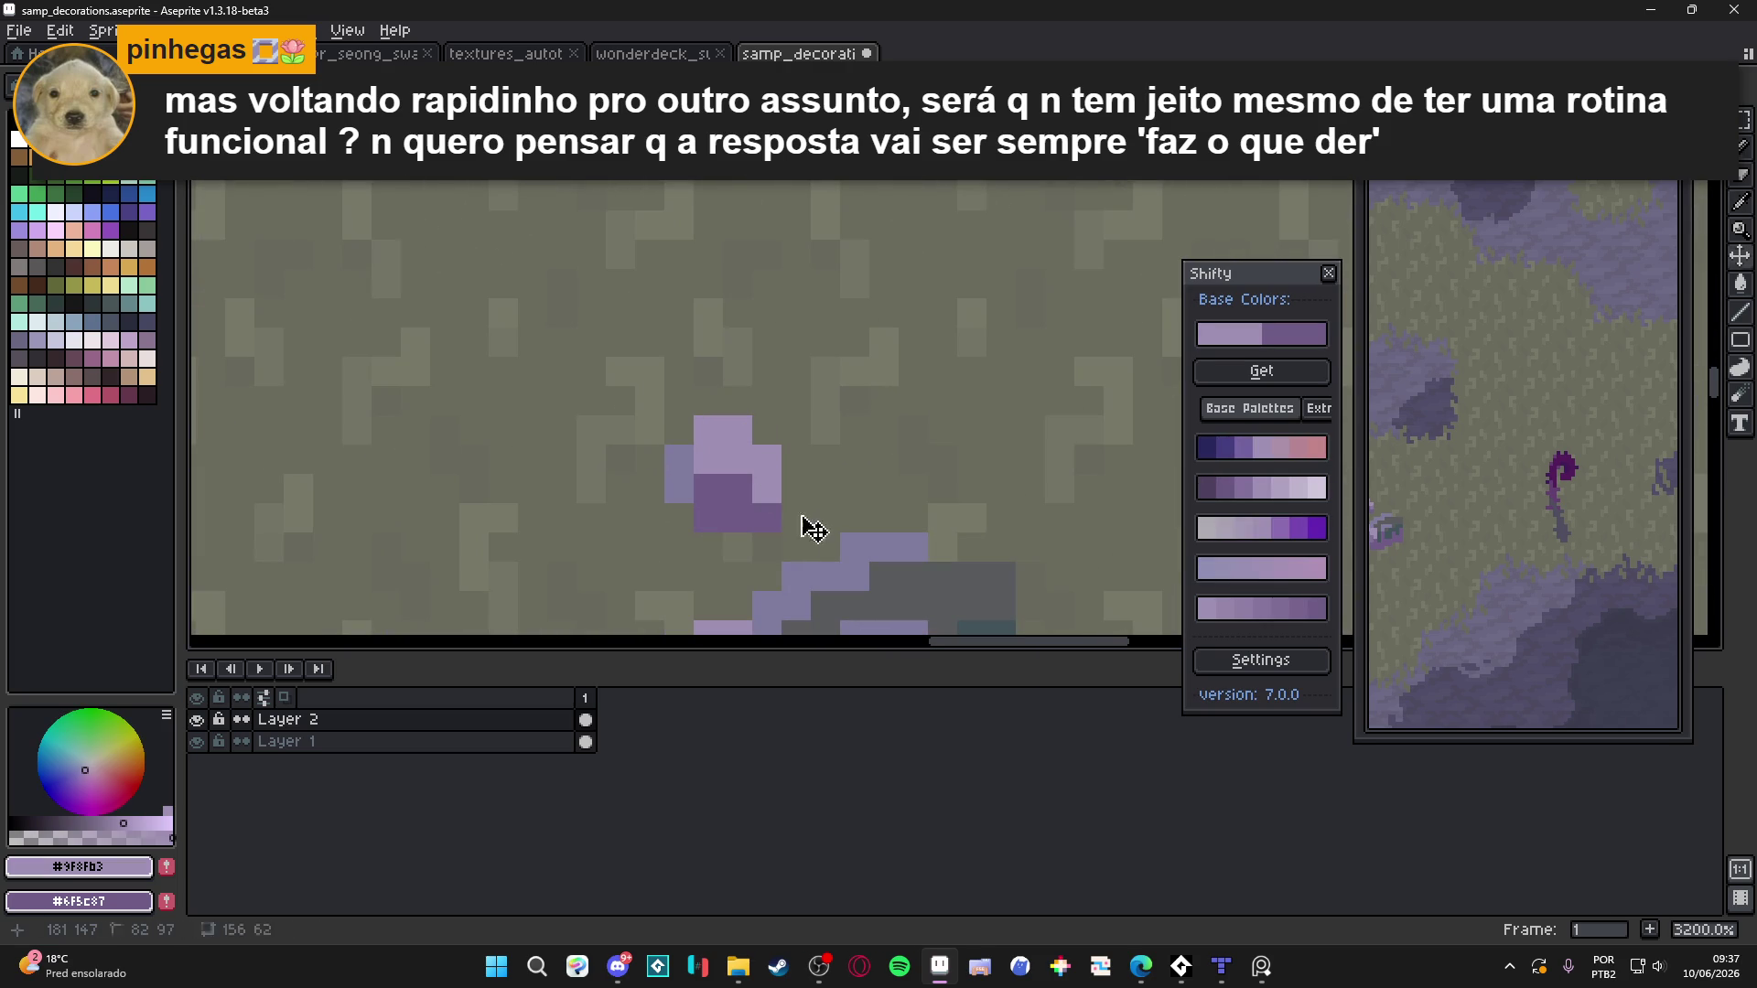
Undo the last pencil stroke and bring the rock and pebble back into view
{"action": "key", "text": "ctrl+z"}
{"action": "scroll", "coordinate": [745, 485], "scroll_direction": "down", "scroll_amount": 4}
{"action": "left_click_drag", "start_coordinate": [745, 485], "coordinate": [754, 391]}
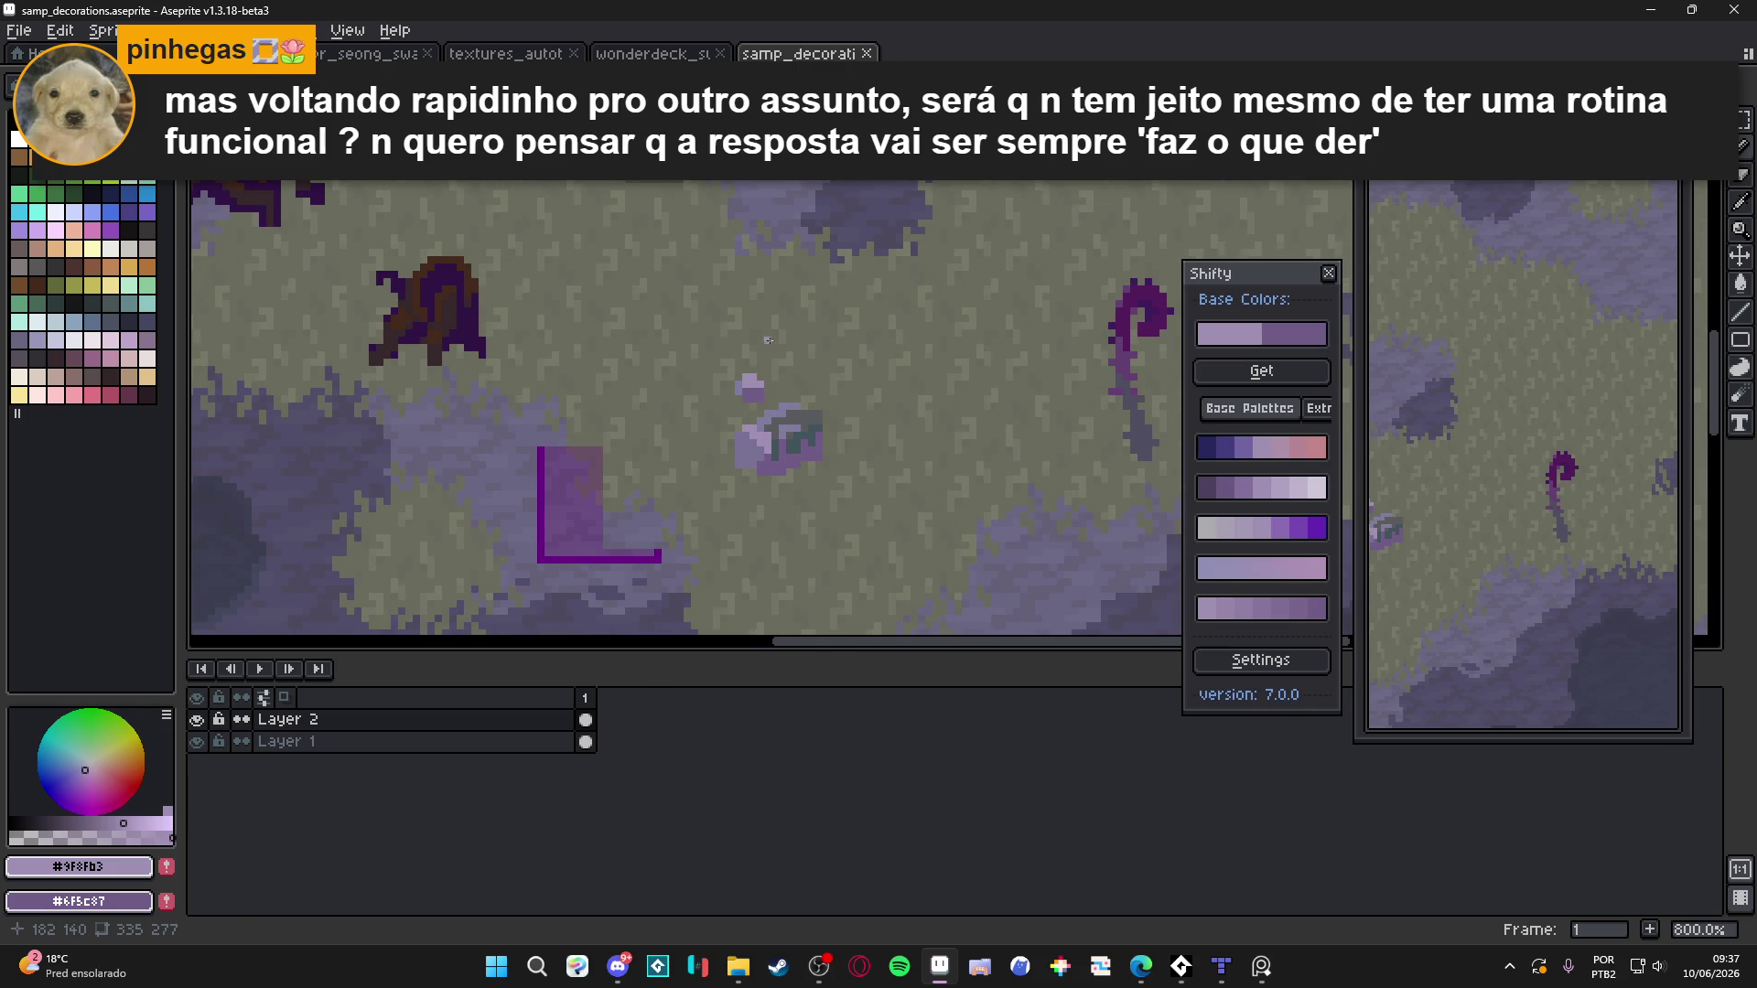
{"action": "scroll", "coordinate": [769, 340], "scroll_direction": "down", "scroll_amount": 2}
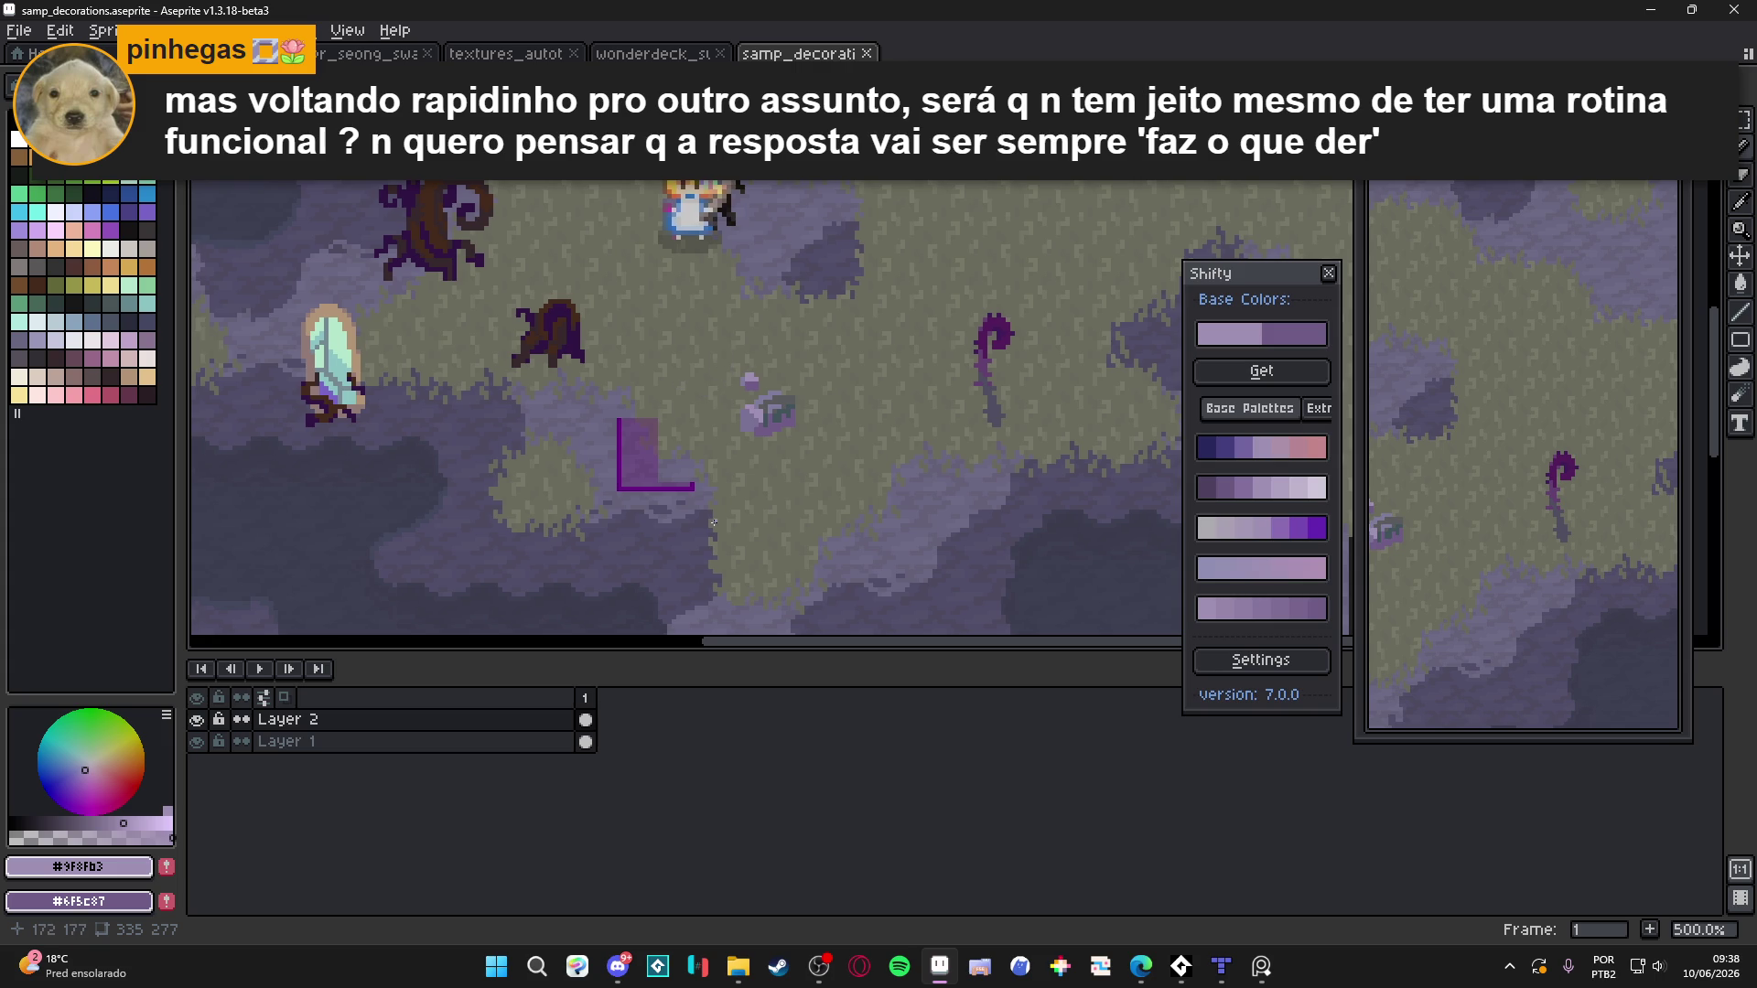
{"action": "scroll", "coordinate": [773, 402], "scroll_direction": "up", "scroll_amount": 5}
Eyedrop grey #595b5c and paint it over the rock's lavender top edge
{"action": "left_click", "coordinate": [784, 417], "text": "alt"}
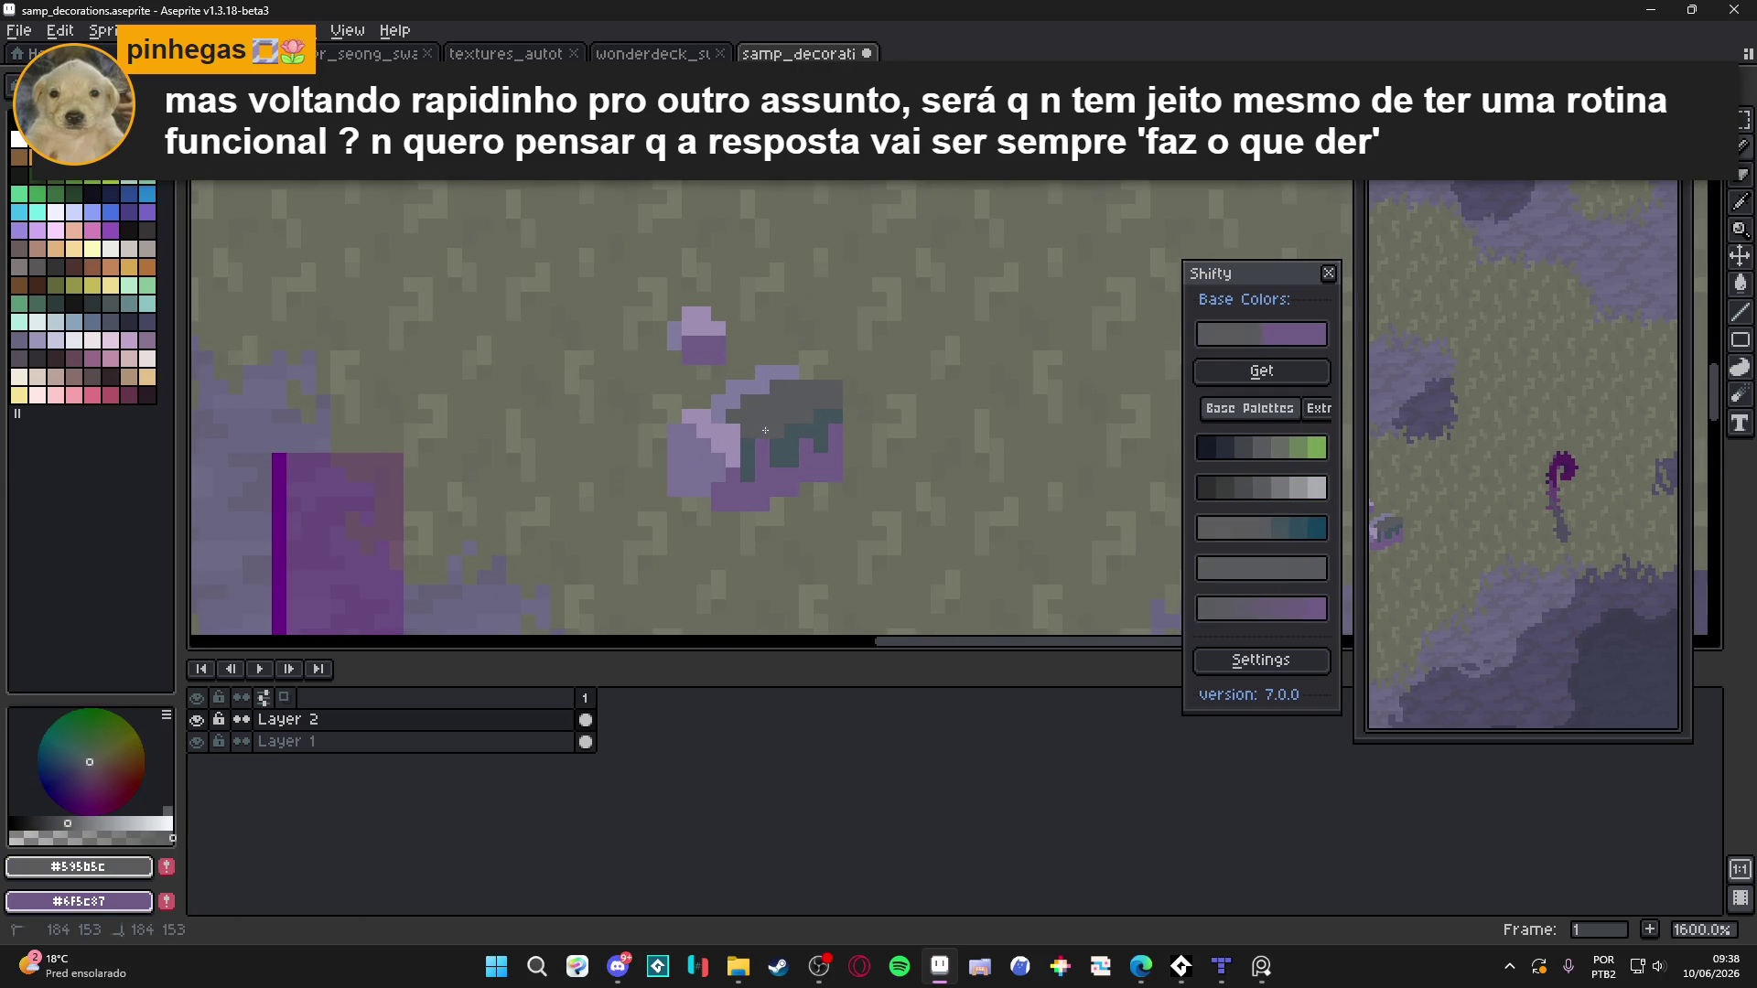
{"action": "scroll", "coordinate": [787, 414], "scroll_direction": "down", "scroll_amount": 5}
{"action": "scroll", "coordinate": [772, 413], "scroll_direction": "up", "scroll_amount": 7}
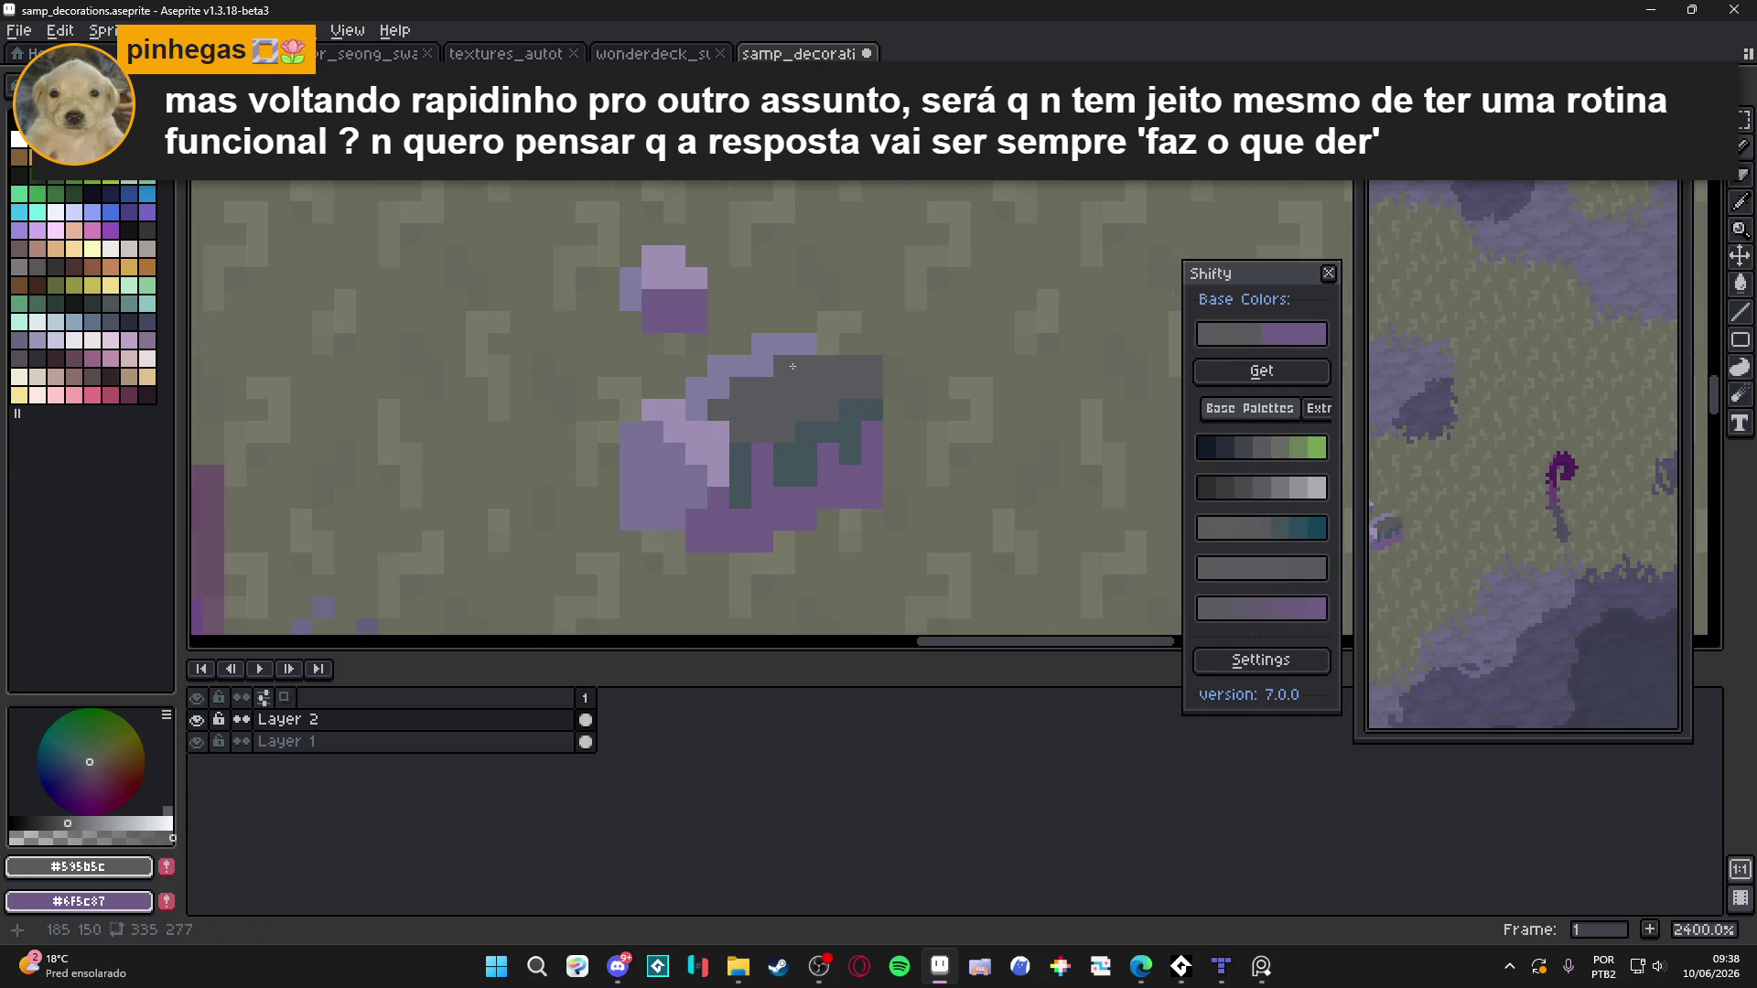
{"action": "mouse_move", "coordinate": [803, 361]}
{"action": "left_mouse_down"}
{"action": "mouse_move", "coordinate": [778, 344]}
{"action": "mouse_move", "coordinate": [720, 388]}
{"action": "left_mouse_up"}
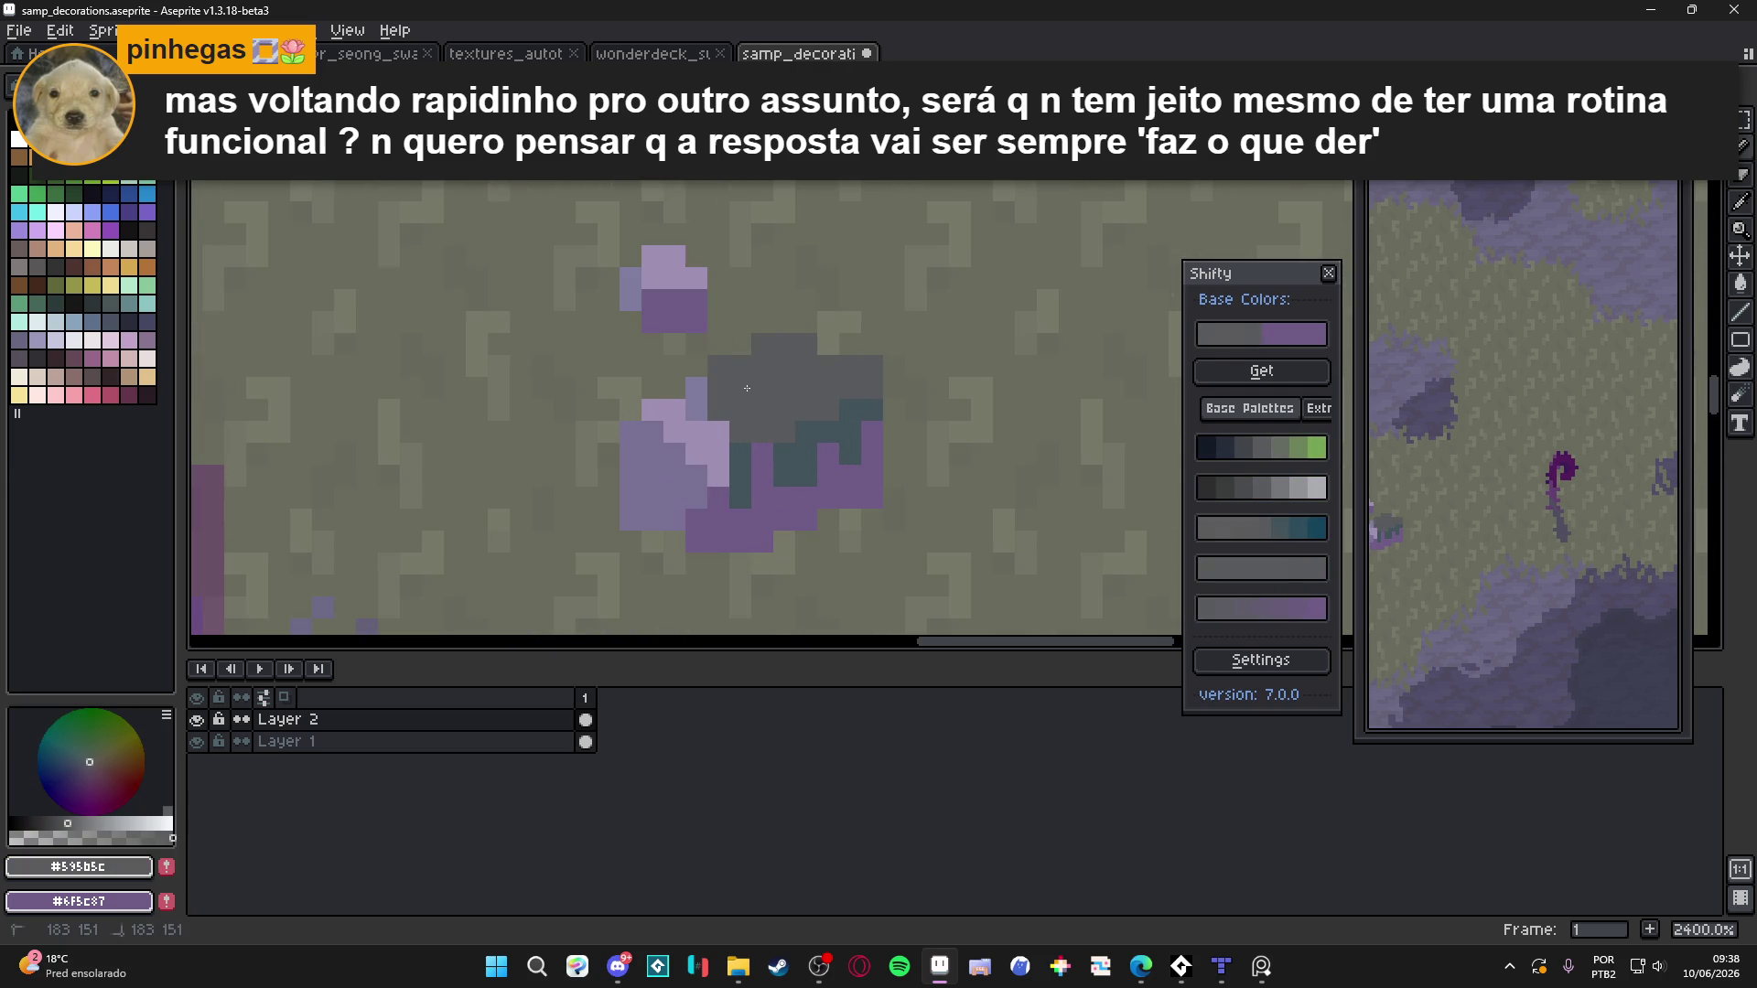
{"action": "key", "text": "minus"}
{"action": "scroll", "coordinate": [770, 501], "scroll_direction": "down", "scroll_amount": 4}
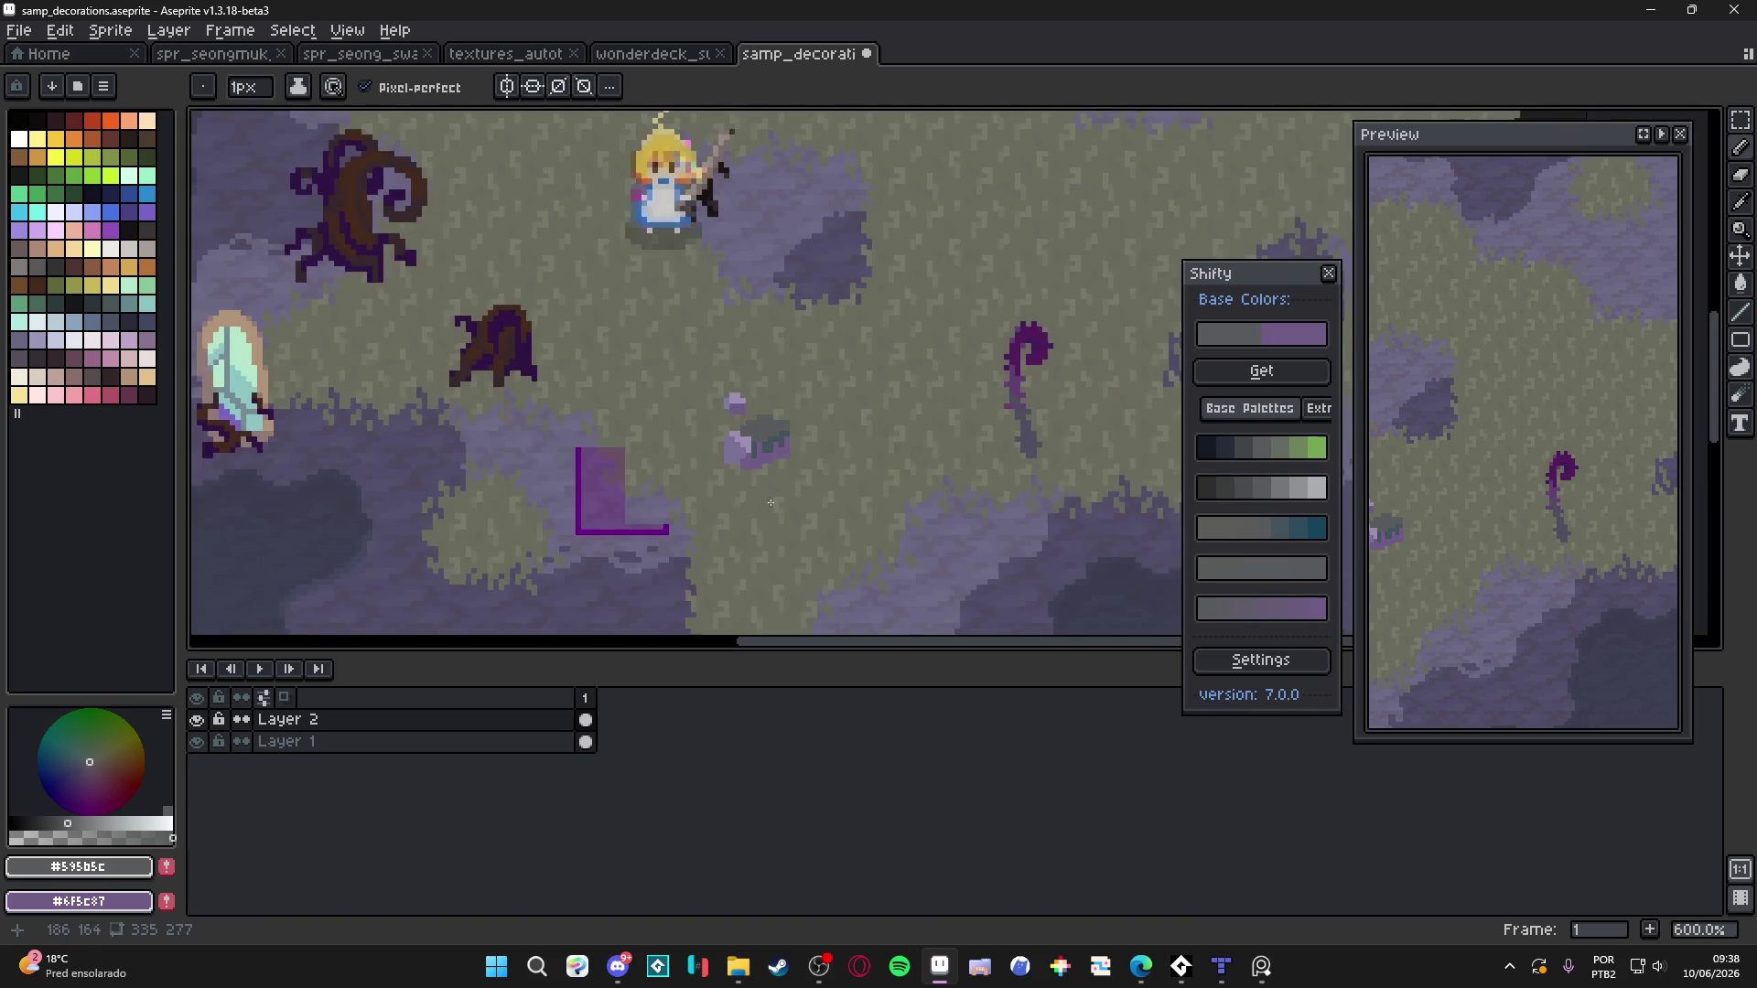
{"action": "scroll", "coordinate": [752, 458], "scroll_direction": "up", "scroll_amount": 4}
{"action": "scroll", "coordinate": [759, 394], "scroll_direction": "down", "scroll_amount": 4}
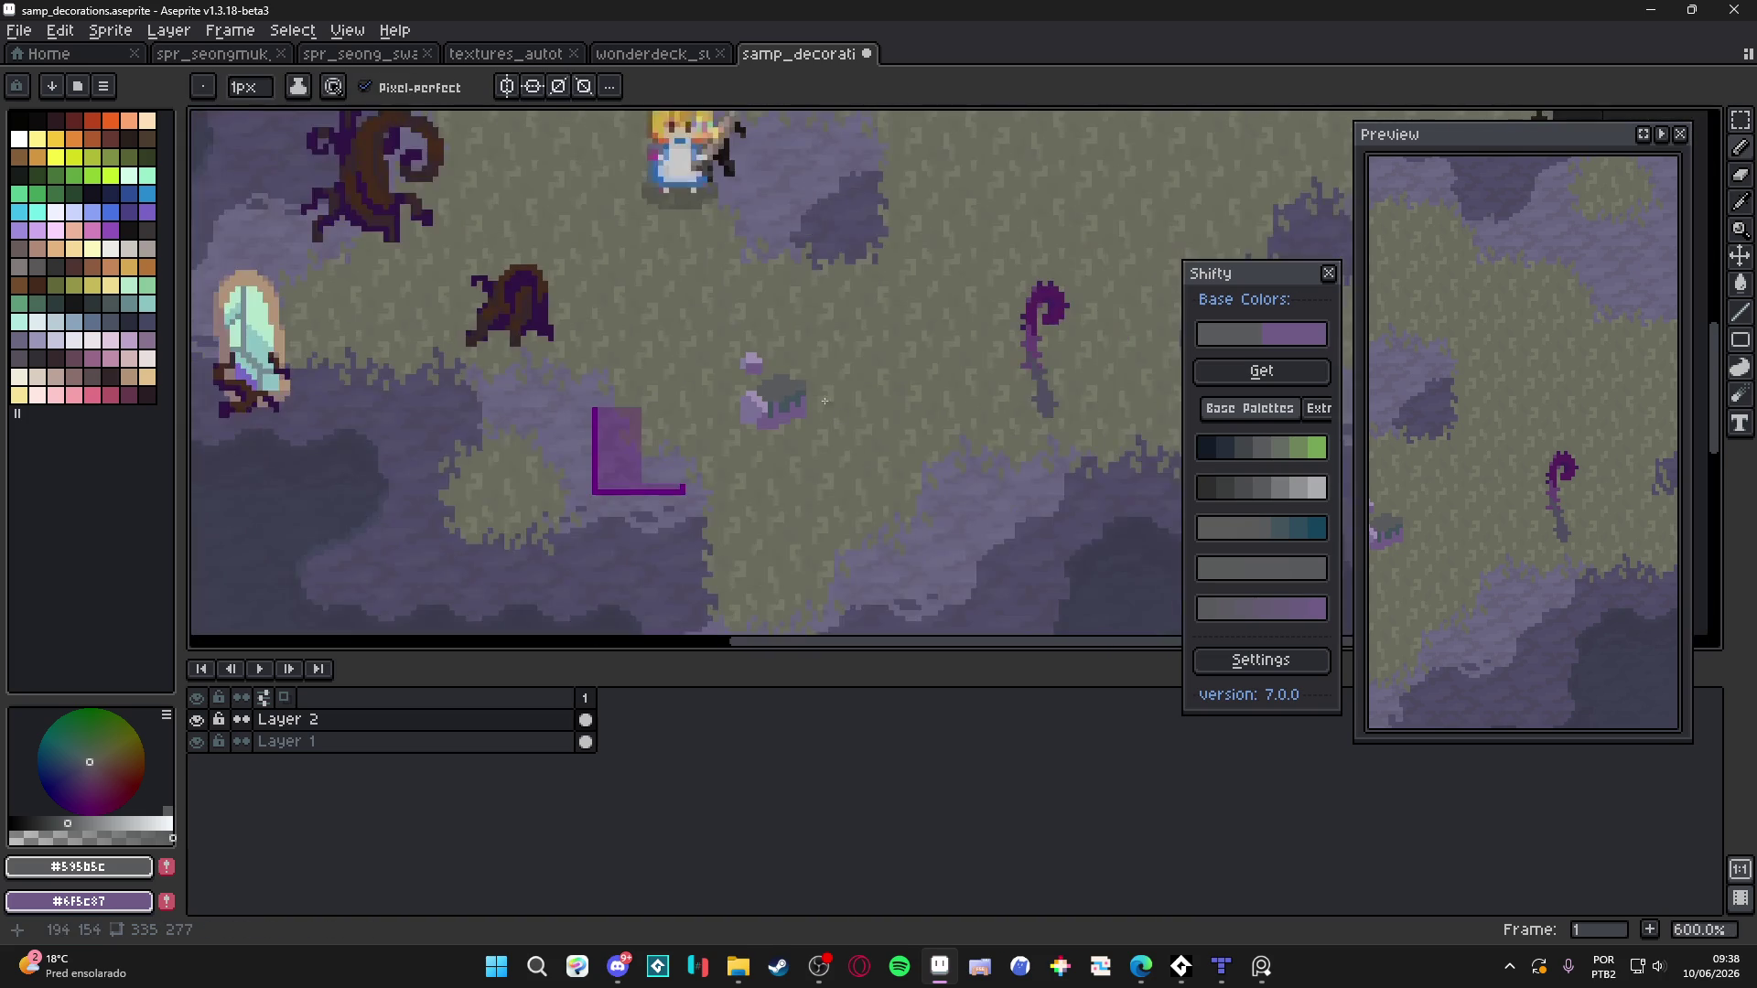
{"action": "scroll", "coordinate": [755, 439], "scroll_direction": "up", "scroll_amount": 4}
{"action": "left_click", "coordinate": [742, 339]}
{"action": "left_click", "coordinate": [766, 338]}
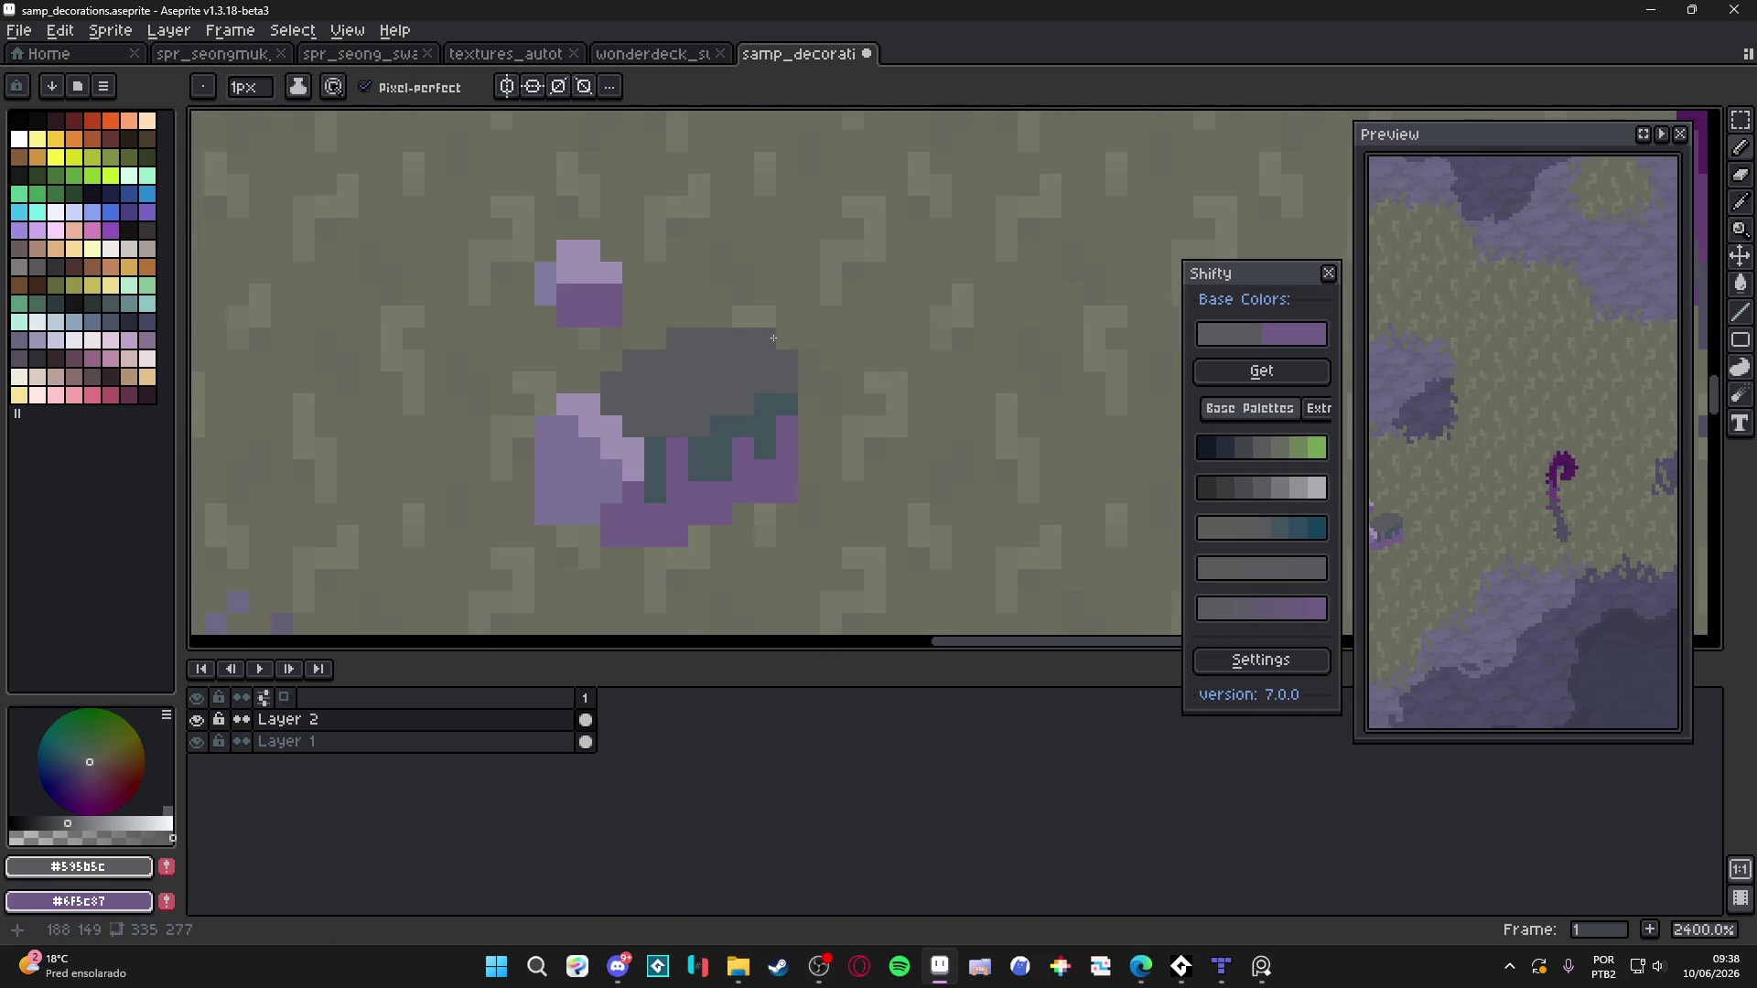
{"action": "scroll", "coordinate": [773, 338], "scroll_direction": "down", "scroll_amount": 4}
{"action": "scroll", "coordinate": [787, 444], "scroll_direction": "up", "scroll_amount": 3}
{"action": "scroll", "coordinate": [783, 441], "scroll_direction": "down", "scroll_amount": 3}
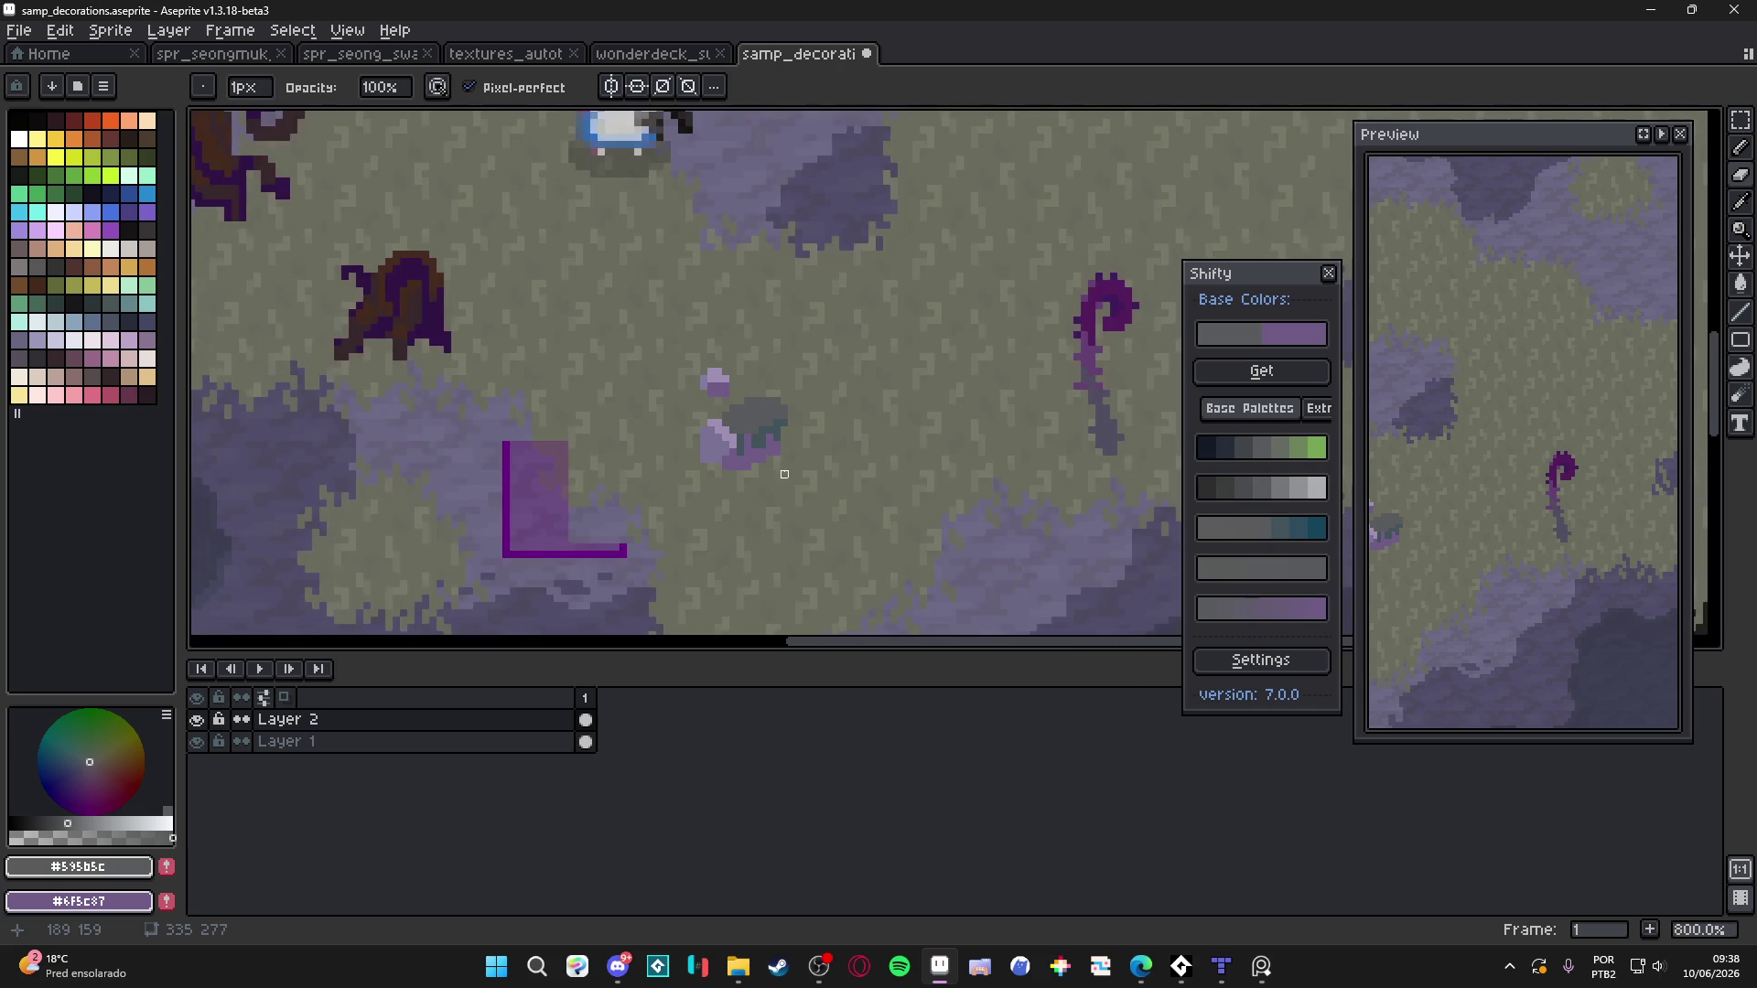
{"action": "key", "text": "ctrl+z"}
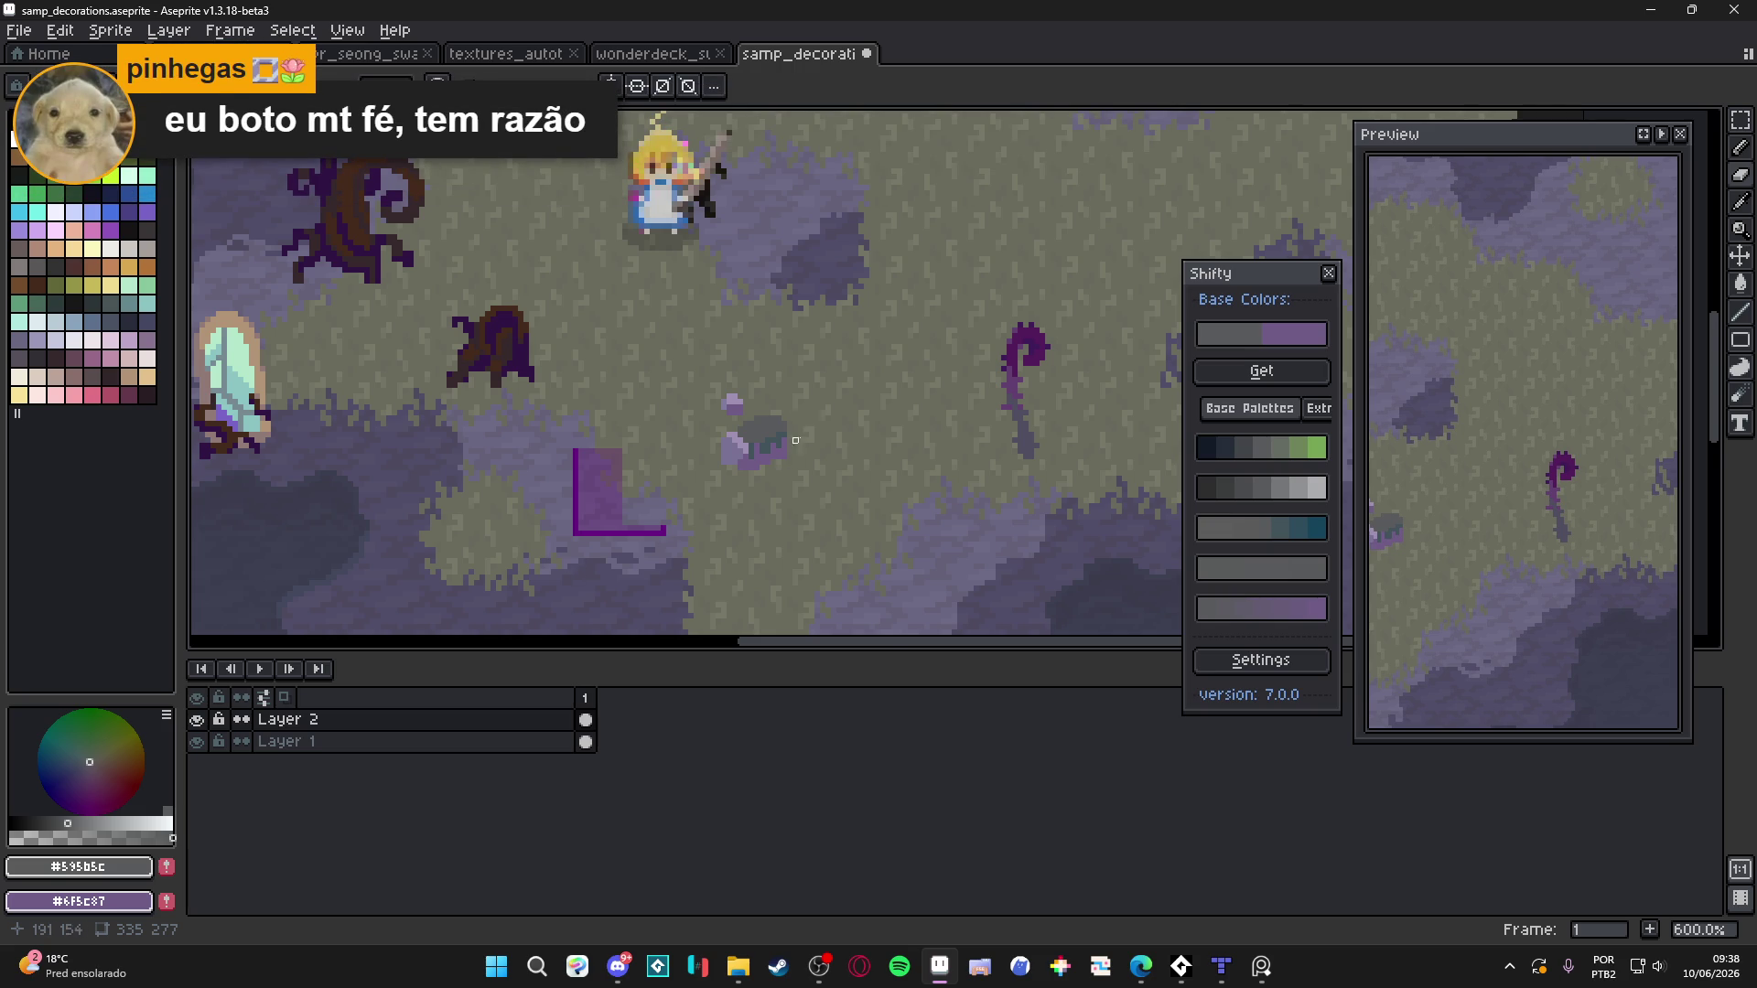
{"action": "scroll", "coordinate": [732, 430], "scroll_direction": "up", "scroll_amount": 4}
{"action": "left_click_drag", "start_coordinate": [623, 380], "coordinate": [637, 370]}
{"action": "scroll", "coordinate": [674, 453], "scroll_direction": "down", "scroll_amount": 4}
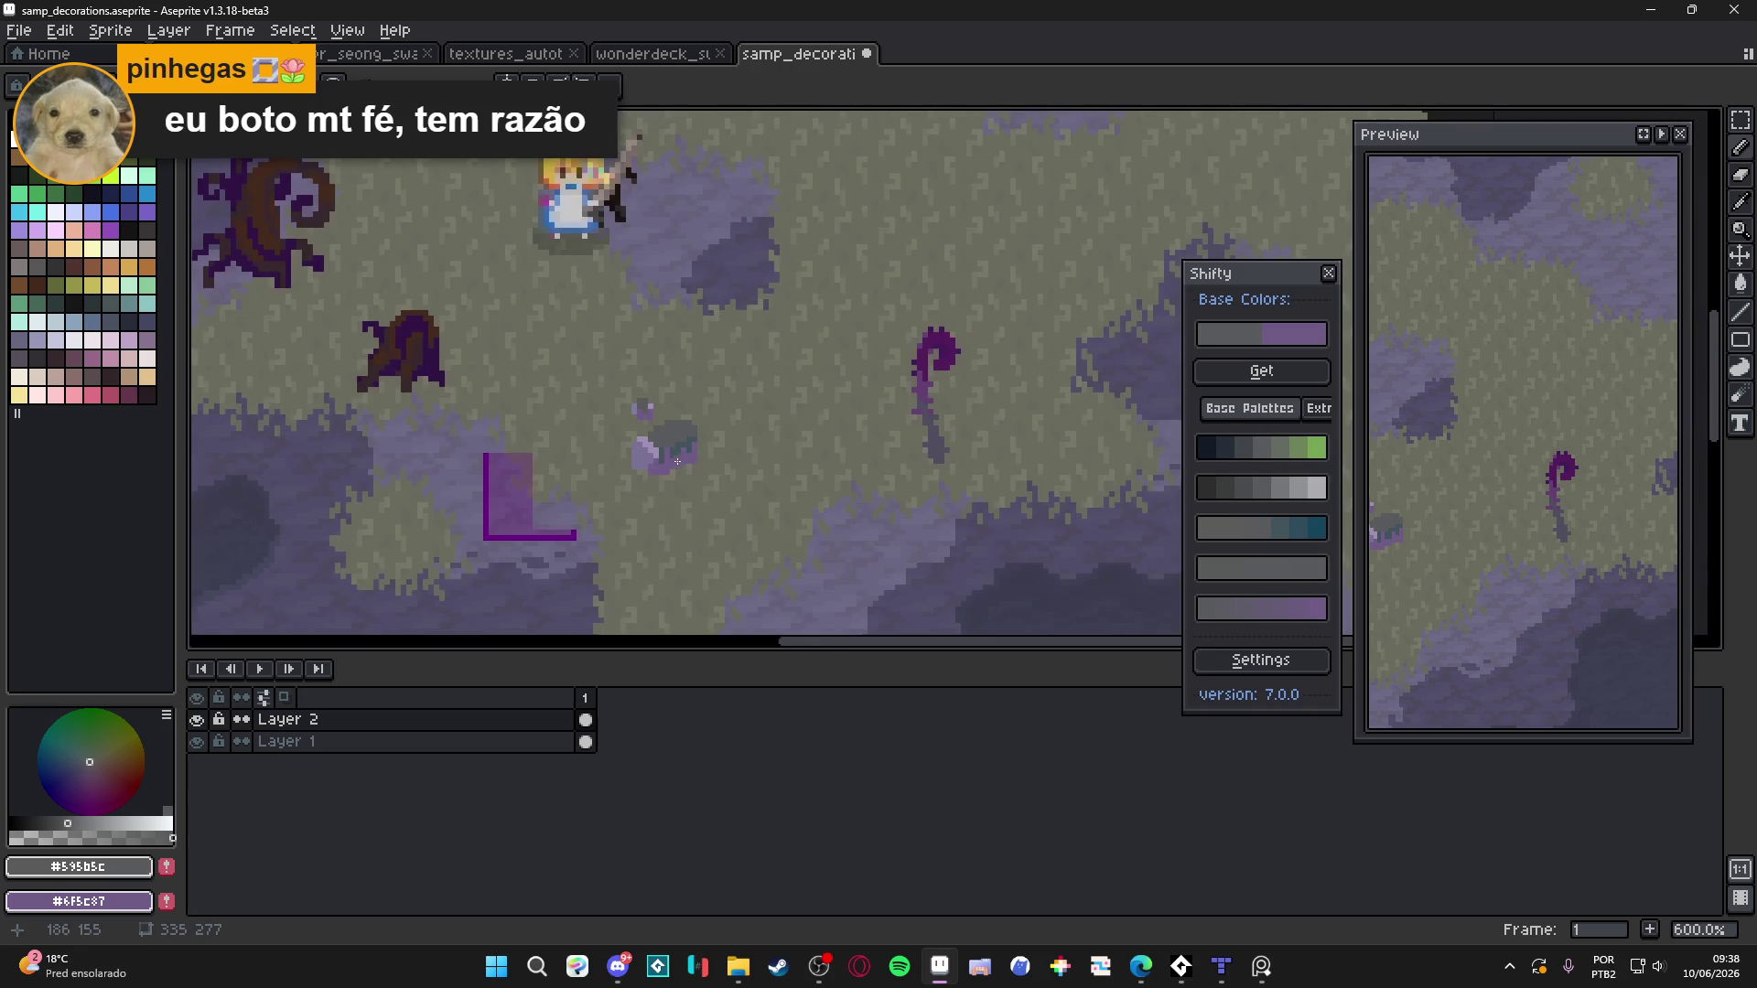
{"action": "scroll", "coordinate": [663, 446], "scroll_direction": "up", "scroll_amount": 6}
{"action": "left_click", "coordinate": [560, 302], "text": "alt"}
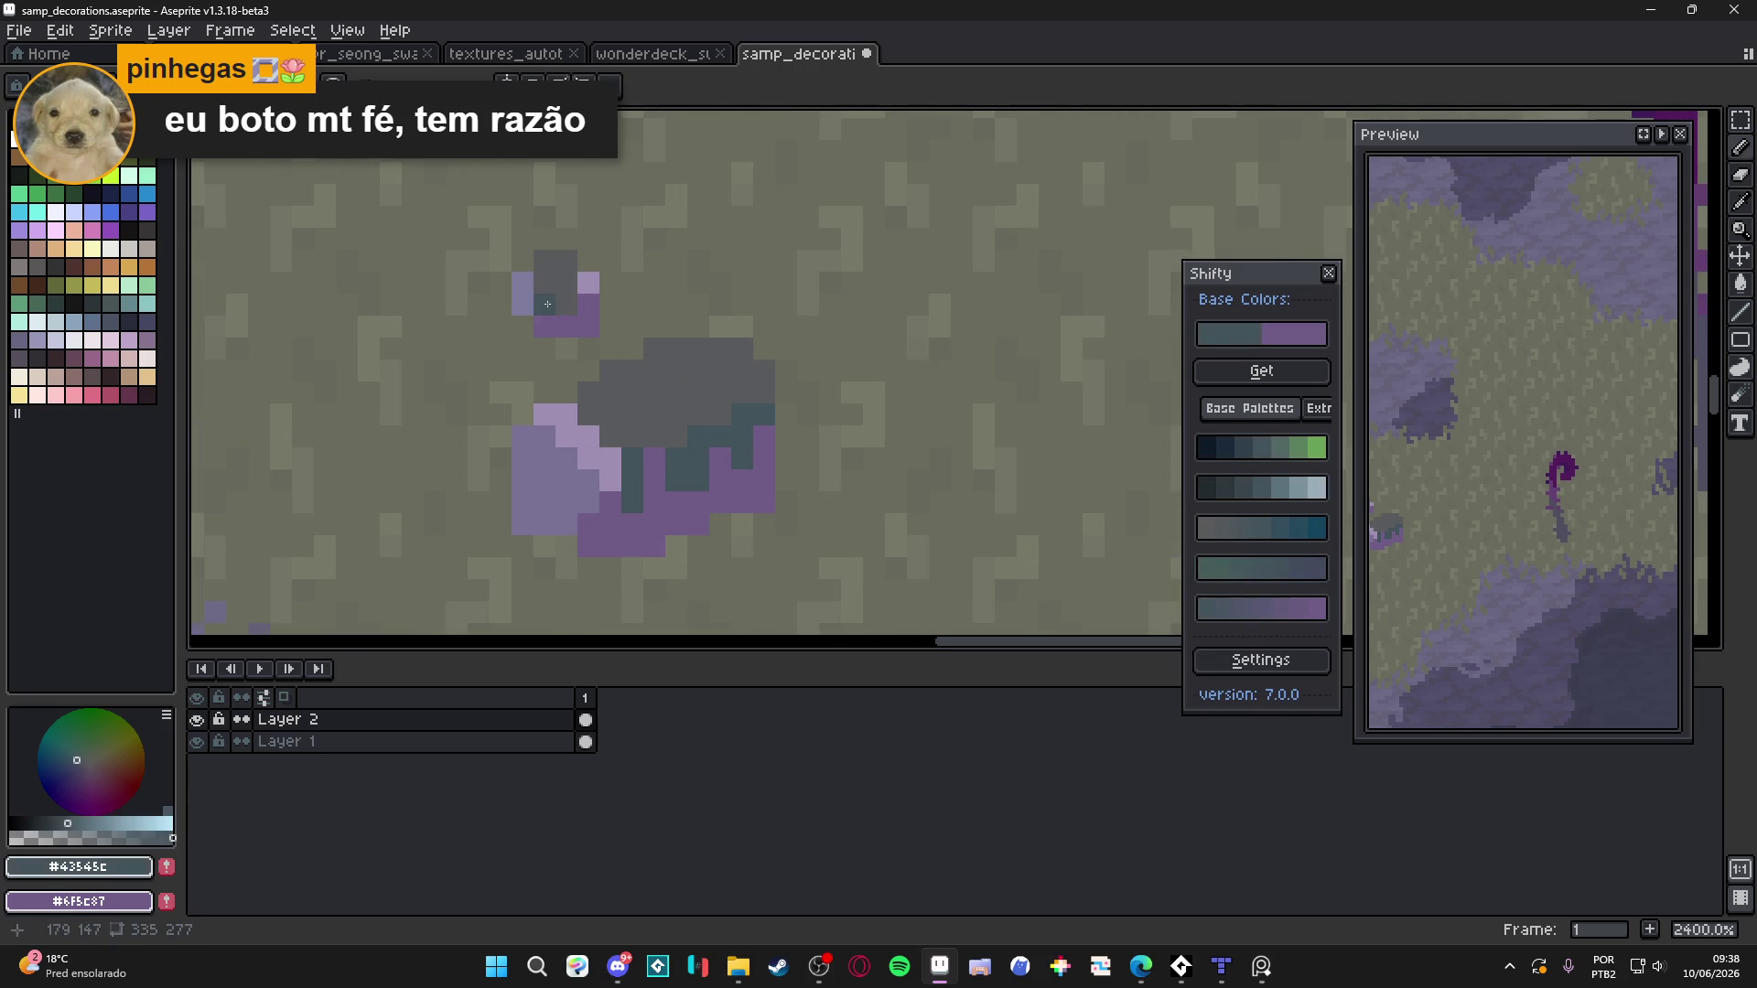
{"action": "scroll", "coordinate": [559, 302], "scroll_direction": "down", "scroll_amount": 7}
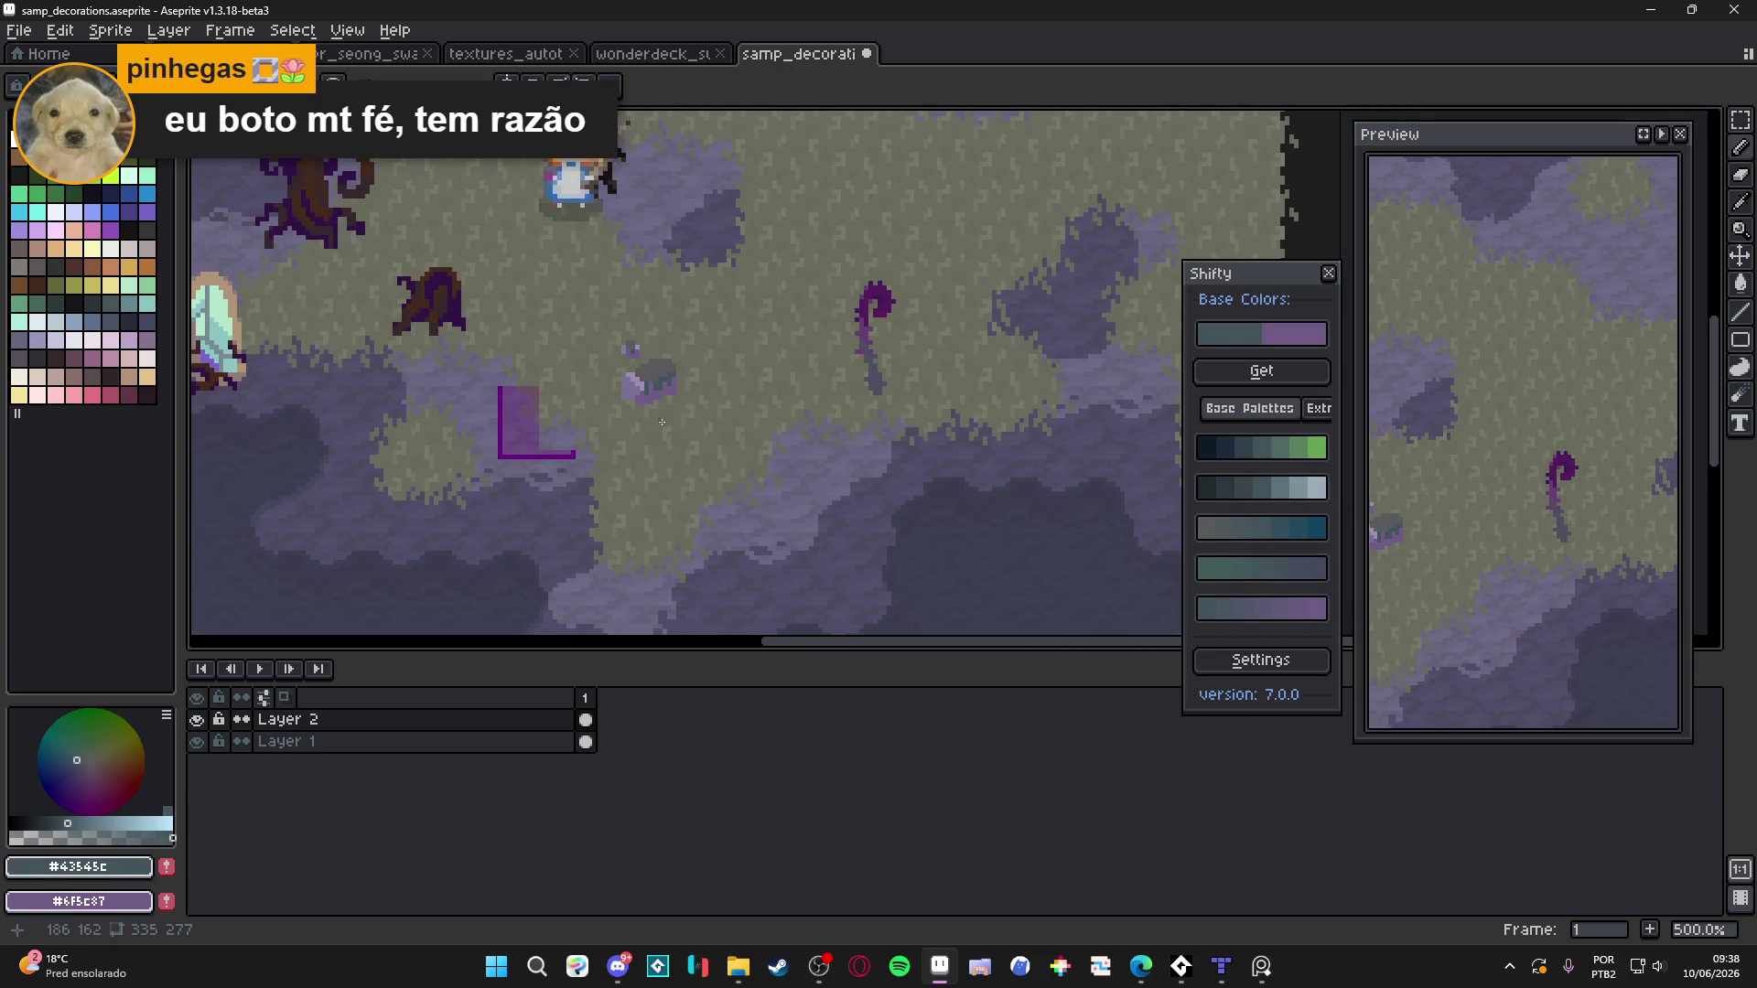
{"action": "scroll", "coordinate": [634, 380], "scroll_direction": "up", "scroll_amount": 2}
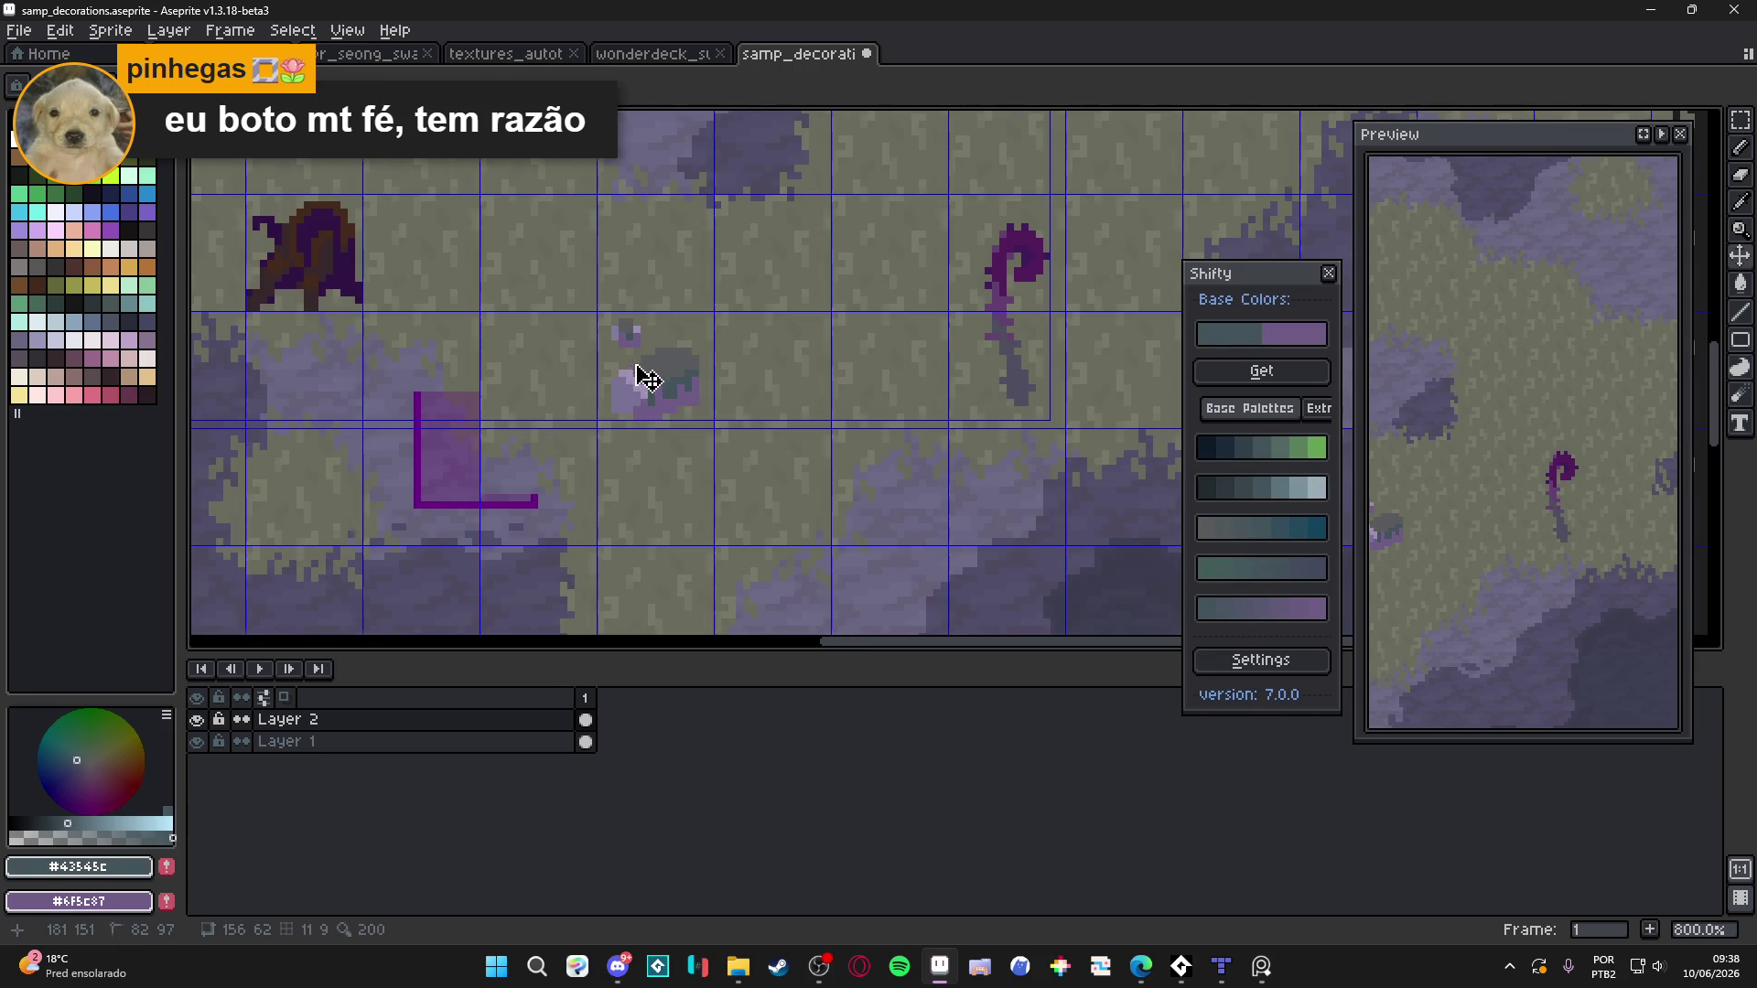
{"action": "scroll", "coordinate": [650, 346], "scroll_direction": "up", "scroll_amount": 4}
{"action": "left_click", "coordinate": [643, 316], "text": "alt"}
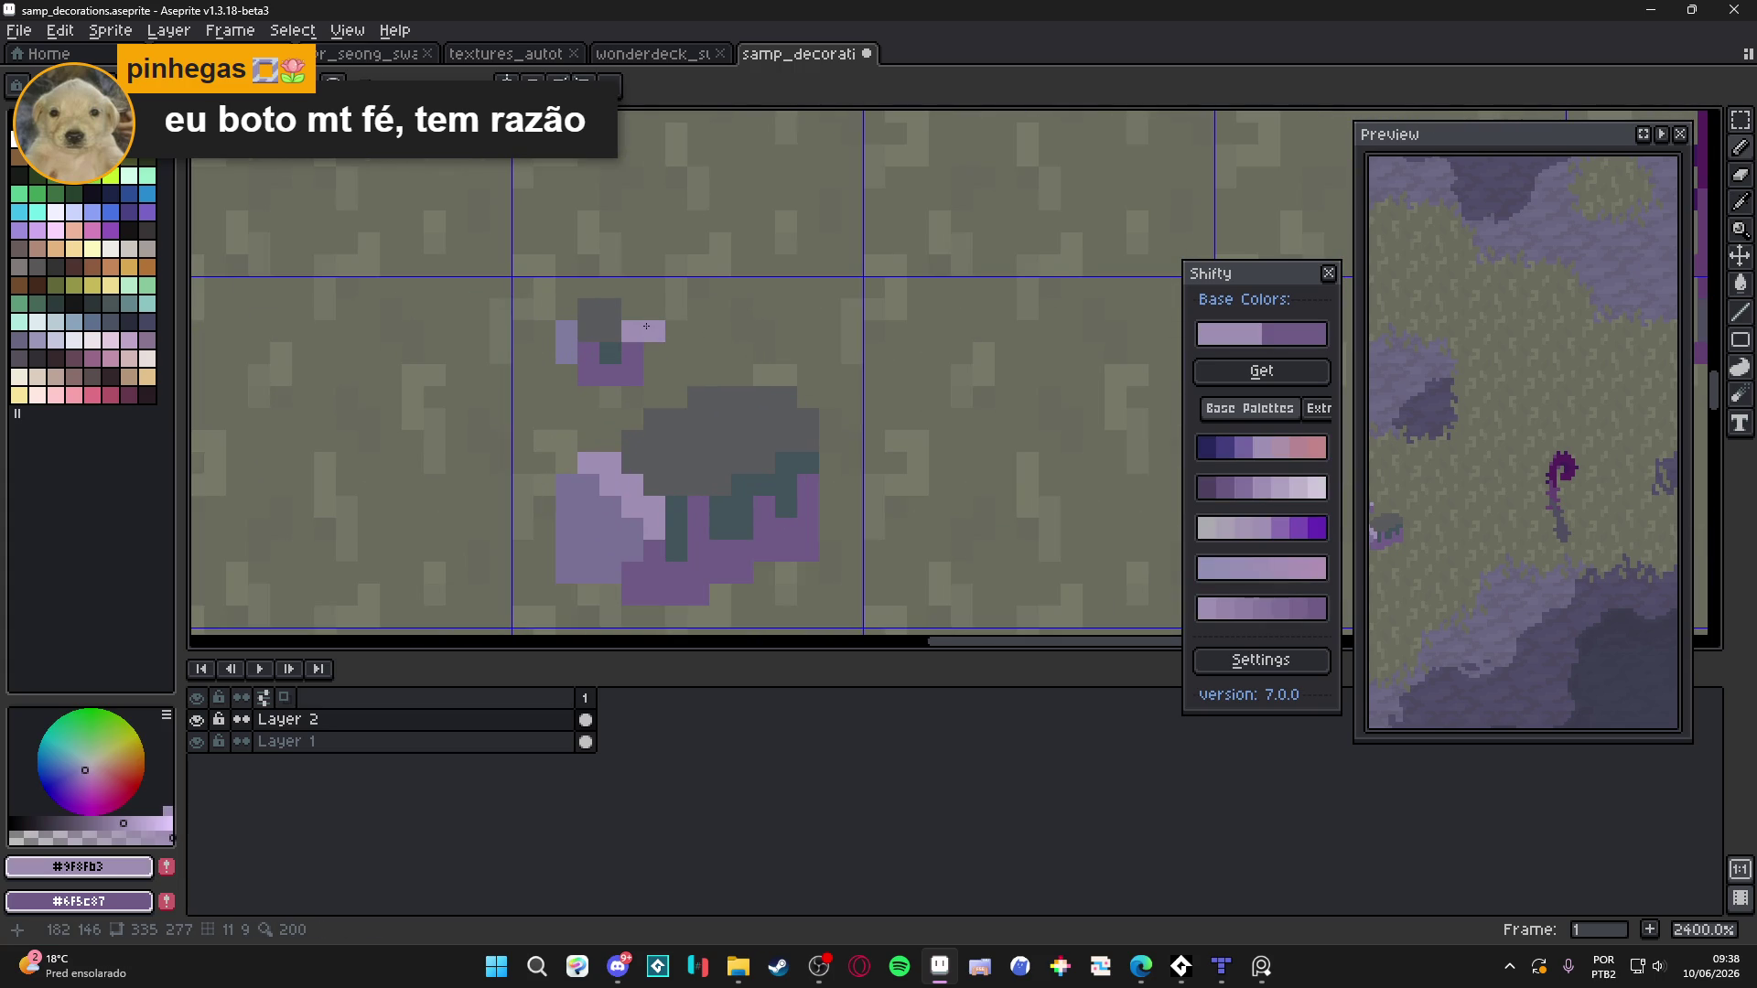
{"action": "left_click", "coordinate": [610, 353]}
{"action": "left_click", "coordinate": [640, 344], "text": "alt"}
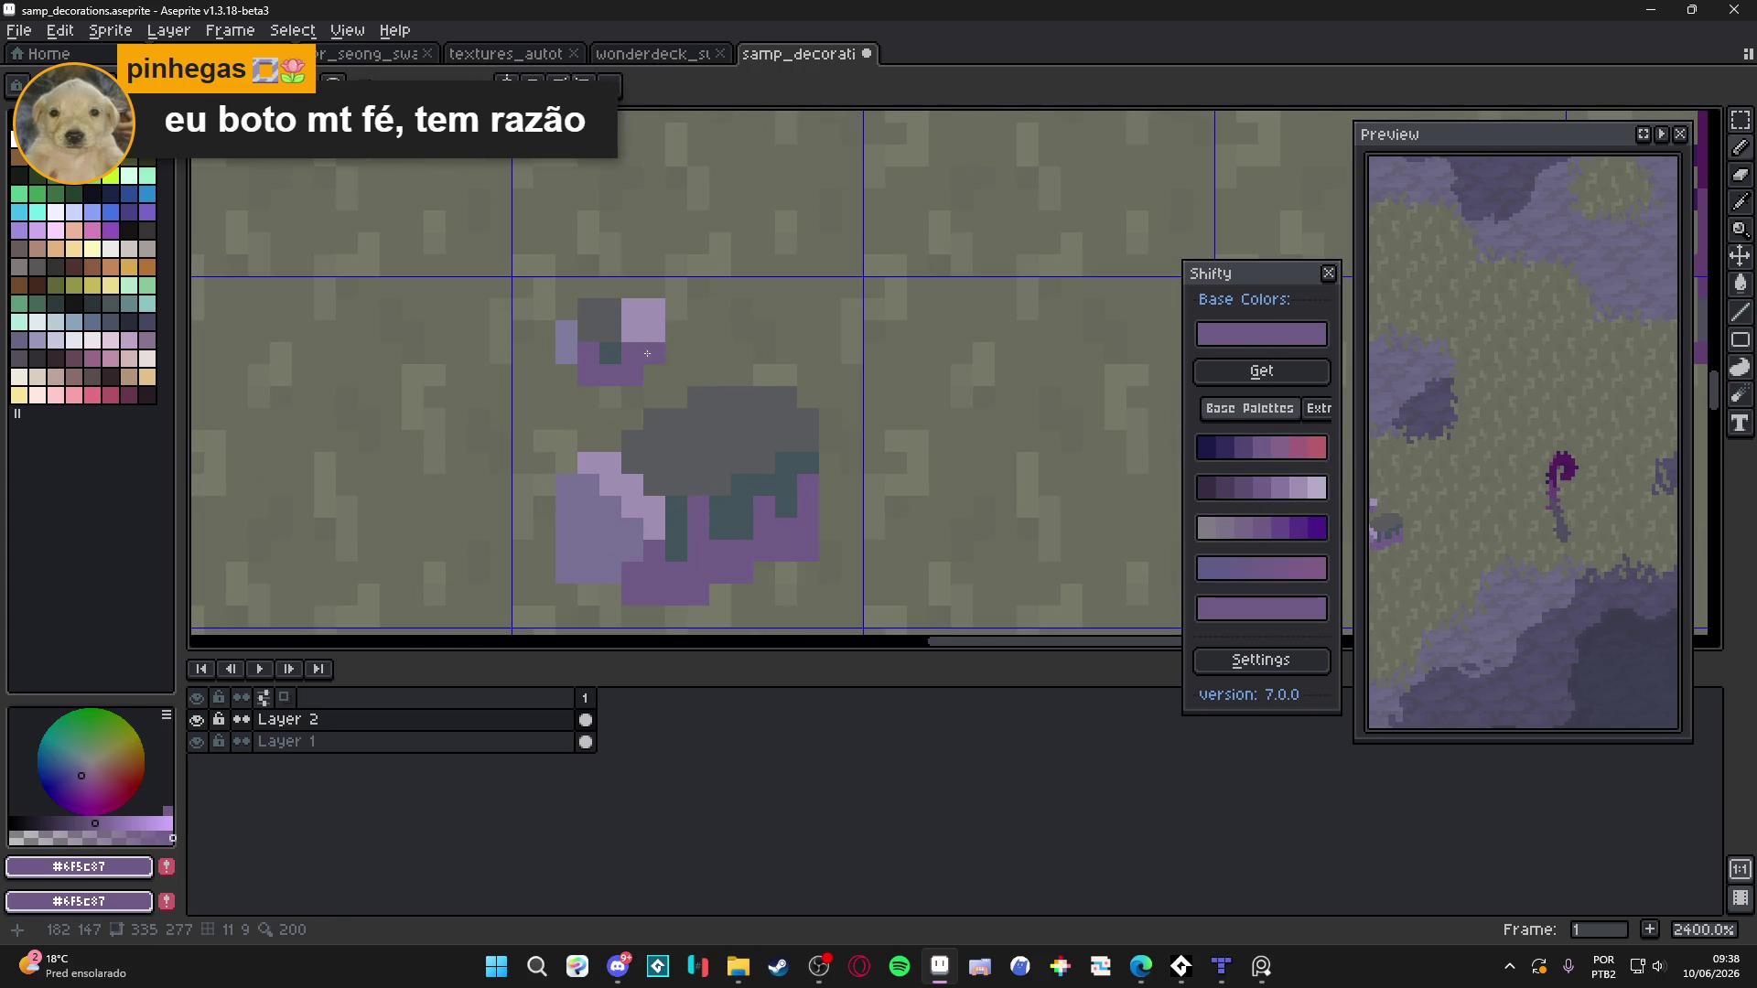
{"action": "scroll", "coordinate": [678, 400], "scroll_direction": "down", "scroll_amount": 6}
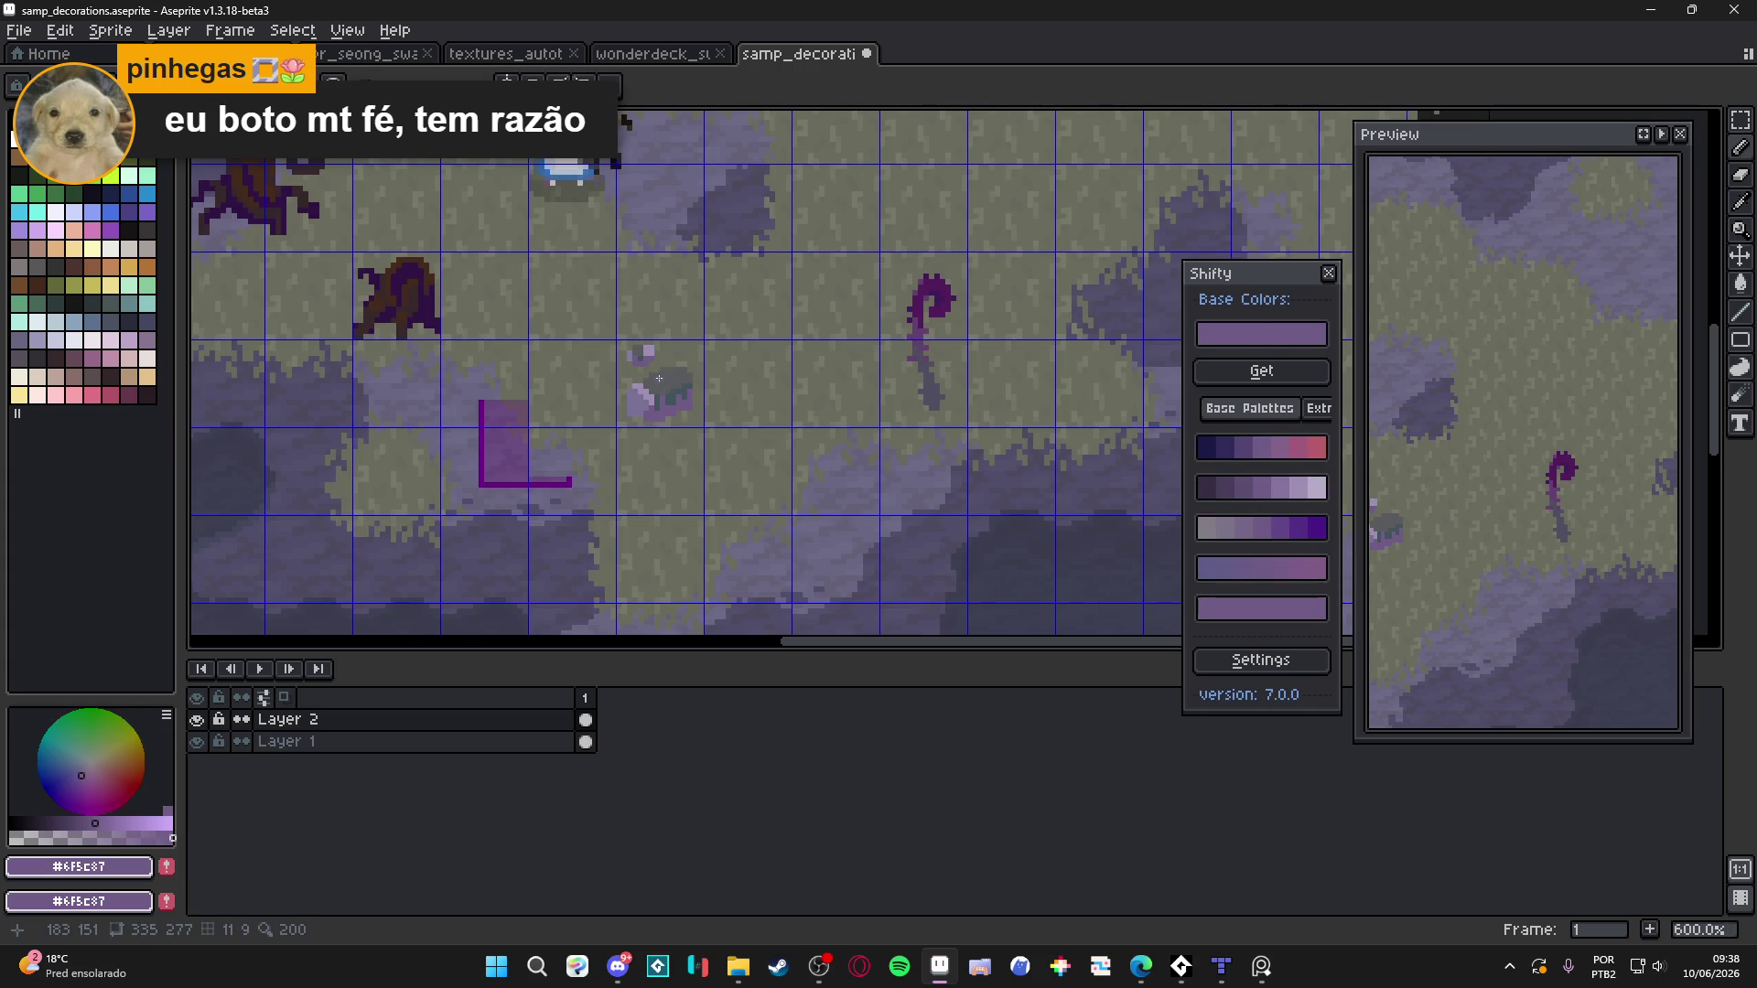
{"action": "scroll", "coordinate": [645, 351], "scroll_direction": "up", "scroll_amount": 4}
{"action": "left_click", "coordinate": [631, 494], "text": "alt"}
{"action": "left_click", "coordinate": [660, 373]}
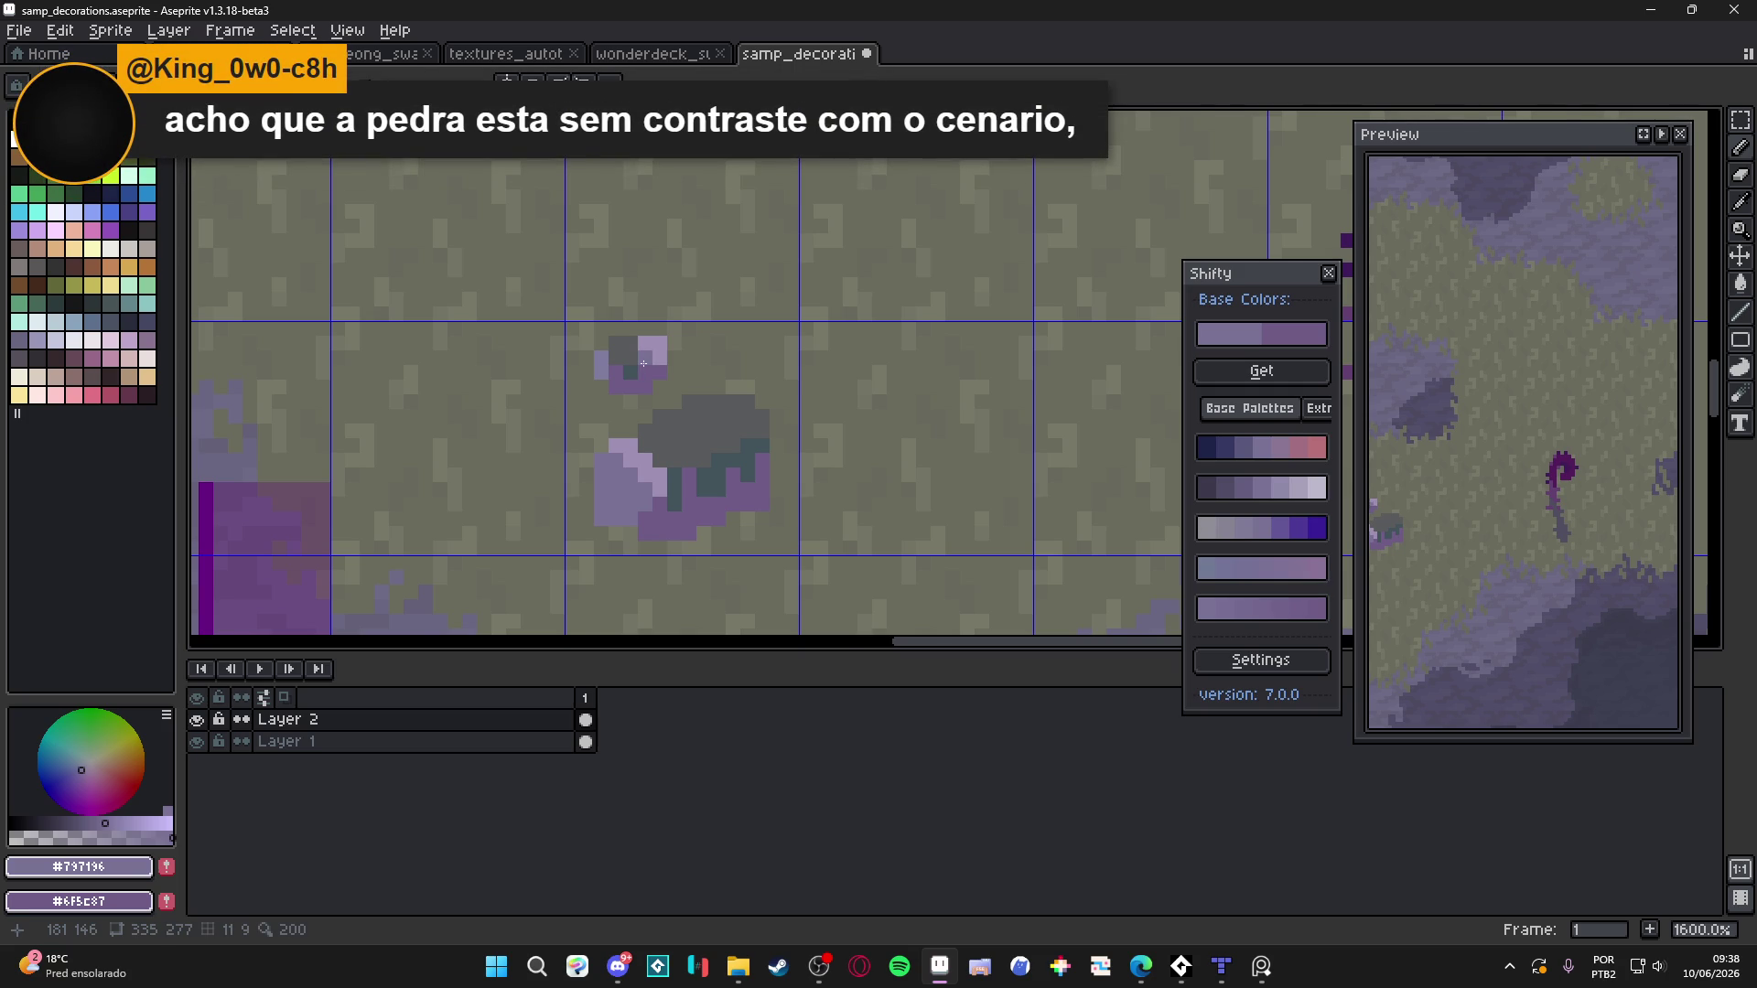
{"action": "scroll", "coordinate": [644, 363], "scroll_direction": "down", "scroll_amount": 1}
{"action": "scroll", "coordinate": [720, 439], "scroll_direction": "down", "scroll_amount": 2}
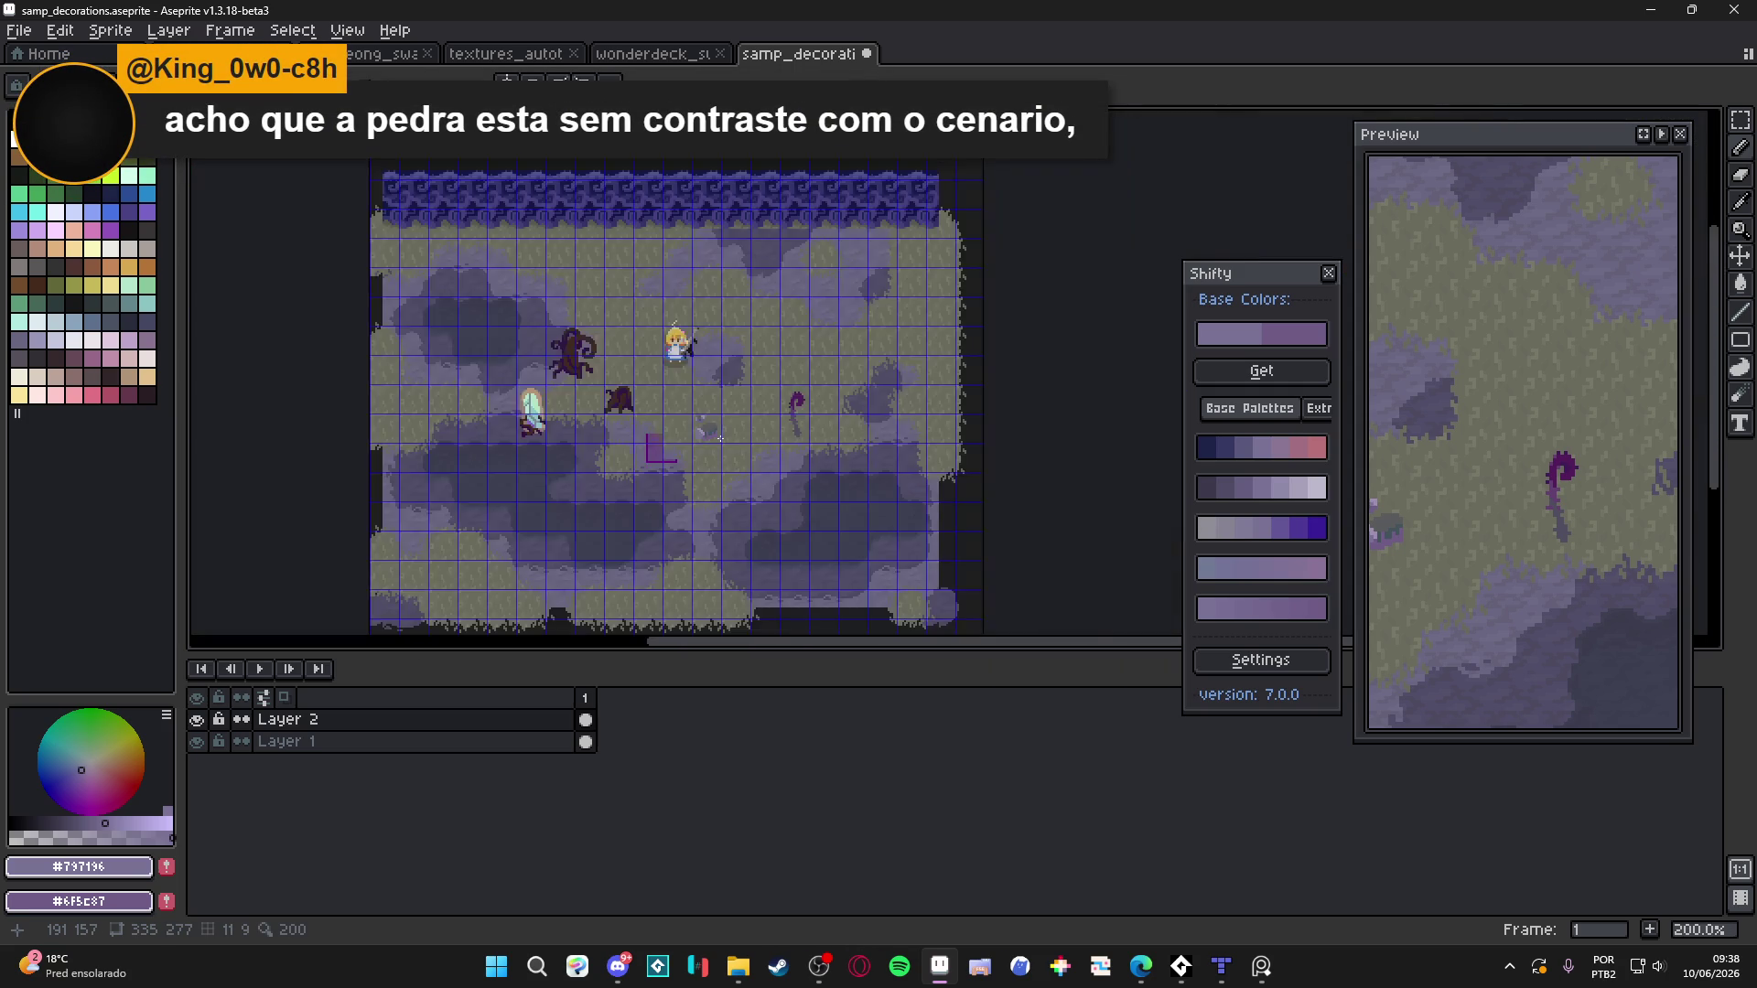
{"action": "scroll", "coordinate": [721, 439], "scroll_direction": "up", "scroll_amount": 3}
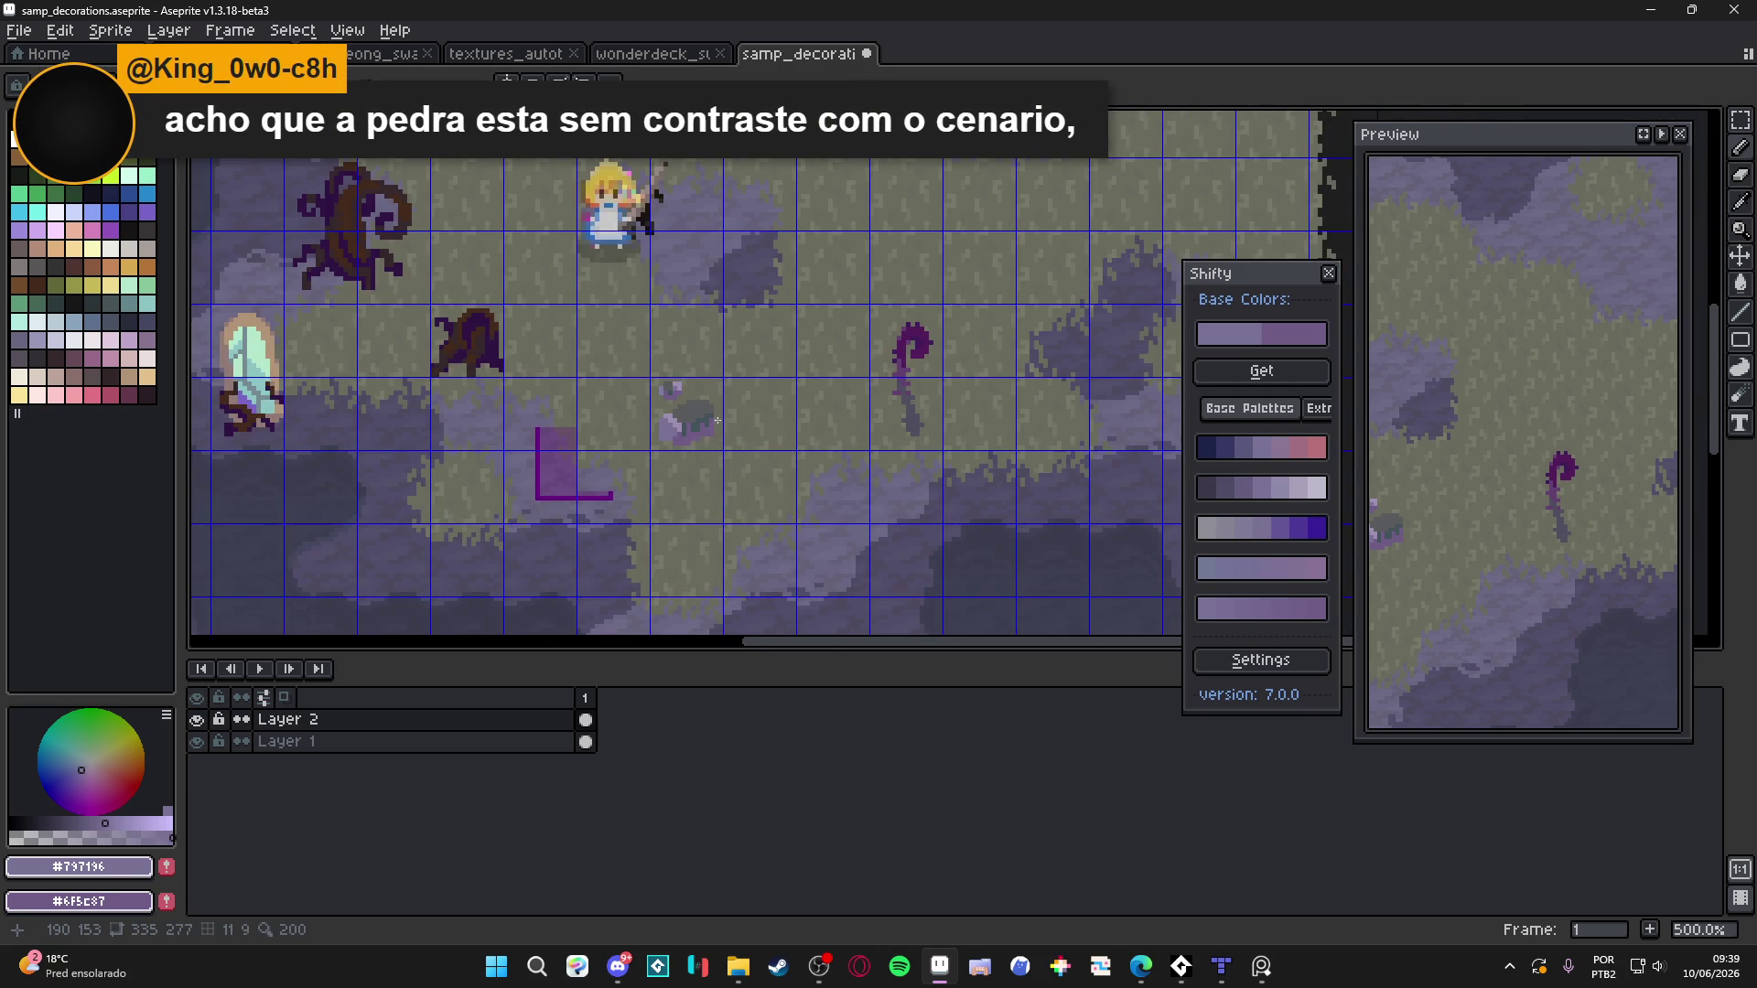
{"action": "scroll", "coordinate": [702, 442], "scroll_direction": "down", "scroll_amount": 1}
{"action": "scroll", "coordinate": [704, 428], "scroll_direction": "up", "scroll_amount": 2}
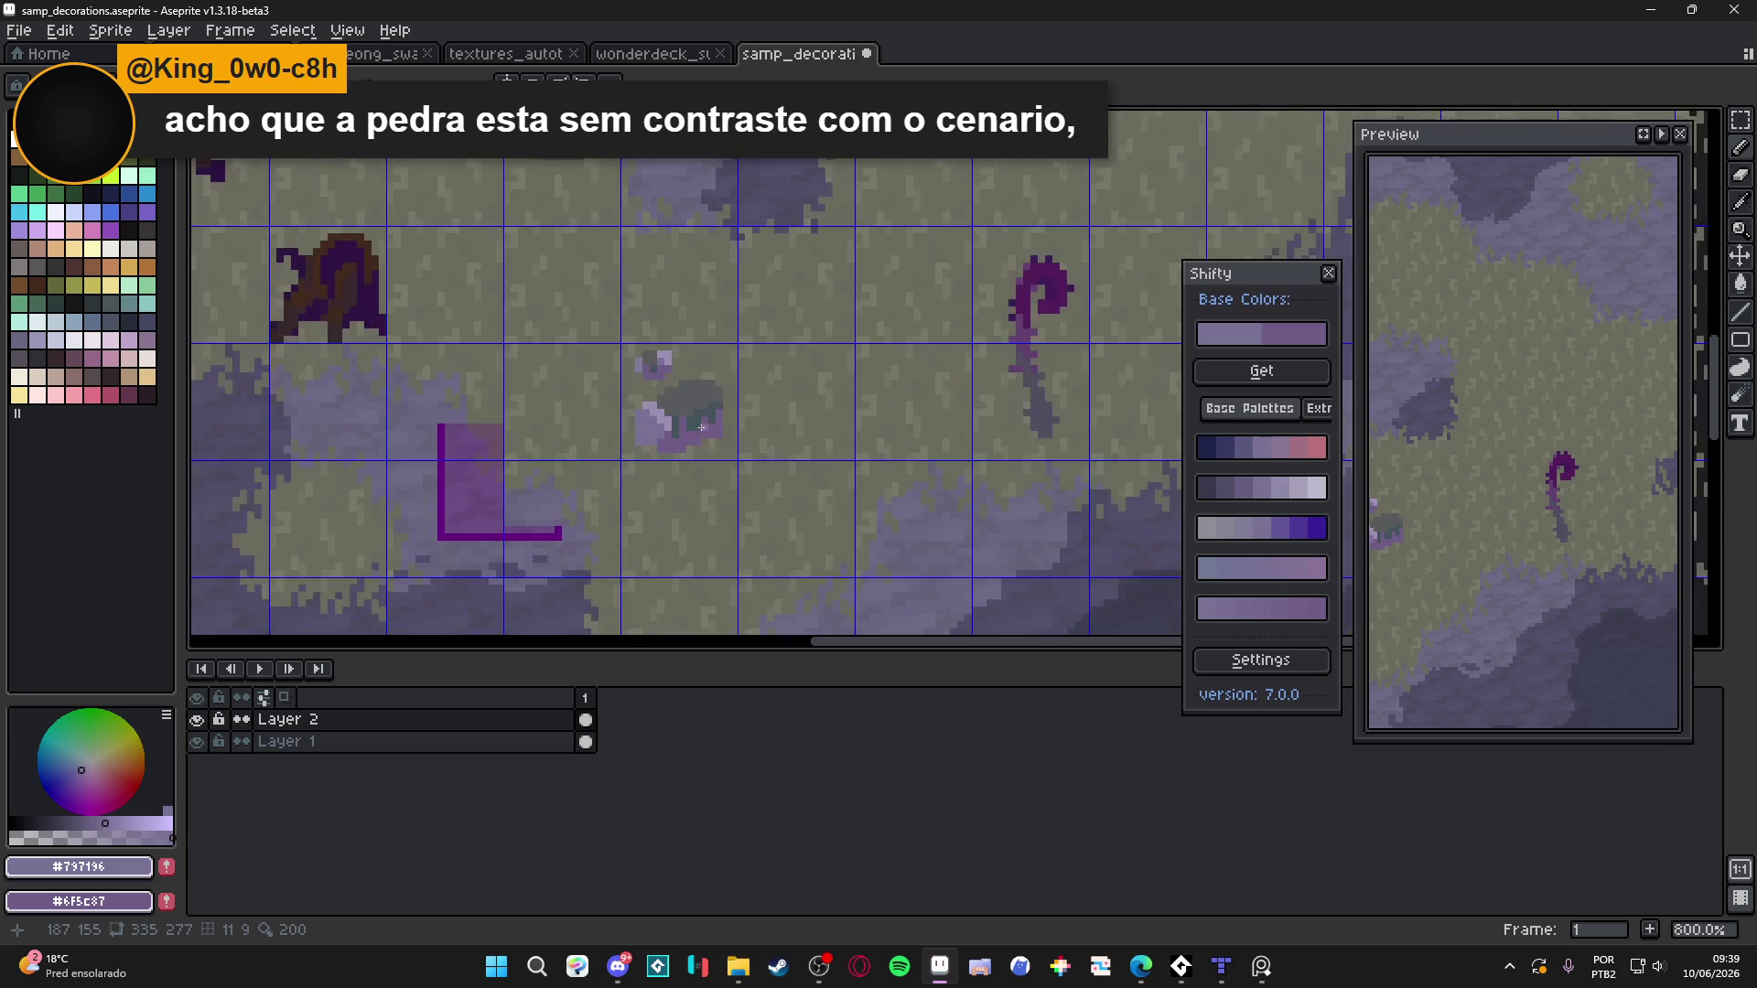
{"action": "scroll", "coordinate": [702, 427], "scroll_direction": "down", "scroll_amount": 2}
{"action": "scroll", "coordinate": [701, 427], "scroll_direction": "up", "scroll_amount": 1}
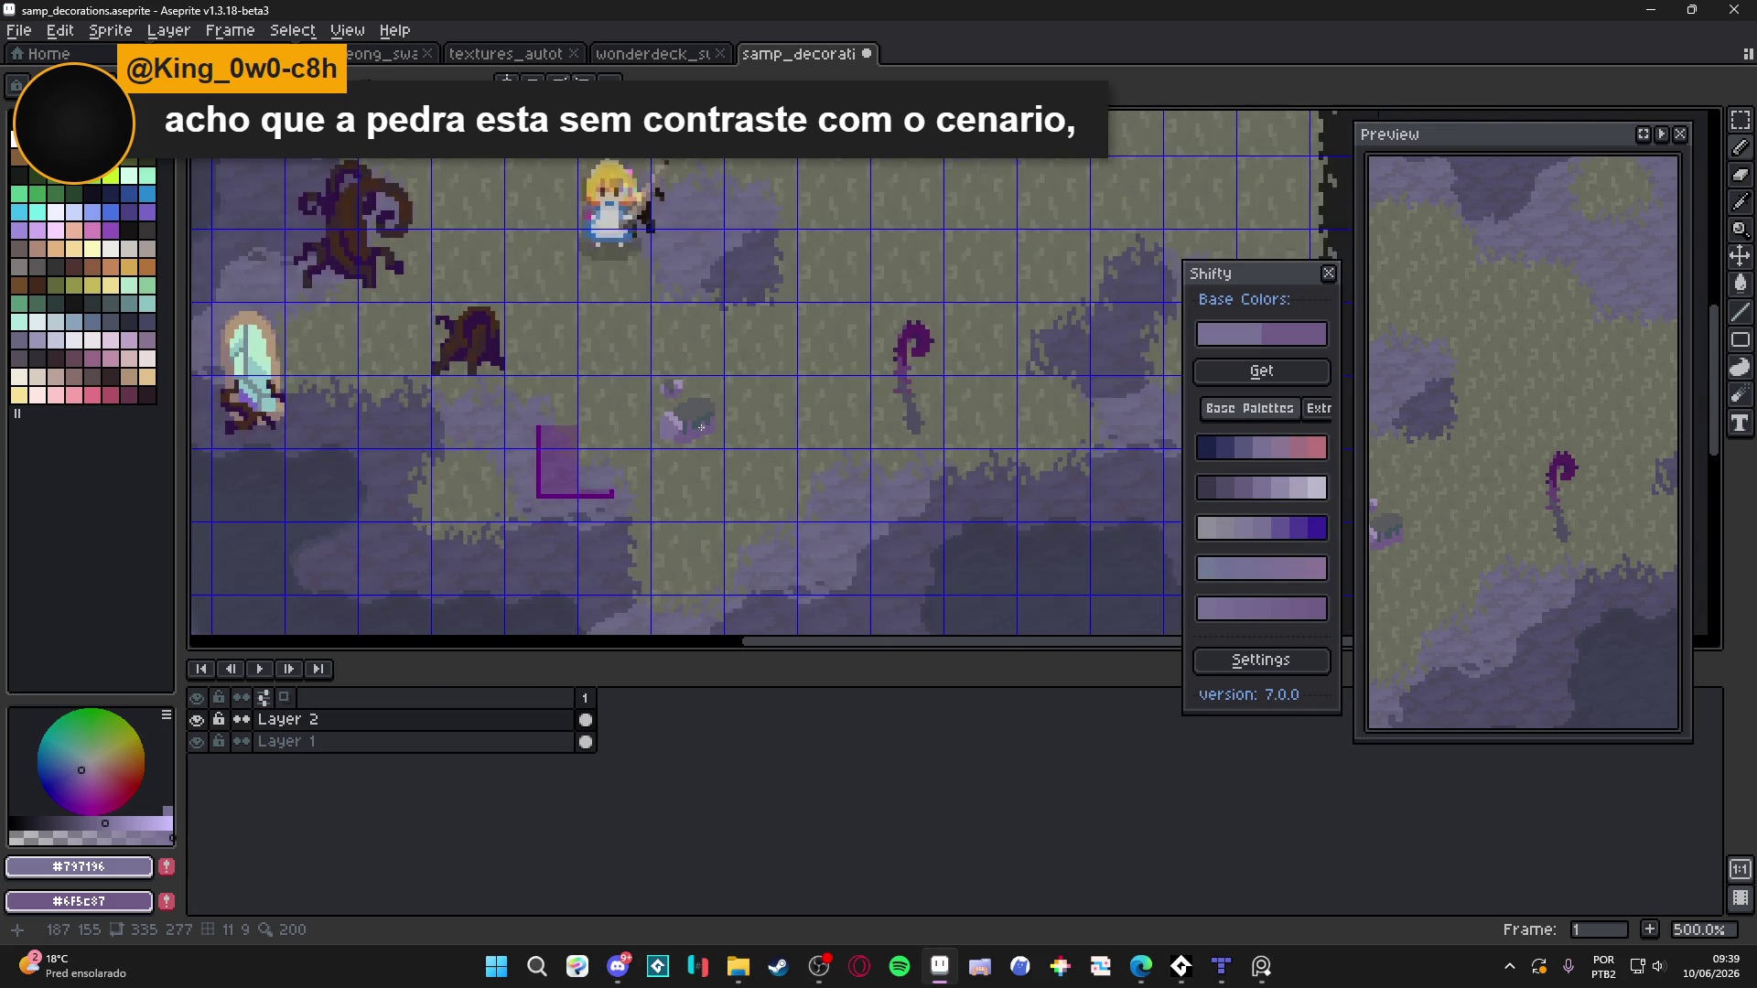
{"action": "scroll", "coordinate": [714, 438], "scroll_direction": "down", "scroll_amount": 2}
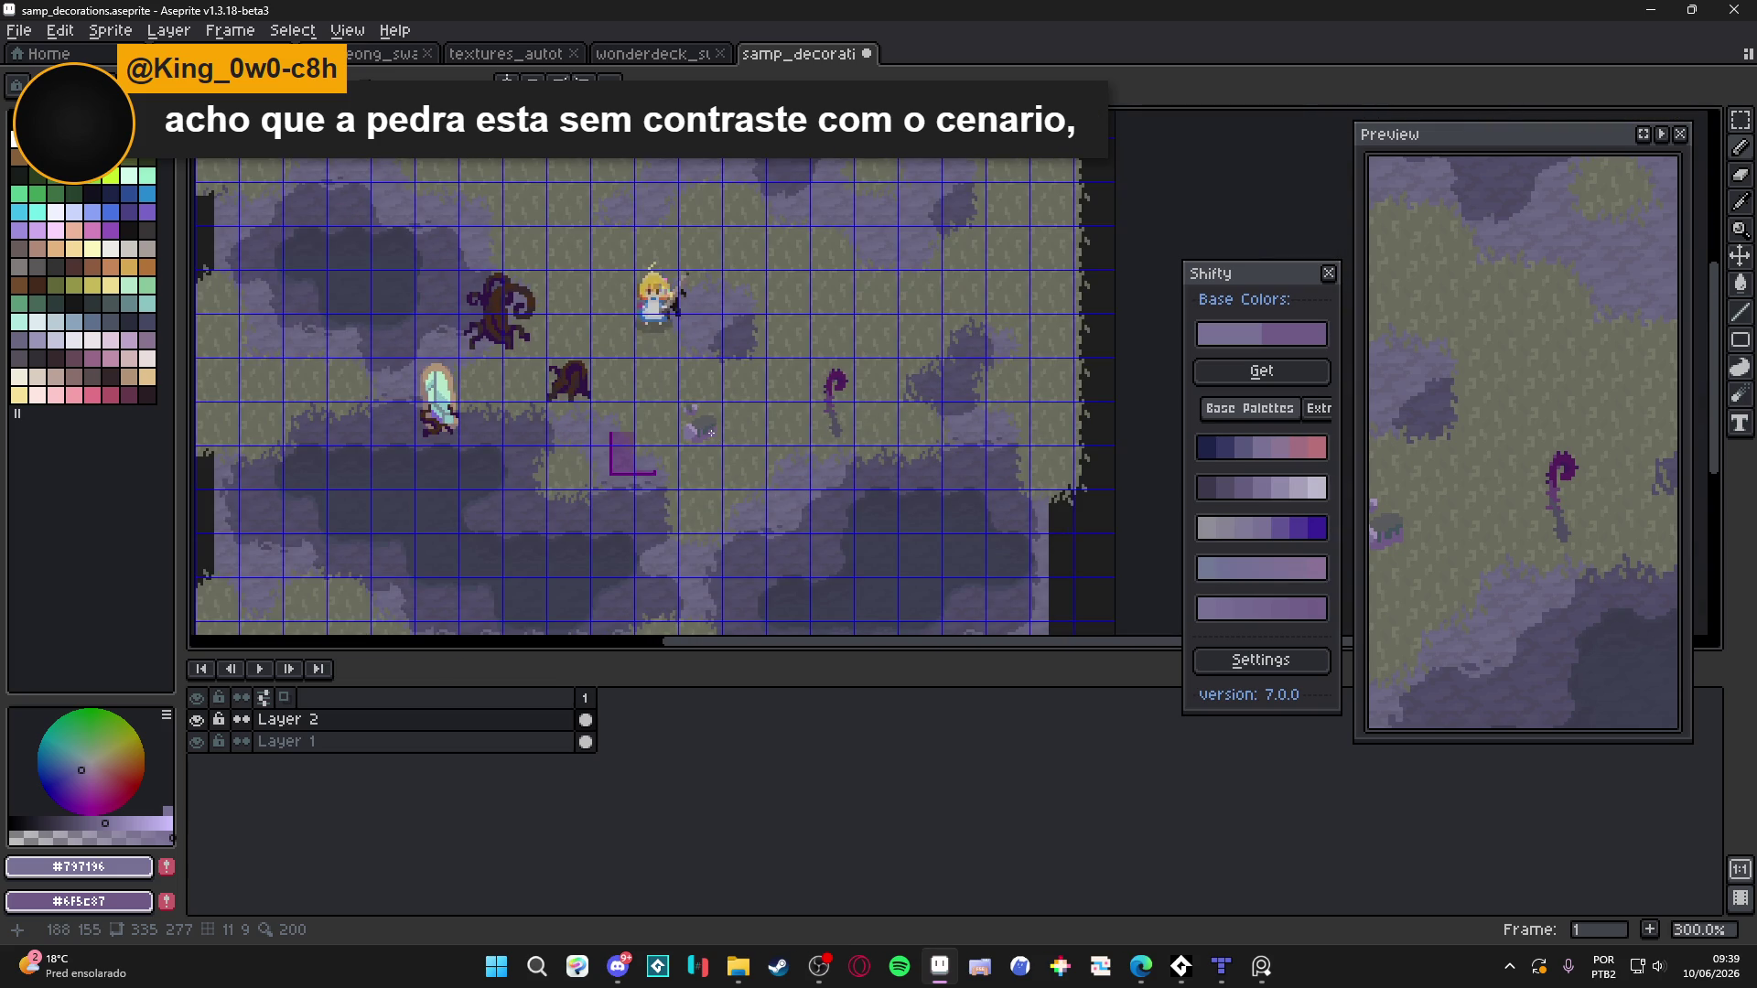
{"action": "scroll", "coordinate": [707, 428], "scroll_direction": "up", "scroll_amount": 7}
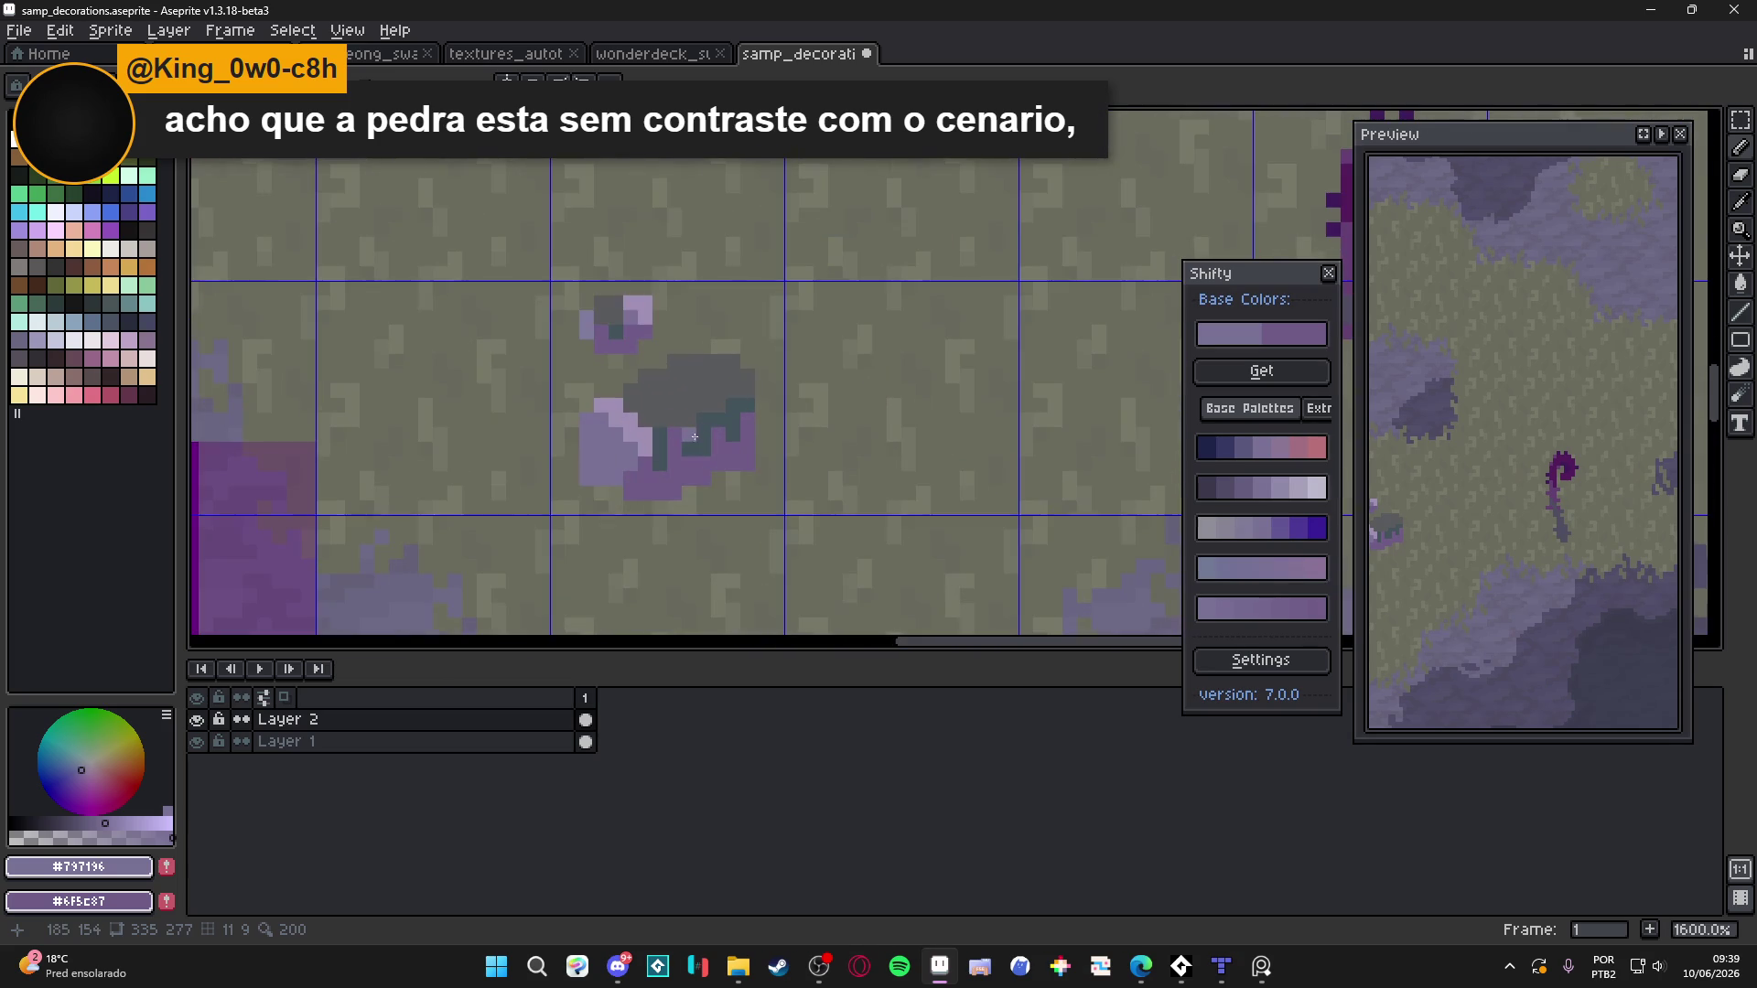
{"action": "scroll", "coordinate": [685, 465], "scroll_direction": "down", "scroll_amount": 3}
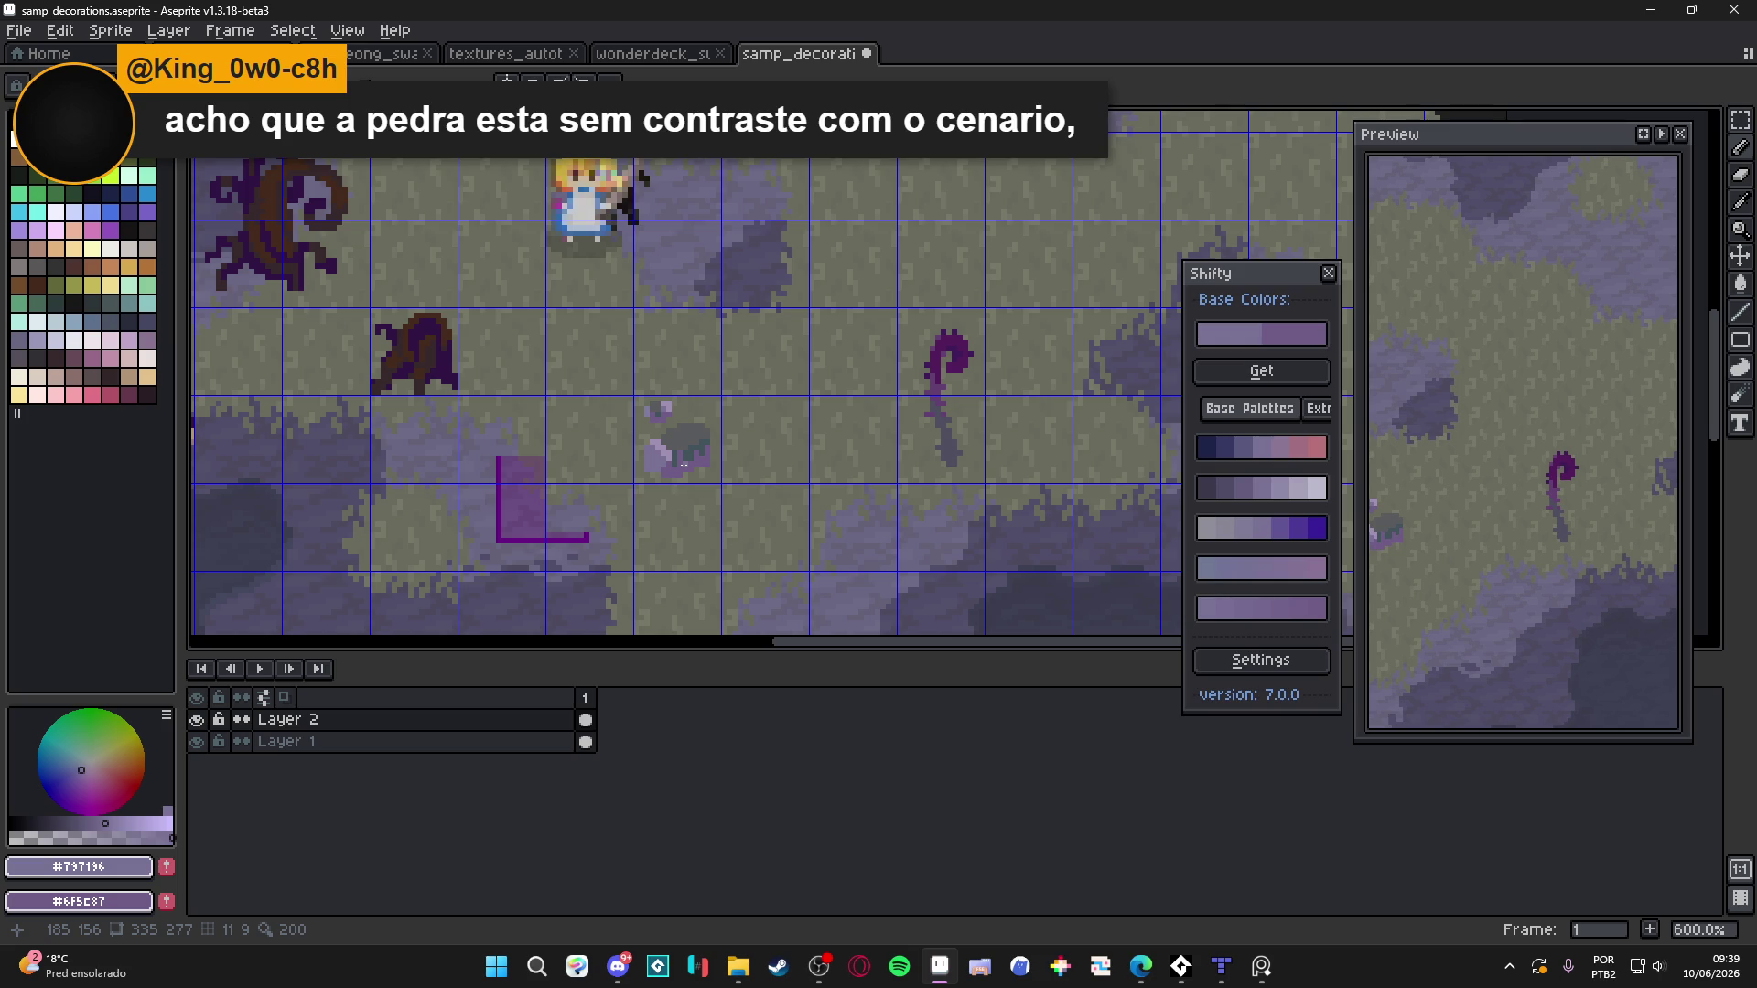
{"action": "scroll", "coordinate": [685, 465], "scroll_direction": "down", "scroll_amount": 1}
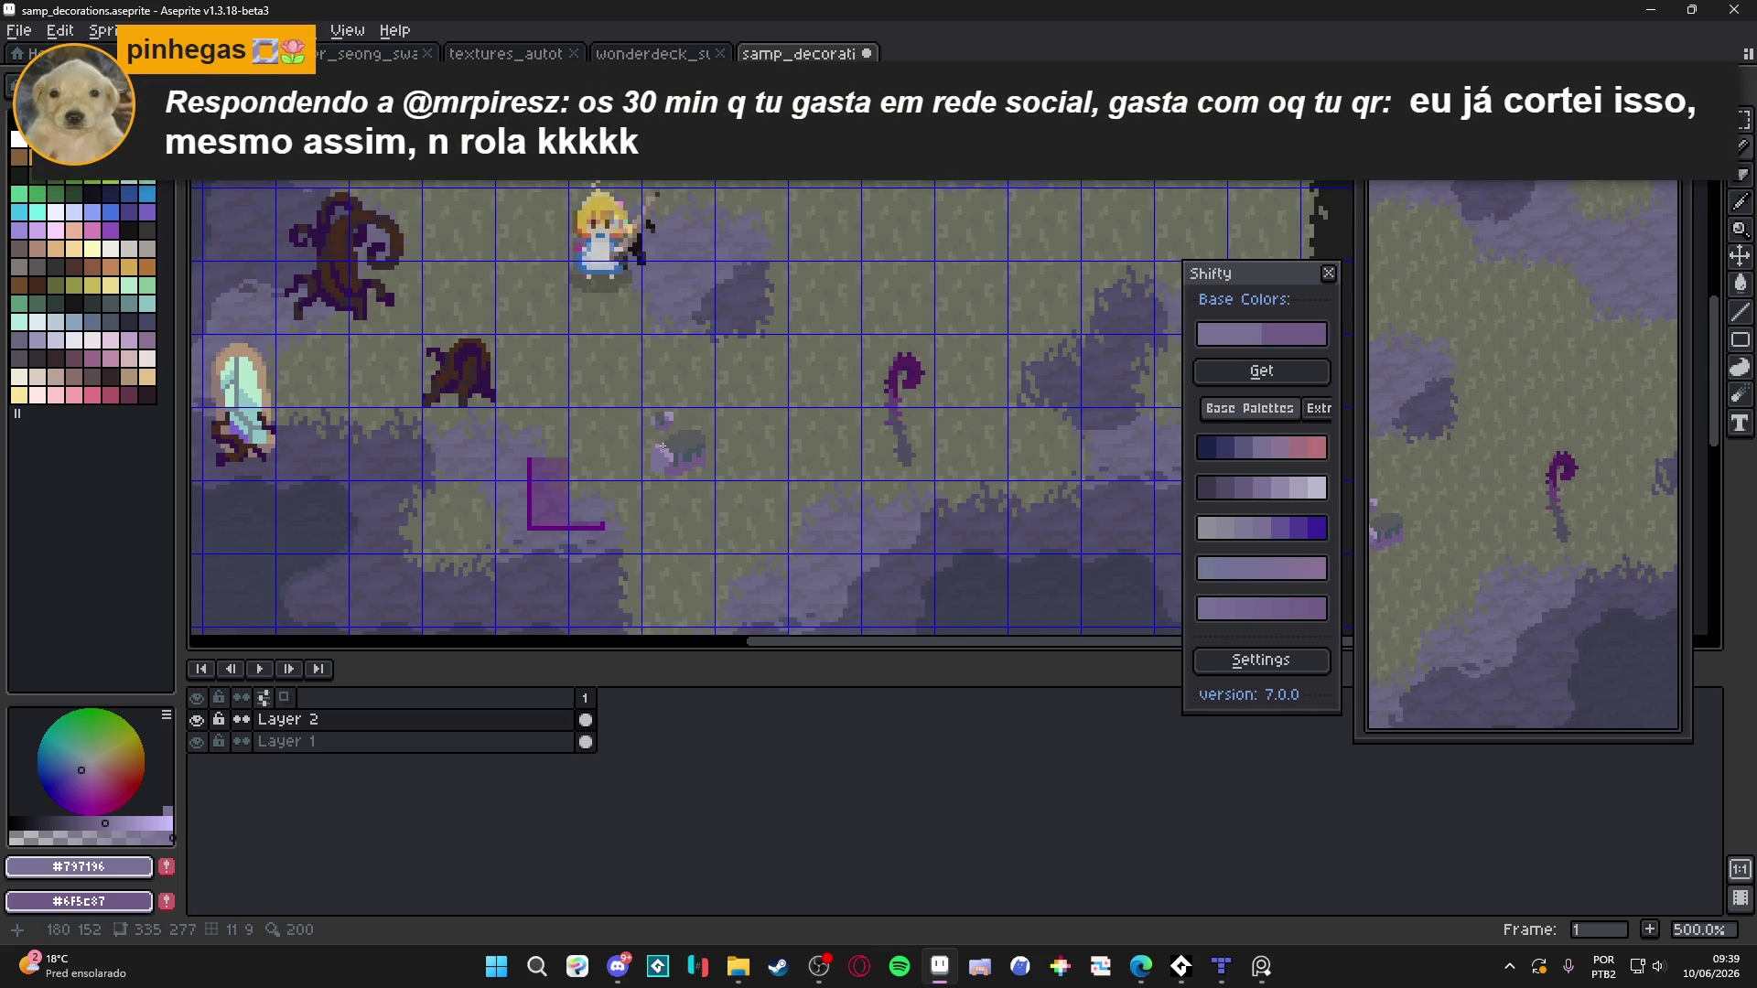
{"action": "scroll", "coordinate": [662, 446], "scroll_direction": "up", "scroll_amount": 2}
{"action": "scroll", "coordinate": [663, 447], "scroll_direction": "down", "scroll_amount": 4}
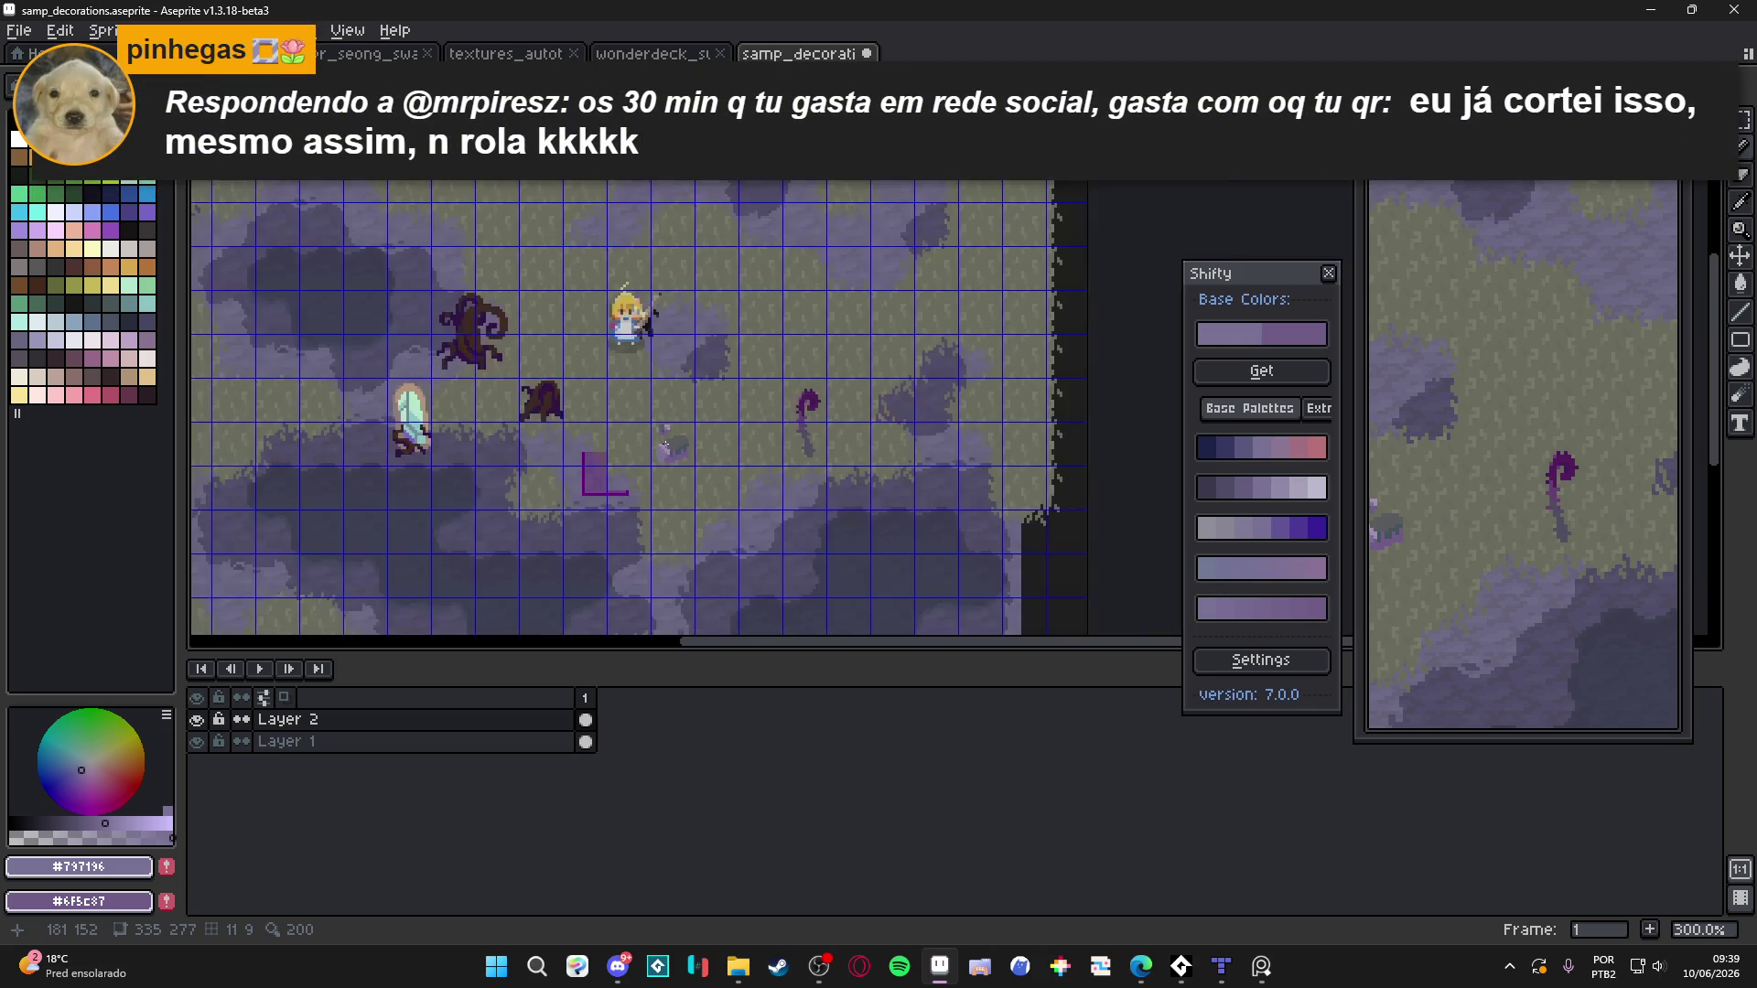
{"action": "scroll", "coordinate": [666, 447], "scroll_direction": "up", "scroll_amount": 2}
{"action": "scroll", "coordinate": [665, 449], "scroll_direction": "down", "scroll_amount": 1}
{"action": "scroll", "coordinate": [665, 448], "scroll_direction": "down", "scroll_amount": 1}
{"action": "scroll", "coordinate": [665, 448], "scroll_direction": "up", "scroll_amount": 1}
{"action": "scroll", "coordinate": [665, 449], "scroll_direction": "down", "scroll_amount": 2}
{"action": "scroll", "coordinate": [665, 449], "scroll_direction": "up", "scroll_amount": 2}
{"action": "scroll", "coordinate": [688, 462], "scroll_direction": "down", "scroll_amount": 1}
{"action": "scroll", "coordinate": [688, 462], "scroll_direction": "up", "scroll_amount": 1}
{"action": "scroll", "coordinate": [682, 439], "scroll_direction": "down", "scroll_amount": 1}
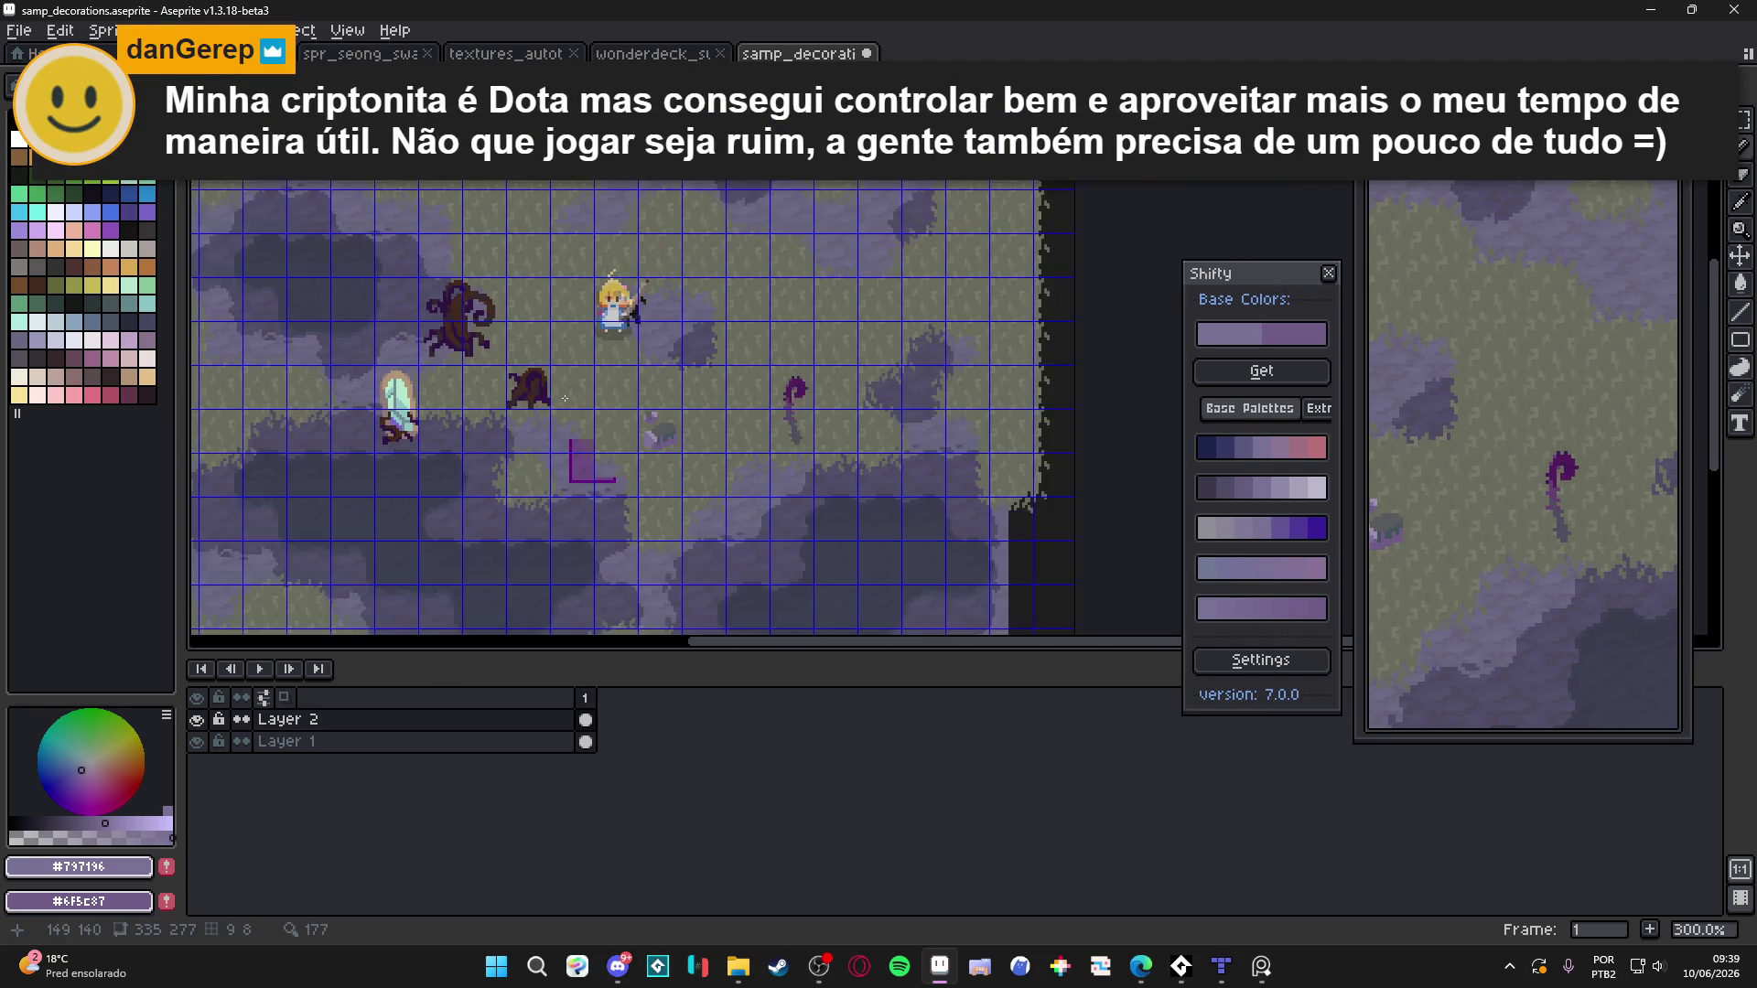
{"action": "scroll", "coordinate": [713, 479], "scroll_direction": "down", "scroll_amount": 1}
{"action": "scroll", "coordinate": [702, 465], "scroll_direction": "up", "scroll_amount": 1}
{"action": "scroll", "coordinate": [702, 464], "scroll_direction": "up", "scroll_amount": 3}
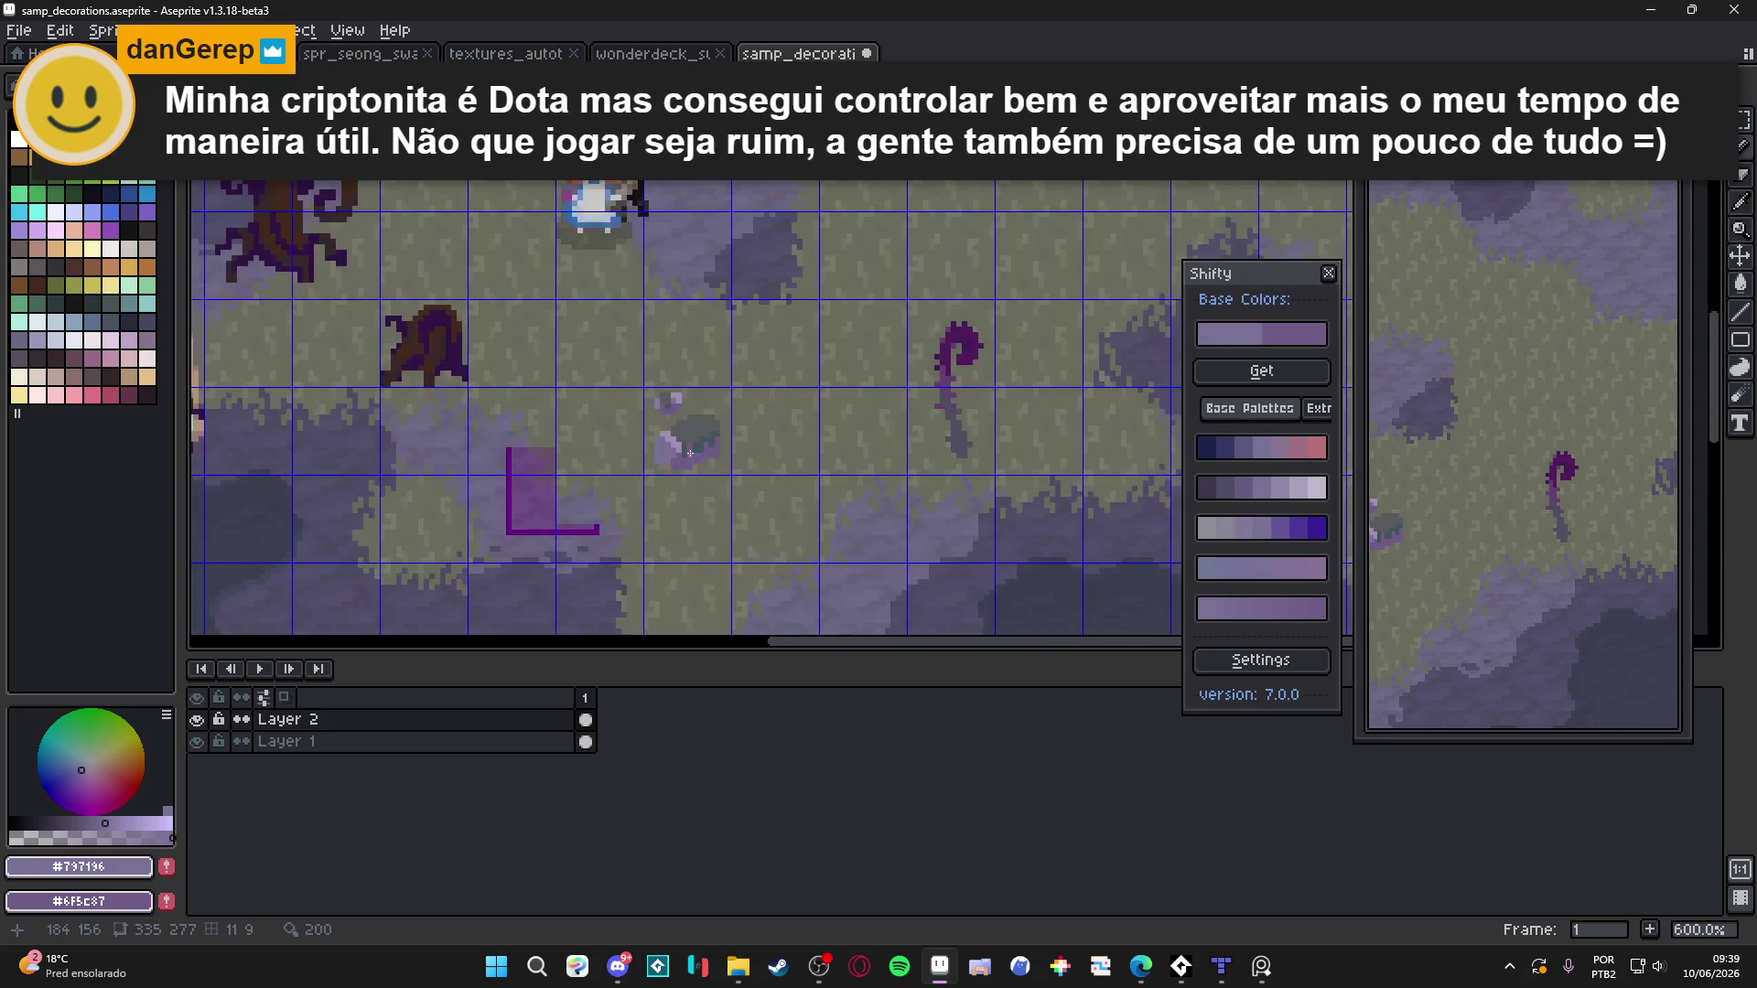
Select the rock's grid cell and bucket-fill its mid-purple areas with a darker purple
{"action": "key", "text": "m"}
{"action": "left_click_drag", "start_coordinate": [689, 449], "coordinate": [729, 464]}
{"action": "scroll", "coordinate": [728, 464], "scroll_direction": "up", "scroll_amount": 3}
{"action": "scroll", "coordinate": [744, 495], "scroll_direction": "up", "scroll_amount": 1}
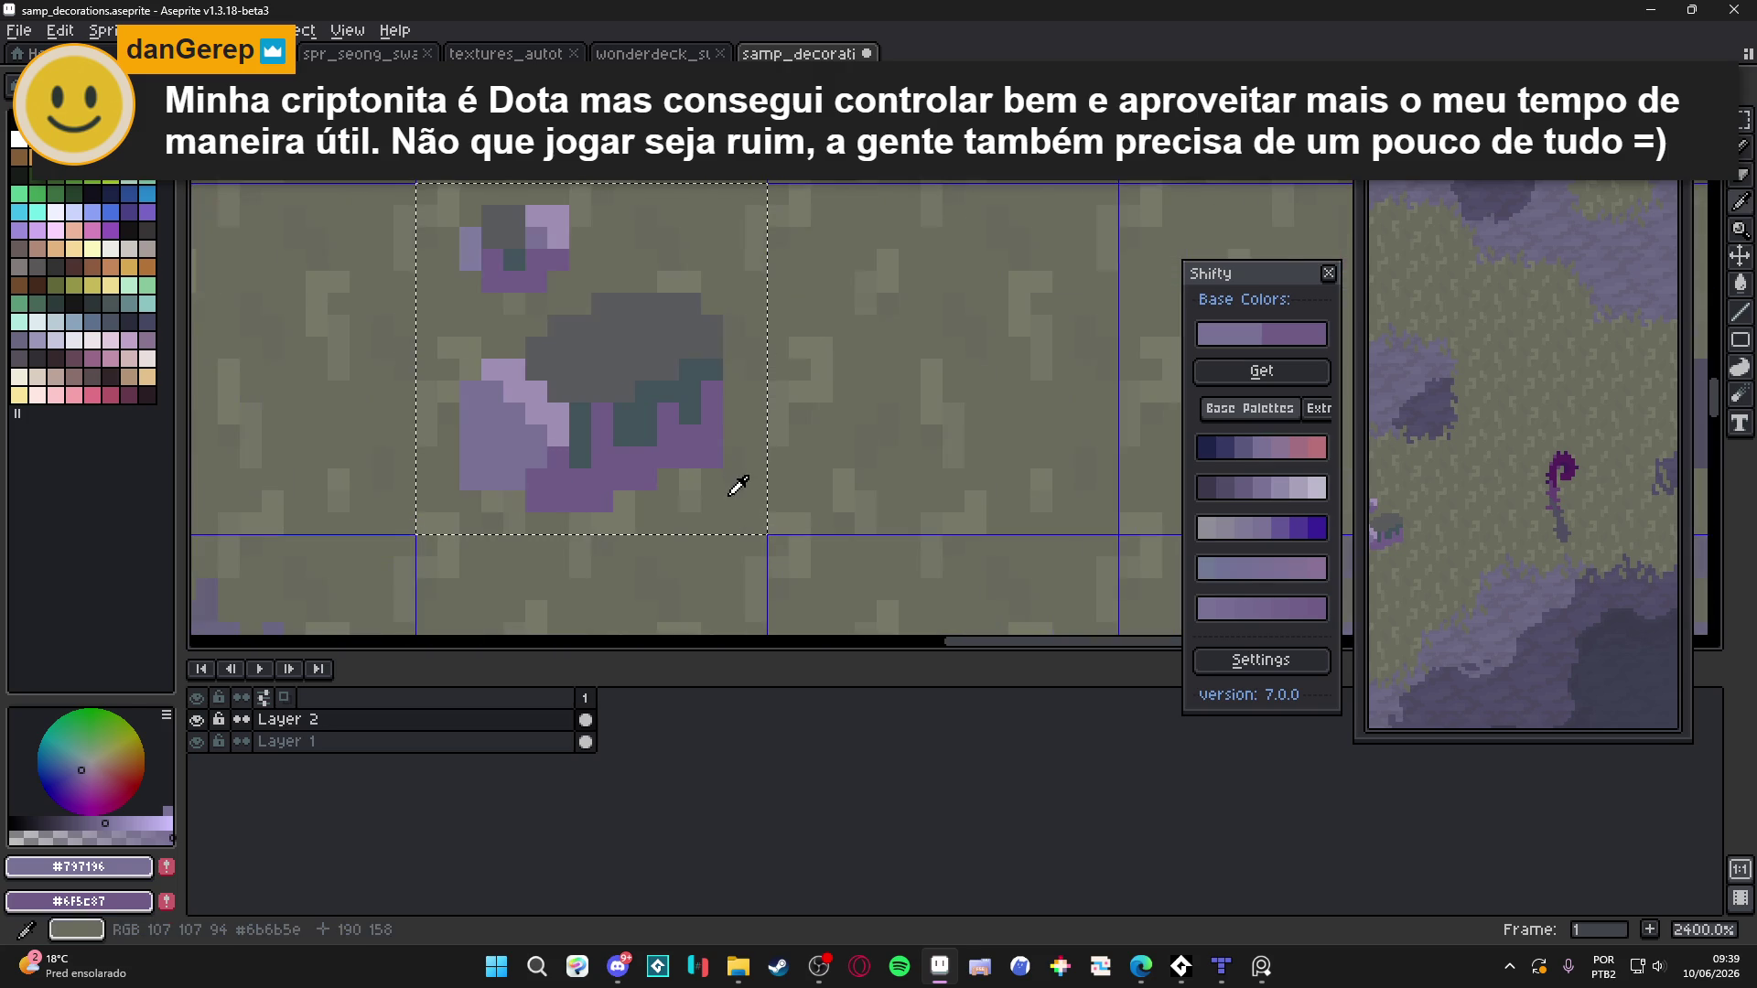
{"action": "left_click", "coordinate": [733, 486], "text": "alt"}
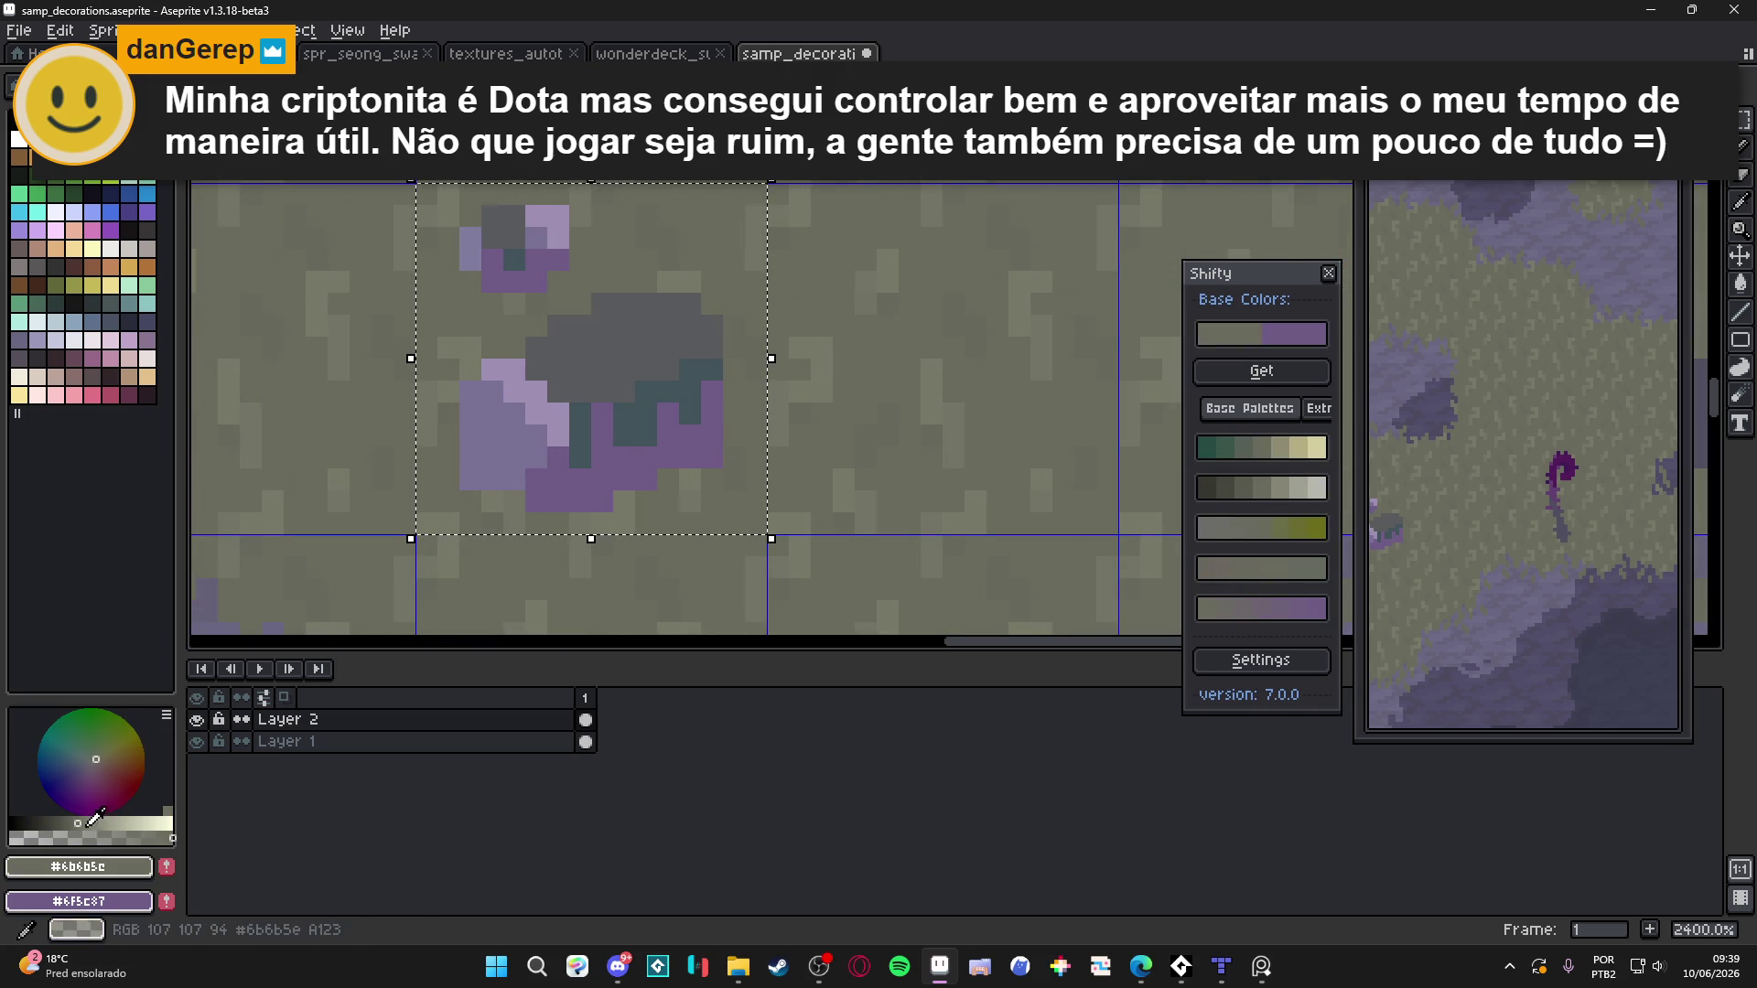
{"action": "left_click", "coordinate": [607, 469], "text": "alt"}
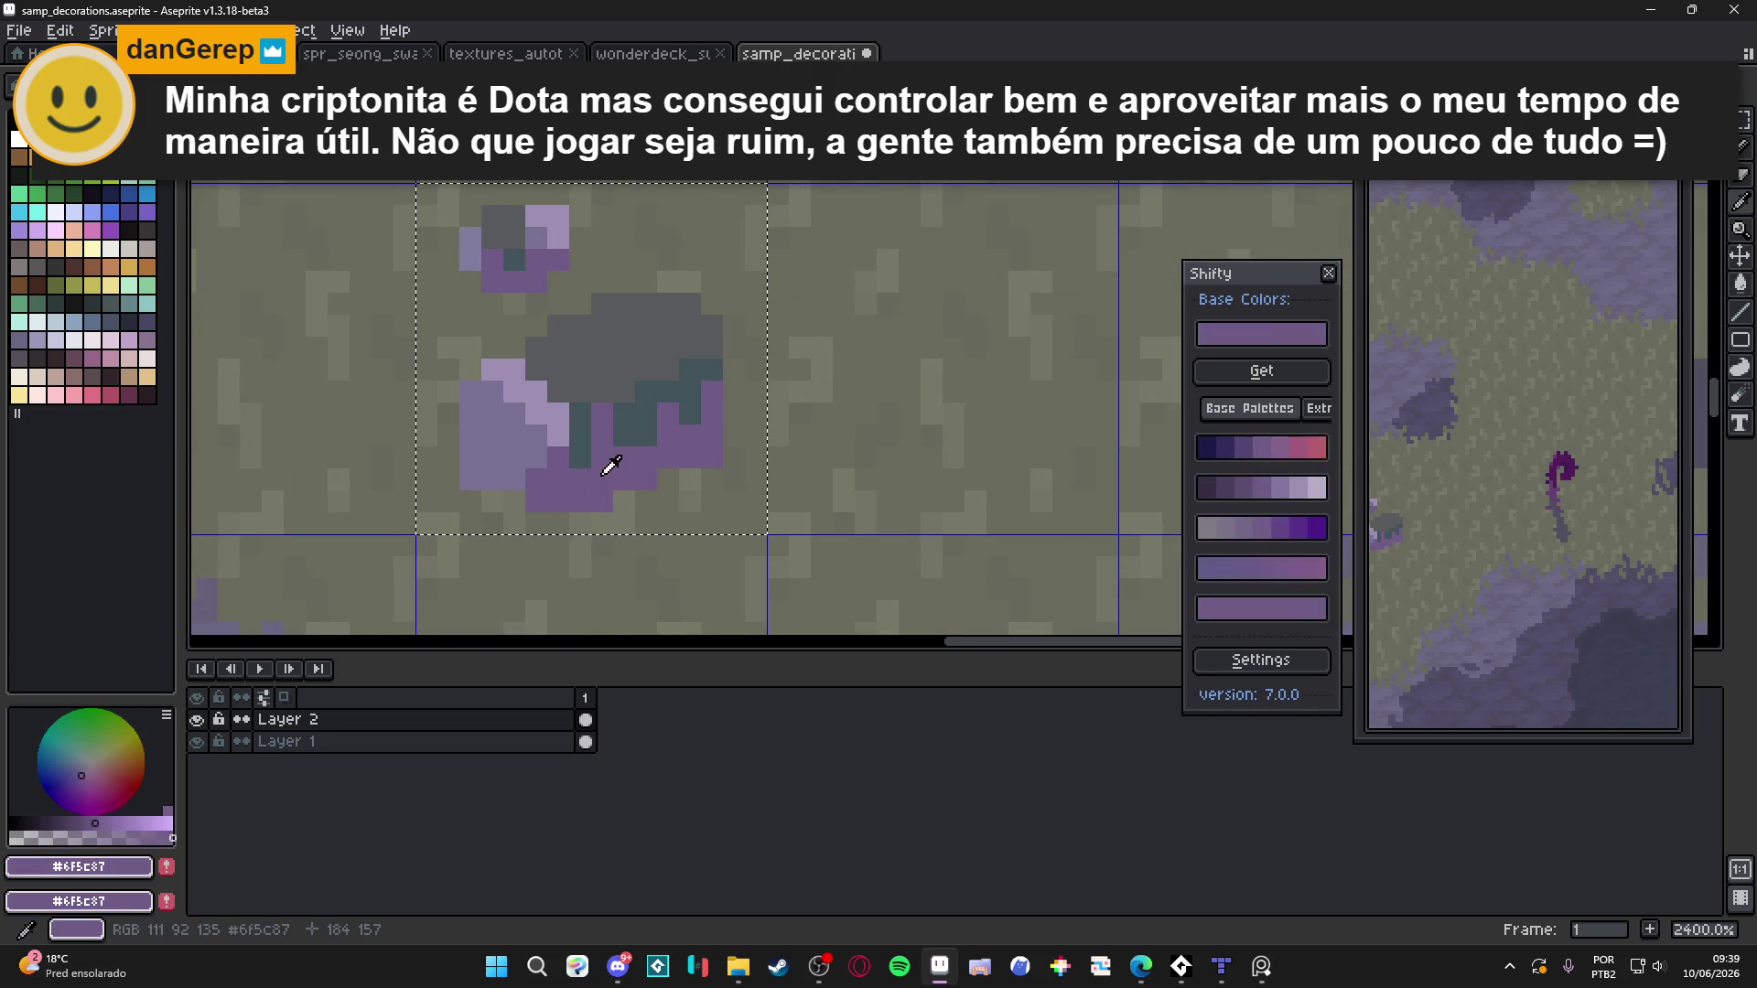
{"action": "left_click", "coordinate": [580, 479], "text": "alt"}
{"action": "key", "text": "g"}
{"action": "left_click", "coordinate": [595, 483]}
Darken the rock's lavender lower-left, then pick the deeper purple #5e4e72 from the generated palette
{"action": "scroll", "coordinate": [604, 481], "scroll_direction": "down", "scroll_amount": 2}
{"action": "scroll", "coordinate": [605, 480], "scroll_direction": "up", "scroll_amount": 1}
{"action": "left_click", "coordinate": [606, 478], "text": "alt"}
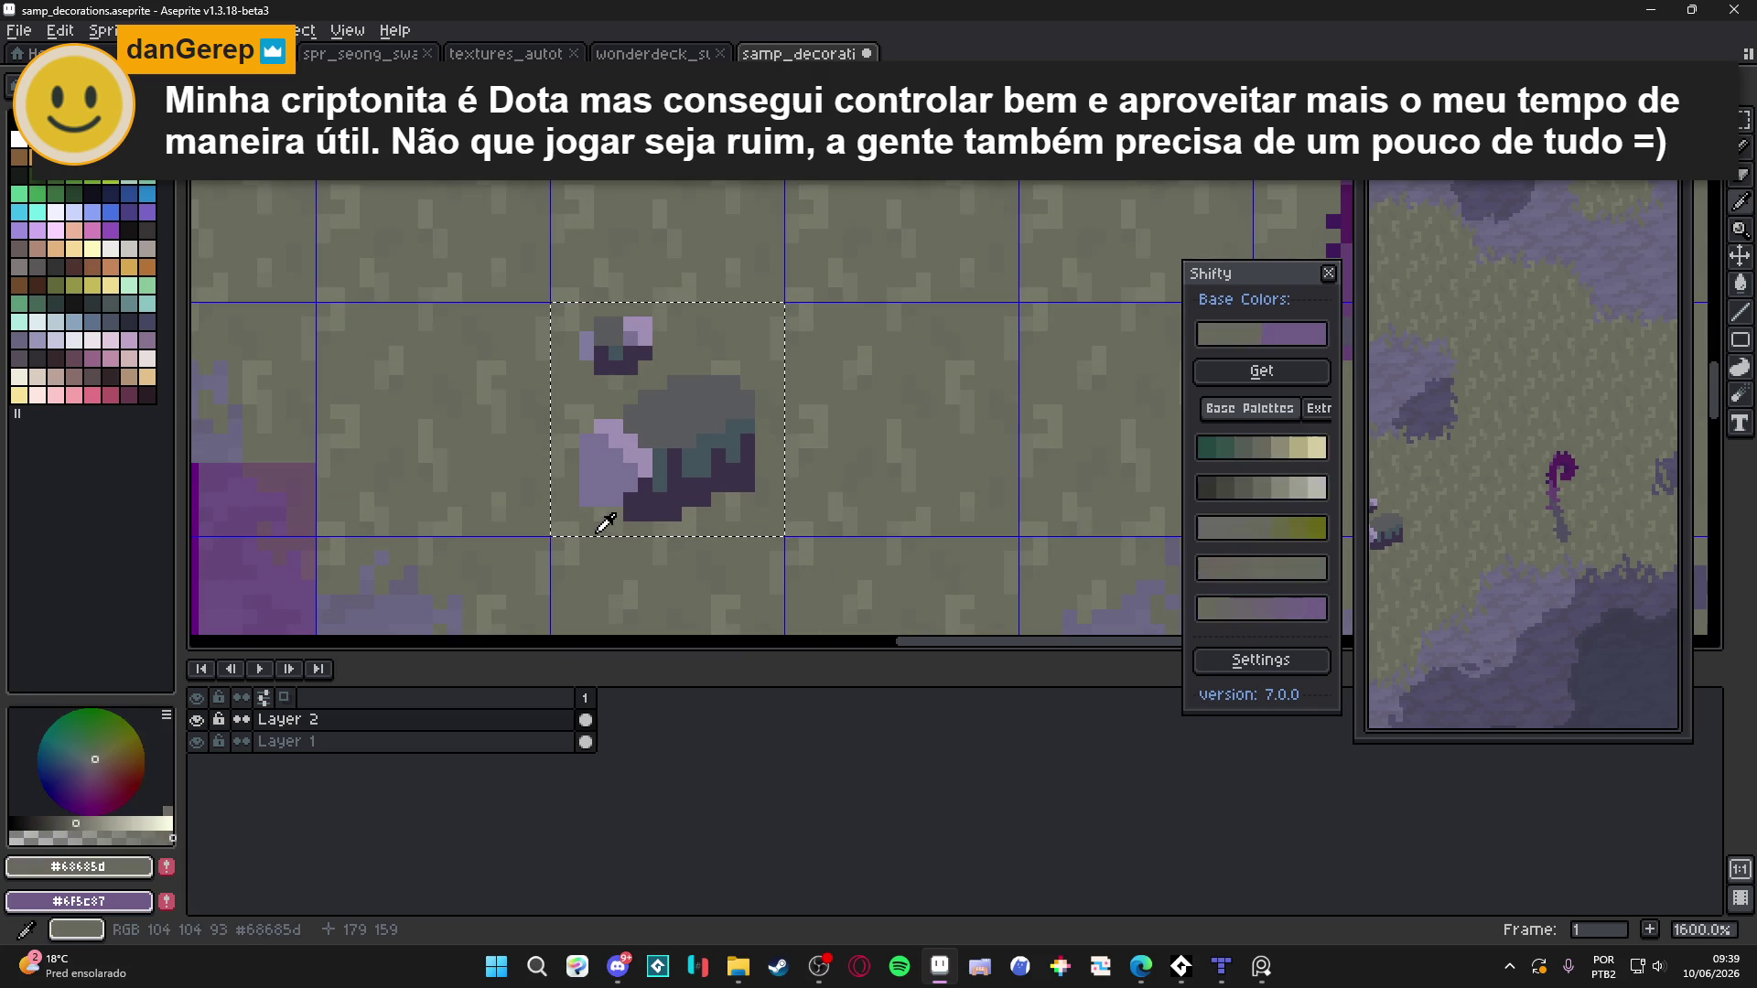
{"action": "left_click", "coordinate": [640, 498], "text": "alt"}
{"action": "left_click", "coordinate": [622, 467]}
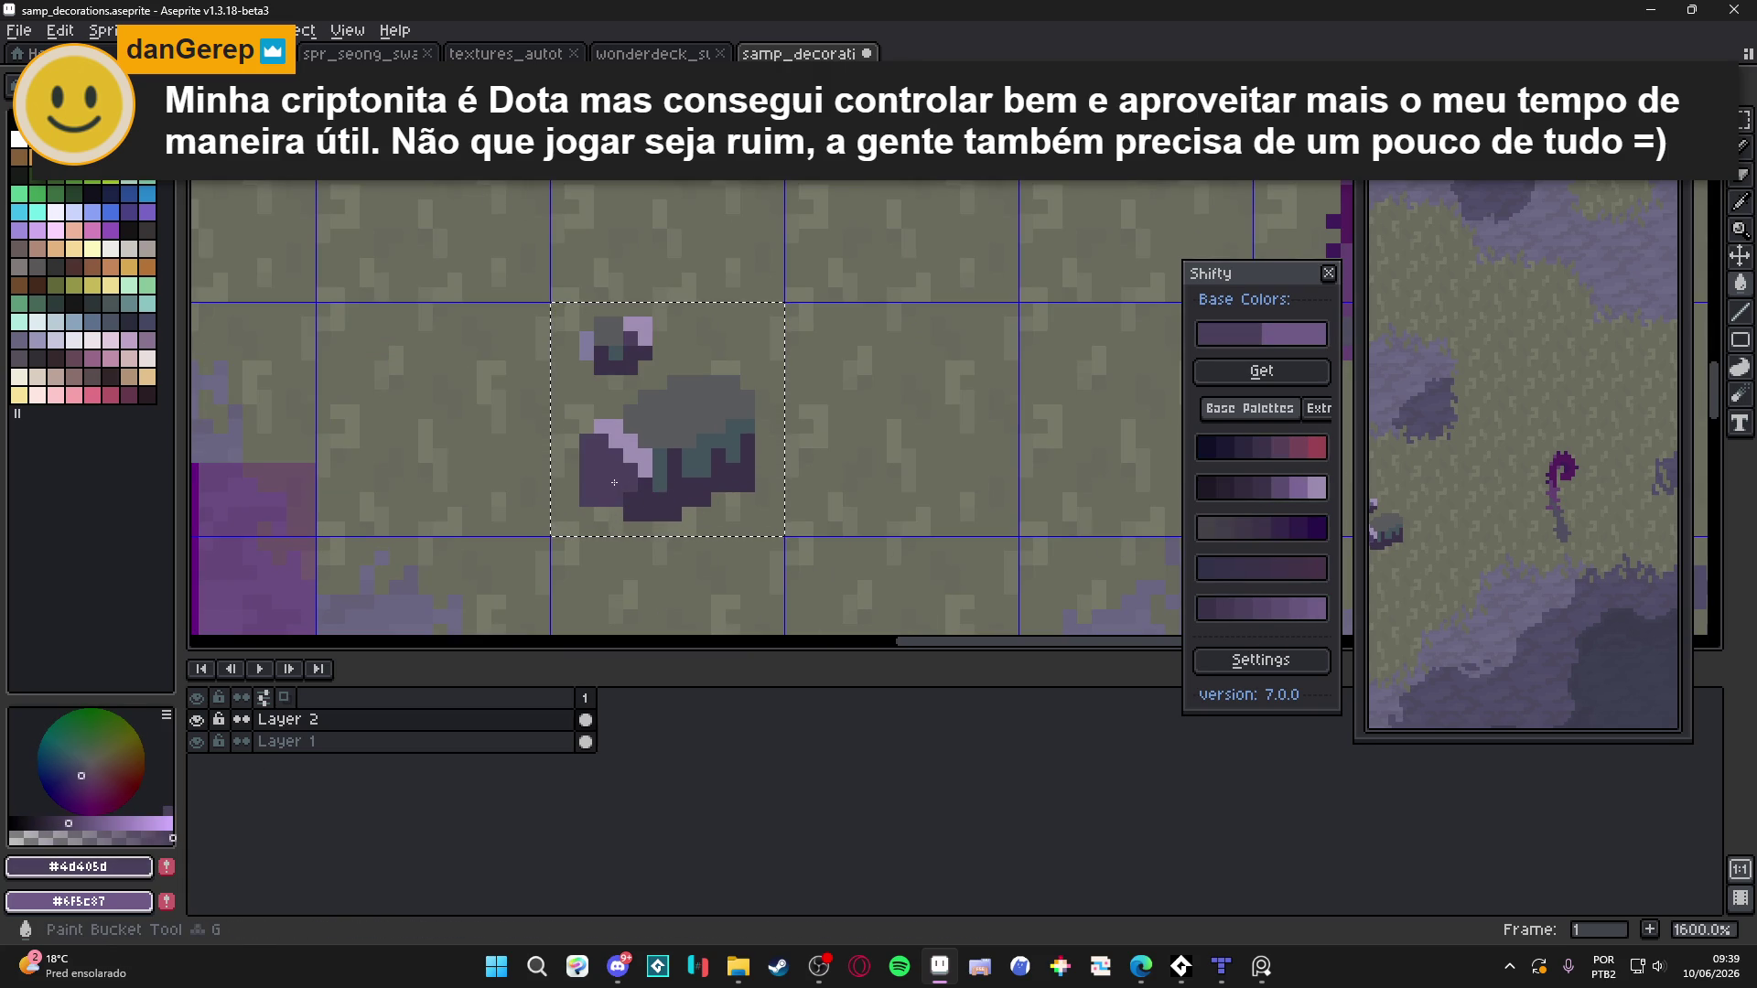
{"action": "left_click", "coordinate": [1272, 613]}
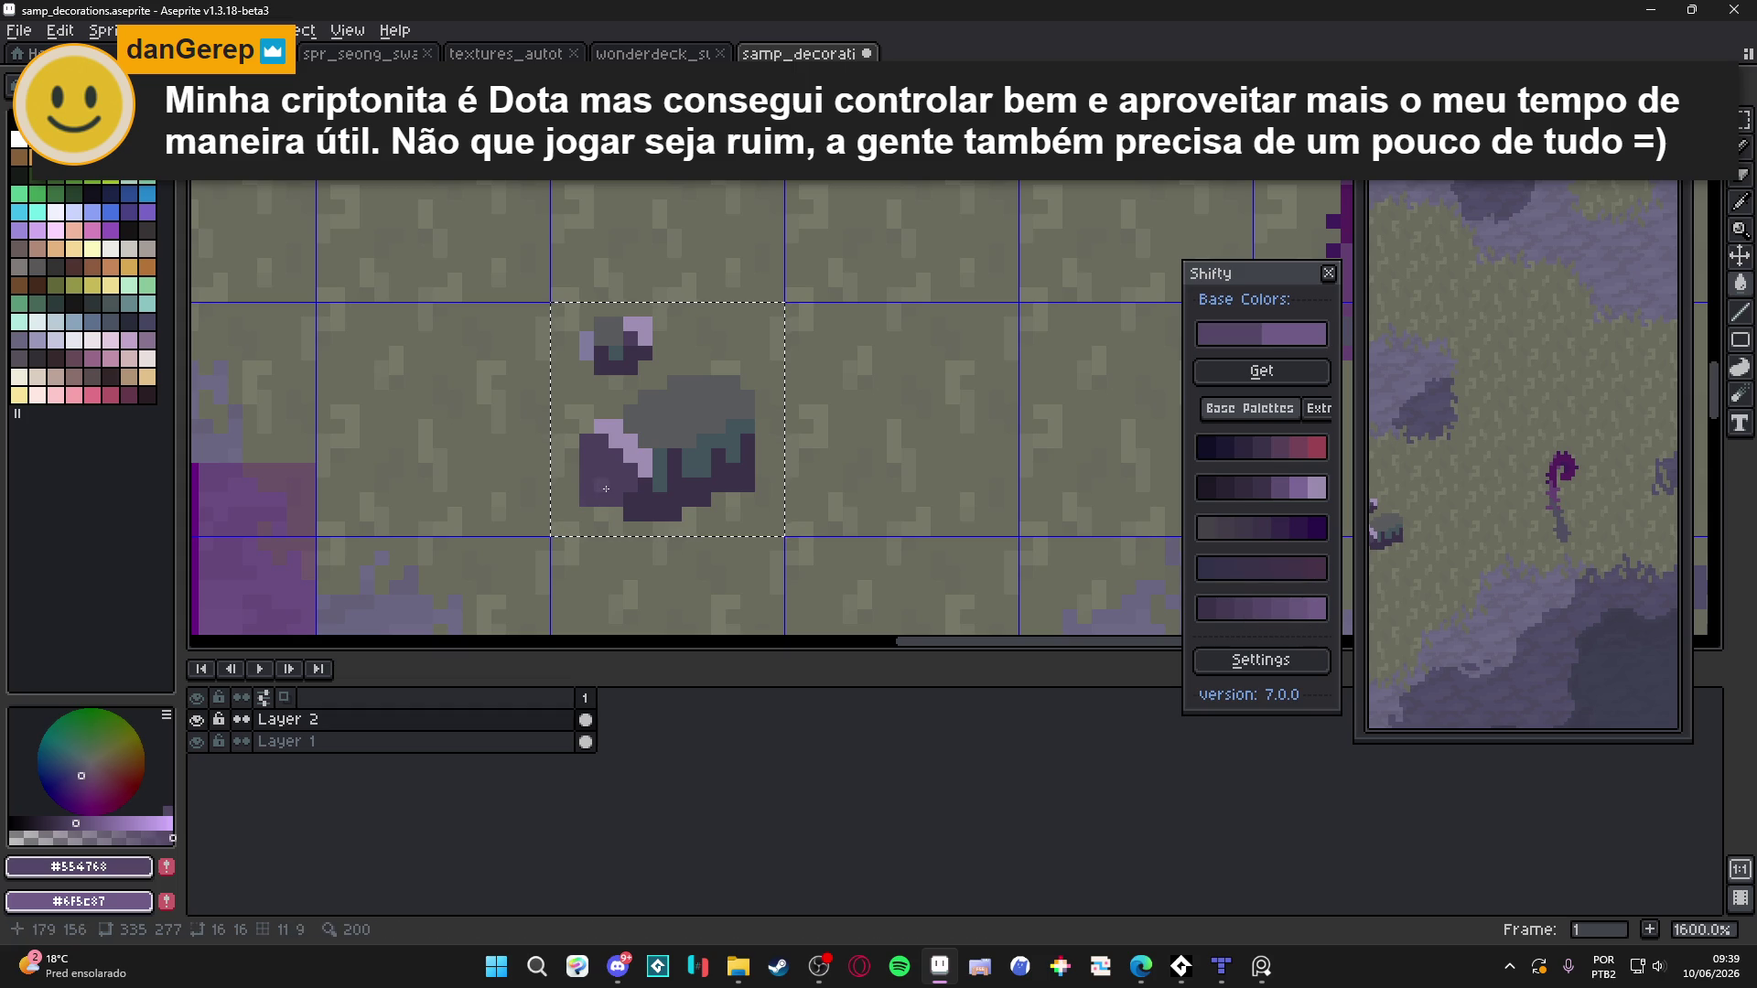
{"action": "left_click", "coordinate": [1278, 608]}
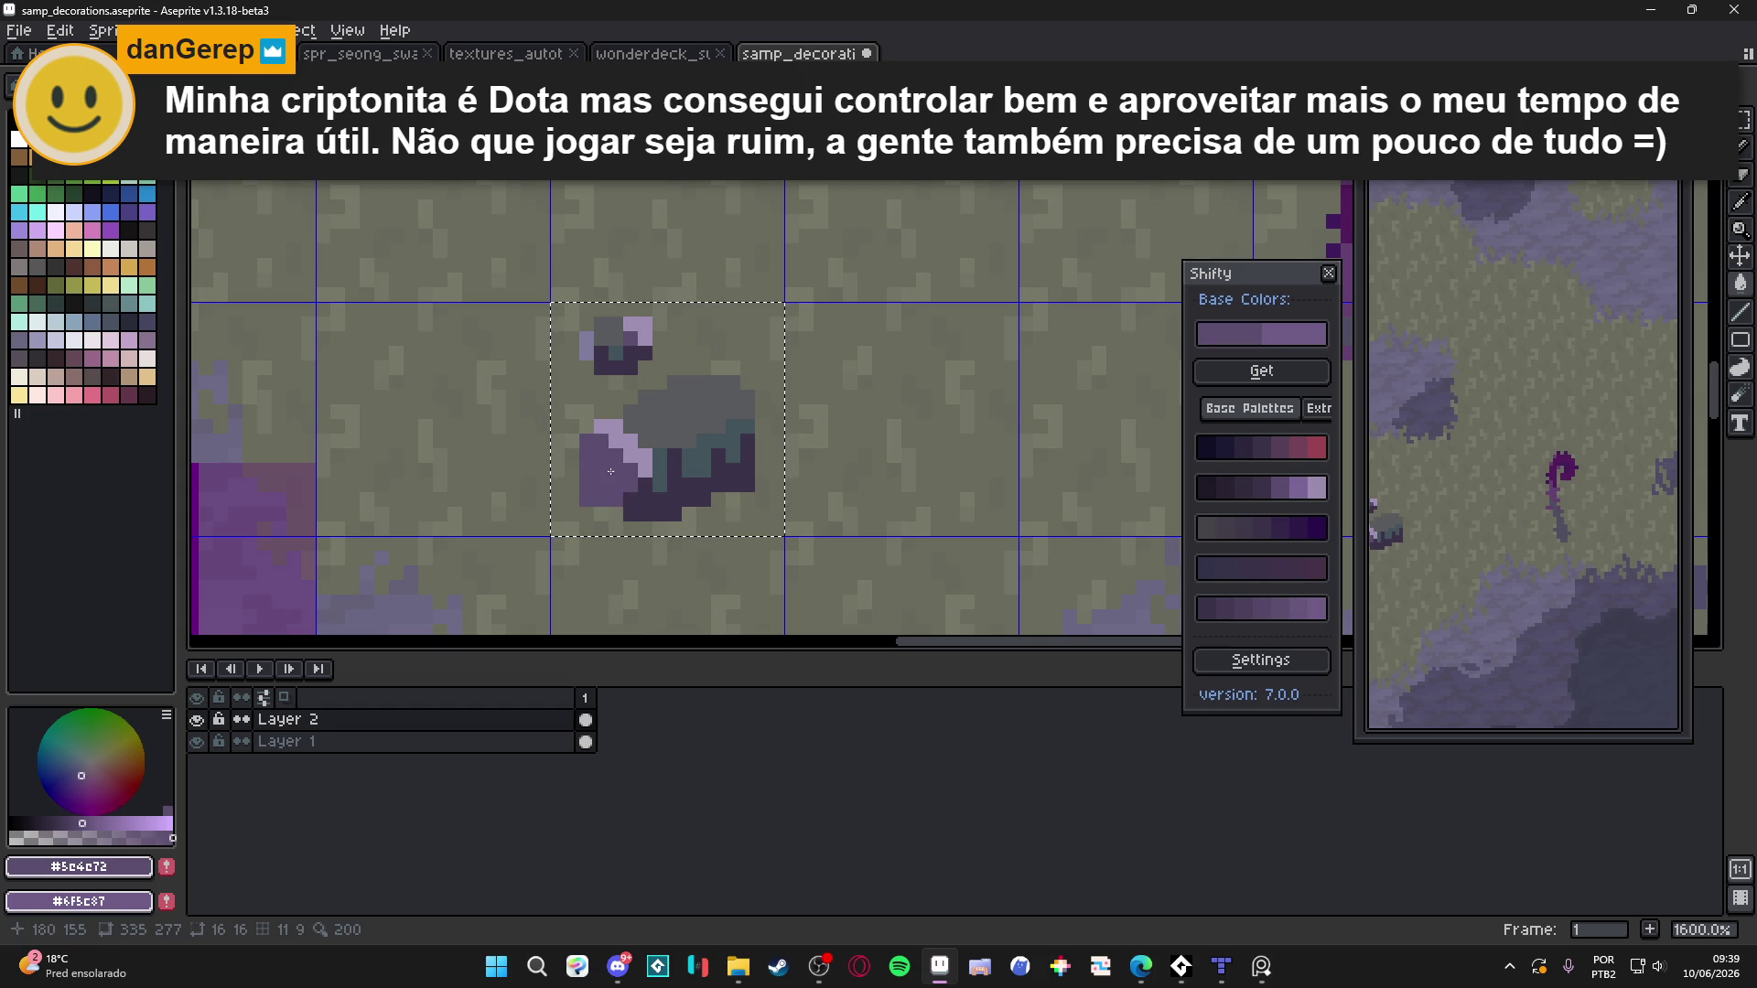
{"action": "scroll", "coordinate": [610, 471], "scroll_direction": "down", "scroll_amount": 4}
{"action": "scroll", "coordinate": [610, 471], "scroll_direction": "up", "scroll_amount": 3}
{"action": "scroll", "coordinate": [663, 469], "scroll_direction": "down", "scroll_amount": 2}
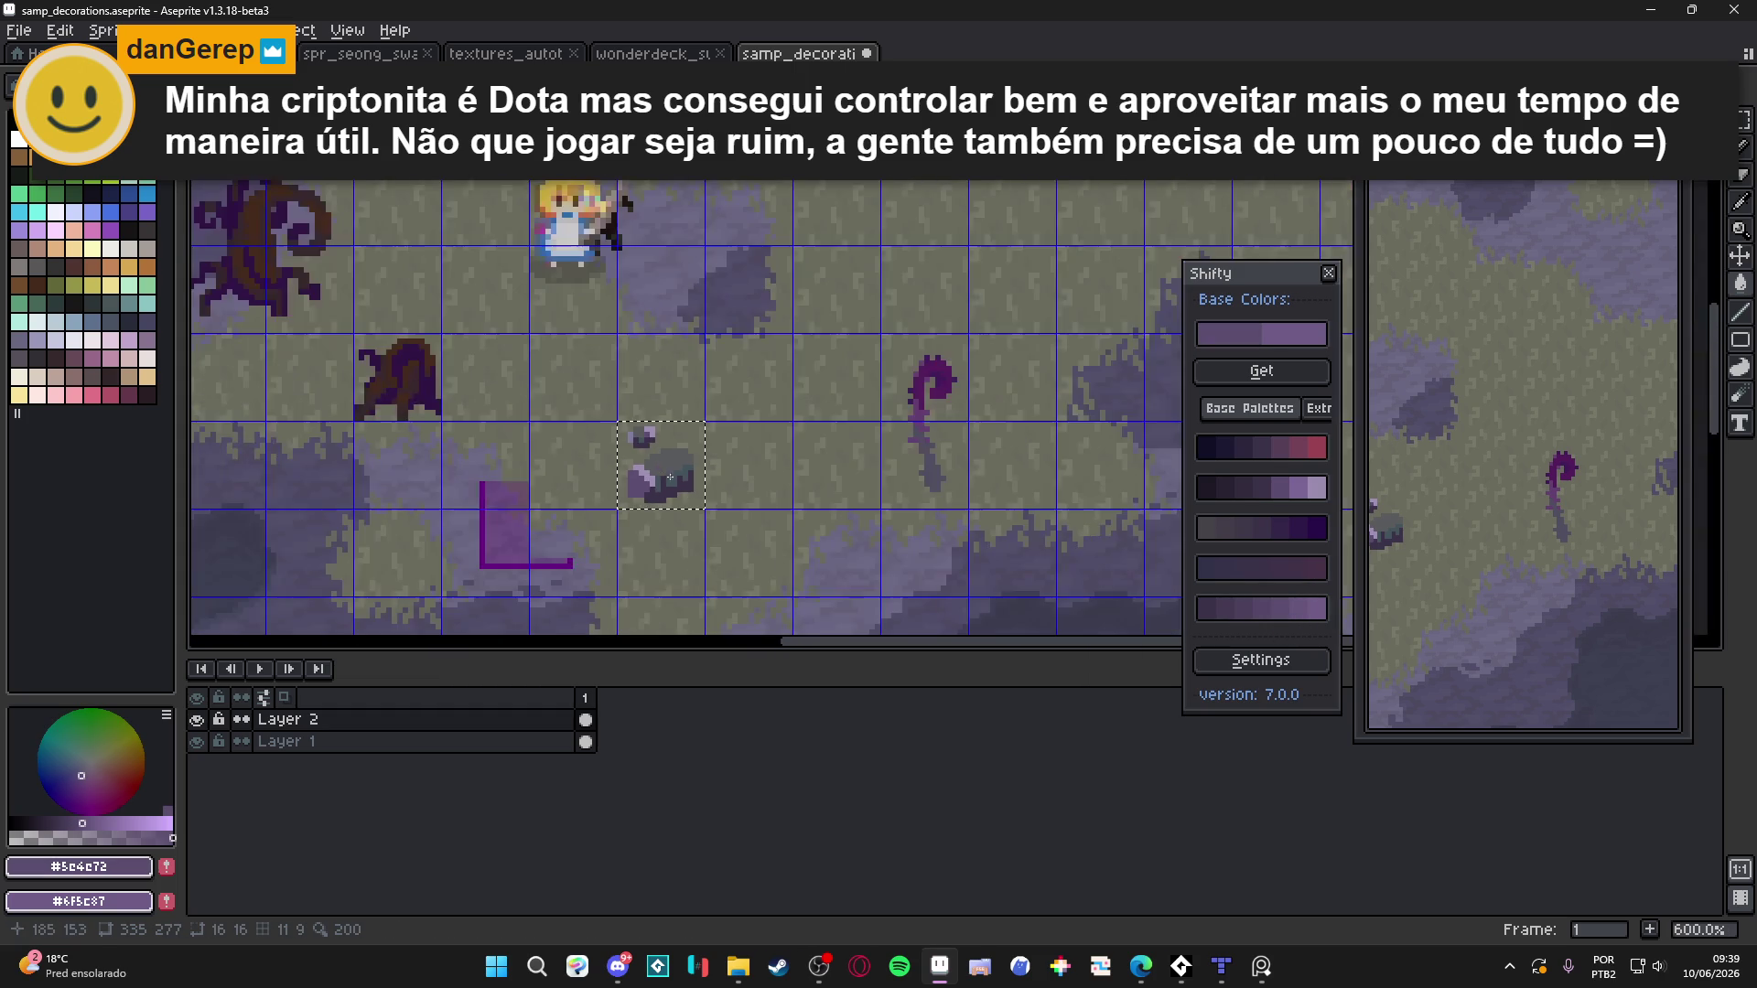
{"action": "scroll", "coordinate": [662, 470], "scroll_direction": "down", "scroll_amount": 3}
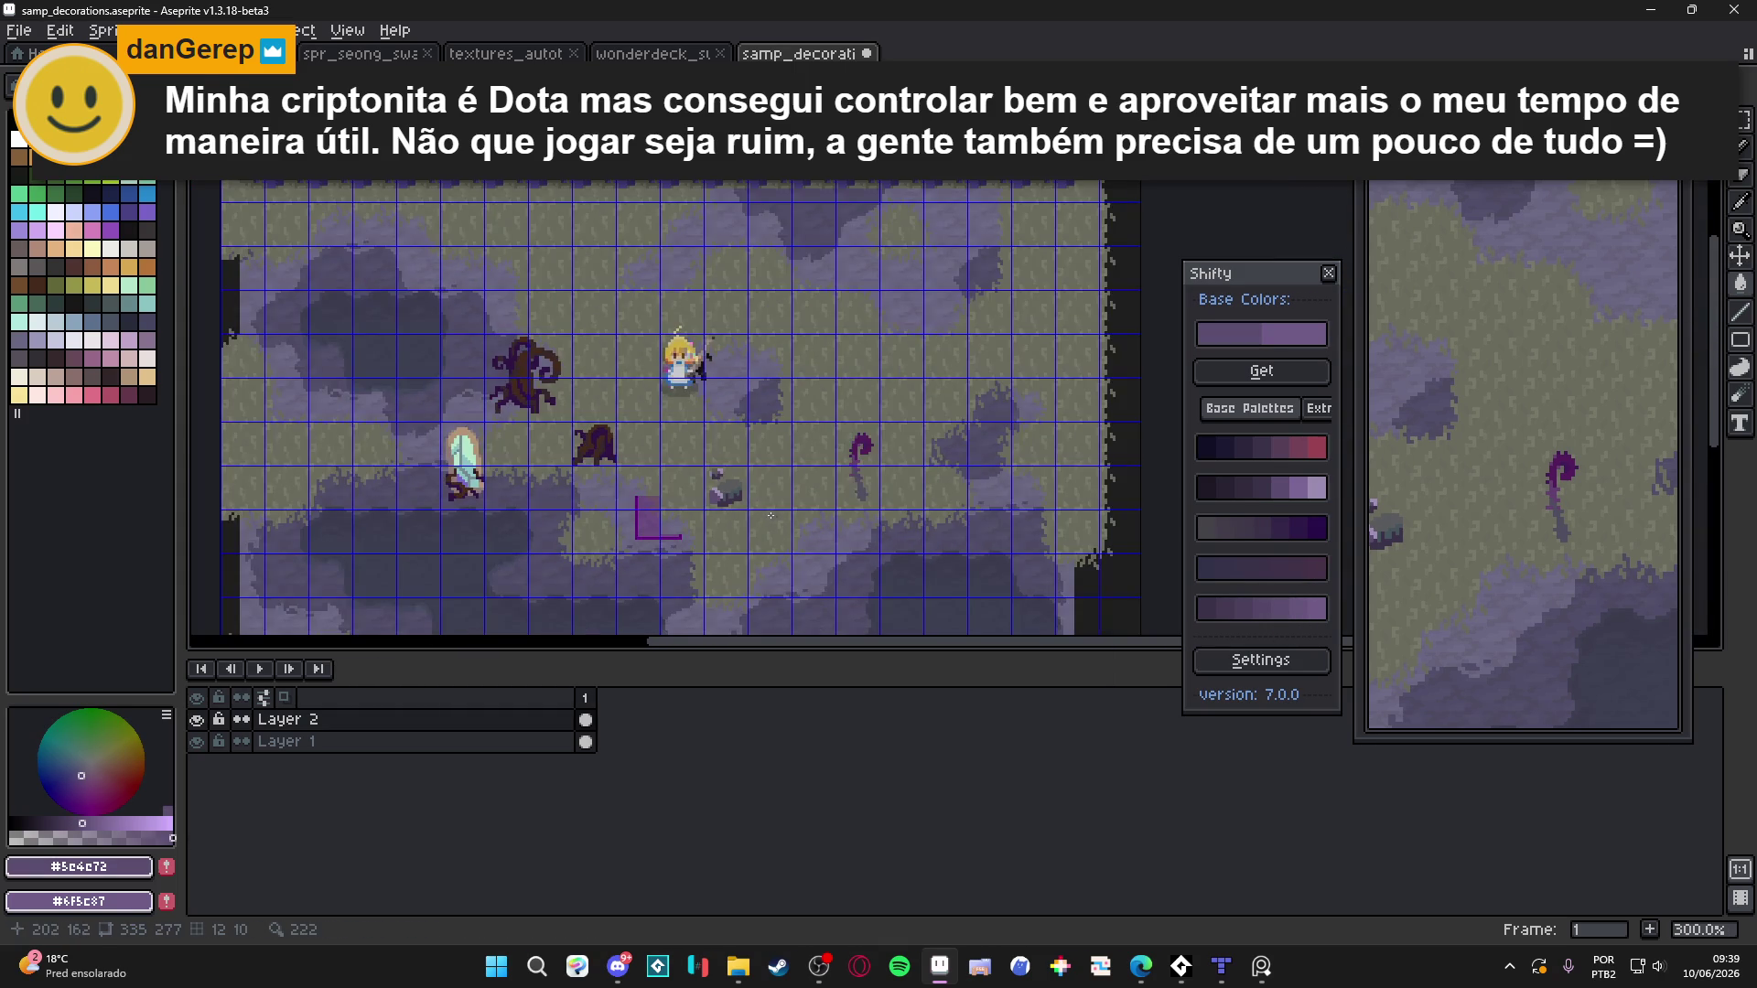
{"action": "scroll", "coordinate": [775, 516], "scroll_direction": "up", "scroll_amount": 4}
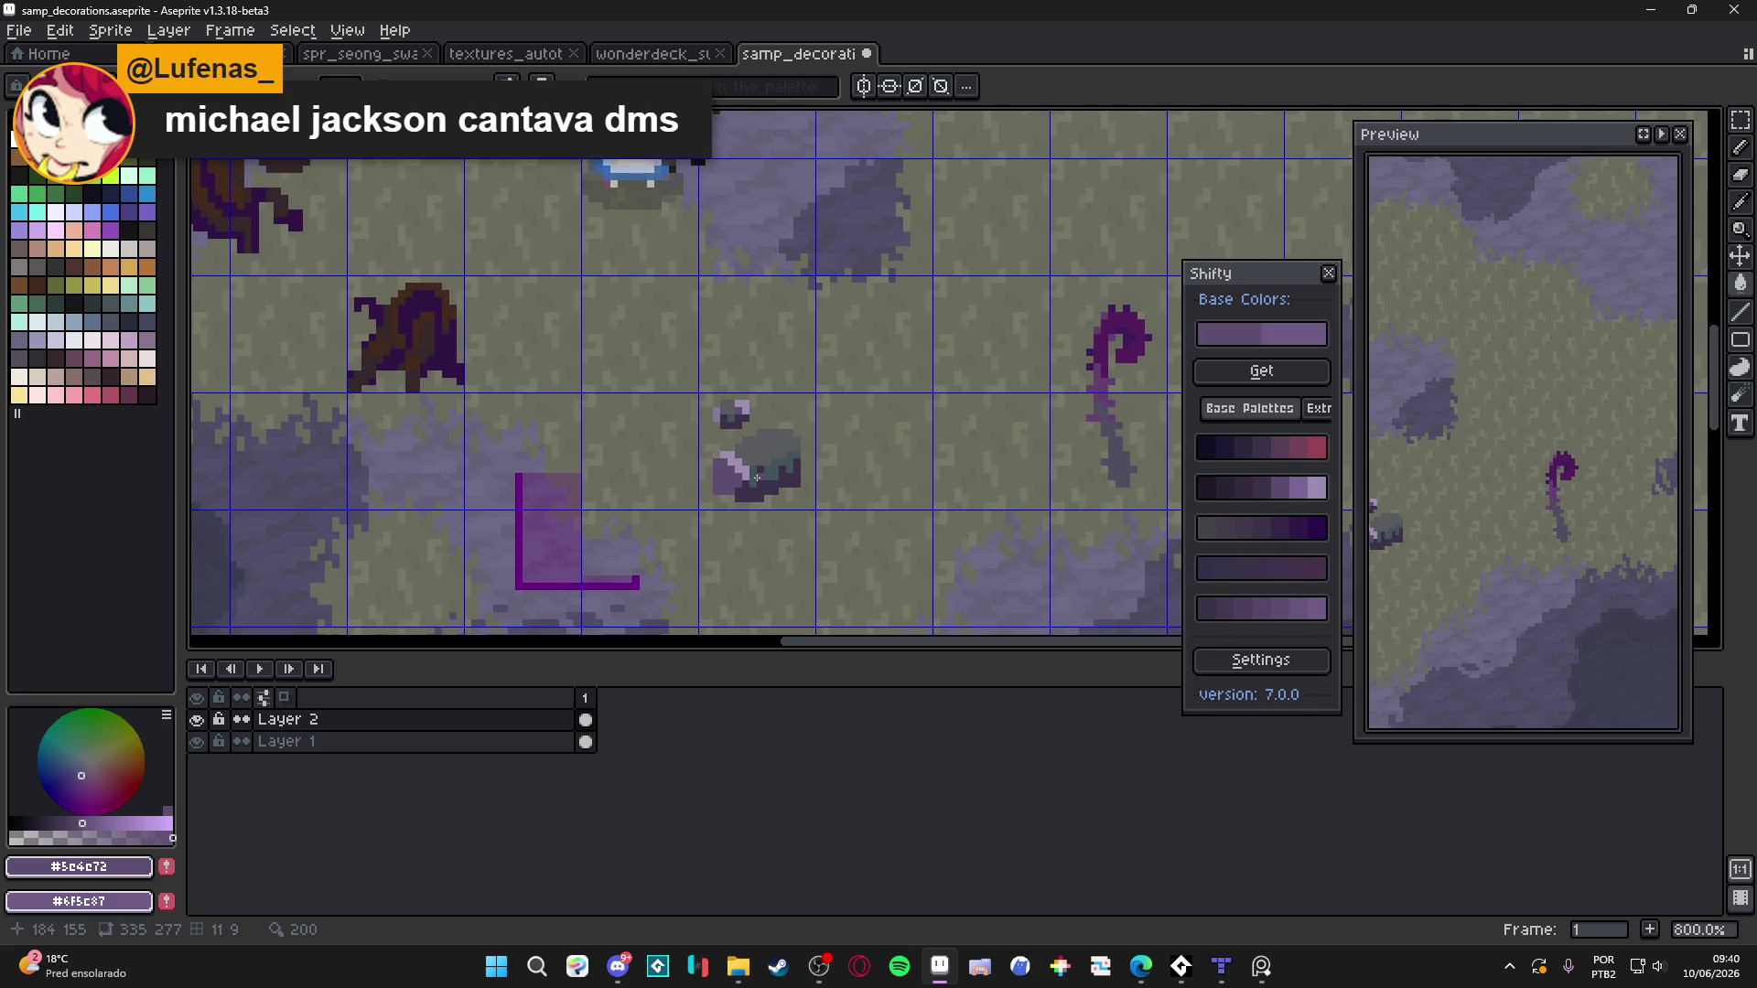
{"action": "scroll", "coordinate": [757, 476], "scroll_direction": "up", "scroll_amount": 2}
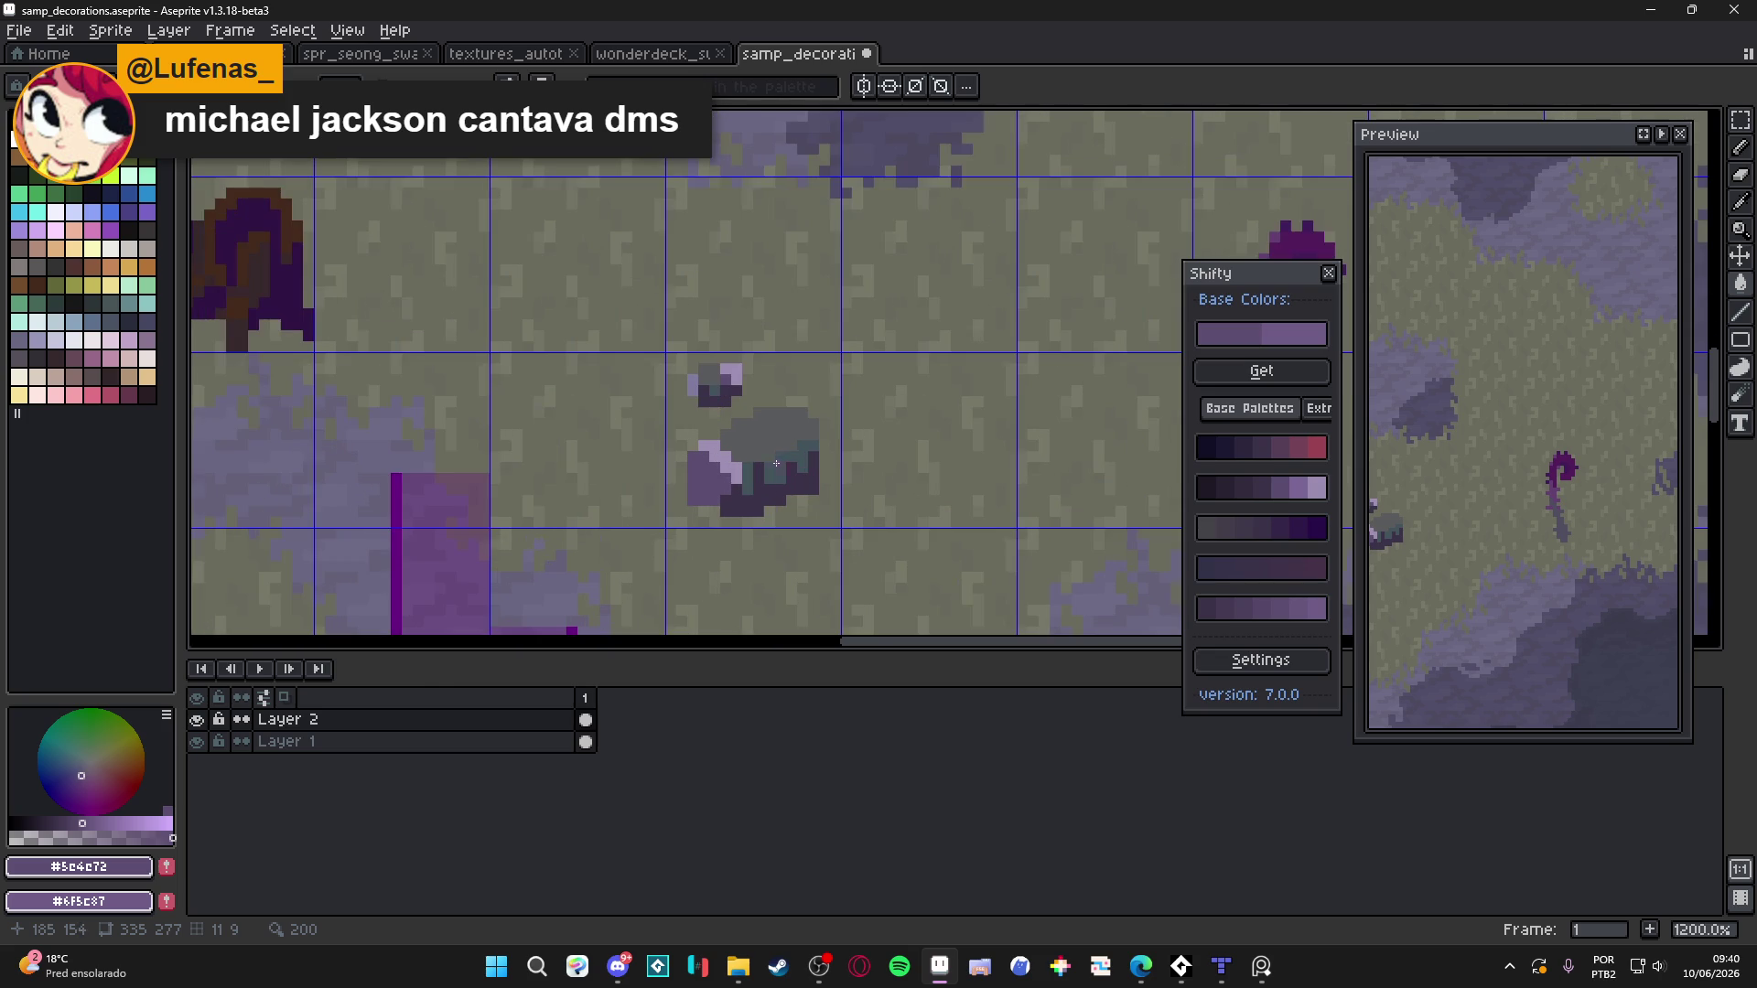
Select the rock's grid cell and try a purple fill on its lilac pixels, then undo it
{"action": "double_click", "coordinate": [779, 452]}
{"action": "scroll", "coordinate": [769, 471], "scroll_direction": "up", "scroll_amount": 2}
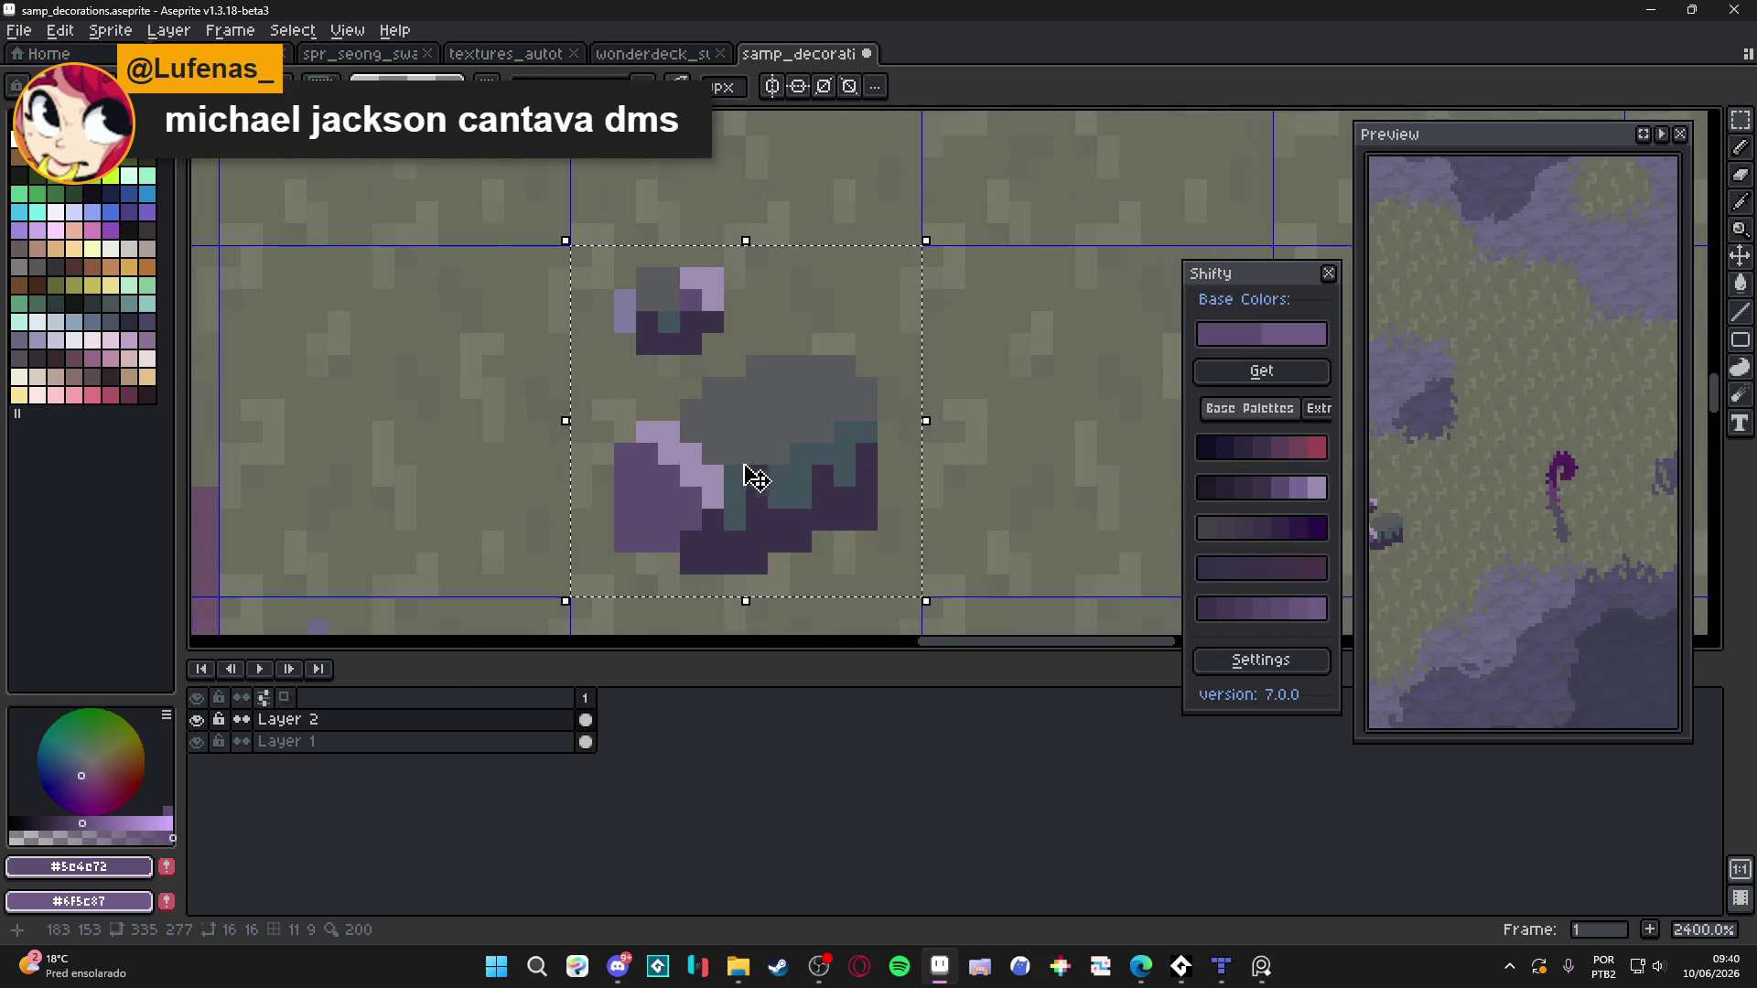
{"action": "key", "text": "g"}
{"action": "left_click", "coordinate": [709, 462]}
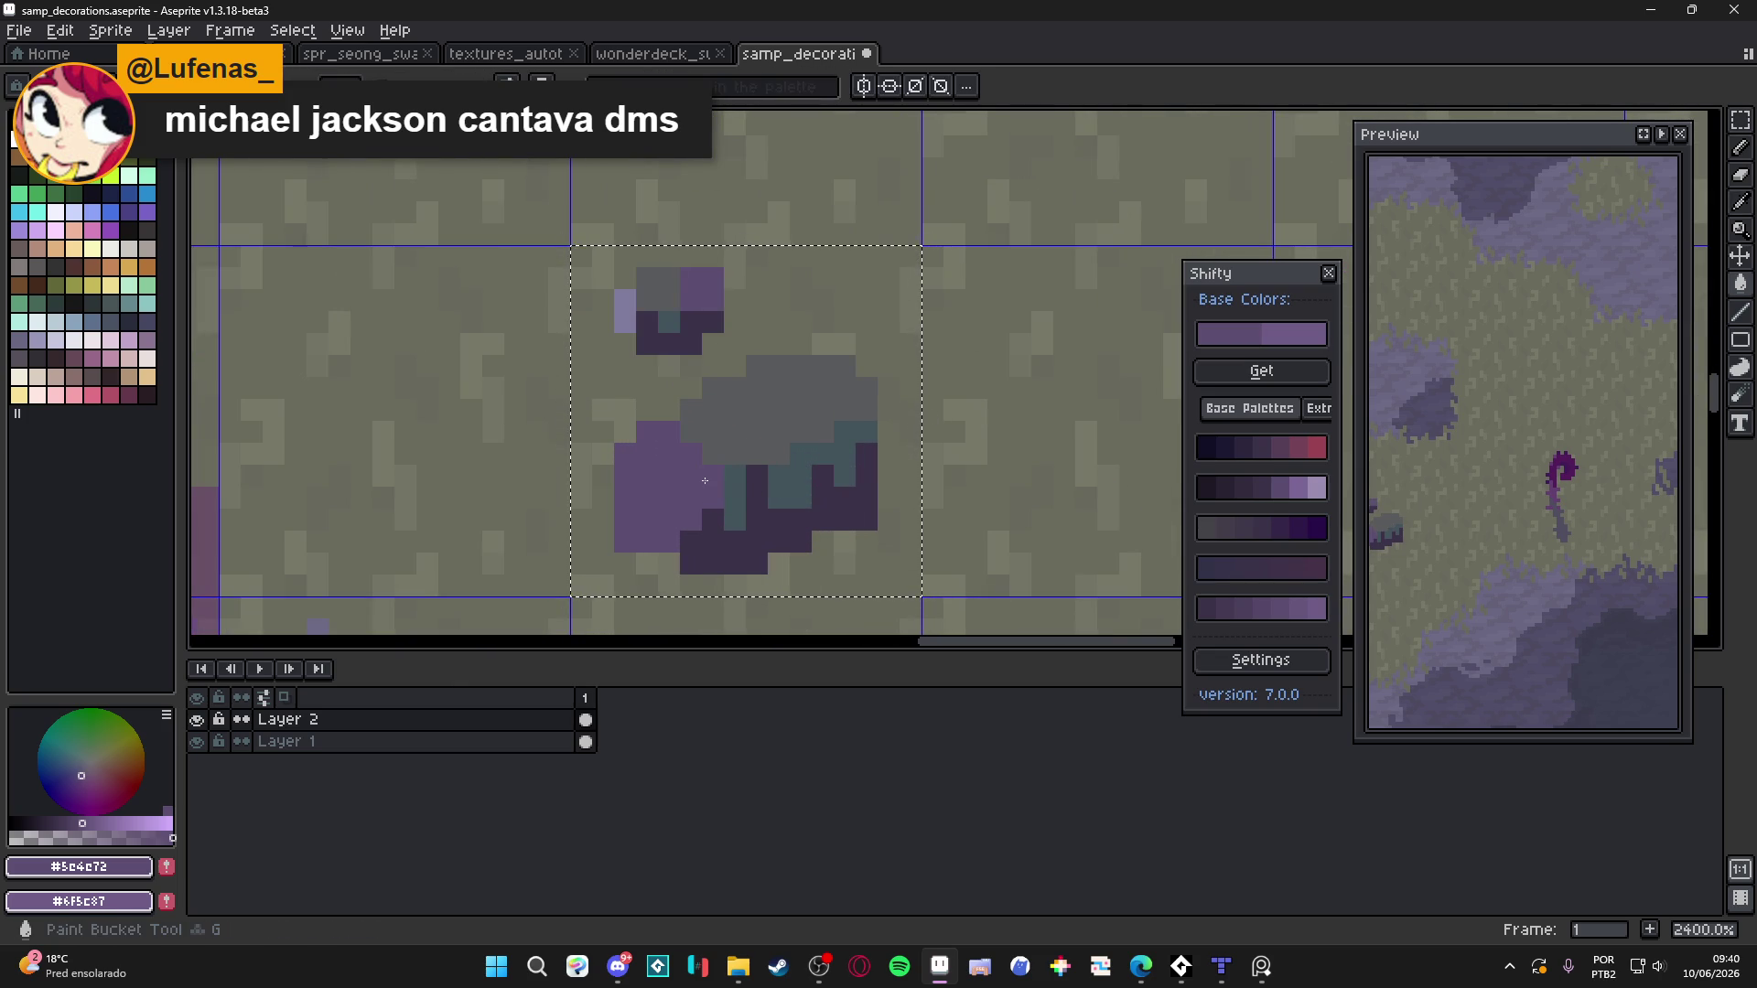
{"action": "key", "text": "ctrl+z"}
Bucket-fill the rock's grey top with a lighter grey from the generated palette
{"action": "left_click", "coordinate": [737, 454]}
{"action": "scroll", "coordinate": [801, 395], "scroll_direction": "down", "scroll_amount": 2}
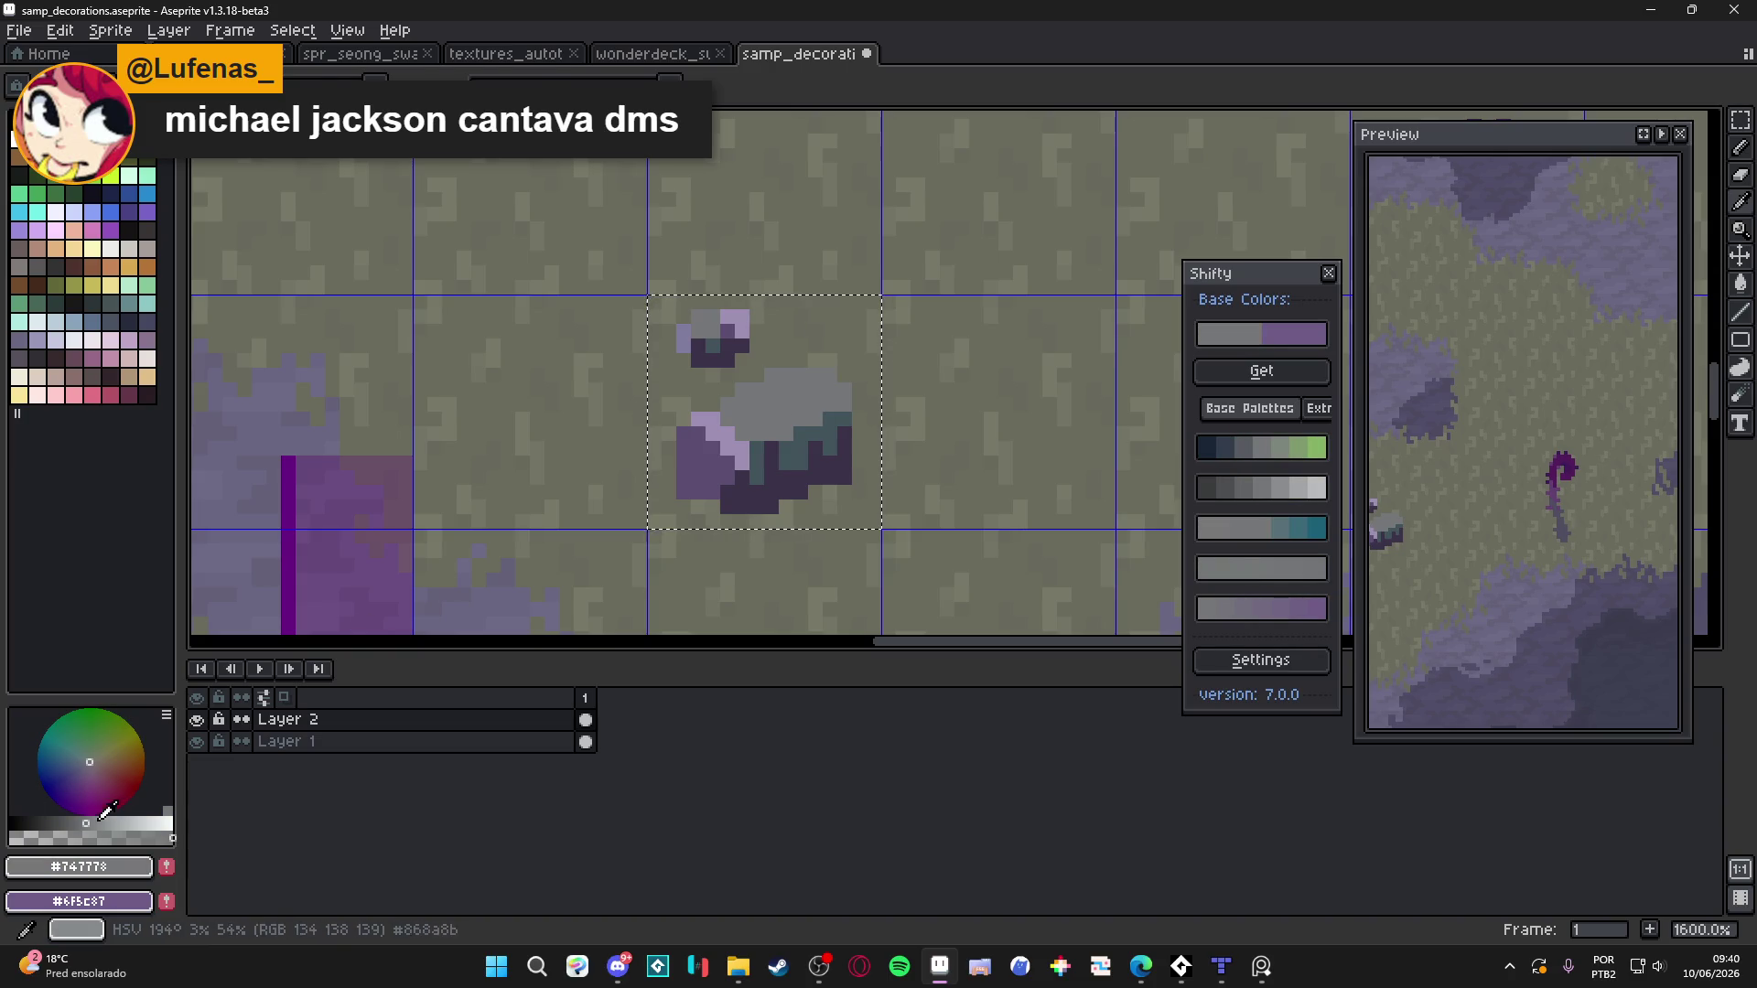
{"action": "left_click", "coordinate": [1283, 494]}
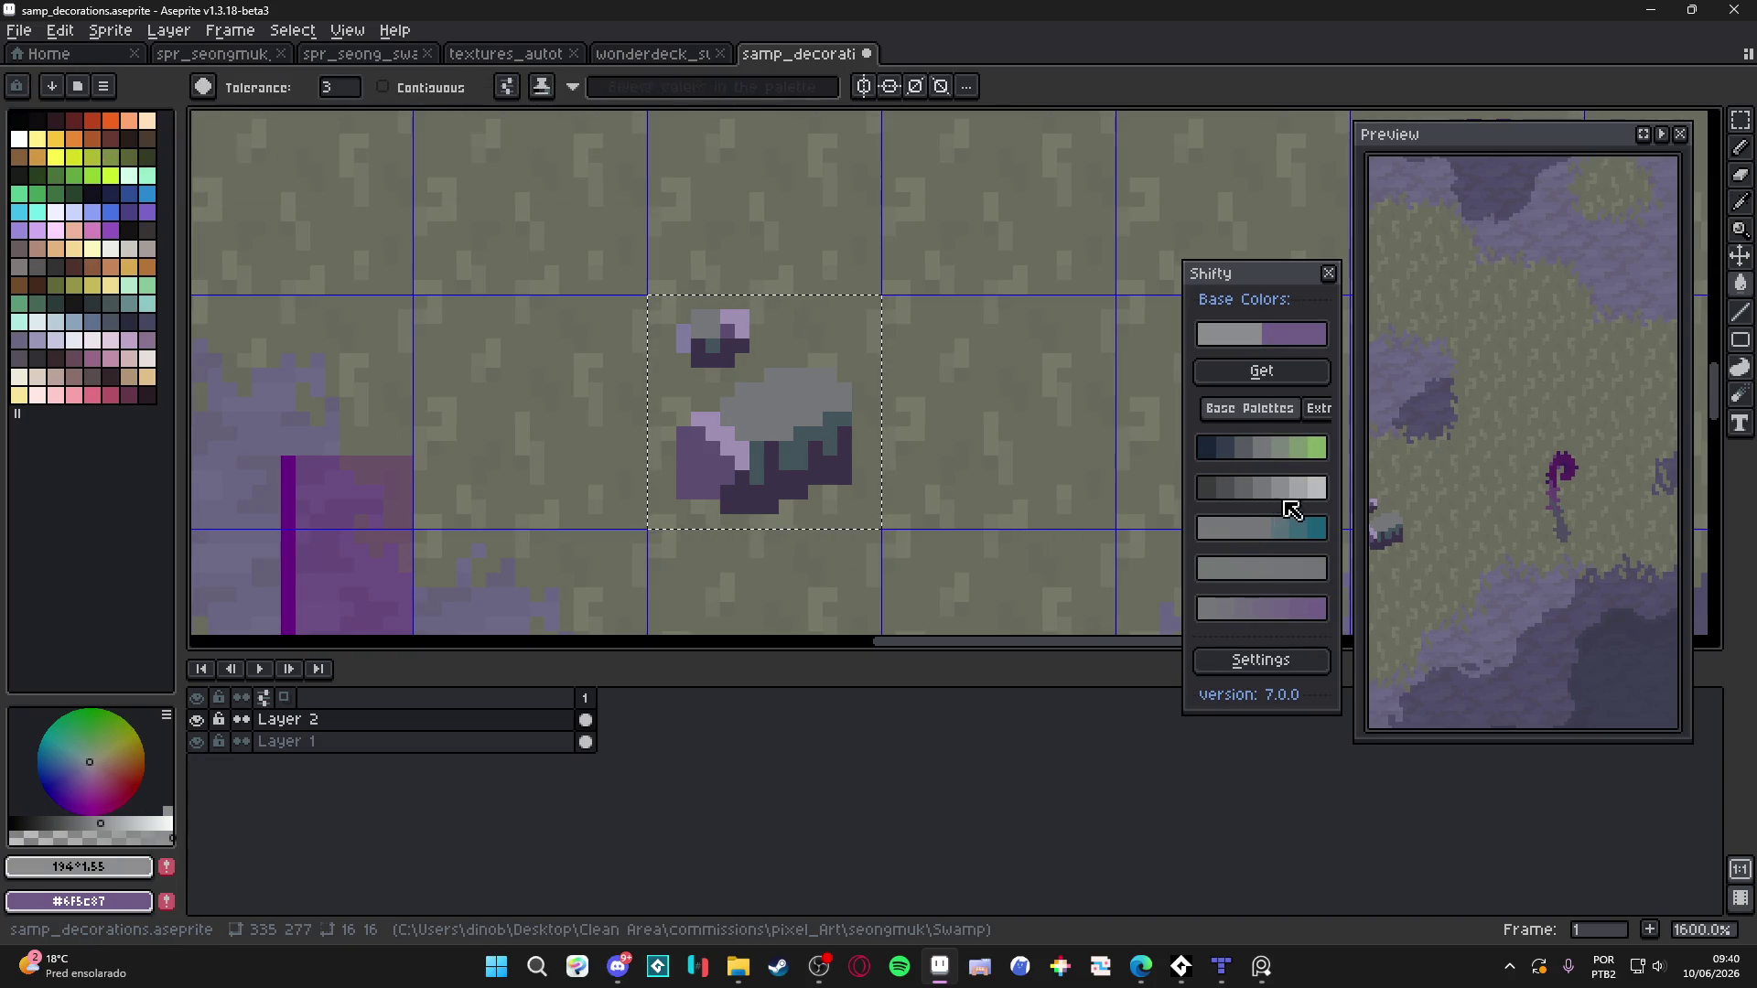
{"action": "left_click", "coordinate": [785, 399]}
{"action": "scroll", "coordinate": [785, 399], "scroll_direction": "down", "scroll_amount": 5}
{"action": "scroll", "coordinate": [824, 430], "scroll_direction": "up", "scroll_amount": 2}
{"action": "scroll", "coordinate": [890, 467], "scroll_direction": "down", "scroll_amount": 2}
{"action": "scroll", "coordinate": [873, 450], "scroll_direction": "down", "scroll_amount": 1}
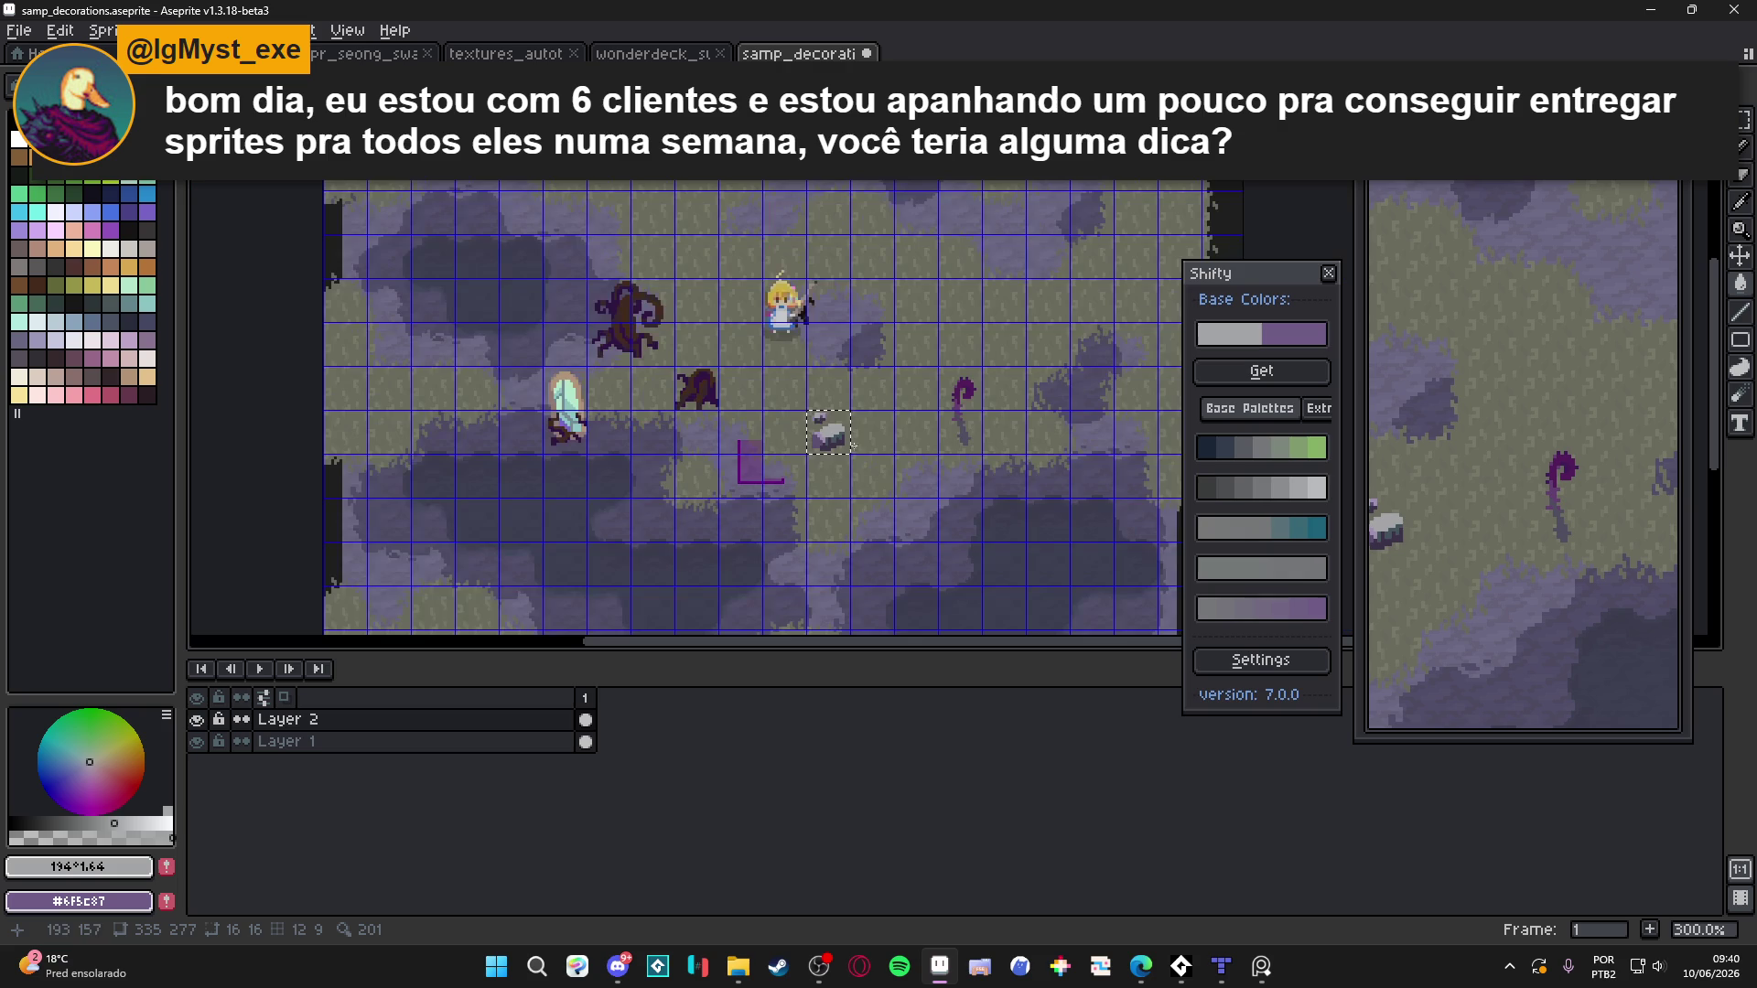
{"action": "scroll", "coordinate": [852, 447], "scroll_direction": "up", "scroll_amount": 7}
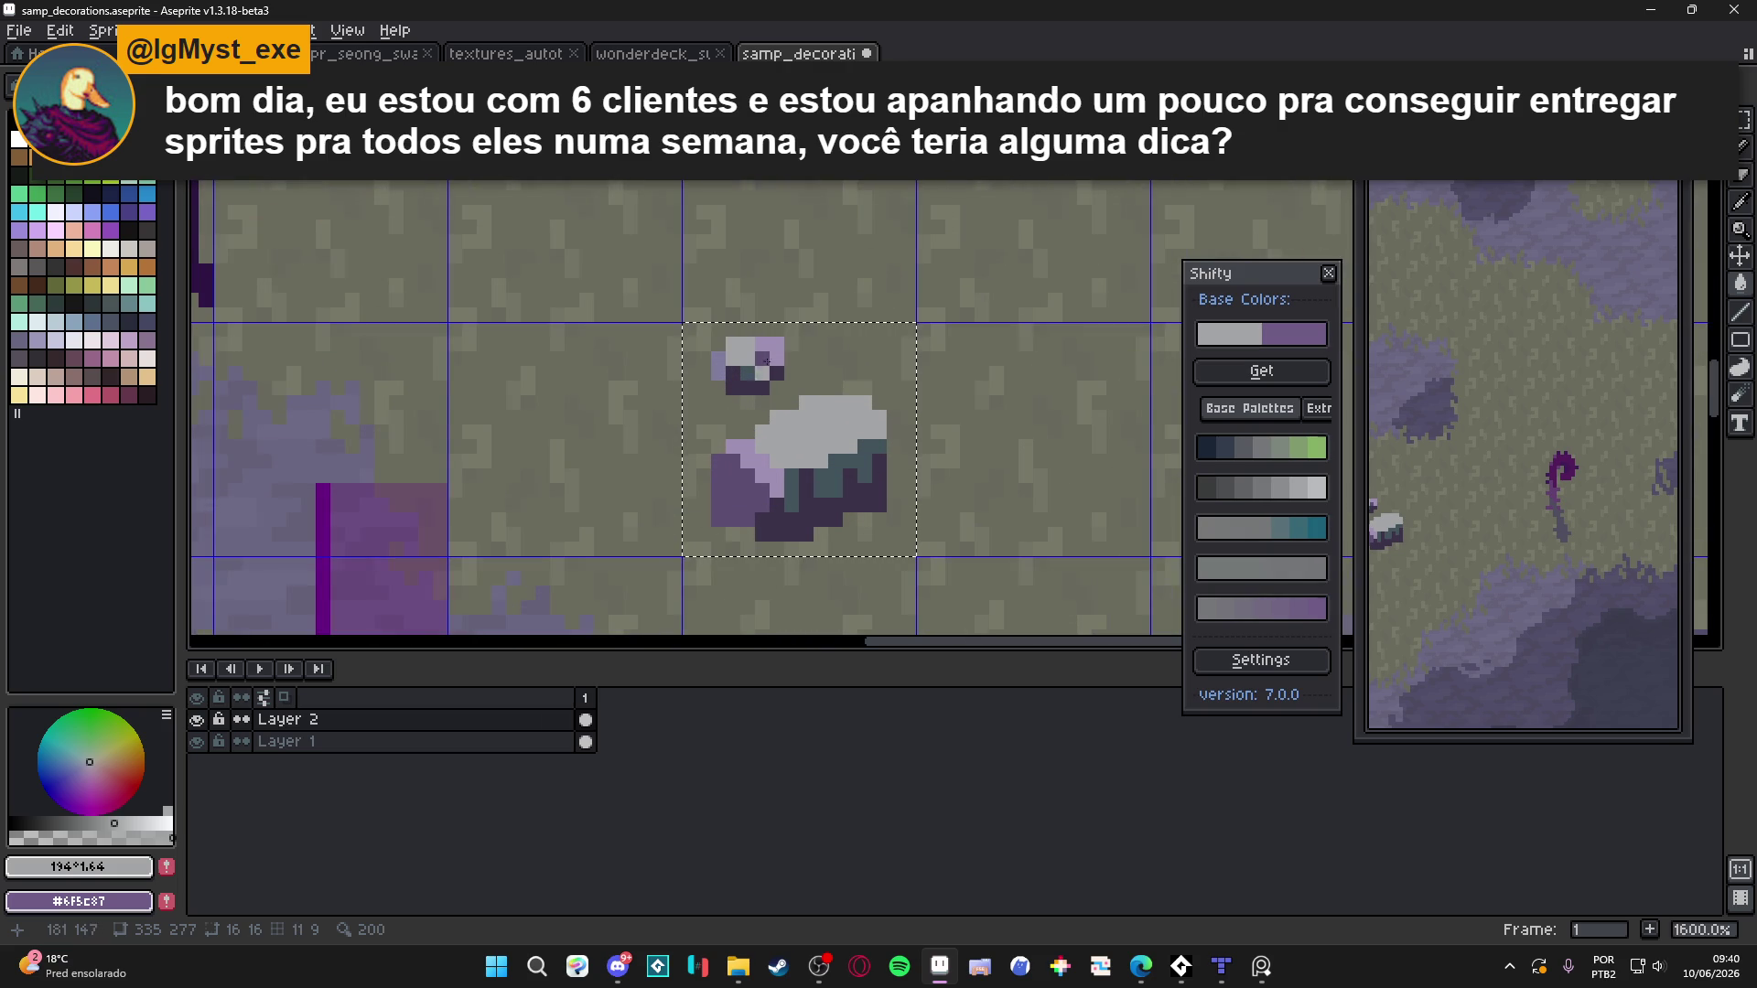
{"action": "scroll", "coordinate": [762, 358], "scroll_direction": "up", "scroll_amount": 6}
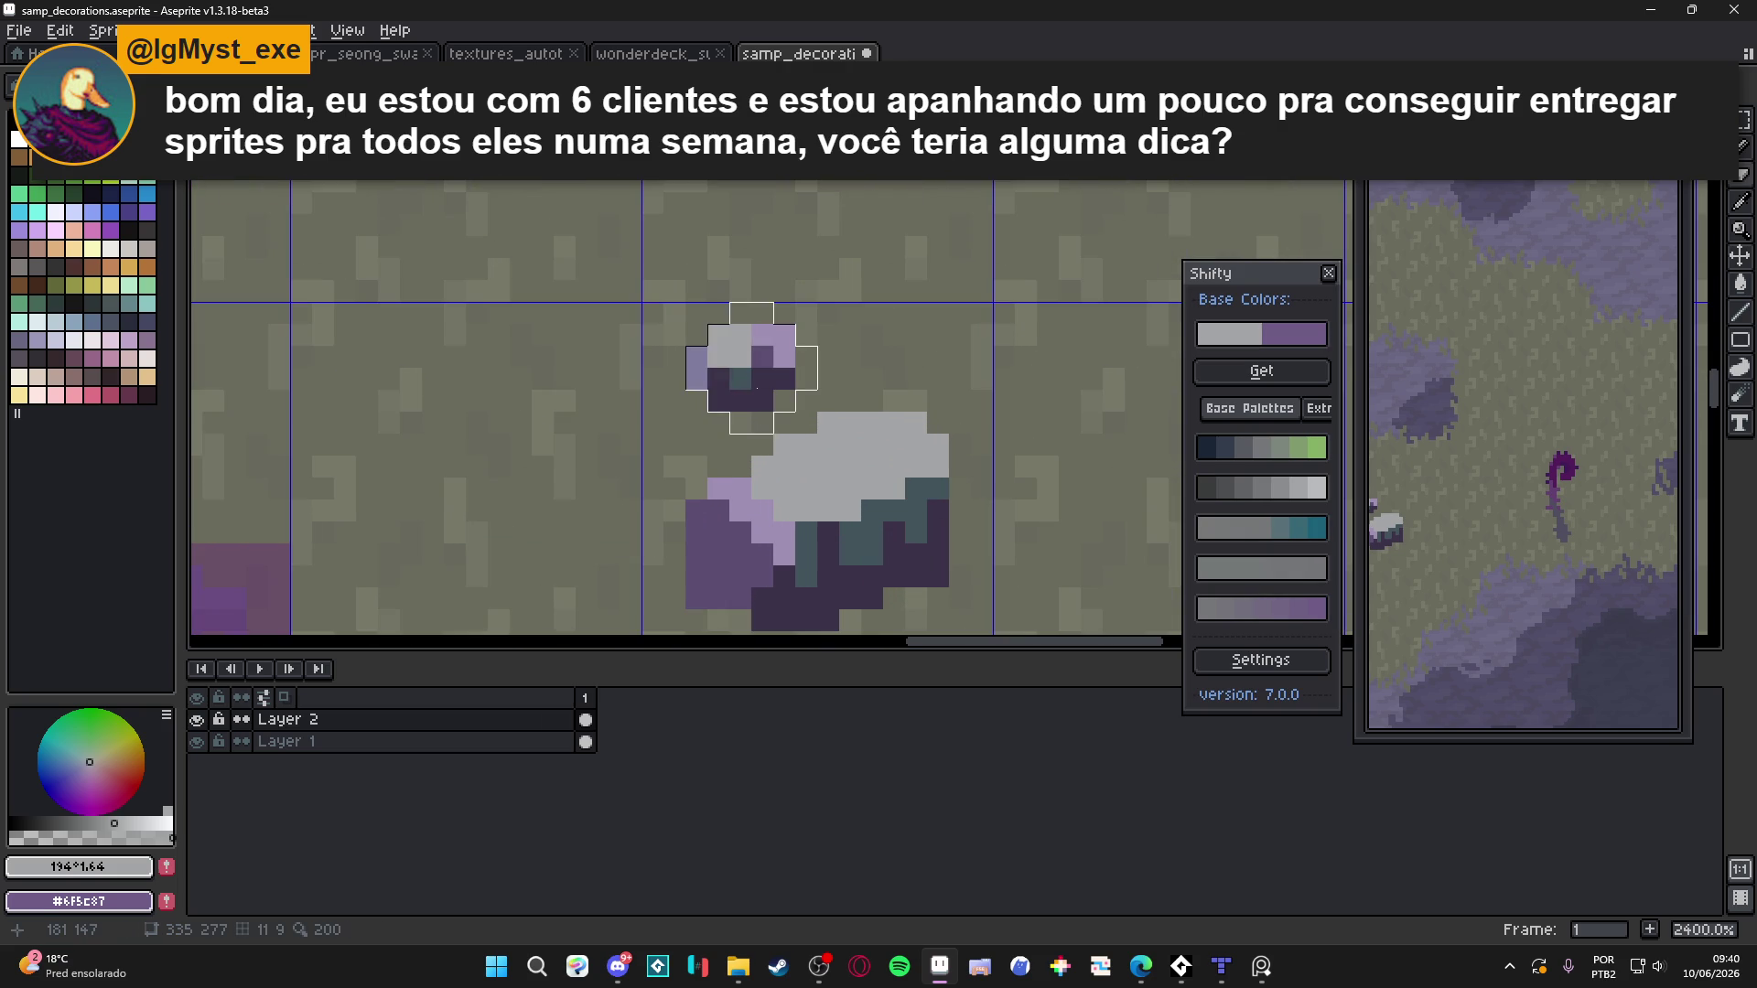
{"action": "scroll", "coordinate": [751, 376], "scroll_direction": "down", "scroll_amount": 3}
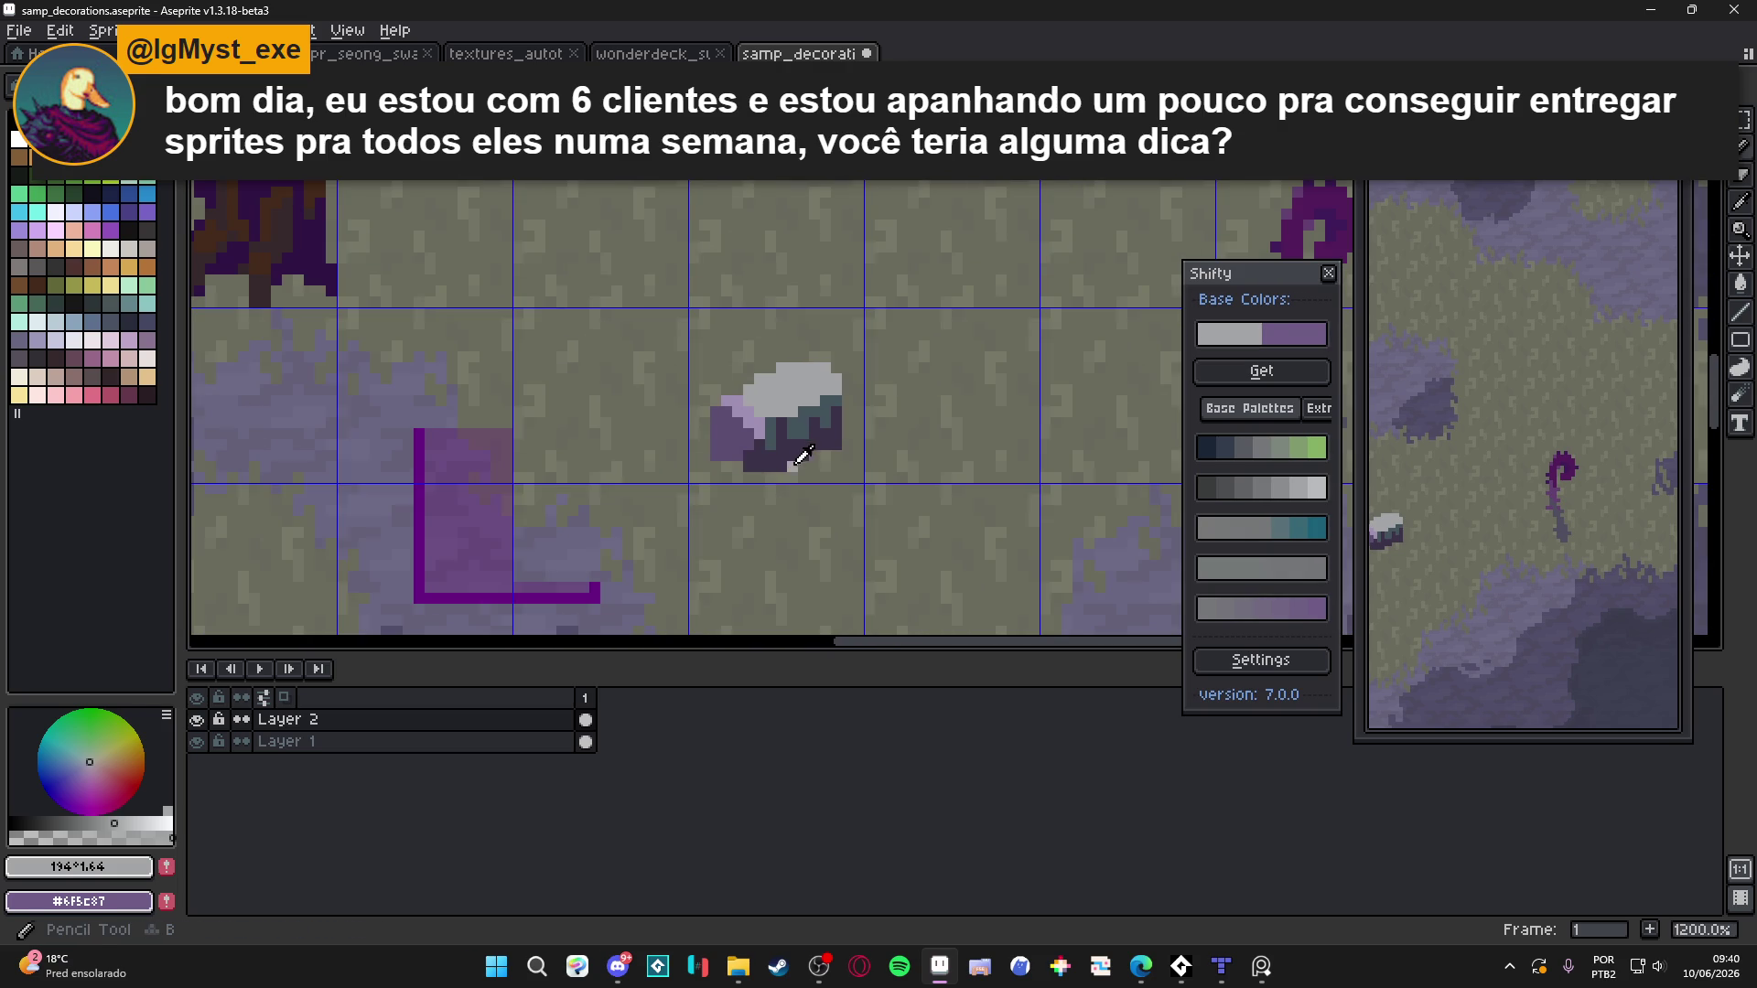
Eyedrop the very dark purple #3c3249 and paint a pixel right of the rock
{"action": "left_click", "coordinate": [802, 435], "text": "alt"}
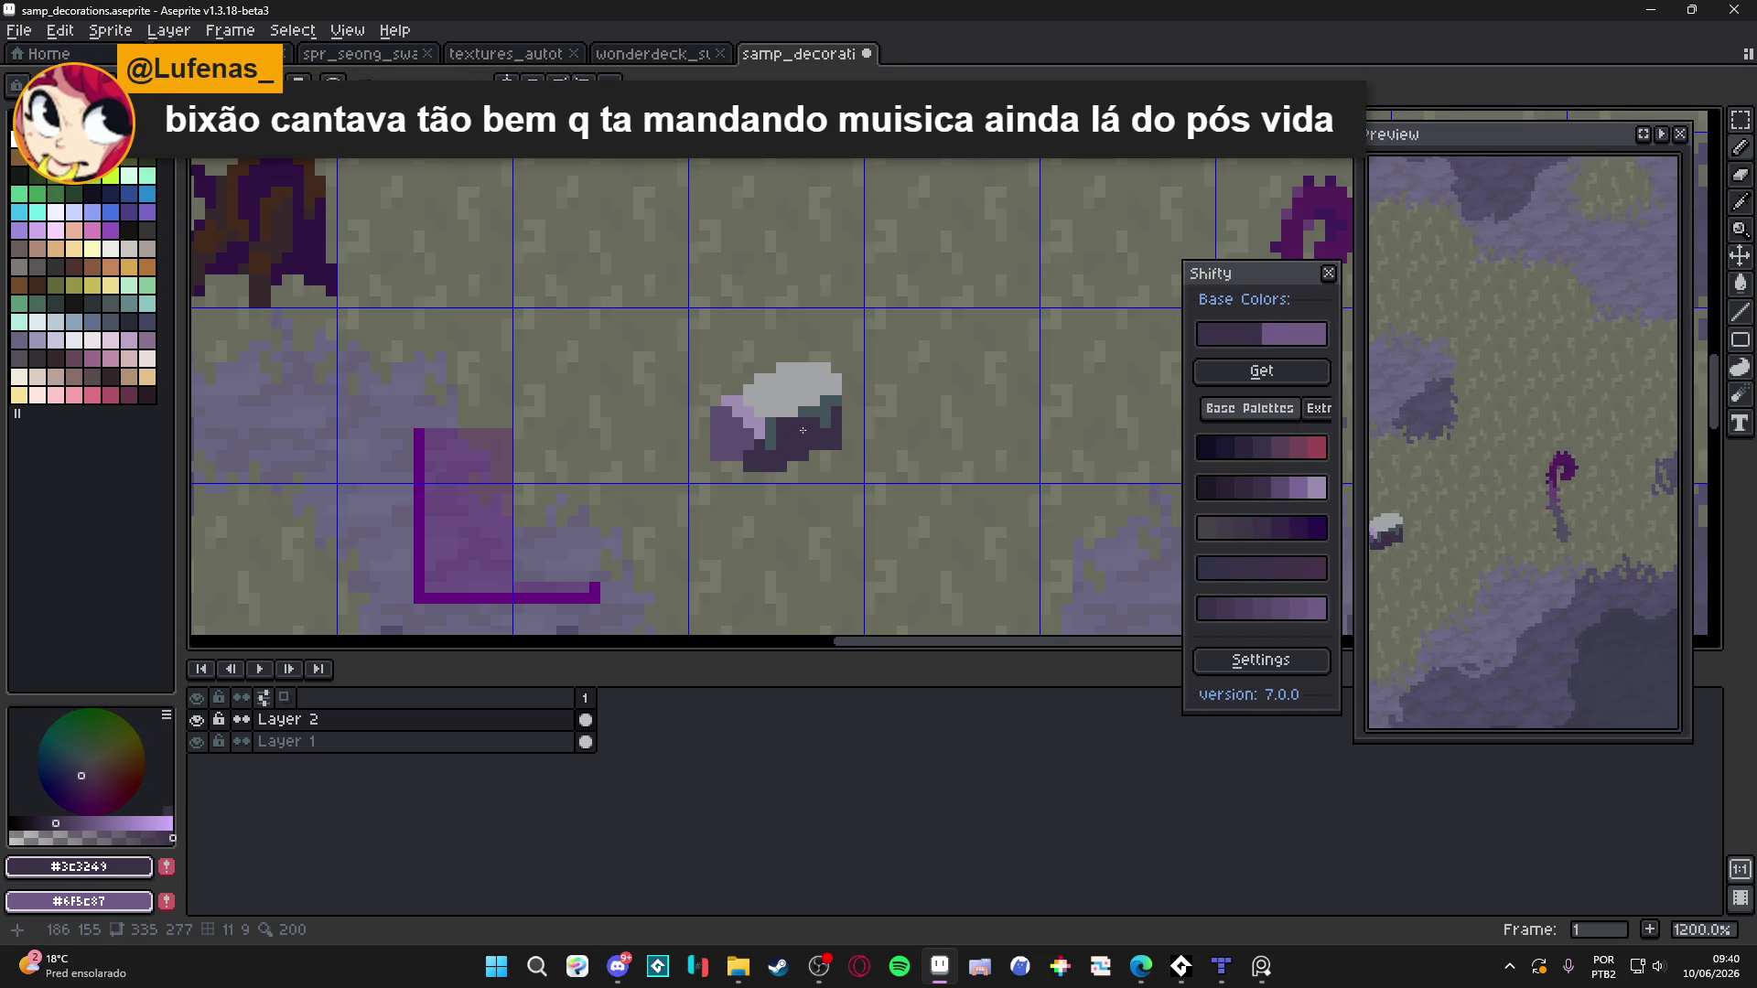
{"action": "left_click_drag", "start_coordinate": [802, 430], "coordinate": [800, 431]}
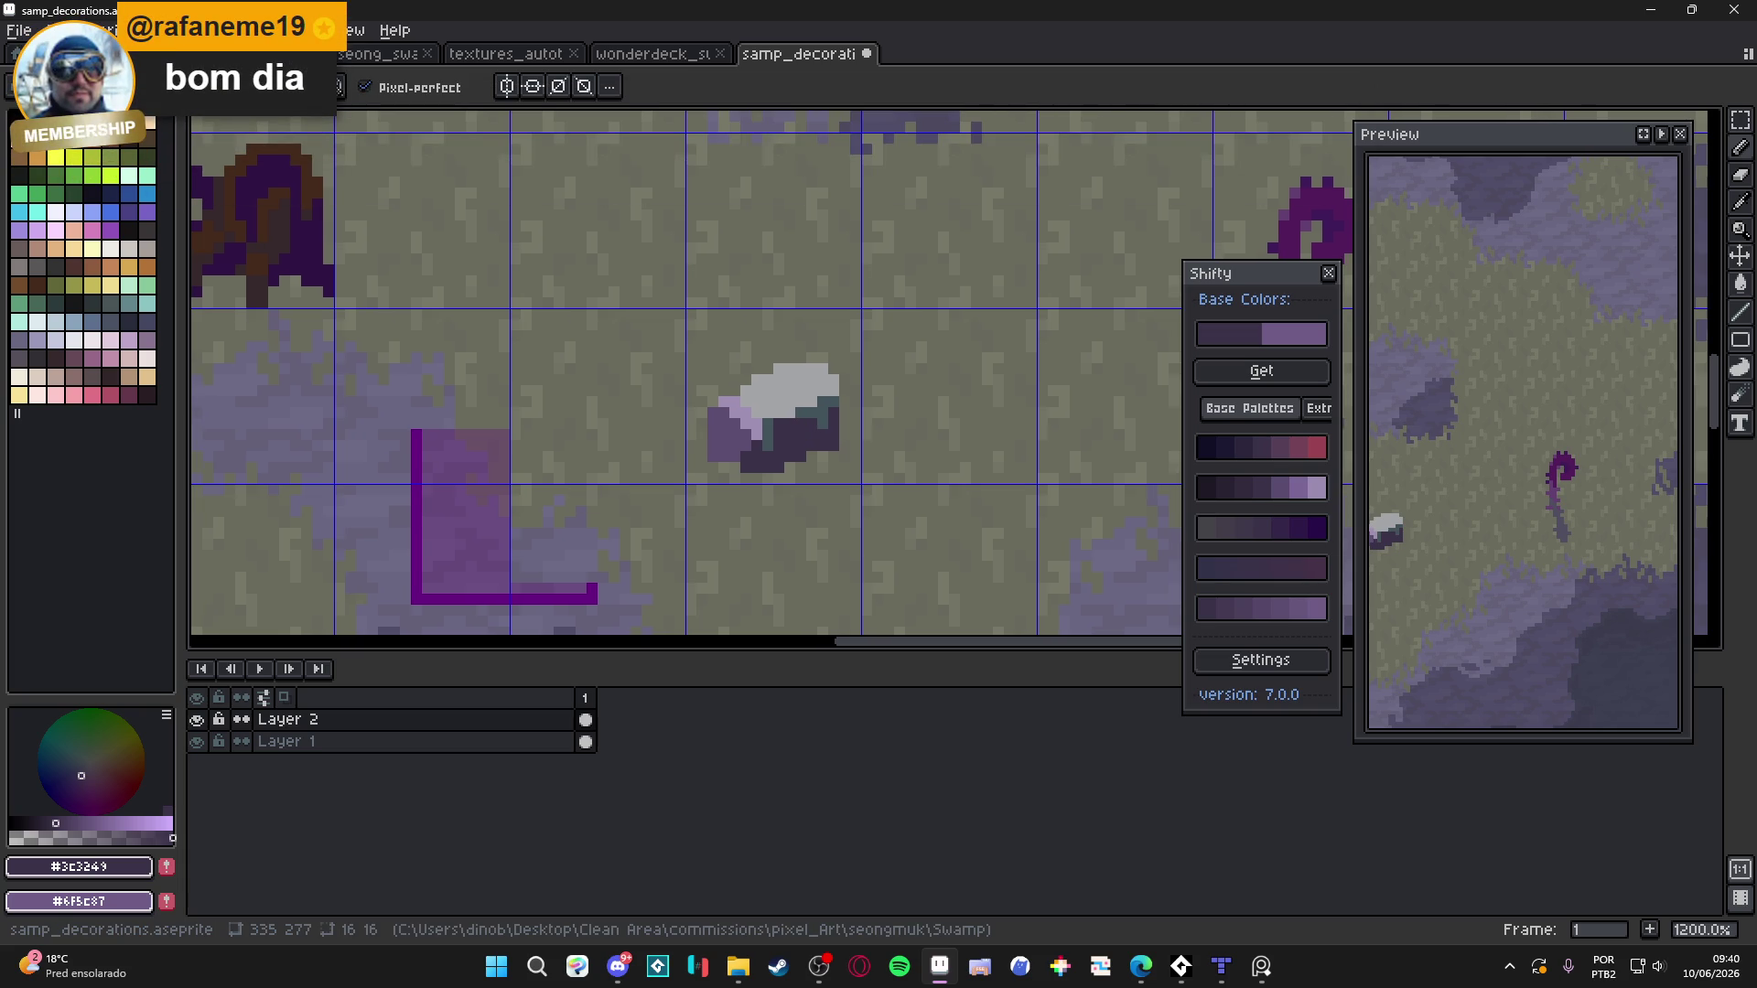
{"action": "left_click", "coordinate": [1098, 388]}
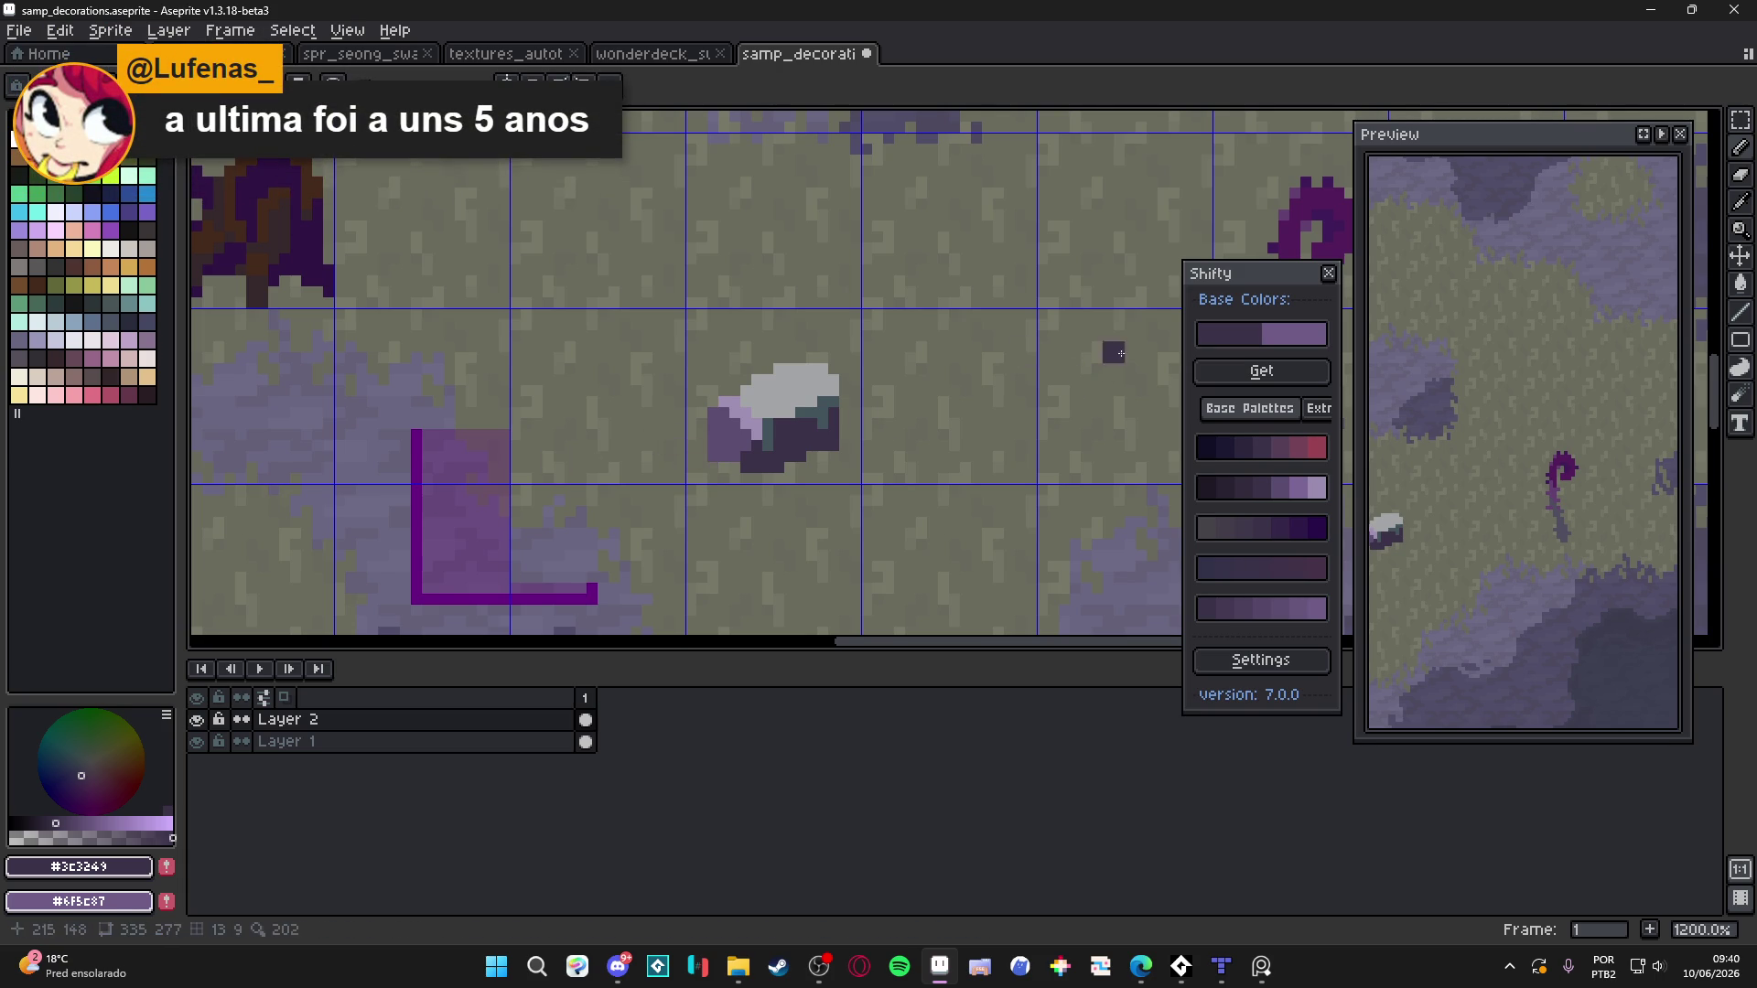
{"action": "scroll", "coordinate": [640, 485], "scroll_direction": "up", "scroll_amount": 3}
Repaint the rock's teal shadow dark purple, then add lavender and medium purple pixels across its top
{"action": "left_click_drag", "start_coordinate": [976, 367], "coordinate": [987, 316]}
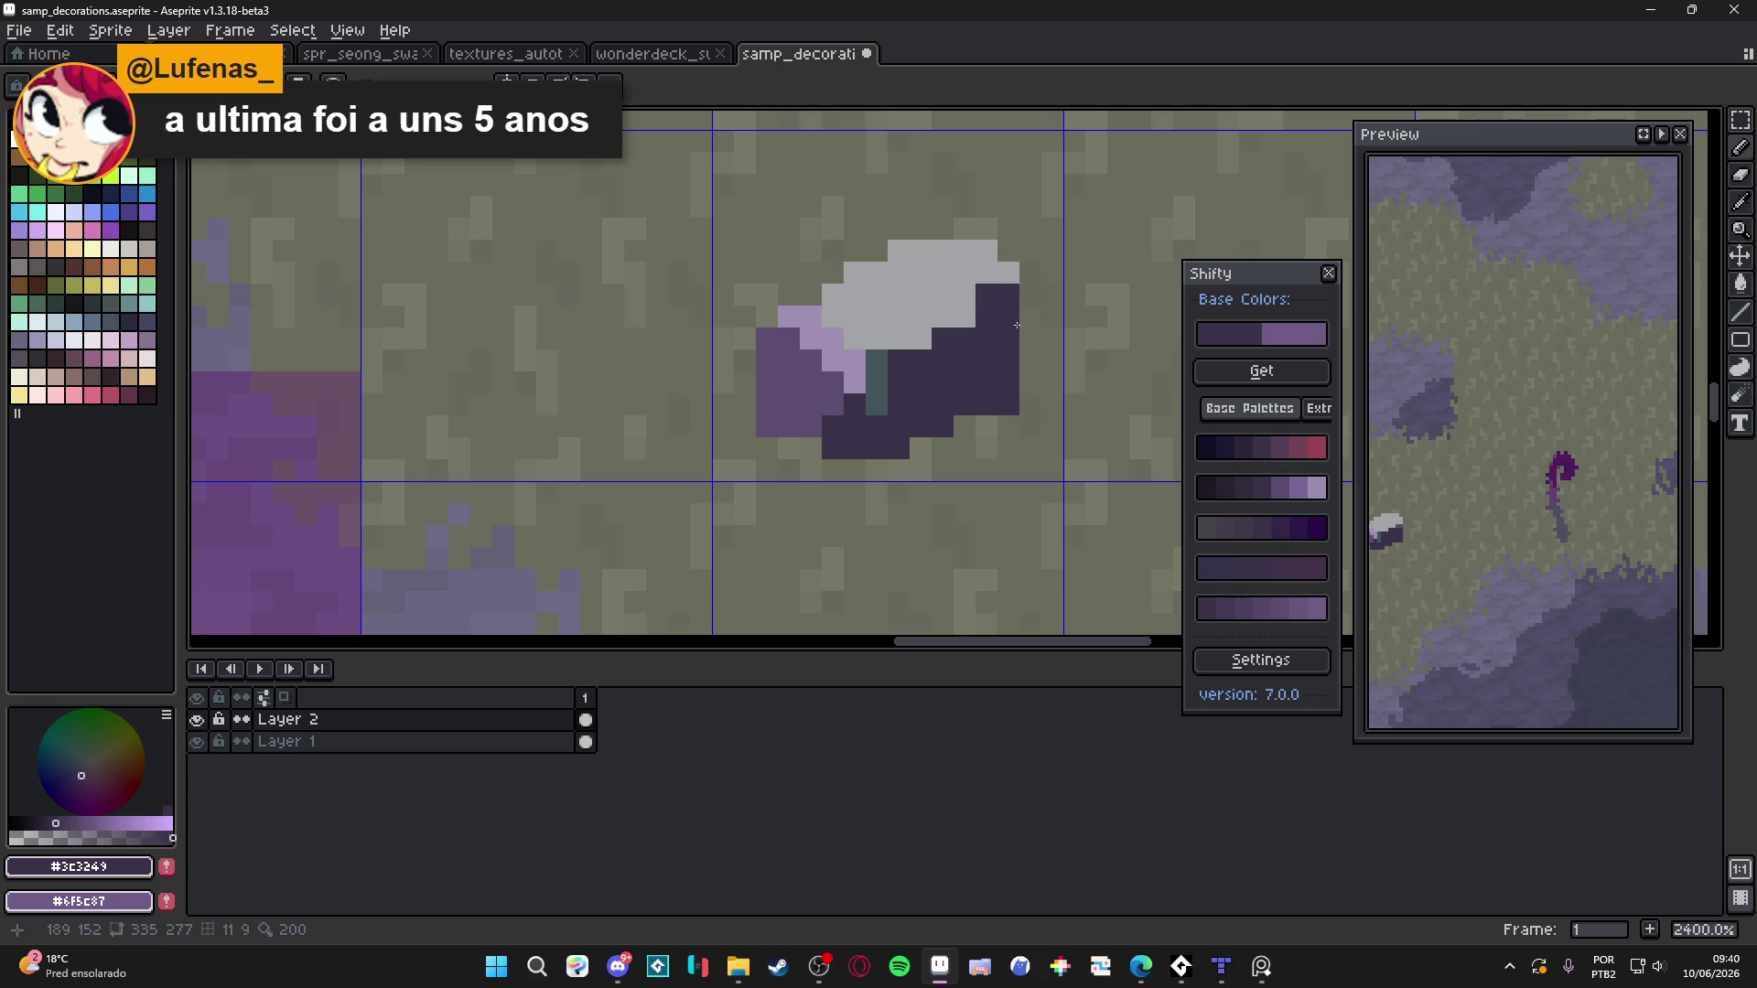
{"action": "left_click_drag", "start_coordinate": [876, 382], "coordinate": [876, 359]}
{"action": "left_click", "coordinate": [877, 404]}
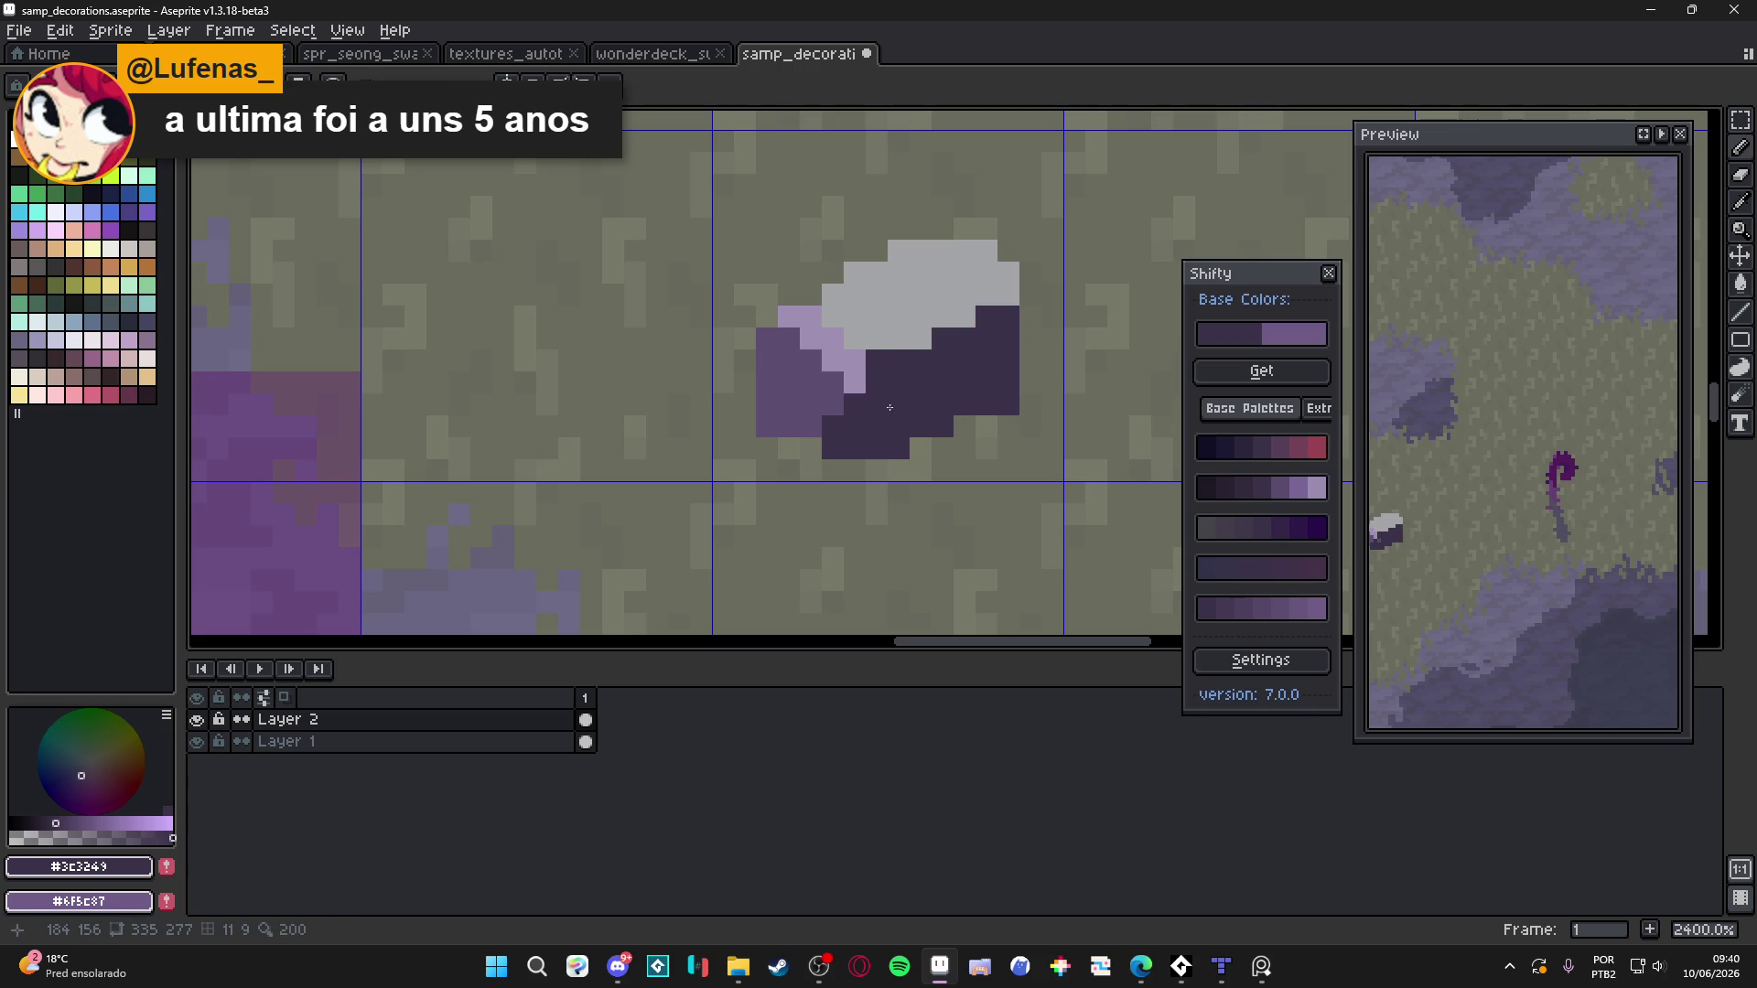
{"action": "left_click", "coordinate": [854, 354], "text": "alt"}
{"action": "left_click", "coordinate": [875, 360]}
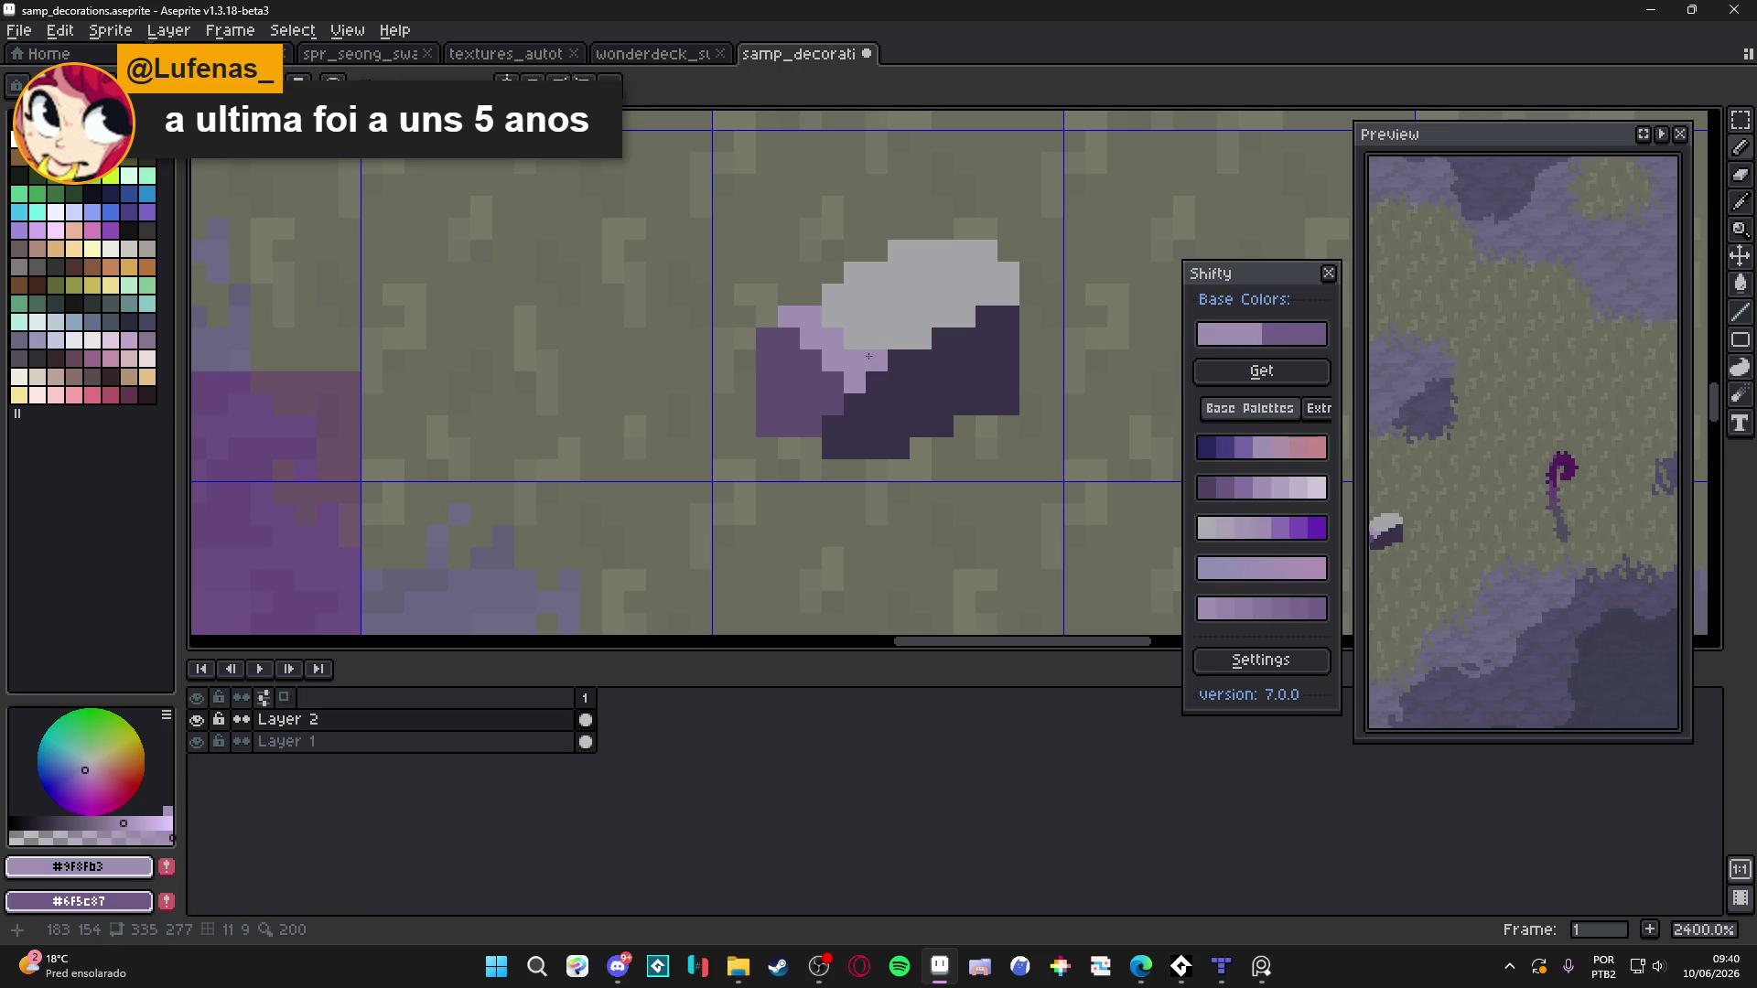
{"action": "left_click", "coordinate": [767, 426], "text": "alt"}
{"action": "mouse_move", "coordinate": [920, 360]}
{"action": "left_mouse_down"}
{"action": "mouse_move", "coordinate": [898, 360]}
{"action": "mouse_move", "coordinate": [1006, 317]}
{"action": "left_mouse_up"}
{"action": "left_click", "coordinate": [945, 342]}
Restore a light grey pixel on the rock top and erase a stray grey pixel above it
{"action": "left_click", "coordinate": [931, 318], "text": "alt"}
{"action": "left_click", "coordinate": [986, 316]}
{"action": "key", "text": "e"}
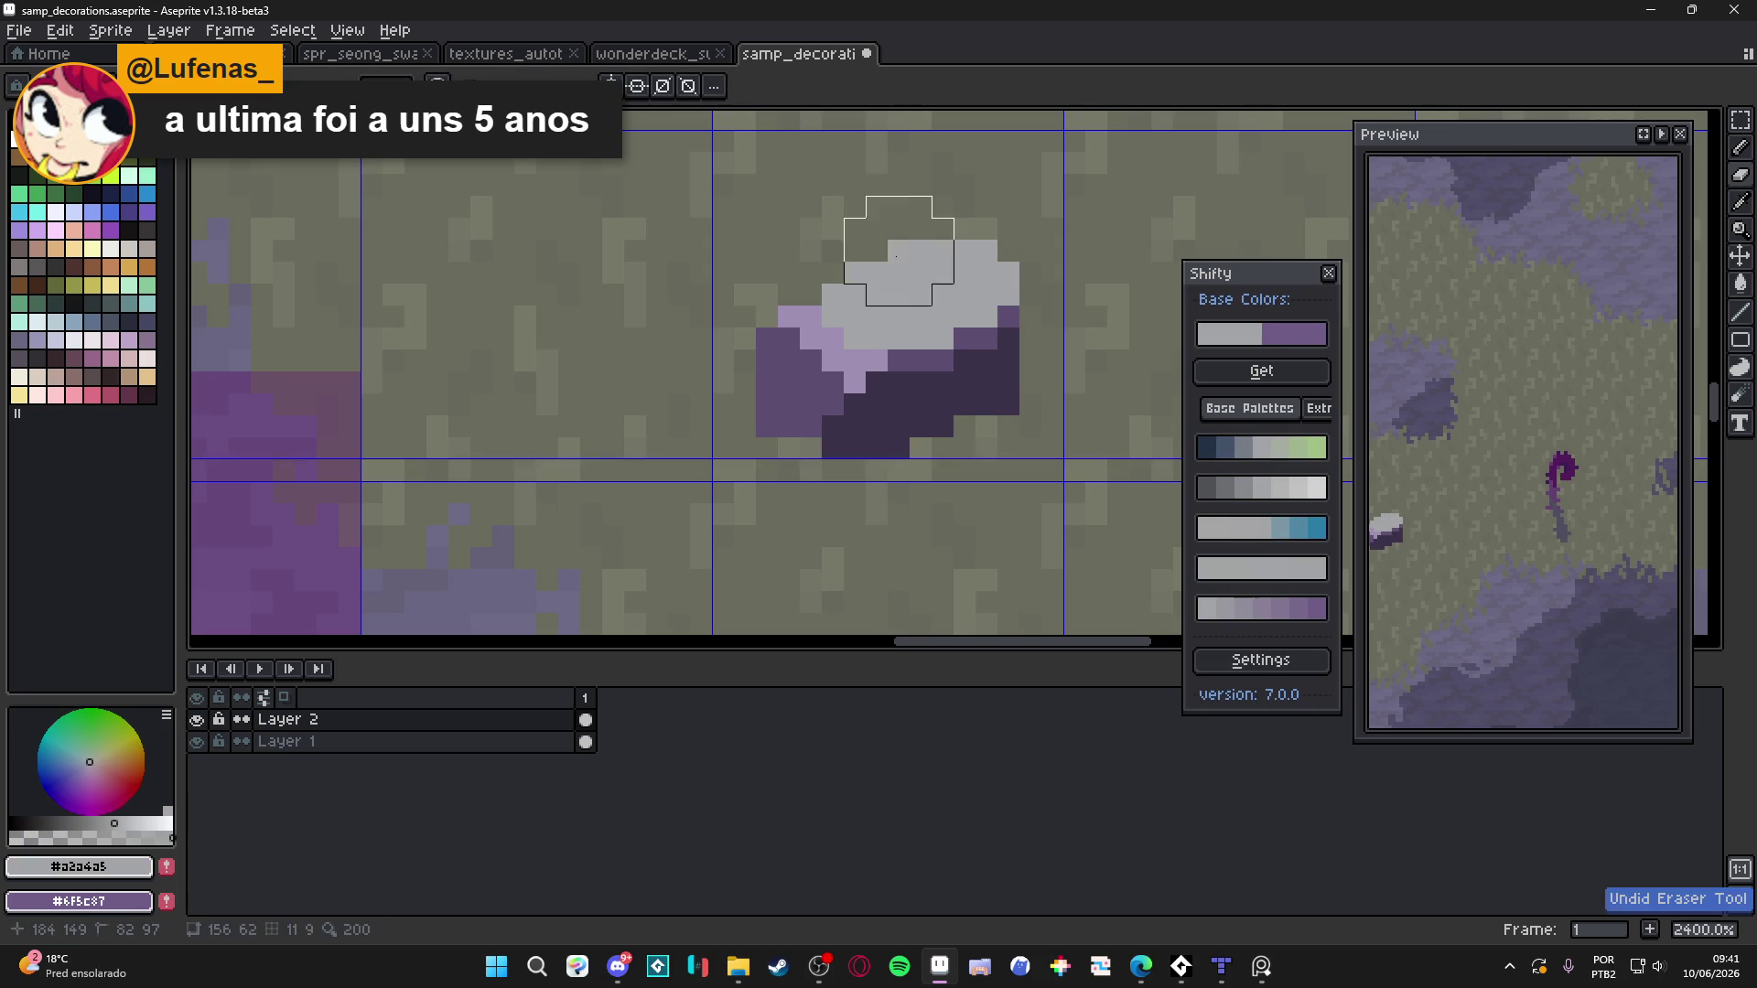
{"action": "left_click", "coordinate": [895, 254]}
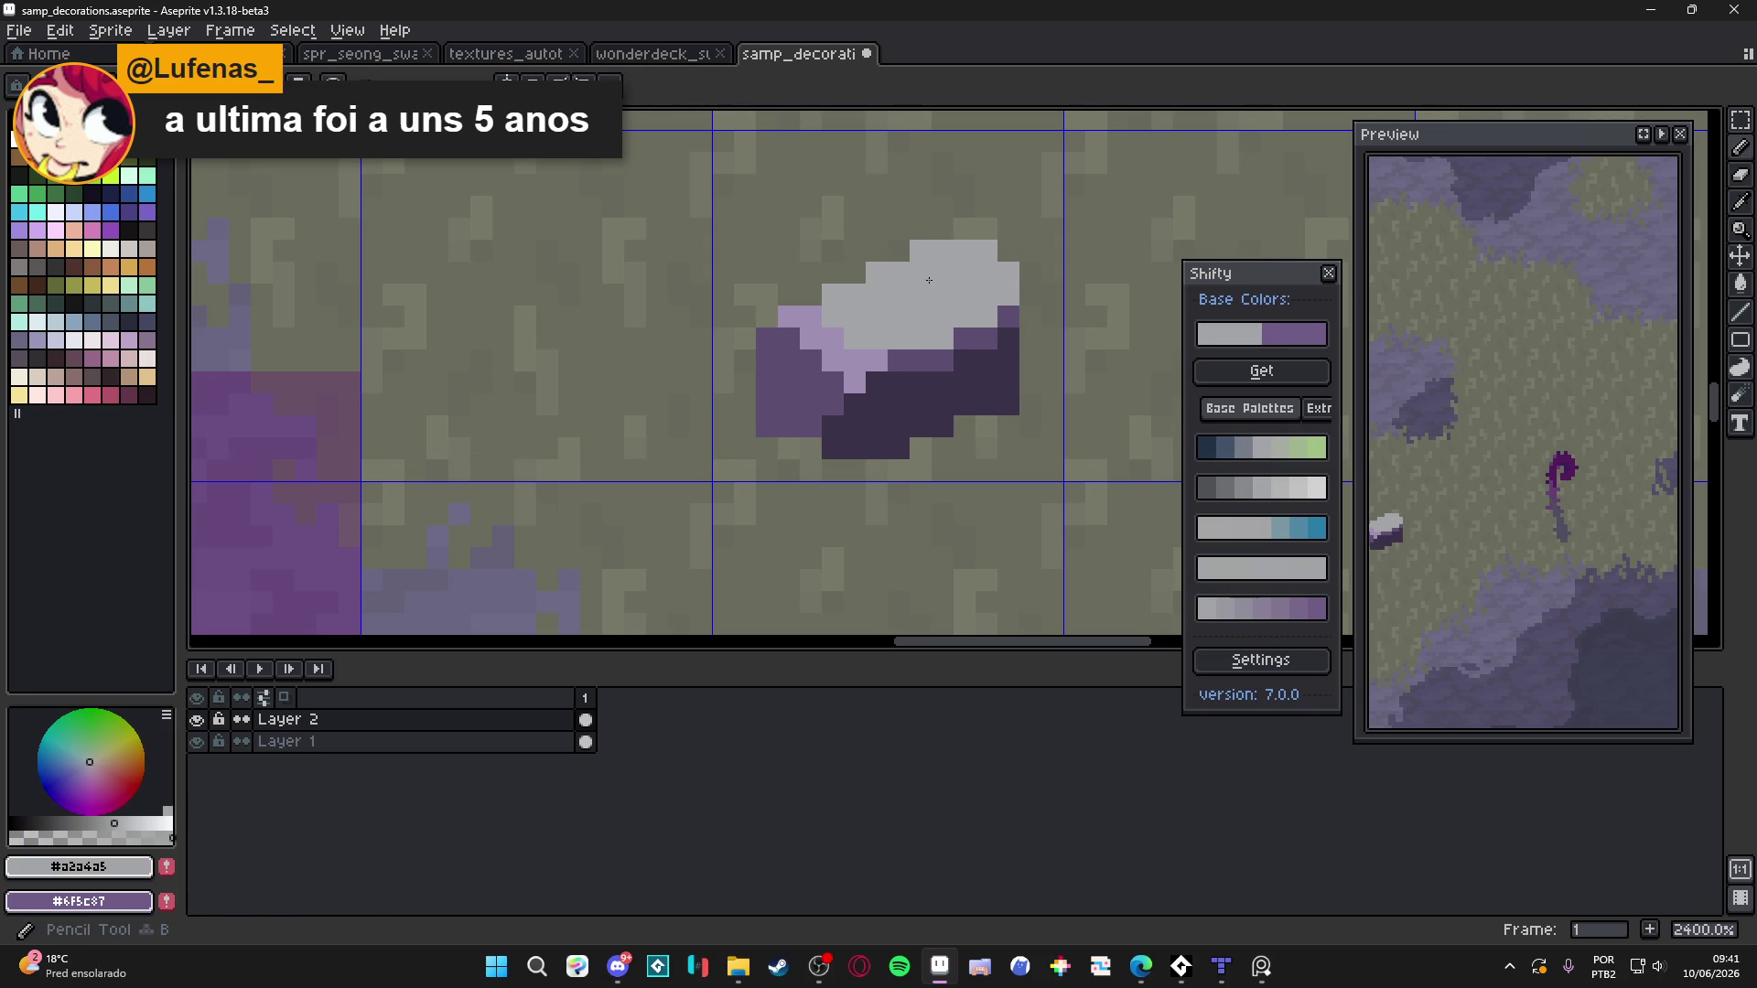
Recolour the rock's grey top with lavender sampled from the rock
{"action": "scroll", "coordinate": [932, 278], "scroll_direction": "down", "scroll_amount": 3}
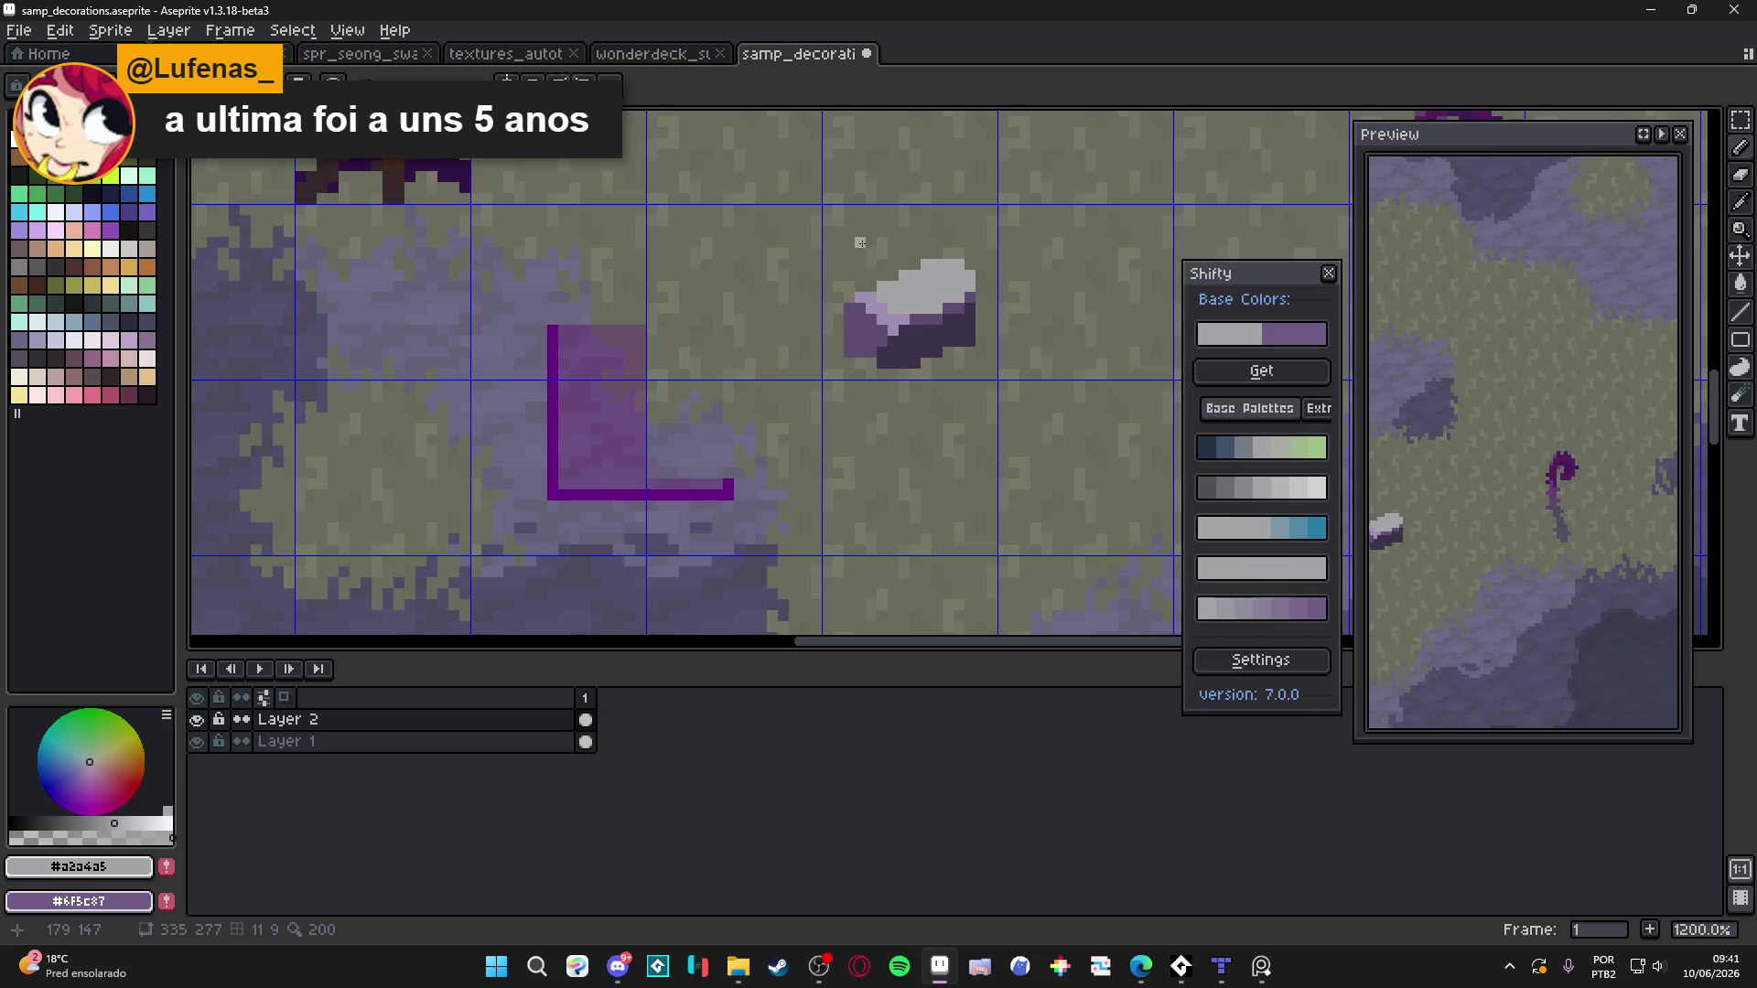
{"action": "scroll", "coordinate": [889, 325], "scroll_direction": "up", "scroll_amount": 1}
{"action": "left_click", "coordinate": [888, 324], "text": "alt"}
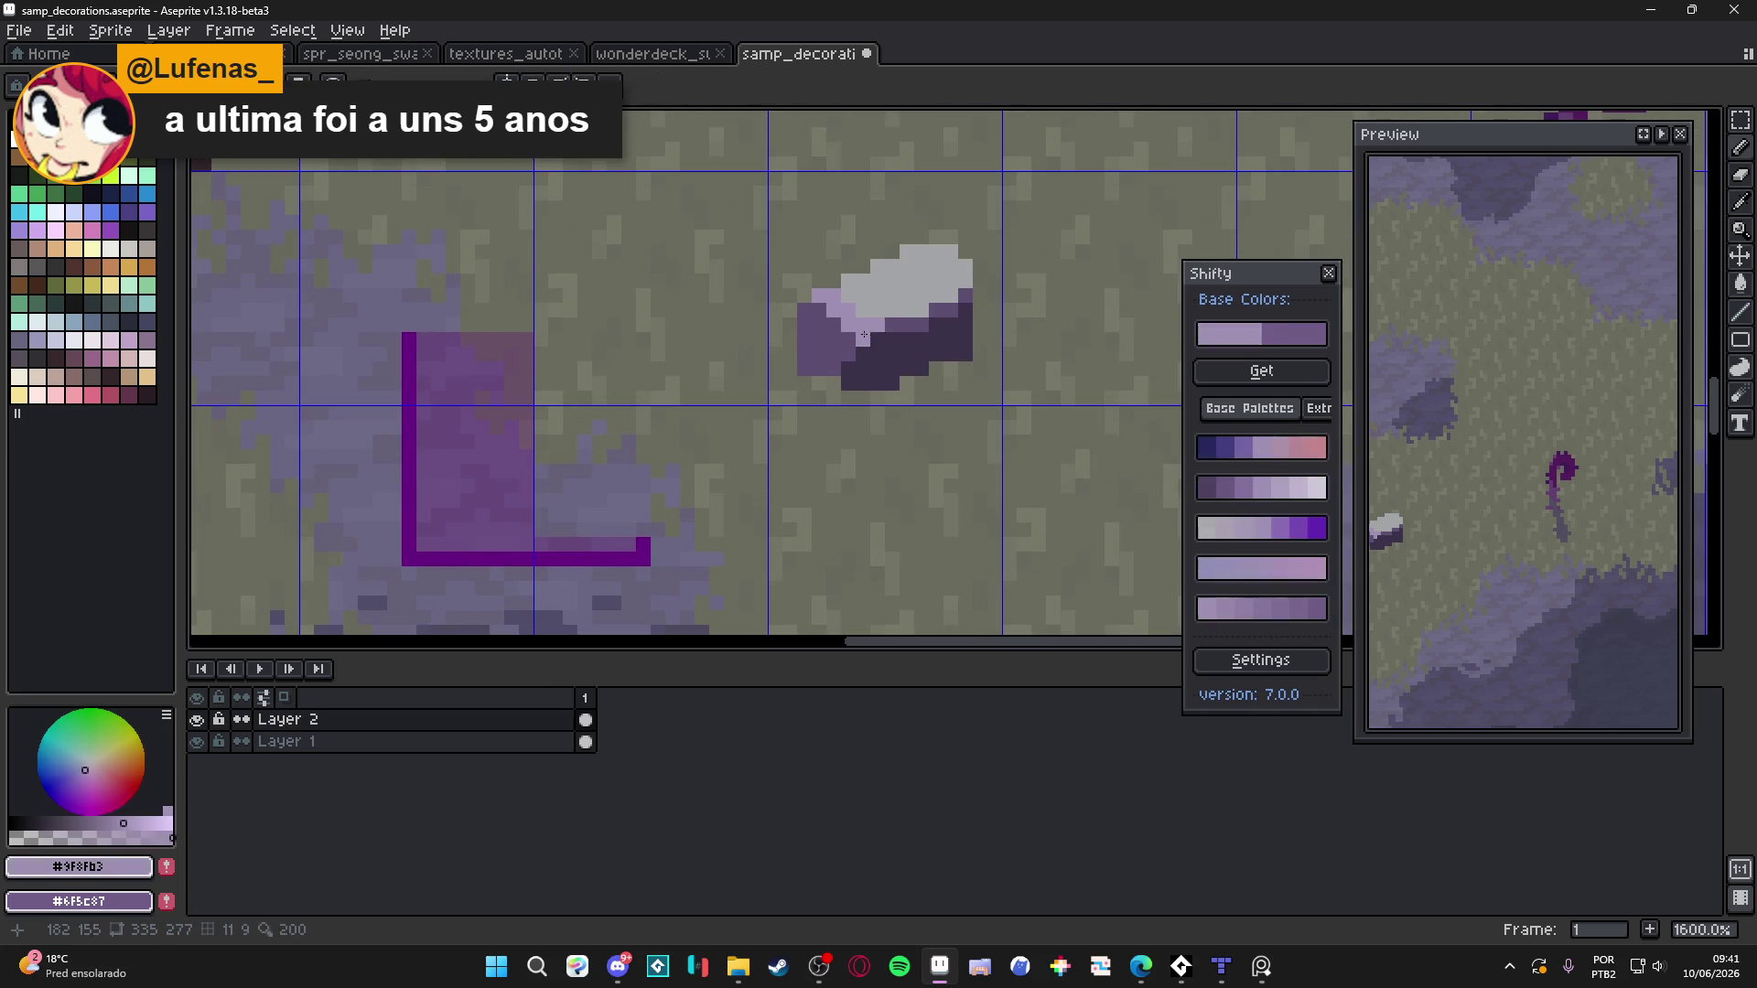
{"action": "scroll", "coordinate": [895, 394], "scroll_direction": "down", "scroll_amount": 1}
{"action": "left_click", "coordinate": [832, 498]}
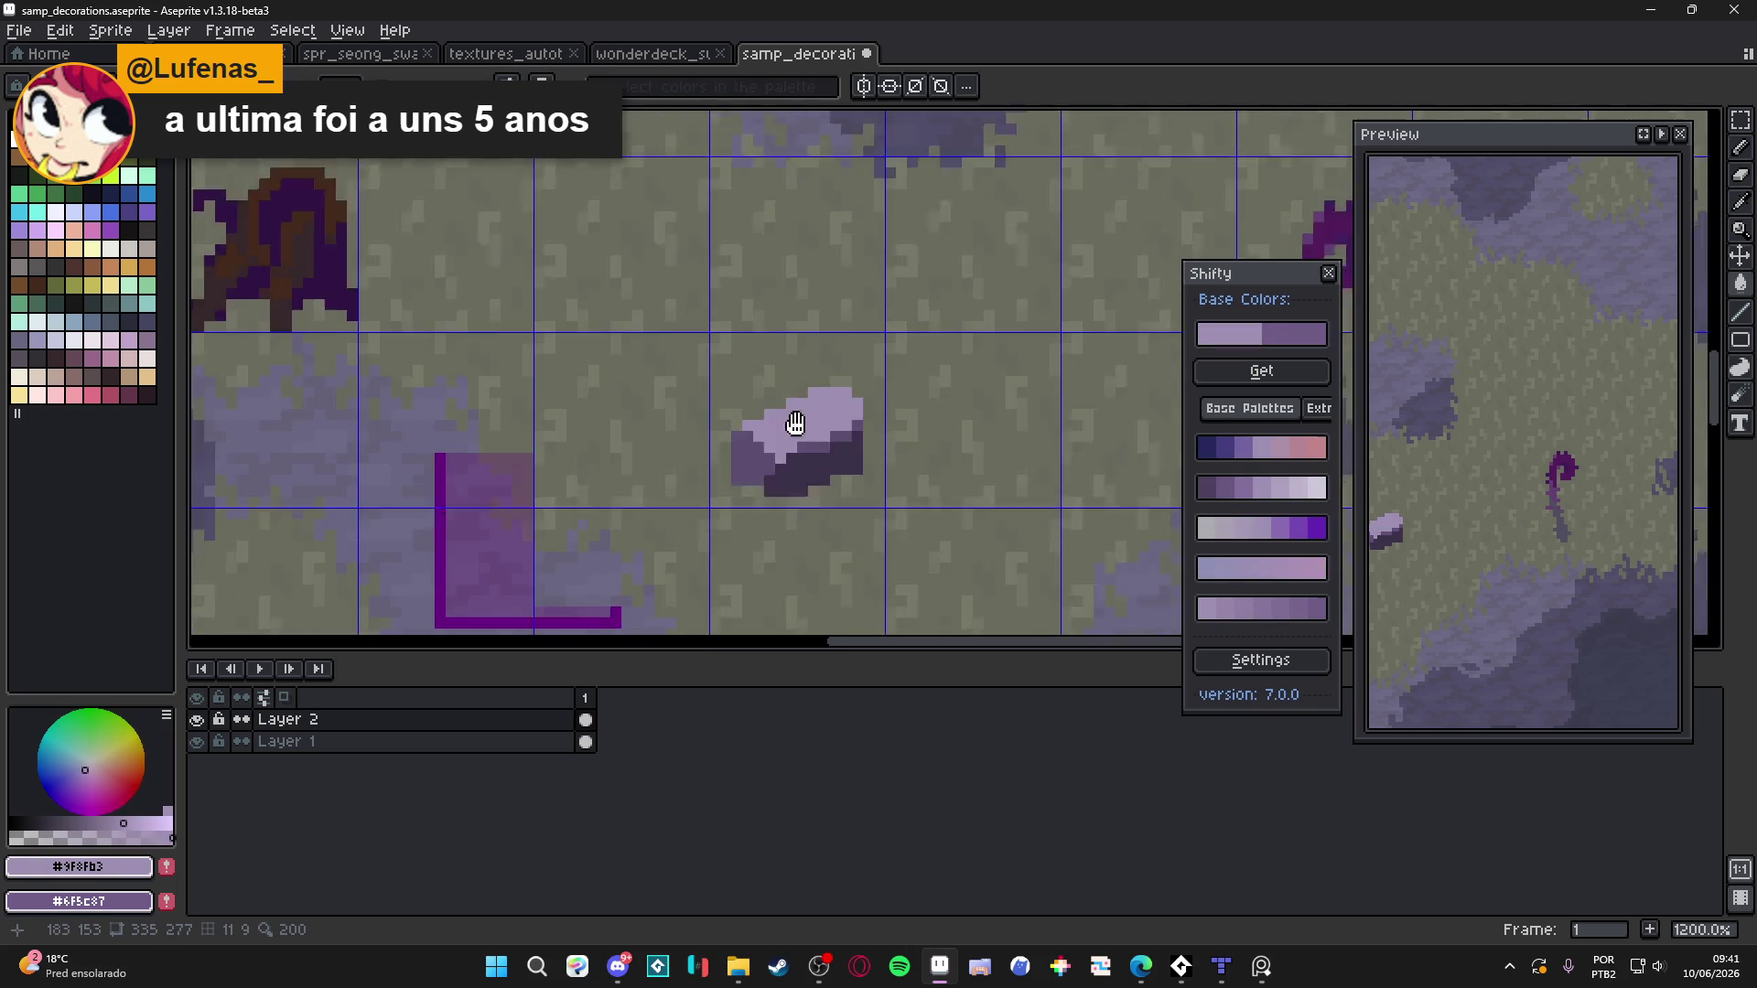
Sample the rock's dark purple, medium purple and lavender shades, ending on lavender
{"action": "scroll", "coordinate": [817, 375], "scroll_direction": "up", "scroll_amount": 1}
{"action": "left_click", "coordinate": [830, 396], "text": "alt"}
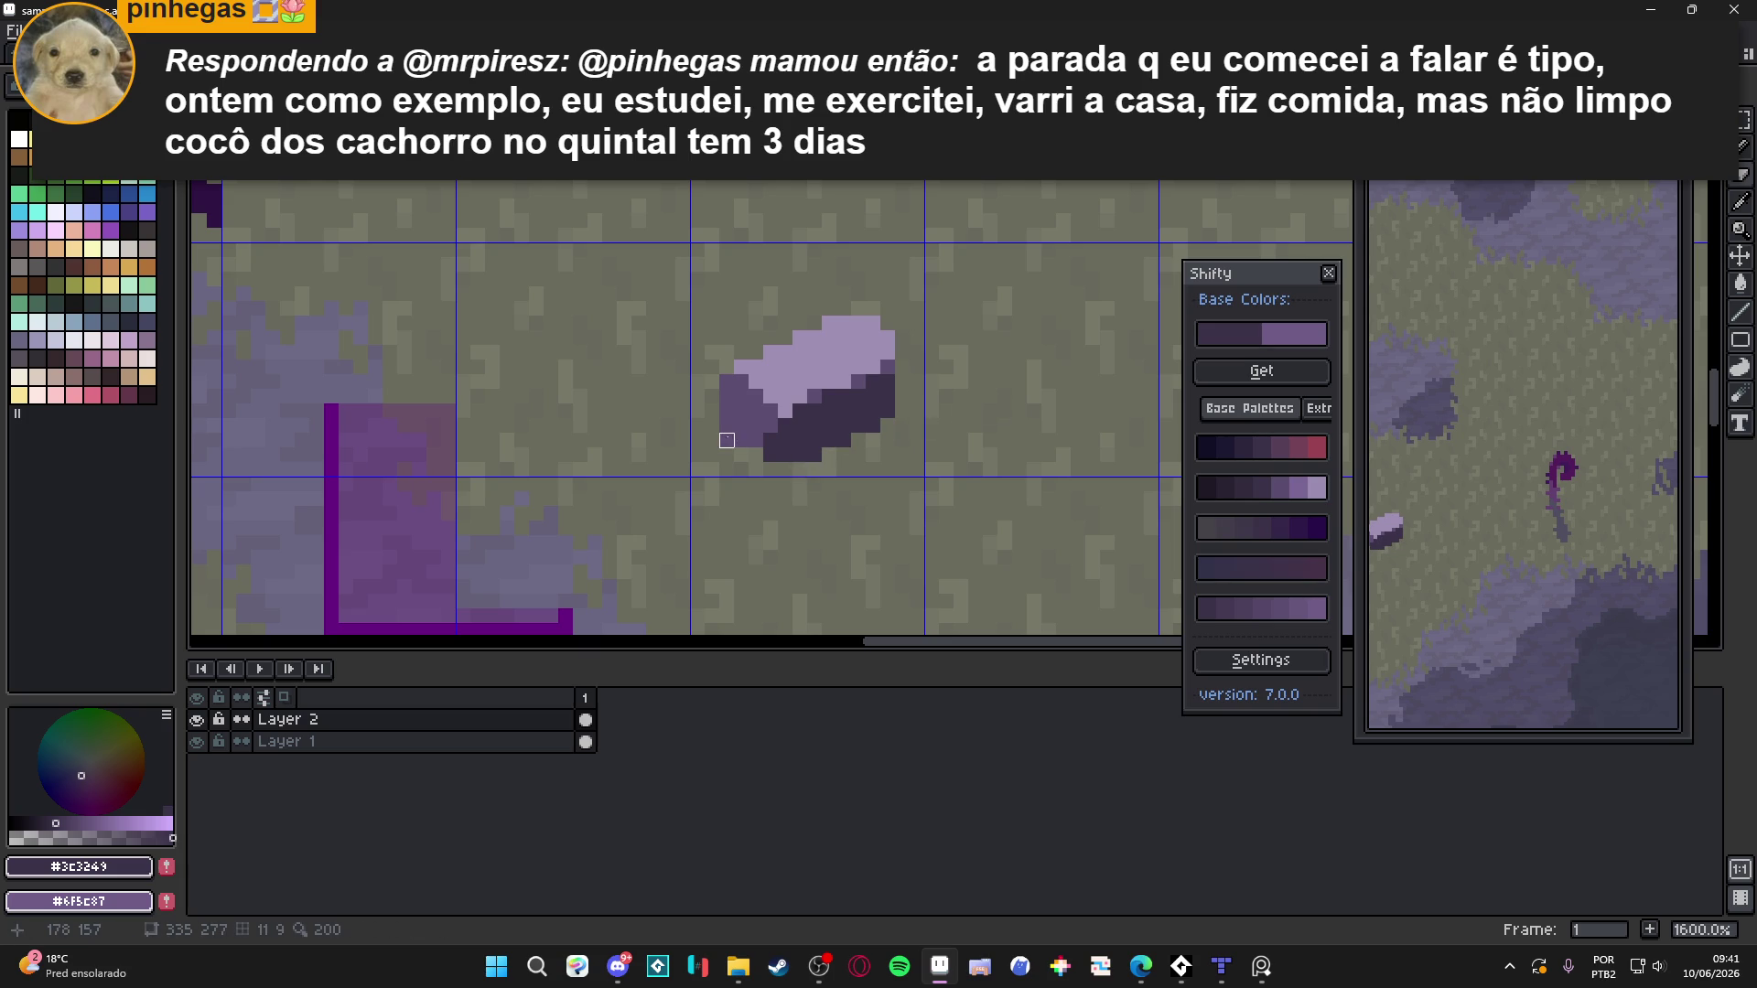
{"action": "scroll", "coordinate": [741, 440], "scroll_direction": "down", "scroll_amount": 2}
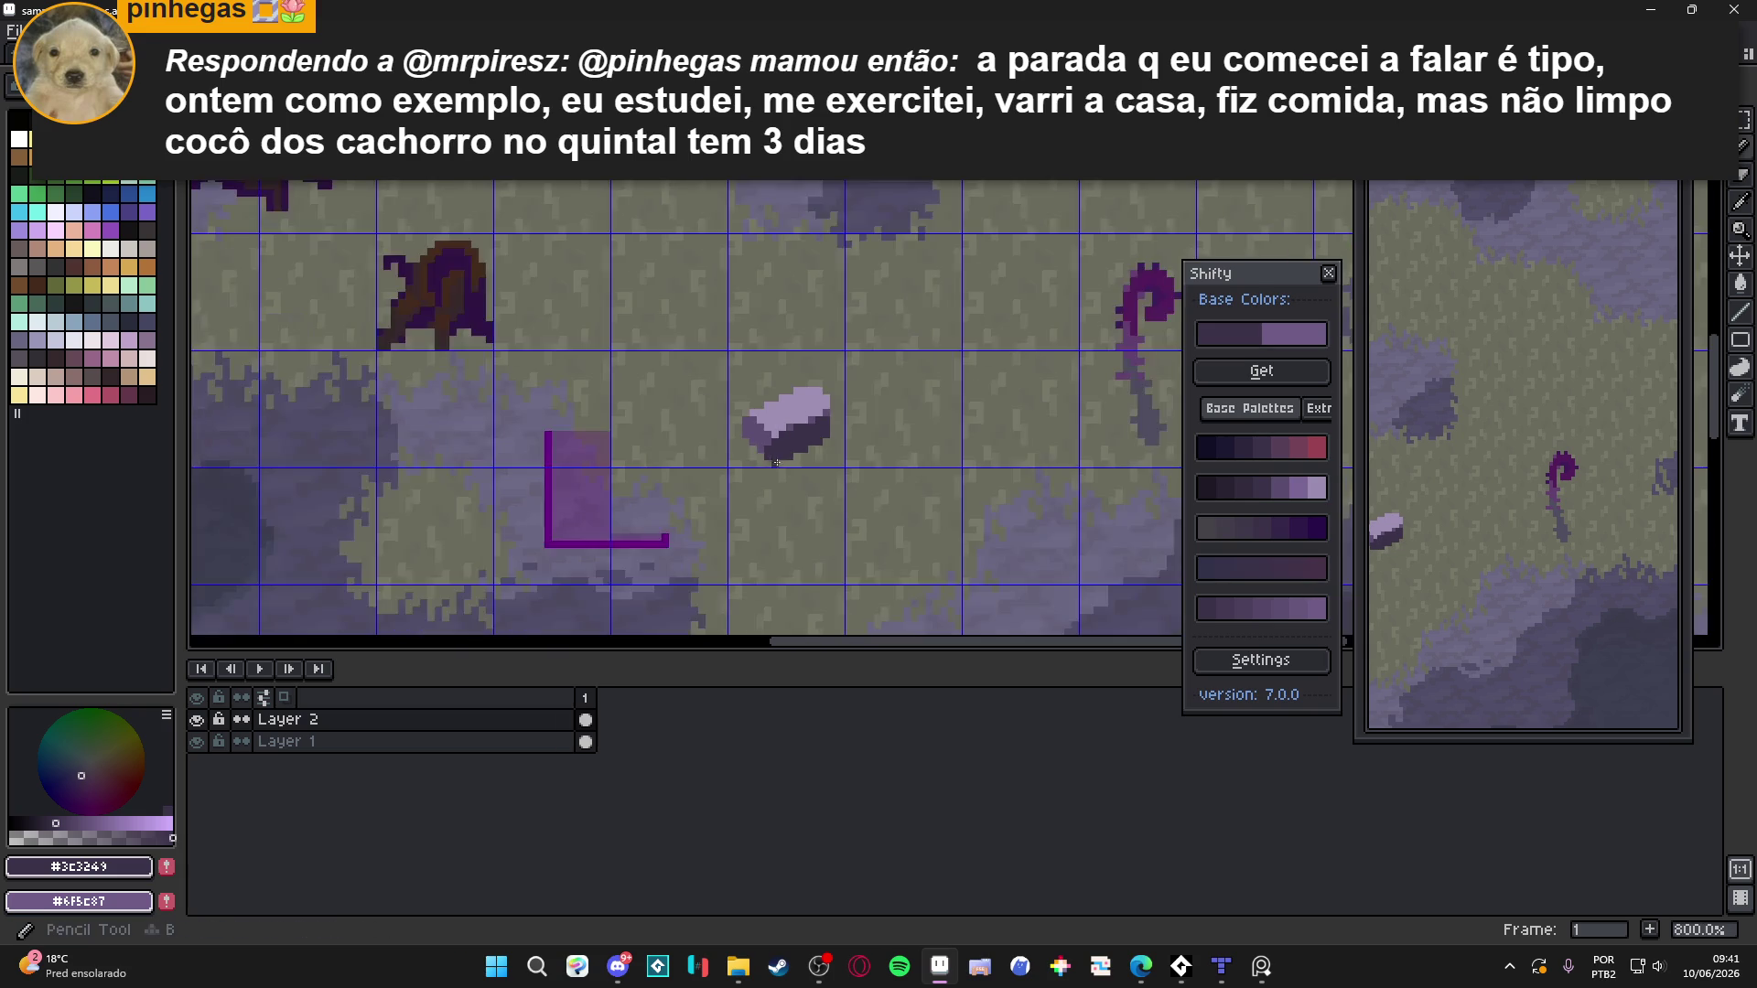
{"action": "scroll", "coordinate": [741, 440], "scroll_direction": "up", "scroll_amount": 2}
{"action": "left_click", "coordinate": [769, 441], "text": "alt"}
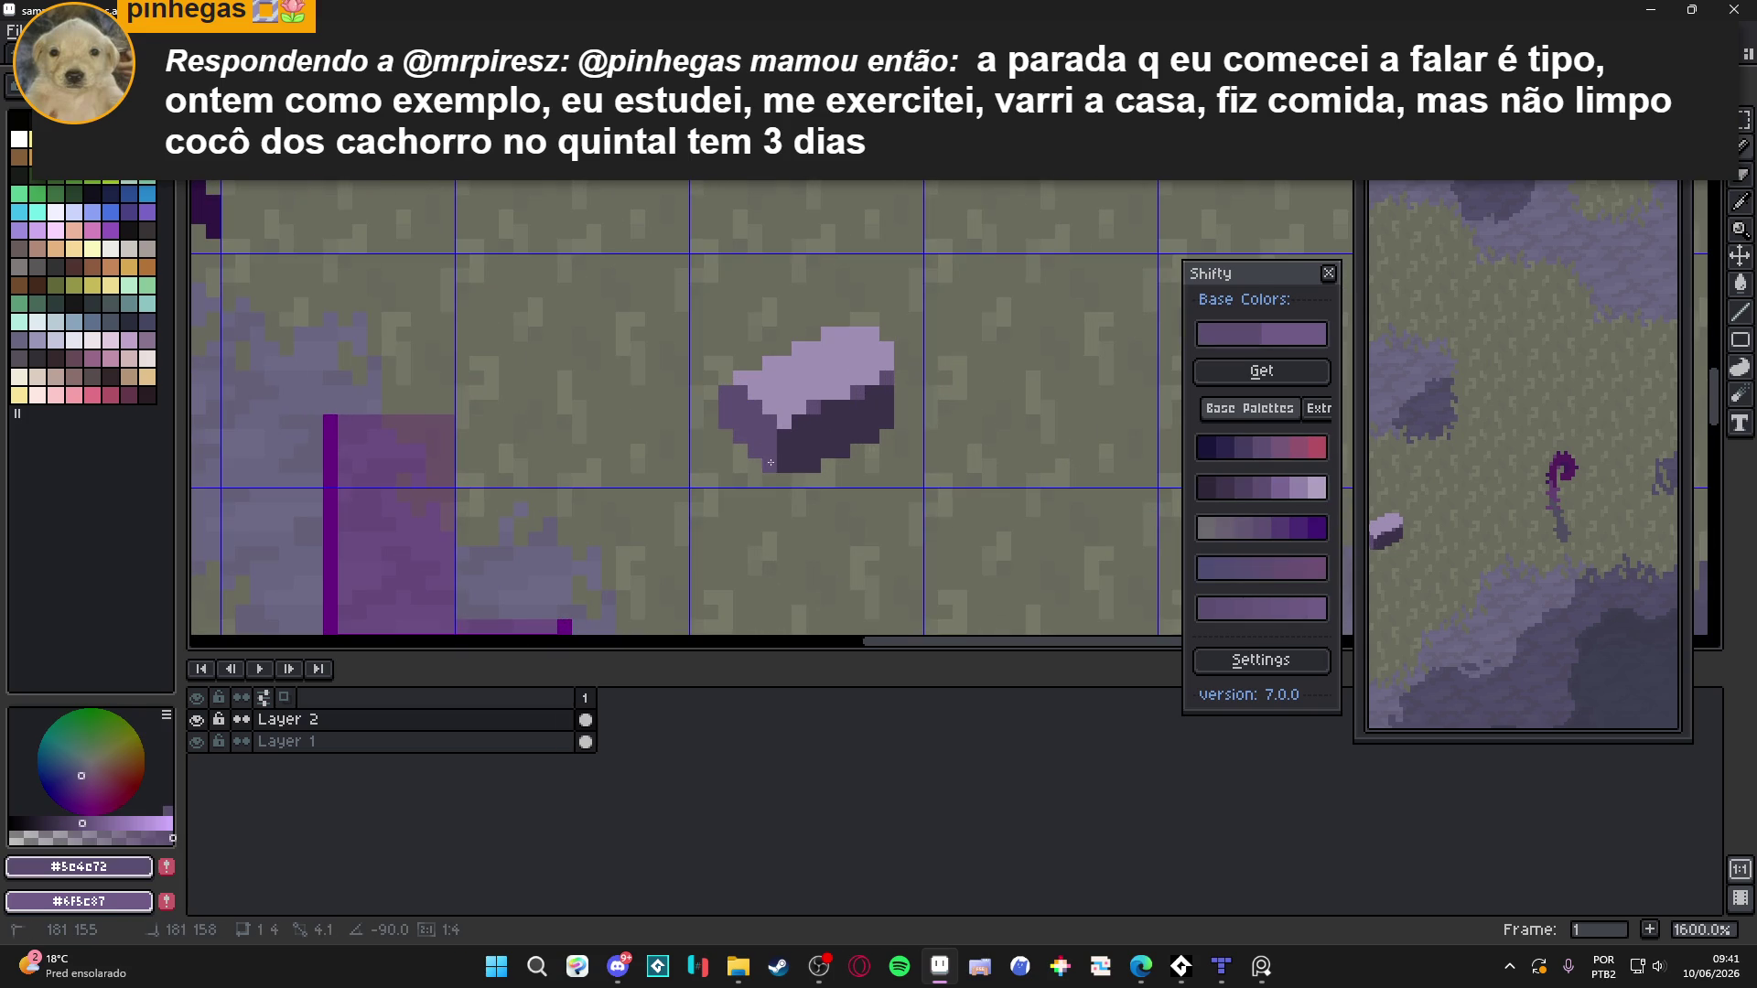
{"action": "left_click", "coordinate": [771, 465], "text": "alt"}
{"action": "scroll", "coordinate": [767, 457], "scroll_direction": "down", "scroll_amount": 2}
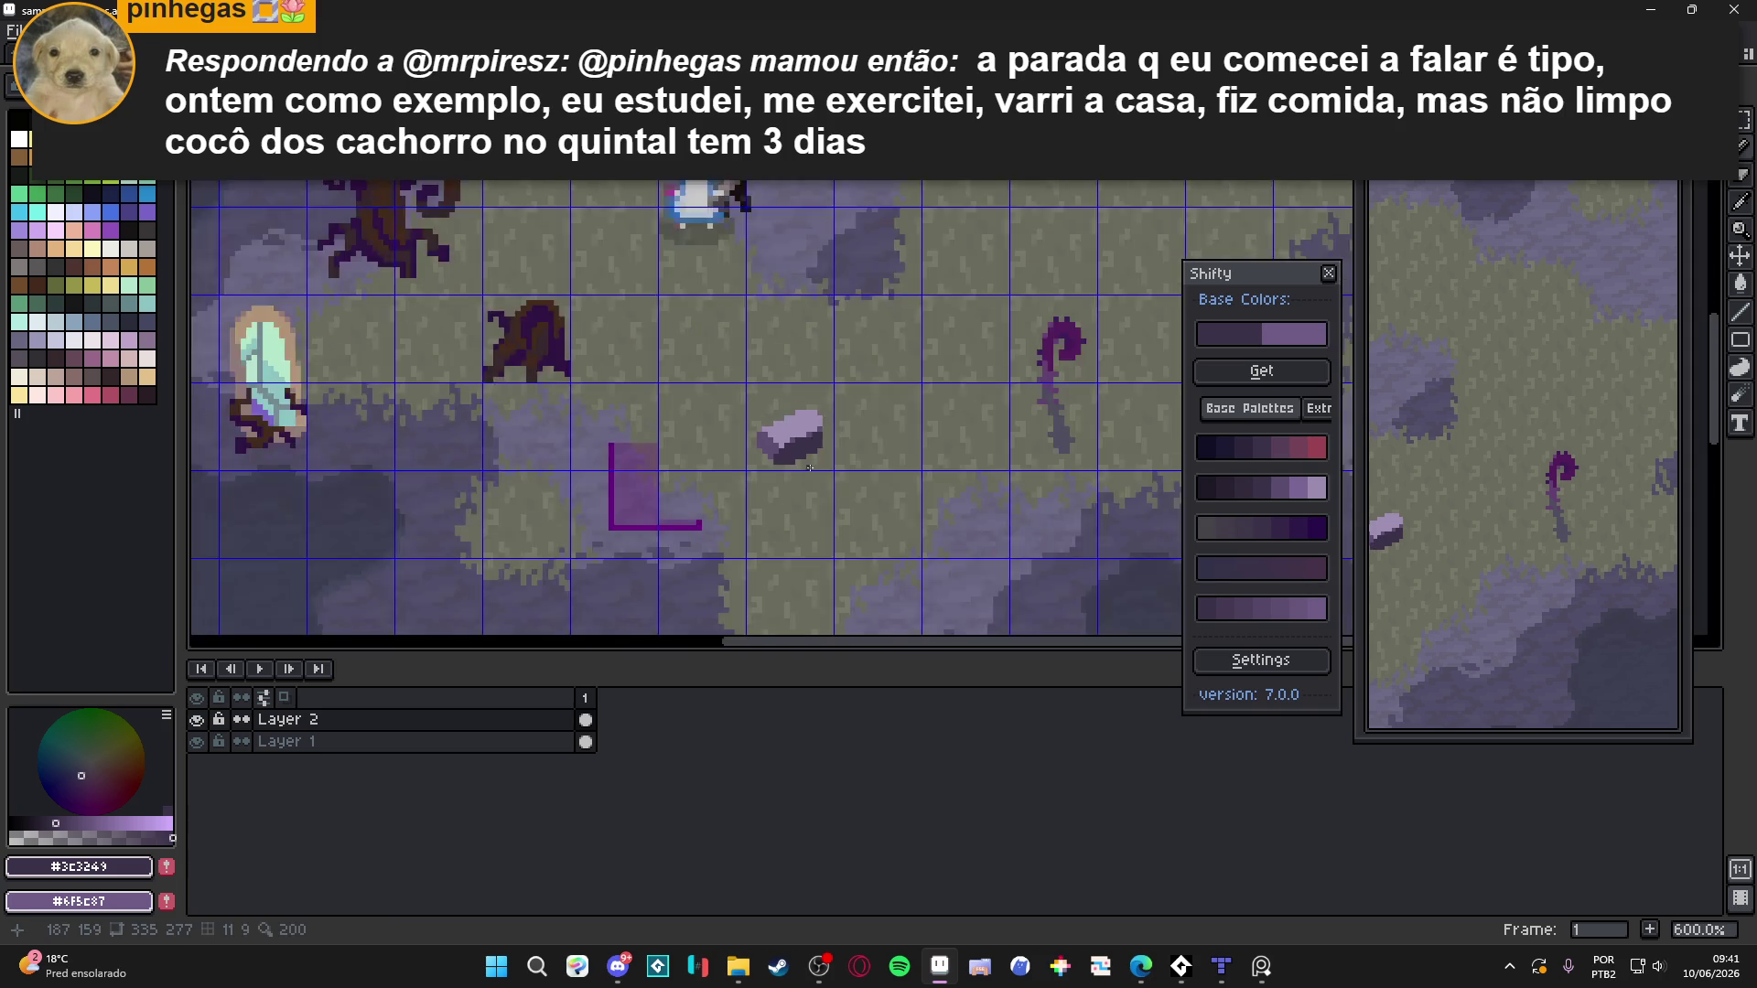
{"action": "scroll", "coordinate": [773, 448], "scroll_direction": "up", "scroll_amount": 1}
{"action": "left_click", "coordinate": [787, 430], "text": "alt"}
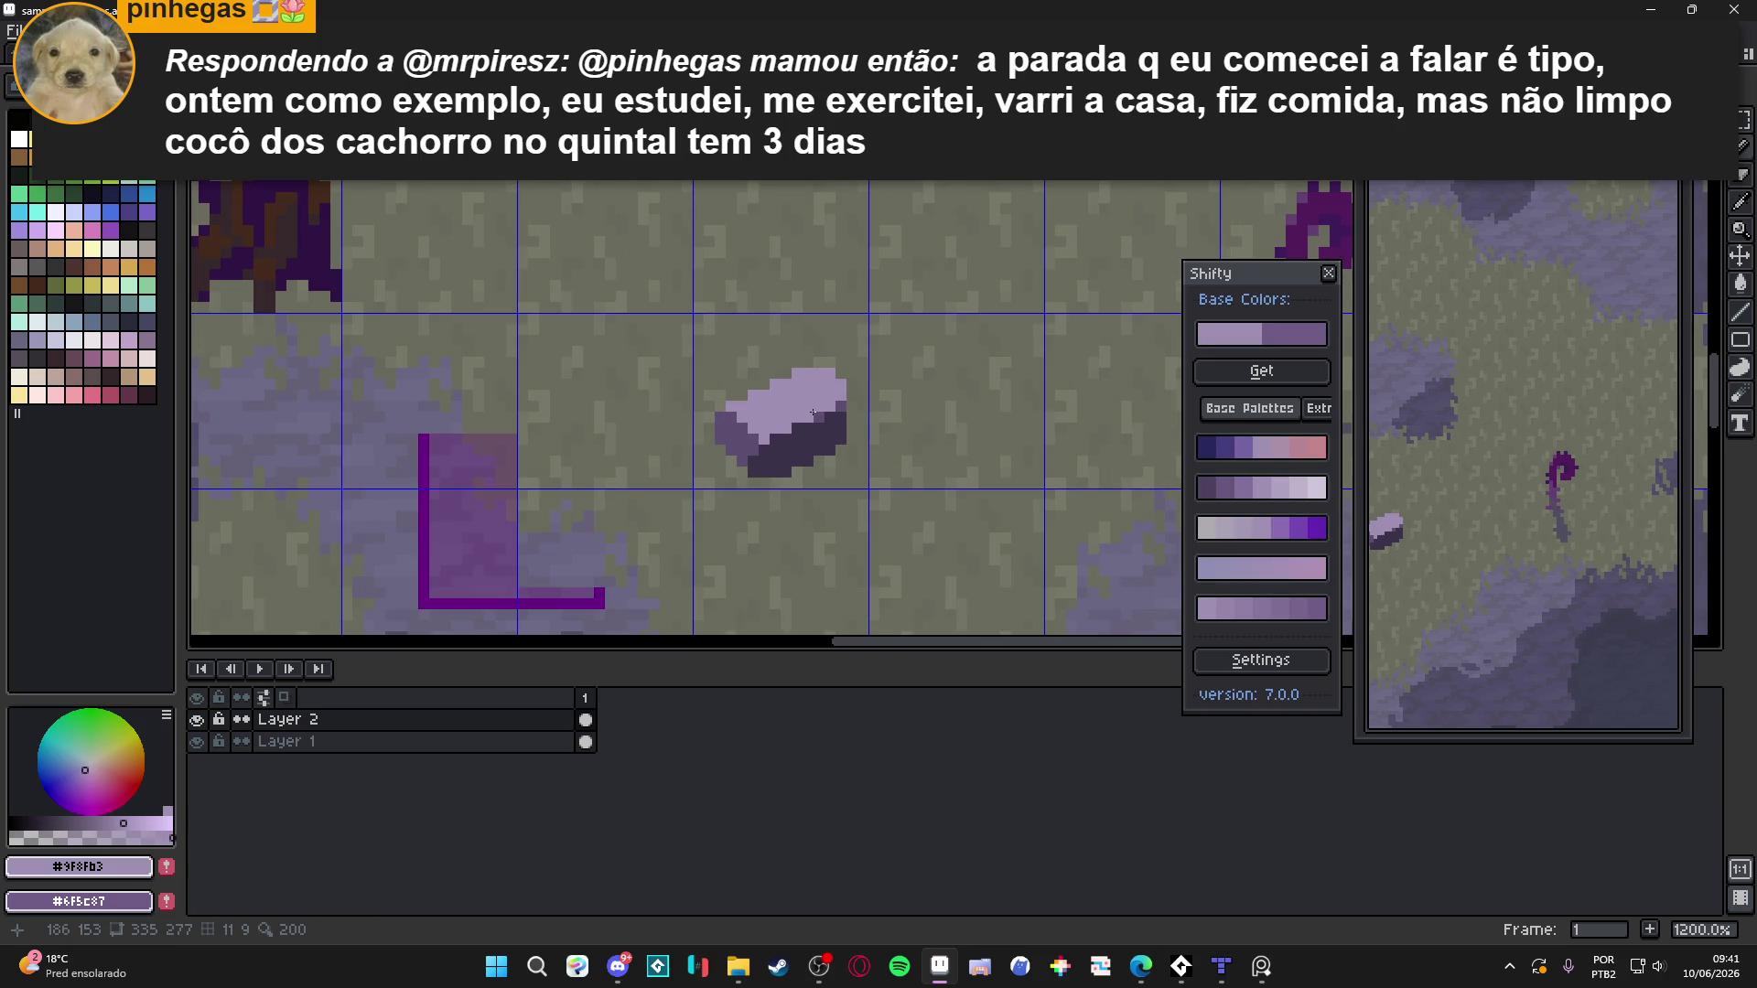
{"action": "left_click", "coordinate": [844, 414], "text": "alt"}
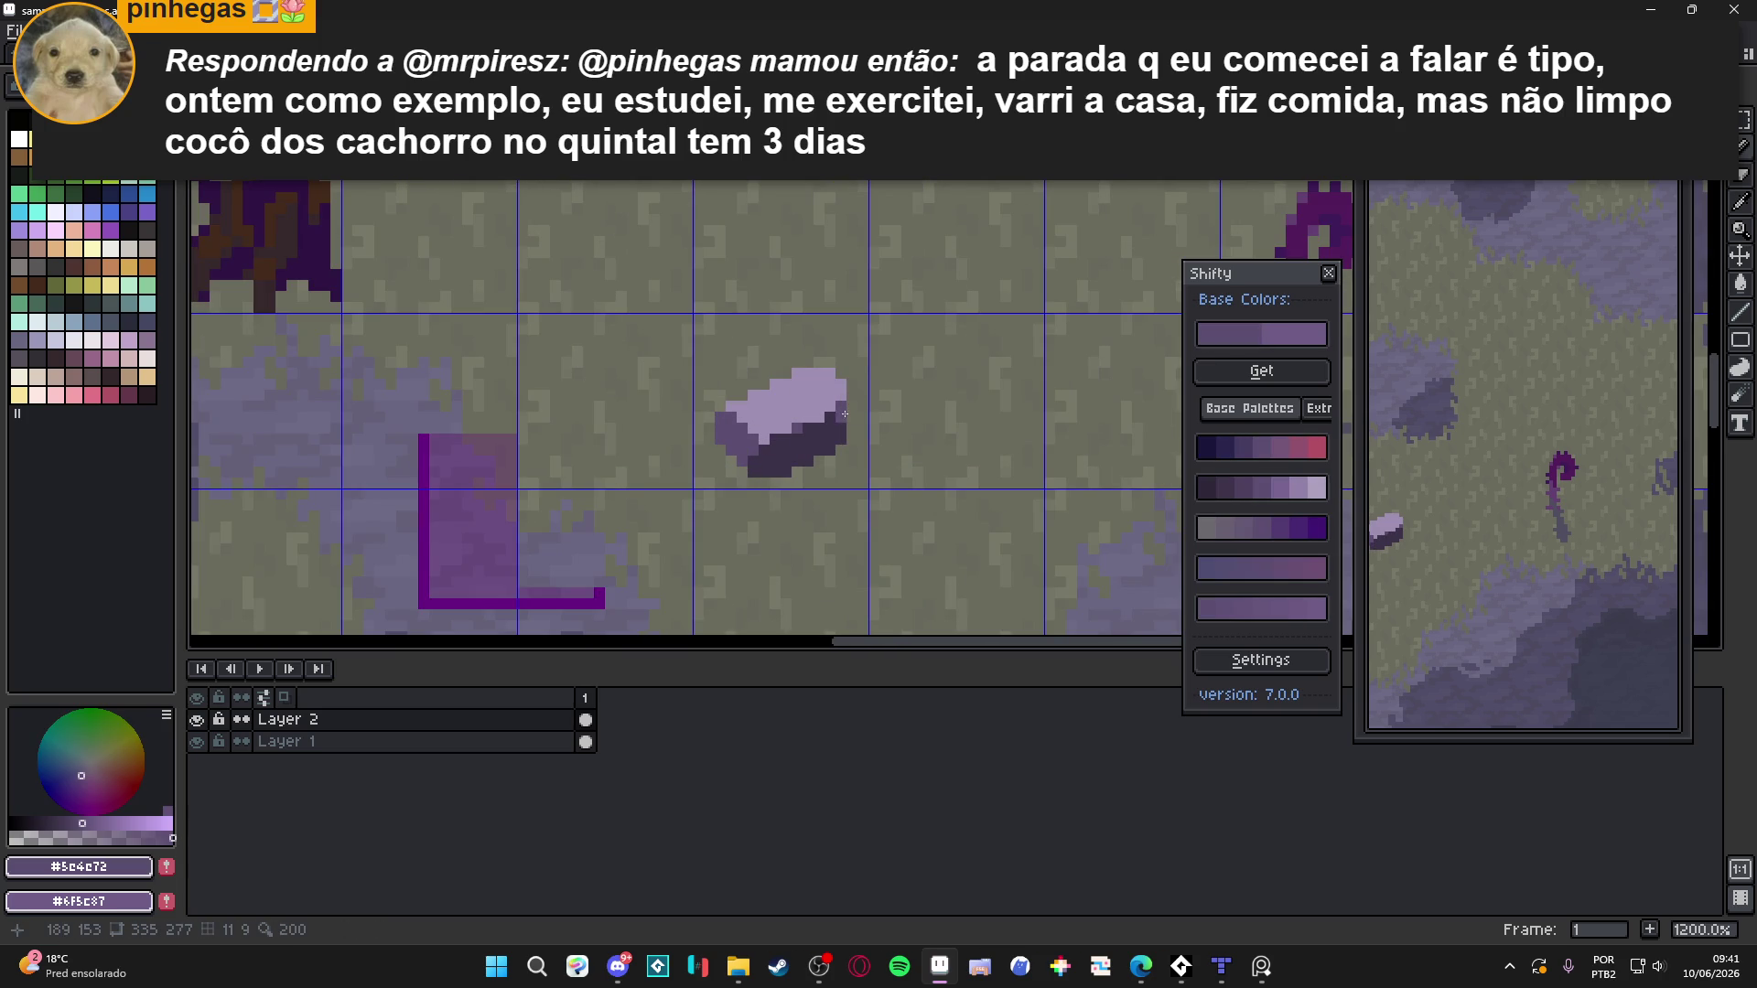
{"action": "left_click", "coordinate": [805, 423], "text": "alt"}
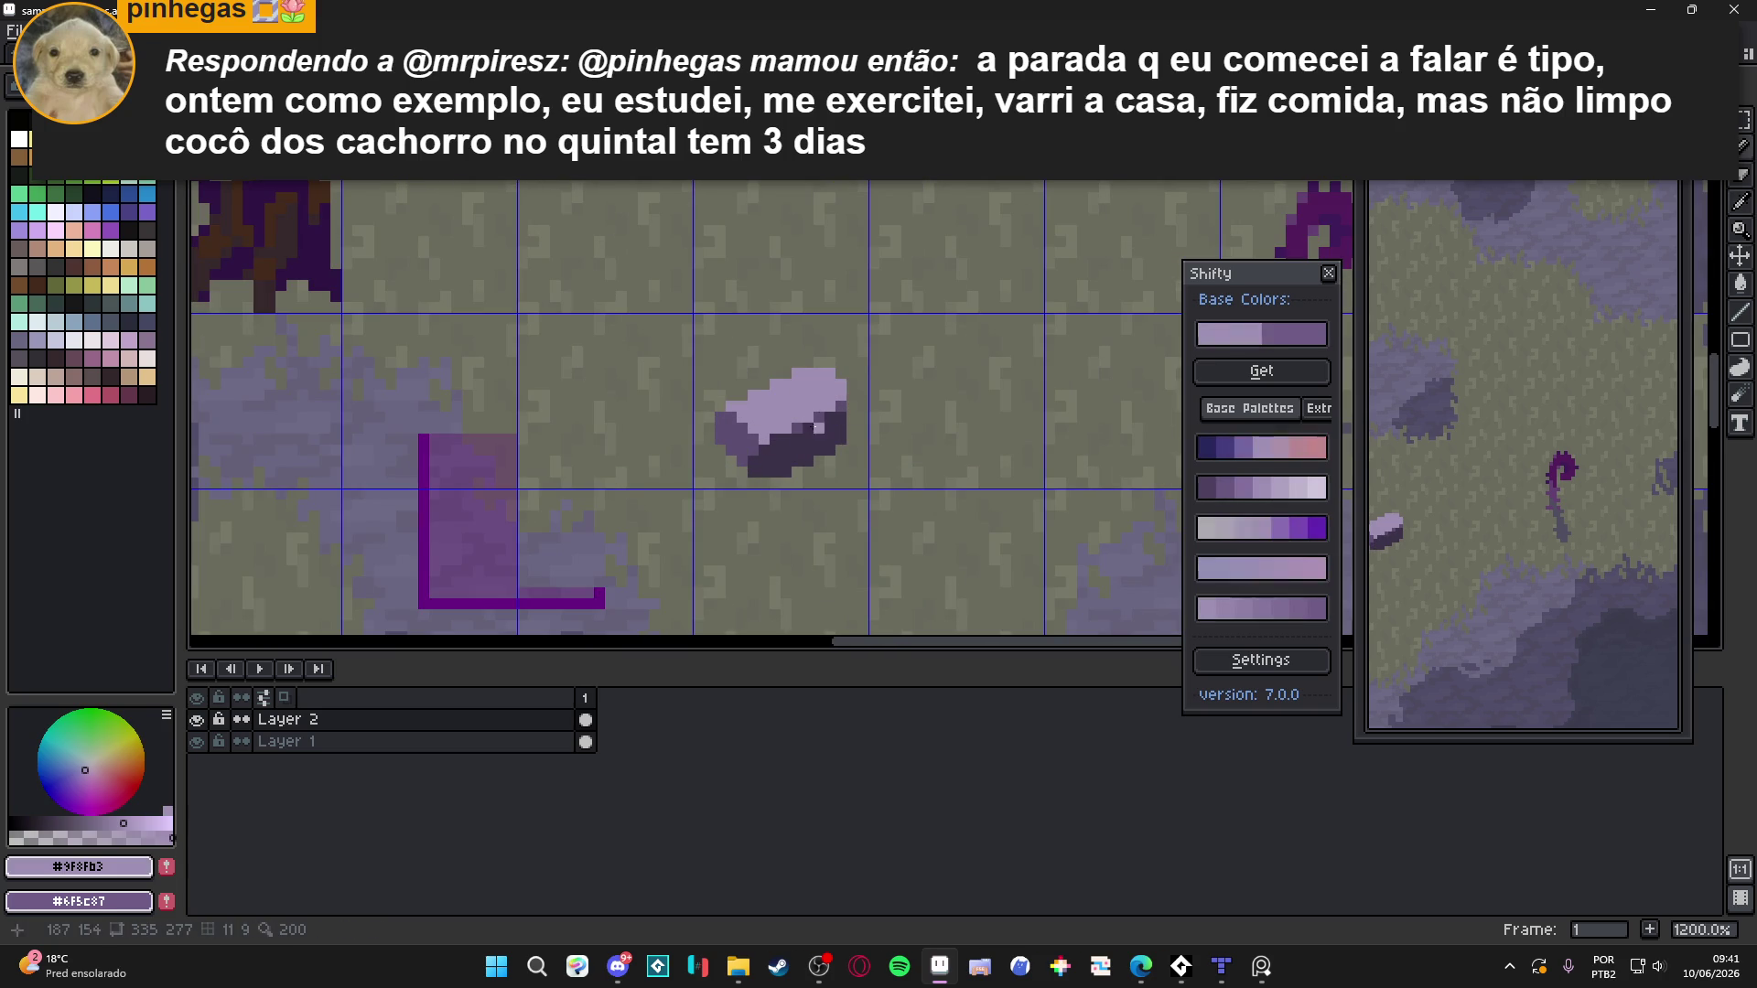
{"action": "left_click", "coordinate": [797, 427], "text": "alt"}
{"action": "left_click", "coordinate": [830, 406], "text": "alt"}
Erase a notch from the rock's top-right edge
{"action": "key", "text": "e"}
{"action": "scroll", "coordinate": [843, 401], "scroll_direction": "down", "scroll_amount": 3}
{"action": "scroll", "coordinate": [832, 405], "scroll_direction": "up", "scroll_amount": 4}
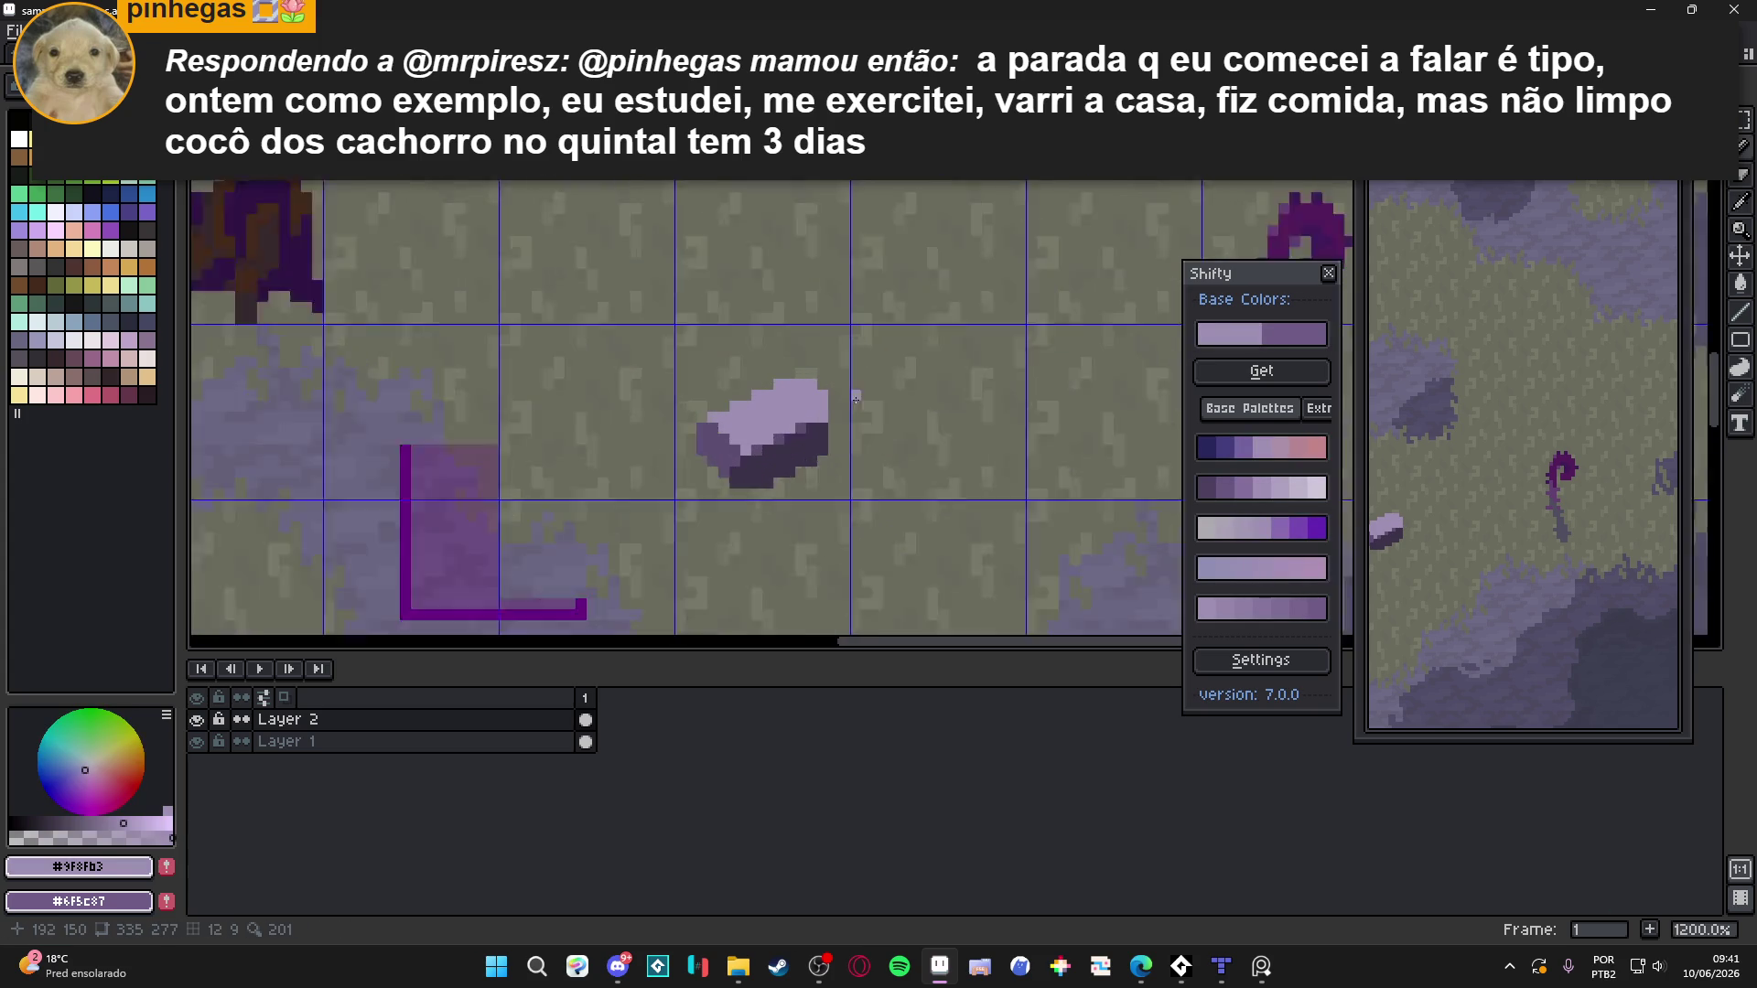
{"action": "left_click_drag", "start_coordinate": [805, 408], "coordinate": [754, 378]}
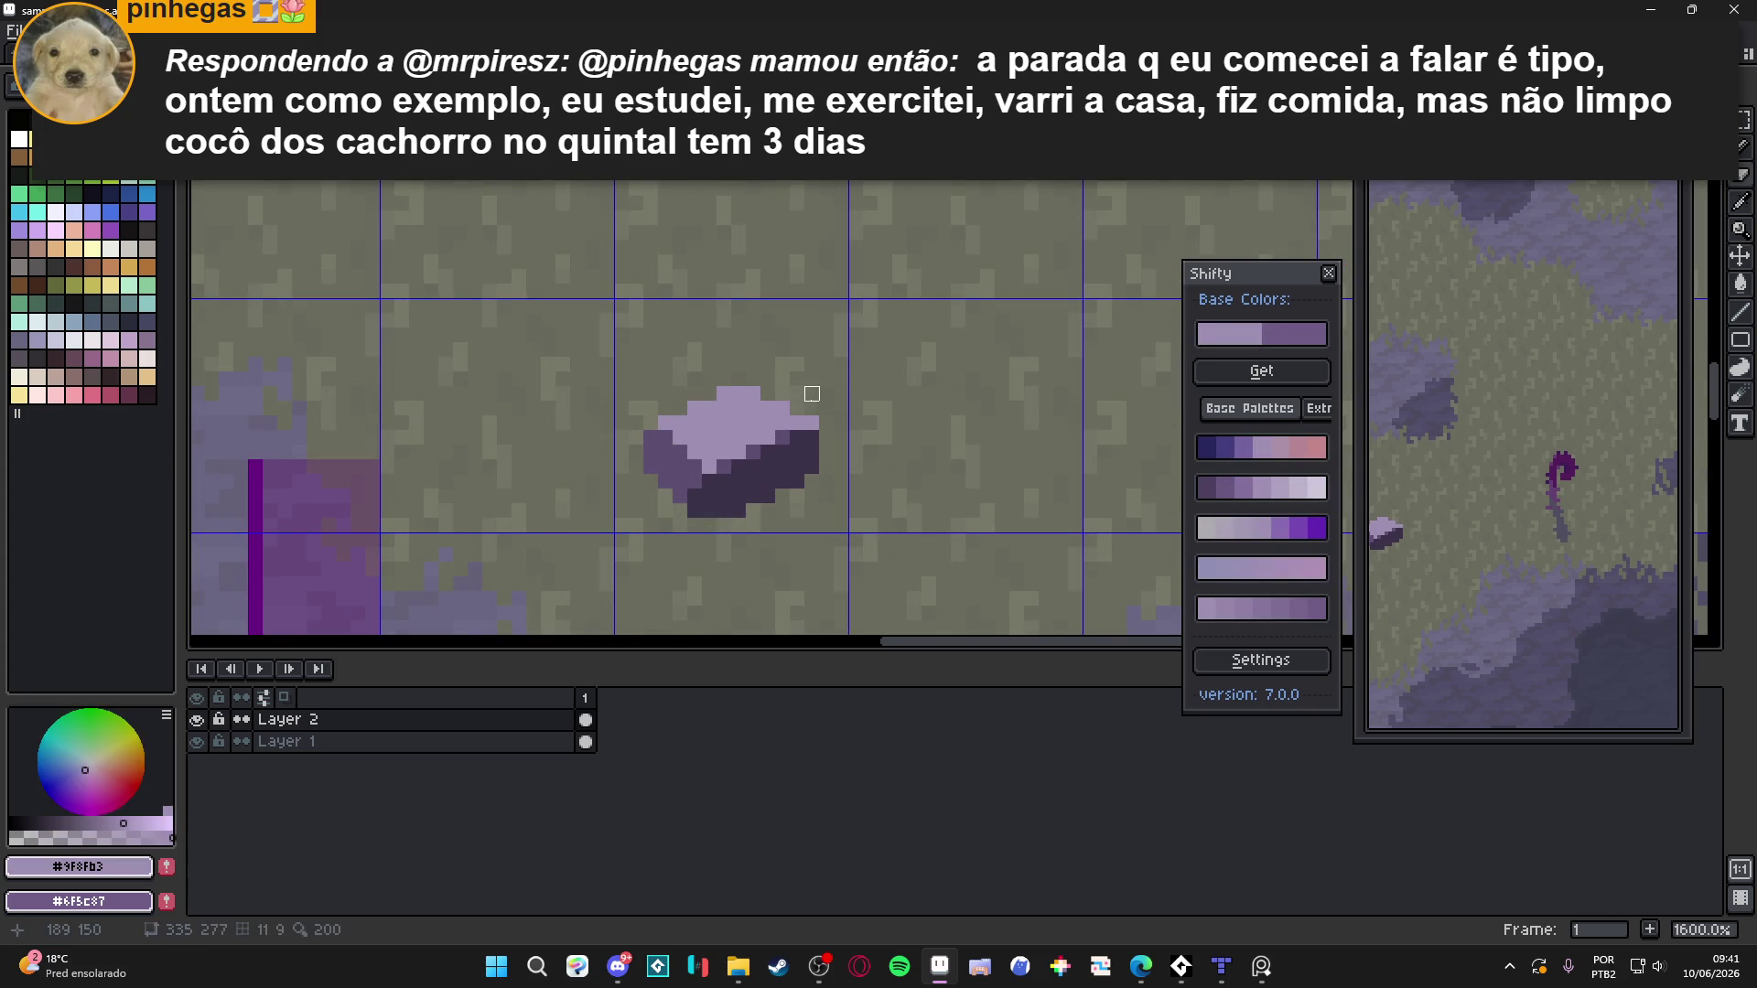
Widen the rock's top with pale lavender #9f8fb3, raising a bump that makes it taller
{"action": "scroll", "coordinate": [779, 404], "scroll_direction": "down", "scroll_amount": 2}
{"action": "key", "text": "b"}
{"action": "scroll", "coordinate": [779, 403], "scroll_direction": "up", "scroll_amount": 2}
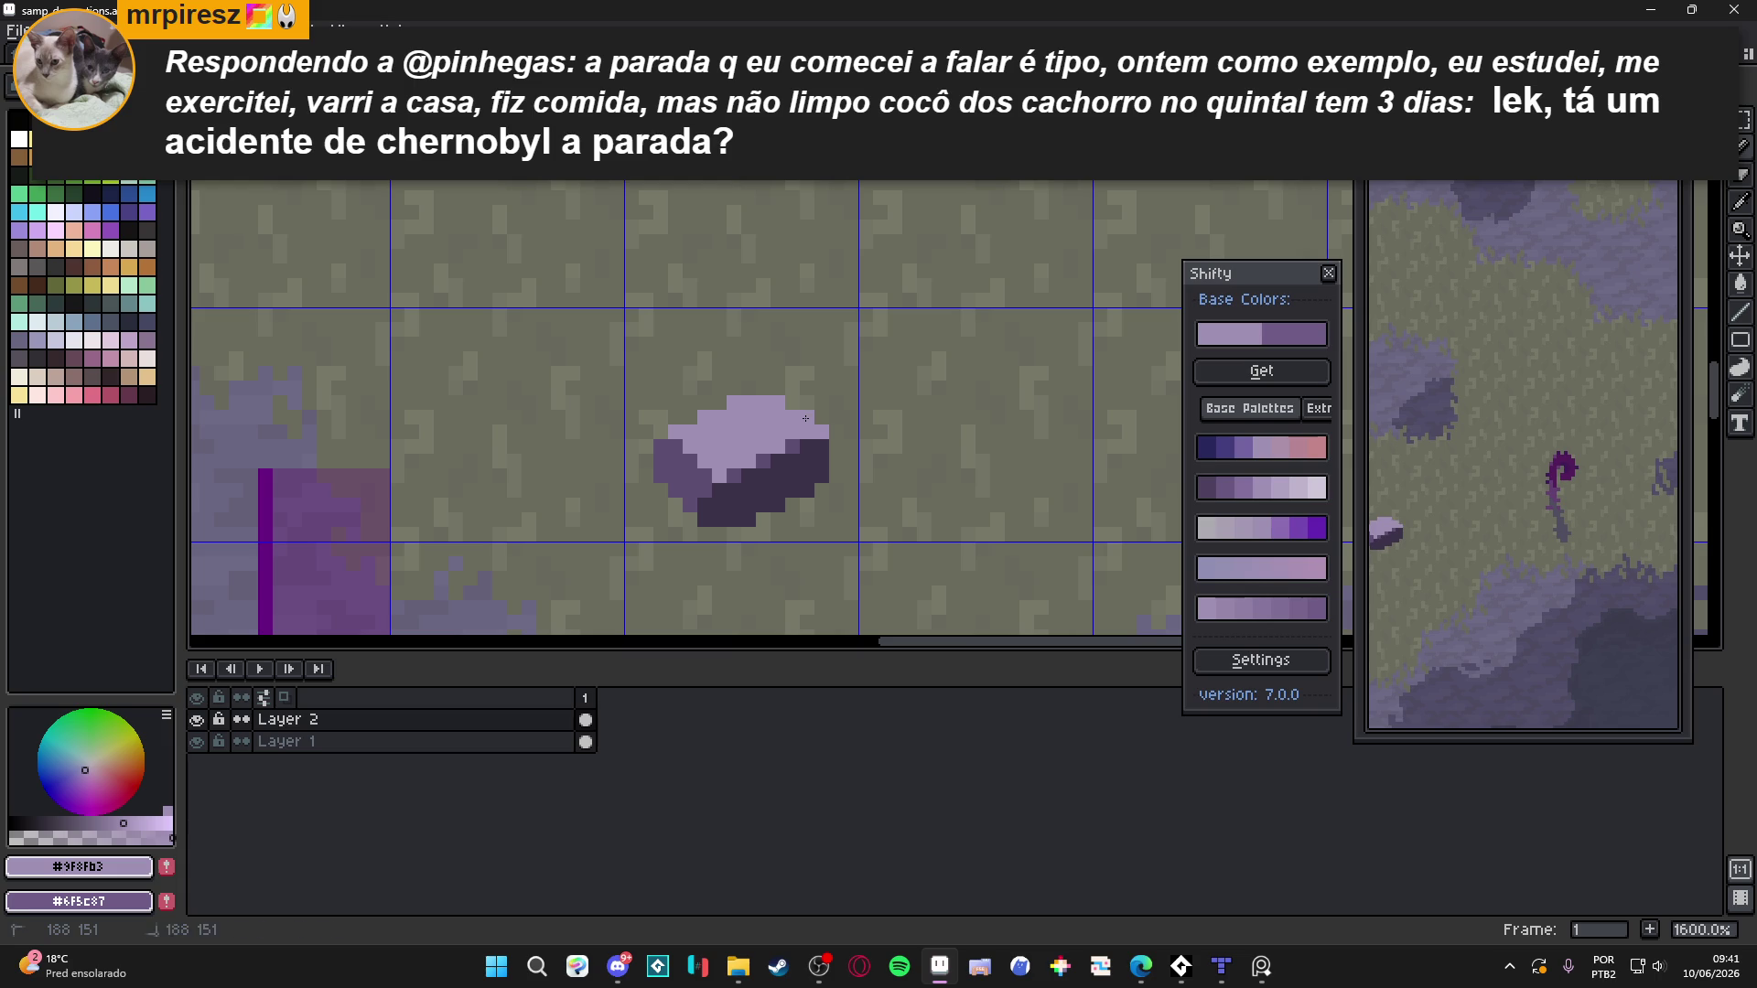
{"action": "left_click_drag", "start_coordinate": [805, 418], "coordinate": [812, 417]}
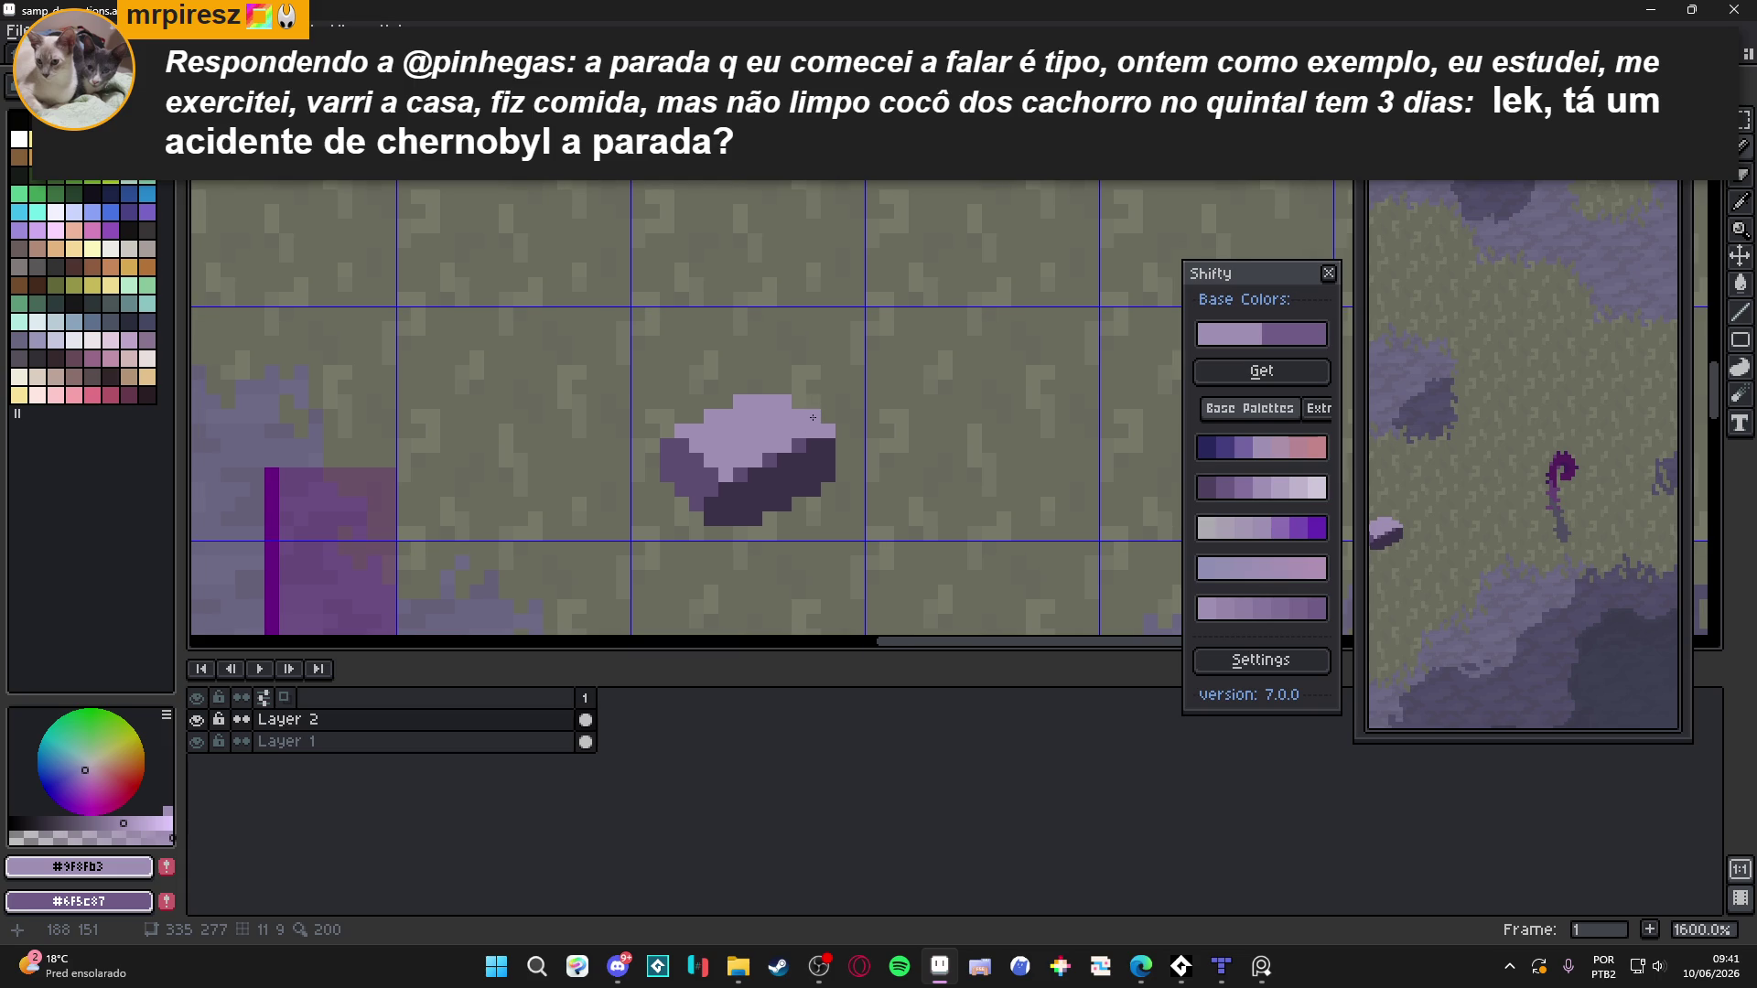
{"action": "scroll", "coordinate": [810, 418], "scroll_direction": "down", "scroll_amount": 3}
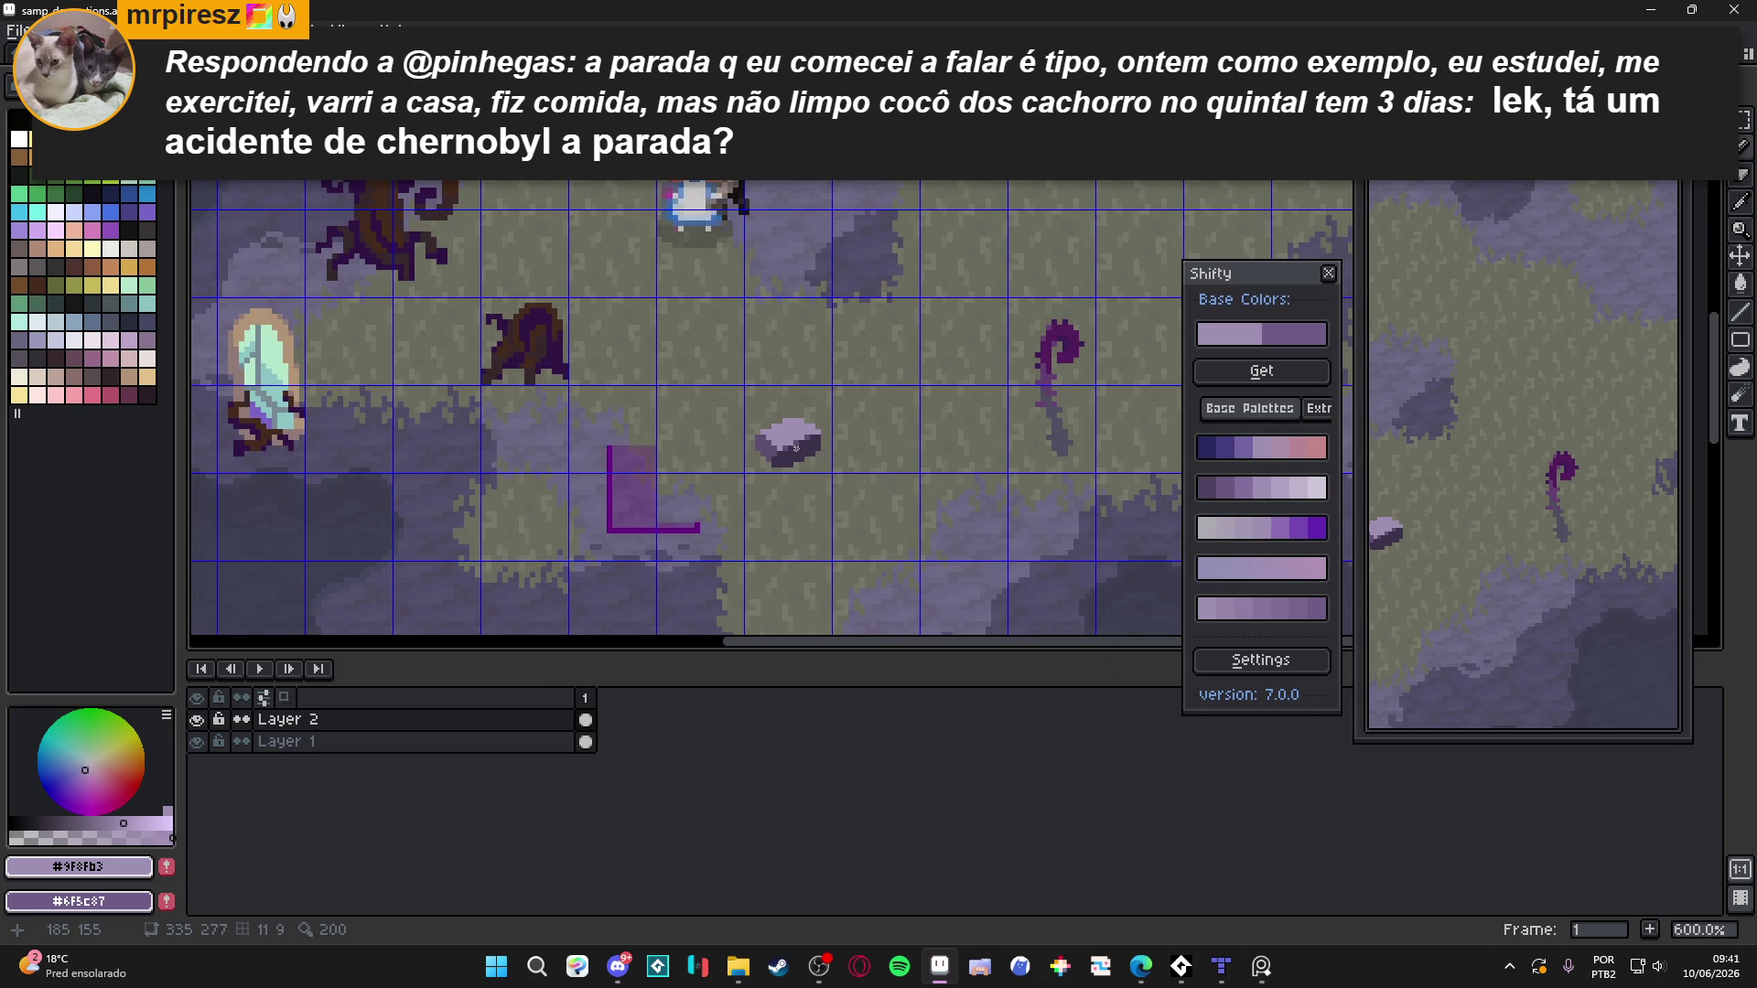
{"action": "scroll", "coordinate": [795, 447], "scroll_direction": "up", "scroll_amount": 3}
{"action": "left_click", "coordinate": [752, 477], "text": "alt"}
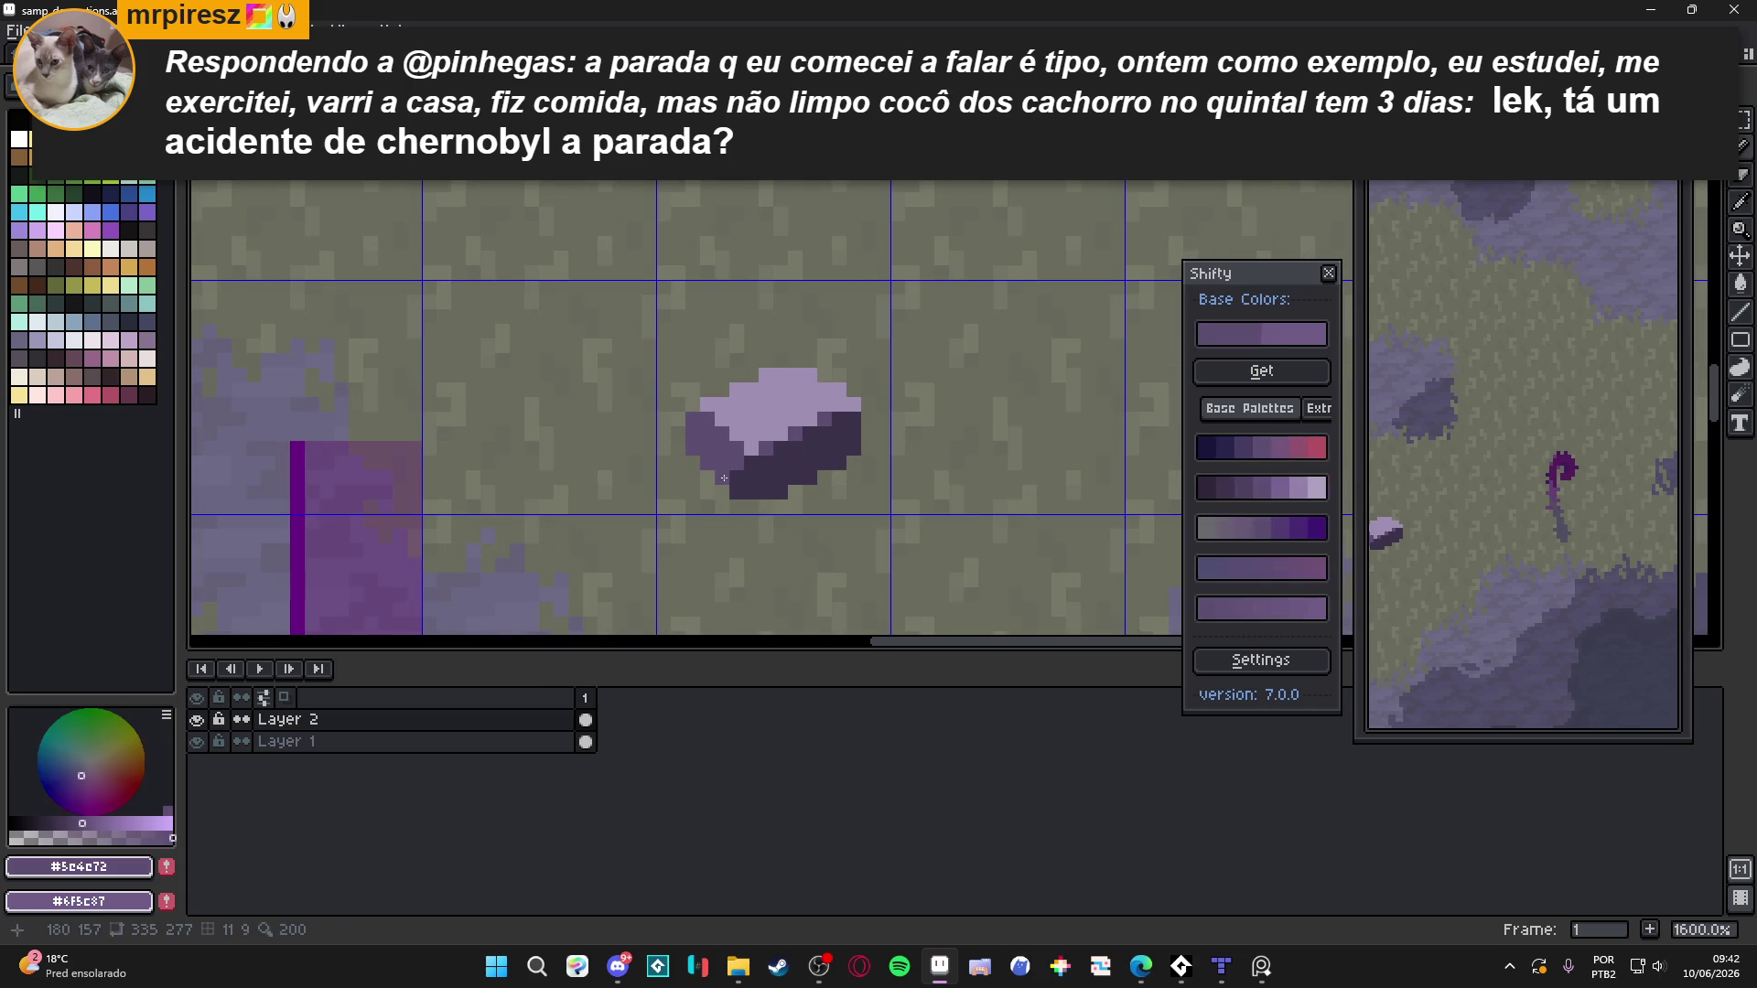
{"action": "scroll", "coordinate": [778, 508], "scroll_direction": "down", "scroll_amount": 3}
{"action": "scroll", "coordinate": [782, 515], "scroll_direction": "down", "scroll_amount": 1}
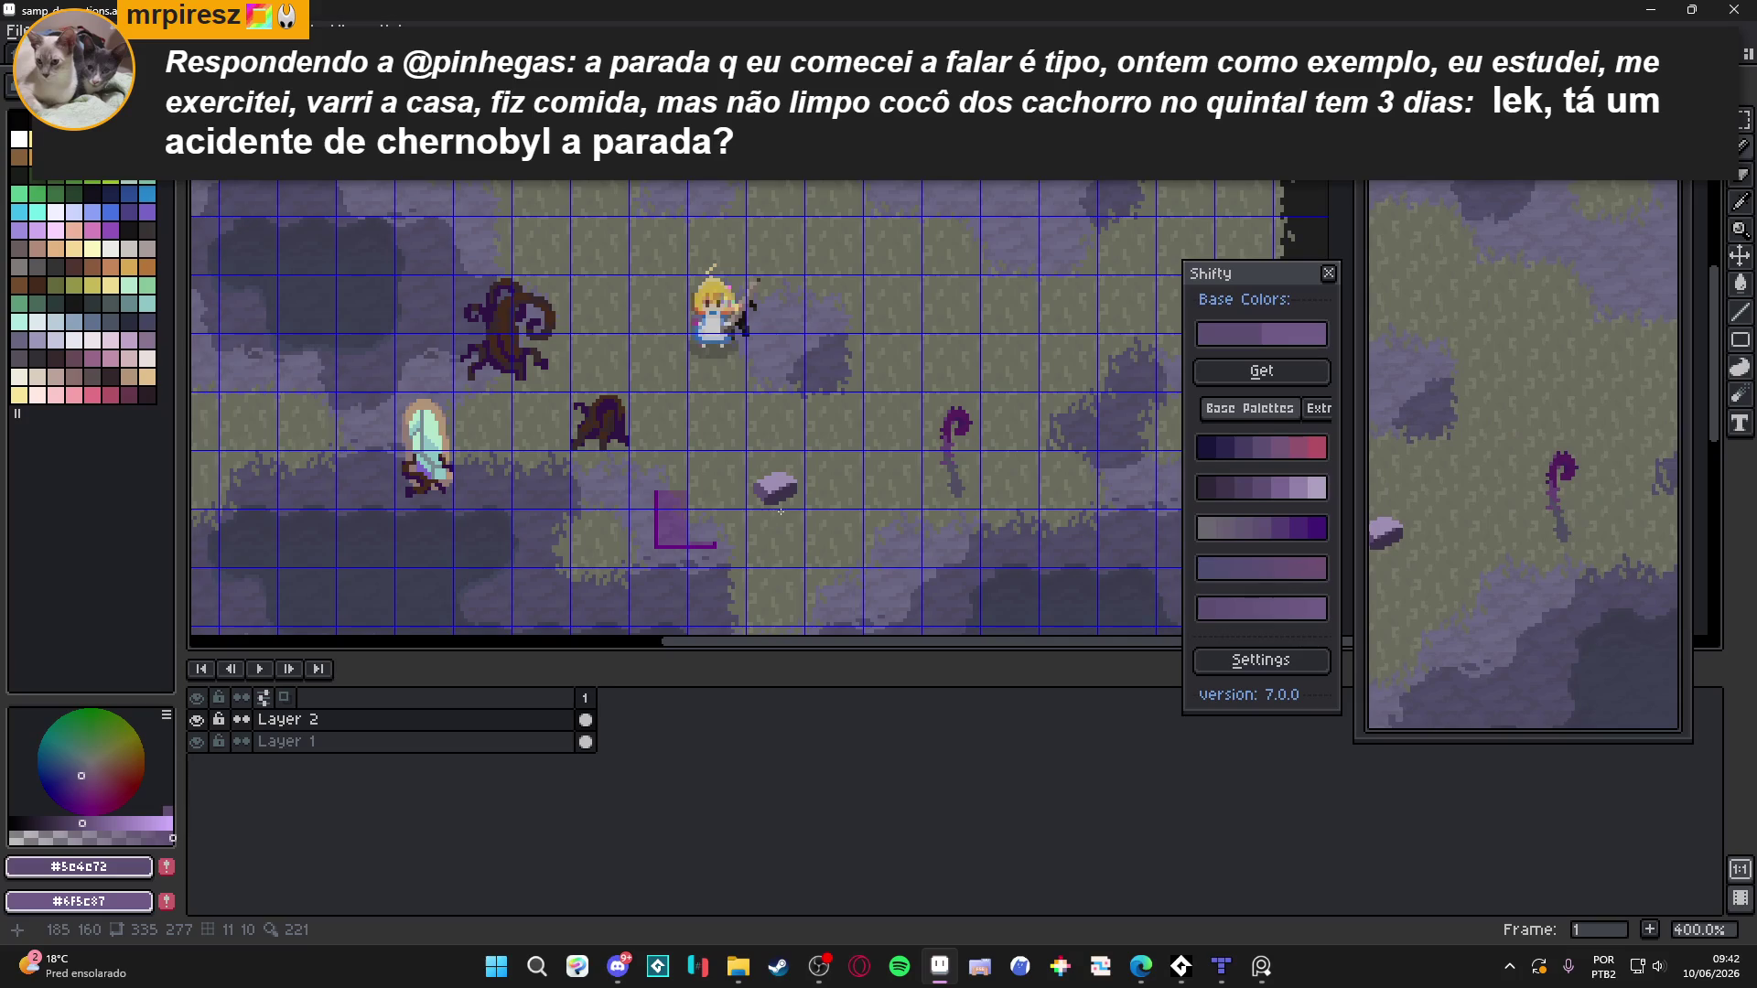
{"action": "scroll", "coordinate": [787, 508], "scroll_direction": "up", "scroll_amount": 3}
{"action": "left_click", "coordinate": [782, 452], "text": "alt"}
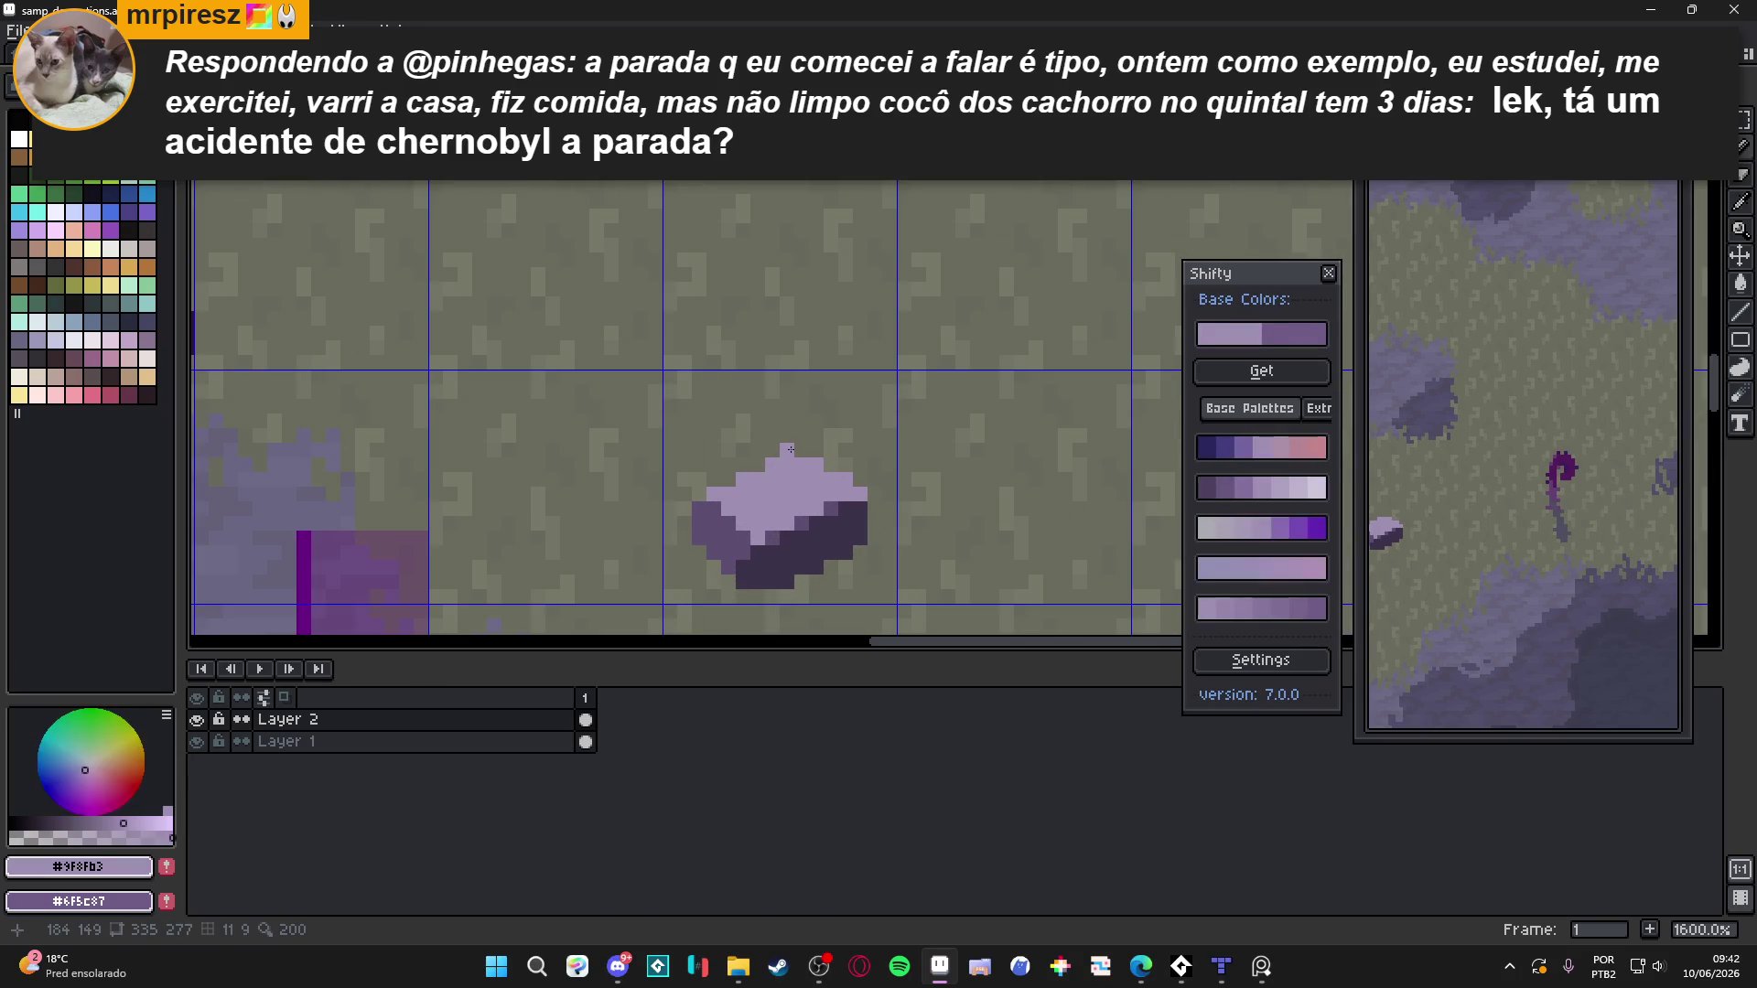
{"action": "mouse_move", "coordinate": [781, 452]}
{"action": "left_mouse_down"}
{"action": "mouse_move", "coordinate": [817, 445]}
{"action": "mouse_move", "coordinate": [860, 481]}
{"action": "left_mouse_up"}
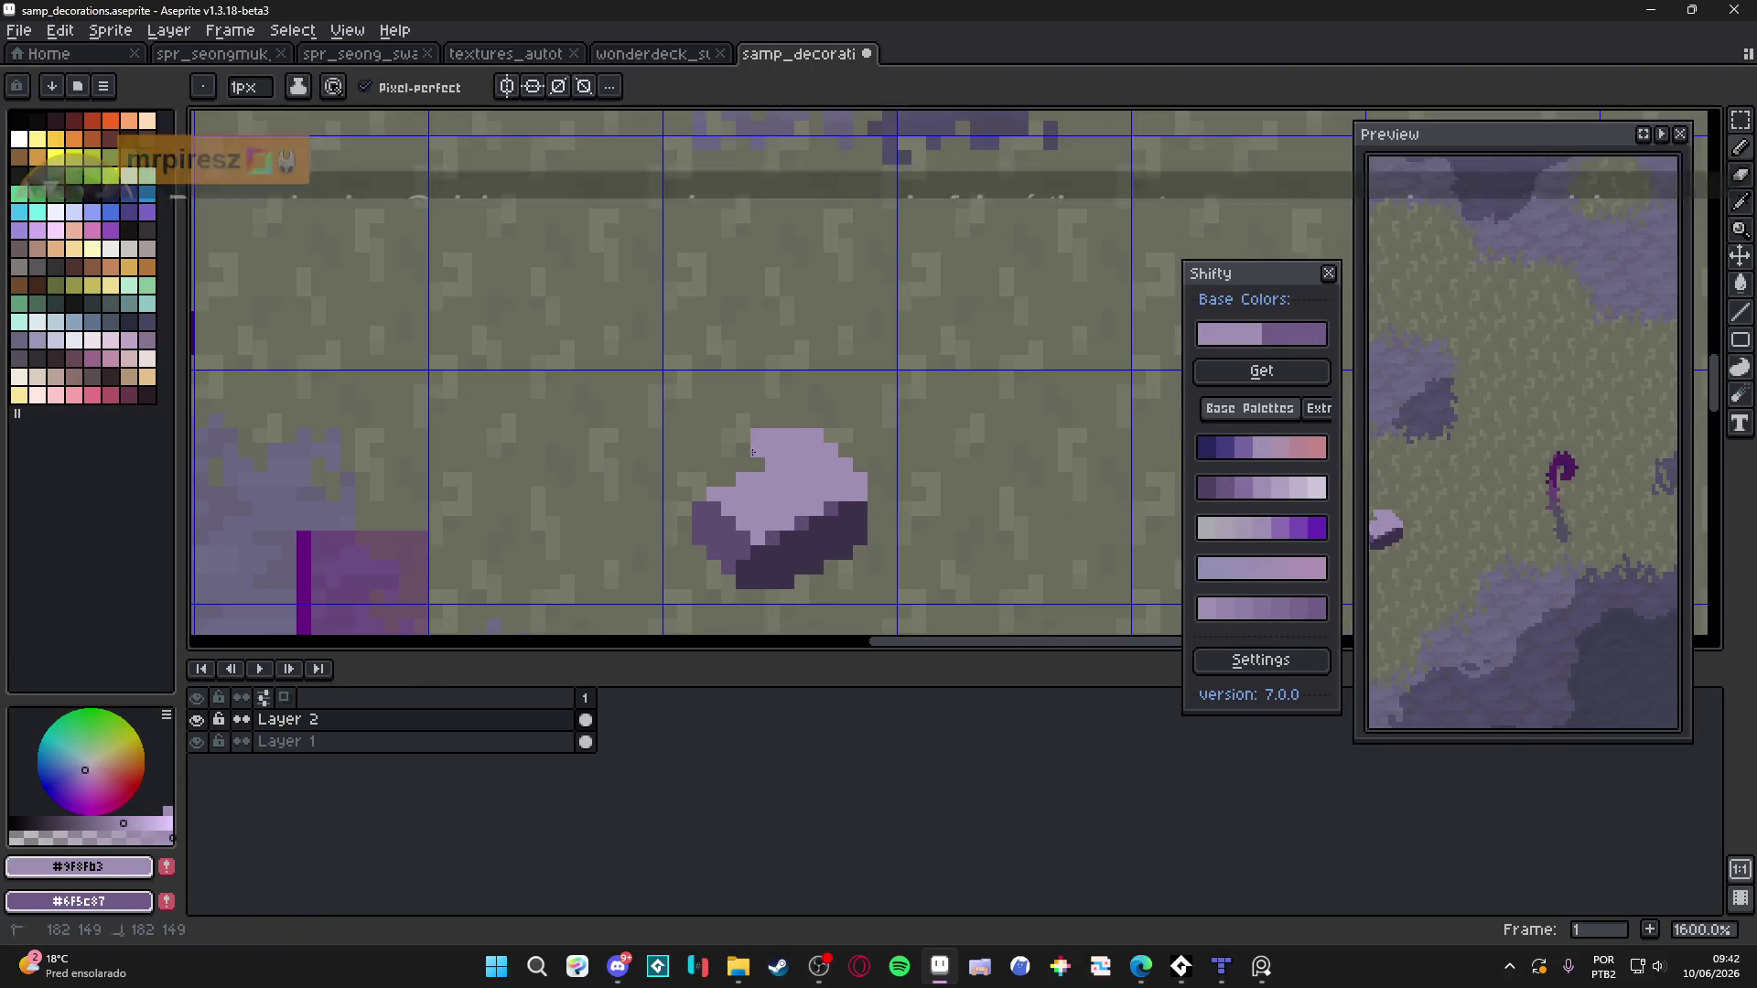
Fill the rock's upper-left gap and left edge with lavender, dabbing in a darker purple pixel
{"action": "left_click_drag", "start_coordinate": [737, 470], "coordinate": [760, 463]}
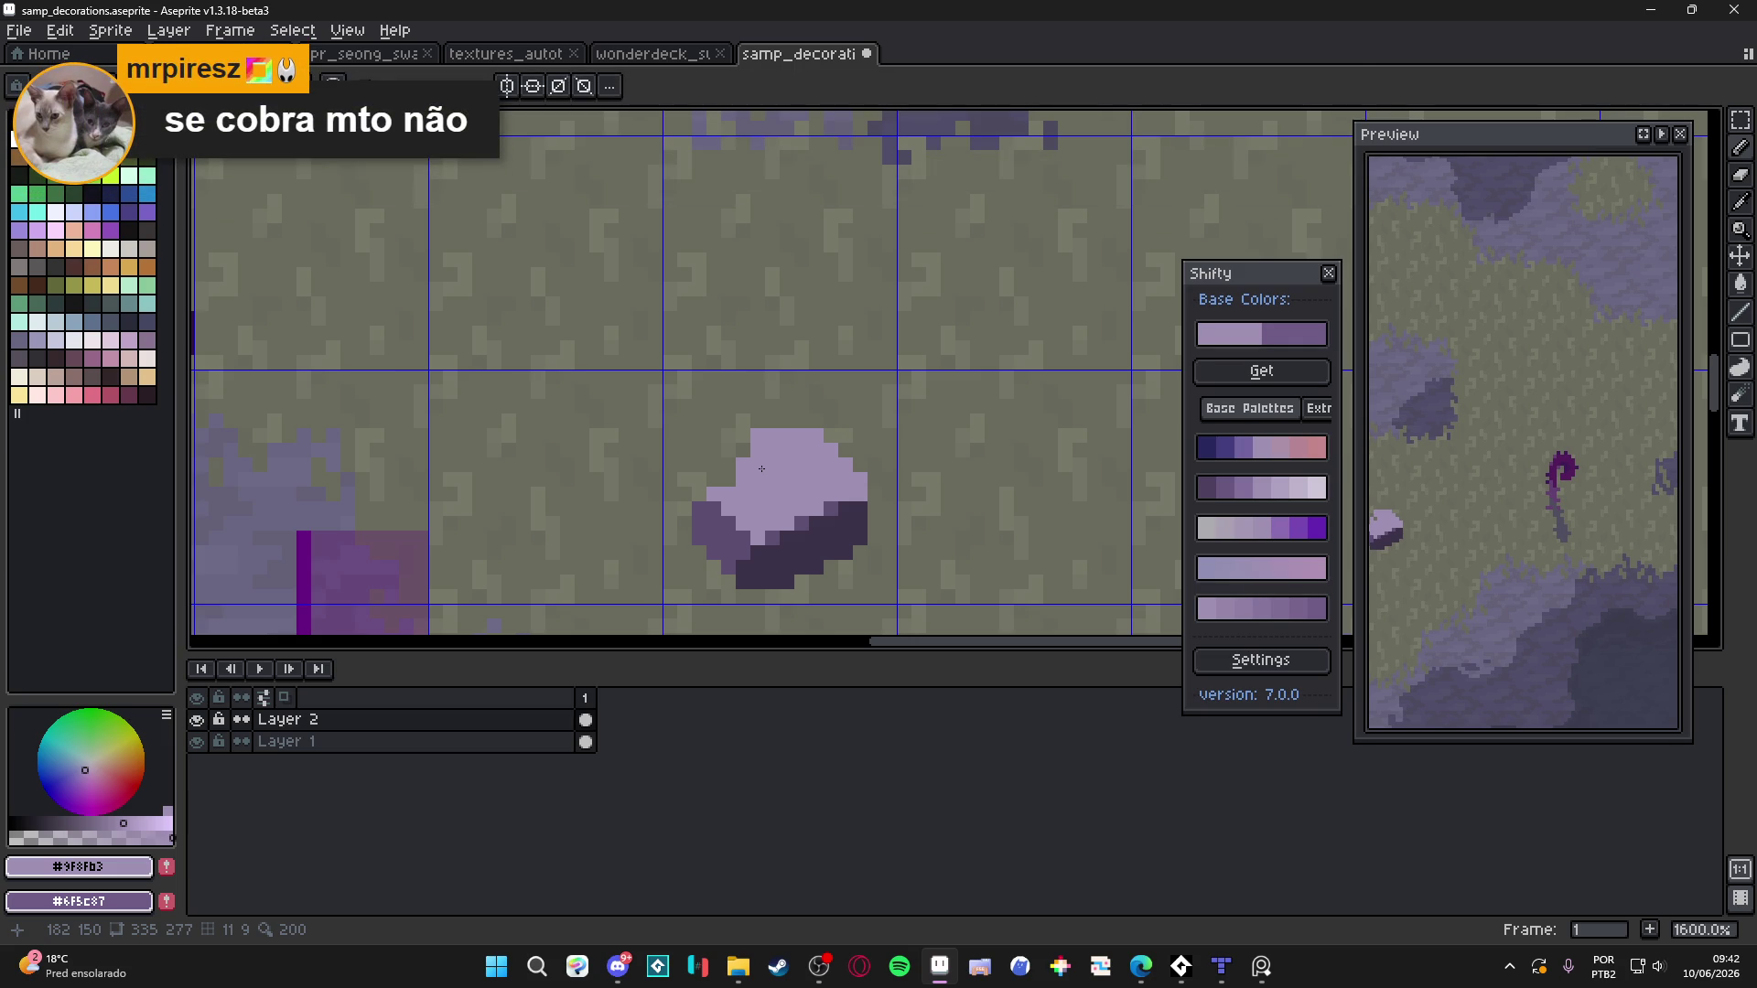
{"action": "right_click", "coordinate": [757, 466]}
{"action": "left_click", "coordinate": [719, 474]}
{"action": "left_click", "coordinate": [745, 529], "text": "alt"}
Repaint the rock's dark shadow pixels in medium purple
{"action": "scroll", "coordinate": [756, 507], "scroll_direction": "down", "scroll_amount": 3}
{"action": "scroll", "coordinate": [756, 506], "scroll_direction": "up", "scroll_amount": 3}
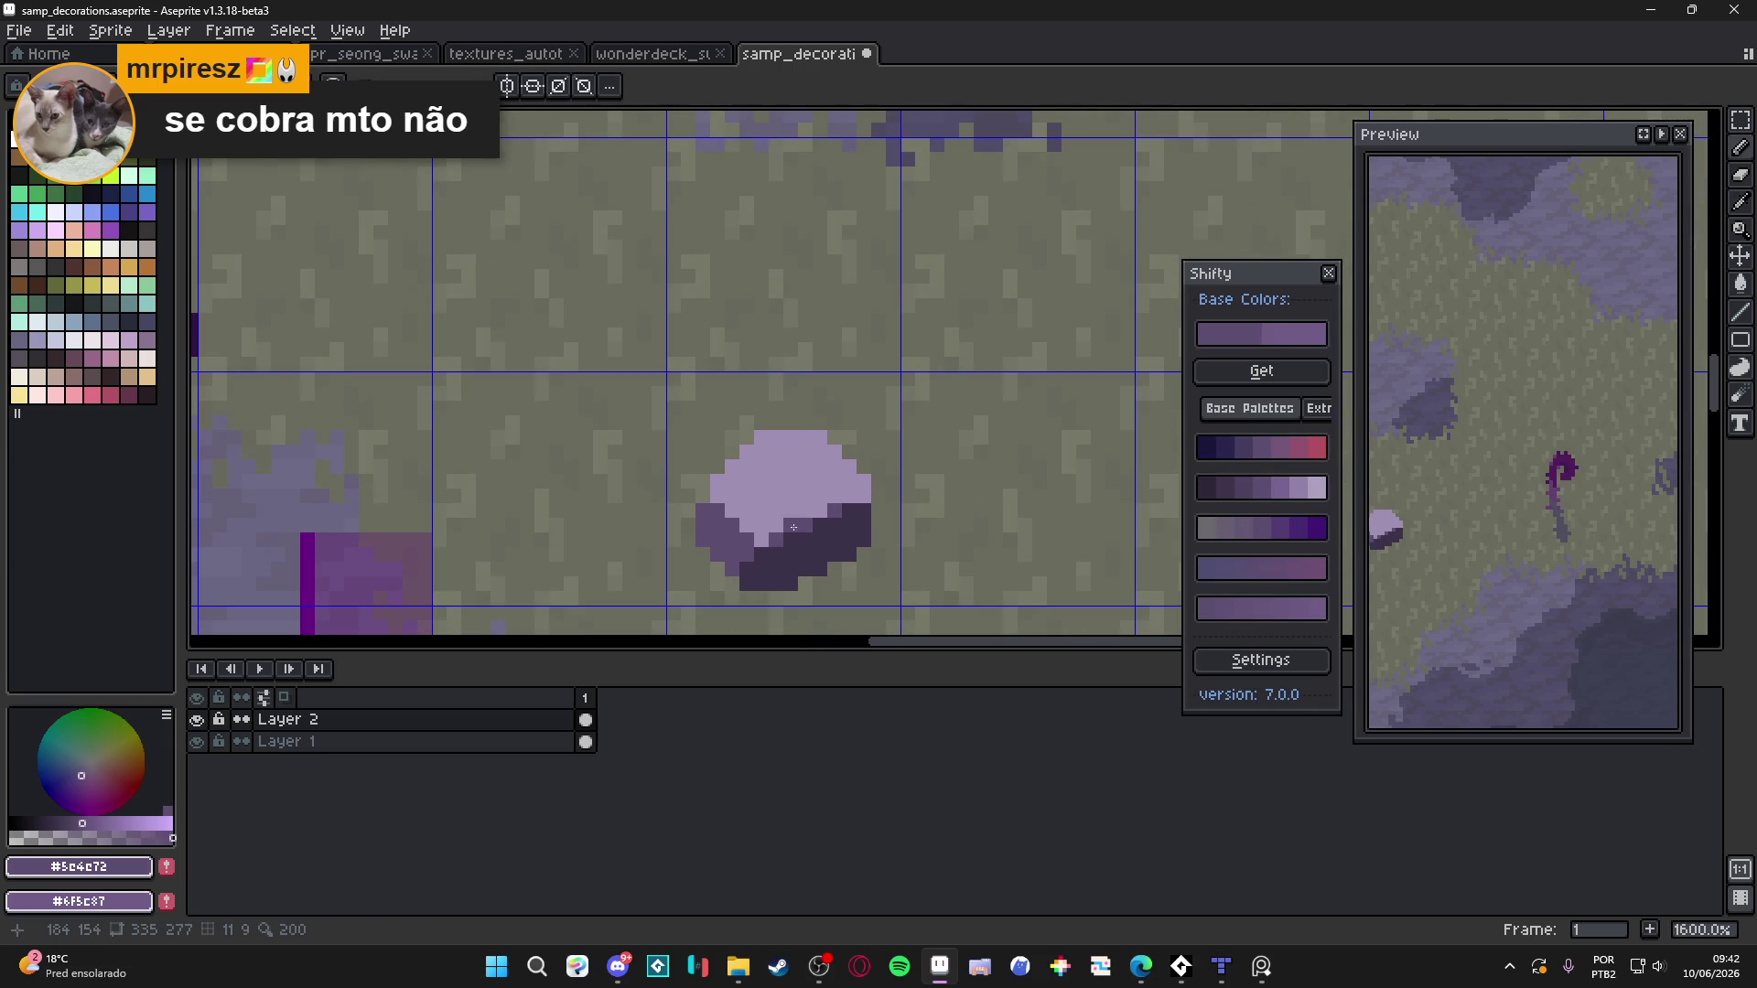
{"action": "scroll", "coordinate": [790, 529], "scroll_direction": "down", "scroll_amount": 4}
{"action": "scroll", "coordinate": [777, 512], "scroll_direction": "up", "scroll_amount": 4}
{"action": "scroll", "coordinate": [765, 539], "scroll_direction": "down", "scroll_amount": 4}
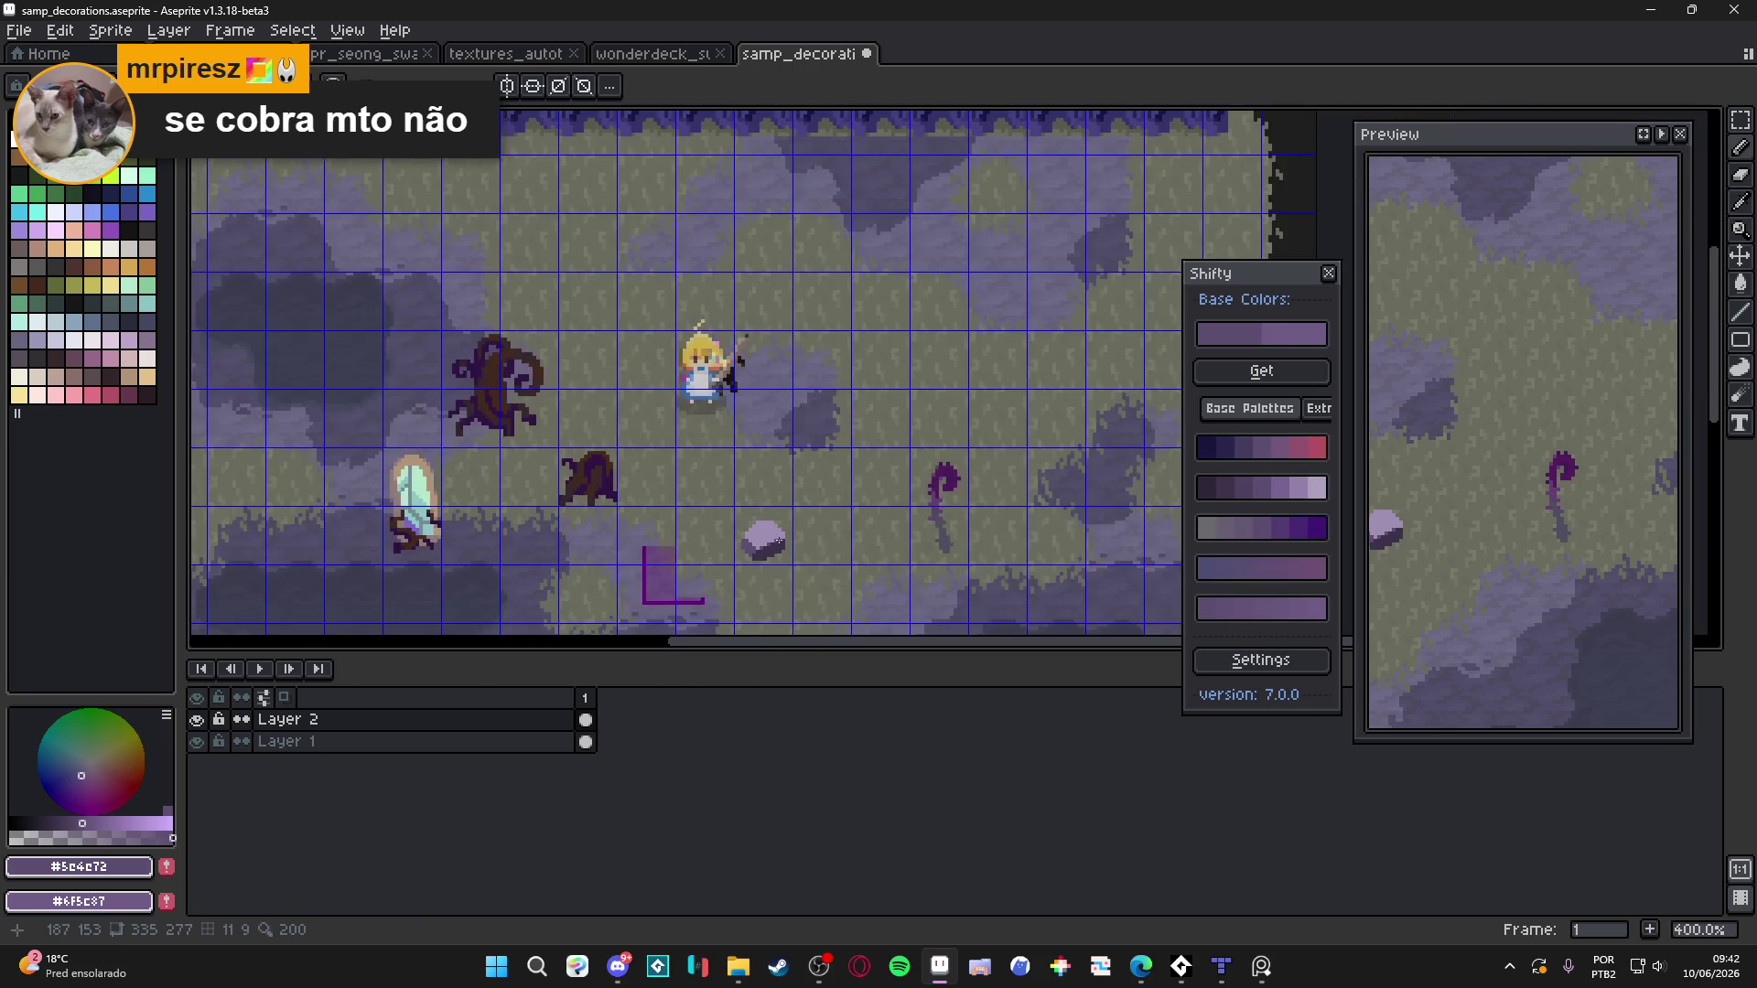
{"action": "scroll", "coordinate": [769, 541], "scroll_direction": "up", "scroll_amount": 5}
{"action": "left_click", "coordinate": [788, 542], "text": "alt"}
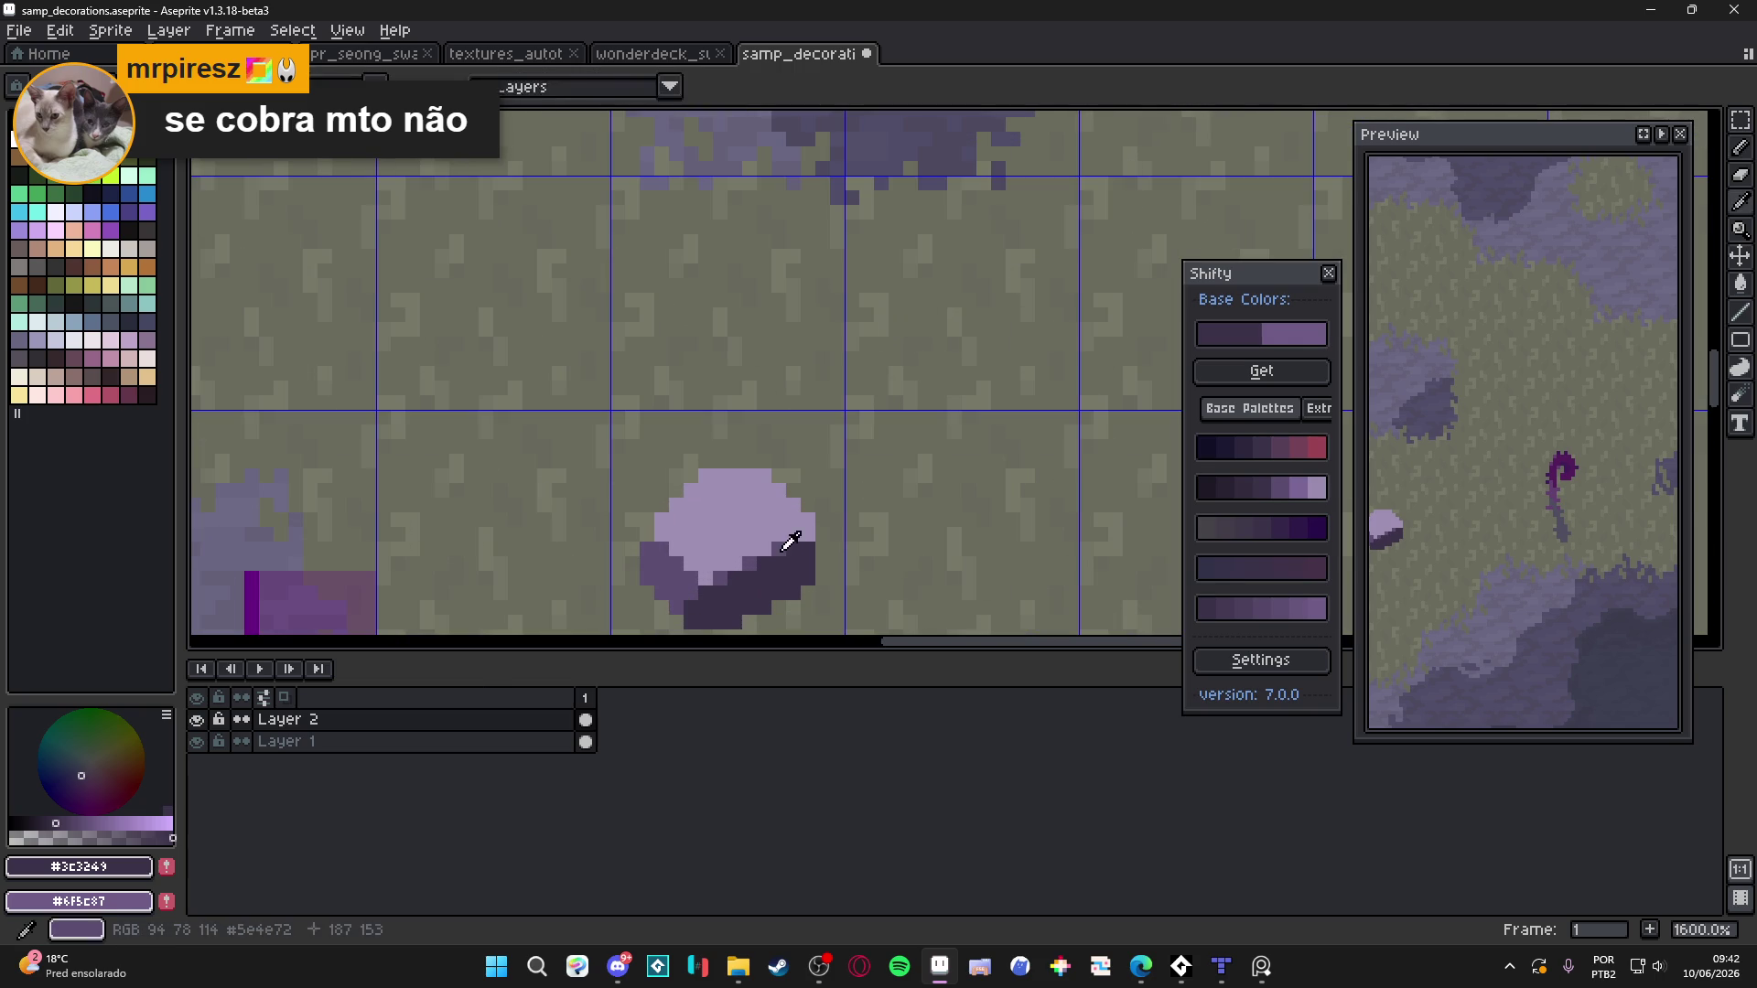
{"action": "left_click", "coordinate": [743, 554], "text": "alt"}
{"action": "left_click_drag", "start_coordinate": [778, 549], "coordinate": [742, 559]}
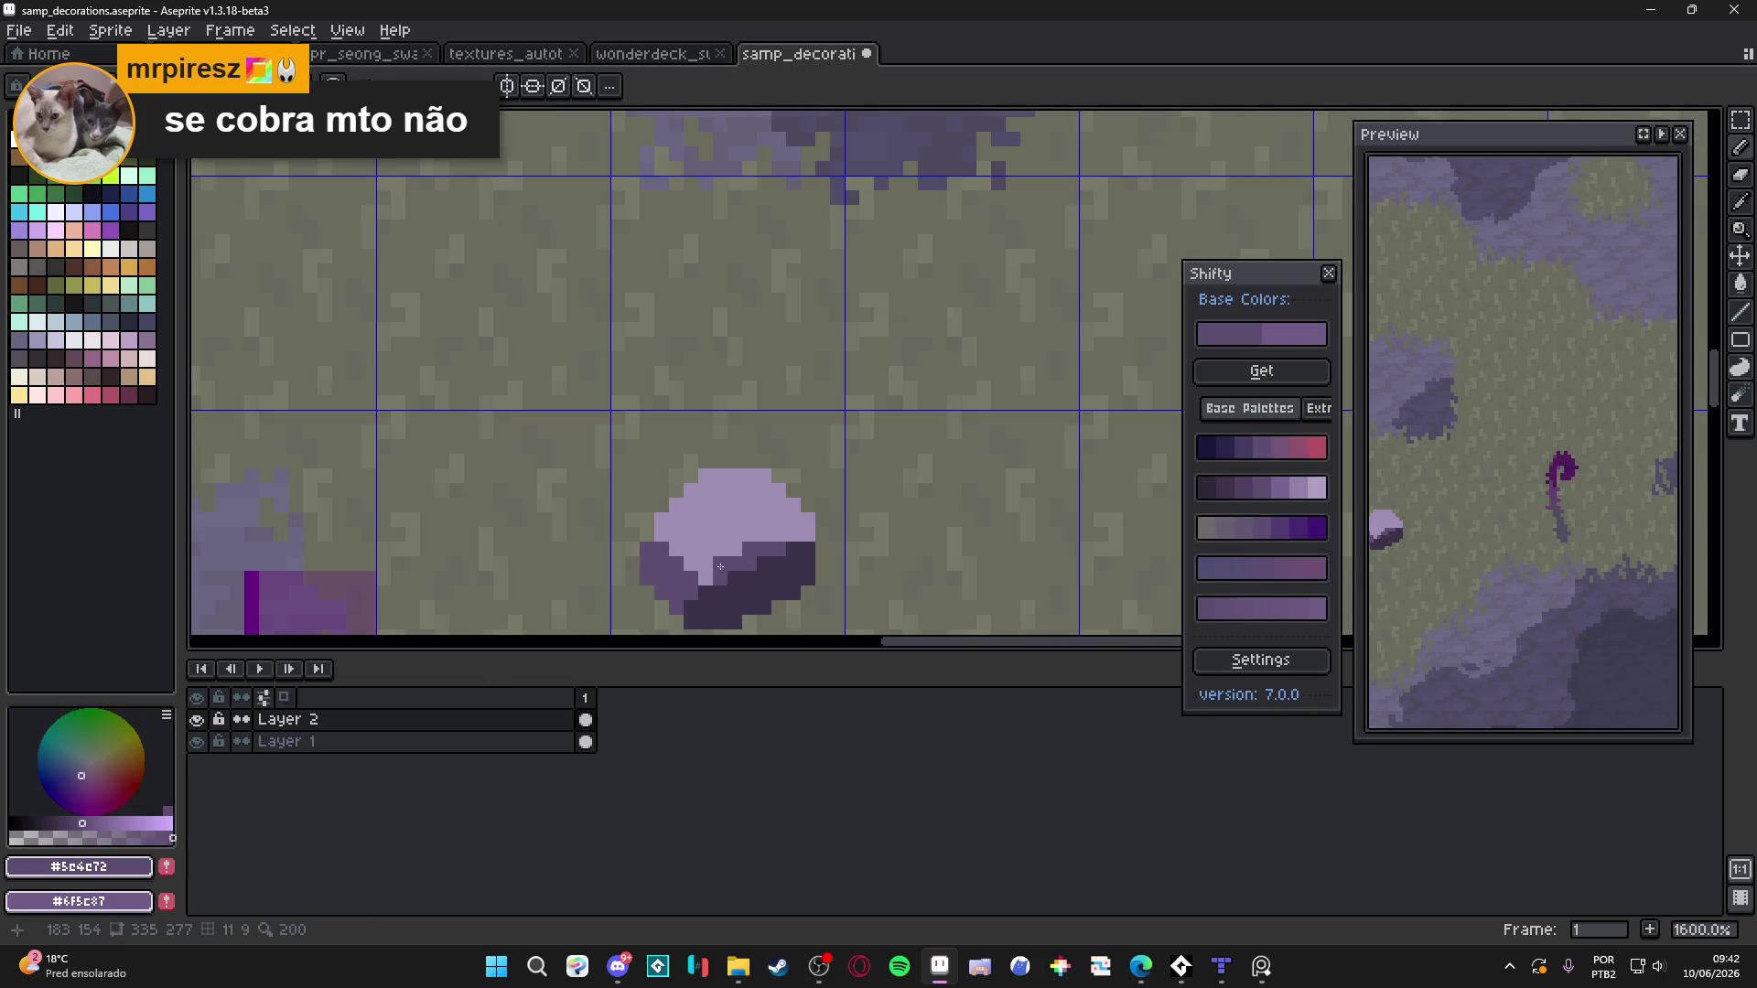
Recentre the view on the rock and paint a medium purple band down its shadow
{"action": "scroll", "coordinate": [757, 576], "scroll_direction": "down", "scroll_amount": 3}
{"action": "scroll", "coordinate": [762, 570], "scroll_direction": "up", "scroll_amount": 3}
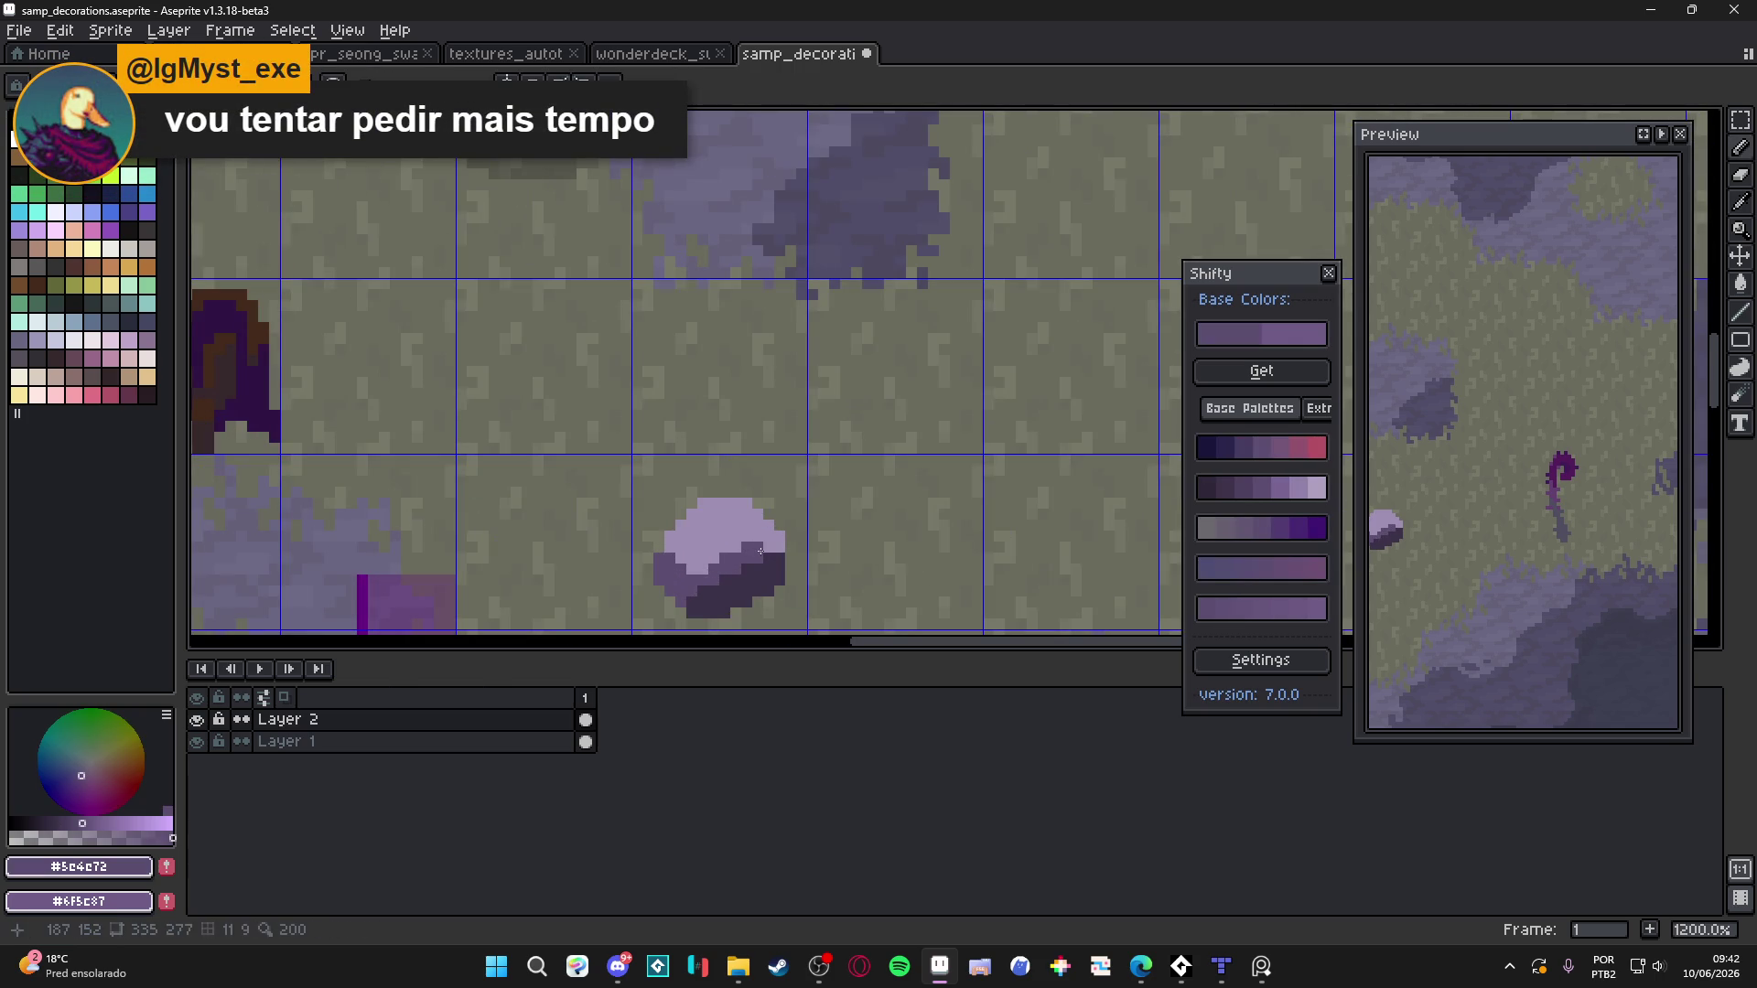
{"action": "scroll", "coordinate": [746, 563], "scroll_direction": "down", "scroll_amount": 3}
{"action": "scroll", "coordinate": [746, 577], "scroll_direction": "up", "scroll_amount": 4}
{"action": "left_click_drag", "start_coordinate": [745, 581], "coordinate": [742, 478]}
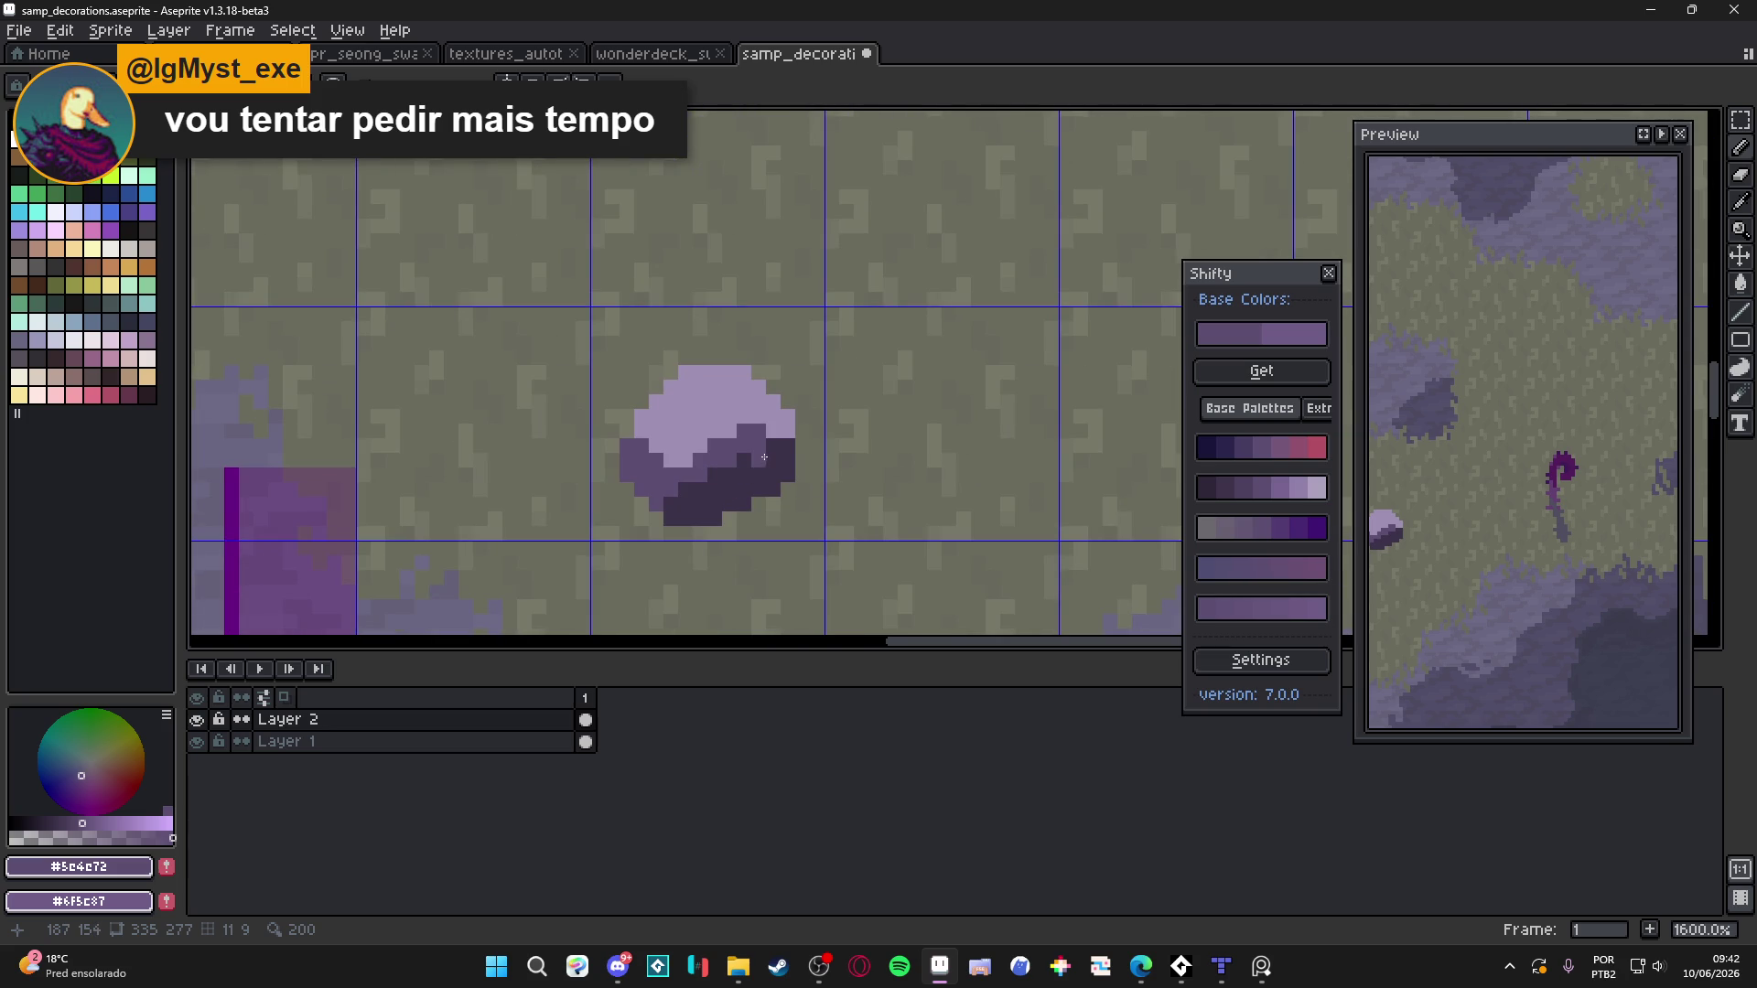
{"action": "scroll", "coordinate": [737, 439], "scroll_direction": "down", "scroll_amount": 3}
{"action": "scroll", "coordinate": [733, 430], "scroll_direction": "up", "scroll_amount": 2}
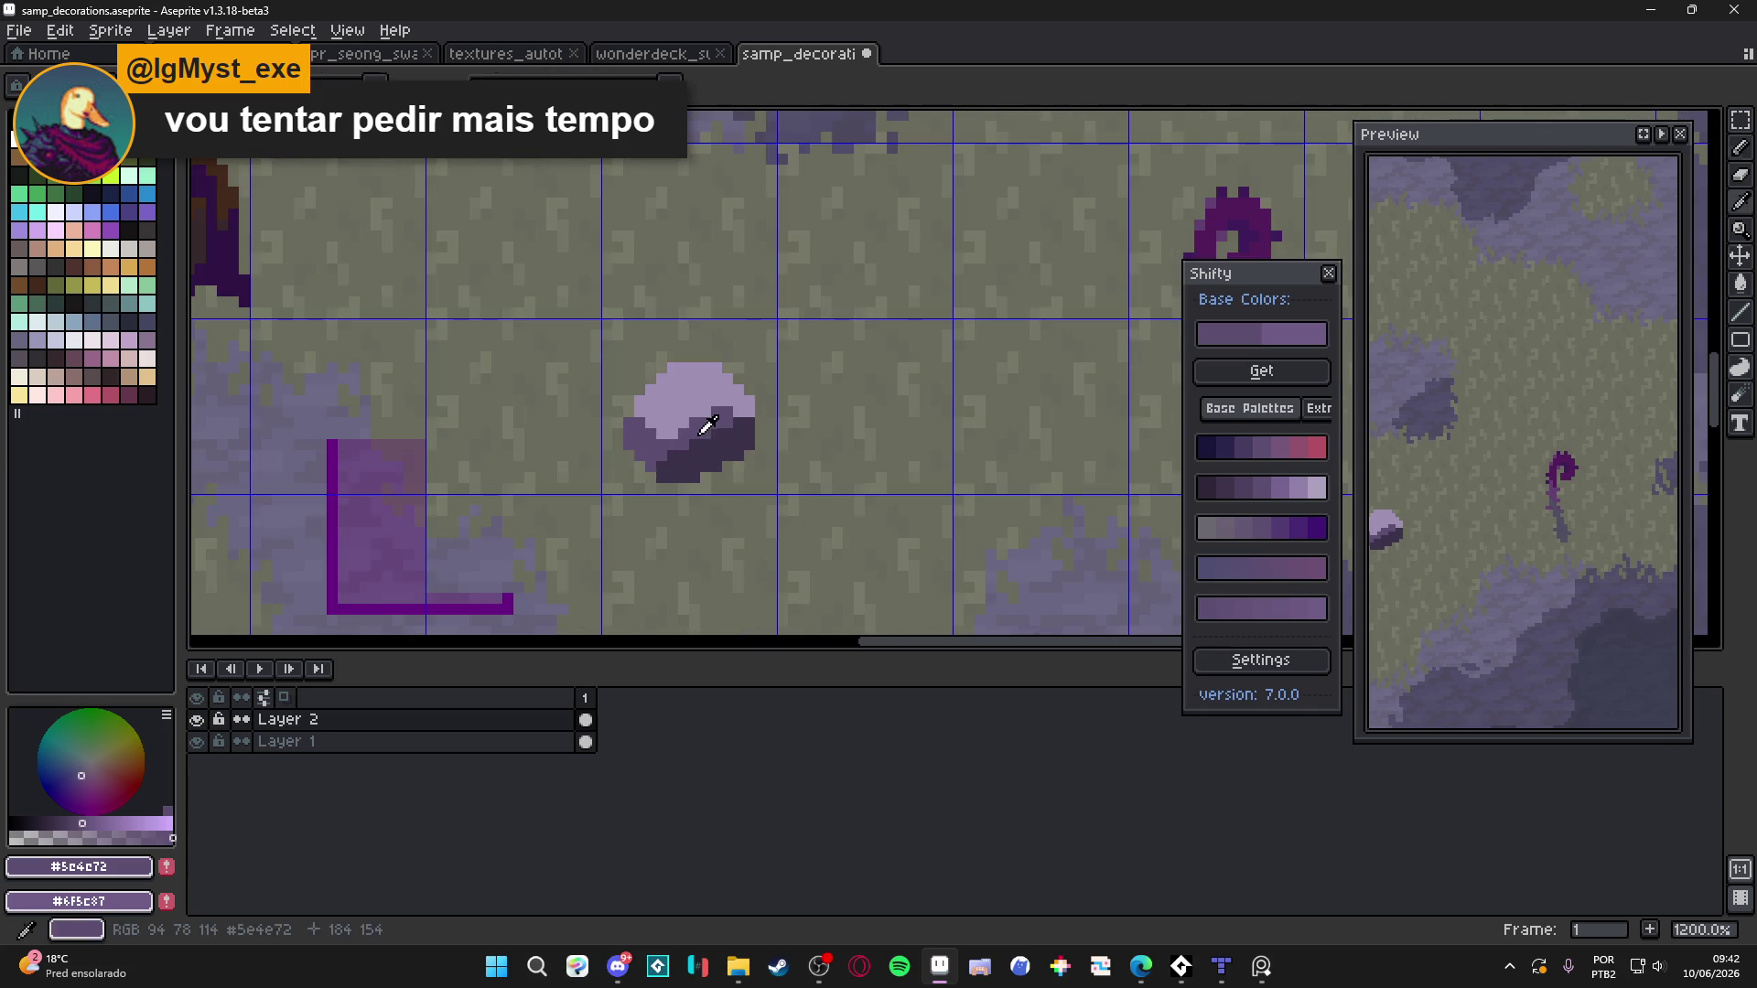
{"action": "scroll", "coordinate": [685, 454], "scroll_direction": "up", "scroll_amount": 3}
{"action": "mouse_move", "coordinate": [651, 464]}
{"action": "left_mouse_down"}
{"action": "mouse_move", "coordinate": [678, 509]}
{"action": "mouse_move", "coordinate": [696, 437]}
{"action": "mouse_move", "coordinate": [719, 485]}
{"action": "mouse_move", "coordinate": [738, 421]}
{"action": "mouse_move", "coordinate": [768, 454]}
{"action": "mouse_move", "coordinate": [805, 403]}
{"action": "mouse_move", "coordinate": [805, 439]}
{"action": "mouse_move", "coordinate": [629, 499]}
{"action": "left_mouse_up"}
{"action": "scroll", "coordinate": [683, 475], "scroll_direction": "down", "scroll_amount": 4}
{"action": "scroll", "coordinate": [686, 472], "scroll_direction": "up", "scroll_amount": 4}
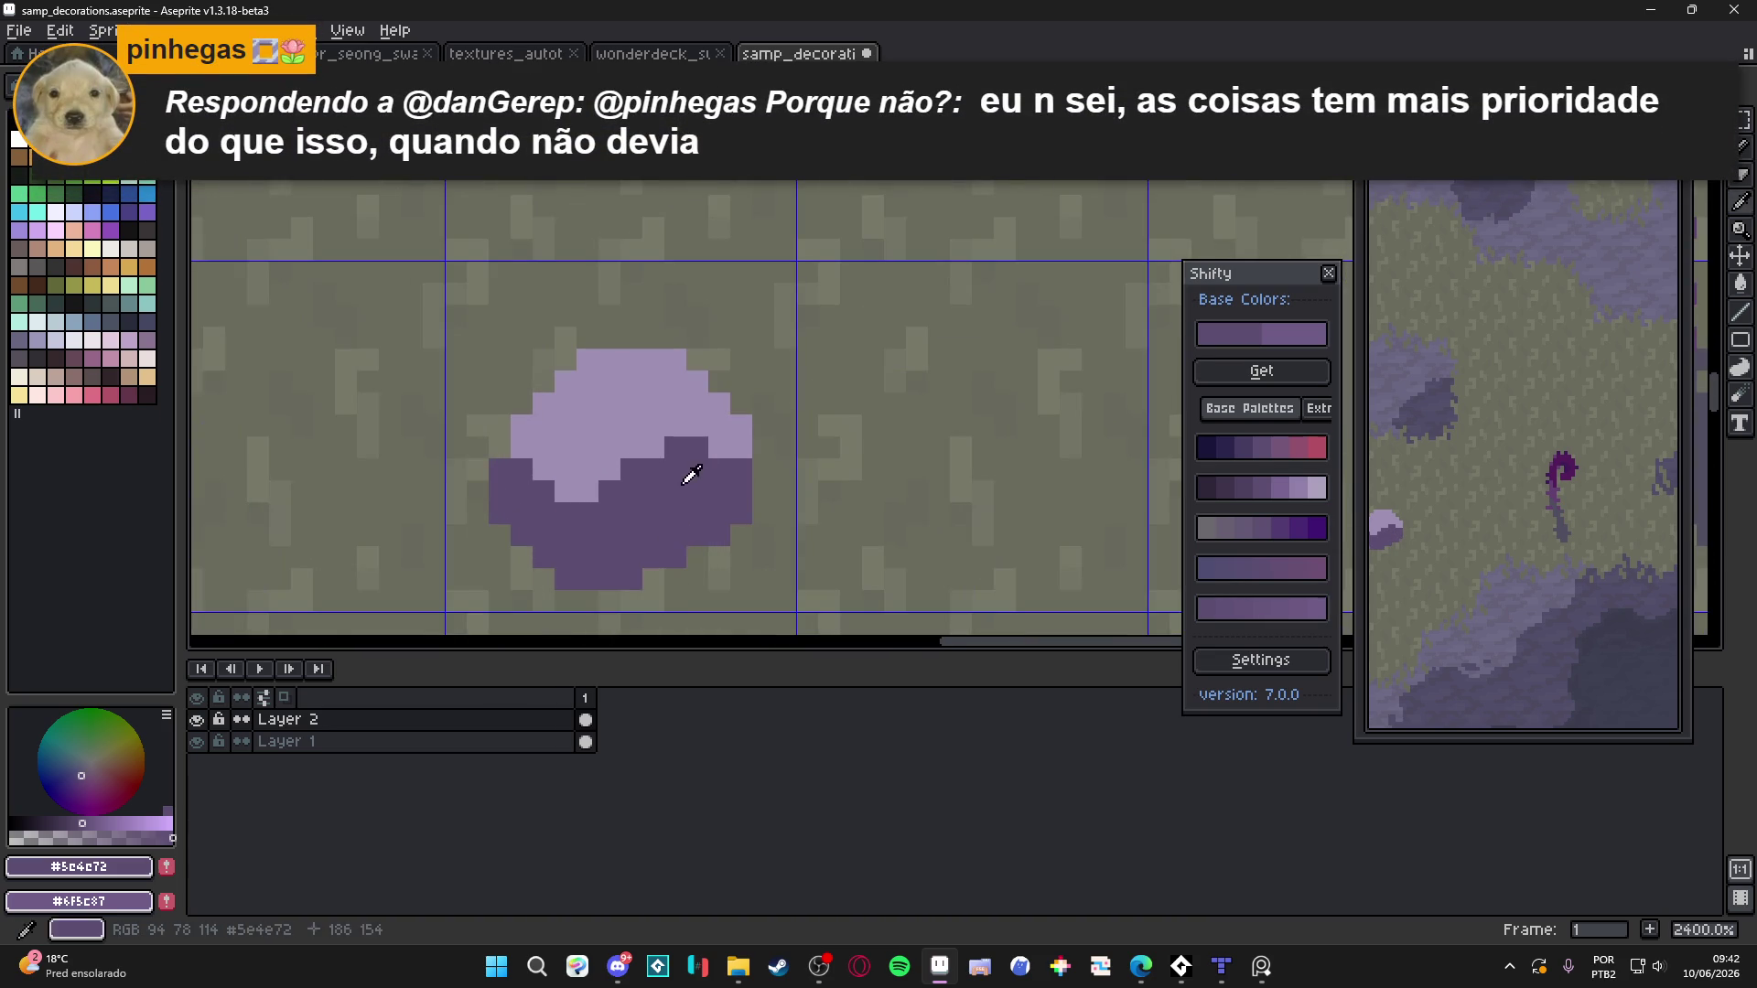
Paint a greyer purple from the Shifty palette across the rock's light/dark boundary
{"action": "left_click", "coordinate": [600, 408], "text": "alt"}
{"action": "left_click", "coordinate": [620, 502], "text": "alt"}
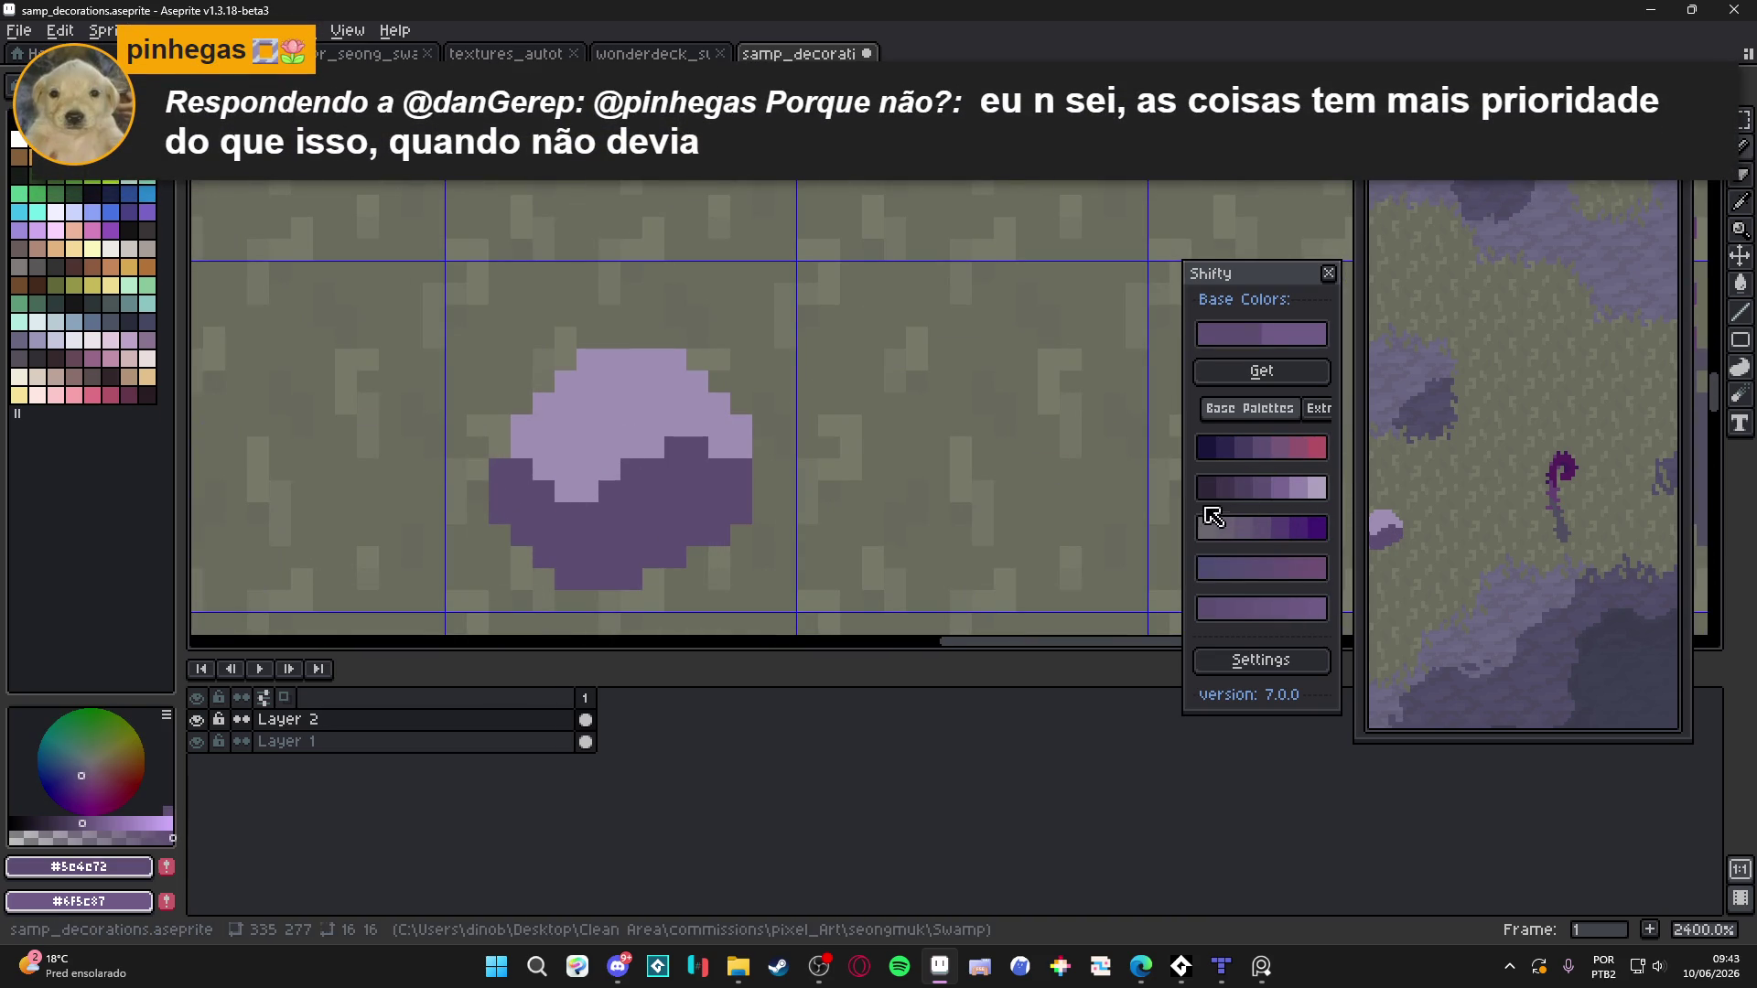
{"action": "left_click", "coordinate": [1209, 523]}
{"action": "left_click_drag", "start_coordinate": [584, 482], "coordinate": [544, 403]}
{"action": "left_click", "coordinate": [610, 469]}
Sample the rock's lavender #9f8fb3 while zooming in and out to review the shading
{"action": "scroll", "coordinate": [663, 485], "scroll_direction": "down", "scroll_amount": 6}
{"action": "scroll", "coordinate": [677, 490], "scroll_direction": "up", "scroll_amount": 3}
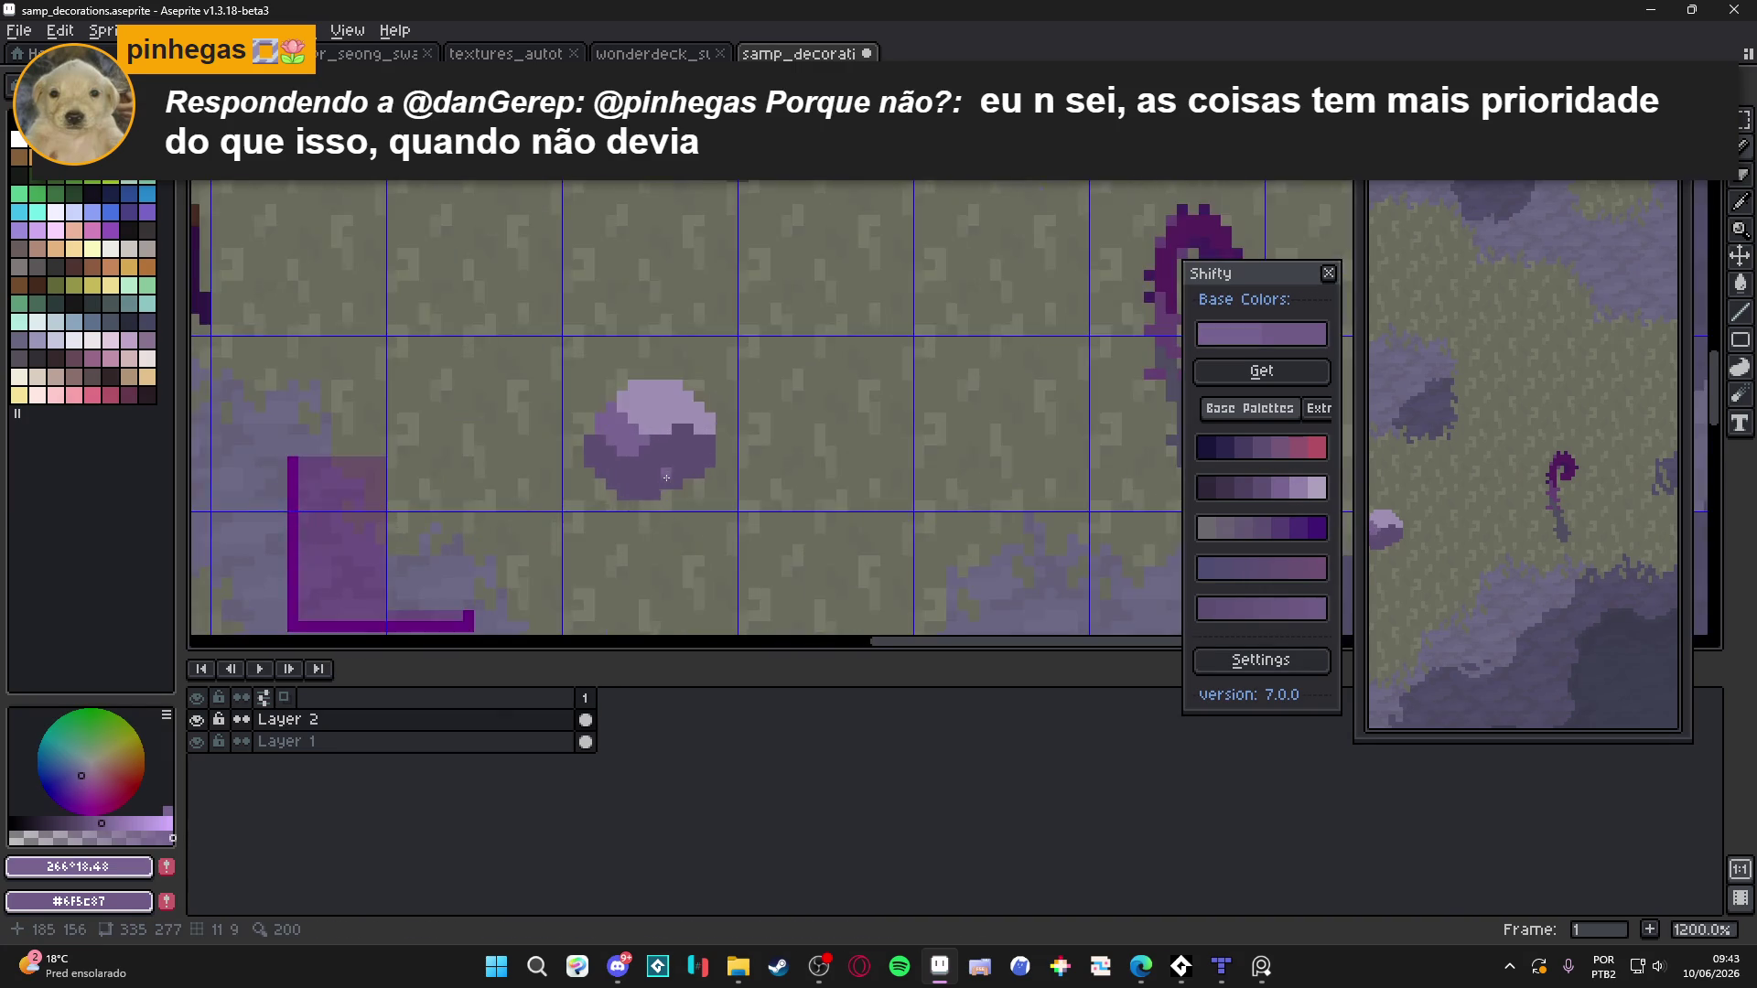
{"action": "scroll", "coordinate": [723, 503], "scroll_direction": "down", "scroll_amount": 4}
{"action": "scroll", "coordinate": [735, 509], "scroll_direction": "down", "scroll_amount": 2}
{"action": "scroll", "coordinate": [742, 471], "scroll_direction": "up", "scroll_amount": 7}
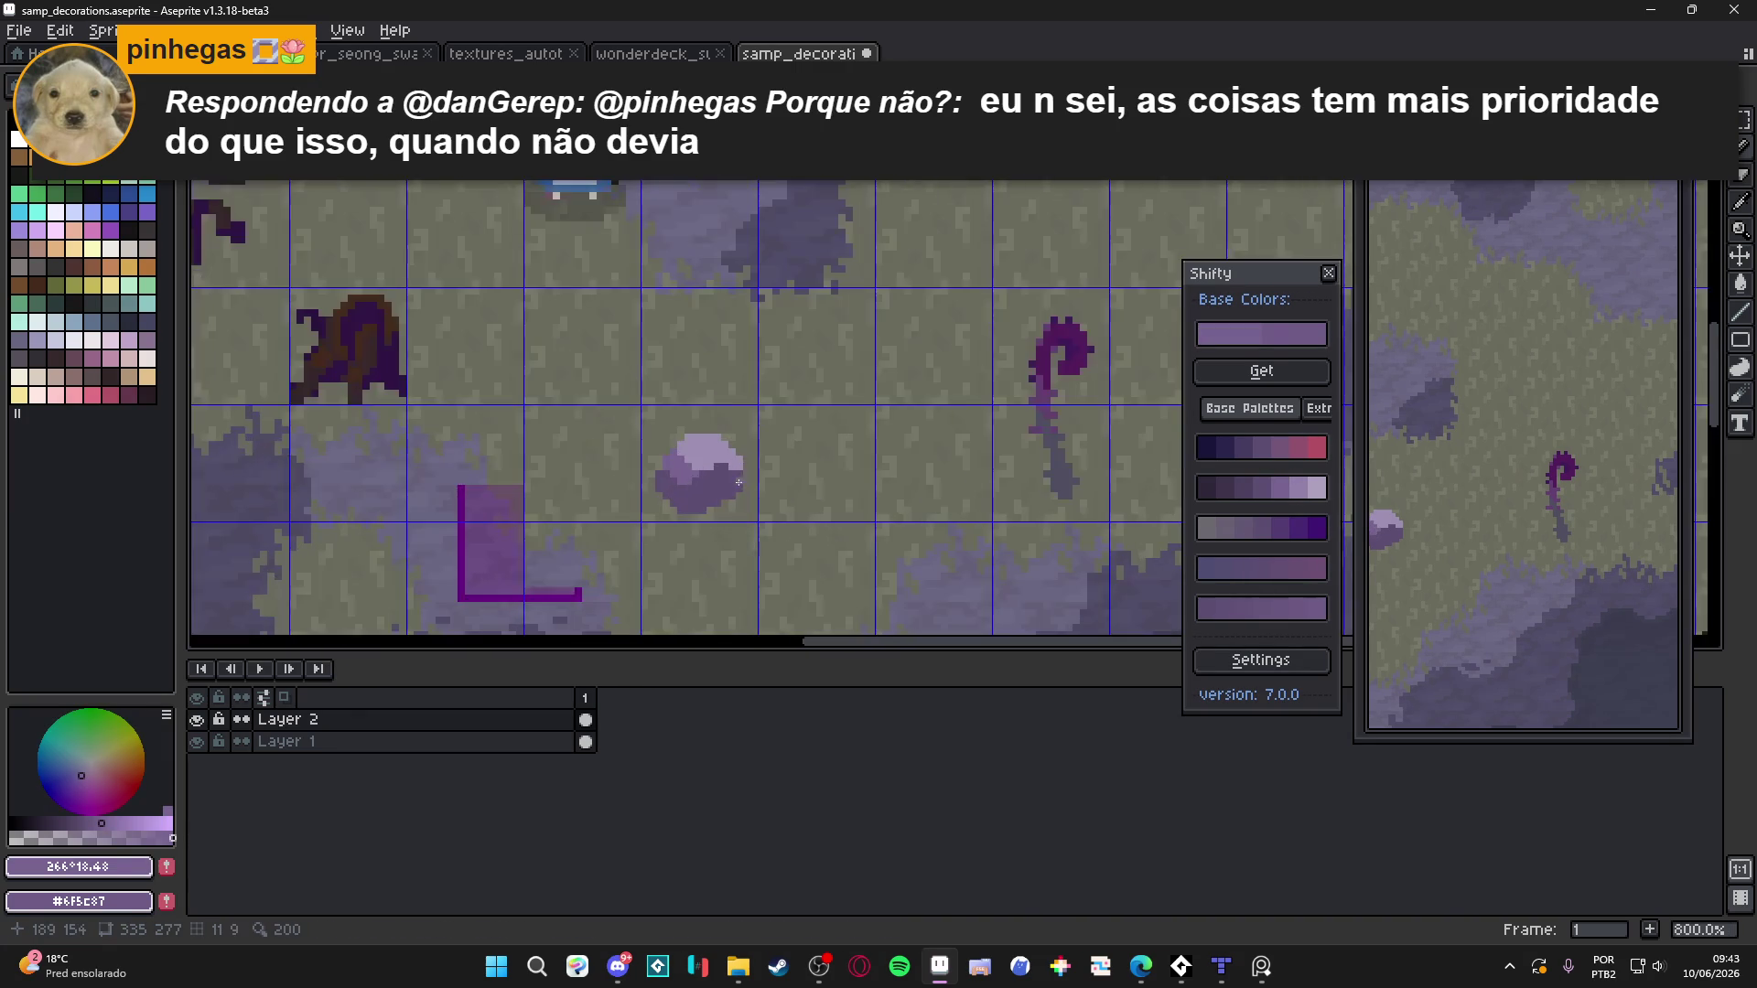
{"action": "scroll", "coordinate": [743, 462], "scroll_direction": "up", "scroll_amount": 1}
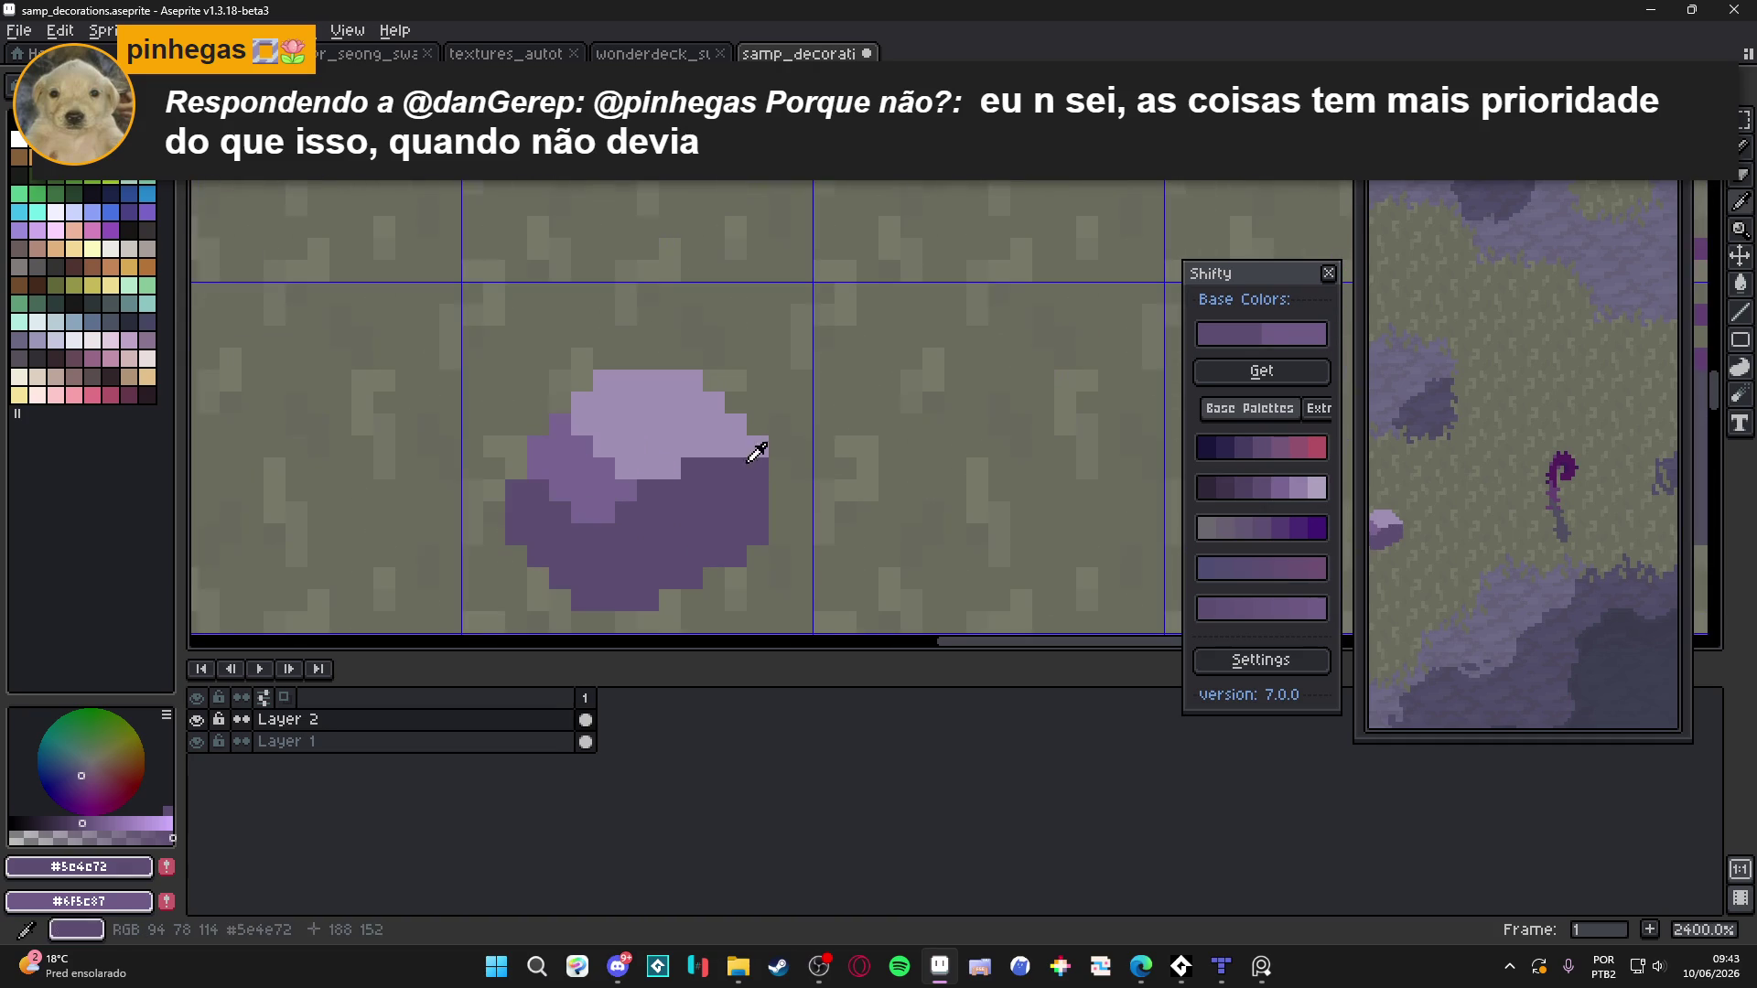
{"action": "left_click", "coordinate": [750, 453], "text": "alt"}
{"action": "scroll", "coordinate": [743, 450], "scroll_direction": "down", "scroll_amount": 3}
{"action": "scroll", "coordinate": [743, 450], "scroll_direction": "down", "scroll_amount": 3}
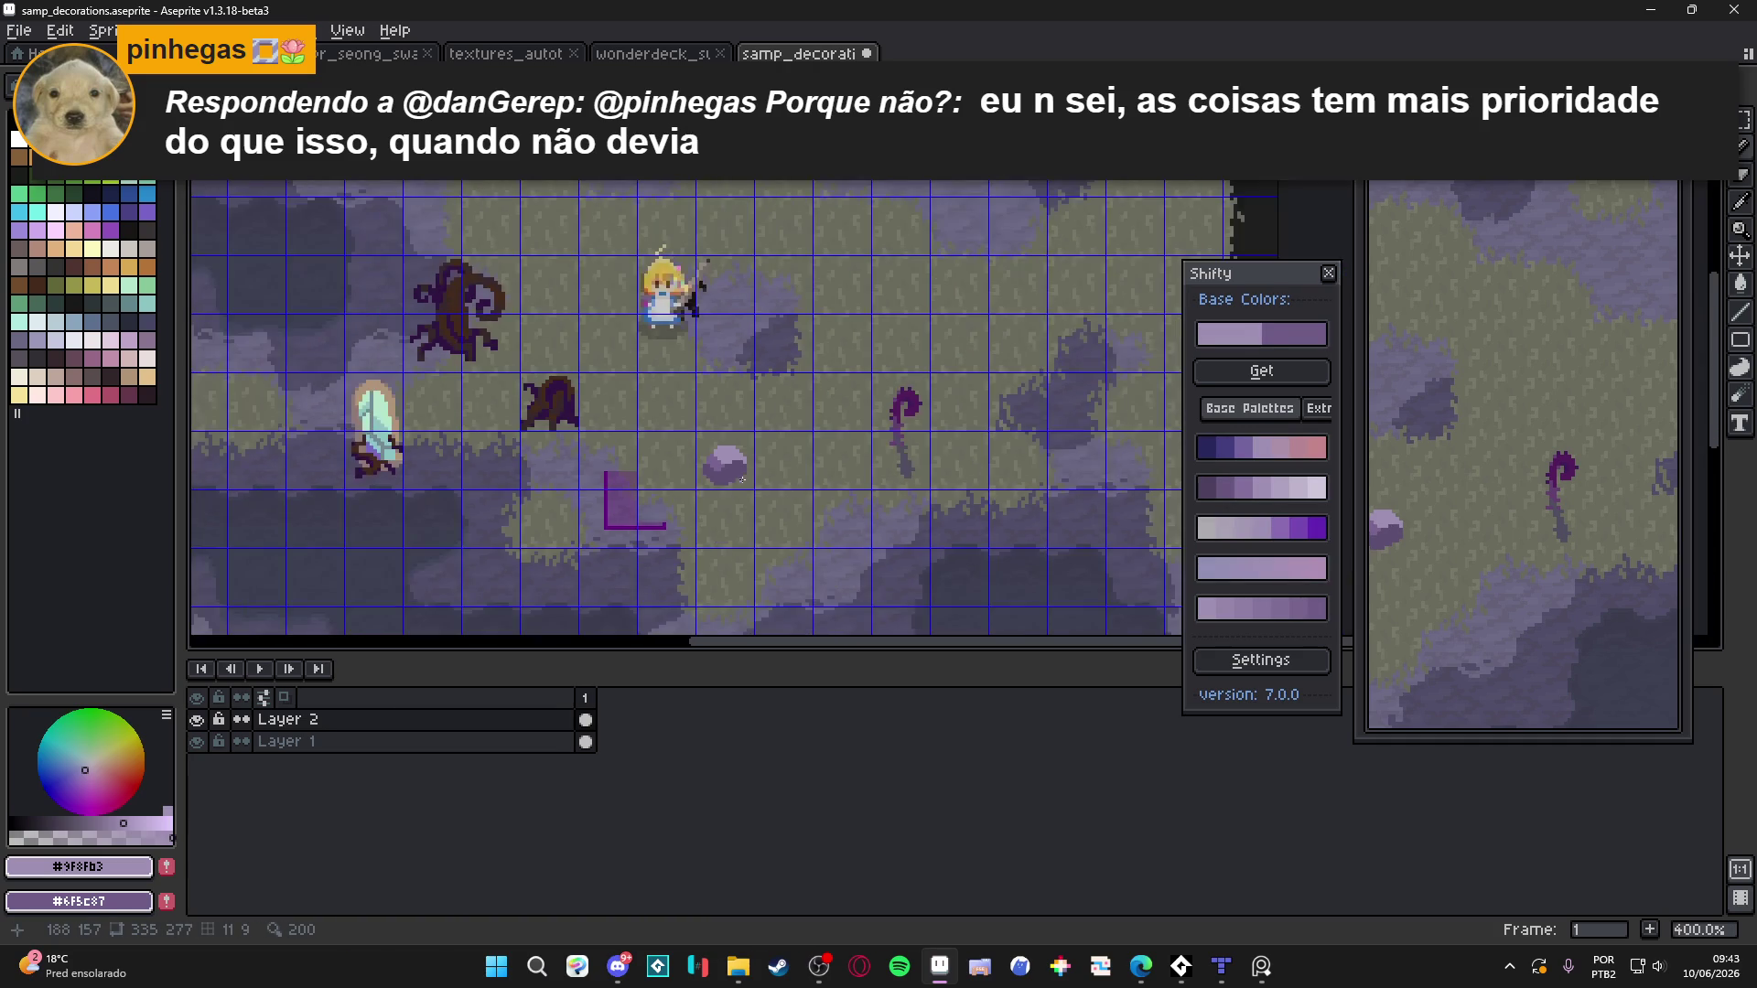
{"action": "scroll", "coordinate": [728, 450], "scroll_direction": "up", "scroll_amount": 5}
{"action": "scroll", "coordinate": [736, 458], "scroll_direction": "up", "scroll_amount": 1}
Sample the ground for green shades and dot a grey-green moss patch on the rock's top
{"action": "left_click", "coordinate": [800, 439], "text": "alt"}
{"action": "left_click", "coordinate": [1243, 485]}
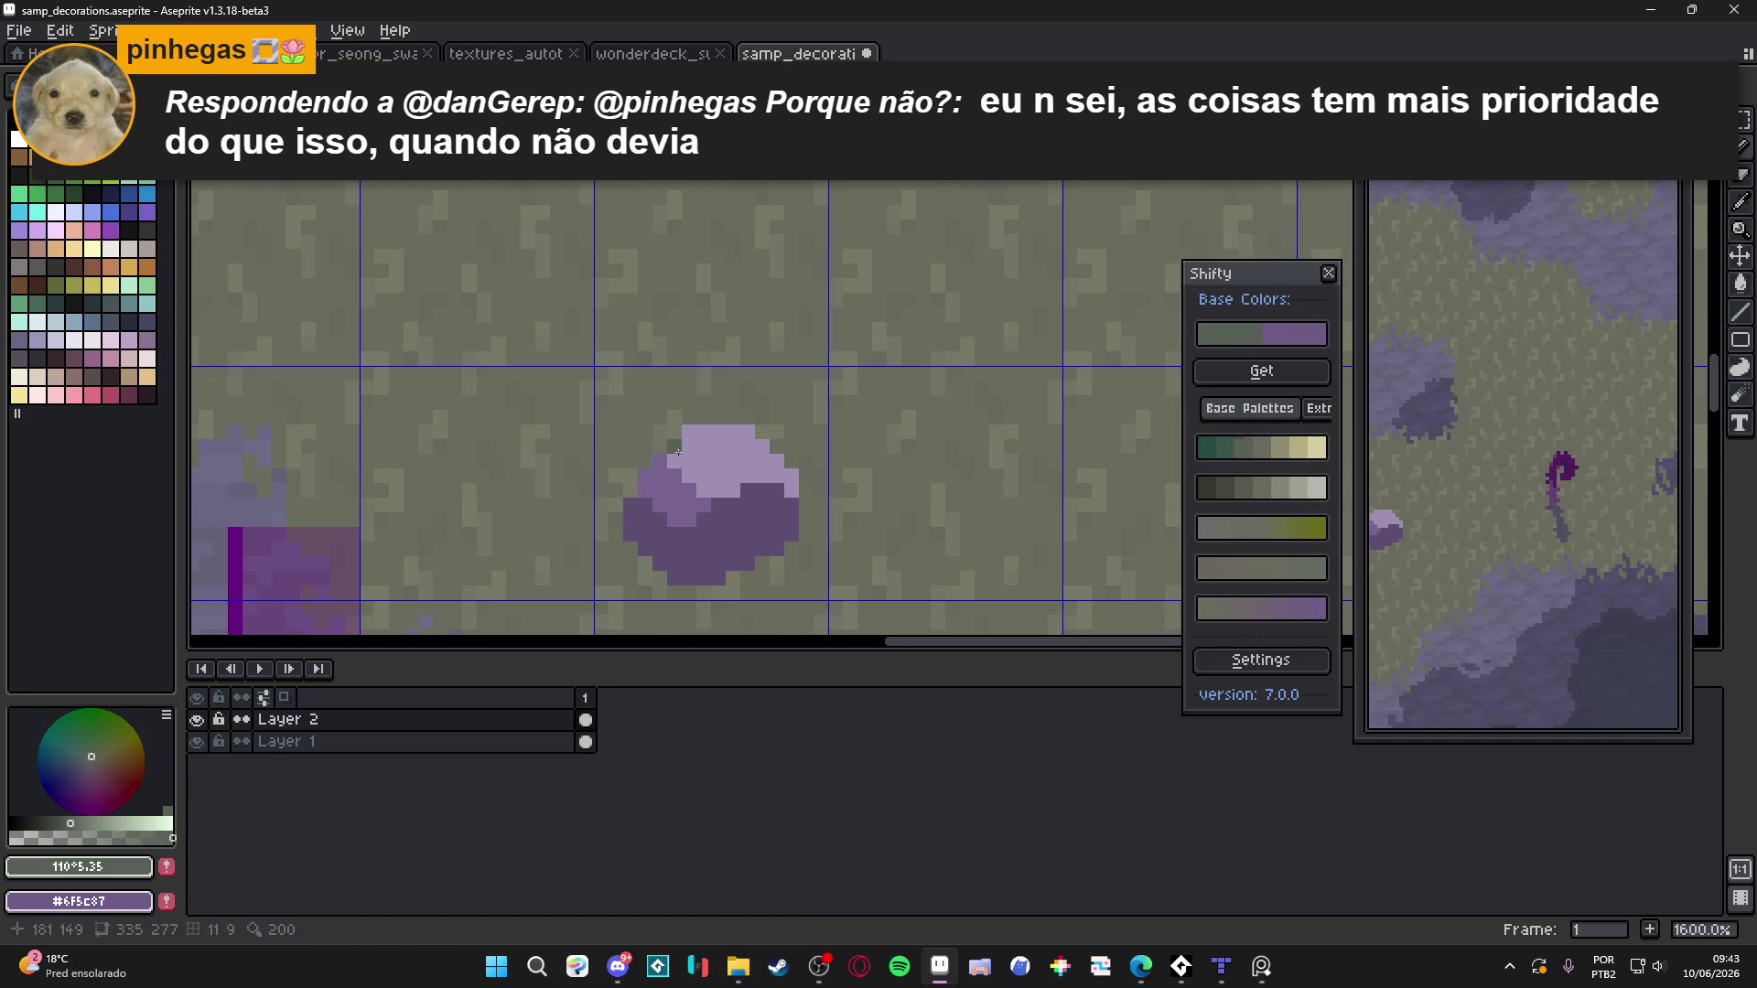
{"action": "left_click", "coordinate": [743, 455]}
{"action": "left_click", "coordinate": [710, 454]}
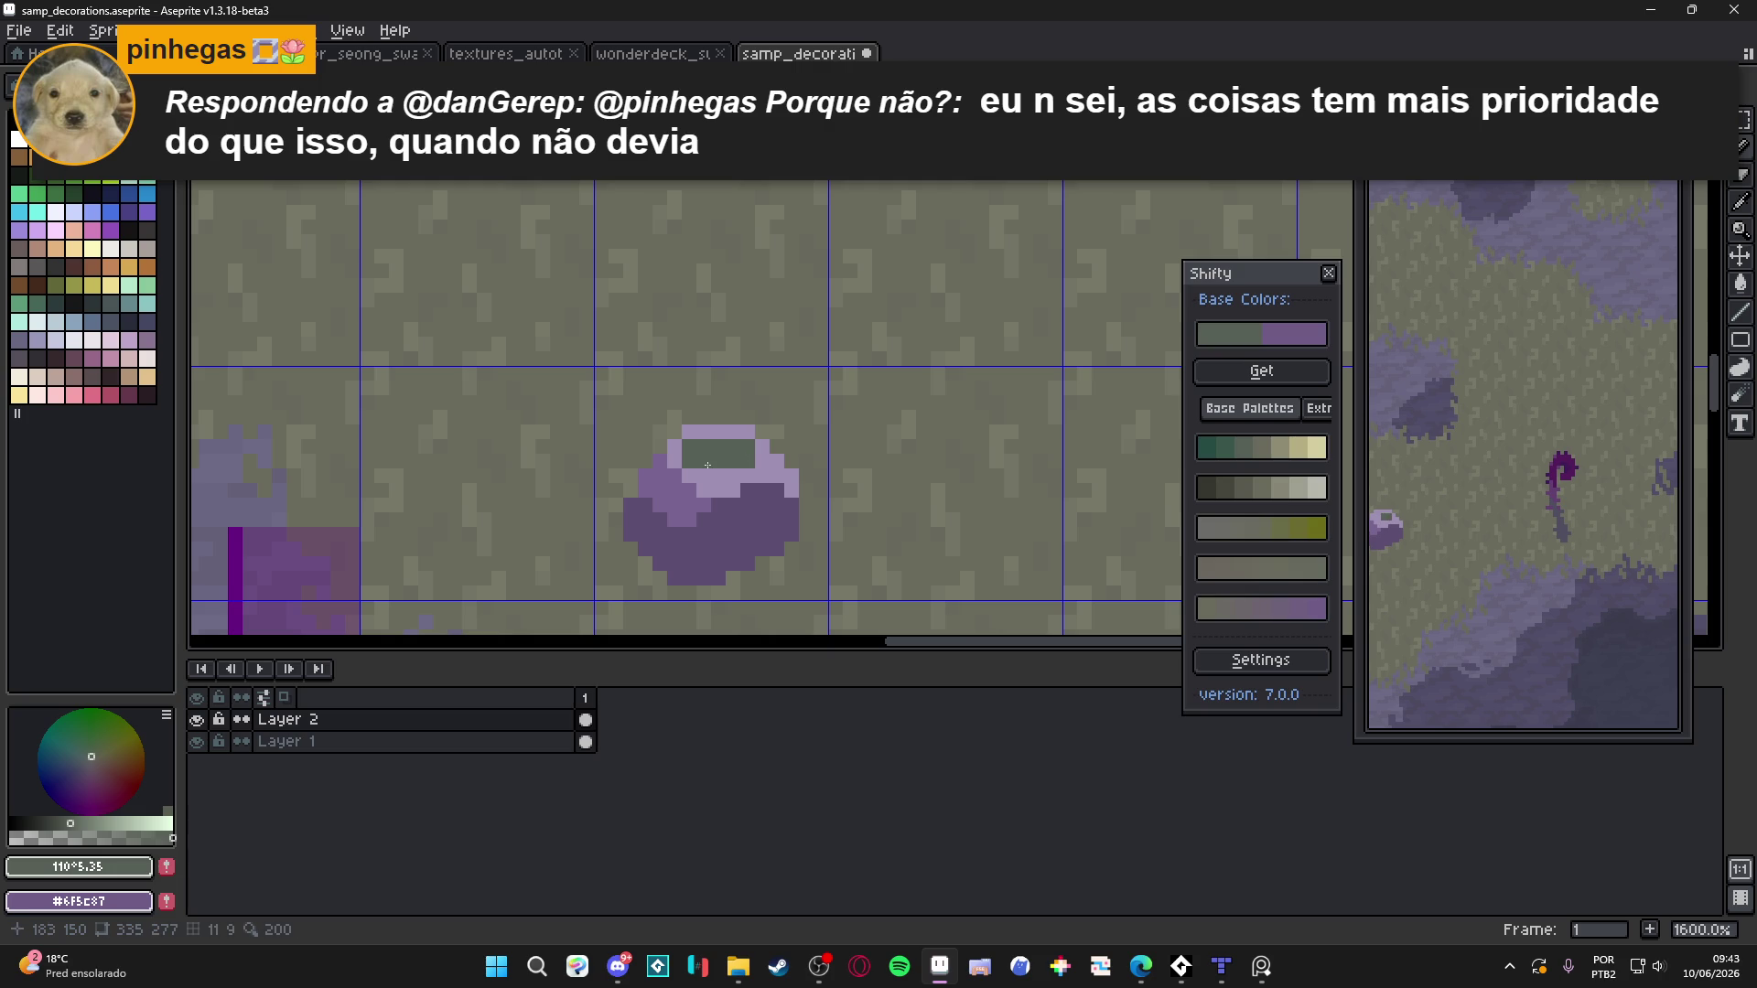
{"action": "left_click", "coordinate": [740, 476]}
{"action": "left_click", "coordinate": [763, 475]}
{"action": "left_click", "coordinate": [762, 462]}
Settle on grey-green #576056, add dark green below the patch and touch up moss pixels
{"action": "left_click", "coordinate": [769, 478], "text": "alt"}
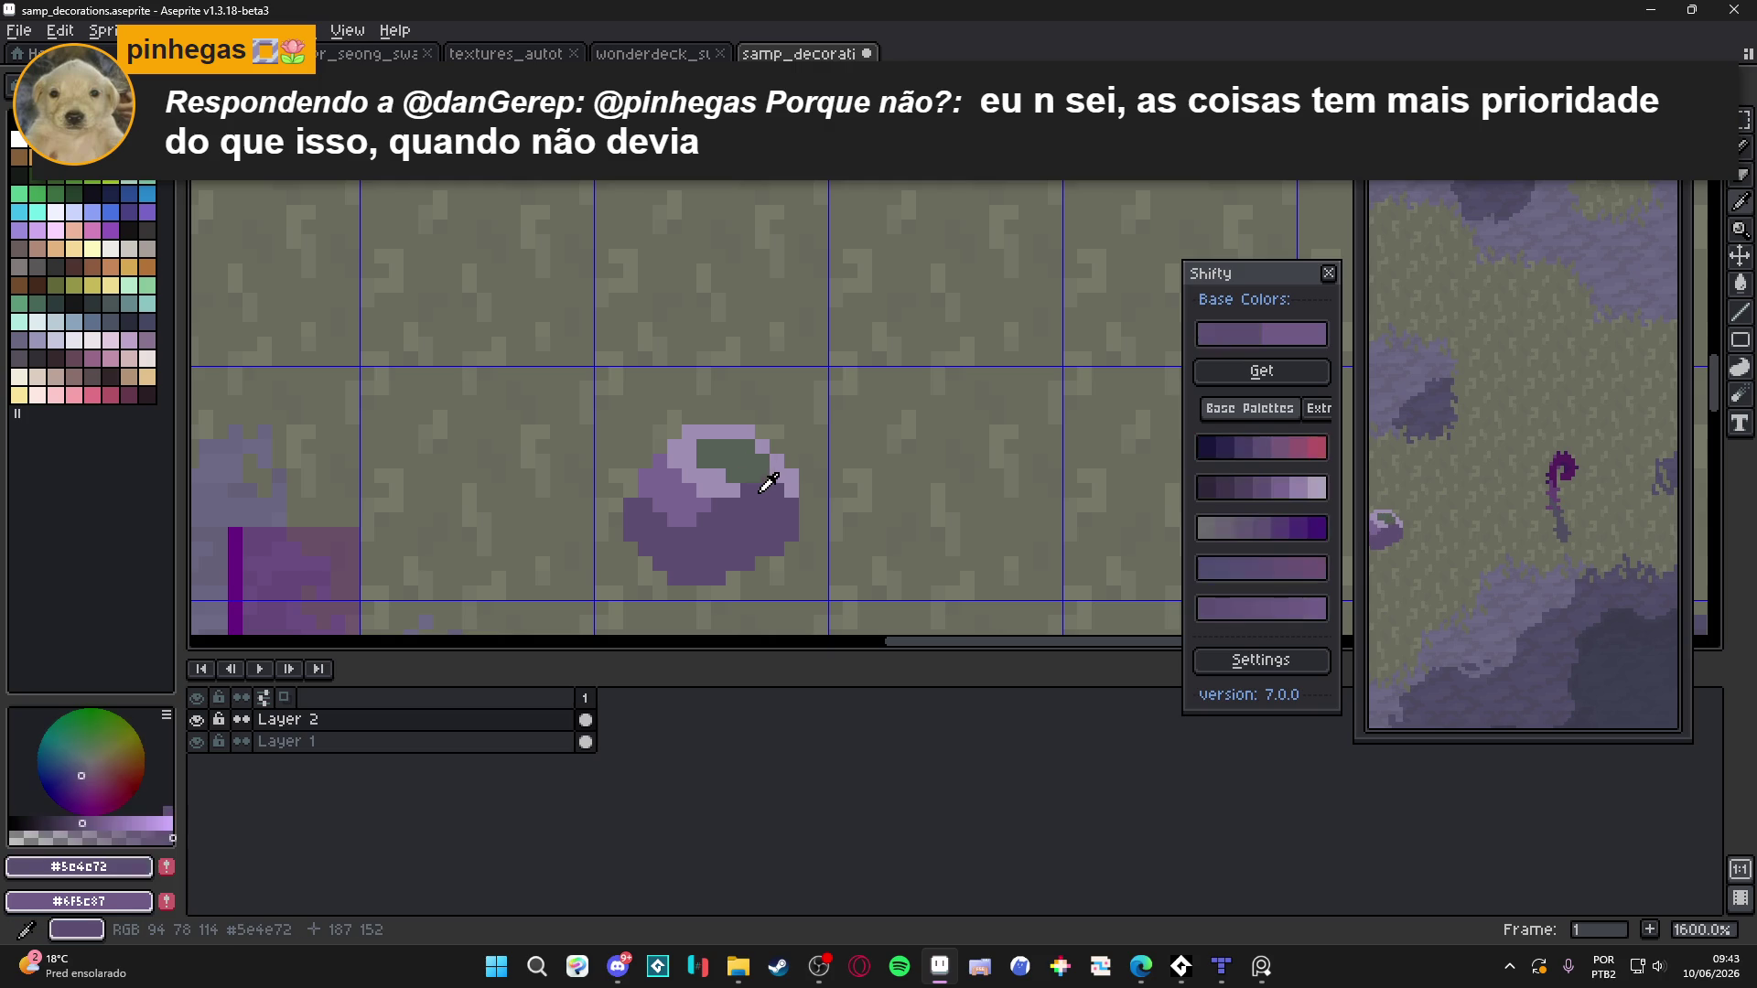
{"action": "left_click", "coordinate": [757, 479], "text": "alt"}
{"action": "left_click", "coordinate": [1232, 448]}
{"action": "left_click_drag", "start_coordinate": [747, 491], "coordinate": [746, 509]}
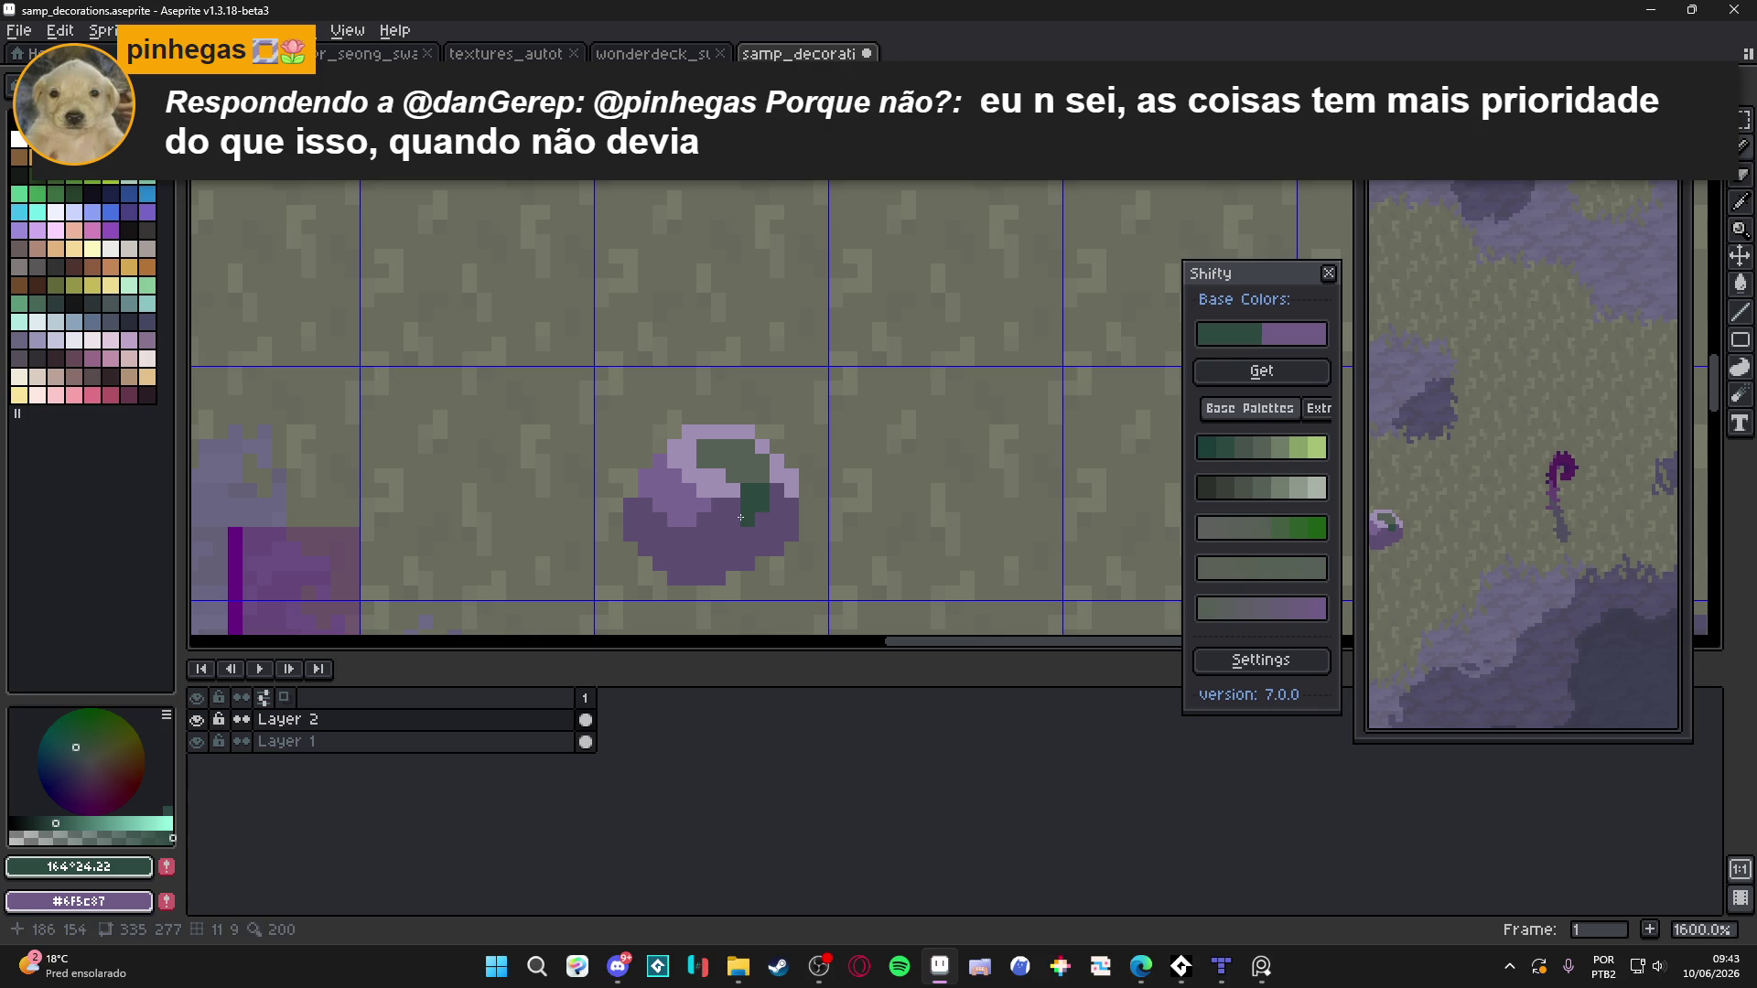
{"action": "left_click", "coordinate": [717, 474], "text": "alt"}
{"action": "left_click", "coordinate": [718, 489]}
{"action": "left_click", "coordinate": [747, 499], "text": "alt"}
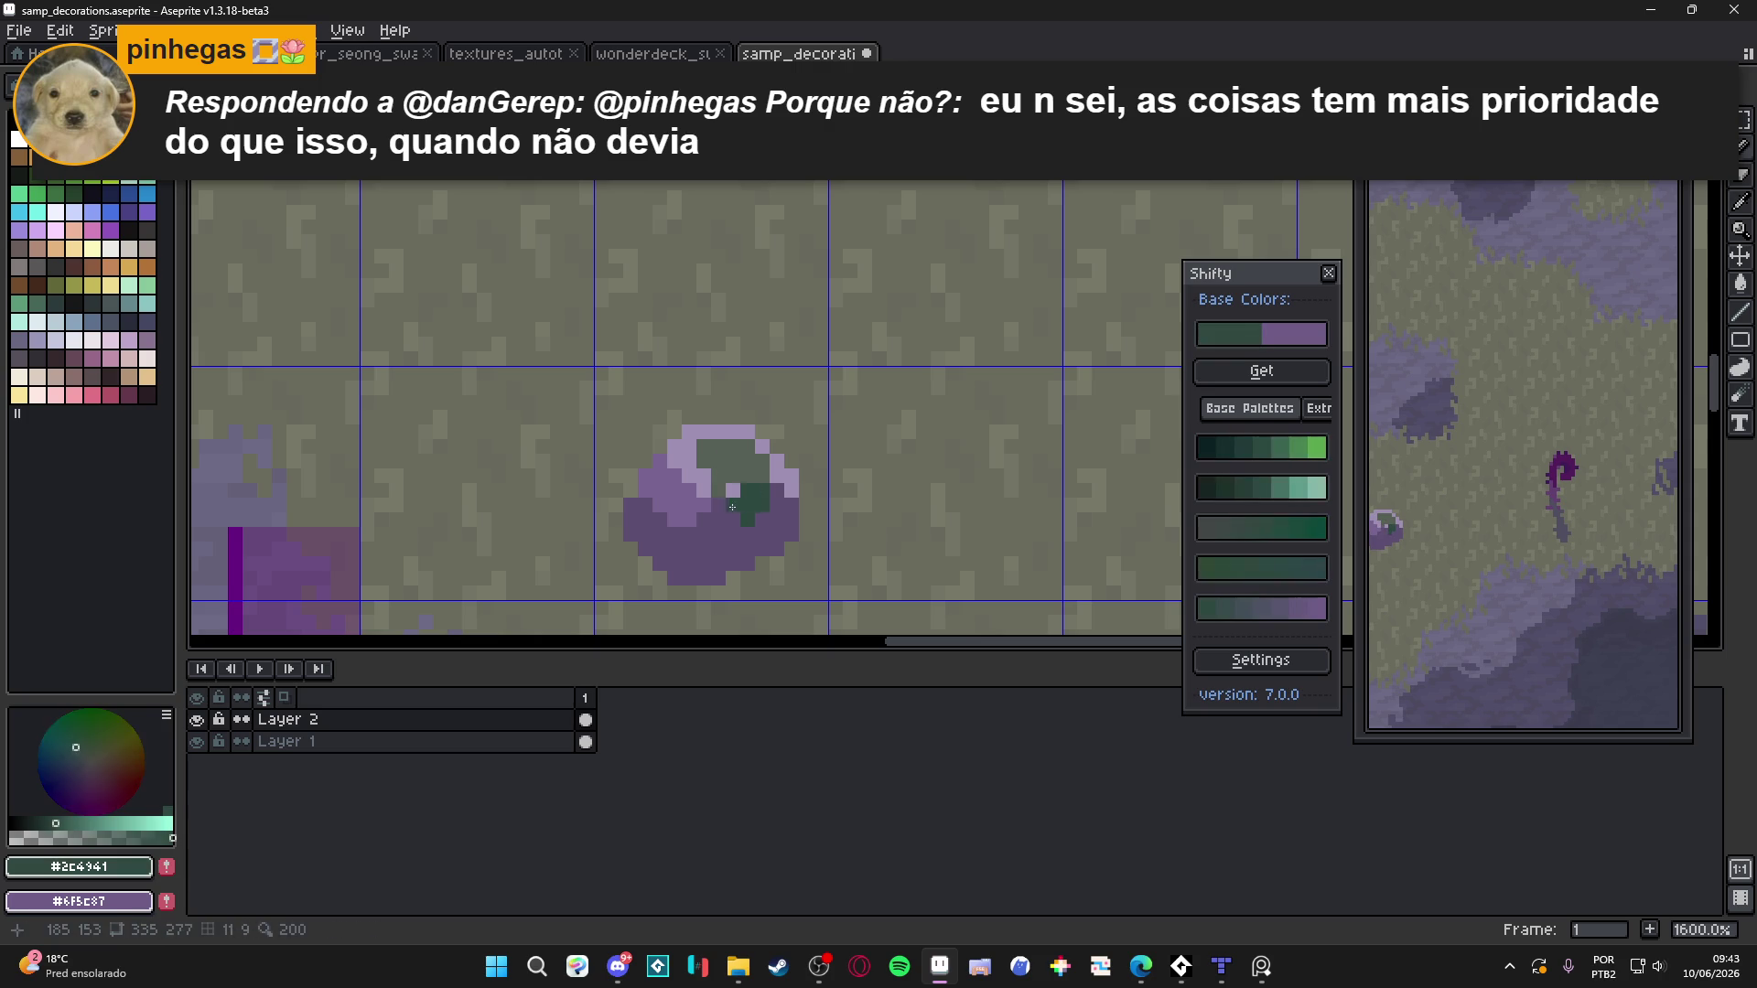
Add a dark green #2c4941 pixel to the moss, comparing it against grey-green #576056
{"action": "left_click", "coordinate": [725, 531]}
{"action": "scroll", "coordinate": [725, 527], "scroll_direction": "down", "scroll_amount": 4}
{"action": "scroll", "coordinate": [725, 527], "scroll_direction": "up", "scroll_amount": 4}
{"action": "left_click", "coordinate": [717, 481], "text": "alt"}
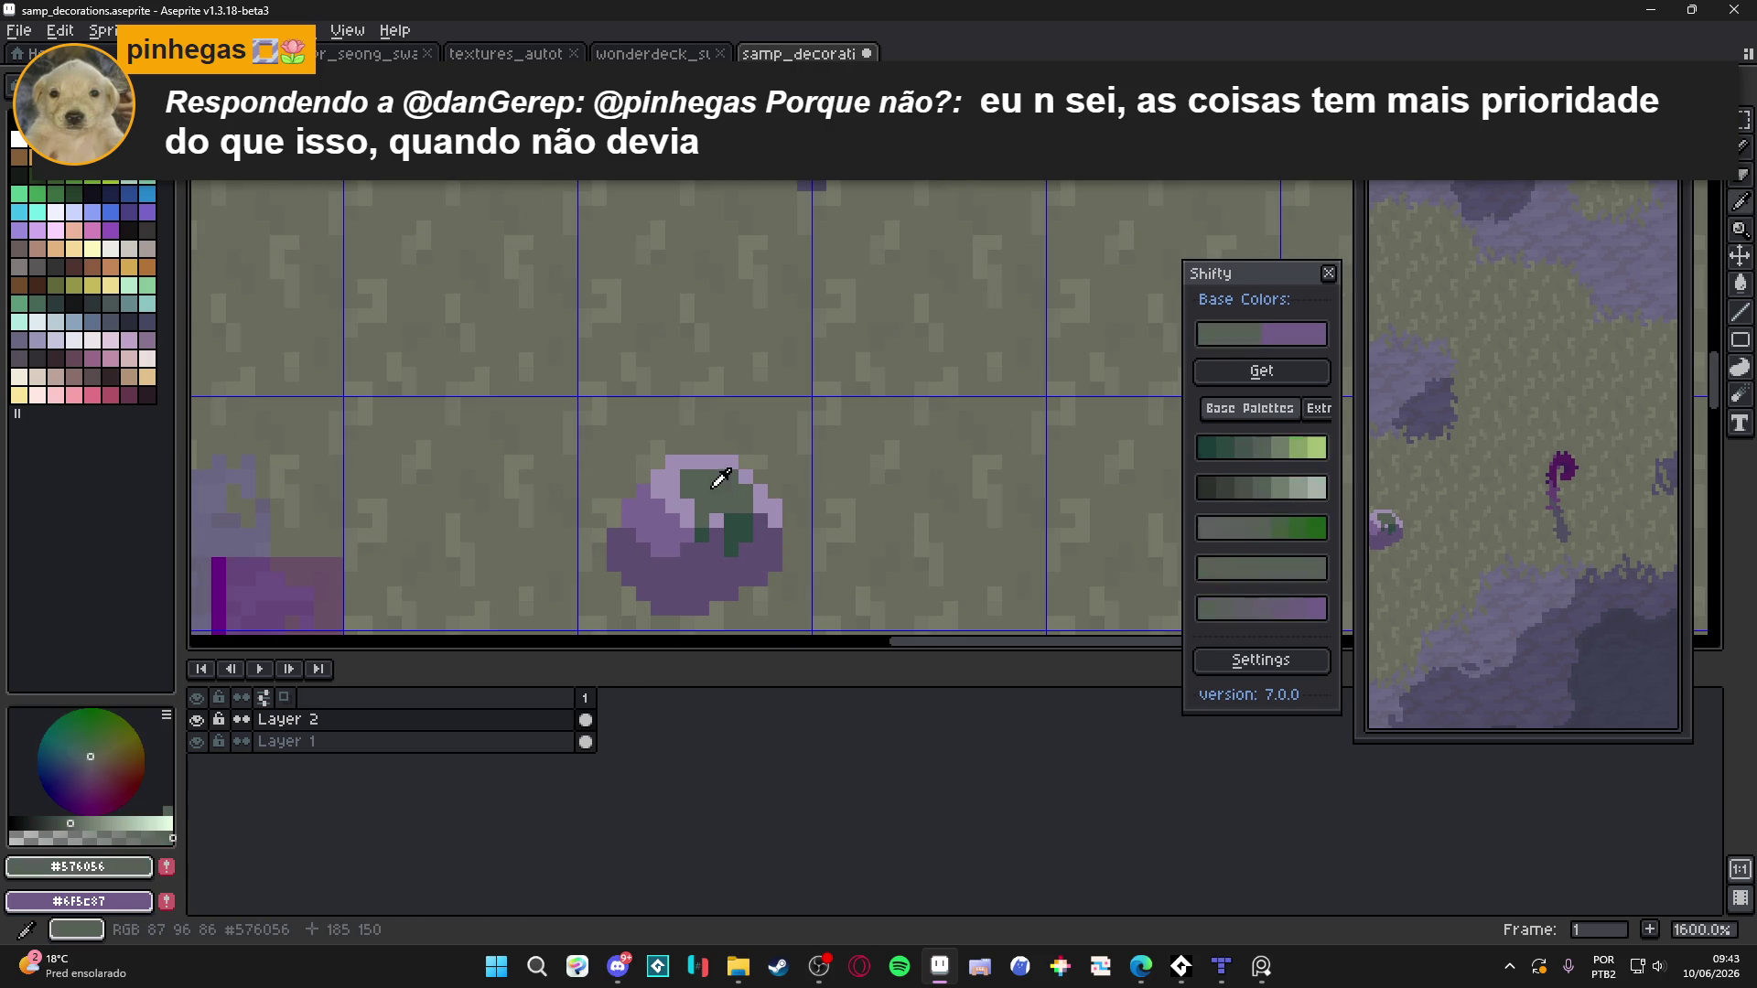
{"action": "scroll", "coordinate": [723, 508], "scroll_direction": "down", "scroll_amount": 3}
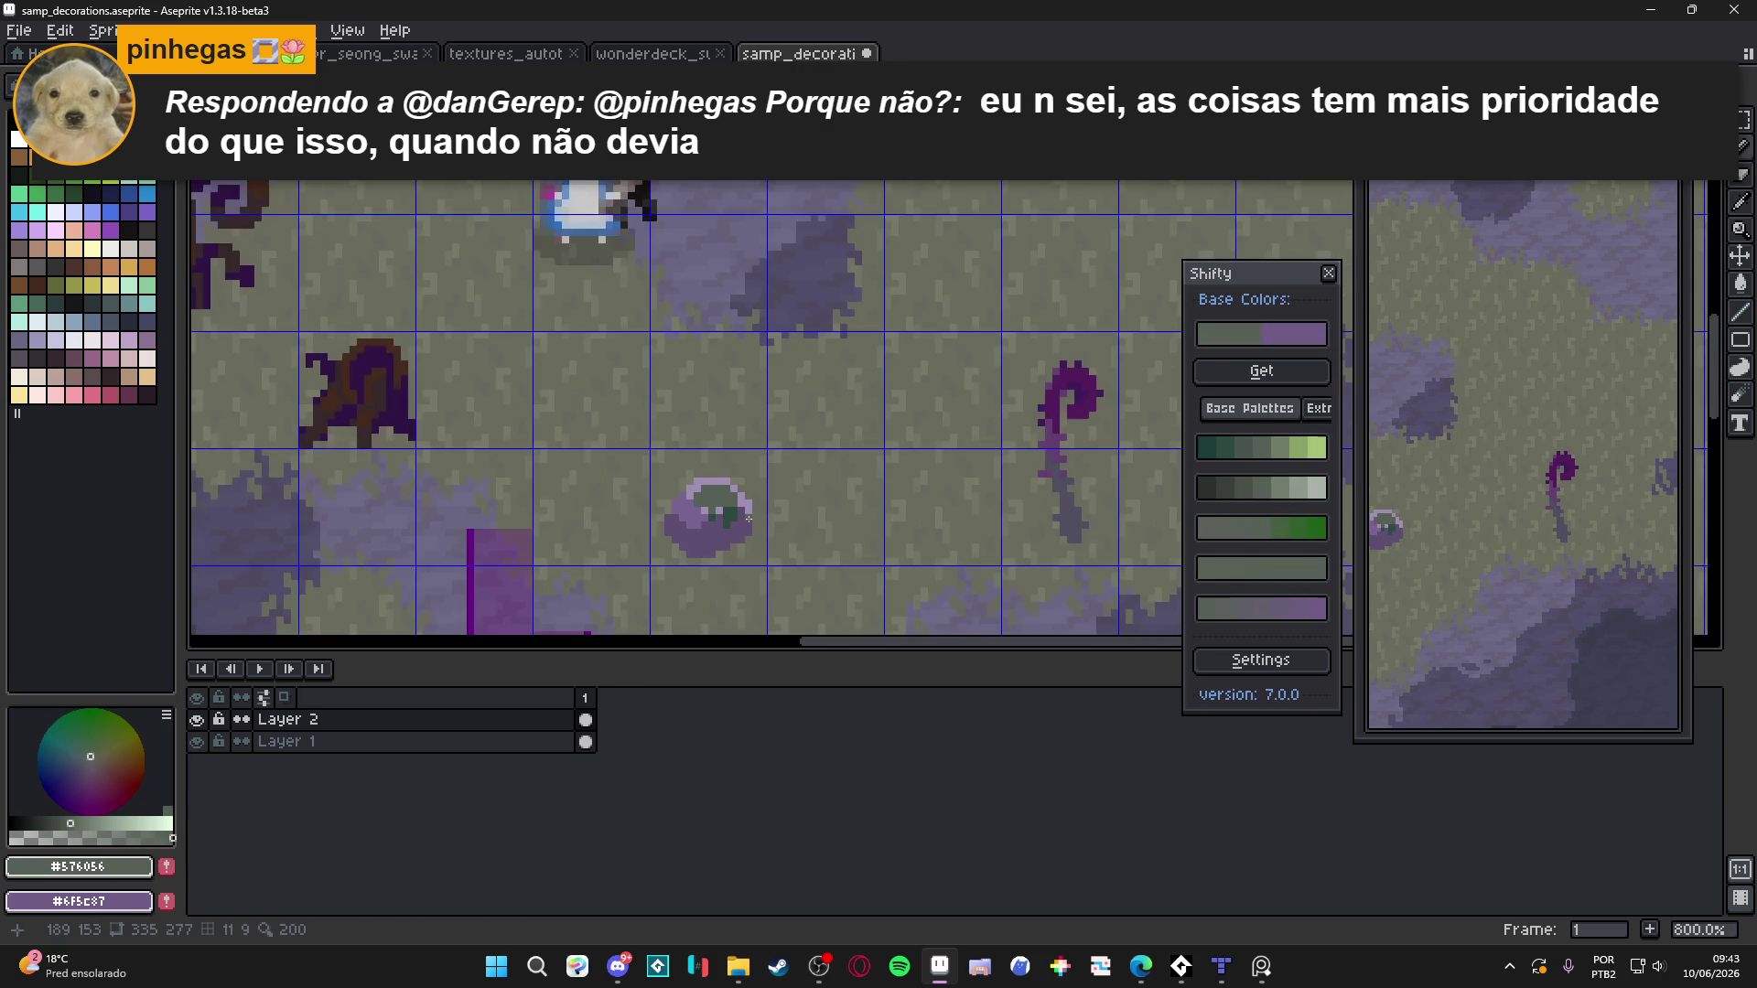
{"action": "scroll", "coordinate": [747, 519], "scroll_direction": "up", "scroll_amount": 2}
{"action": "scroll", "coordinate": [774, 549], "scroll_direction": "down", "scroll_amount": 2}
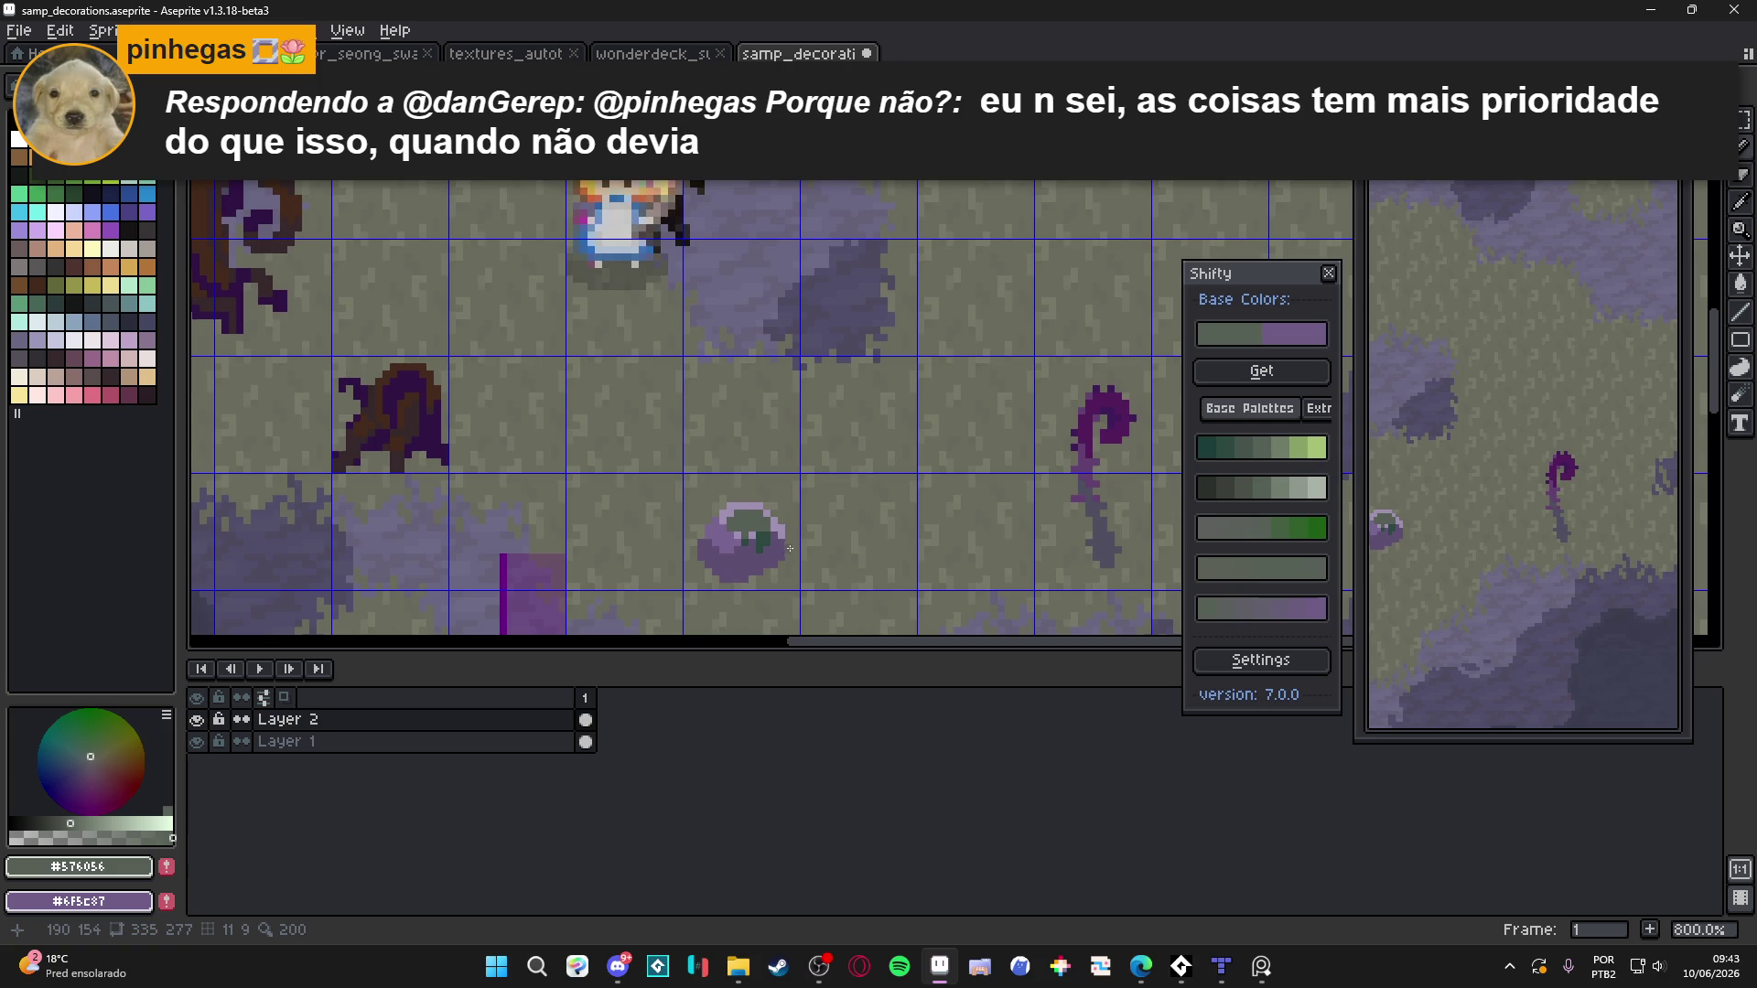
{"action": "scroll", "coordinate": [791, 550], "scroll_direction": "up", "scroll_amount": 3}
{"action": "left_click", "coordinate": [777, 547], "text": "alt"}
{"action": "left_click", "coordinate": [777, 566]}
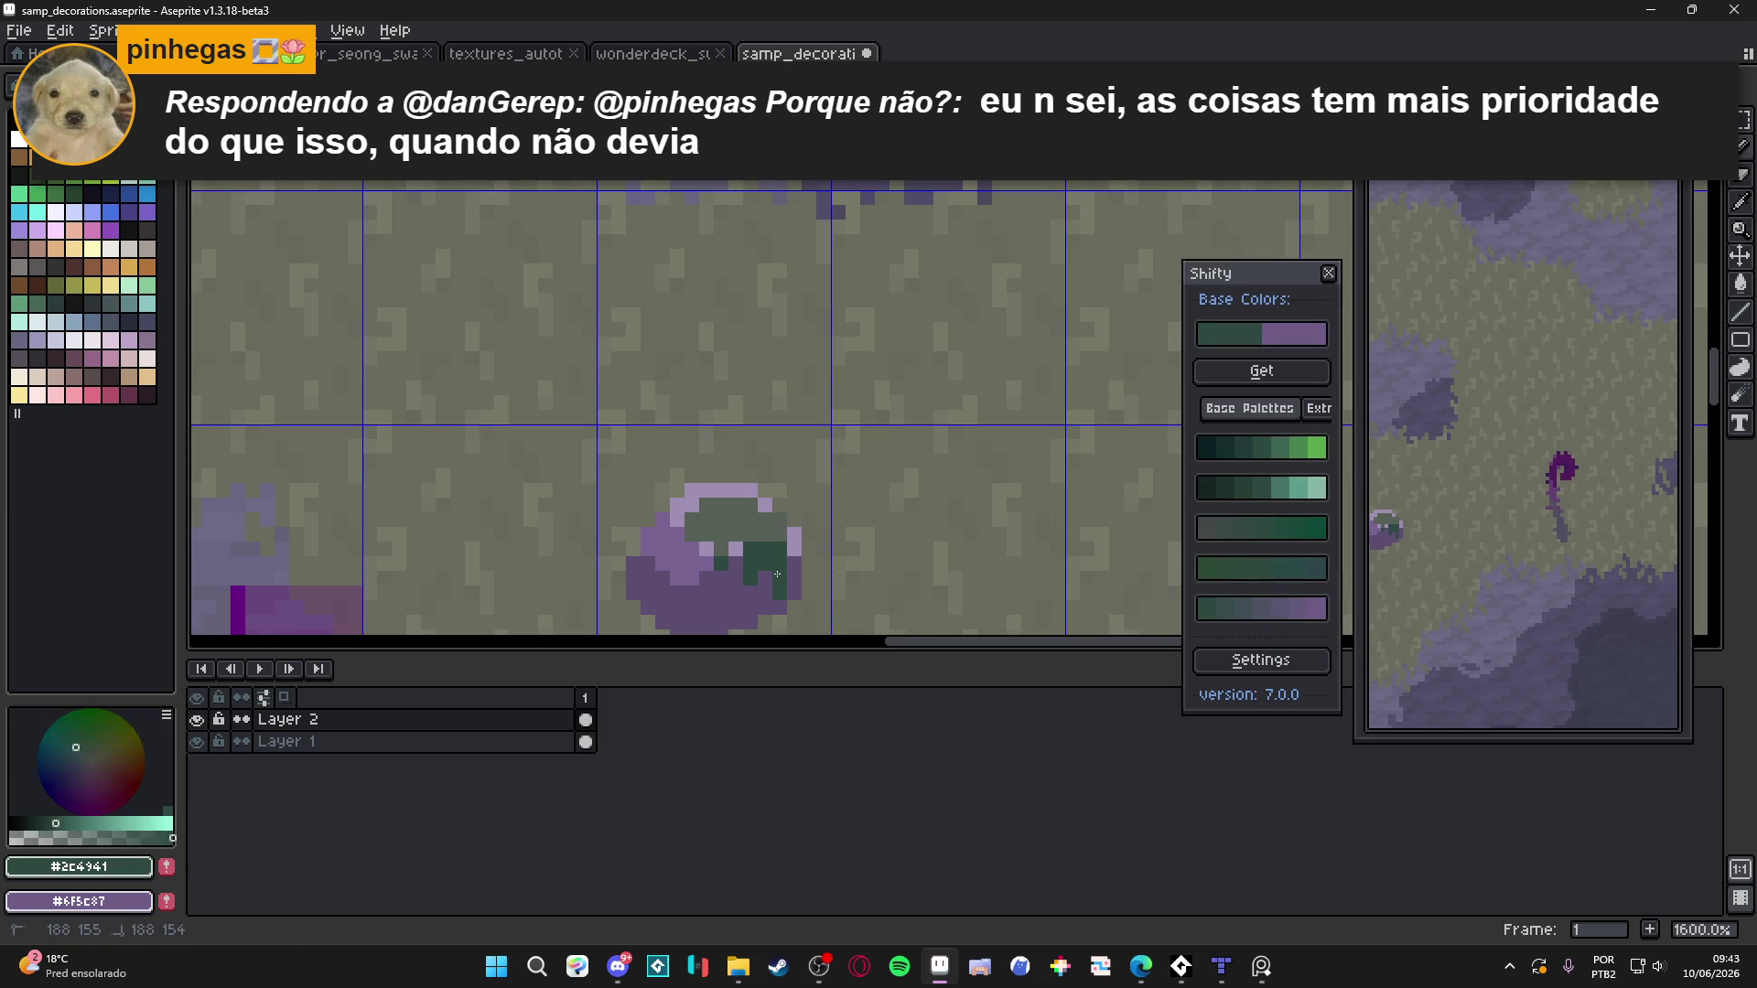
Eyedrop the rock's purple #786491 as the drawing colour
{"action": "scroll", "coordinate": [772, 549], "scroll_direction": "down", "scroll_amount": 3}
{"action": "scroll", "coordinate": [809, 554], "scroll_direction": "down", "scroll_amount": 2}
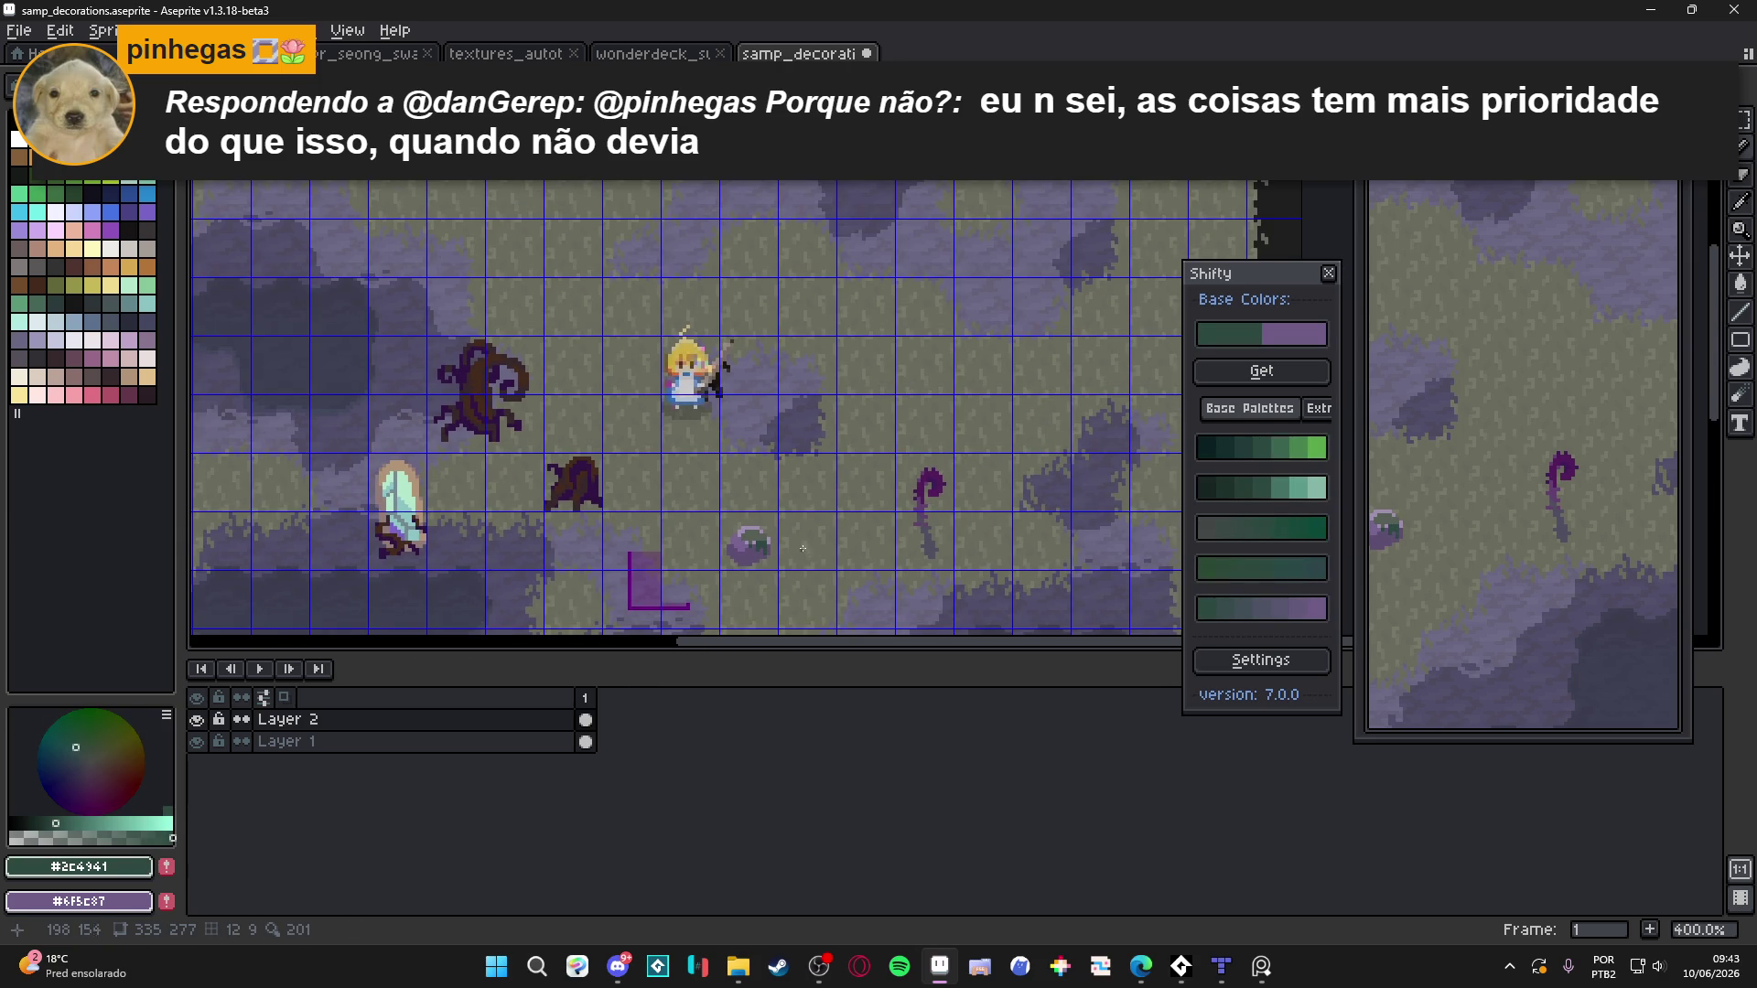
{"action": "scroll", "coordinate": [745, 496], "scroll_direction": "up", "scroll_amount": 3}
{"action": "scroll", "coordinate": [690, 465], "scroll_direction": "up", "scroll_amount": 4}
{"action": "left_click", "coordinate": [670, 463], "text": "alt"}
{"action": "scroll", "coordinate": [695, 462], "scroll_direction": "down", "scroll_amount": 6}
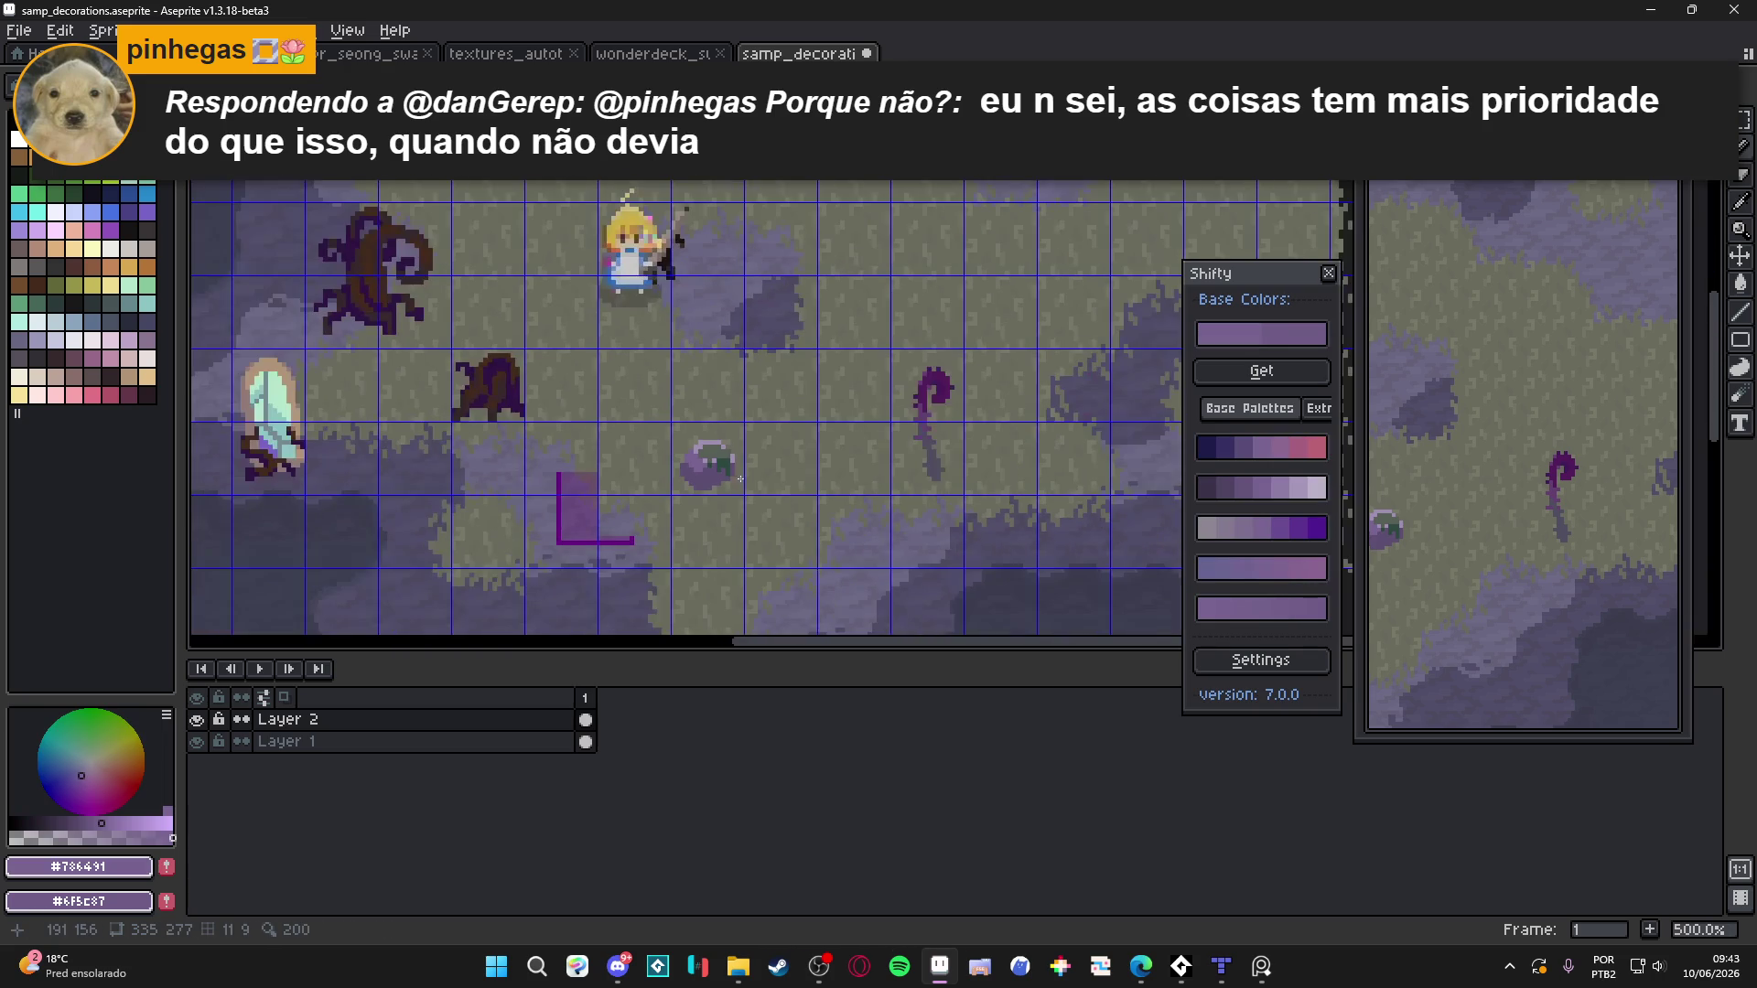
Select the area around the mossy rock, deselect it, and eyedrop its dark purple #5c4c72
{"action": "key", "text": "m"}
{"action": "scroll", "coordinate": [726, 482], "scroll_direction": "up", "scroll_amount": 1}
{"action": "left_click_drag", "start_coordinate": [666, 416], "coordinate": [750, 502]}
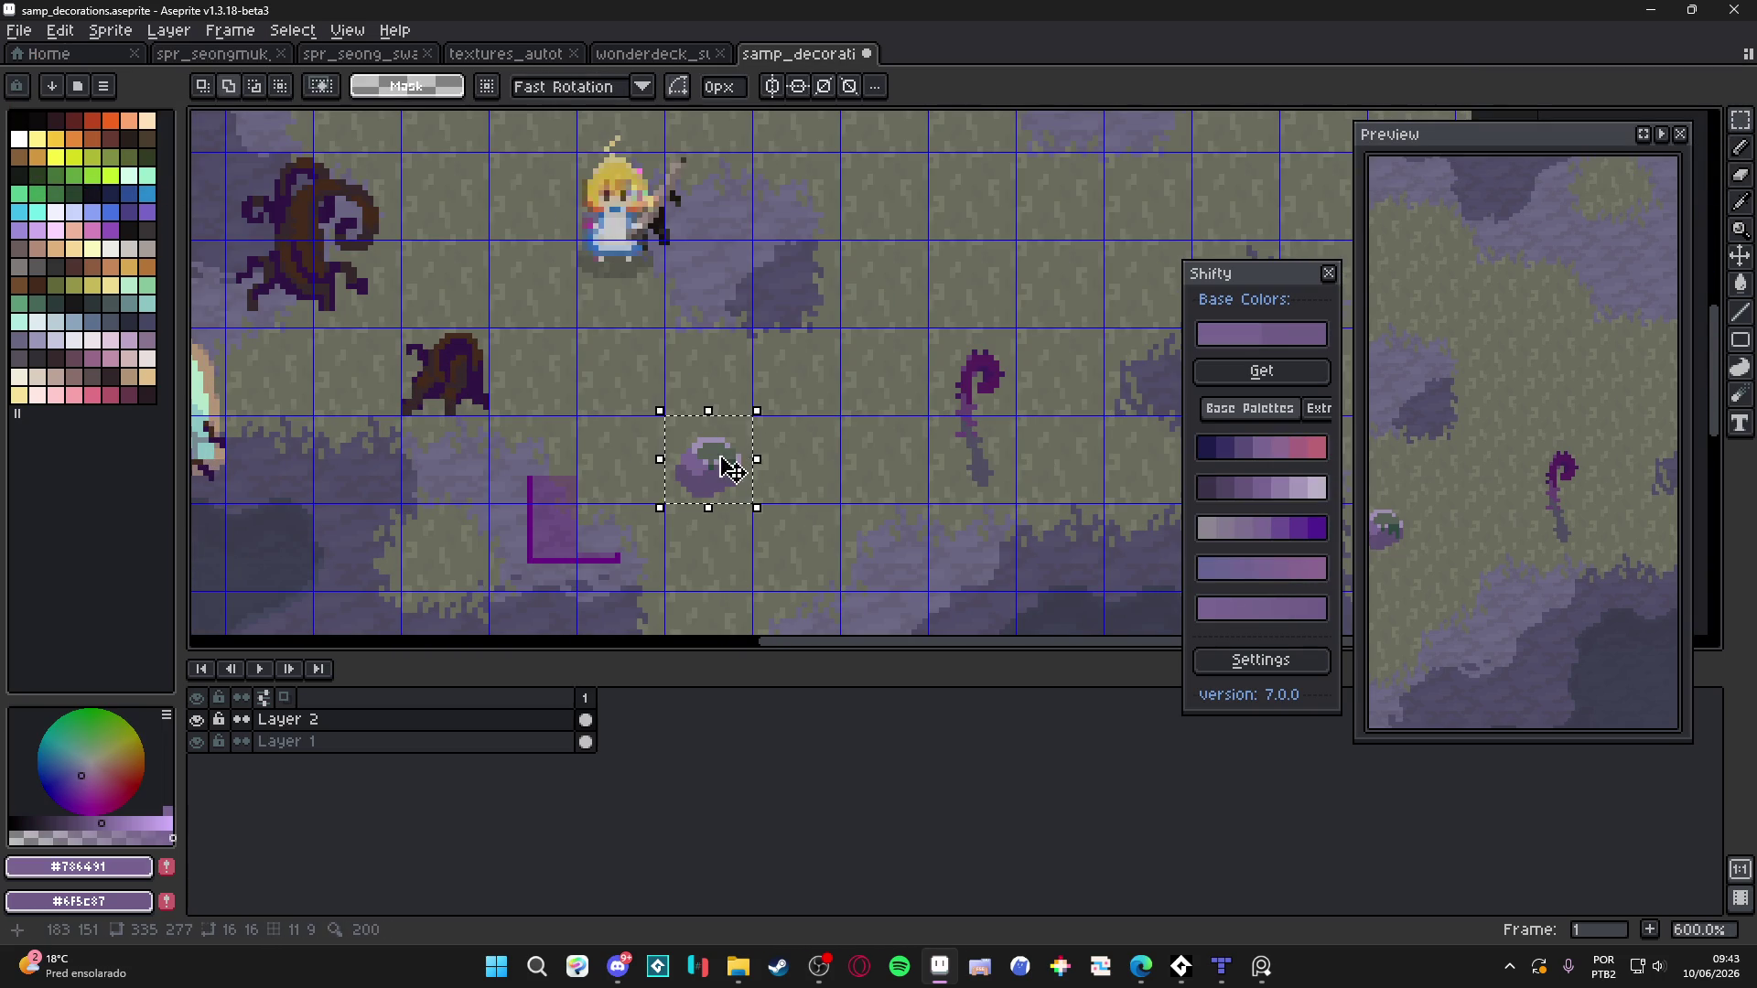
{"action": "key", "text": "ctrl+d"}
{"action": "scroll", "coordinate": [744, 478], "scroll_direction": "up", "scroll_amount": 3}
{"action": "left_click", "coordinate": [728, 476], "text": "alt"}
{"action": "scroll", "coordinate": [732, 478], "scroll_direction": "up", "scroll_amount": 1}
Pencil a short dark purple stroke right of the rock to begin the new stone
{"action": "key", "text": "v"}
{"action": "key", "text": "b"}
{"action": "left_click_drag", "start_coordinate": [837, 474], "coordinate": [860, 472]}
{"action": "scroll", "coordinate": [860, 472], "scroll_direction": "down", "scroll_amount": 4}
{"action": "scroll", "coordinate": [893, 483], "scroll_direction": "down", "scroll_amount": 2}
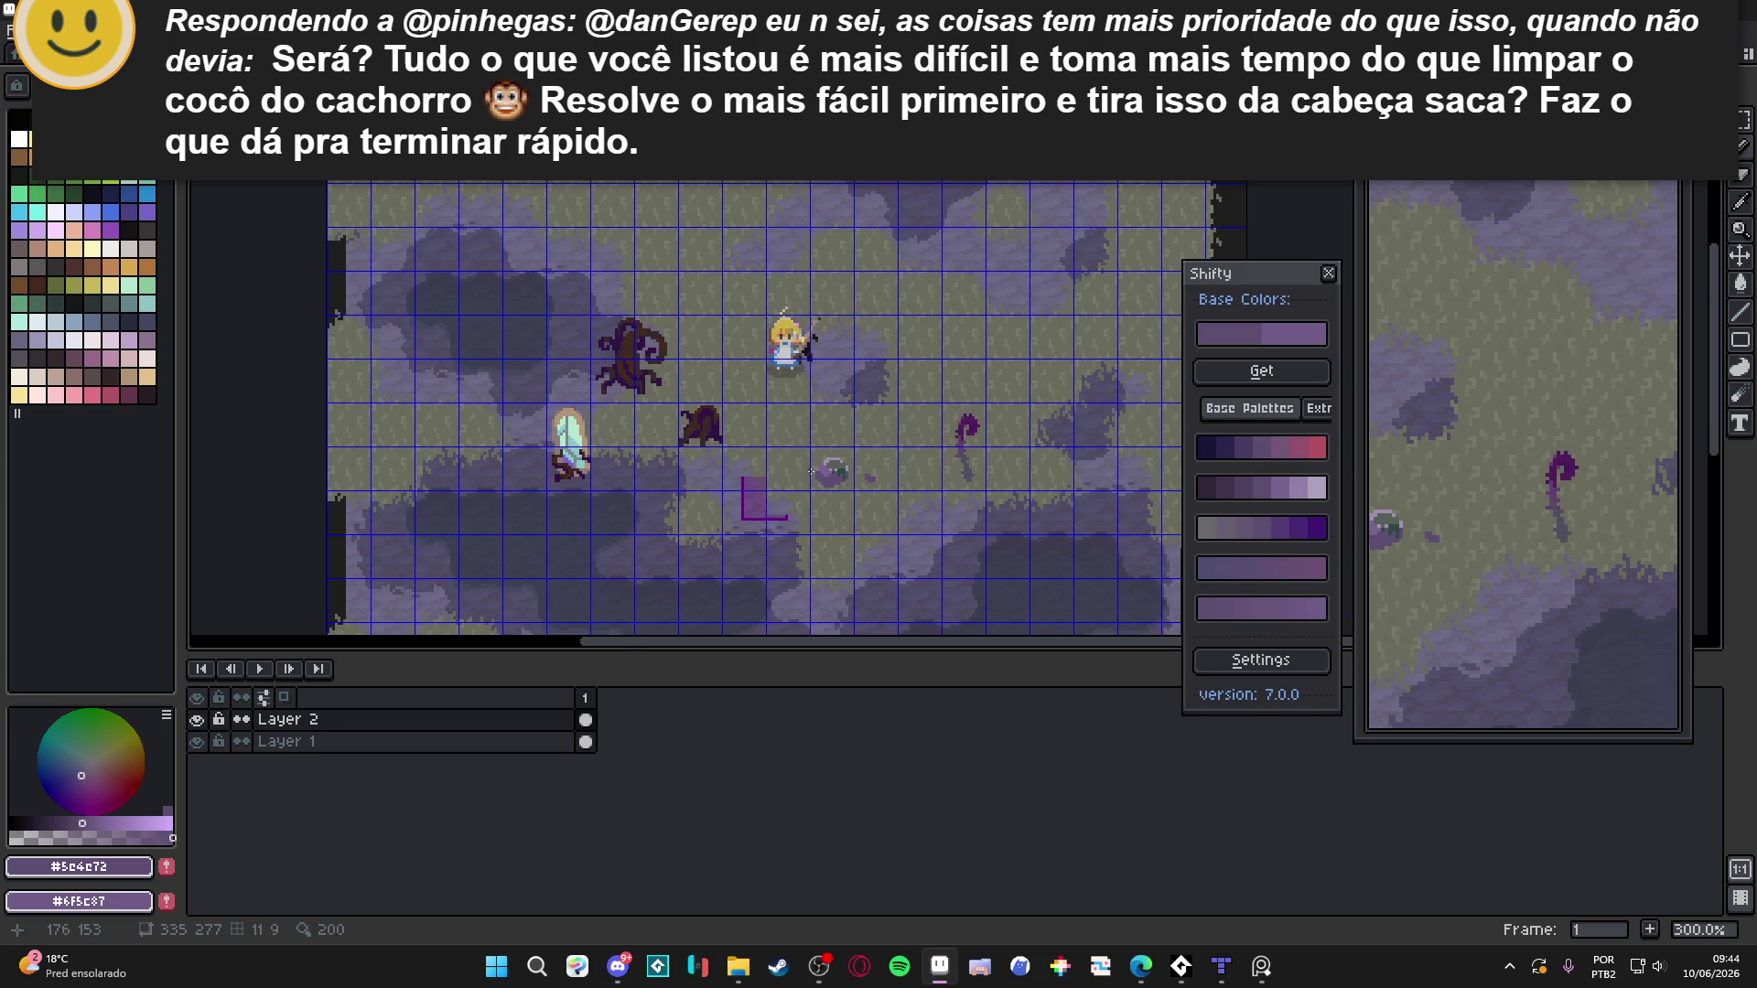
{"action": "scroll", "coordinate": [804, 478], "scroll_direction": "up", "scroll_amount": 3}
Extend the purple blob upward and widen its body into a tall standing stone
{"action": "left_click_drag", "start_coordinate": [779, 453], "coordinate": [777, 385]}
{"action": "left_click", "coordinate": [785, 357]}
{"action": "mouse_move", "coordinate": [760, 489]}
{"action": "left_mouse_down"}
{"action": "mouse_move", "coordinate": [823, 481]}
{"action": "mouse_move", "coordinate": [821, 501]}
{"action": "mouse_move", "coordinate": [832, 439]}
{"action": "mouse_move", "coordinate": [798, 371]}
{"action": "mouse_move", "coordinate": [800, 458]}
{"action": "mouse_move", "coordinate": [771, 478]}
{"action": "left_mouse_up"}
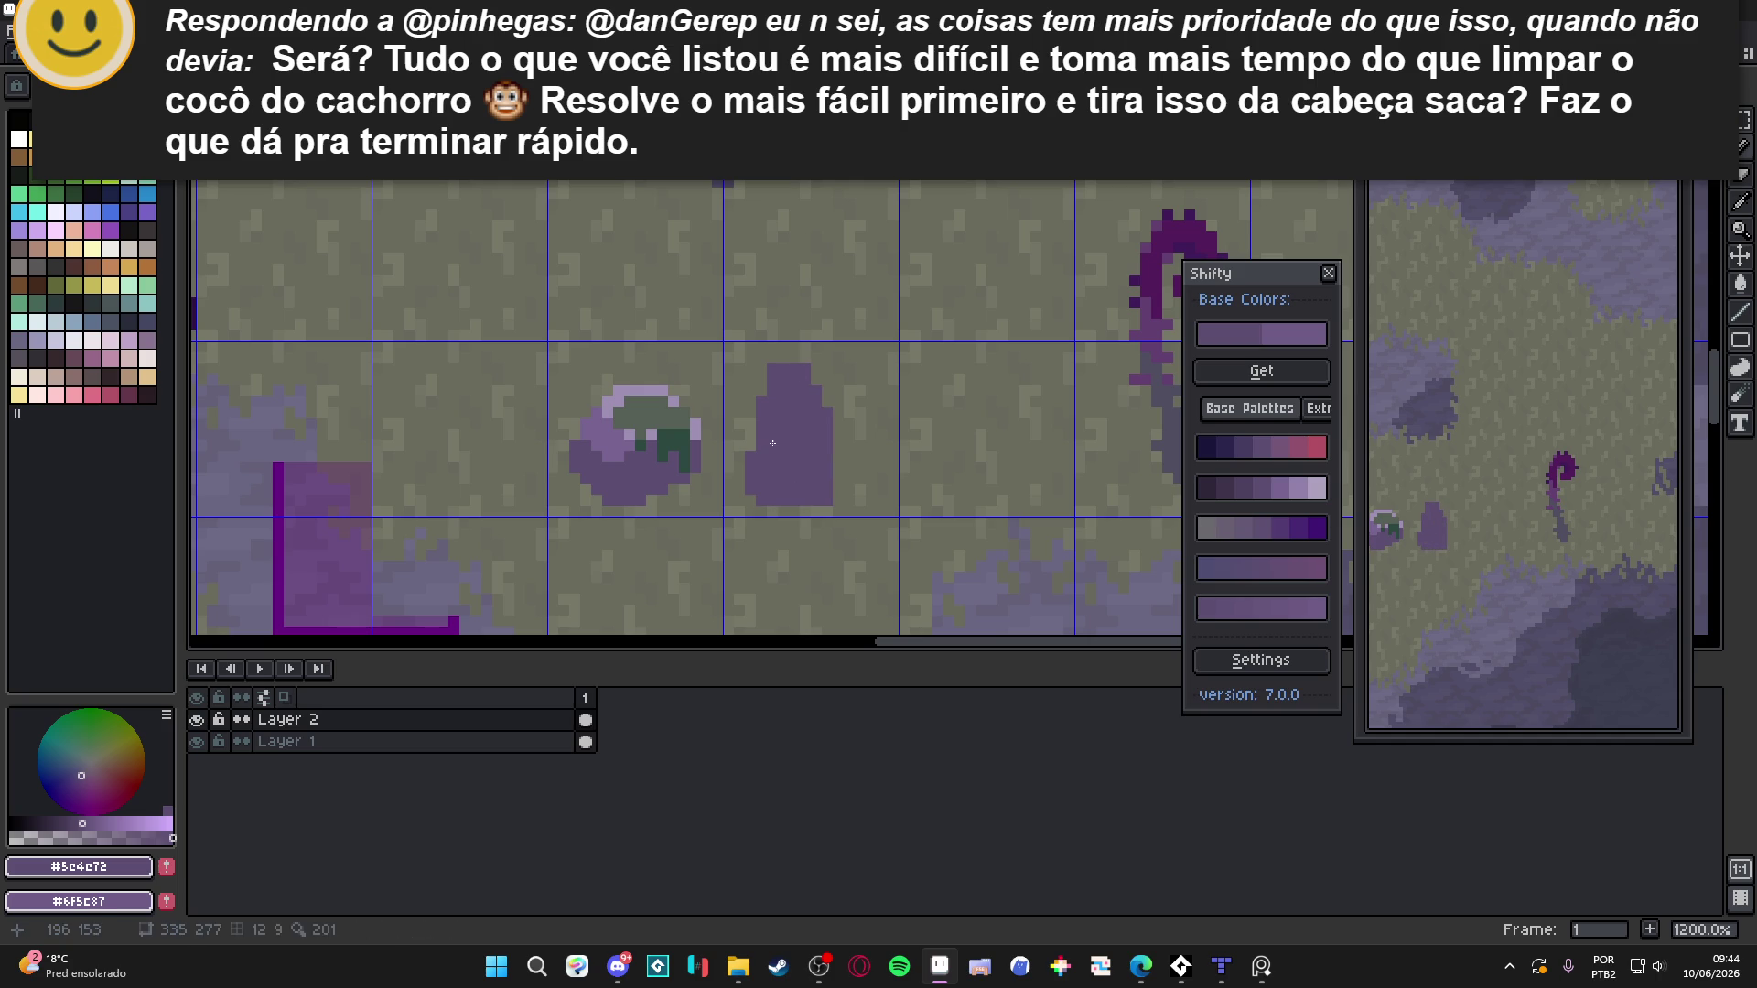
Paint the stone's top in light lavender #9f8fb3
{"action": "left_click", "coordinate": [616, 395], "text": "alt"}
{"action": "left_click", "coordinate": [788, 375]}
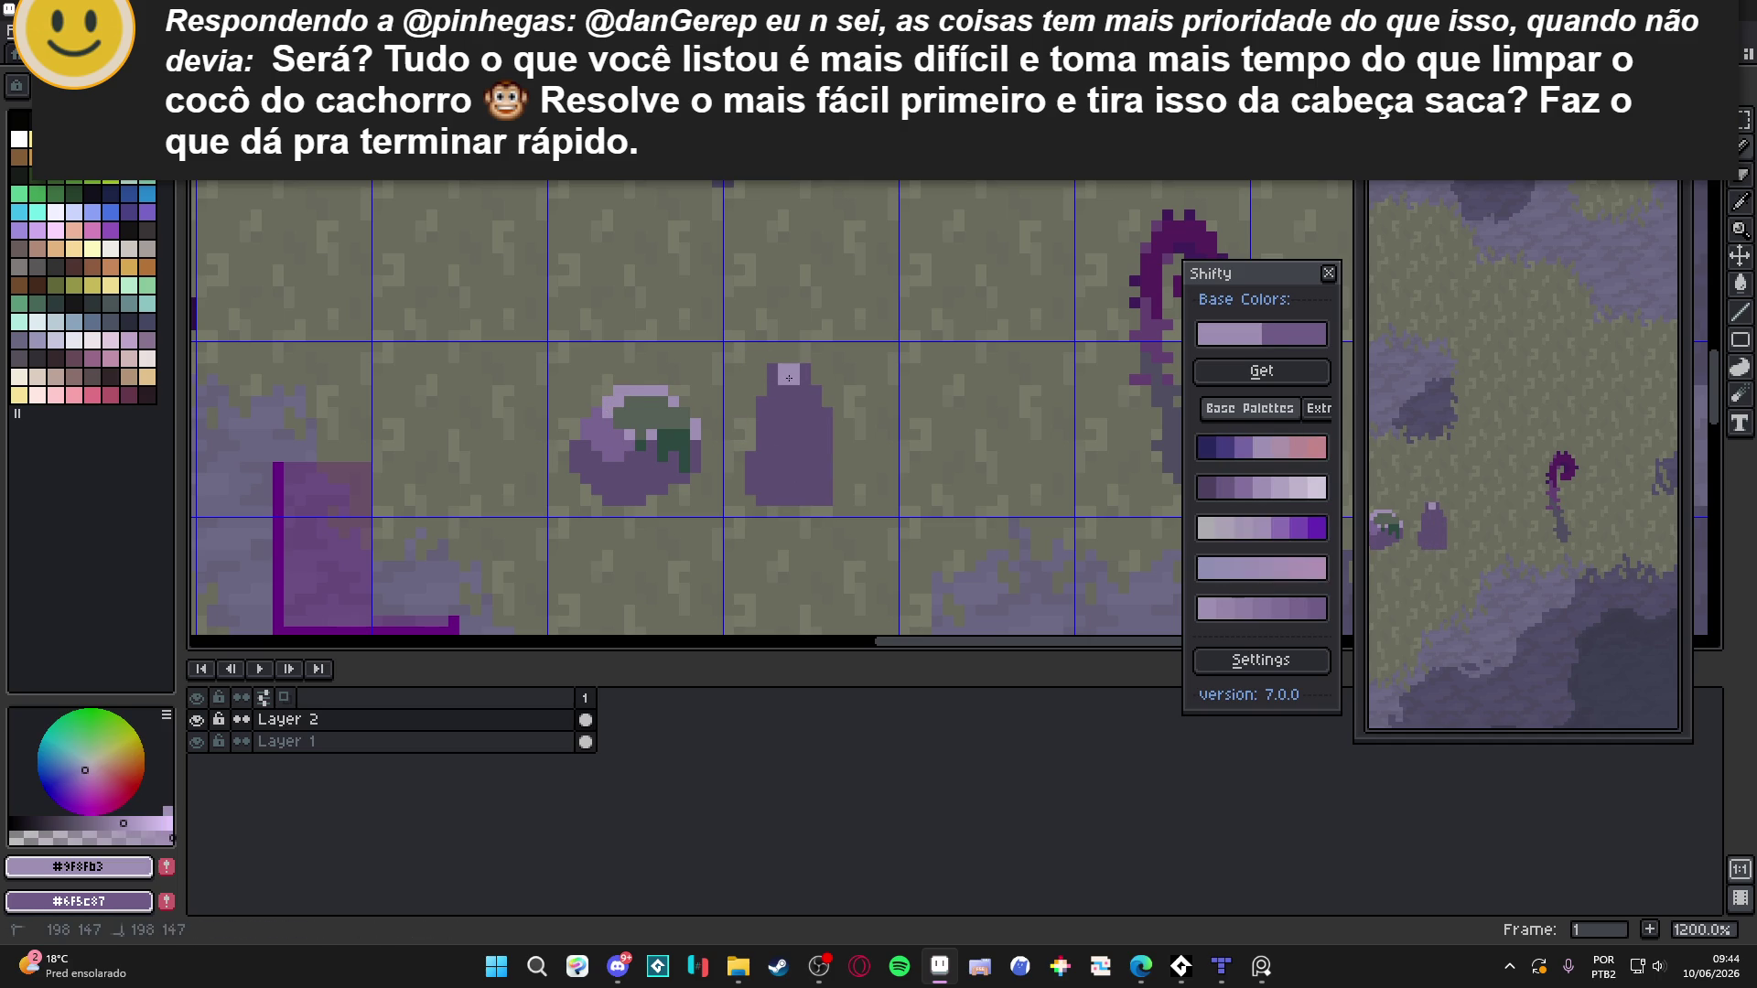
{"action": "left_click", "coordinate": [805, 375]}
{"action": "left_click", "coordinate": [773, 375]}
{"action": "mouse_move", "coordinate": [798, 389]}
{"action": "left_mouse_down"}
{"action": "mouse_move", "coordinate": [815, 398]}
{"action": "mouse_move", "coordinate": [791, 407]}
{"action": "left_mouse_up"}
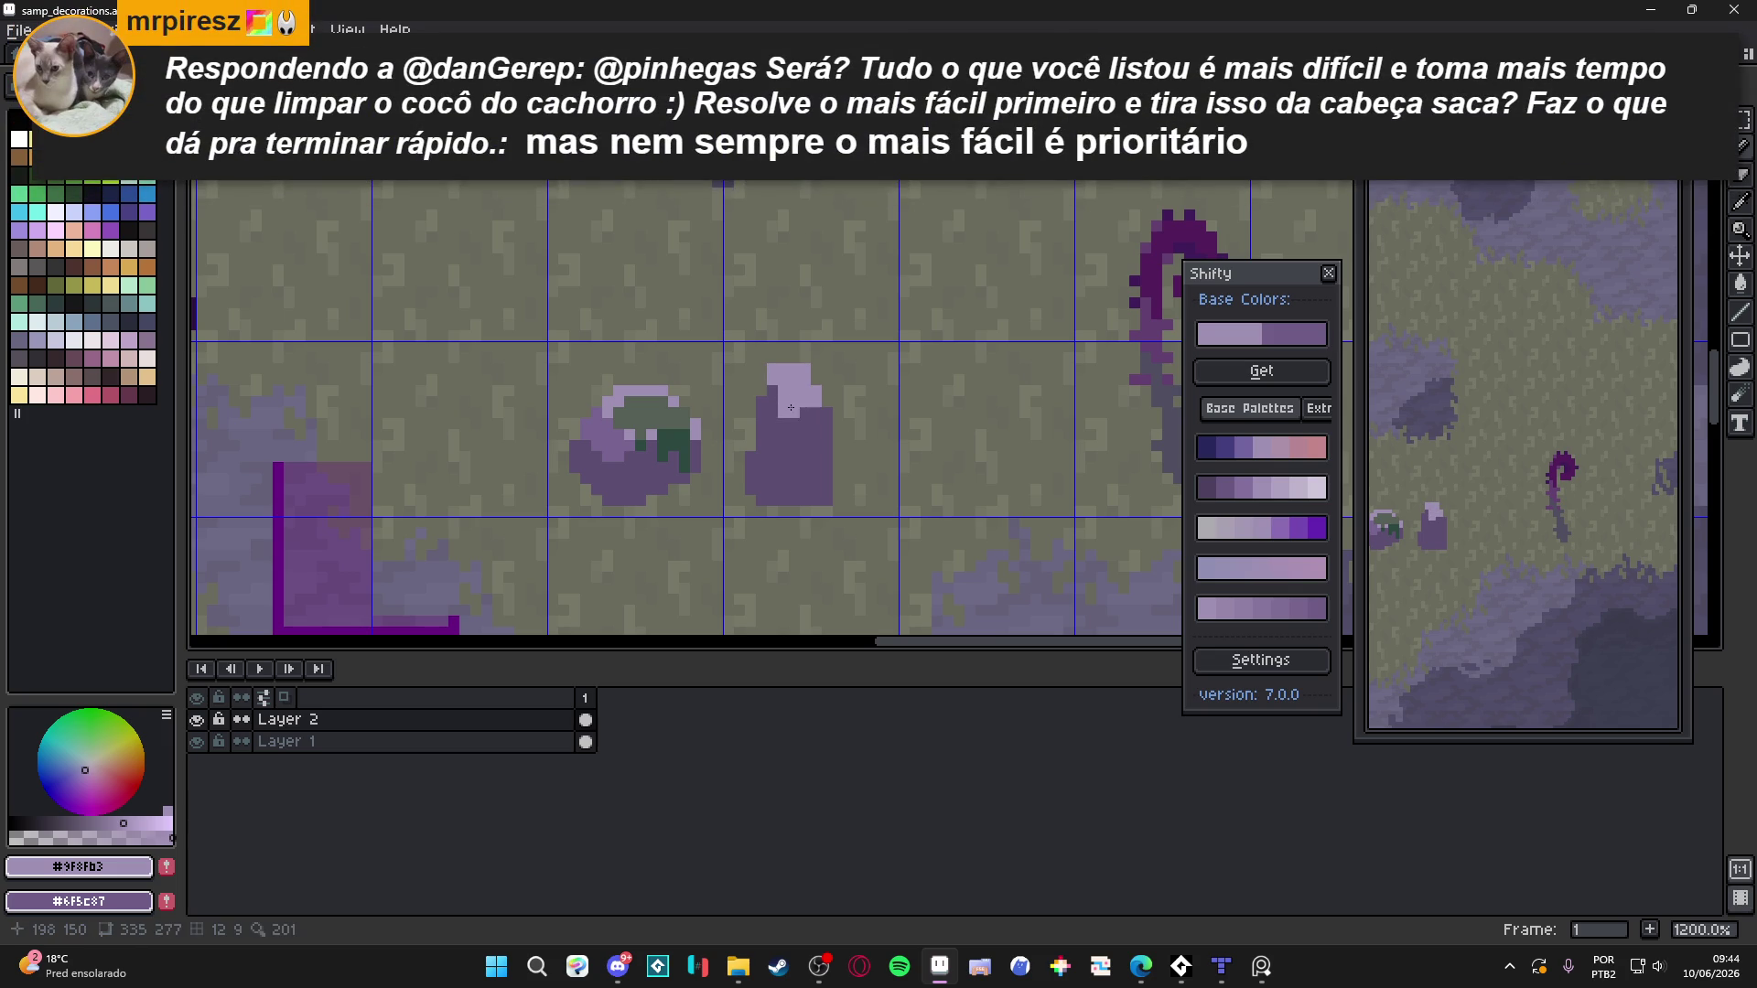
Shade the stone's left side with lighter purple #786491, touching up a few darker pixels
{"action": "left_click", "coordinate": [787, 422], "text": "alt"}
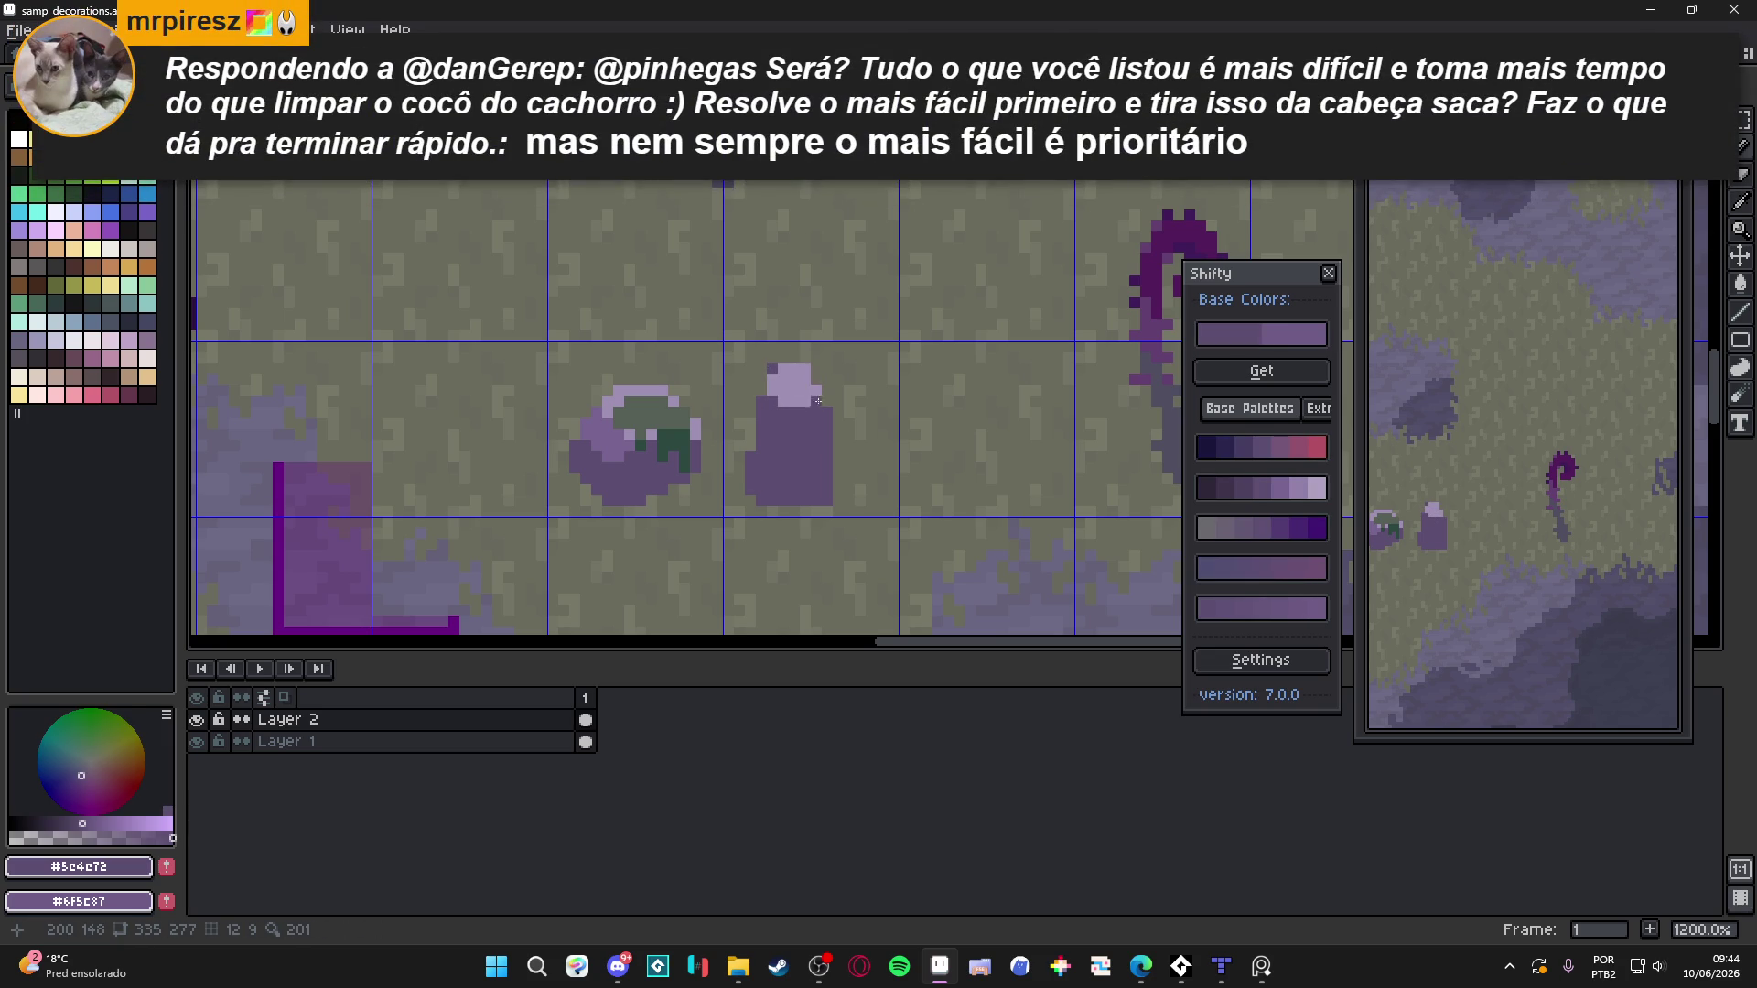
{"action": "left_click", "coordinate": [783, 419], "text": "alt"}
{"action": "mouse_move", "coordinate": [781, 422]}
{"action": "left_mouse_down"}
{"action": "mouse_move", "coordinate": [759, 458]}
{"action": "mouse_move", "coordinate": [775, 418]}
{"action": "mouse_move", "coordinate": [771, 497]}
{"action": "mouse_move", "coordinate": [761, 482]}
{"action": "left_mouse_up"}
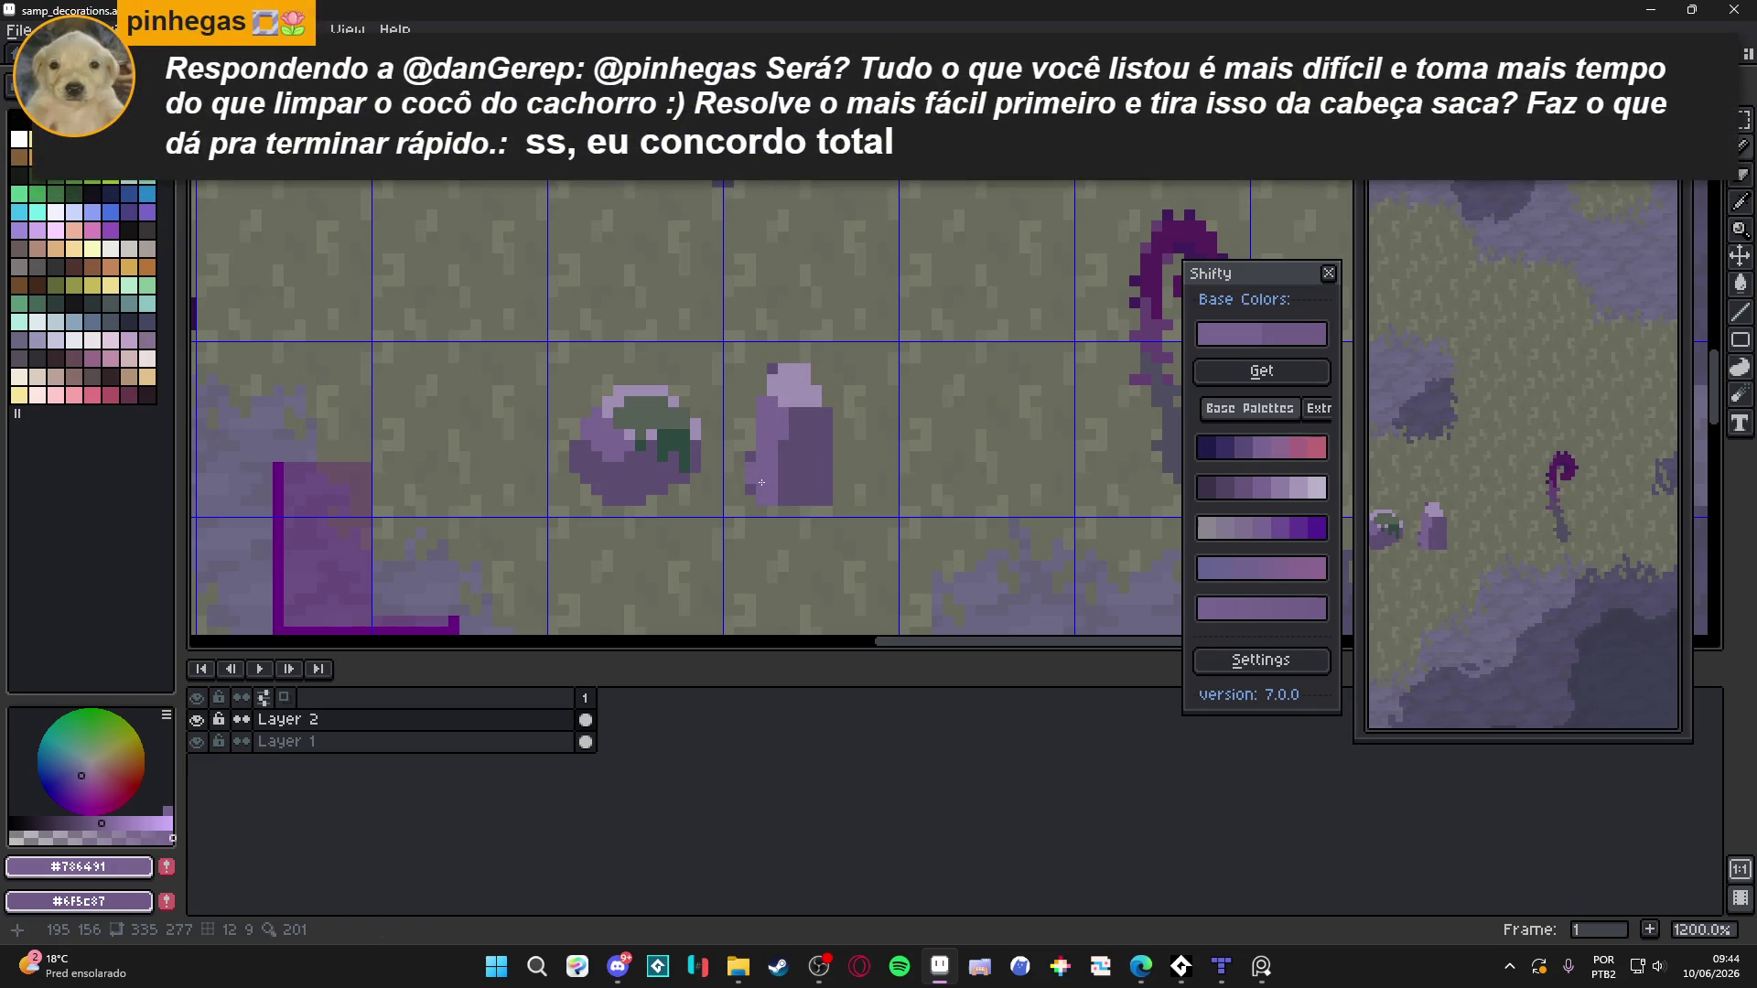
{"action": "key", "text": "x"}
{"action": "left_click", "coordinate": [778, 432]}
{"action": "left_click", "coordinate": [773, 446]}
{"action": "key", "text": "x"}
{"action": "scroll", "coordinate": [785, 499], "scroll_direction": "down", "scroll_amount": 2}
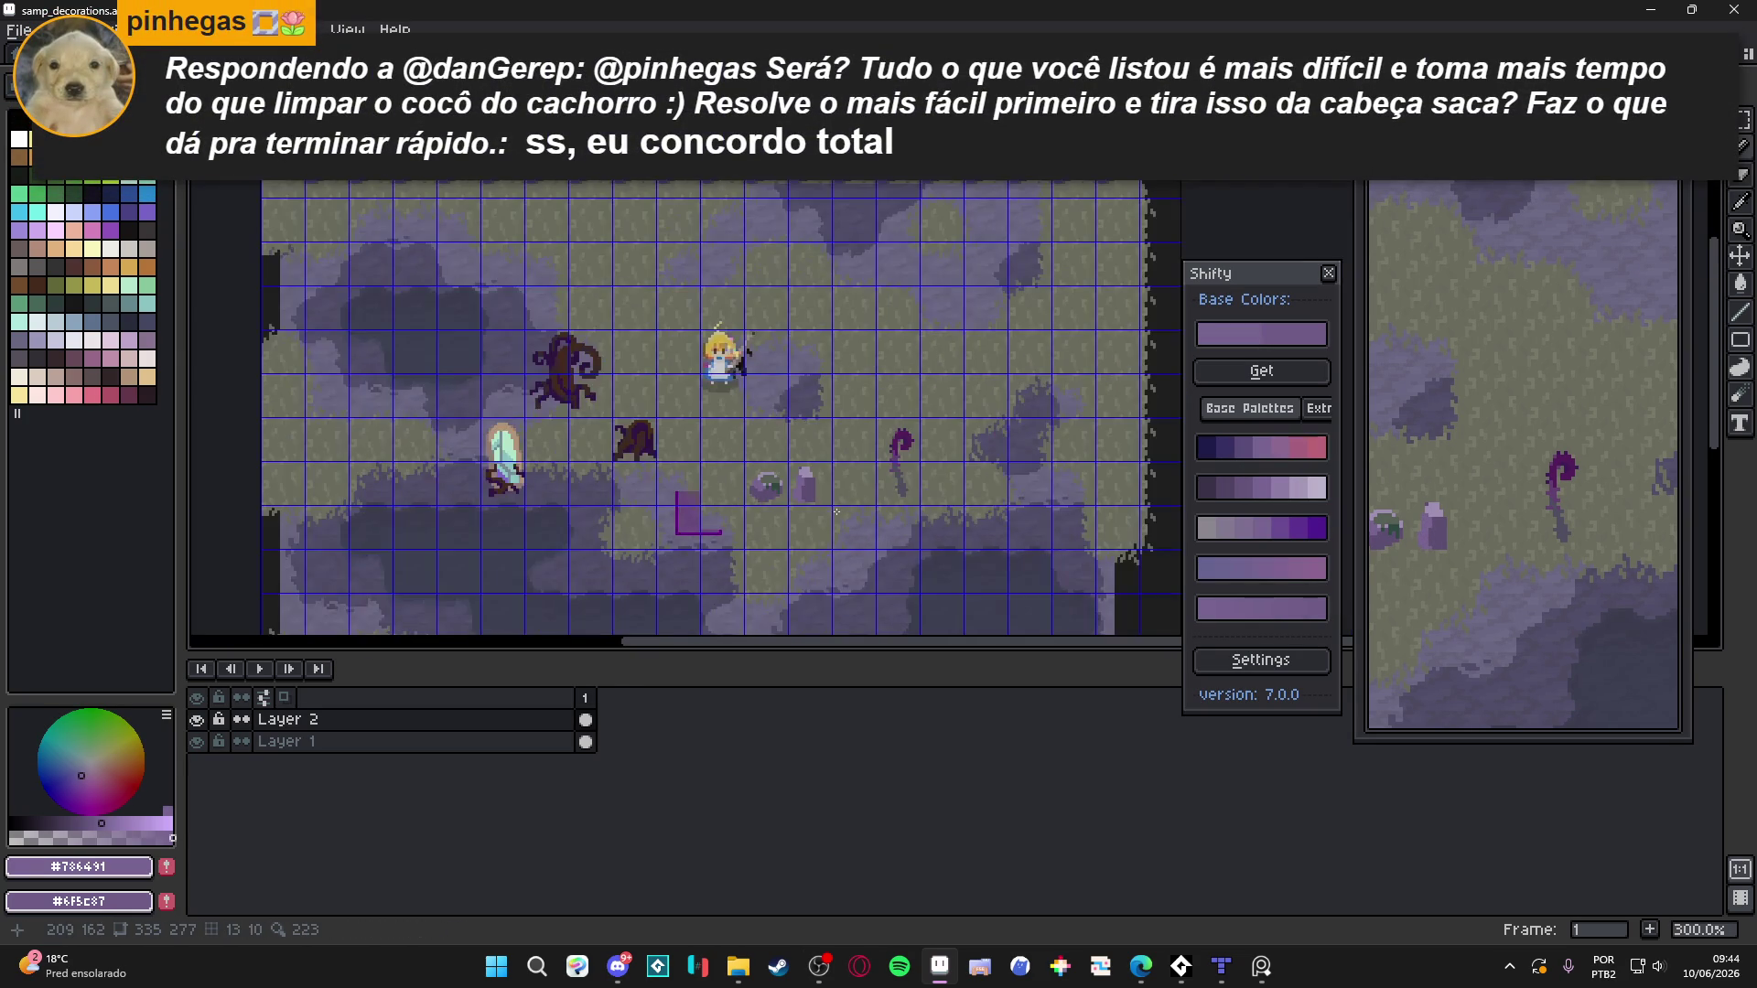
Paint grey-green #576056 moss over the stone's top with a dark green #2c4941 streak
{"action": "scroll", "coordinate": [791, 480], "scroll_direction": "up", "scroll_amount": 3}
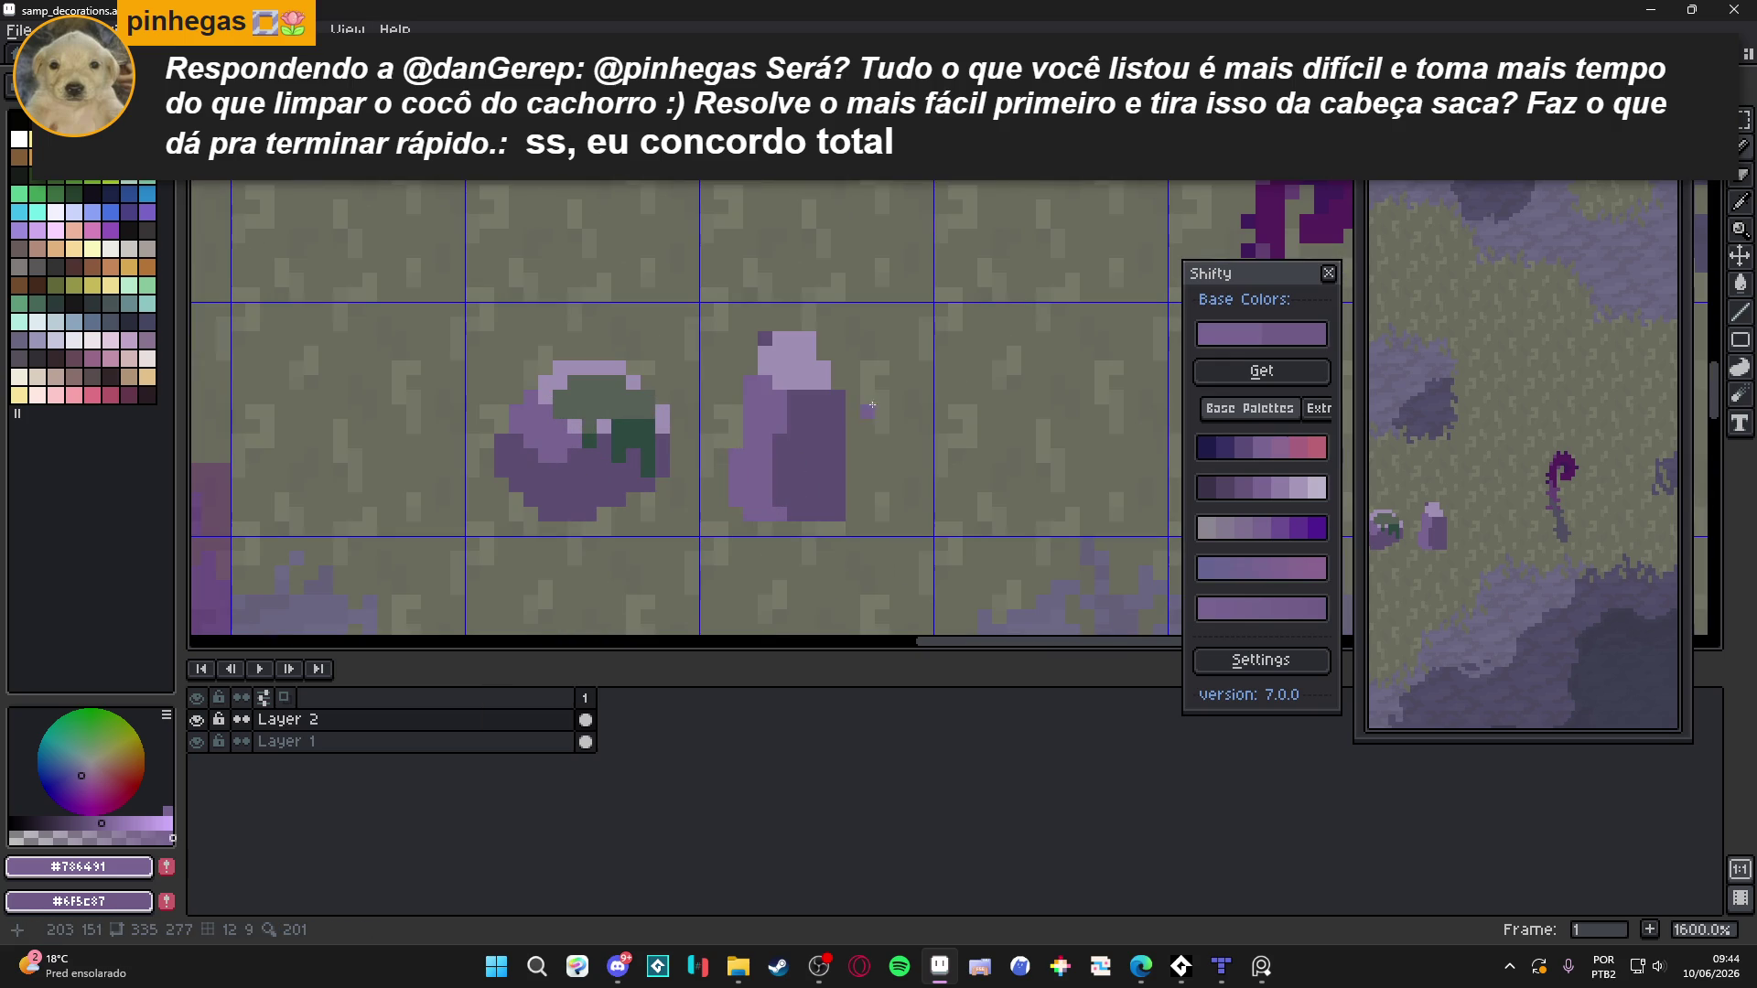
{"action": "left_click", "coordinate": [607, 393], "text": "alt"}
{"action": "mouse_move", "coordinate": [809, 384]}
{"action": "left_mouse_down"}
{"action": "mouse_move", "coordinate": [778, 368]}
{"action": "mouse_move", "coordinate": [823, 377]}
{"action": "mouse_move", "coordinate": [794, 429]}
{"action": "mouse_move", "coordinate": [823, 395]}
{"action": "mouse_move", "coordinate": [807, 416]}
{"action": "left_mouse_up"}
{"action": "left_click", "coordinate": [646, 434], "text": "alt"}
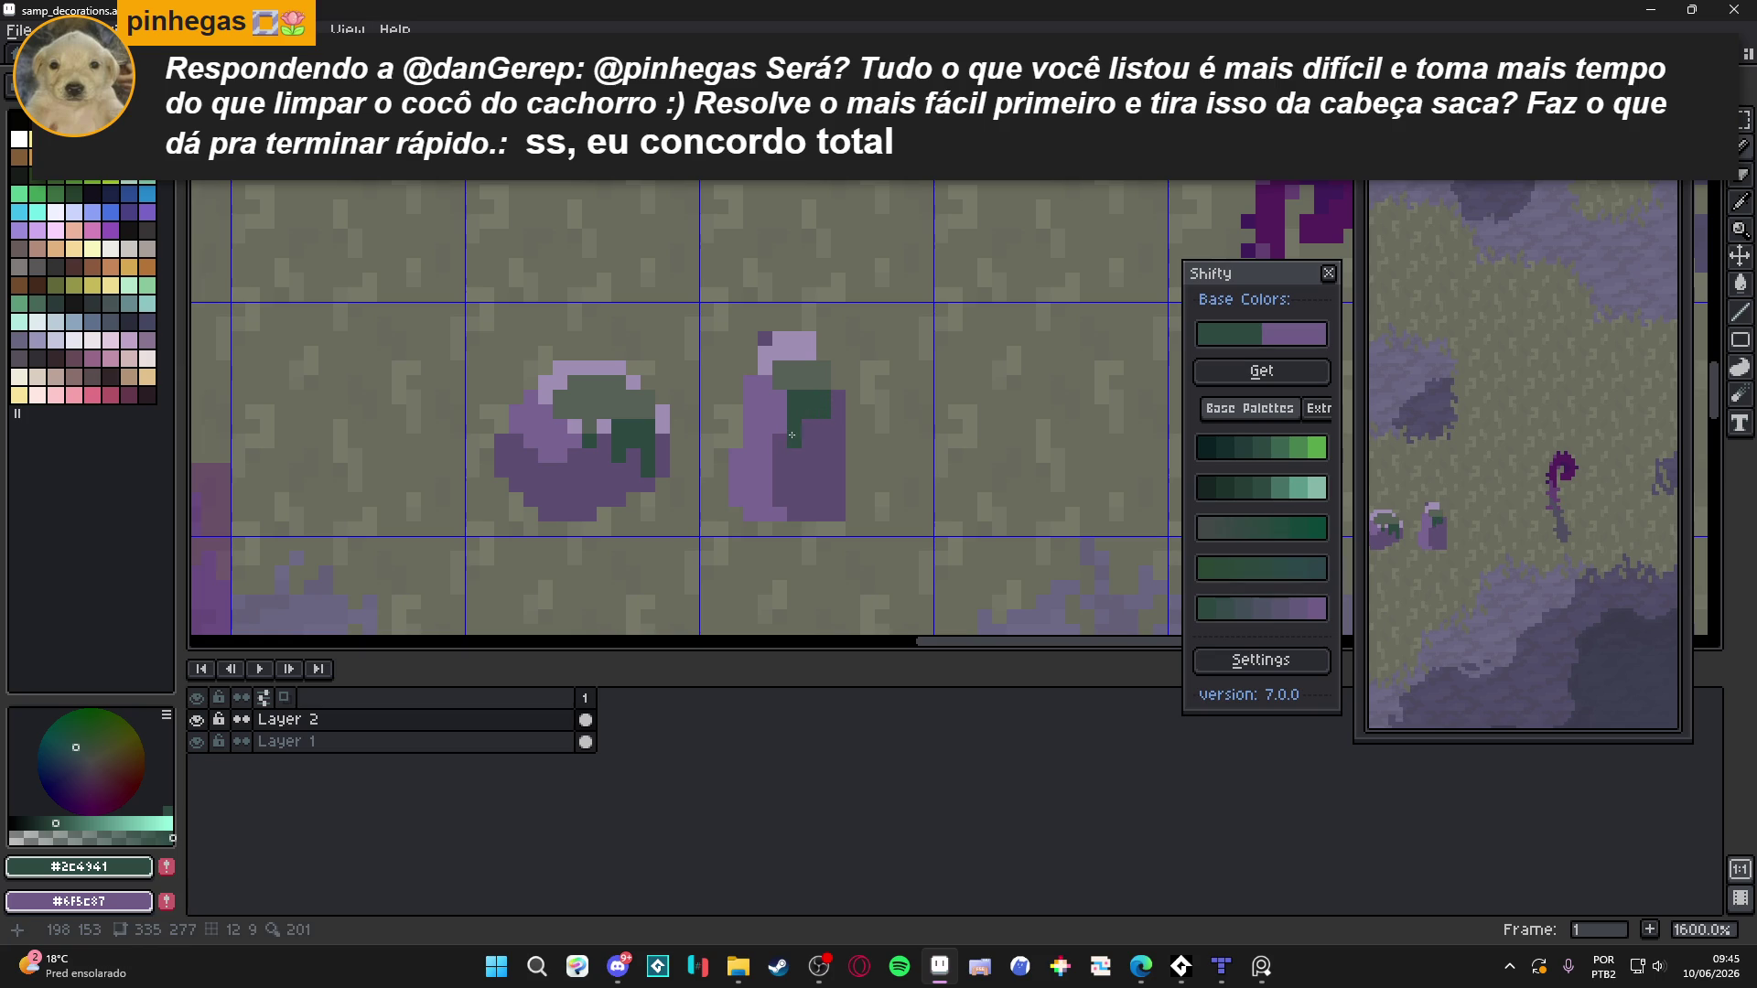
Cover the stone's remaining lavender top with grey-green moss and select the area below it
{"action": "left_click", "coordinate": [789, 371], "text": "alt"}
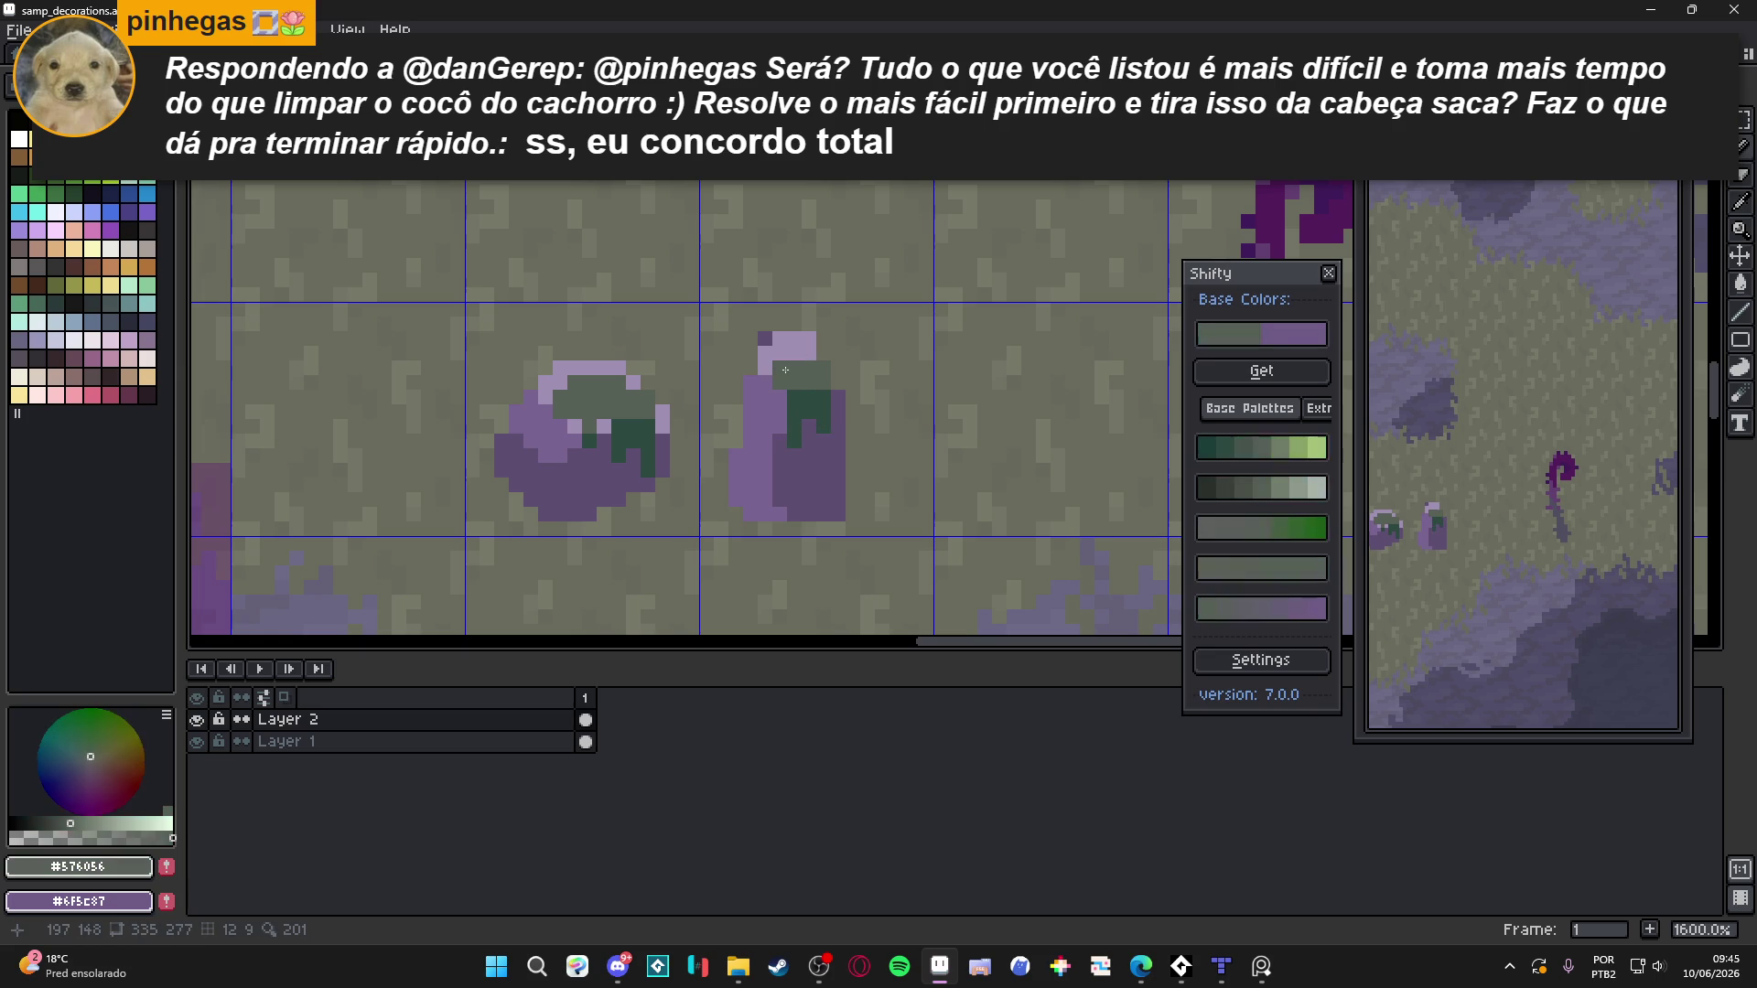
{"action": "left_click", "coordinate": [789, 350]}
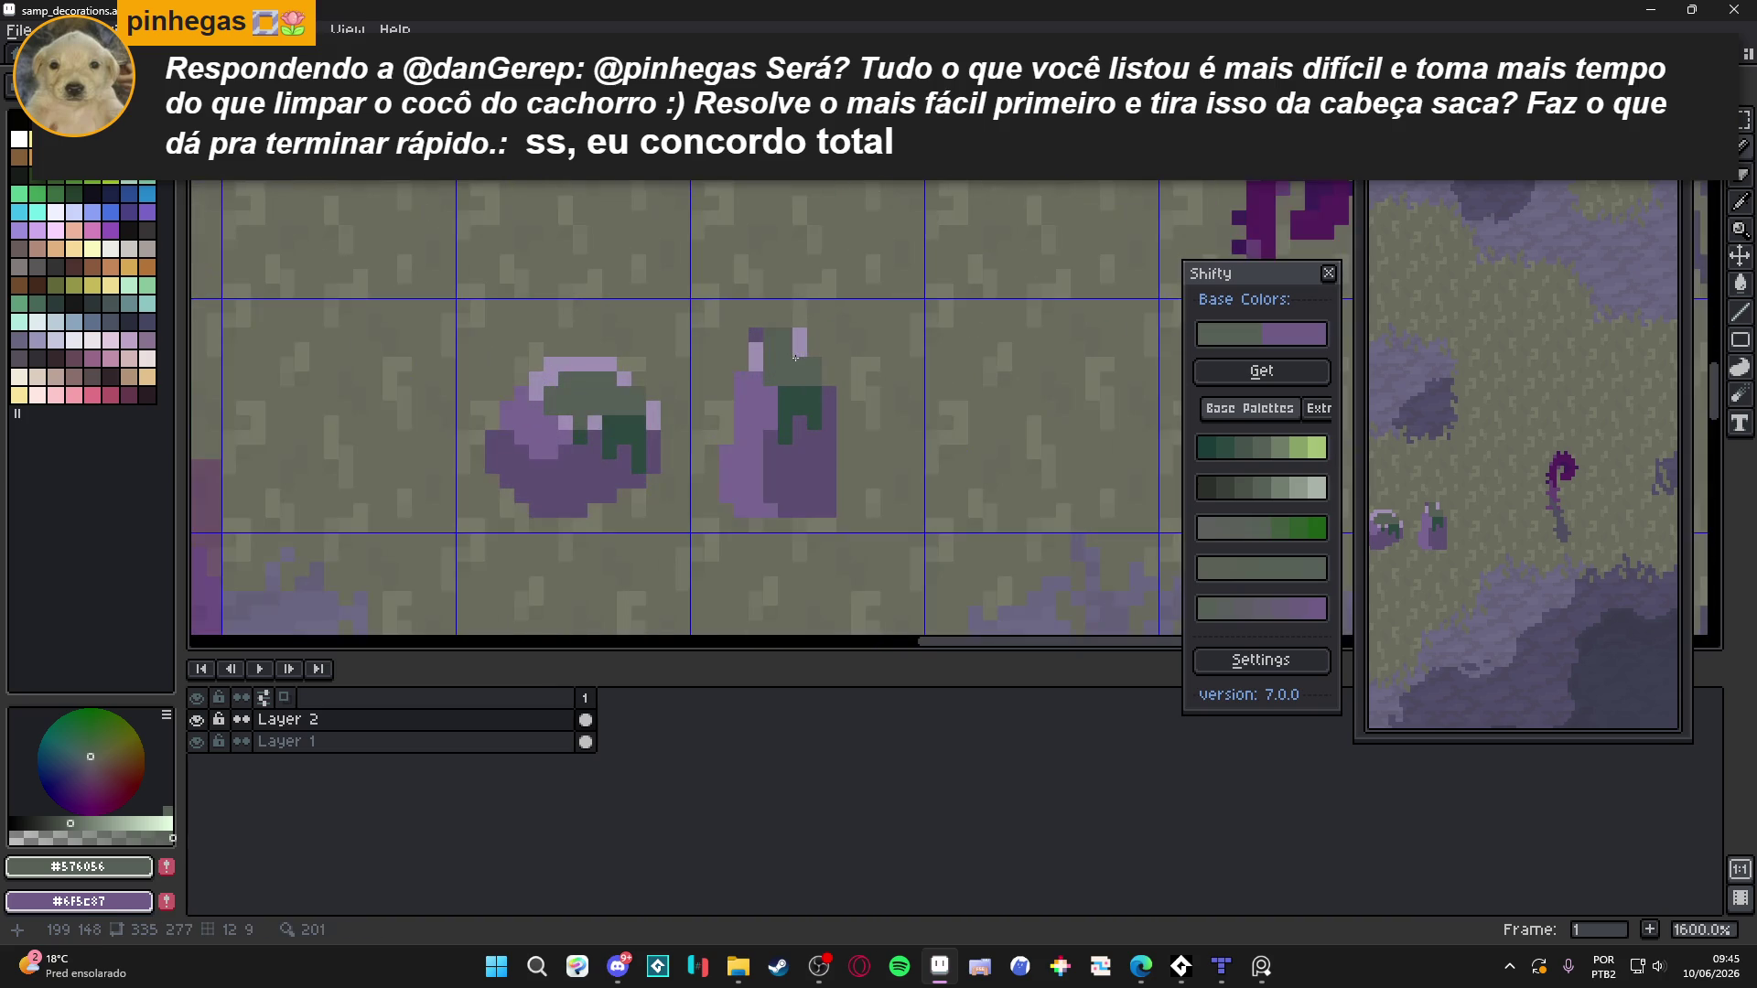
{"action": "left_click", "coordinate": [761, 336], "text": "alt"}
{"action": "scroll", "coordinate": [761, 332], "scroll_direction": "down", "scroll_amount": 5}
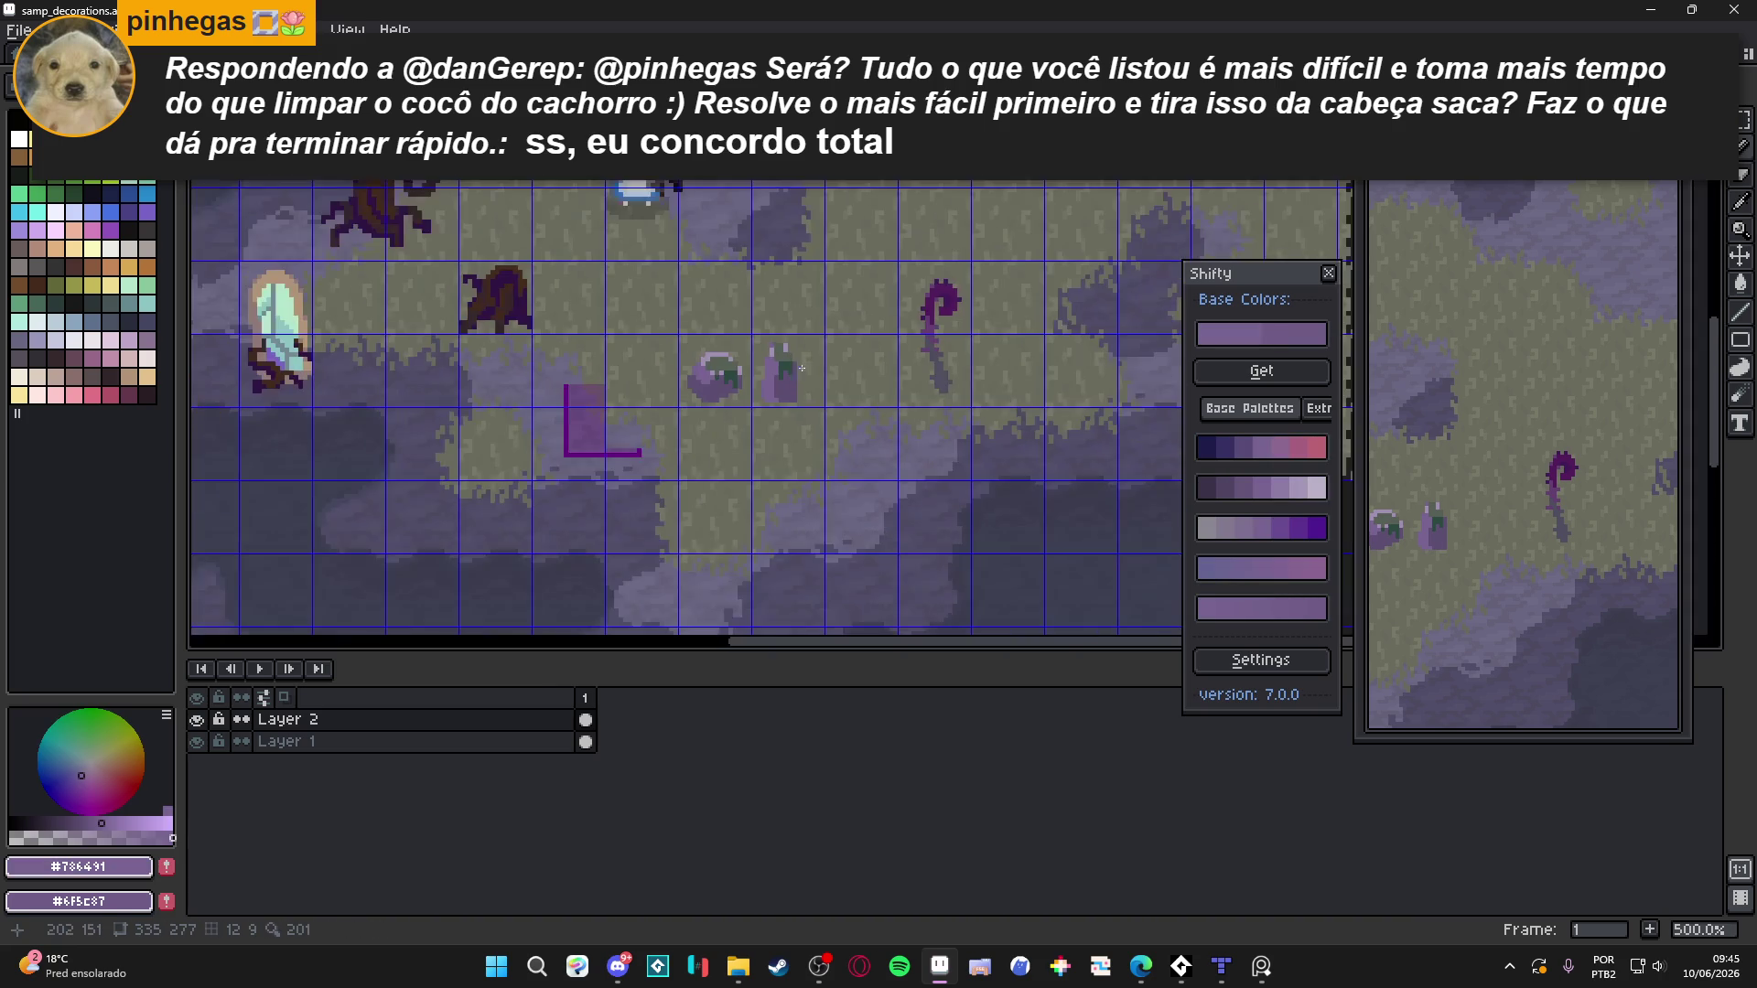
{"action": "scroll", "coordinate": [812, 375], "scroll_direction": "up", "scroll_amount": 4}
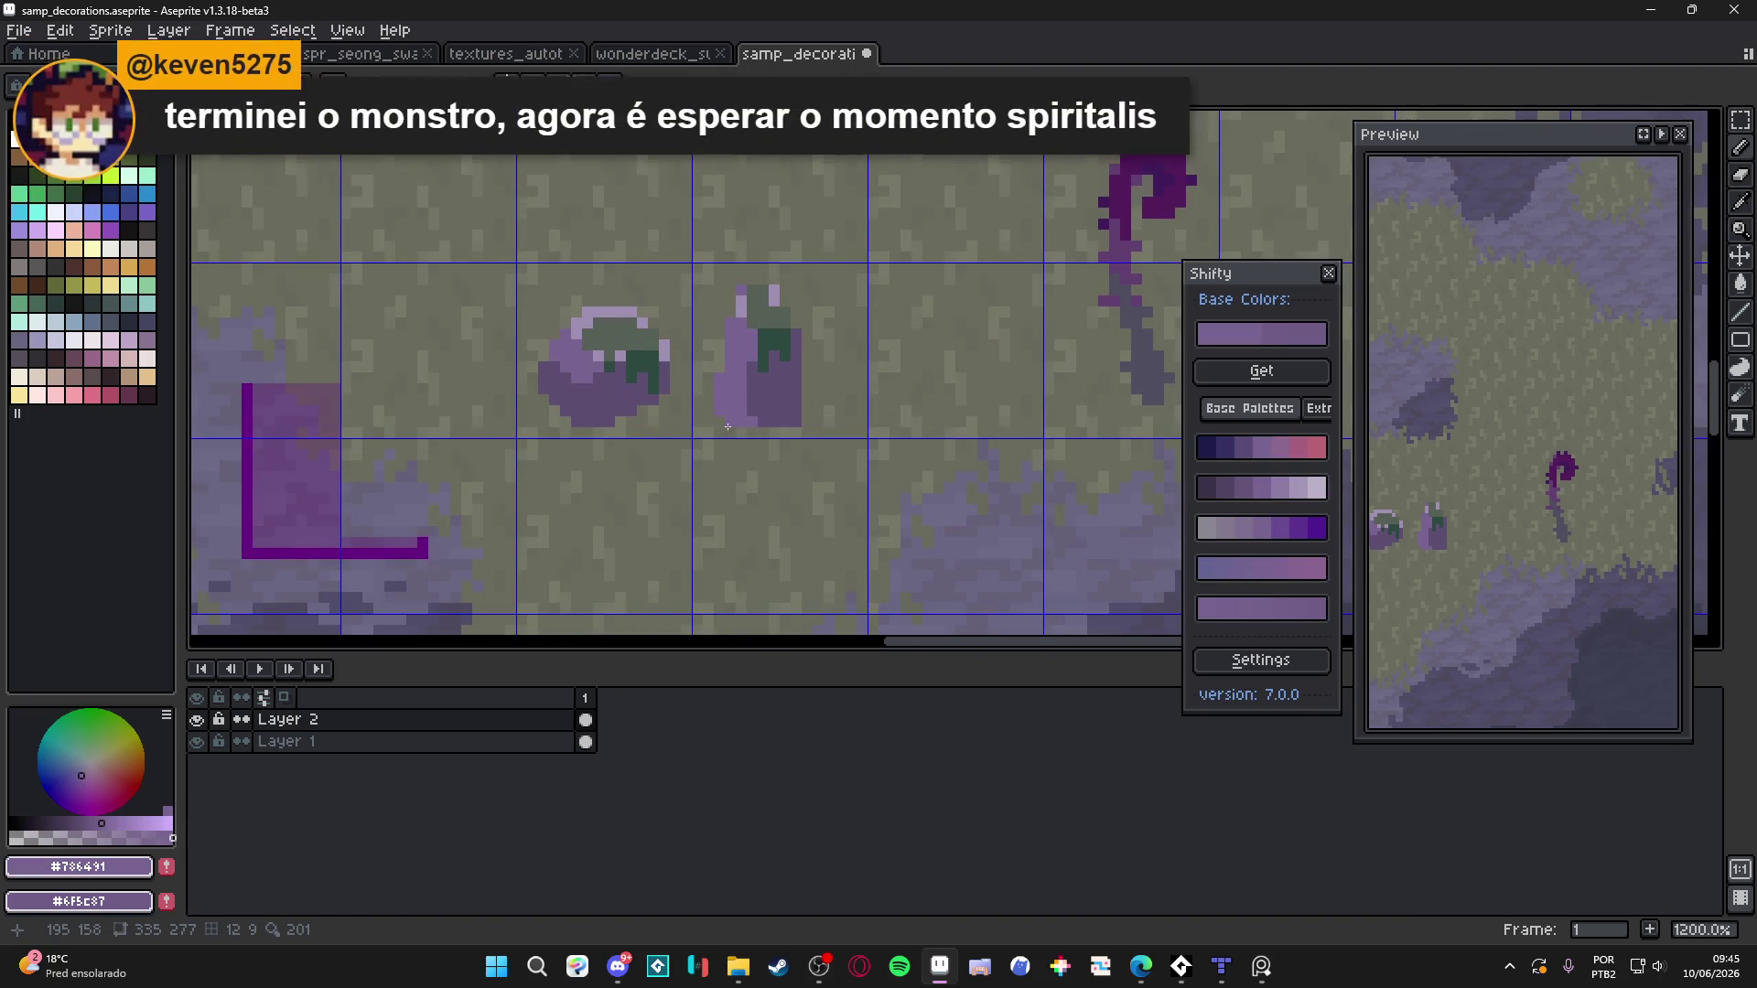
{"action": "left_click_drag", "start_coordinate": [720, 432], "coordinate": [822, 421]}
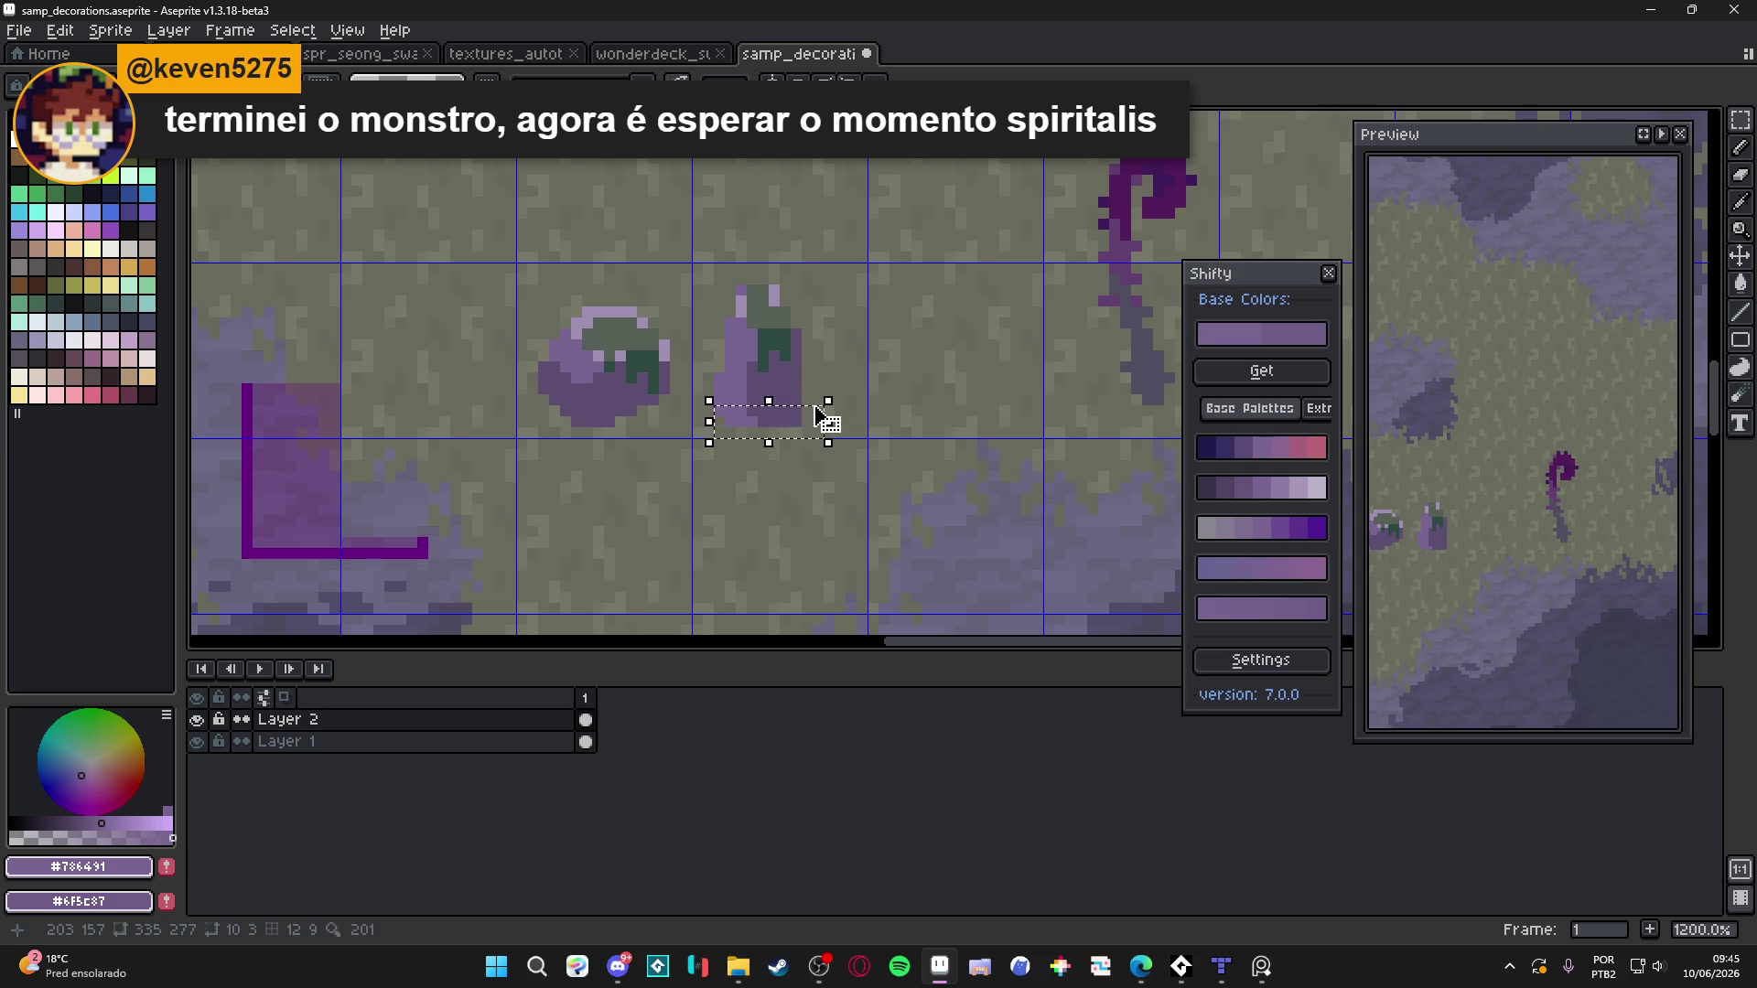
{"action": "scroll", "coordinate": [817, 412], "scroll_direction": "down", "scroll_amount": 1}
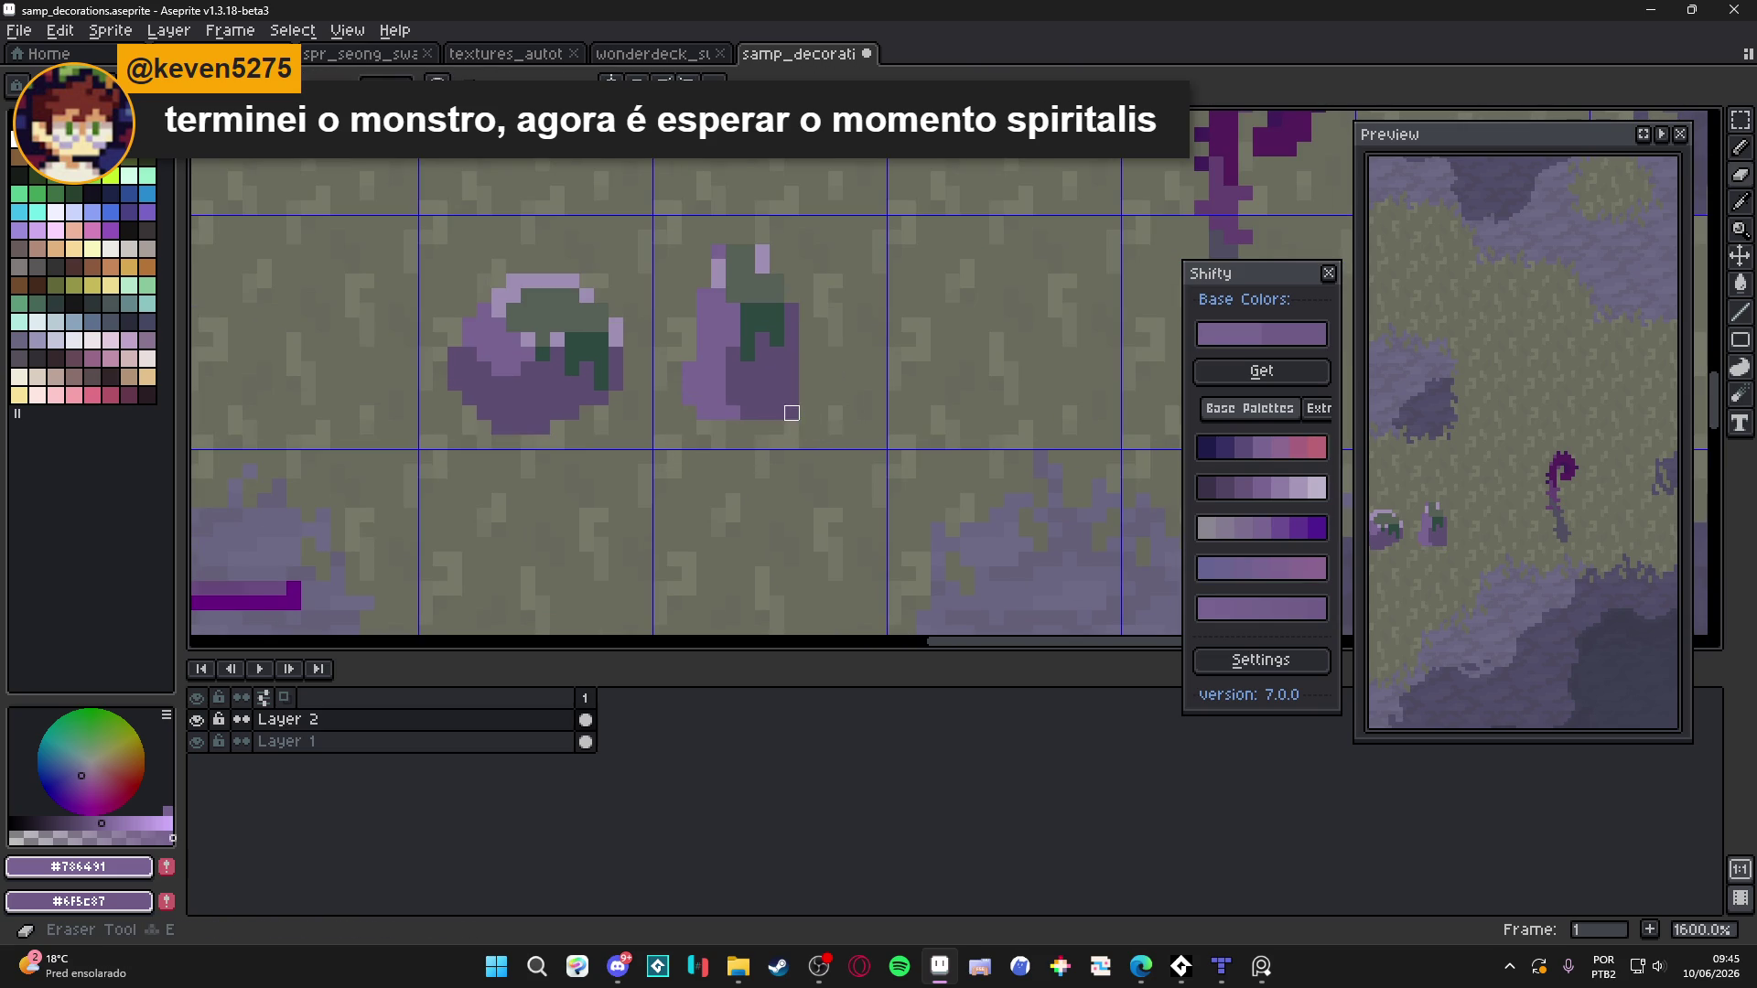
Select the area holding the scene decorations, then clear the selection
{"action": "scroll", "coordinate": [847, 415], "scroll_direction": "down", "scroll_amount": 1}
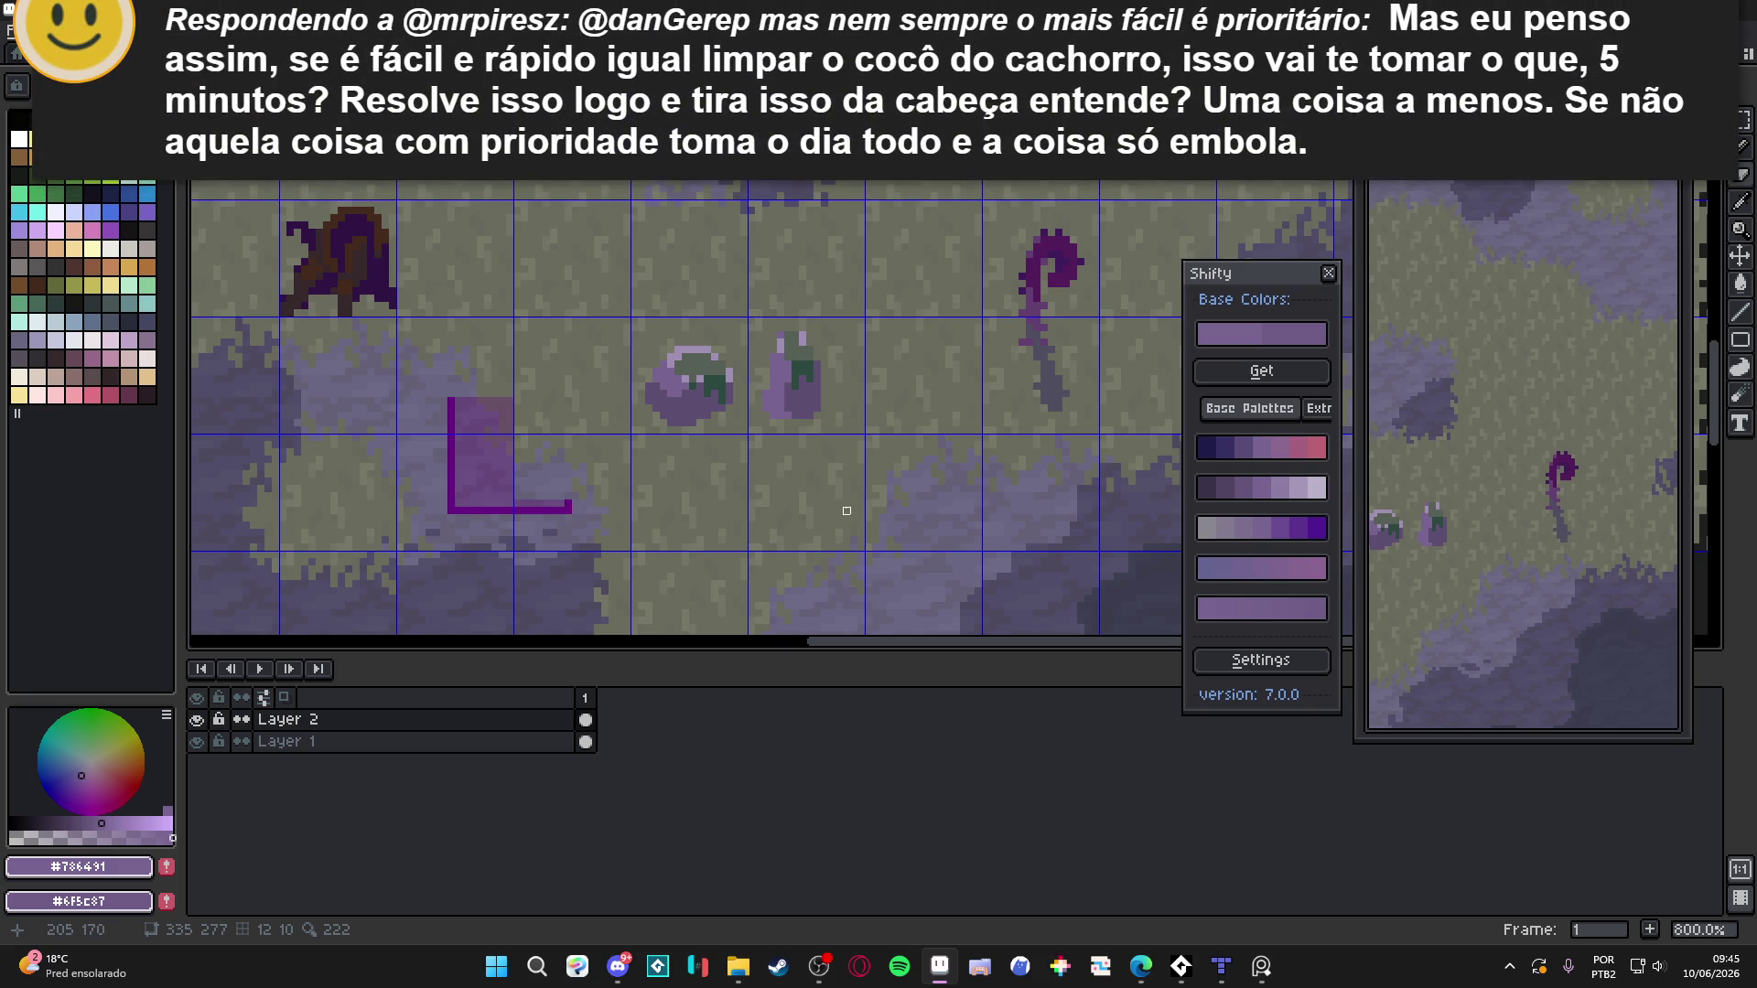
{"action": "scroll", "coordinate": [846, 510], "scroll_direction": "down", "scroll_amount": 2}
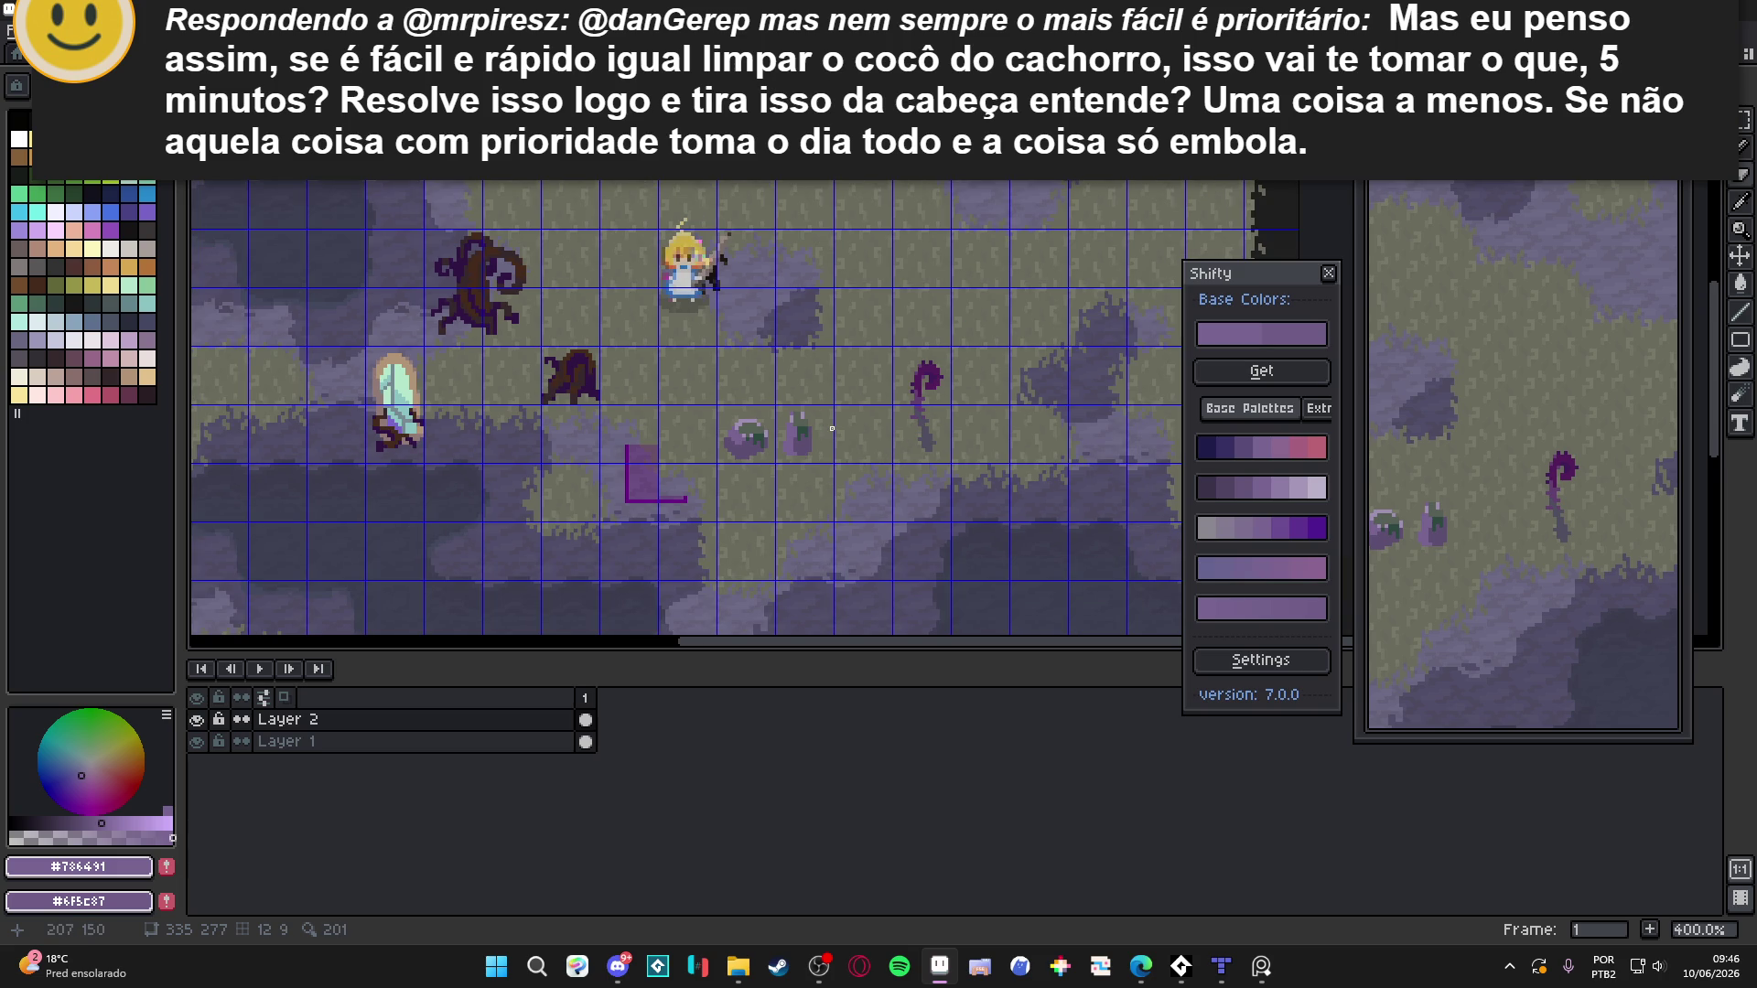
{"action": "scroll", "coordinate": [839, 428], "scroll_direction": "down", "scroll_amount": 1}
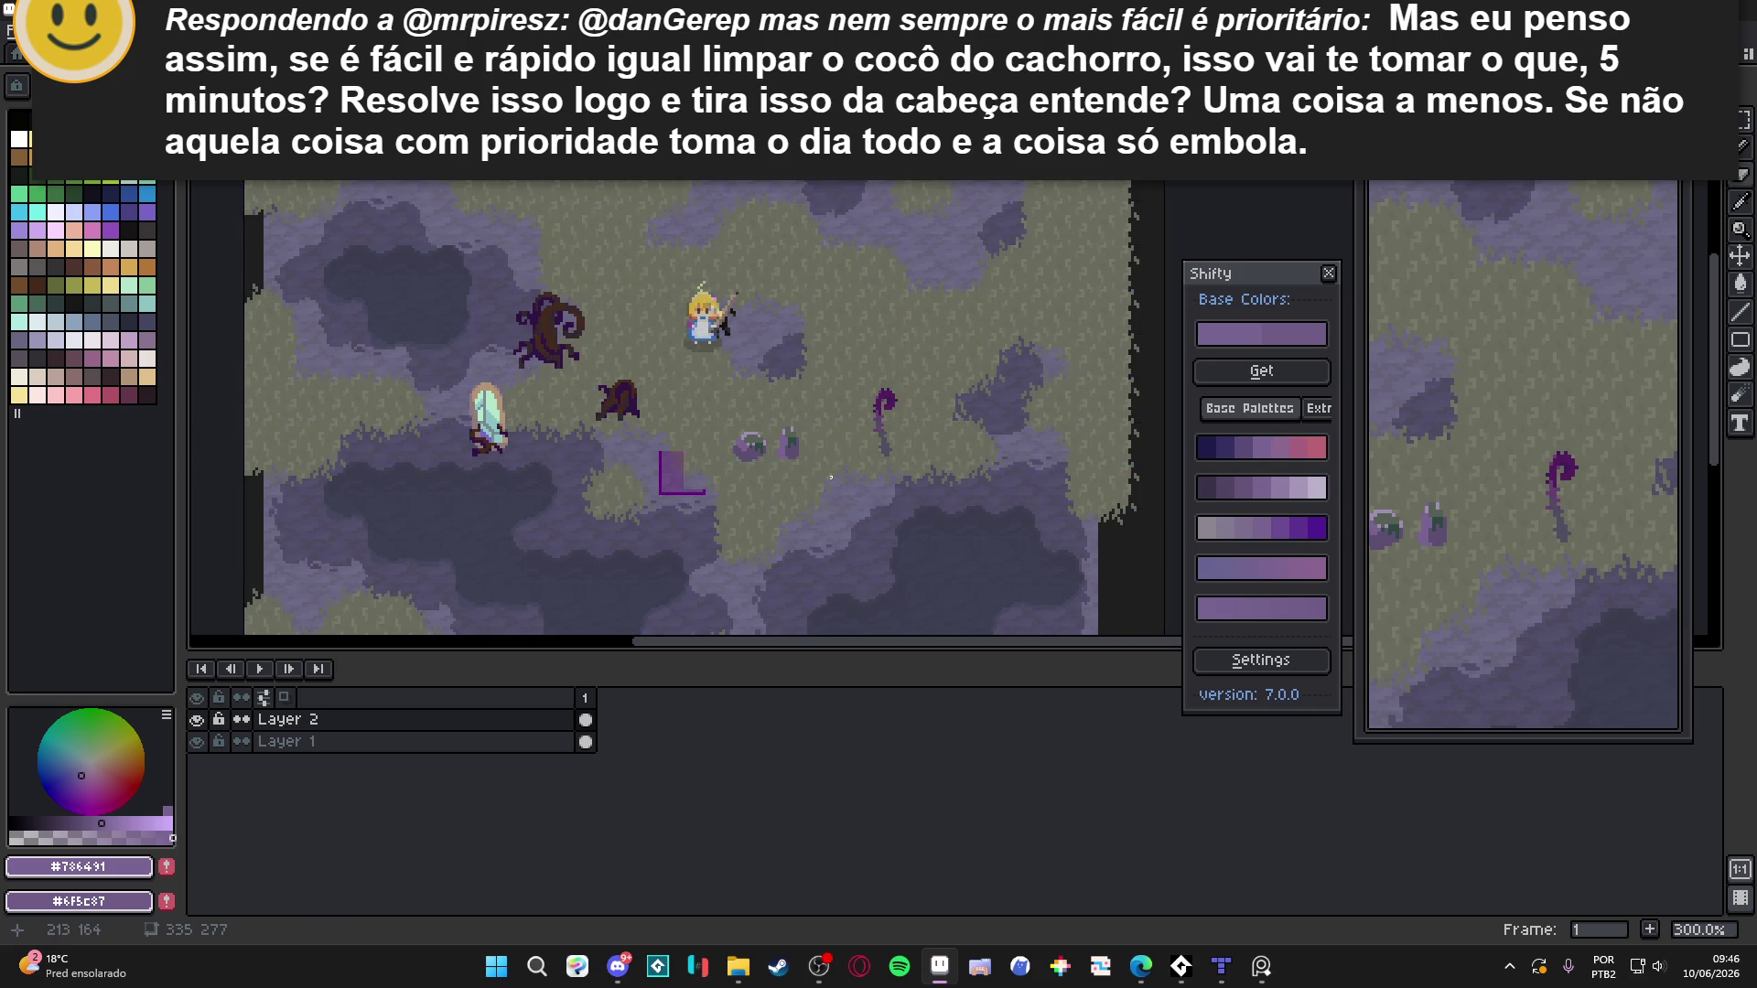
{"action": "left_click_drag", "start_coordinate": [345, 283], "coordinate": [894, 486]}
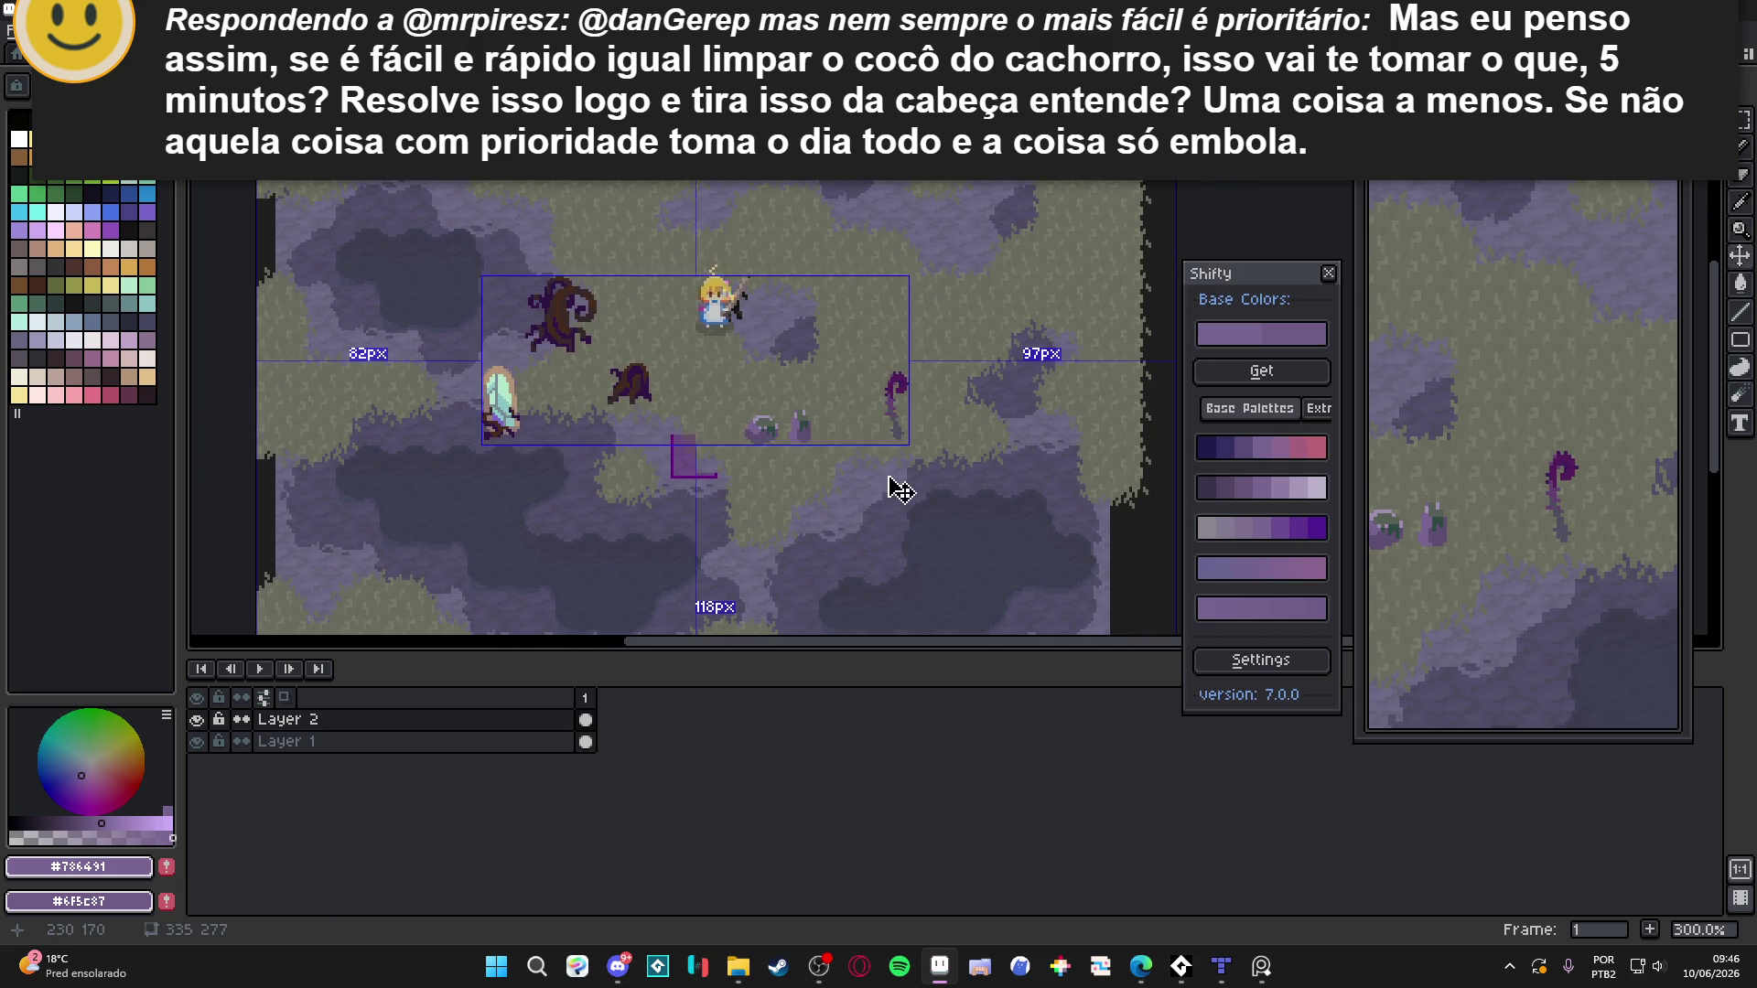
{"action": "left_click", "coordinate": [889, 477]}
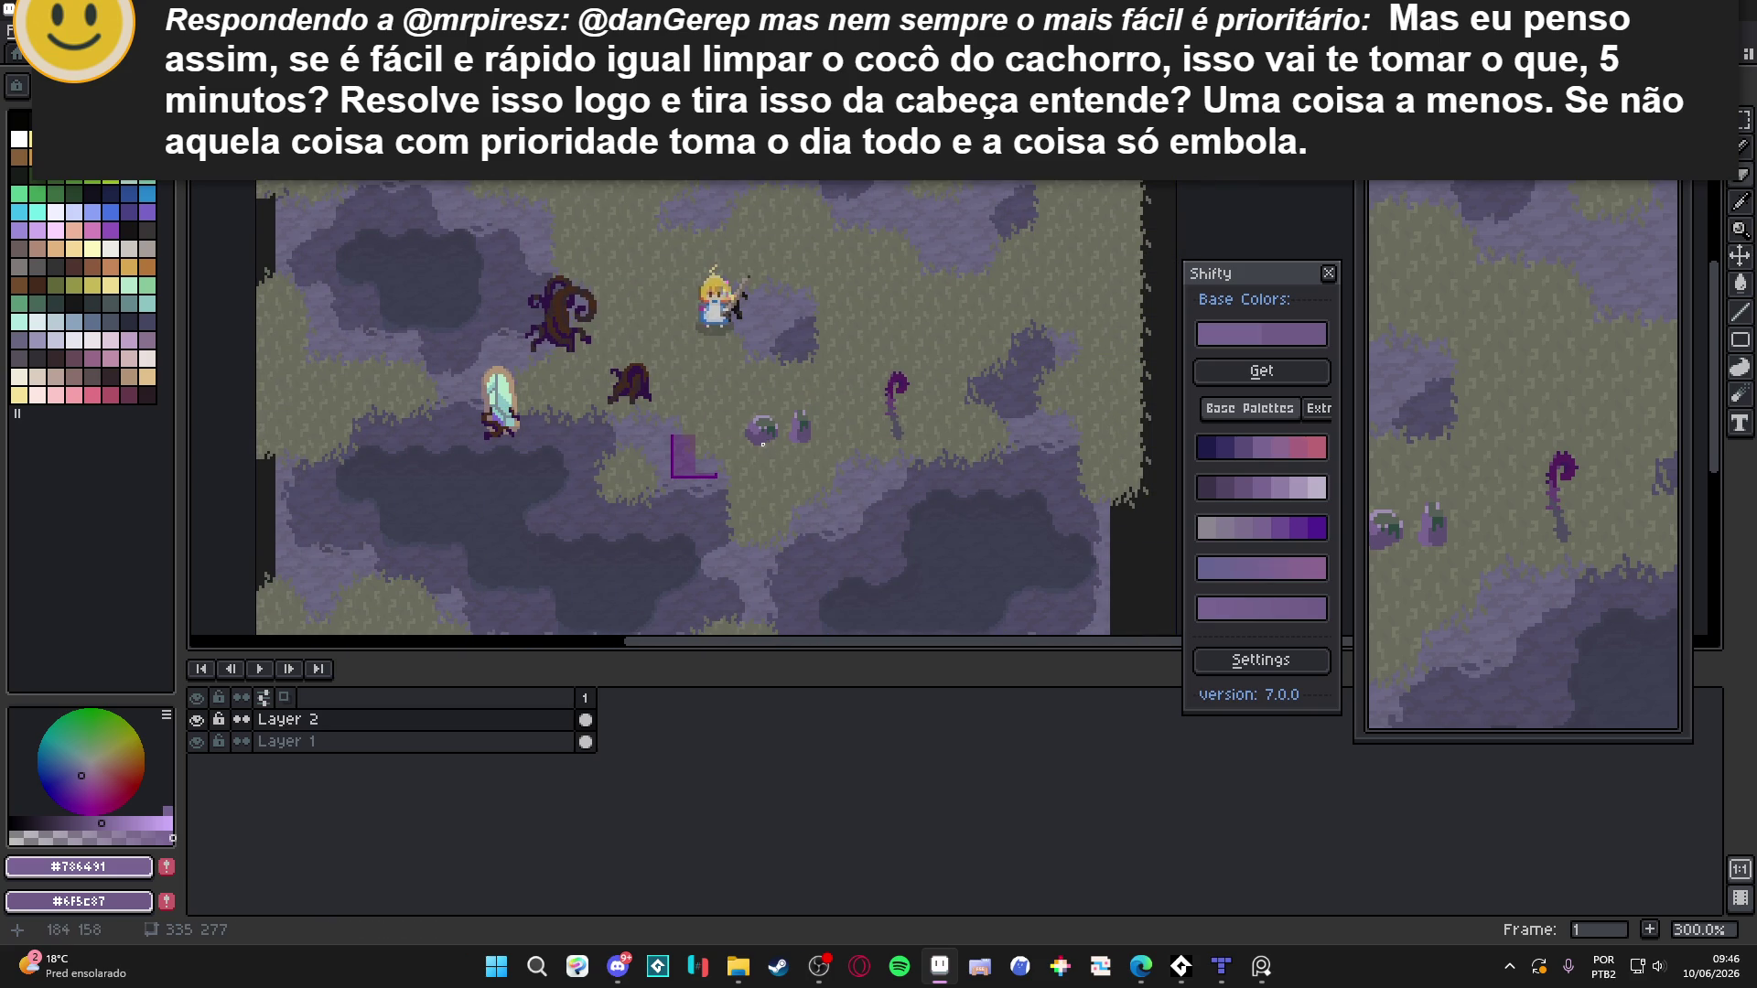
{"action": "scroll", "coordinate": [755, 439], "scroll_direction": "up", "scroll_amount": 4}
Pick a darker purple and shade the boulder's left and lower edge pixels
{"action": "left_click", "coordinate": [760, 434], "text": "alt"}
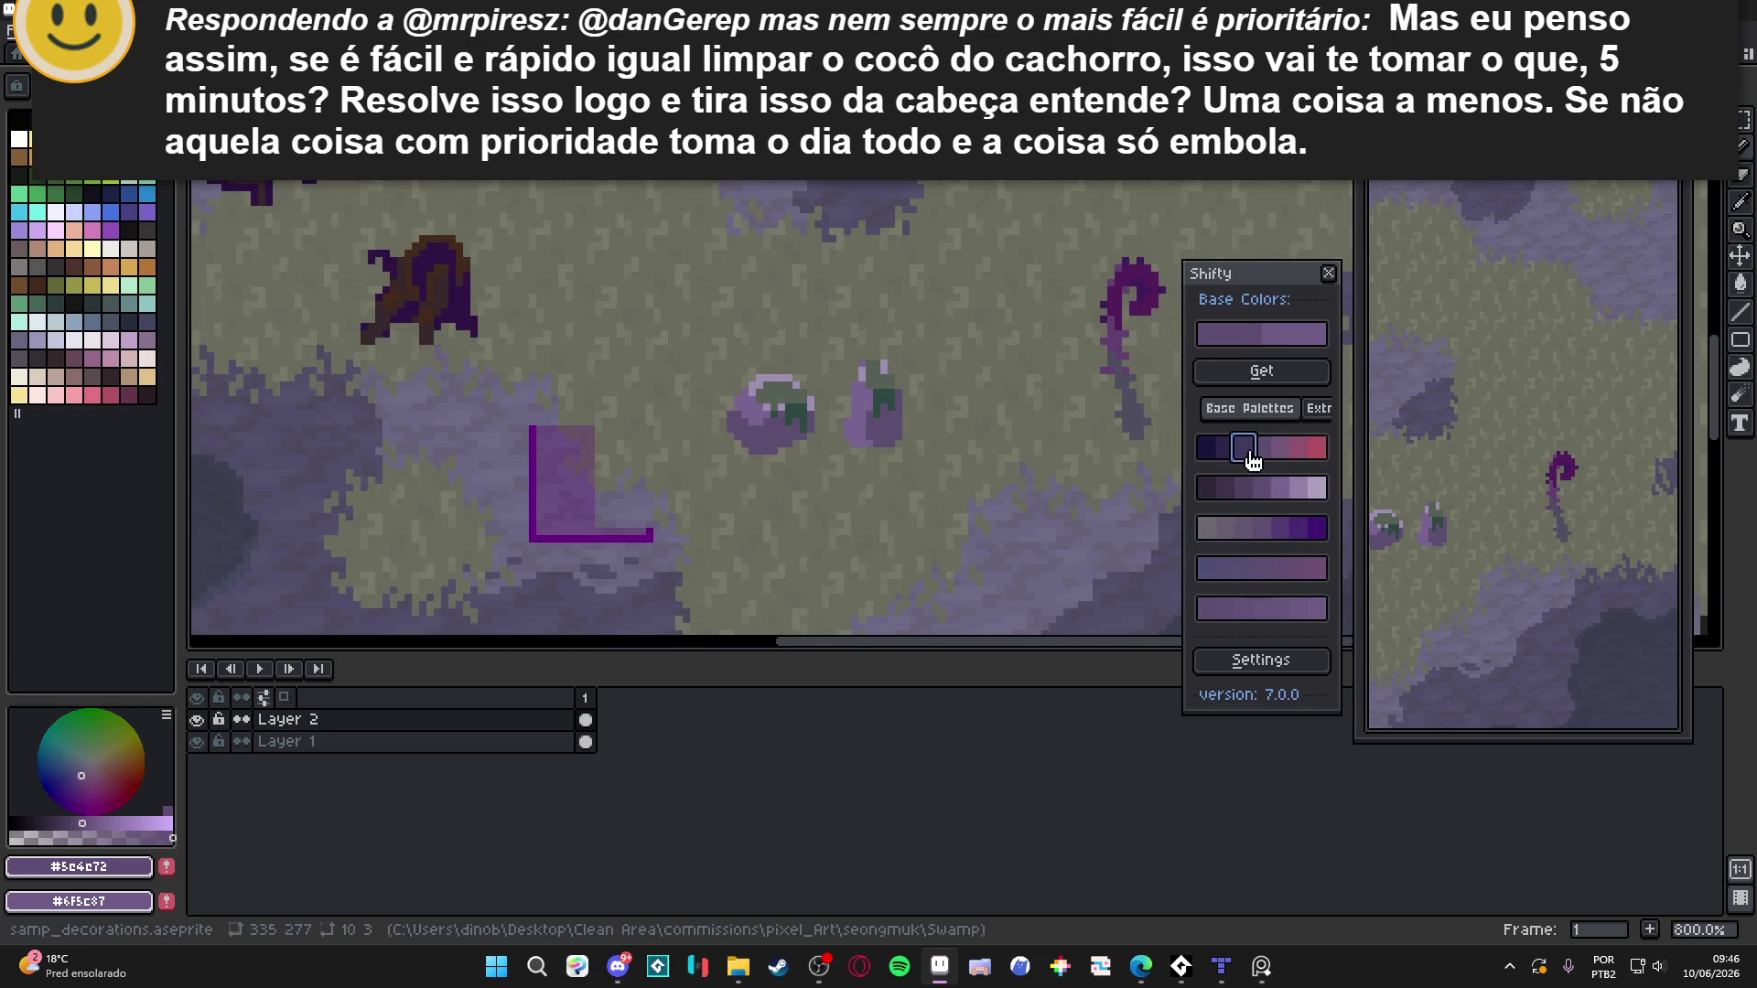
{"action": "left_click", "coordinate": [741, 429], "text": "alt"}
{"action": "scroll", "coordinate": [740, 428], "scroll_direction": "up", "scroll_amount": 4}
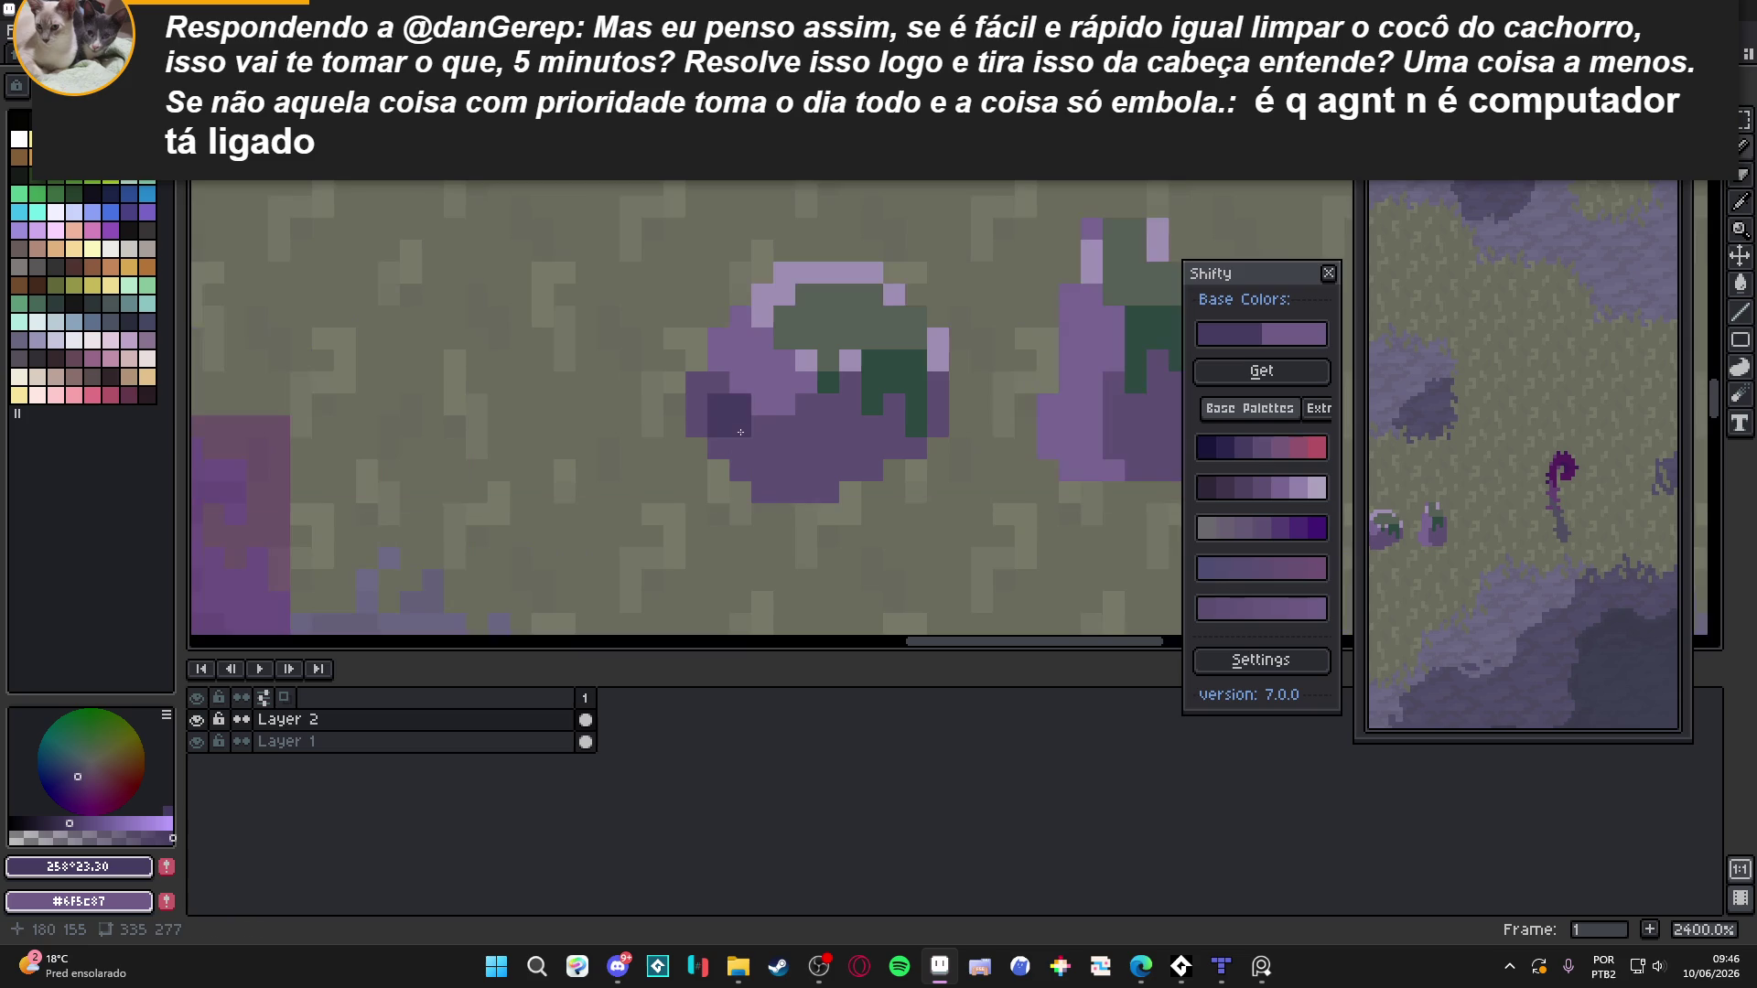
{"action": "left_click", "coordinate": [730, 448]}
{"action": "left_click", "coordinate": [741, 469]}
{"action": "left_click", "coordinate": [697, 404]}
{"action": "left_click", "coordinate": [719, 399]}
{"action": "left_click", "coordinate": [697, 426]}
Draw a short dark line beside the boulder, then undo that stray stroke
{"action": "left_click_drag", "start_coordinate": [763, 491], "coordinate": [753, 455]}
{"action": "scroll", "coordinate": [824, 430], "scroll_direction": "down", "scroll_amount": 3}
{"action": "scroll", "coordinate": [865, 422], "scroll_direction": "up", "scroll_amount": 1}
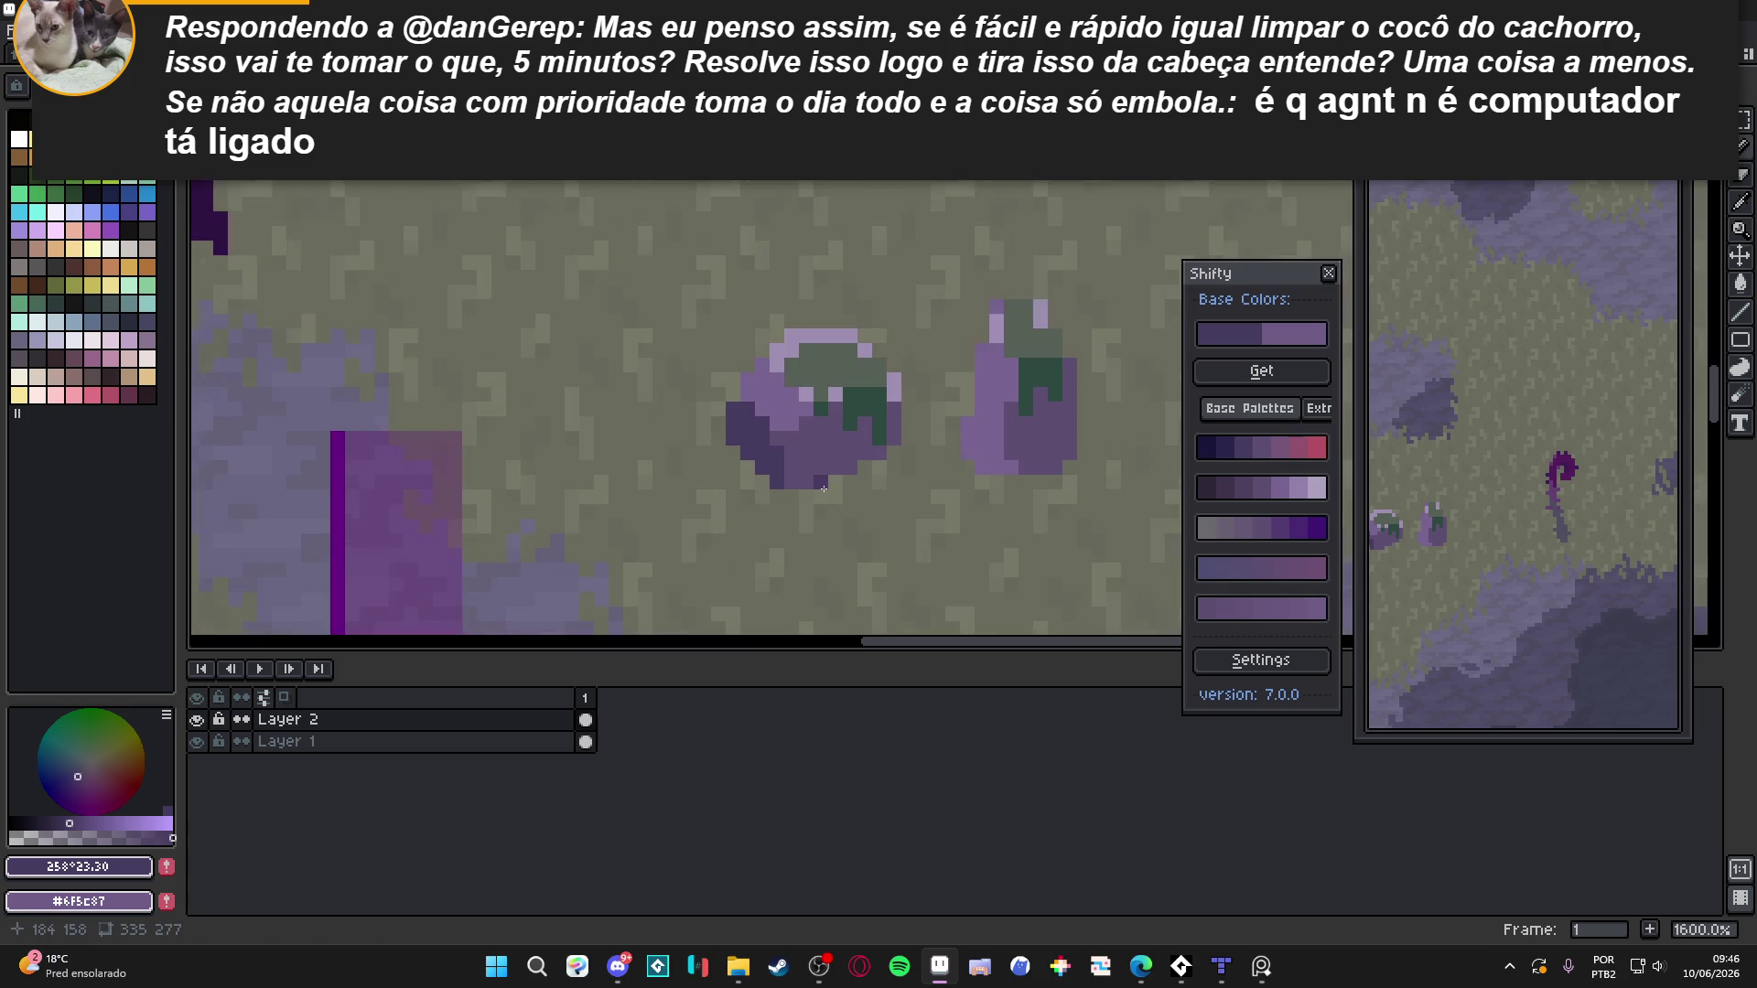
{"action": "scroll", "coordinate": [859, 423], "scroll_direction": "down", "scroll_amount": 3}
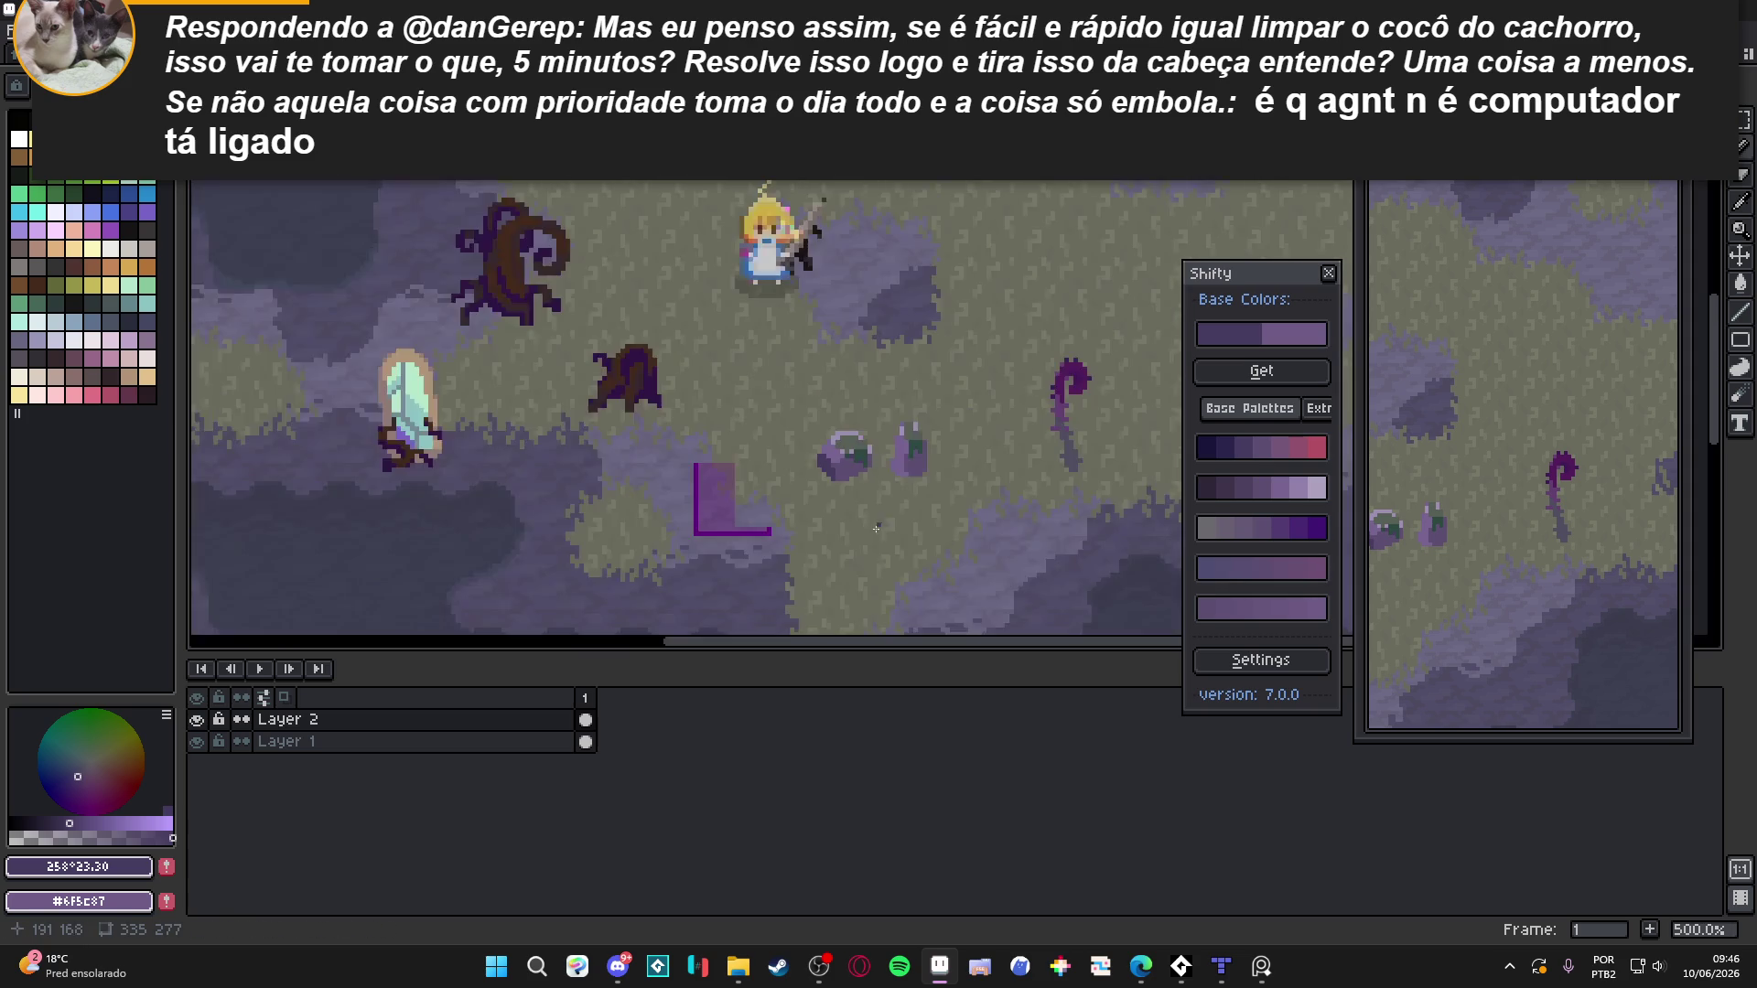
{"action": "key", "text": "ctrl+z"}
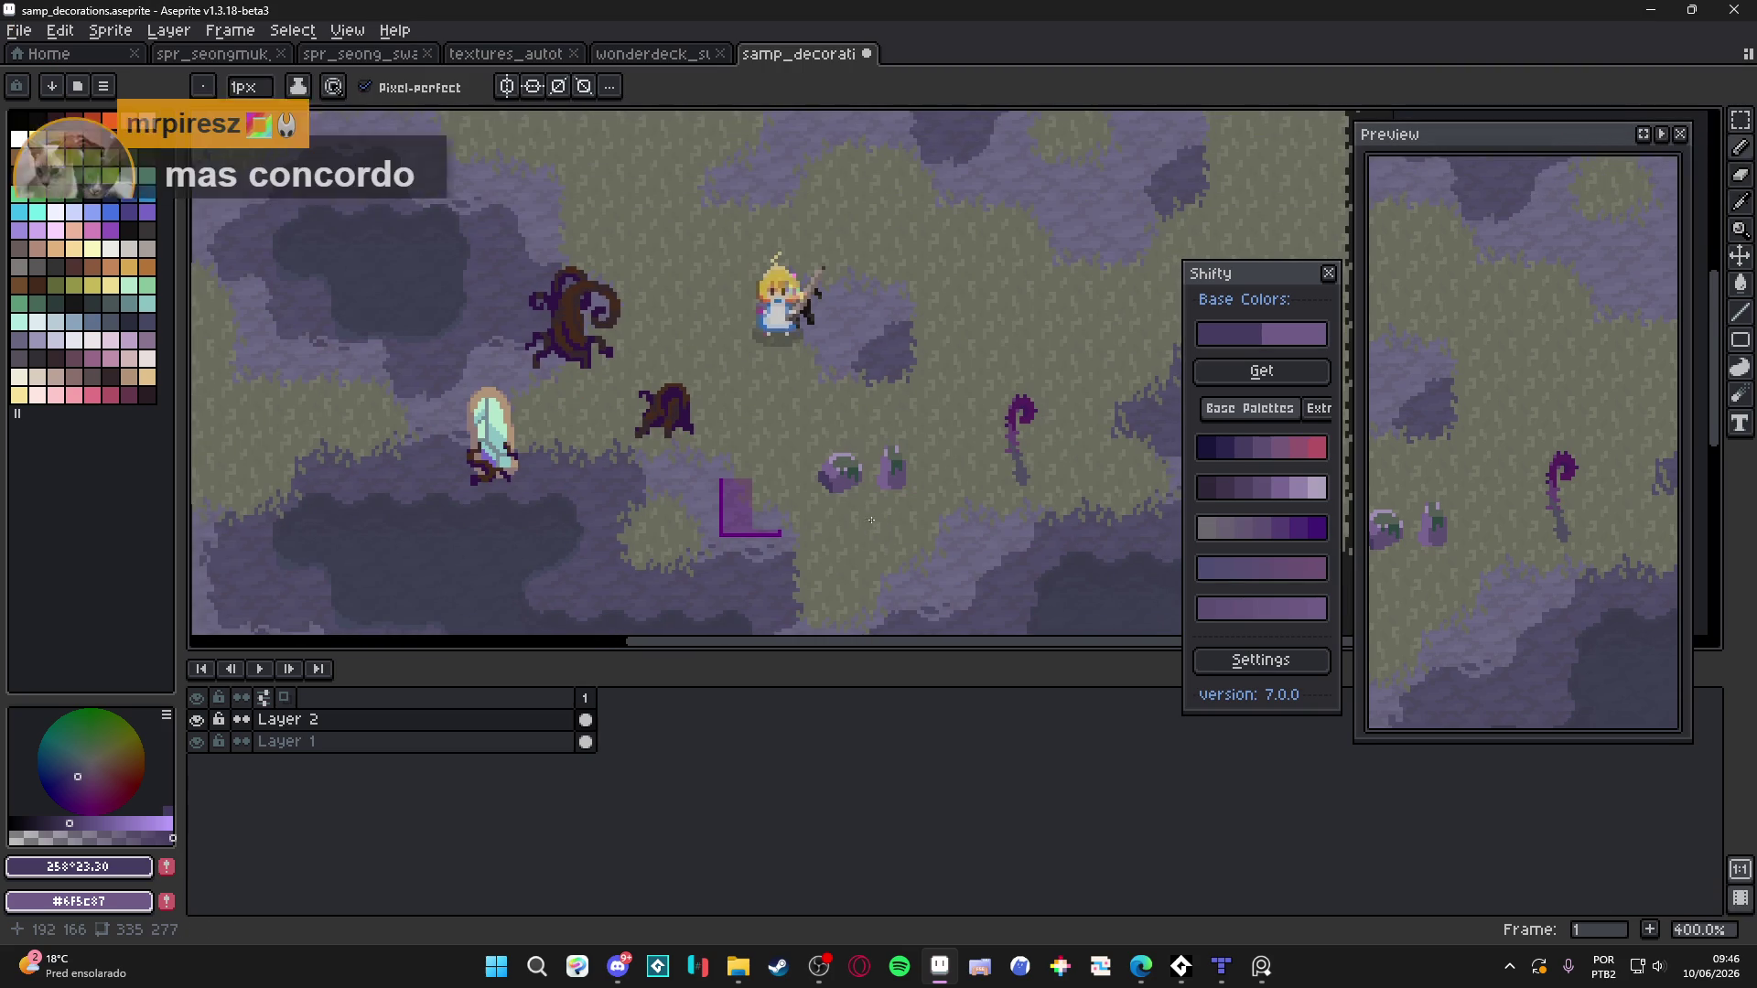
{"action": "scroll", "coordinate": [891, 498], "scroll_direction": "up", "scroll_amount": 4}
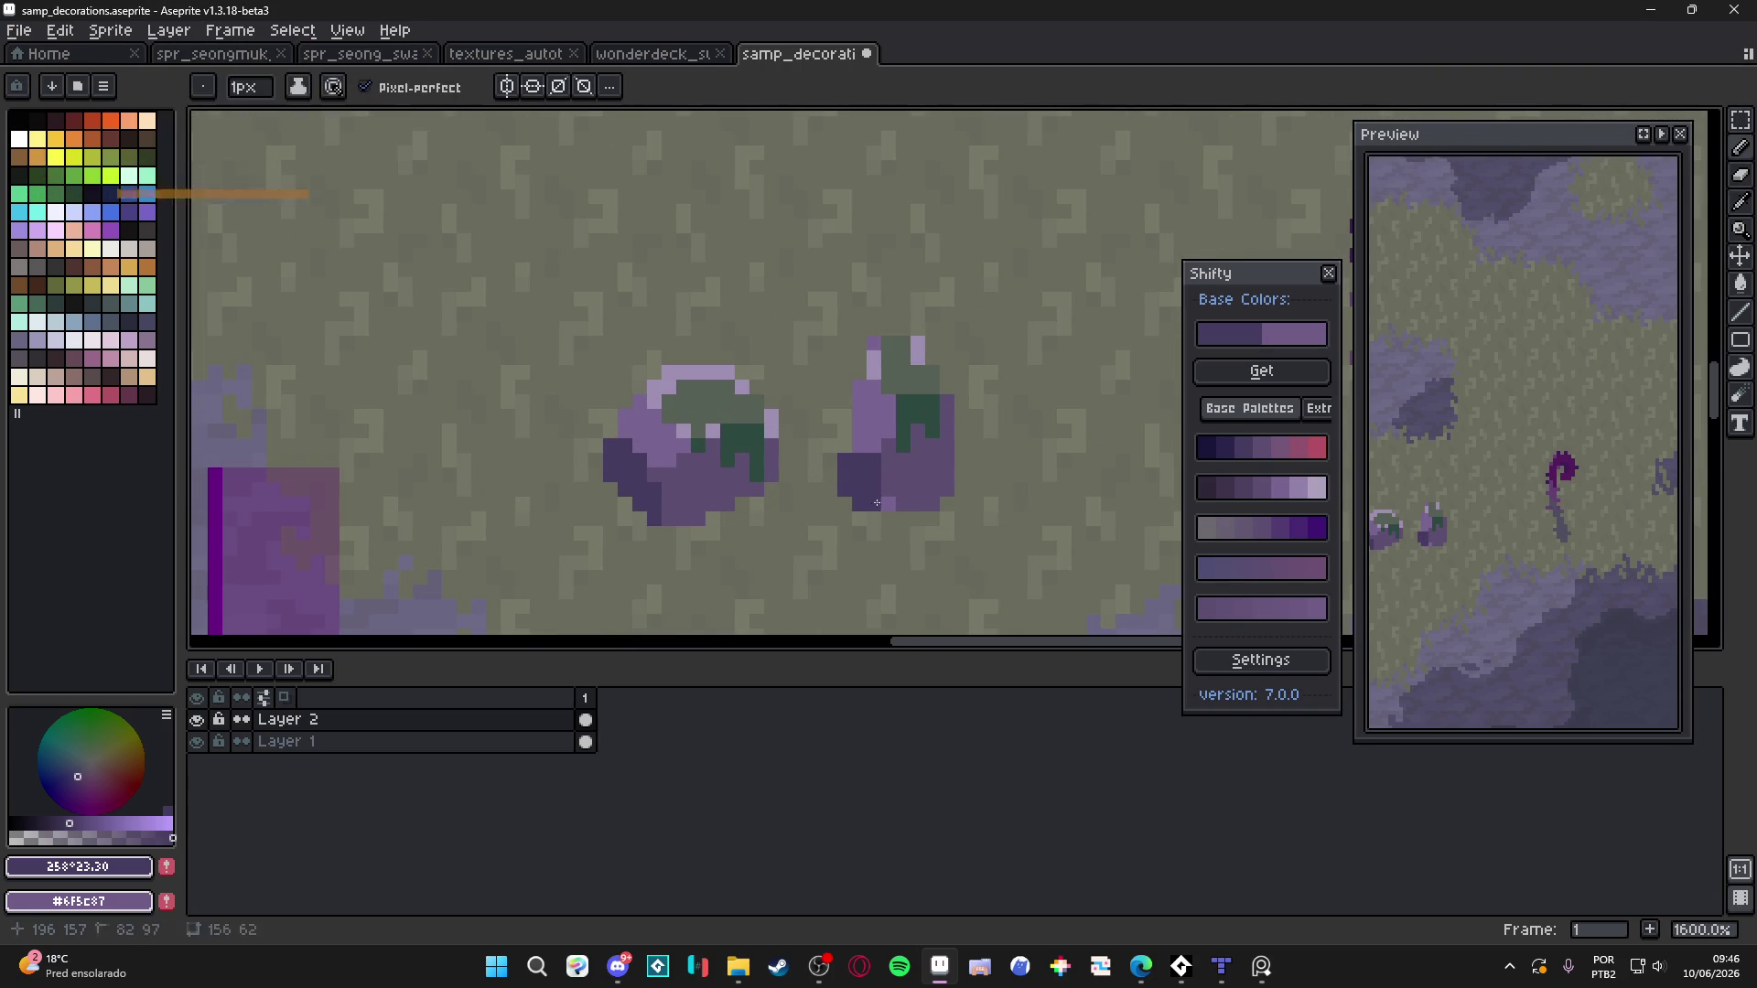
{"action": "scroll", "coordinate": [883, 499], "scroll_direction": "down", "scroll_amount": 3}
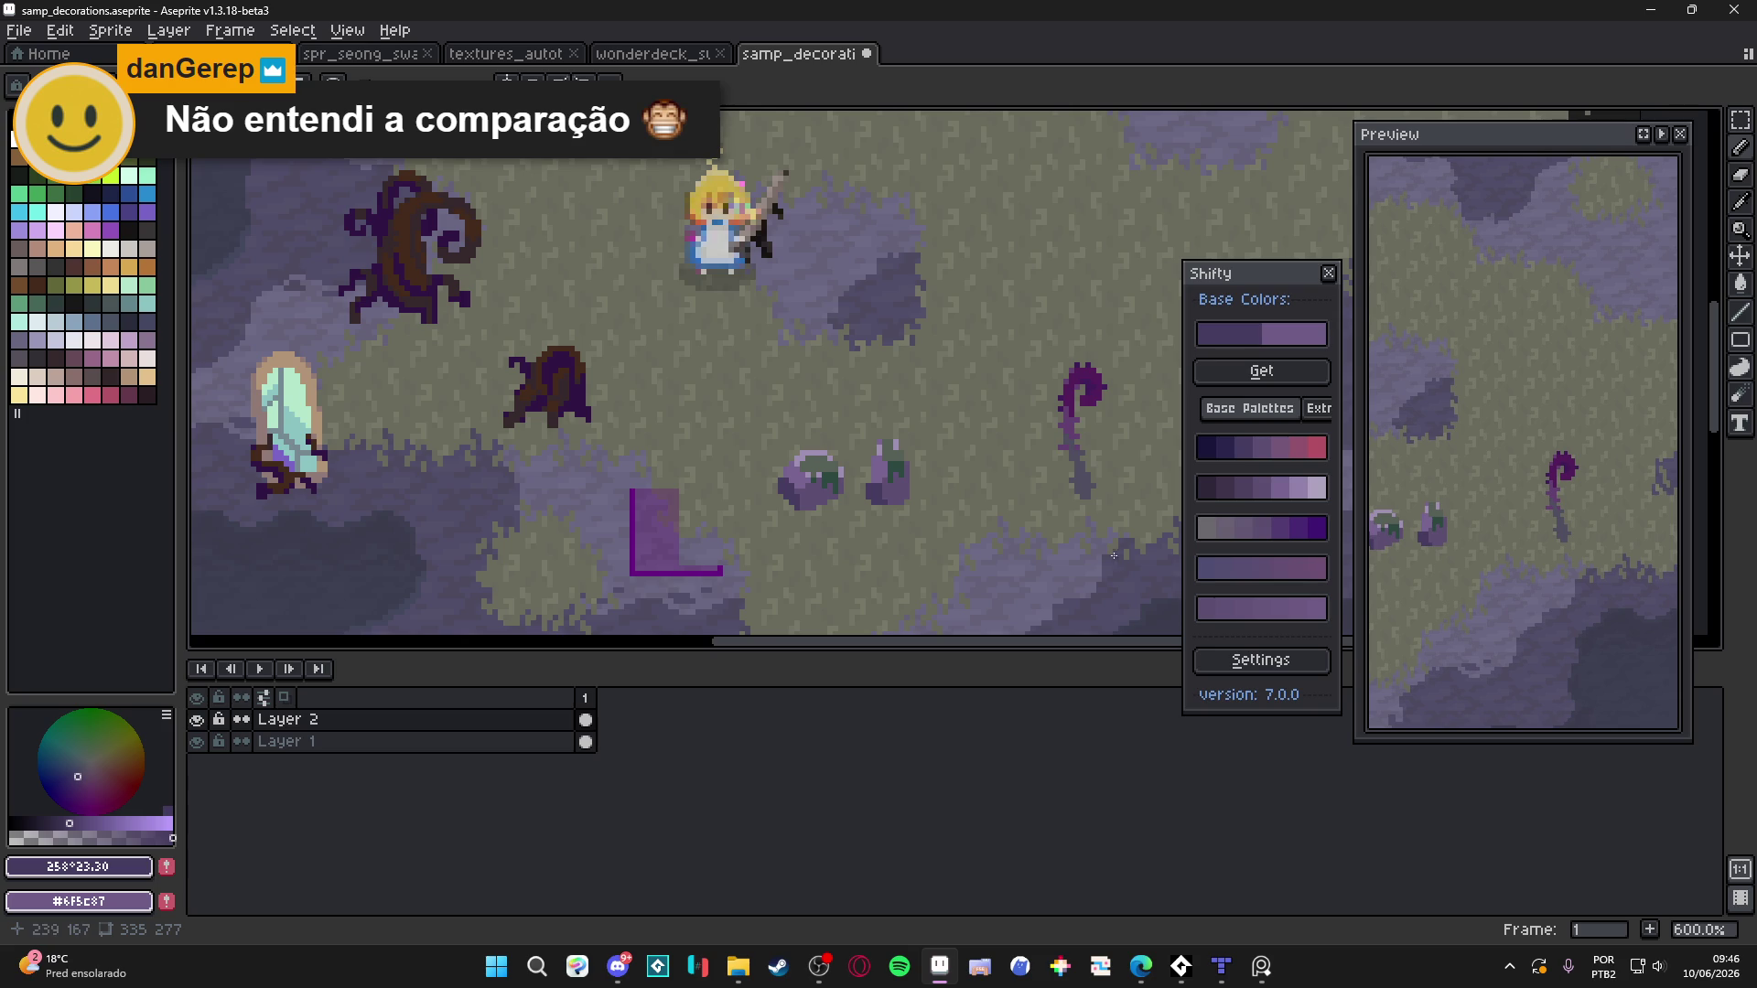
Zoom out to view the whole swamp map and save samp_decorations.aseprite with Ctrl+S
{"action": "scroll", "coordinate": [892, 476], "scroll_direction": "down", "scroll_amount": 3}
{"action": "scroll", "coordinate": [906, 571], "scroll_direction": "down", "scroll_amount": 1}
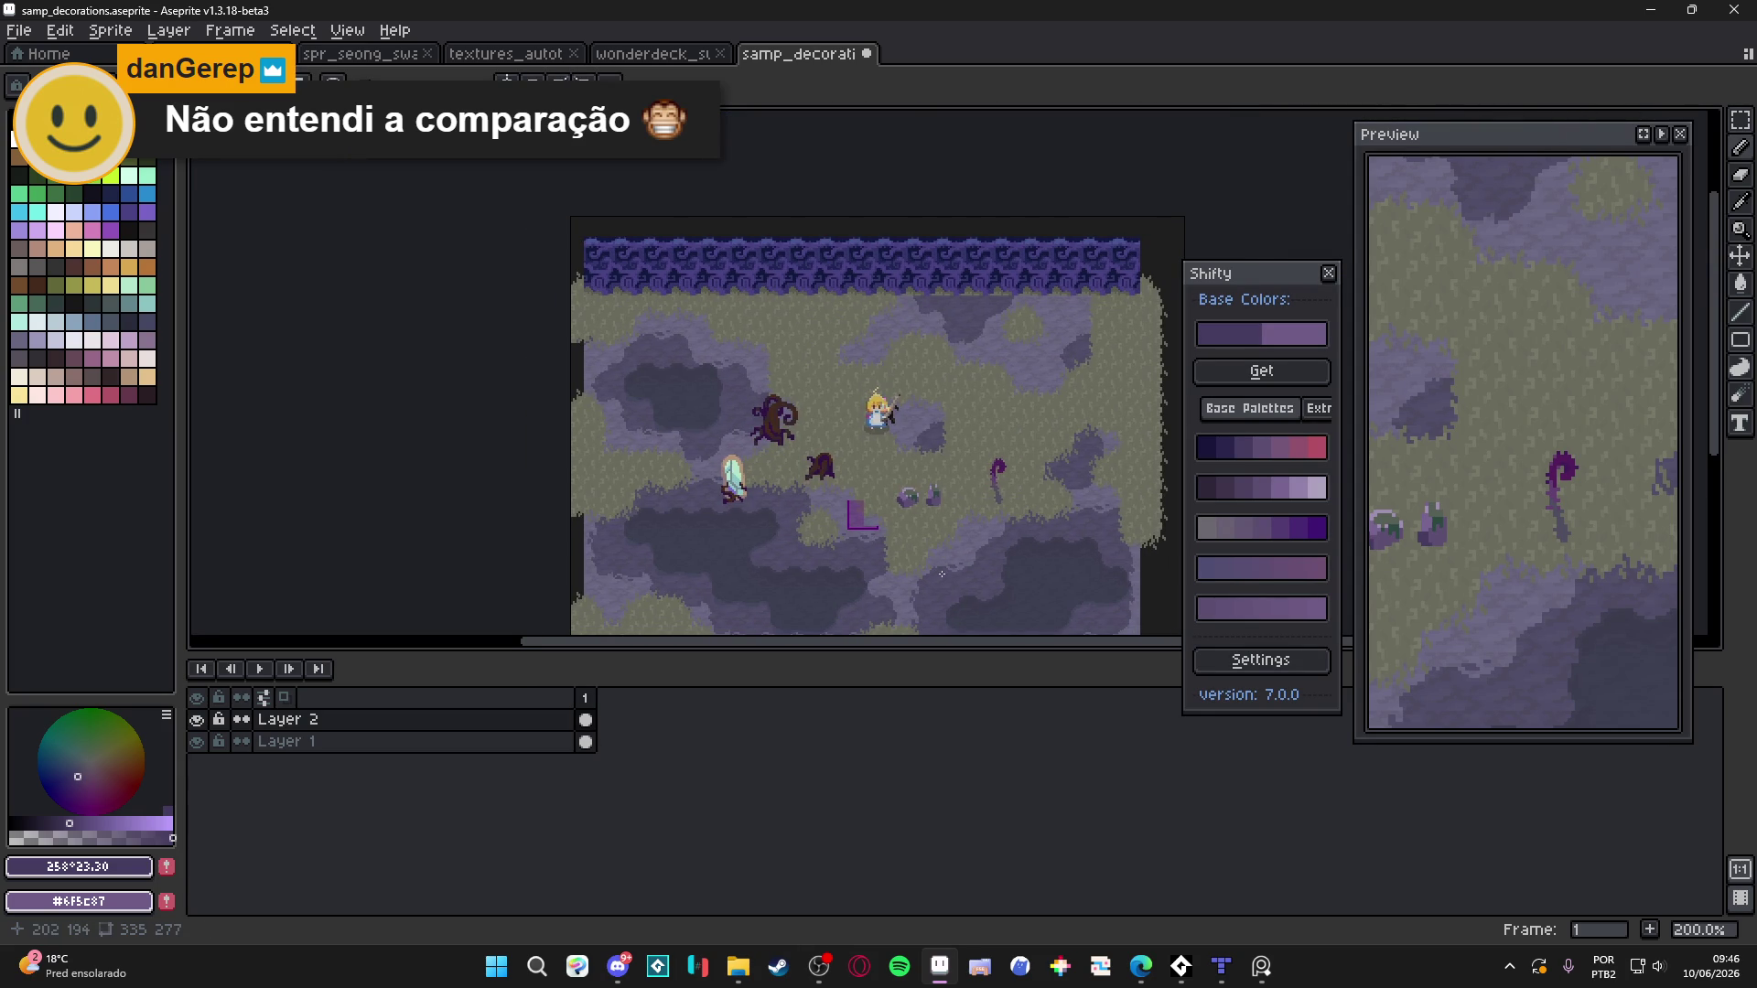
{"action": "left_click_drag", "start_coordinate": [935, 552], "coordinate": [917, 506]}
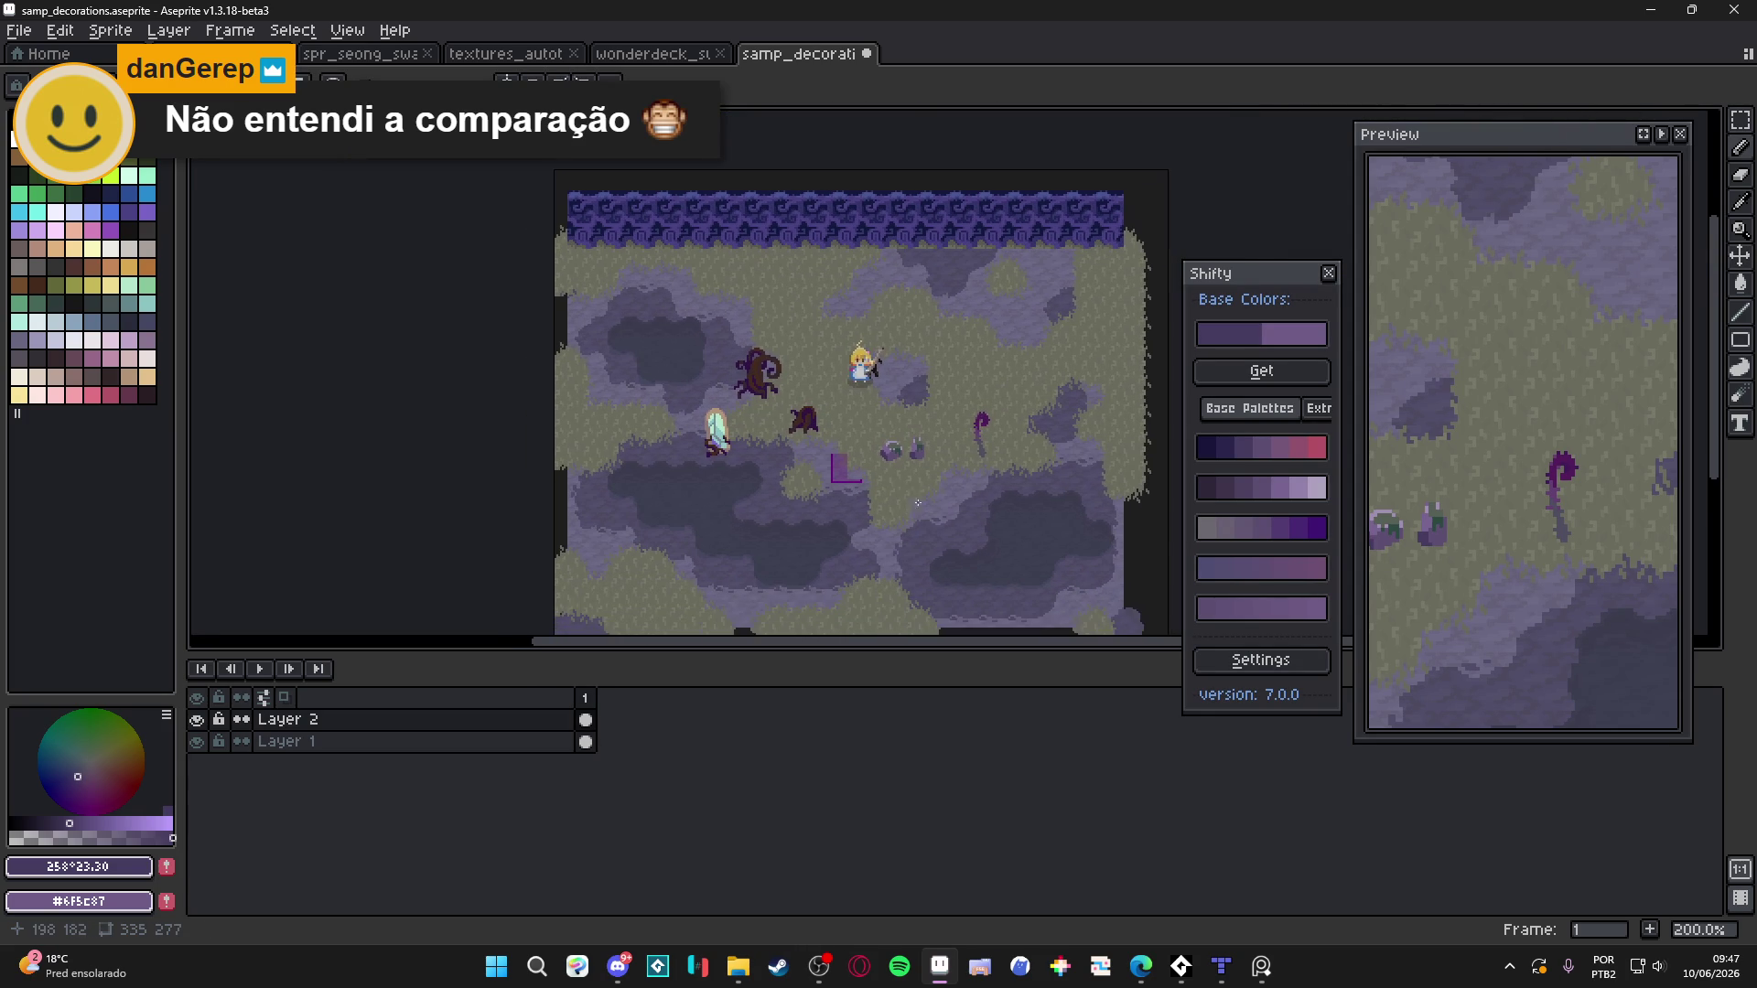
{"action": "scroll", "coordinate": [878, 436], "scroll_direction": "up", "scroll_amount": 1}
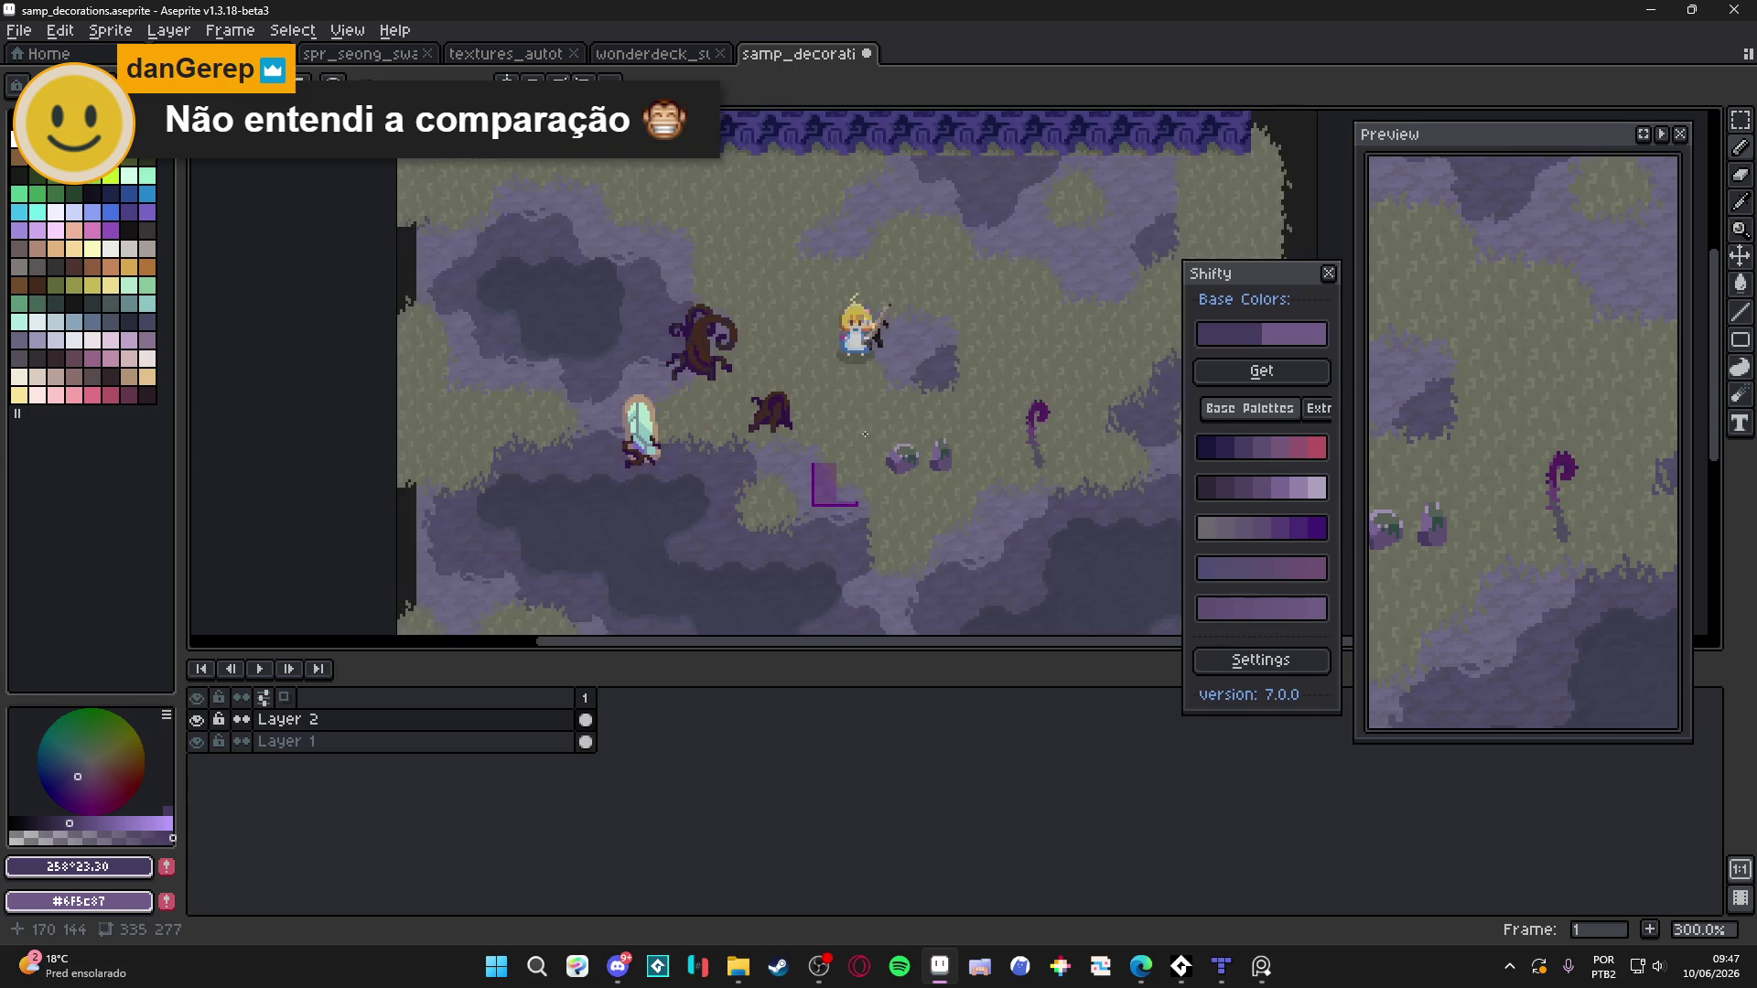
{"action": "scroll", "coordinate": [825, 433], "scroll_direction": "down", "scroll_amount": 1}
{"action": "key", "text": "ctrl+s"}
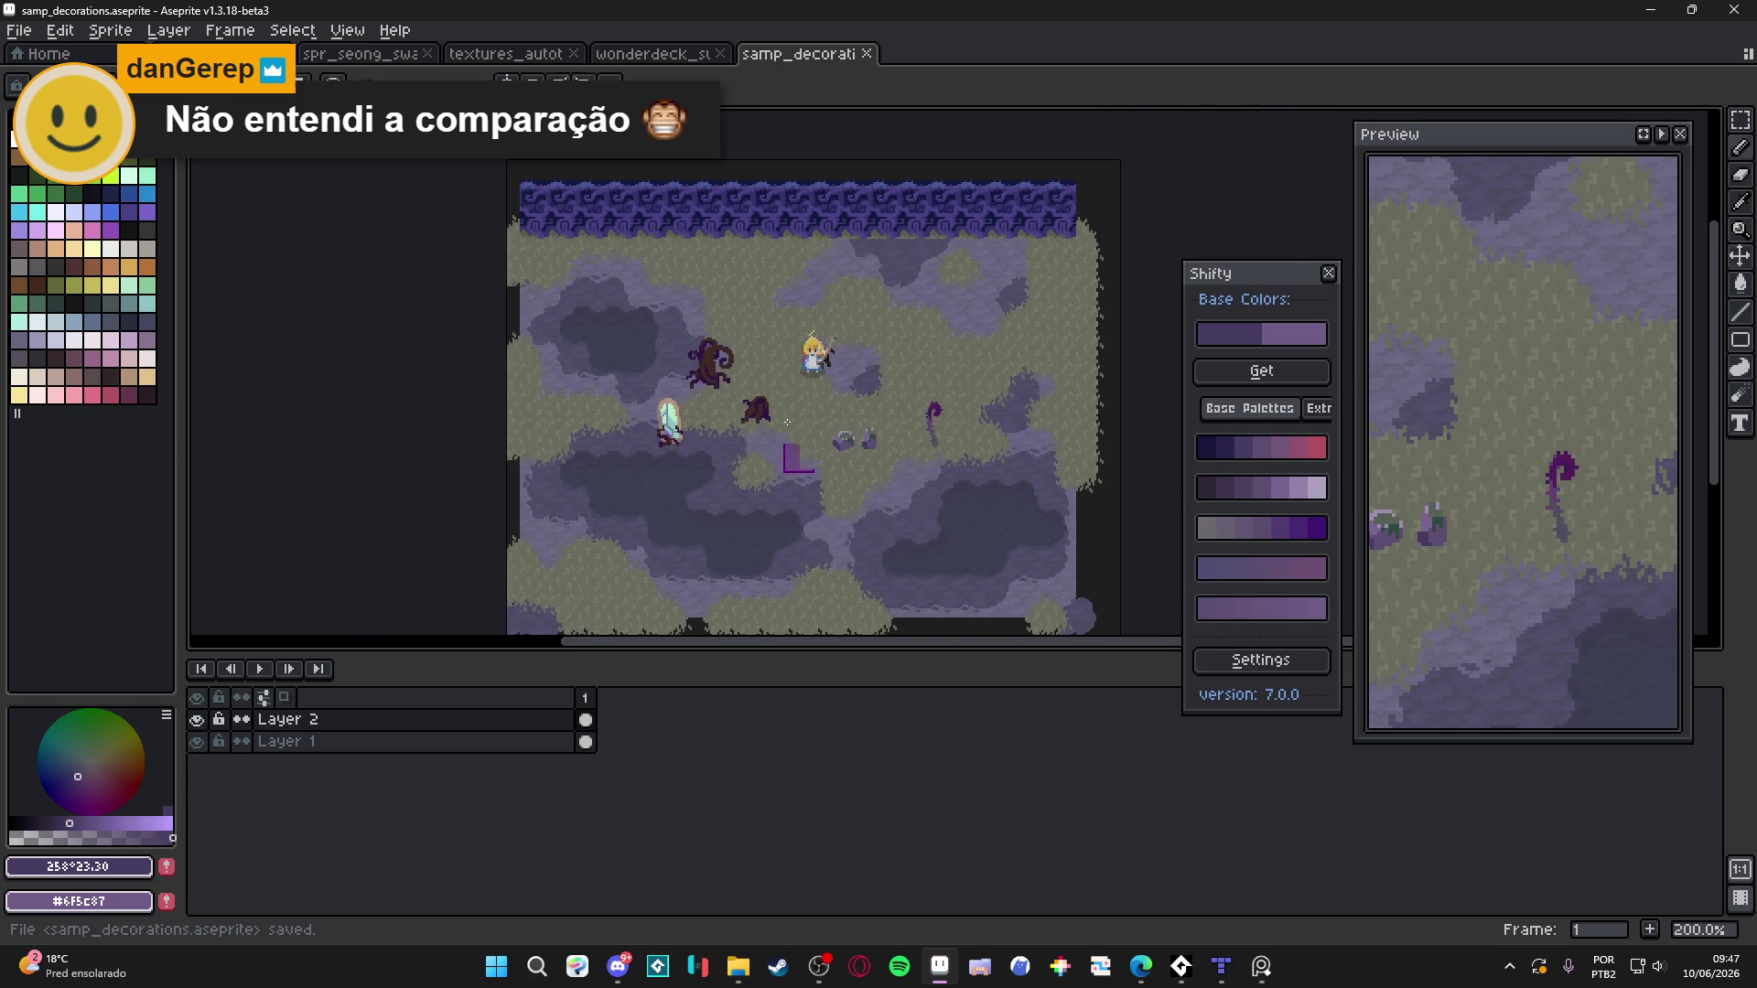
Marquee the mirror's grid cells and fill them with its sampled grey-purple colour
{"action": "scroll", "coordinate": [677, 419], "scroll_direction": "up", "scroll_amount": 3}
{"action": "key", "text": "ctrl+apostrophe"}
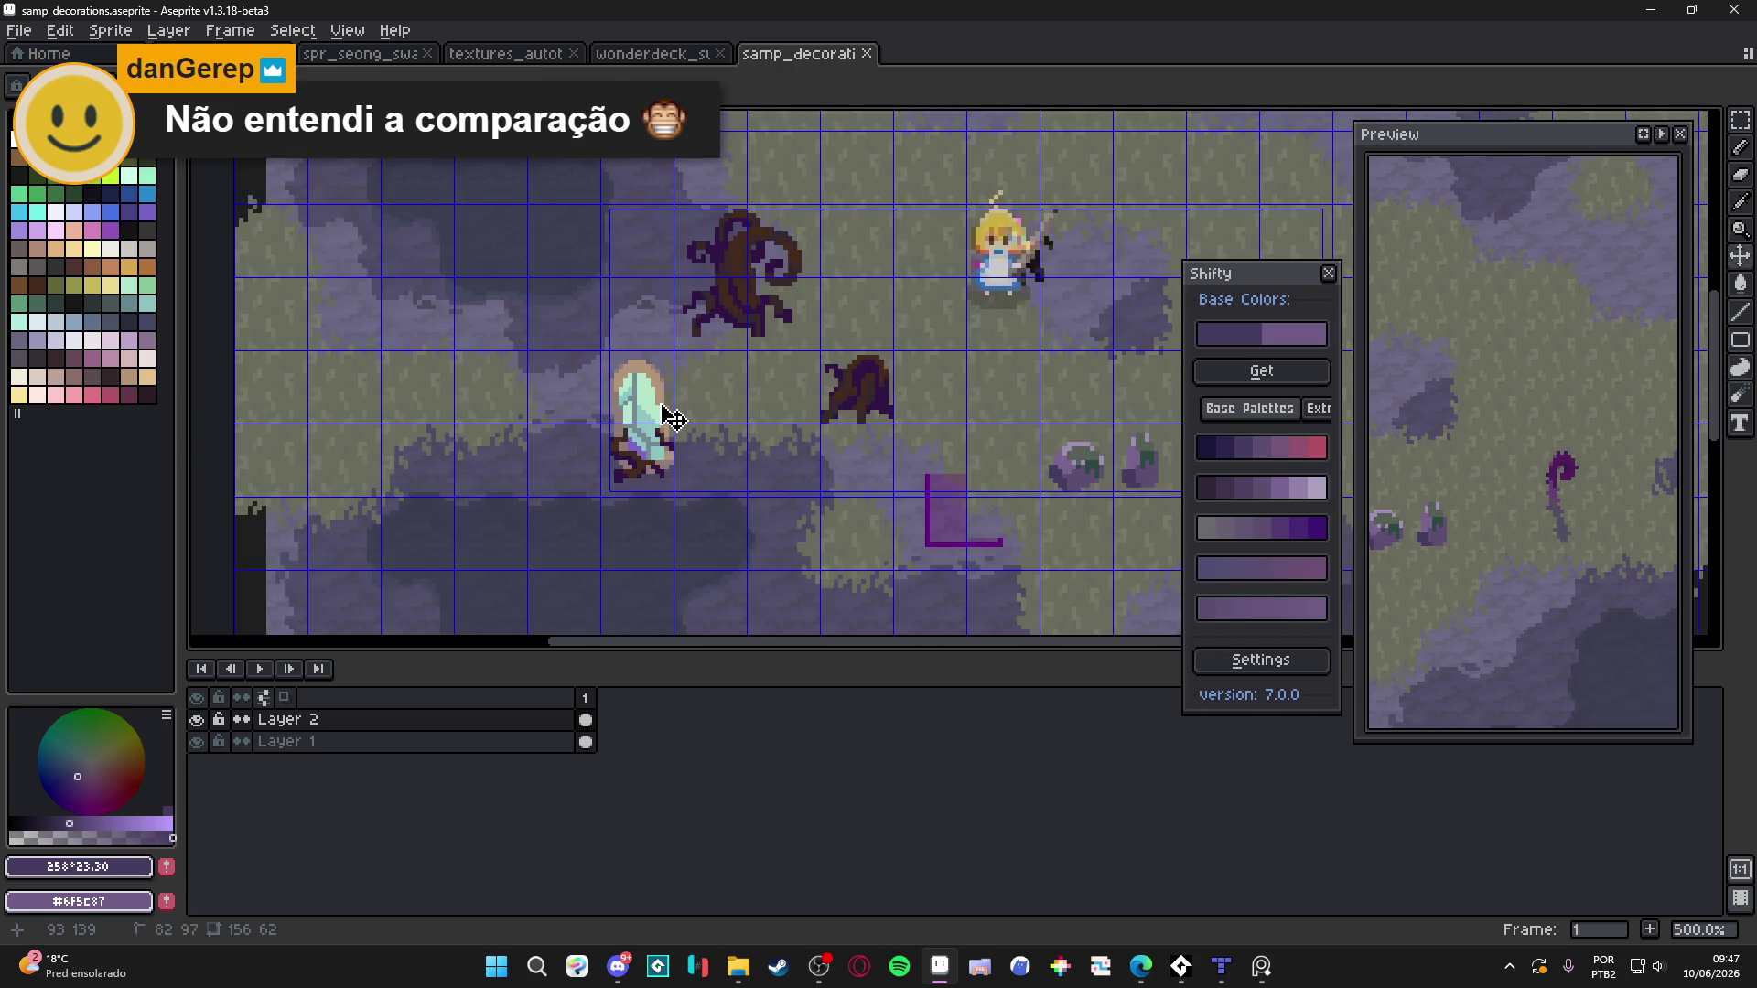
{"action": "key", "text": "m"}
{"action": "left_click_drag", "start_coordinate": [641, 384], "coordinate": [629, 469]}
{"action": "key", "text": "i"}
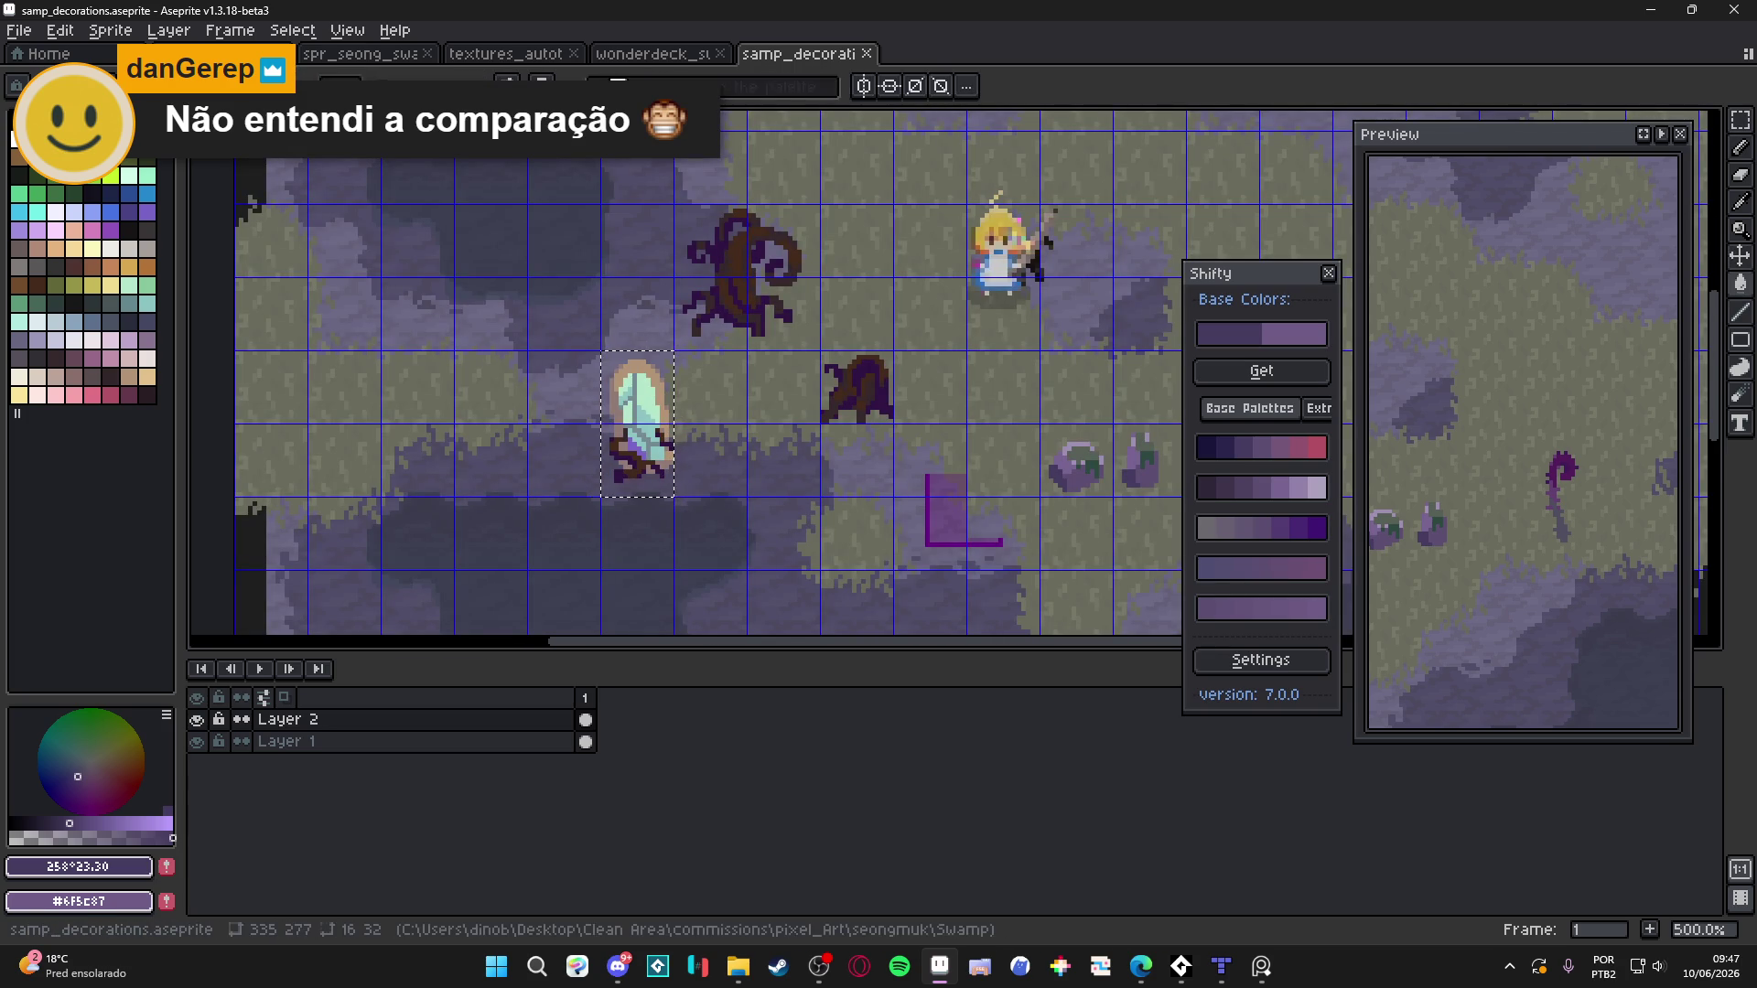
{"action": "left_click", "coordinate": [592, 388]}
{"action": "key", "text": "g"}
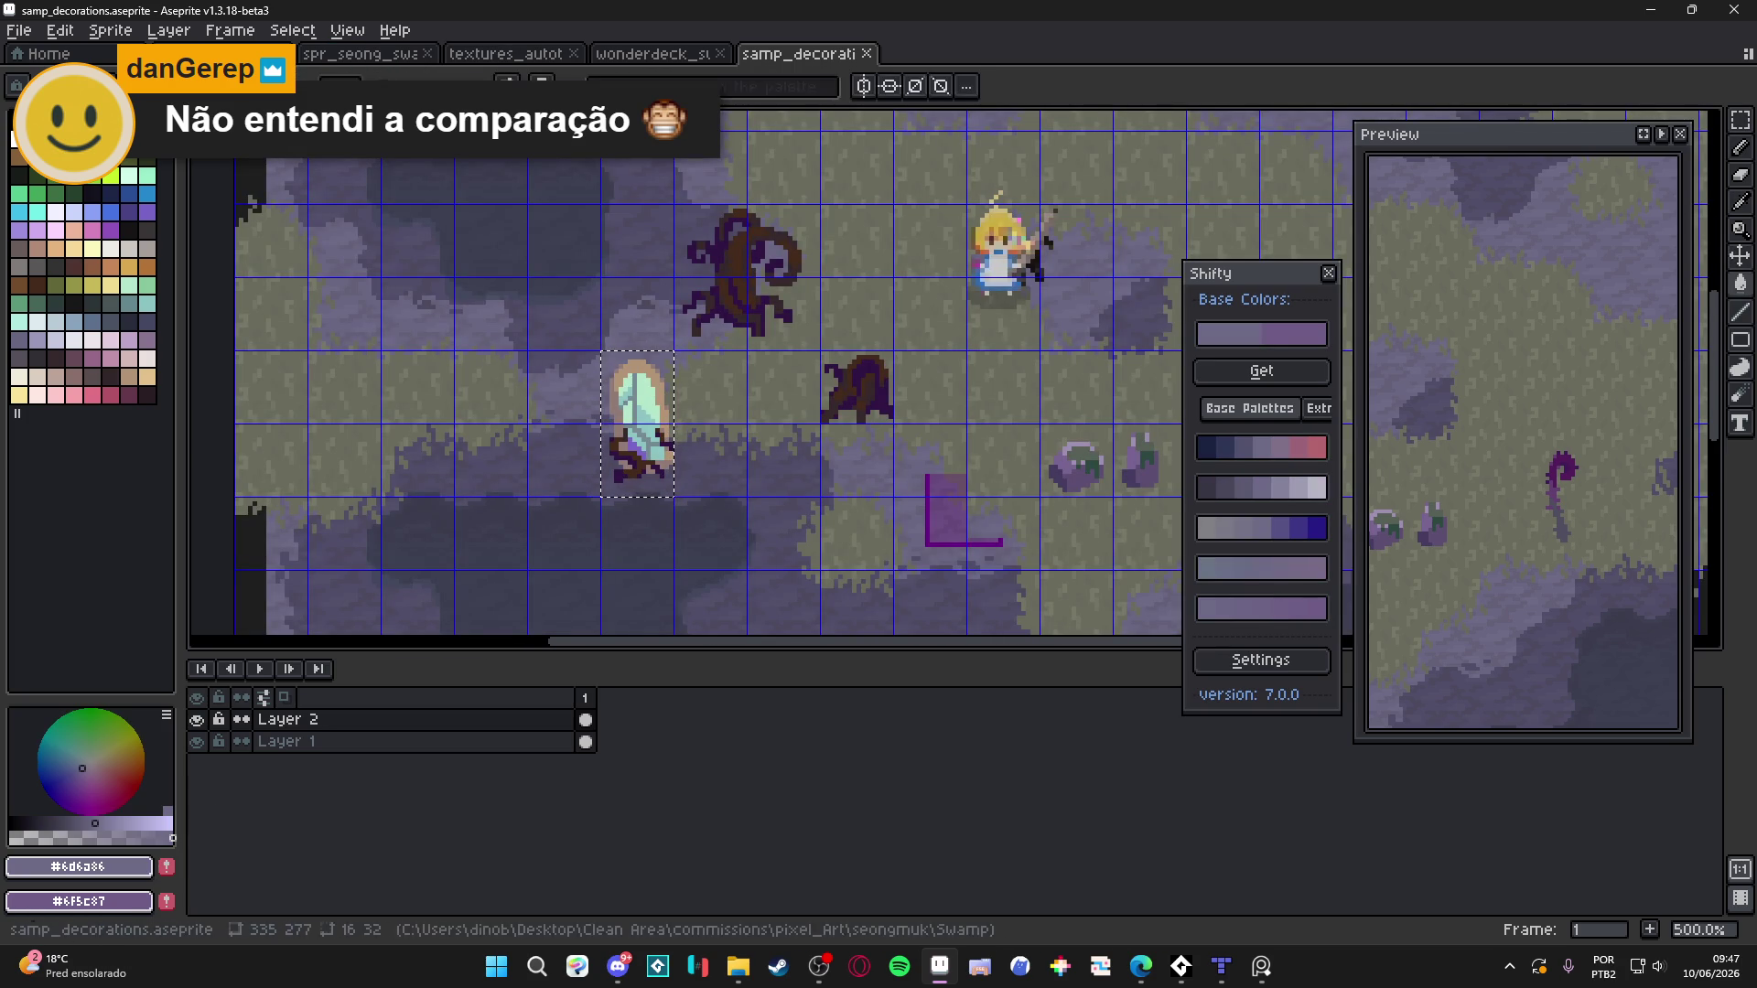
{"action": "scroll", "coordinate": [622, 383], "scroll_direction": "up", "scroll_amount": 2}
{"action": "left_click", "coordinate": [619, 353]}
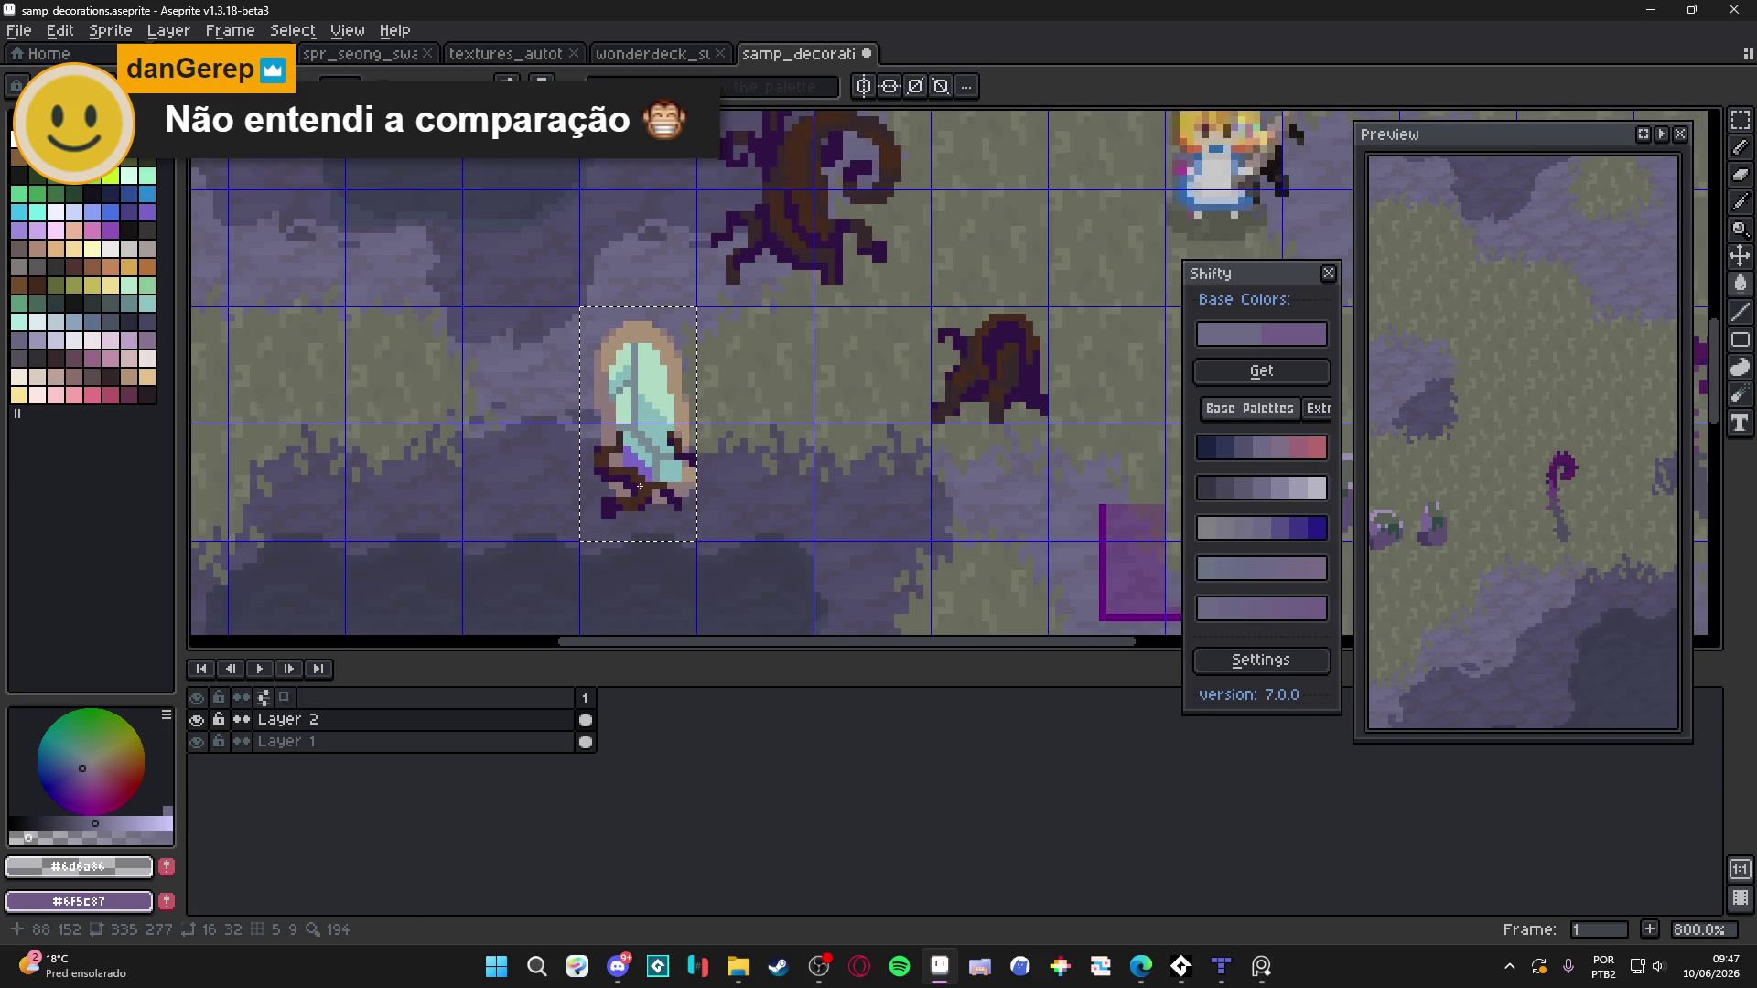
Deselect the mirror, then select the tree and small stump grid cells
{"action": "scroll", "coordinate": [640, 486], "scroll_direction": "down", "scroll_amount": 2}
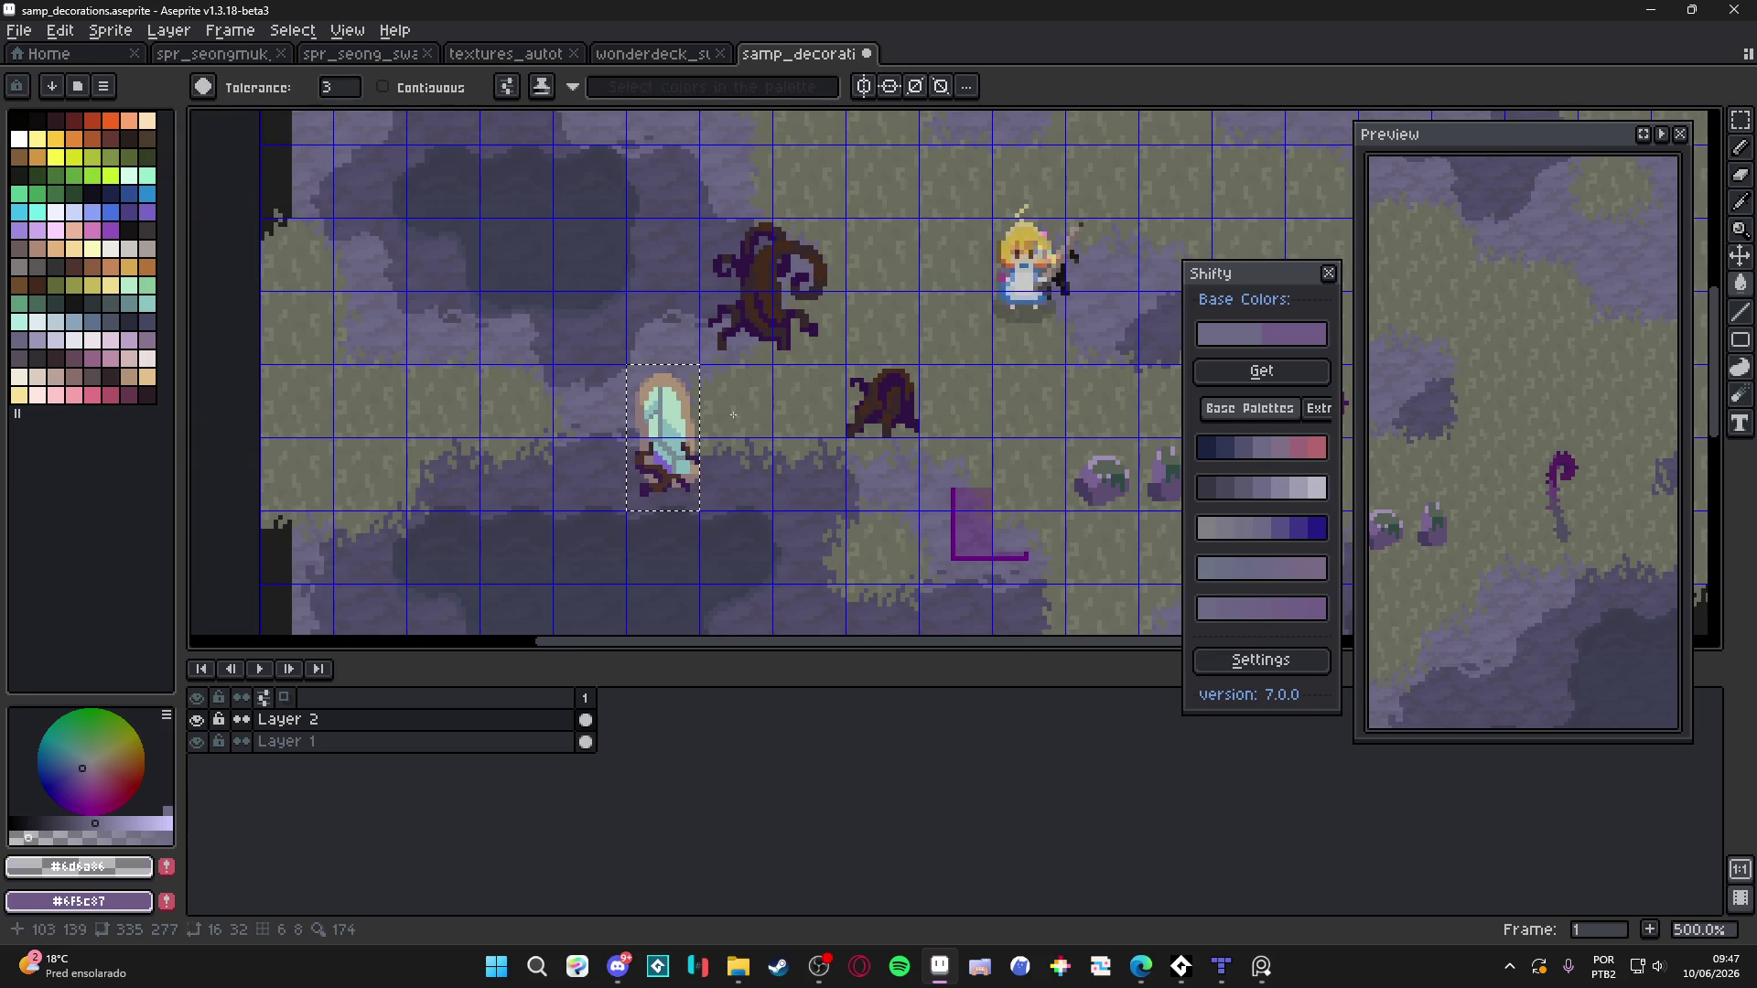
{"action": "scroll", "coordinate": [711, 375], "scroll_direction": "up", "scroll_amount": 2}
{"action": "key", "text": "ctrl+d"}
{"action": "key", "text": "m"}
{"action": "left_click_drag", "start_coordinate": [689, 311], "coordinate": [723, 348]}
{"action": "left_click", "coordinate": [824, 462], "text": "shift"}
{"action": "key", "text": "g"}
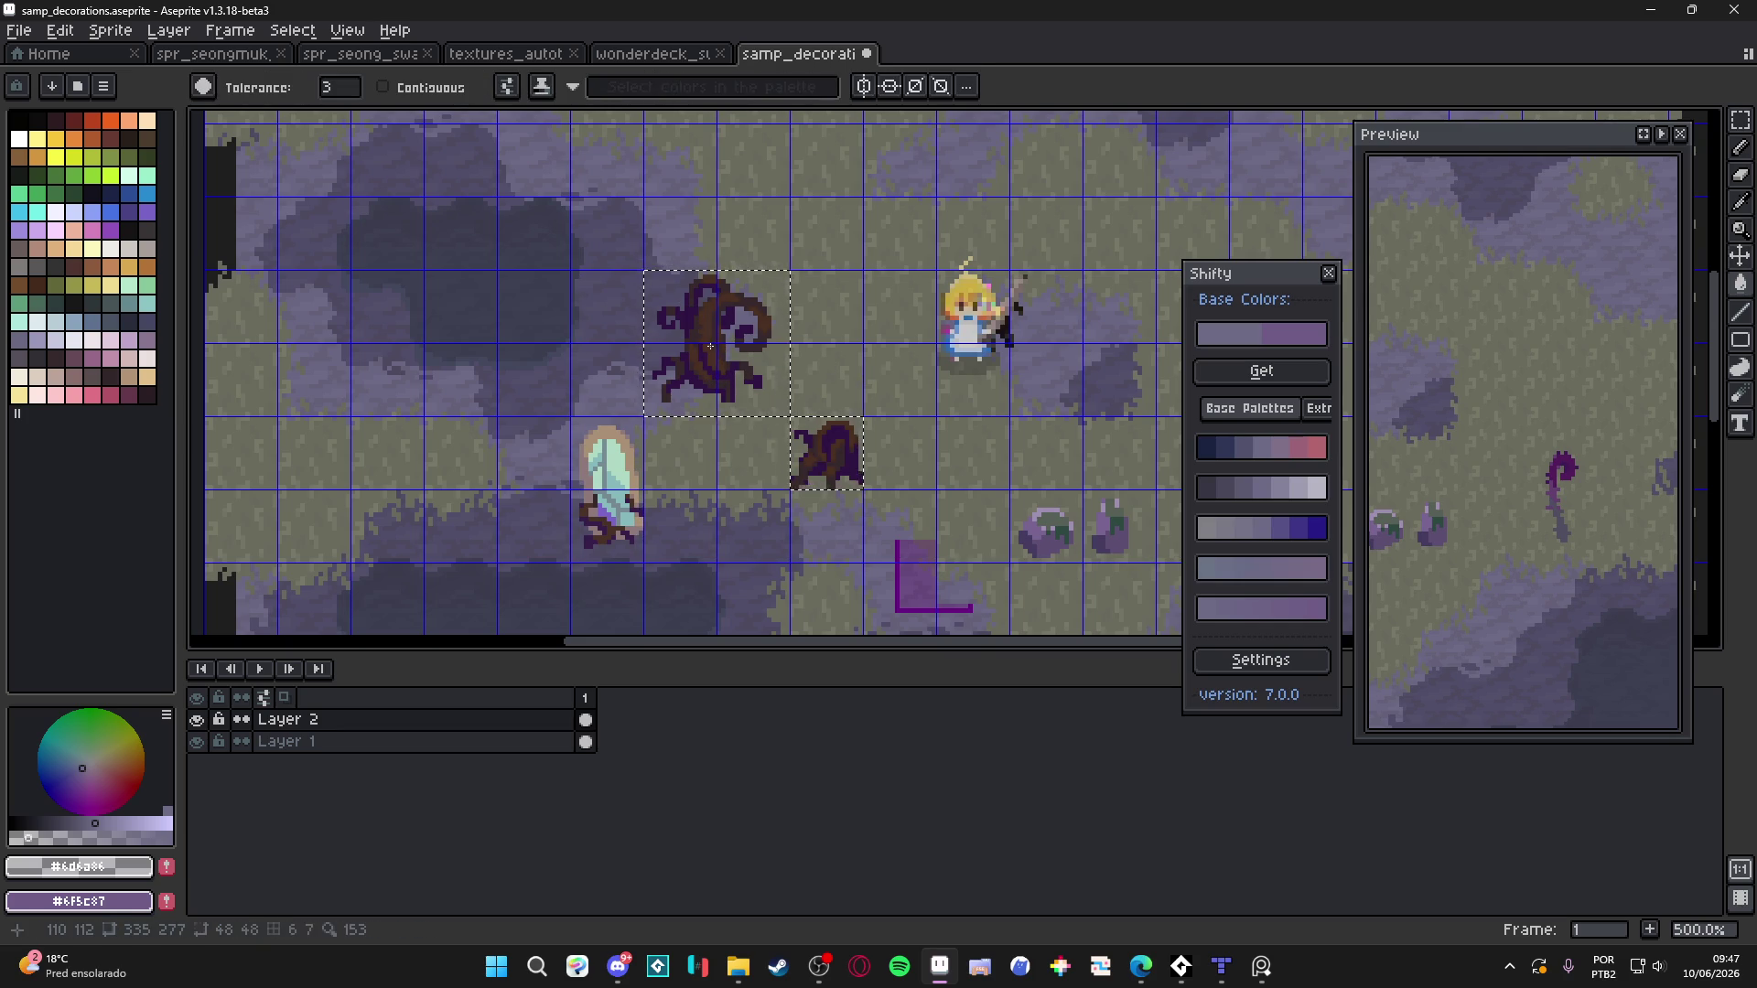
{"action": "scroll", "coordinate": [713, 346], "scroll_direction": "up", "scroll_amount": 5}
{"action": "scroll", "coordinate": [641, 308], "scroll_direction": "down", "scroll_amount": 6}
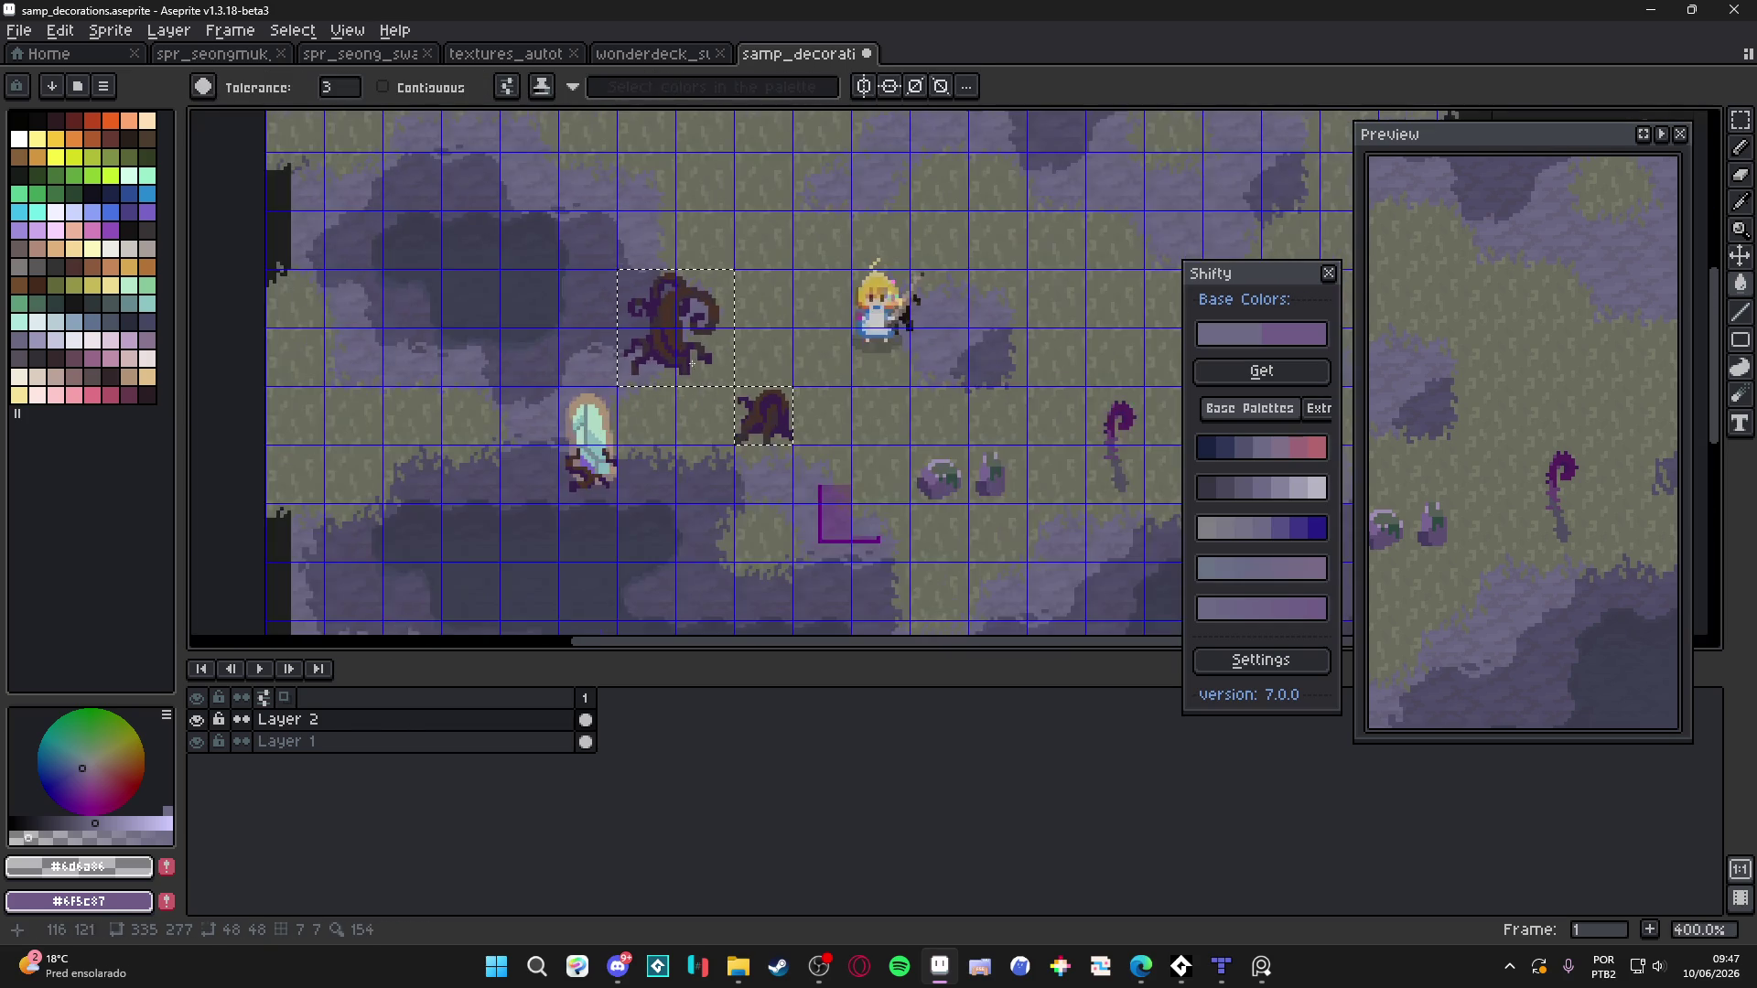
{"action": "left_click_drag", "start_coordinate": [948, 436], "coordinate": [776, 428]}
{"action": "key", "text": "ctrl+apostrophe"}
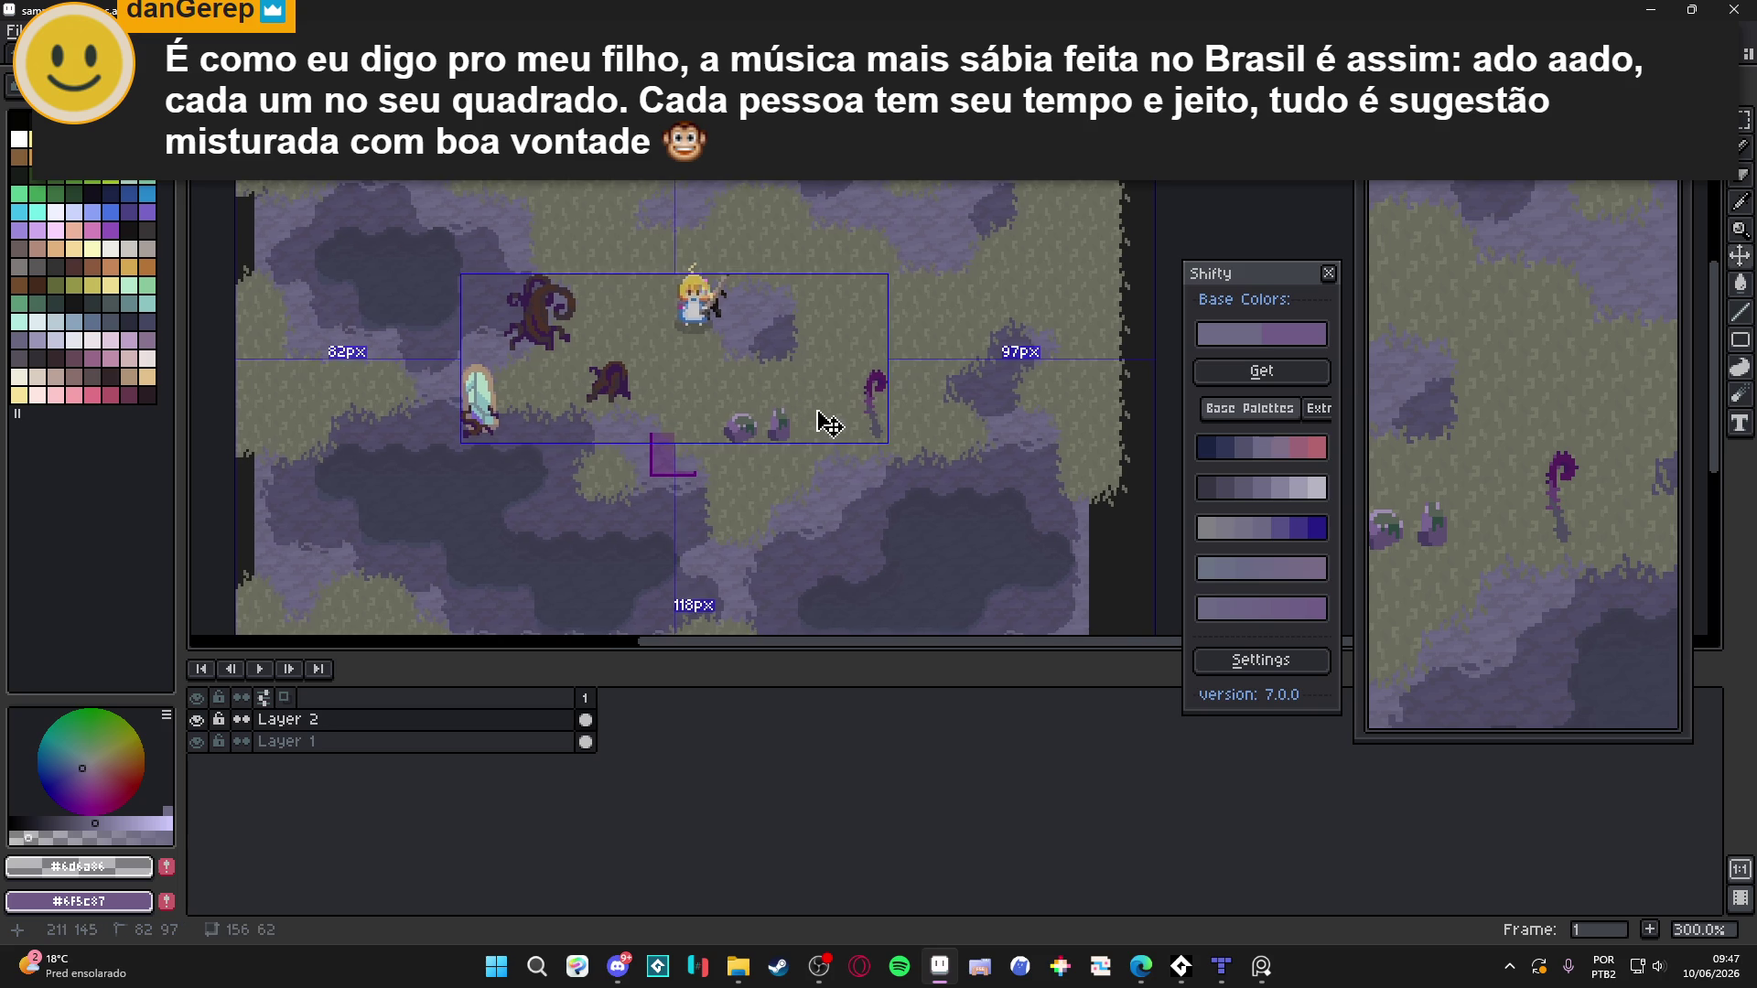
Save samp_decorations.aseprite twice with Ctrl+S while panning around the swamp scene
{"action": "key", "text": "ctrl+s"}
{"action": "left_click_drag", "start_coordinate": [731, 474], "coordinate": [749, 486]}
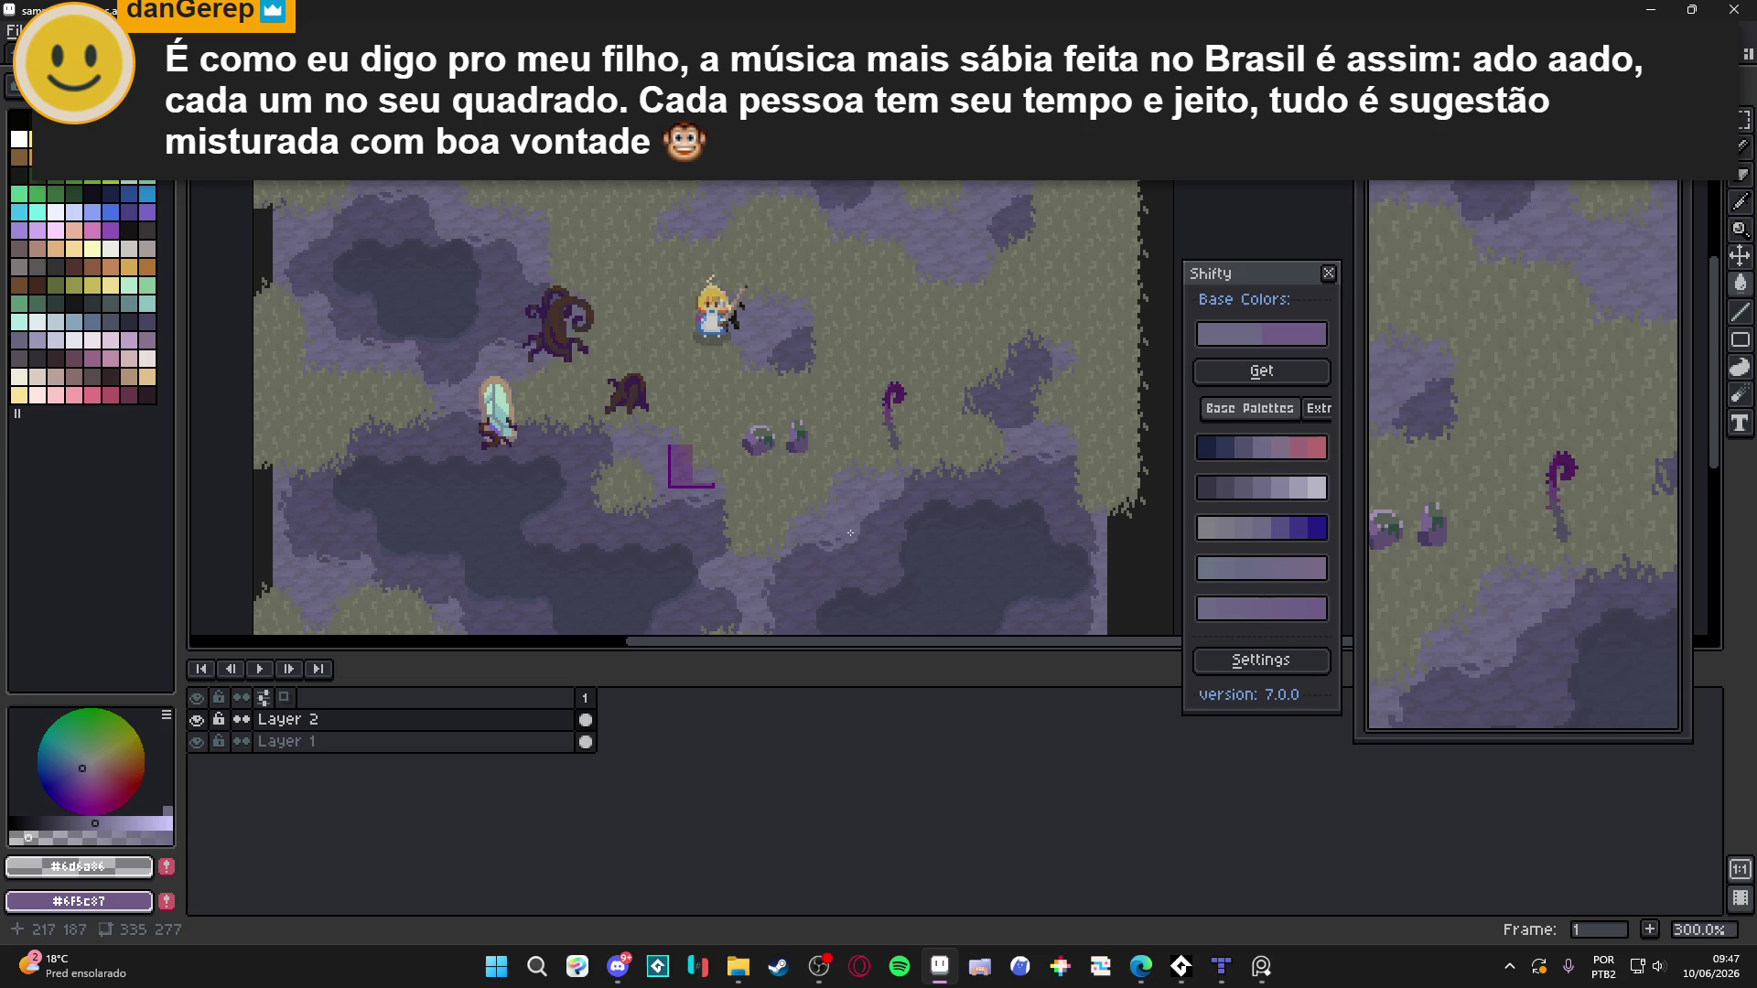
{"action": "key", "text": "ctrl"}
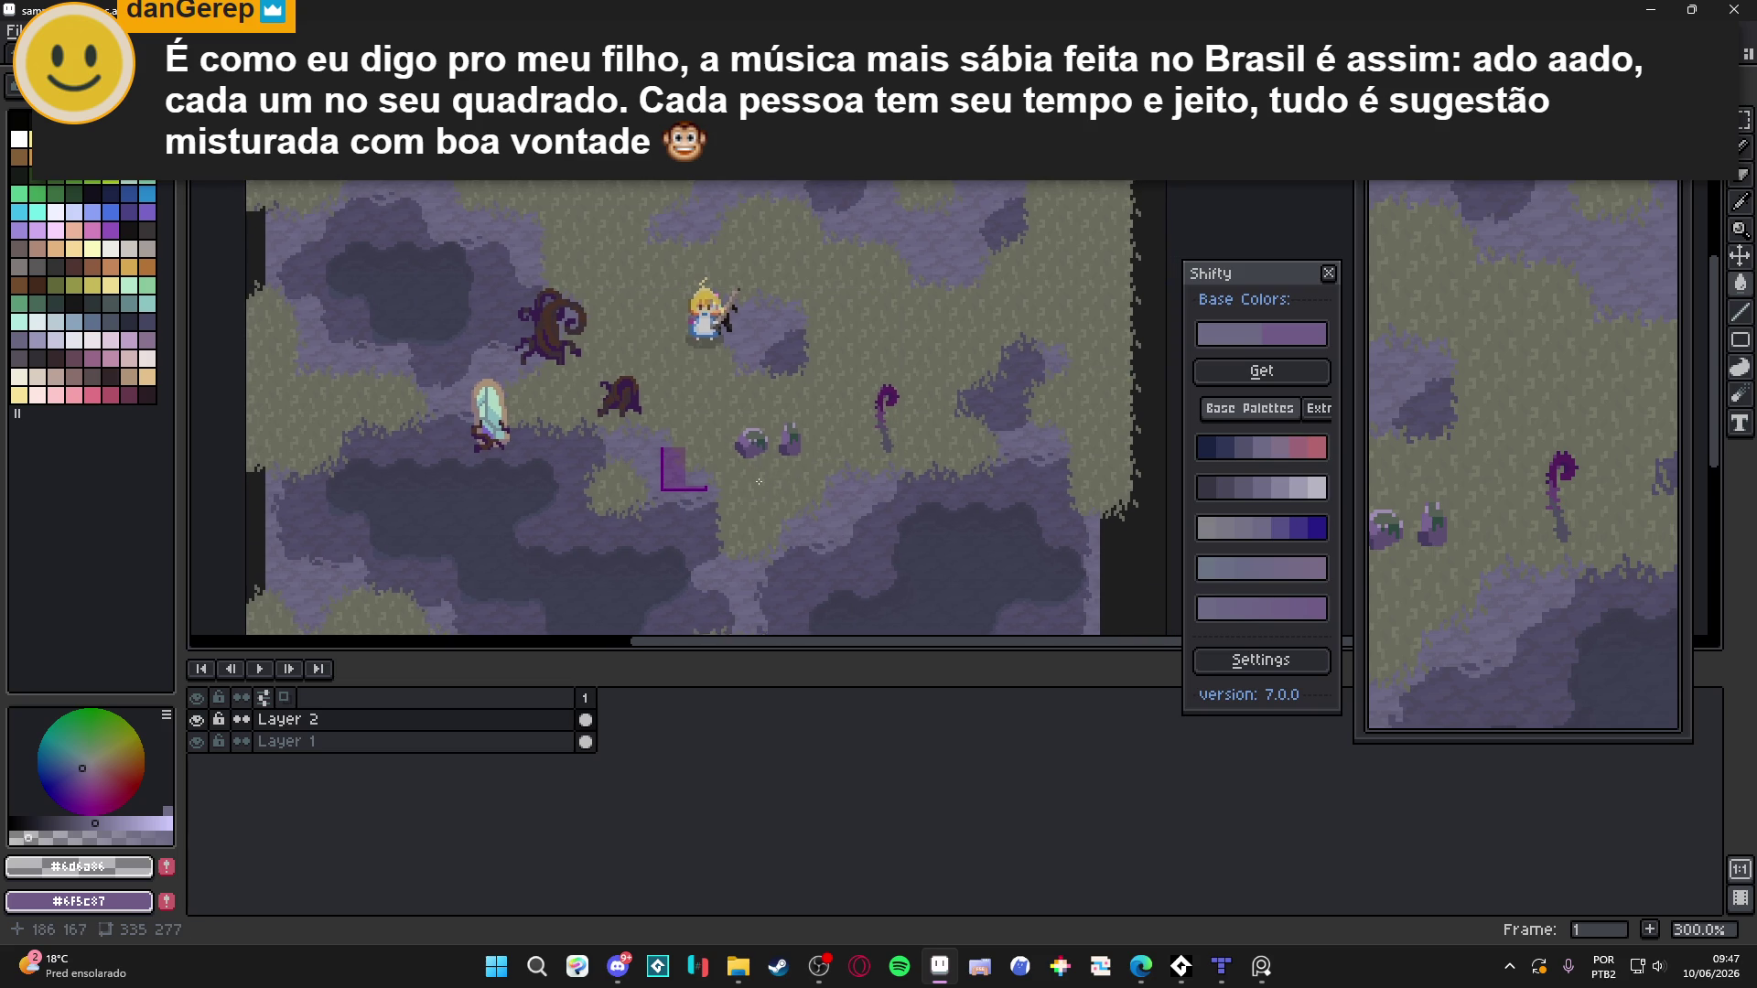
{"action": "key", "text": "ctrl+s"}
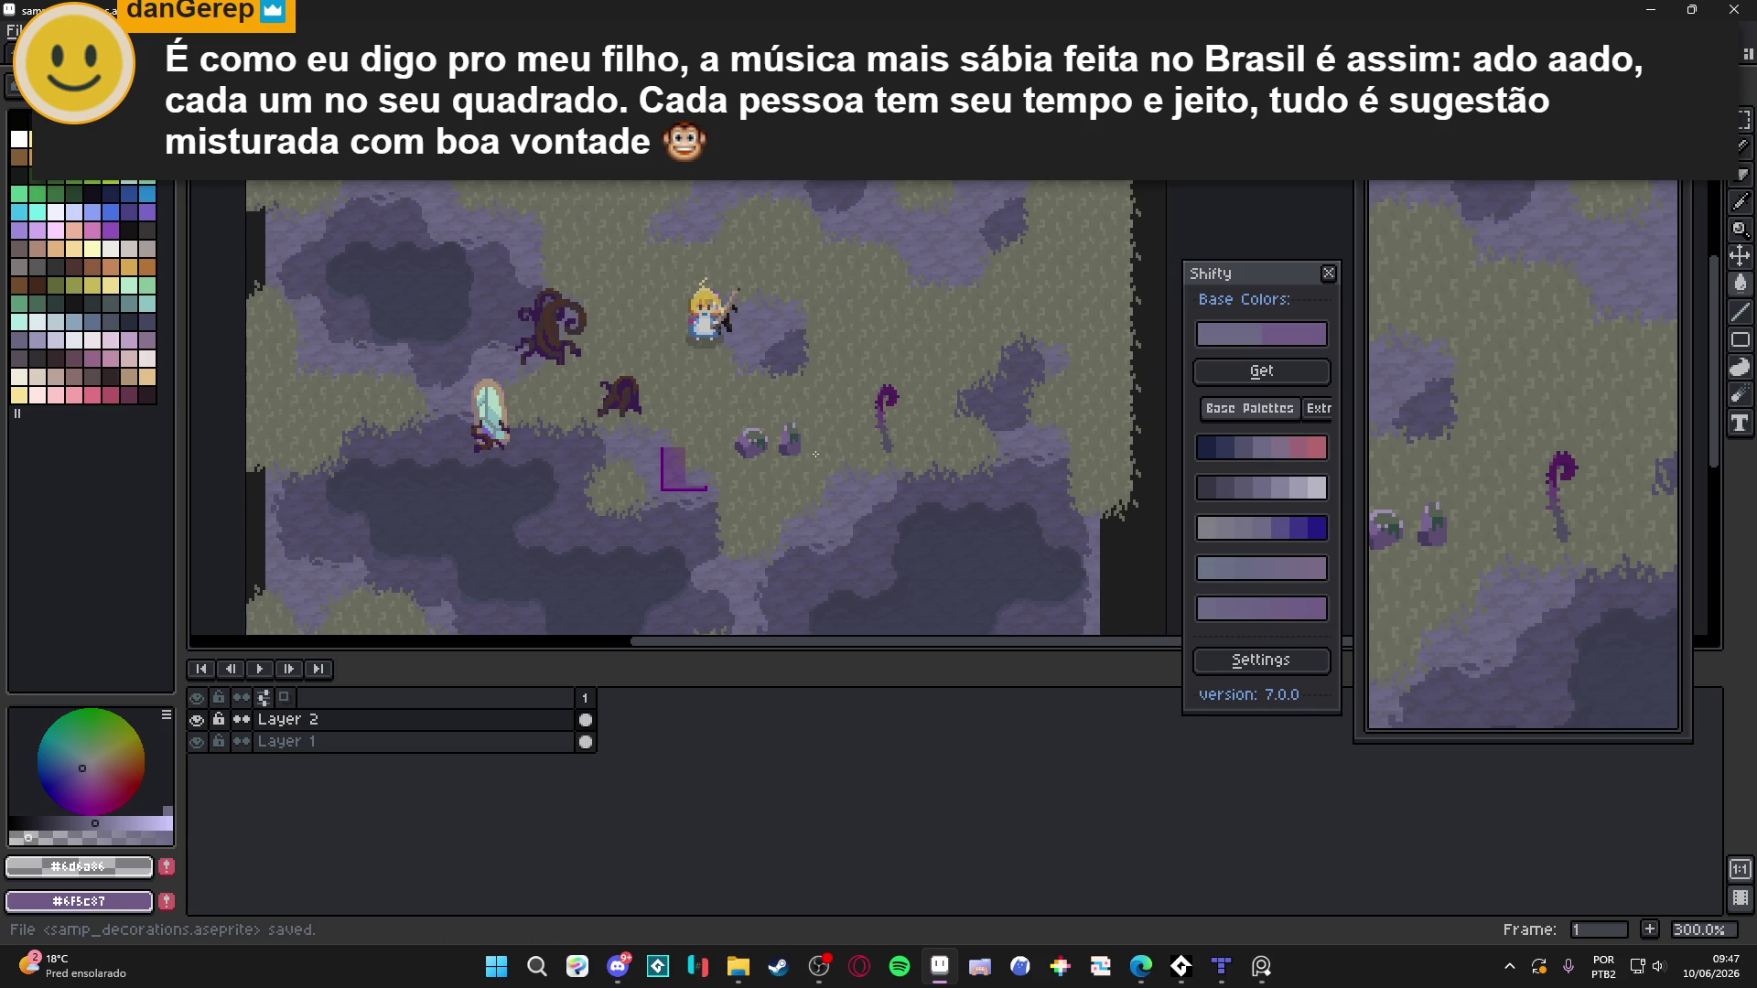
{"action": "scroll", "coordinate": [736, 283], "scroll_direction": "left", "scroll_amount": 2}
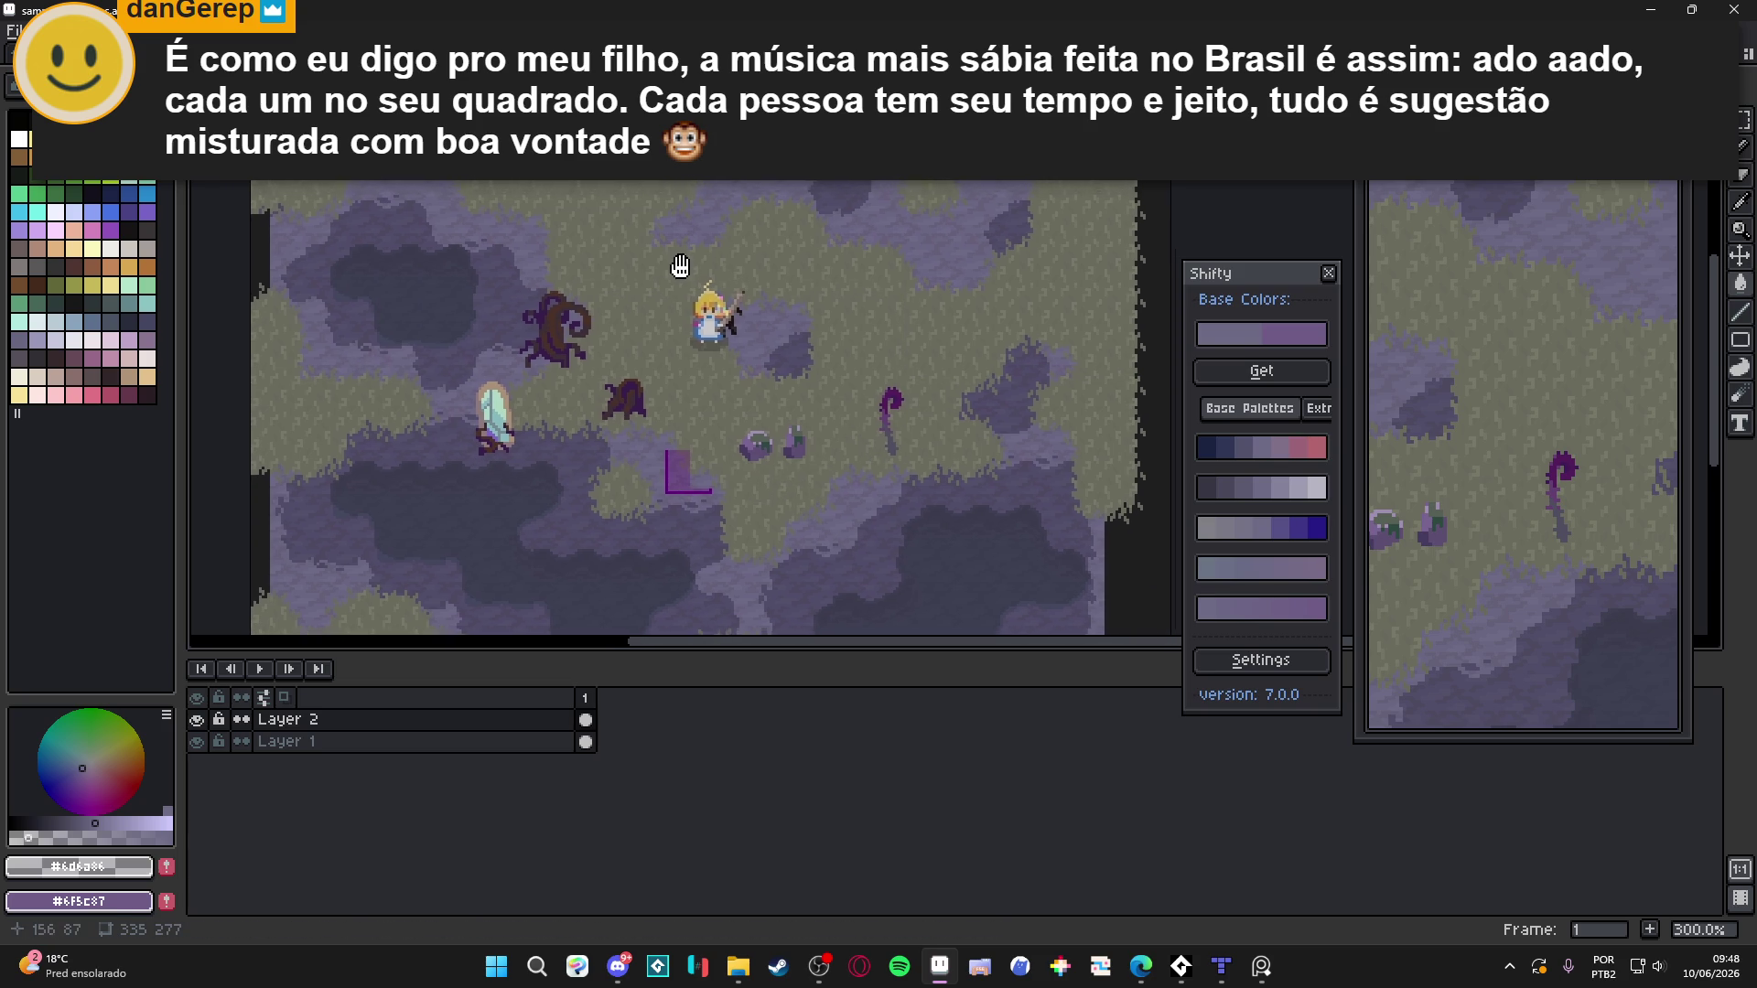
{"action": "scroll", "coordinate": [727, 302], "scroll_direction": "up", "scroll_amount": 3}
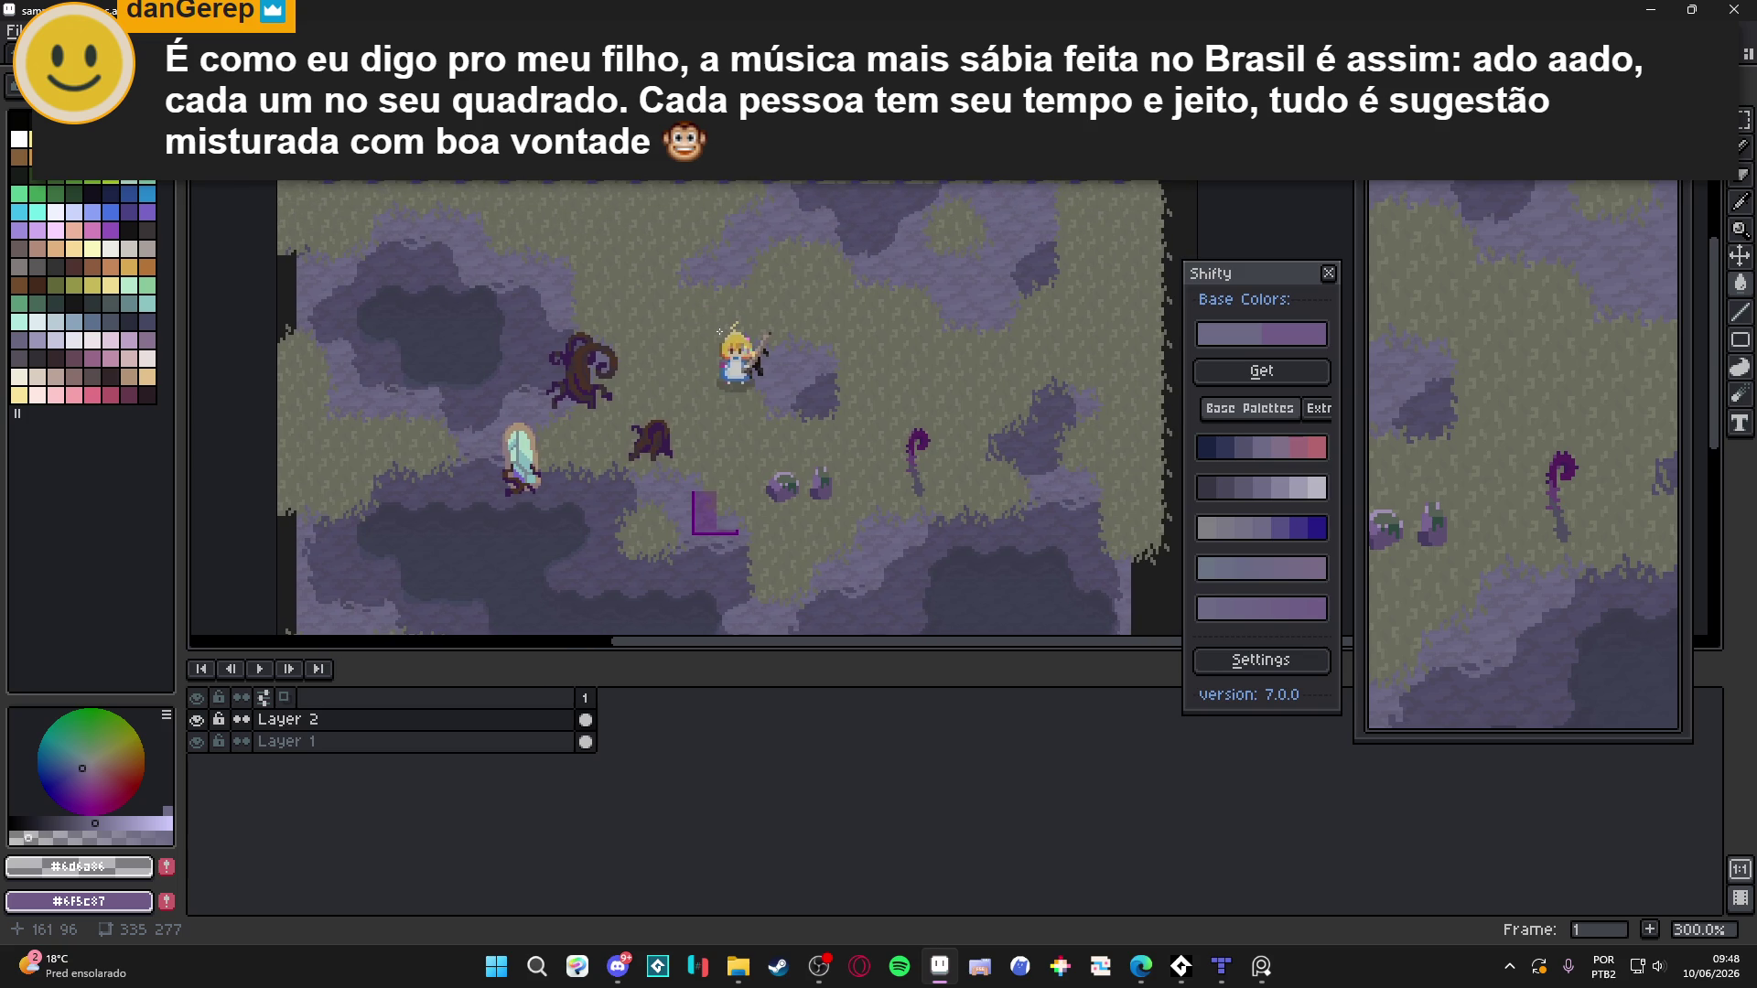
{"action": "scroll", "coordinate": [719, 331], "scroll_direction": "down", "scroll_amount": 3}
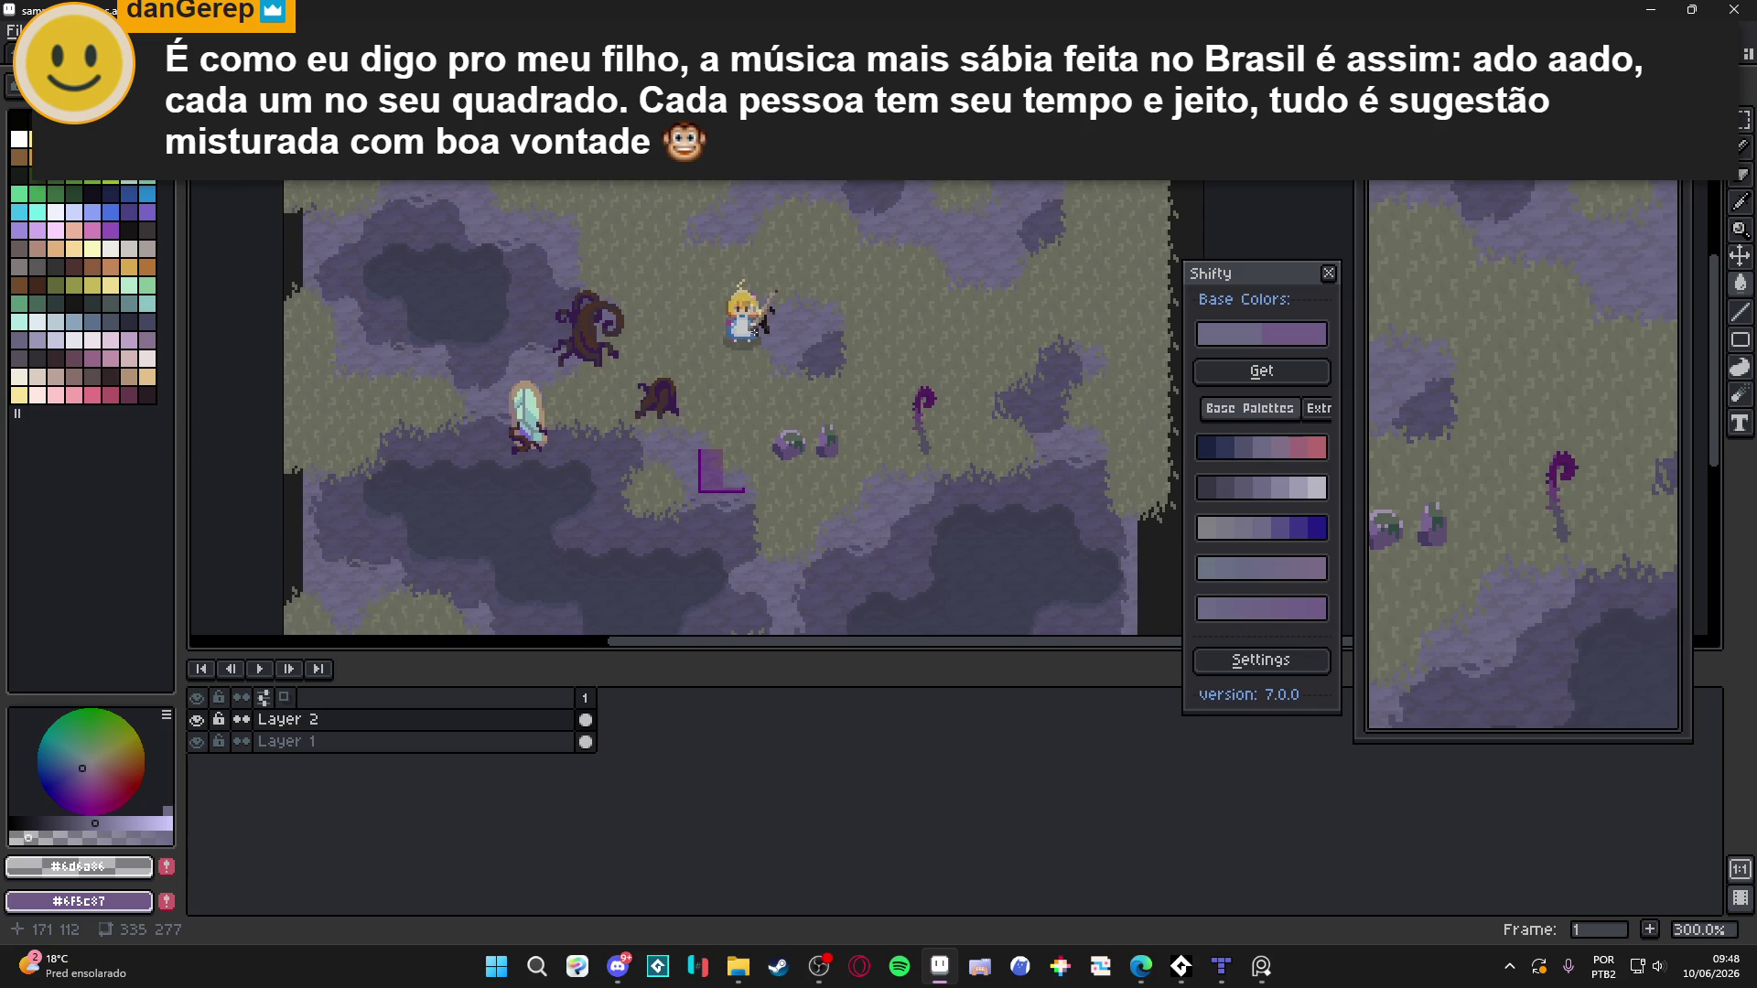
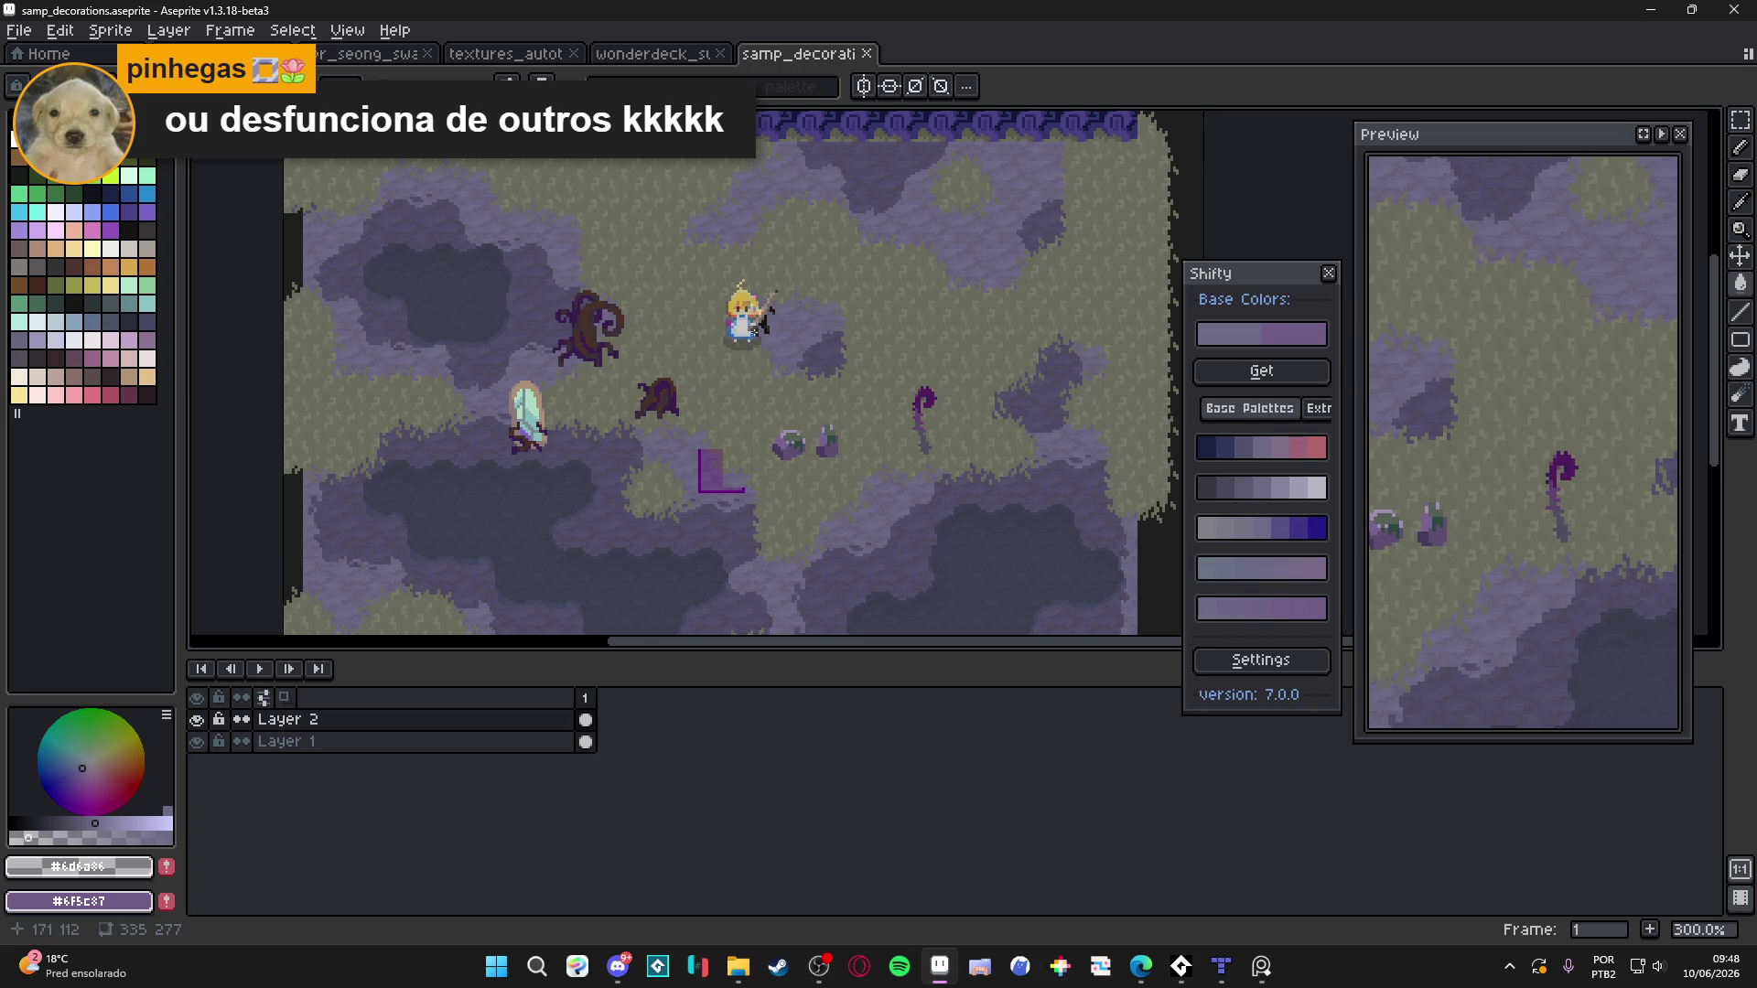
Save the samp_decorations map file
{"action": "key", "text": "ctrl+s"}
{"action": "scroll", "coordinate": [843, 541], "scroll_direction": "right", "scroll_amount": 2}
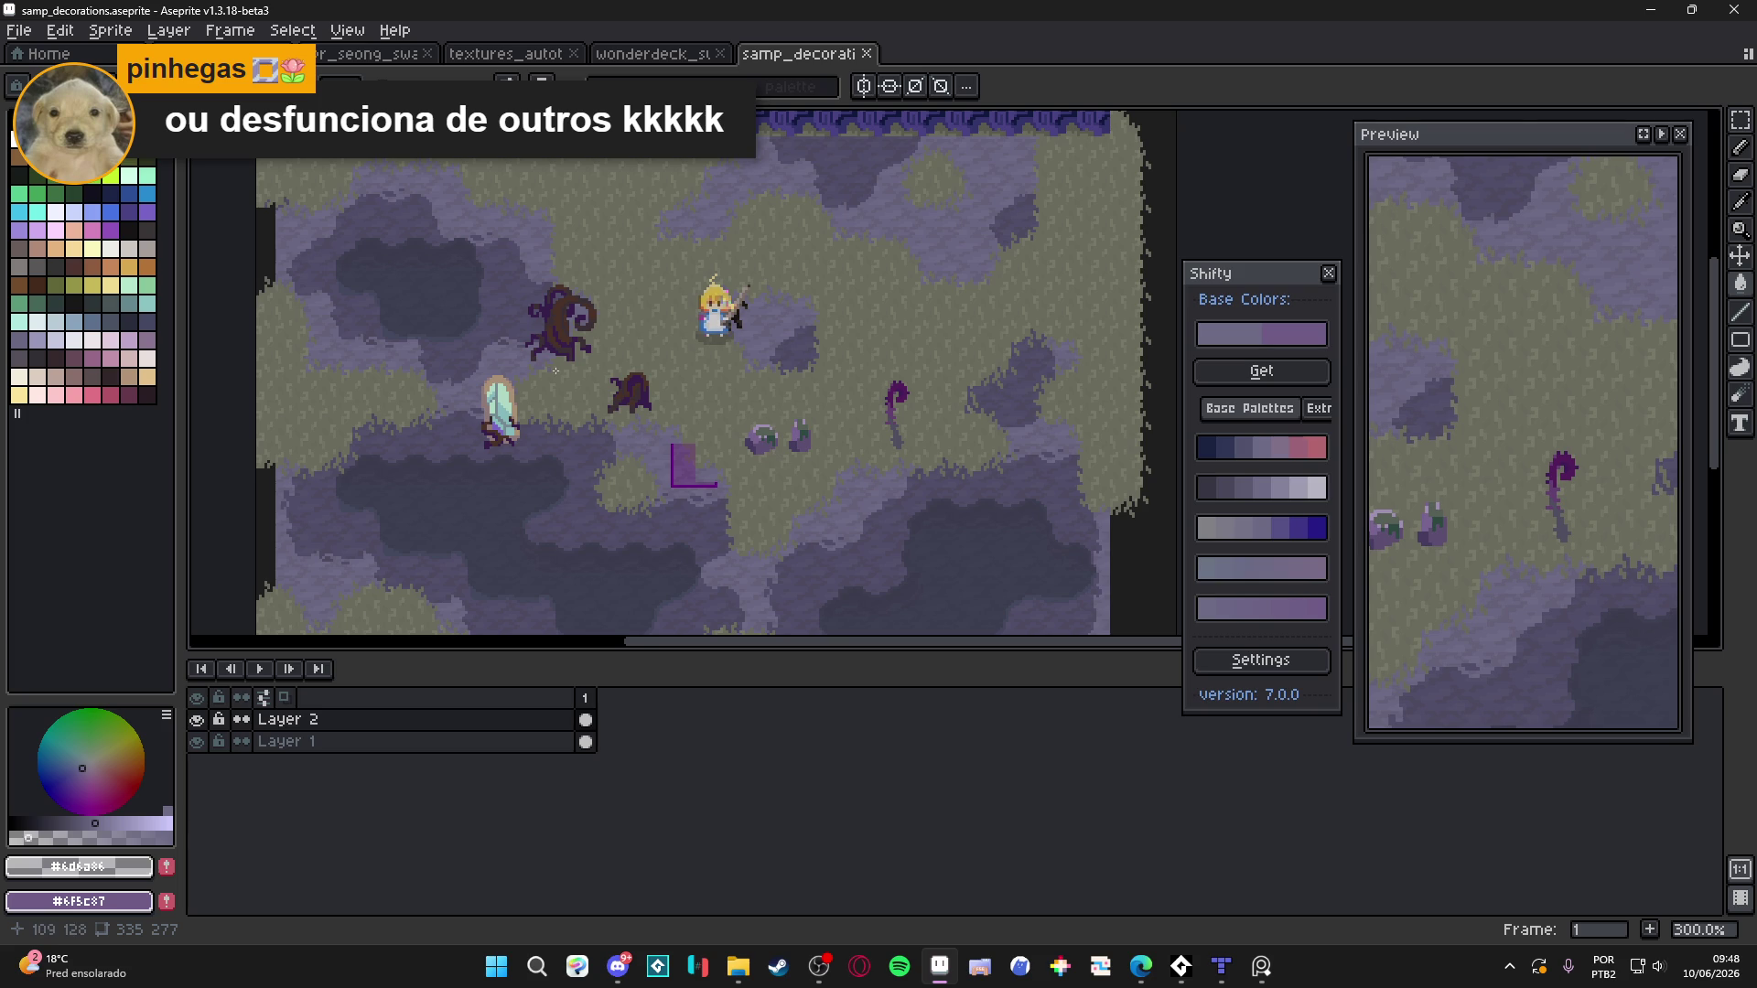
{"action": "scroll", "coordinate": [576, 340], "scroll_direction": "up", "scroll_amount": 6}
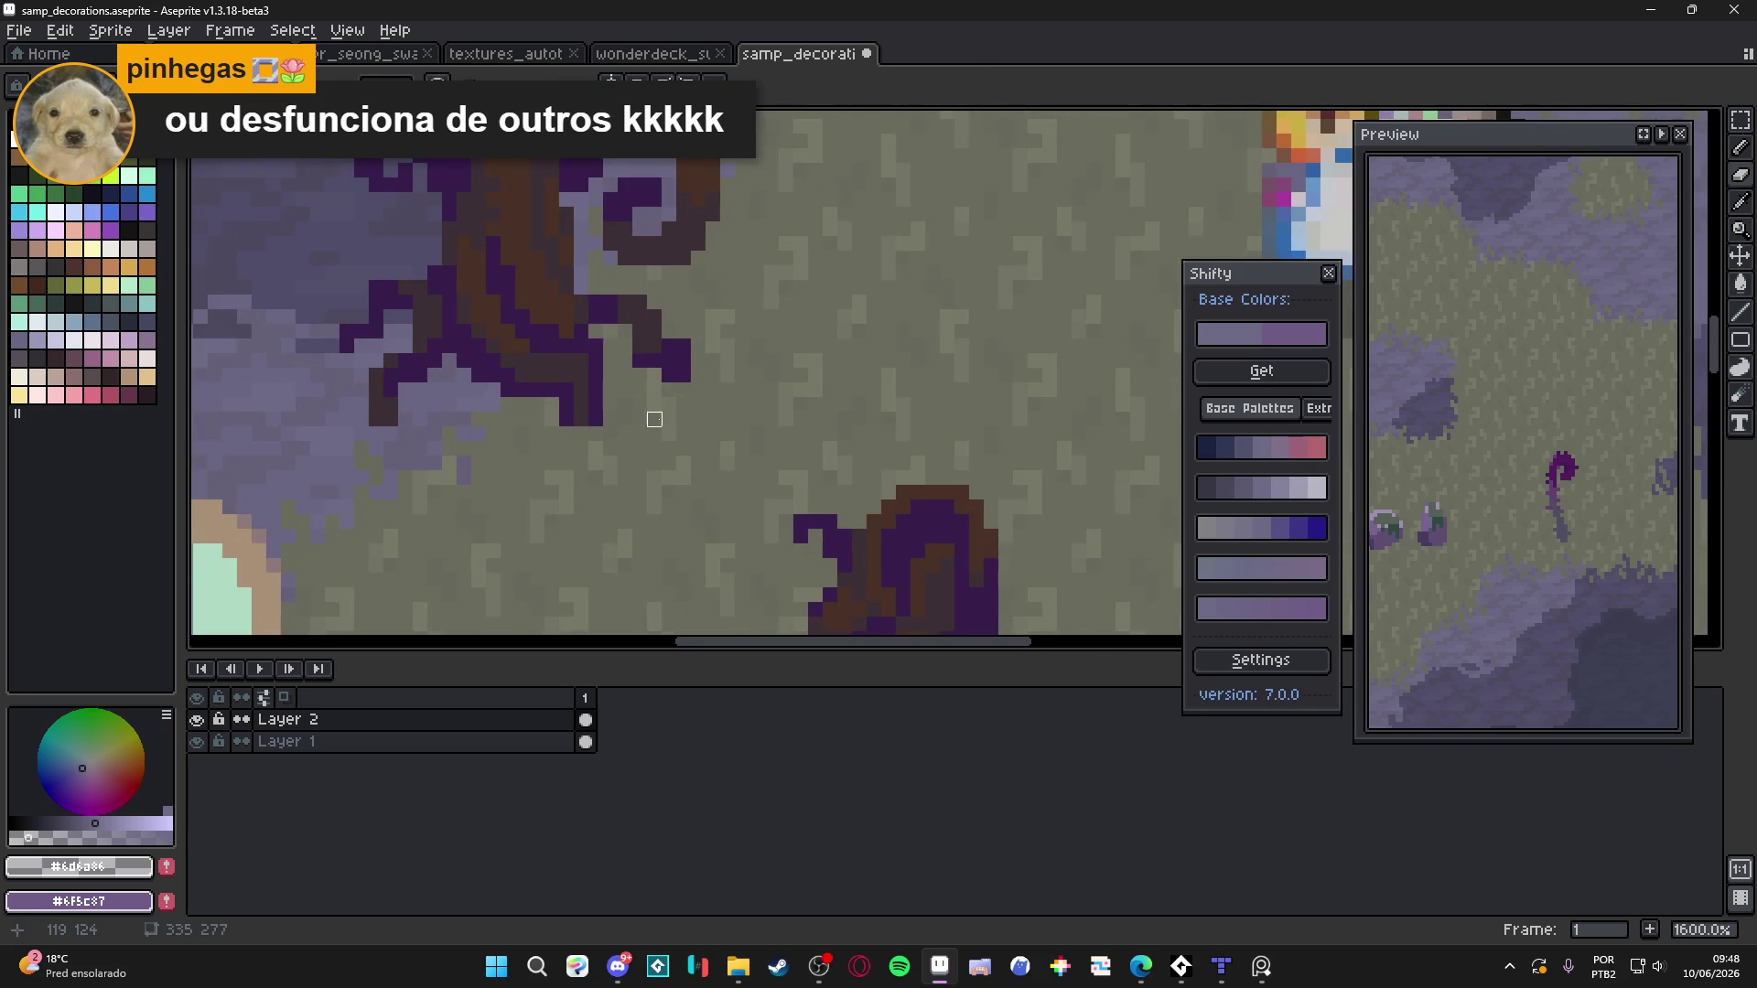
{"action": "scroll", "coordinate": [657, 420], "scroll_direction": "down", "scroll_amount": 4}
{"action": "scroll", "coordinate": [622, 389], "scroll_direction": "up", "scroll_amount": 5}
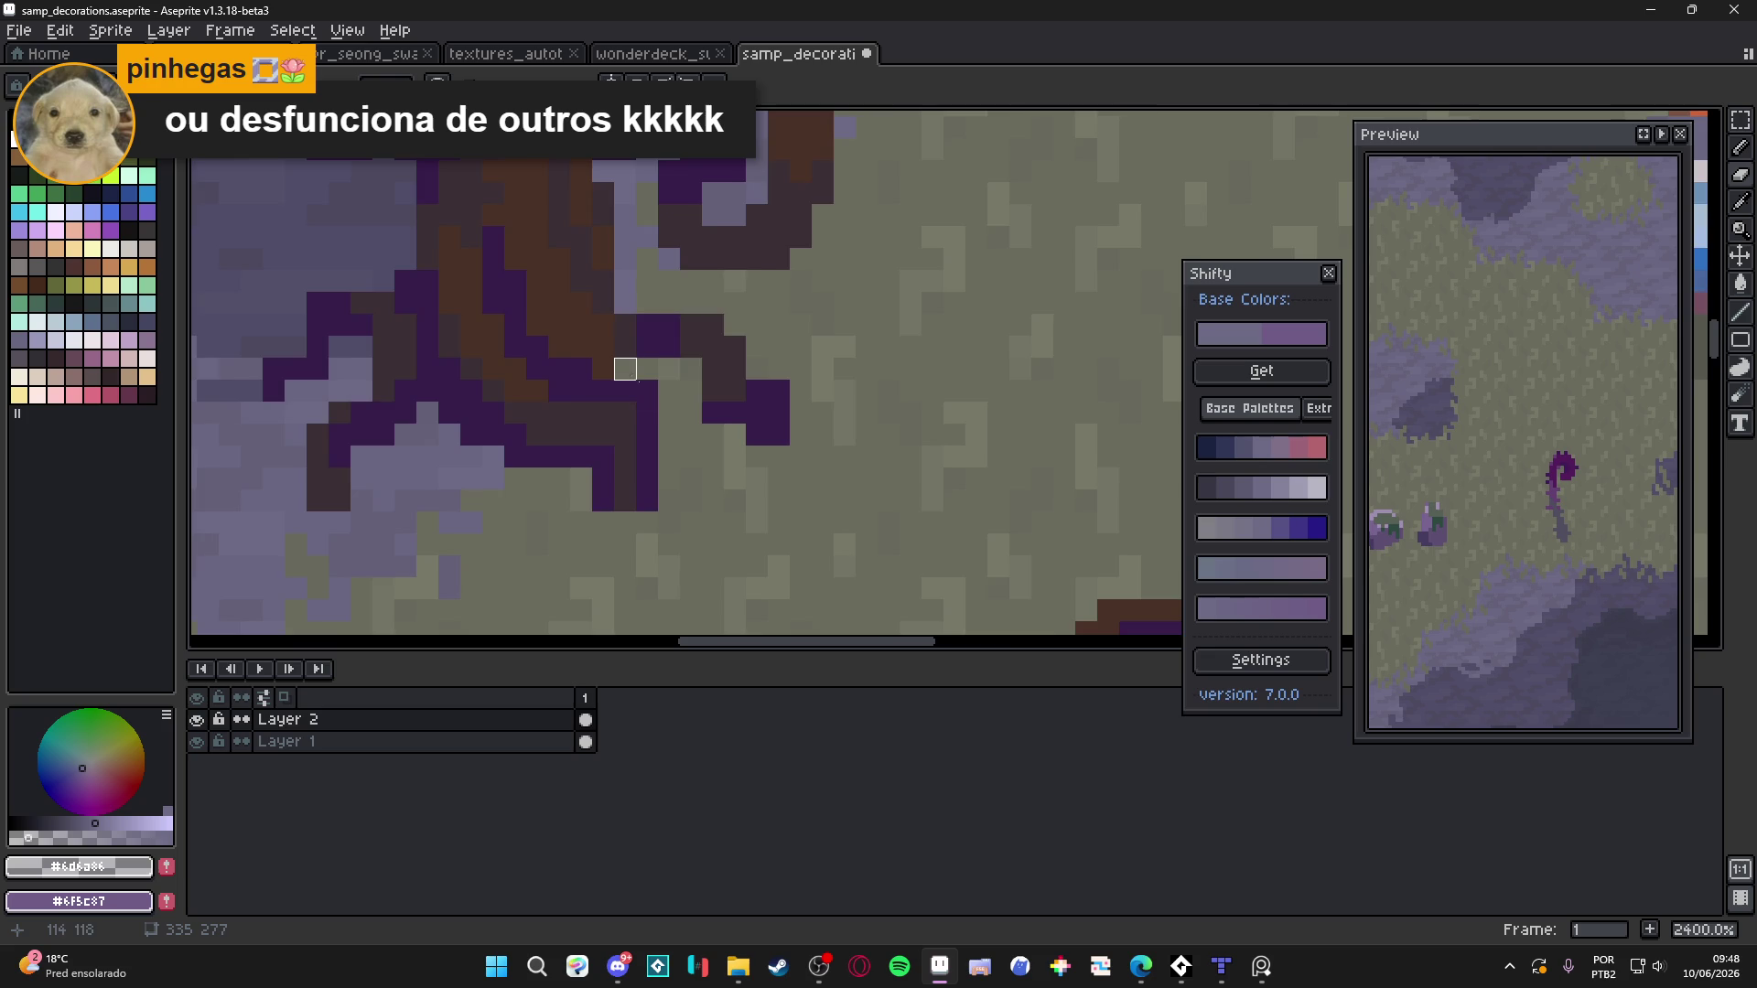
{"action": "scroll", "coordinate": [640, 394], "scroll_direction": "down", "scroll_amount": 1}
{"action": "scroll", "coordinate": [654, 395], "scroll_direction": "down", "scroll_amount": 4}
{"action": "scroll", "coordinate": [641, 395], "scroll_direction": "up", "scroll_amount": 4}
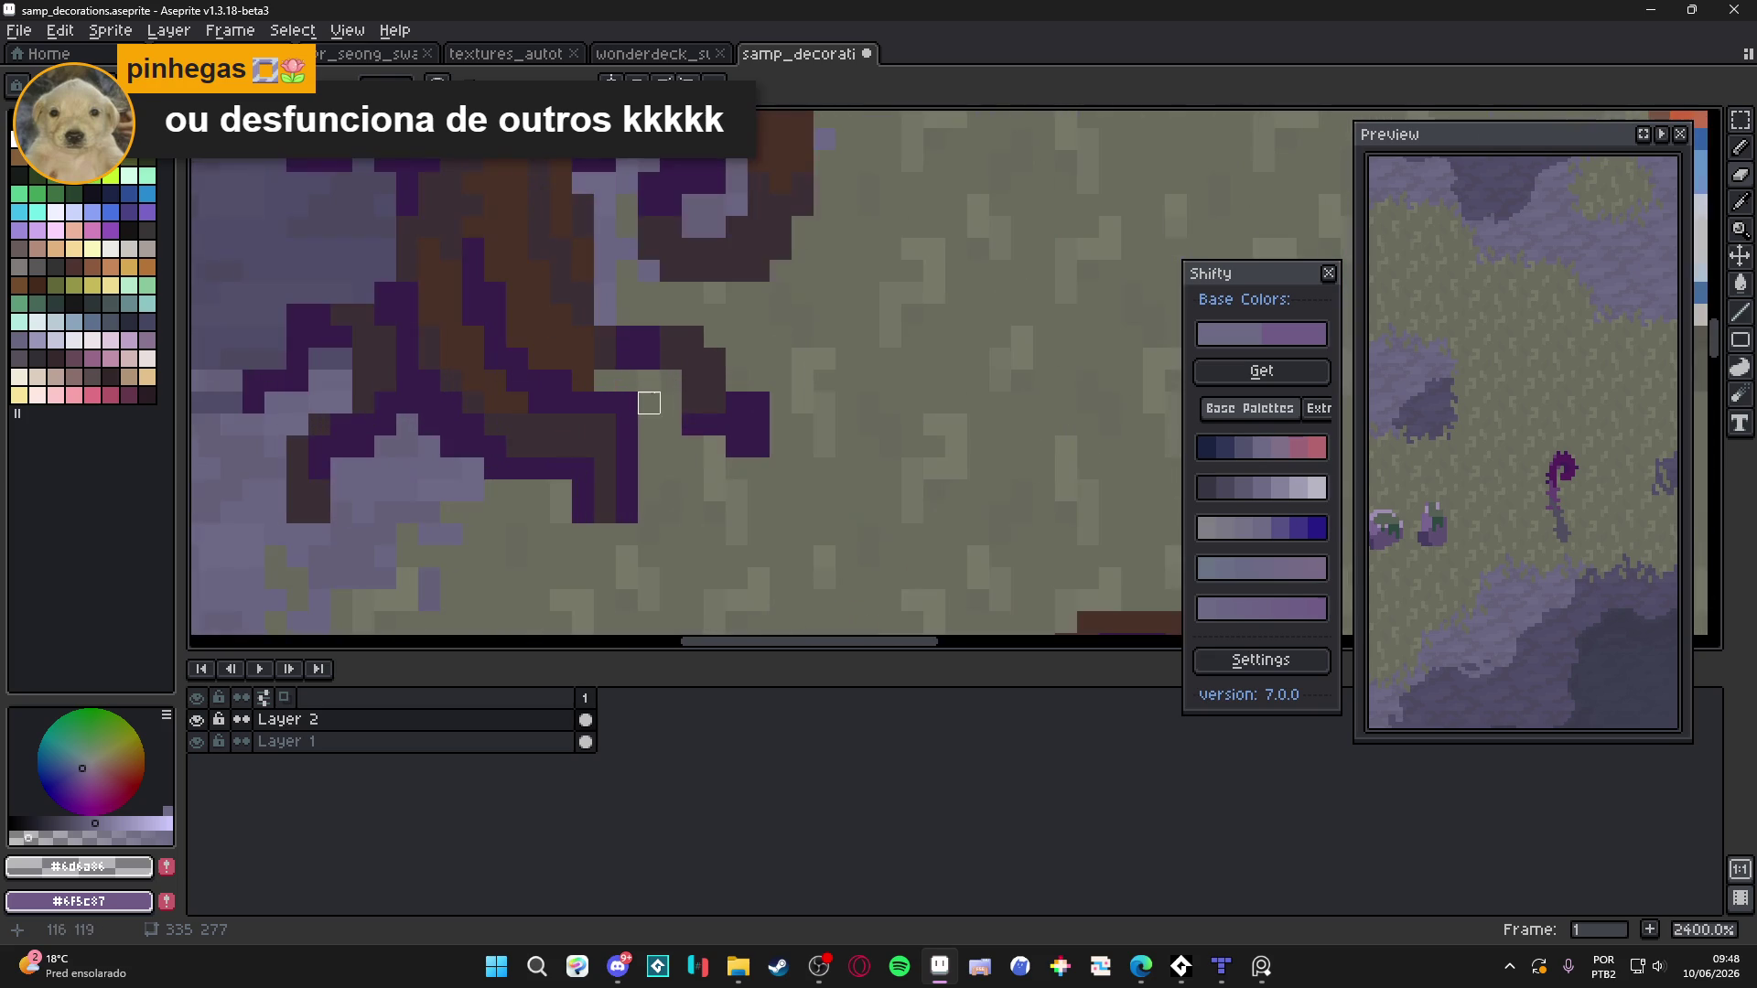
{"action": "scroll", "coordinate": [620, 396], "scroll_direction": "down", "scroll_amount": 4}
{"action": "scroll", "coordinate": [591, 440], "scroll_direction": "up", "scroll_amount": 3}
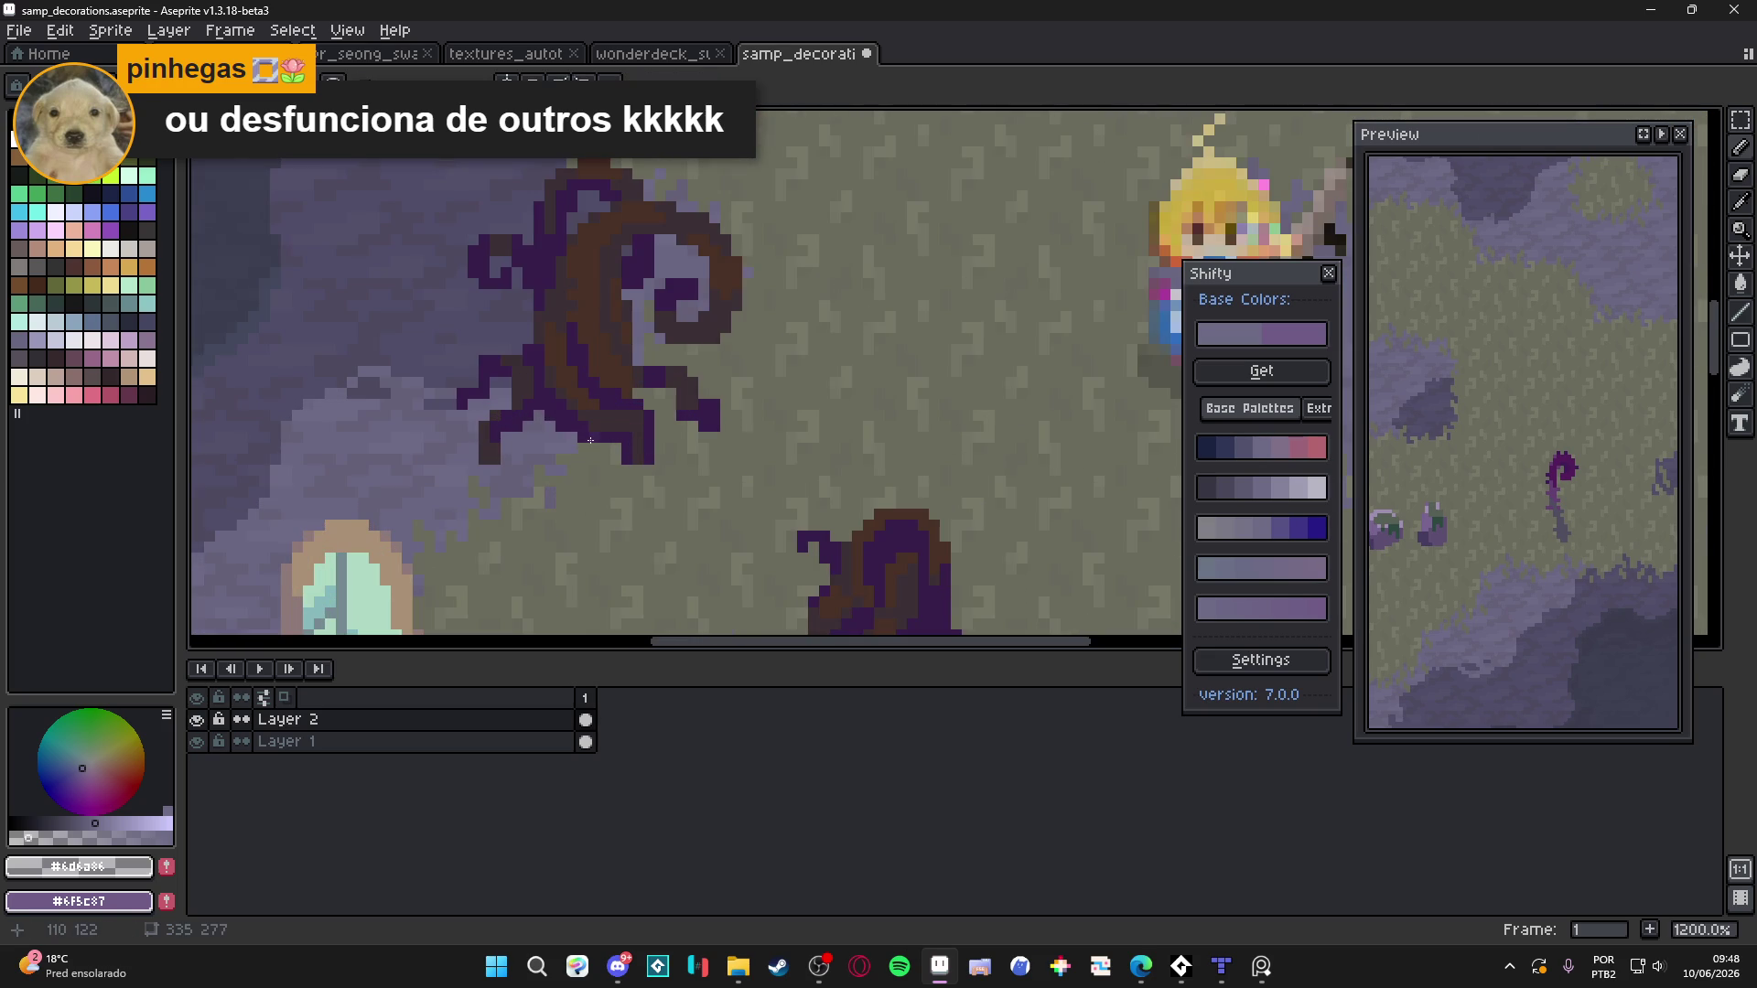
Sample the tree's dark purple #371c4b as the drawing colour
{"action": "left_click", "coordinate": [589, 440], "text": "alt"}
{"action": "scroll", "coordinate": [641, 458], "scroll_direction": "down", "scroll_amount": 3}
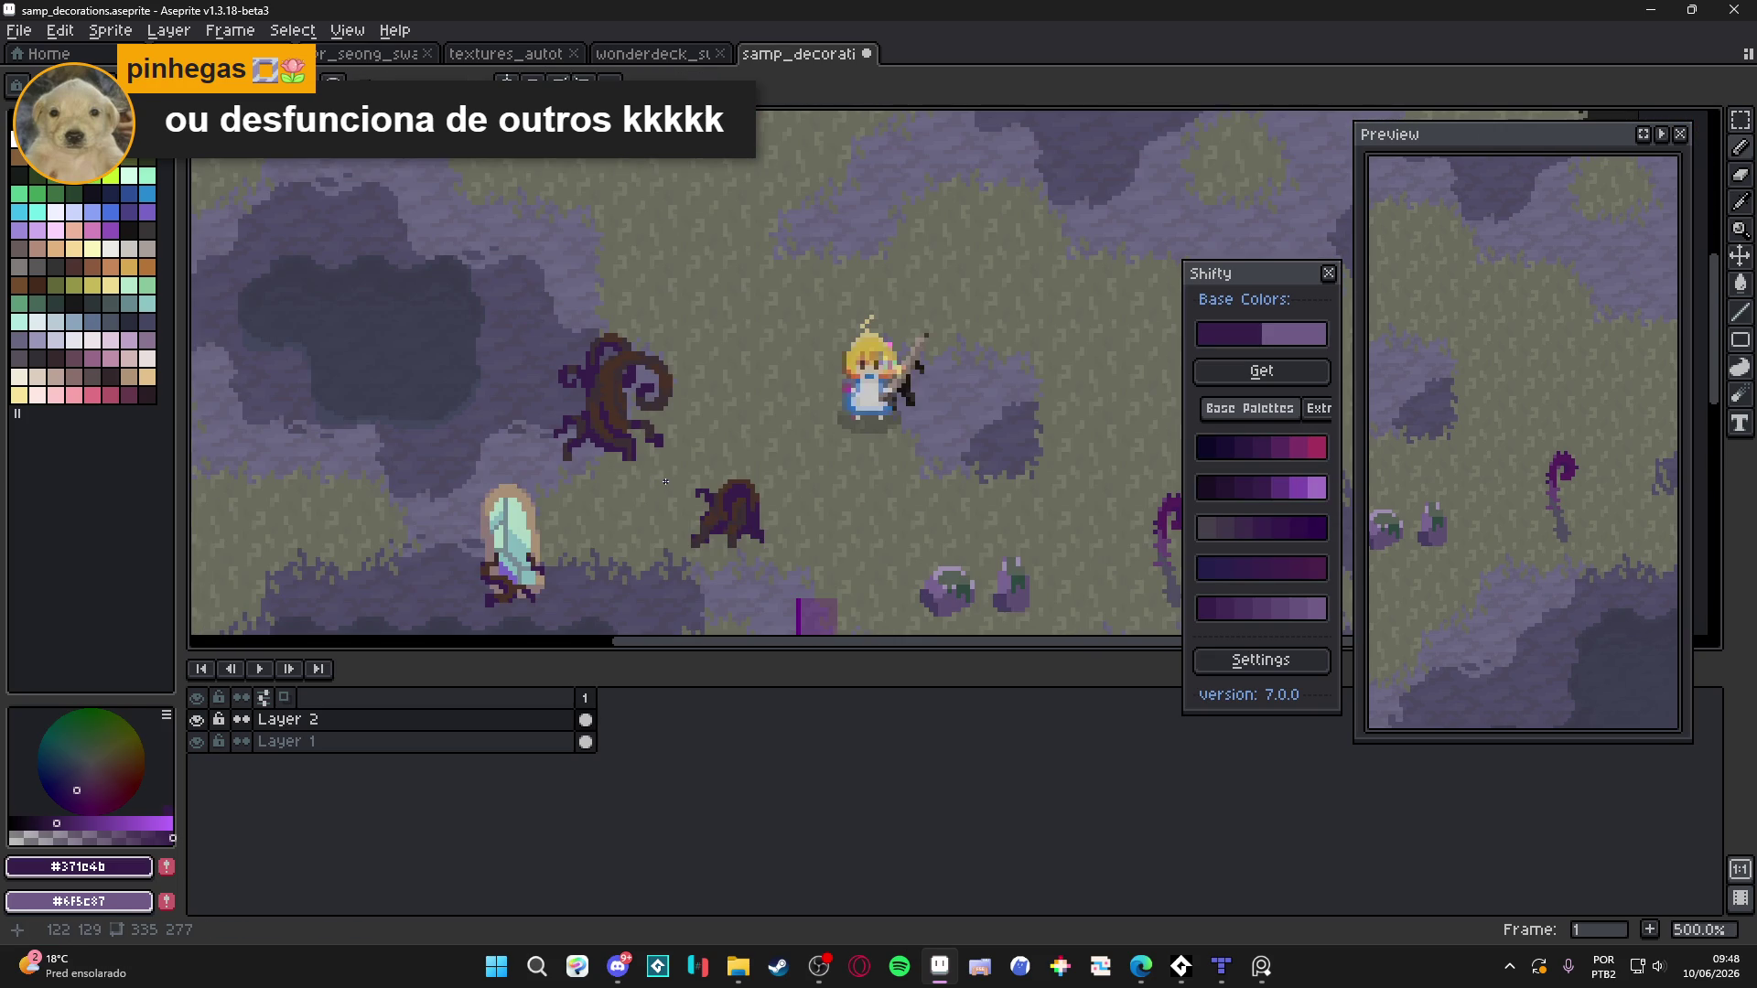
{"action": "scroll", "coordinate": [648, 463], "scroll_direction": "up", "scroll_amount": 7}
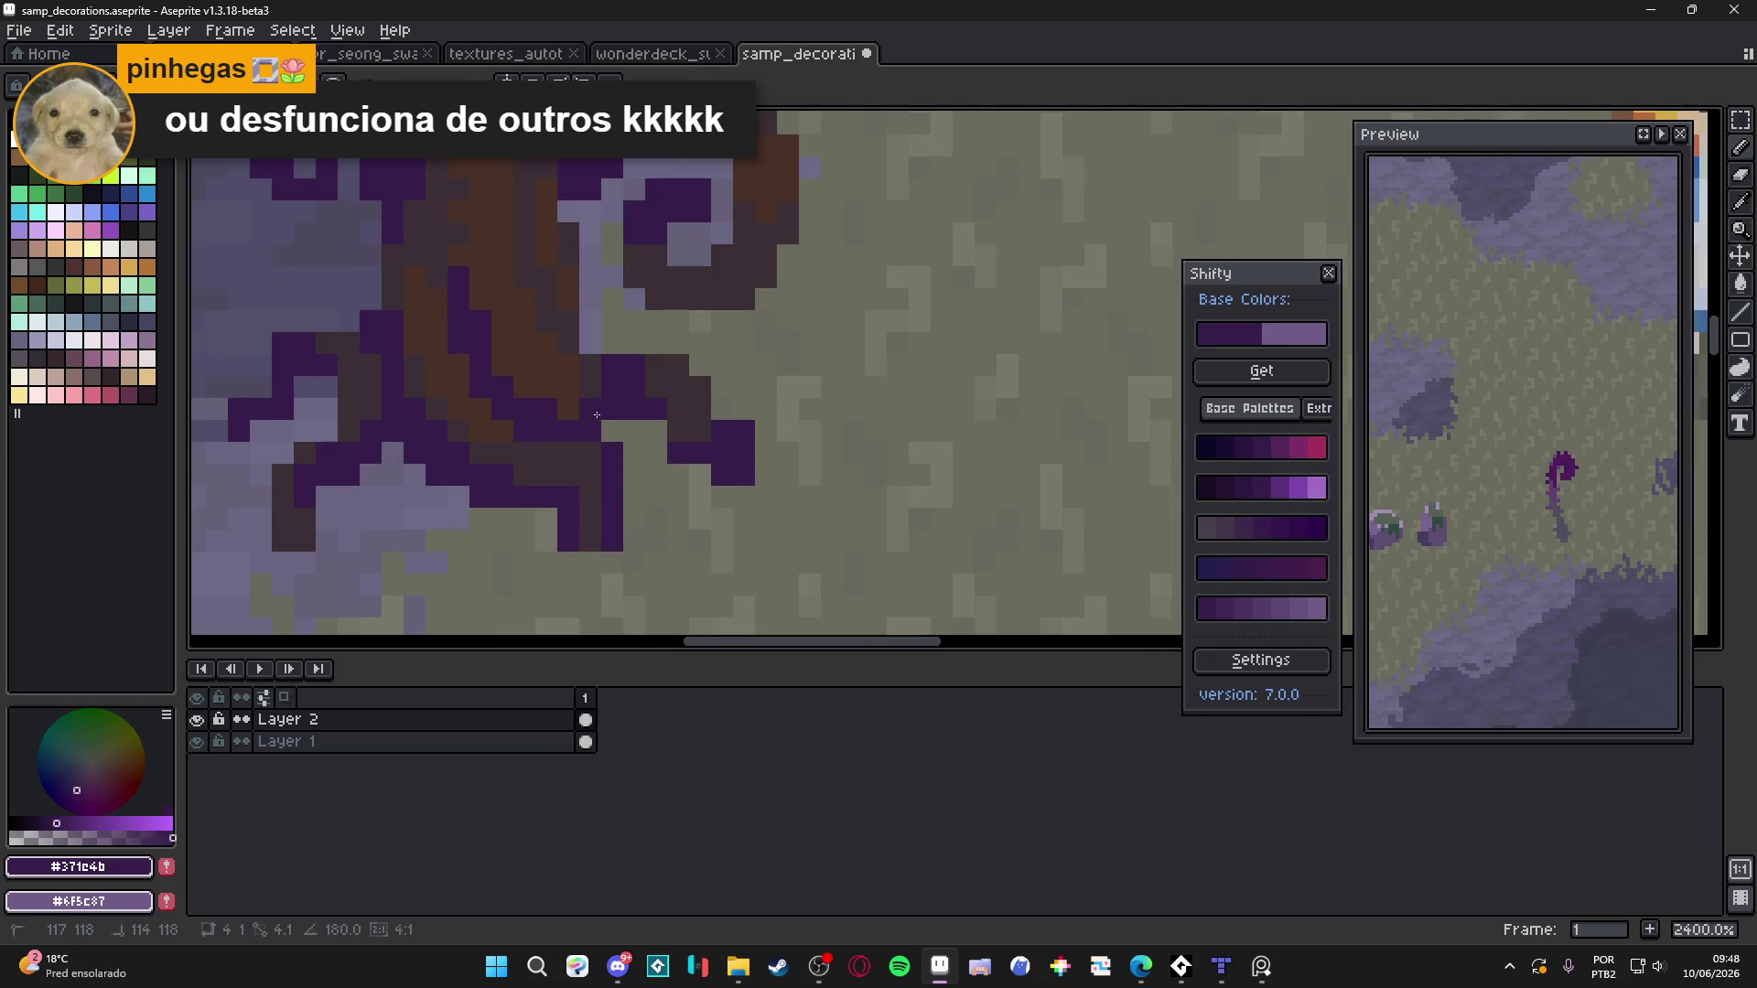
{"action": "scroll", "coordinate": [659, 435], "scroll_direction": "down", "scroll_amount": 6}
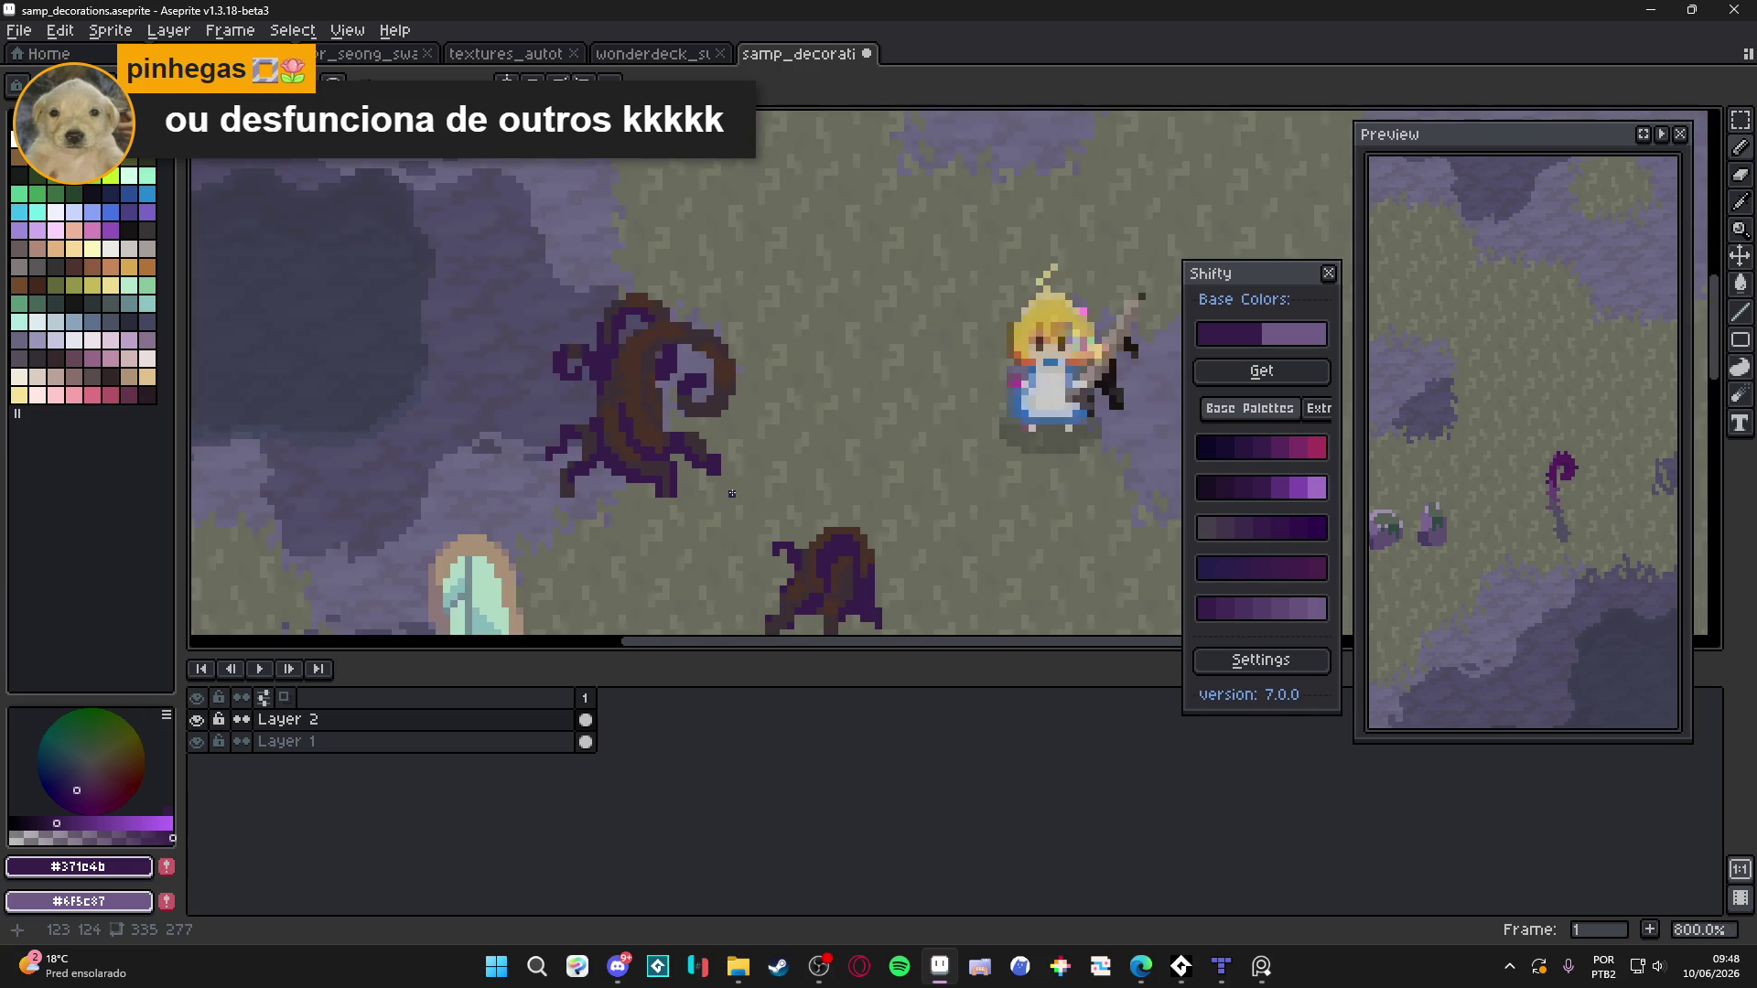
Undo the last pencil stroke
{"action": "key", "text": "ctrl+z"}
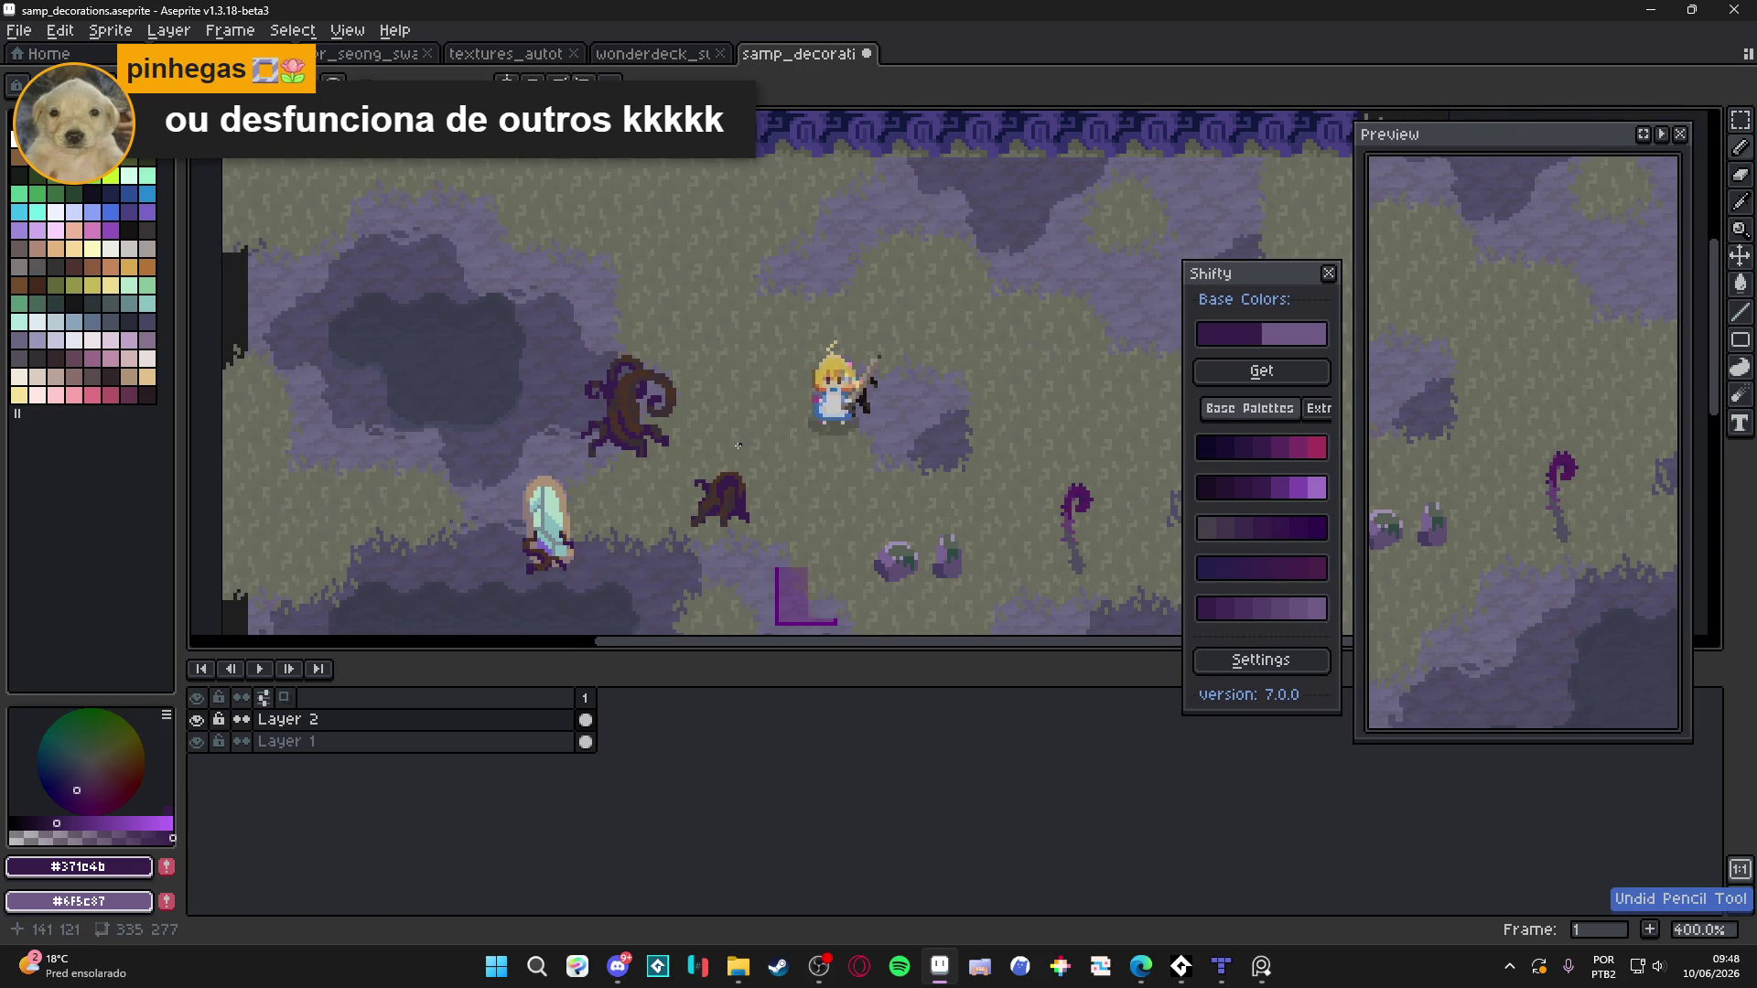
{"action": "scroll", "coordinate": [607, 458], "scroll_direction": "up", "scroll_amount": 8}
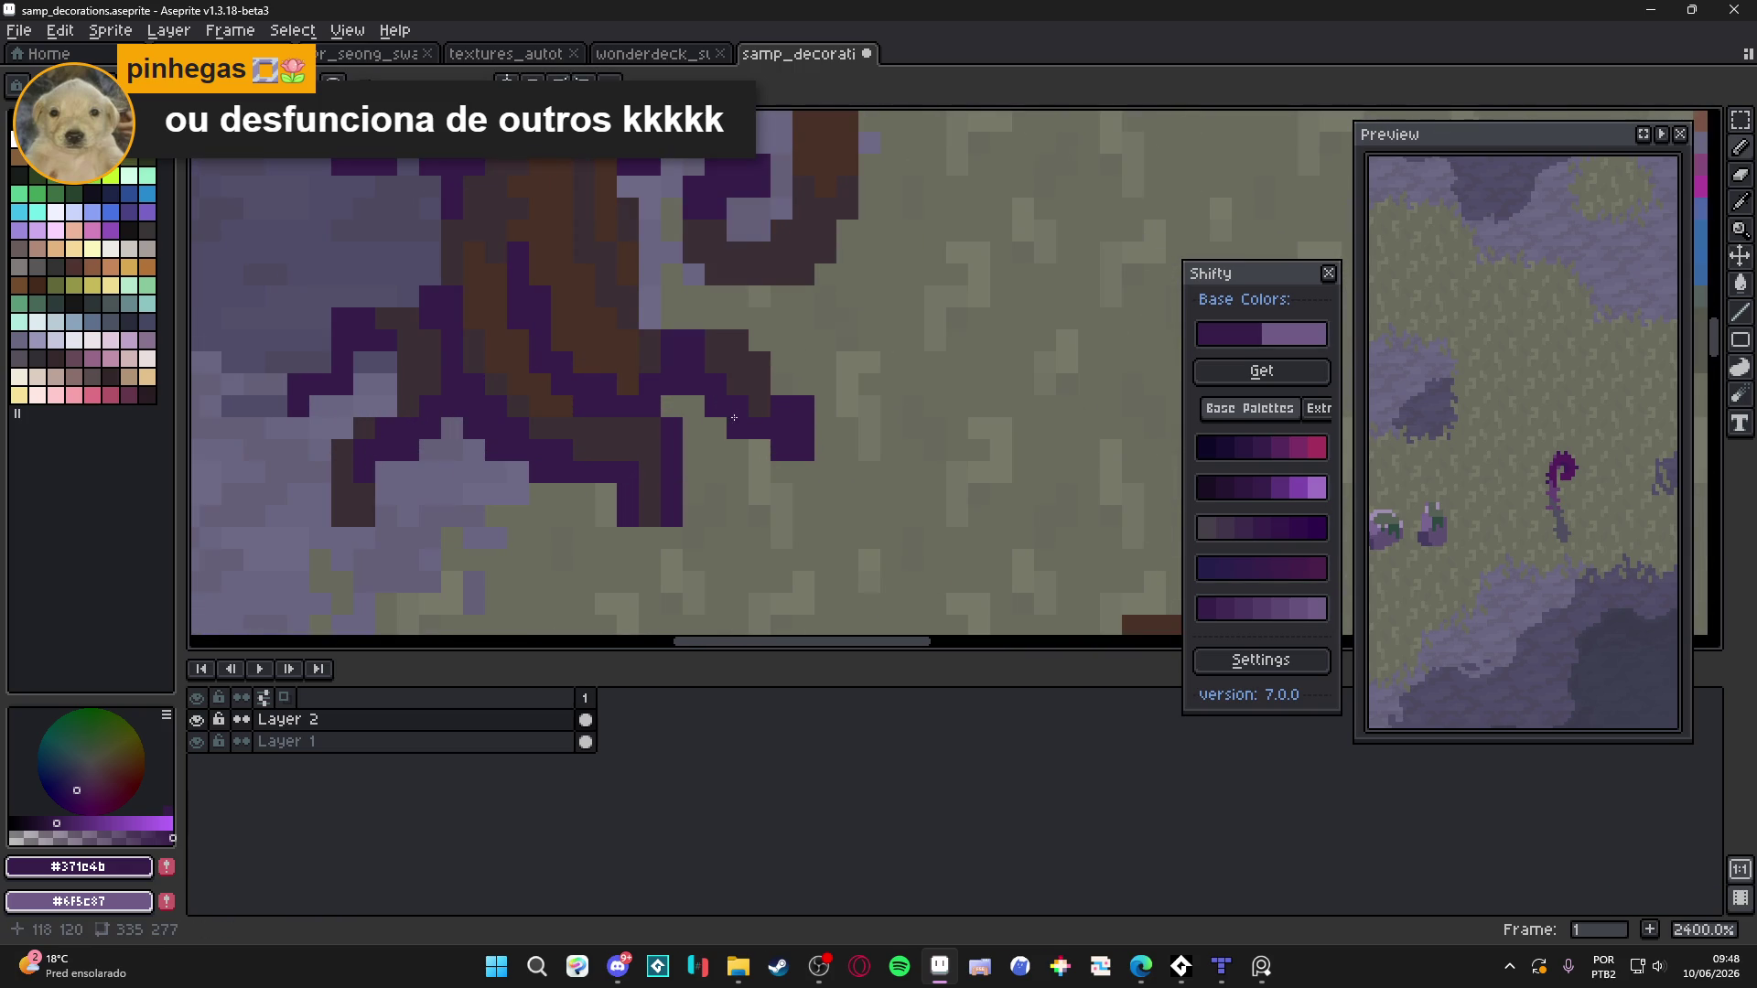
{"action": "scroll", "coordinate": [750, 479], "scroll_direction": "down", "scroll_amount": 6}
{"action": "scroll", "coordinate": [741, 439], "scroll_direction": "up", "scroll_amount": 5}
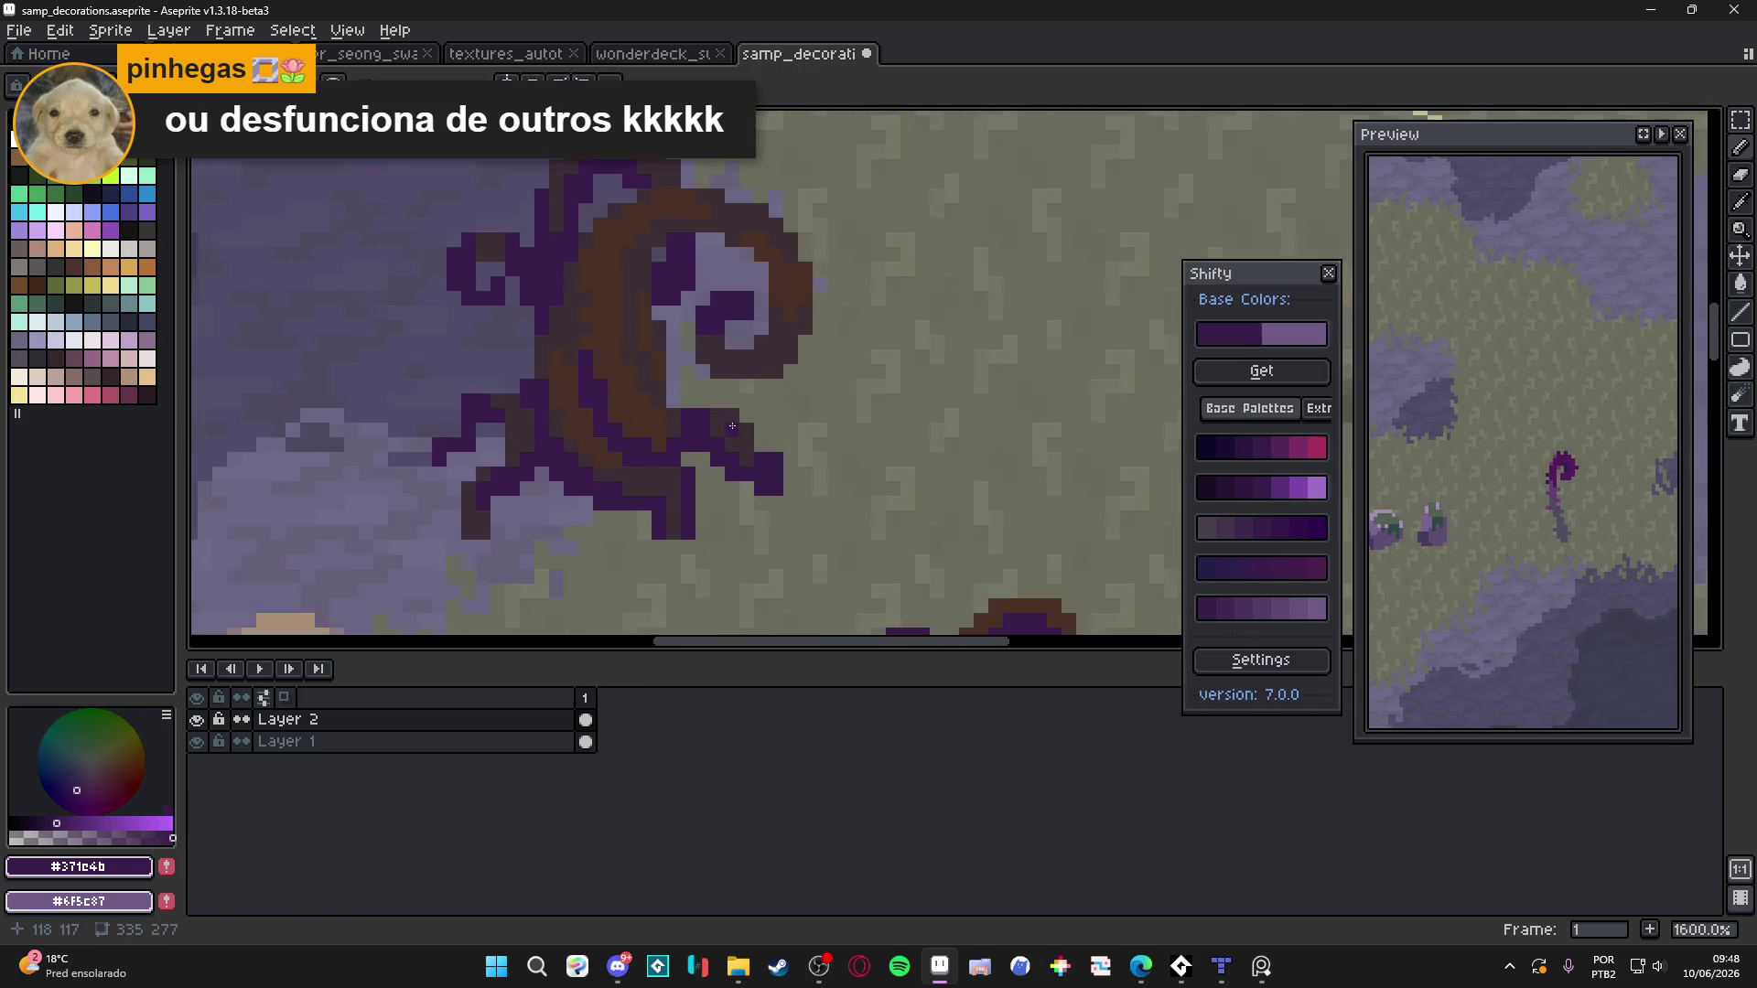
{"action": "scroll", "coordinate": [867, 416], "scroll_direction": "down", "scroll_amount": 4}
{"action": "scroll", "coordinate": [869, 421], "scroll_direction": "down", "scroll_amount": 2}
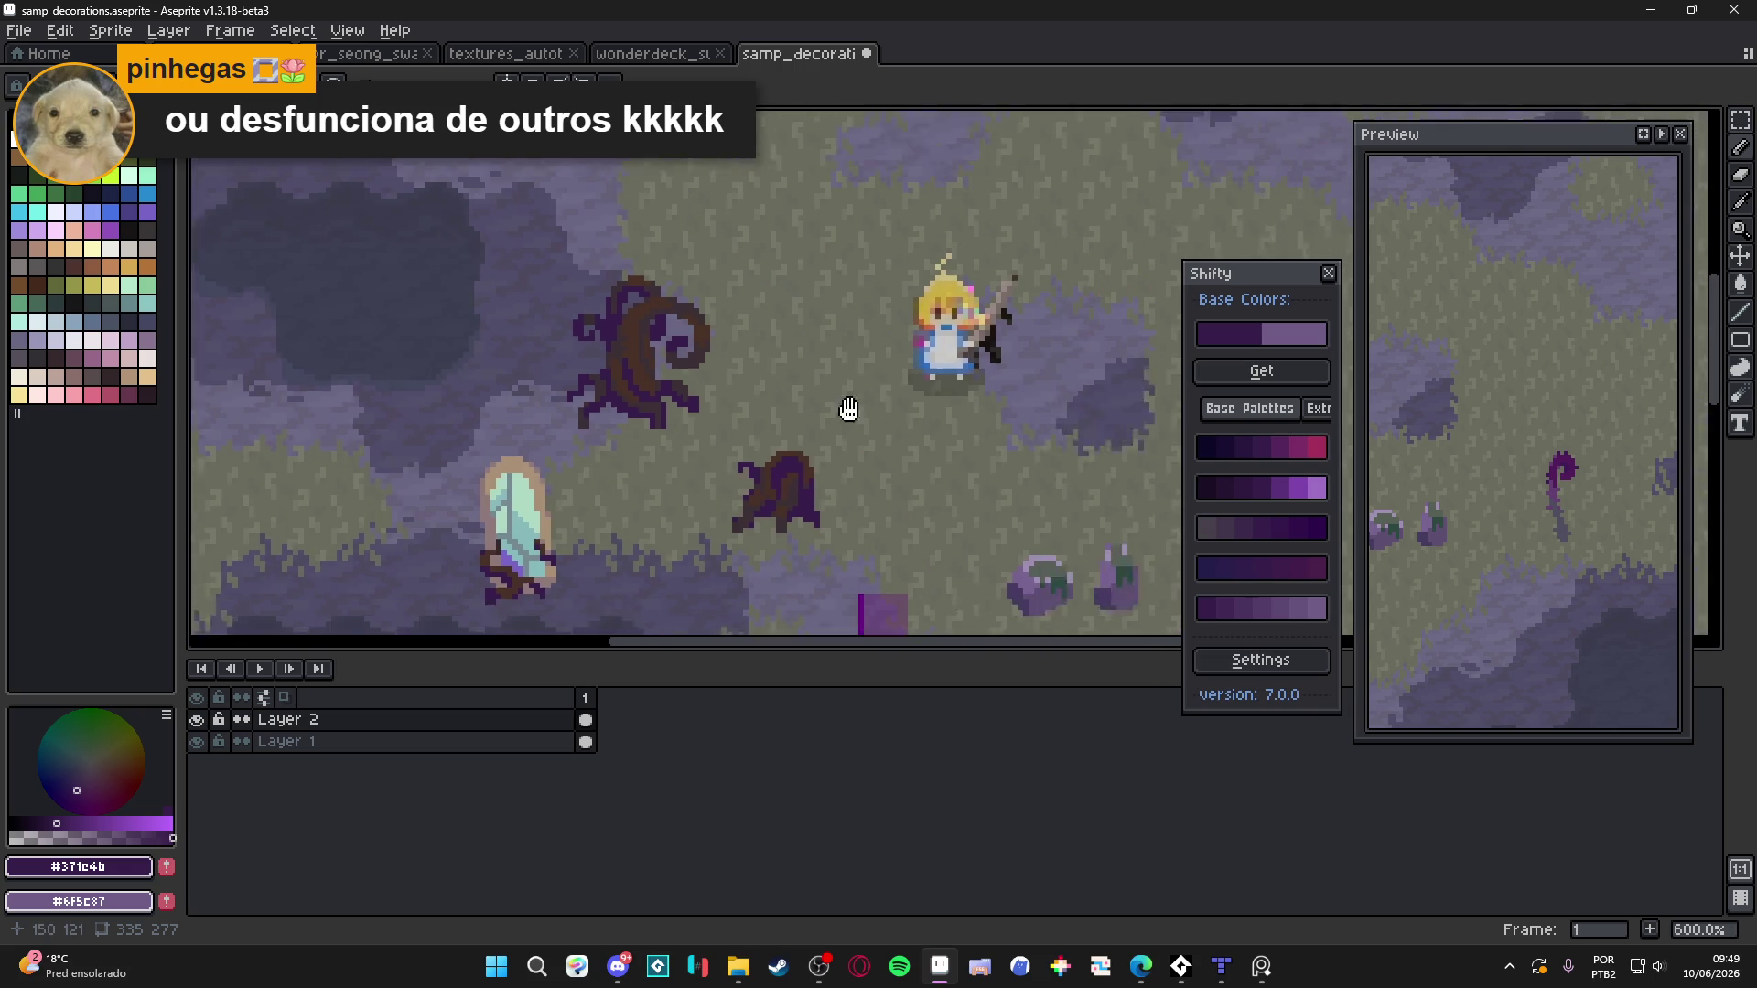
{"action": "left_click_drag", "start_coordinate": [812, 420], "coordinate": [583, 393]}
Save the map and show the tile grid over it
{"action": "key", "text": "ctrl+s"}
{"action": "scroll", "coordinate": [855, 453], "scroll_direction": "down", "scroll_amount": 2}
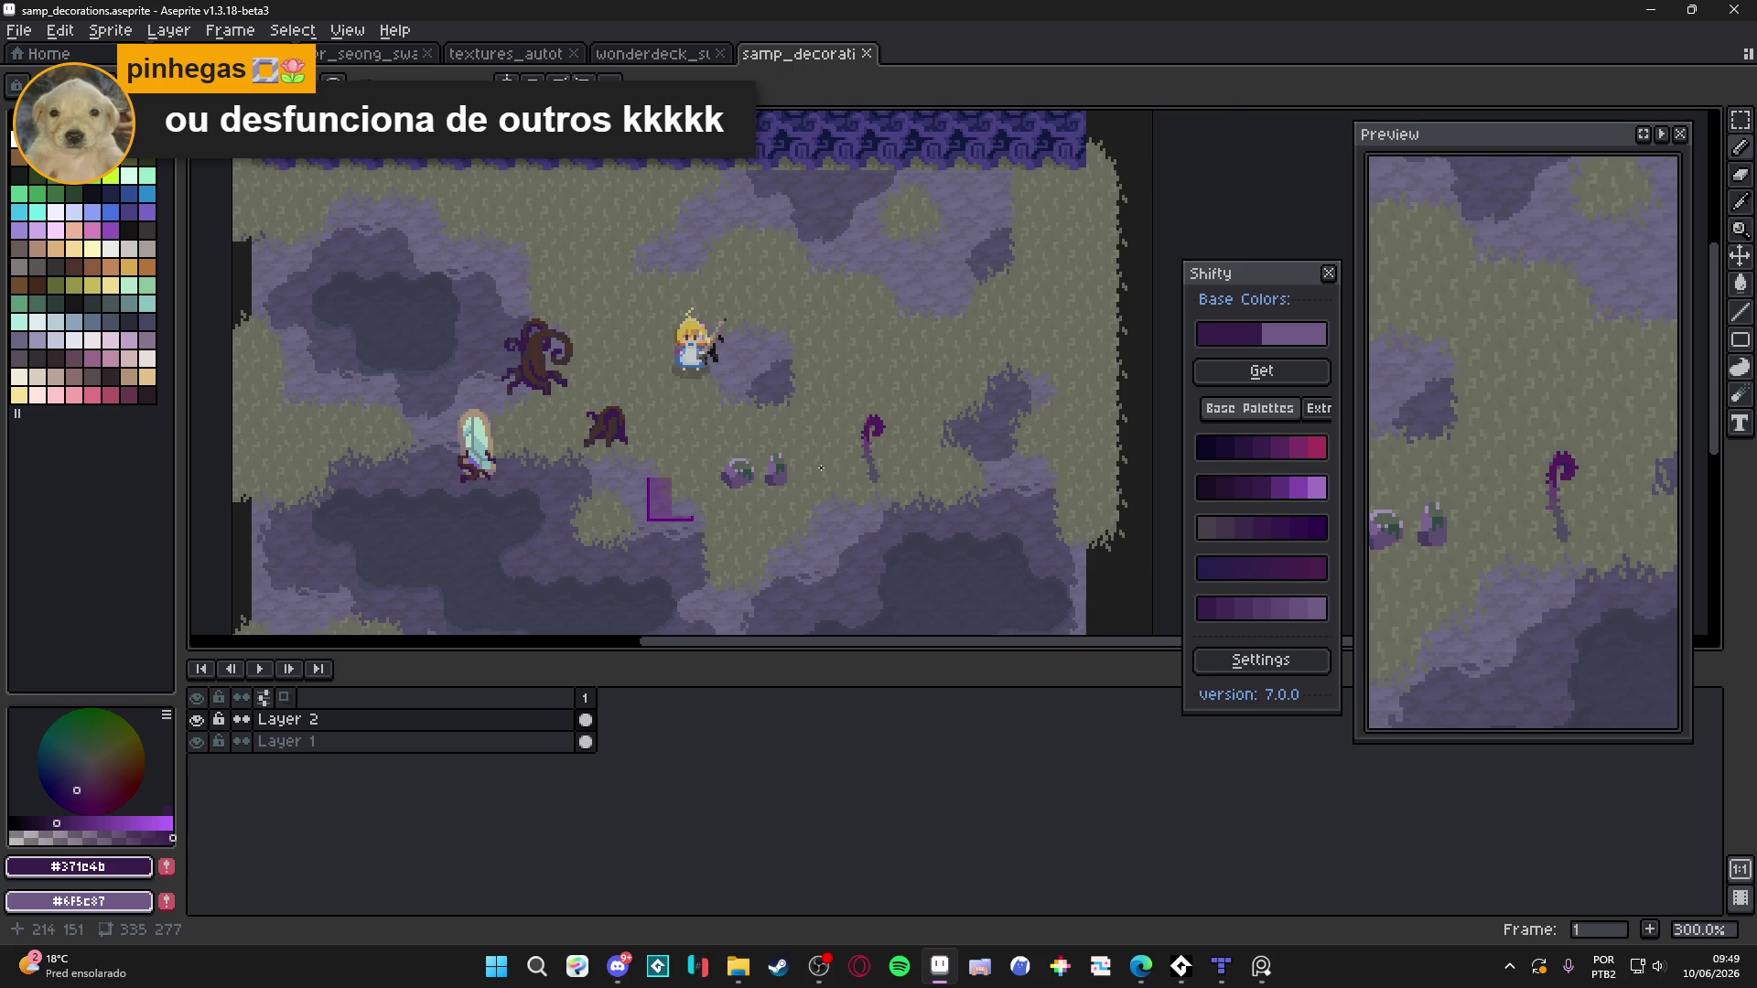
{"action": "scroll", "coordinate": [821, 467], "scroll_direction": "up", "scroll_amount": 1}
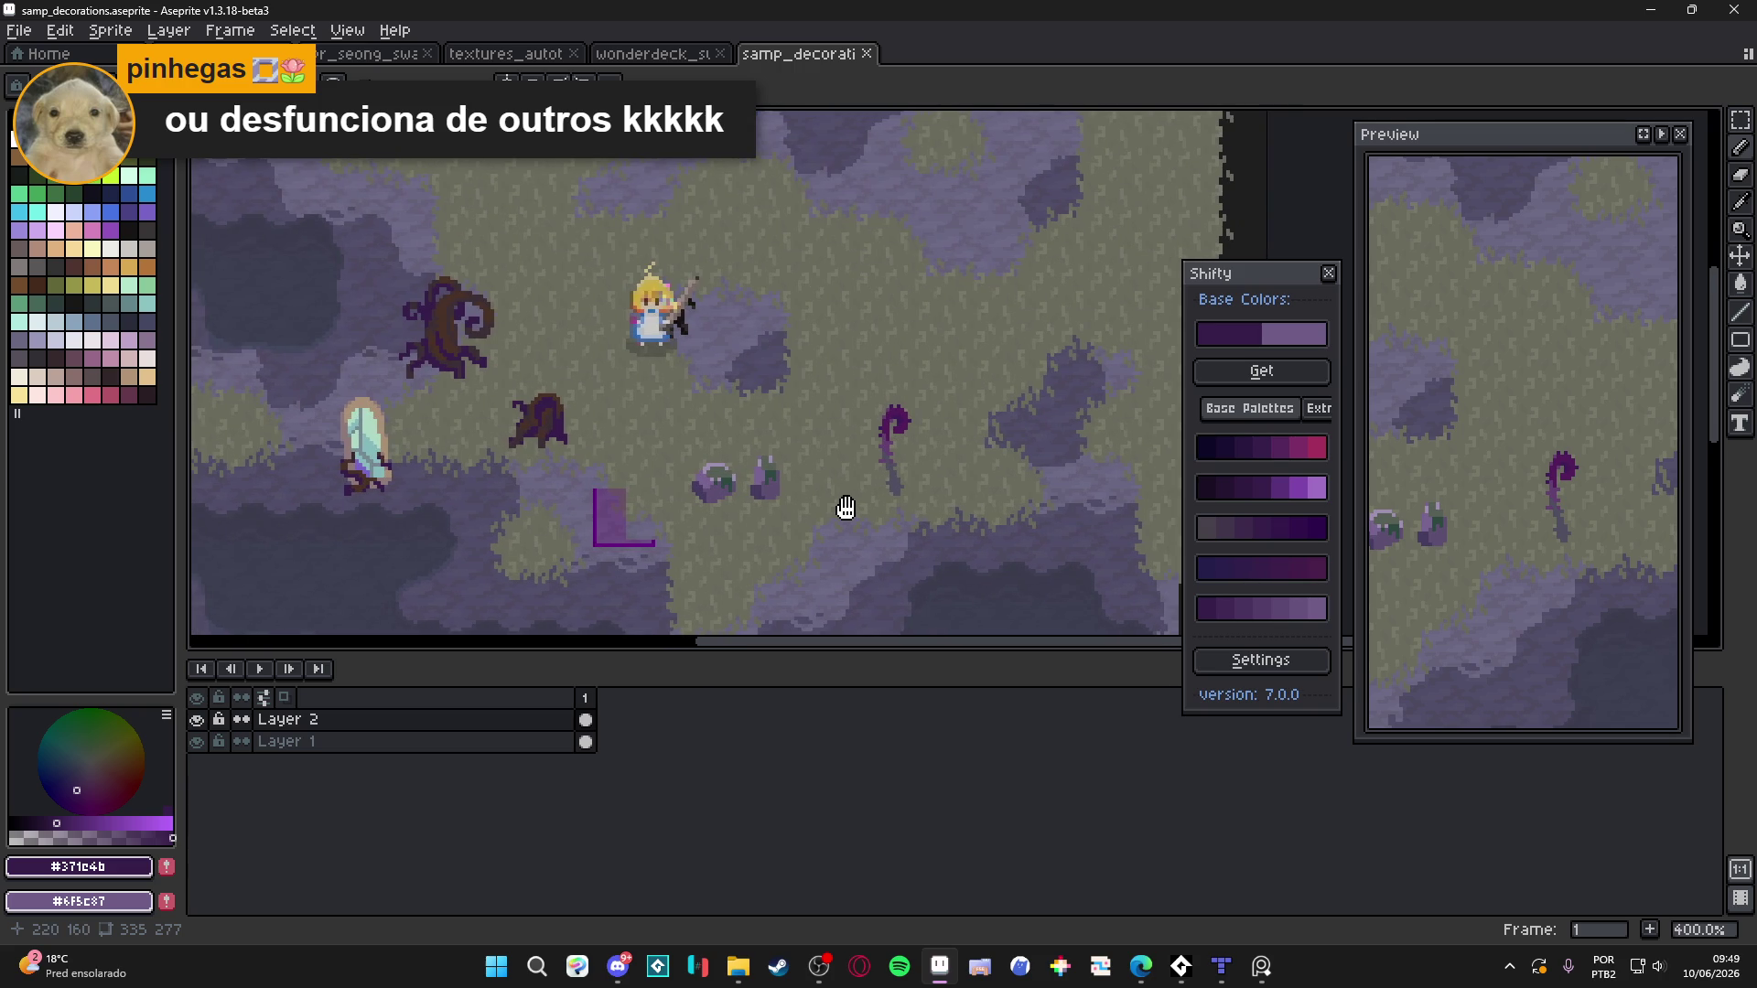
{"action": "key", "text": "ctrl+apostrophe"}
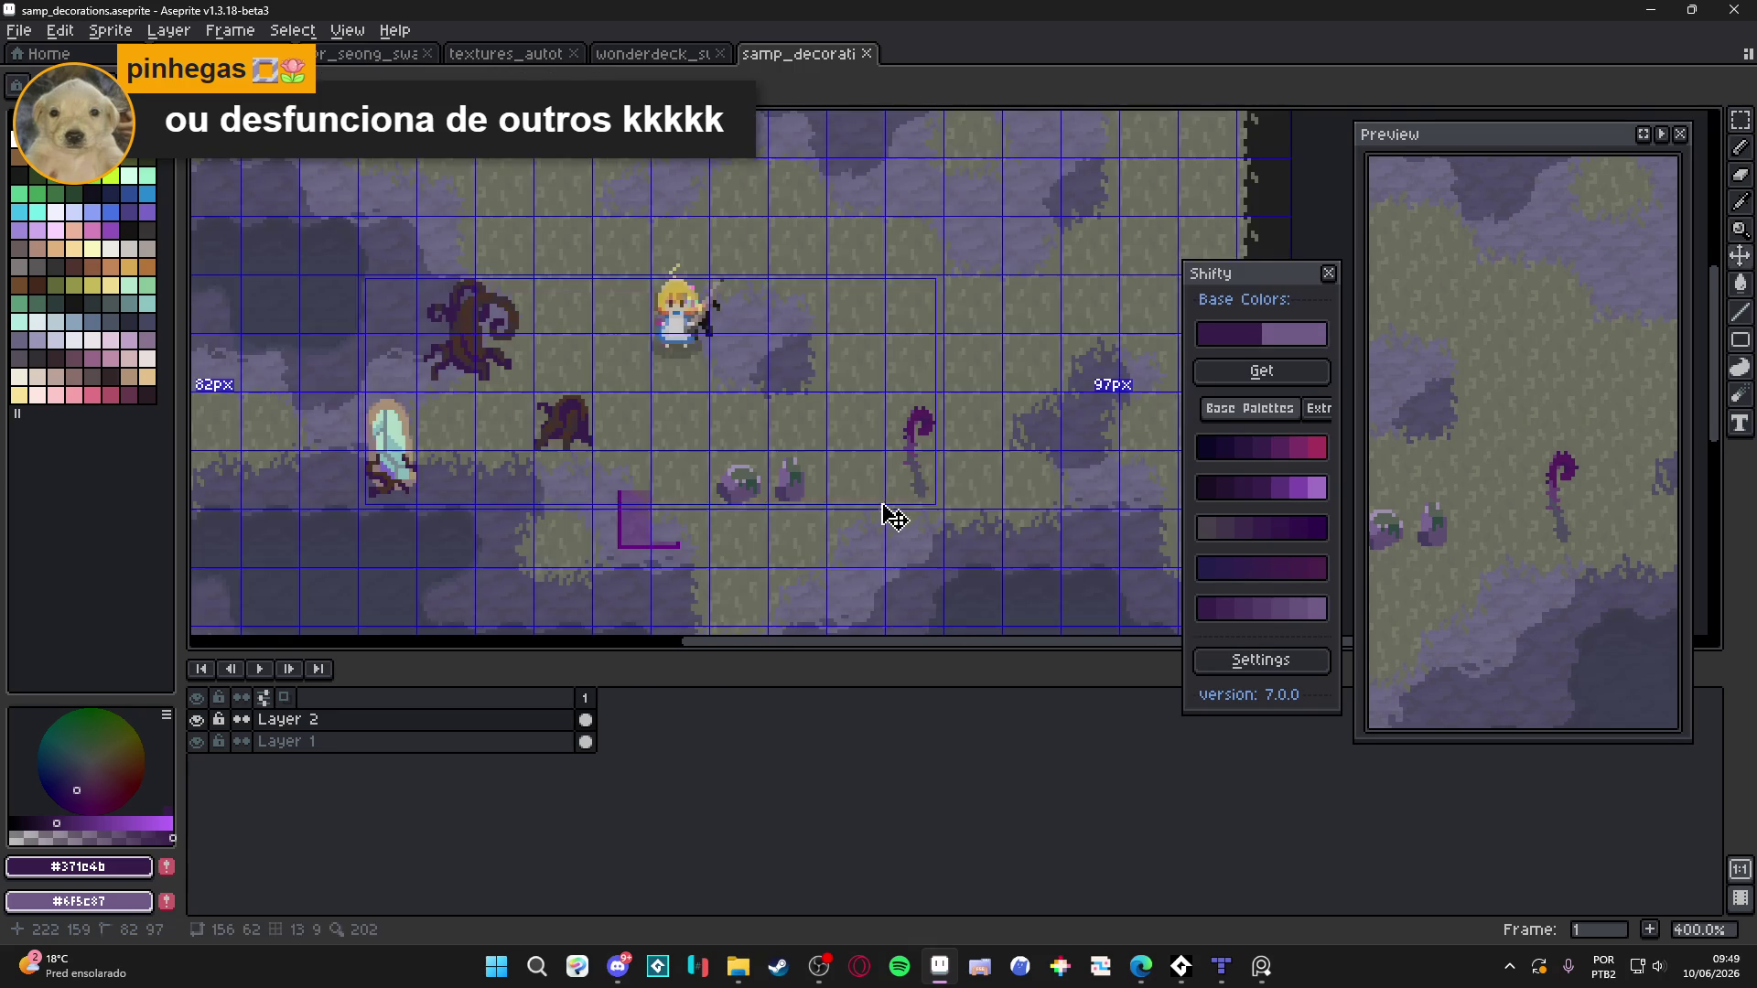
{"action": "scroll", "coordinate": [911, 467], "scroll_direction": "up", "scroll_amount": 2}
{"action": "scroll", "coordinate": [933, 482], "scroll_direction": "up", "scroll_amount": 1}
Sample grey-purple #4f4d5f from the canvas and enlarge the brush to 2px
{"action": "left_click", "coordinate": [933, 482], "text": "alt"}
{"action": "scroll", "coordinate": [800, 484], "scroll_direction": "up", "scroll_amount": 1}
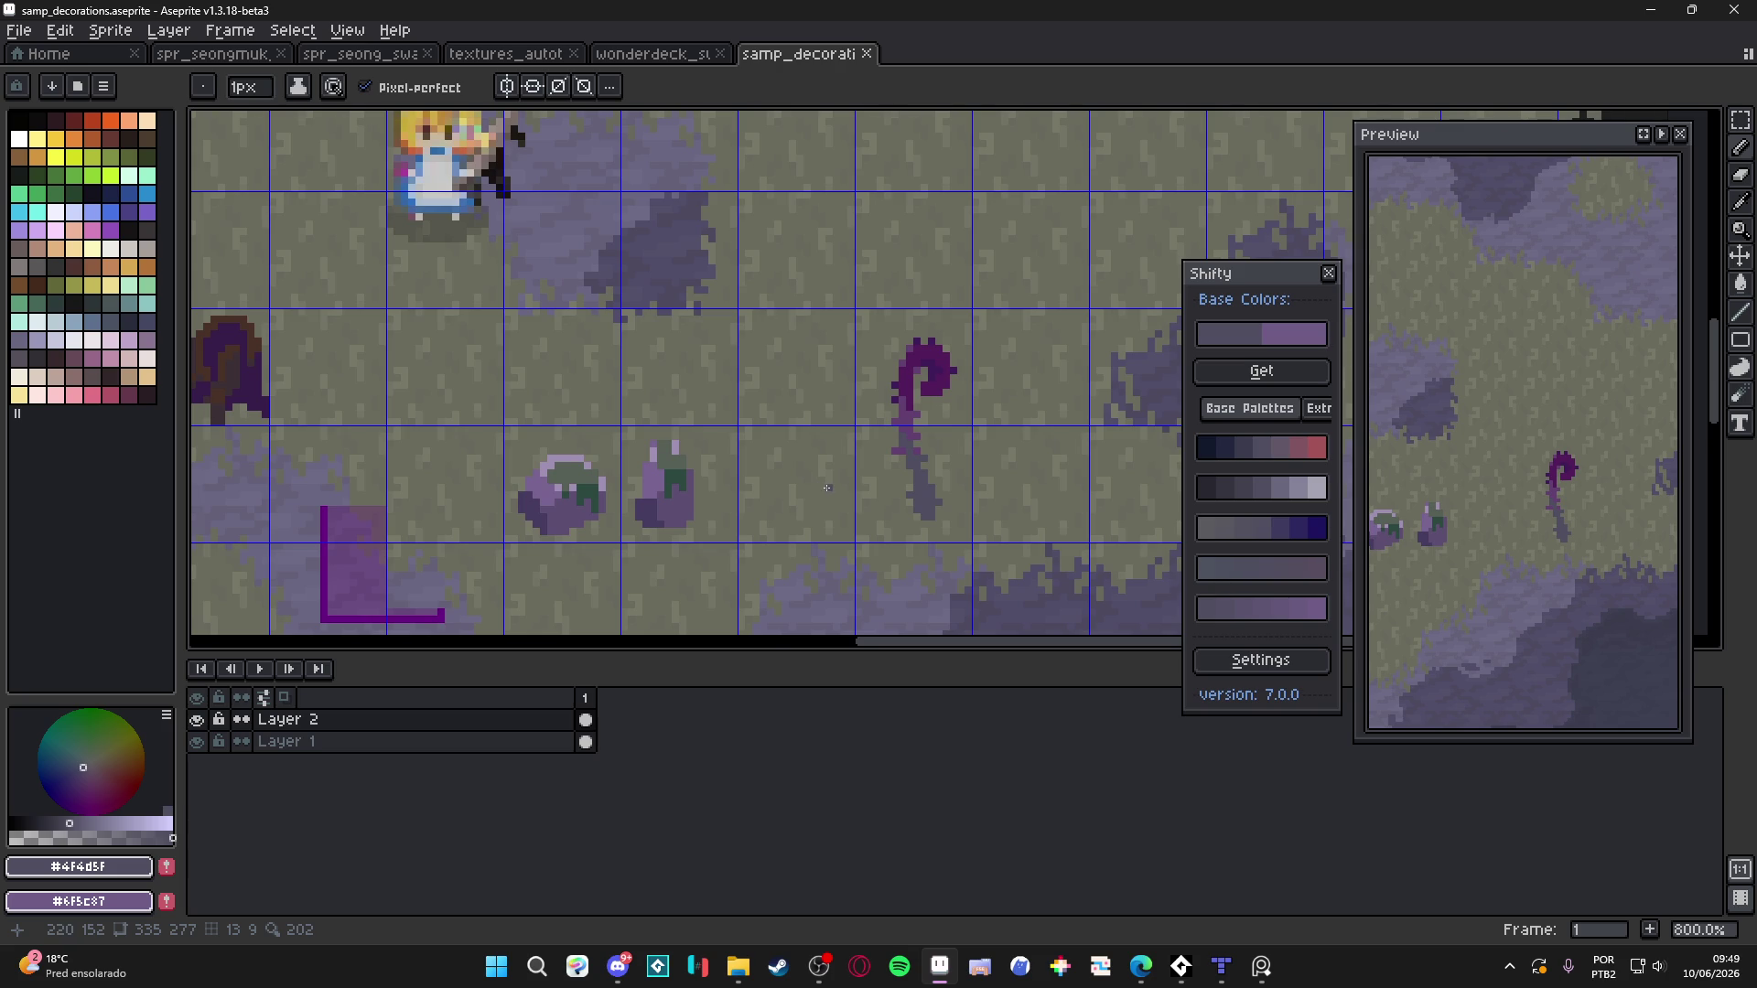
{"action": "scroll", "coordinate": [826, 487], "scroll_direction": "down", "scroll_amount": 3}
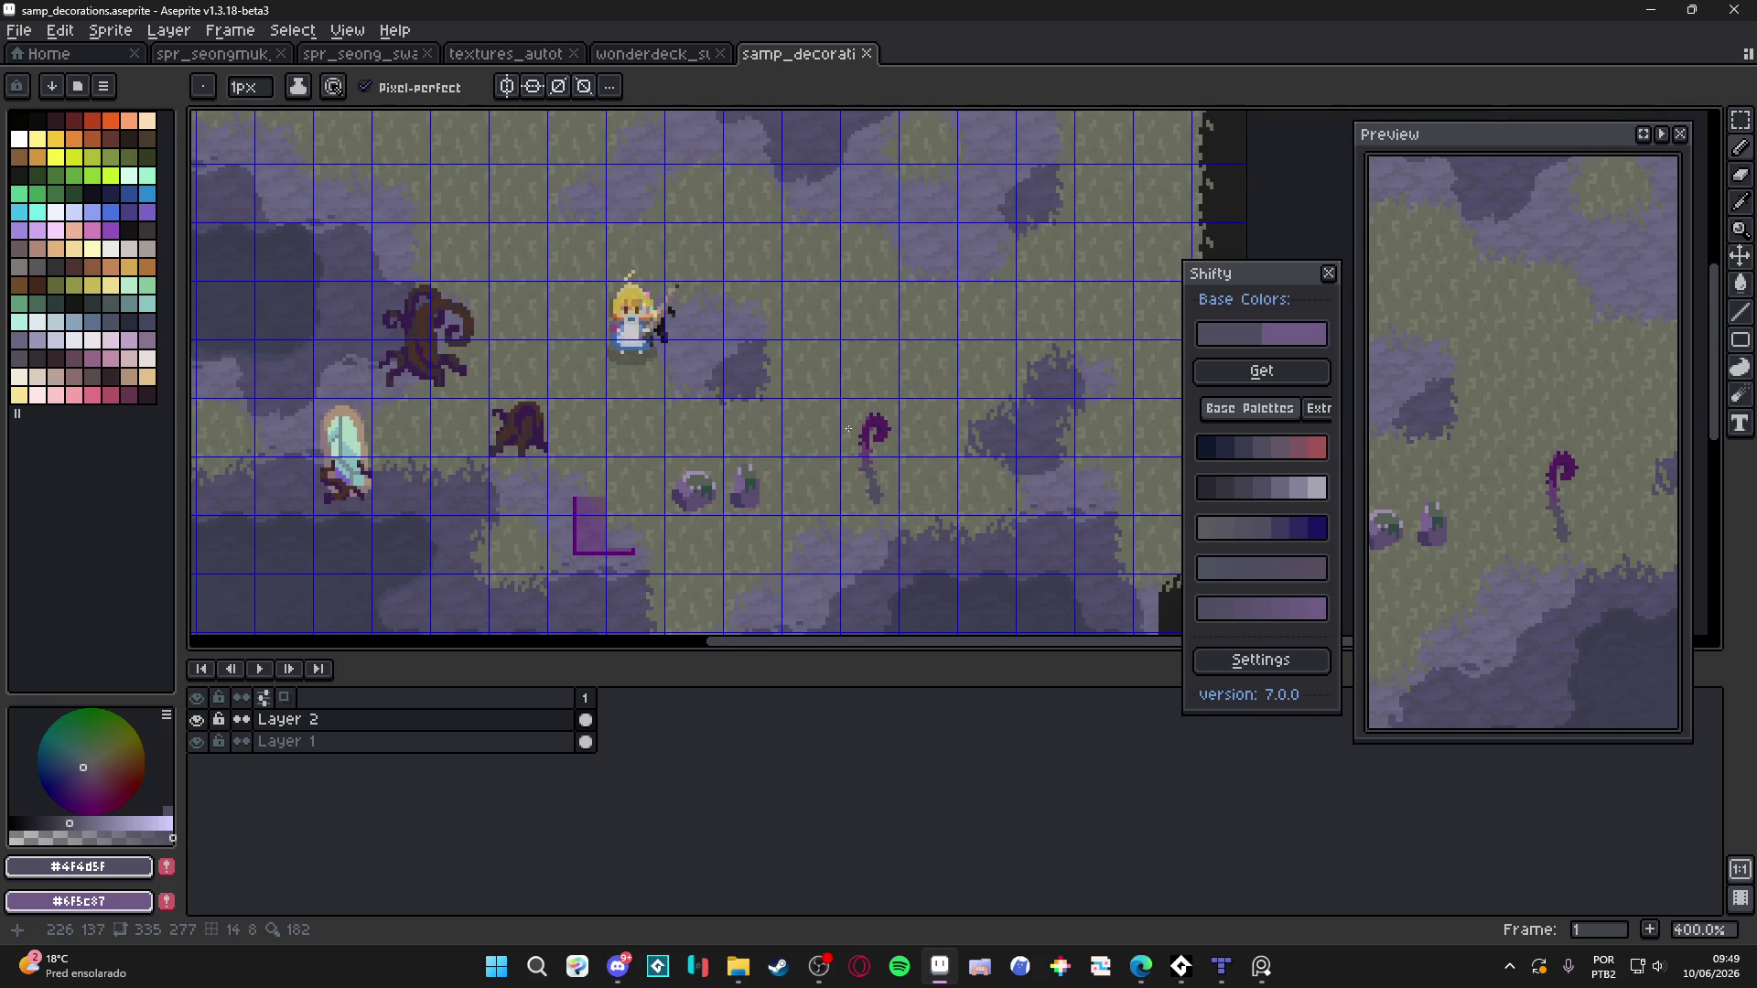
{"action": "scroll", "coordinate": [819, 428], "scroll_direction": "down", "scroll_amount": 1}
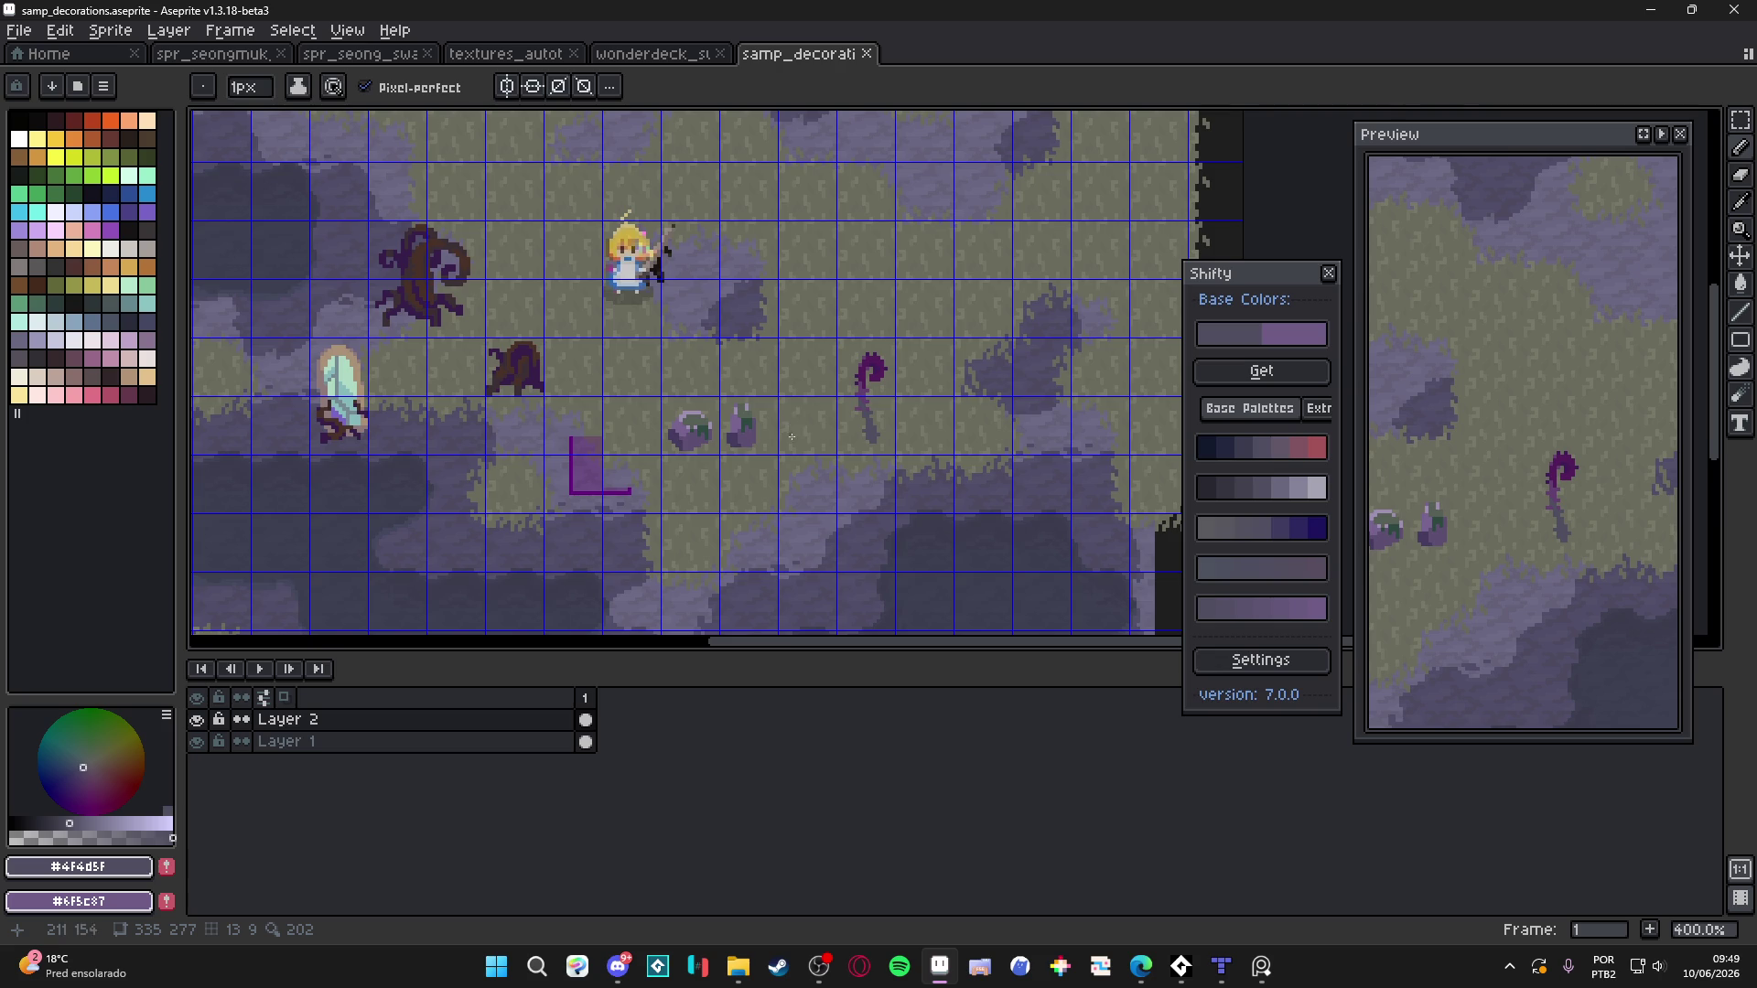
{"action": "scroll", "coordinate": [797, 439], "scroll_direction": "up", "scroll_amount": 2}
{"action": "scroll", "coordinate": [797, 440], "scroll_direction": "right", "scroll_amount": 5}
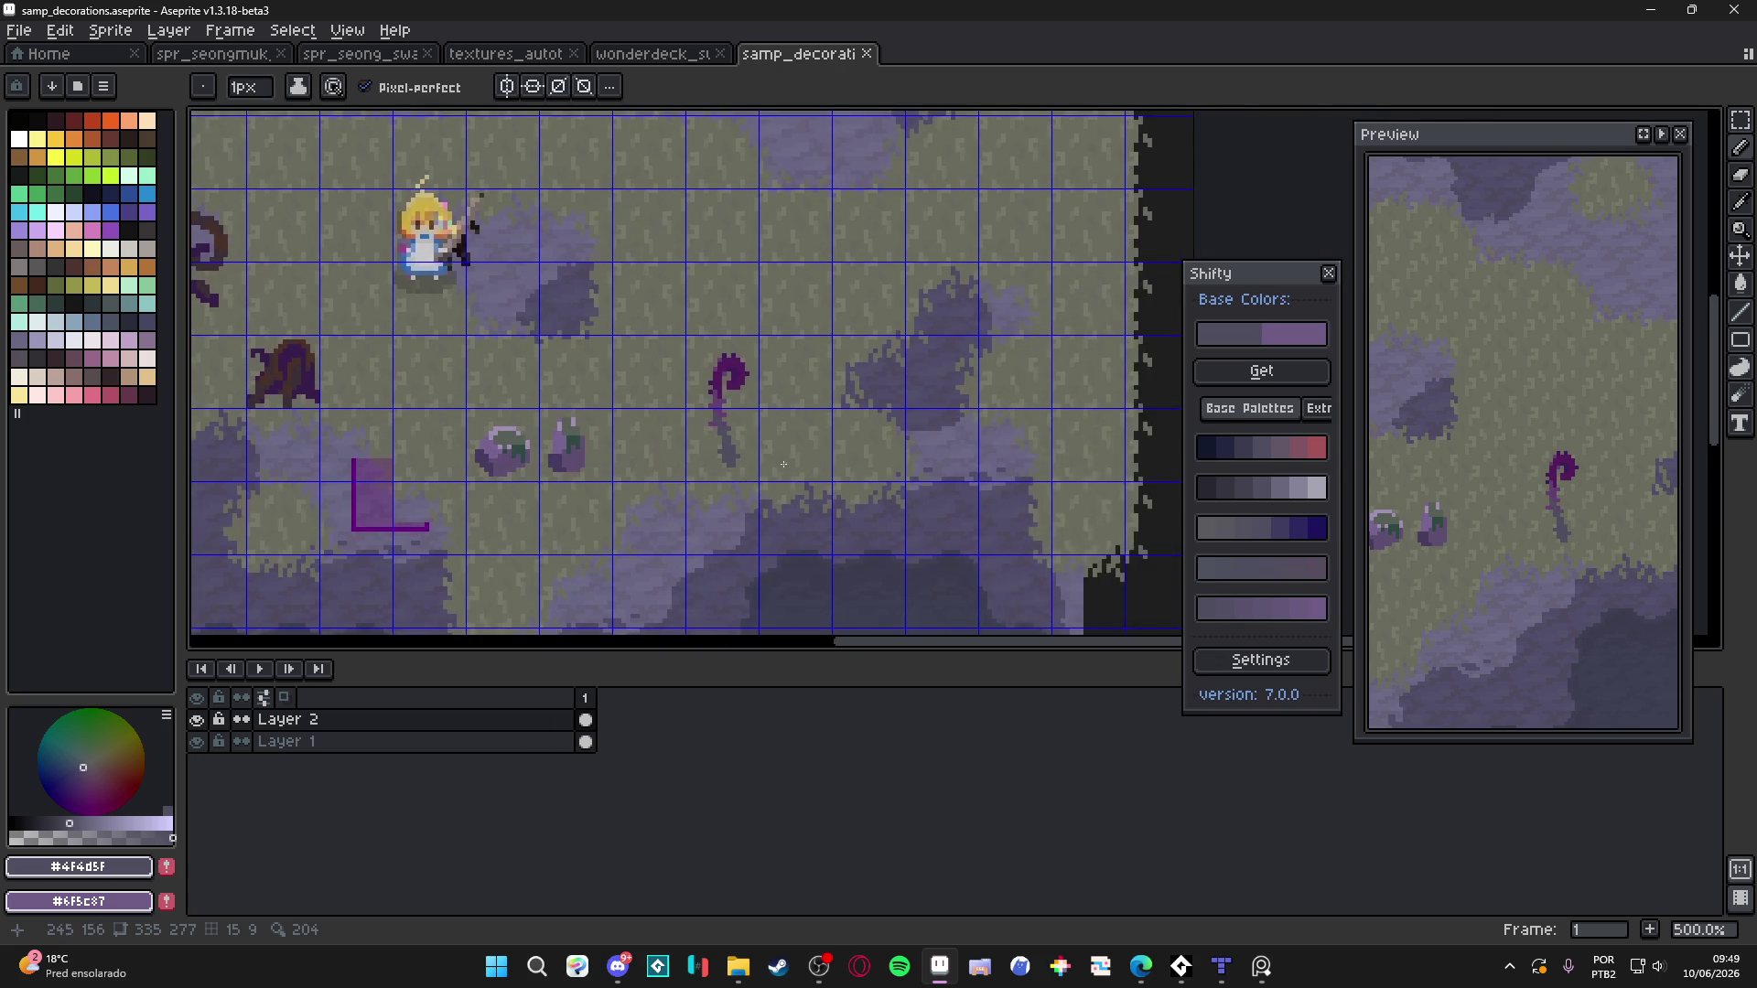
{"action": "scroll", "coordinate": [784, 449], "scroll_direction": "up", "scroll_amount": 1}
{"action": "scroll", "coordinate": [772, 471], "scroll_direction": "right", "scroll_amount": 1}
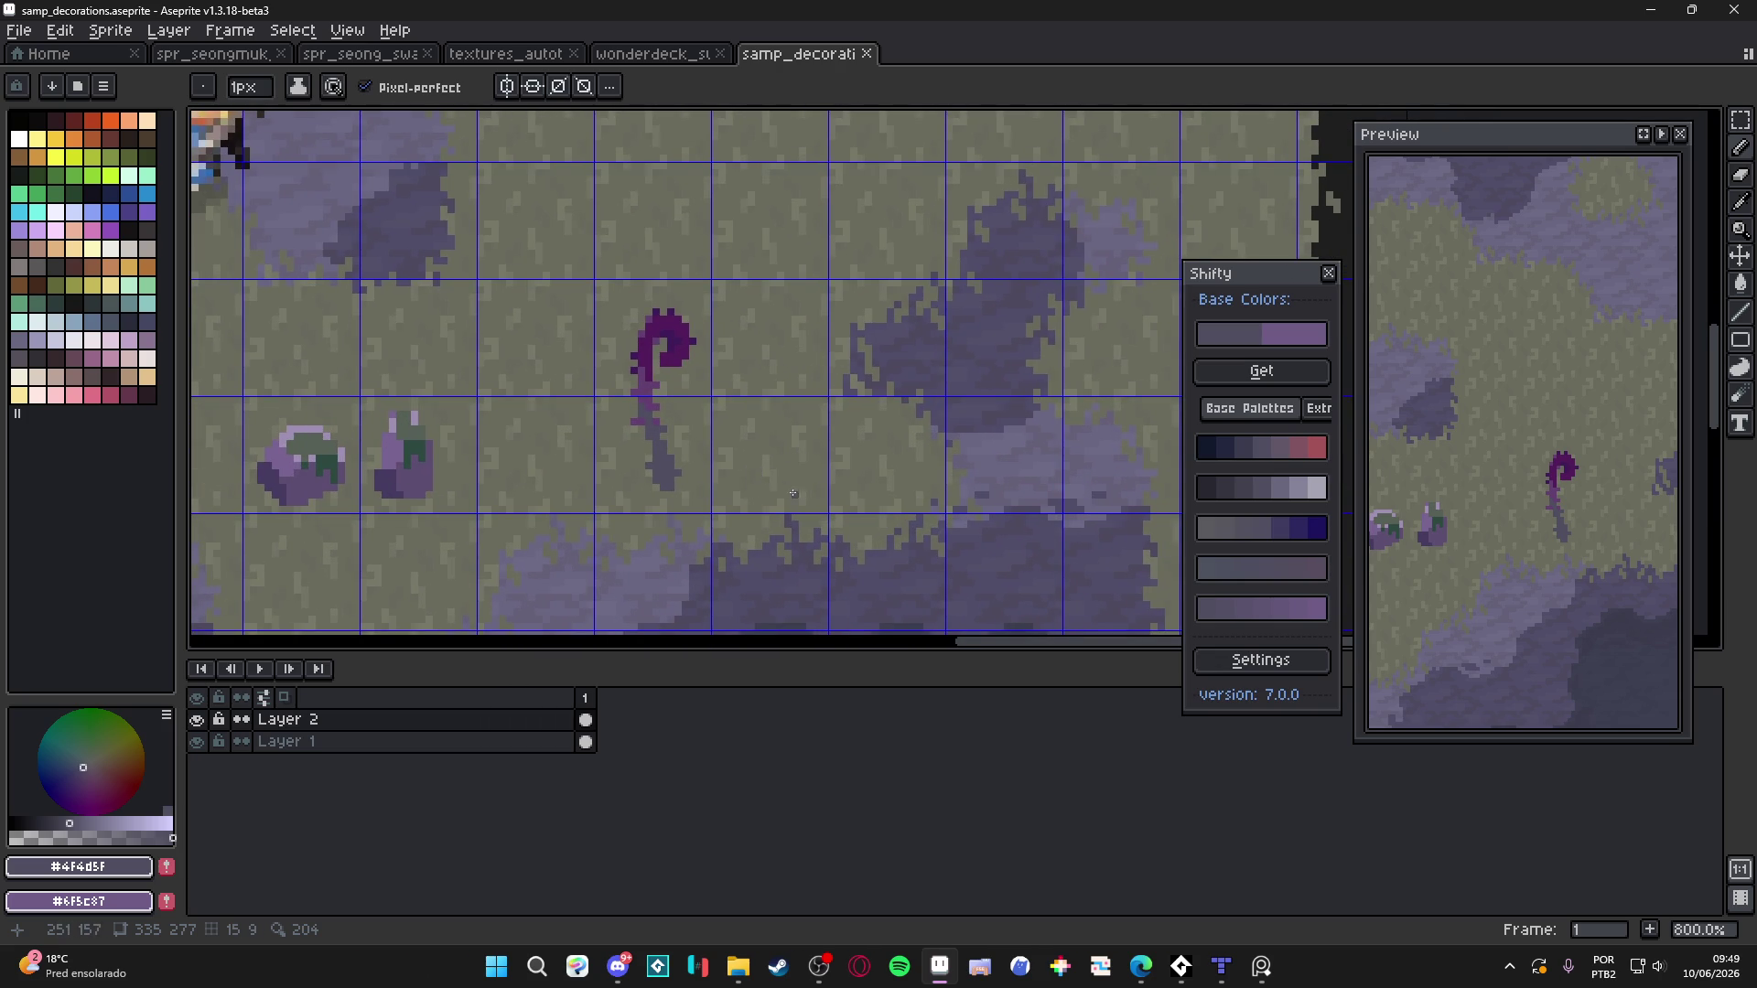
{"action": "key", "text": "plus"}
Draw a winding vine right of the sprout, undoing an extra top row of pixels
{"action": "mouse_move", "coordinate": [746, 478]}
{"action": "left_mouse_down"}
{"action": "mouse_move", "coordinate": [805, 414]}
{"action": "mouse_move", "coordinate": [854, 424]}
{"action": "mouse_move", "coordinate": [859, 485]}
{"action": "mouse_move", "coordinate": [892, 448]}
{"action": "left_mouse_up"}
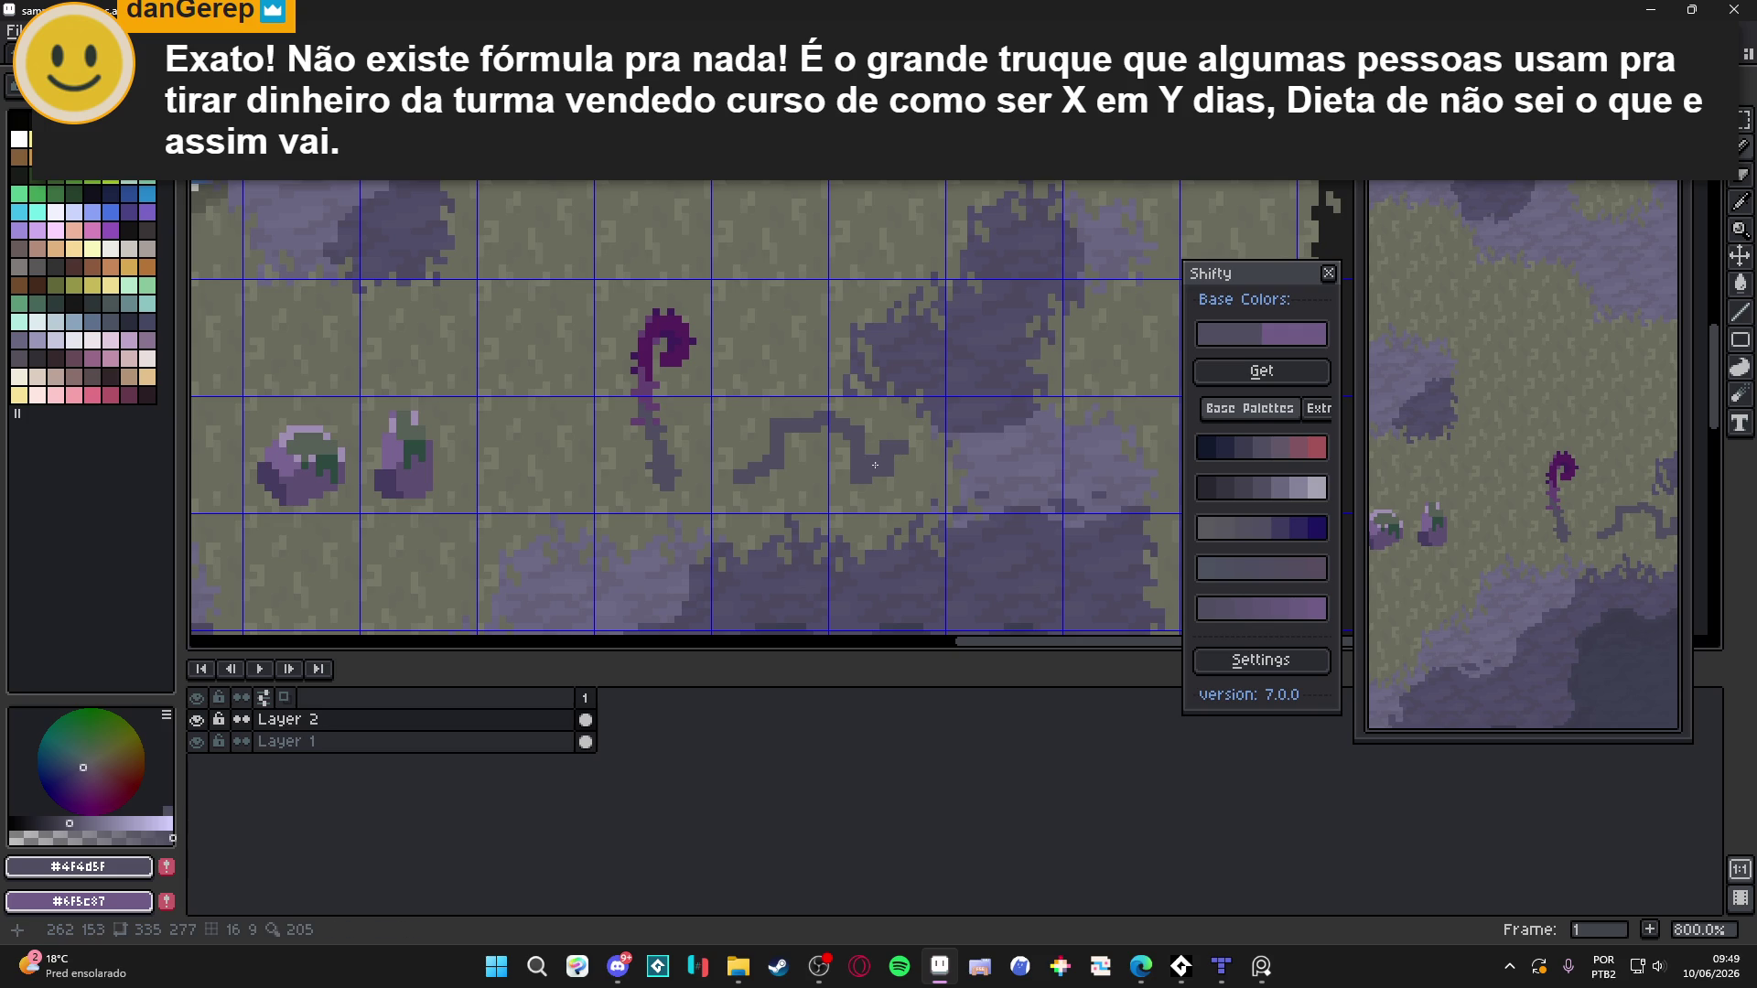
{"action": "scroll", "coordinate": [874, 464], "scroll_direction": "up", "scroll_amount": 2}
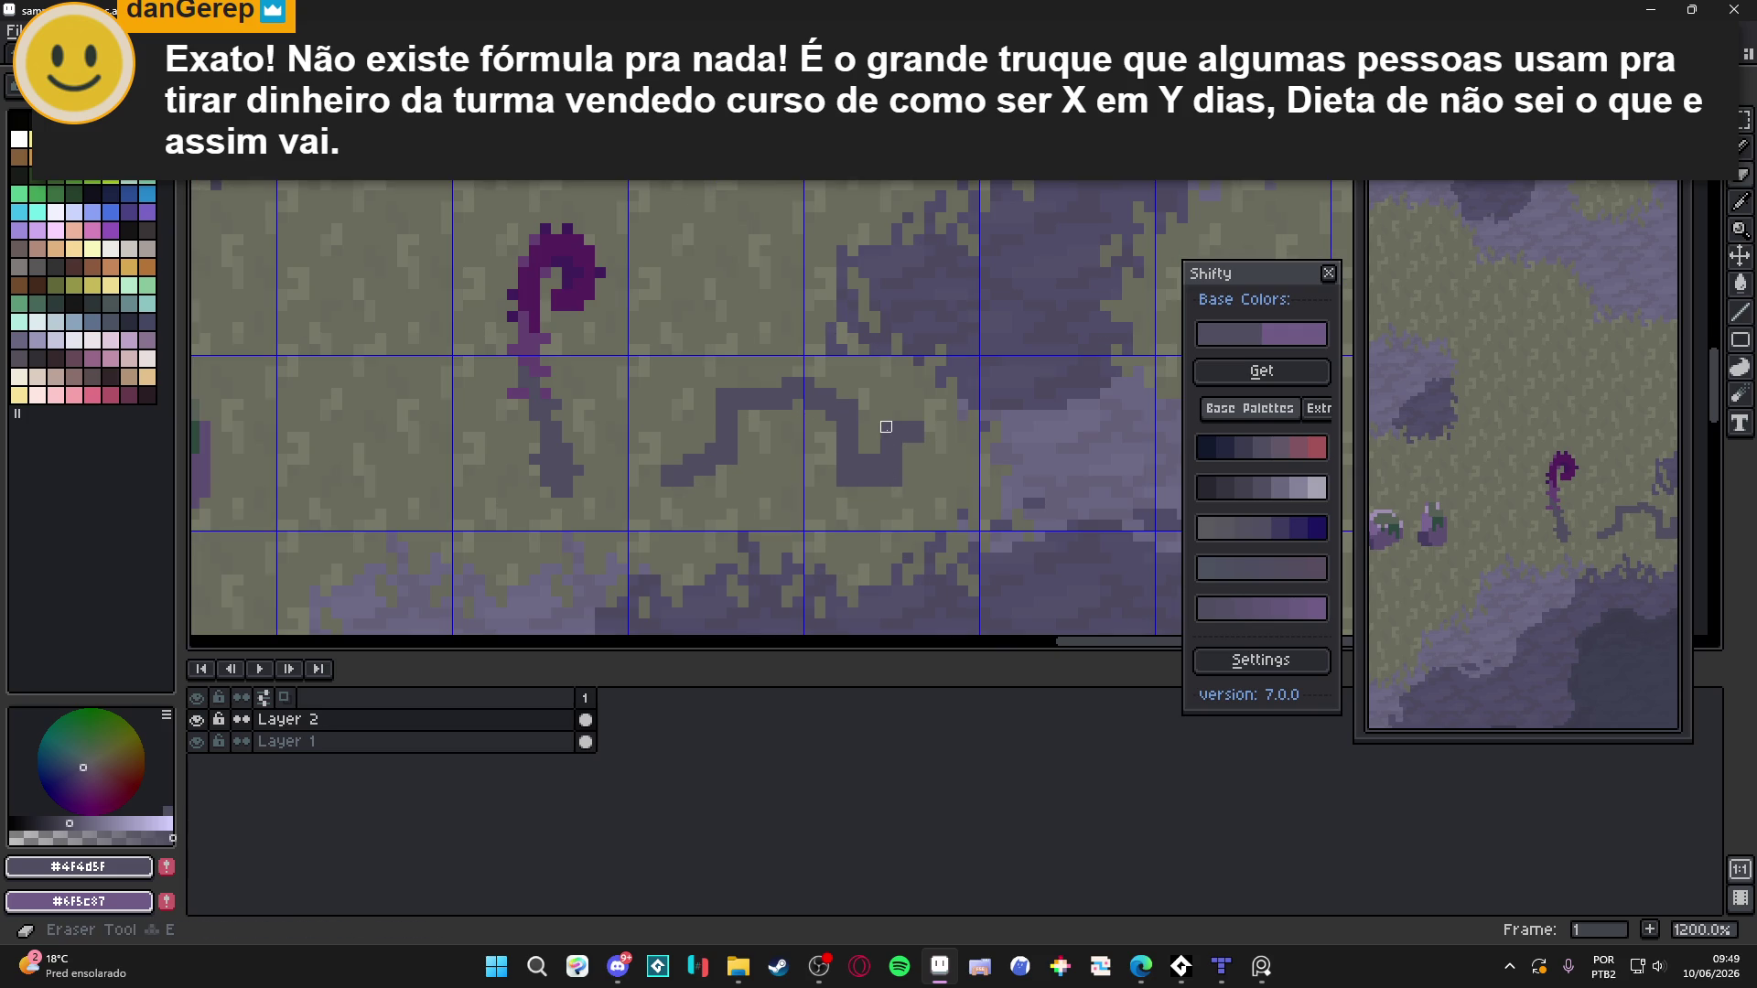
{"action": "left_click_drag", "start_coordinate": [773, 384], "coordinate": [721, 384]}
{"action": "key", "text": "ctrl+z"}
{"action": "key", "text": "ctrl+z"}
Add dark pixels to thicken the vine's top-left corner and left end
{"action": "left_click", "coordinate": [732, 393]}
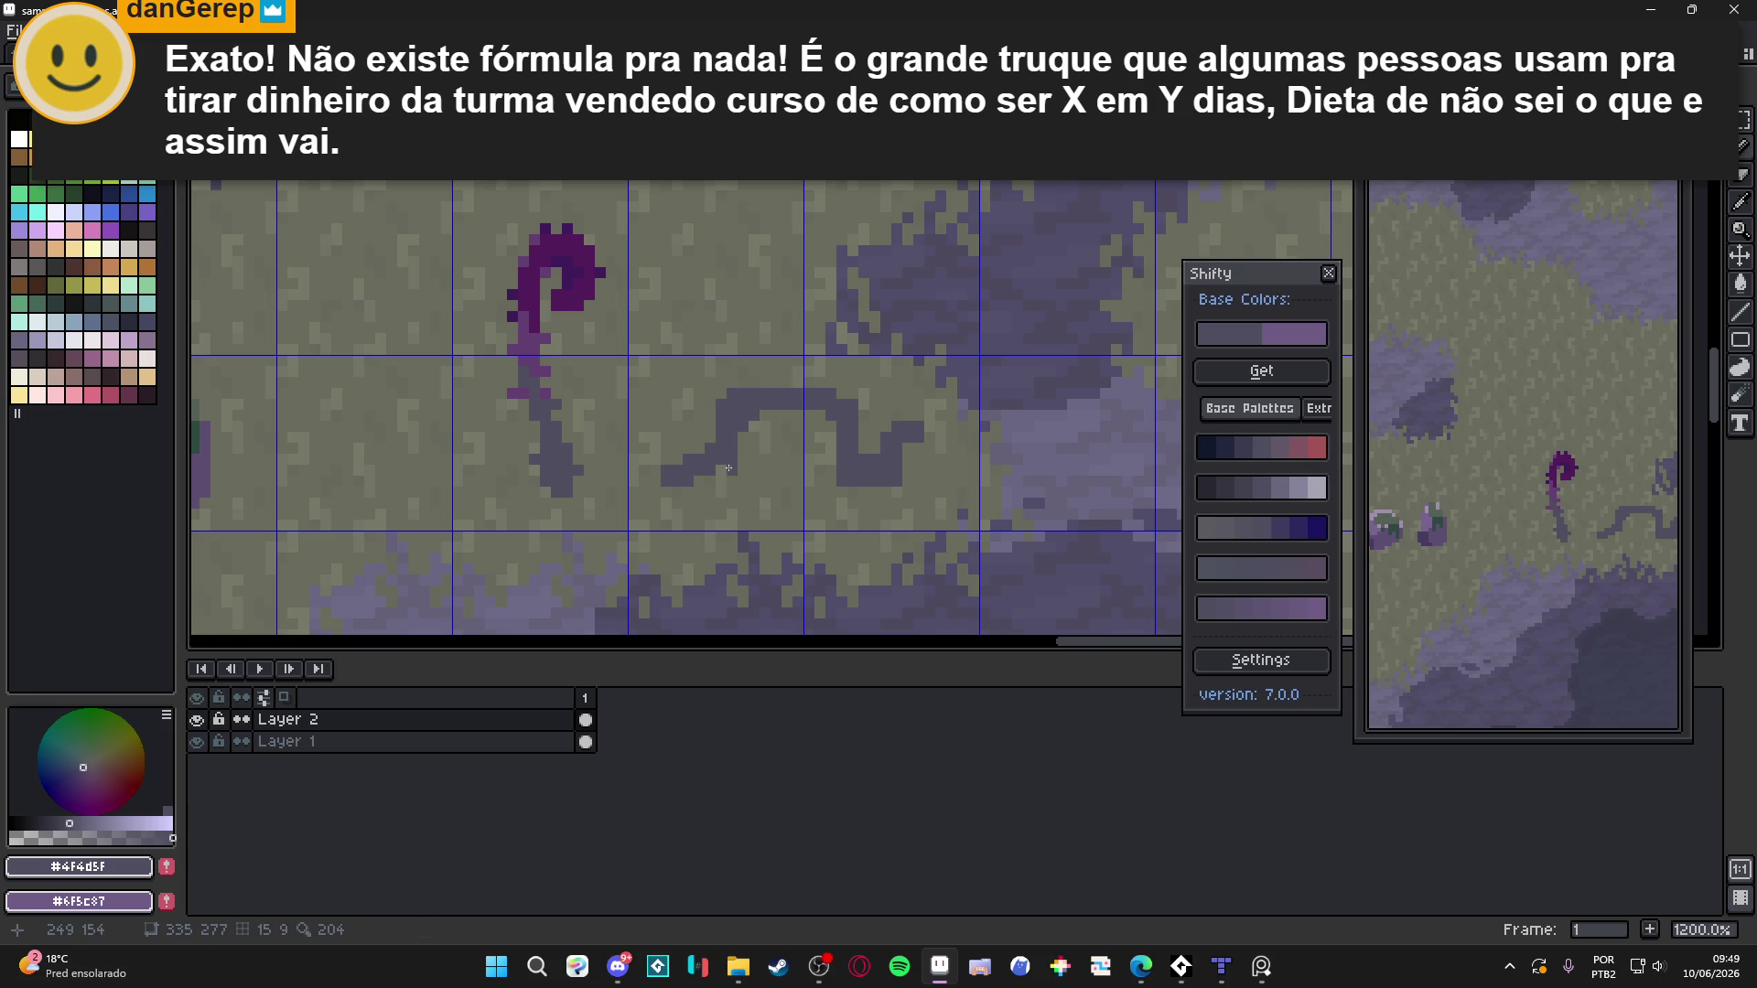
{"action": "left_click", "coordinate": [680, 465]}
{"action": "left_click", "coordinate": [685, 497]}
{"action": "left_click", "coordinate": [686, 461]}
{"action": "left_click", "coordinate": [698, 453]}
{"action": "left_click", "coordinate": [666, 454]}
Erase stray pixels below the vine's left end and add dark pixels along its curve
{"action": "key", "text": "e"}
{"action": "left_click", "coordinate": [705, 509]}
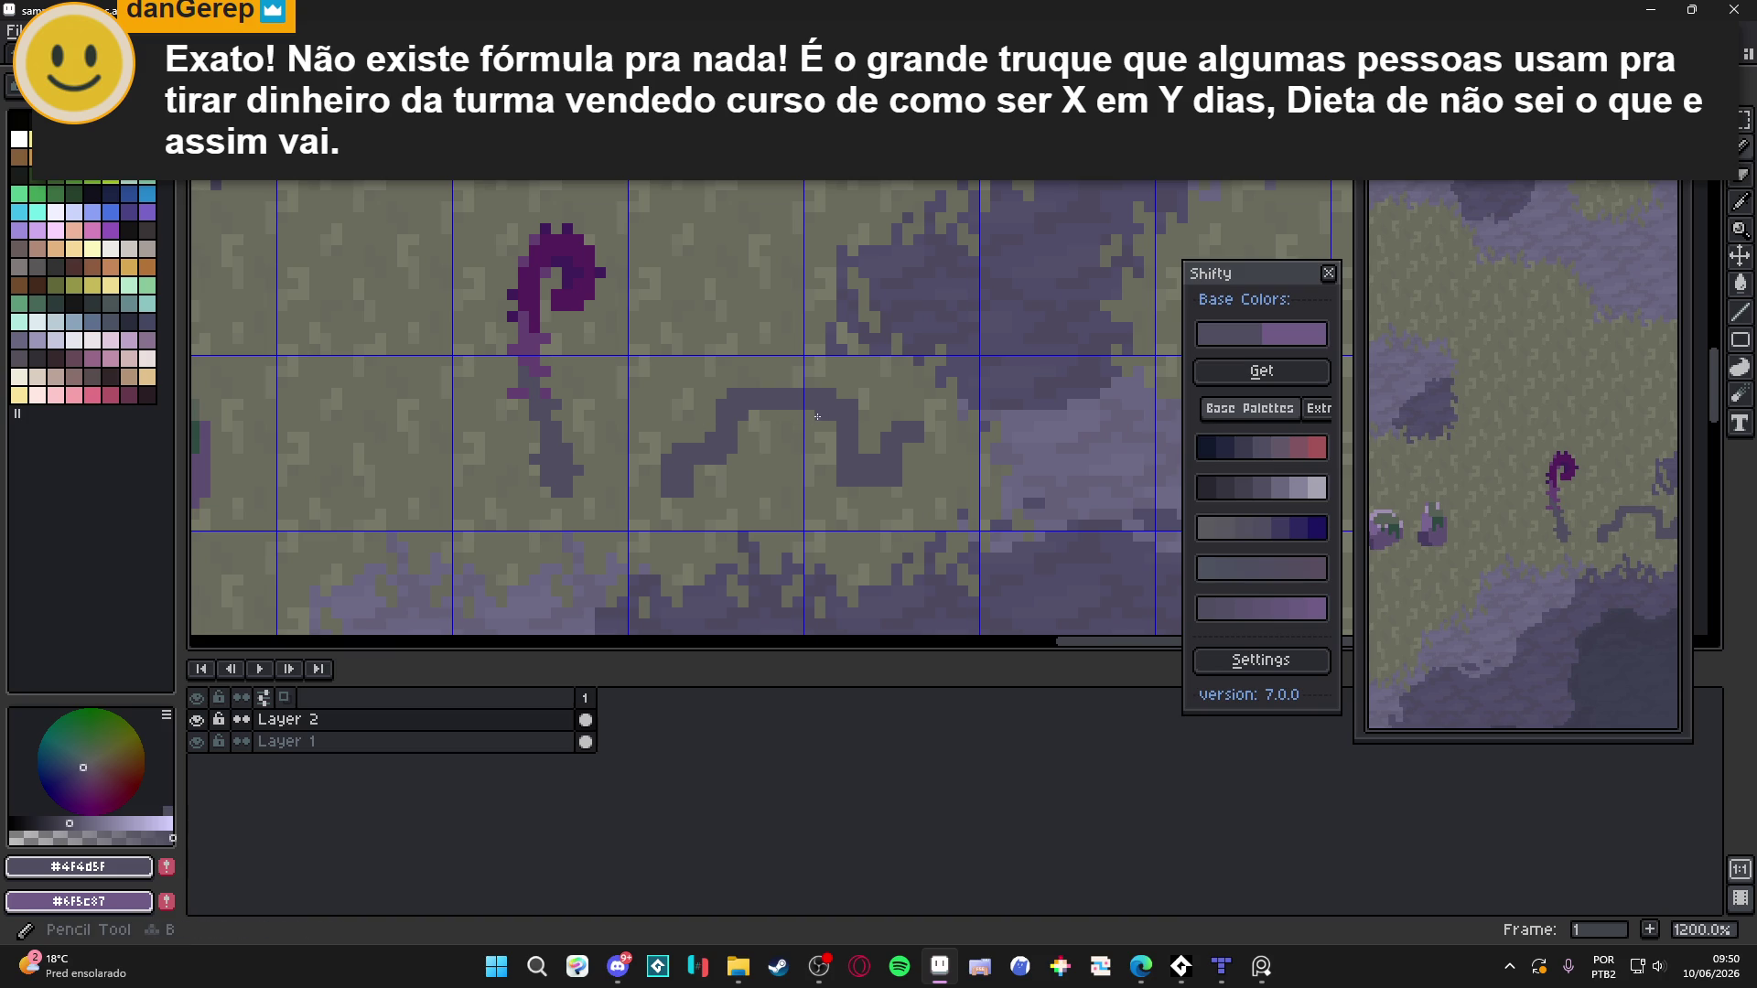
{"action": "key", "text": "e"}
{"action": "scroll", "coordinate": [933, 495], "scroll_direction": "down", "scroll_amount": 4}
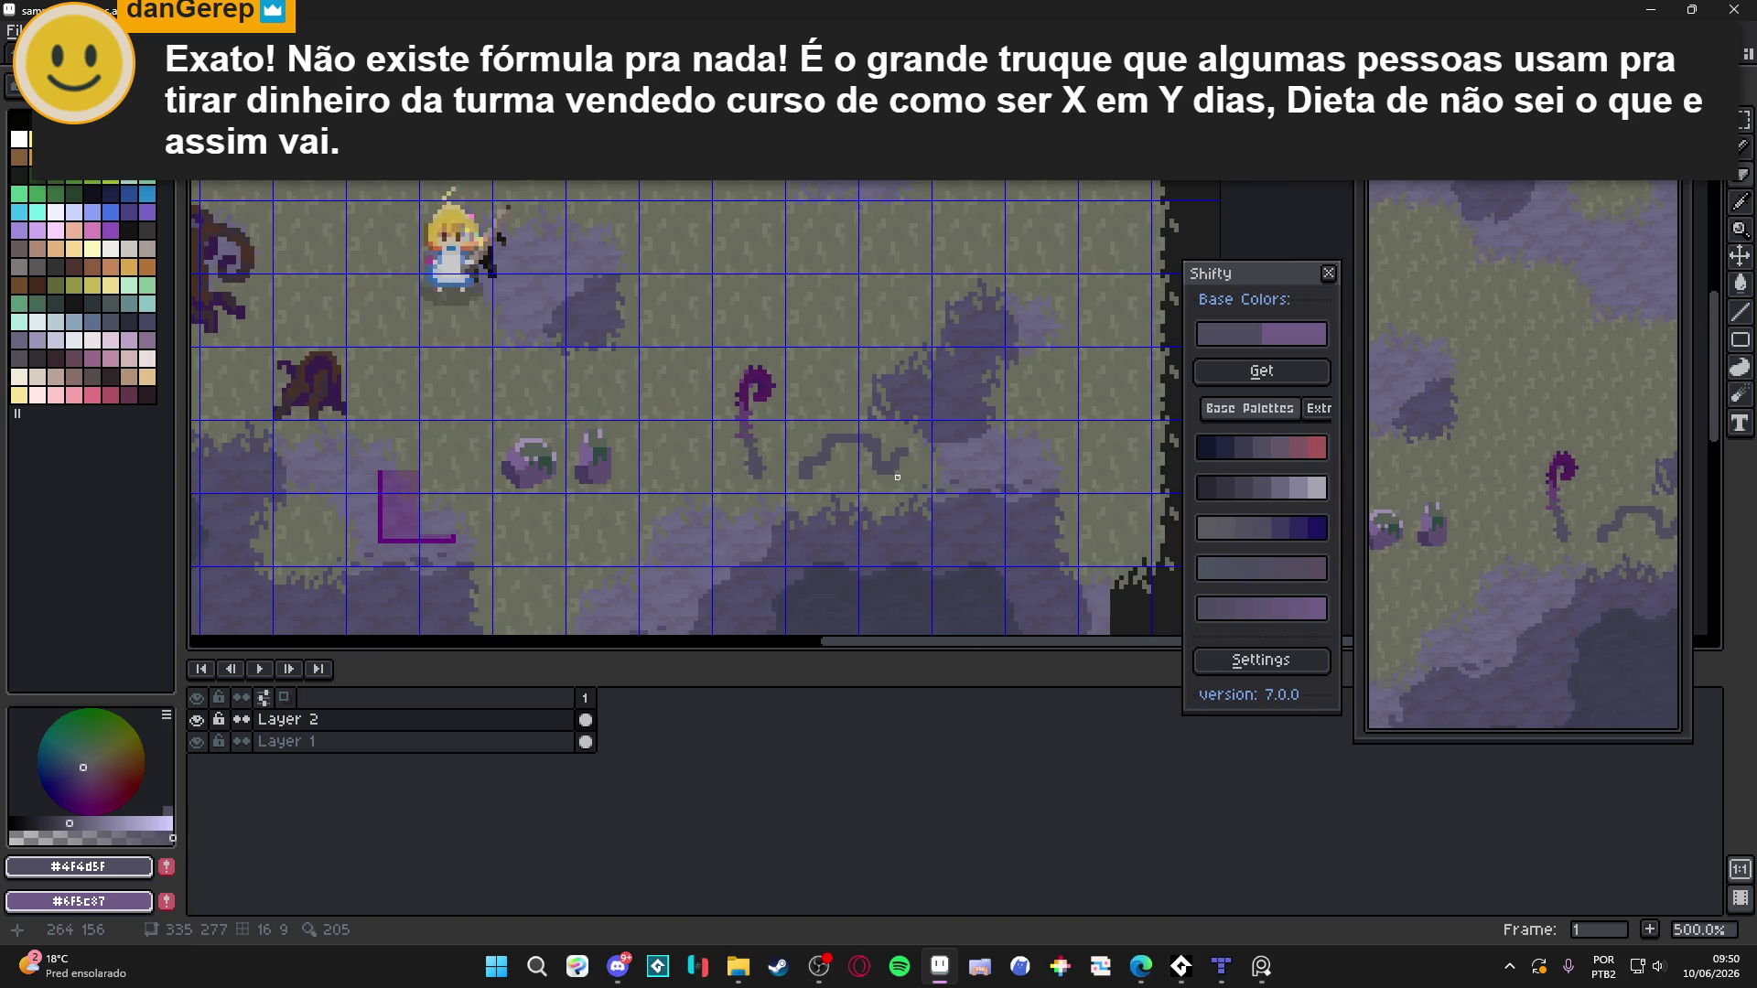
{"action": "scroll", "coordinate": [906, 477], "scroll_direction": "up", "scroll_amount": 3}
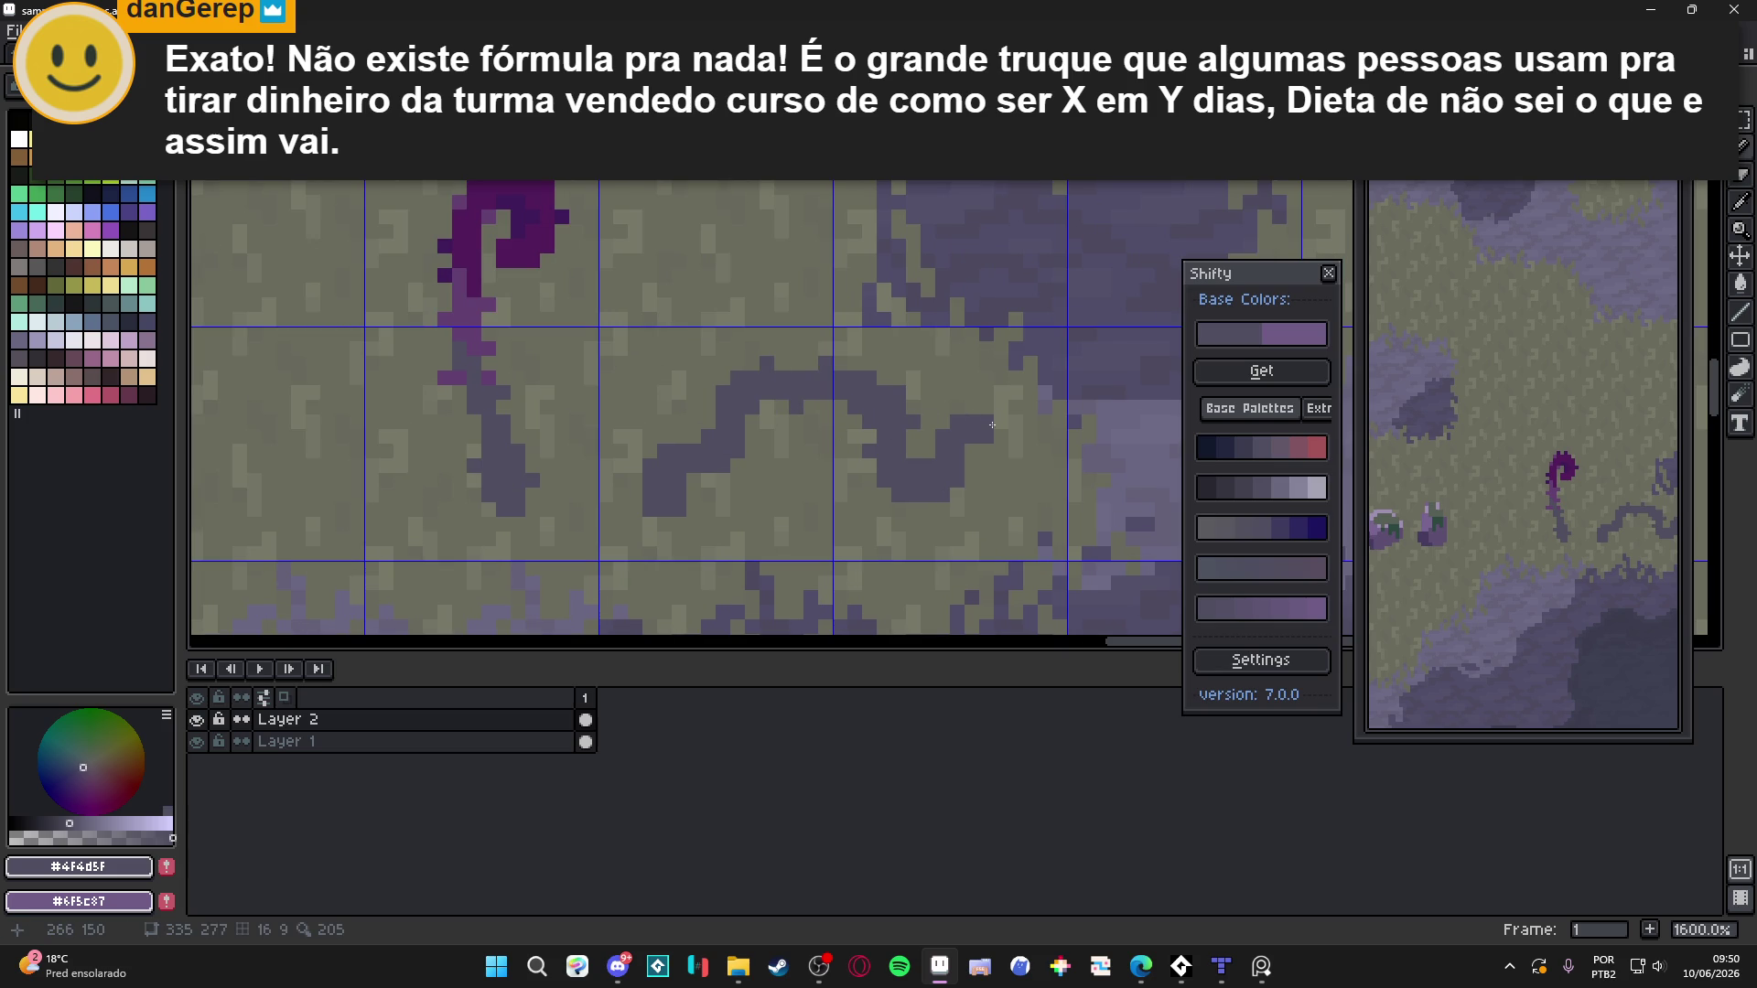
{"action": "mouse_move", "coordinate": [997, 451]}
{"action": "left_mouse_down"}
{"action": "mouse_move", "coordinate": [986, 474]}
{"action": "mouse_move", "coordinate": [998, 430]}
{"action": "mouse_move", "coordinate": [992, 475]}
{"action": "left_mouse_up"}
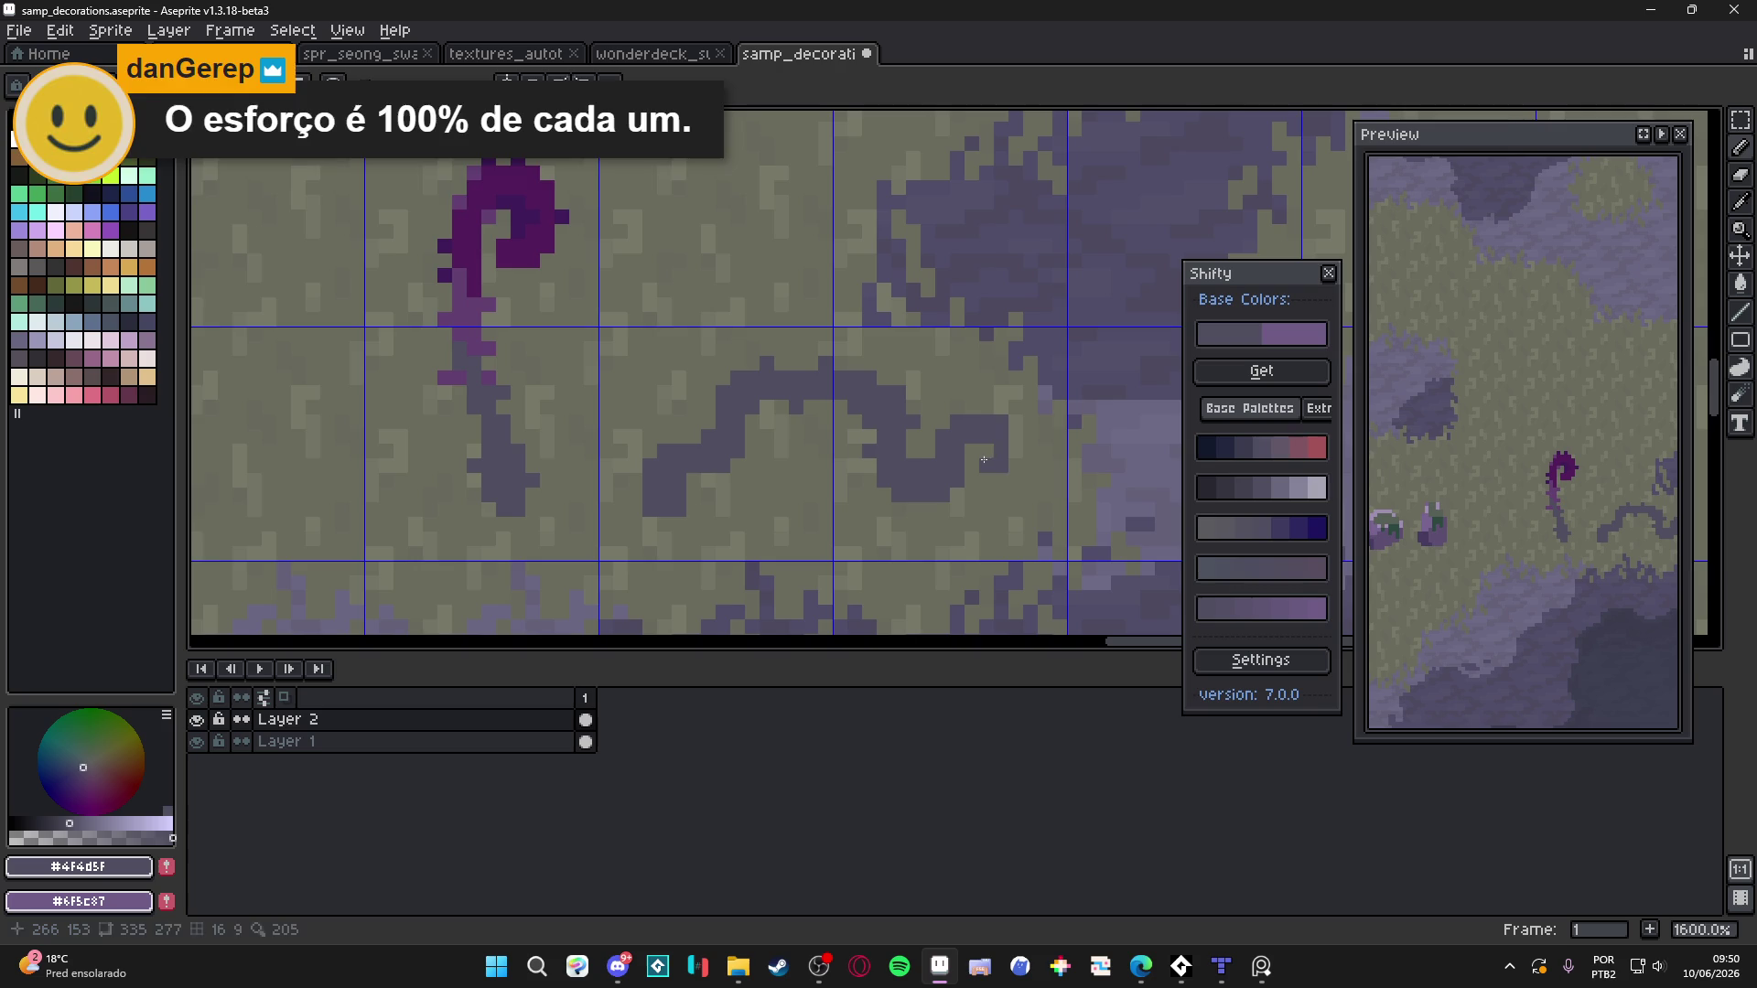
{"action": "scroll", "coordinate": [982, 506], "scroll_direction": "down", "scroll_amount": 3}
{"action": "scroll", "coordinate": [912, 485], "scroll_direction": "up", "scroll_amount": 2}
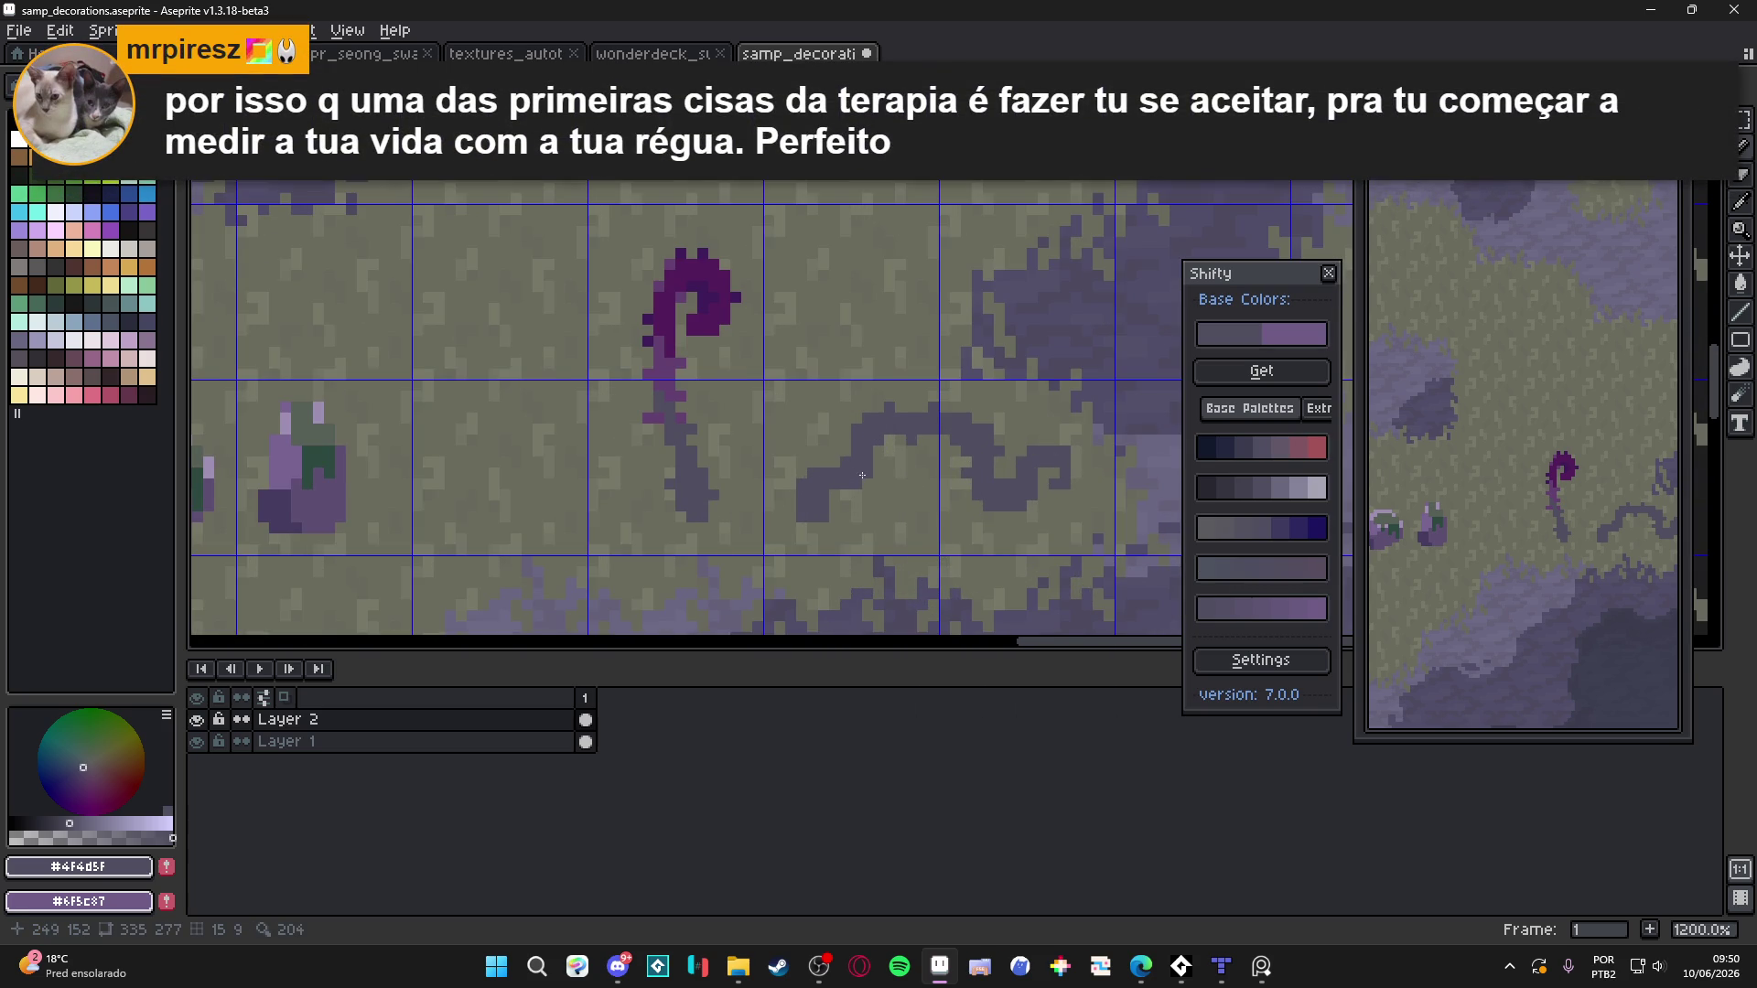
Save the map with the reshaped grey vine
{"action": "left_click_drag", "start_coordinate": [868, 478], "coordinate": [857, 486]}
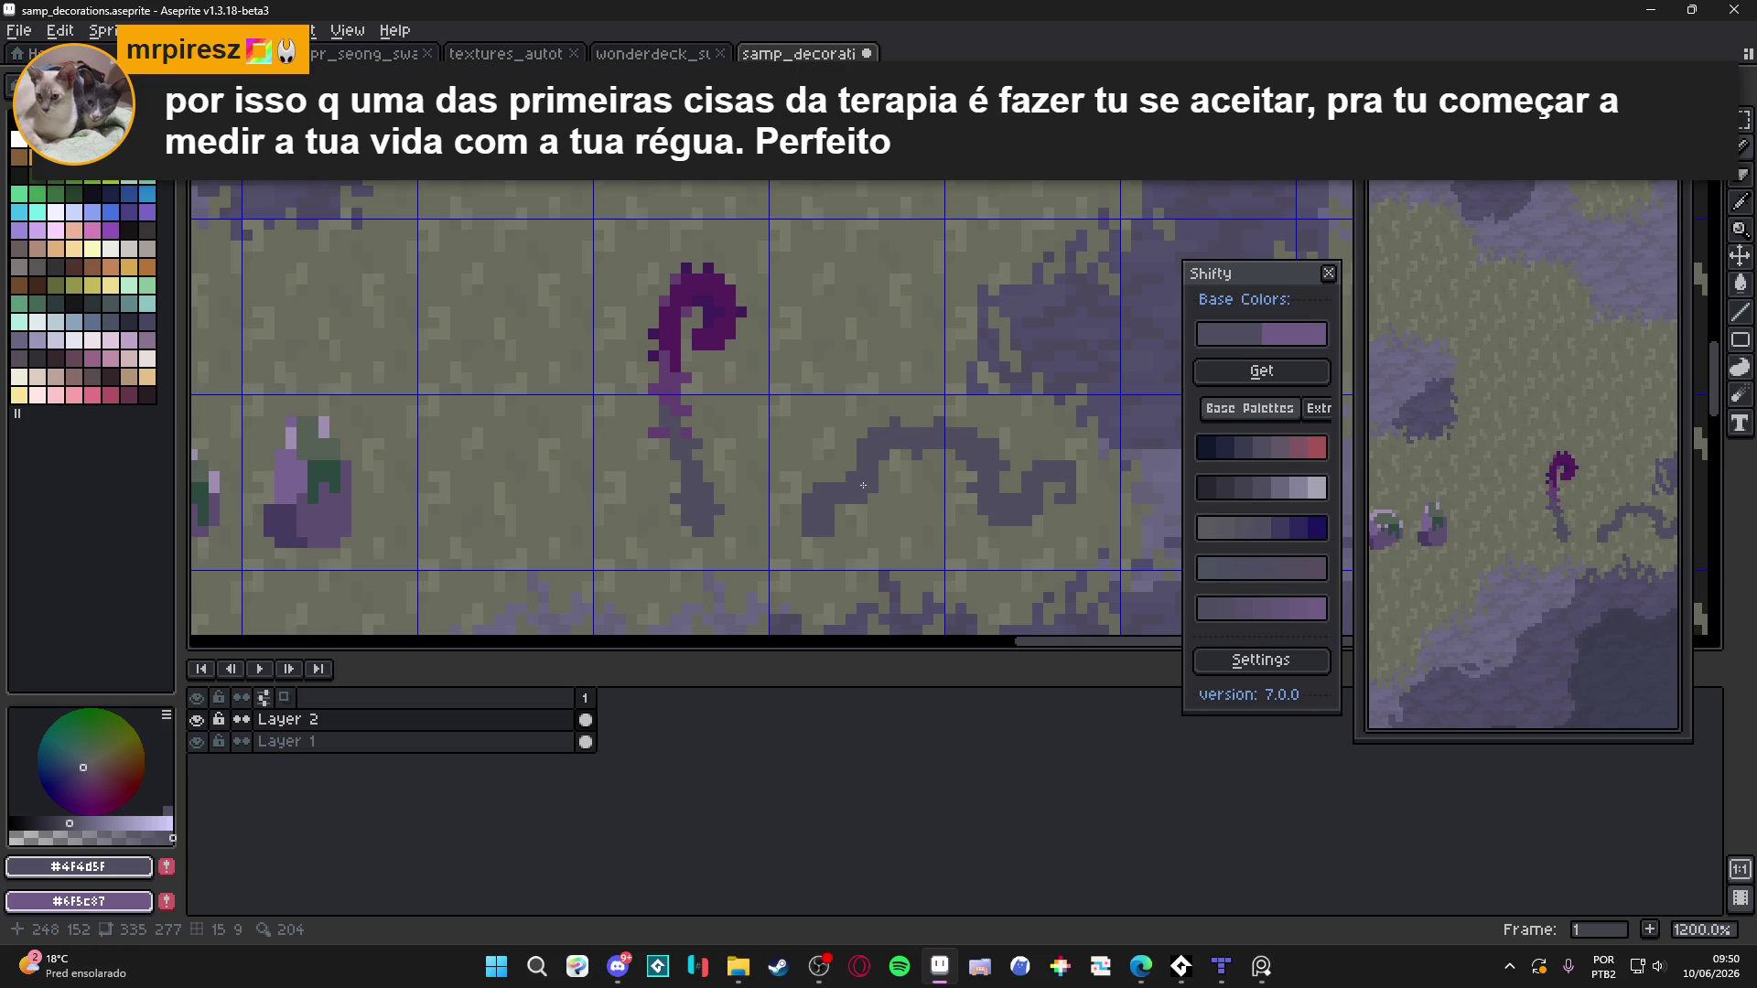
{"action": "scroll", "coordinate": [863, 486], "scroll_direction": "down", "scroll_amount": 2}
{"action": "key", "text": "ctrl+s"}
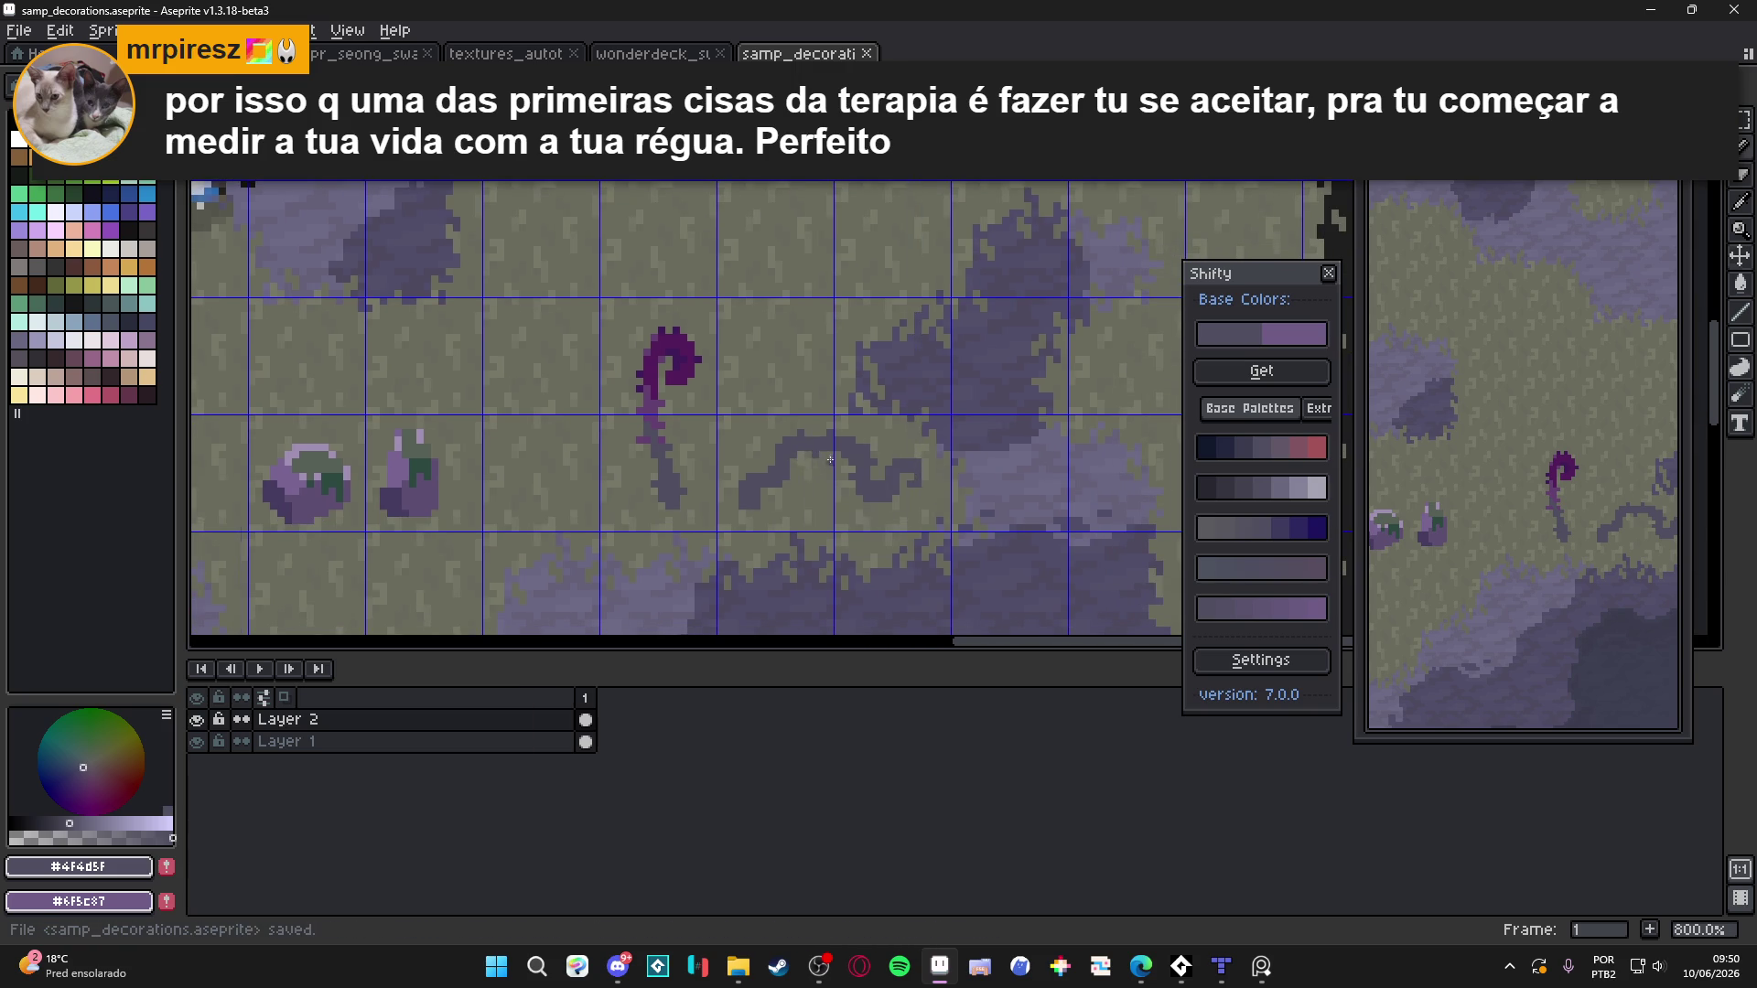
Sample the sprout's dark purple and paint it along the vine into a curl
{"action": "scroll", "coordinate": [865, 461], "scroll_direction": "up", "scroll_amount": 2}
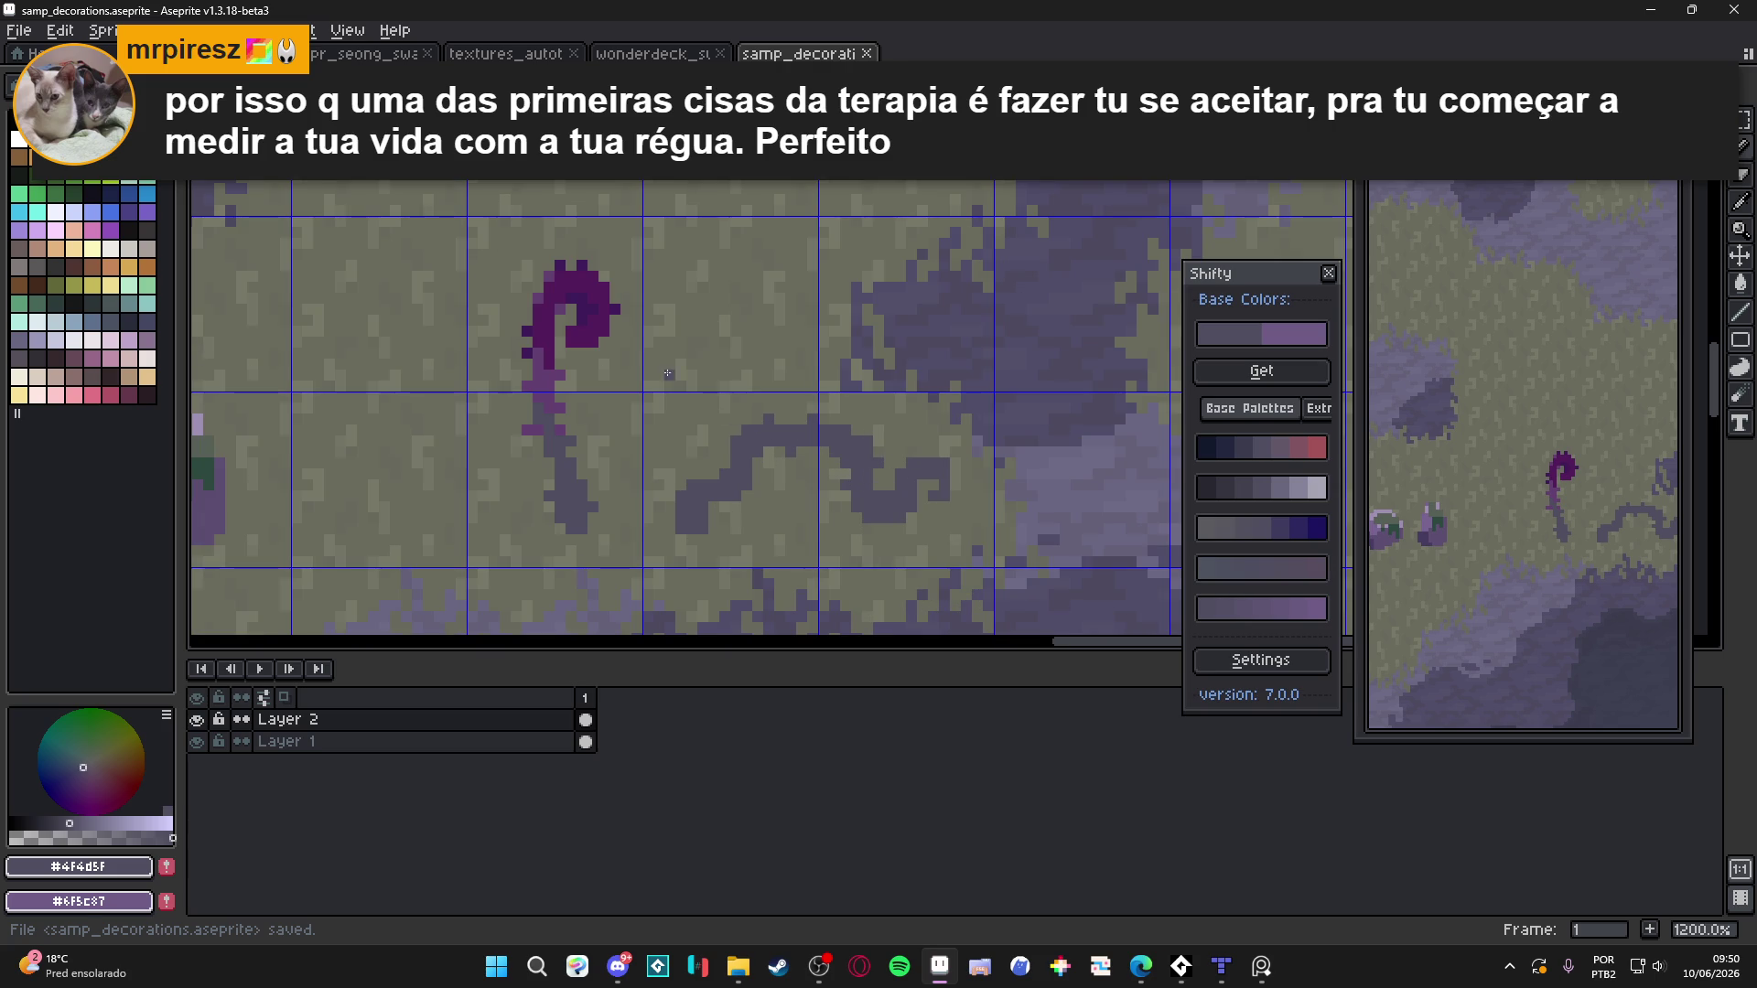
{"action": "left_click", "coordinate": [609, 316], "text": "alt"}
{"action": "scroll", "coordinate": [908, 451], "scroll_direction": "down", "scroll_amount": 3}
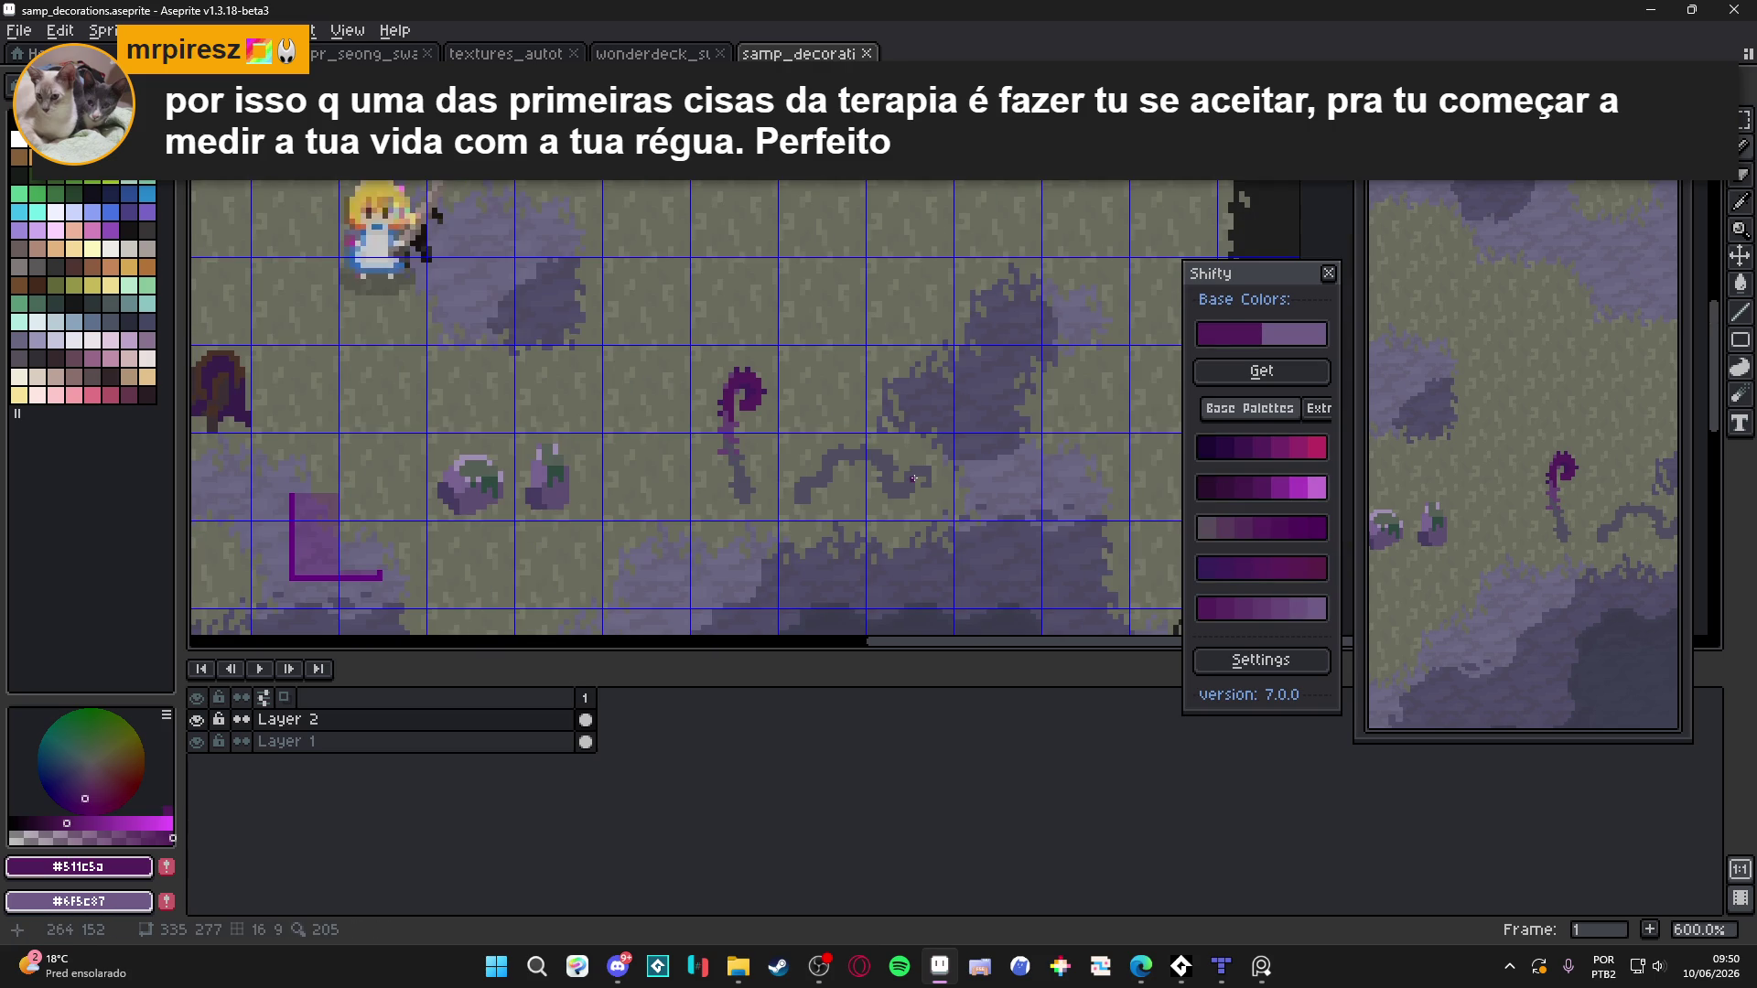
{"action": "scroll", "coordinate": [912, 474], "scroll_direction": "up", "scroll_amount": 3}
{"action": "left_click", "coordinate": [917, 470]}
{"action": "mouse_move", "coordinate": [917, 470]}
{"action": "left_mouse_down"}
{"action": "mouse_move", "coordinate": [943, 472]}
{"action": "mouse_move", "coordinate": [943, 499]}
{"action": "mouse_move", "coordinate": [886, 494]}
{"action": "mouse_move", "coordinate": [885, 520]}
{"action": "left_mouse_up"}
{"action": "left_click", "coordinate": [820, 453]}
{"action": "left_click_drag", "start_coordinate": [813, 447], "coordinate": [813, 433]}
Undo an accidental Paint Bucket fill and link the purple block to the curl's bottom
{"action": "key", "text": "g"}
{"action": "left_click", "coordinate": [732, 421]}
{"action": "key", "text": "ctrl+z"}
{"action": "left_click_drag", "start_coordinate": [819, 448], "coordinate": [883, 522]}
Paint lighter purple shading strokes and pixels along the vine
{"action": "left_click", "coordinate": [442, 369]}
{"action": "key", "text": "ctrl+z"}
{"action": "left_click", "coordinate": [442, 369], "text": "alt"}
{"action": "left_click_drag", "start_coordinate": [779, 429], "coordinate": [704, 430]}
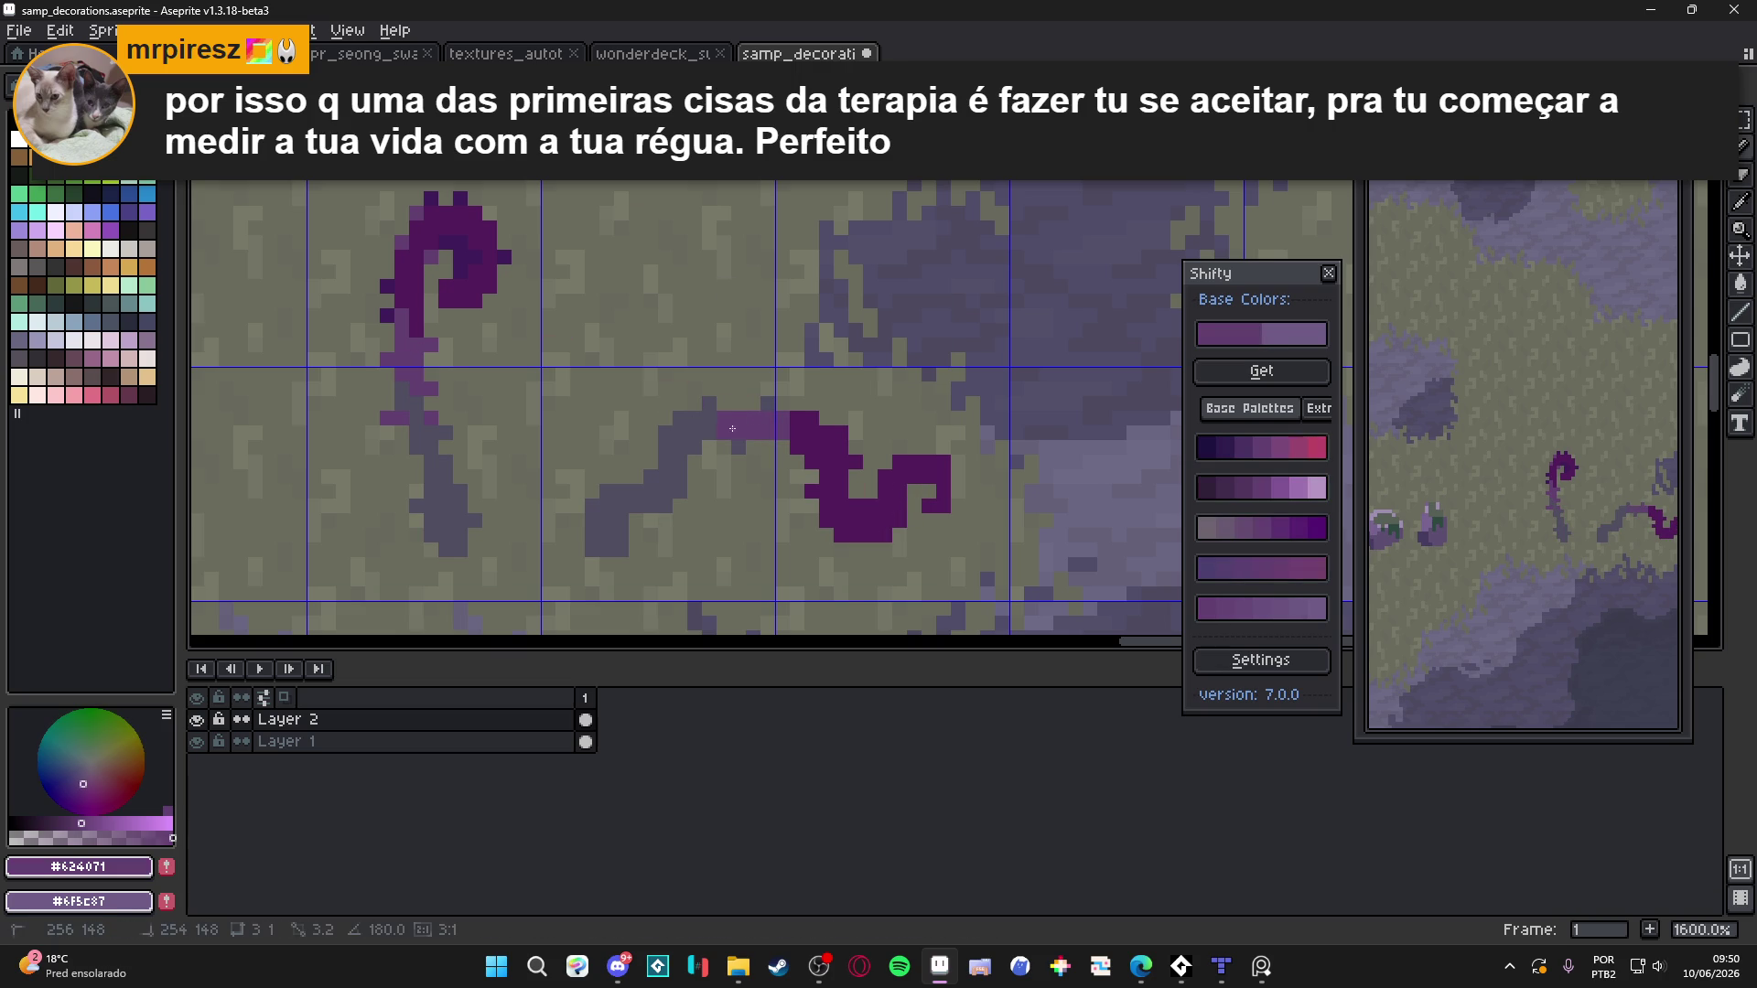
{"action": "left_click", "coordinate": [709, 403]}
{"action": "left_click", "coordinate": [735, 447]}
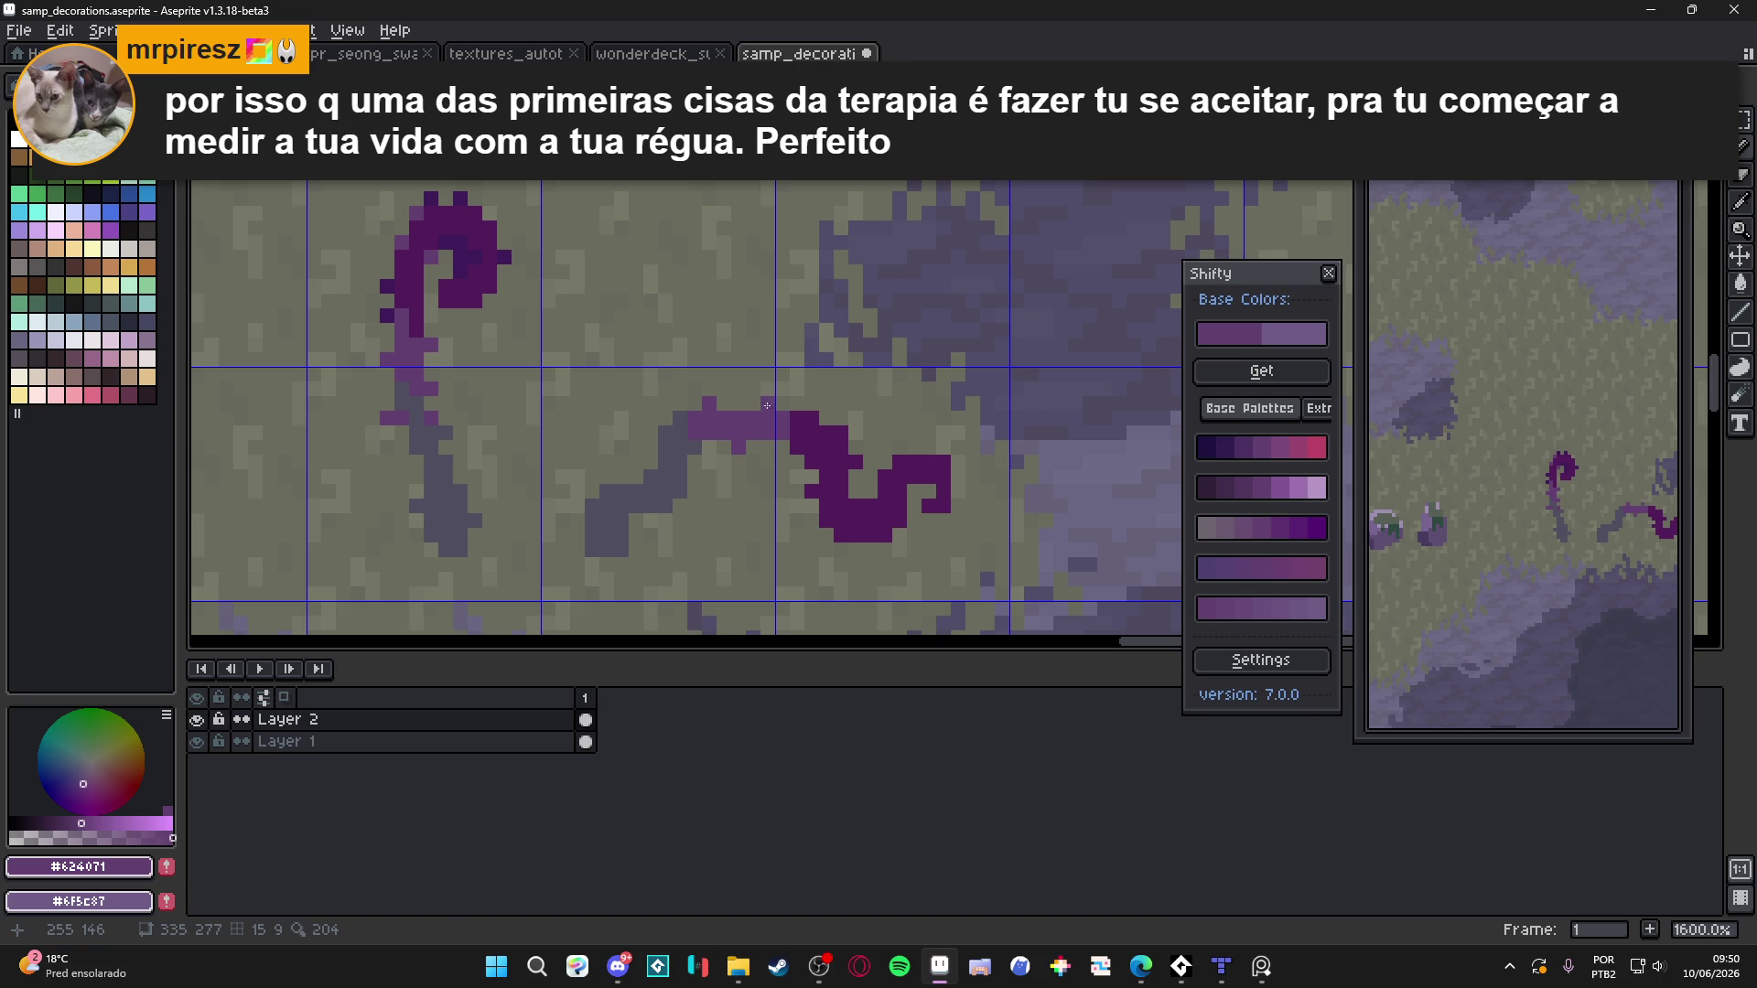
{"action": "left_click_drag", "start_coordinate": [687, 436], "coordinate": [668, 457]}
Repaint the vine's dark grey pixels below the purple stroke and at its edge
{"action": "left_click", "coordinate": [653, 498], "text": "alt"}
{"action": "left_click_drag", "start_coordinate": [677, 477], "coordinate": [630, 488]}
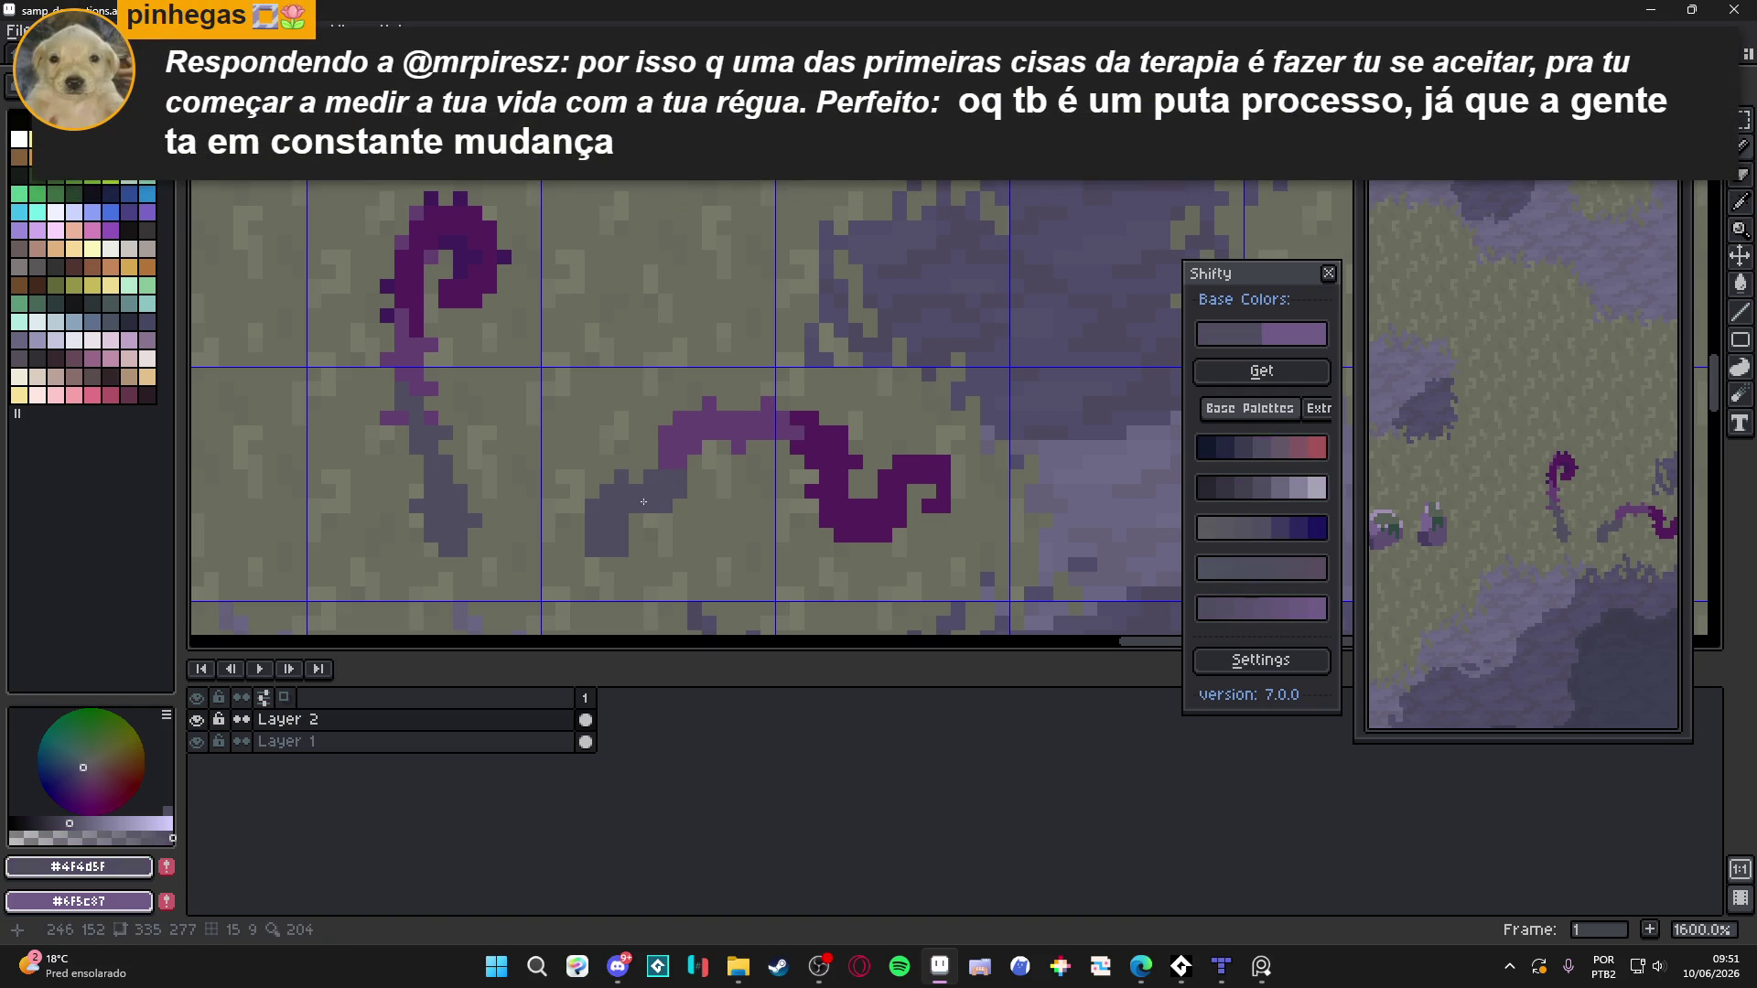
{"action": "left_click", "coordinate": [576, 523]}
Sample the vine's purples, set light purple as secondary, and pick a muted purple as drawing colour
{"action": "scroll", "coordinate": [796, 396], "scroll_direction": "down", "scroll_amount": 3}
{"action": "scroll", "coordinate": [796, 396], "scroll_direction": "up", "scroll_amount": 4}
{"action": "left_click", "coordinate": [796, 397], "text": "alt"}
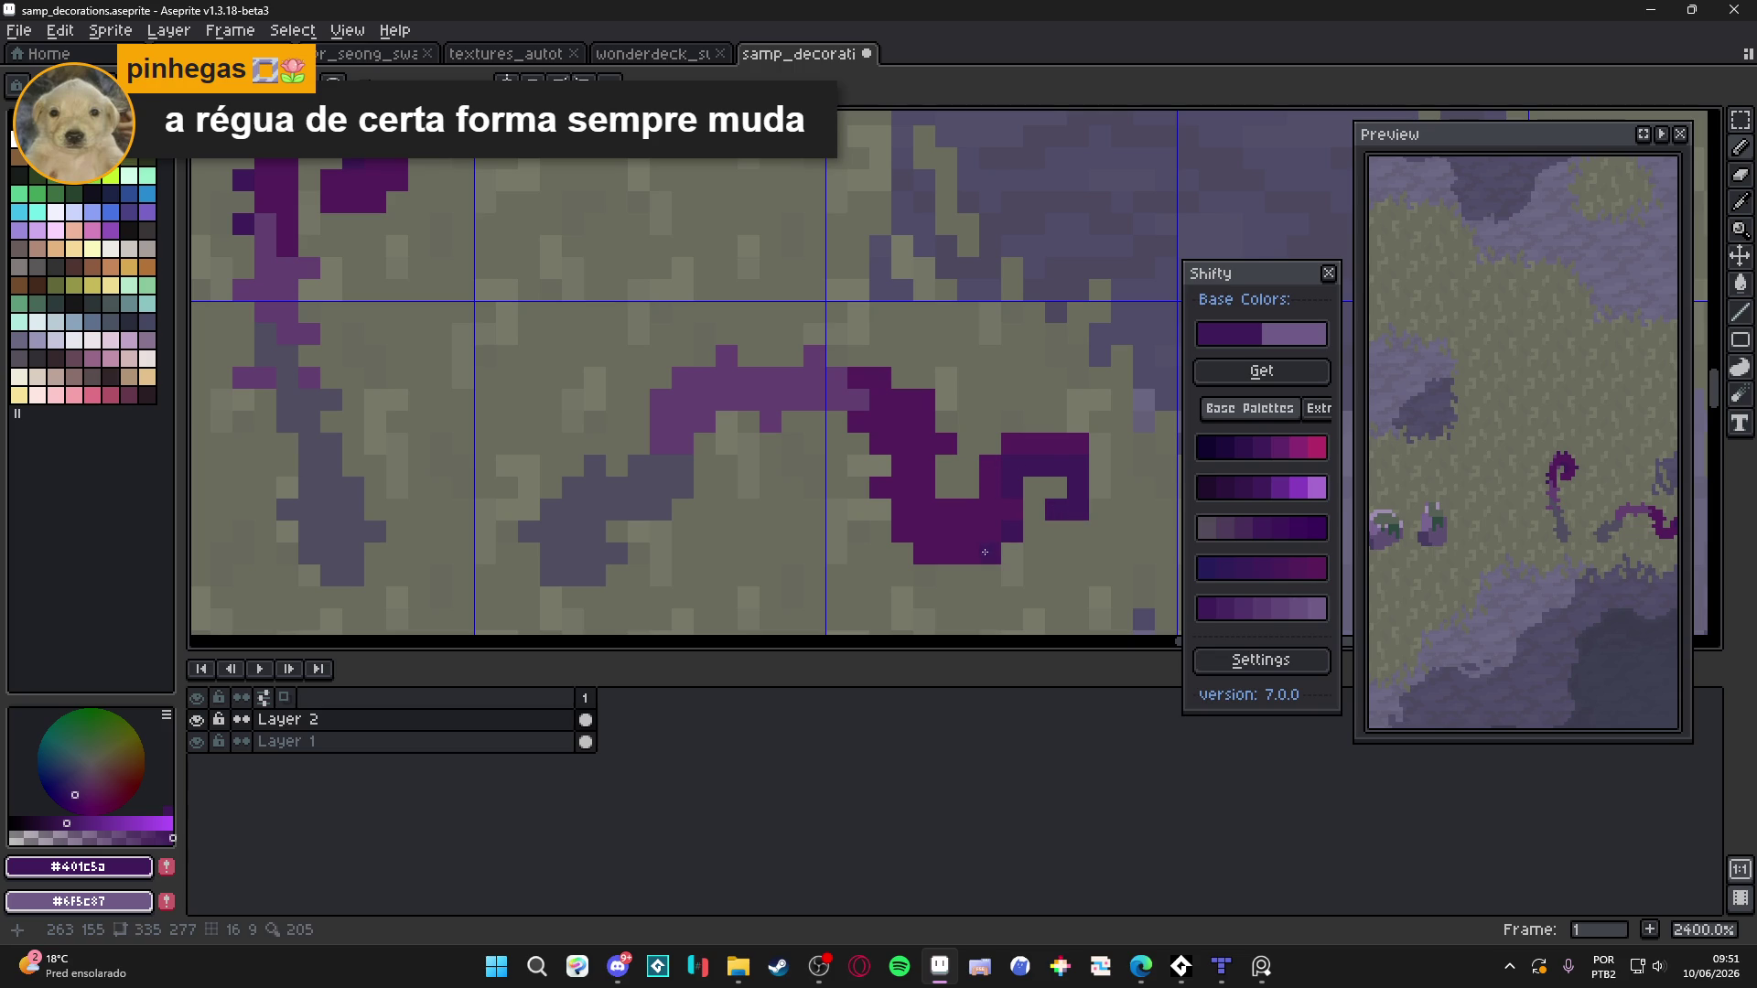
{"action": "scroll", "coordinate": [902, 525], "scroll_direction": "down", "scroll_amount": 5}
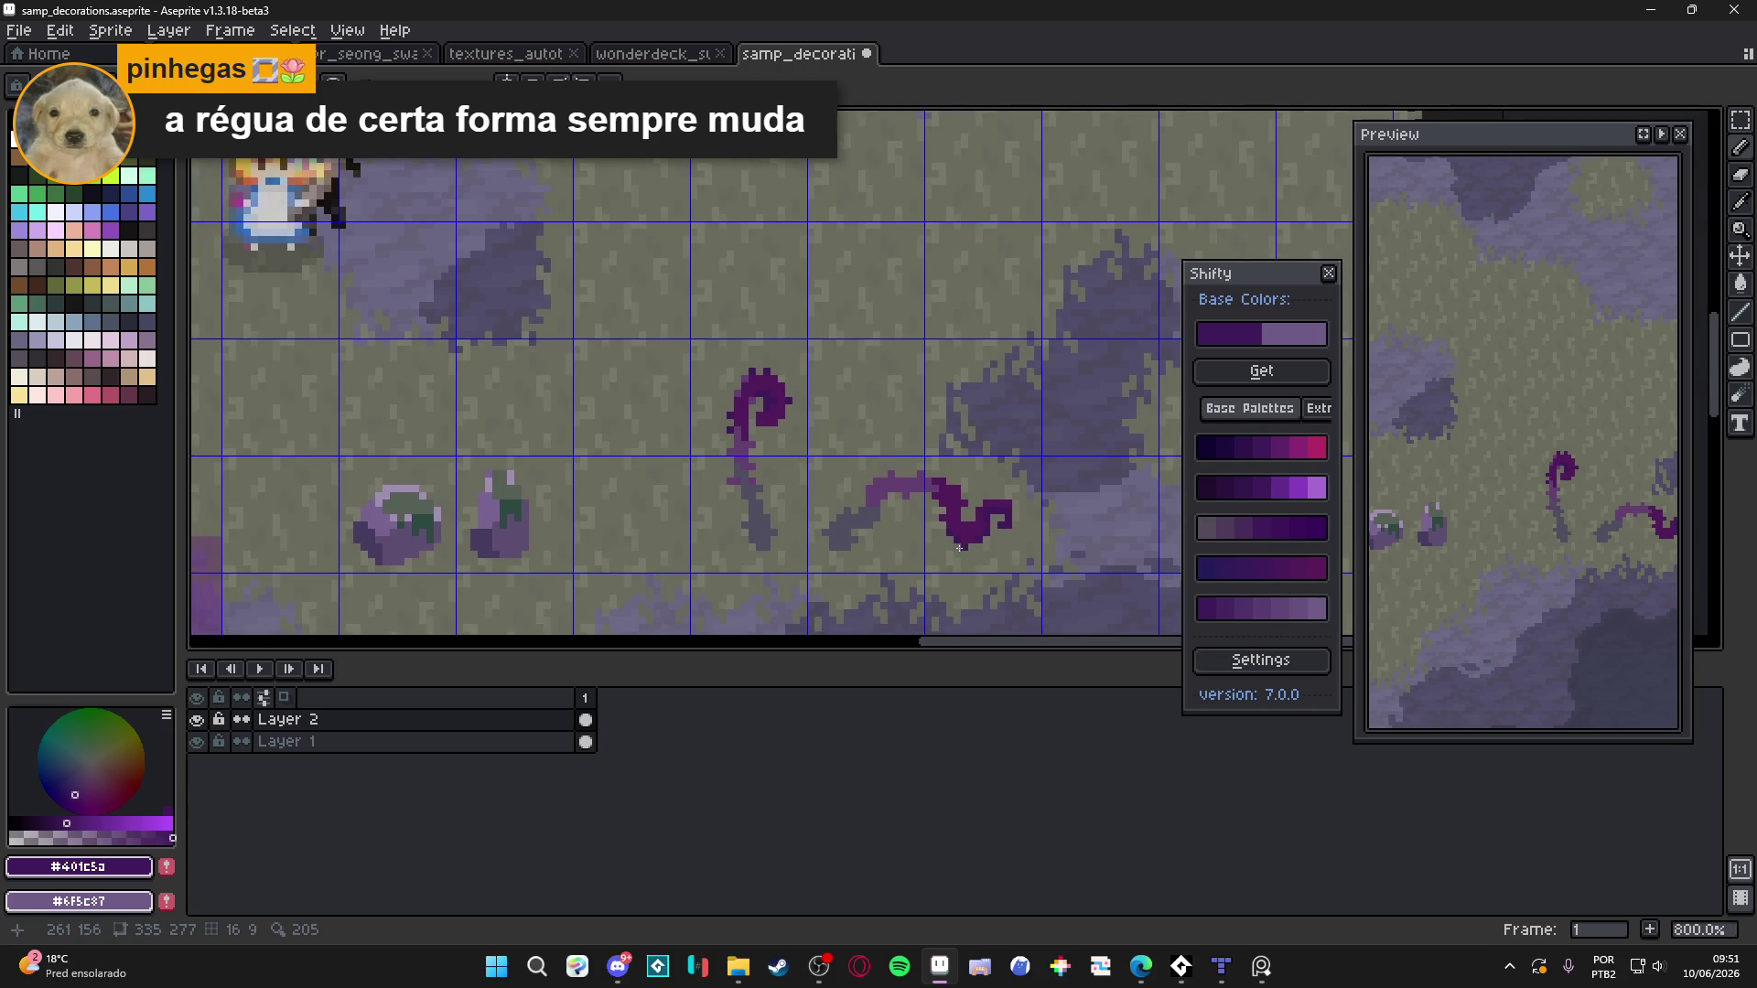
{"action": "scroll", "coordinate": [922, 524], "scroll_direction": "up", "scroll_amount": 3}
{"action": "scroll", "coordinate": [952, 501], "scroll_direction": "up", "scroll_amount": 2}
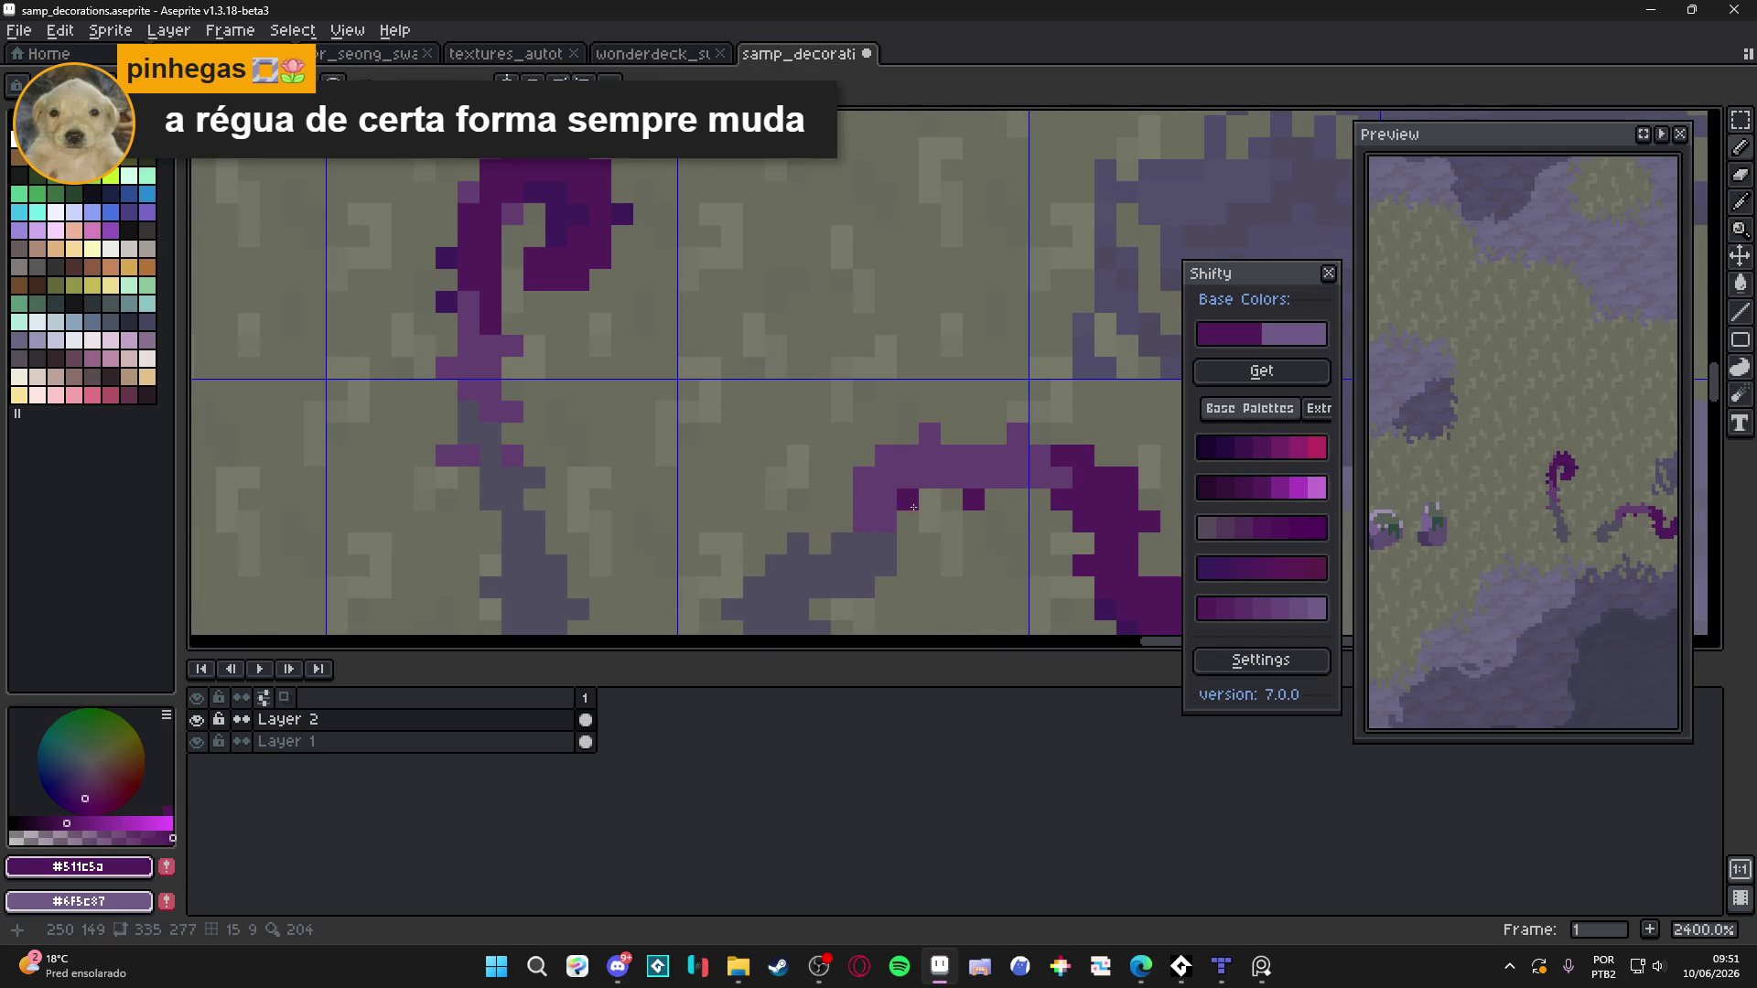
{"action": "scroll", "coordinate": [960, 572], "scroll_direction": "down", "scroll_amount": 6}
{"action": "scroll", "coordinate": [960, 572], "scroll_direction": "up", "scroll_amount": 4}
{"action": "left_click", "coordinate": [901, 518], "text": "alt"}
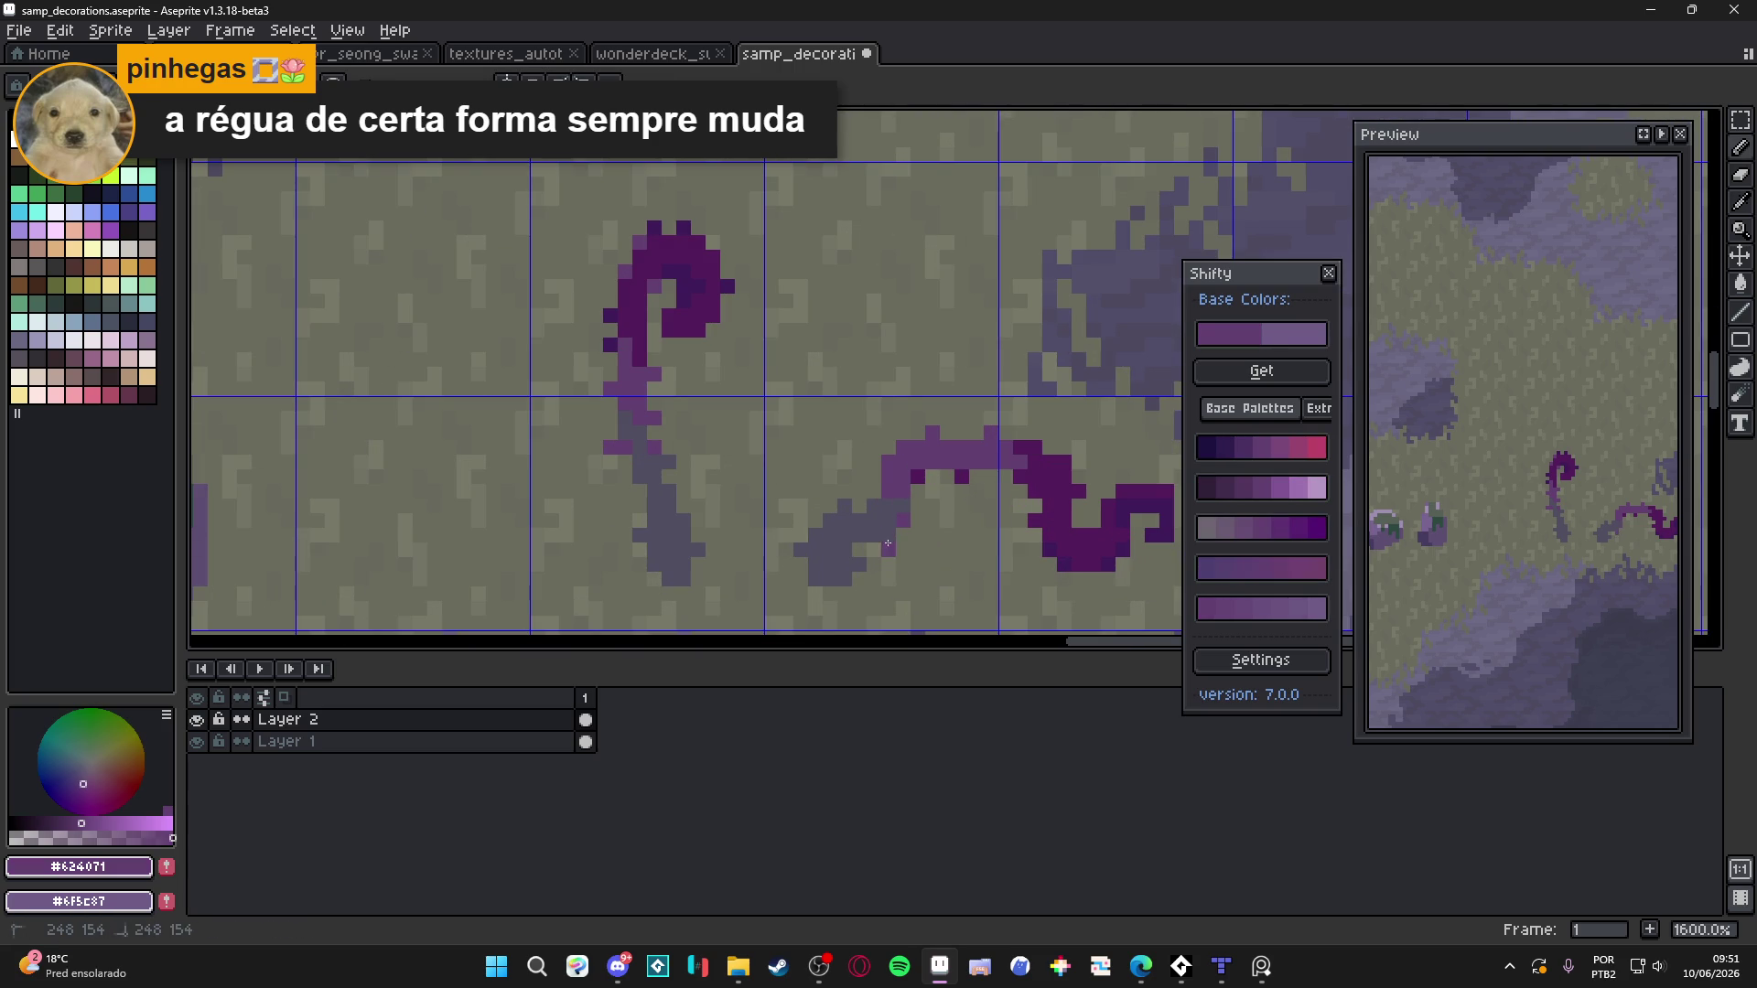
{"action": "left_click", "coordinate": [877, 535], "text": "alt"}
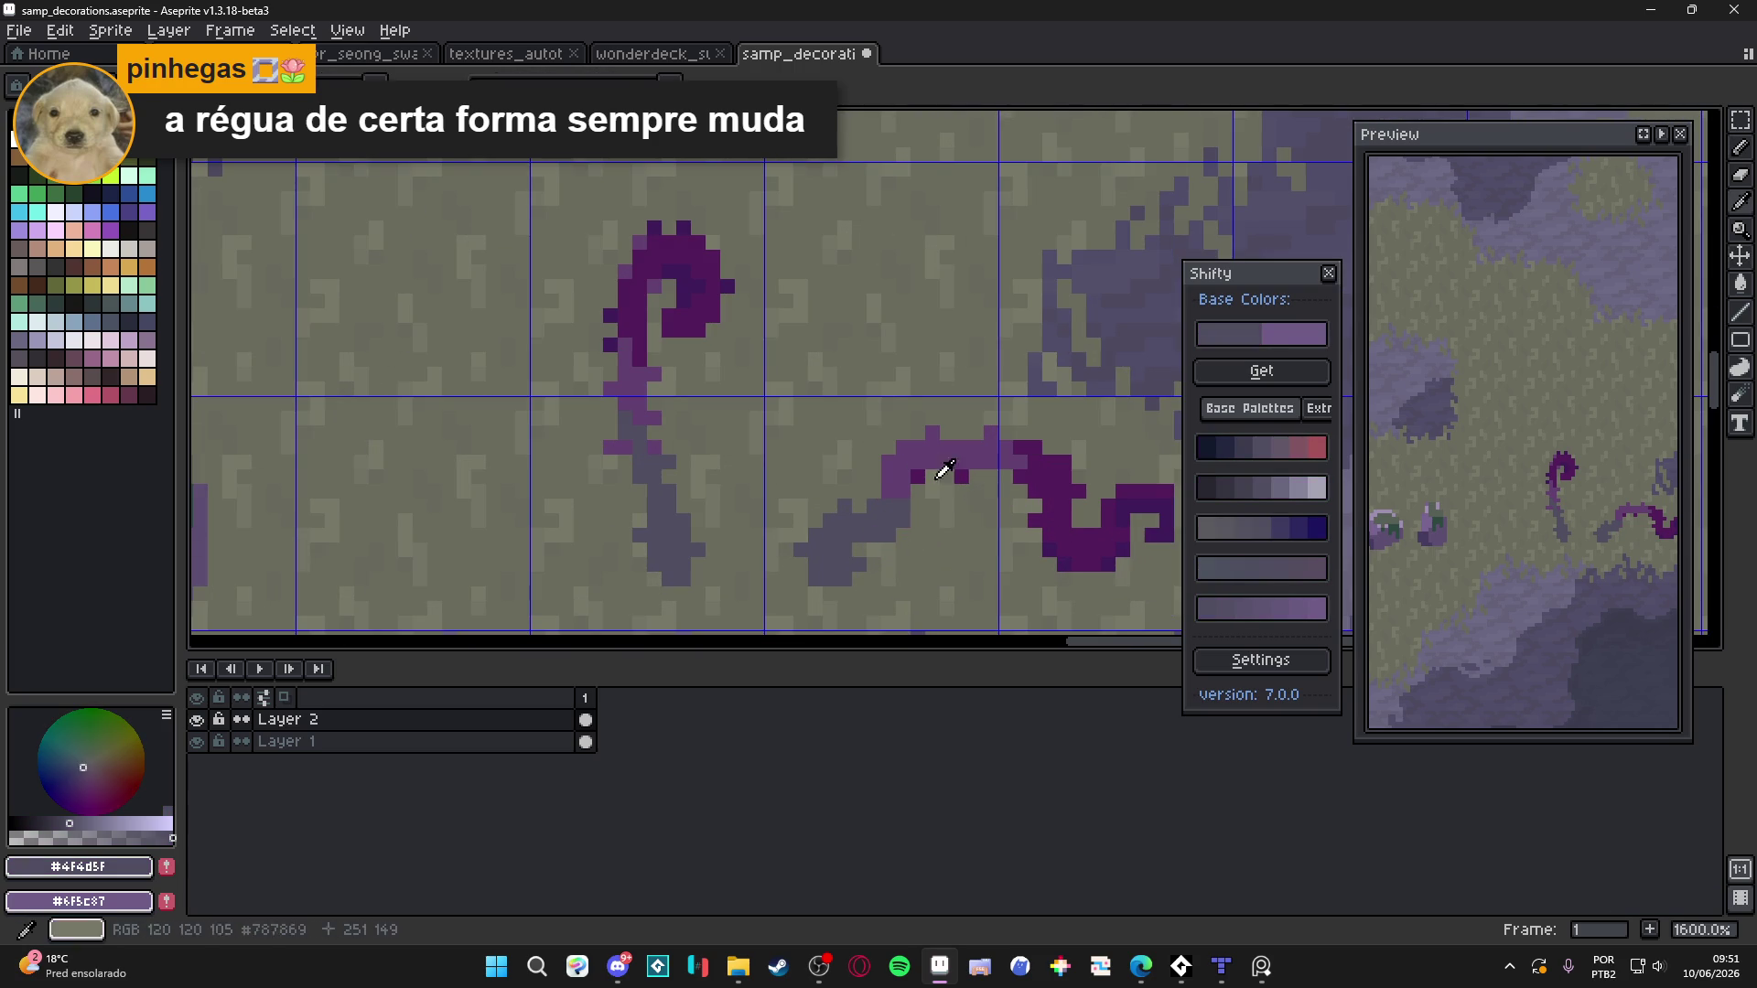
{"action": "right_click", "coordinate": [959, 473], "text": "alt"}
{"action": "left_click", "coordinate": [1282, 529]}
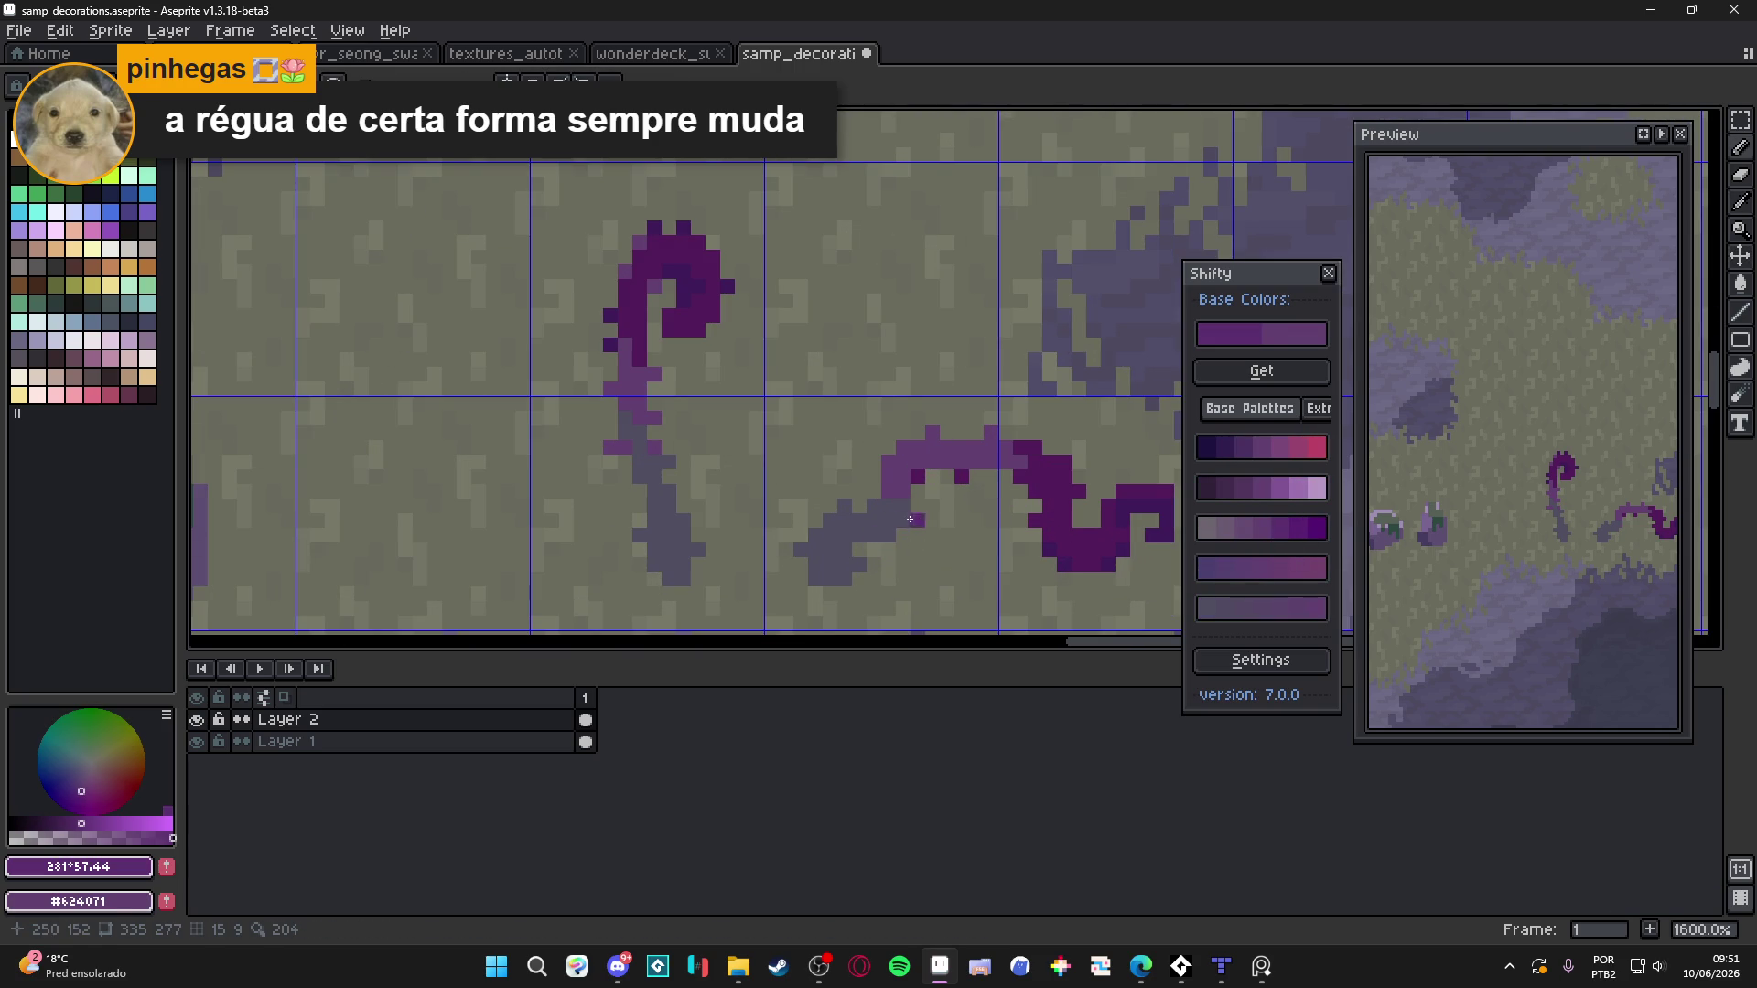
{"action": "left_click", "coordinate": [1237, 569]}
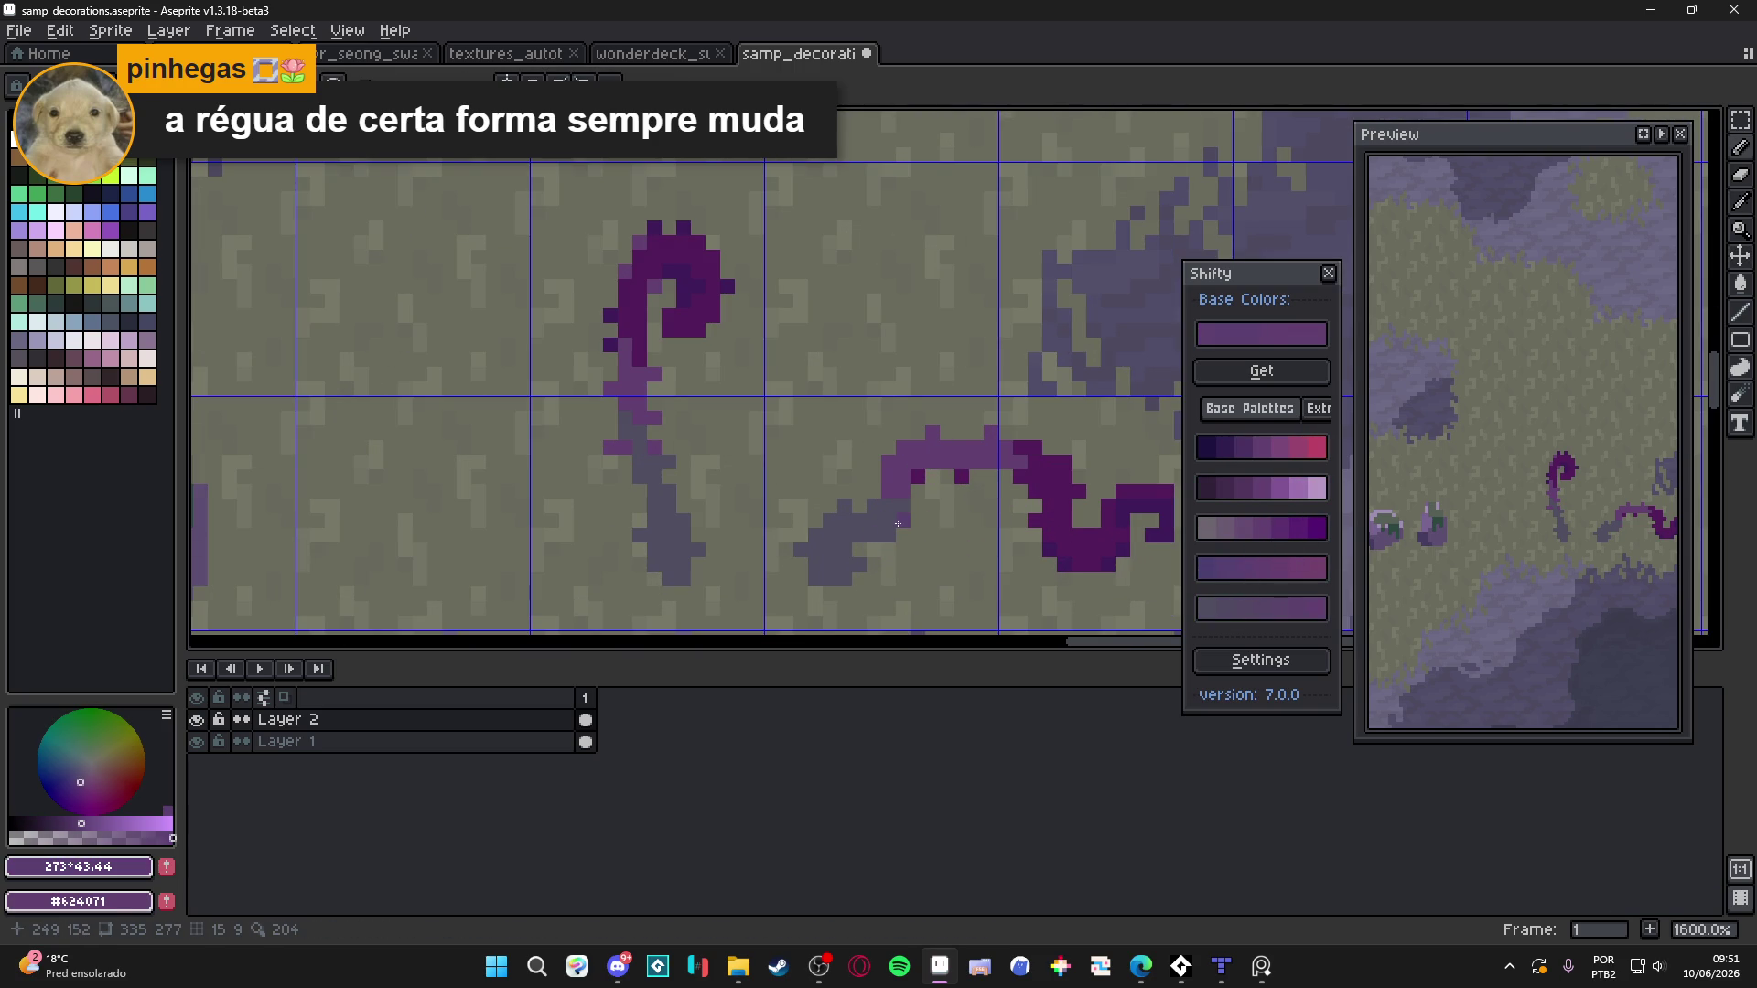
{"action": "scroll", "coordinate": [881, 597], "scroll_direction": "down", "scroll_amount": 4}
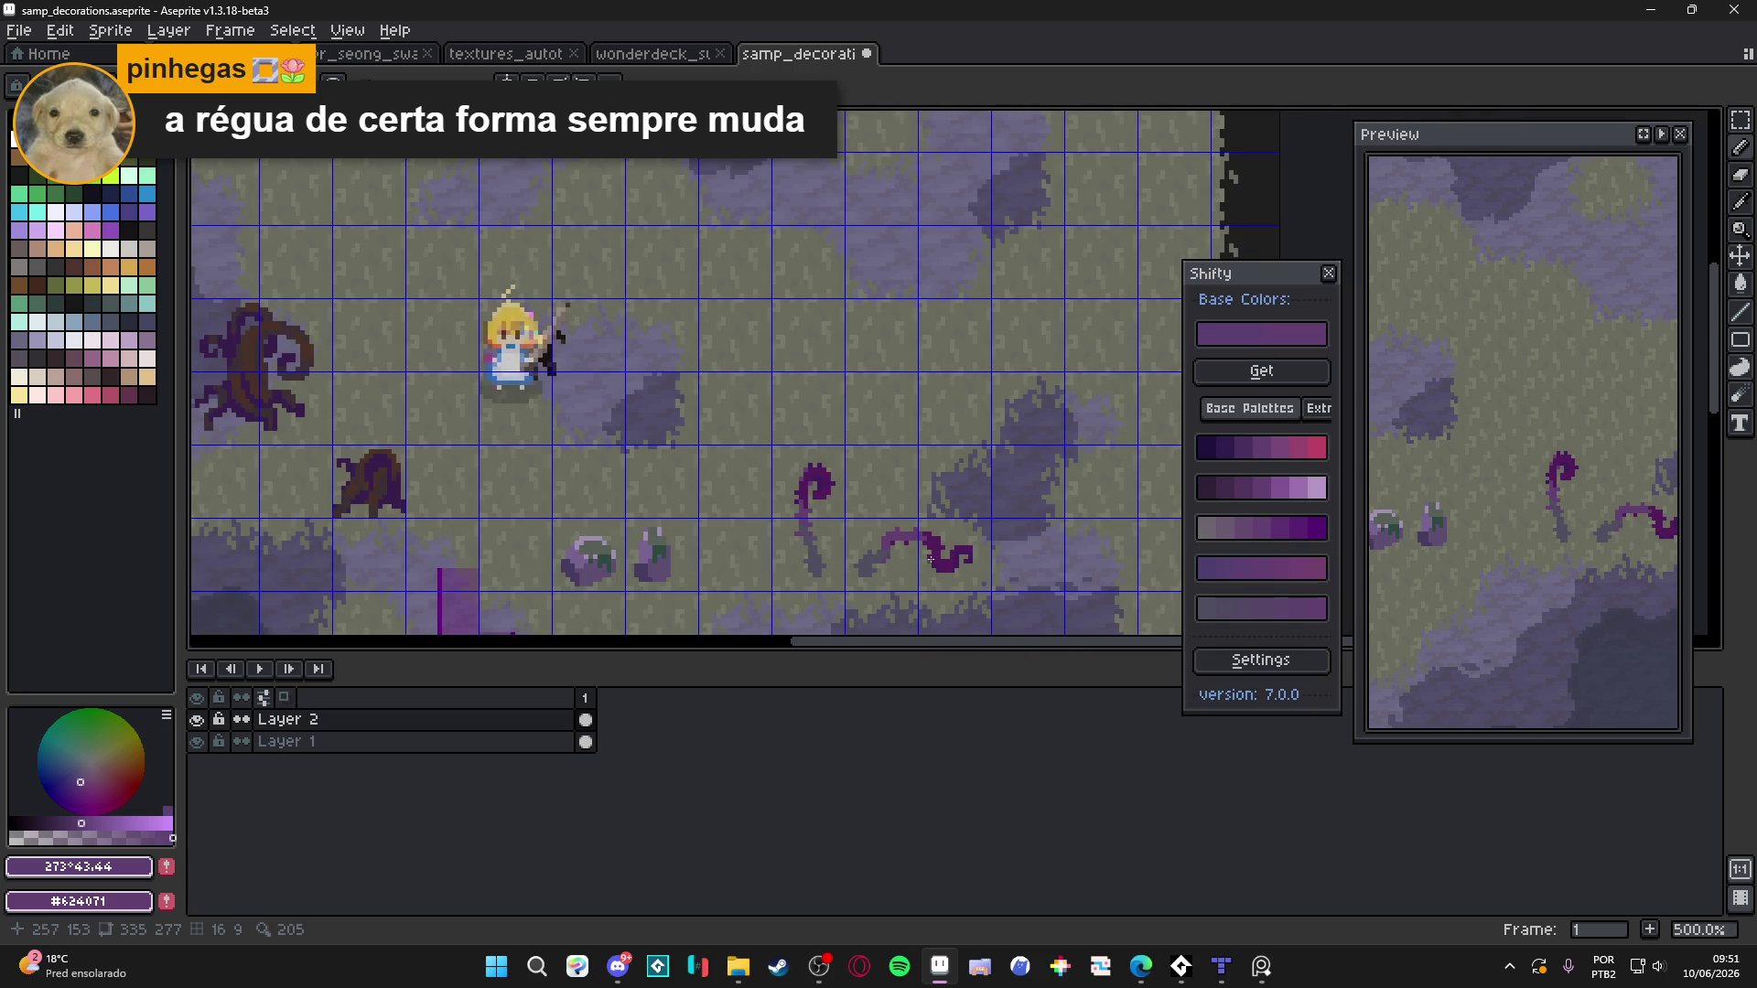
{"action": "scroll", "coordinate": [924, 559], "scroll_direction": "down", "scroll_amount": 1}
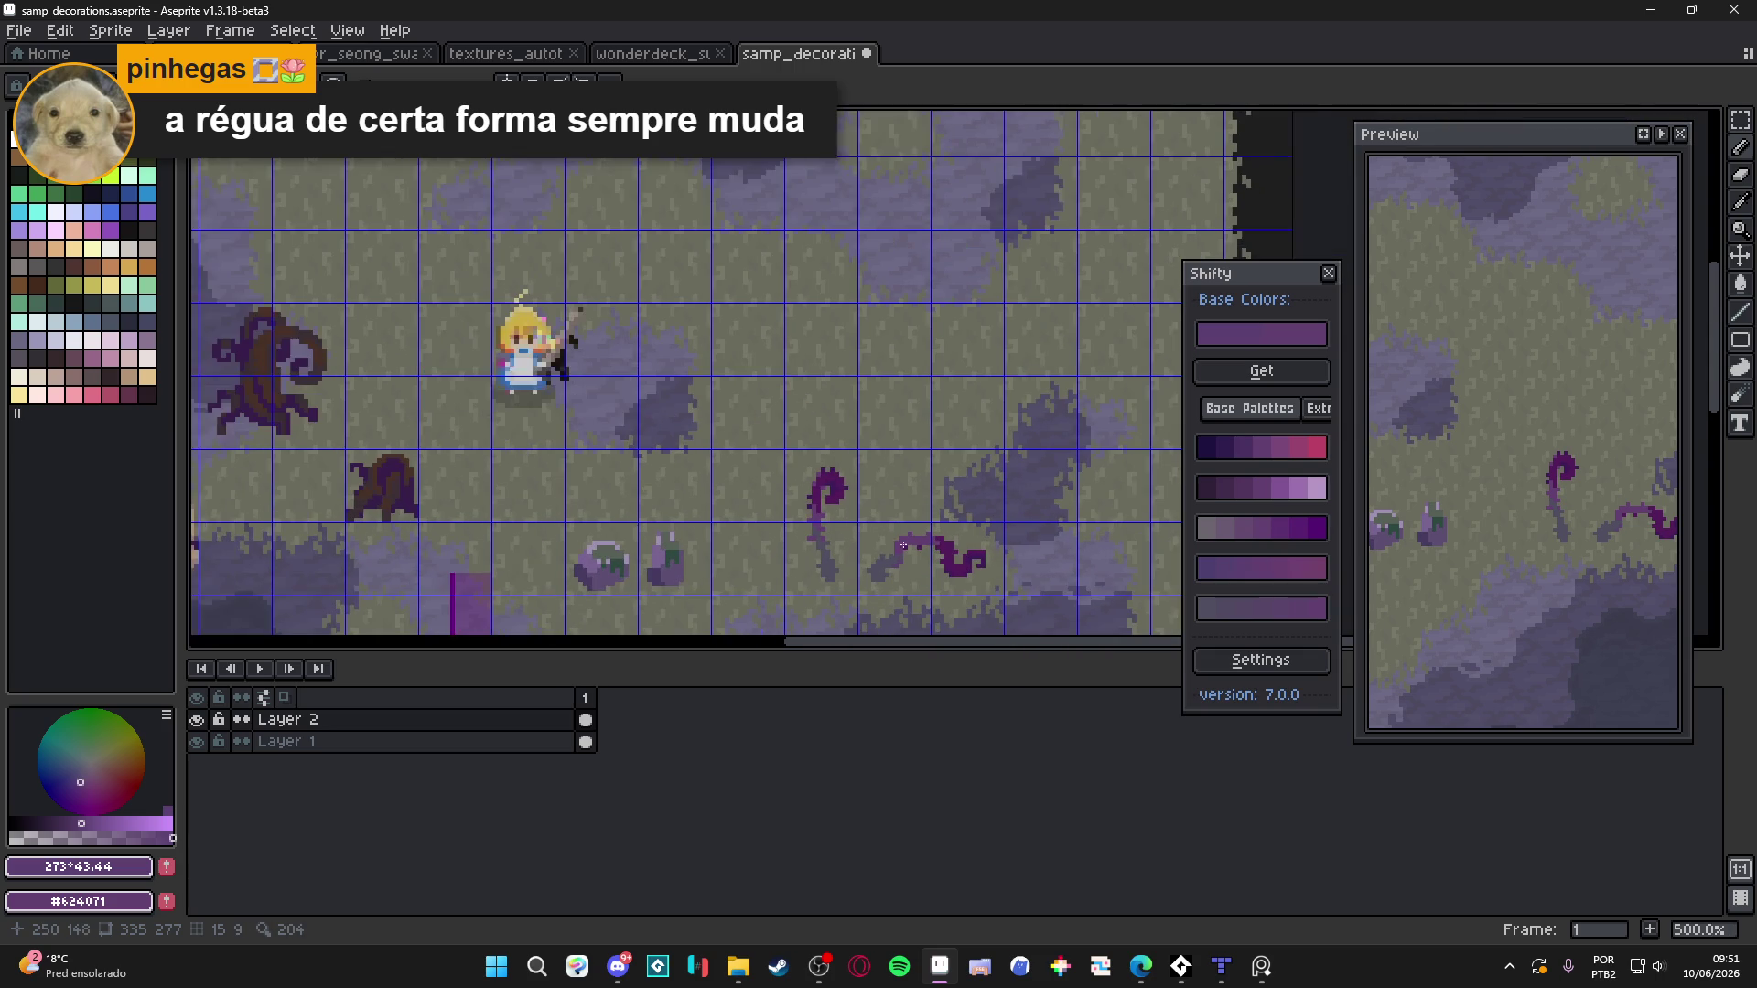
{"action": "scroll", "coordinate": [928, 586], "scroll_direction": "up", "scroll_amount": 1}
{"action": "key", "text": "ctrl+apostrophe"}
{"action": "scroll", "coordinate": [938, 578], "scroll_direction": "down", "scroll_amount": 1}
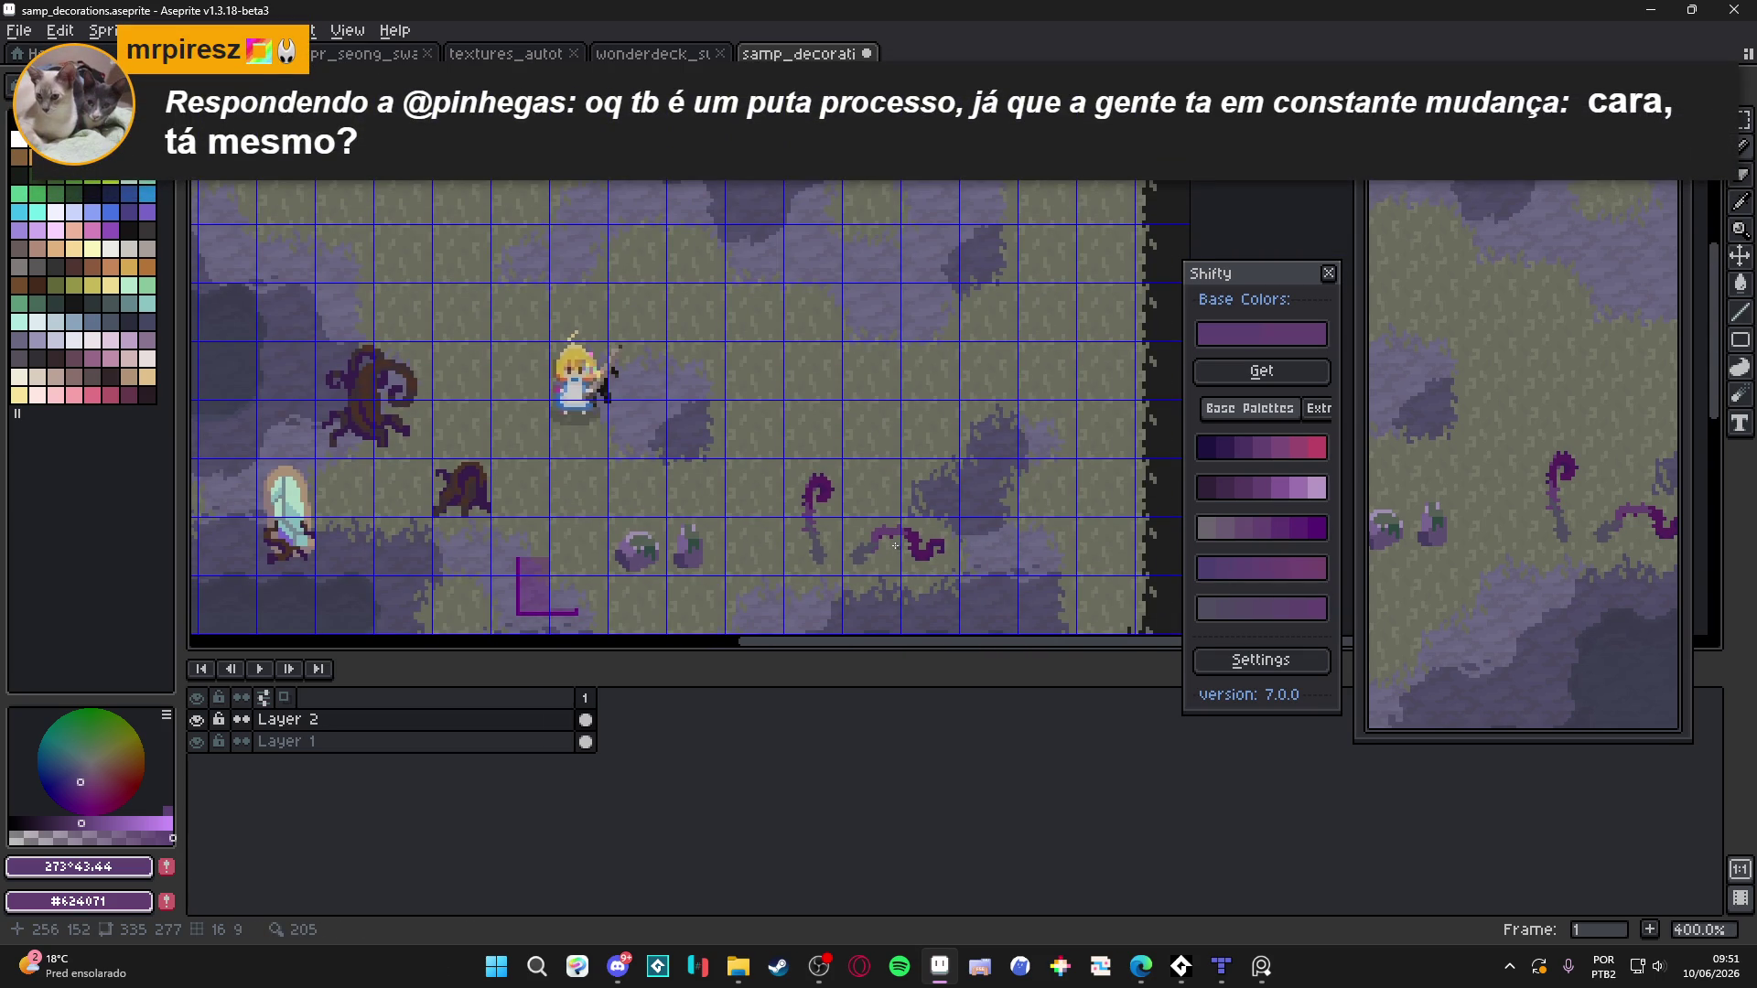
{"action": "key", "text": "ctrl+apostrophe"}
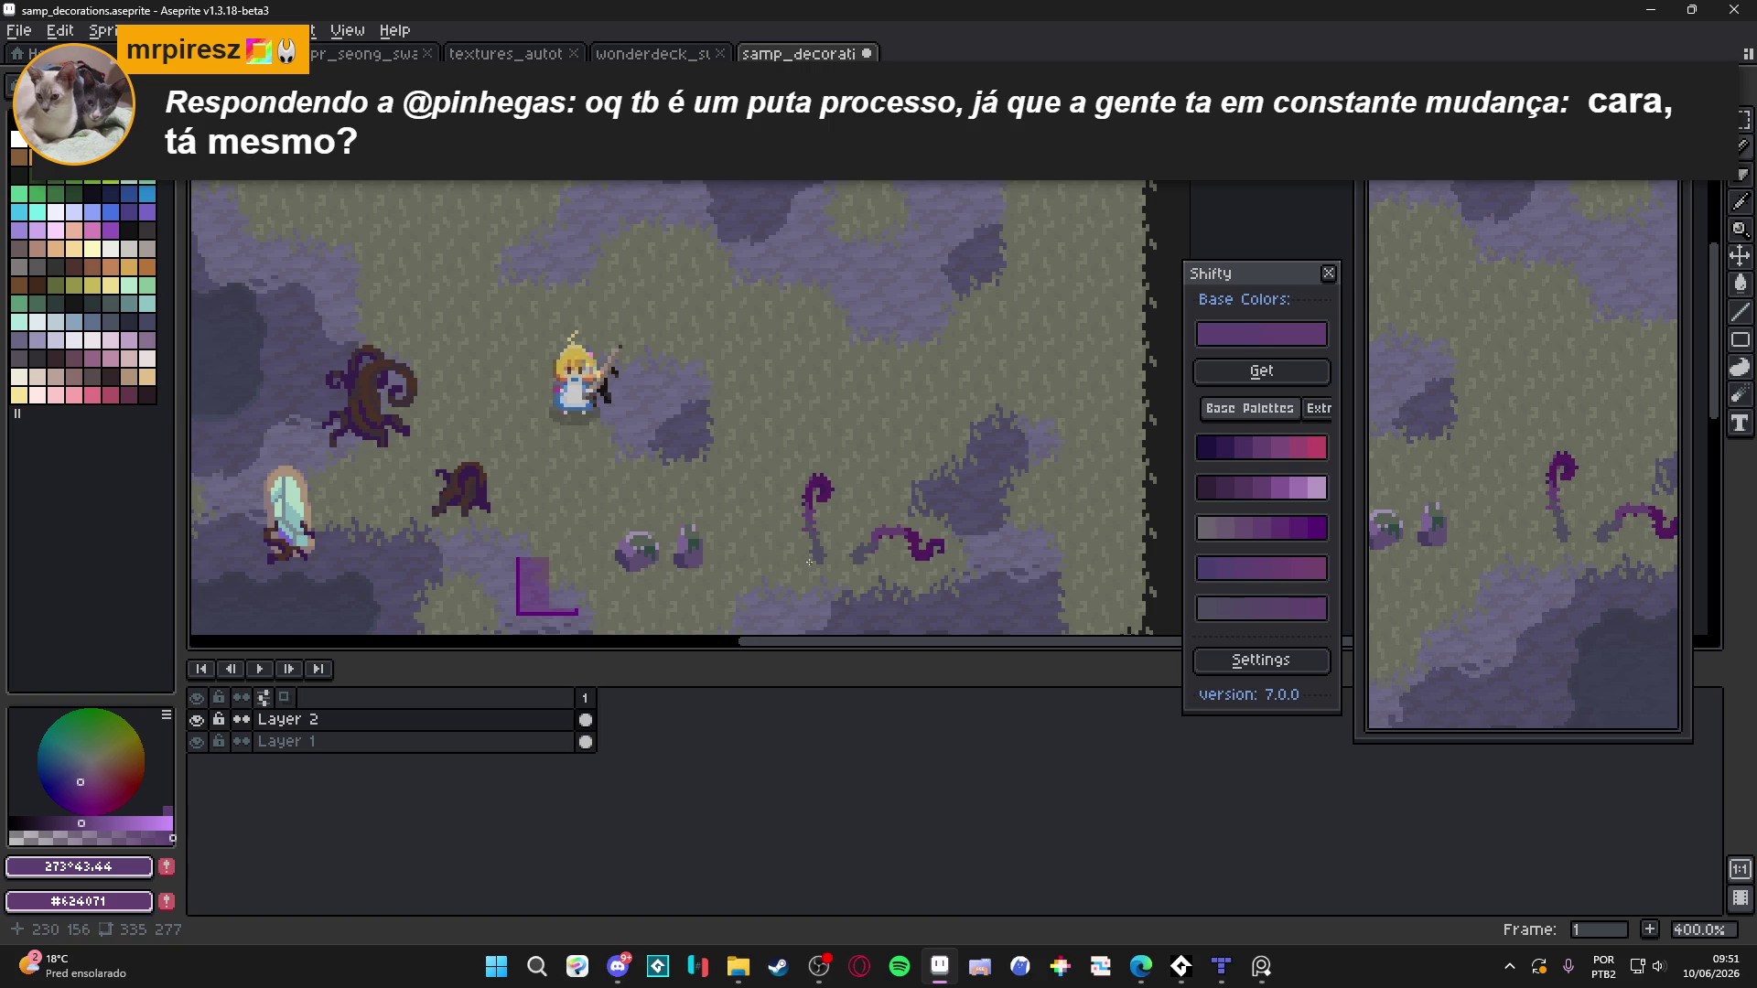
{"action": "left_click_drag", "start_coordinate": [828, 554], "coordinate": [809, 543]}
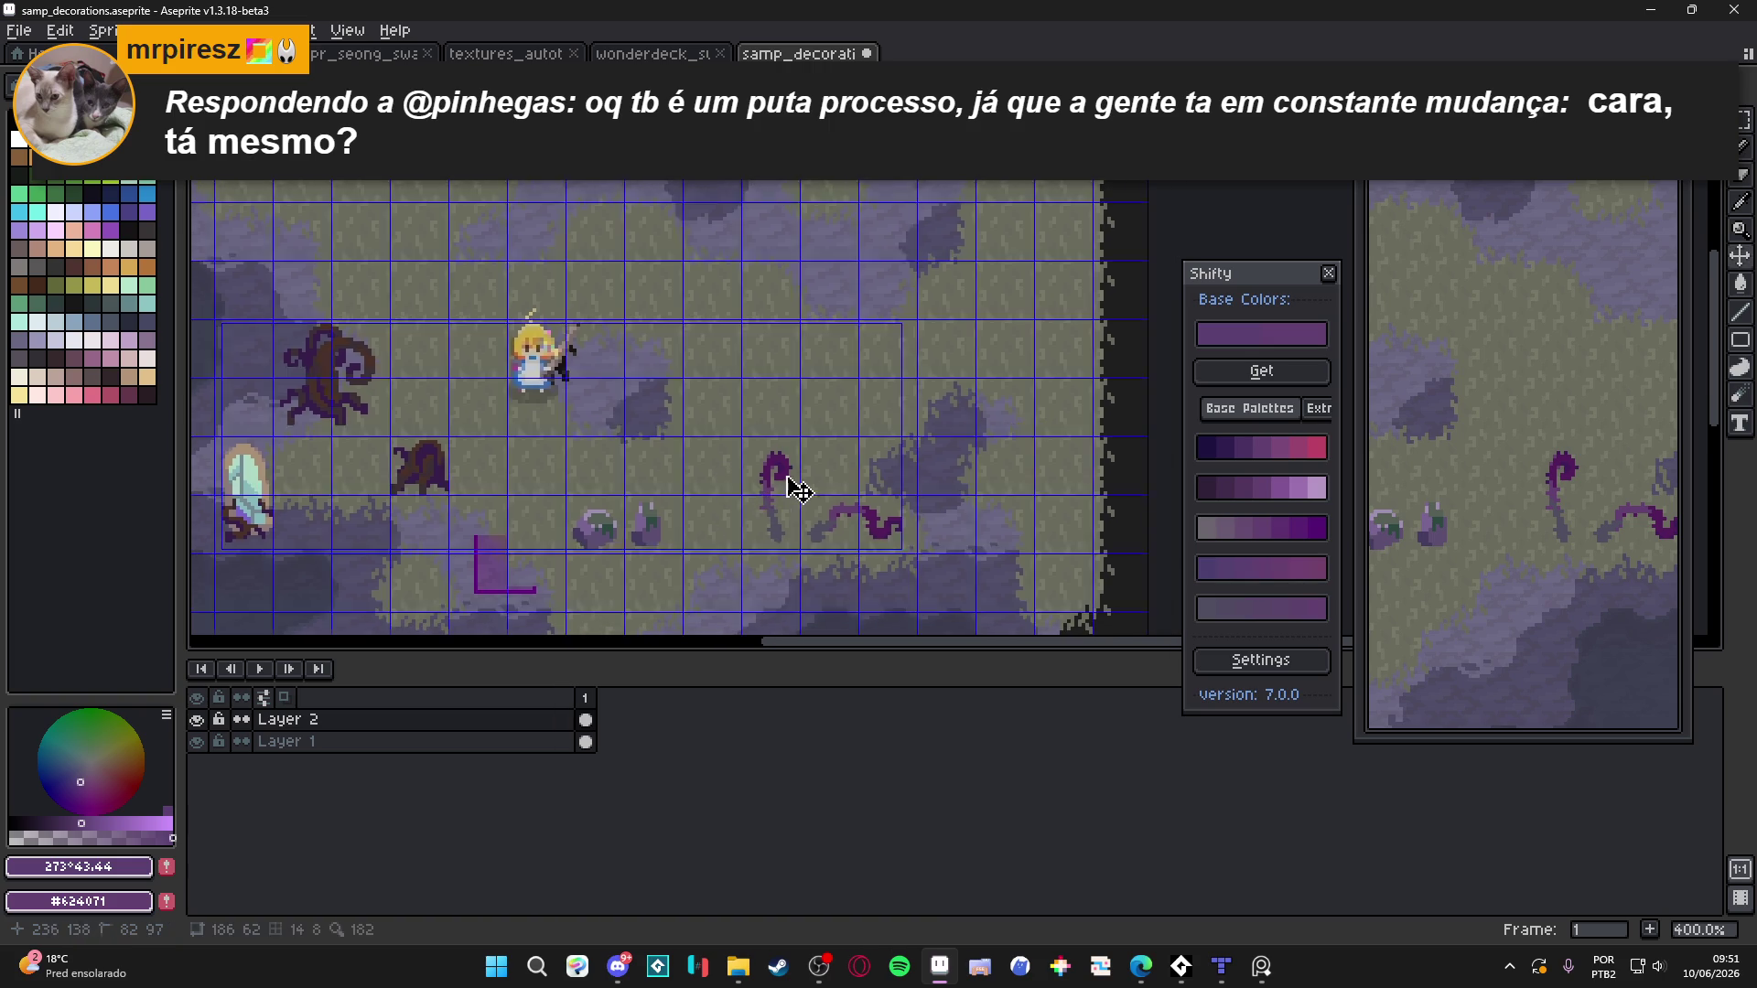
{"action": "scroll", "coordinate": [826, 512], "scroll_direction": "up", "scroll_amount": 2}
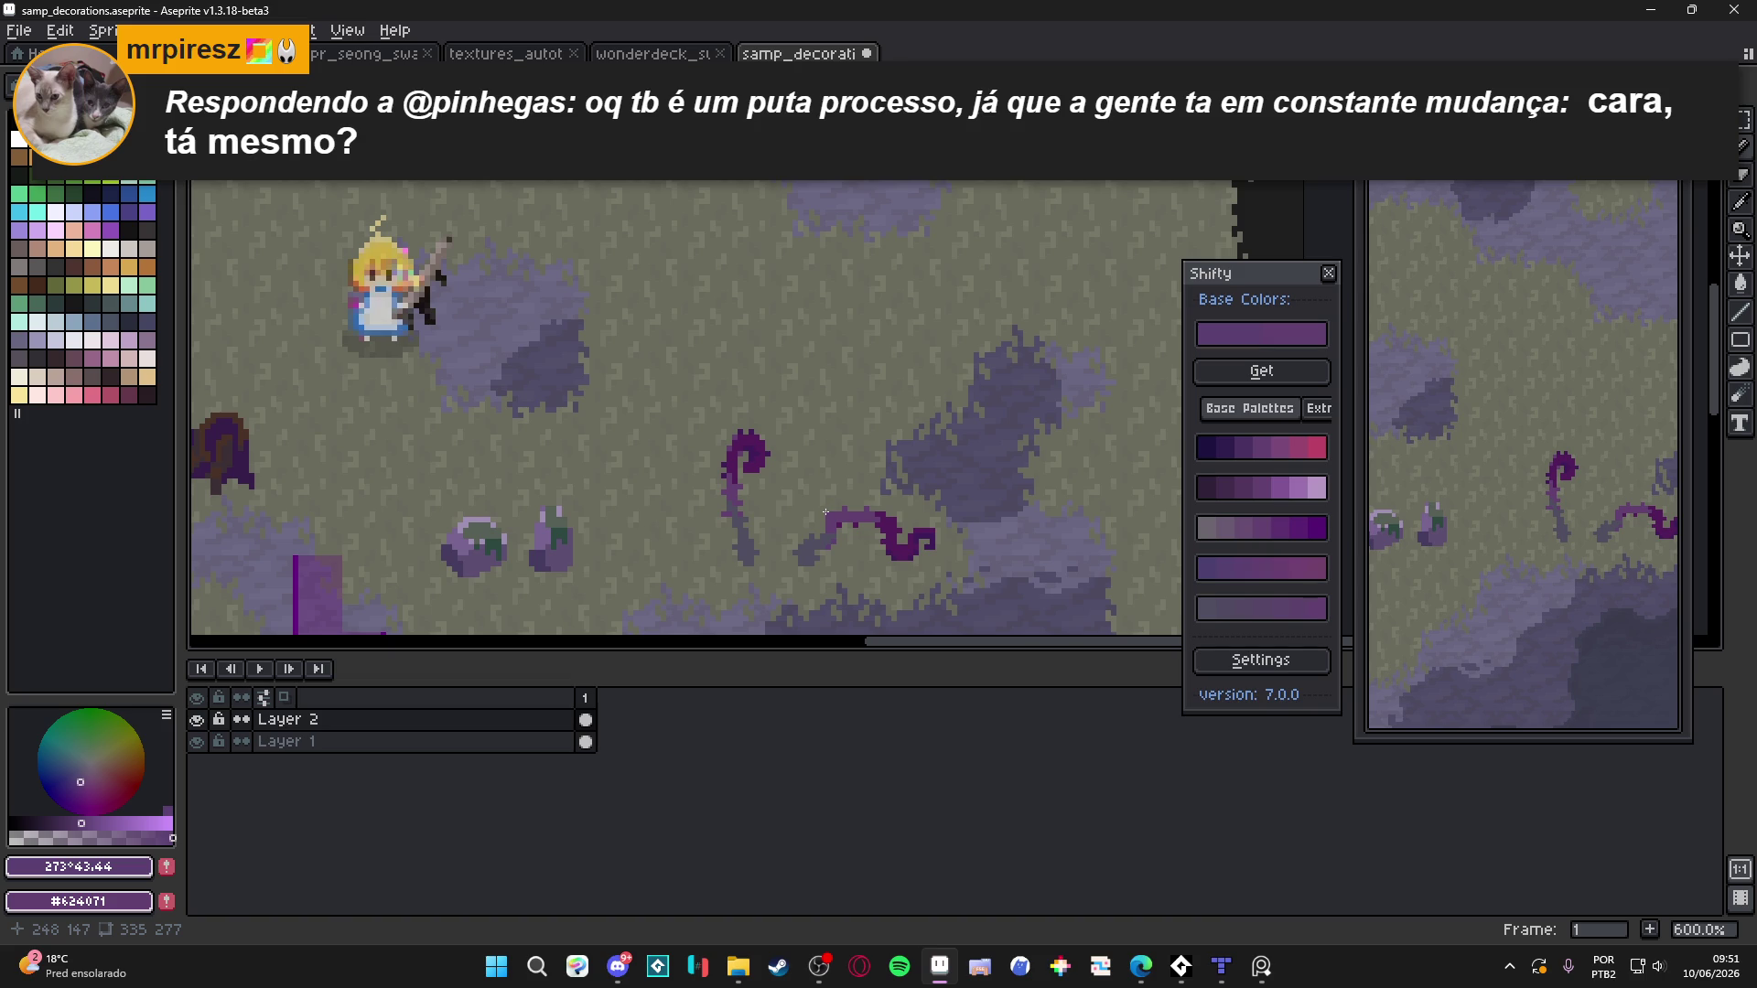
{"action": "scroll", "coordinate": [825, 512], "scroll_direction": "down", "scroll_amount": 3}
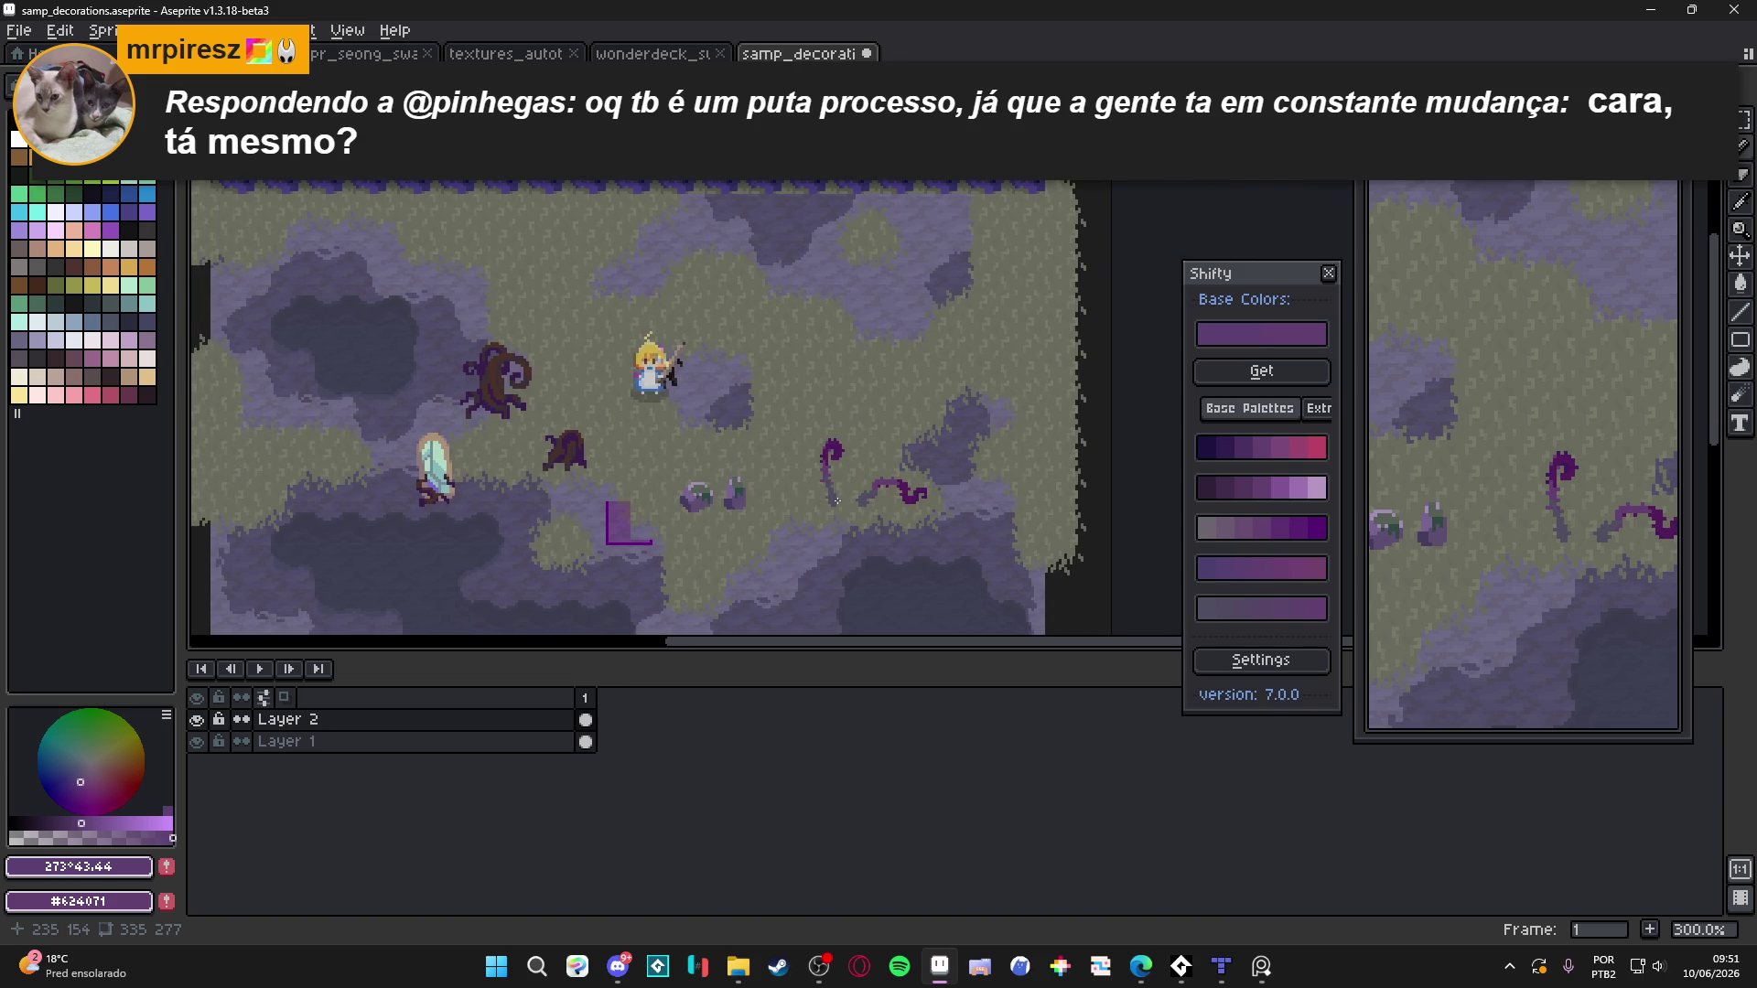
{"action": "scroll", "coordinate": [838, 500], "scroll_direction": "down", "scroll_amount": 3}
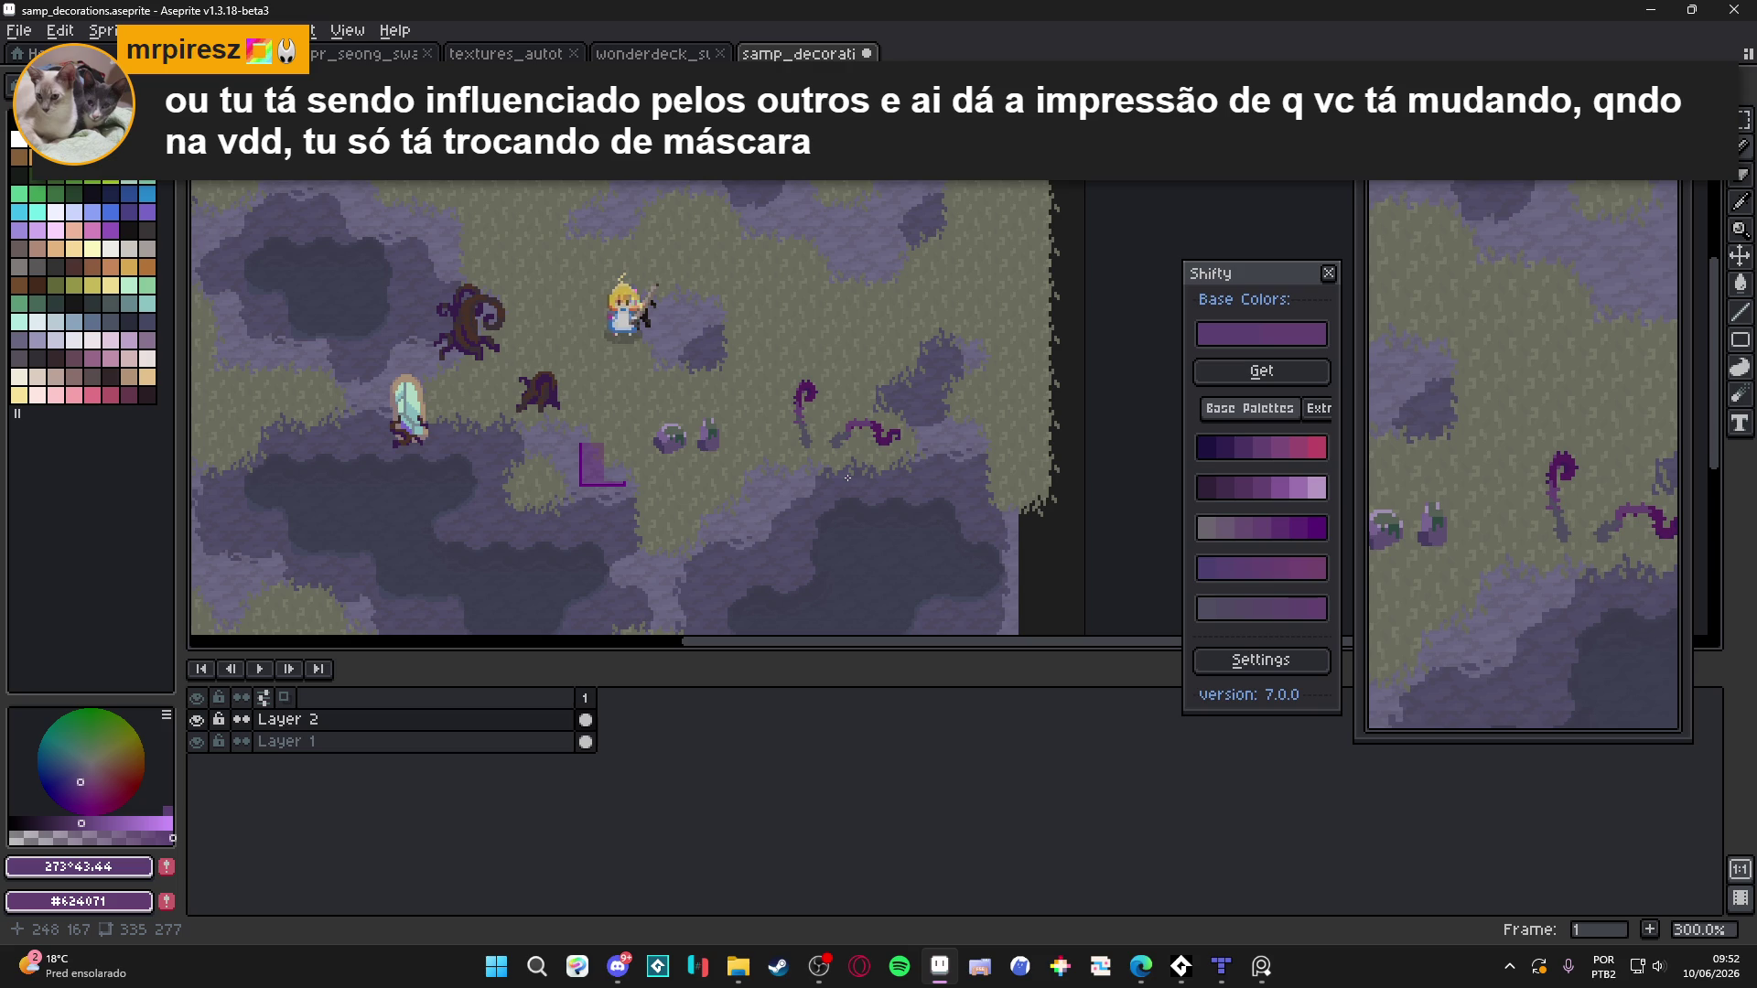
{"action": "scroll", "coordinate": [847, 477], "scroll_direction": "up", "scroll_amount": 6}
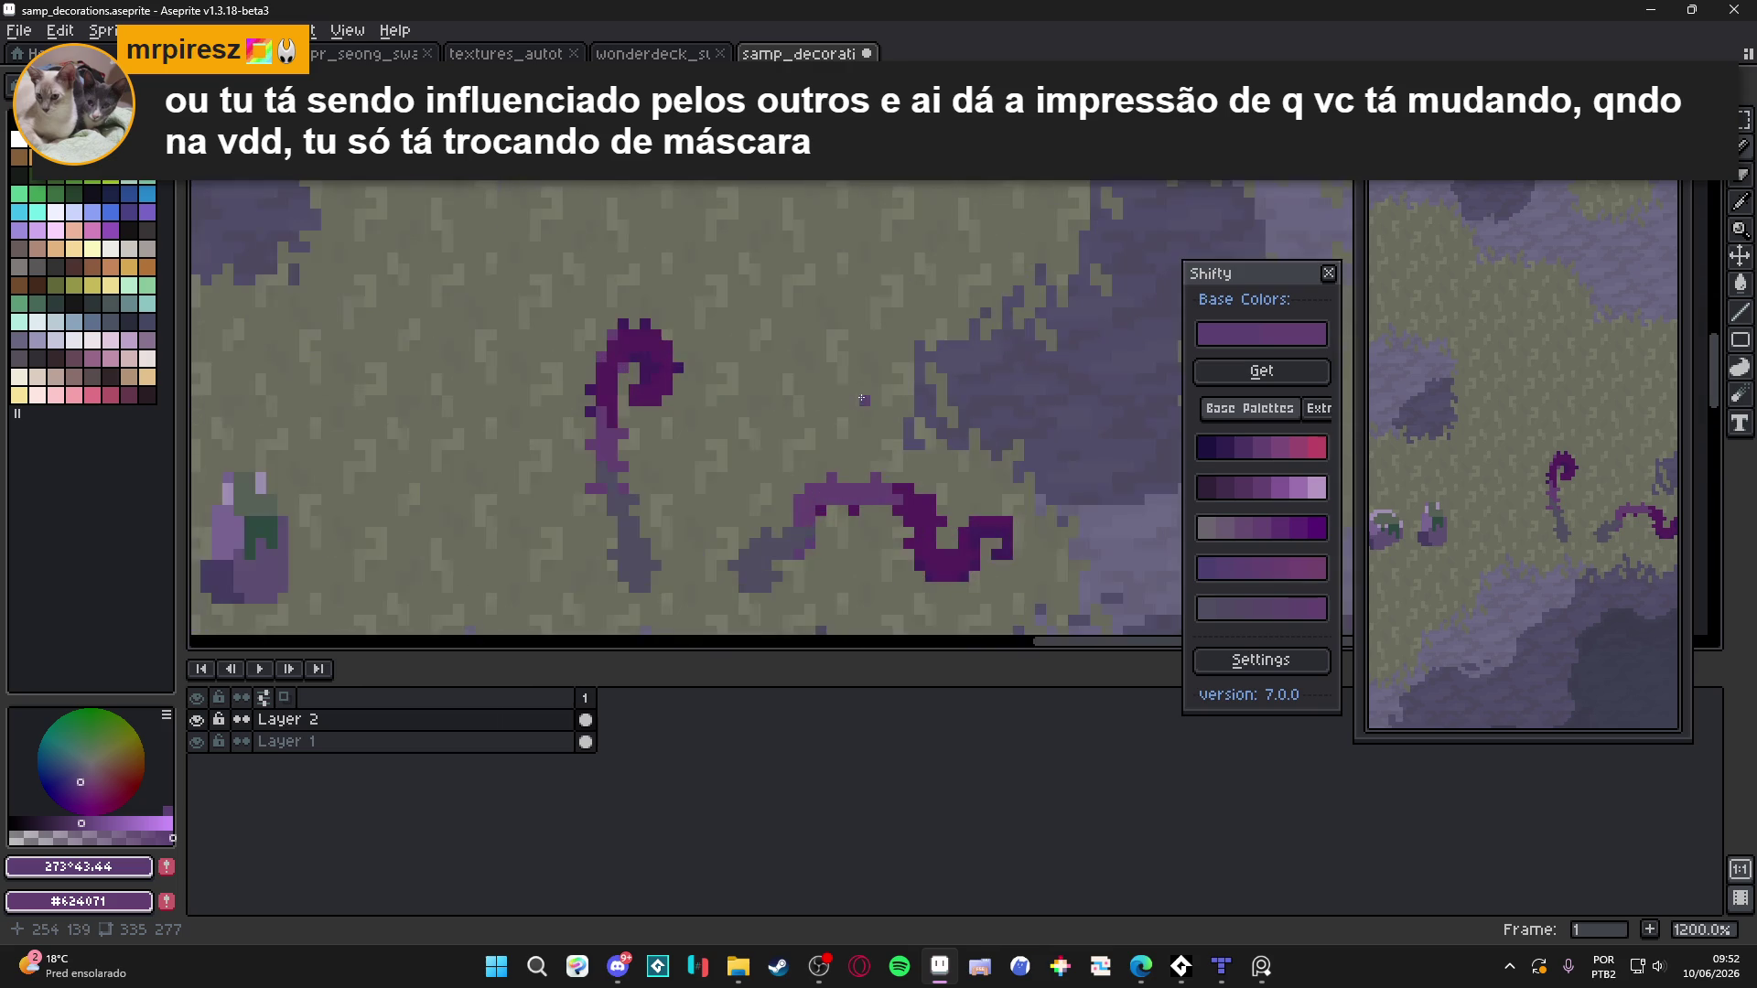
Sample grey-purple #4F4D5F and show the tile grid over the tendrils
{"action": "left_click", "coordinate": [759, 552], "text": "alt"}
{"action": "mouse_move", "coordinate": [760, 553]}
{"action": "left_mouse_down"}
{"action": "mouse_move", "coordinate": [729, 537]}
{"action": "mouse_move", "coordinate": [799, 332]}
{"action": "left_mouse_up"}
{"action": "key", "text": "ctrl+apostrophe"}
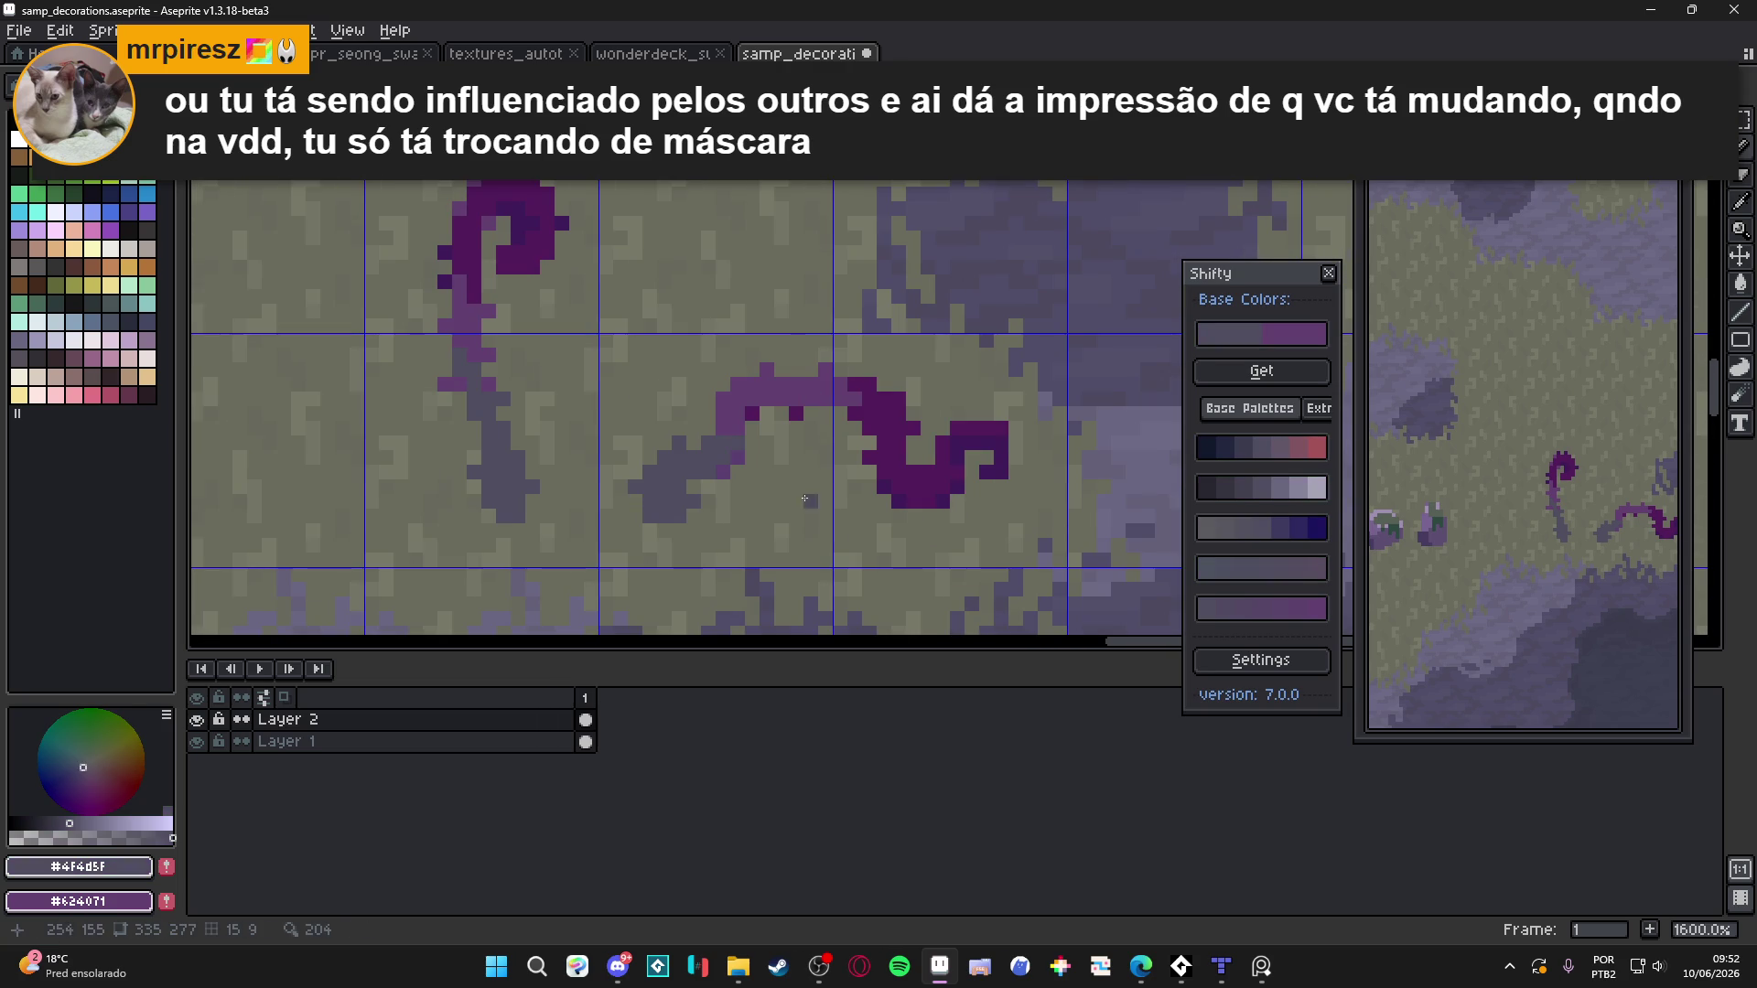
{"action": "scroll", "coordinate": [685, 382], "scroll_direction": "up", "scroll_amount": 3}
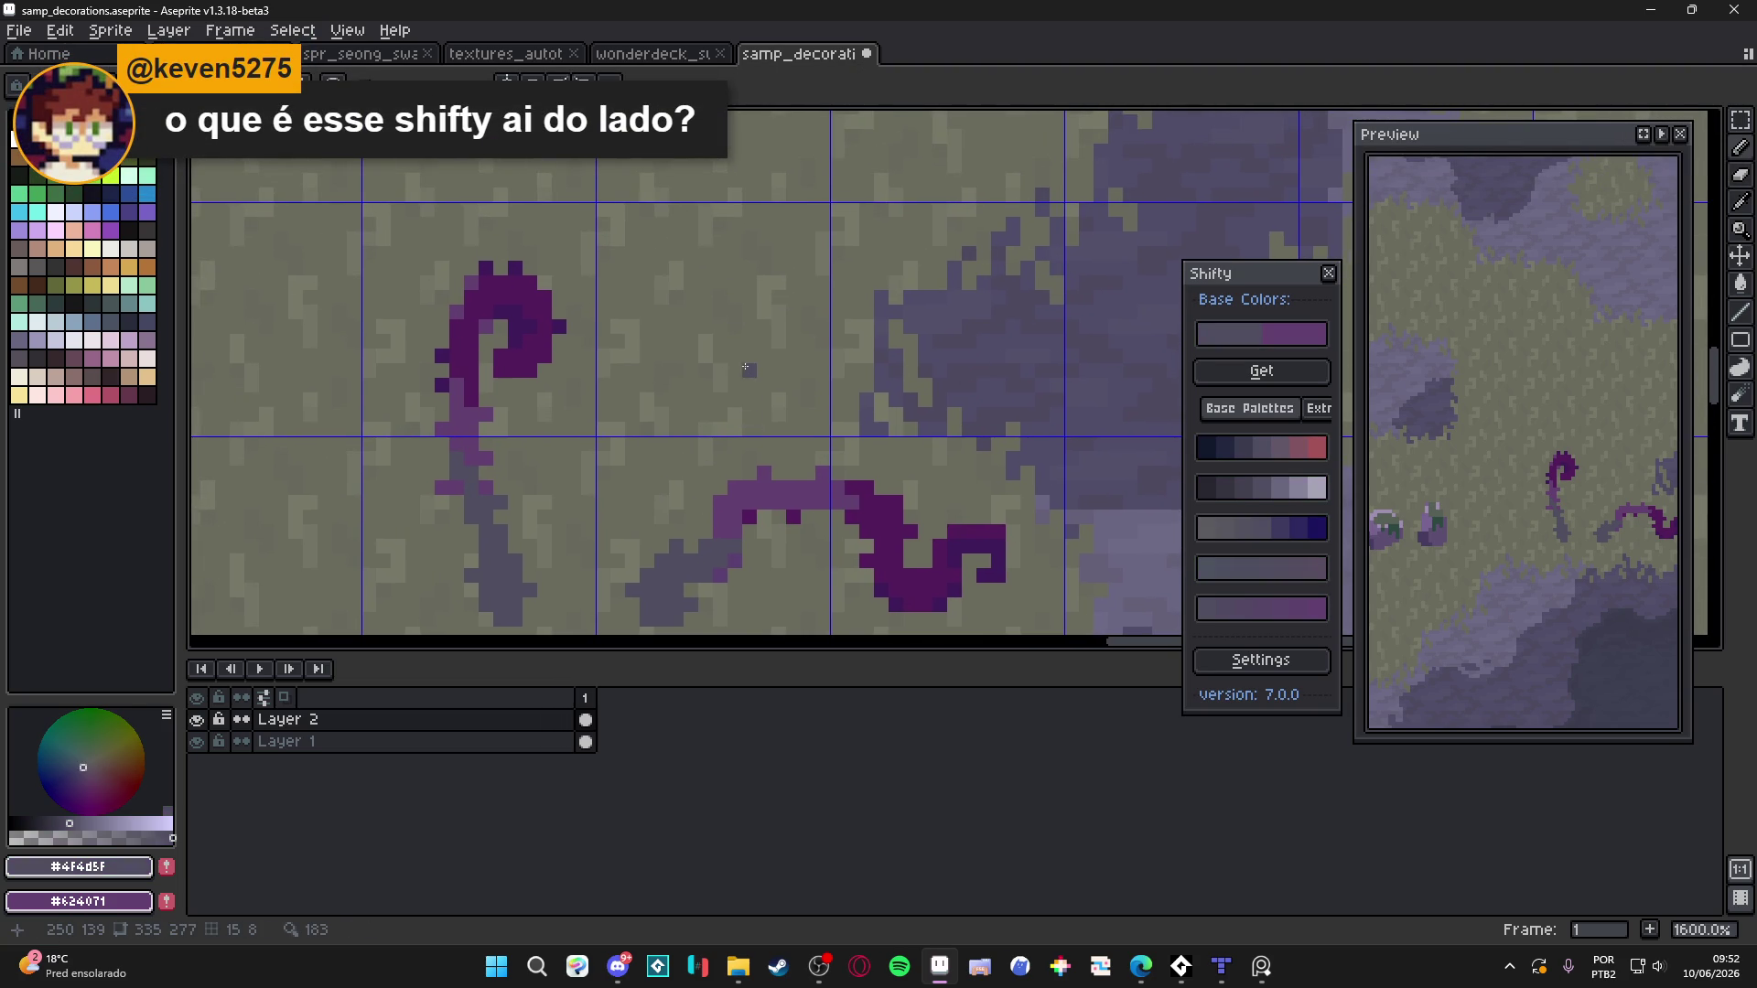
{"action": "scroll", "coordinate": [743, 367], "scroll_direction": "down", "scroll_amount": 1}
Save the decorations file and move the Shifty colour panel higher
{"action": "key", "text": "ctrl+s"}
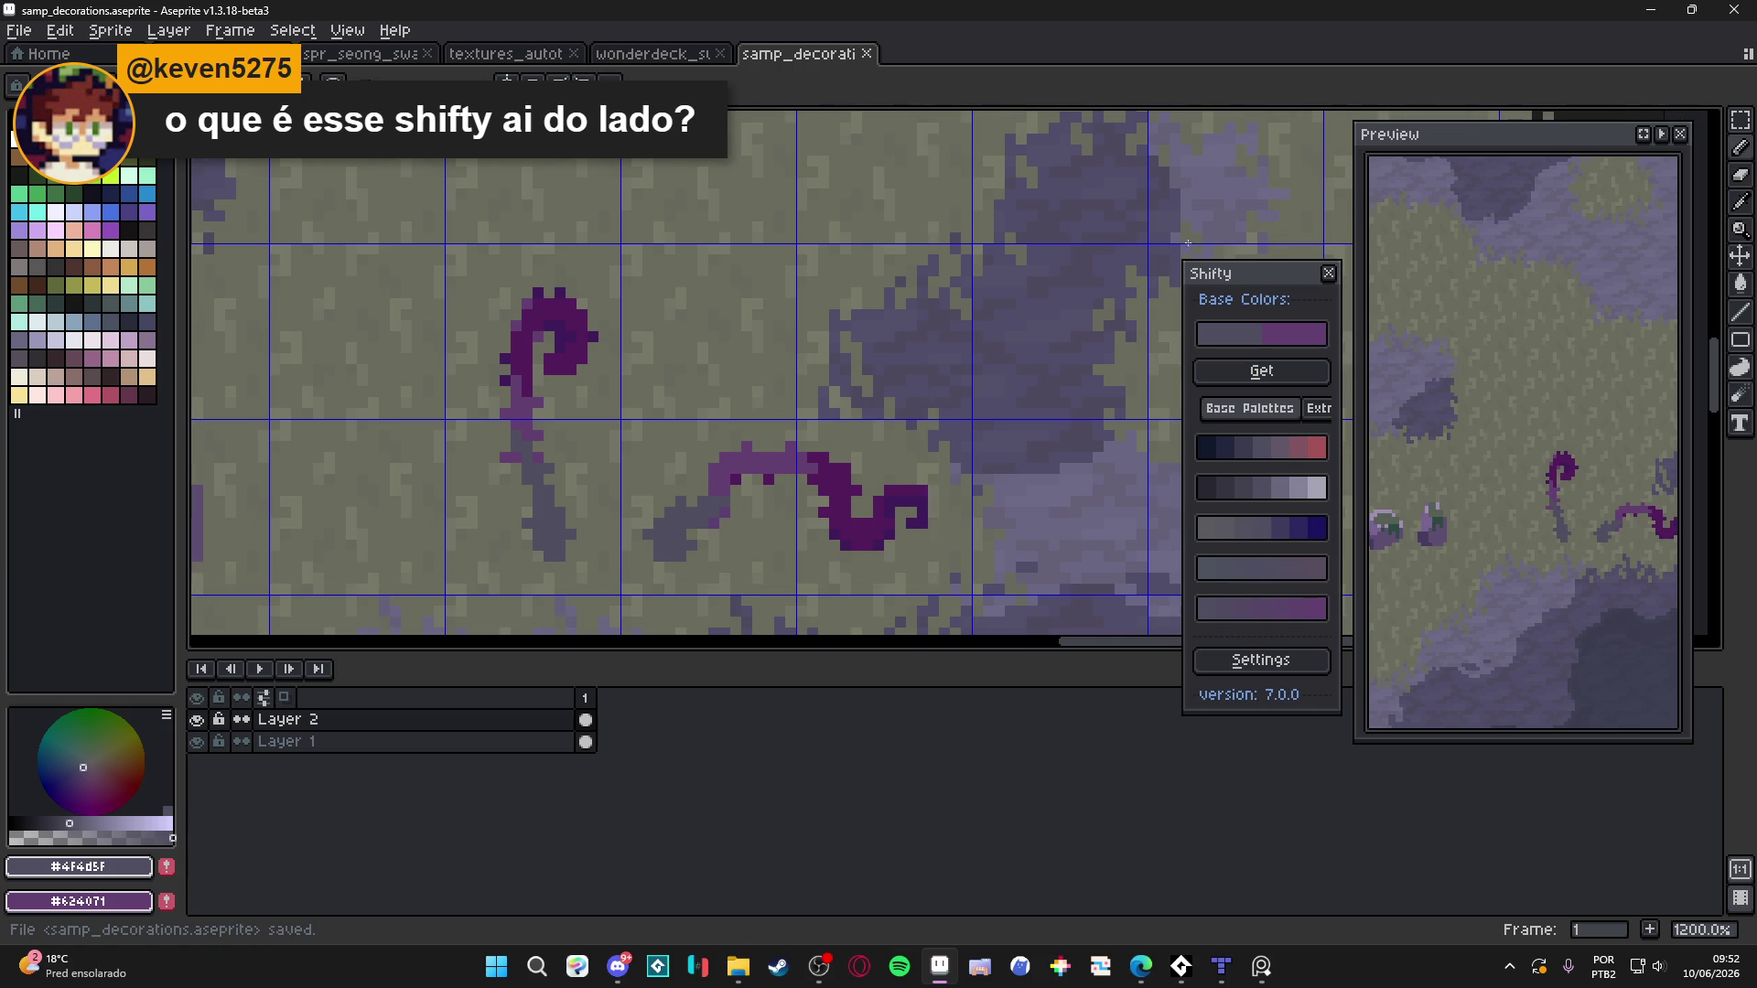
{"action": "mouse_move", "coordinate": [1246, 277]}
{"action": "left_mouse_down"}
{"action": "mouse_move", "coordinate": [1249, 174]}
{"action": "mouse_move", "coordinate": [1240, 227]}
{"action": "mouse_move", "coordinate": [1222, 215]}
{"action": "left_mouse_up"}
{"action": "scroll", "coordinate": [823, 397], "scroll_direction": "down", "scroll_amount": 1}
{"action": "scroll", "coordinate": [823, 397], "scroll_direction": "up", "scroll_amount": 1}
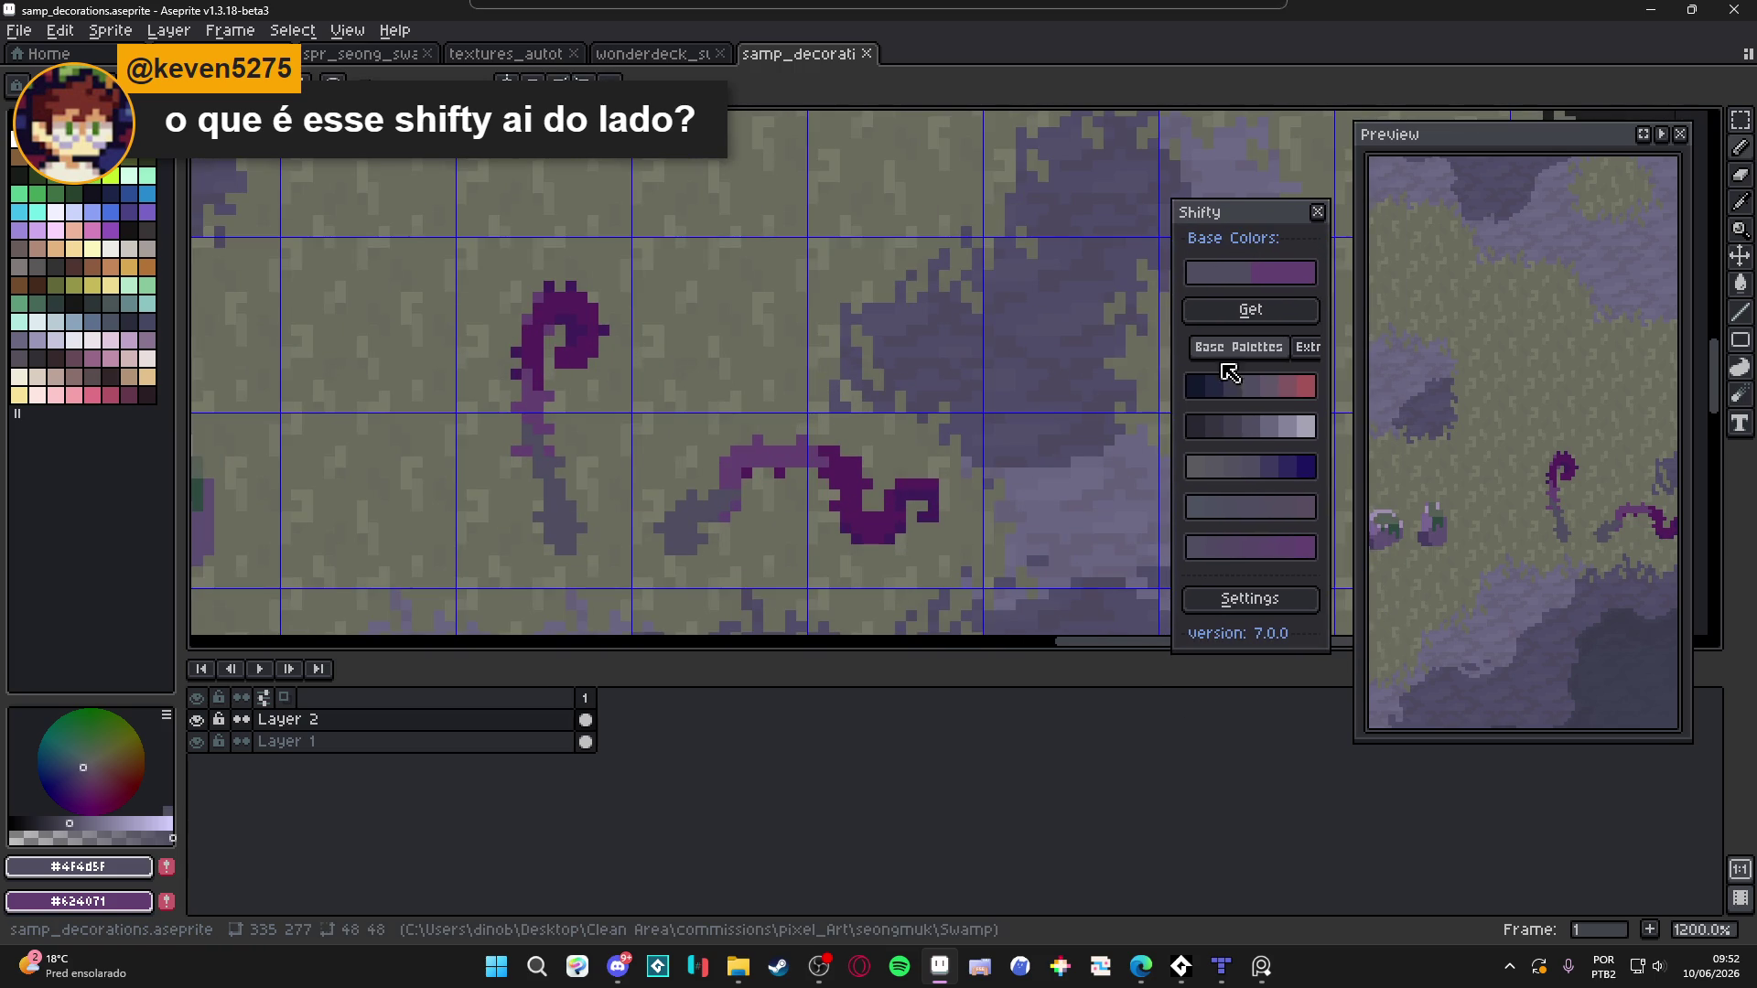
{"action": "scroll", "coordinate": [547, 320], "scroll_direction": "down", "scroll_amount": 1}
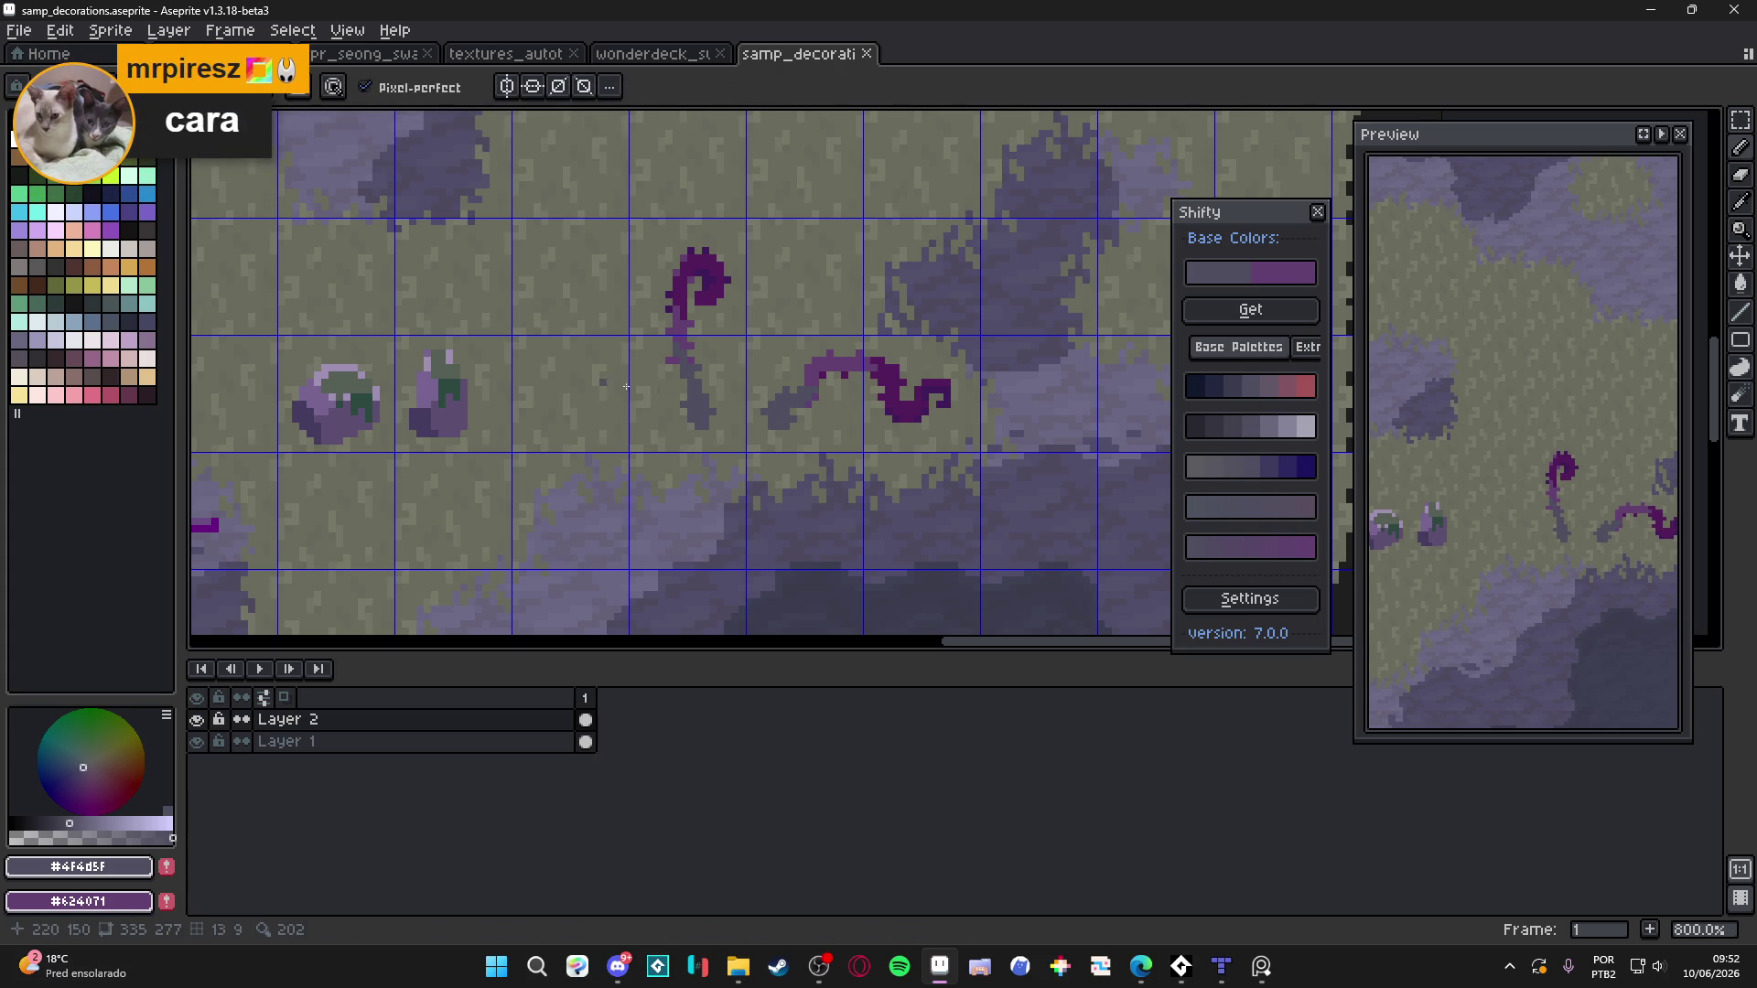
{"action": "scroll", "coordinate": [757, 438], "scroll_direction": "up", "scroll_amount": 3}
Sample purple #624071, switch to darker #511c5a, and dab a pixel on the map
{"action": "left_click", "coordinate": [757, 458], "text": "alt"}
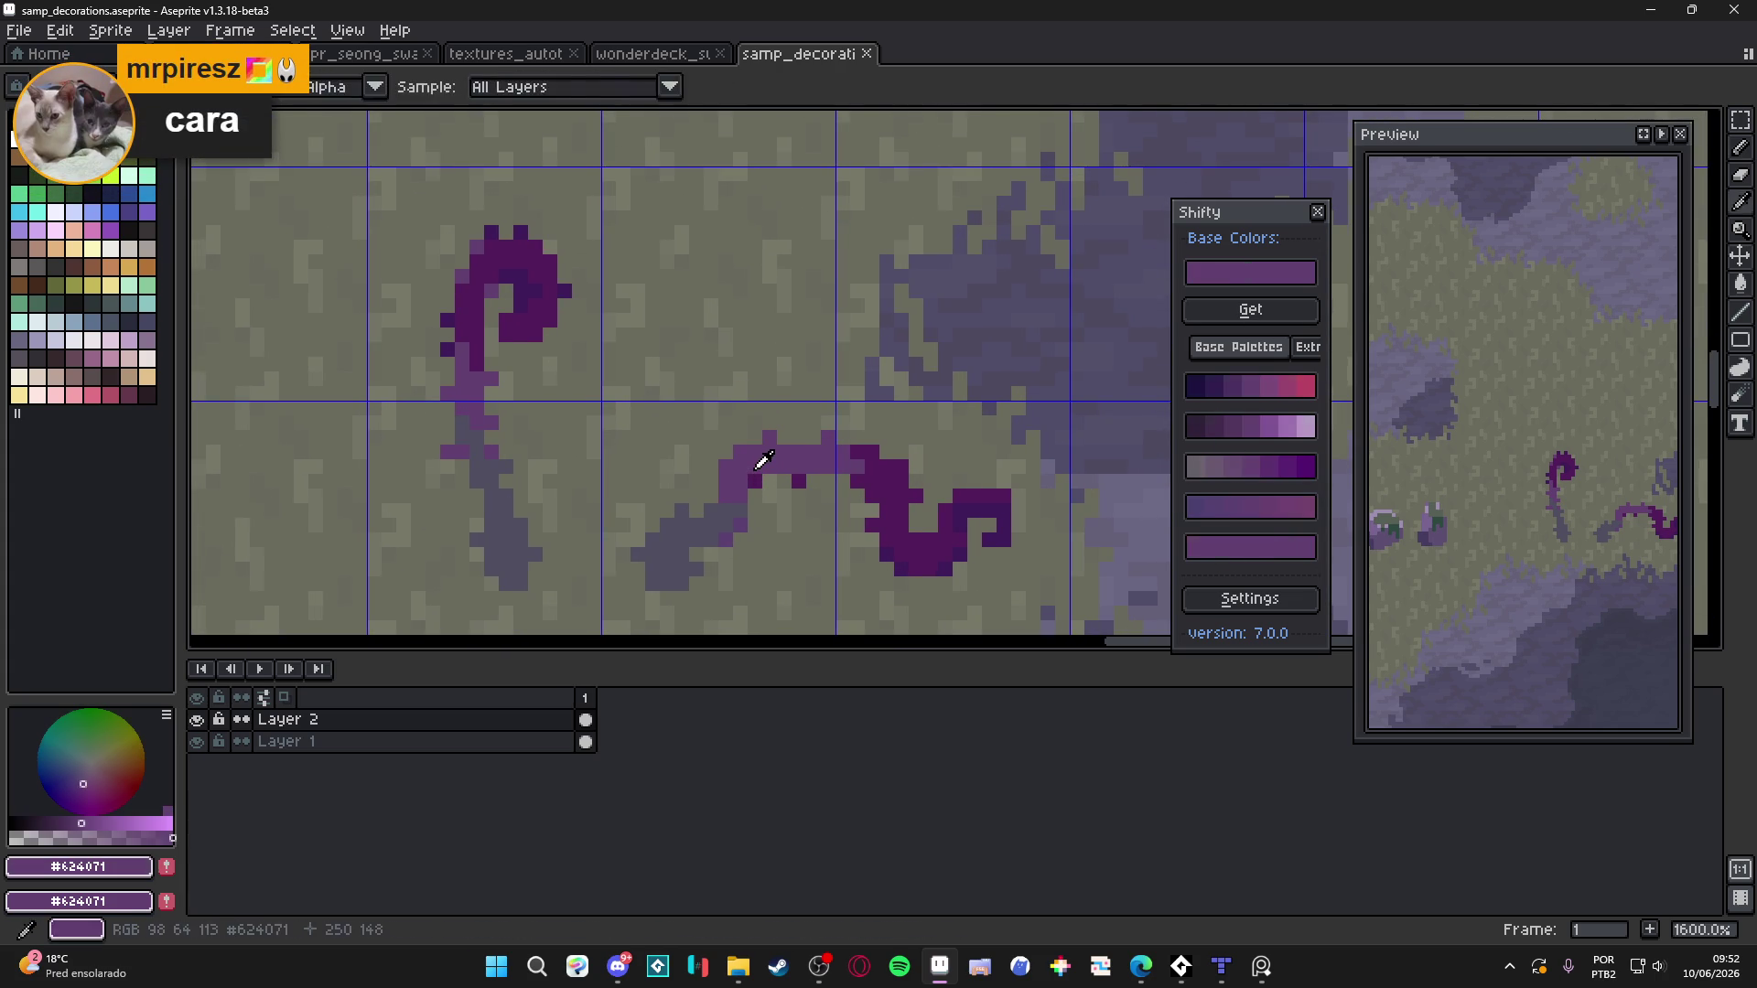
{"action": "left_click", "coordinate": [883, 470], "text": "alt"}
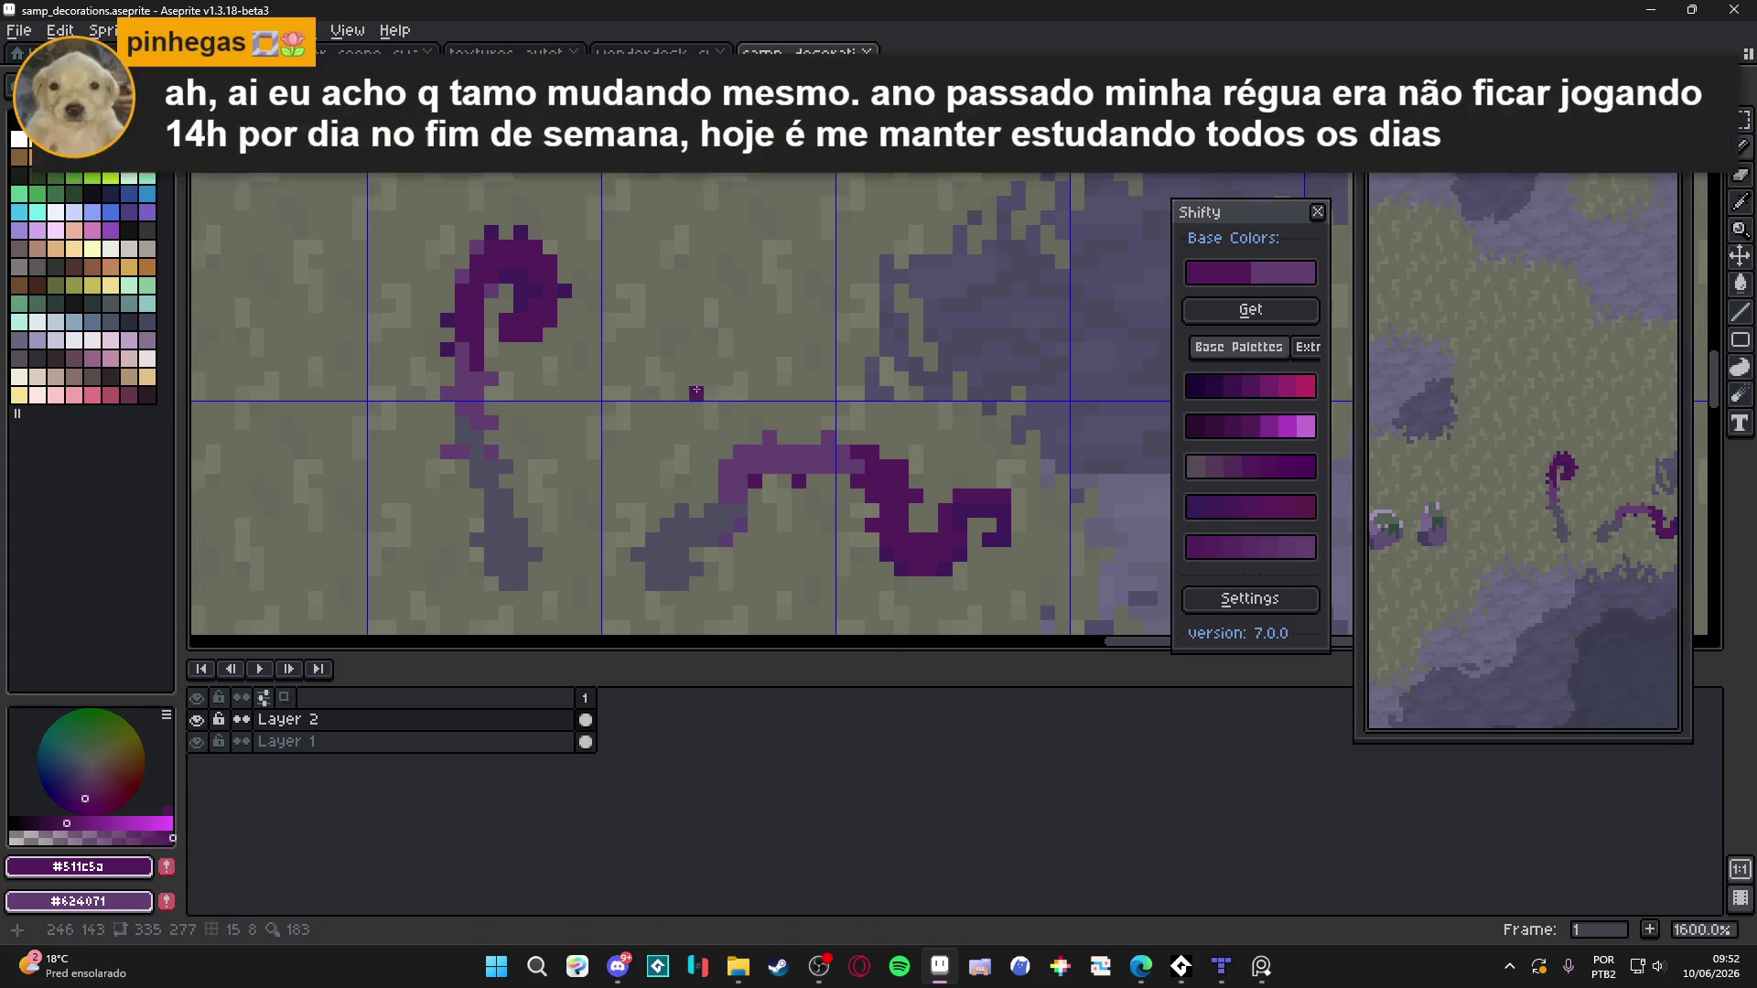
{"action": "left_click", "coordinate": [783, 395]}
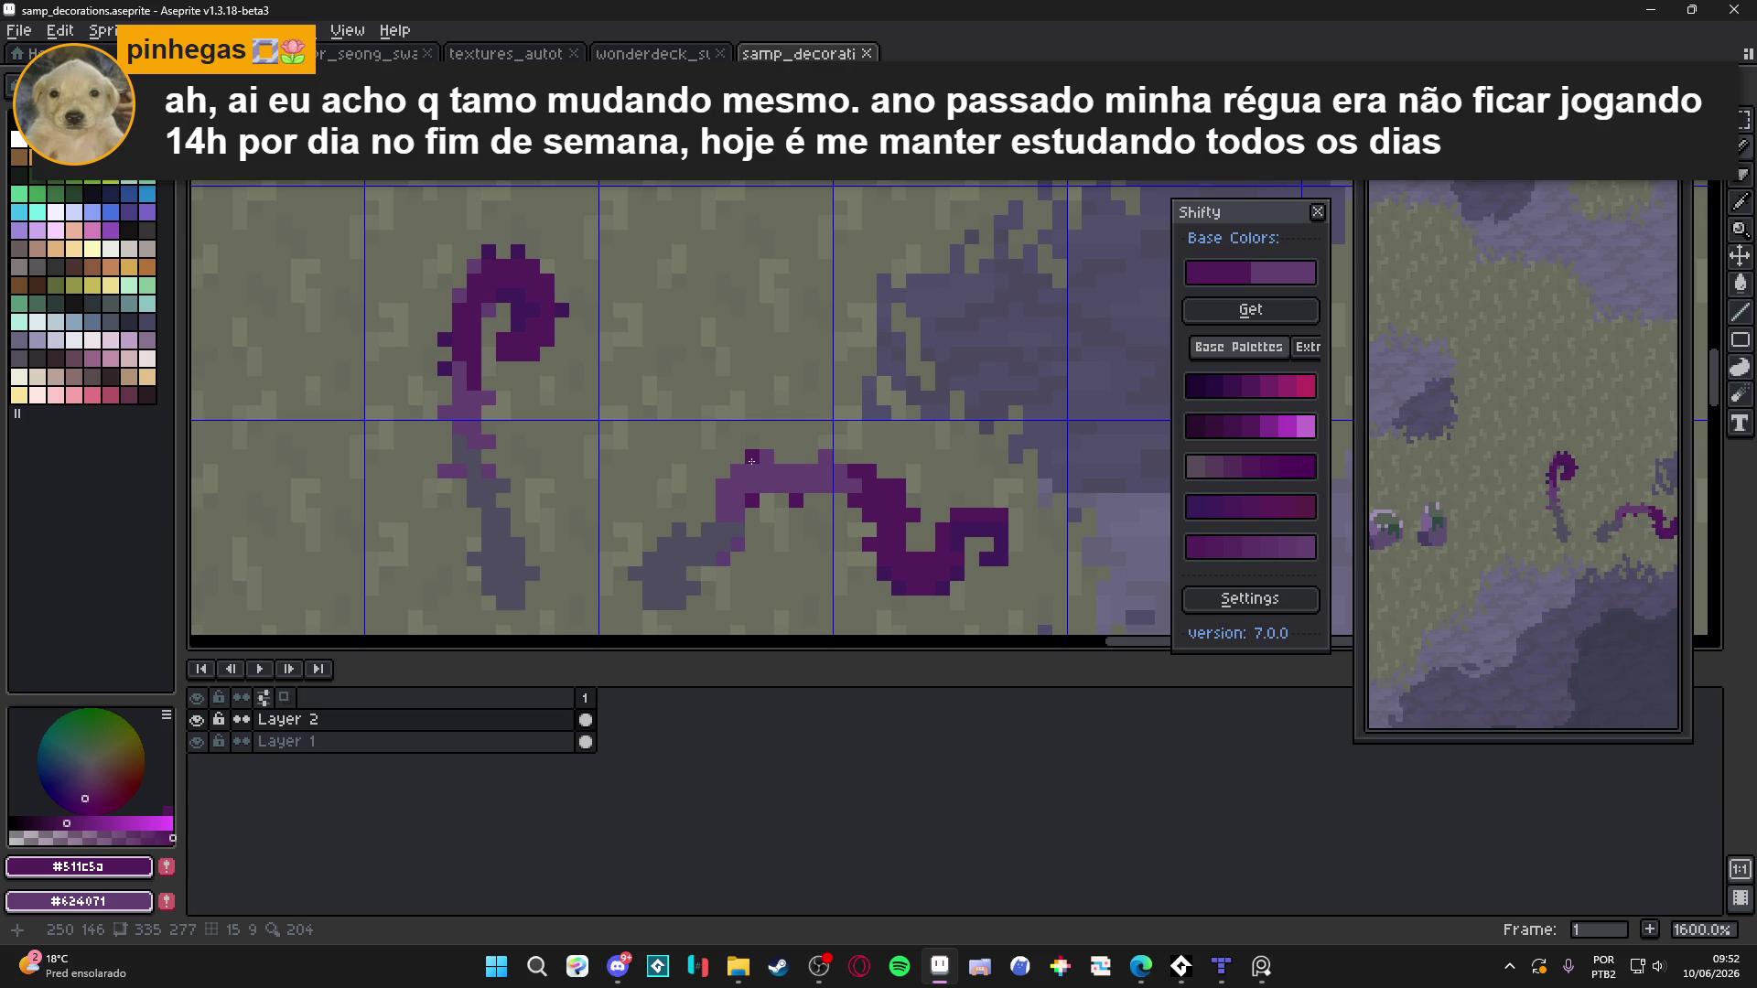
Resample the vine's purple #624071, then finish on grey-purple #4f4d5f
{"action": "scroll", "coordinate": [752, 461], "scroll_direction": "down", "scroll_amount": 3}
{"action": "scroll", "coordinate": [751, 482], "scroll_direction": "up", "scroll_amount": 2}
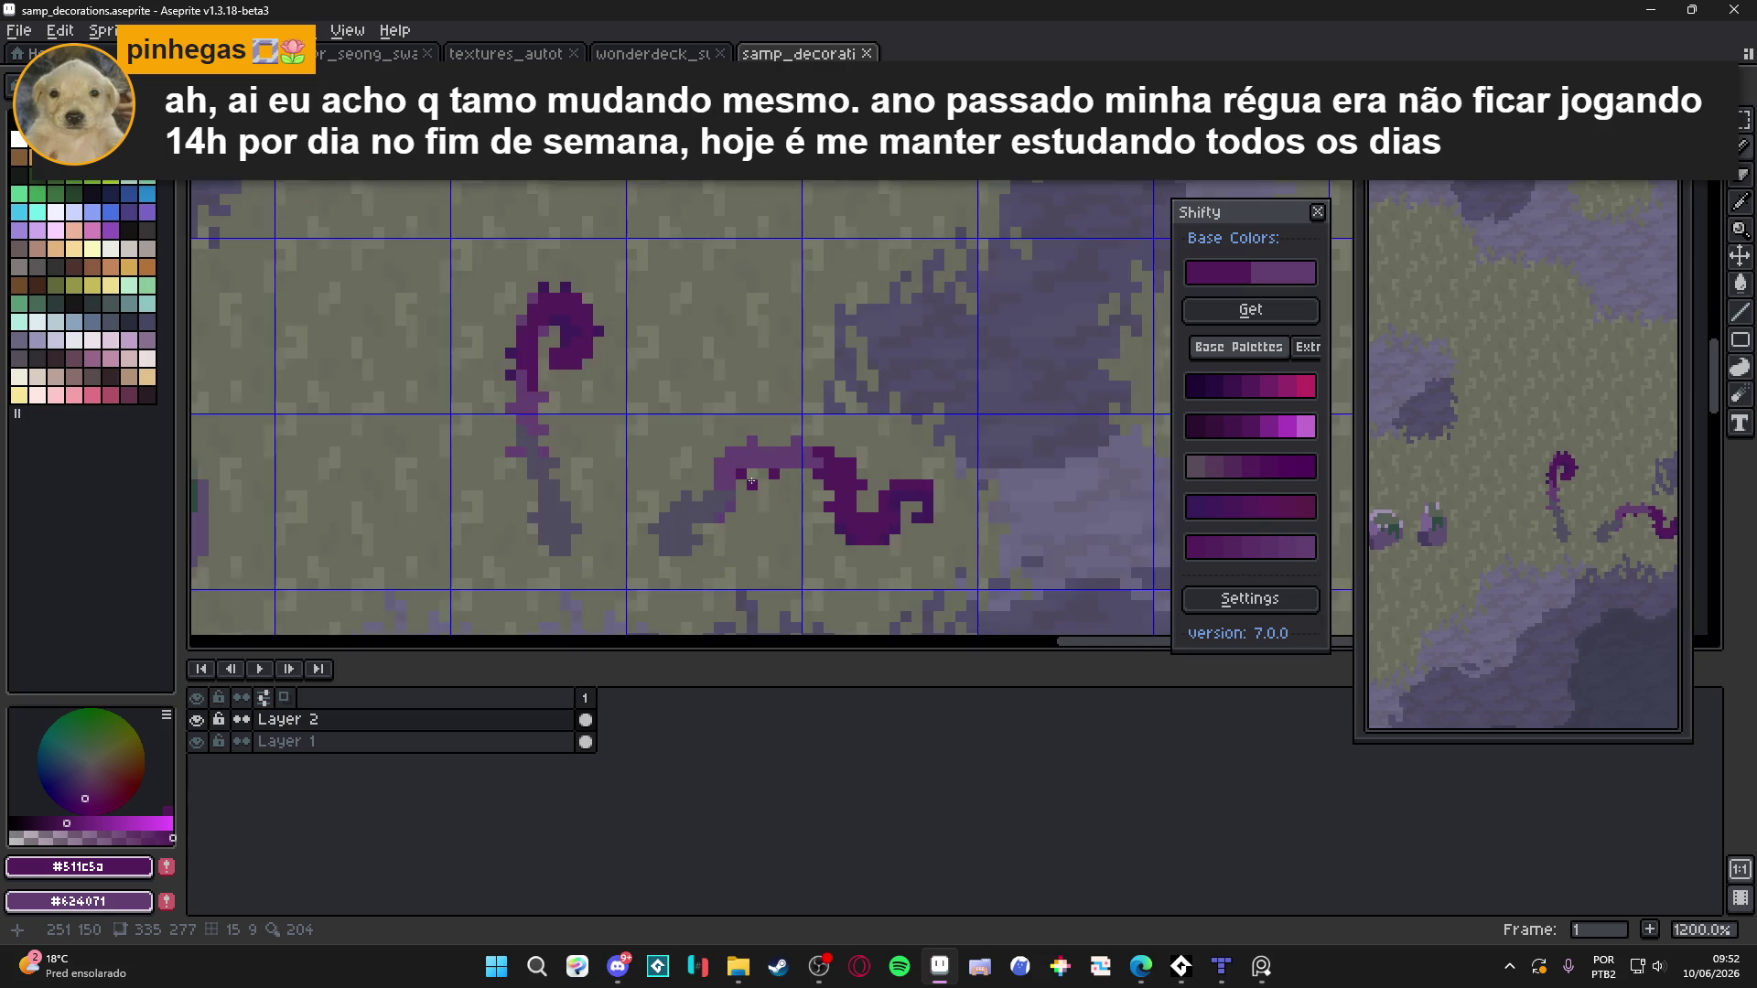
{"action": "left_click", "coordinate": [765, 458], "text": "alt"}
{"action": "left_click_drag", "start_coordinate": [747, 452], "coordinate": [792, 498]}
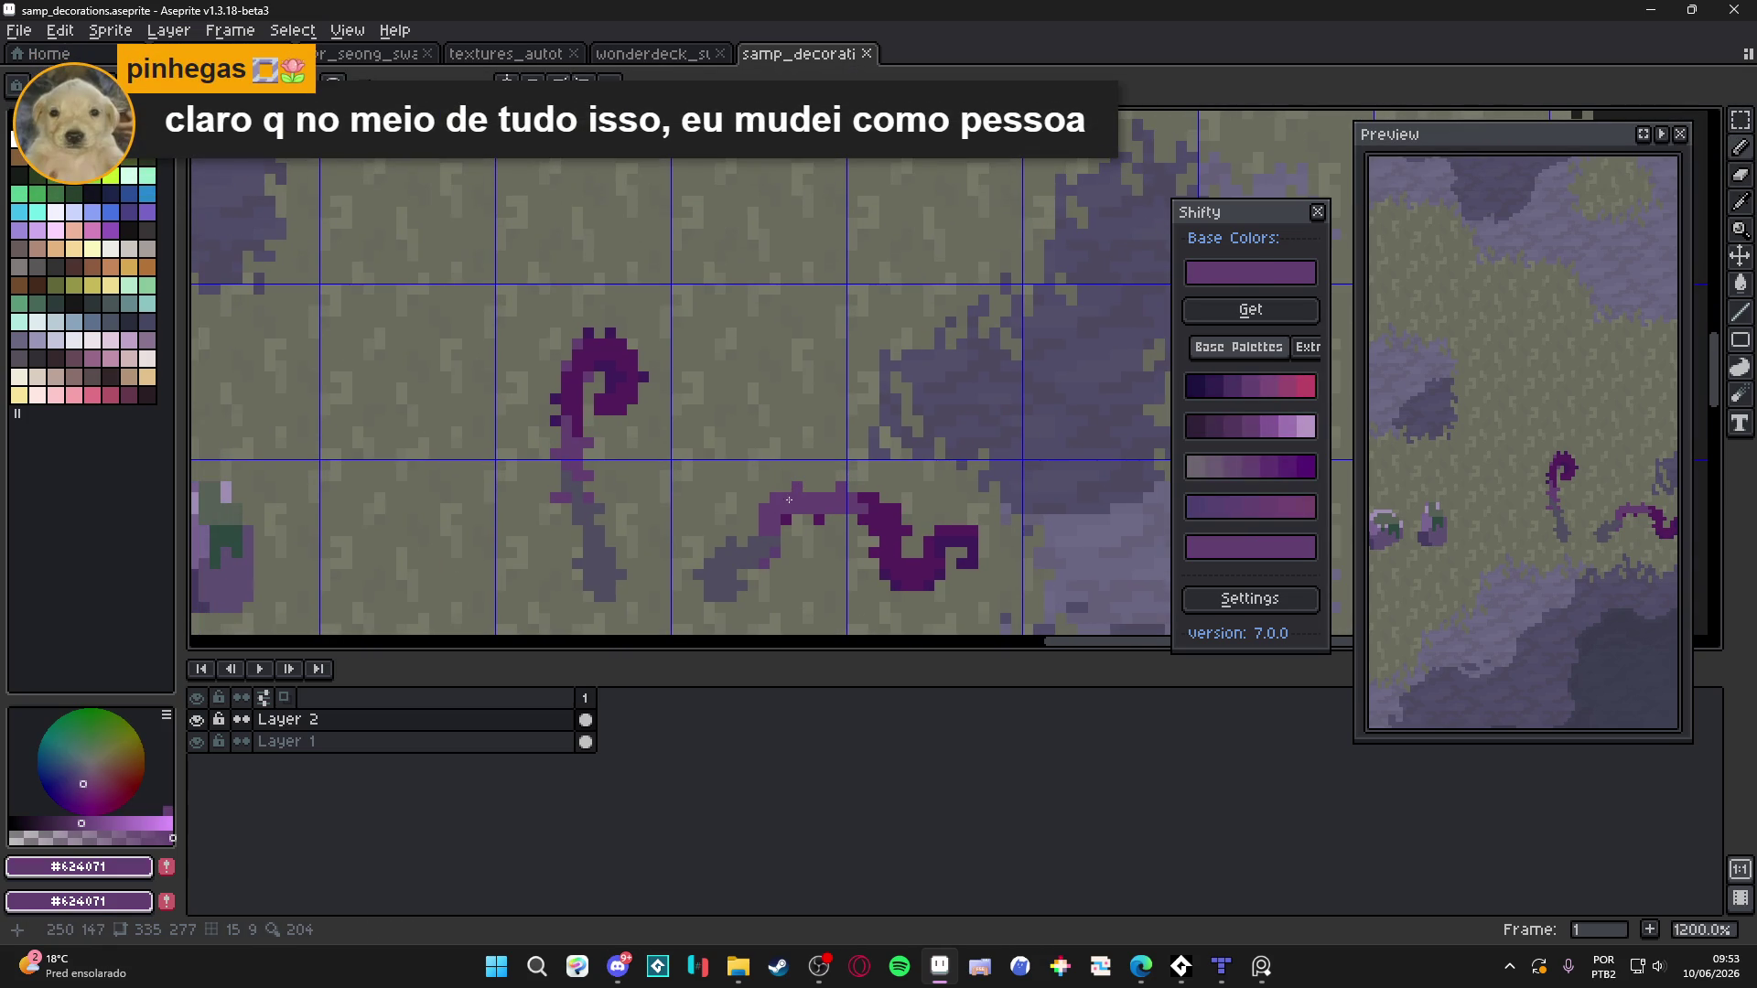
{"action": "left_click", "coordinate": [743, 532], "text": "alt"}
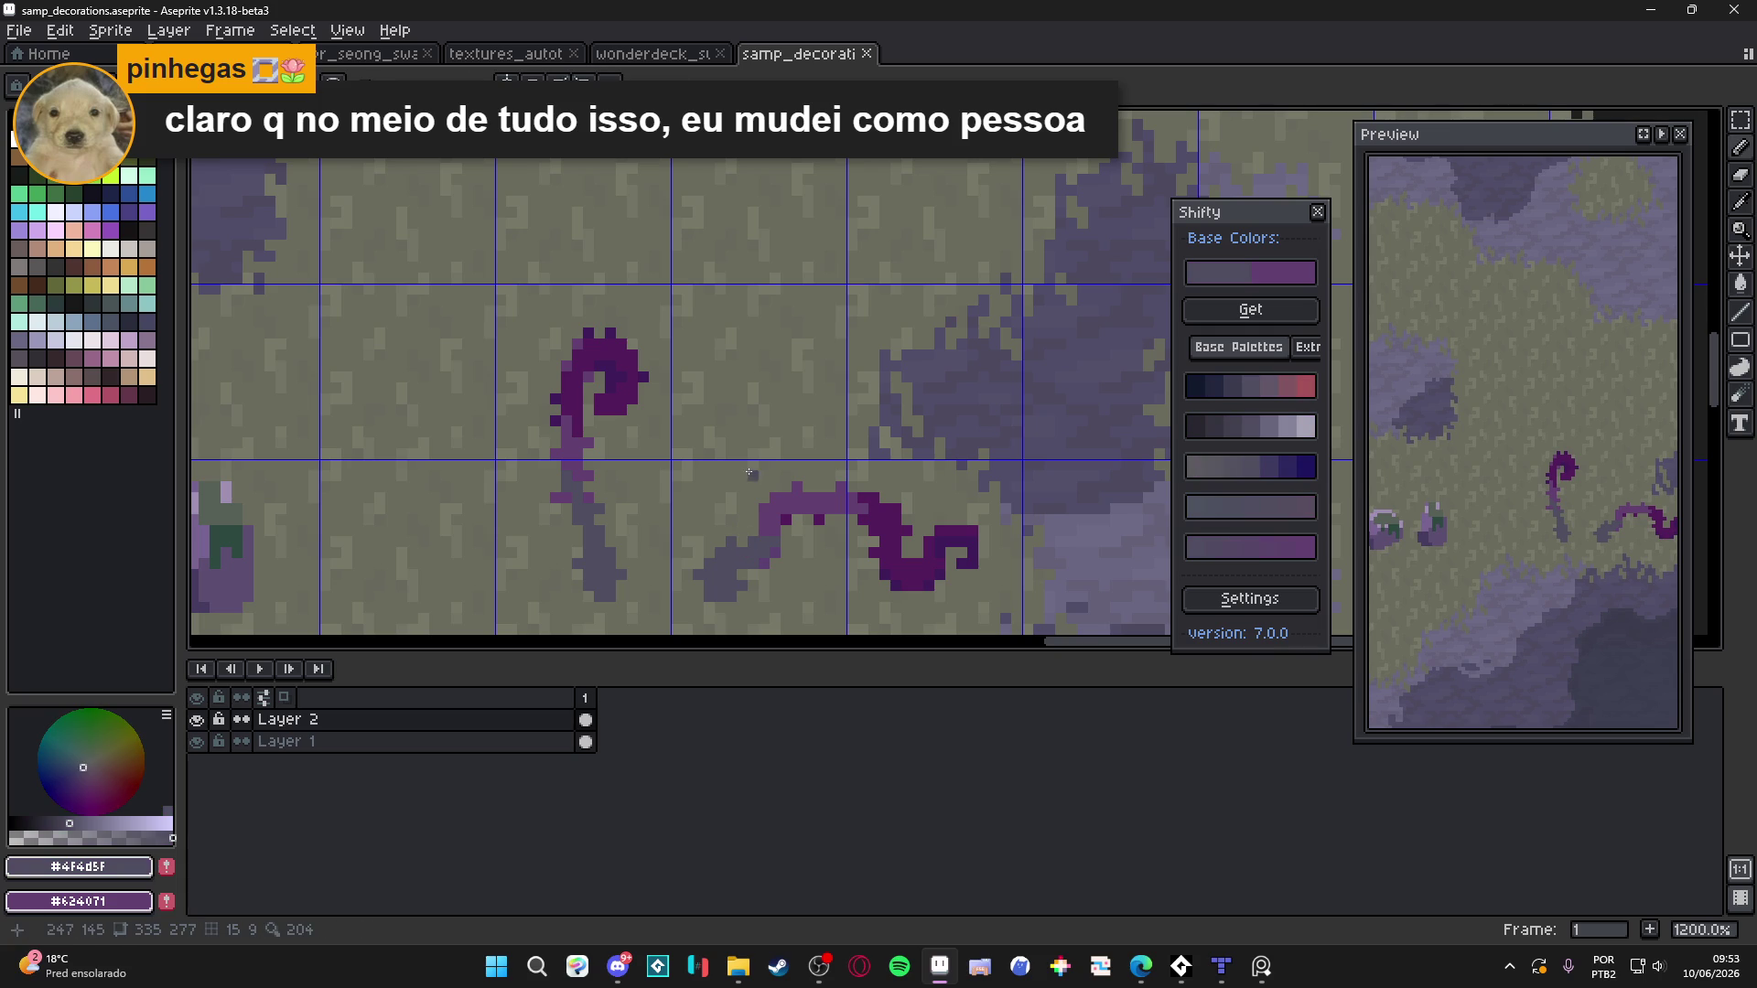
{"action": "scroll", "coordinate": [758, 454], "scroll_direction": "down", "scroll_amount": 3}
{"action": "scroll", "coordinate": [599, 451], "scroll_direction": "up", "scroll_amount": 3}
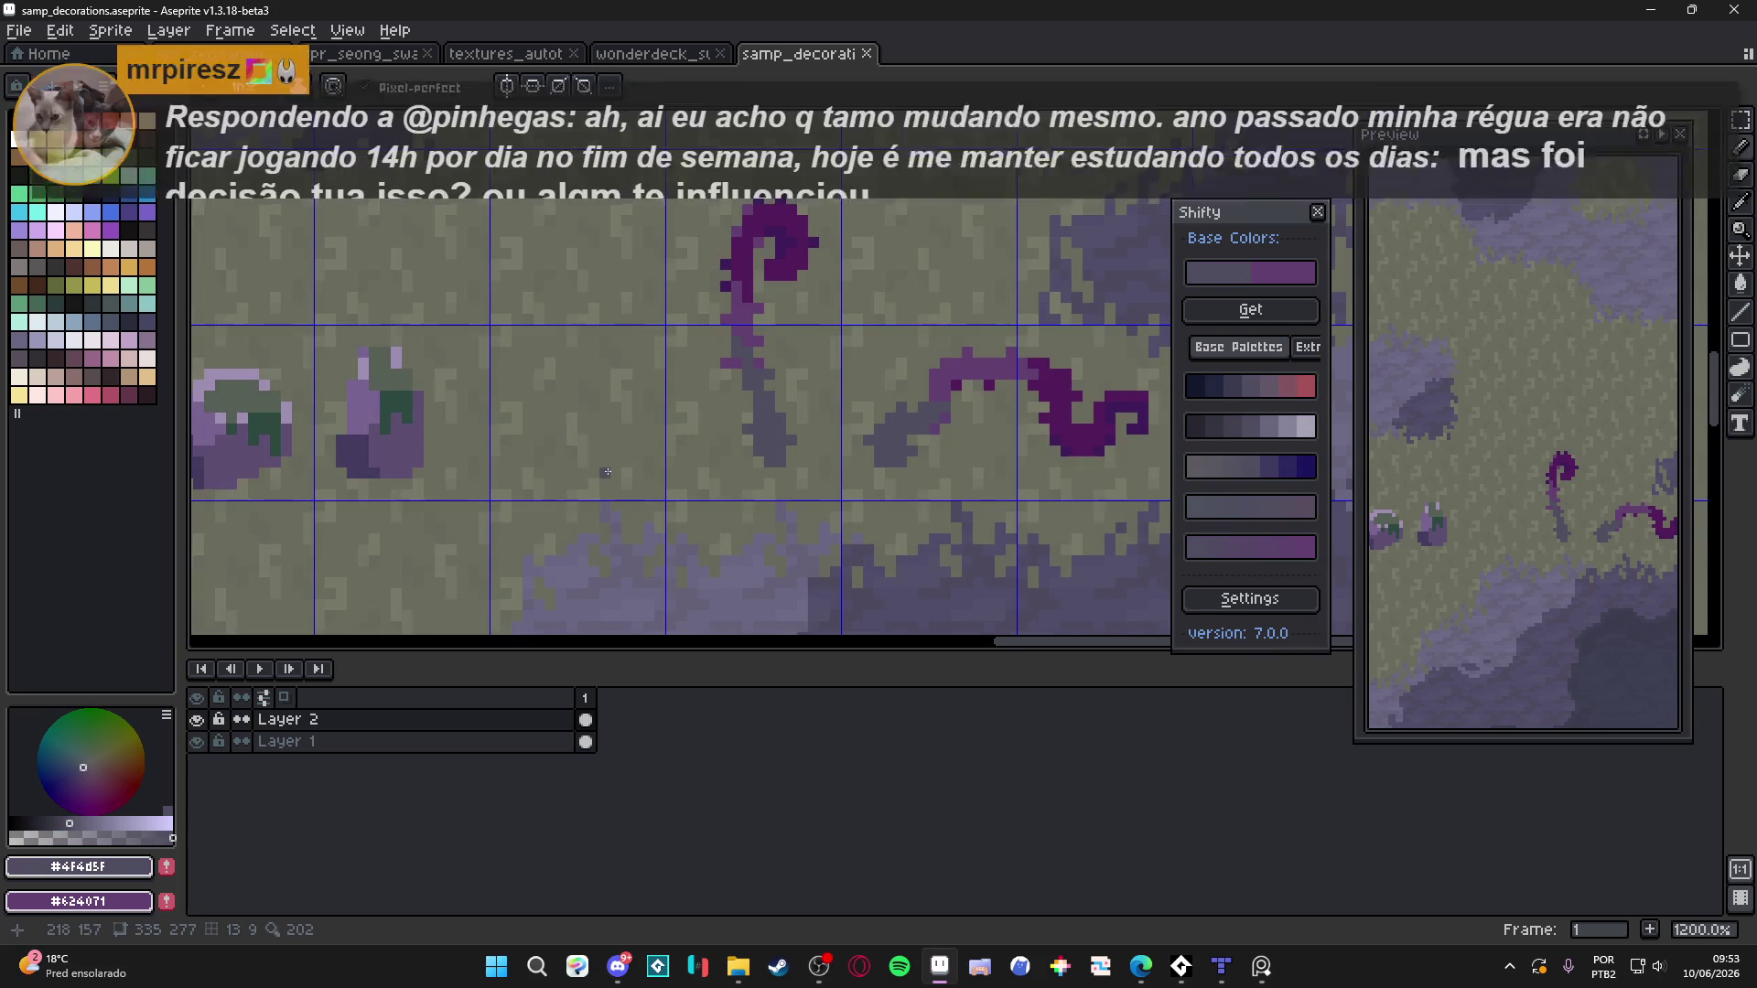
Draw the new sprout's stem with a round bud on top using a larger brush
{"action": "mouse_move", "coordinate": [596, 474]}
{"action": "left_mouse_down"}
{"action": "mouse_move", "coordinate": [587, 434]}
{"action": "mouse_move", "coordinate": [545, 426]}
{"action": "left_mouse_up"}
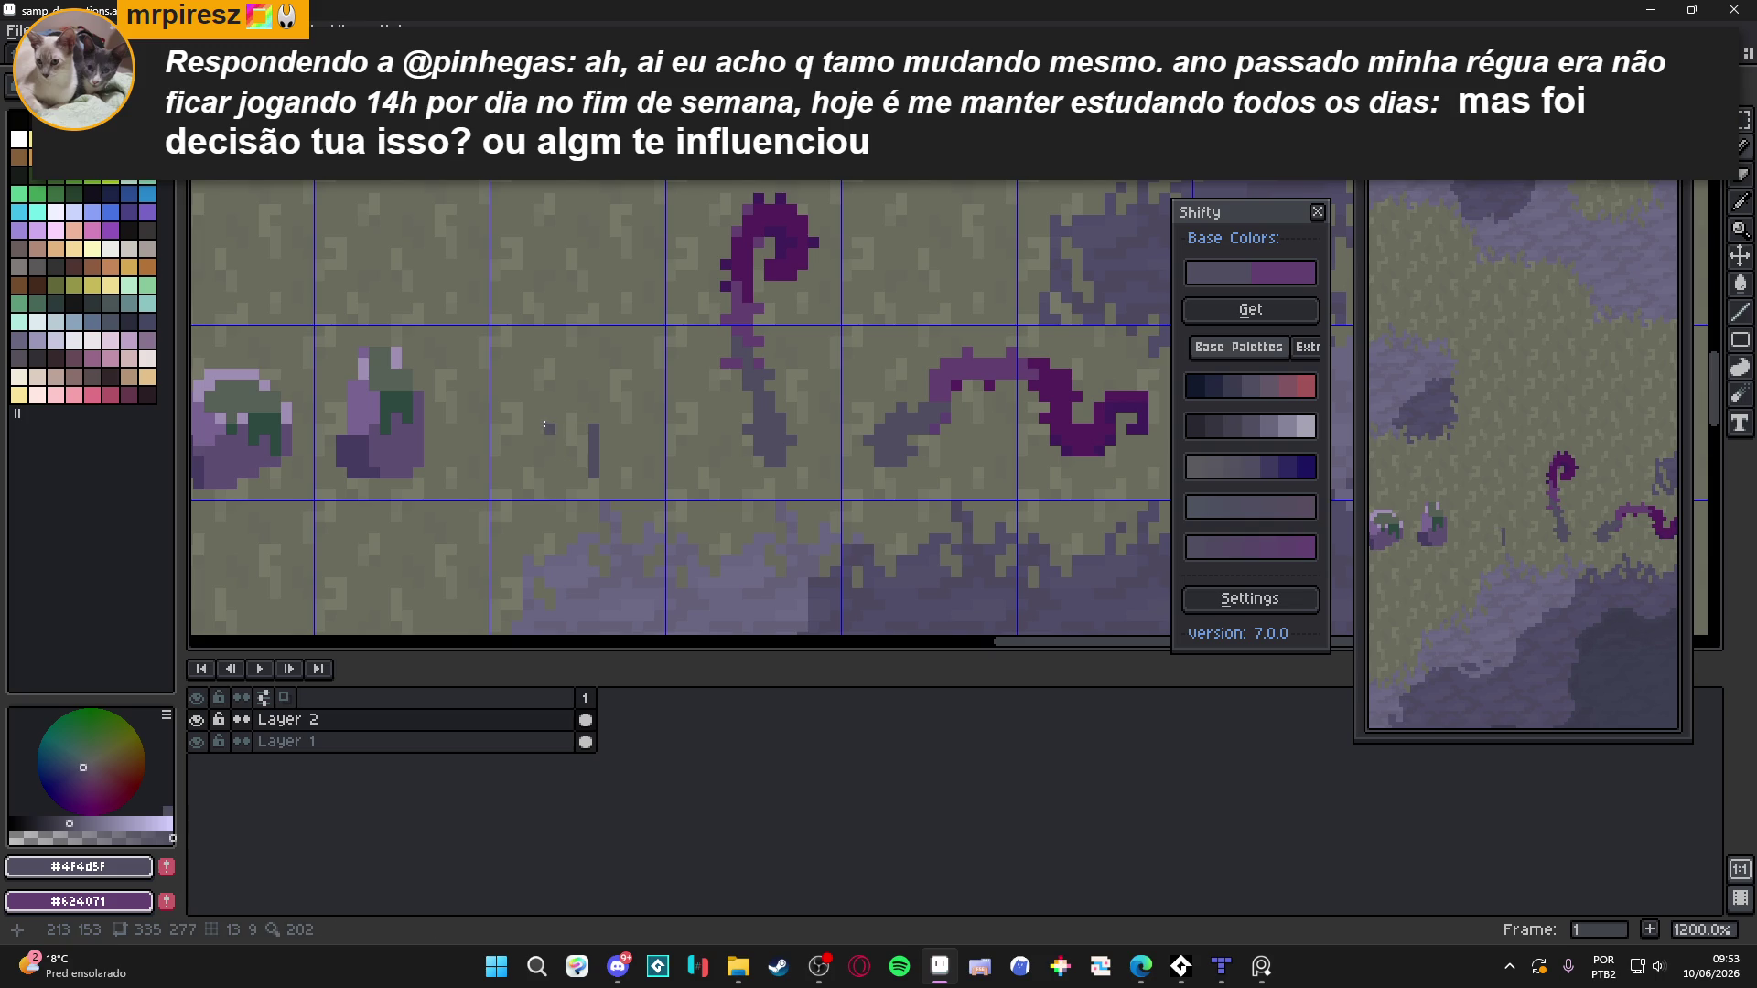
{"action": "key", "text": "shift+a"}
{"action": "key", "text": "plus"}
{"action": "key", "text": "plus"}
{"action": "key", "text": "plus"}
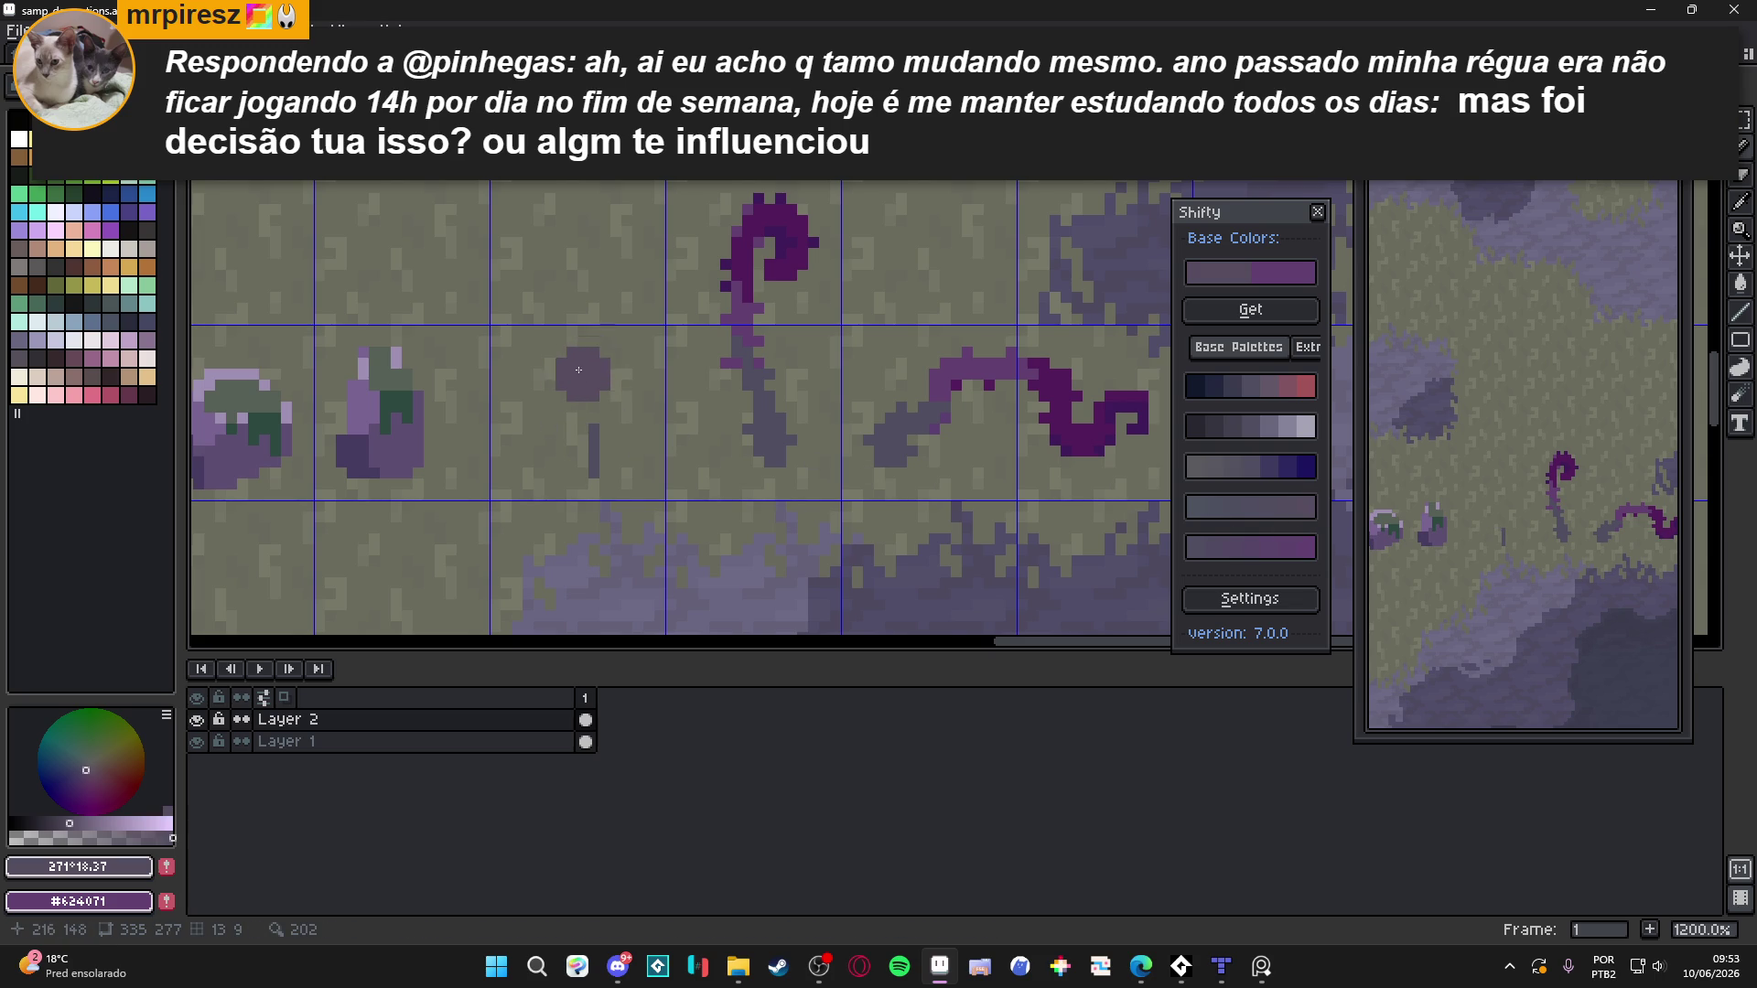
{"action": "left_click", "coordinate": [550, 374]}
{"action": "left_click_drag", "start_coordinate": [523, 406], "coordinate": [578, 428]}
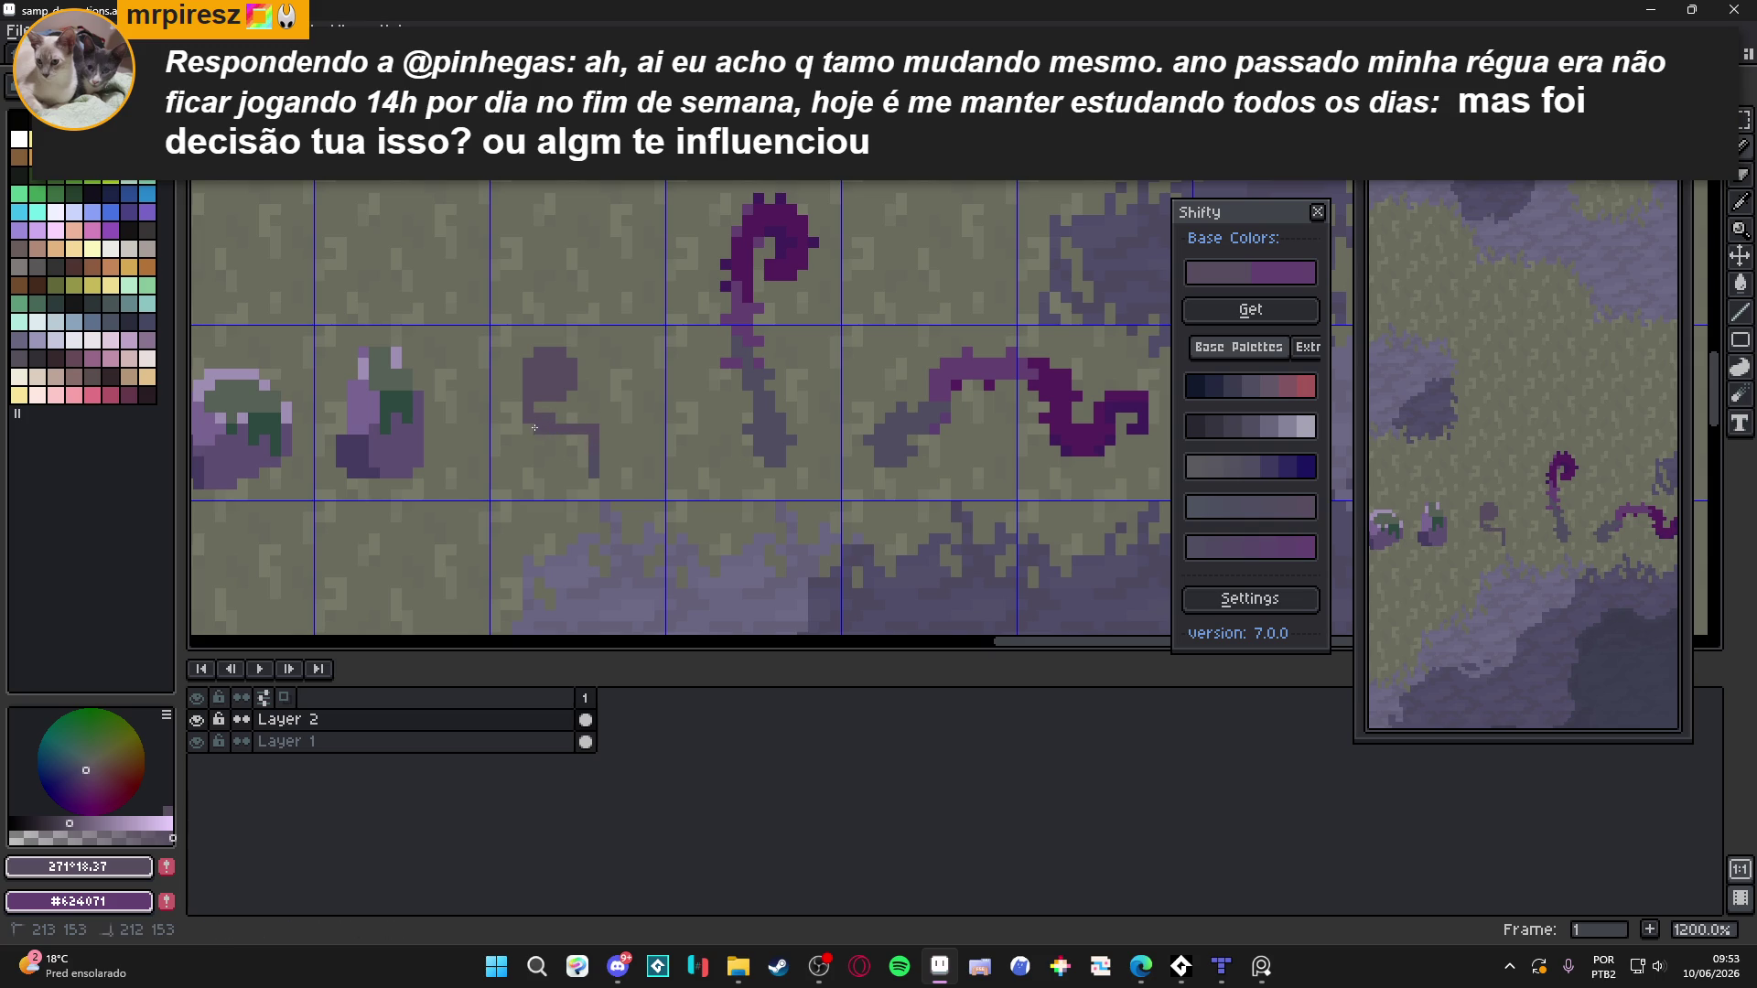
{"action": "left_click_drag", "start_coordinate": [587, 449], "coordinate": [587, 469]}
Sample the sprout's #574d5F and draw its curling side branch
{"action": "scroll", "coordinate": [590, 453], "scroll_direction": "down", "scroll_amount": 1}
{"action": "scroll", "coordinate": [595, 439], "scroll_direction": "up", "scroll_amount": 1}
{"action": "left_click", "coordinate": [598, 434], "text": "alt"}
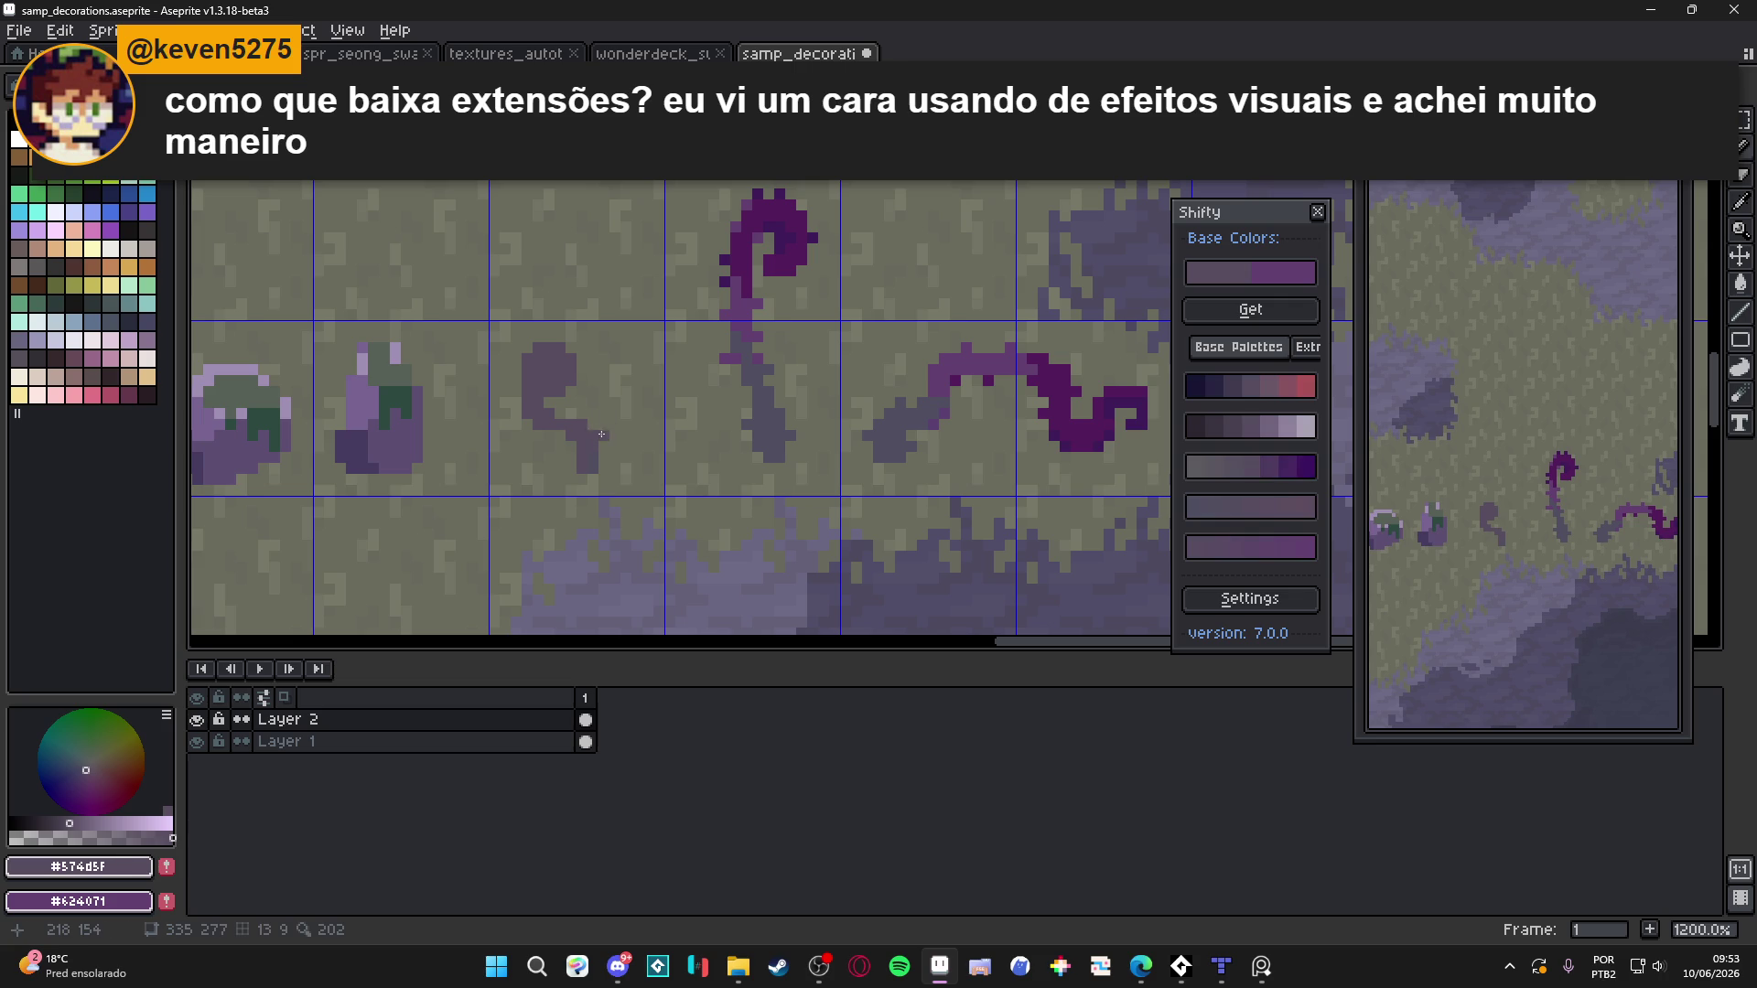
{"action": "mouse_move", "coordinate": [595, 415]}
{"action": "left_mouse_down"}
{"action": "mouse_move", "coordinate": [638, 414]}
{"action": "mouse_move", "coordinate": [618, 373]}
{"action": "mouse_move", "coordinate": [613, 395]}
{"action": "left_mouse_up"}
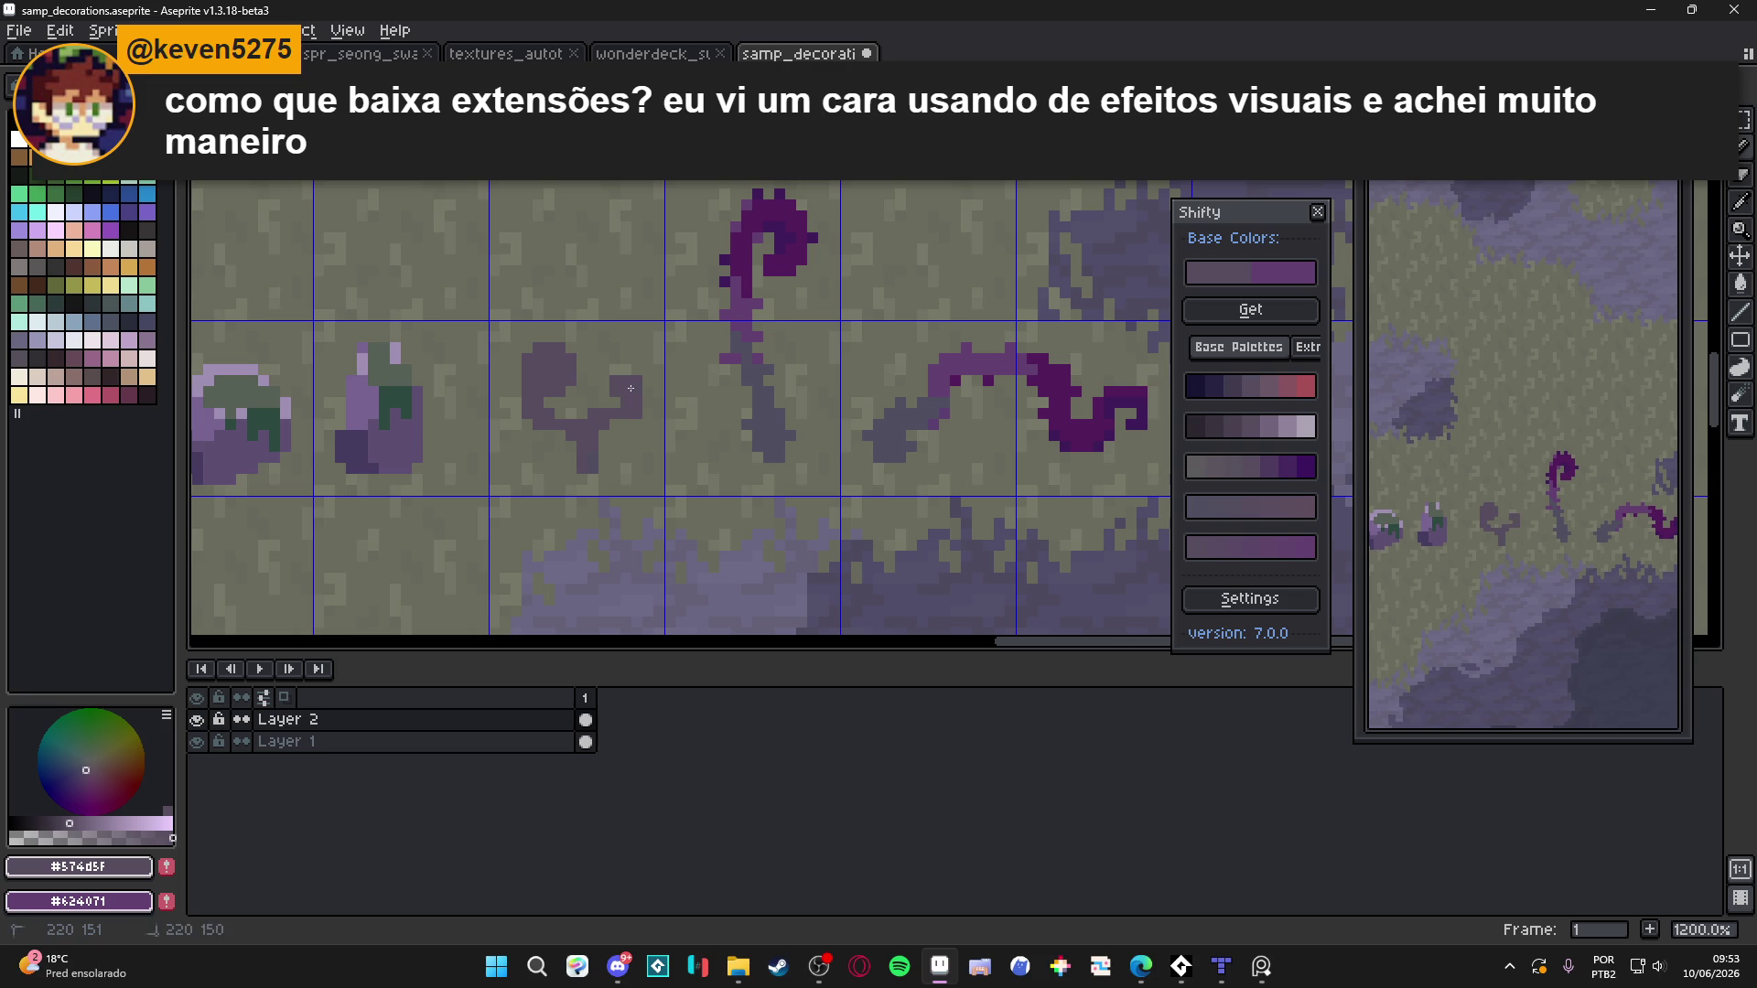
Return to the single-pixel Pencil and choose a purple shade from the Shifty ramp
{"action": "key", "text": "b"}
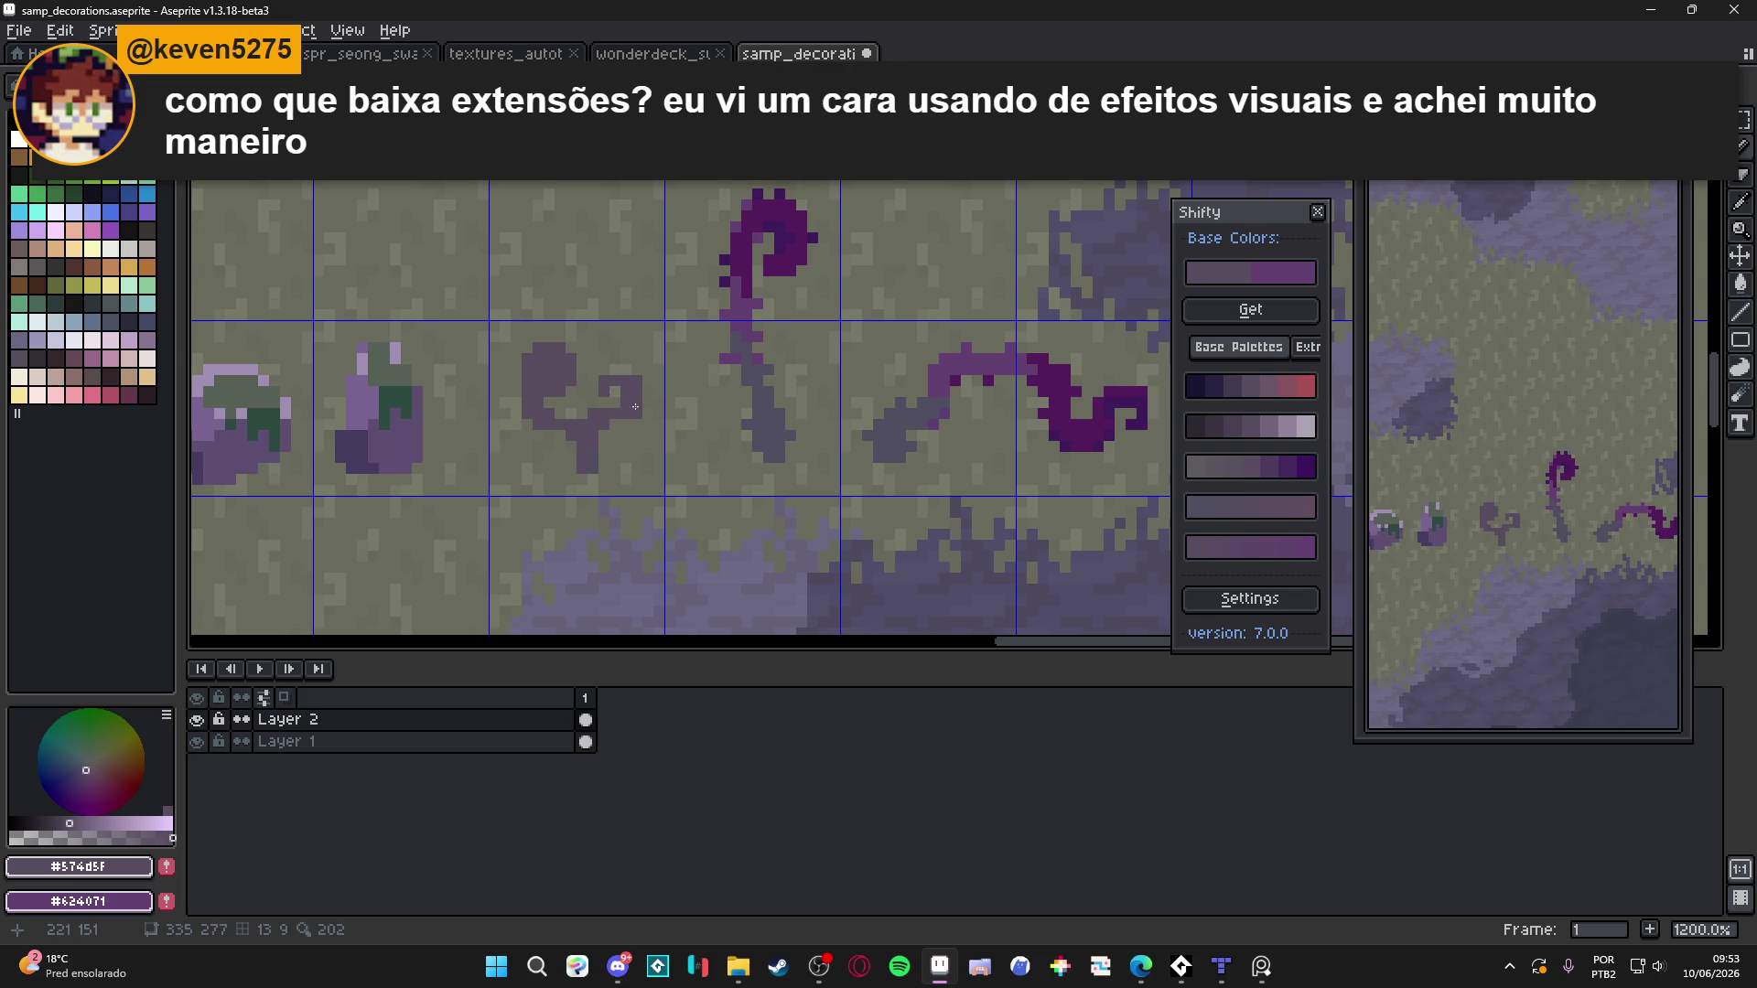
{"action": "scroll", "coordinate": [606, 385], "scroll_direction": "down", "scroll_amount": 1}
{"action": "scroll", "coordinate": [606, 385], "scroll_direction": "up", "scroll_amount": 2}
{"action": "scroll", "coordinate": [605, 473], "scroll_direction": "down", "scroll_amount": 2}
{"action": "scroll", "coordinate": [591, 482], "scroll_direction": "up", "scroll_amount": 2}
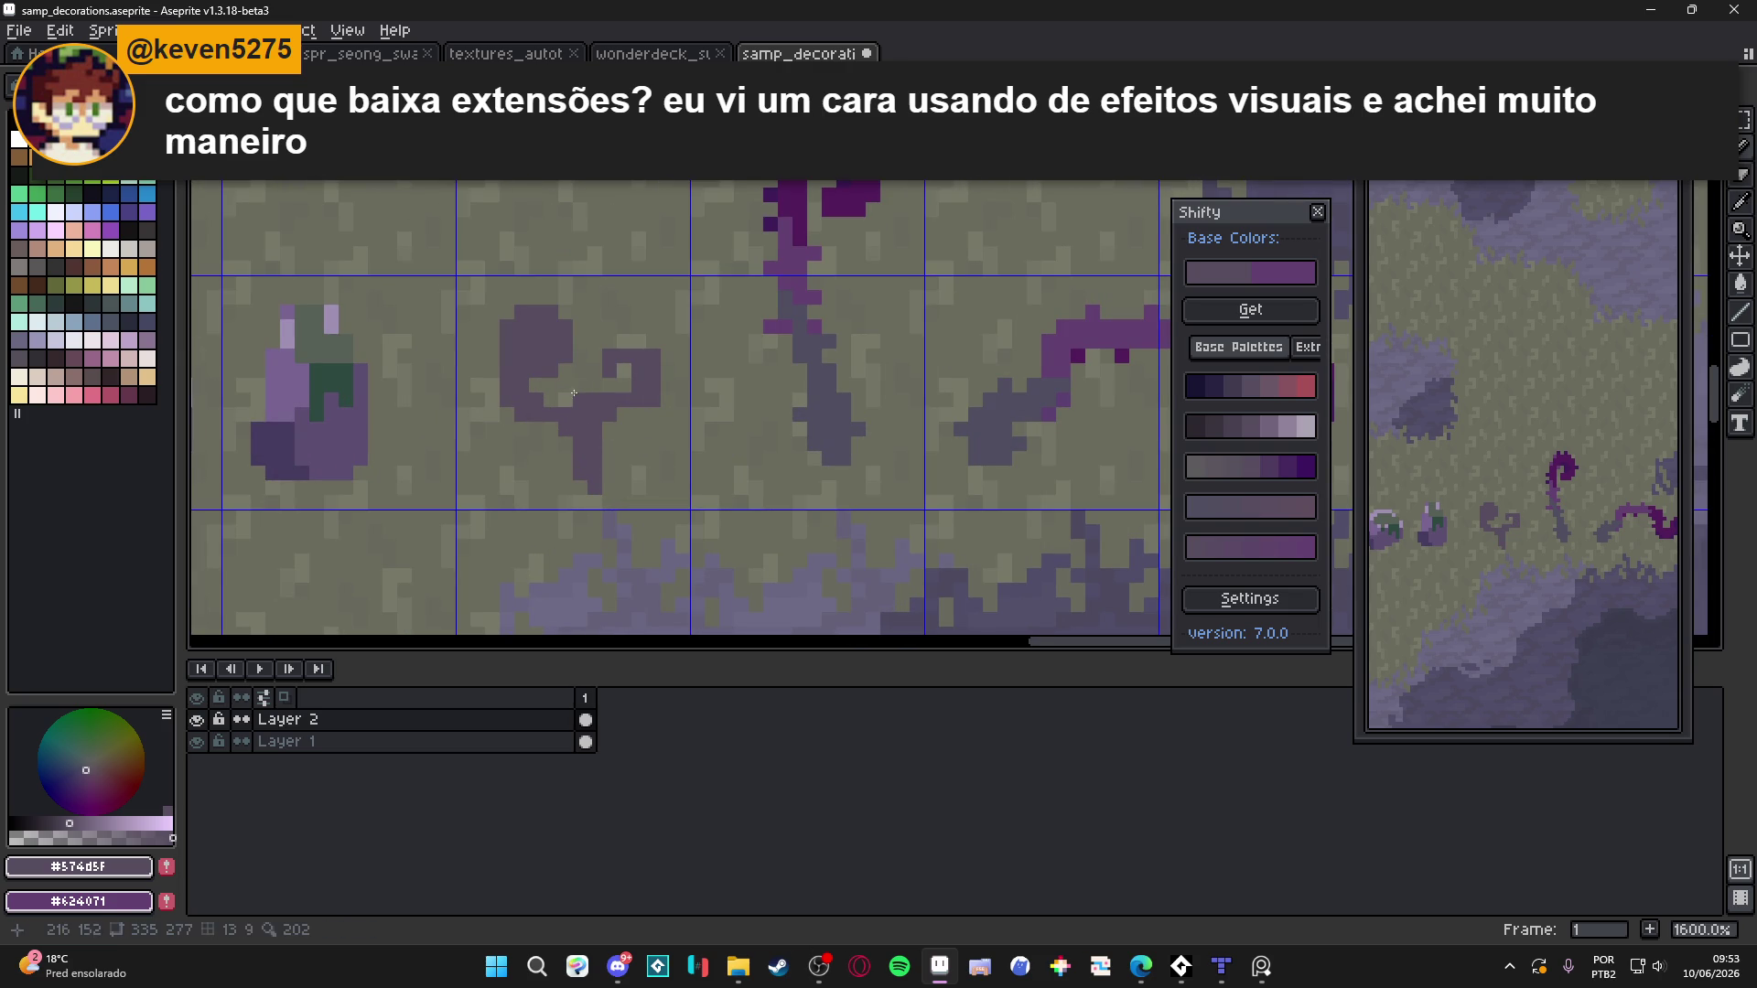
{"action": "left_click", "coordinate": [1230, 426]}
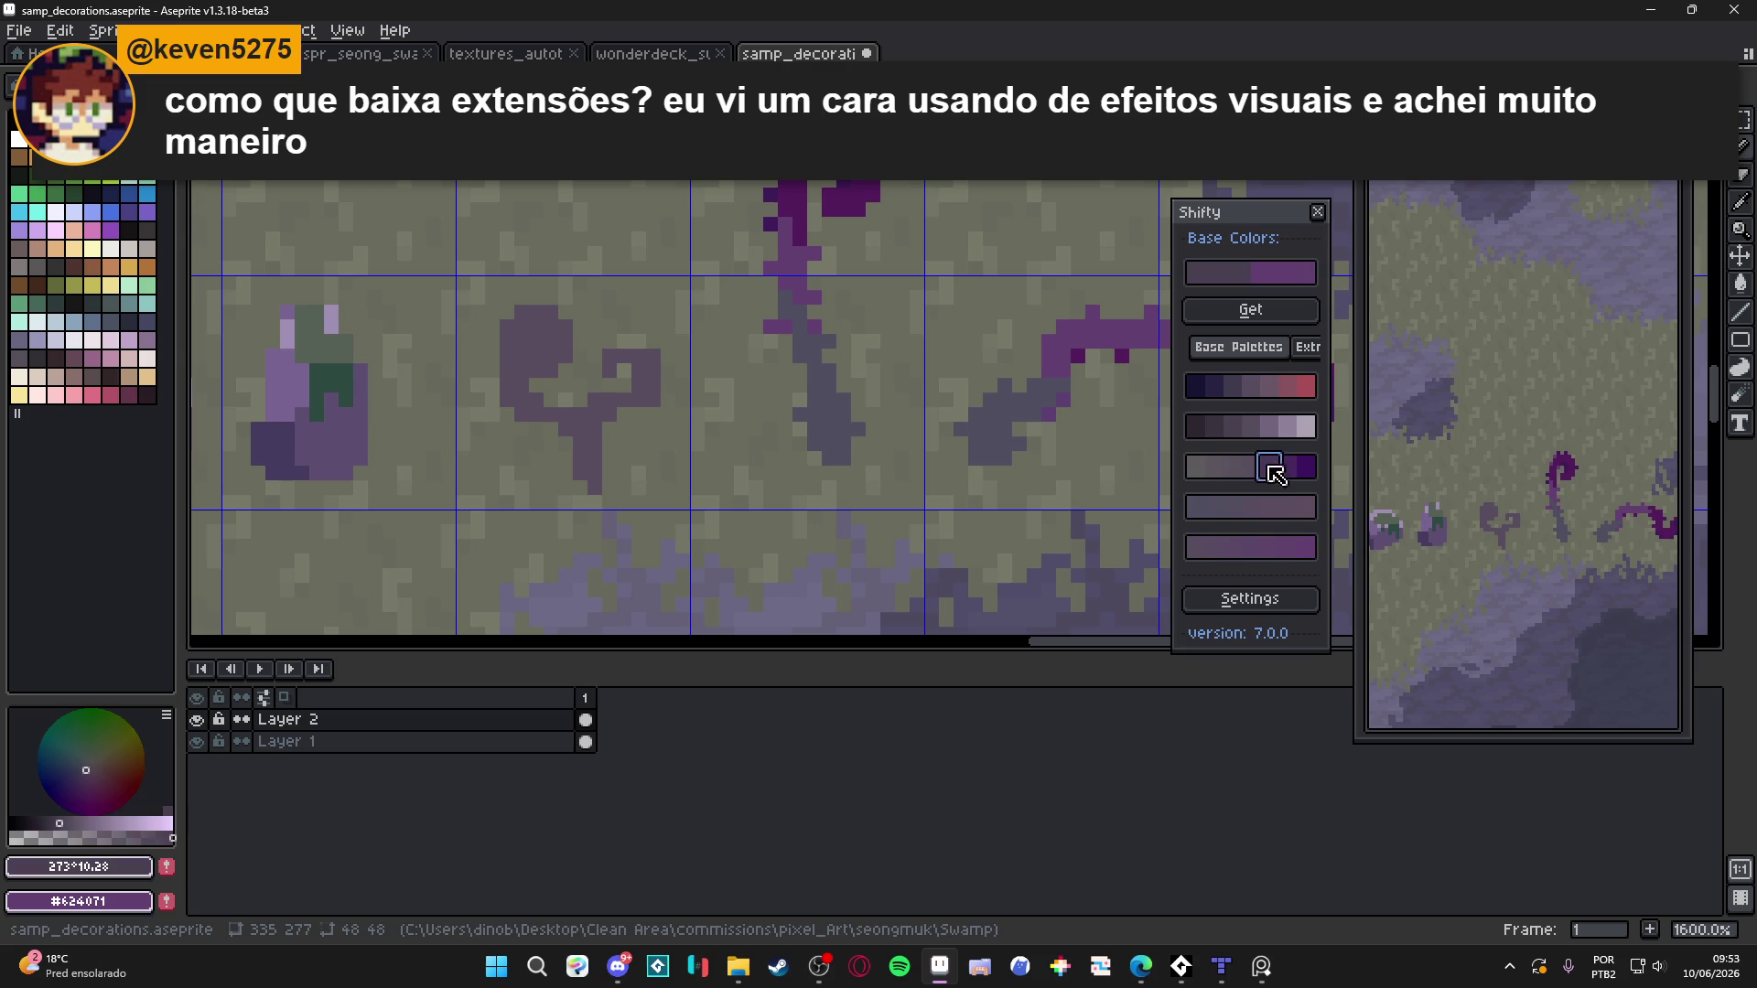
{"action": "left_click", "coordinate": [1268, 467]}
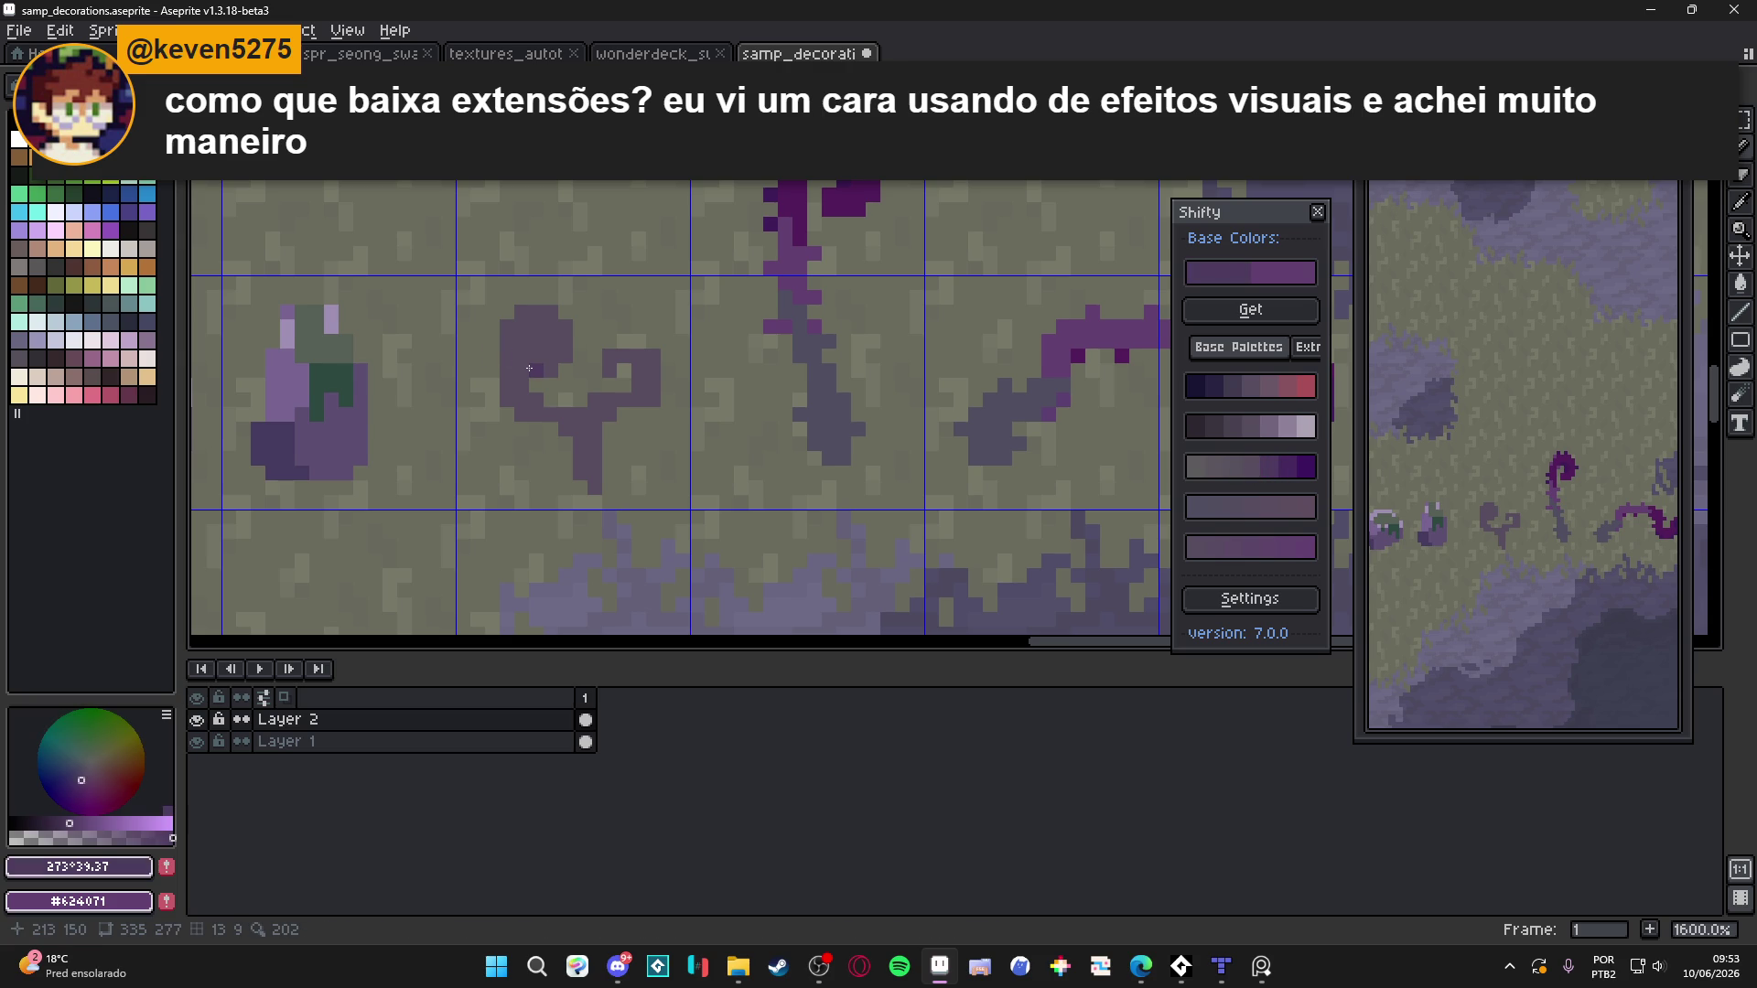